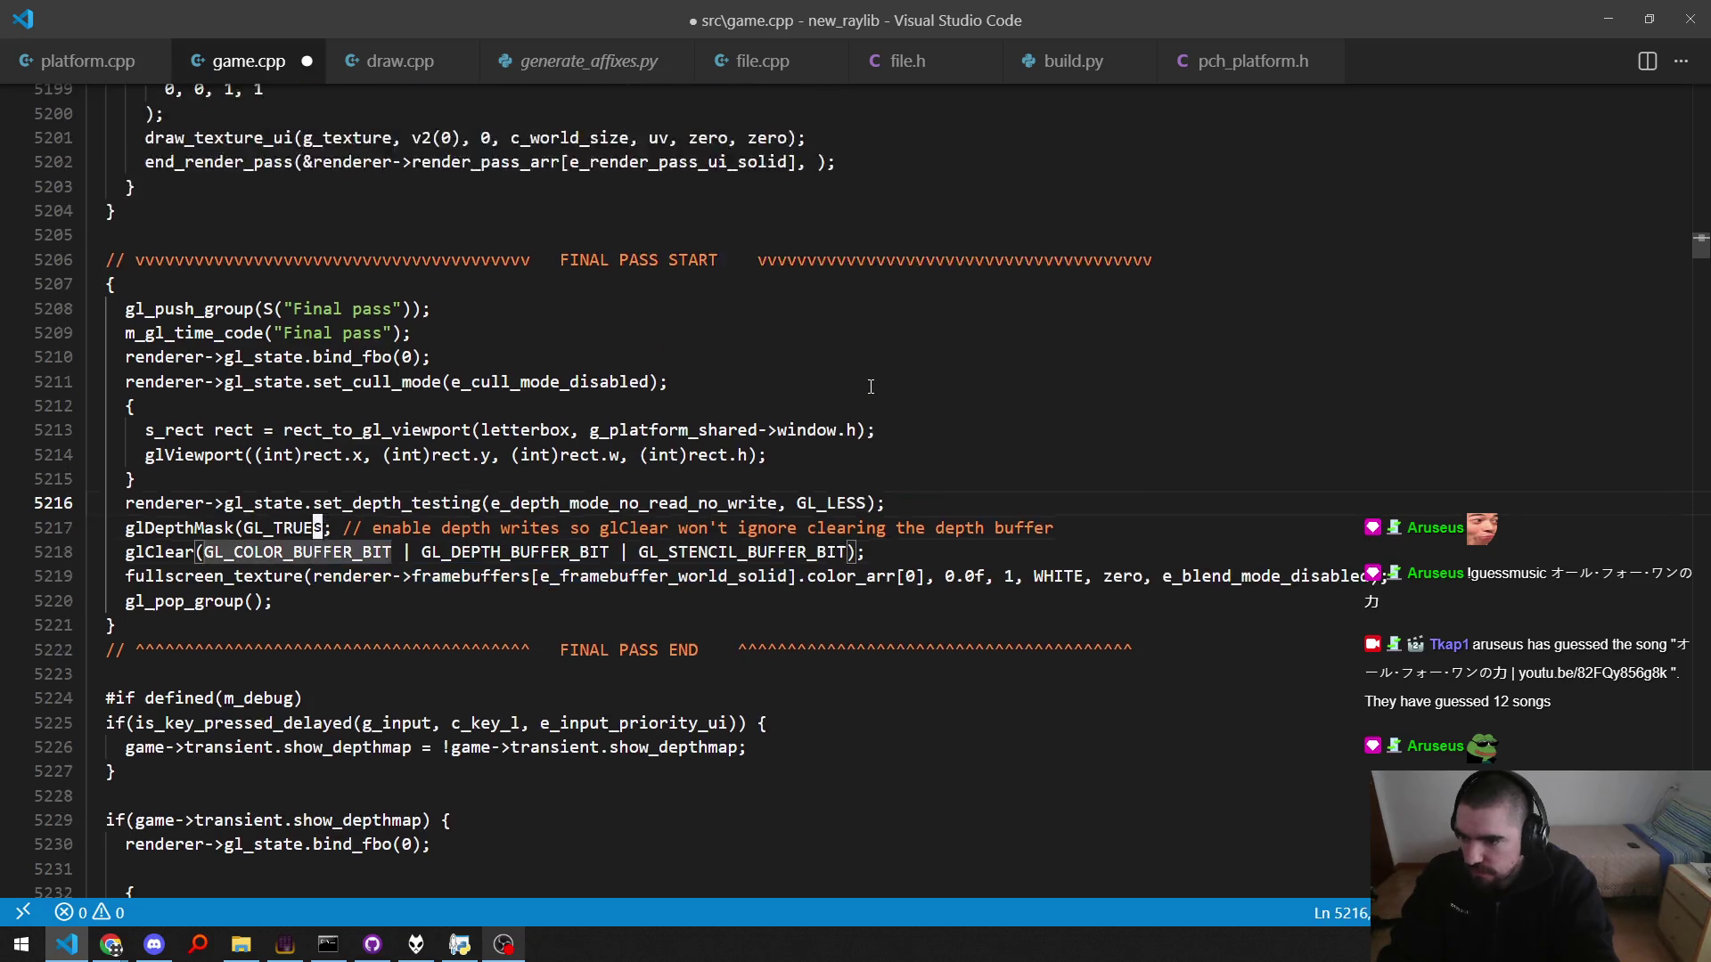
key(Up)
key(Up)
Step: Pass &renderer->framebuffers[e_framebuffer_world_solid] to the end_render_pass call and save game.cpp
key(End)
key(Left)
key(Left)
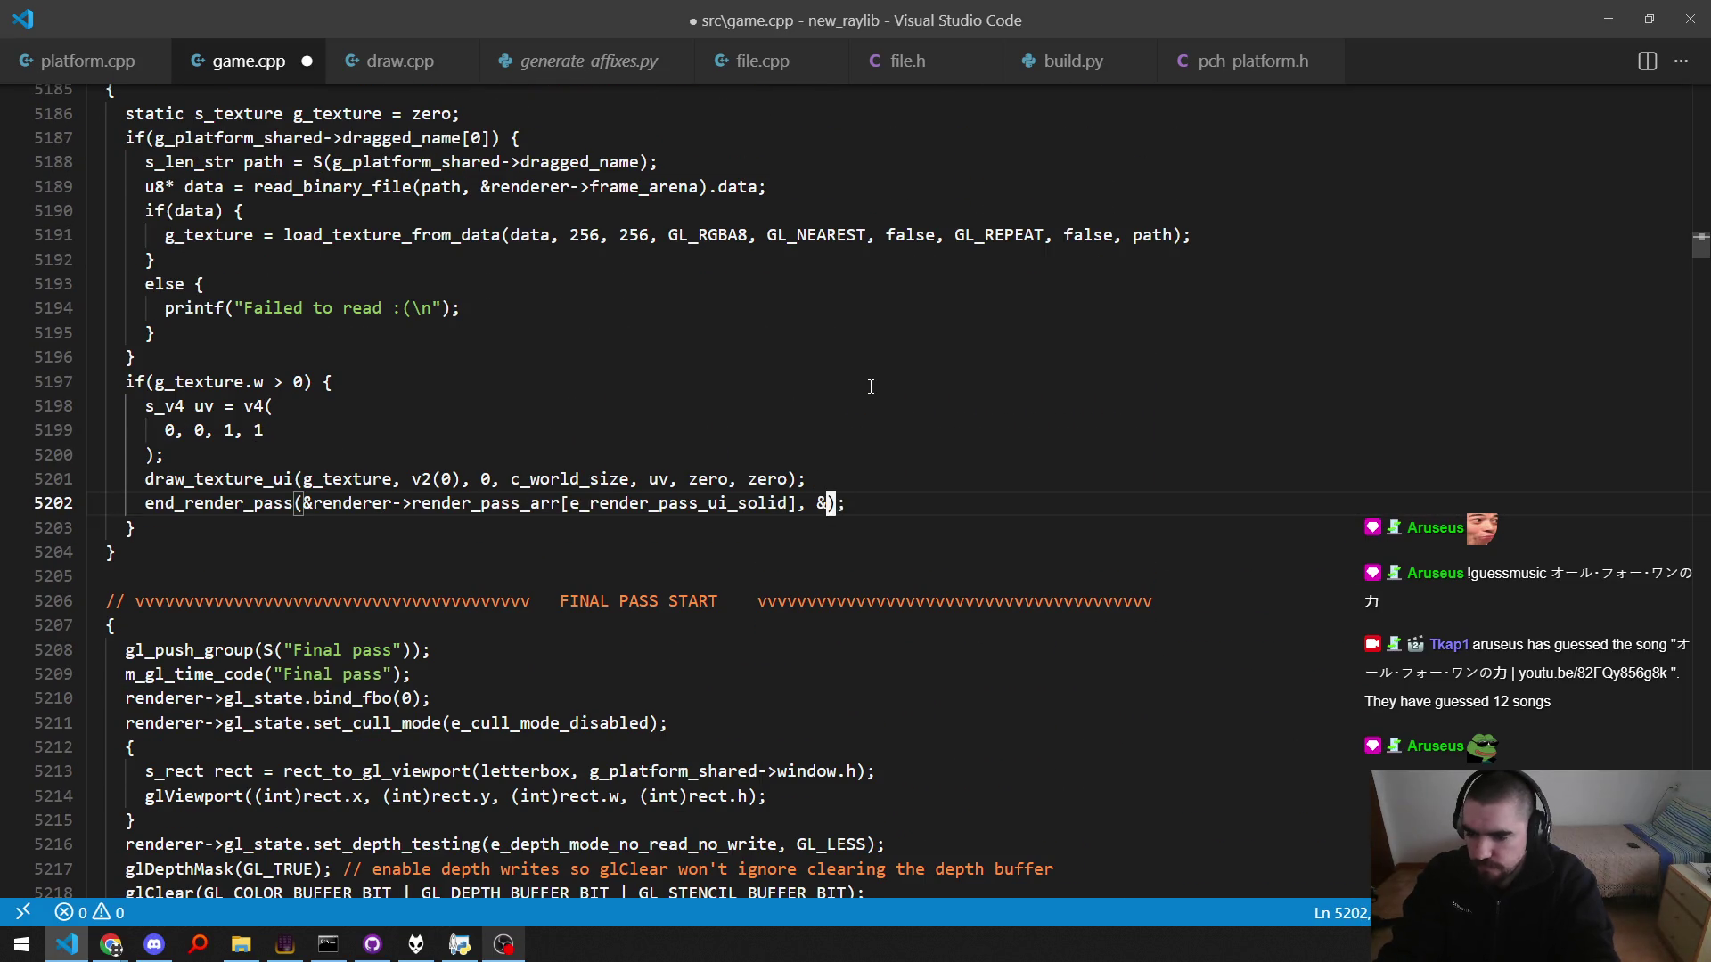
text(&renderer->framebuffers[e_framebuffer_world_solid])
key(ctrl+s)
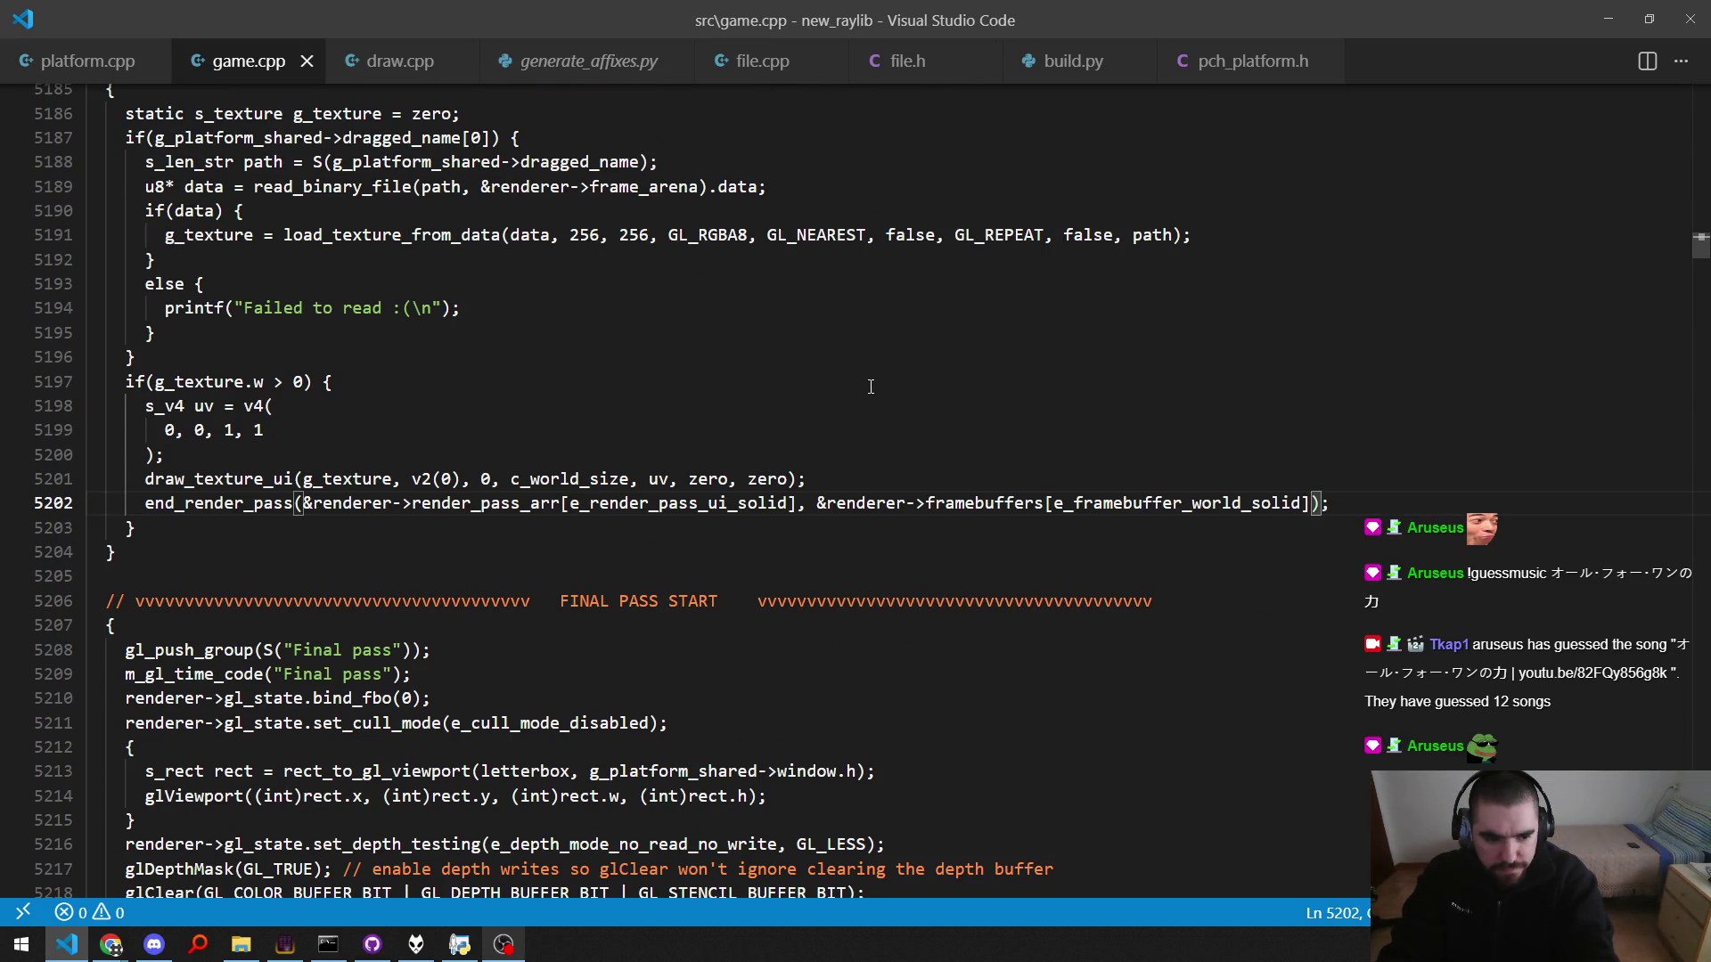
Step: Skip to the next music track, then undo and redo the last edit to compare
key(End)
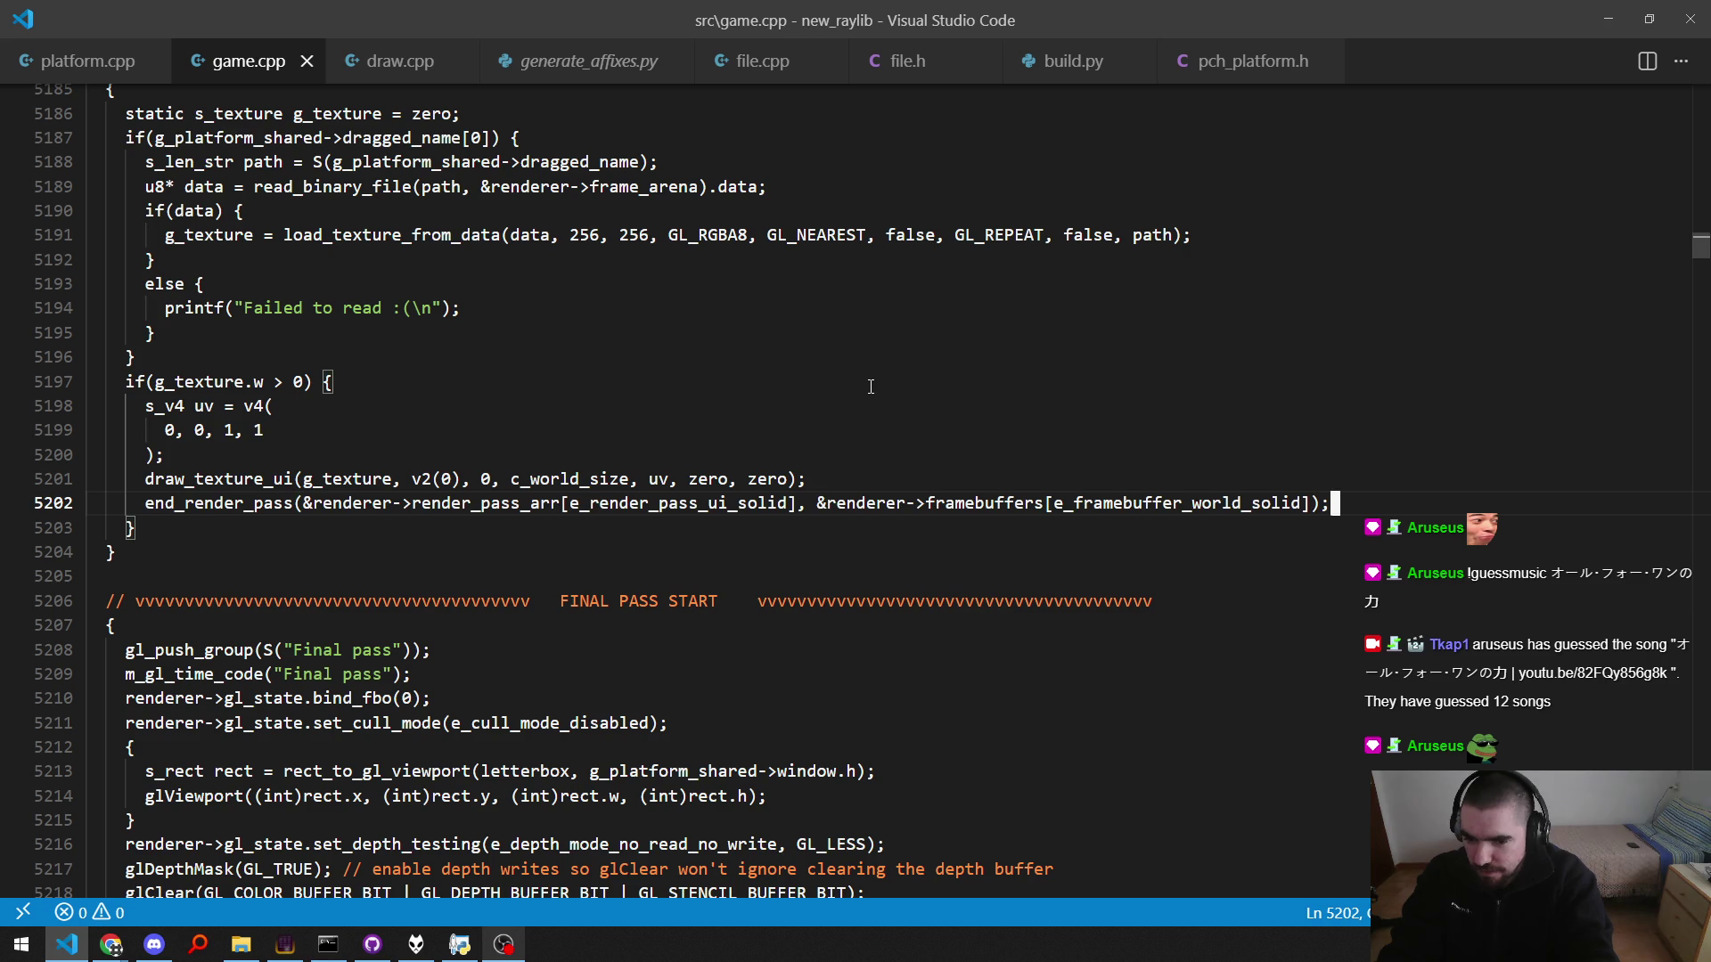
key(Home)
key(Right)
key(Right)
key(Right)
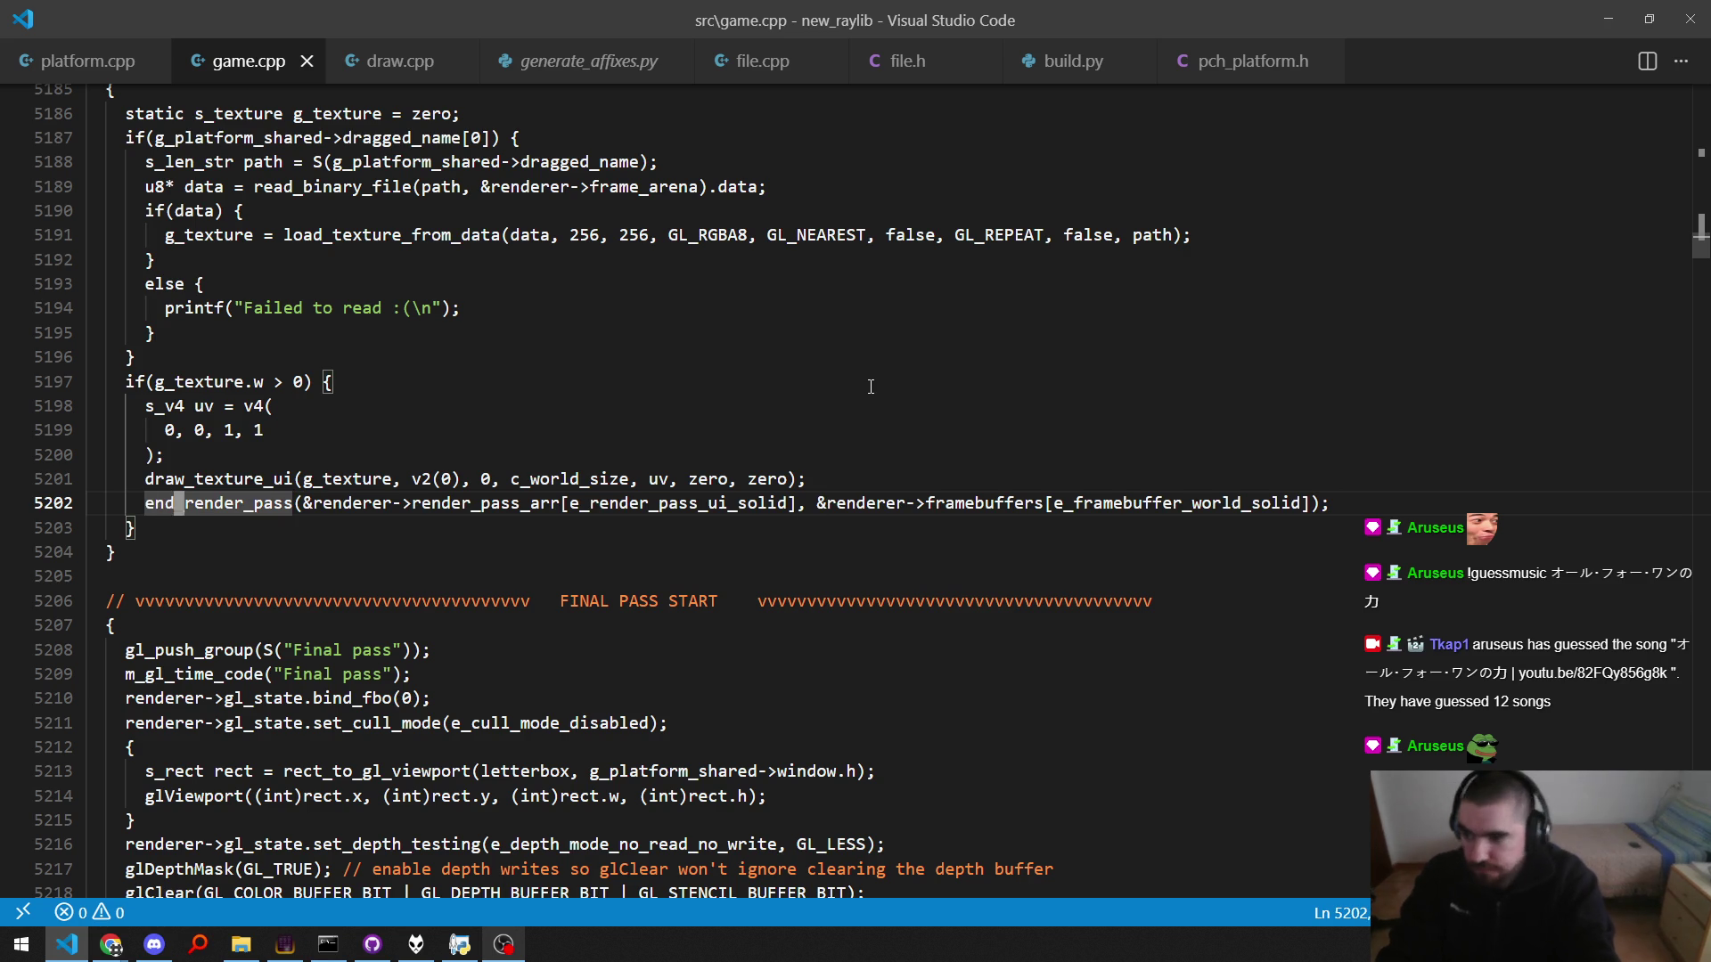
key(alt+Tab)
key(Down)
key(Return)
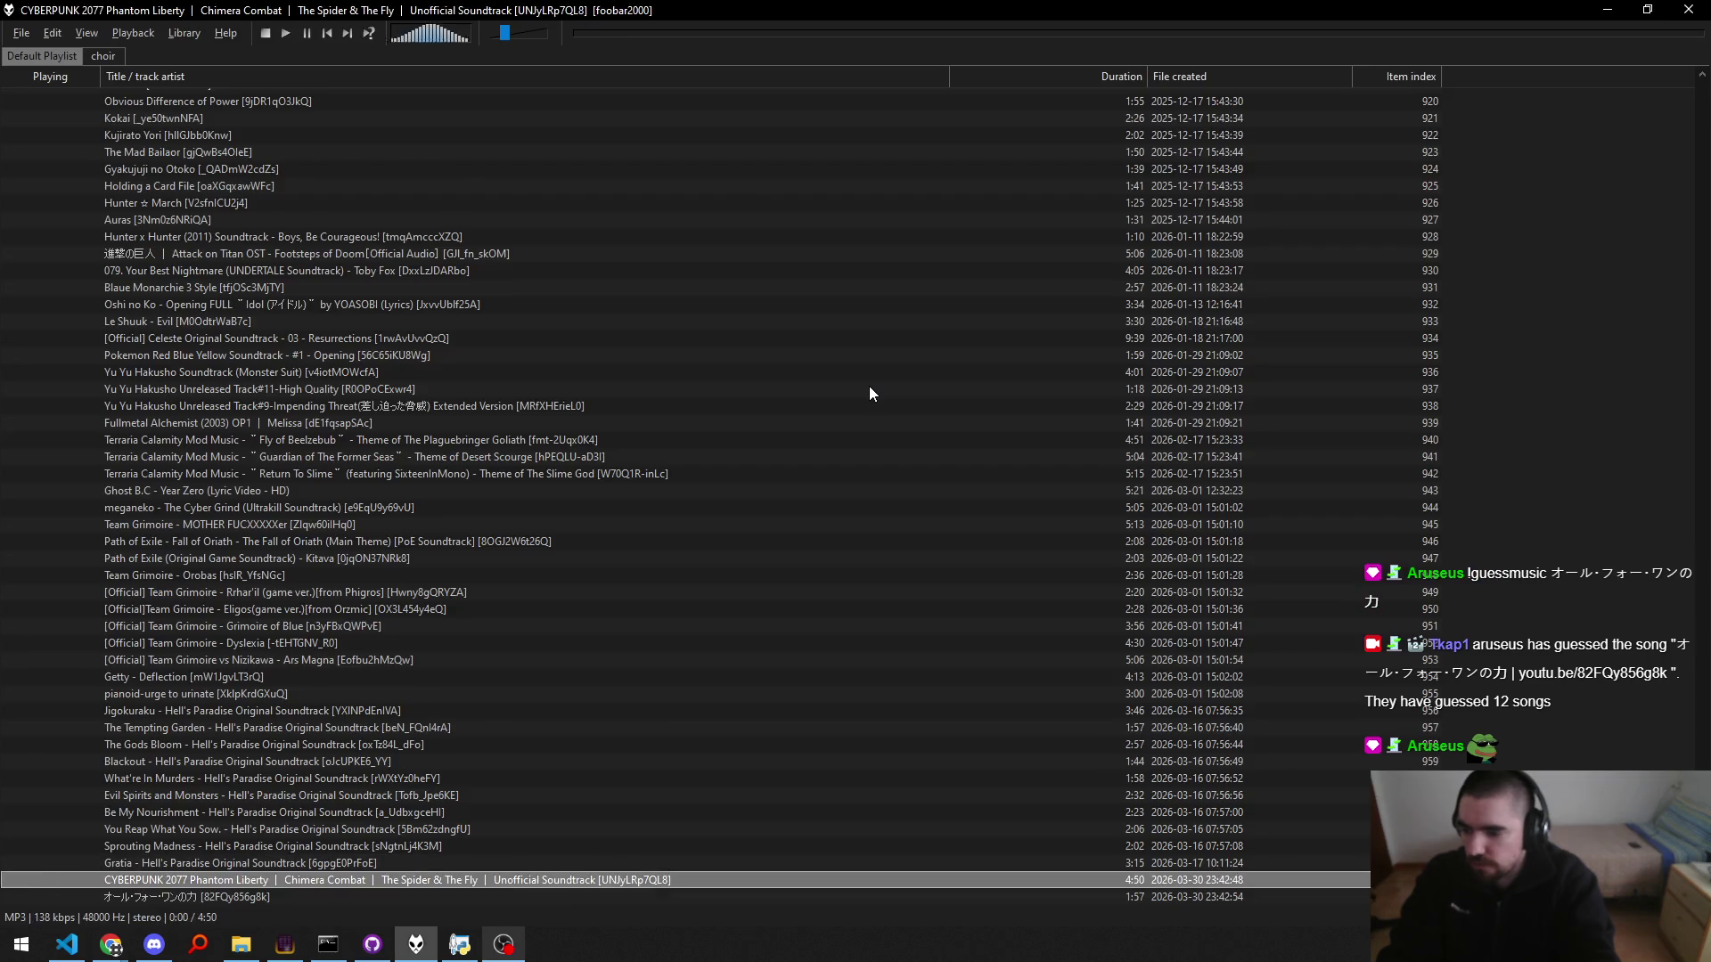
key(alt+Tab)
key(ctrl+z)
key(ctrl+y)
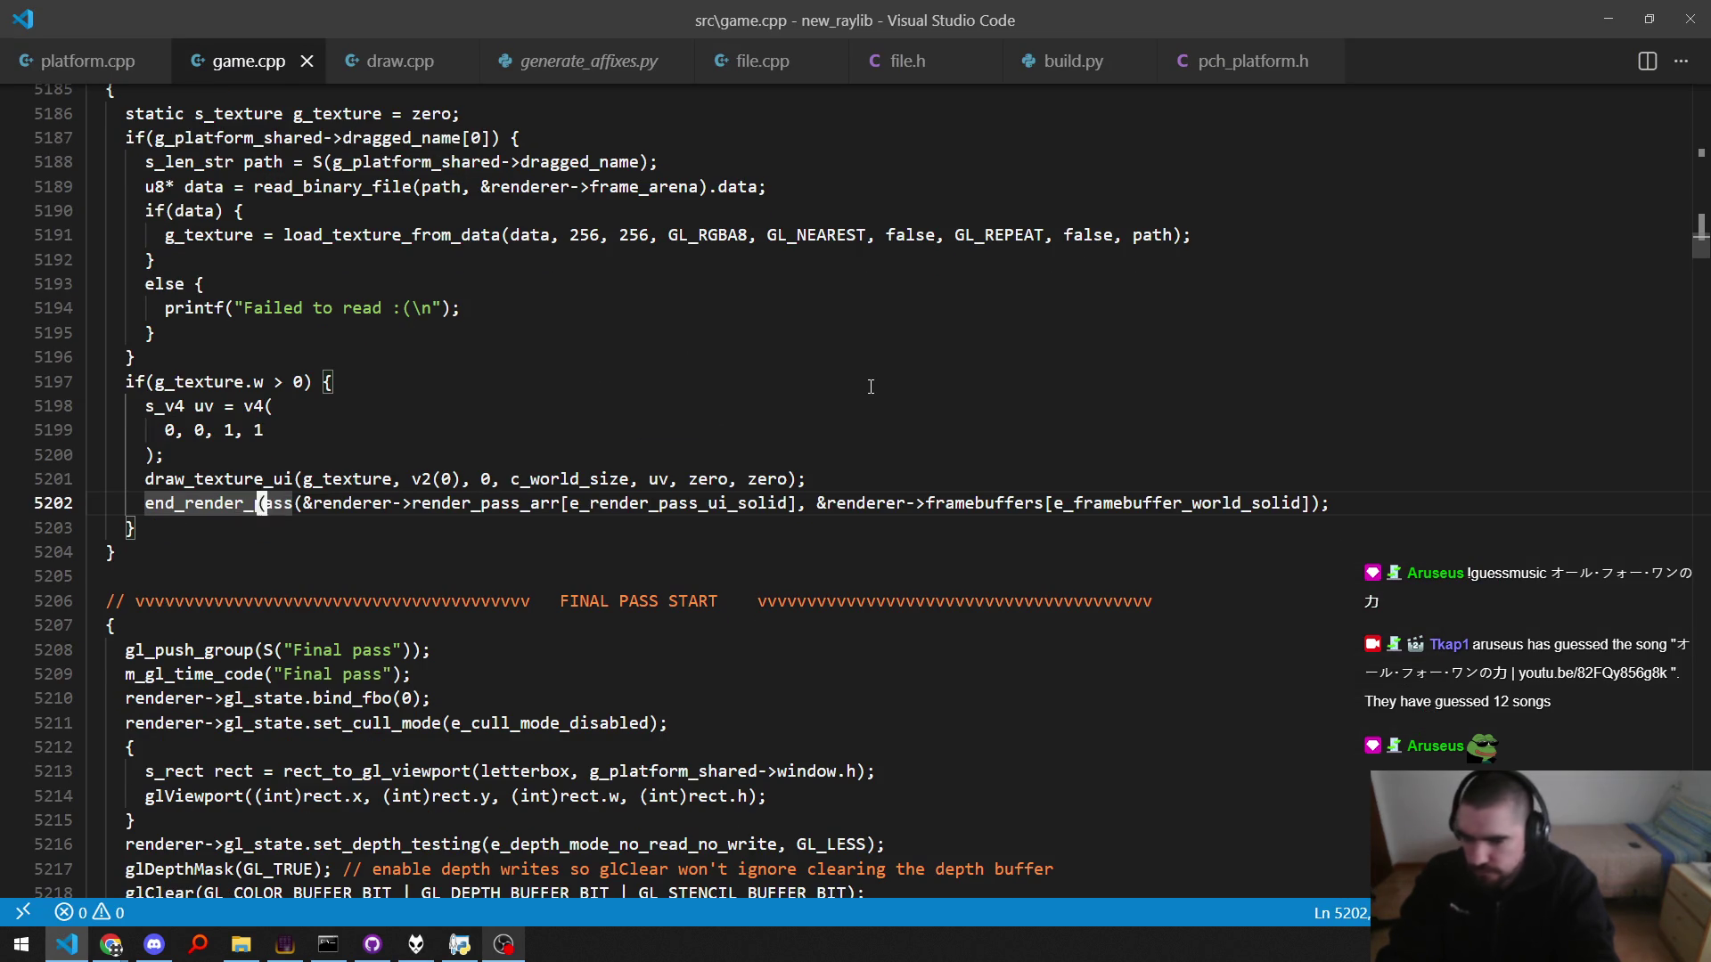
Step: Review end_render_pass's arguments, including e_render_pass_ui_solid, against its definition's parameter list
key(ctrl+u)
key(Home)
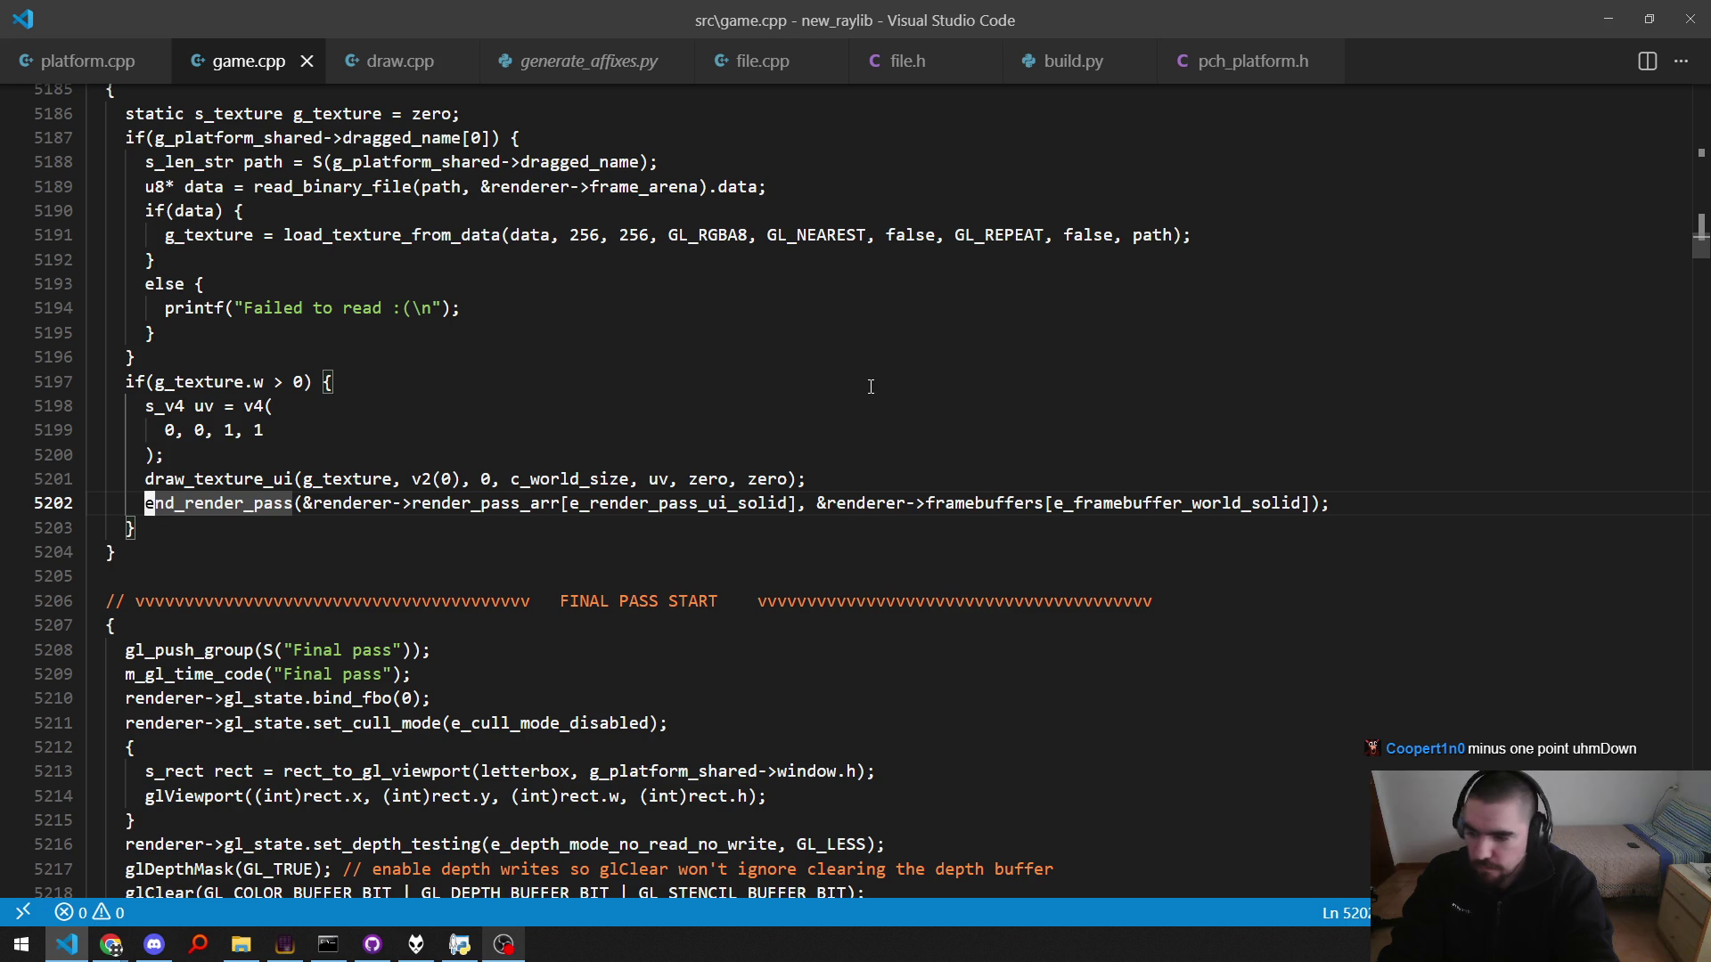
key(ctrl+u)
key(ctrl+u)
key(Home)
key(Right)
key(F12)
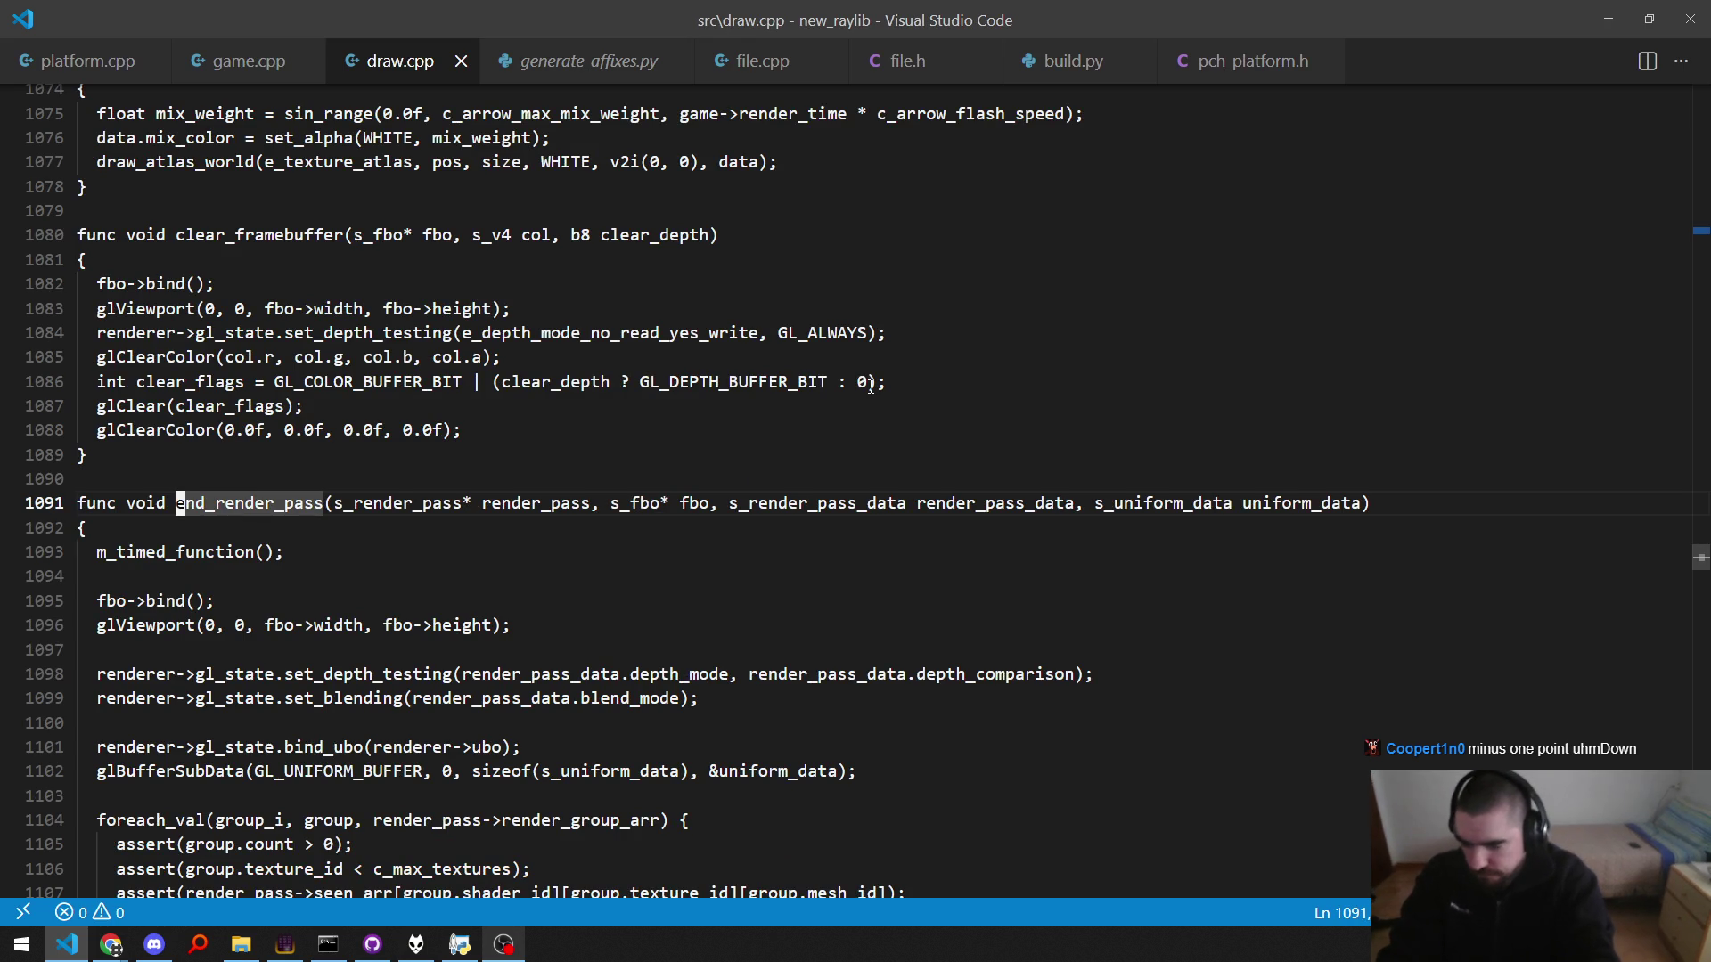
key(alt+Left)
Step: Add a line 's_render_pass_data data =' above the end_render_pass call
key(ctrl+shift+Return)
text(s_render_pass_data )
text(data = zero)
key(BackSpace)
key(BackSpace)
key(BackSpace)
Step: Initialise data with make_render_pass and search game.cpp for s_render_pass_data
text(make_rend)
key(Tab)
key(ctrl+f)
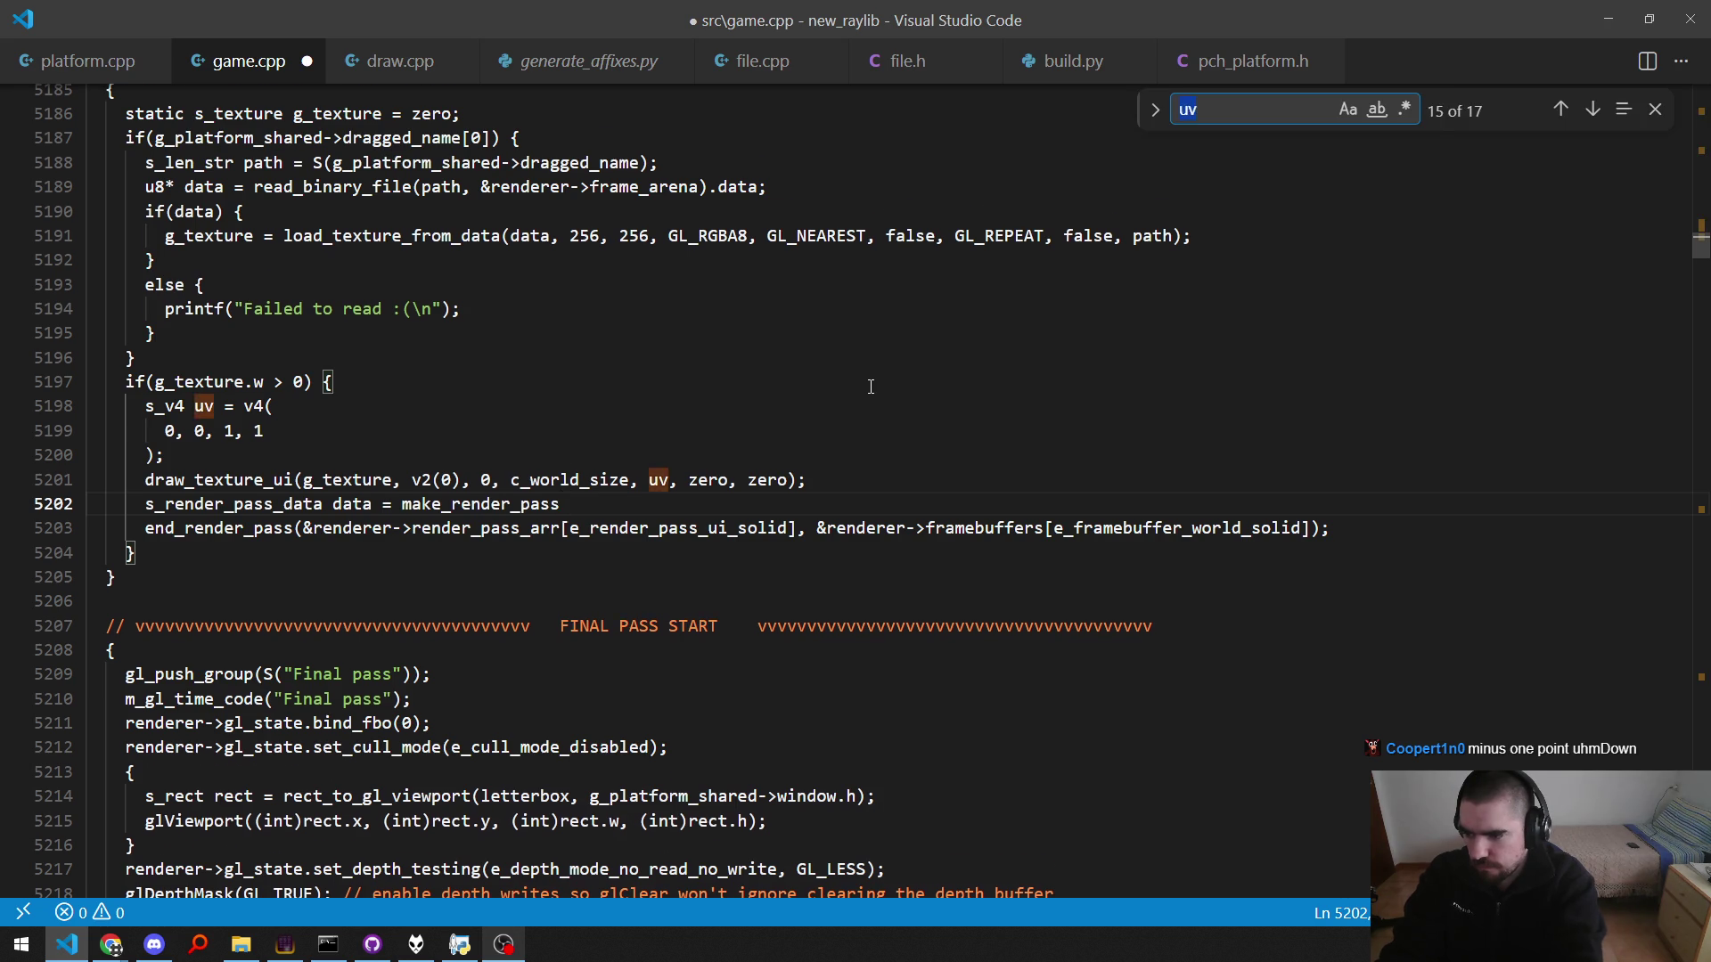
text(s_render_pass_data)
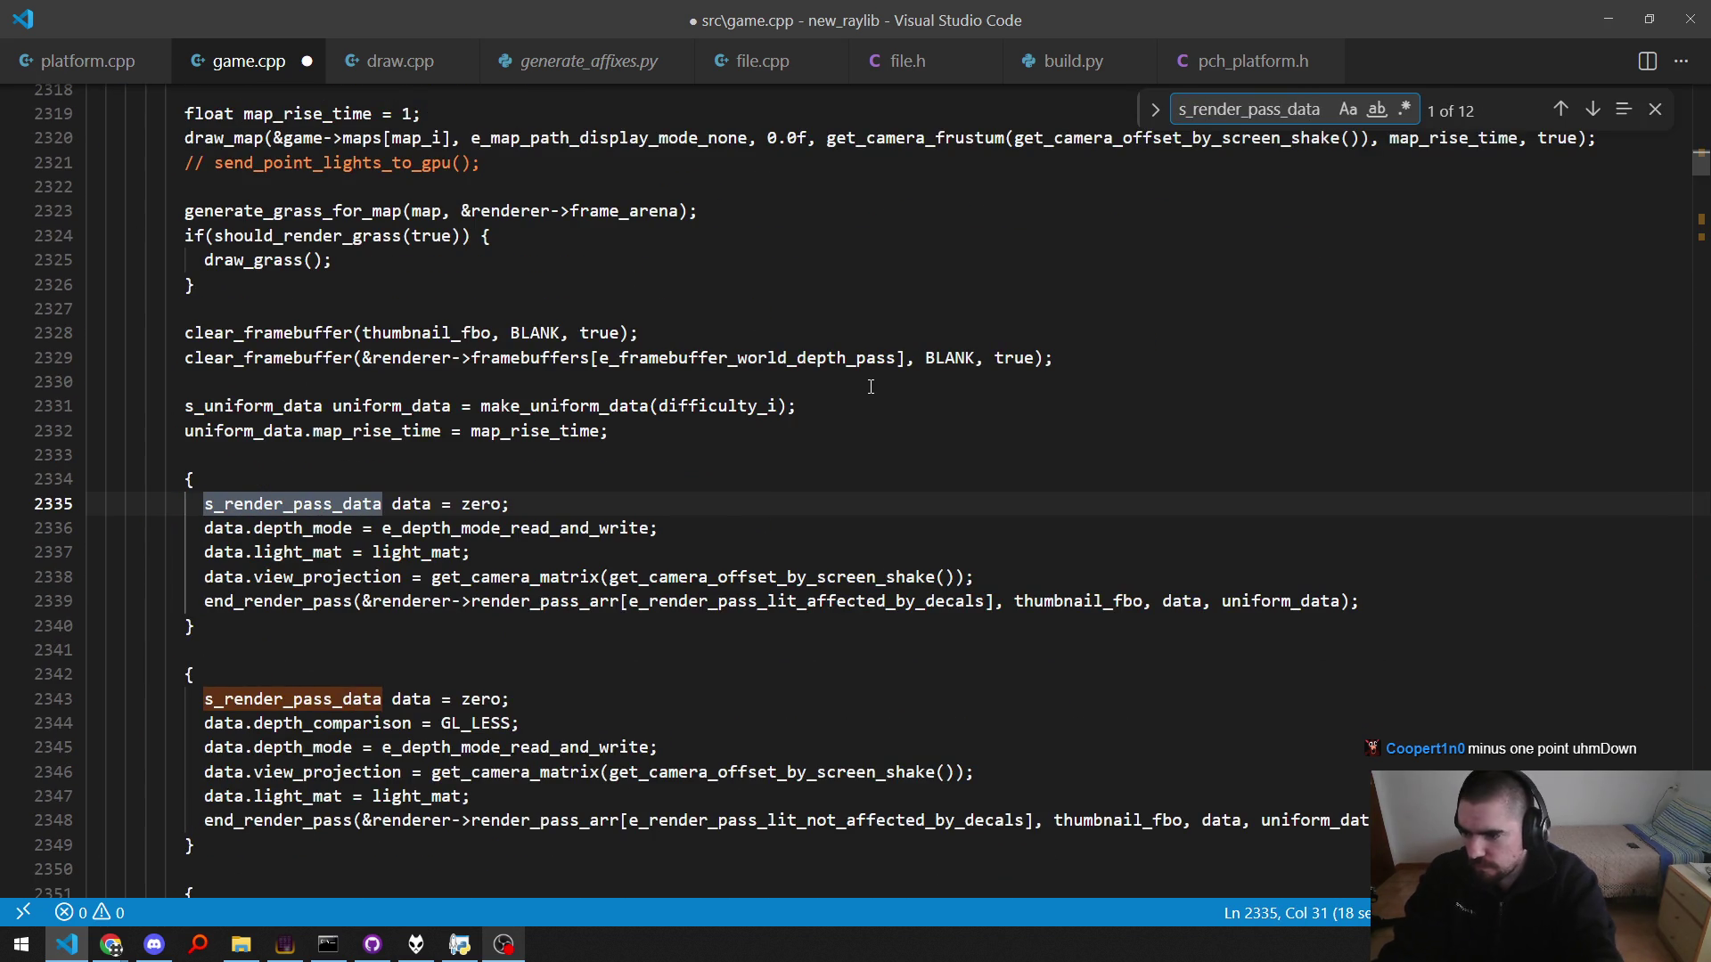
Step: Step through every s_render_pass_data usage, then change the search term to 'ortho'
key(Return)
key(Return)
key(Return)
key(Return)
key(Return)
key(Return)
key(Return)
key(Return)
key(Return)
key(Return)
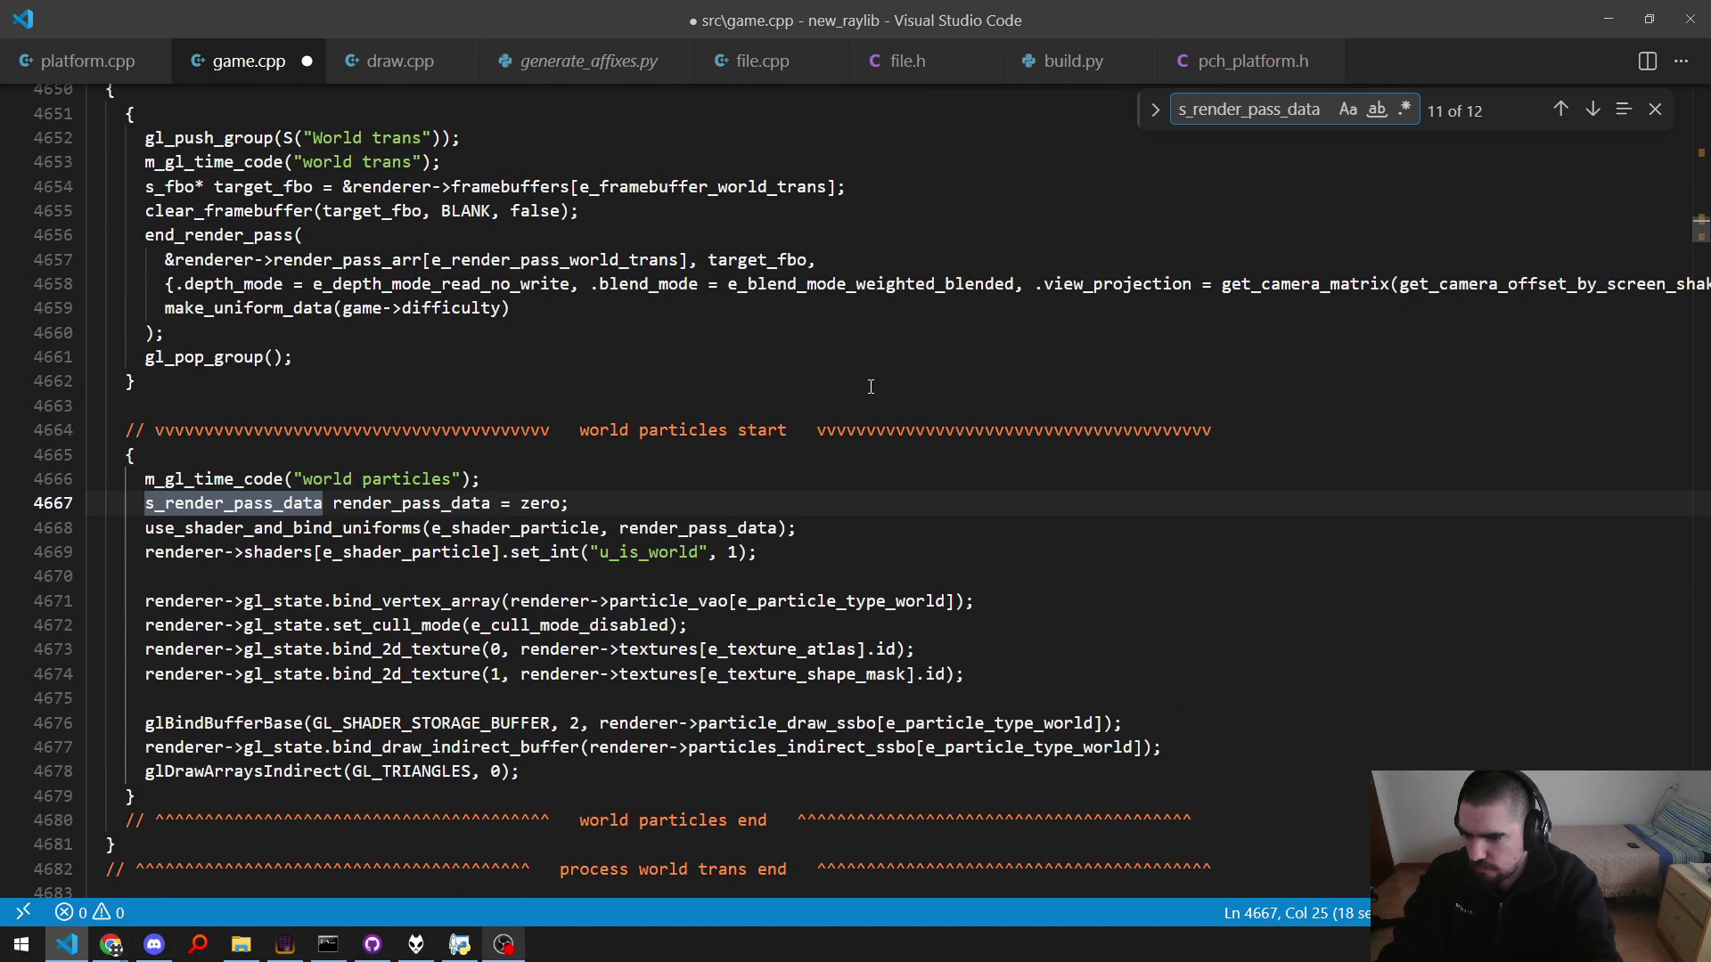
key(shift+Return)
key(shift+Return)
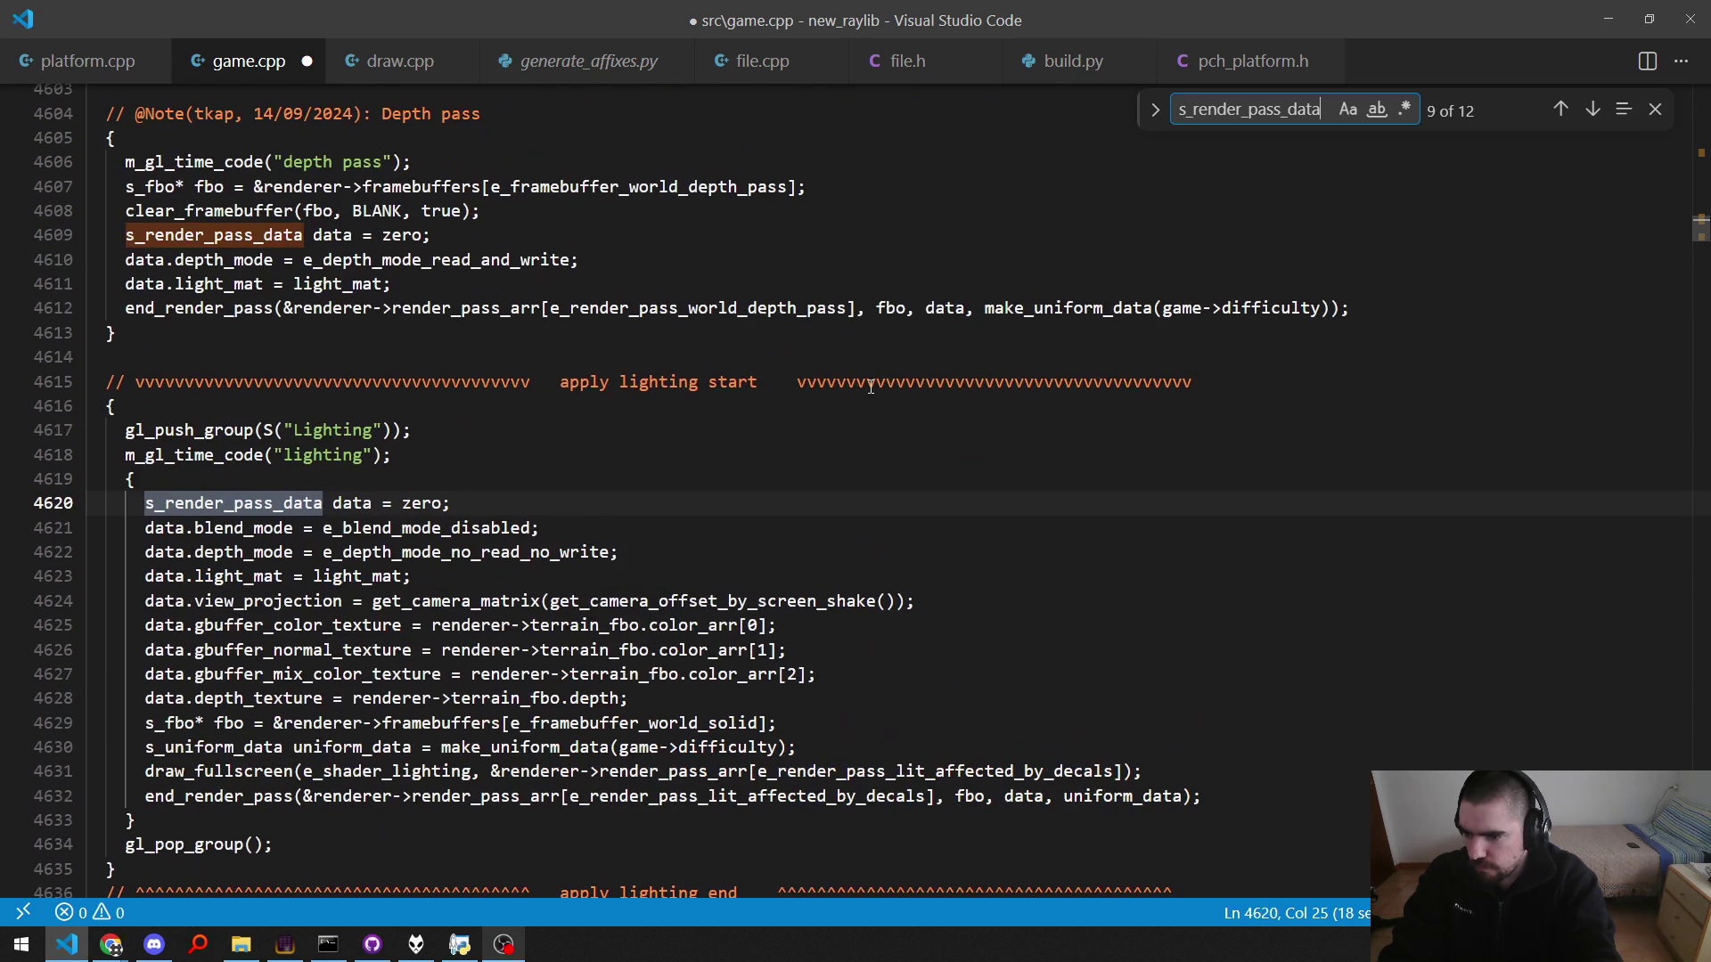
key(Return)
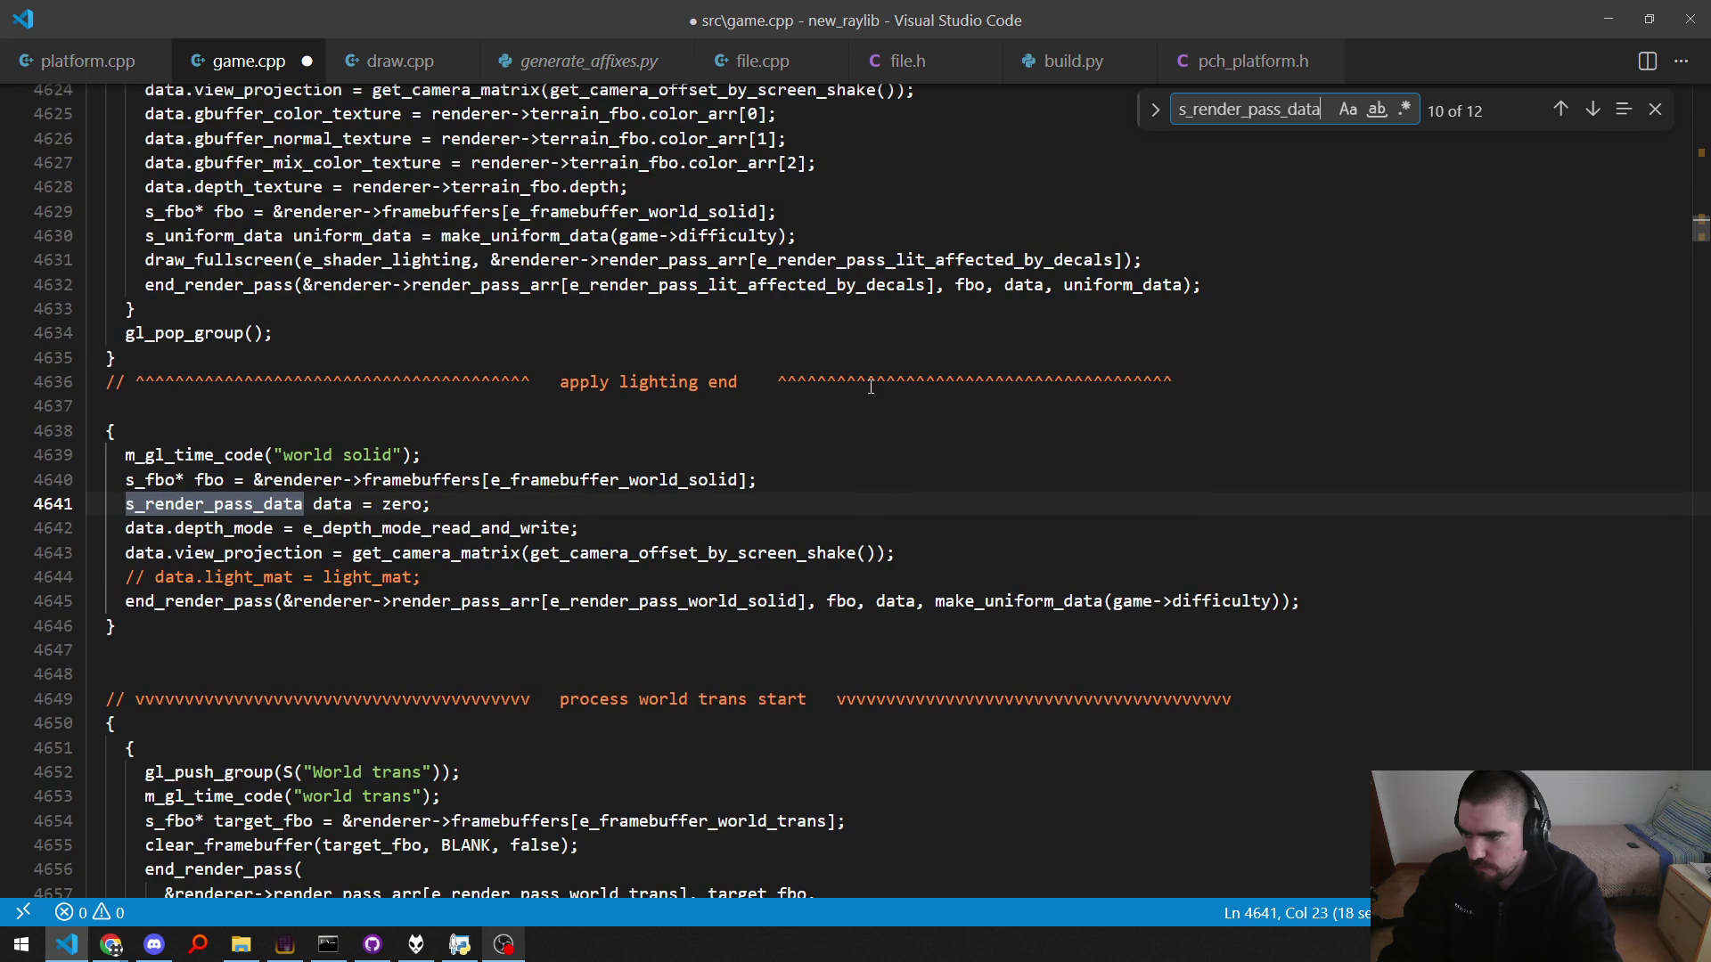
key(Return)
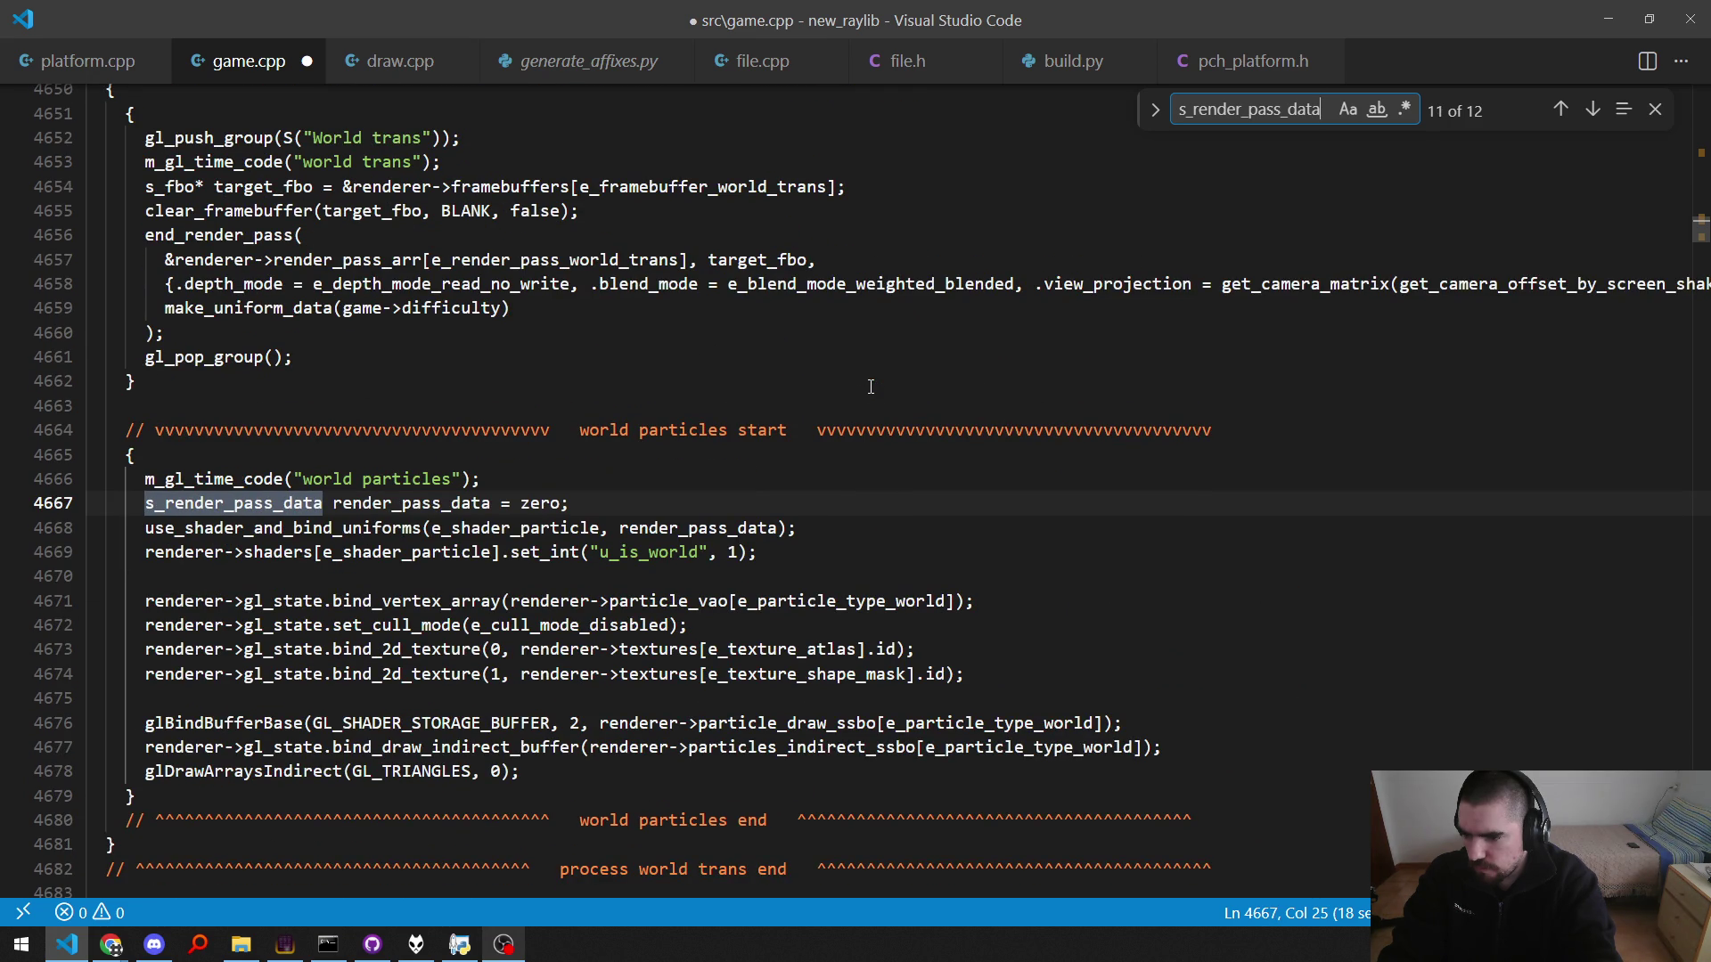
key(Return)
key(Return)
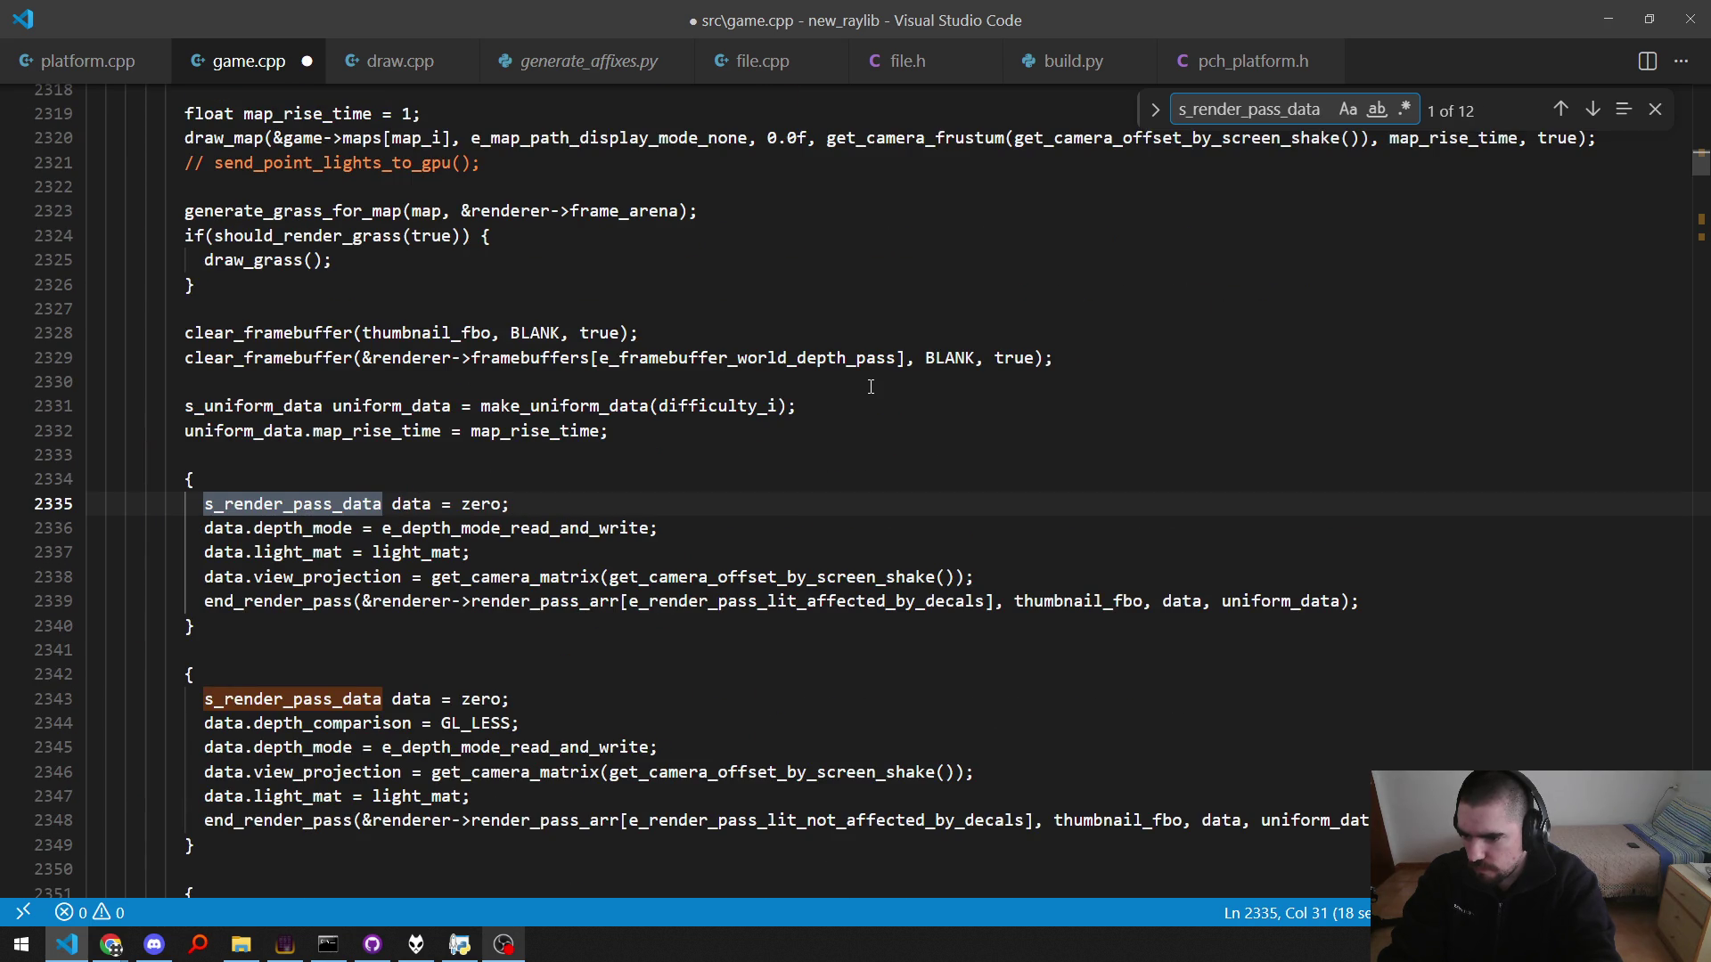
key(Return)
key(Return)
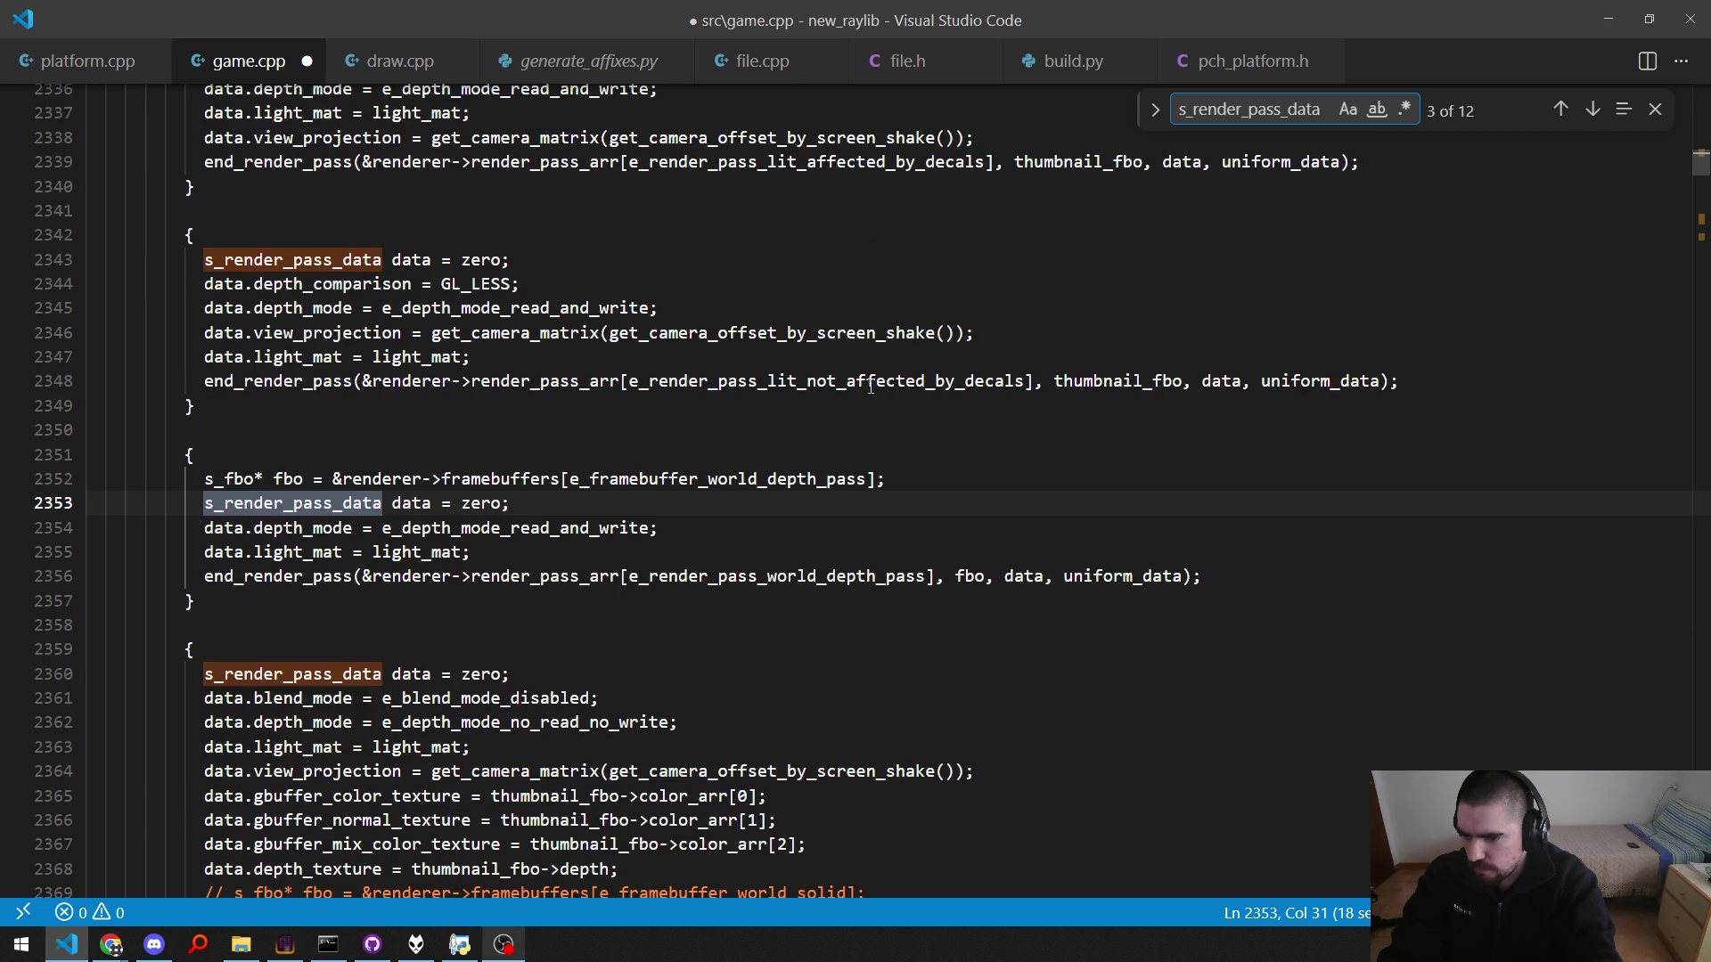
key(Return)
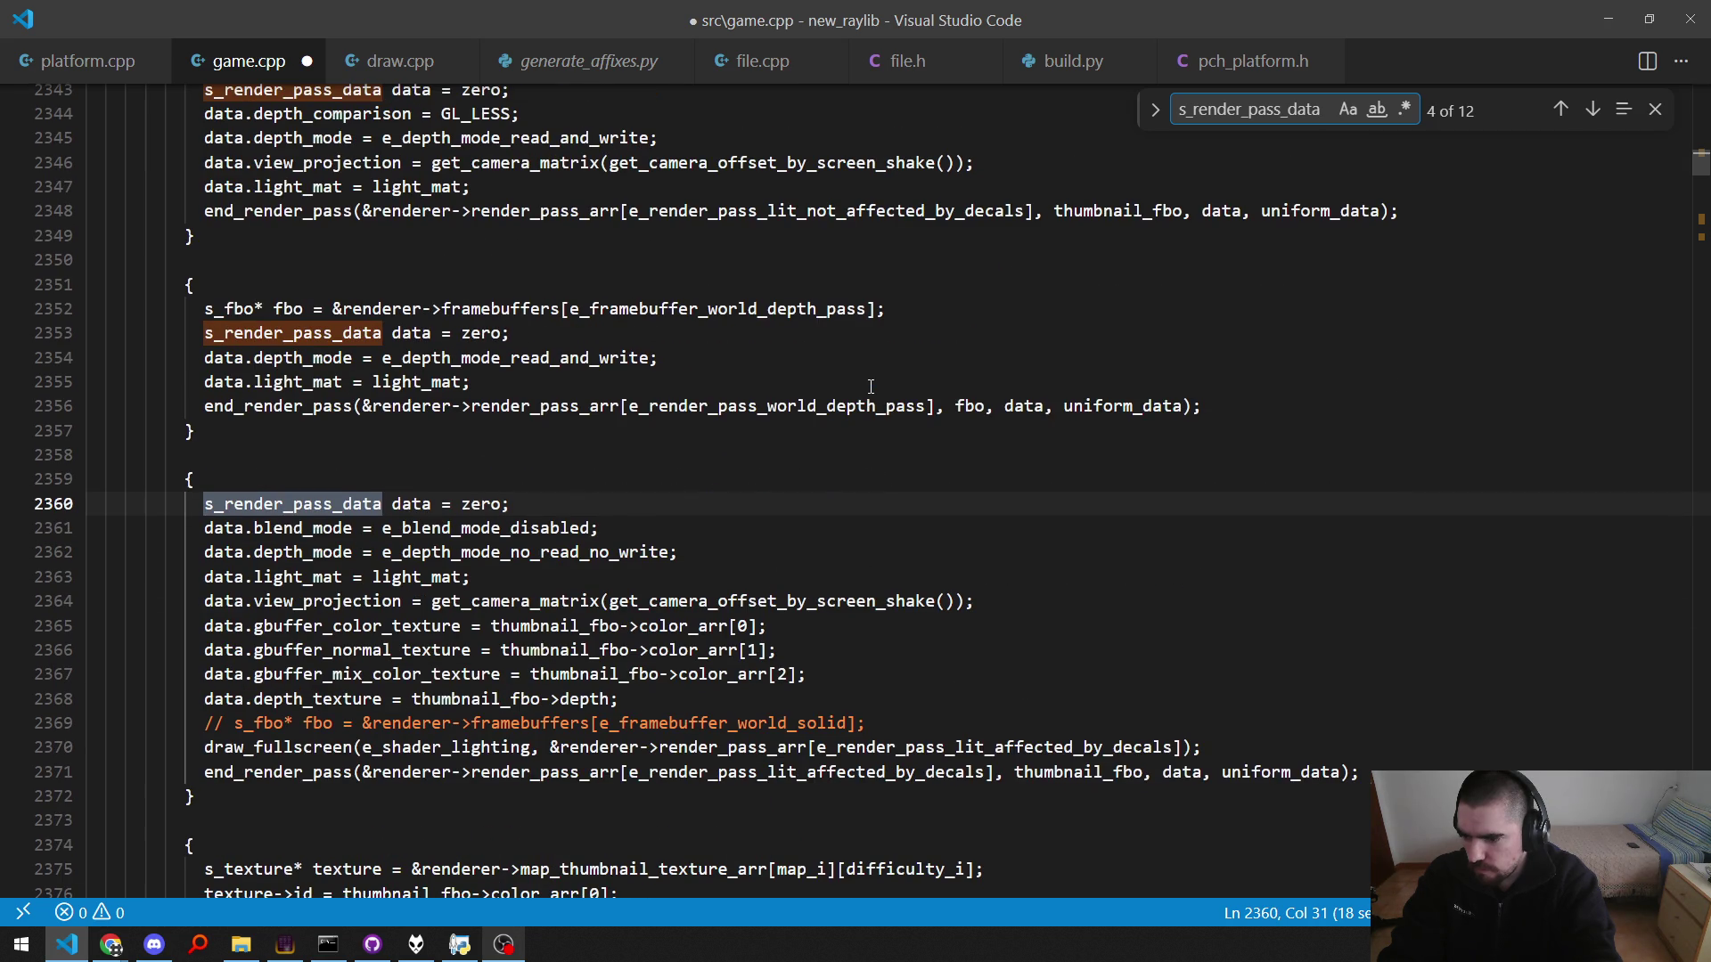
key(Return)
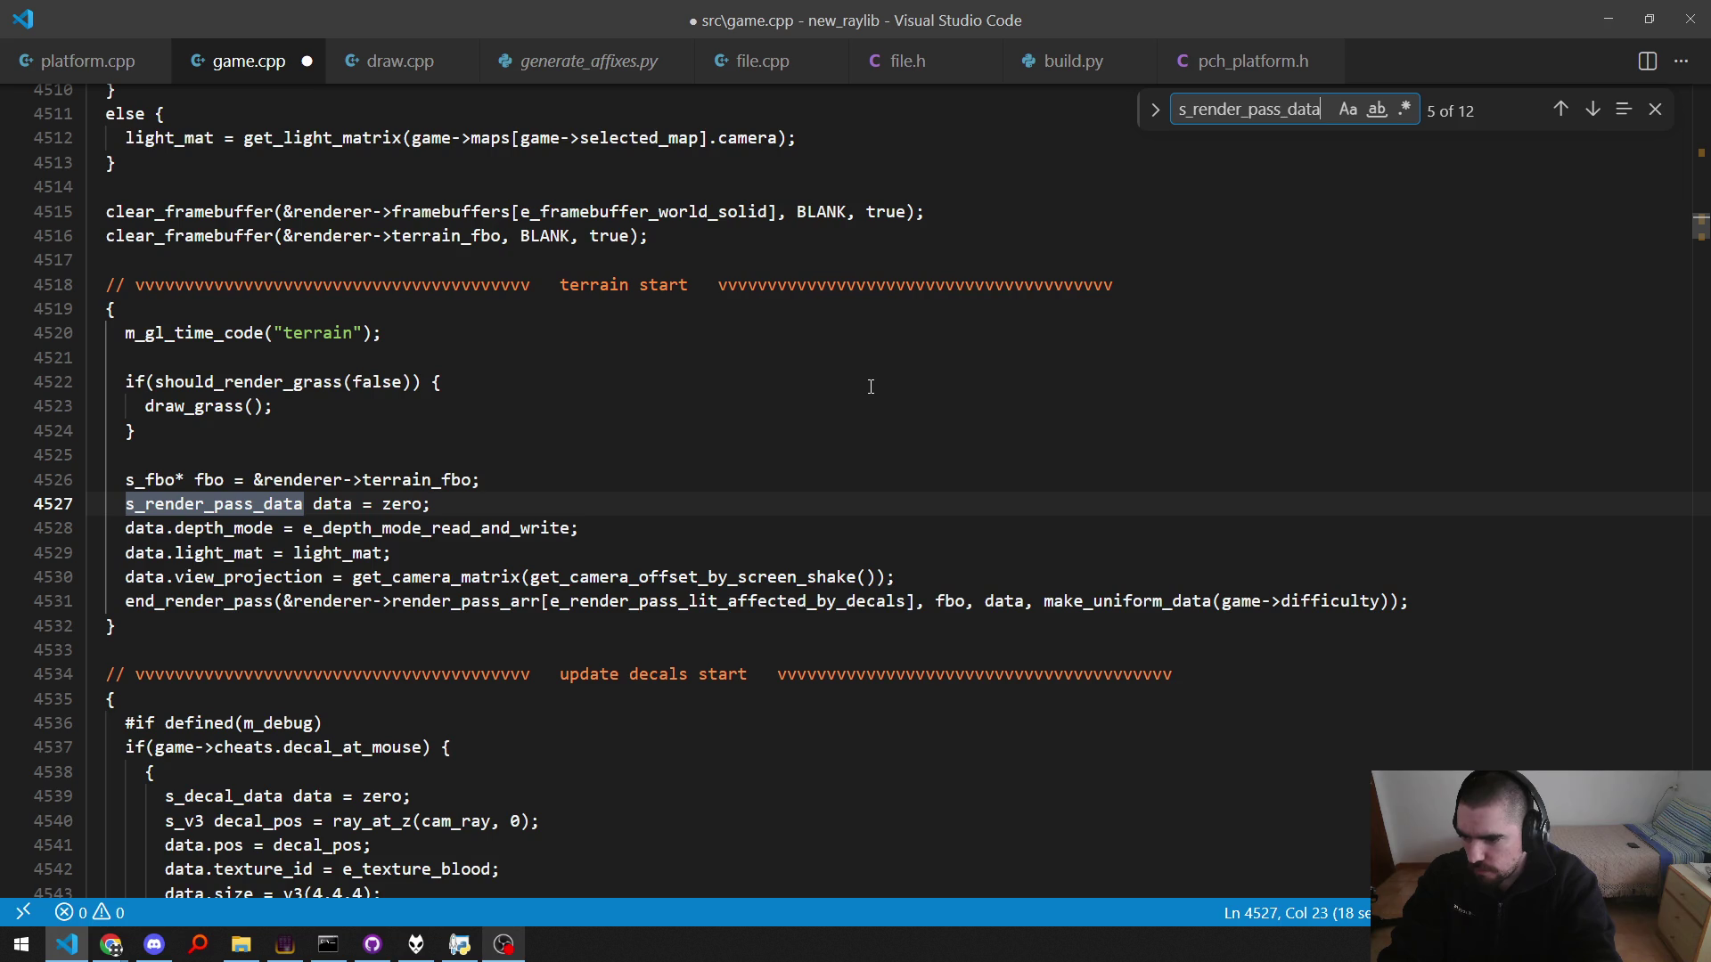
key(Return)
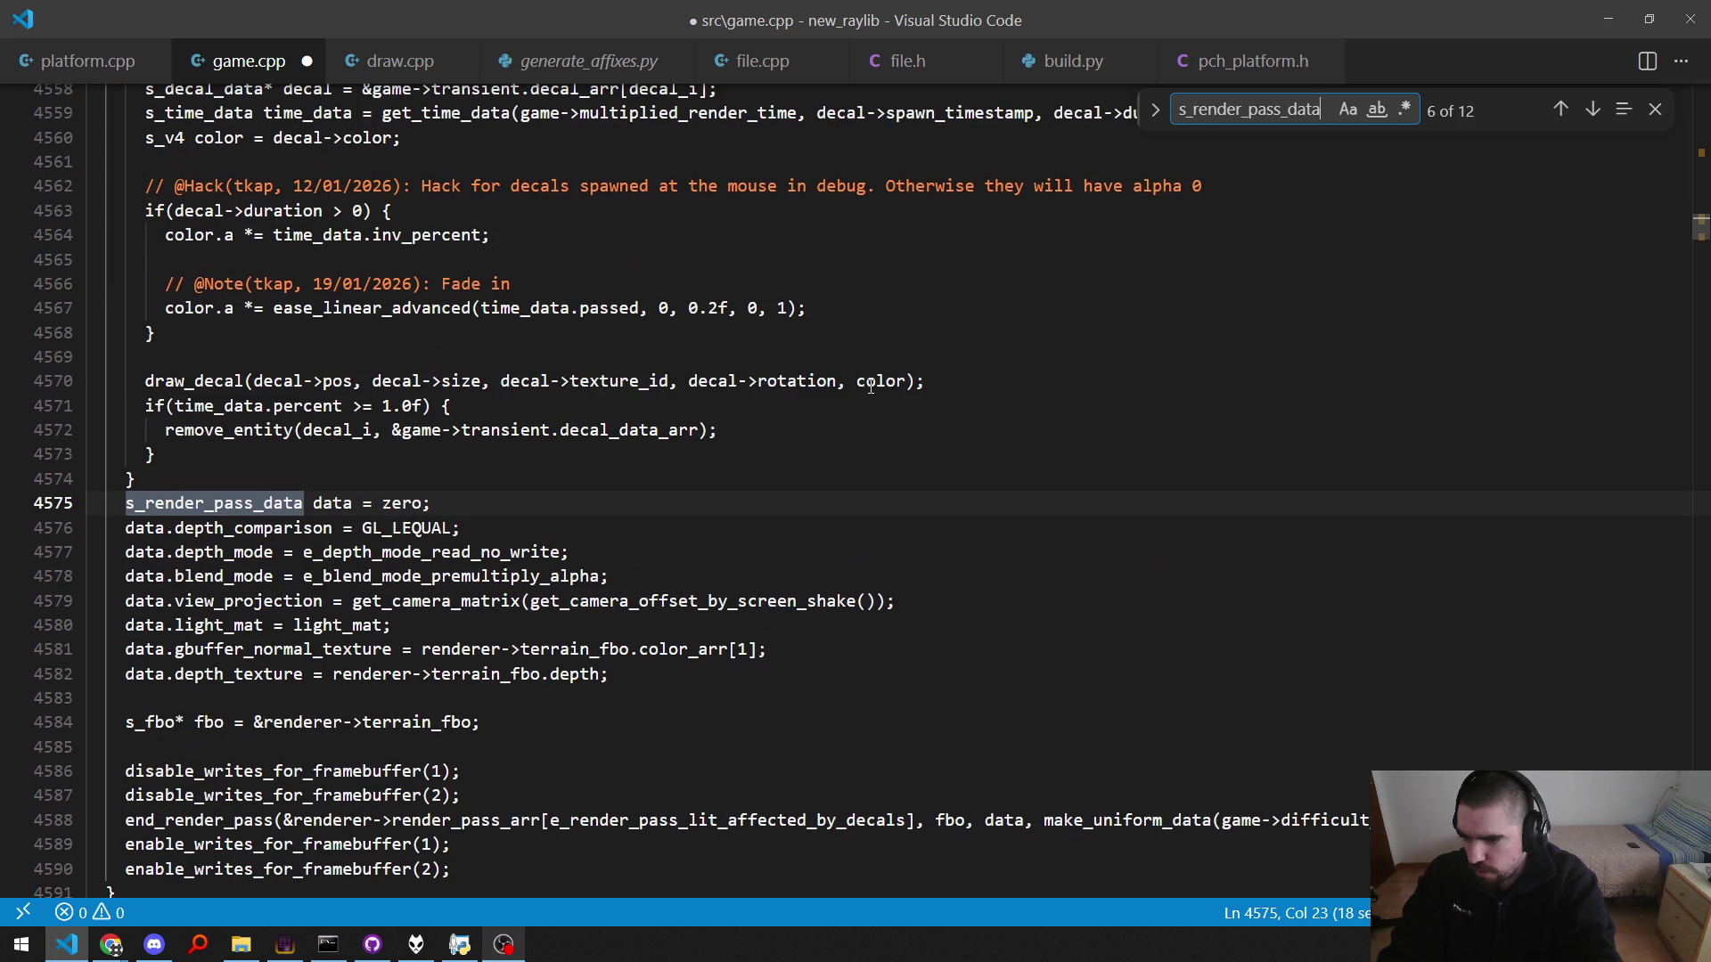
key(ctrl+a)
text(ort)
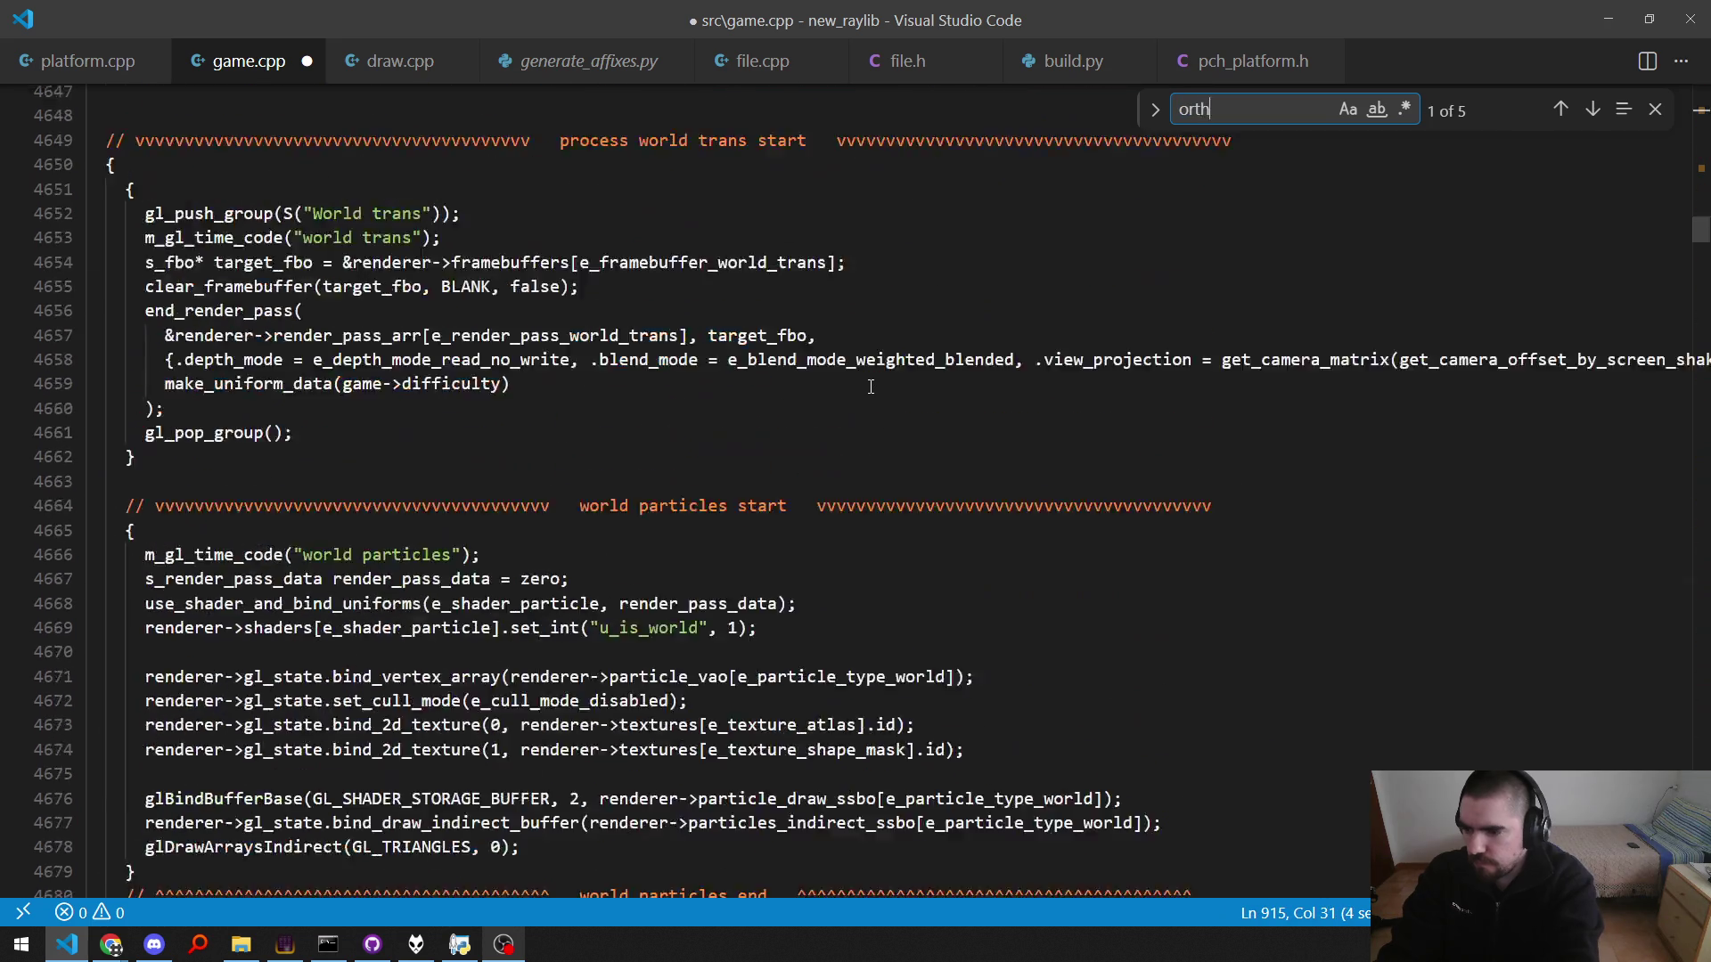
text(ho)
Step: Search game.cpp for ui_projection and step through its uses around lines 4721 and 4738
key(ctrl+a)
text(ui_projection)
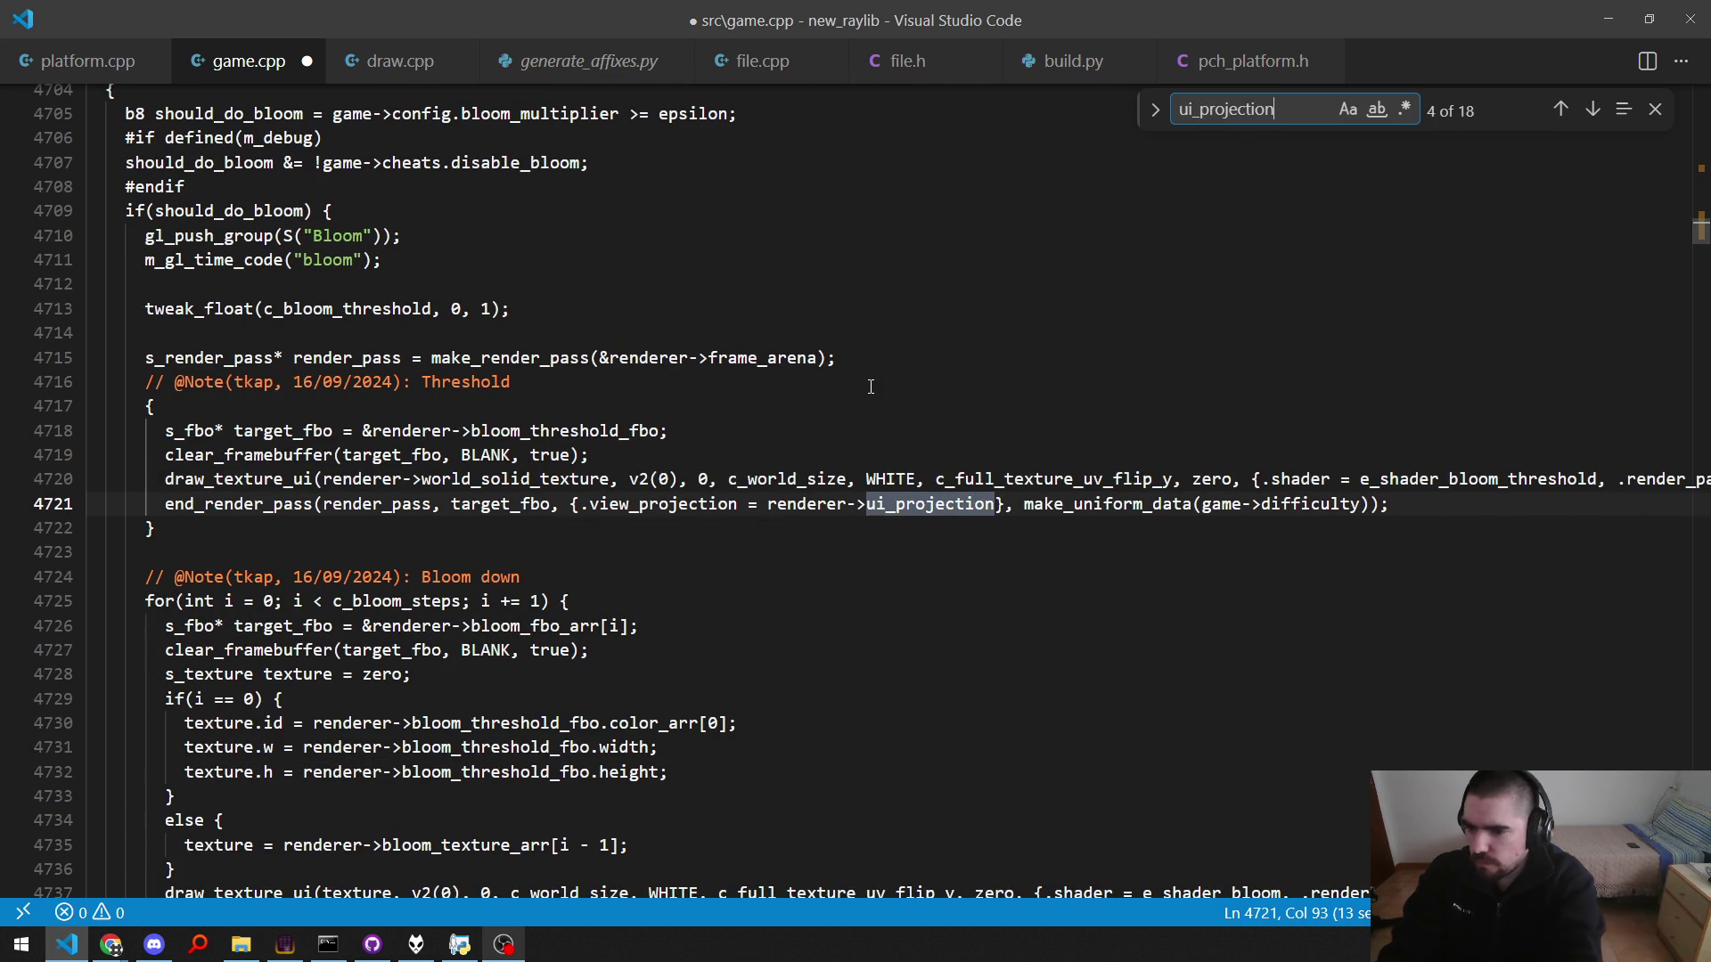
key(Return)
key(Return)
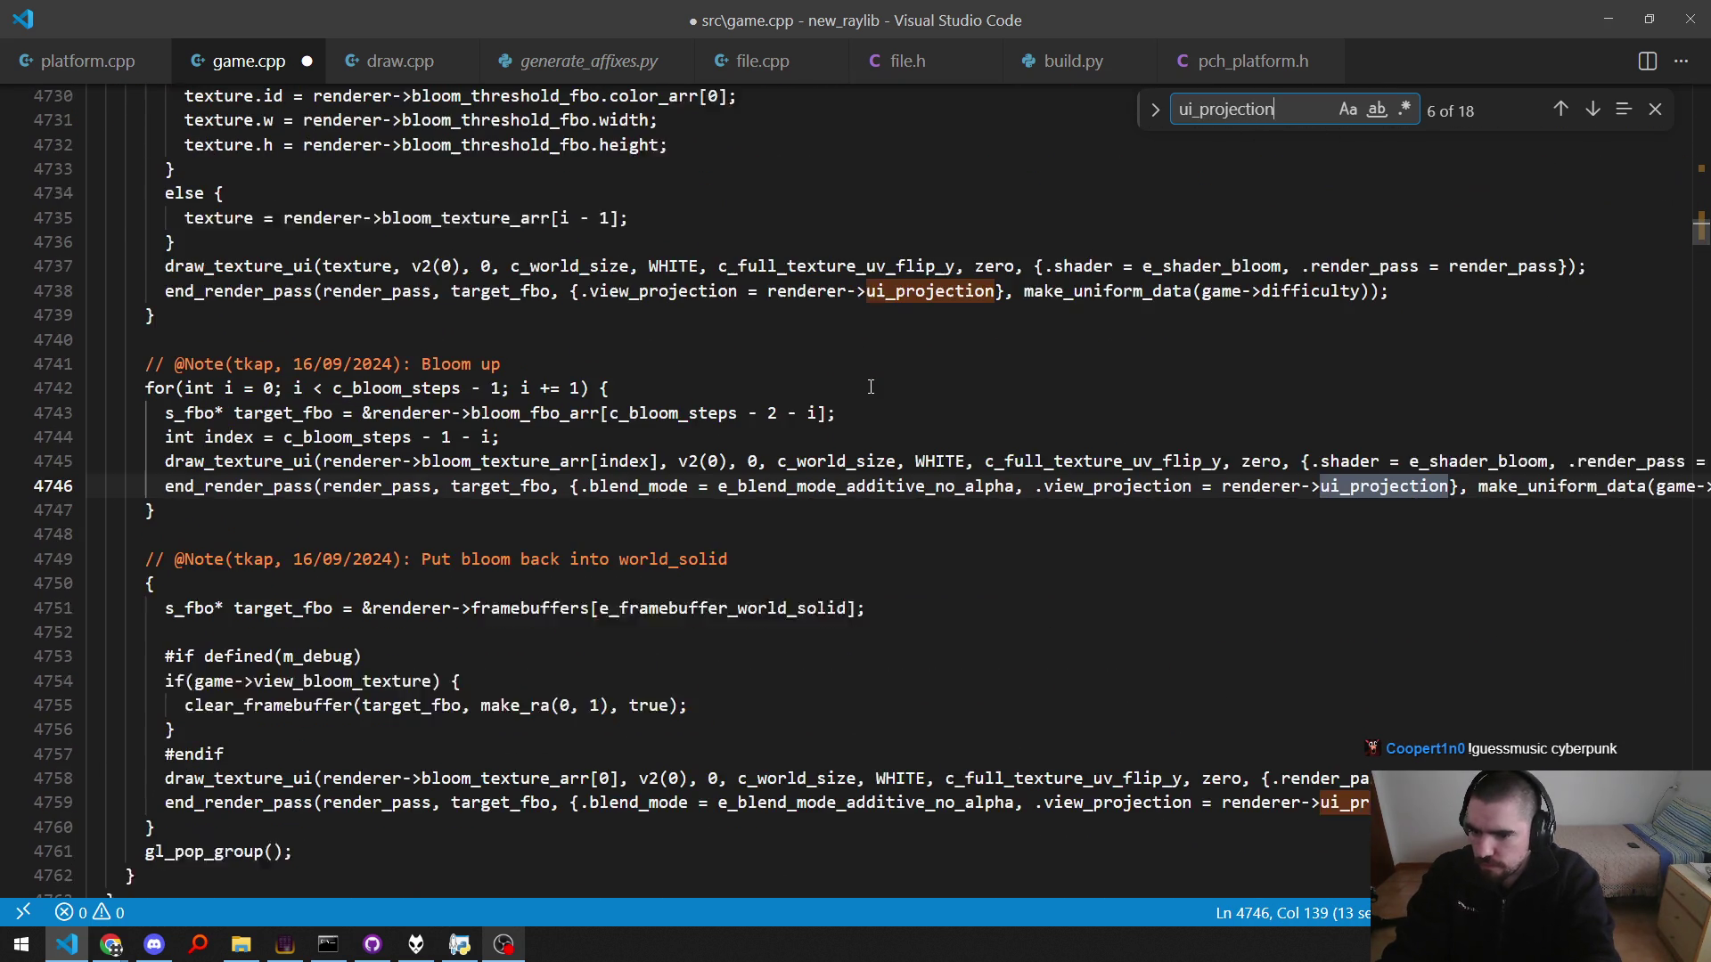
key(shift+Return)
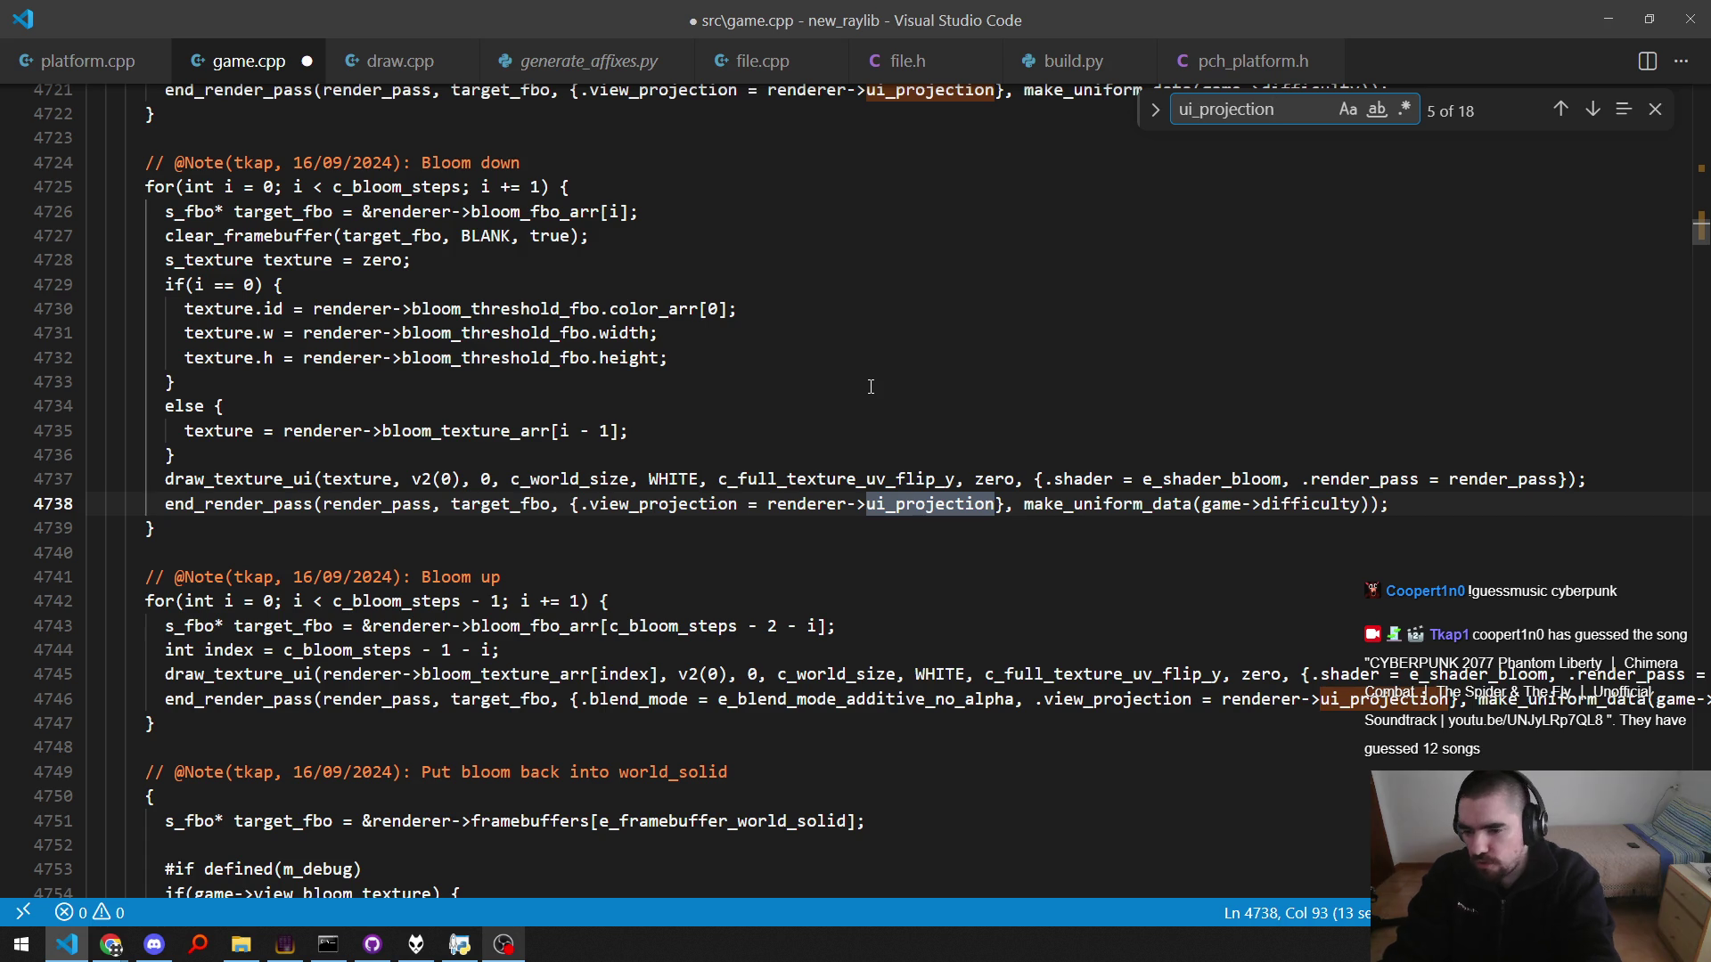
key(shift+Return)
key(shift+Return)
key(Return)
key(Return)
key(shift+Return)
key(Return)
key(shift+Return)
key(Return)
key(Return)
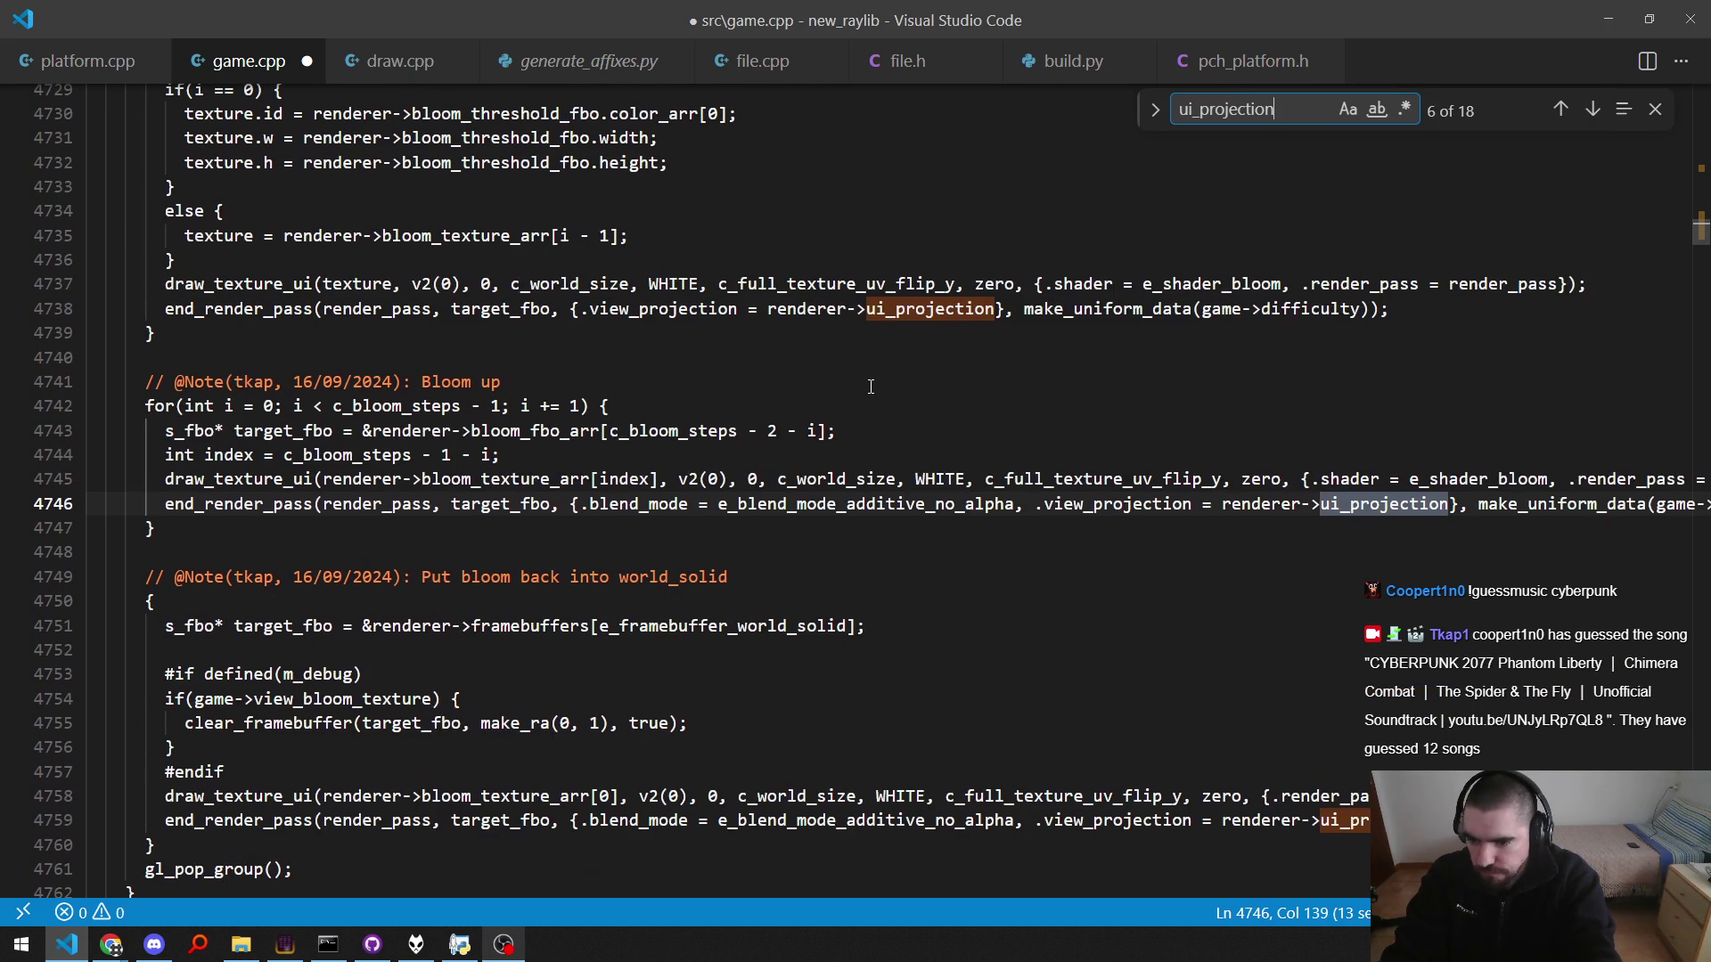
key(Return)
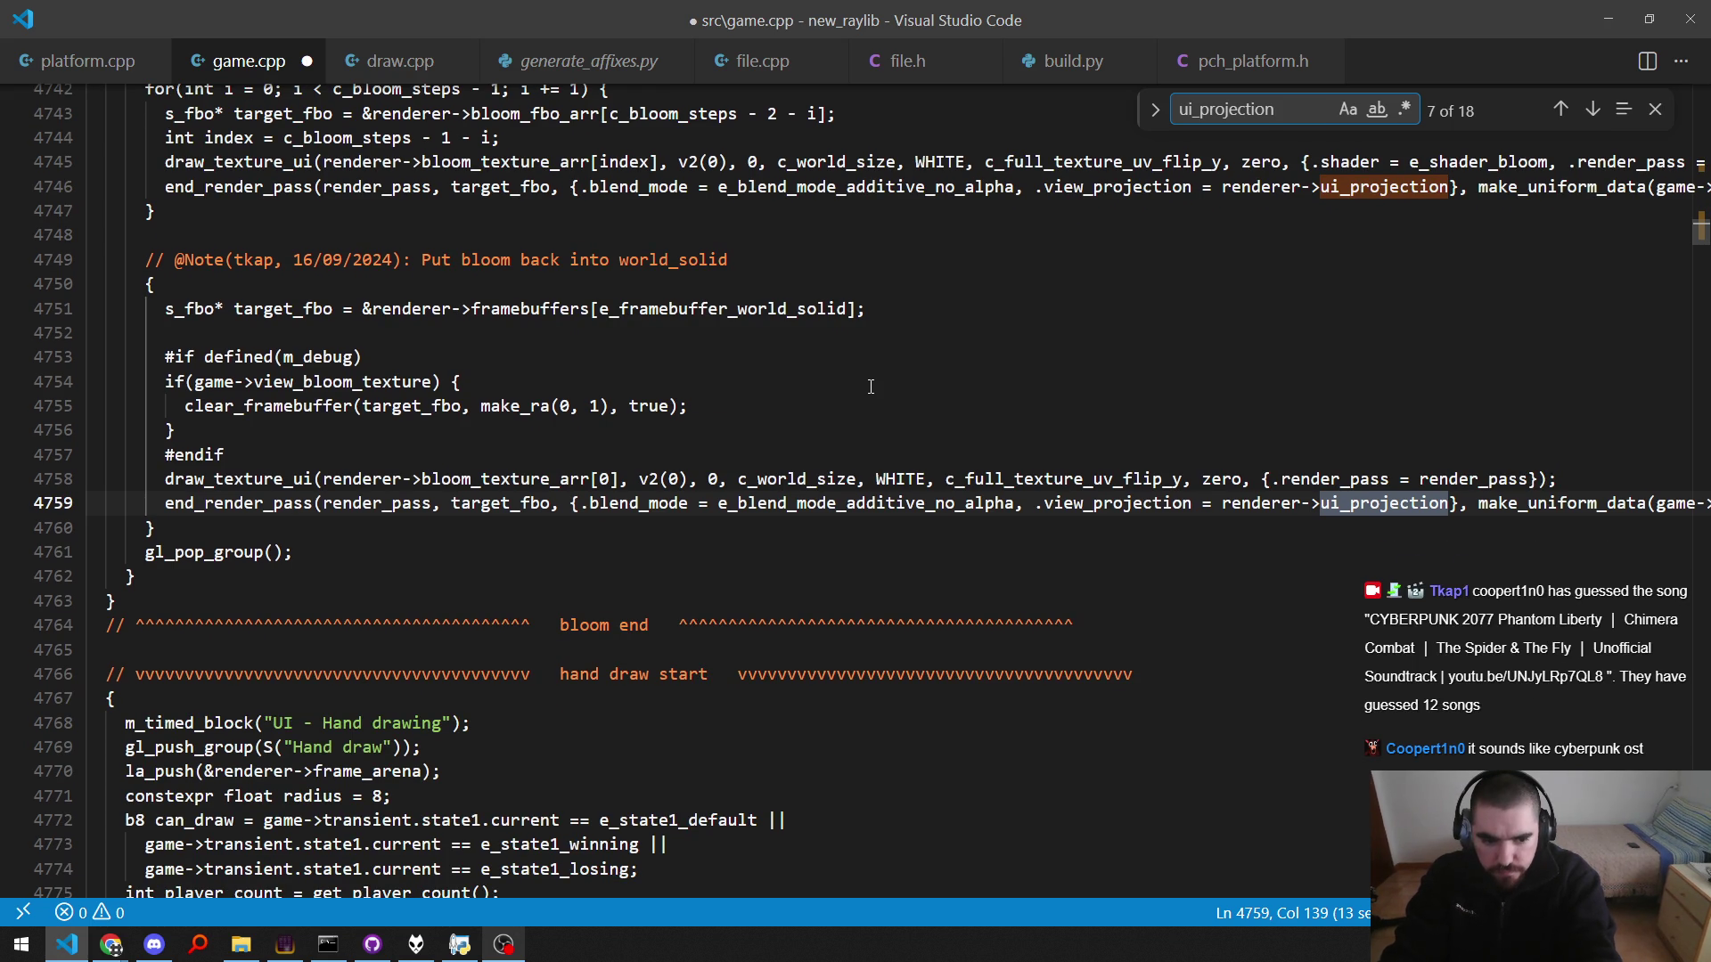
key(Return)
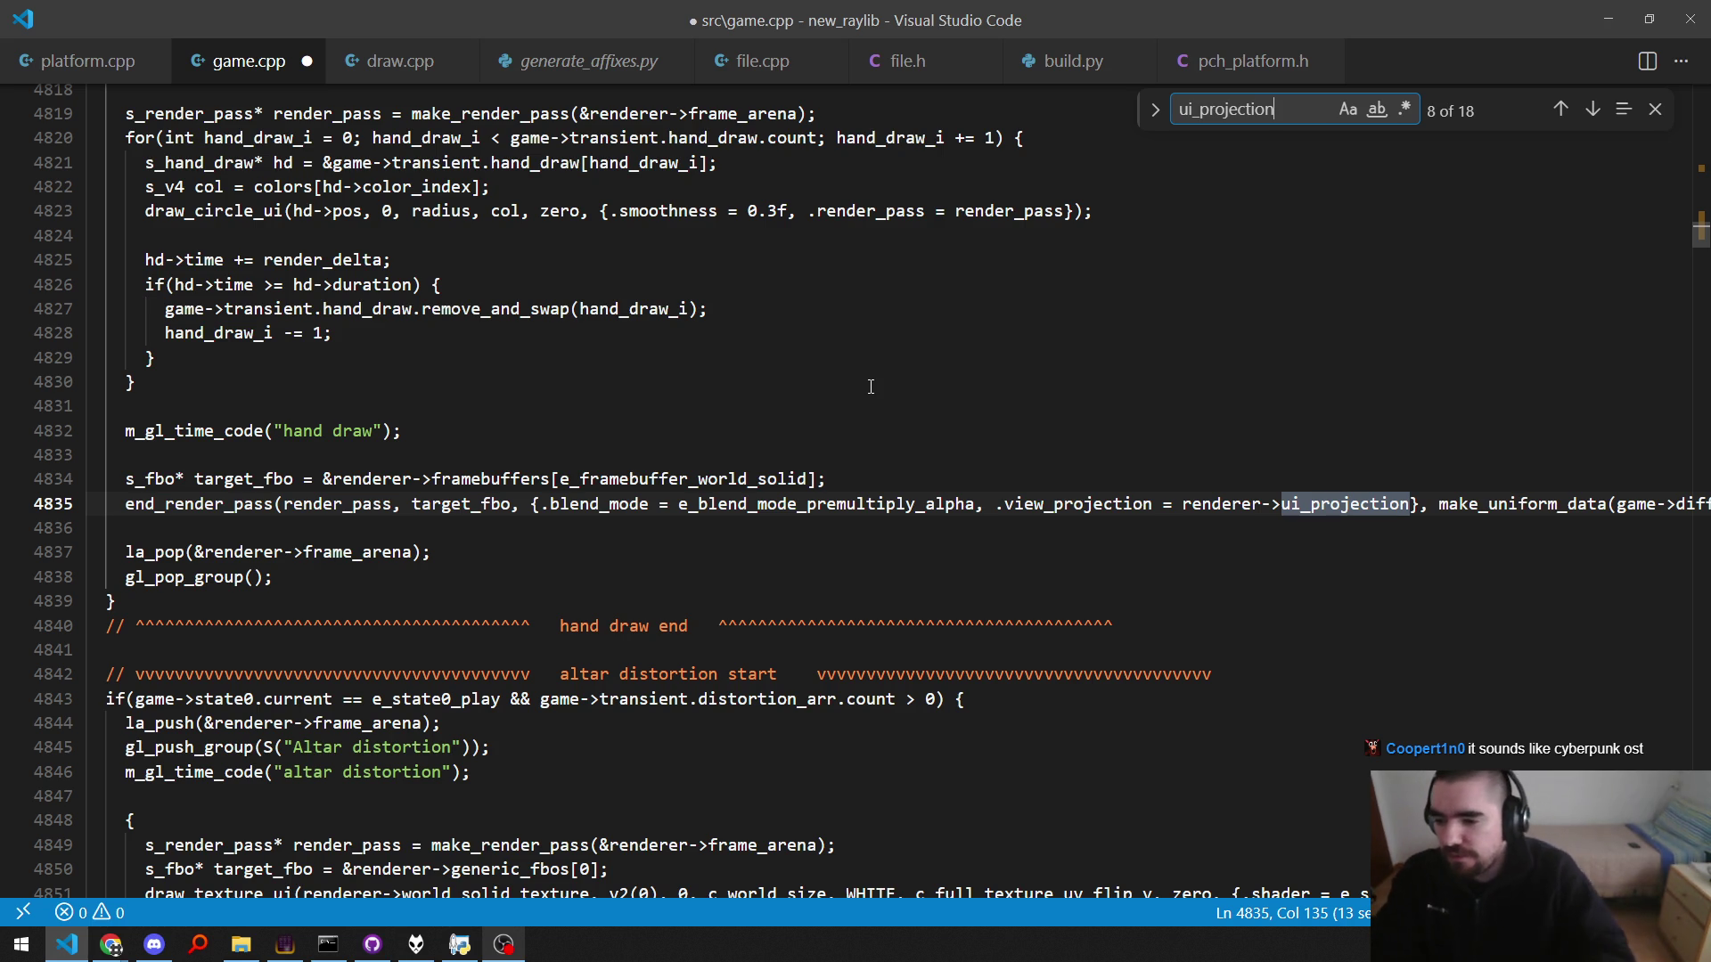
Step: Select the .view_projection argument on line 4835 and glance at the bookmarked draw_texture_ui definition
key(Escape)
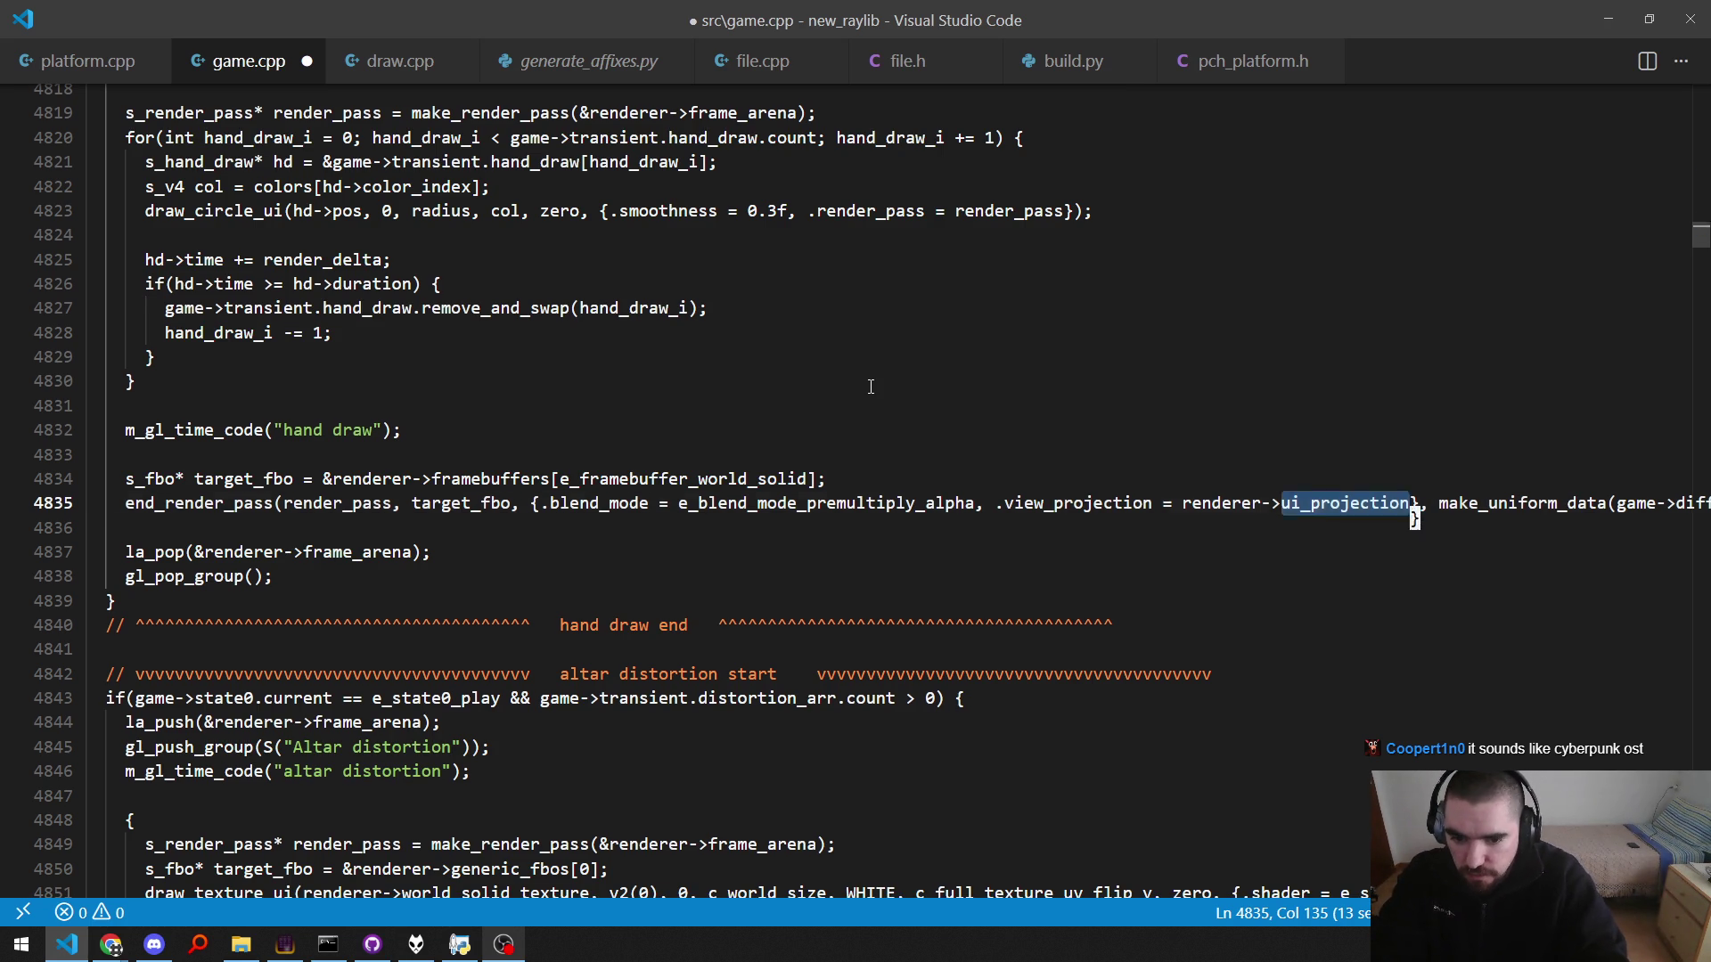
key(ctrl+Left)
key(ctrl+Left)
key(ctrl+Left)
key(Right)
key(ctrl+Left)
key(ctrl+Left)
key(Left)
key(ctrl+shift+Right)
key(ctrl+shift+Right)
key(ctrl+shift+Right)
key(ctrl+shift+Right)
key(ctrl+shift+Right)
key(ctrl+c)
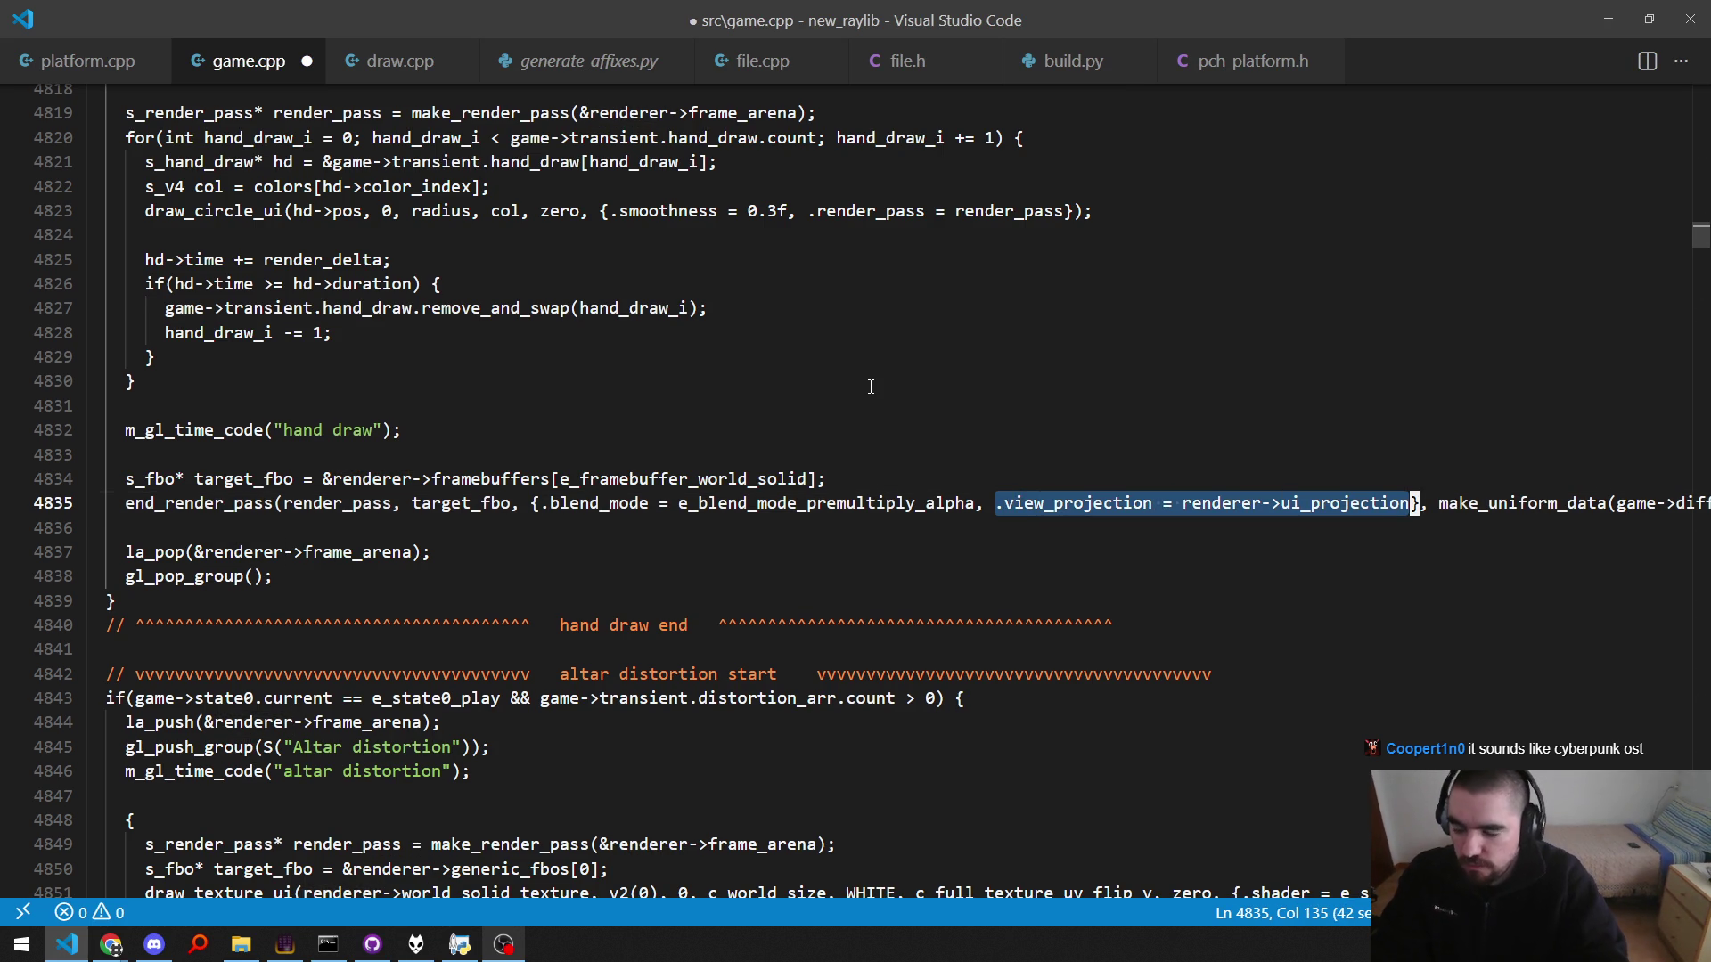
key(ctrl+alt+l)
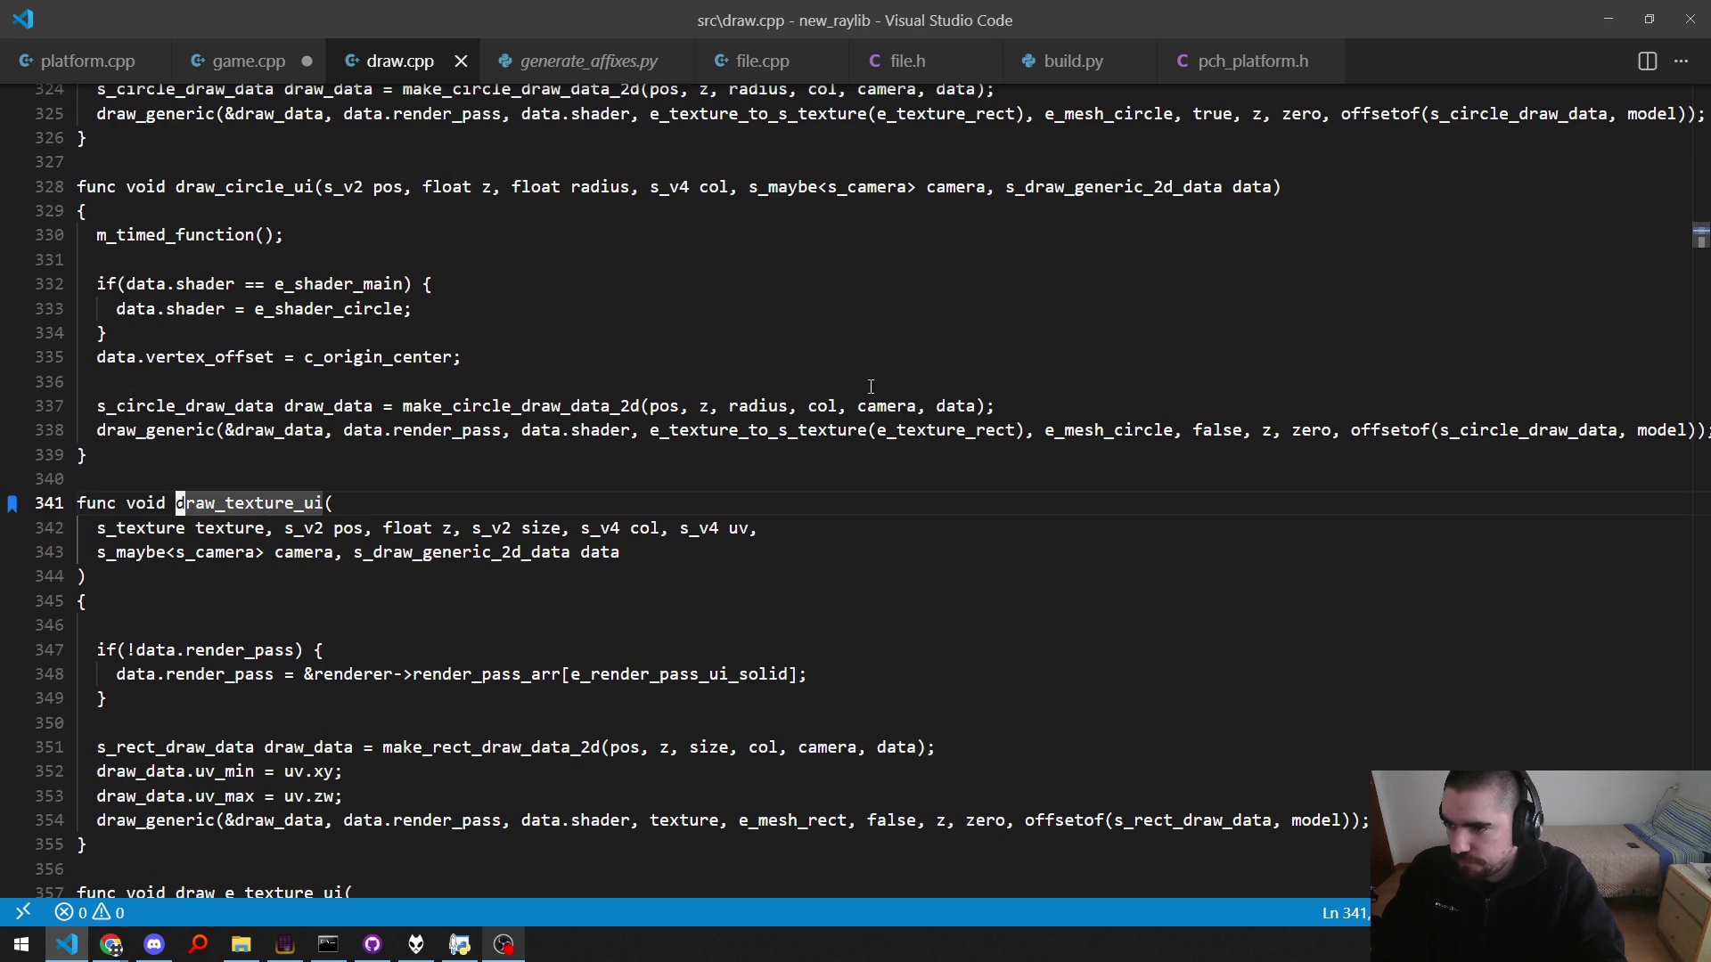
key(ctrl+Tab)
Step: Search for g_texture to reach the dragged-file debug block
key(ctrl+f)
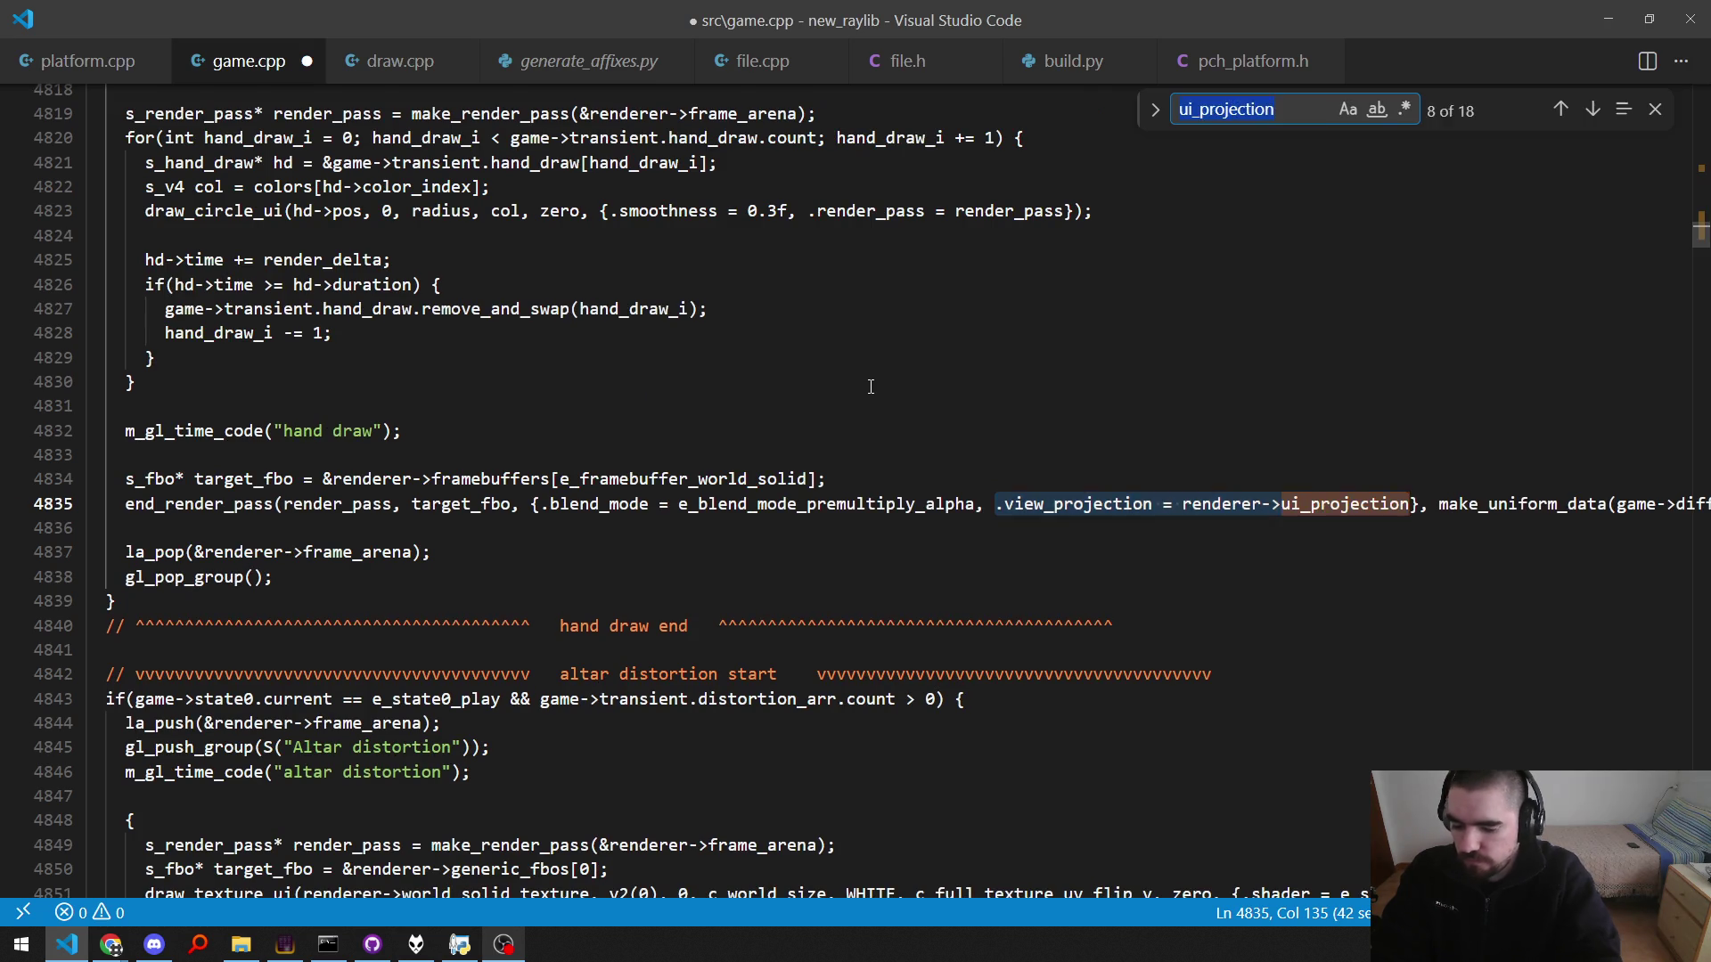
text(g_texture)
key(Return)
key(Return)
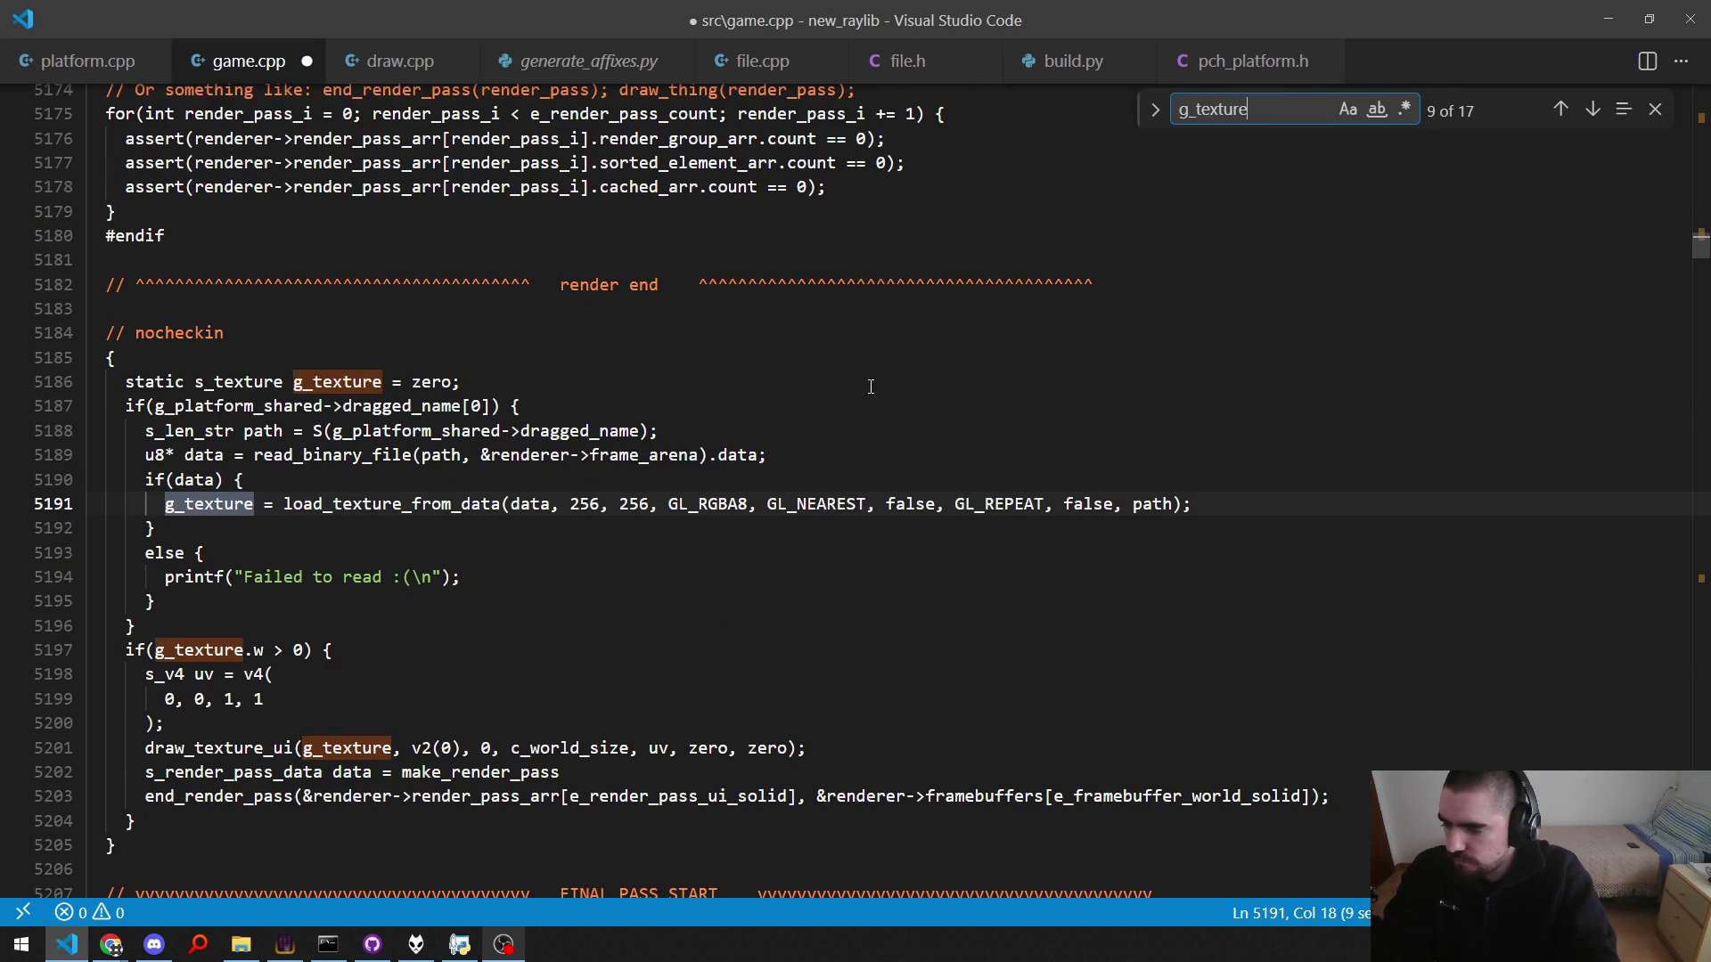
Step: Bookmark the g_texture width check and change the declaration to 's_render_pass_data data = zero;'
key(Escape)
key(Down)
key(Down)
key(Down)
key(Down)
key(Down)
key(ctrl+alt+k)
key(Down)
key(Down)
key(Down)
key(Down)
key(Down)
key(Down)
key(End)
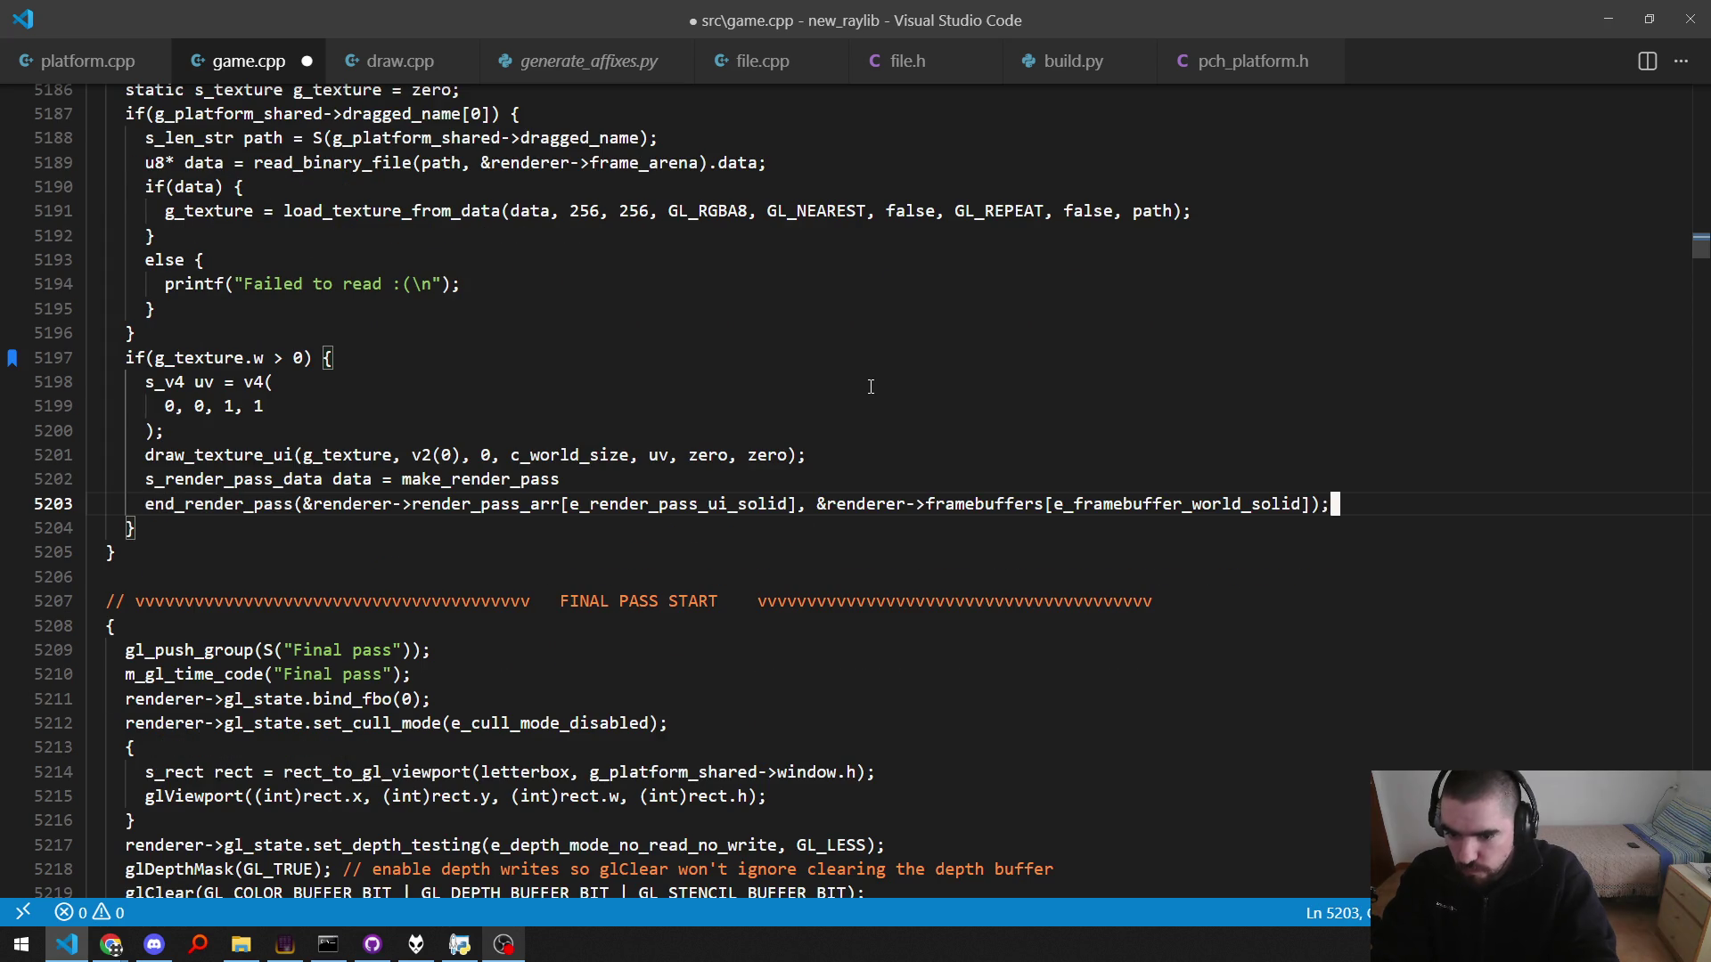
key(Up)
key(ctrl+shift+Left)
text(make_render_)
key(BackSpace)
key(BackSpace)
key(BackSpace)
key(ctrl+BackSpace)
text(zero;)
Step: Add 'data.view_projection = renderer->ui_projection;' below the declaration and save
key(Return)
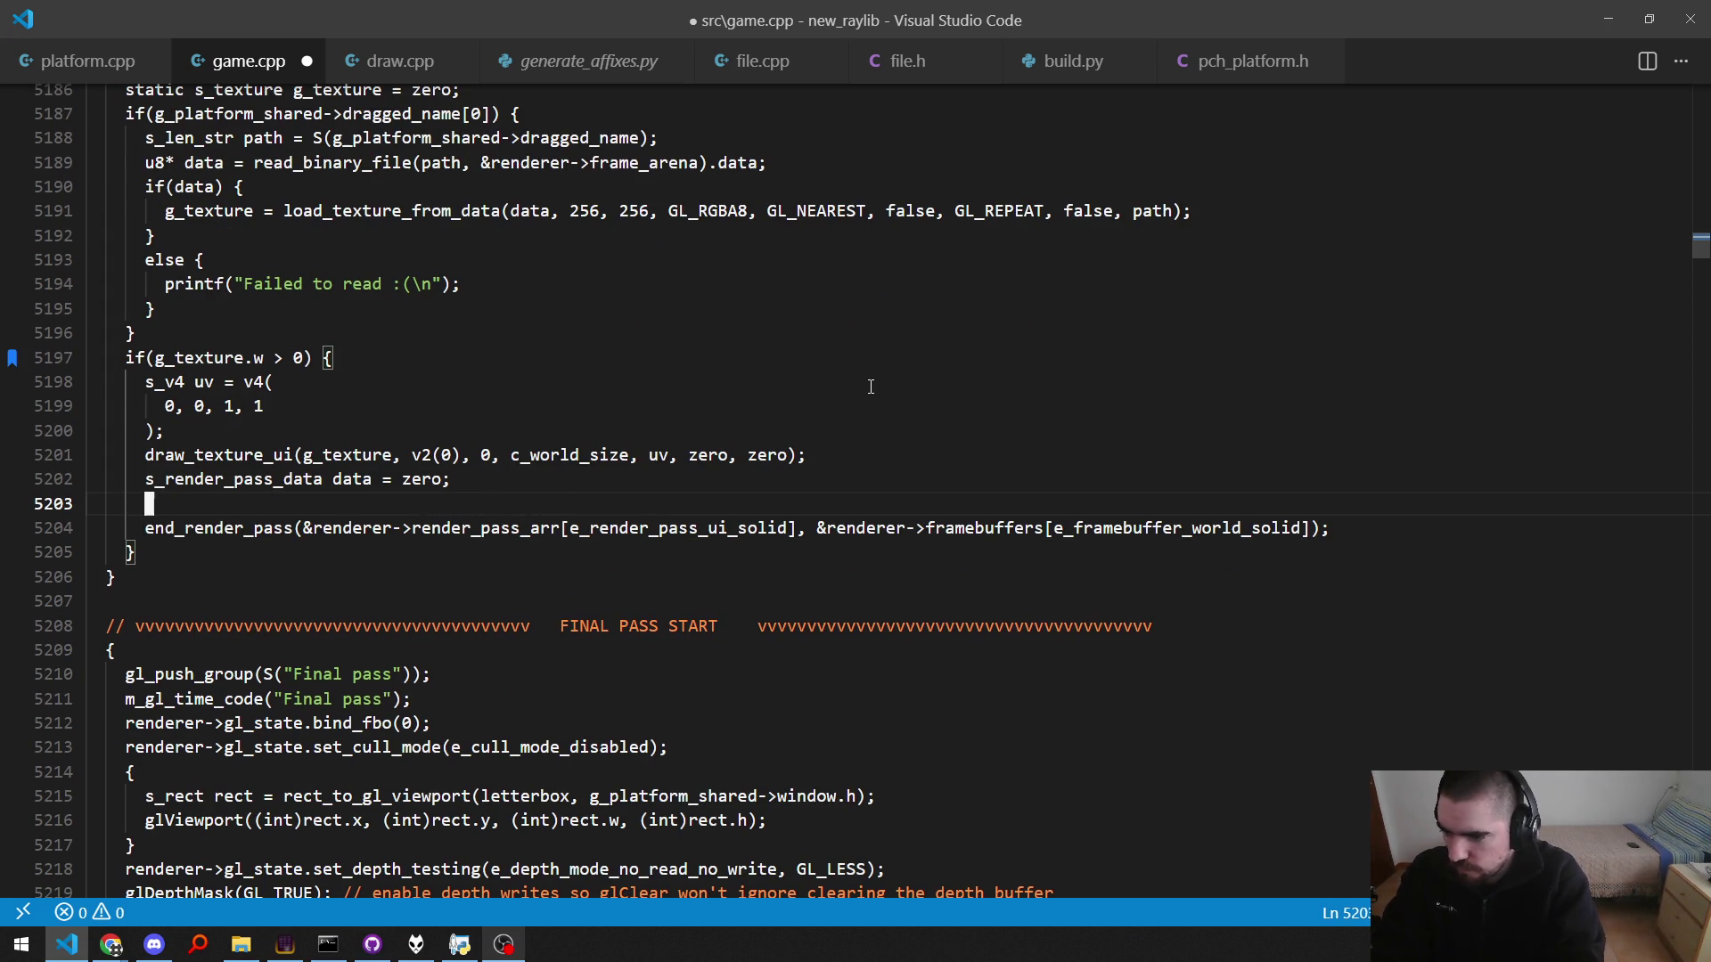
key(ctrl+v)
key(Home)
text(data)
key(End)
text(;)
key(ctrl+s)
key(Down)
Step: Pass data to end_render_pass and check the definition's uniform data parameter
key(Right)
text(, data)
key(Home)
key(F12)
key(End)
key(ctrl+Left)
key(ctrl+Left)
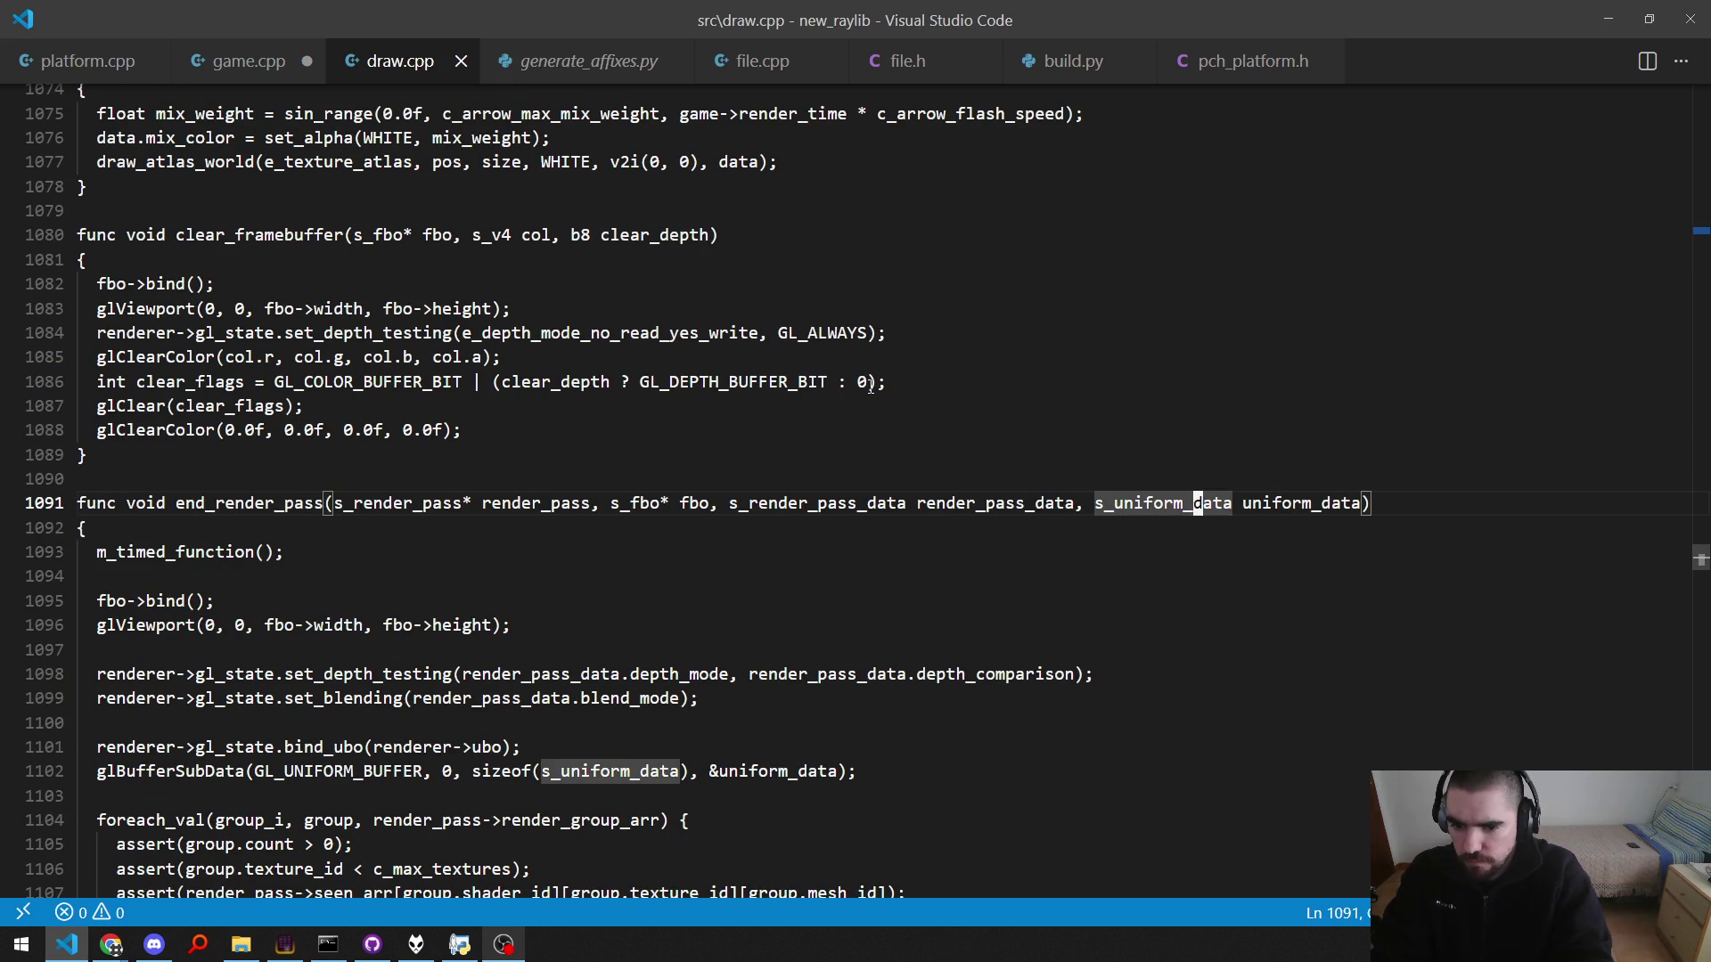
key(alt+Left)
key(End)
key(Left)
key(Left)
Step: Add make_uniform_data() as the last end_render_pass argument and save
text(, ma)
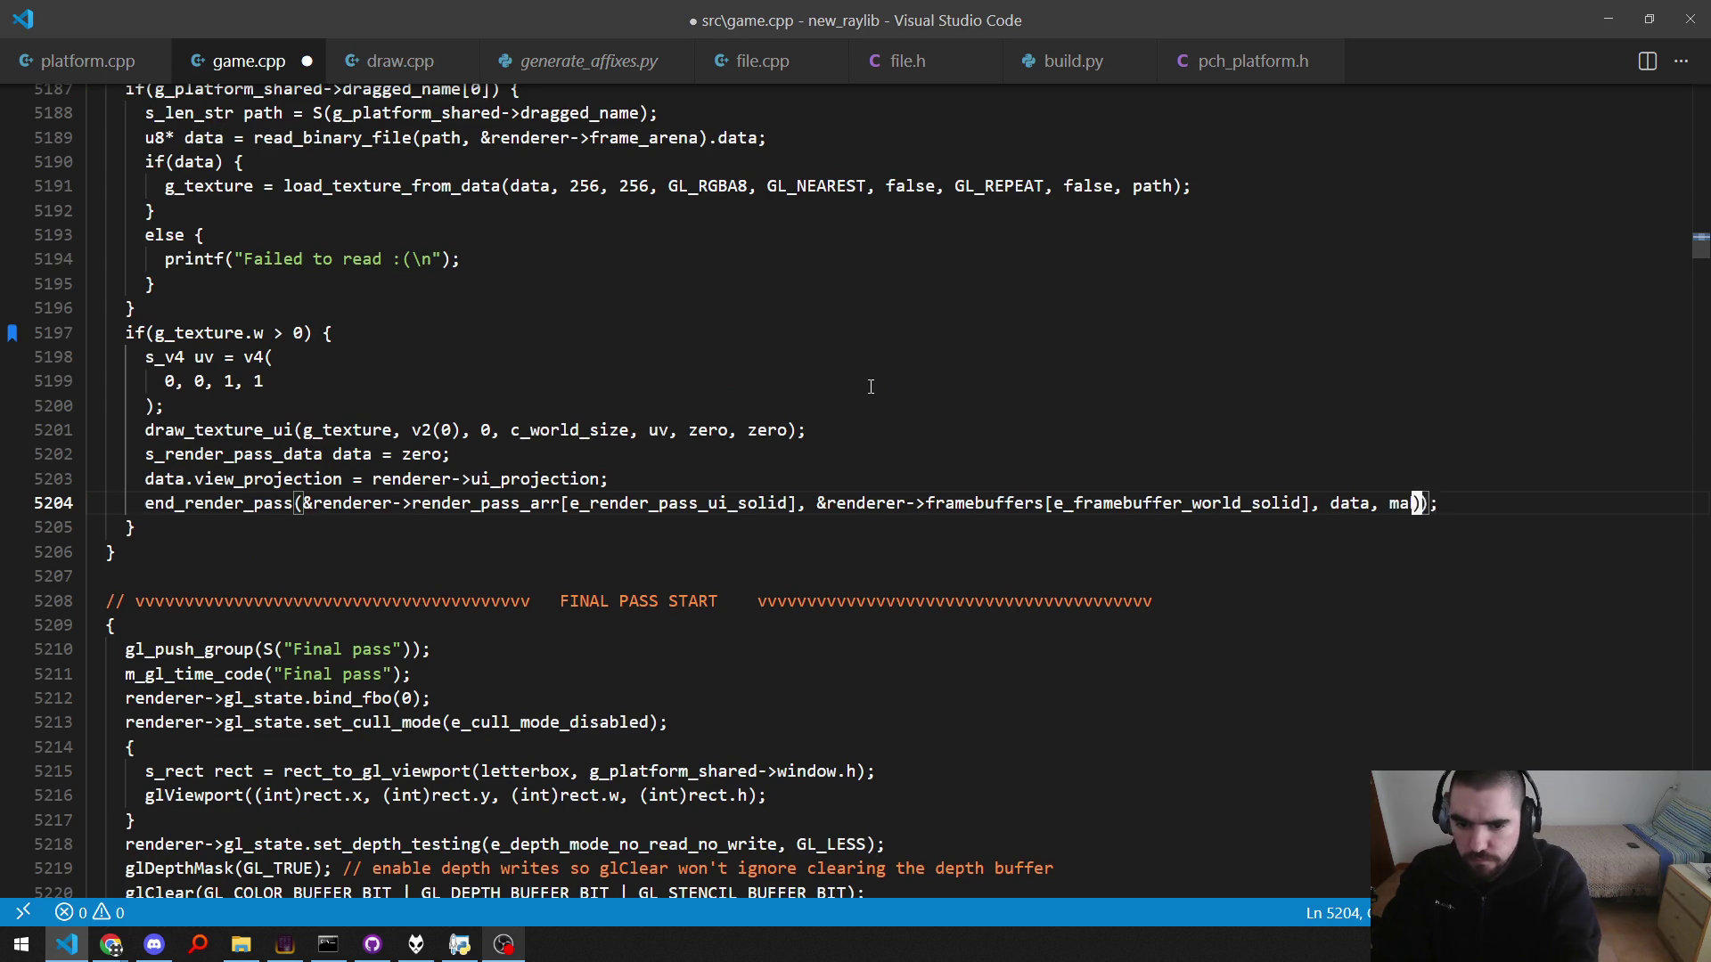
text(ke_unif)
key(Tab)
text(()
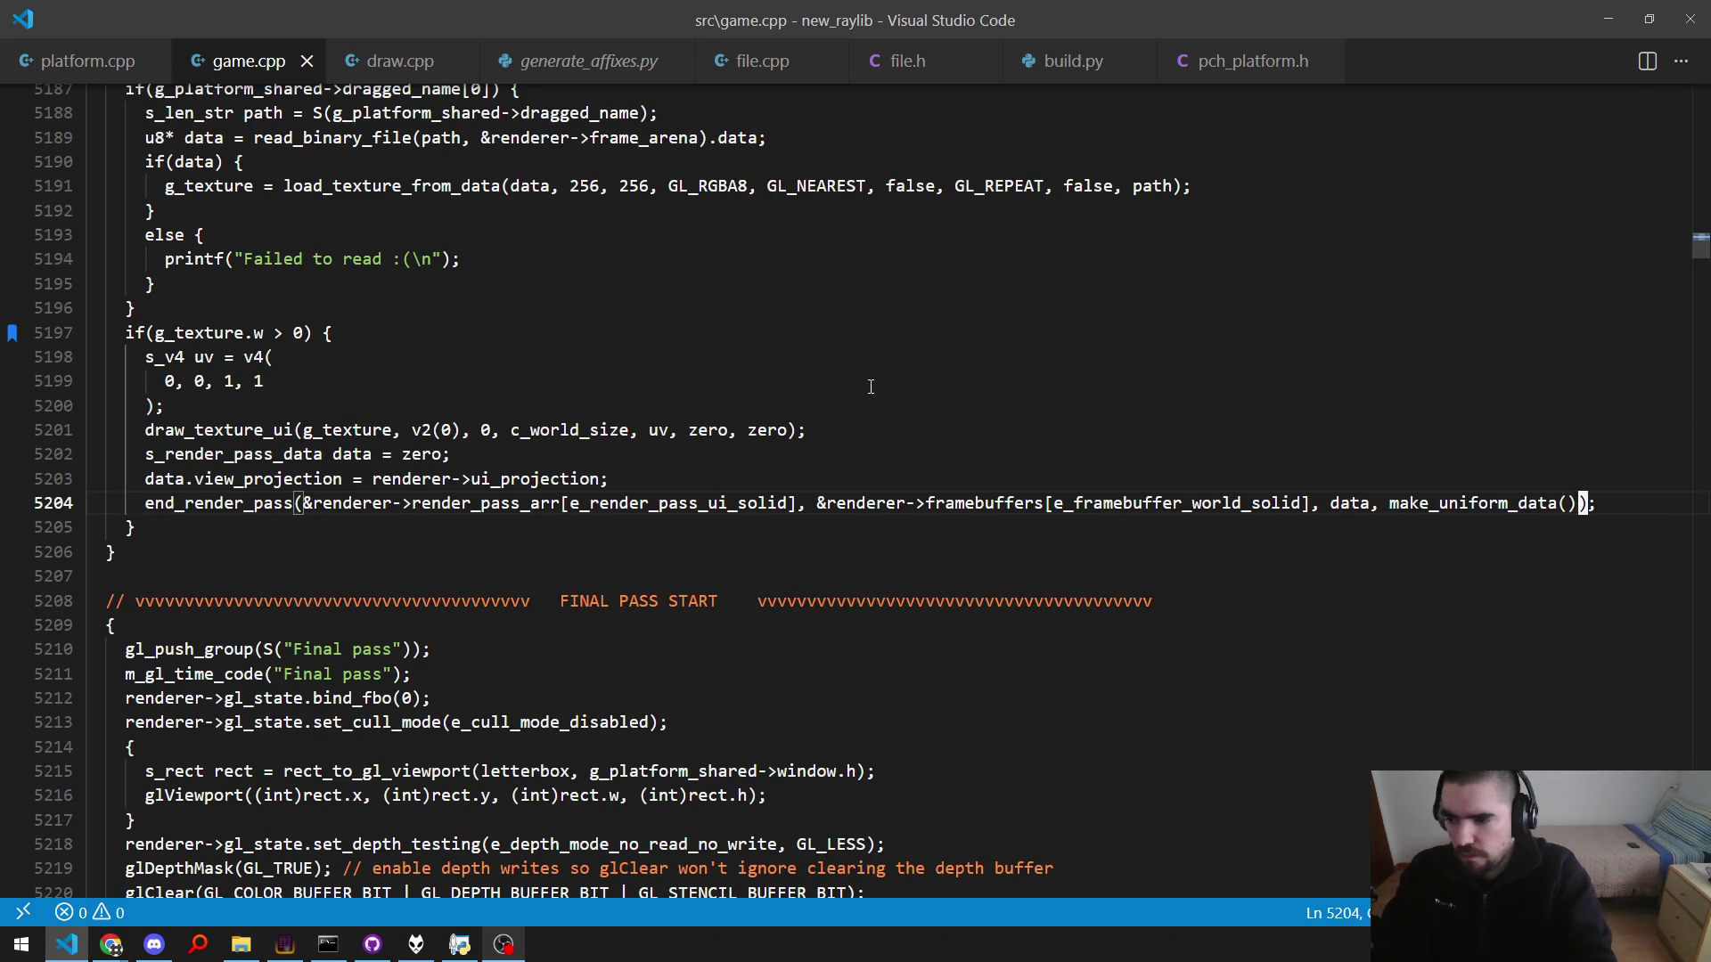
key(ctrl+s)
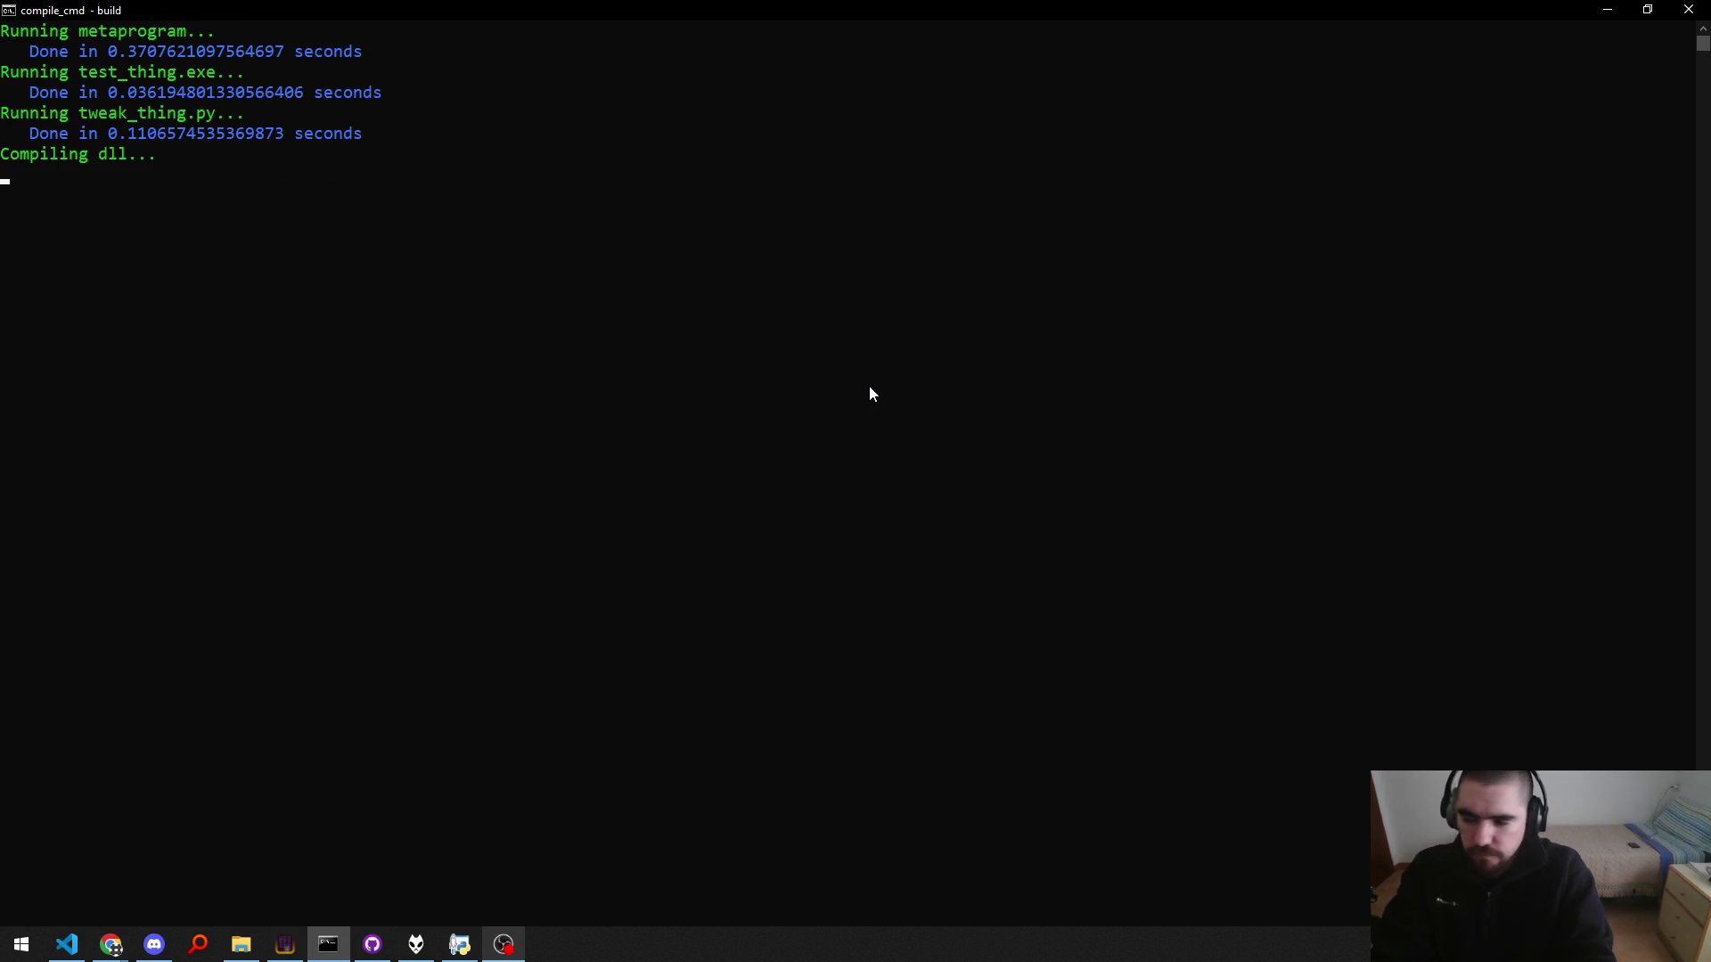
Step: Compare the reported error lines with the debug block around bookmarked line 5197
key(alt+Tab)
key(ctrl+alt+j)
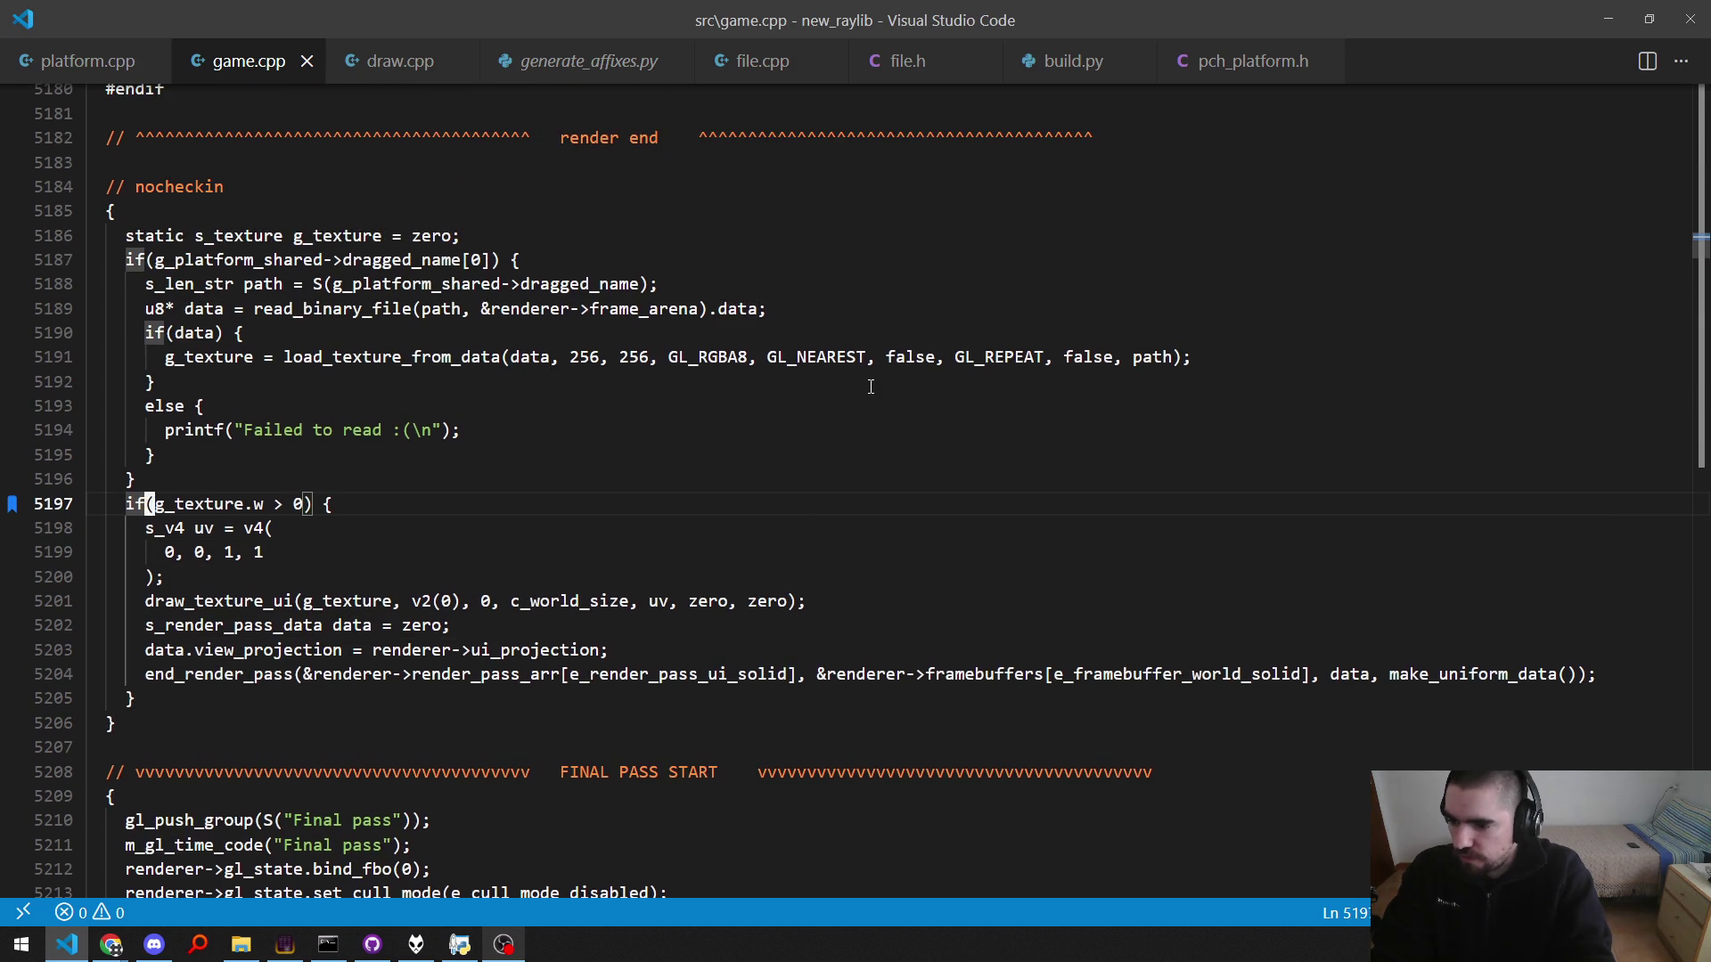
key(alt+Tab)
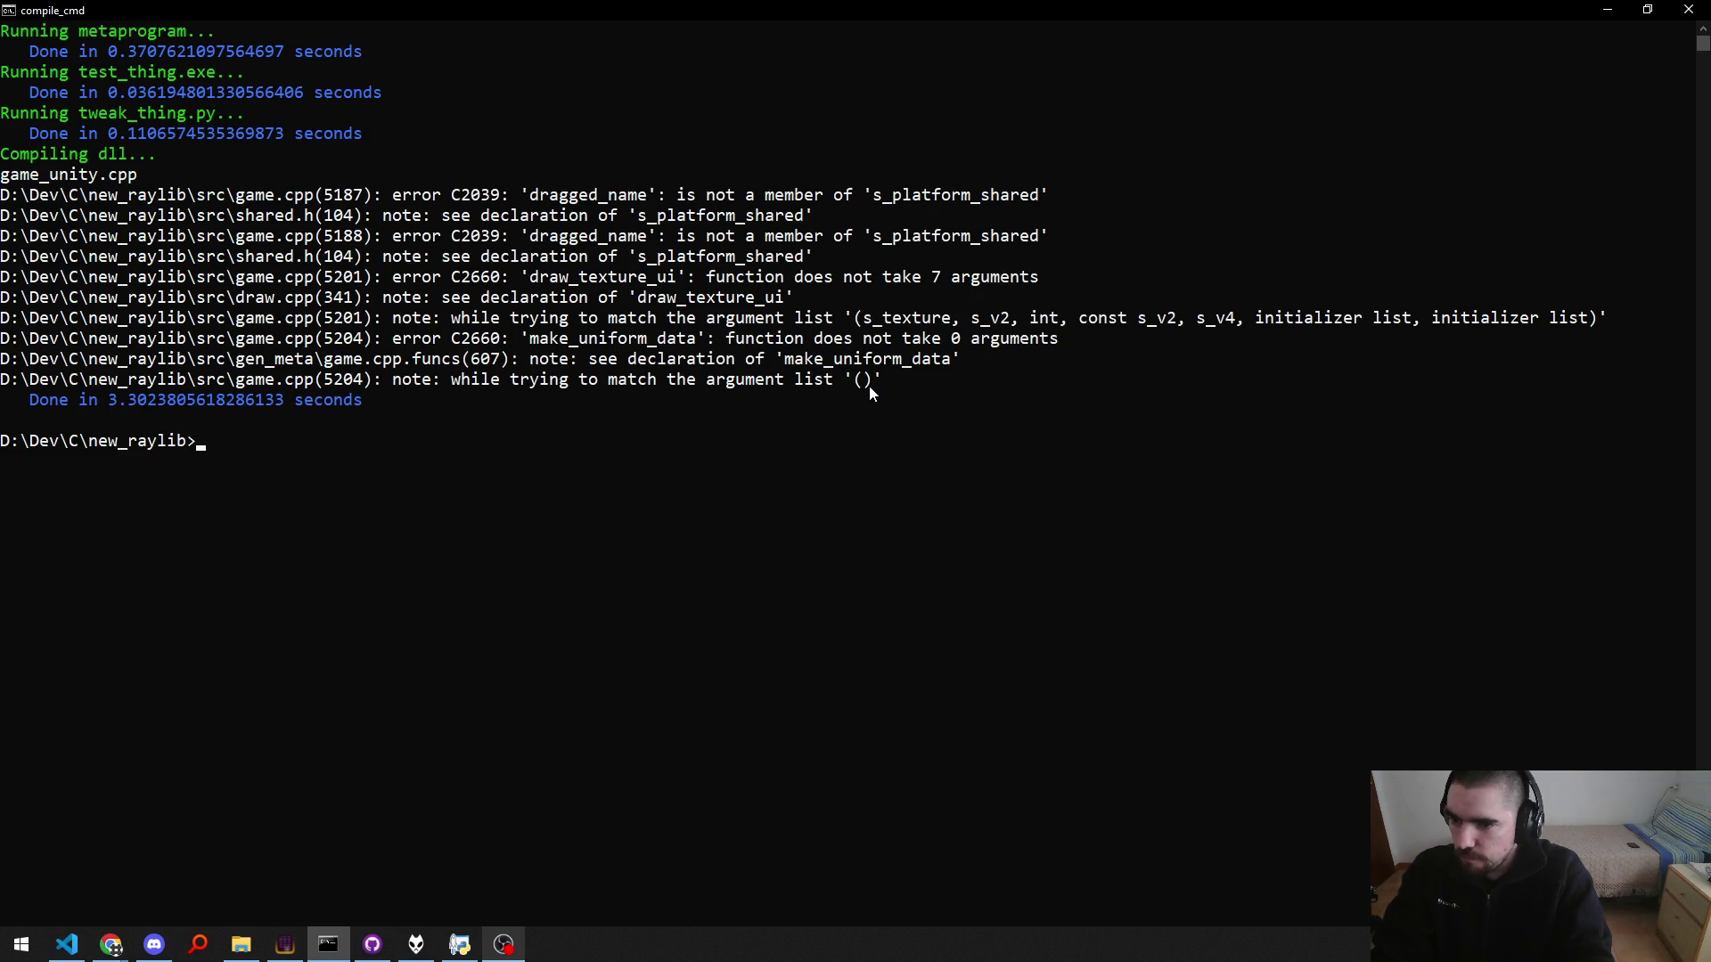
key(alt+Tab)
key(Up)
key(Up)
key(Up)
key(Up)
key(Up)
key(Up)
key(Up)
key(Up)
key(Up)
key(alt+Tab)
key(Up)
key(Up)
Step: Run 'build pch' then 'build', getting dragged_name, draw_texture_ui and make_uniform_data errors
key(Down)
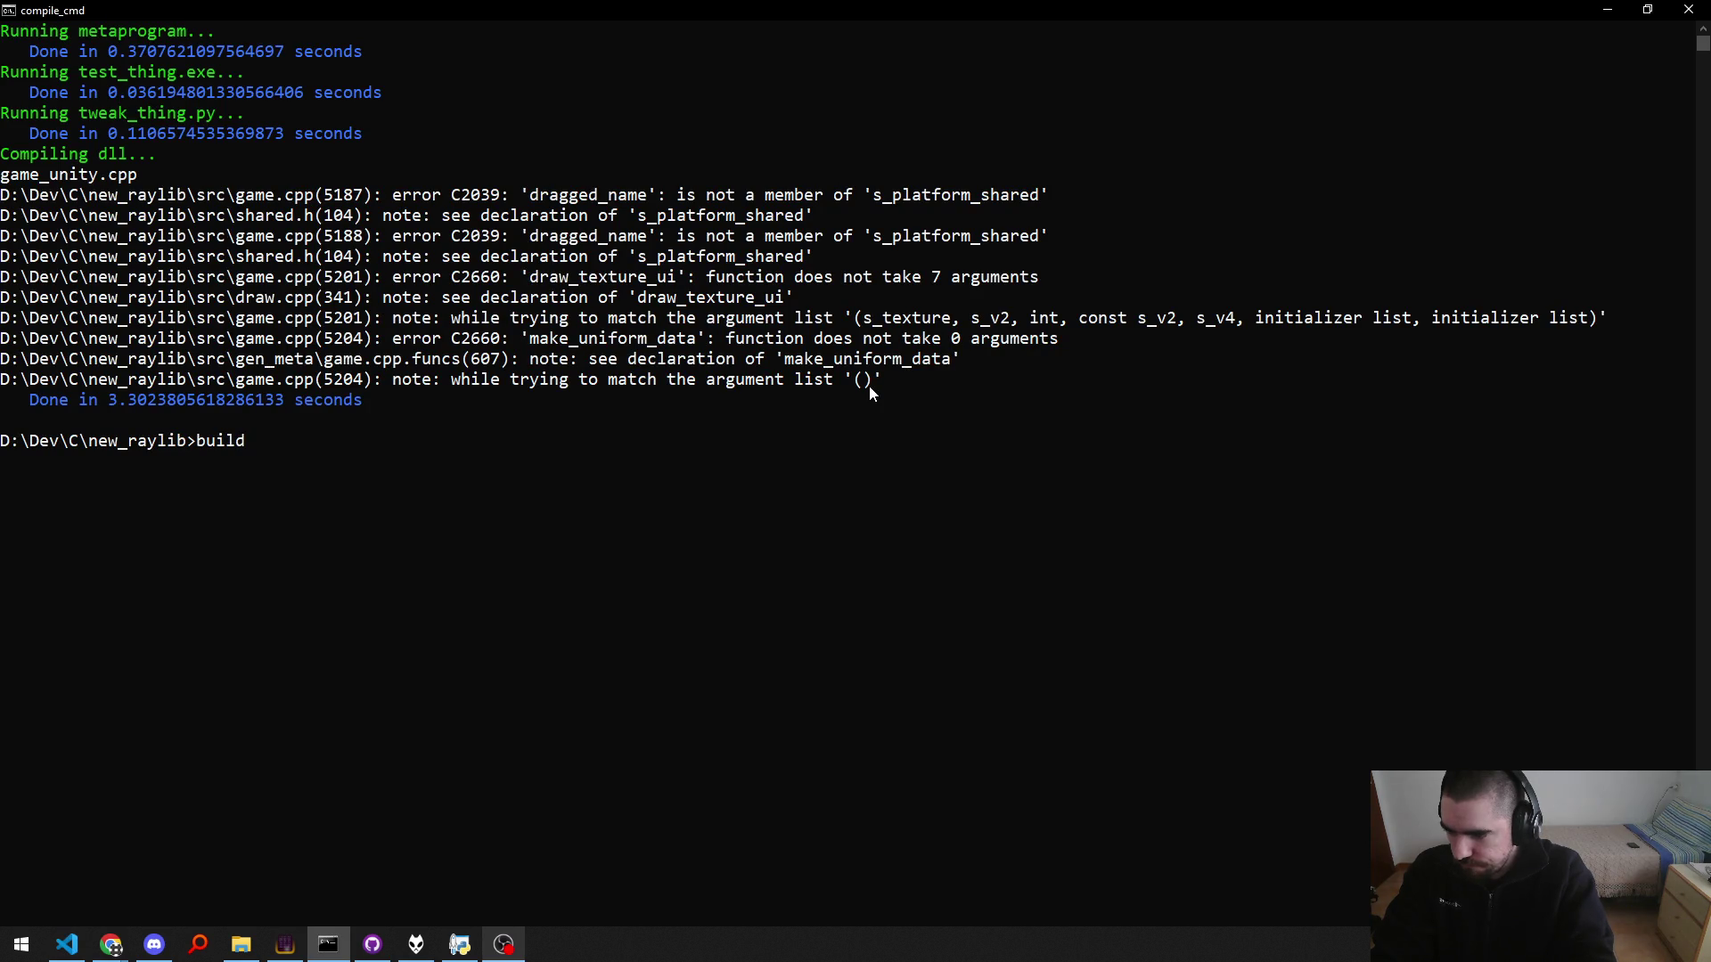
key(Escape)
text(build pch)
key(Return)
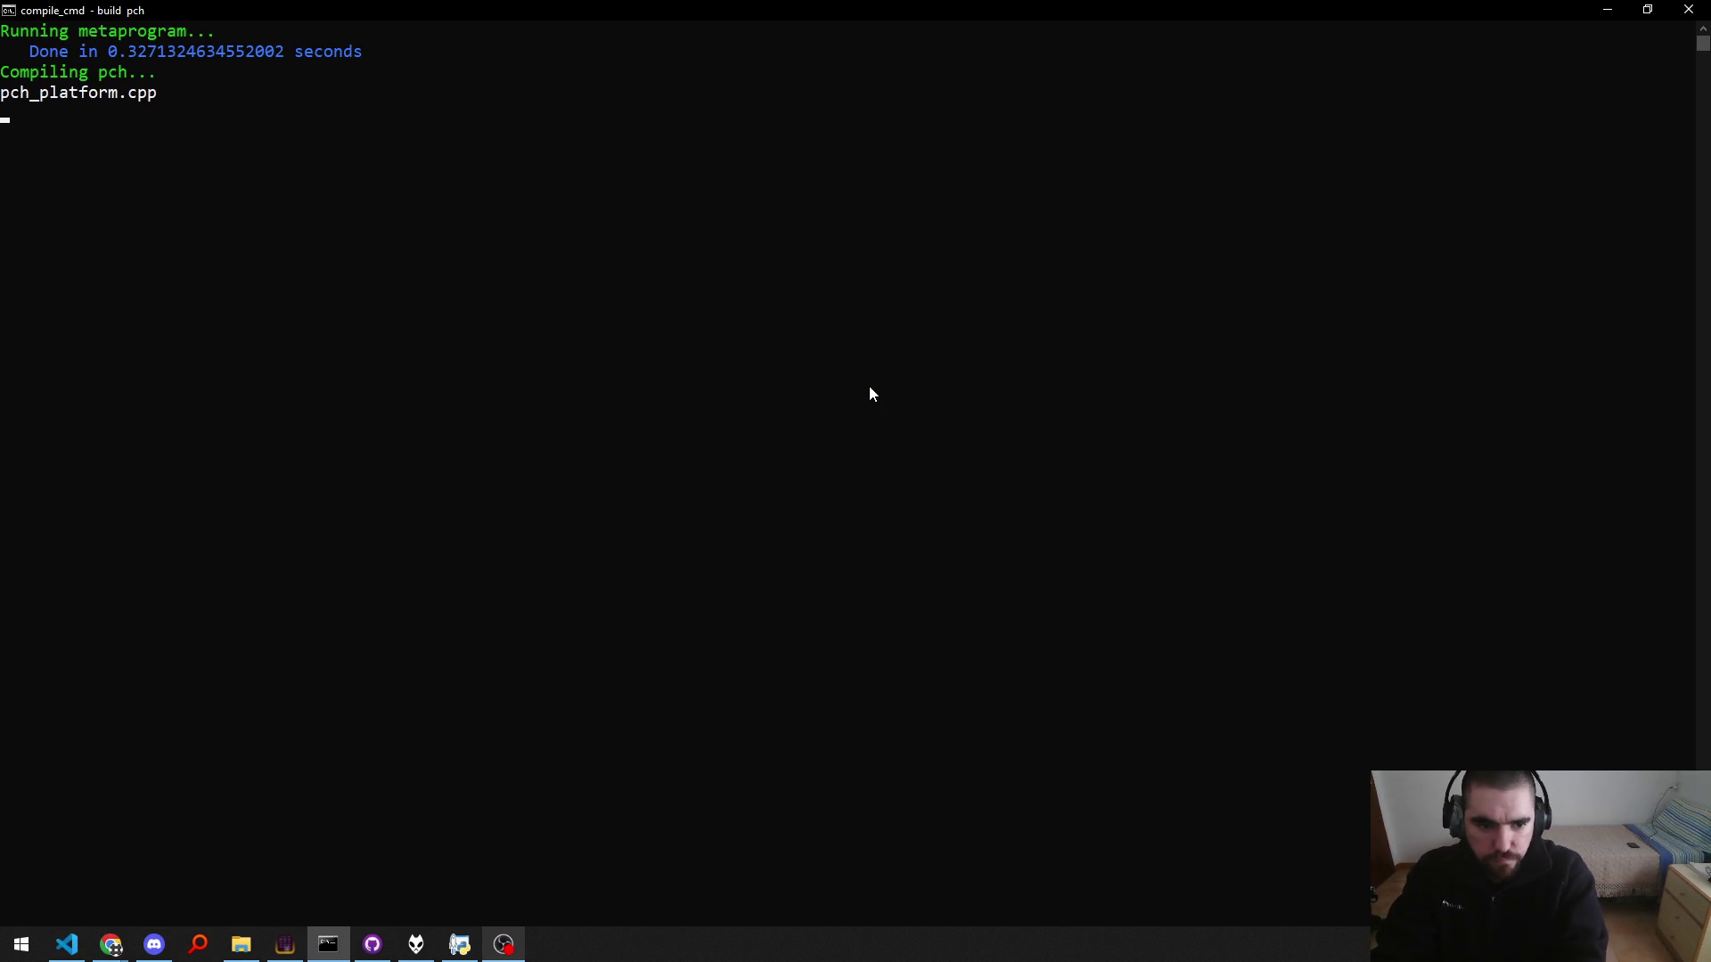
text(build)
key(Return)
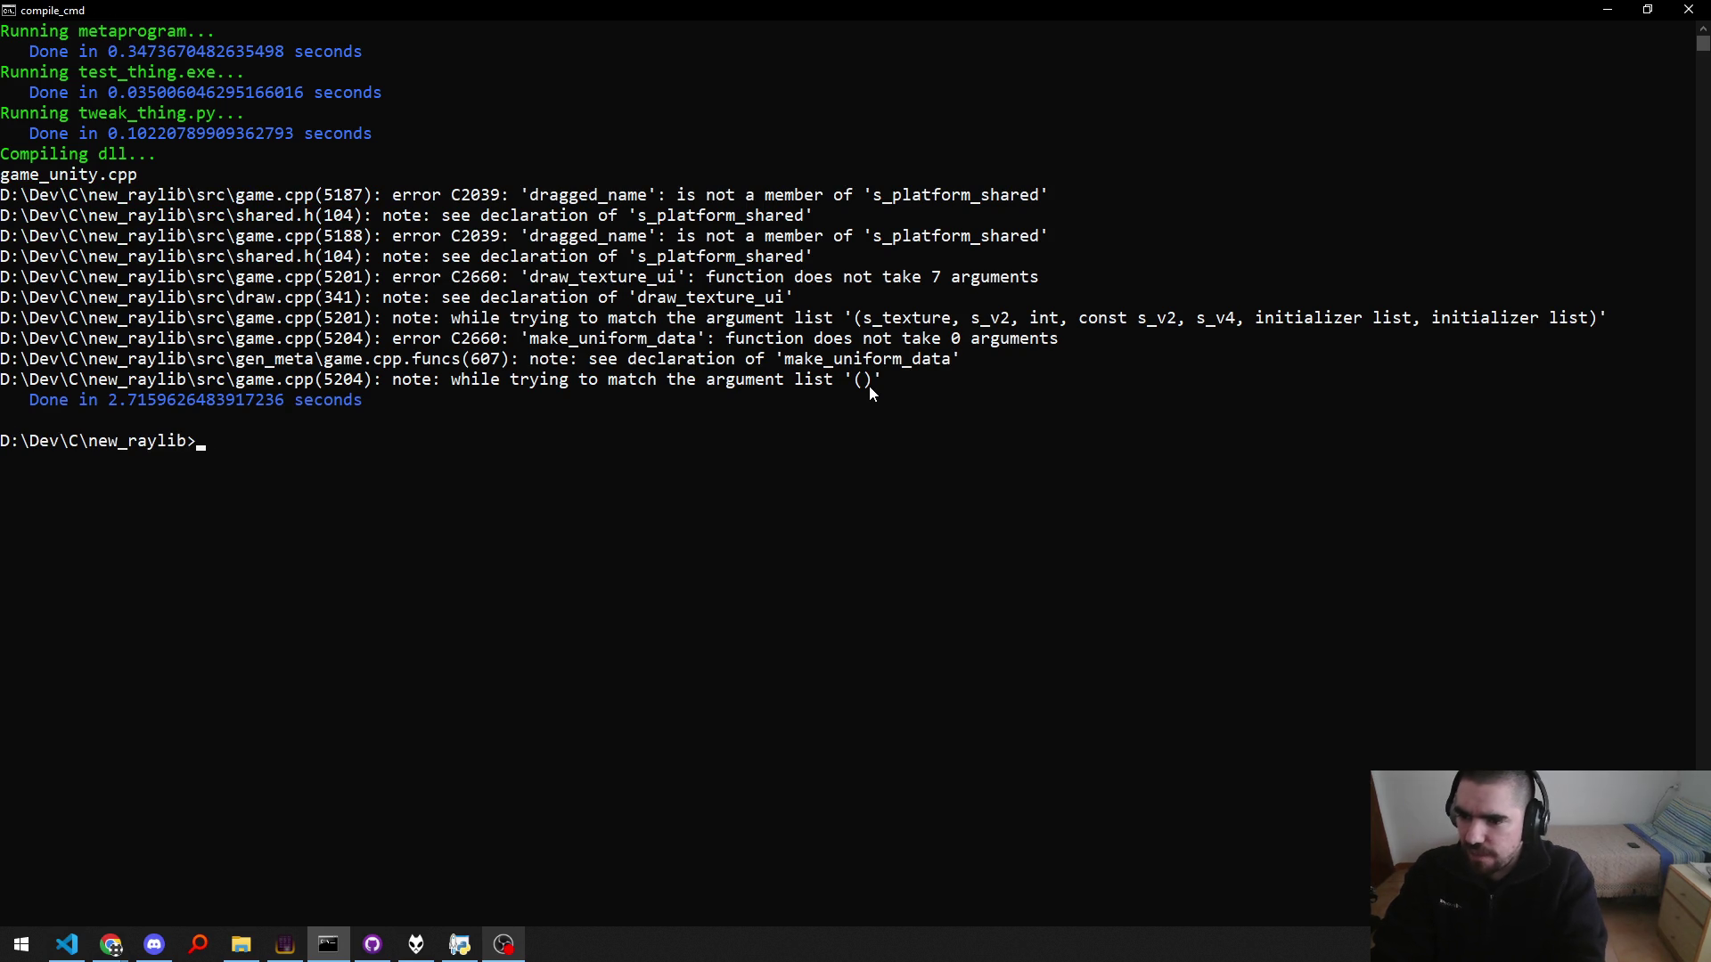
key(alt+Tab)
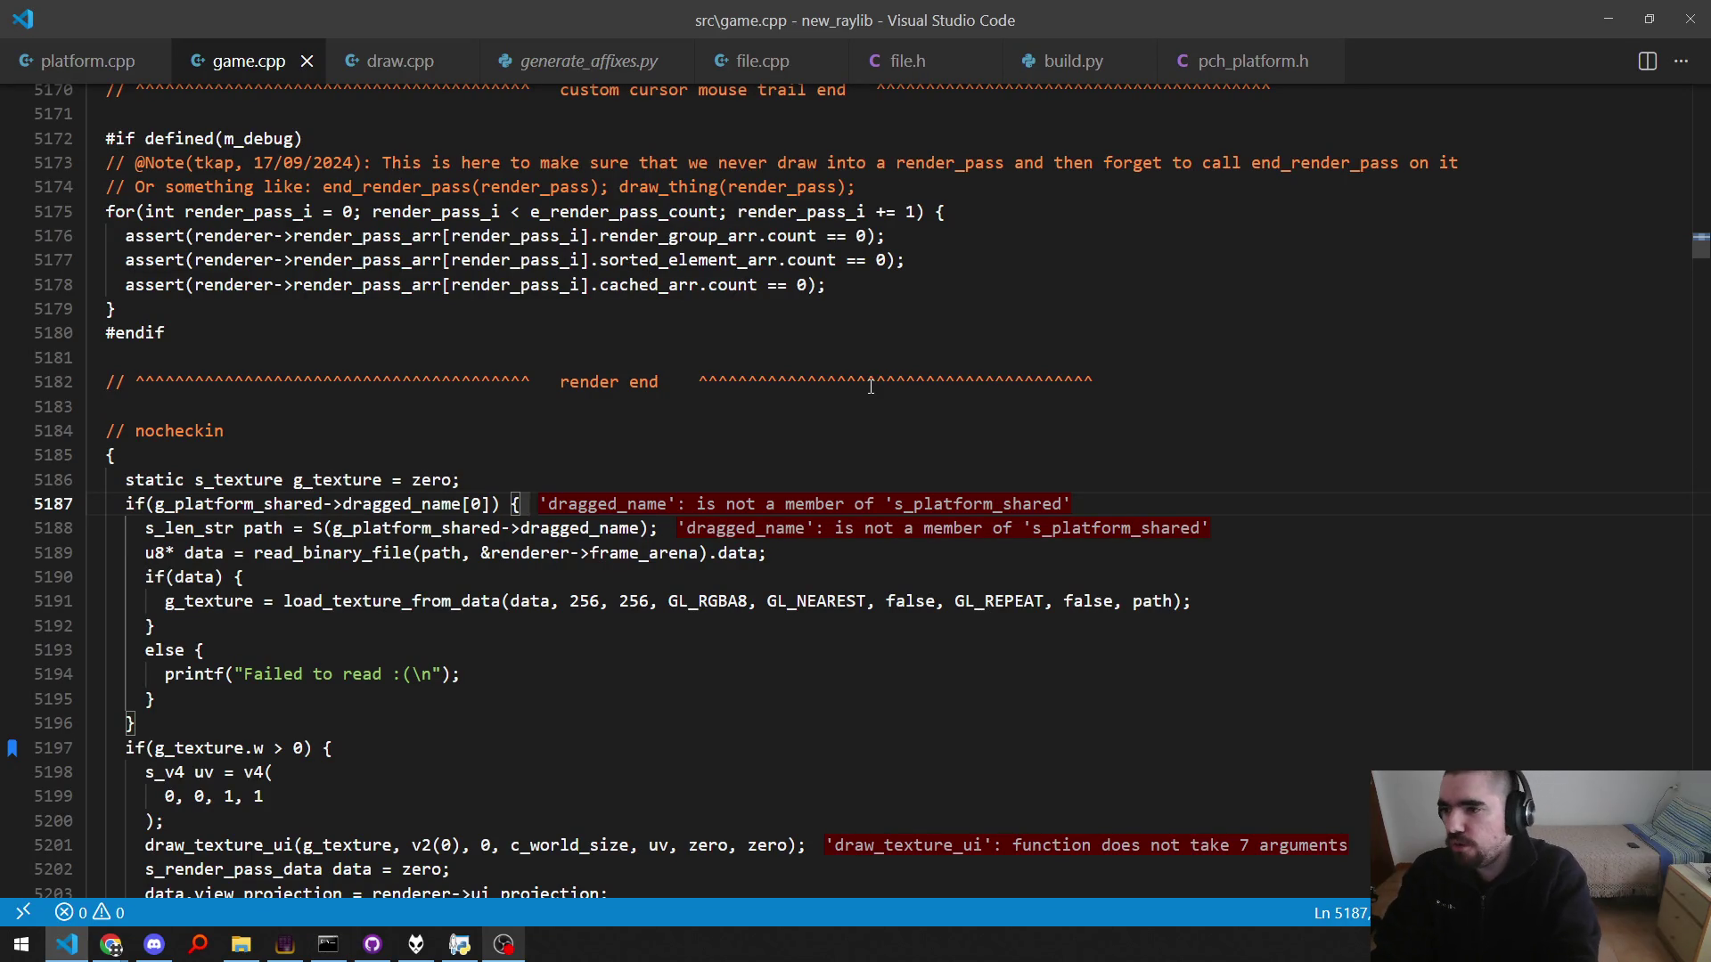
Step: In shared.h, change the dragged_file field to dragged_name
key(ctrl+p)
text(shared)
key(Return)
key(shift+Left)
key(shift+Left)
key(shift+Left)
key(BackSpace)
text(name)
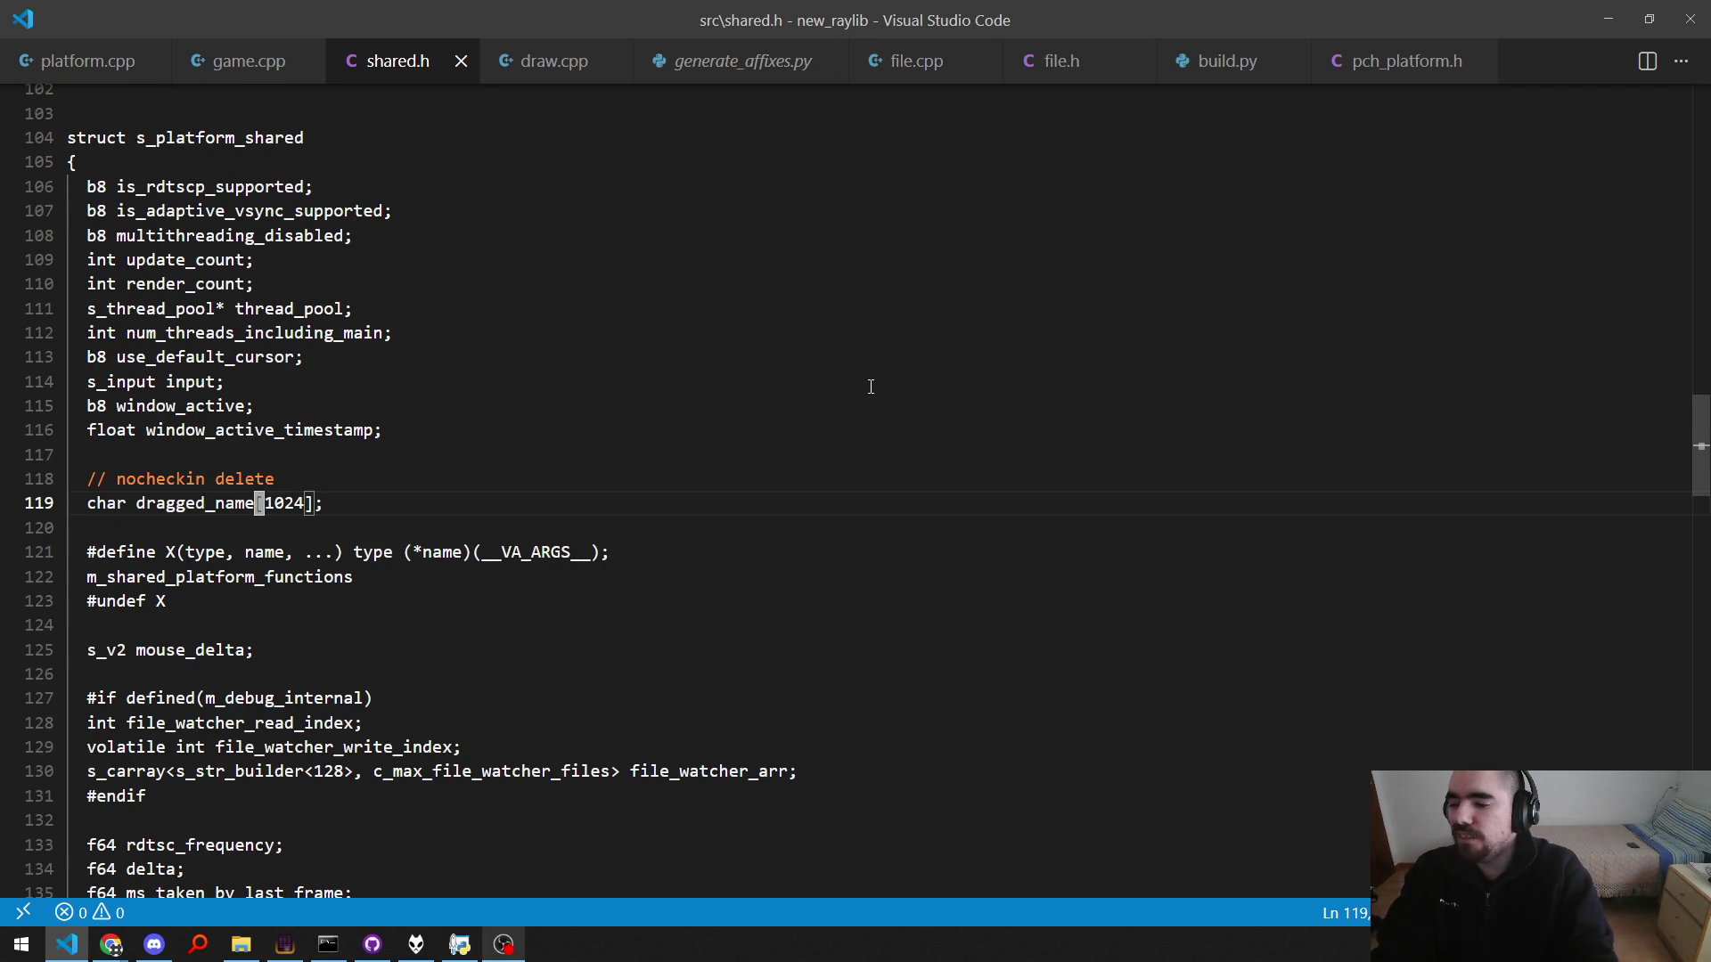
Step: Rerun the combined 'build pch && build' in the console
key(alt+Tab)
key(Up)
key(Return)
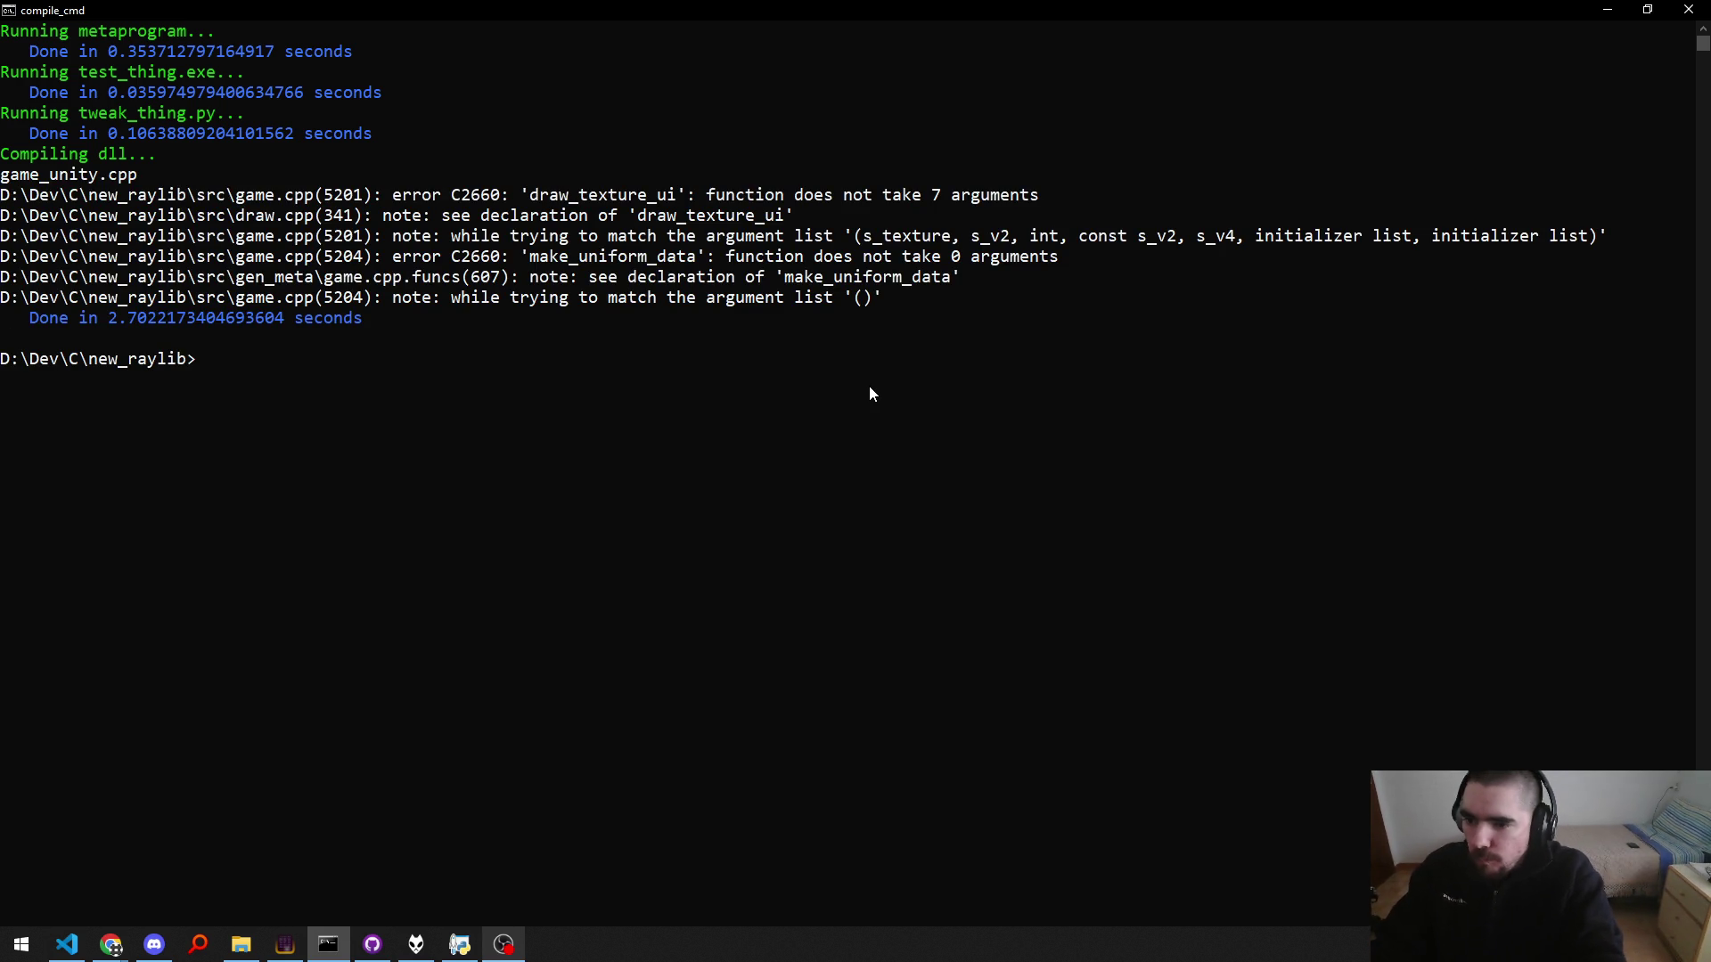
Step: Jump to the draw_texture_ui error on line 5201 and compare its 7 arguments with draw.cpp's 8 parameters
key(alt+Tab)
key(F8)
key(ctrl+Right)
key(Left)
key(Left)
key(F12)
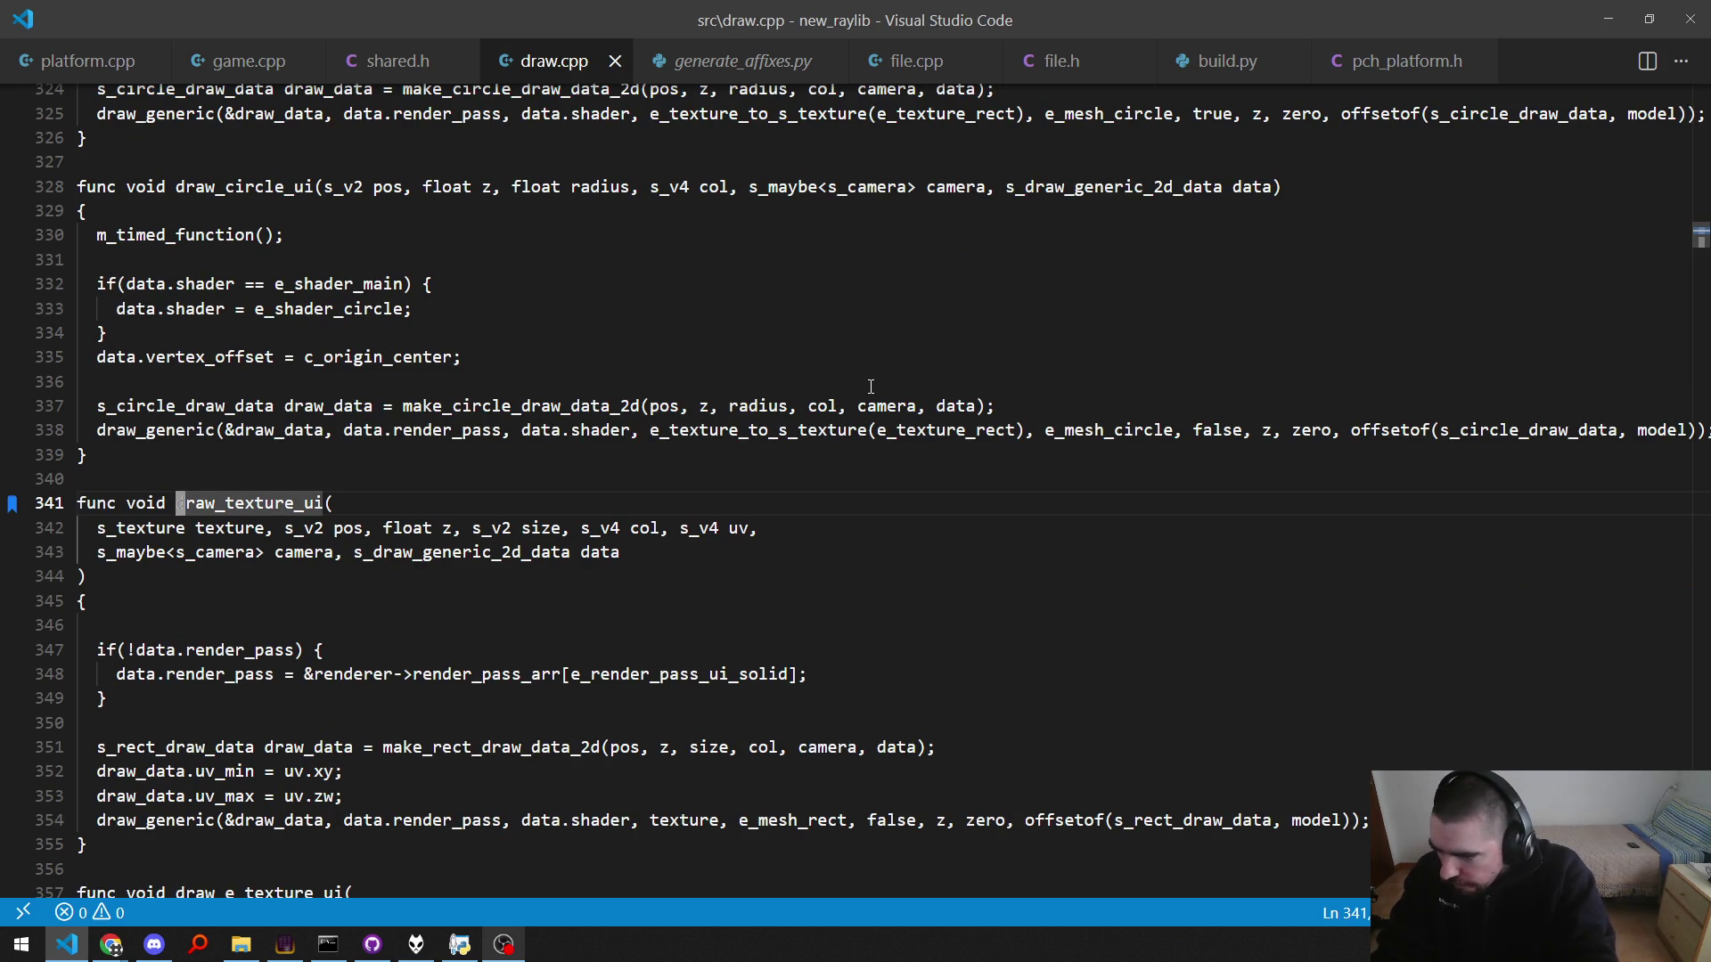
key(alt+Left)
key(ctrl+Left)
key(ctrl+Left)
key(ctrl+Left)
key(ctrl+Right)
key(Right)
key(Home)
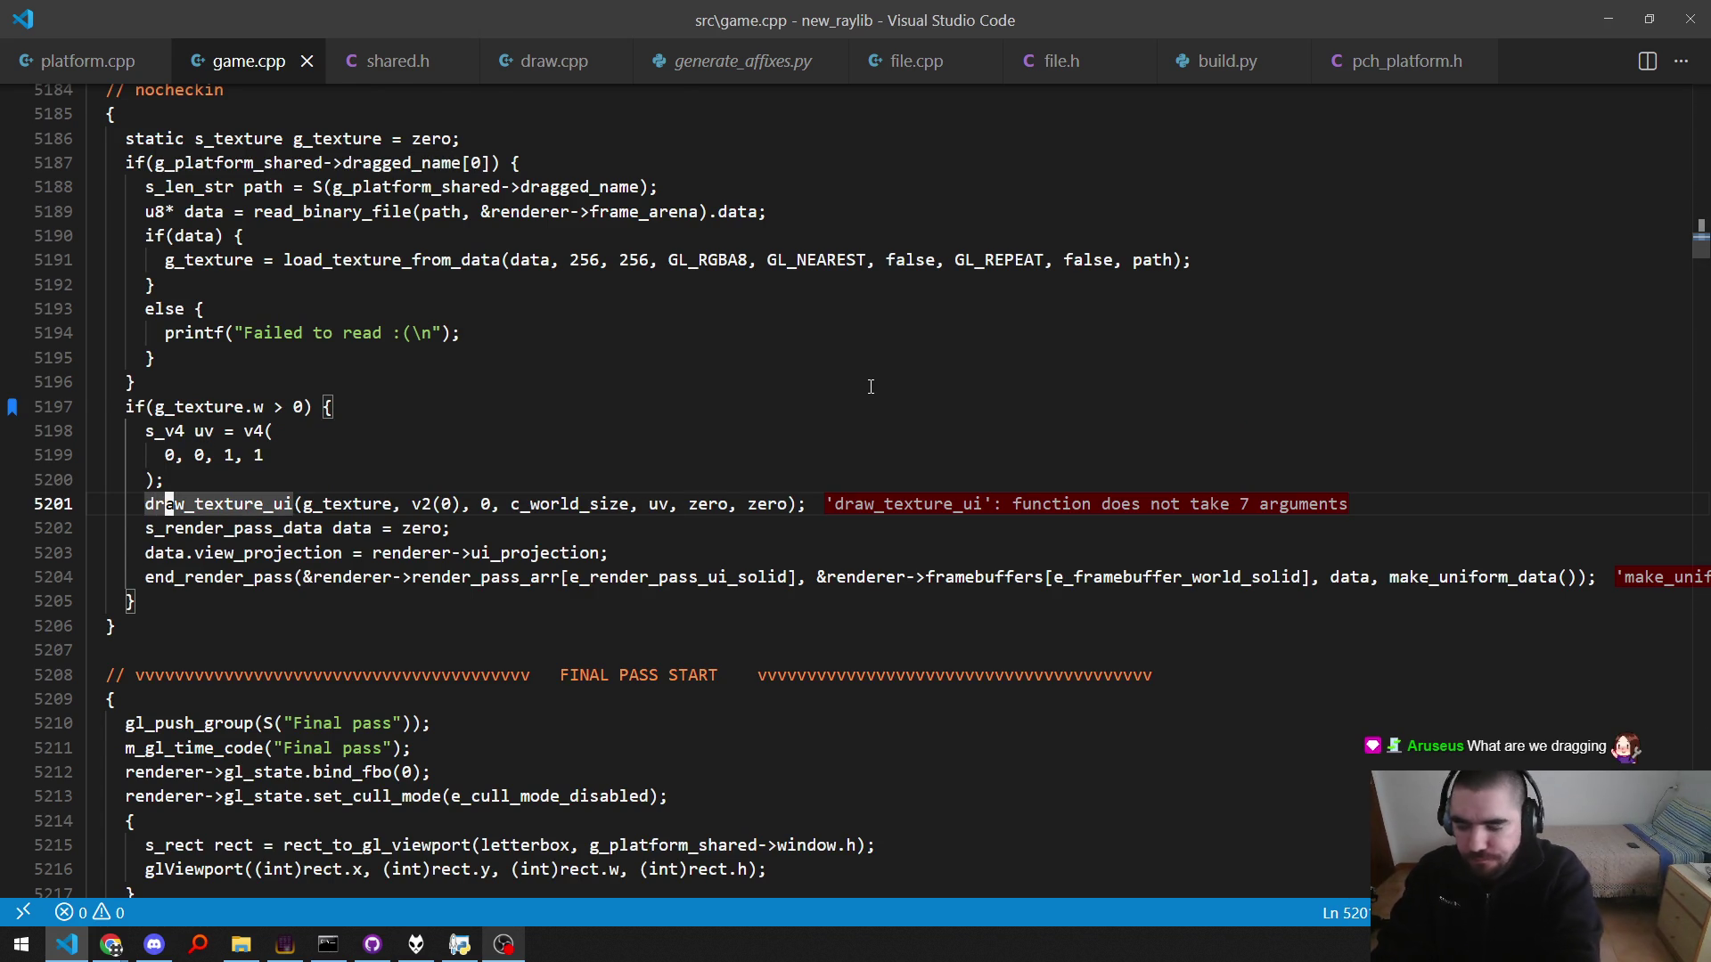
key(F12)
key(alt+Left)
Step: Insert a make_rrr(1) colour argument before uv in the draw_texture_ui call, save, and rebuild
key(End)
key(ctrl+Left)
key(ctrl+Left)
key(ctrl+Left)
key(ctrl+Right)
key(Right)
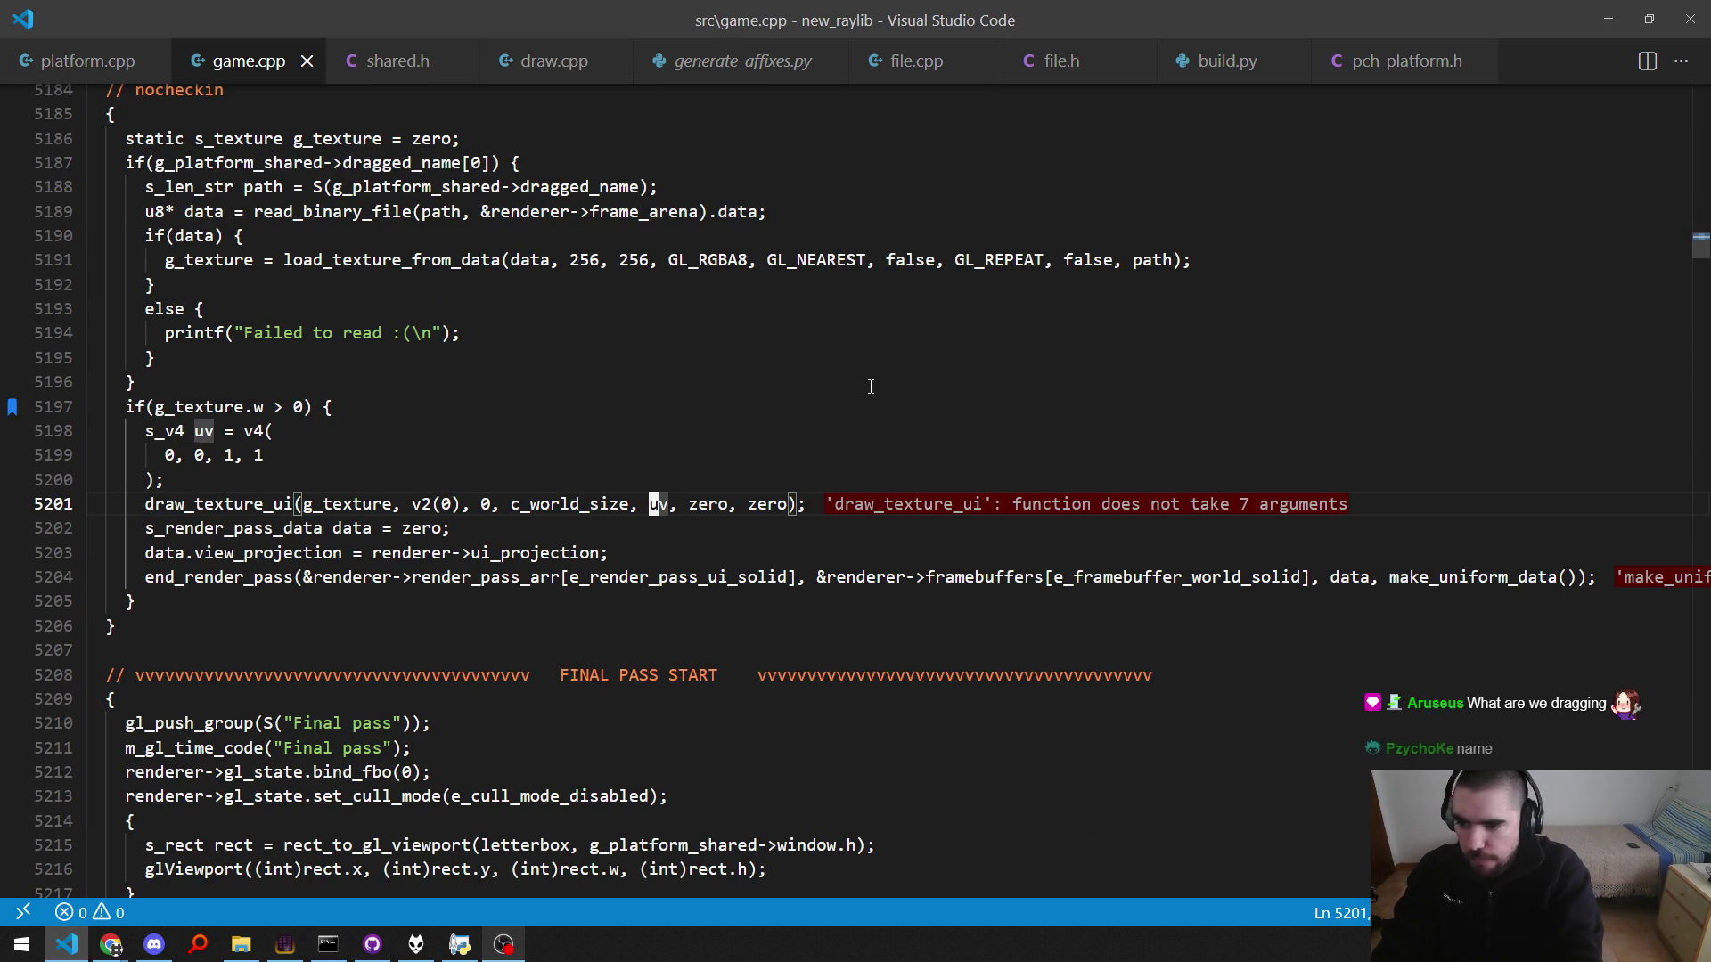
text(make_rrr)
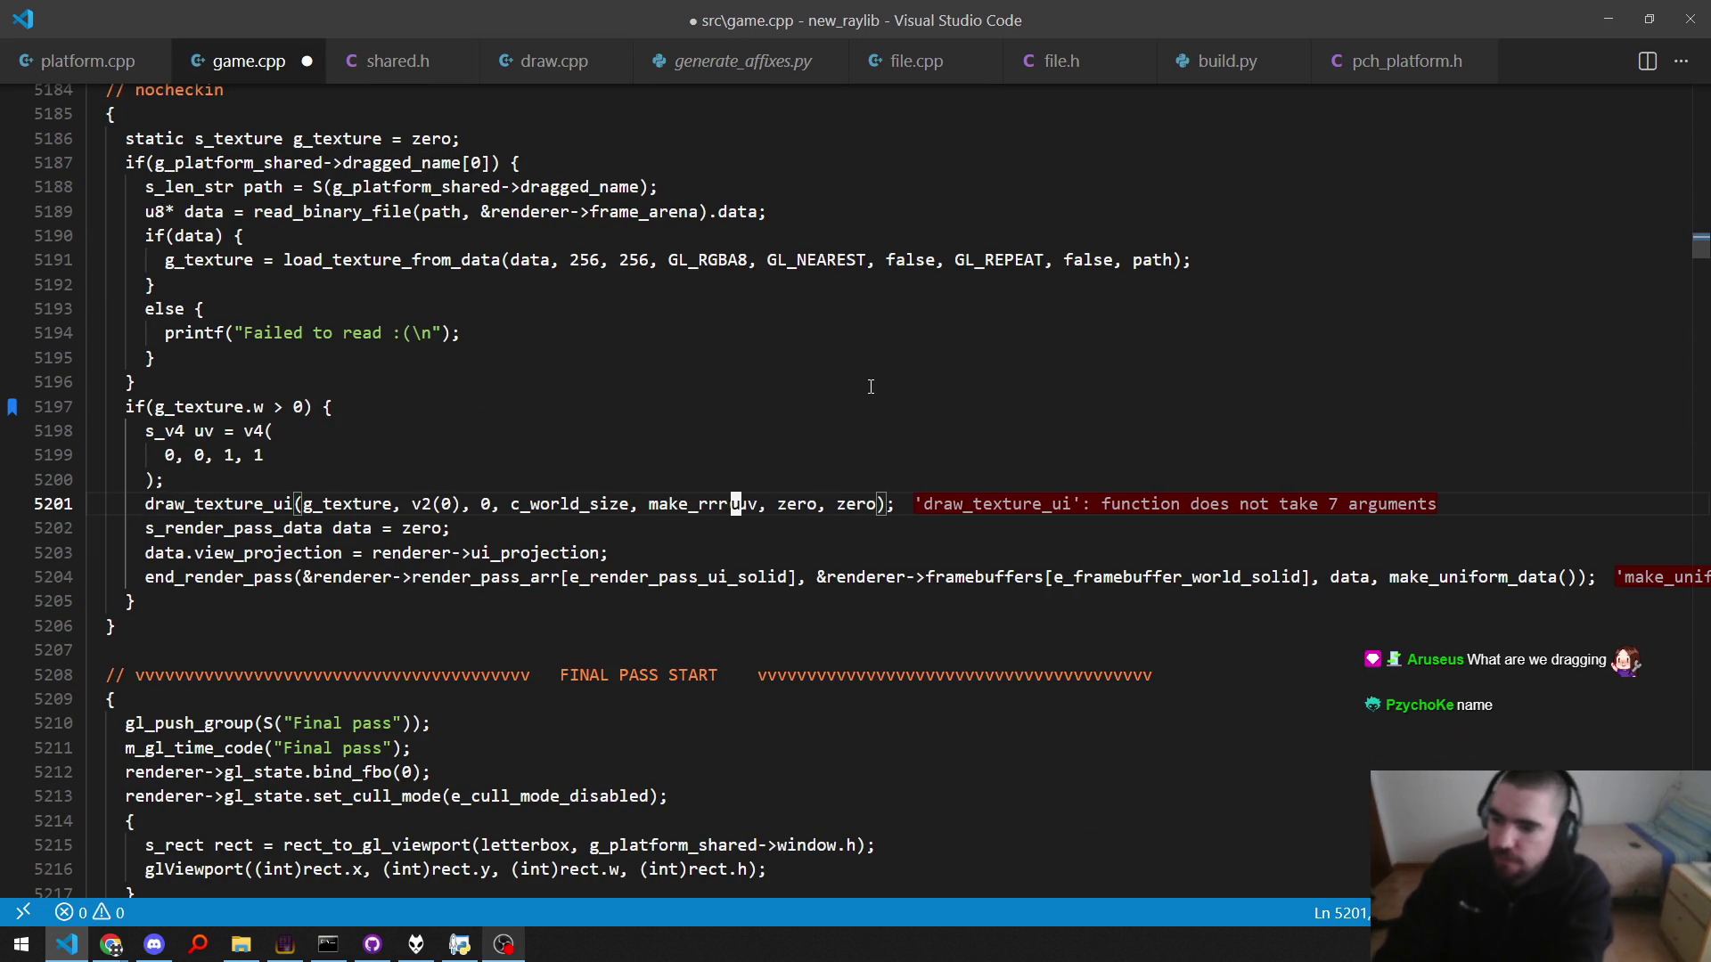
text(ect()
key(ctrl+s)
key(F5)
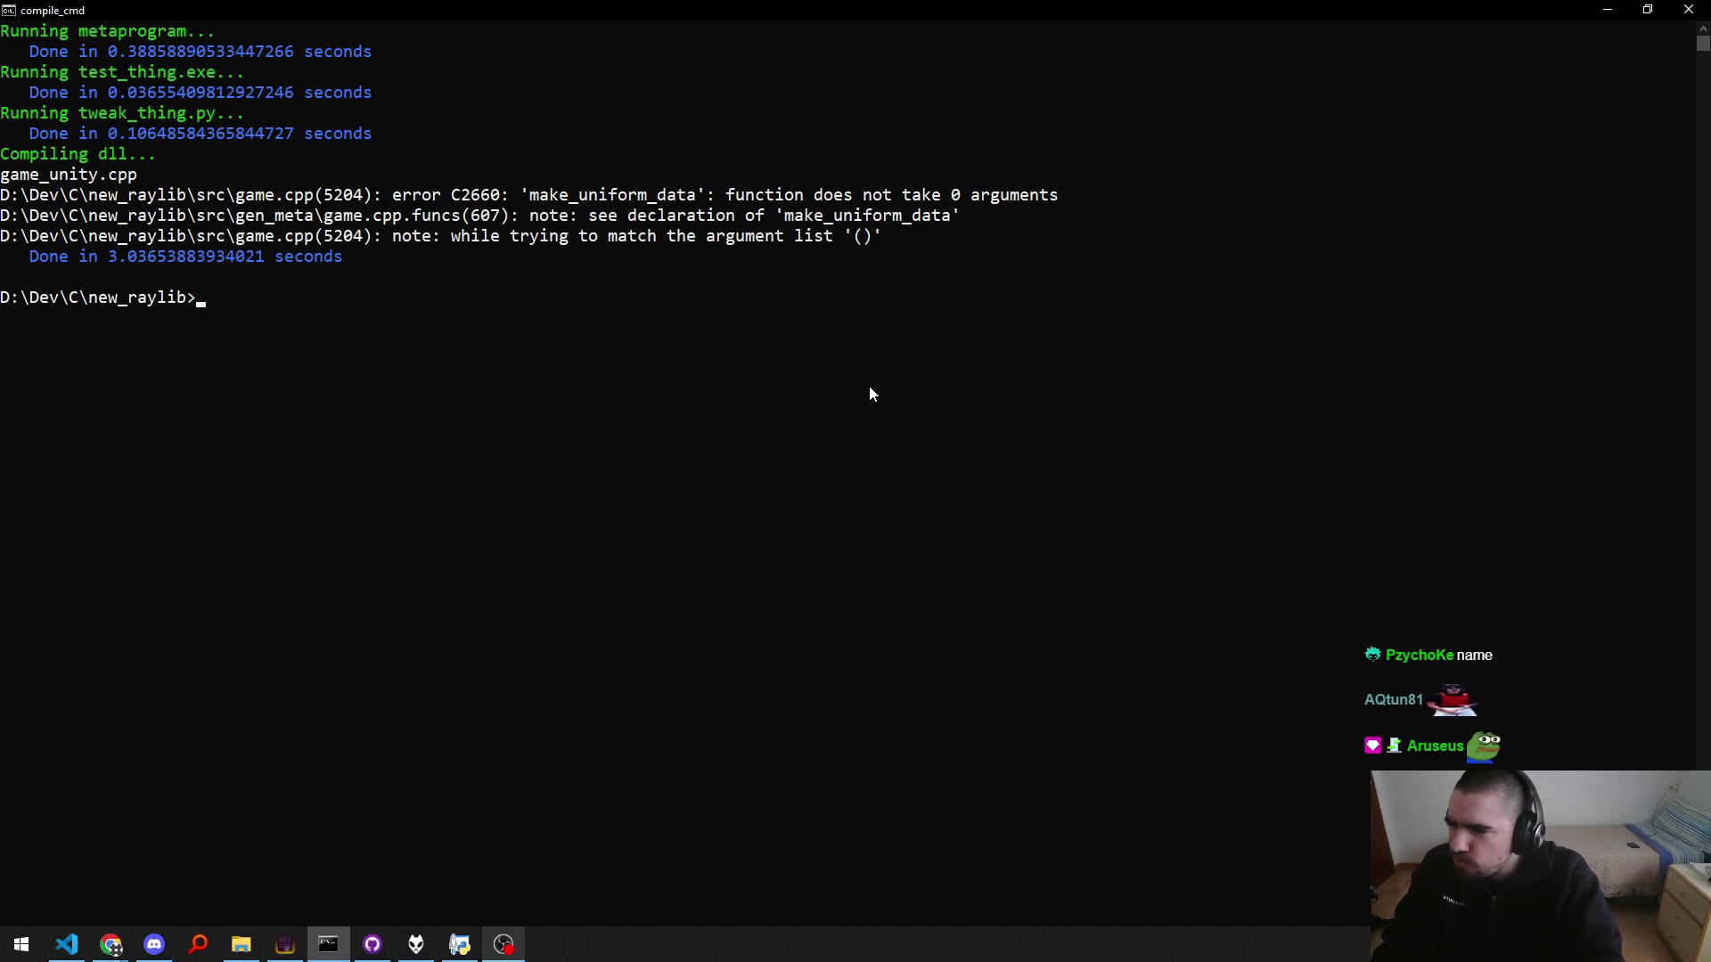
Step: Pass game->difficulty to the make_uniform_data call on line 5204 and save game.cpp
key(alt+Tab)
key(Home)
key(ctrl+Right)
key(ctrl+Right)
key(Home)
key(End)
key(F)
key(underscore)
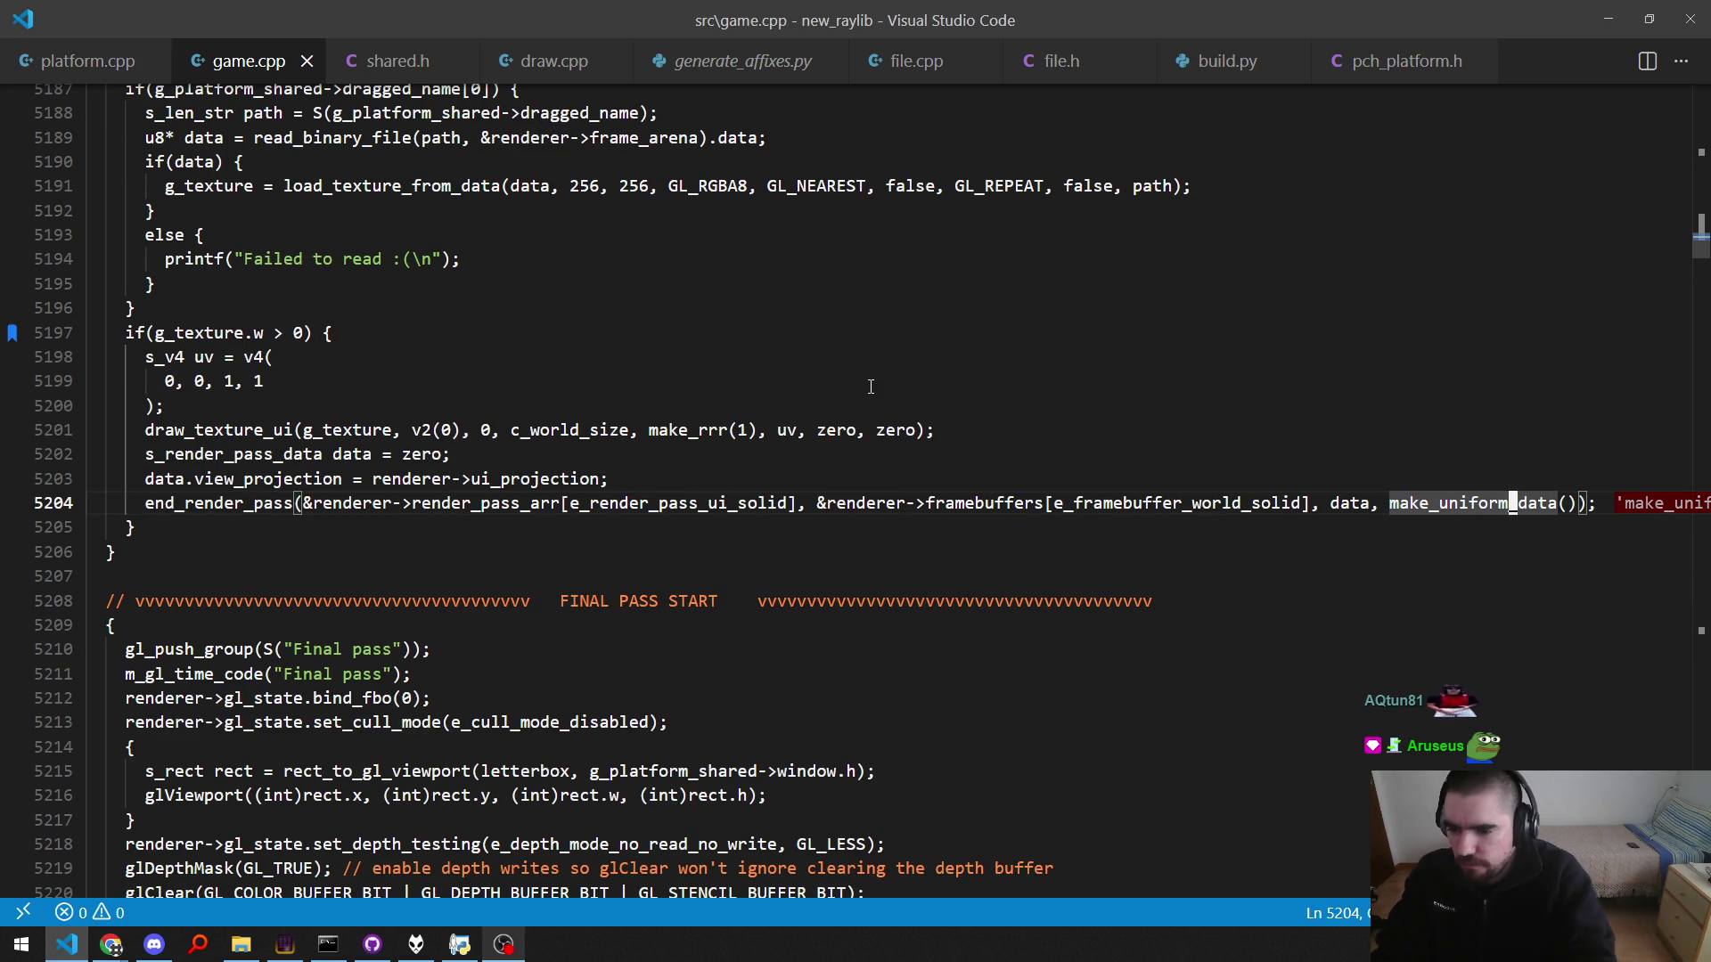
key(g)
key(d)
key(ctrl+o)
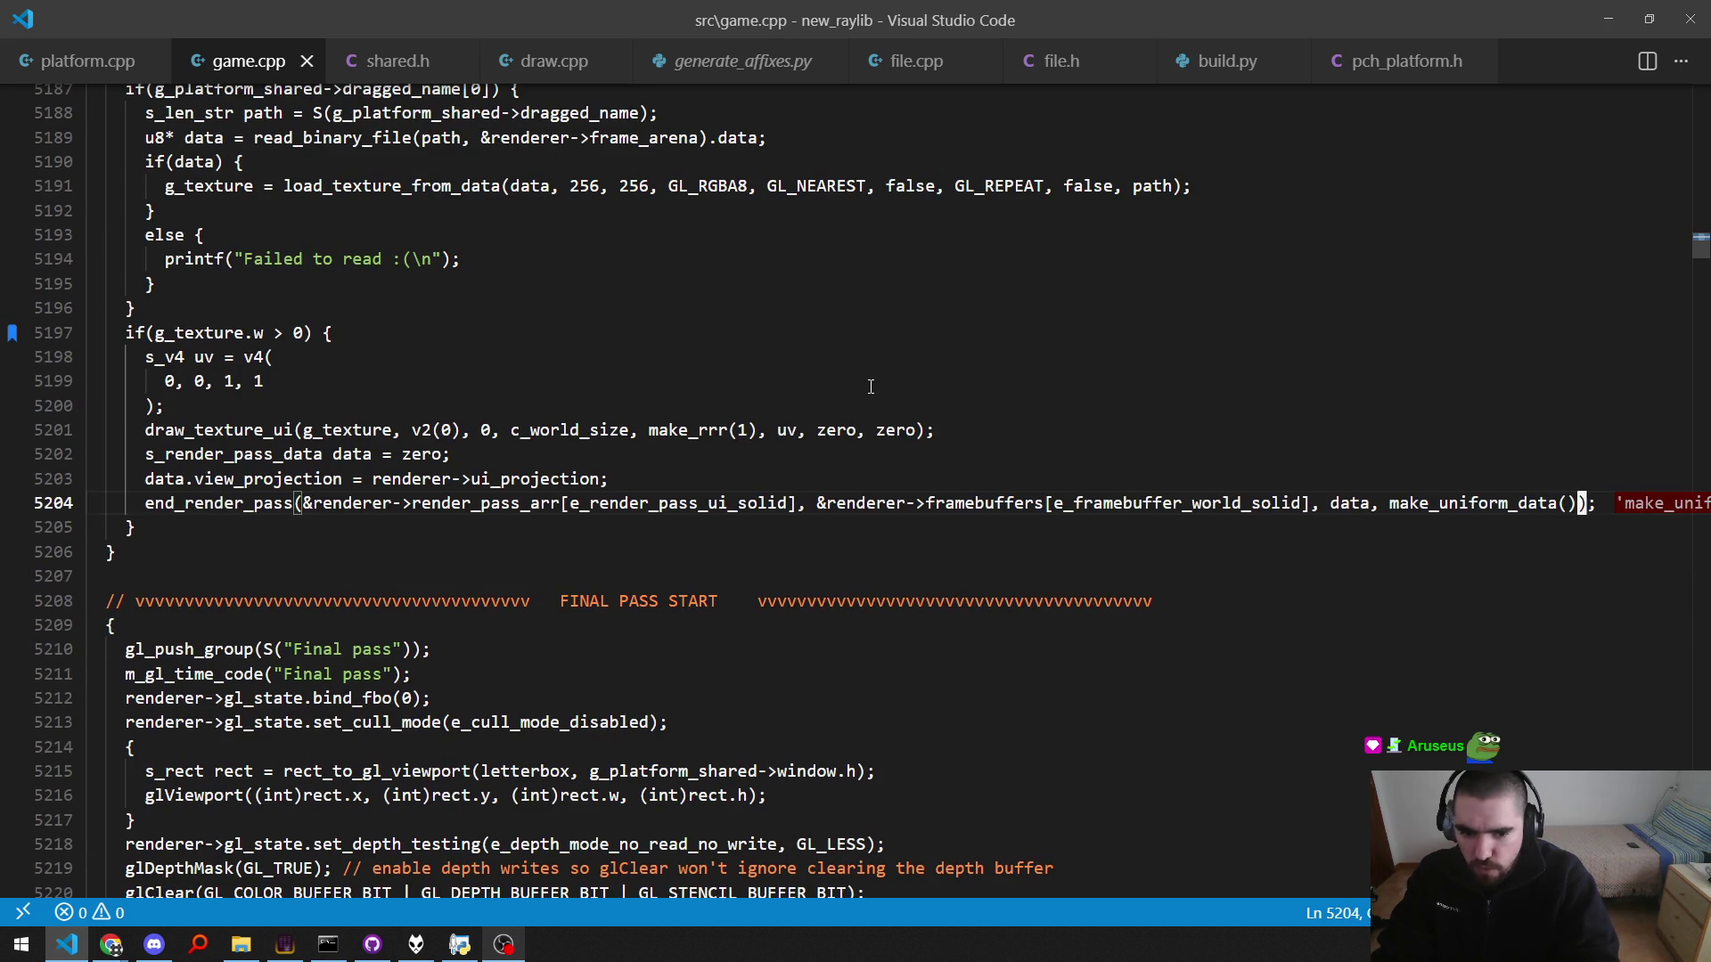
text(game->d)
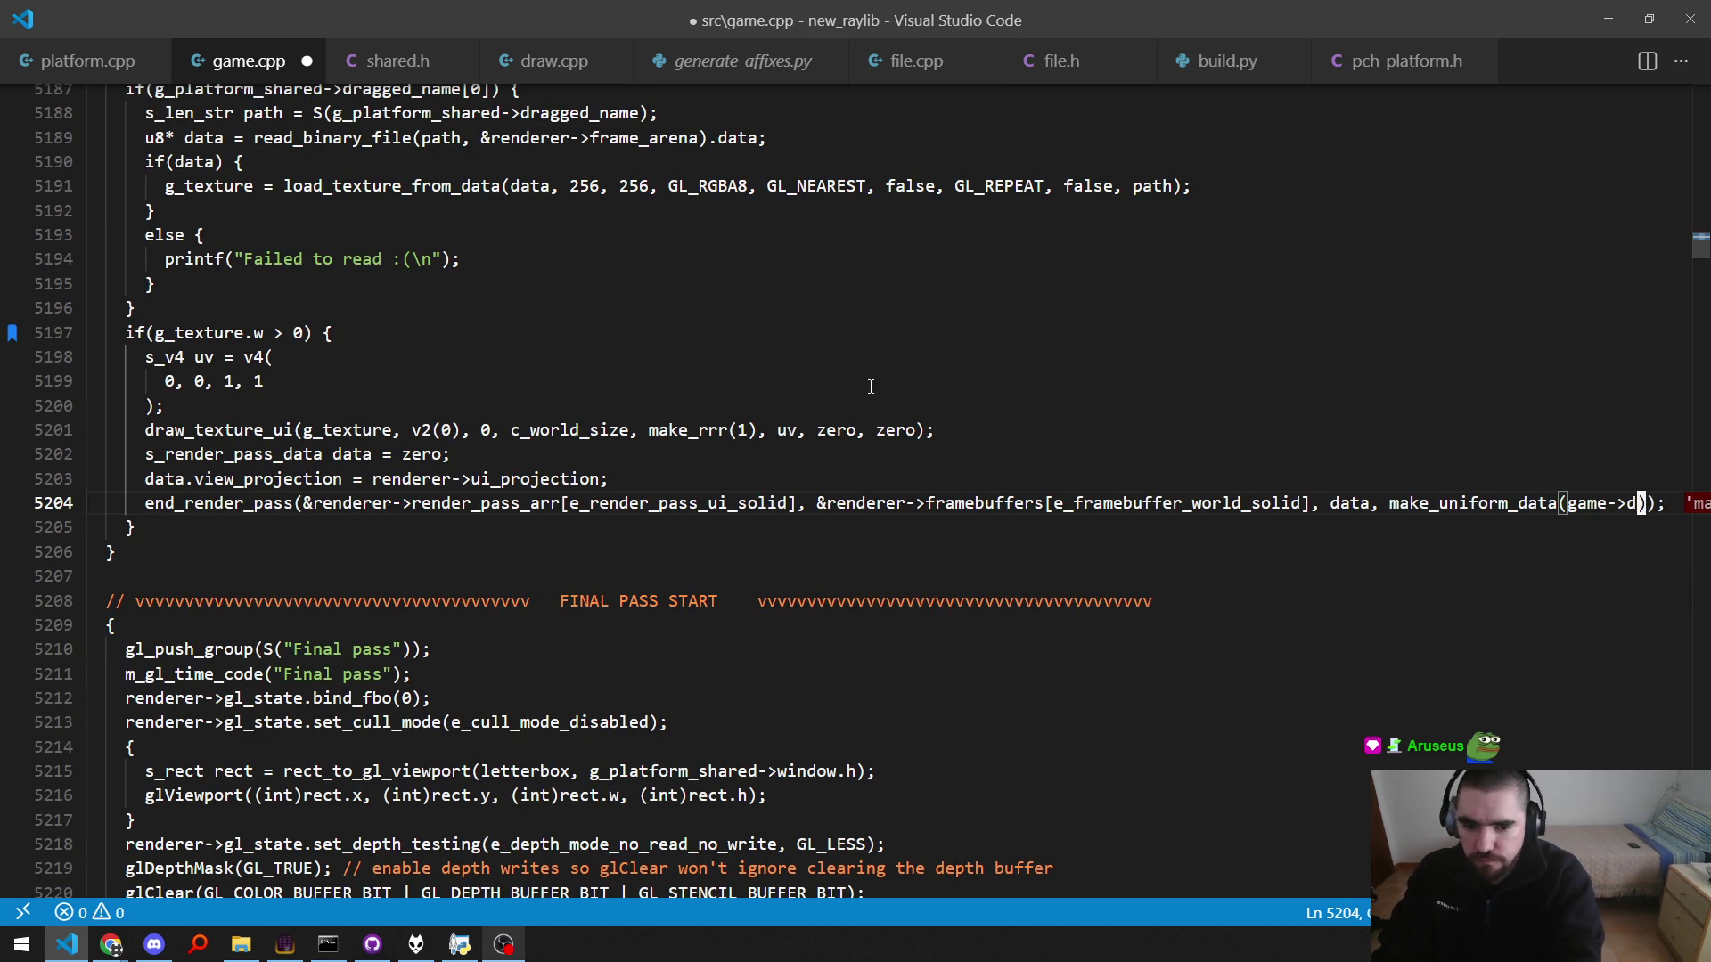
text(ifficulty)
key(Escape)
key(ctrl+s)
key(Home)
Step: Replace c_world_size with v2(256) in the draw_texture_ui call, save, and rebuild
key(alt+Tab)
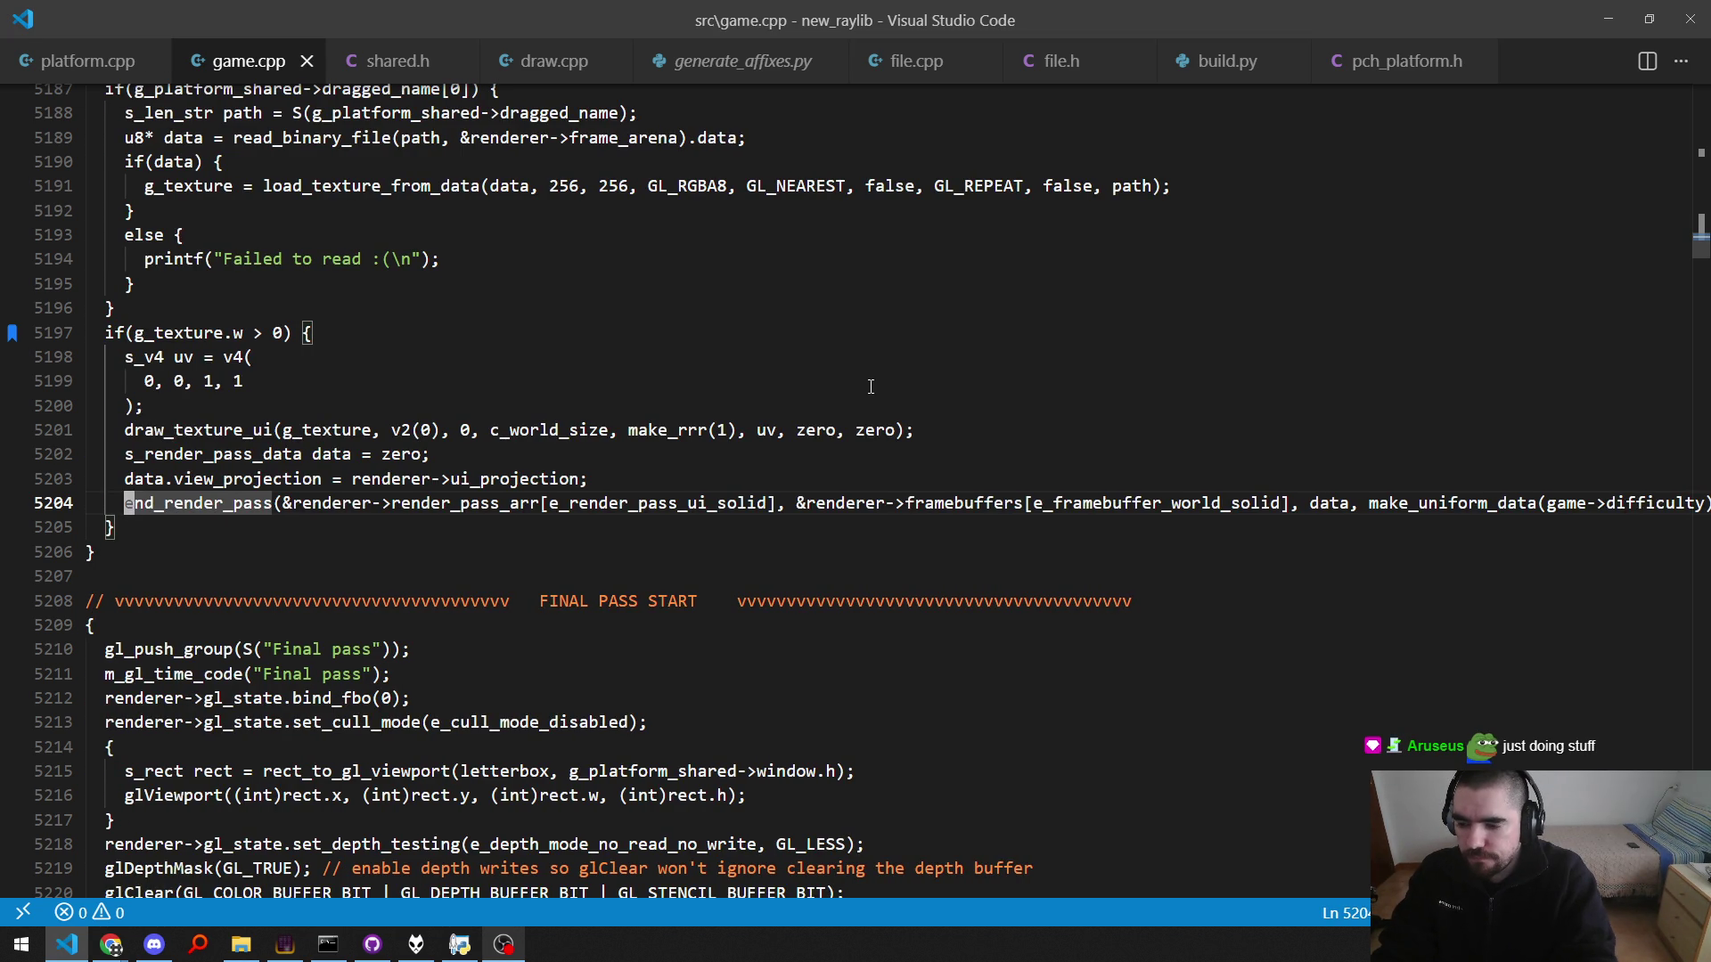
key(Up)
key(Up)
key(Up)
key(Up)
key(Up)
key(Up)
key(Up)
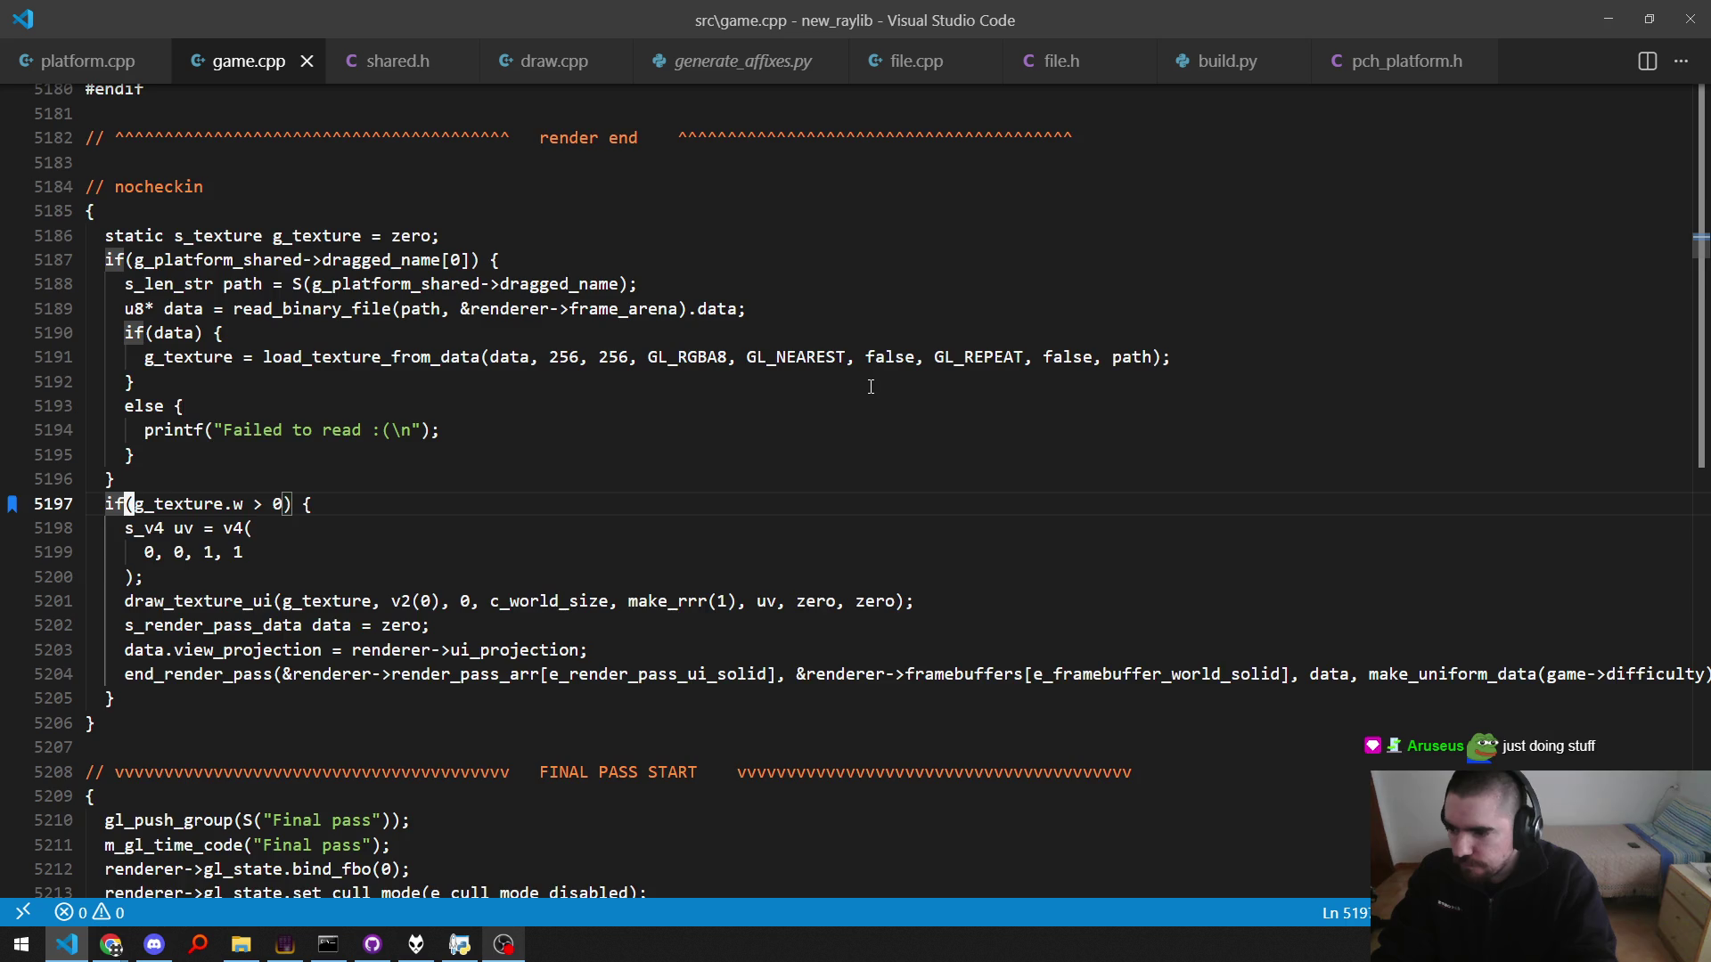
key(Down)
key(Down)
key(Down)
key(Down)
key(End)
key(Left)
key(Left)
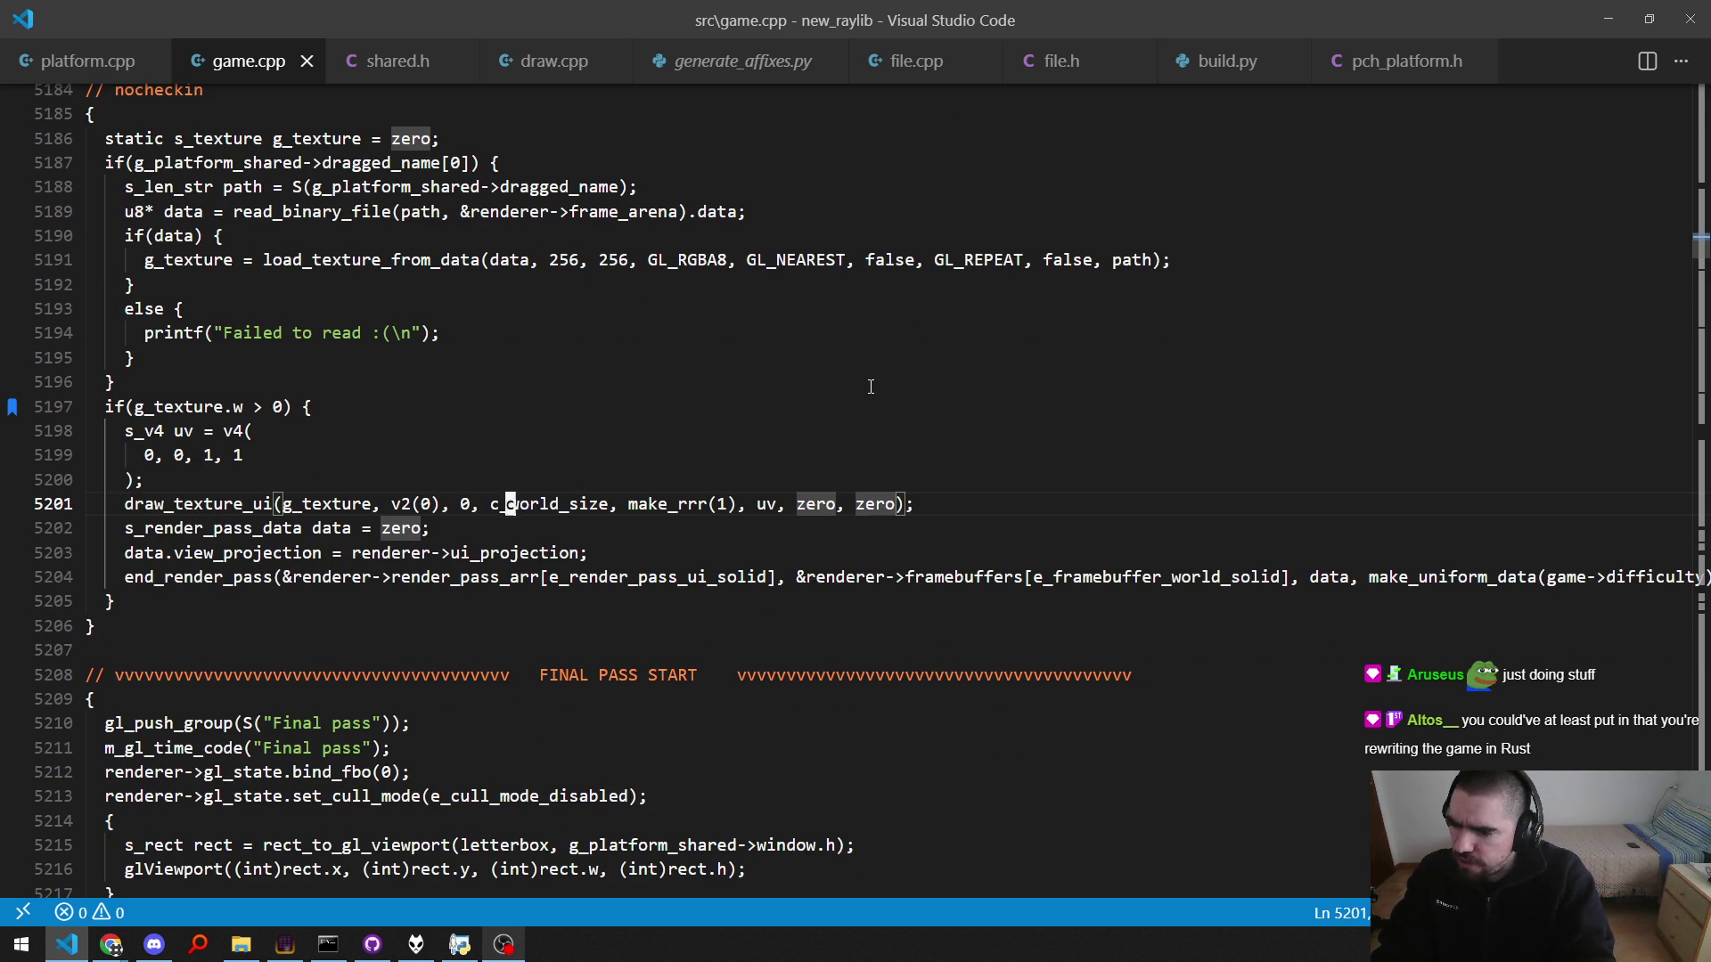
text(ciwv2()
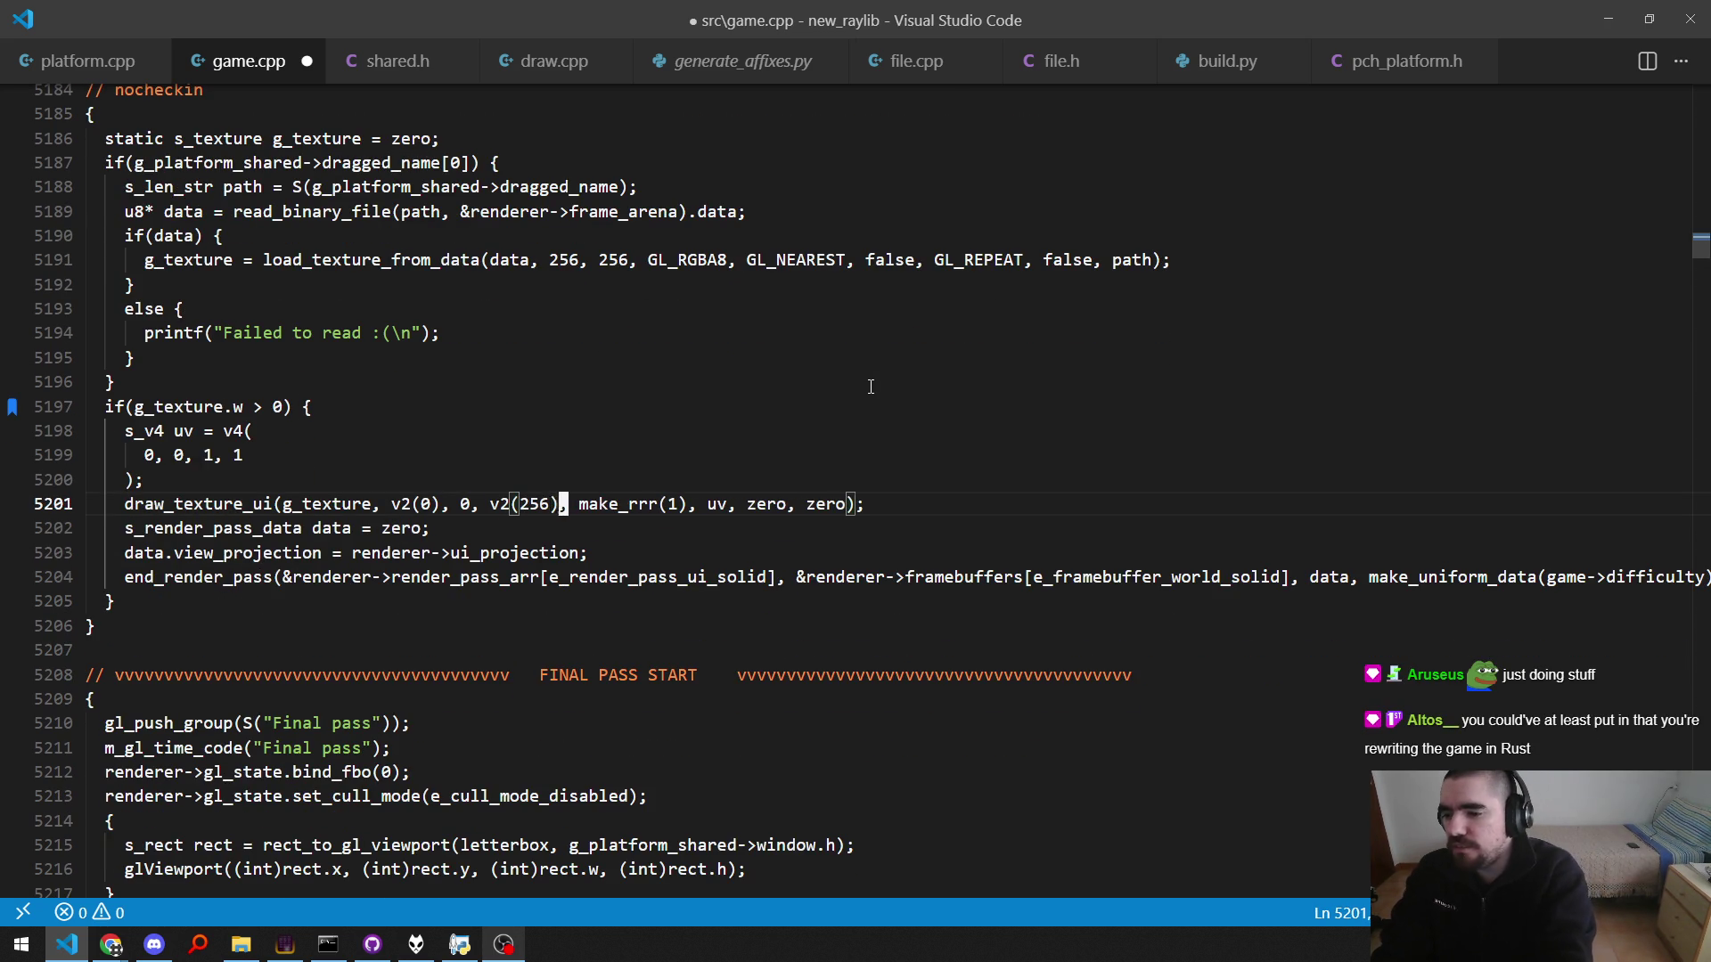
key(ctrl+s)
key(F7)
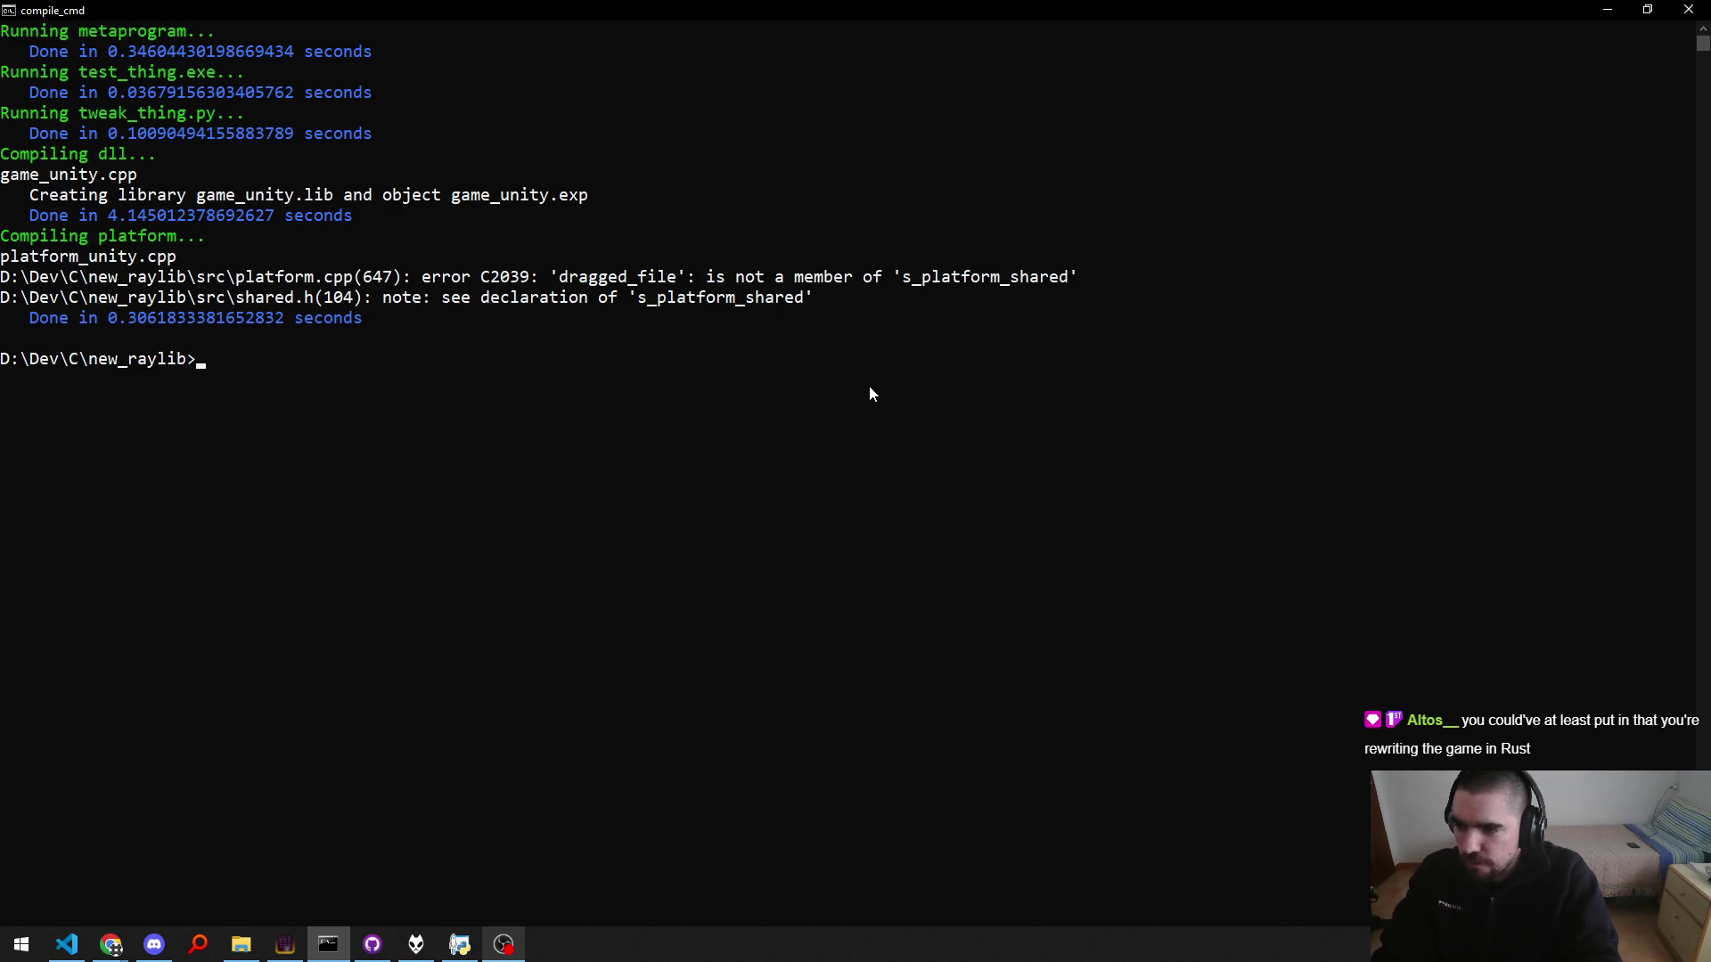
Step: Change g_platform_shared.dragged_file to dragged_name in platform.cpp's memcpy on line 647
key(alt+Tab)
key(F8)
key(w)
key(w)
key(w)
key(f)
key(underscore)
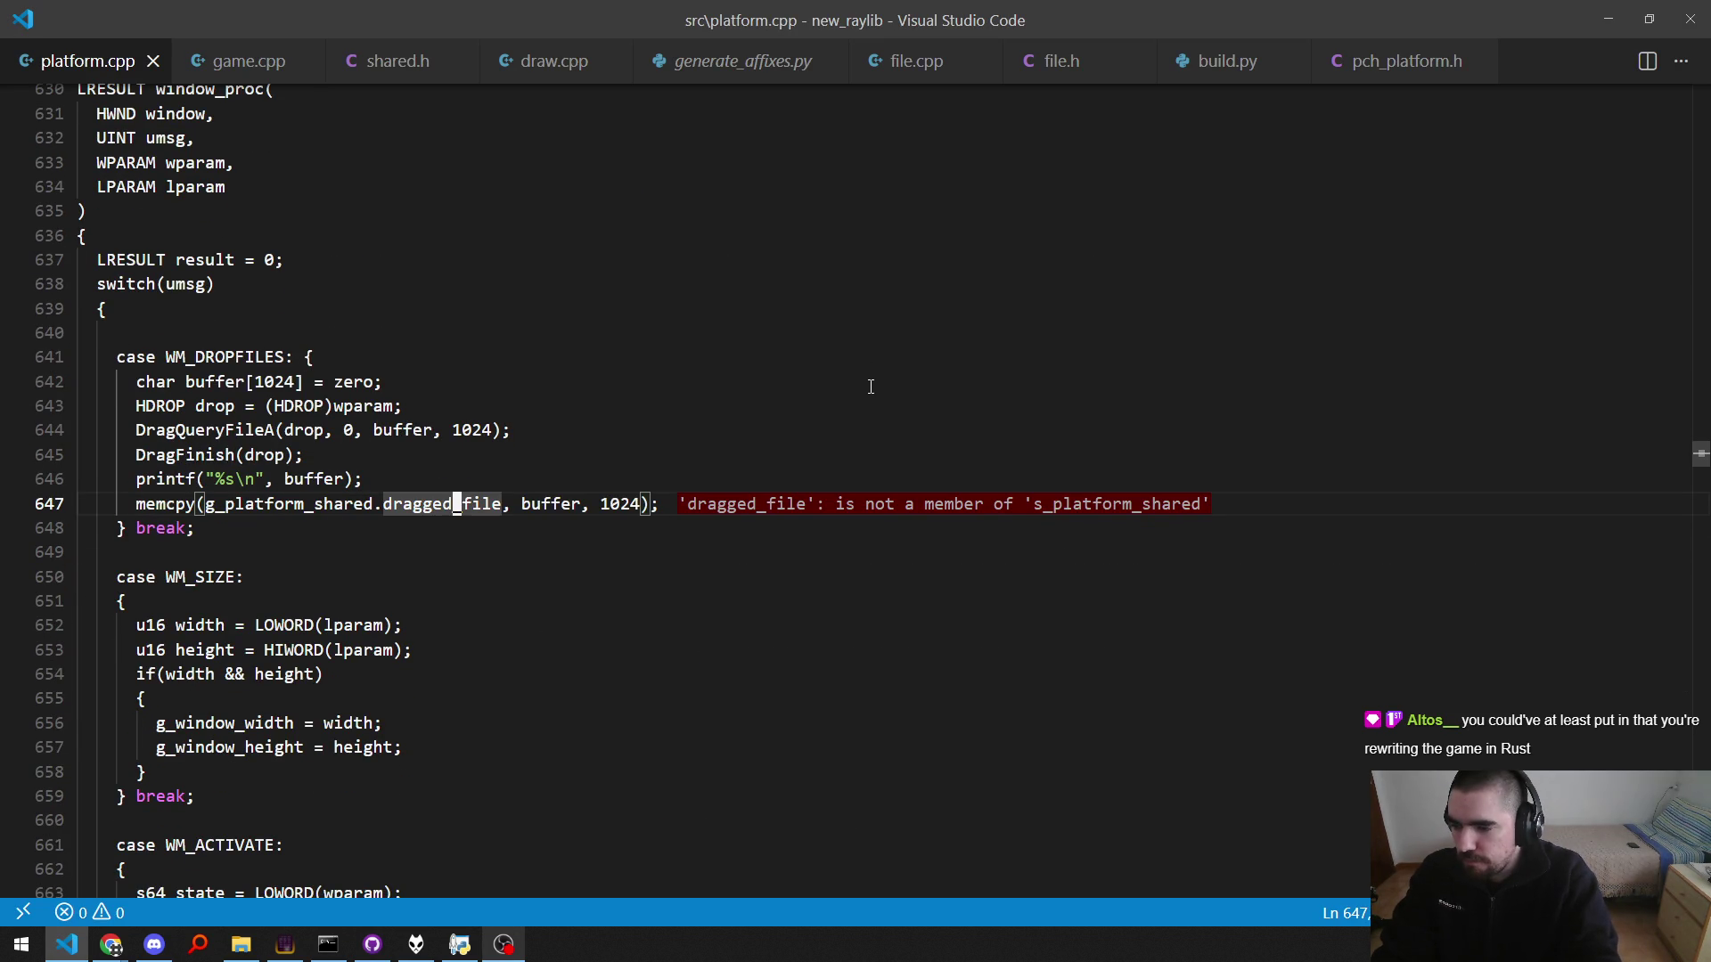
key(F)
key(underscore)
key(l)
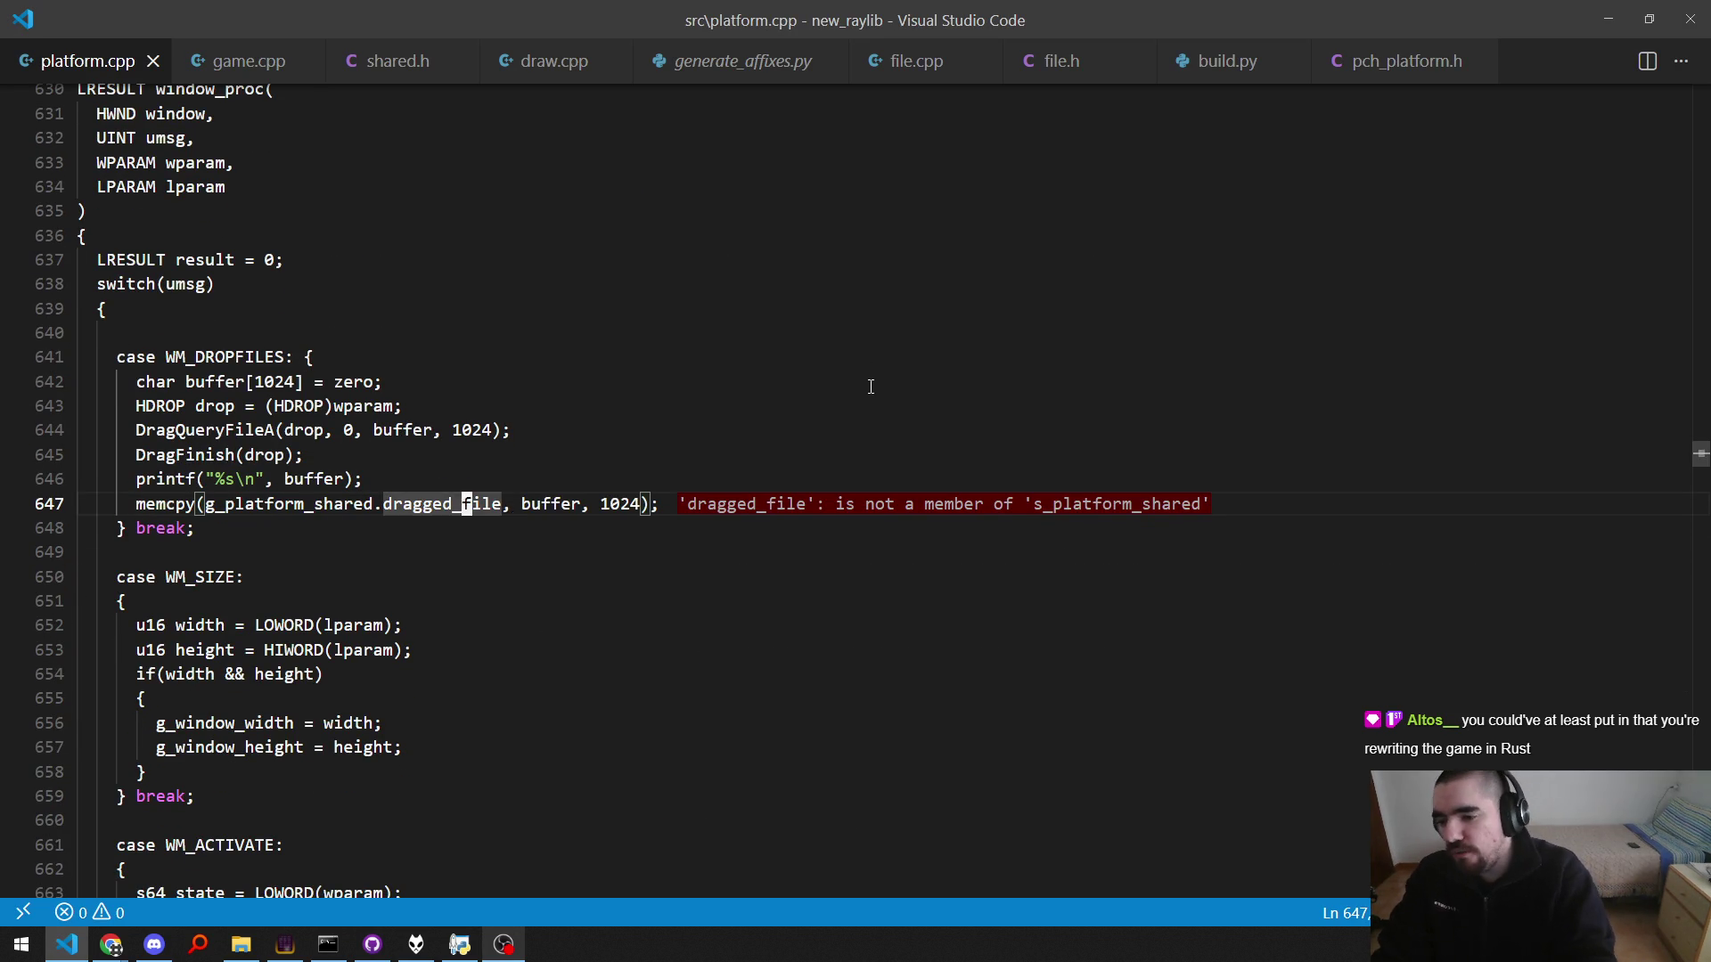
key(c)
key(t)
key(comma)
text(name)
text(kA)
Step: Save, rebuild in compile_cmd and relaunch the game
key(alt+Tab)
key(alt+Tab)
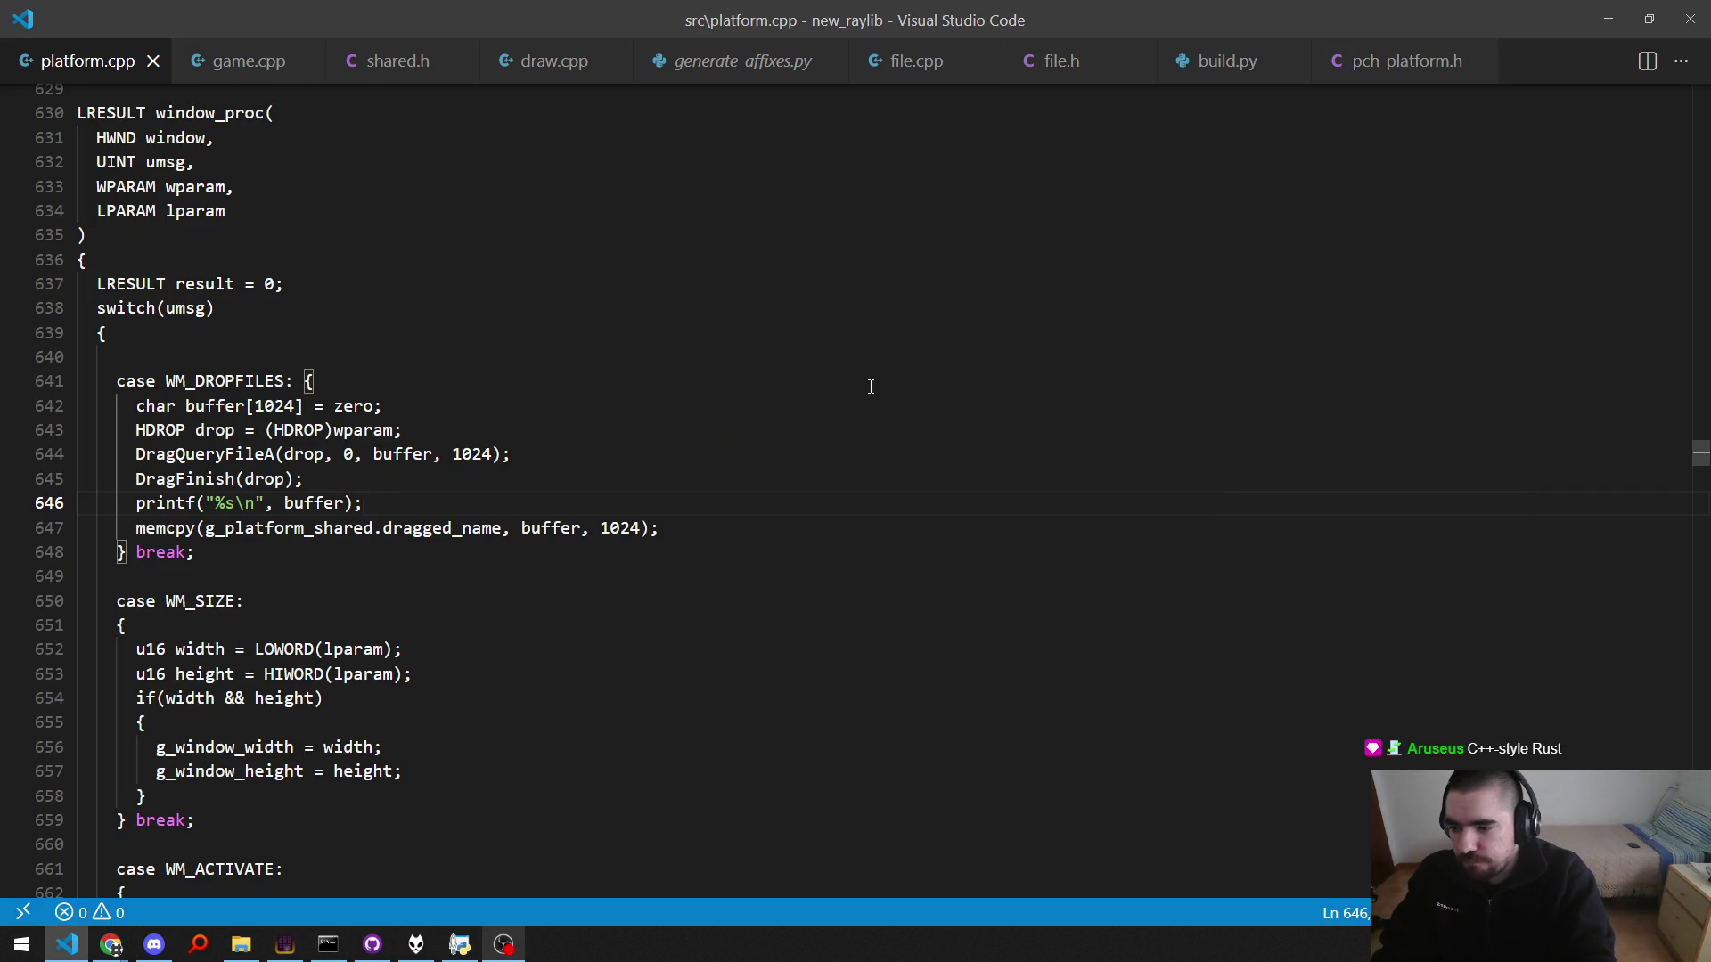
key(alt+Tab)
key(alt+Tab)
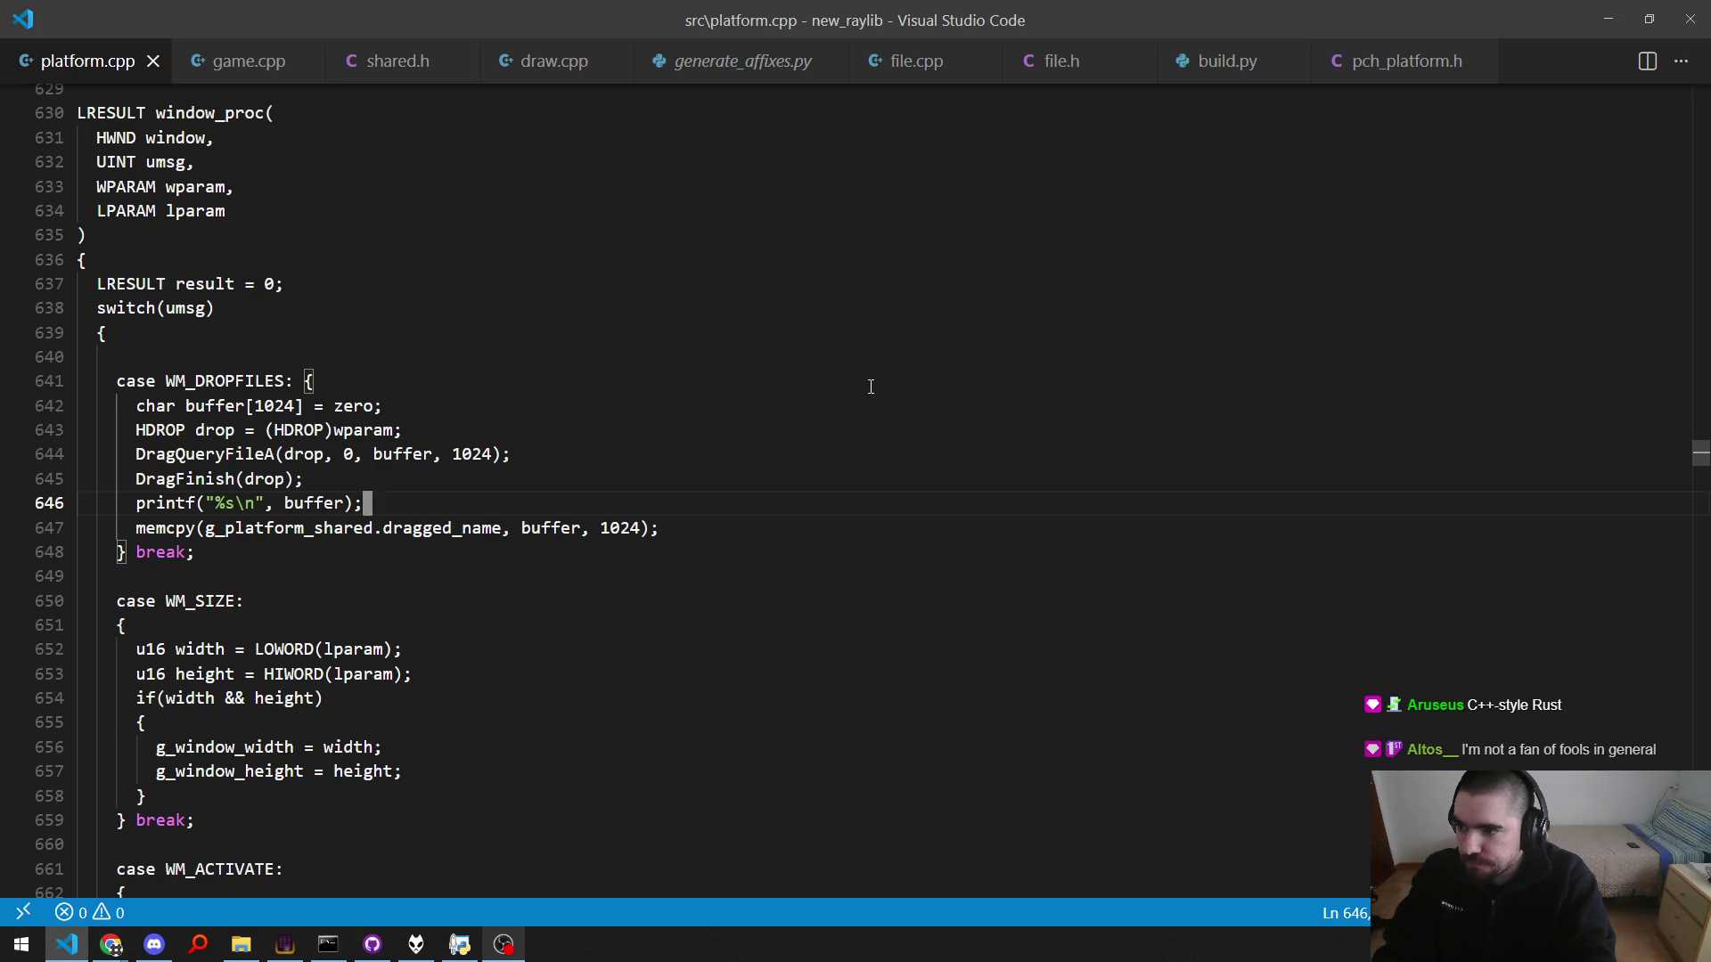
key(alt+Tab)
key(Up)
key(Return)
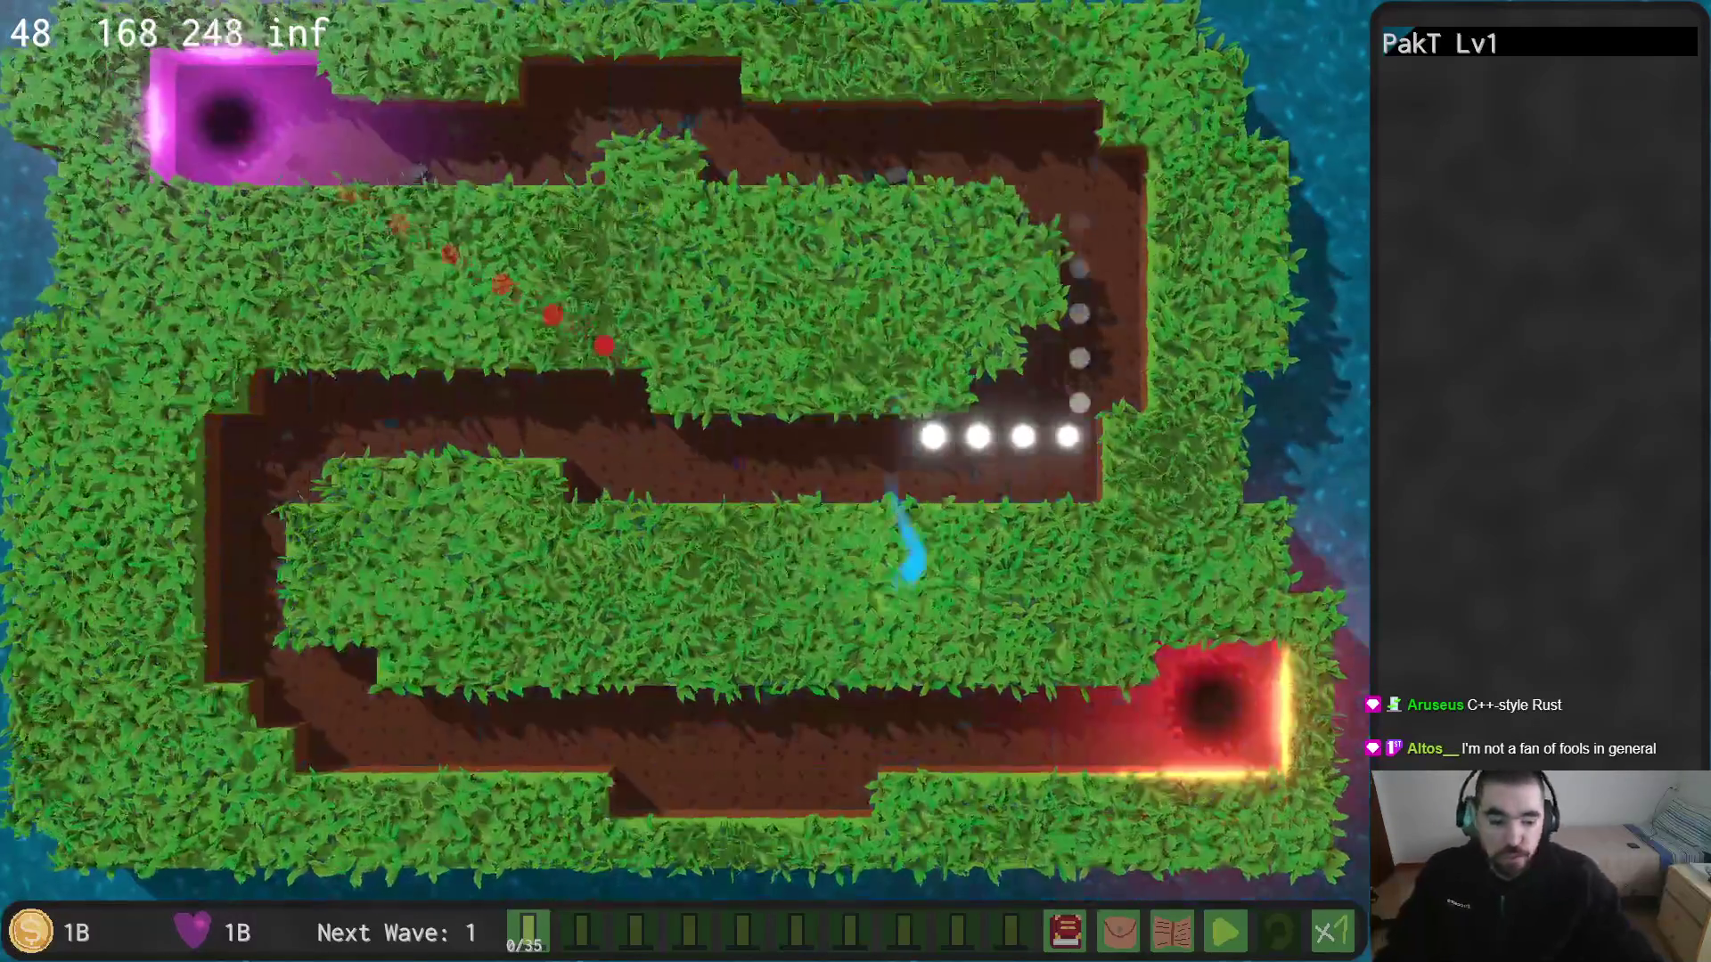
Step: Drop .gitignore onto the running game, then cancel the texture_id assertion, which closes the game
key(alt+Tab)
key(Tab)
key(Tab)
key(Tab)
key(Tab)
key(Tab)
key(Tab)
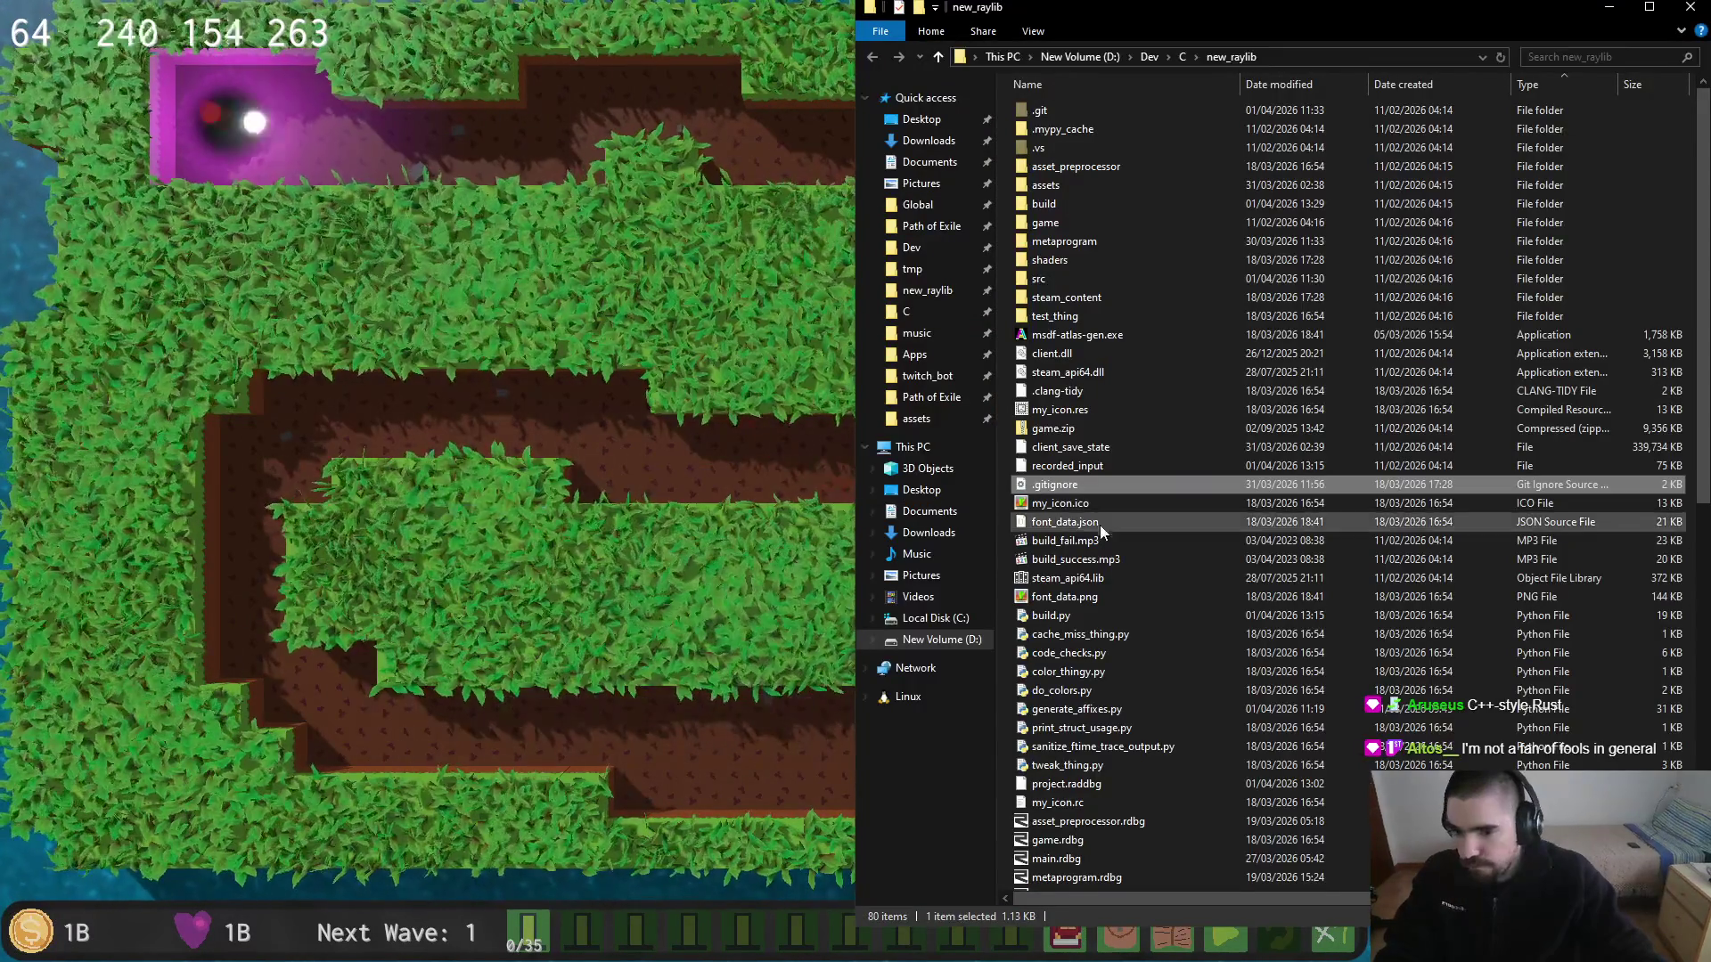
mouse_move(1073, 486)
mouse_down()
mouse_move(1110, 495)
mouse_move(1077, 483)
mouse_up()
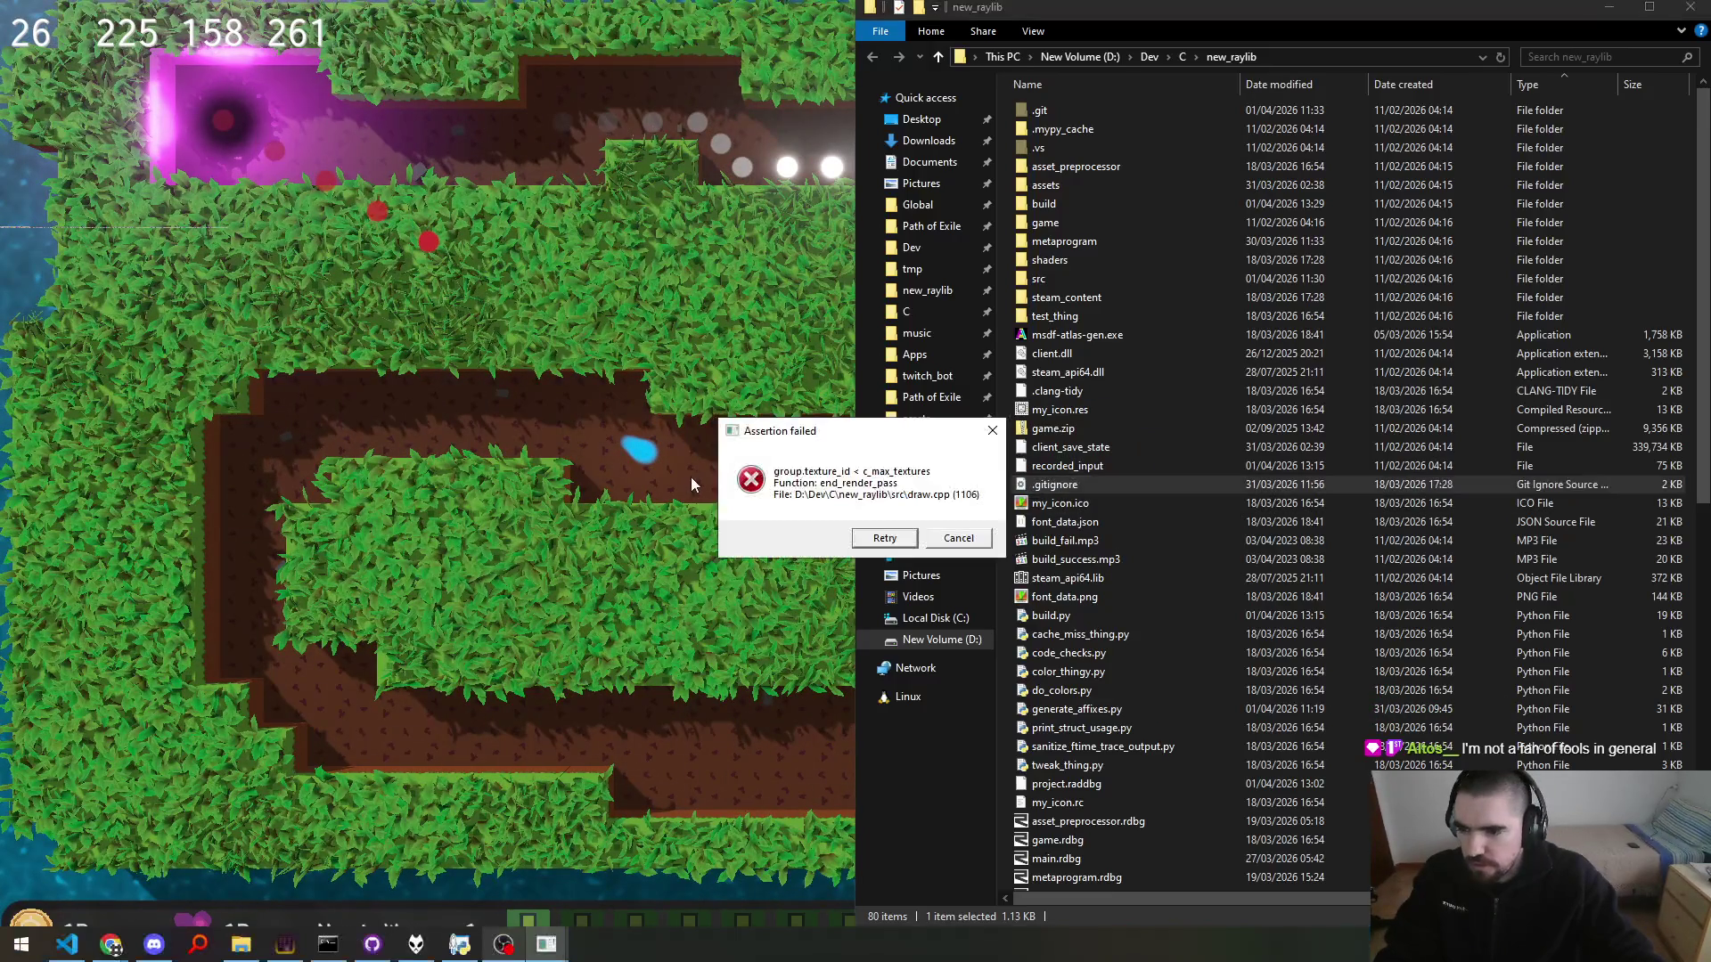
click(958, 538)
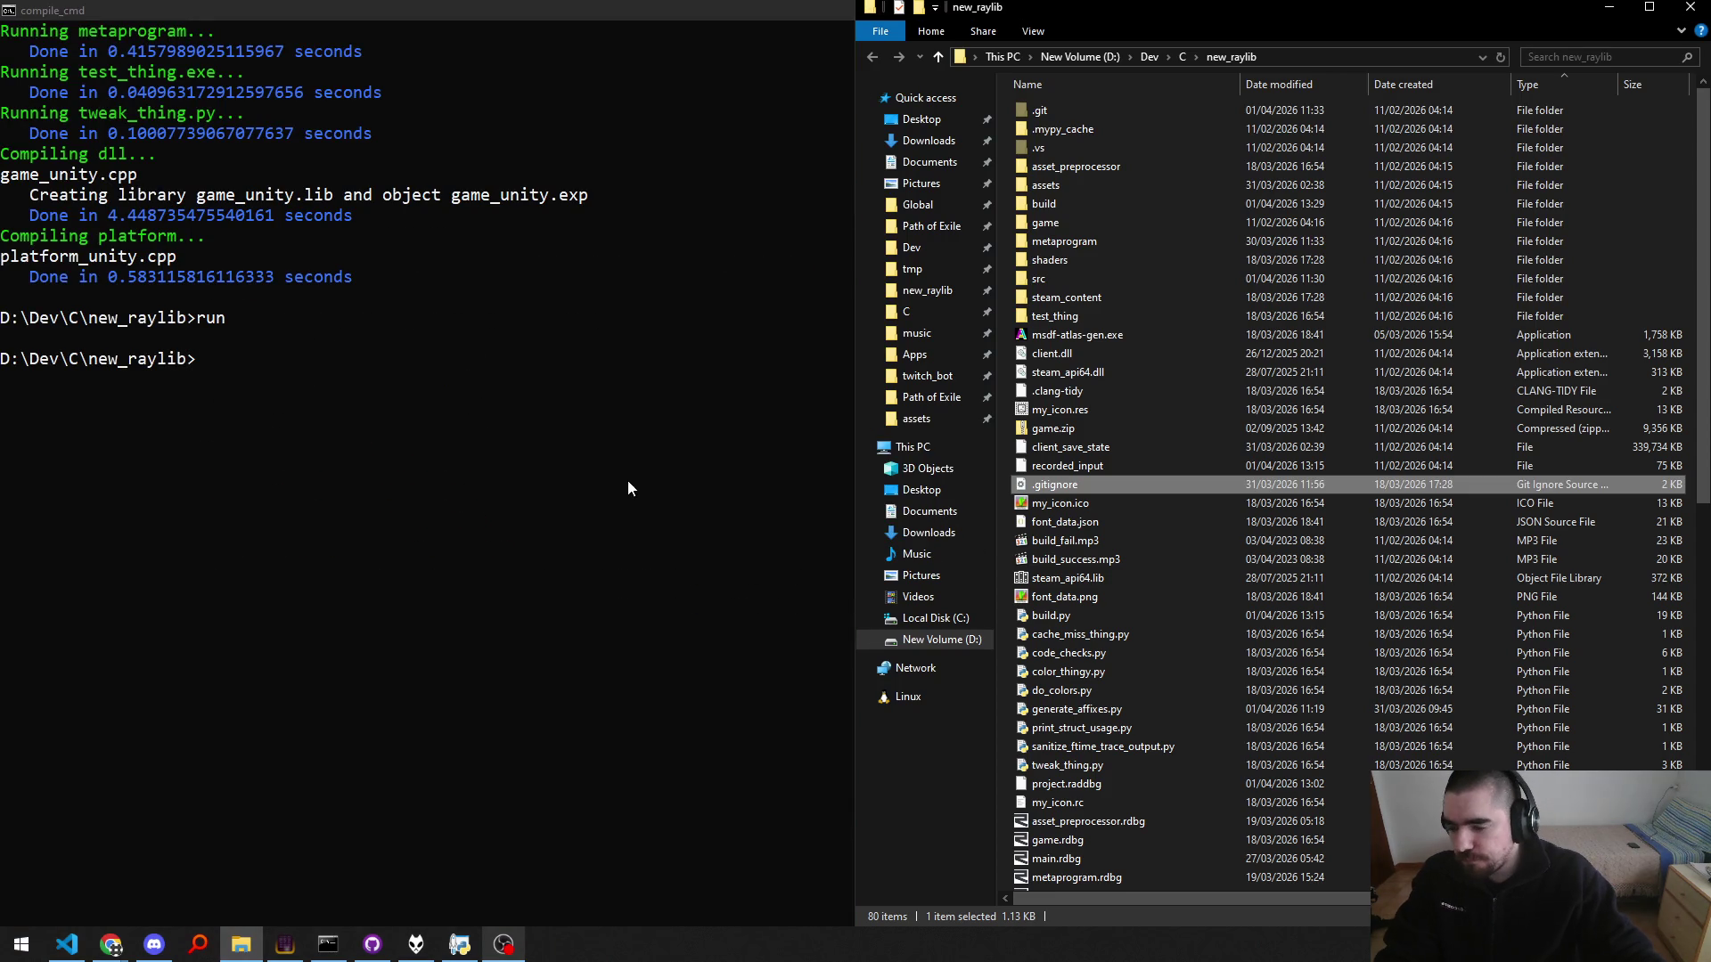
click(627, 481)
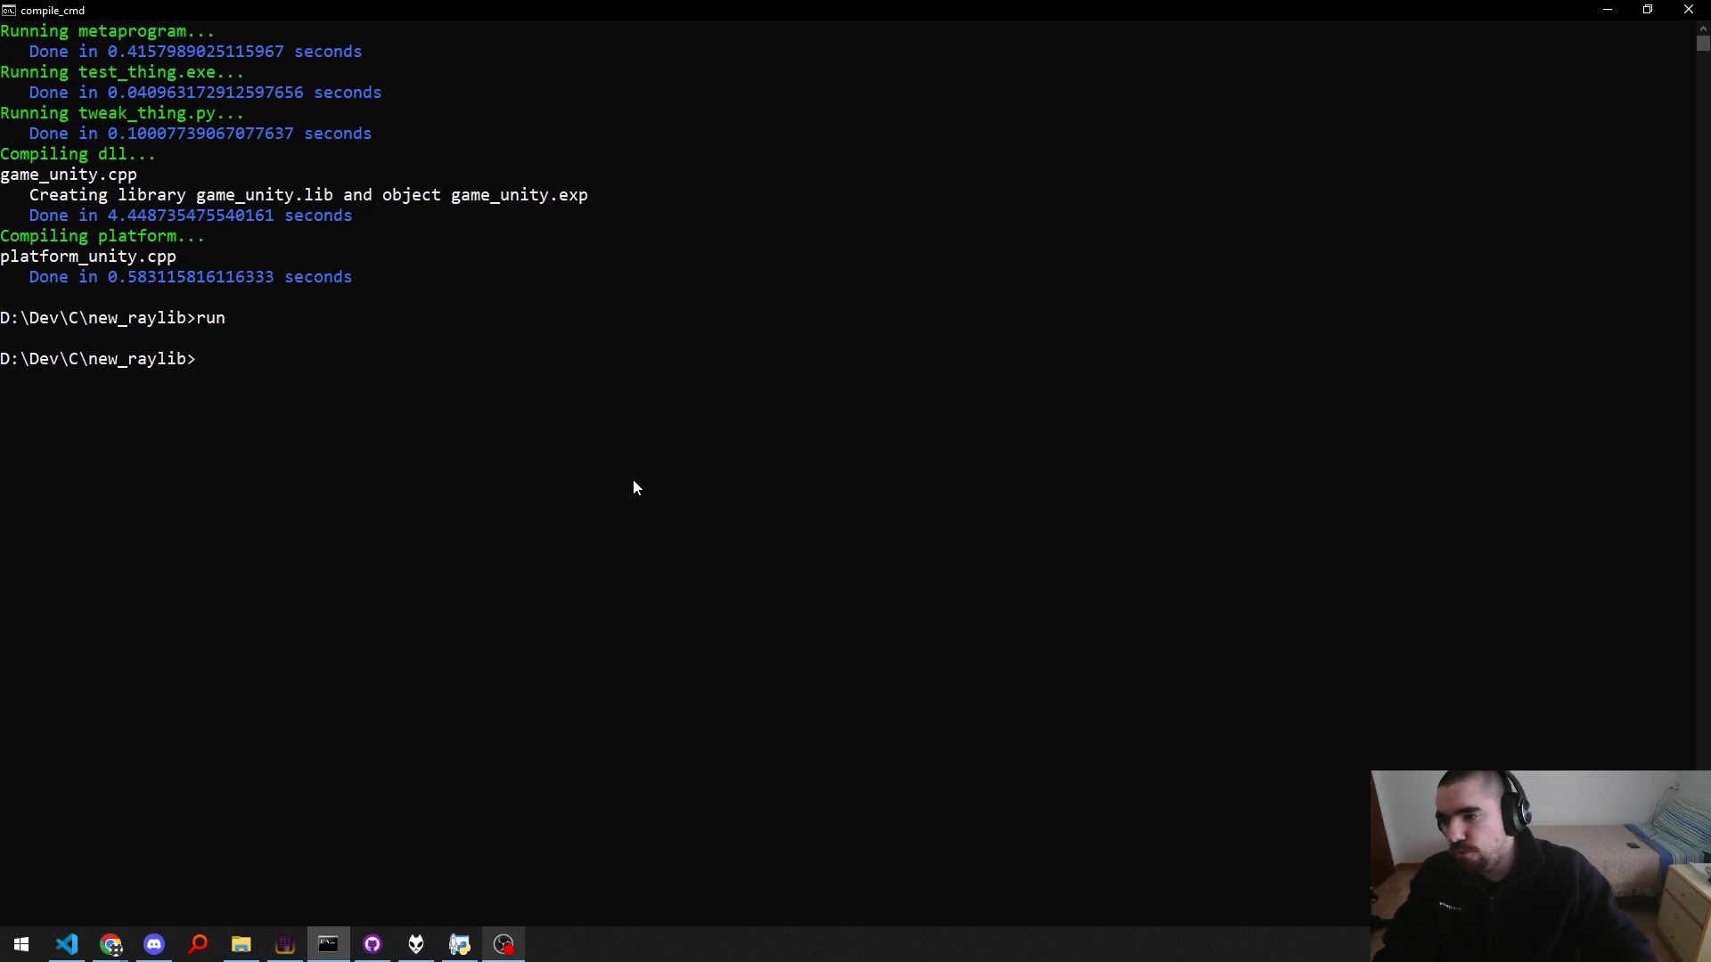
Step: Return to game.cpp at the end of the texture-loading block
key(Return)
key(Return)
key(alt+Tab)
key(ctrl+Tab)
key(Down)
key(Down)
key(Down)
key(Up)
key(Up)
key(Up)
key(Up)
key(Up)
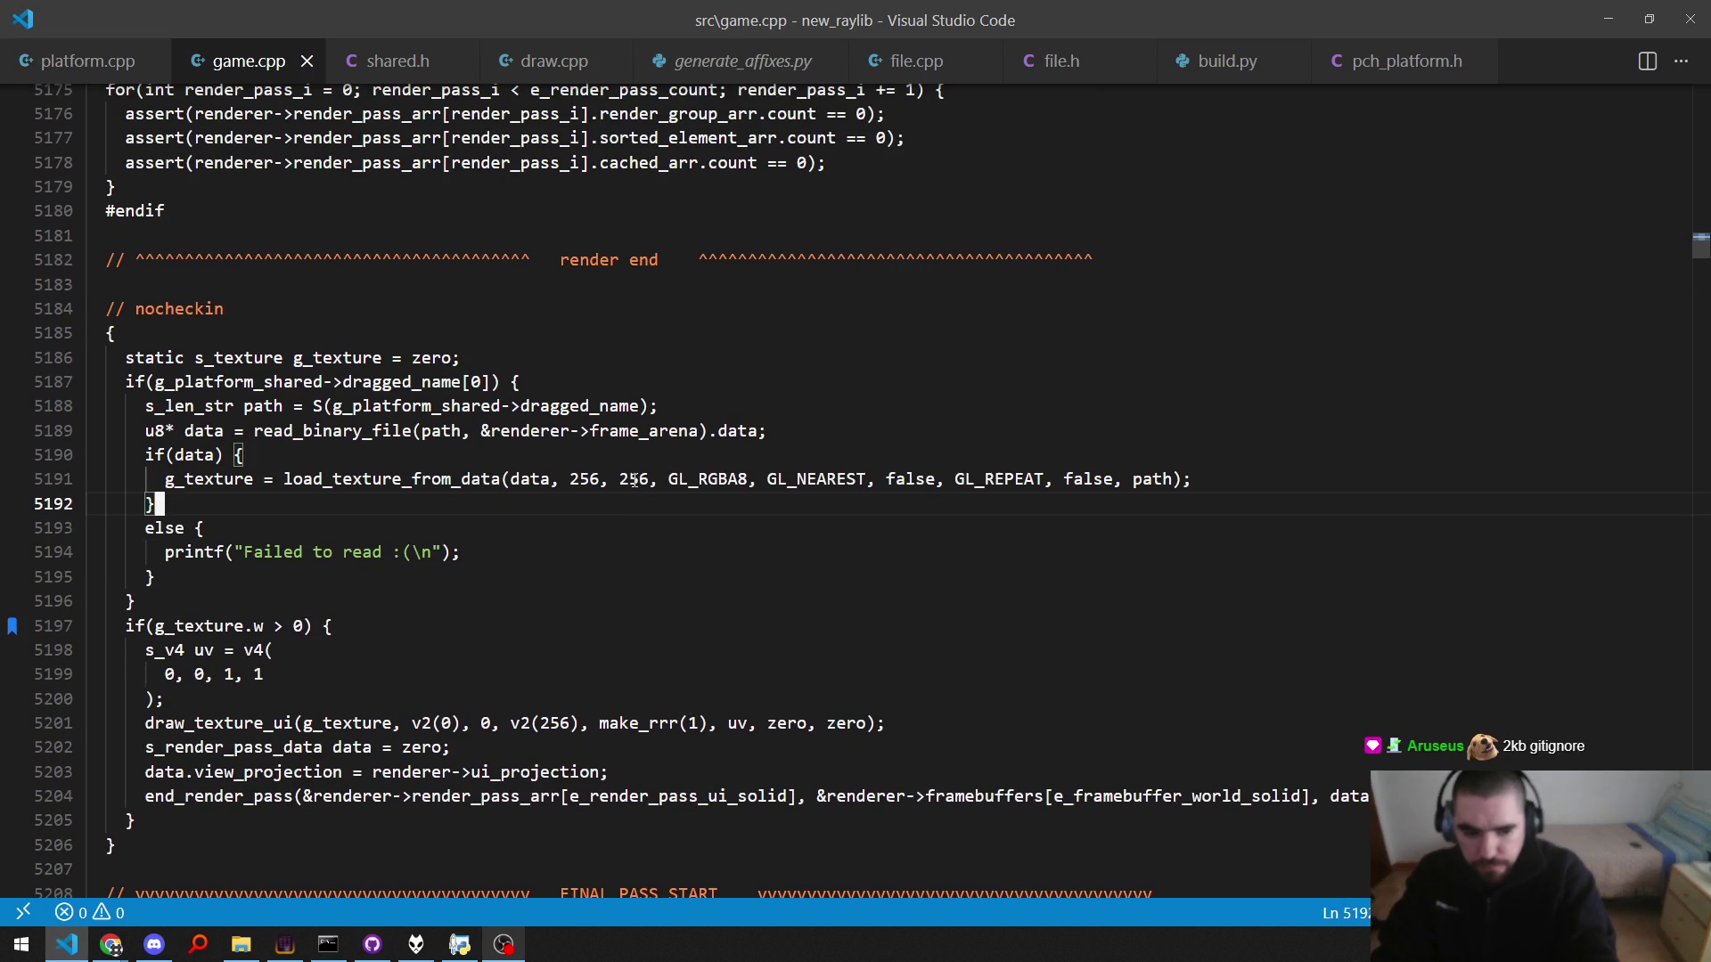
key(Up)
key(Up)
key(Up)
Step: Open .gitignore, scroll through its contents, close it, and go to the if(data) line
key(ctrl+p)
text(git)
key(Return)
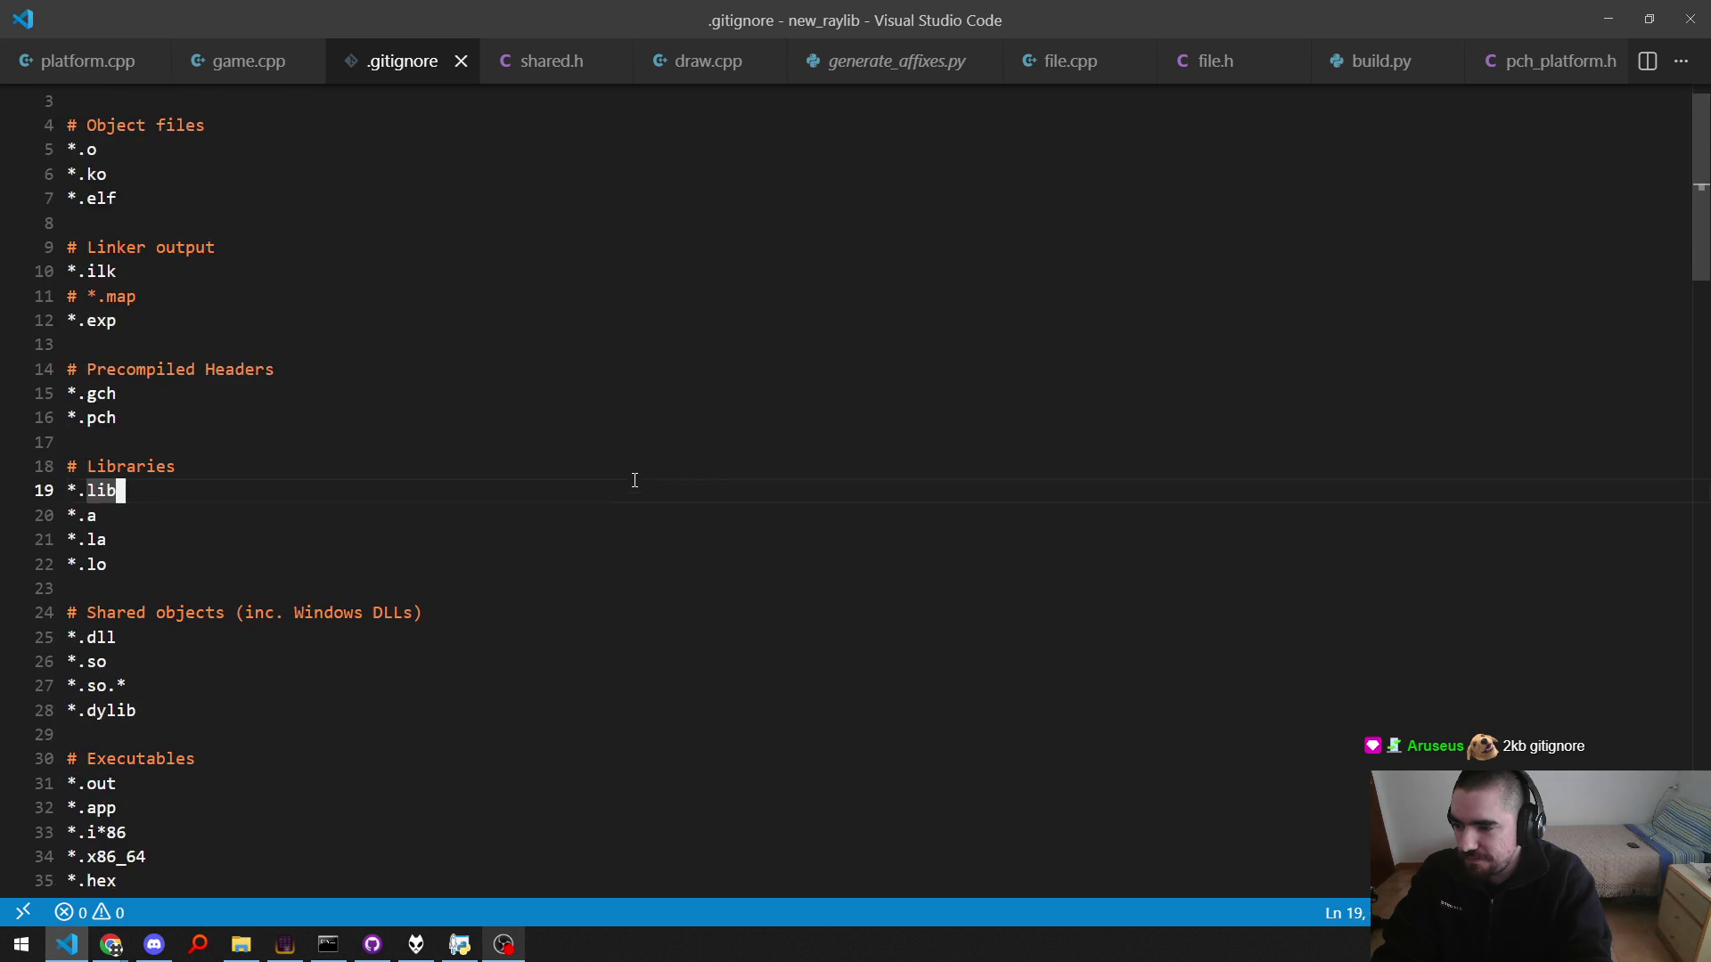
key(ctrl+w)
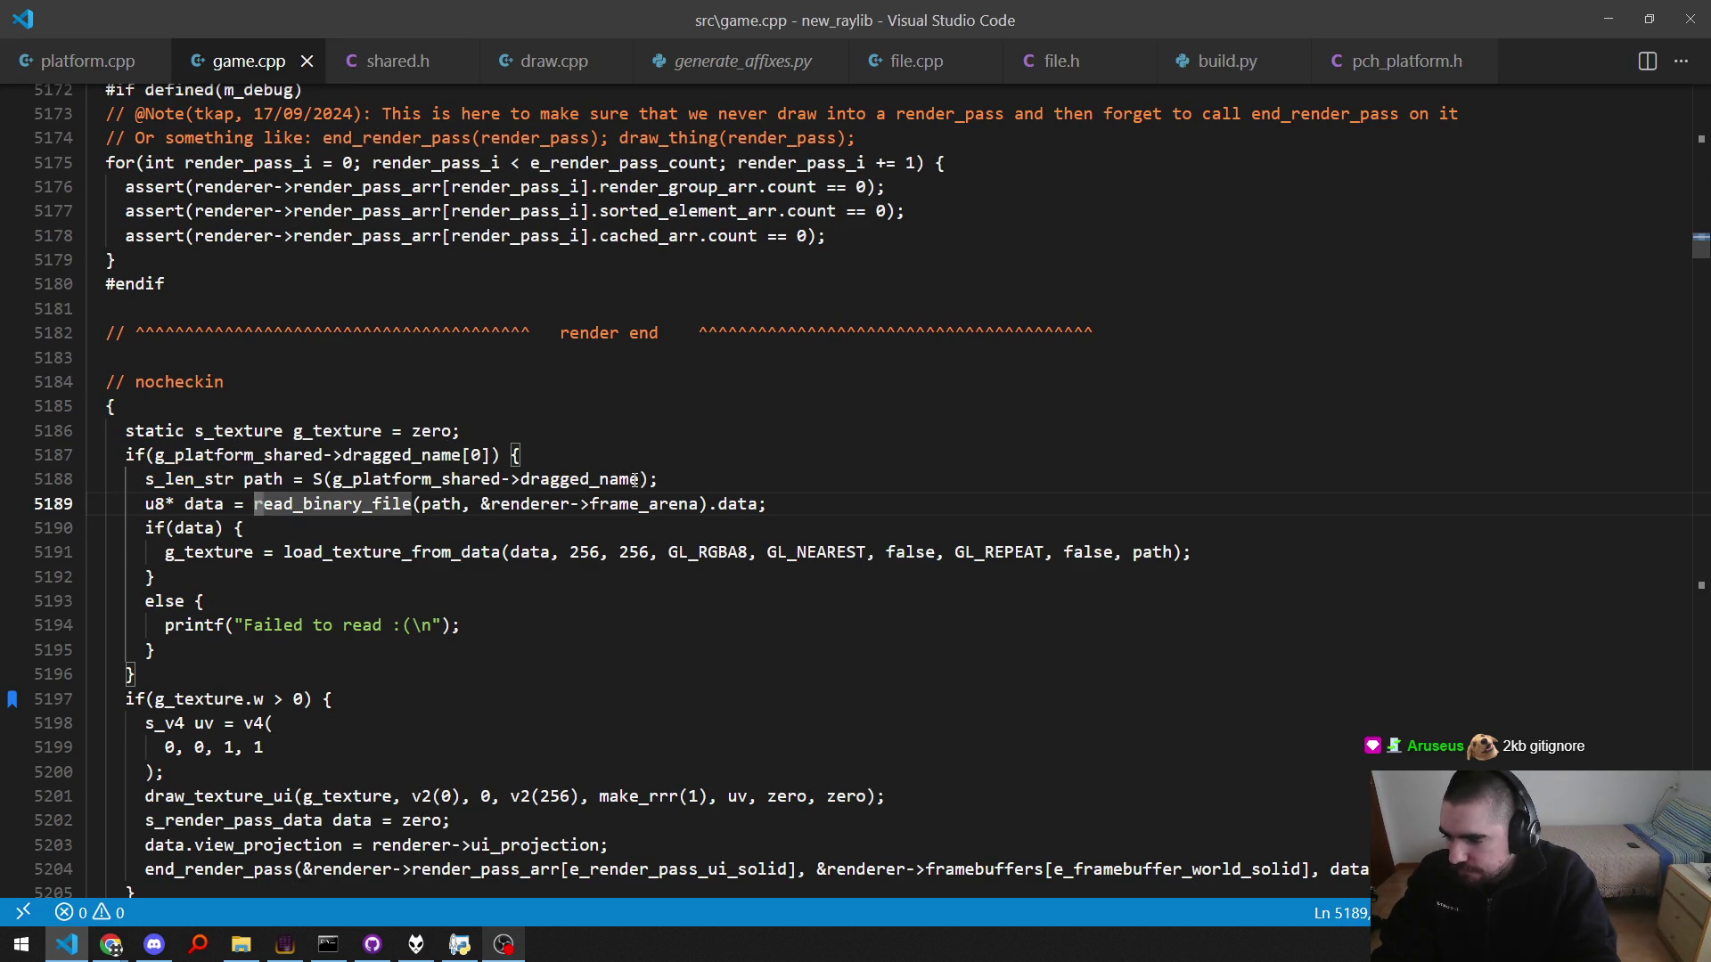
key(ctrl+shift+t)
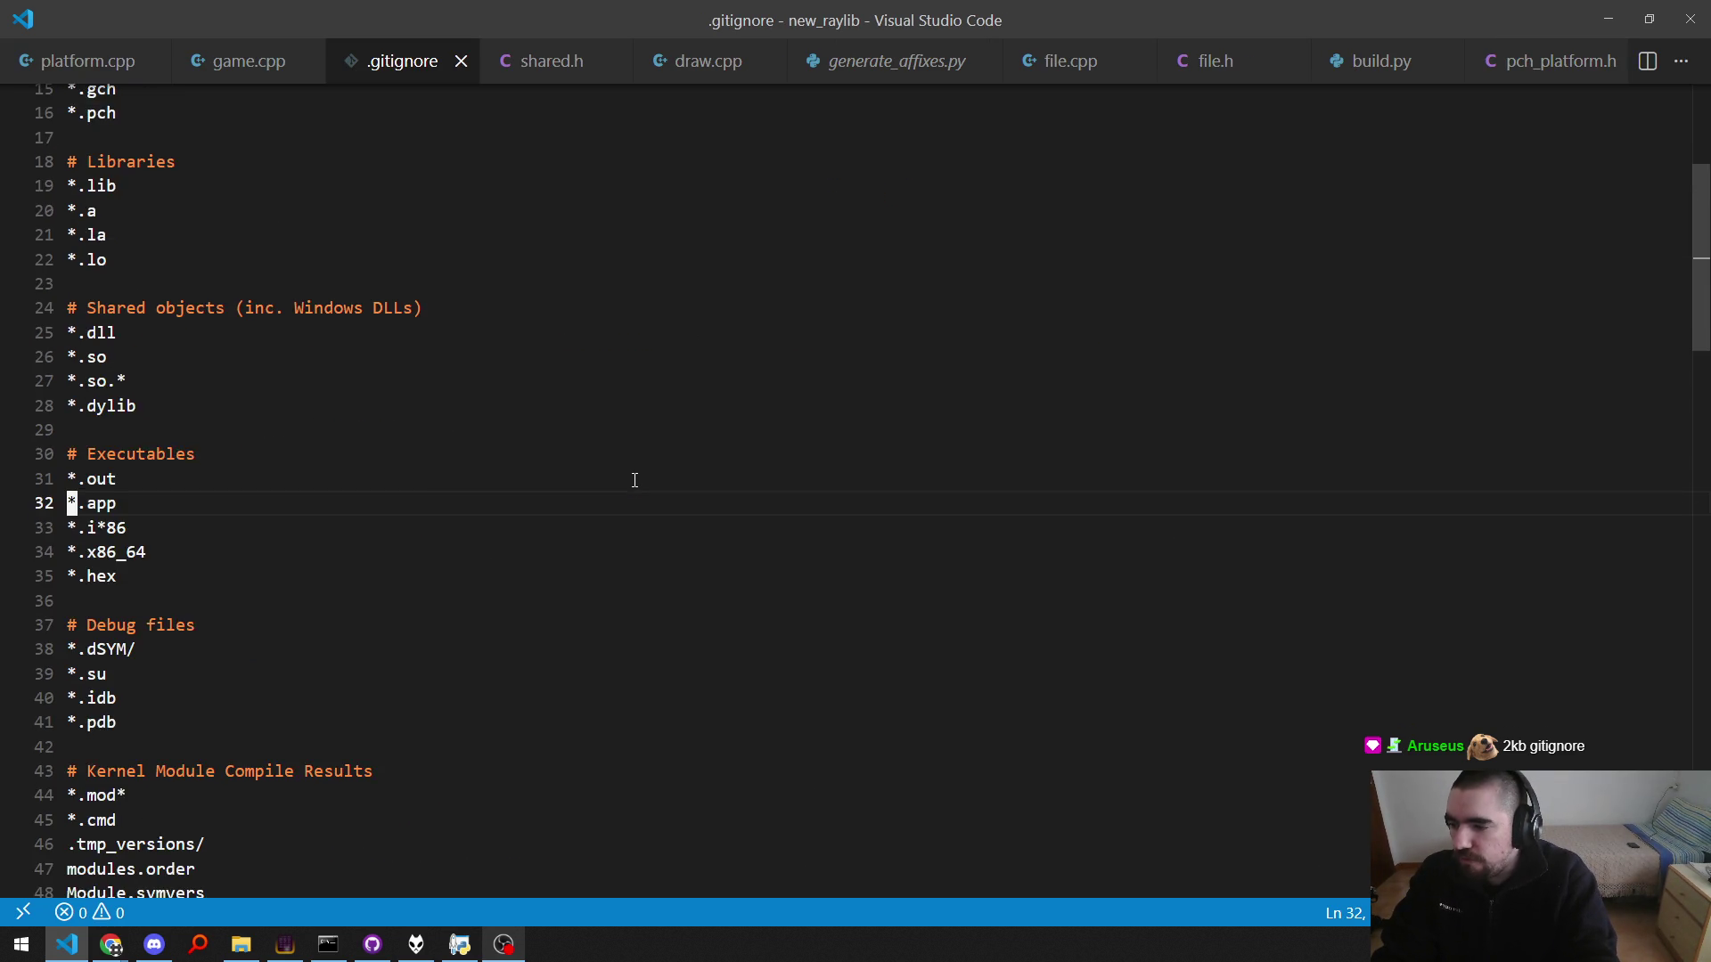
key(braceright)
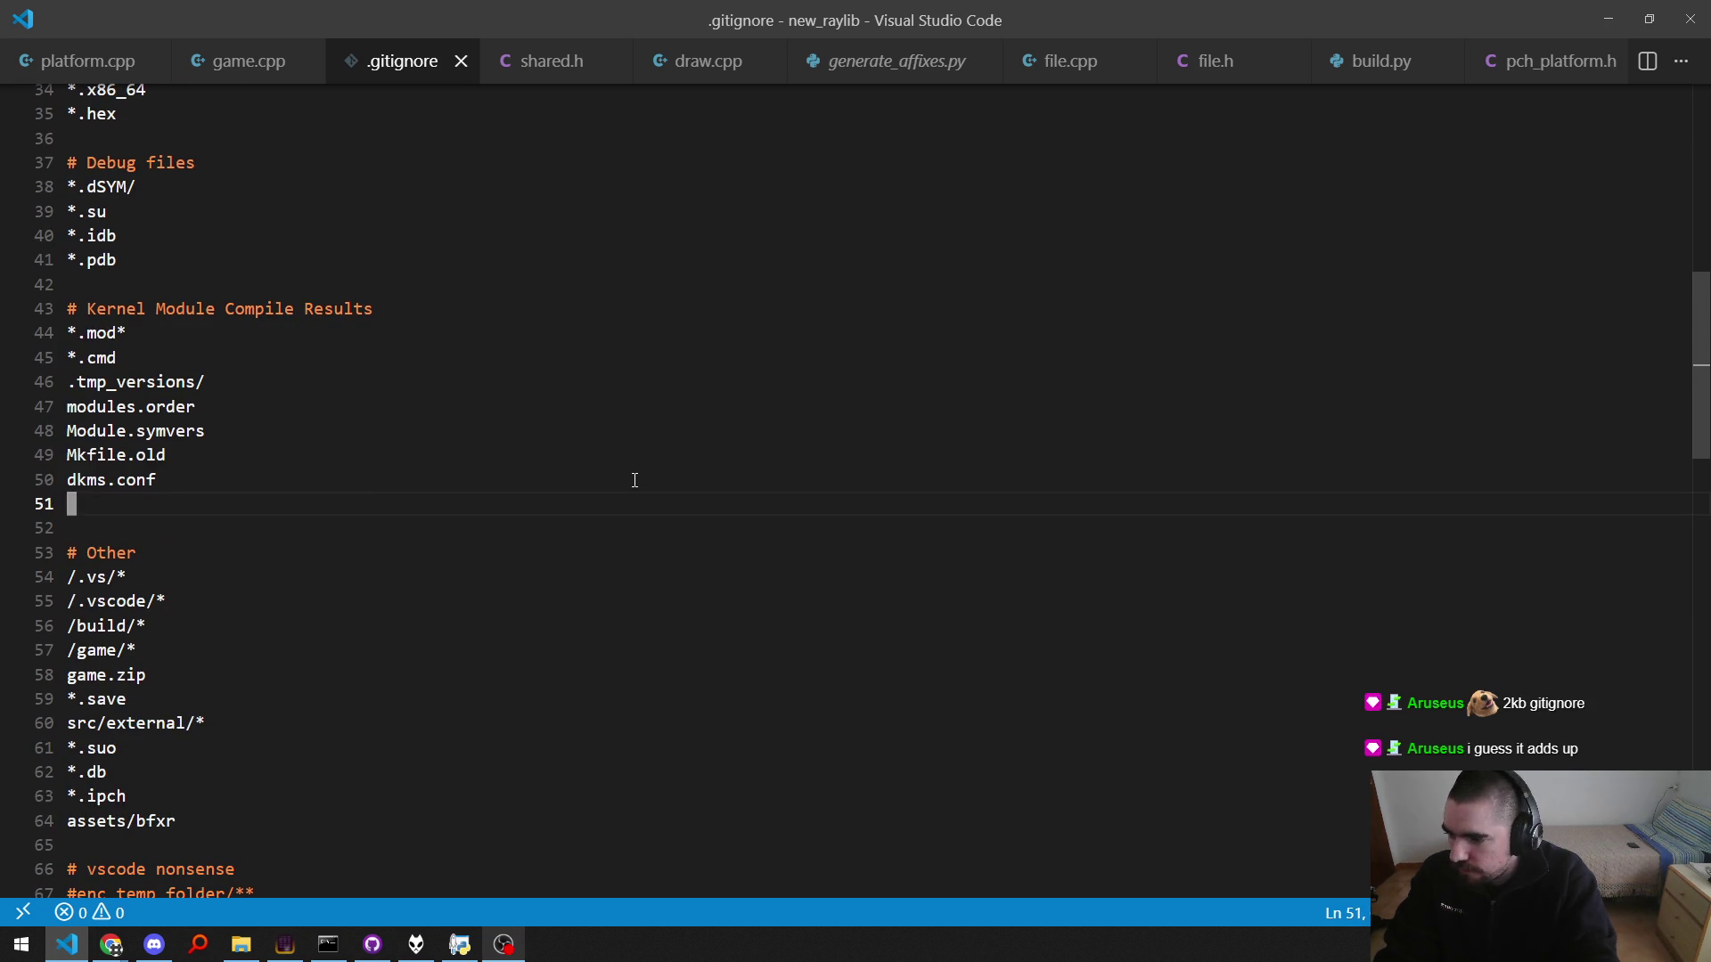
key(braceright)
key(braceright)
key(braceright)
key(braceright)
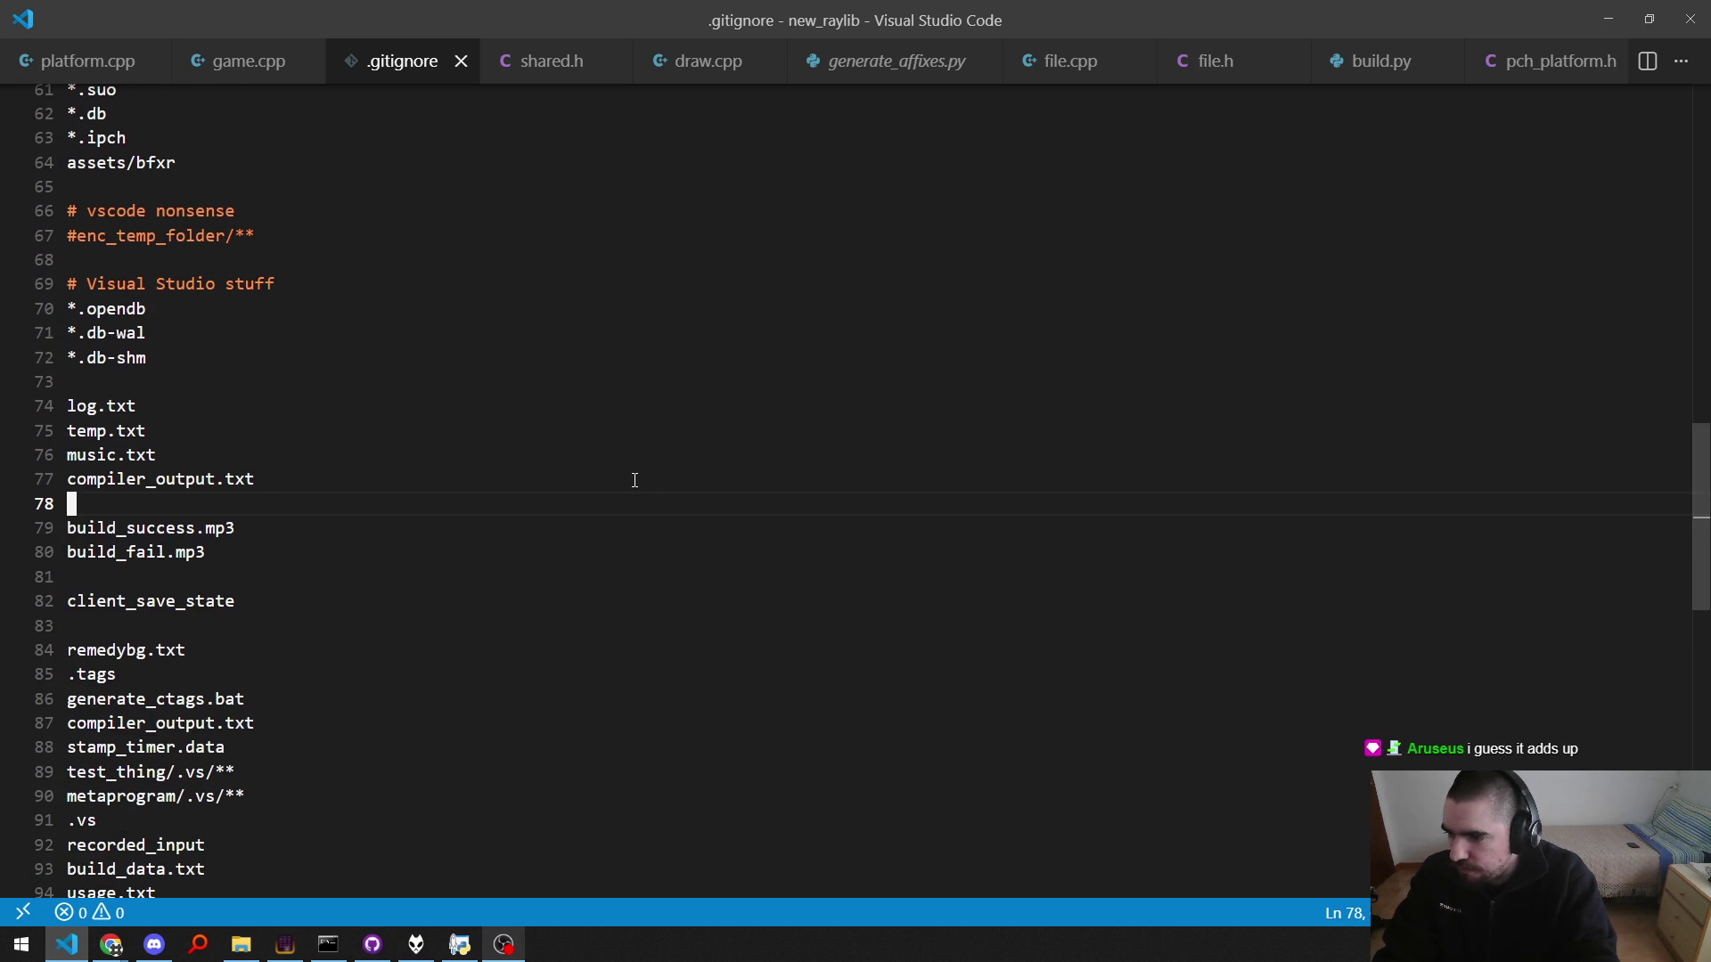
key(ctrl+w)
key(j)
key(j)
key(j)
key(j)
key(k)
key(percent)
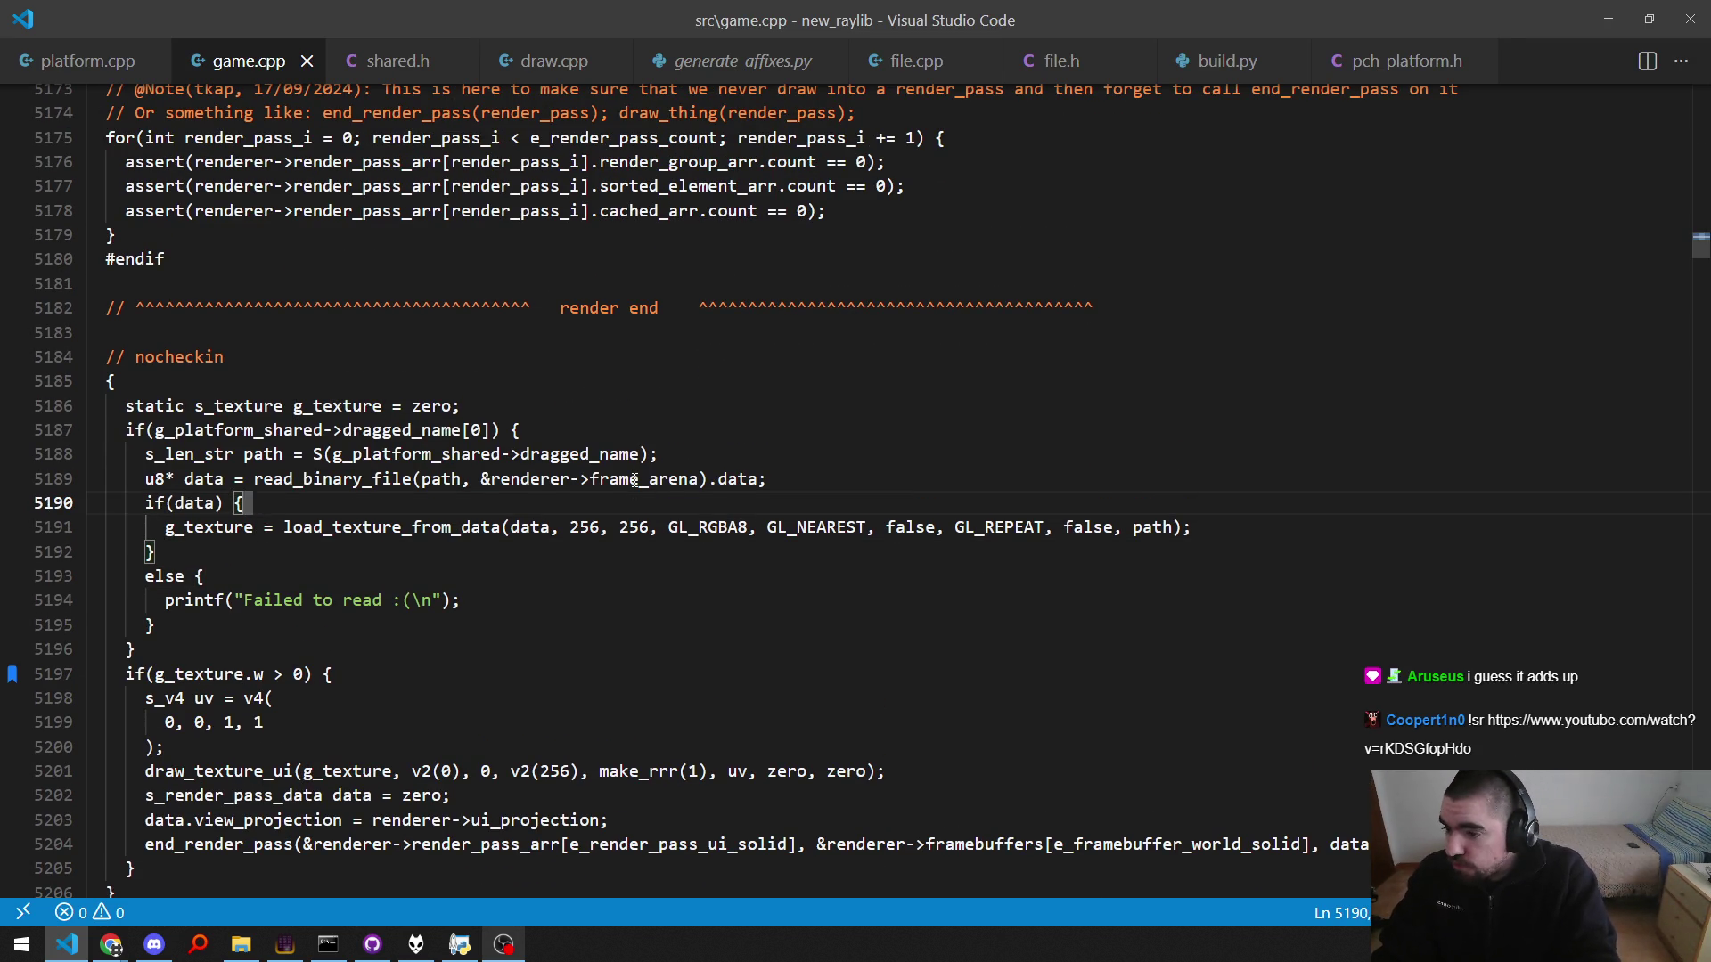
Step: Add g_platform_shared->dragged_name[0] = '\0'; after the else block, save, and rebuild
key(k)
key(k)
key(k)
key(dollar)
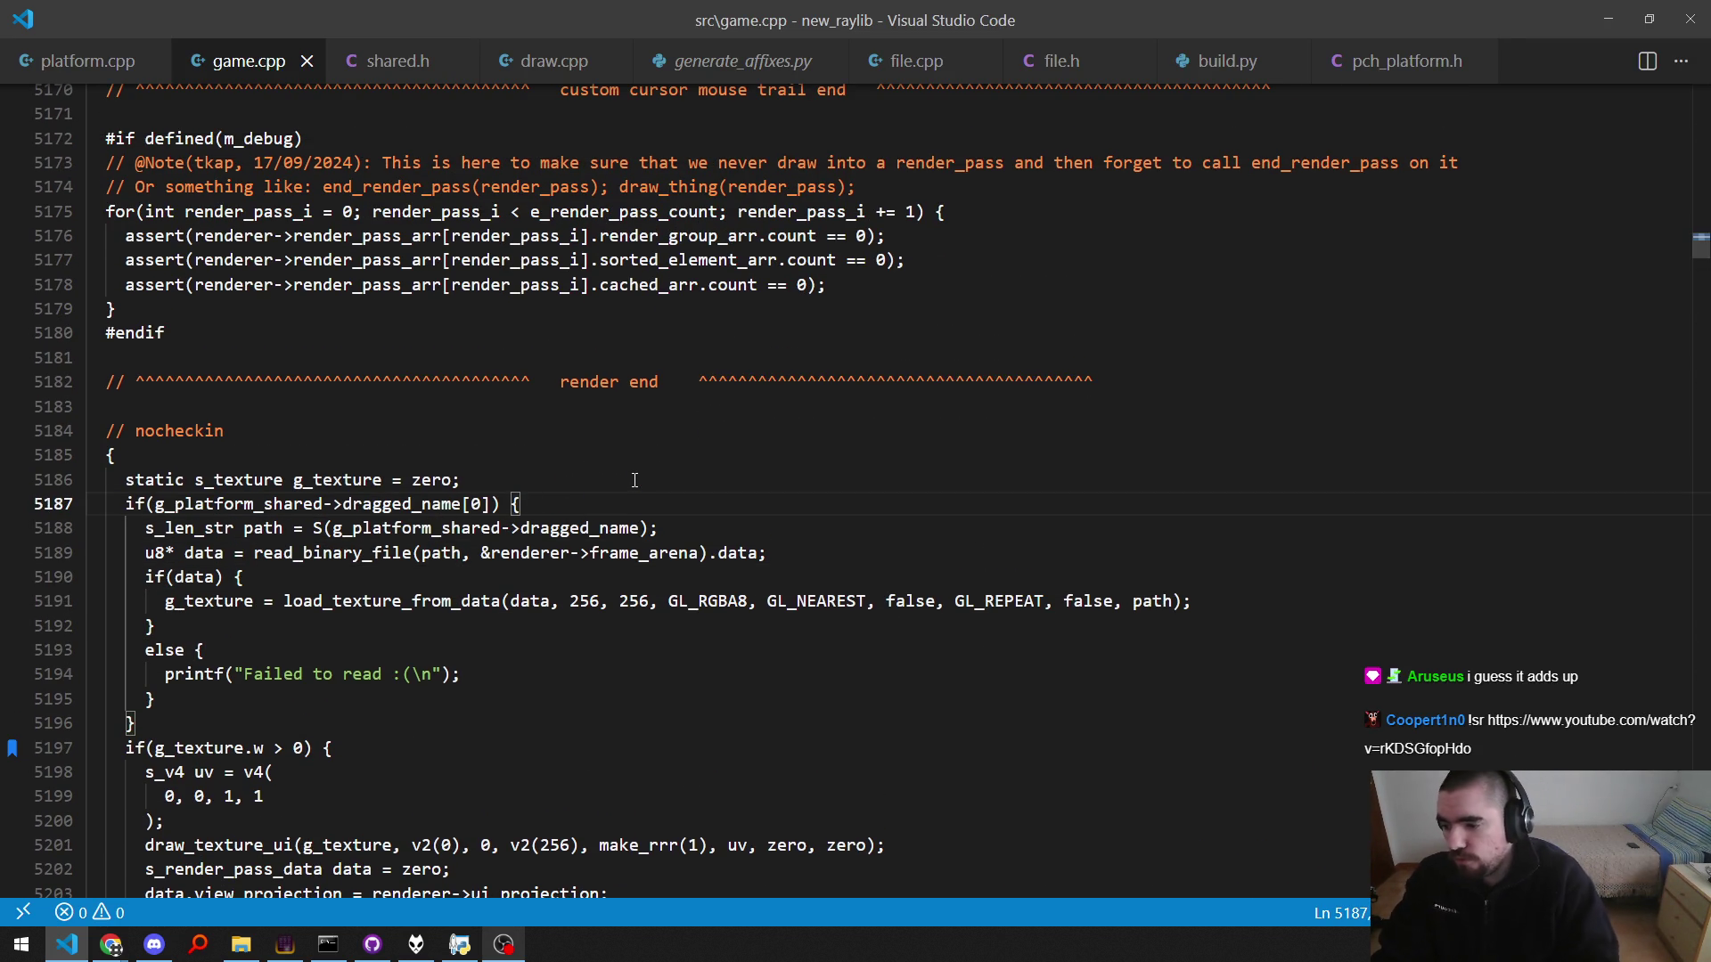
key(j)
key(j)
key(j)
key(j)
key(k)
key(k)
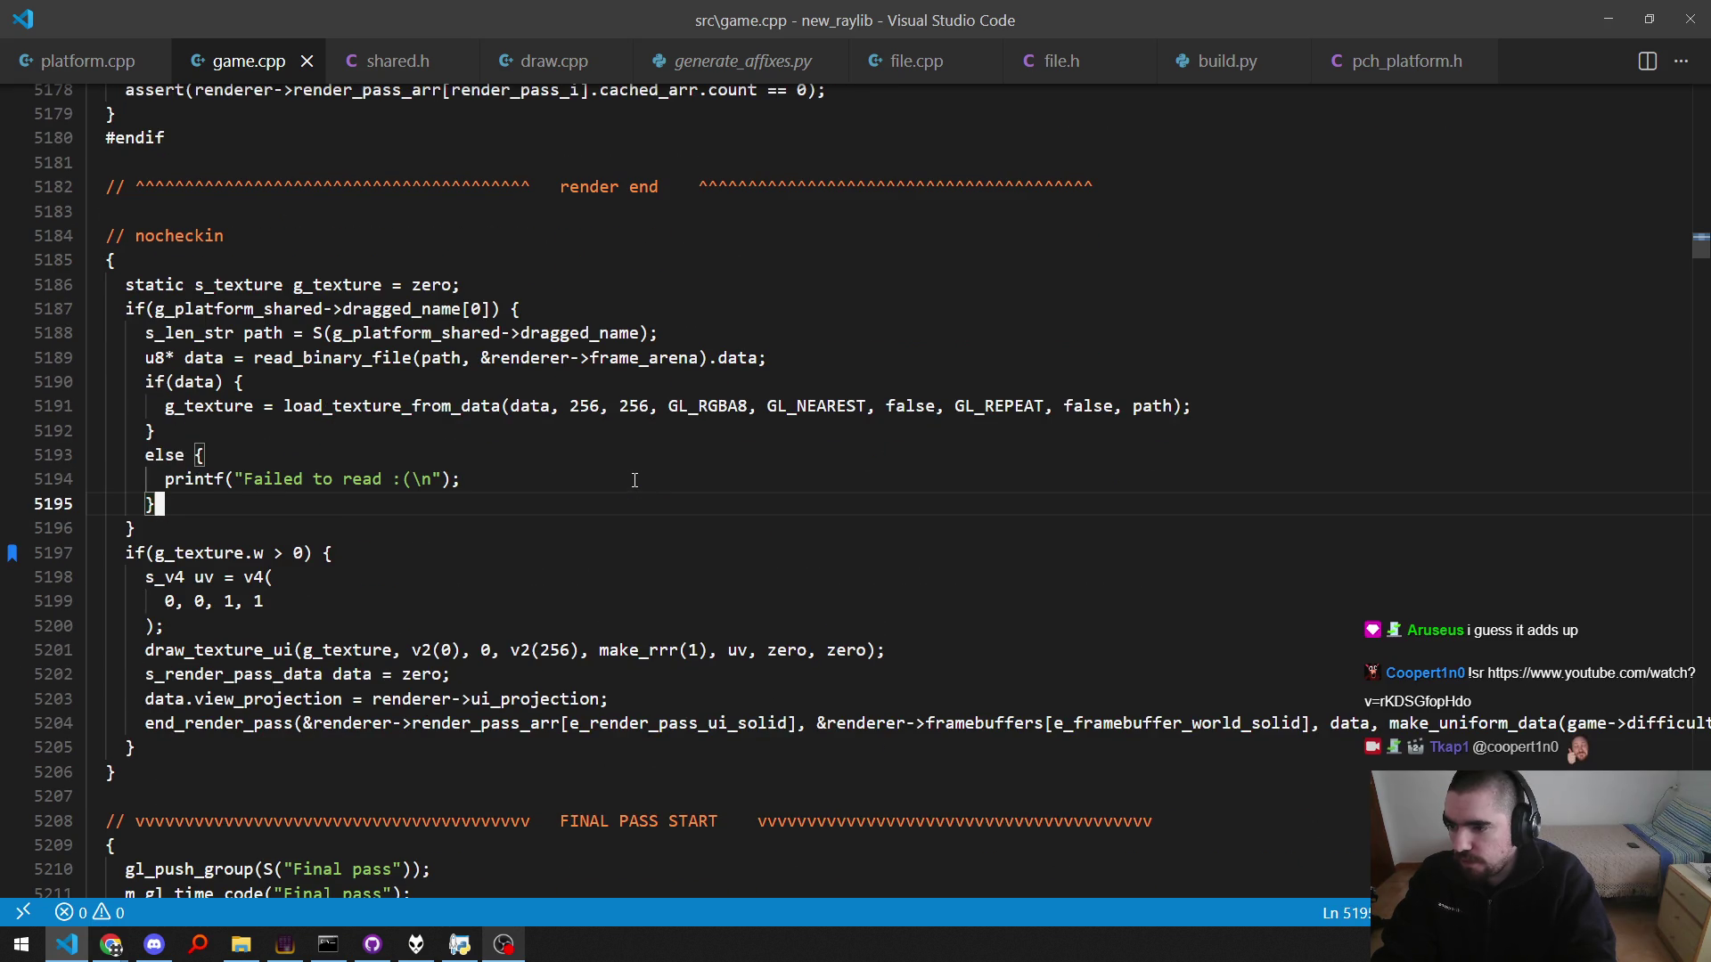
key(o)
text(g_platform_shared->dragged_name[0)
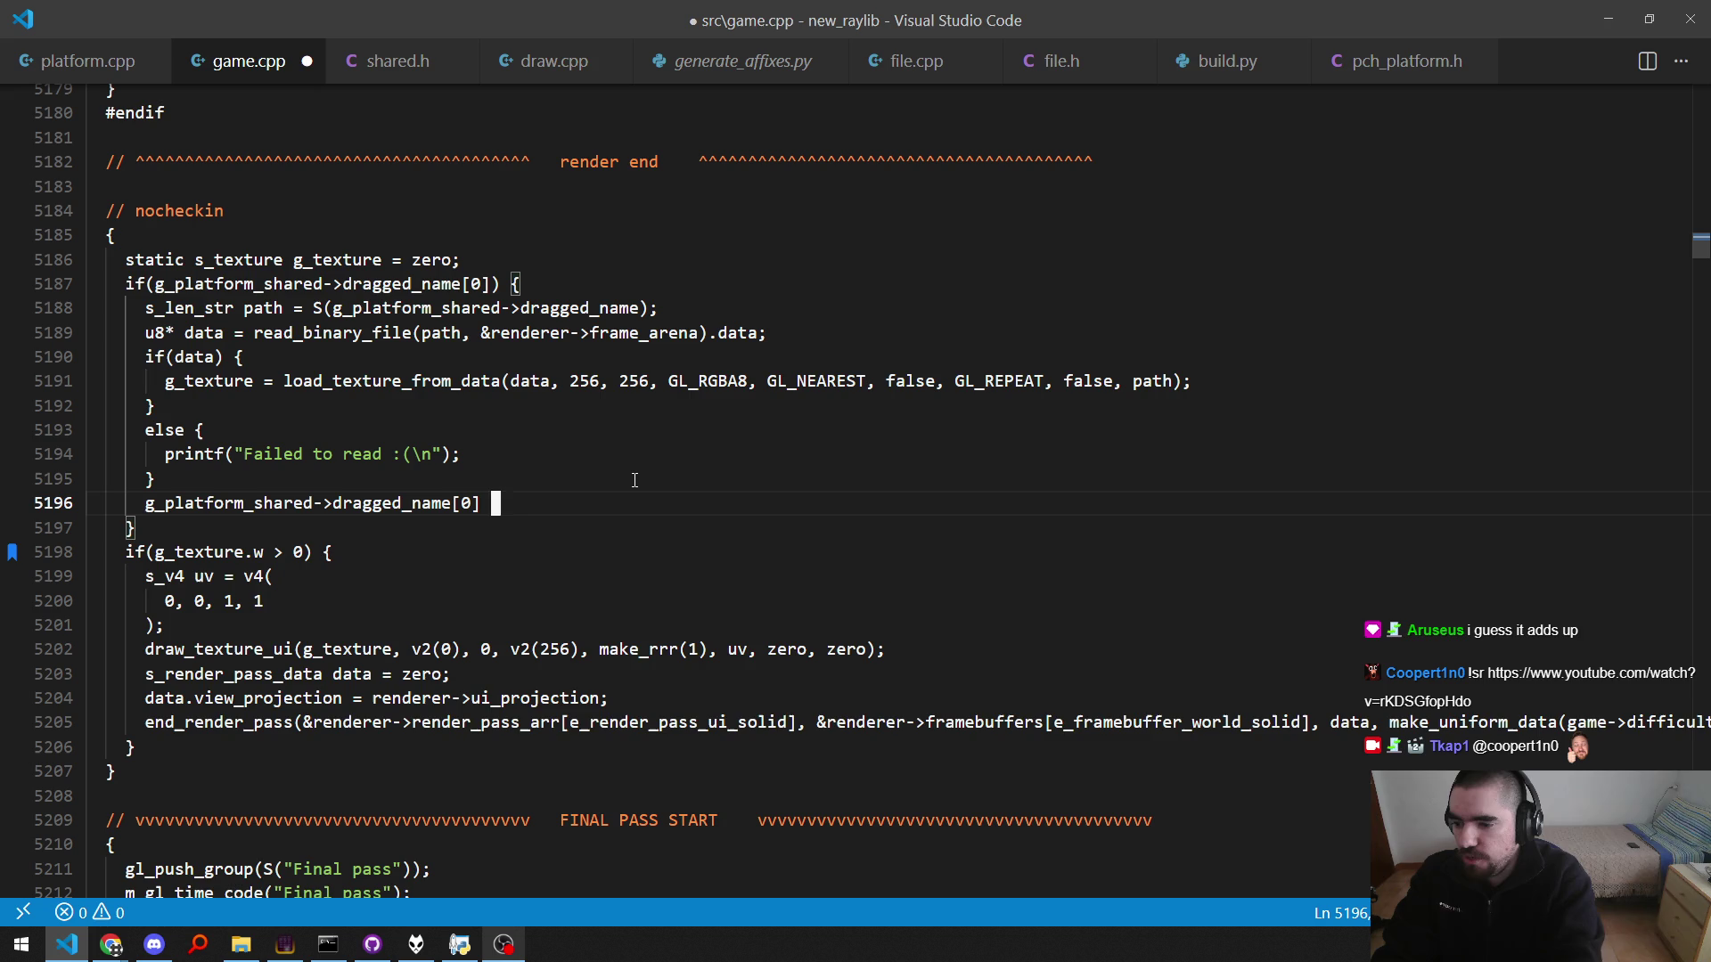
text(= '\)
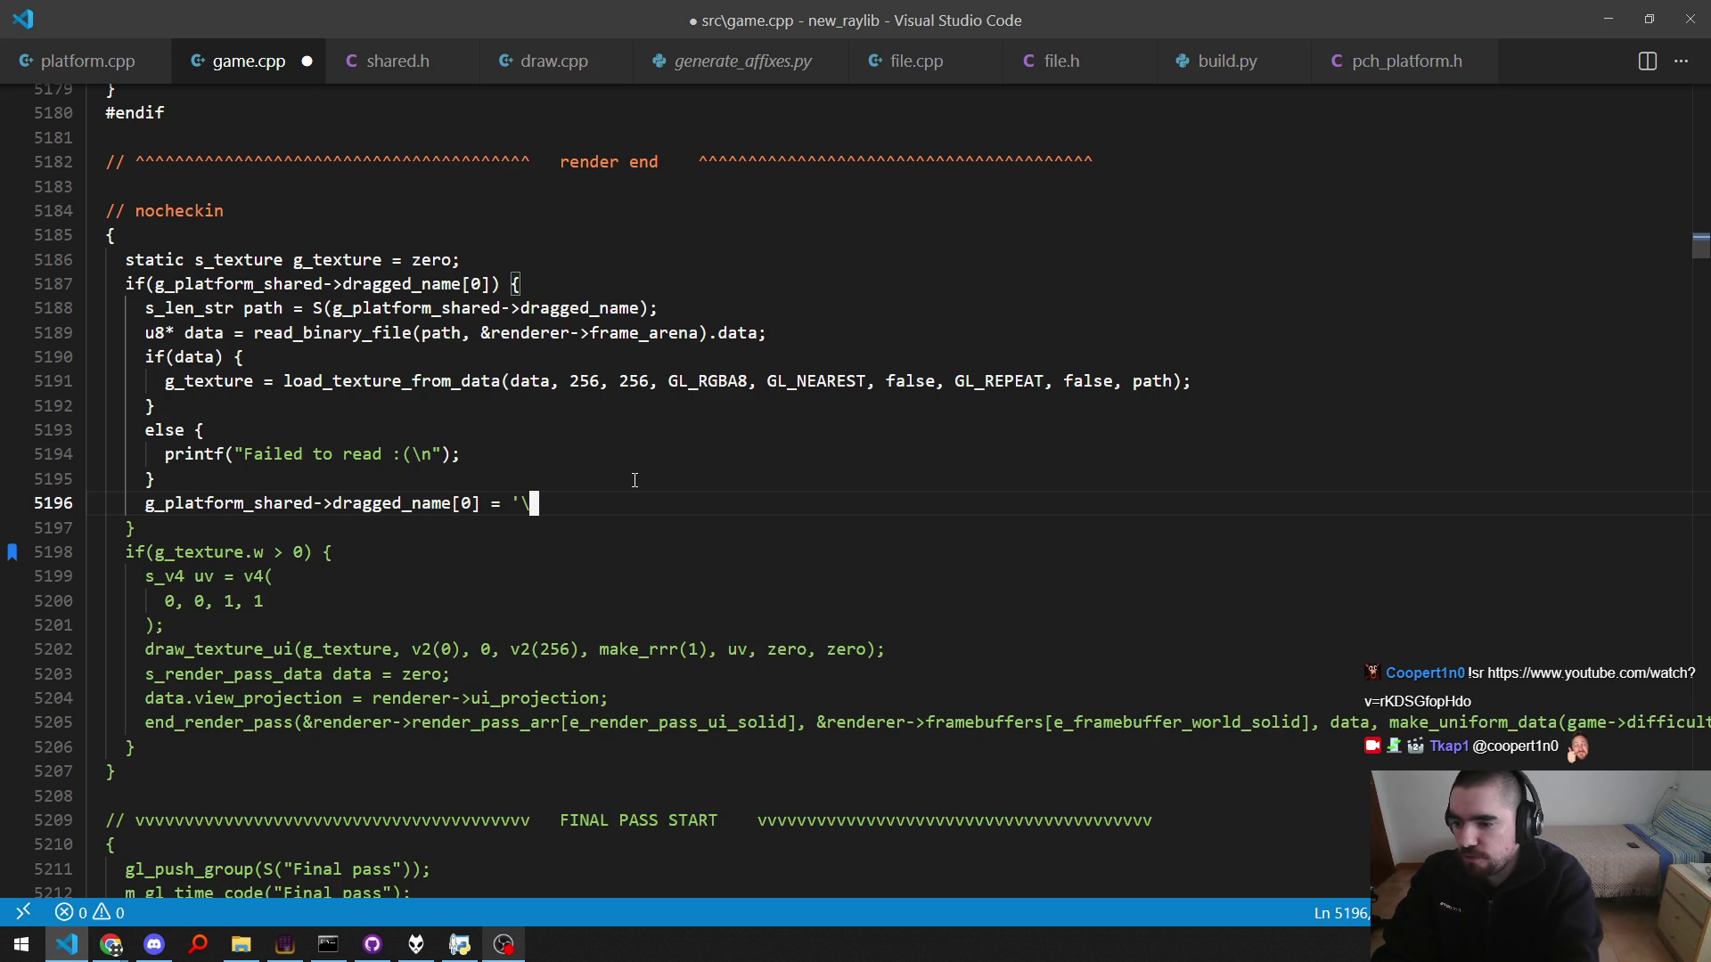
text(0';)
key(ctrl+s)
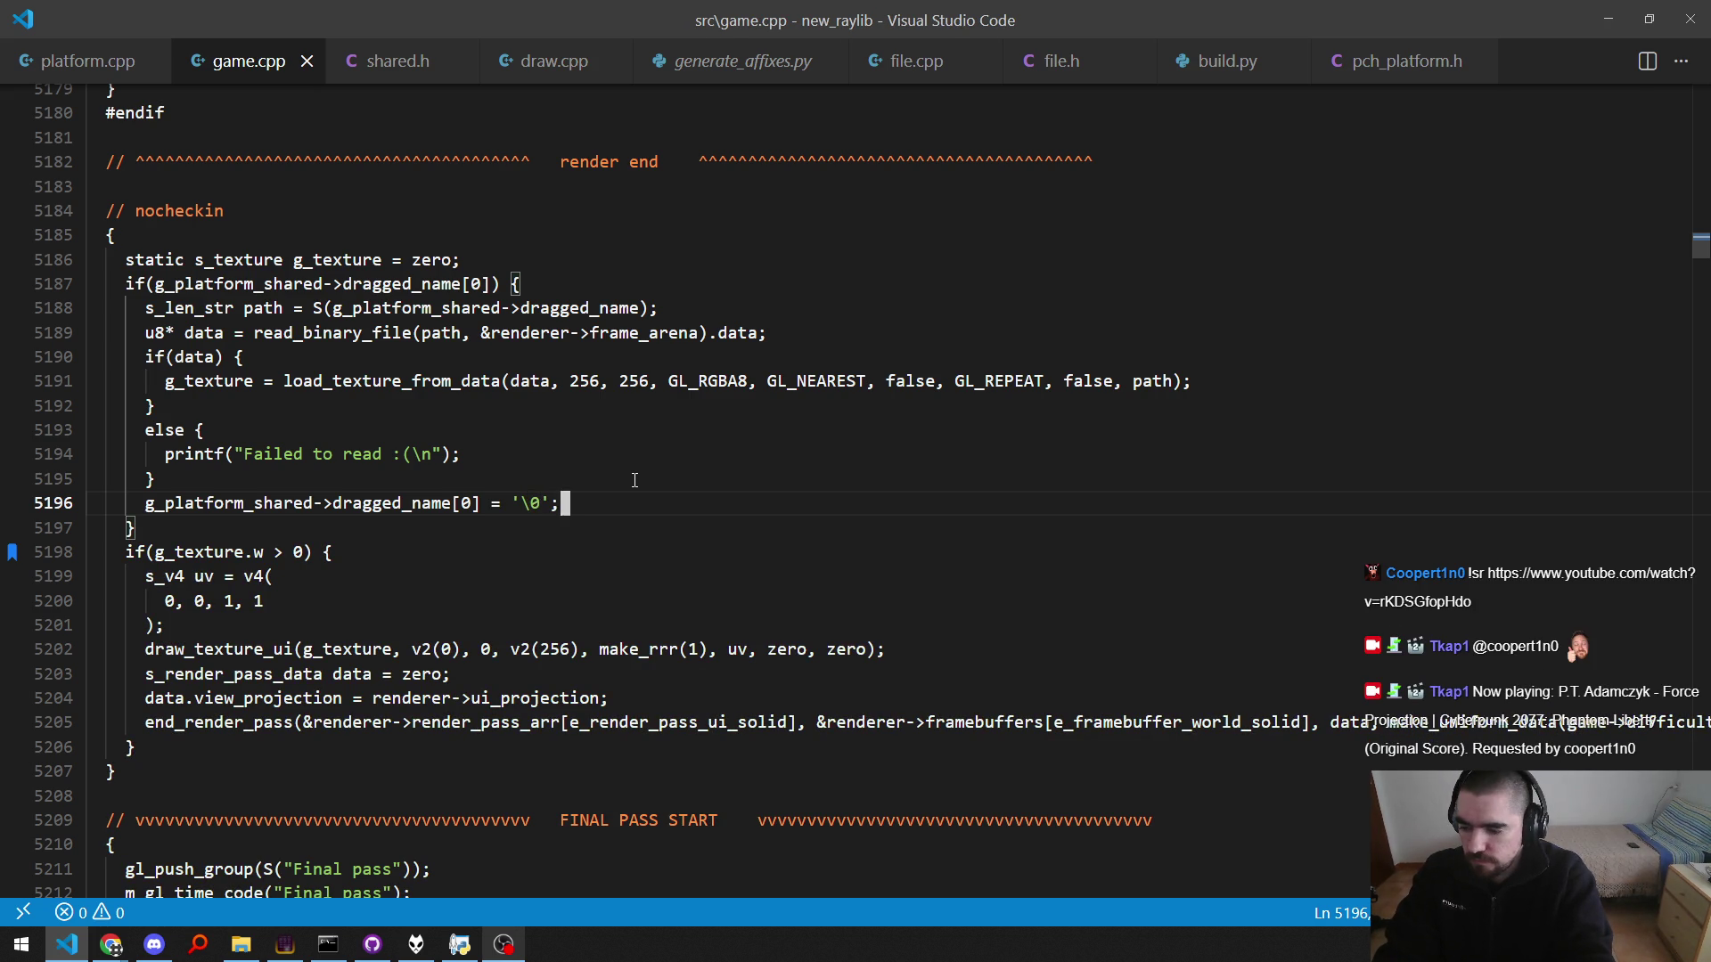
key(F5)
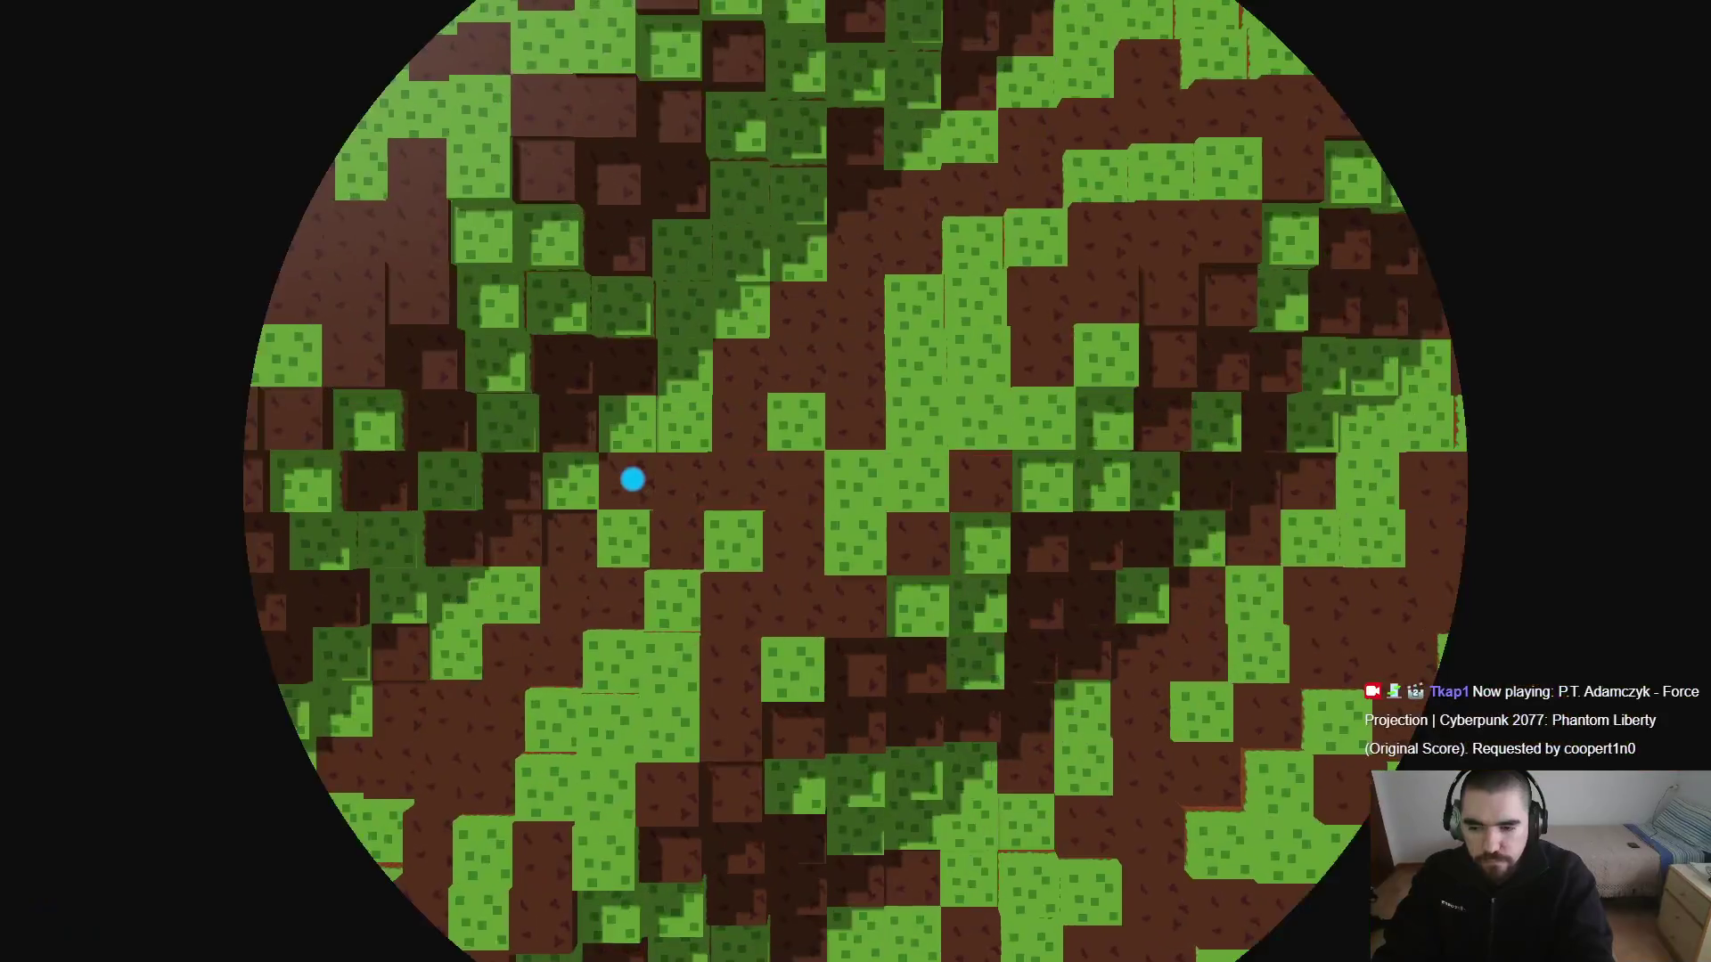
Step: Select build.py in the new_raylib folder, drop it onto the running game, then return to the editor
key(alt+Tab)
key(Tab)
key(Tab)
key(Tab)
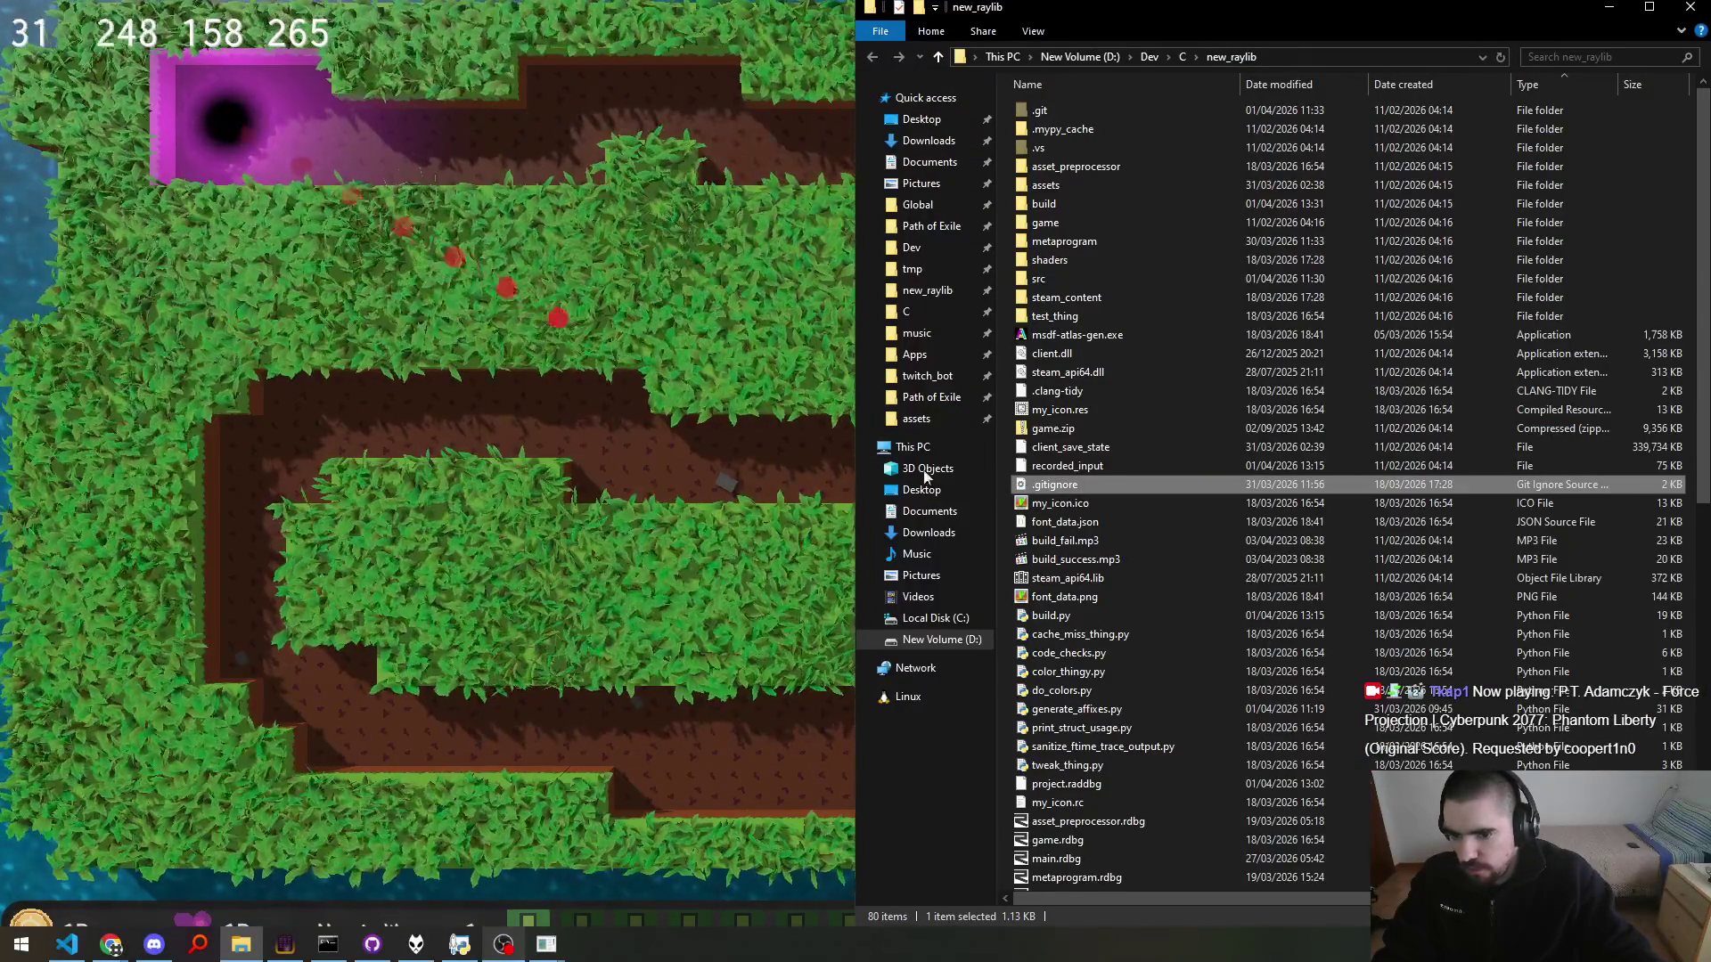
key(alt+Tab)
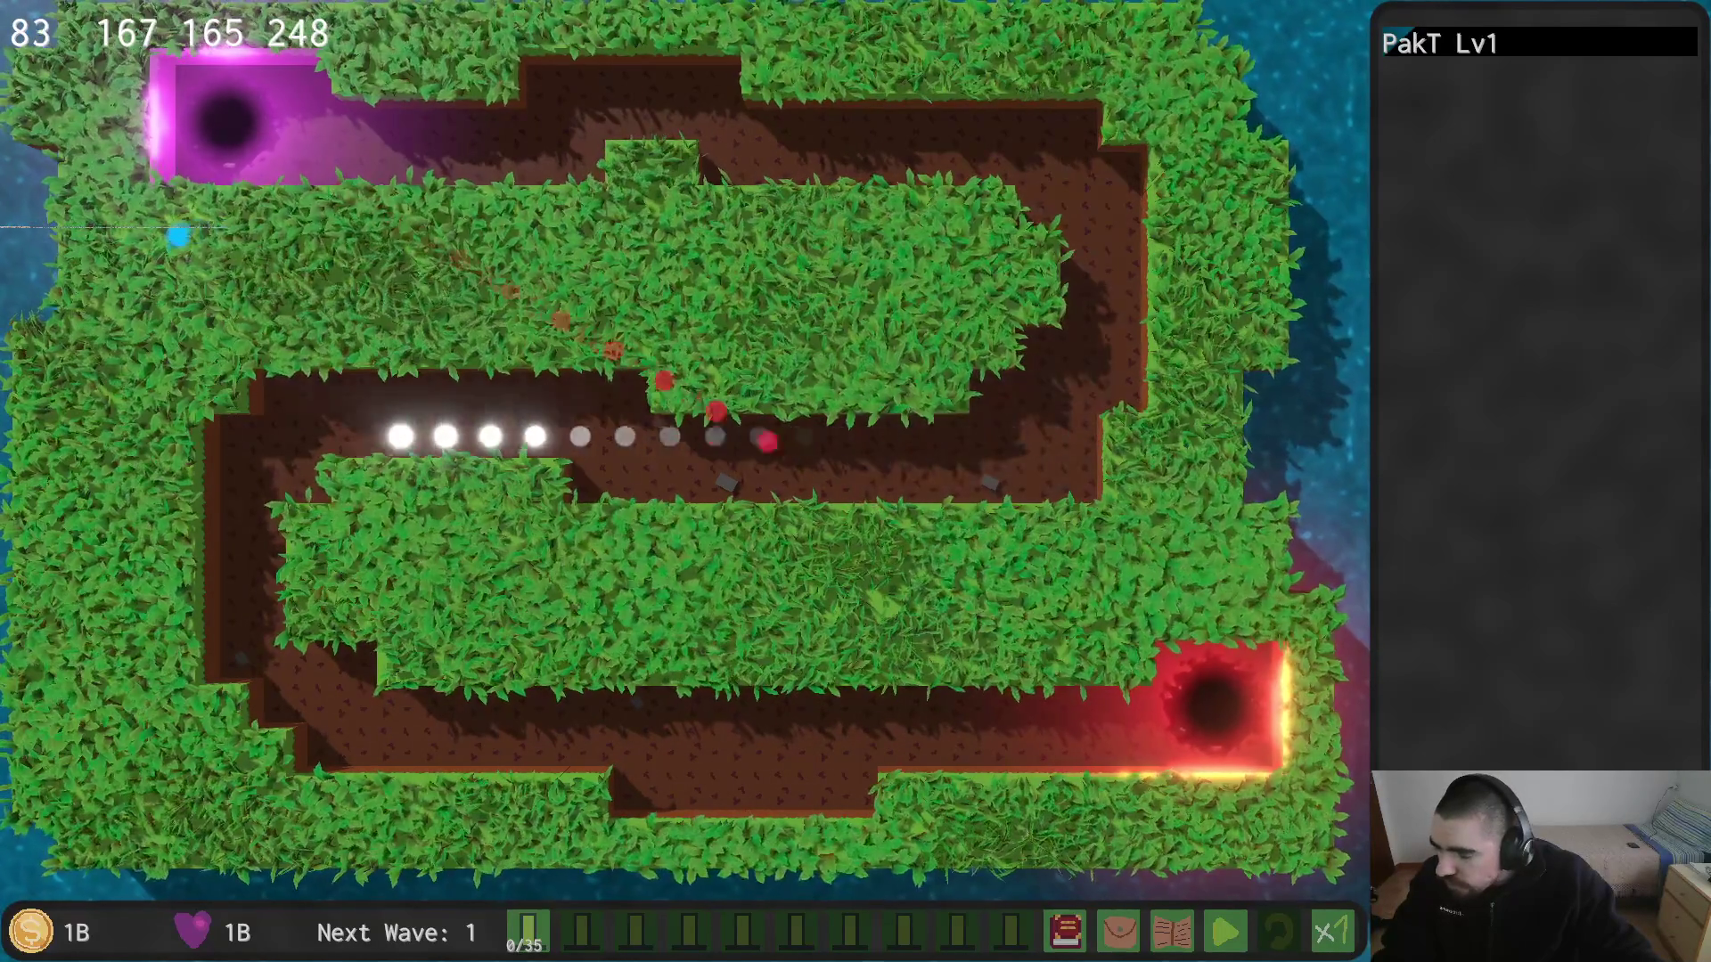
key(alt+Tab)
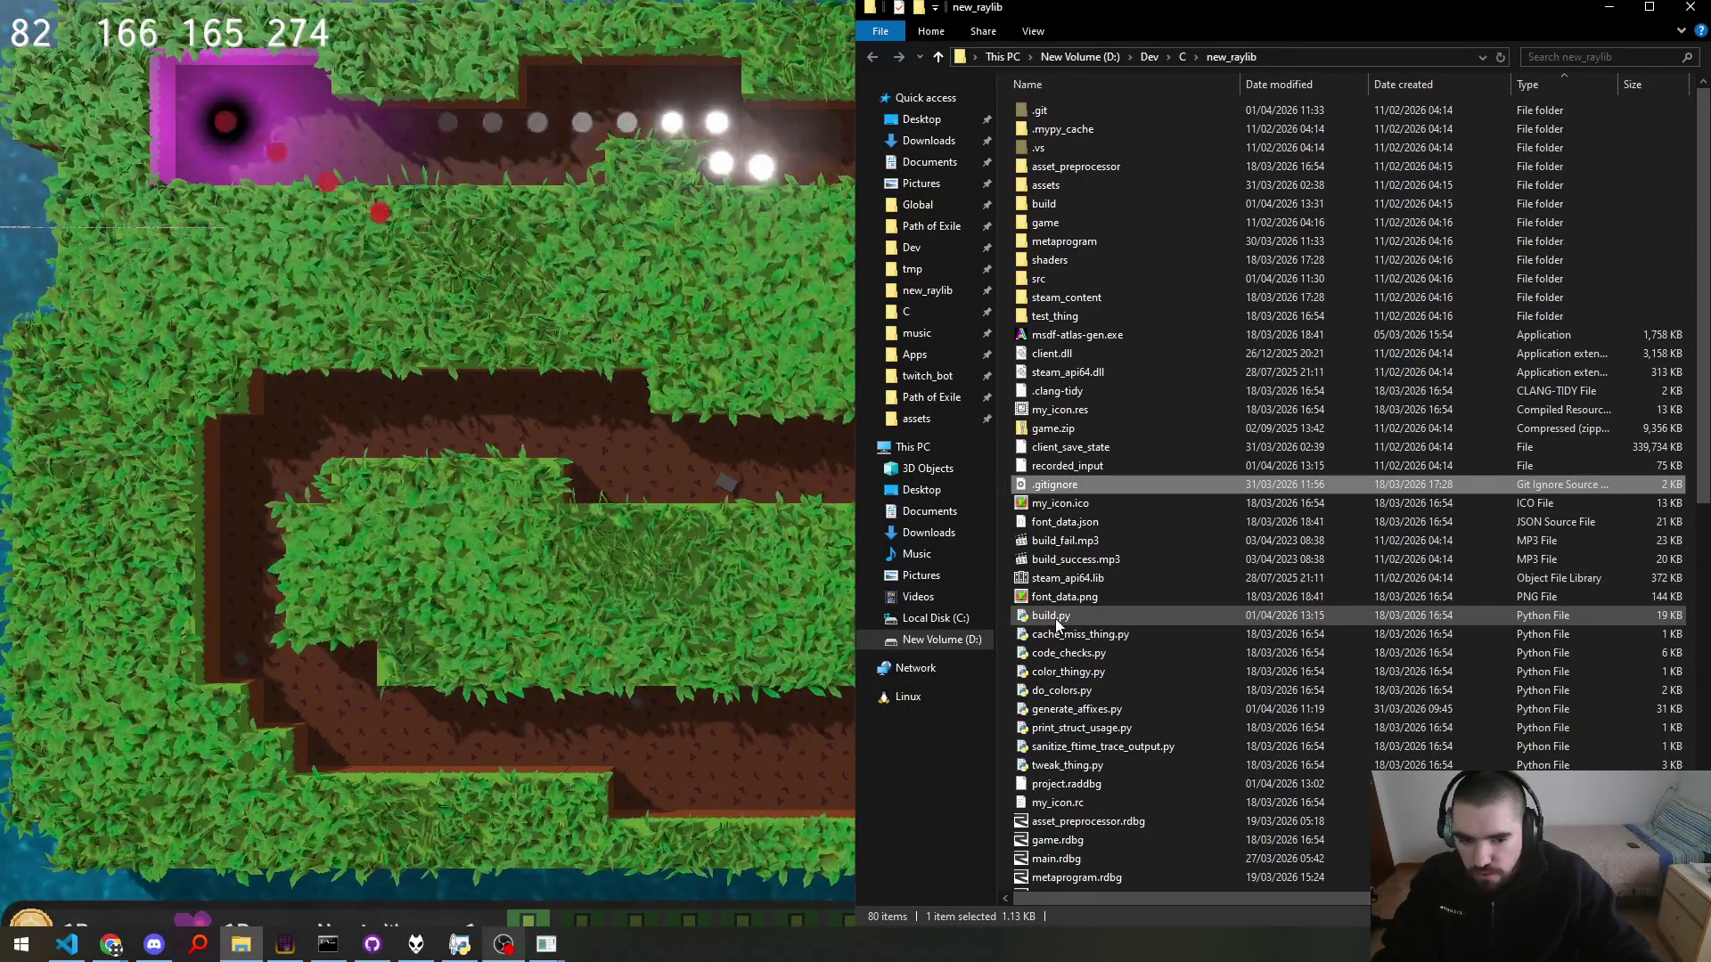
click(1055, 619)
key(alt+Tab)
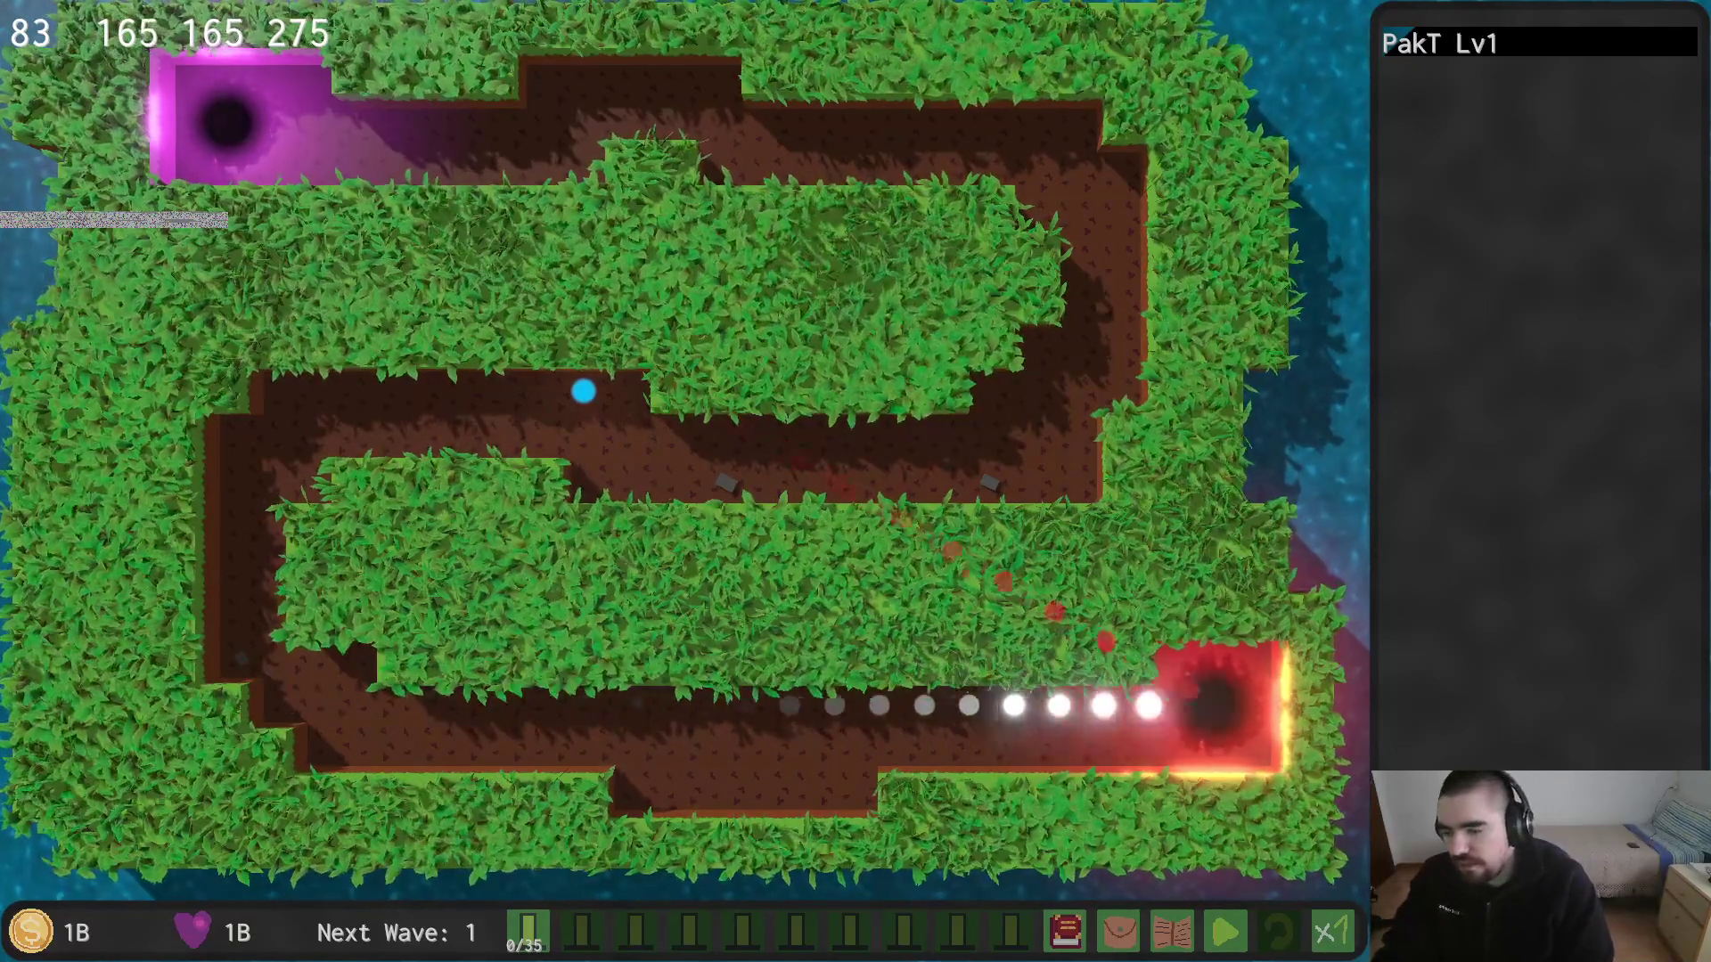
key(alt+Tab)
key(alt+Tab)
key(alt+Tab)
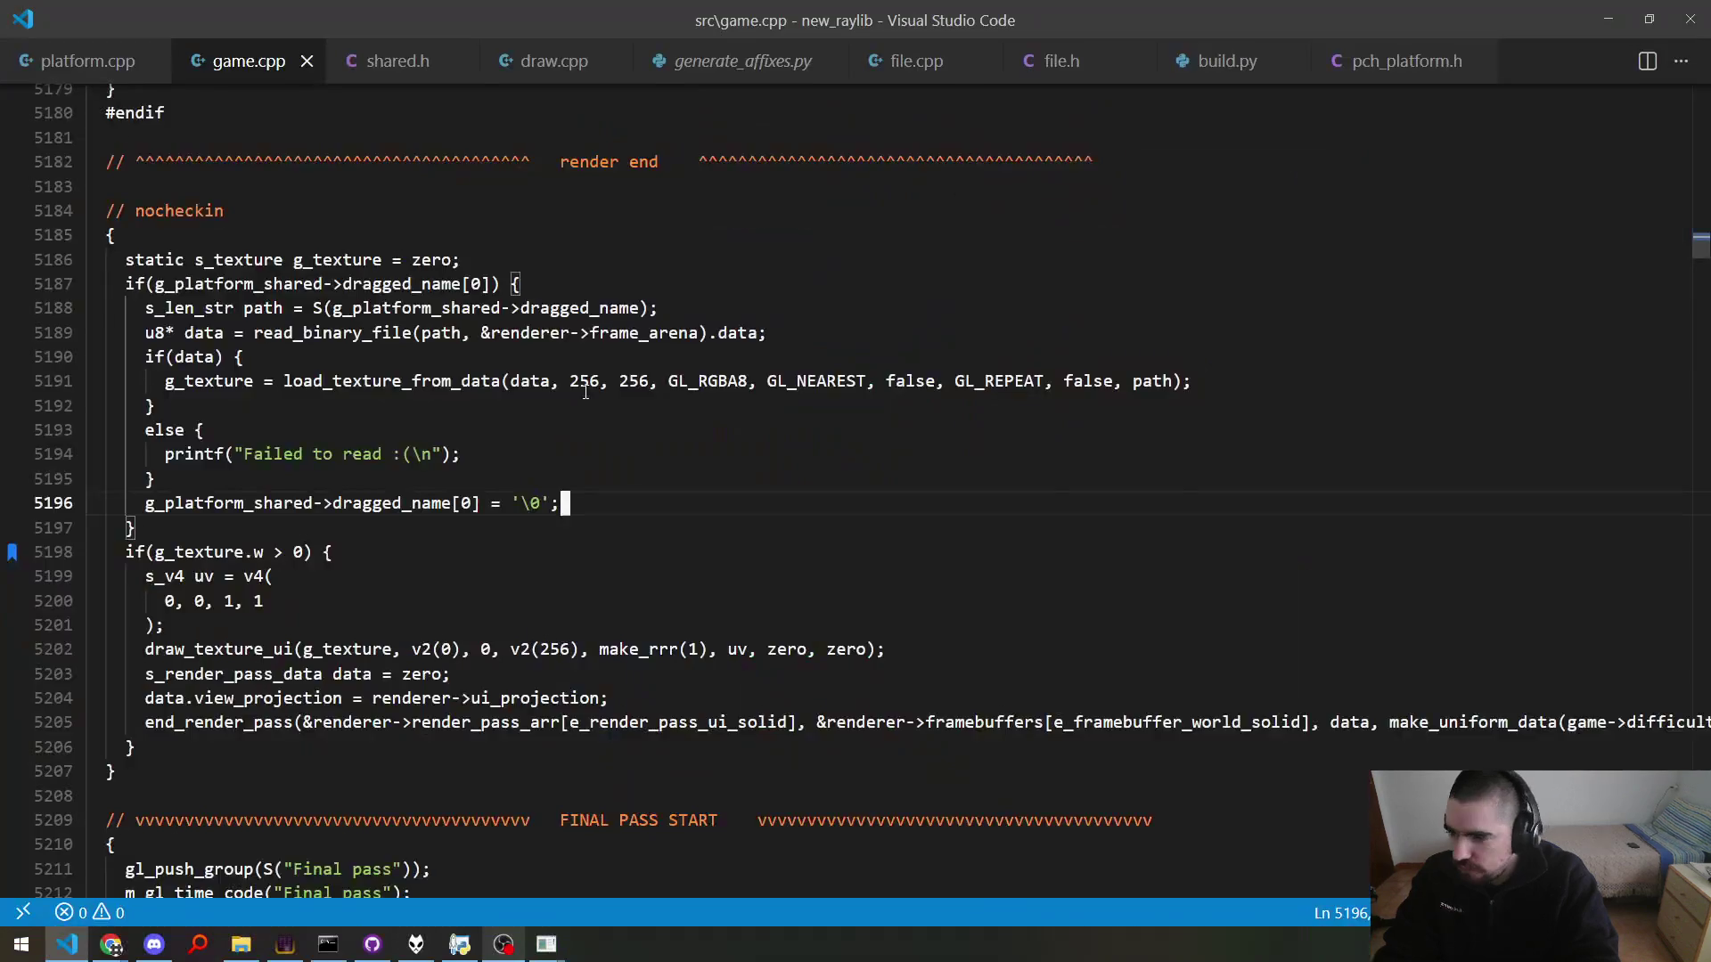
Step: Change GL_RGBA8 to GL_RGB8 on line 5191 and rebuild the game
key(alt+Left)
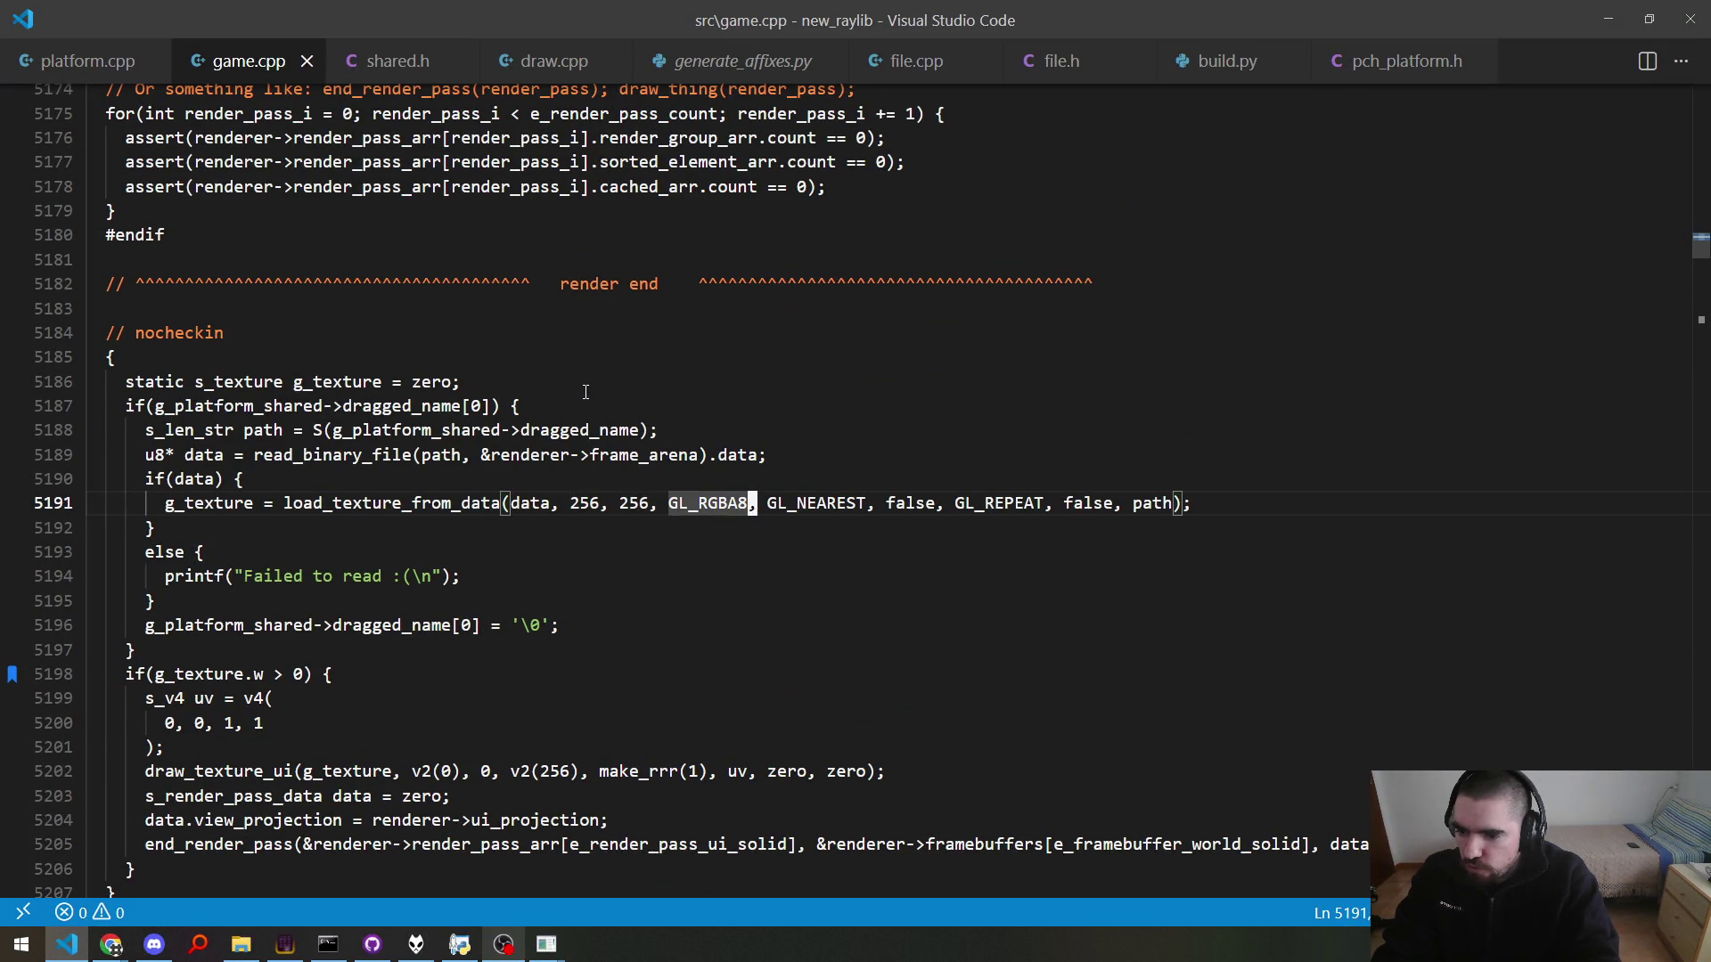
key(BackSpace)
key(F5)
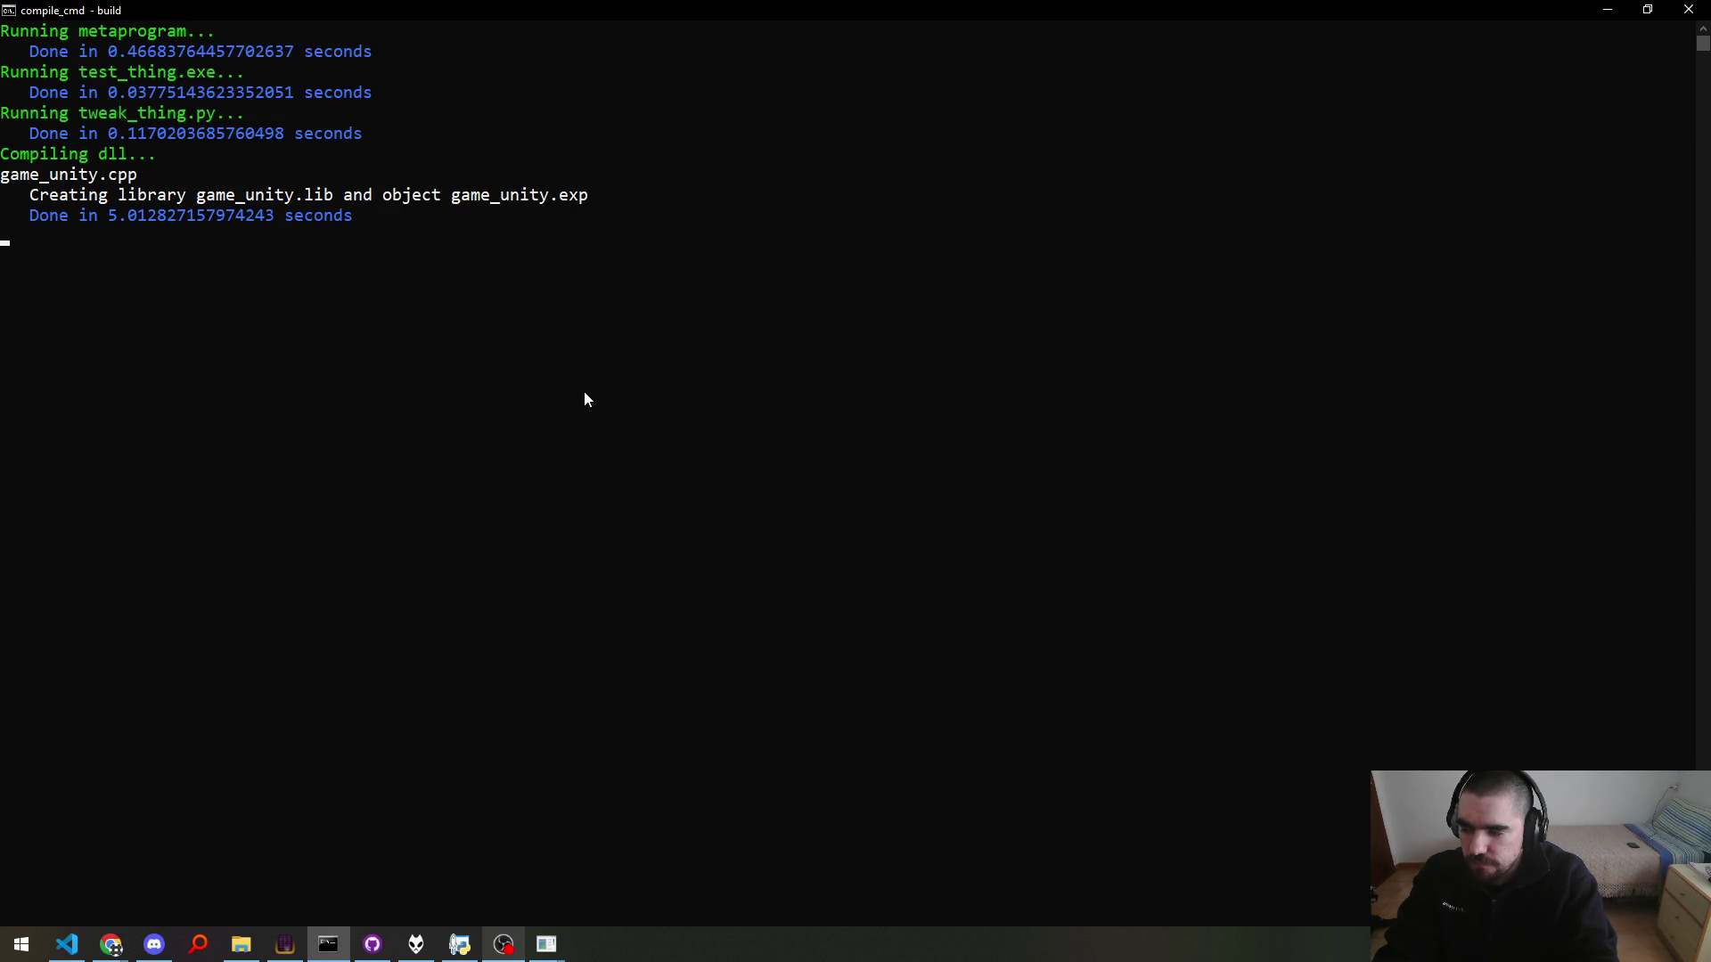
key(alt+Tab)
key(alt+Tab)
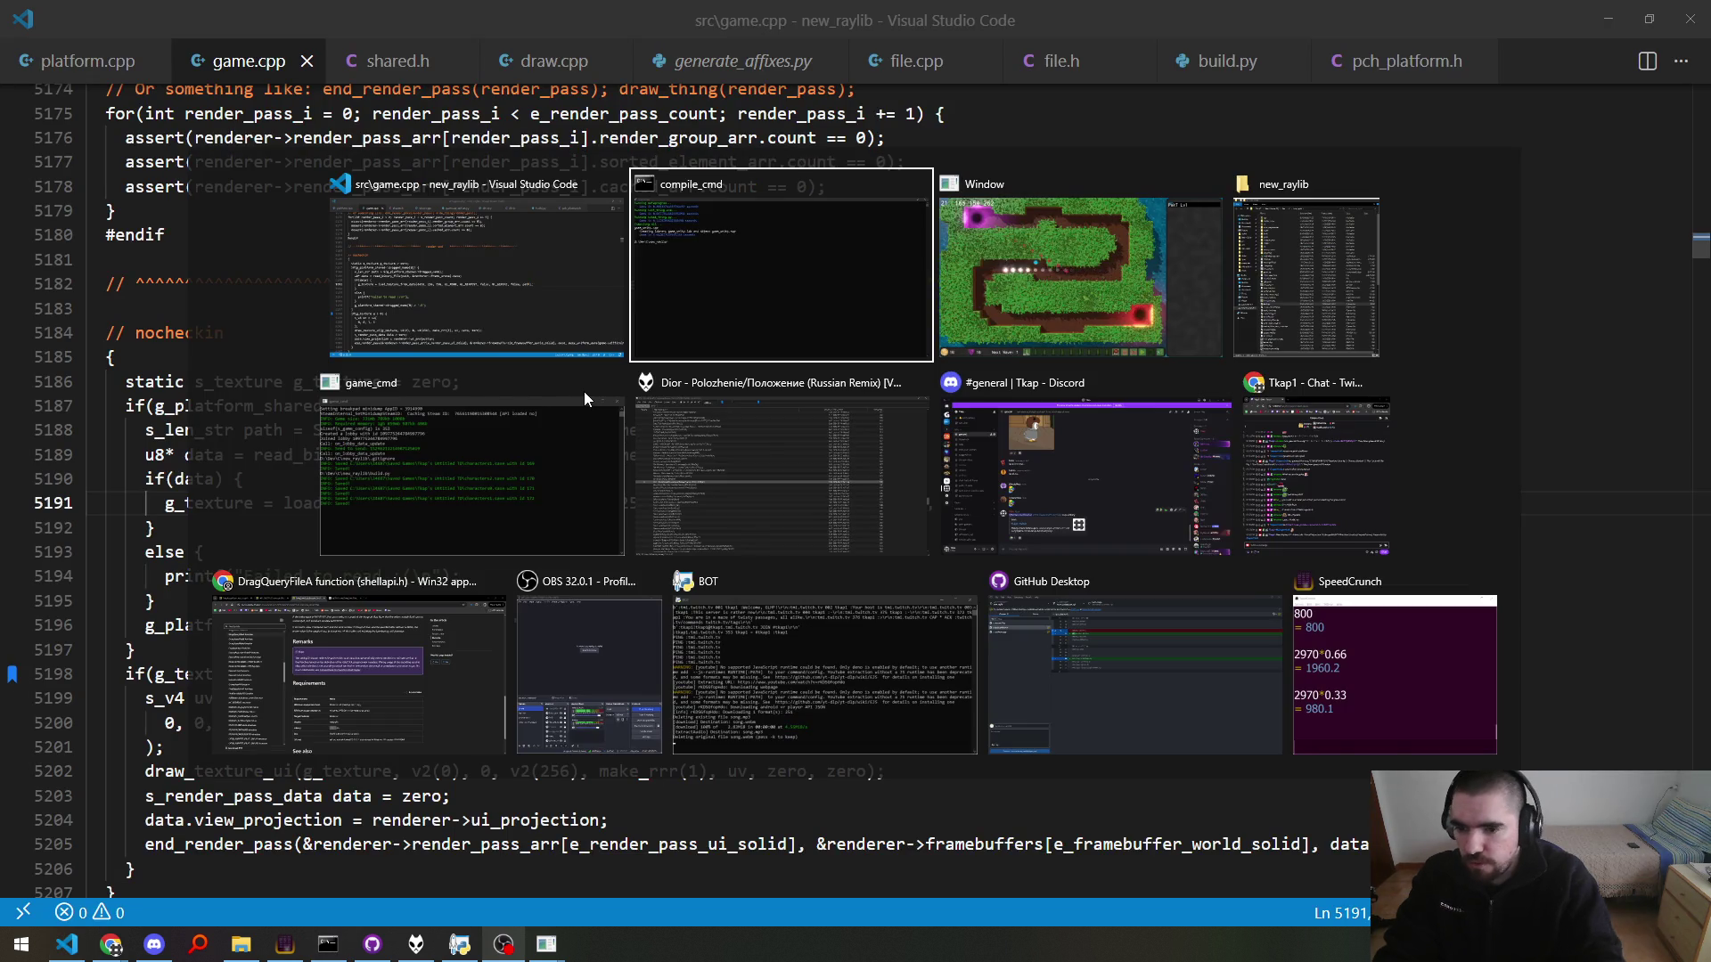
key(alt+Tab)
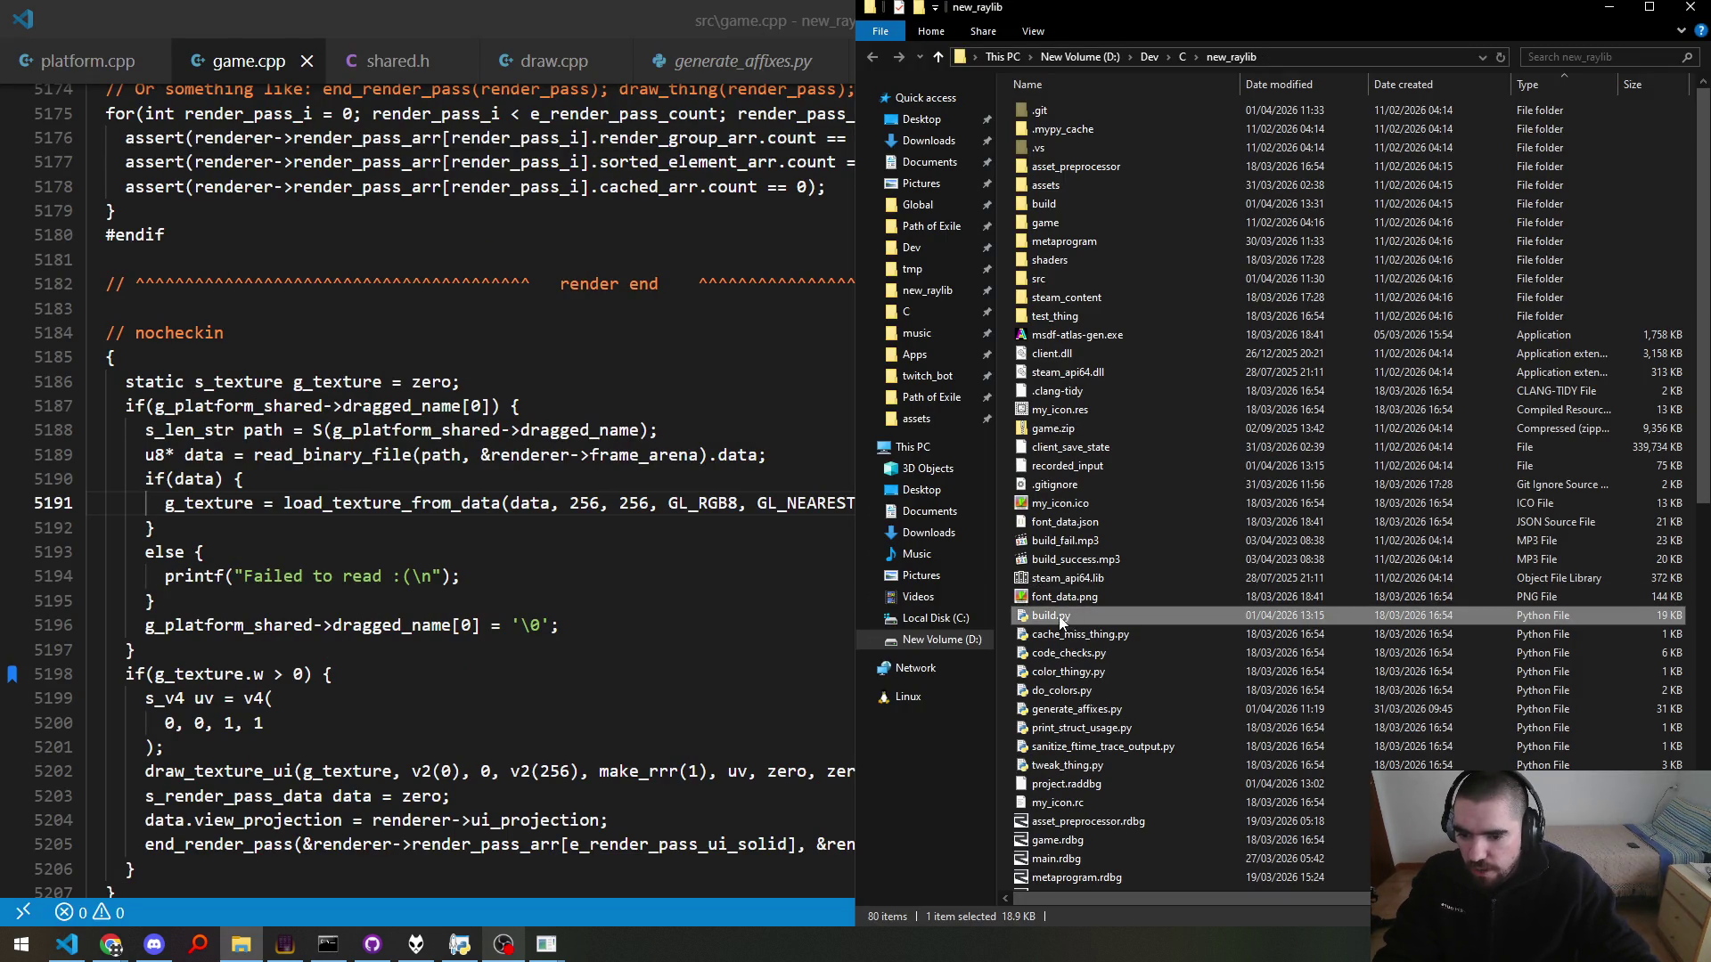
Step: Drop msdf-atlas-gen.exe onto the game, view the noisy texture, and return to game.cpp
key(alt+Tab)
key(alt+Tab)
key(Tab)
key(alt+Tab)
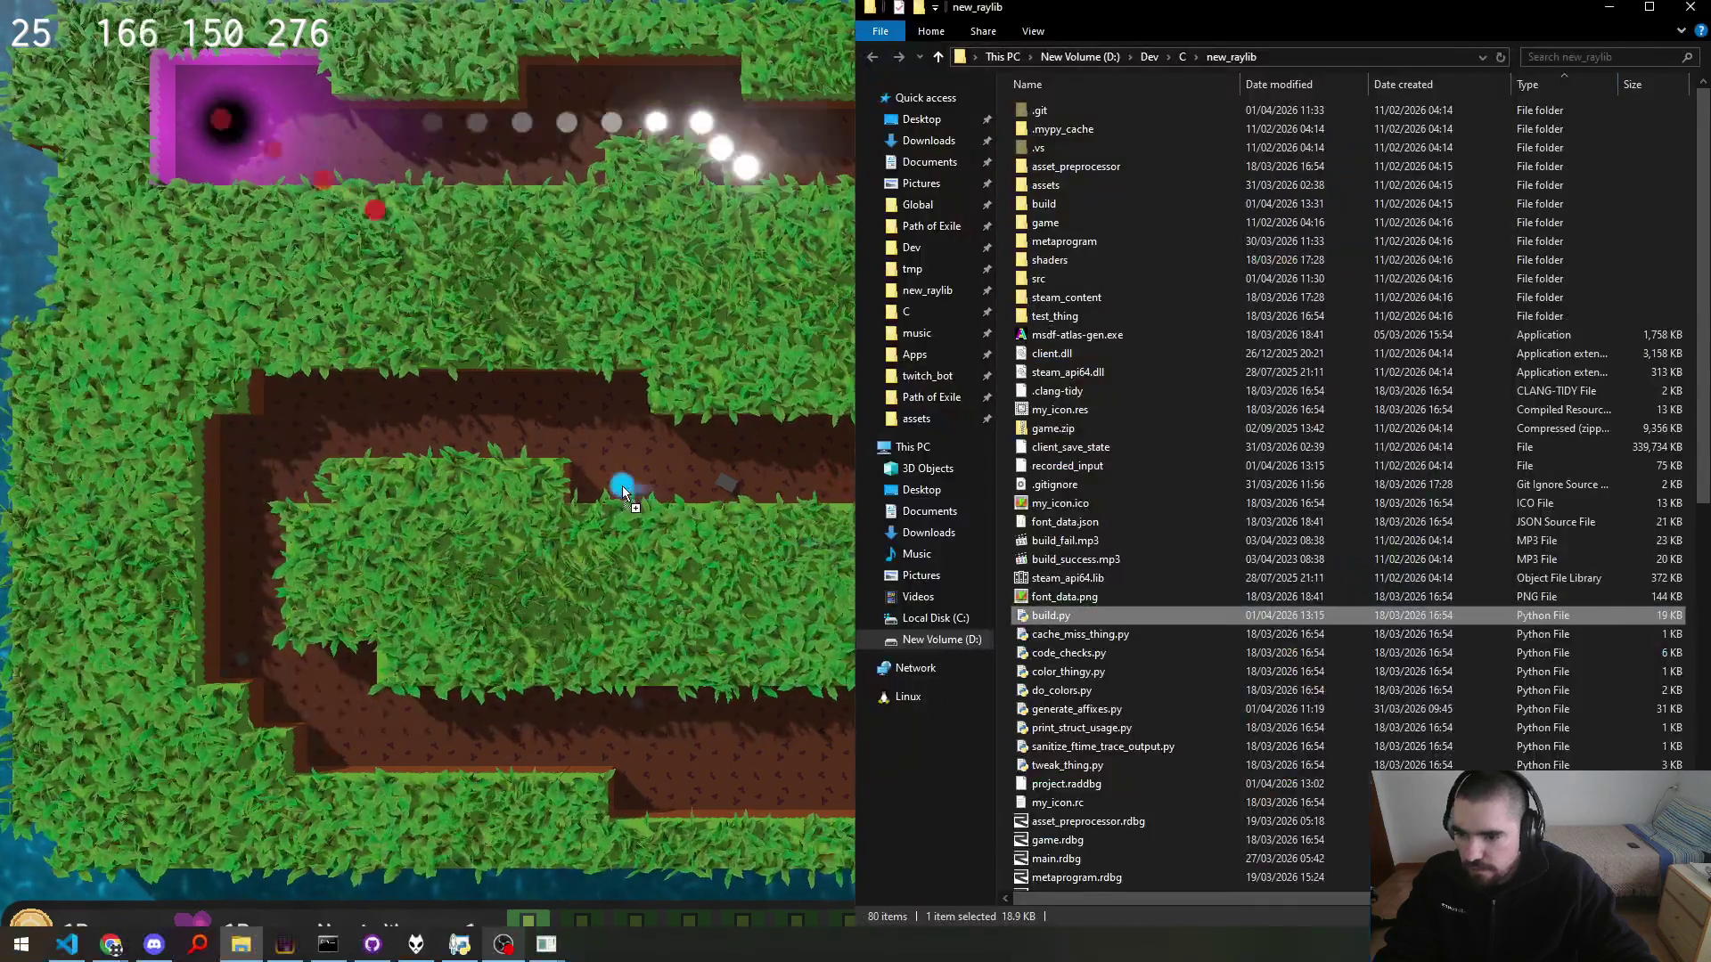
key(alt+Tab)
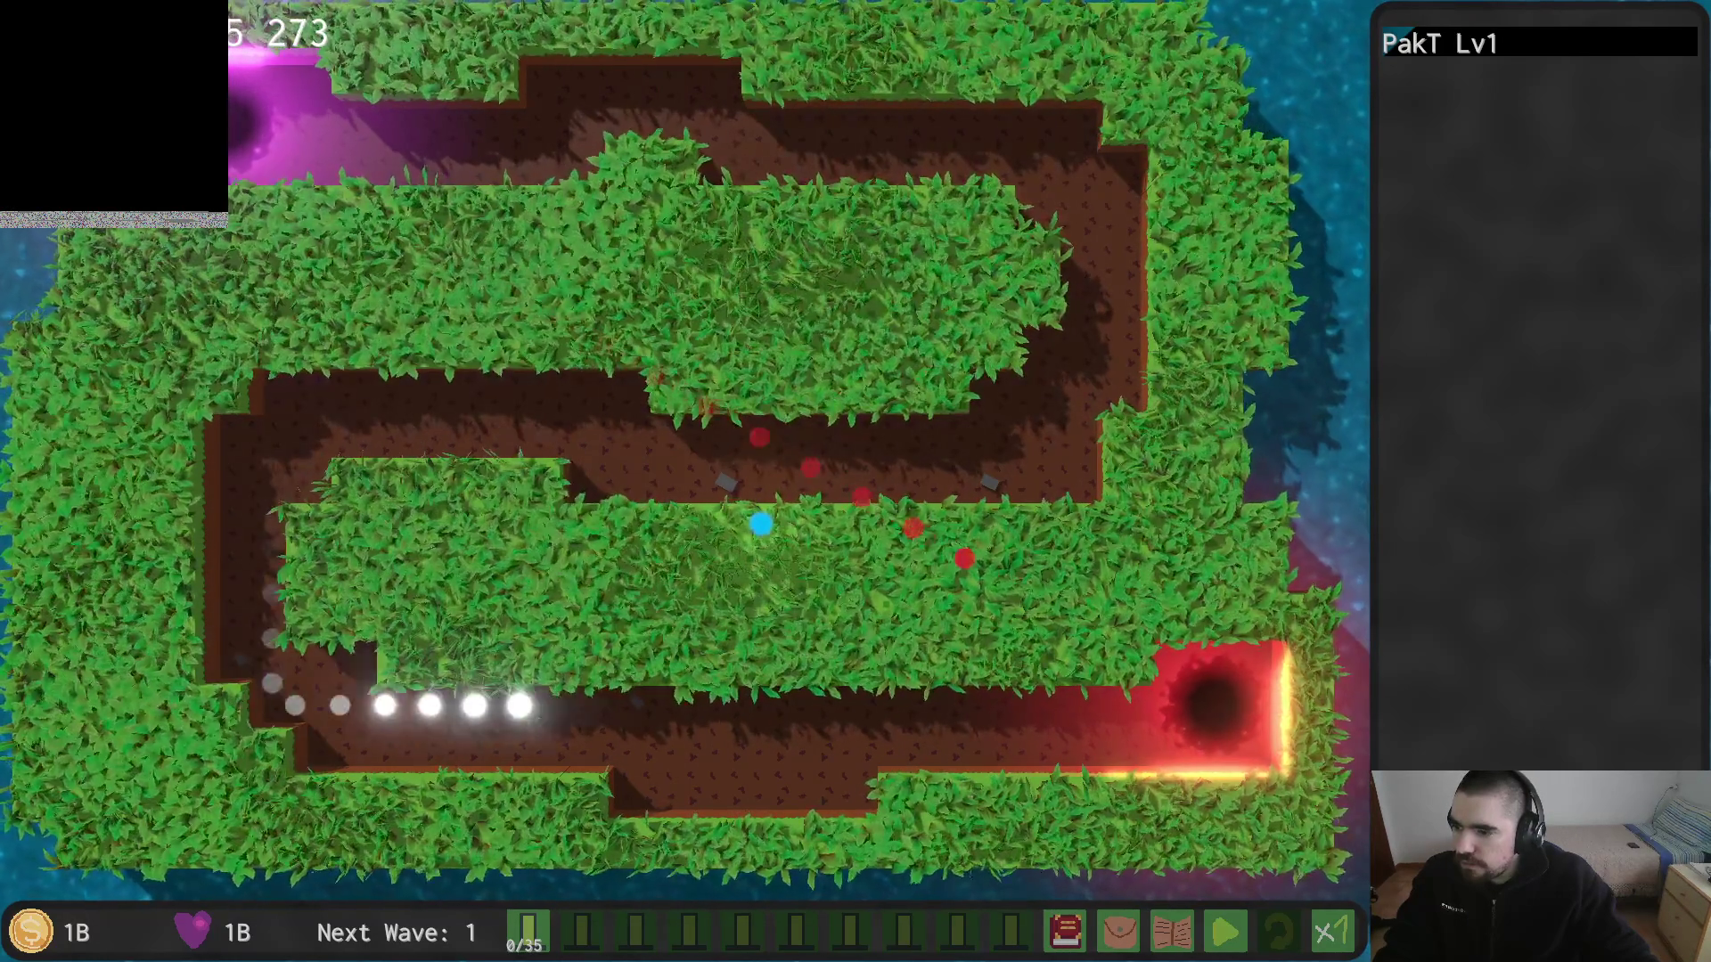
key(alt+Tab)
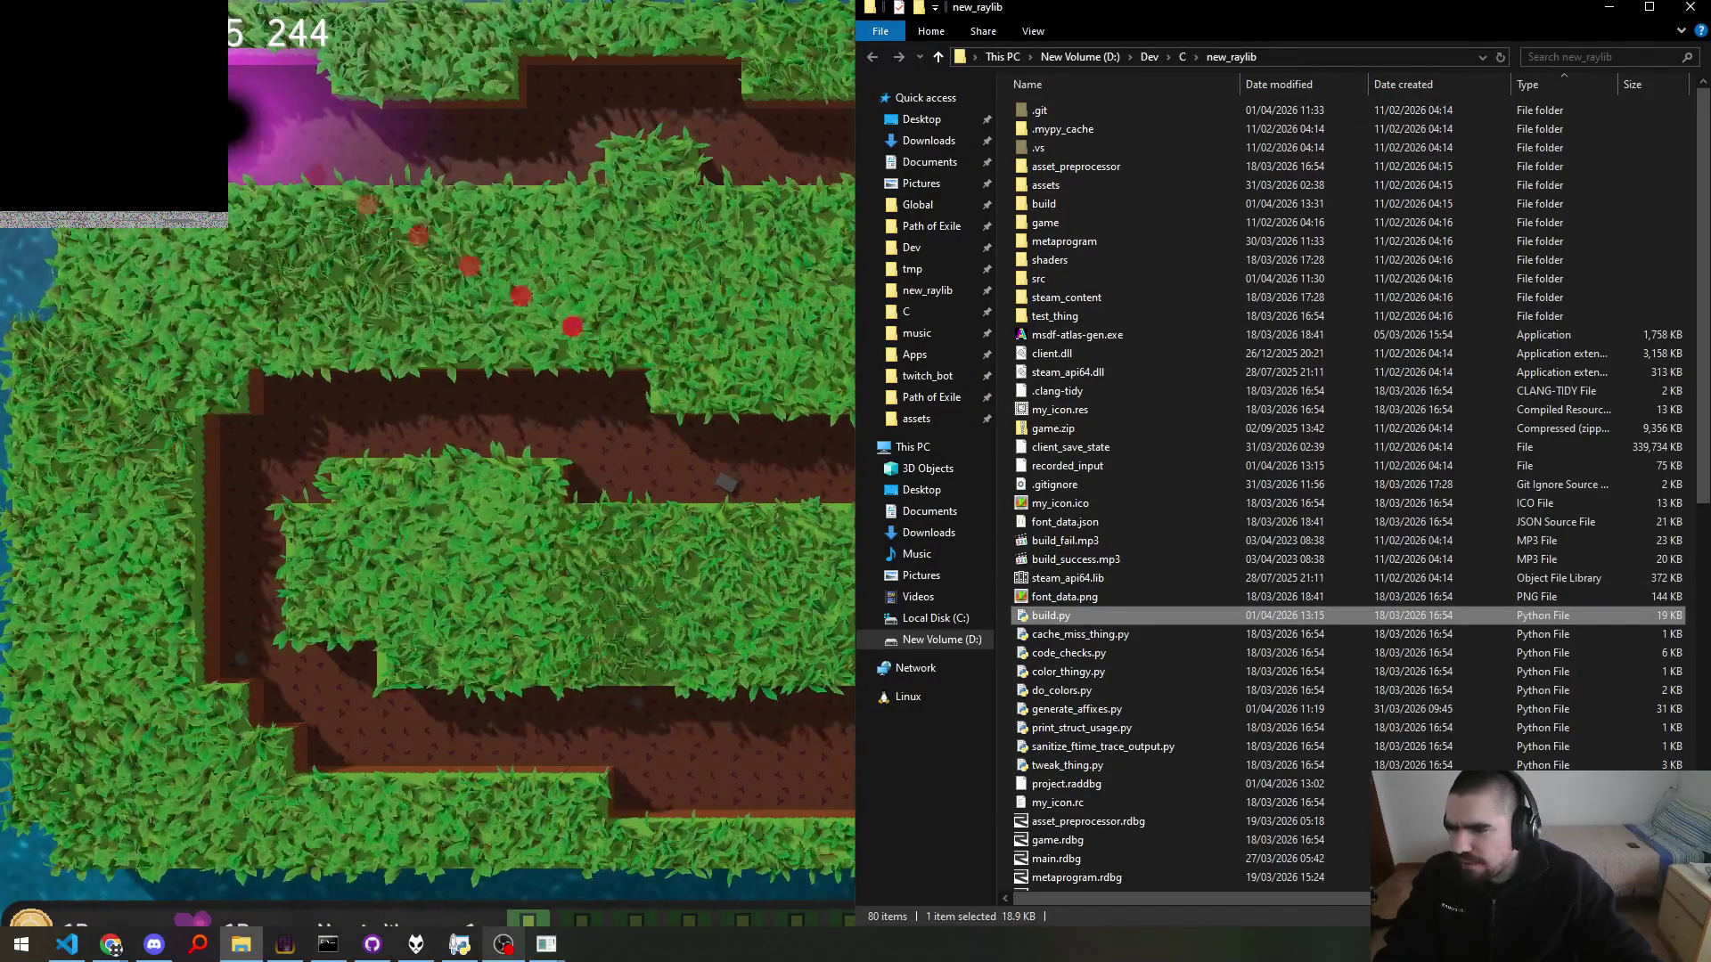
click(1066, 784)
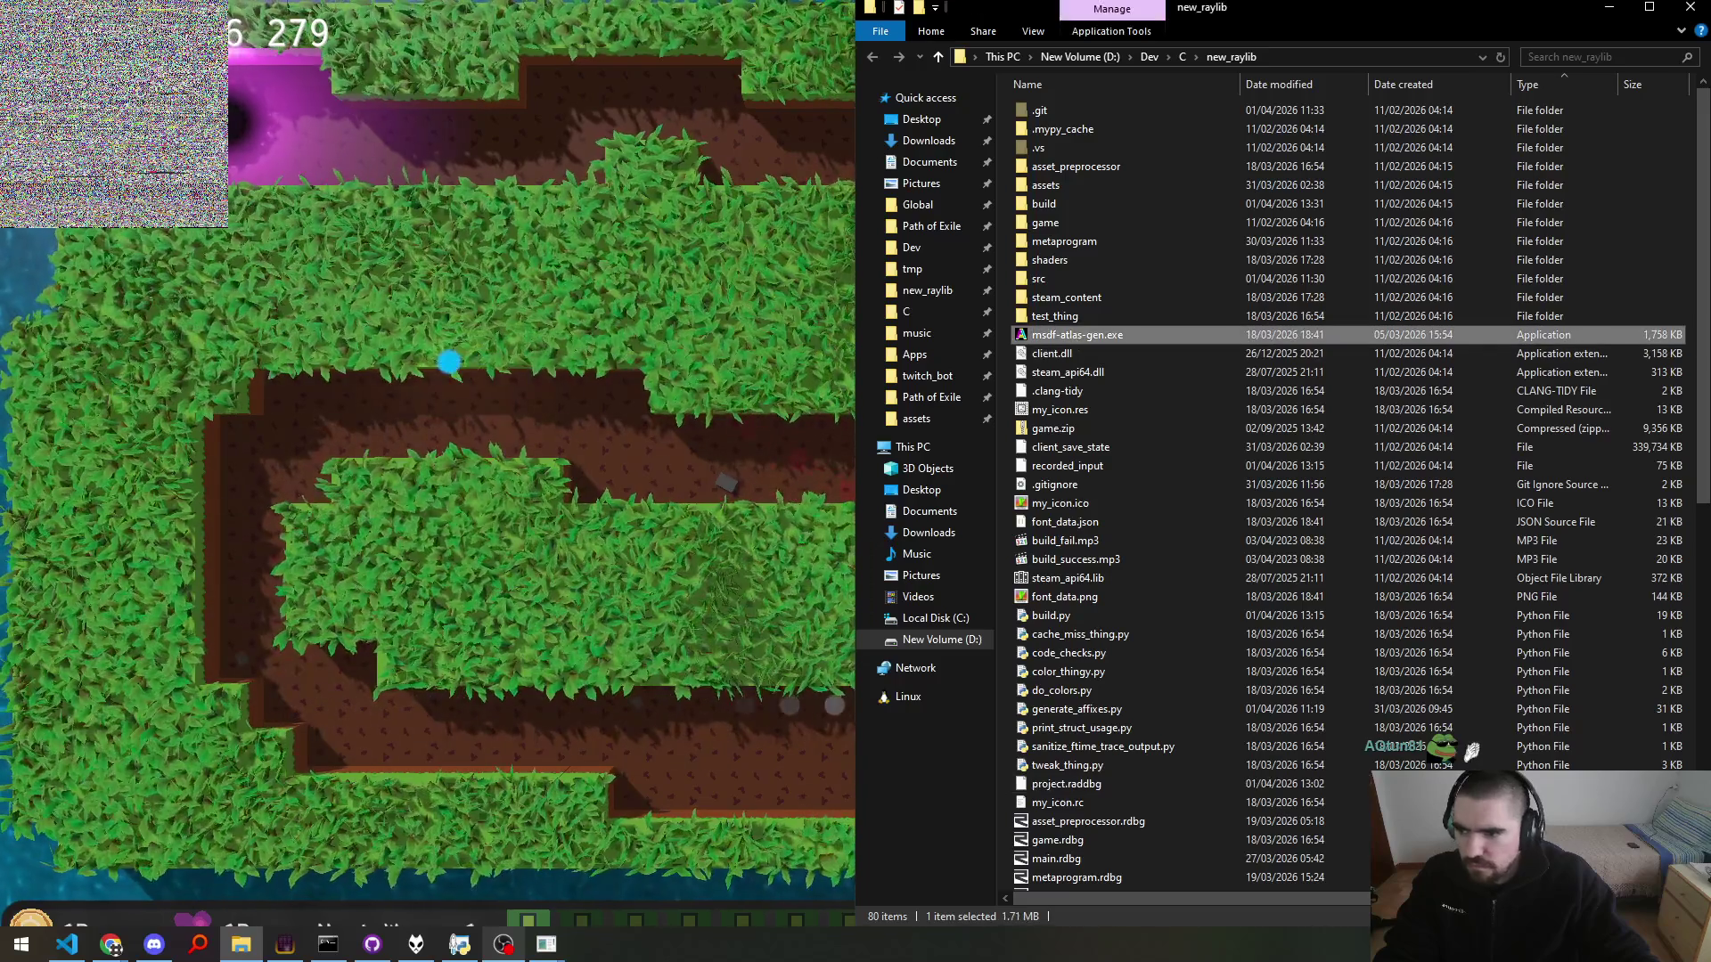
key(alt+Tab)
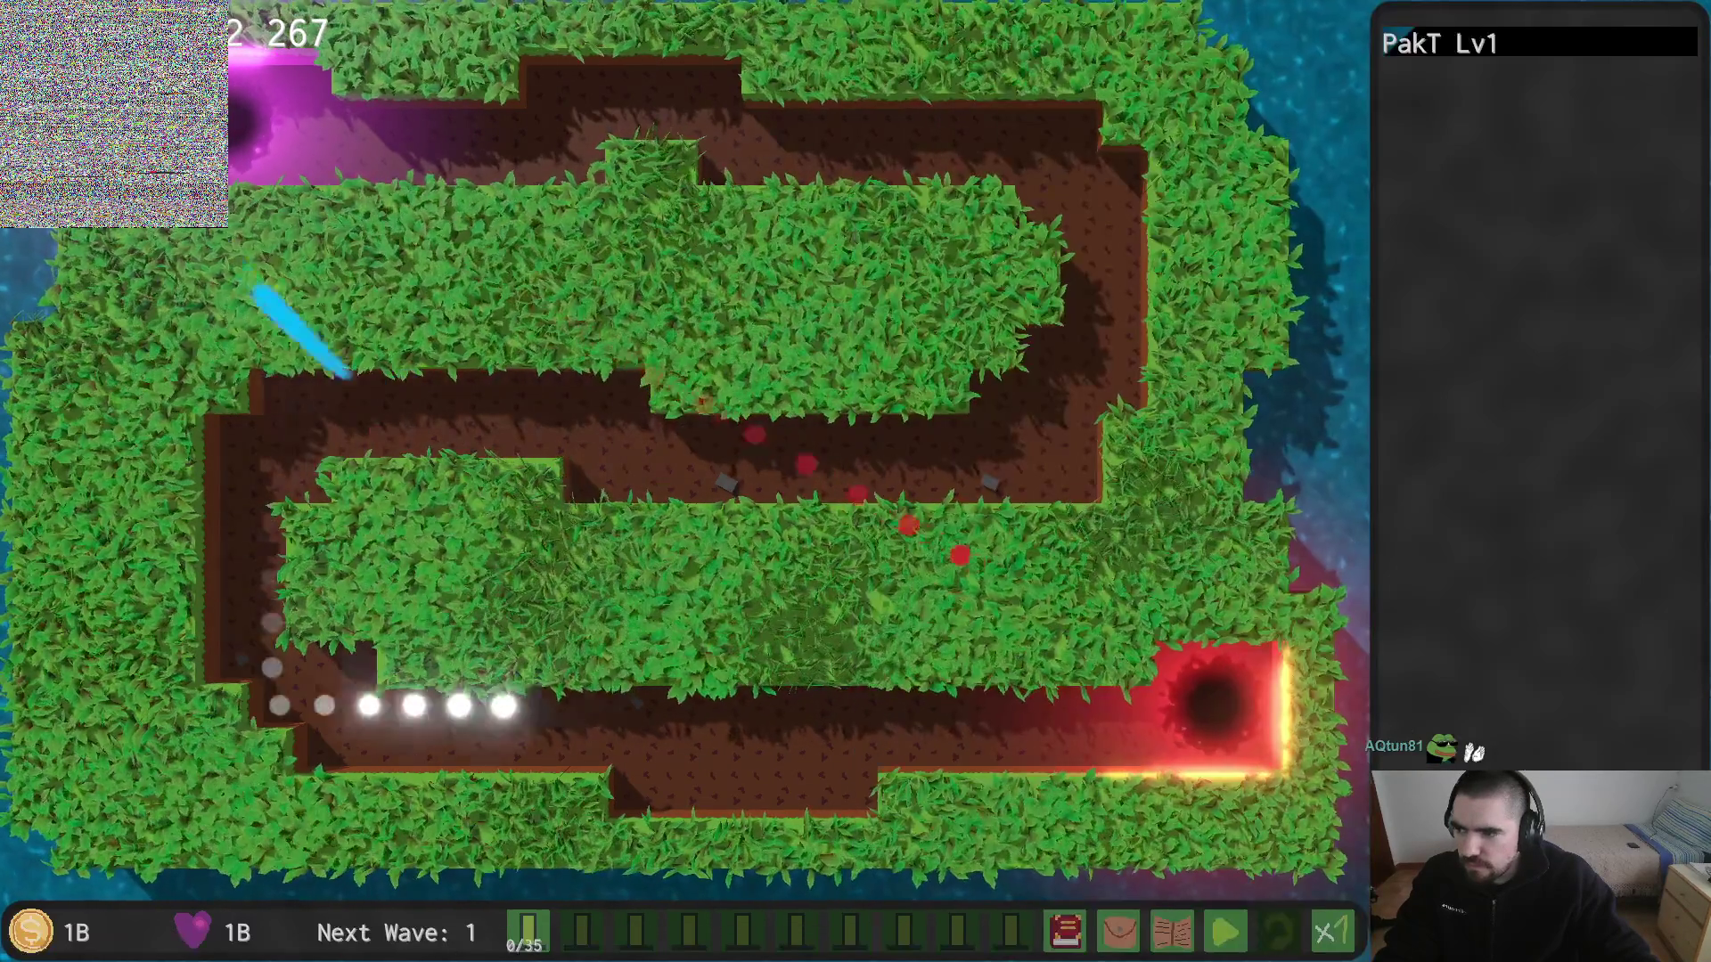
key(alt+Tab)
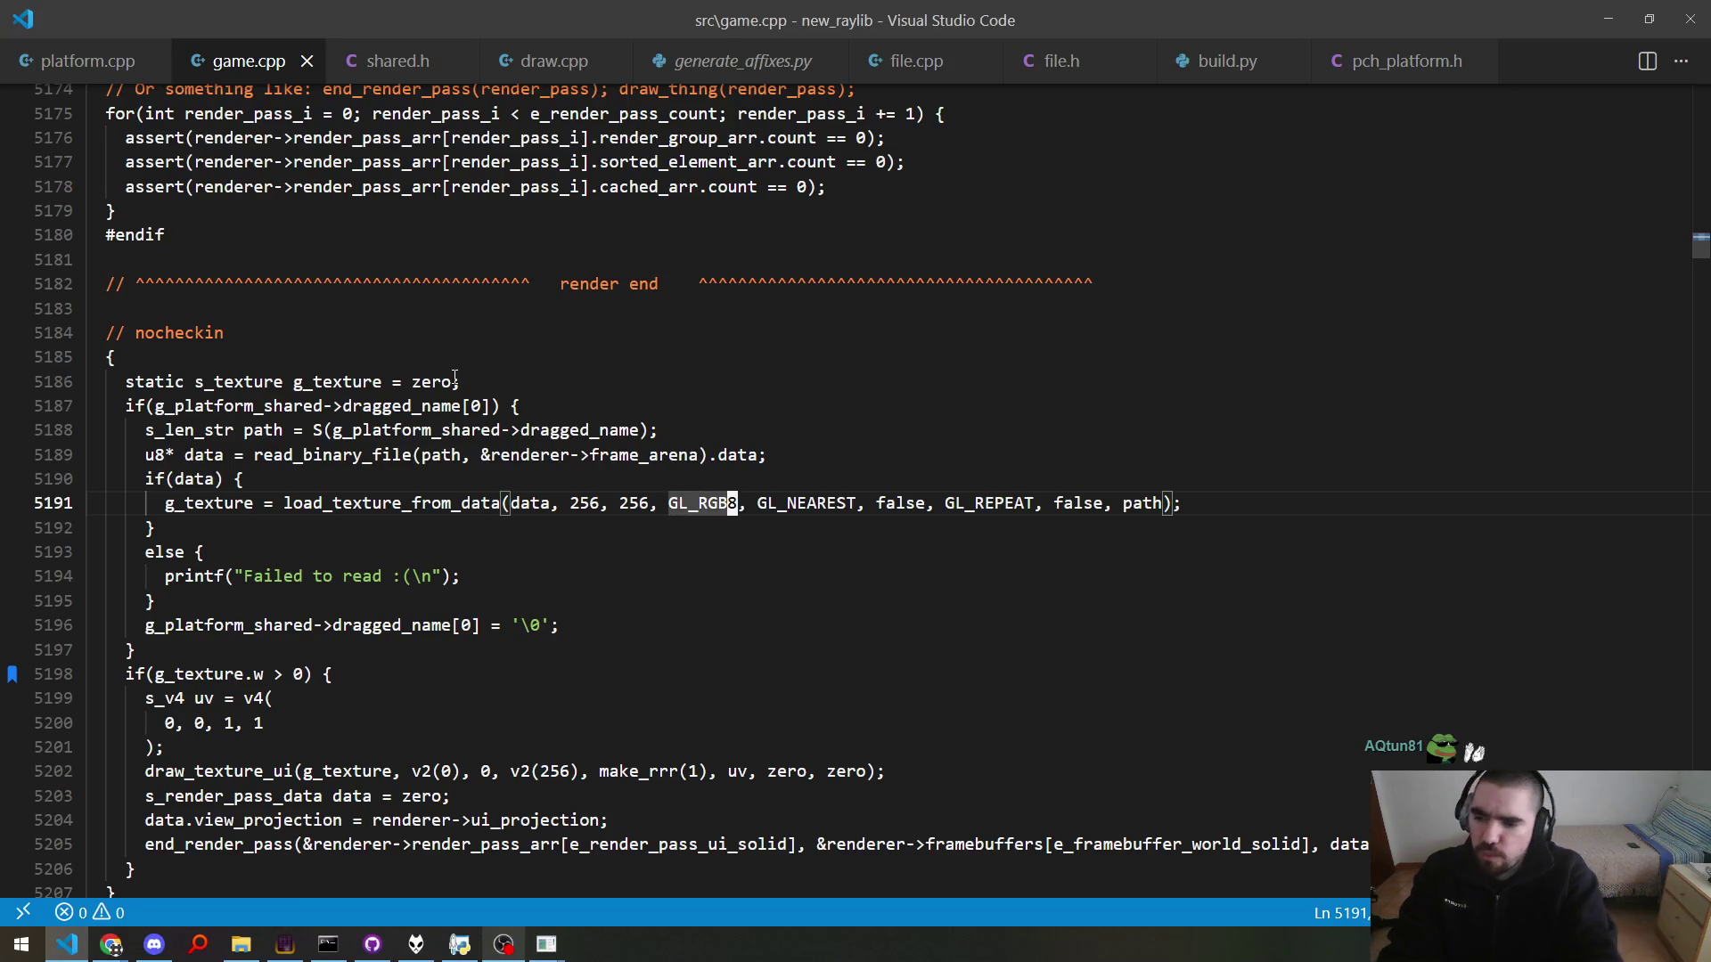
Step: Draw the debug texture at c_world_center - v2(size * 0.5f) and save
key(ctrl+Left)
key(ctrl+Left)
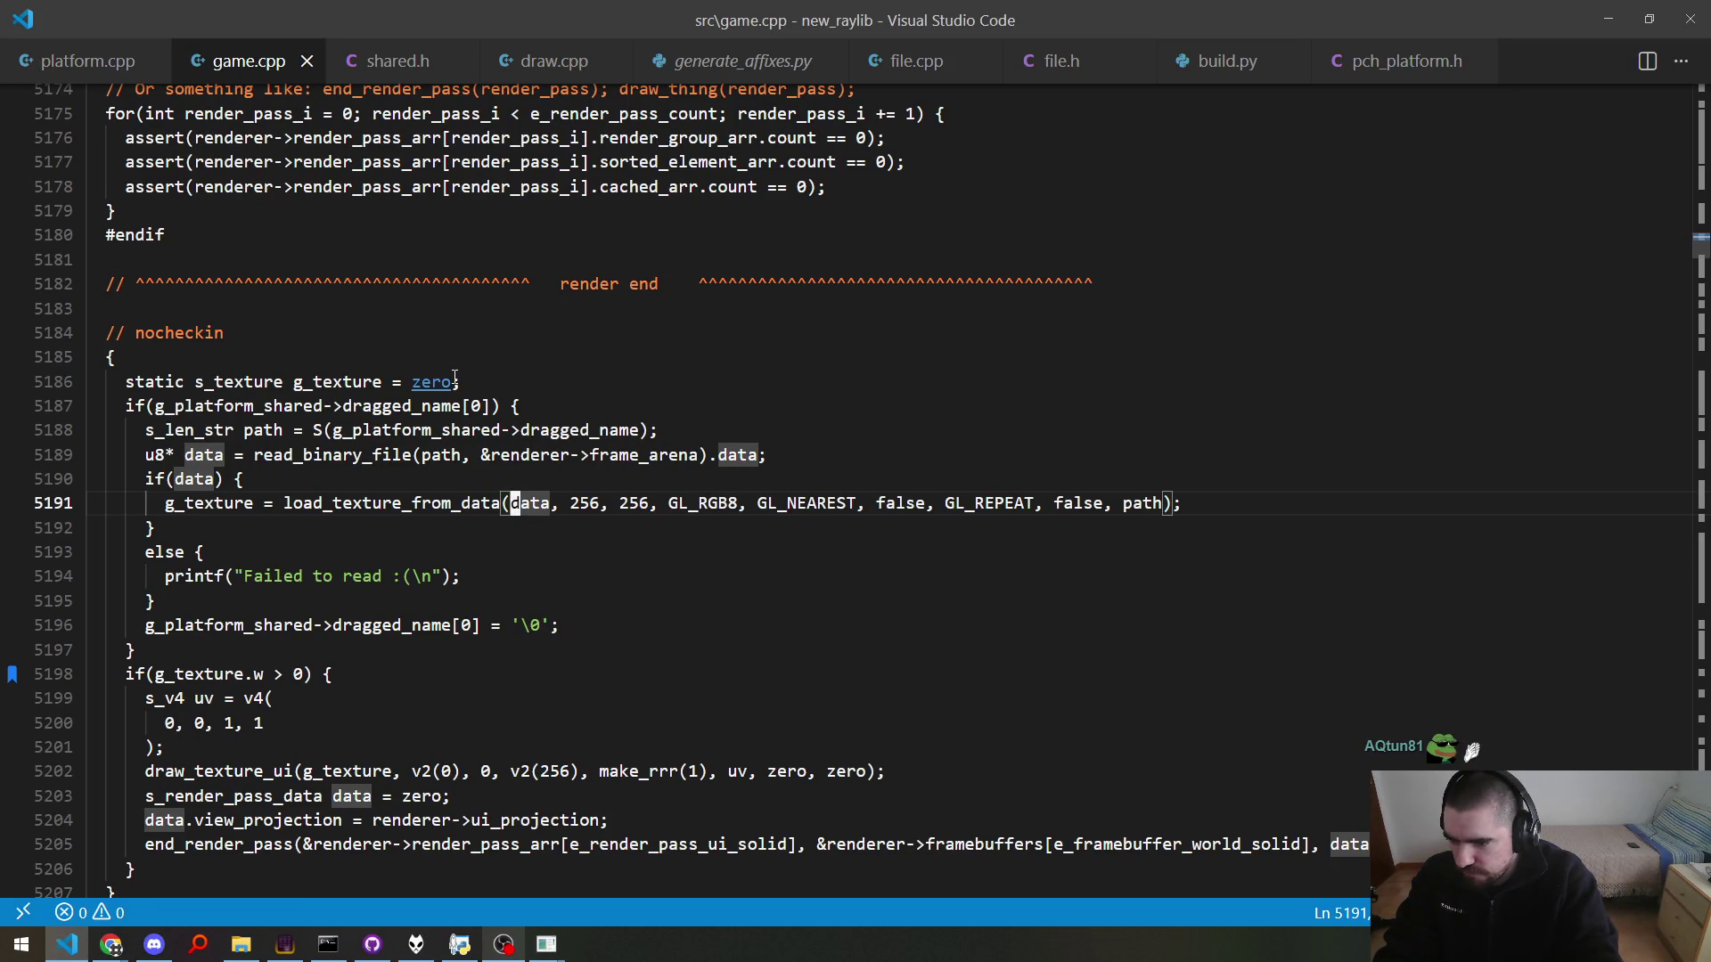
key(Down)
key(Down)
key(Down)
key(Down)
key(Down)
key(Down)
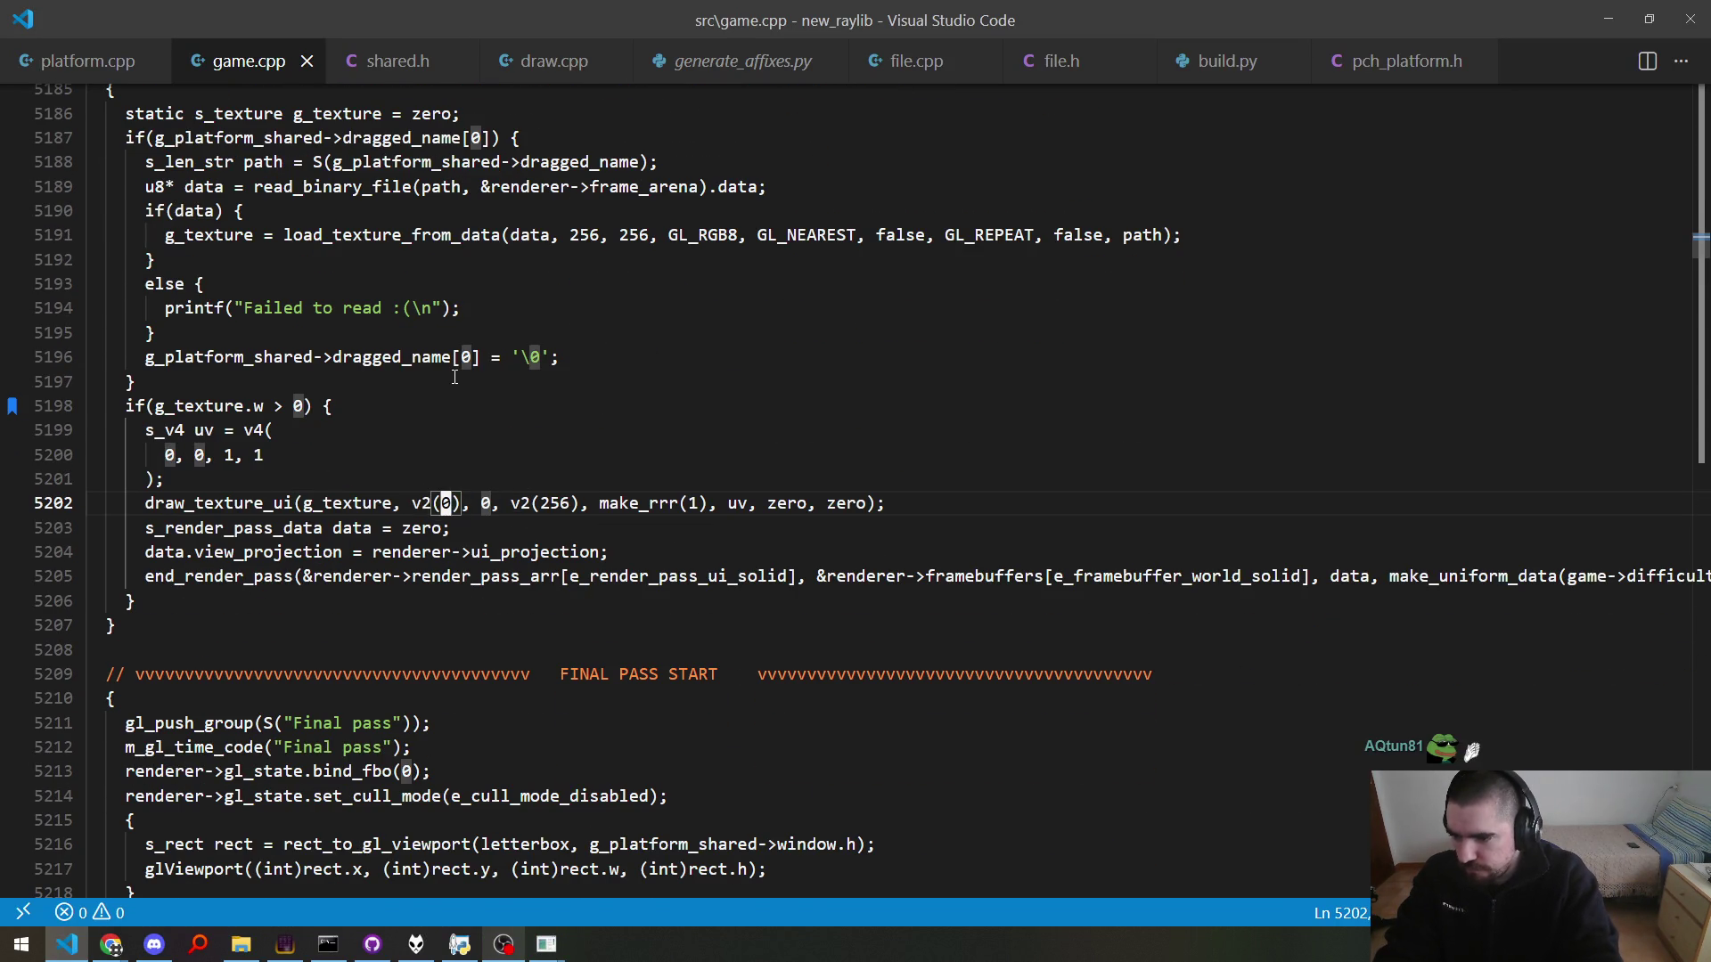
key(BackSpace)
text(c_world_center)
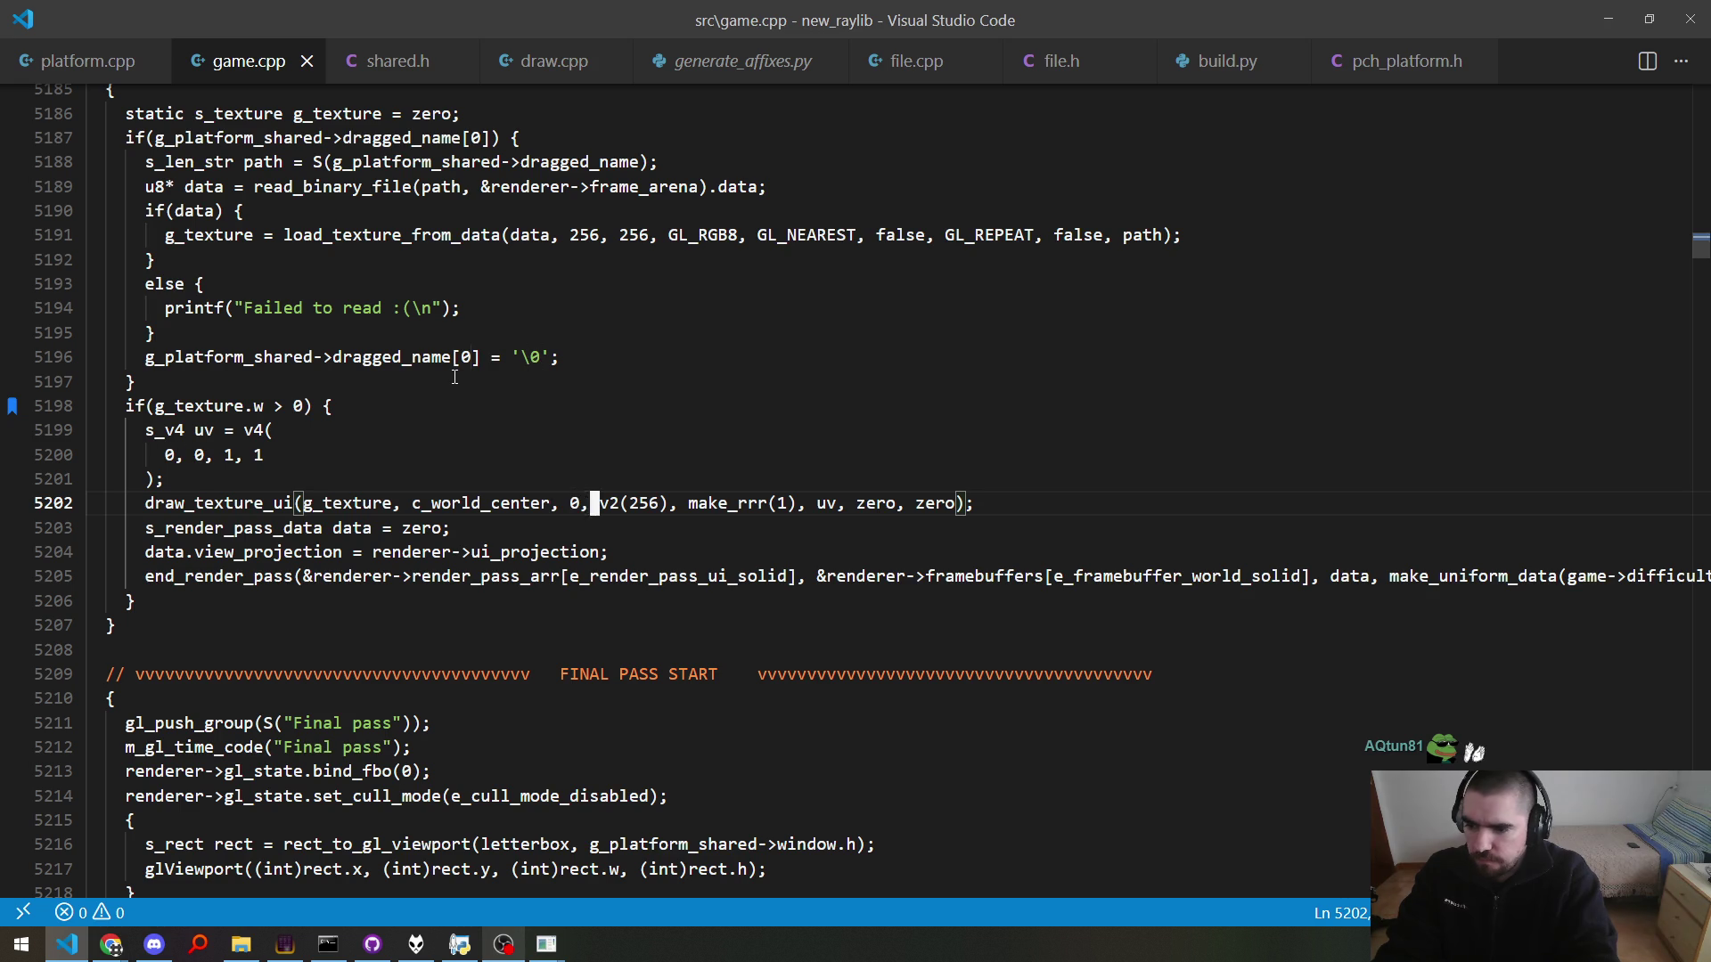
text(,)
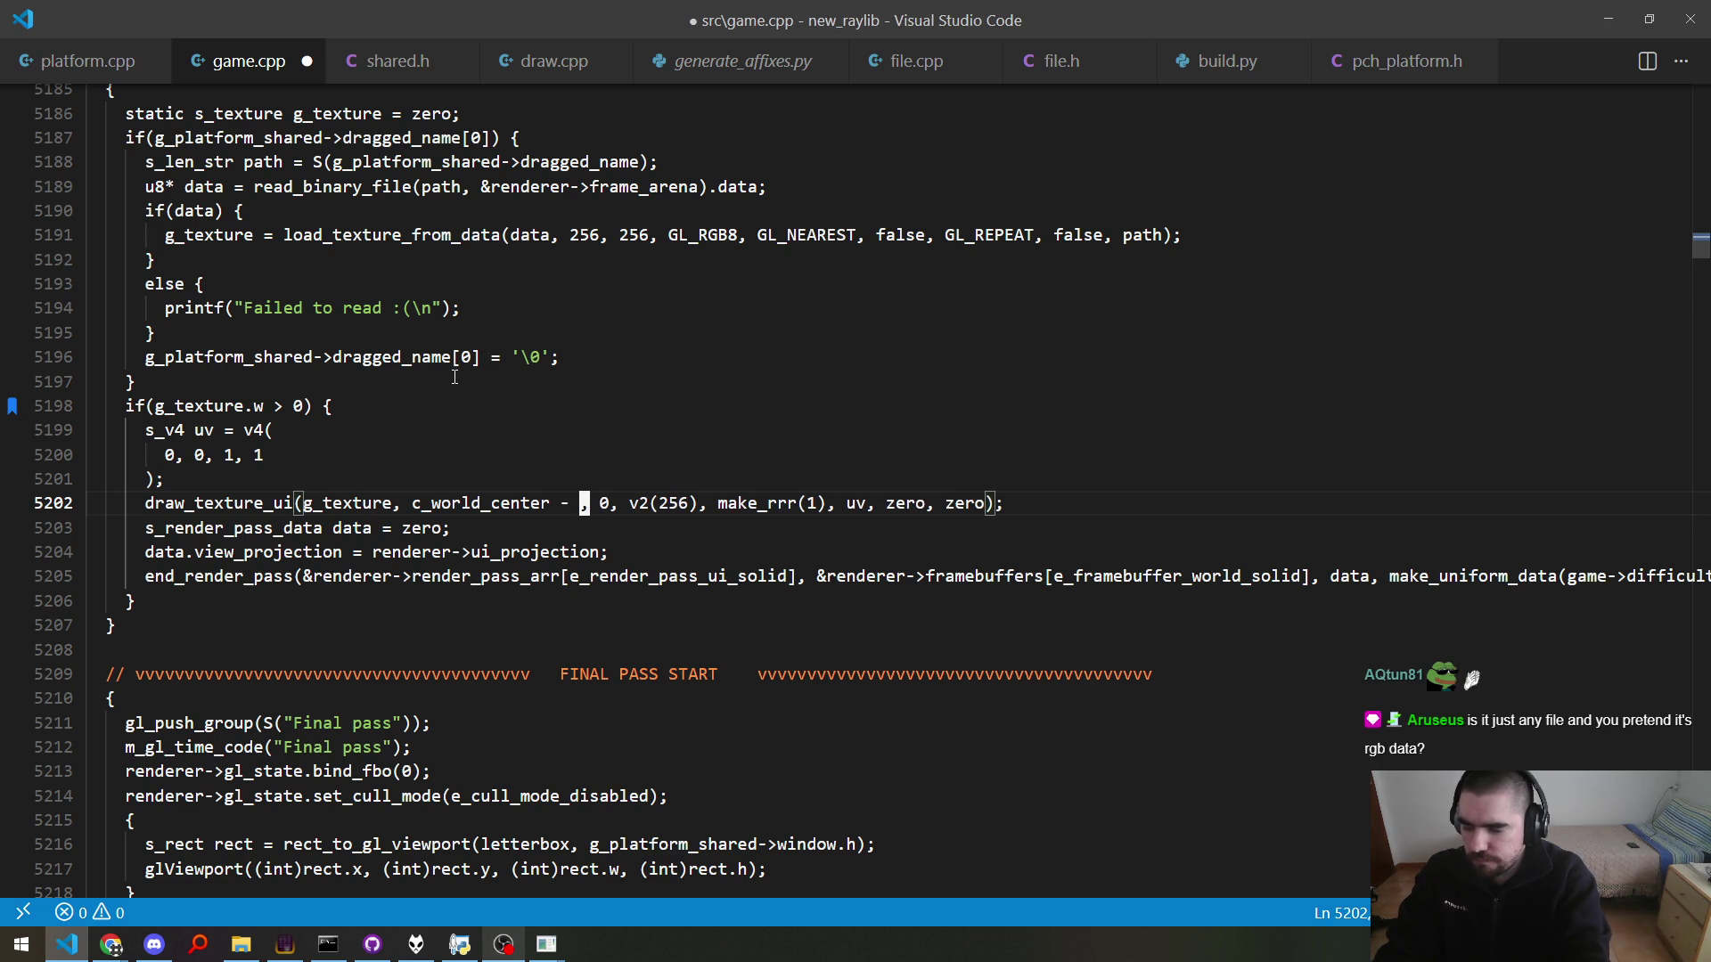
text(ize)
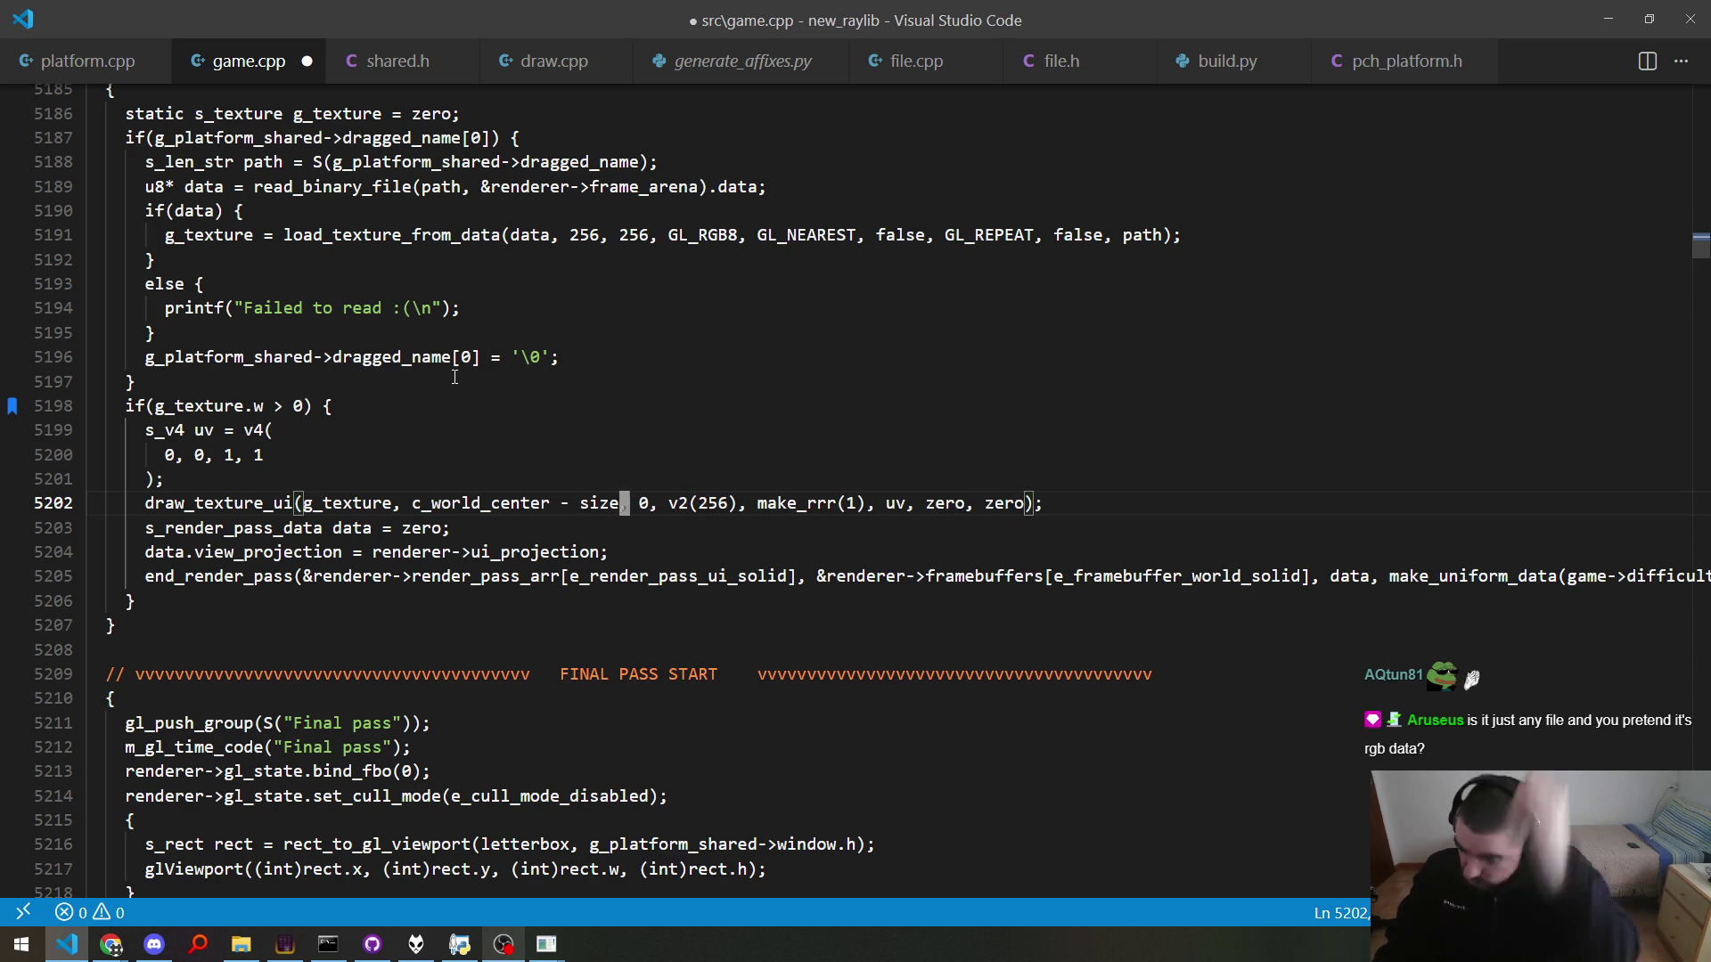
text( * 0.5f)
key(ctrl+s)
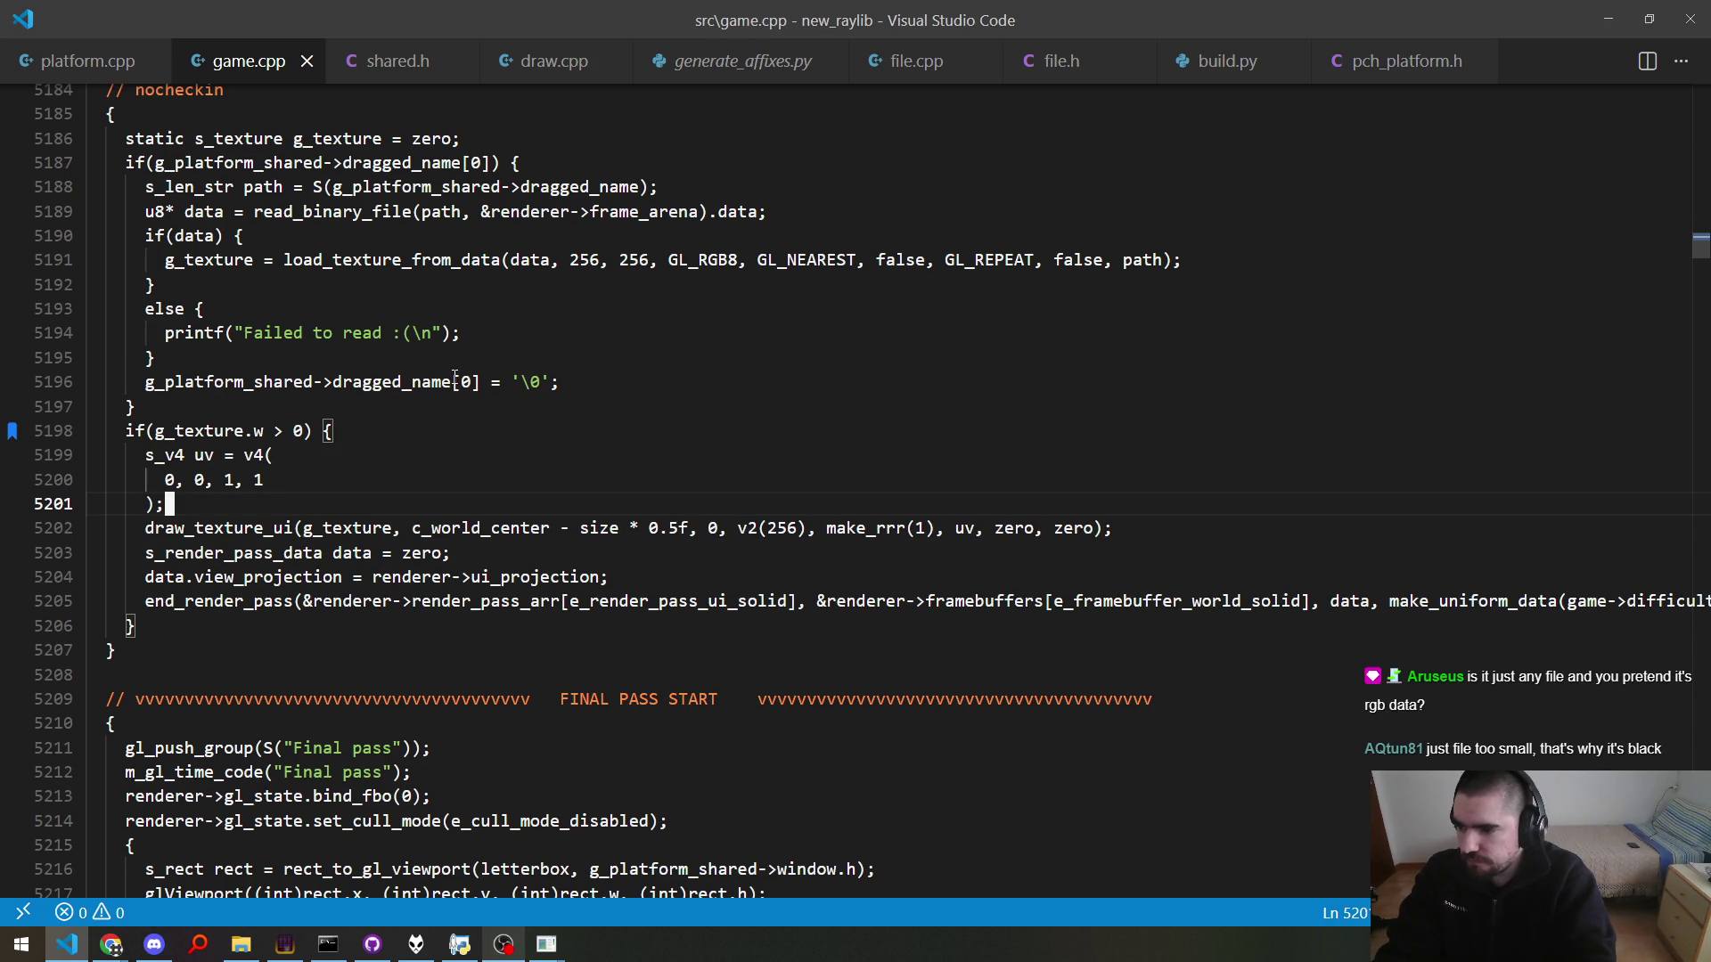
Step: Add constexpr int c_size = 256 and pass c_size for both load_texture_from_data sizes
key(Up)
key(Up)
key(Up)
key(Up)
key(Up)
key(Up)
key(Up)
key(Up)
key(ctrl+shift+Return)
text(constexpr int c_size = 256;)
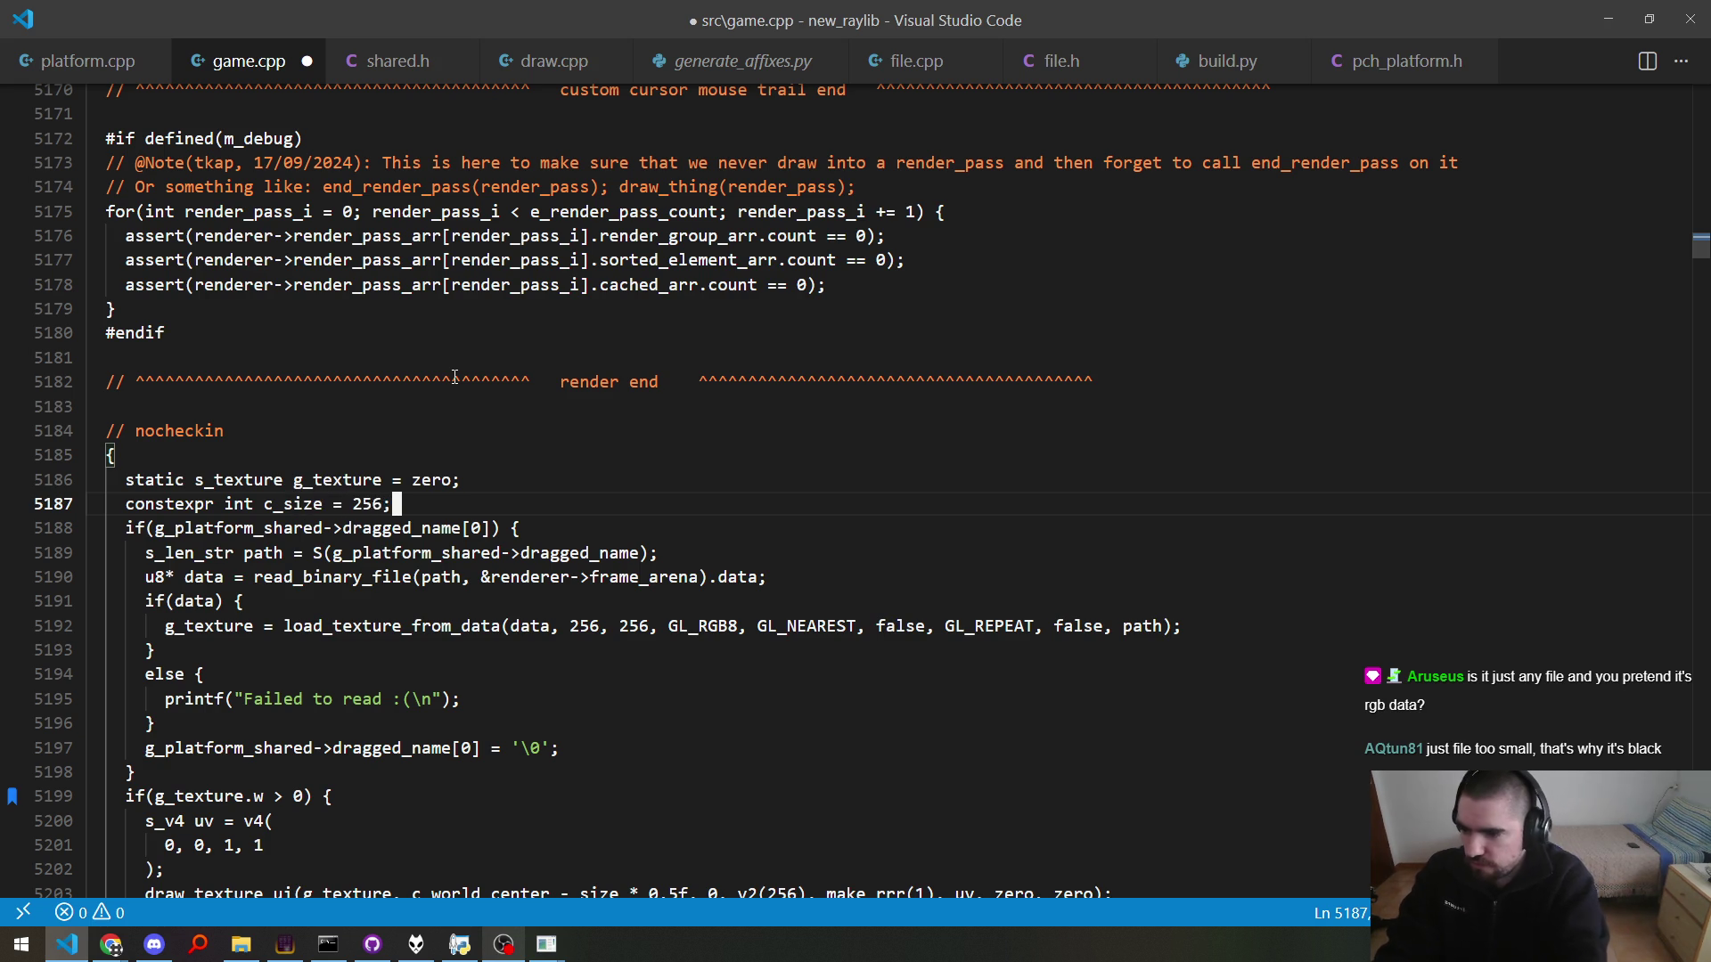
key(Down)
key(Down)
key(Down)
key(Down)
key(Down)
key(ctrl+Right)
key(ctrl+Right)
key(ctrl+Right)
key(Right)
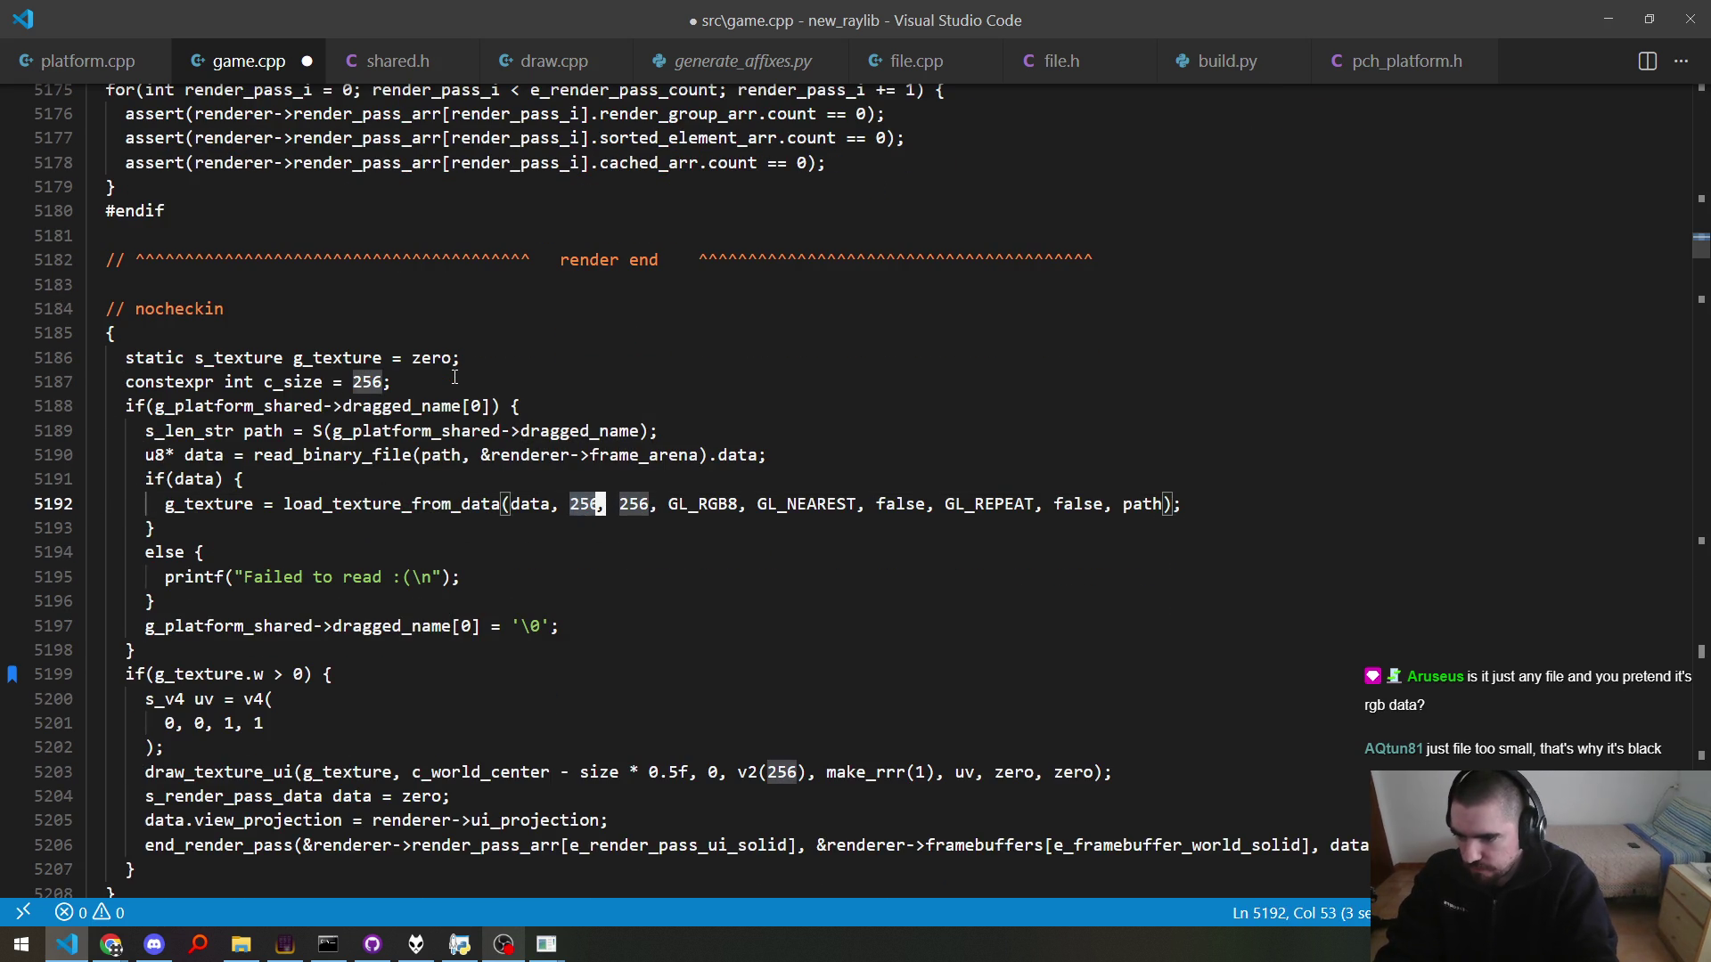
key(ctrl+d)
text(c_size)
key(Escape)
Step: Make the draw call's size v2(size), tidy the offset expression, save, and rebuild
key(Up)
key(Up)
key(Up)
key(Up)
key(Up)
key(Down)
key(Down)
key(Down)
key(Down)
key(Down)
key(Down)
key(Down)
key(ctrl+Right)
key(ctrl+Right)
key(ctrl+Right)
key(Right)
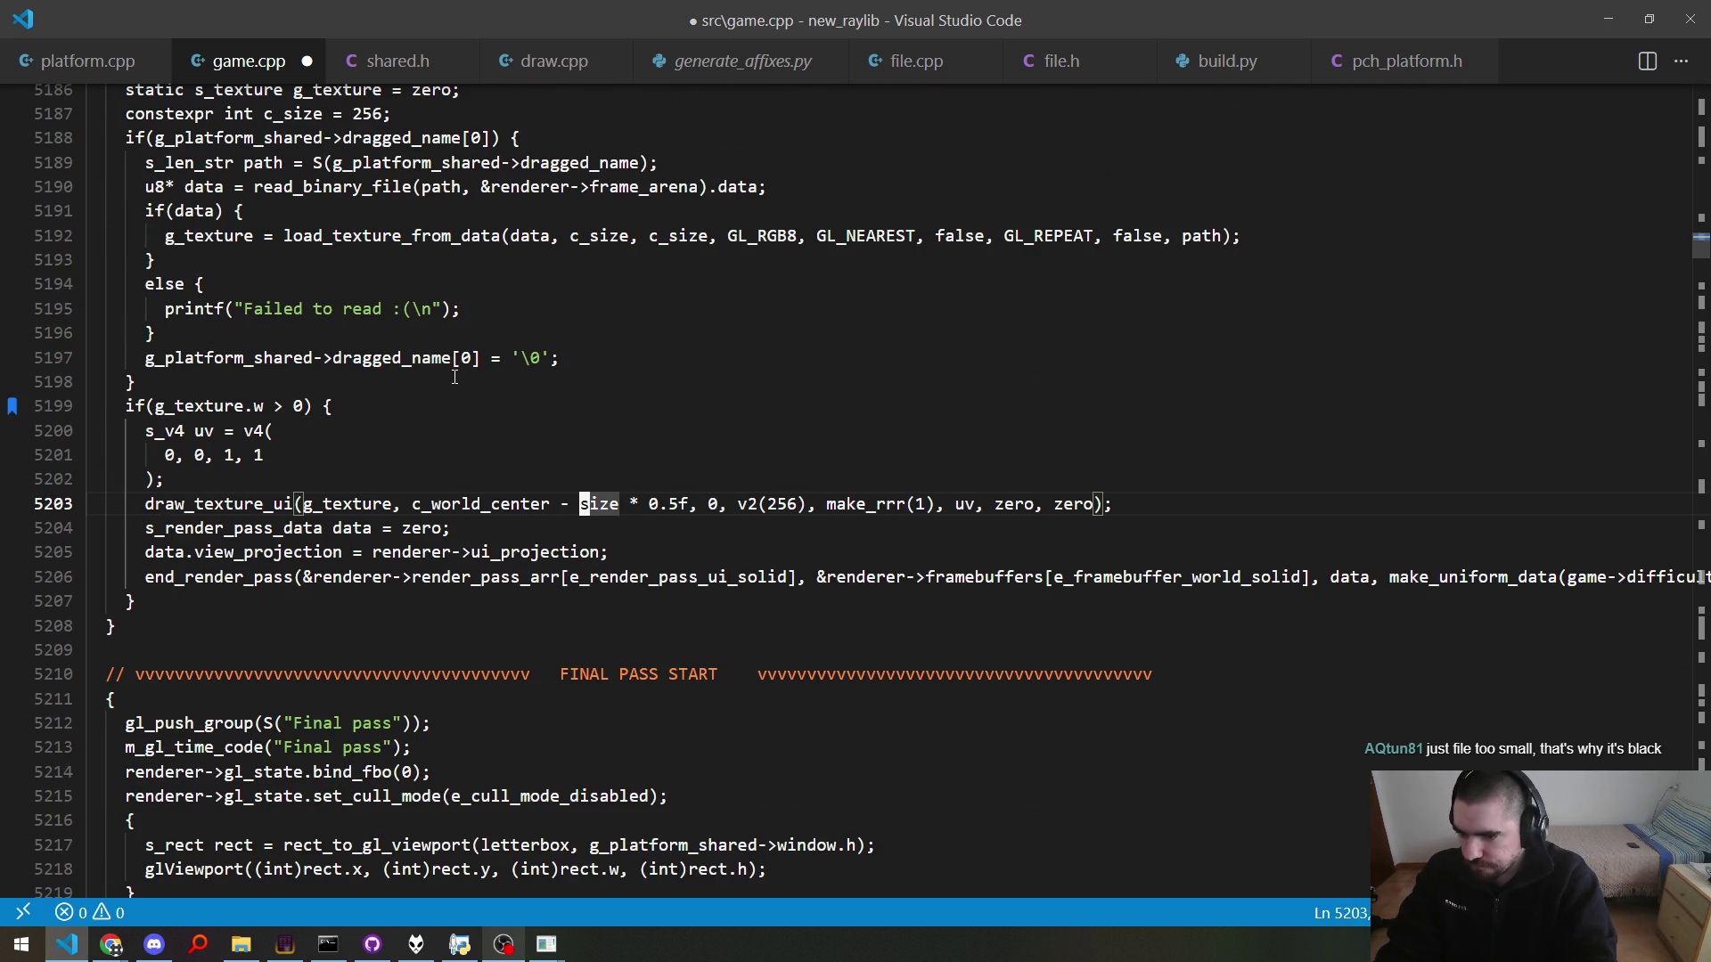
text(v2s)
key(ctrl+Right)
text(.)
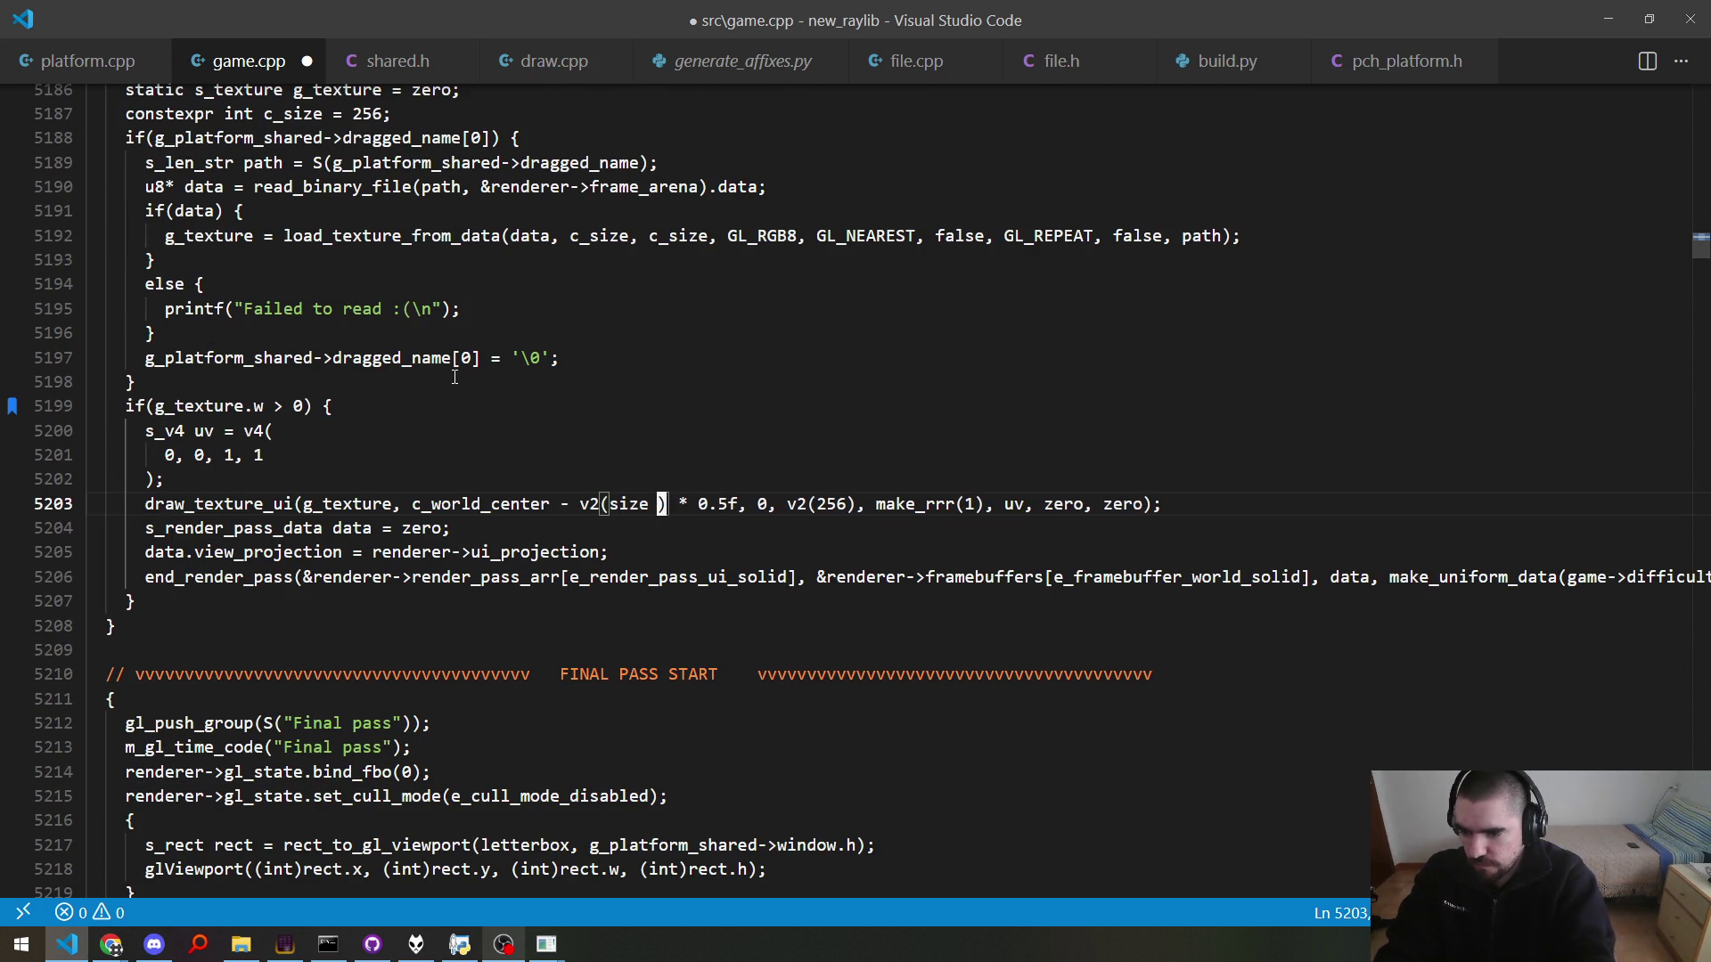
key(BackSpace)
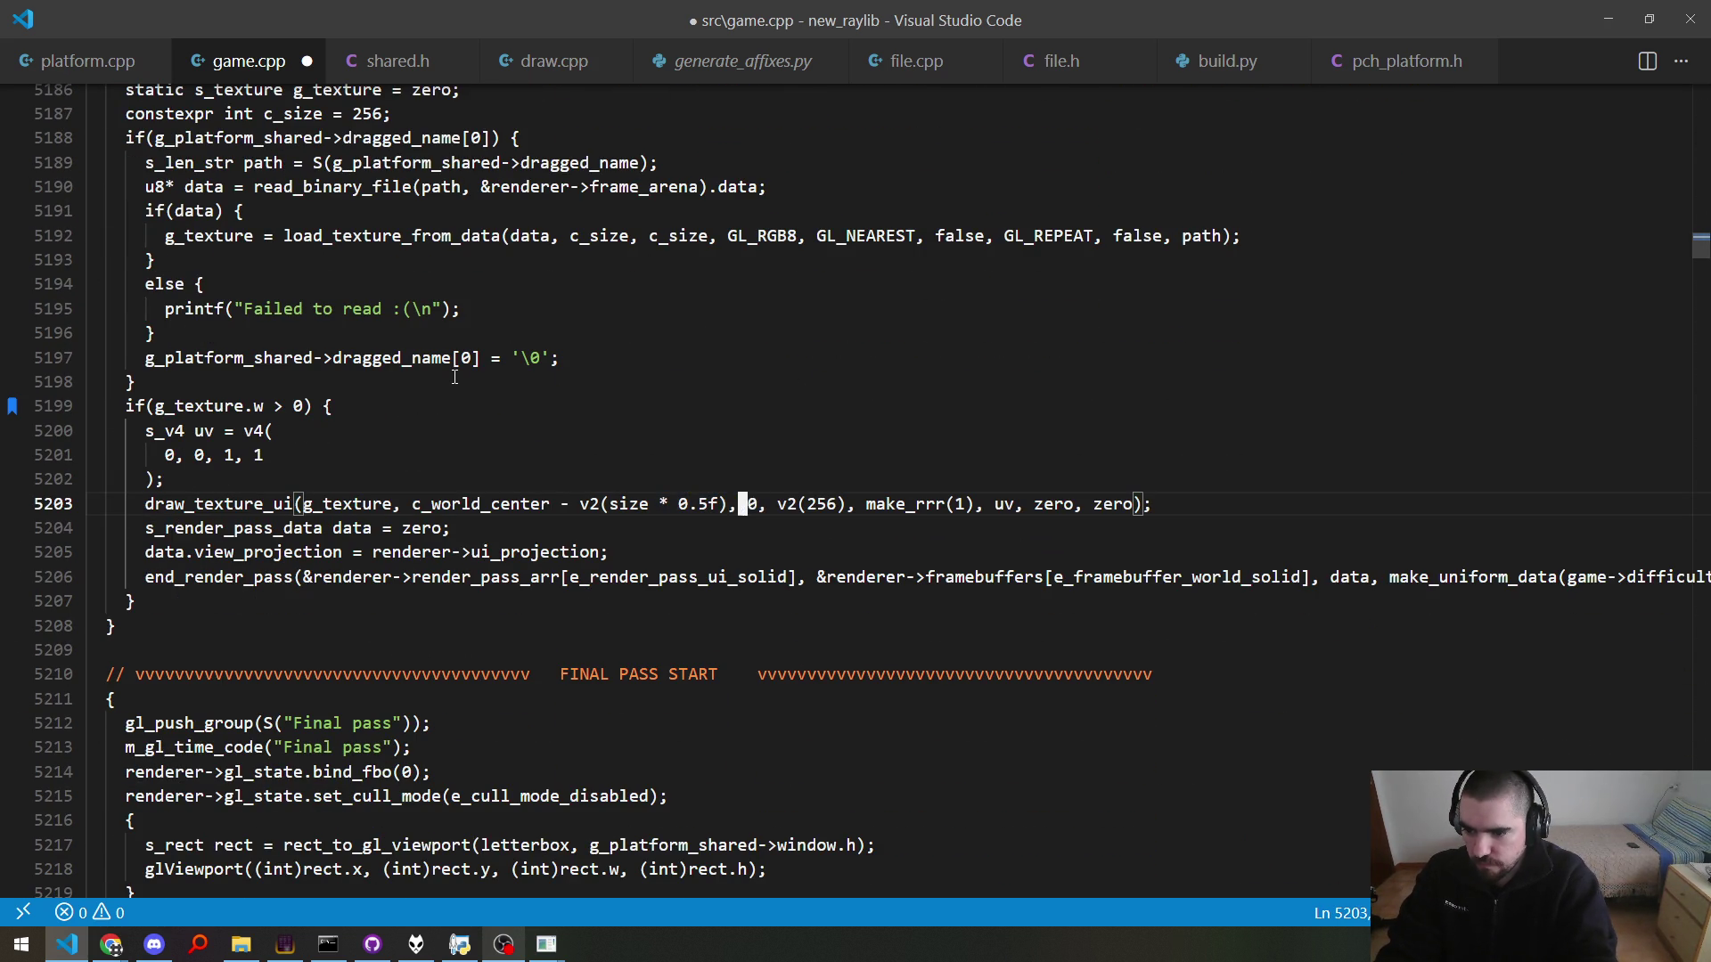
key(Home)
key(ctrl+s)
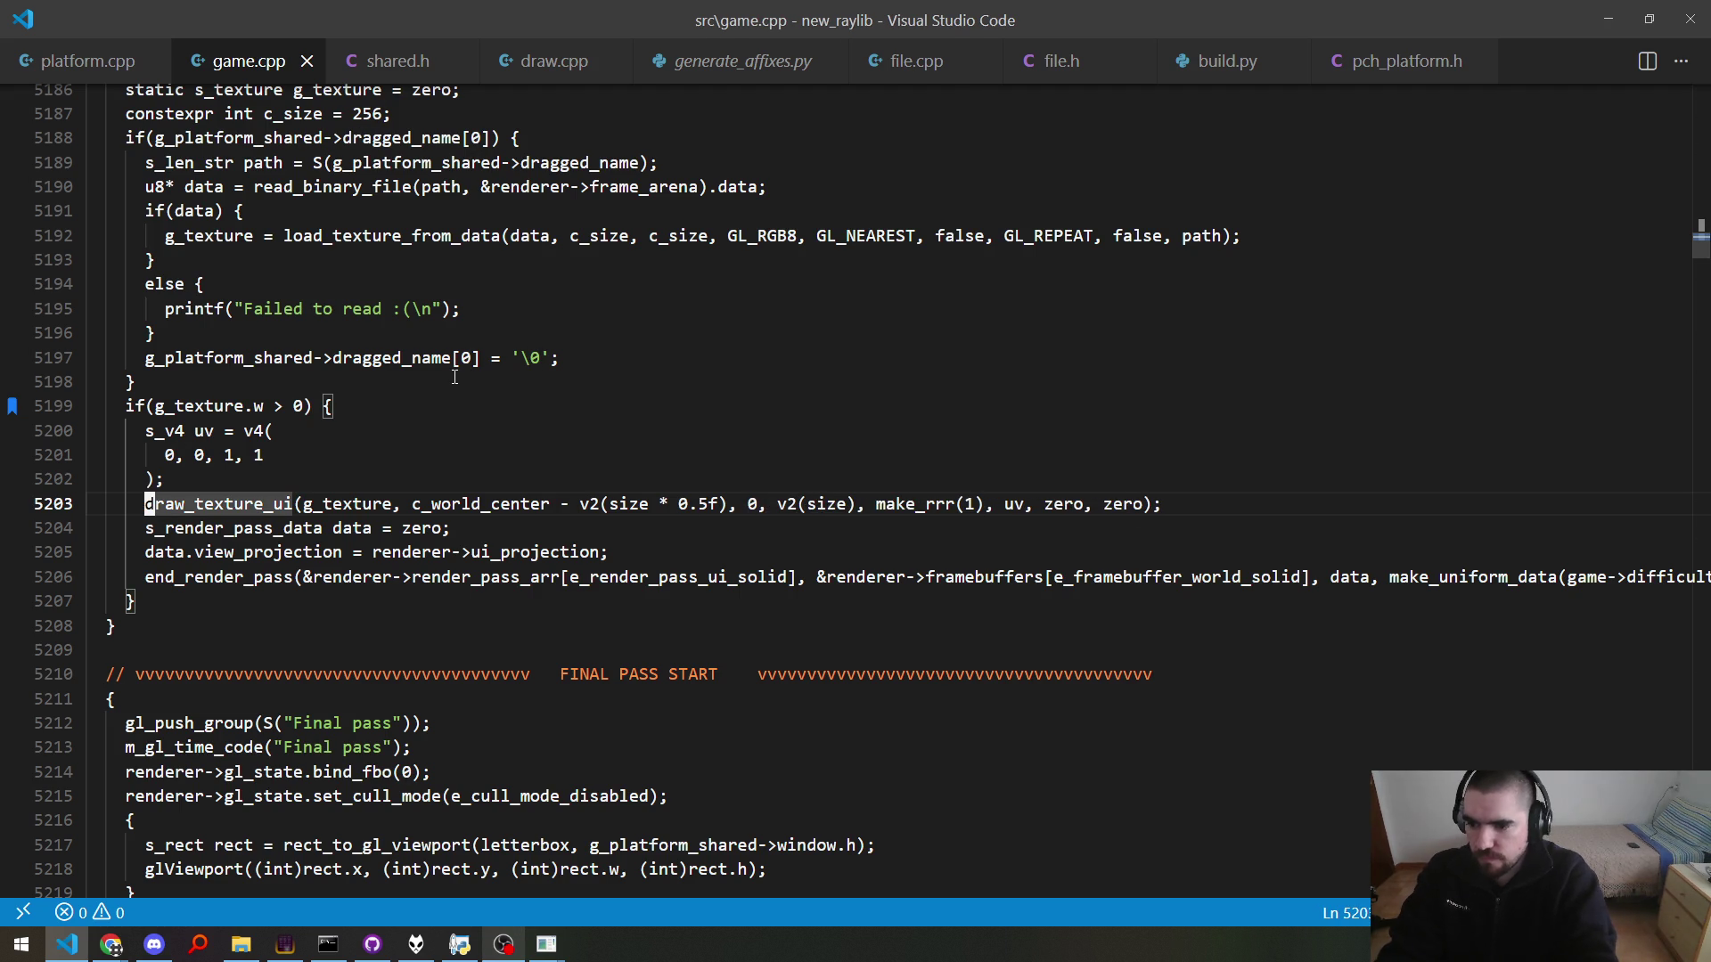
key(F7)
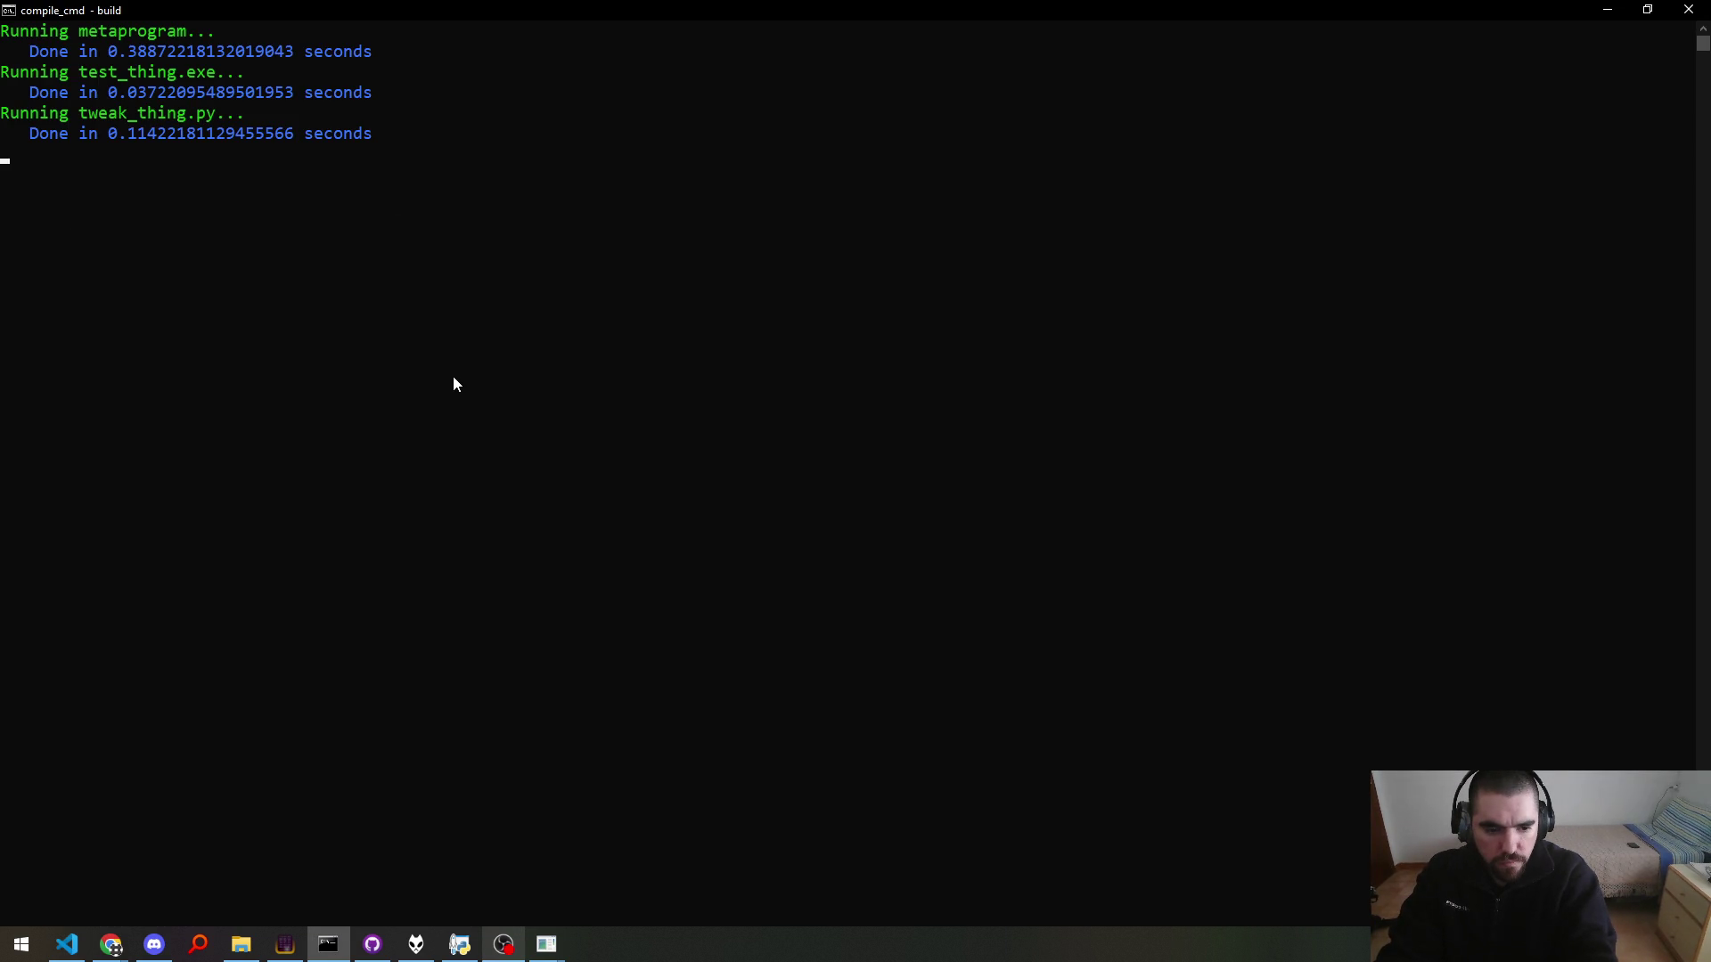
Step: Check the game window, then return to game.cpp showing the 'size' undeclared identifier error
key(alt+Tab)
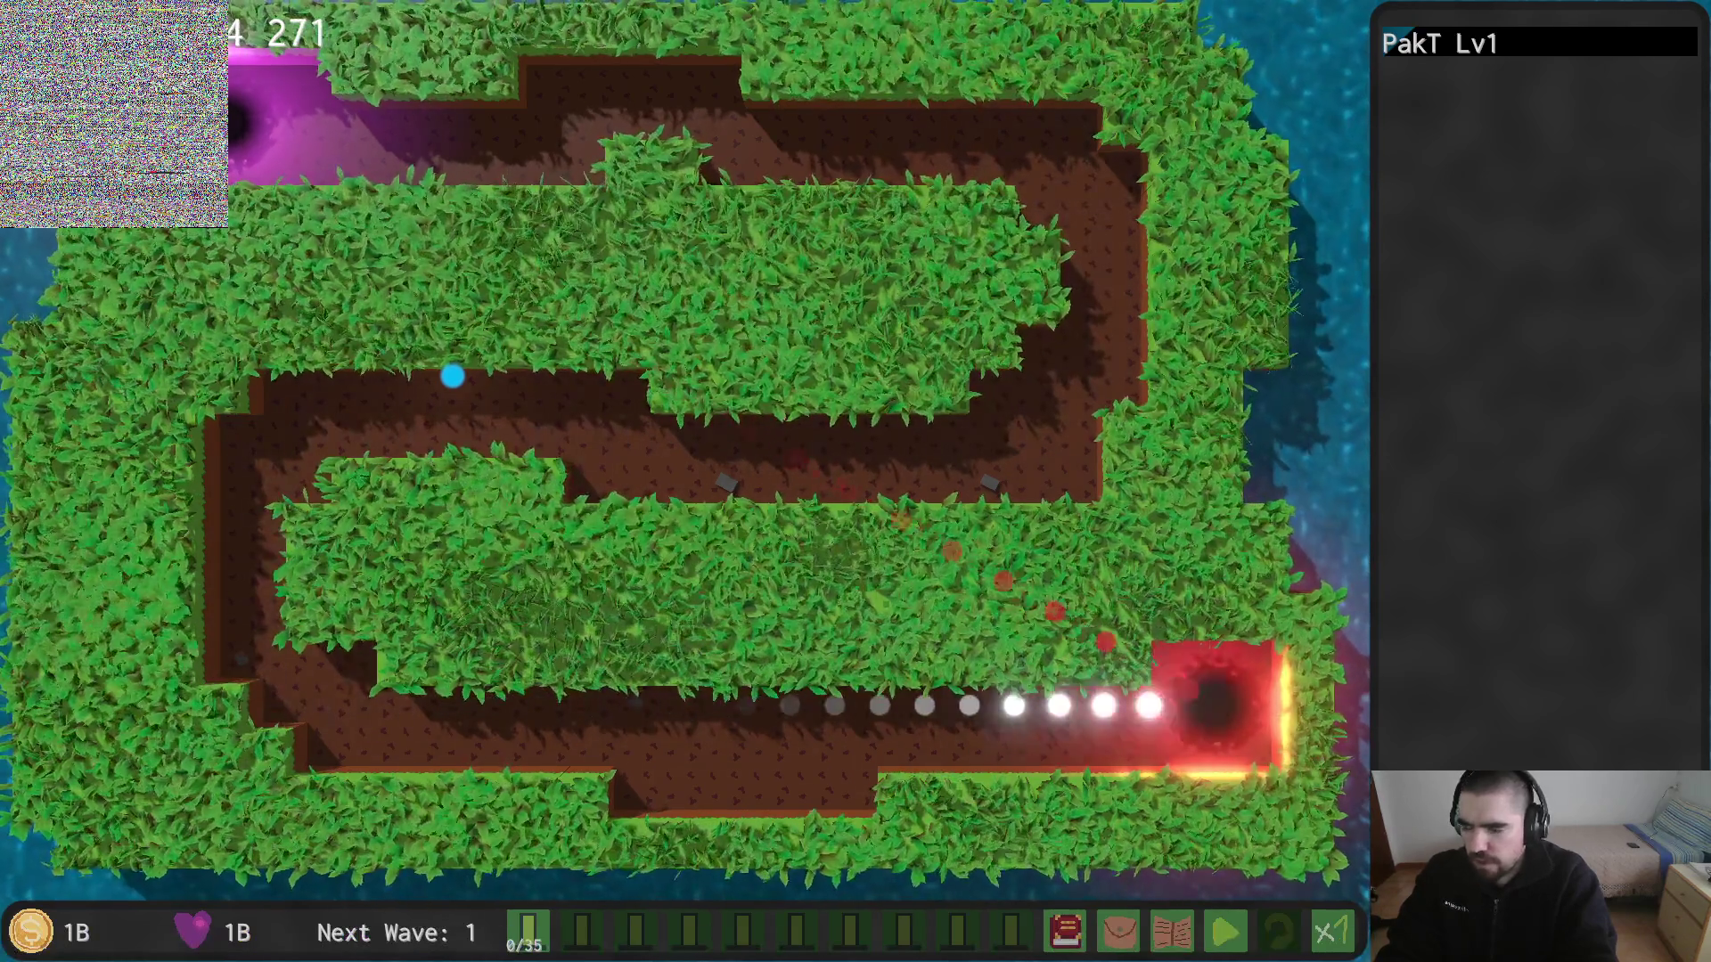
key(alt+Tab)
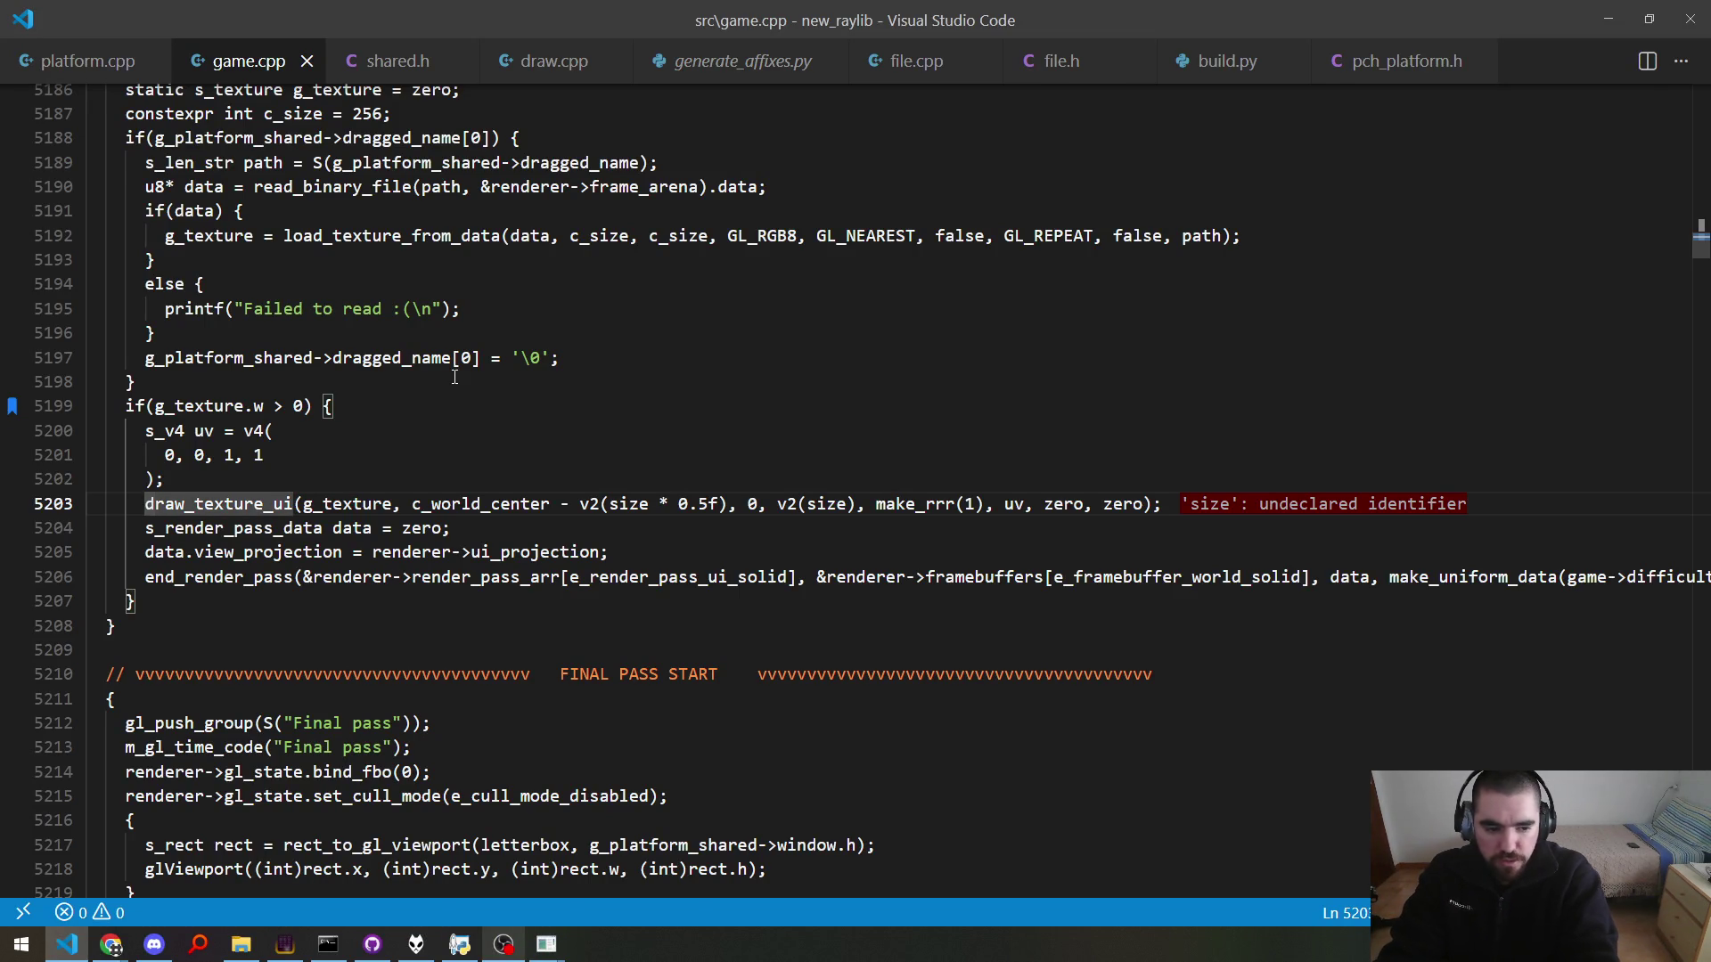
Step: Prefix both size arguments in line 5203's draw call with c_ and save to rebuild
key(ctrl+z)
key(ctrl+z)
key(ctrl+z)
key(ctrl+y)
key(ctrl+y)
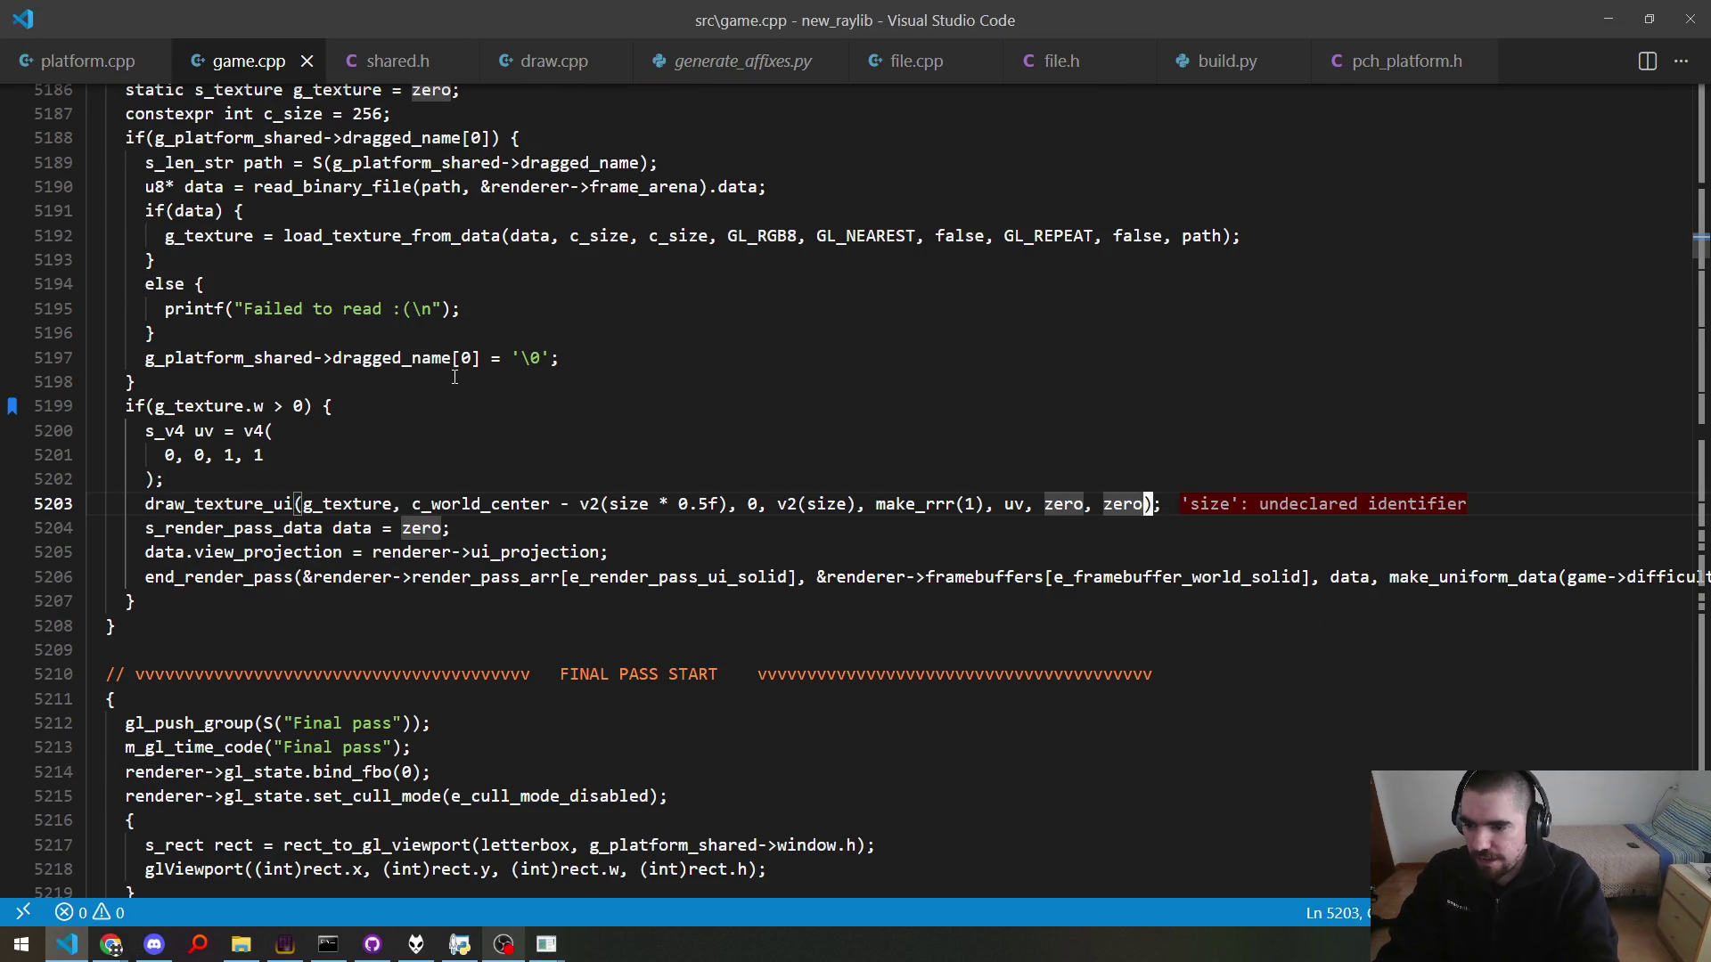
key(alt+Left)
text(c_)
key(alt+Left)
text(c_)
key(ctrl+s)
Step: Check the rebuilt game, then move down through the debug block to the draw call
key(Up)
key(Up)
key(Up)
key(Up)
key(Up)
key(Up)
key(Up)
key(Up)
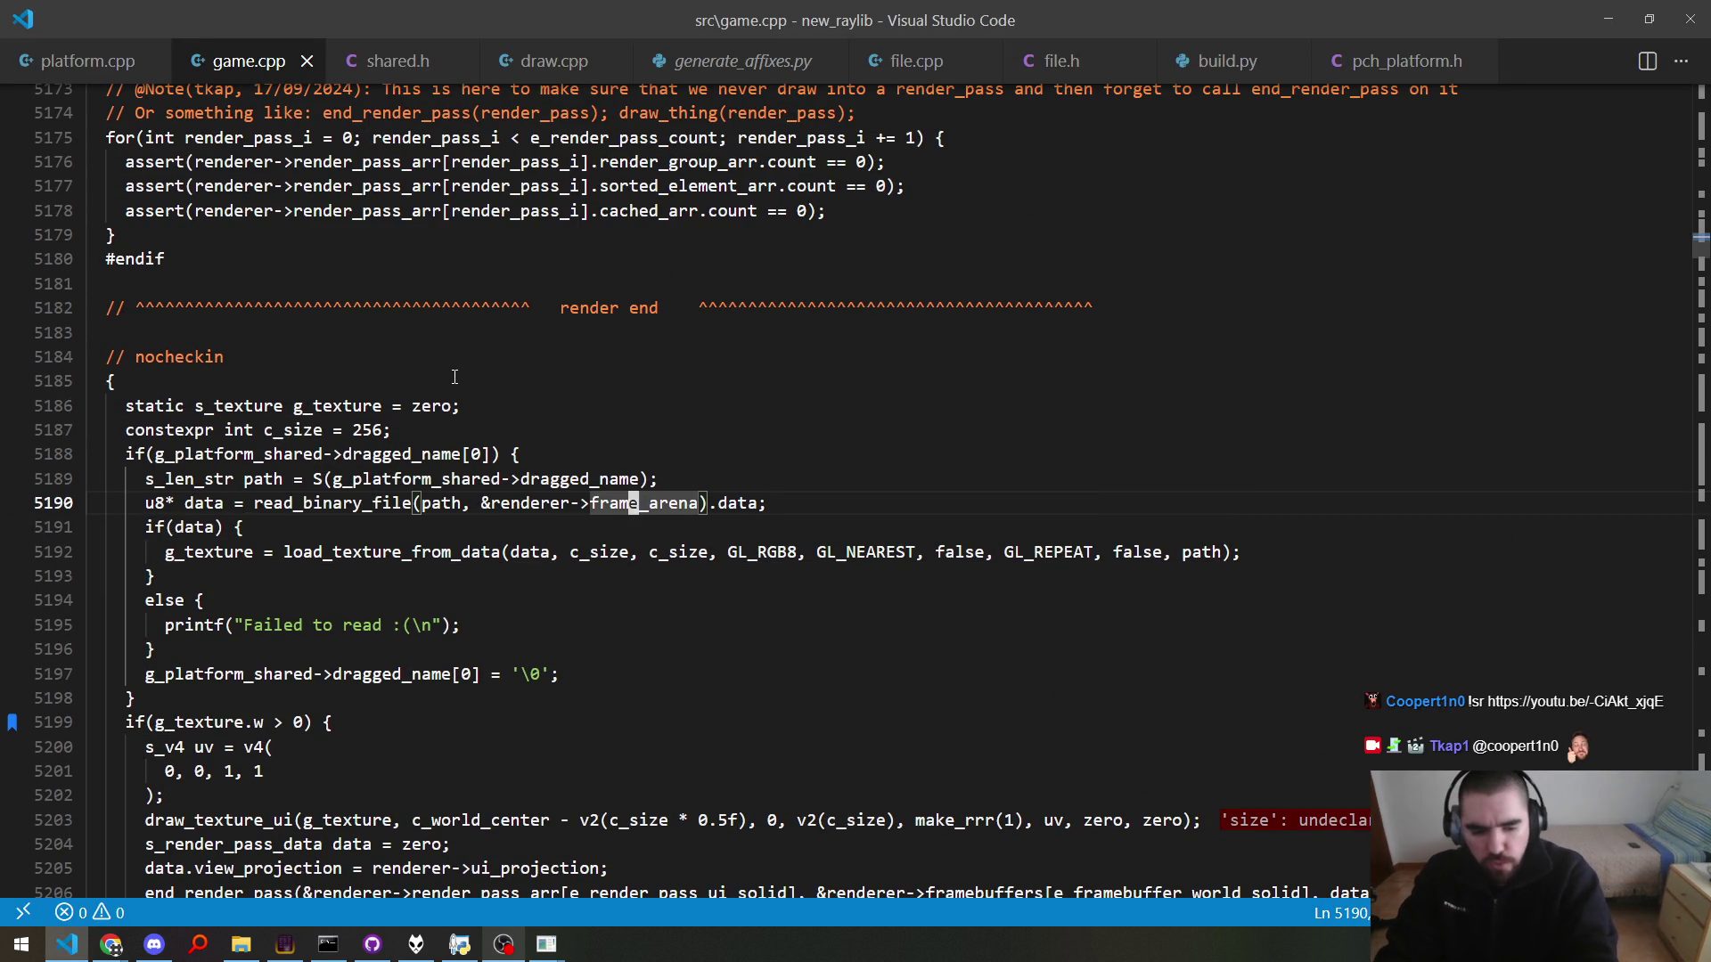
key(alt+Tab)
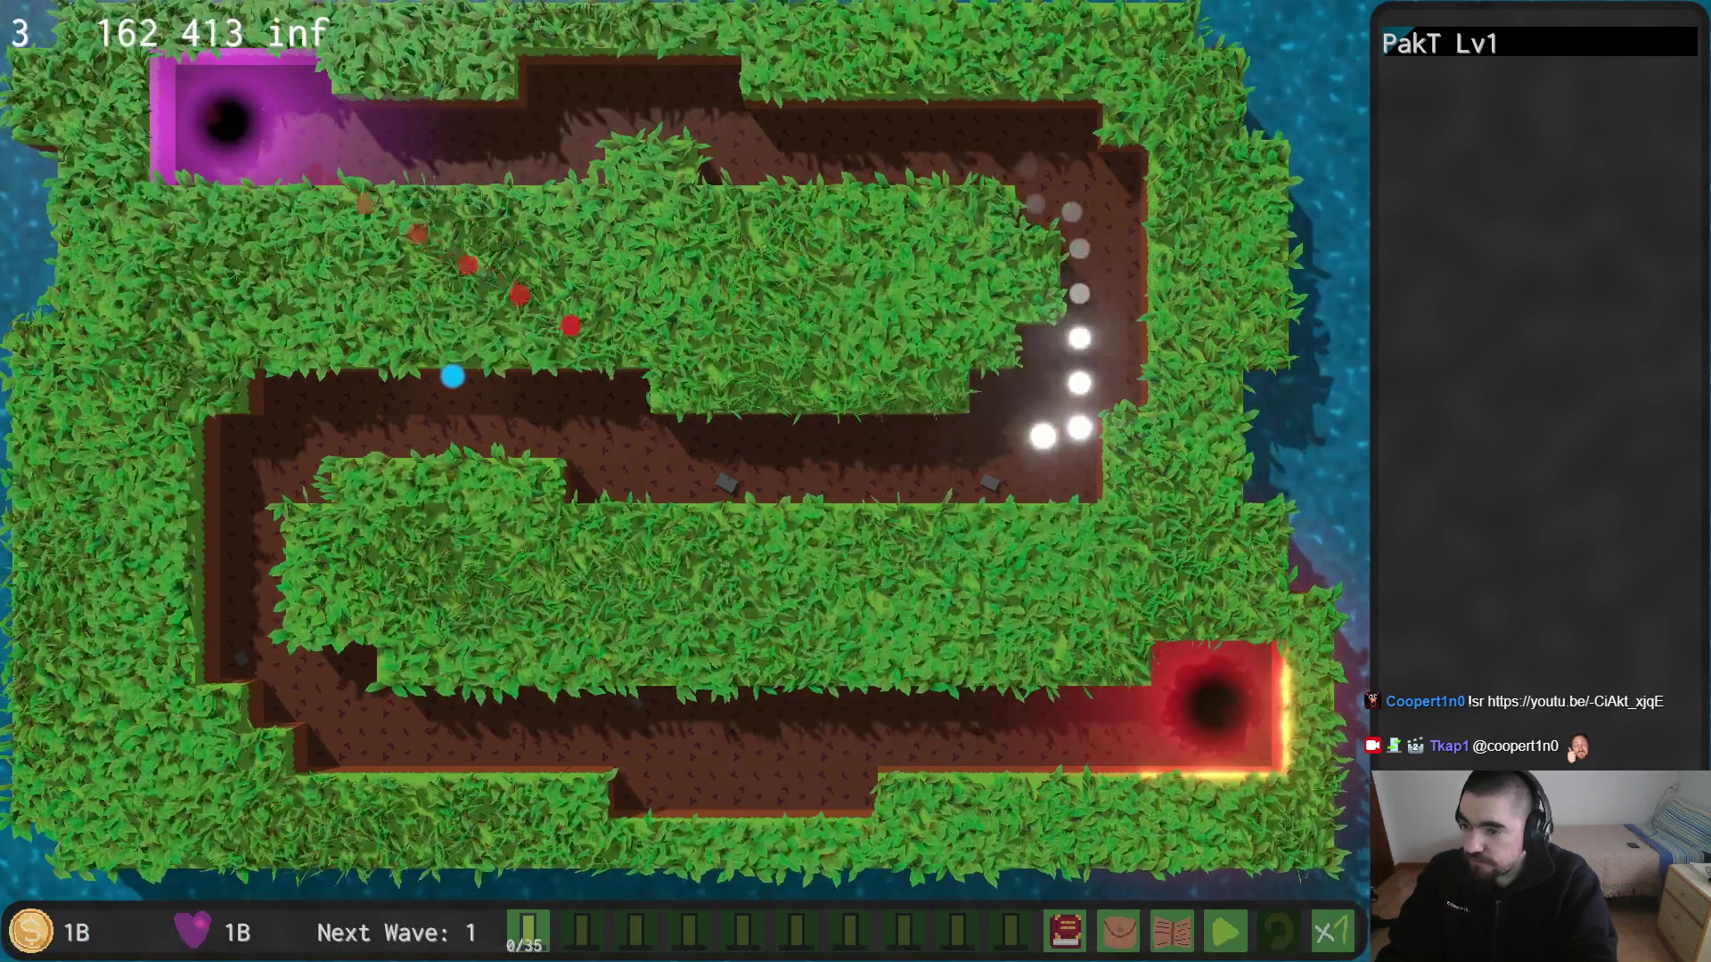
key(alt+Tab)
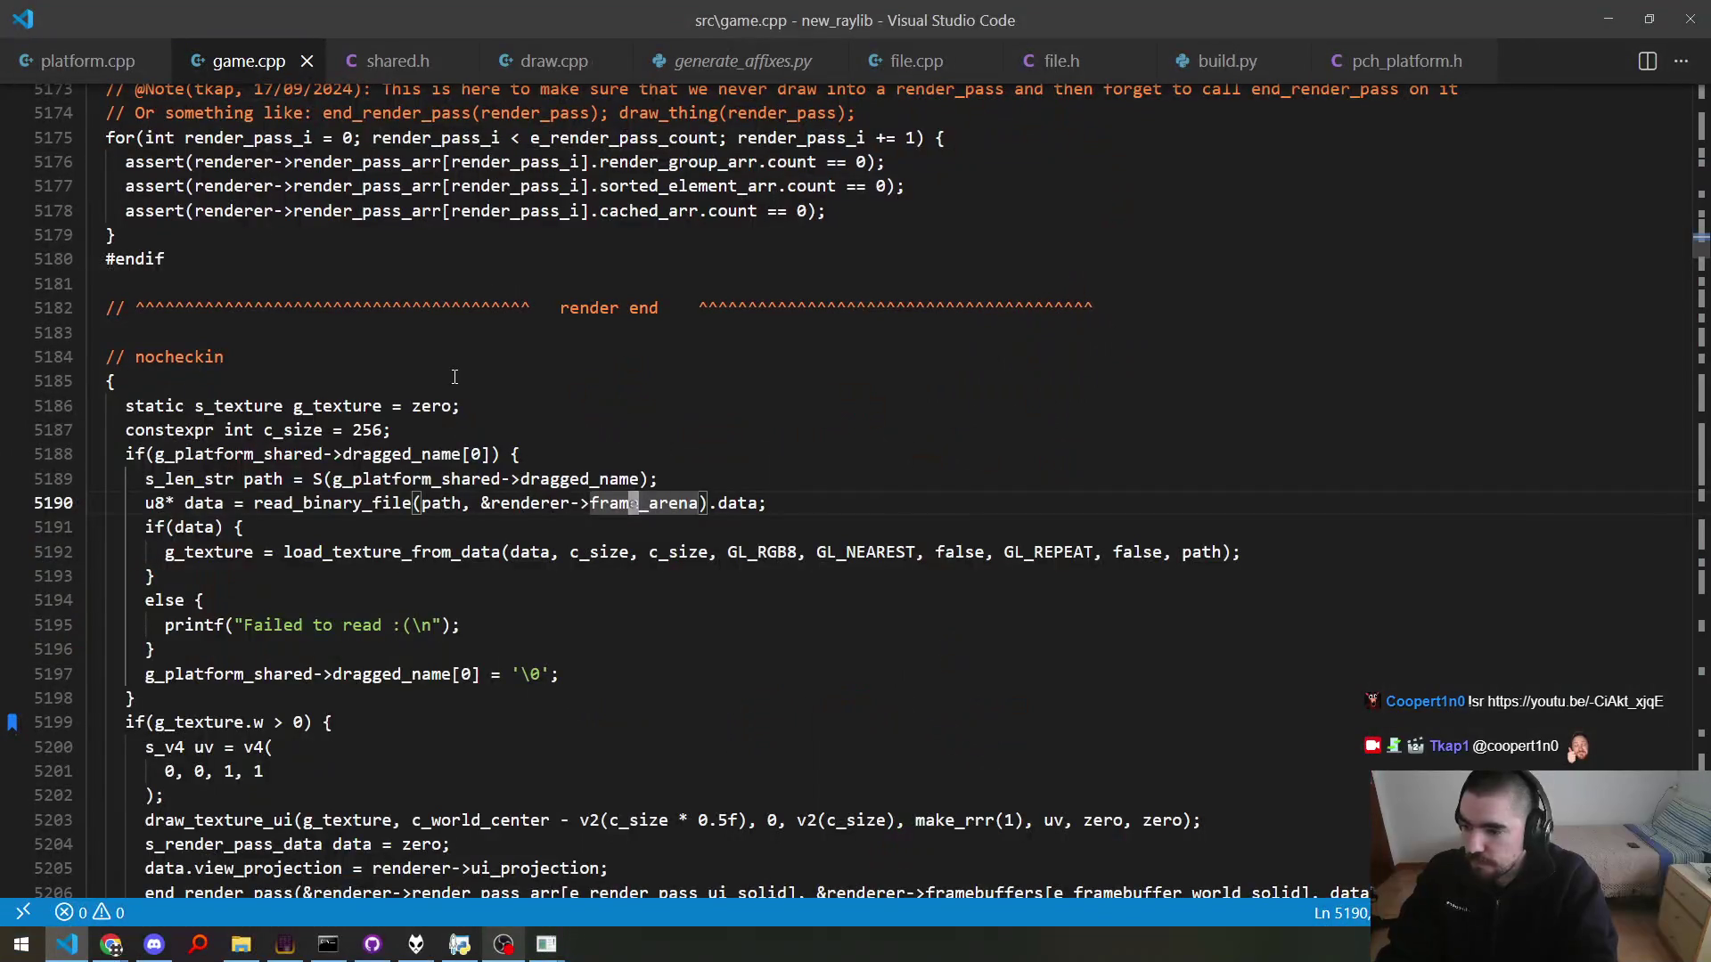
key(ctrl+Down)
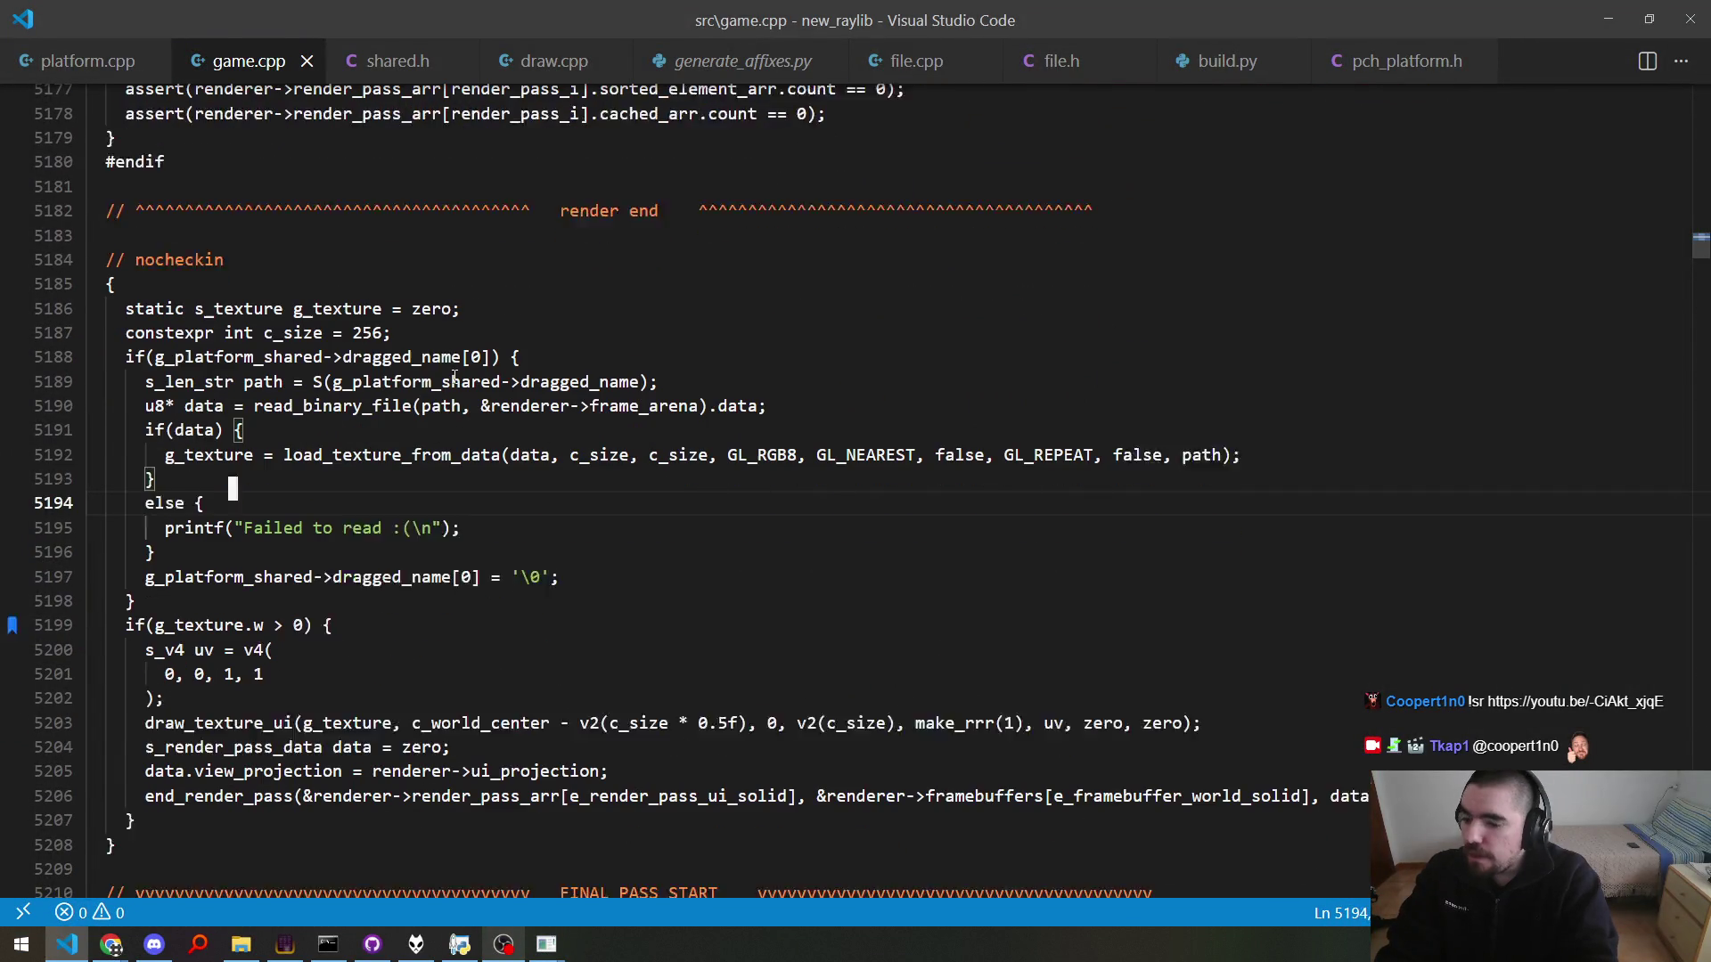
key(ctrl+Down)
key(ctrl+Down)
key(ctrl+Down)
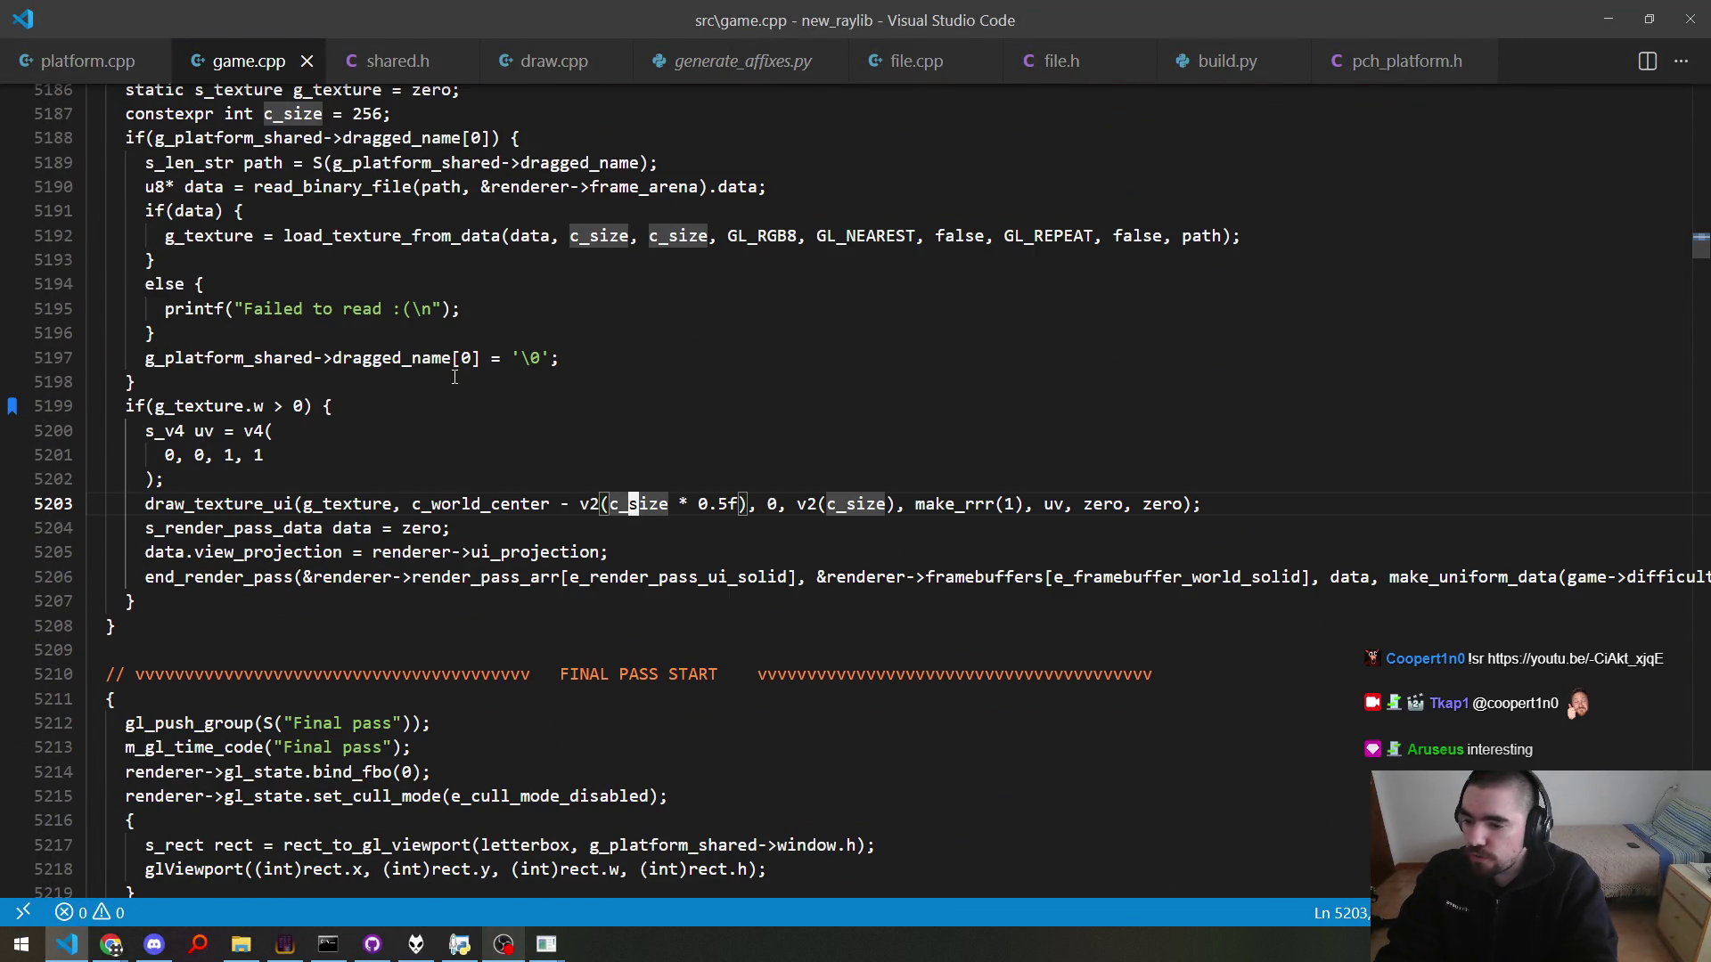
key(alt+Tab)
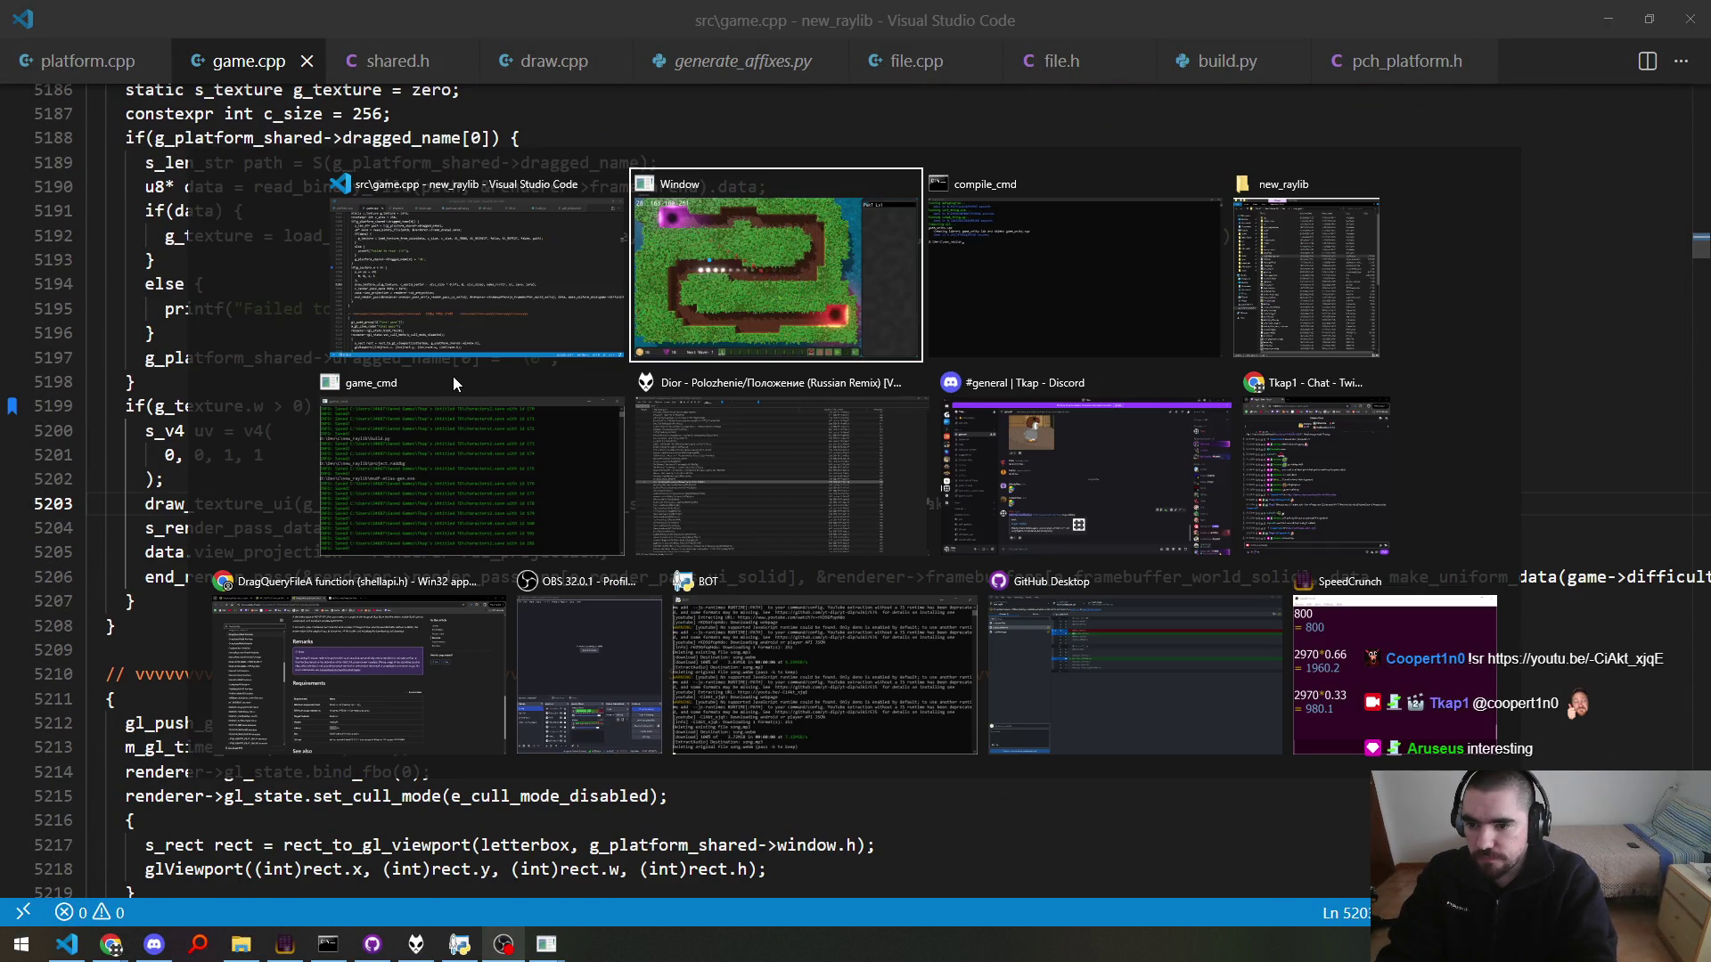
Step: View the 256×256 noise texture centred over the game's map, then return to game.cpp
key(alt+Tab)
key(alt+Tab)
key(alt+Tab)
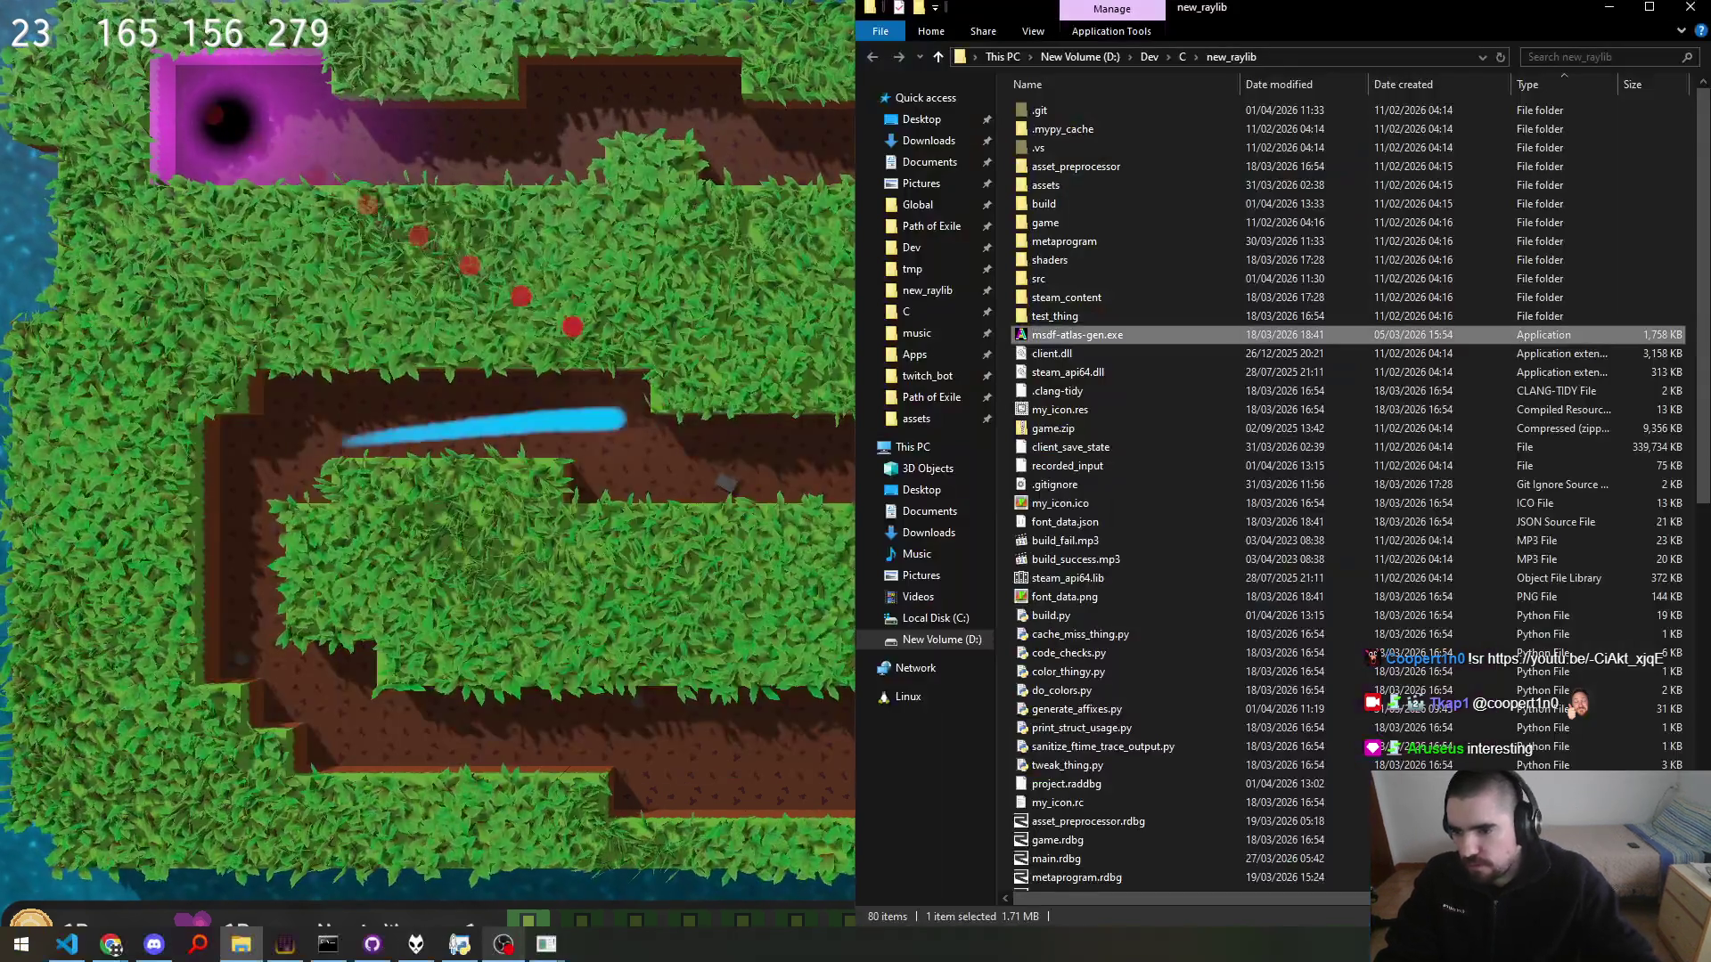
key(alt+Tab)
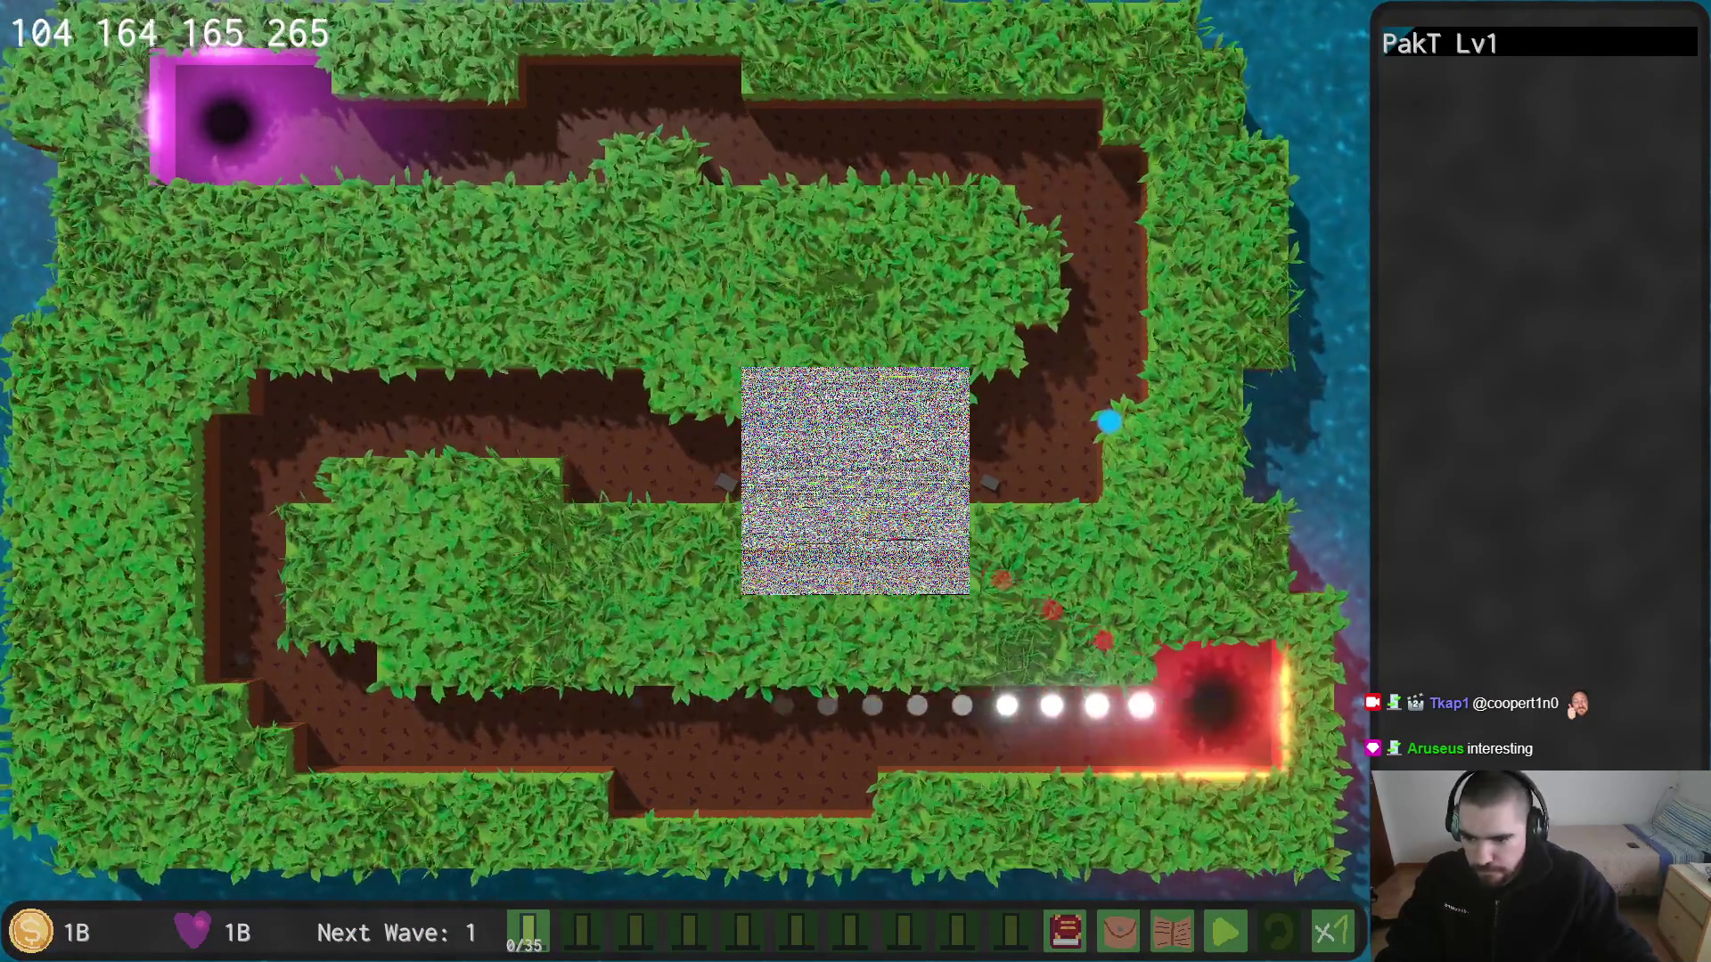
key(alt+Tab)
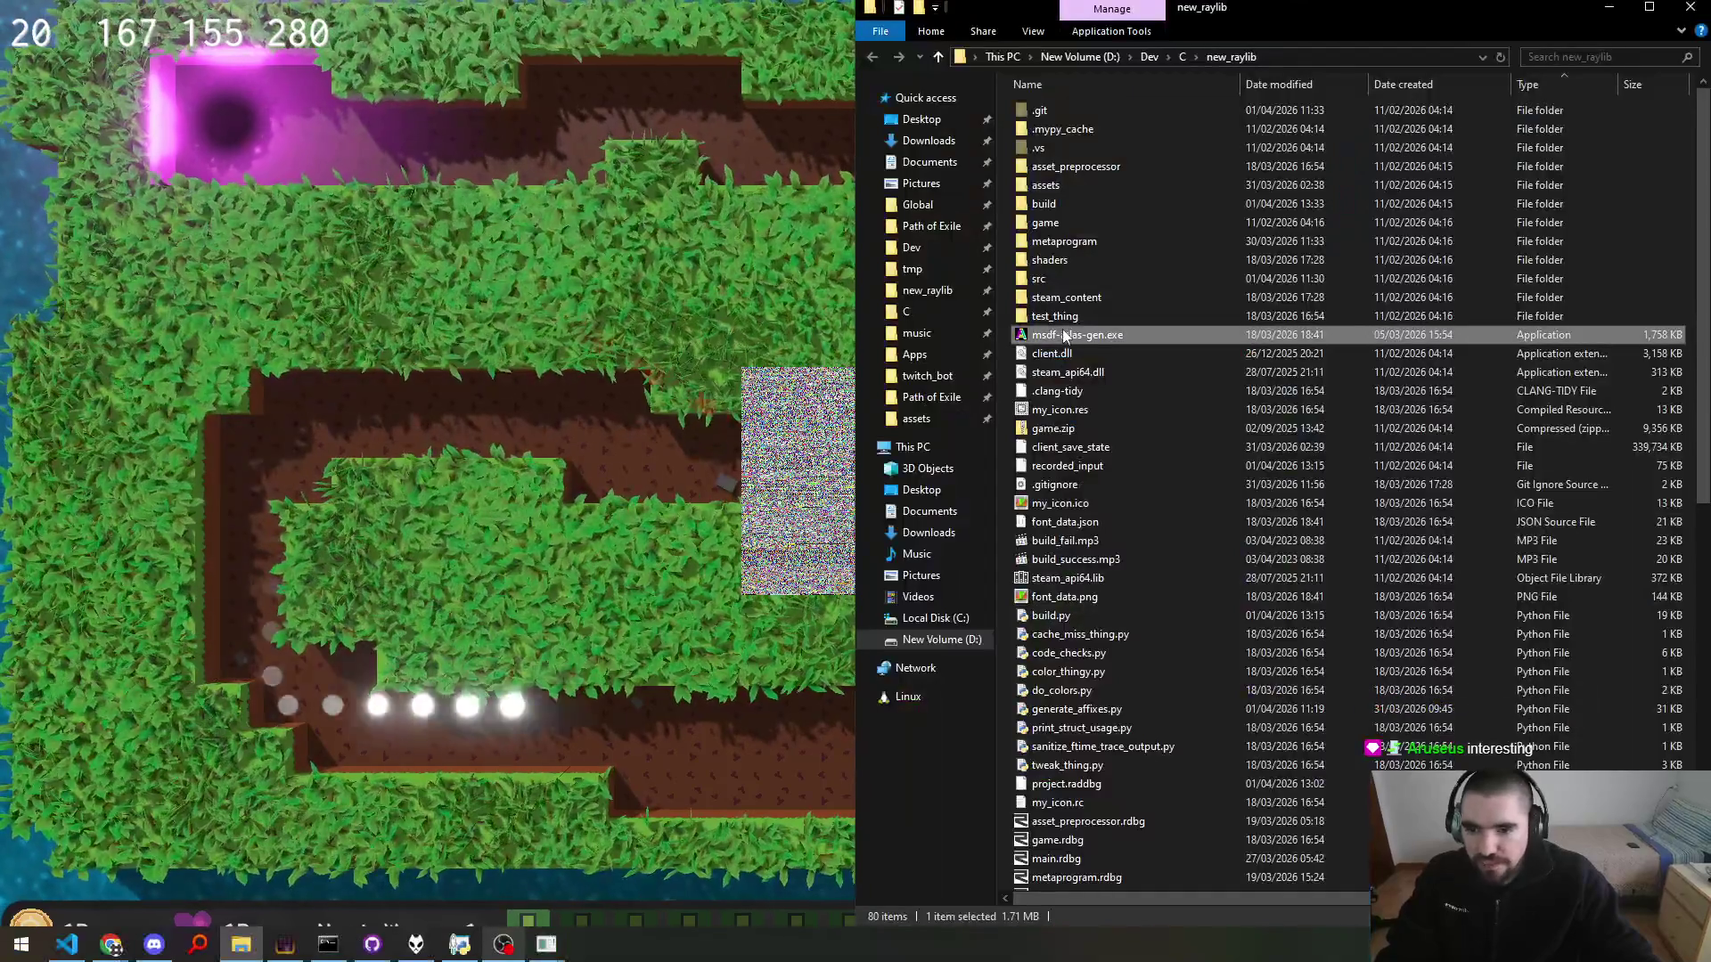
key(alt+Tab)
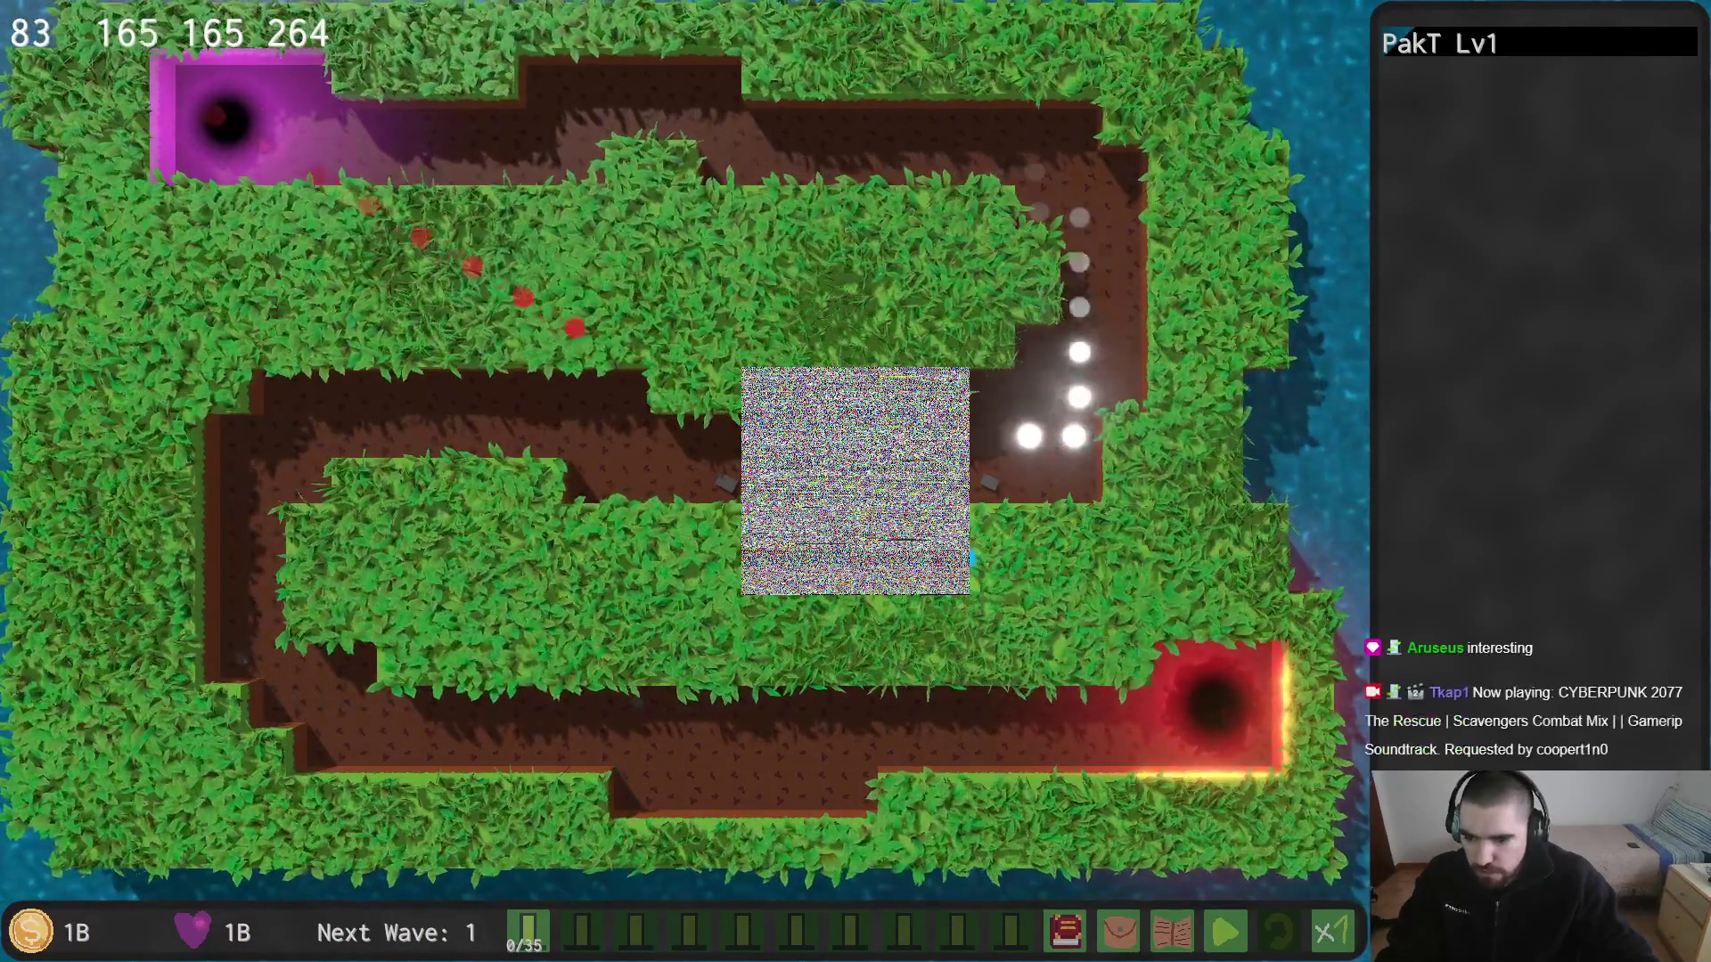
key(alt+Tab)
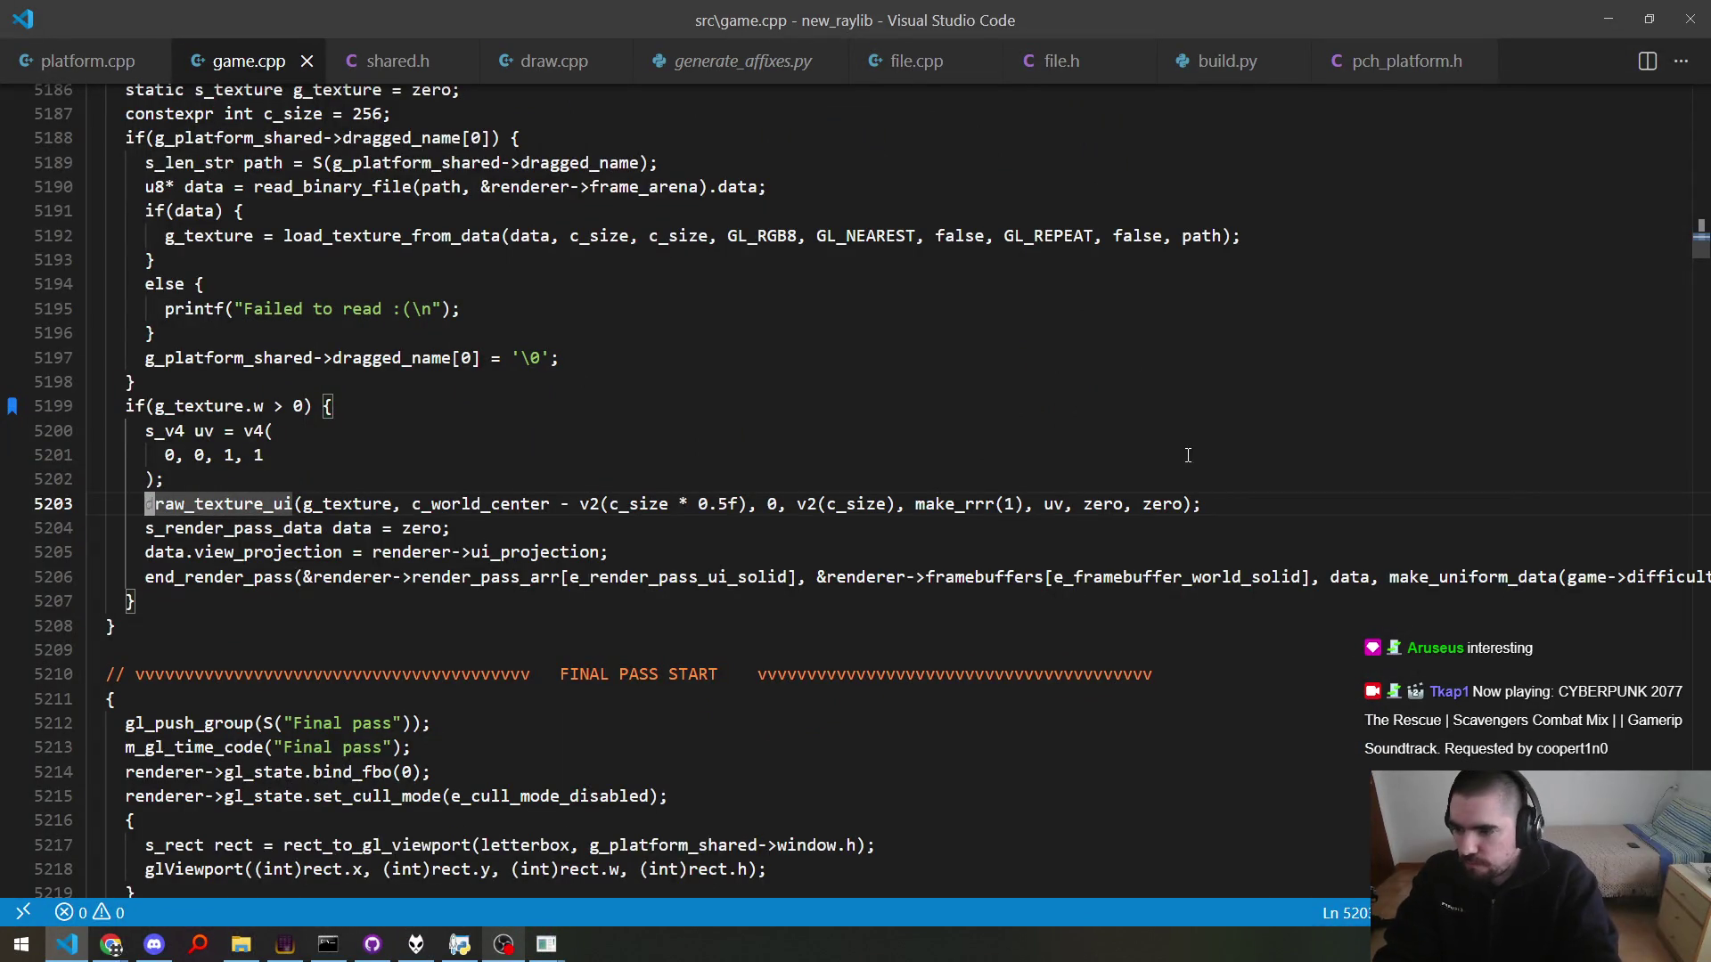
Step: Duplicate the c_size line into c_load_size = 256 and c_draw_size = c_load_size * 2
key(w)
key(w)
key(k)
key(k)
key(k)
key(k)
key(k)
key(k)
key(shift+alt+Up)
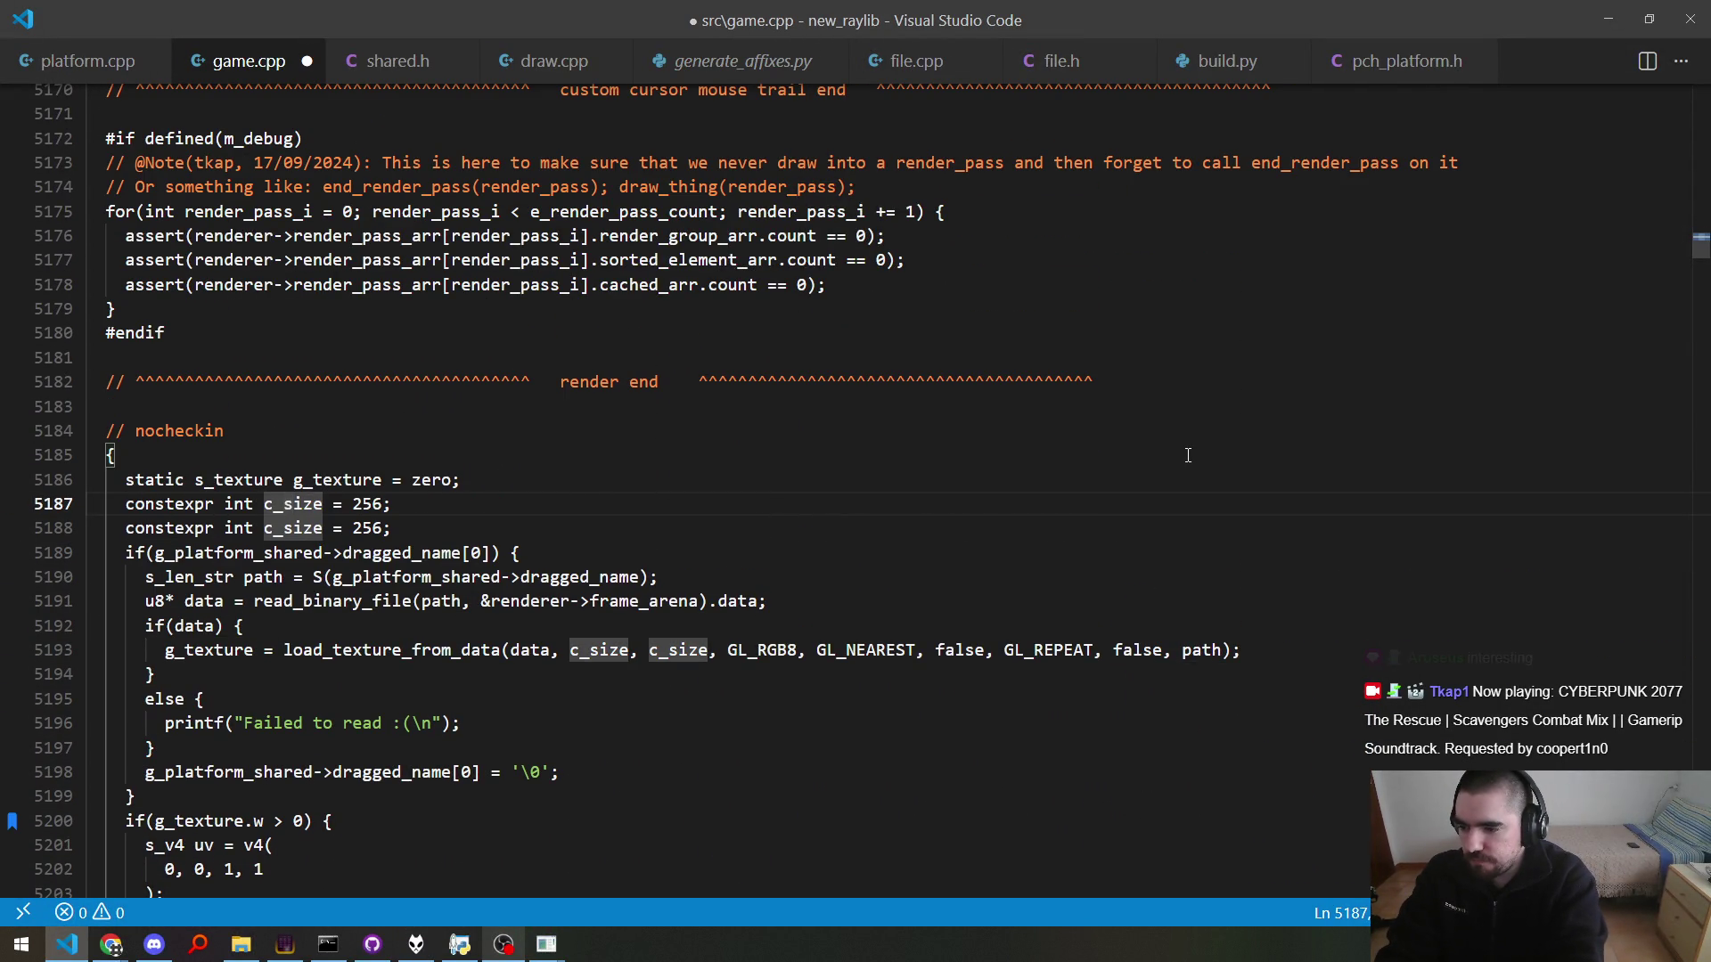
key(j)
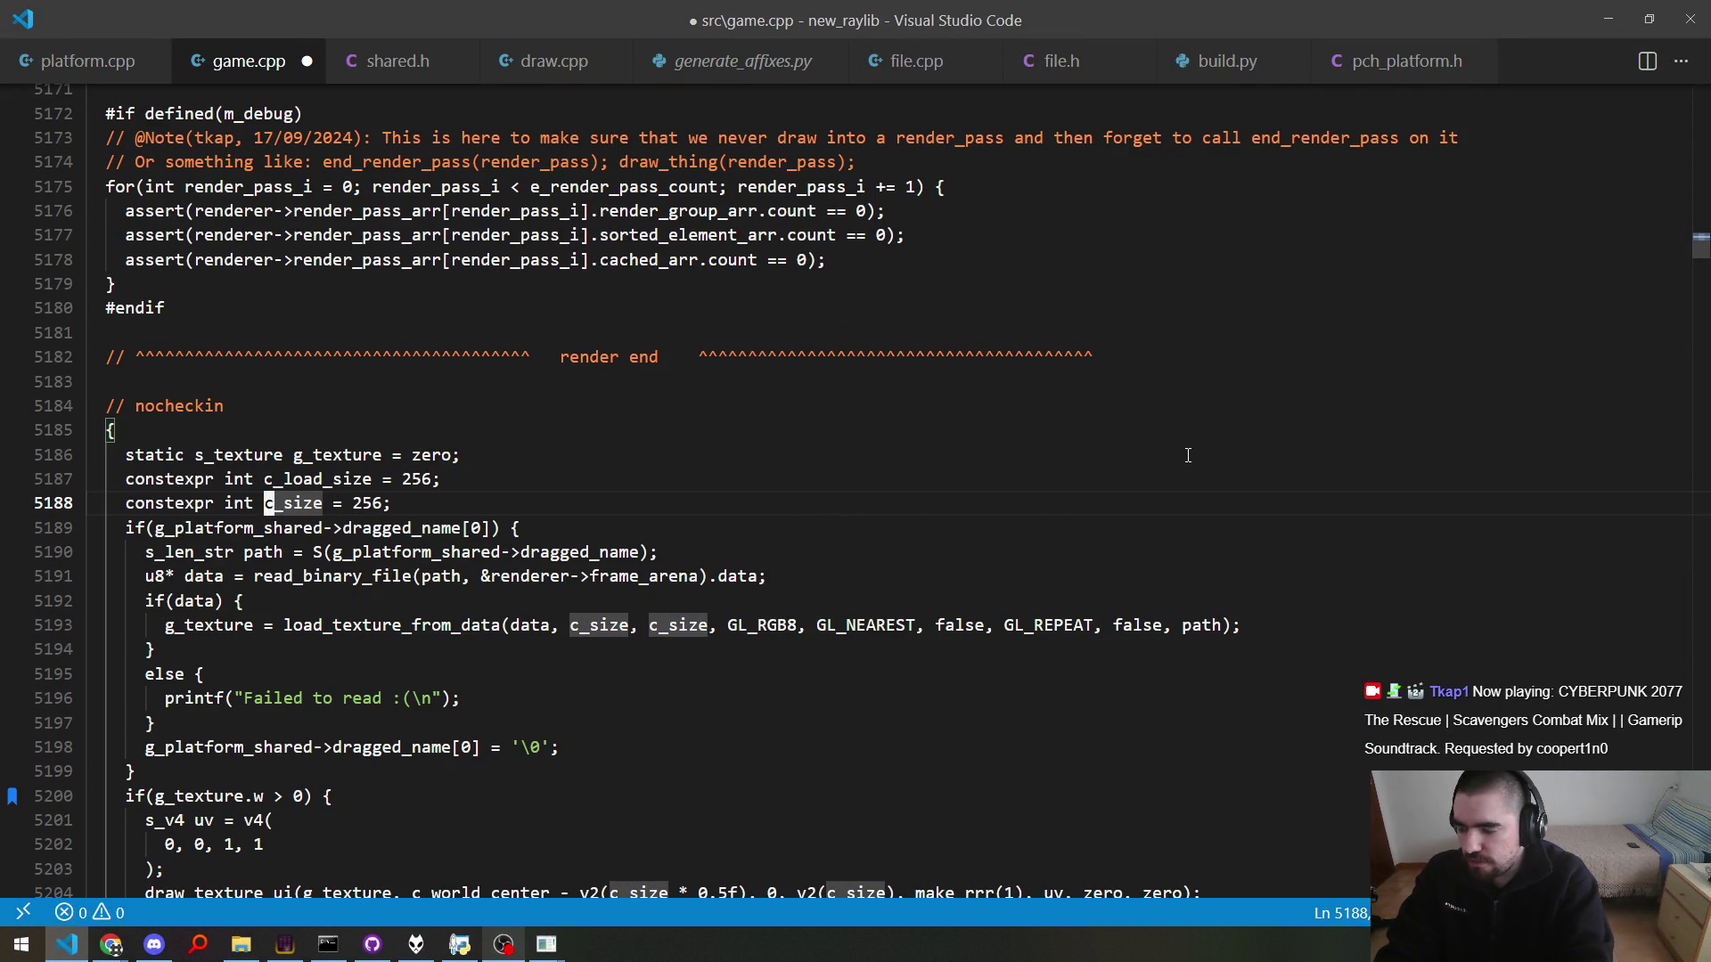
text(draw_)
key(k)
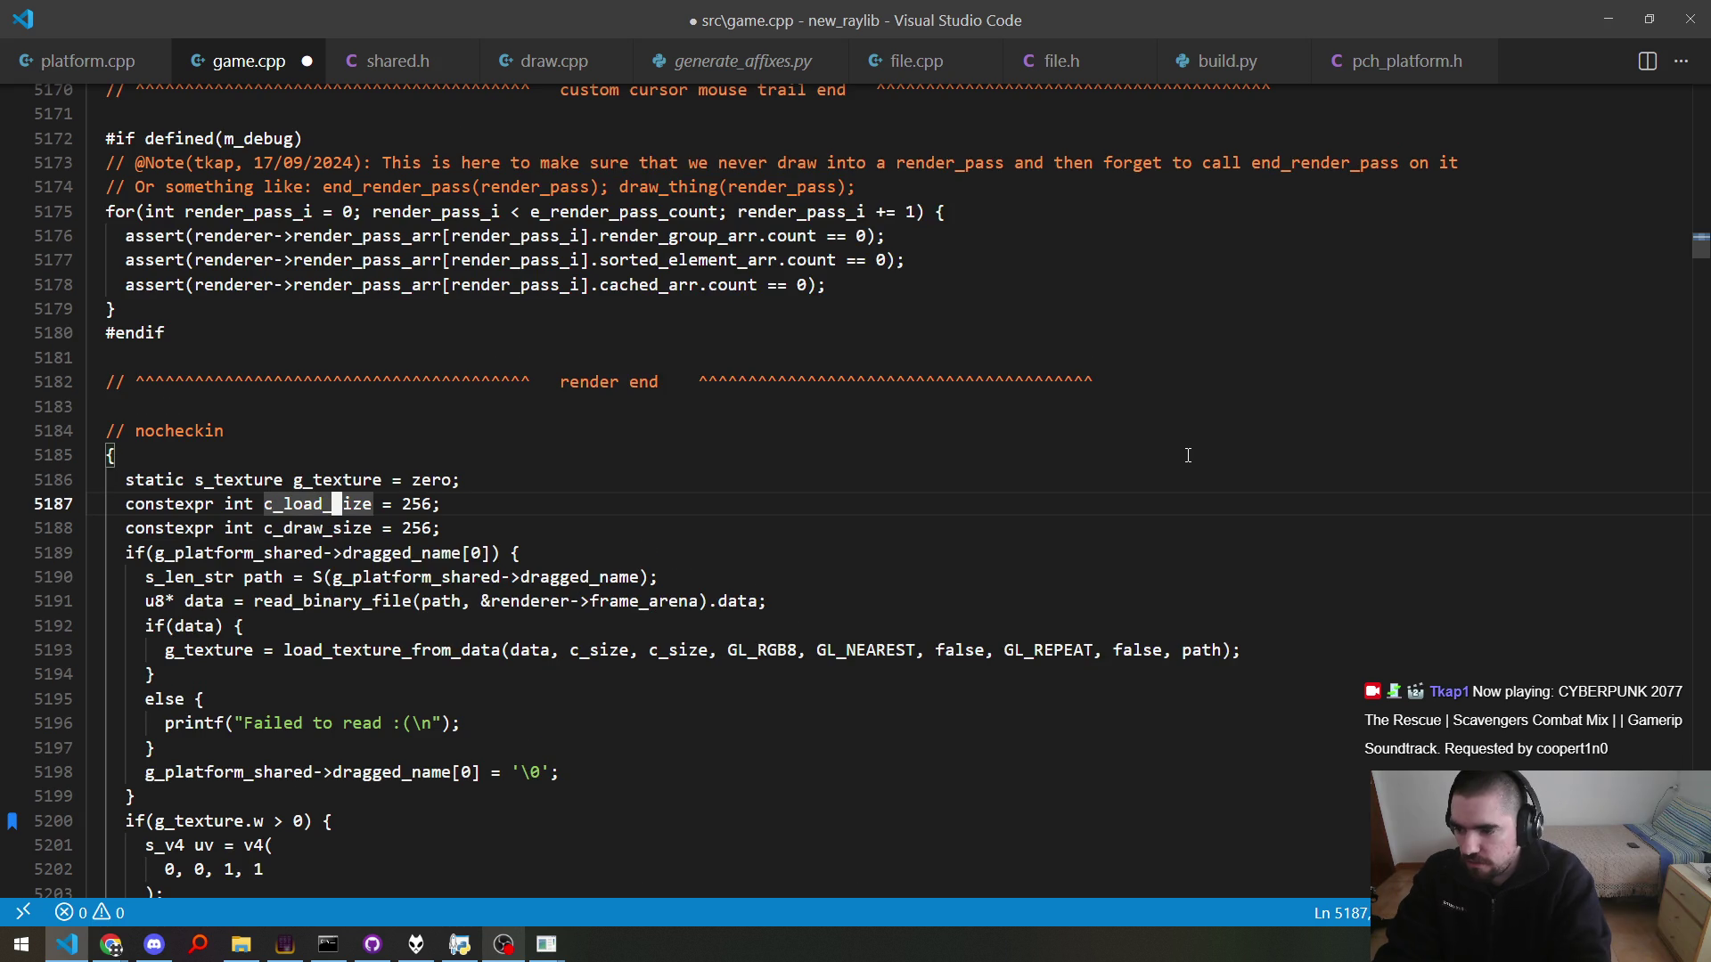
key(j)
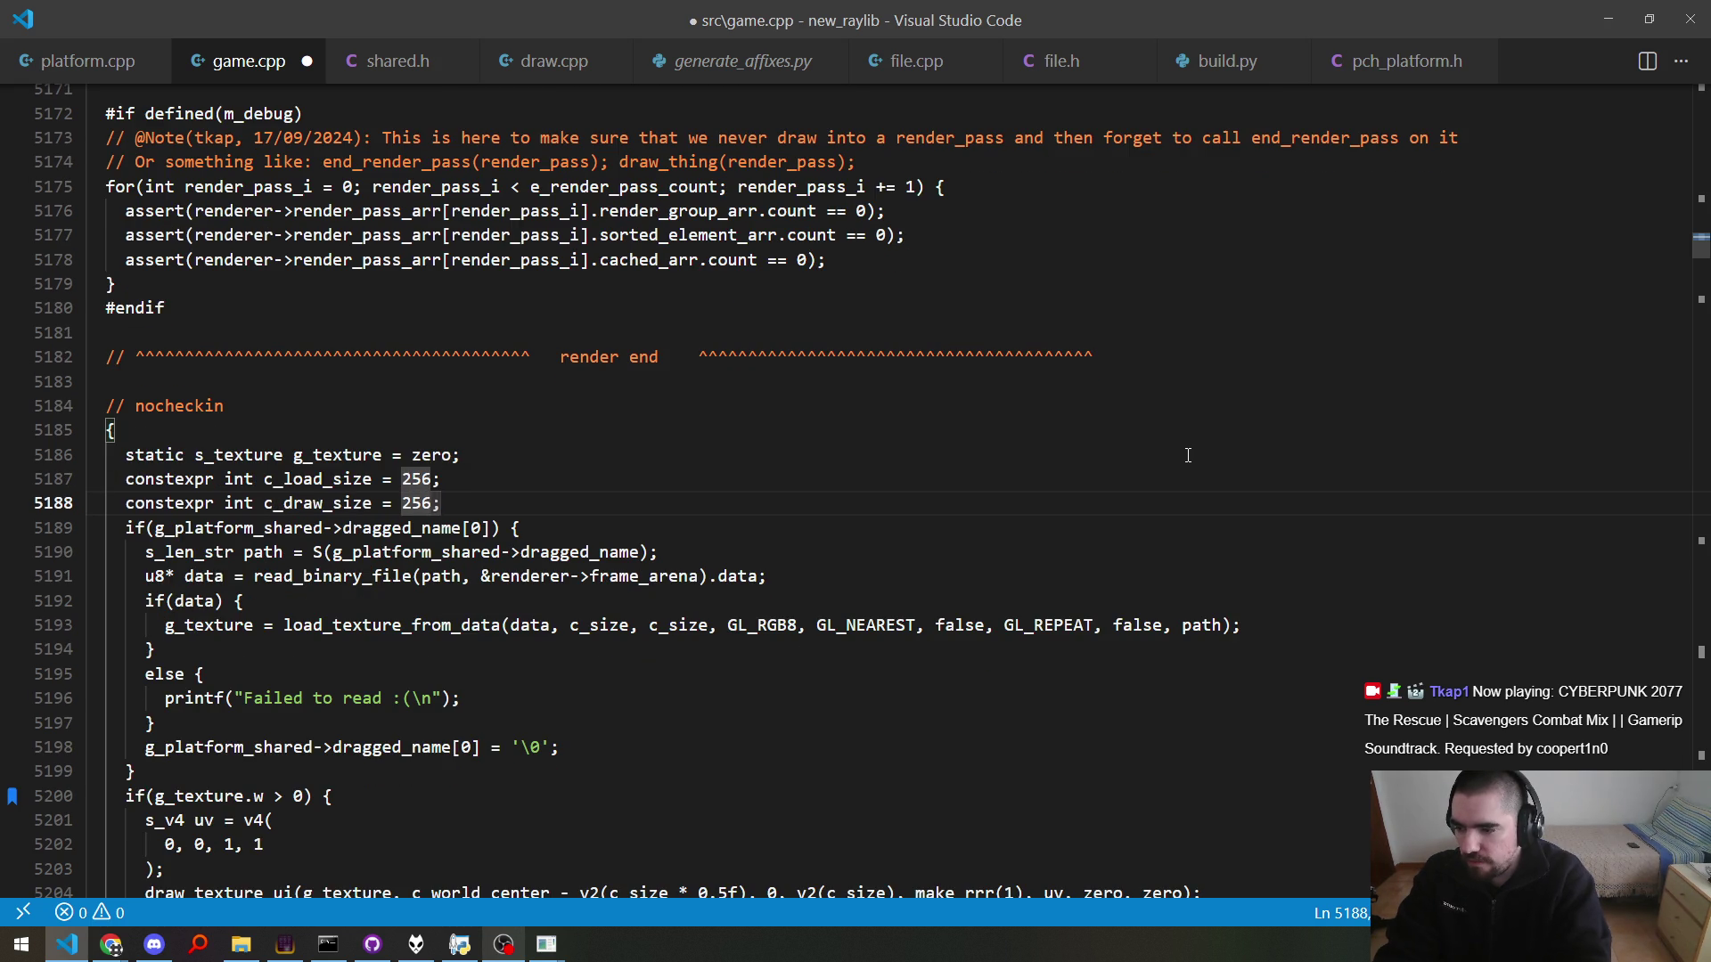
text(c_)
key(ctrl+l)
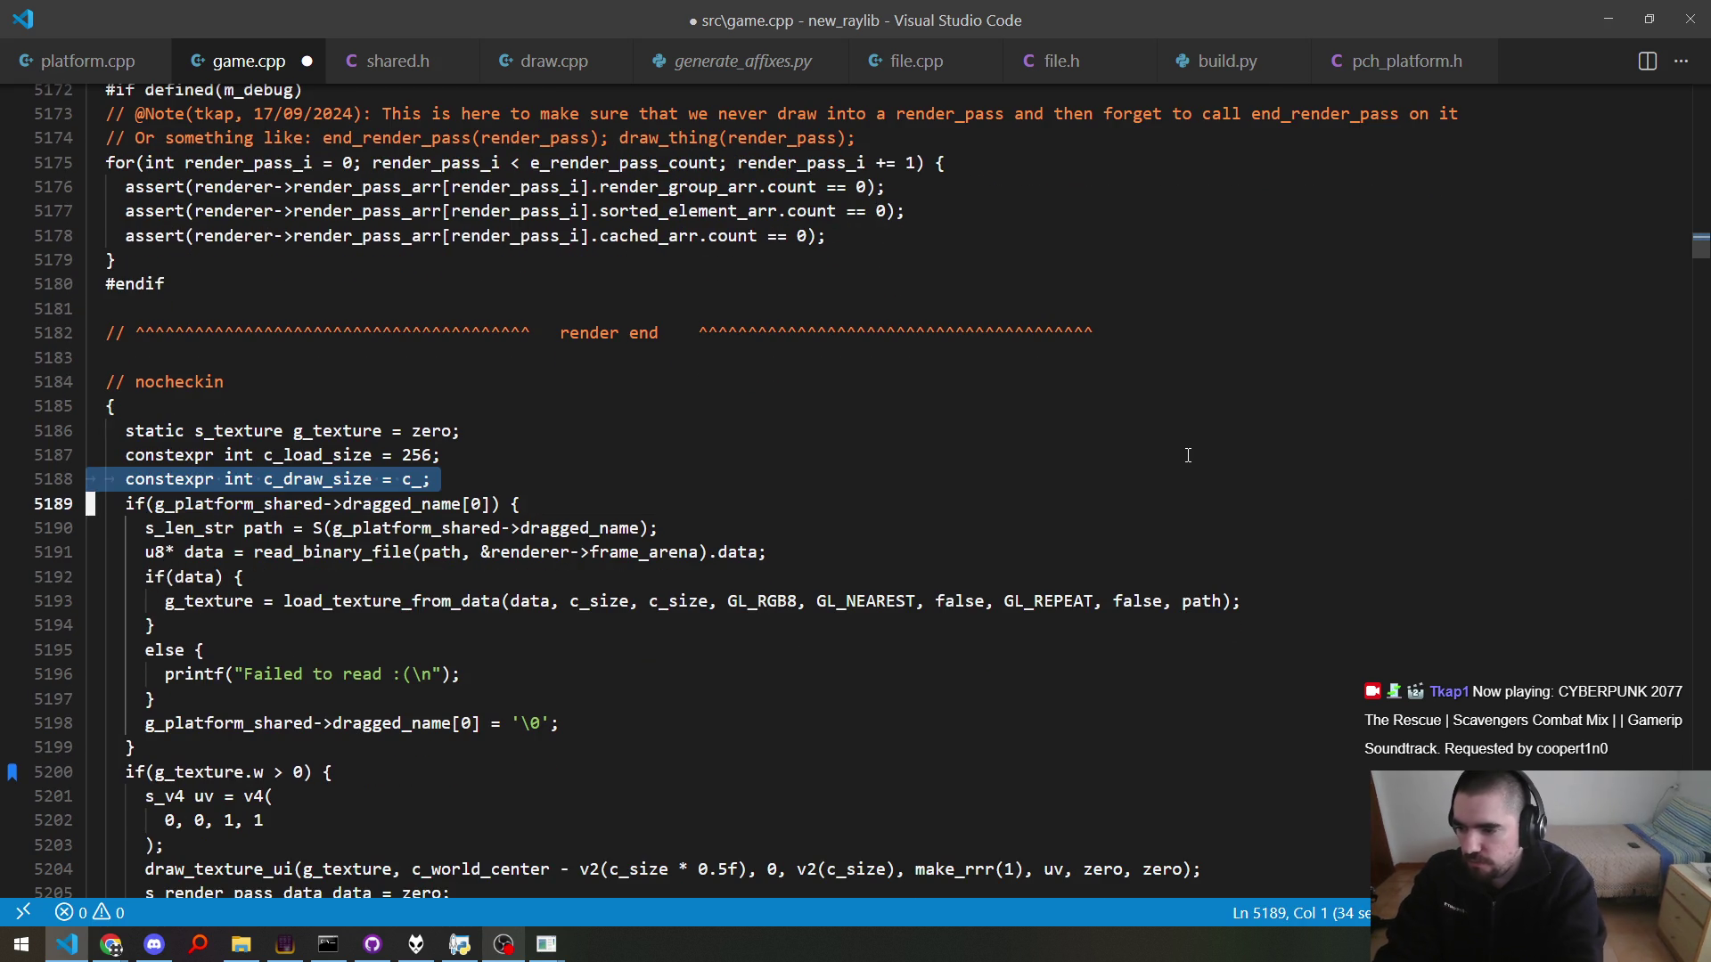
key(Escape)
key(k)
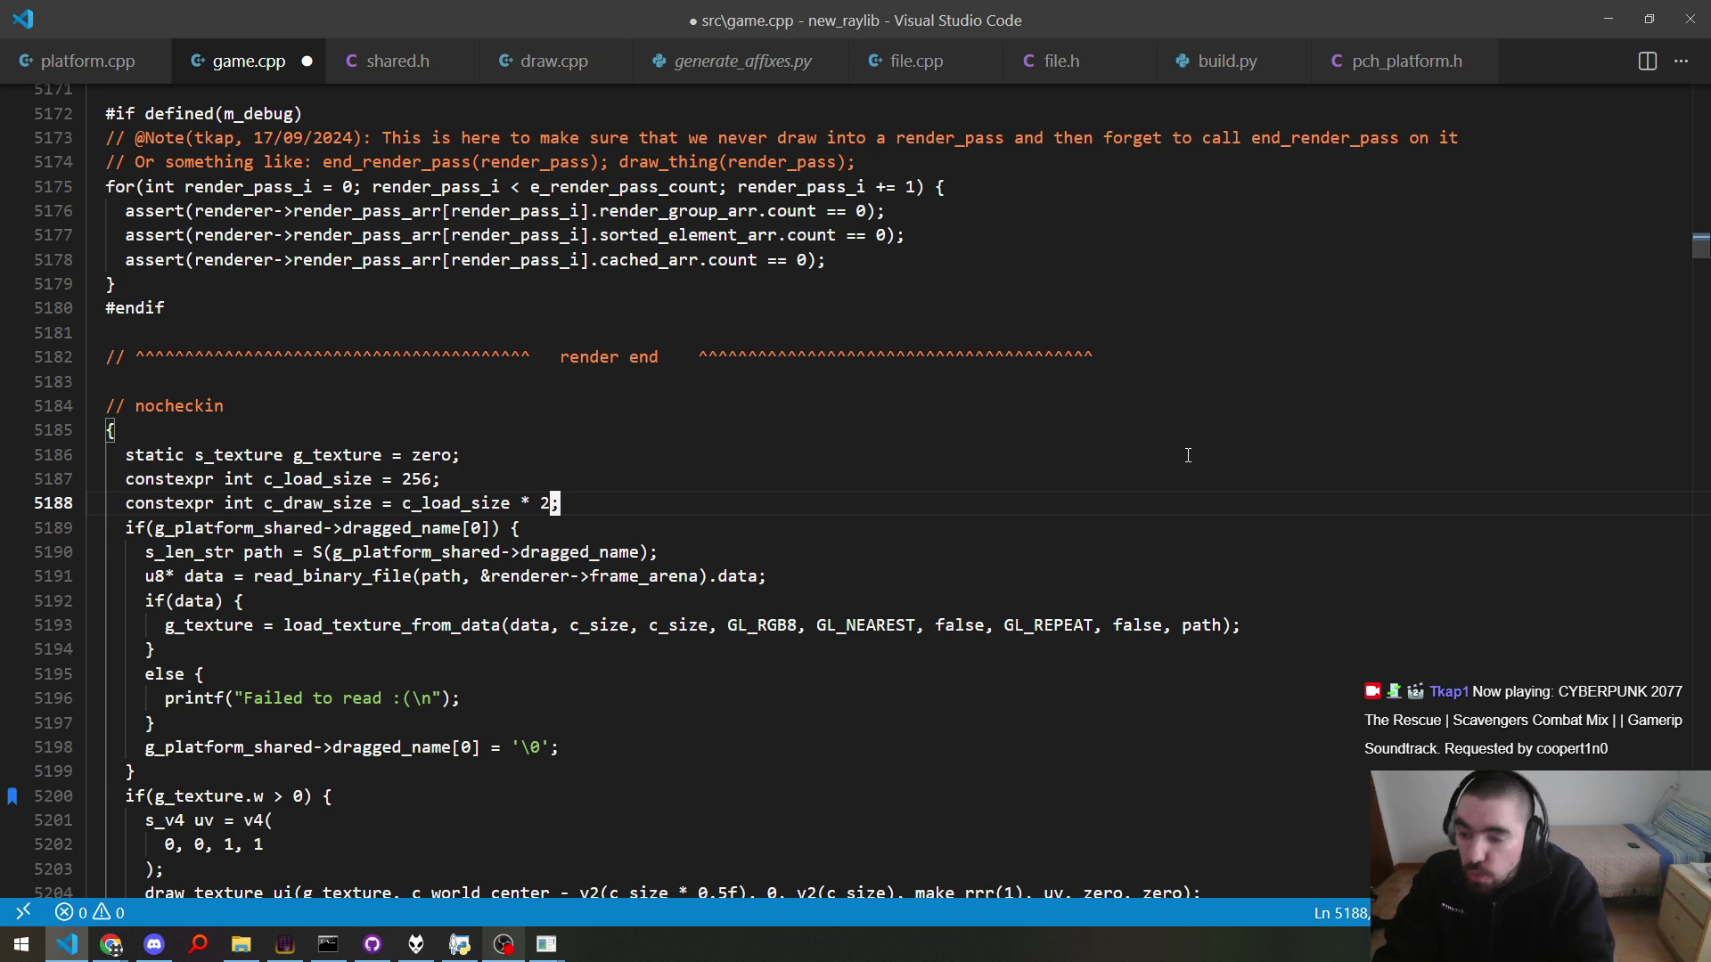
Step: Switch the load call to c_load_size and the draw call to c_draw_size, then save and build
key(ctrl+s)
key(n)
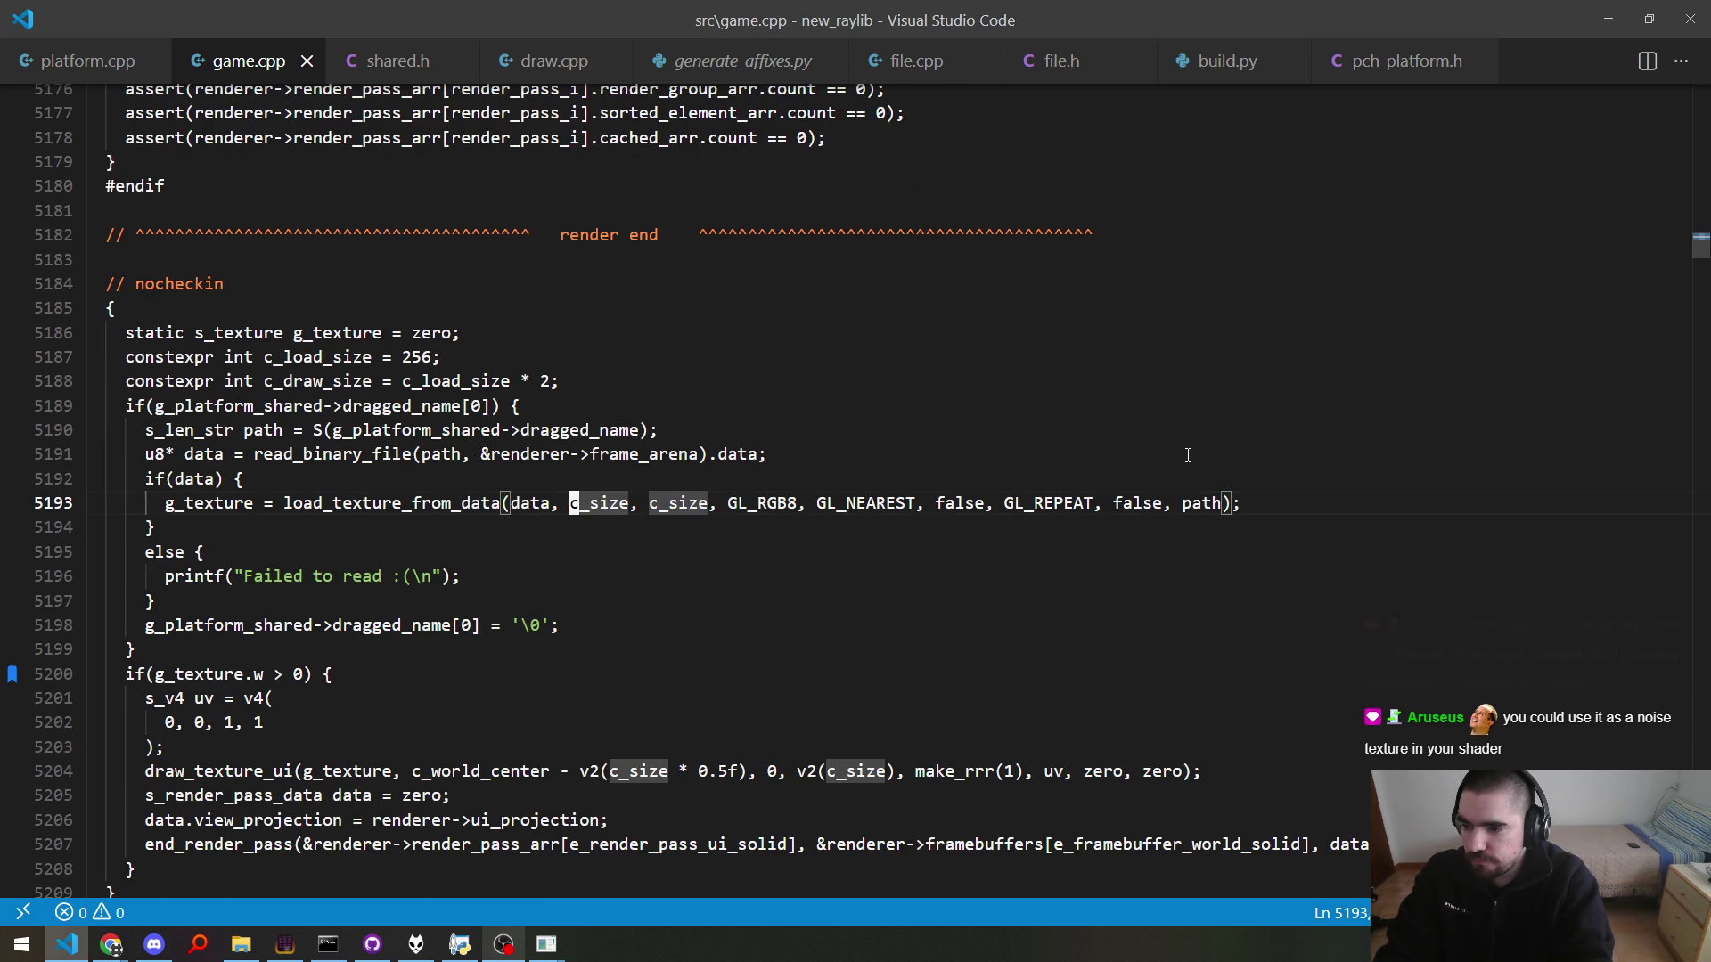
text(c_load_size)
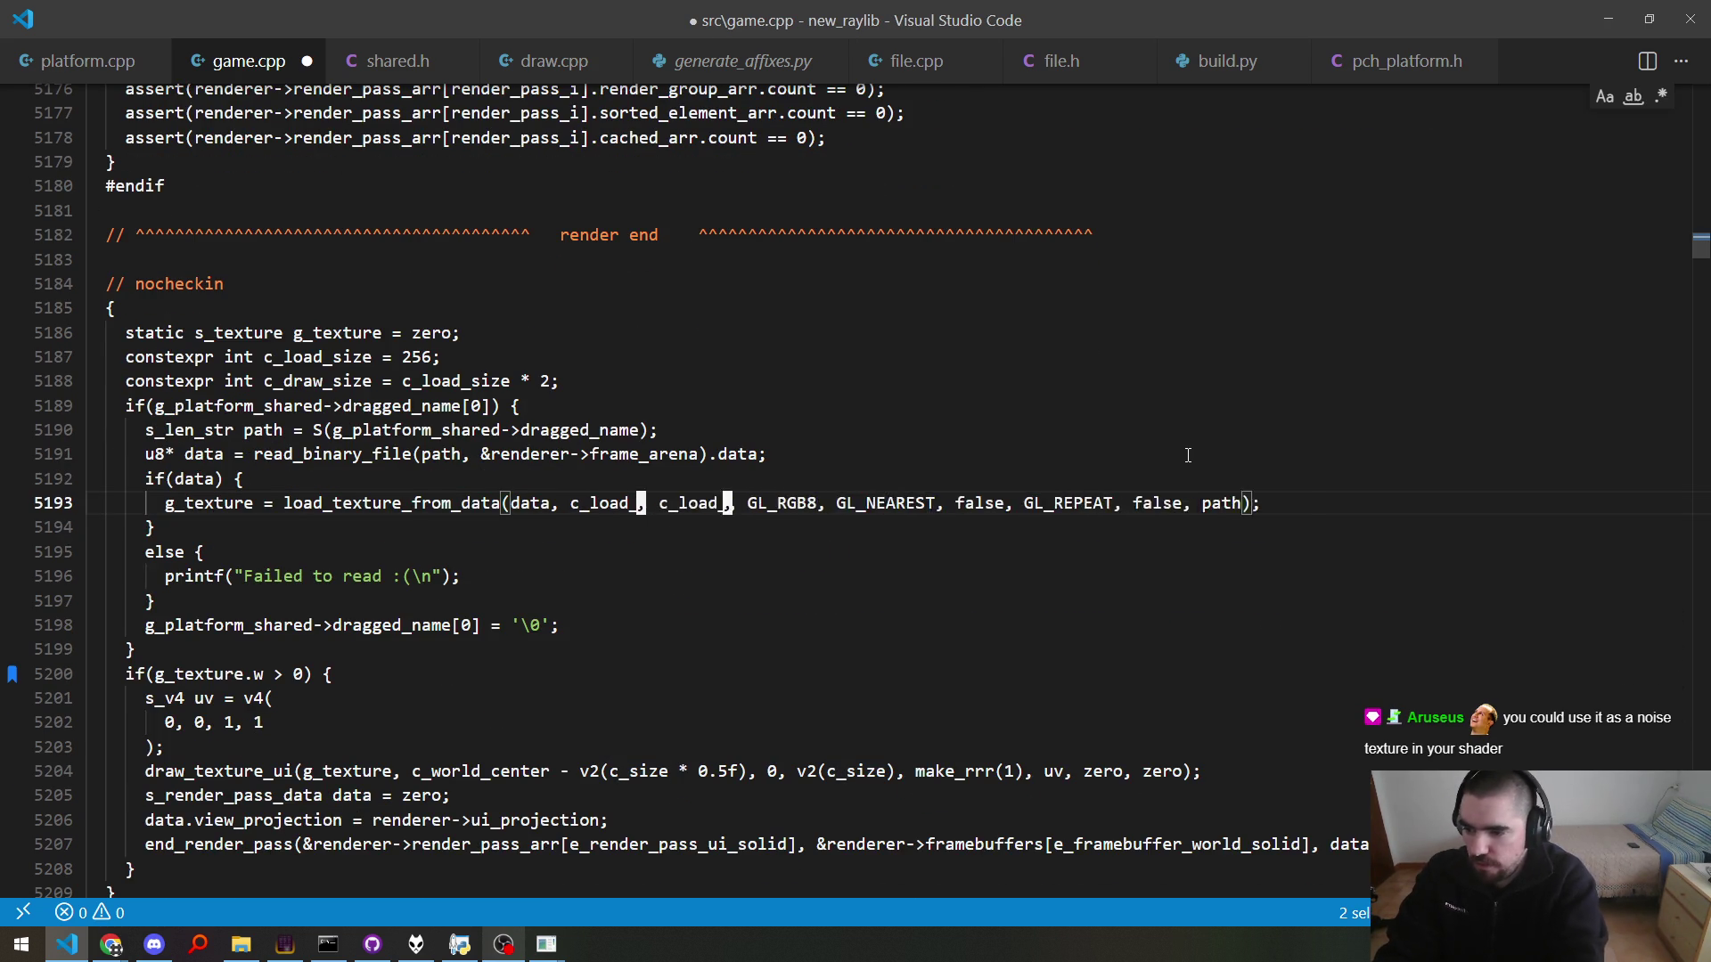
key(Escape)
scroll(1187, 455, down, 1)
key(n)
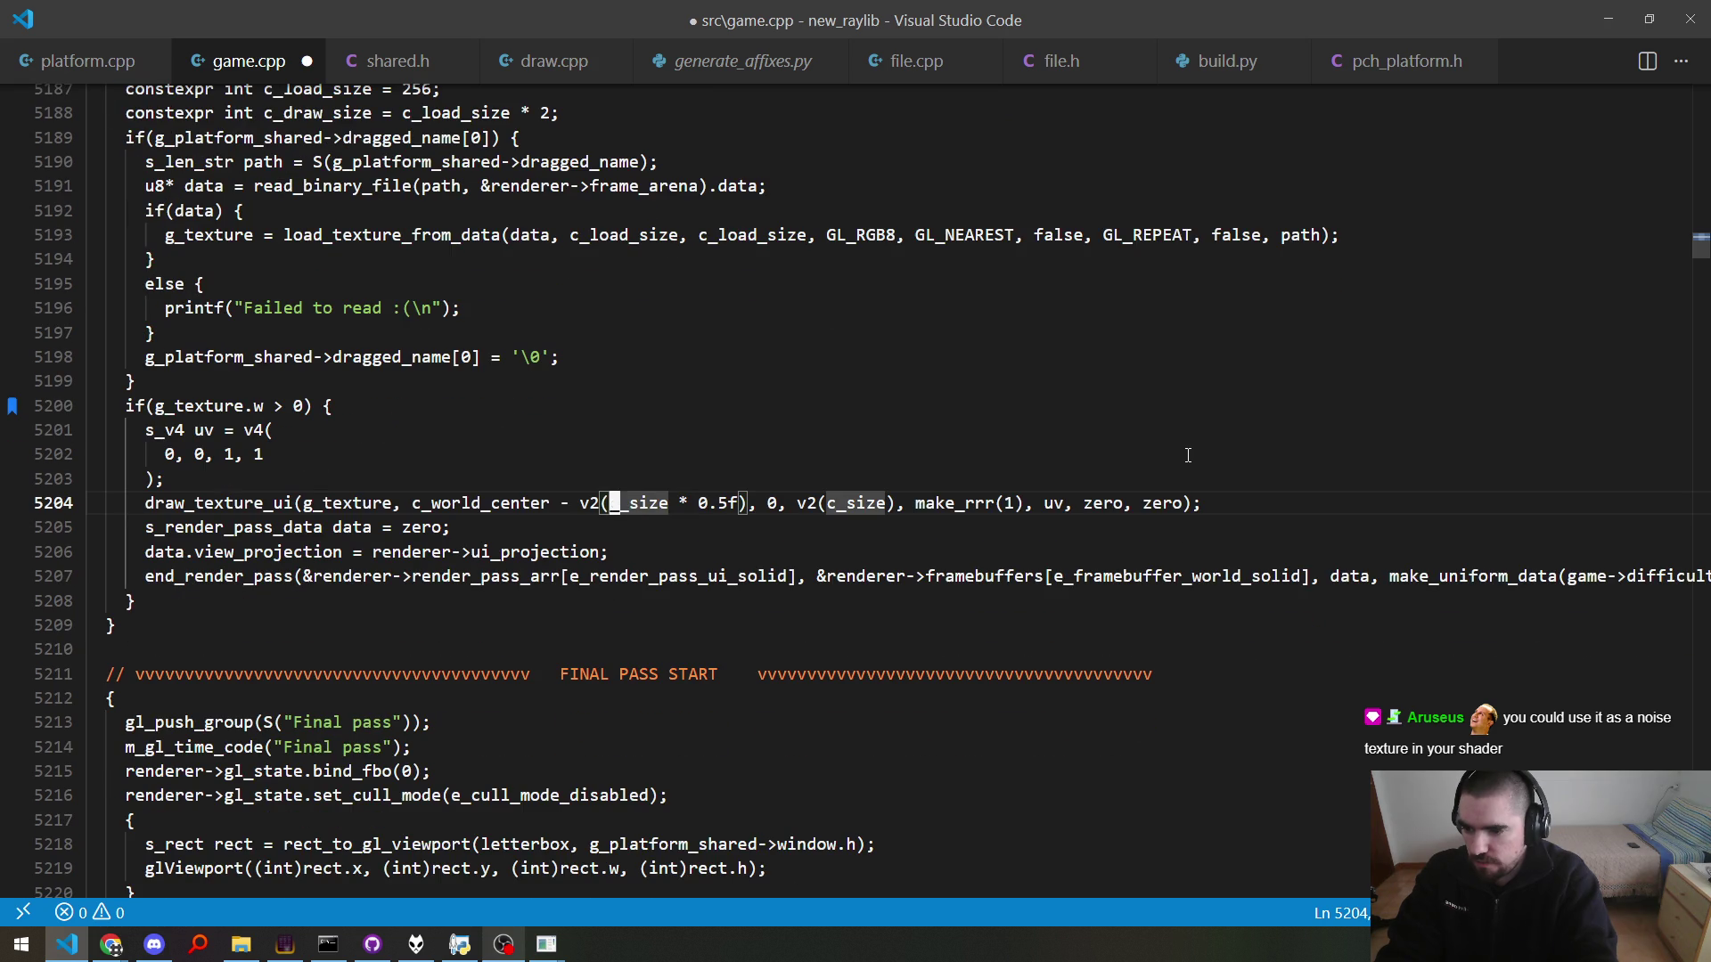
text(draw_)
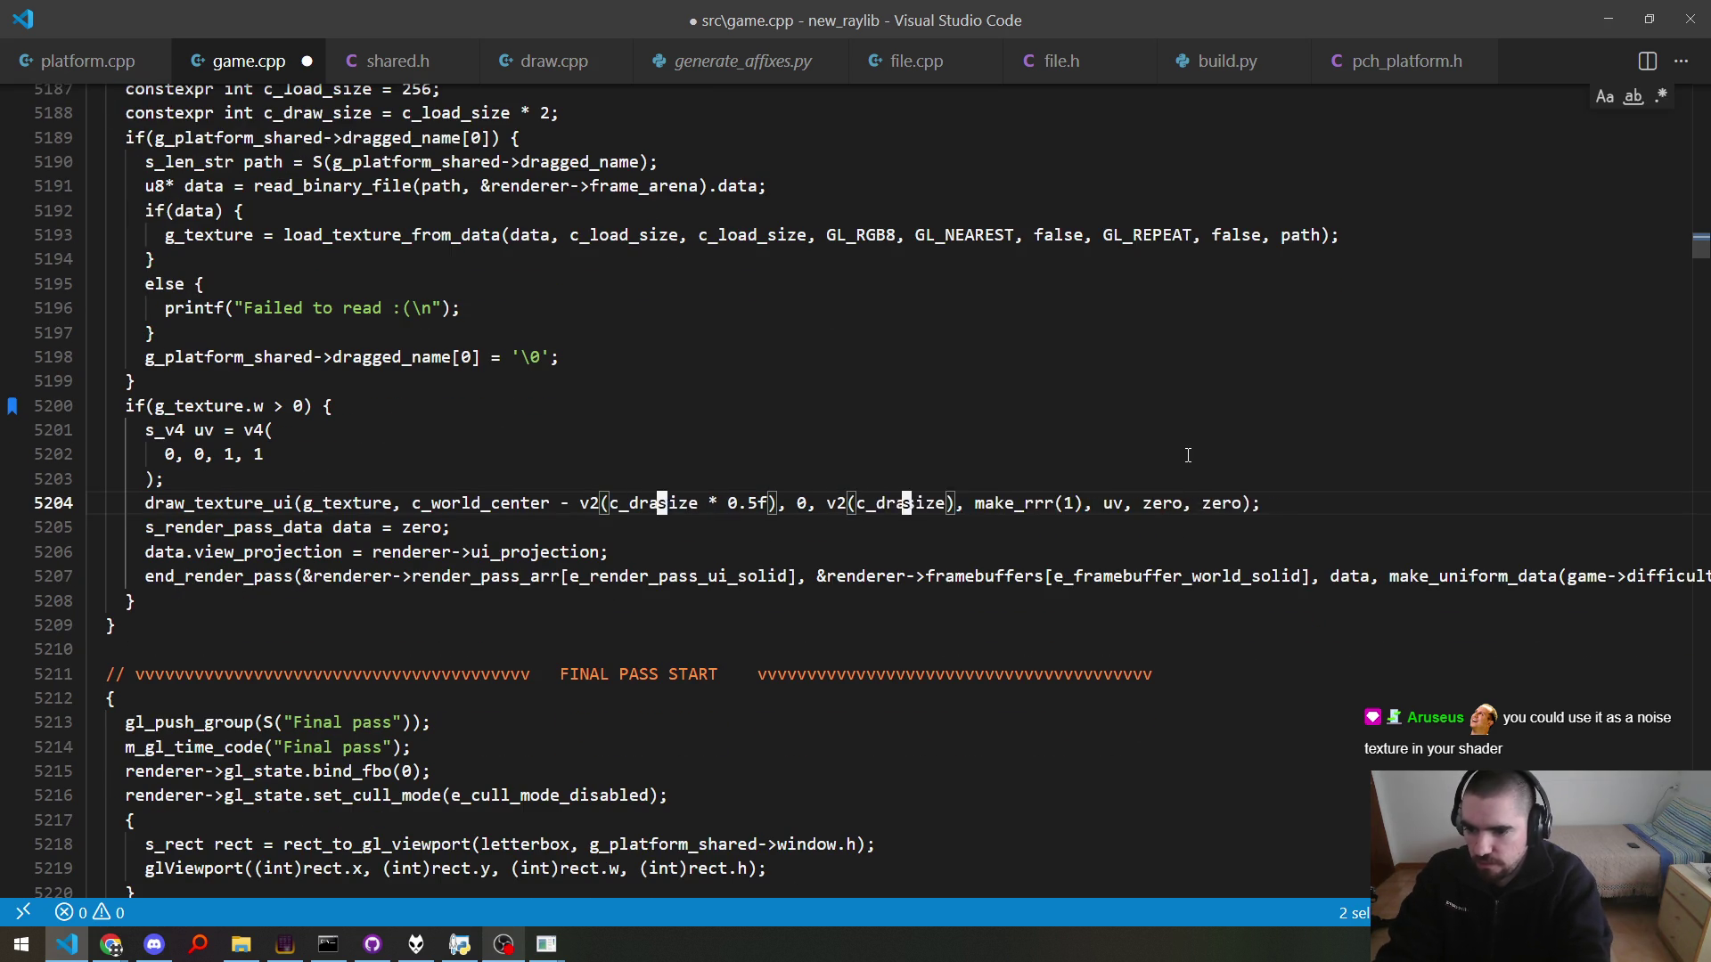
key(ctrl+s)
key(F7)
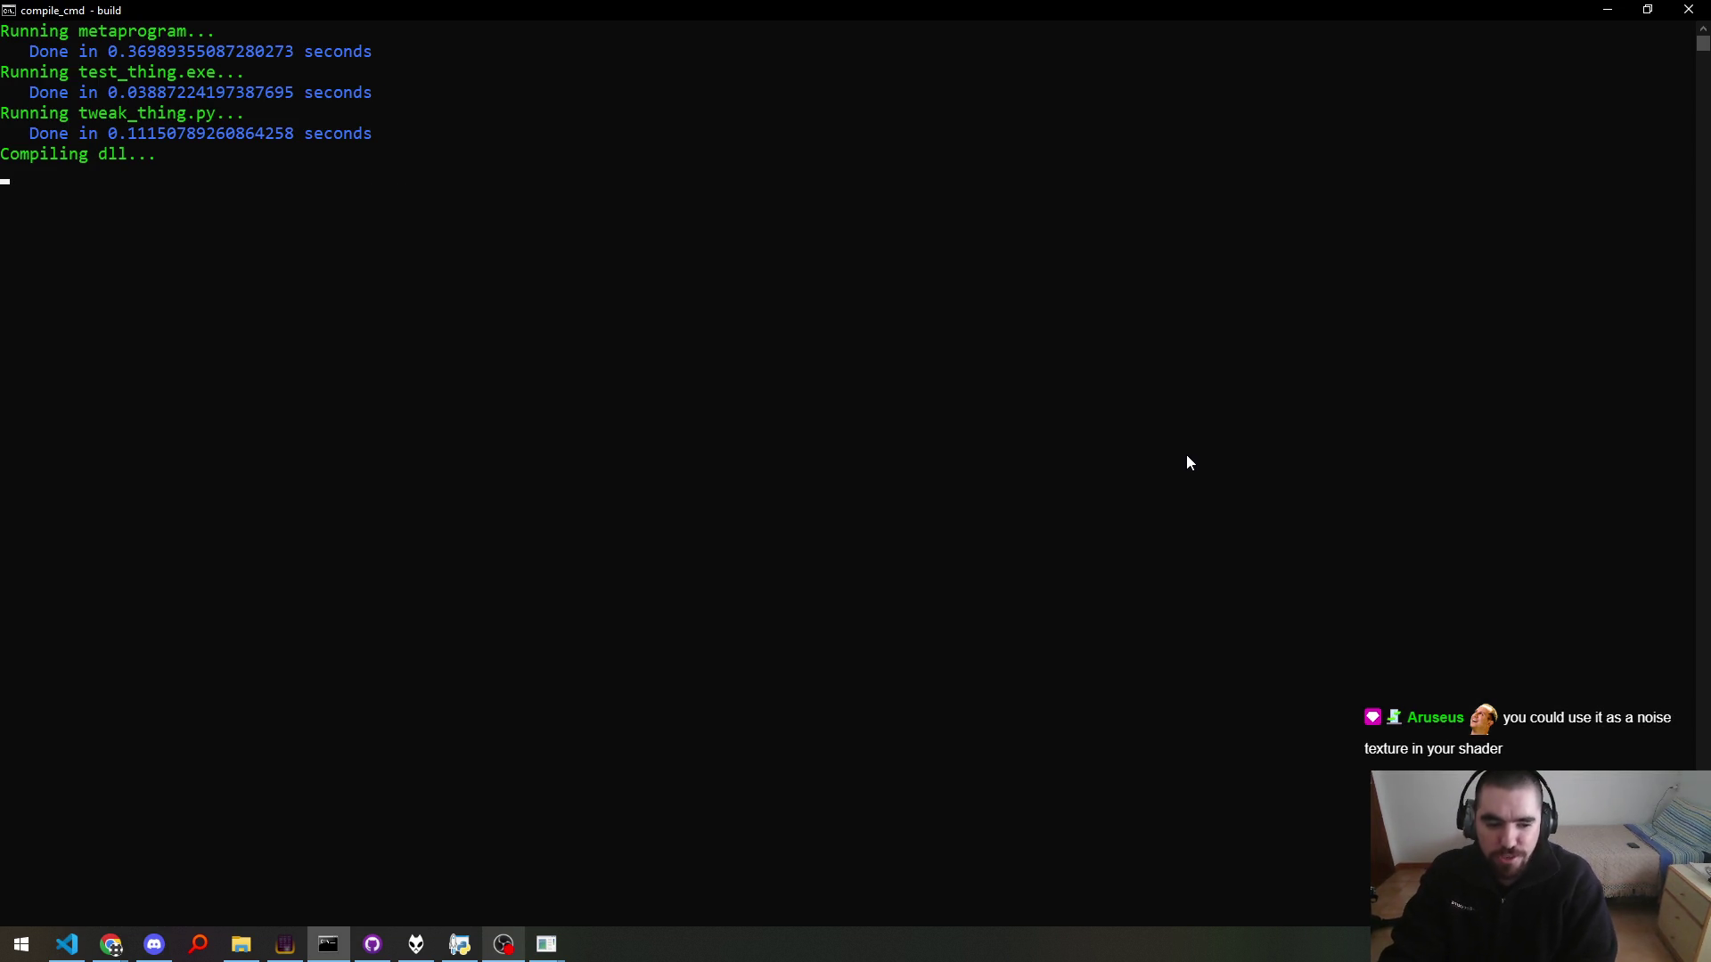
Step: Drop my_icon.ico from new_raylib onto the rebuilt game to see it drawn twice as large
key(alt+Tab)
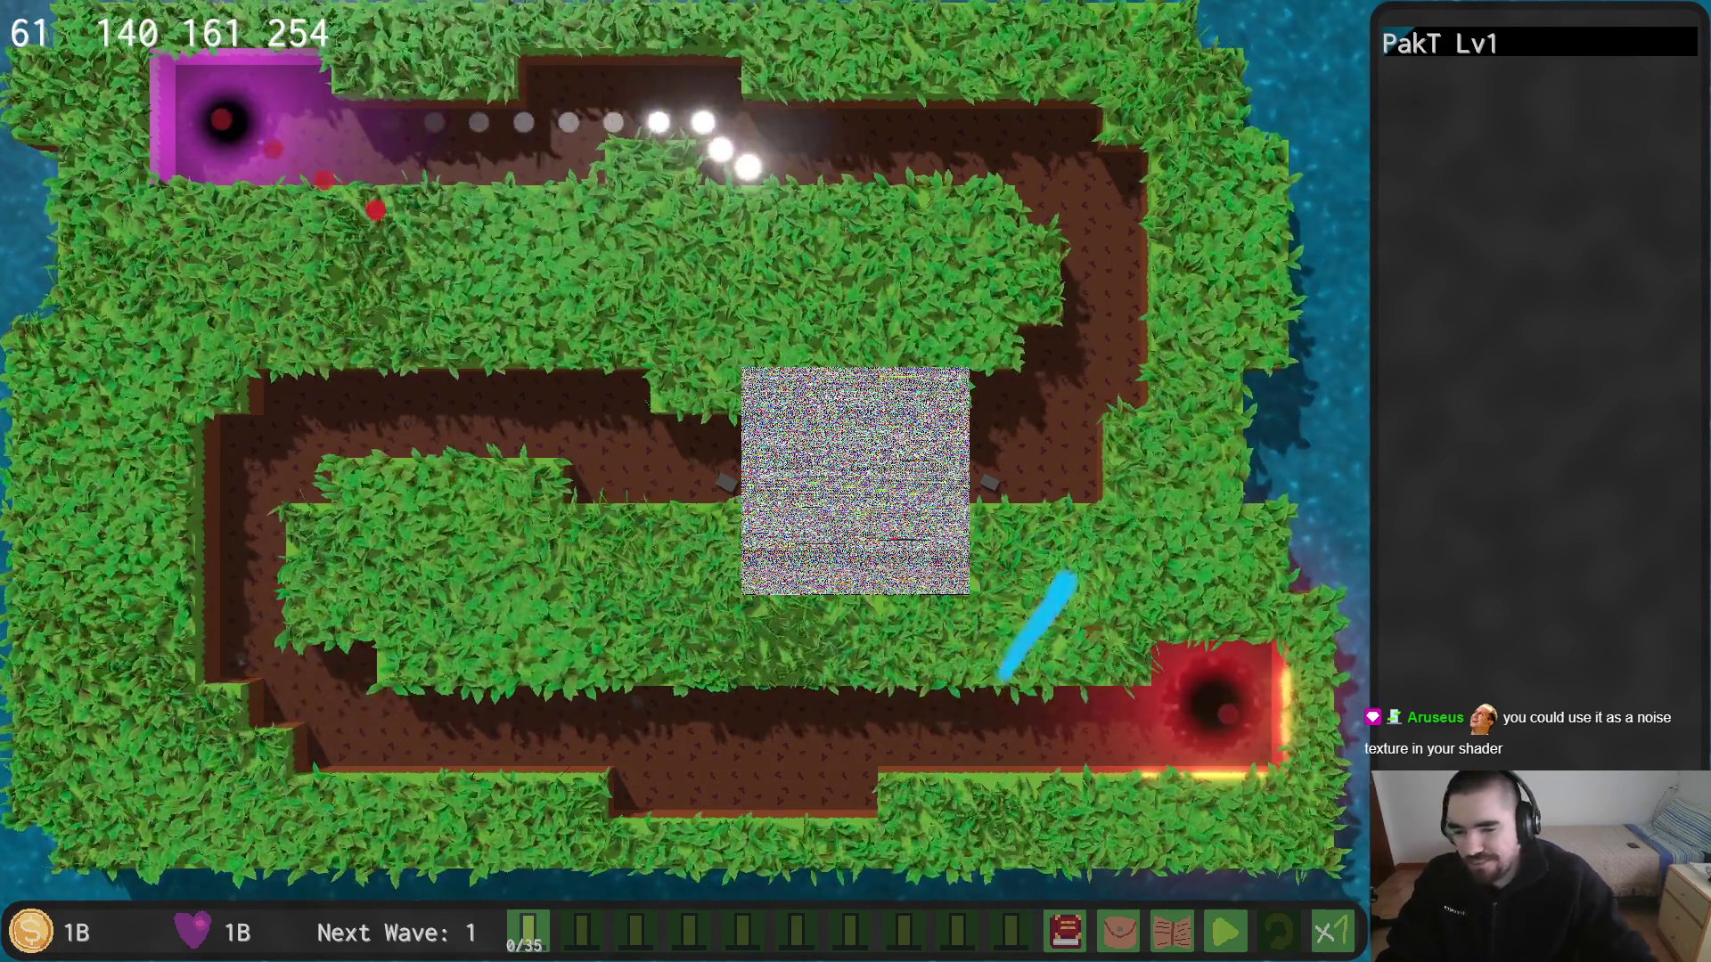
key(alt+Tab)
key(alt+Tab)
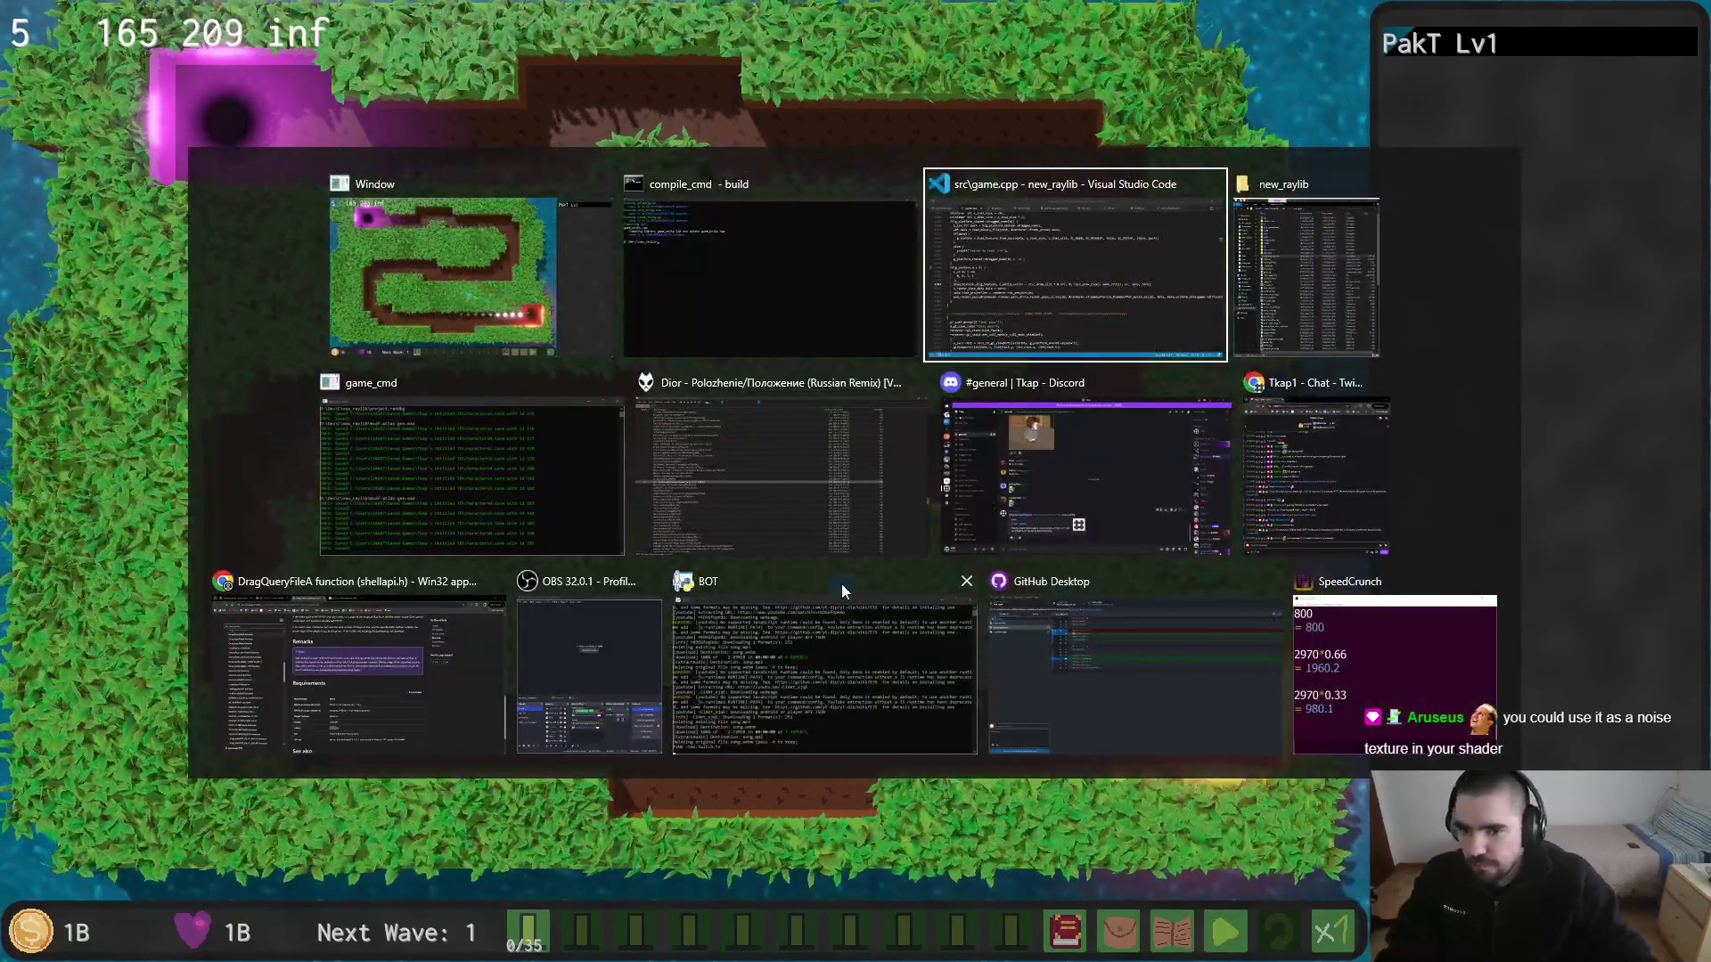
key(alt+Tab)
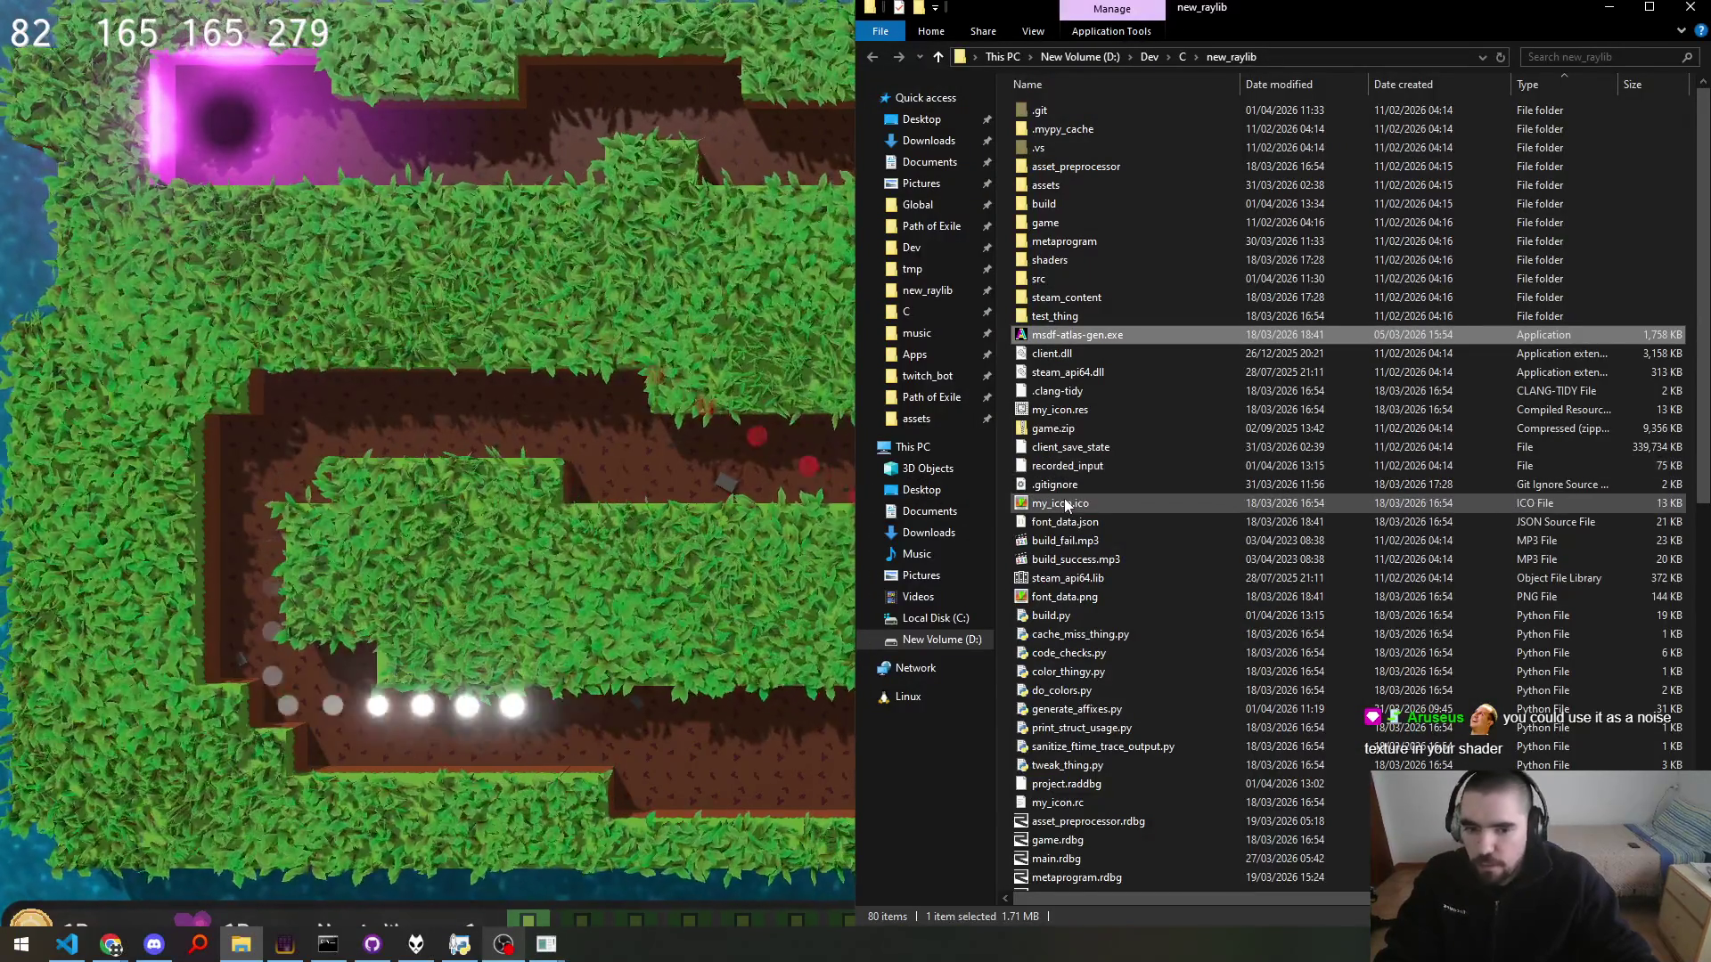
drag(1066, 503, 731, 499)
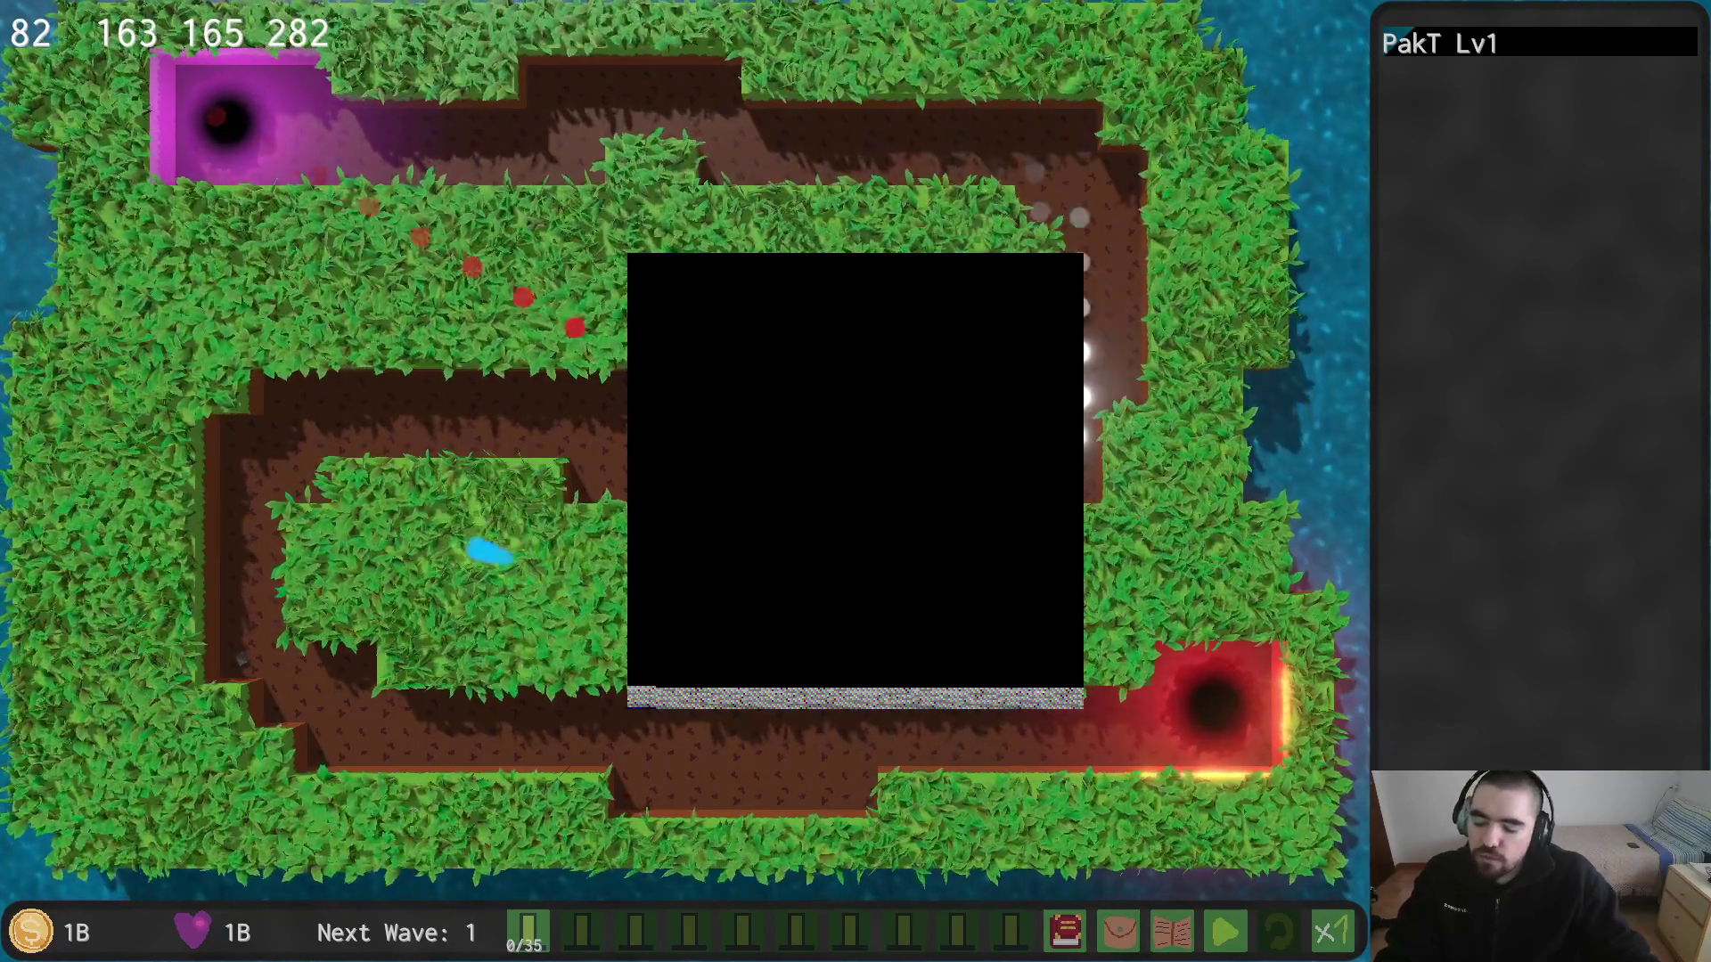
key(alt+Tab)
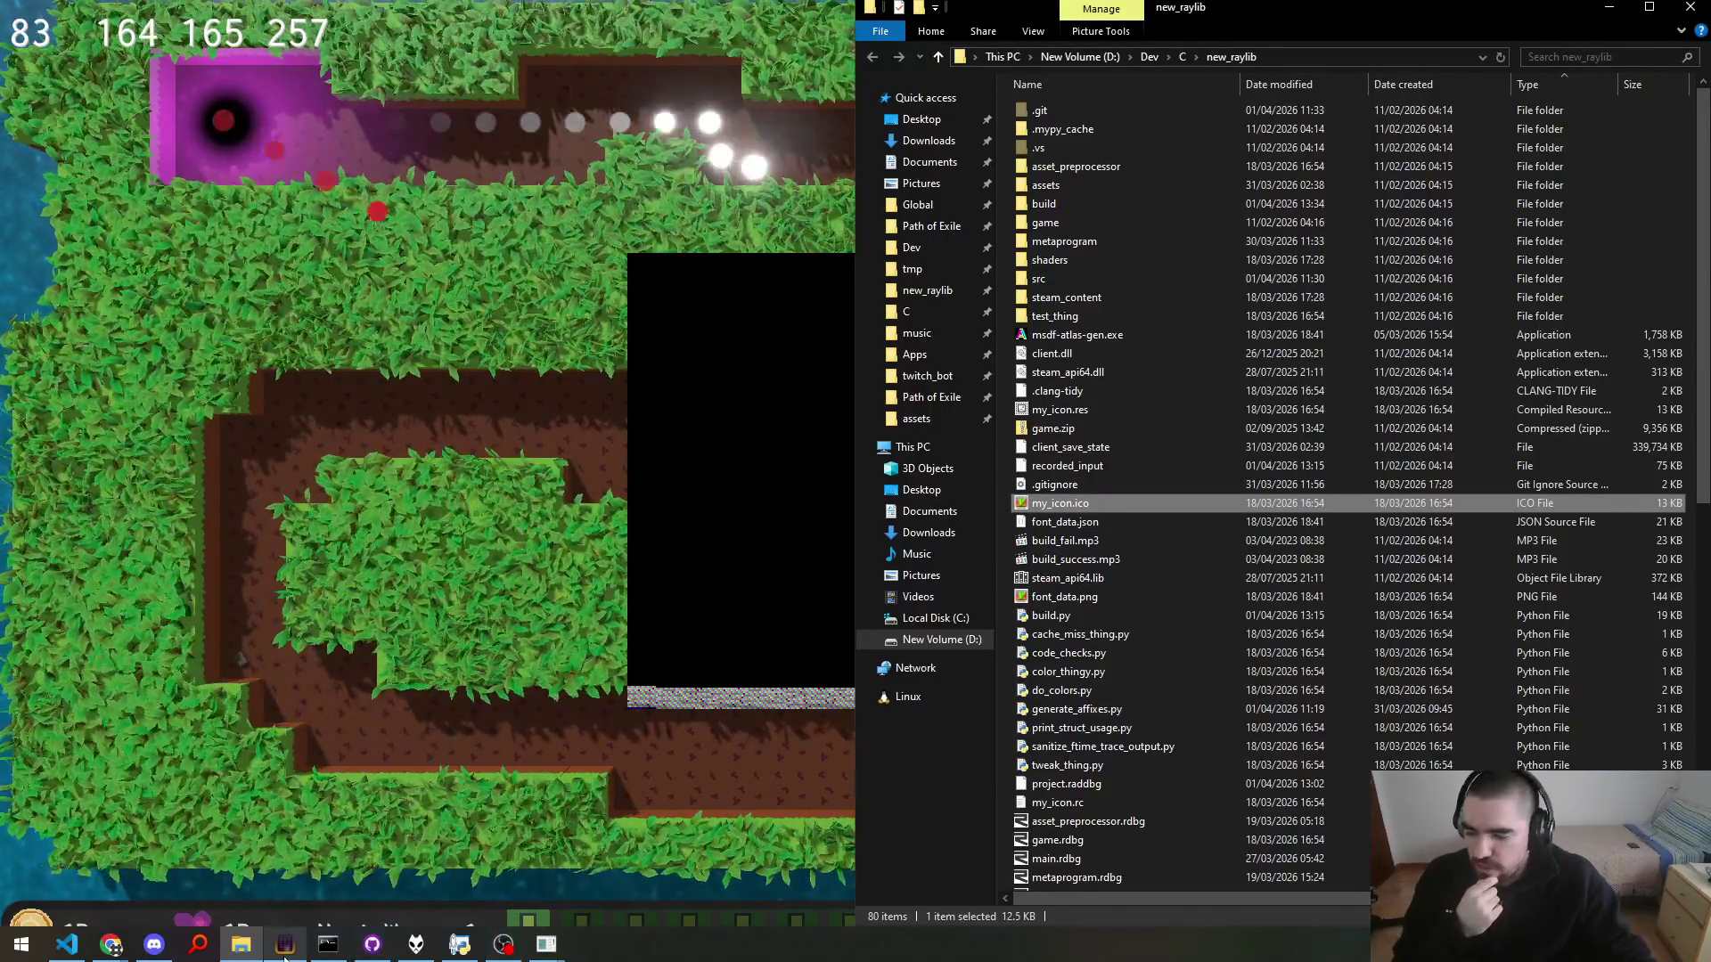
click(285, 946)
Step: Compute (256*256*3)/1024 = 192 KB in SpeedCrunch, then close it
text(256*256*3)
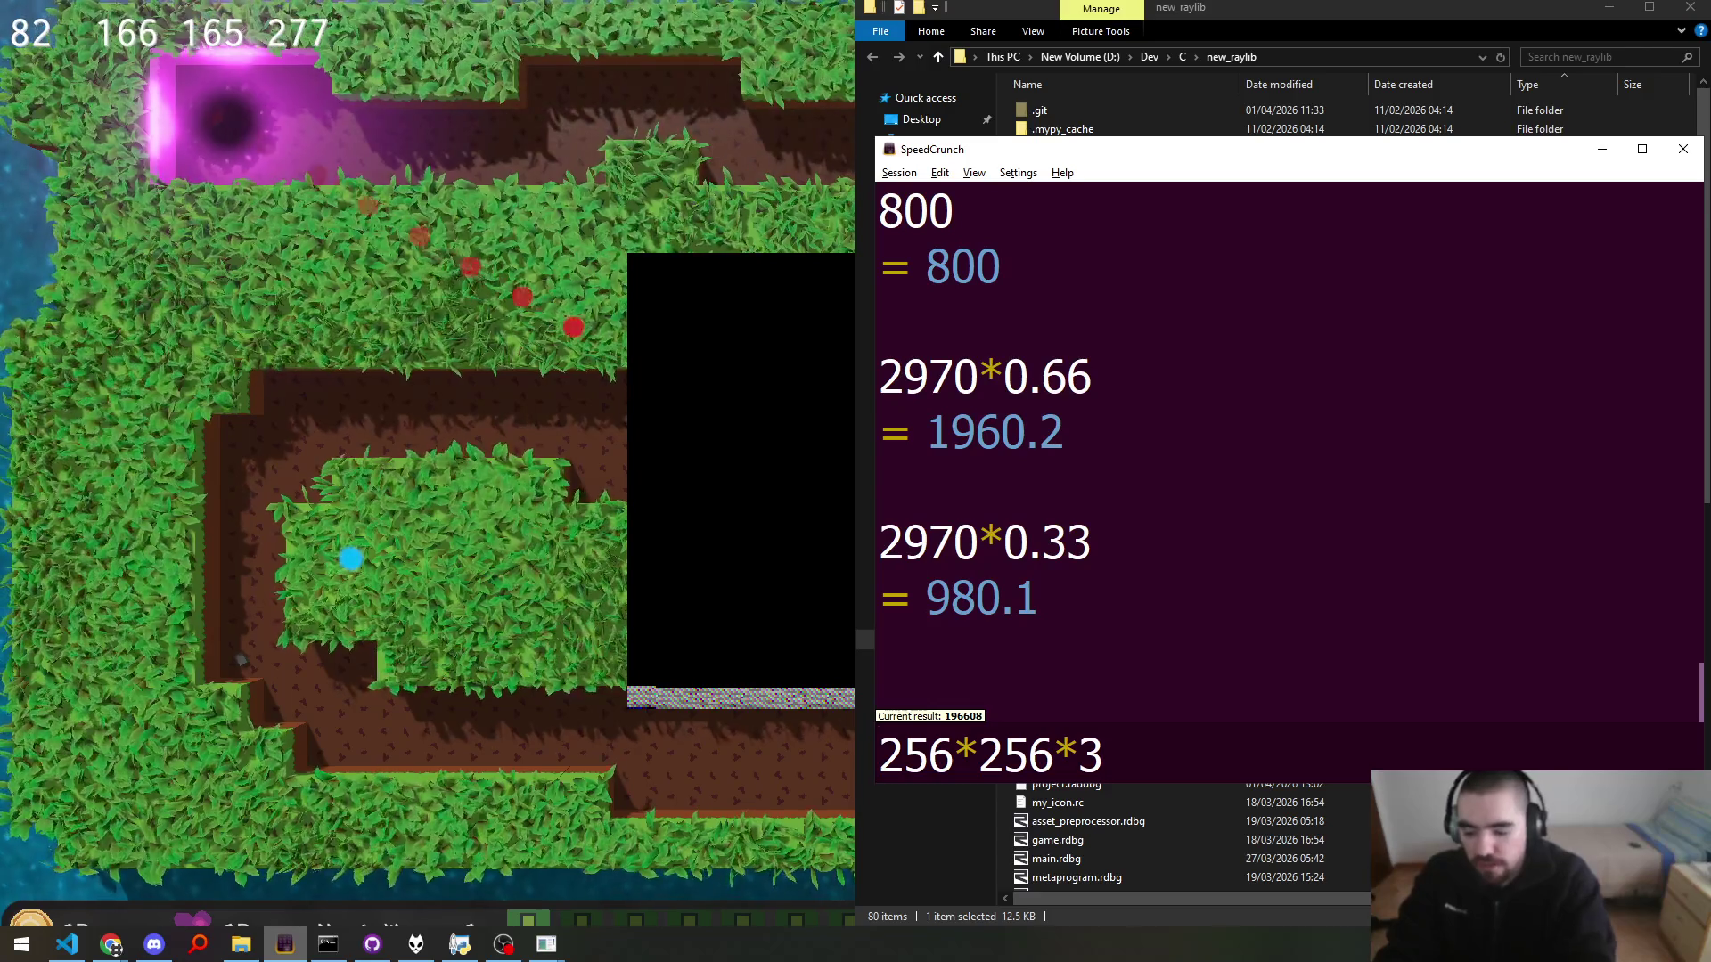
key(Home)
text(()
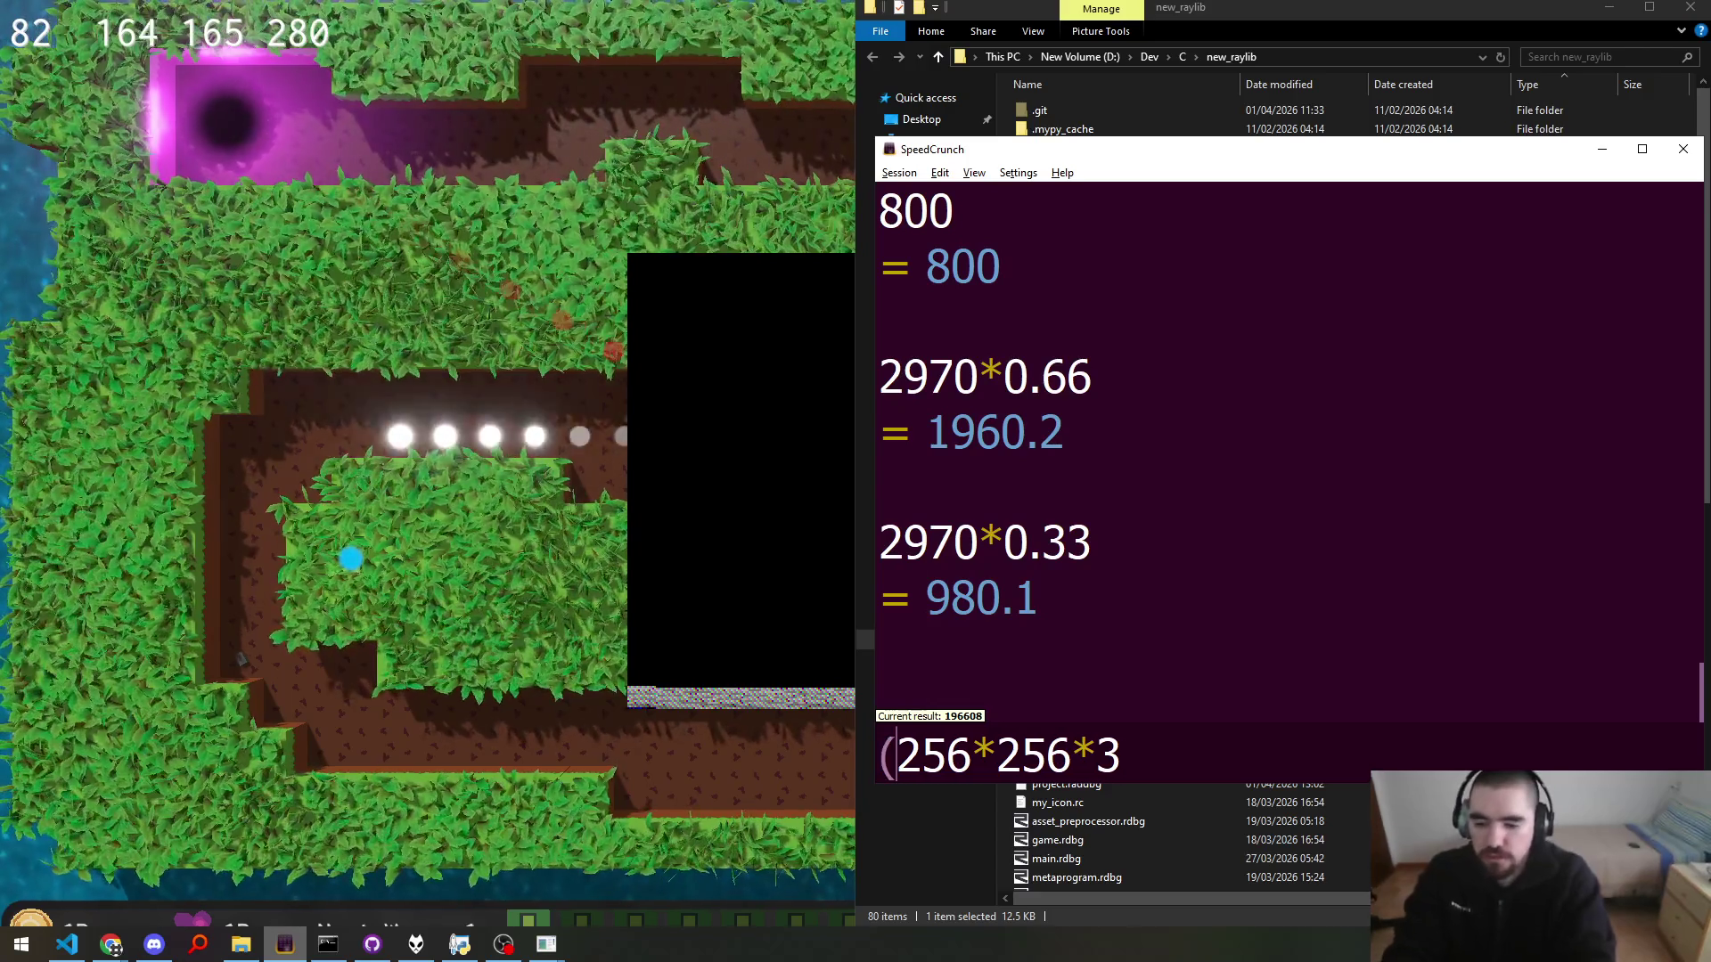
text(/1024)
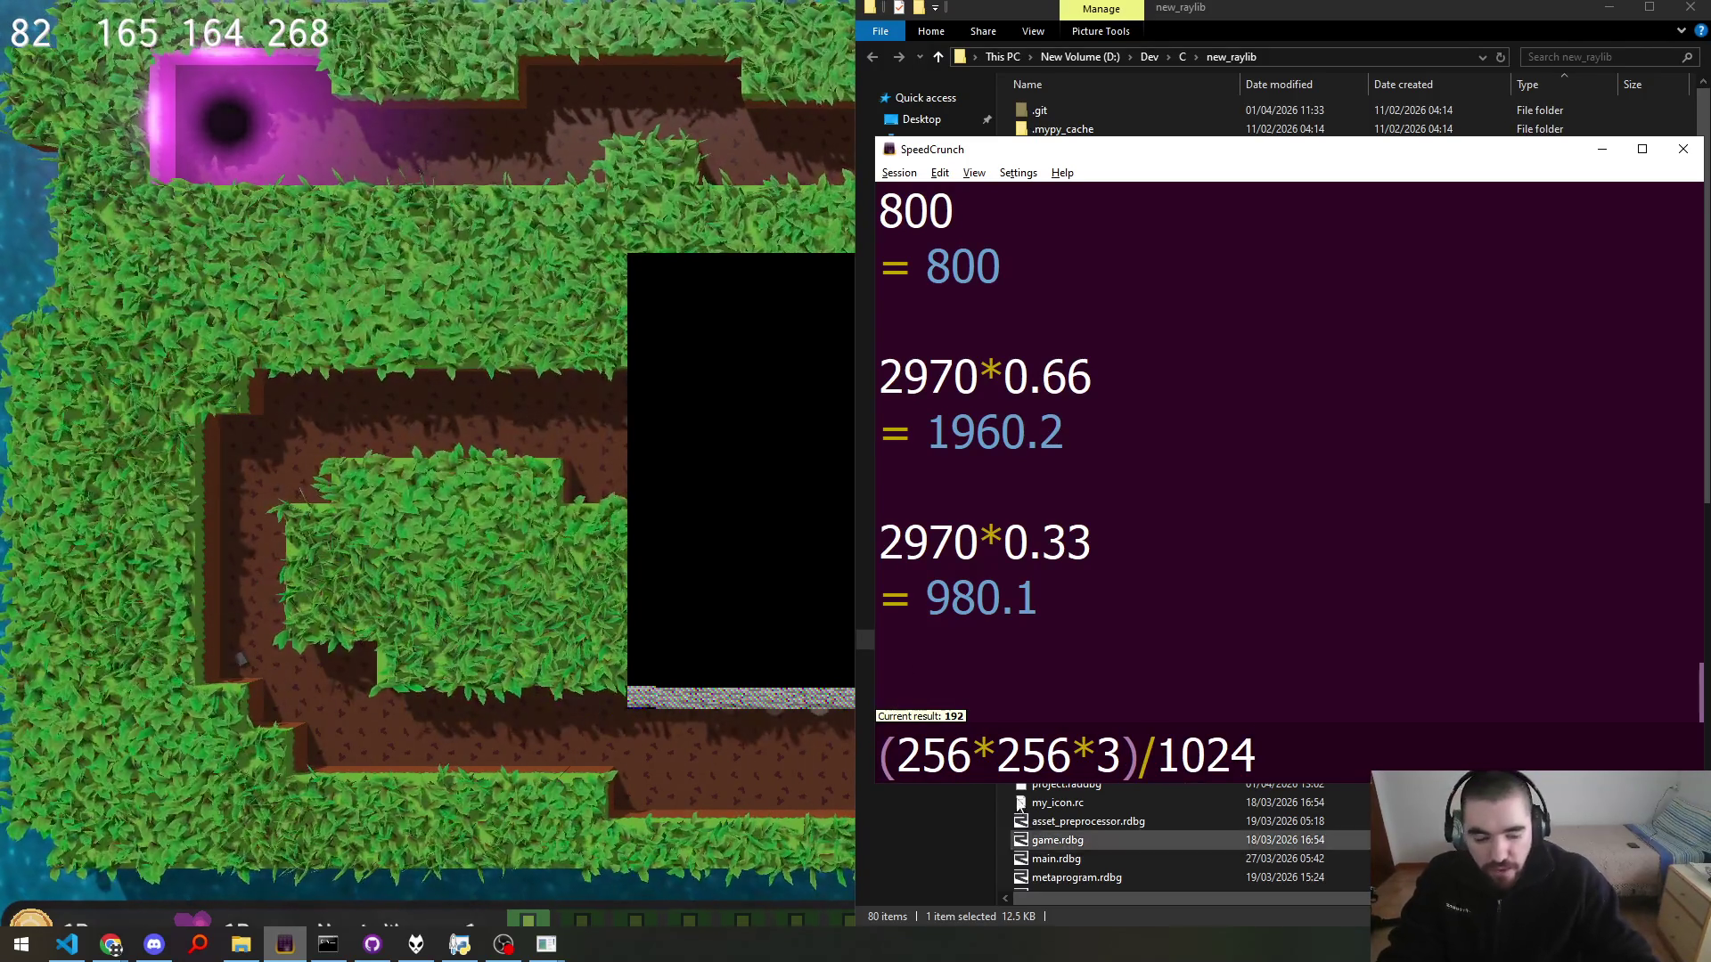
key(alt+Tab)
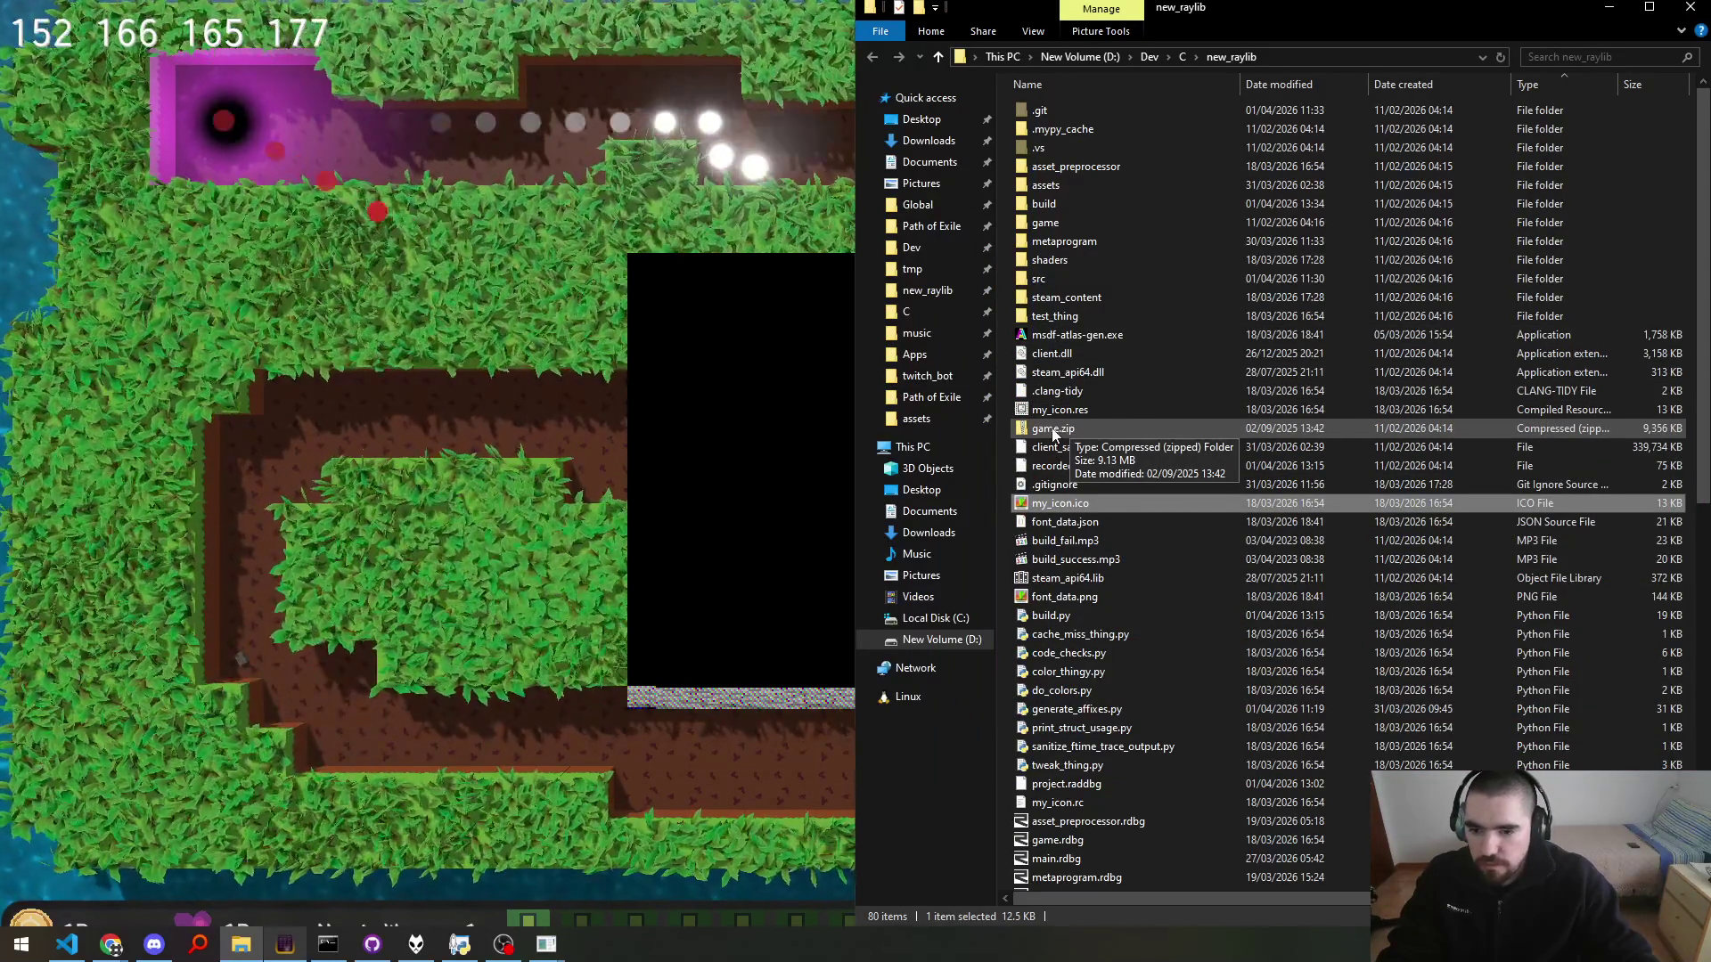
Step: Load game.zip into the game's debug texture, then open the build folder
drag(1053, 434, 741, 436)
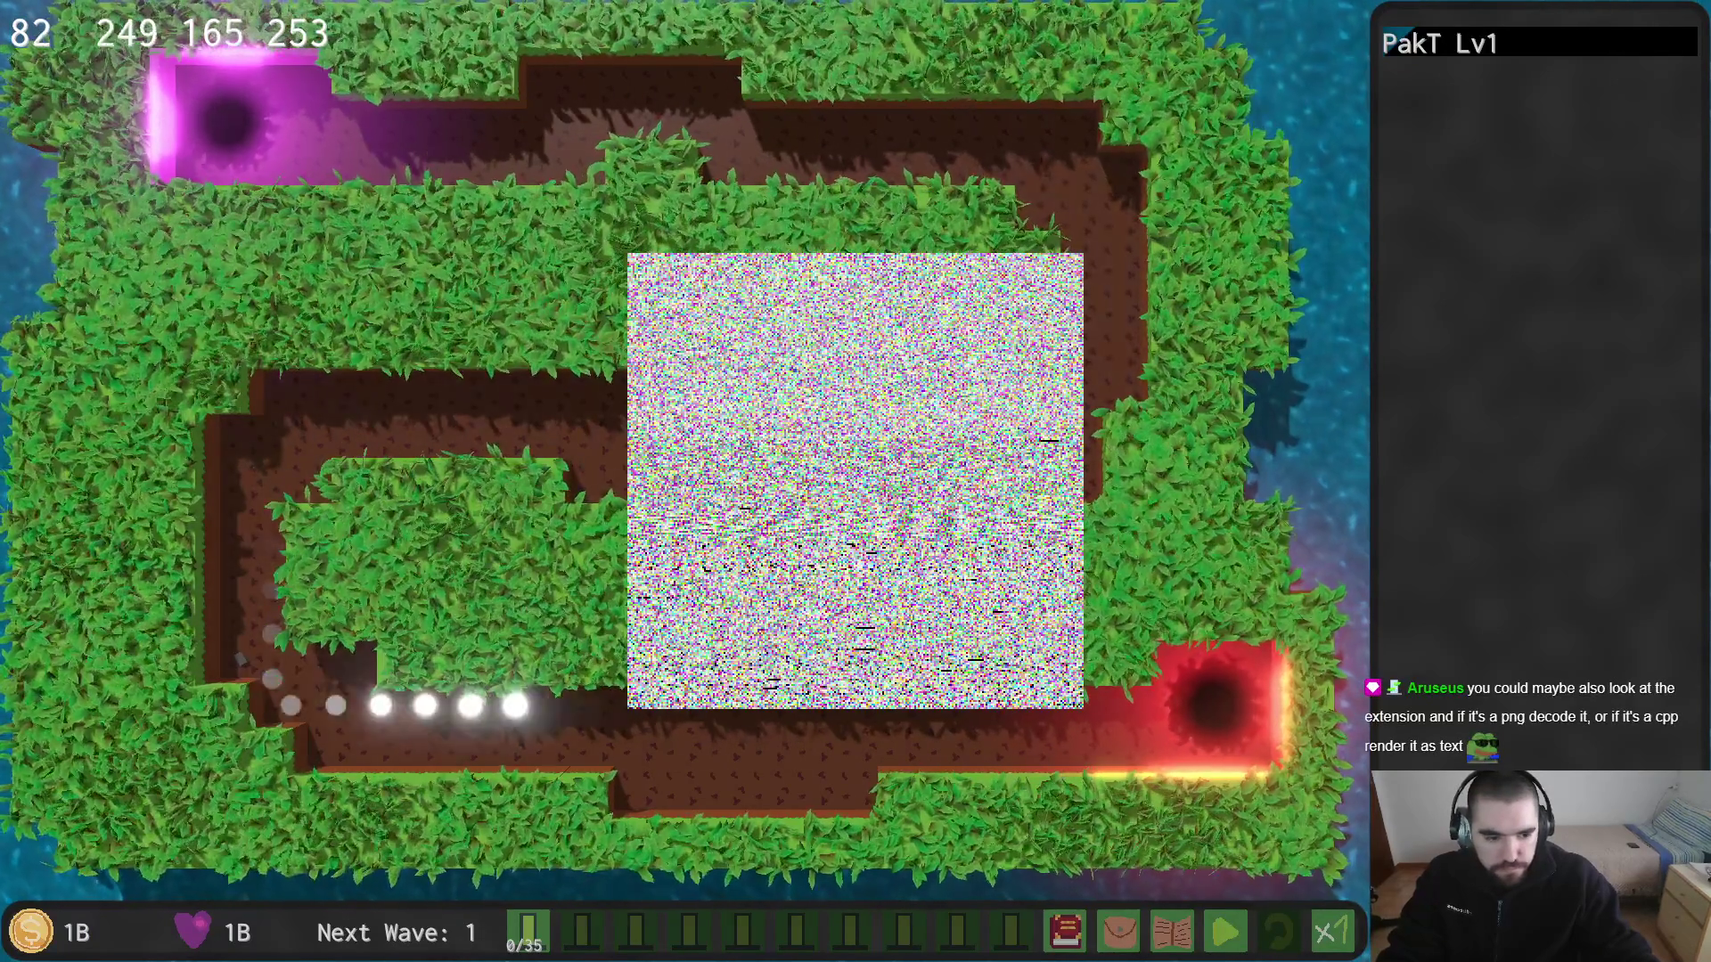
key(alt+Tab)
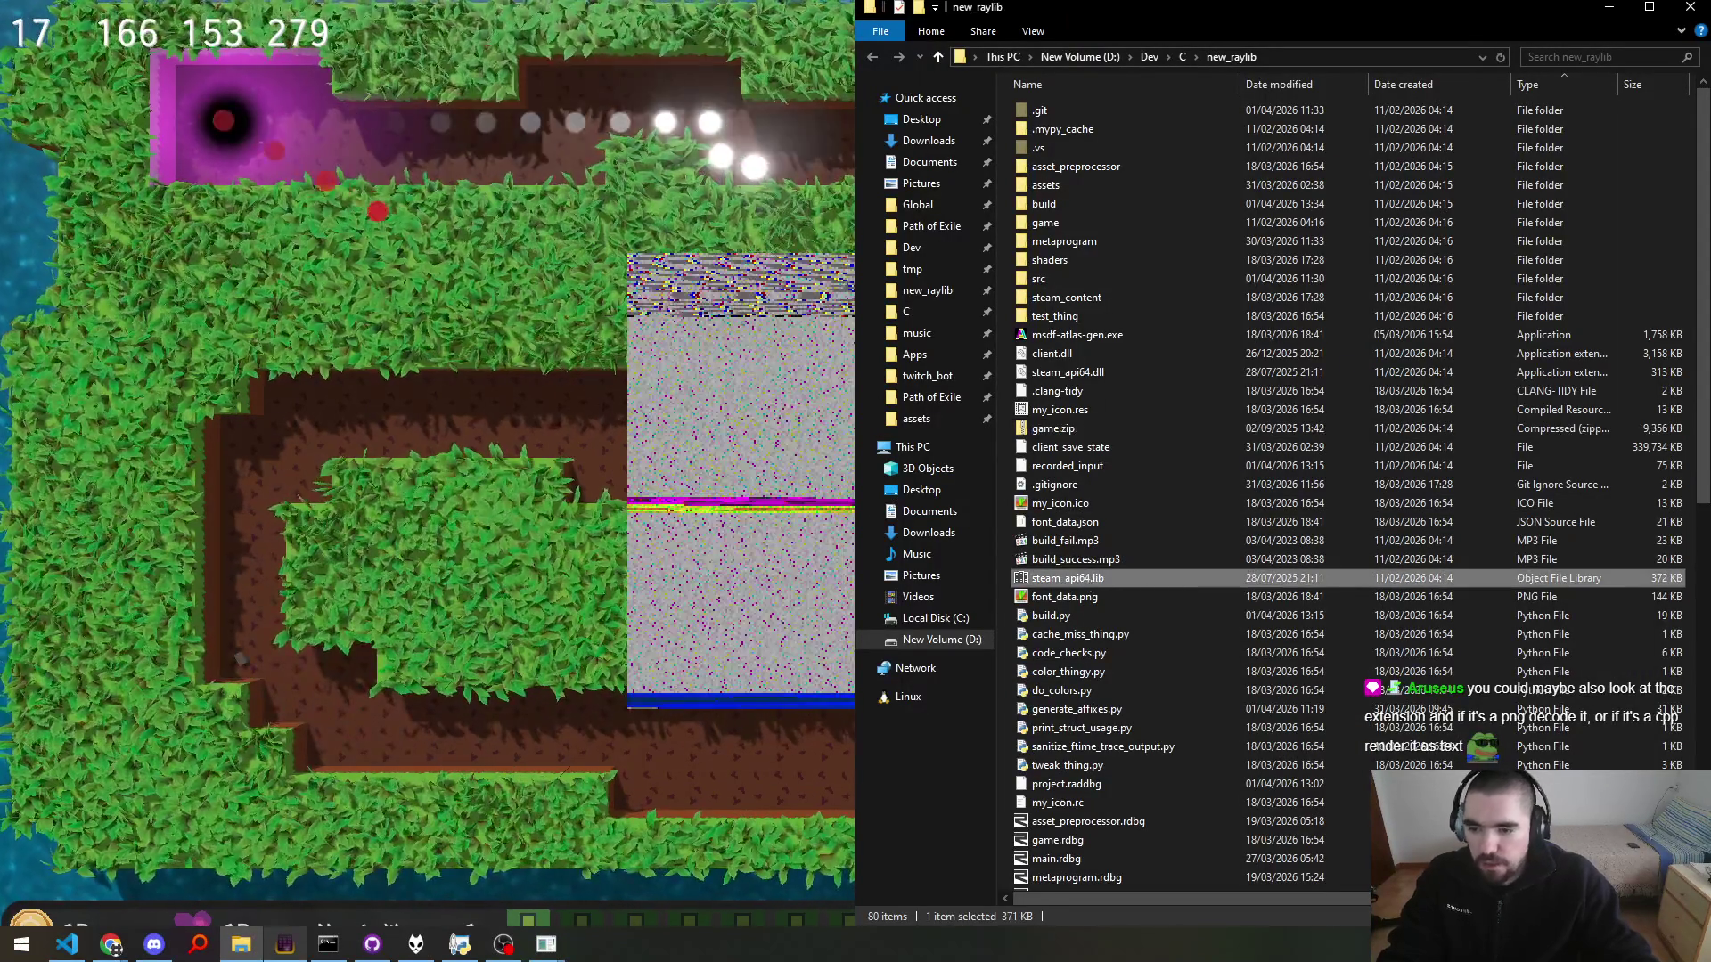
key(alt+Tab)
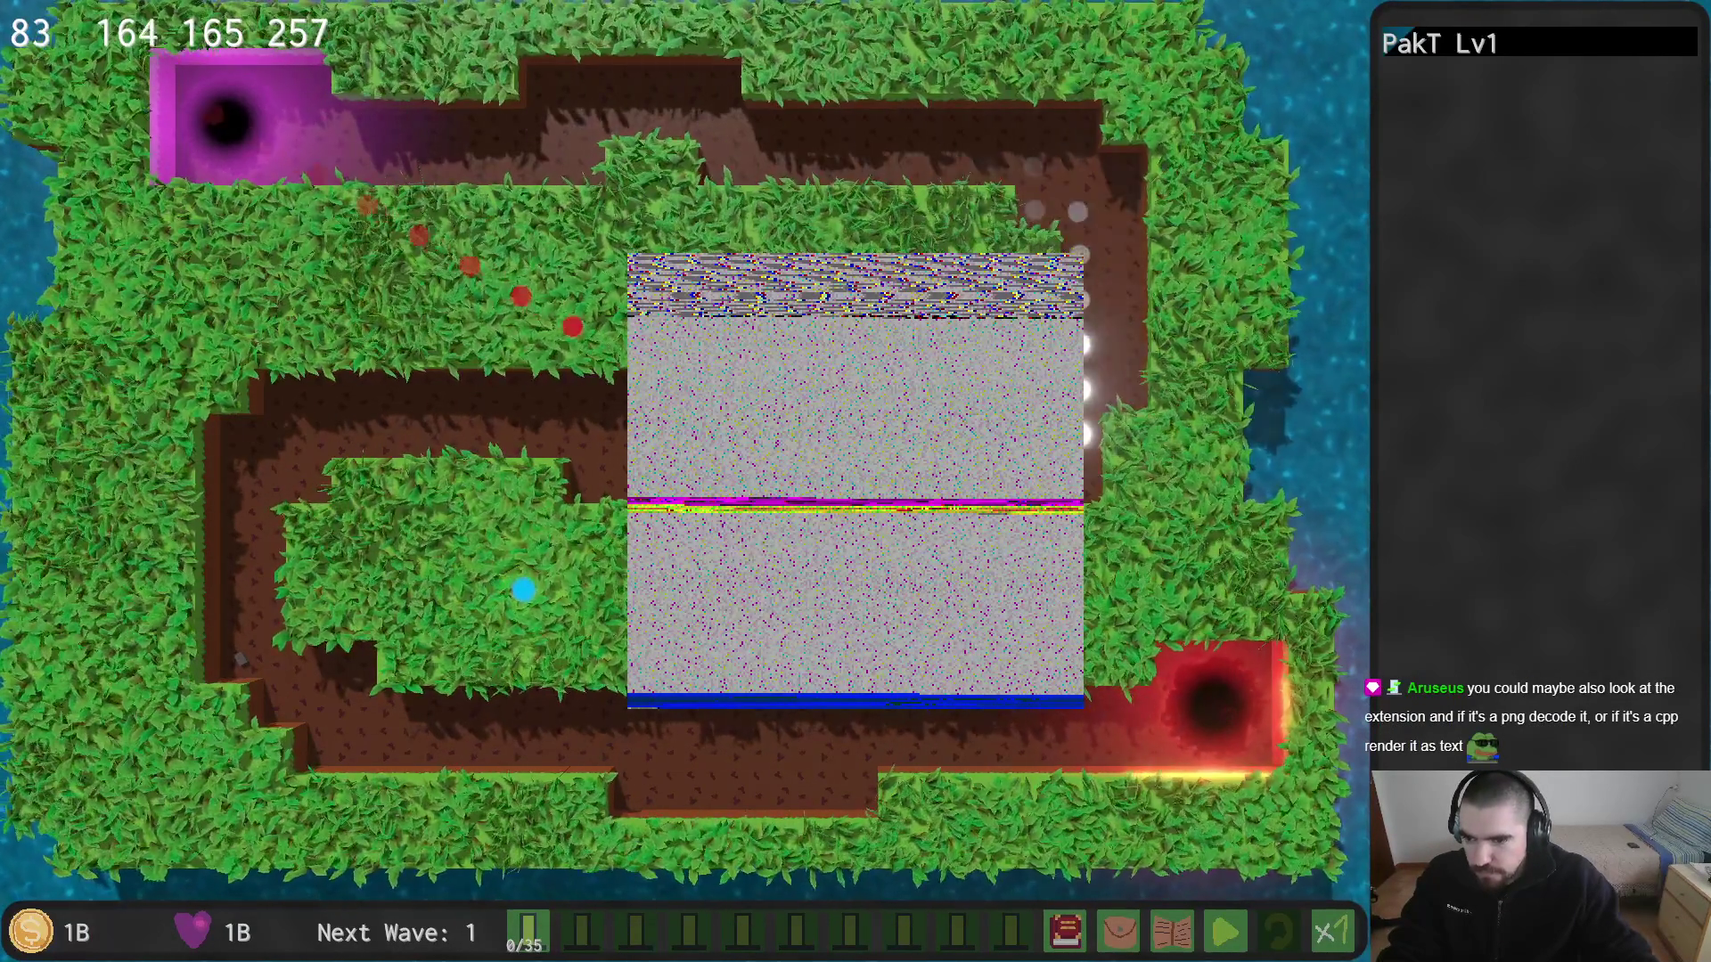
key(alt+Tab)
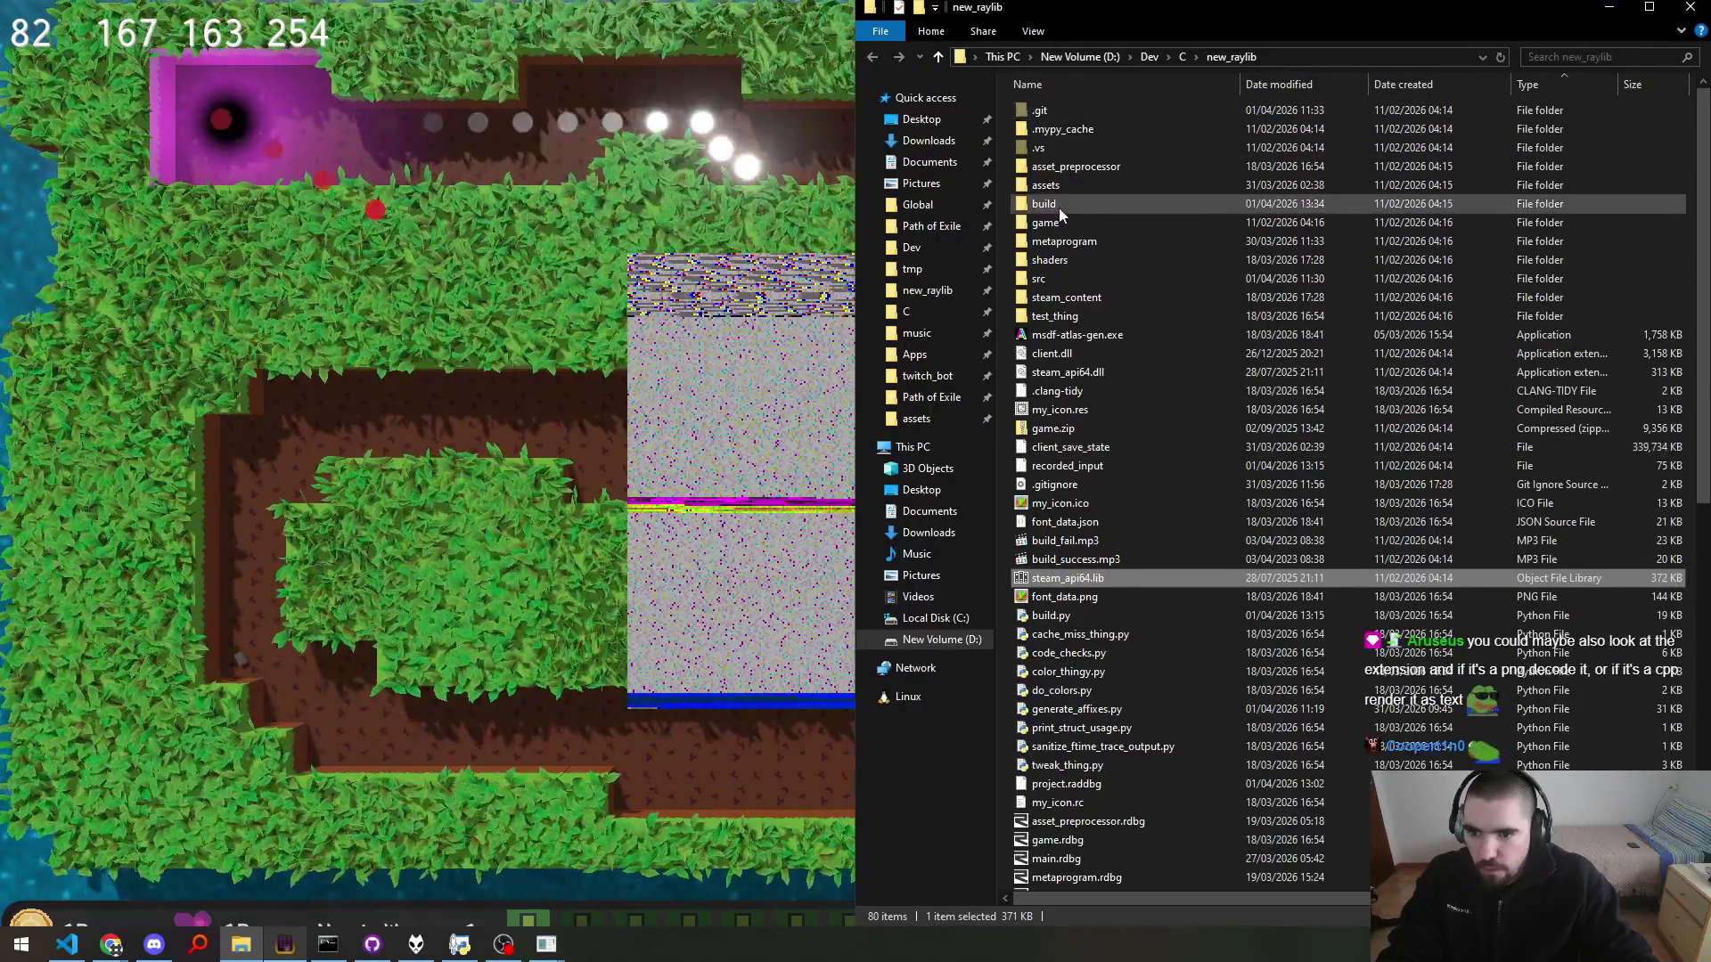
click(1058, 207)
double_click(1058, 206)
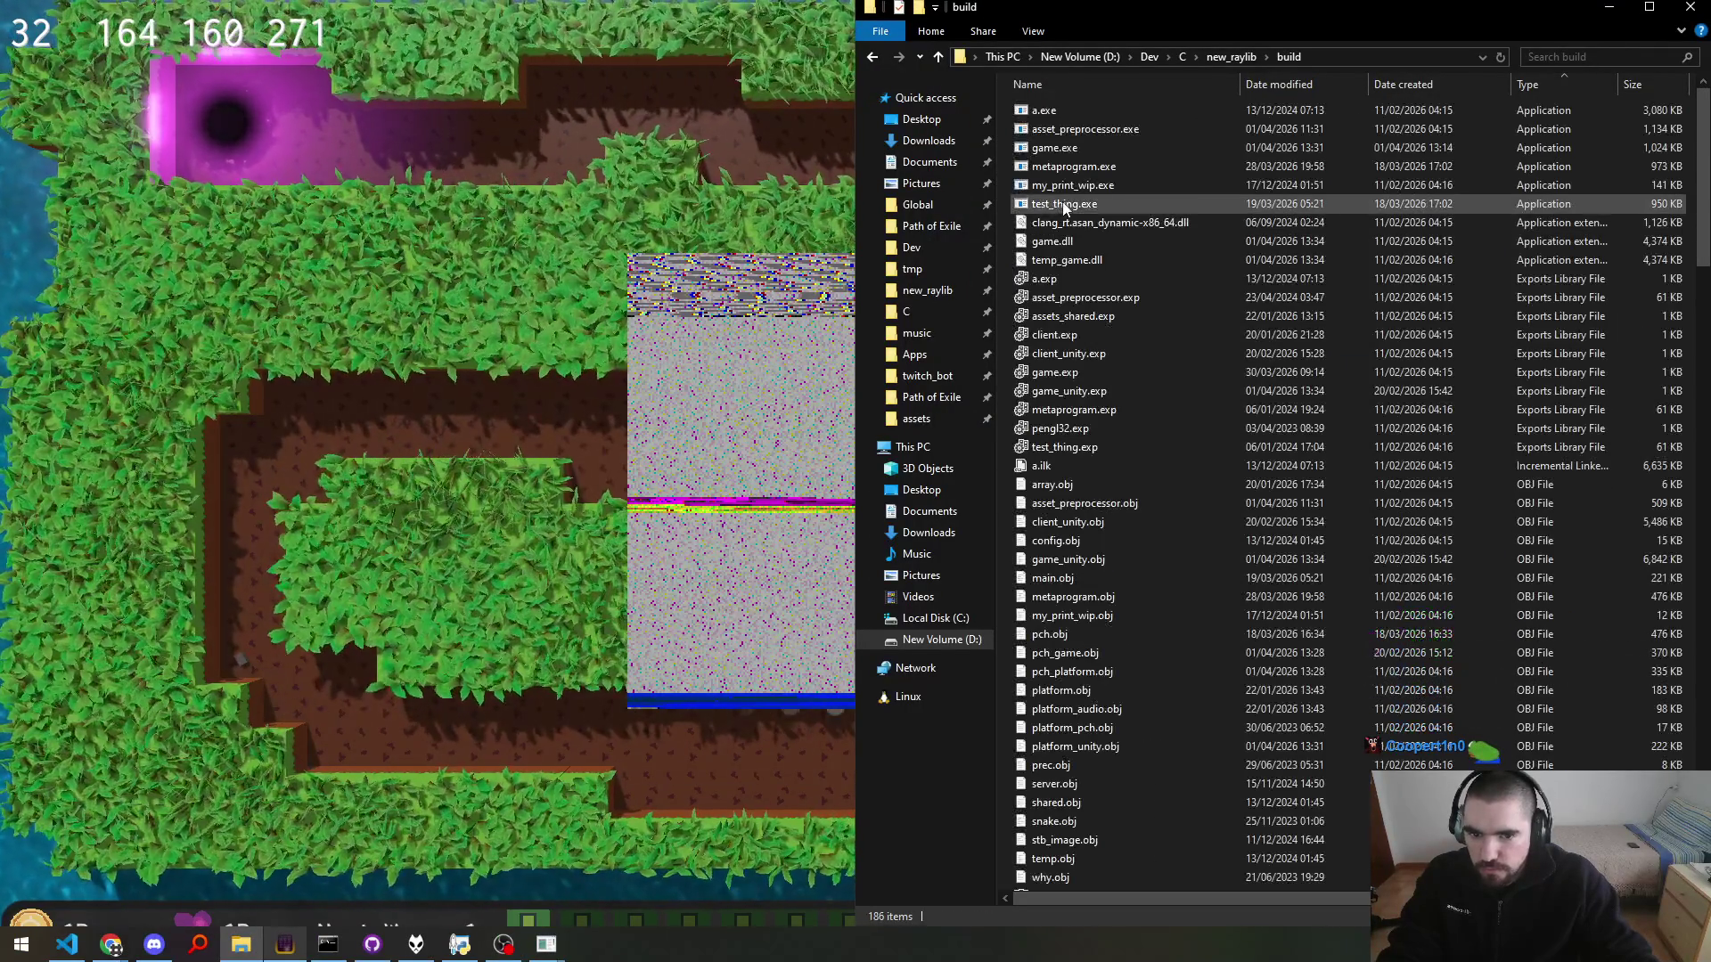
Step: Inspect game.exe and game.dll from the build folder as textures in the game
click(729, 435)
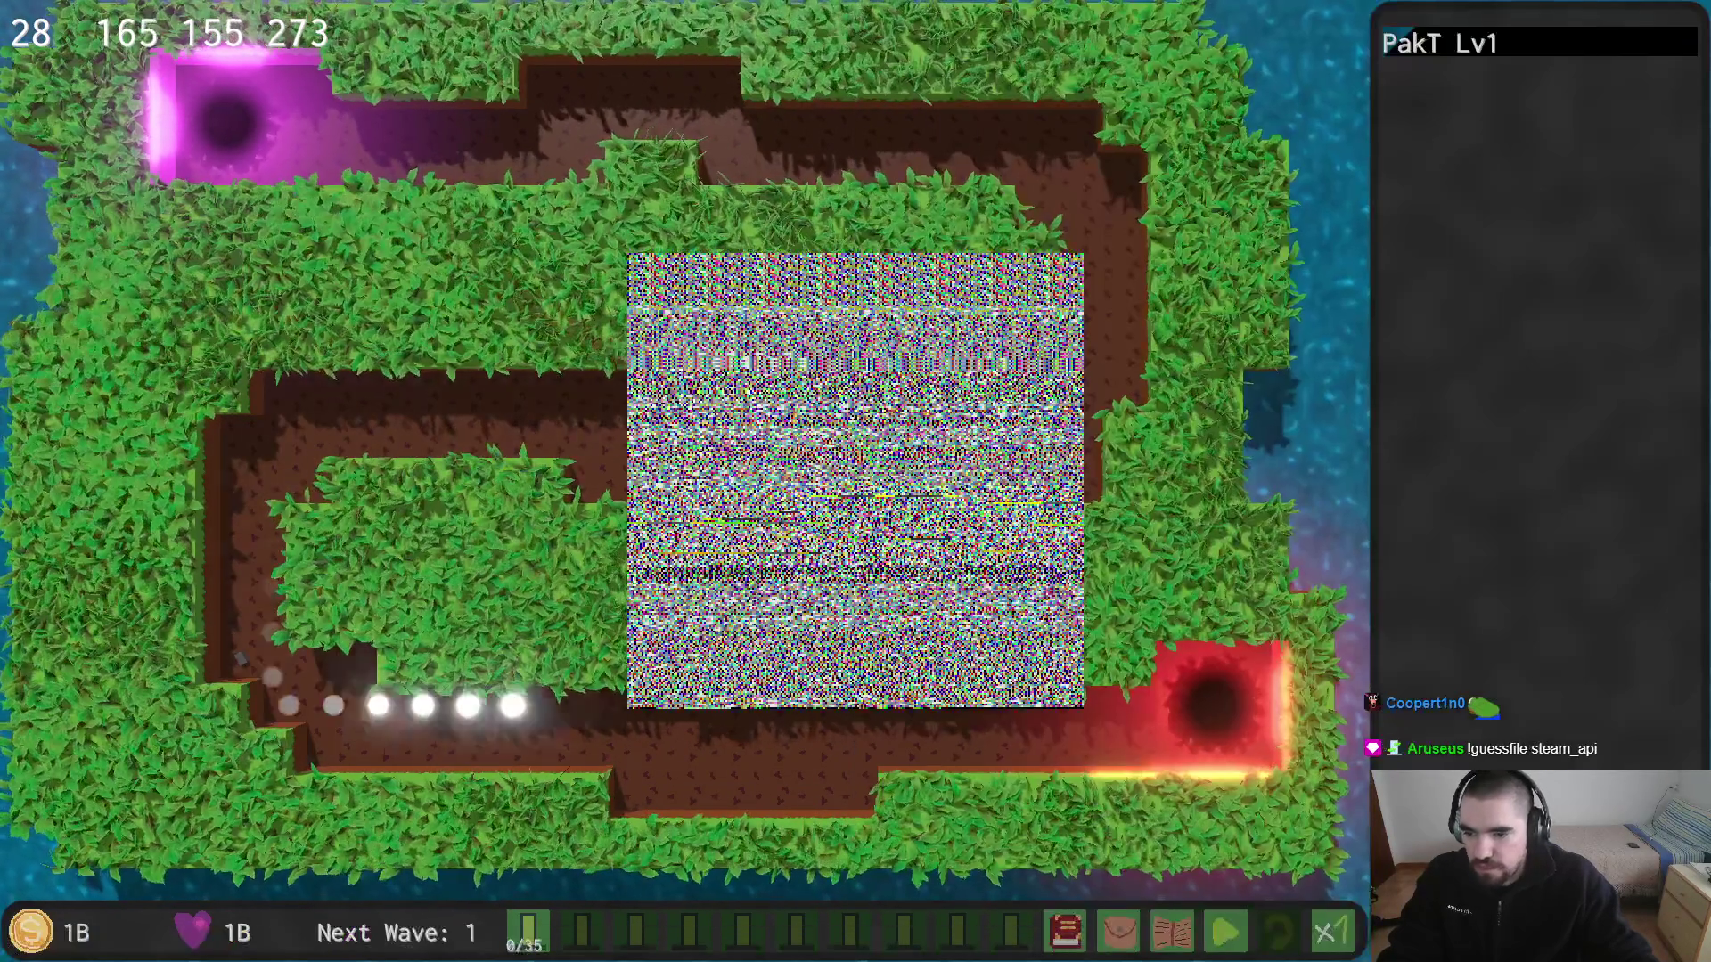
key(alt+Tab)
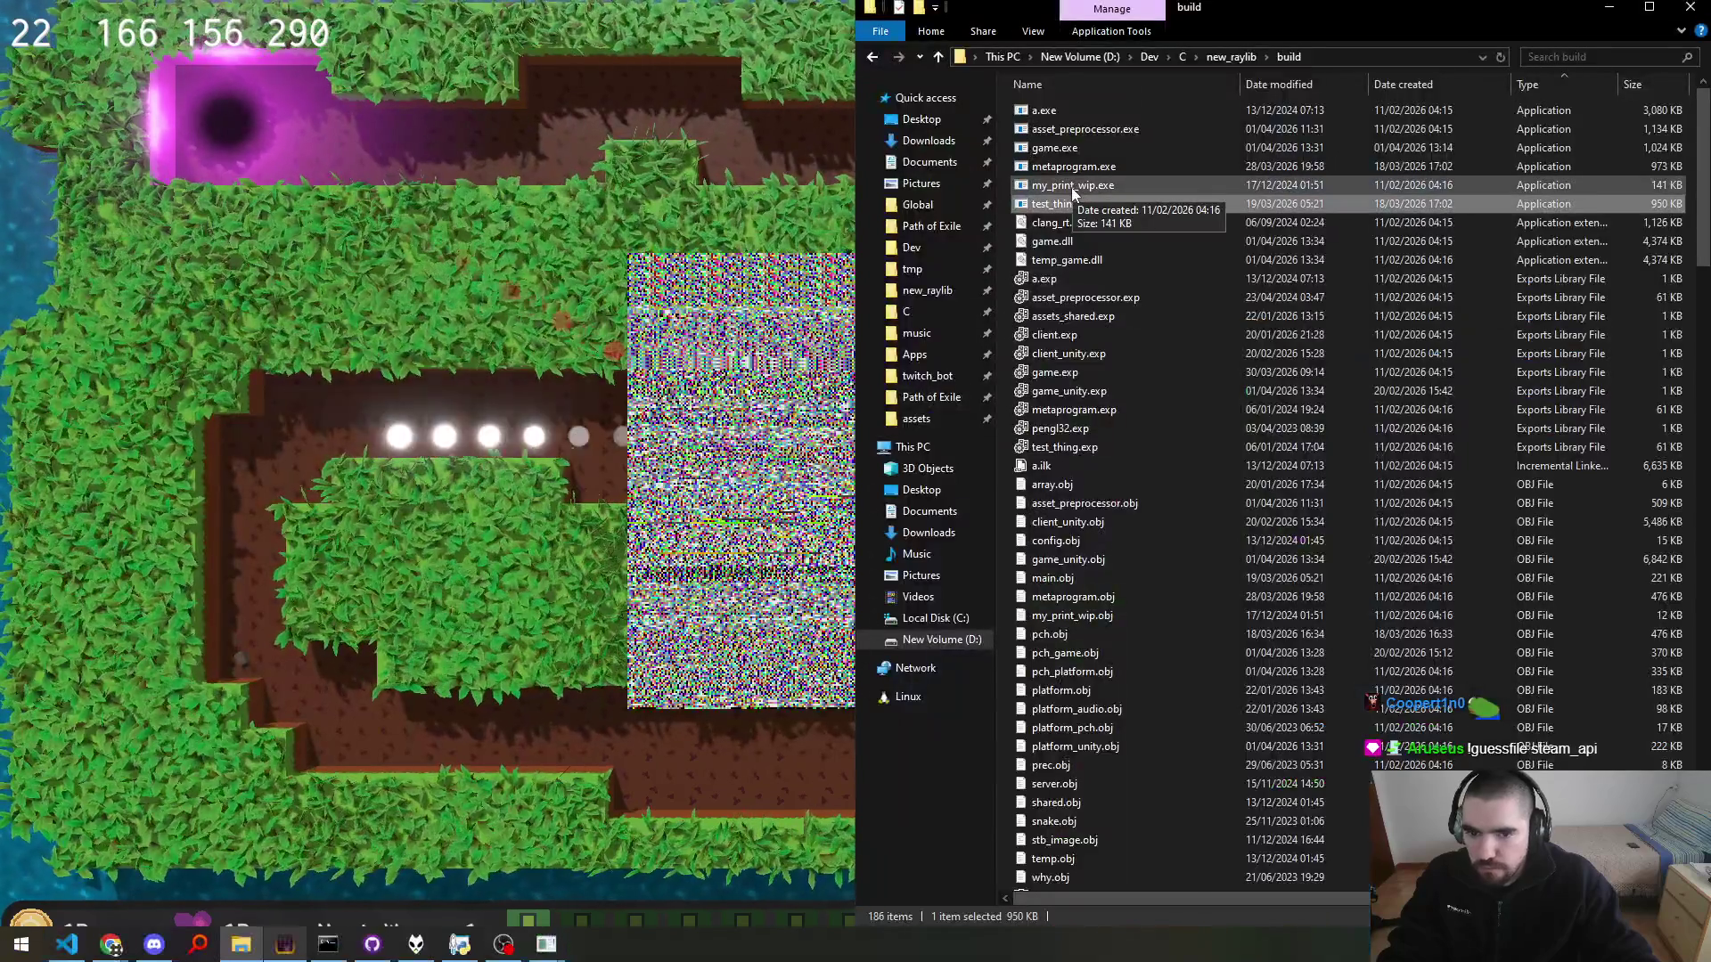
click(1076, 148)
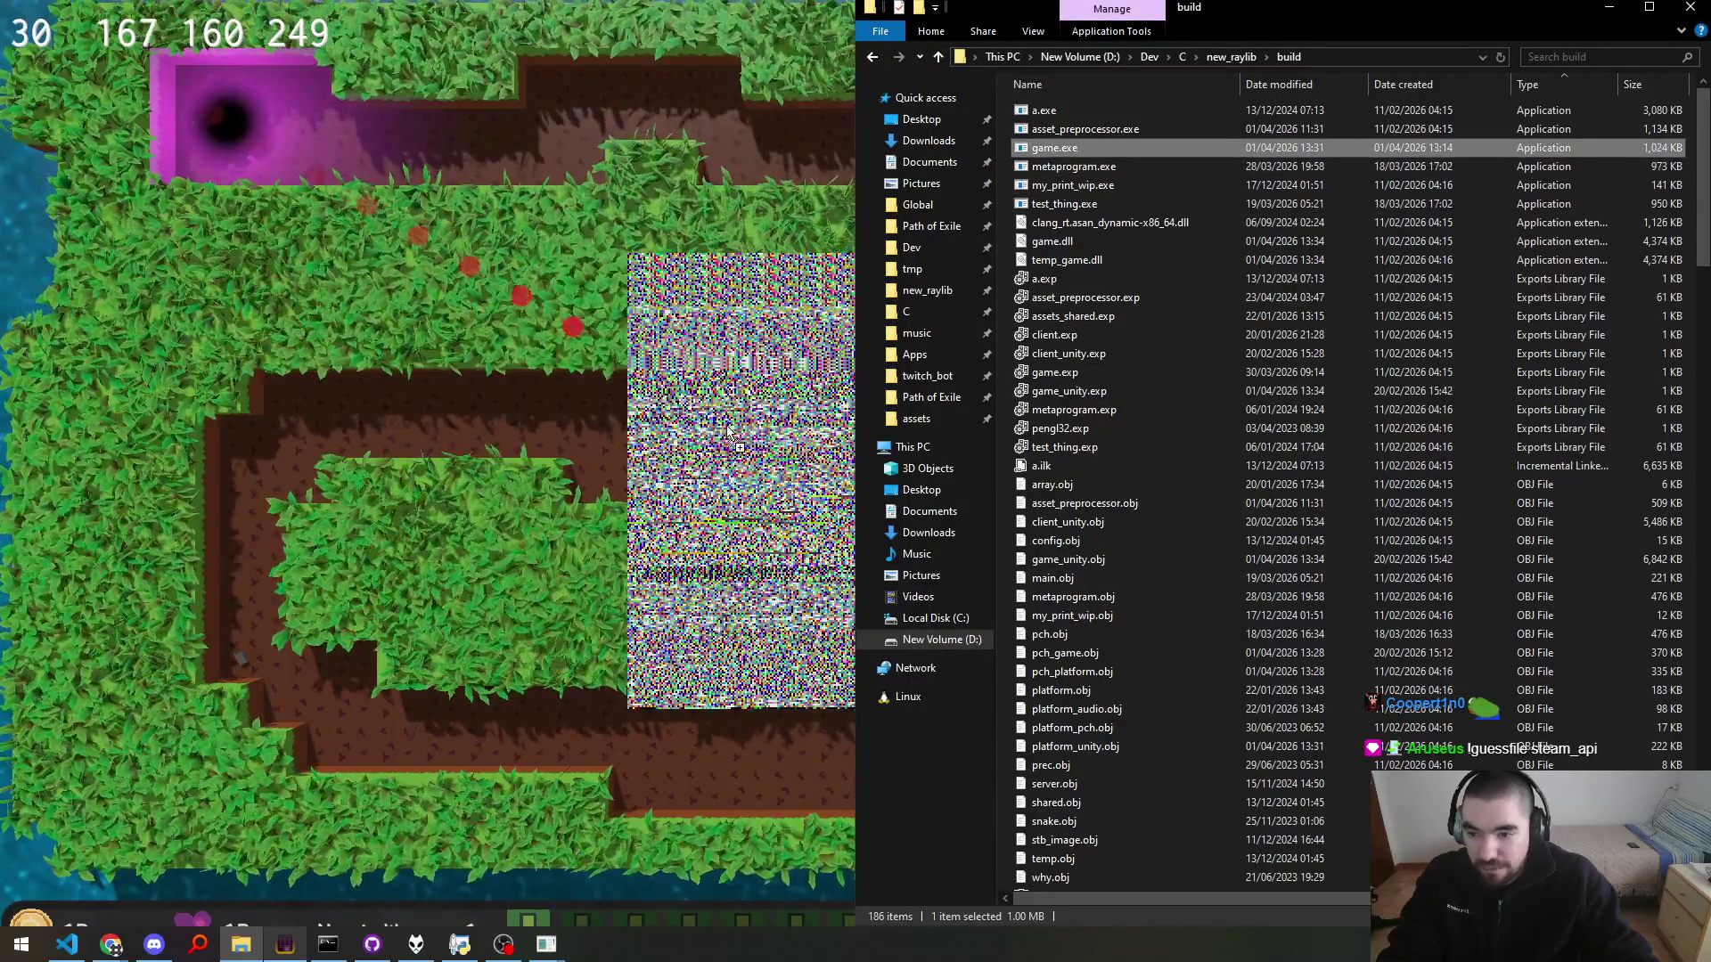
key(alt+Tab)
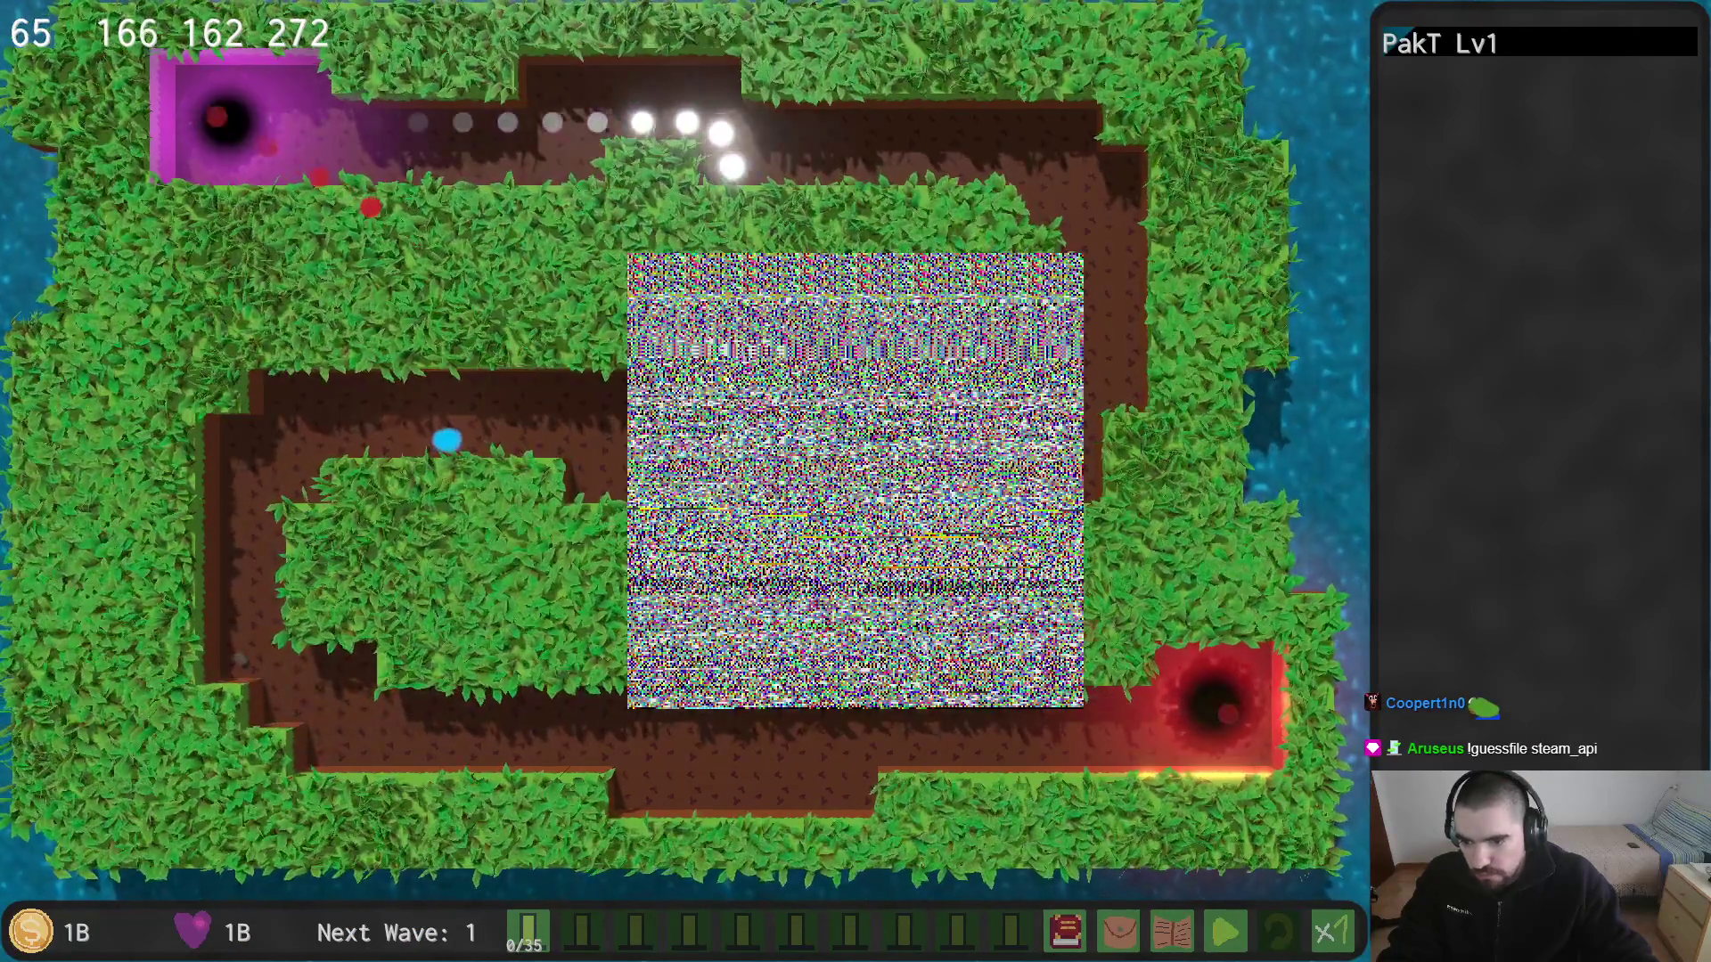
key(alt+Tab)
click(1061, 241)
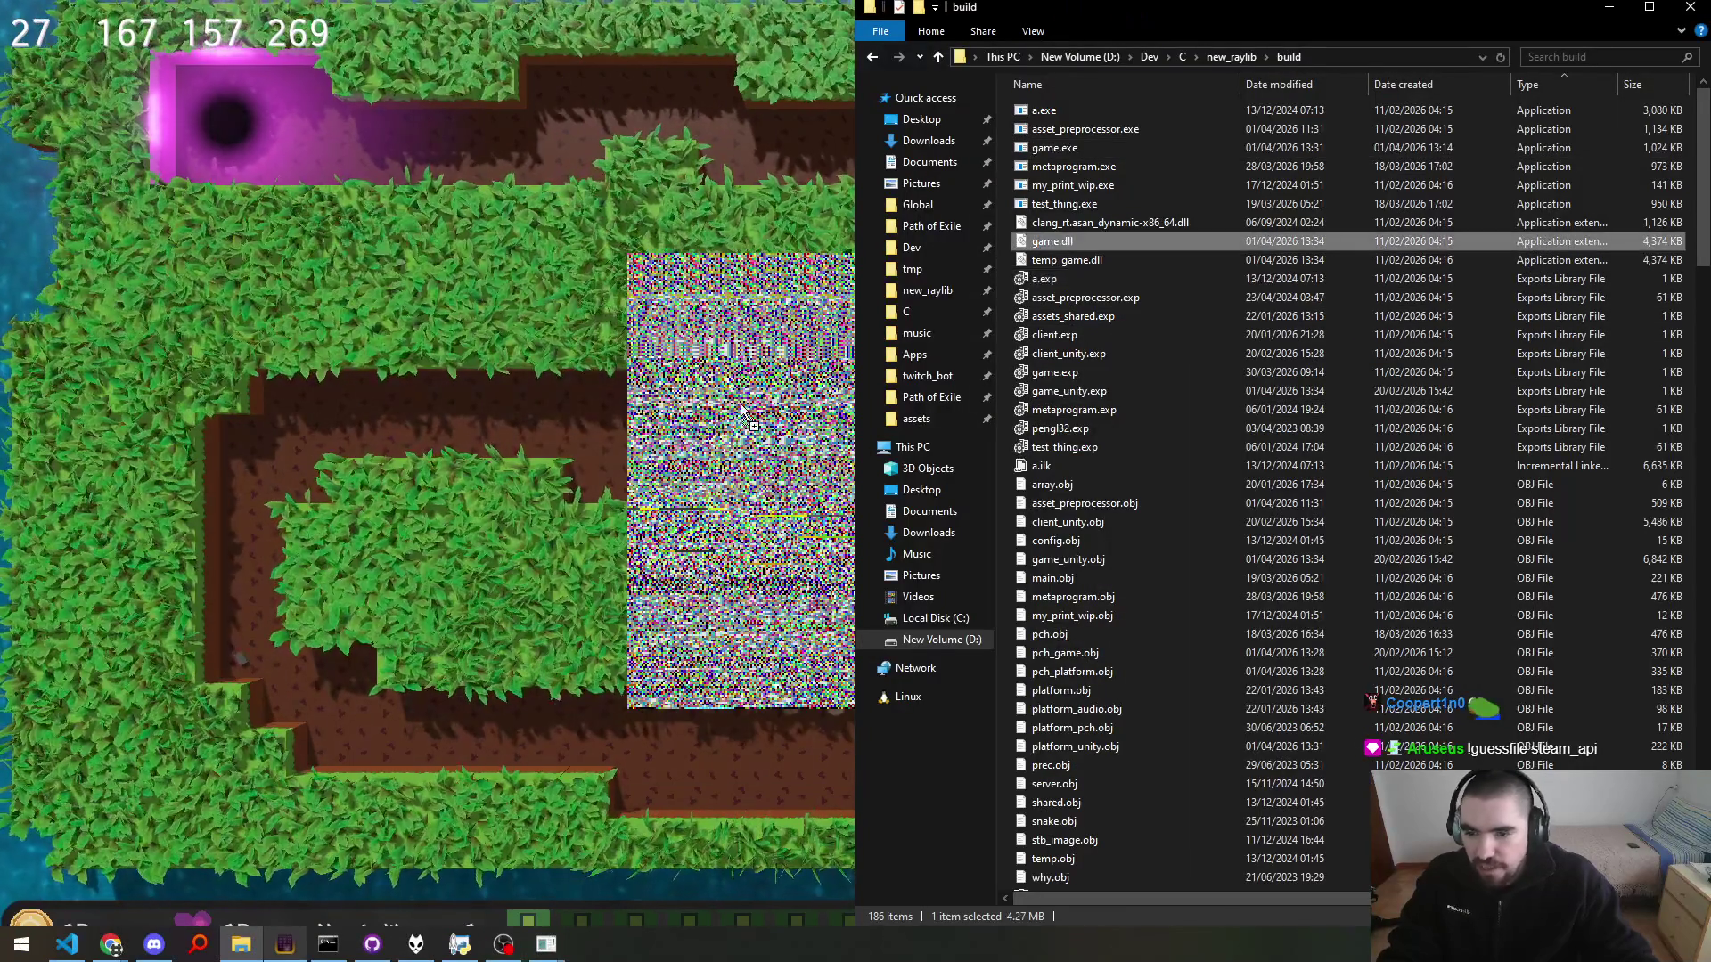
key(alt+Tab)
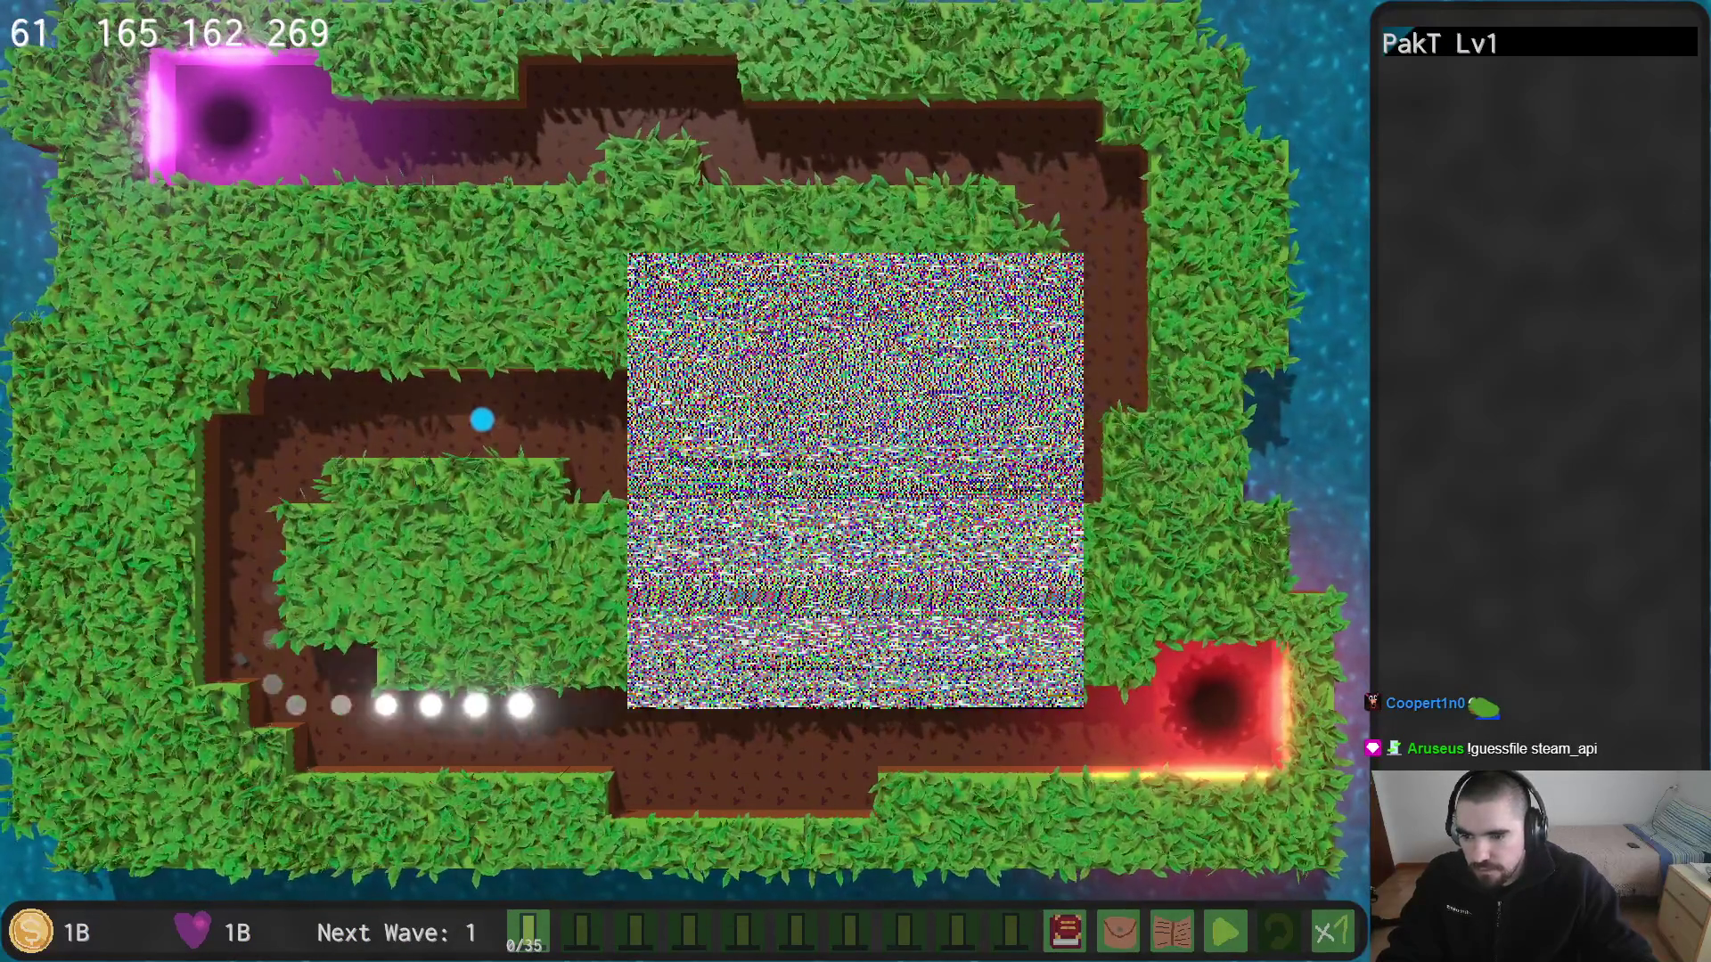
key(alt+Tab)
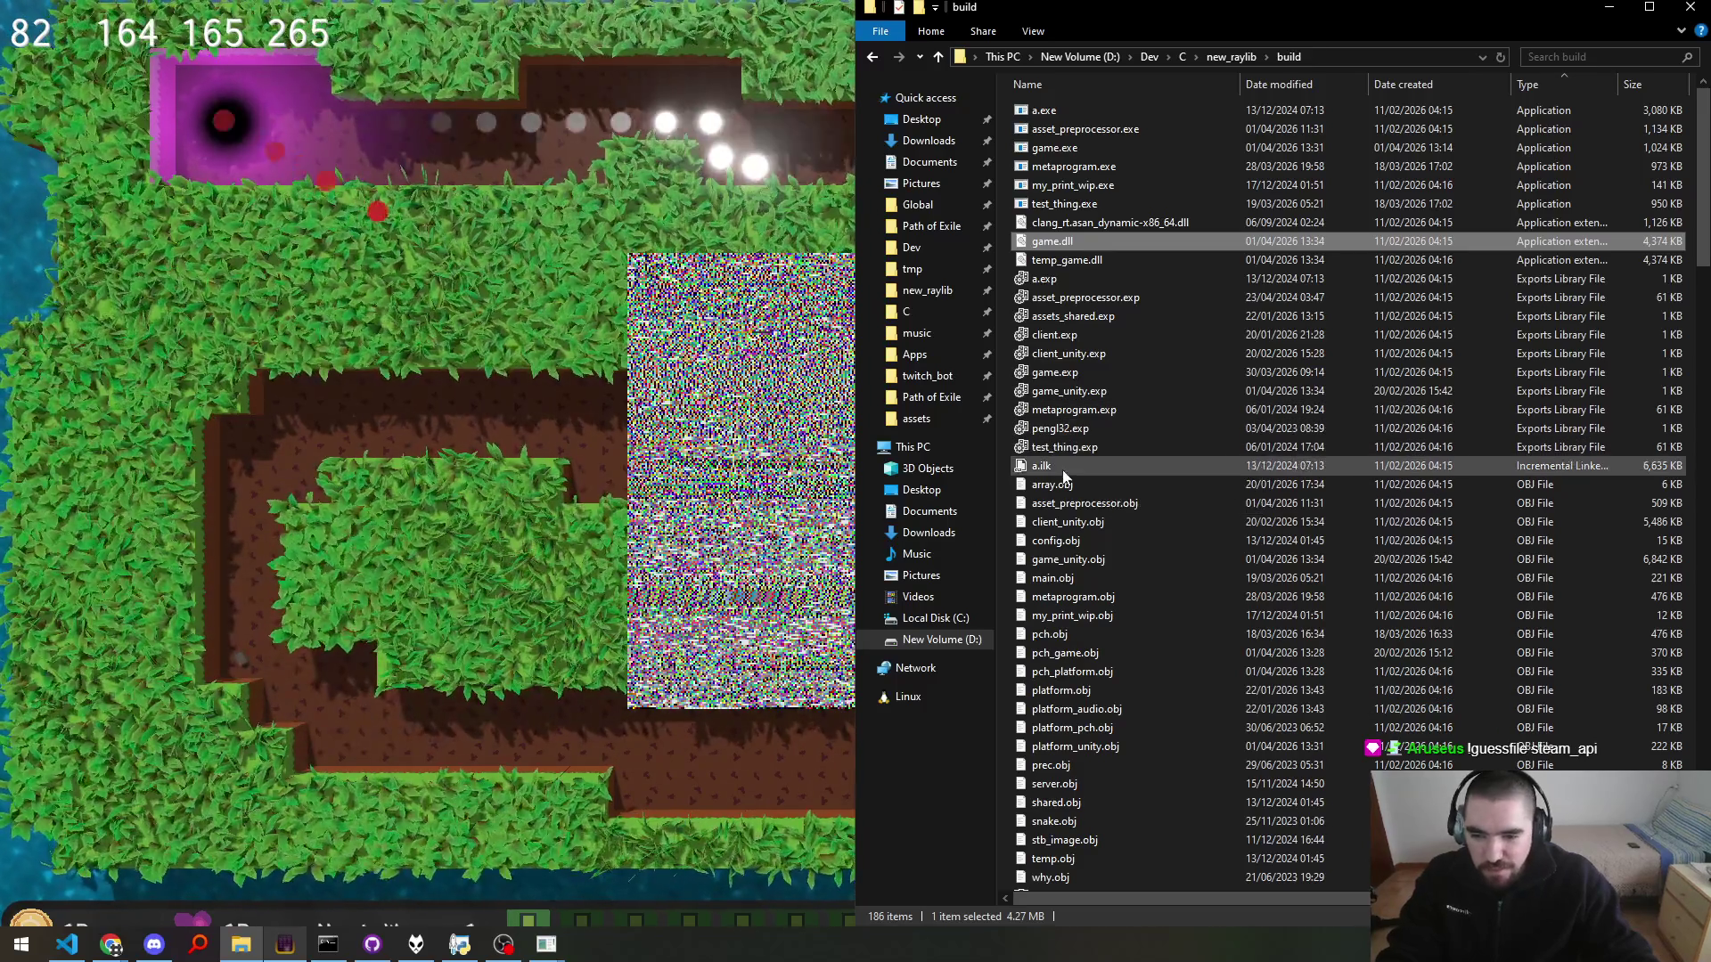
Step: Inspect client_unity.obj and my_print_wip.exe in the game, then go up to new_raylib
click(1051, 521)
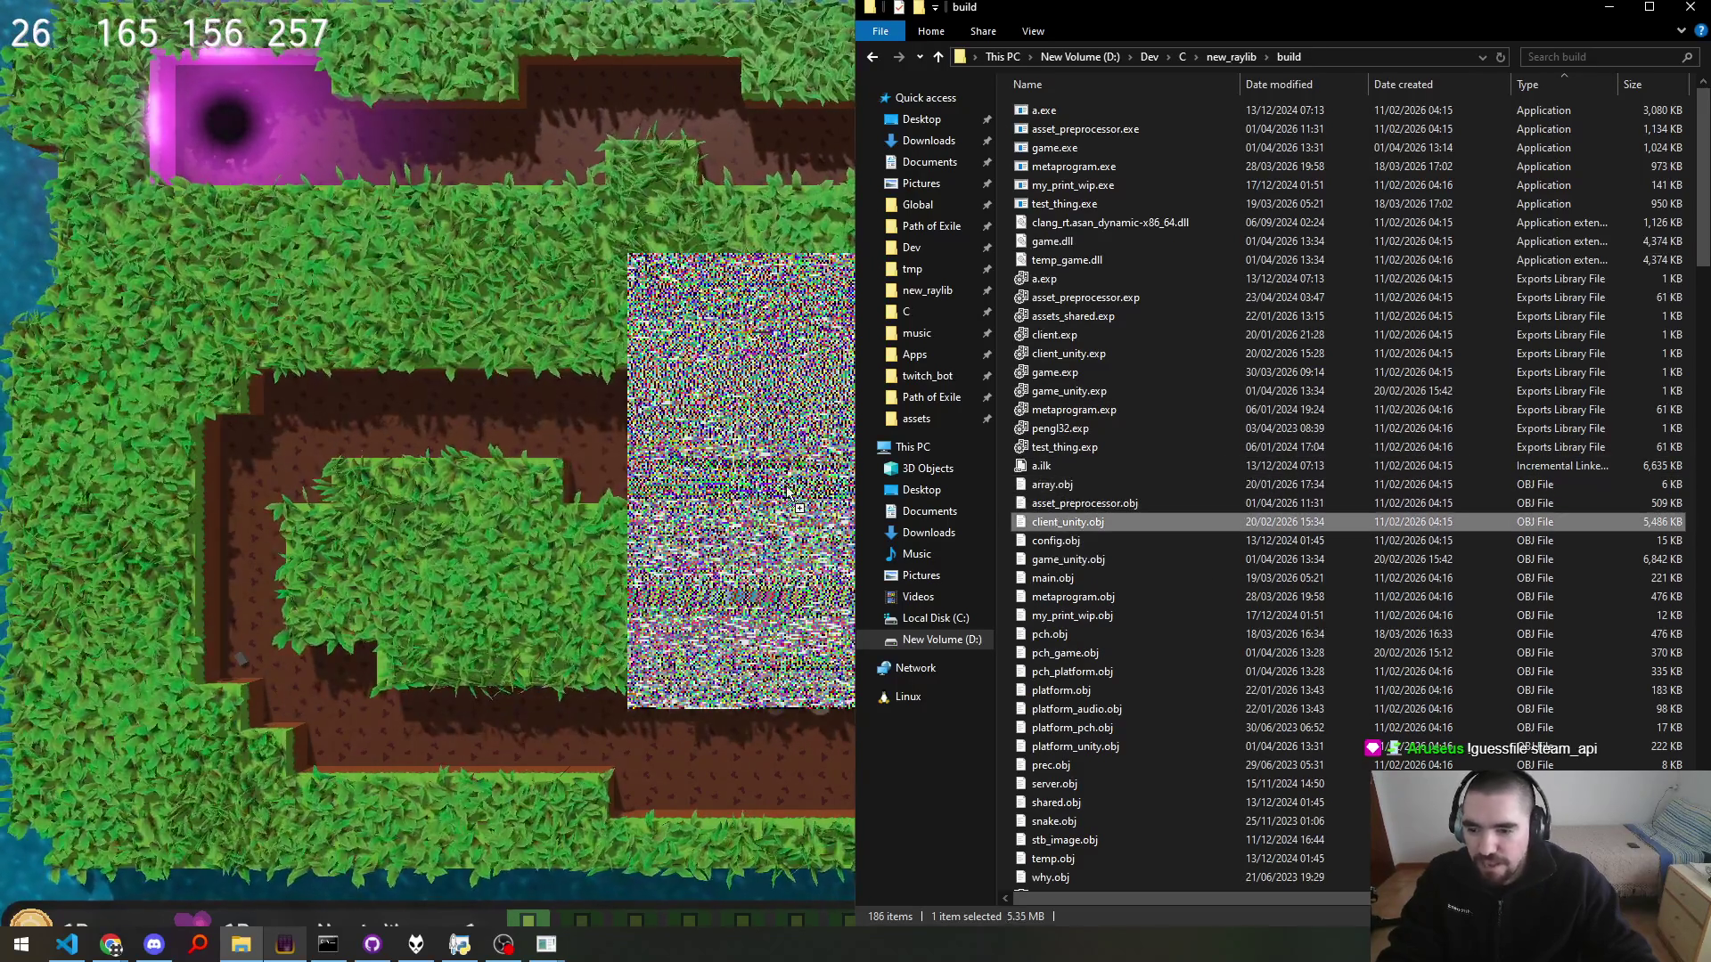
click(787, 492)
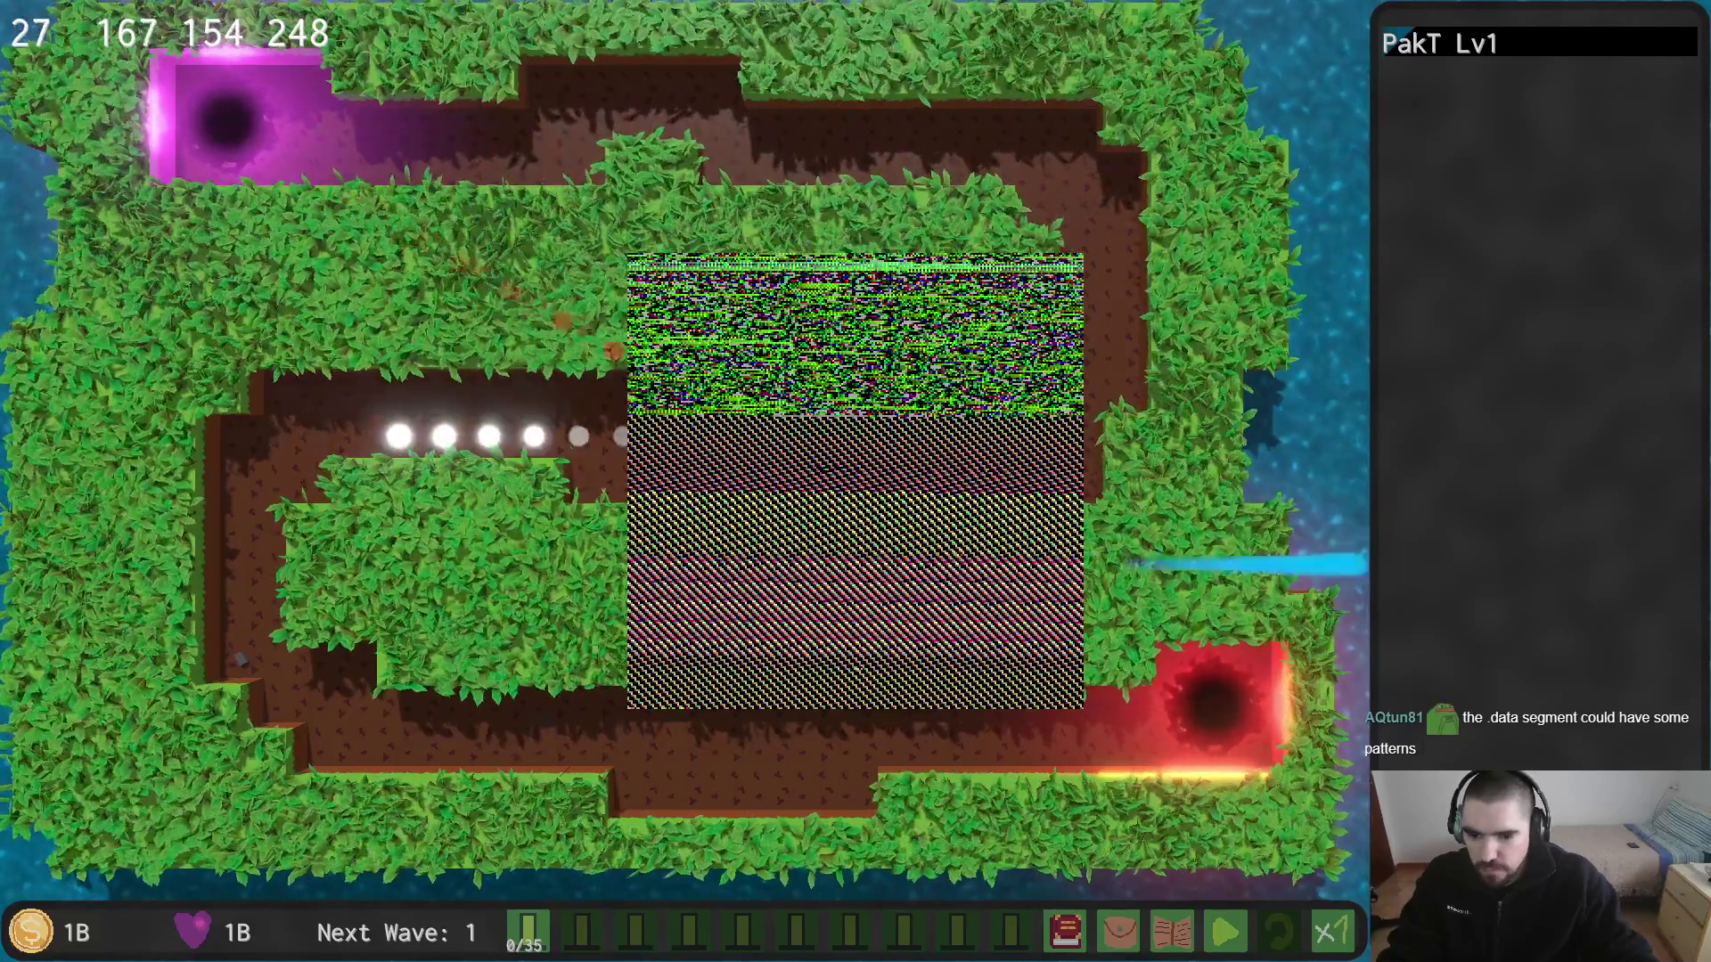
key(alt+Tab)
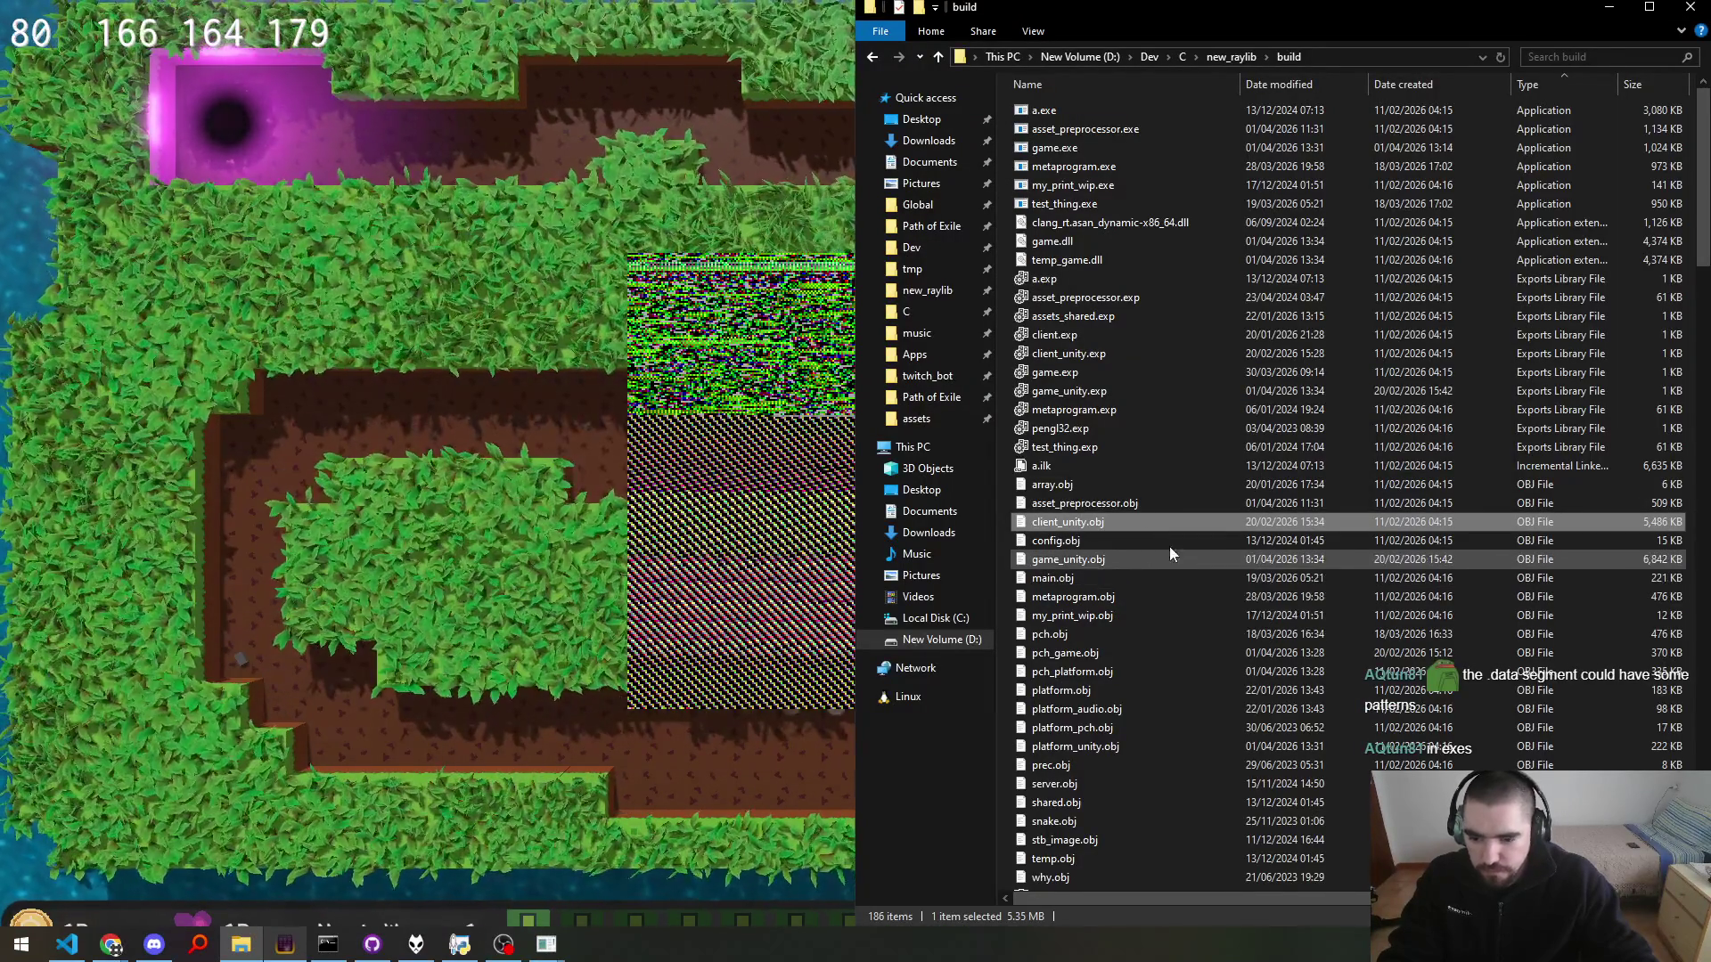
click(1076, 183)
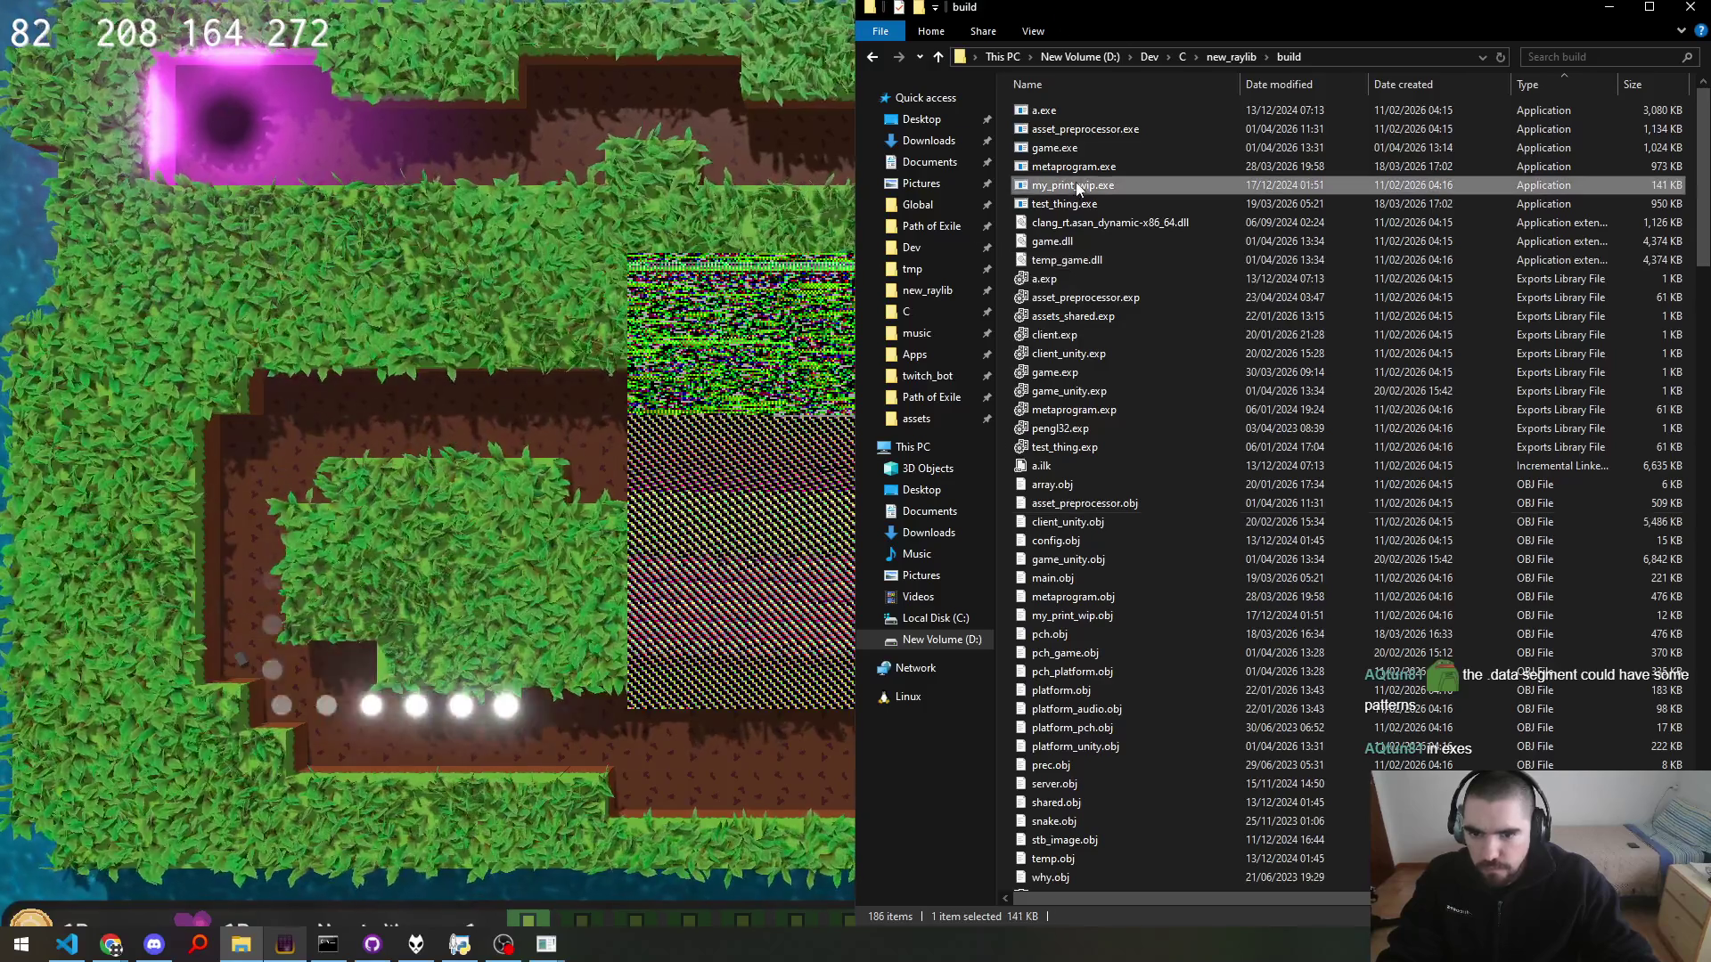
key(alt+Tab)
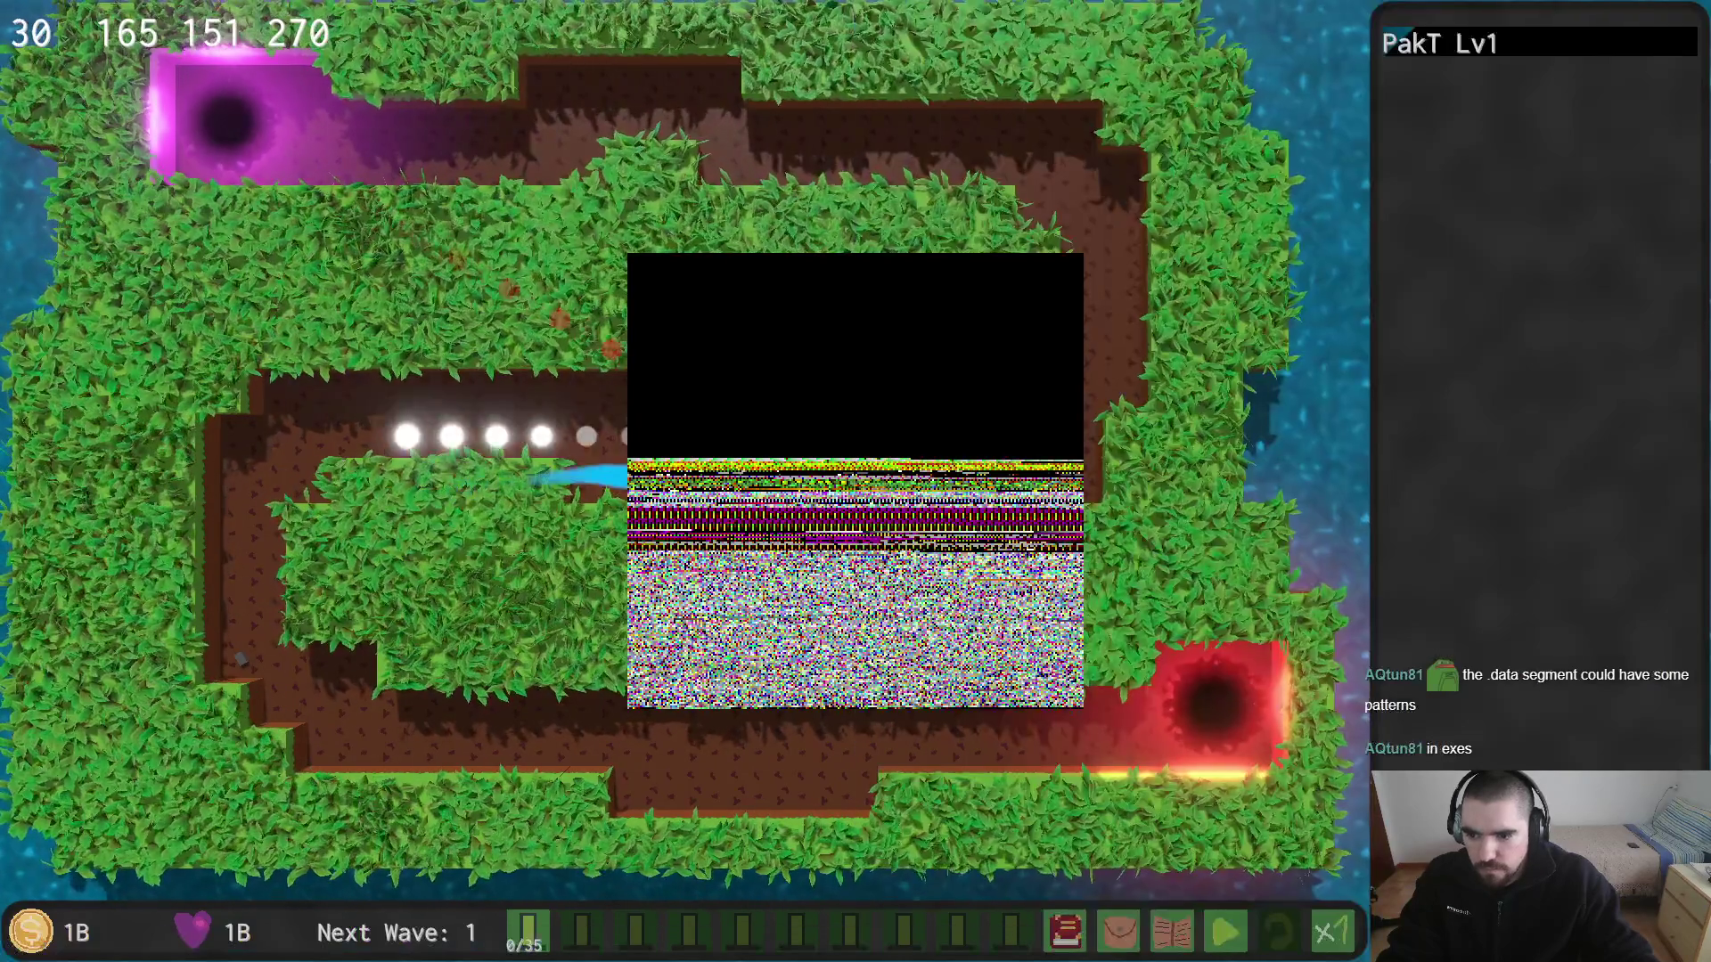
key(alt+Tab)
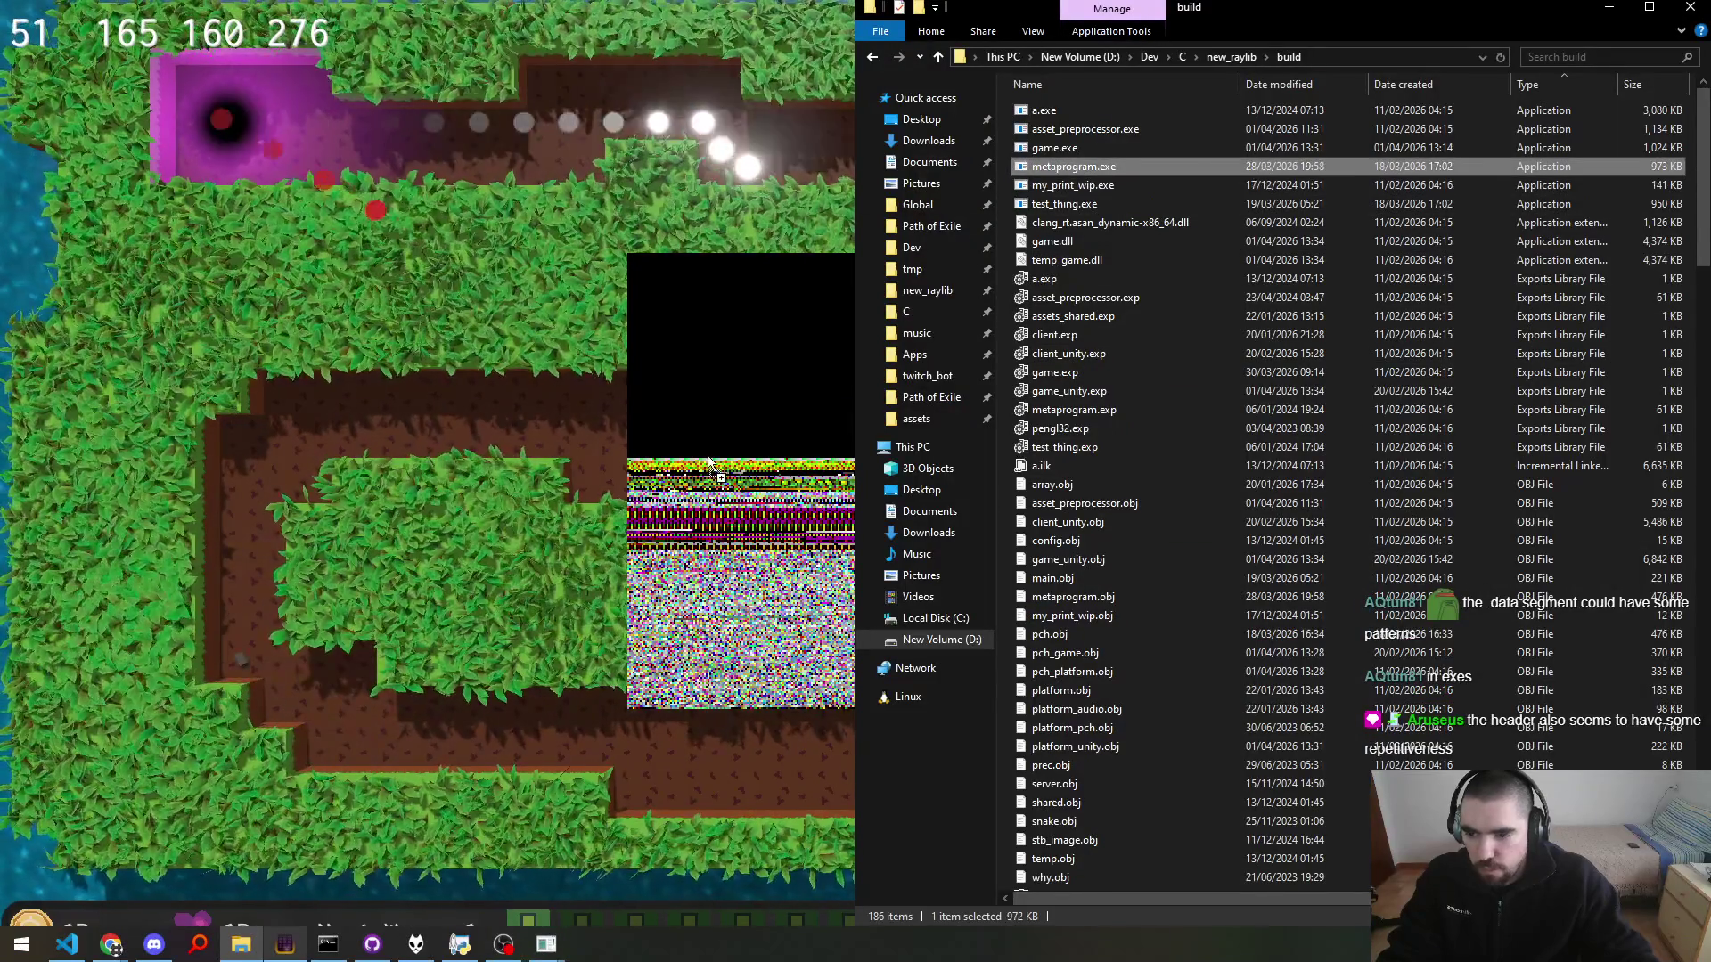
key(alt+Tab)
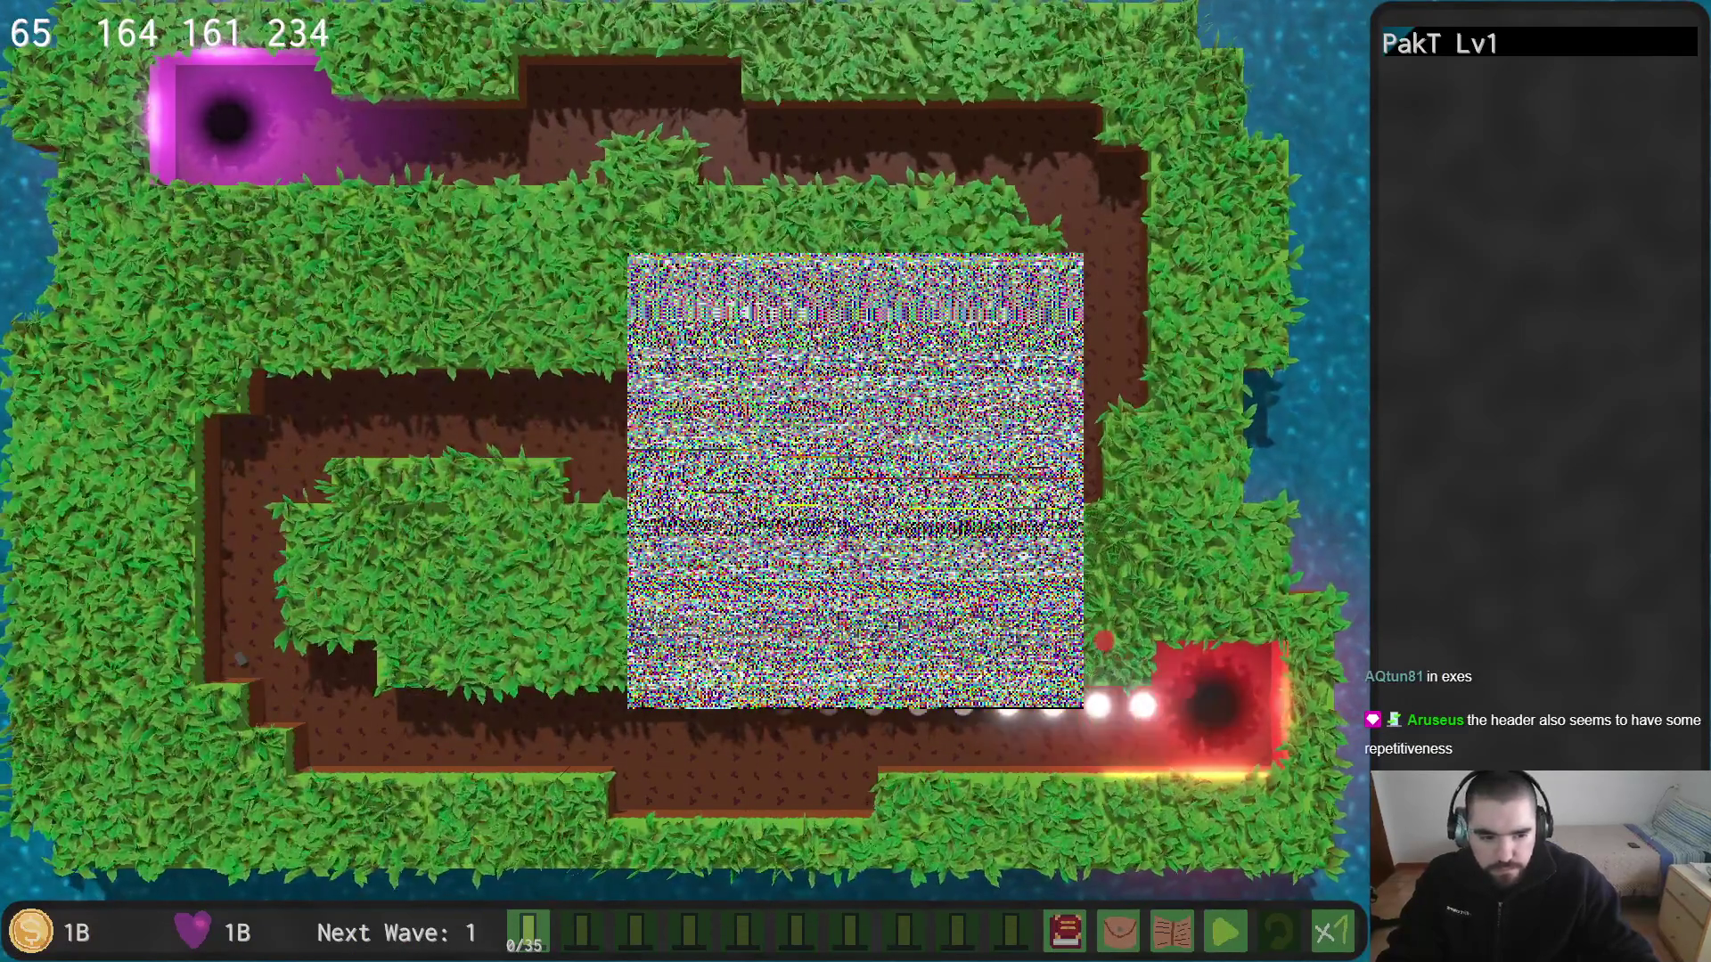
key(alt+Tab)
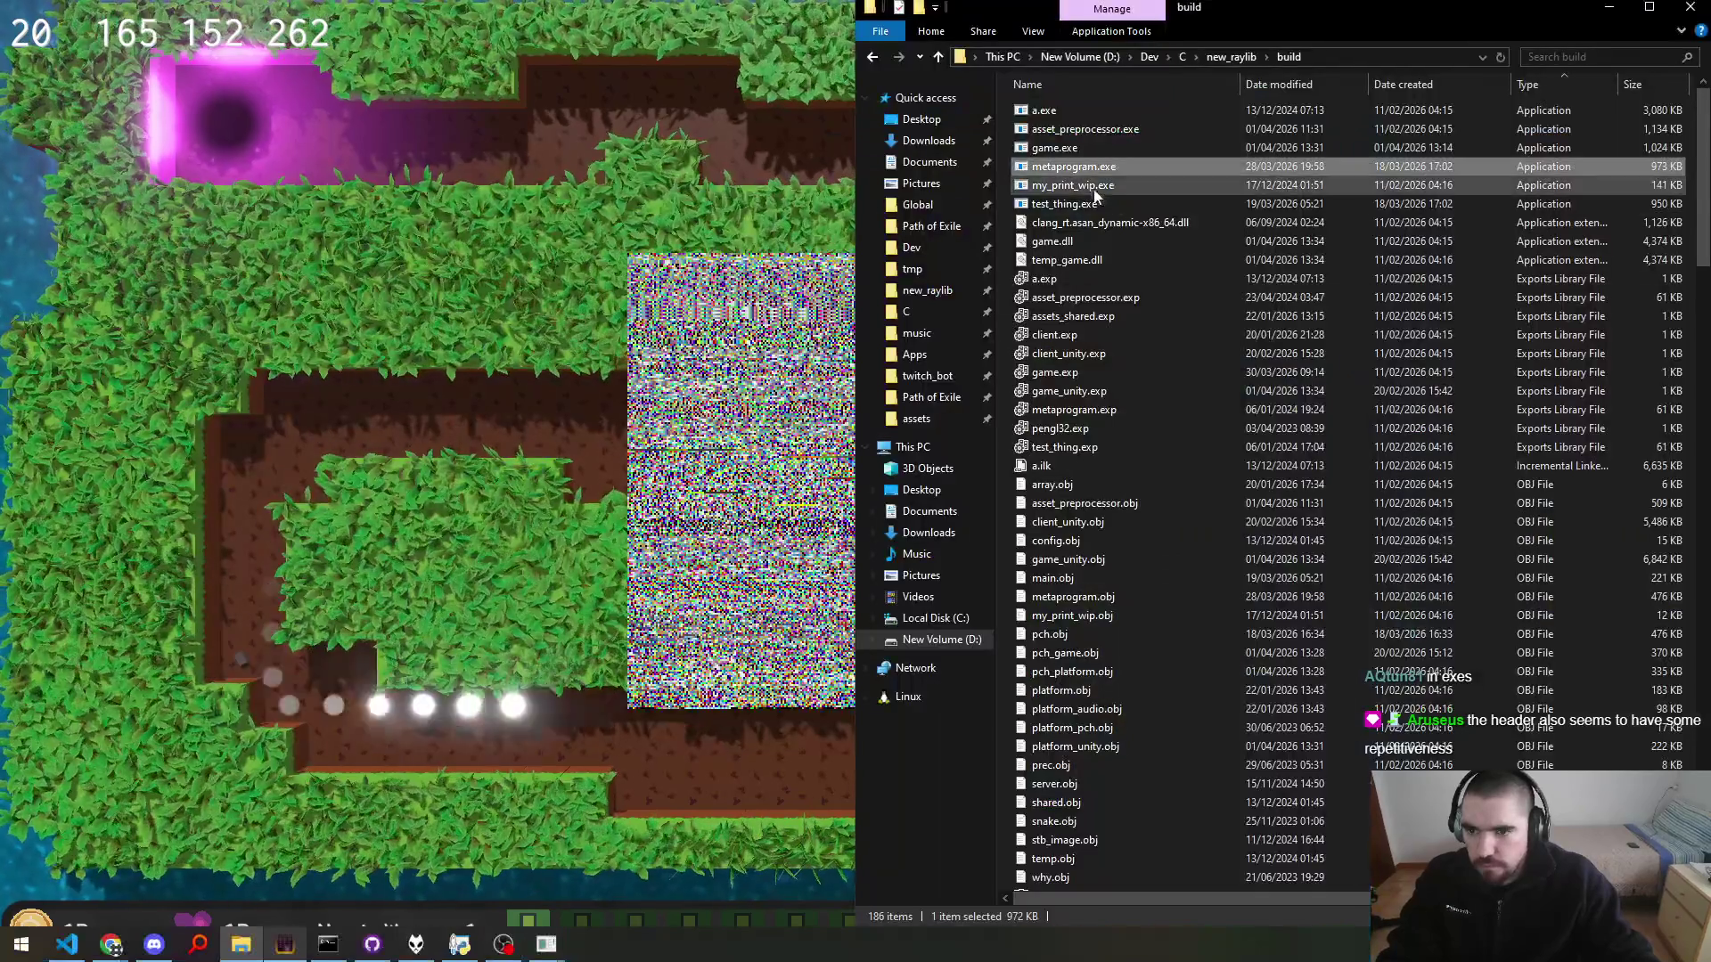
key(BackSpace)
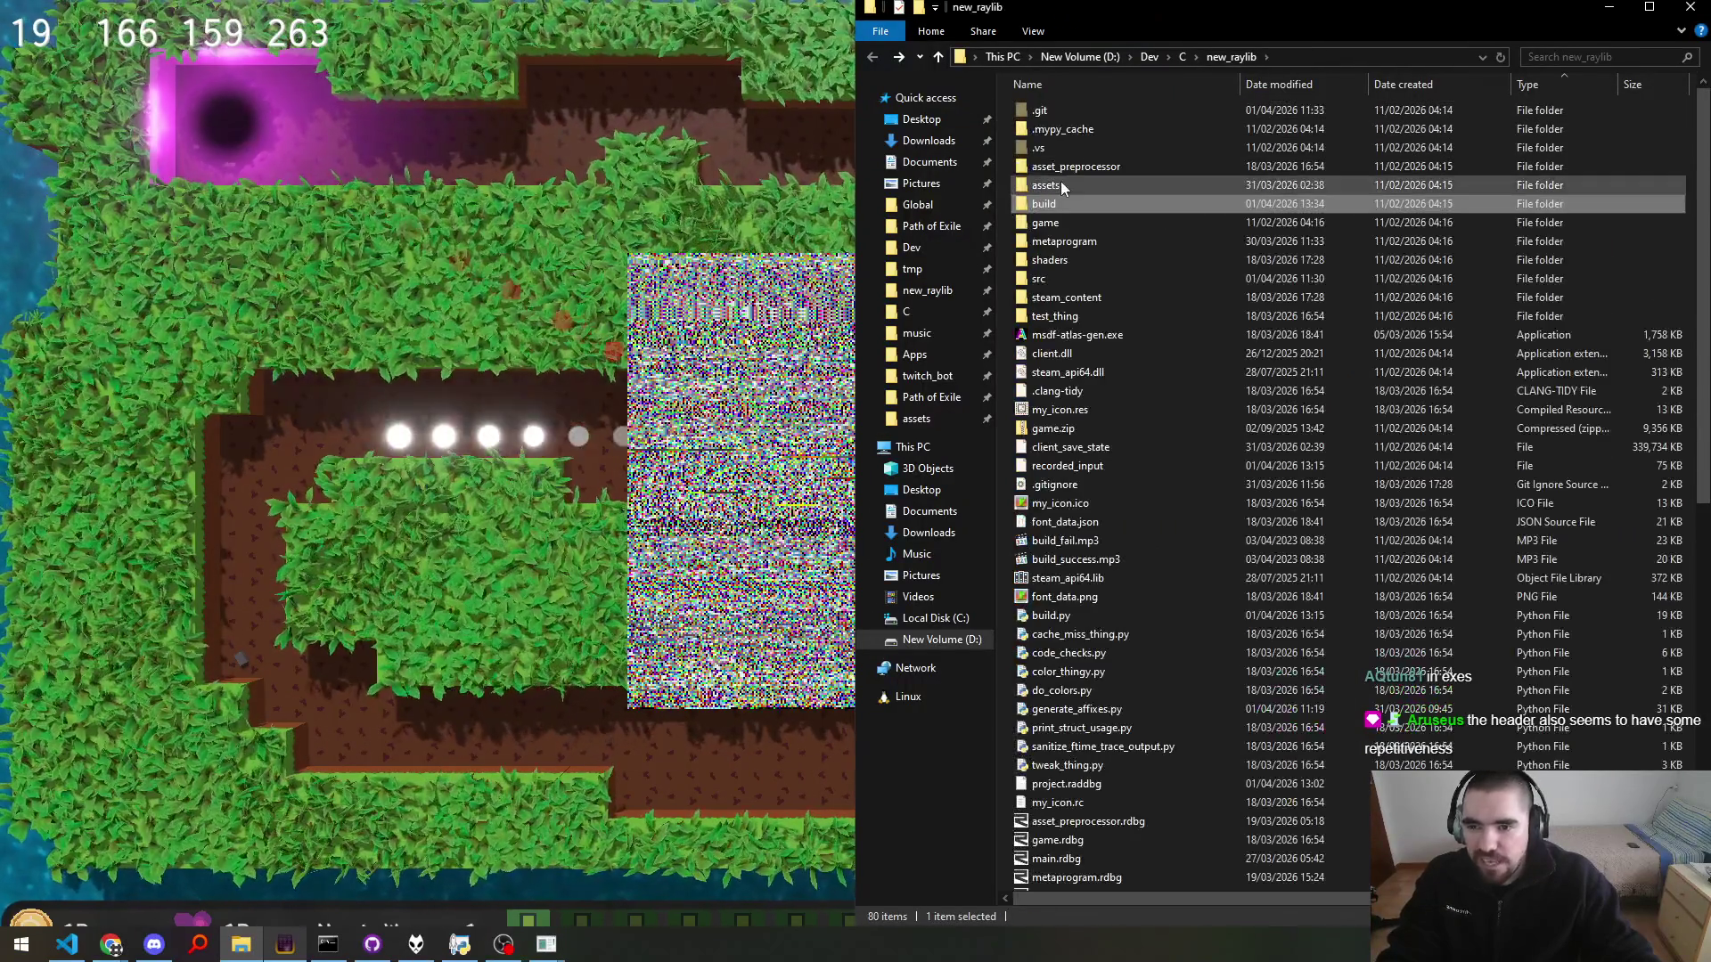
Step: Open the assets folder and drop steve.blend onto the game to inspect its bytes
key(Down)
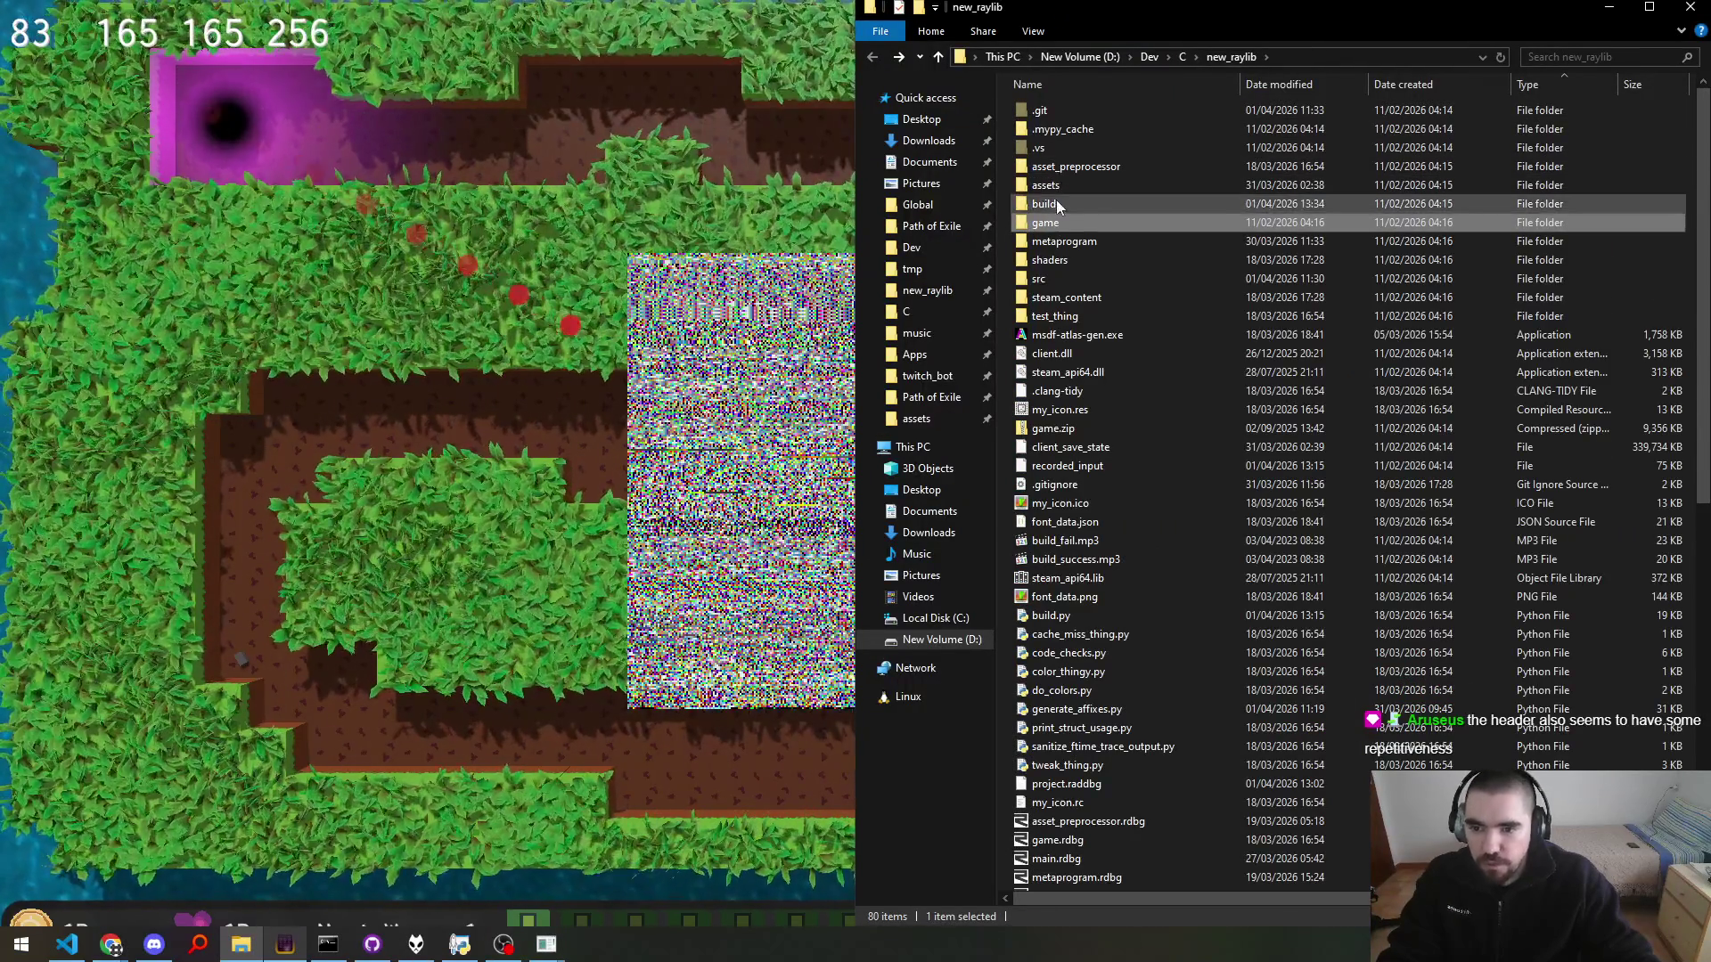
double_click(1057, 184)
click(1094, 225)
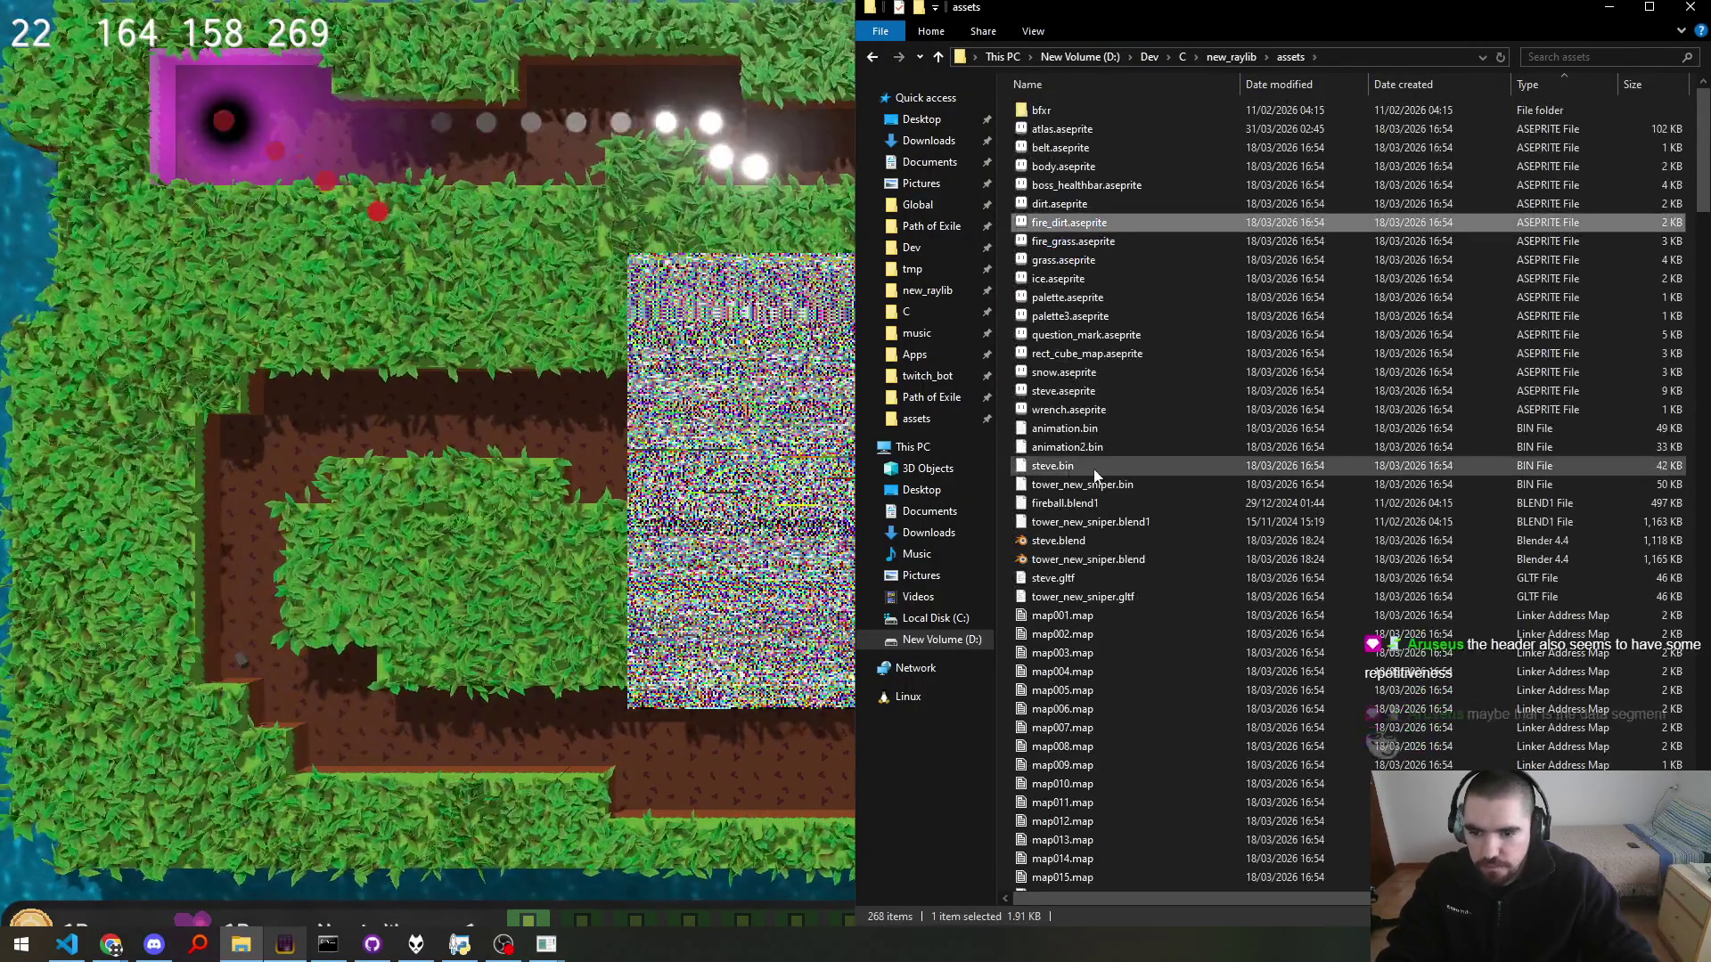
drag(1078, 541, 986, 547)
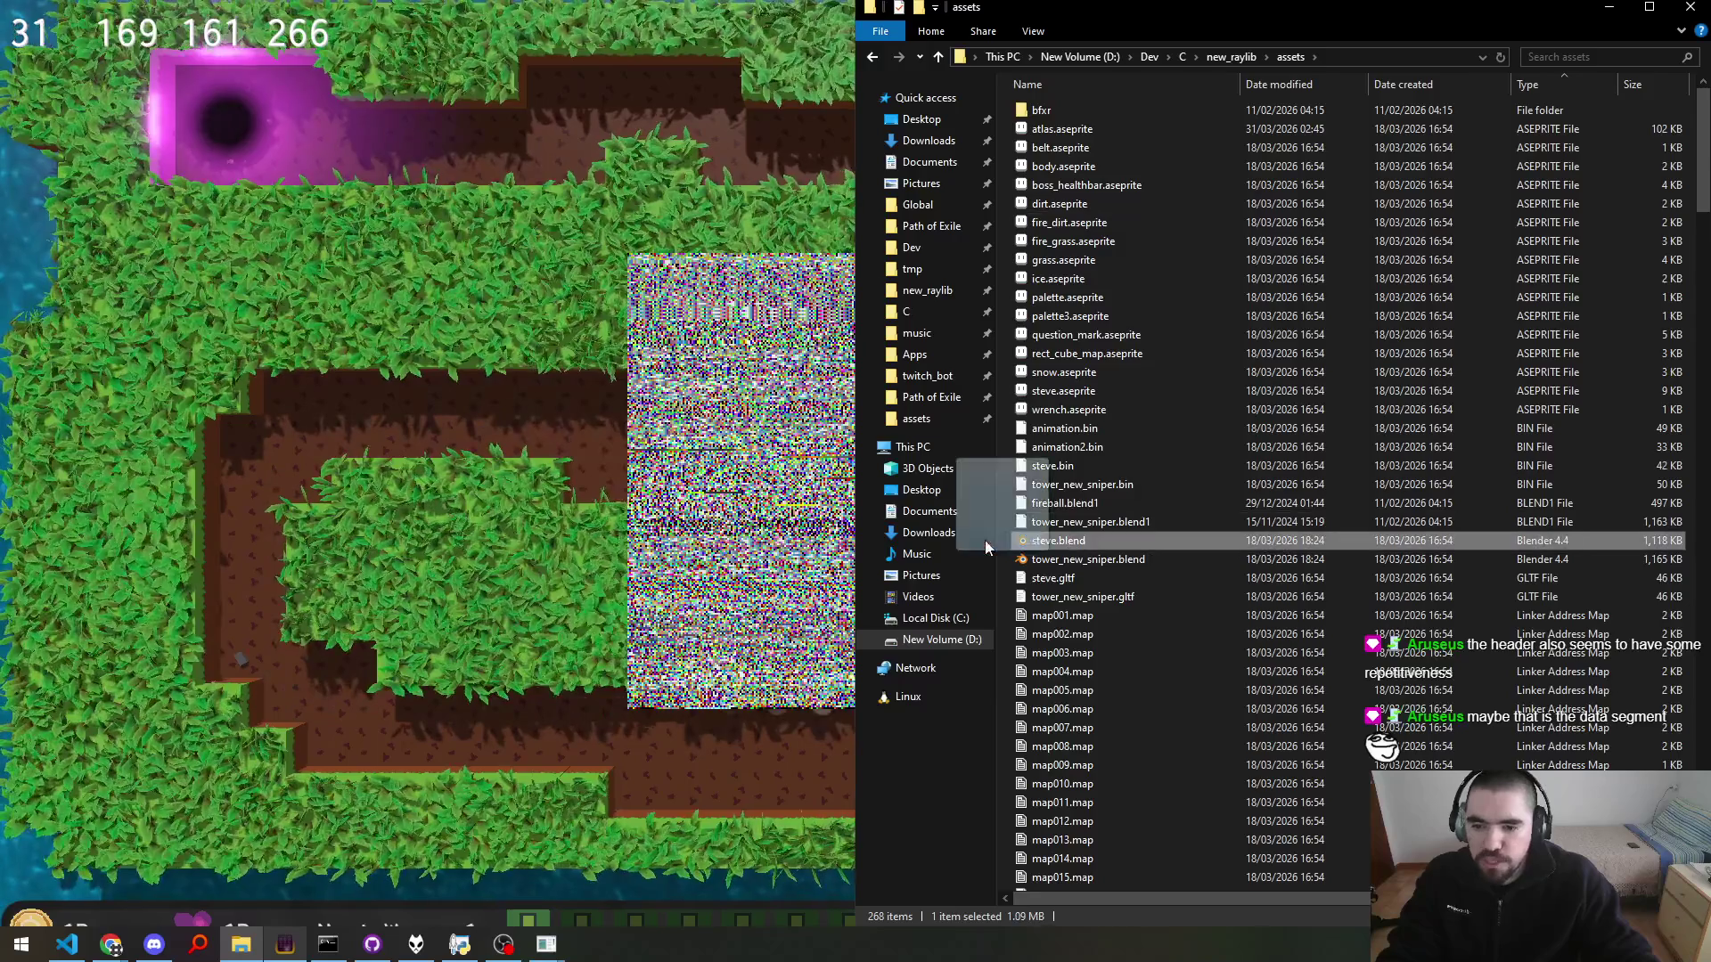
drag(804, 465, 806, 468)
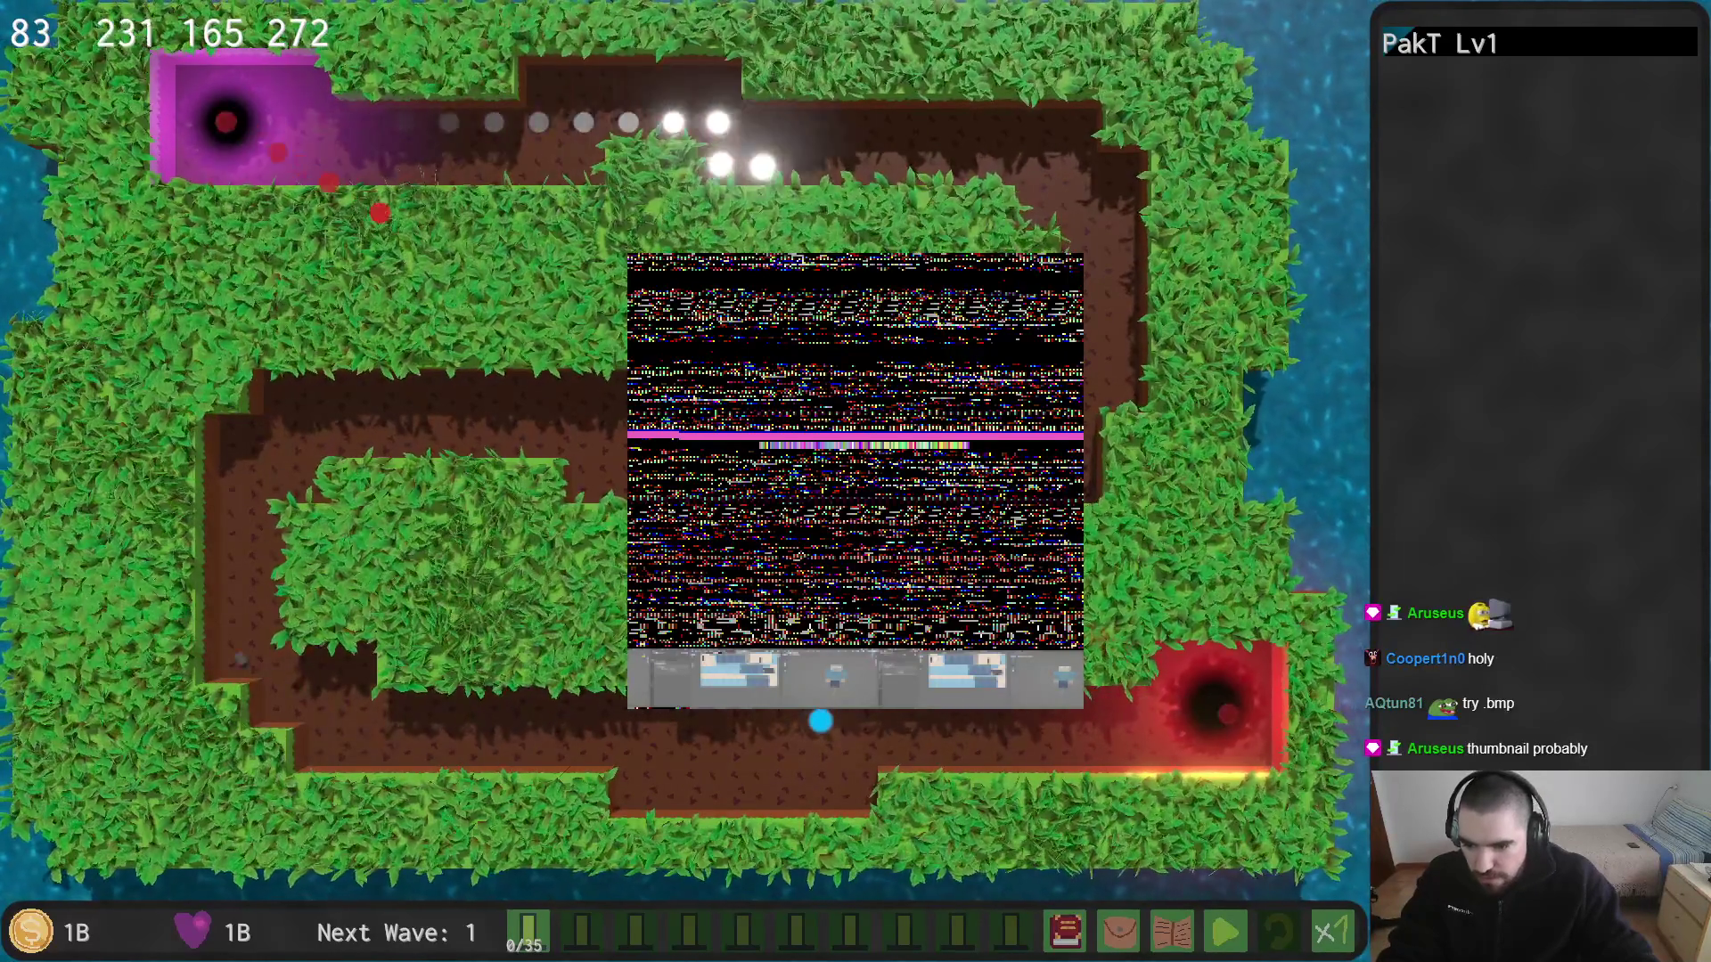
key(alt+Tab)
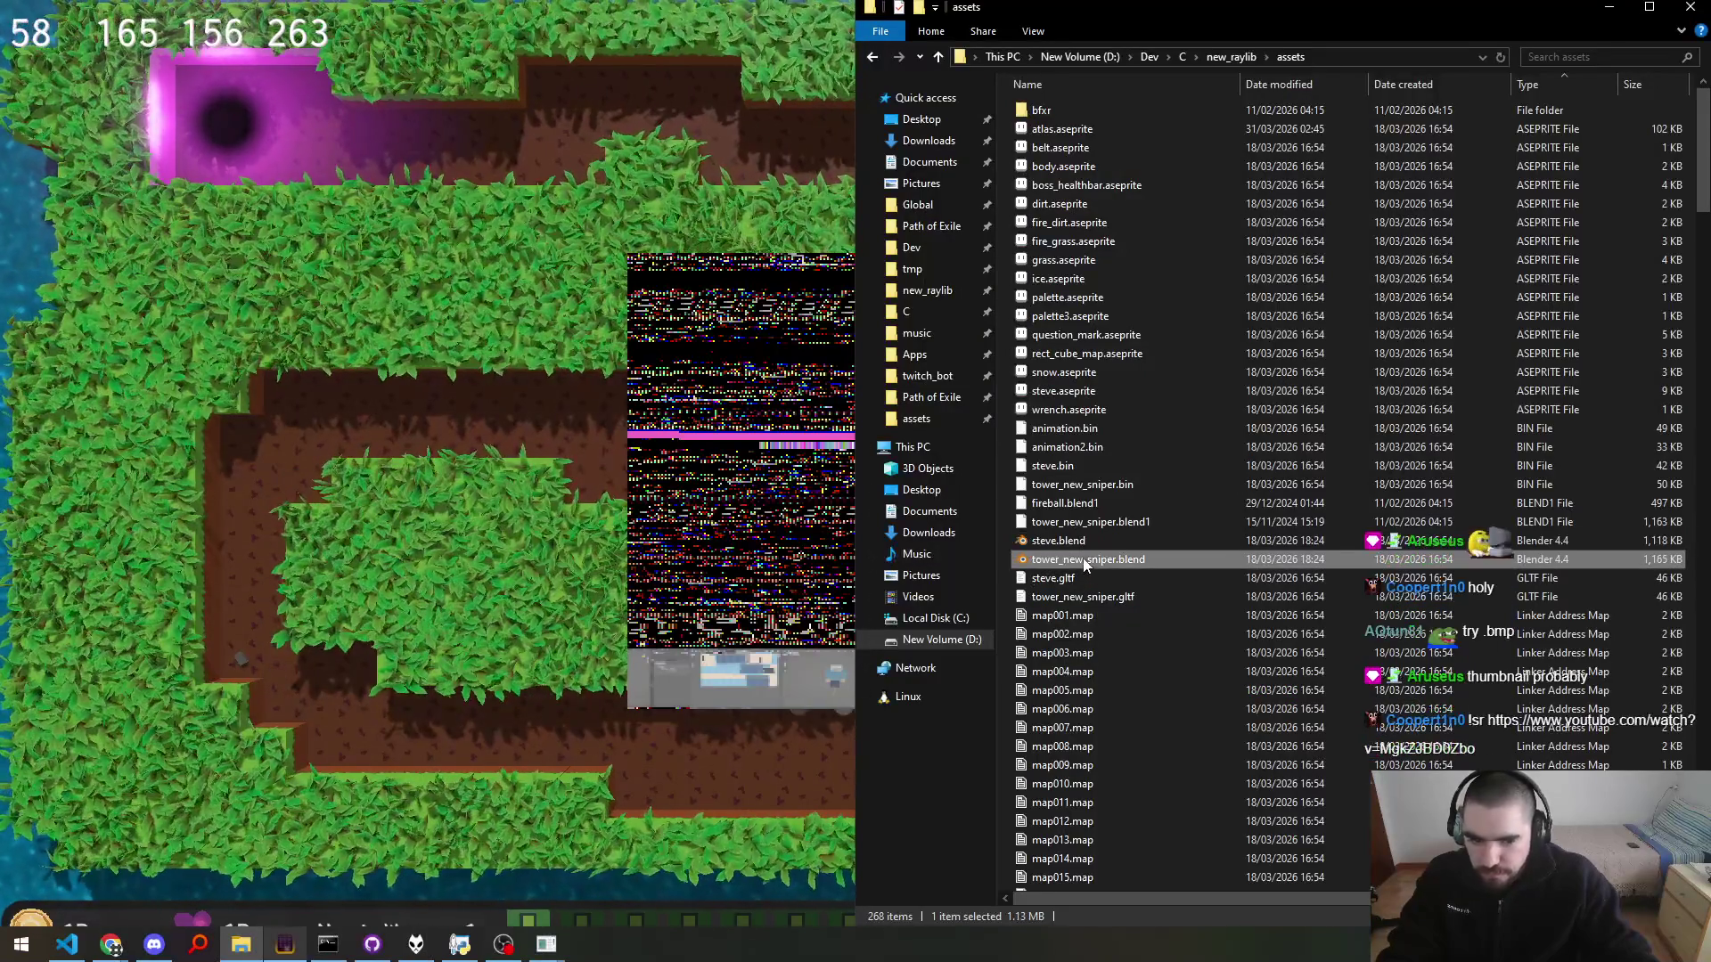
key(alt+Tab)
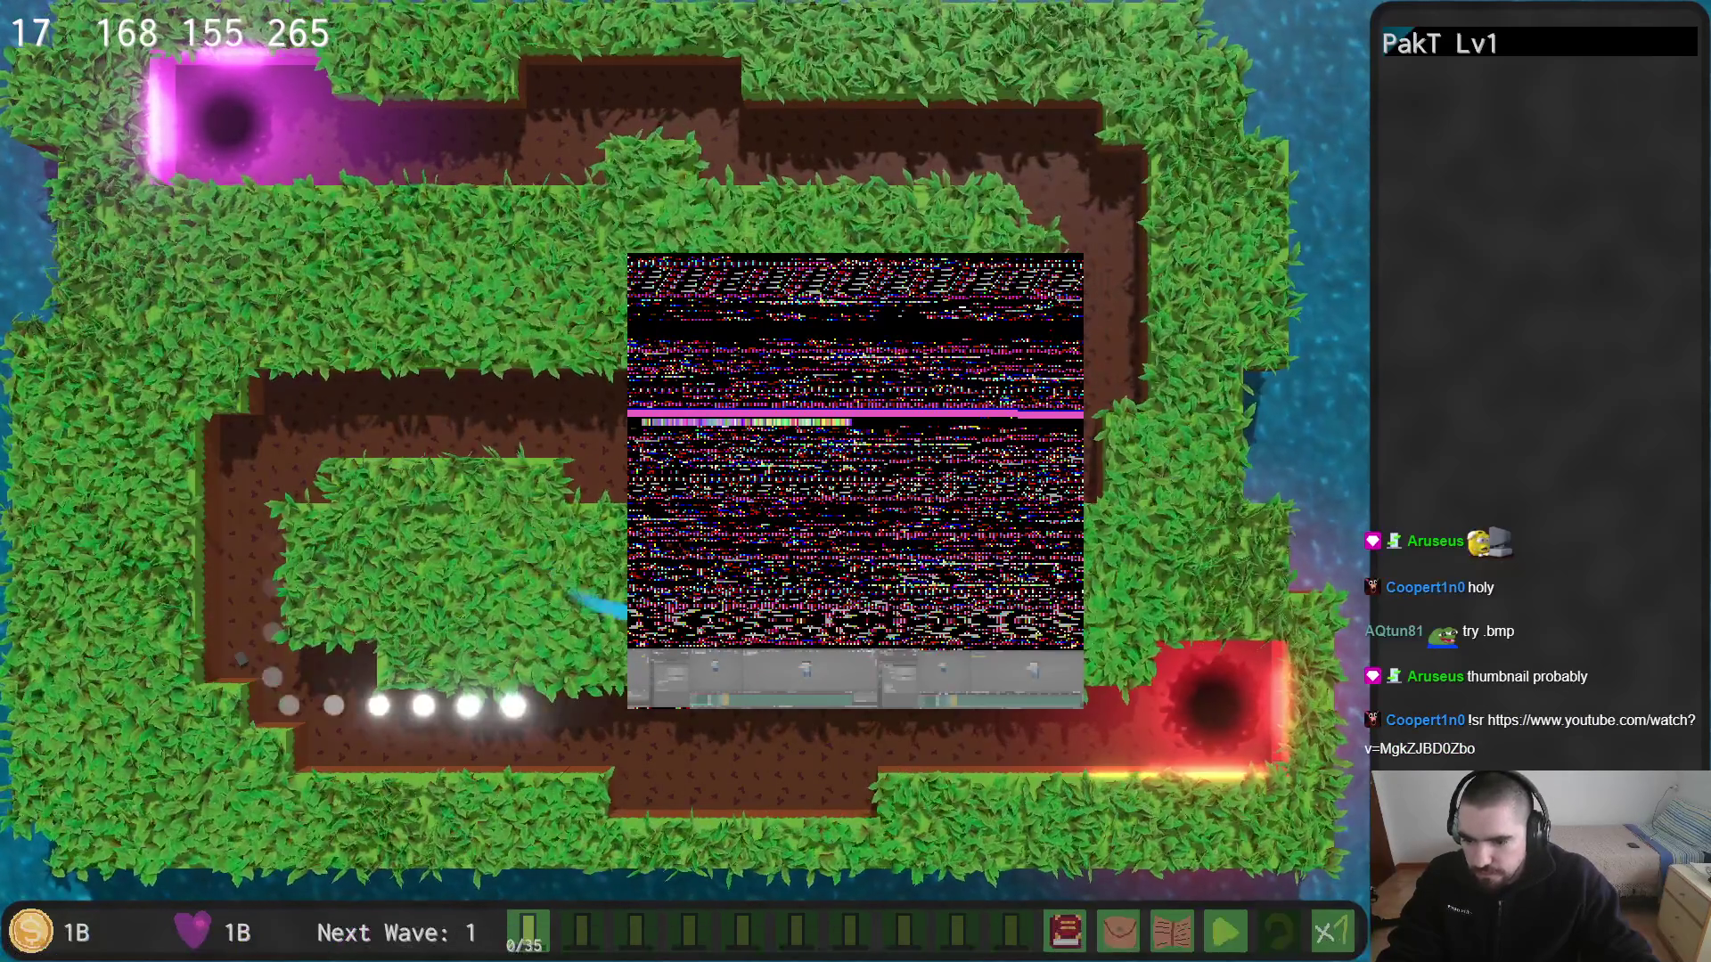
key(alt+Tab)
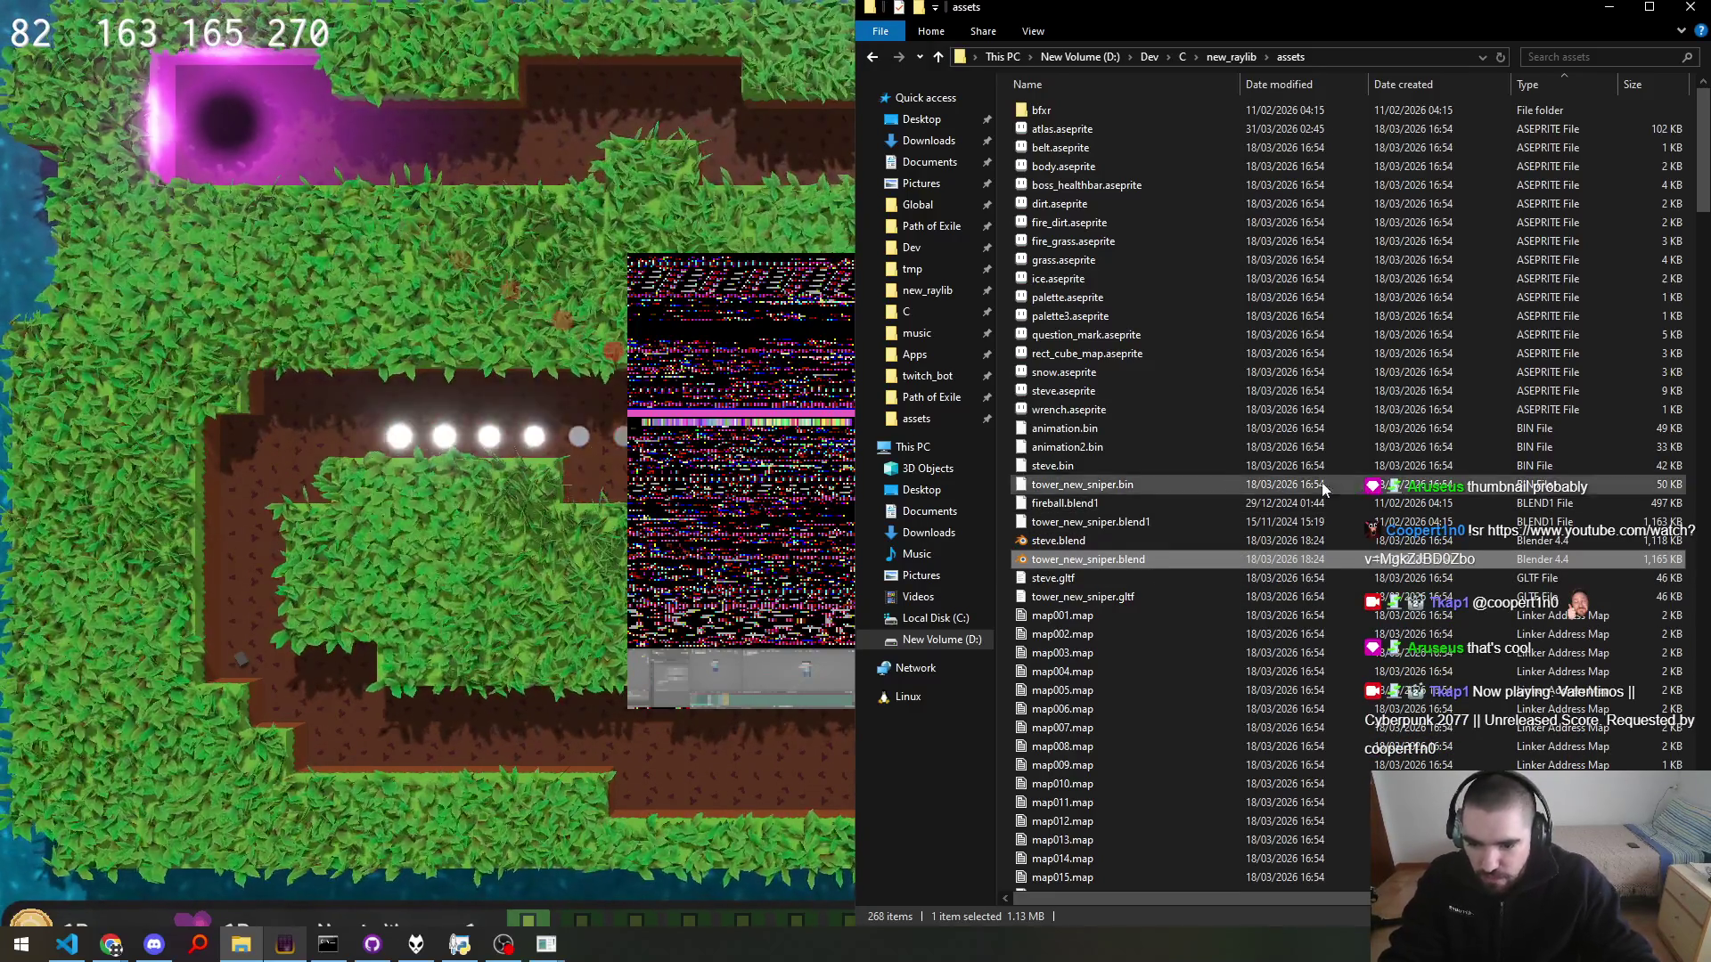
Step: Scroll down the asset list and select Renogare-Regular.otf
scroll(1155, 569, down, 5)
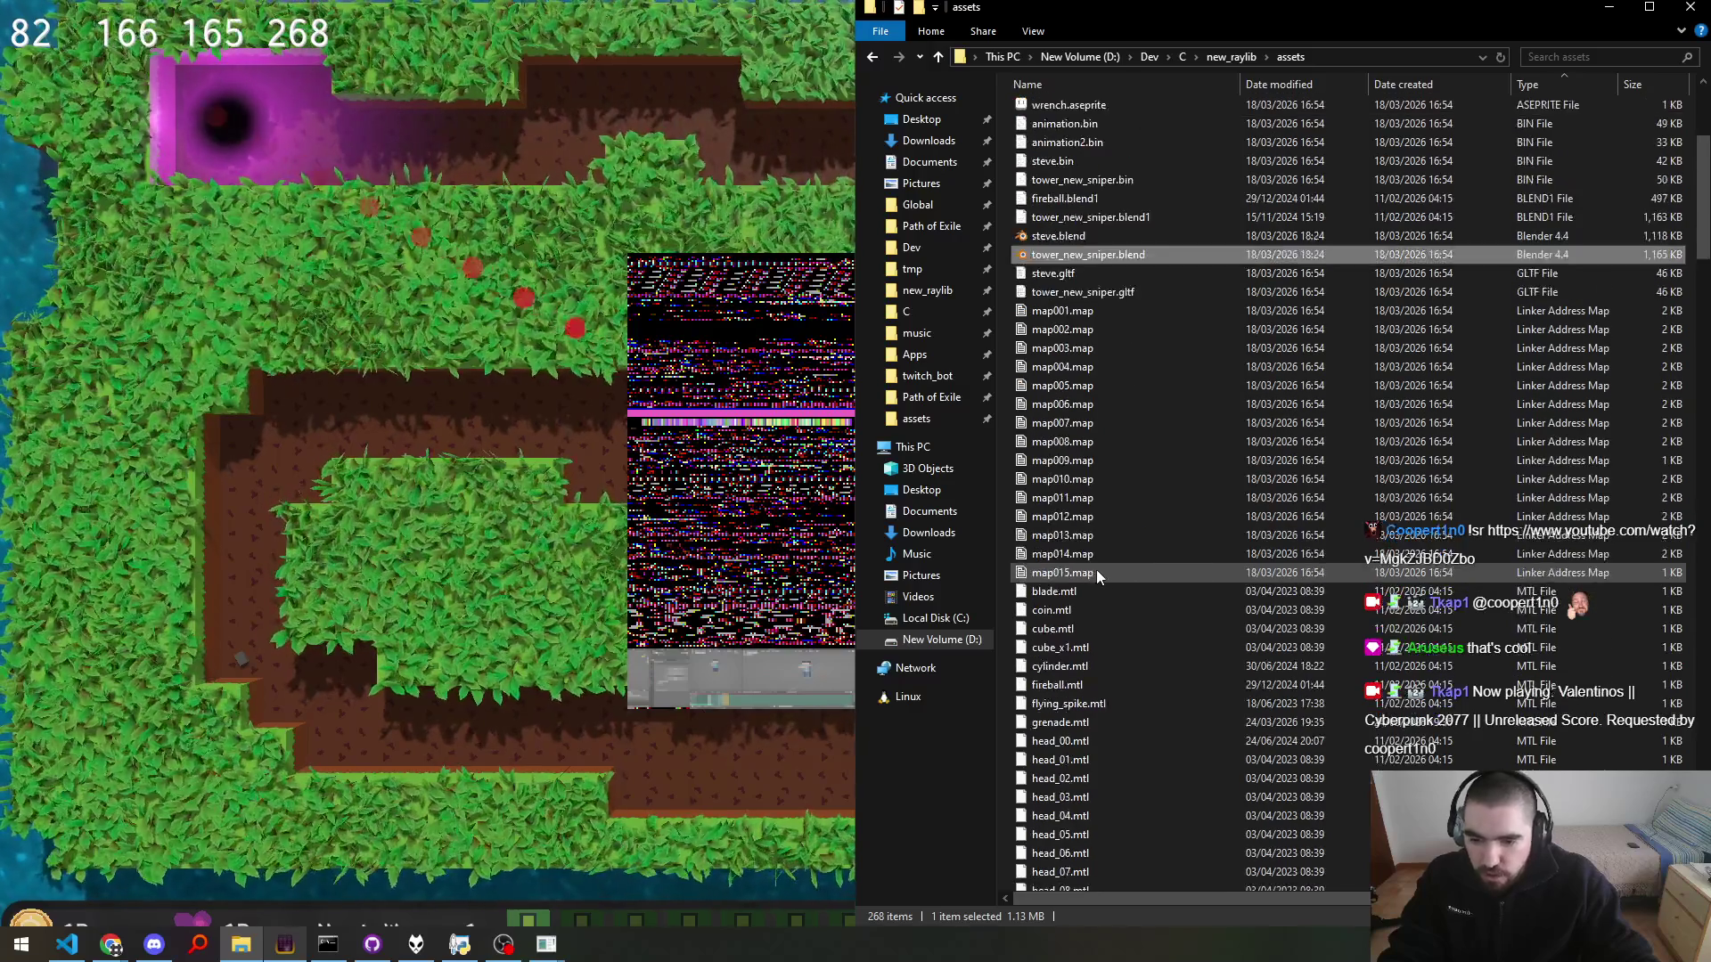
scroll(1094, 562, down, 8)
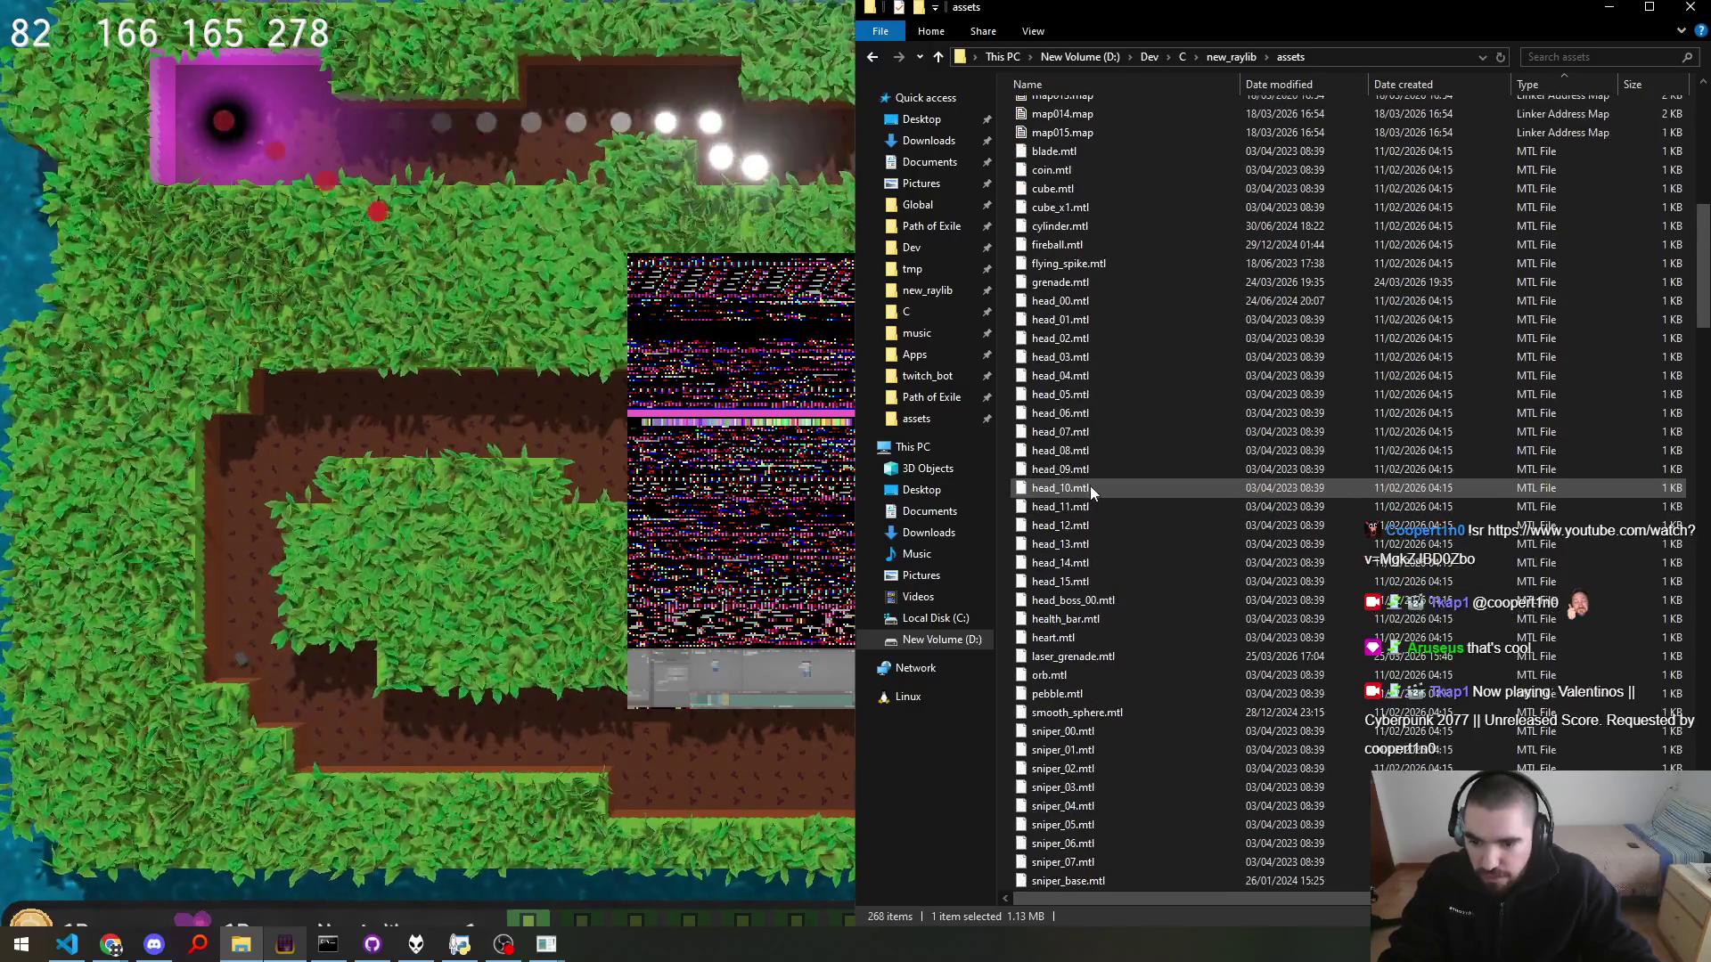
scroll(1089, 486, down, 15)
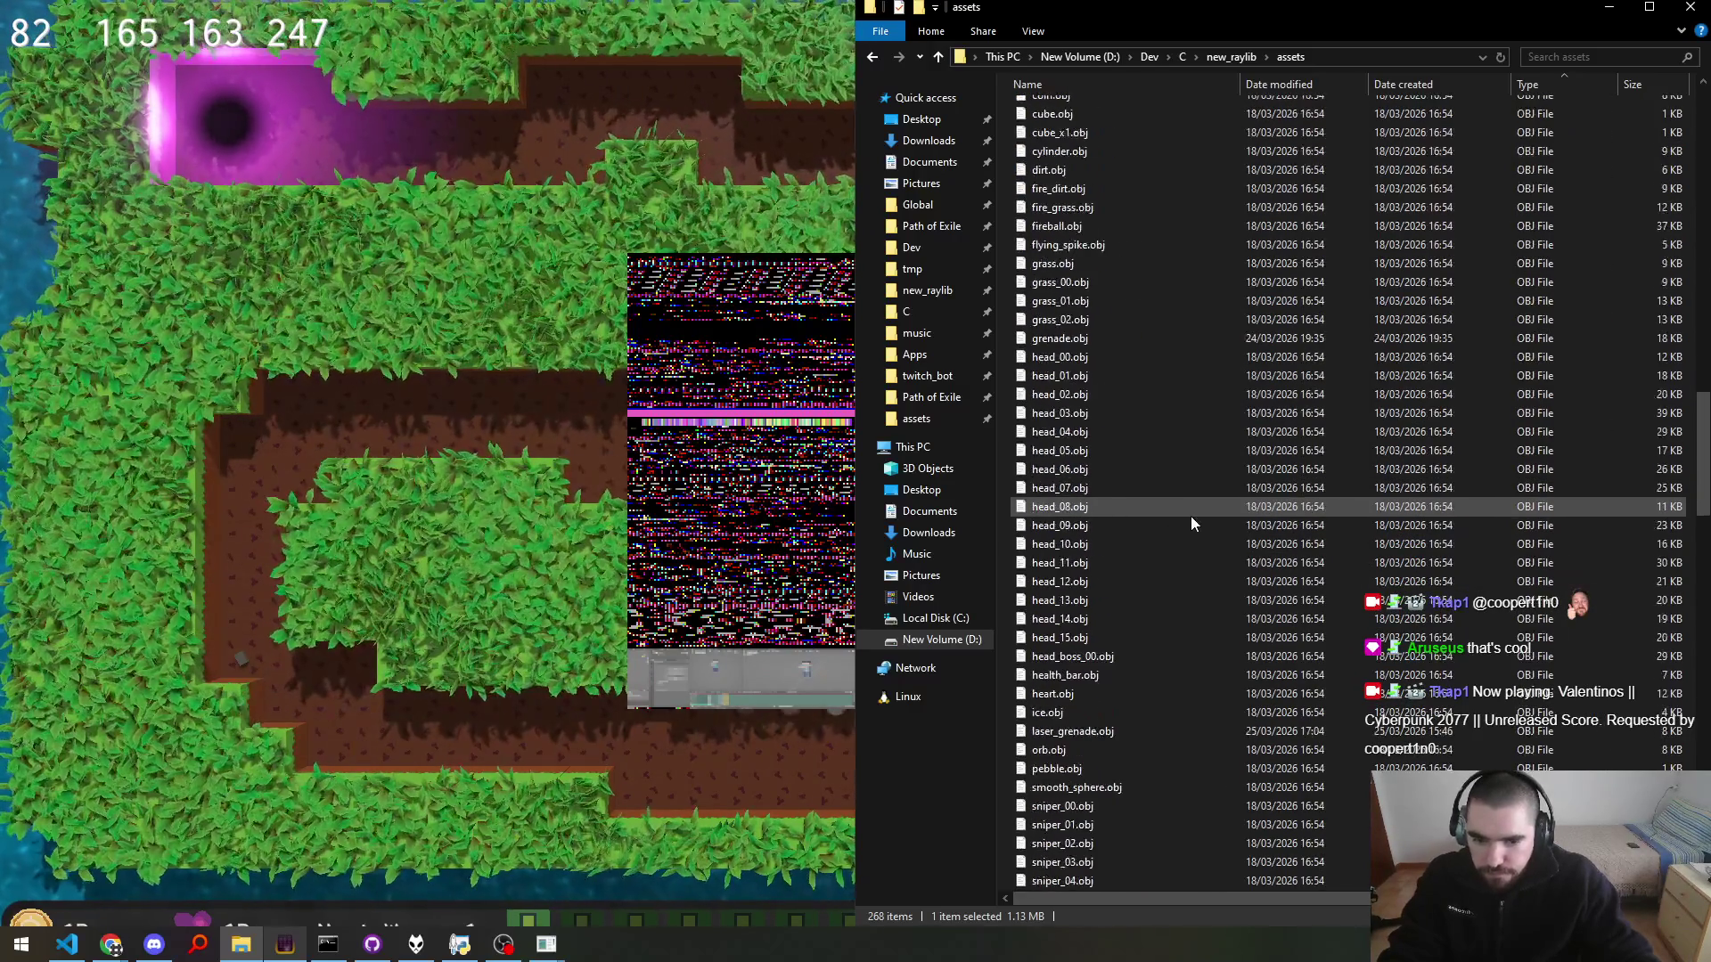
scroll(1190, 516, down, 14)
scroll(1190, 516, down, 3)
click(1089, 472)
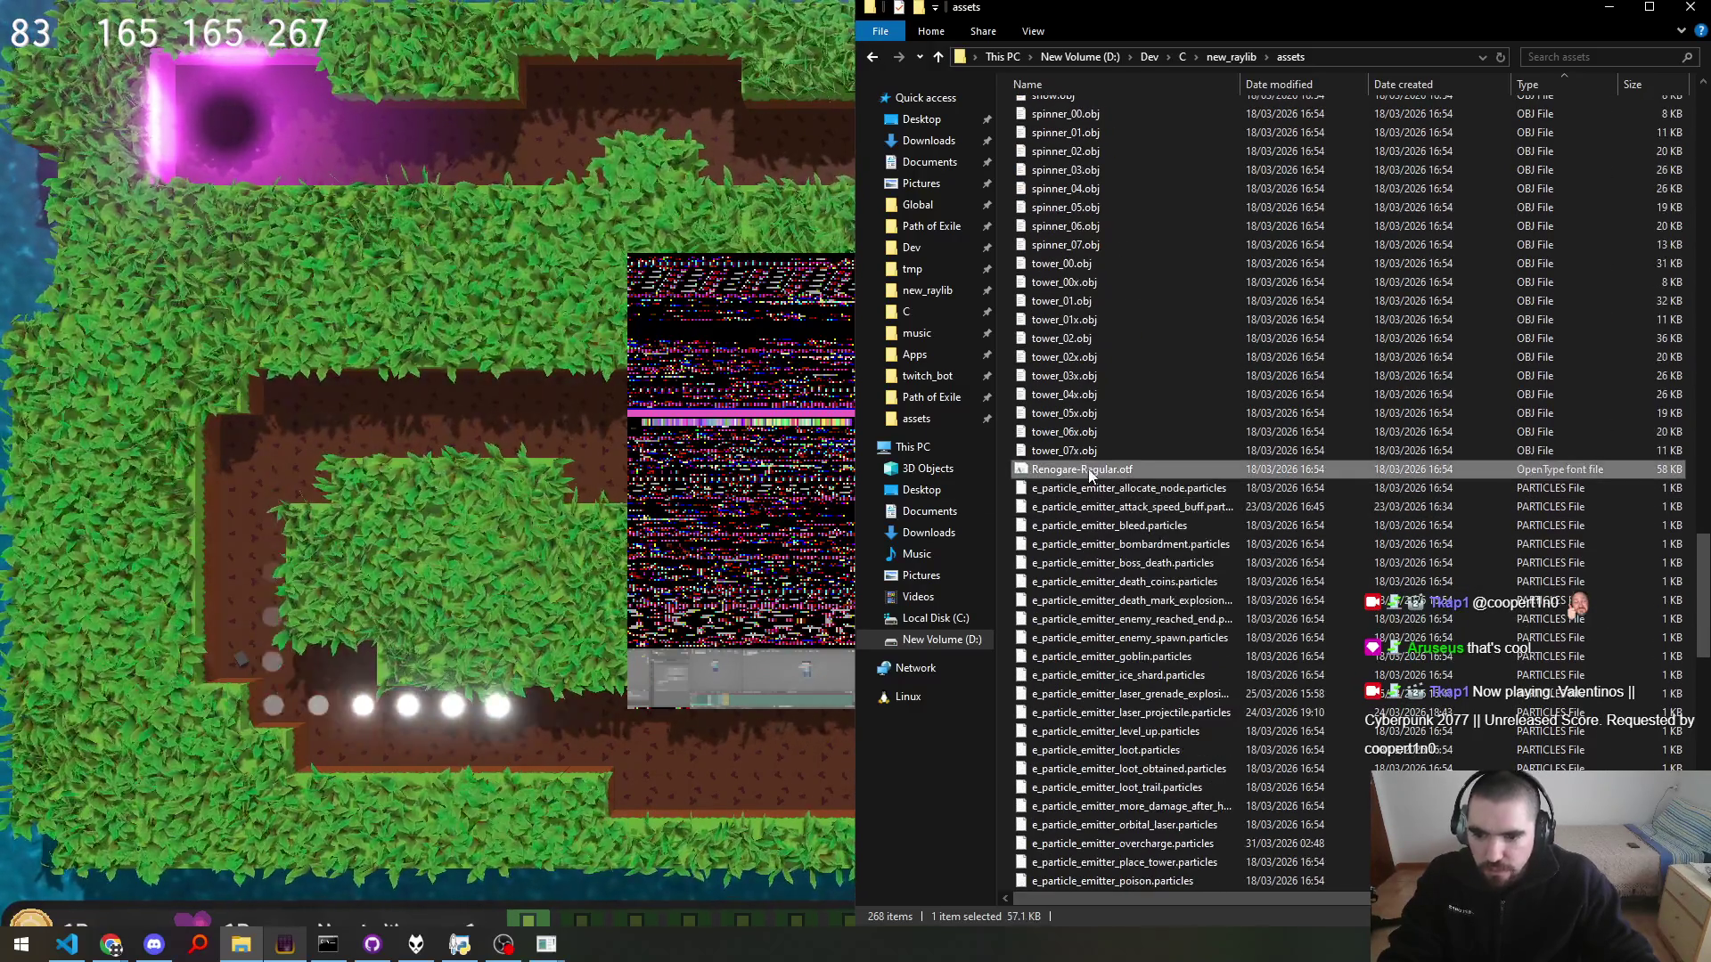
key(alt+Tab)
key(alt+Tab)
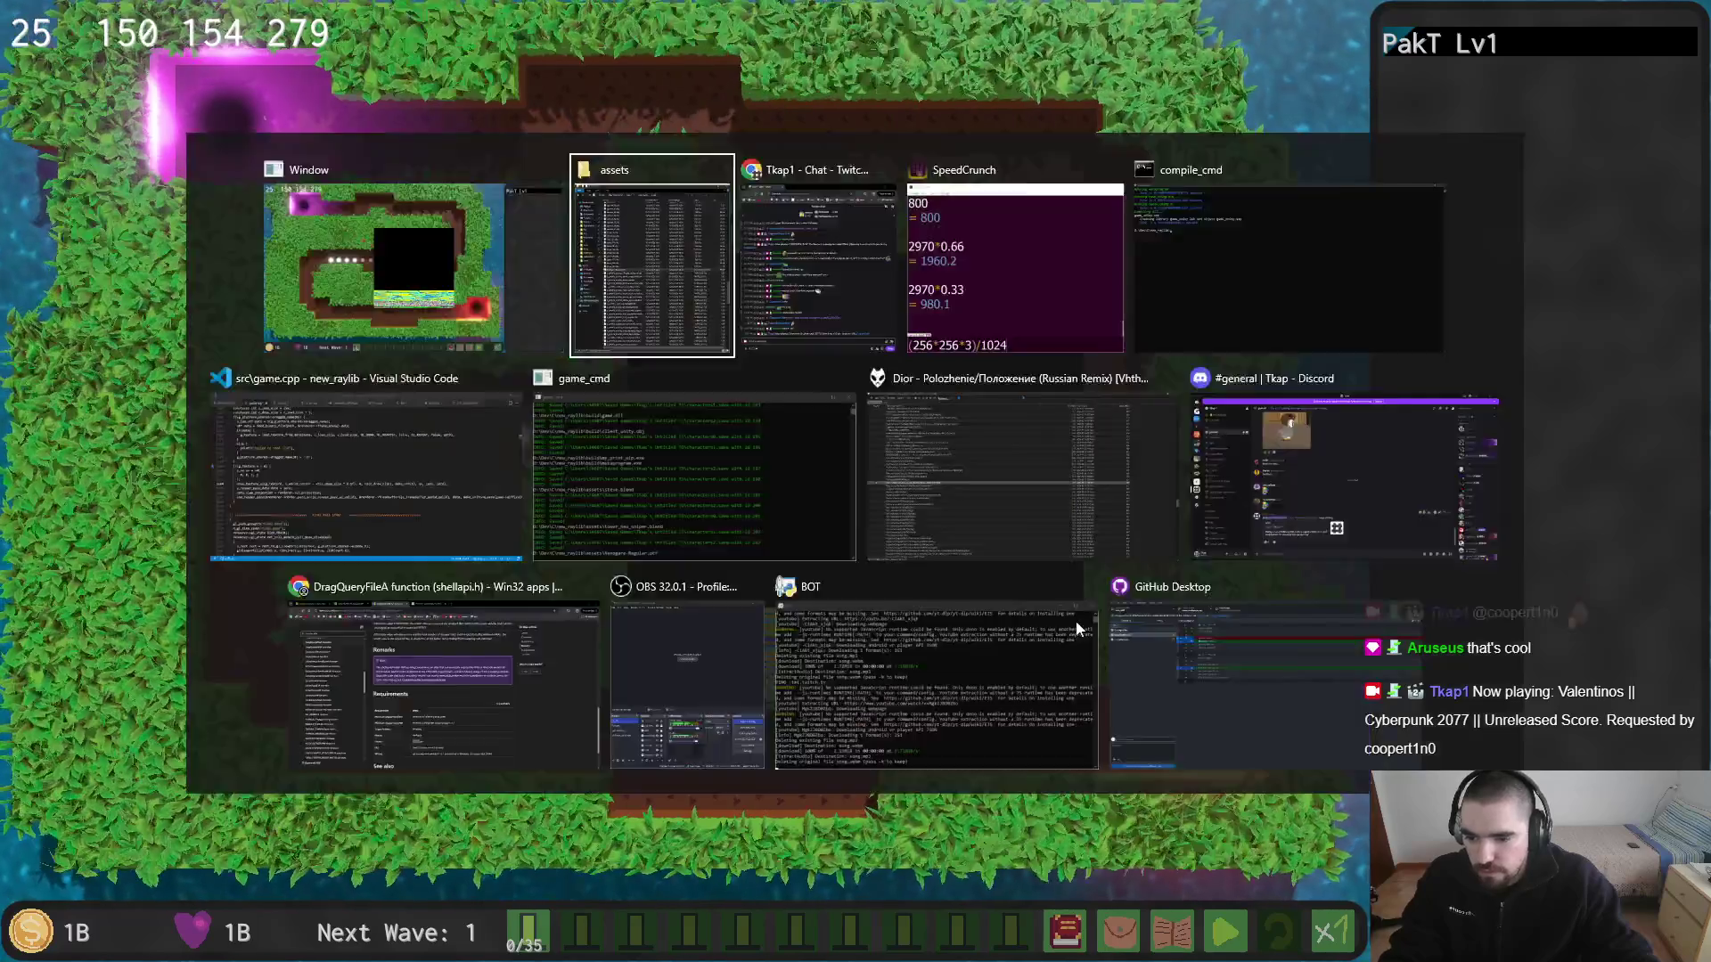
Step: View the newly loaded file's noise texture in the game
scroll(1248, 575, down, 5)
scroll(1248, 575, down, 8)
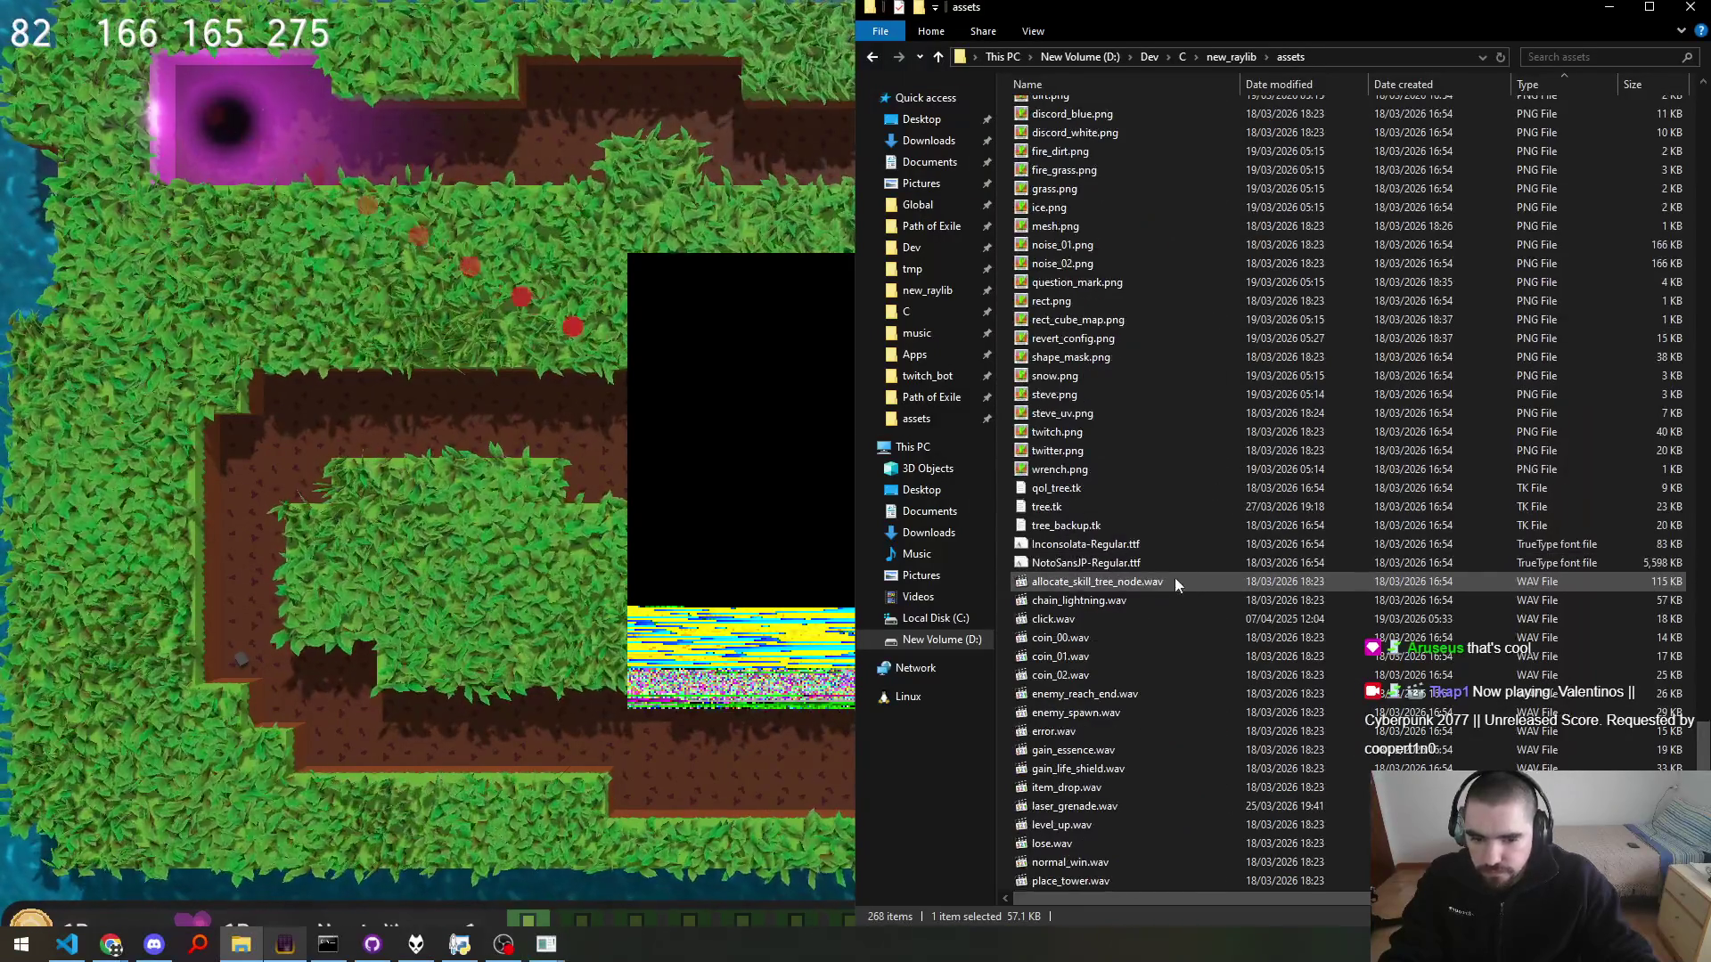
click(836, 532)
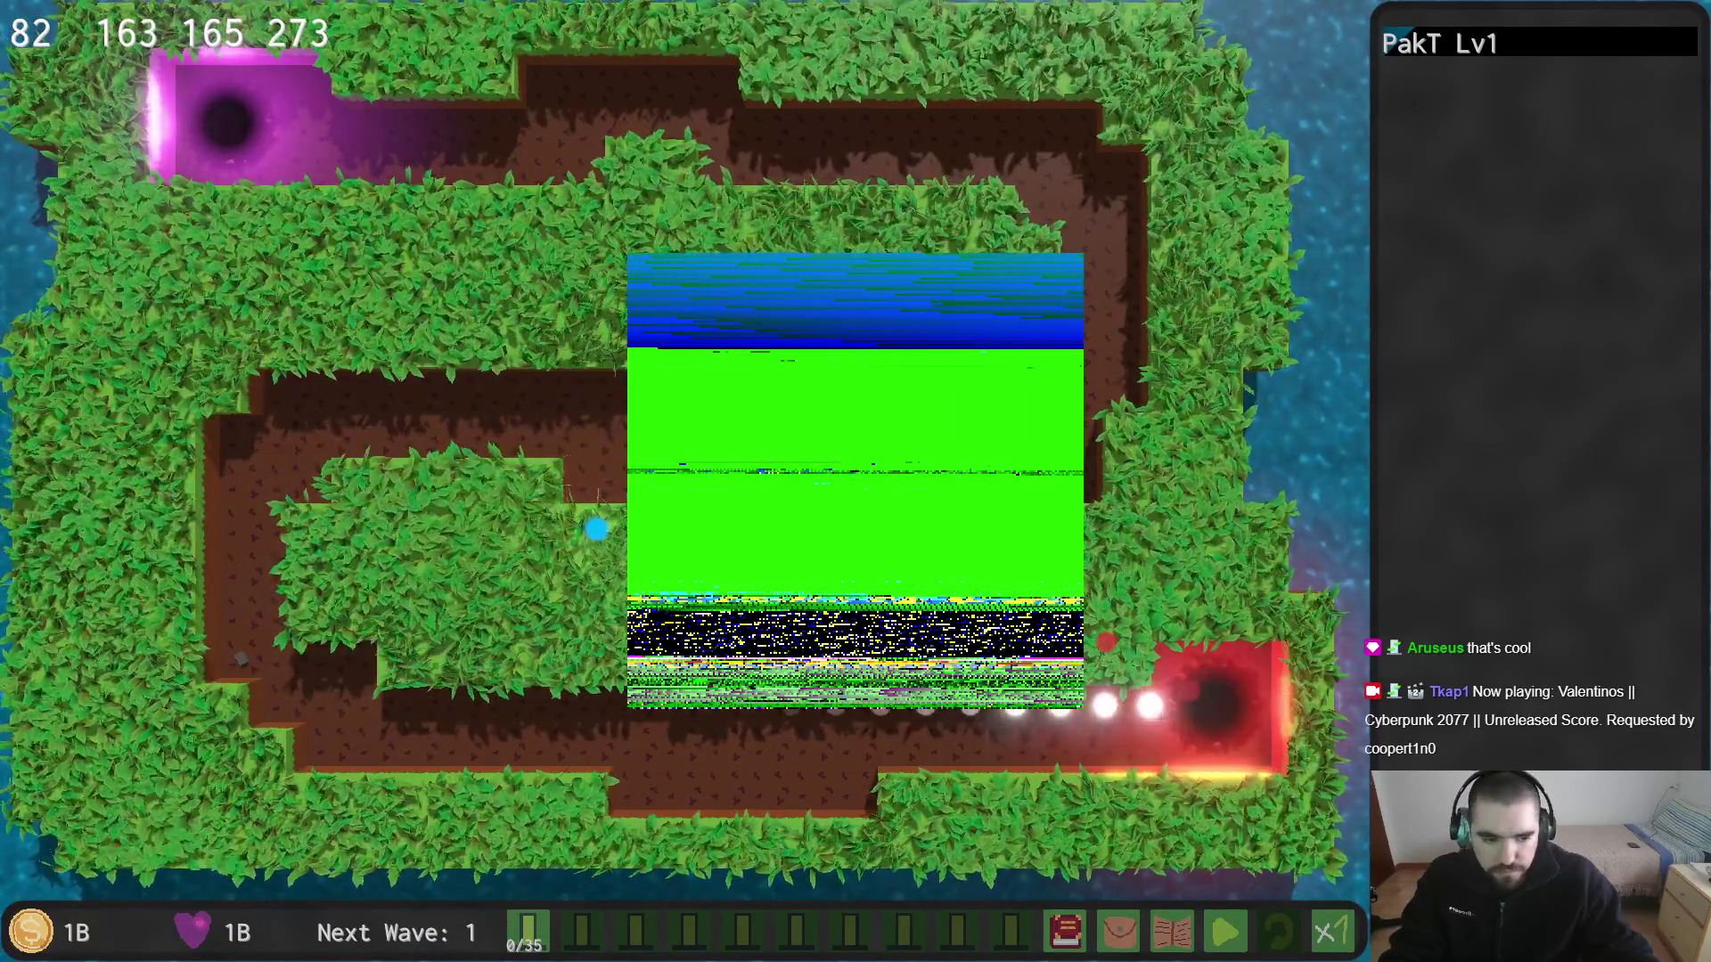
key(alt+Tab)
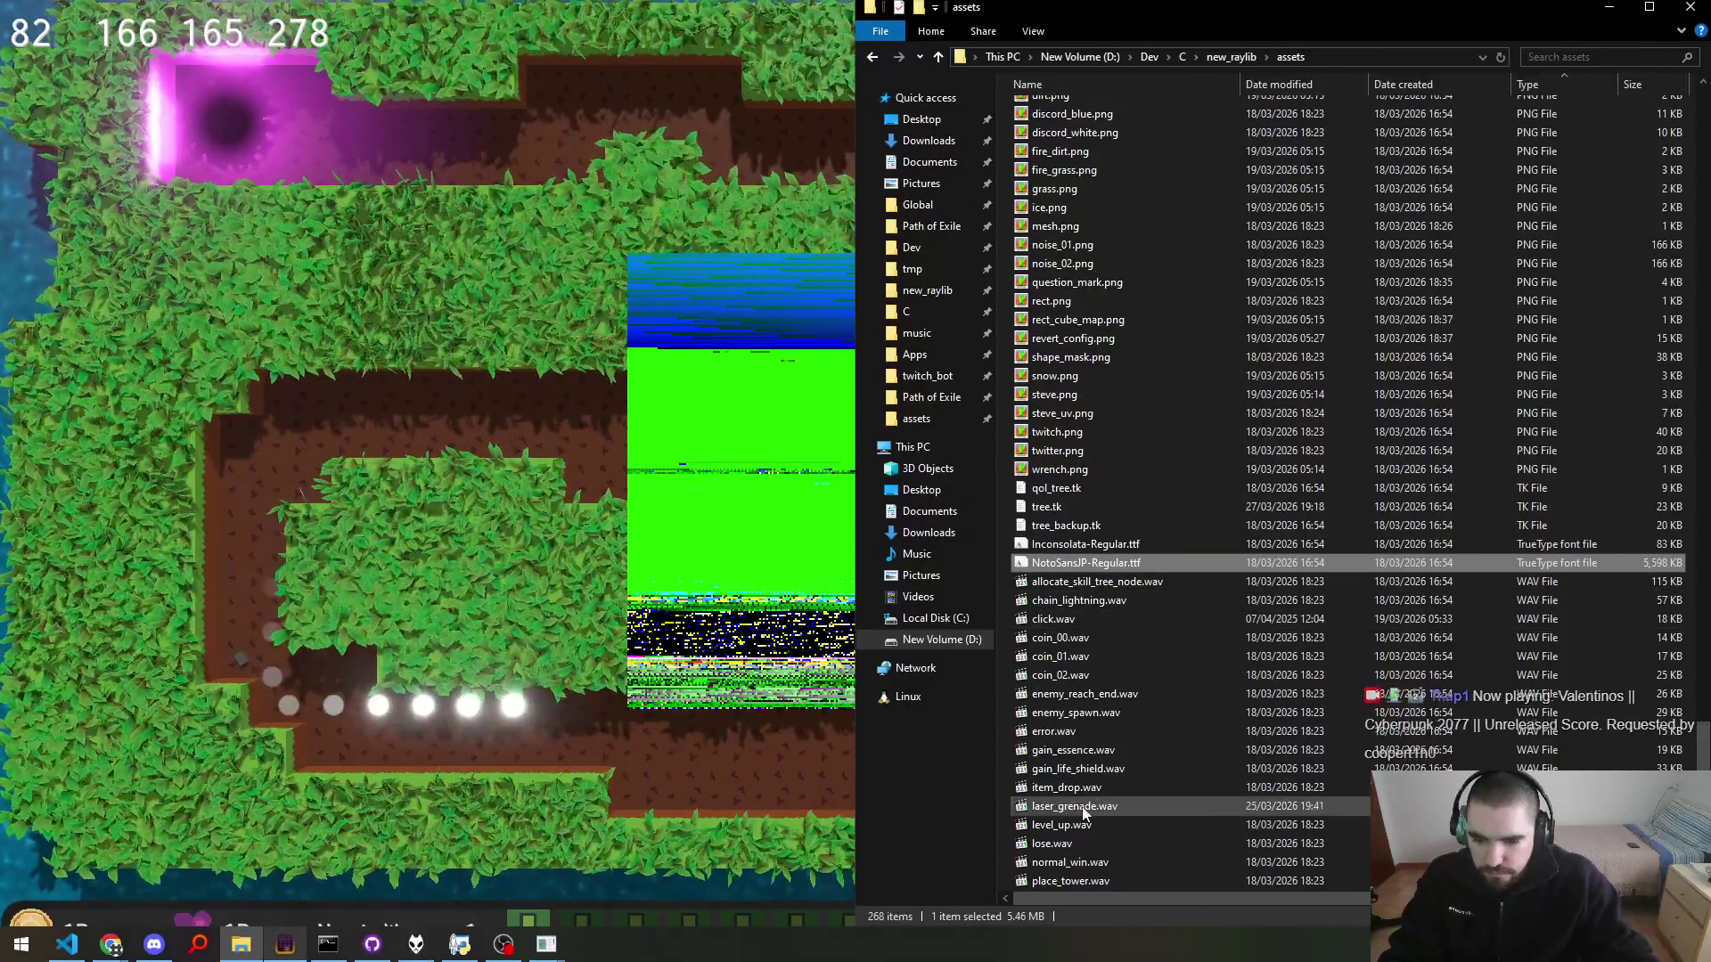
Step: Load level_up.wav into the game to view its bytes, then return to game.cpp
click(1065, 826)
click(723, 505)
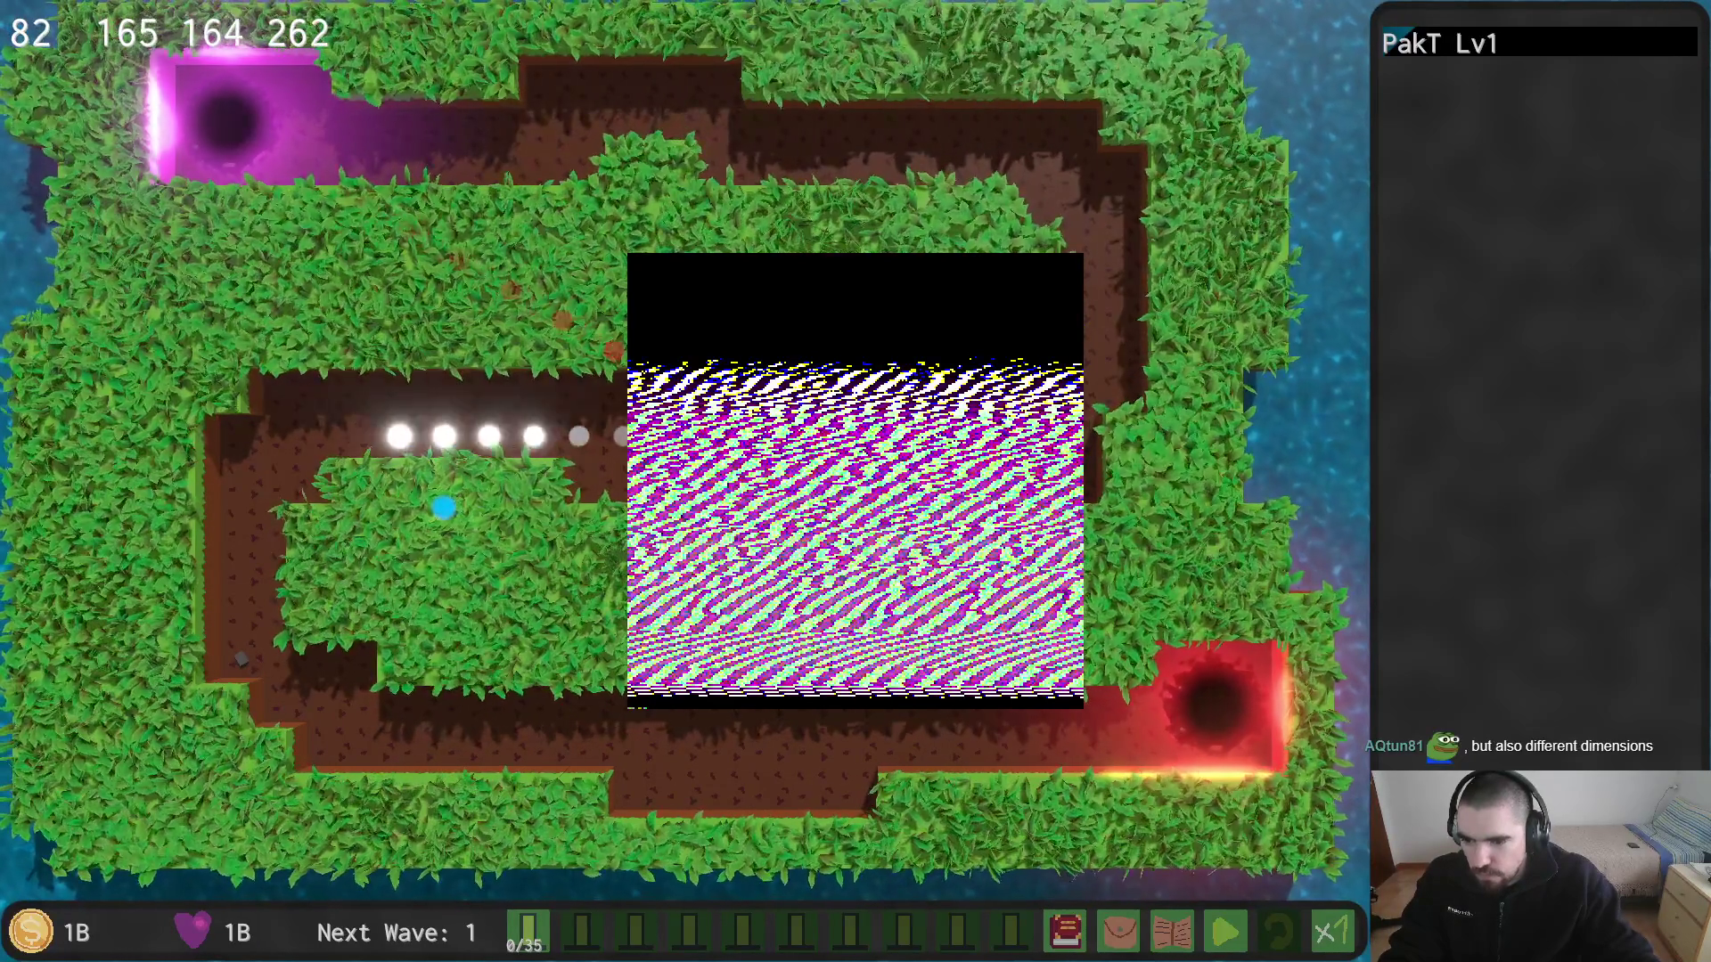
key(alt+Tab)
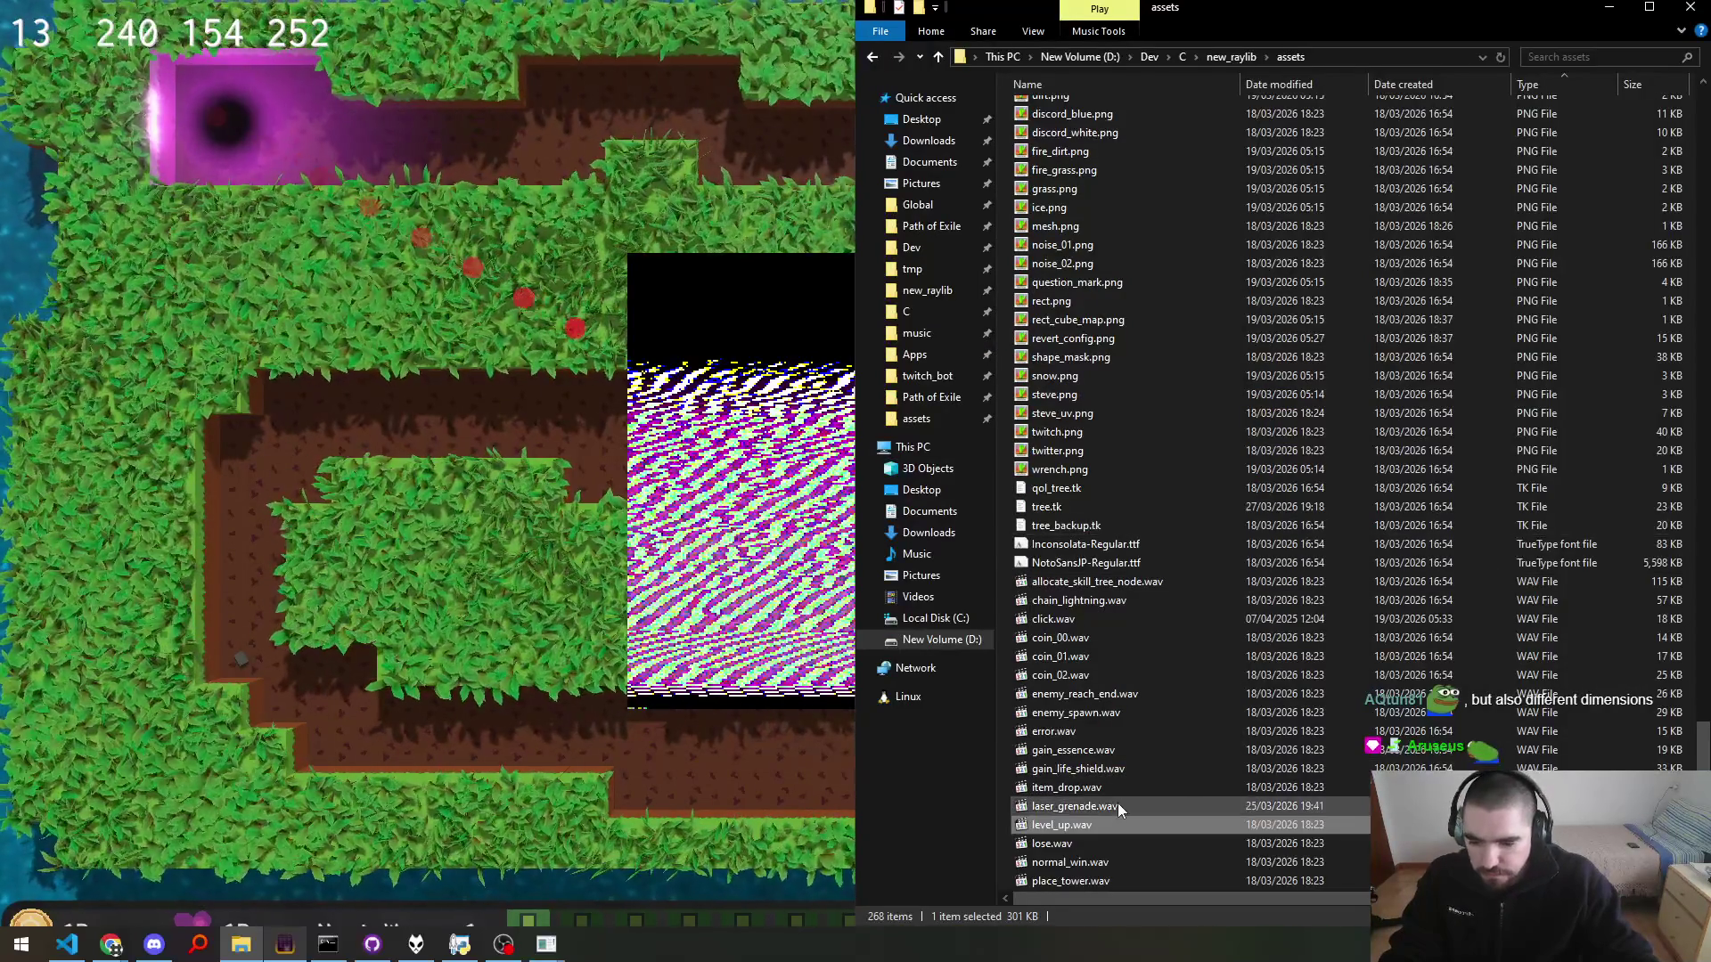
scroll(1159, 802, down, 3)
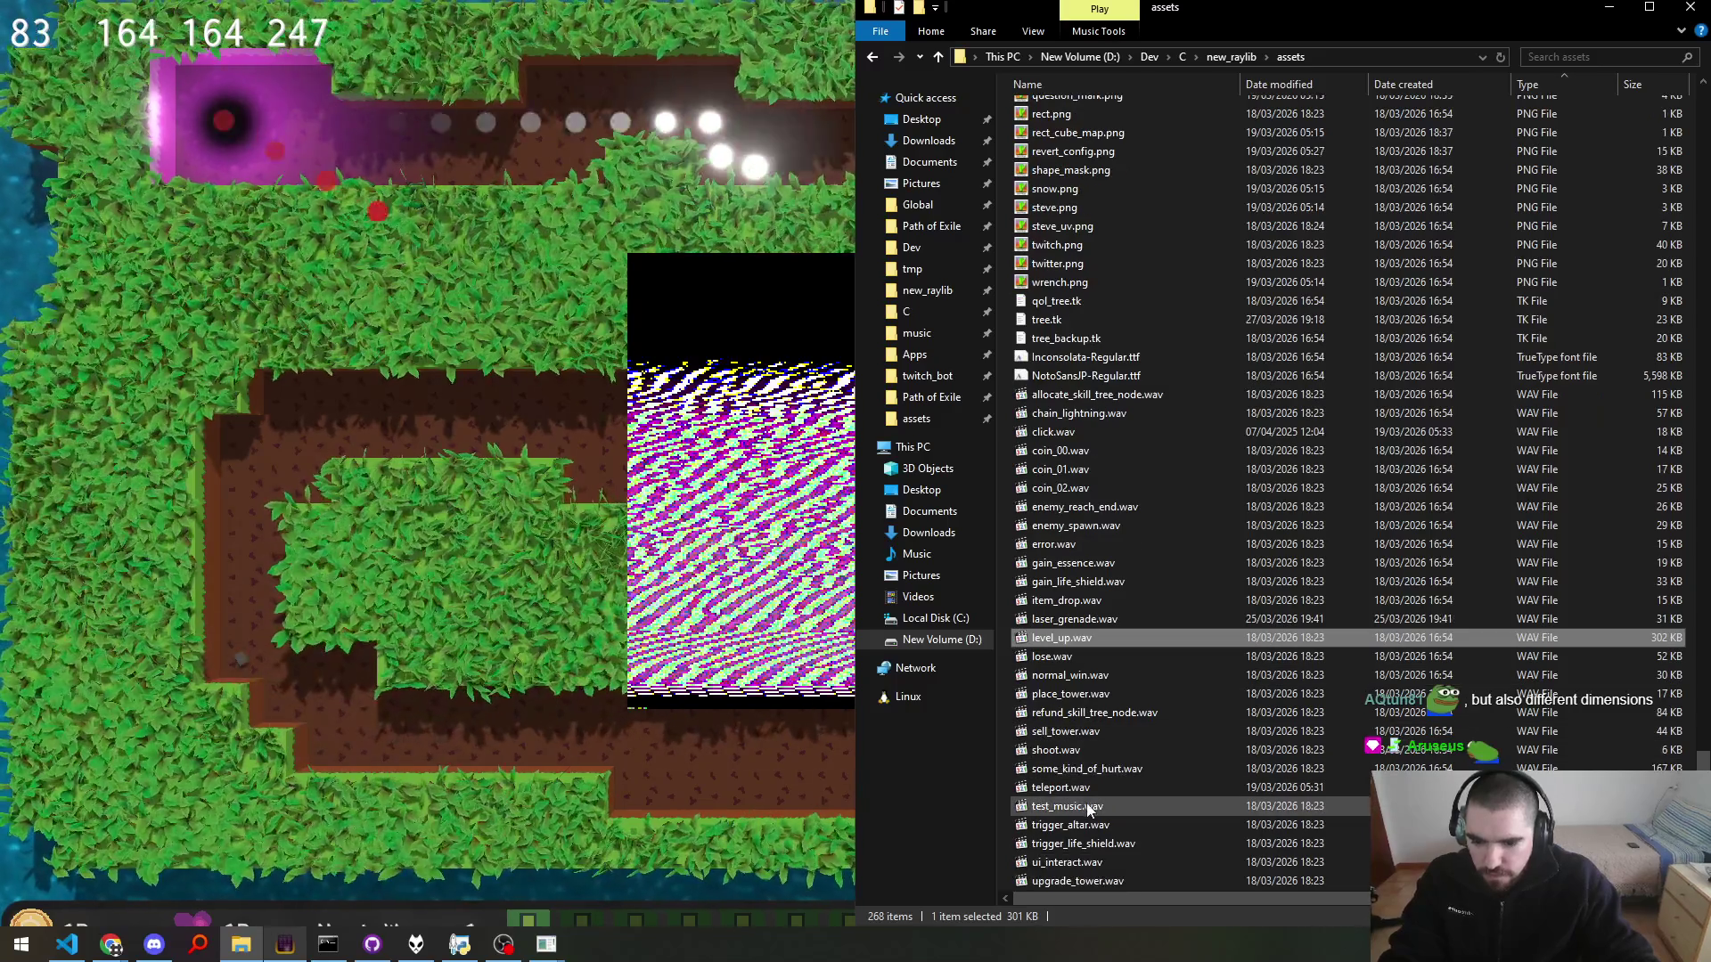
key(alt+Tab)
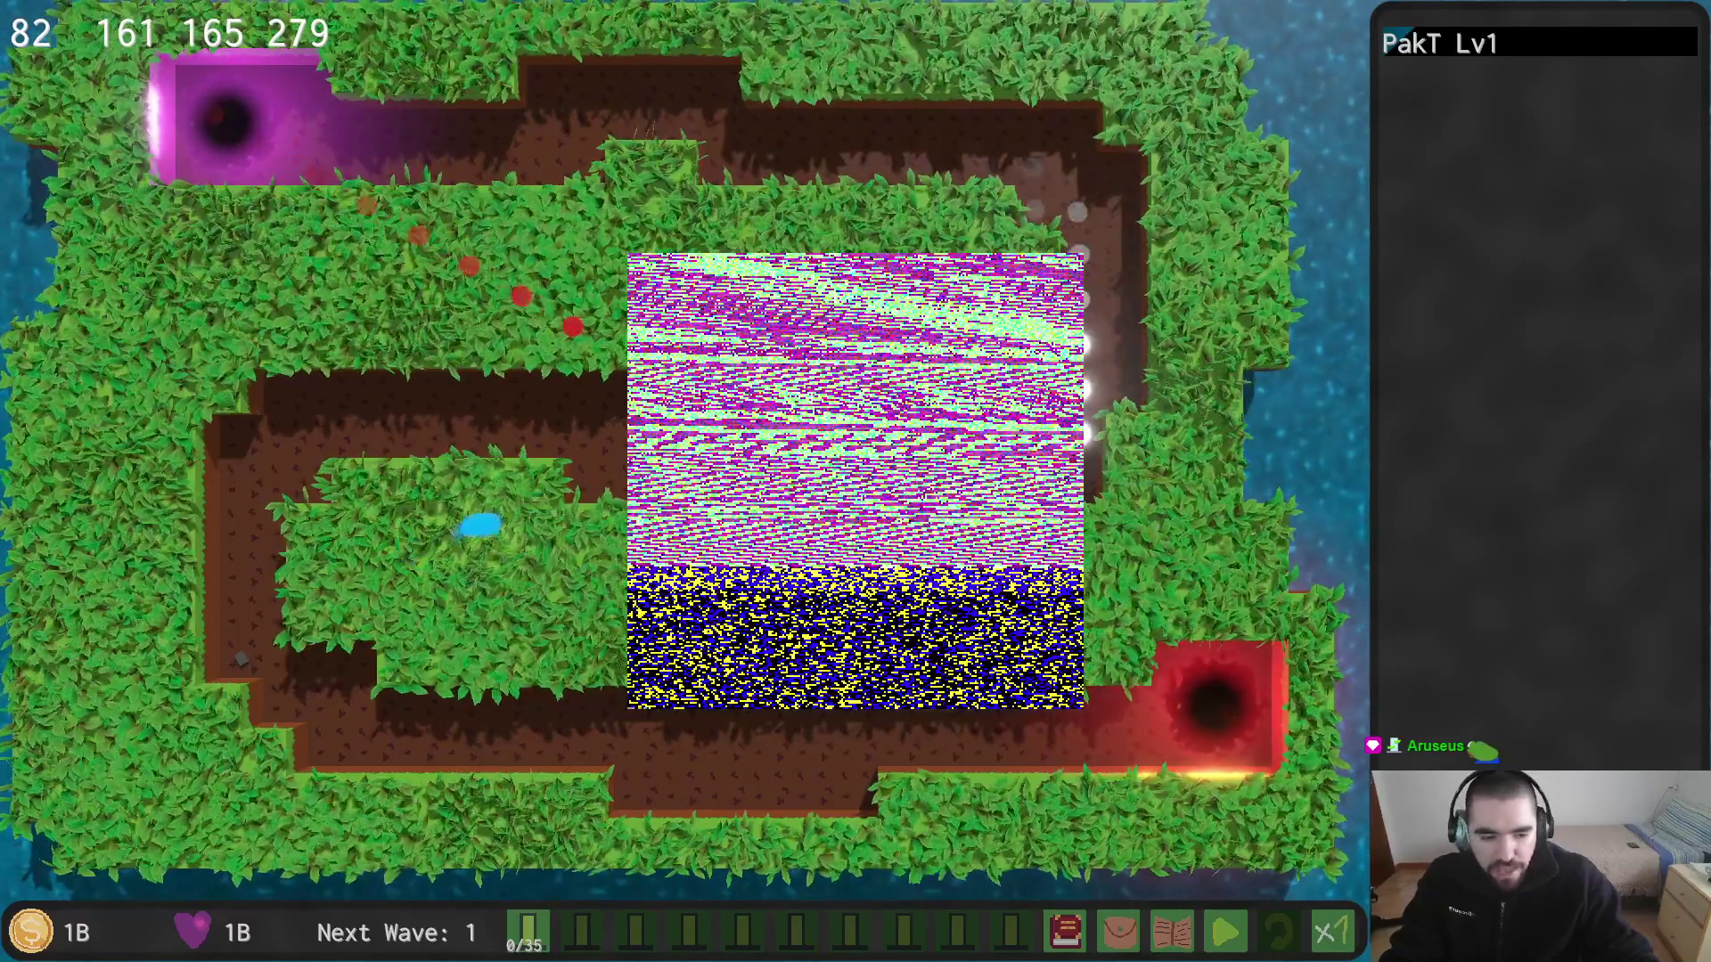
key(alt+Tab)
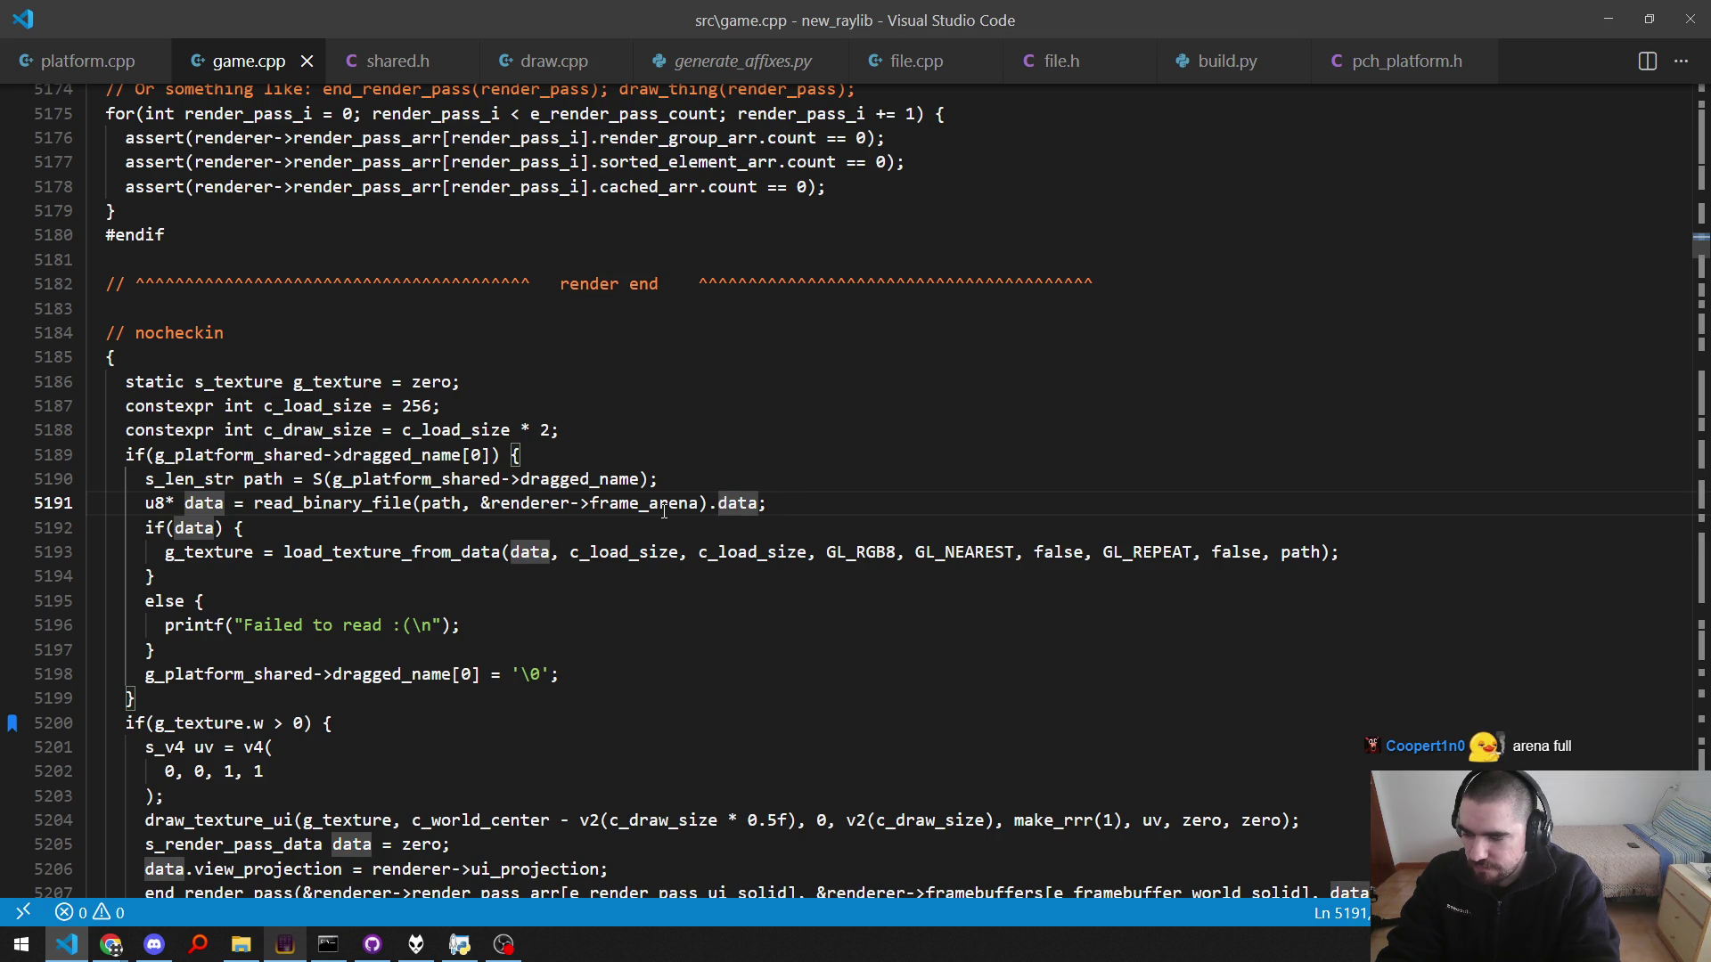
Step: Add 'renderer->frame_arena.used = 0;' inside the if(dragged_name[0]) block and rebuild
key(ctrl+shift+backslash)
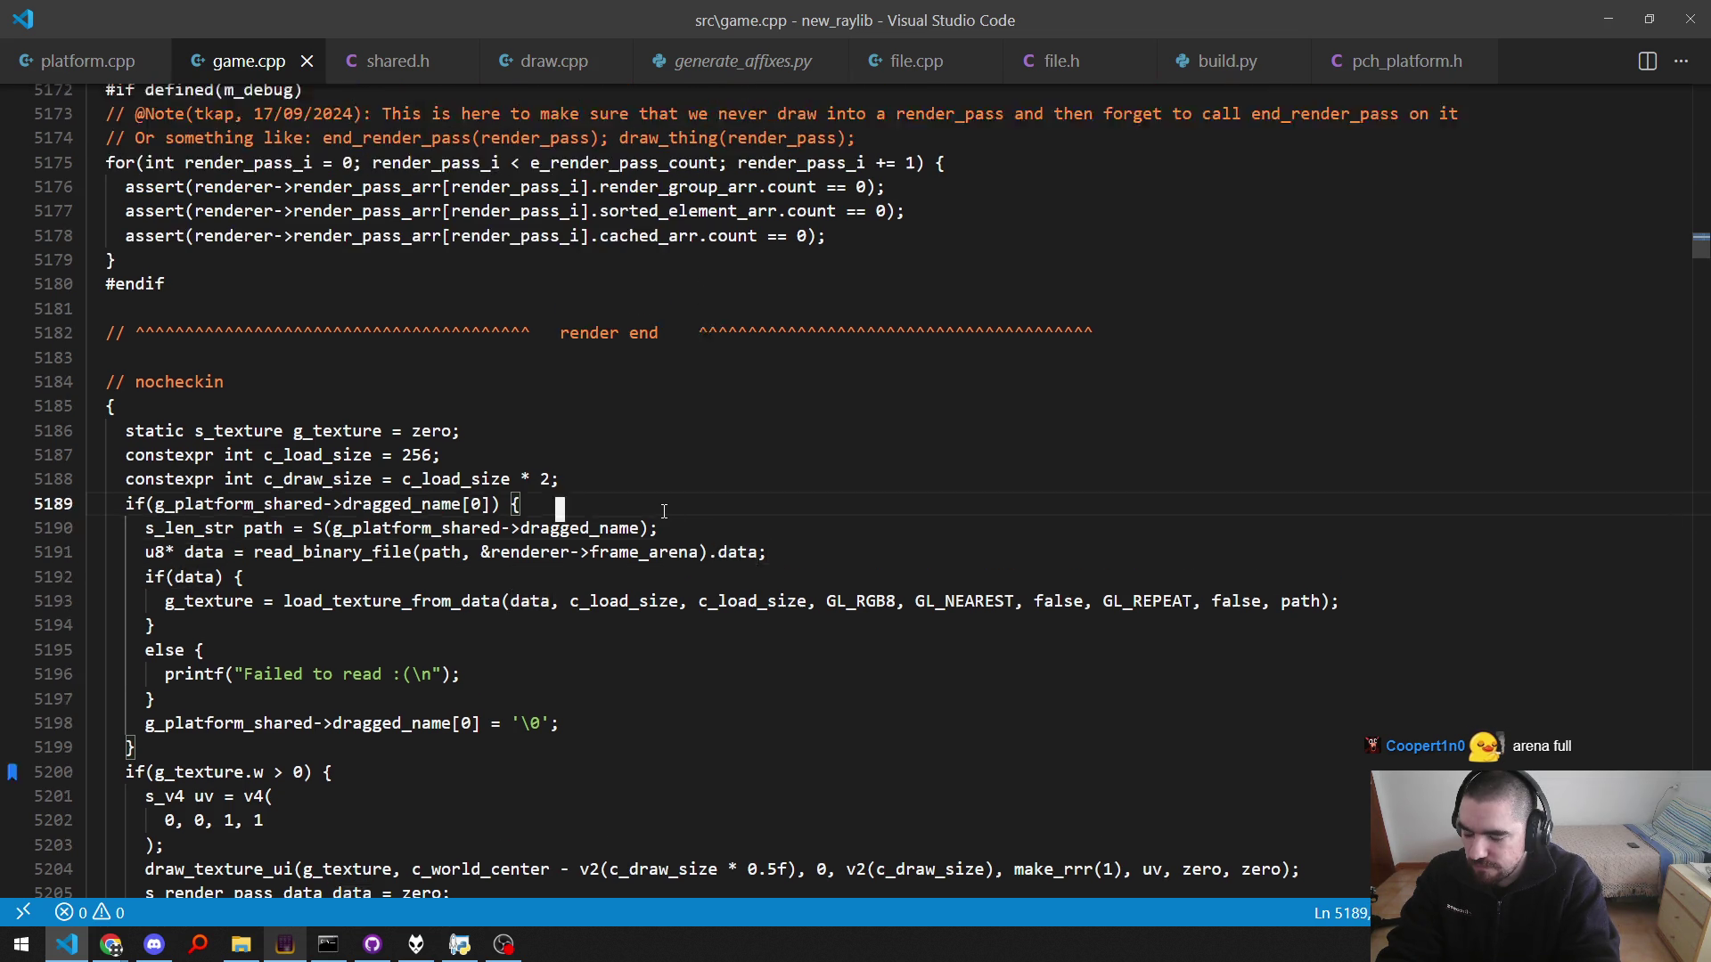
key(ctrl+shift+backslash)
key(Return)
text(renderer->frame_arena.used = 0;)
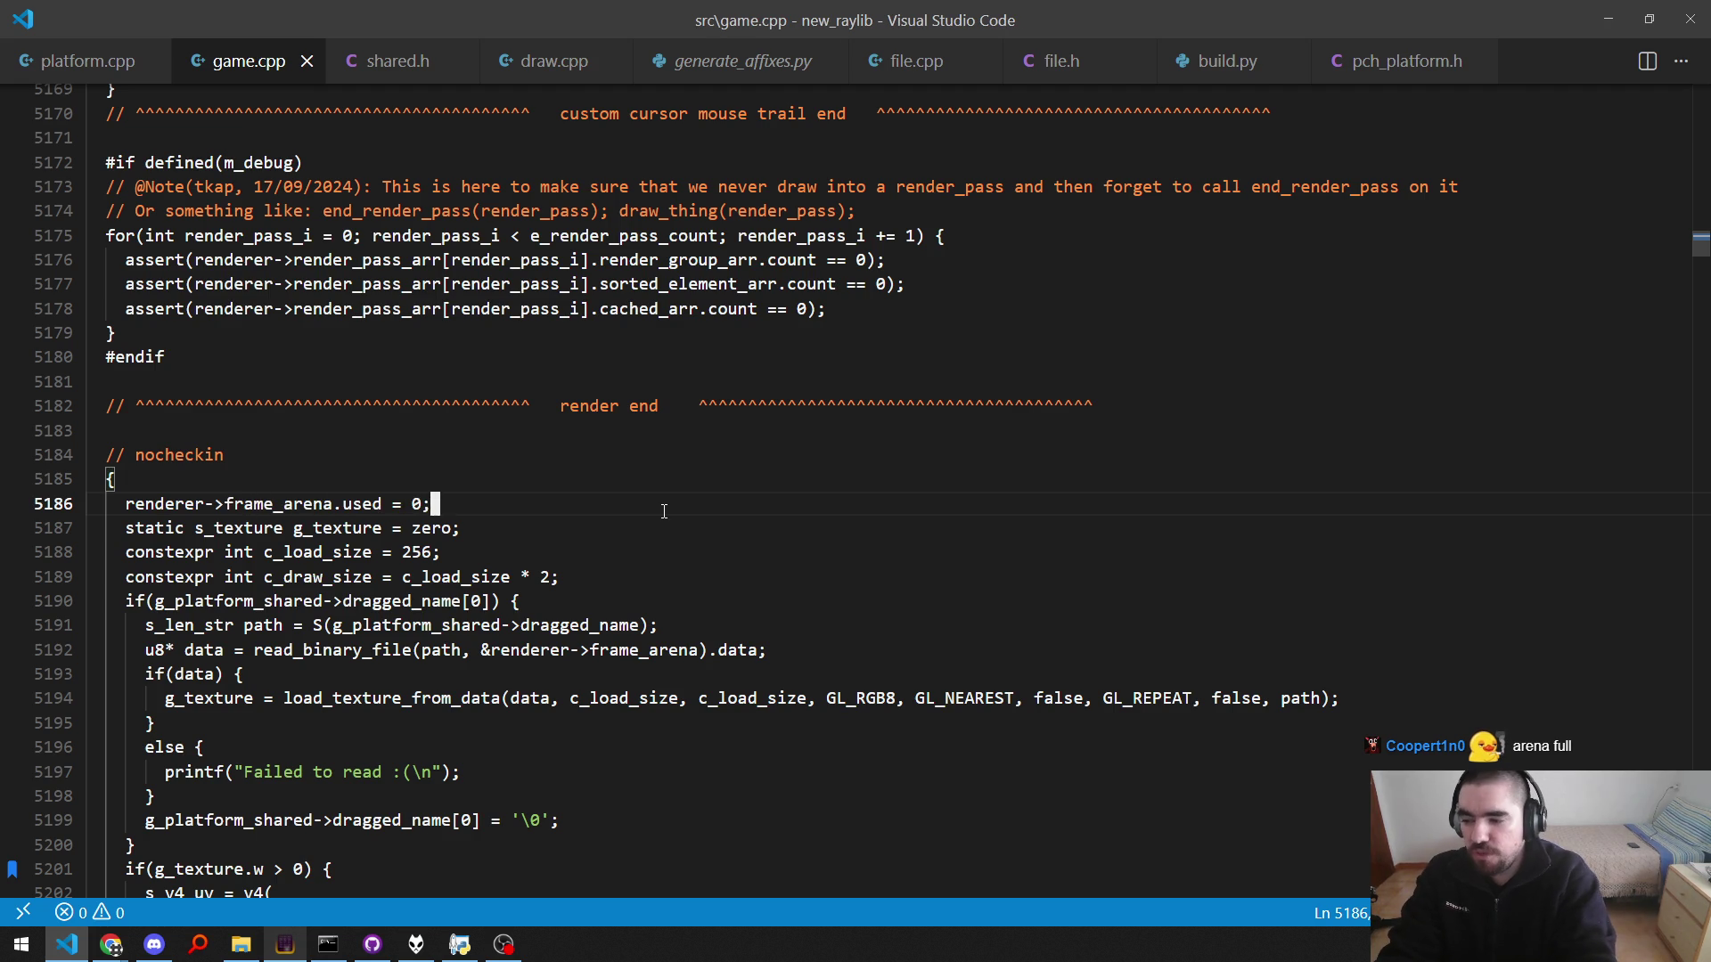
key(alt+Down)
key(alt+Down)
key(alt+Down)
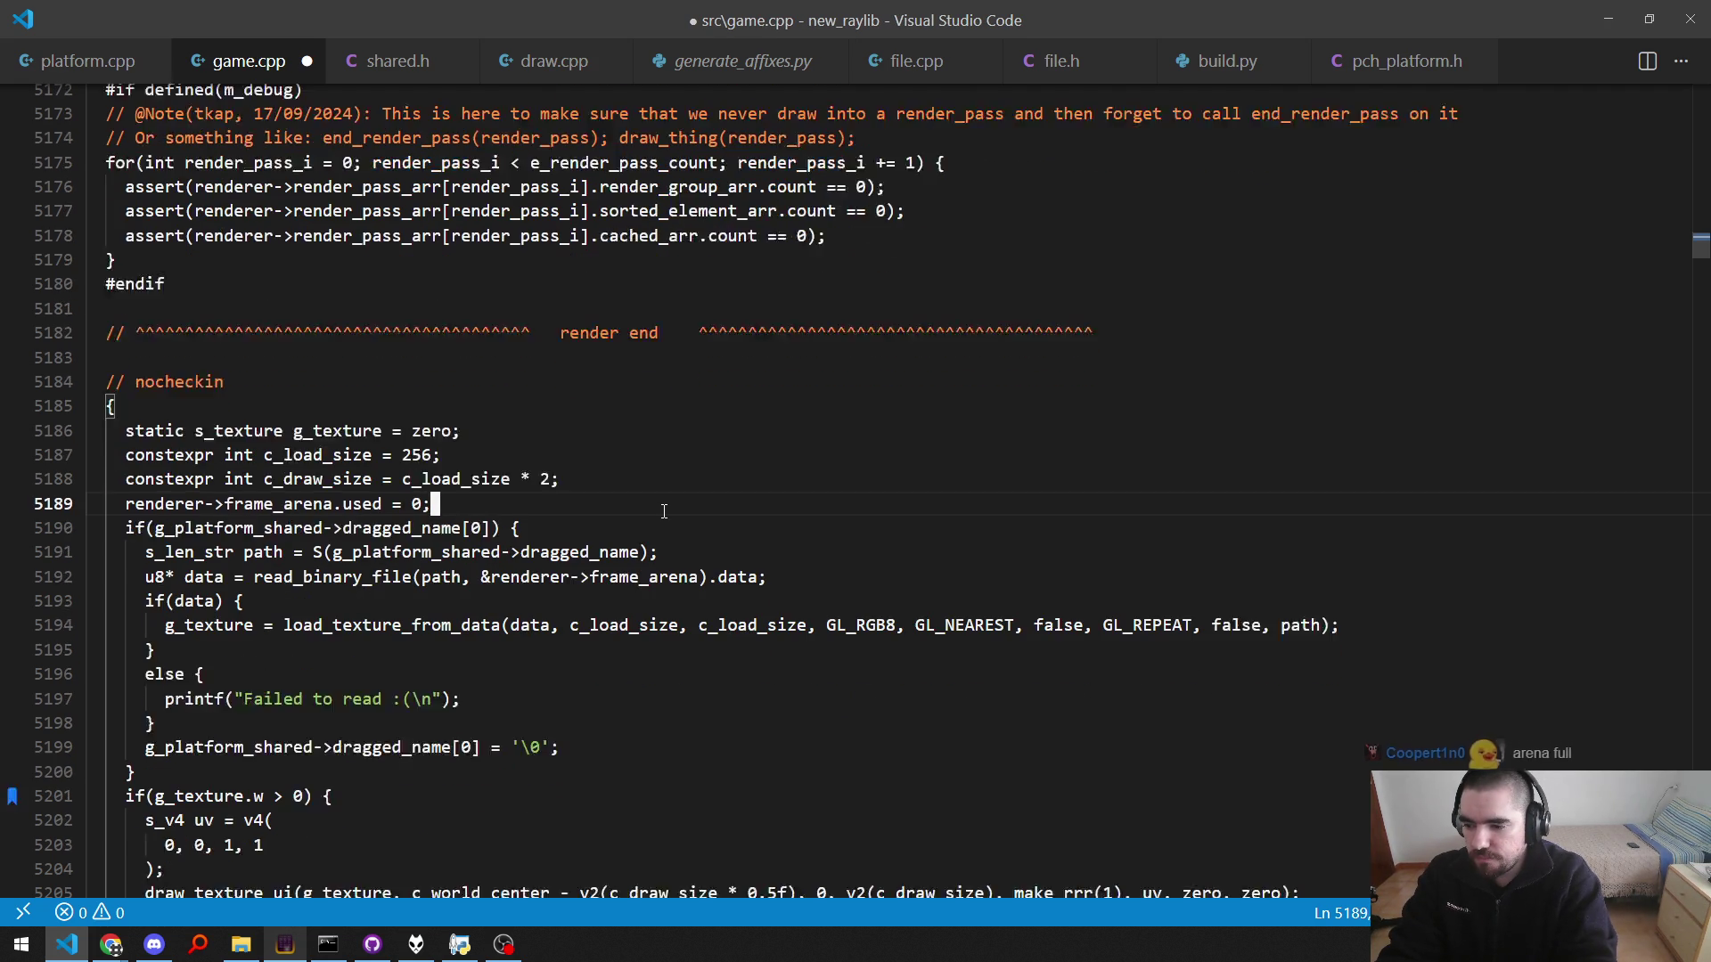
key(alt+Down)
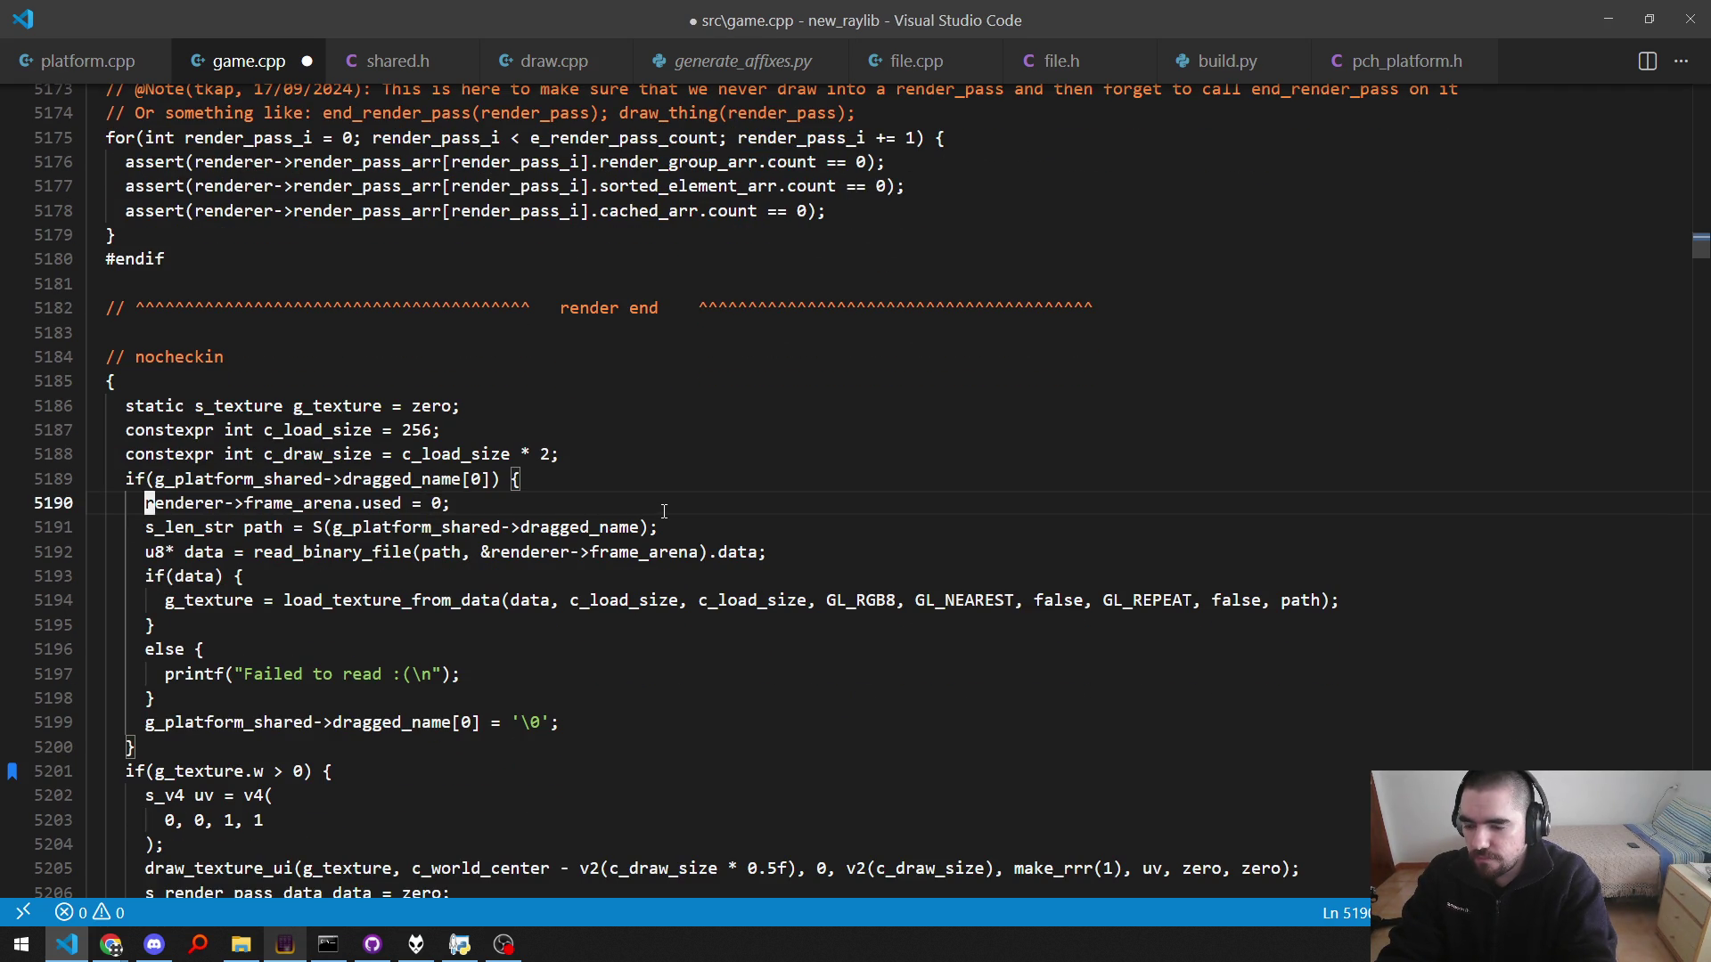
key(F5)
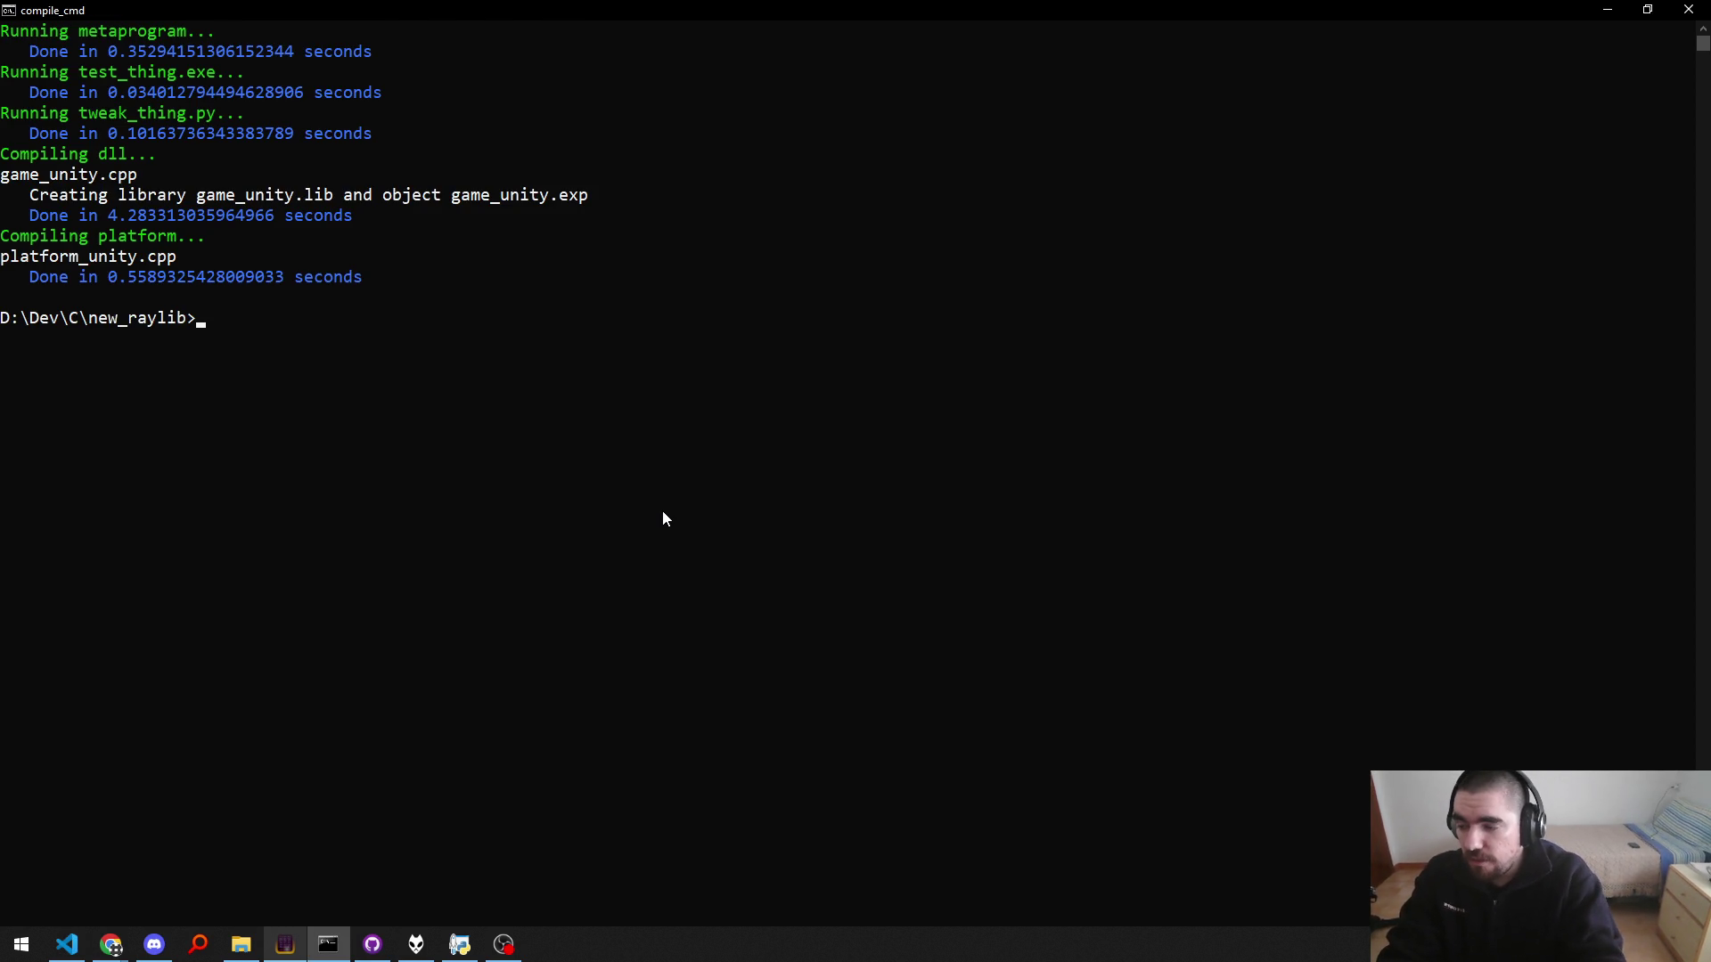
Step: Run the game, drop client_save_state on it, cancel the arena-capacity assertion, and return to game.cpp
text(run)
key(Return)
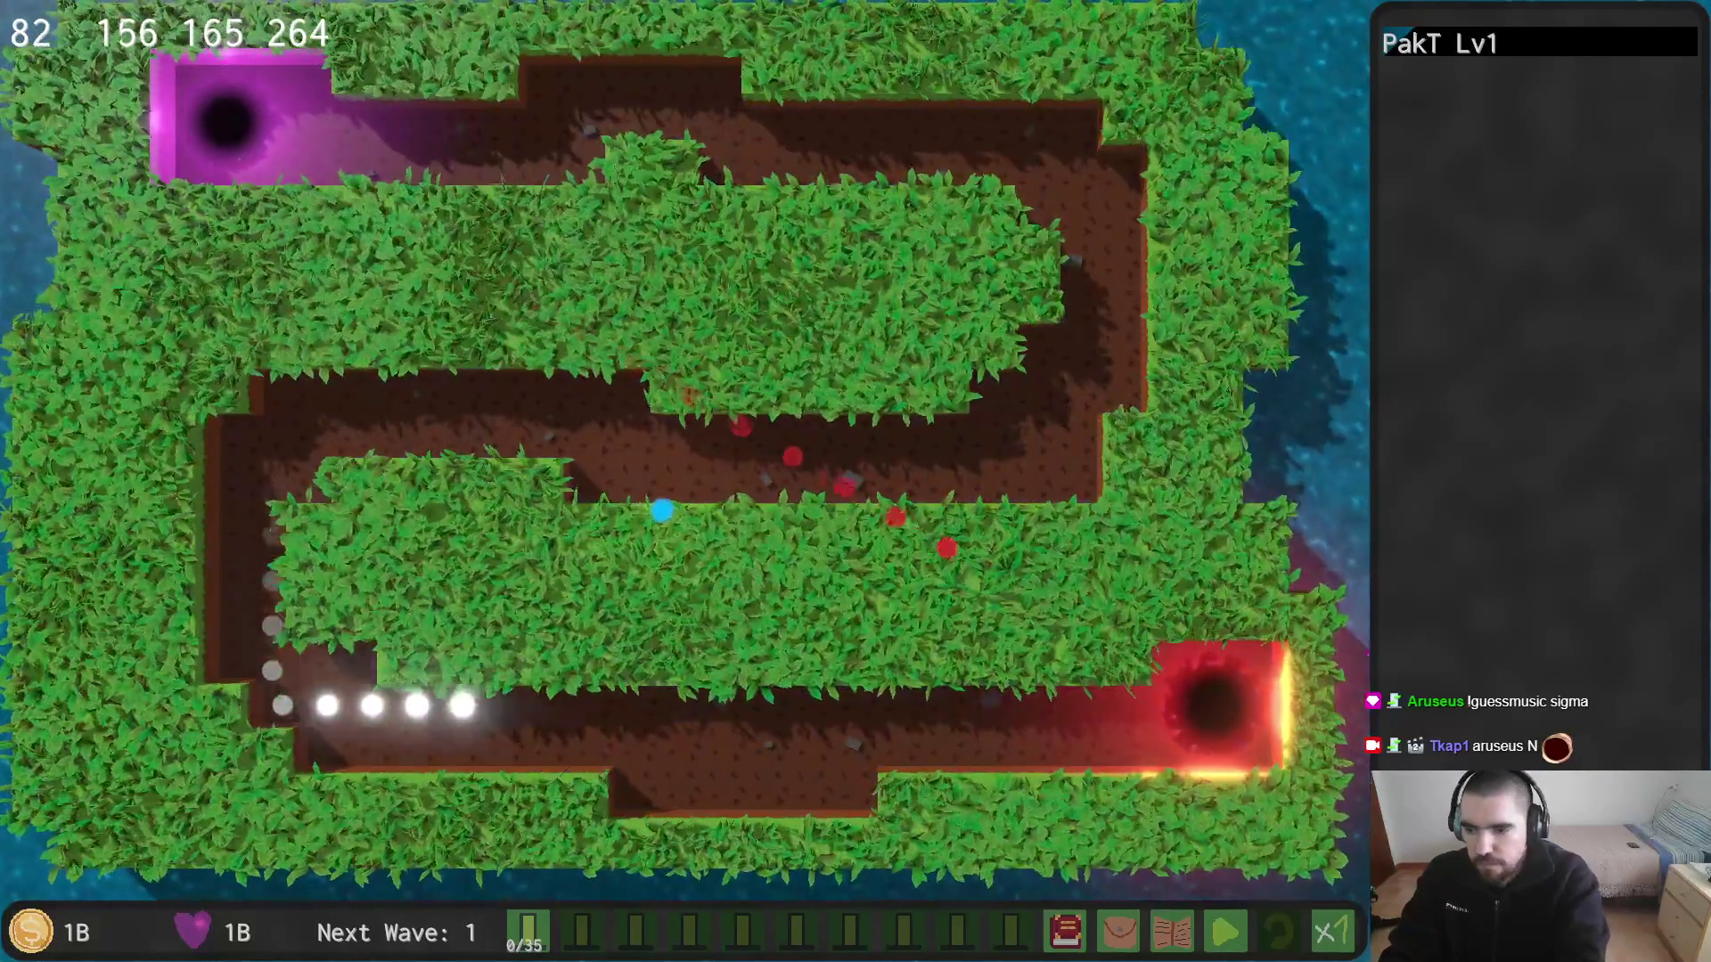
key(alt+Tab)
key(Tab)
key(Tab)
key(Tab)
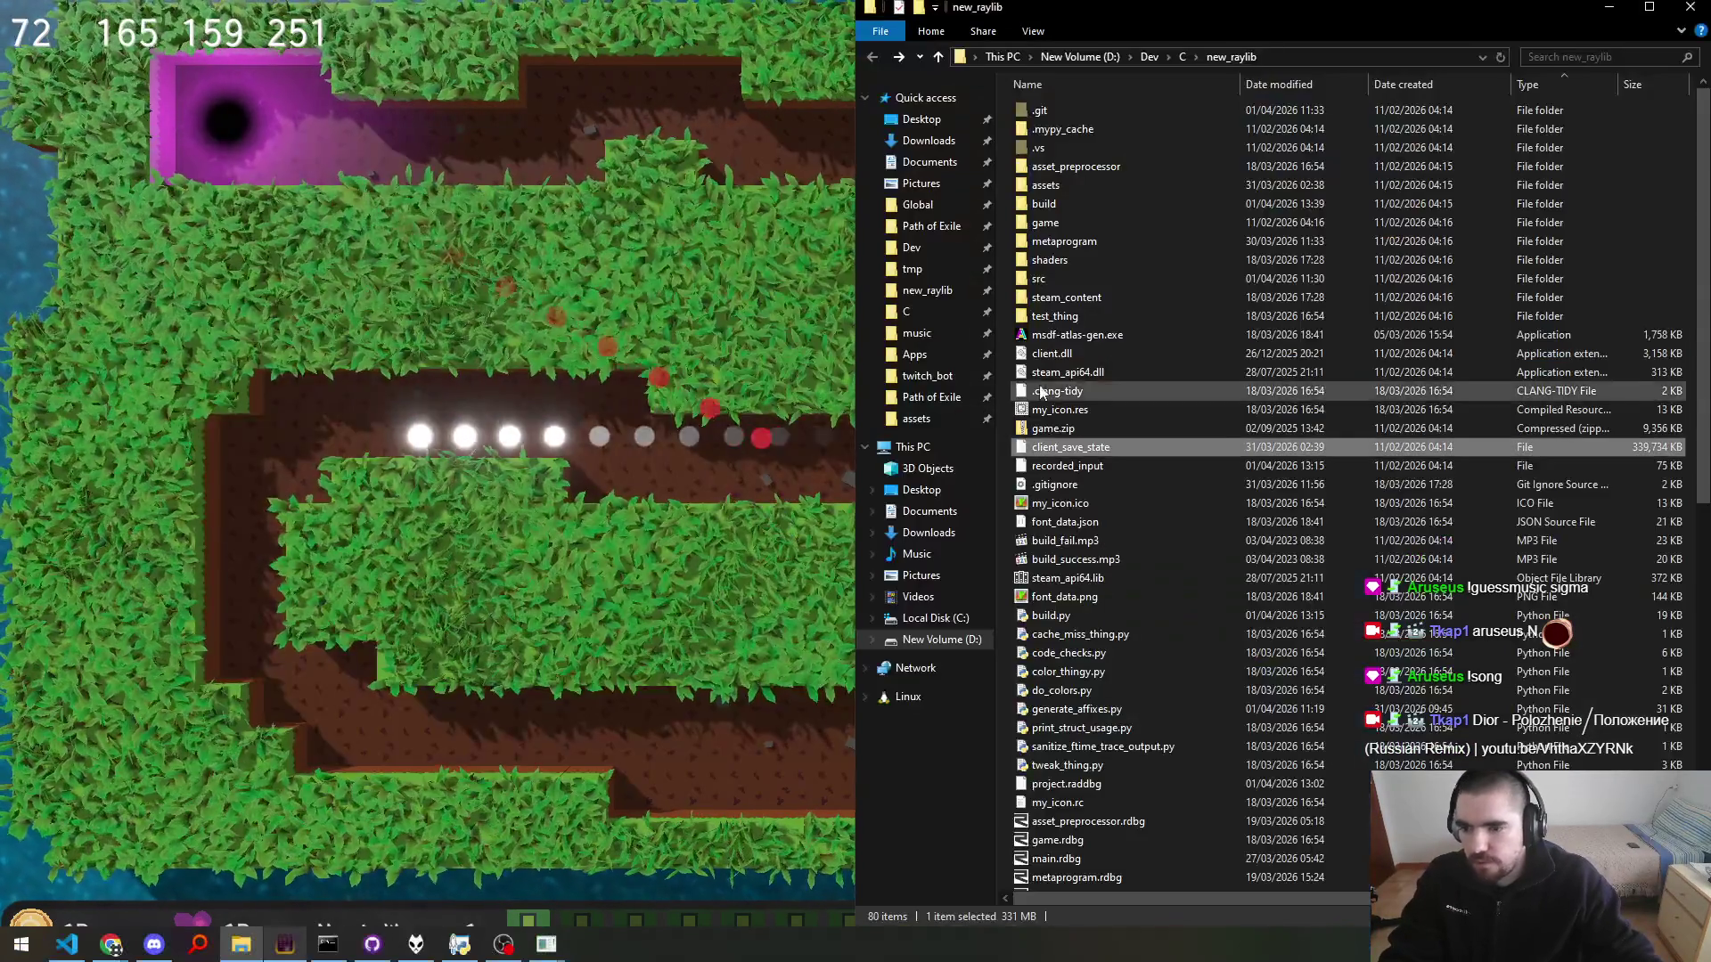
drag(1071, 455, 682, 503)
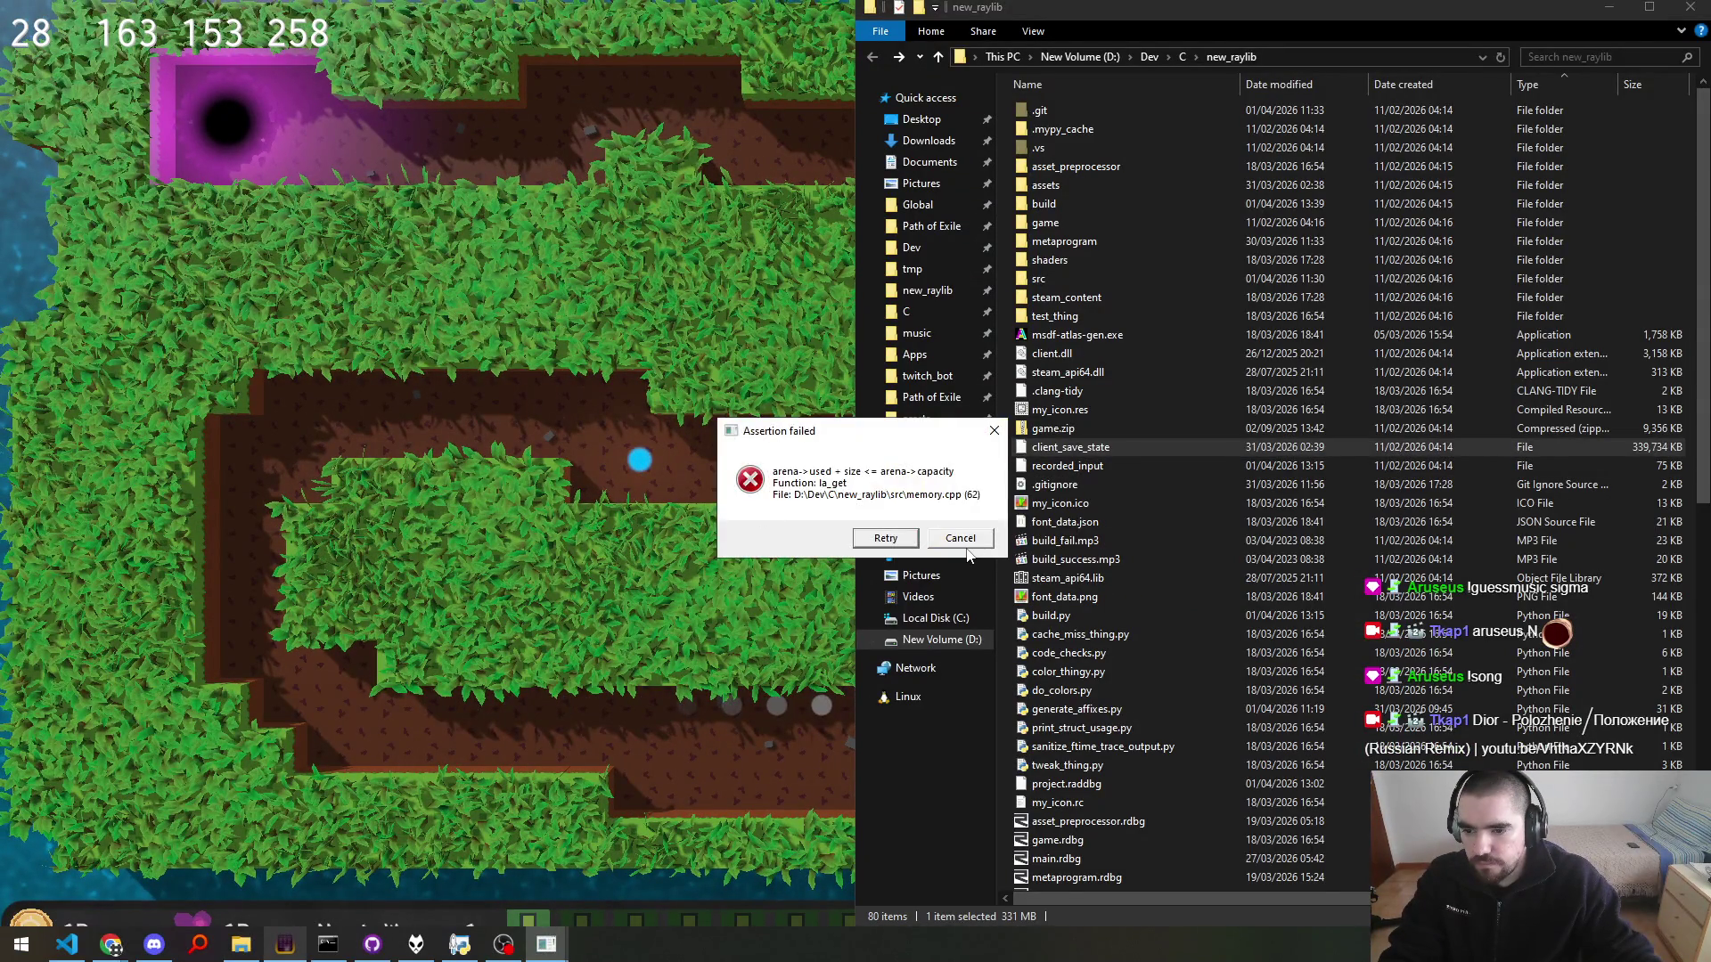
click(966, 545)
click(607, 447)
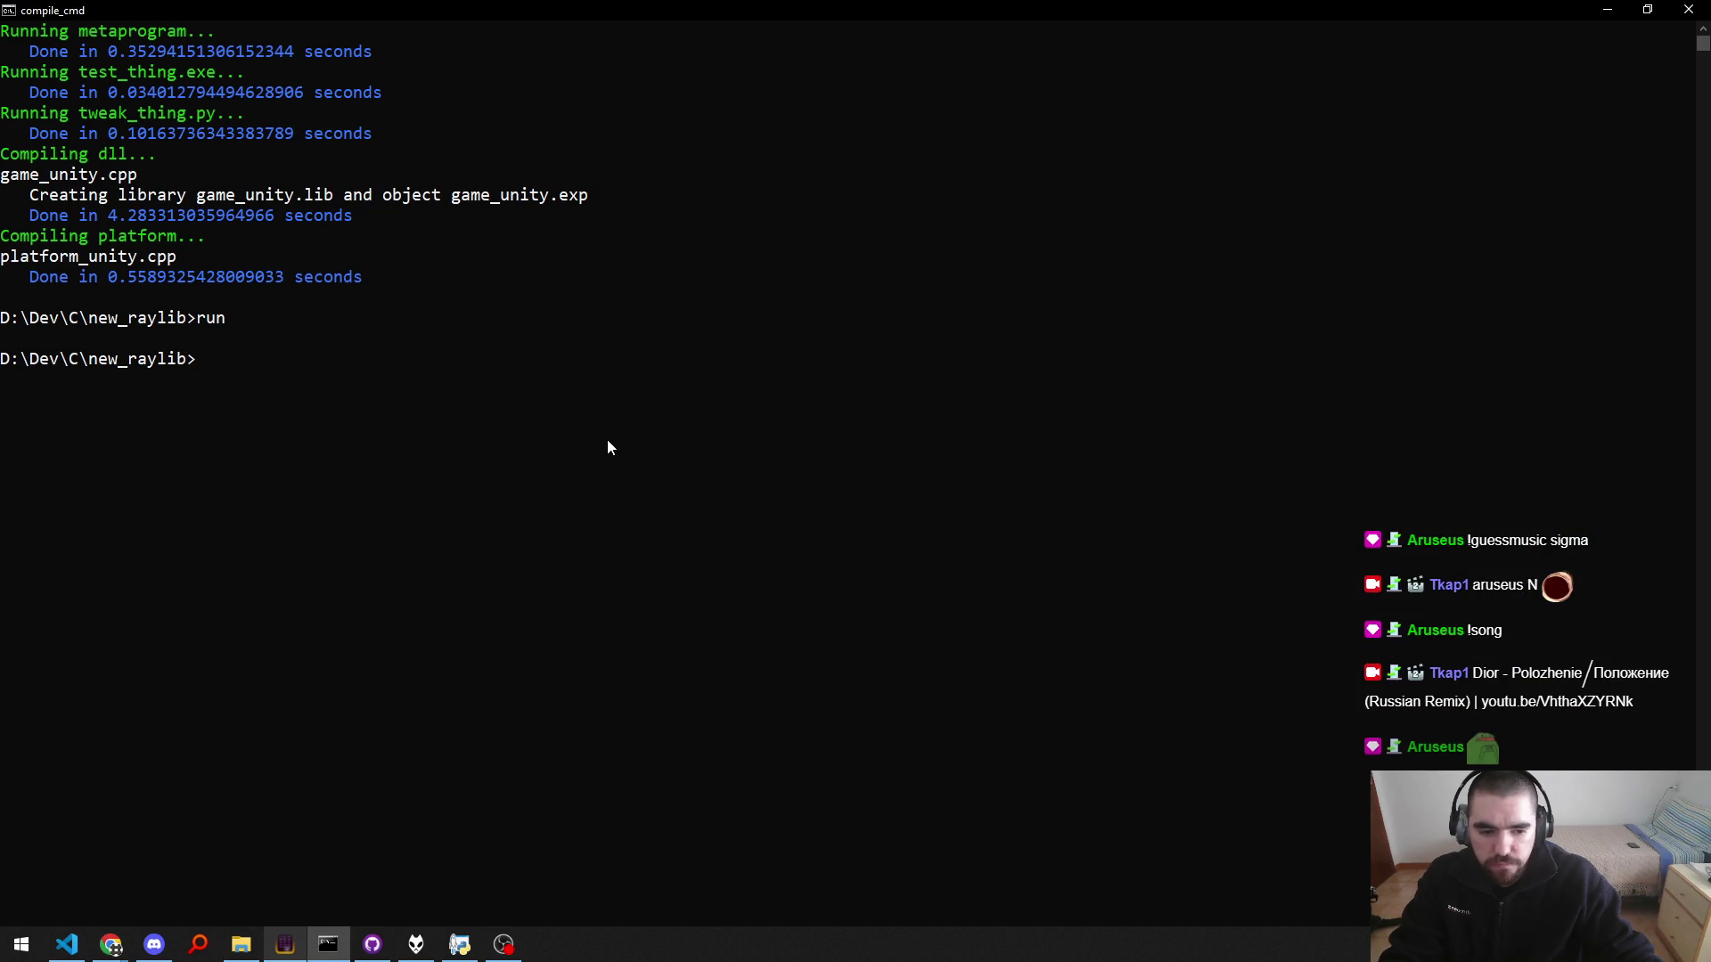
key(alt+Tab)
scroll(610, 437, down, 1)
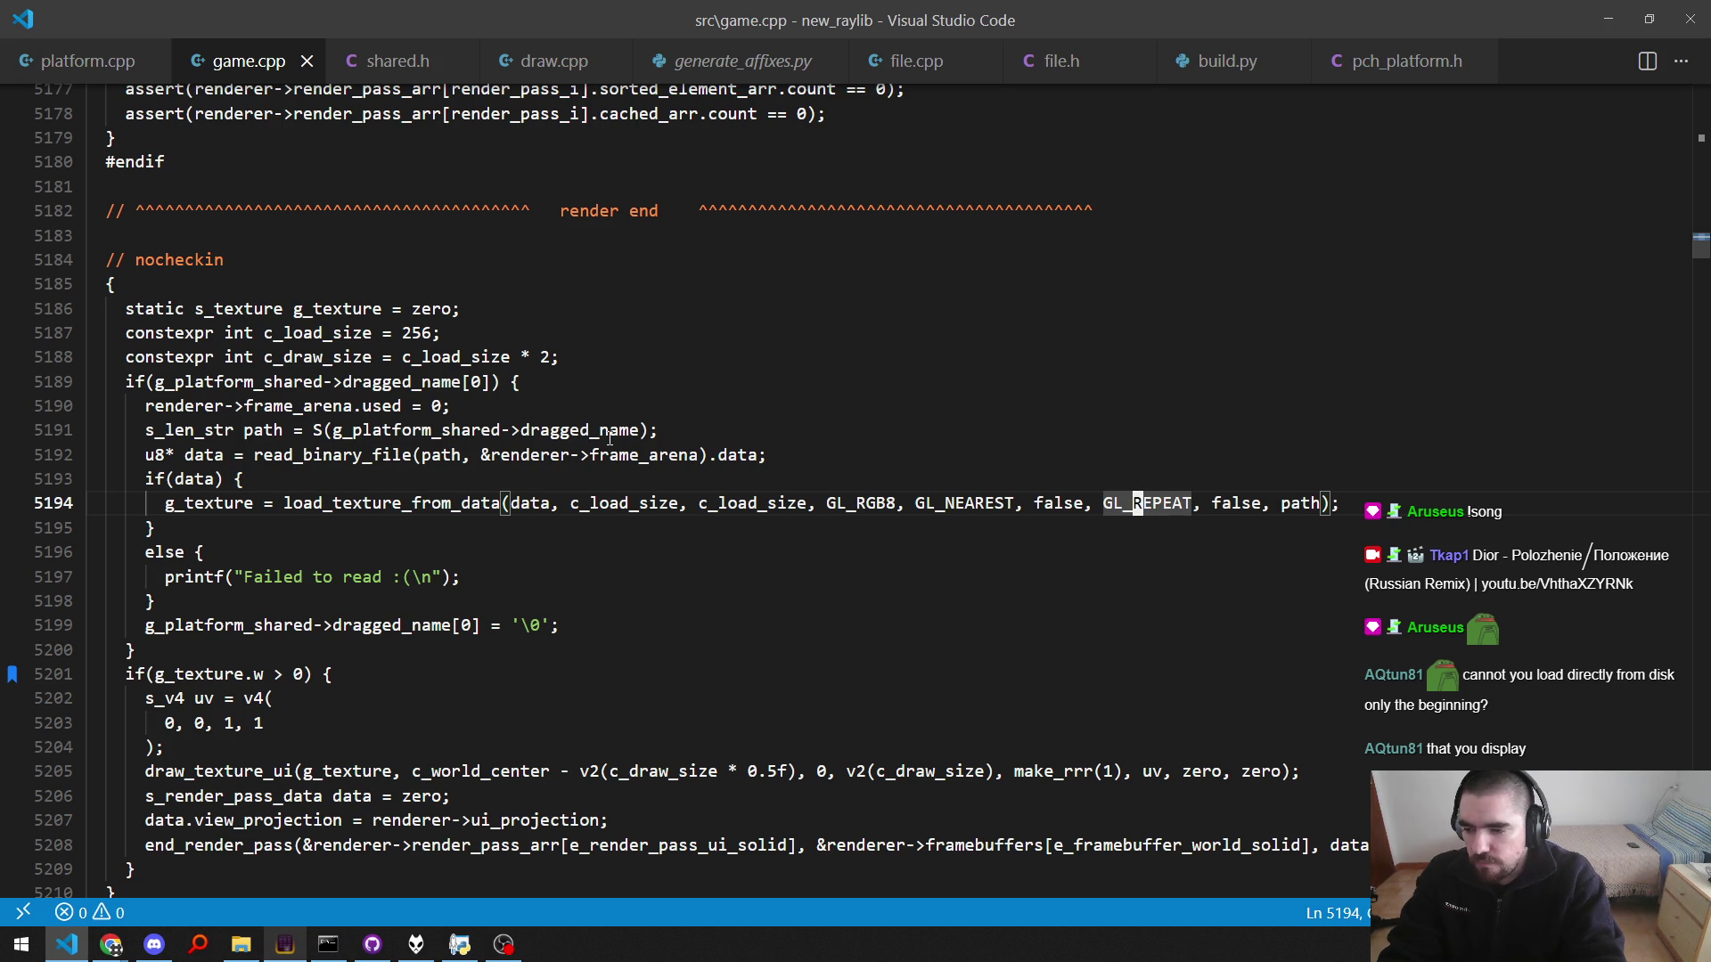
Step: Compare the read_binary_file line with the texture loading call in the dragged-file block
key(Up)
key(Up)
key(Up)
key(Up)
key(Up)
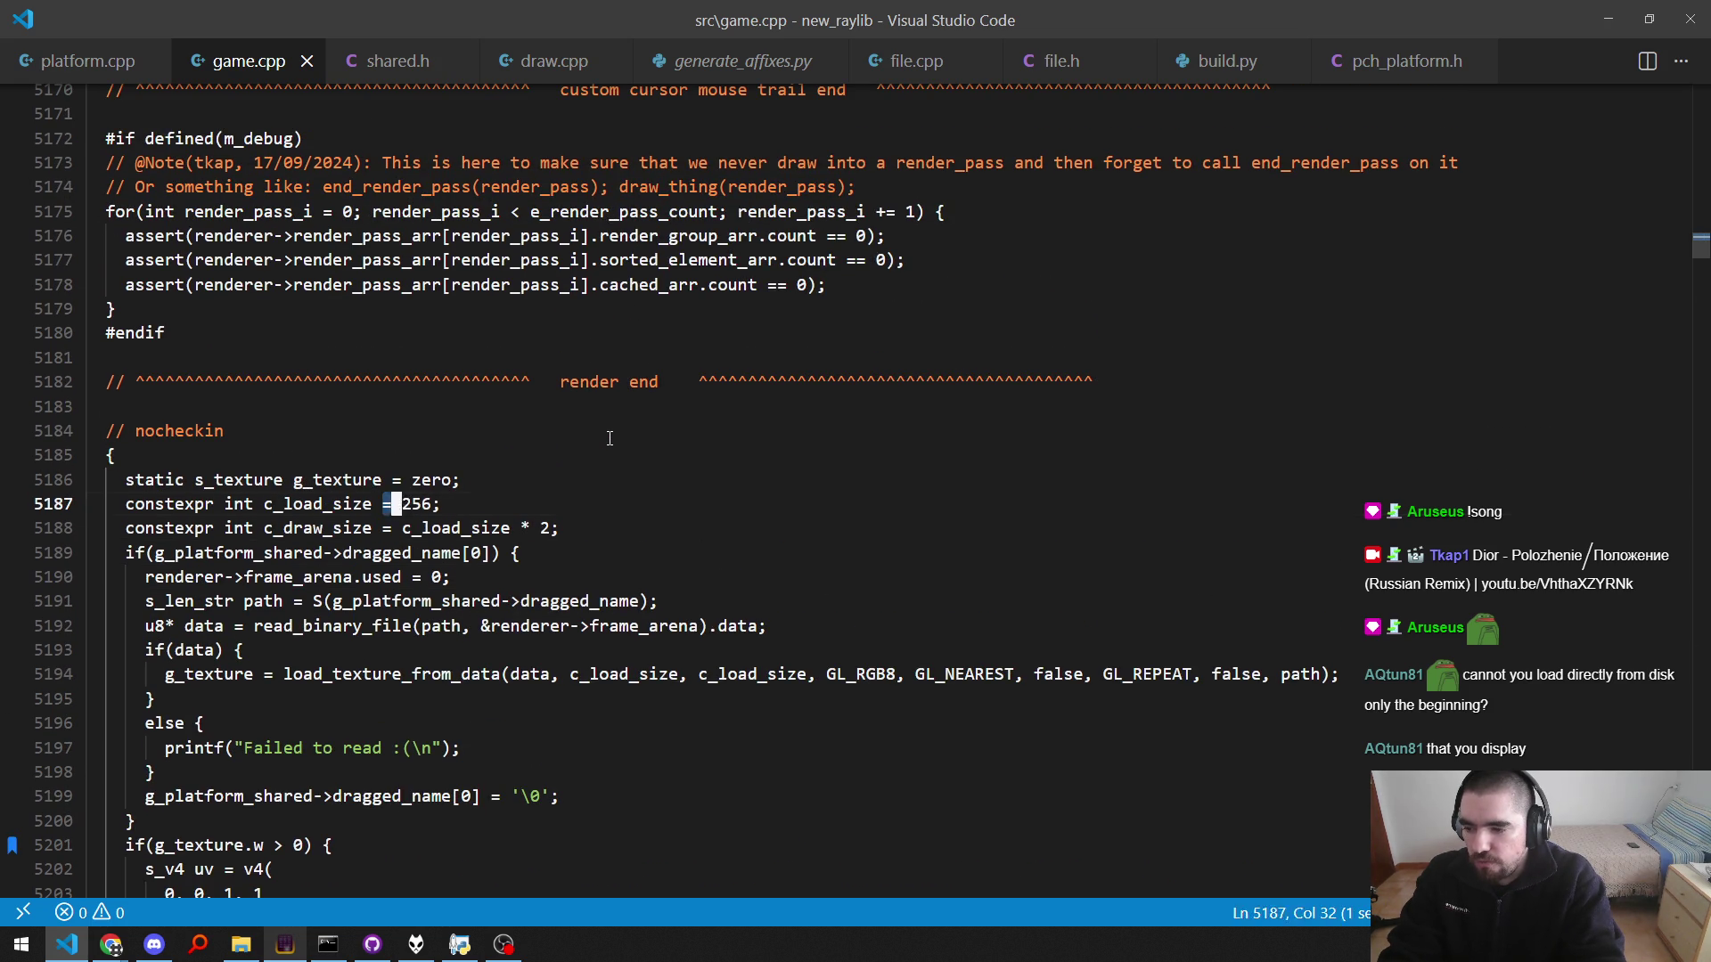
key(Right)
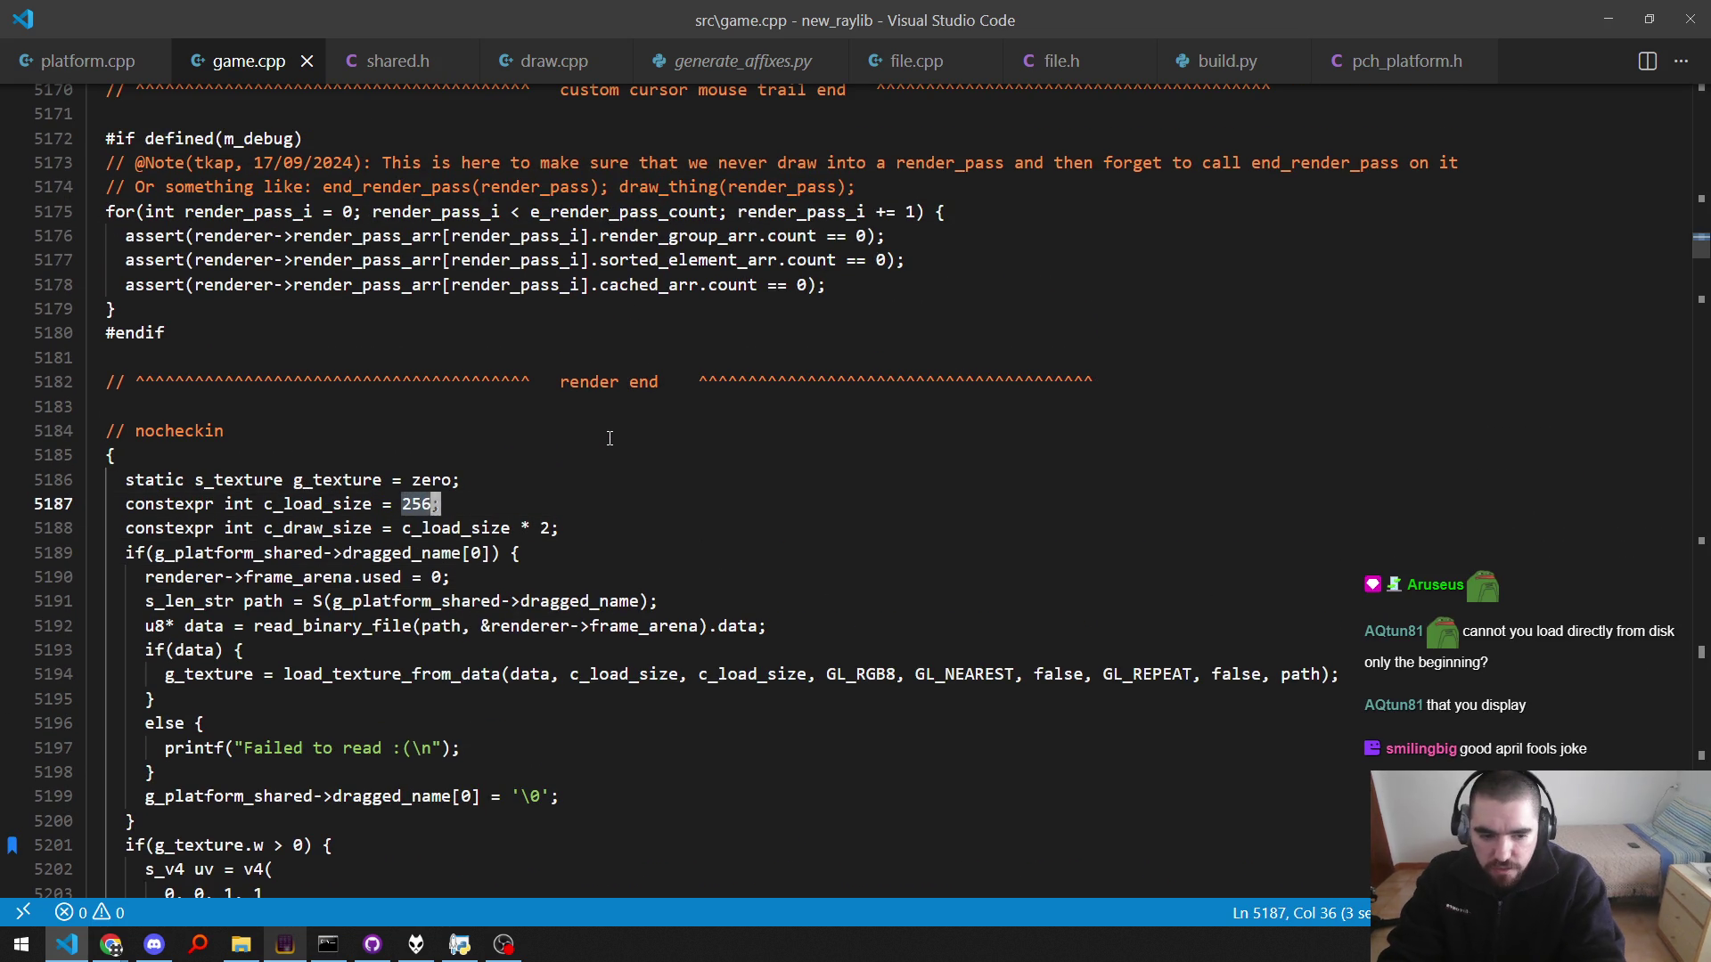
key(Down)
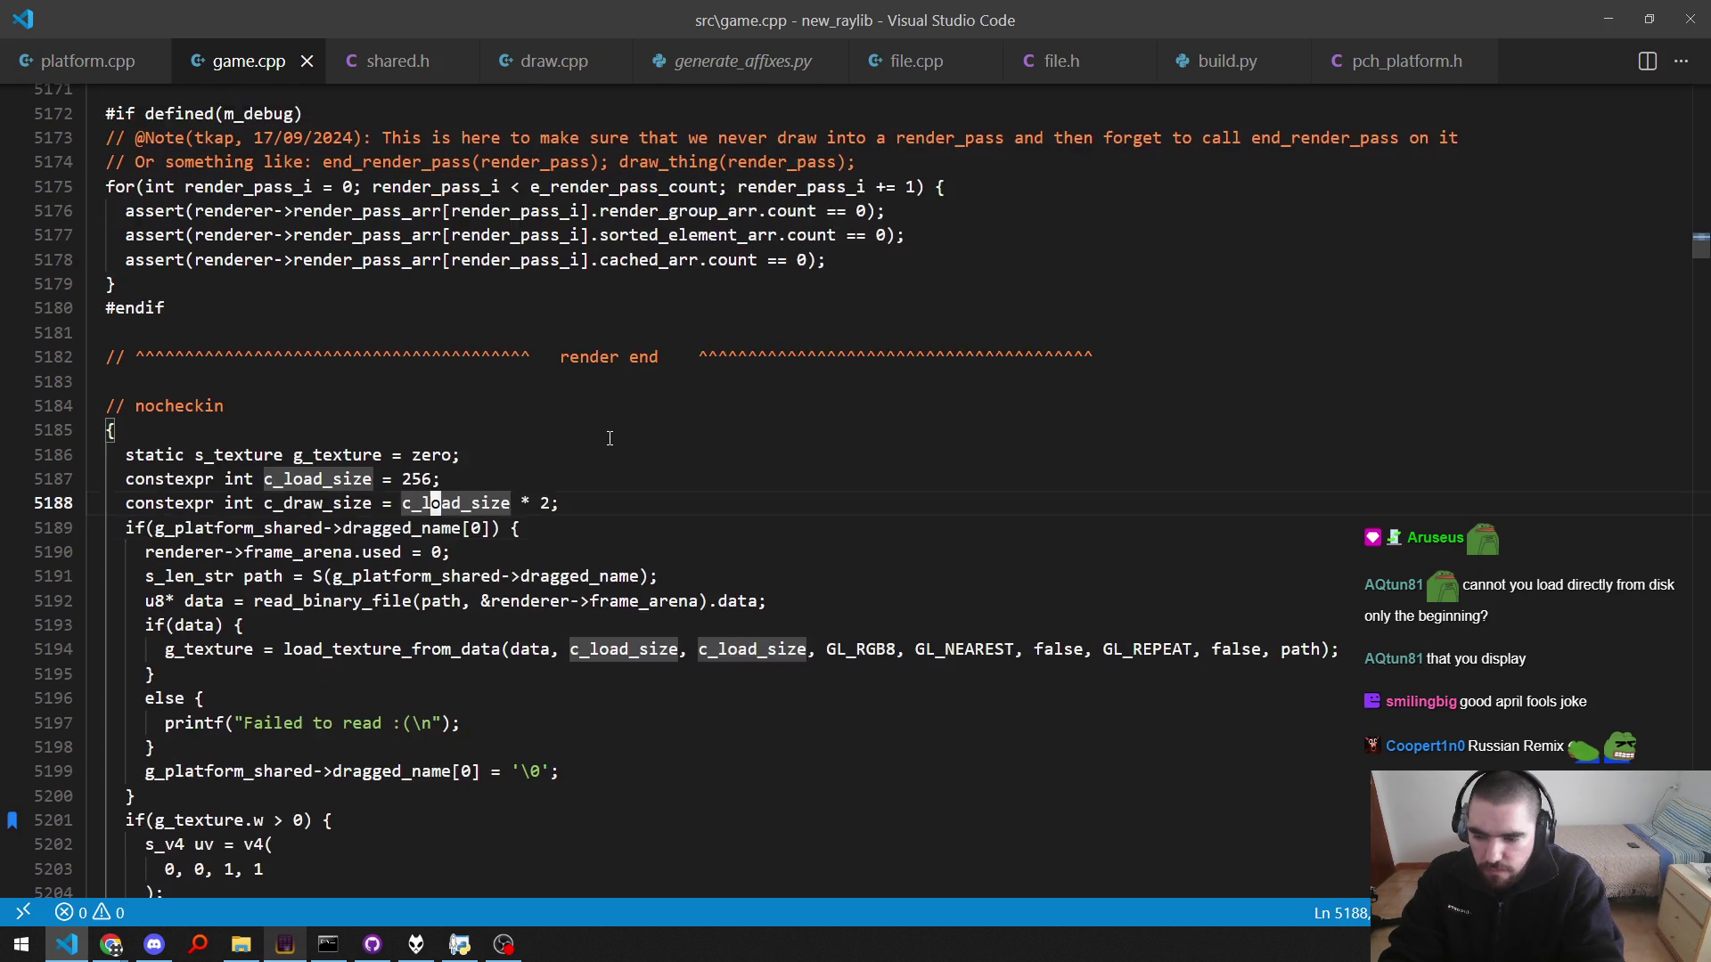
key(Down)
key(Down)
key(Down)
key(Down)
key(End)
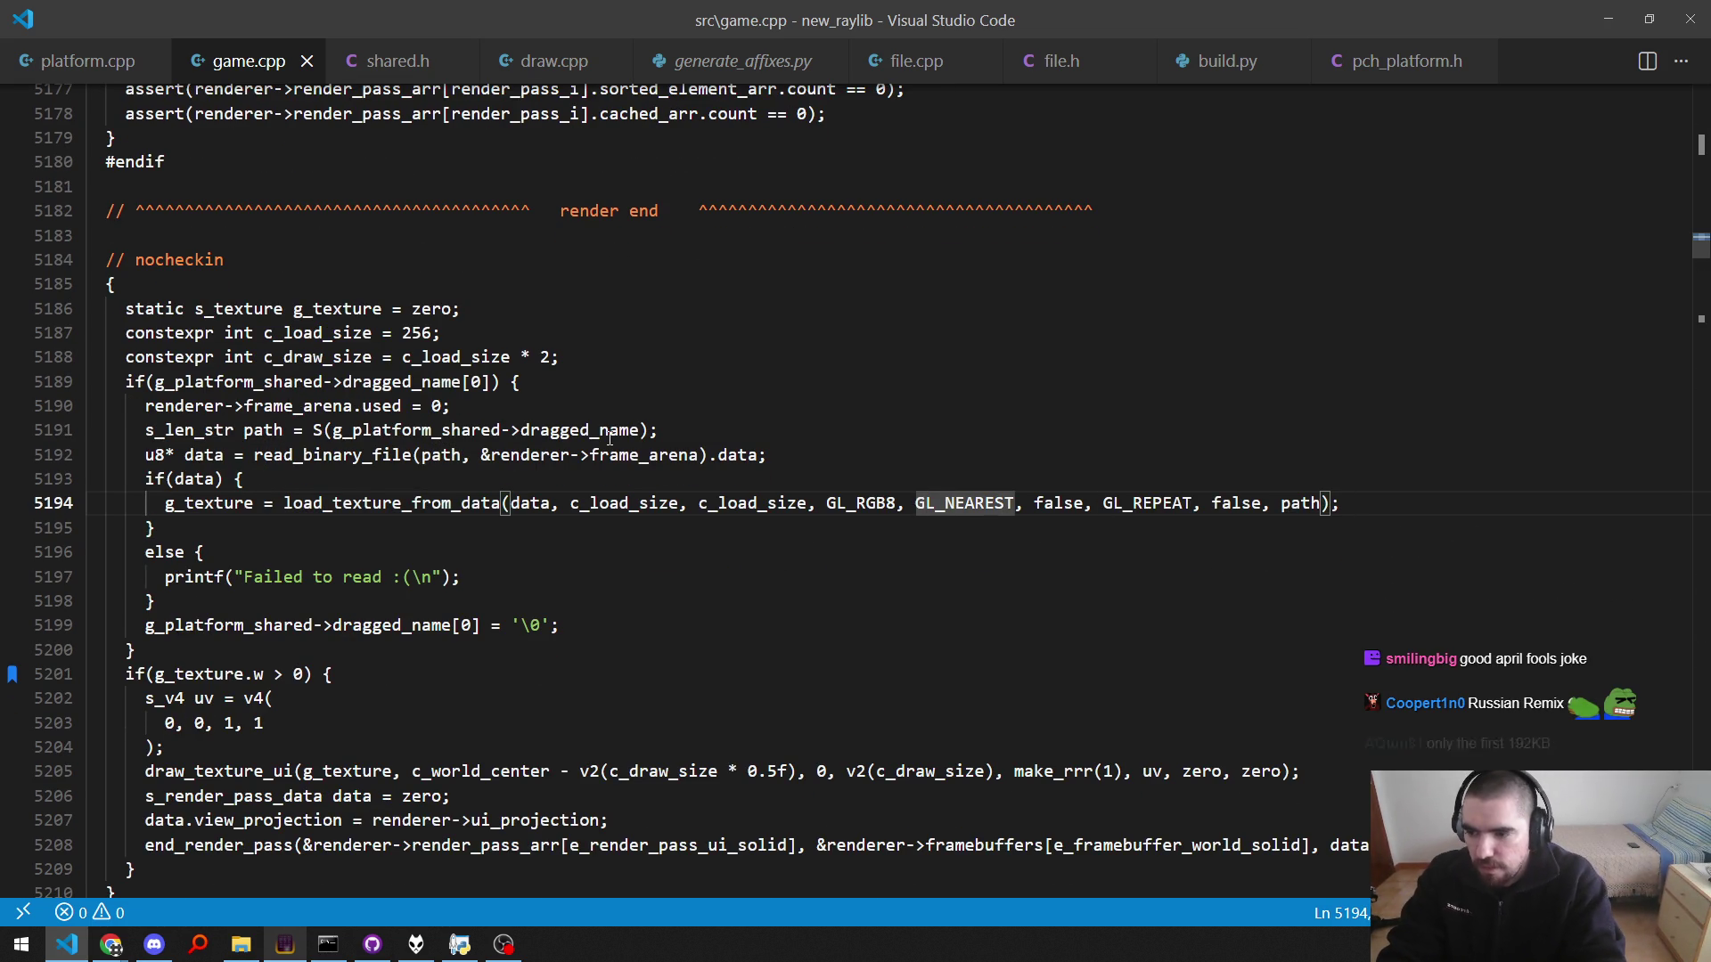
key(Up)
key(Up)
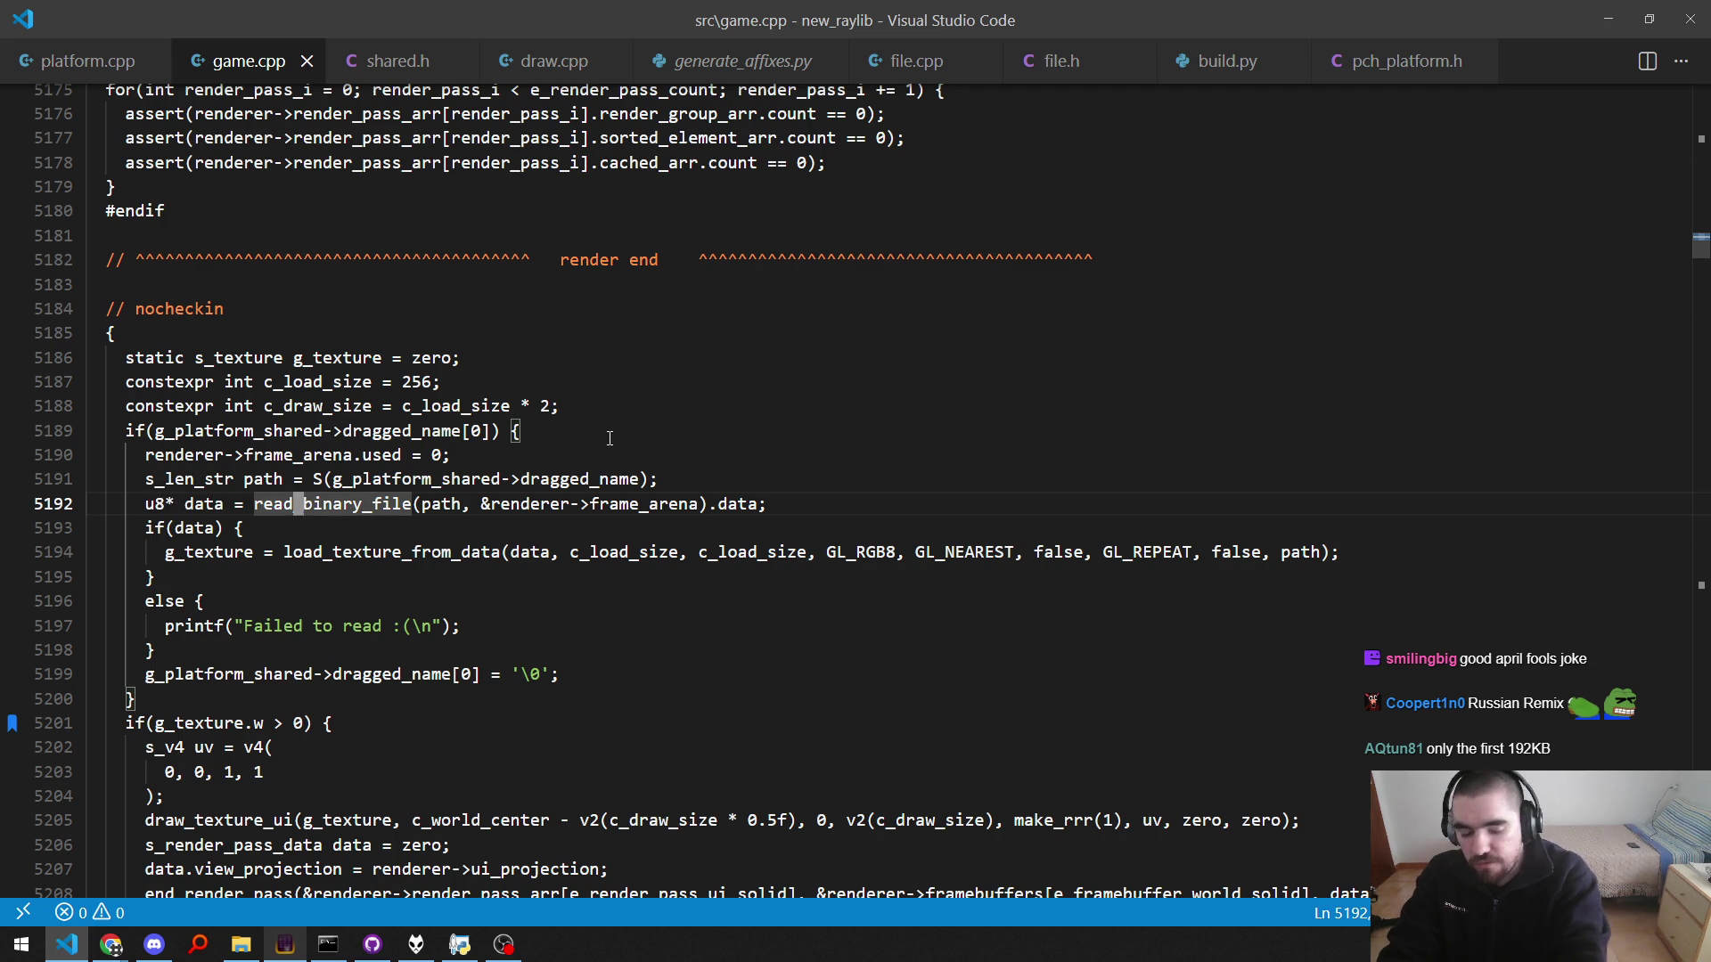
key(Down)
key(Down)
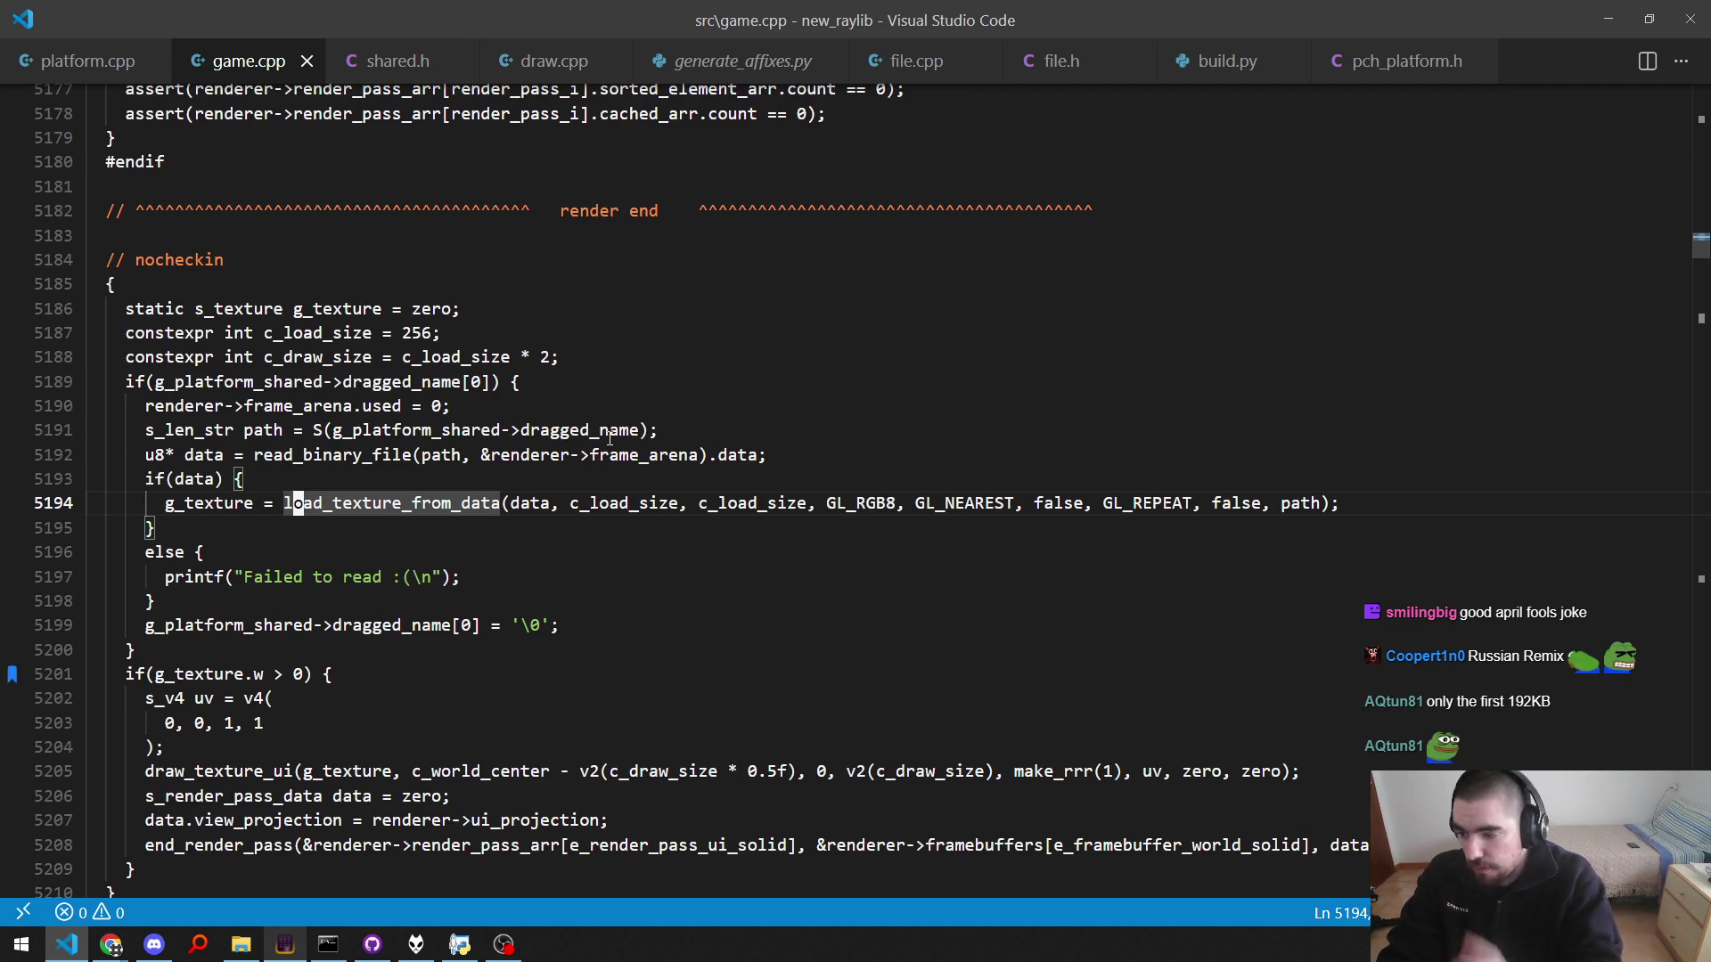
key(Up)
key(Up)
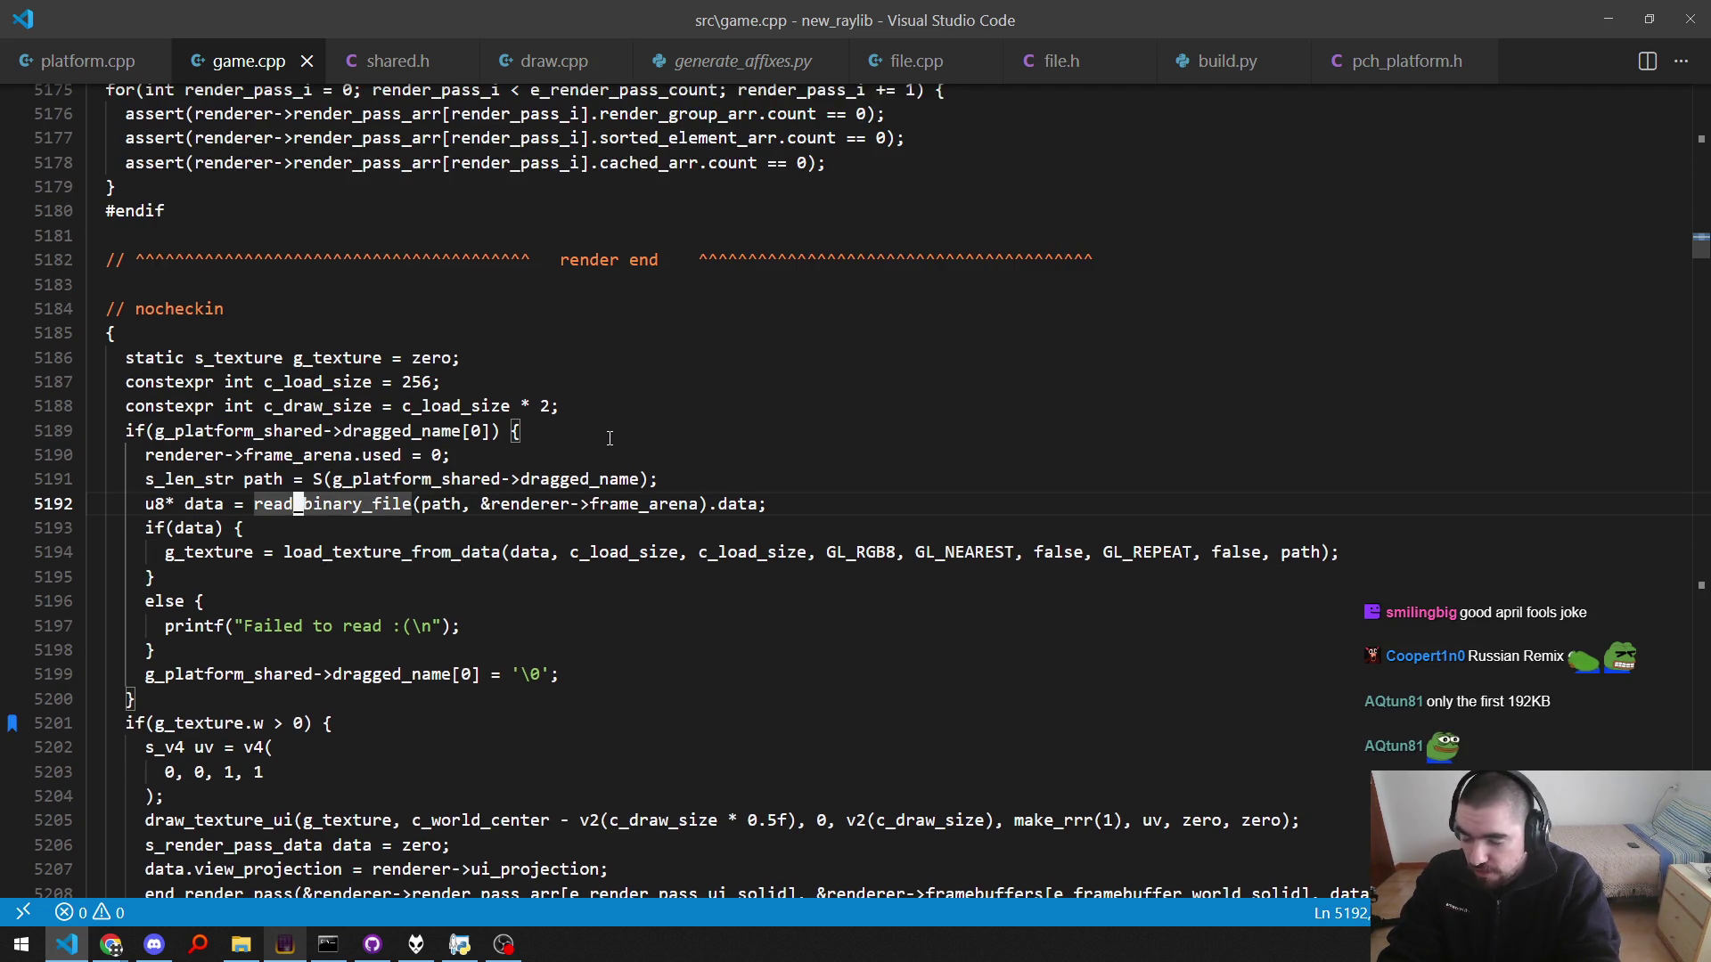
key(Down)
key(Down)
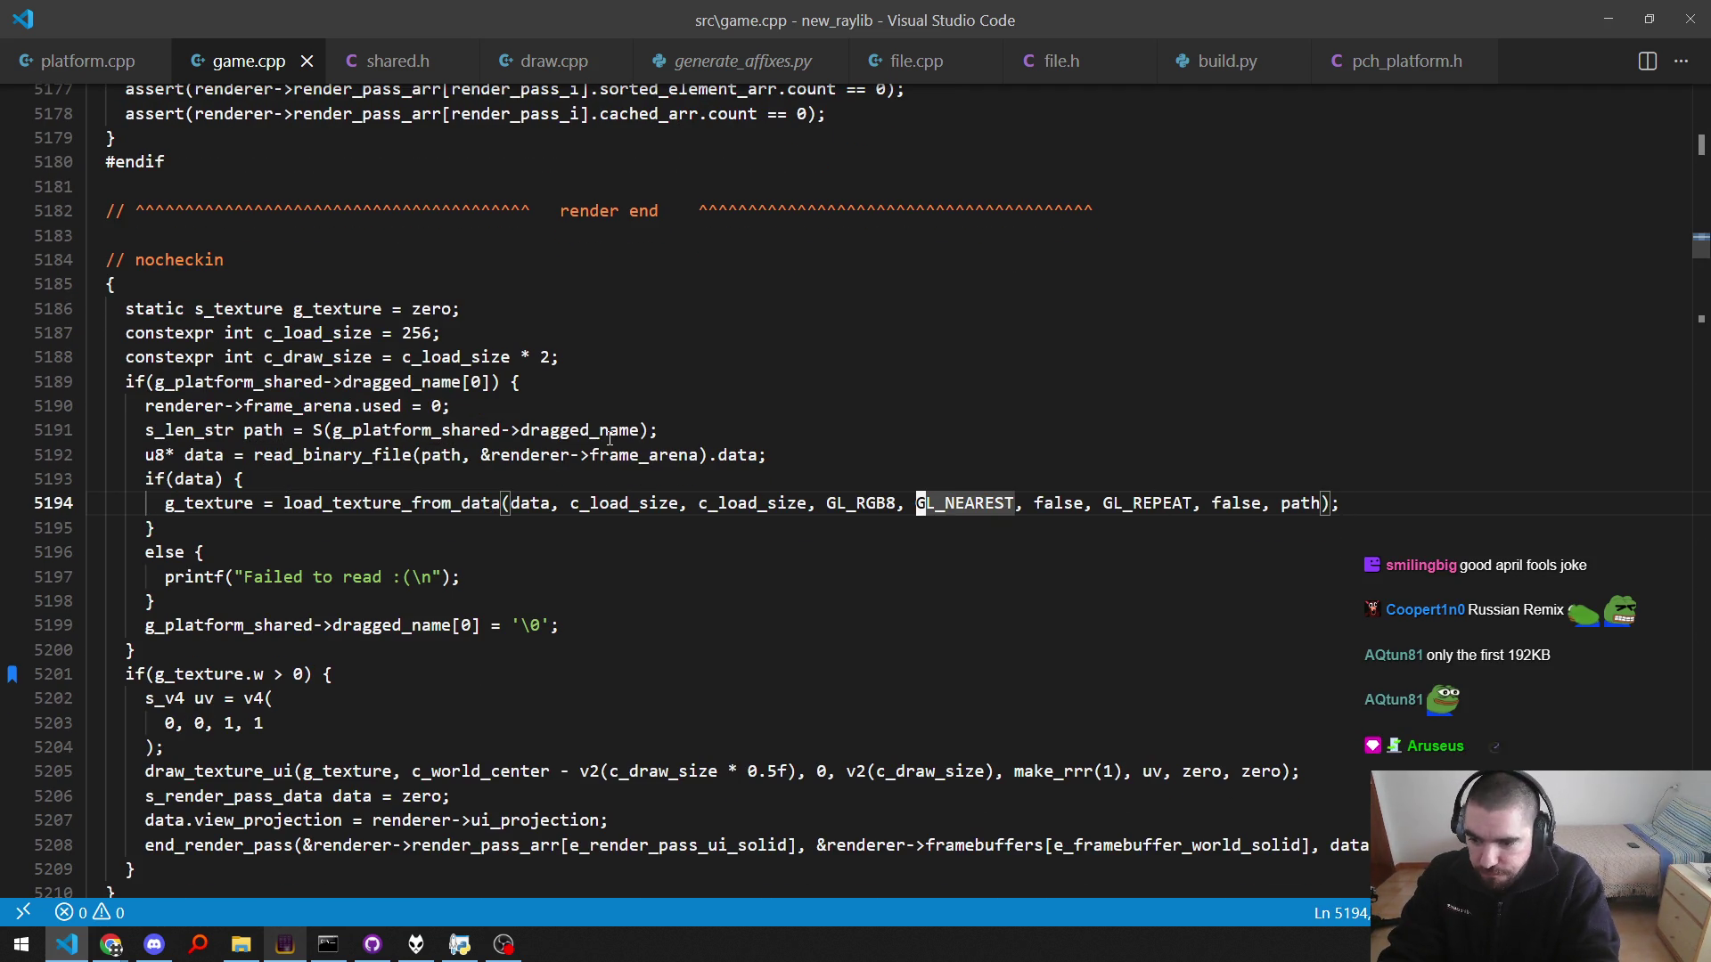
key(Up)
key(Up)
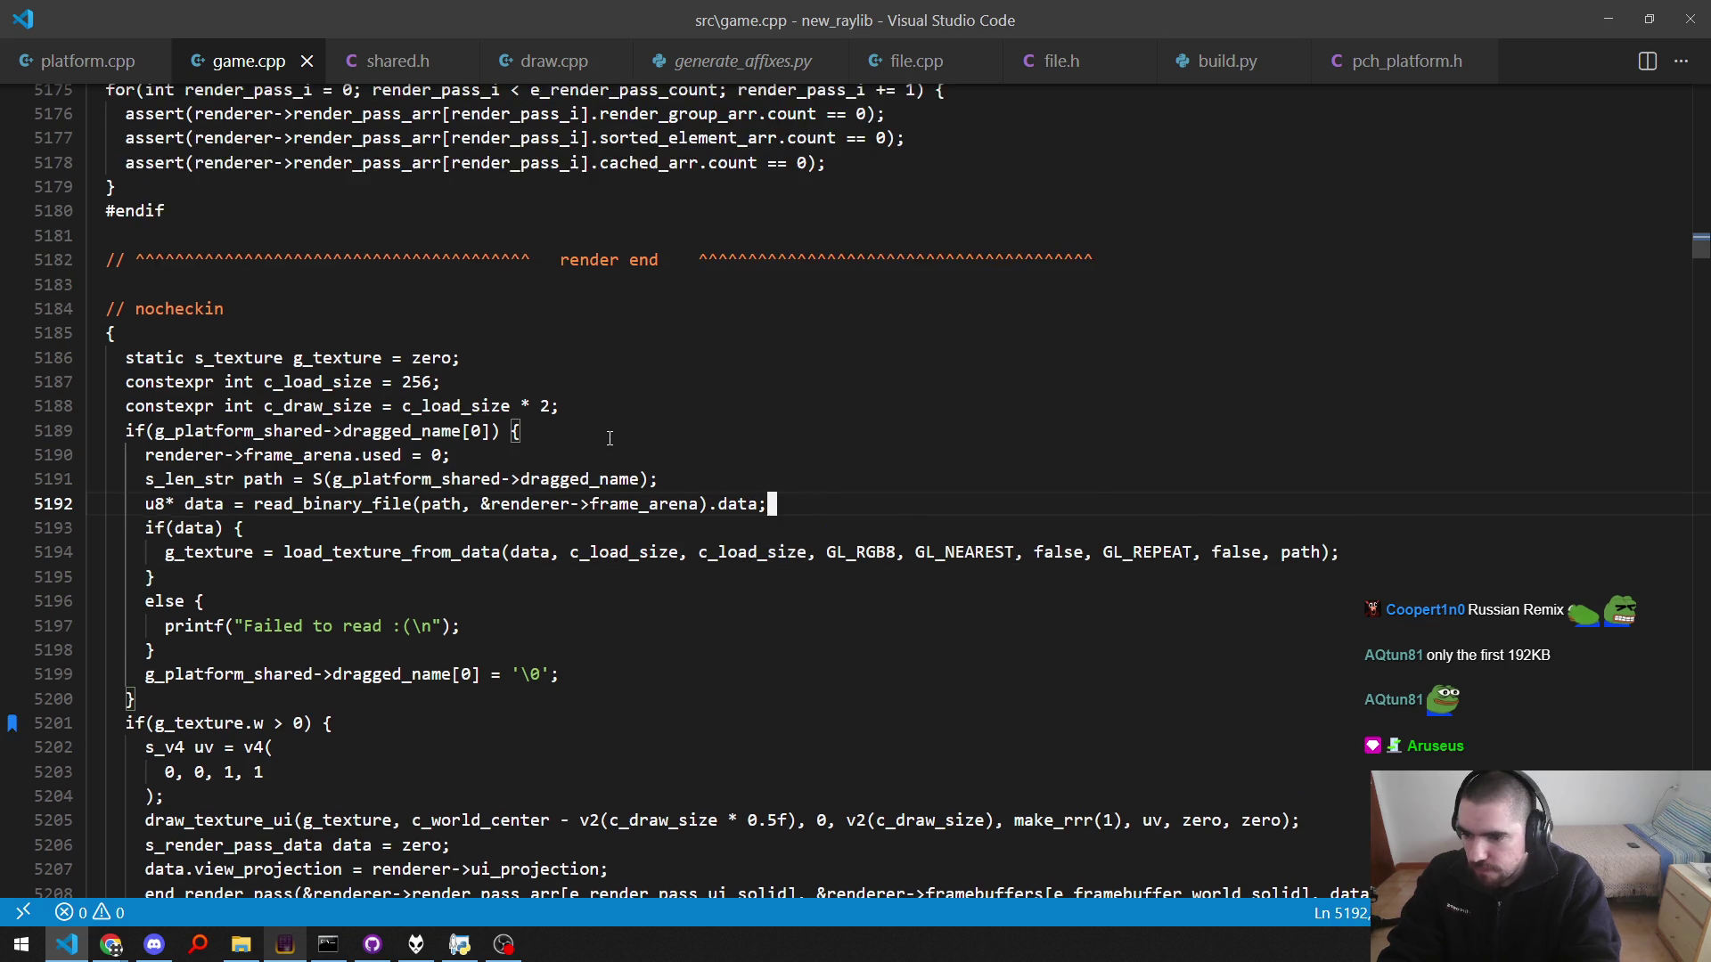
key(Down)
key(Down)
key(Up)
key(Up)
Step: Replace renderer->frame_arena with g_update_frame_arena in the read_binary_file call
key(Left)
key(Left)
key(Left)
key(ctrl+Left)
key(ctrl+Left)
key(ctrl+Left)
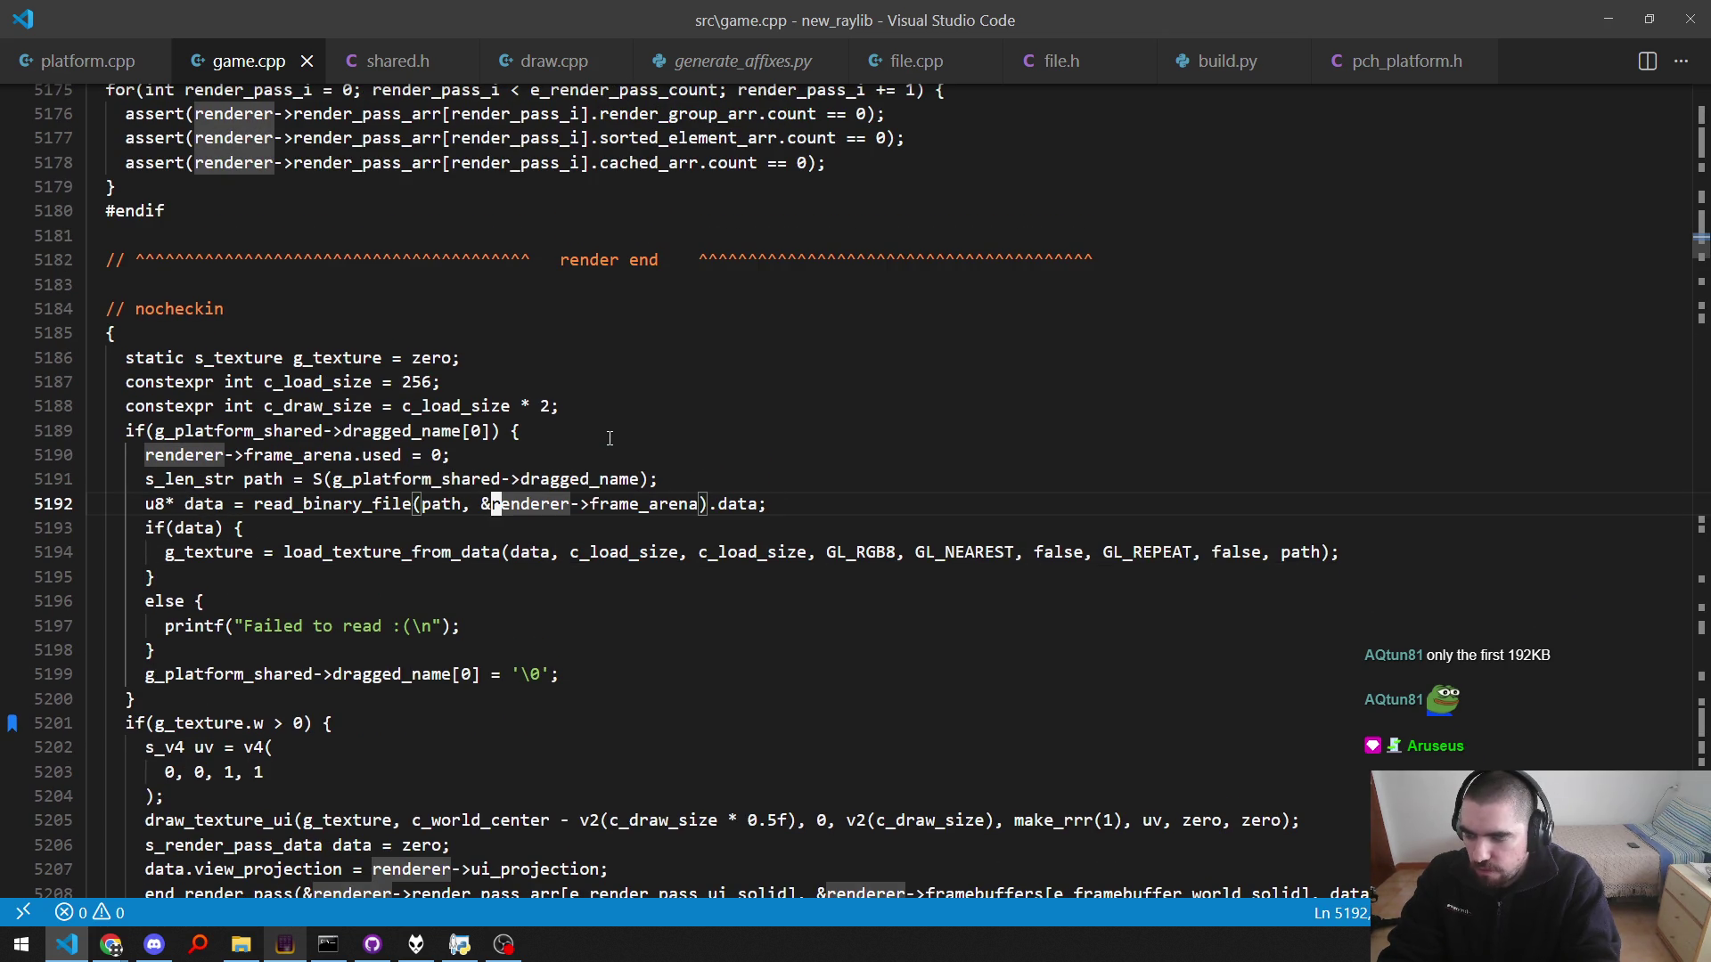
key(ctrl+Delete)
key(ctrl+Delete)
text(g_update_)
key(alt+Left)
key(alt+Left)
key(alt+Right)
key(alt+Right)
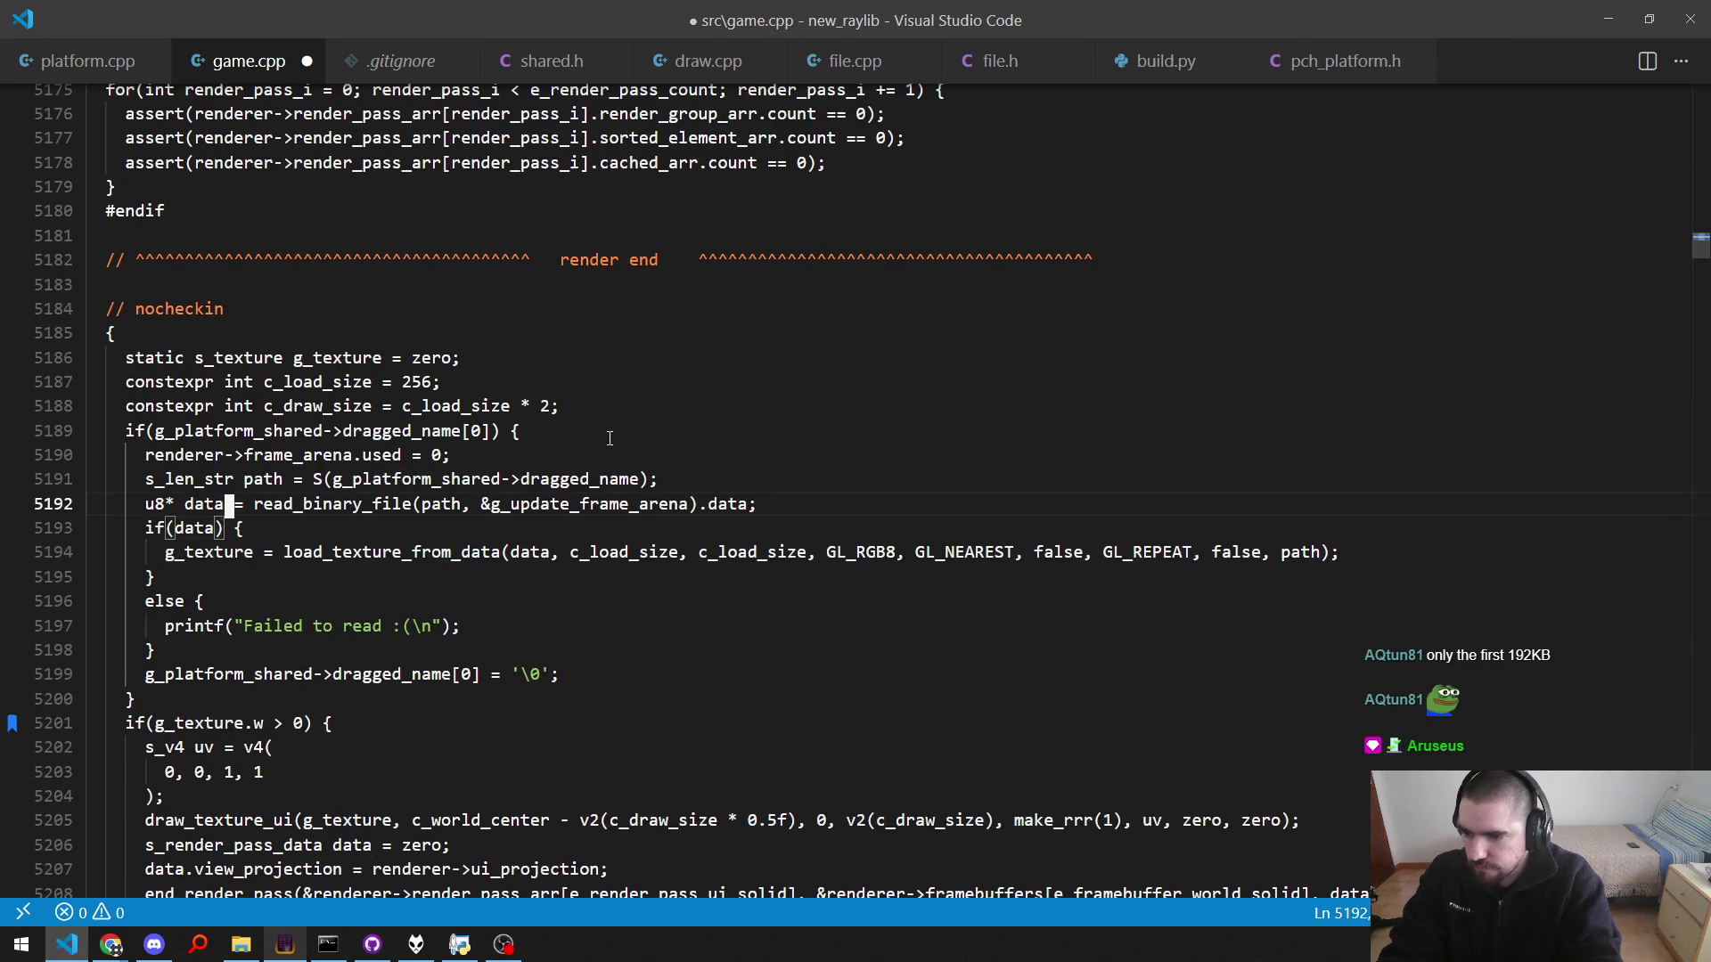
key(End)
Step: Delete the frame_arena.used = 0 reset line and rebuild with F5
key(Up)
key(Up)
key(ctrl+shift+k)
key(Down)
key(ctrl+Right)
key(ctrl+Right)
key(Left)
key(Left)
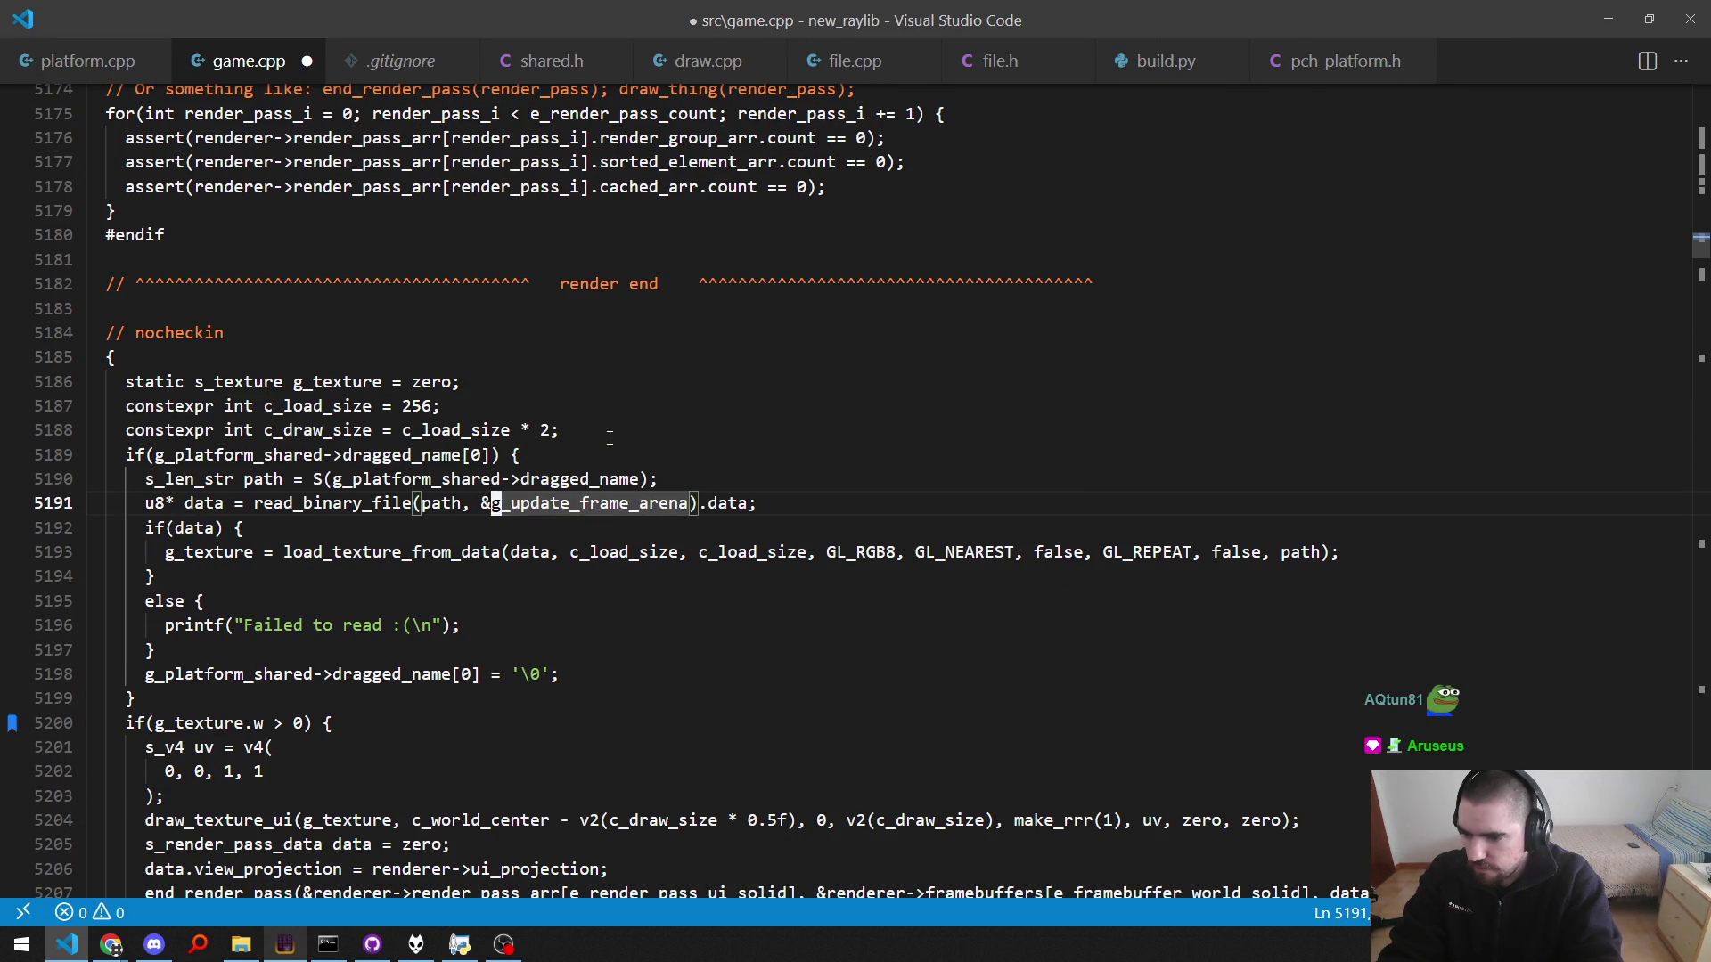
key(F5)
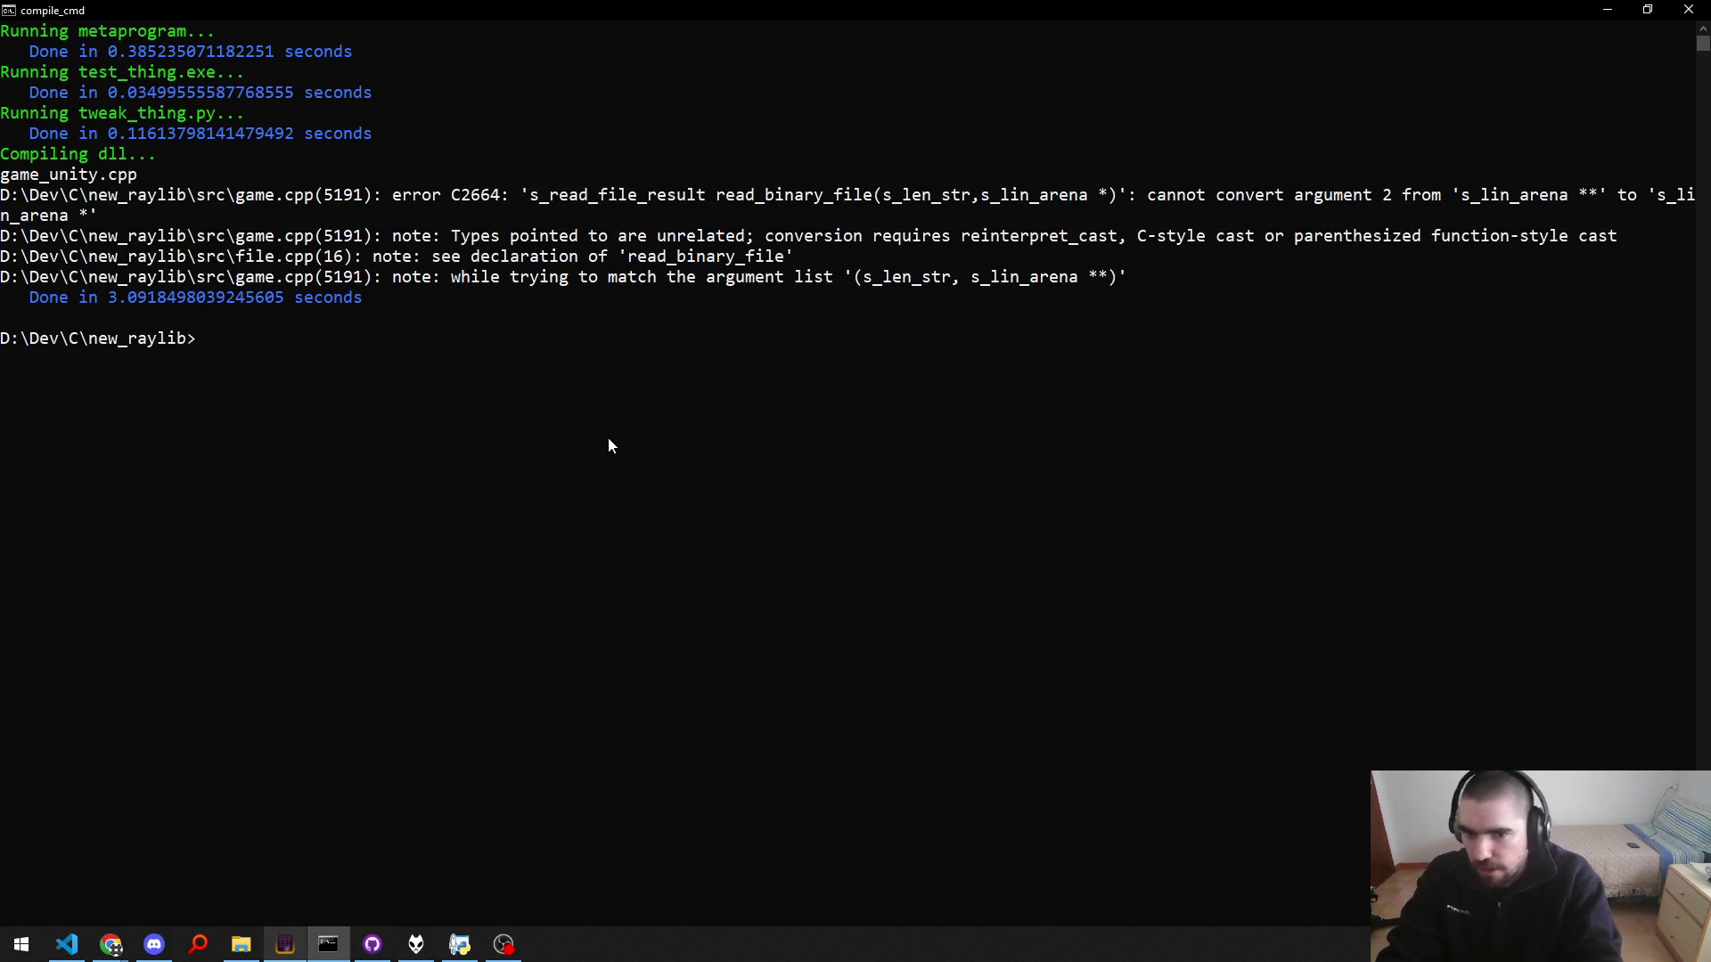
Step: Remove the '&' before g_update_frame_arena on line 5191 to fix C2664, then rebuild and launch
key(alt+Tab)
key(shift+f)
key(u)
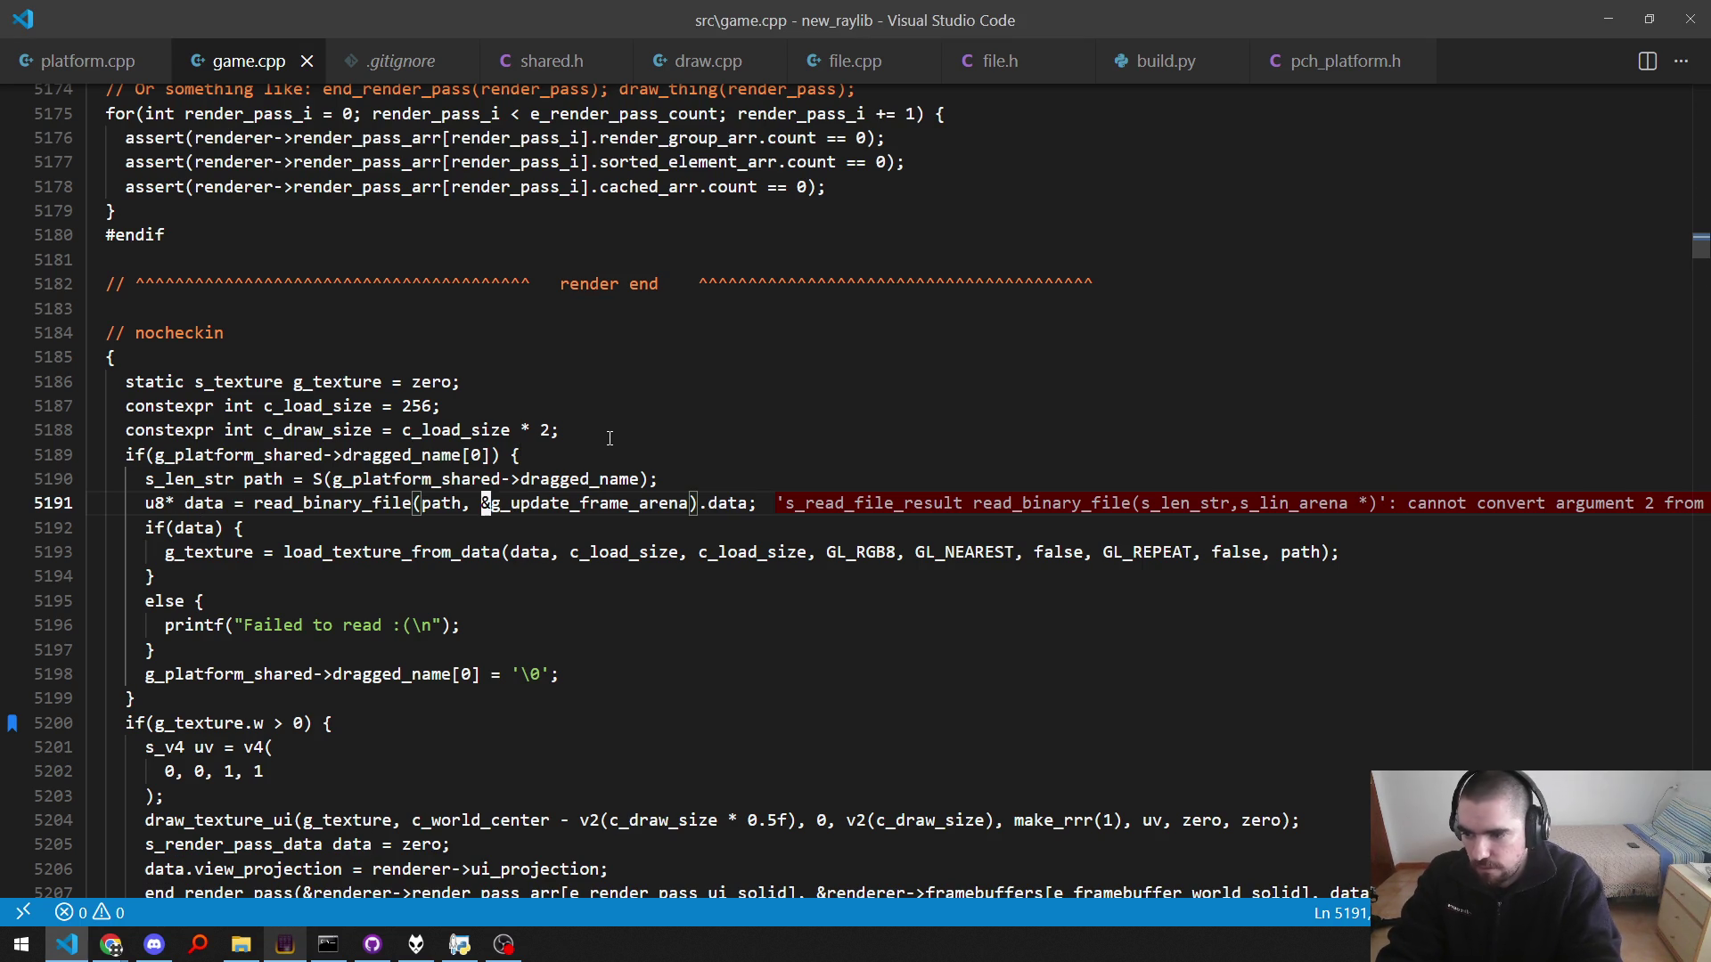
key(x)
key(F5)
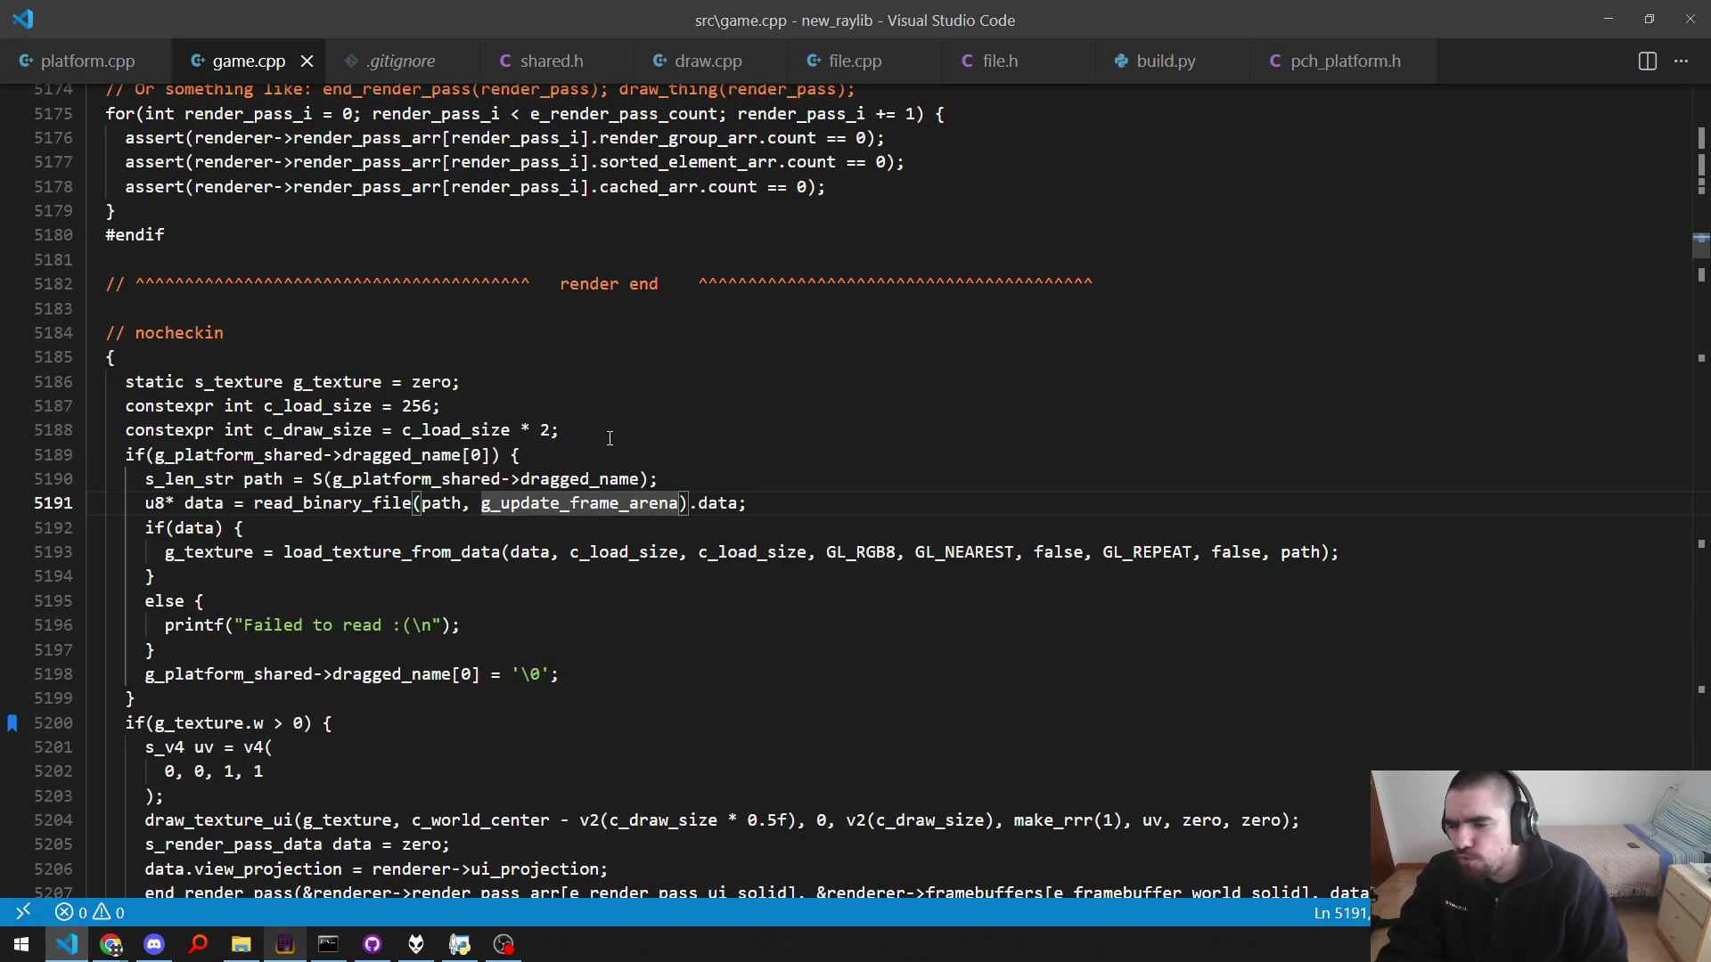
key(F5)
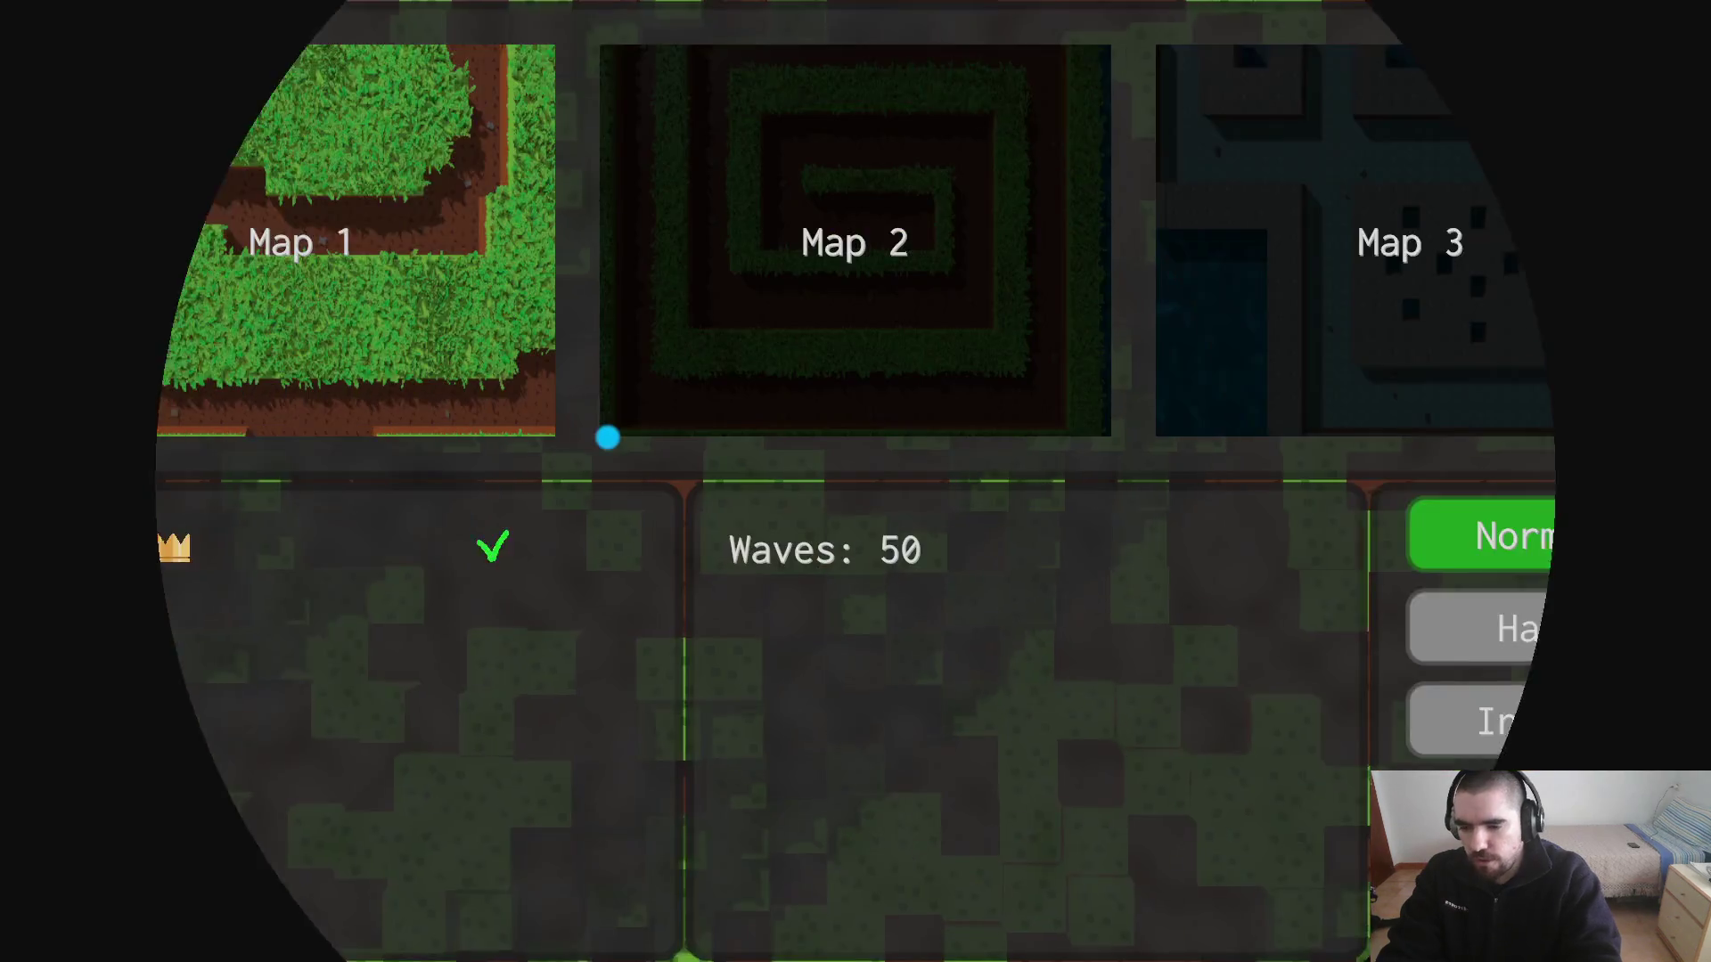
Step: Bring the new_raylib folder window up alongside the running game
key(alt+Tab)
key(Tab)
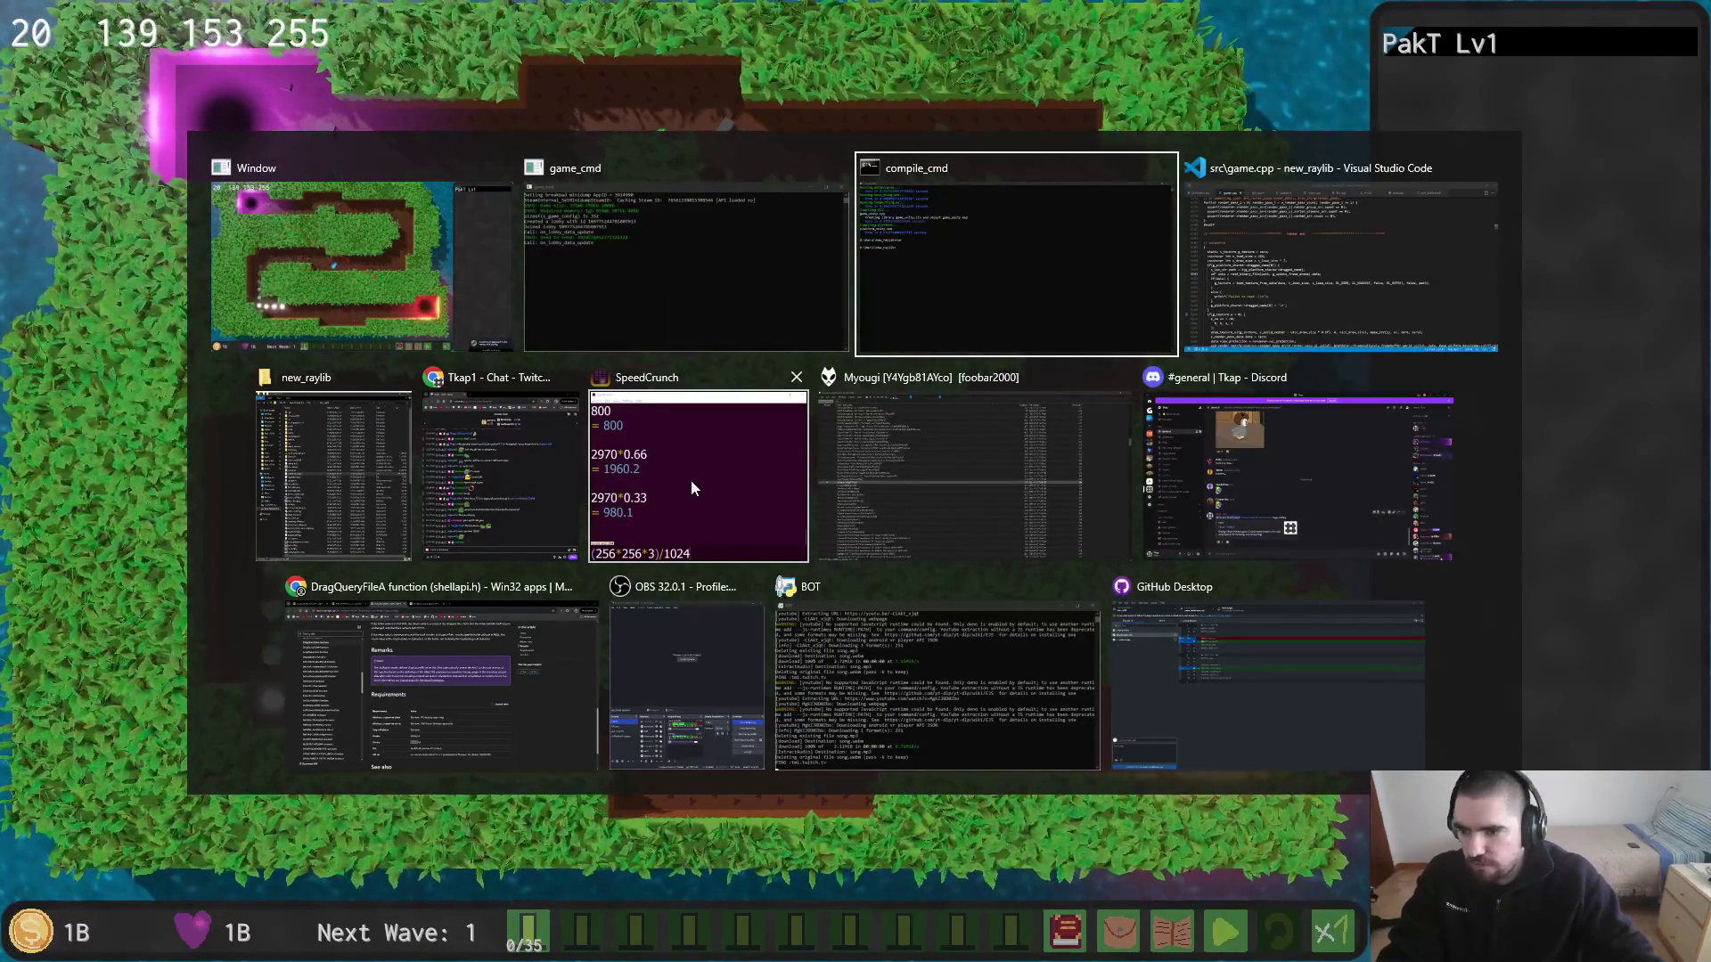
key(Tab)
key(Tab)
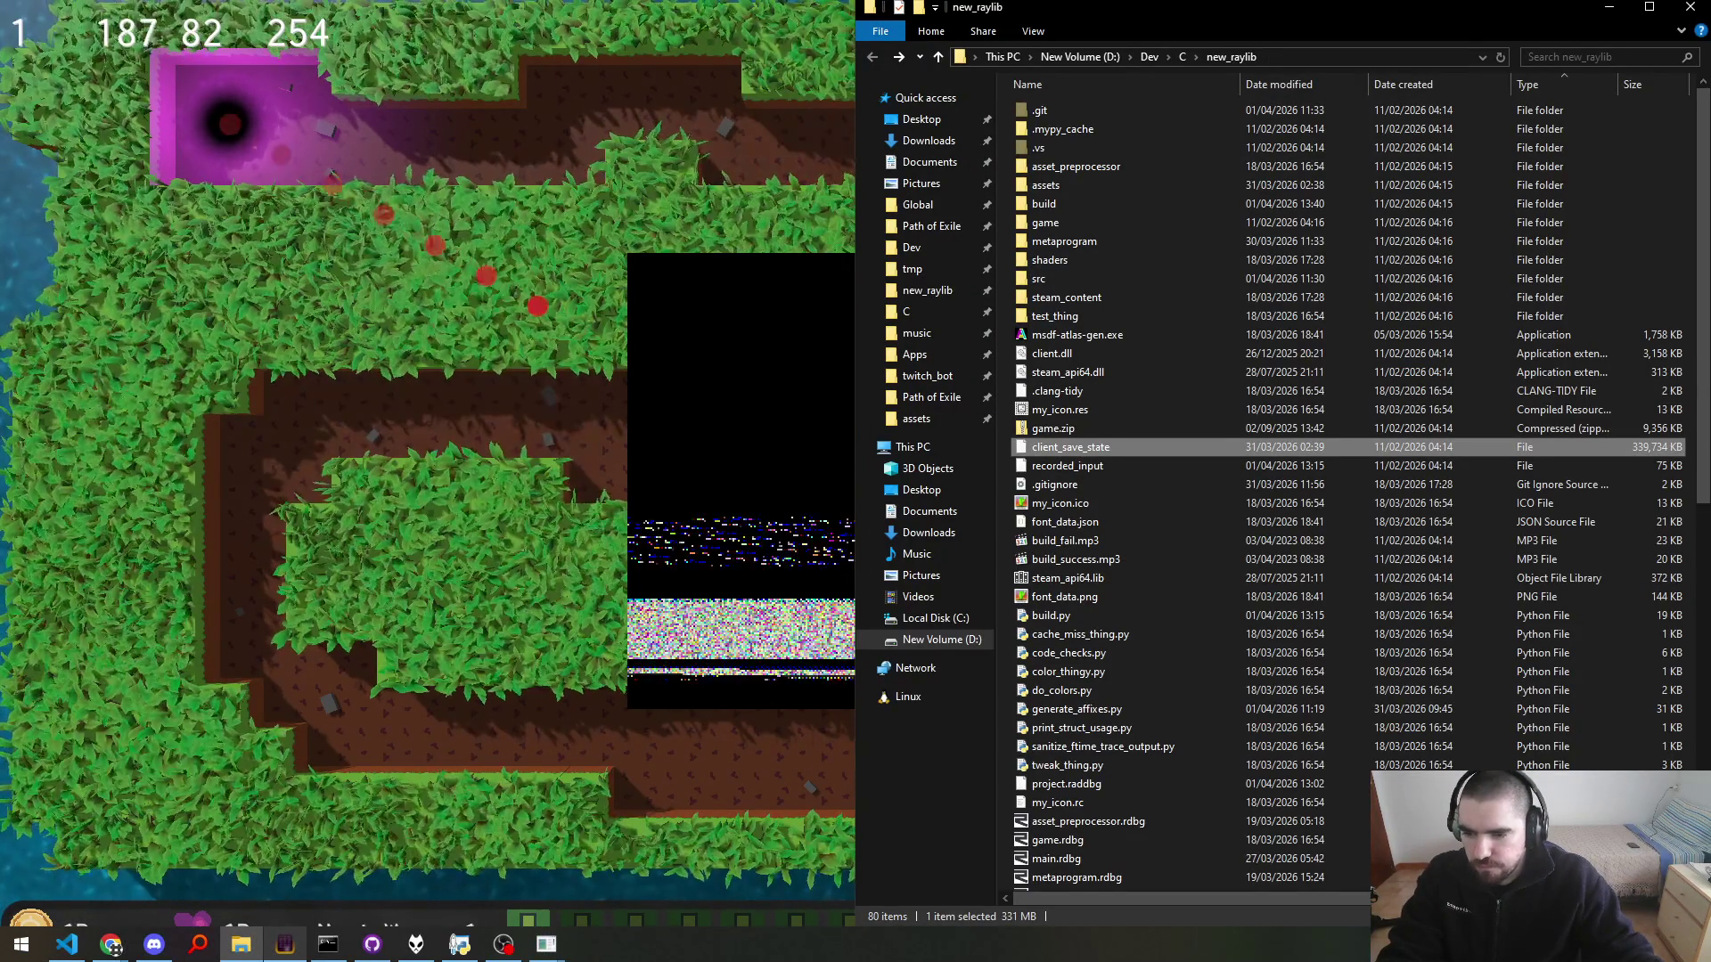
key(alt+Tab)
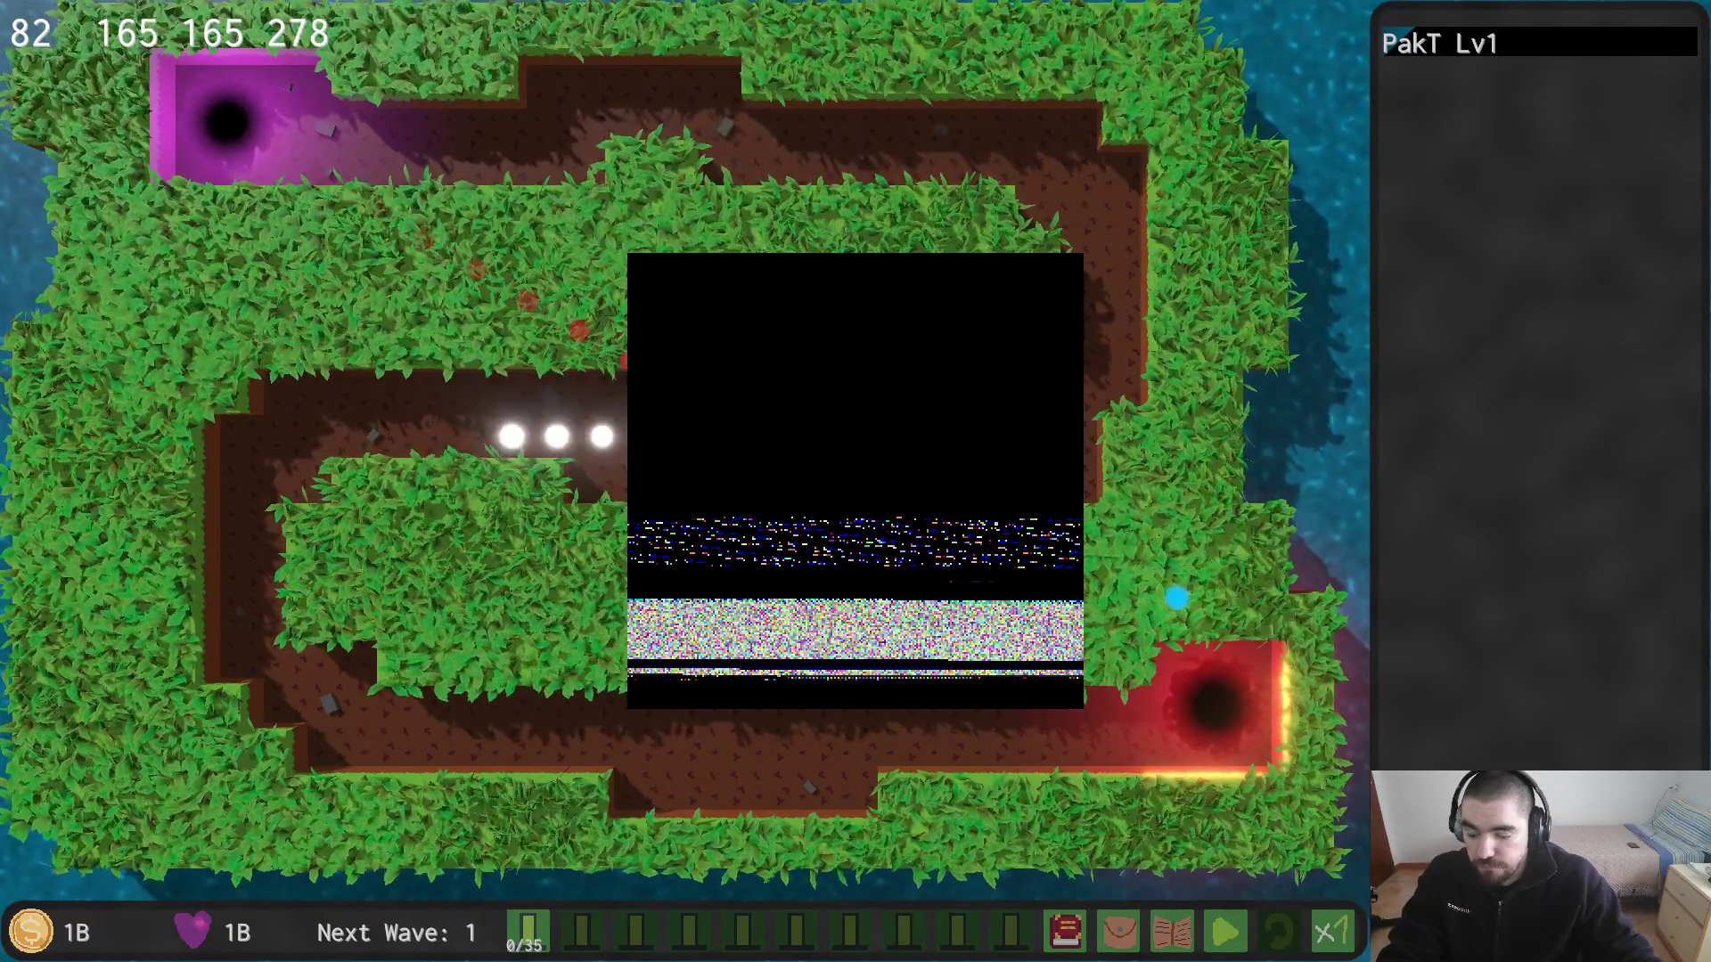
key(alt+Tab)
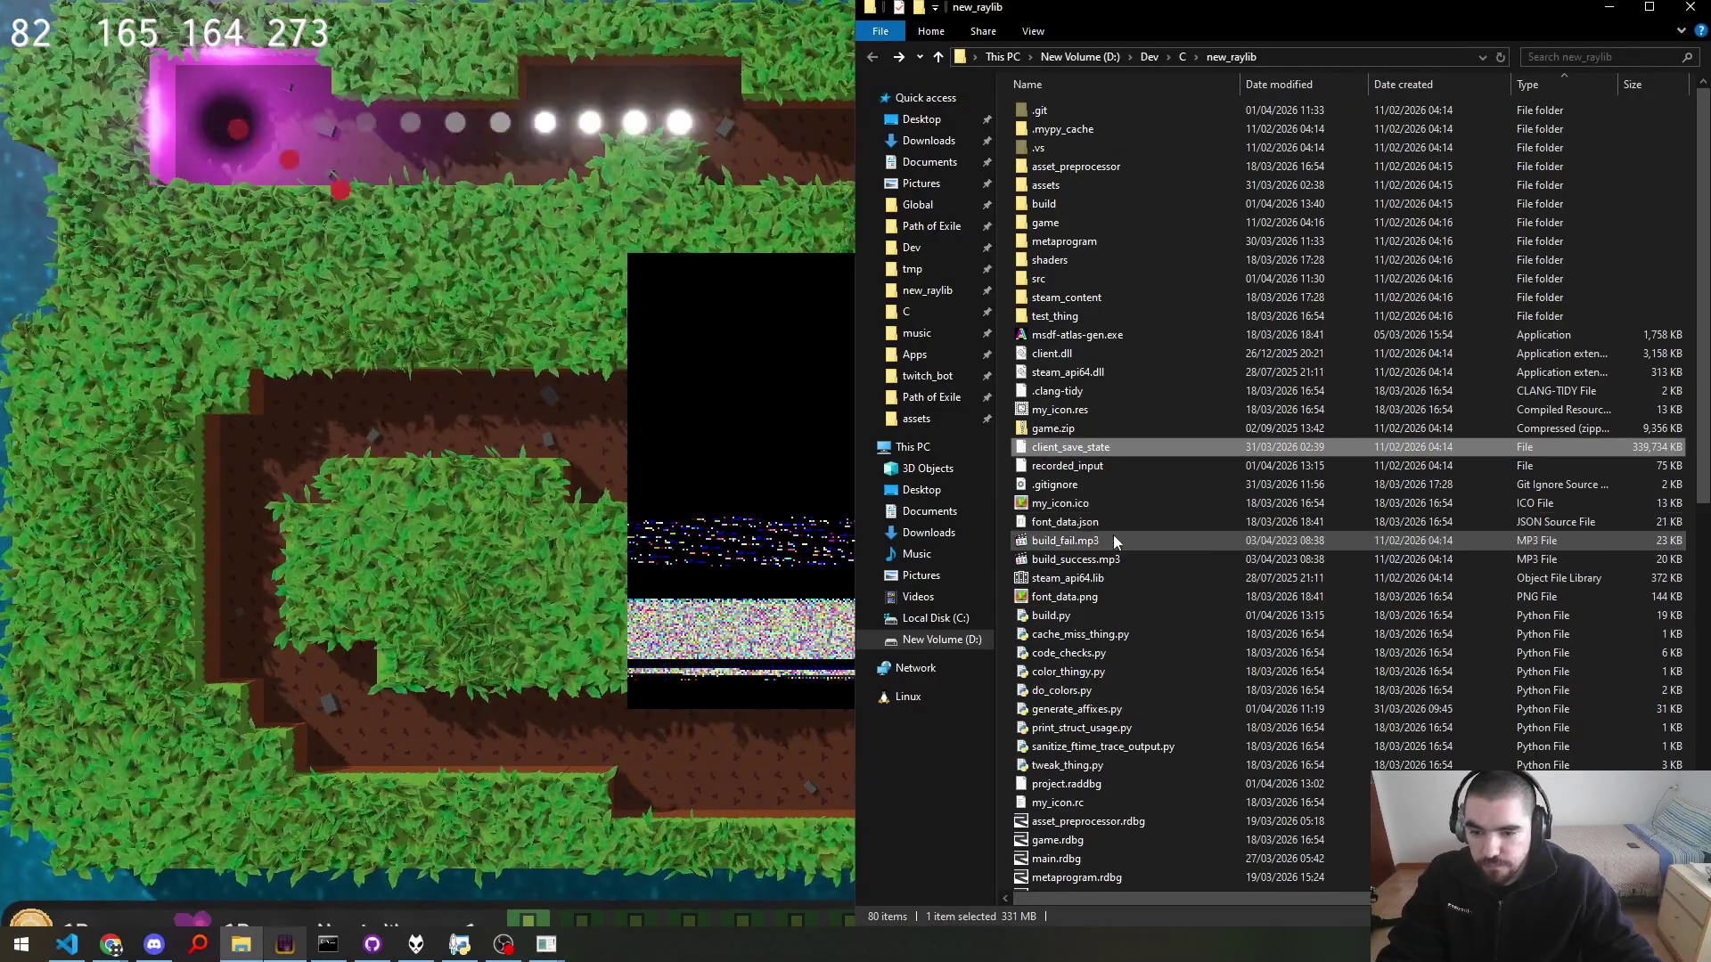
scroll(1105, 633, down, 5)
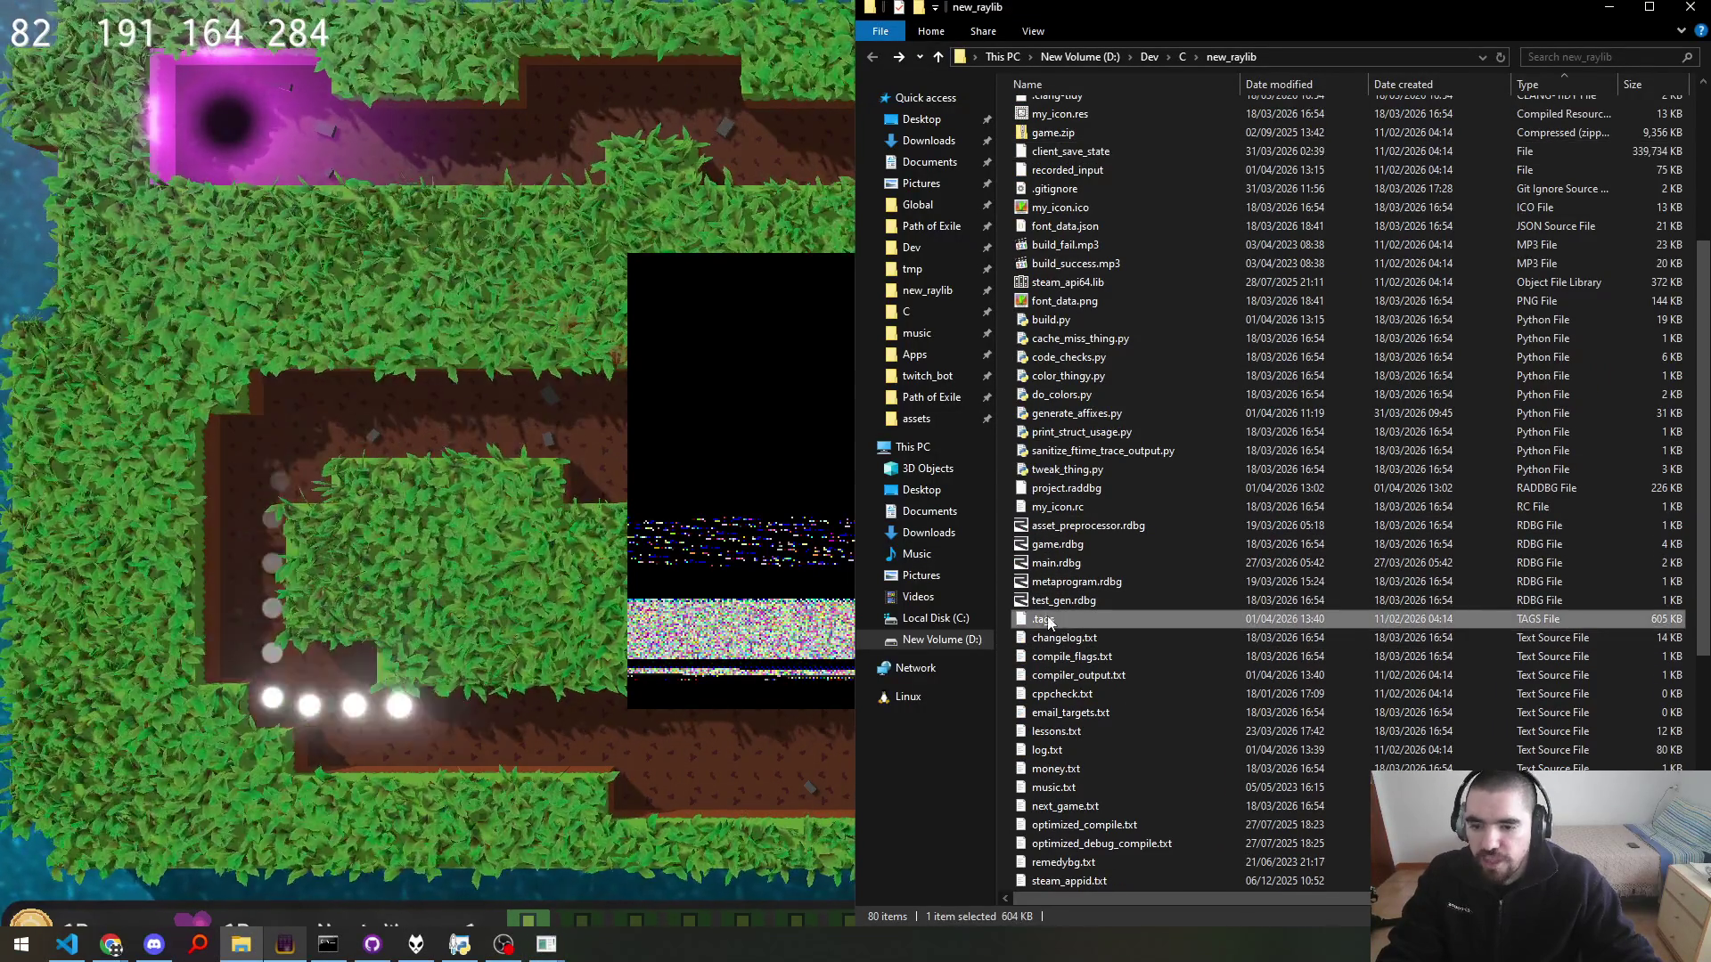
key(alt+Tab)
key(alt+Tab)
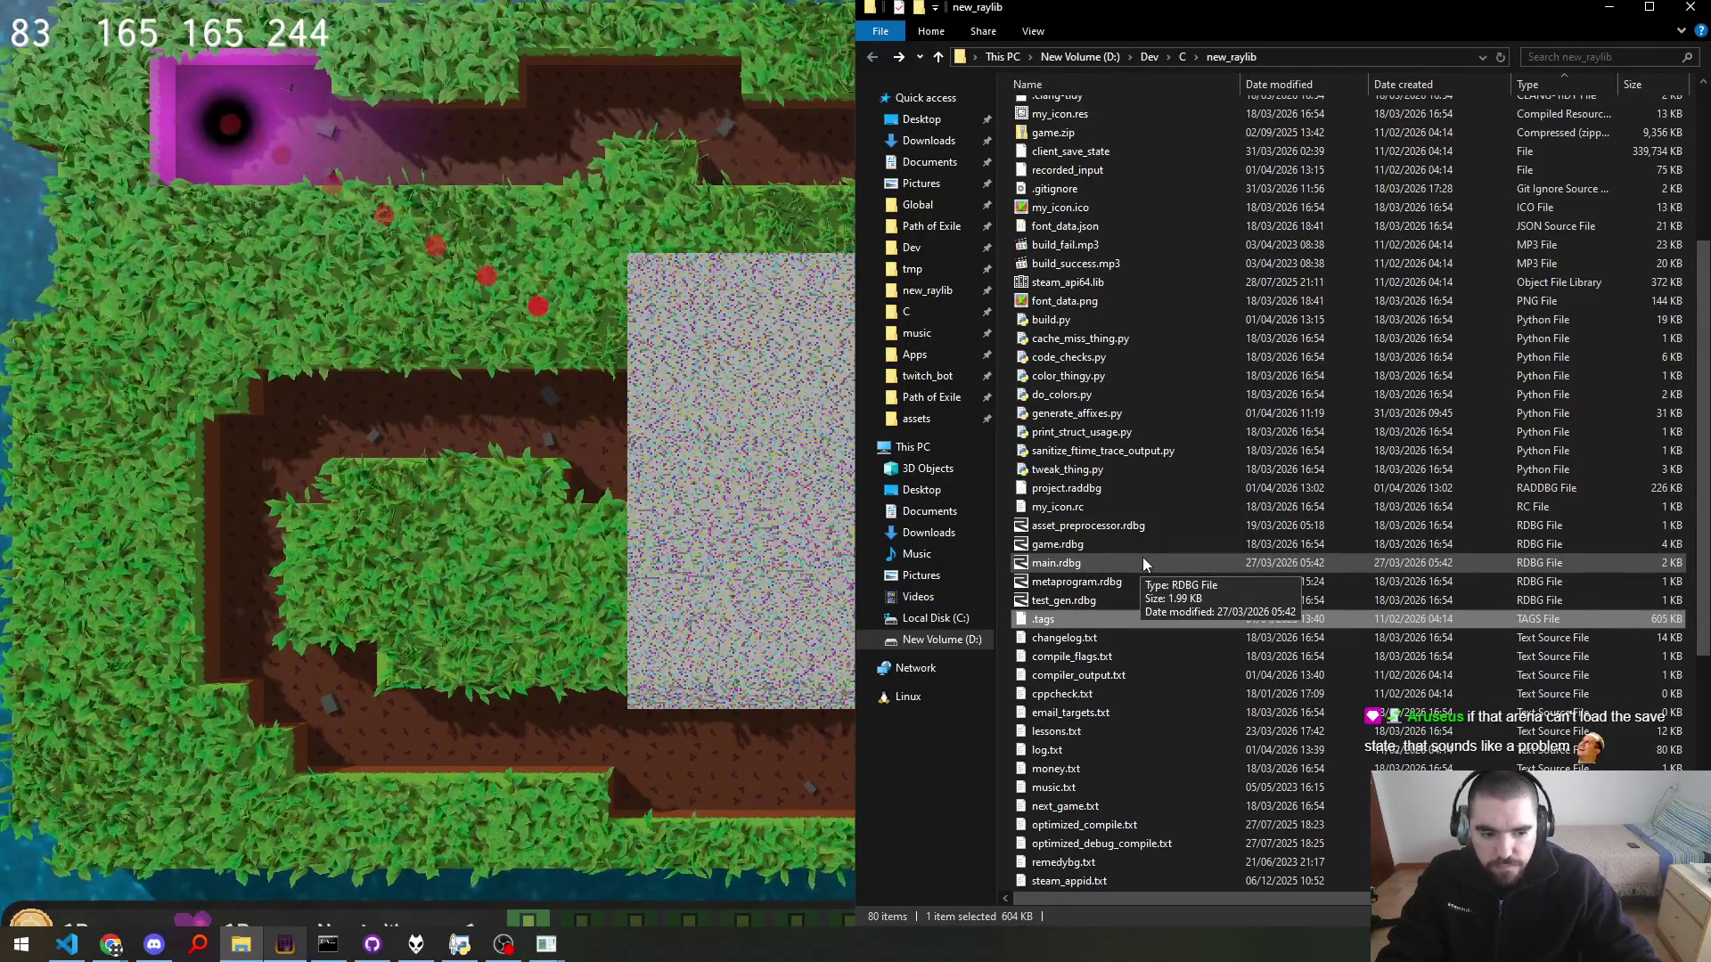
Step: Drop assets.tk onto the running game to view its striped sprite shapes in the overlay
scroll(1189, 556, down, 3)
scroll(1174, 590, down, 4)
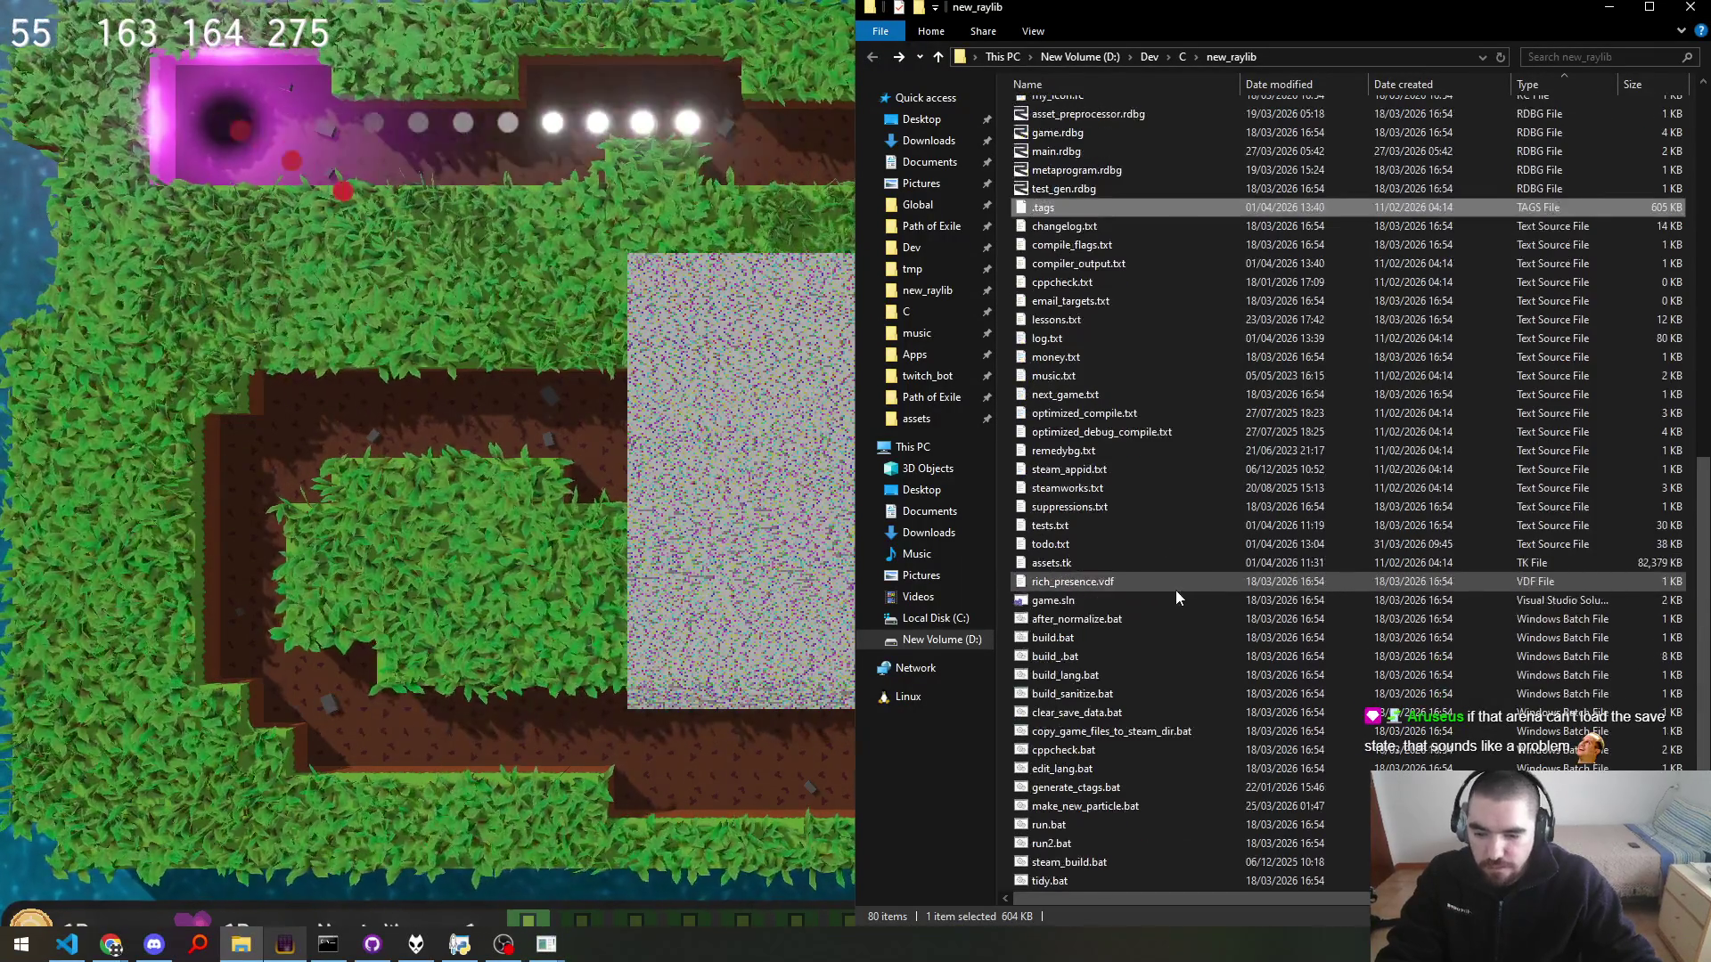
click(1073, 570)
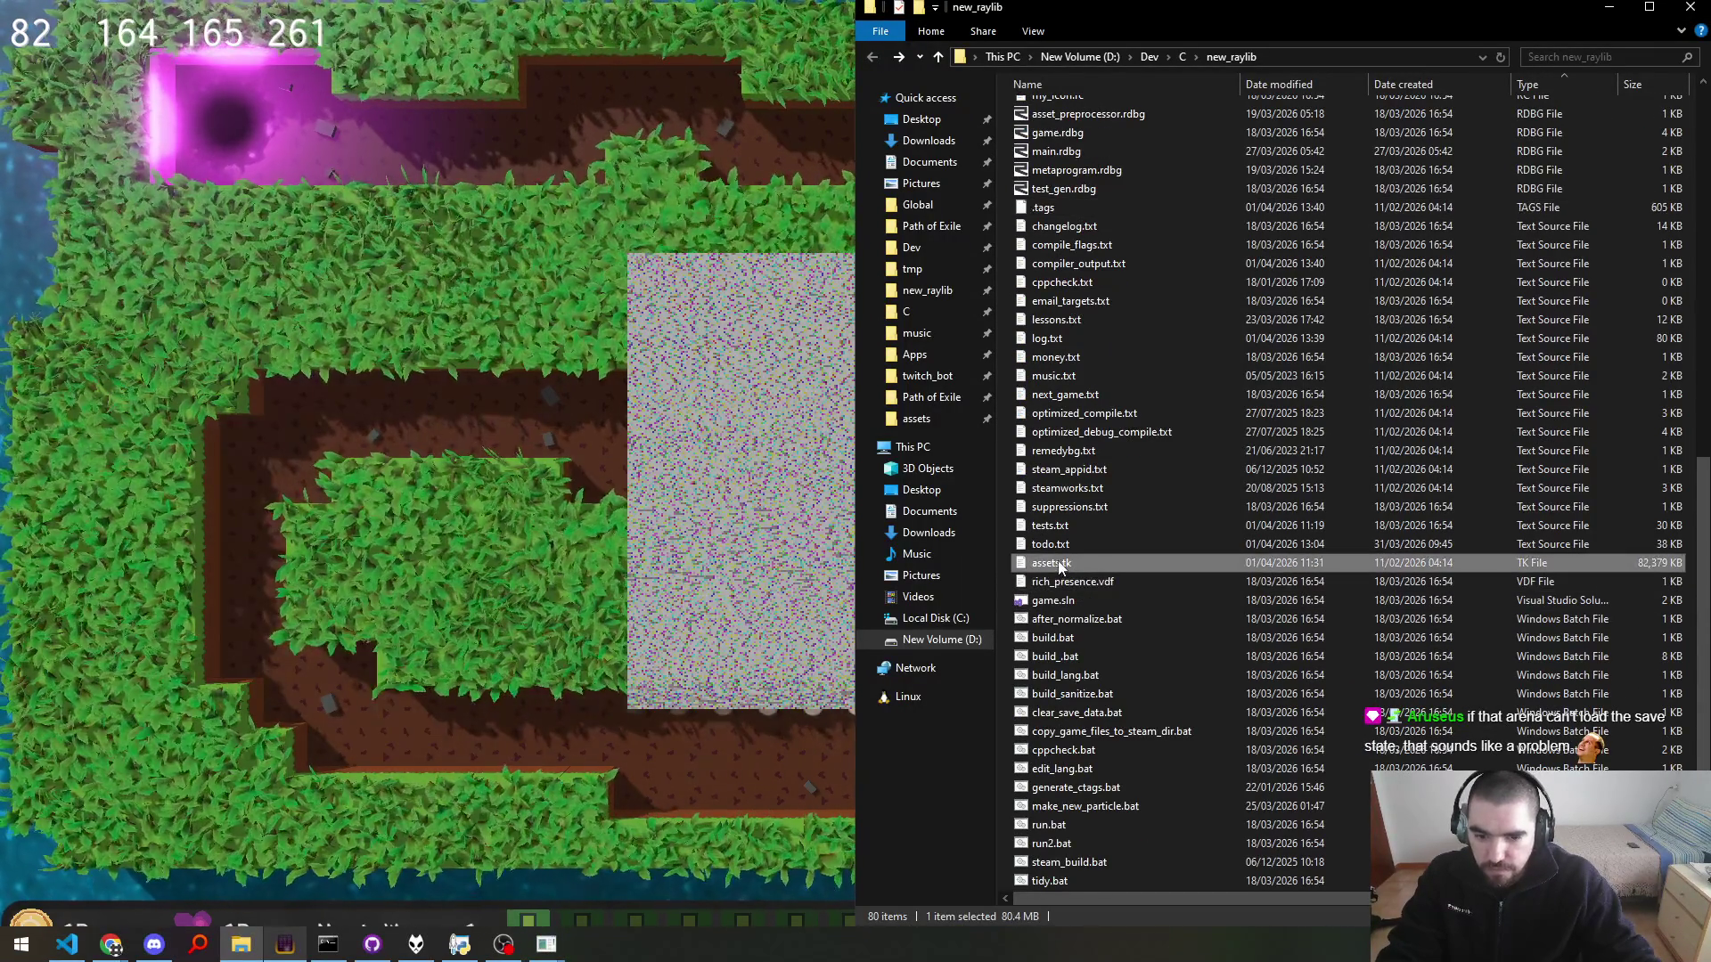
drag(767, 504, 767, 504)
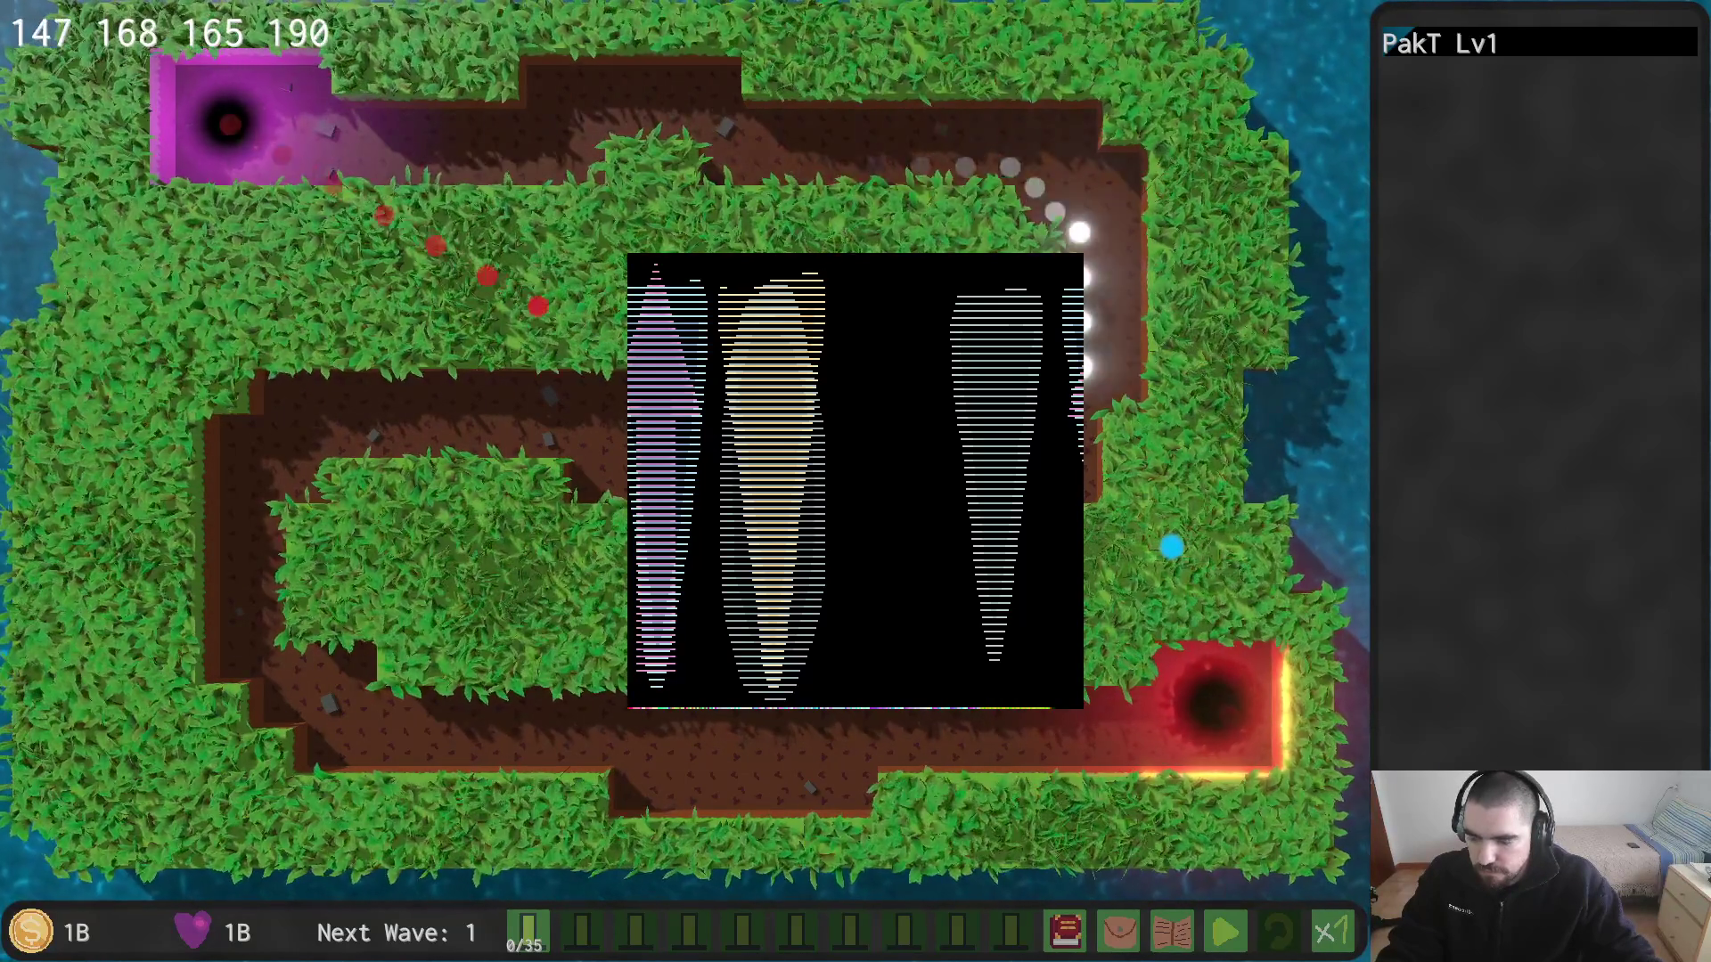
key(alt+Tab)
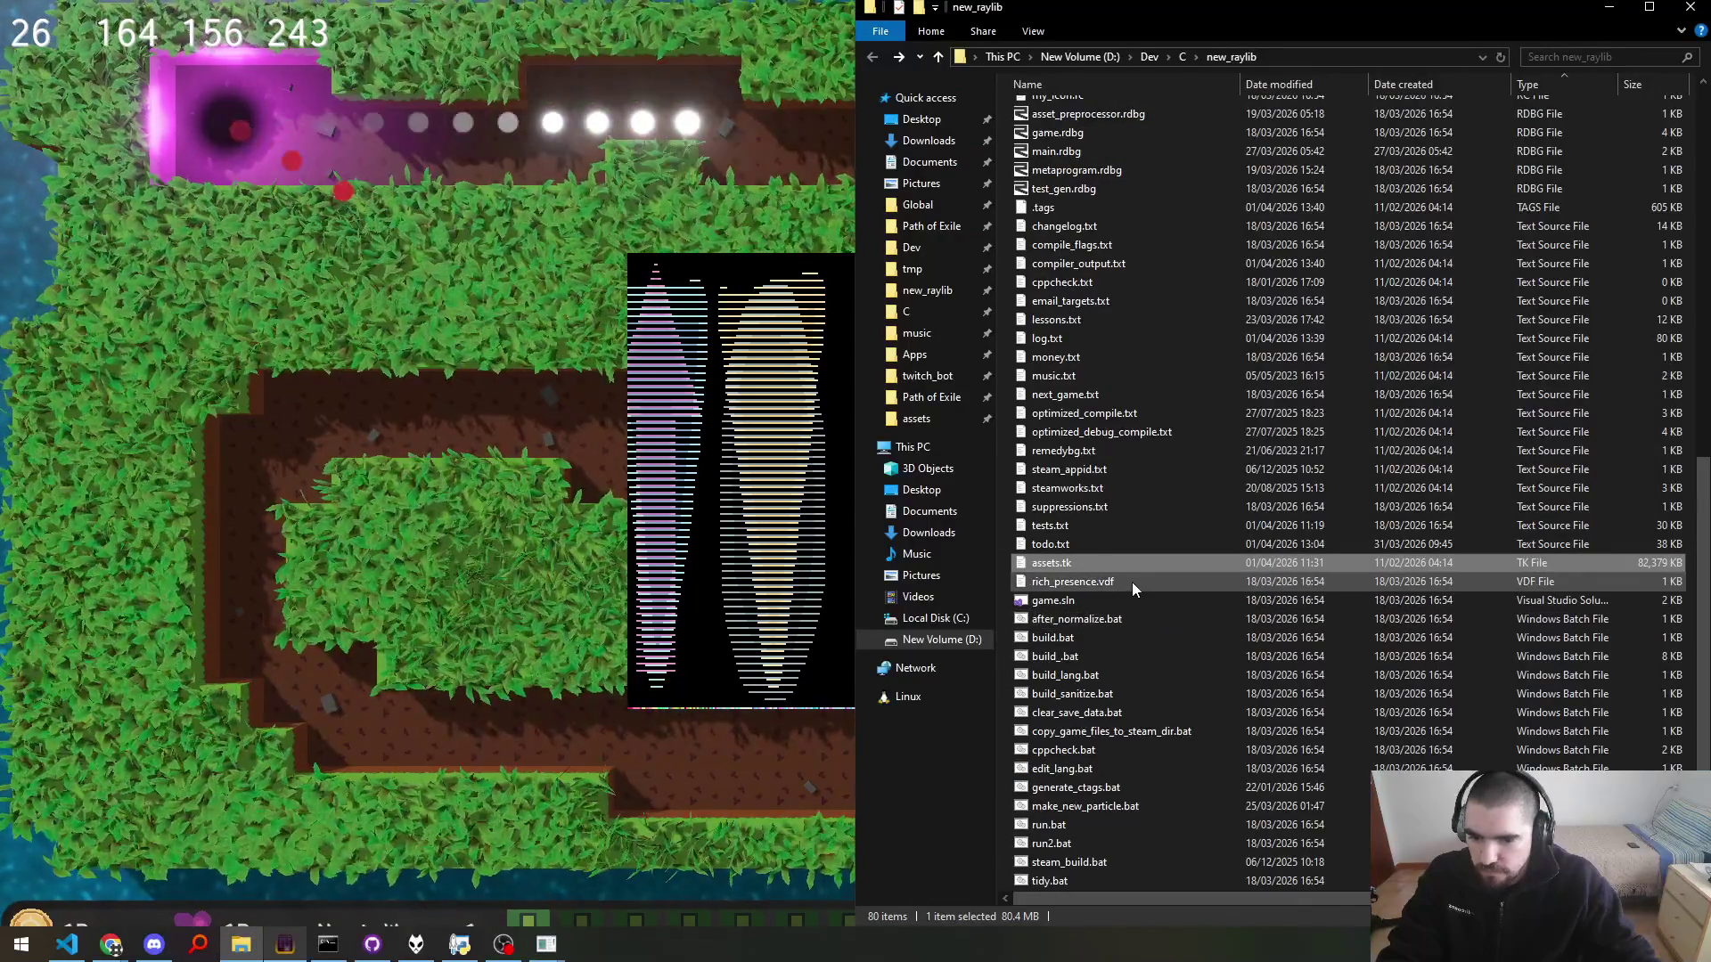
key(alt+Tab)
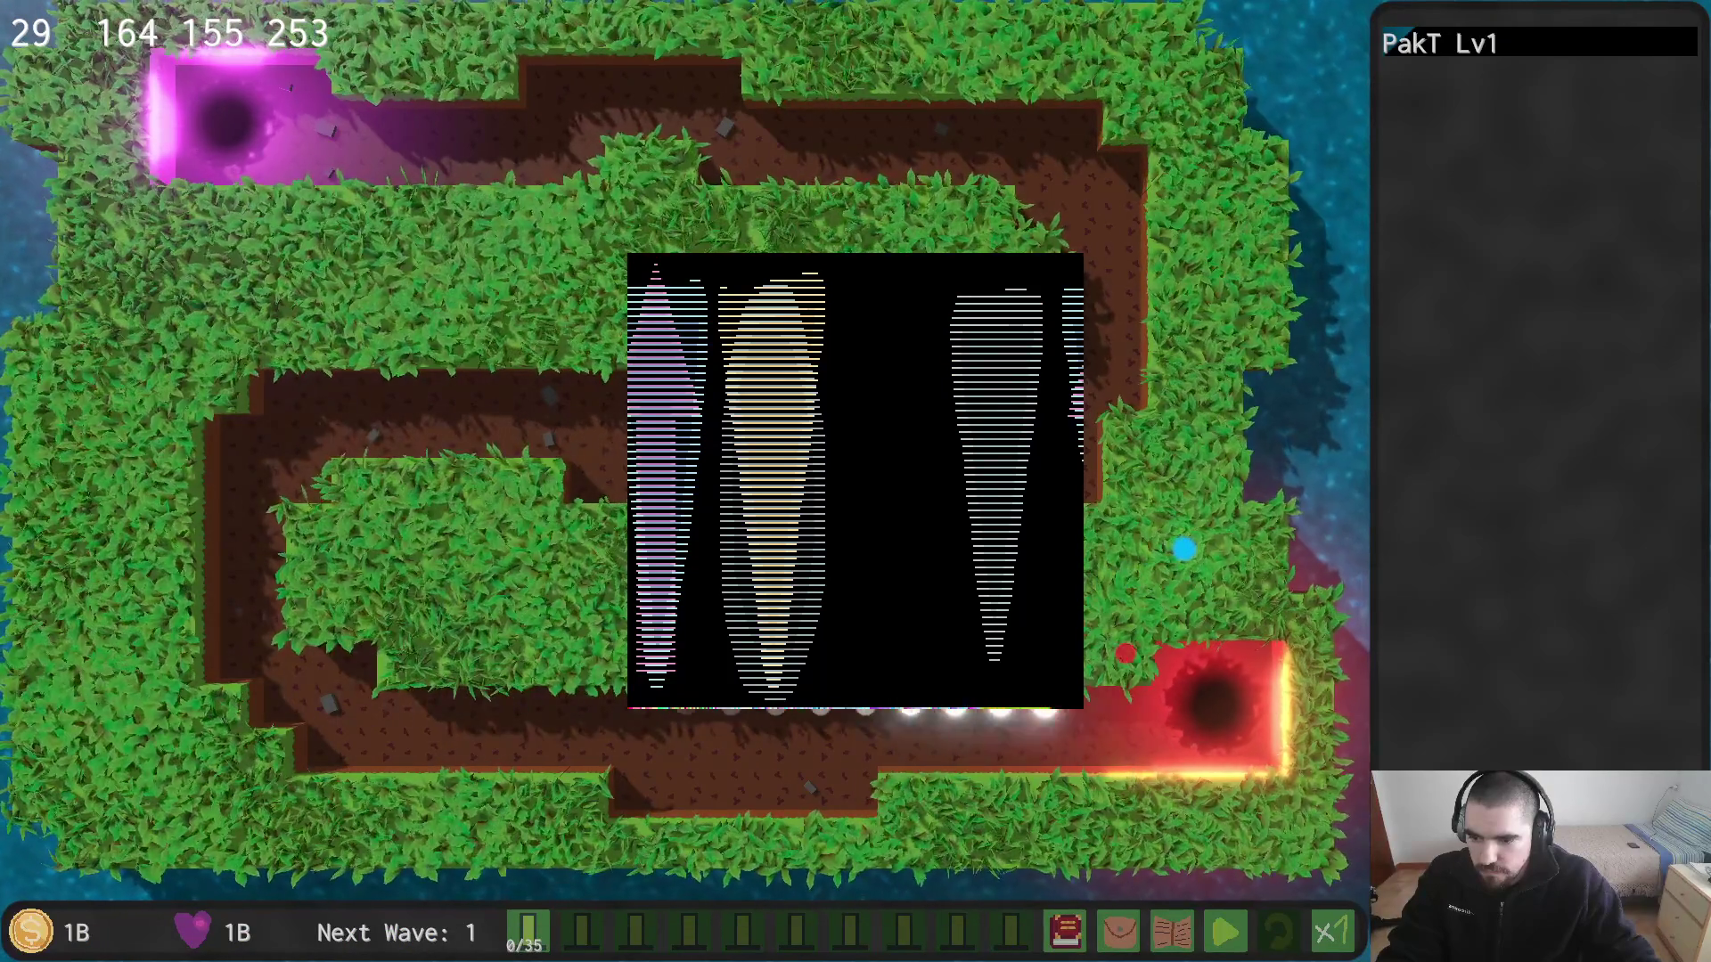
key(alt+Tab)
scroll(1186, 548, down, 3)
Step: Change c_load_size from 256 to 512 on line 5187 and rebuild the game
scroll(1187, 548, down, 2)
key(ctrl+o)
key(ctrl+o)
key(ctrl+o)
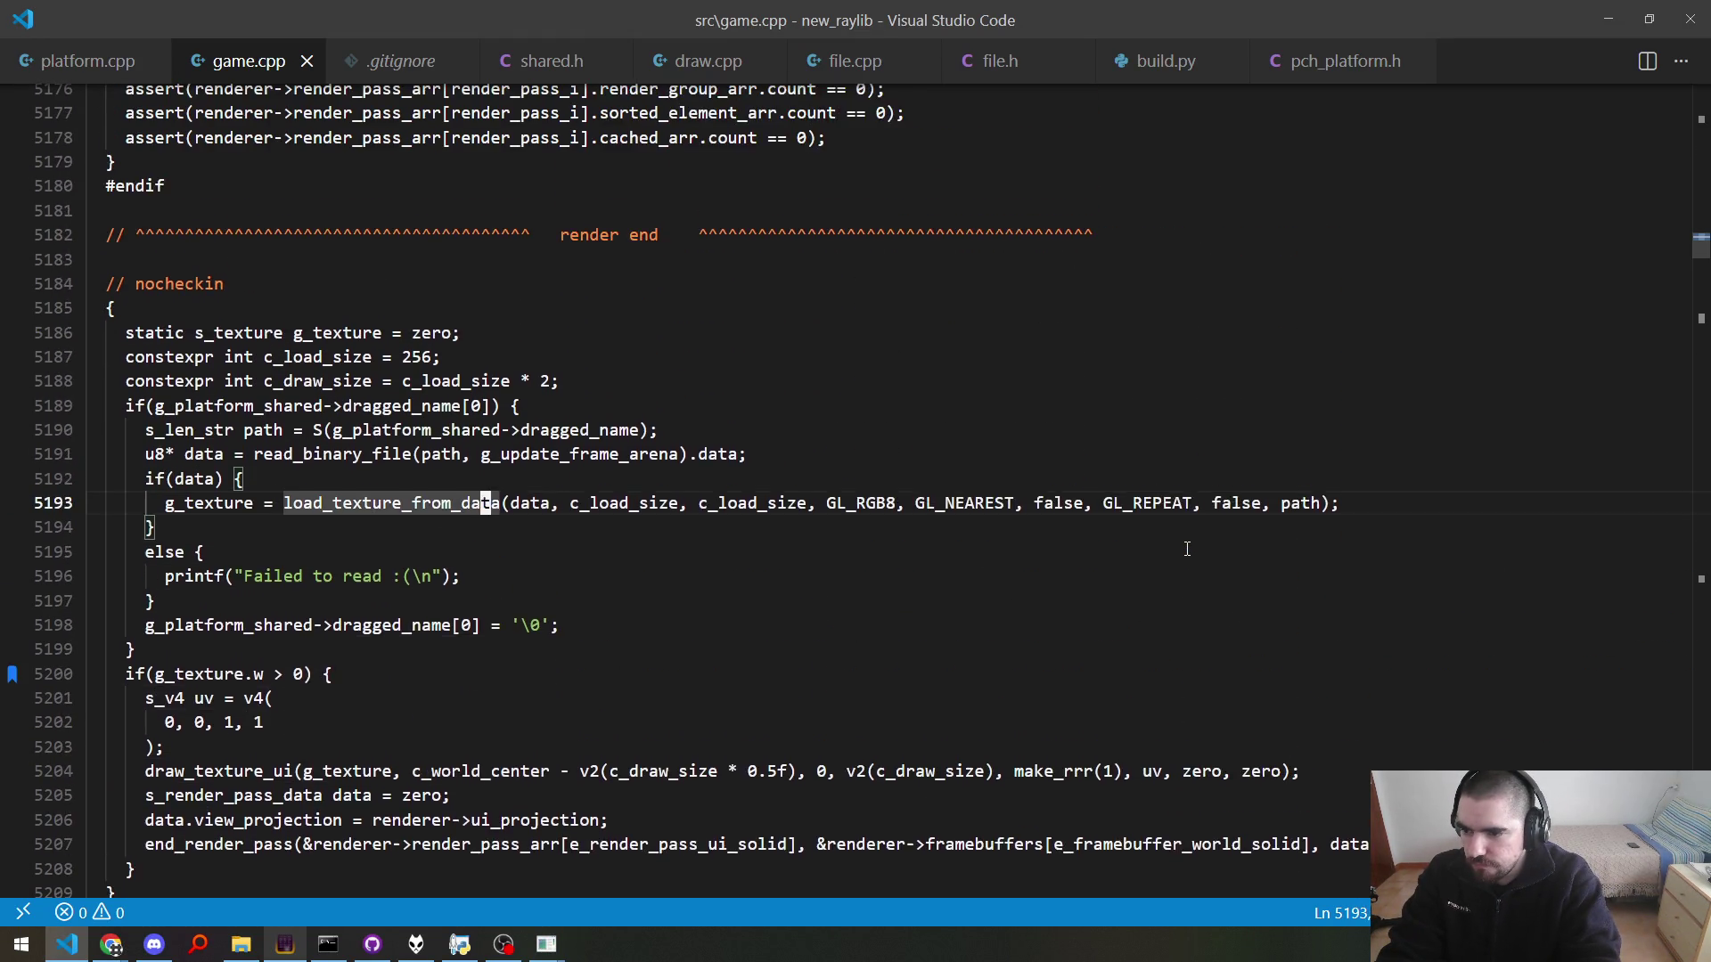
key(ctrl+o)
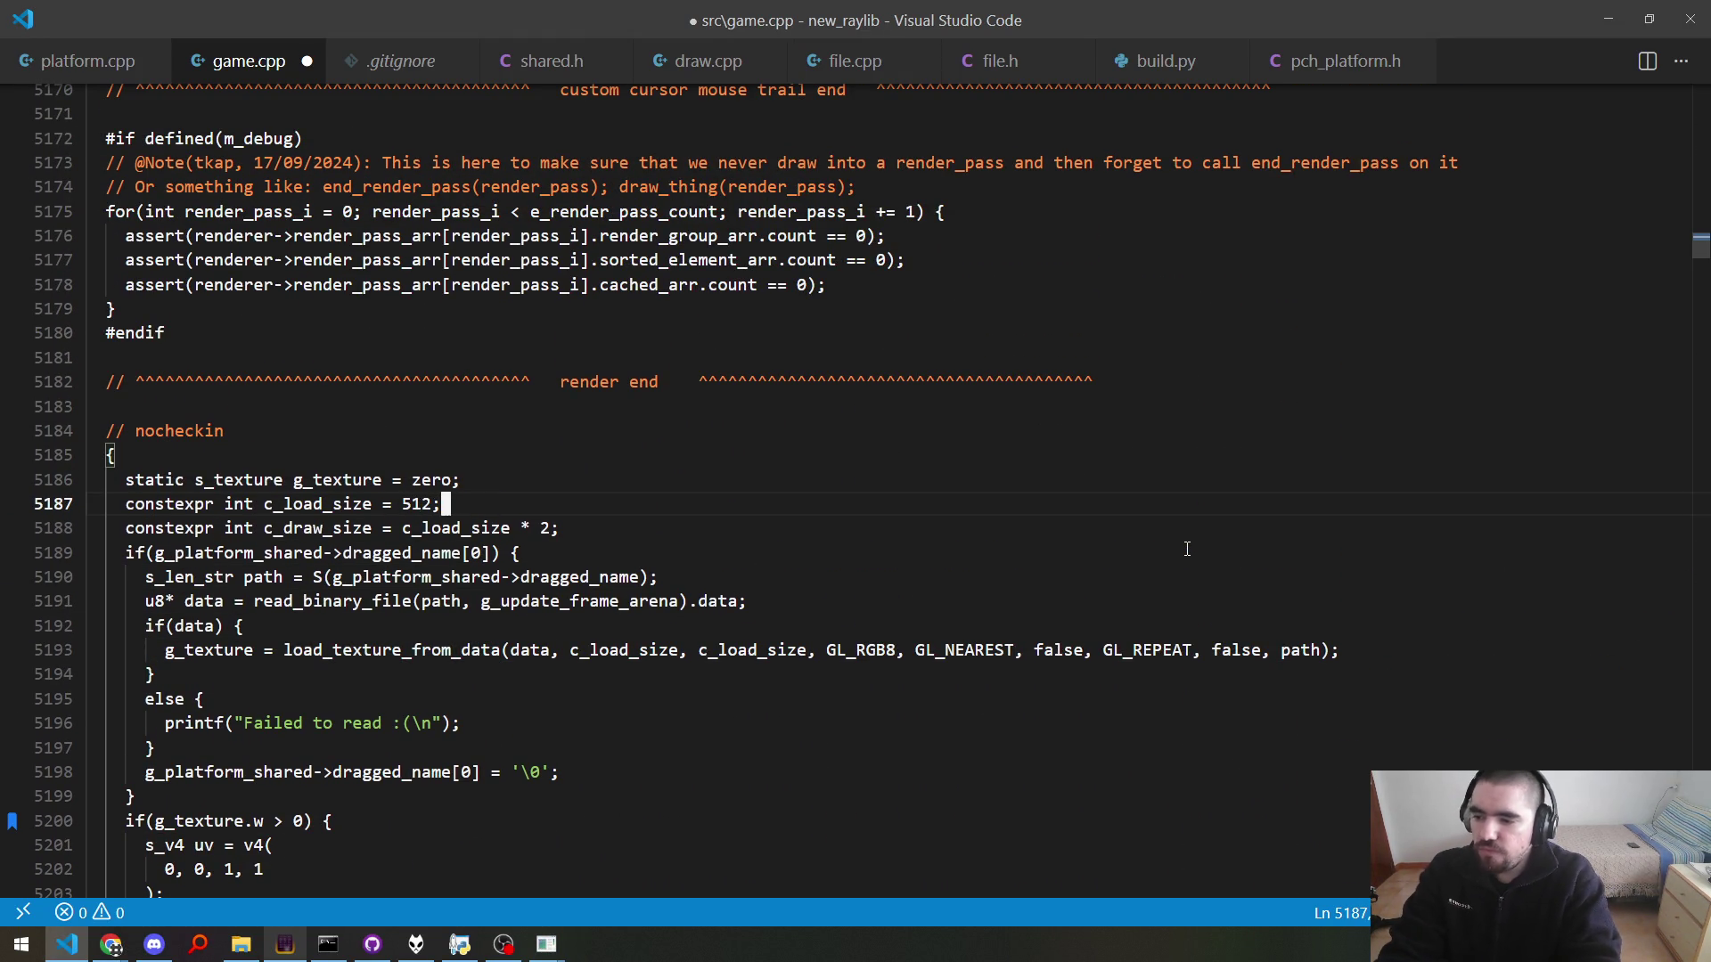
key(F5)
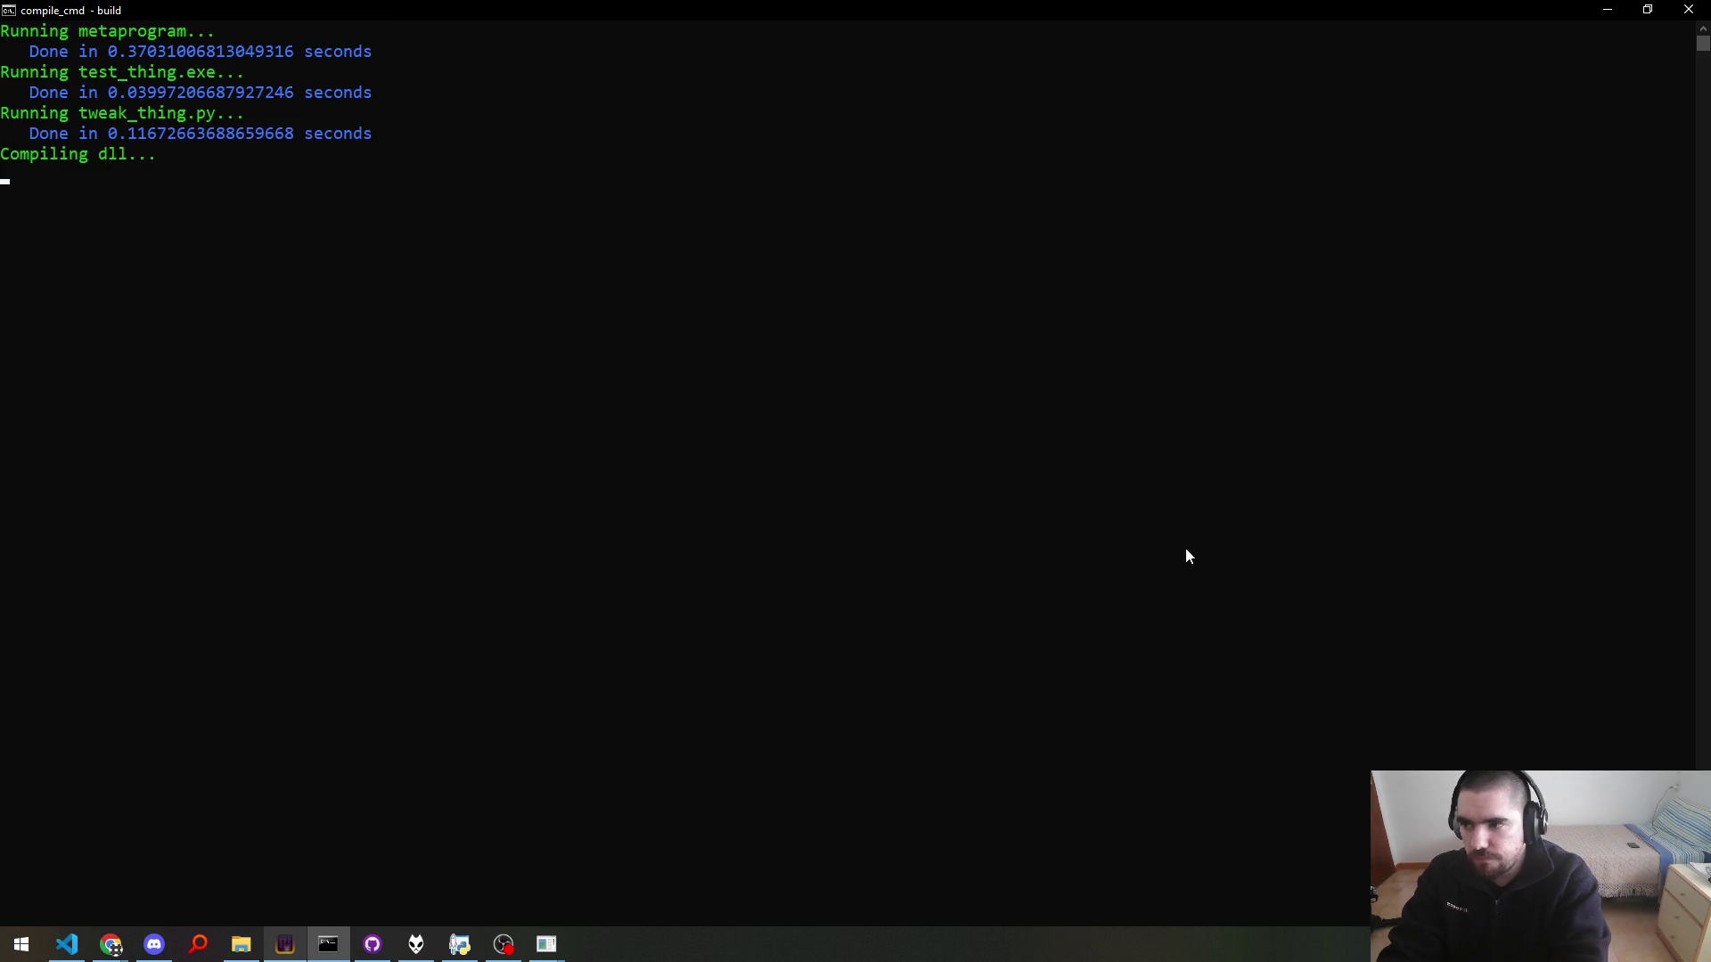
key(alt+Tab)
key(alt+Tab)
key(alt+Tab)
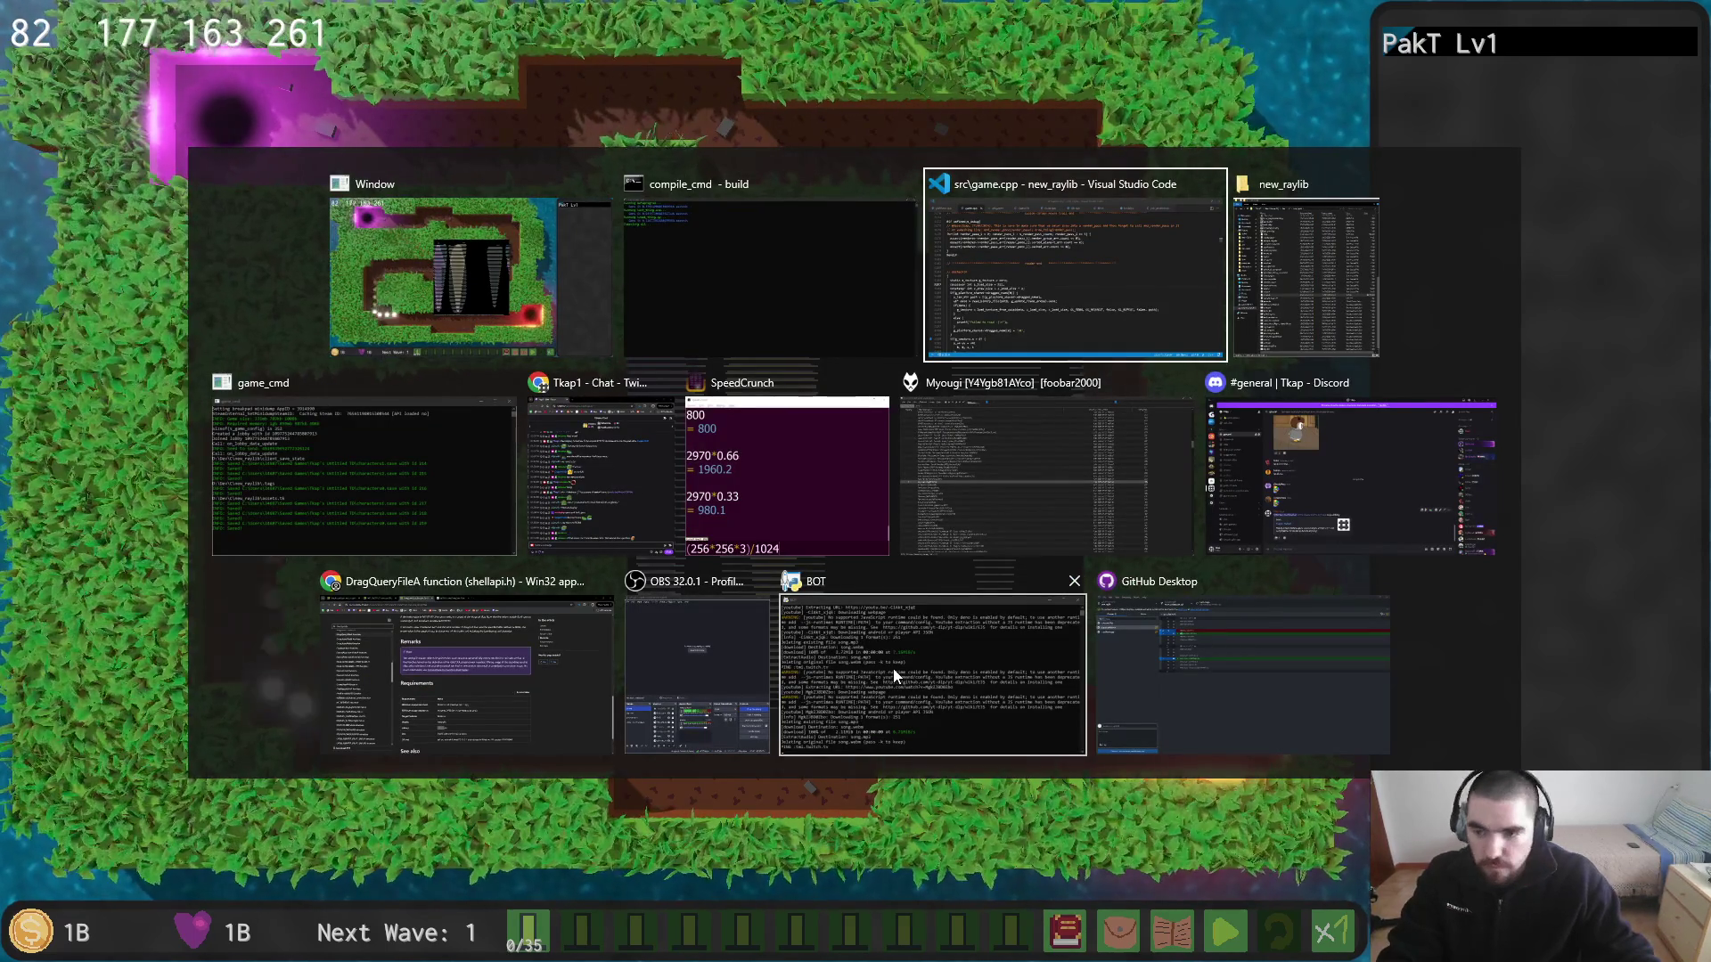
Step: Inspect the 512 overlay in the restarted game and drop another file adding two PoE logos
key(alt+Tab)
key(alt+Tab)
key(alt+Tab)
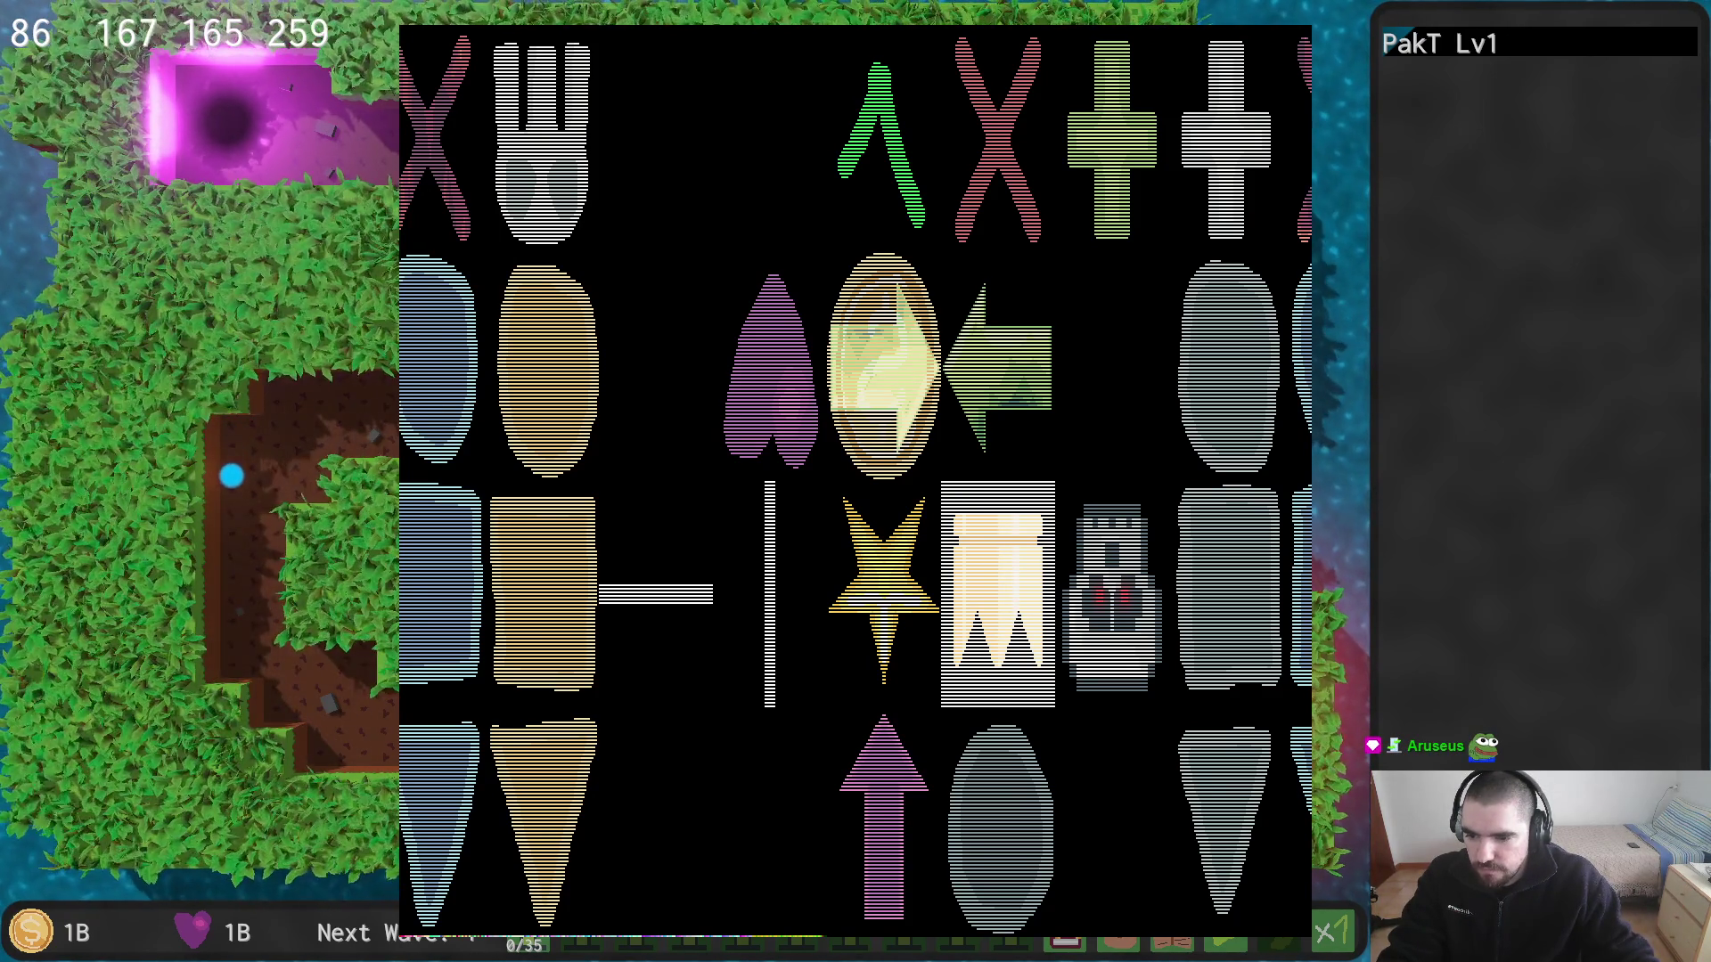
key(alt+Tab)
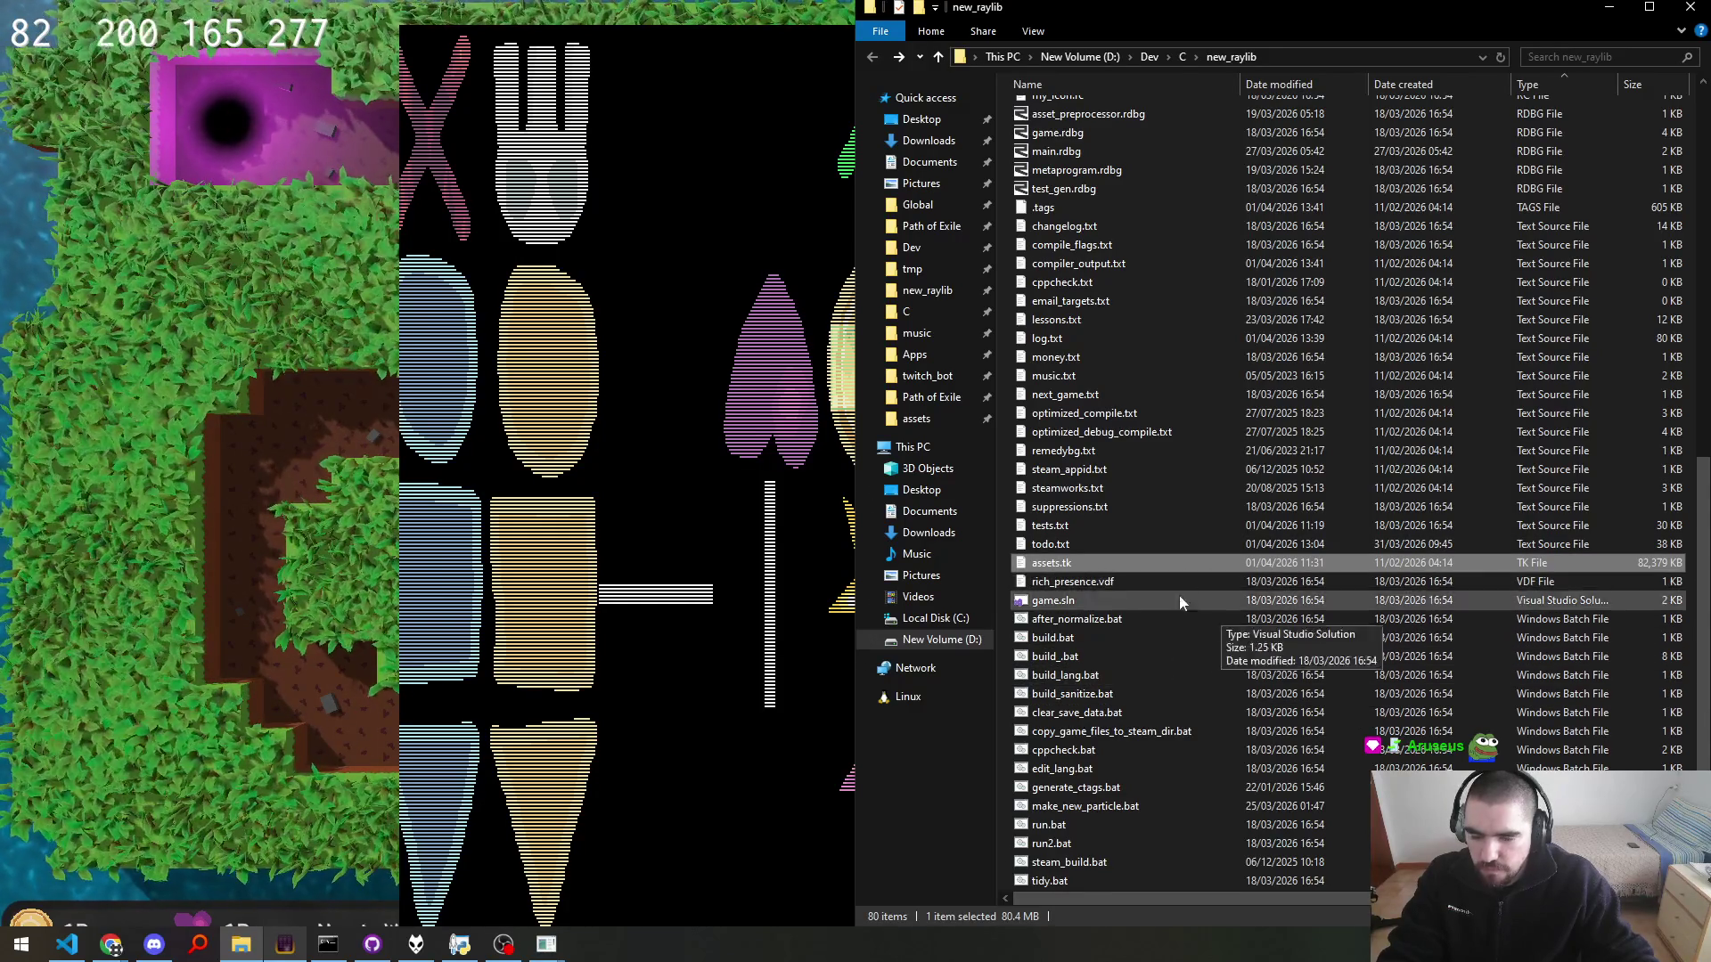
scroll(1158, 579, up, 8)
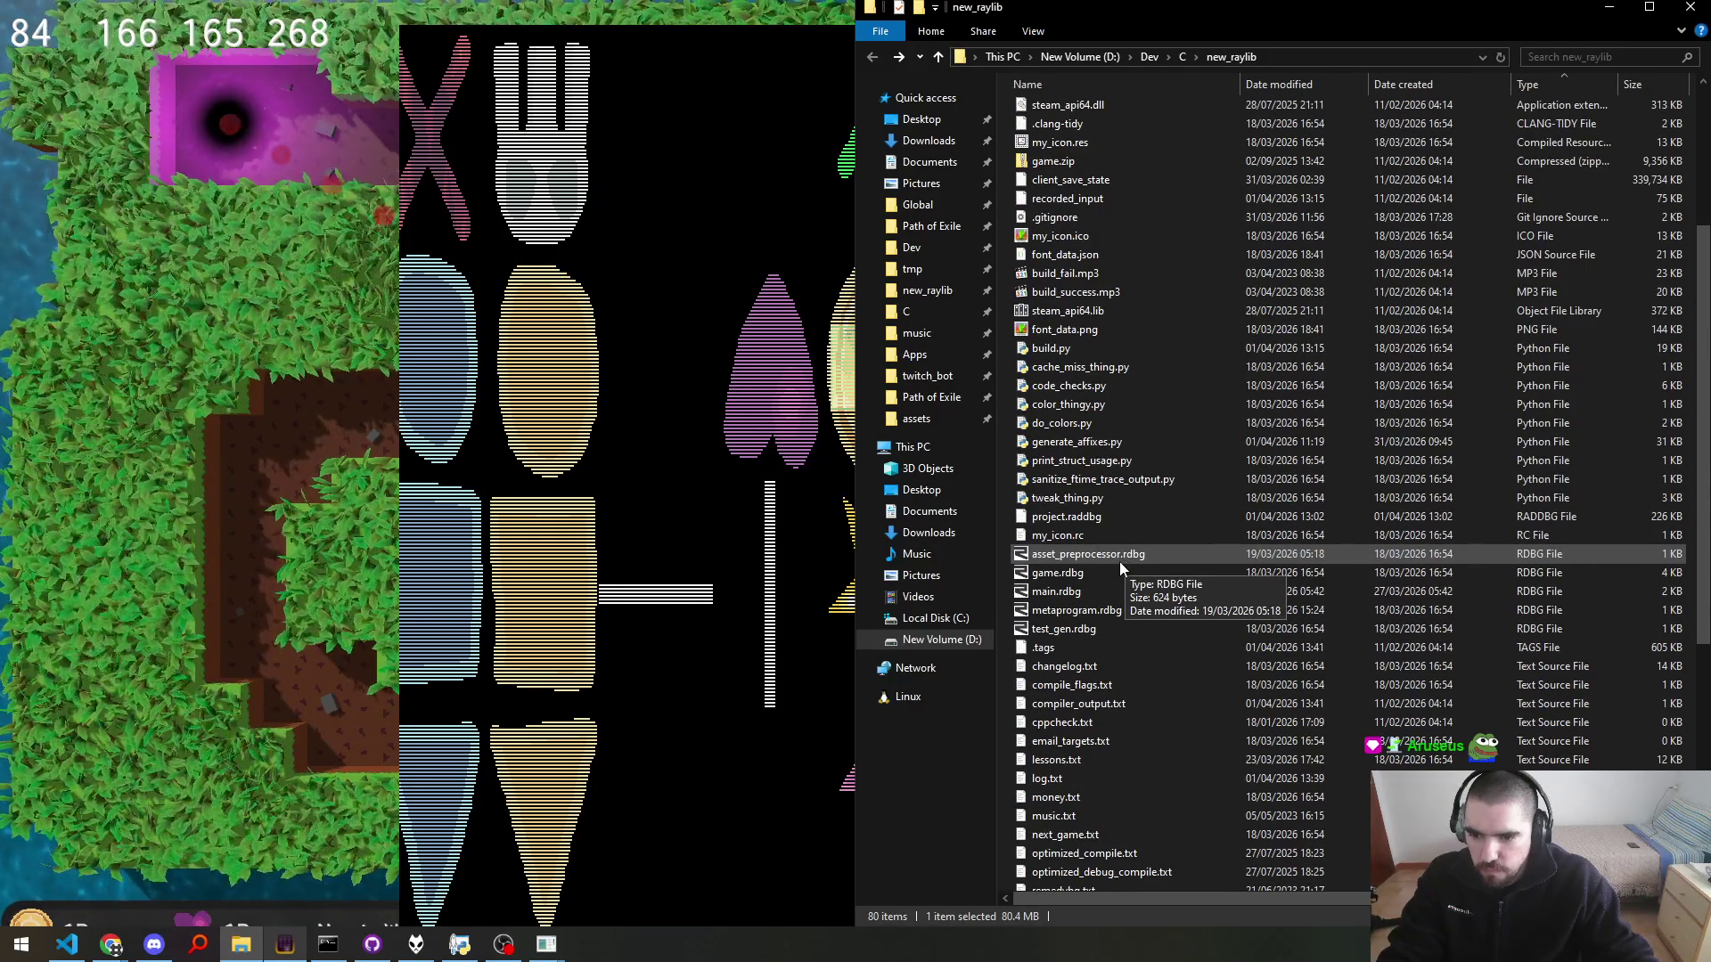
key(alt+Tab)
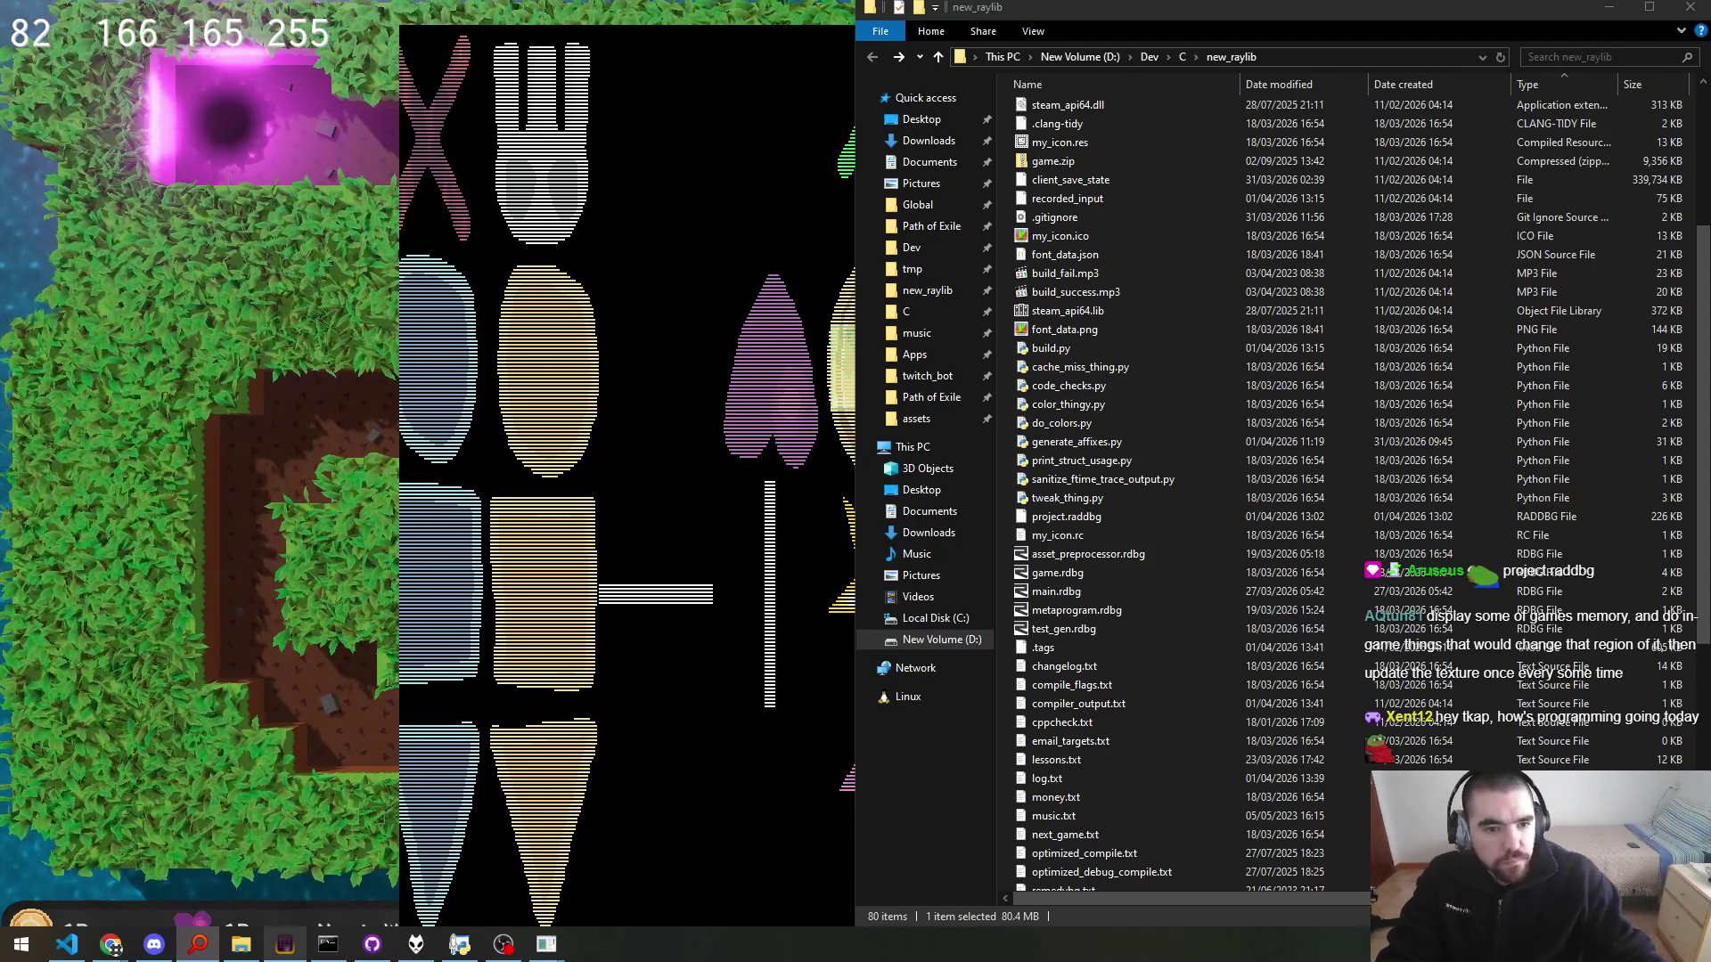
click(630, 332)
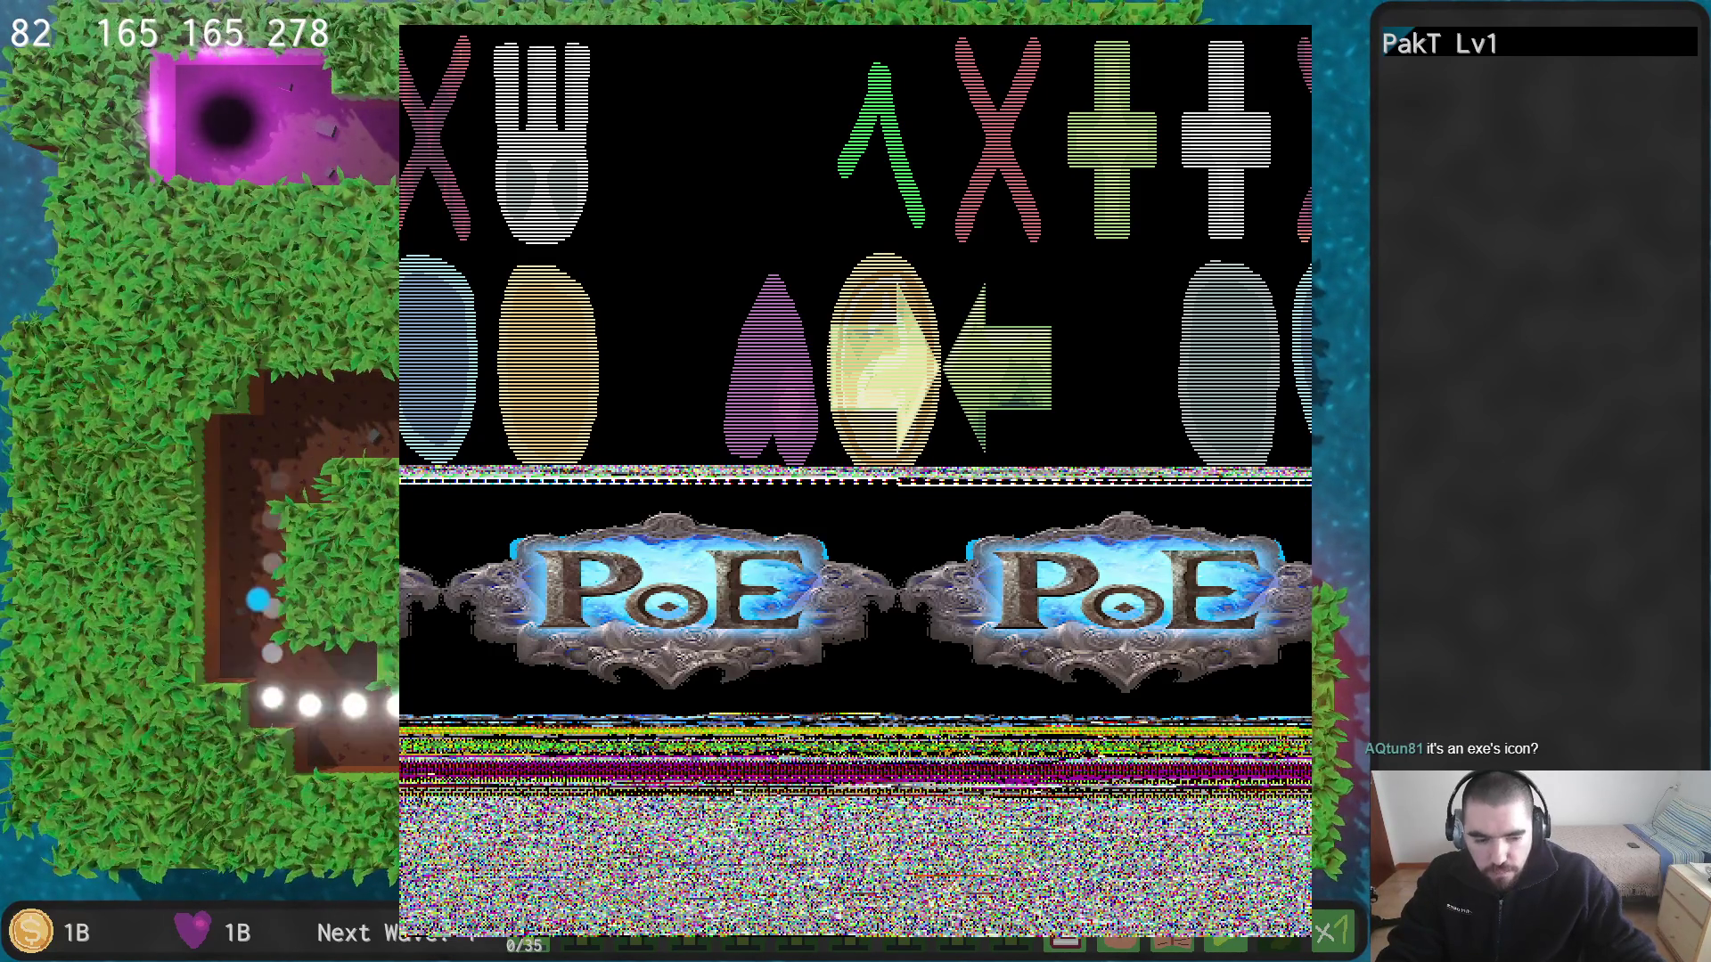
key(alt+Tab)
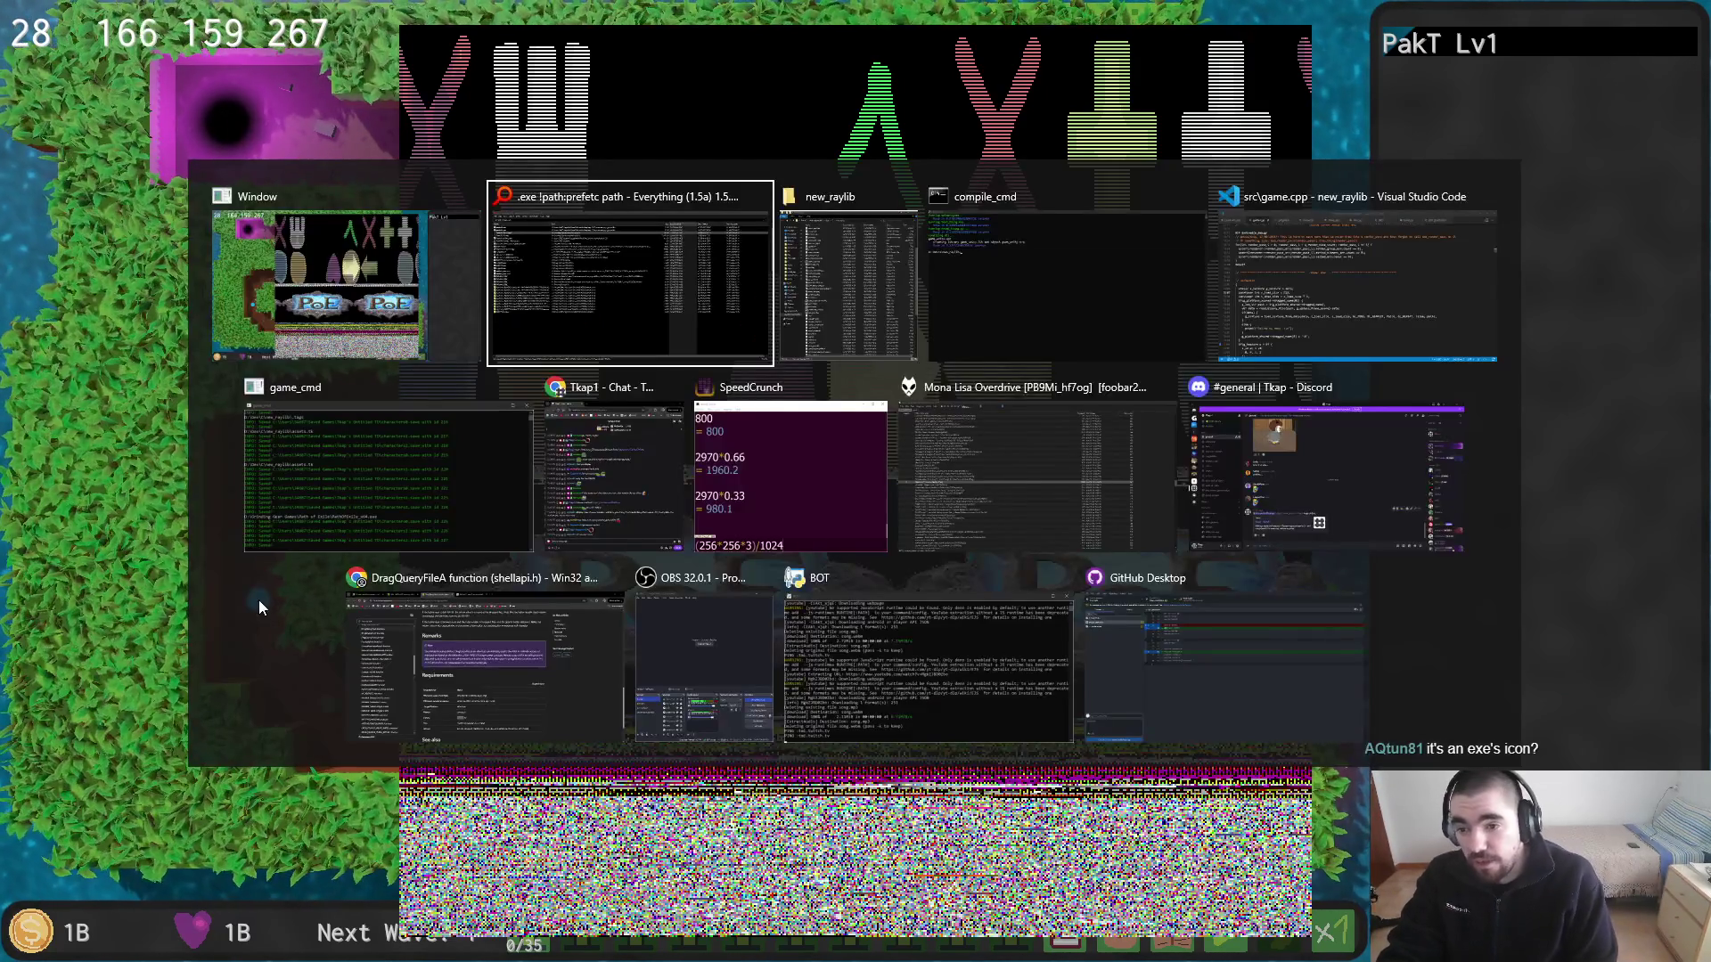
Step: Navigate to Dev\C\new_raylib\game and drop game.exe onto the running game
key(alt+Tab)
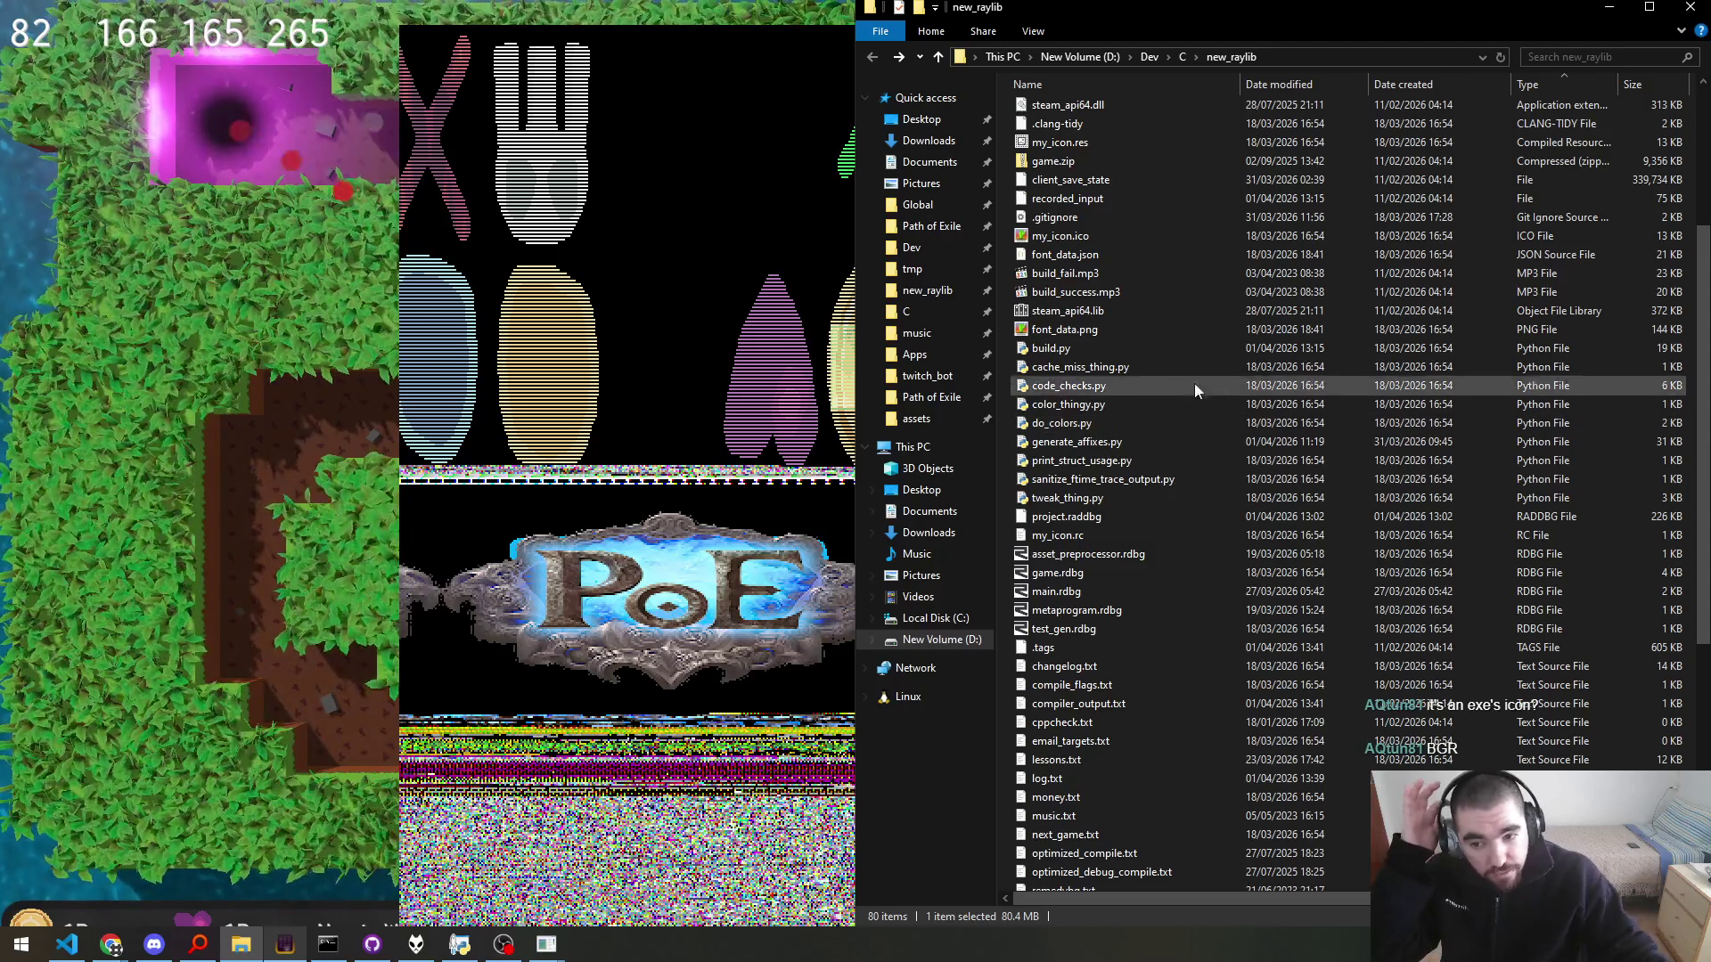
click(1183, 57)
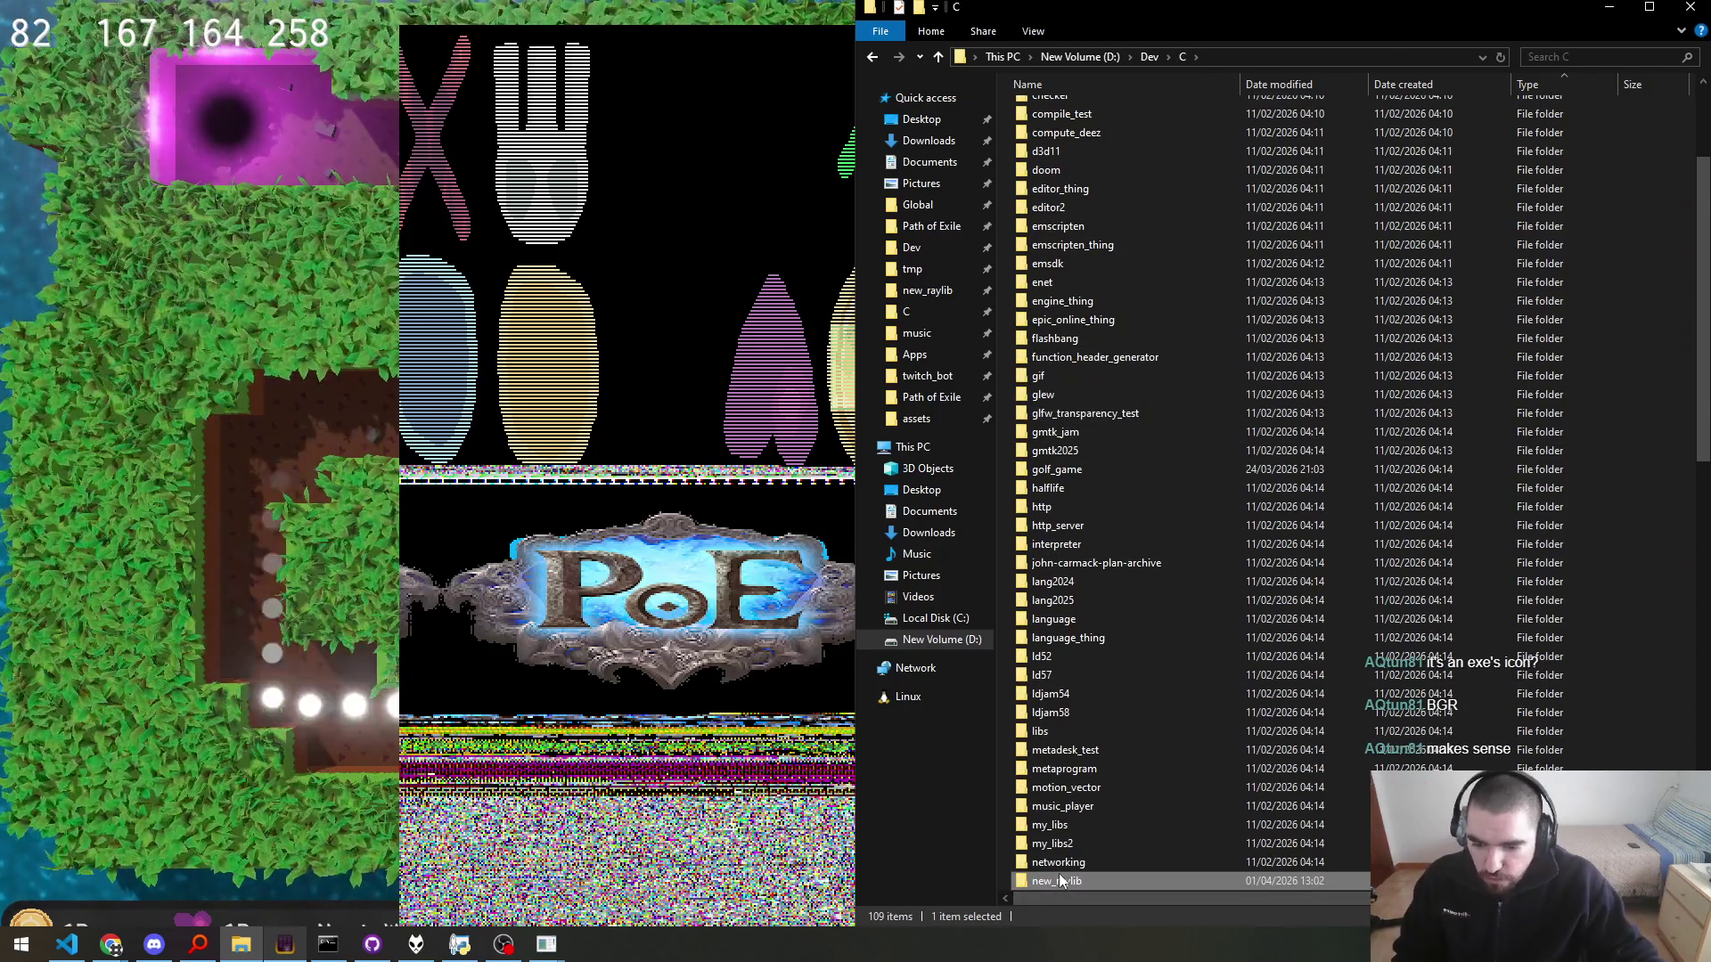
double_click(1061, 880)
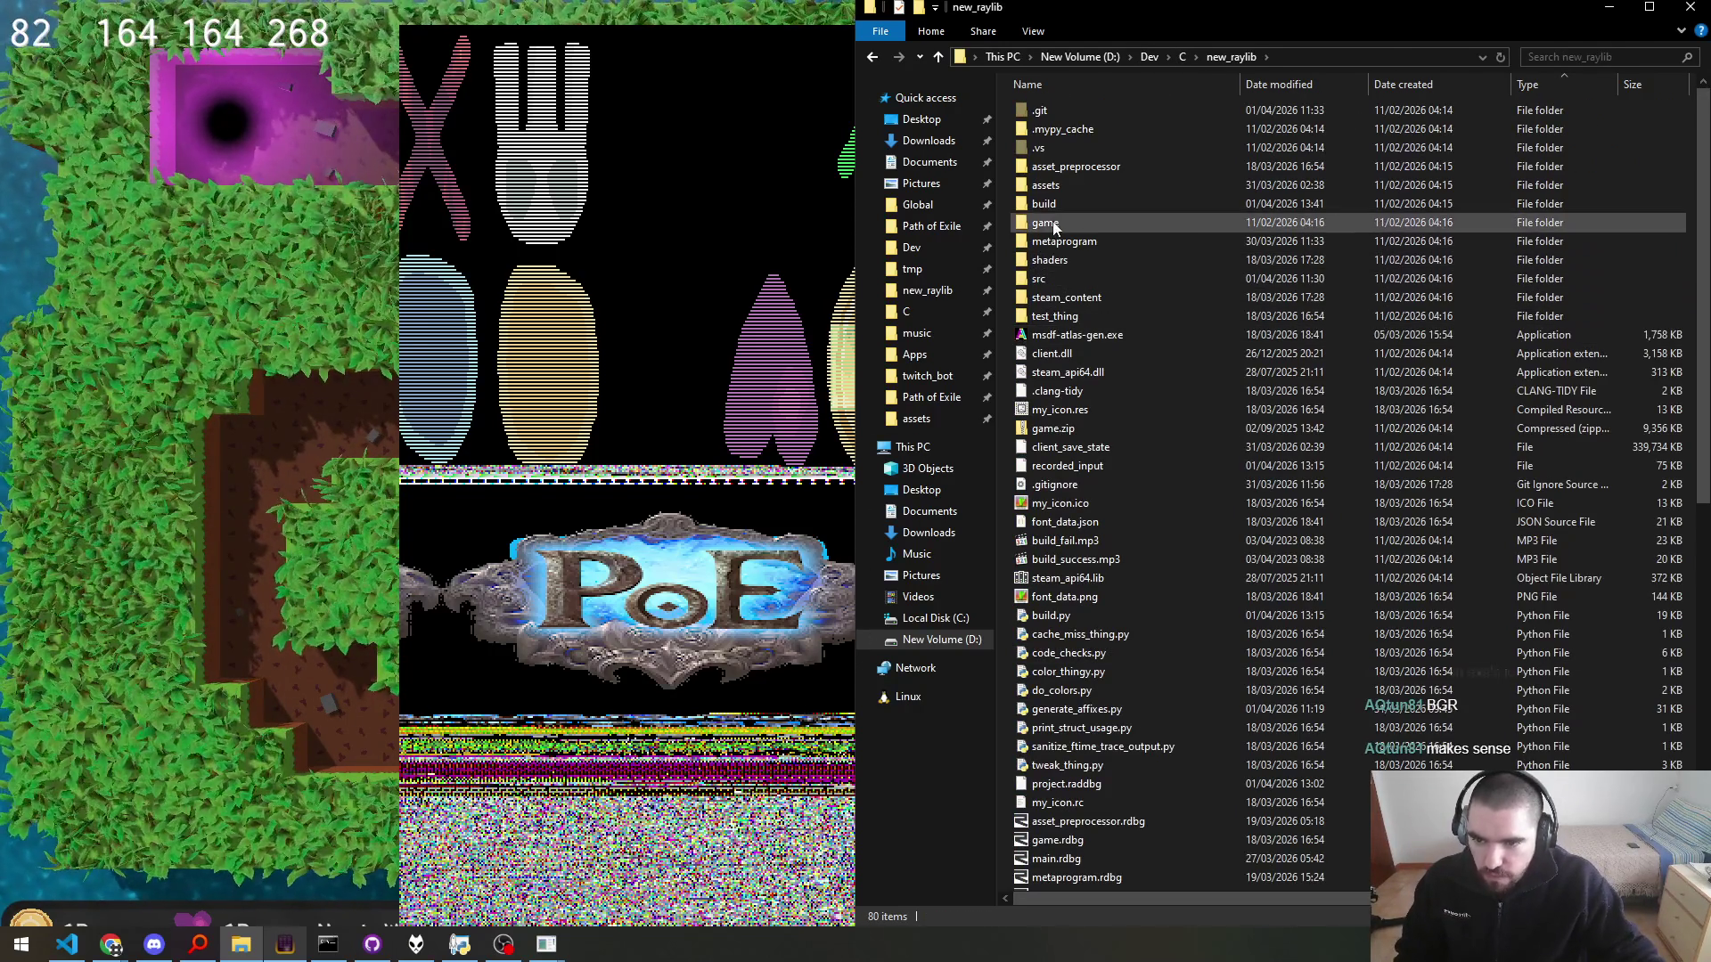
double_click(1045, 223)
drag(1054, 111, 697, 351)
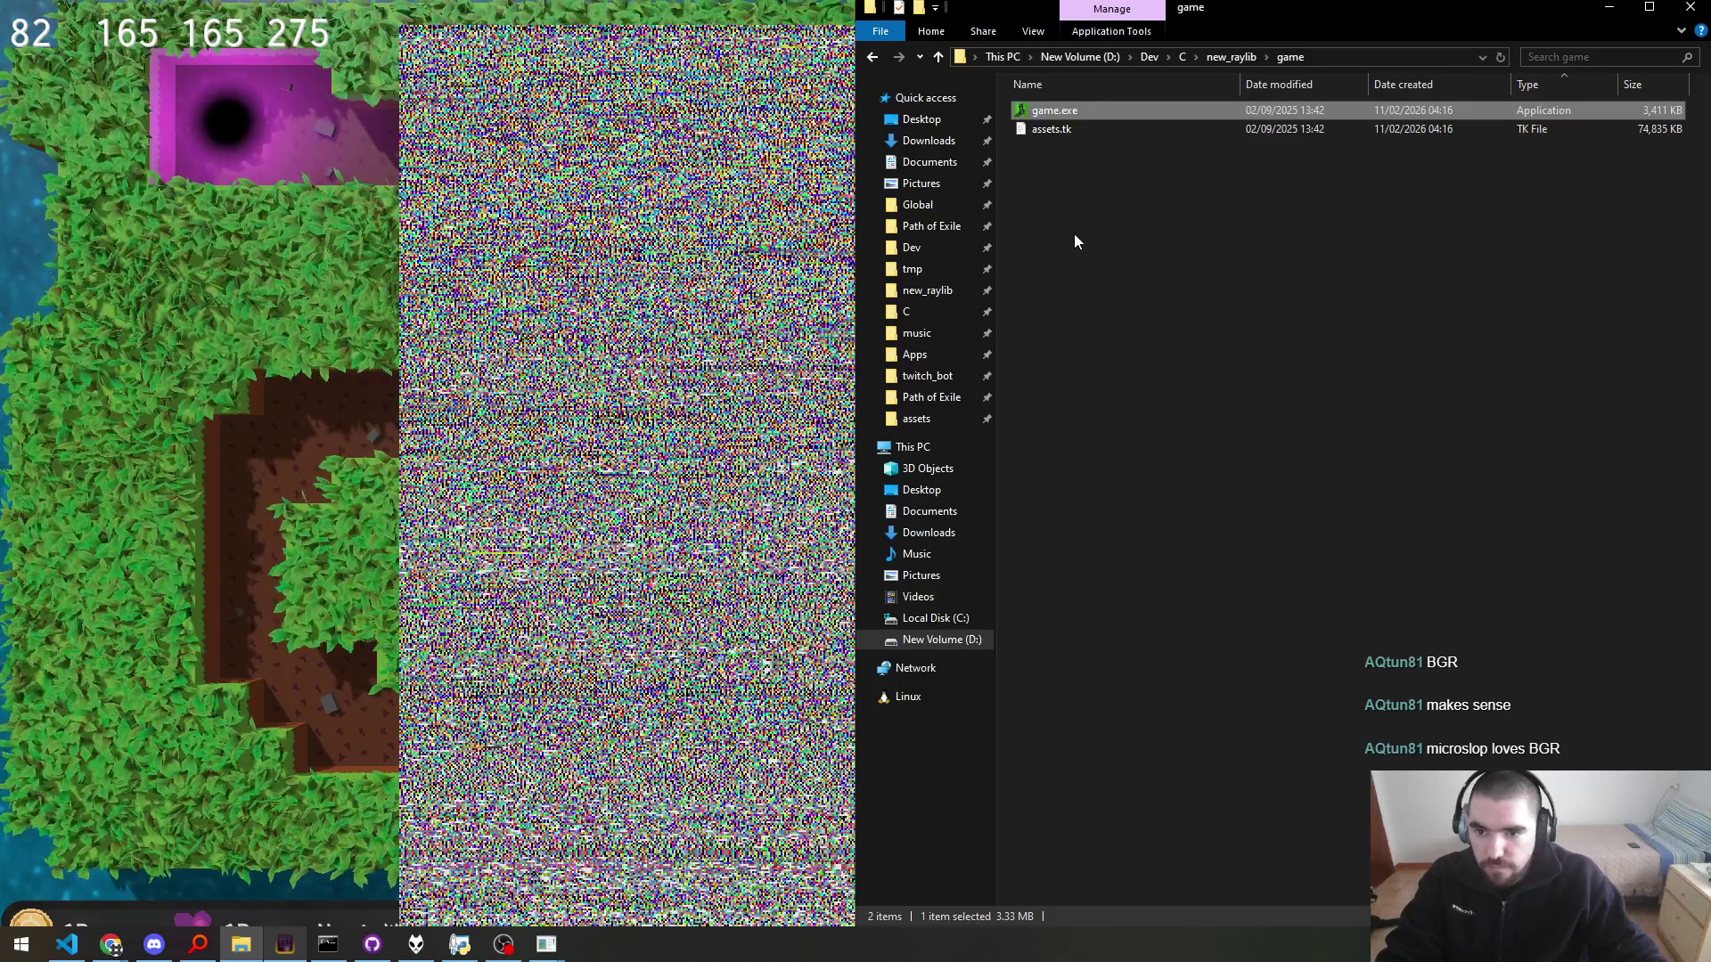
Step: Return to the new_raylib folder, check the file search tool, and stay on the game's noise overlay
key(BackSpace)
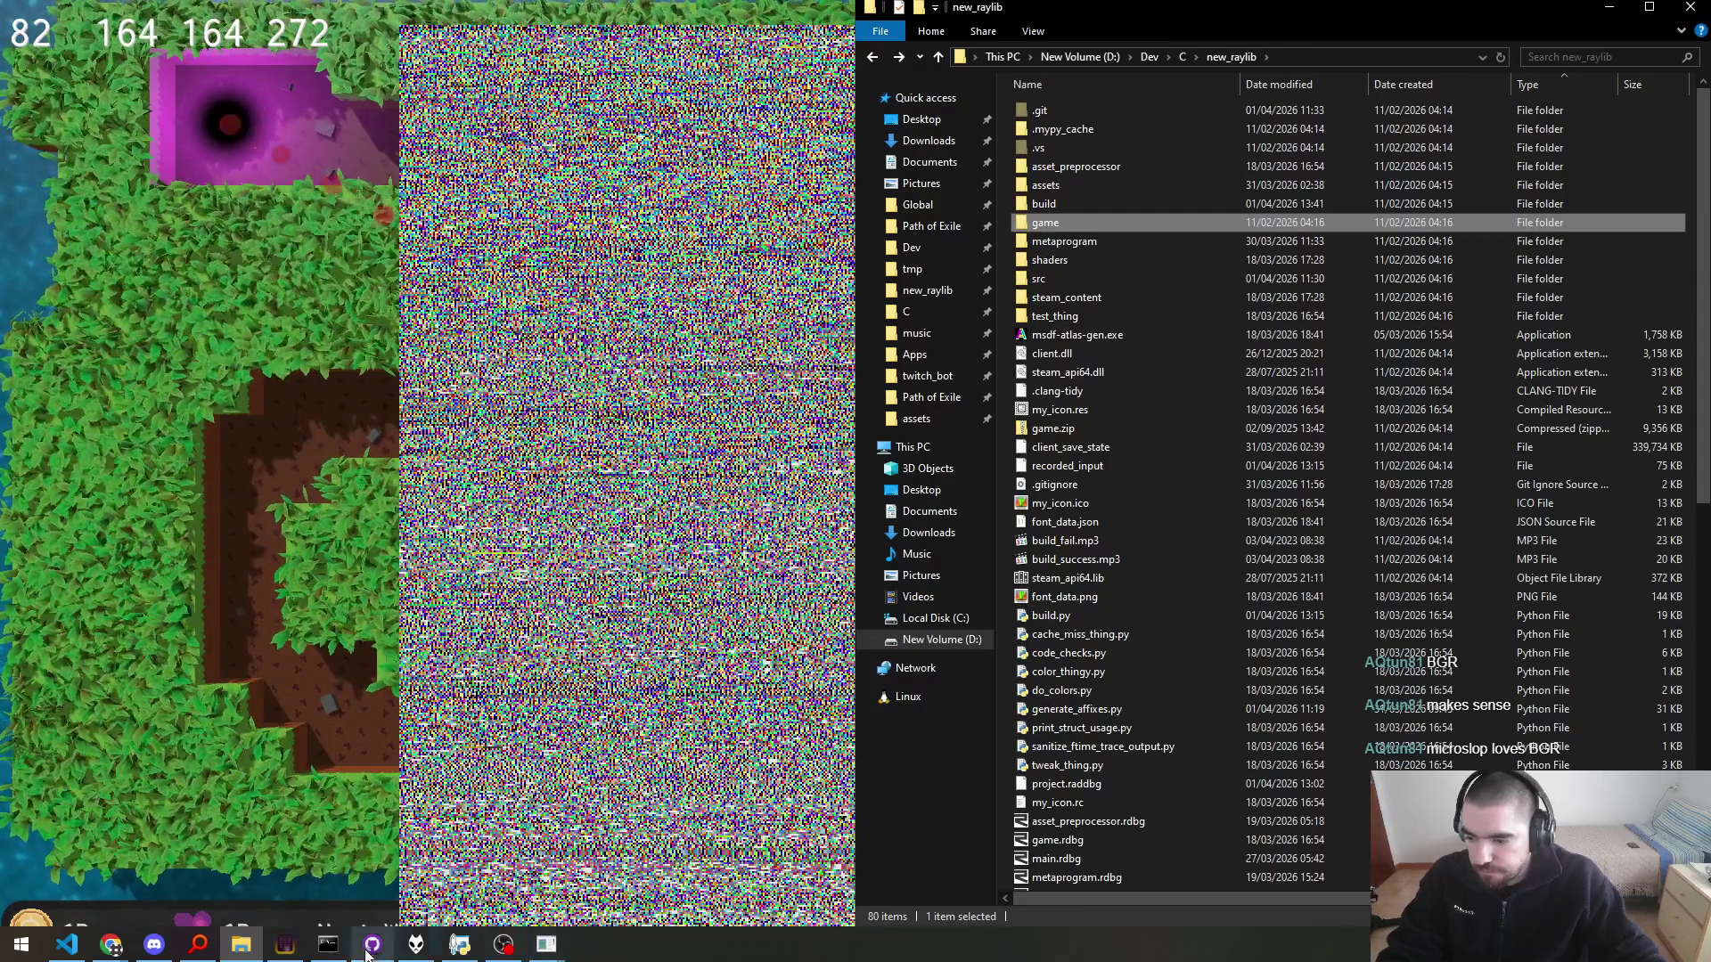
click(197, 945)
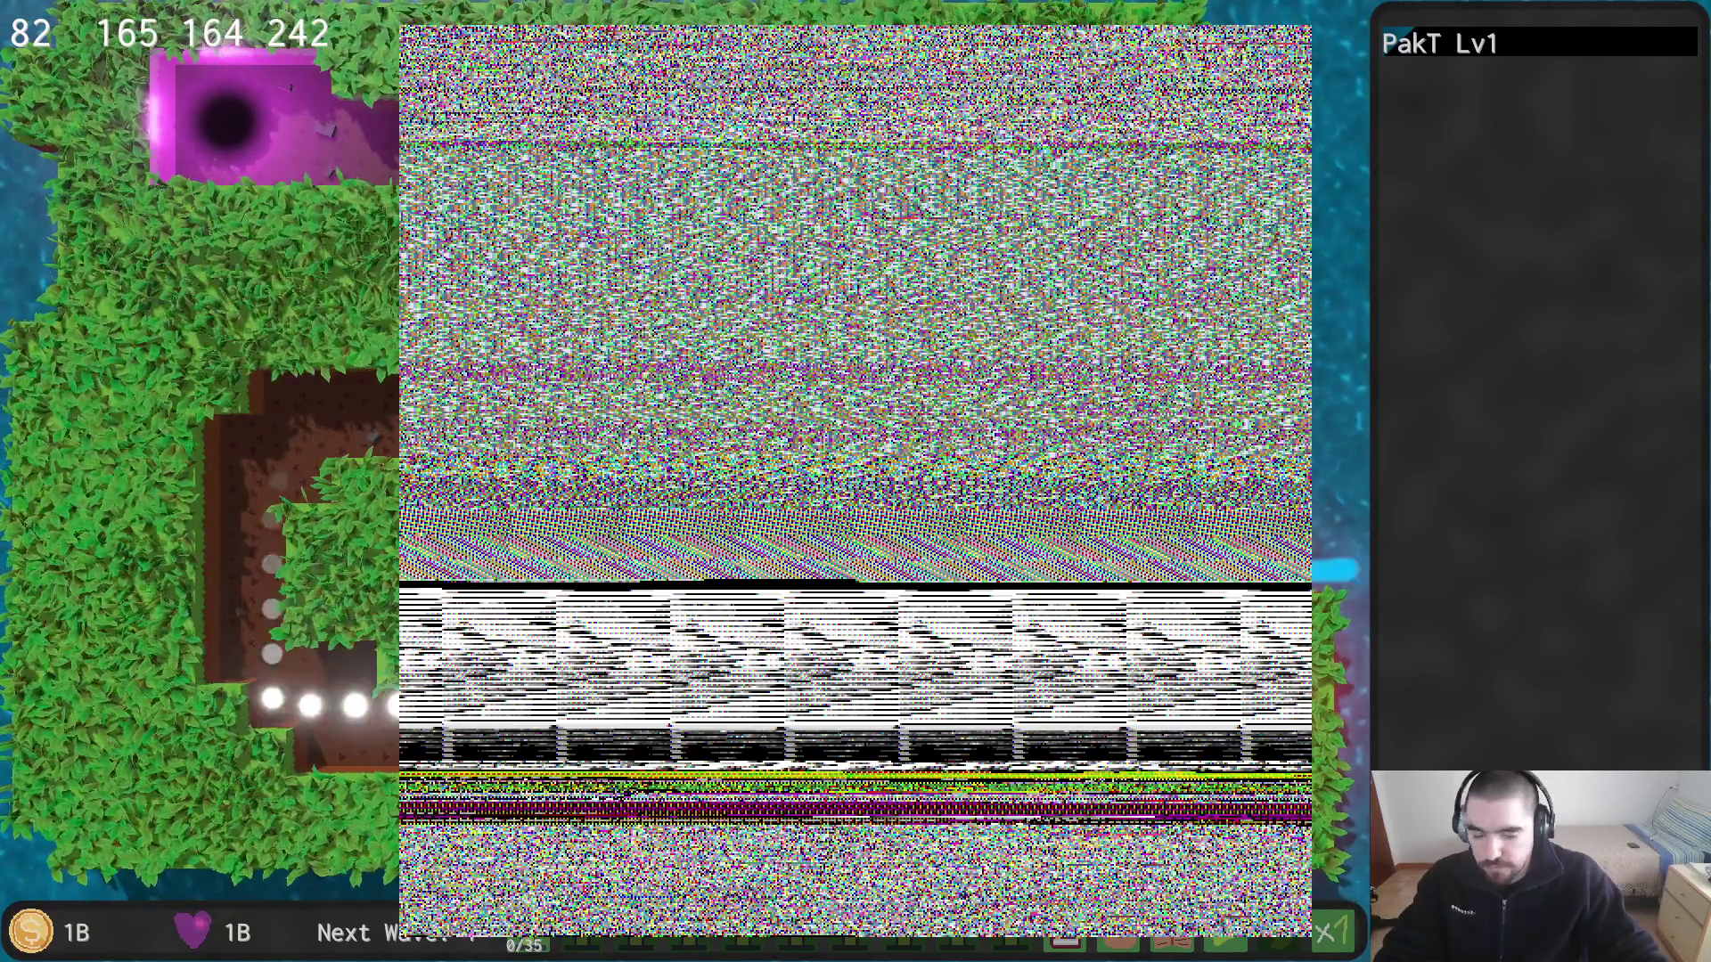
key(alt+Tab)
key(Tab)
key(Escape)
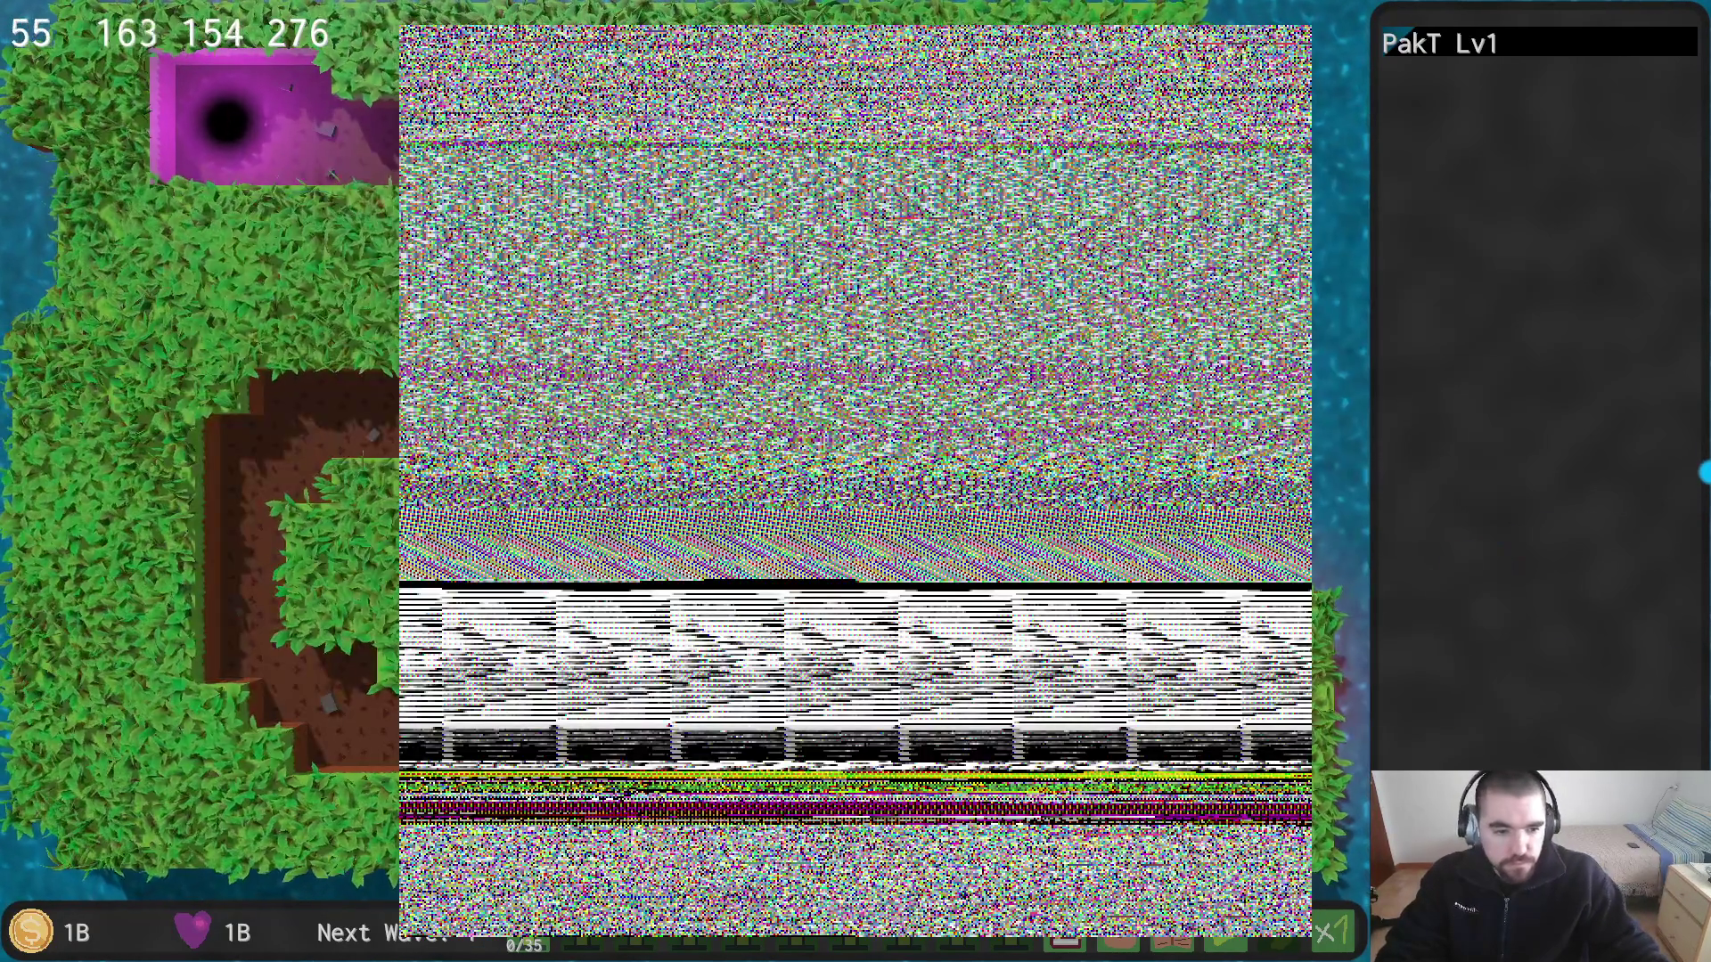
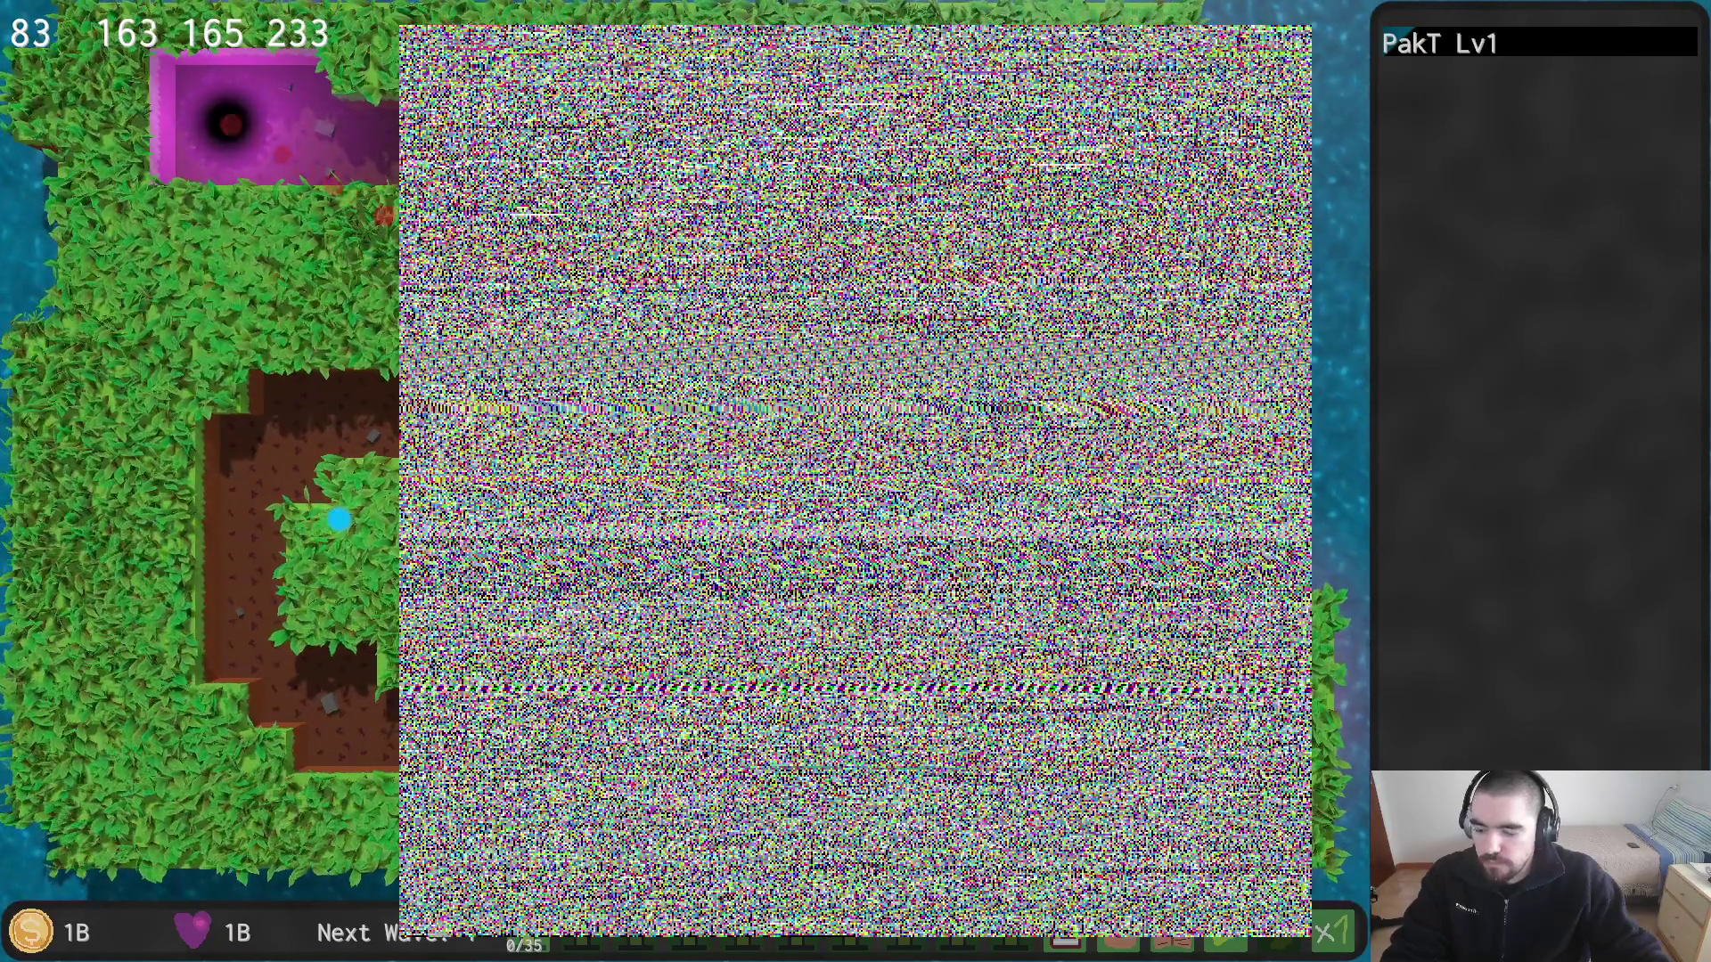
Step: Browse the new_raylib folder's files in File Explorer, then return focus to the running game
key(alt+Tab)
scroll(1158, 534, down, 8)
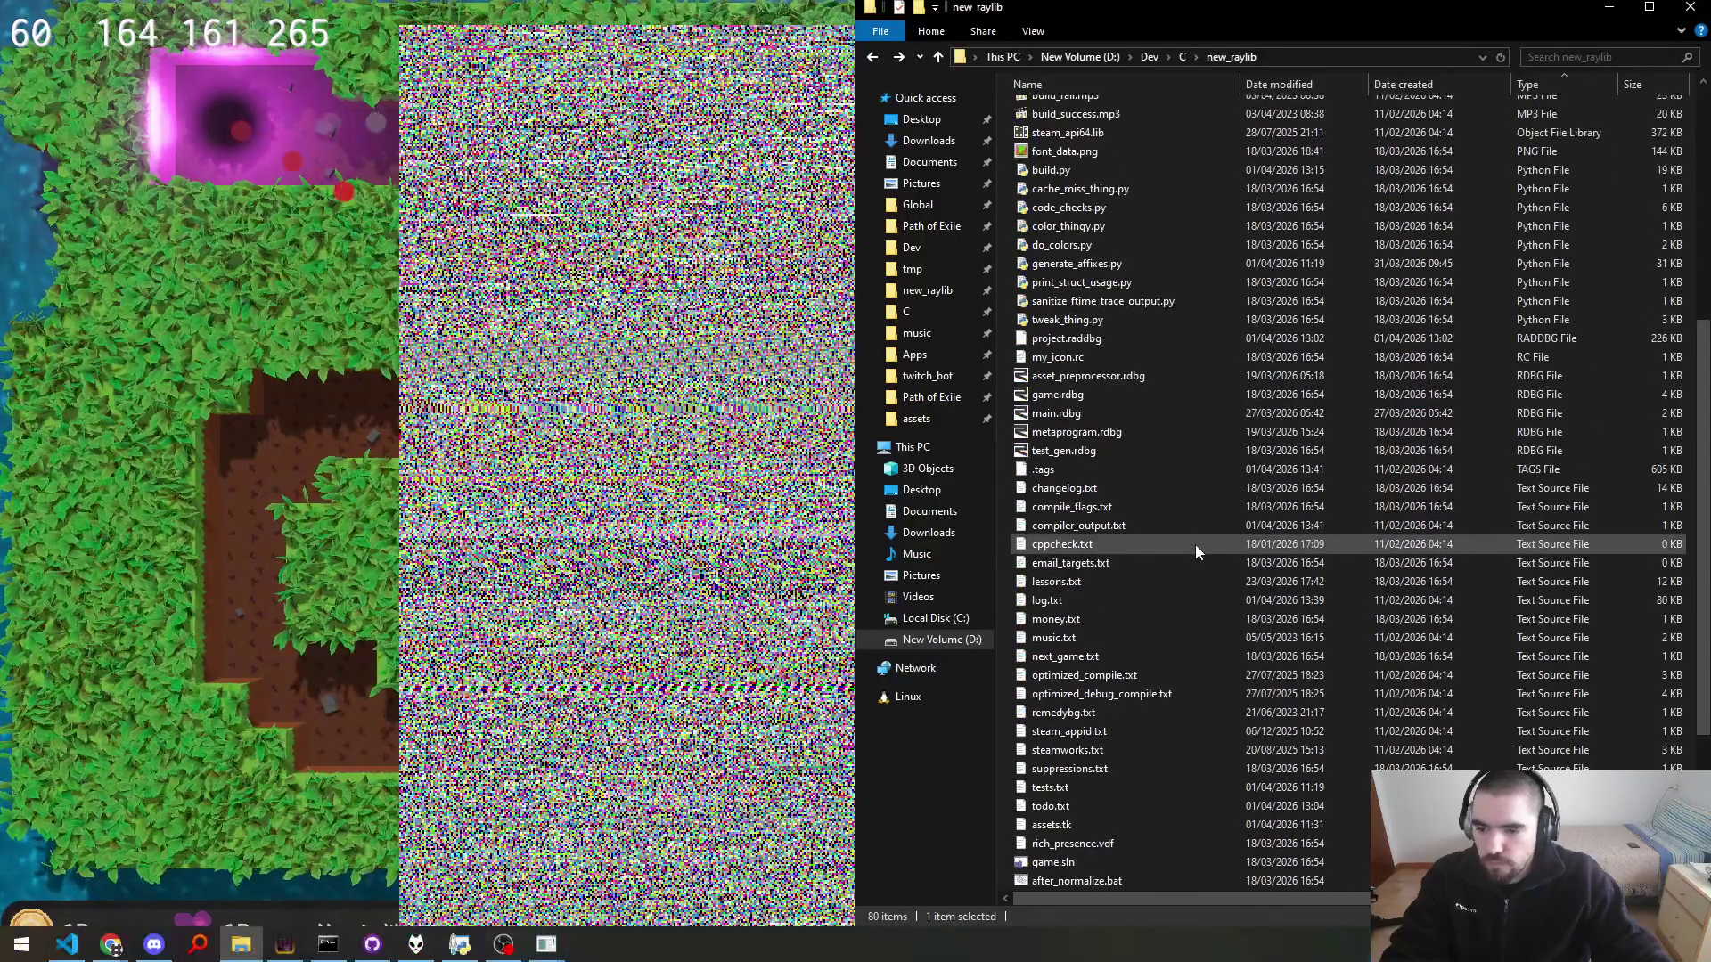
scroll(1178, 561, down, 5)
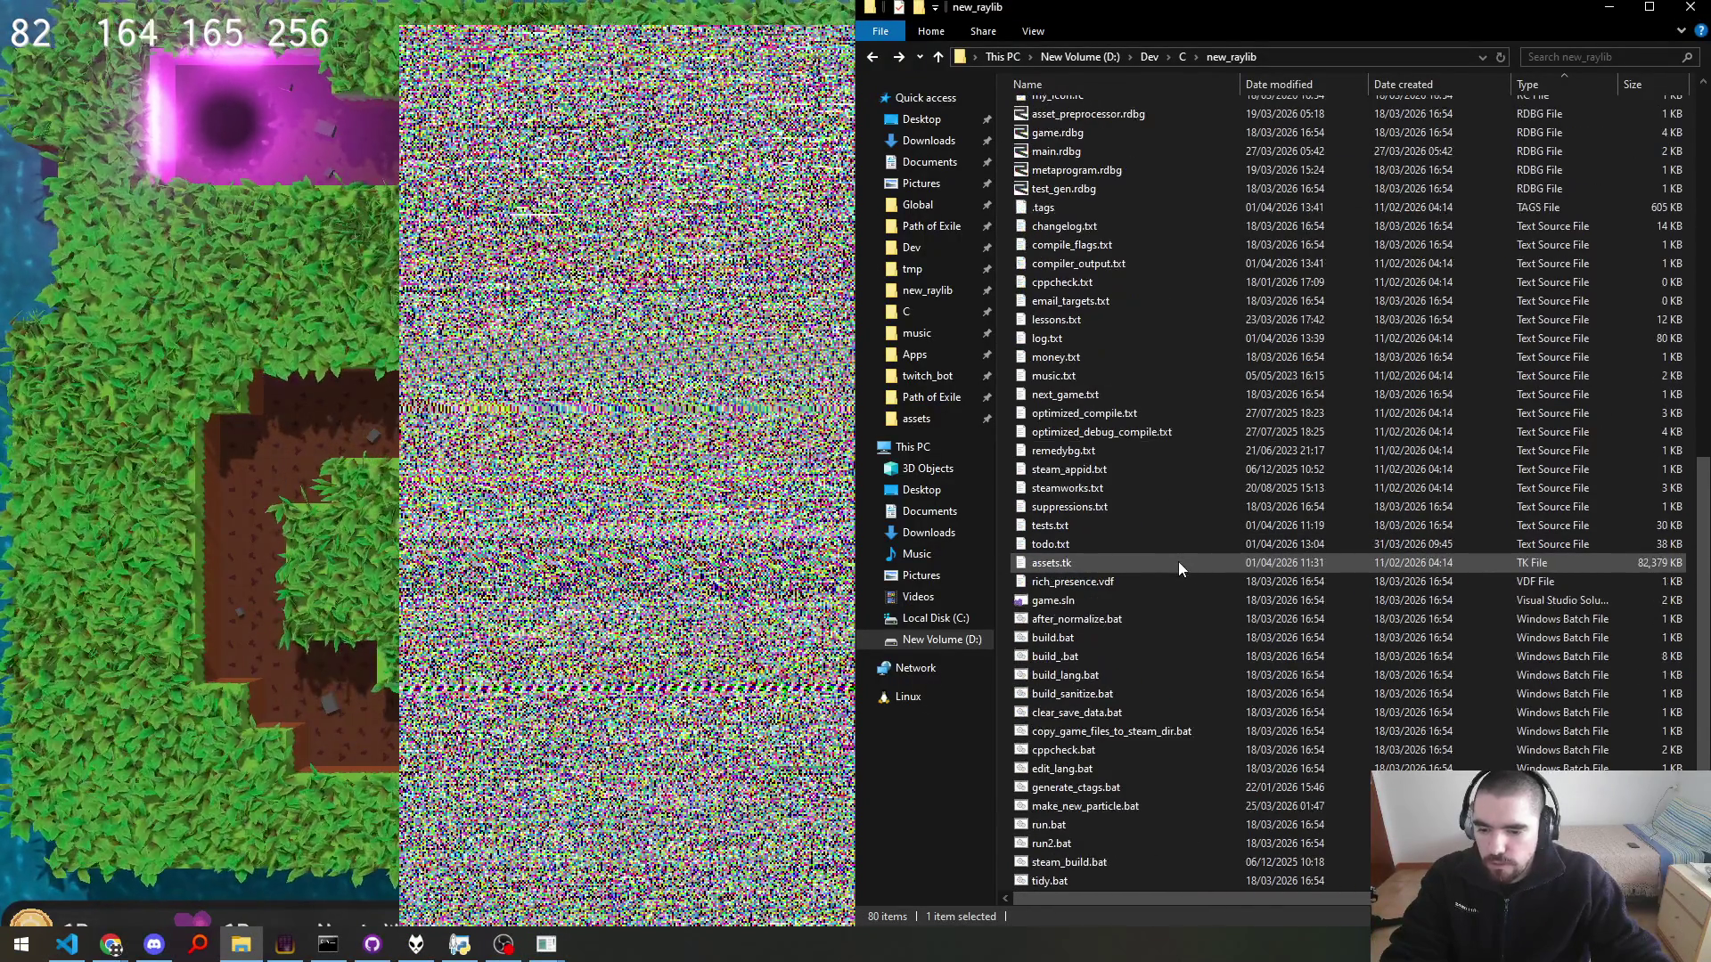
scroll(1174, 558, up, 13)
key(alt+Tab)
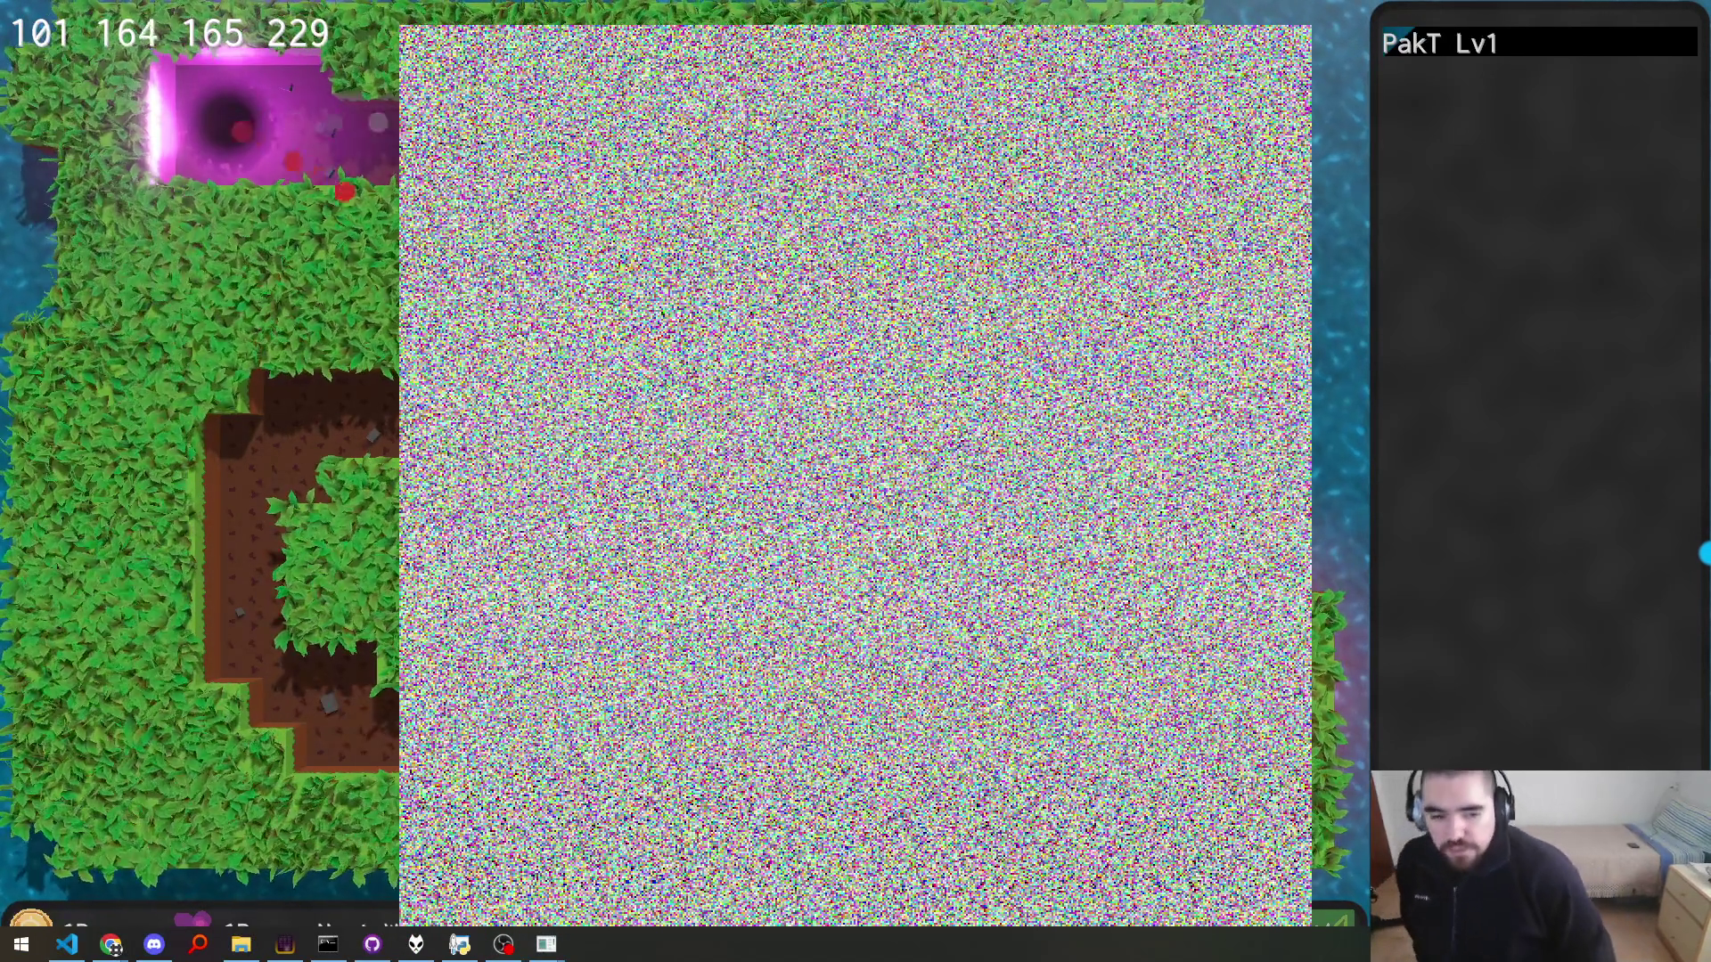
click(168, 464)
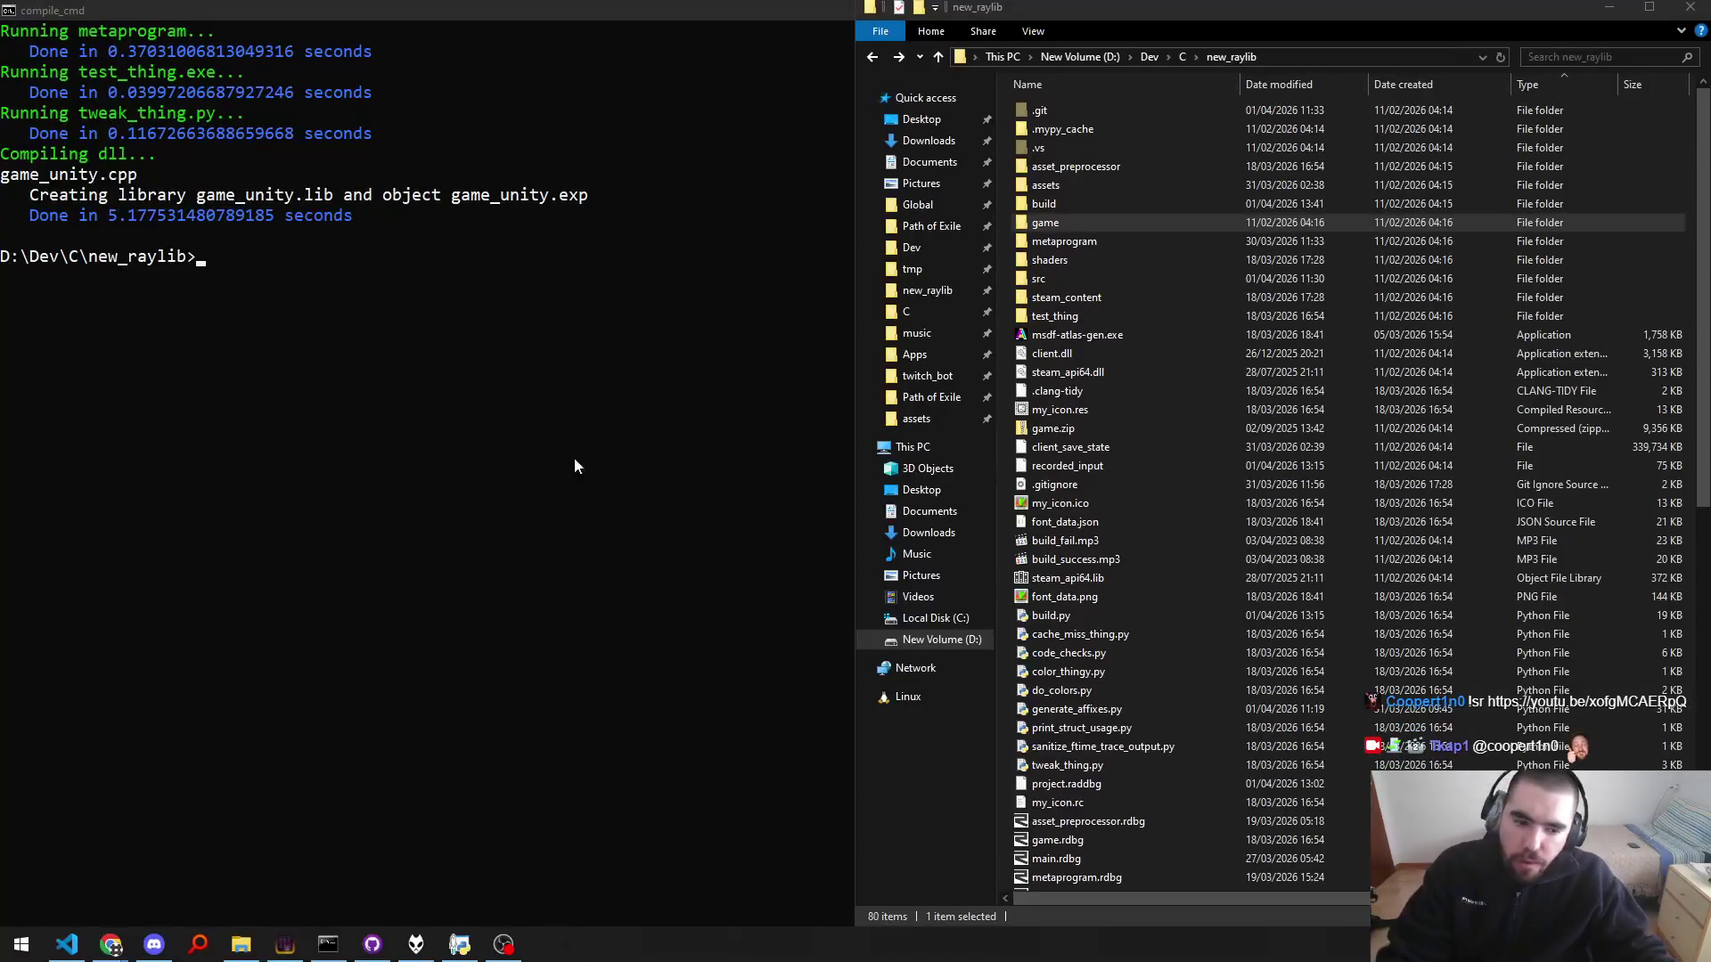
Step: Focus the build console and add an empty prompt line
click(1128, 414)
click(633, 640)
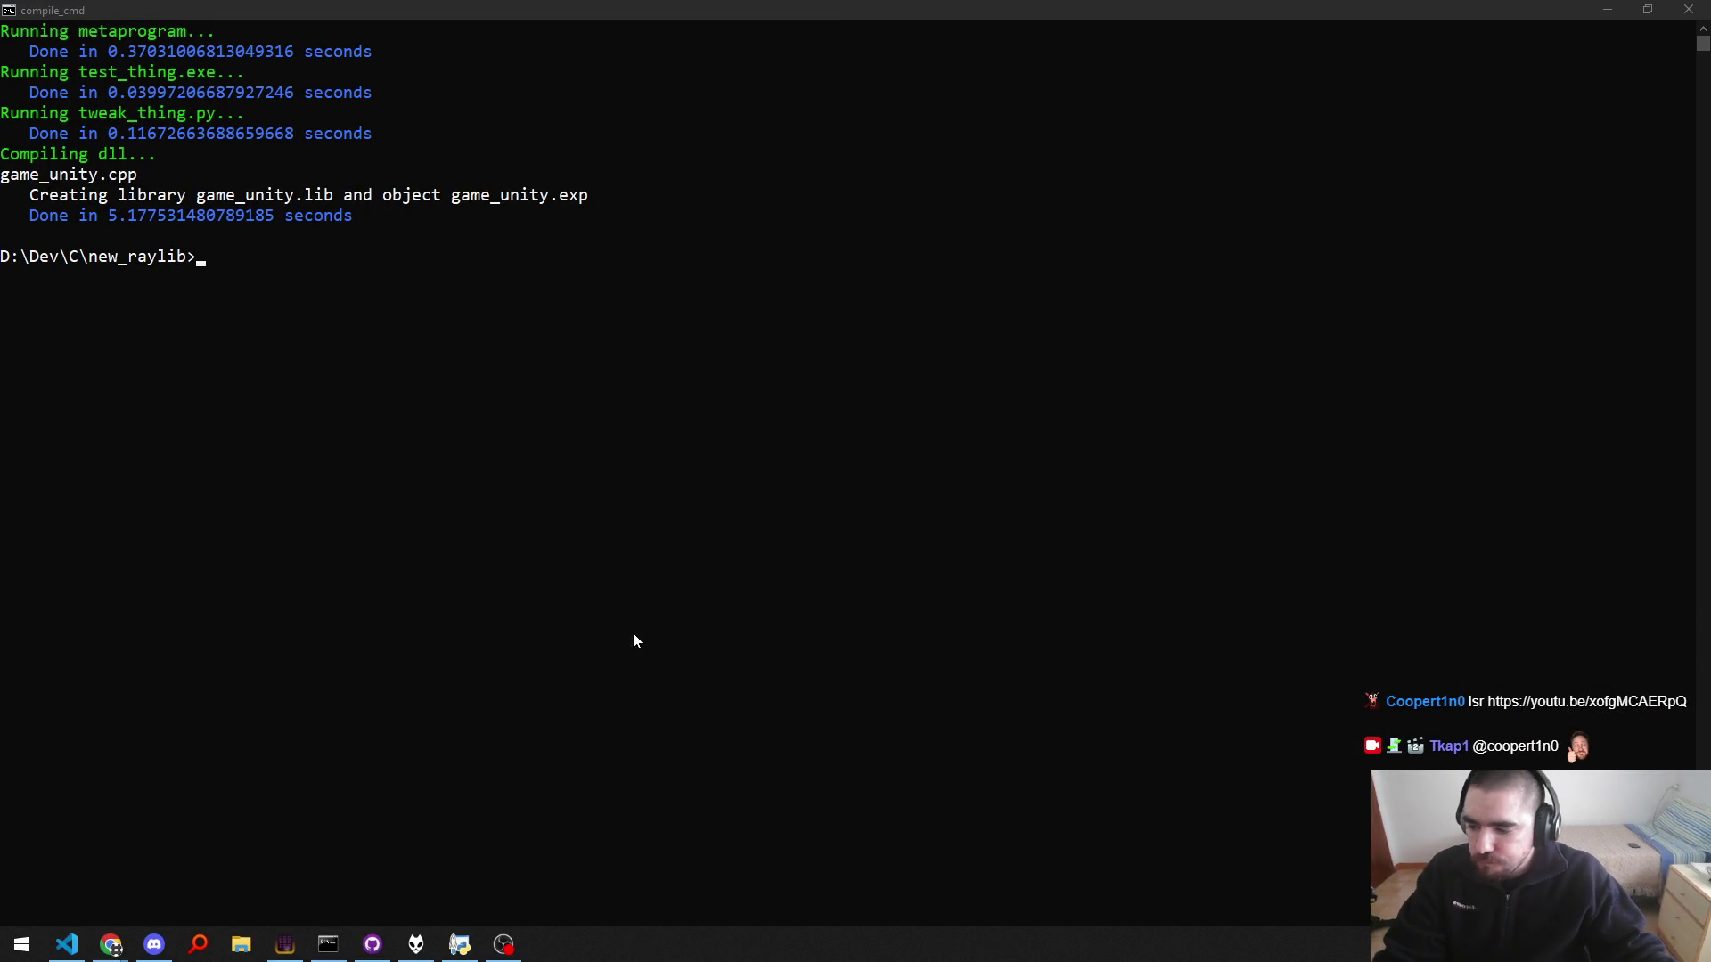
key(Return)
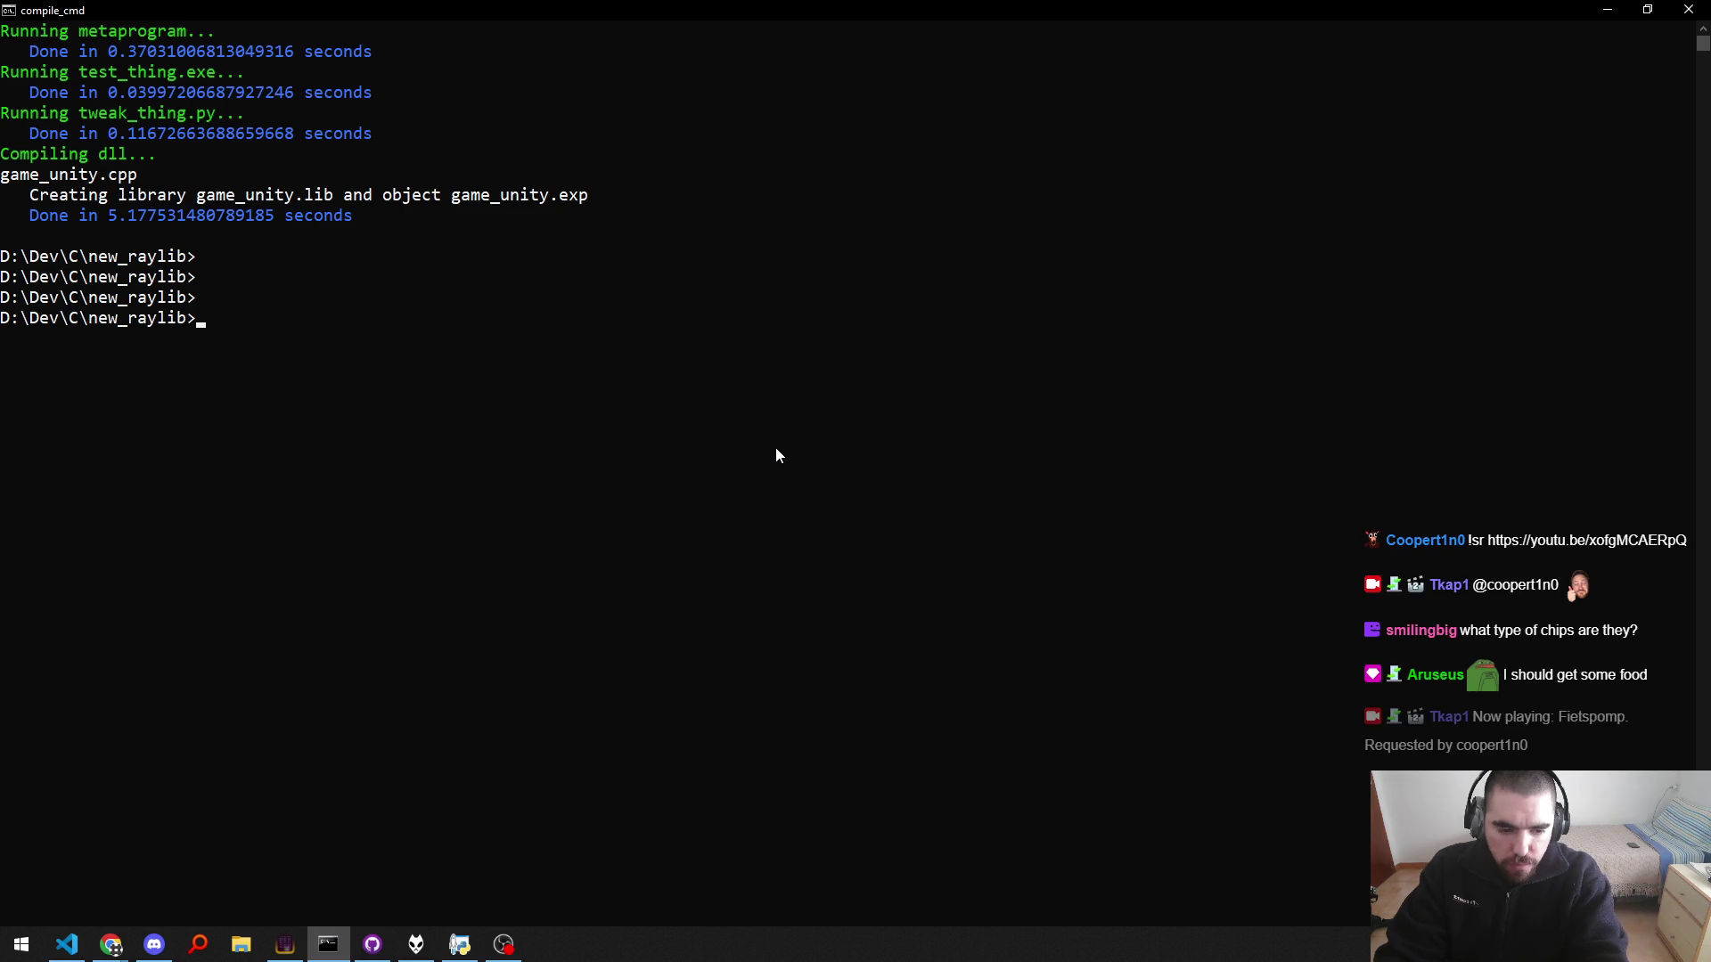
Step: Search Google Images for ganchitos and preview the Frit Ravich Ganchitos image
key(alt+Tab)
key(ctrl+t)
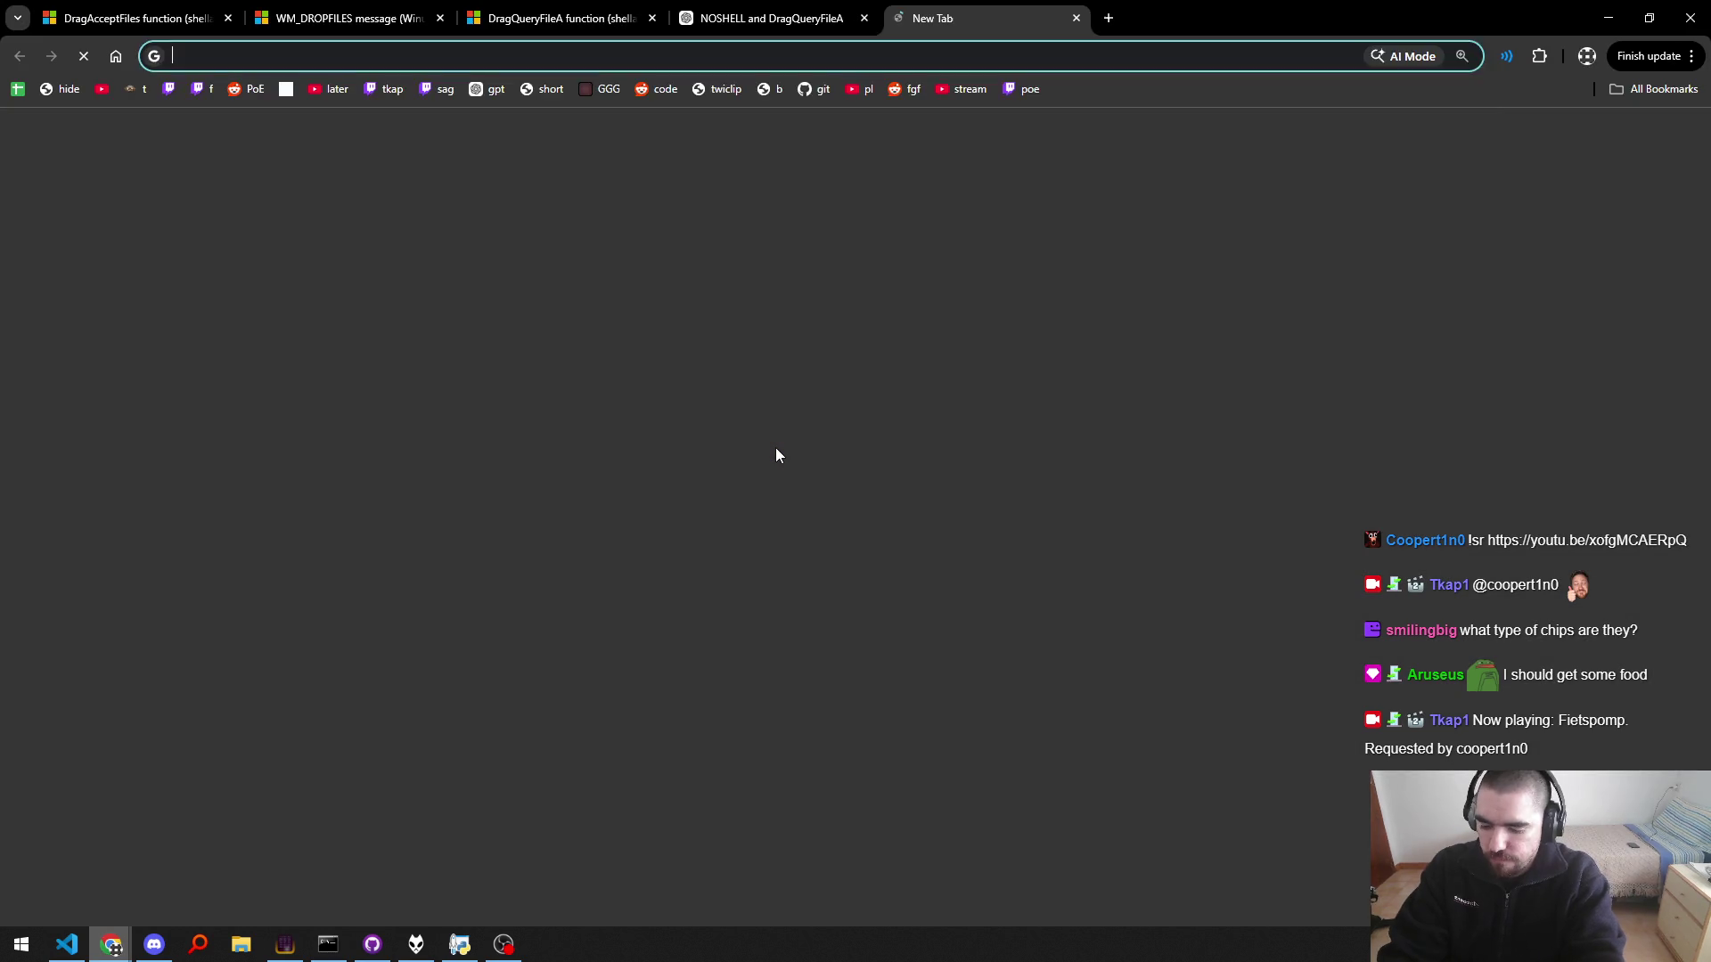
text(ganchitos)
key(Return)
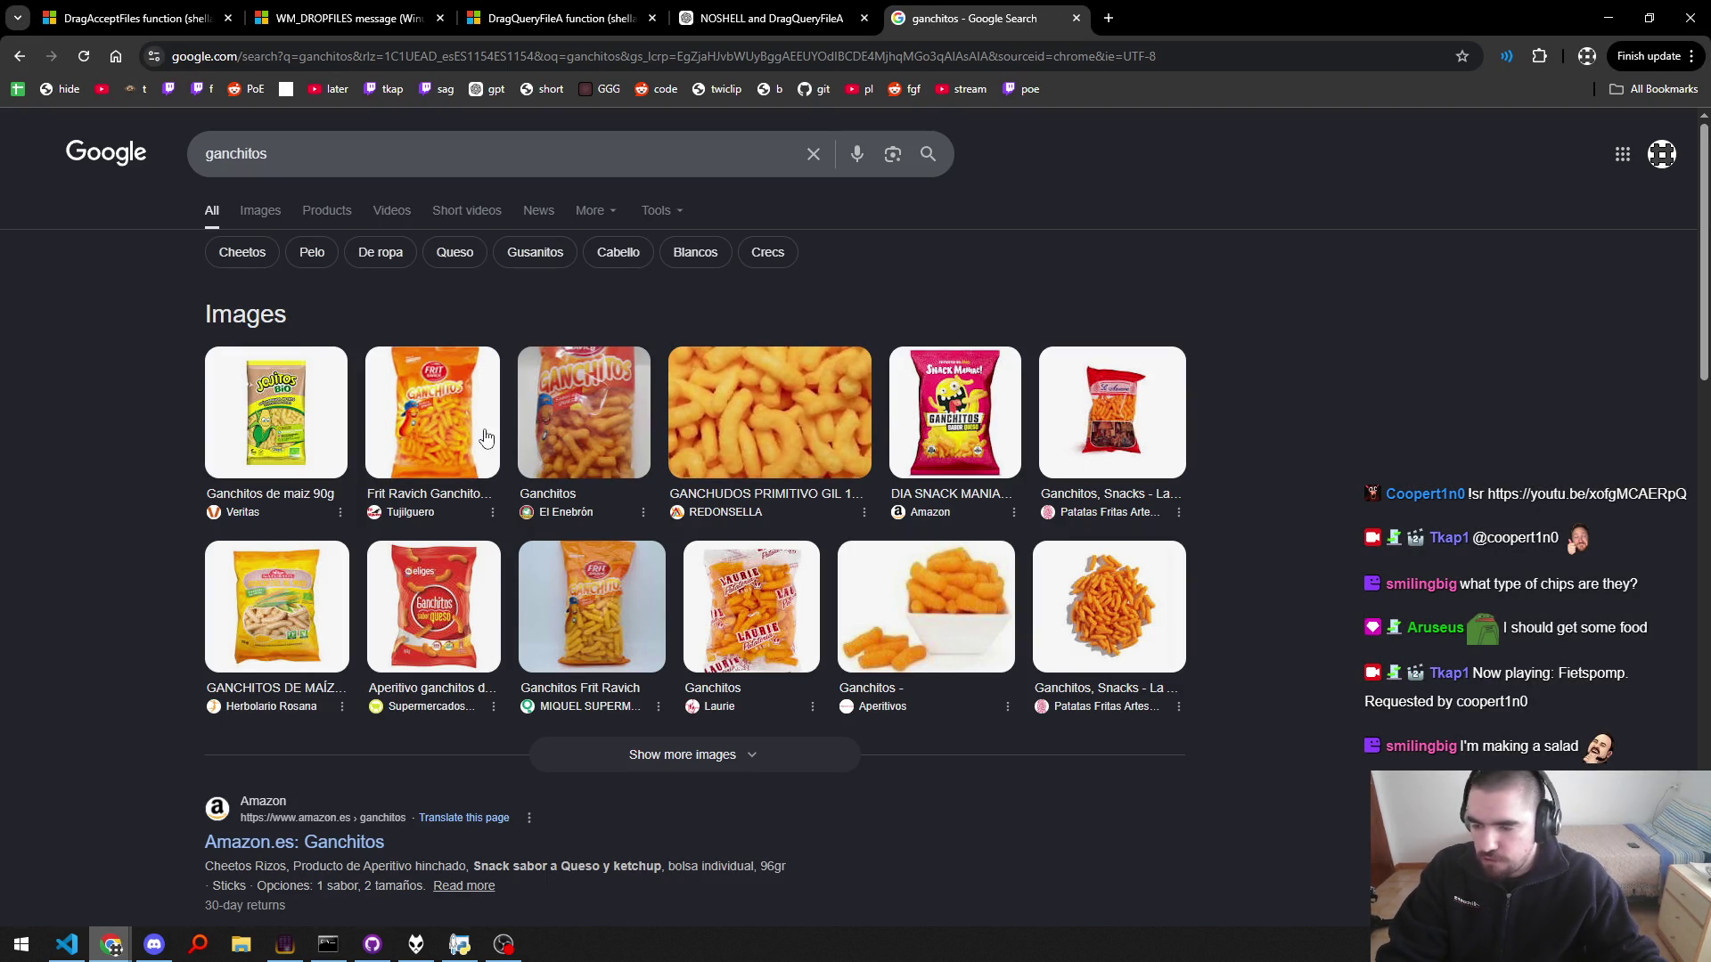
click(260, 211)
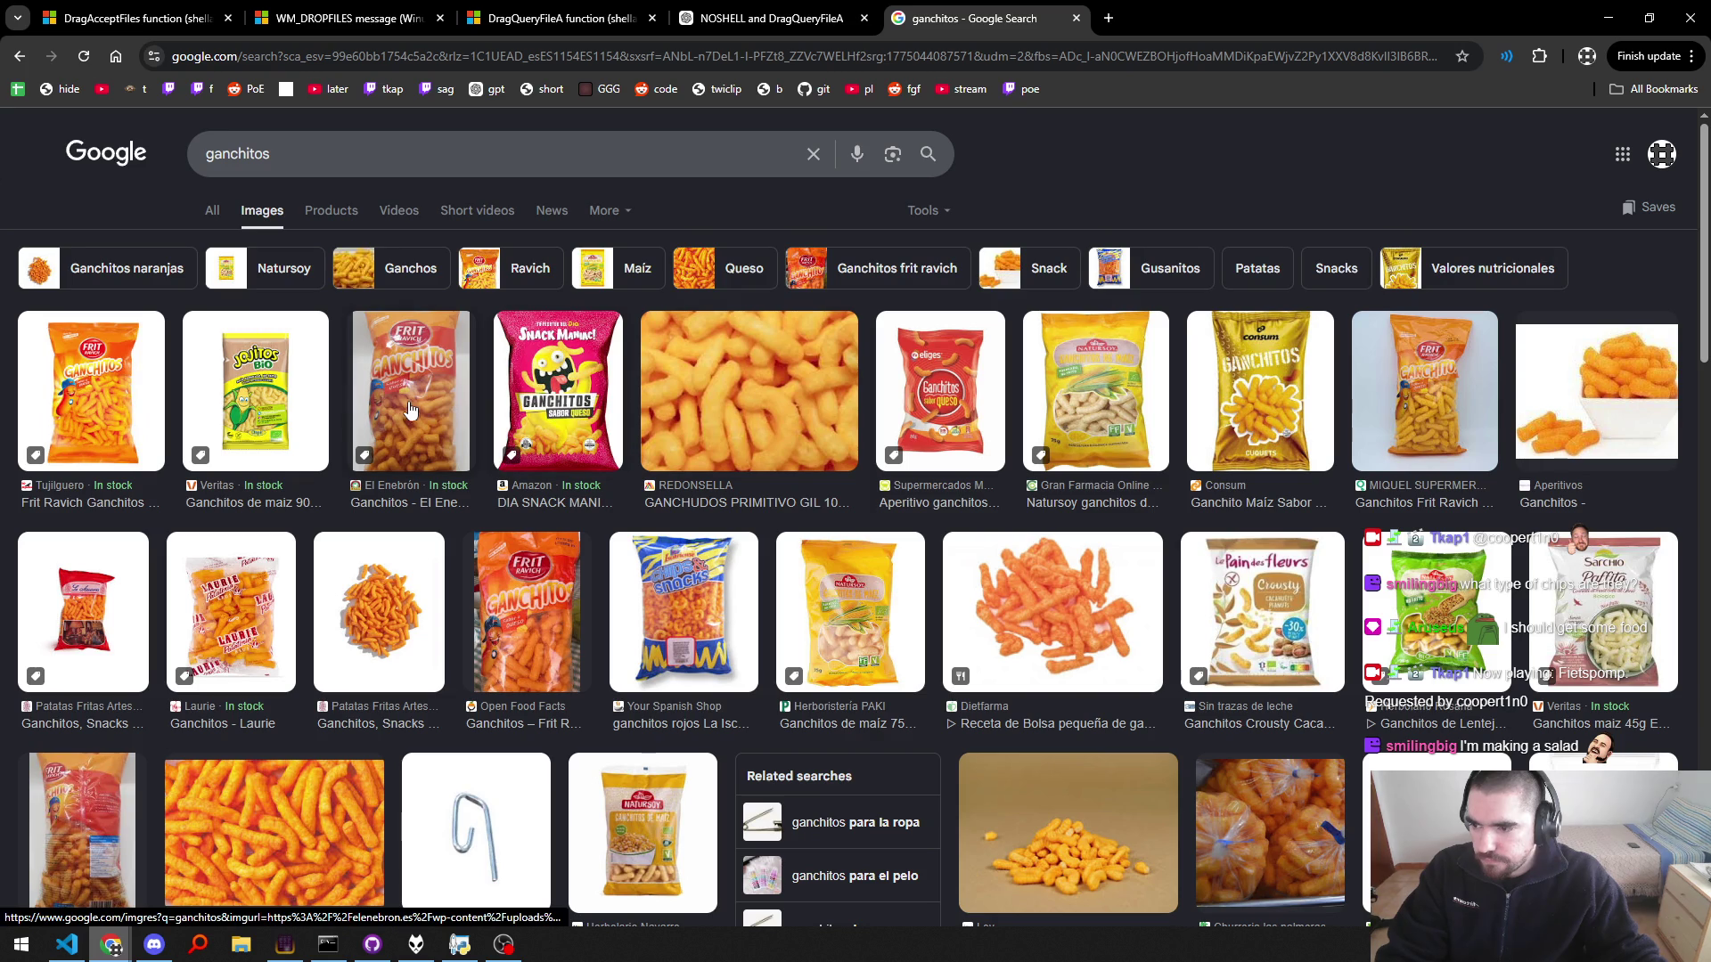
click(35, 421)
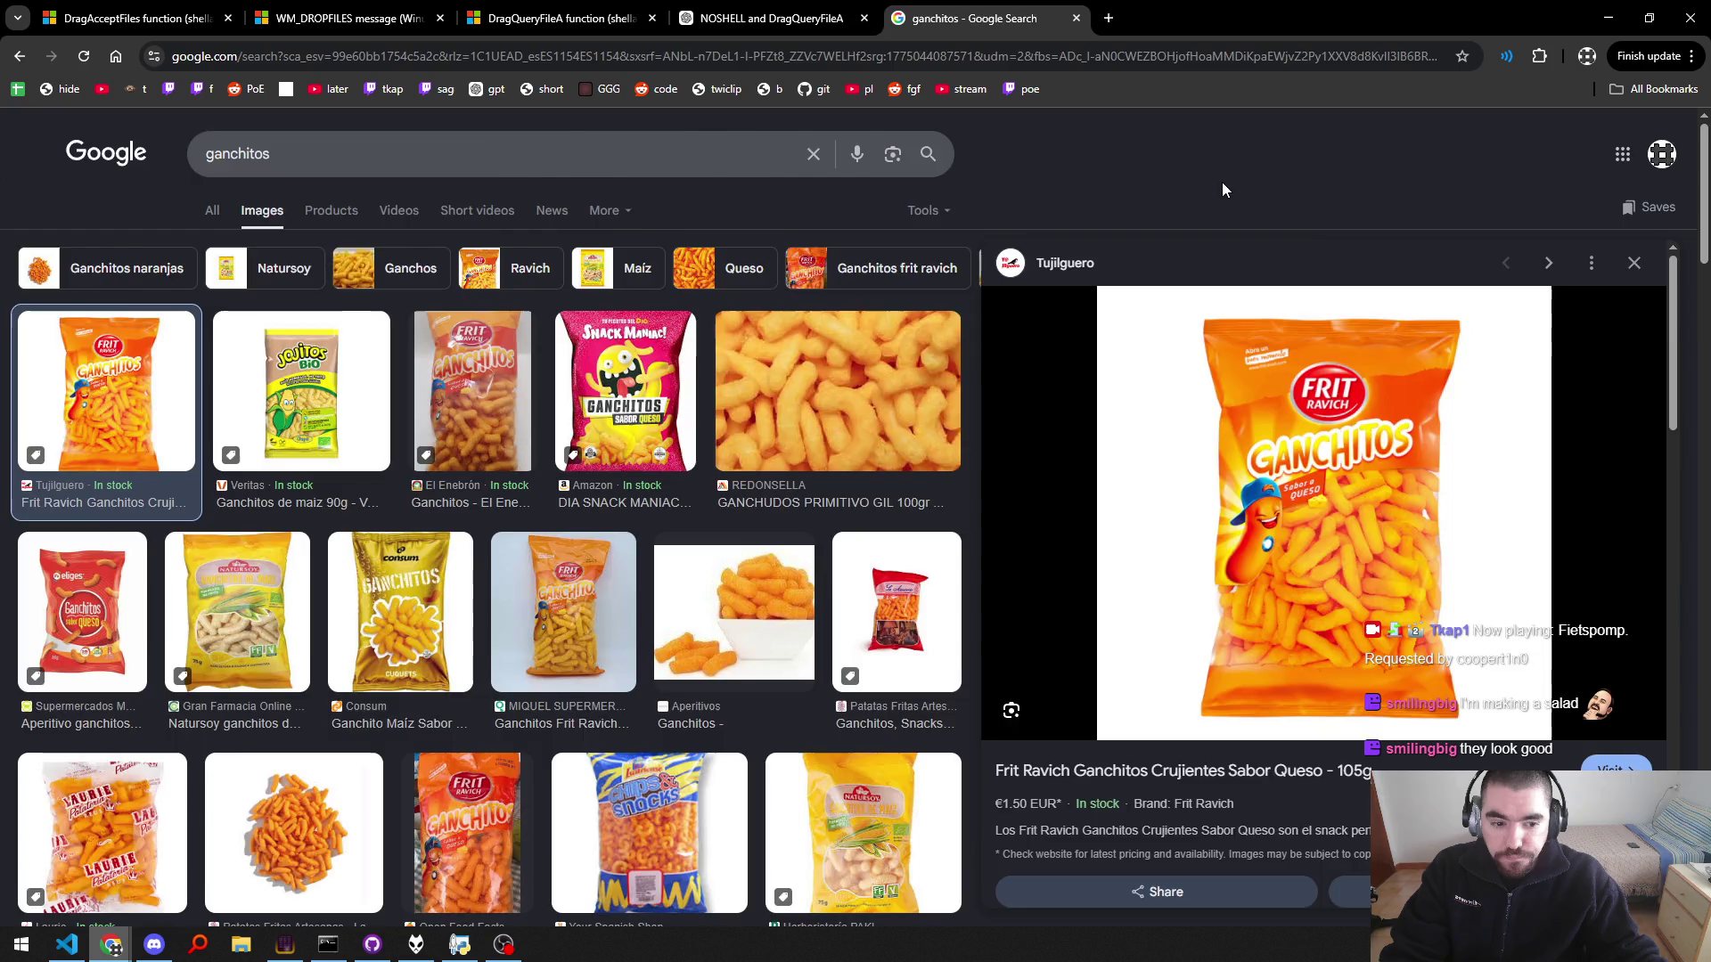
Step: Close the ganchitos search, DragQueryFileA, ChatGPT and documentation tabs
key(ctrl+w)
key(ctrl+w)
key(ctrl+w)
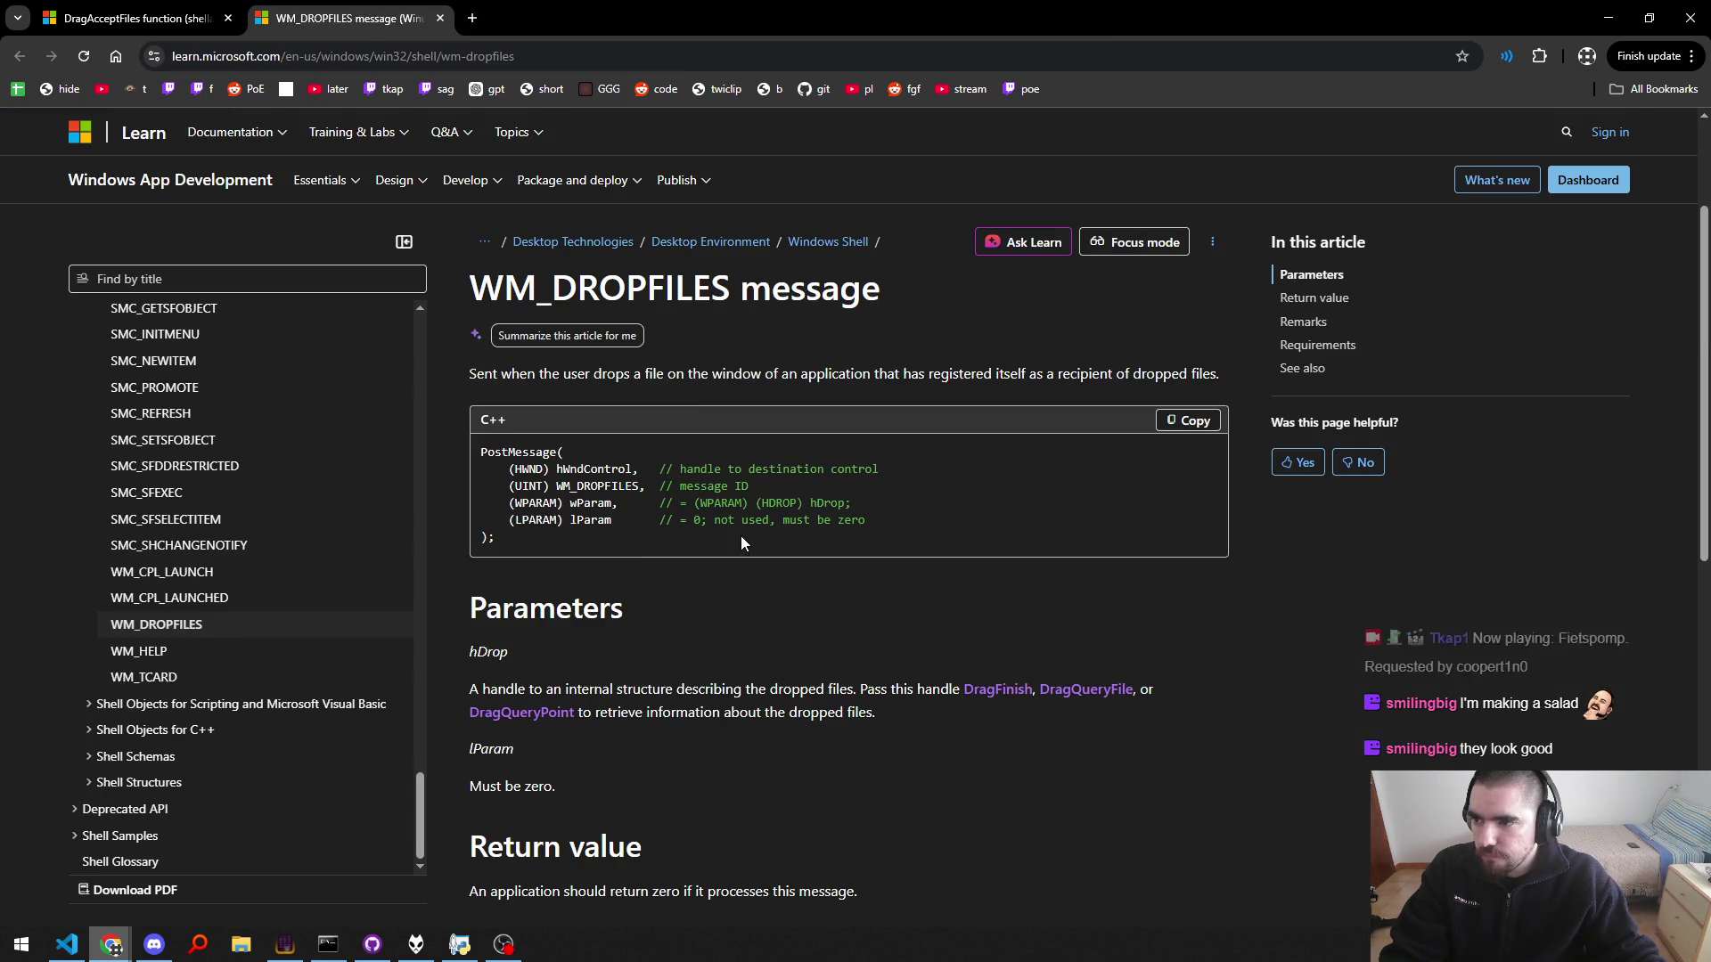
key(ctrl+w)
key(ctrl+w)
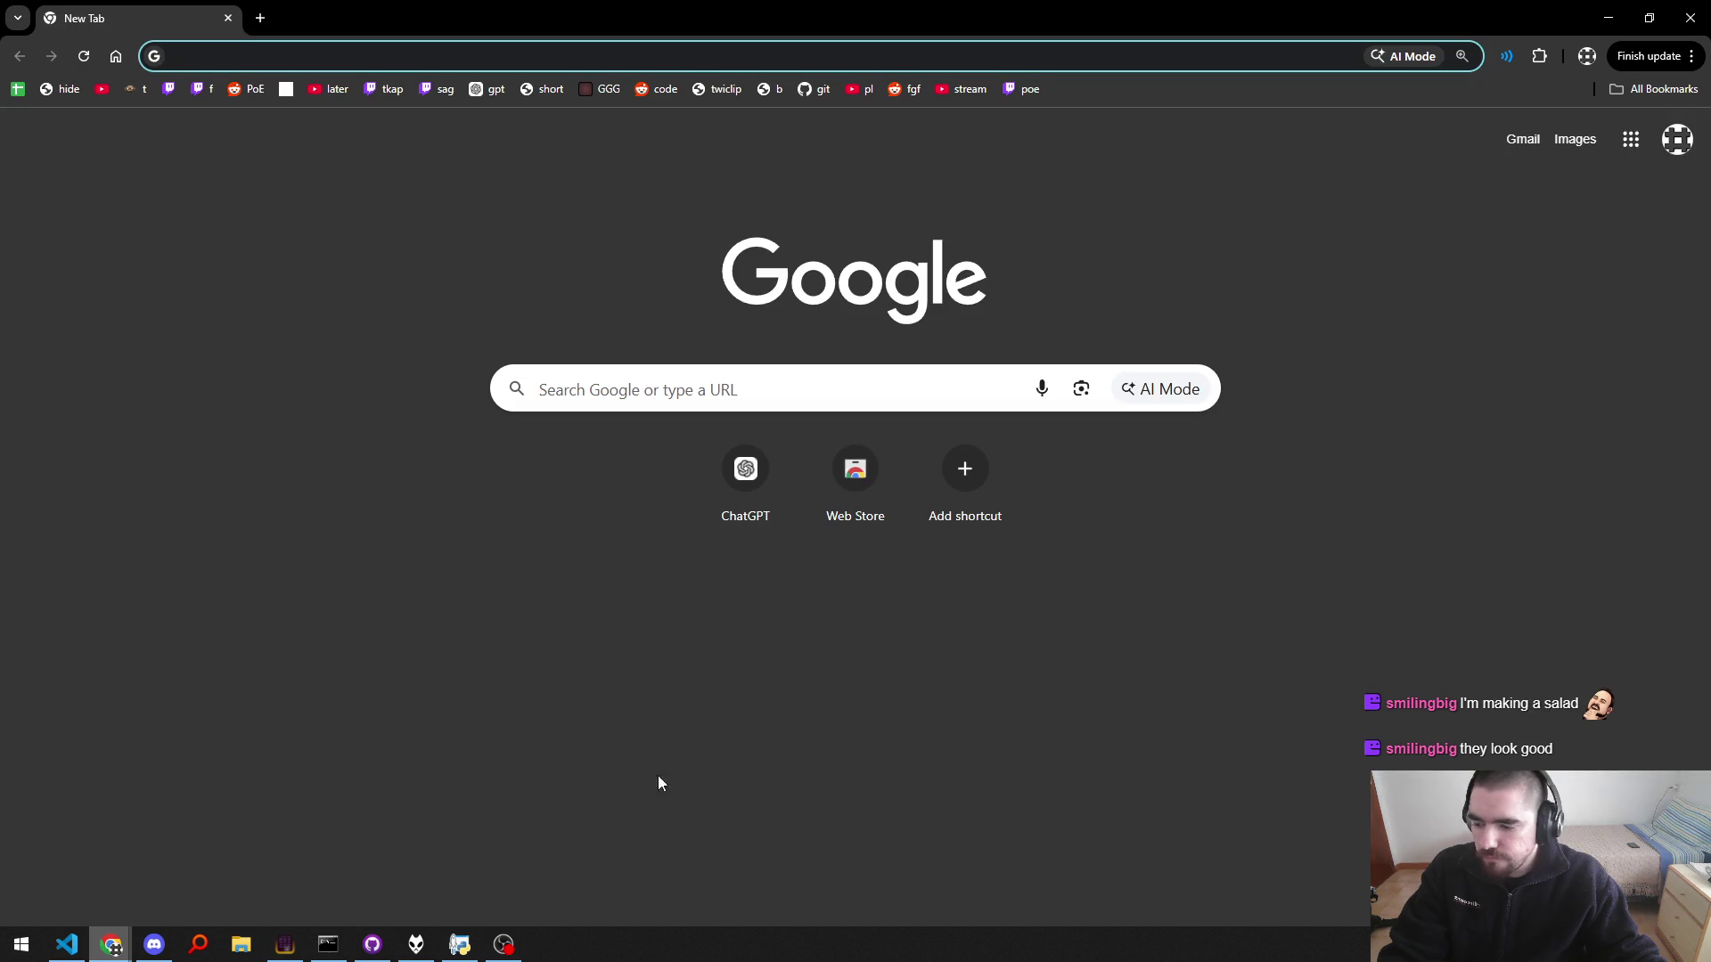
key(ctrl+w)
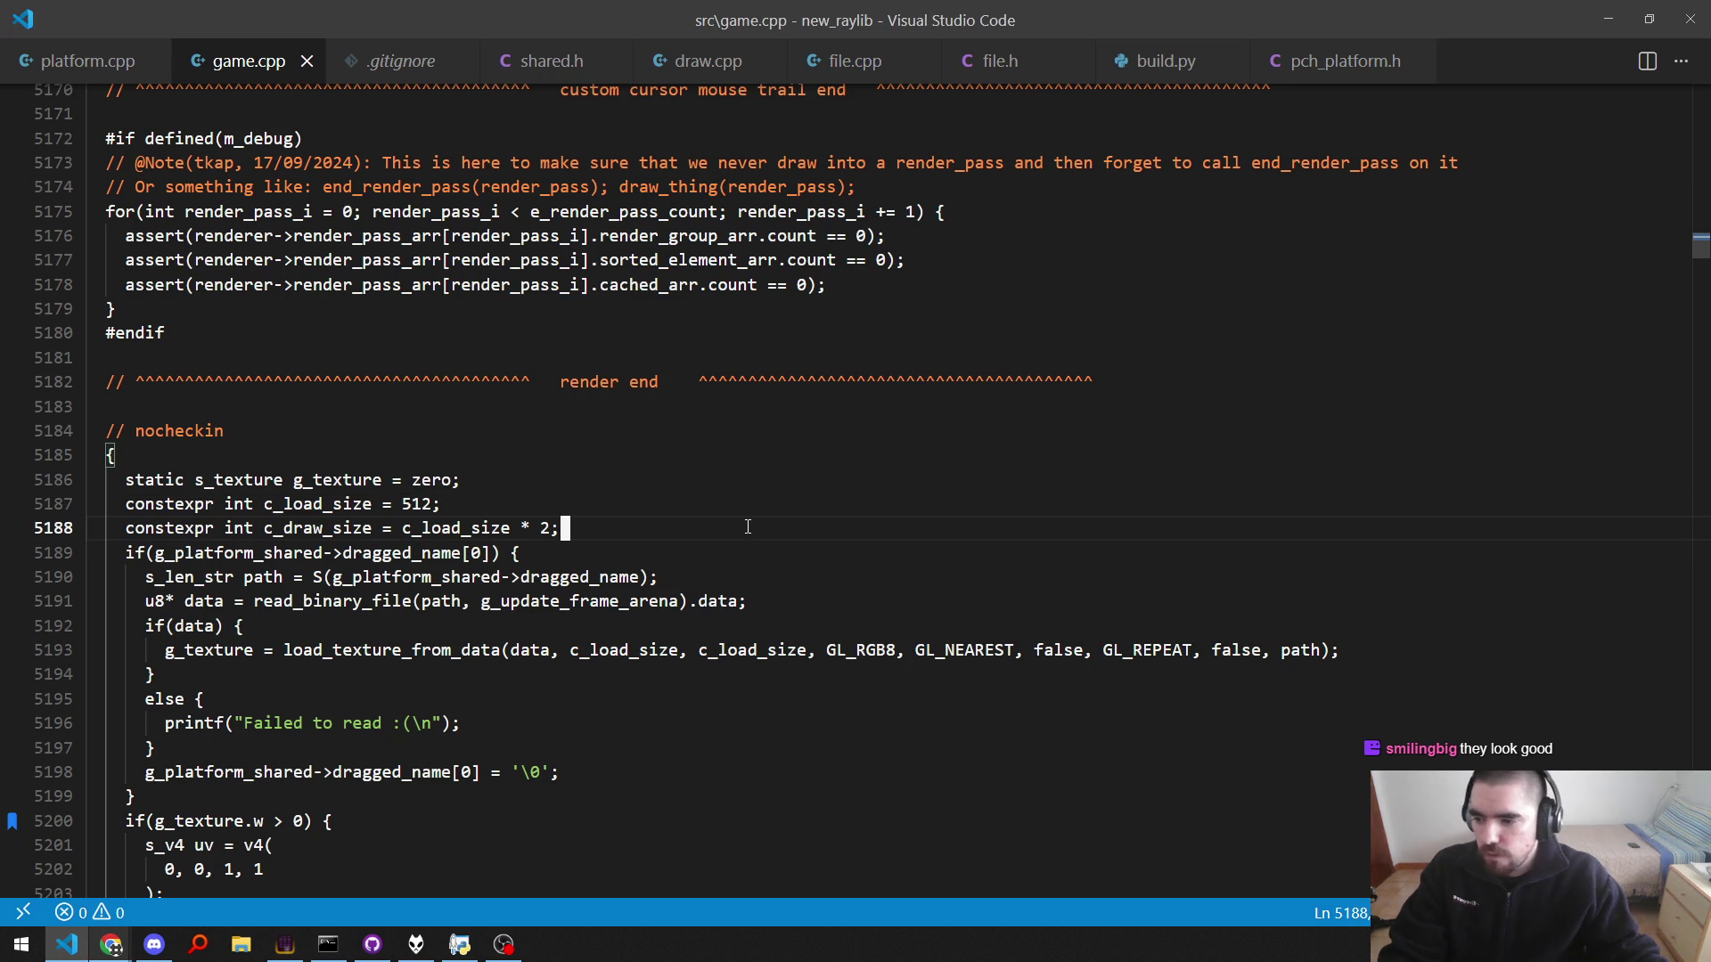
key(alt+Tab)
key(alt+Tab)
key(alt+Tab)
key(alt+Tab)
key(alt+Tab)
key(alt+Tab)
key(alt+Tab)
key(alt+Tab)
key(alt+Tab)
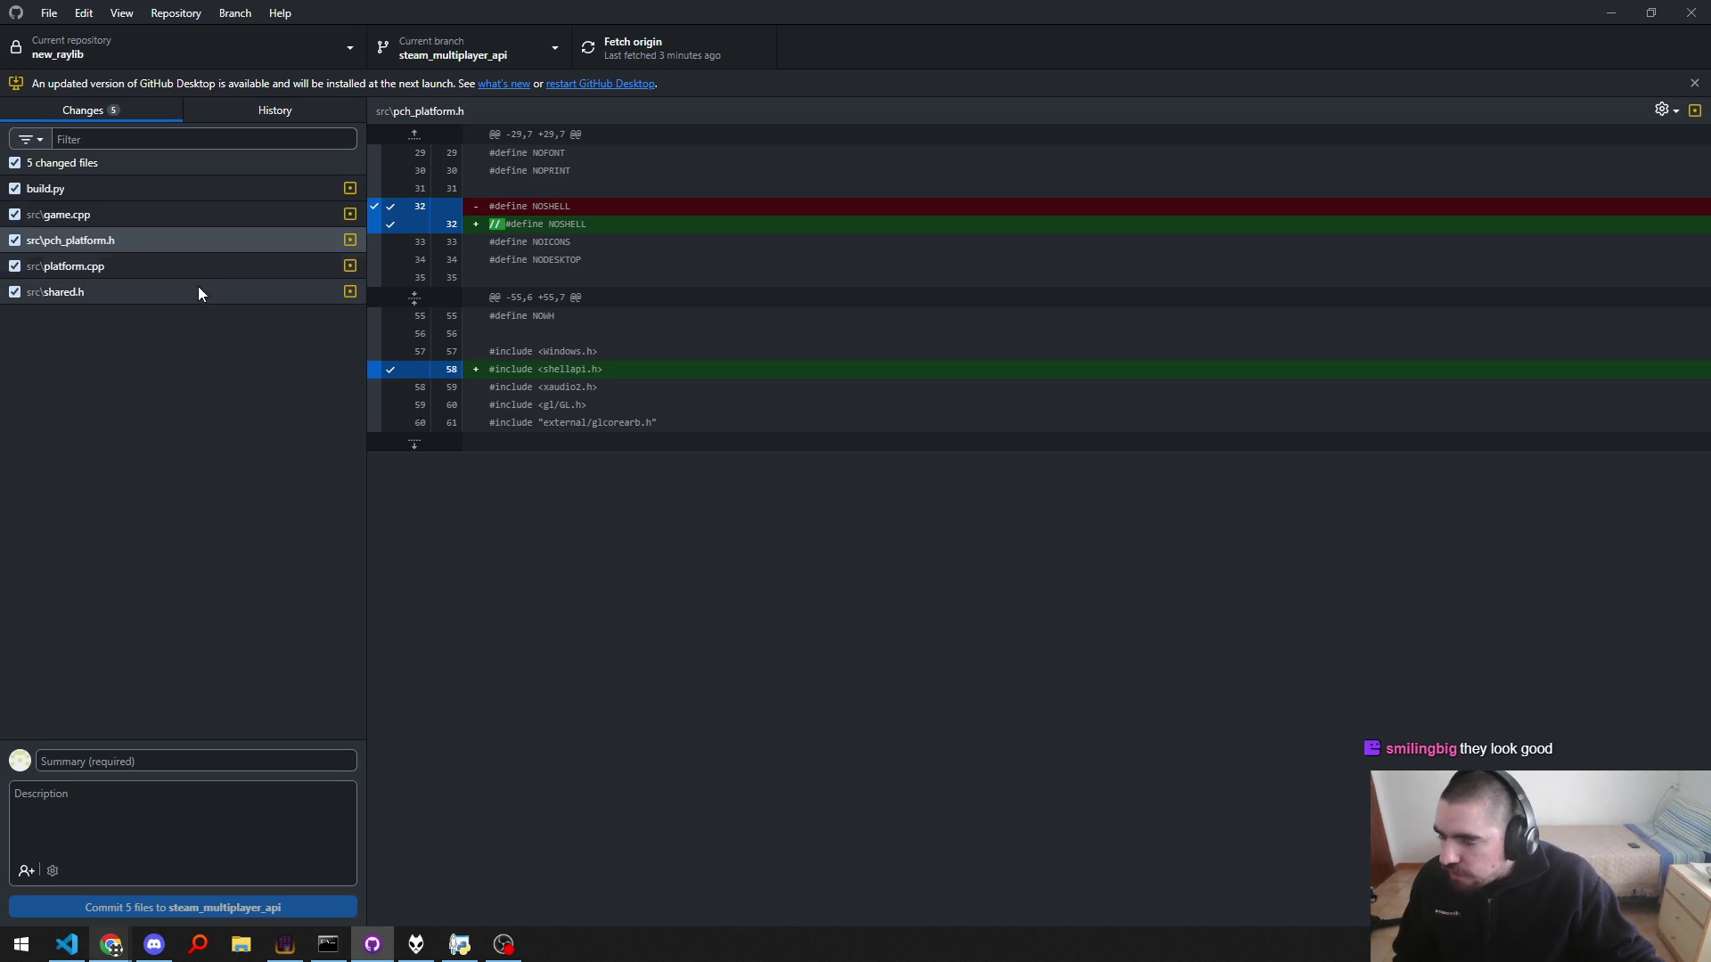
Step: Review the diffs of platform.cpp, shared.h, pch_platform.h, game.cpp and build.py
click(180, 266)
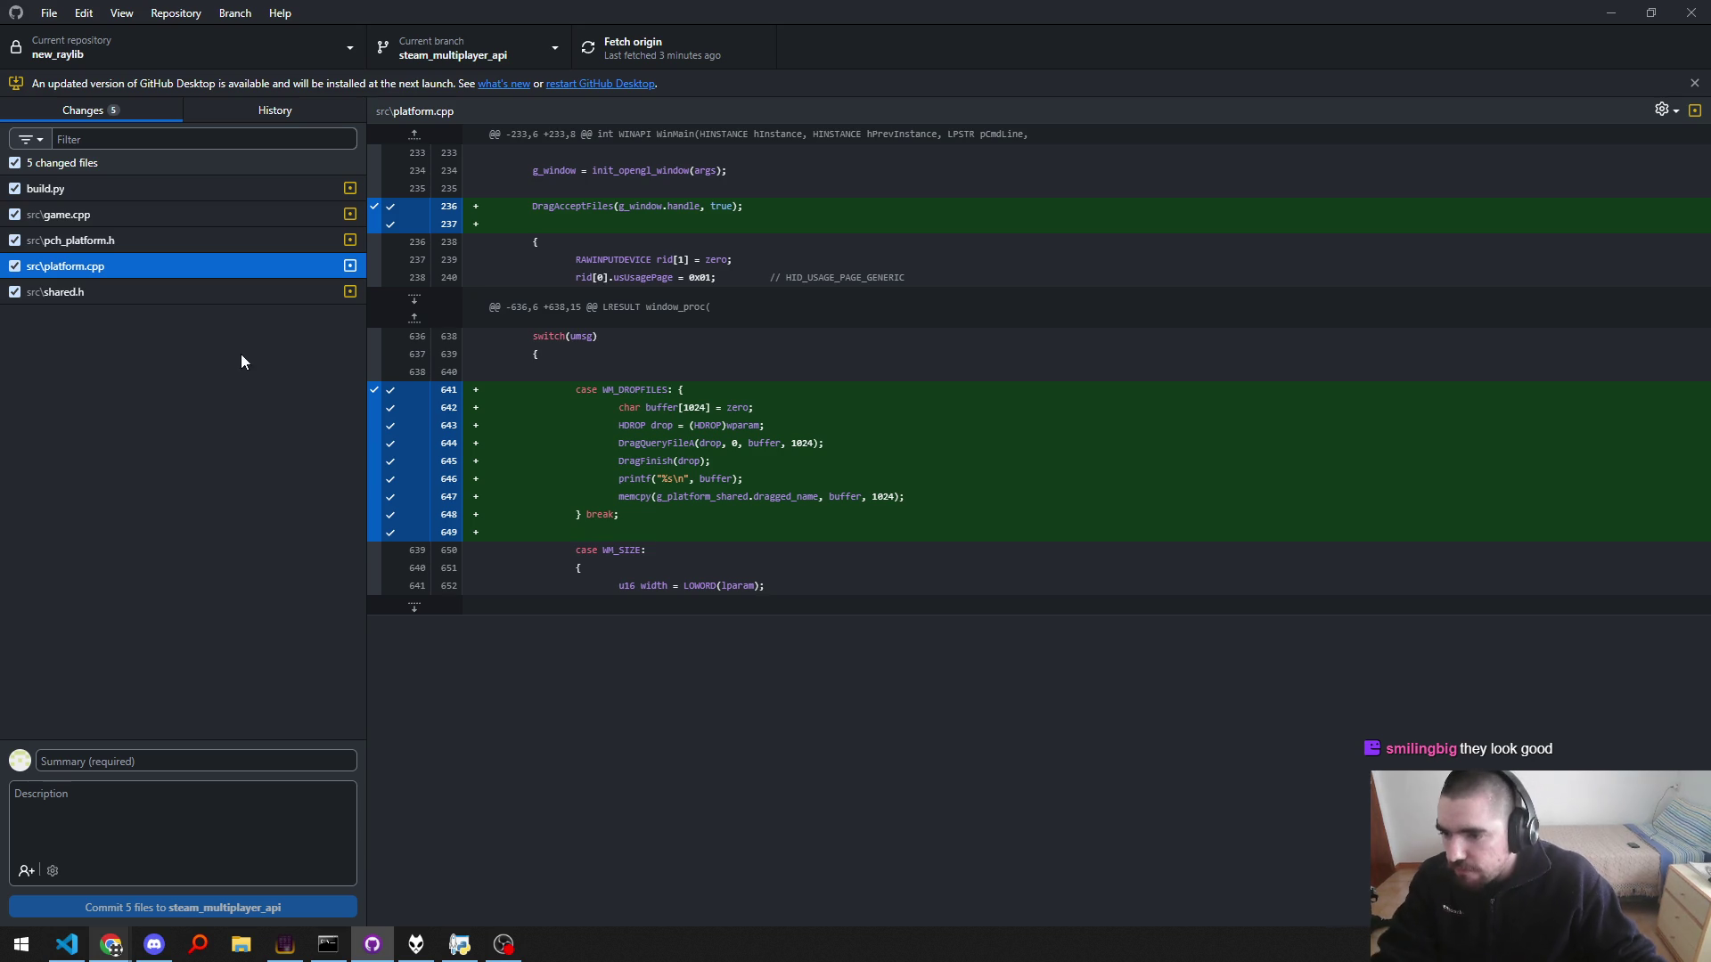
click(84, 282)
click(121, 264)
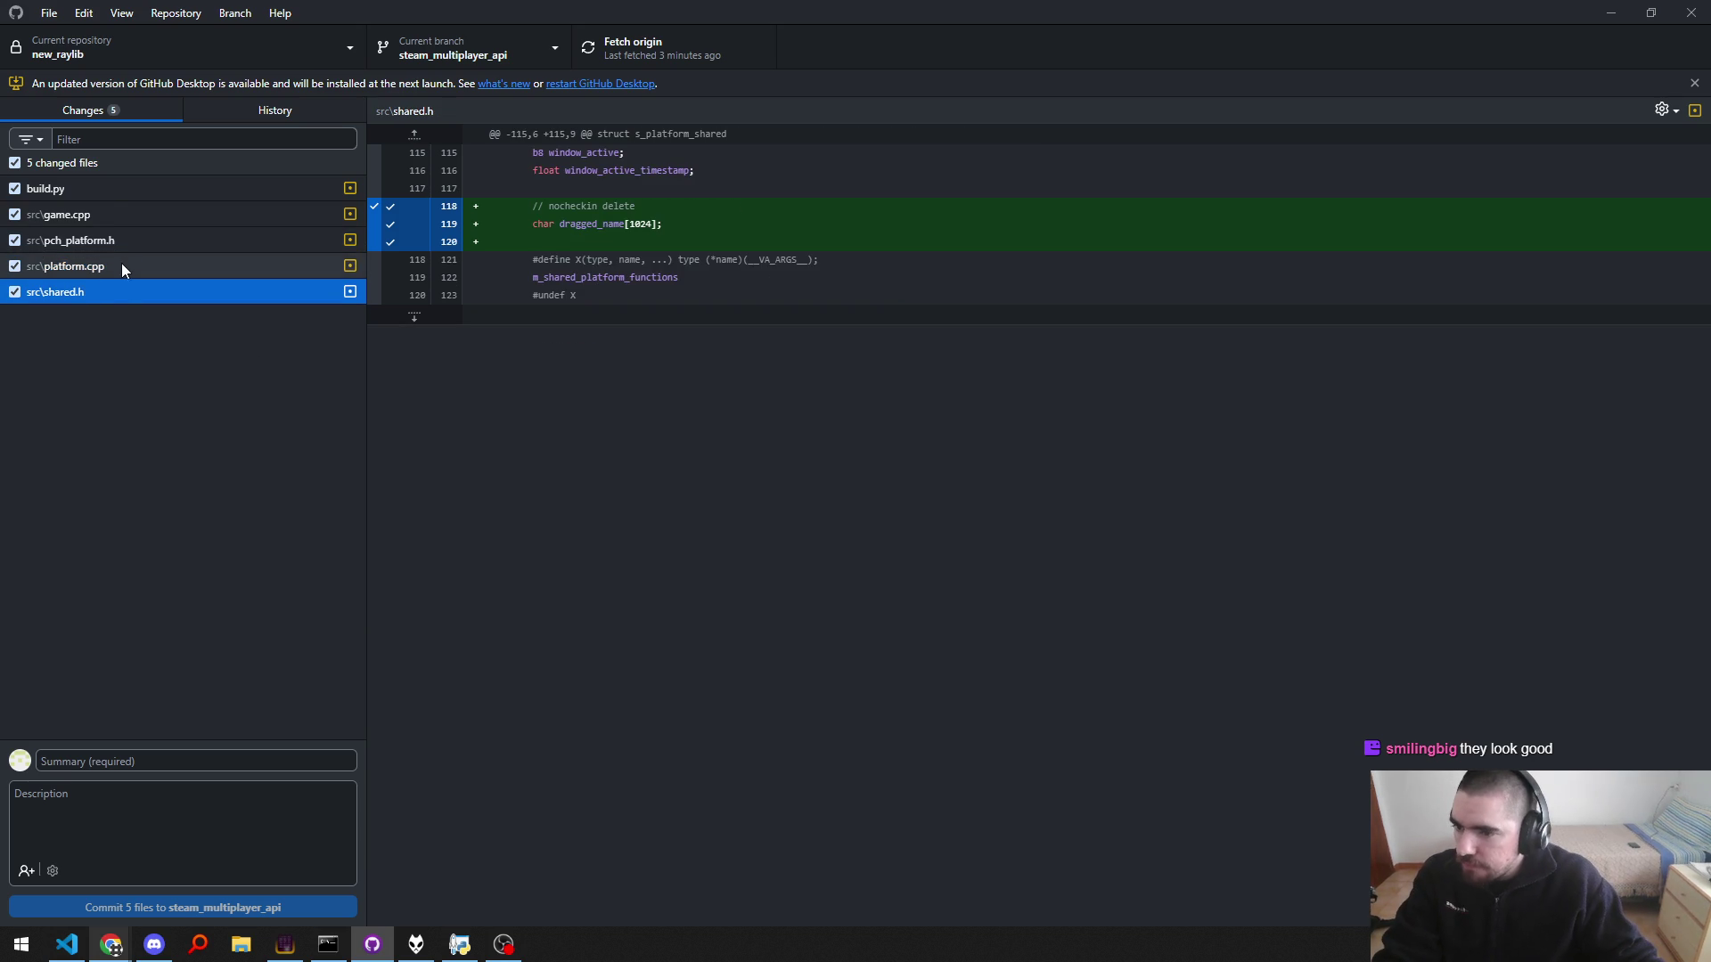
click(114, 240)
click(123, 214)
click(137, 187)
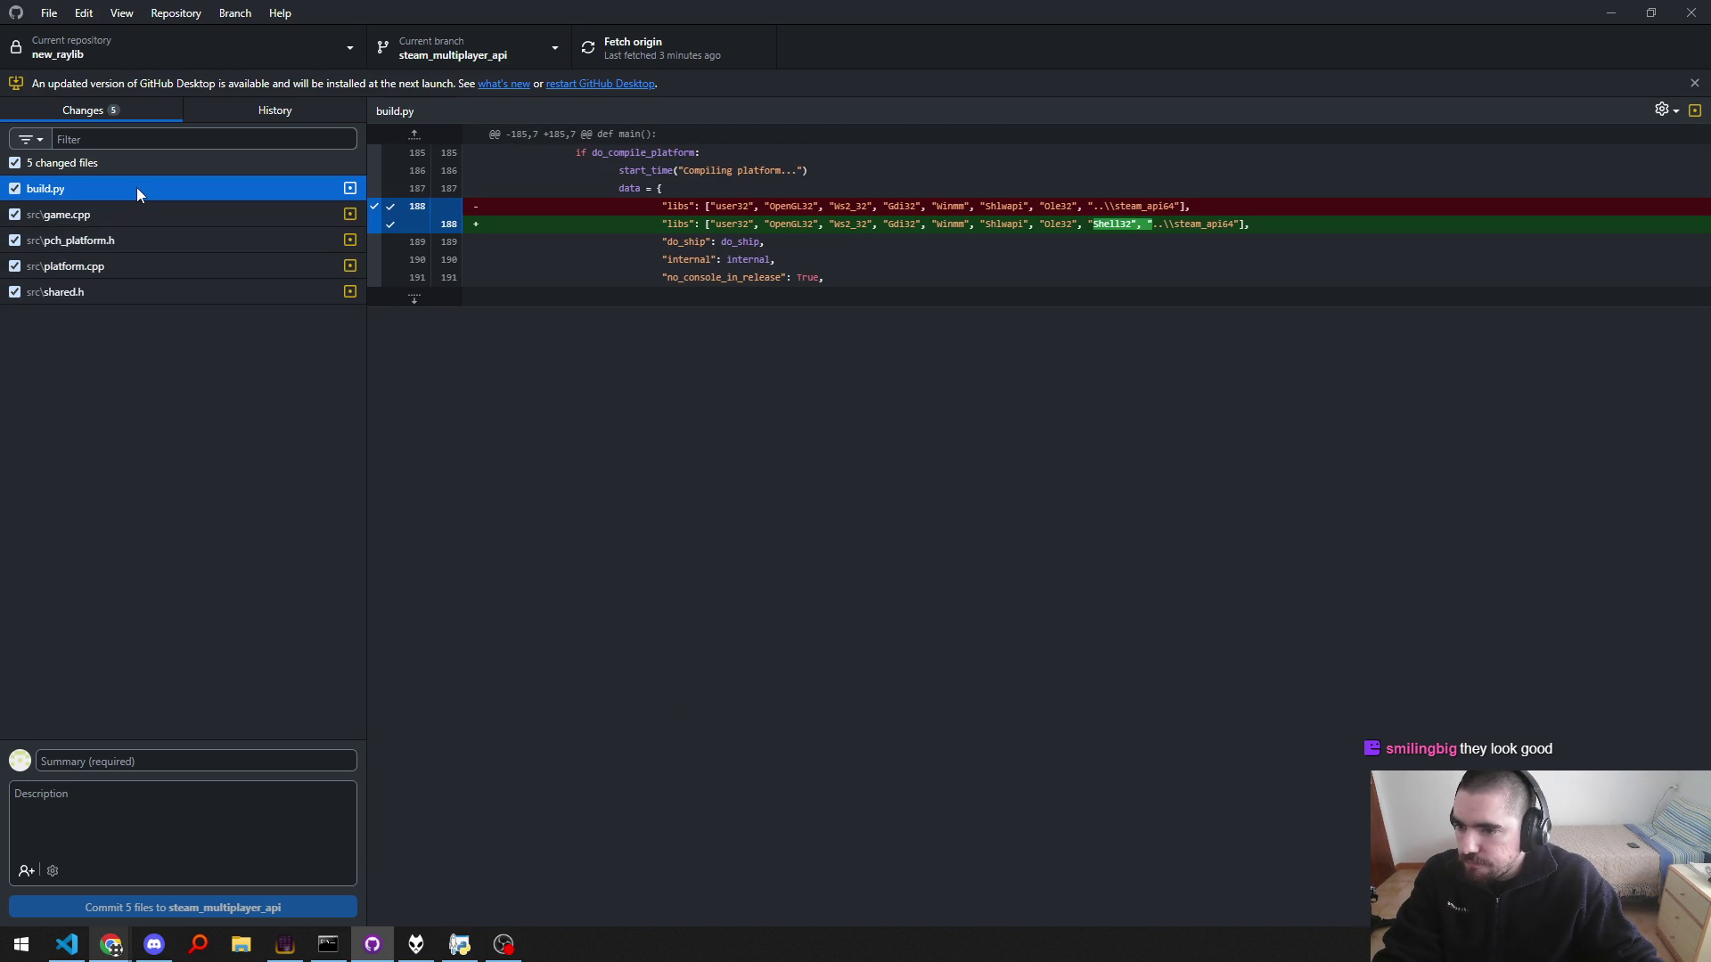
click(130, 217)
click(130, 191)
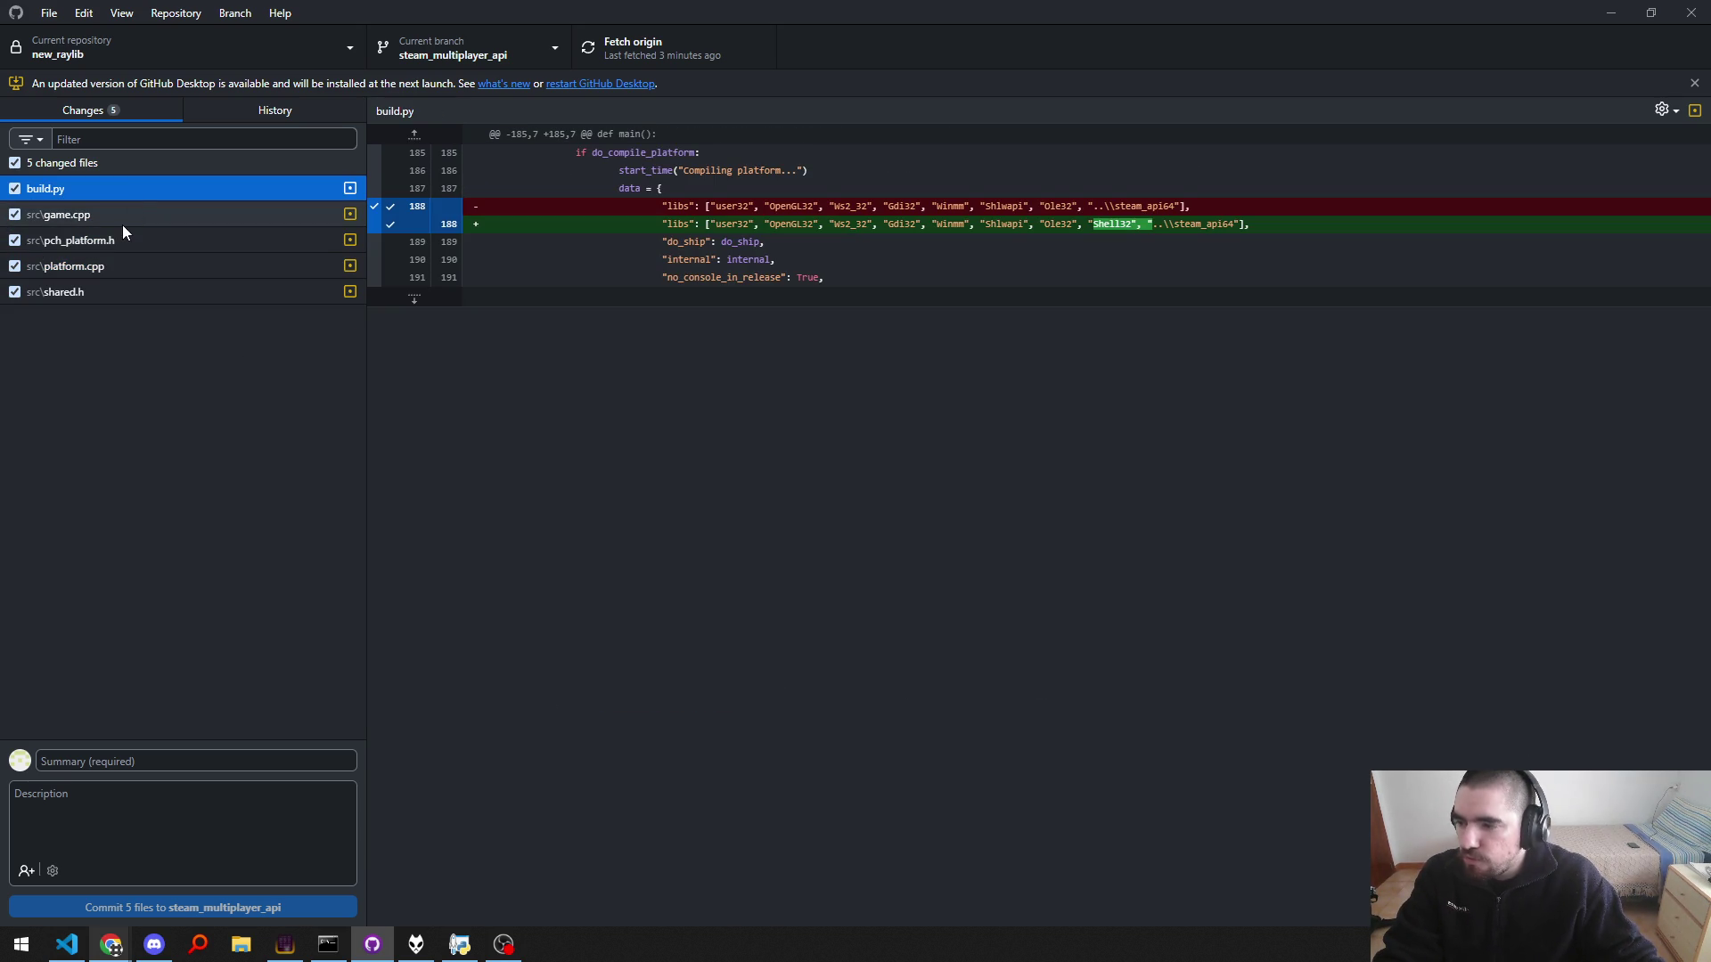
click(115, 213)
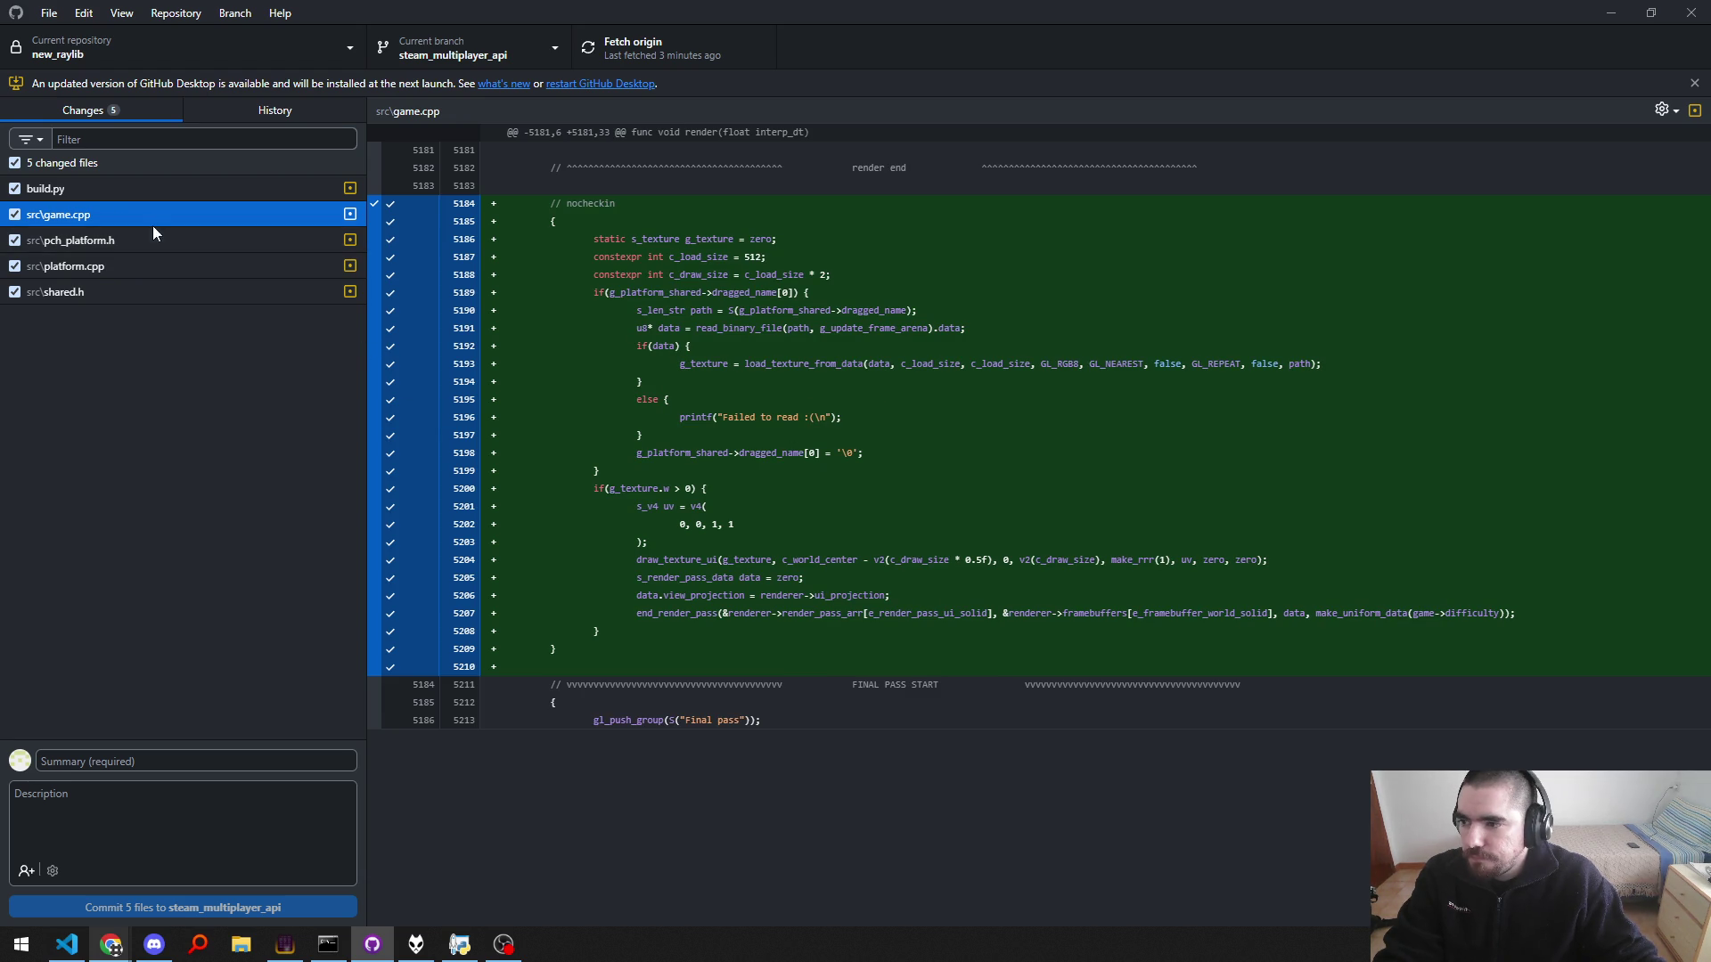
Step: Discard all changes to the five files and confirm
right_click(153, 166)
click(236, 188)
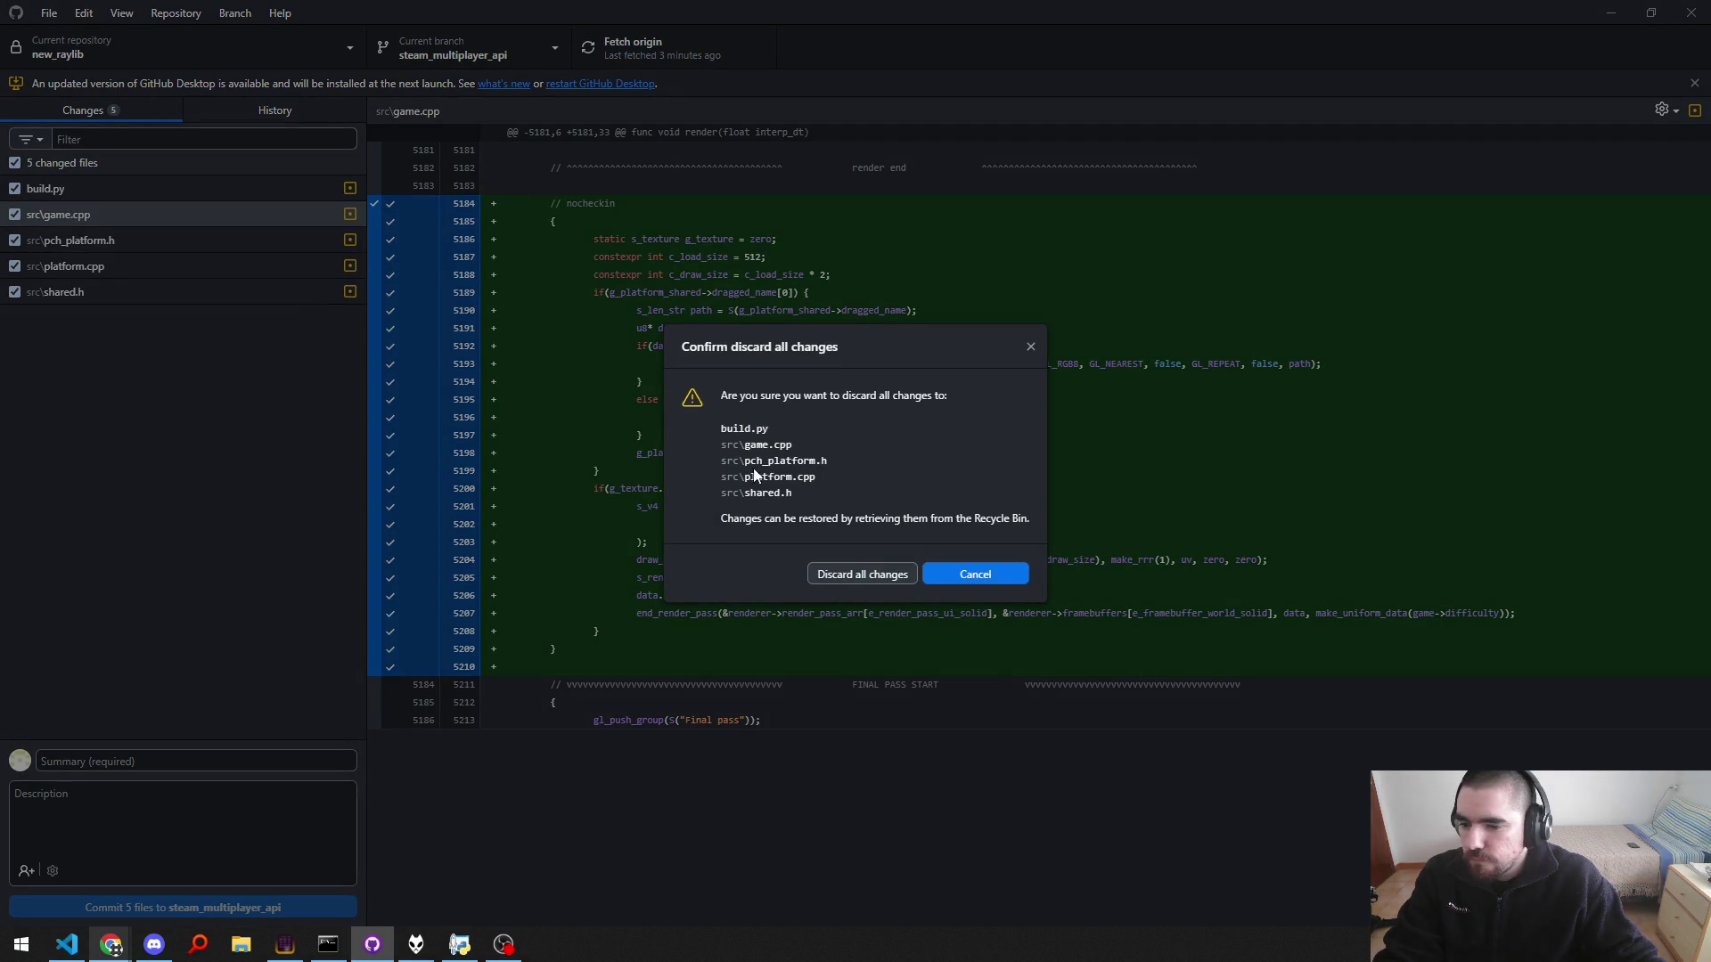
click(865, 571)
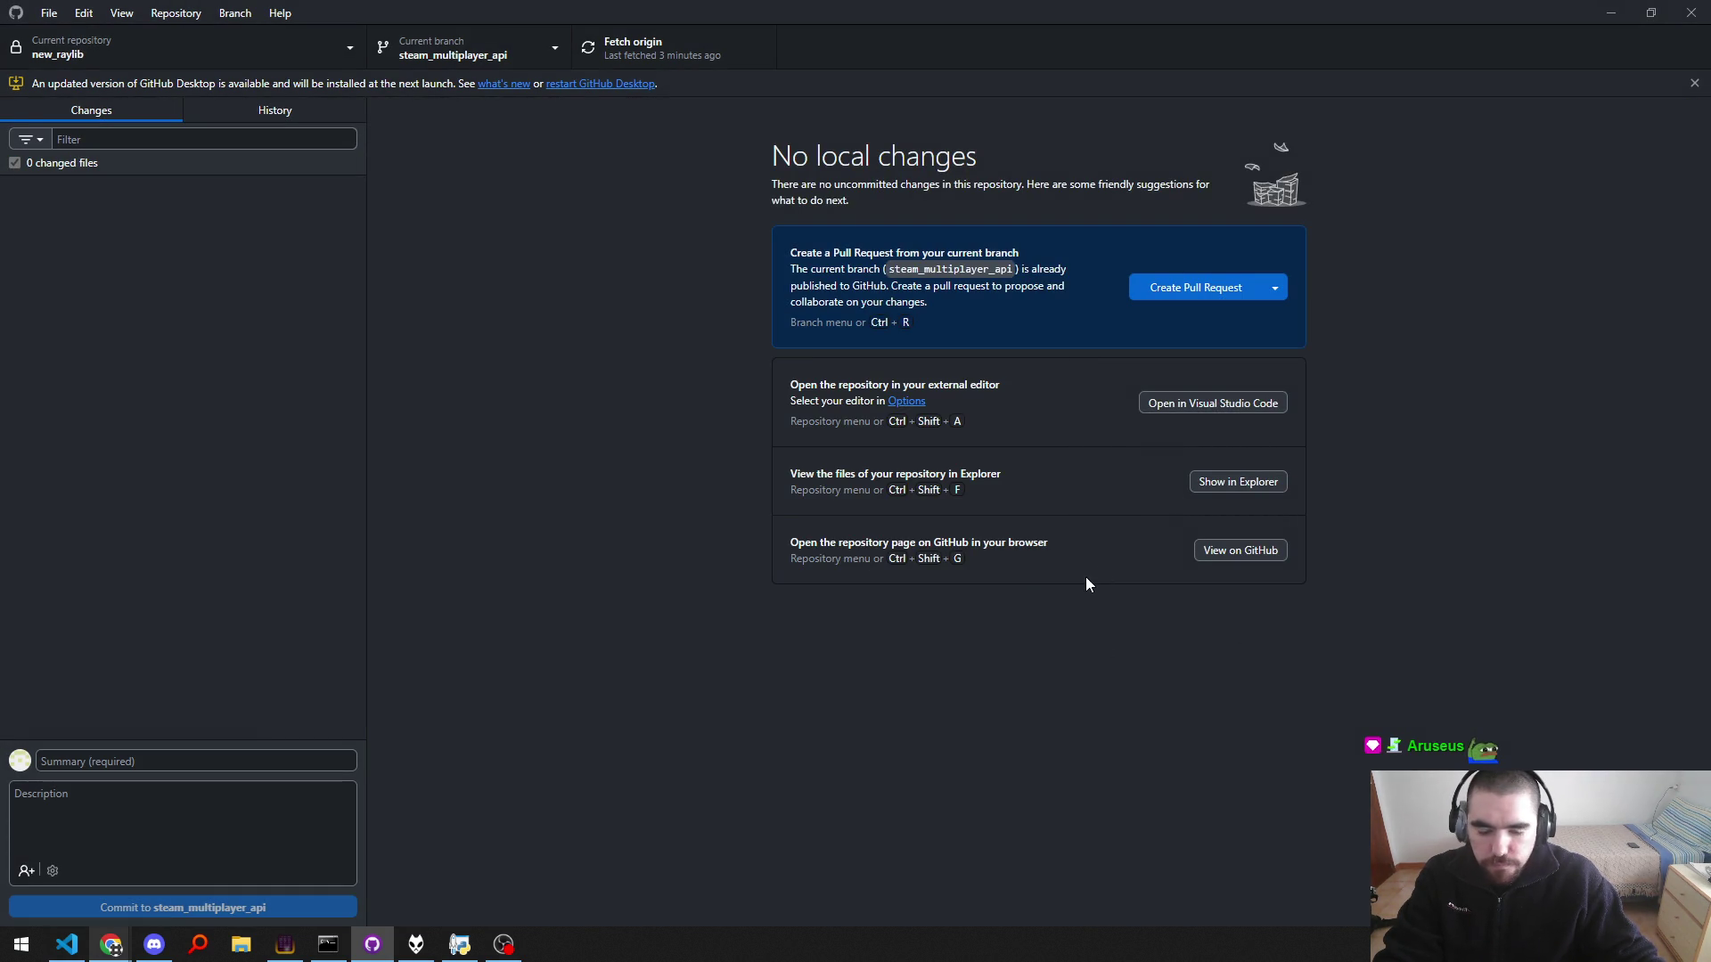
key(alt+Tab)
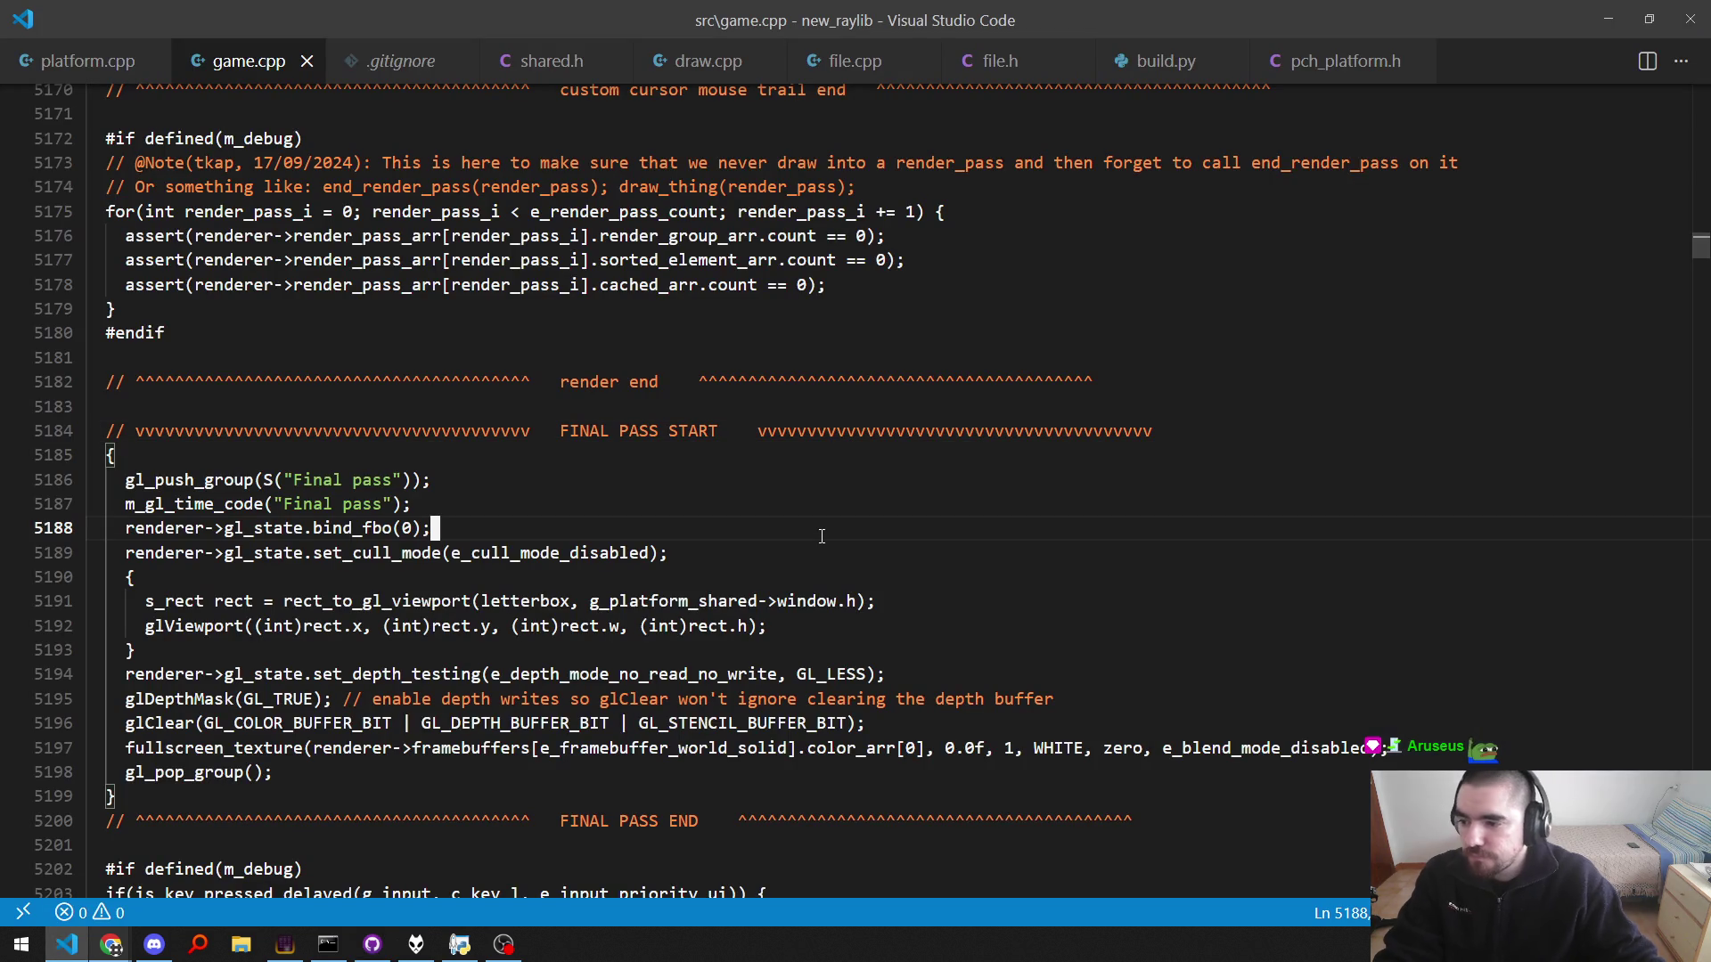
Step: Save all open files and rebuild the precompiled header and game in the console
key(ctrl+shift+p)
text(save)
key(Return)
key(alt+Tab)
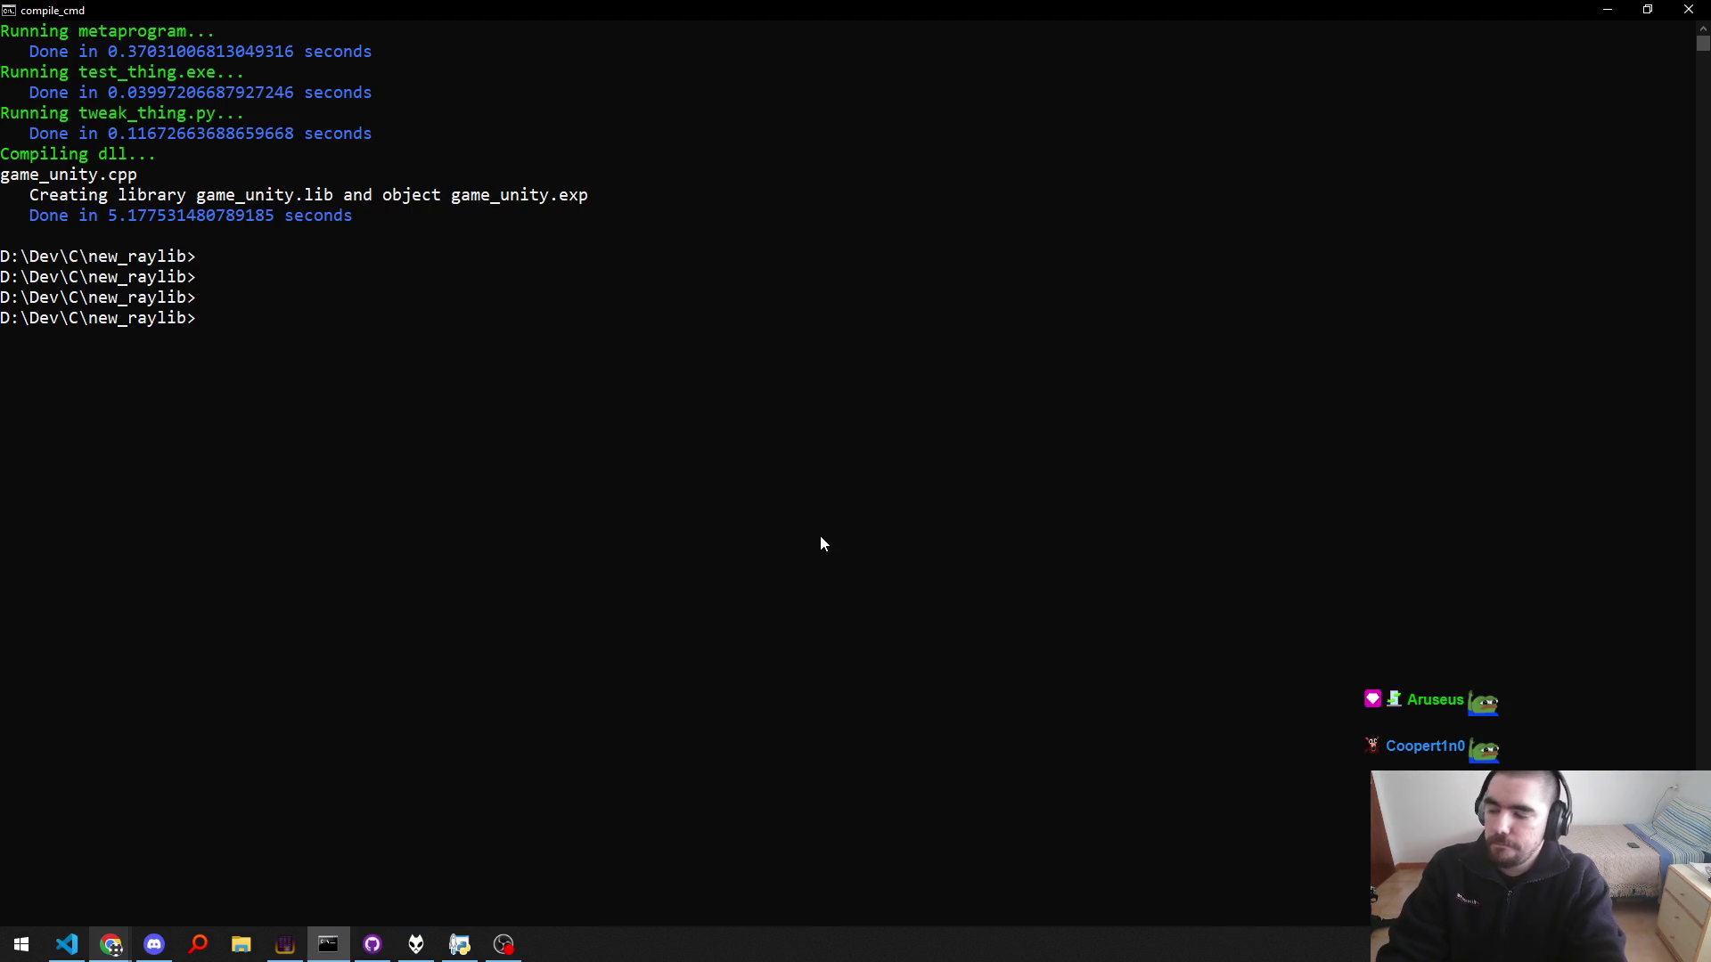
key(Return)
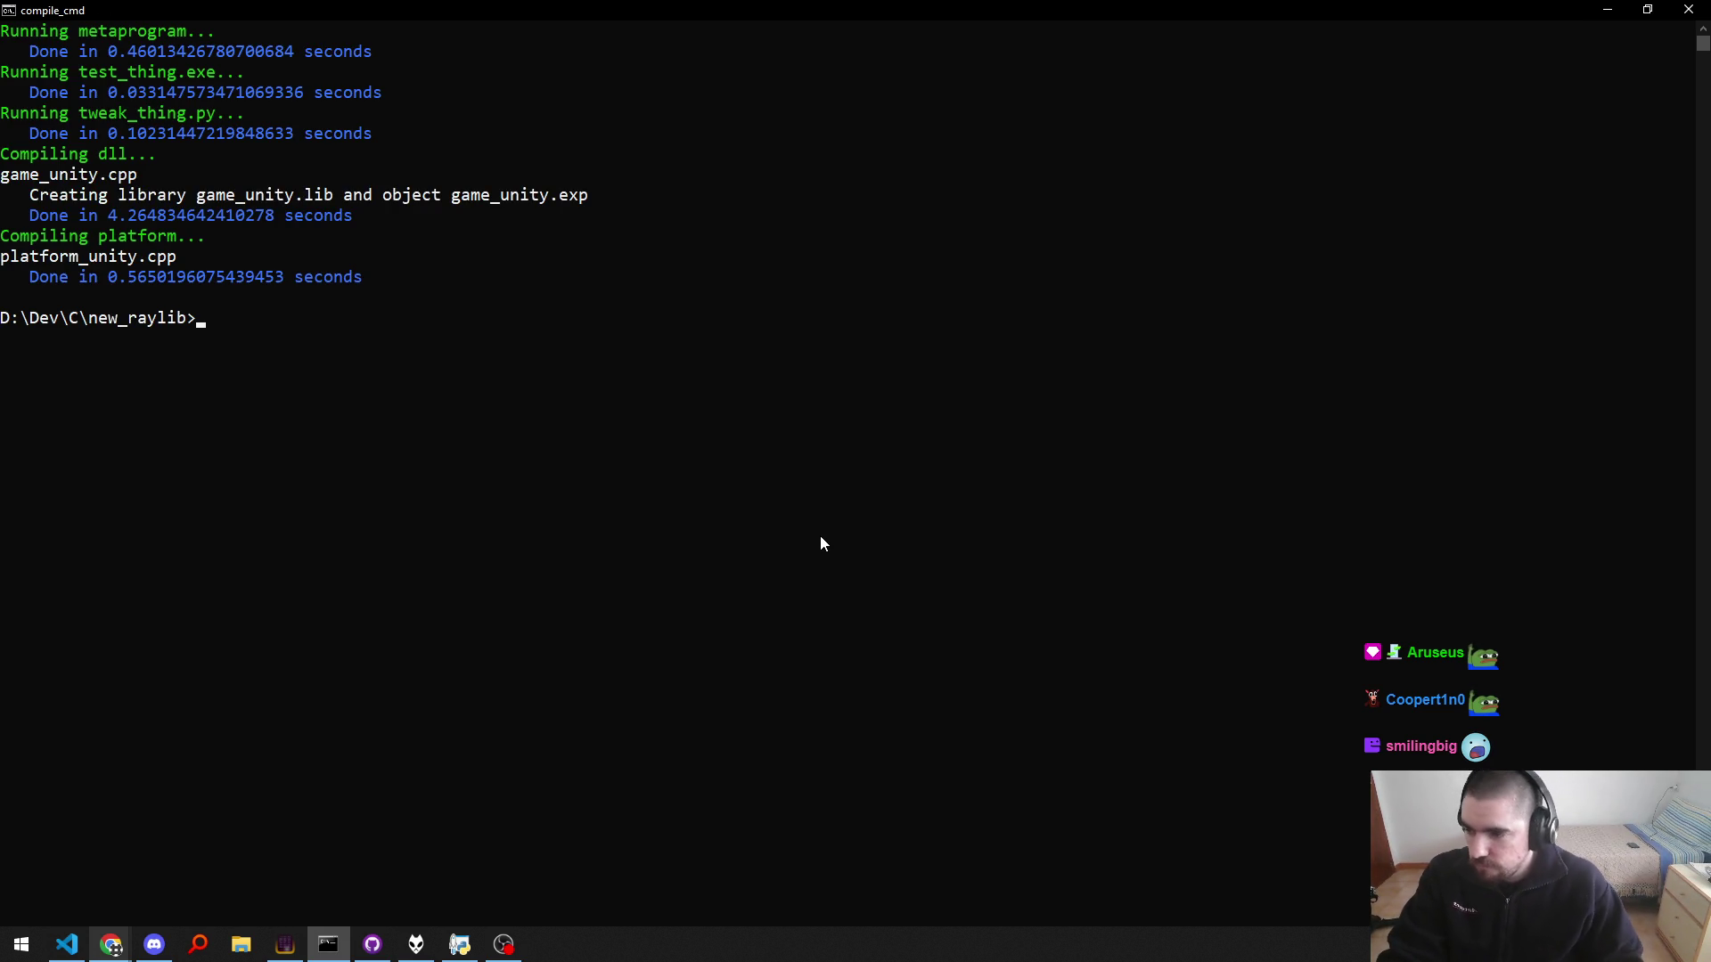
Step: Close the other open file tabs, leaving game.cpp in the editor
key(alt+Tab)
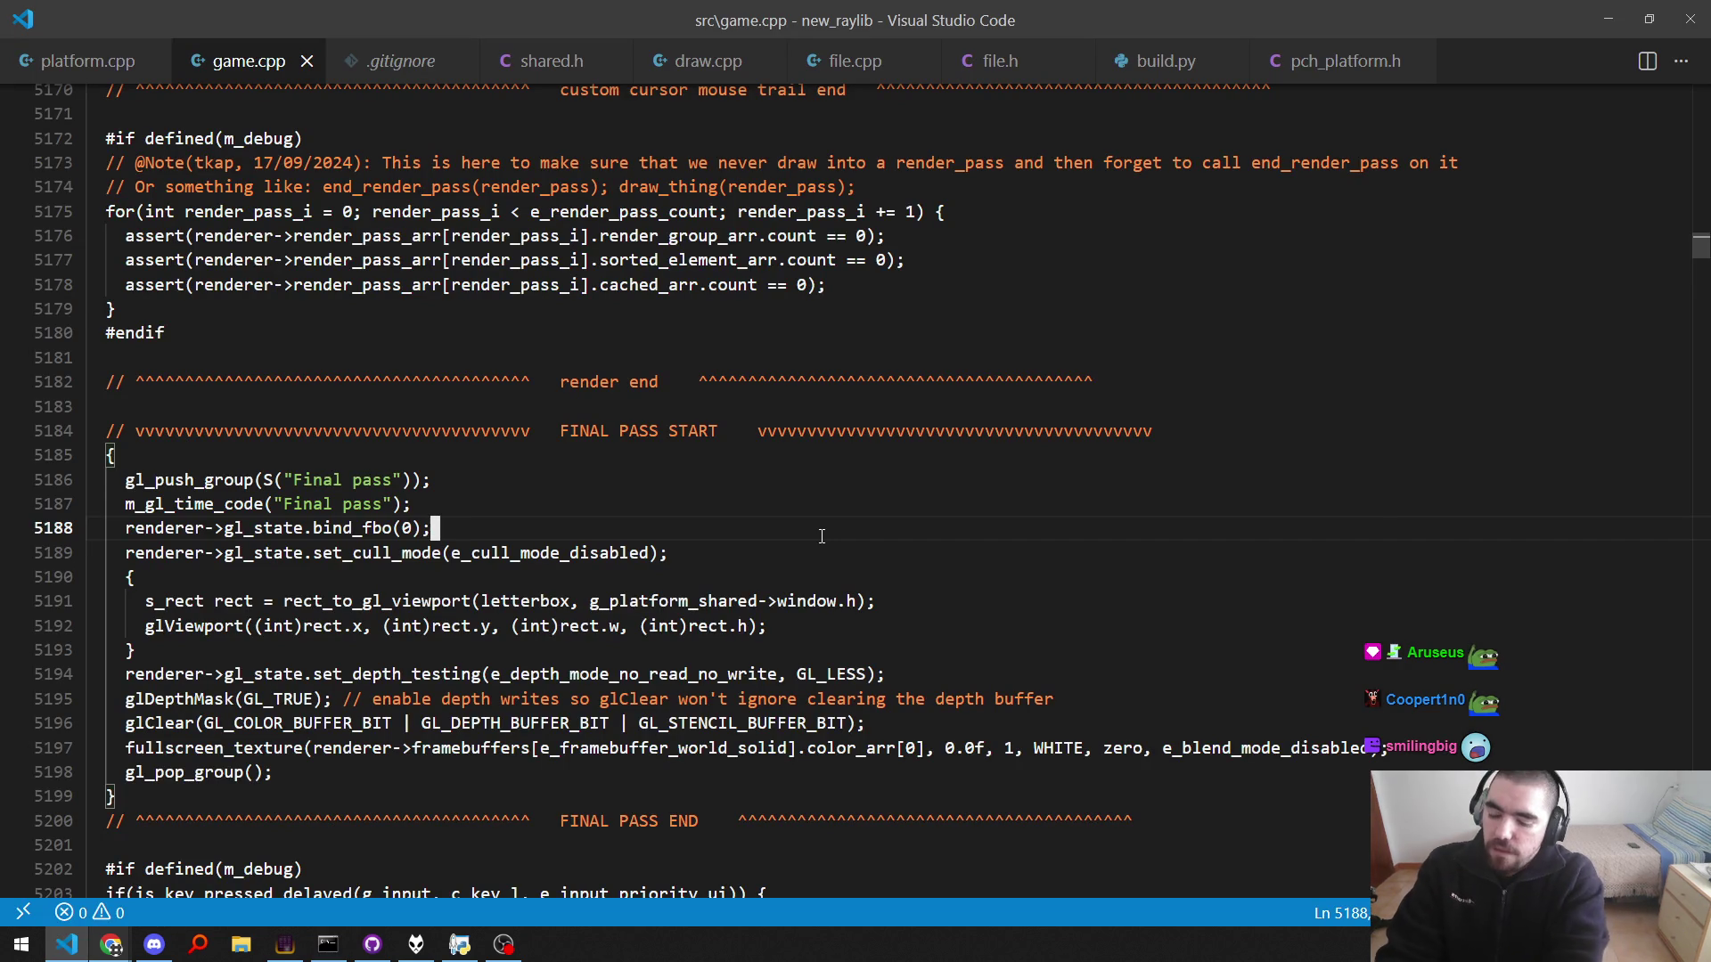
key(ctrl+Page_Down)
key(ctrl+w)
key(ctrl+Page_Down)
key(ctrl+w)
key(ctrl+Page_Down)
key(ctrl+w)
key(ctrl+Page_Down)
key(ctrl+w)
key(ctrl+Page_Down)
key(ctrl+w)
key(ctrl+Page_Down)
key(ctrl+w)
key(ctrl+Page_Down)
key(ctrl+w)
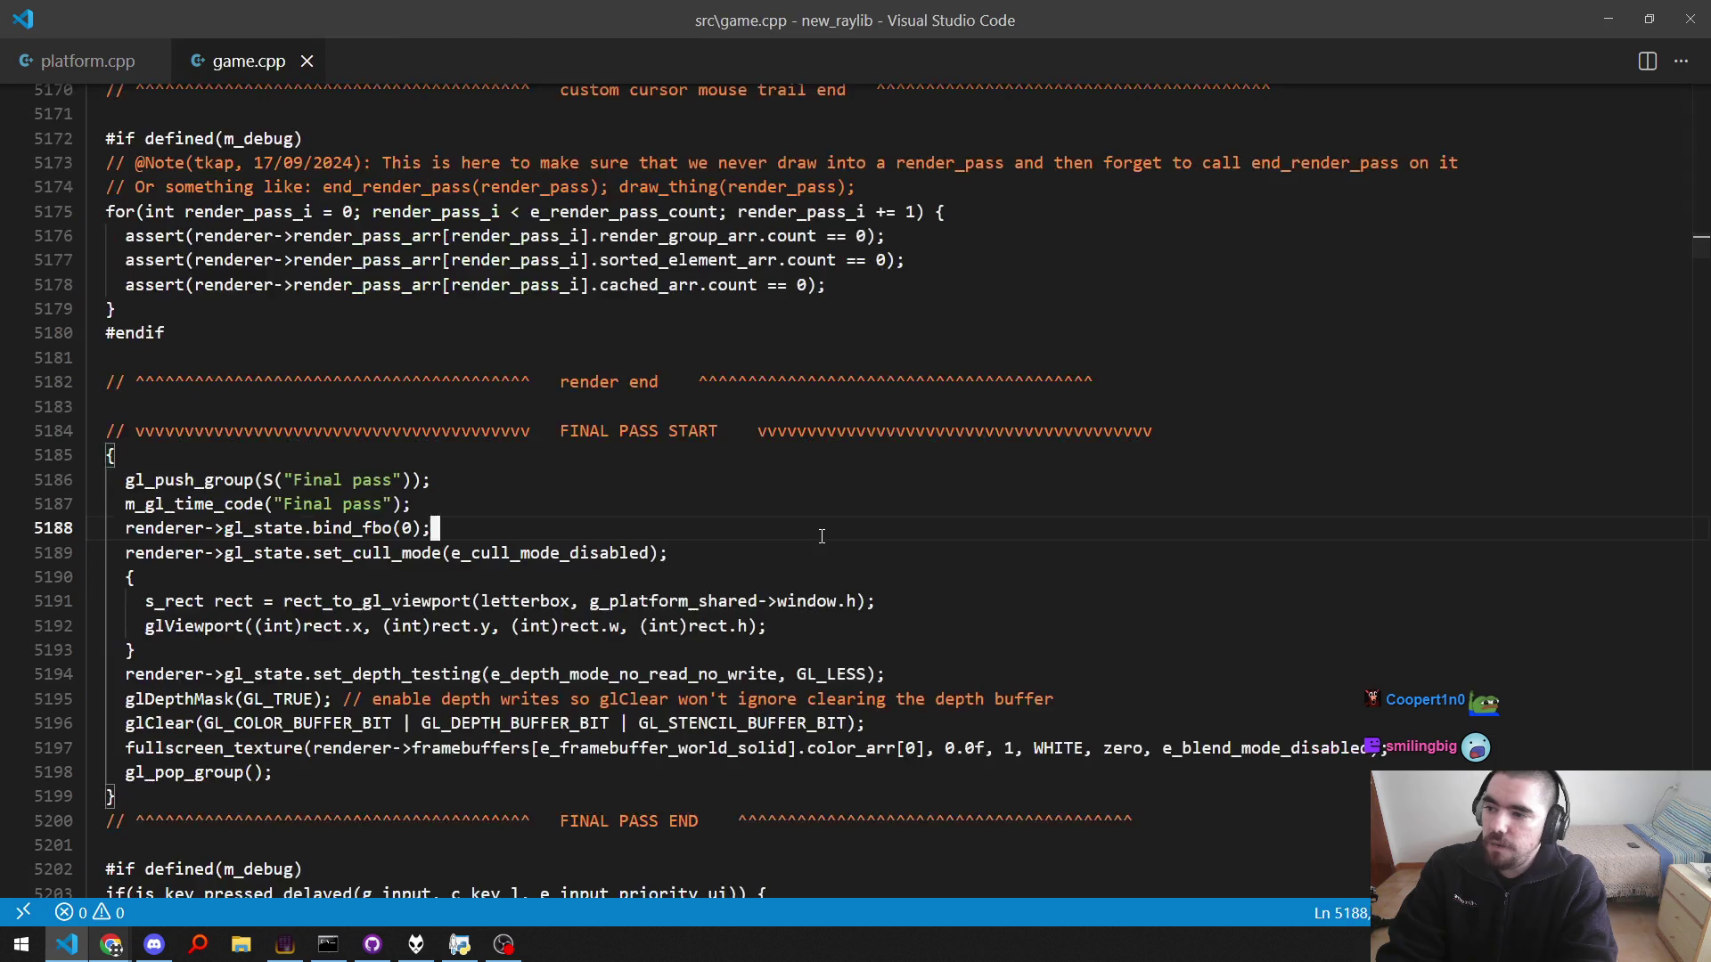
key(ctrl+Page_Down)
key(ctrl+w)
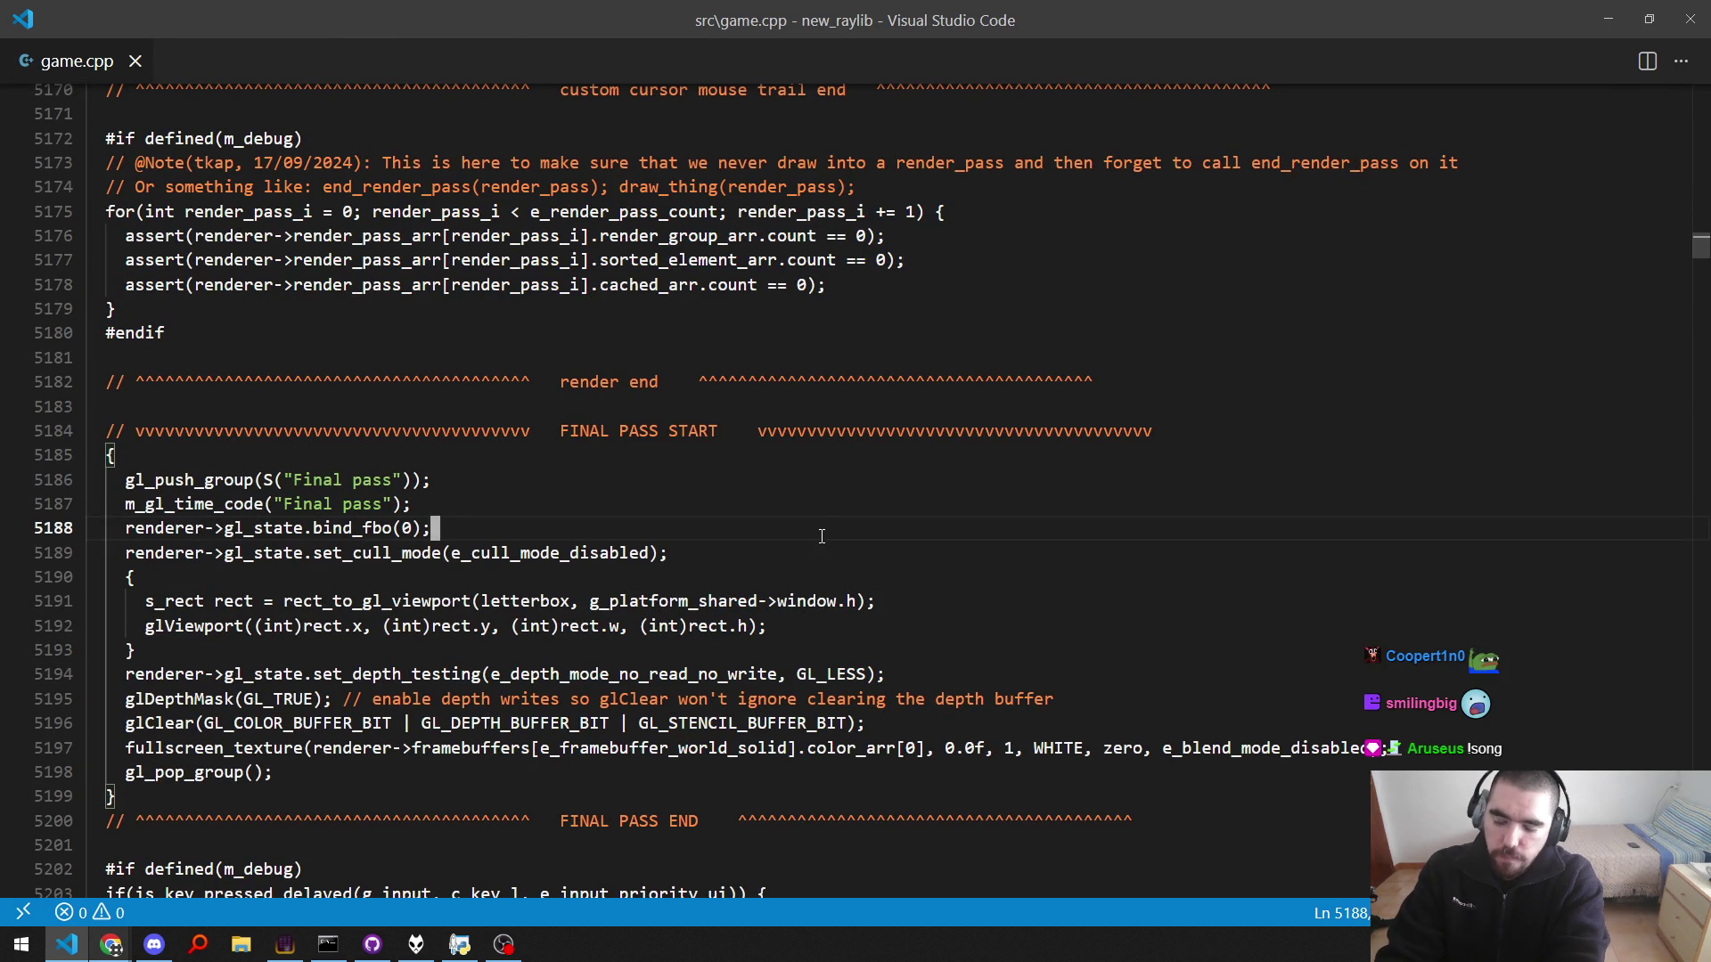
Step: Uncomment the play_music lines 3909–3911 in game.cpp, save, and start a new build
key(ctrl+f)
text(play_music)
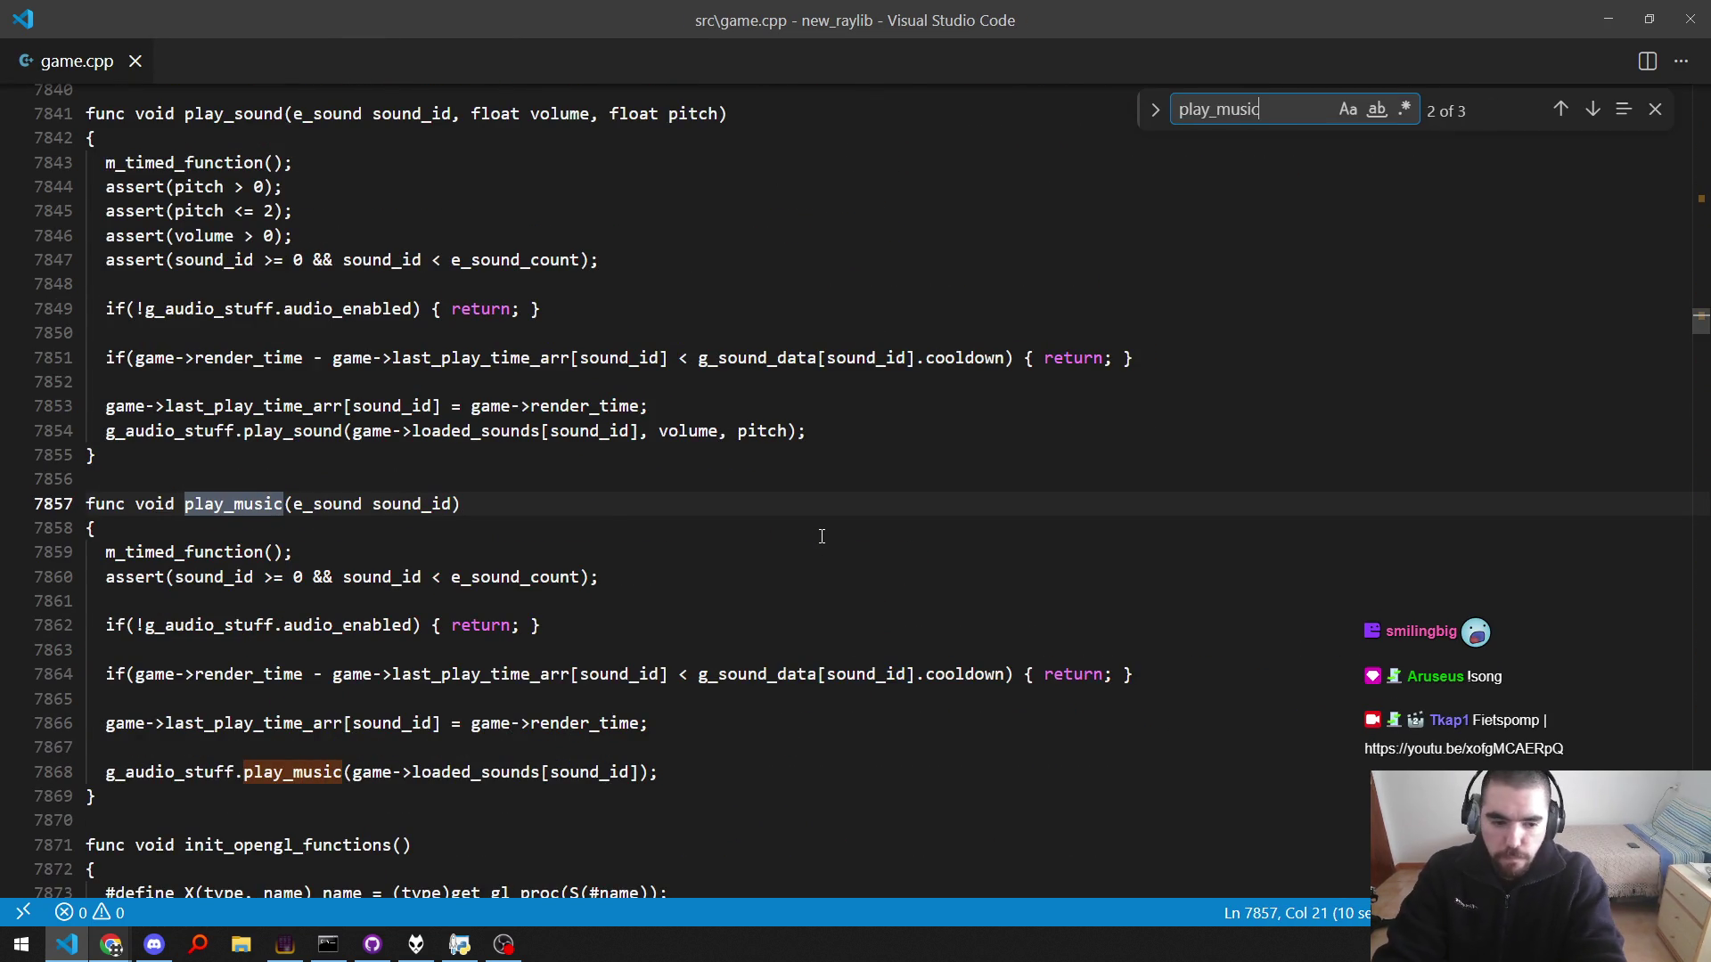
key(Return)
key(Return)
key(Escape)
key(Down)
key(shift+Up)
key(shift+Up)
key(ctrl+slash)
key(ctrl+s)
key(F5)
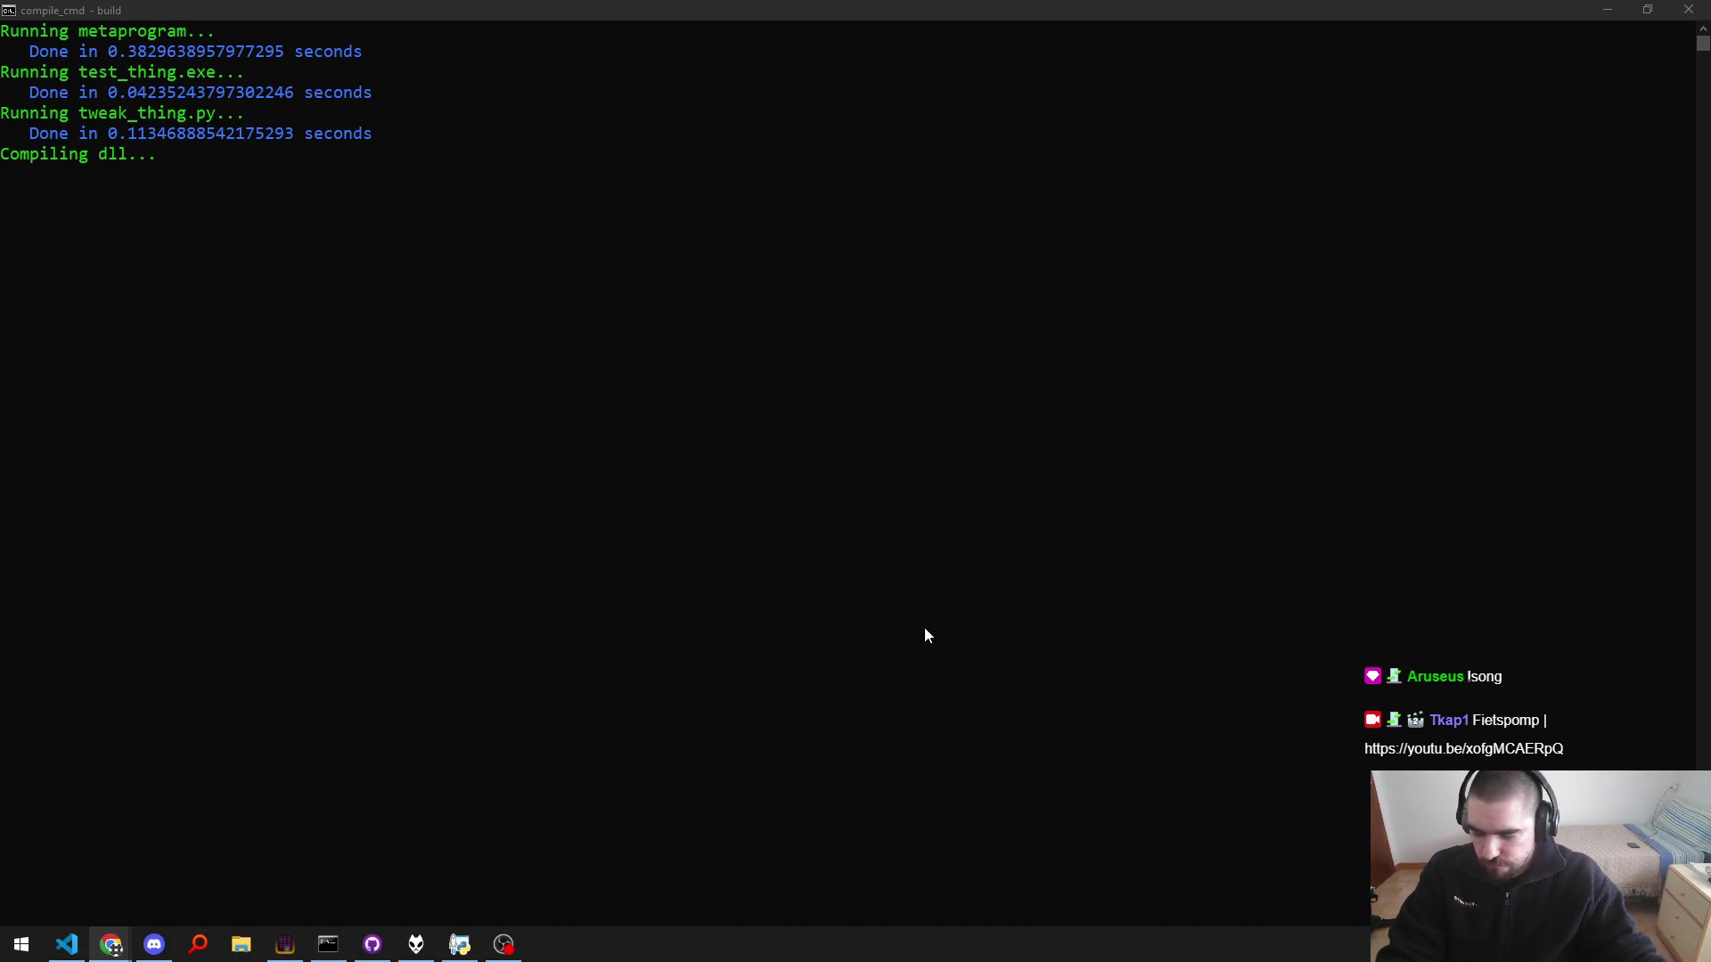
Step: Run the game executable again from the build console
click(828, 583)
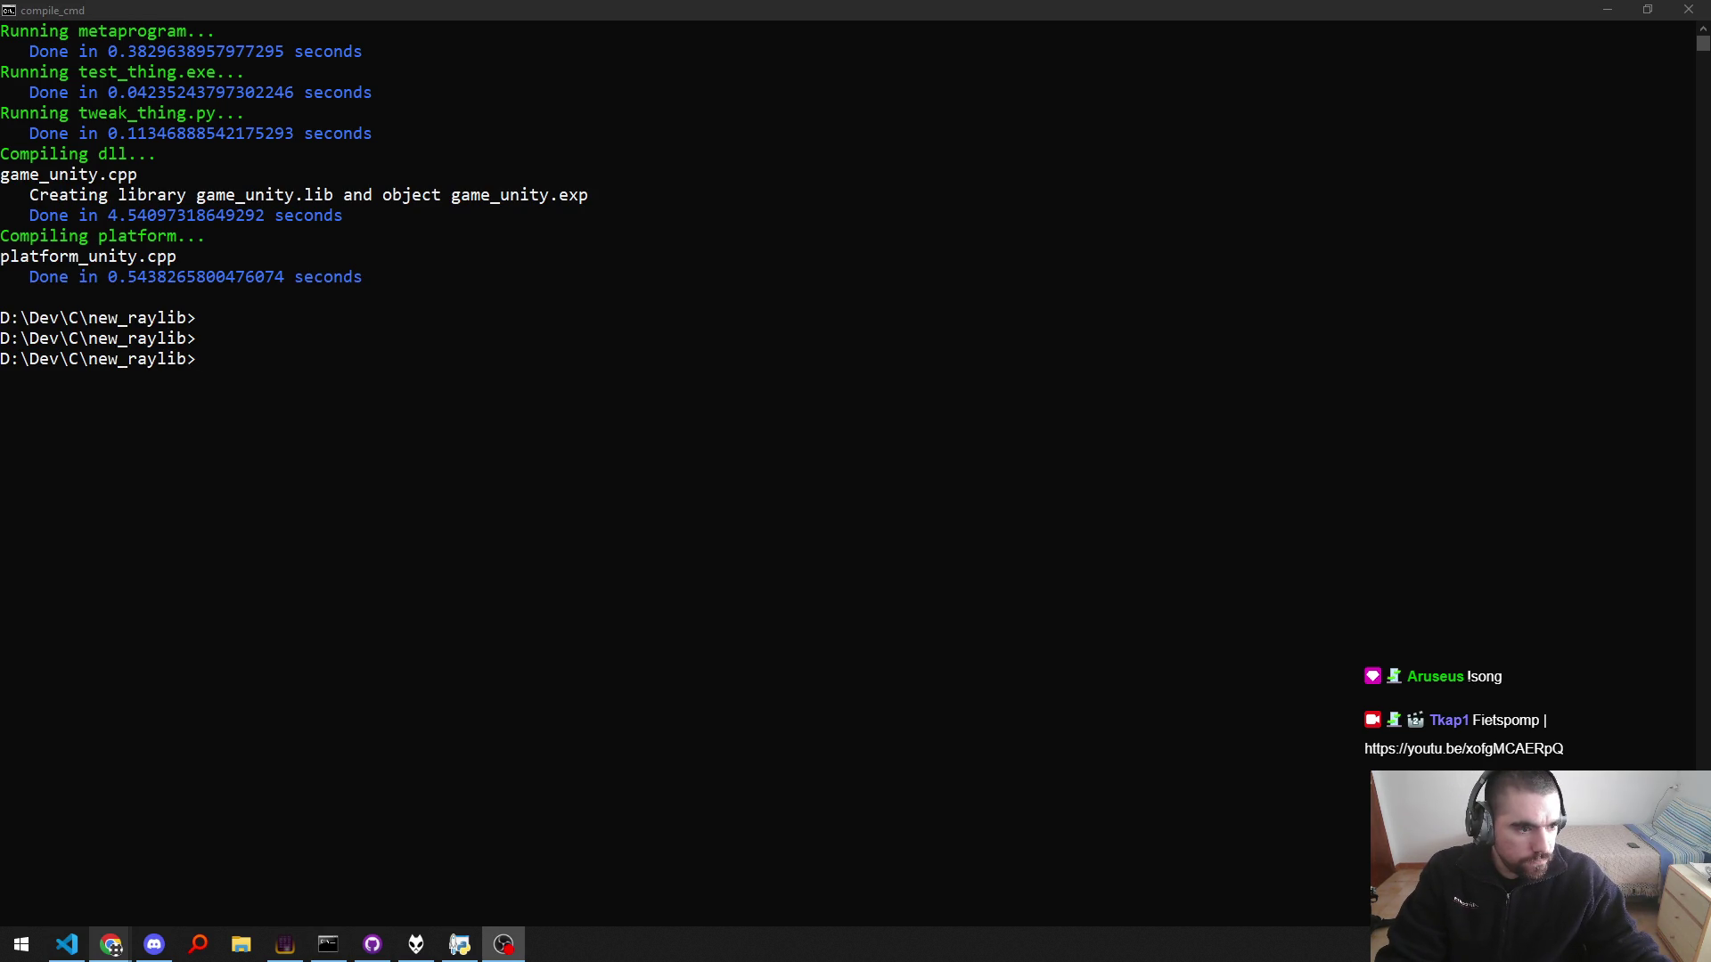
click(881, 452)
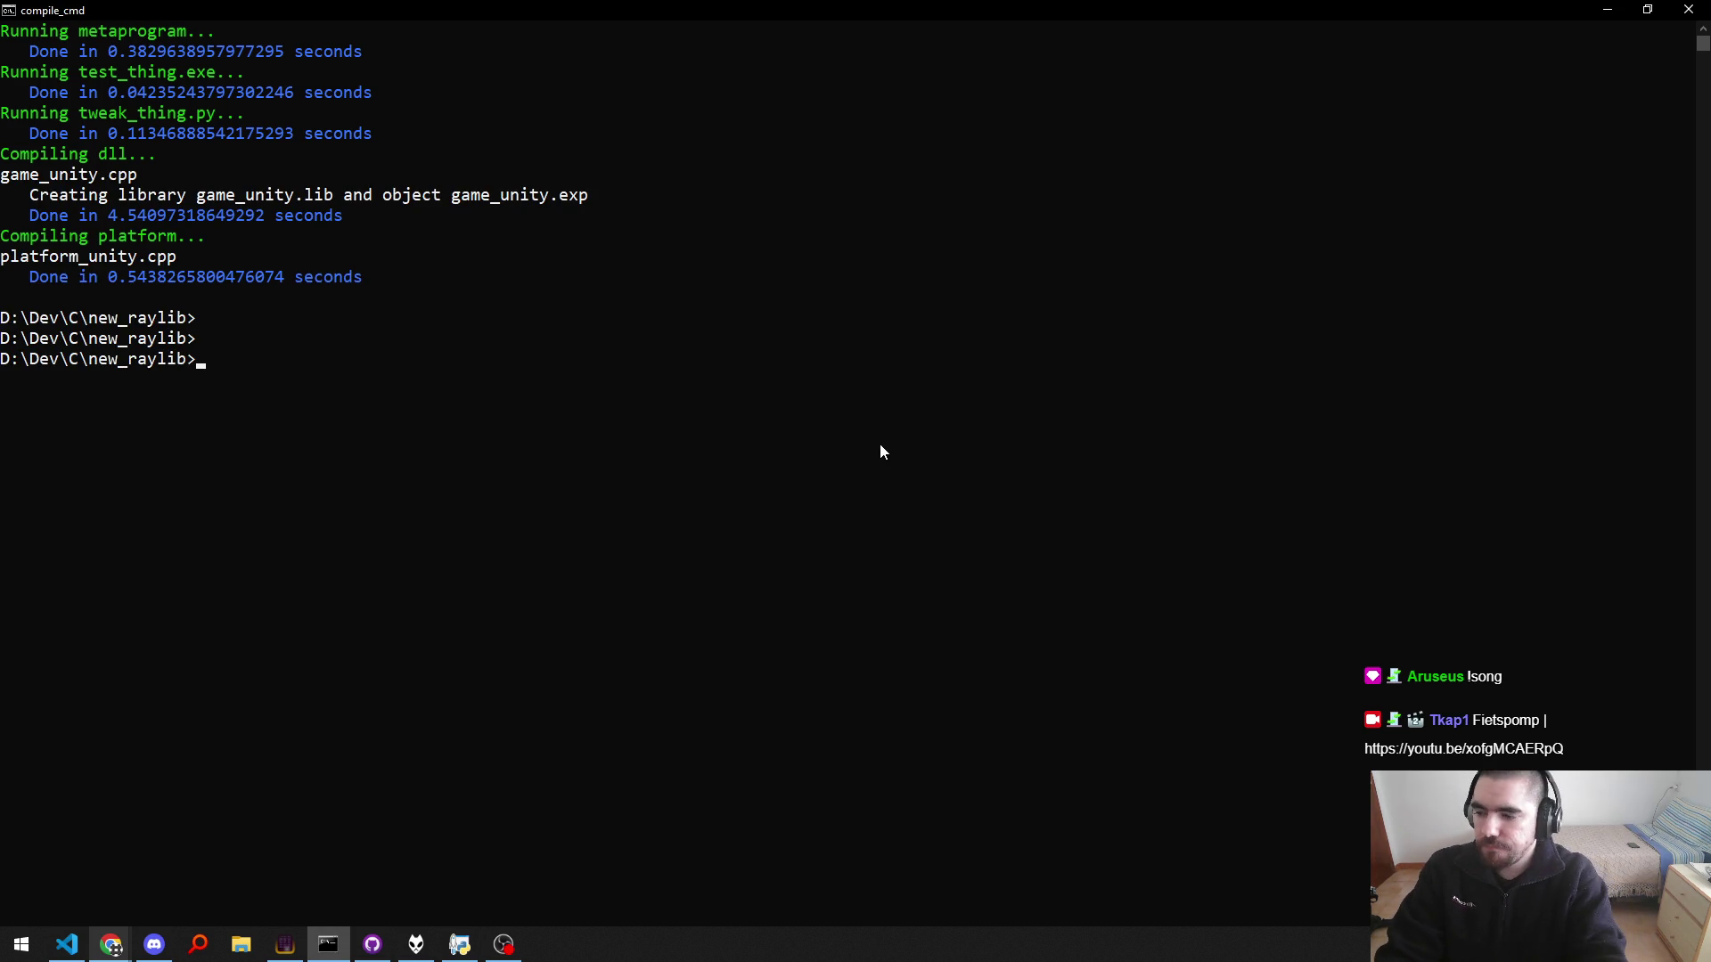
key(Up)
key(Return)
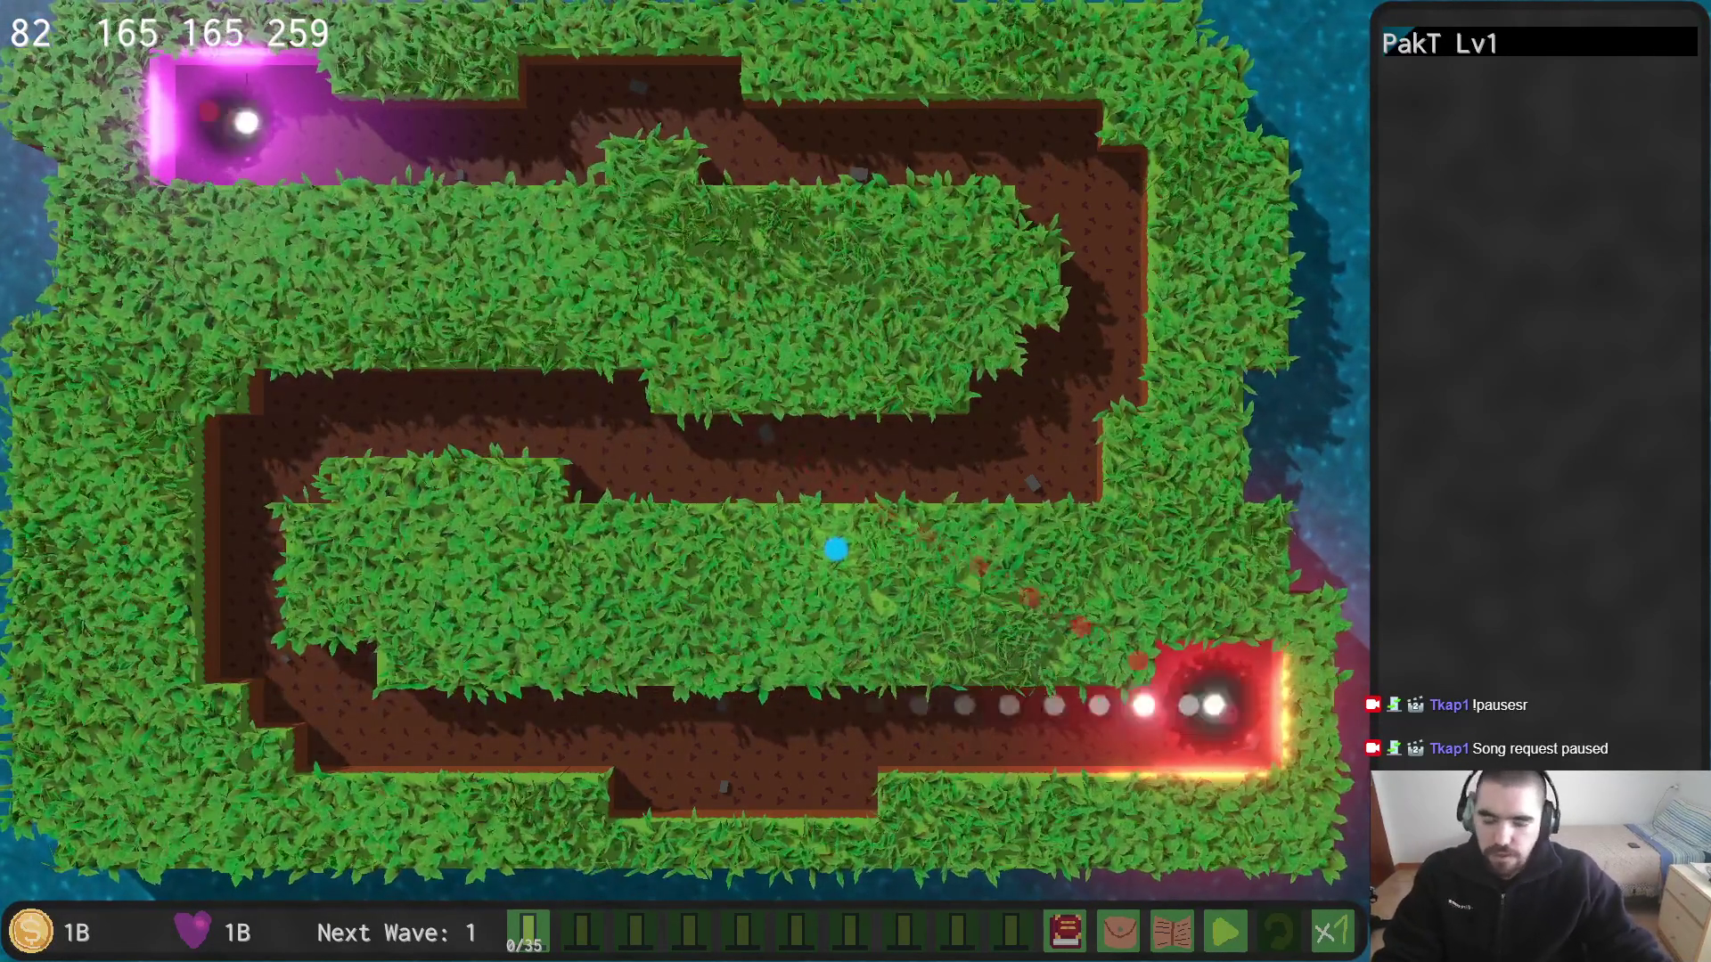
Step: Pause the game and view the Video and Audio pages of its options
key(Escape)
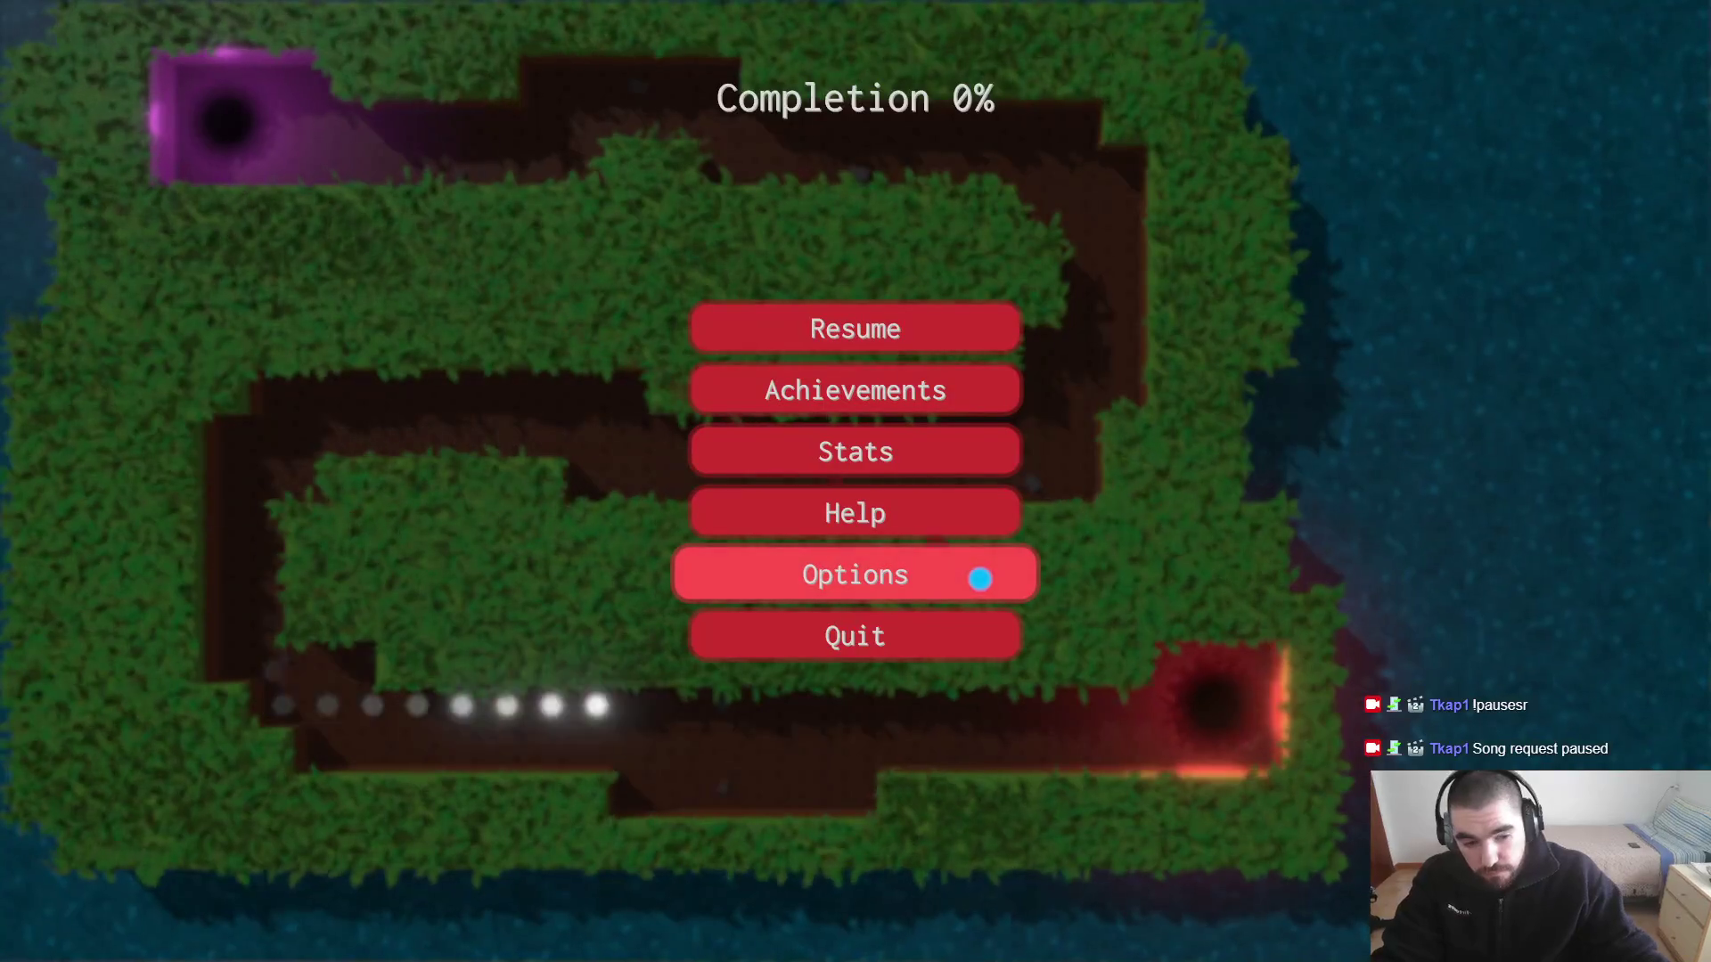
key(Escape)
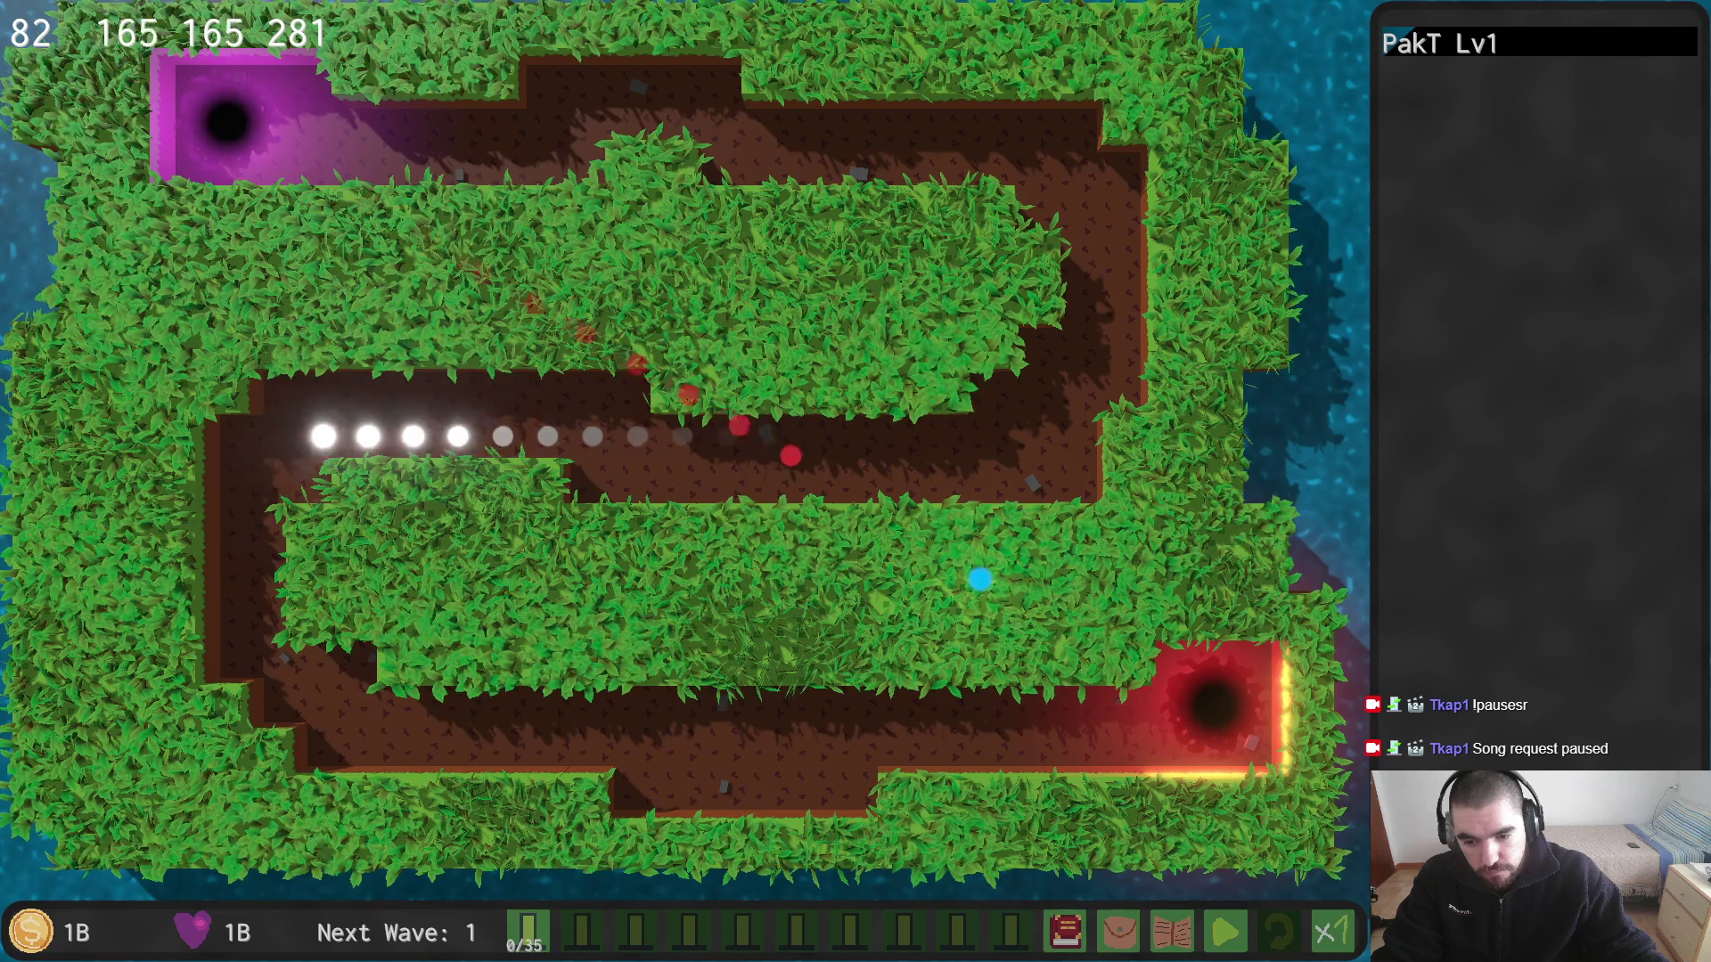
key(Escape)
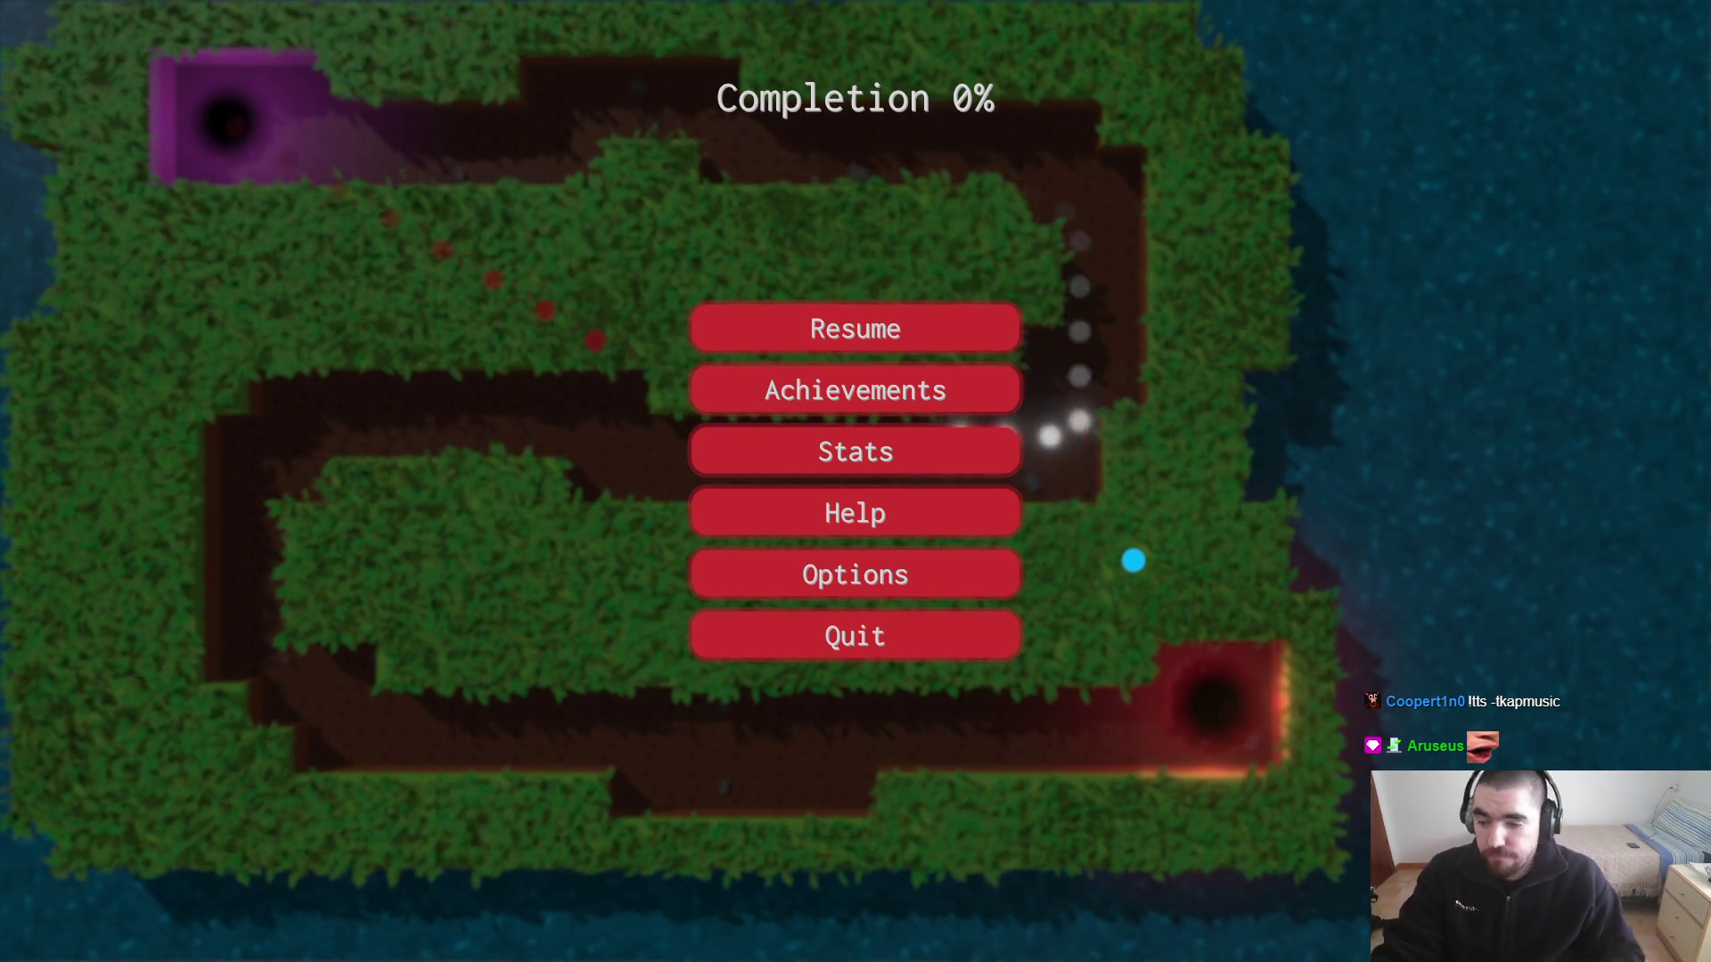
key(Escape)
key(Escape)
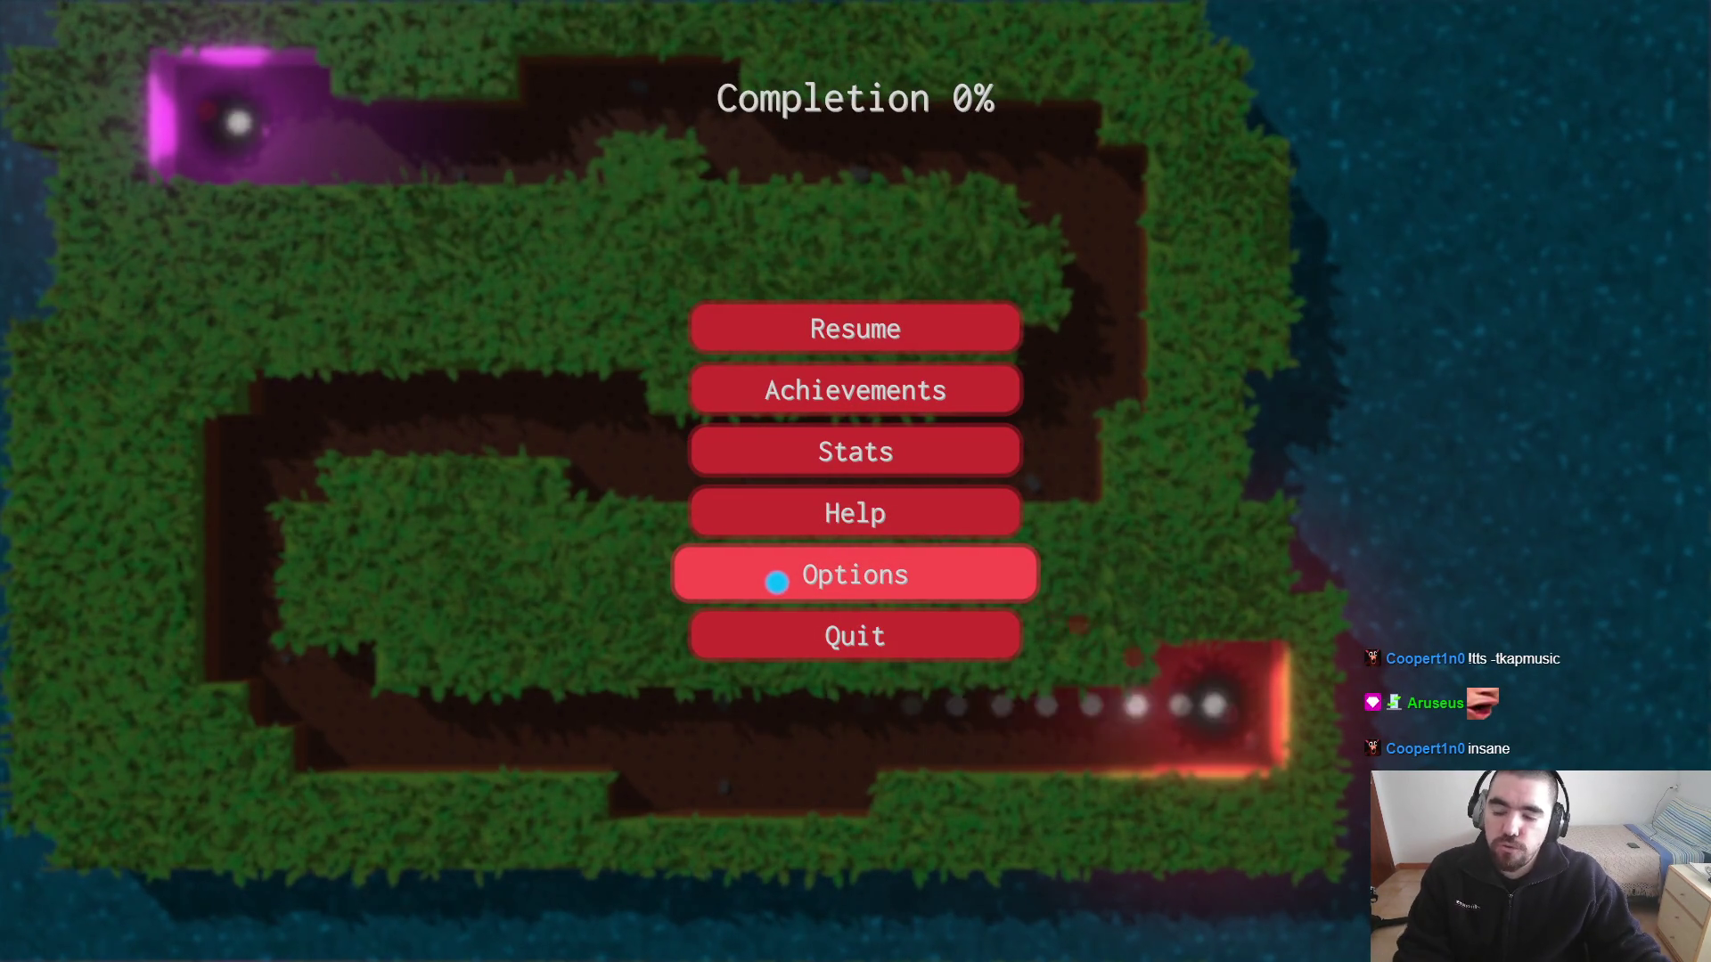
click(777, 581)
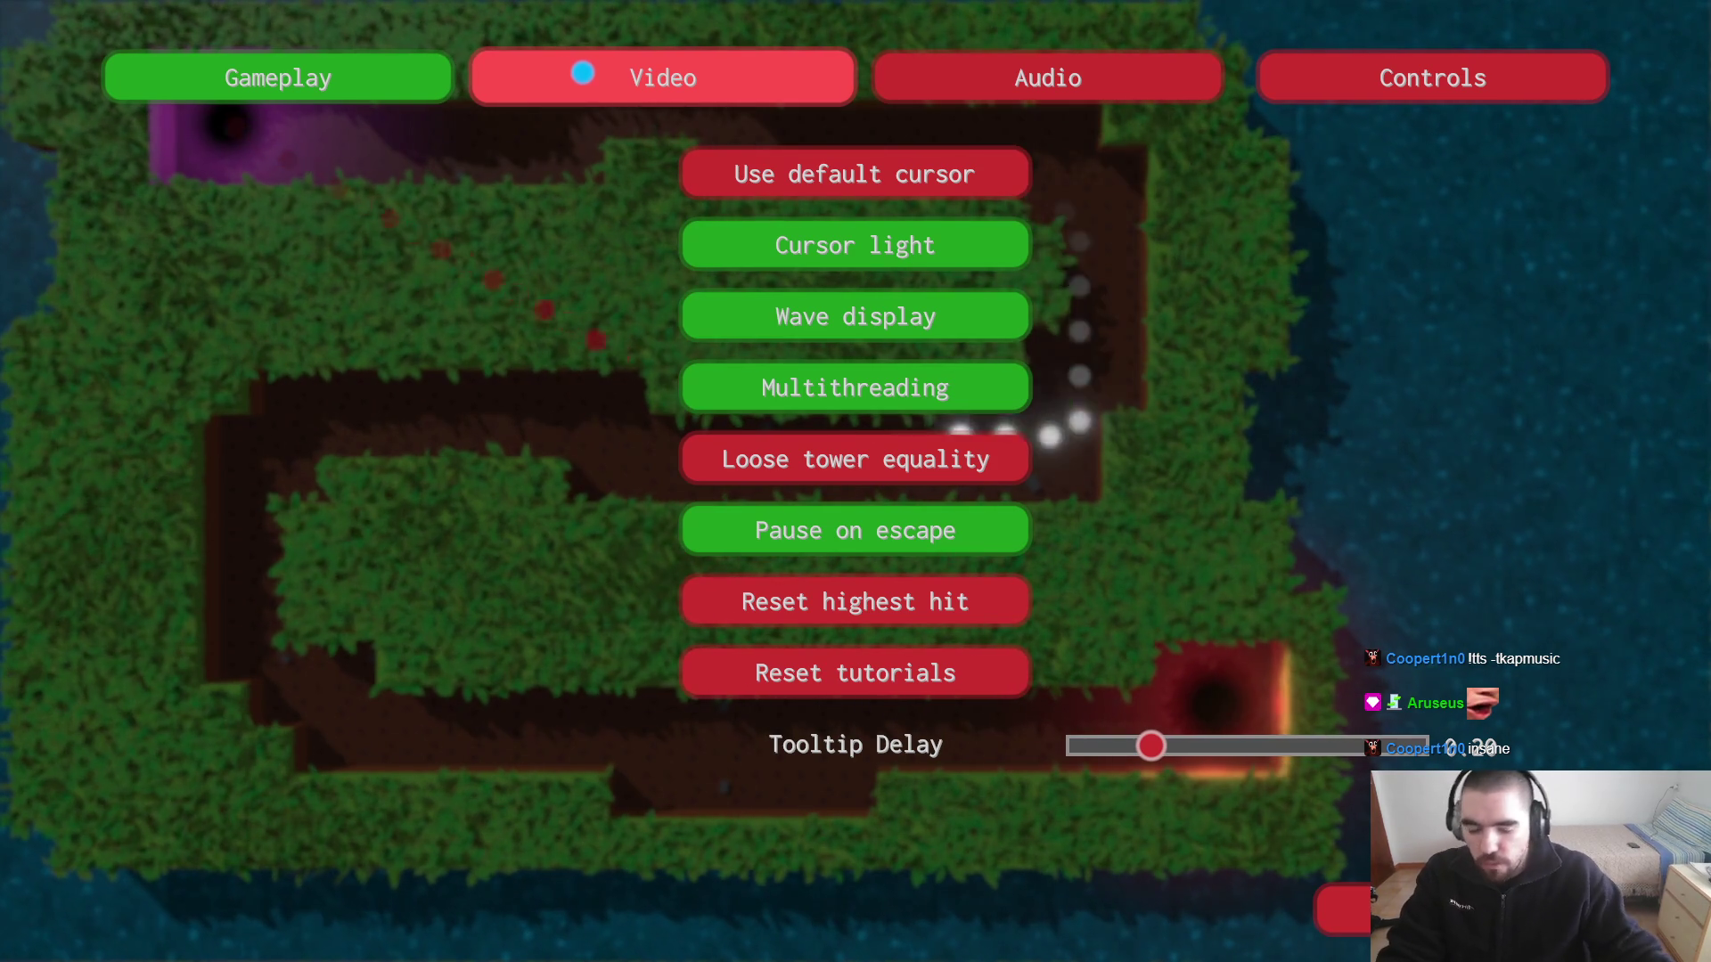
click(740, 73)
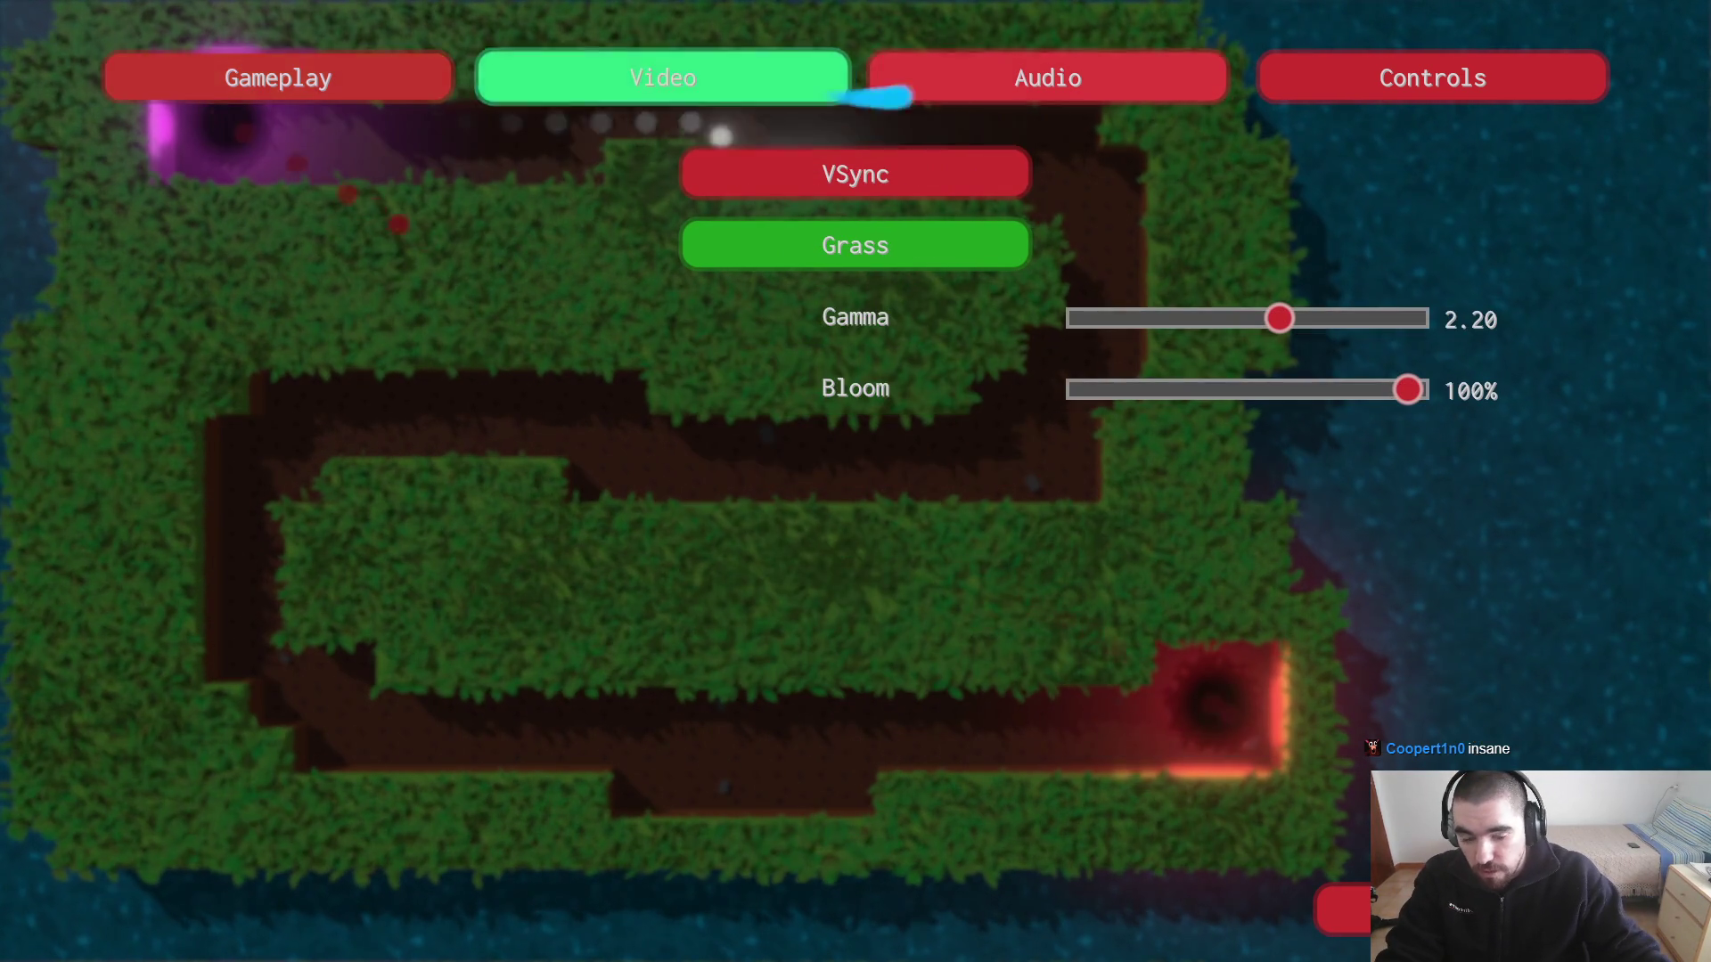
click(1009, 78)
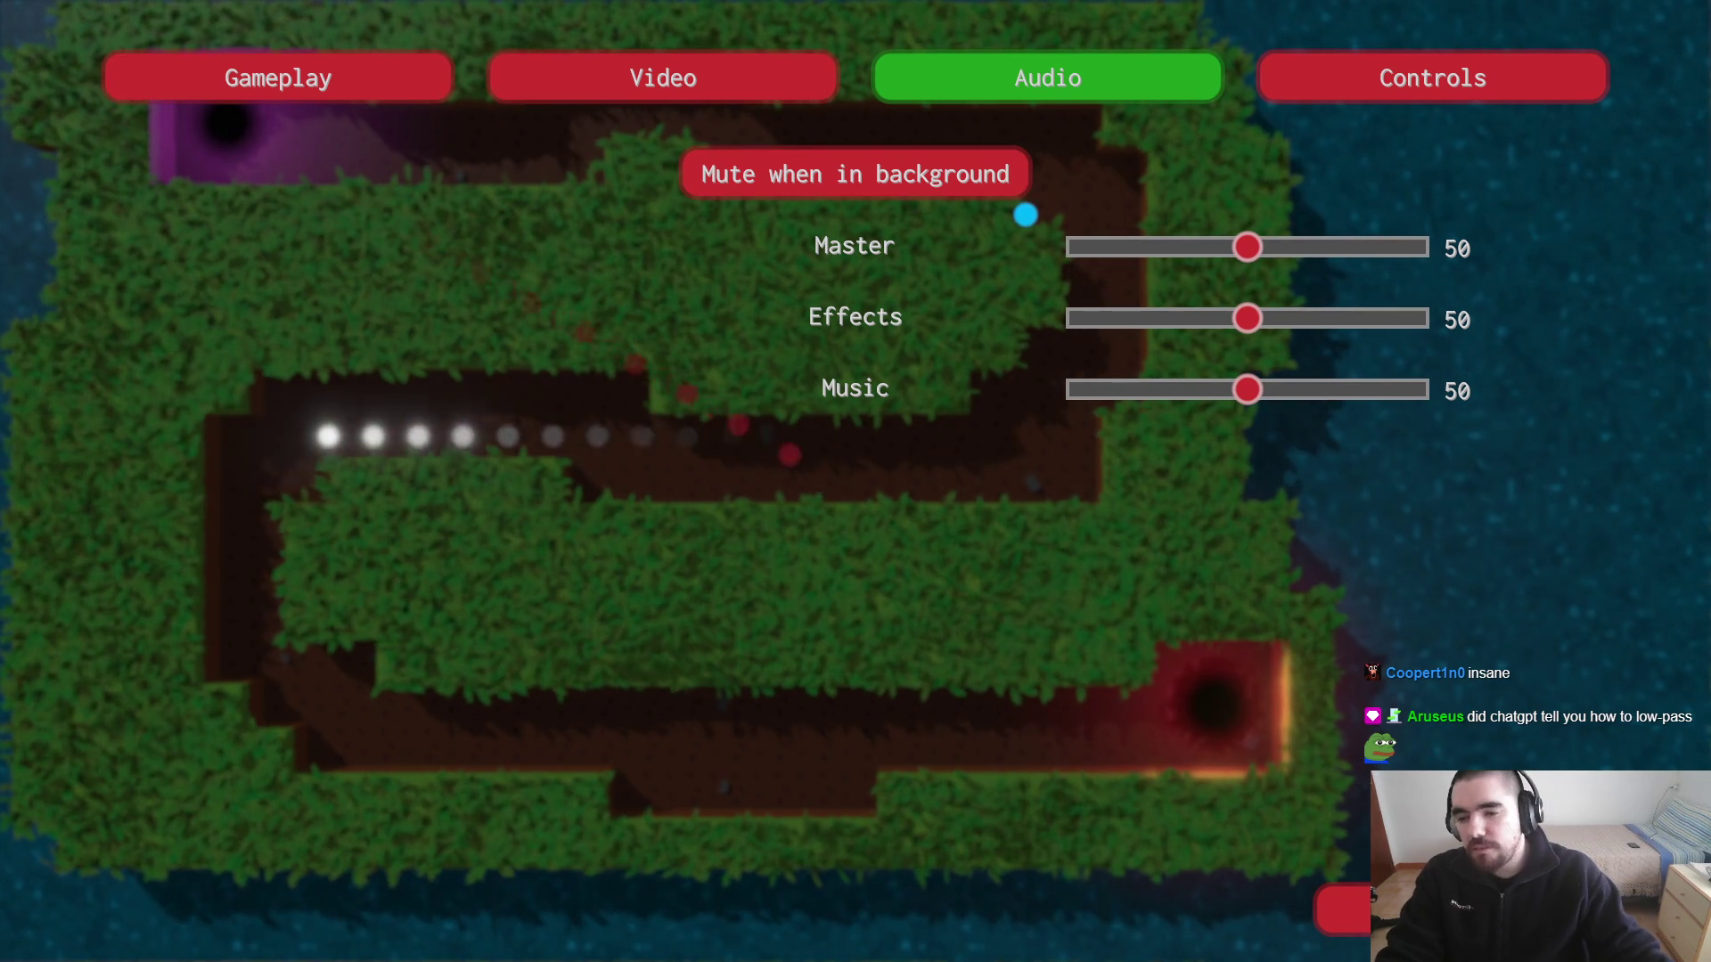
Step: Back in the editor, quick-open platform.cpp with the search 'lat'
key(Escape)
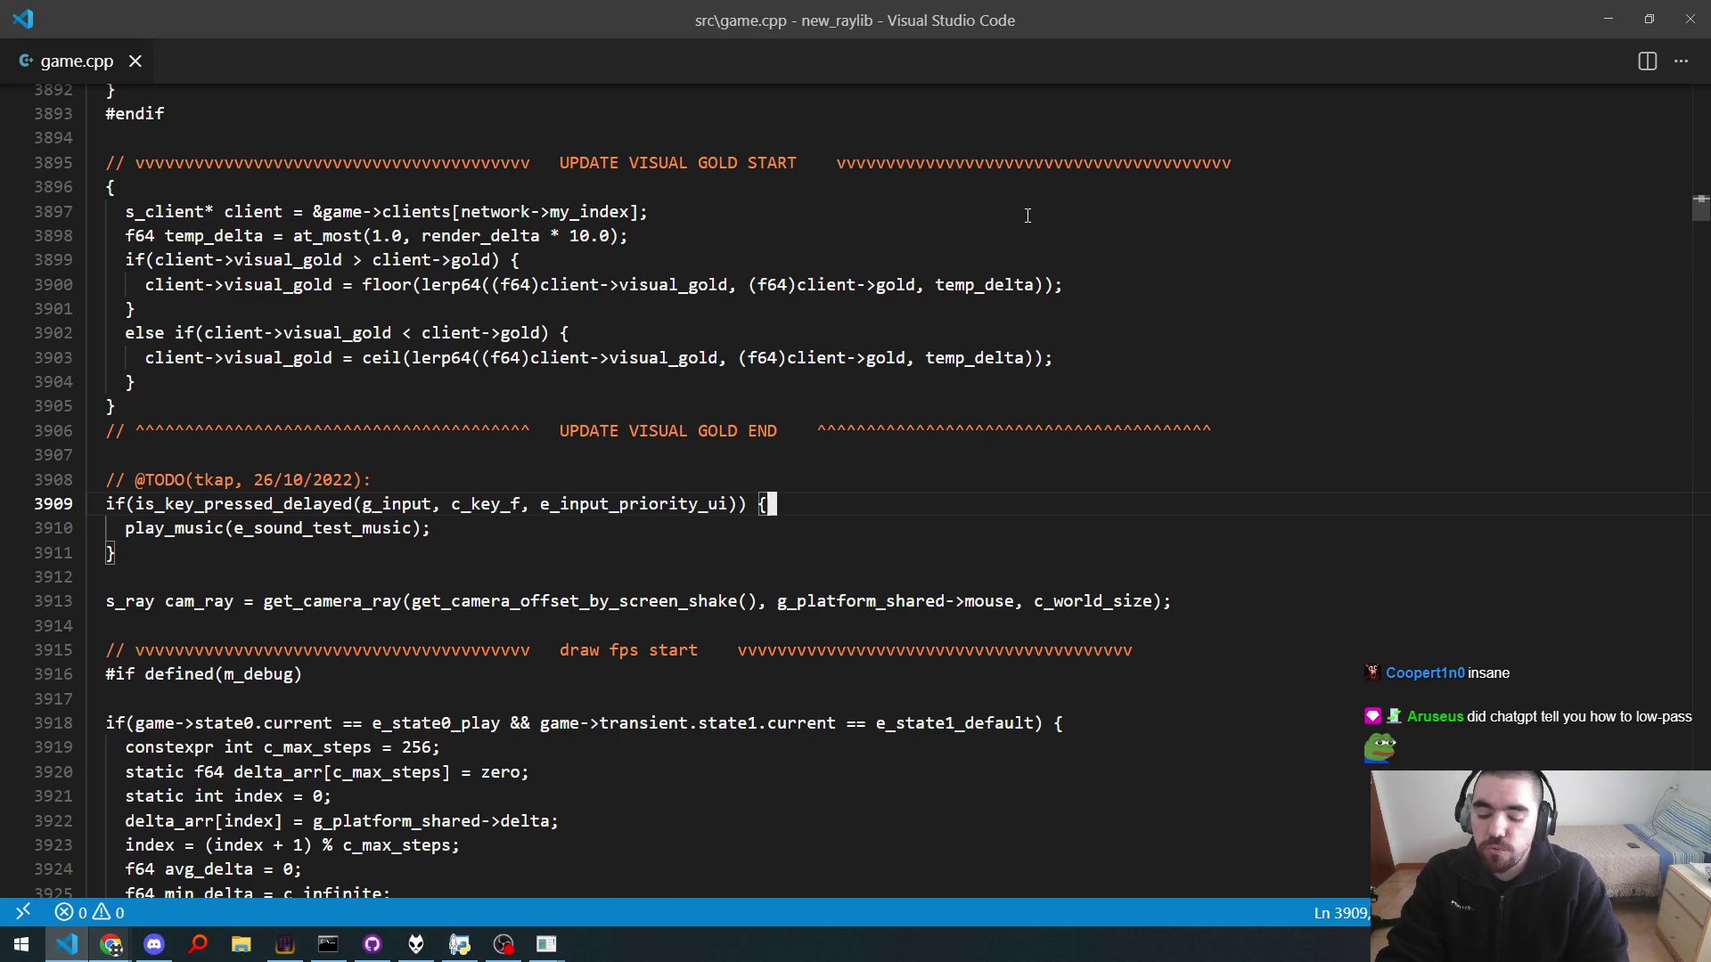
key(ctrl+p)
text(lat)
key(Return)
Step: Quick-open platform_audio.cpp by searching 'platau'
key(Up)
key(Up)
key(Up)
key(Up)
Step: Select and inspect the low-pass filter setup lines 83–86 in set_music_volume
key(Up)
key(Up)
key(Up)
key(Up)
key(Up)
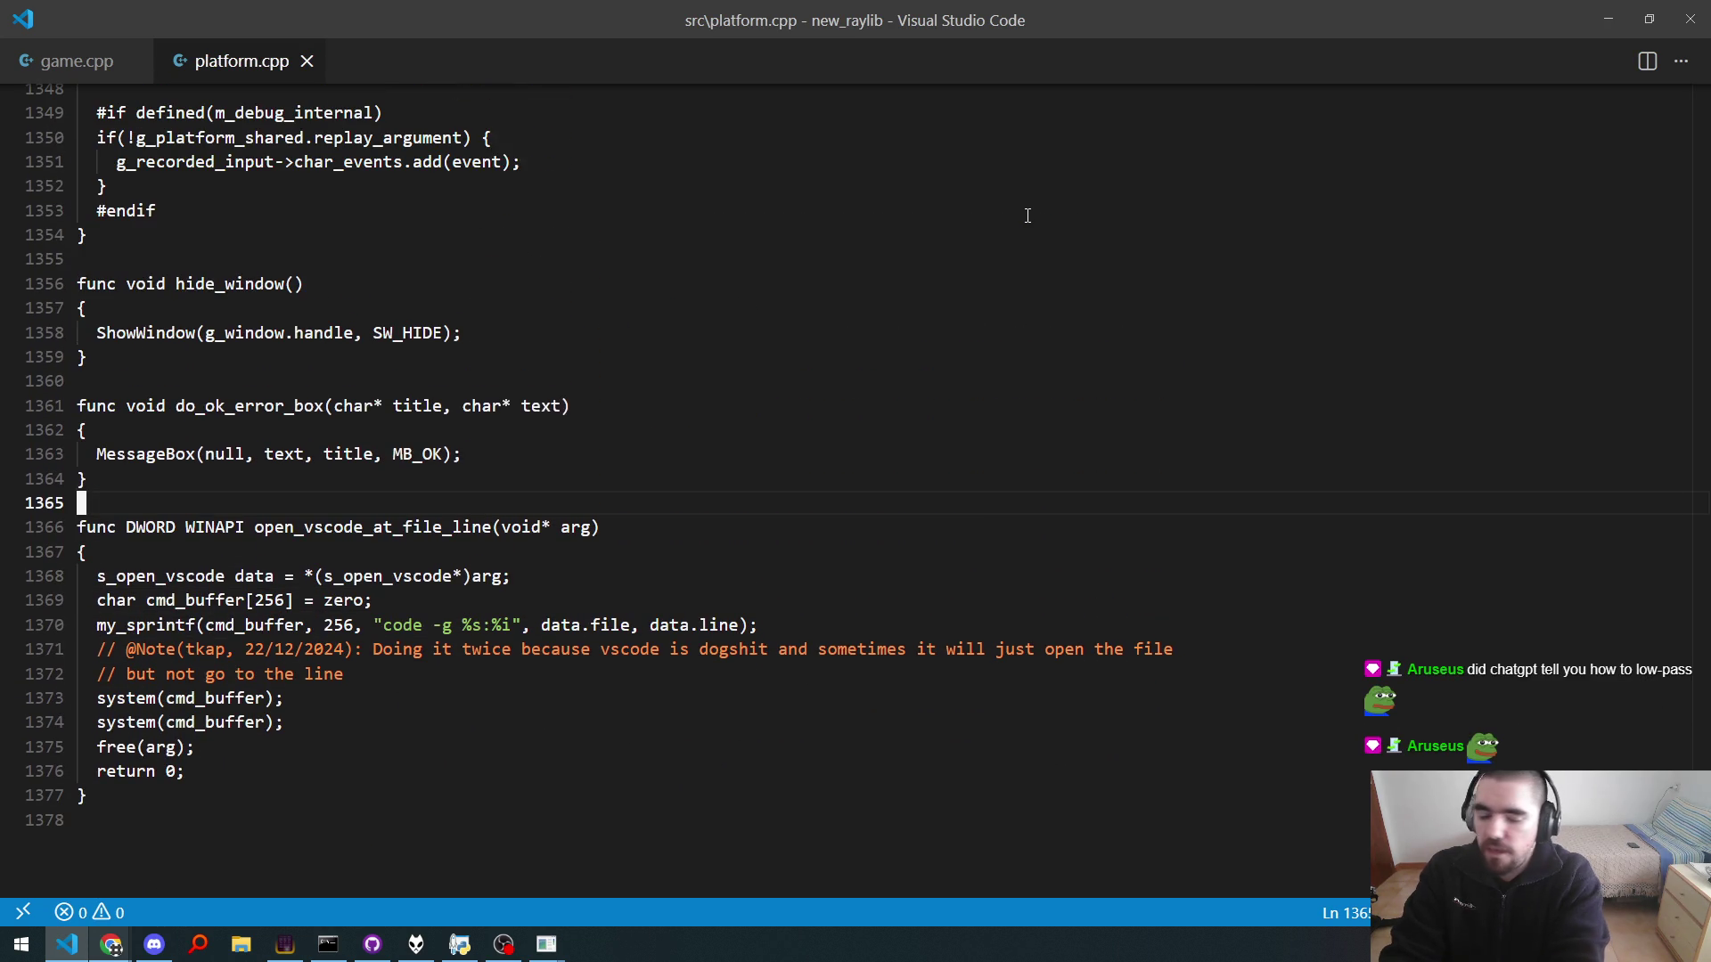
key(ctrl+p)
text(platau)
key(Down)
key(Return)
key(Up)
key(Up)
key(Up)
key(Up)
key(Home)
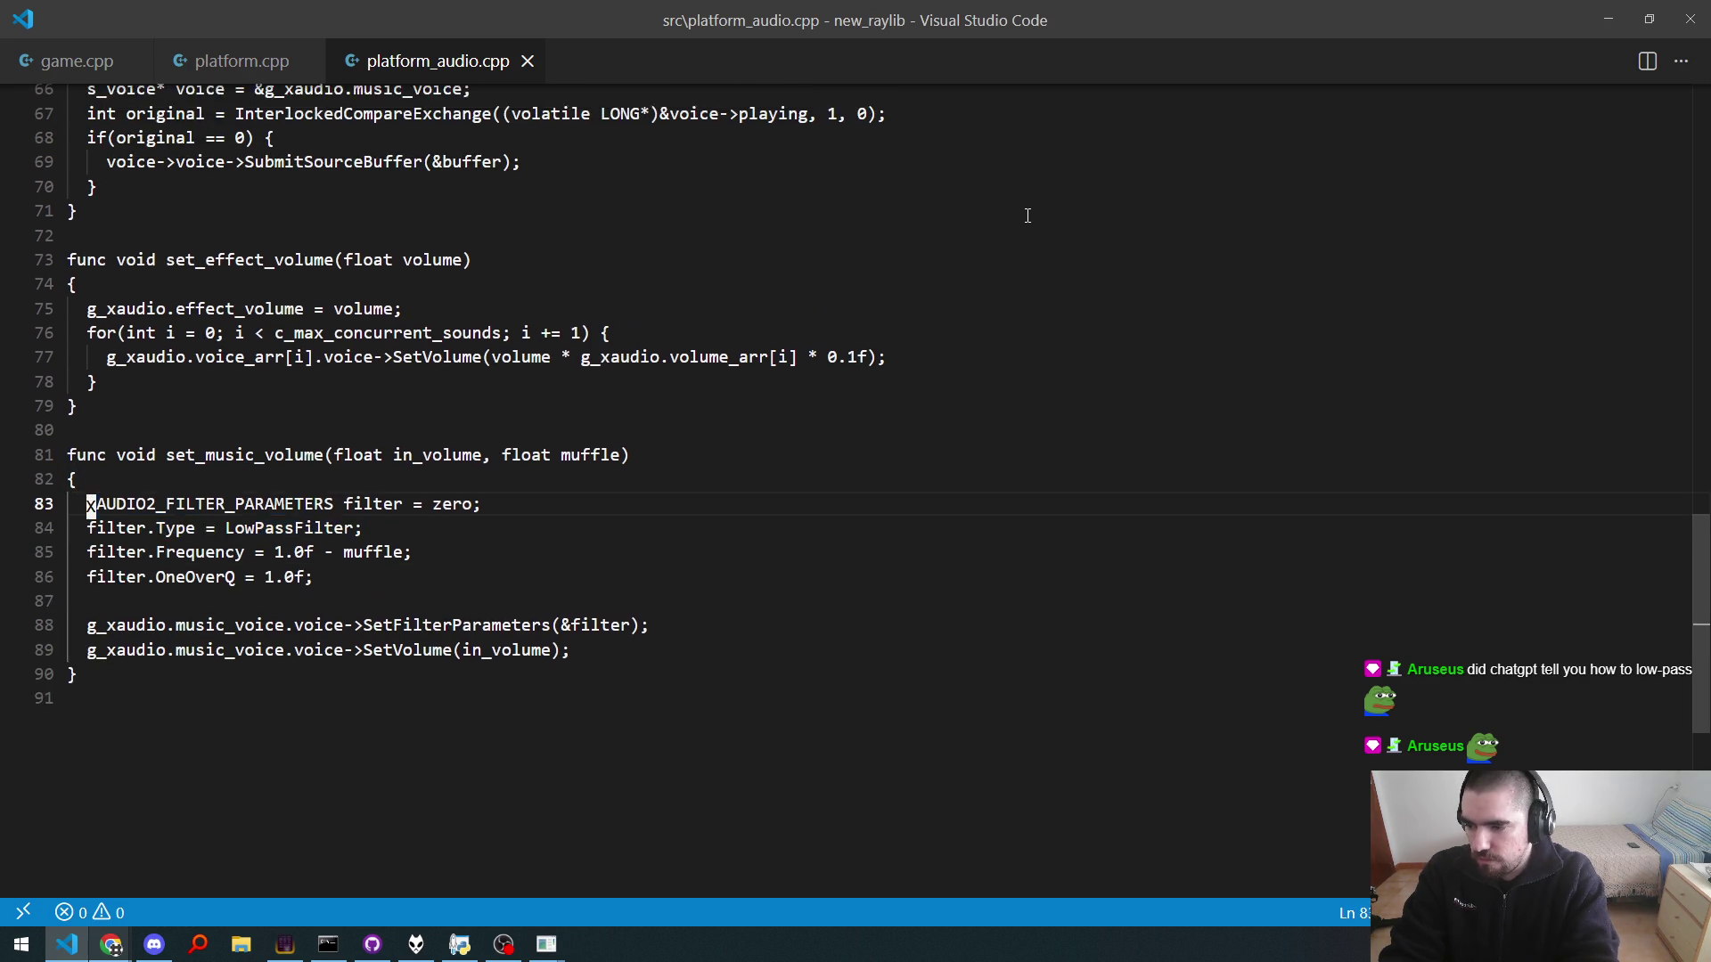
key(shift+Down)
key(shift+Down)
key(shift+Down)
key(shift+End)
key(Left)
key(Up)
key(Down)
key(Down)
key(Down)
key(ctrl+Right)
key(ctrl+Right)
key(ctrl+Right)
key(Up)
key(Up)
key(Up)
key(Up)
key(Up)
Step: Step through the filter frequency line 85 and the SetFilterParameters call
key(Down)
key(Home)
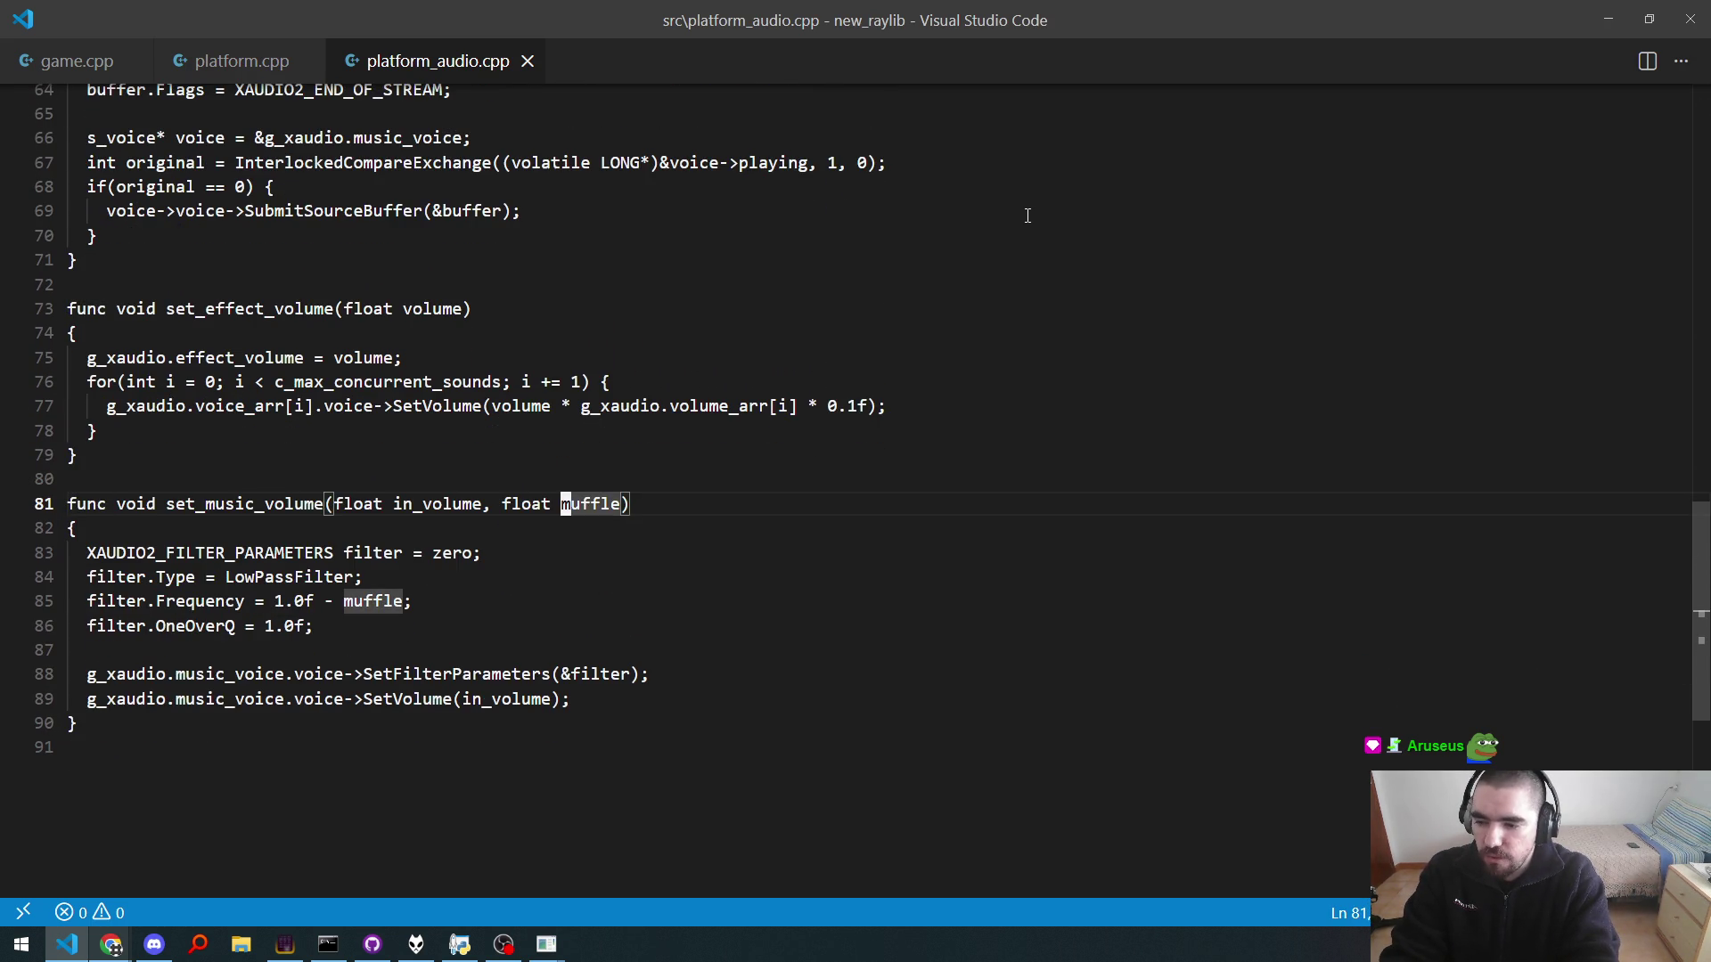
key(Down)
key(Down)
key(Down)
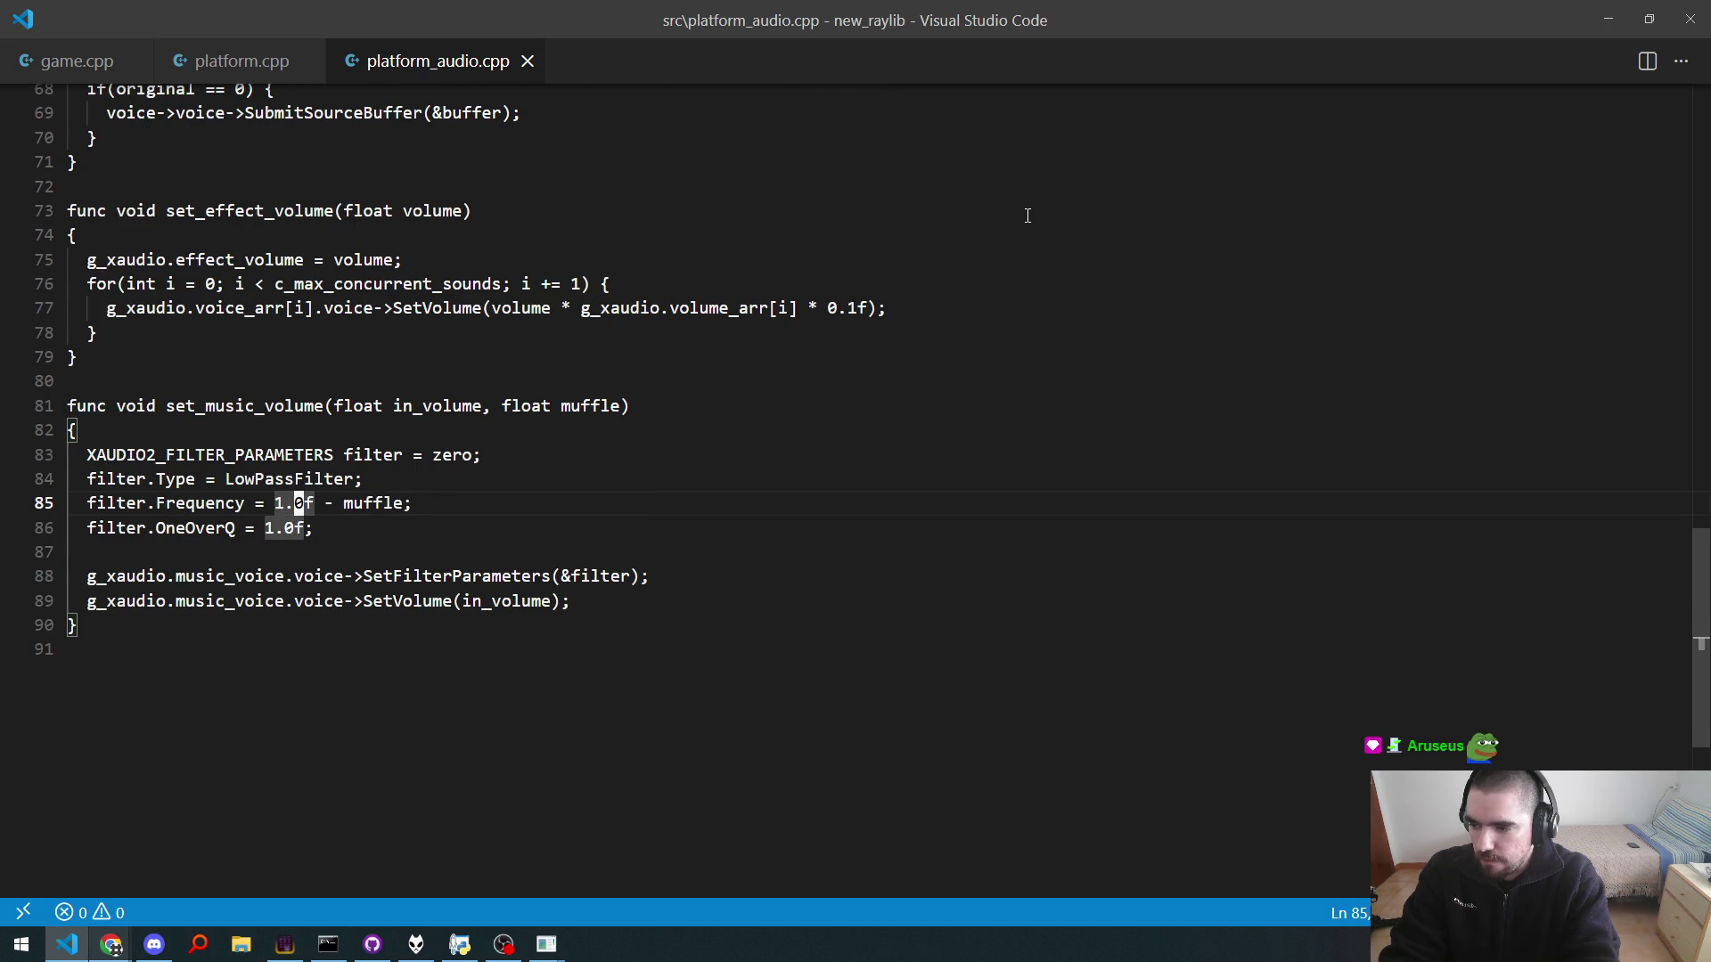
key(Up)
key(Down)
key(End)
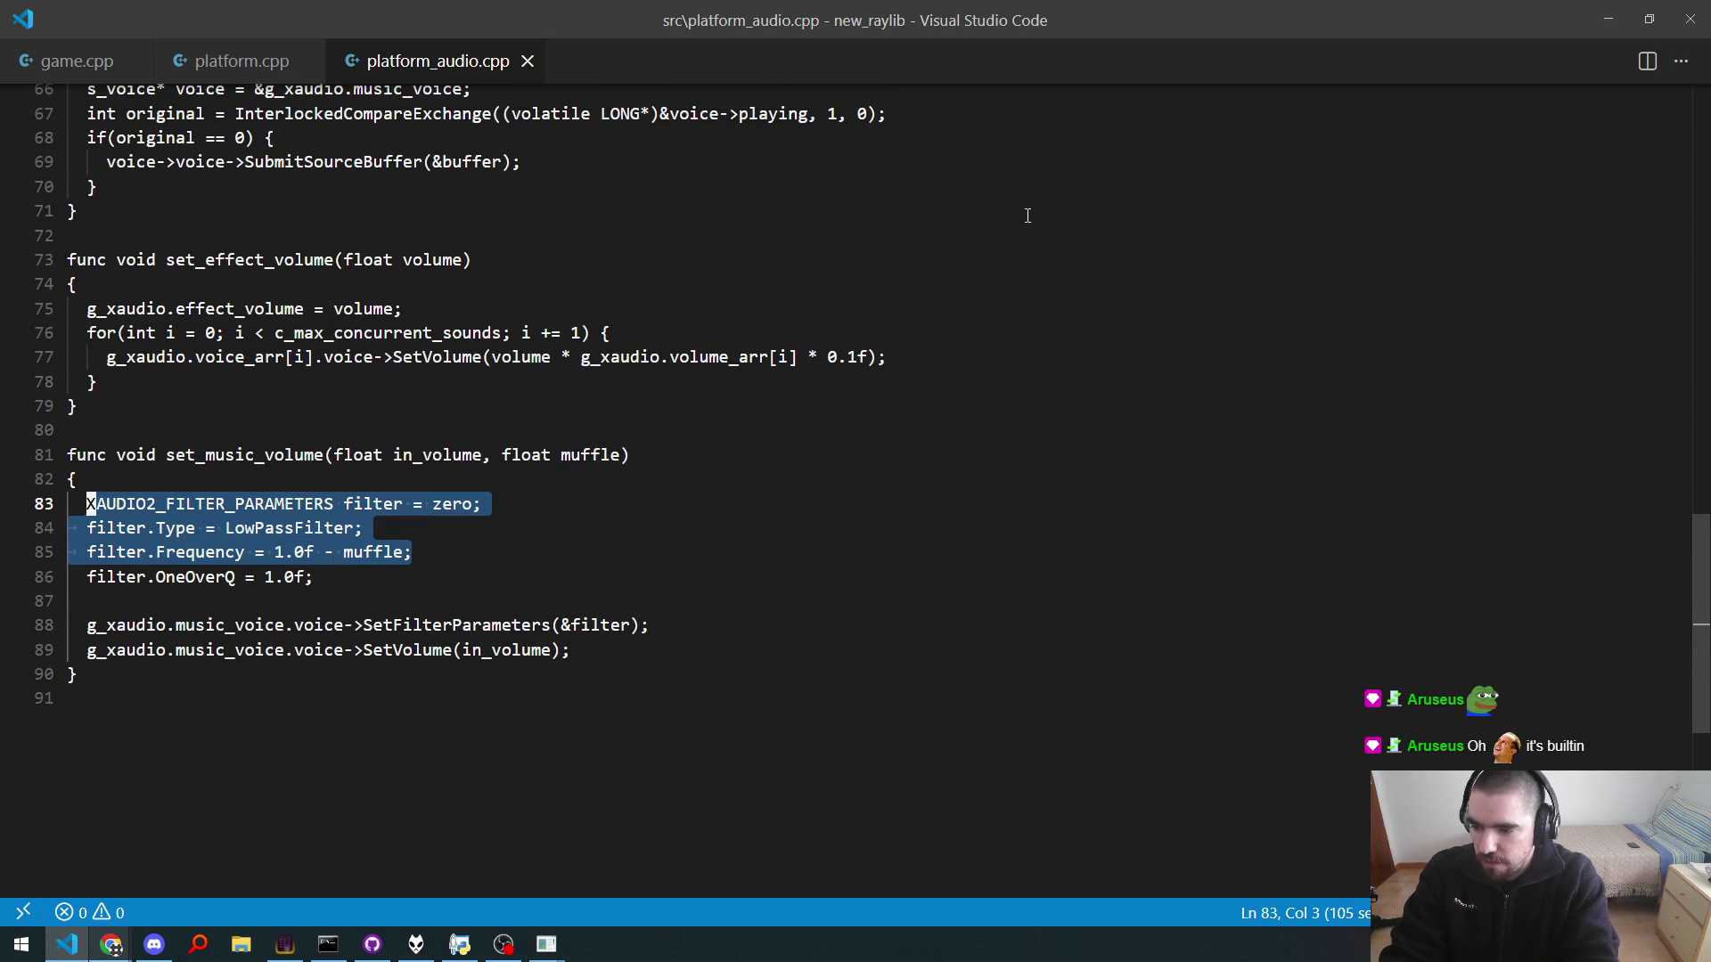
key(ctrl+u)
key(ctrl+u)
key(ctrl+u)
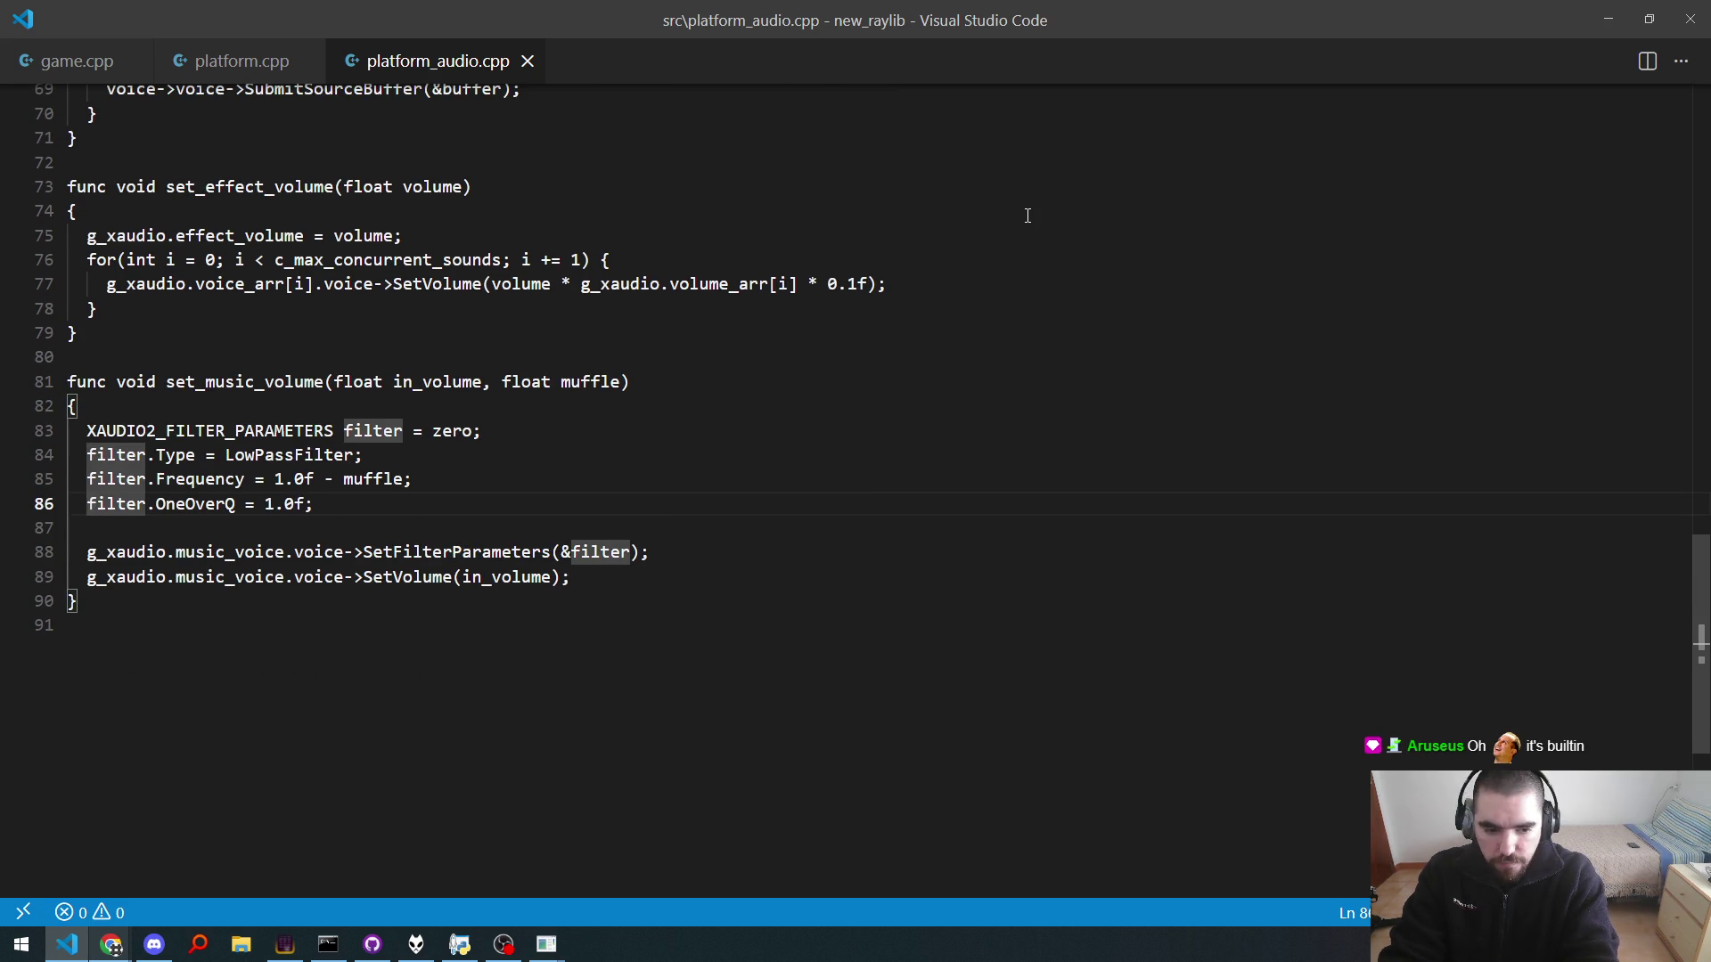
key(ctrl+u)
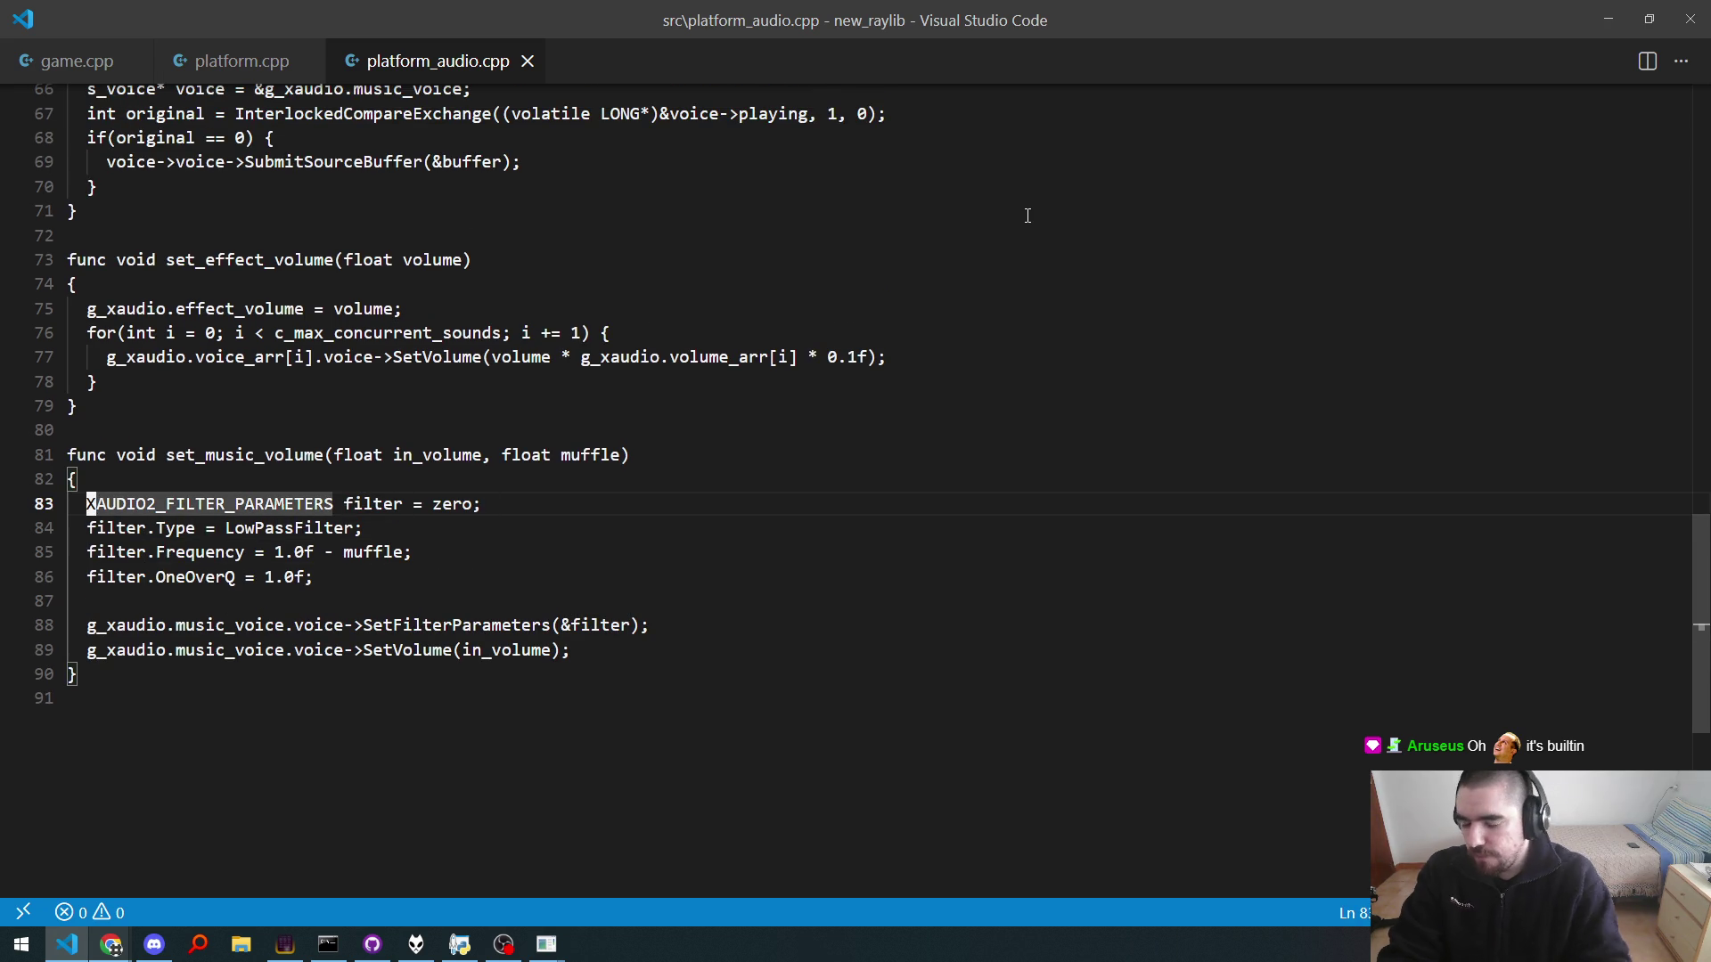
Step: Select LowPassFilter on line 84, then switch to the running game
click(546, 944)
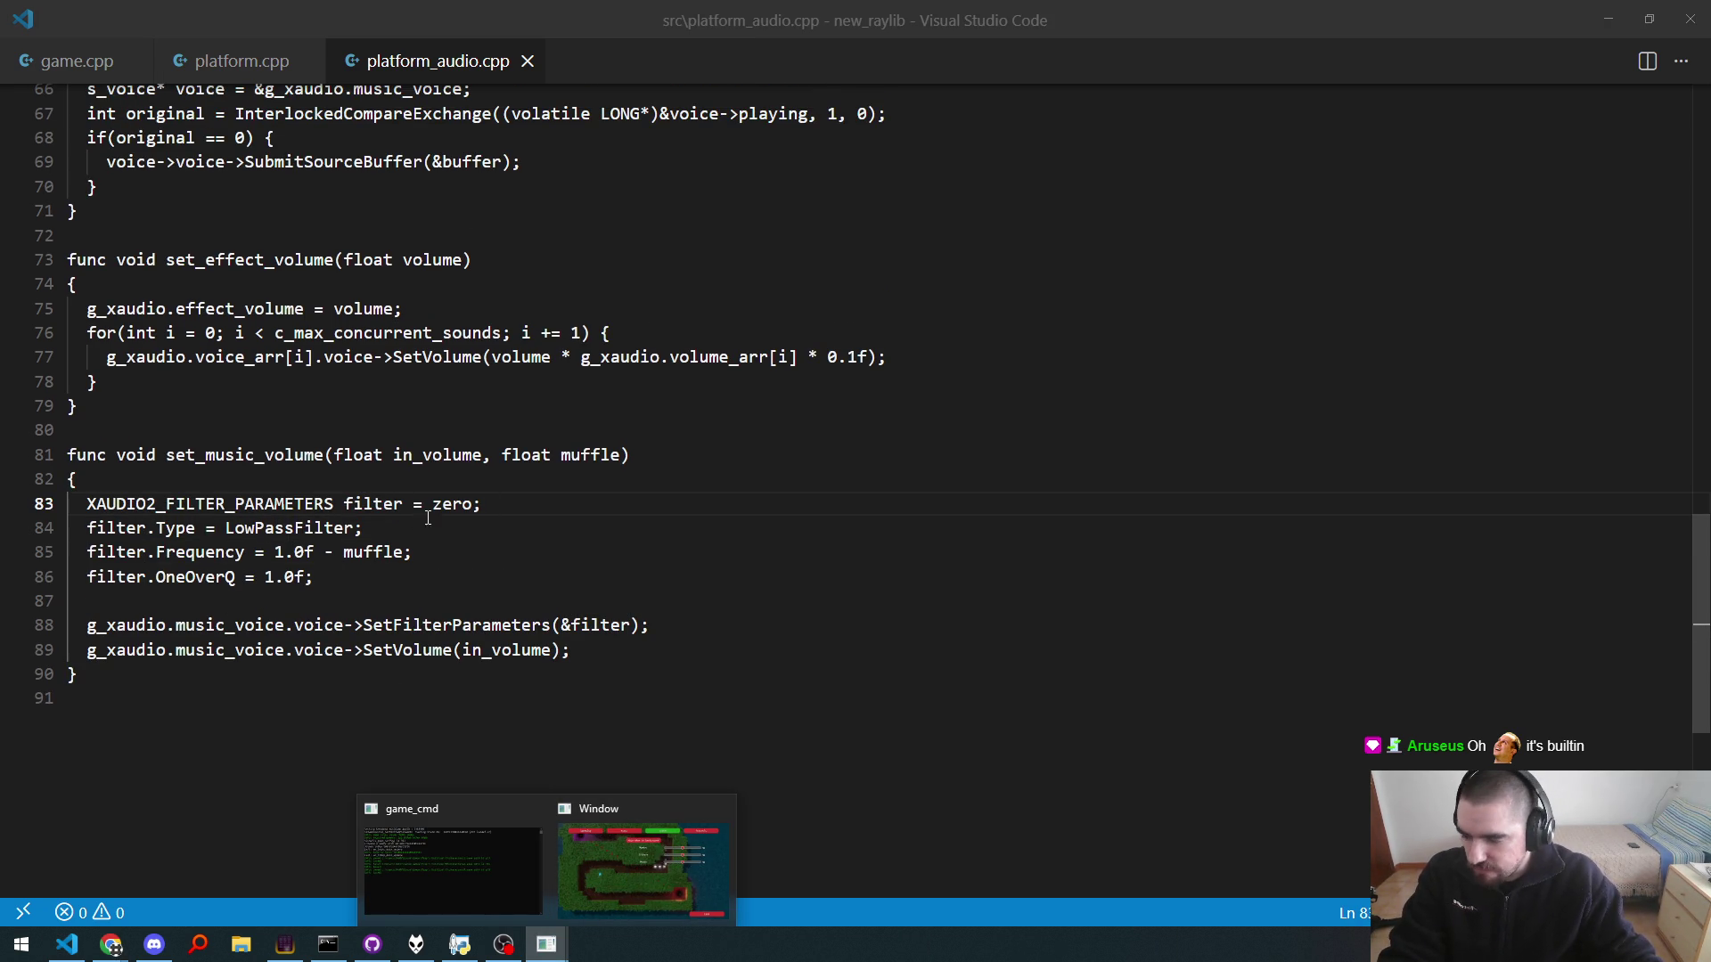
click(415, 552)
double_click(280, 529)
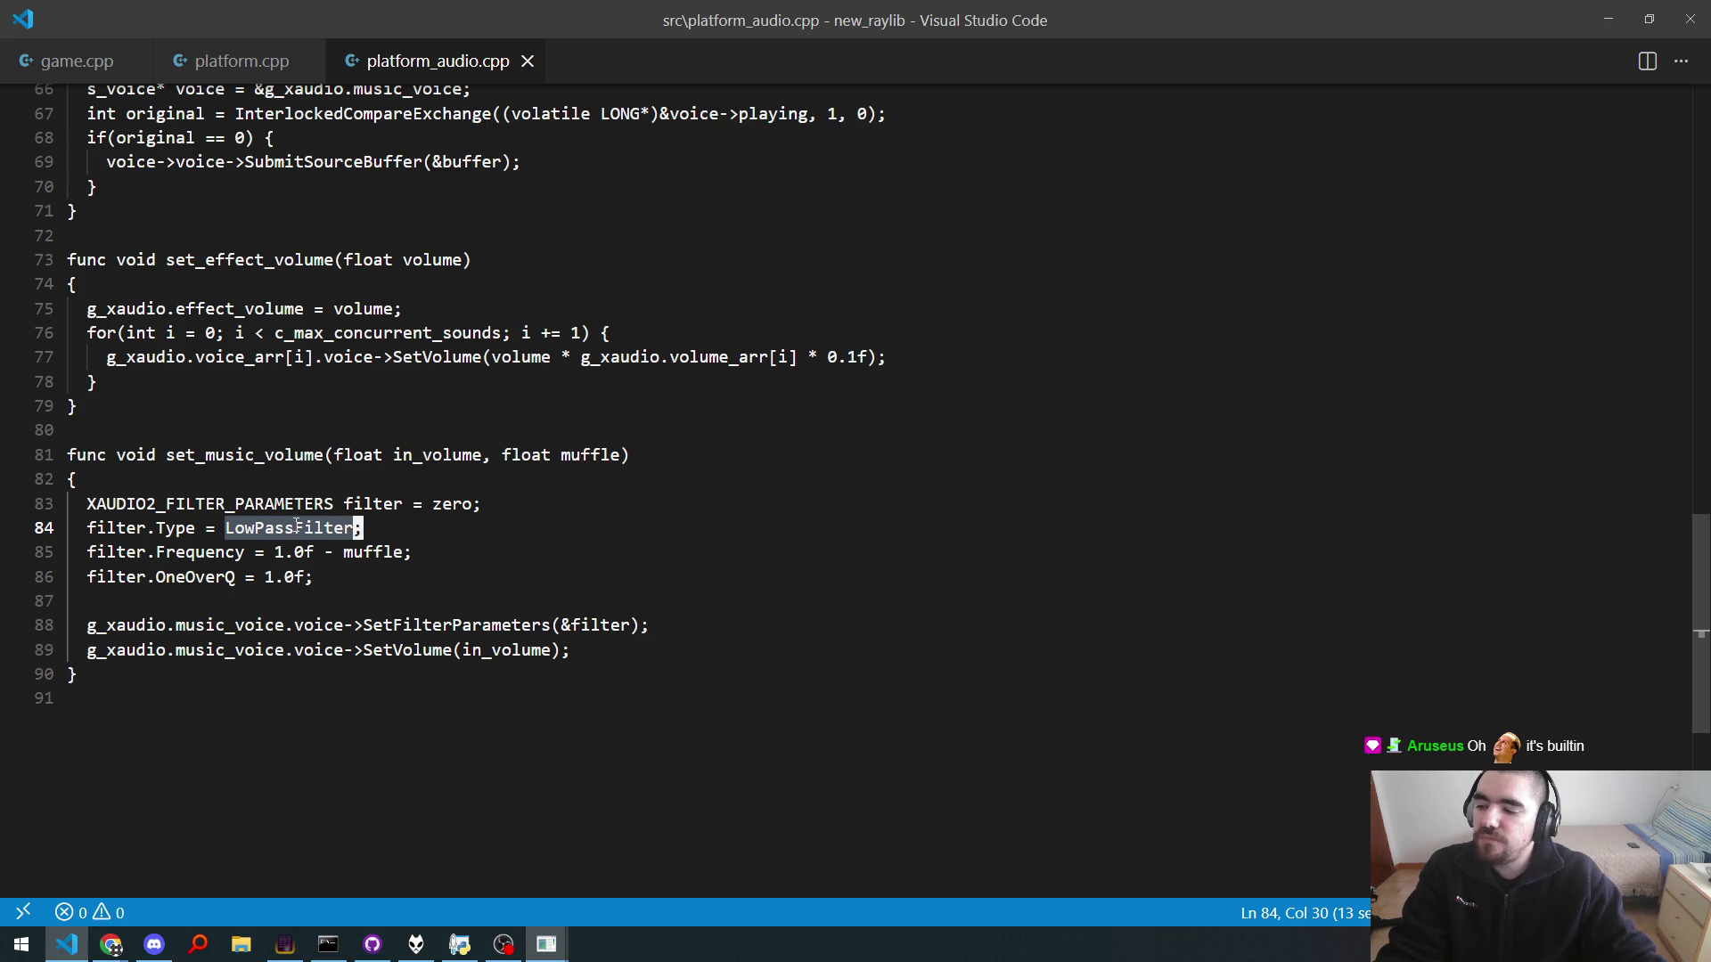
click(254, 529)
drag(229, 530, 356, 528)
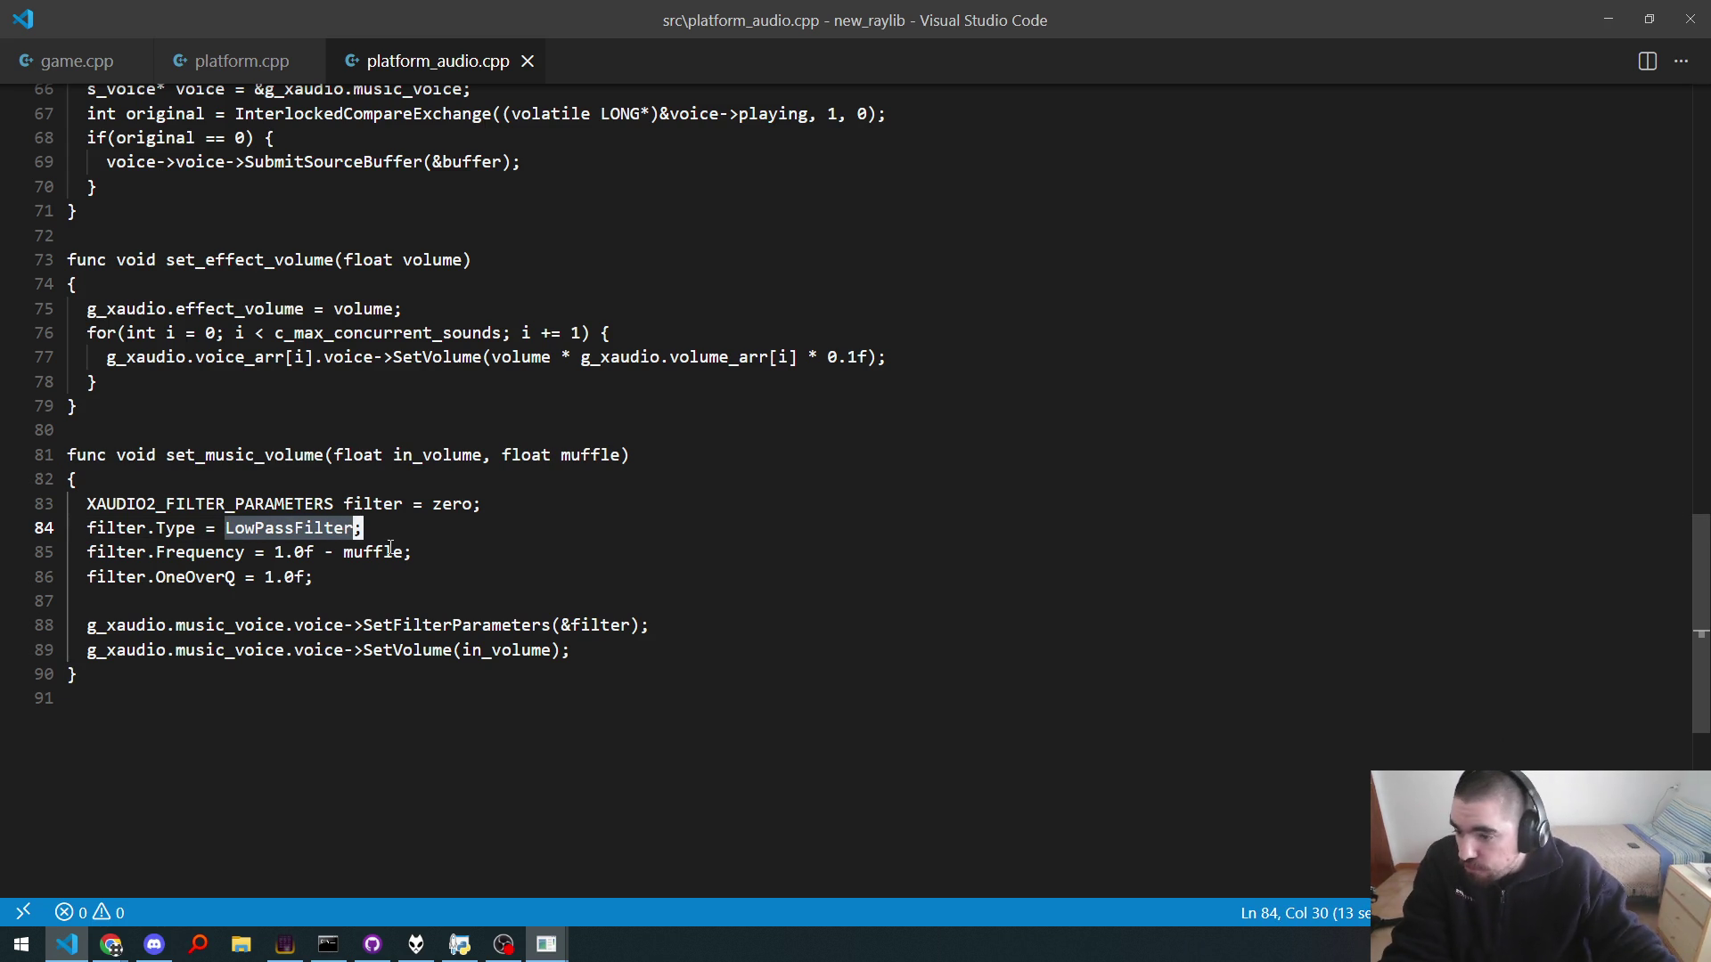
key(alt+Tab)
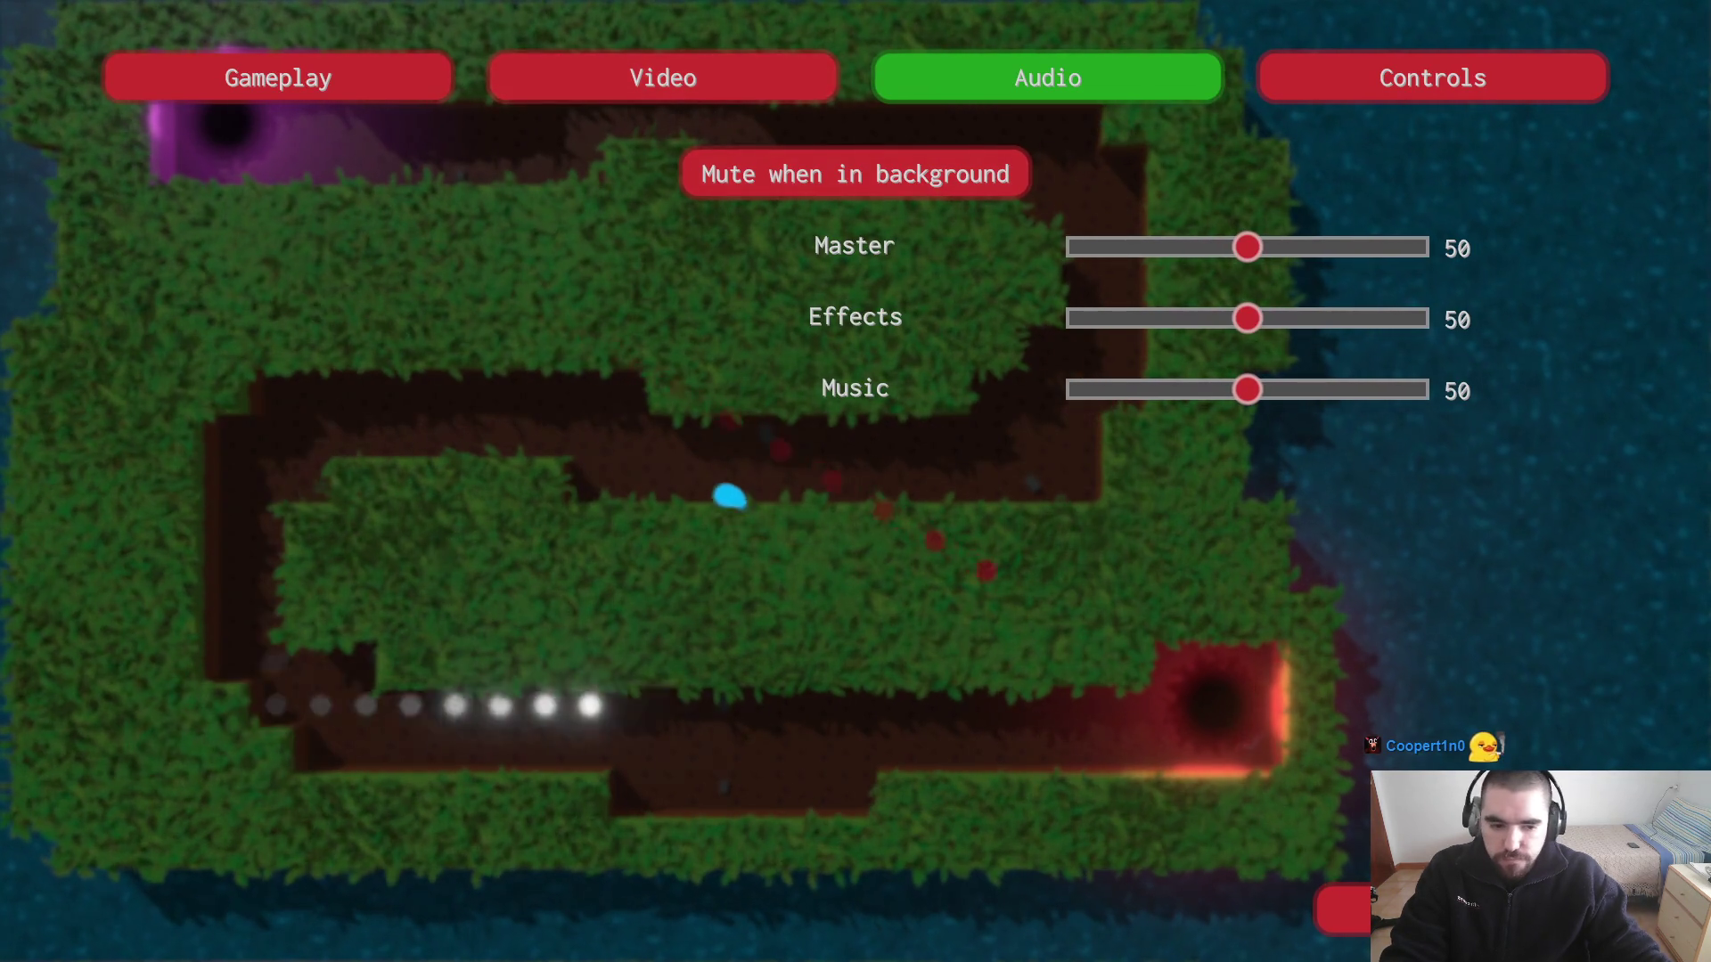
Step: Alternate between the editor and the game, resuming play to hear the music
key(alt+Tab)
key(alt+Tab)
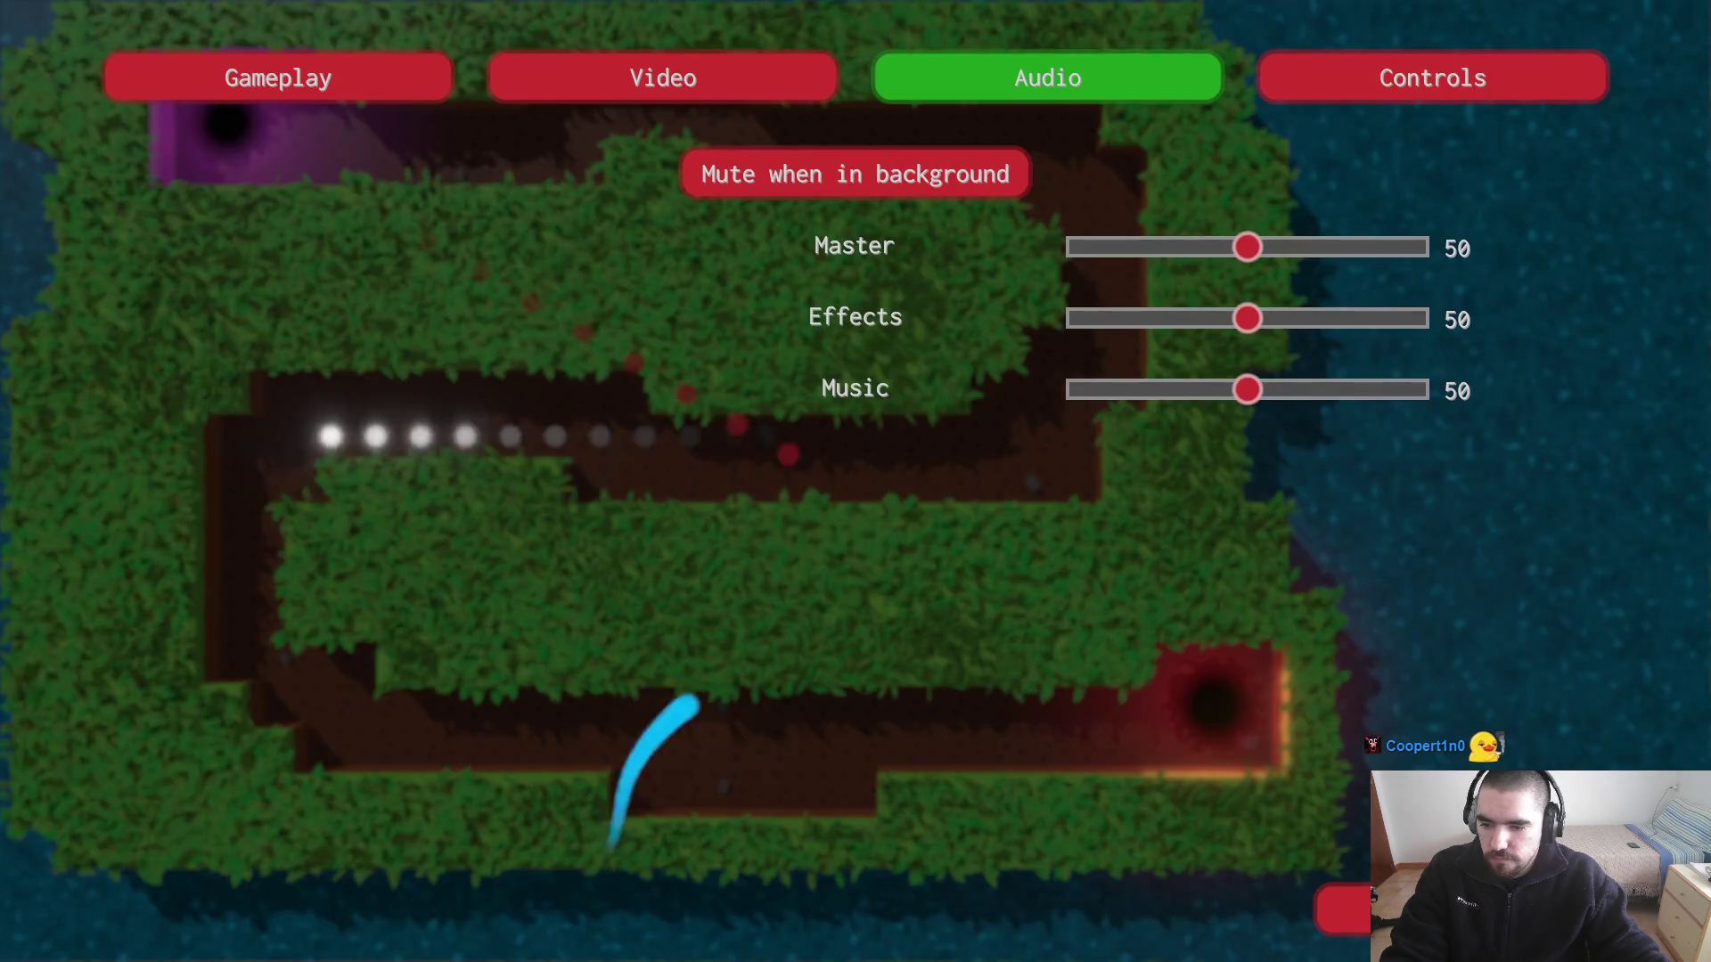
key(Escape)
key(Escape)
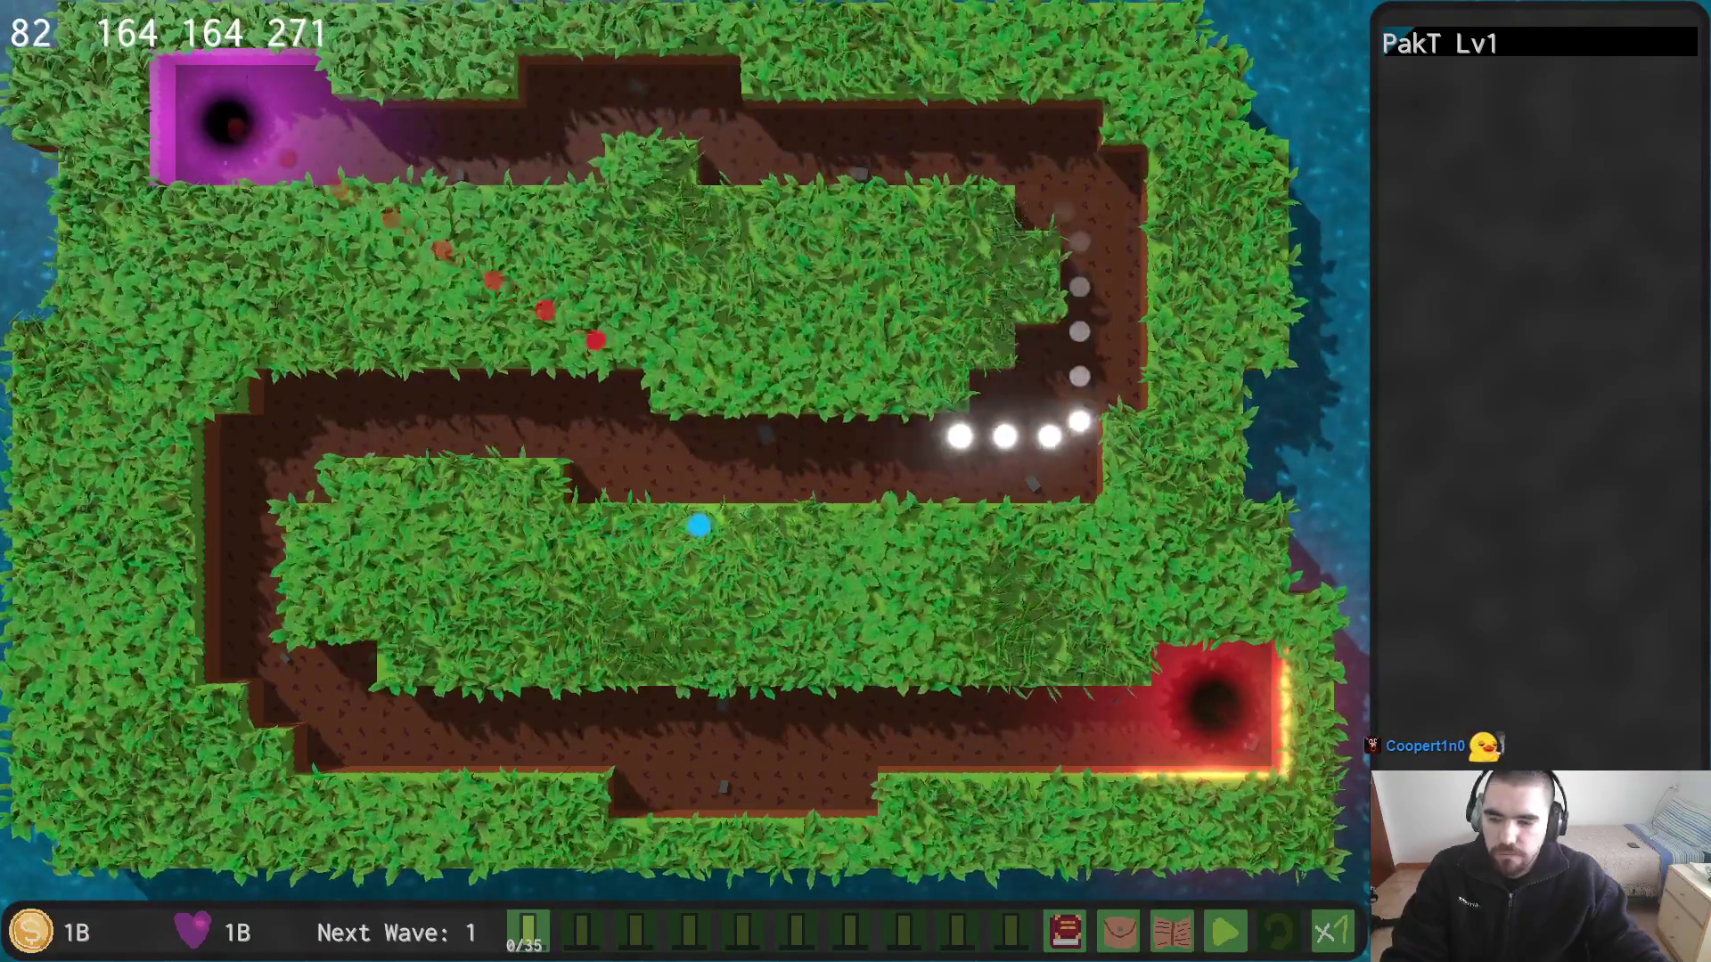
key(alt+Tab)
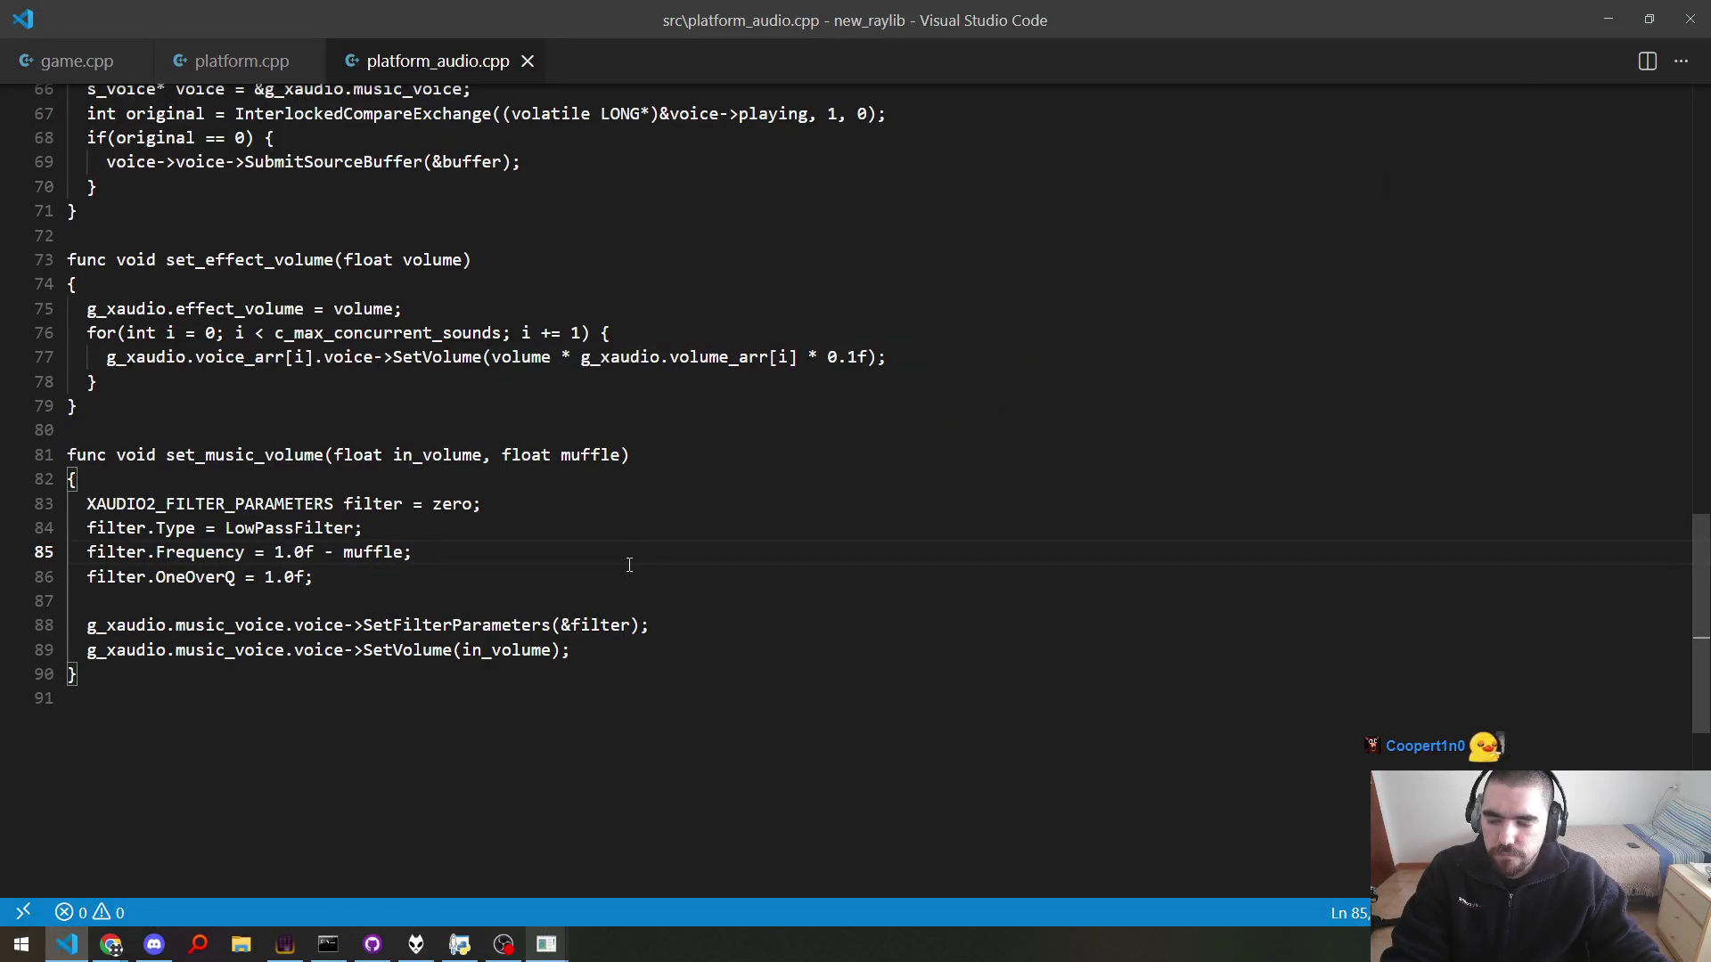
key(alt+Tab)
Step: Reopen the options on the Audio and Video pages, then close them and leave the game
key(Escape)
click(855, 570)
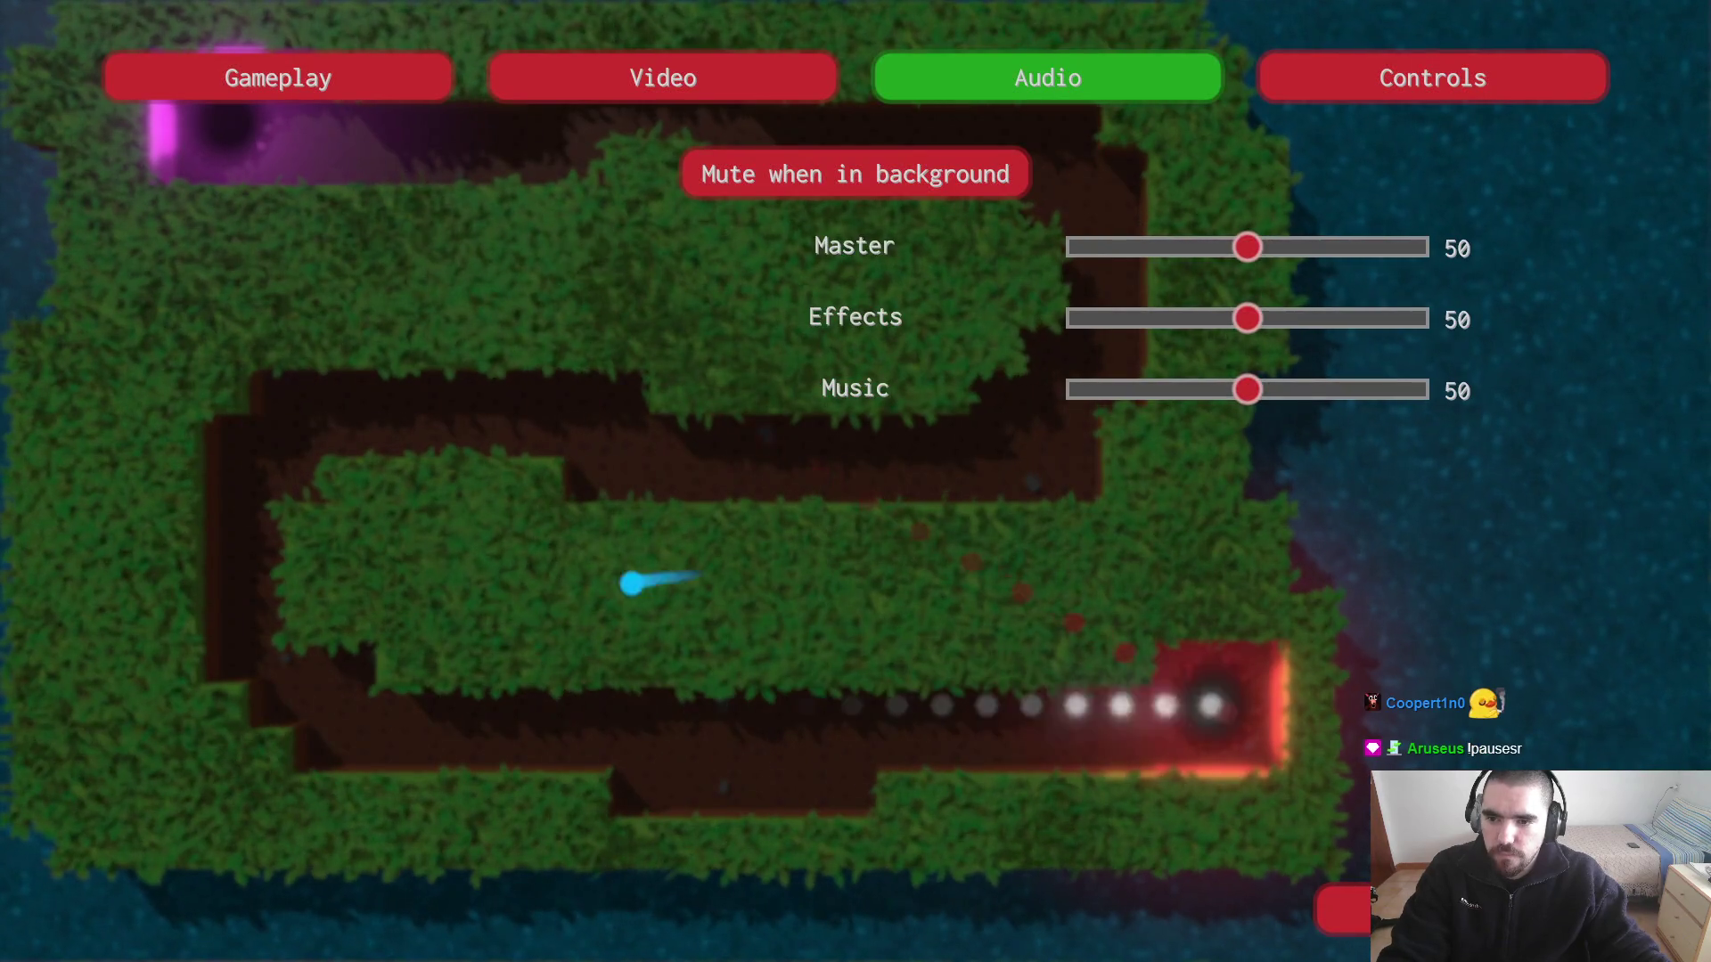
click(663, 77)
key(alt+Tab)
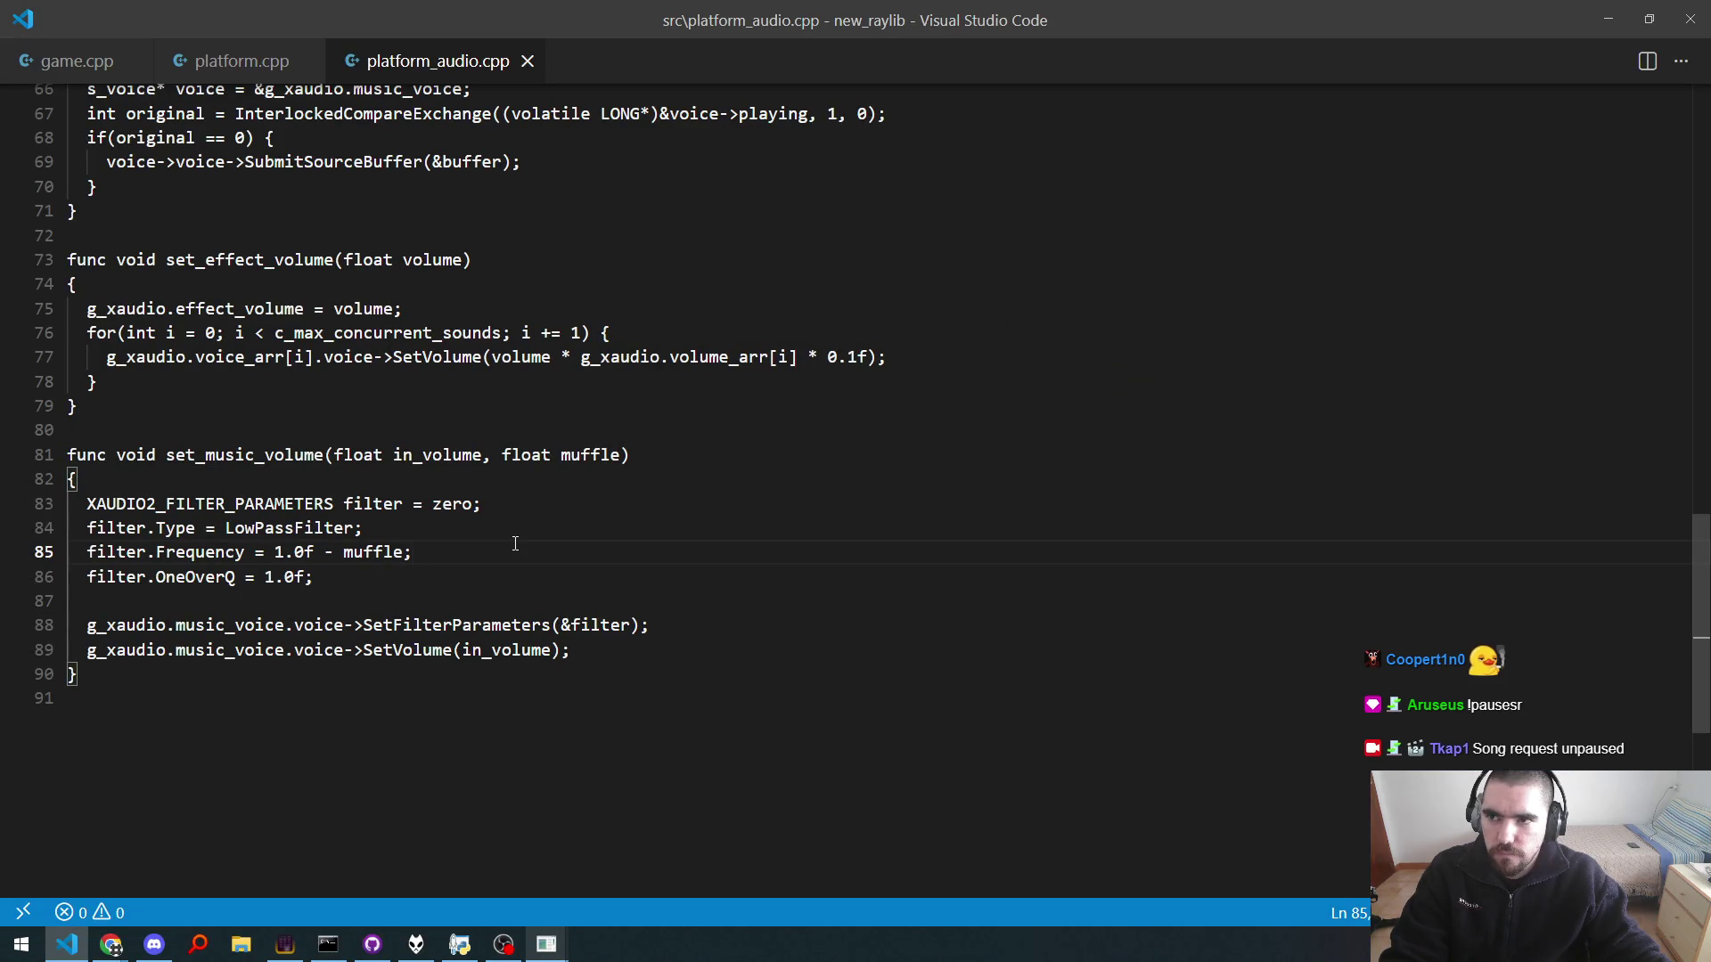
key(alt+Tab)
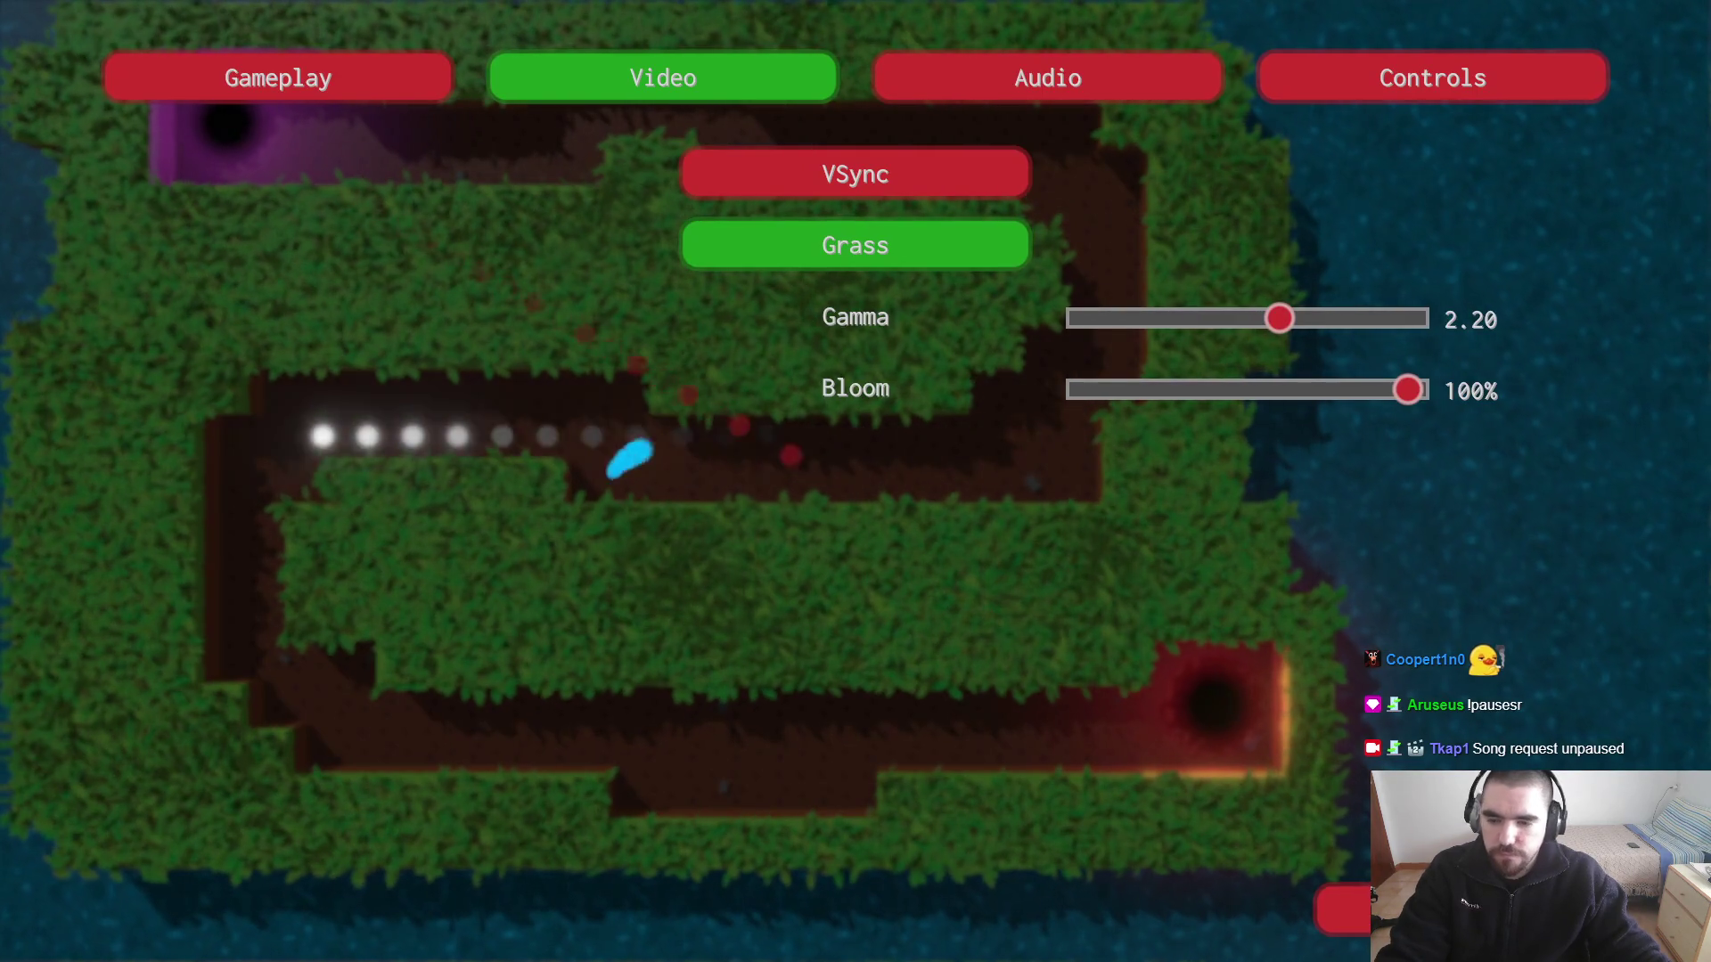
key(Escape)
key(alt+Tab)
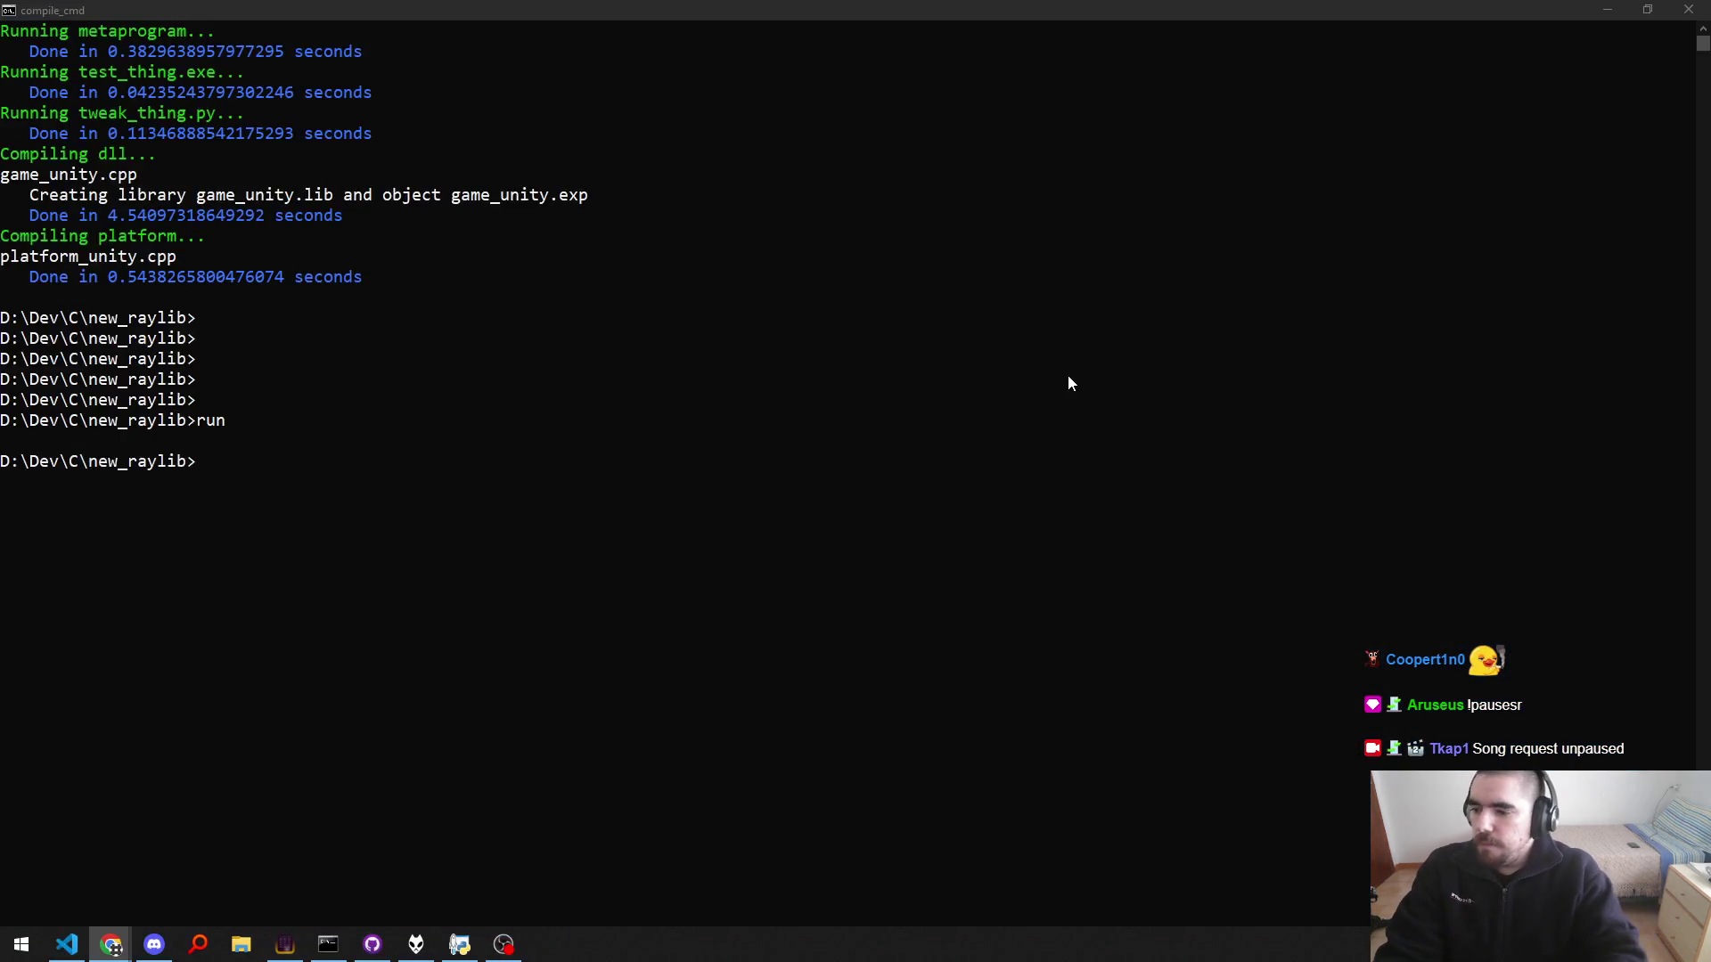
Step: Comment out the music test key block on lines 3909–3911 of game.cpp and save
key(ctrl+Page_Up)
key(ctrl+Page_Up)
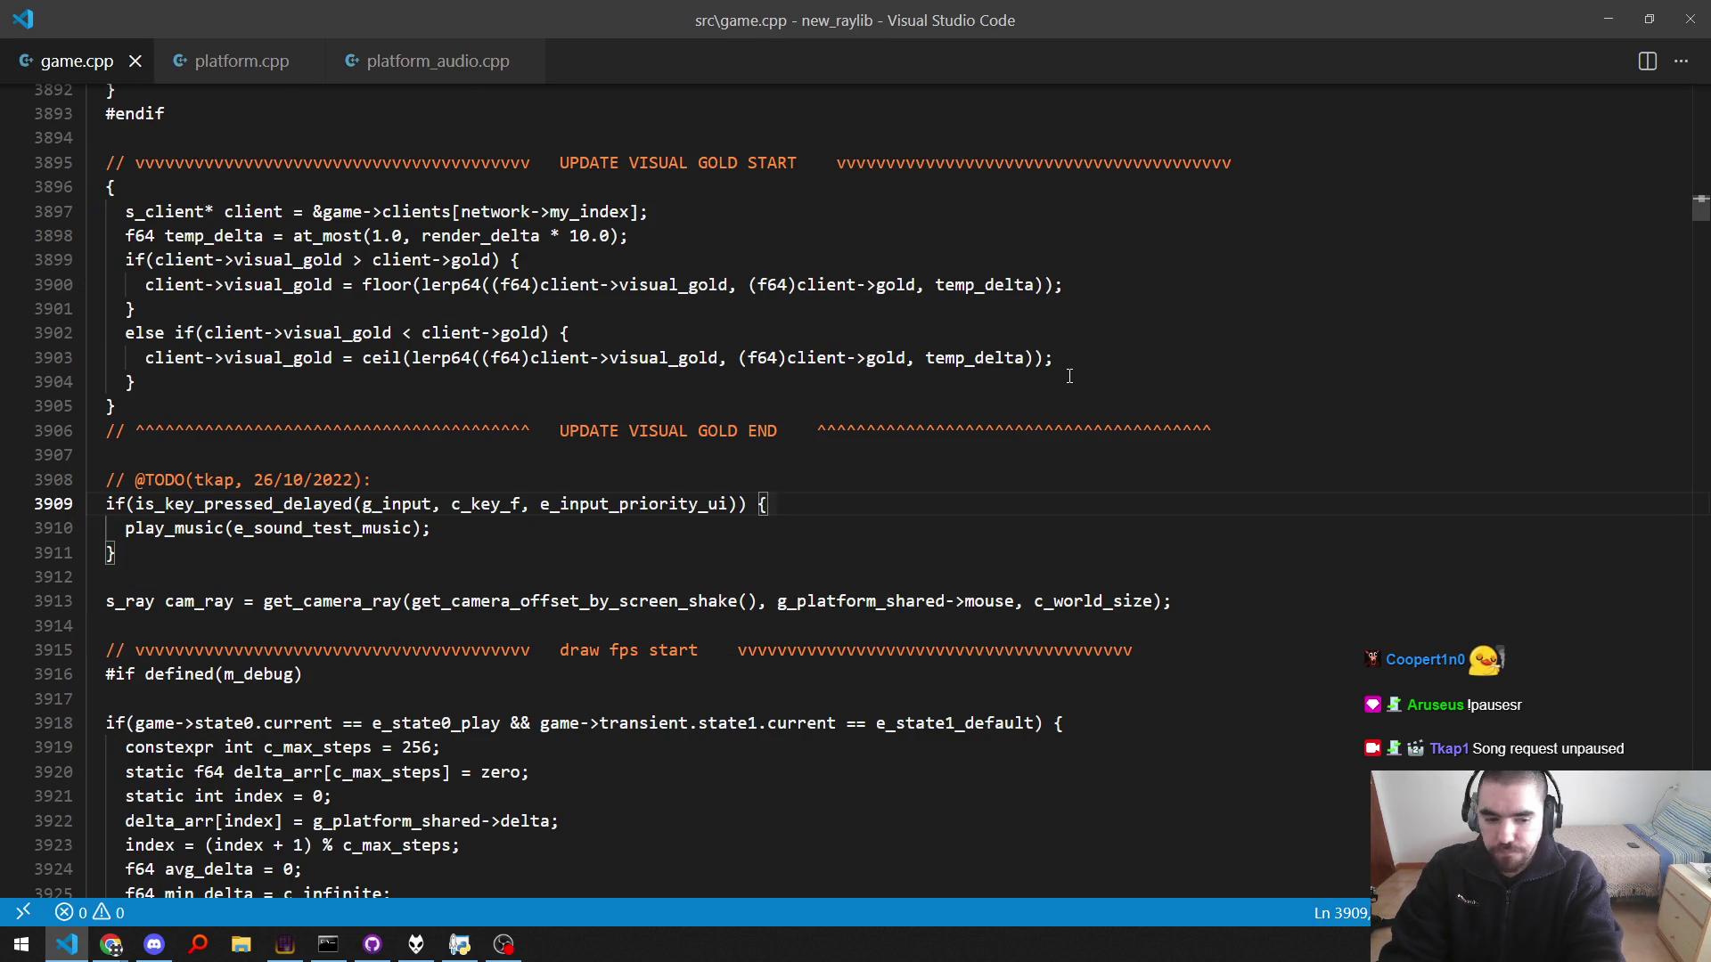
key(ctrl+slash)
key(Down)
key(ctrl+z)
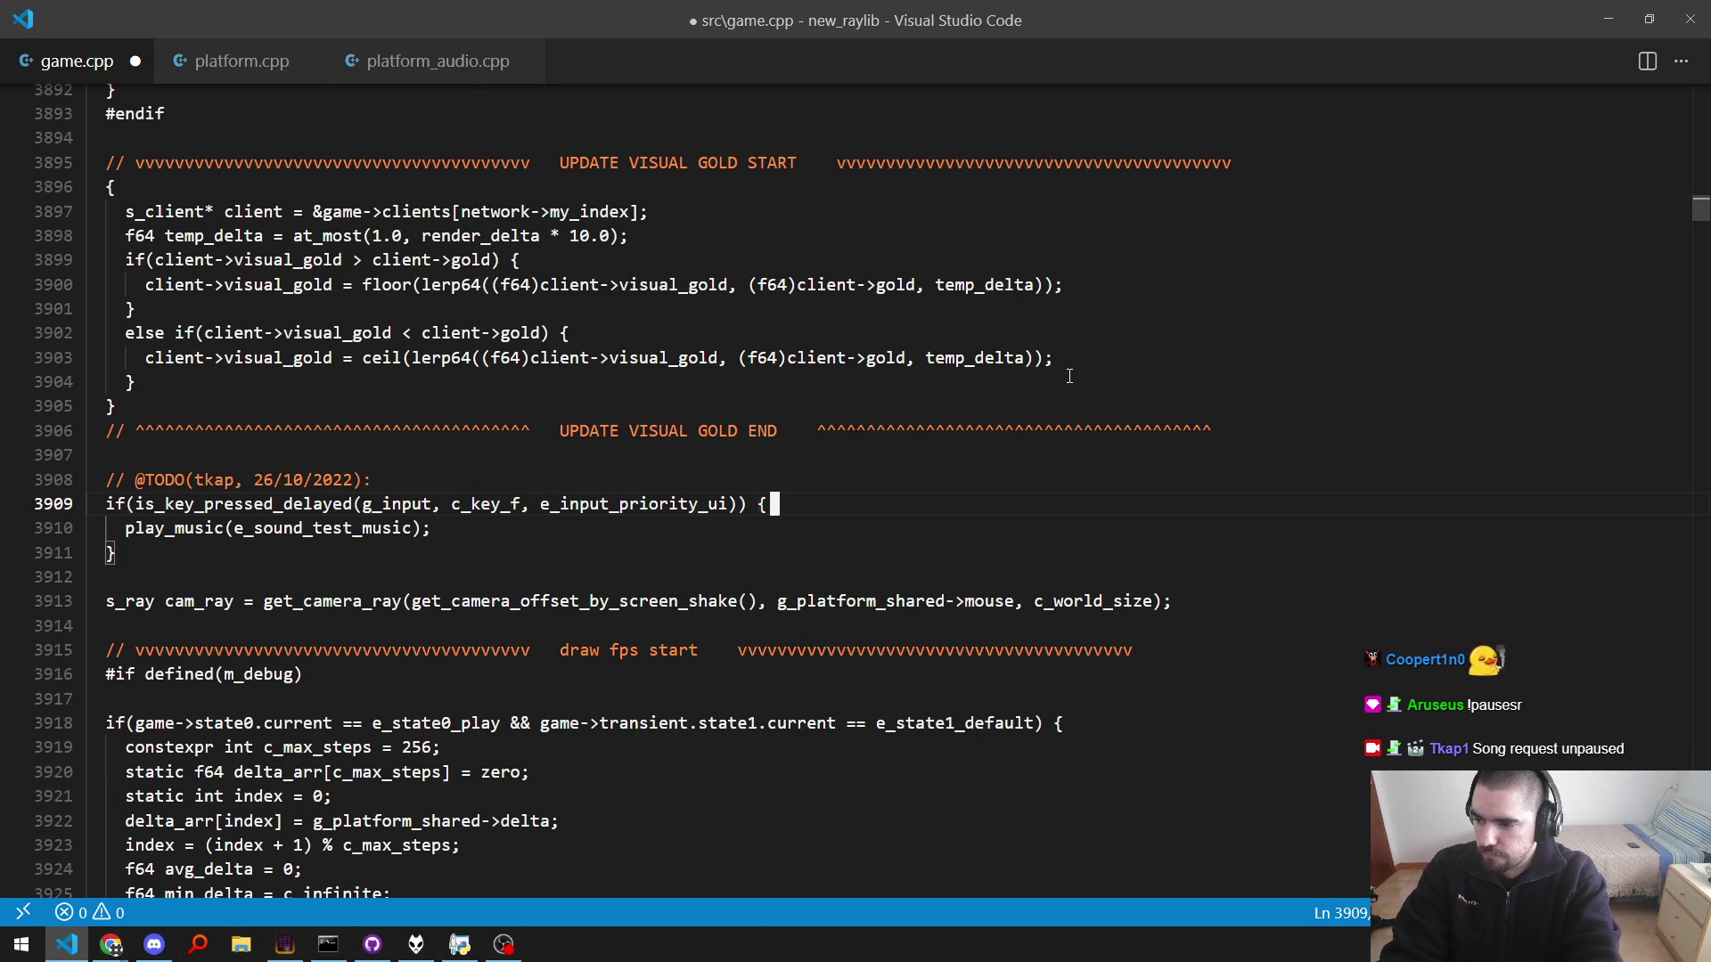
key(shift+Down)
key(shift+Down)
key(ctrl+slash)
key(Up)
key(ctrl+s)
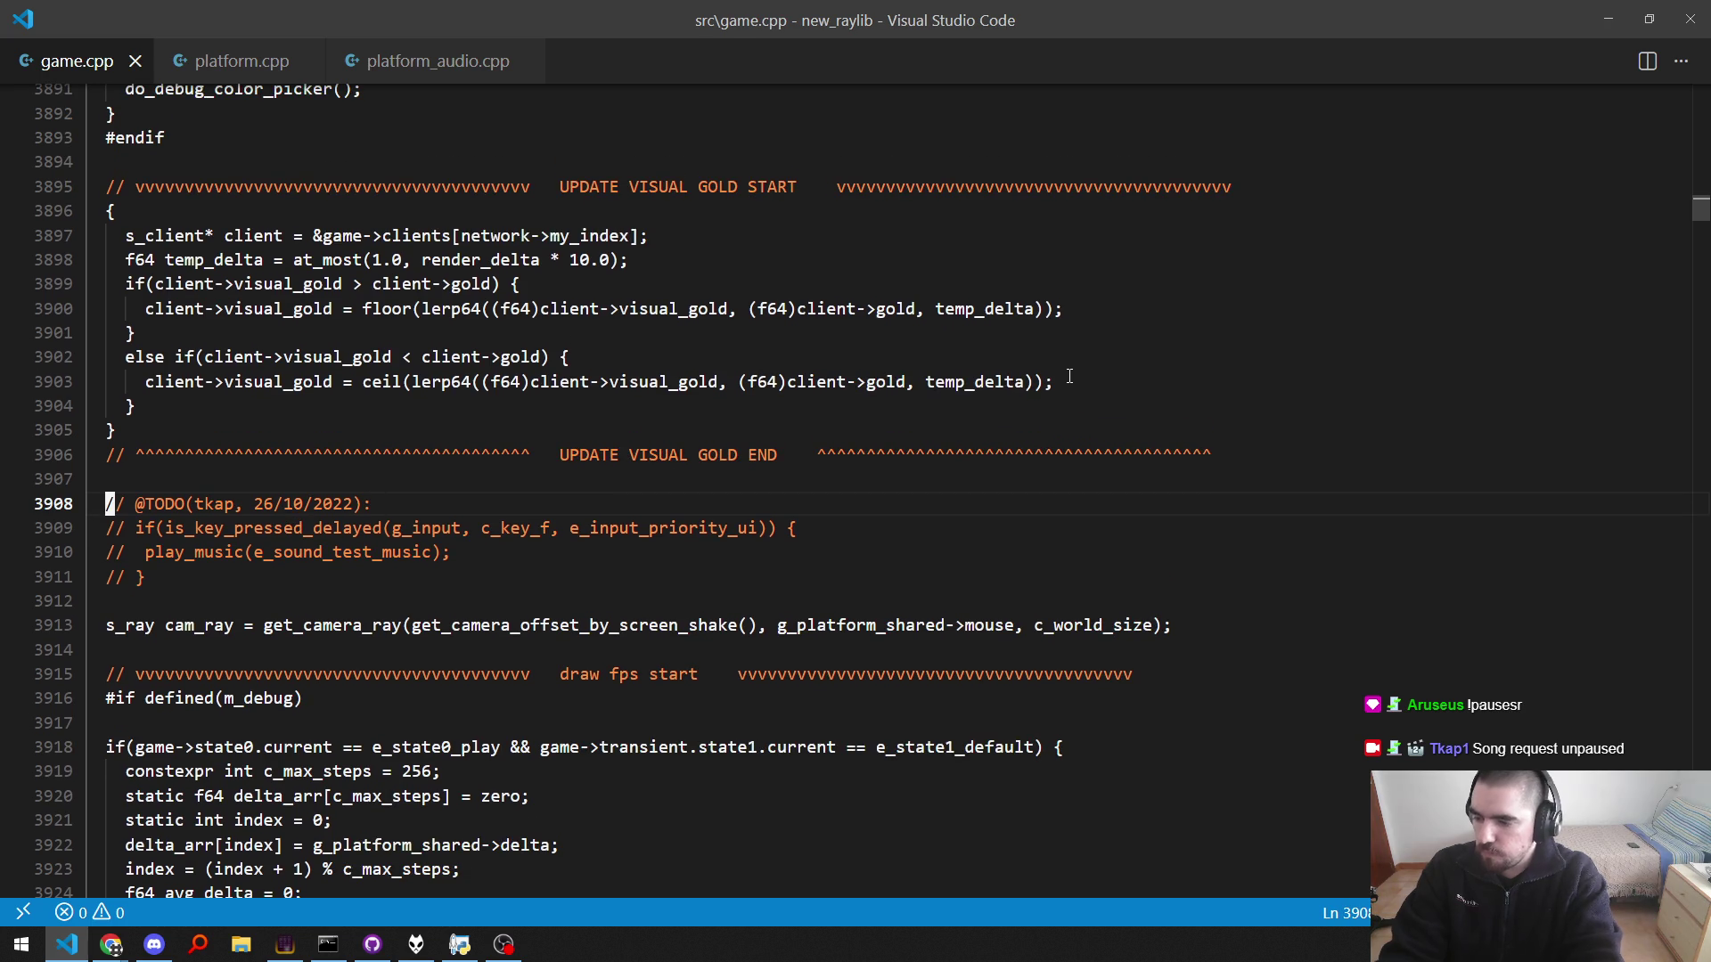
Step: Run the build command from the command palette
key(ctrl+shift+p)
text(s)
key(Return)
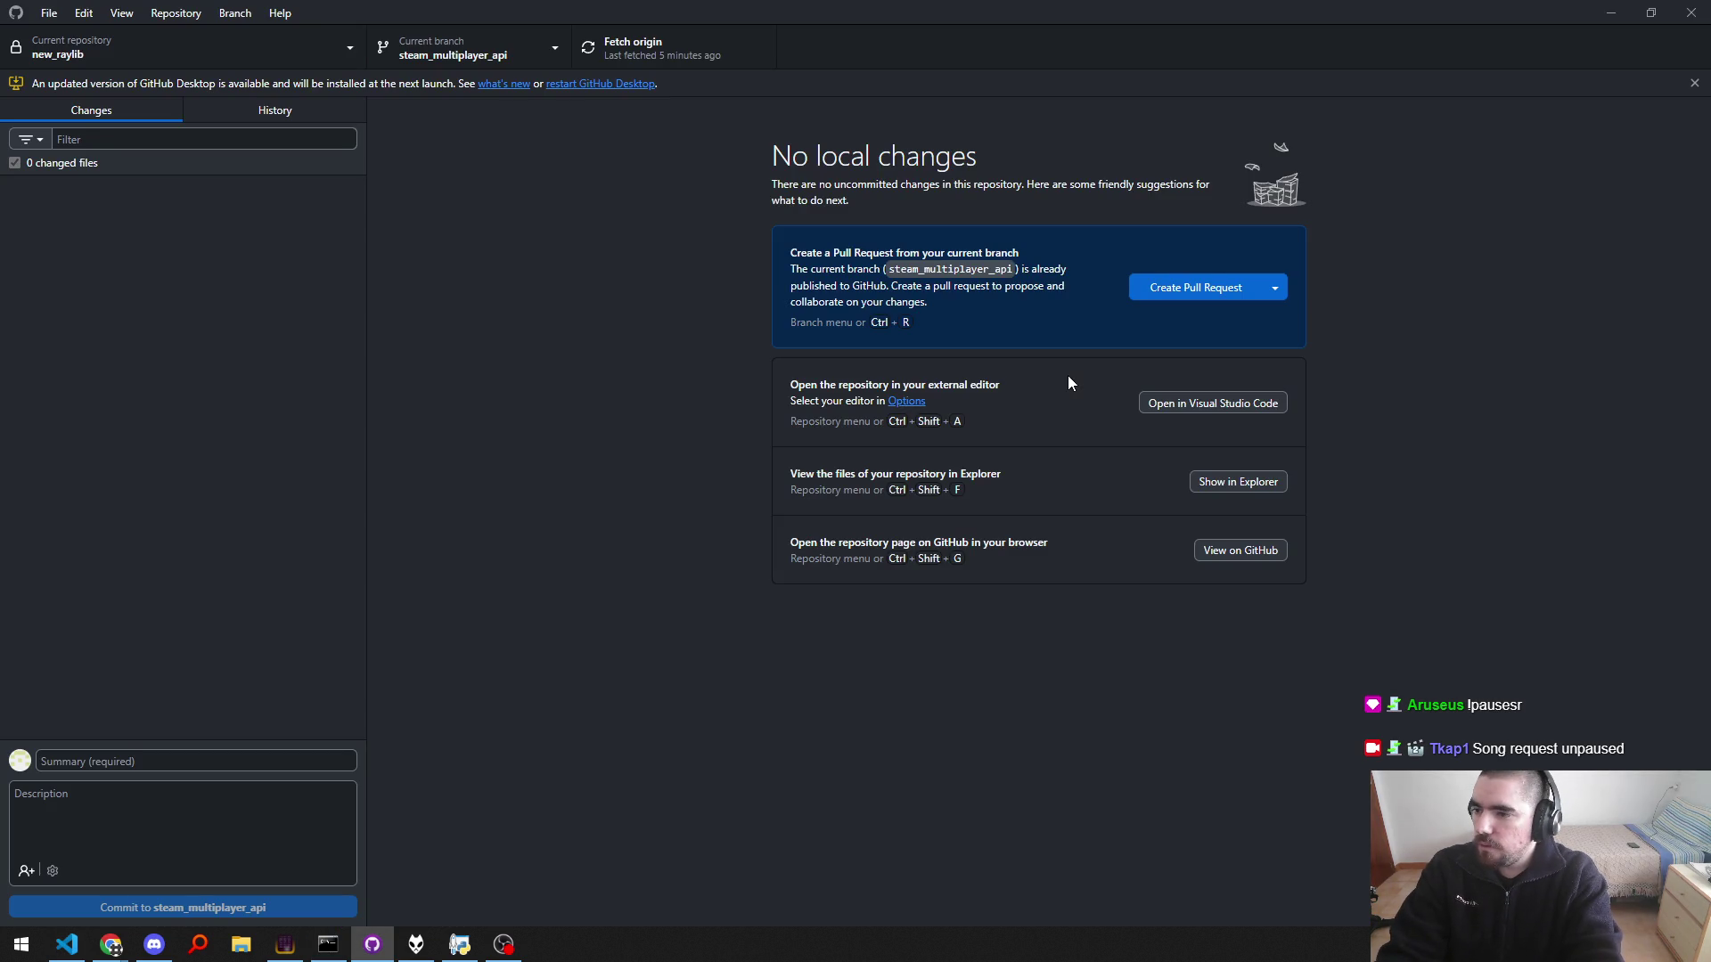
Step: Quick-open todo.txt by searching 'todo'
key(alt+Tab)
key(ctrl+p)
text(todo)
key(Return)
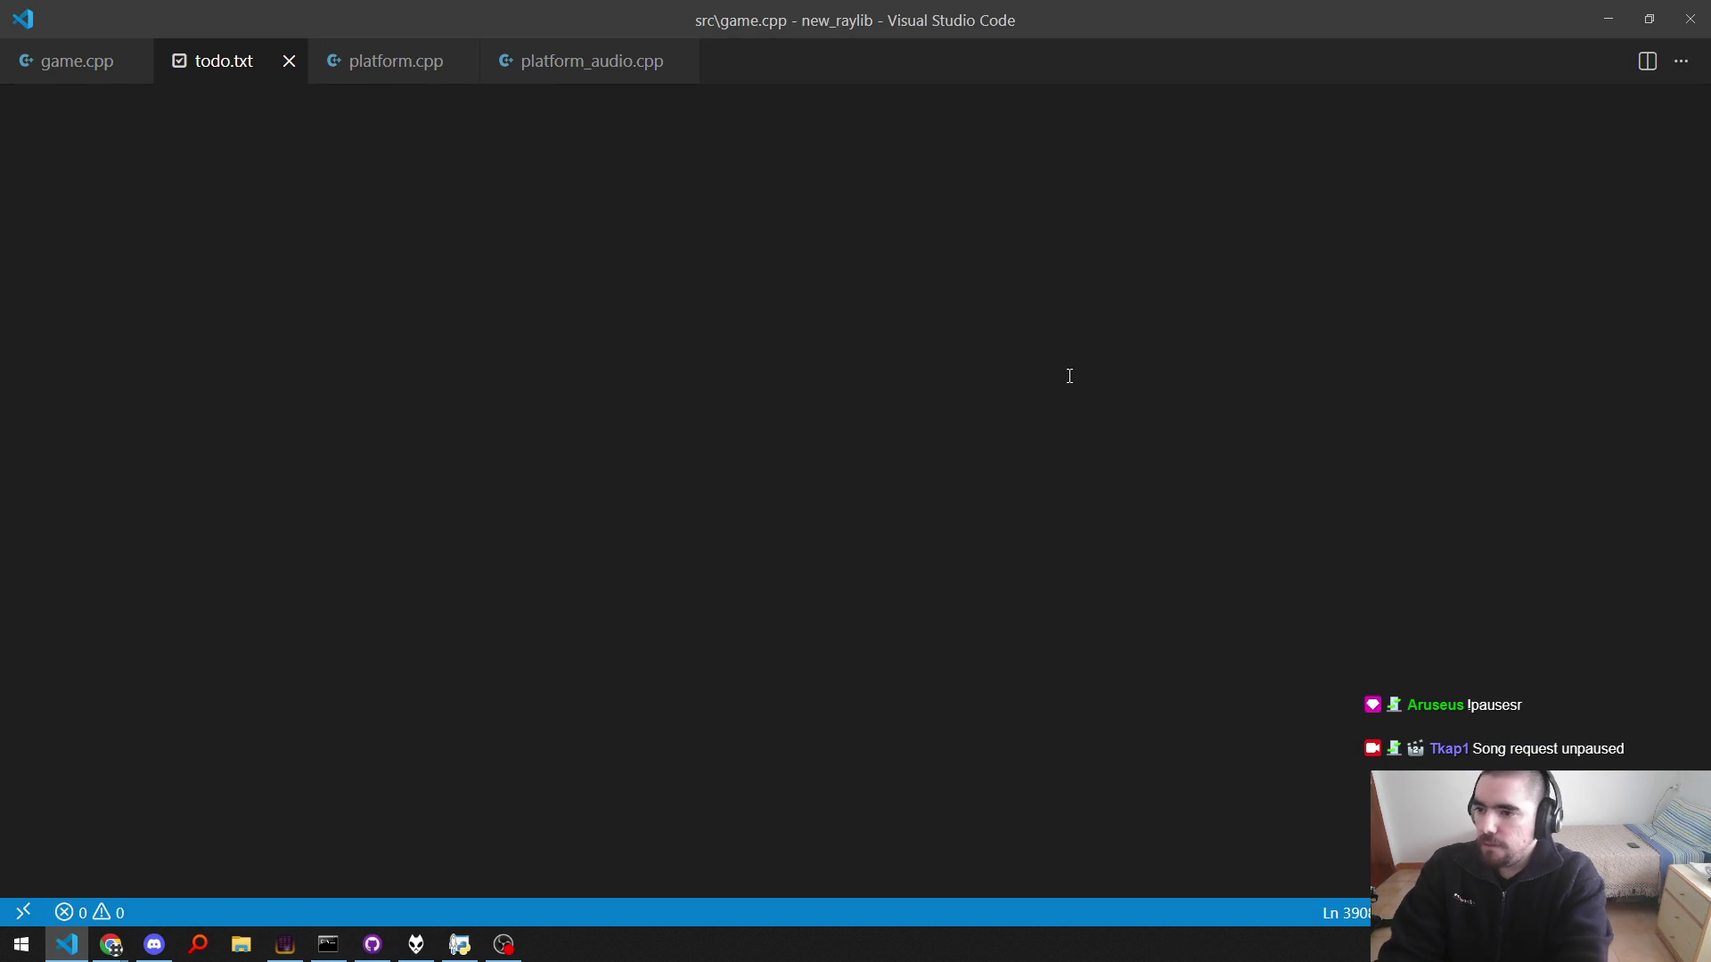
Step: Jump to the end of todo.txt and browse up to the watching akuma notes
key(ctrl+End)
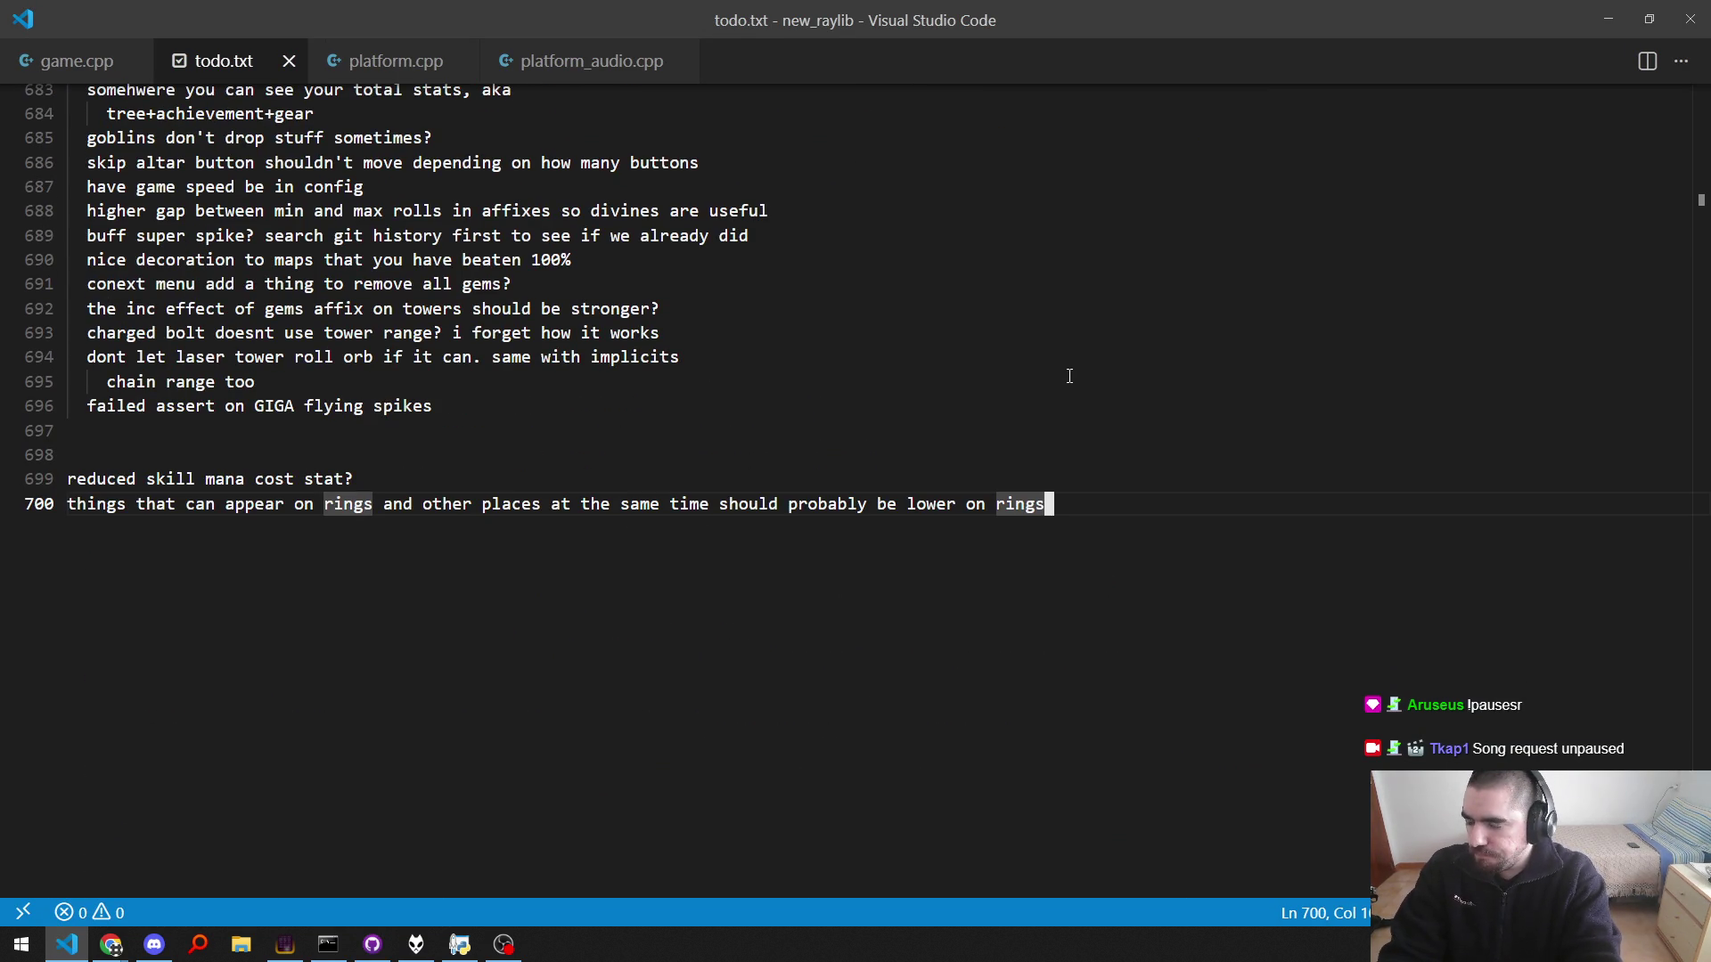
key(Up)
key(Up)
key(Up)
scroll(1069, 376, up, 10)
scroll(1070, 376, down, 9)
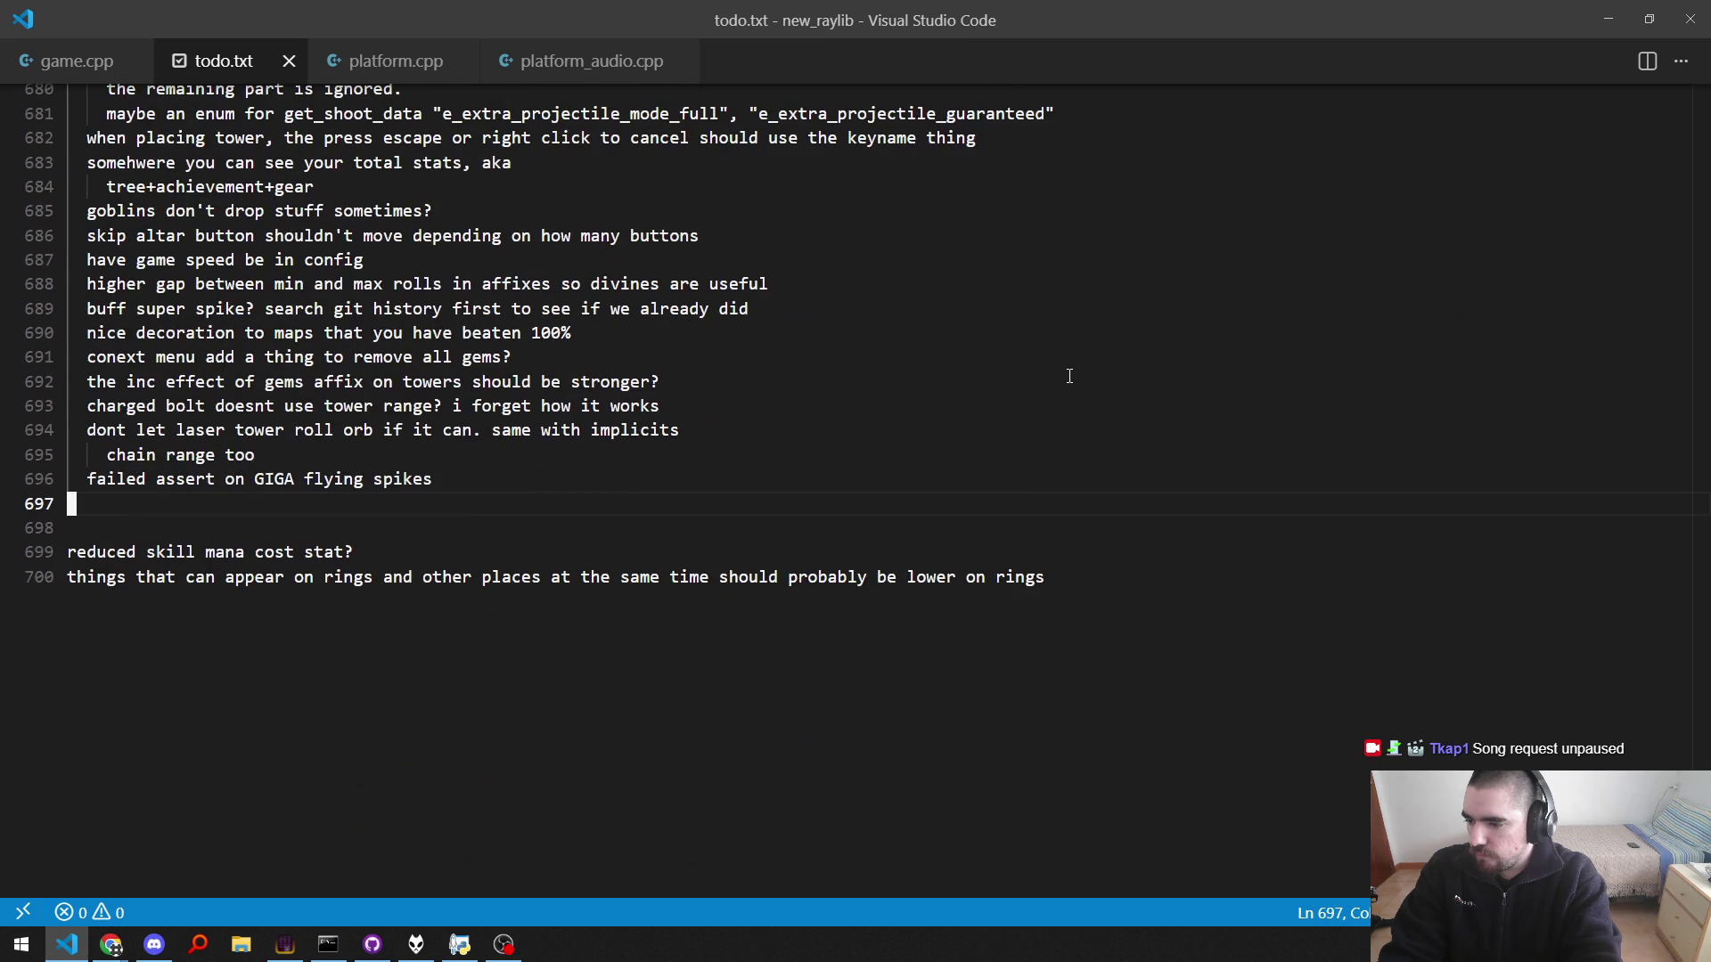
key(Up)
key(Up)
key(Up)
key(Down)
key(shift+Down)
key(shift+Down)
key(shift+Down)
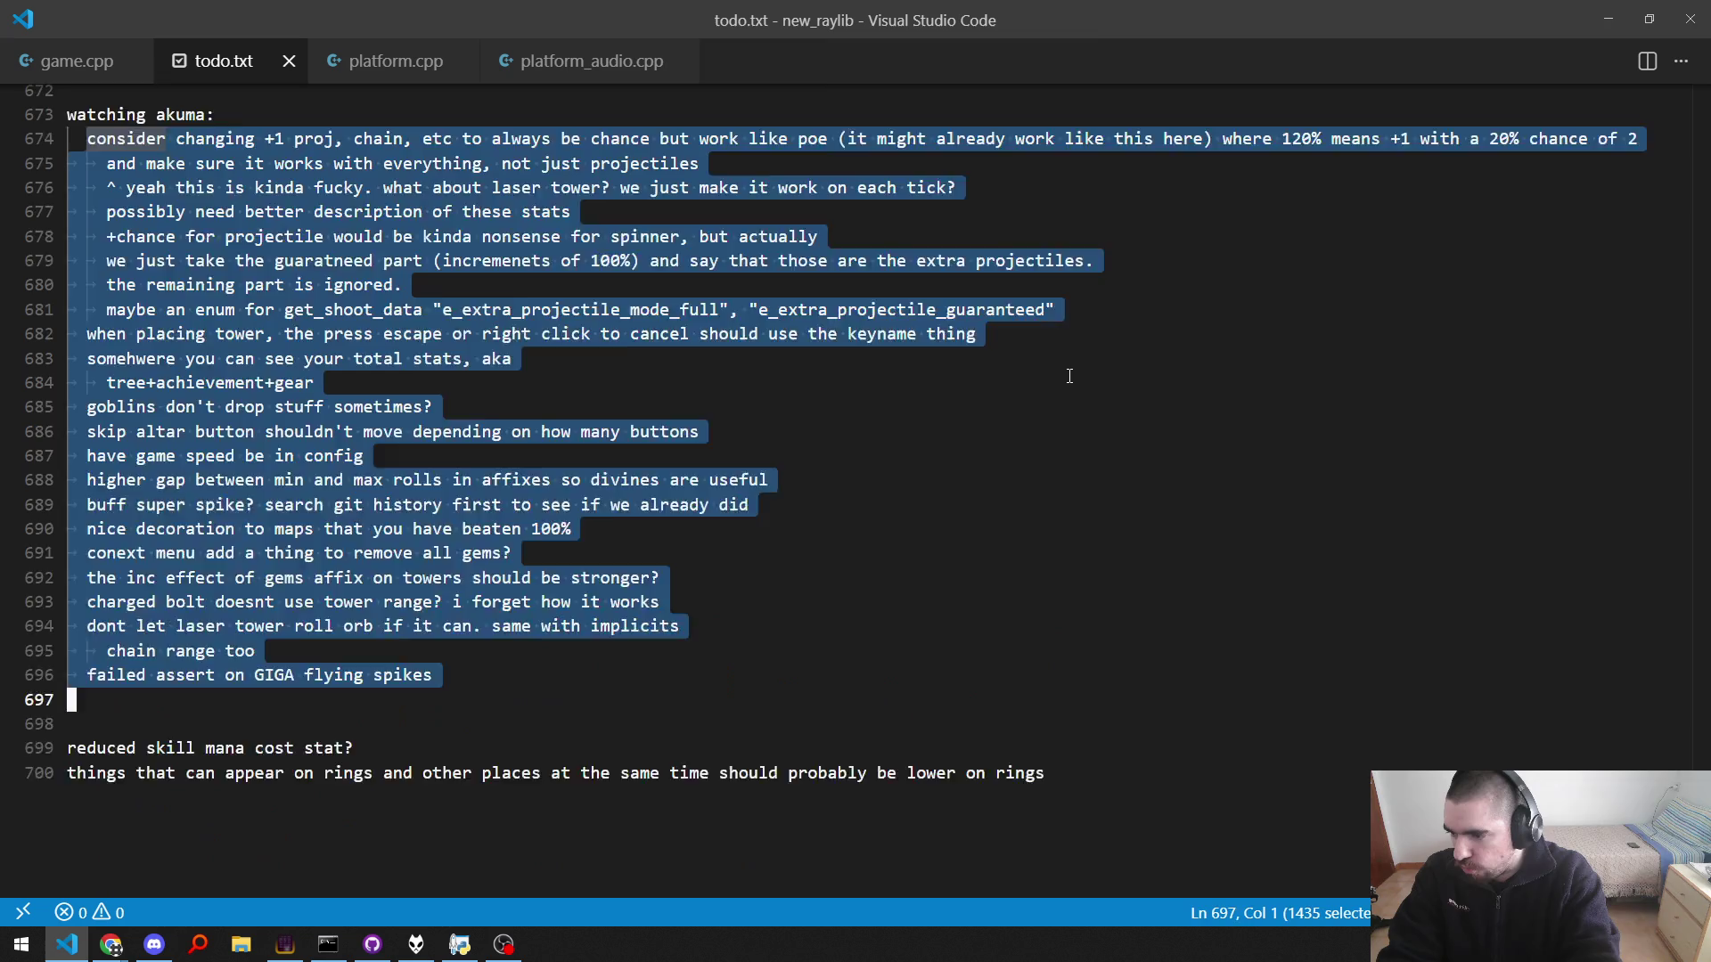
key(Down)
key(Down)
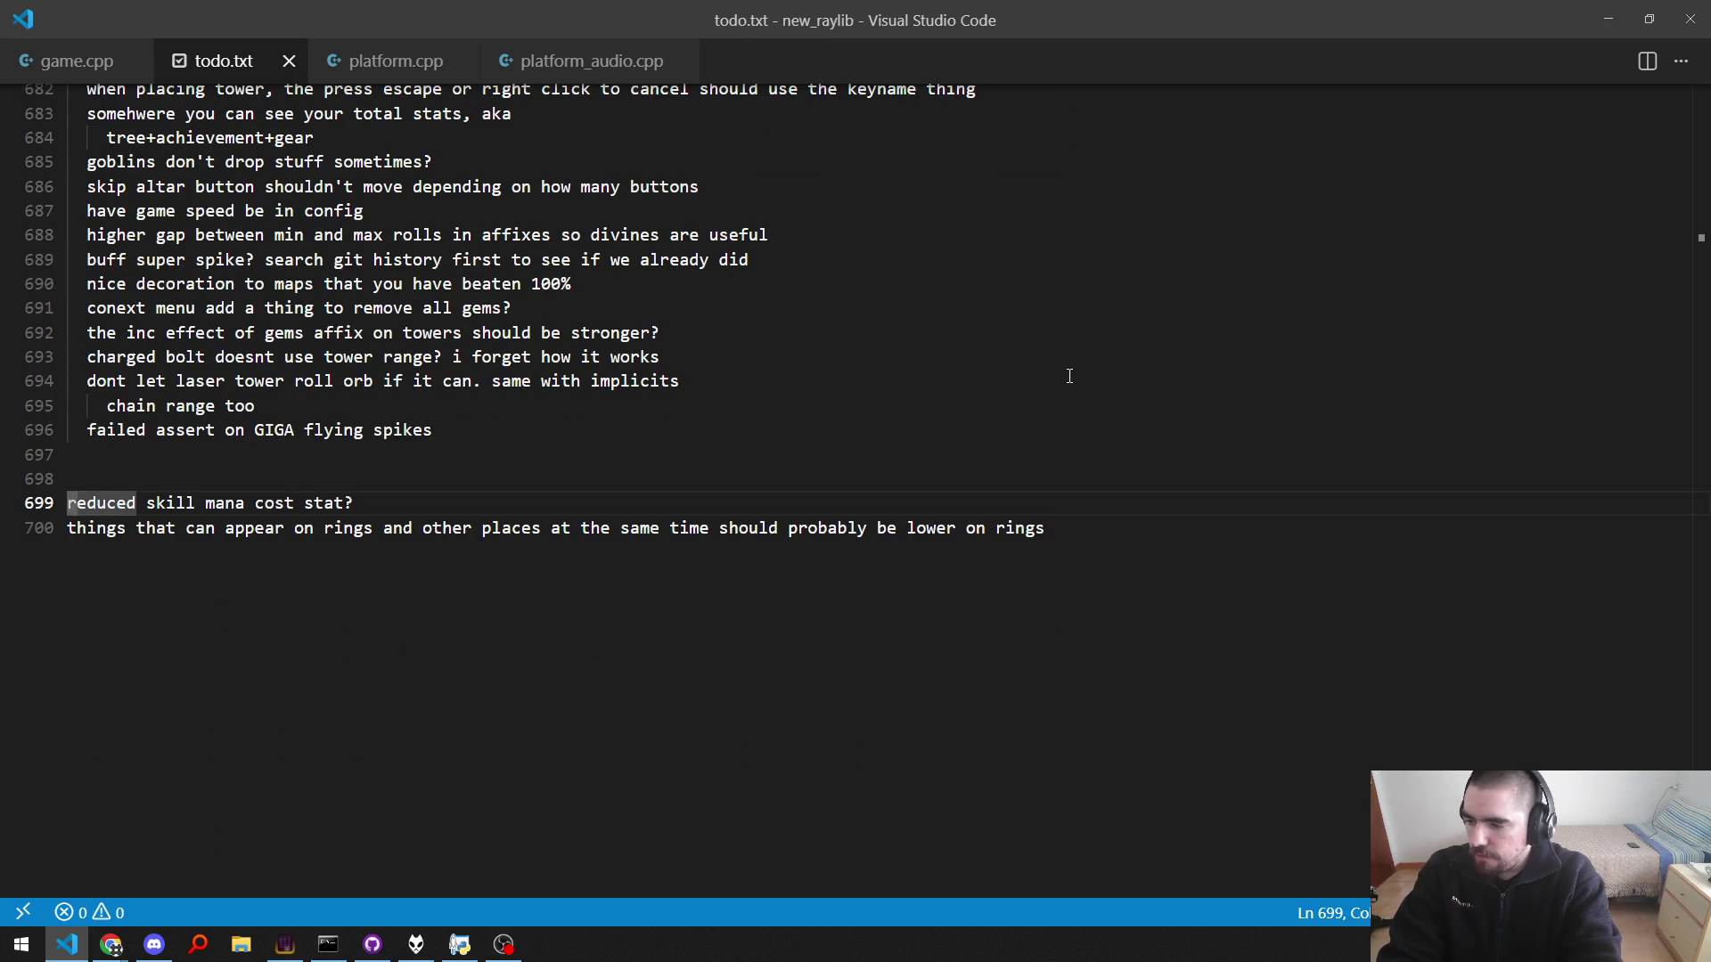
Step: Select the watching akuma notes on lines 674–681, then search the project for 'eat'
key(Up)
key(Up)
key(Up)
key(Up)
key(Up)
key(Up)
key(Down)
key(Down)
key(Home)
key(shift+Down)
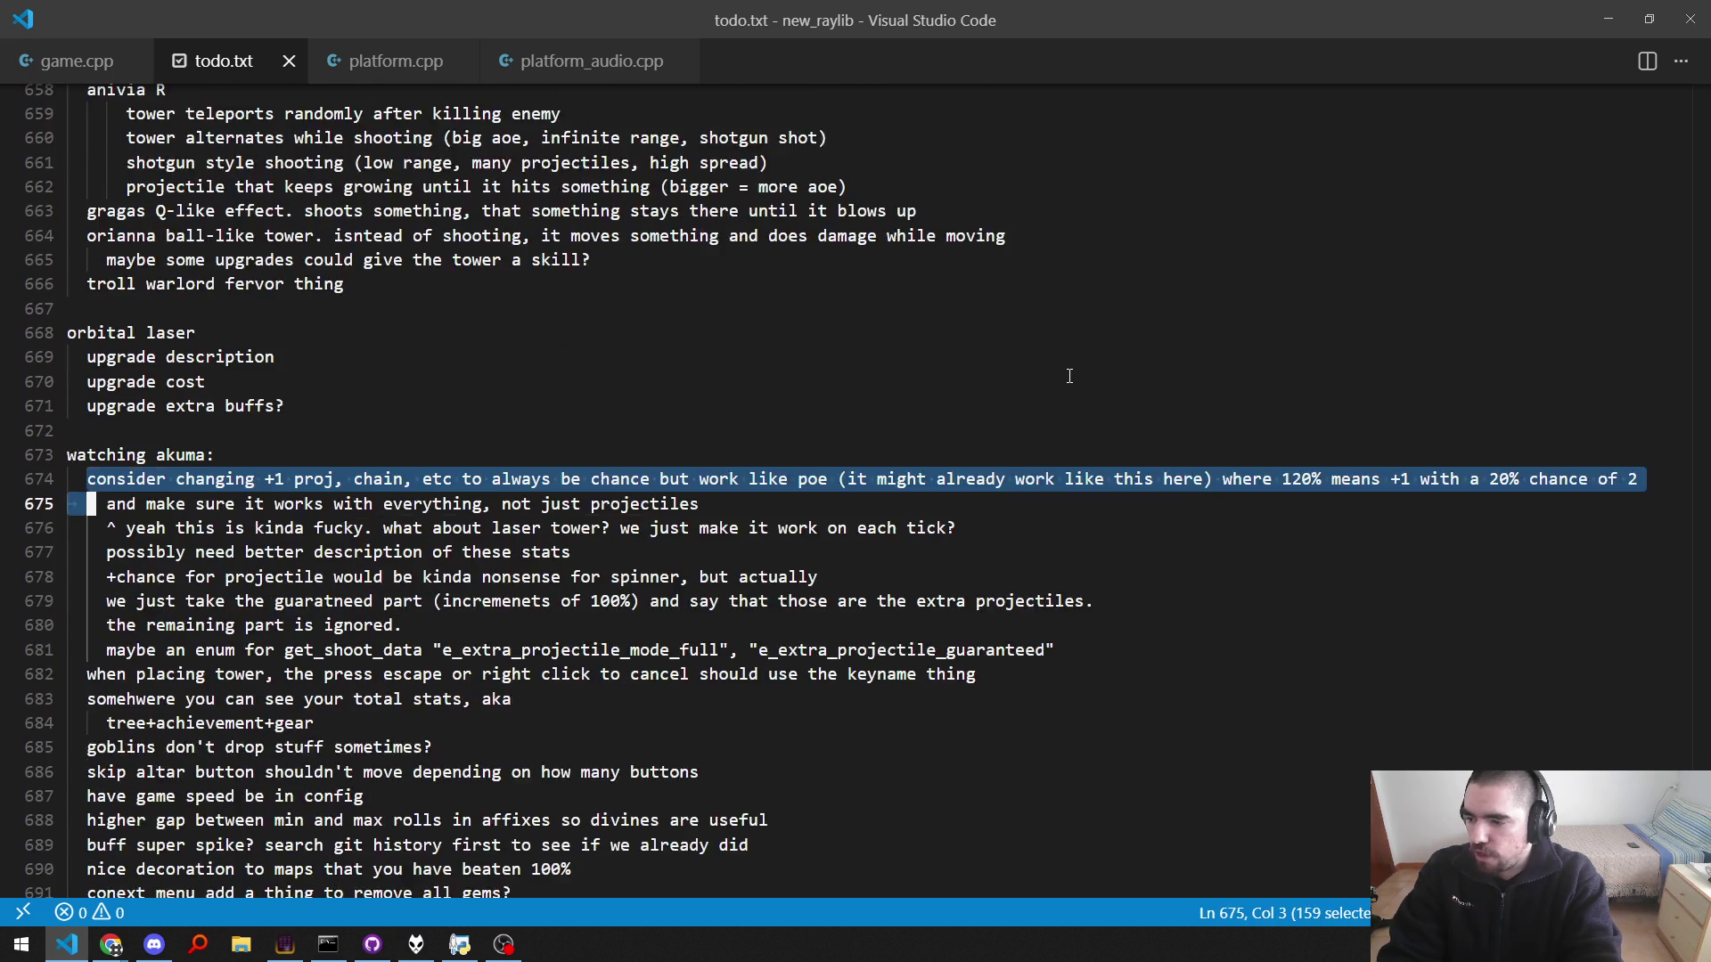
key(shift+Down)
key(shift+Down)
key(shift+Down)
key(shift+End)
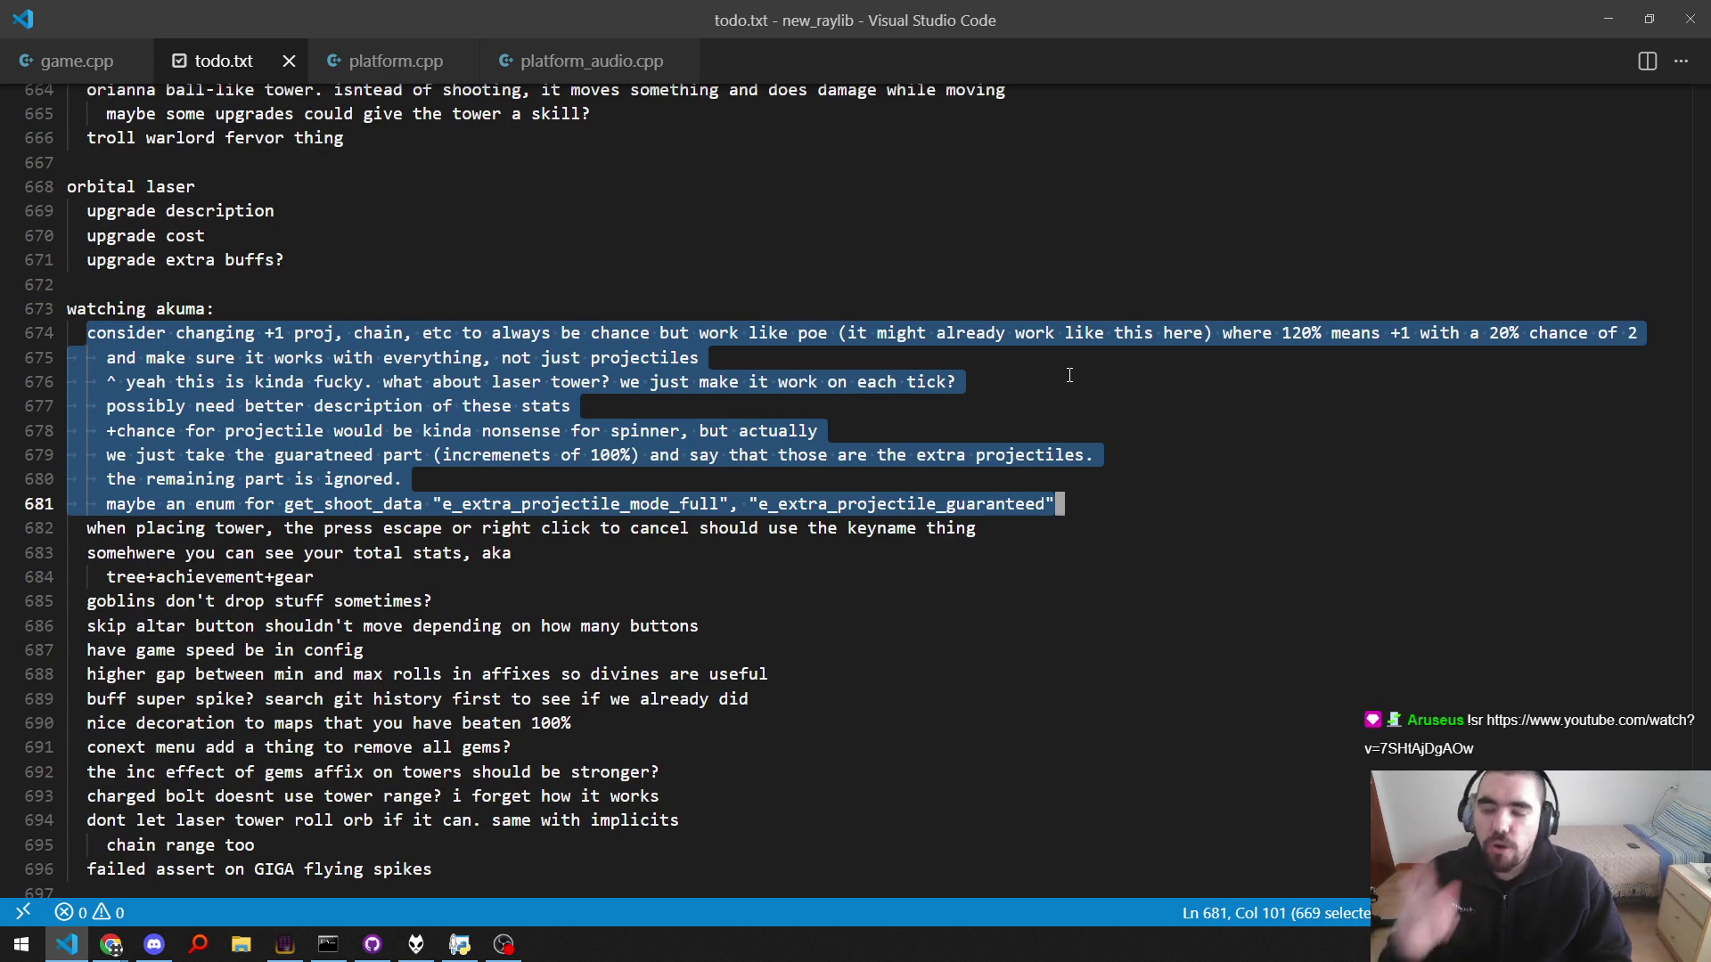
key(ctrl+shift+f)
text(ea)
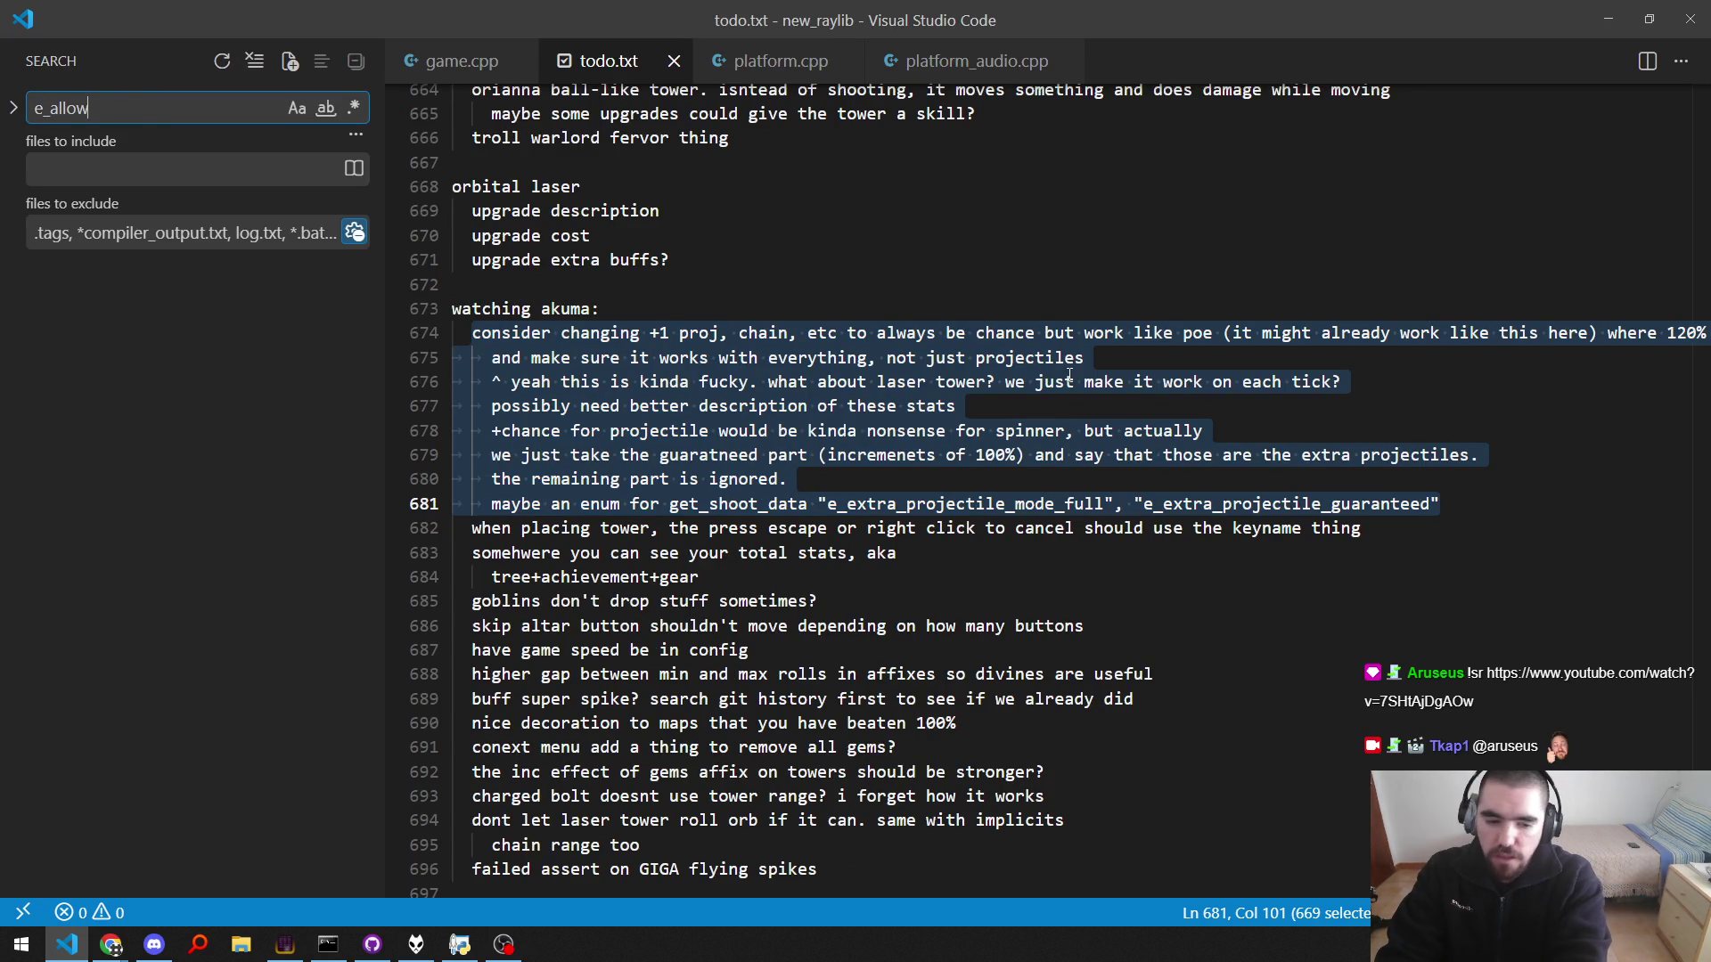
text(t)
Step: Find the e_allow_repeat enum in input.h and rename e_ignore_repeat to e_key_repeat_ignore
key(F4)
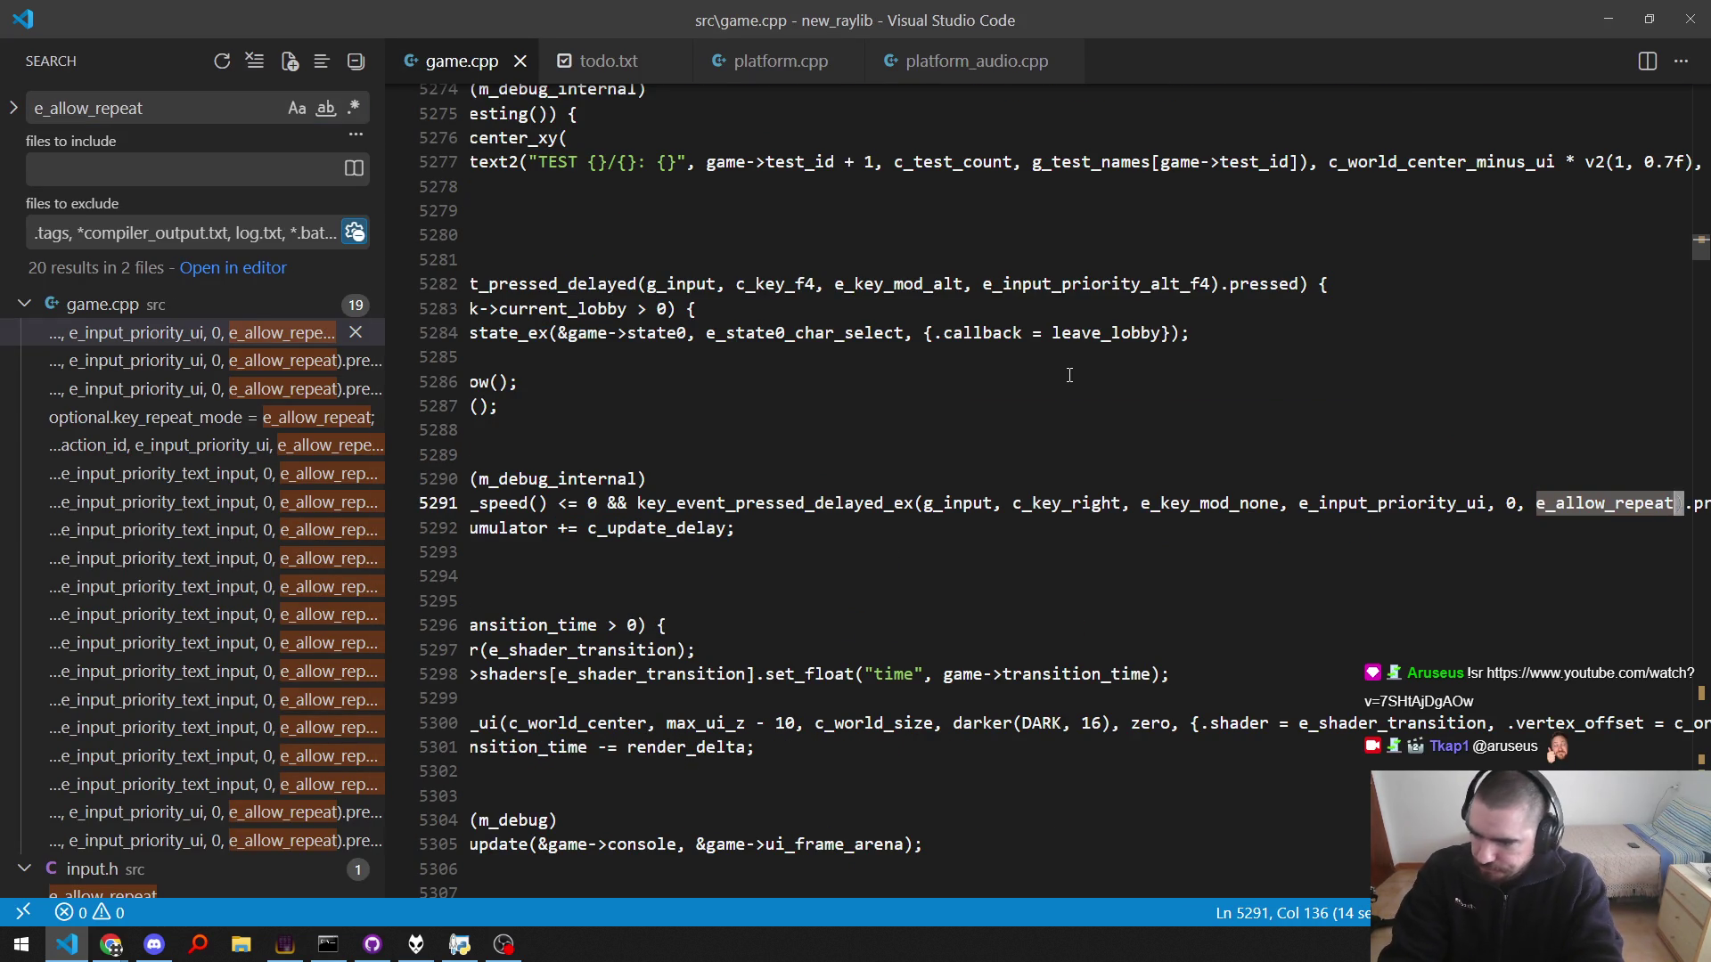
key(F4)
key(F4)
key(F4)
key(F4)
key(F4)
key(F4)
key(F4)
key(F4)
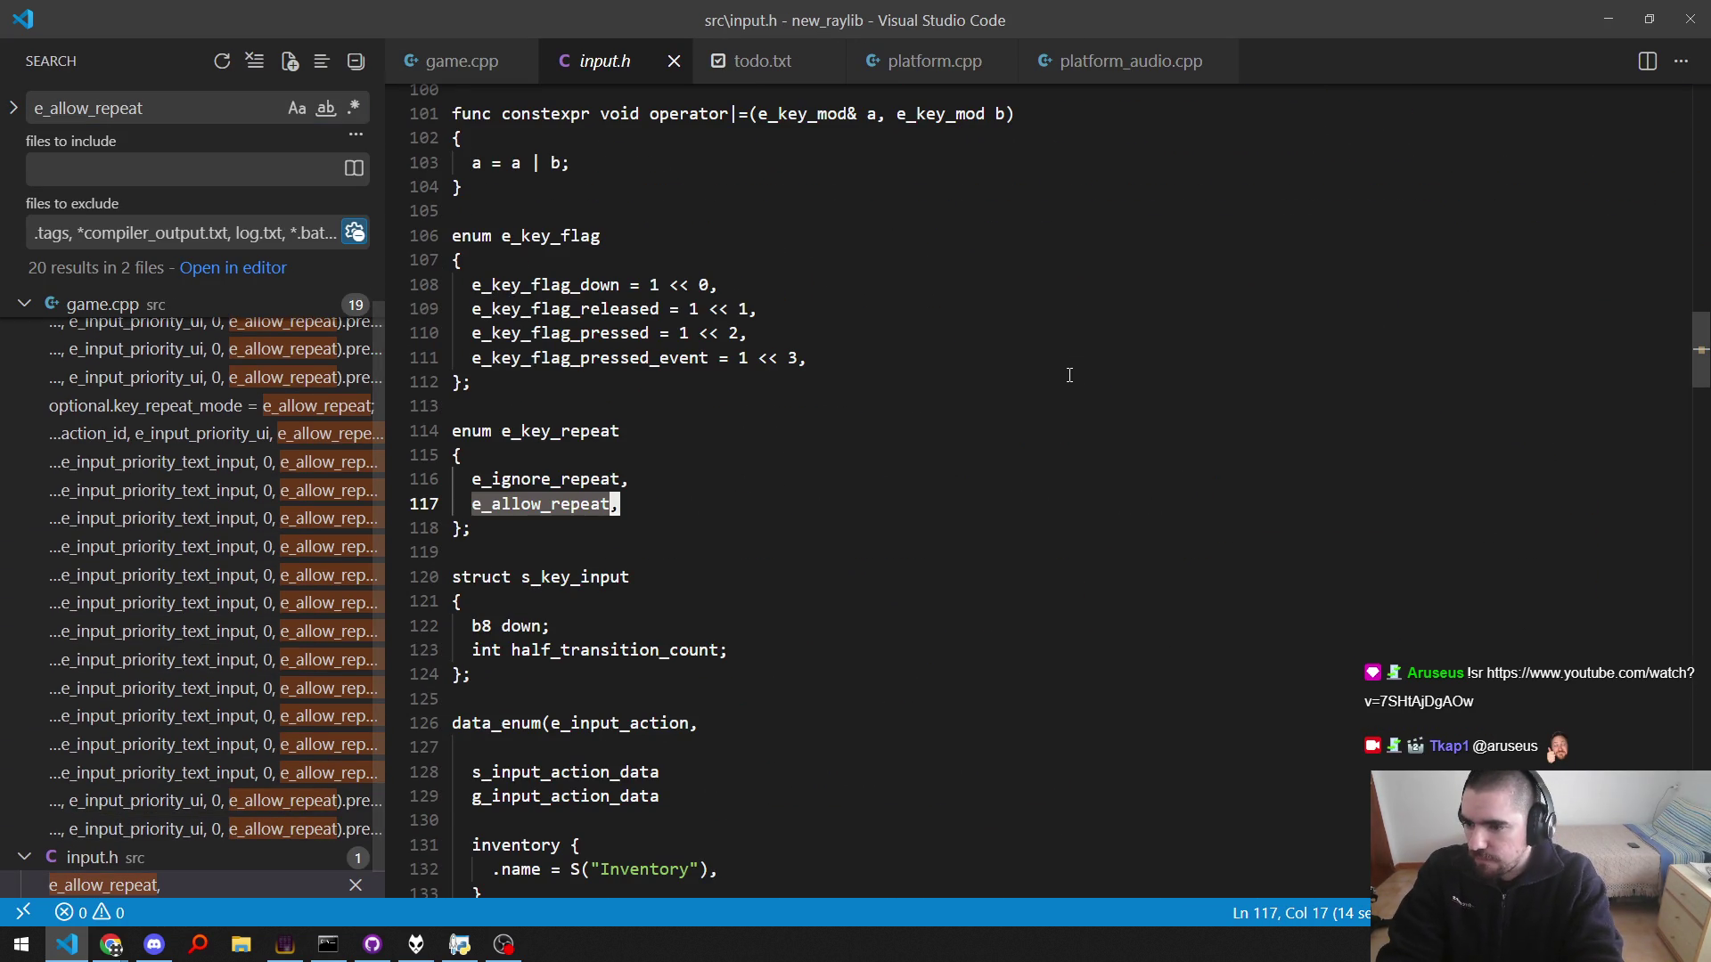
key(Up)
key(Up)
key(Up)
key(Down)
key(Down)
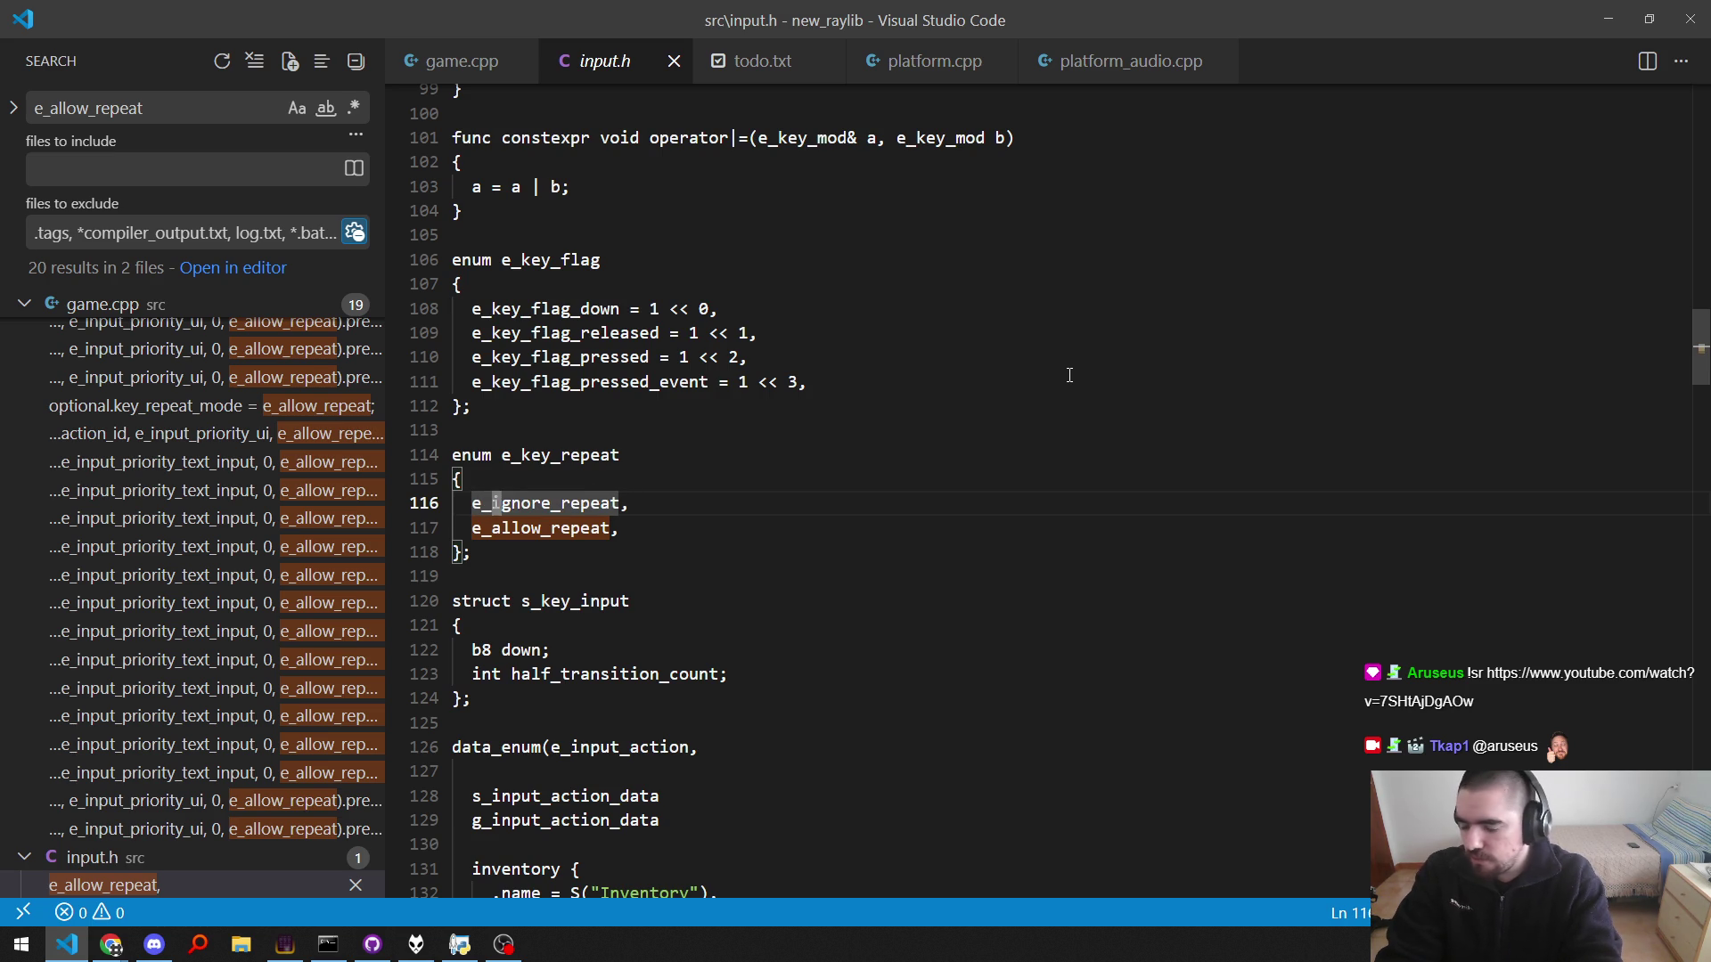
text(key_repeat_)
key(End)
key(BackSpace)
key(BackSpace)
key(BackSpace)
Step: Rename the e_allow_repeat entry to e_key_repeat_allow in the input.h enum
key(Down)
key(Home)
text(e_key_rep)
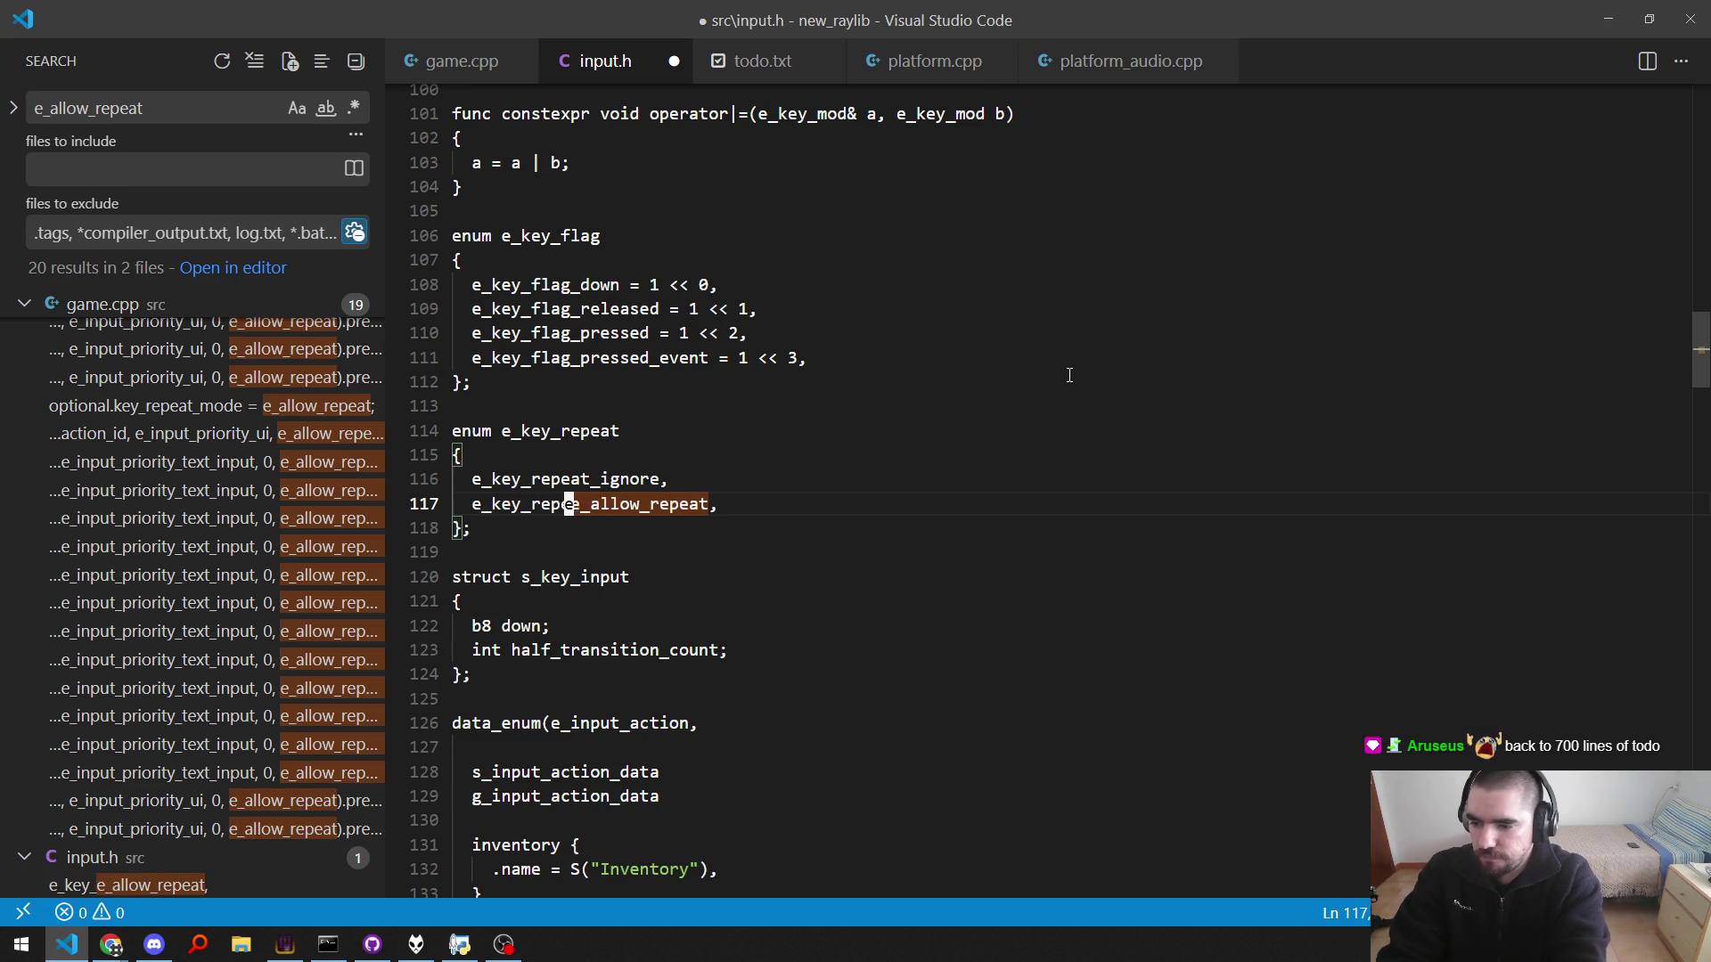
text(eat_)
key(Delete)
key(Delete)
key(ctrl+shift+Right)
text(allow)
Step: Save input.h and recall the previous build command in the terminal
key(ctrl+s)
key(End)
key(ctrl+shift+p)
key(Escape)
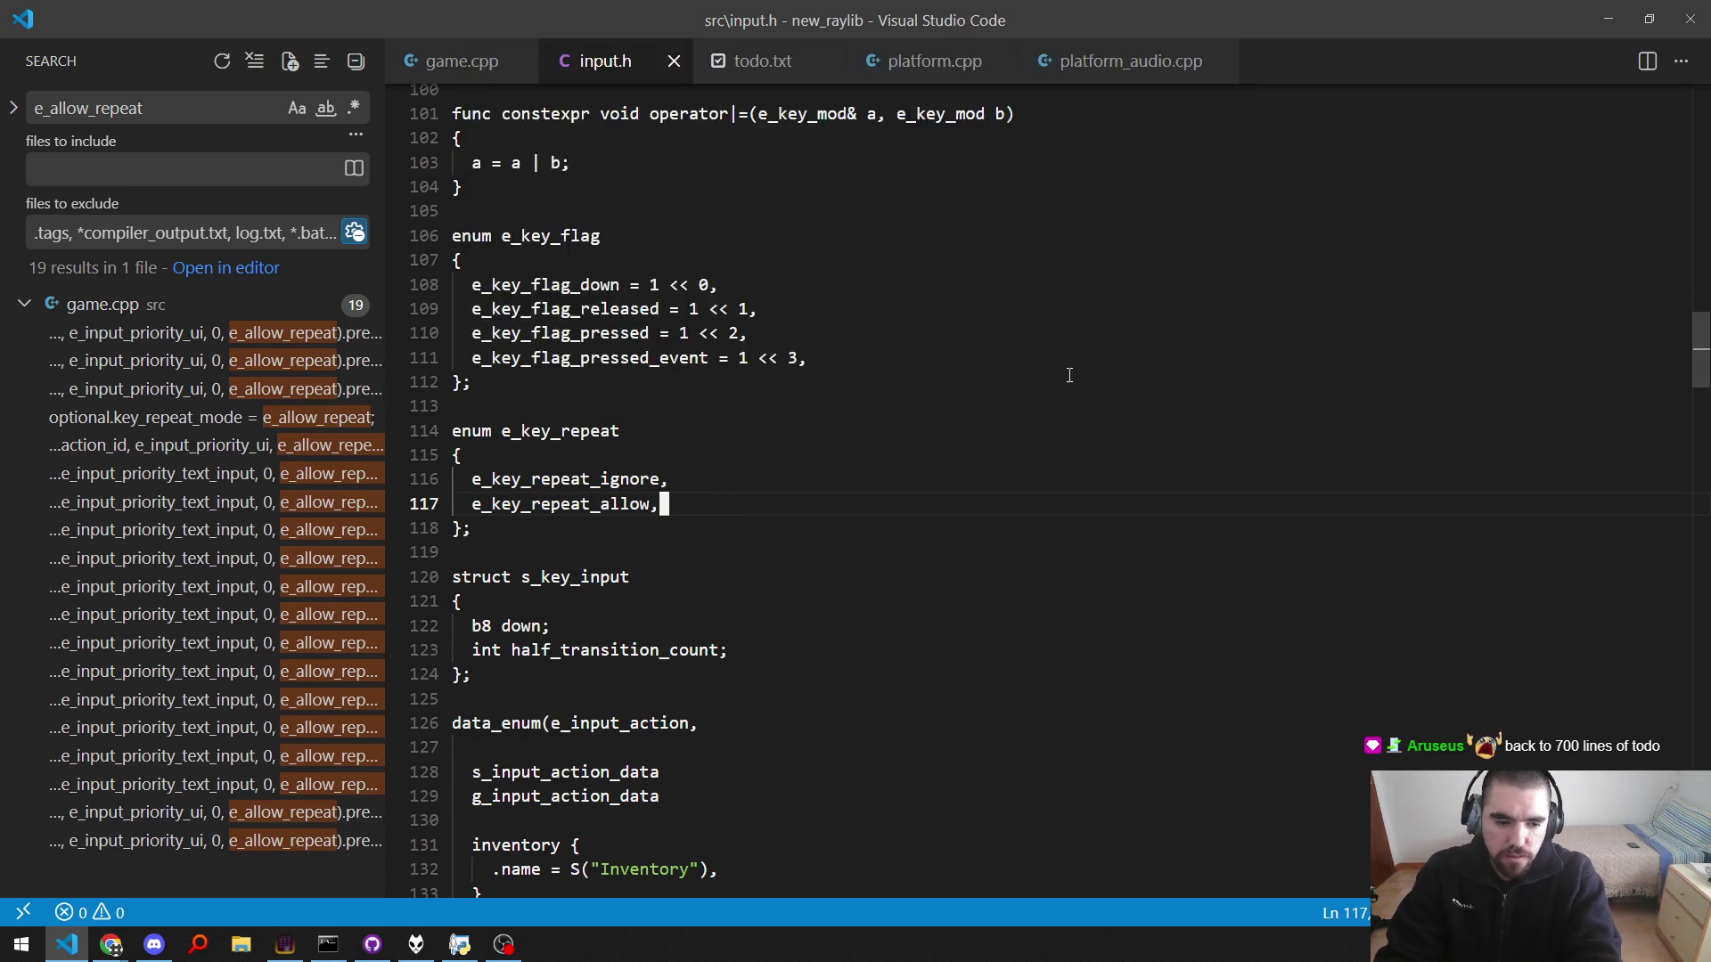
key(alt+Tab)
key(Up)
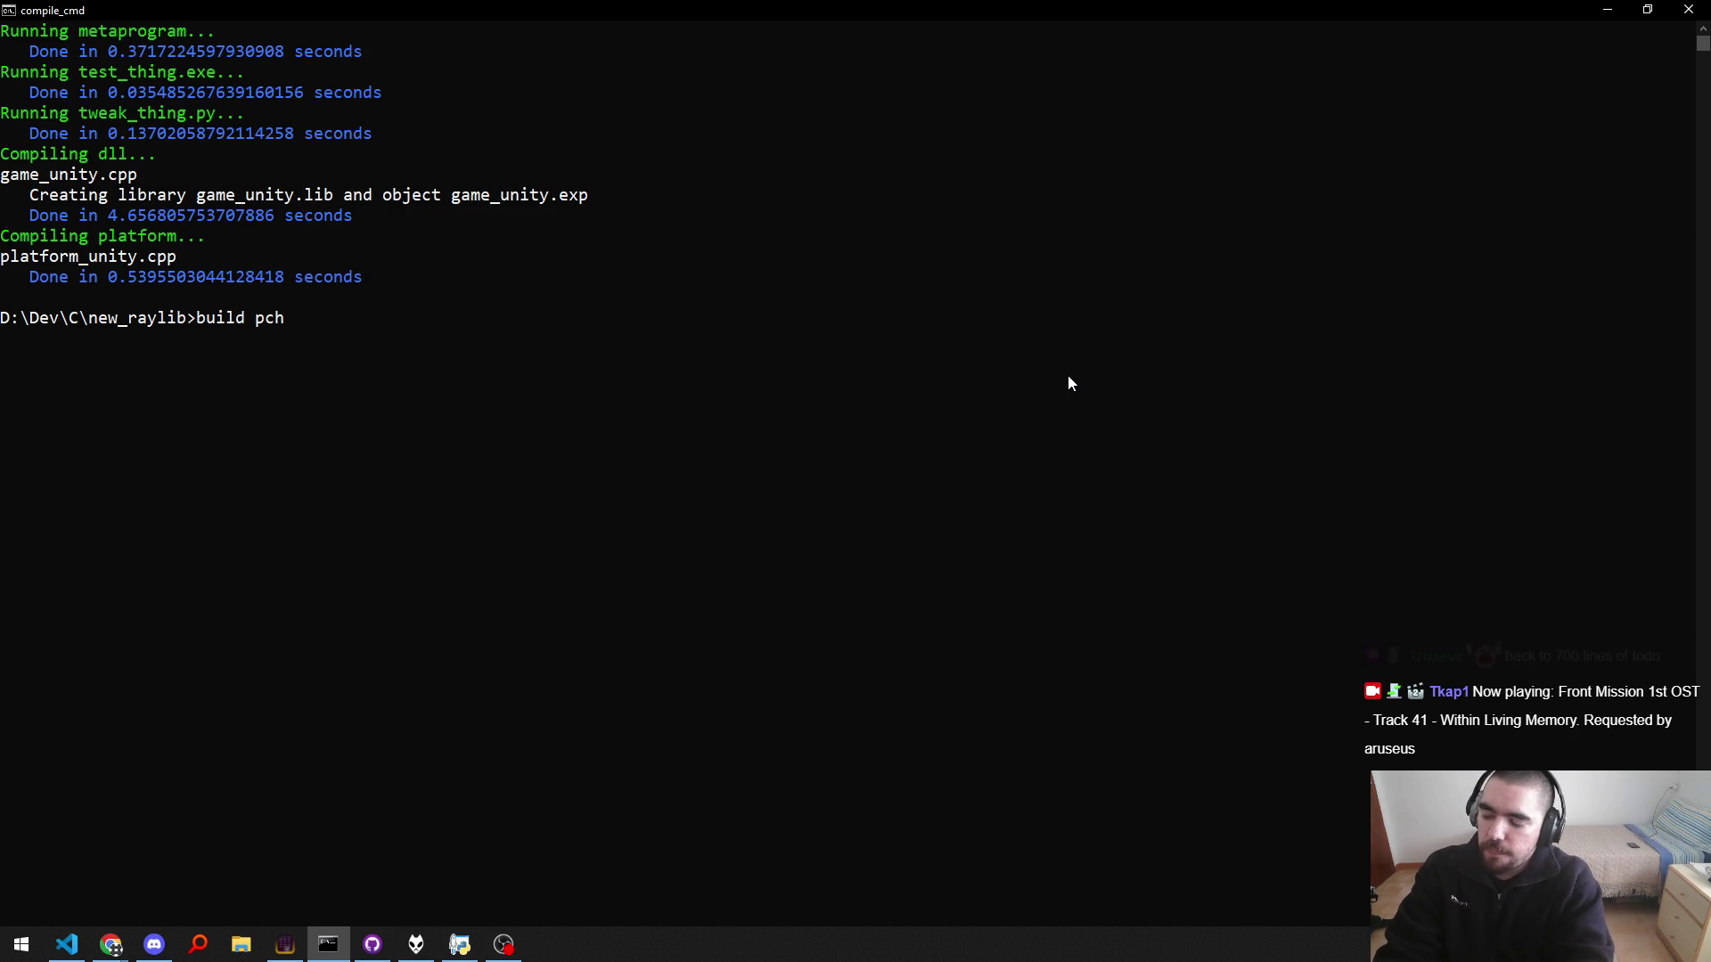
Step: Run the build, then run build pch to regenerate the missing pch_game.pch
key(Return)
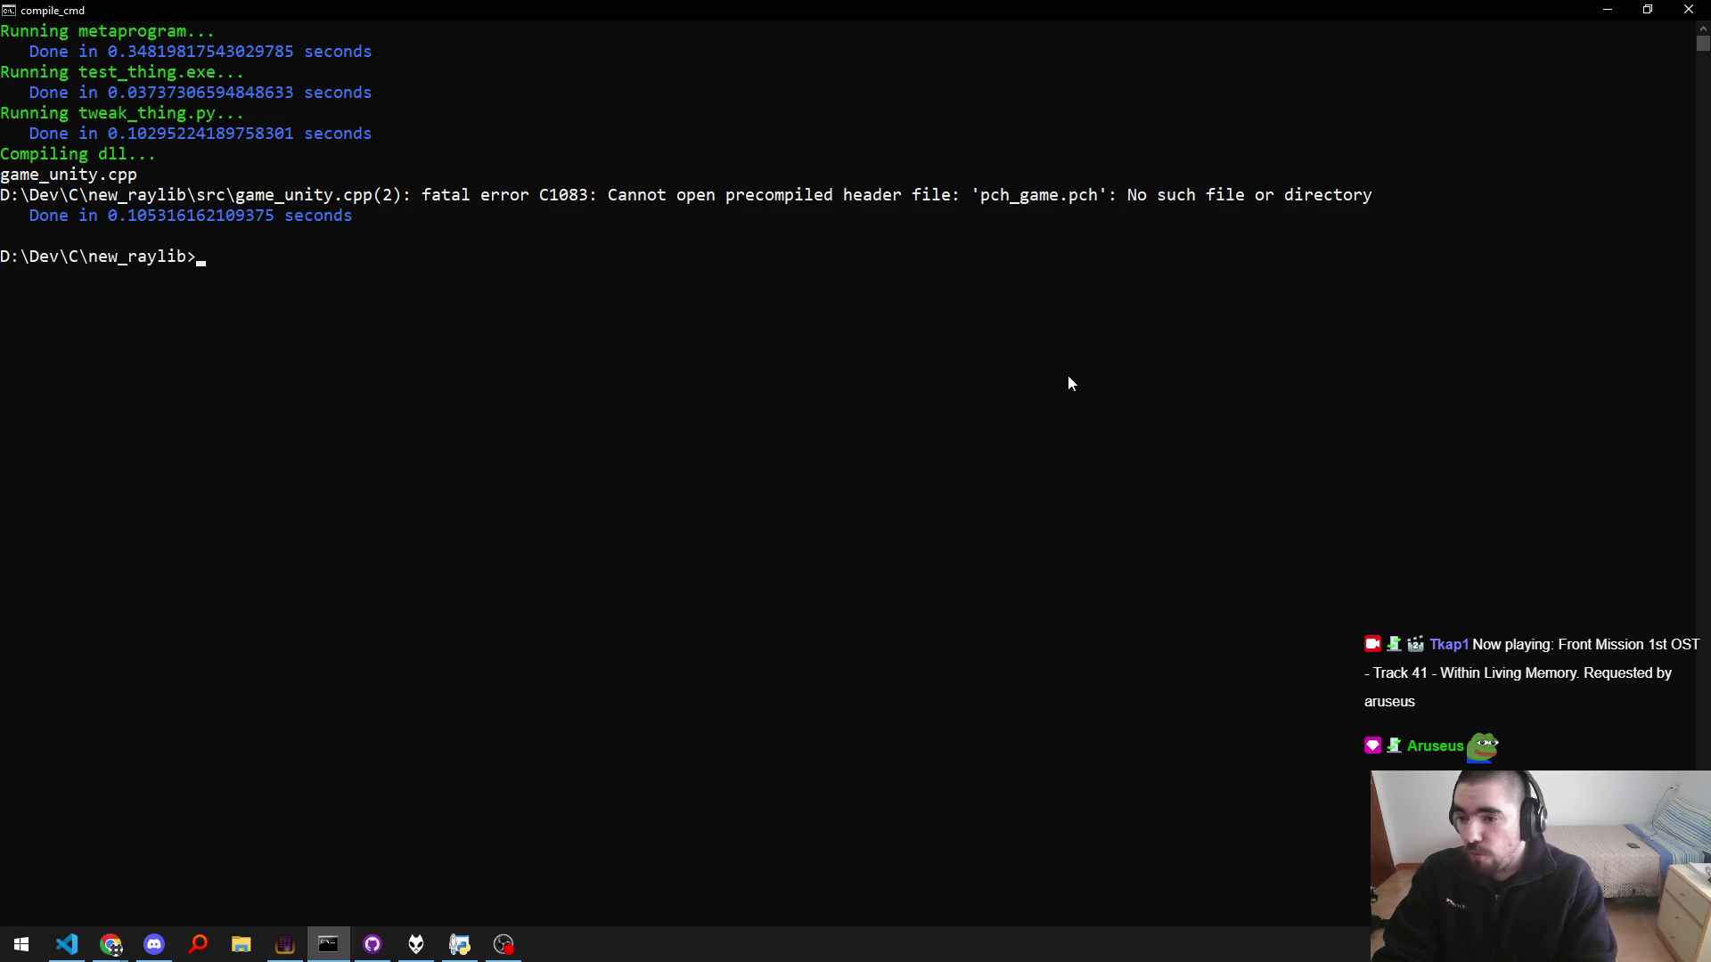
text(build pch)
key(Return)
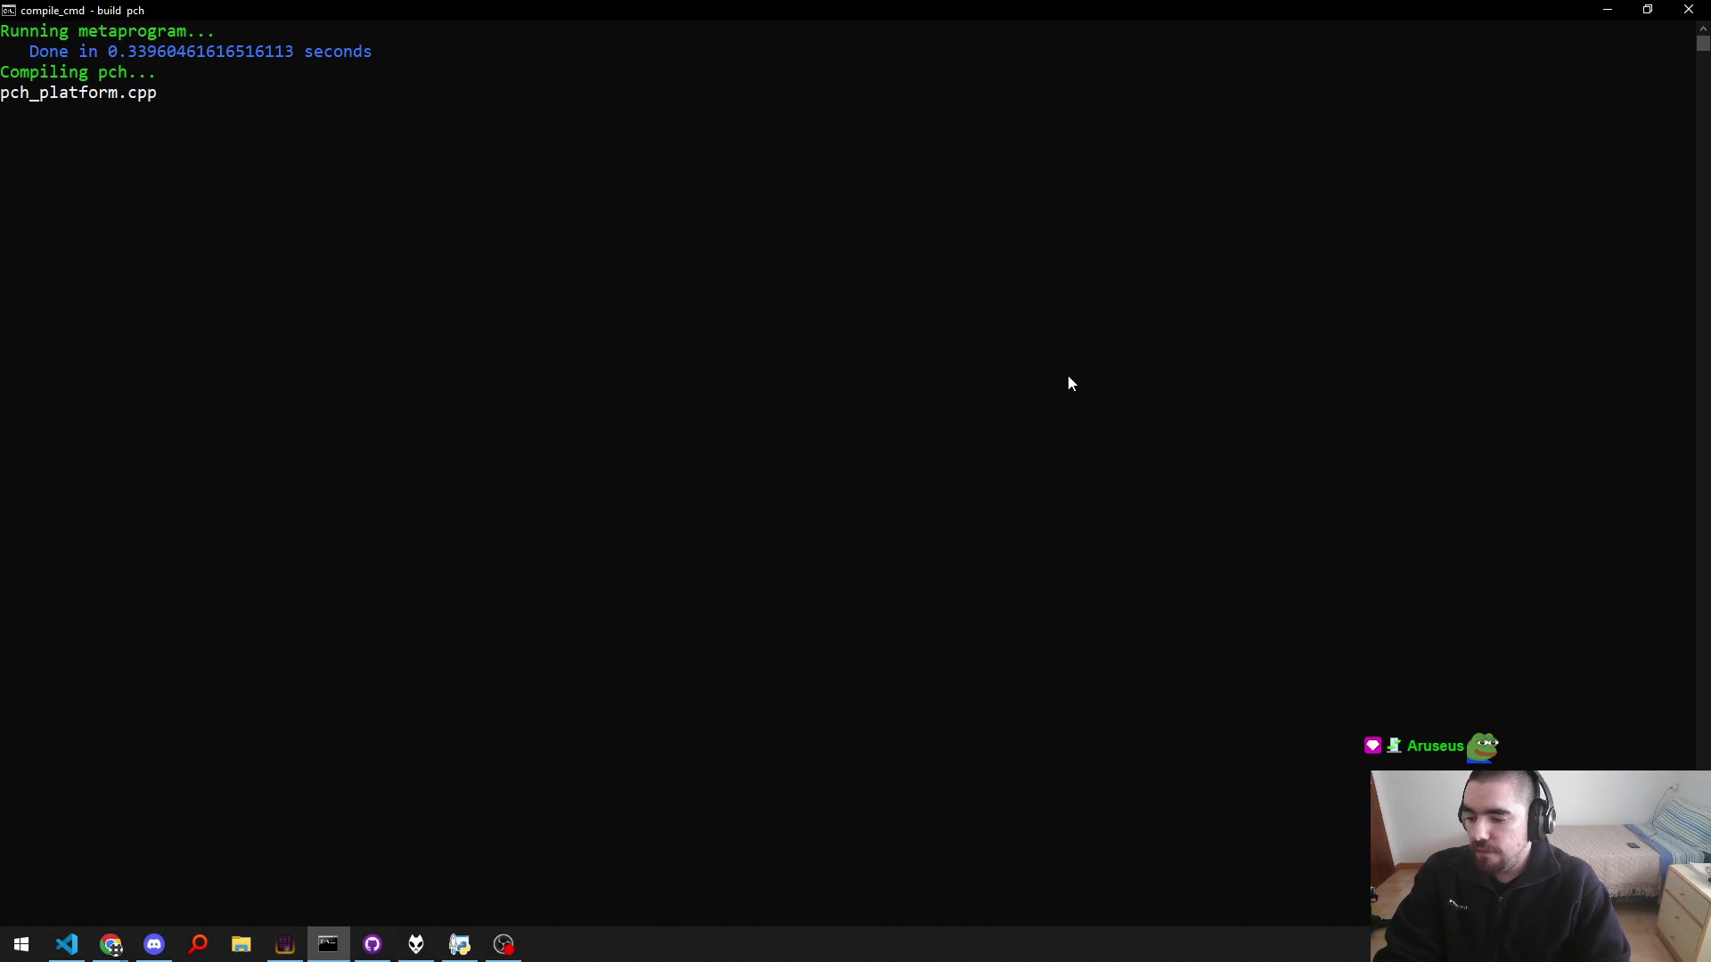
key(alt+Tab)
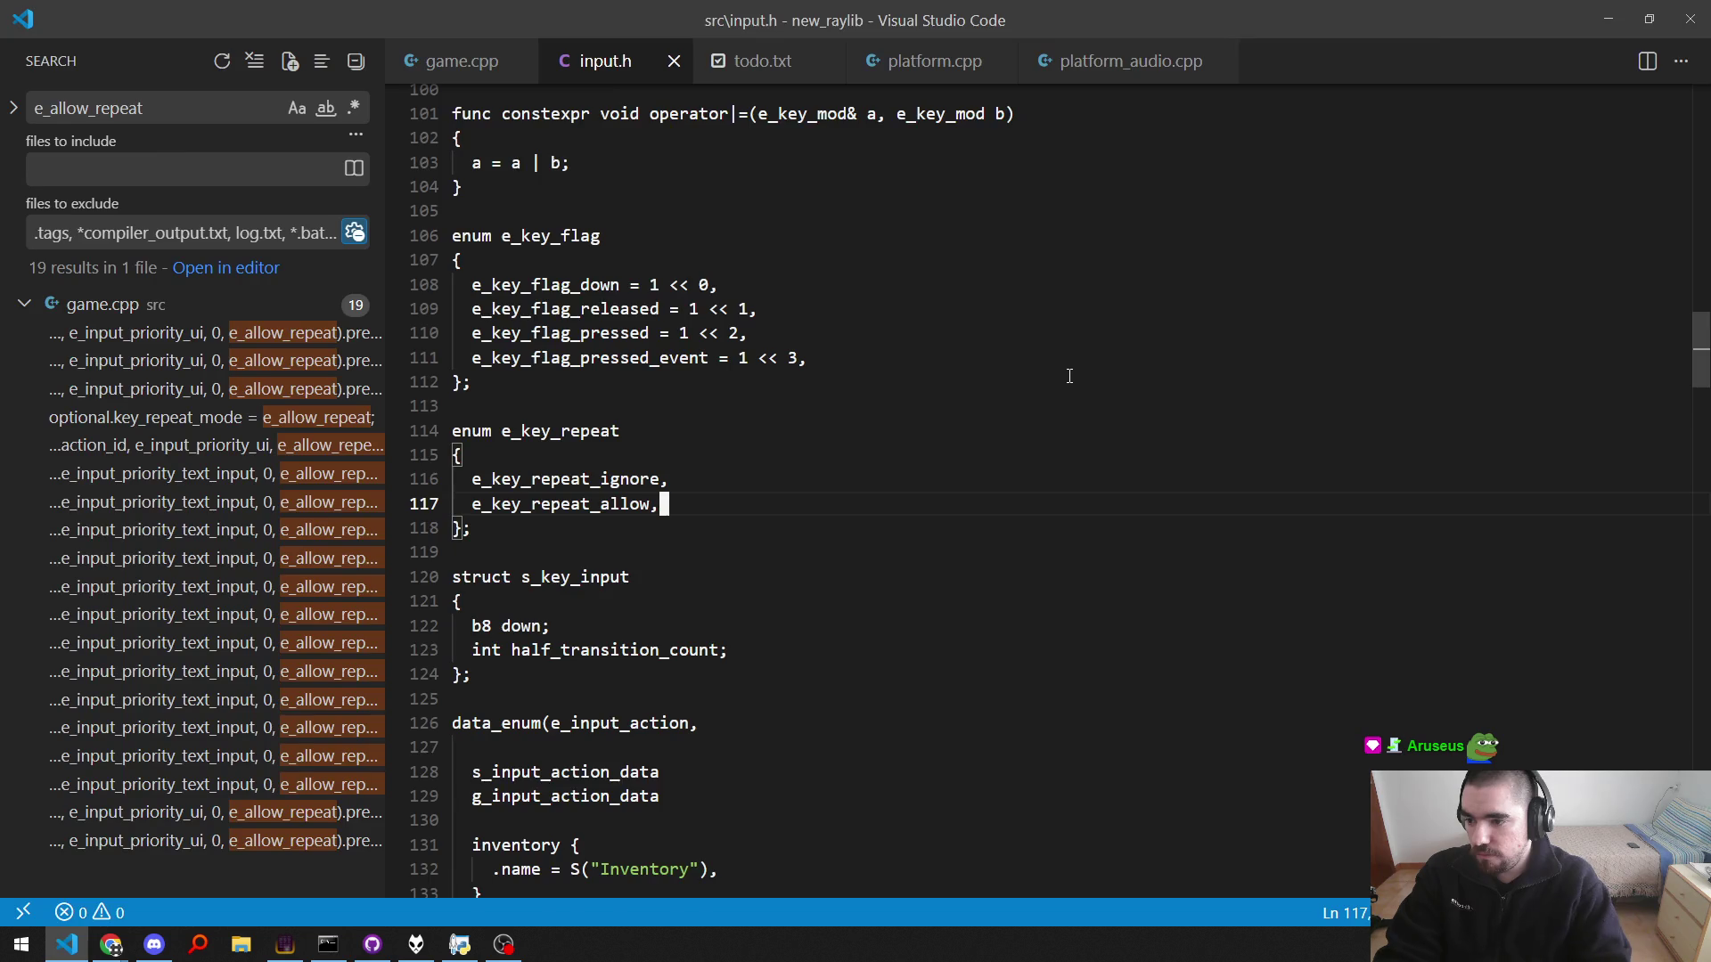
Step: Change e_ignore_repeat to e_key_repeat_ignore on ui.h line 184 and save
key(F8)
key(w)
key(w)
key(k)
key(k)
key(j)
key(j)
key(l)
key(l)
text(ikey_repeat_mode = e_key_repeaignore_repeat;)
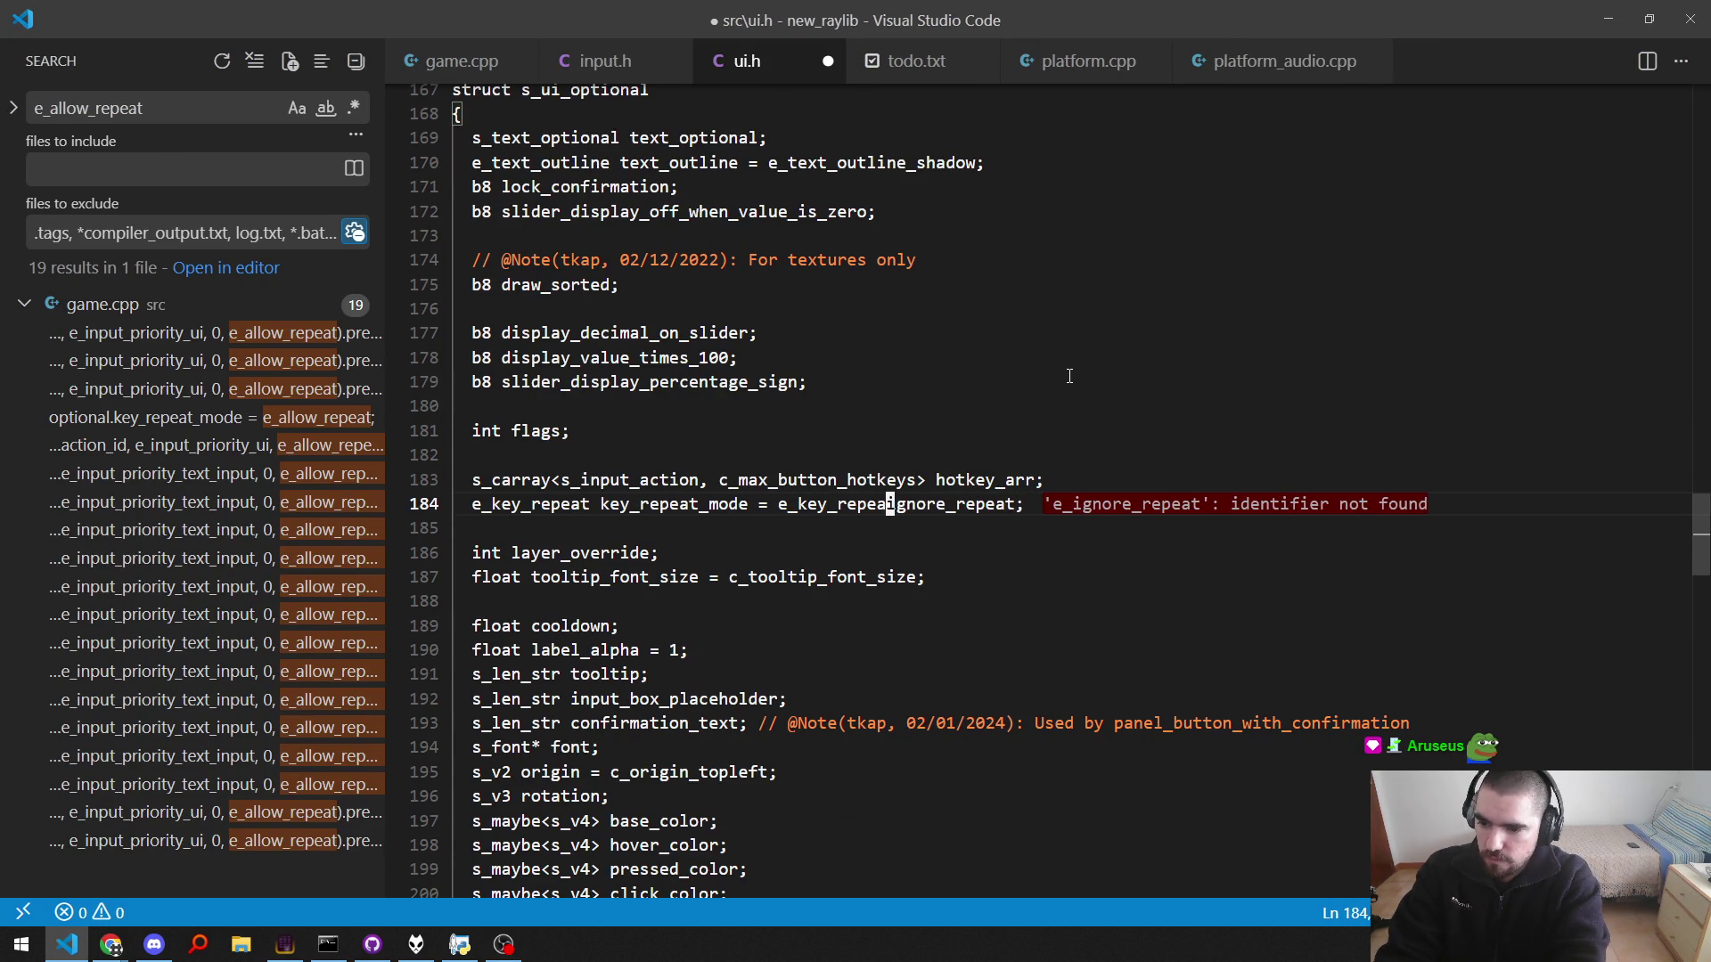
key(Escape)
key(f)
key(_)
key(d)
key(t)
key(semicolon)
key(ctrl+s)
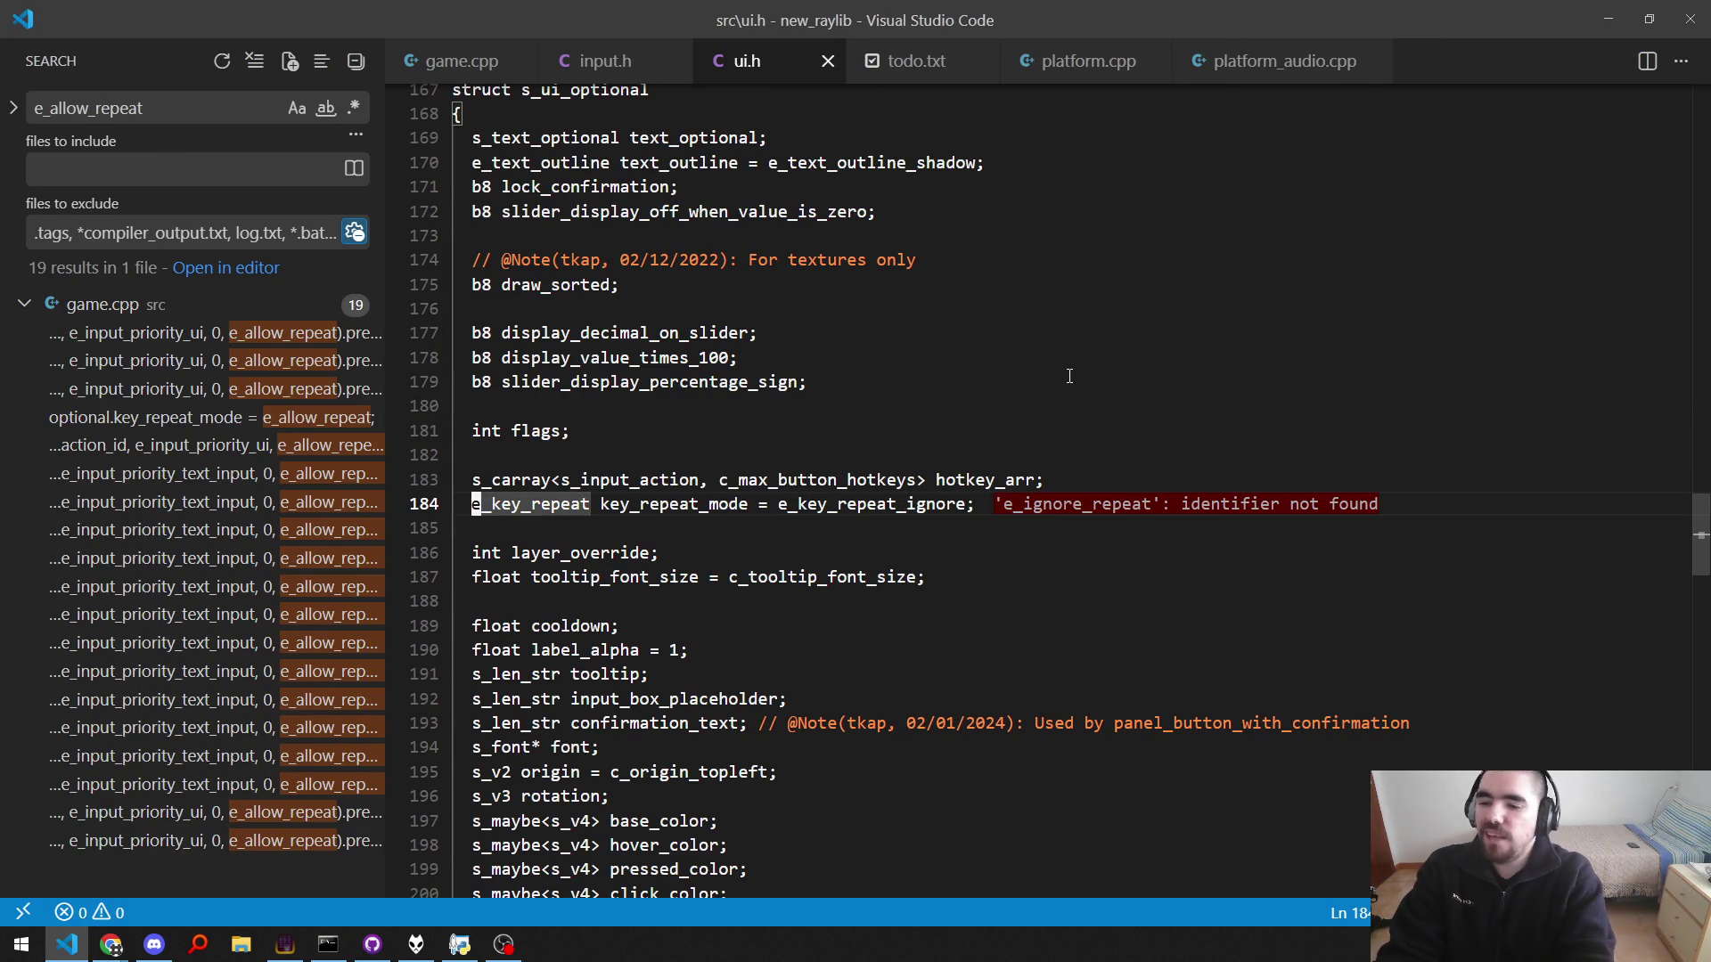
key(alt+Tab)
key(alt+Tab)
key(alt+Tab)
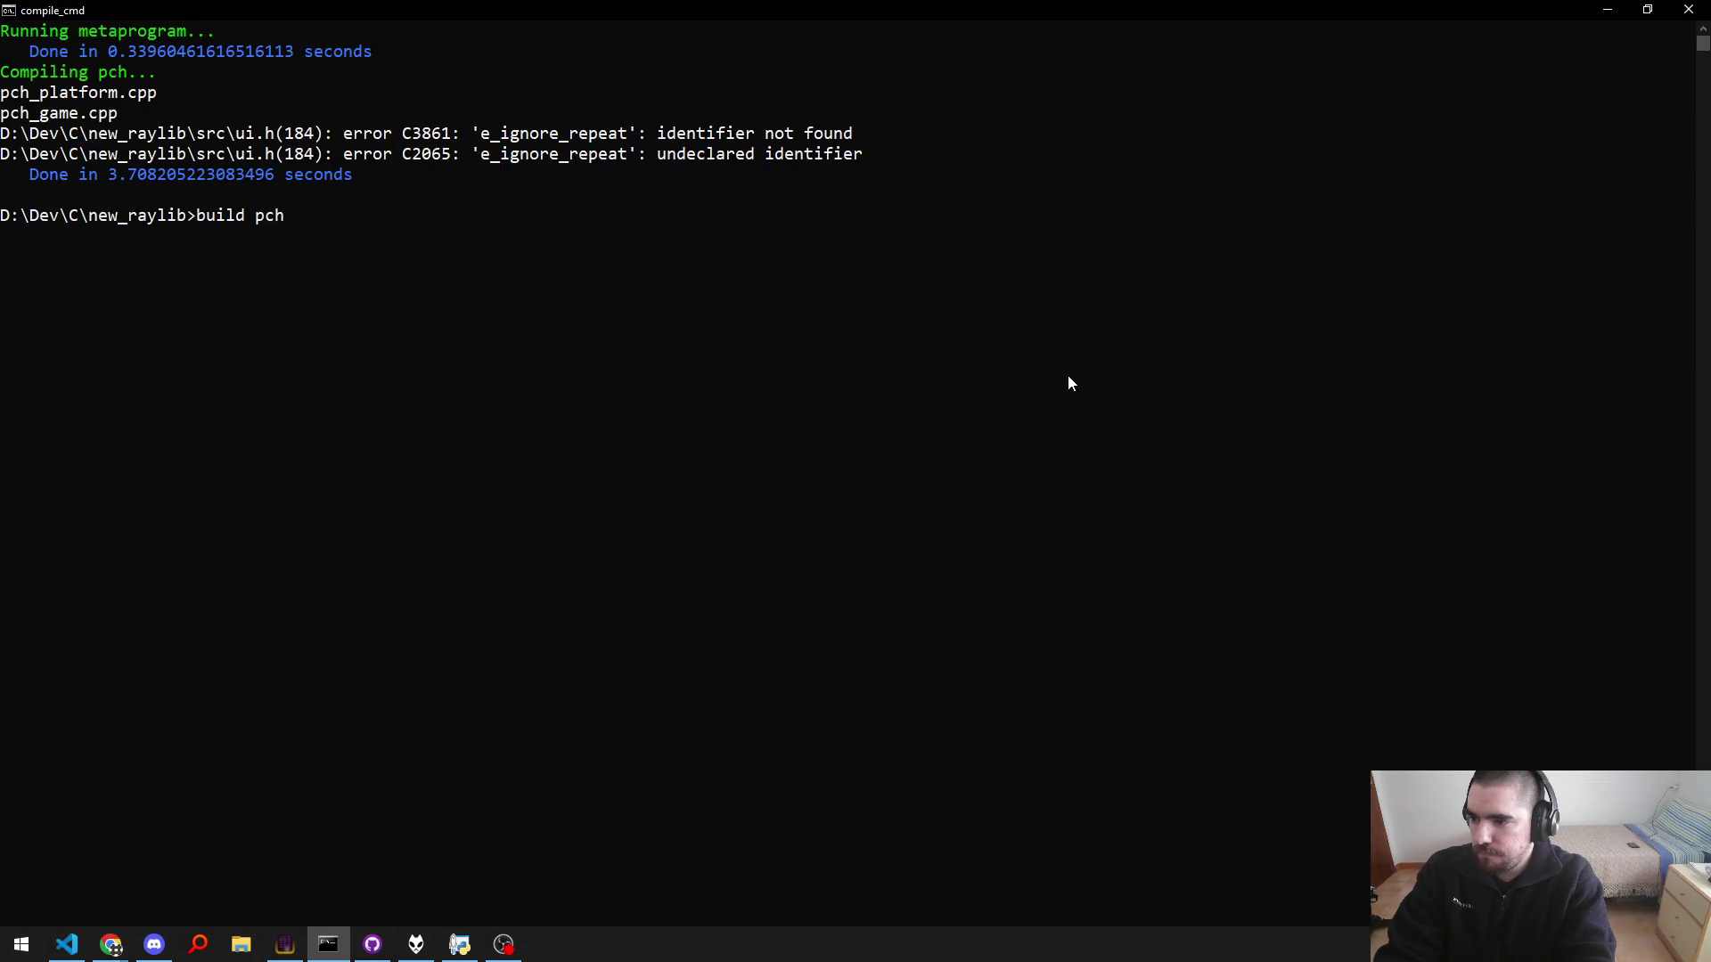
Step: Rebuild the precompiled headers, run the full build, and jump to the input.cpp error
key(Return)
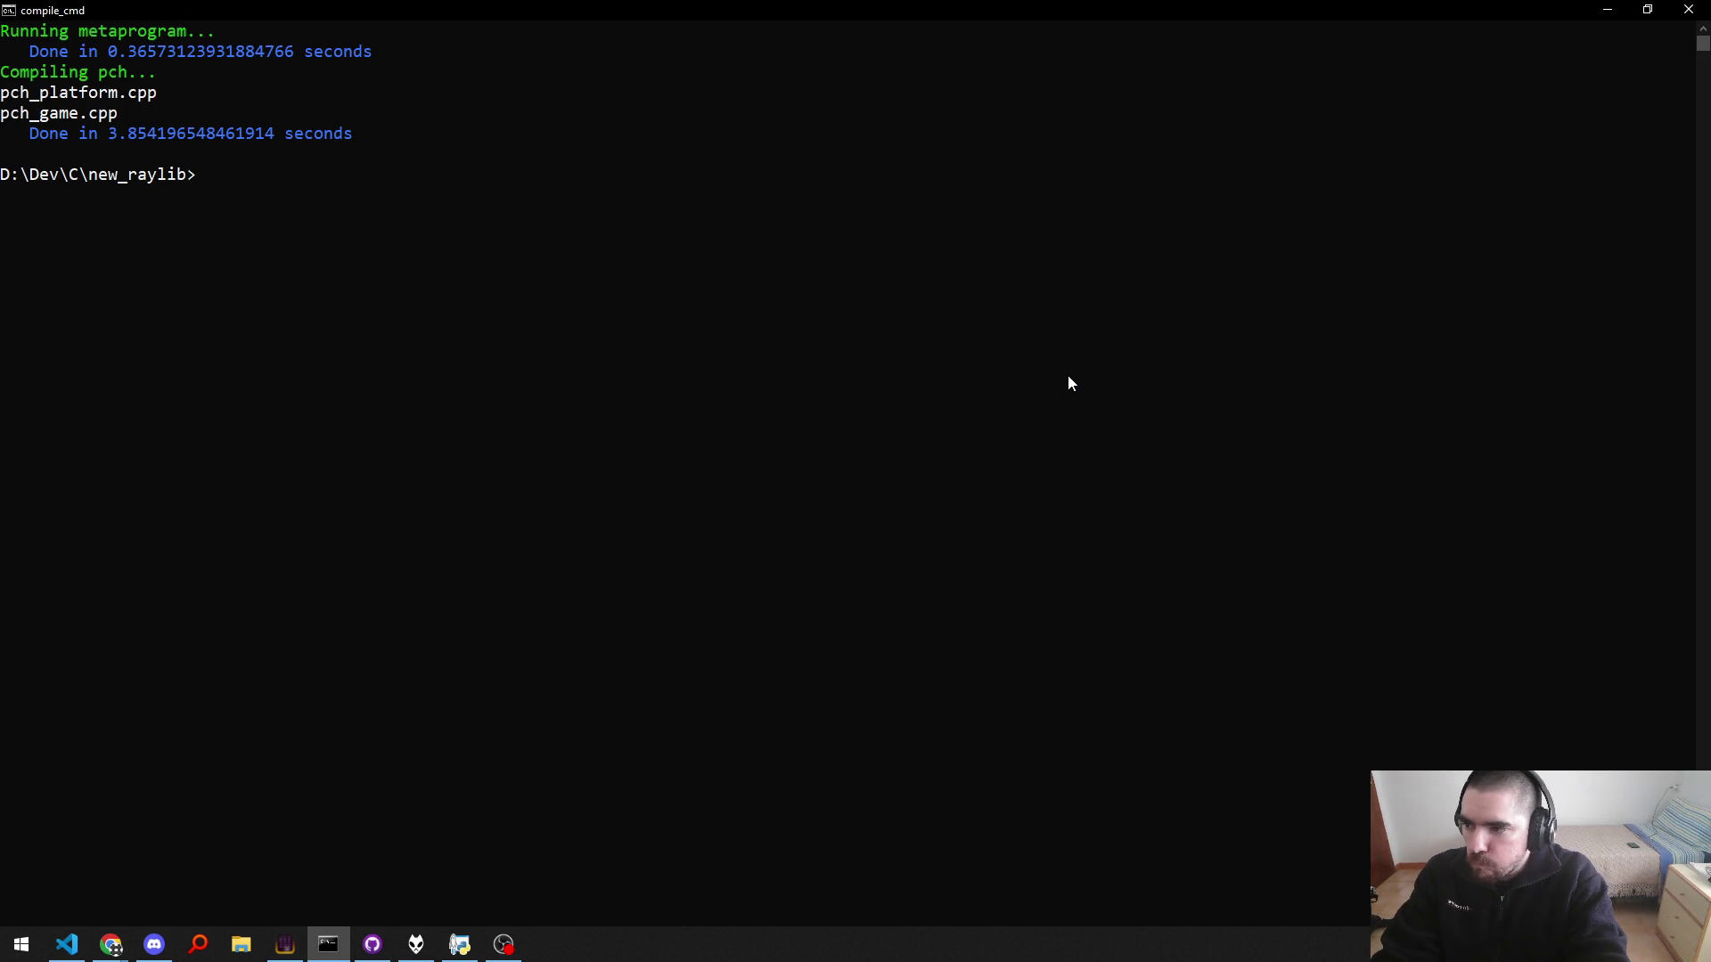
text(build)
key(Return)
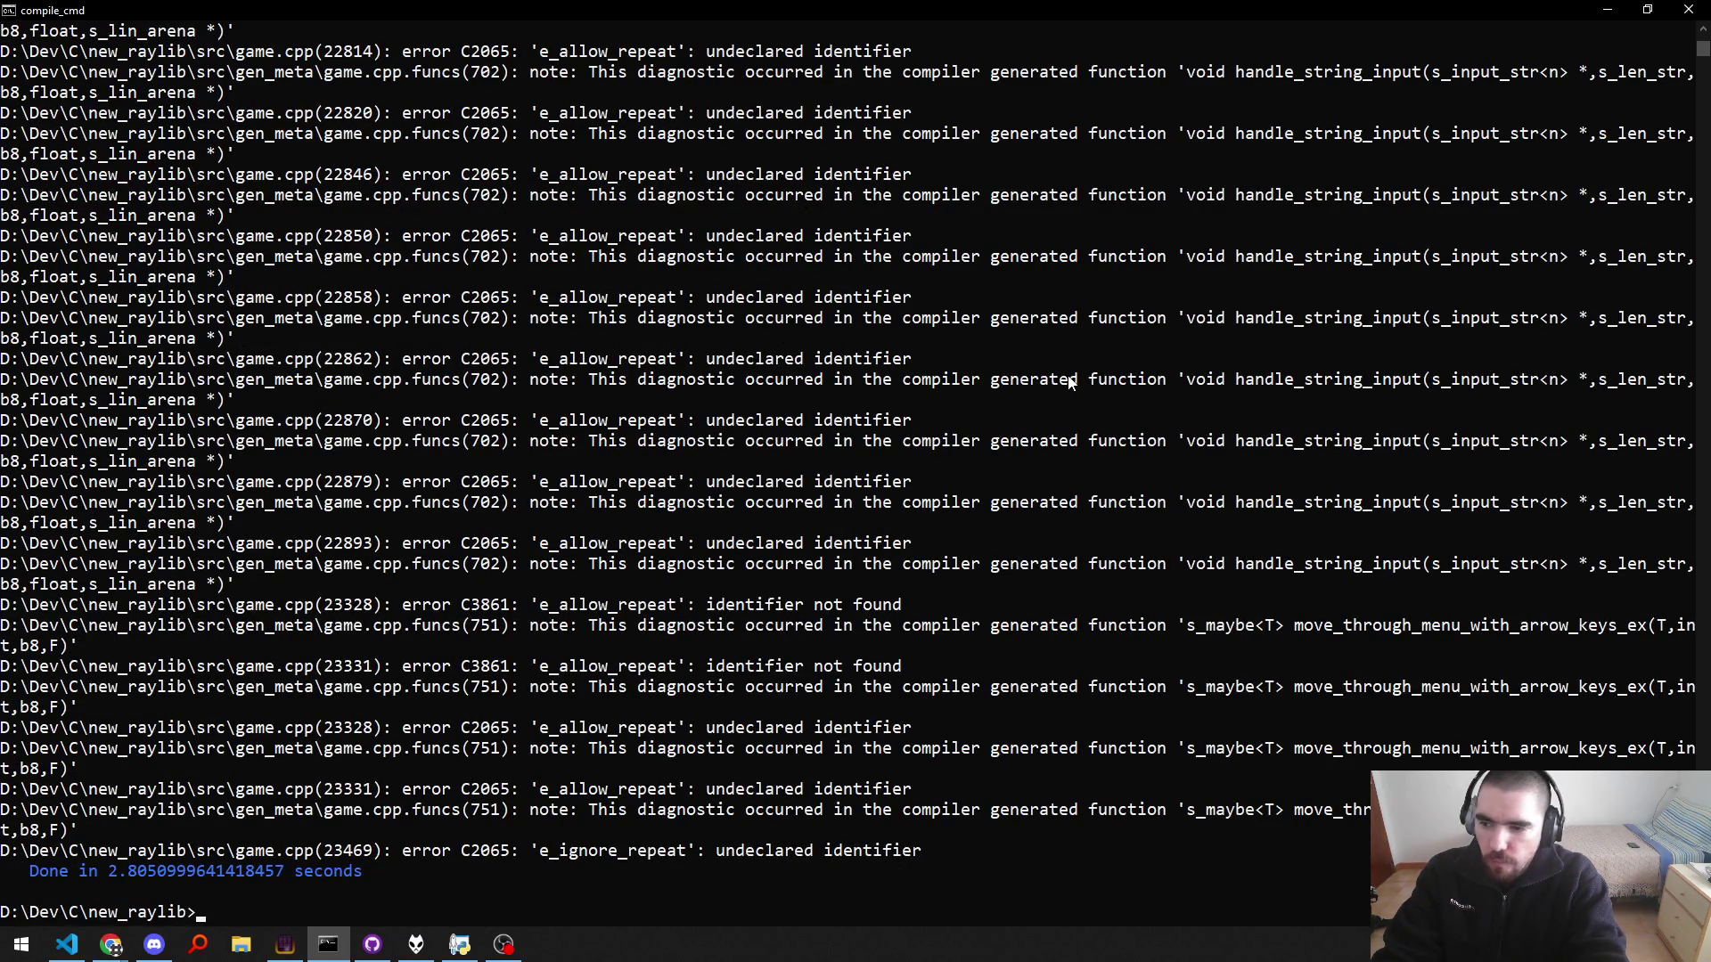
key(alt+Tab)
key(F8)
Step: Rename every e_ignore_repeat in input.cpp to e_key_repeat_ignore and save
key(ctrl+Right)
key(ctrl+Right)
key(ctrl+Right)
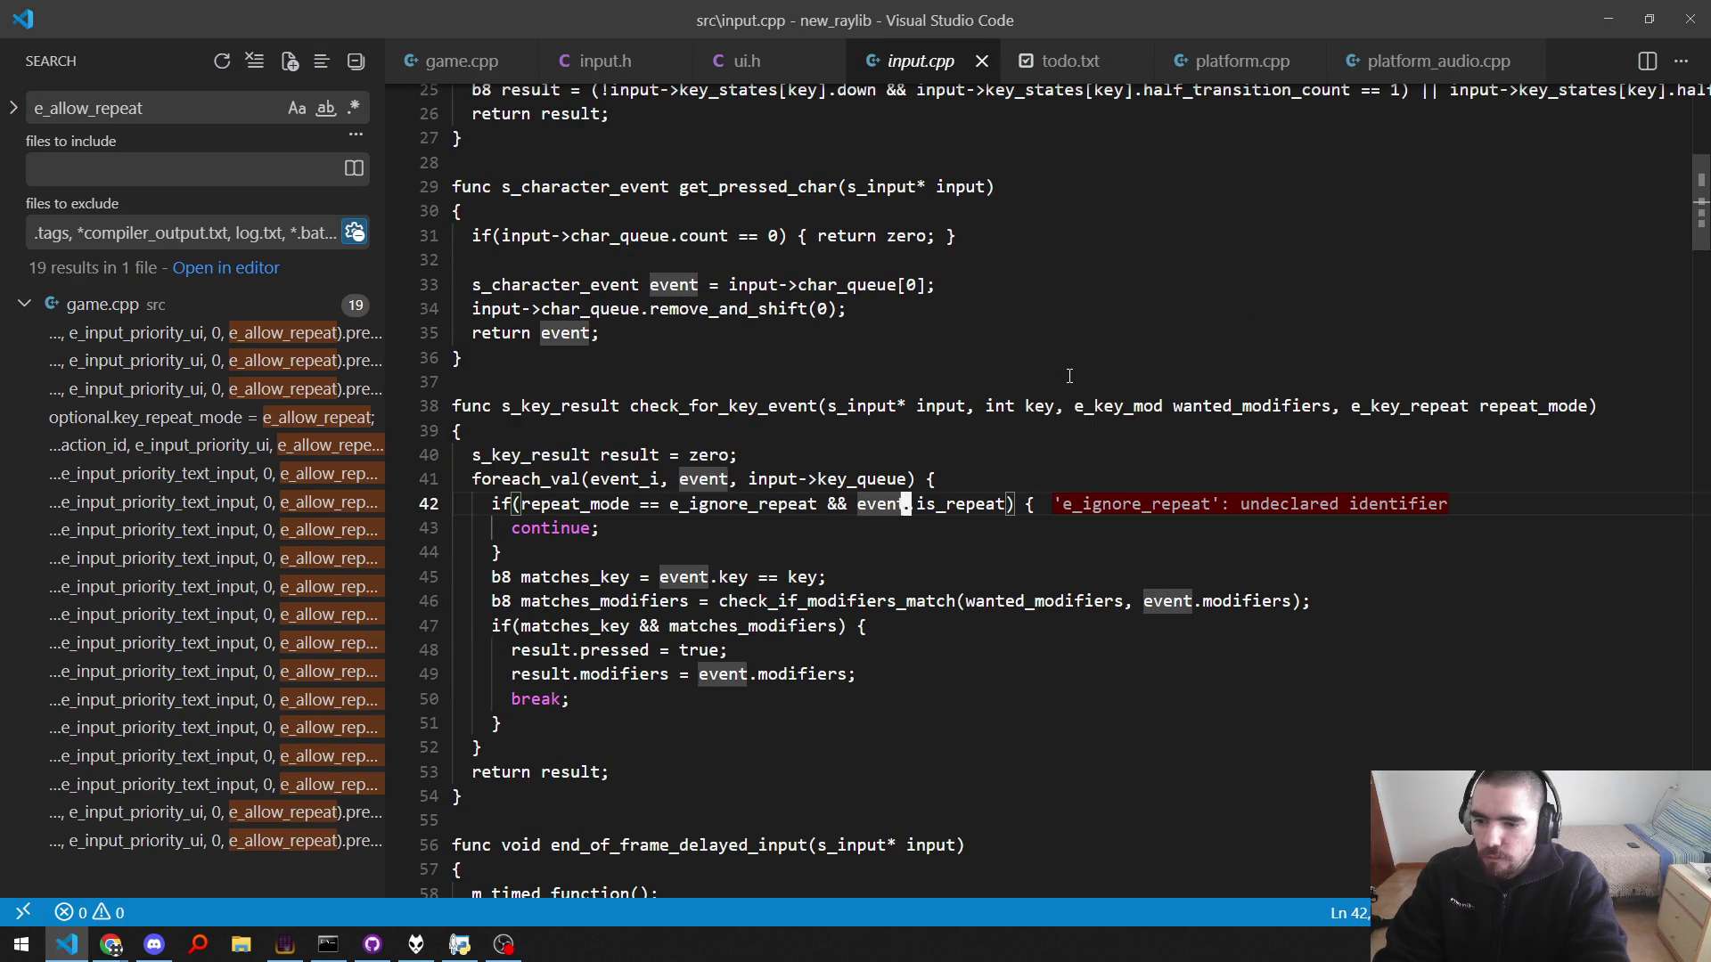
key(ctrl+Left)
key(ctrl+Left)
key(ctrl+shift+Right)
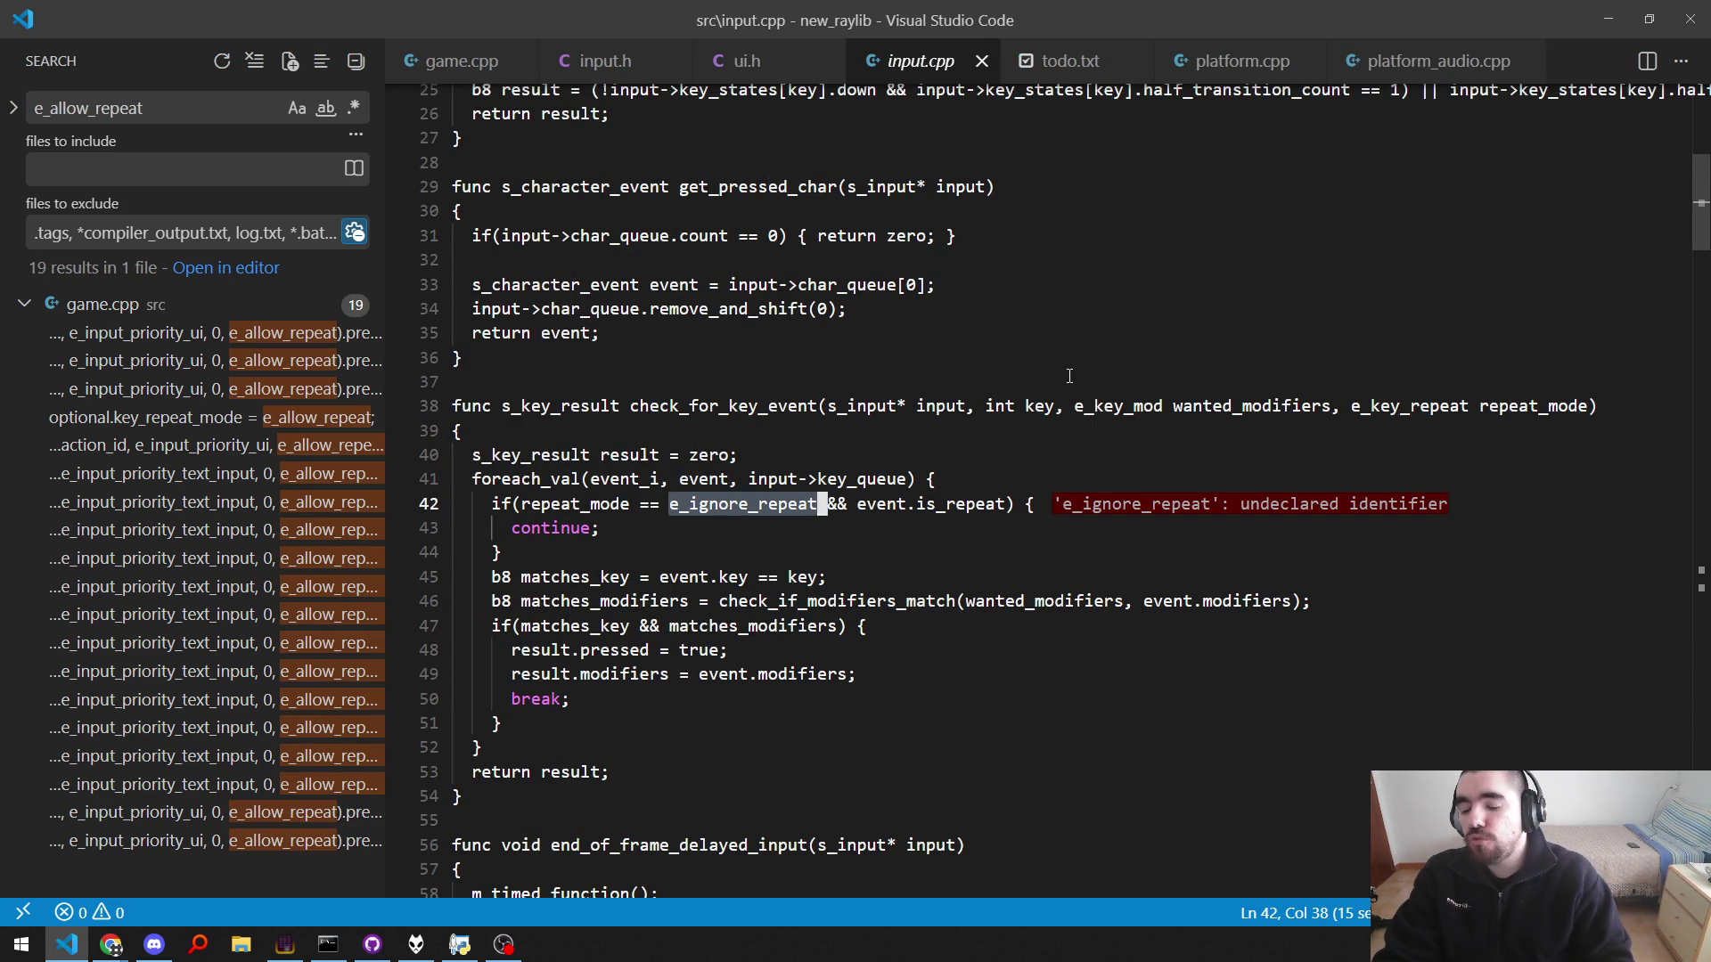
key(ctrl+shift+l)
scroll(1069, 377, up, 1)
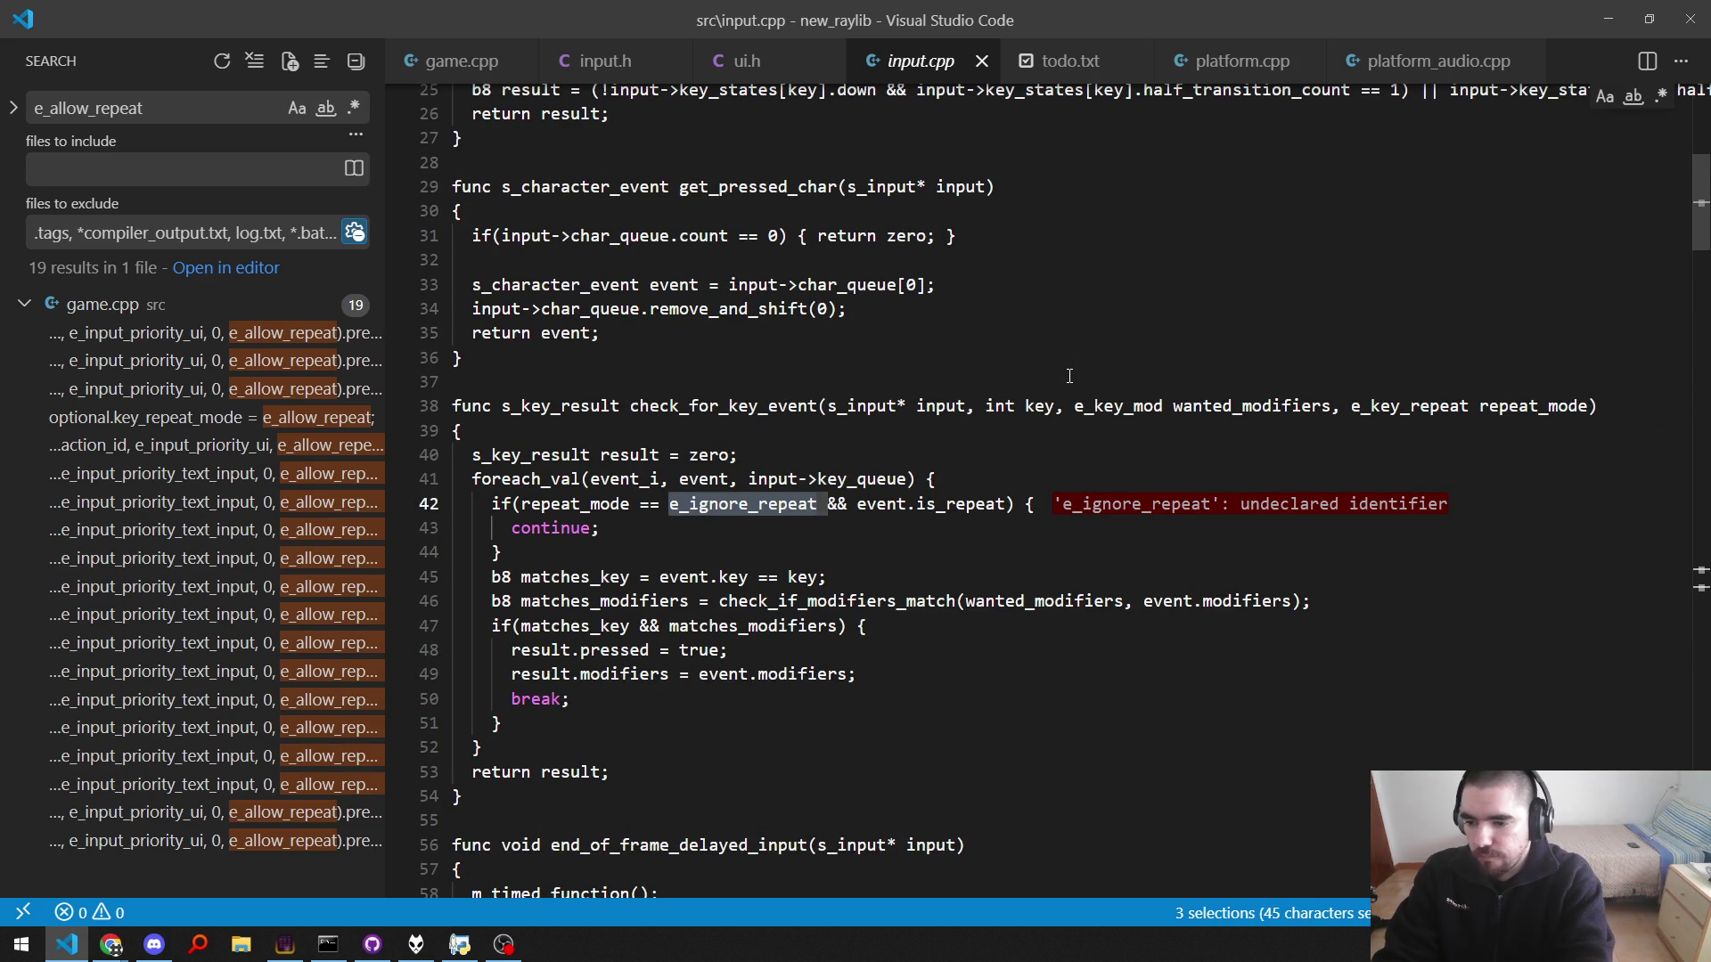
key(Left)
text(e_key_repeat_)
key(Delete)
key(Delete)
key(ctrl+Right)
key(BackSpace)
key(BackSpace)
key(BackSpace)
key(End)
key(Escape)
key(ctrl+s)
Step: Rename all 19 e_allow_repeat uses in game.cpp to e_key_repeat_allow, save, and build
key(ctrl+shift+p)
key(Return)
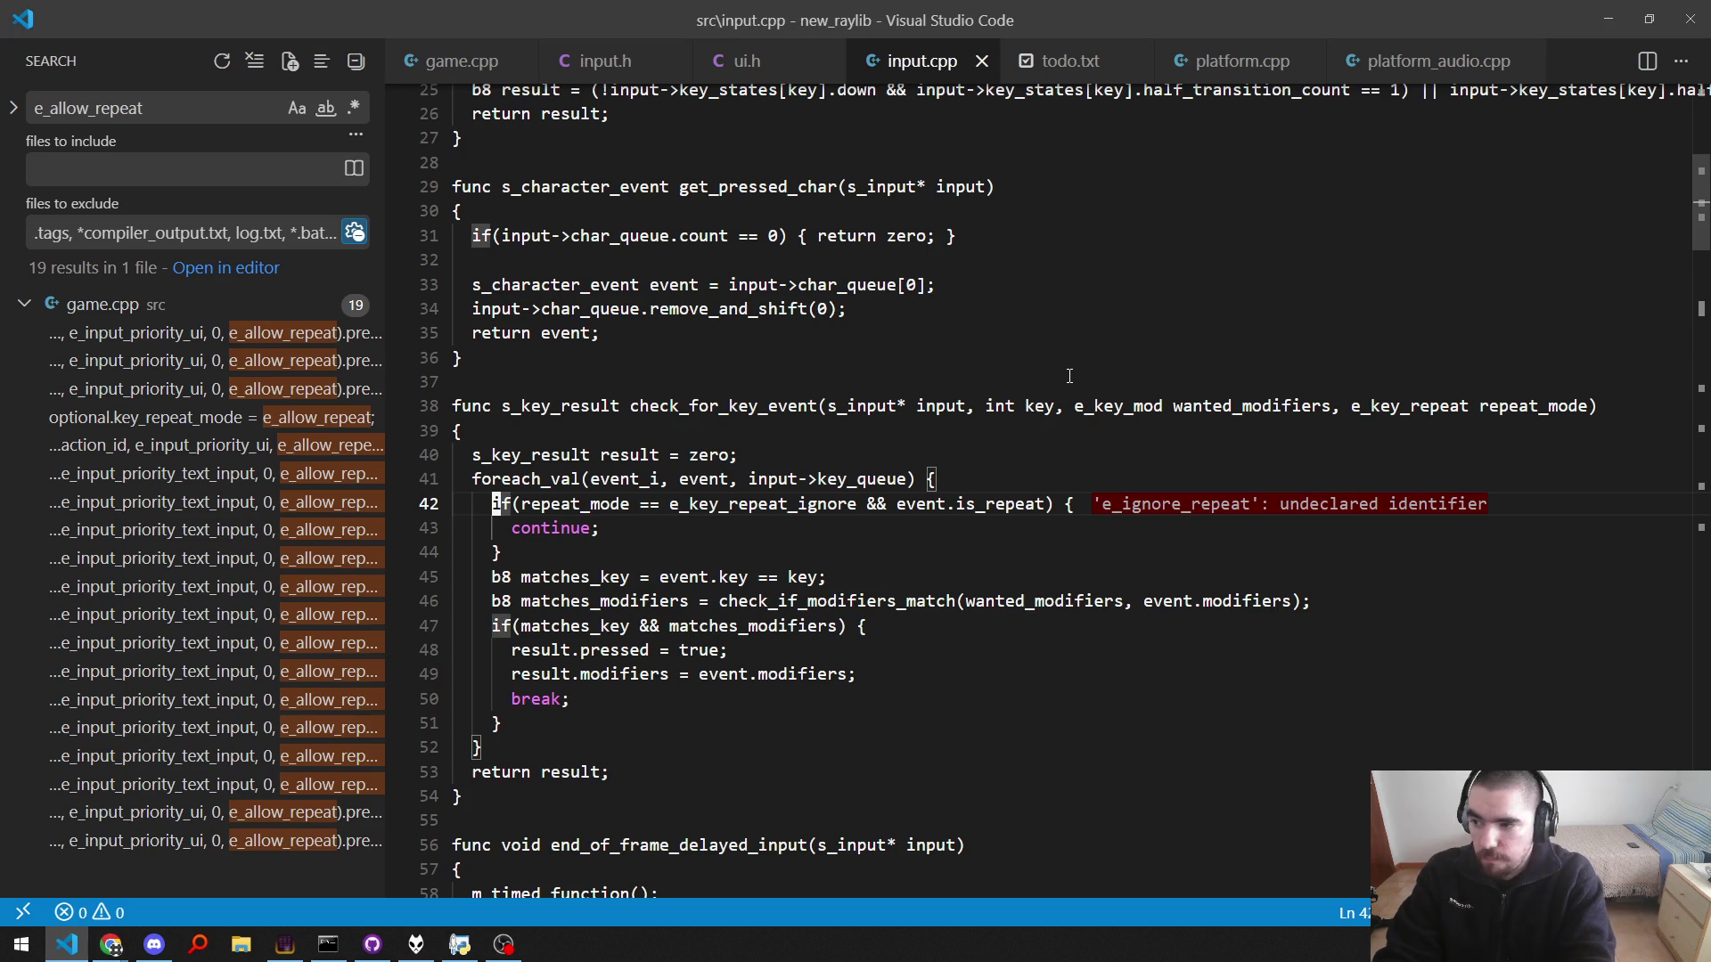
key(F4)
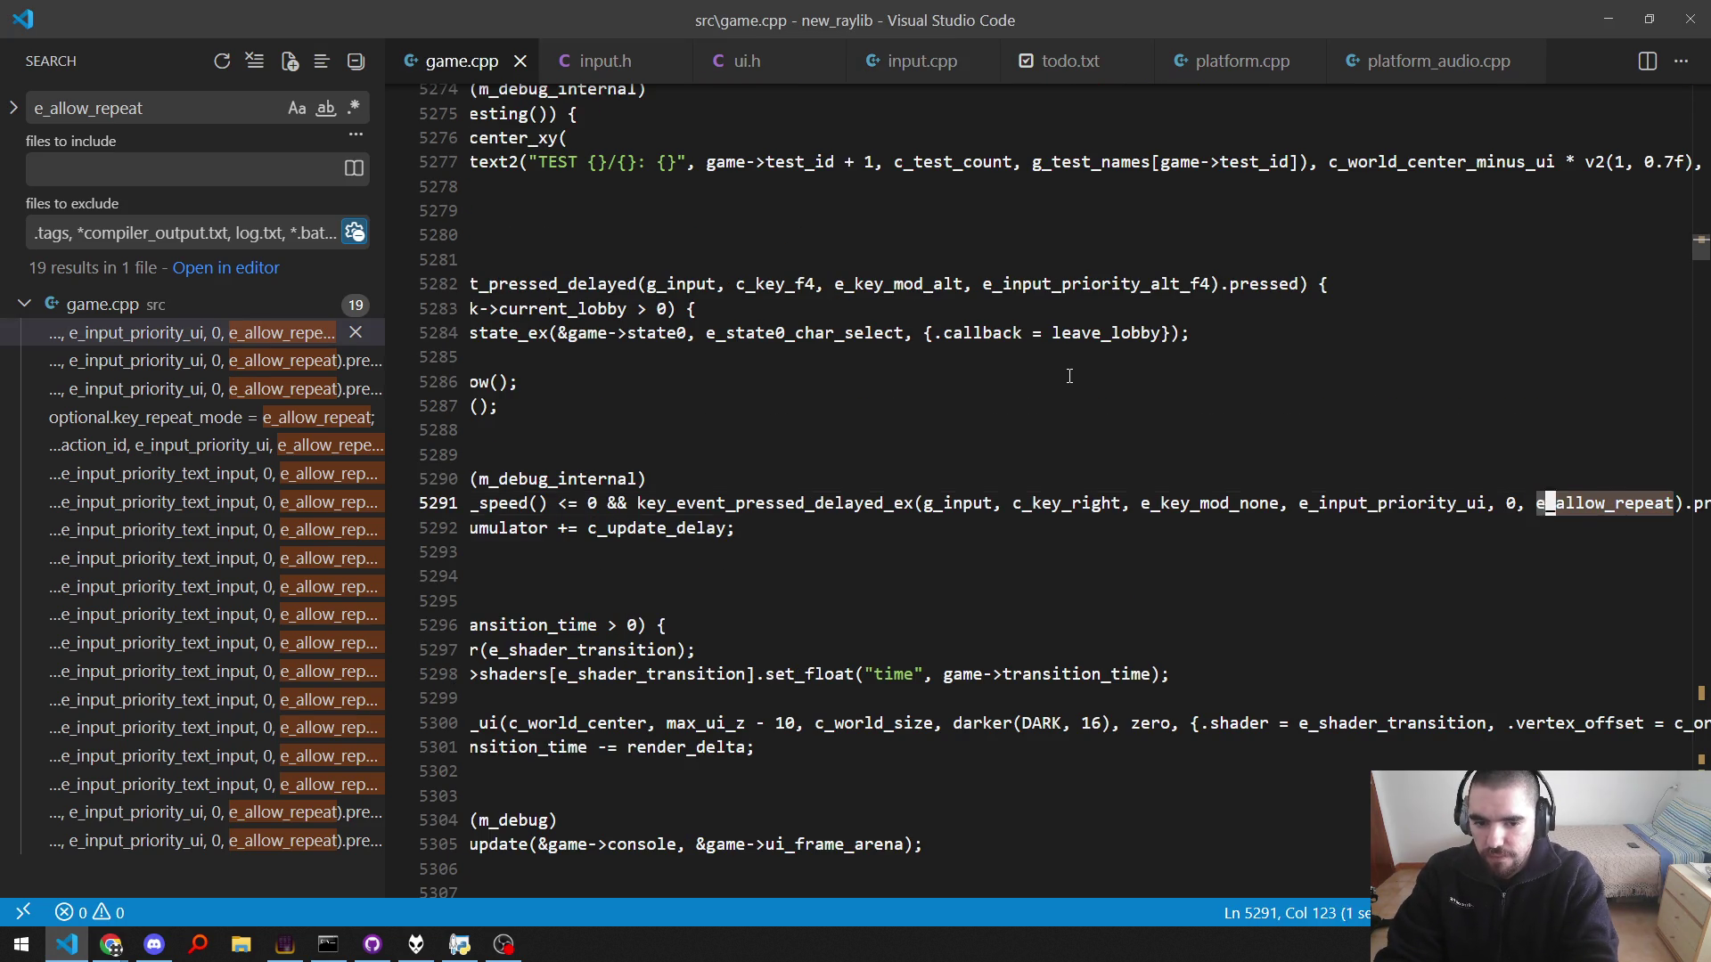
key(ctrl+d)
key(ctrl+d)
key(ctrl+d)
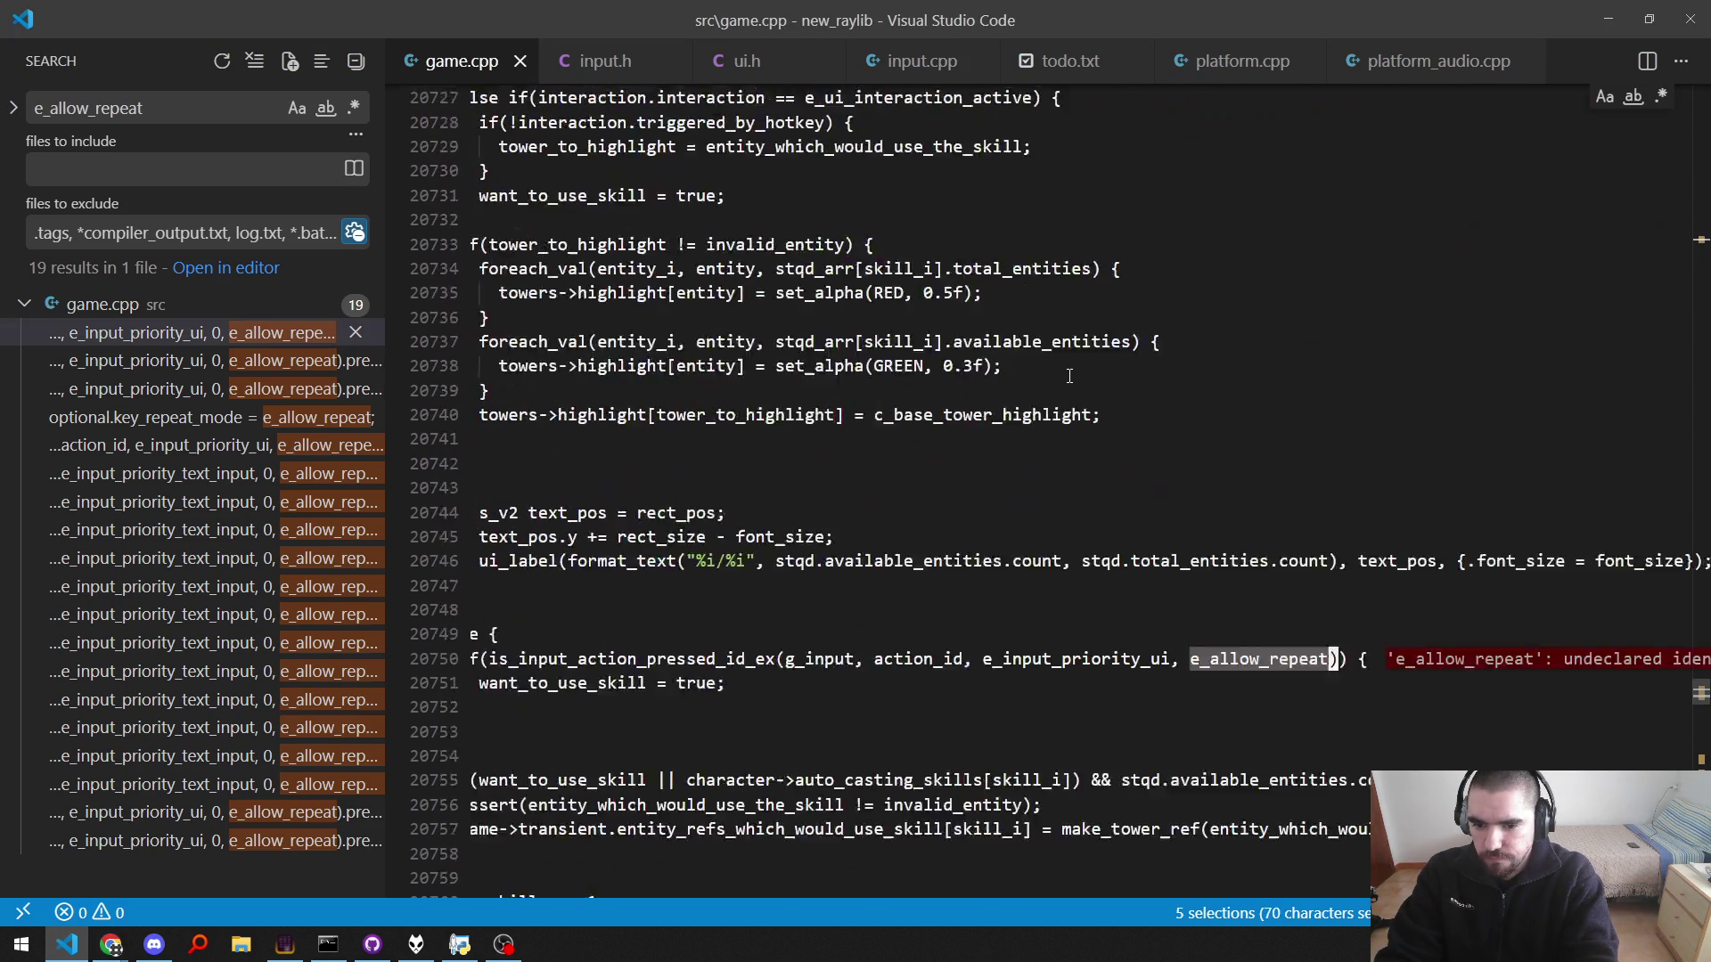
key(ctrl+shift+l)
key(Left)
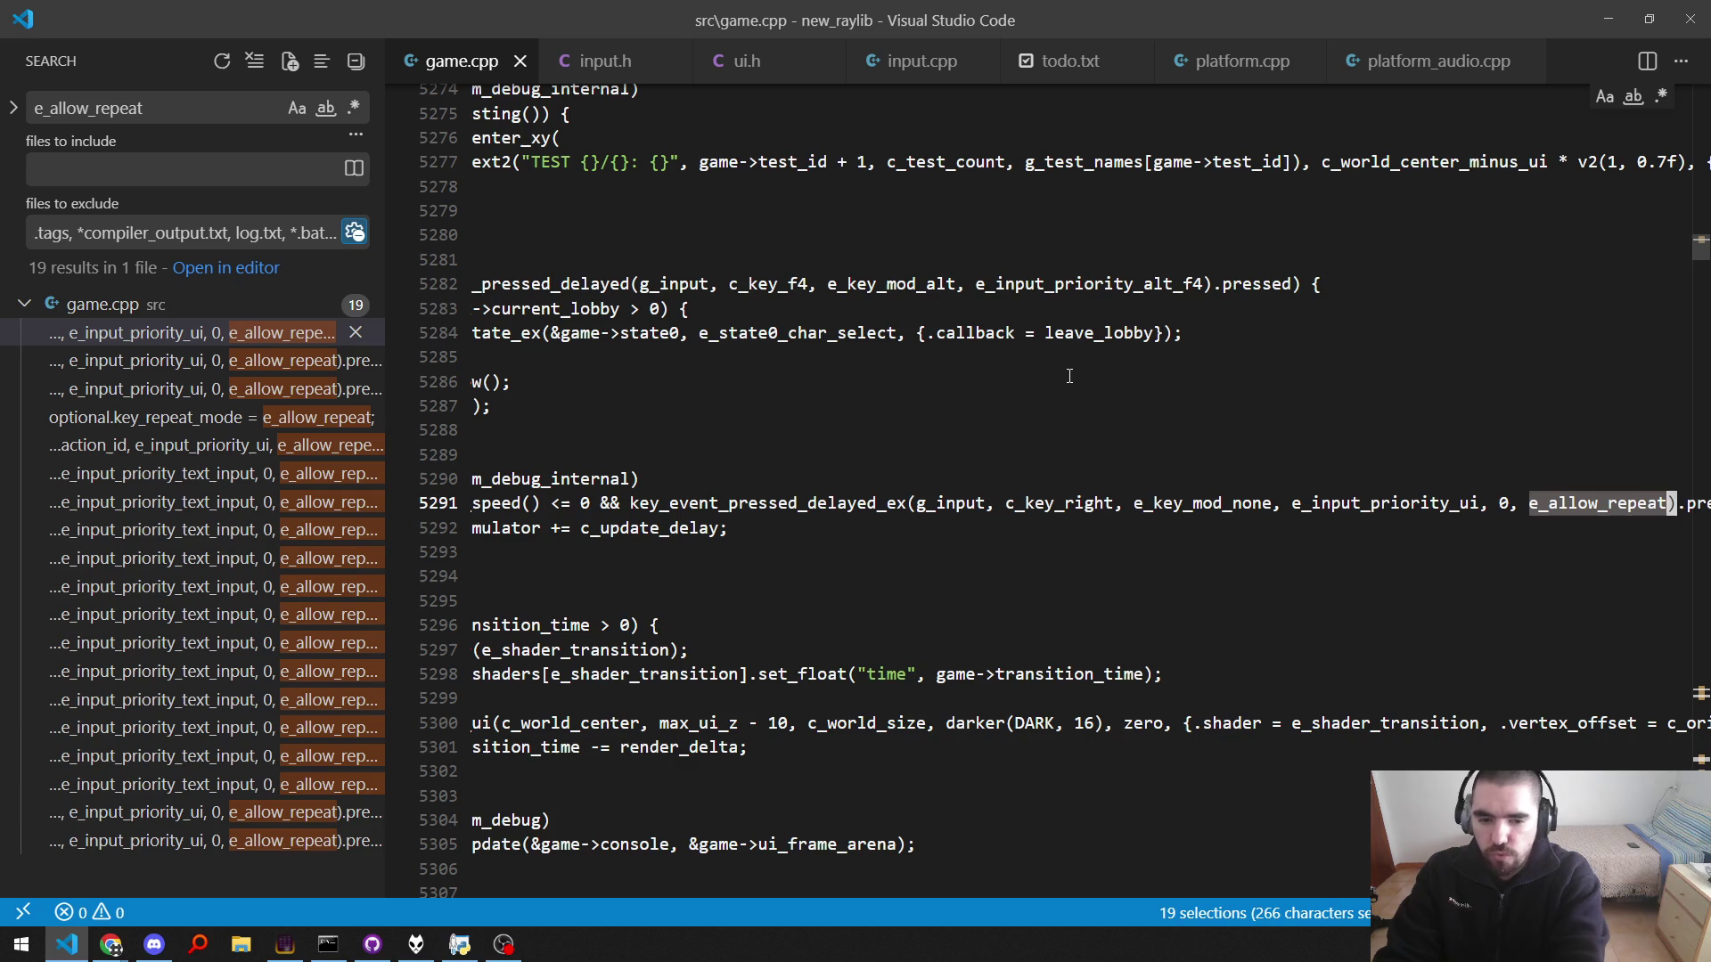
text(e_key_repeat)
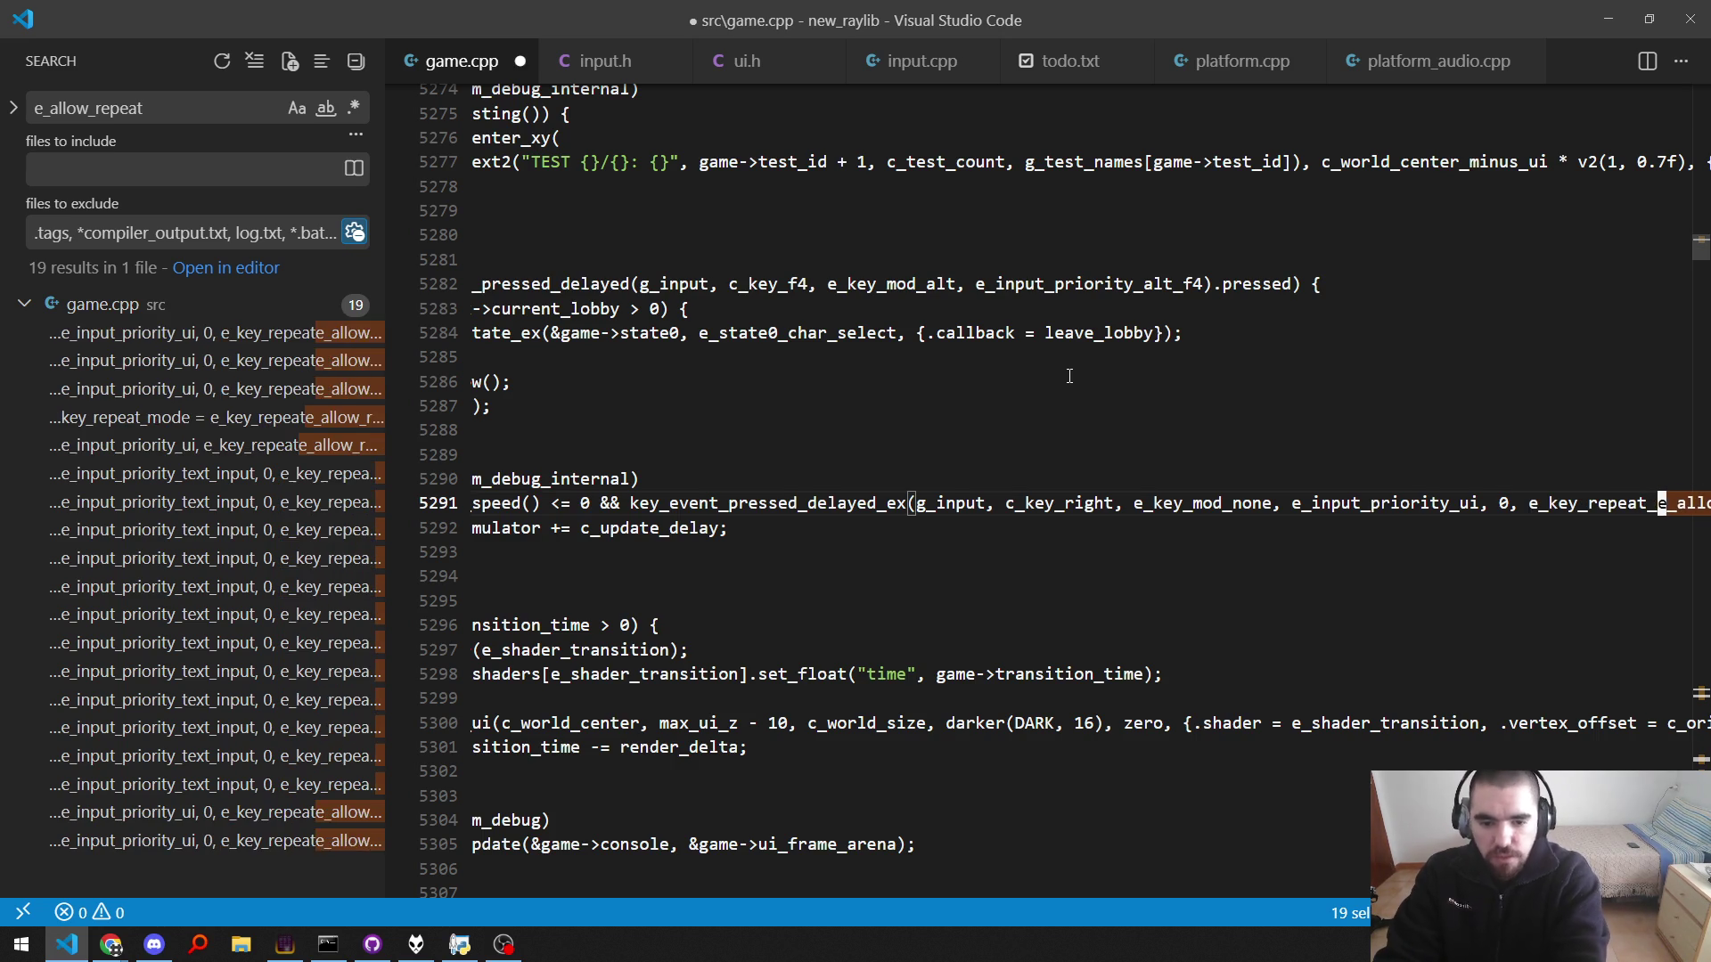
key(Delete)
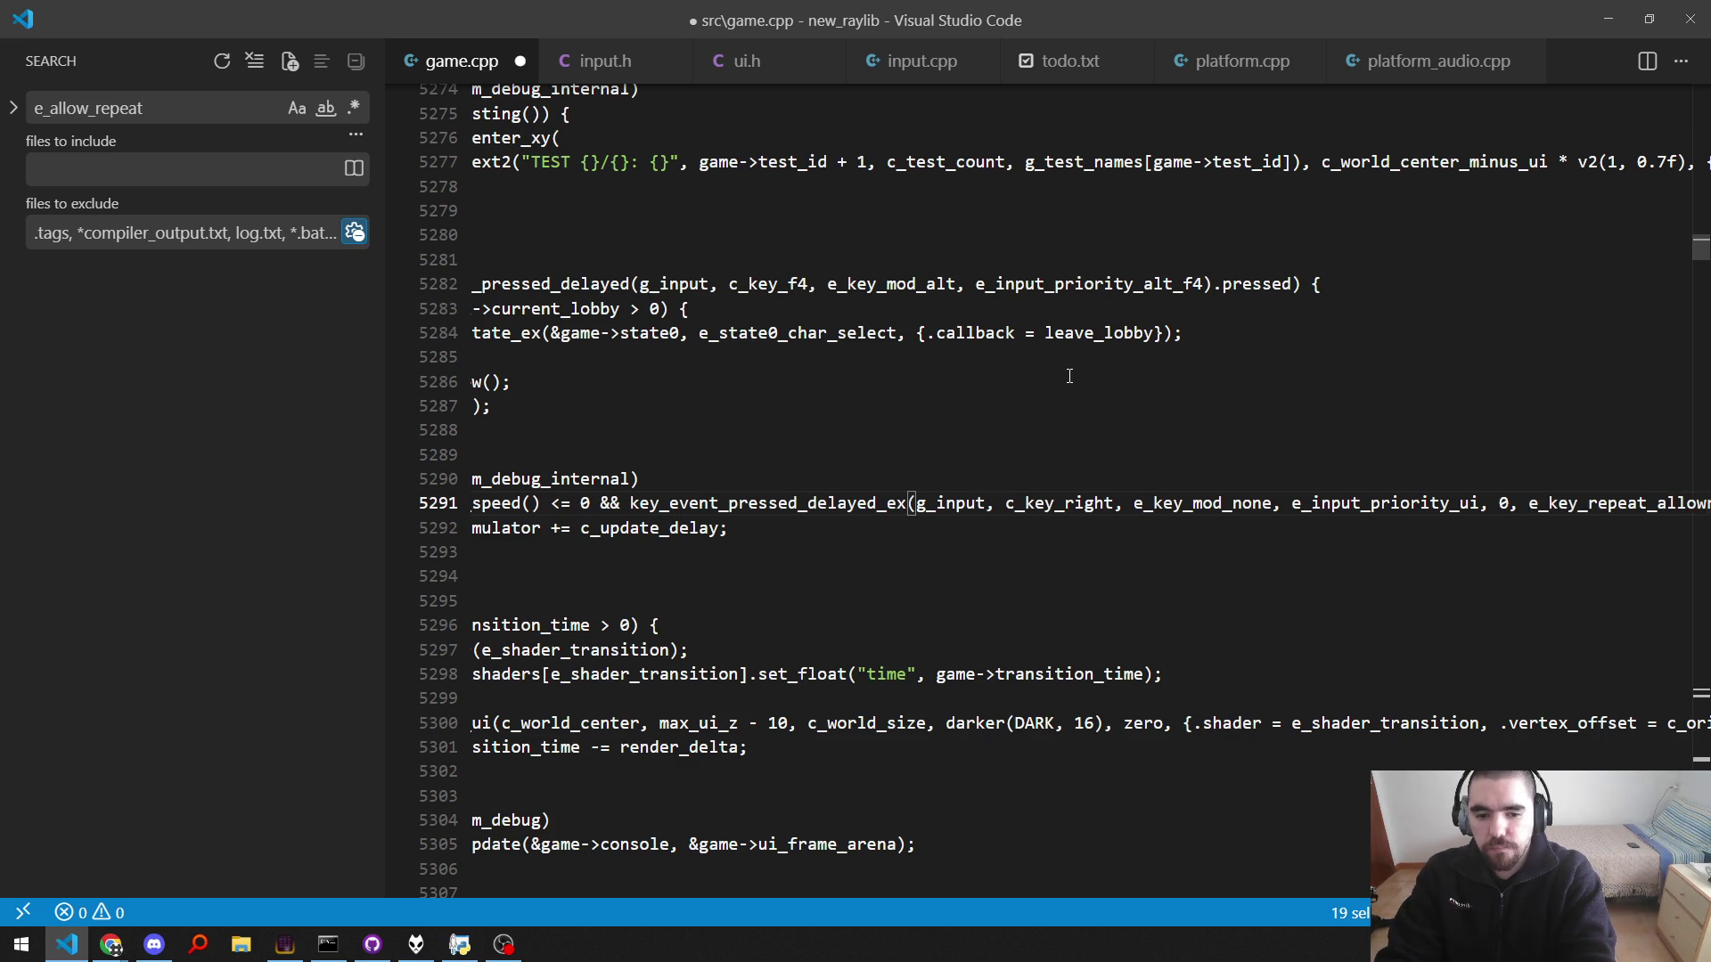
key(ctrl+s)
key(Escape)
key(Home)
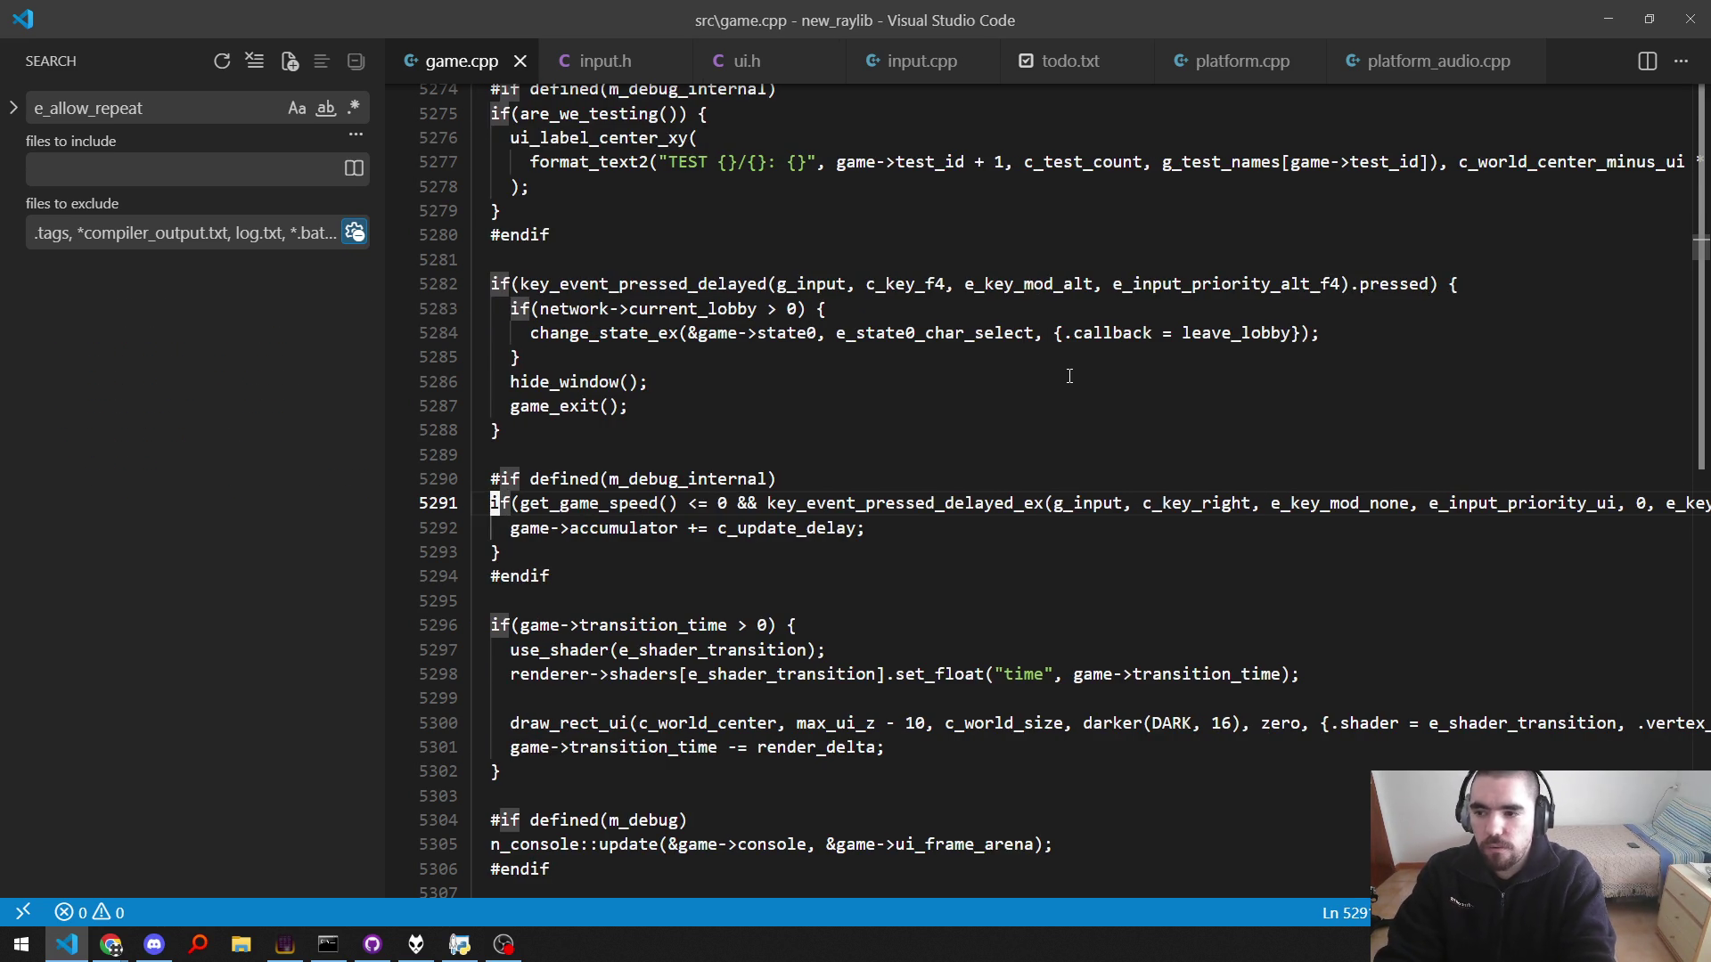
key(ctrl+shift+b)
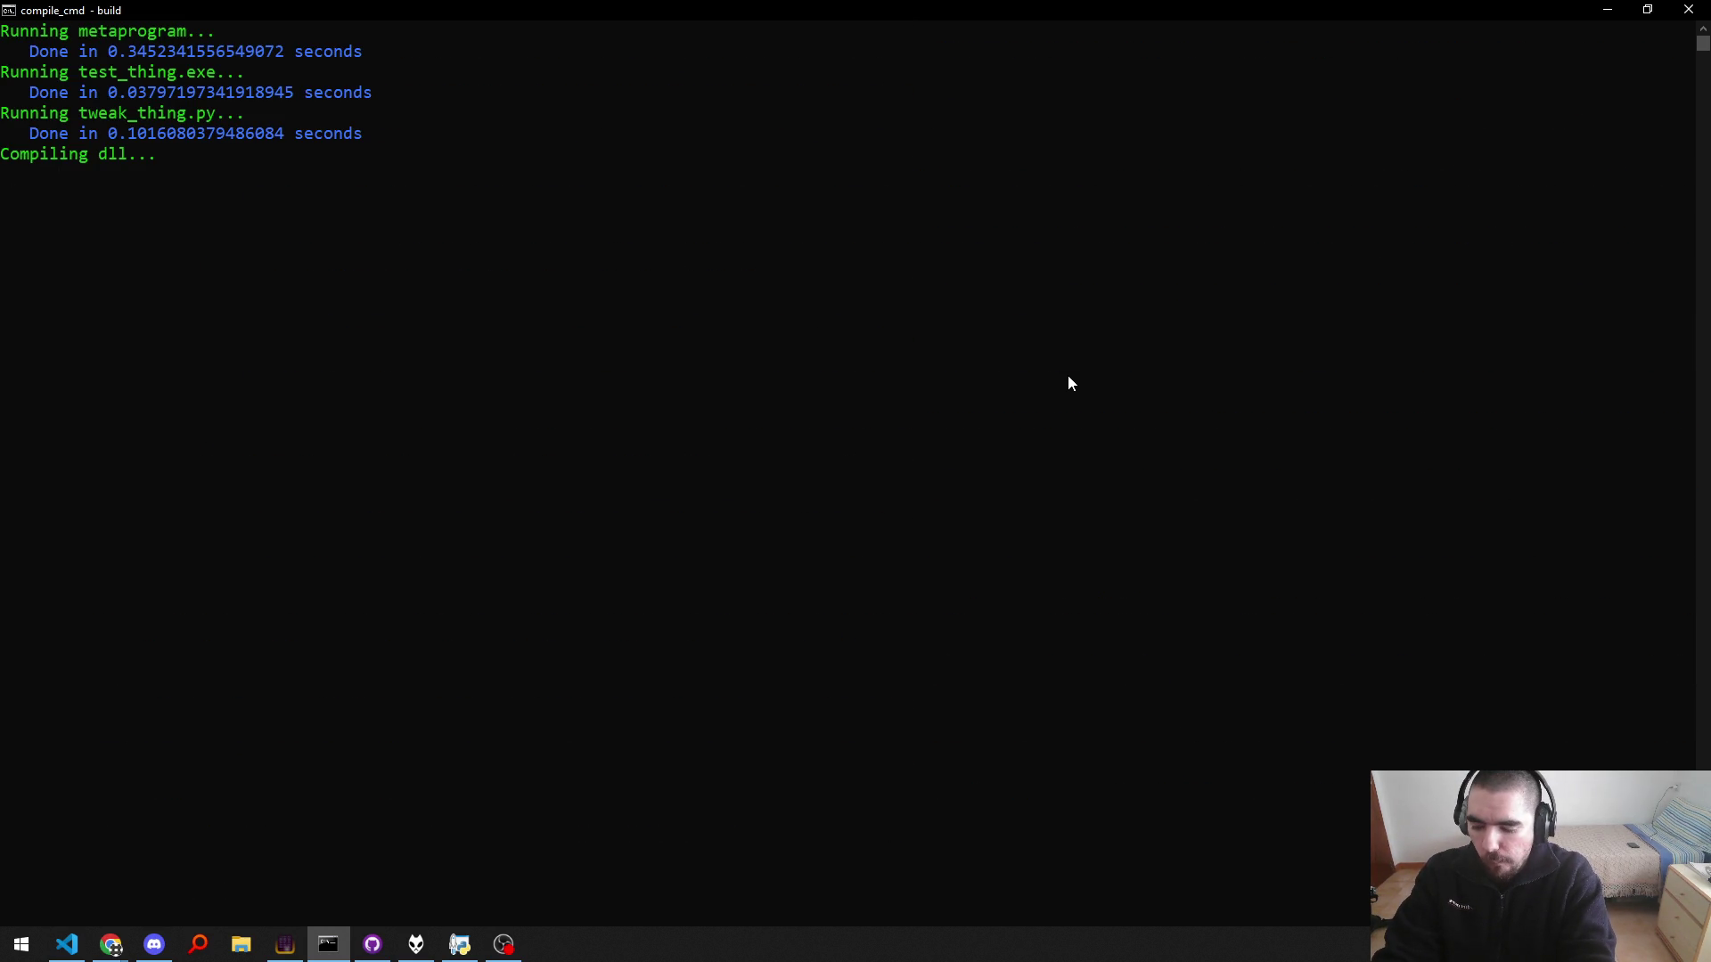
Step: Fix the remaining e_ignore_repeat on game.cpp line 23469 to e_key_repeat_ignore and rebuild
key(alt+Tab)
key(F8)
key(Right)
key(Right)
key(Right)
key(Right)
key(Right)
key(Right)
key(Right)
key(Right)
key(Right)
text(key_repeat_)
key(Right)
key(Right)
key(Right)
key(Delete)
key(Delete)
key(Delete)
key(alt+Tab)
key(Up)
key(Return)
key(alt+Tab)
key(F8)
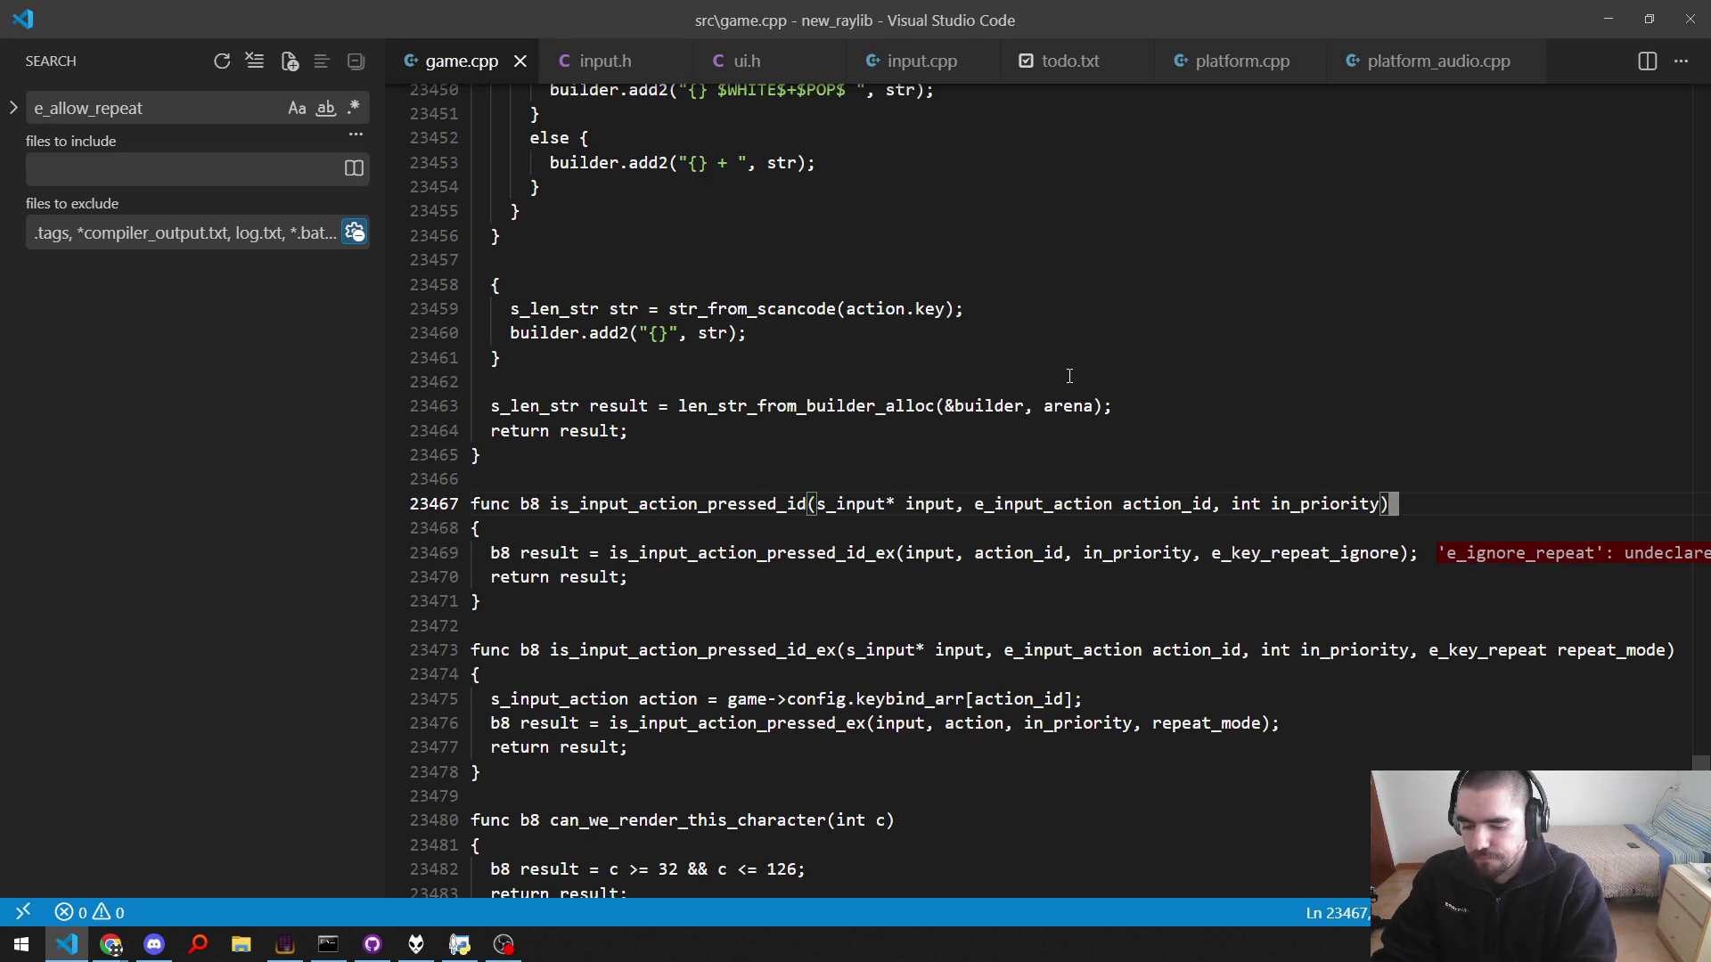
key(ctrl+b)
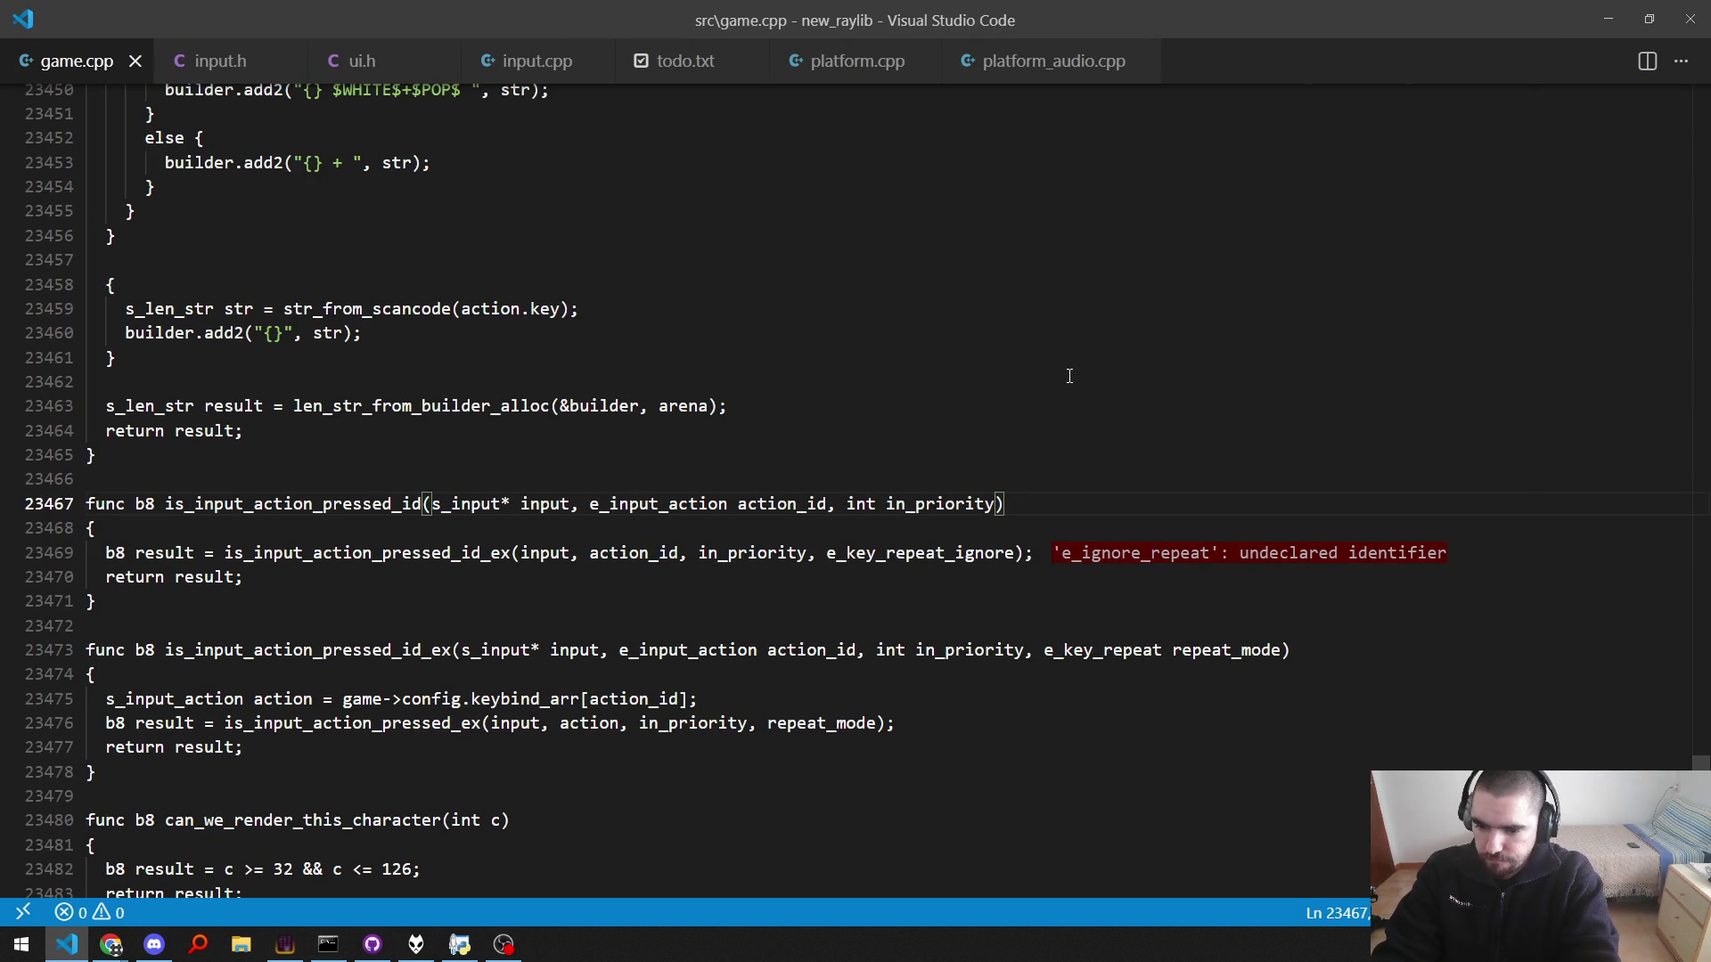
key(alt+Tab)
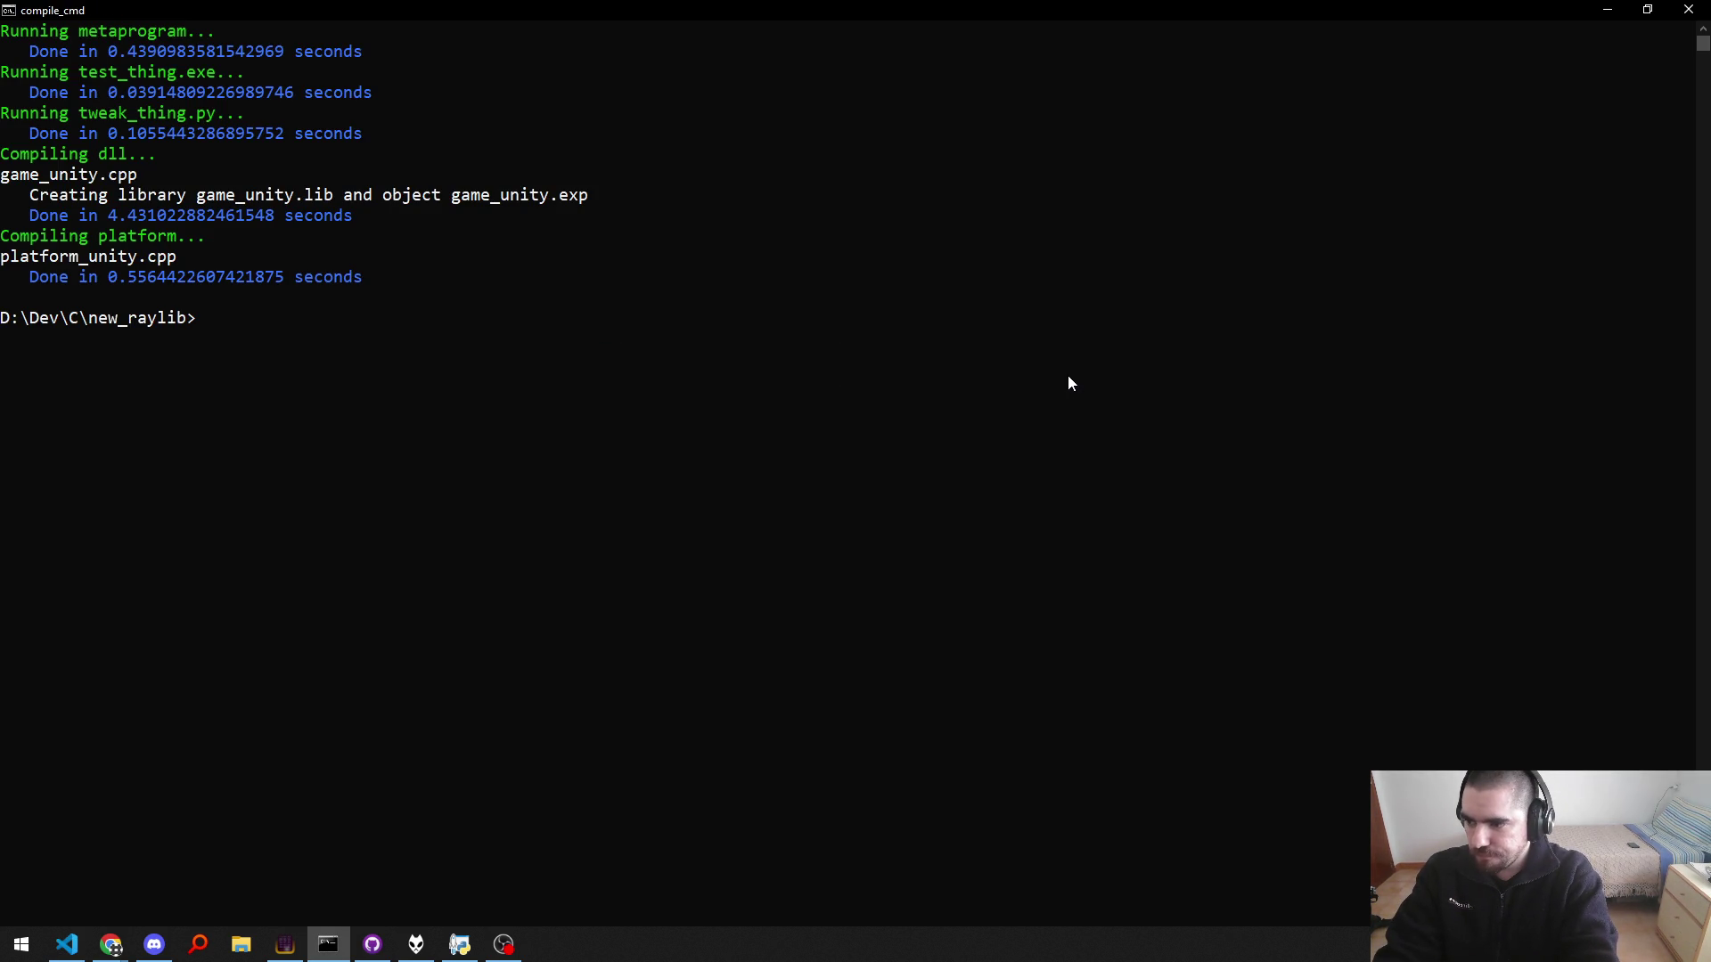
Step: Launch the game, check the Video options, and quit to the map-select screen
text(run)
key(Return)
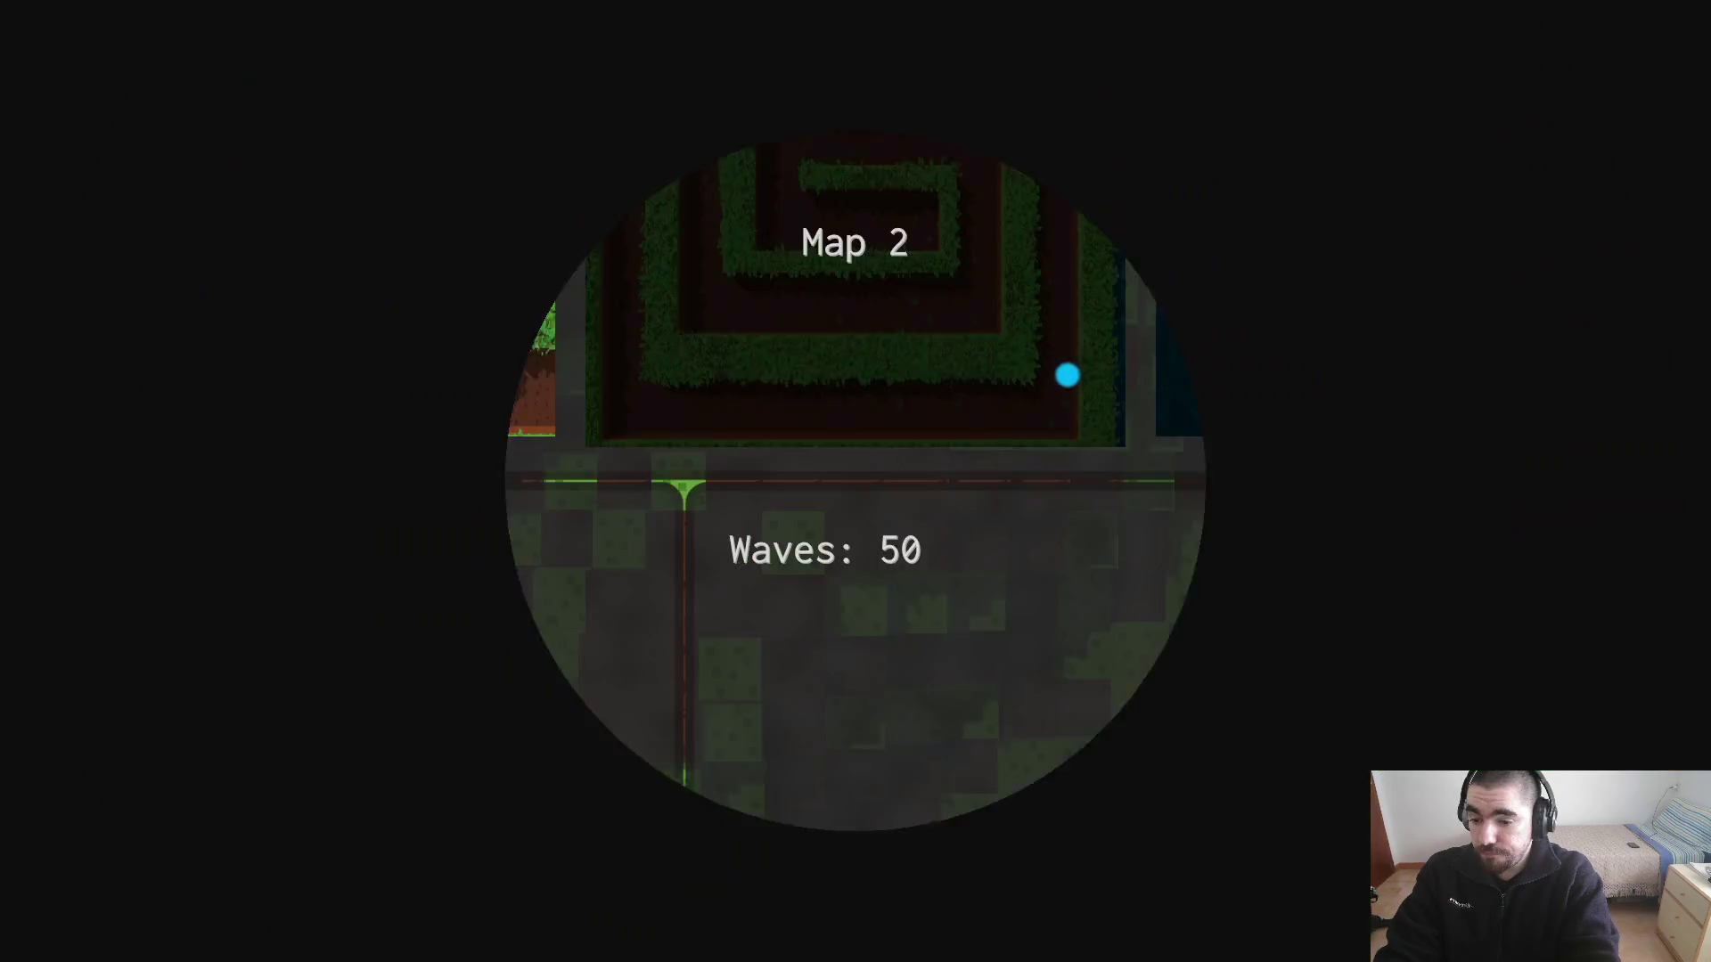
key(Escape)
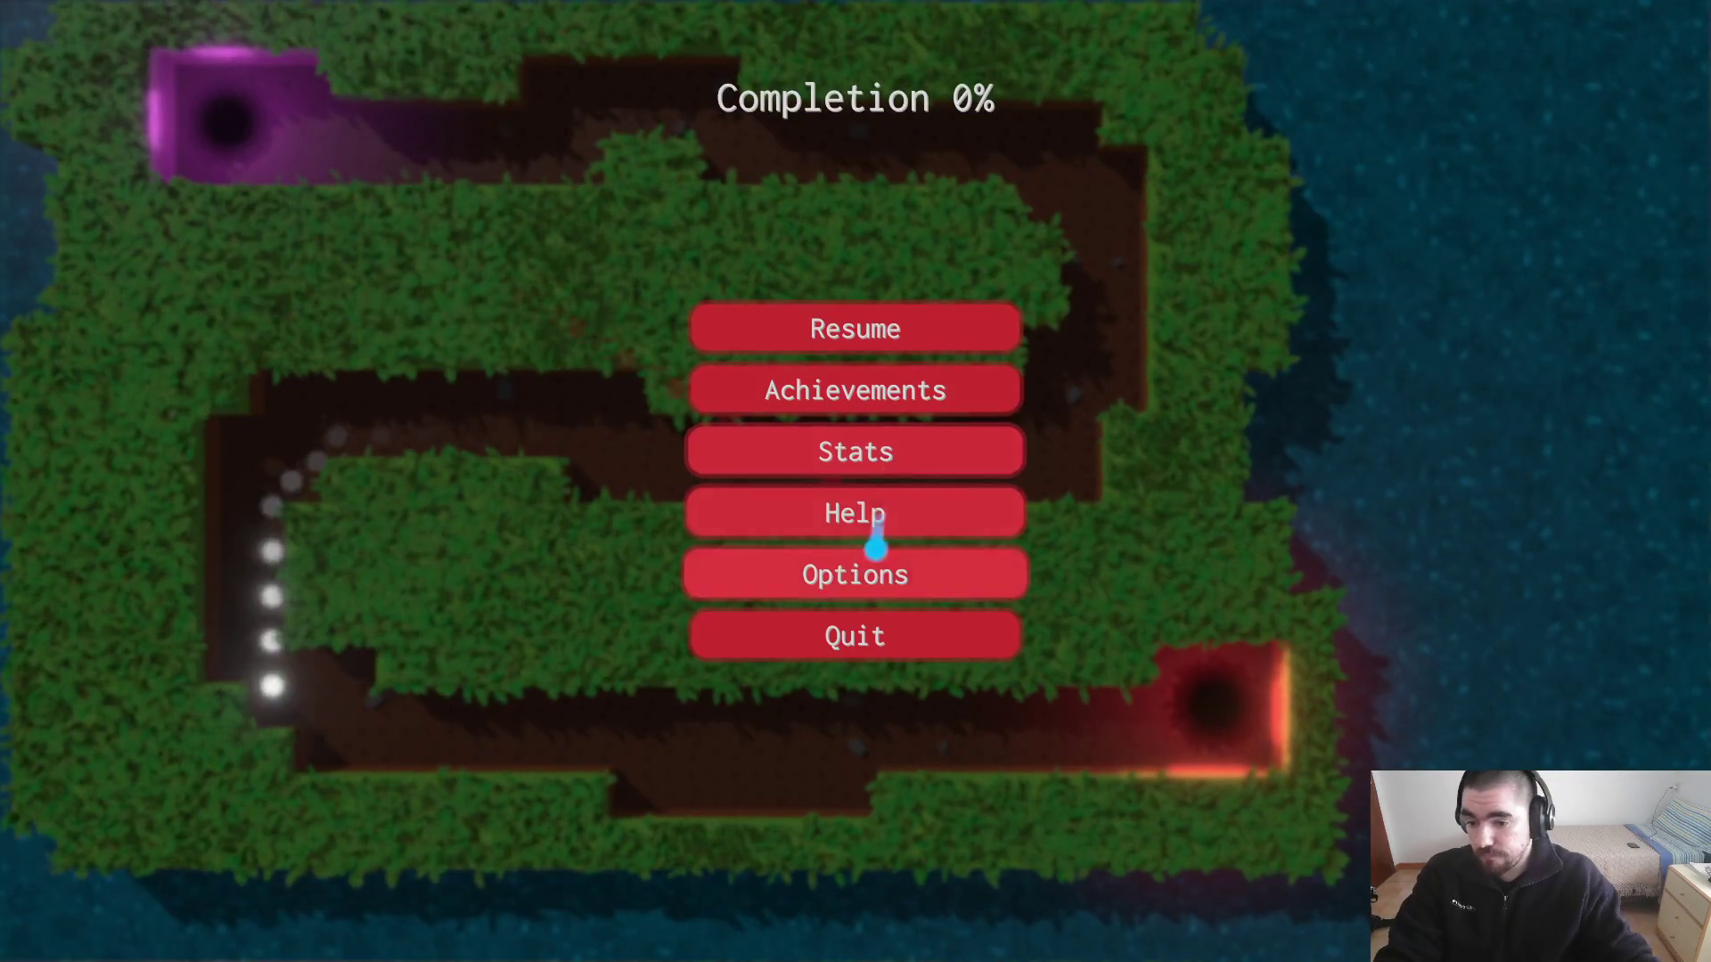
click(868, 570)
key(Tab)
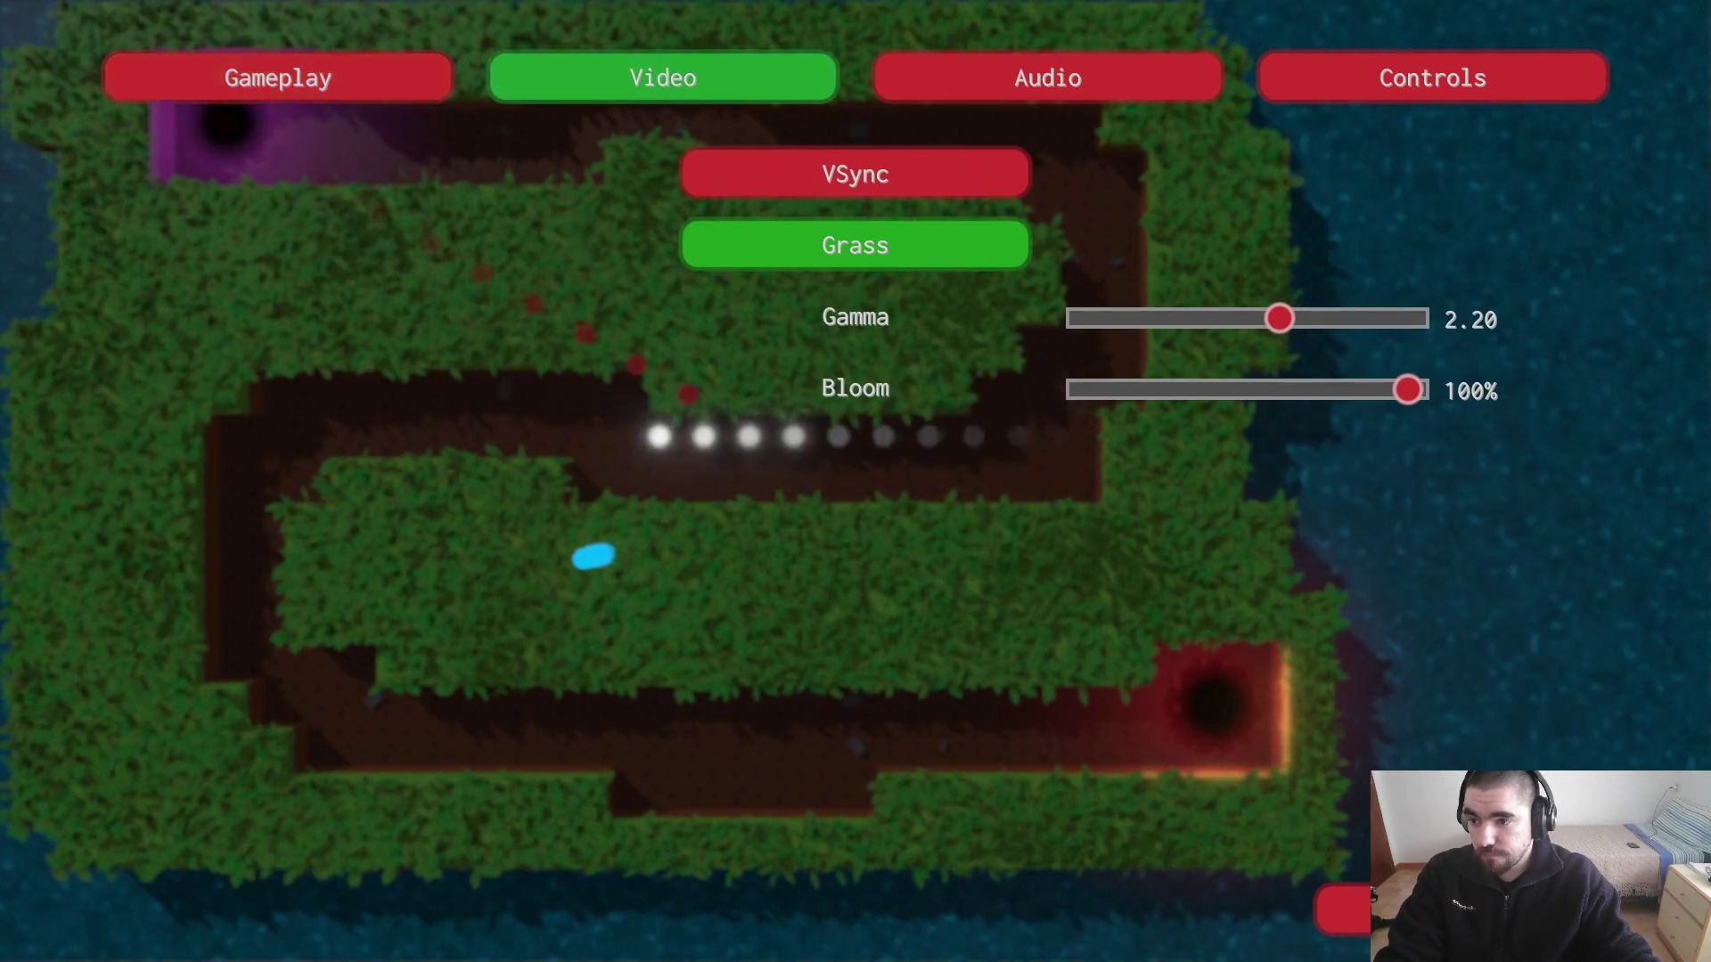
key(Escape)
click(856, 645)
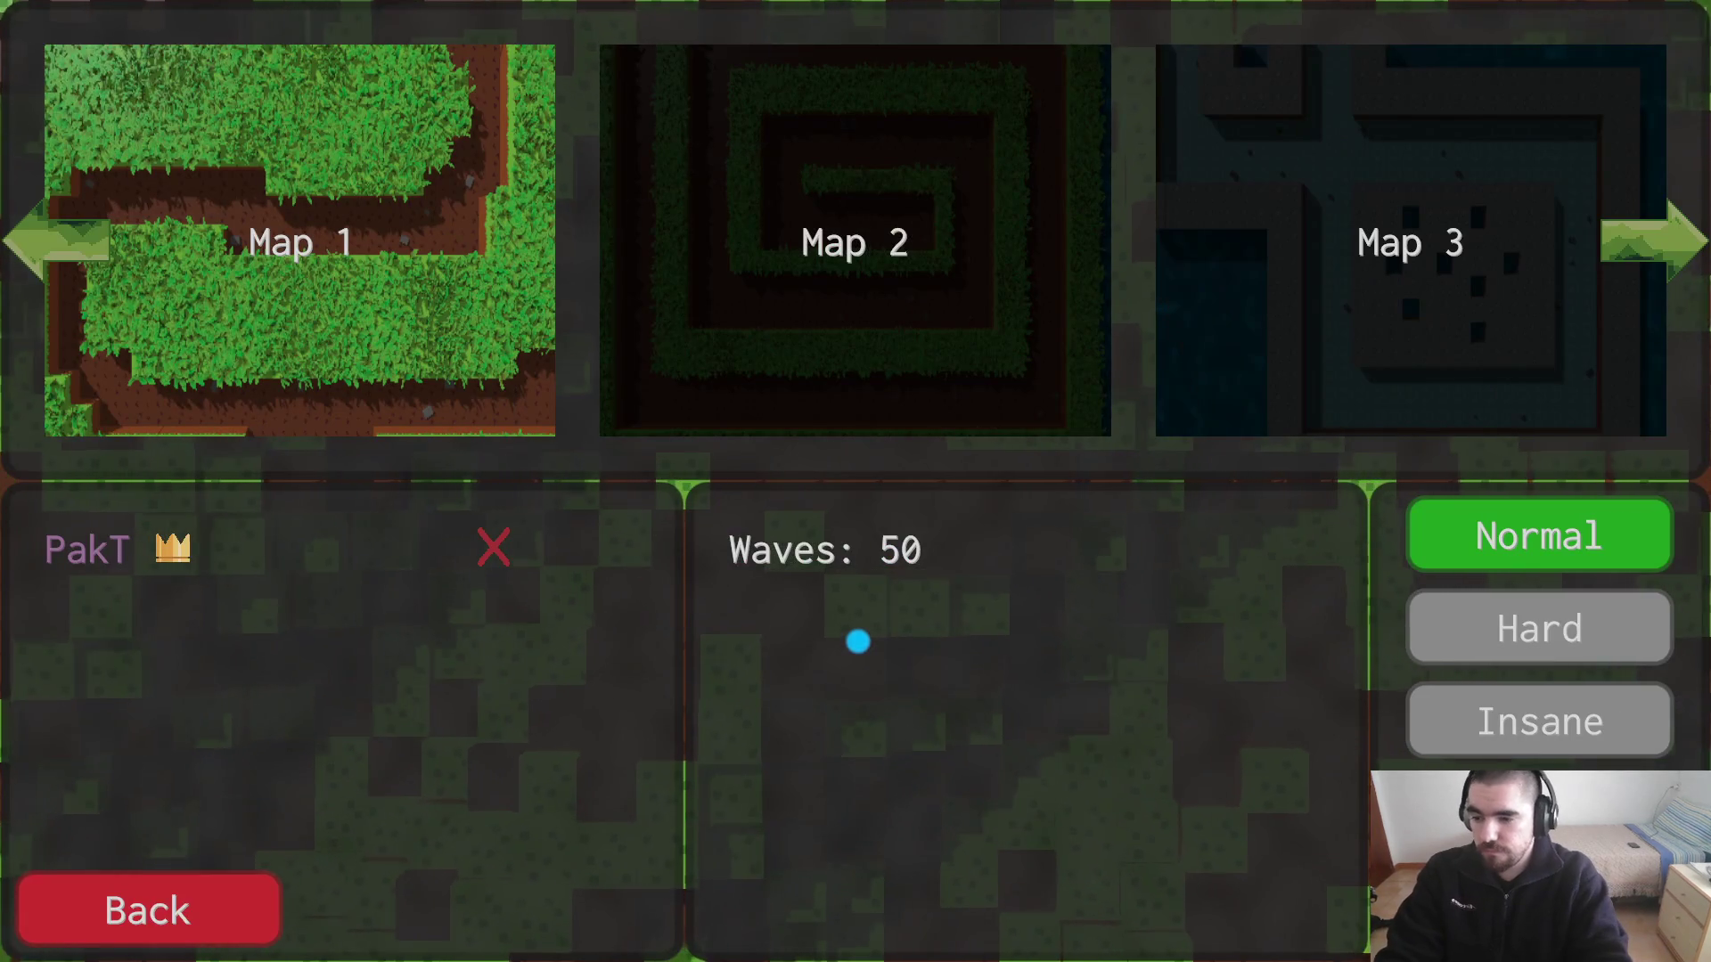
Step: Run unlock_all_maps in the debug console, page the carousel to Maps 4–6, then close the game
key(grave)
text(unlo)
key(Tab)
key(Tab)
key(Return)
key(Escape)
click(858, 637)
click(886, 638)
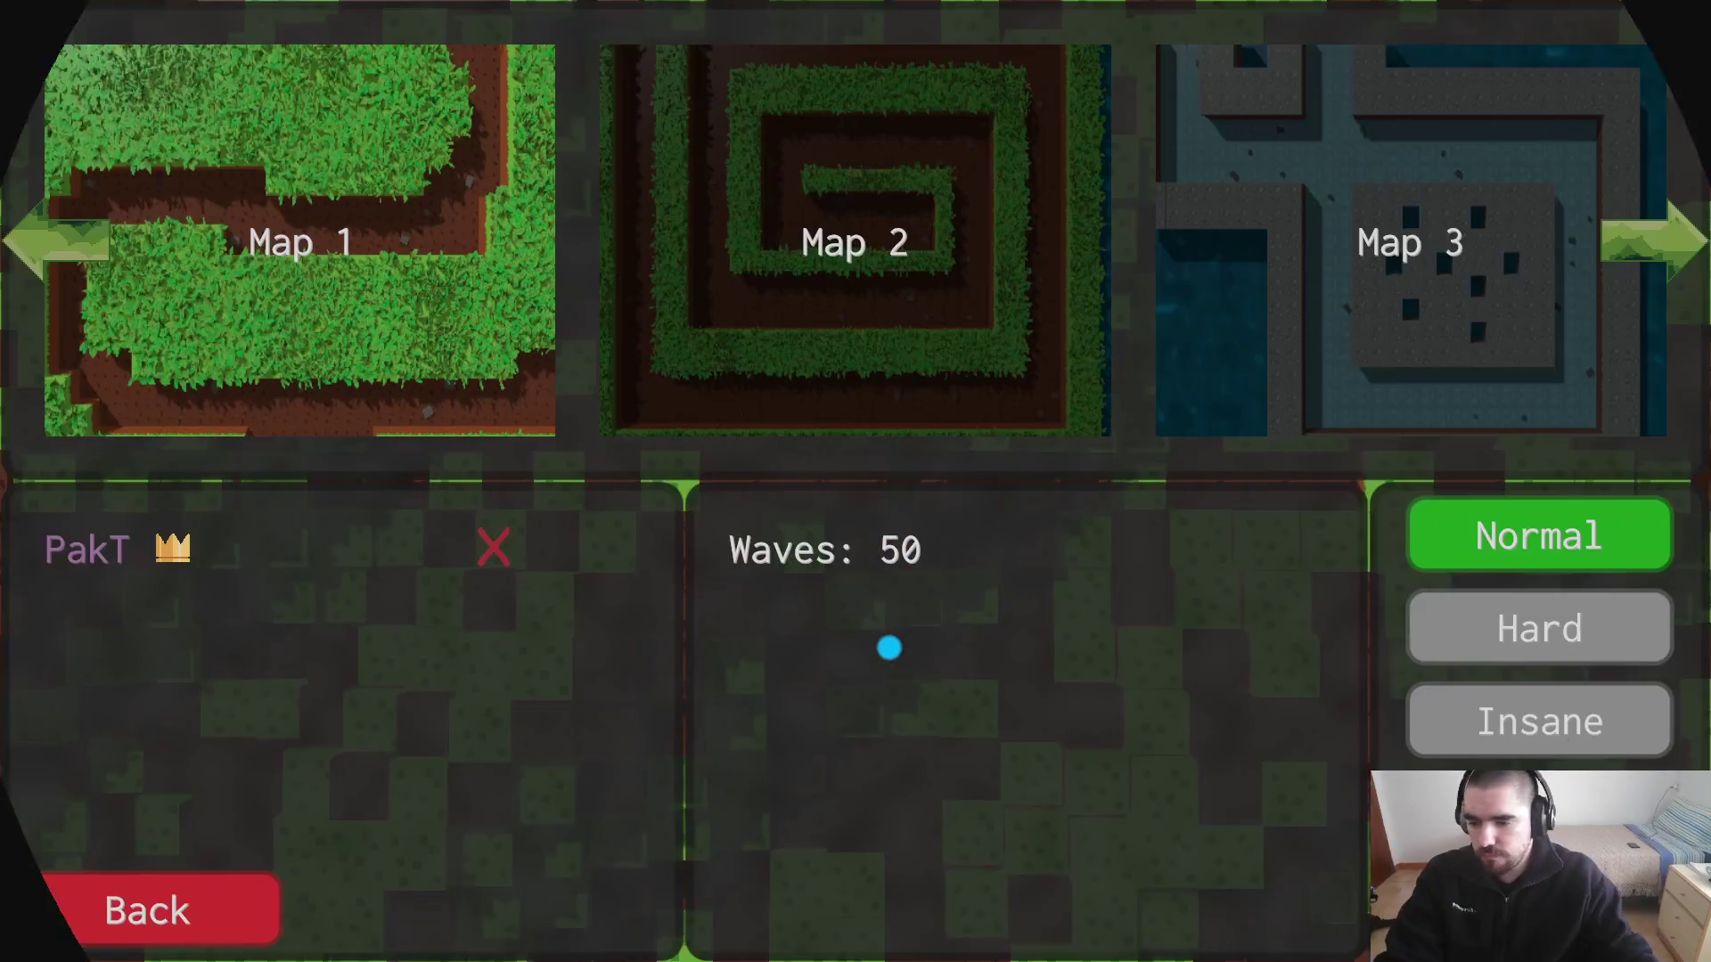
key(Left)
key(Right)
key(Right)
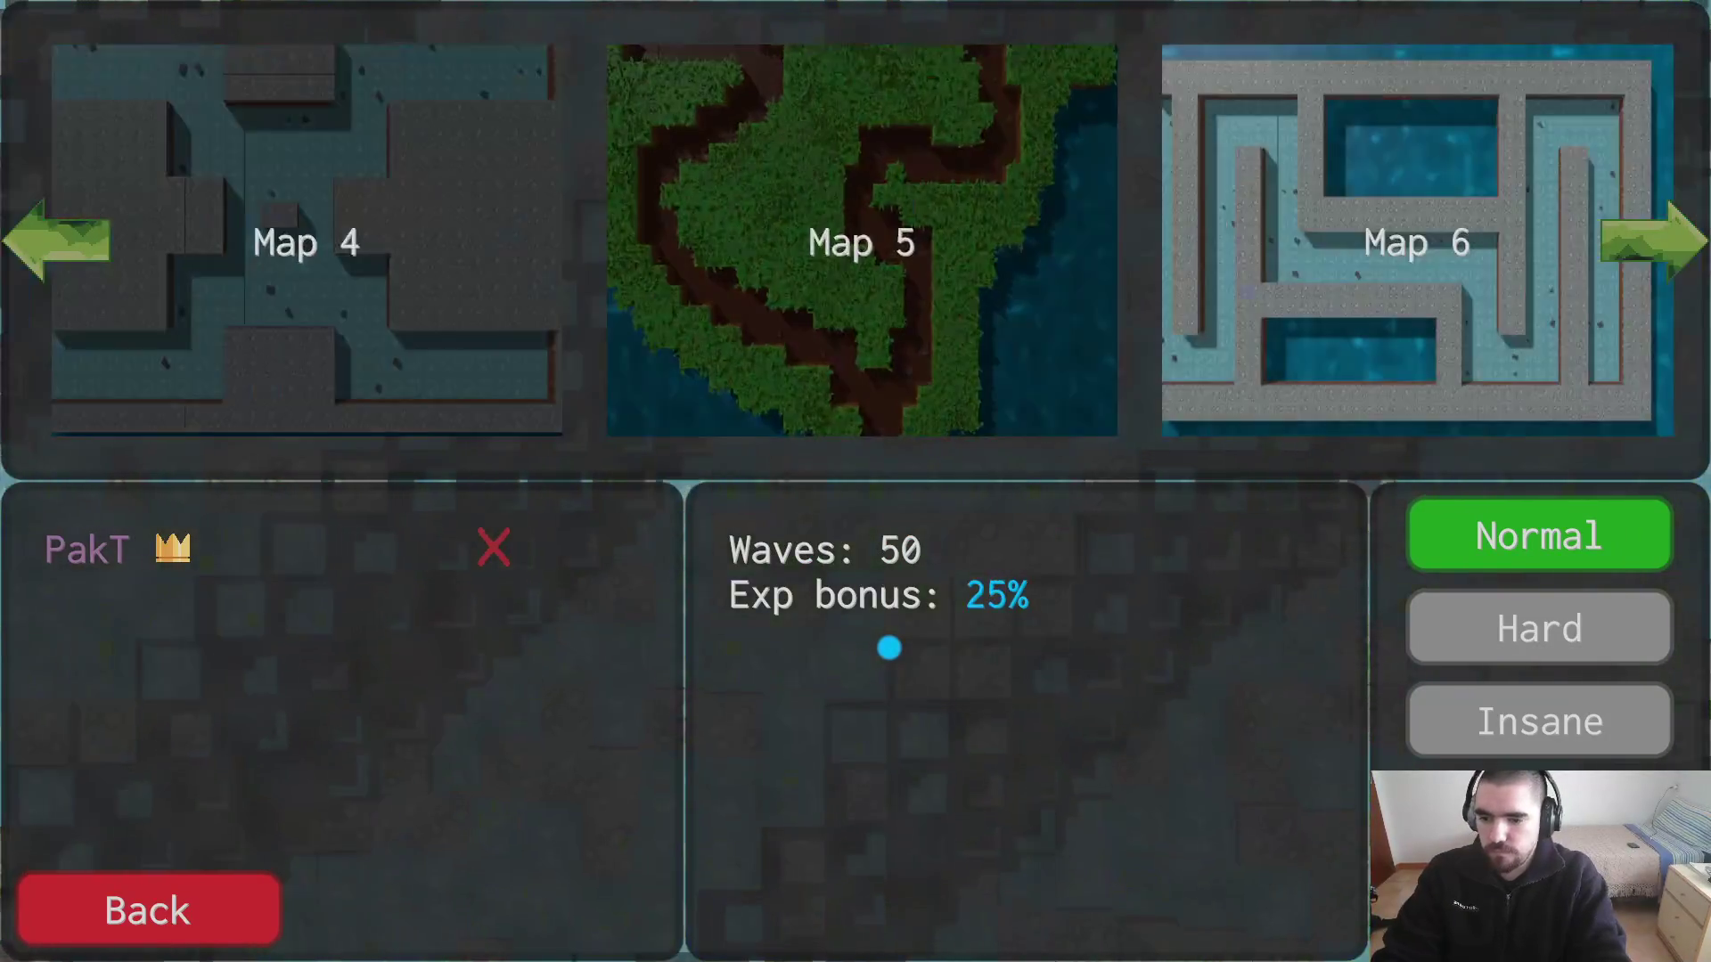
key(alt+F4)
key(alt+Tab)
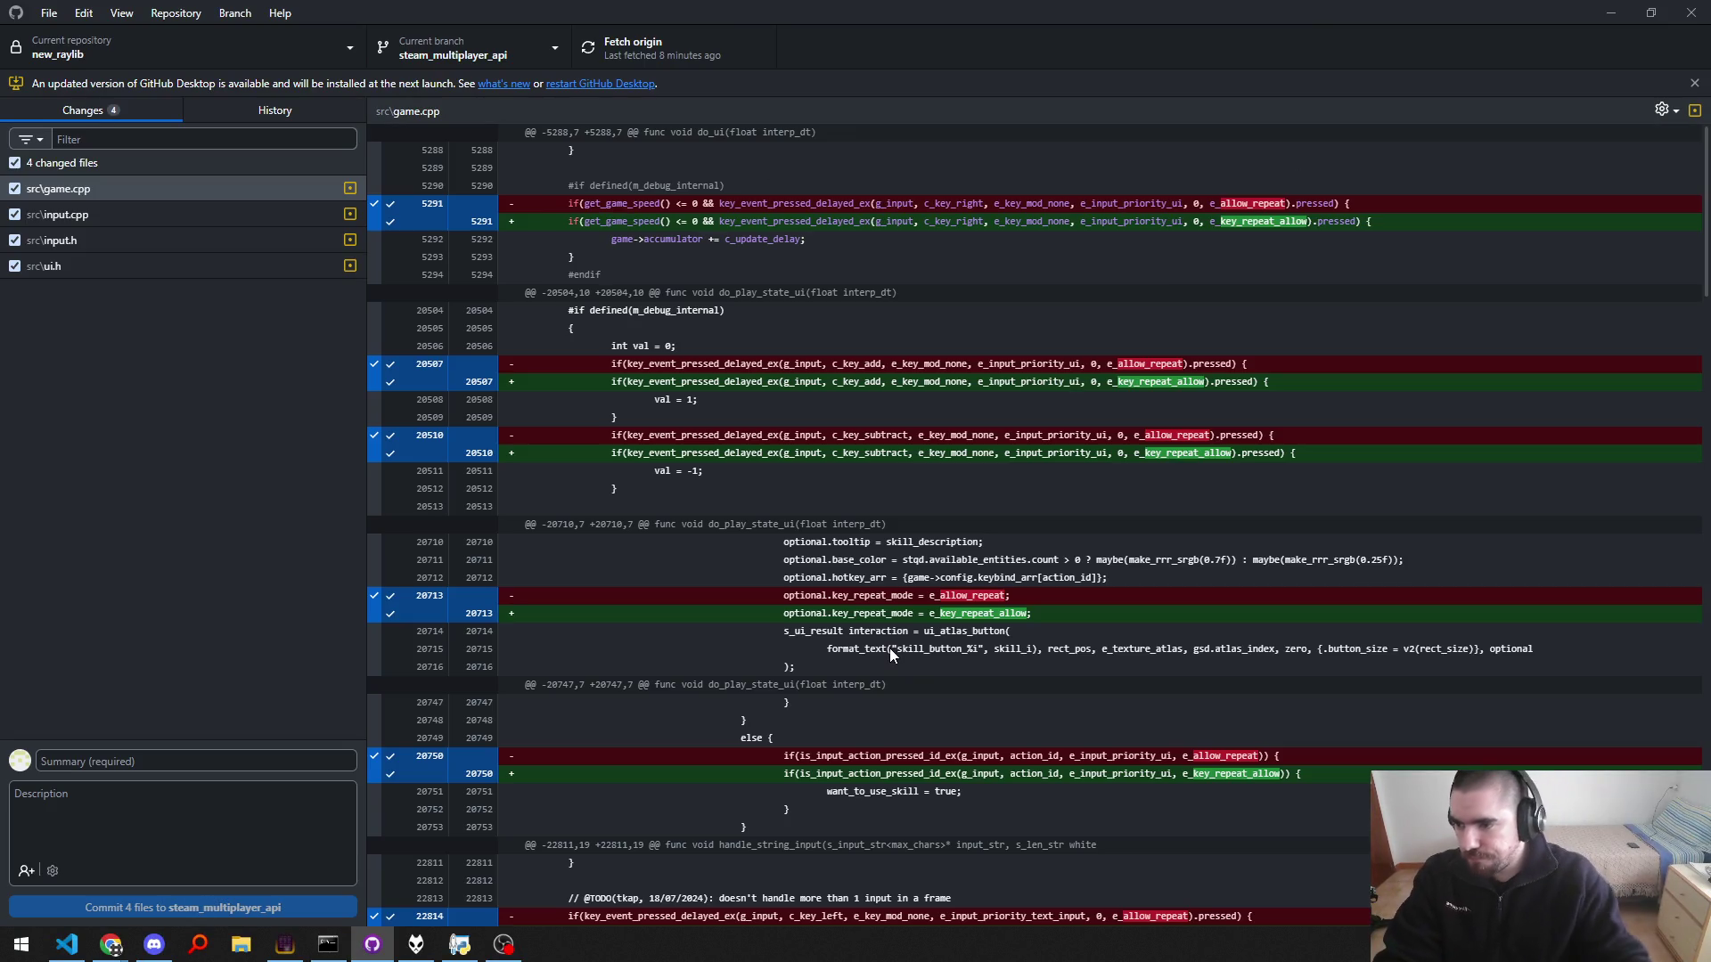
Step: Review the input.cpp, input.h and ui.h diffs and commit with git_commit "Better enum name"
click(168, 214)
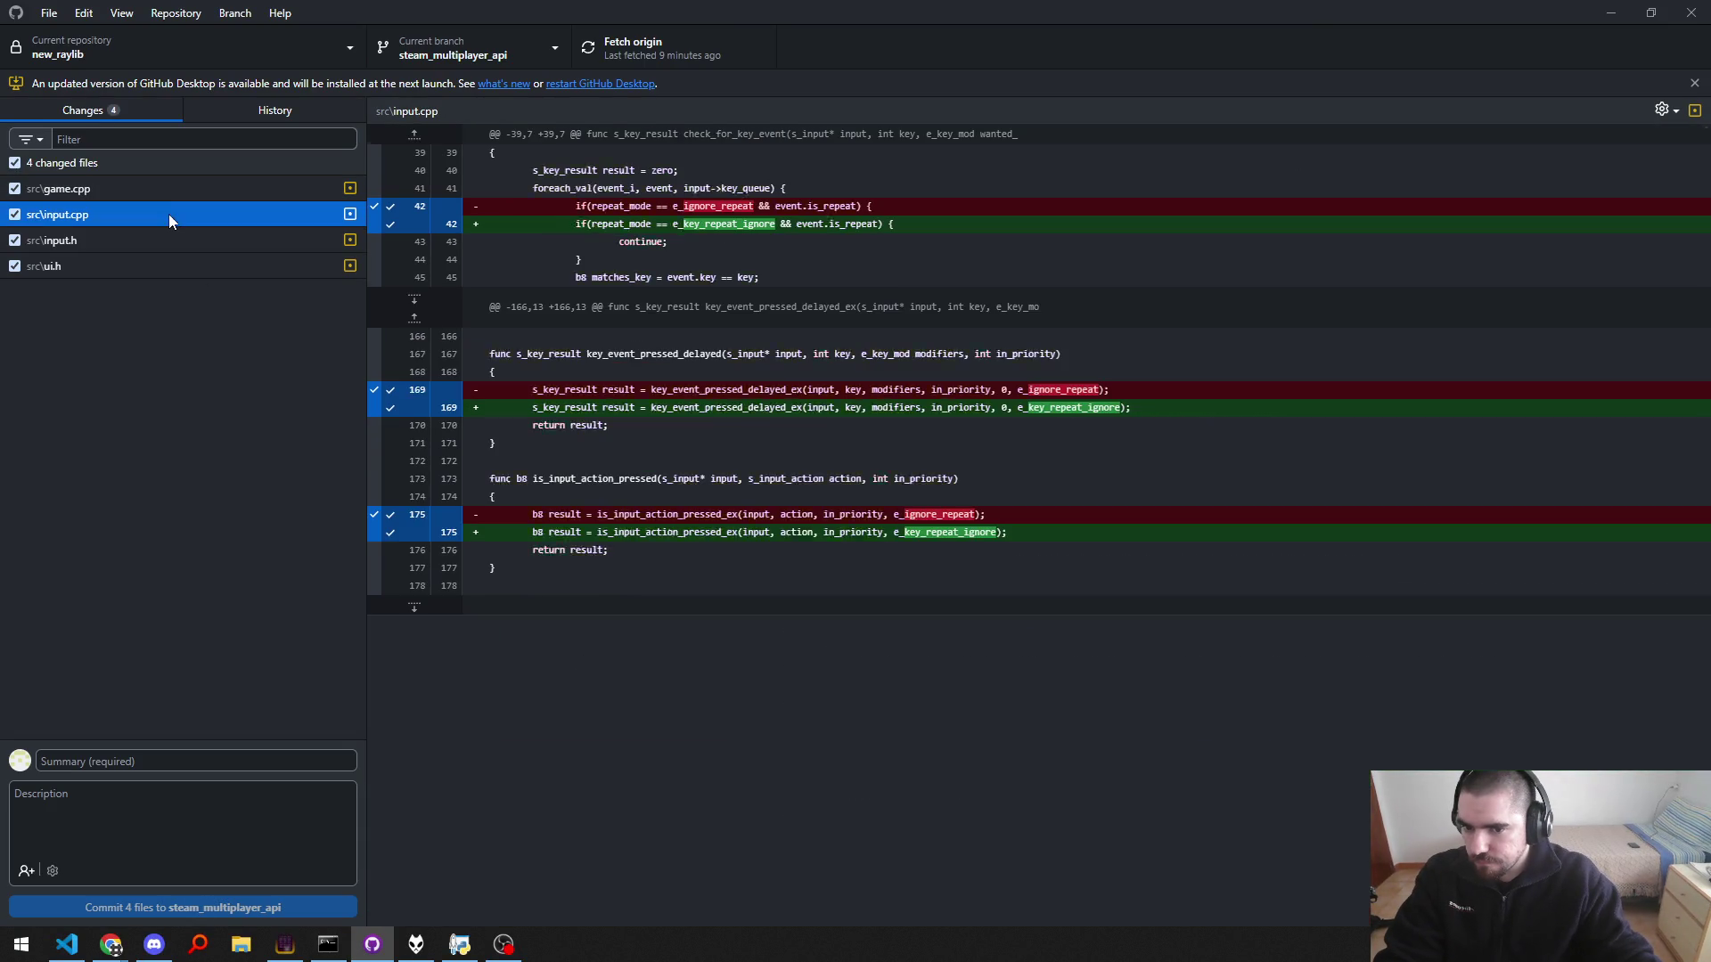
click(175, 237)
click(169, 262)
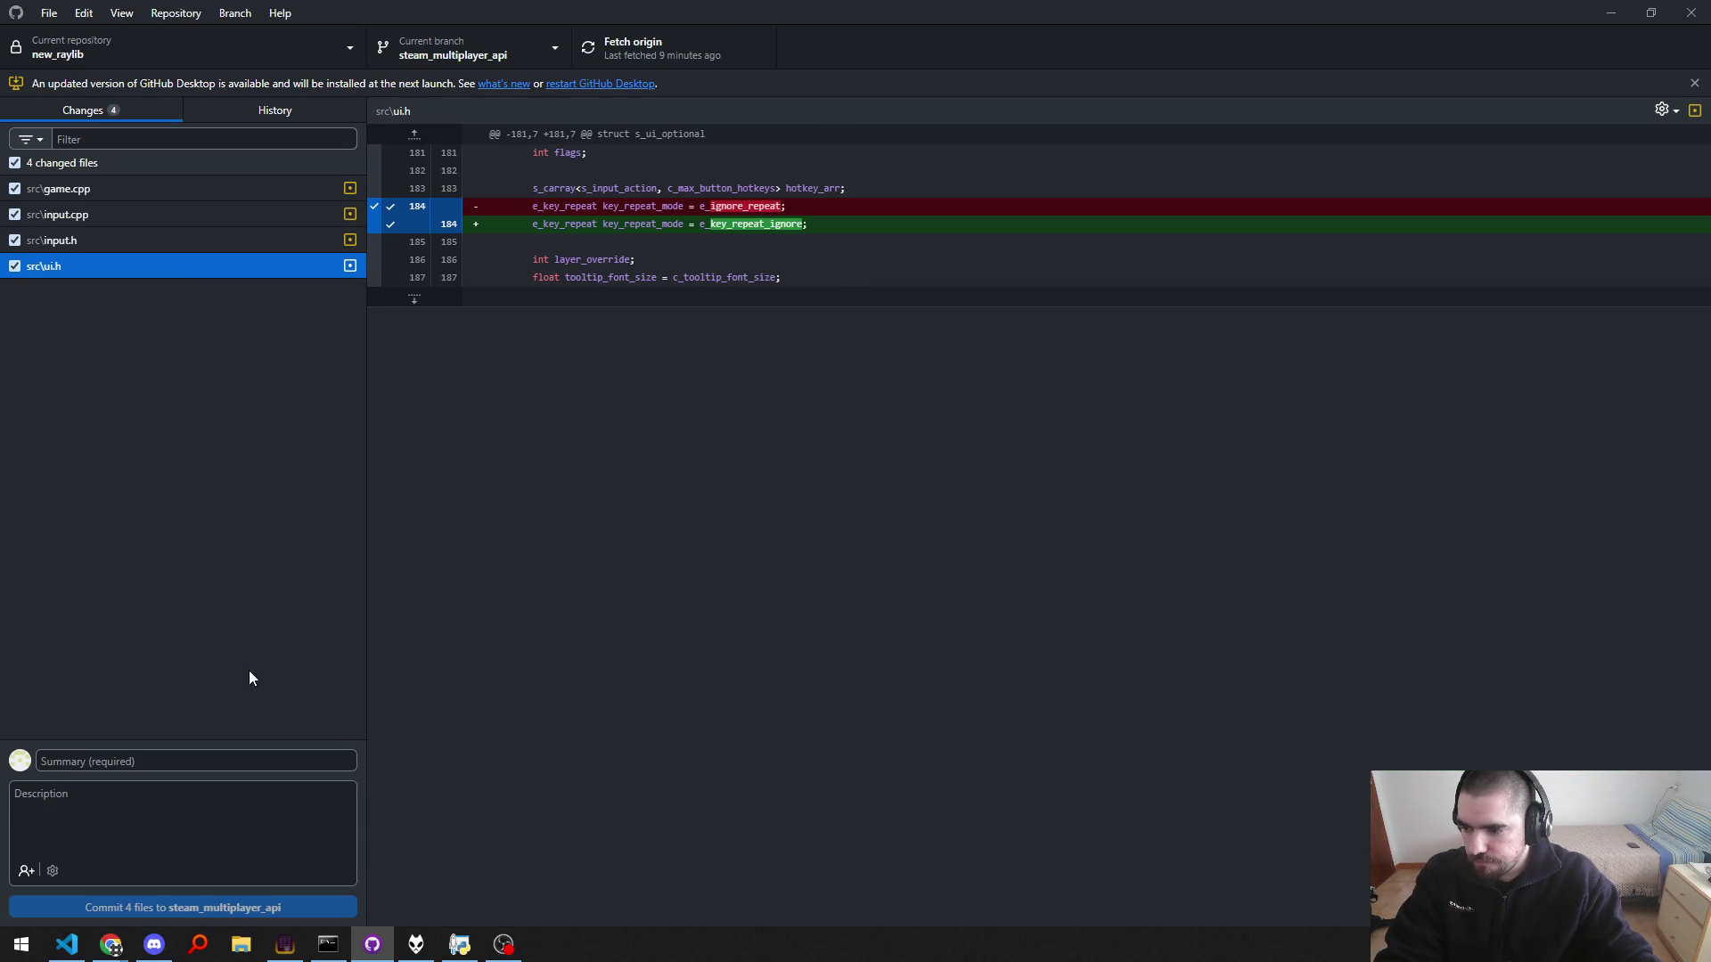
key(alt+Tab)
text(gi)
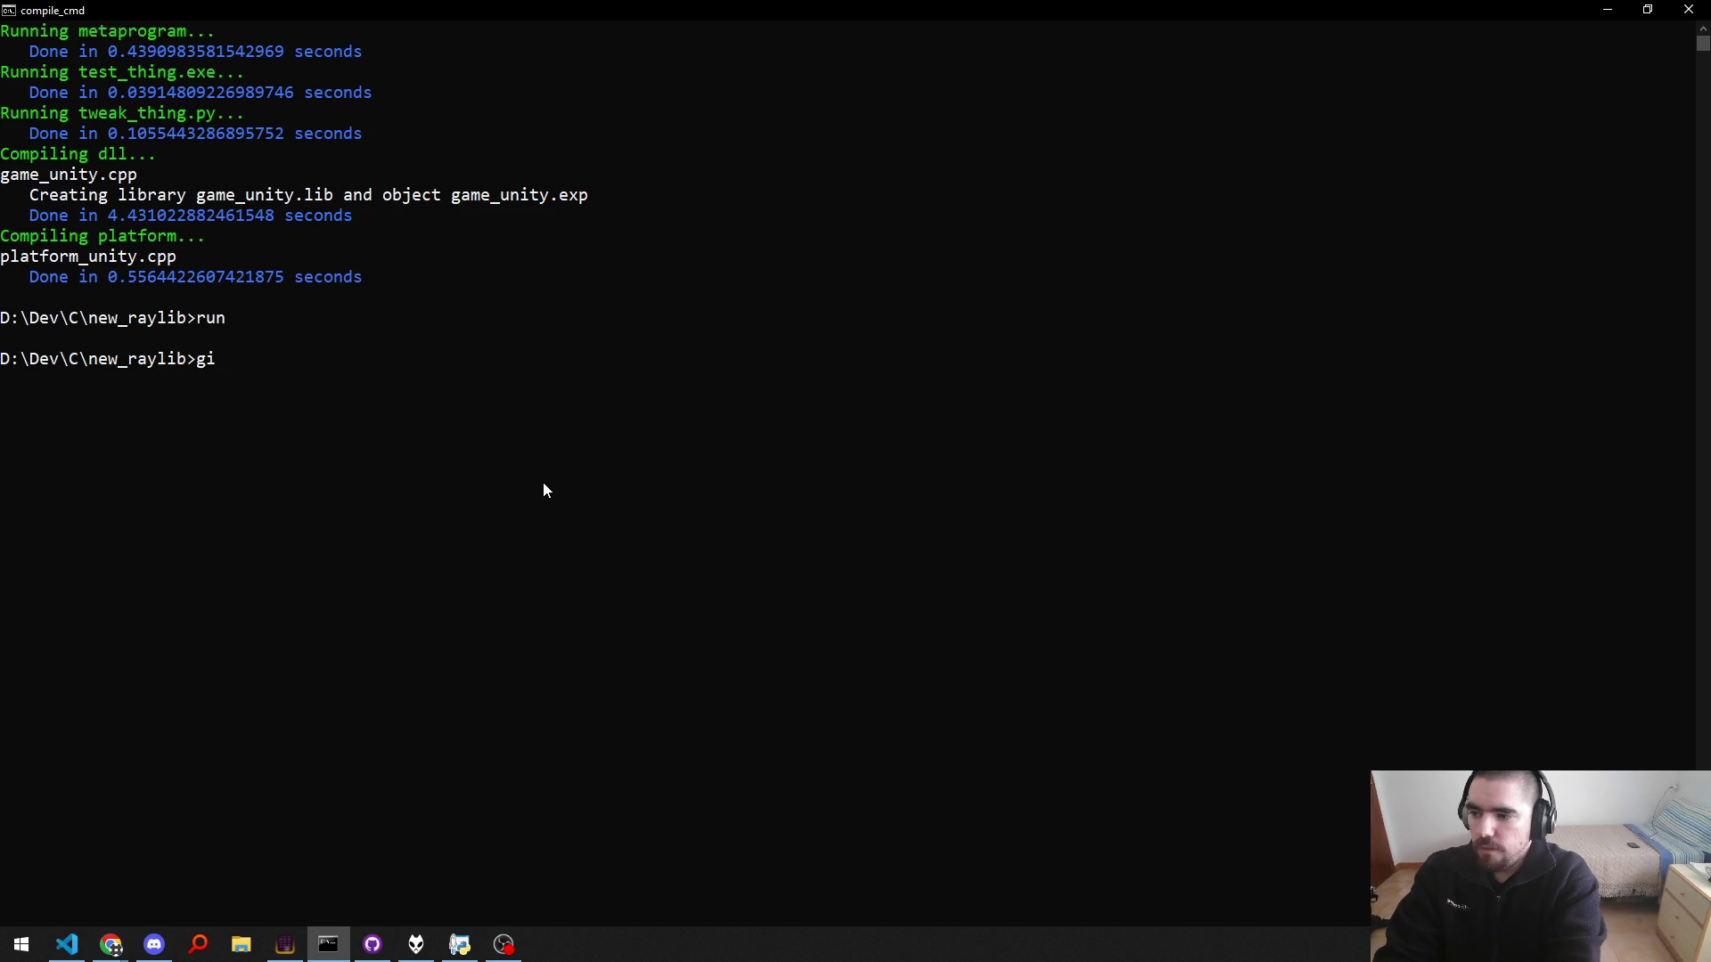
text(t_commit "Better enumn)
key(BackSpace)
text(name")
key(Return)
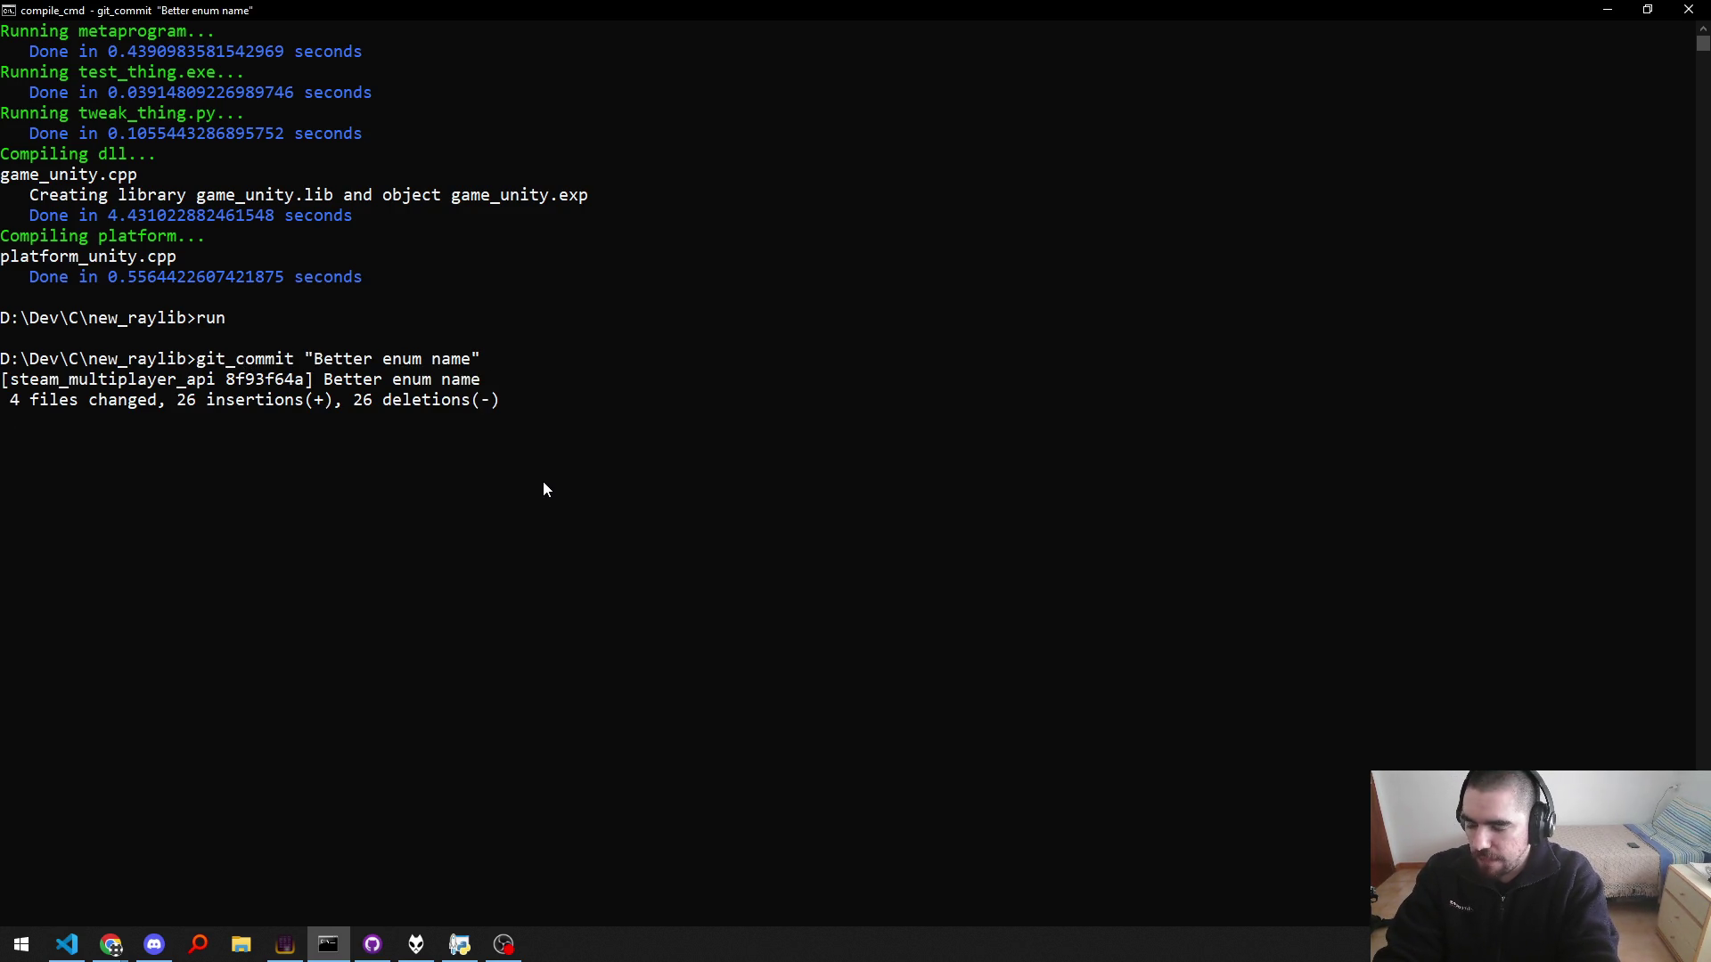
Step: Open todo.txt in Visual Studio Code with the quick file finder
key(alt+Tab)
key(ctrl+p)
text(todo)
key(Return)
Step: Select the reduced skill mana cost note near the end of todo.txt
key(ctrl+End)
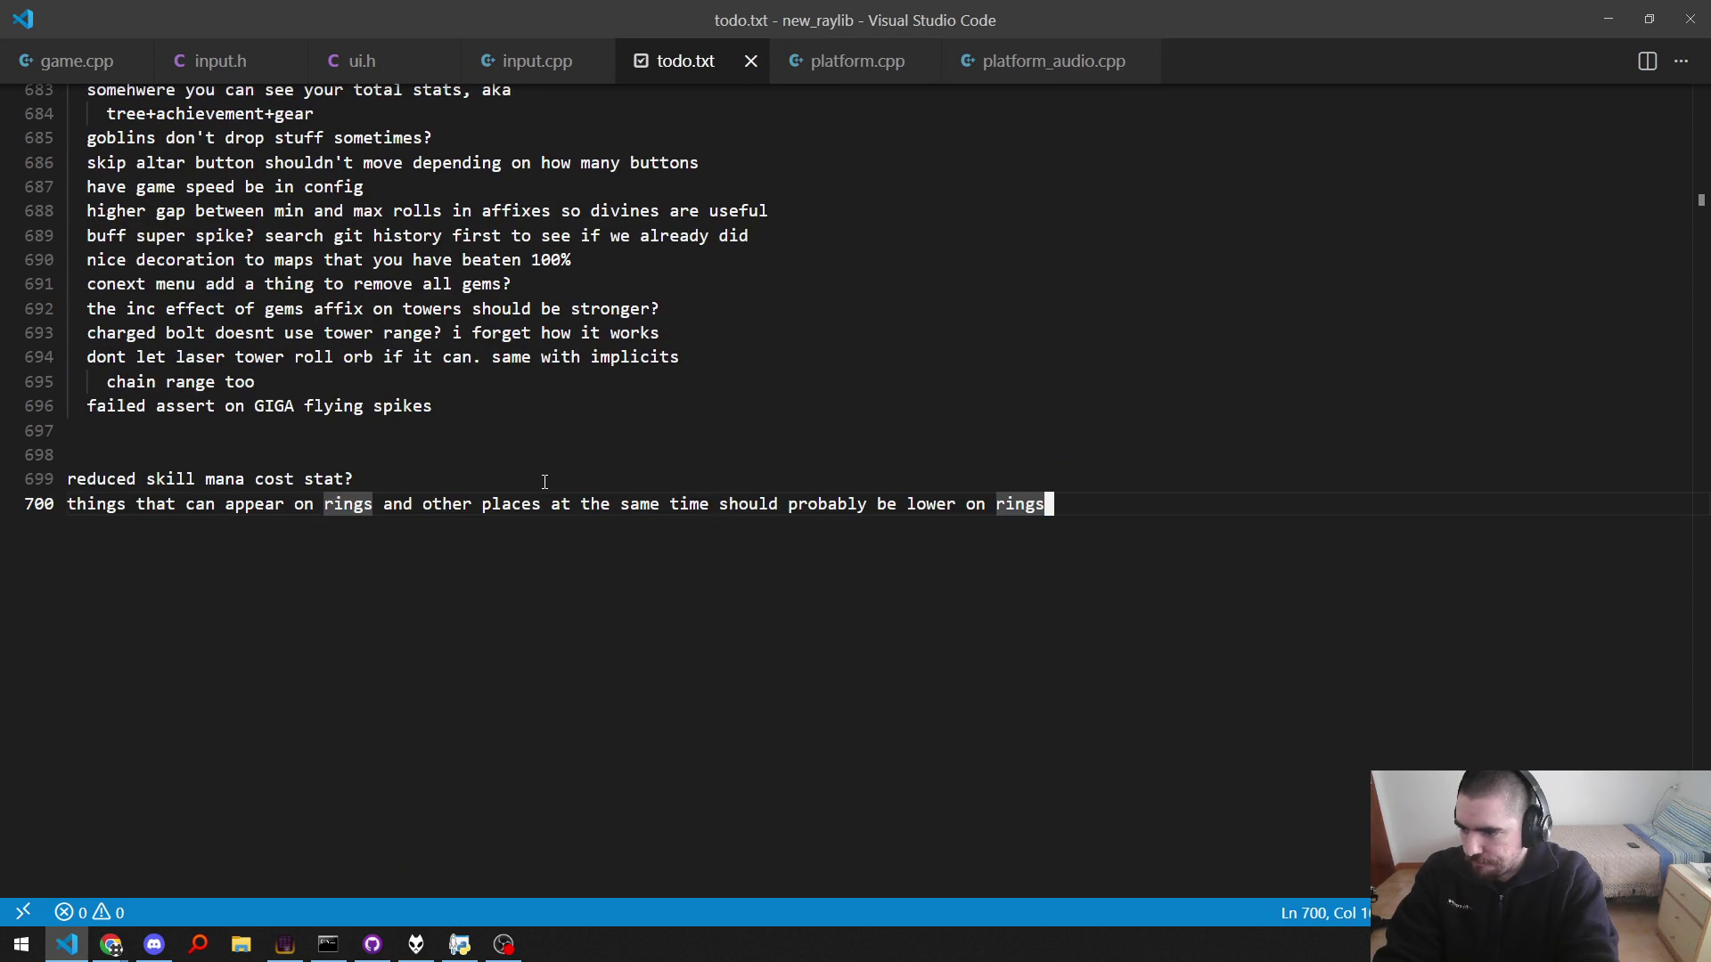
key(Up)
key(Up)
key(Up)
key(Home)
key(Home)
key(Down)
key(Down)
key(Down)
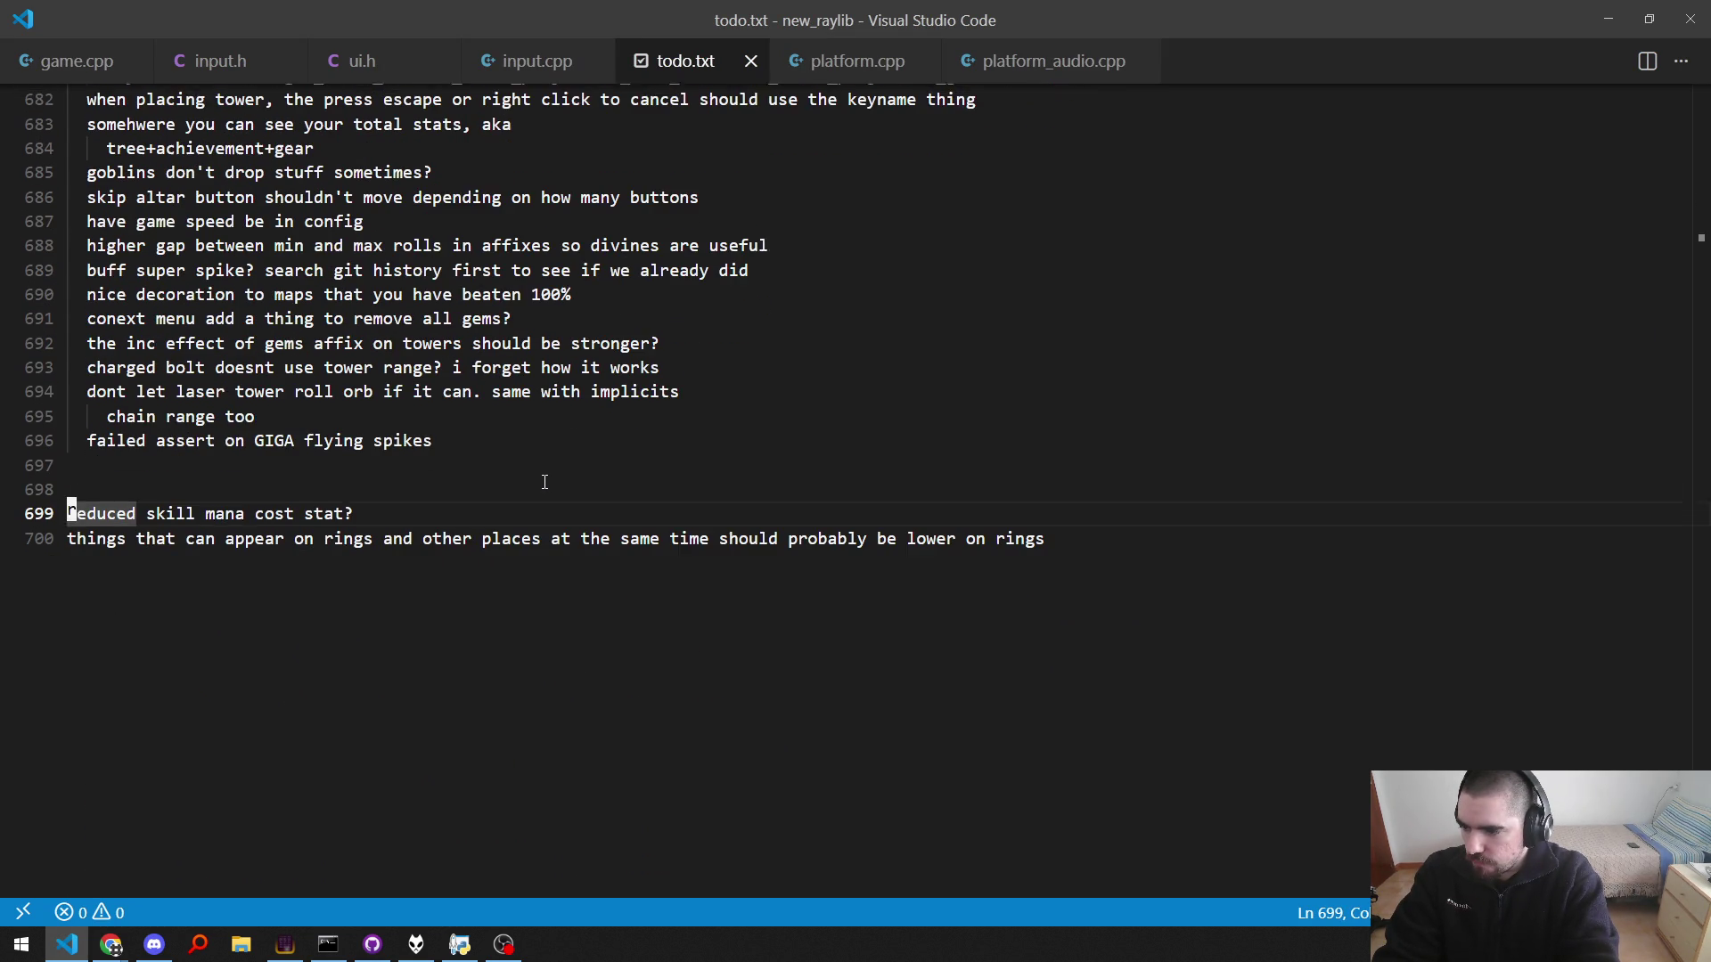
key(shift+End)
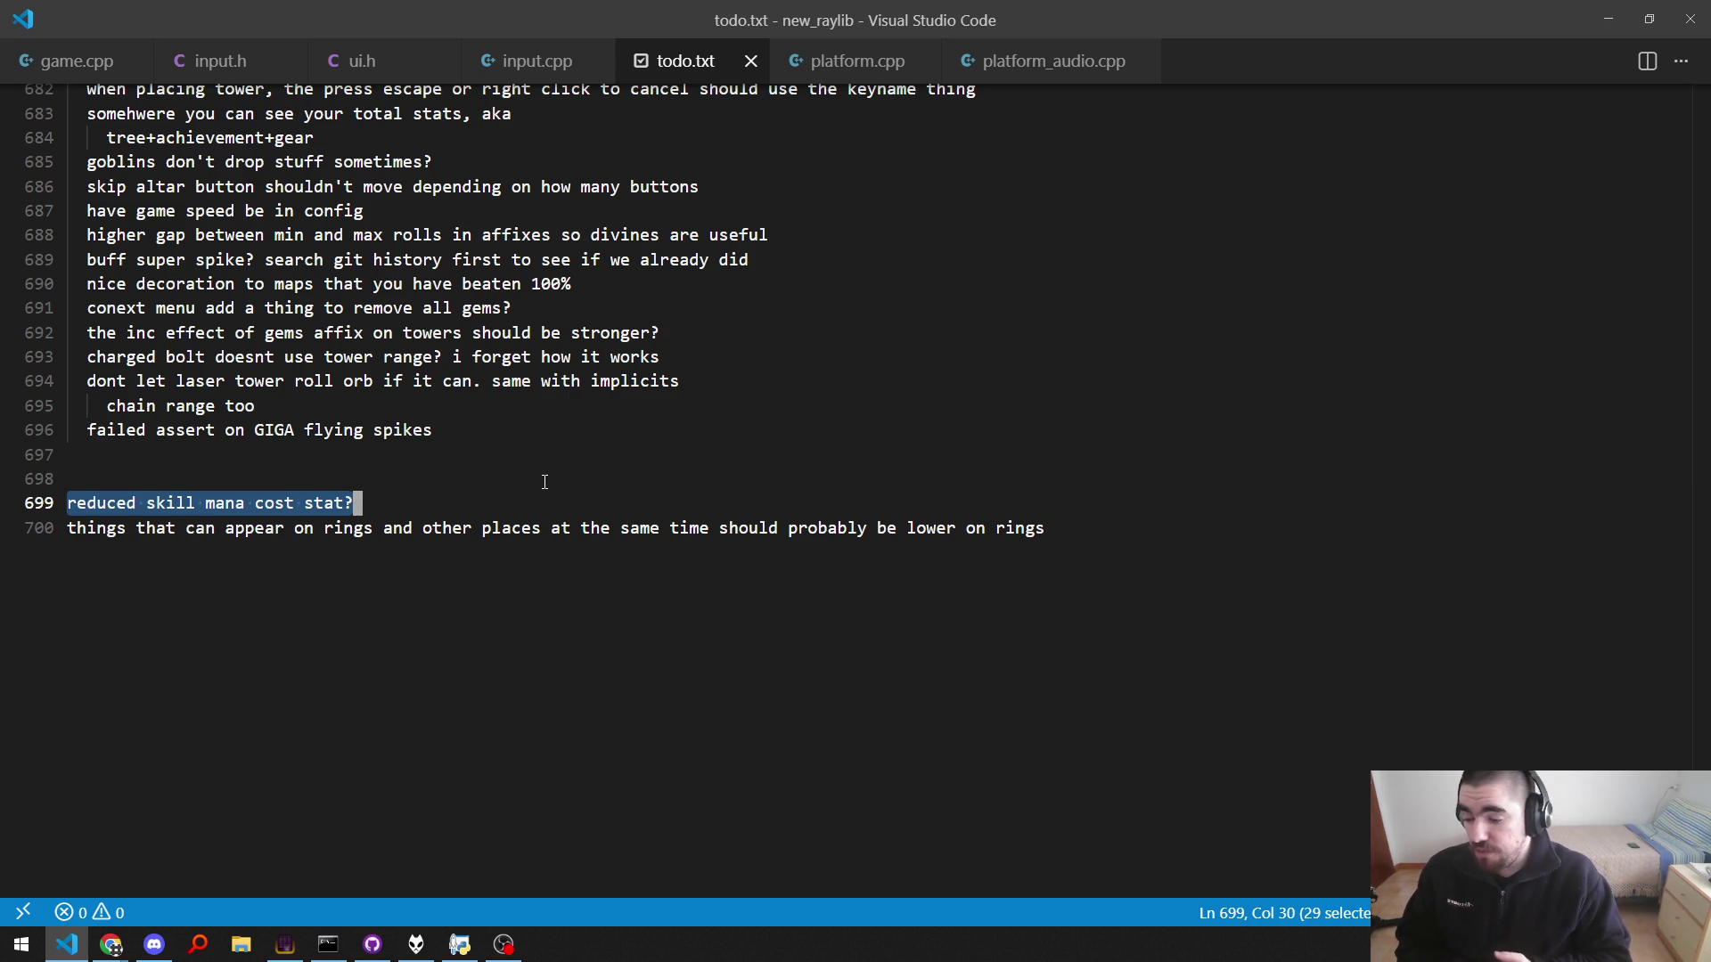
key(ctrl+shift+f)
Step: Search the project for e_stat_skill_mana_cost and step through matches to line 16256
text(e)
key(BackSpace)
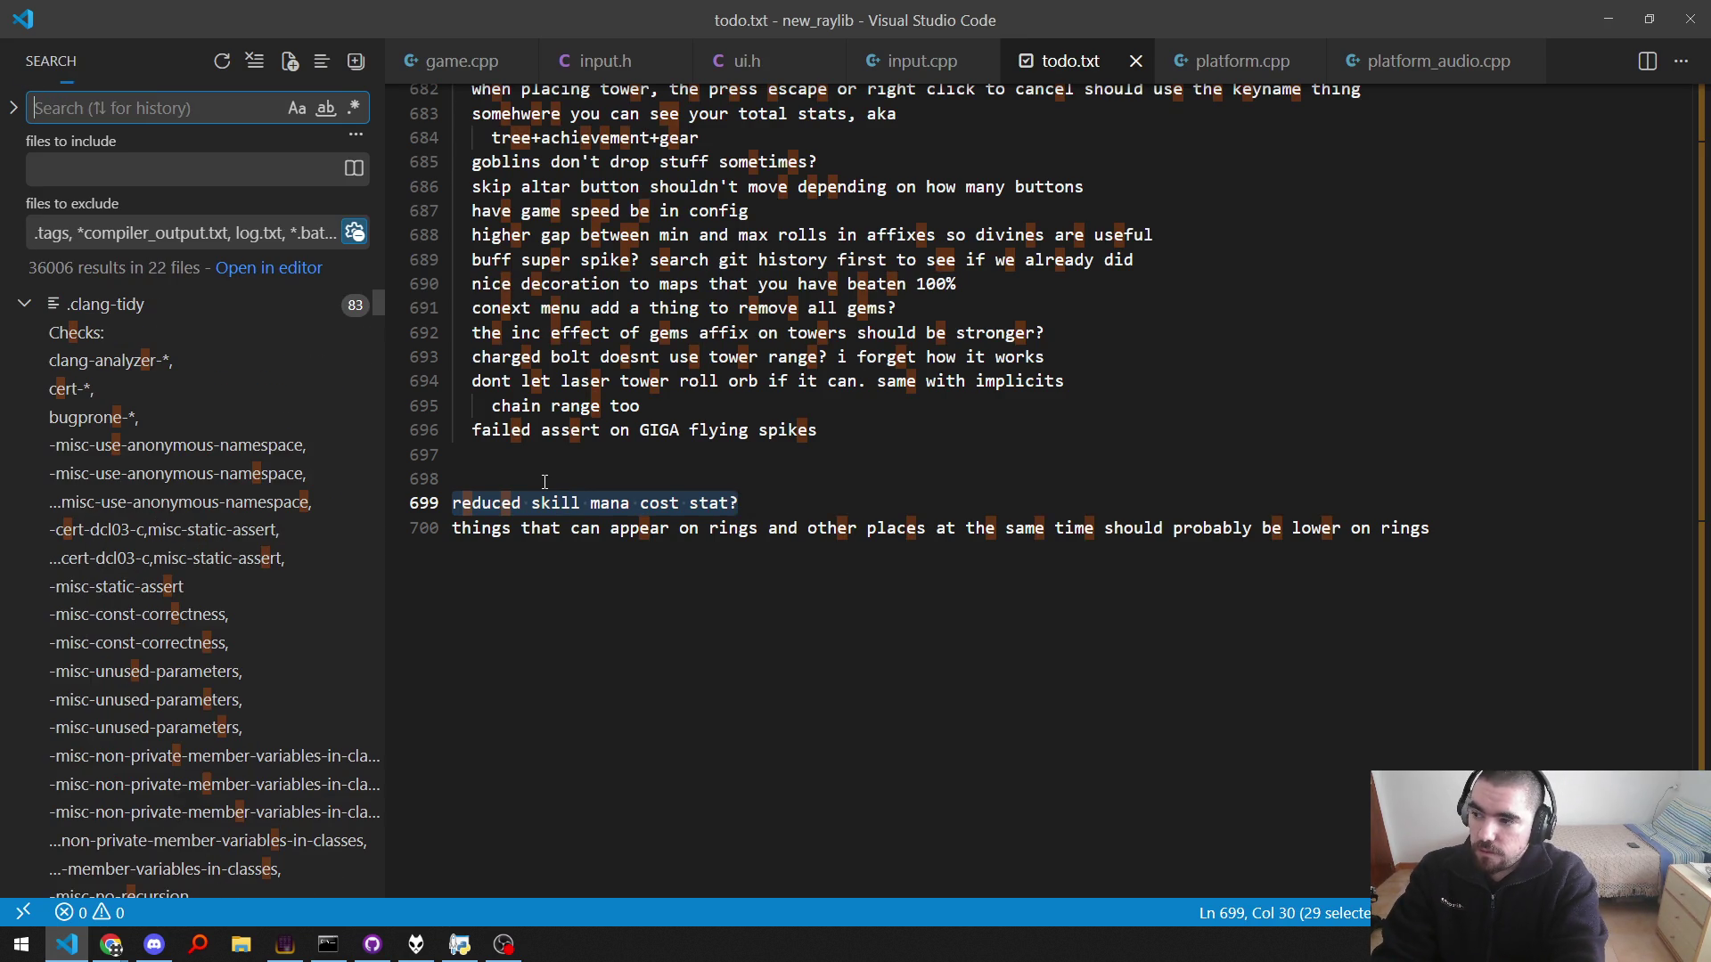
text(e_stat_reduced_)
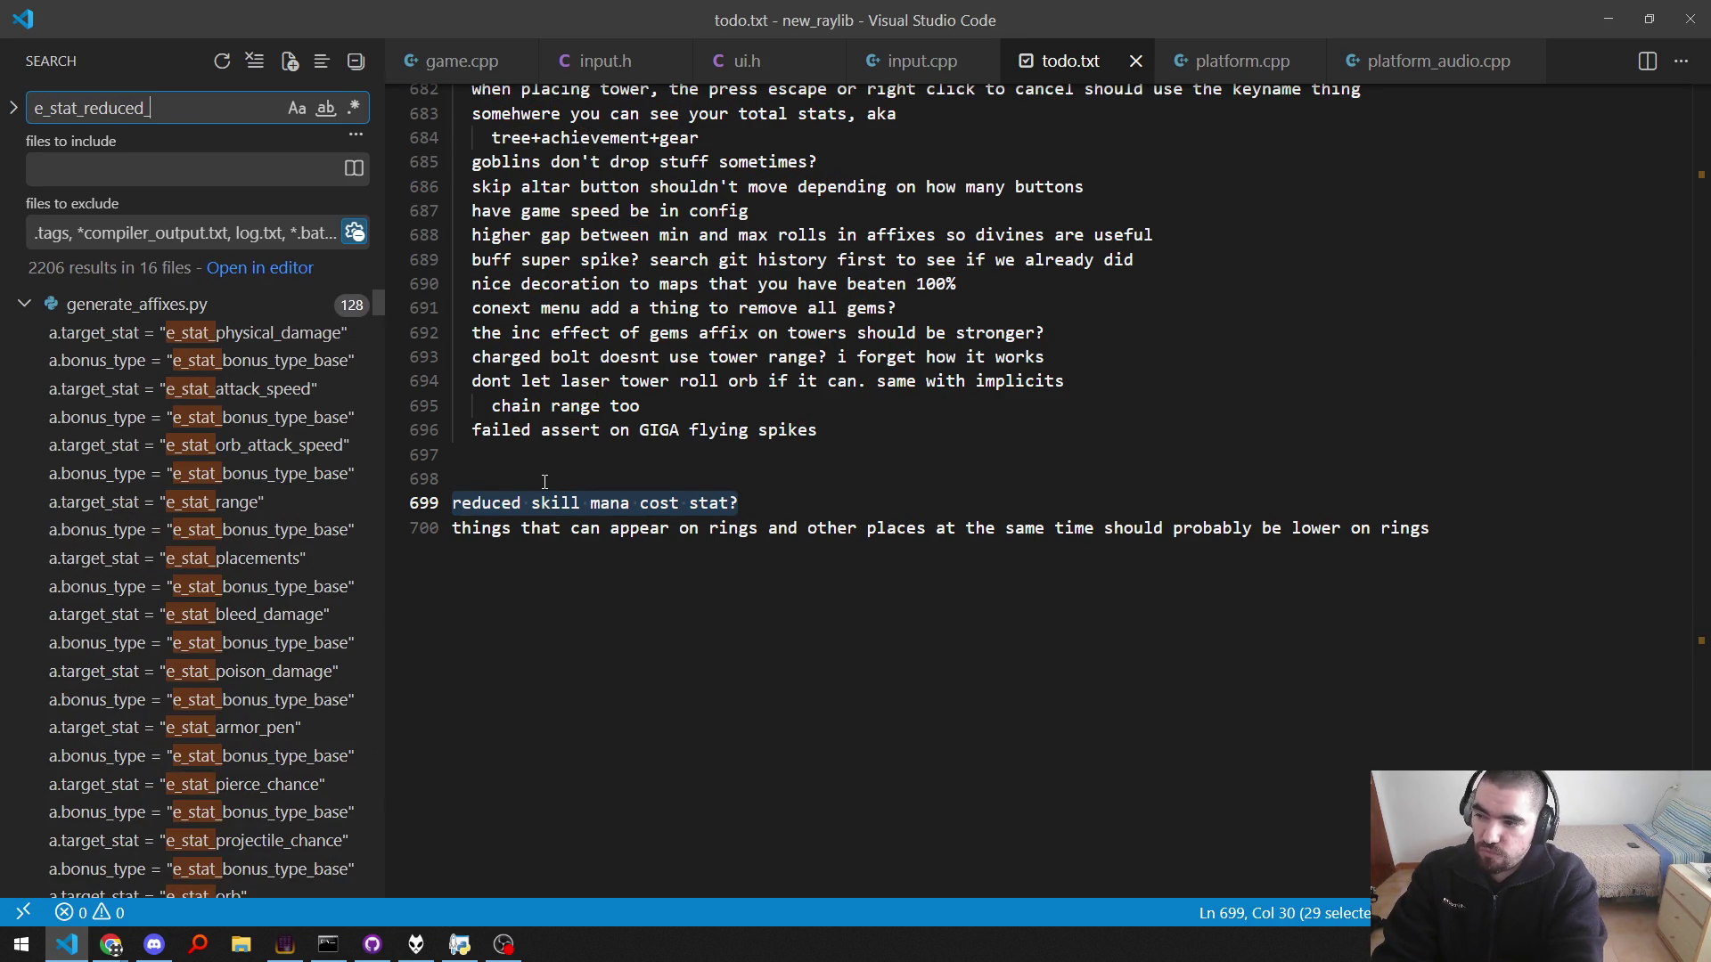
key(BackSpace)
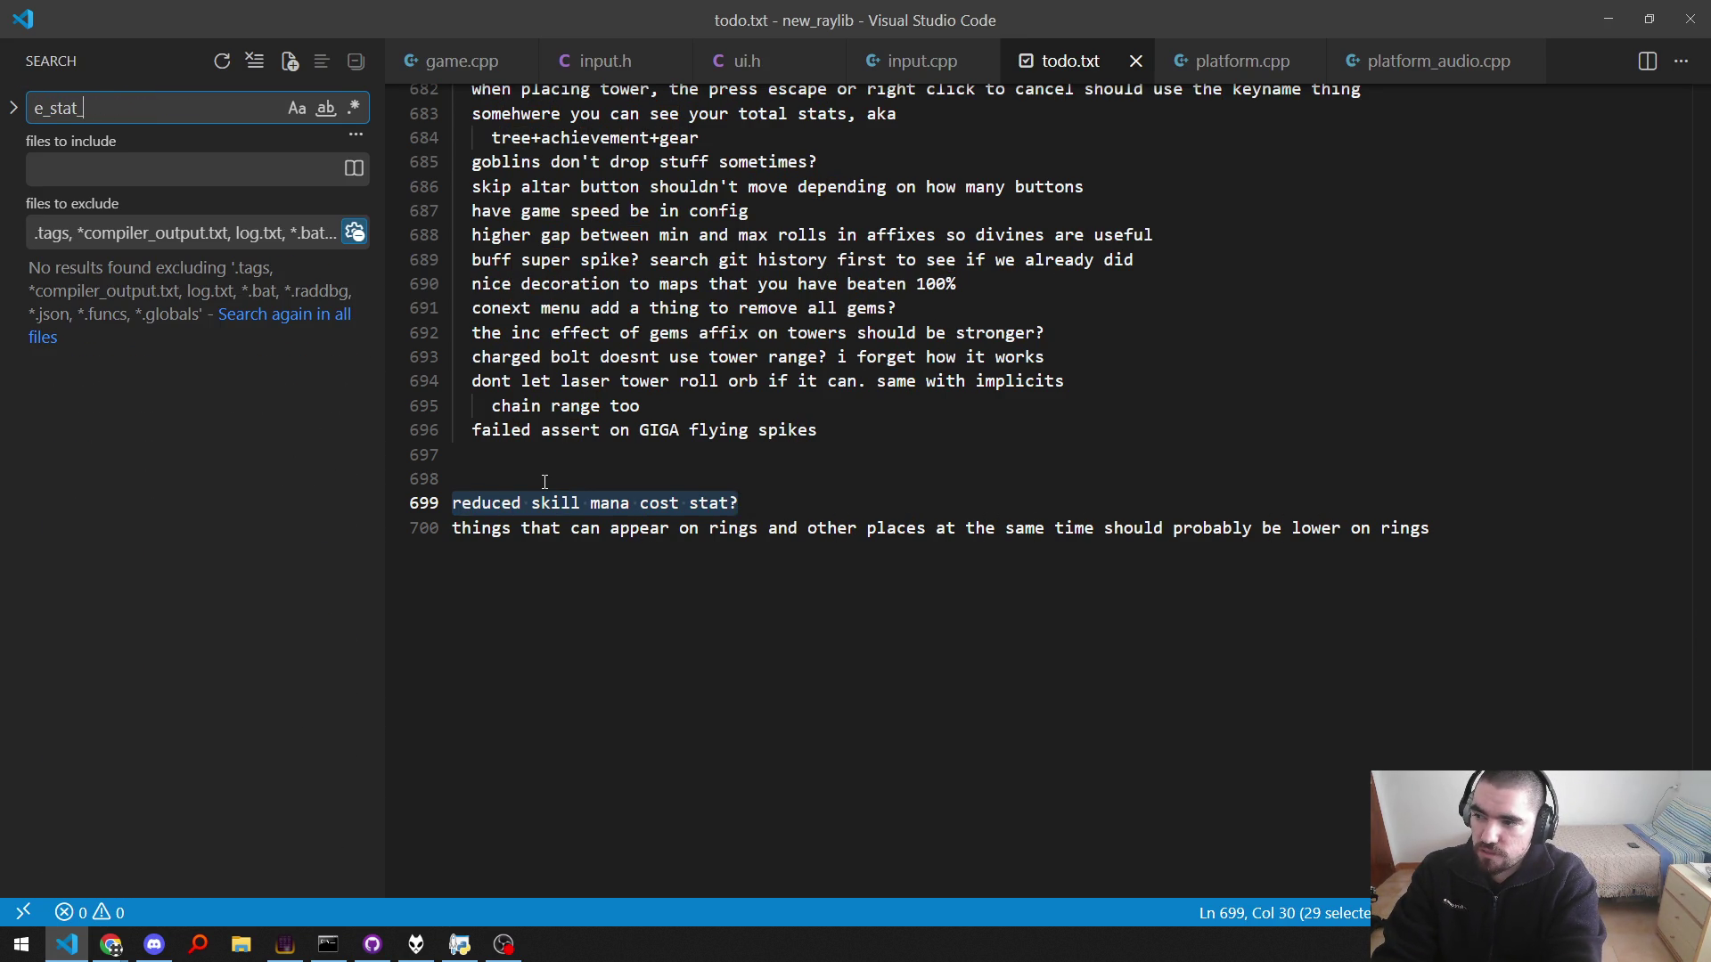
text(sku)
key(BackSpace)
text(l_mana)
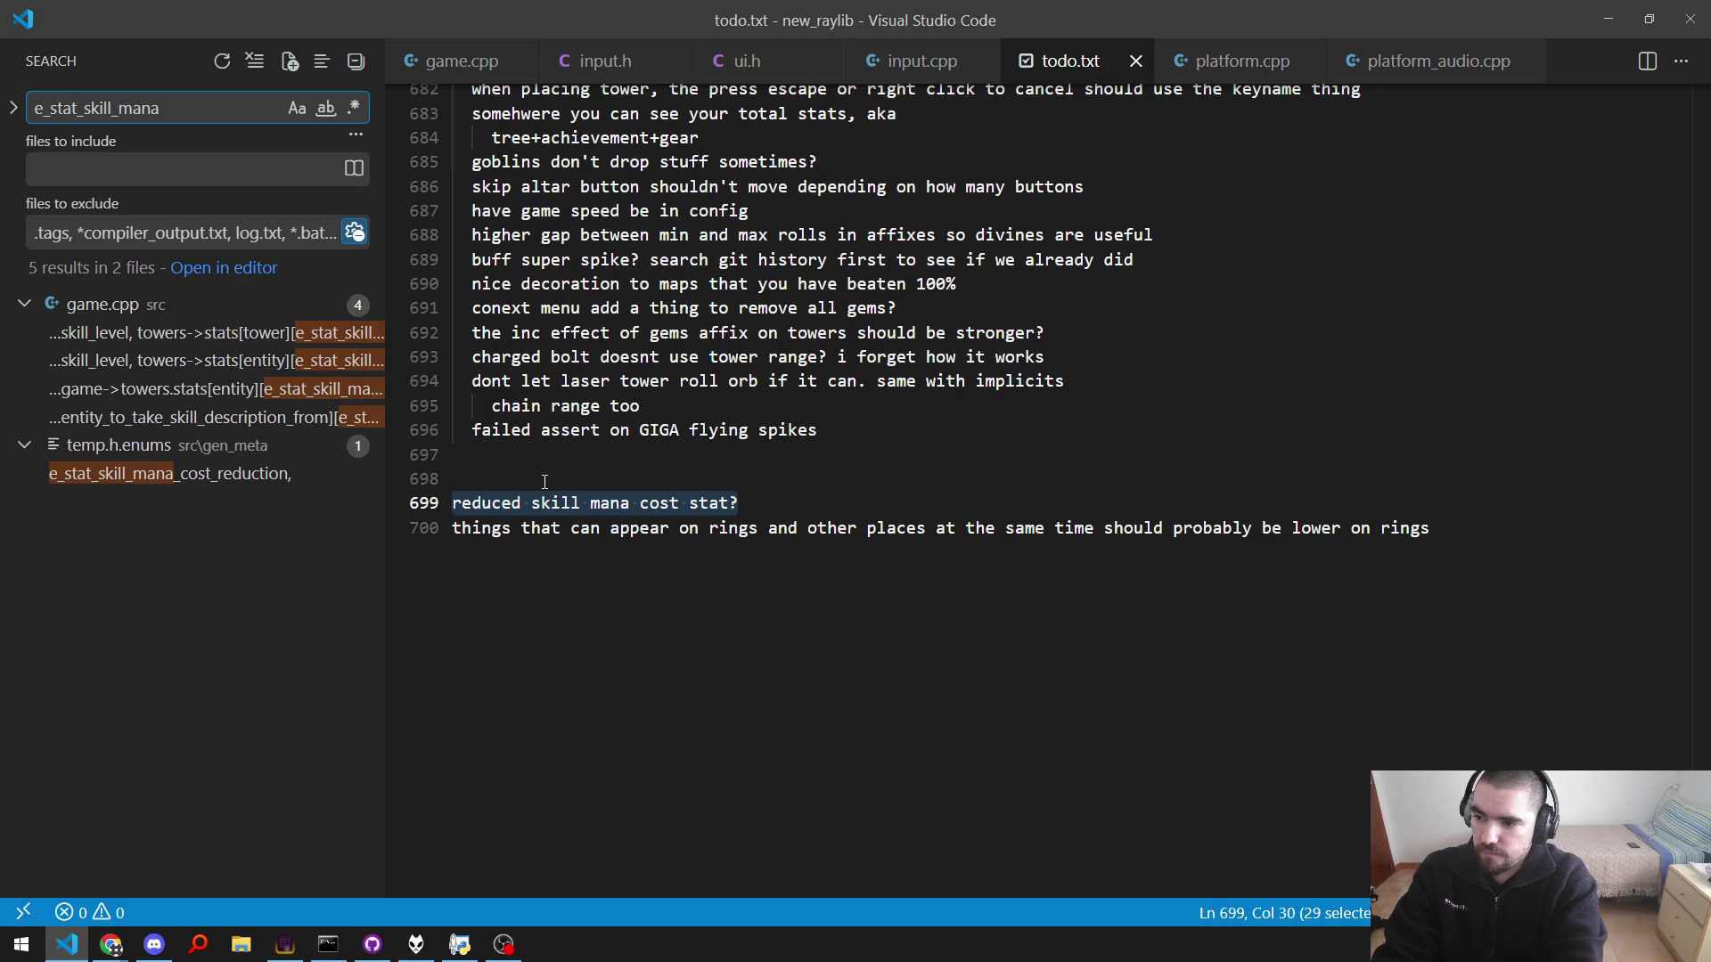
text(_cost)
key(F4)
key(braceleft)
key(braceleft)
key(braceright)
key(braceright)
key(F4)
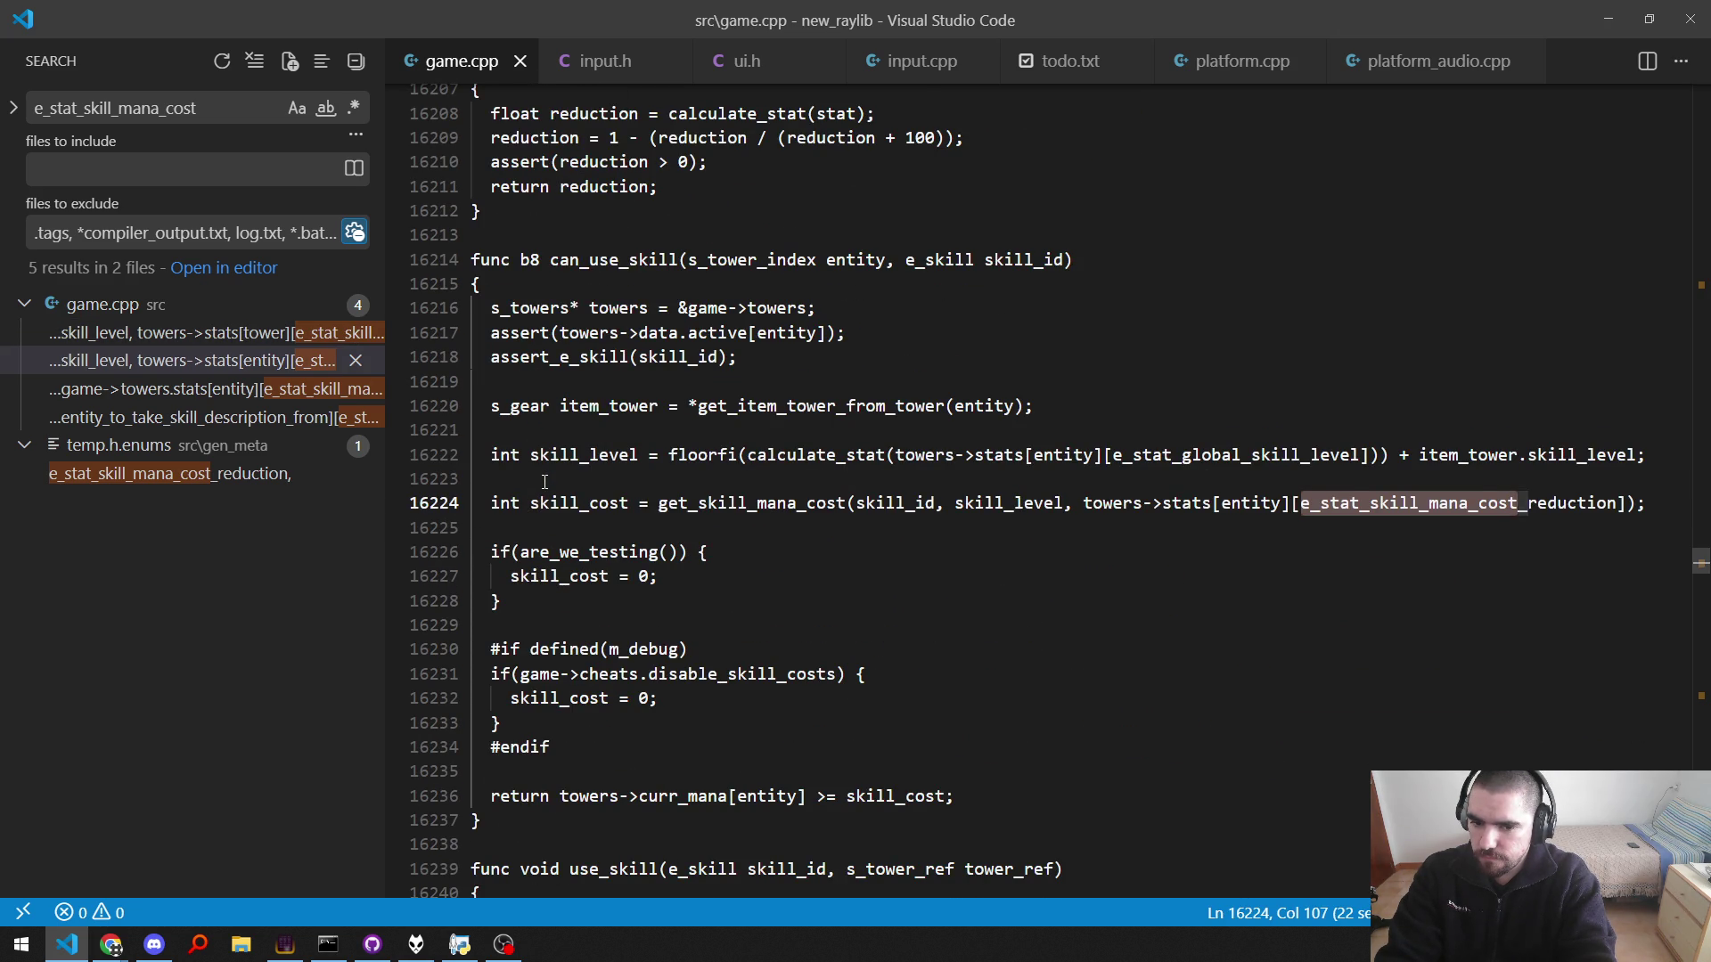
key(F4)
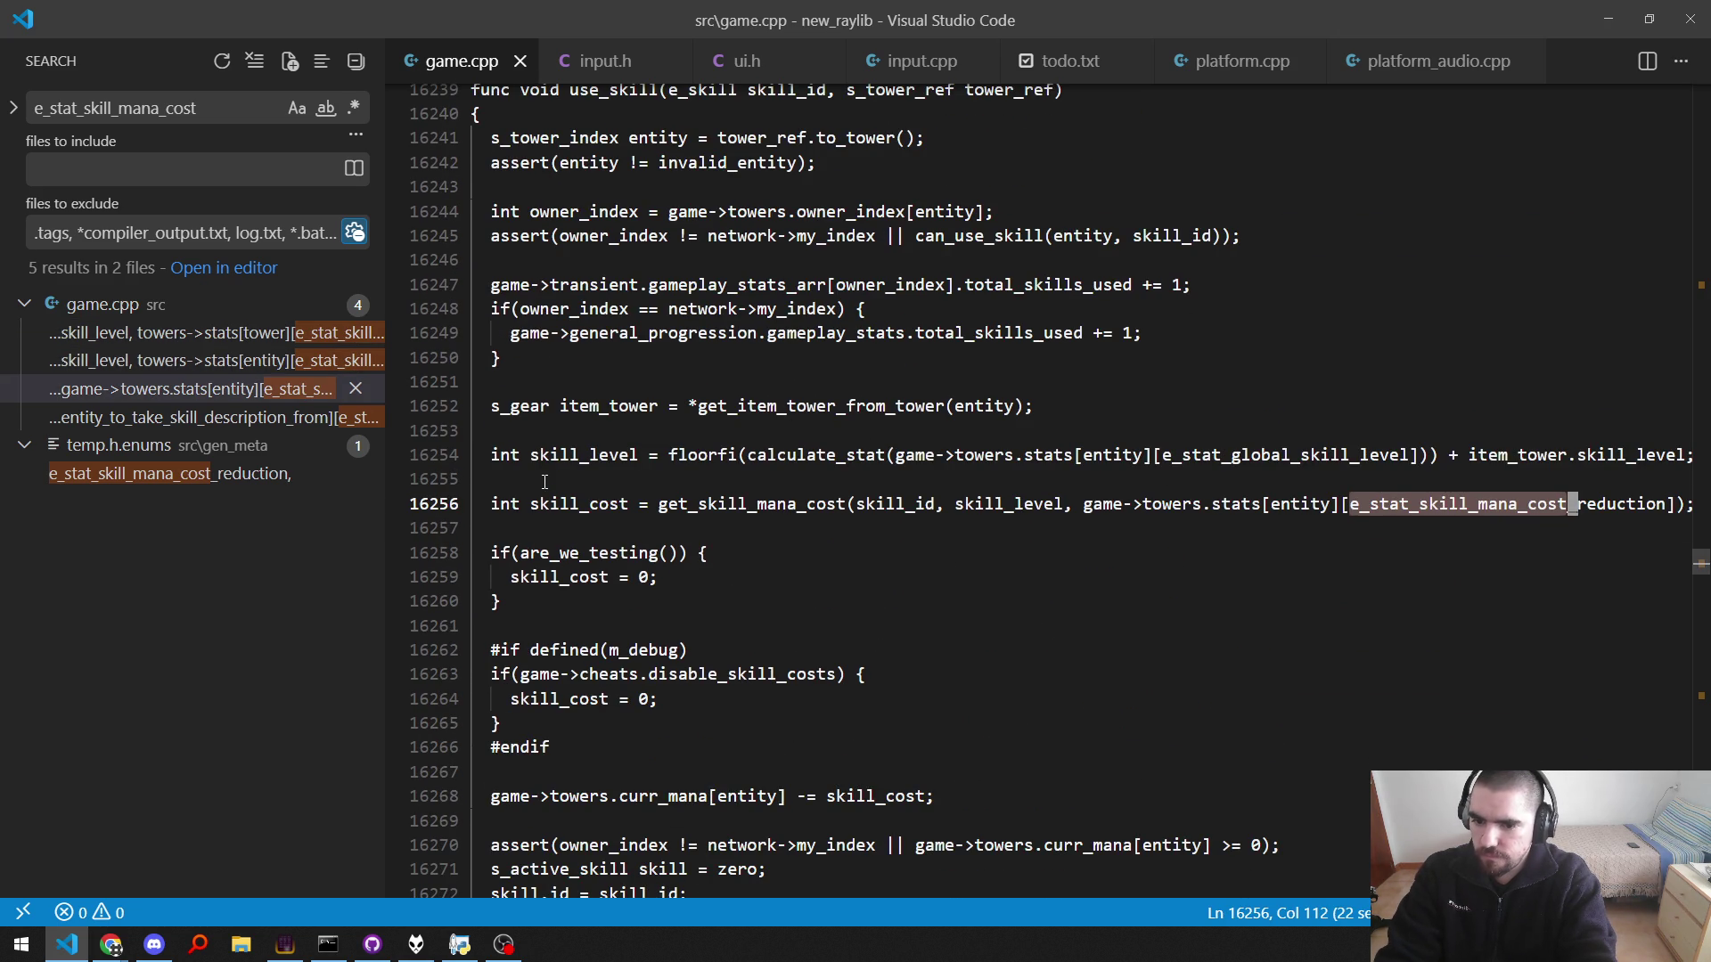
Step: Follow get_skill_mana_cost to the get_skill_mana_cost_multiplier definition and its reduction formula
key(Home)
key(ctrl+Right)
key(ctrl+Right)
key(ctrl+Right)
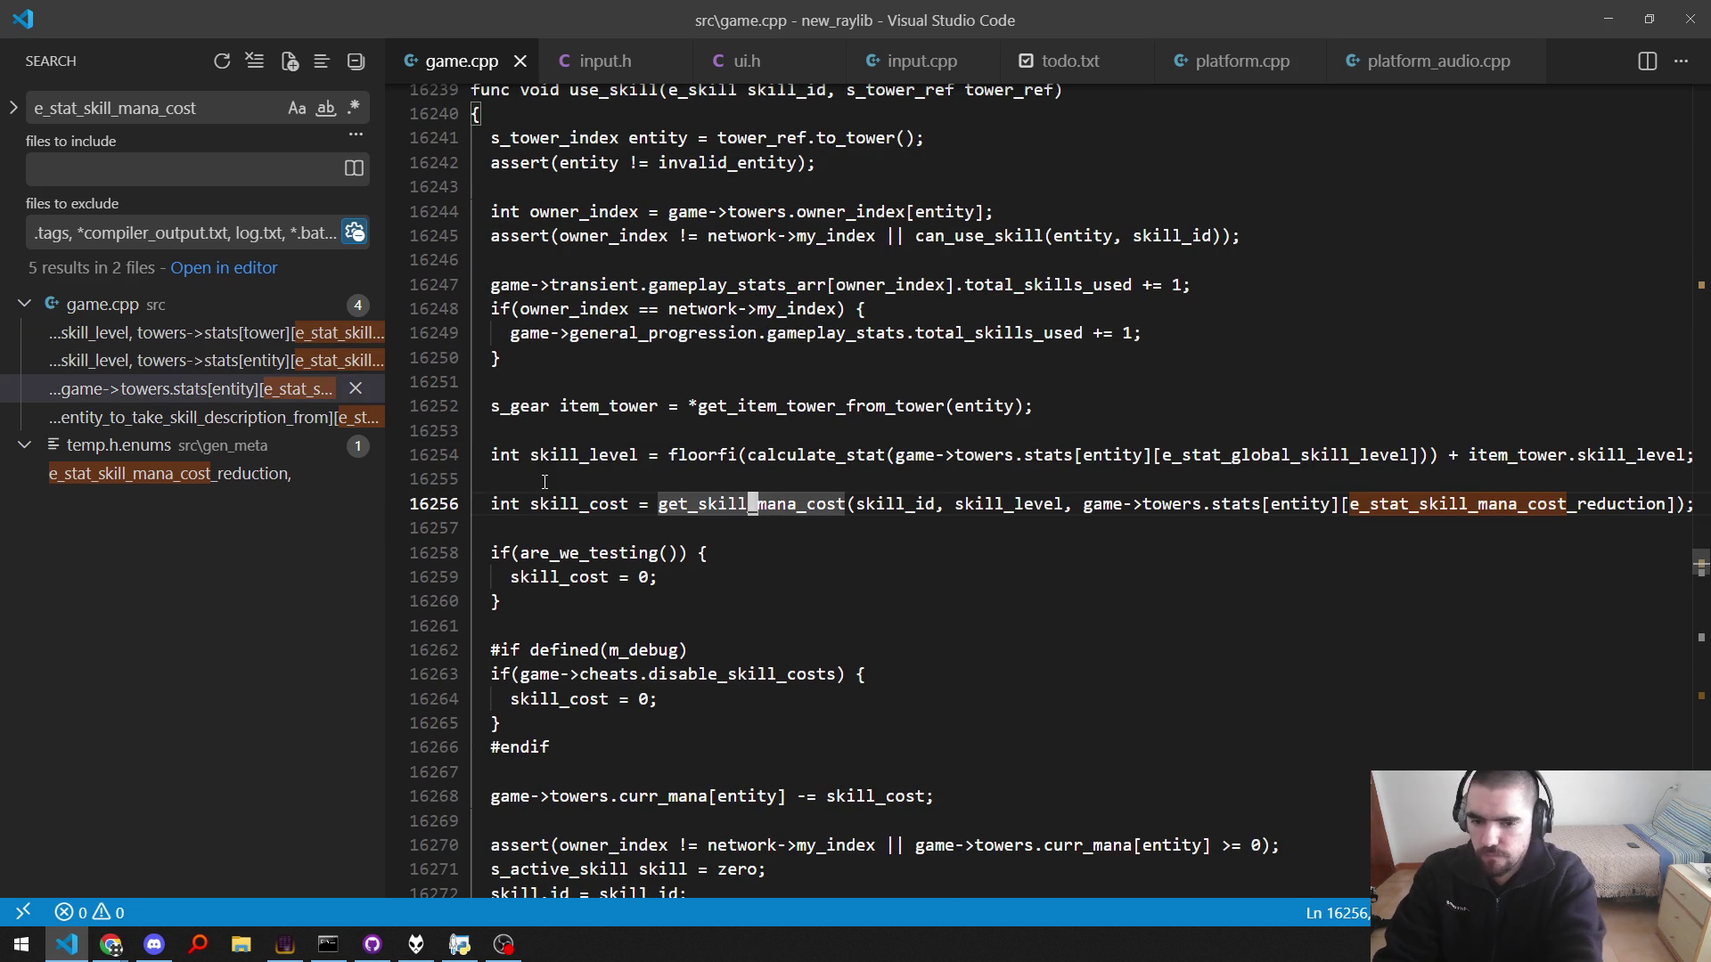
key(F12)
key(Down)
key(Down)
key(Down)
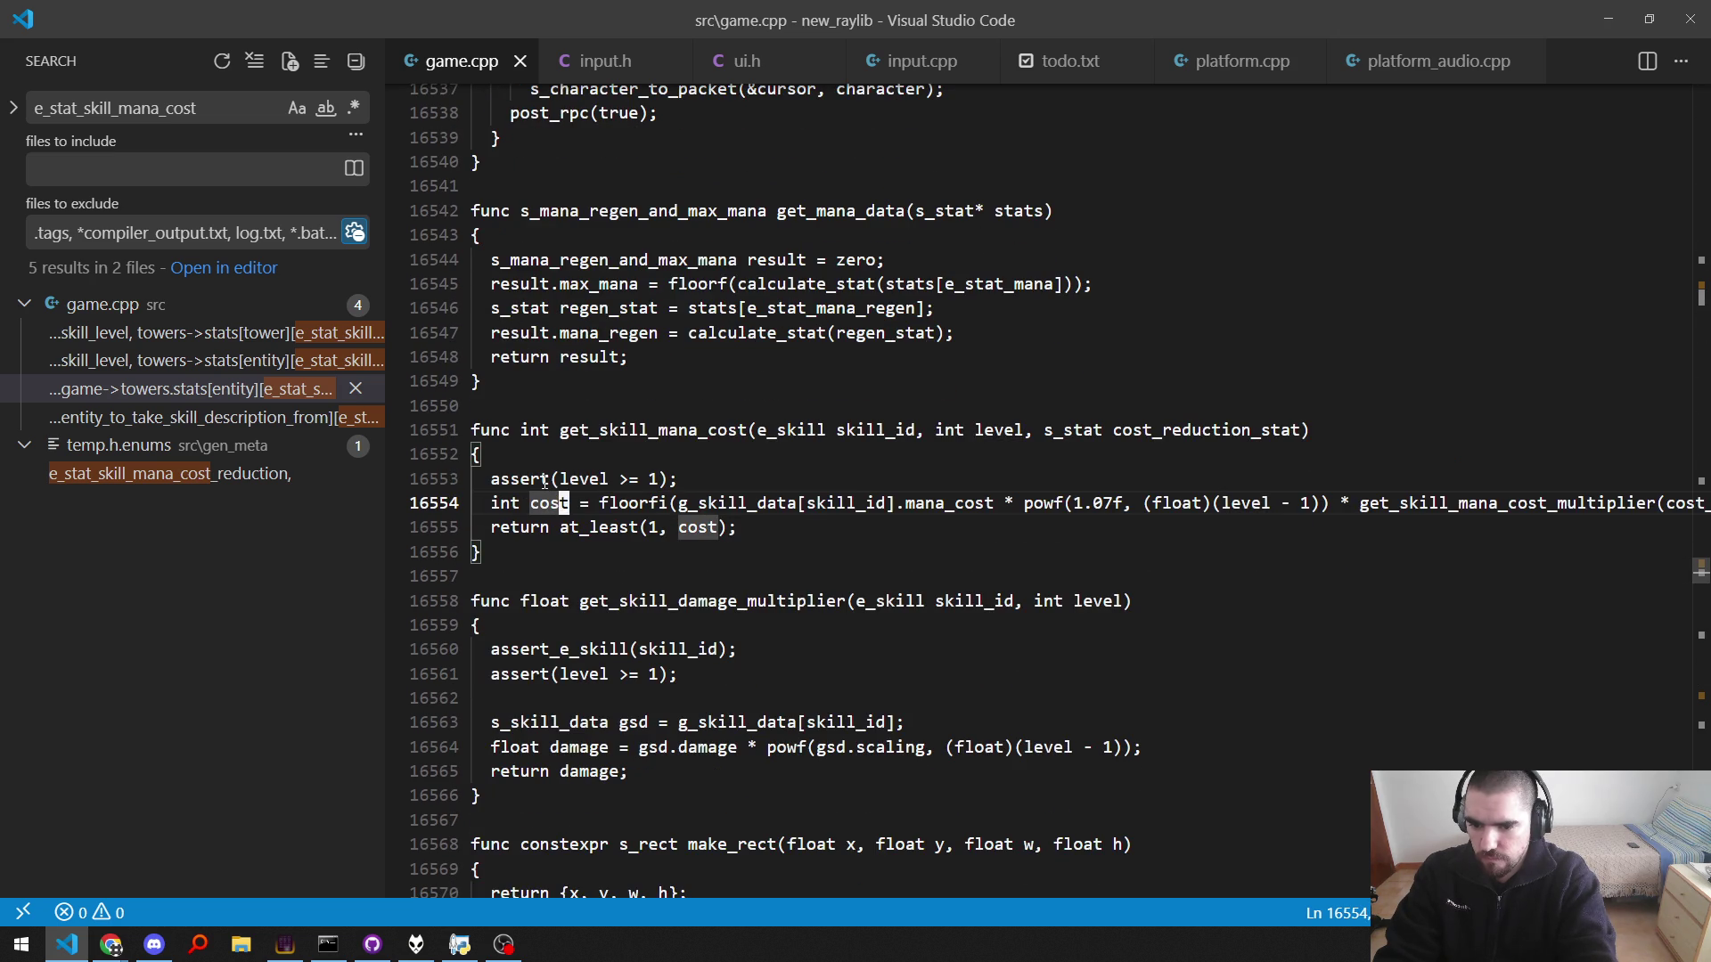
key(ctrl+Right)
key(ctrl+Right)
key(ctrl+Right)
key(ctrl+Right)
key(ctrl+Right)
key(ctrl+Right)
key(ctrl+Right)
key(ctrl+Right)
key(ctrl+Right)
key(ctrl+Left)
key(ctrl+Left)
key(ctrl+Left)
key(Right)
key(Right)
key(Right)
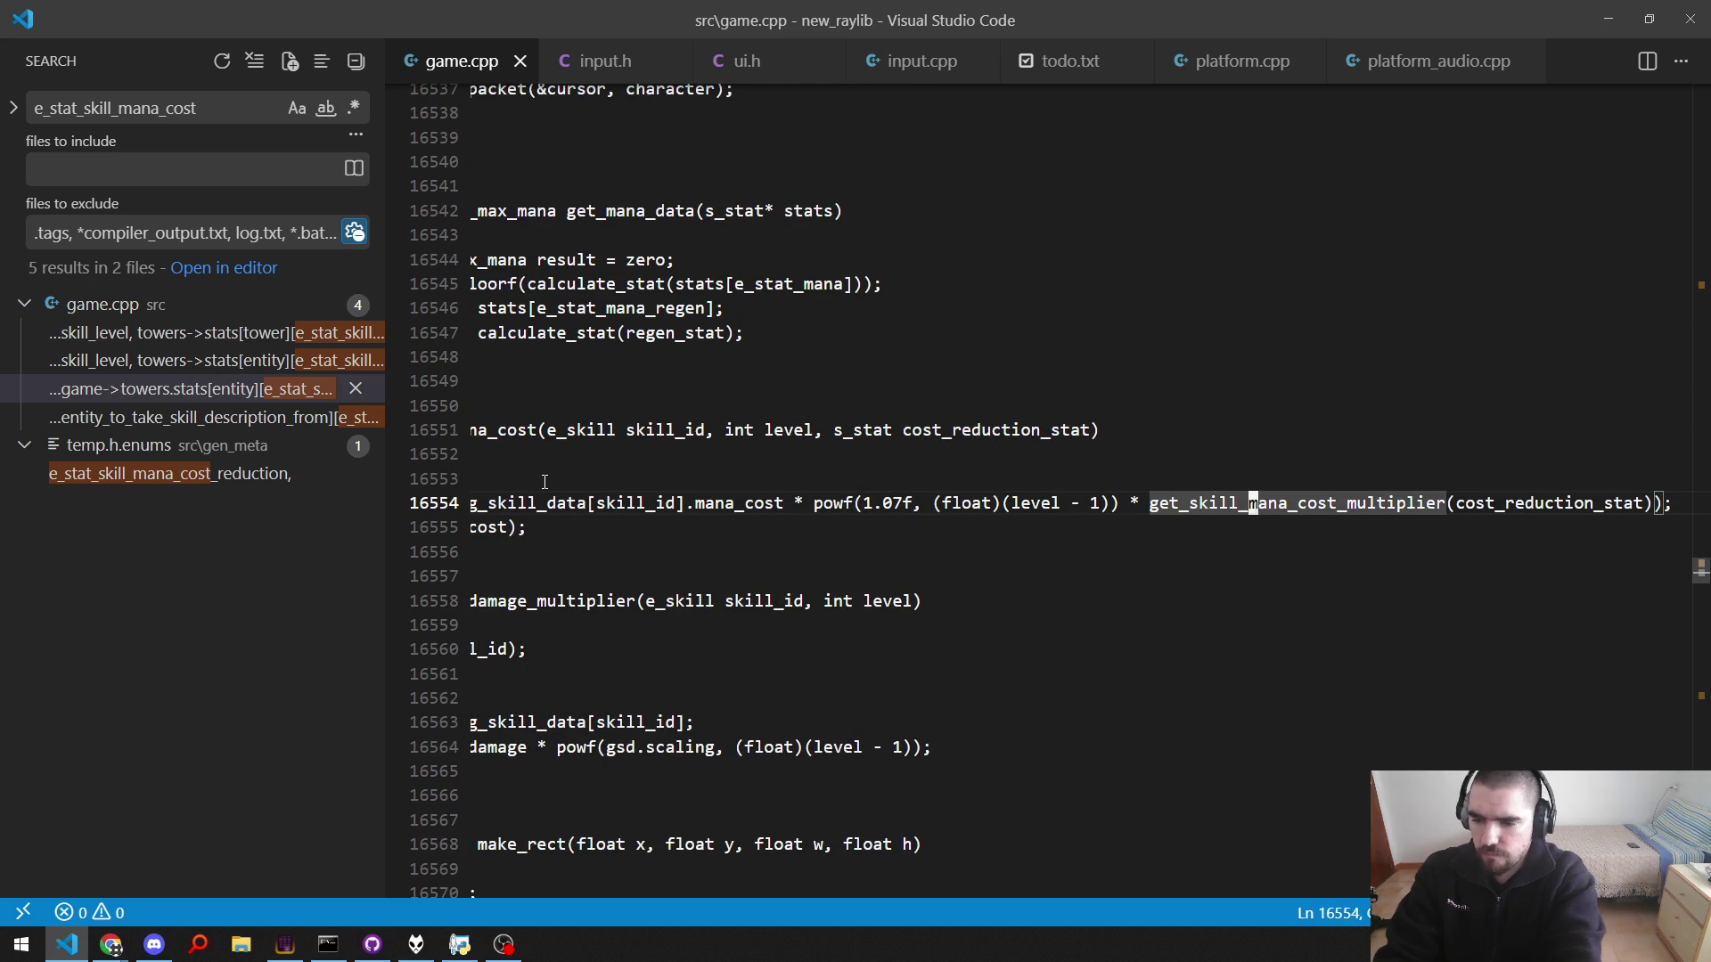
key(F12)
key(Down)
key(Down)
key(Down)
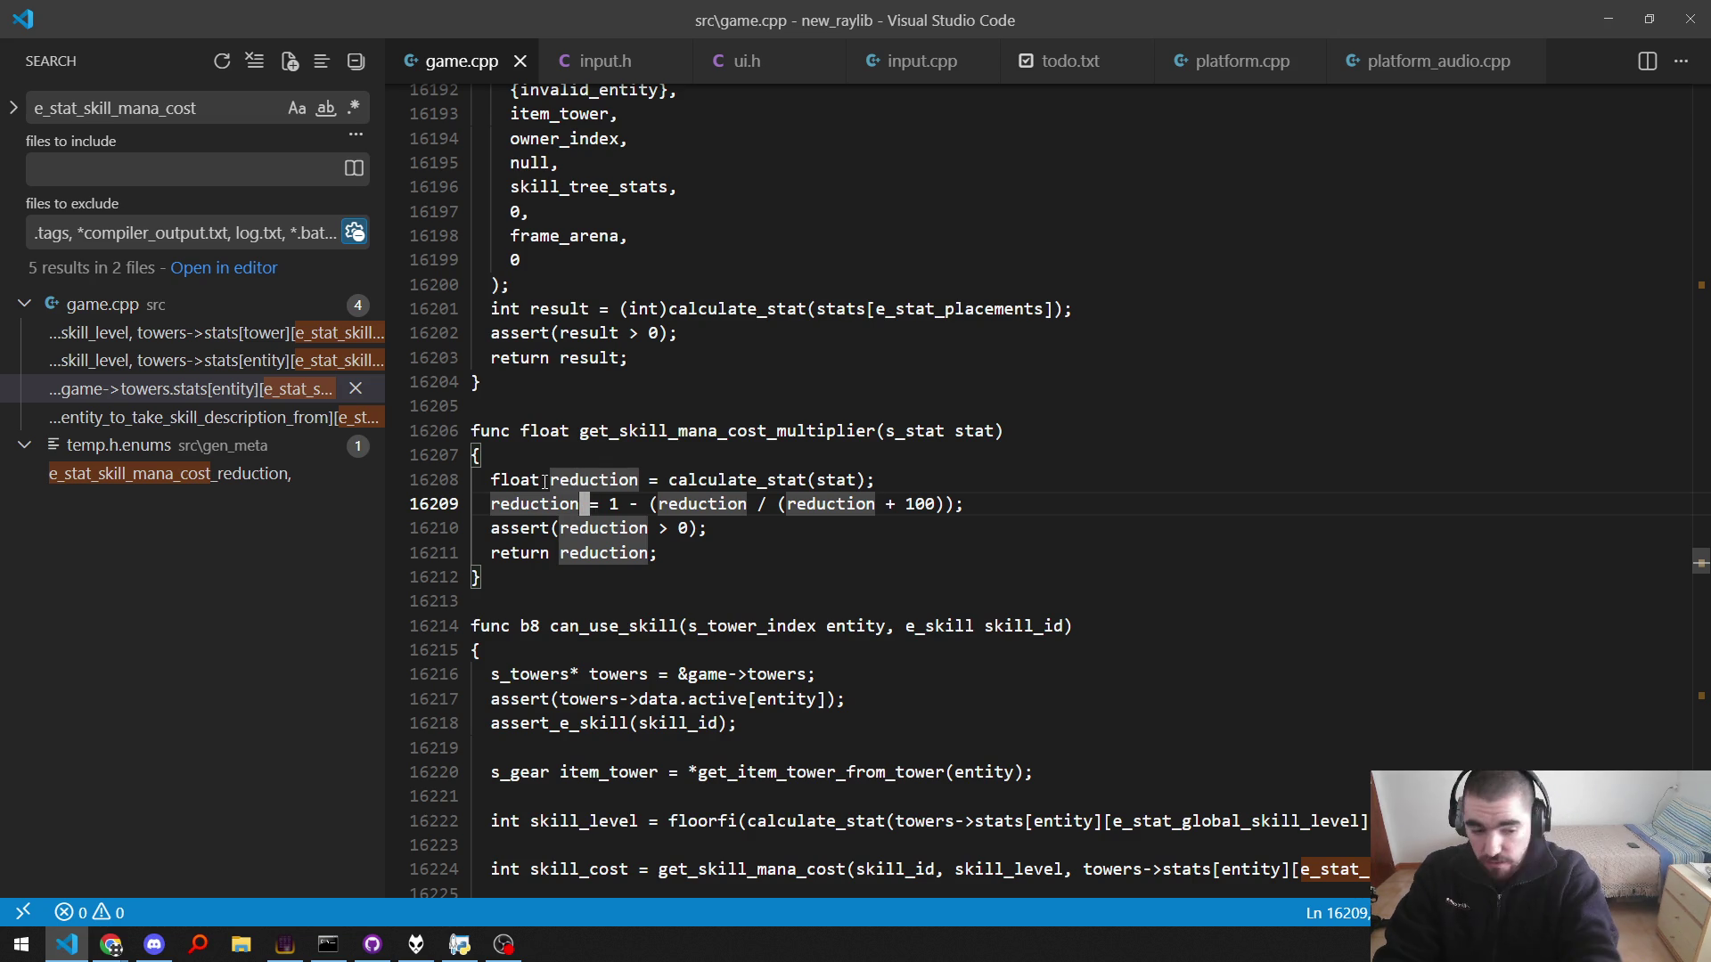
key(ctrl+Up)
key(ctrl+Up)
key(ctrl+Up)
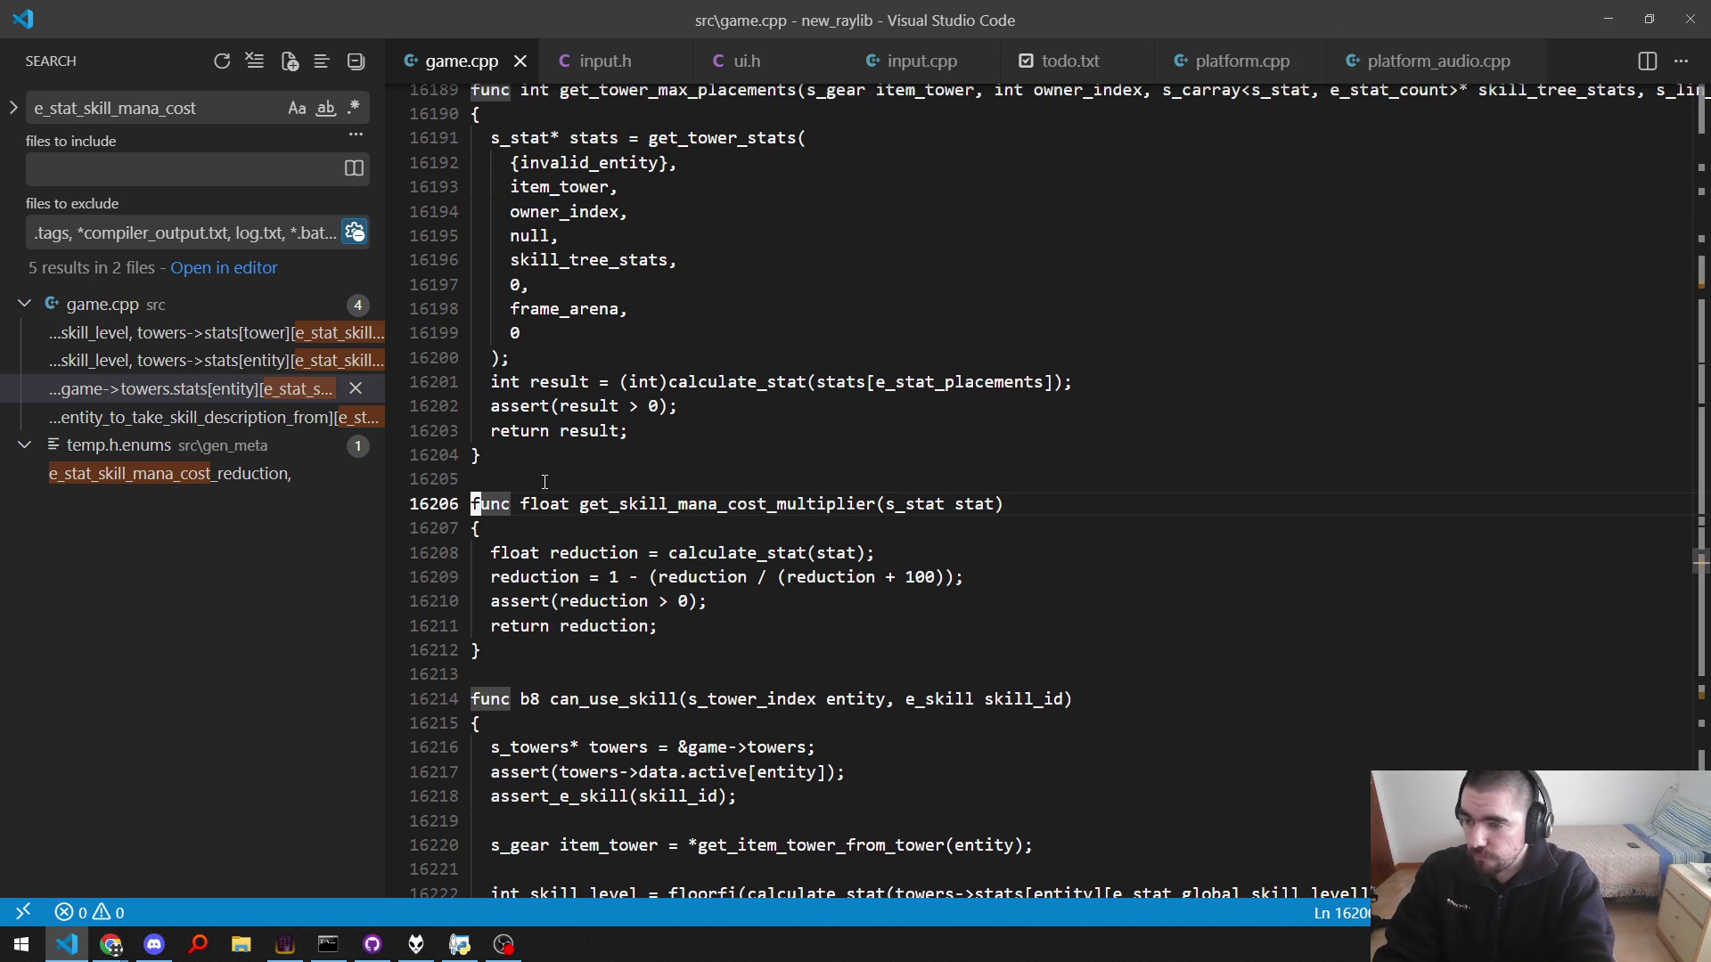
Step: Open generate_affixes.py via quick open and jump to the base_physical_damage affix
key(ctrl+p)
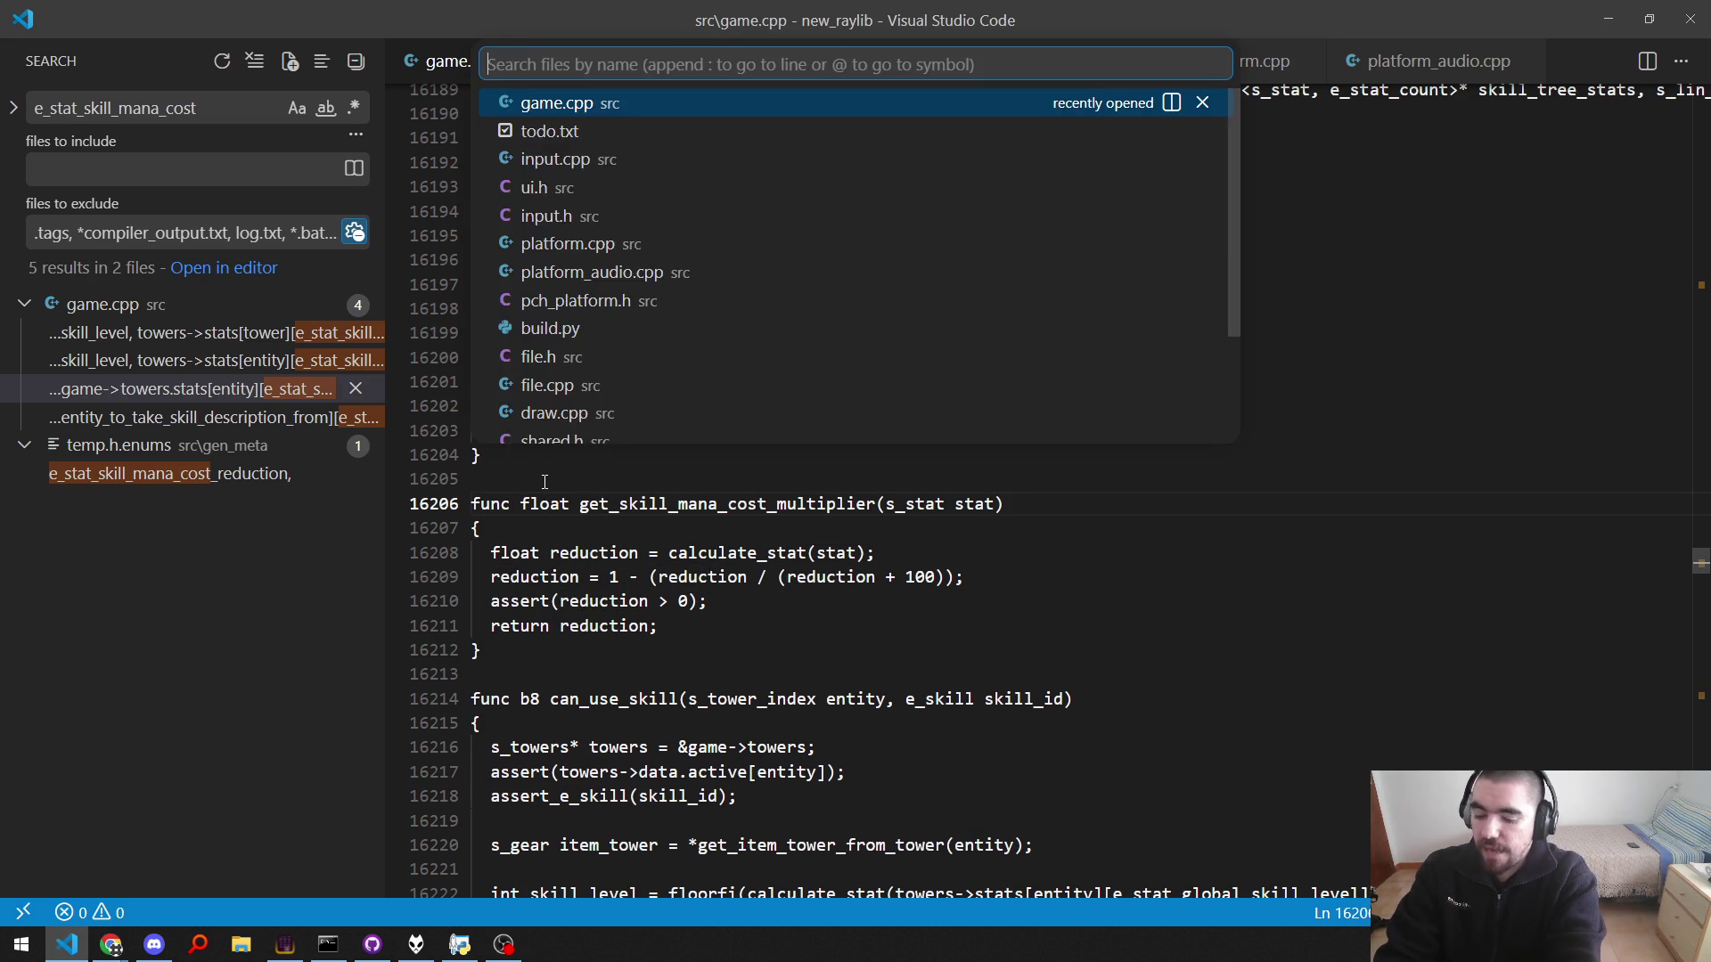
text(gen)
key(Return)
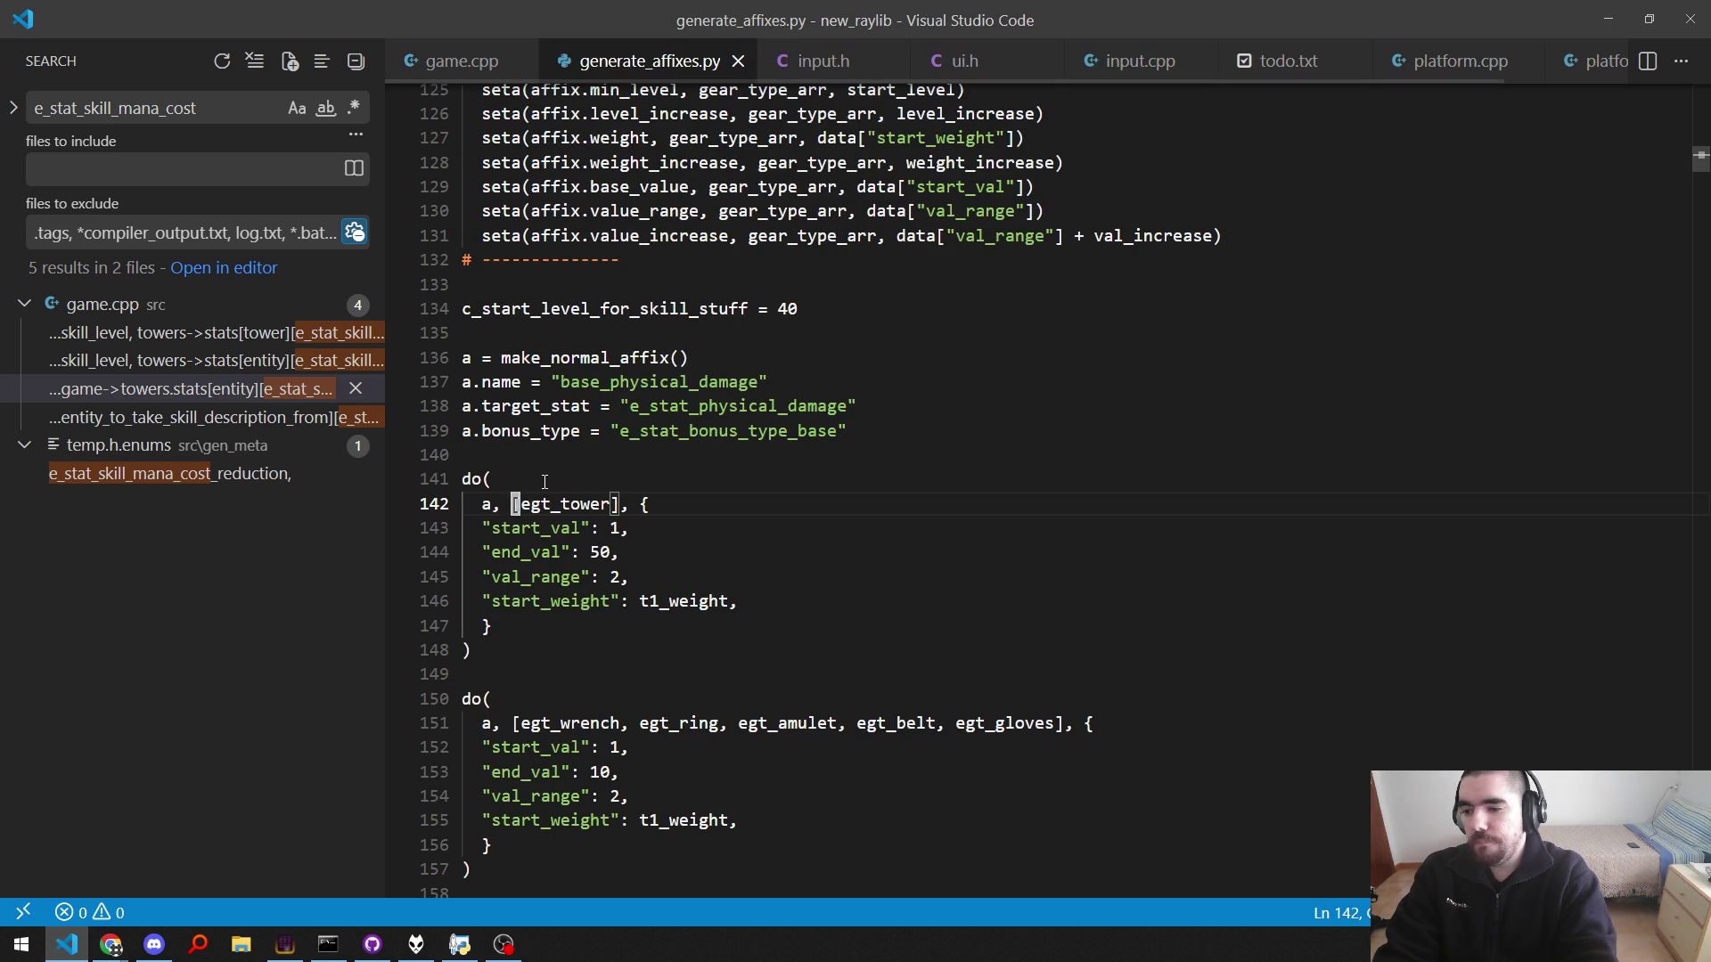
key(ctrl+Up)
key(ctrl+Up)
key(ctrl+Up)
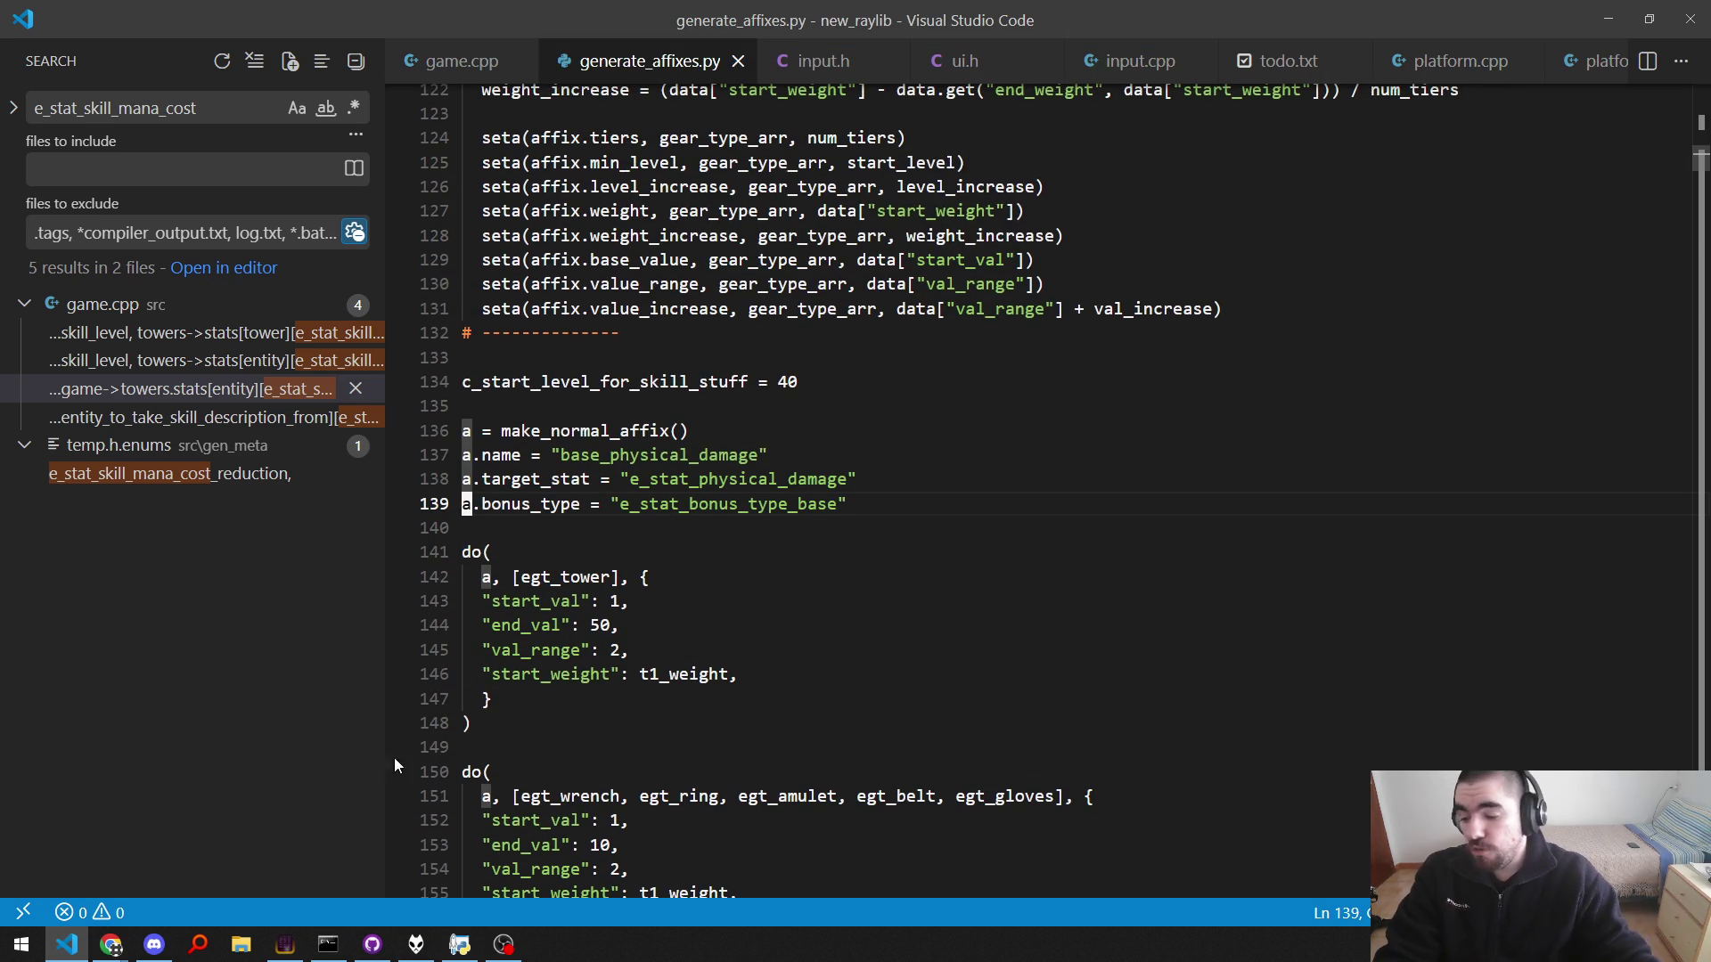
Step: Select the first and second do( blocks of base_physical_damage to inspect them
click(373, 944)
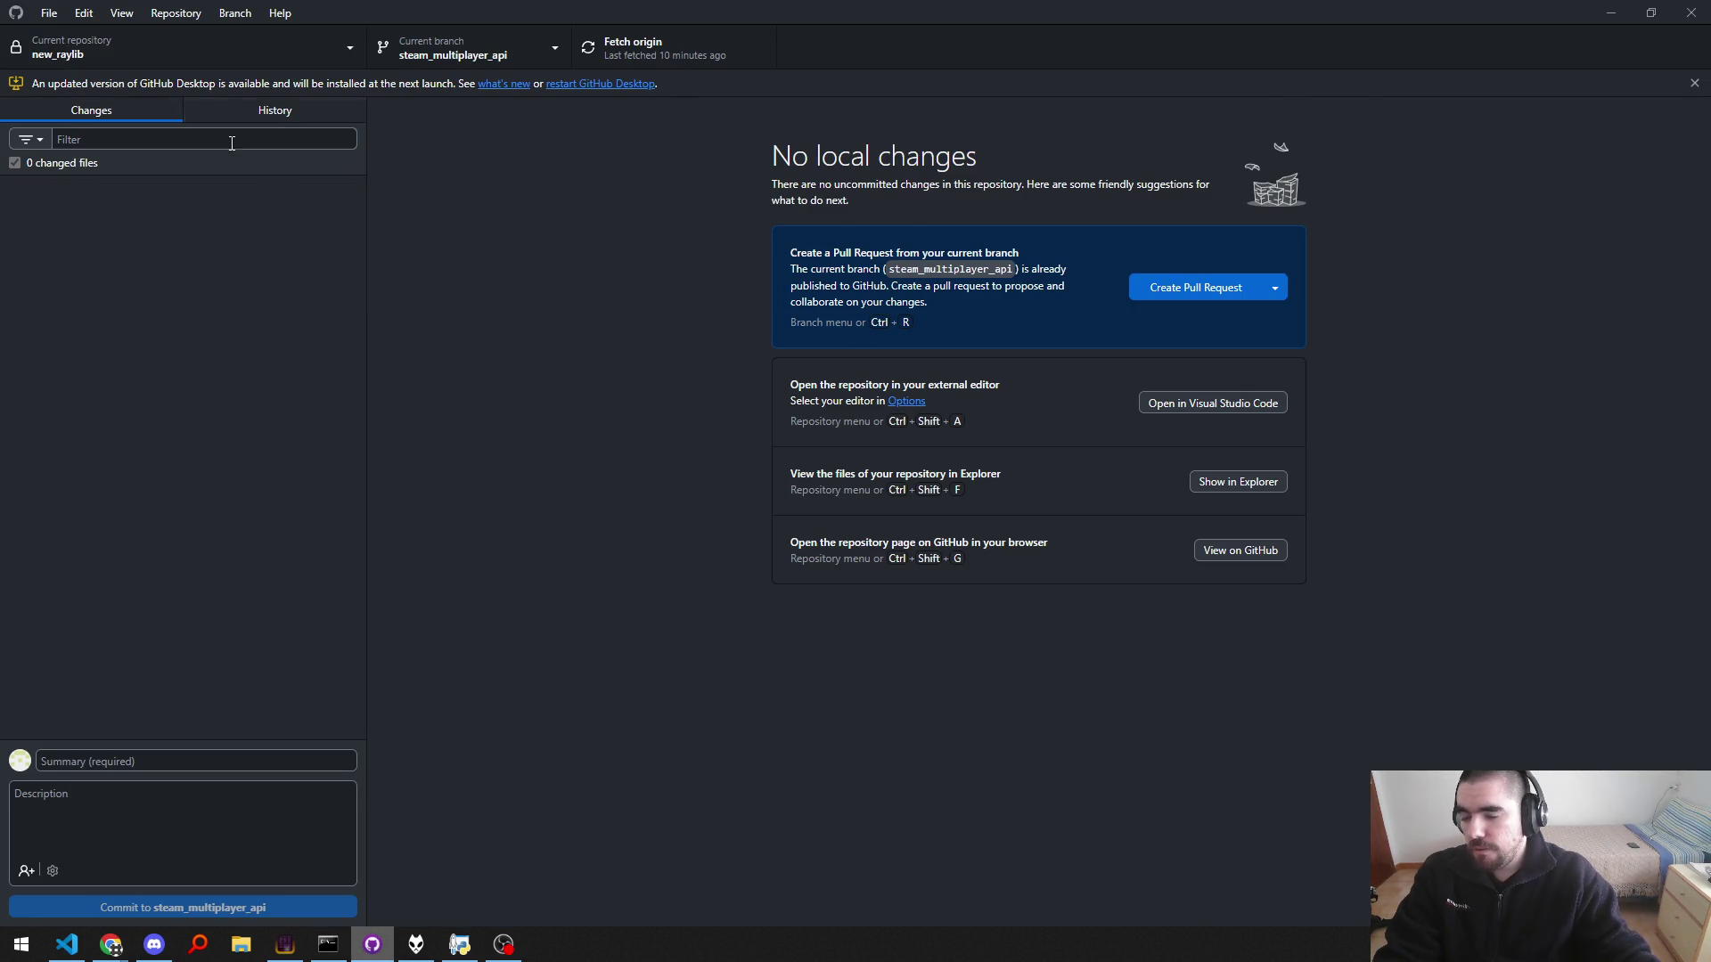
key(alt+Tab)
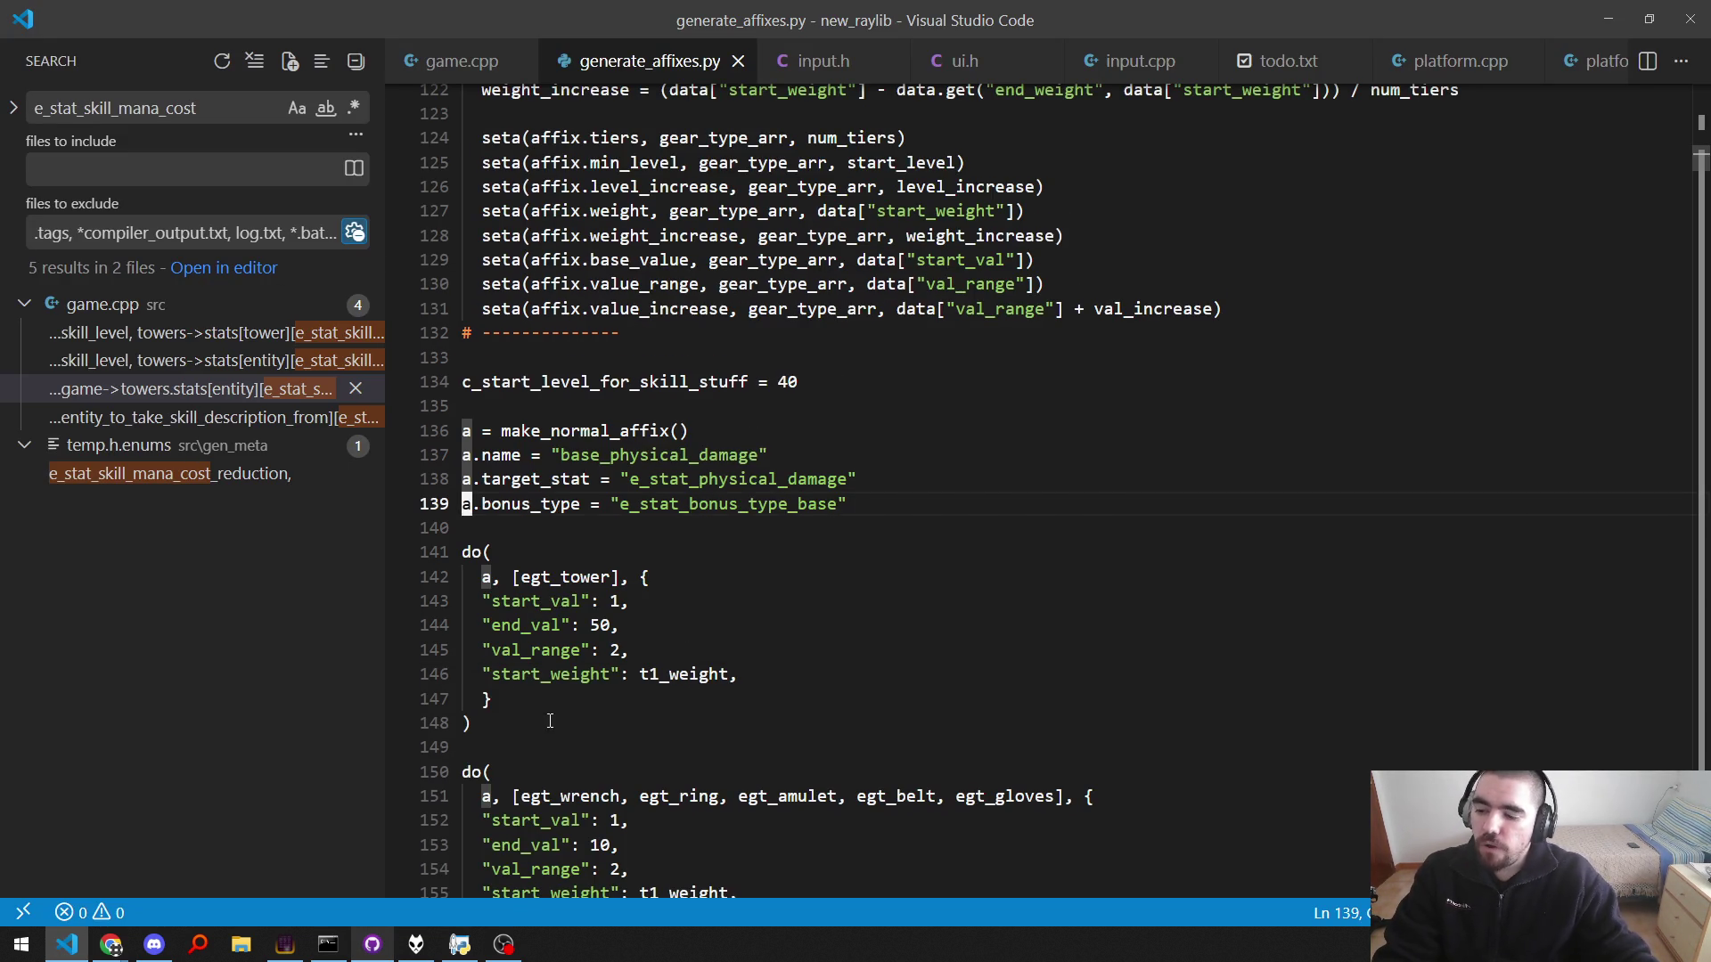
scroll(550, 721, down, 3)
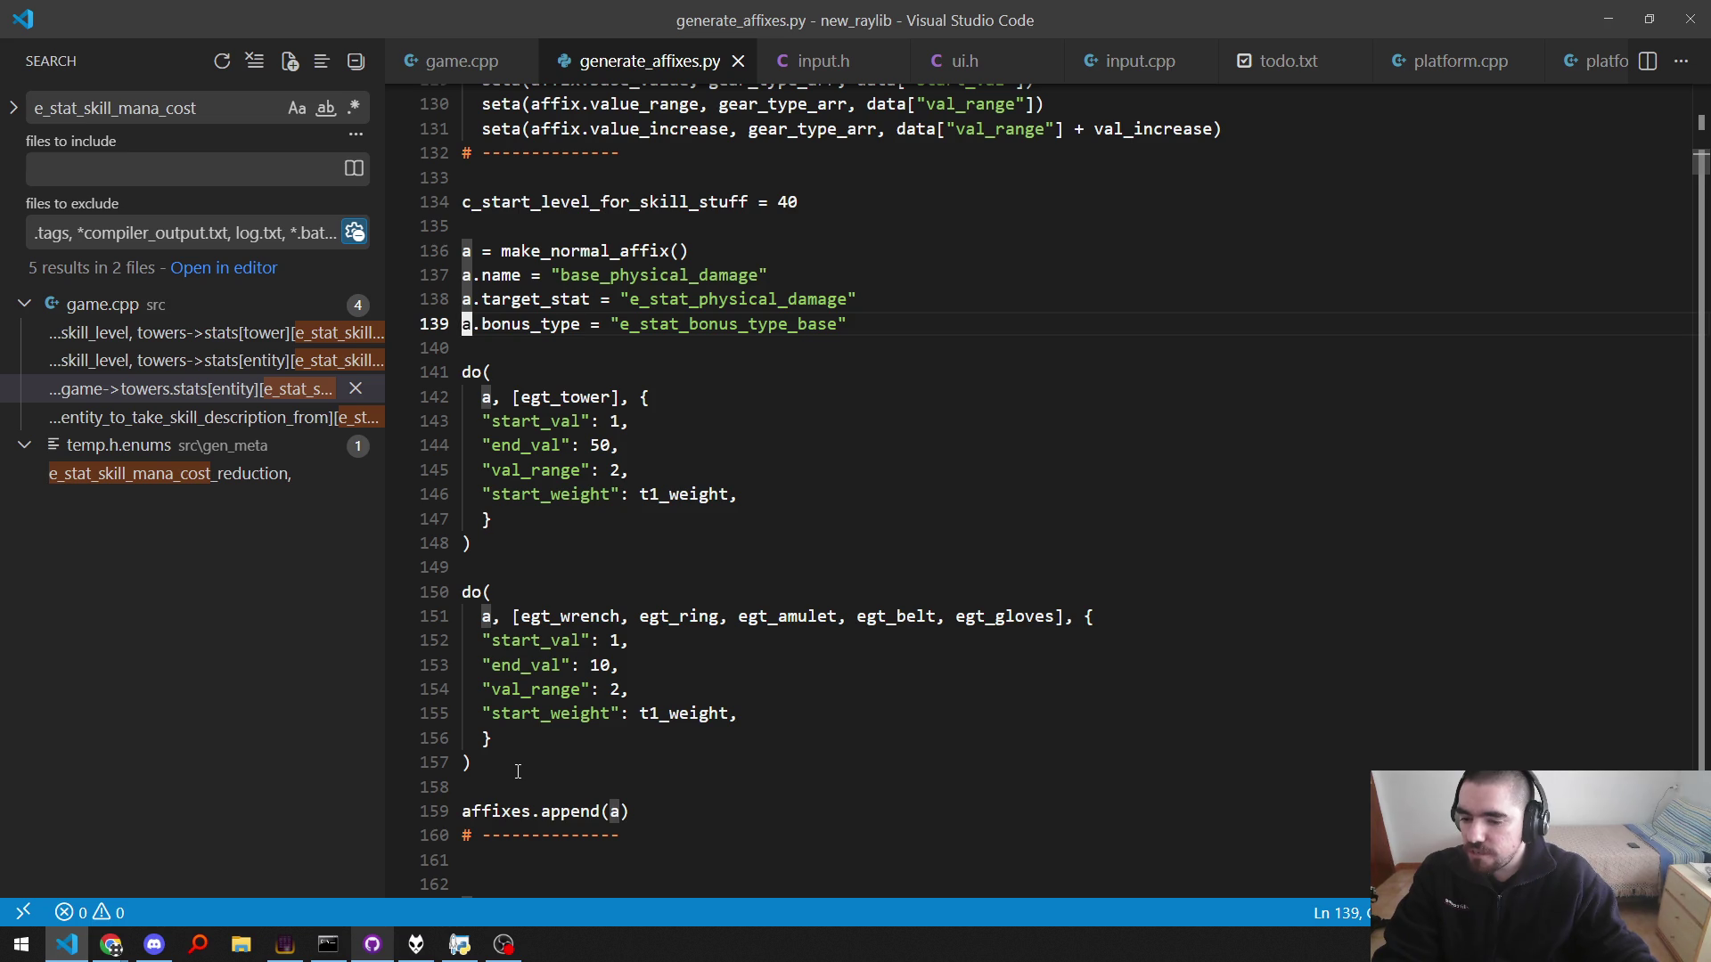
scroll(517, 771, up, 5)
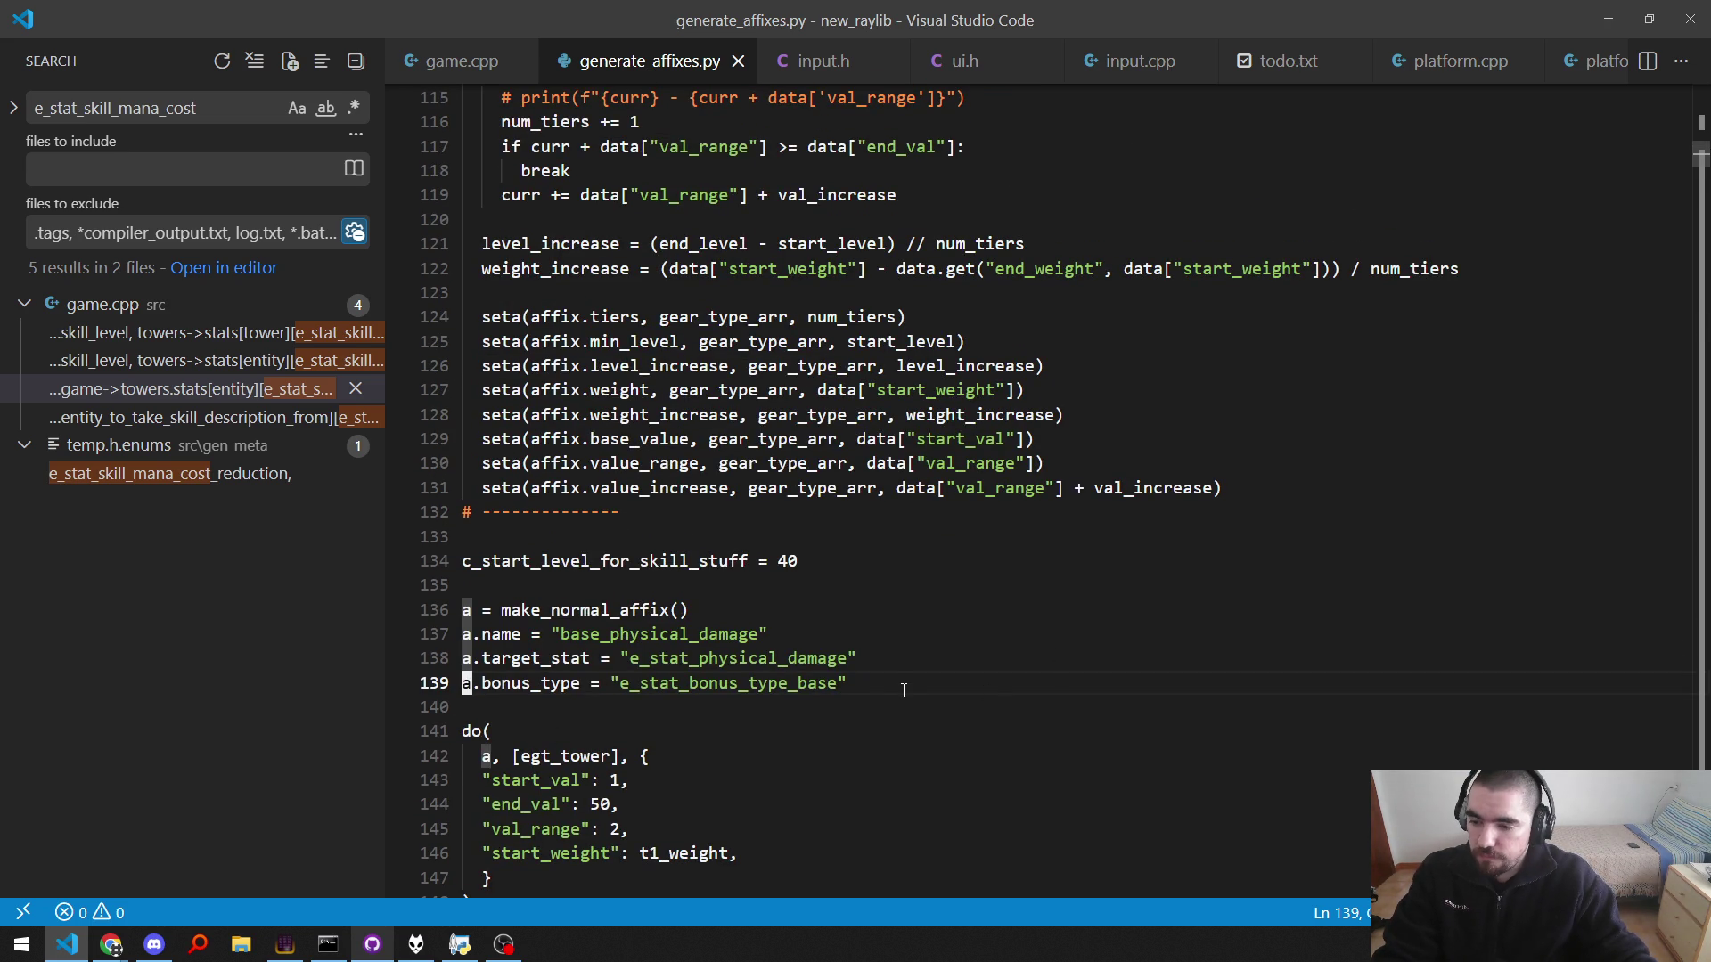
scroll(903, 691, down, 2)
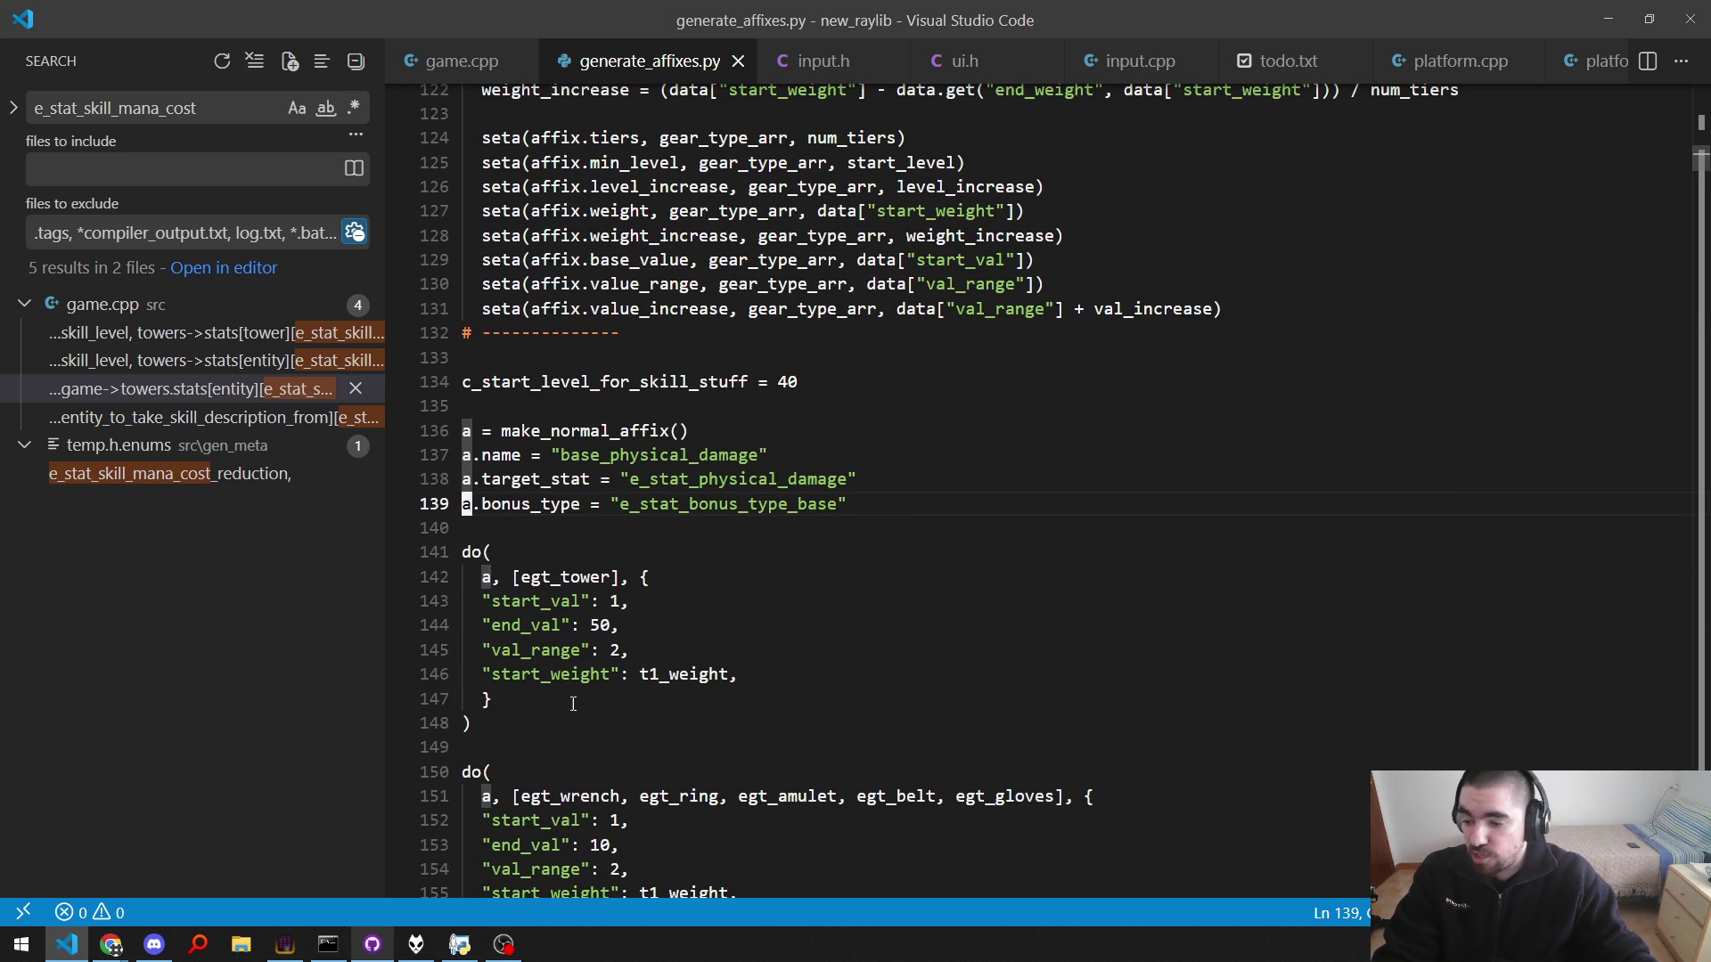
drag(535, 723, 465, 528)
scroll(645, 632, down, 4)
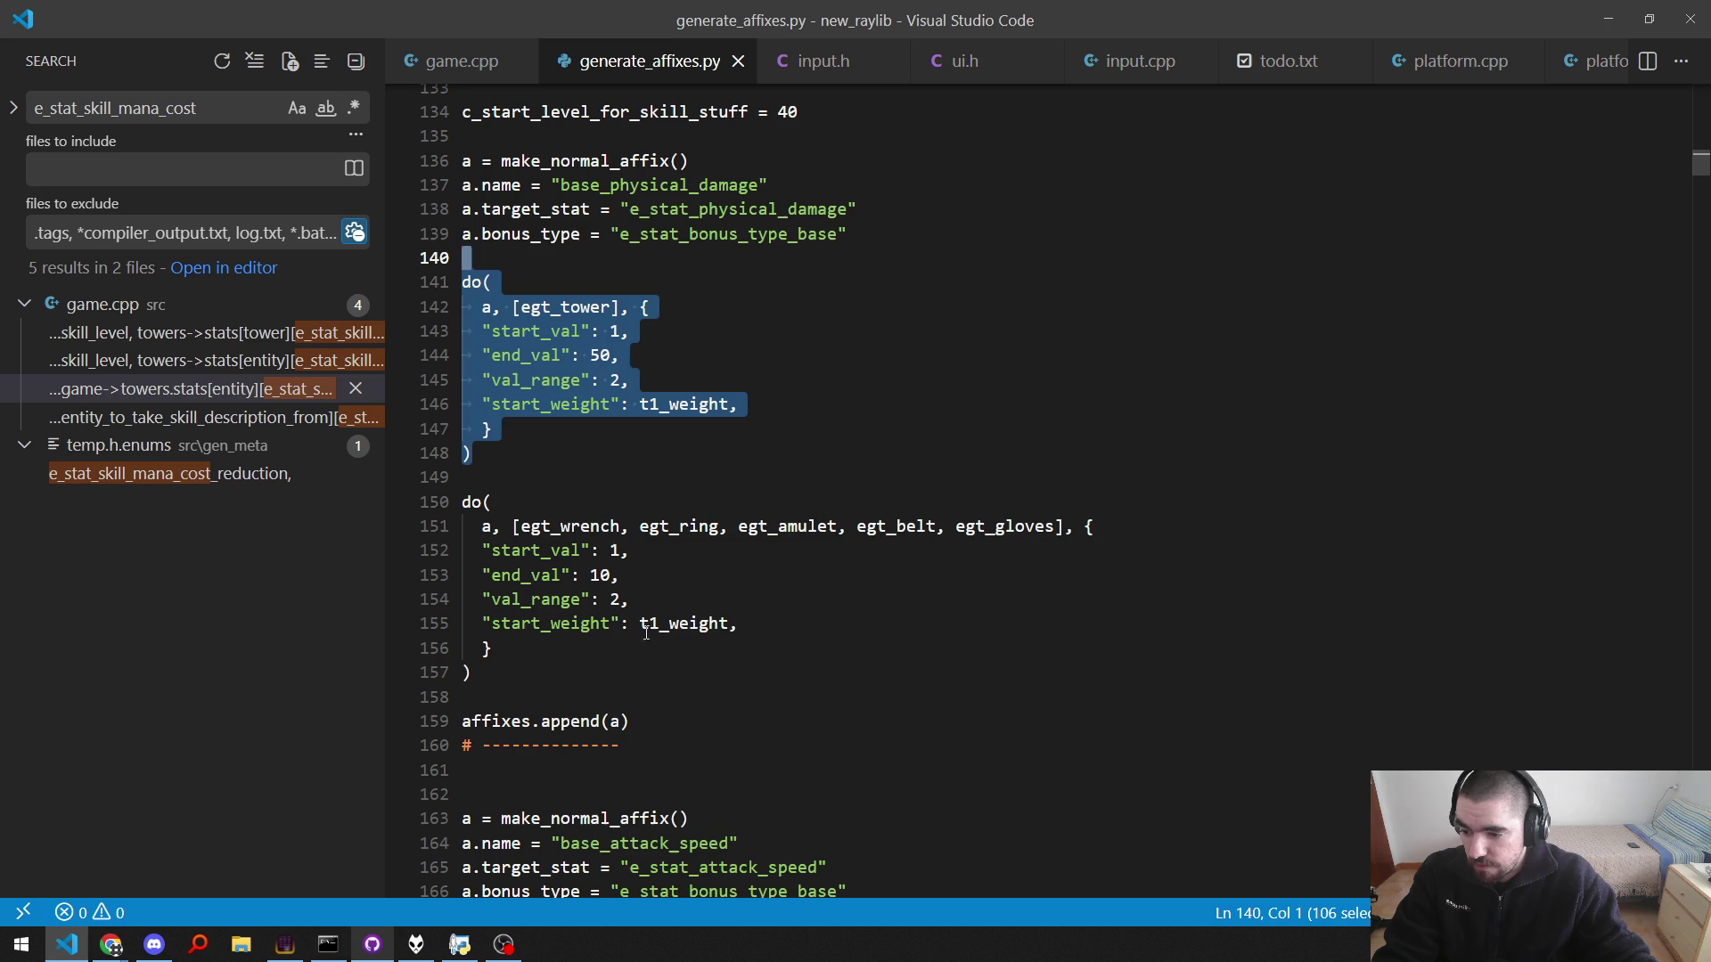
drag(535, 671, 446, 252)
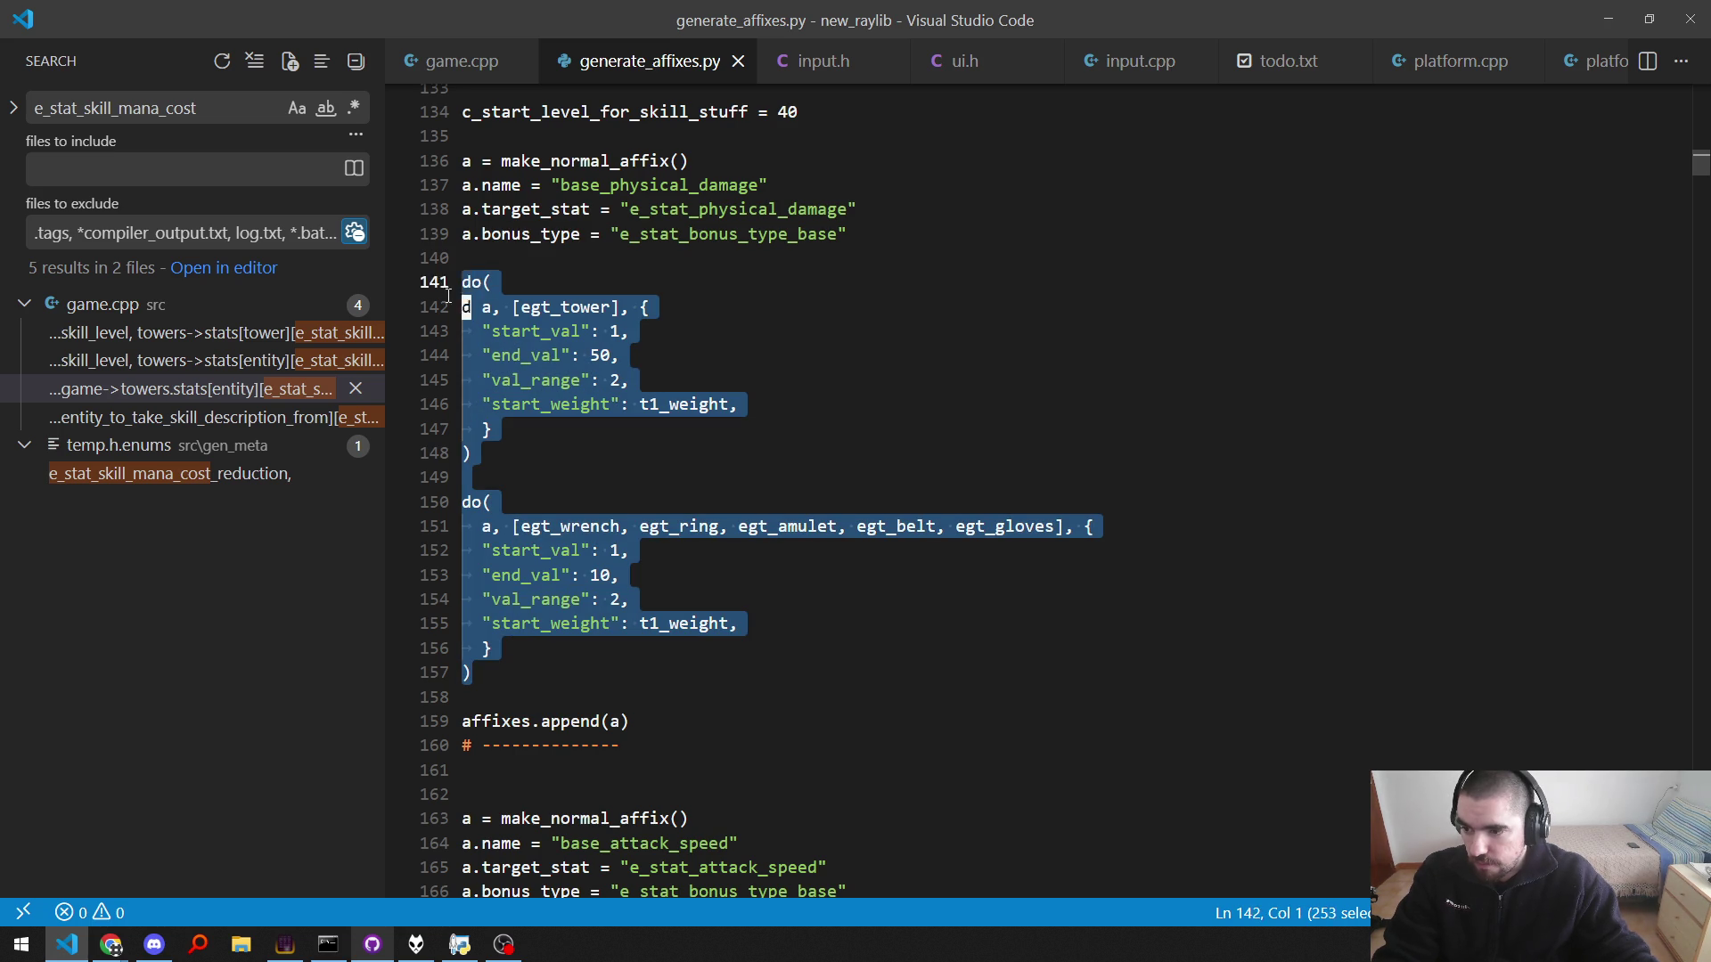
key(shift+Down)
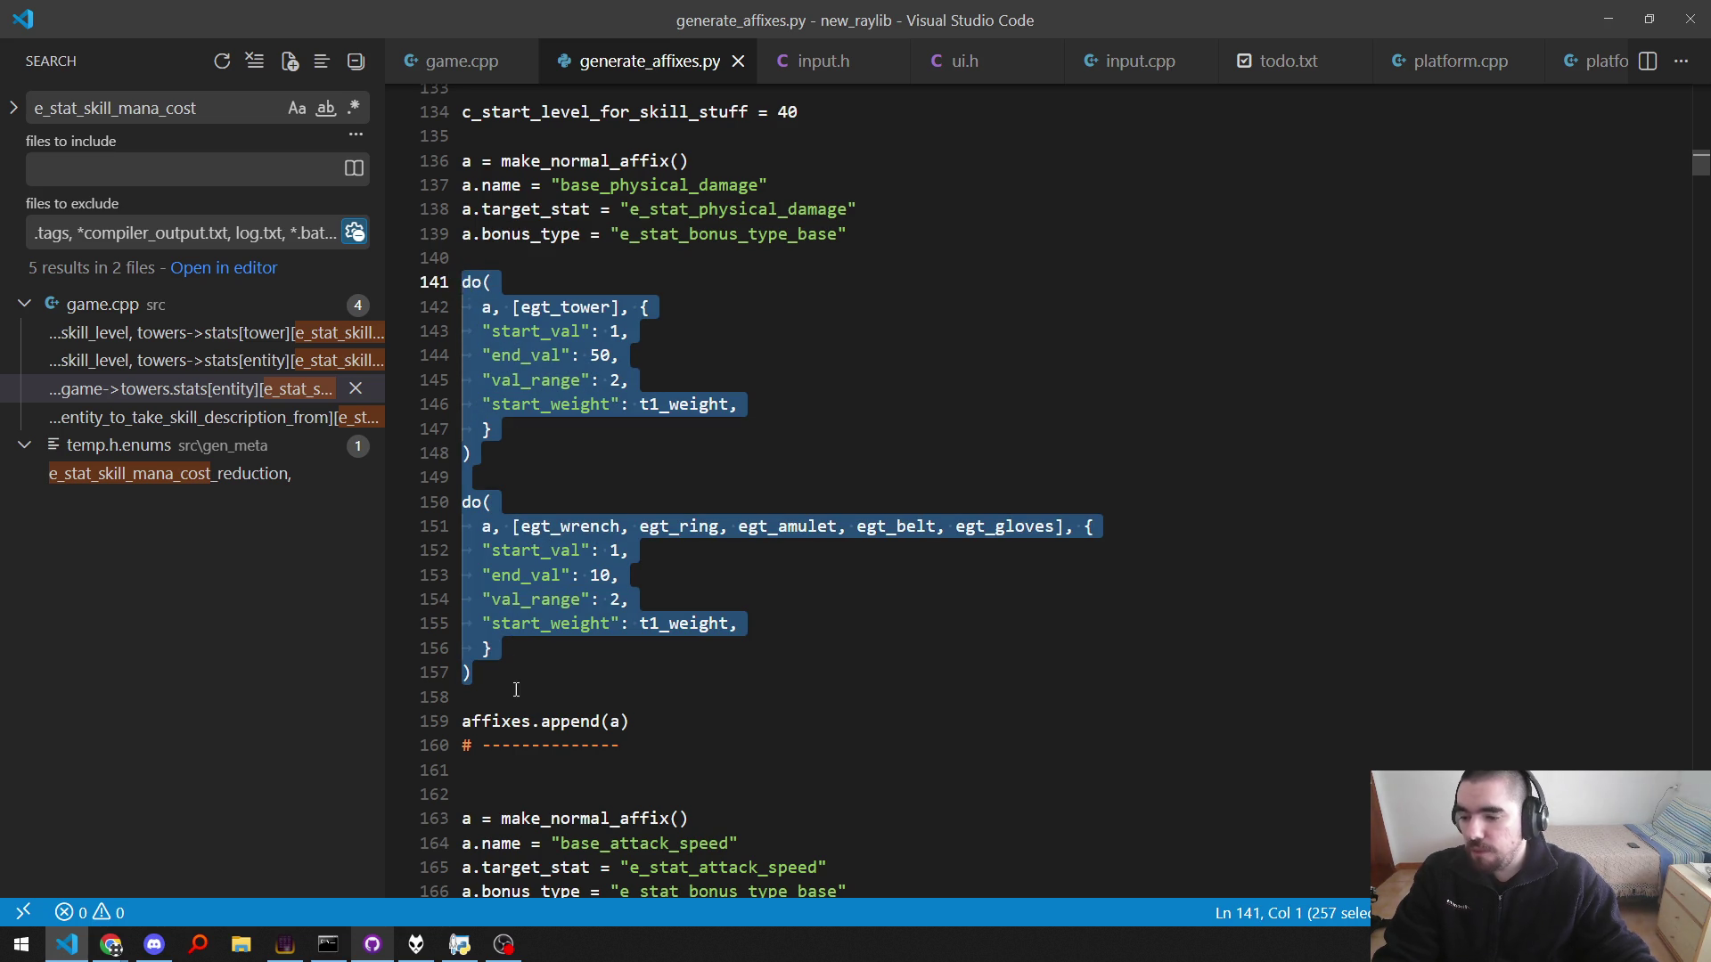
key(Right)
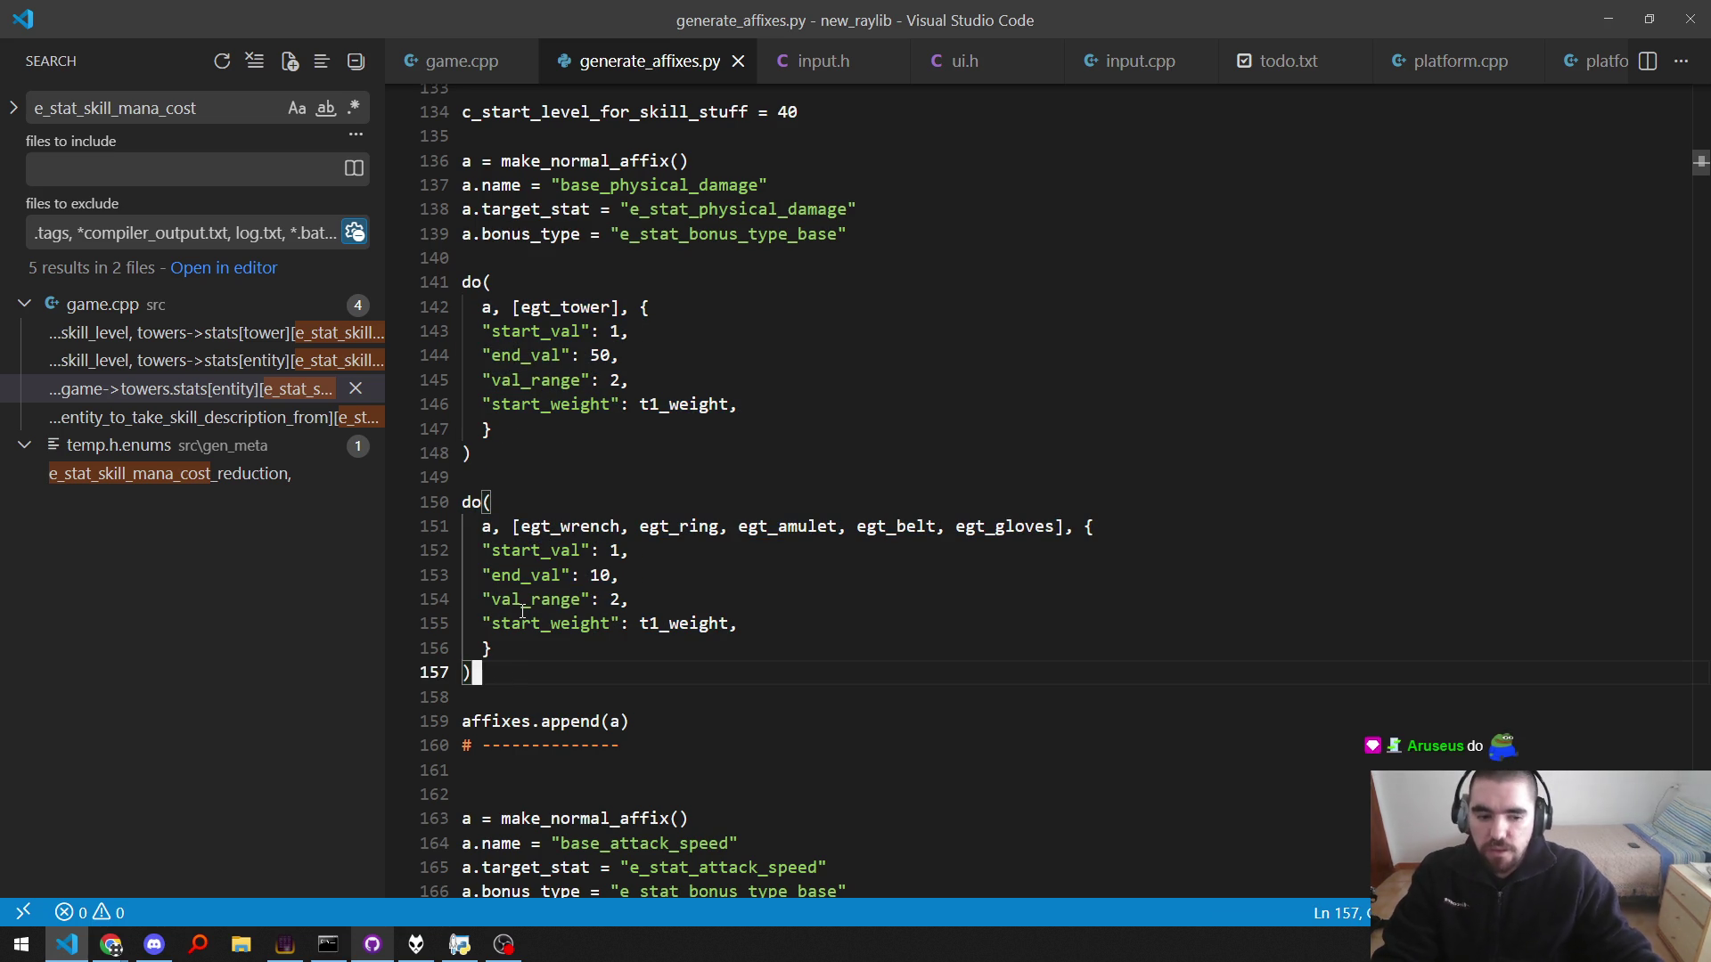
scroll(523, 611, up, 5)
scroll(523, 611, up, 3)
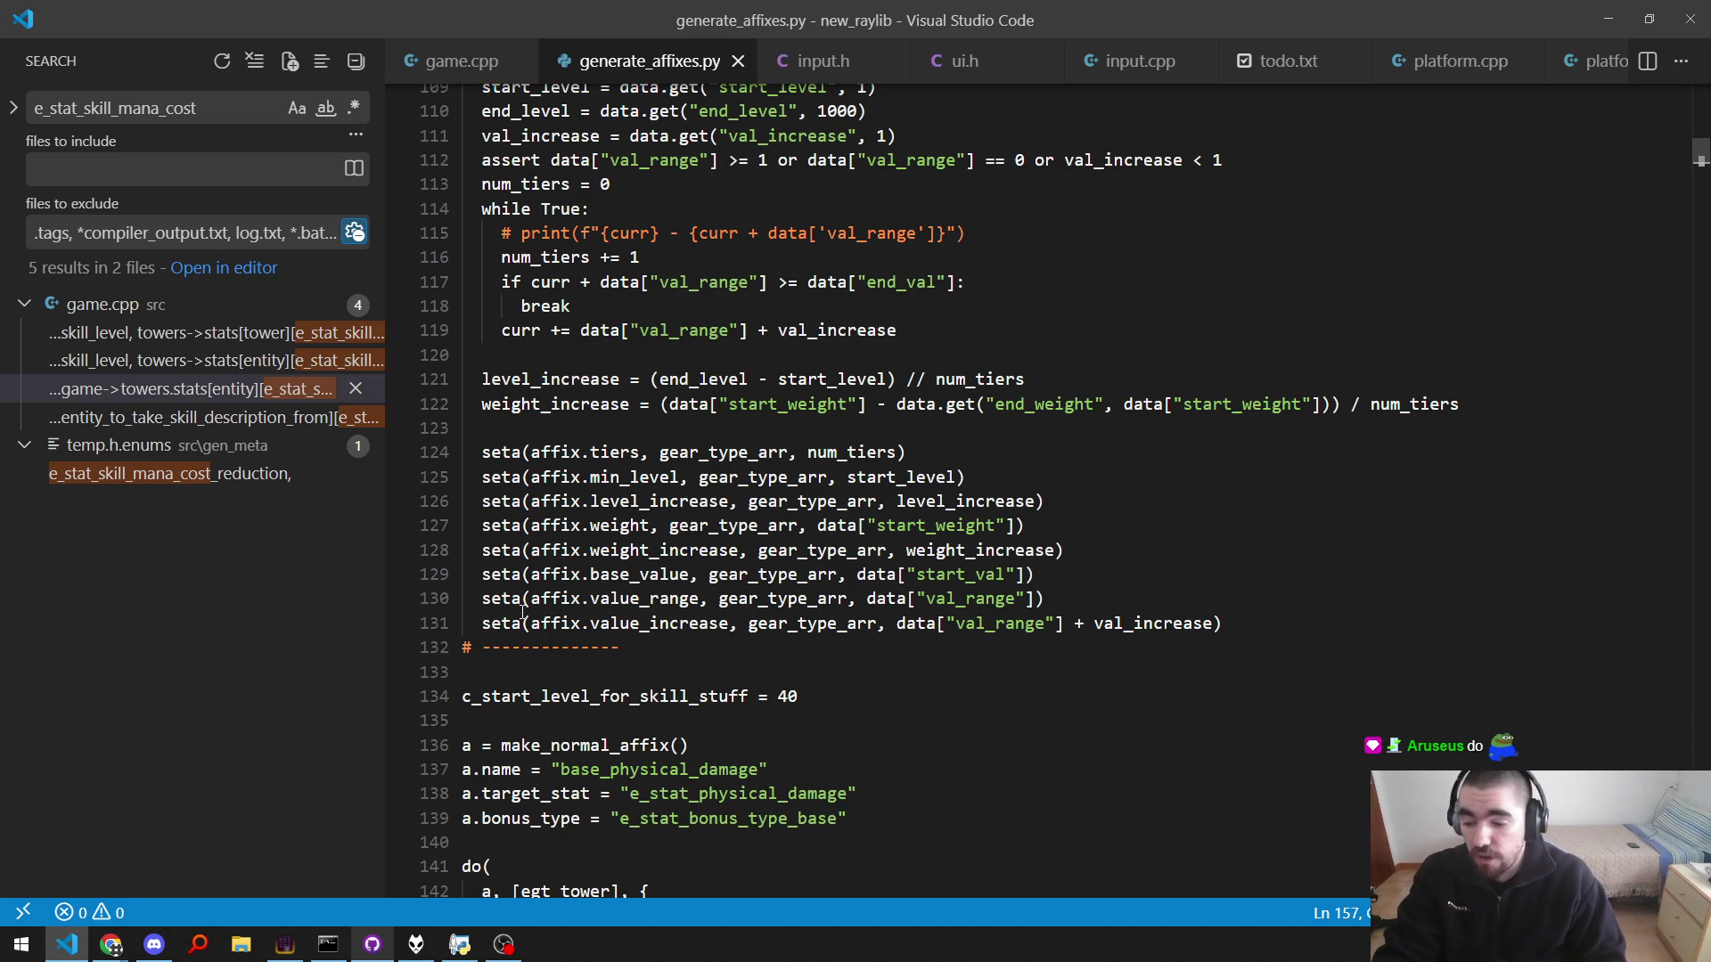
Step: Line-select both do( blocks starting at line 141, then return to blank line 149
scroll(534, 637, down, 5)
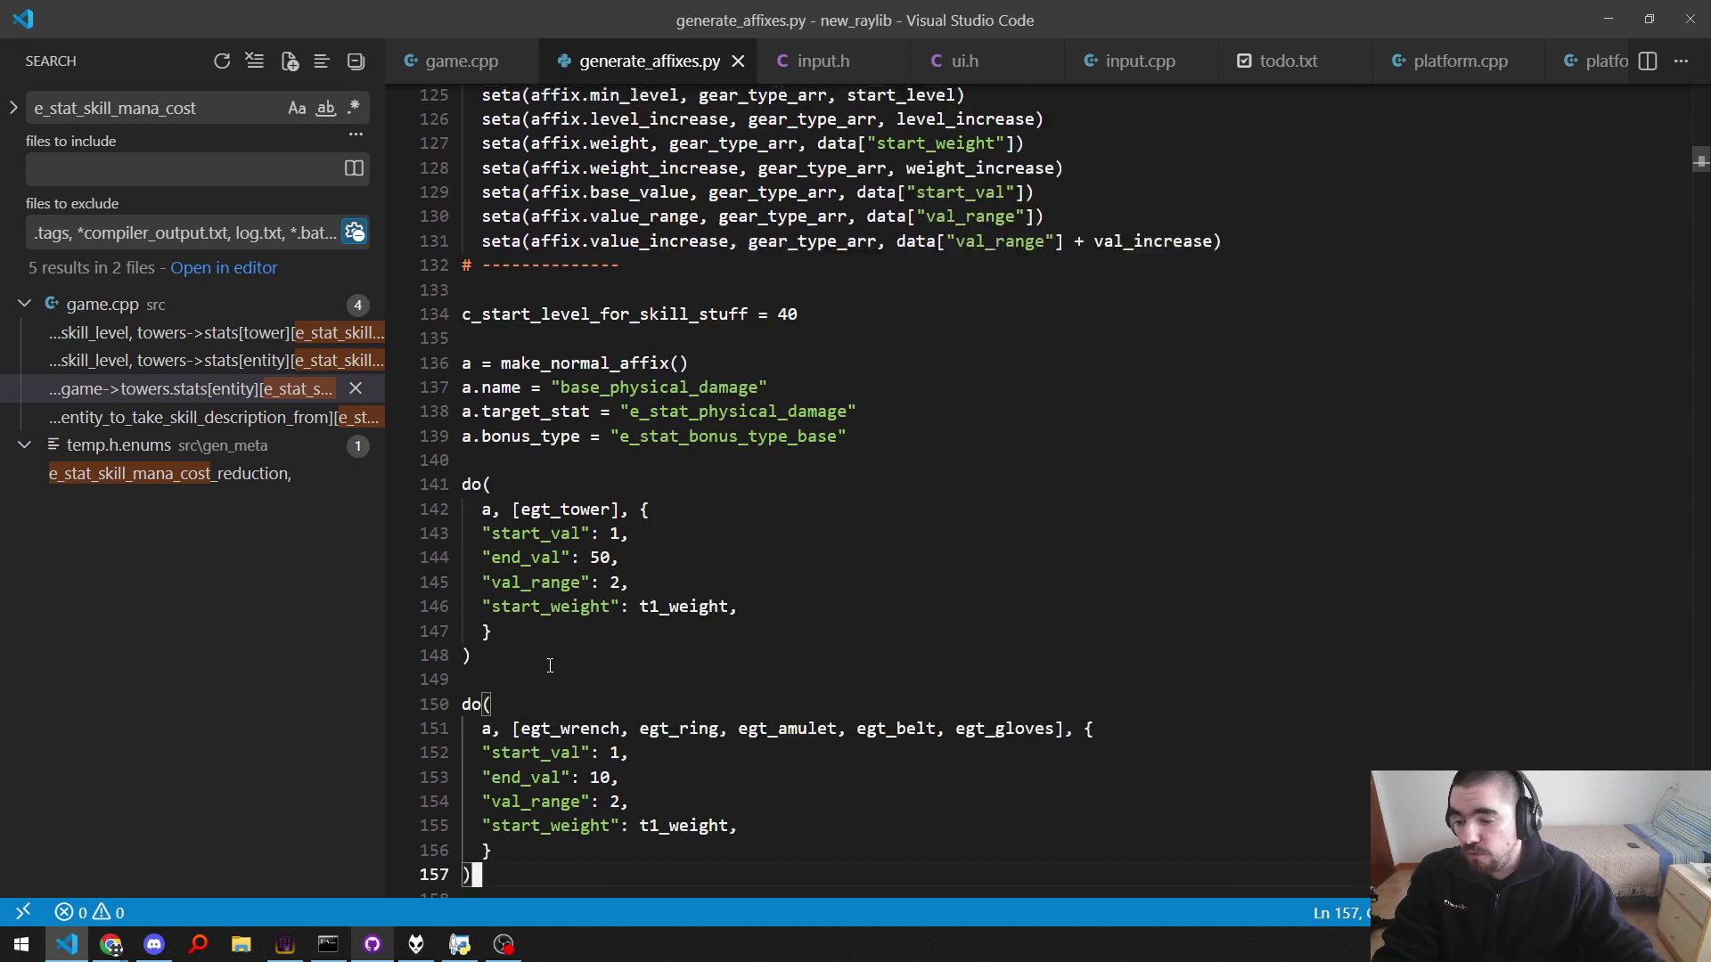
drag(547, 635, 462, 464)
click(717, 464)
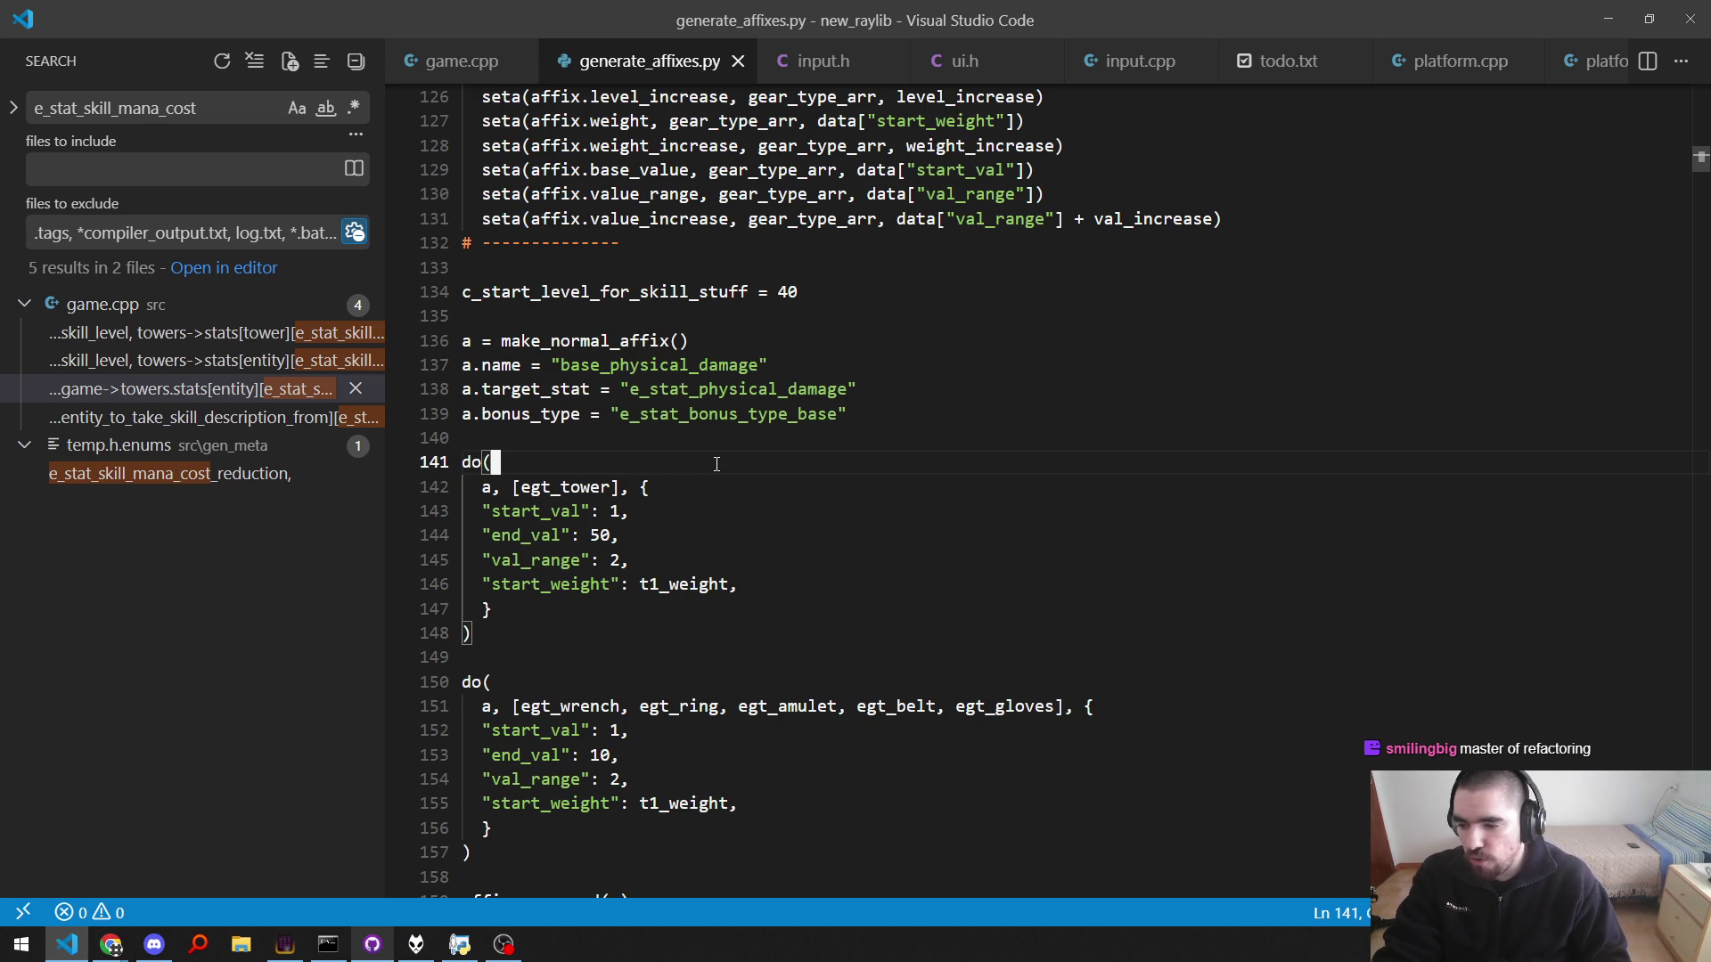
key(ctrl+l)
key(ctrl+l)
key(ctrl+l)
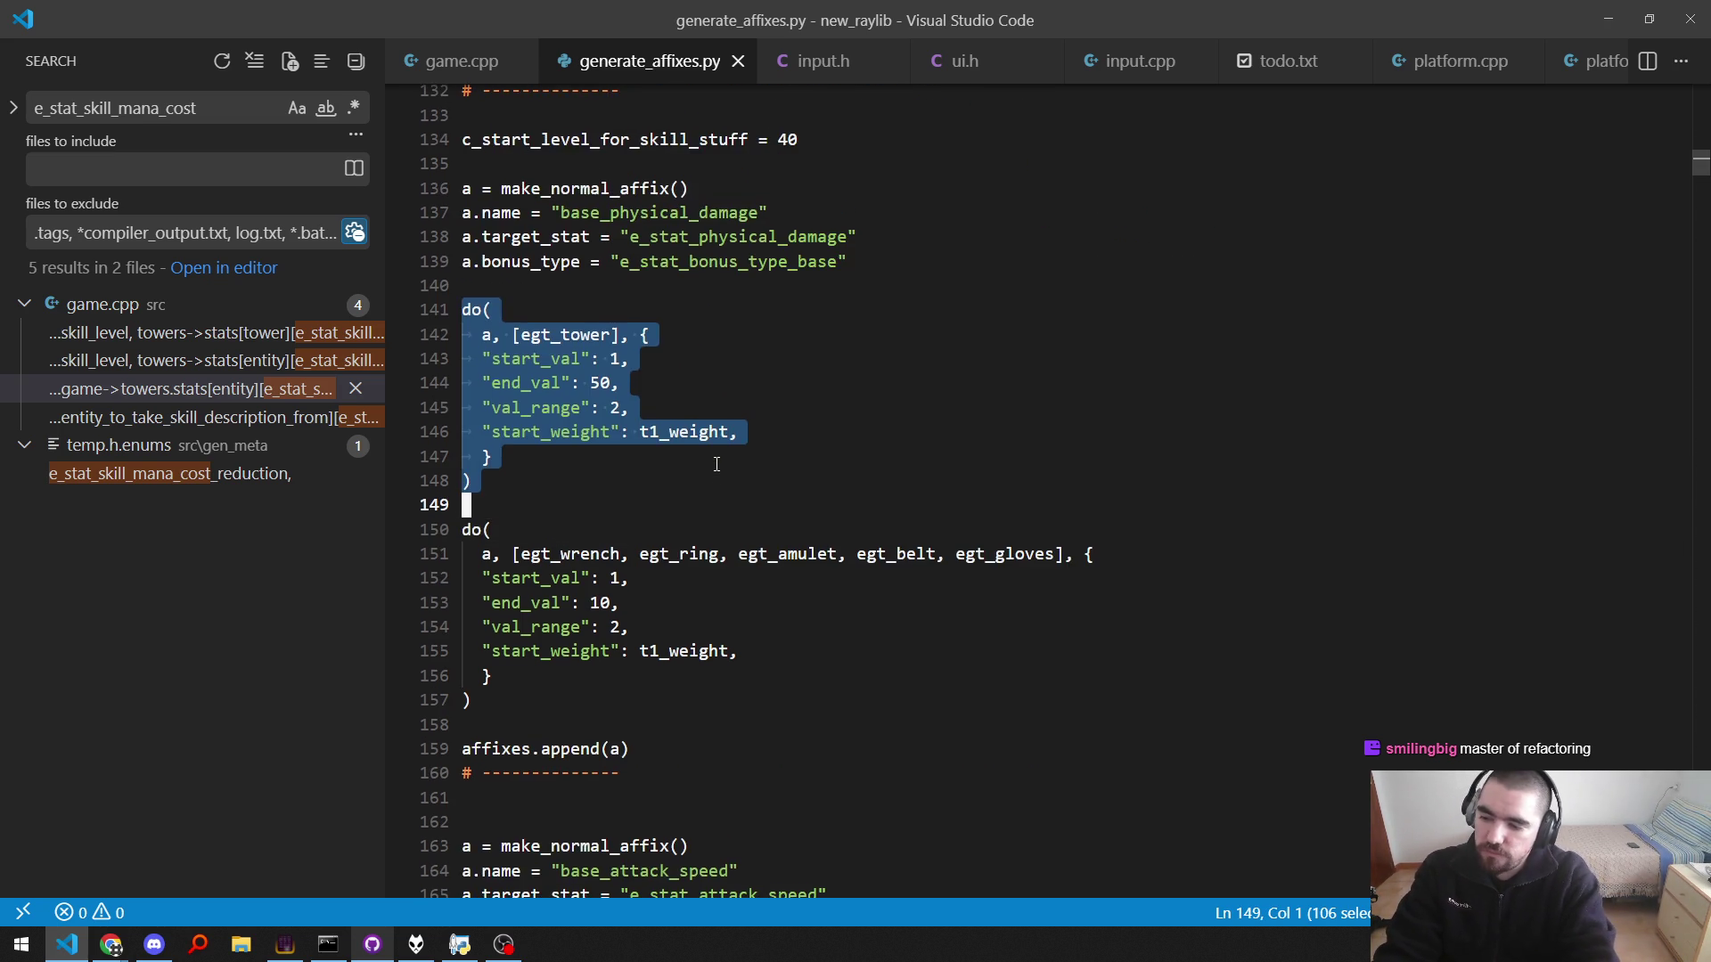
key(ctrl+l)
key(ctrl+l)
key(ctrl+l)
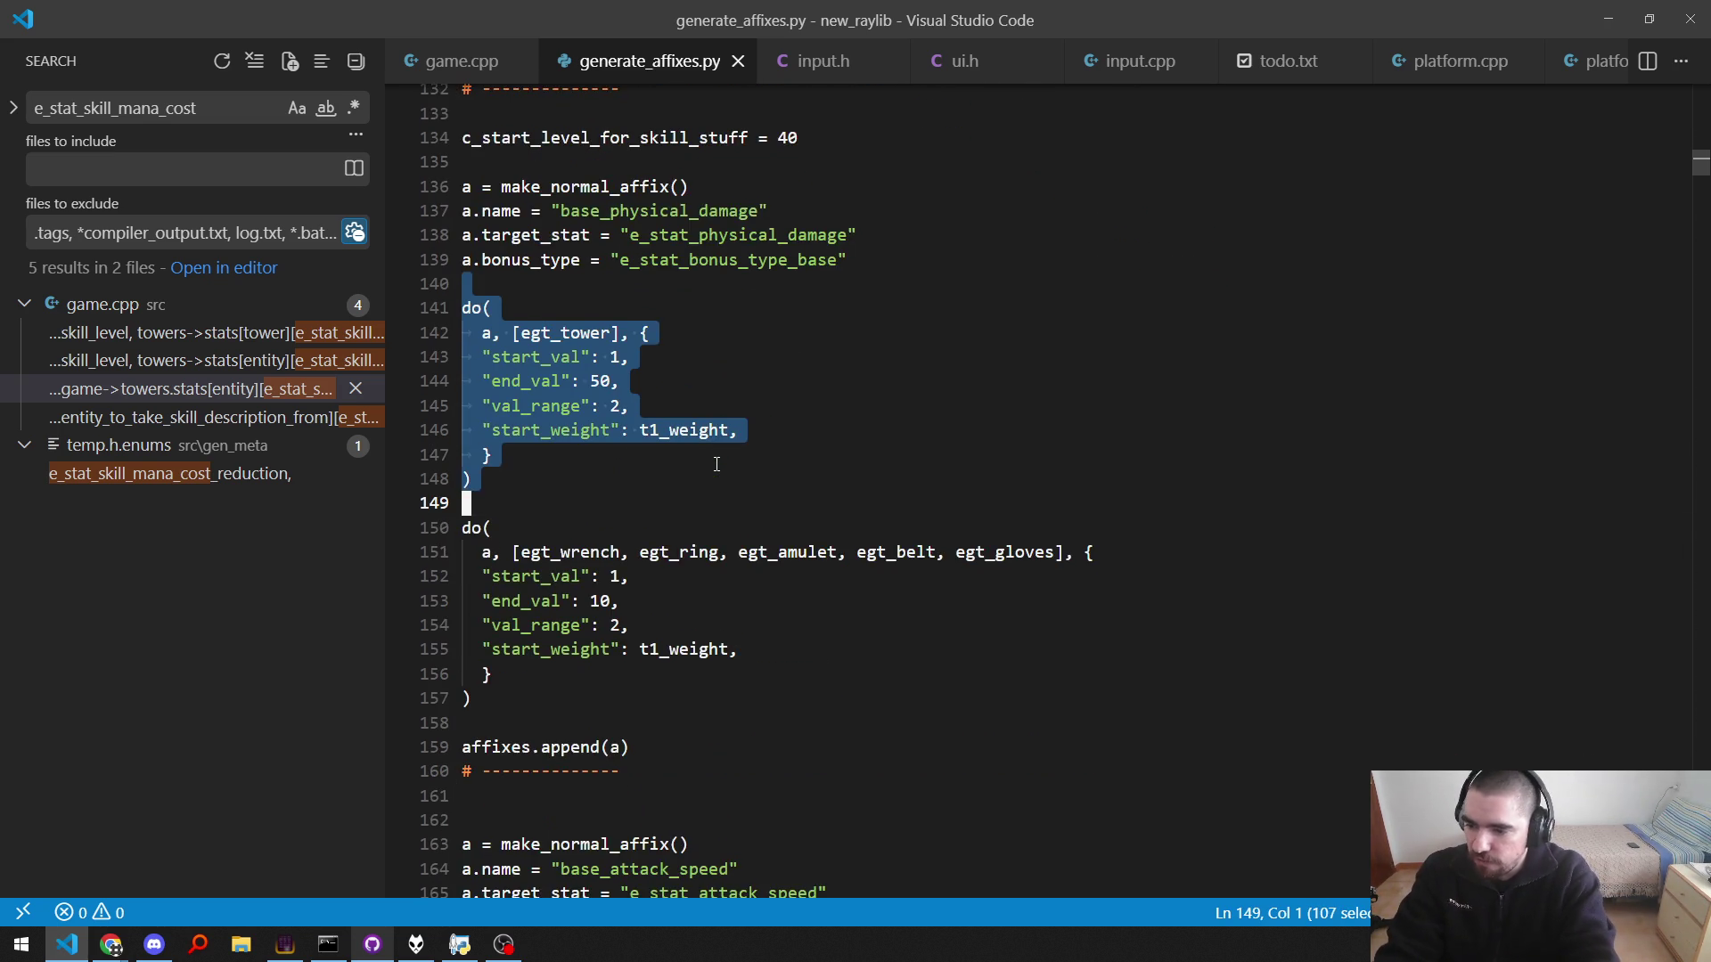
key(Left)
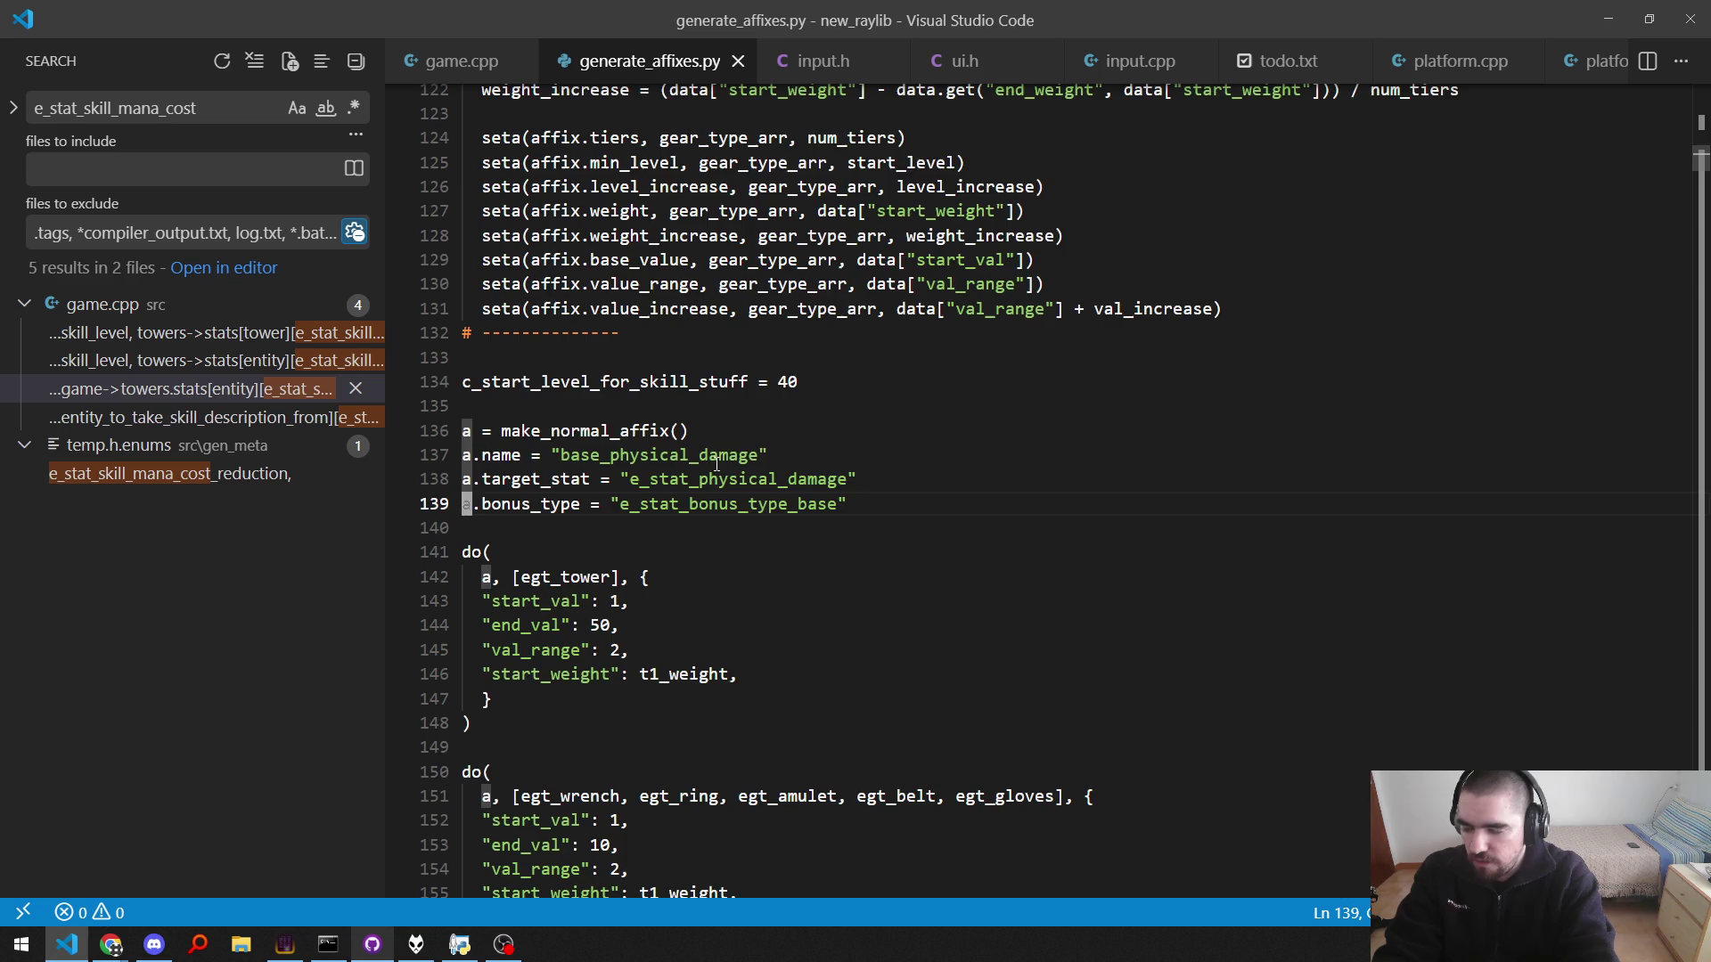
key(Down)
key(Down)
key(Down)
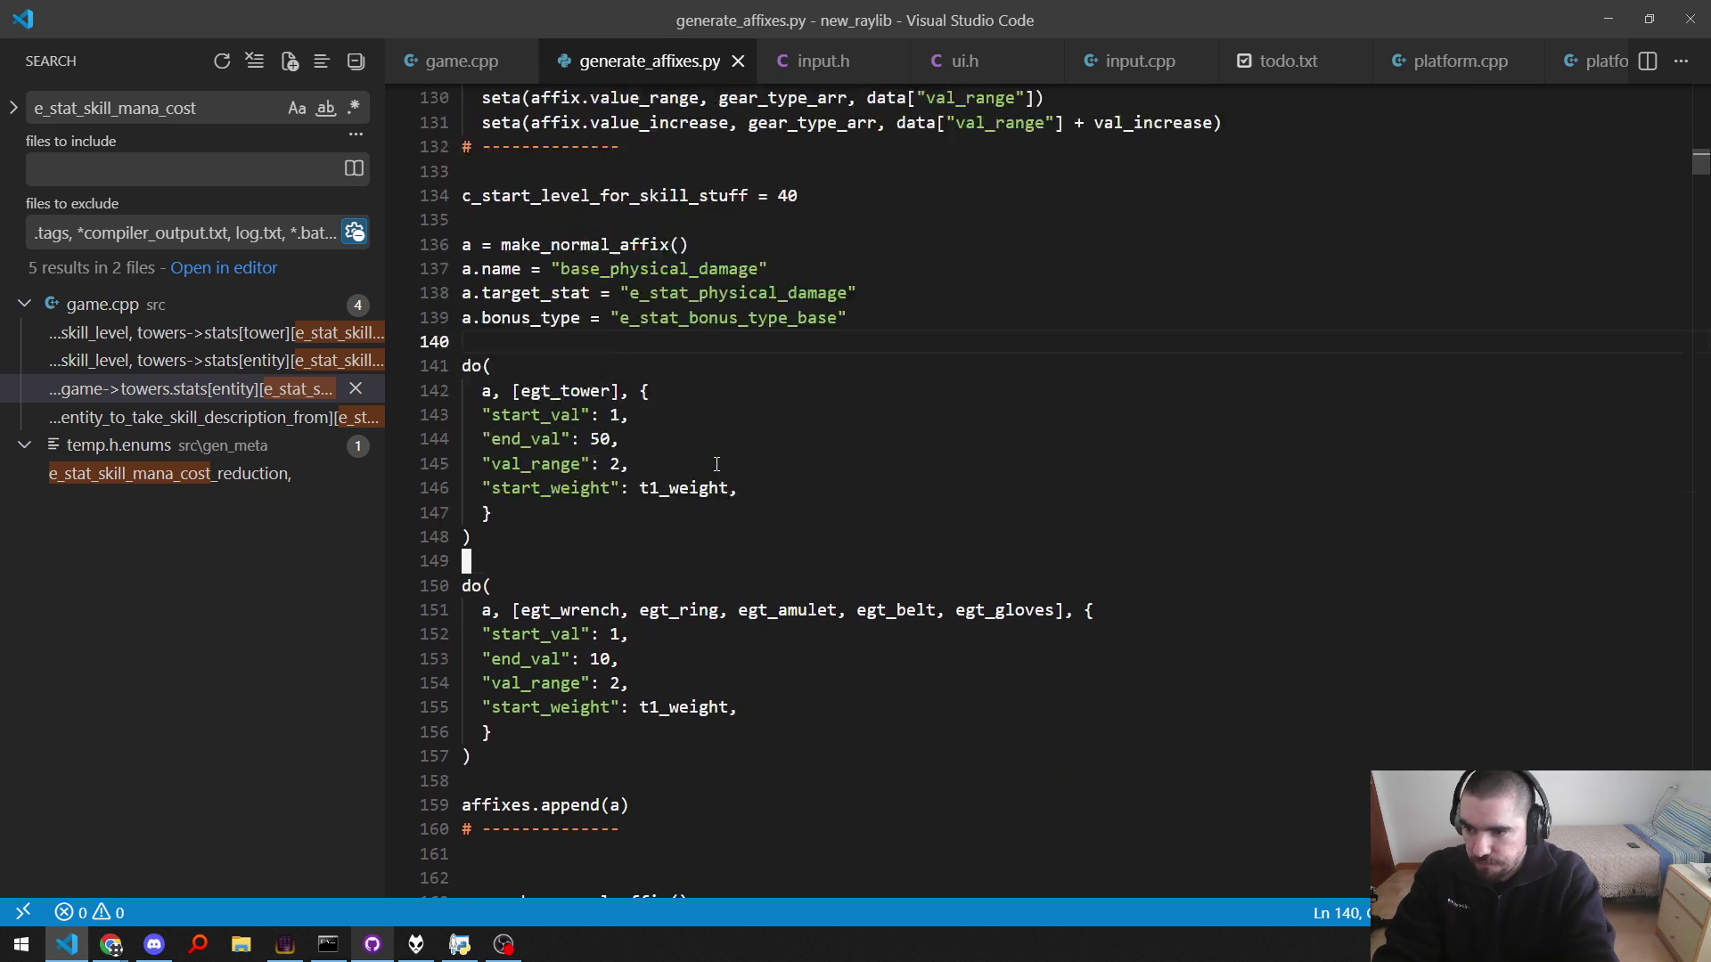
Step: Switch to GitHub Desktop and bring up new_raylib's commit history
key(alt+Tab)
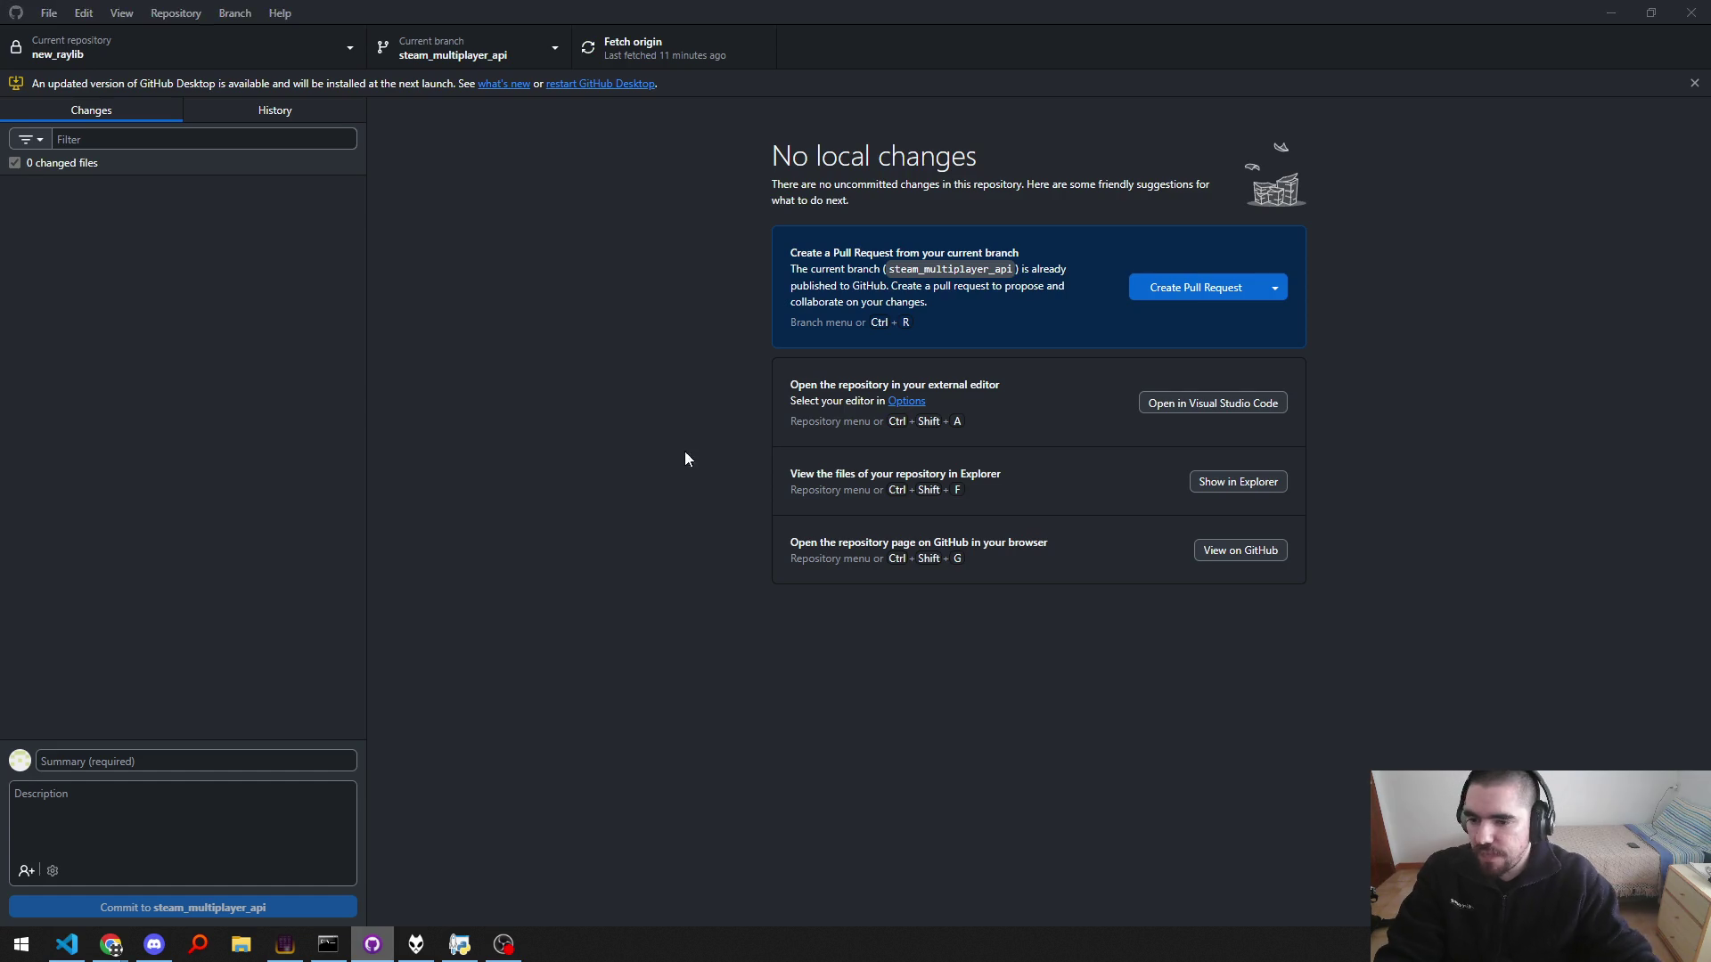
key(alt+Tab)
click(840, 413)
scroll(634, 540, up, 2)
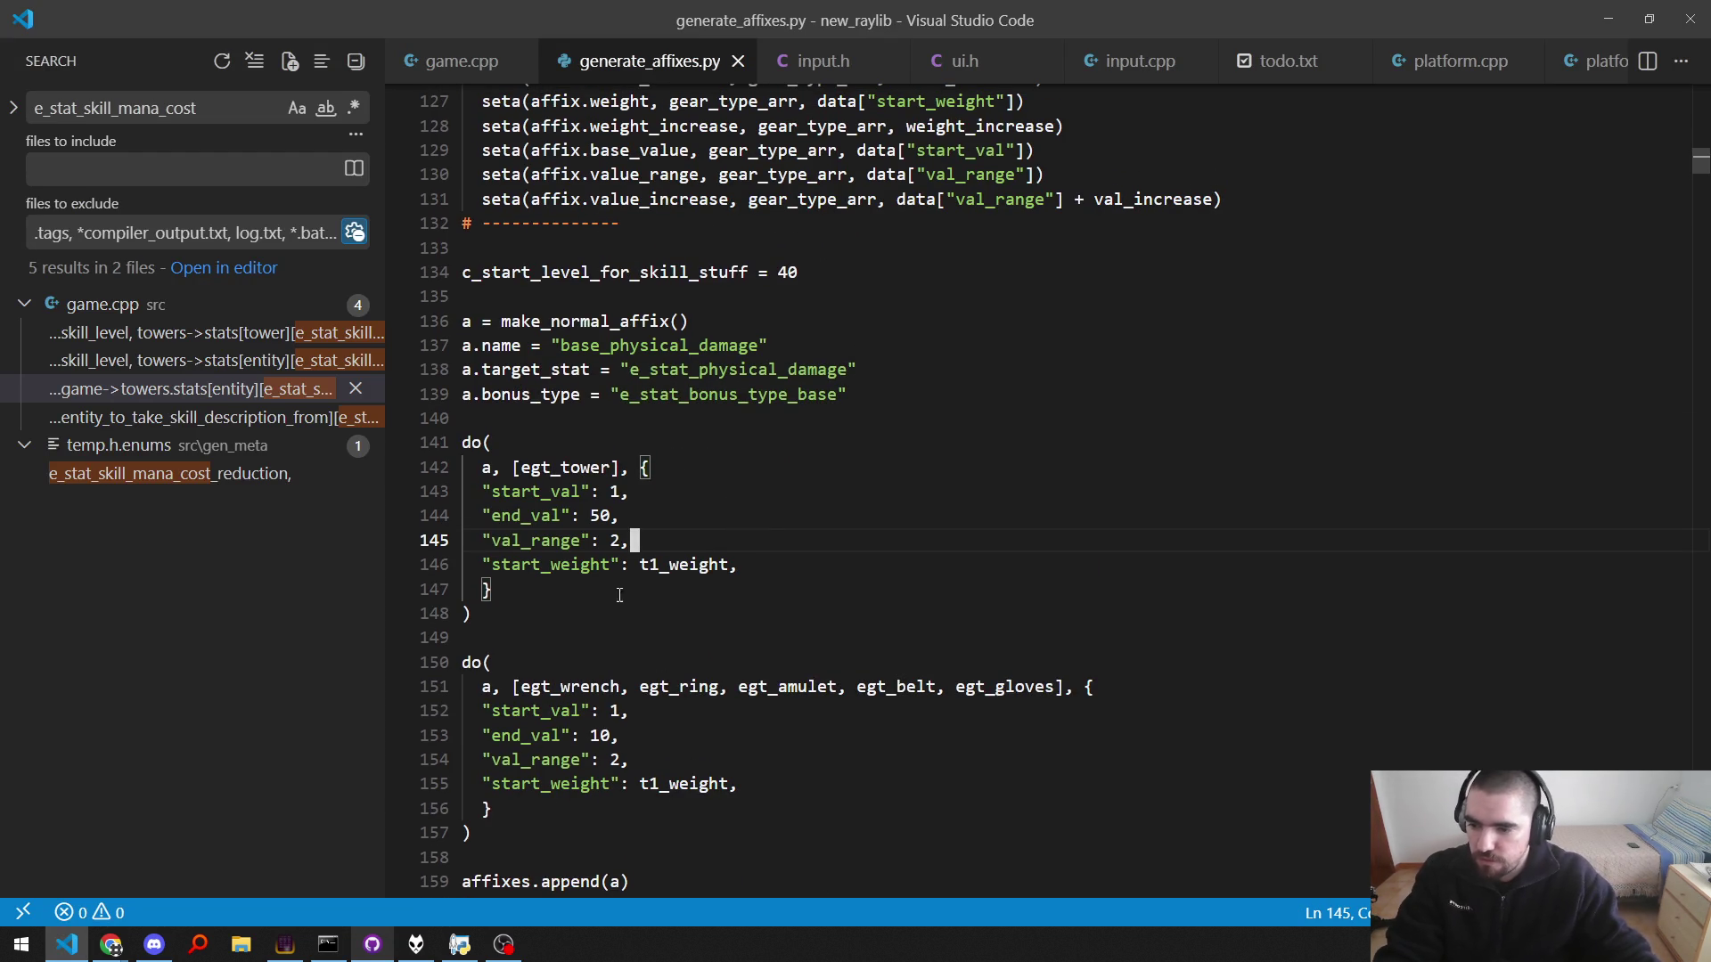
scroll(634, 540, down, 3)
key(alt+Tab)
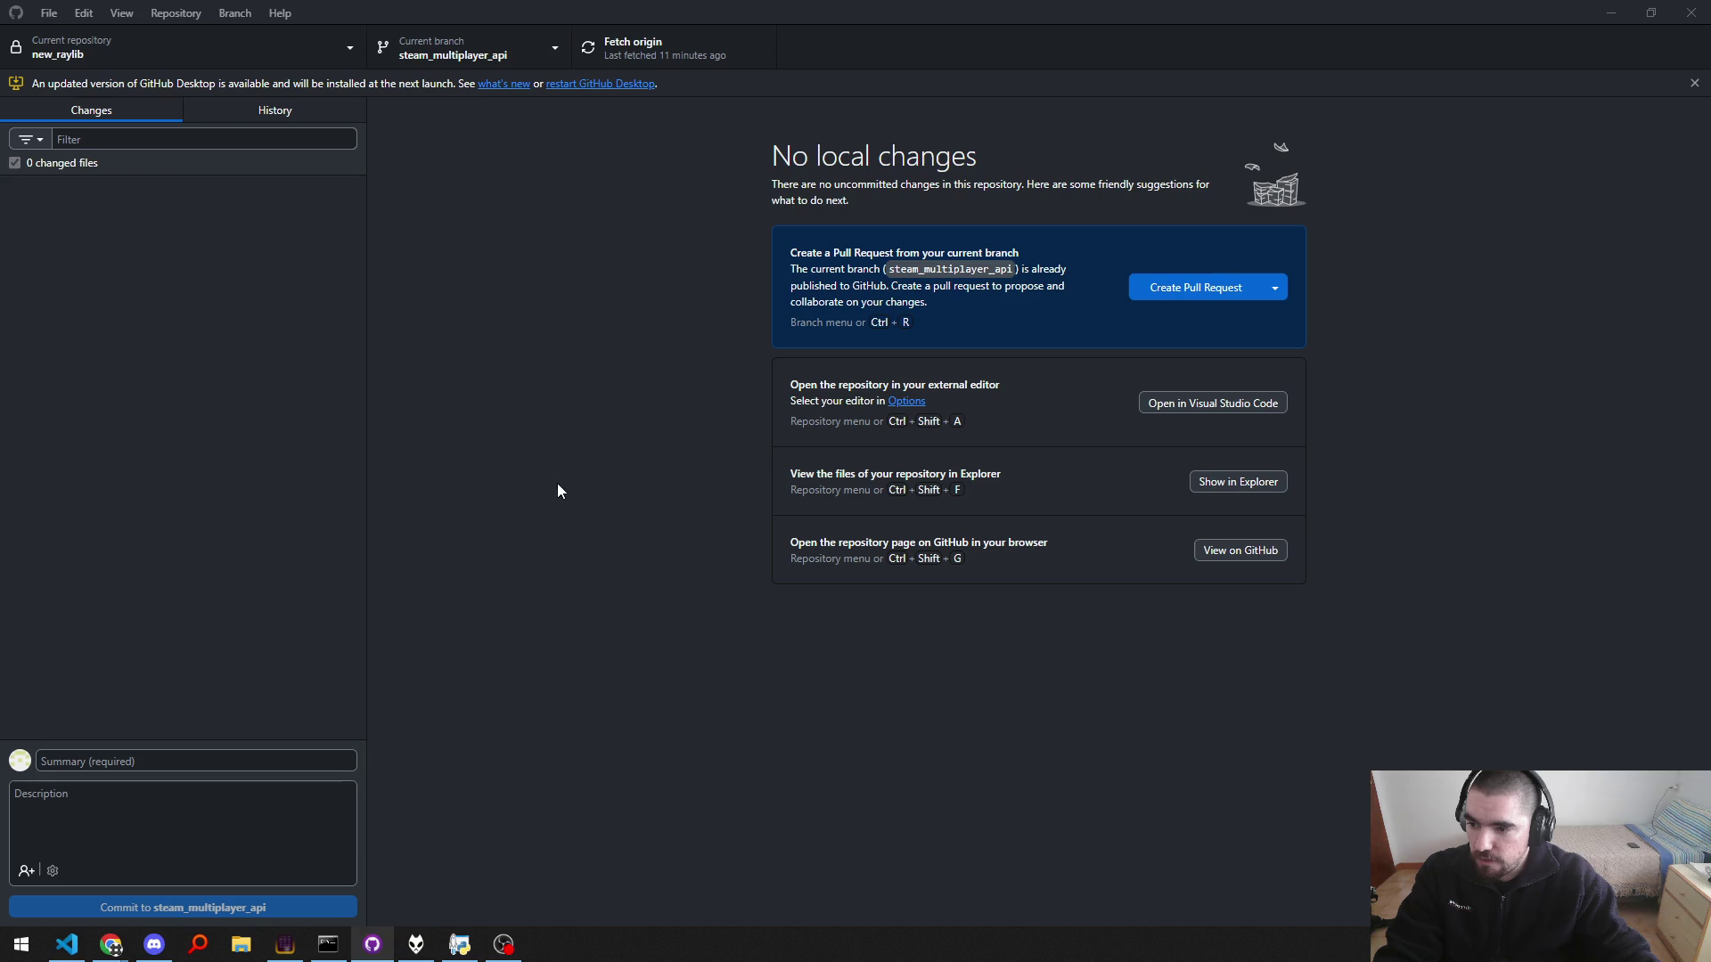
click(274, 110)
Step: Select the Affix work WIP commit and view its generated header diffs and generate_affixes.py diff
click(119, 230)
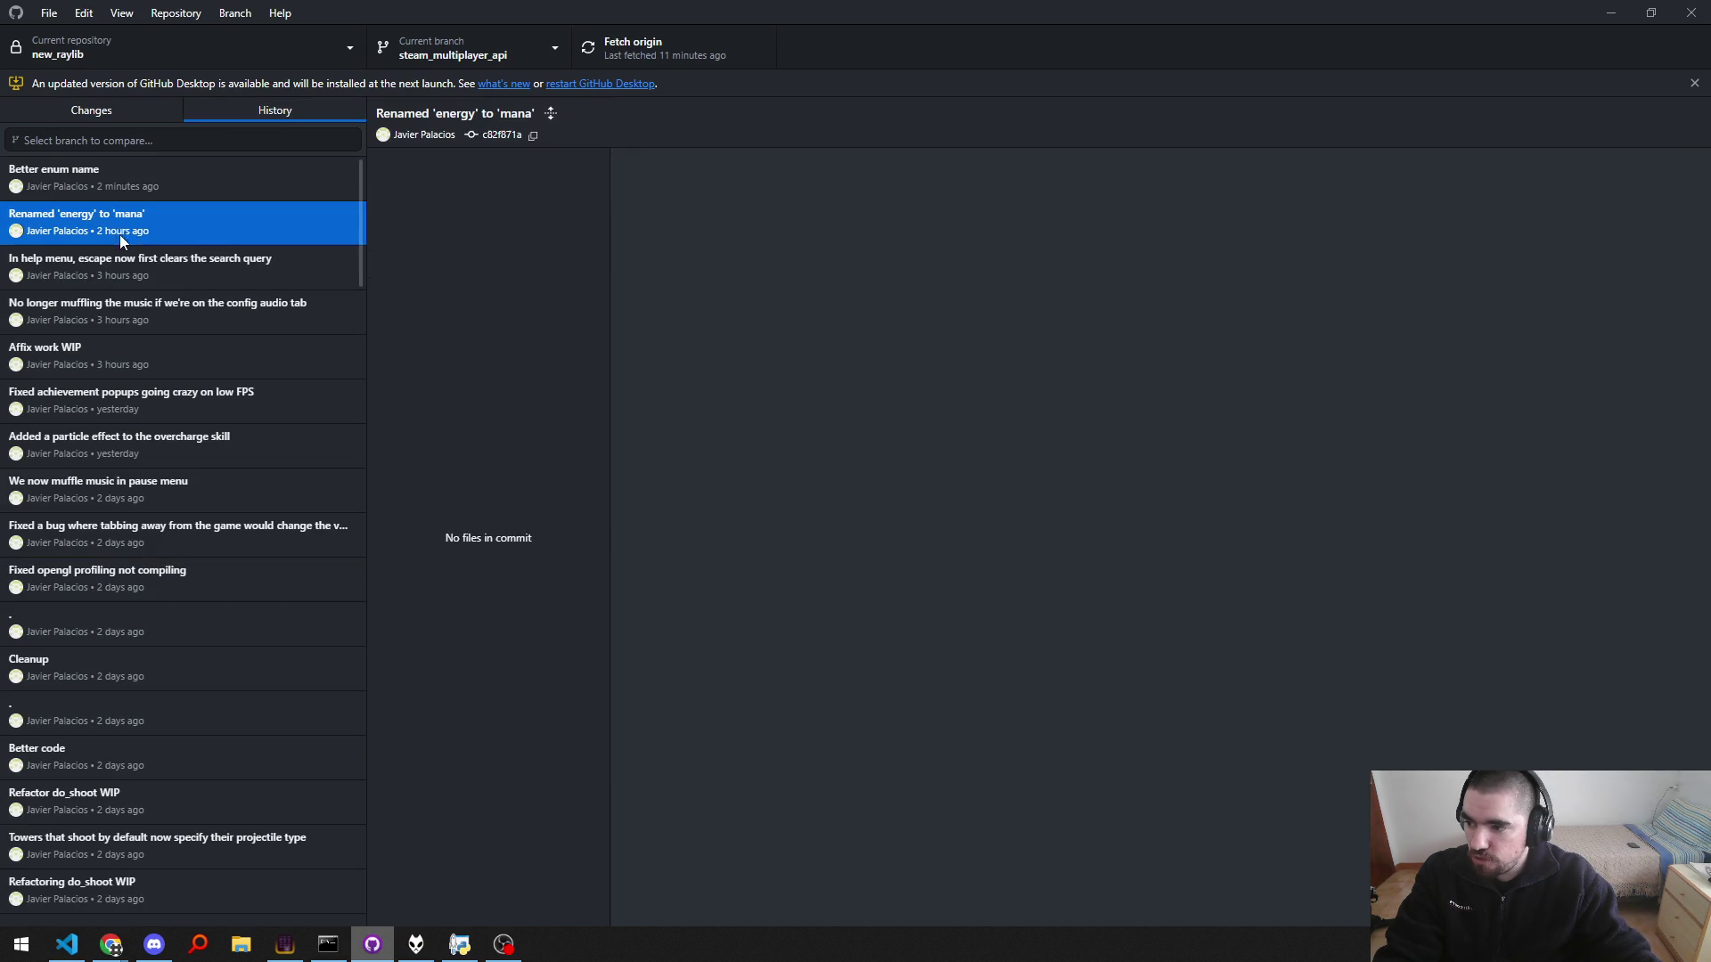
click(117, 267)
click(115, 348)
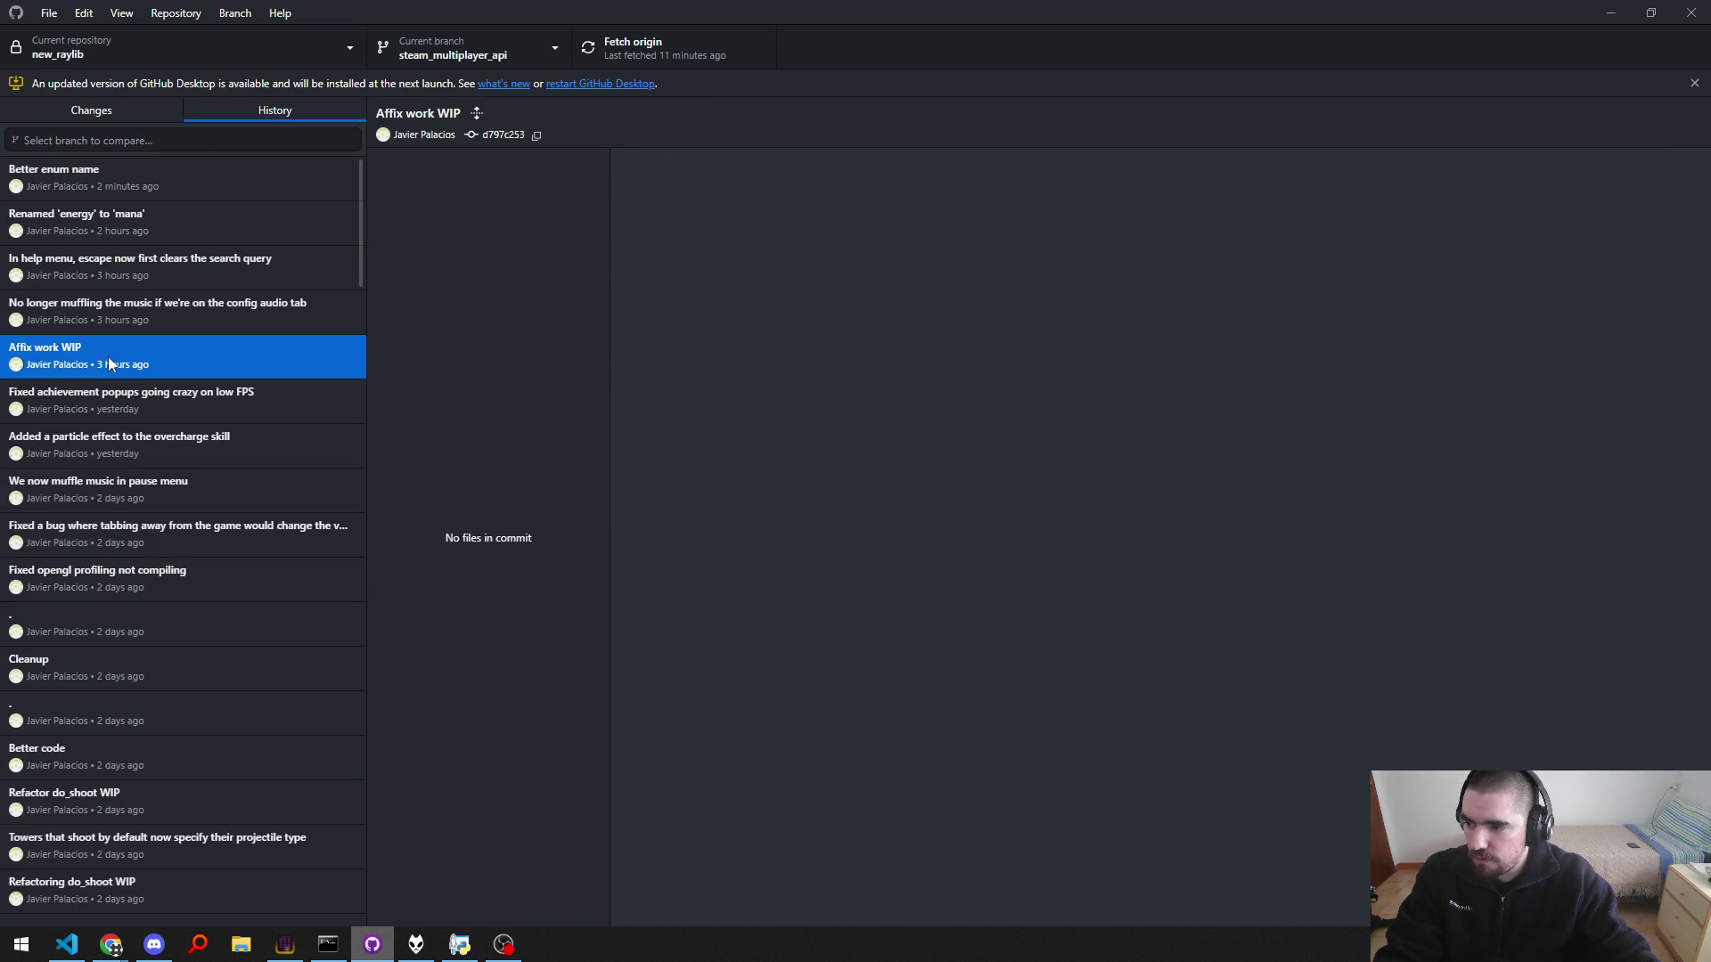
click(472, 264)
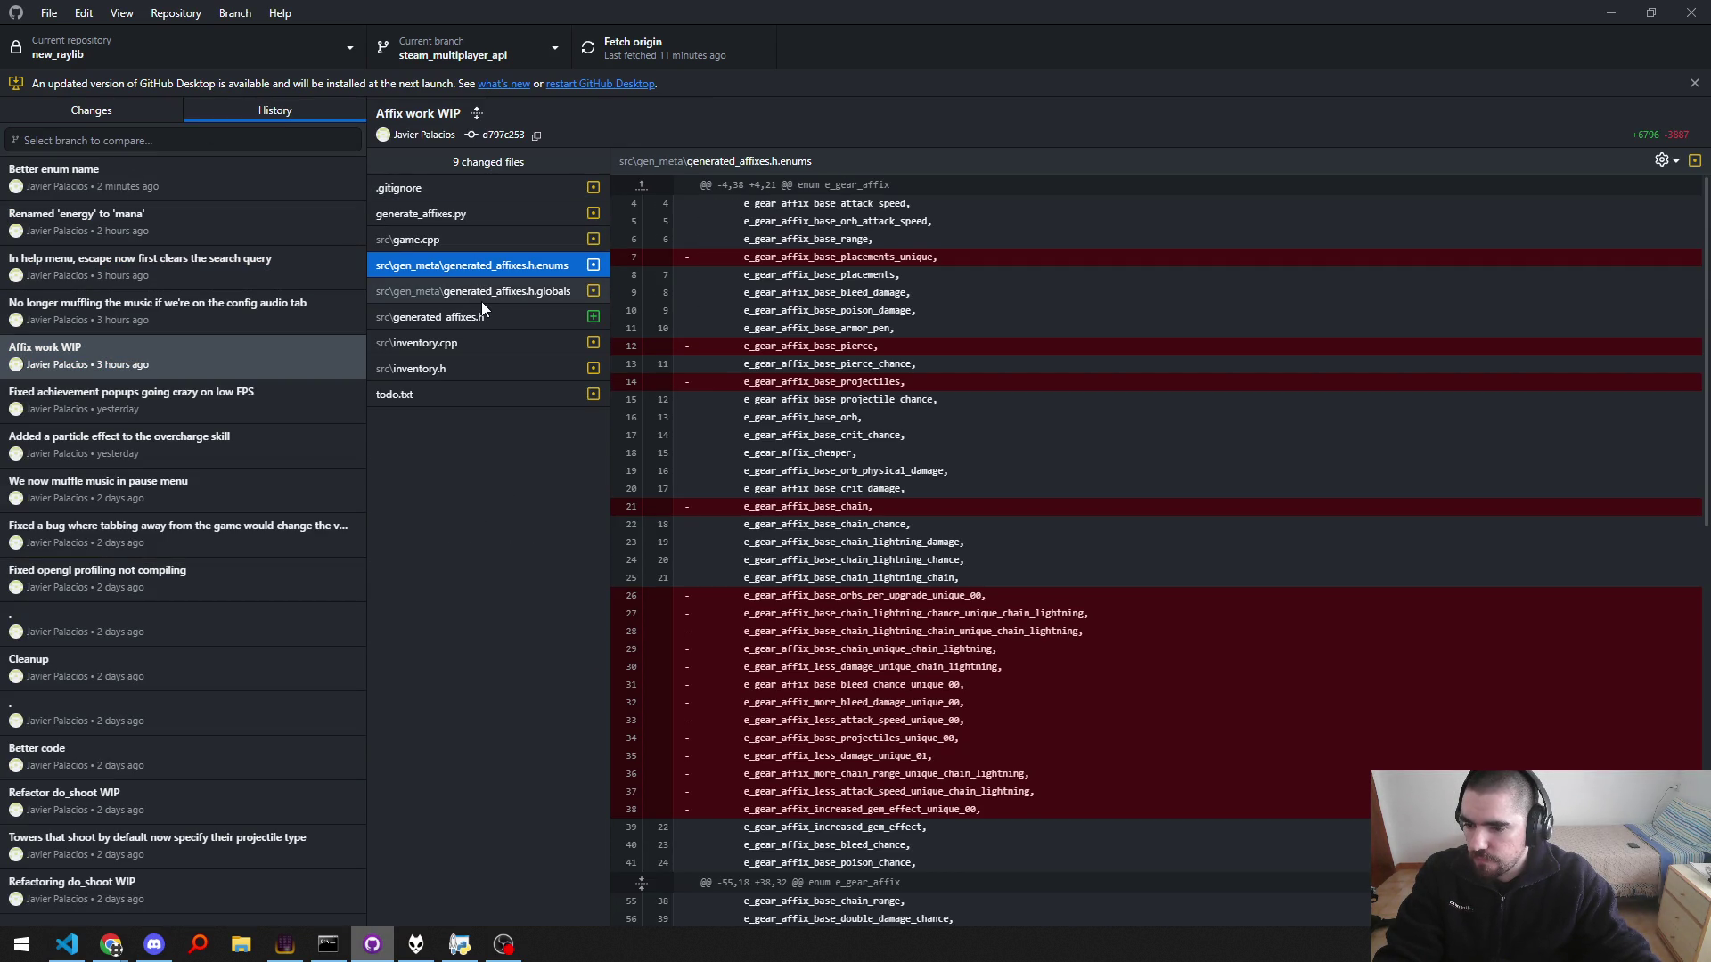
click(482, 302)
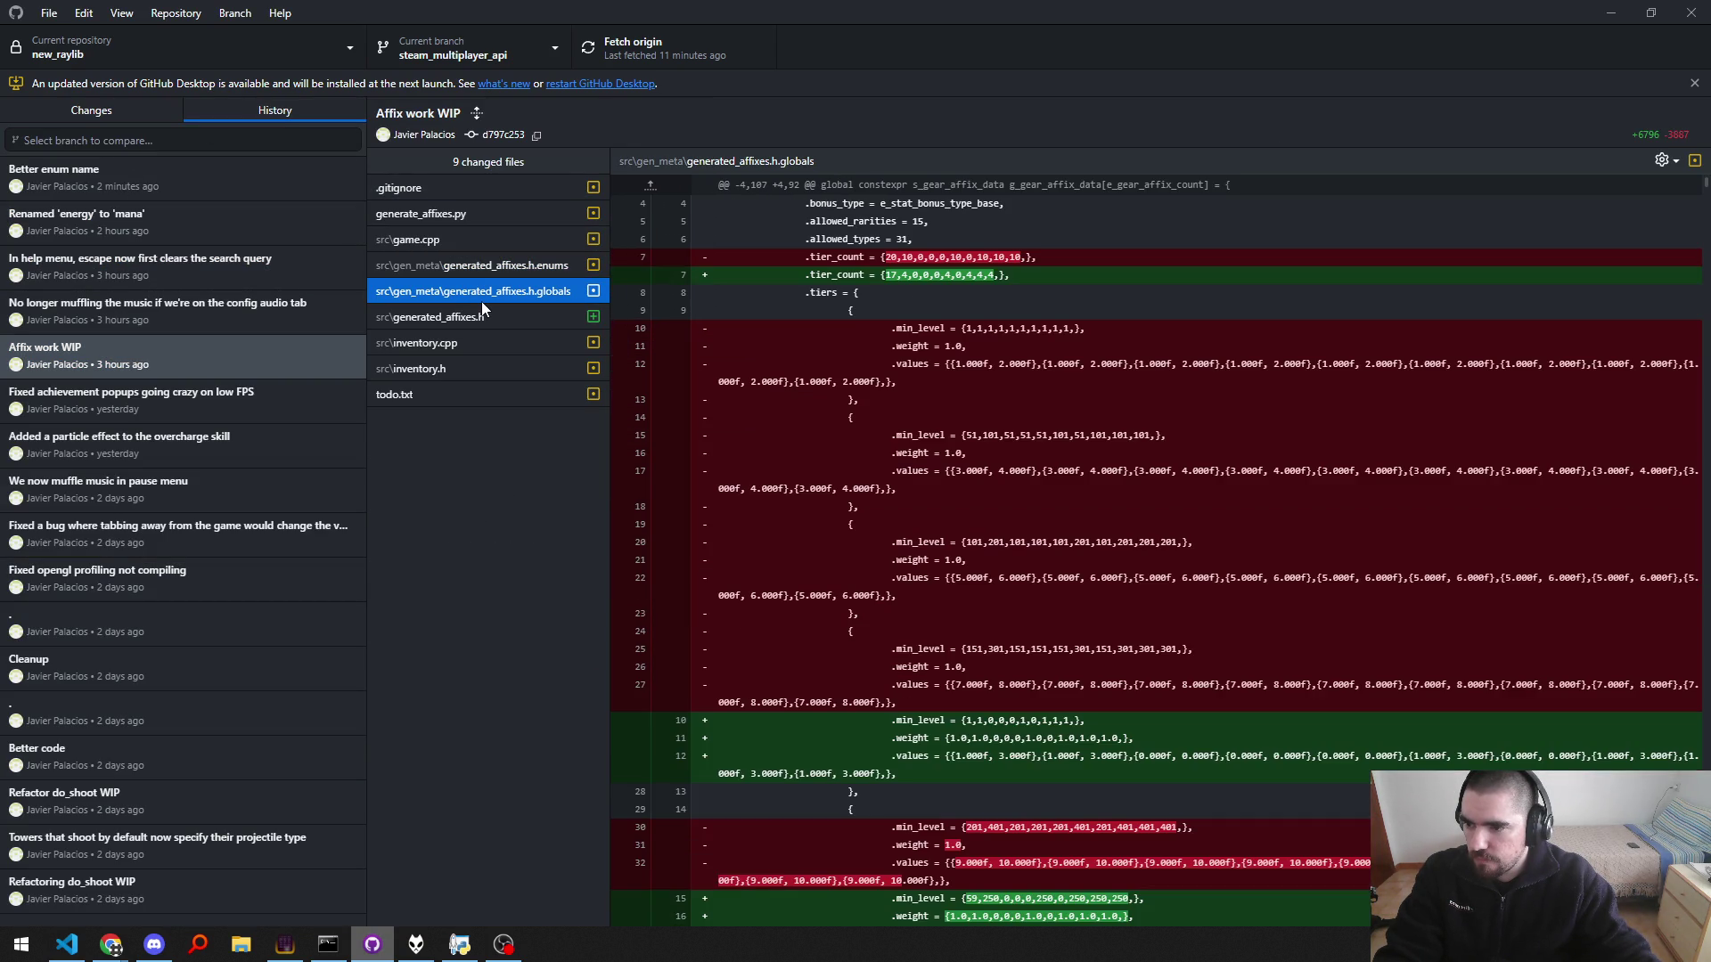
click(417, 318)
click(446, 214)
Step: Inspect the removed lines 134–144, the added do( blocks and the end_val 4.0 line
scroll(802, 357, down, 10)
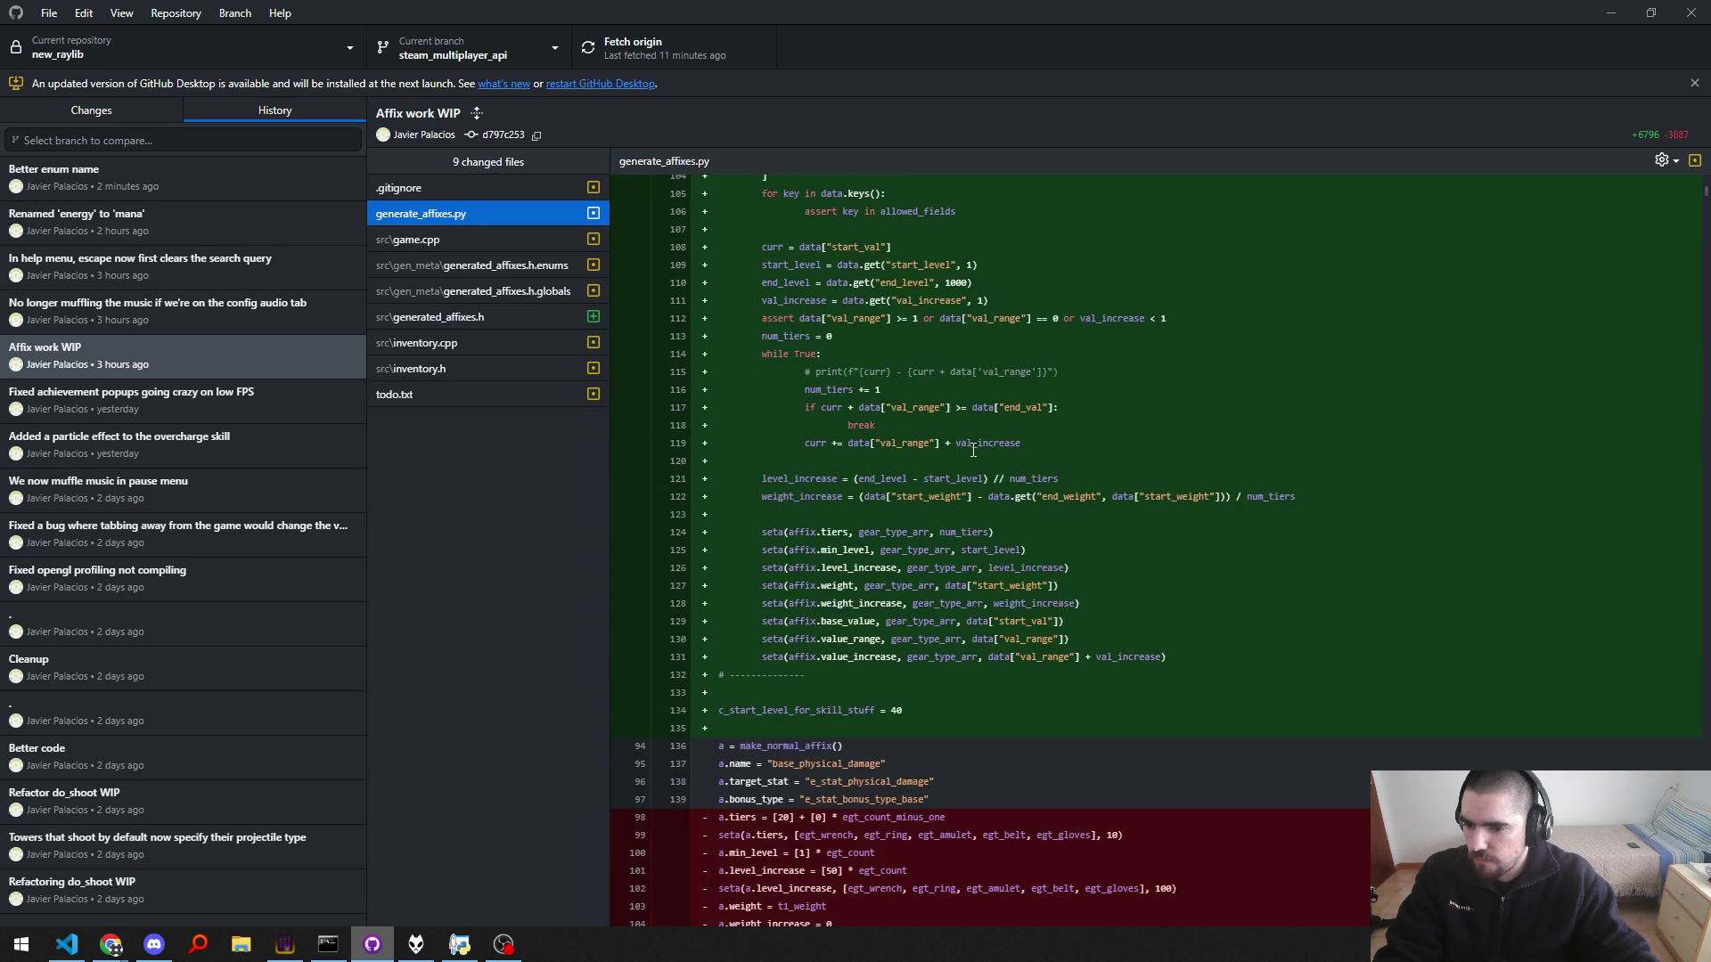
scroll(864, 383, down, 10)
scroll(927, 414, down, 10)
scroll(987, 445, down, 10)
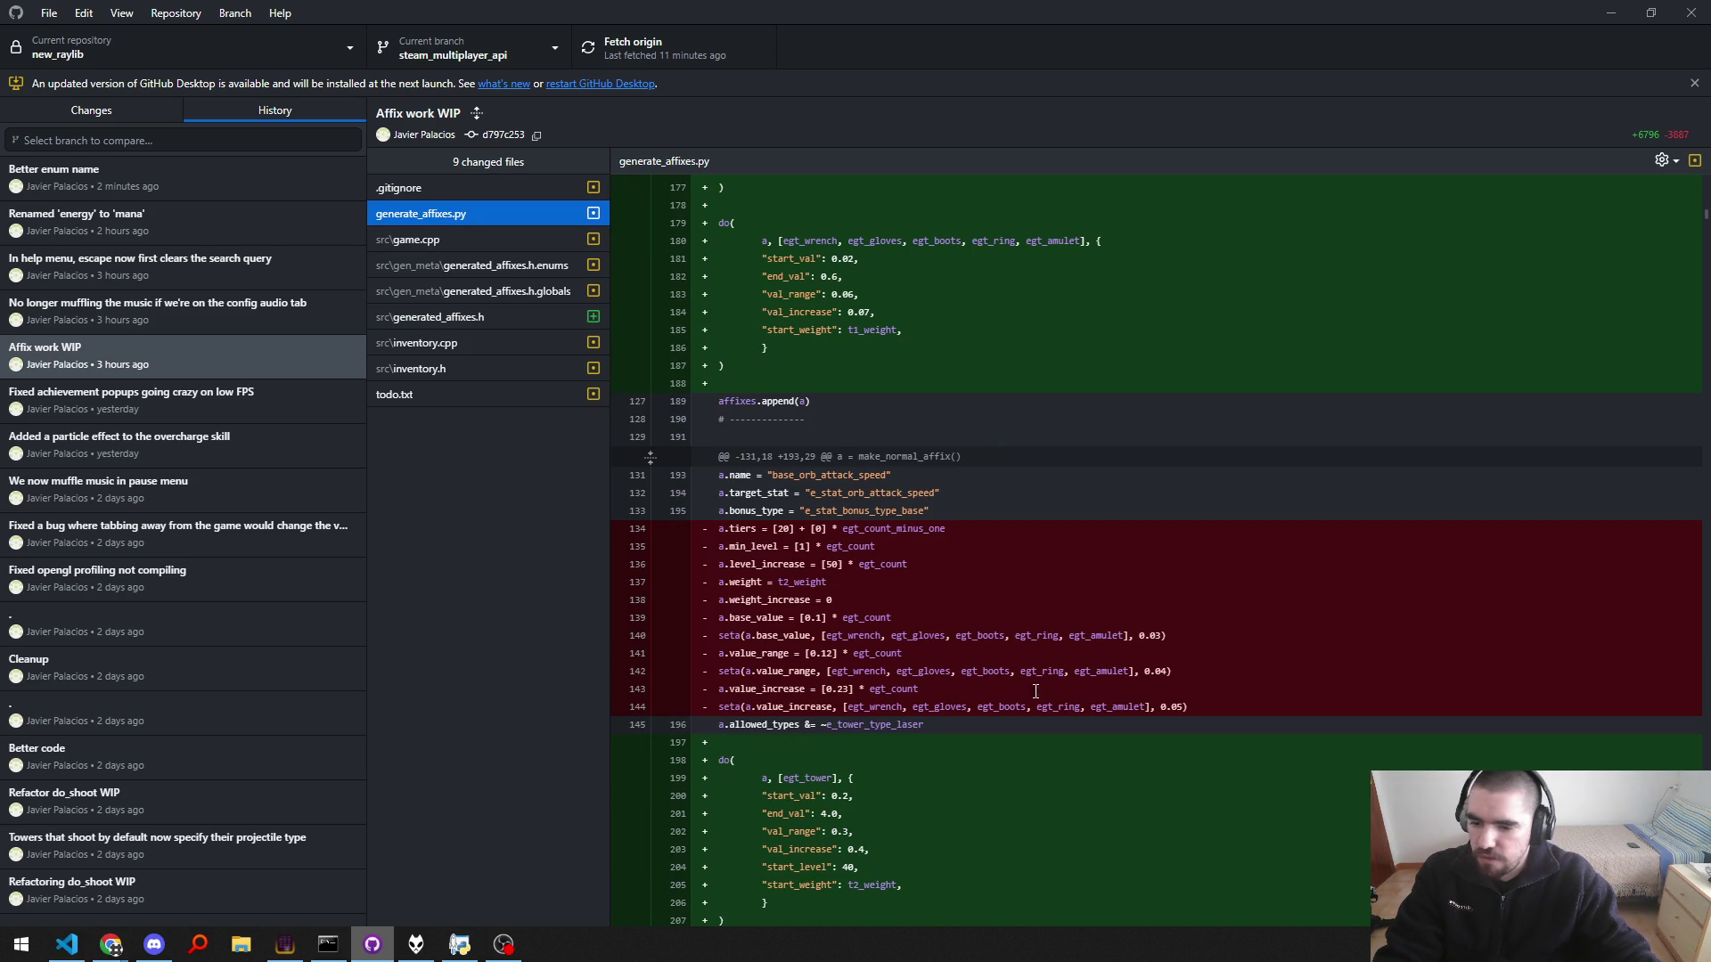
drag(1248, 699, 722, 524)
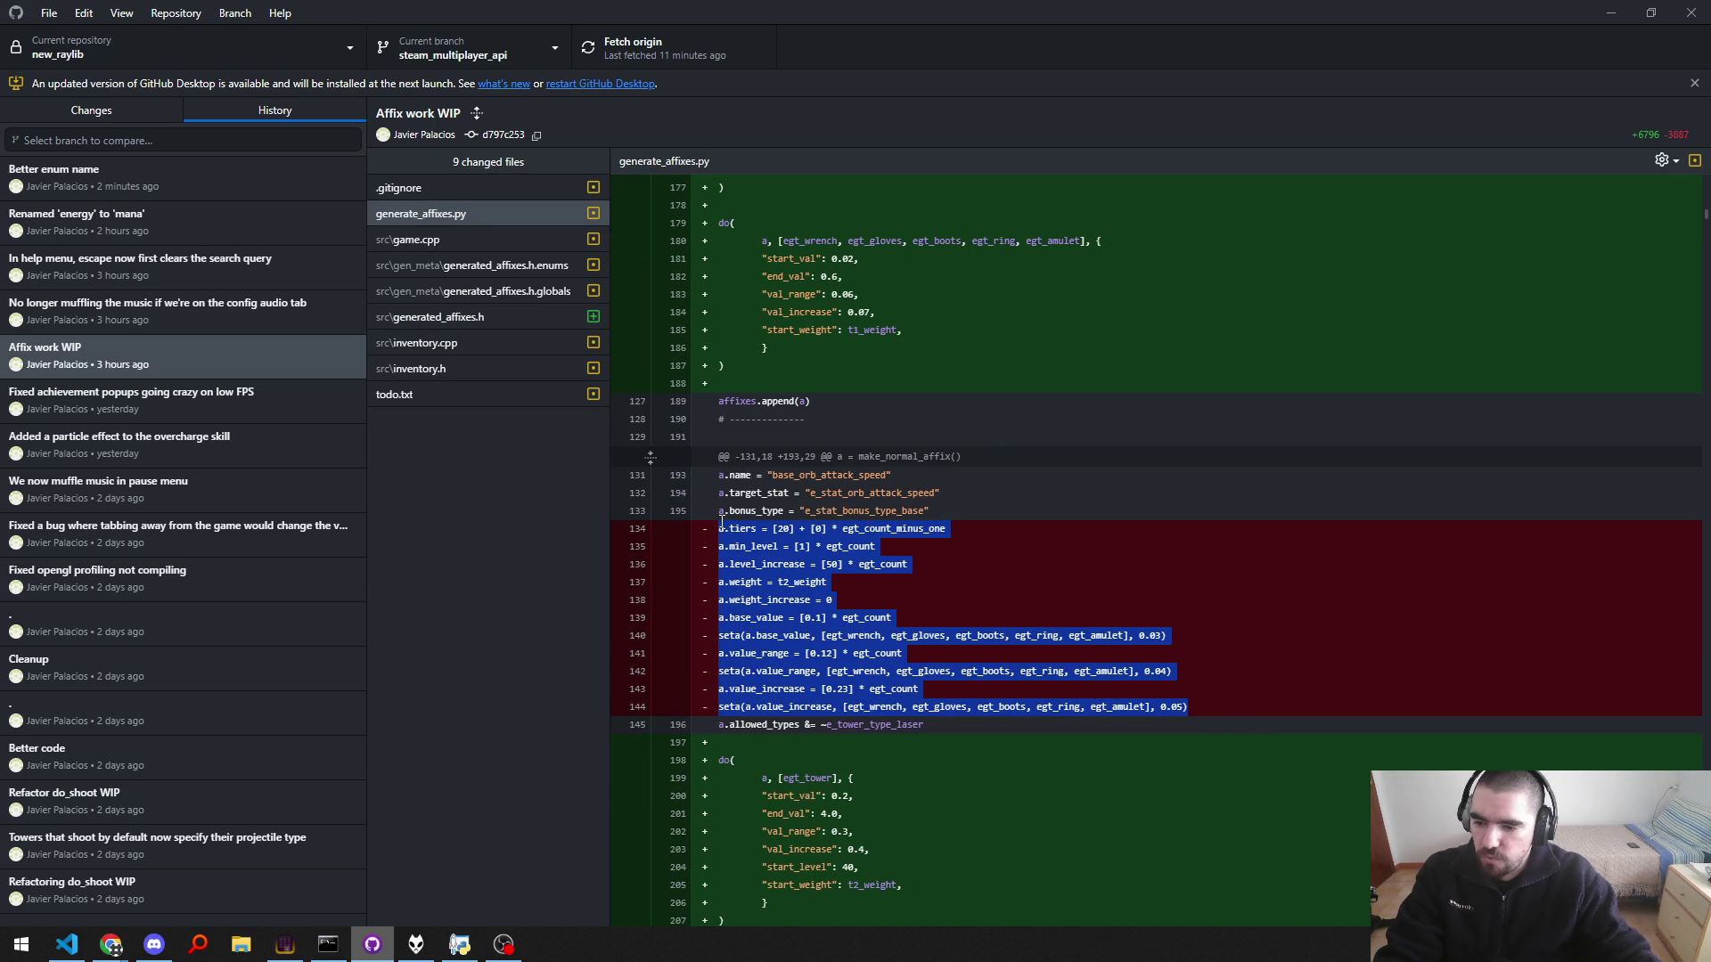
scroll(1002, 610, down, 3)
drag(731, 861, 704, 526)
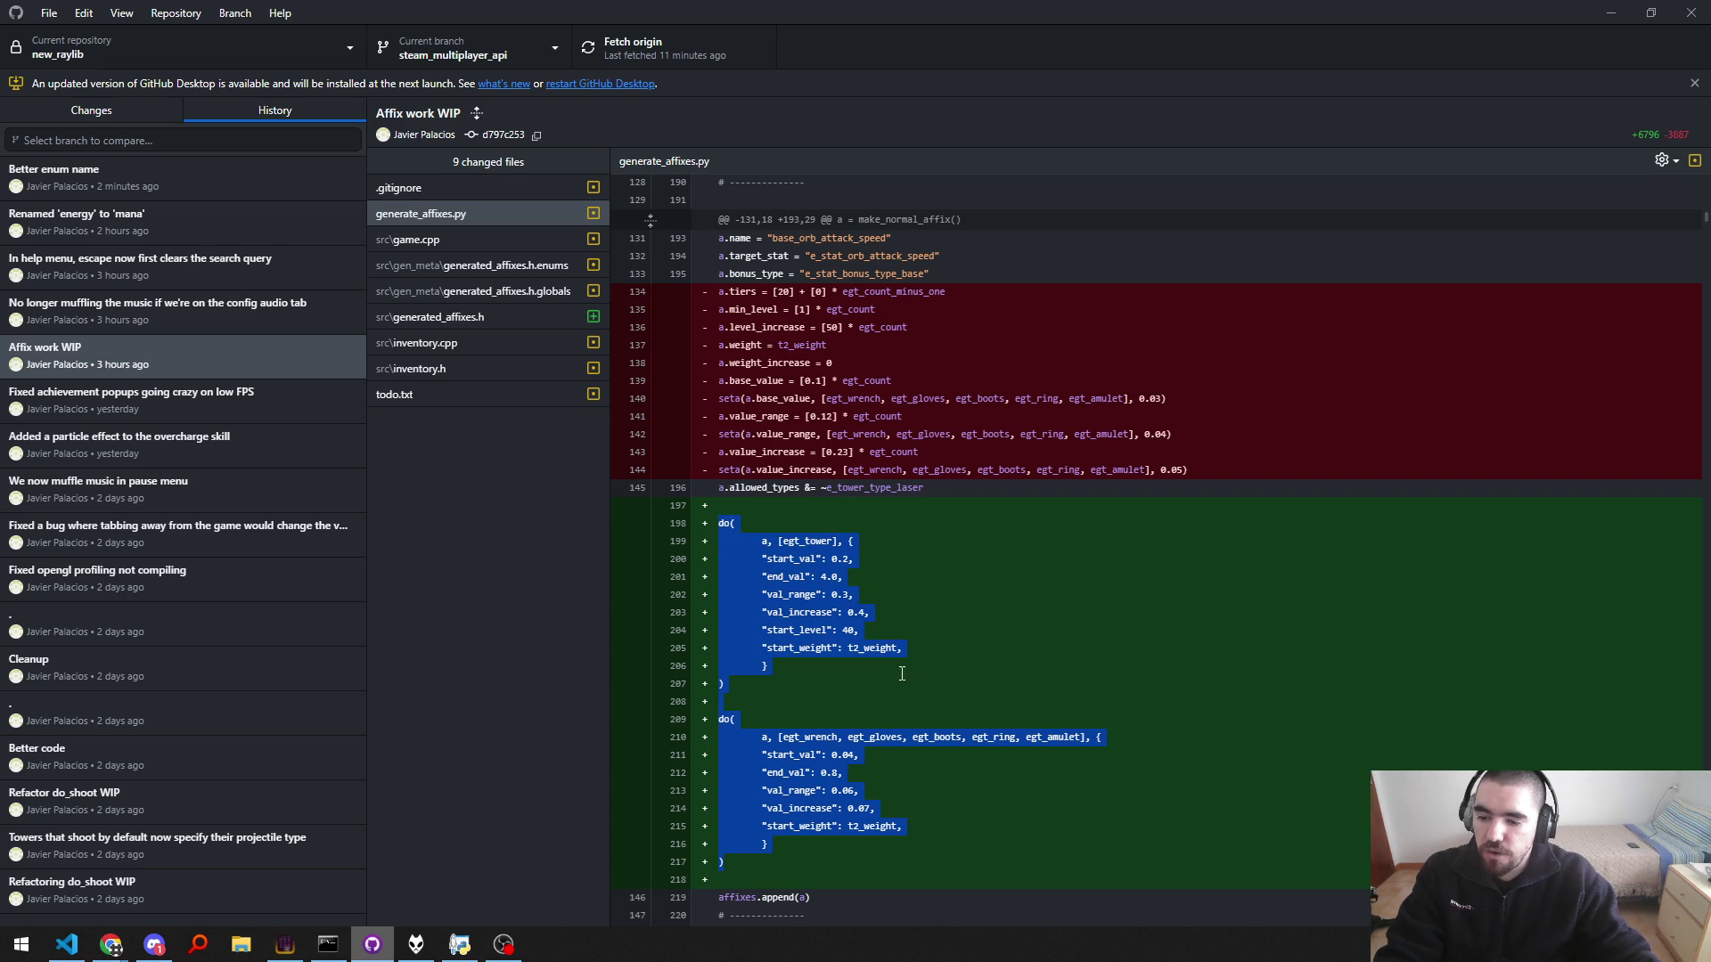
click(813, 618)
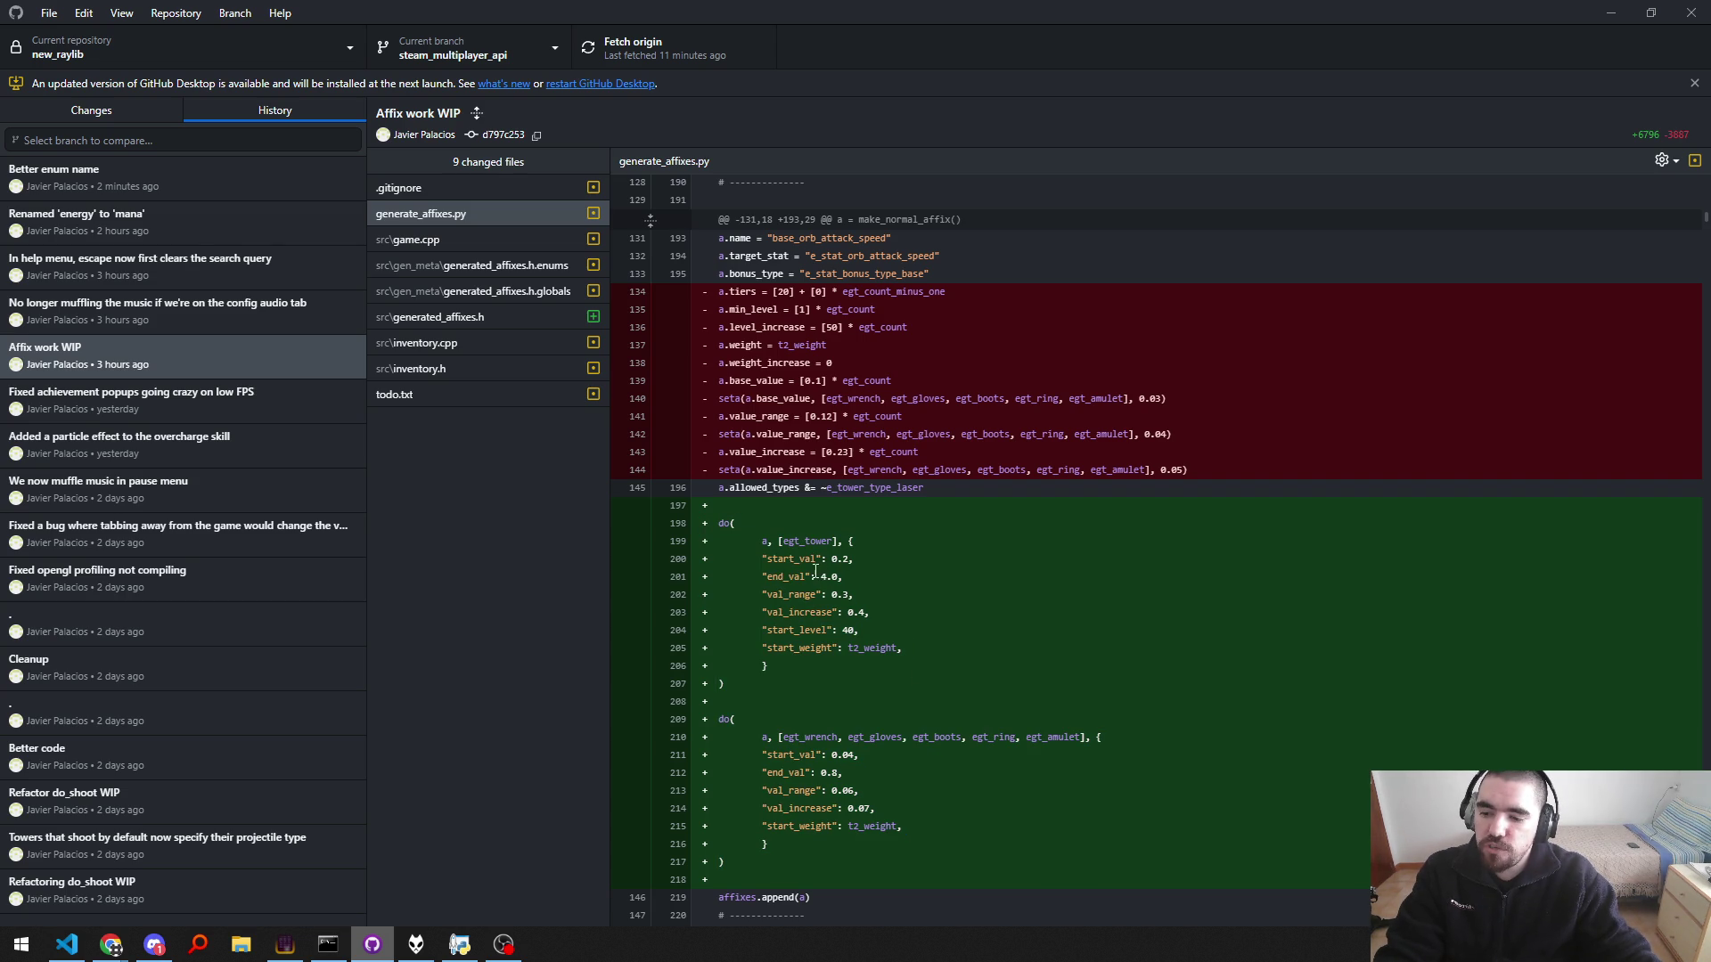
drag(762, 577, 900, 577)
click(910, 575)
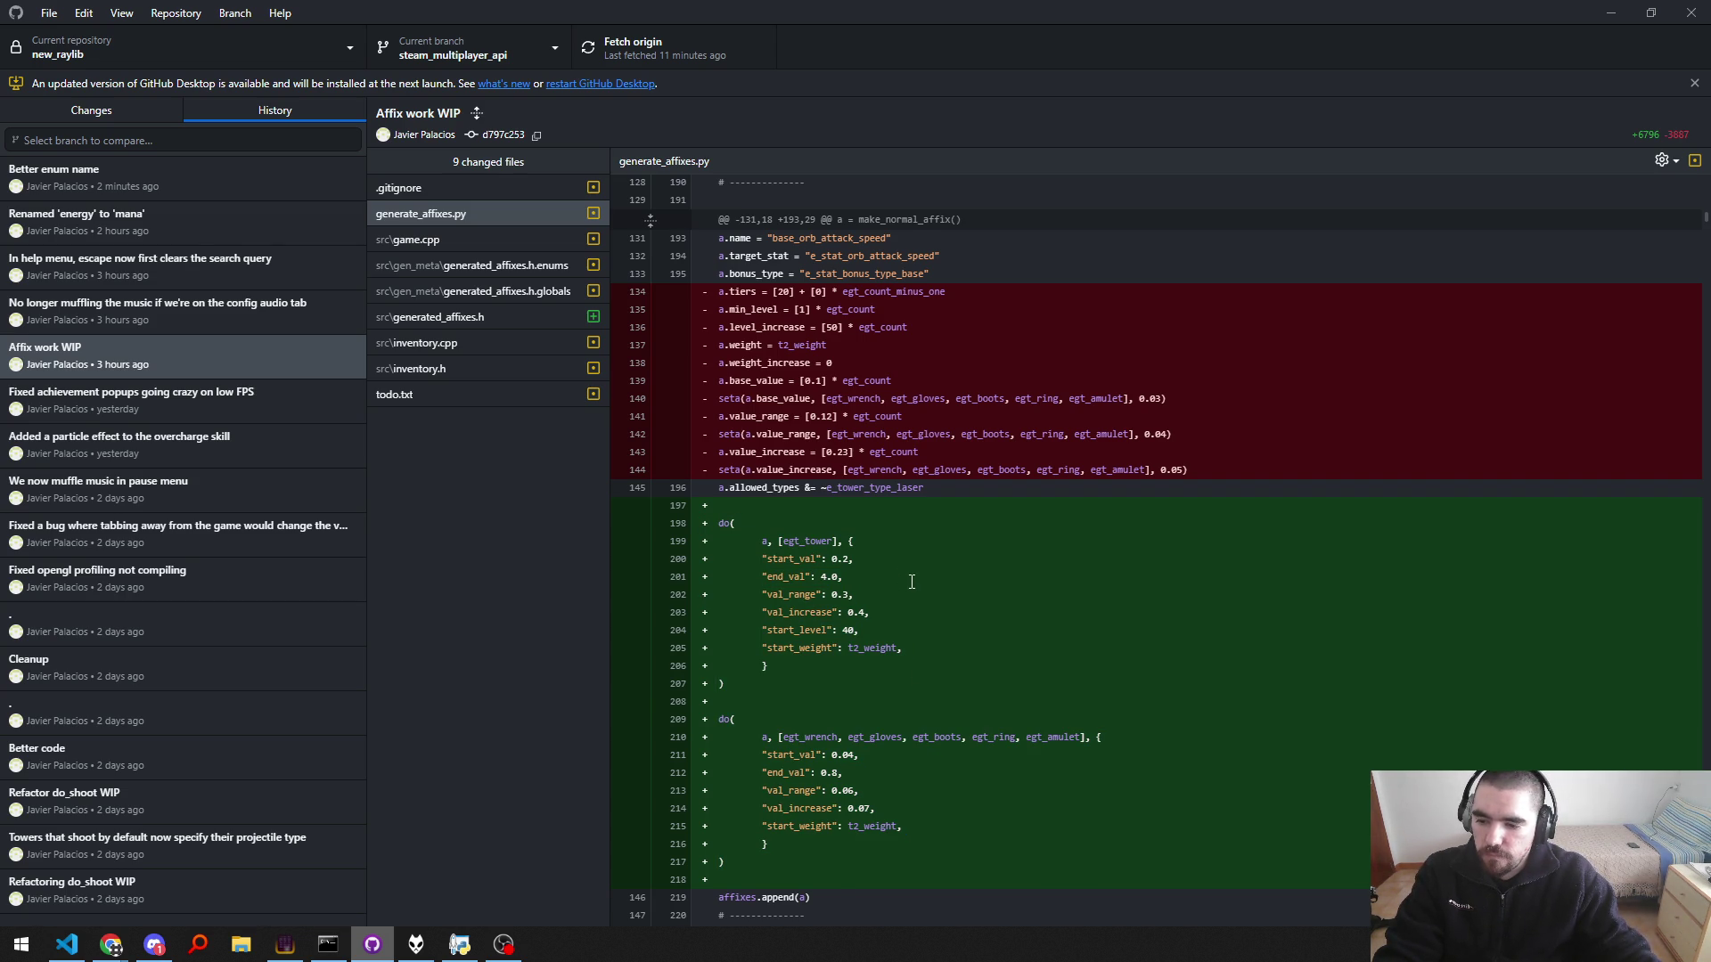
Step: Scroll through the rest of the generate_affixes.py diff, then return to the code editor
scroll(911, 582, down, 3)
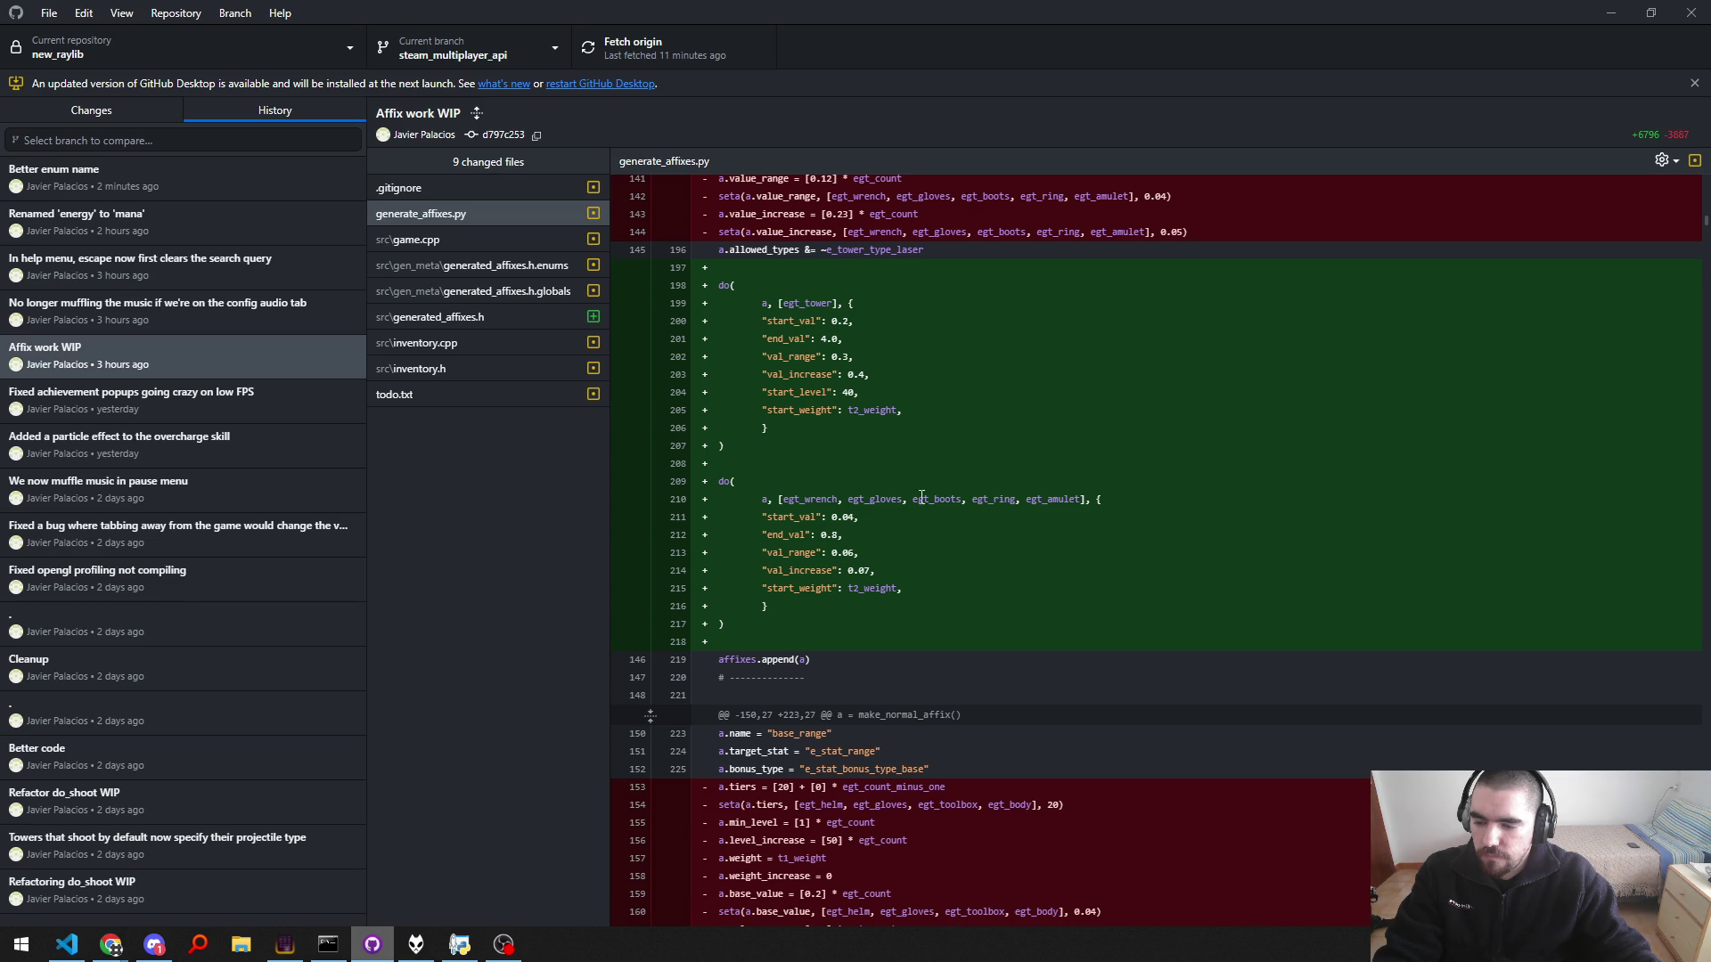
scroll(843, 573, down, 5)
scroll(877, 569, up, 5)
scroll(877, 570, up, 10)
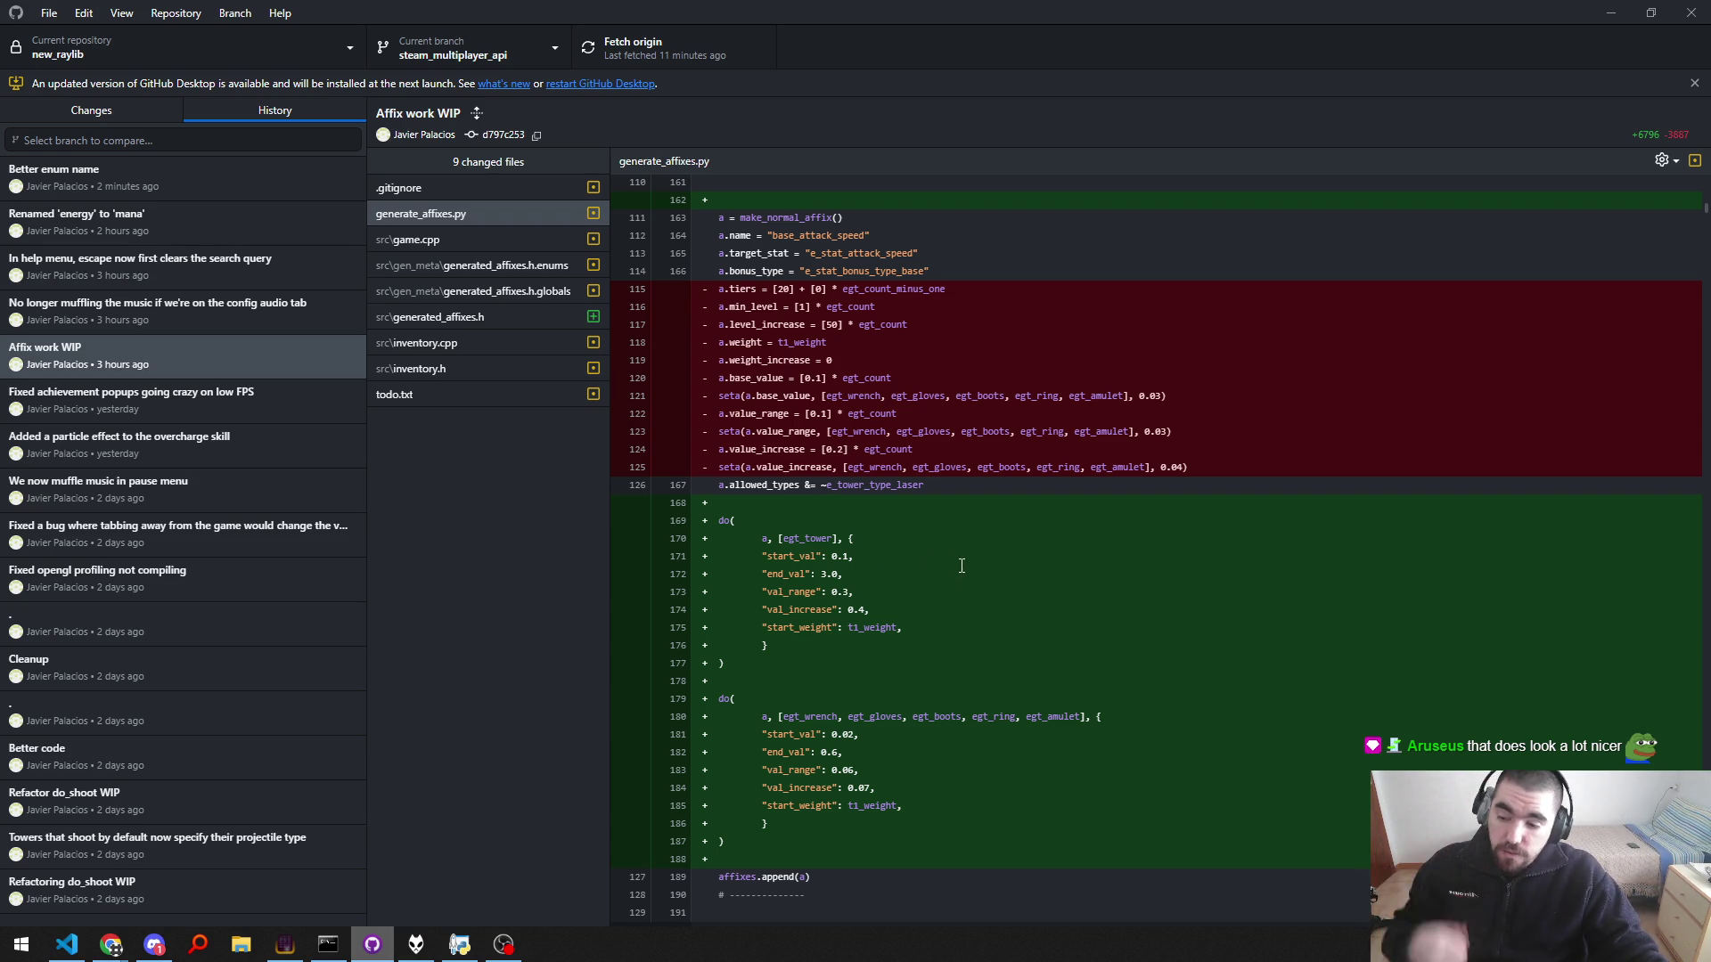
scroll(930, 564, down, 10)
scroll(980, 517, down, 10)
scroll(1049, 450, down, 15)
scroll(1049, 450, down, 10)
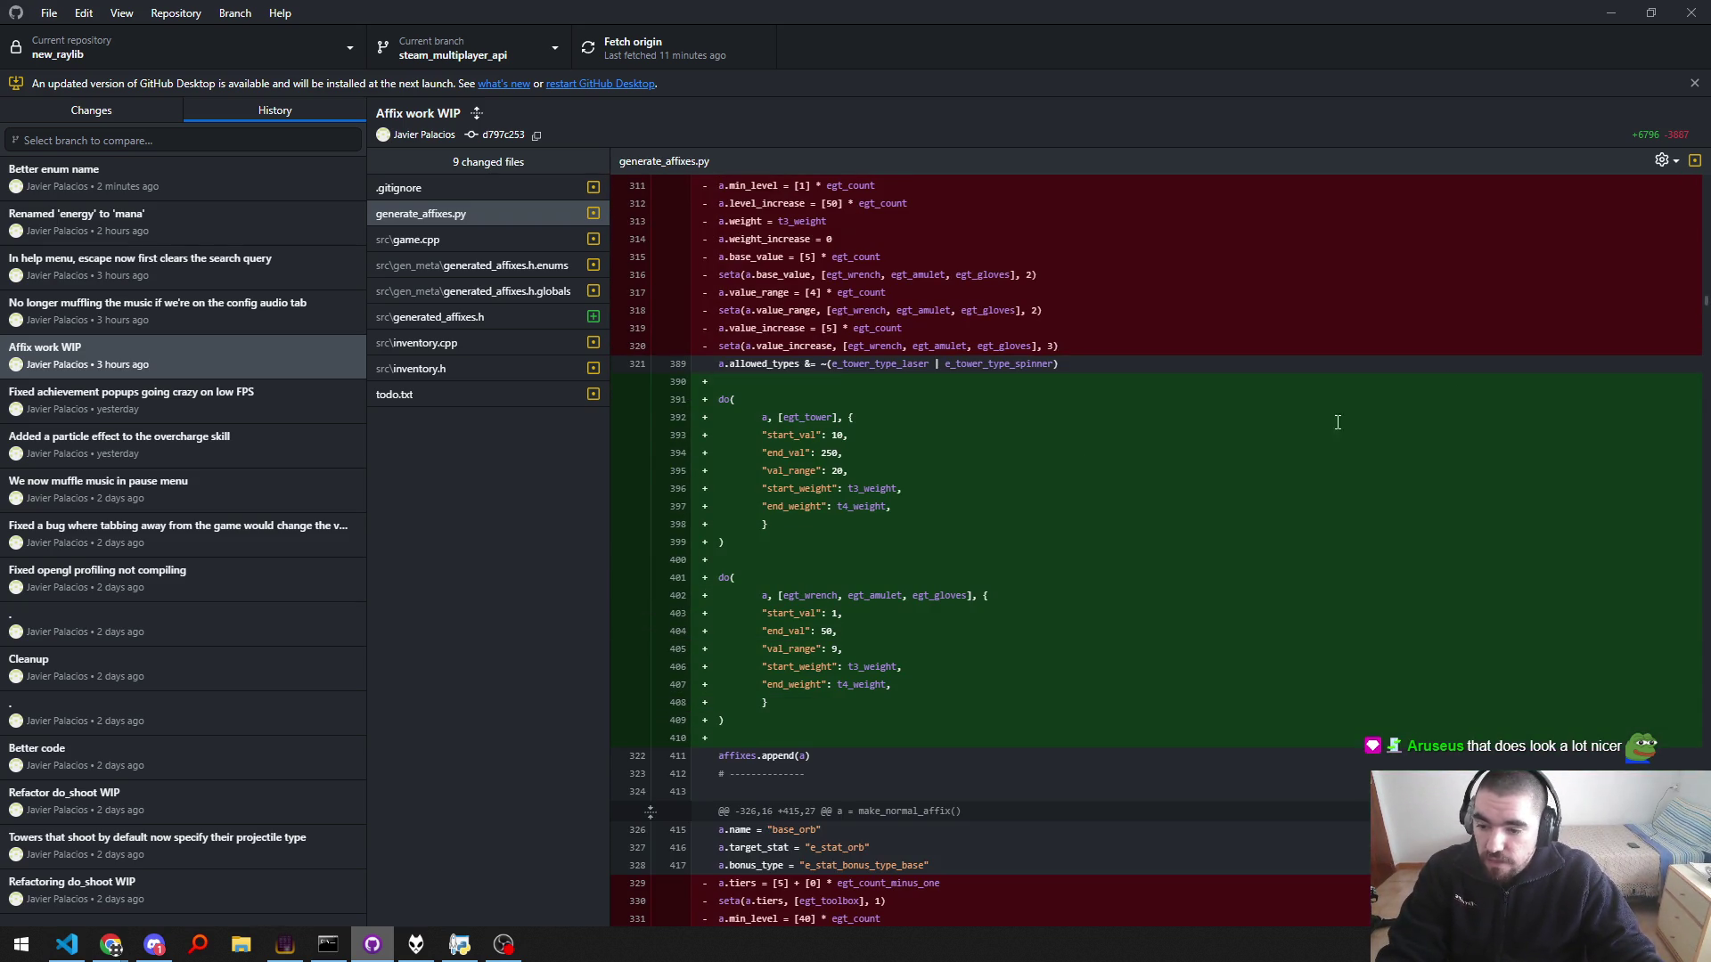
scroll(1629, 629, down, 15)
scroll(1664, 713, down, 10)
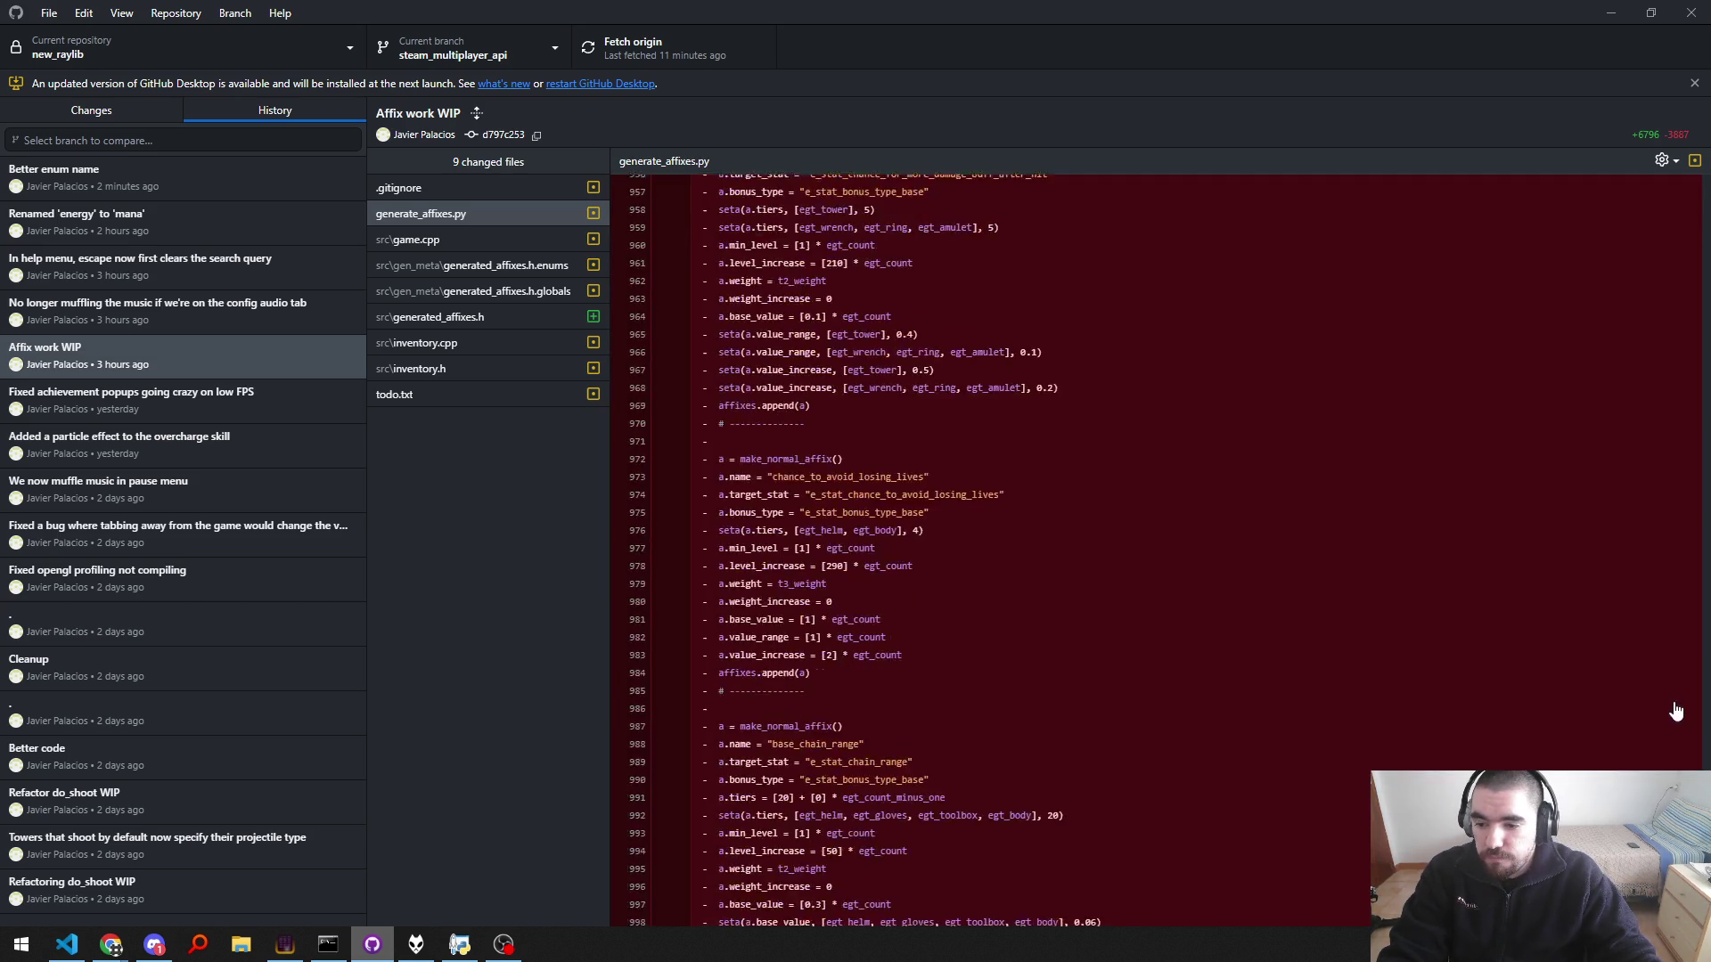
scroll(1664, 713, down, 10)
scroll(912, 437, up, 10)
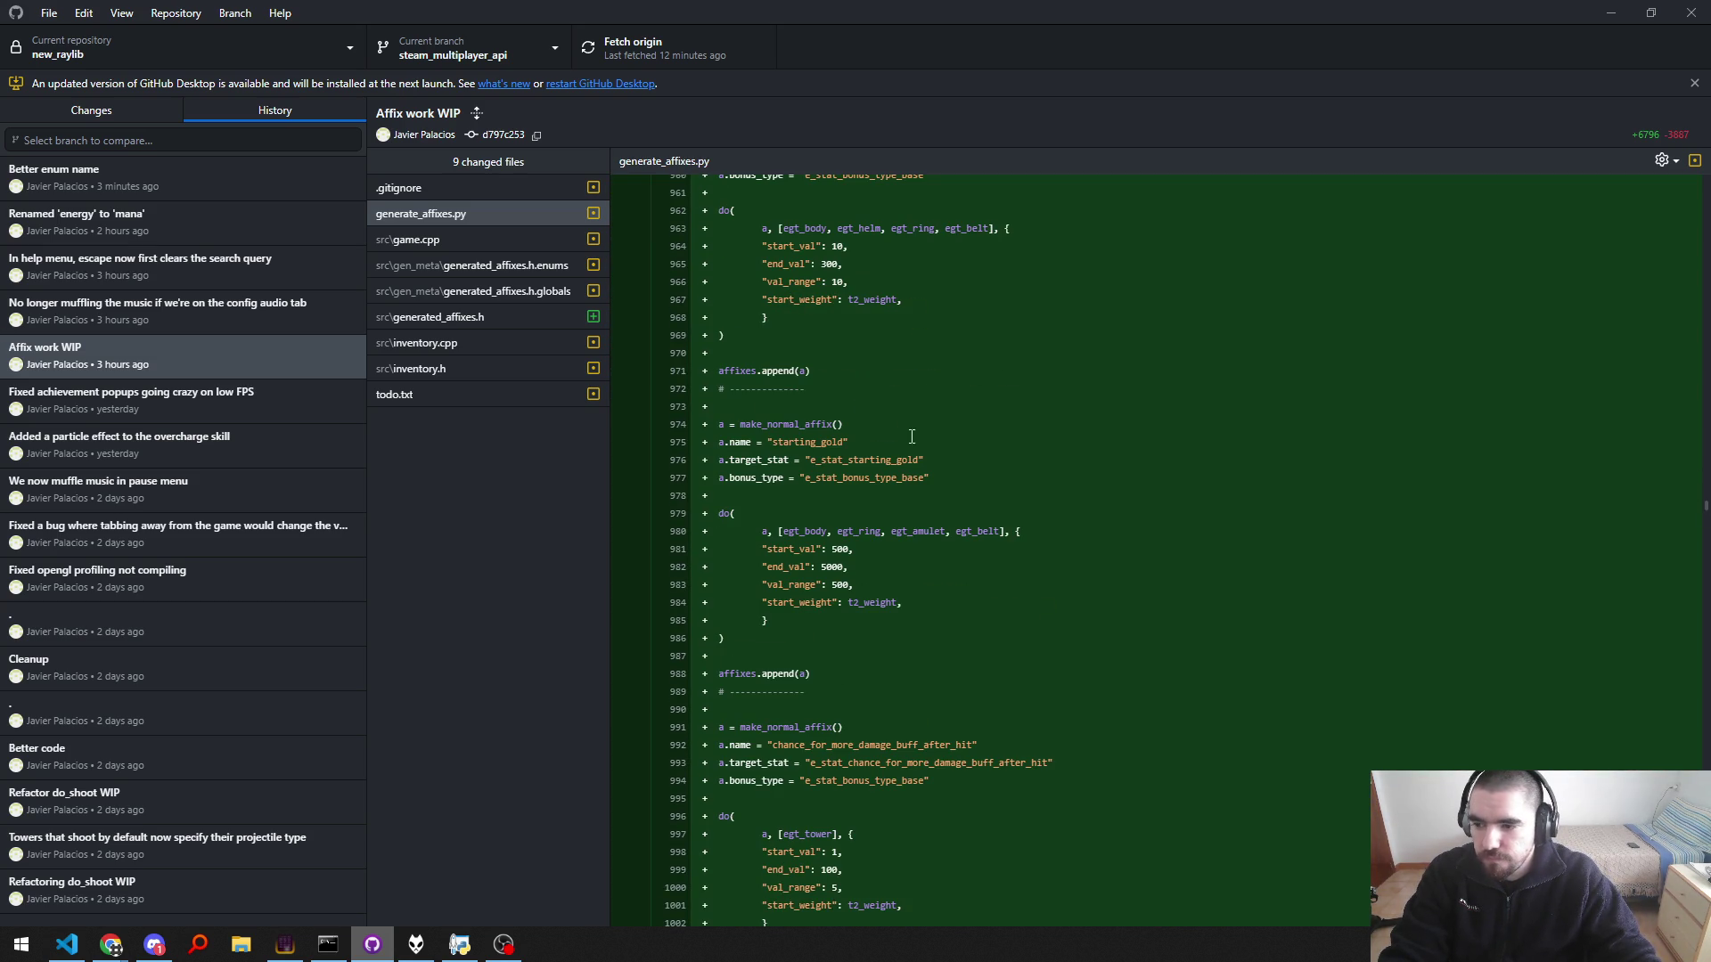
click(43, 125)
Step: Search generate_affixes.py for 'mana' and step through the mana affix matches
key(alt+Tab)
key(ctrl+f)
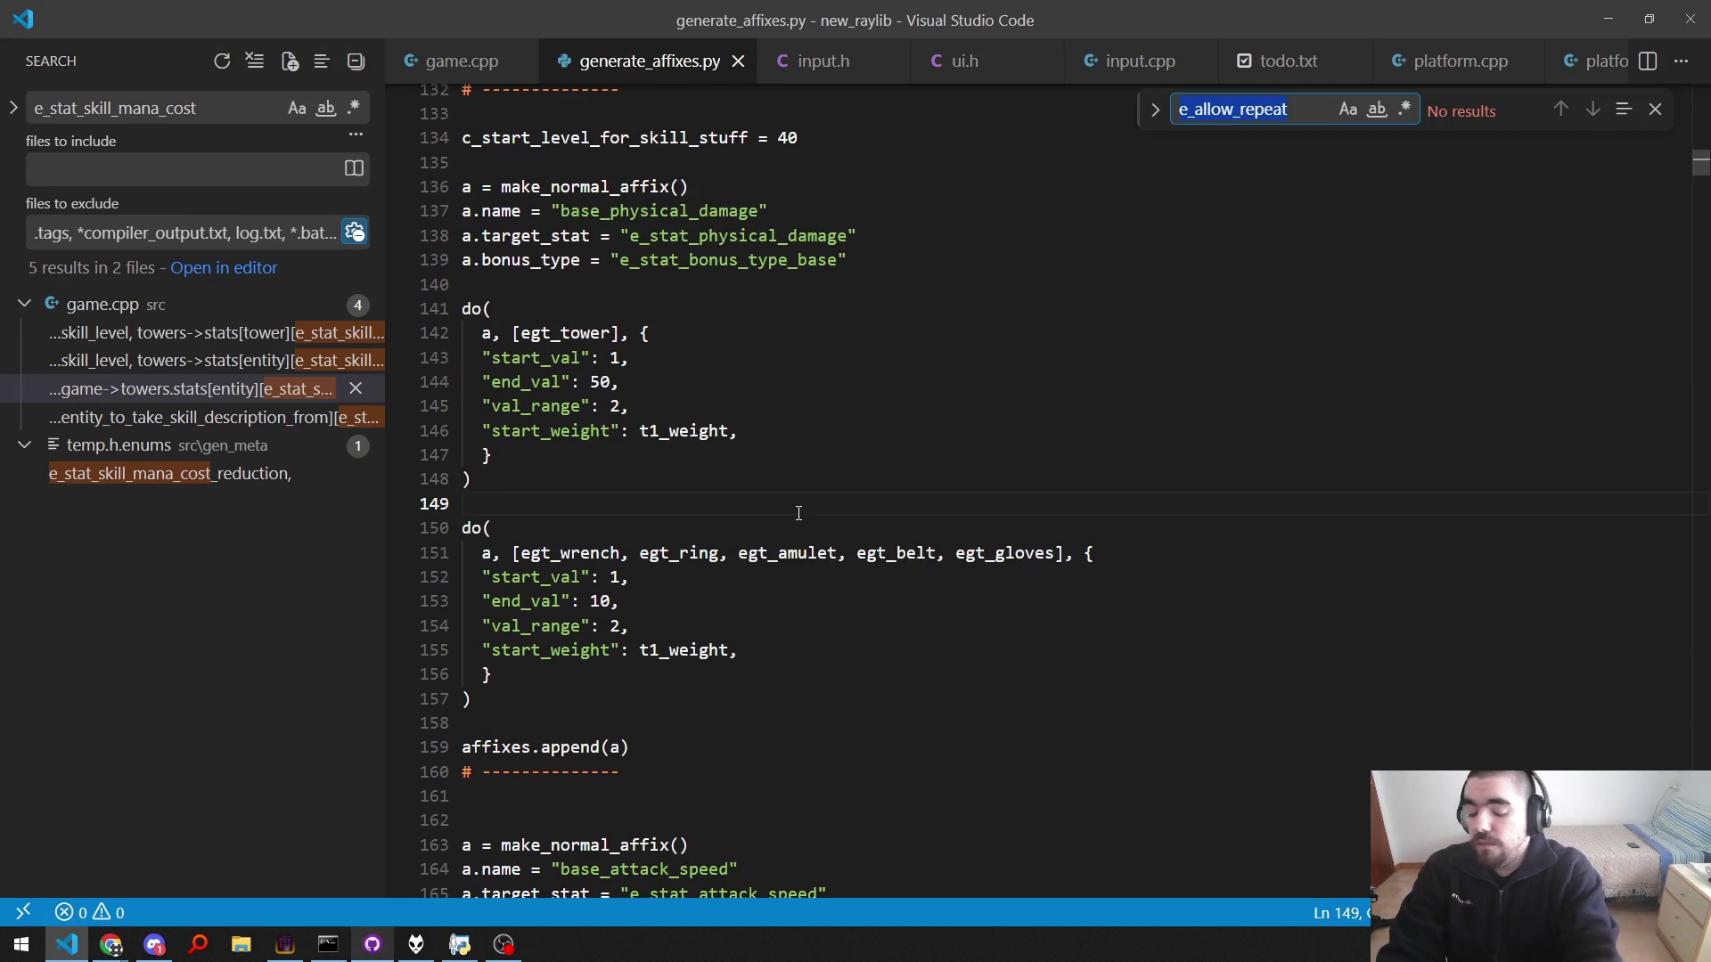
text(skill_mana)
key(ctrl+BackSpace)
text(mana)
key(Return)
key(shift+Return)
key(Return)
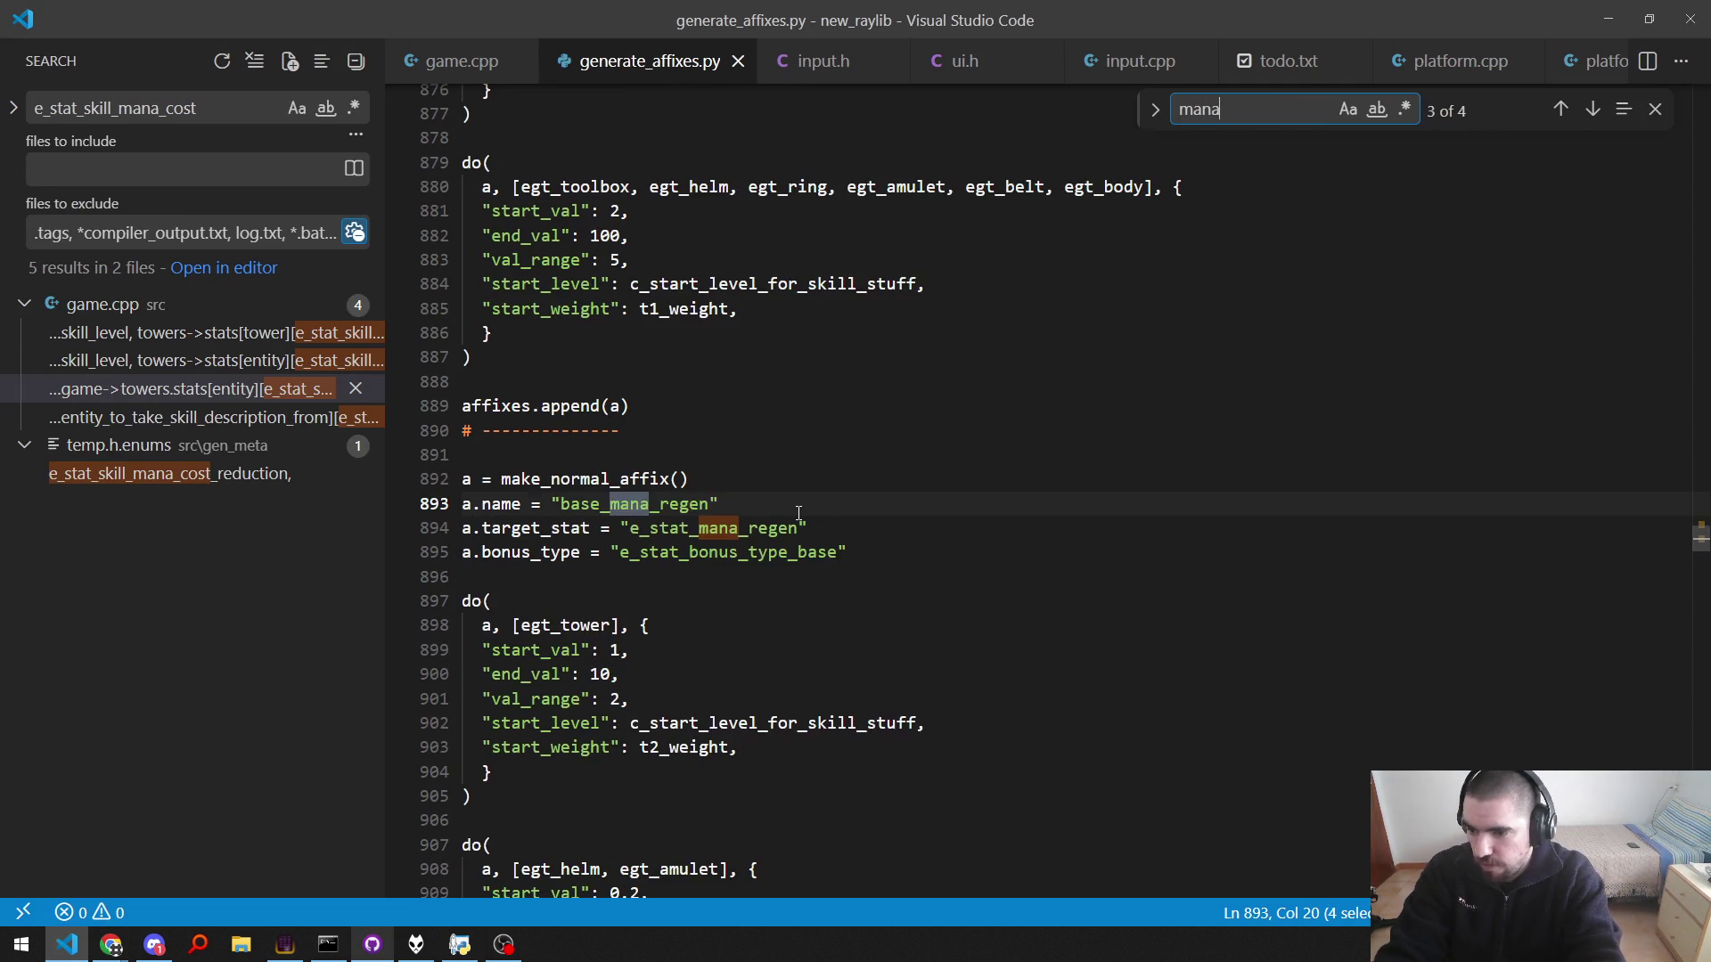
key(Escape)
scroll(798, 512, down, 2)
scroll(798, 513, up, 4)
click(798, 512)
Step: Check the skill mana cost multiplier in game.cpp and launch the game with F5
key(alt+Tab)
key(alt+Tab)
key(ctrl+Tab)
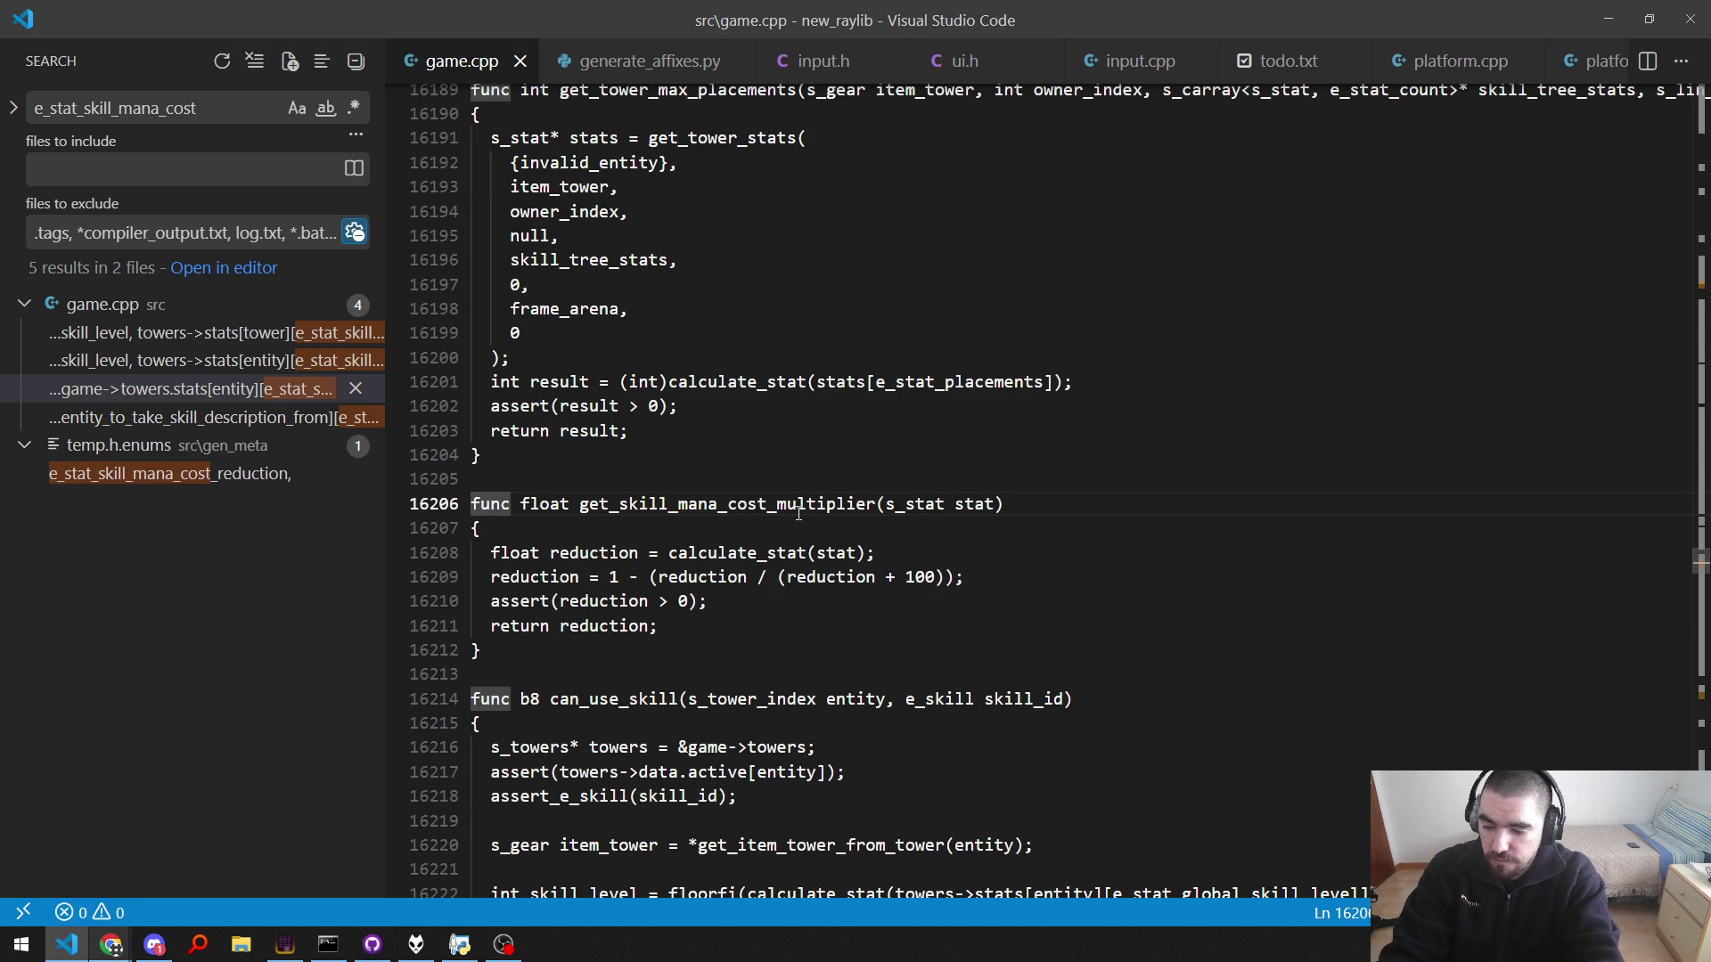
key(F5)
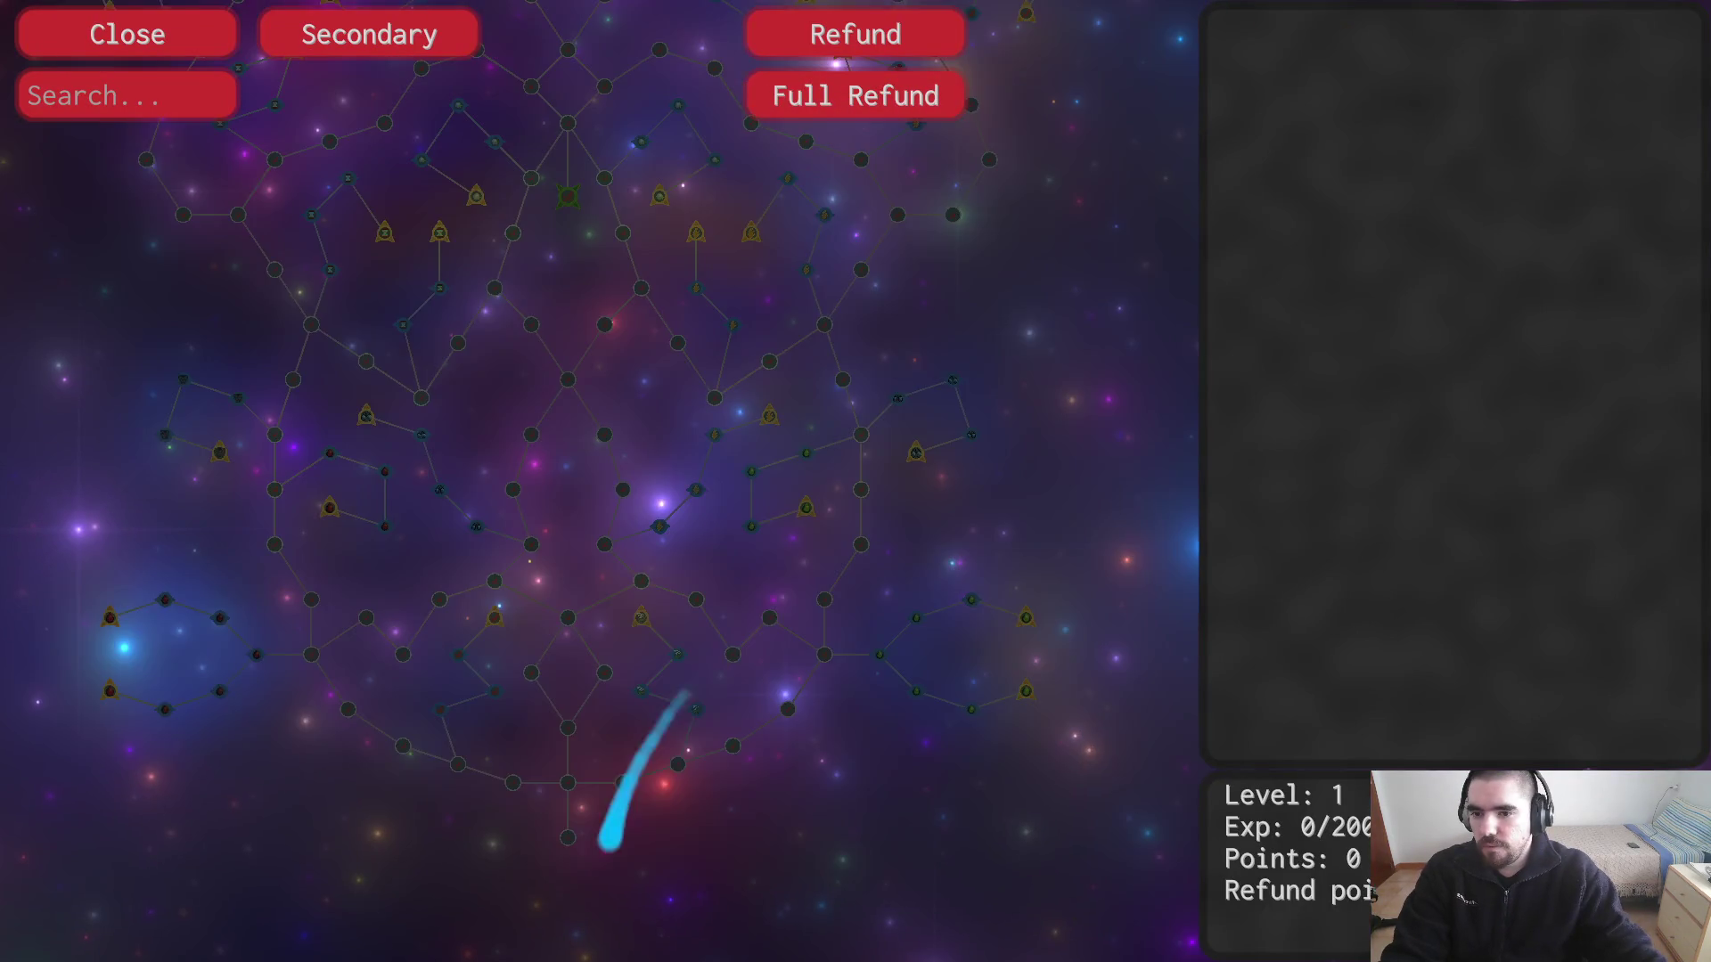
Step: Zoom and pan the skill tree to the reduced mana cost nodes
scroll(925, 428, up, 3)
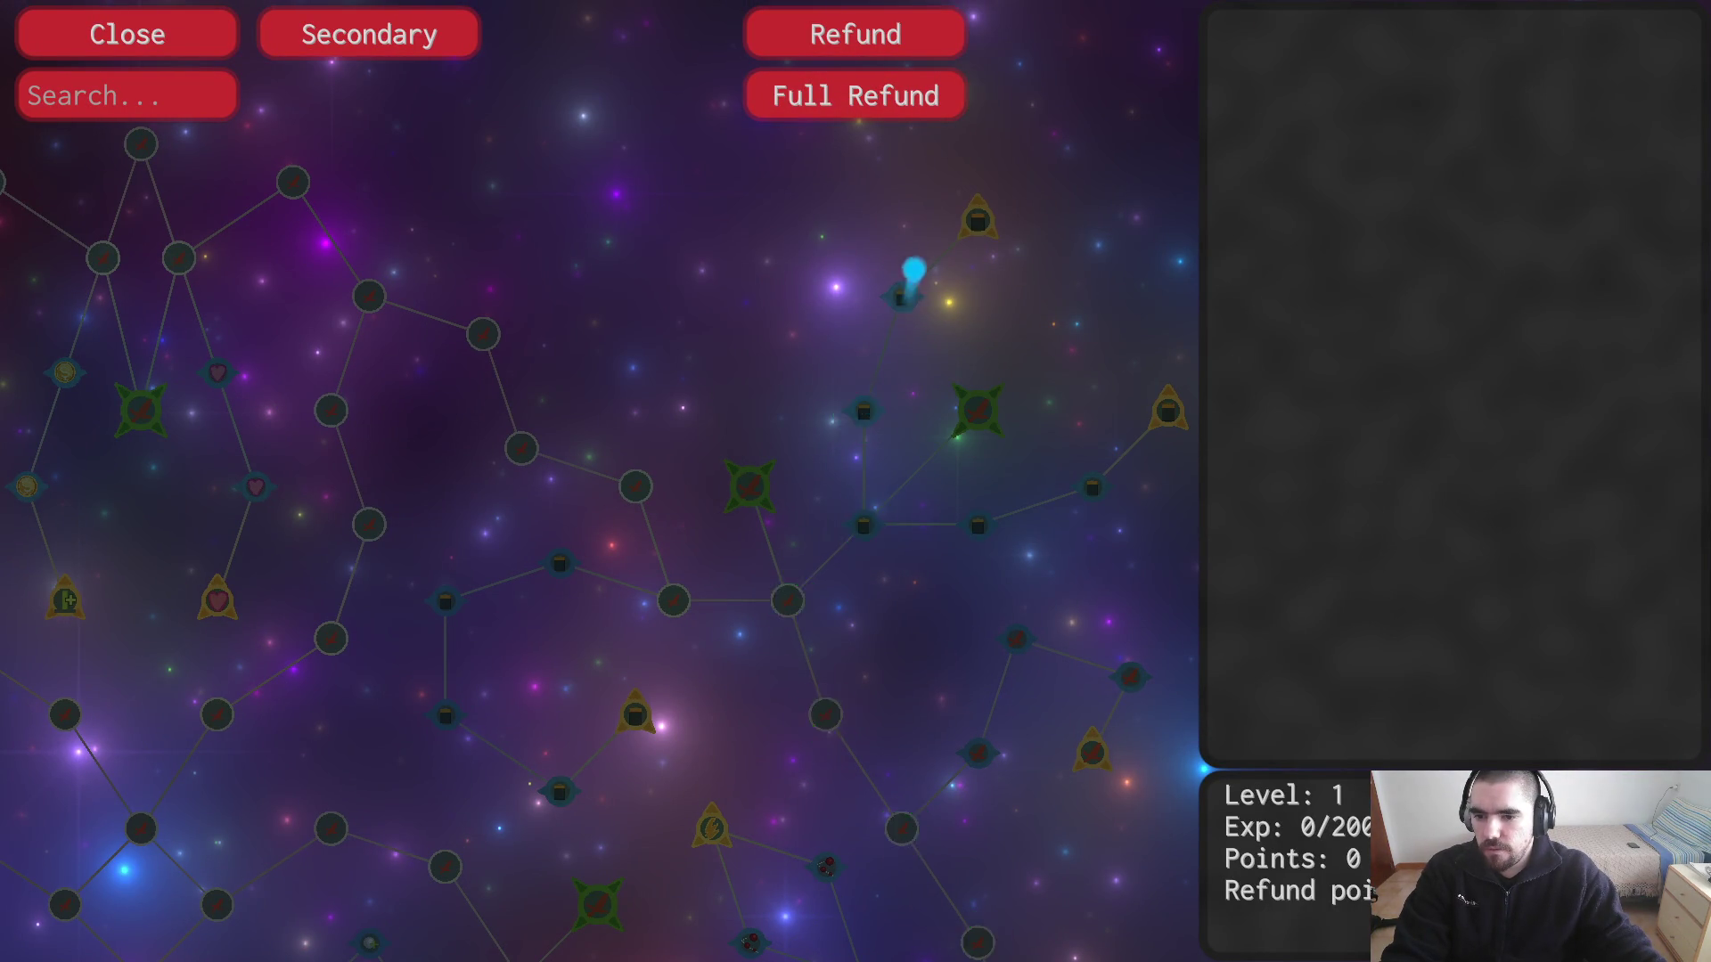
drag(1088, 573, 763, 446)
scroll(731, 435, up, 2)
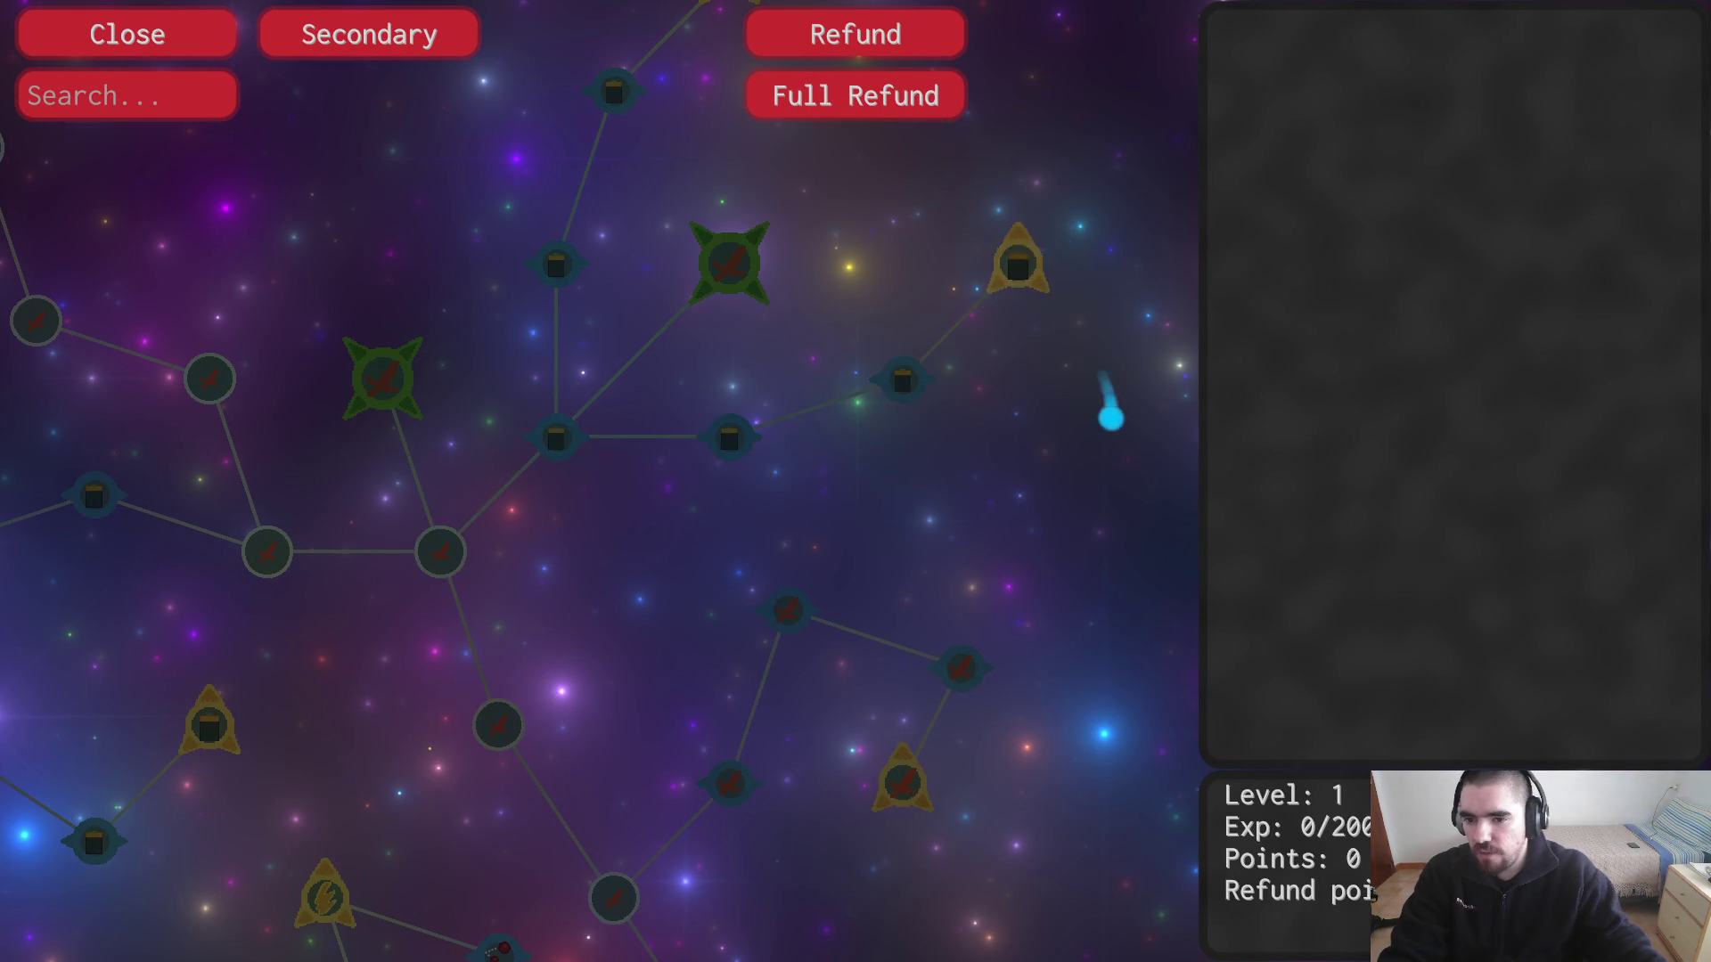
Step: Back in the editor, open todo.txt and jump to its end
key(alt+Tab)
key(ctrl+p)
key(Return)
key(ctrl+End)
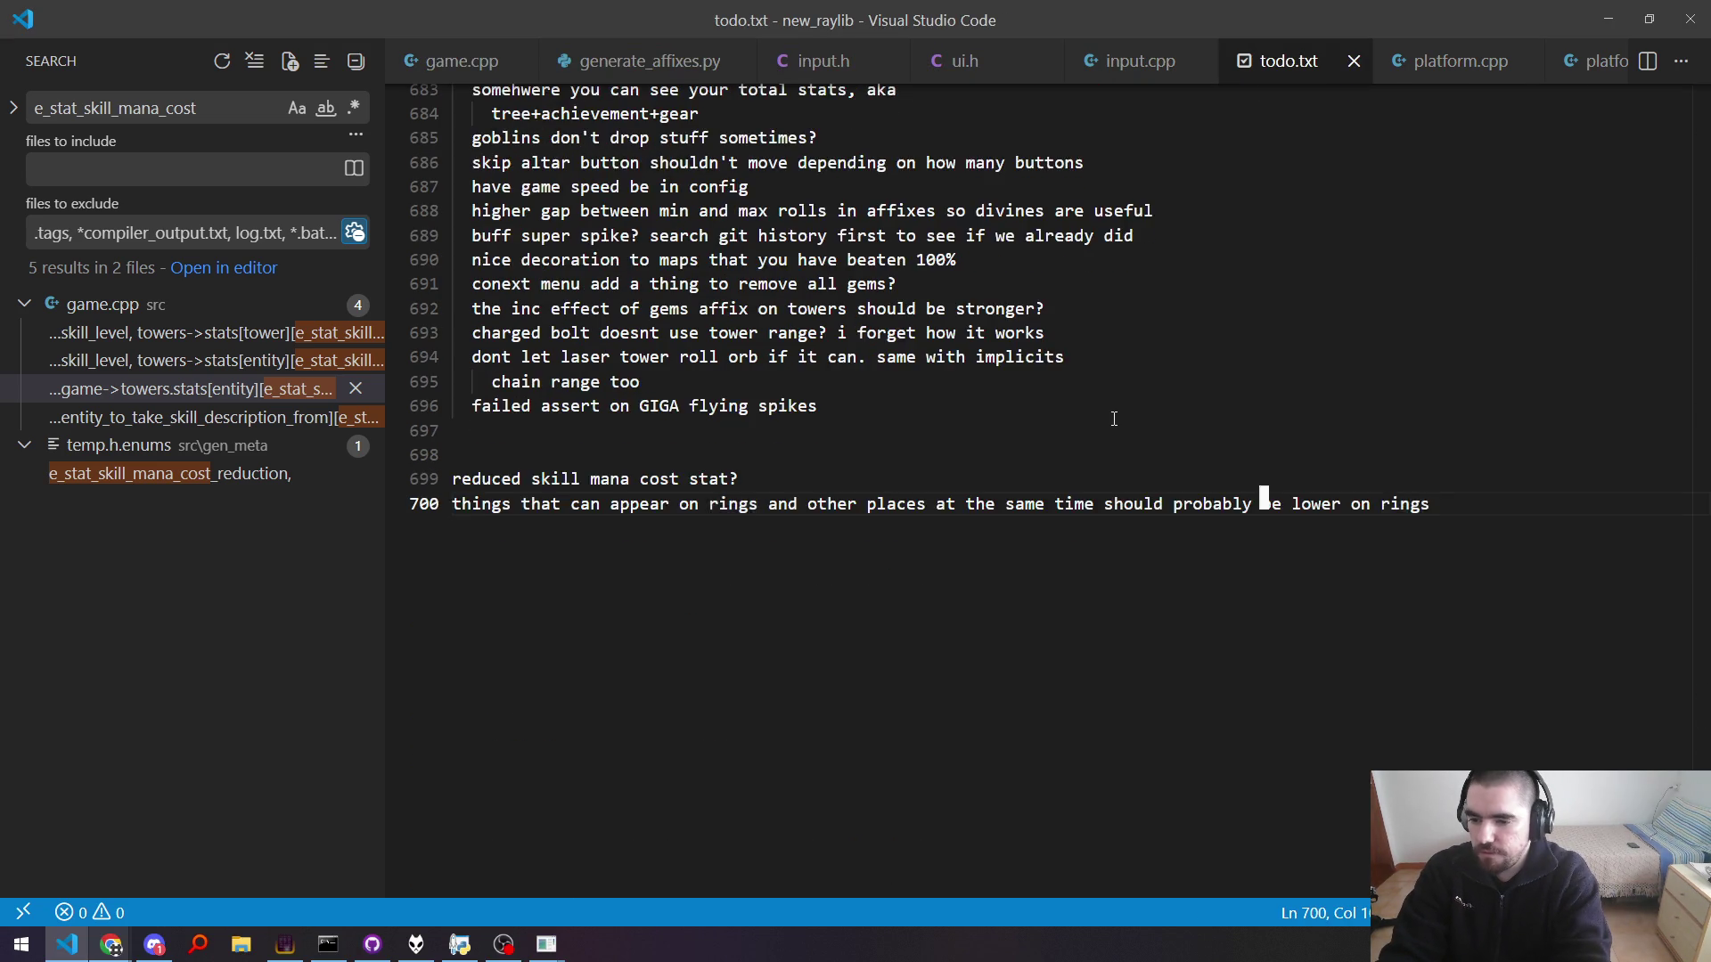
Step: Add a new todo line about the battery icon no longer fitting mana and save
key(Return)
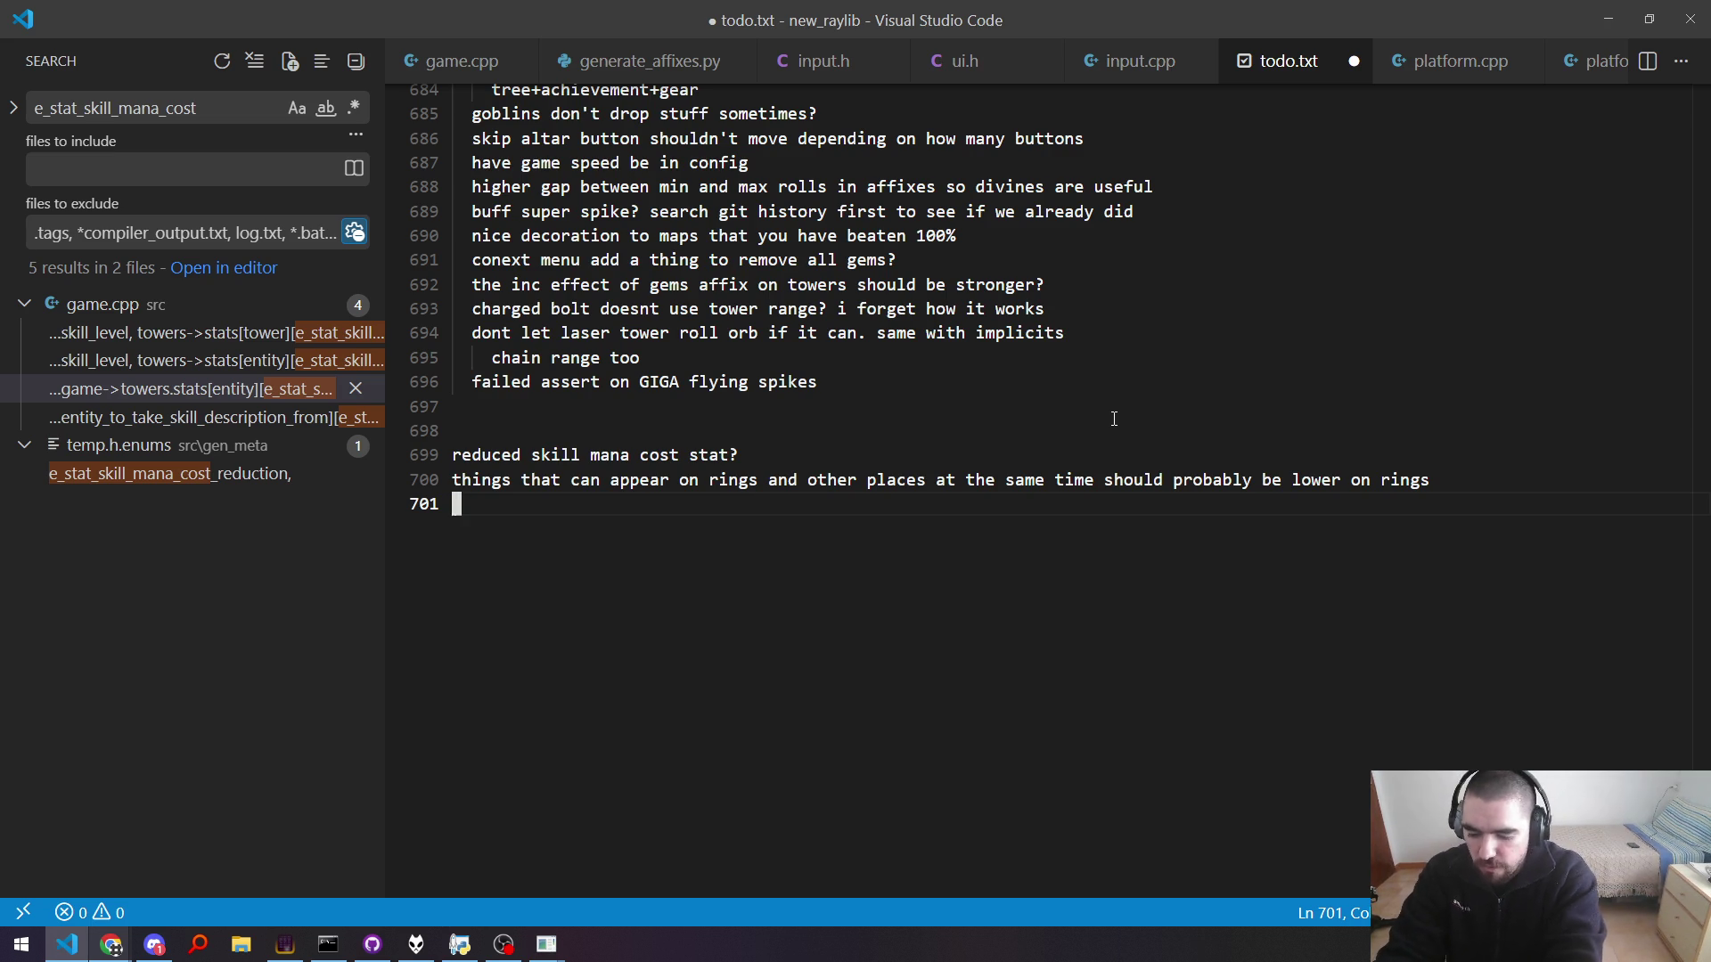
text(the battery icon for energy stuff doesn't make sene)
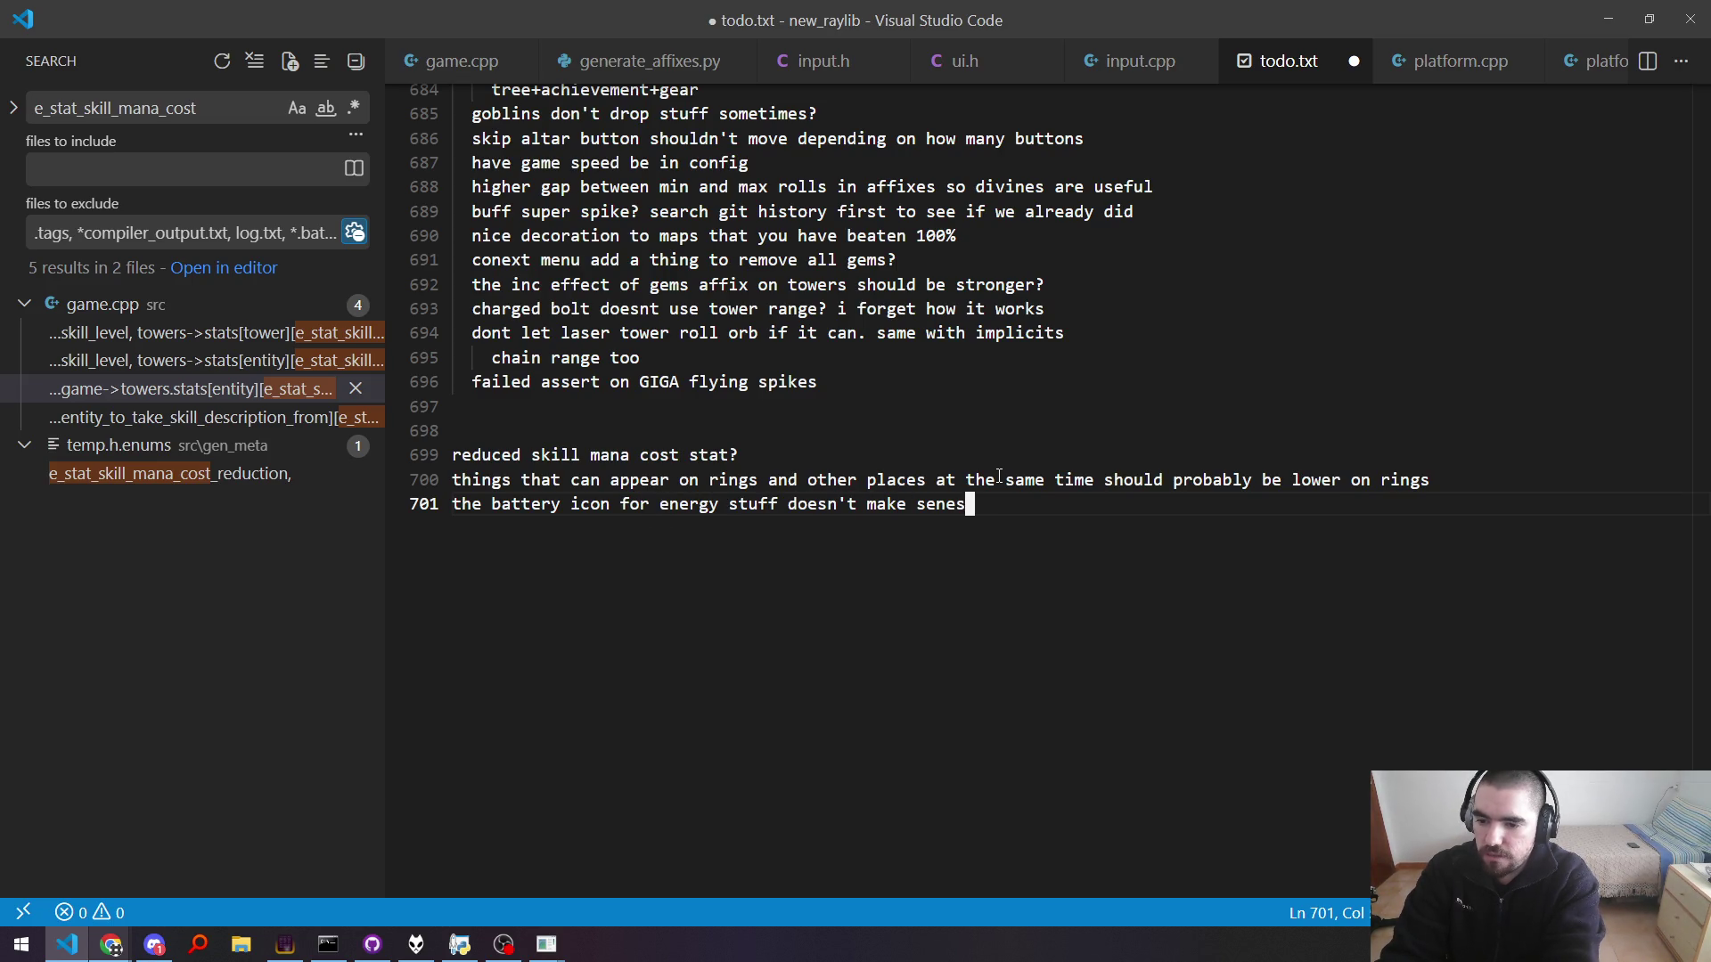
key(BackSpace)
text(se now that we )
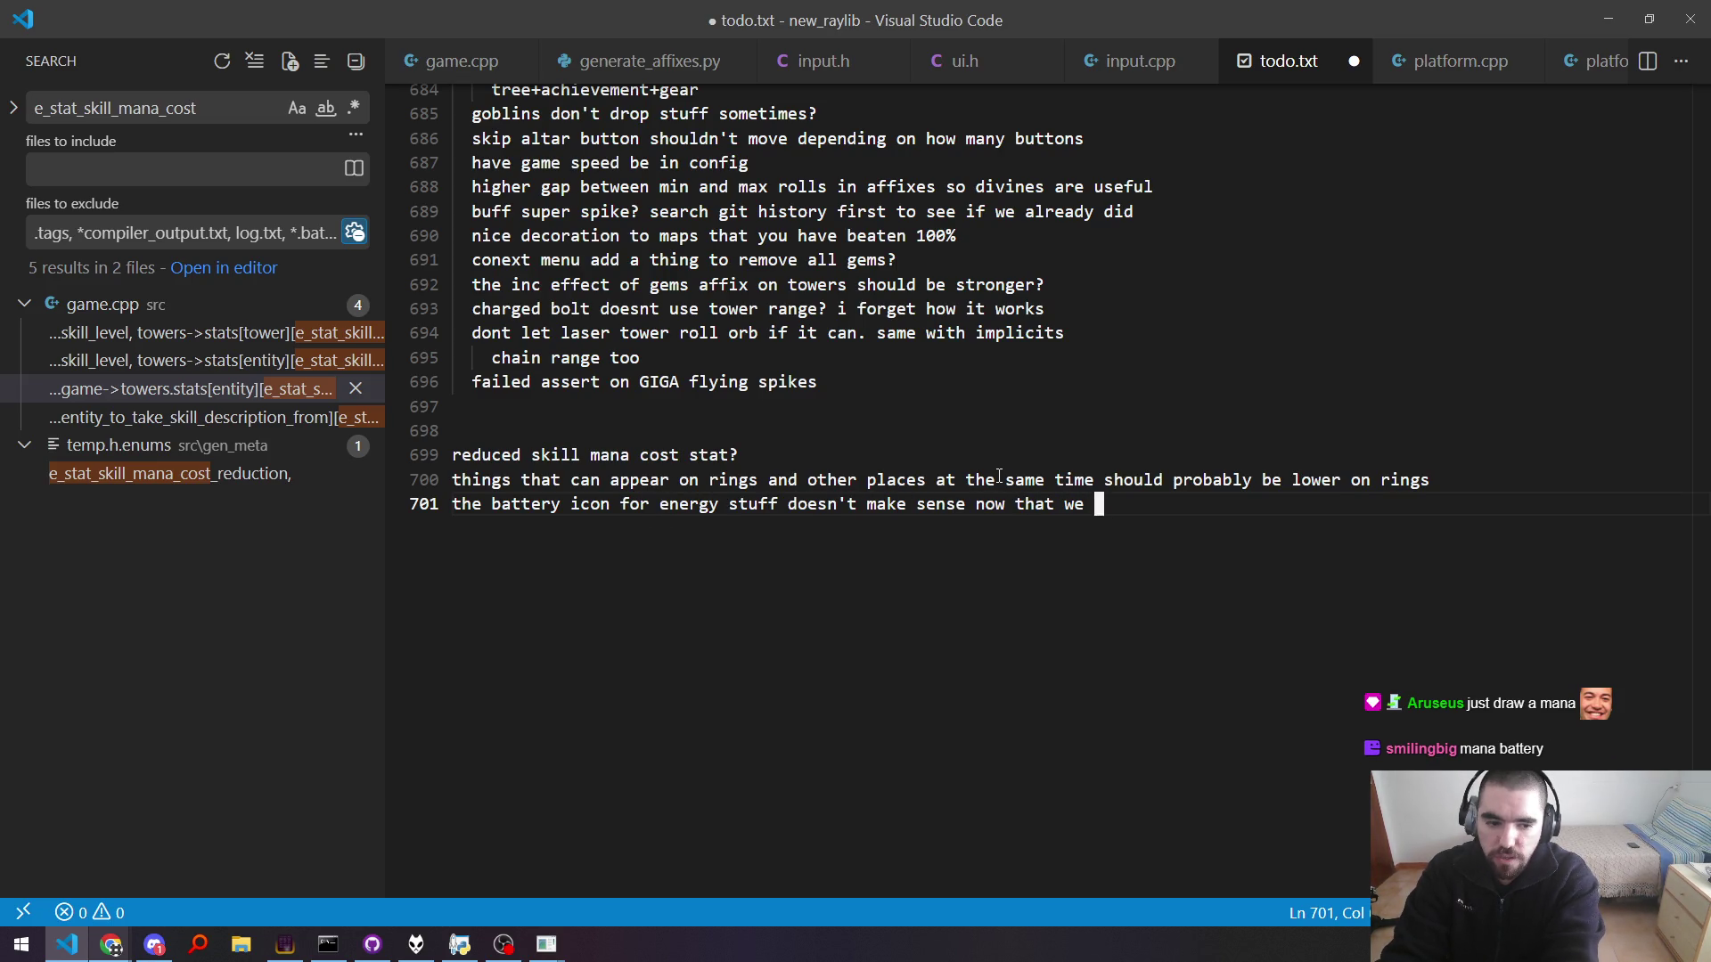
text(a)
key(ctrl+s)
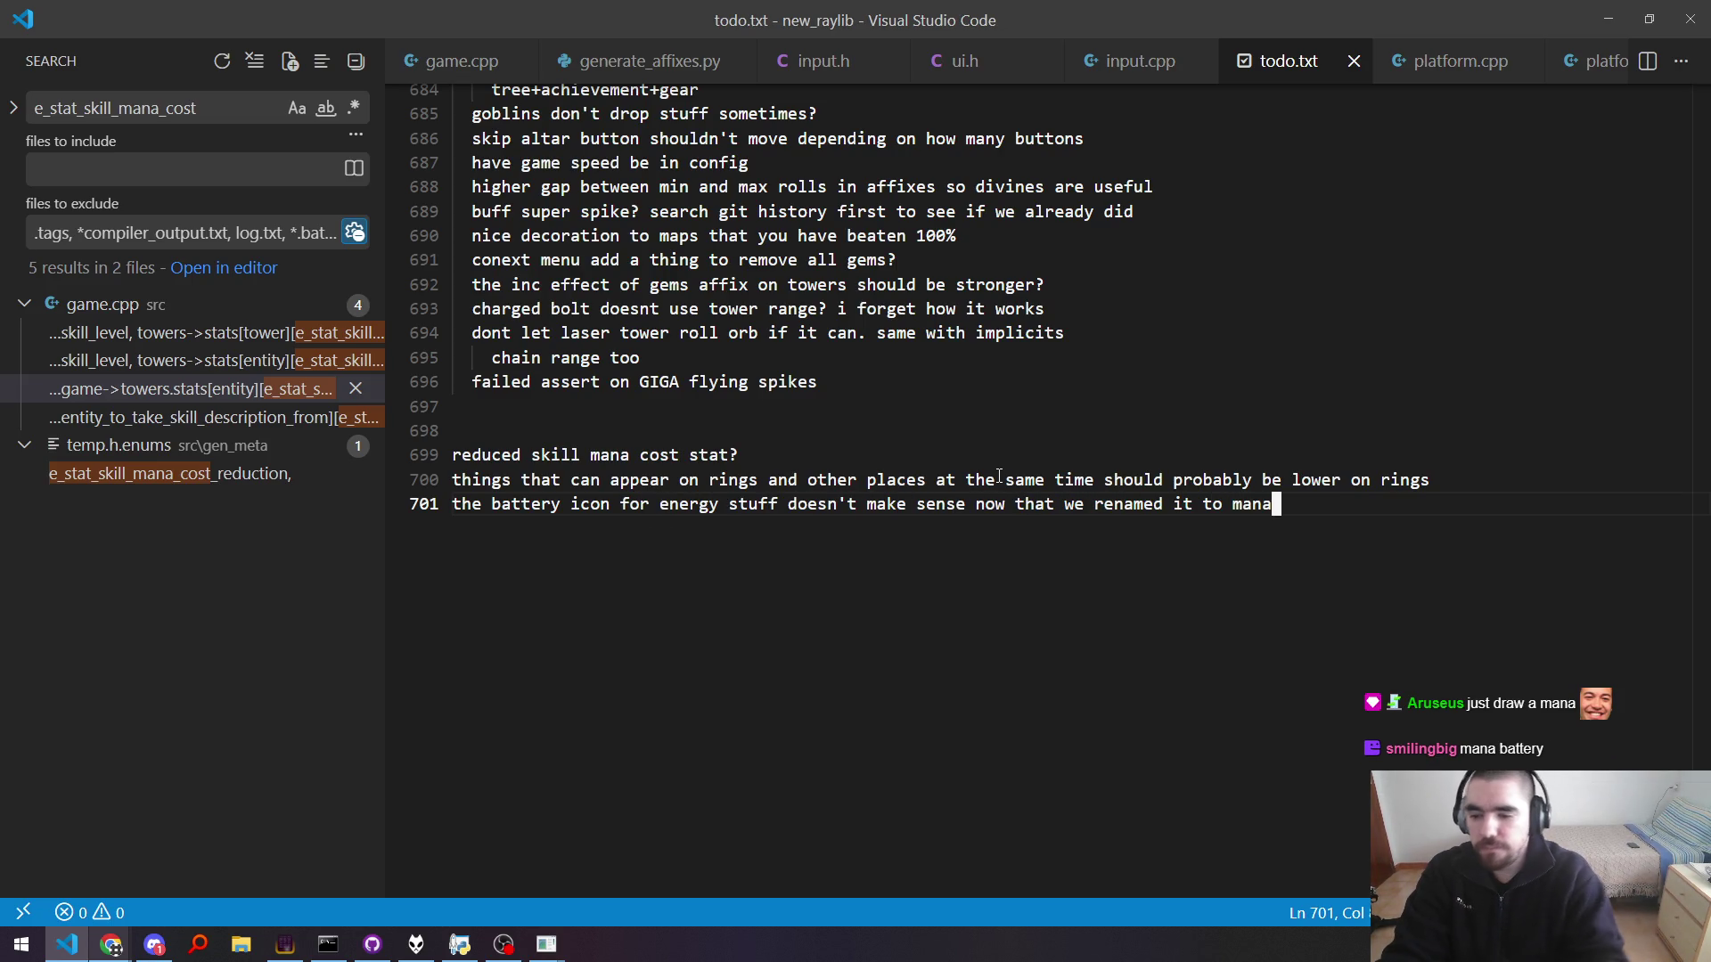
Step: Delete the 'reduced skill mana cost stat?' line and move the battery icon note above the rings item
key(alt+Tab)
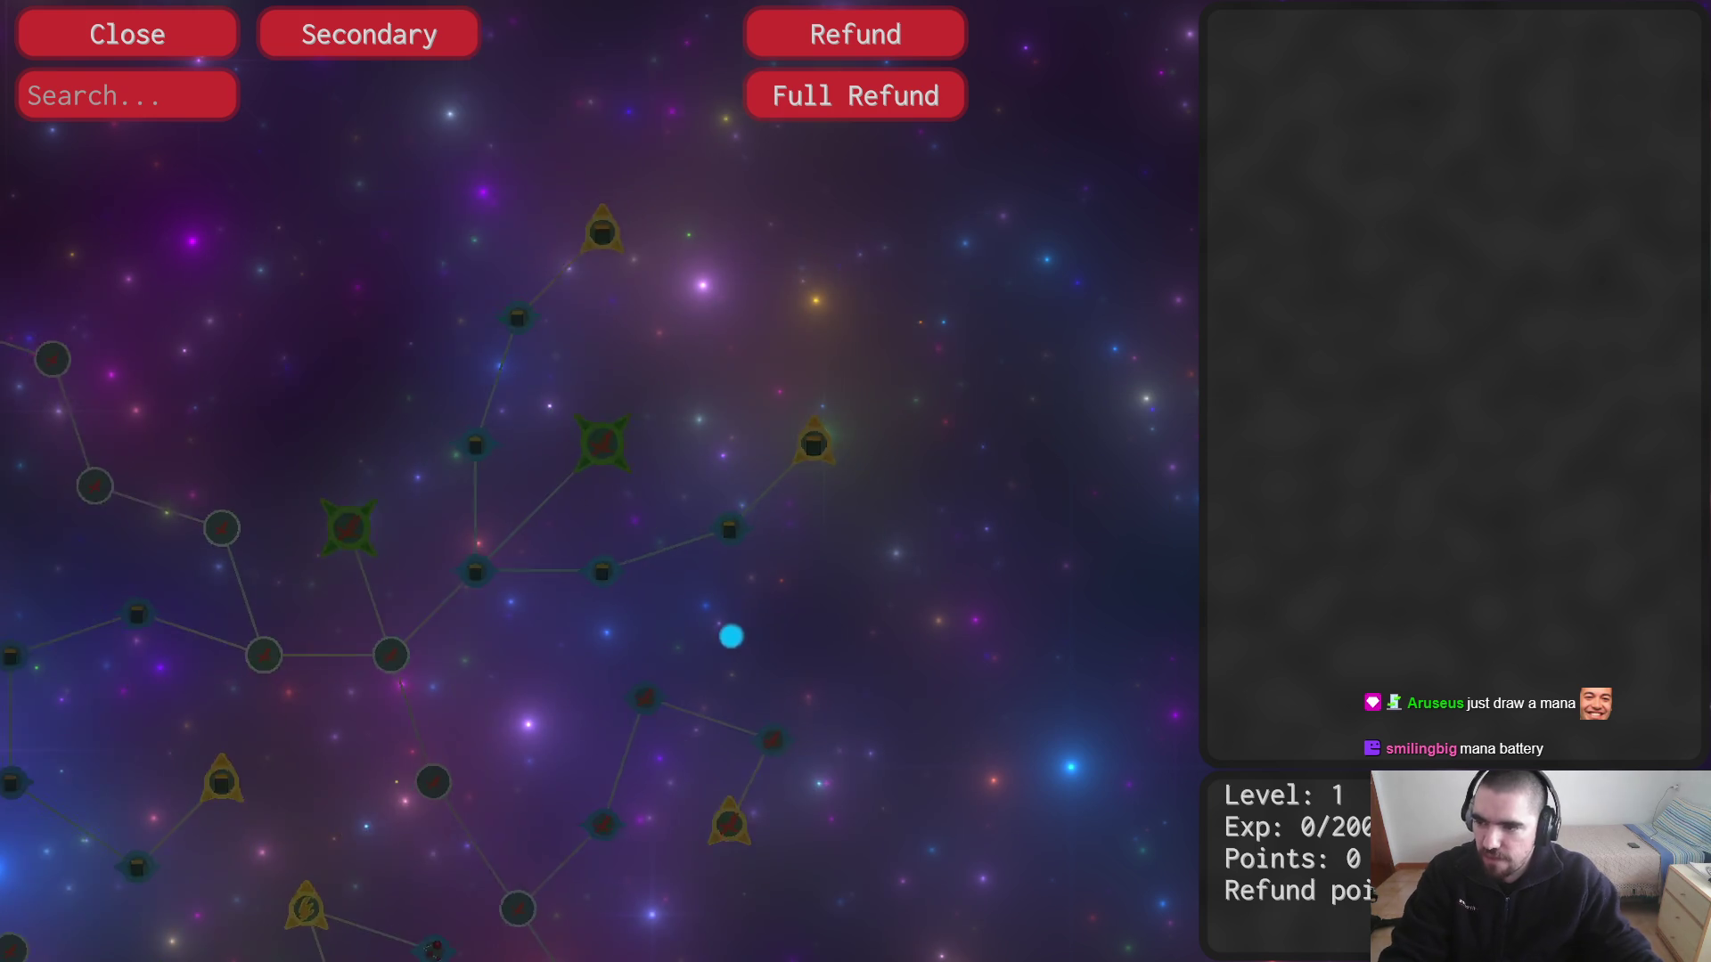
key(alt+Tab)
key(ctrl+shift+k)
key(Home)
key(BackSpace)
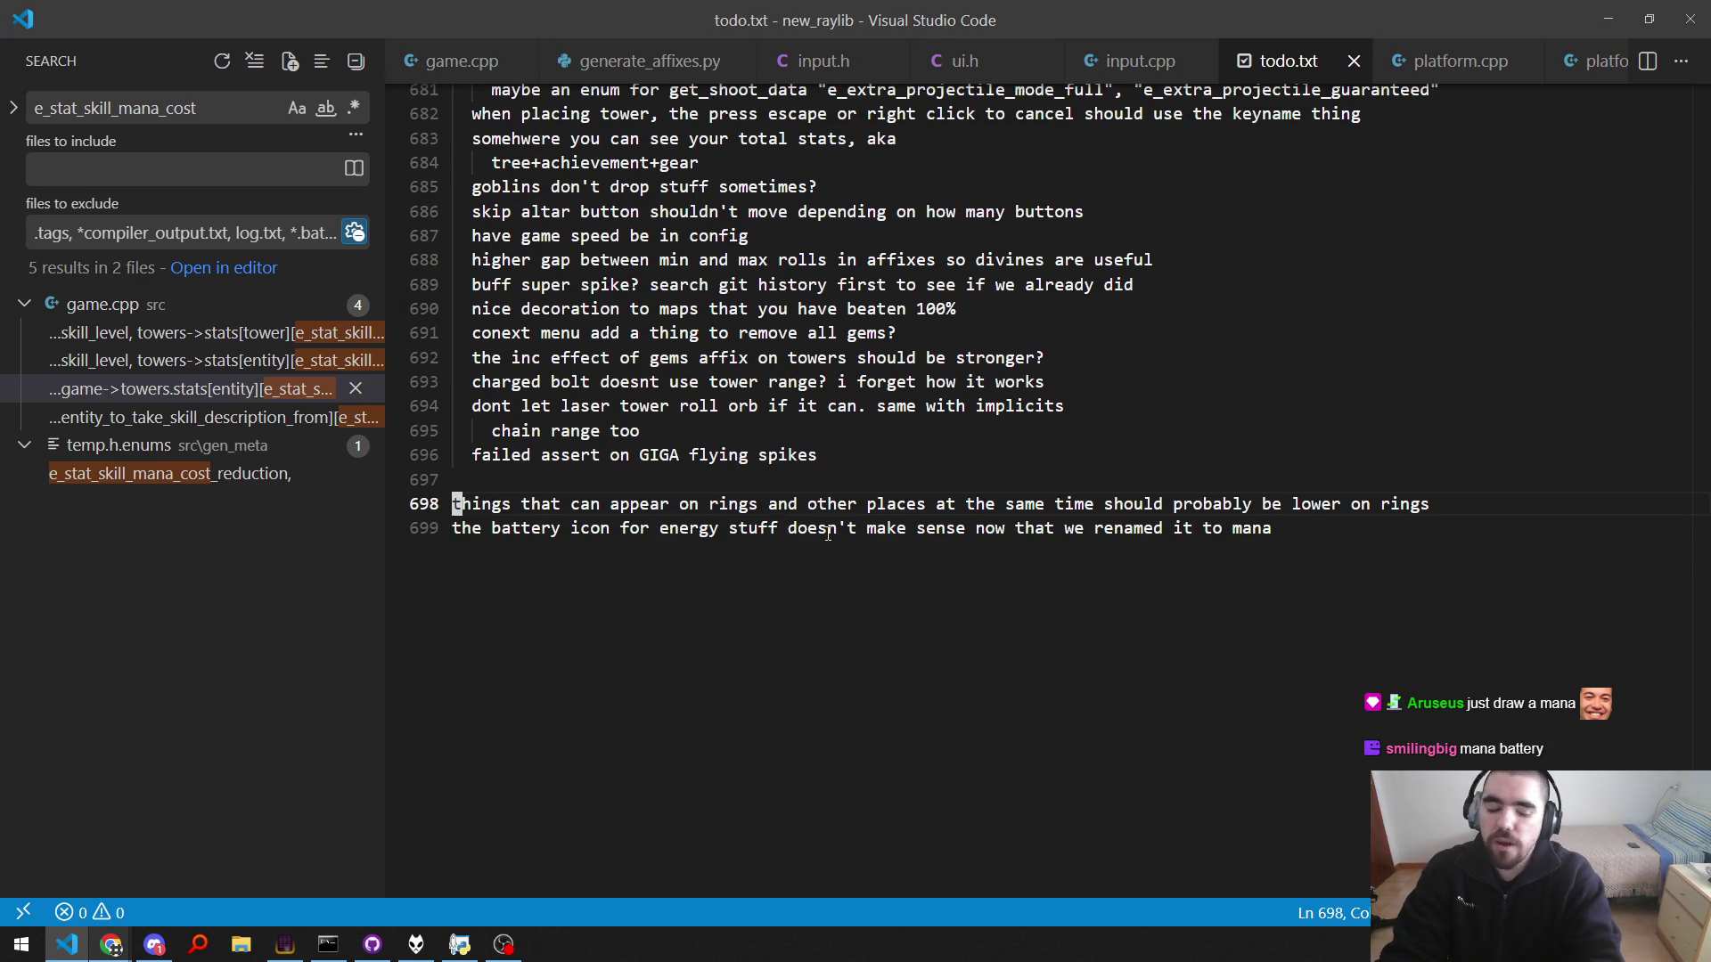
key(Down)
key(End)
key(shift+Home)
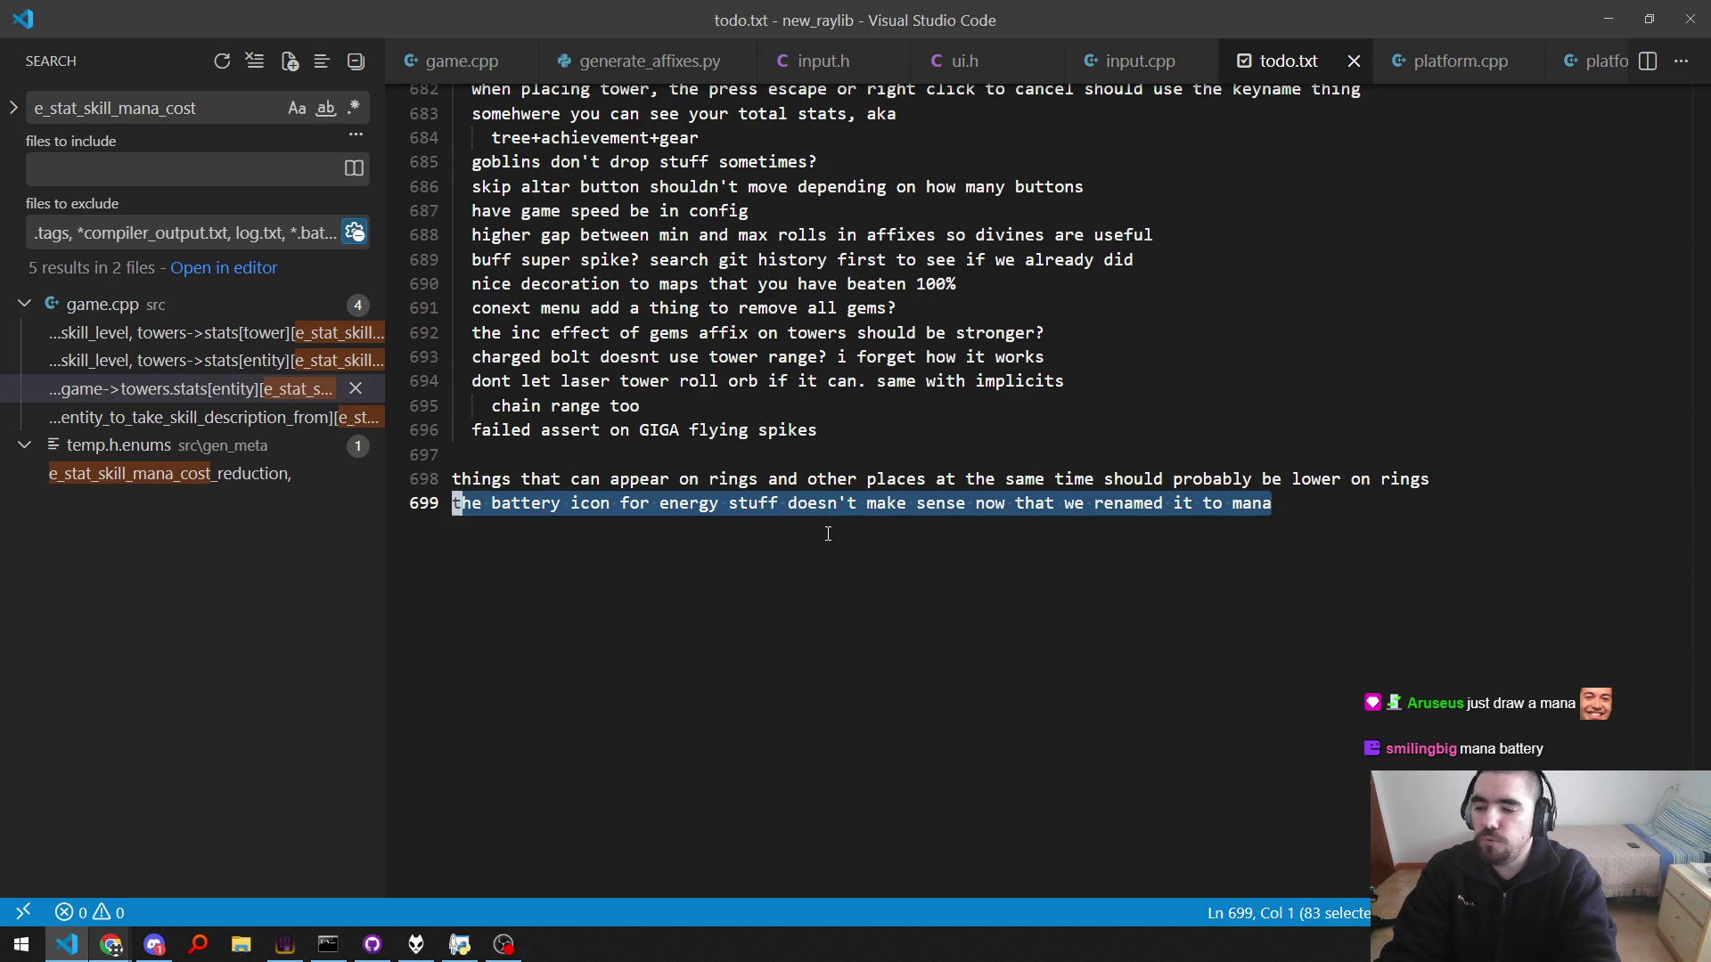
key(alt+Up)
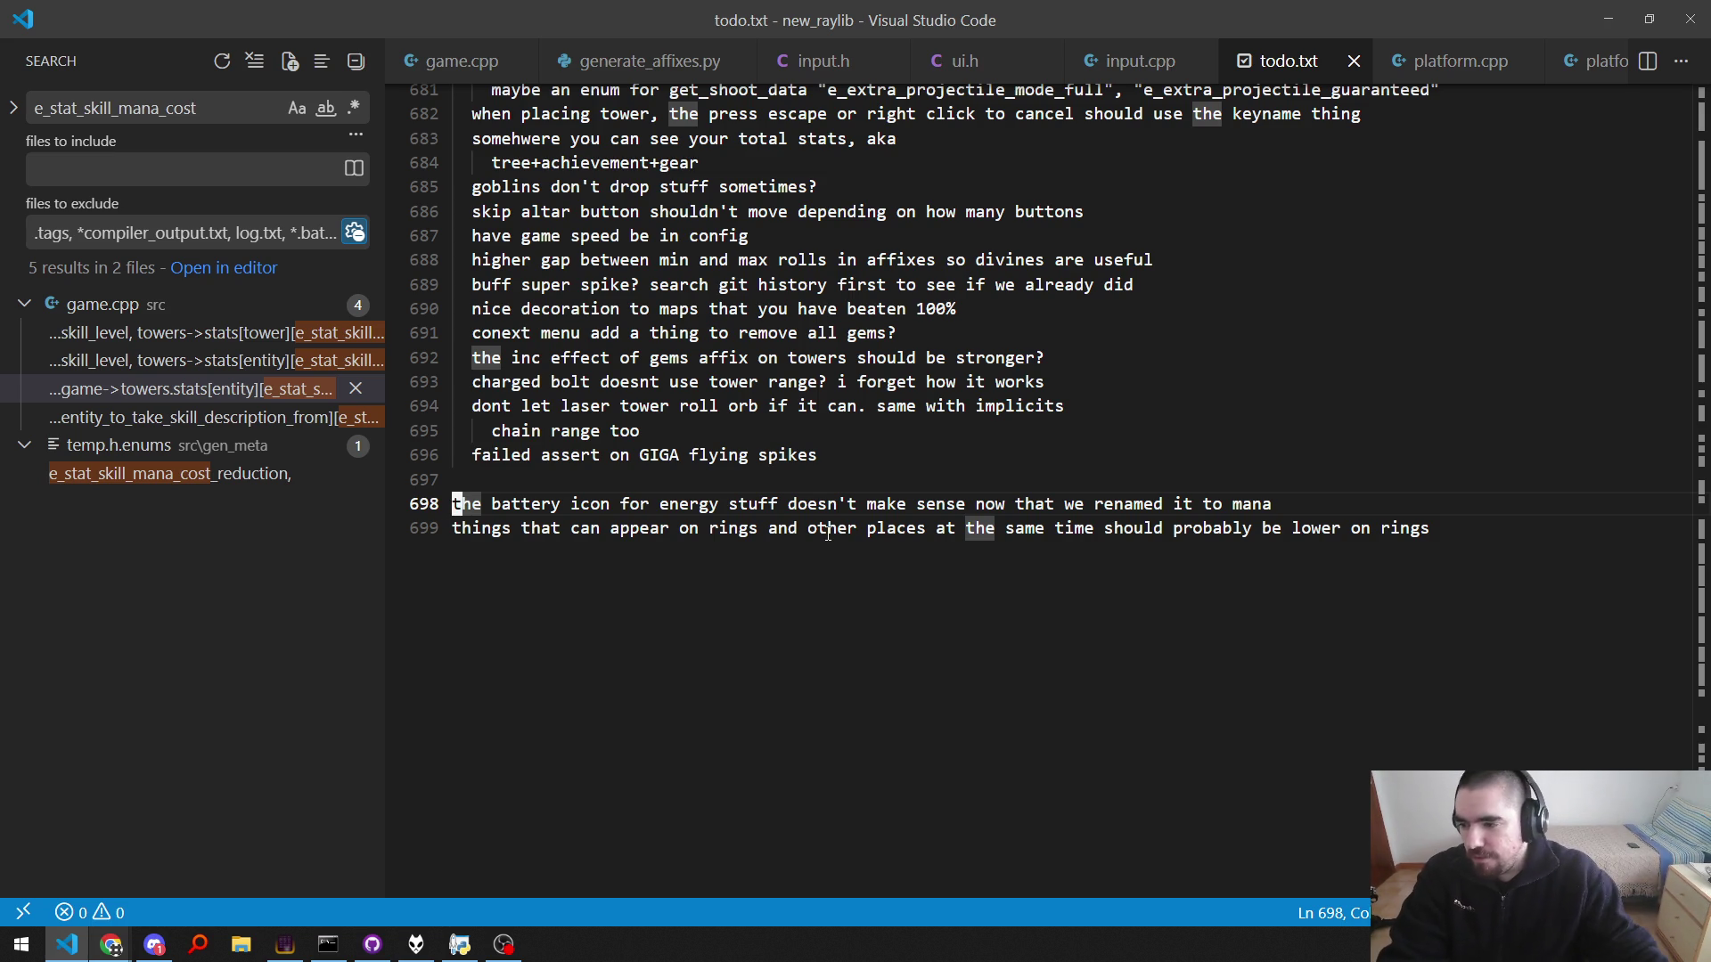
click(155, 944)
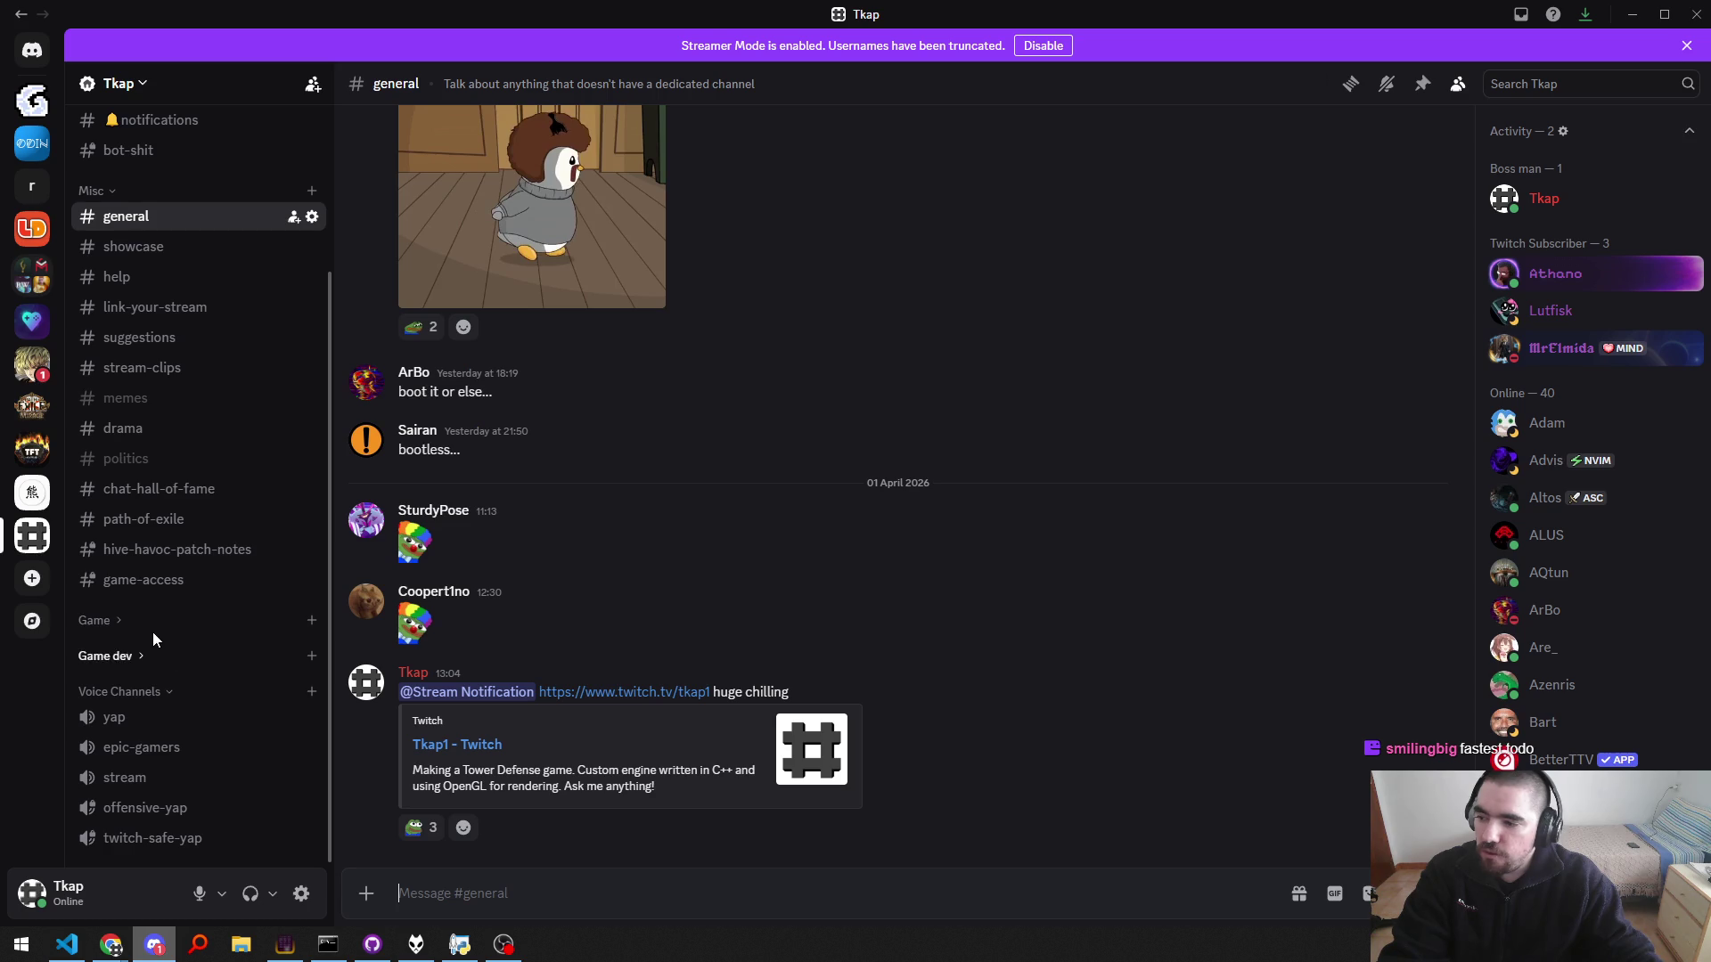
Step: Mark the One Punch Man server as read and return to the home server's general channel
right_click(33, 367)
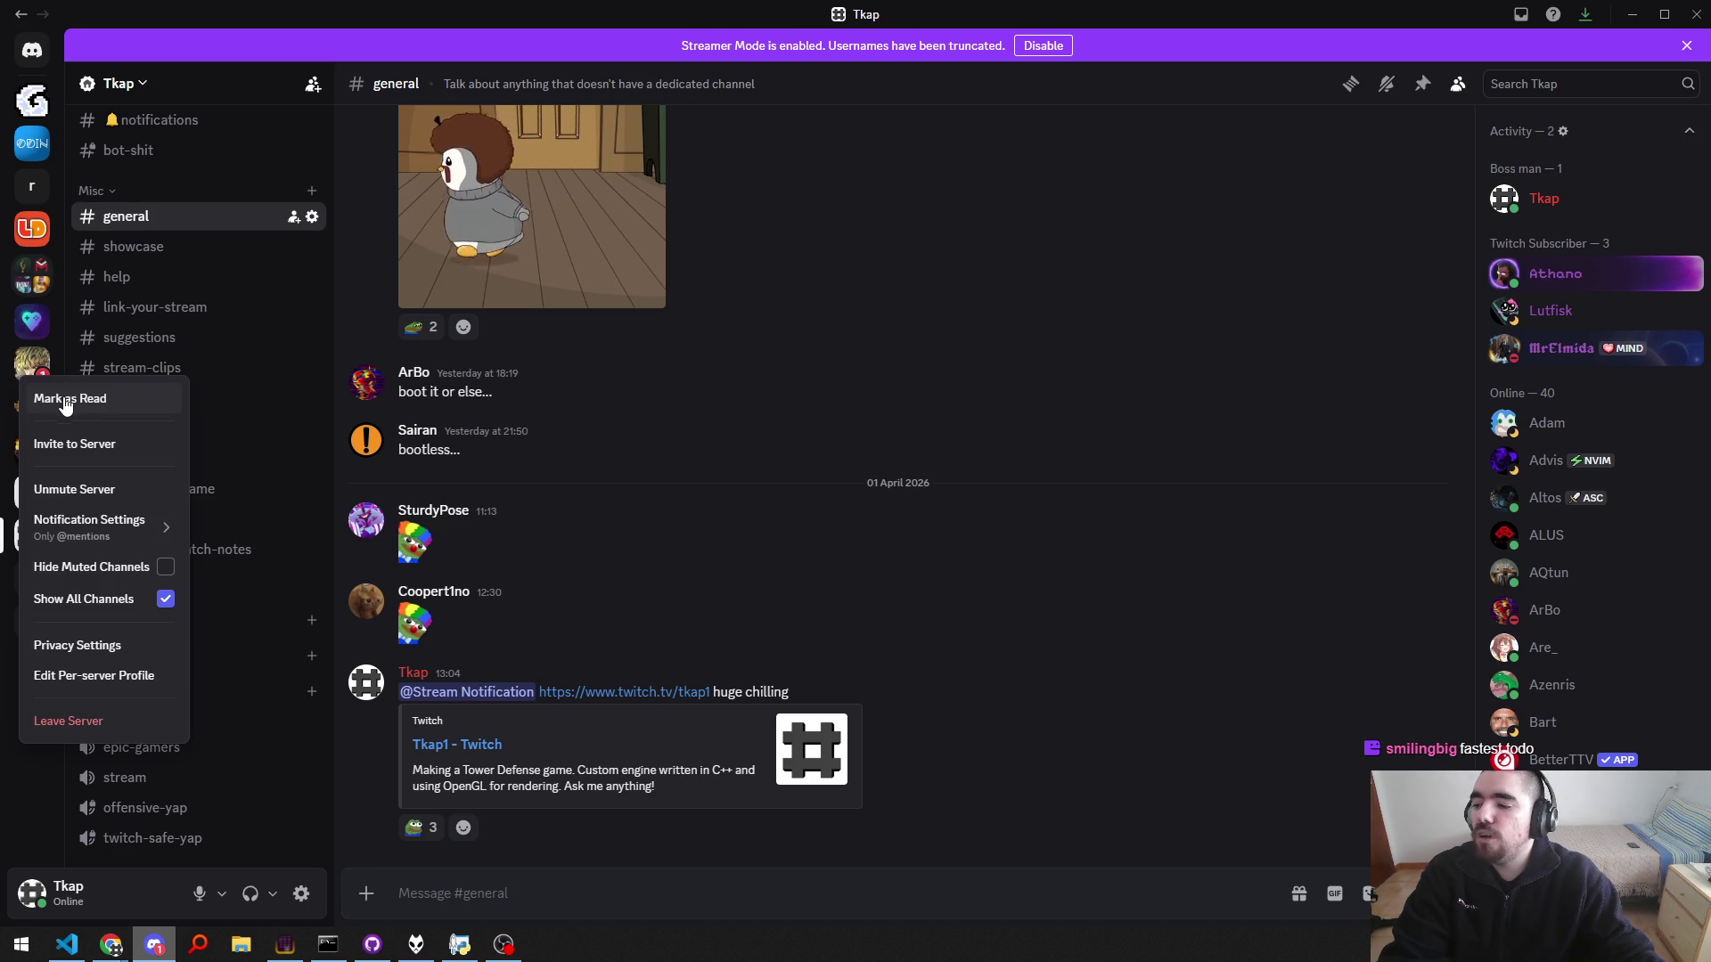
click(34, 367)
click(34, 367)
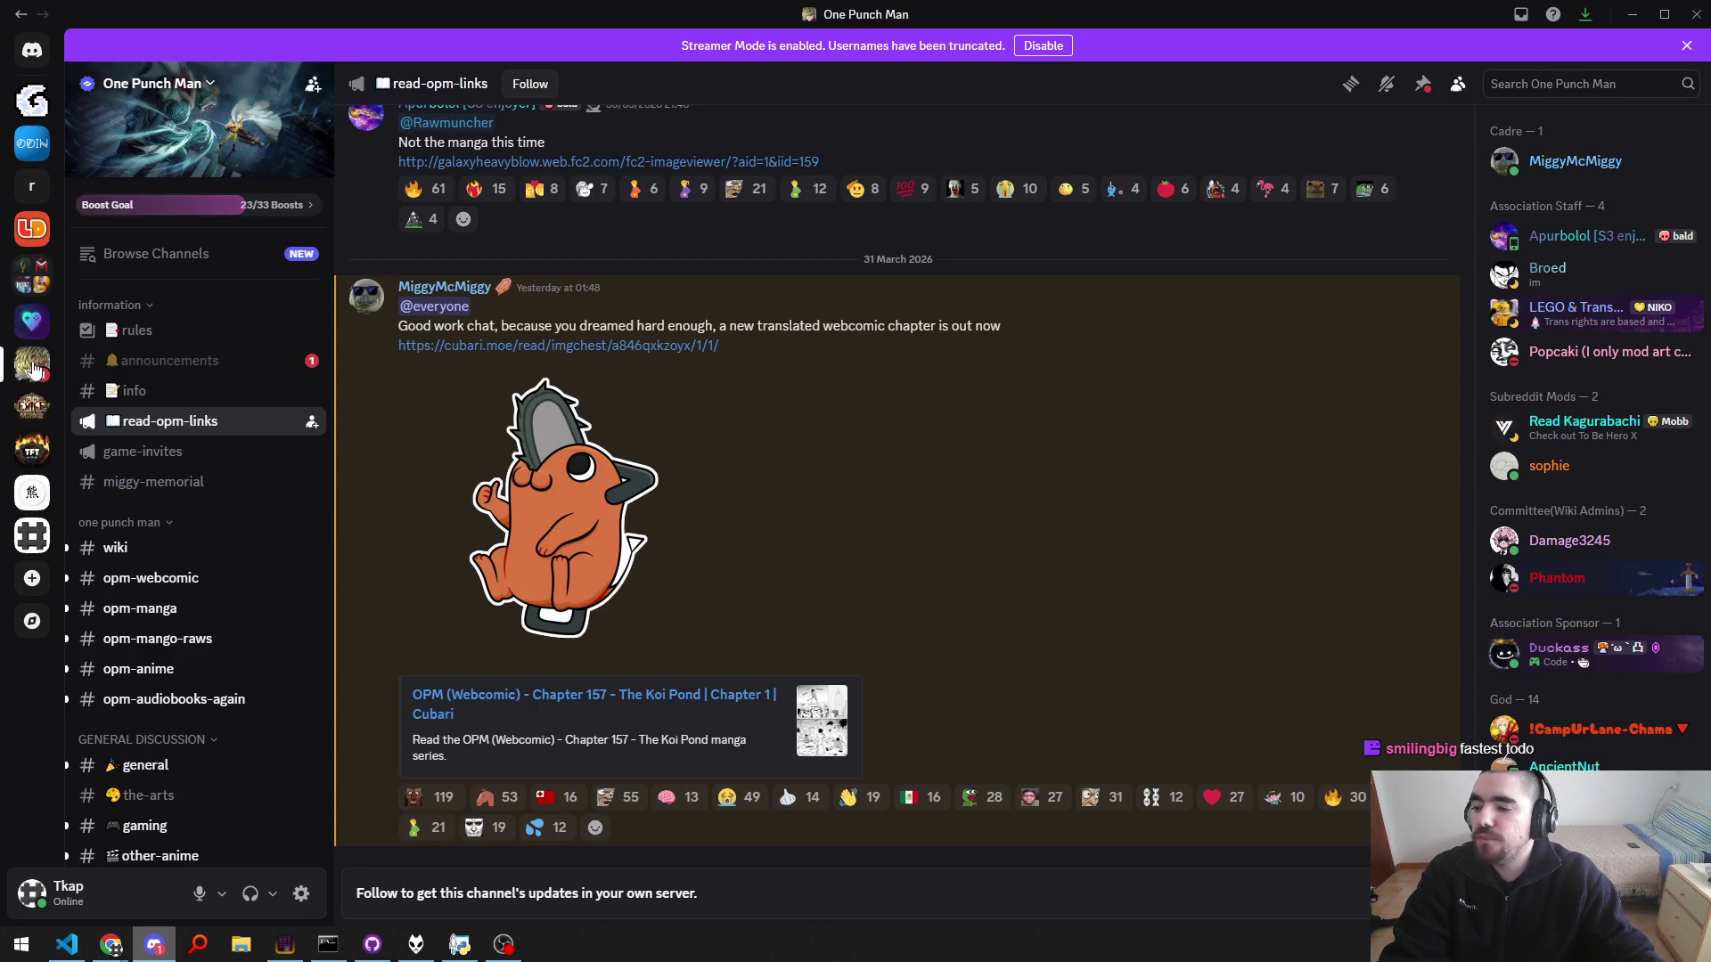
right_click(33, 367)
click(80, 394)
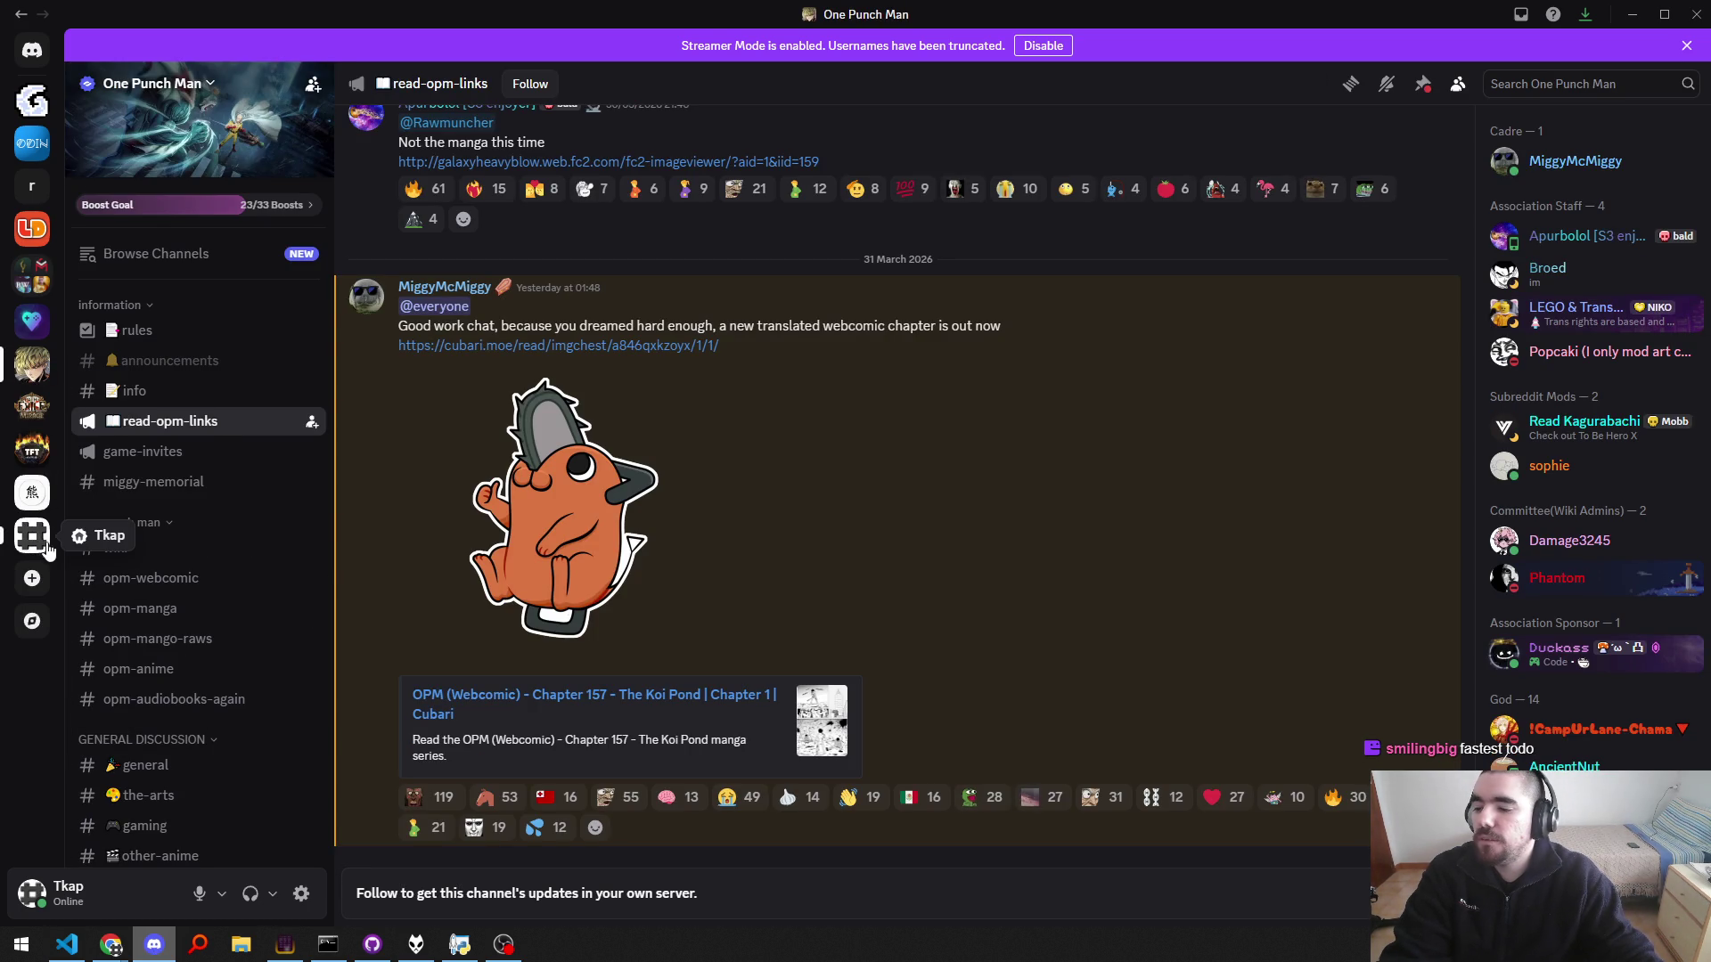
click(45, 545)
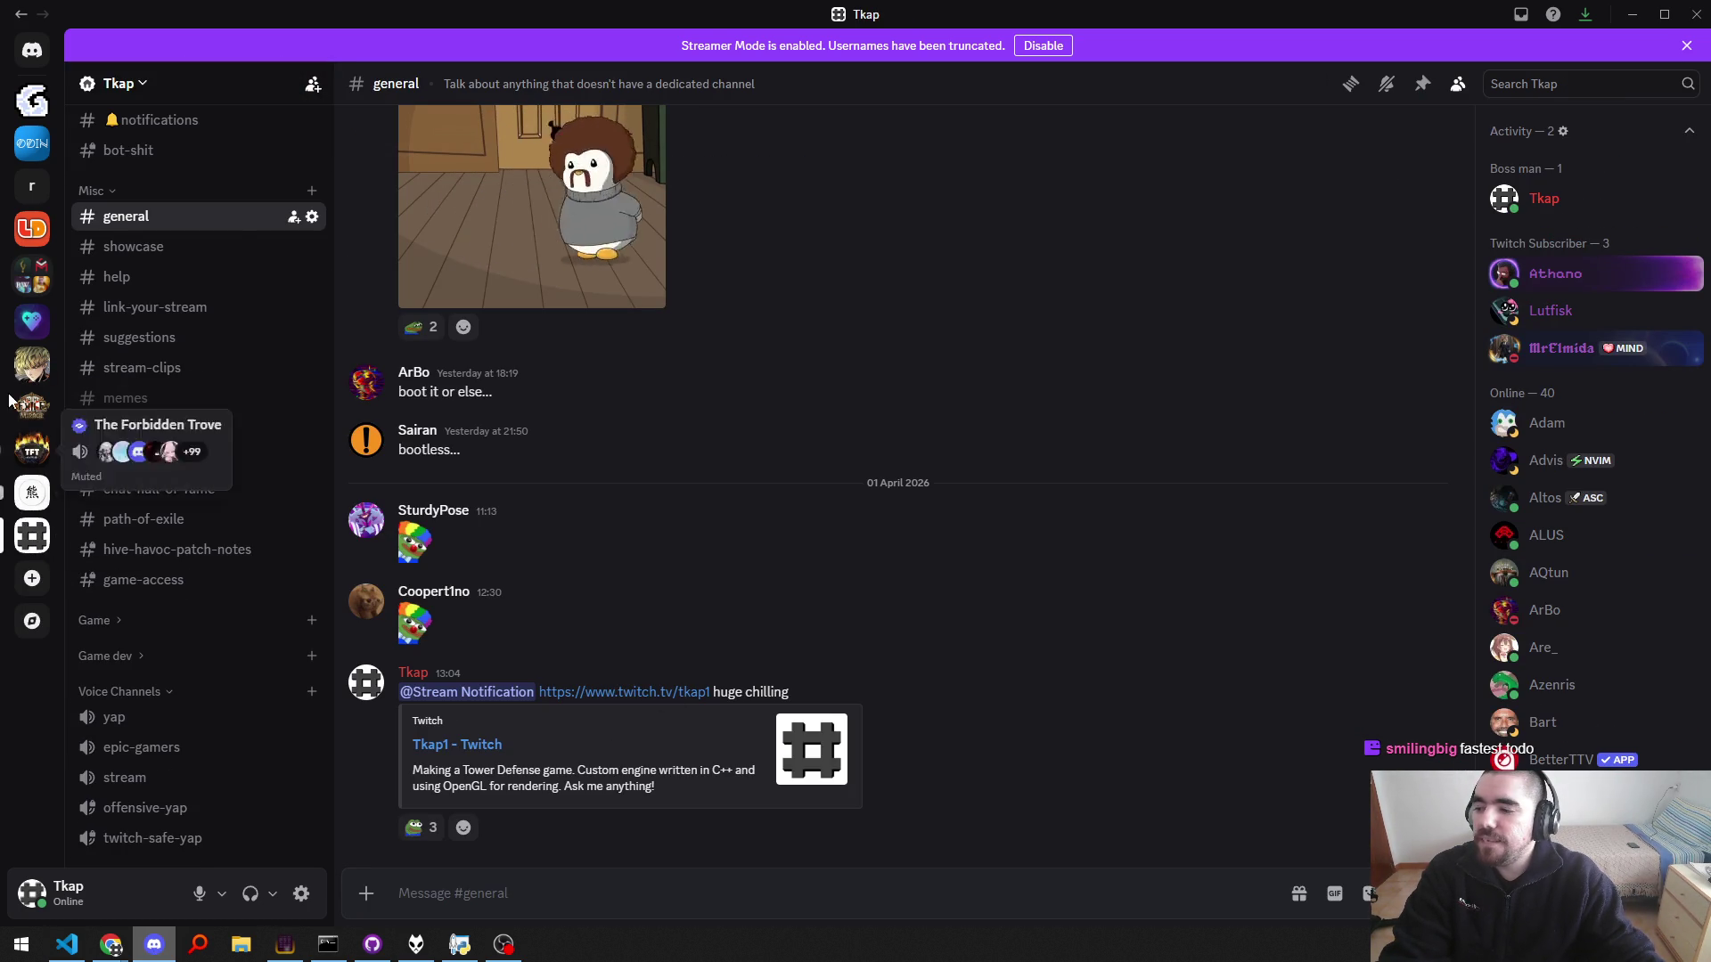
Step: Look over the announcements channel's notification settings without changes, then return to the home server
click(32, 367)
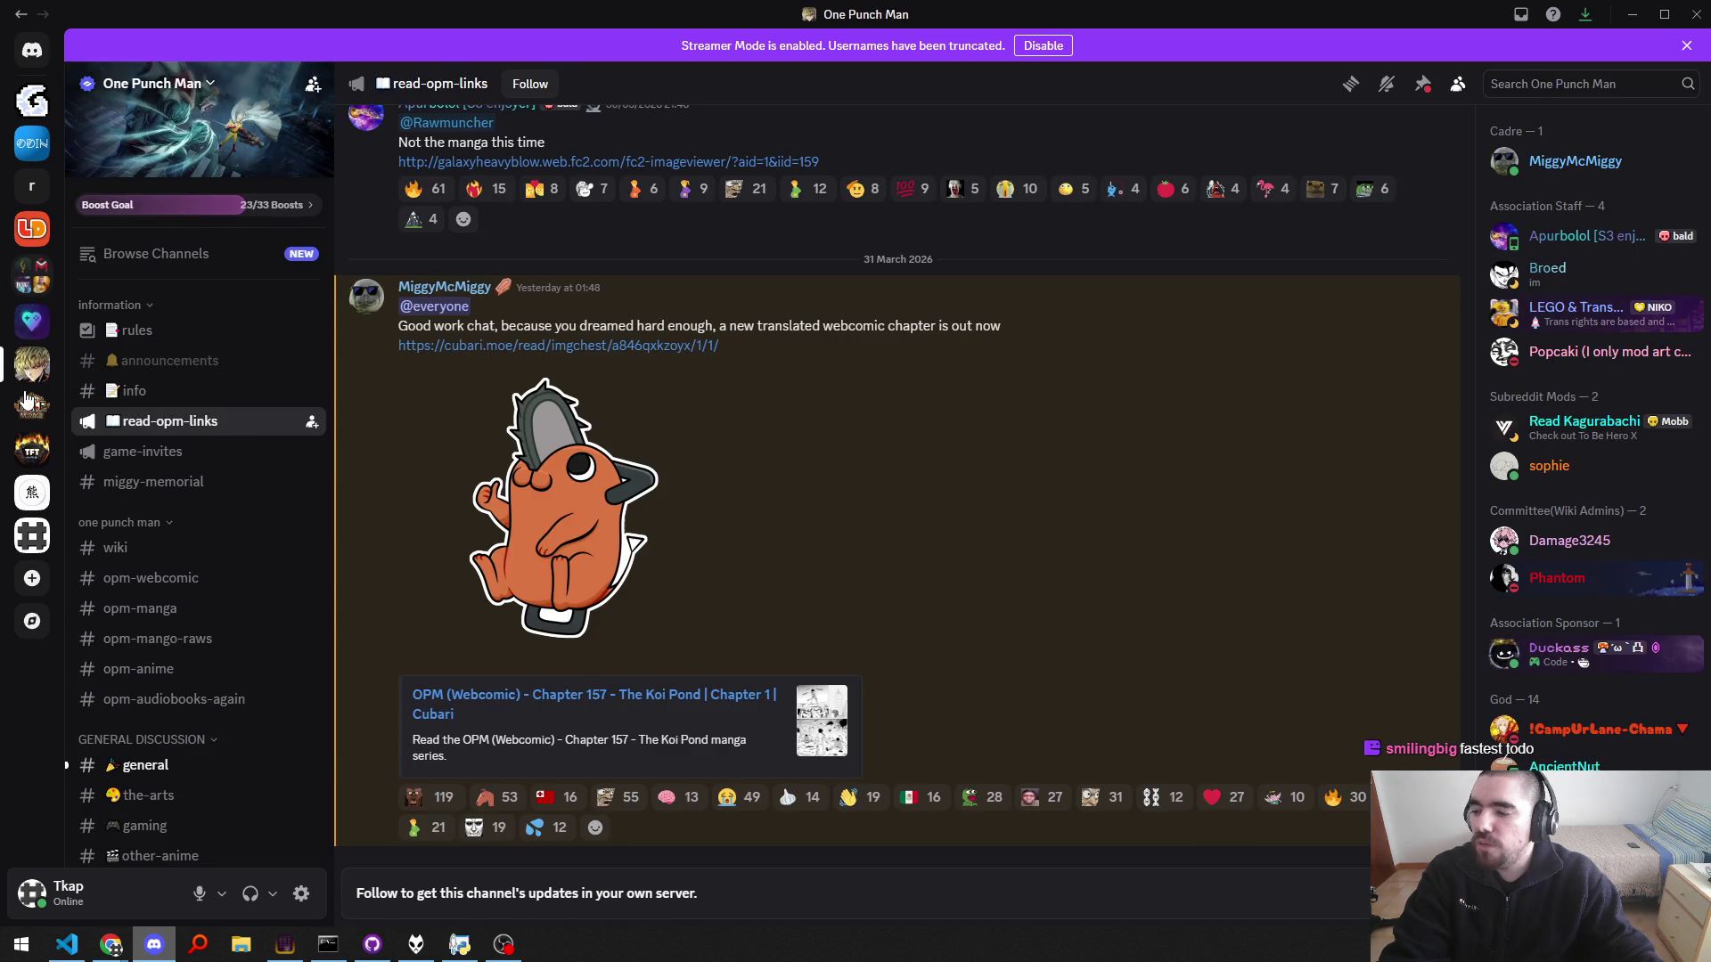
right_click(160, 362)
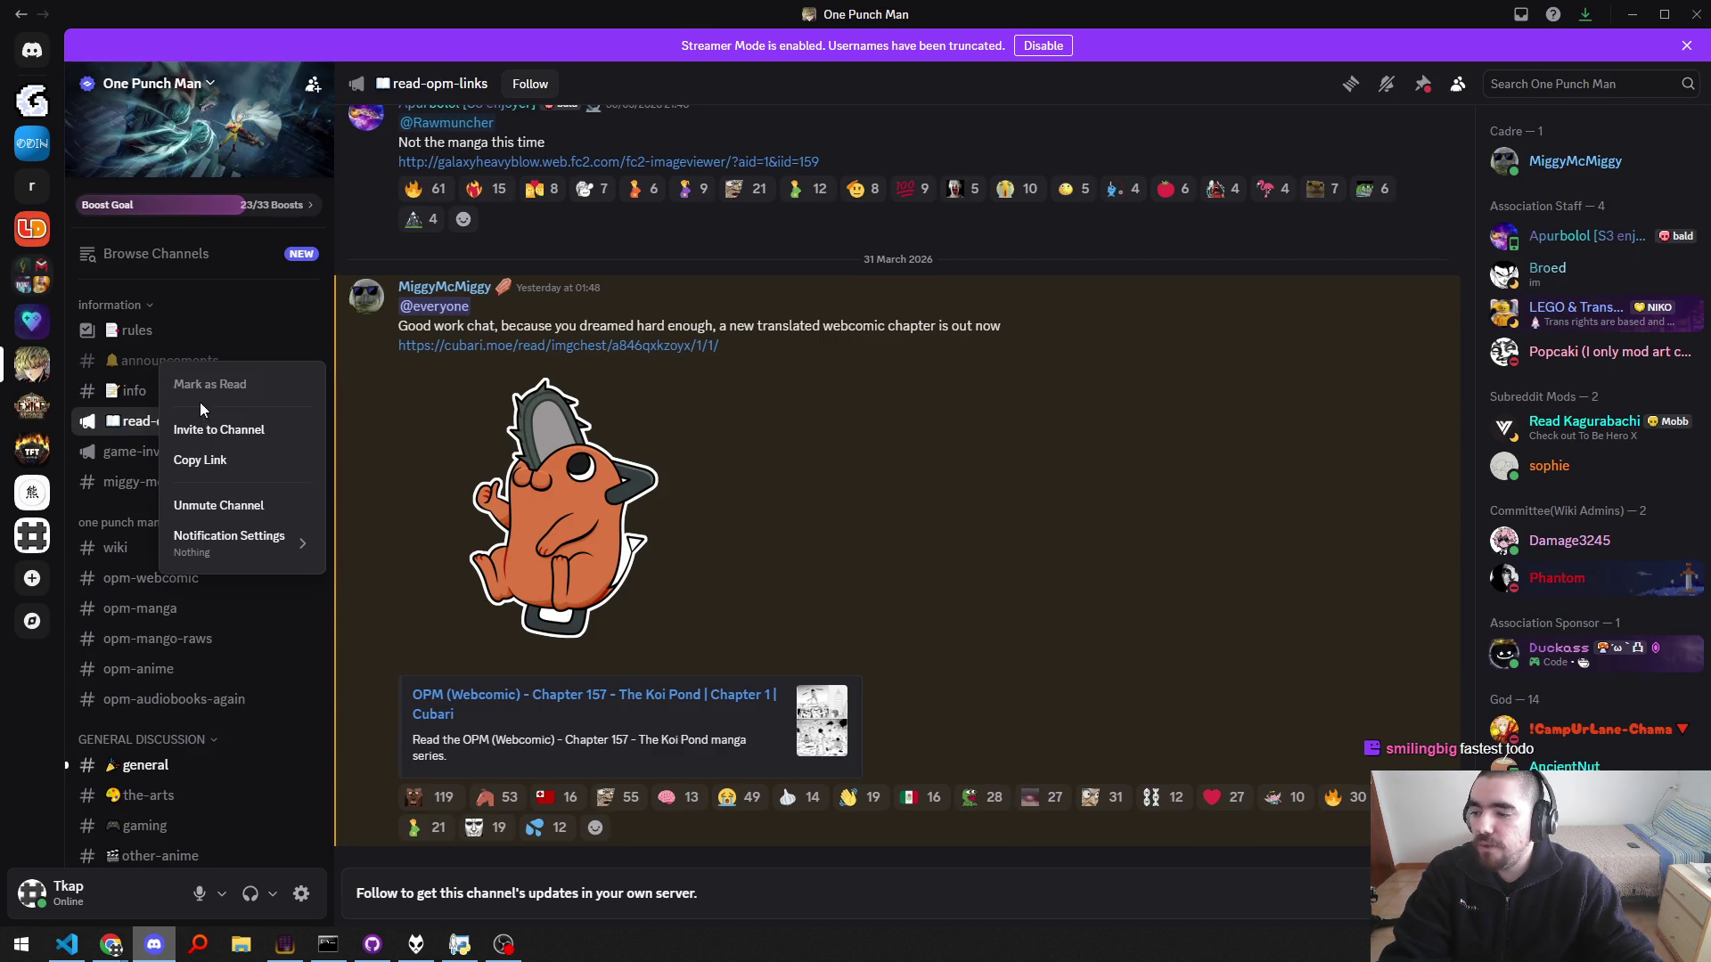
mouse_move(230, 547)
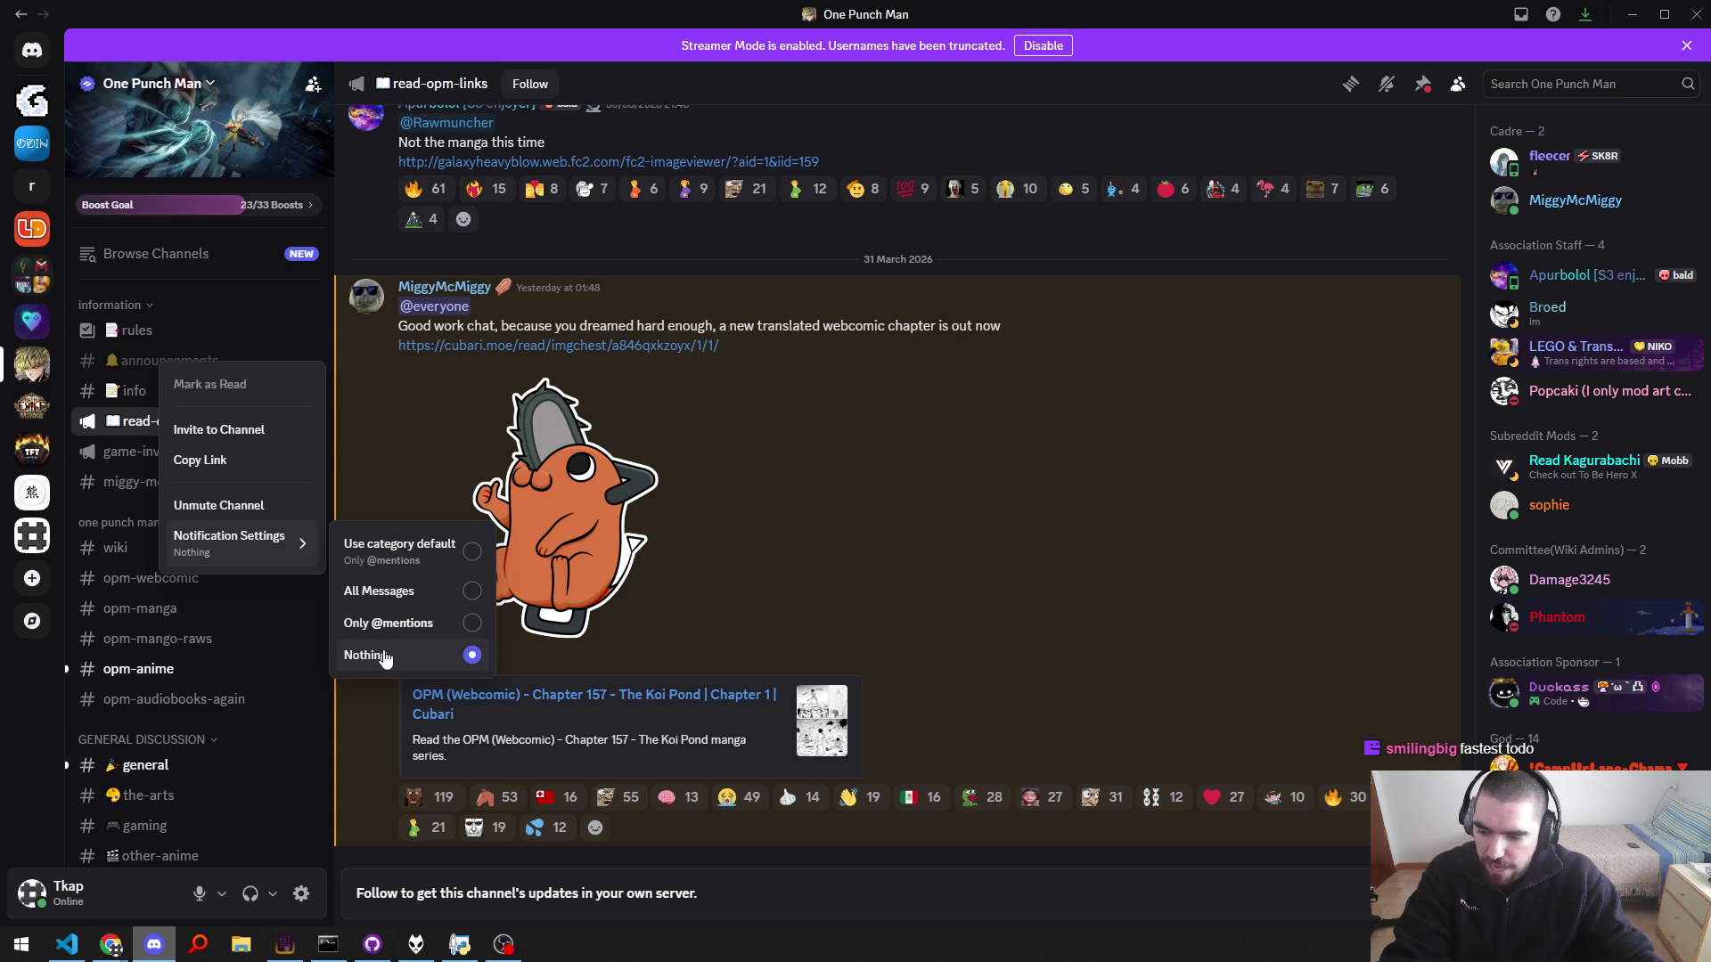
key(Escape)
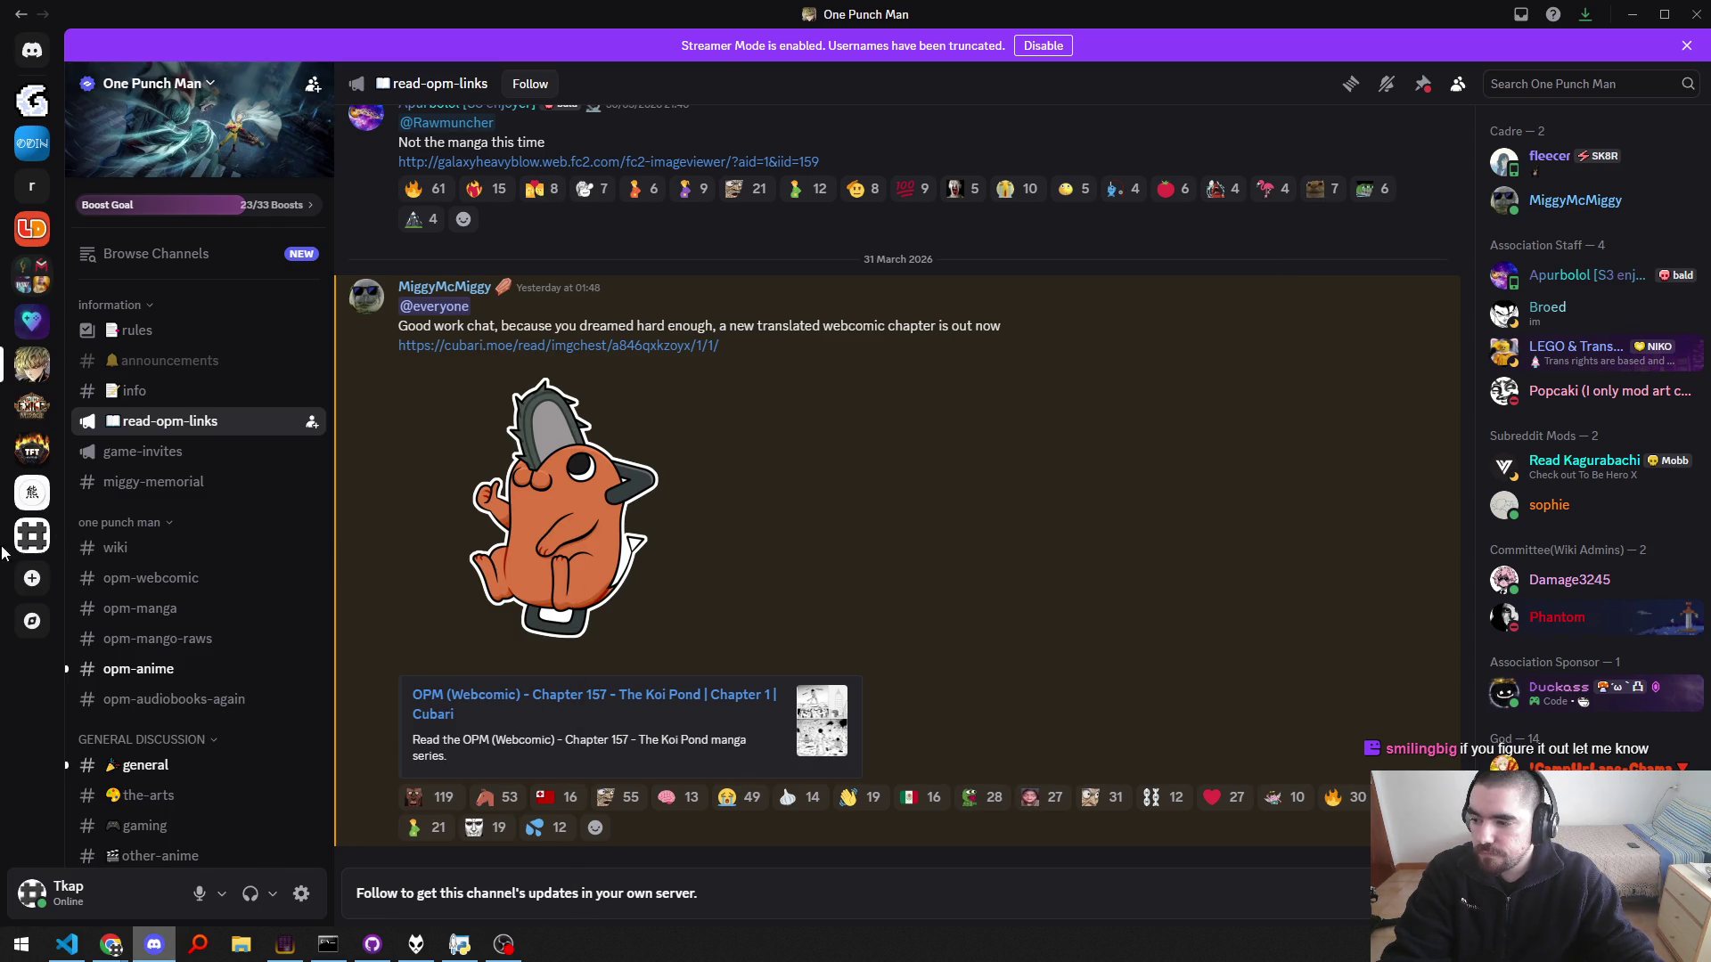
click(32, 535)
key(alt+Tab)
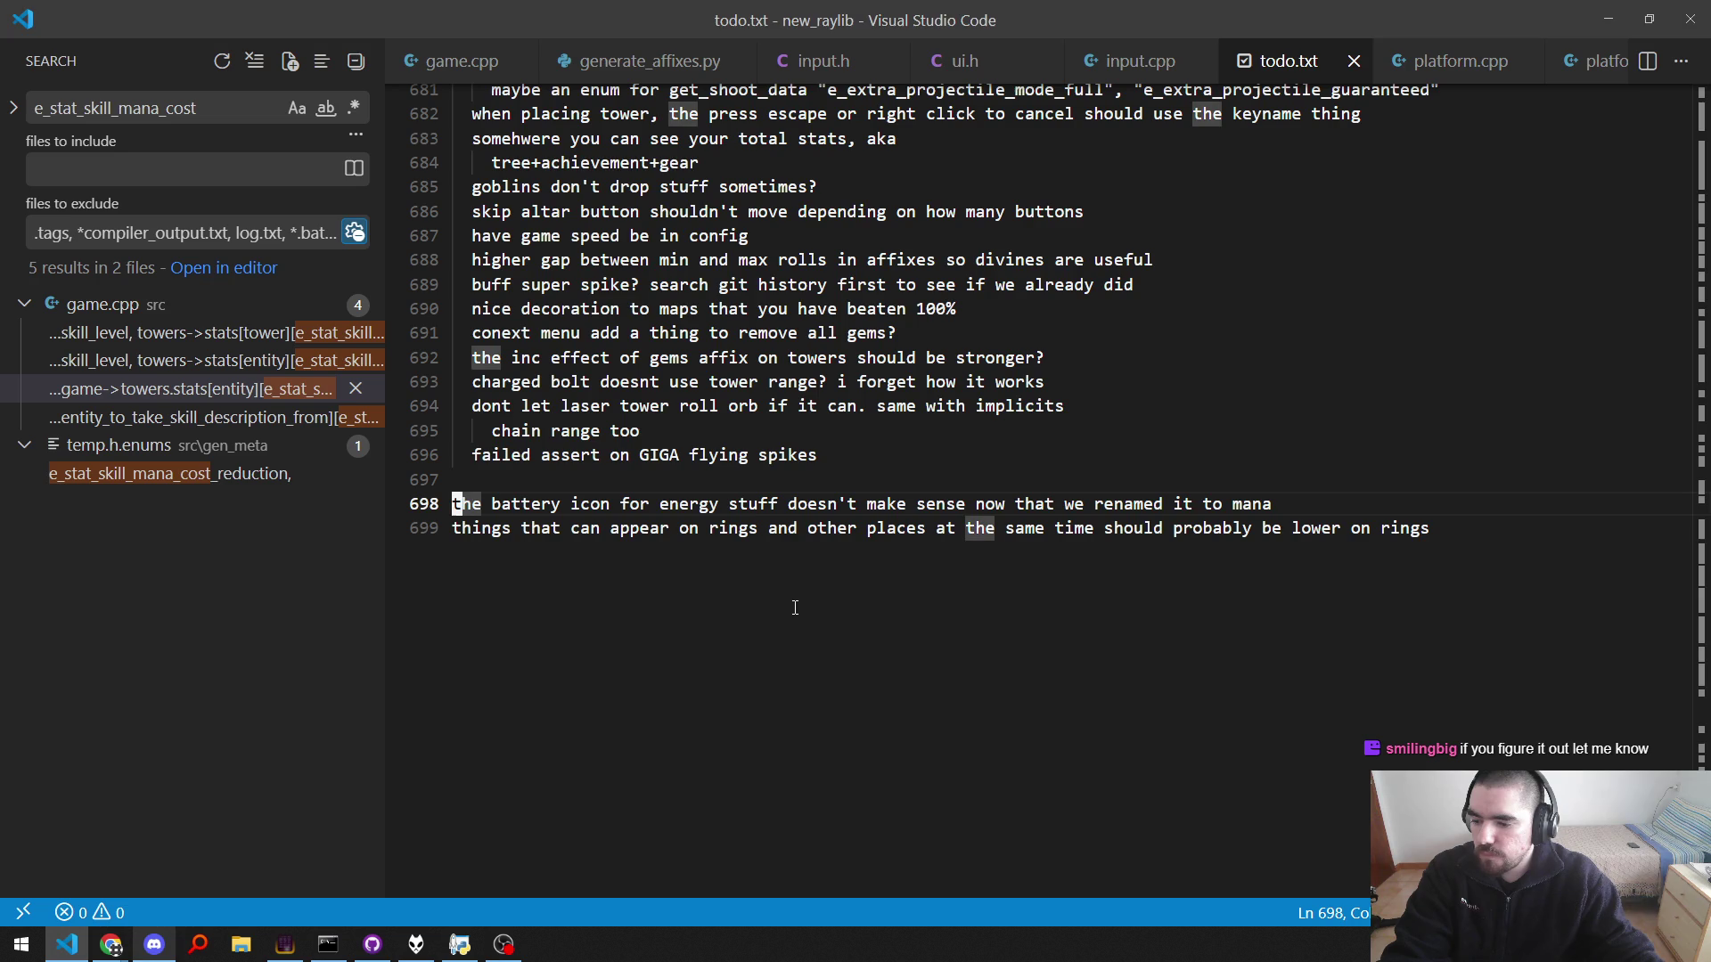
key(alt+Tab)
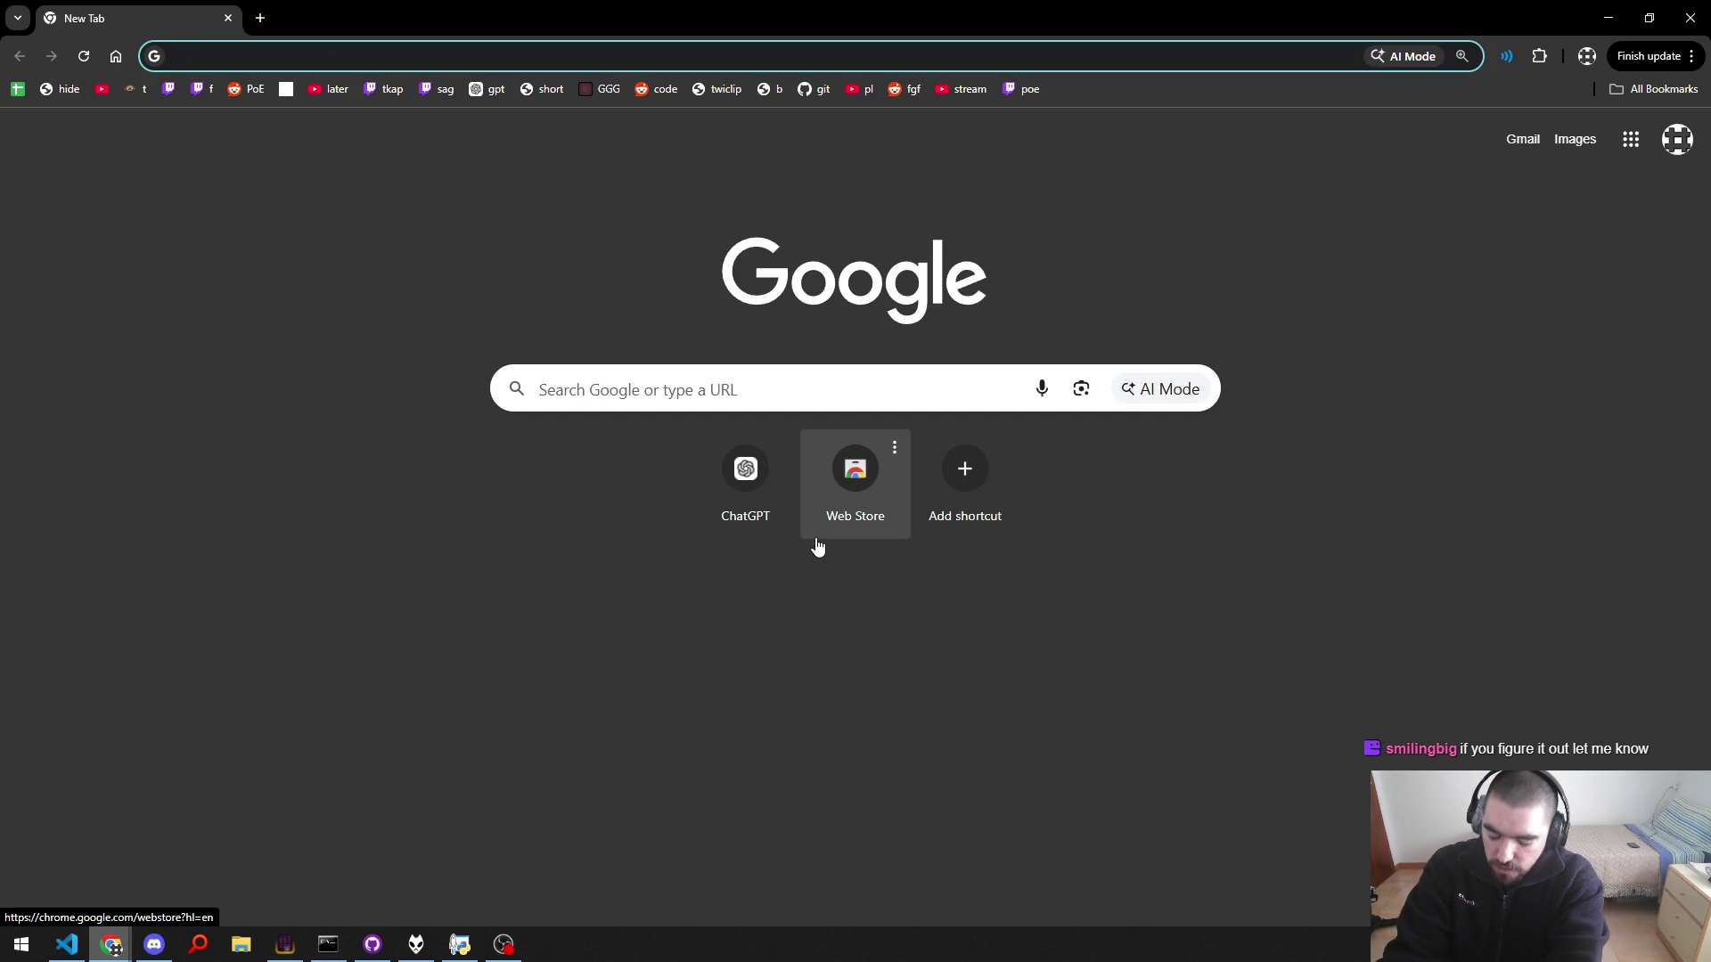
Step: Search Google for 'tear item lol' and show the image results
text(tear item lol)
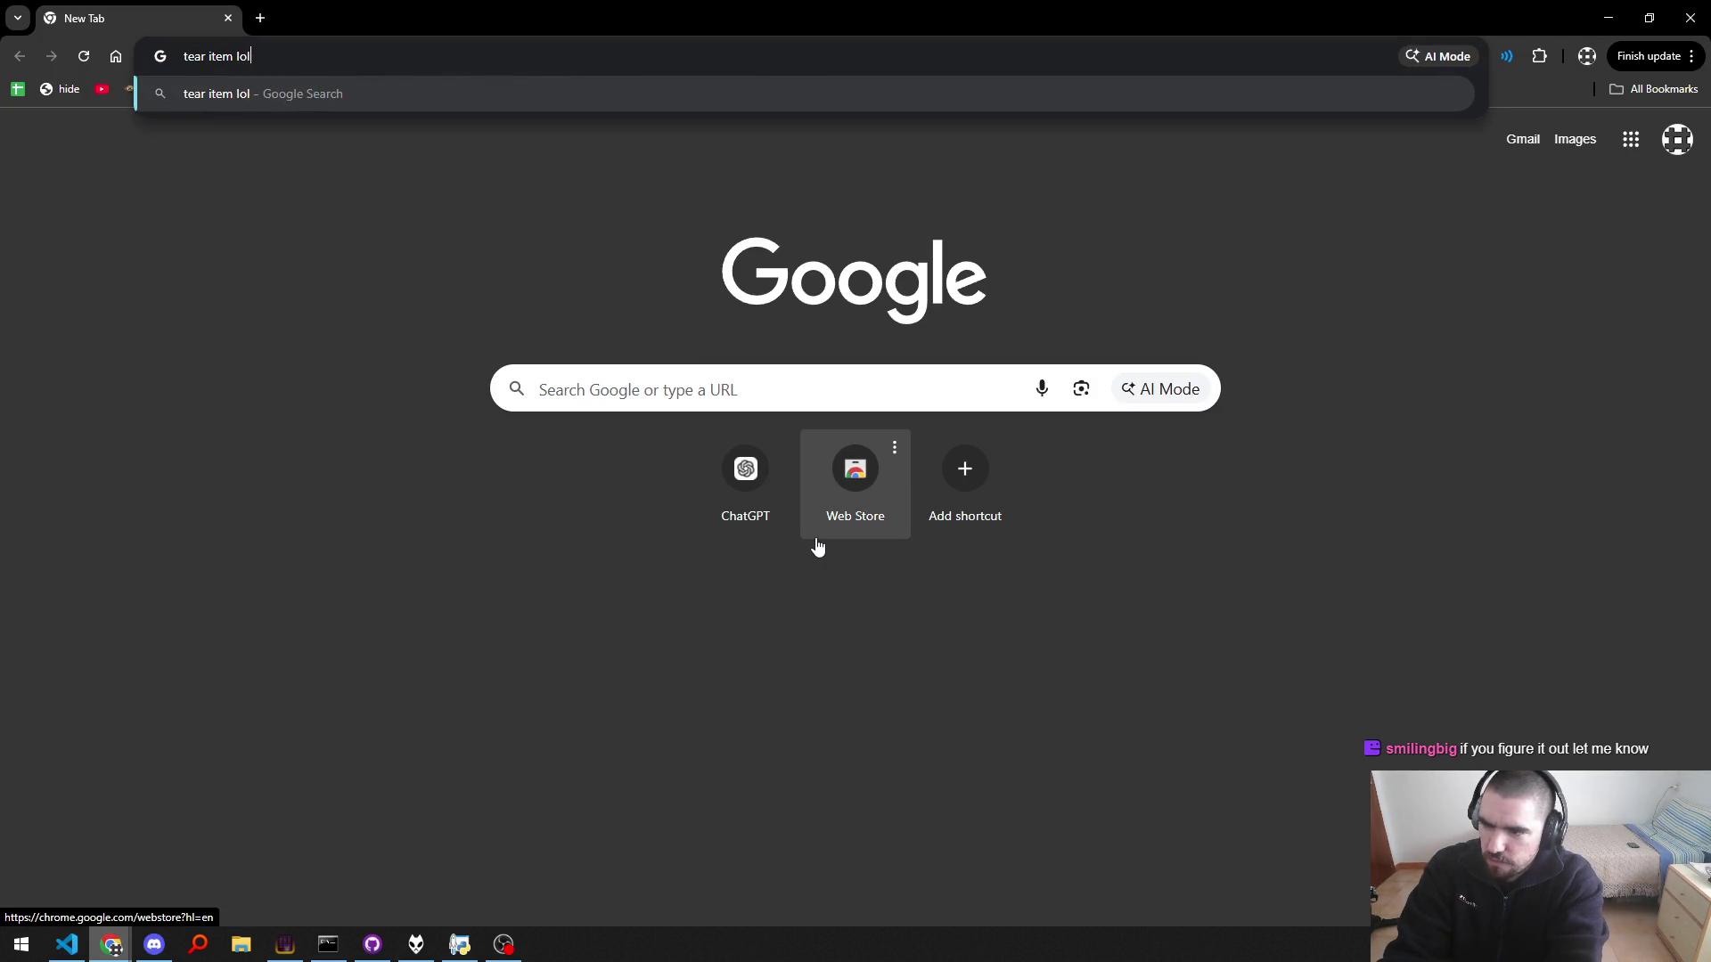
key(Return)
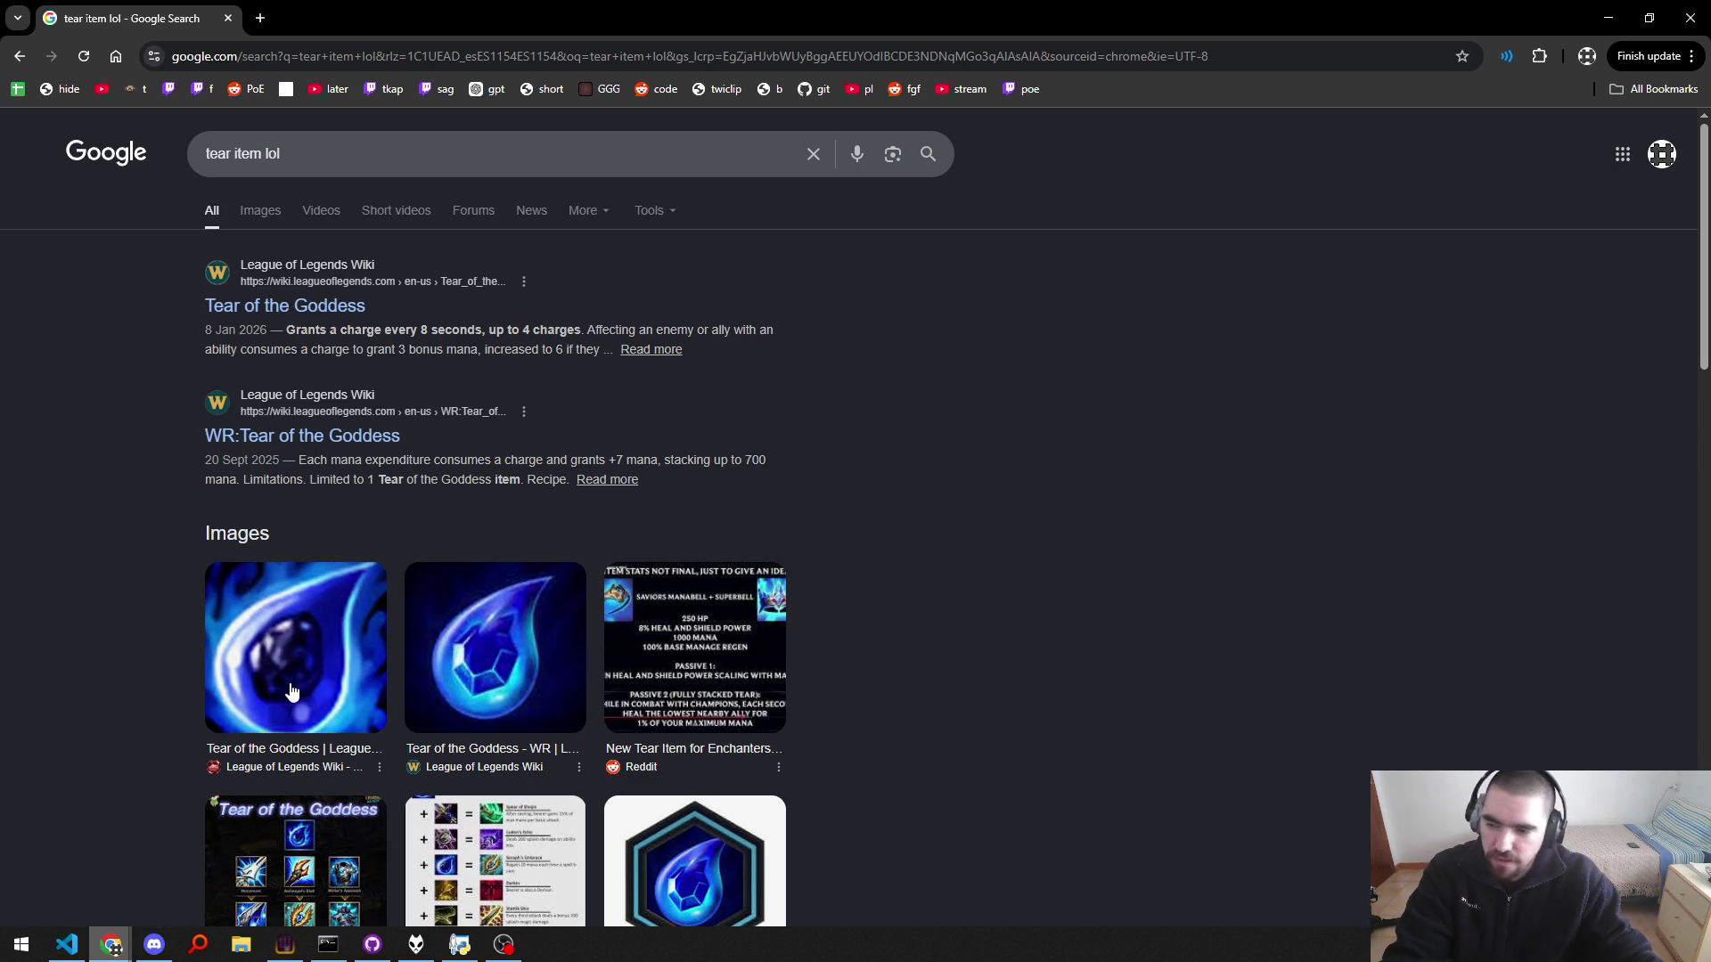
click(260, 210)
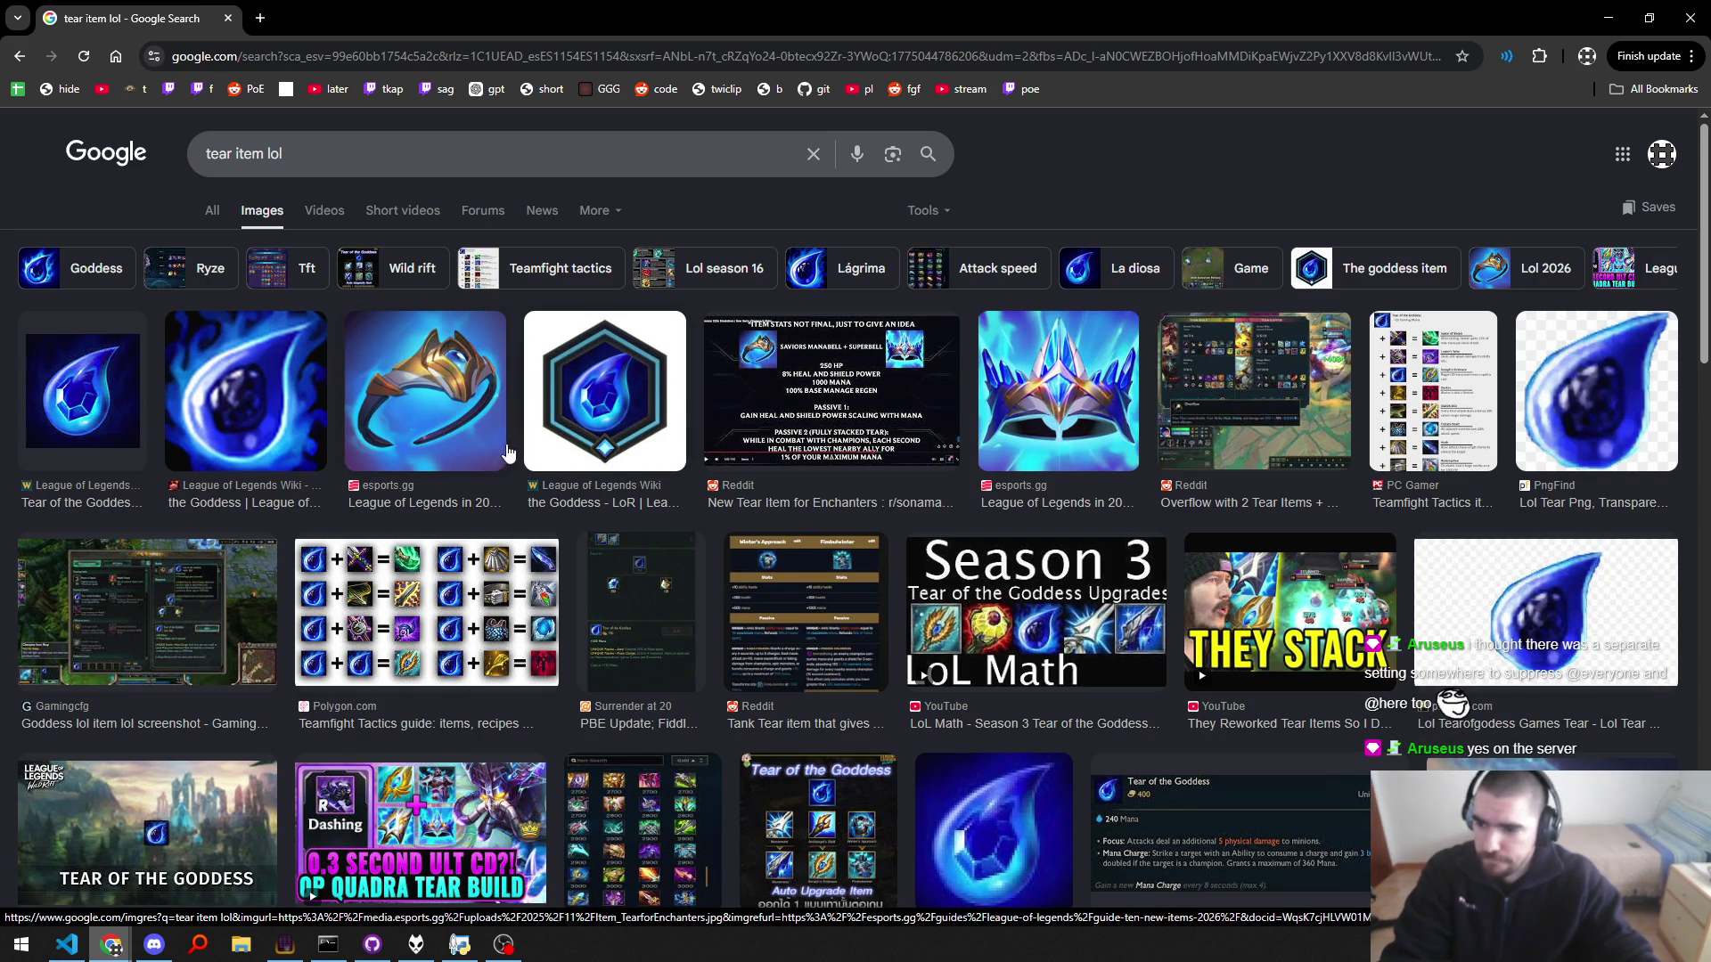
key(alt+Tab)
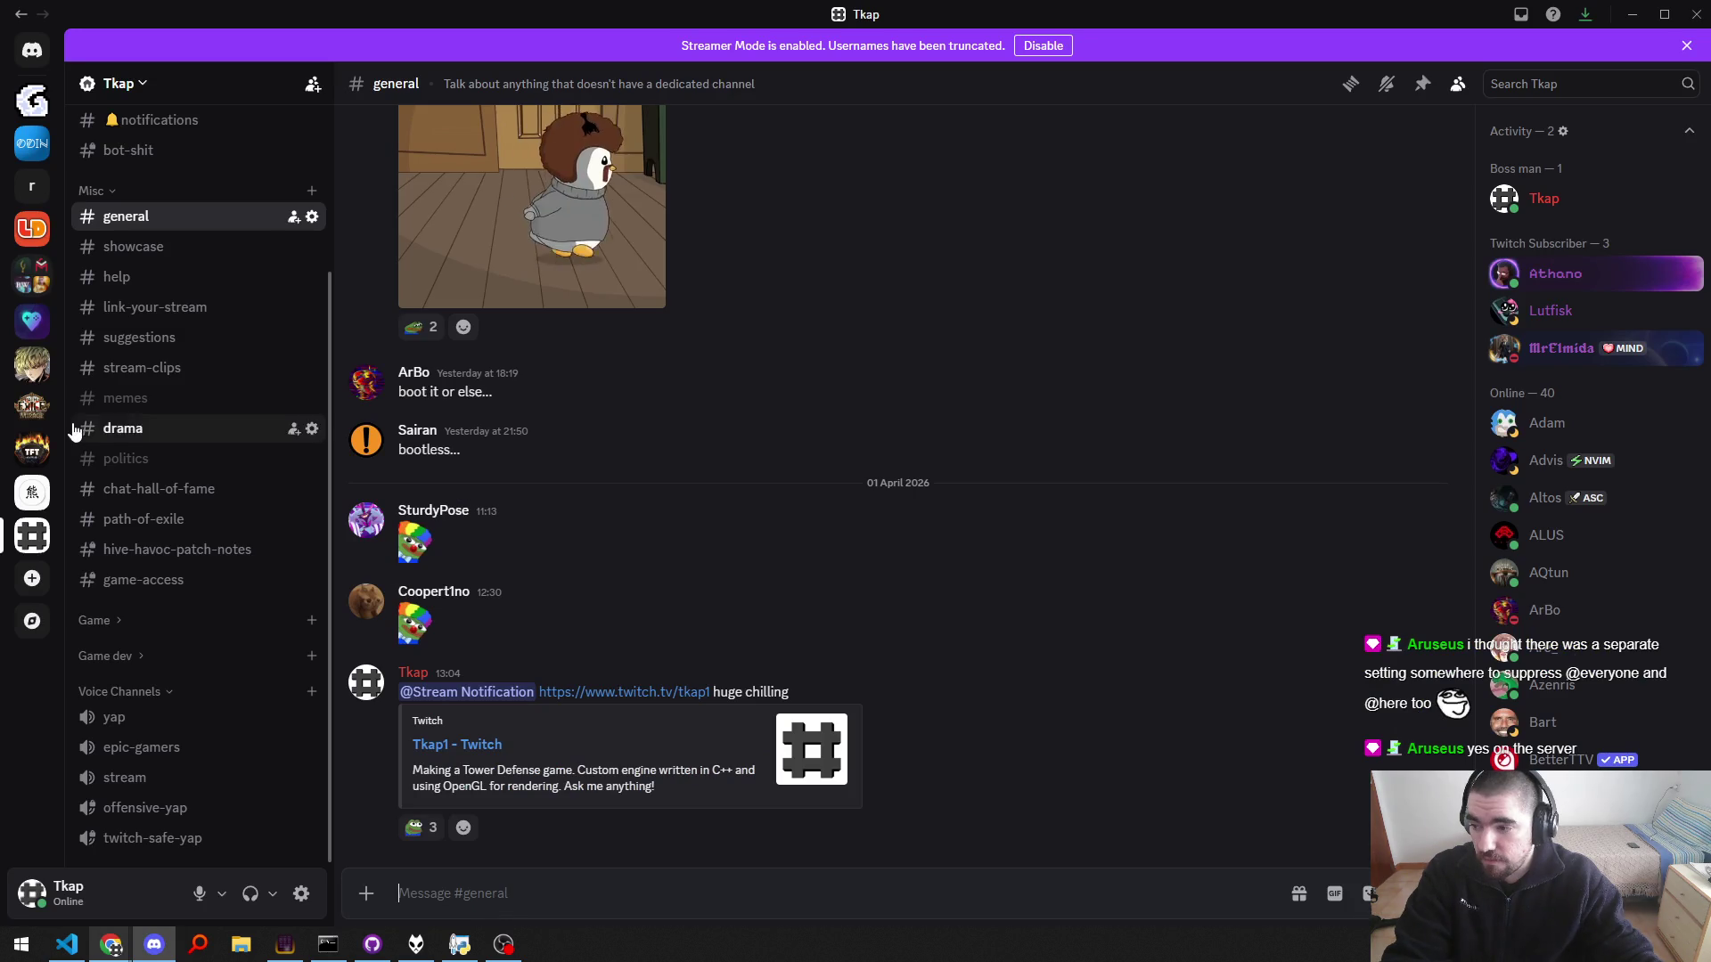
Step: Scroll the One Punch Man links channel, go back to the Tkap server, then revisit the tear images
click(36, 362)
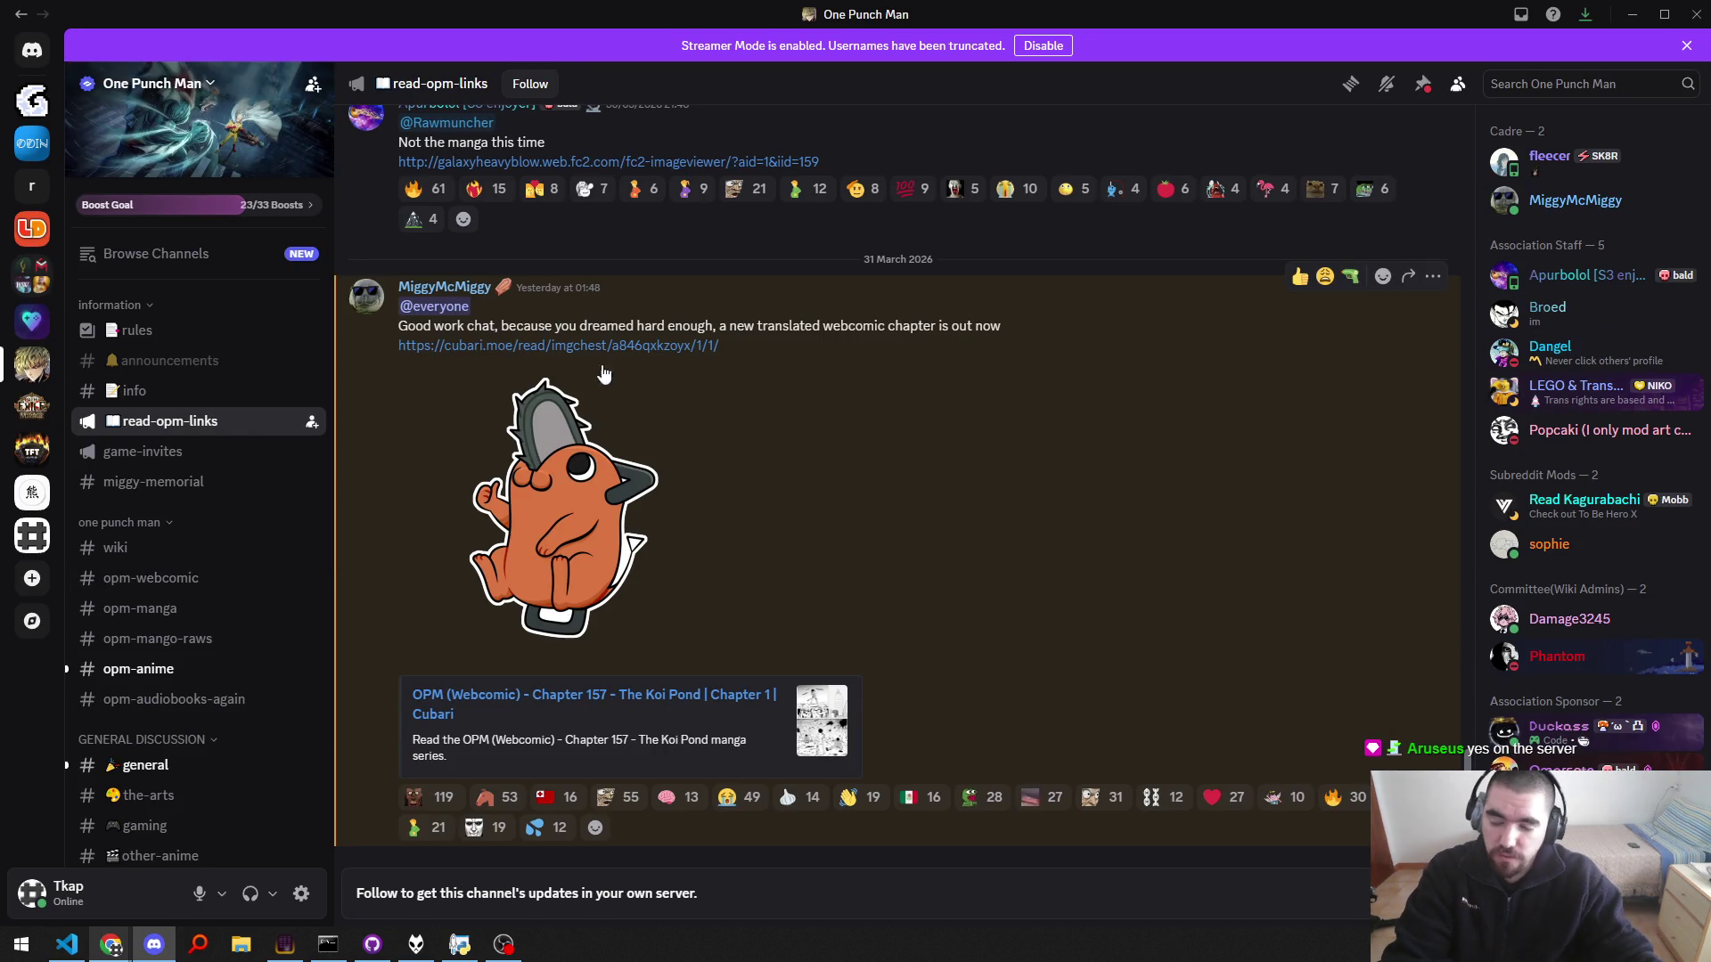
scroll(707, 522, up, 3)
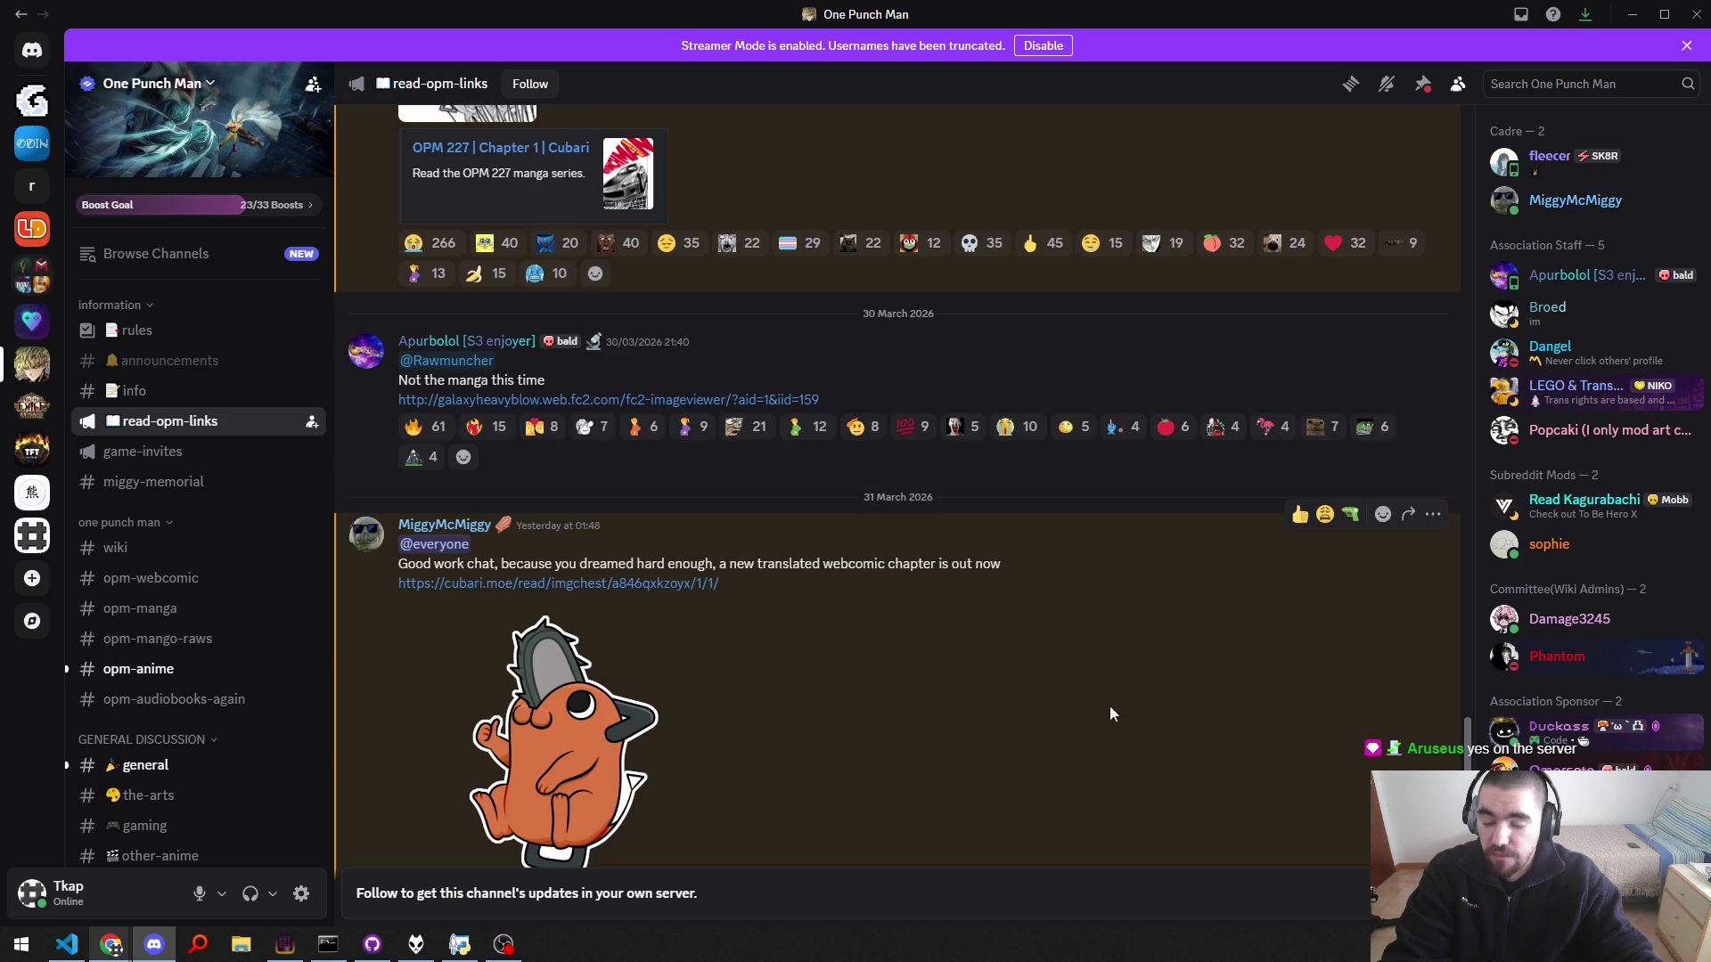
scroll(1024, 669, down, 3)
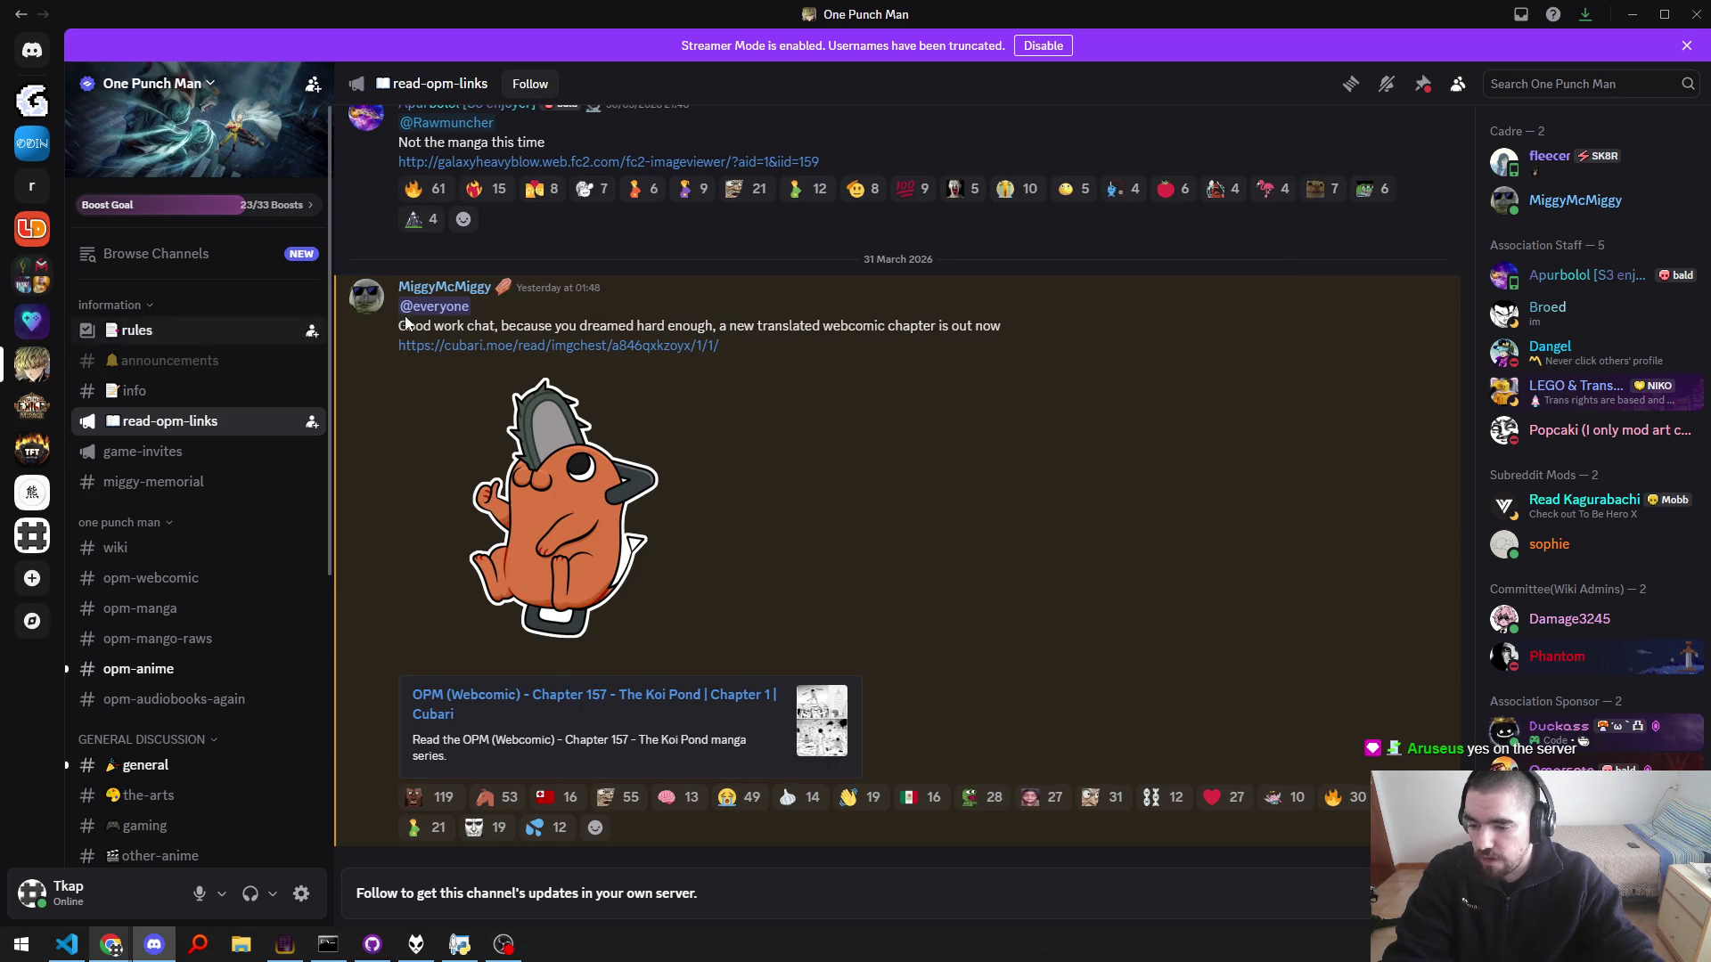
click(32, 529)
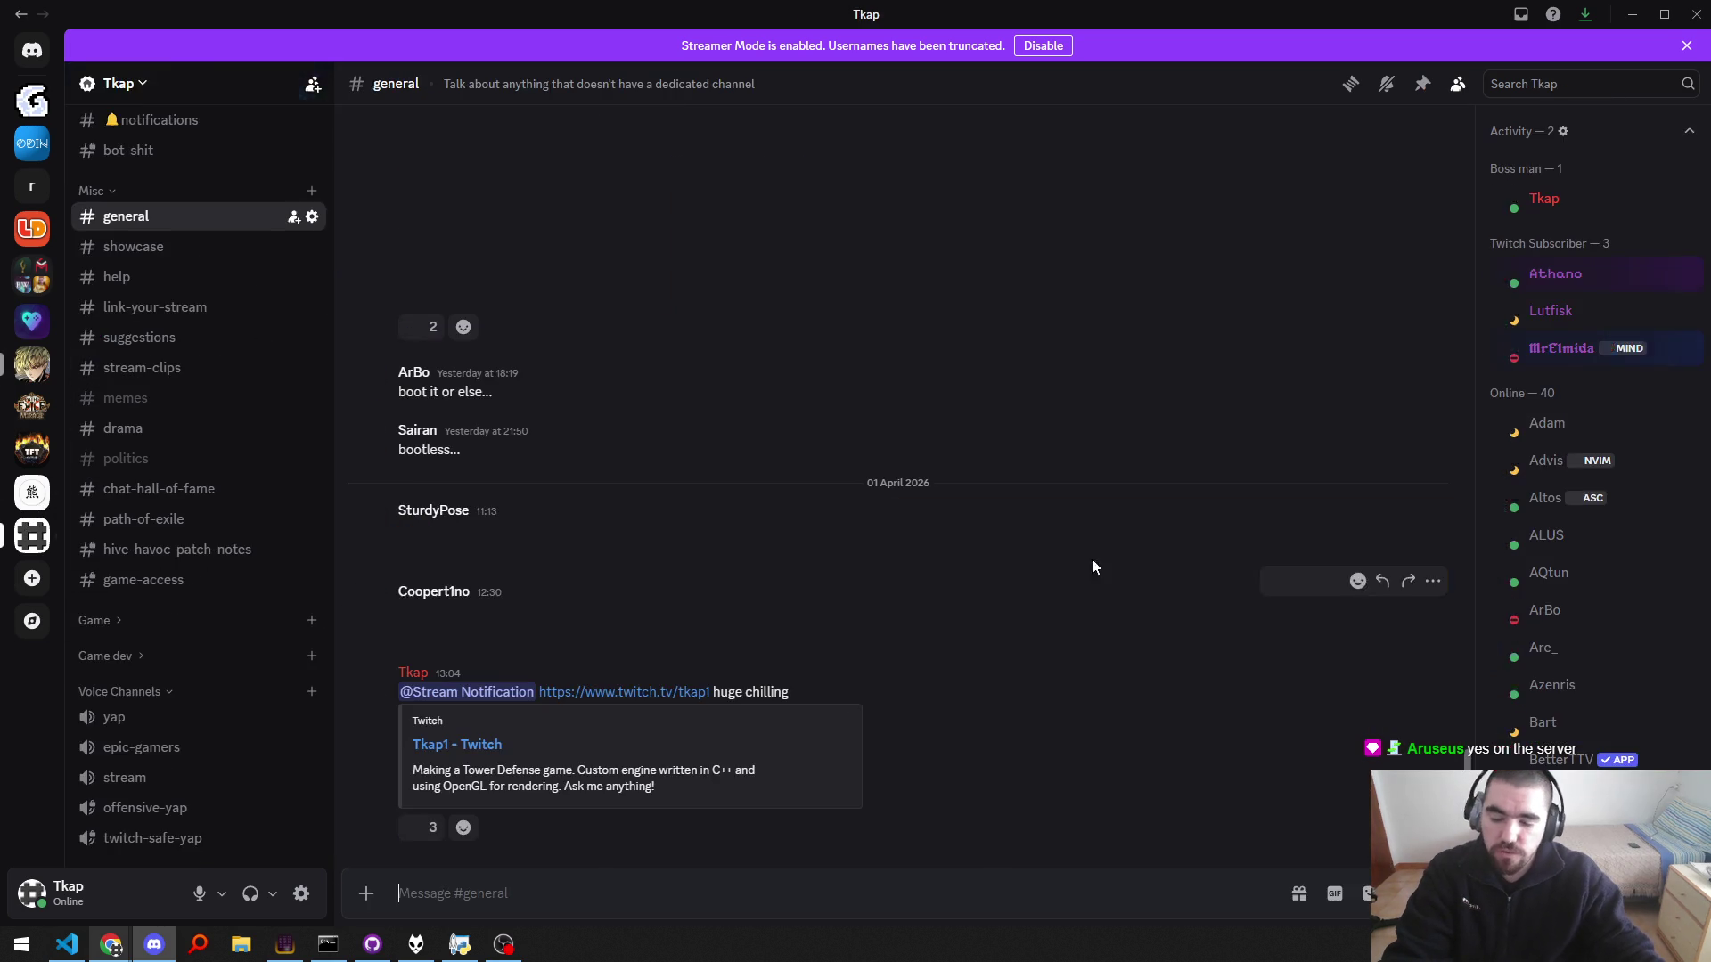
key(alt+Tab)
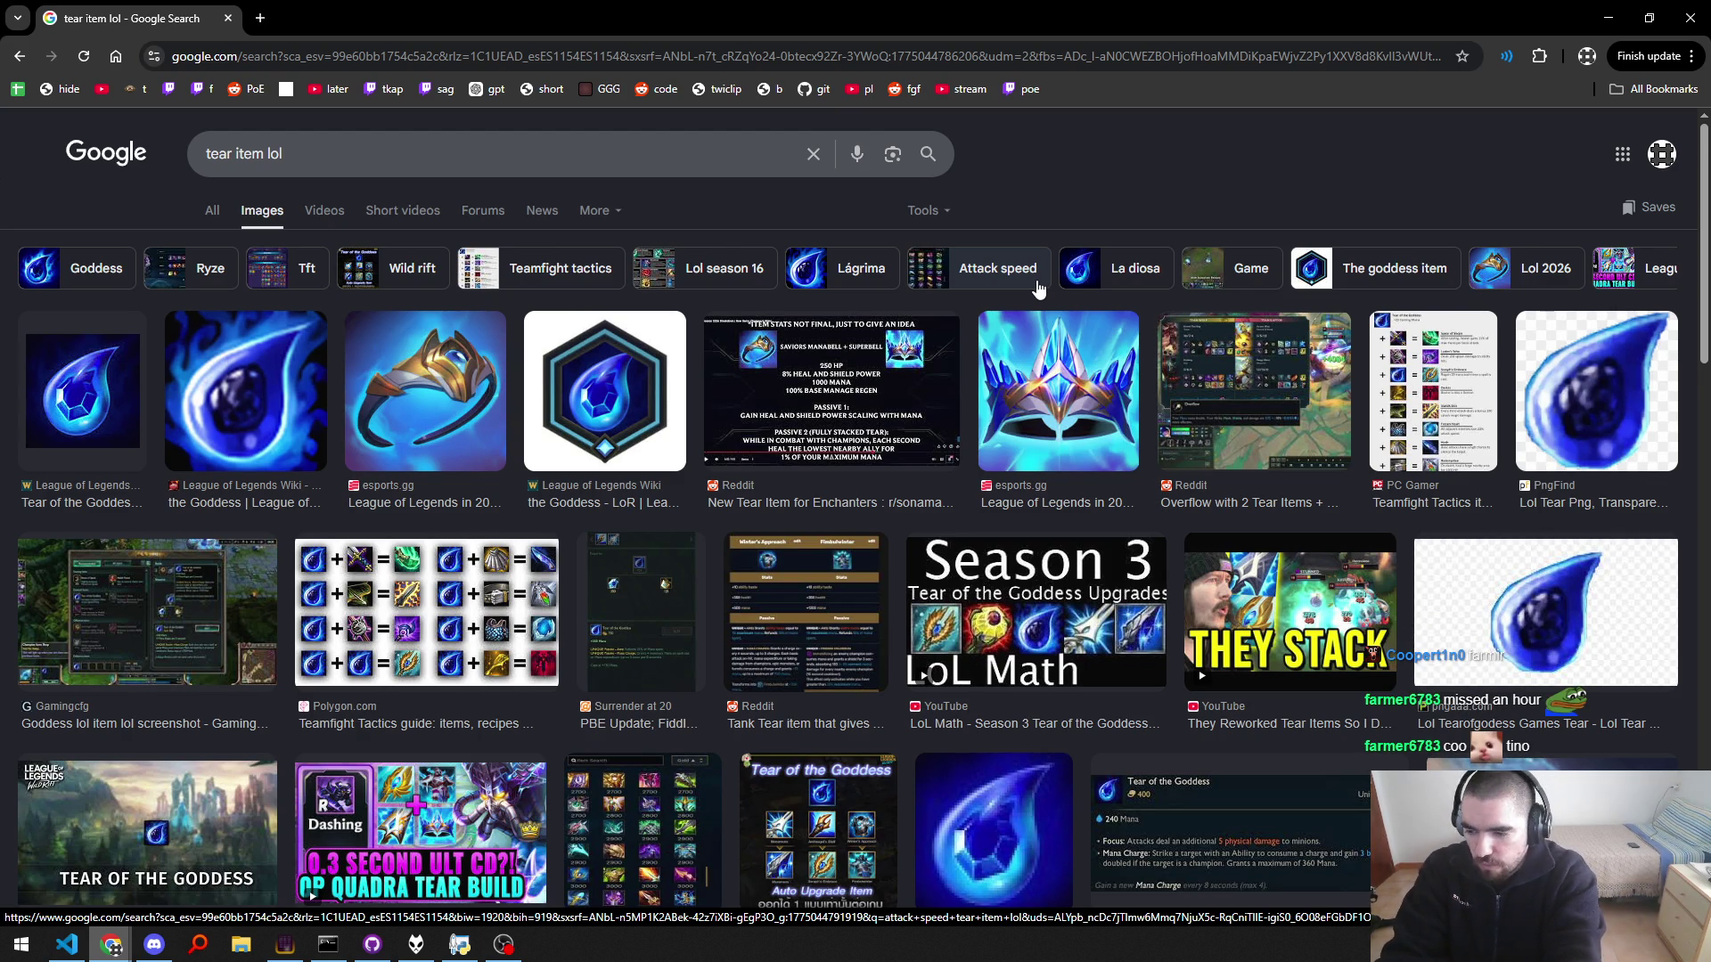
key(alt+space)
Step: Launch Aseprite, open atlas.aseprite, and pan to bring the lower icon rows into view
text(asepr)
key(Return)
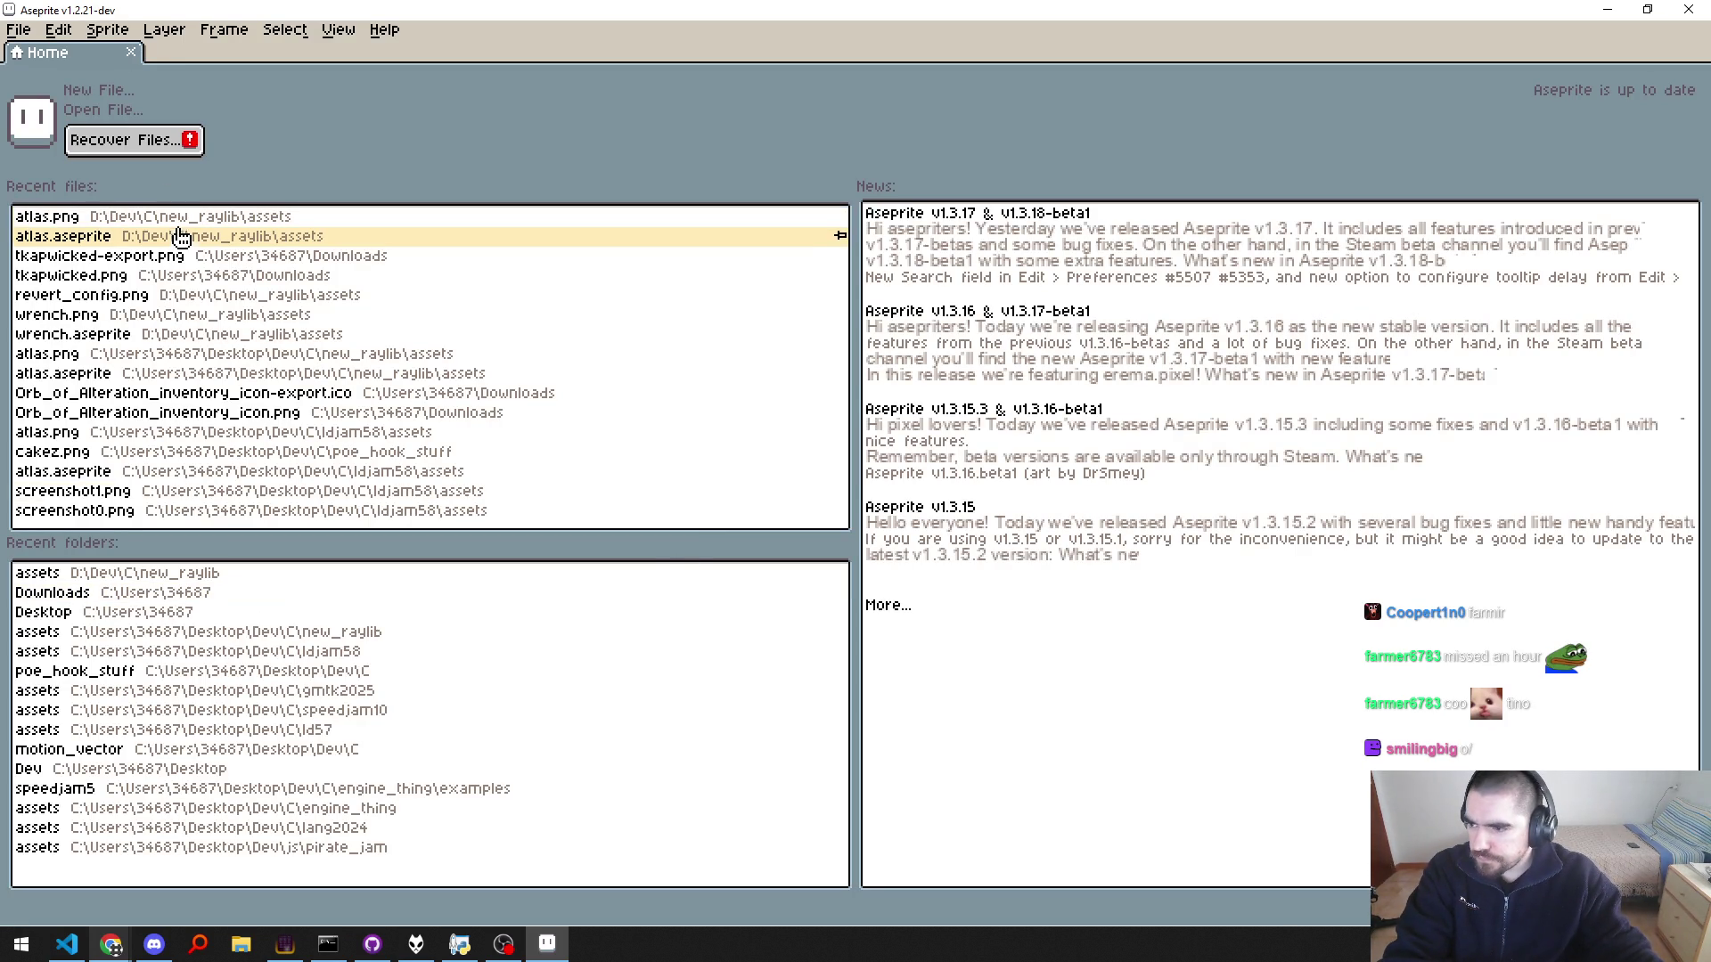
click(184, 238)
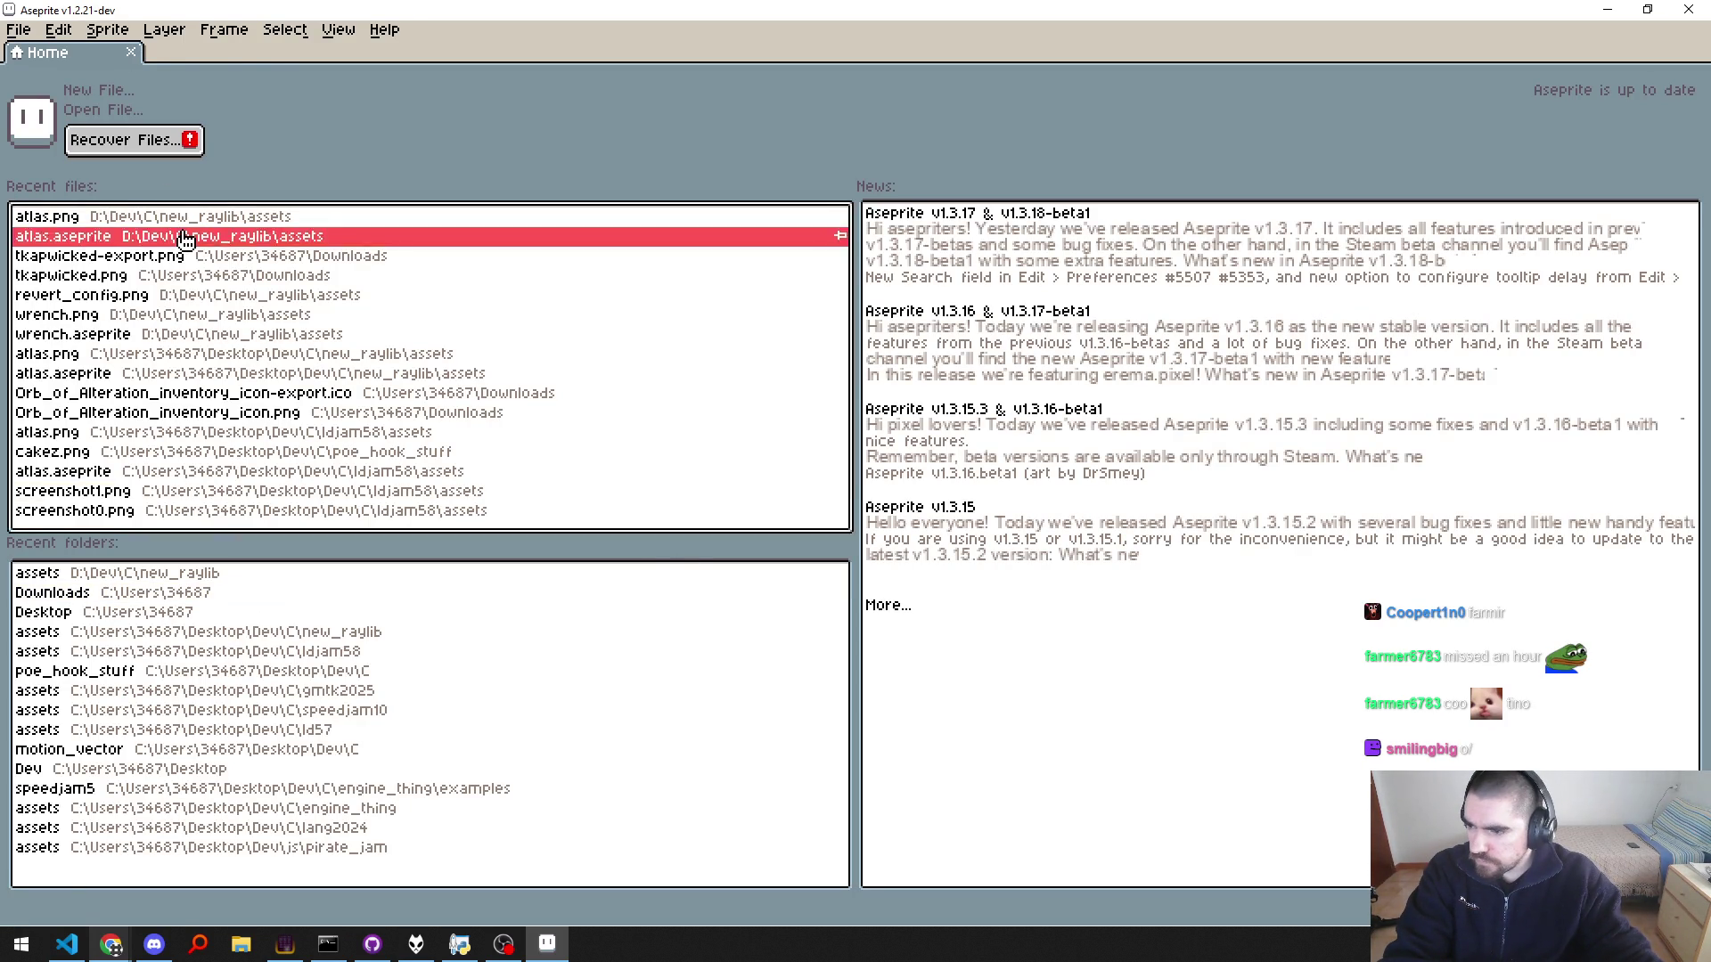
scroll(775, 434, down, 2)
scroll(775, 434, down, 1)
scroll(778, 435, up, 1)
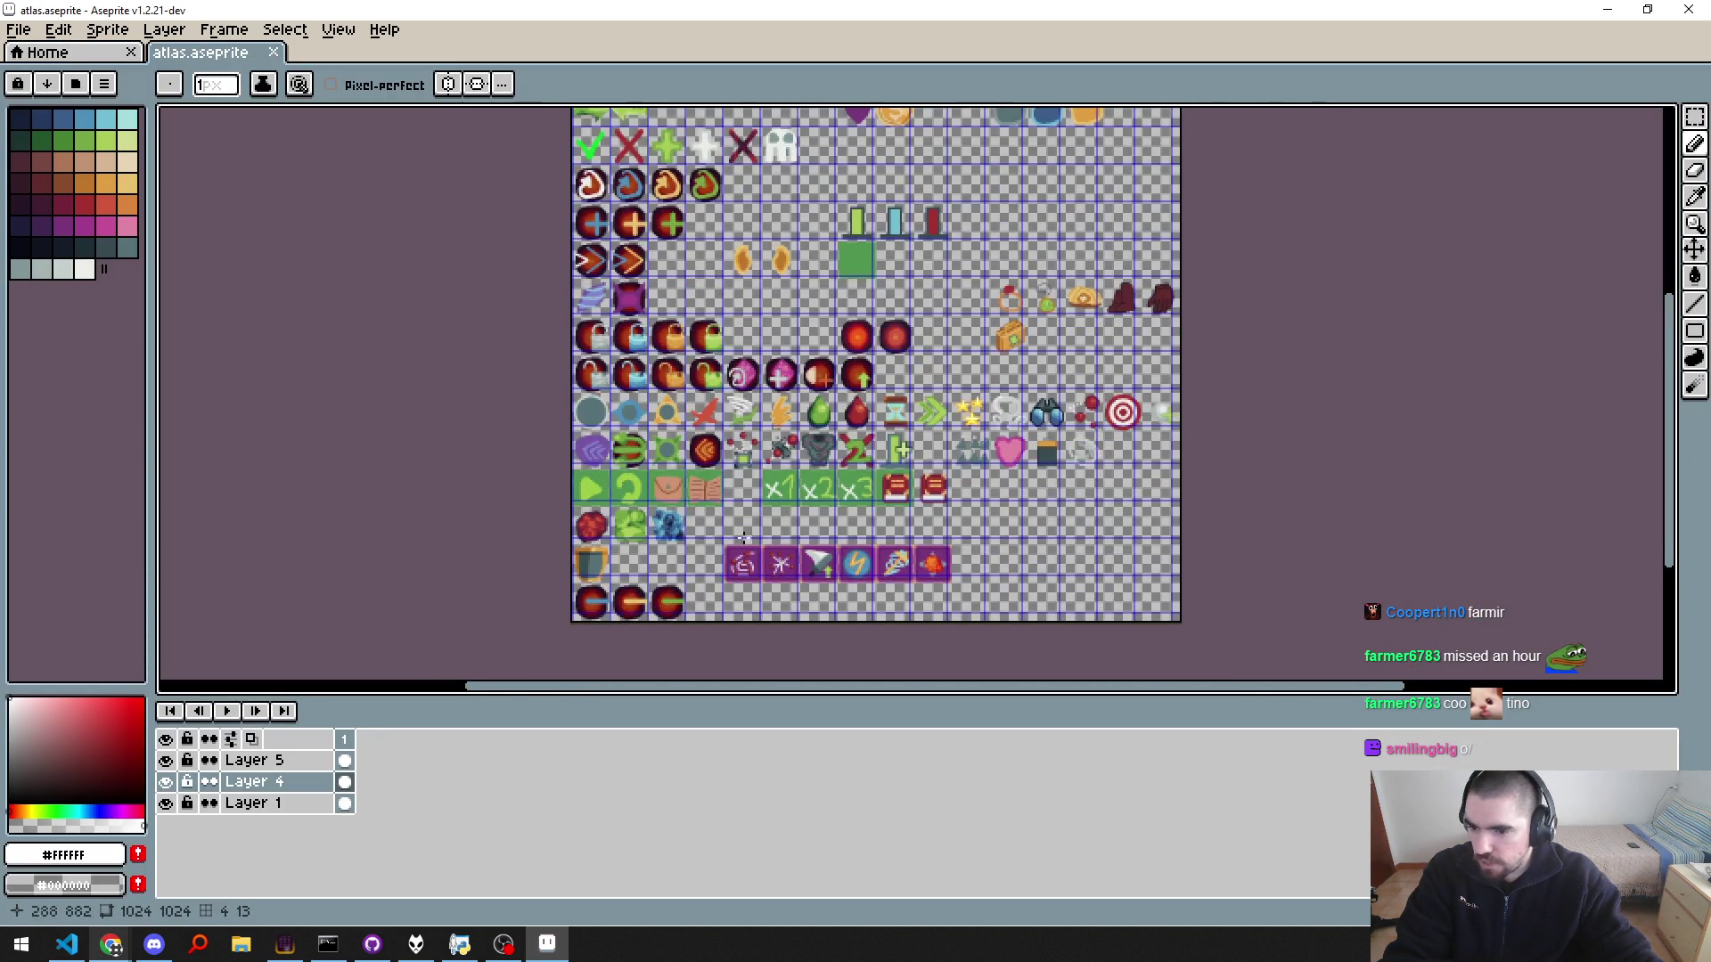
scroll(777, 435, up, 1)
mouse_move(806, 331)
mouse_down()
mouse_move(807, 431)
mouse_move(935, 588)
mouse_move(865, 318)
mouse_up()
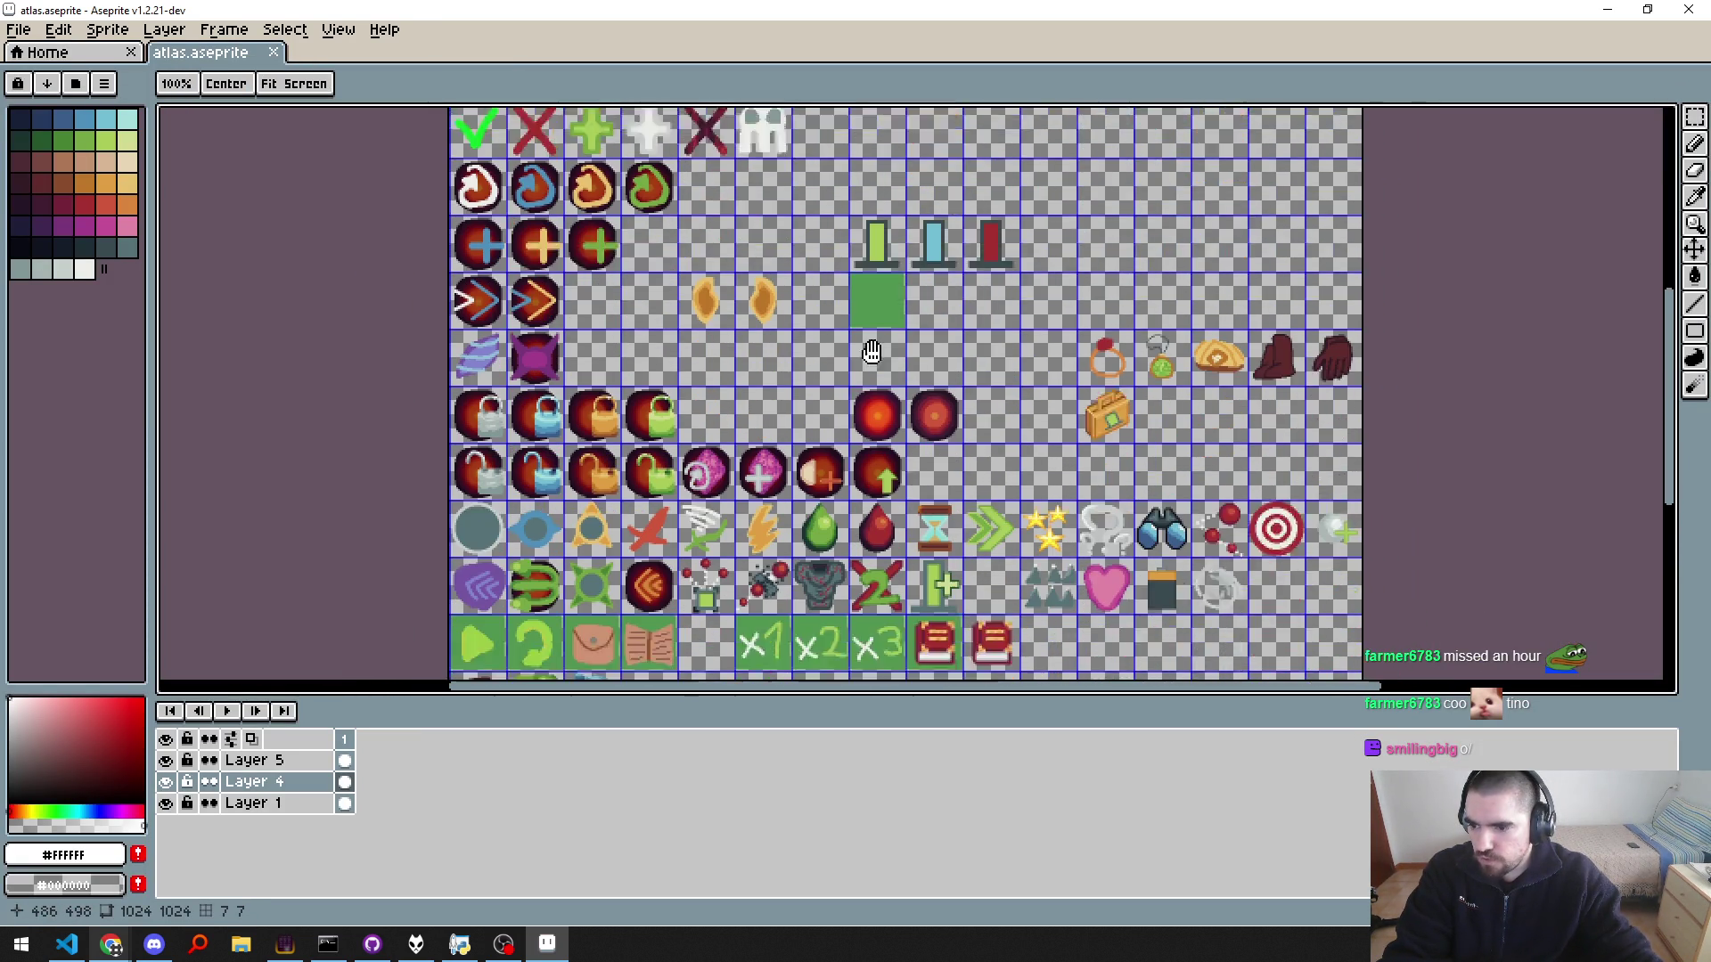
mouse_move(748, 518)
mouse_down()
mouse_move(816, 362)
mouse_move(750, 417)
mouse_up()
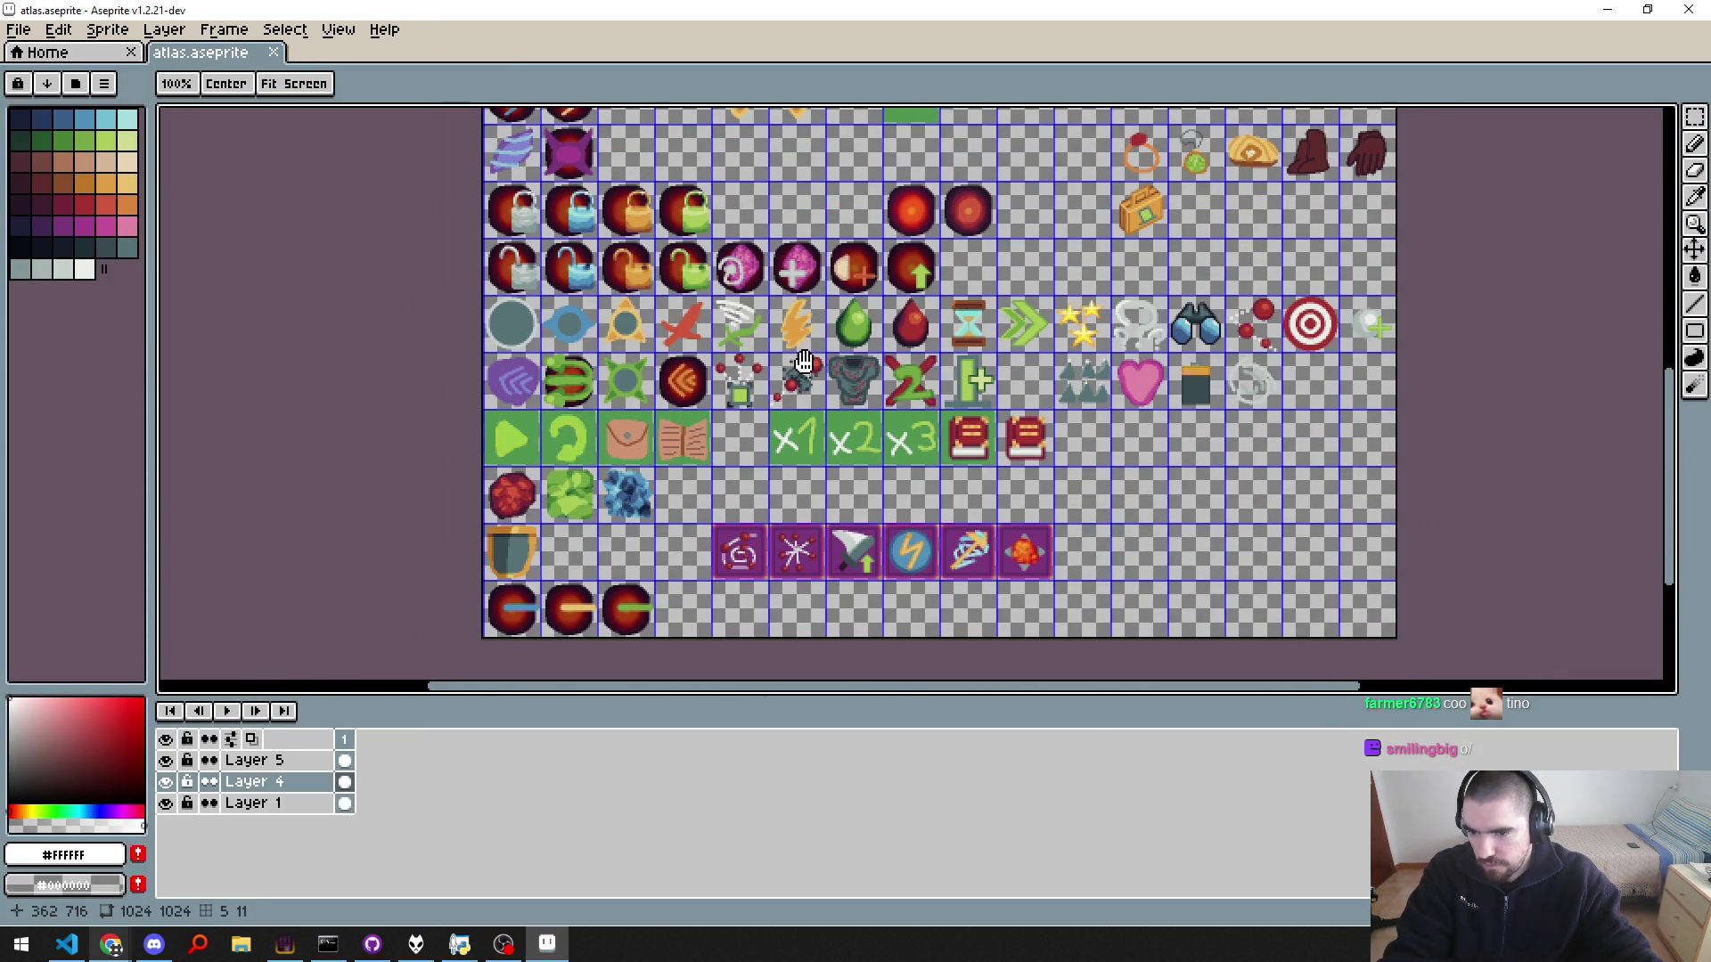
Step: Center the battery icon, undo the mountain sprites, and paste a copy over the battery cell
key(b)
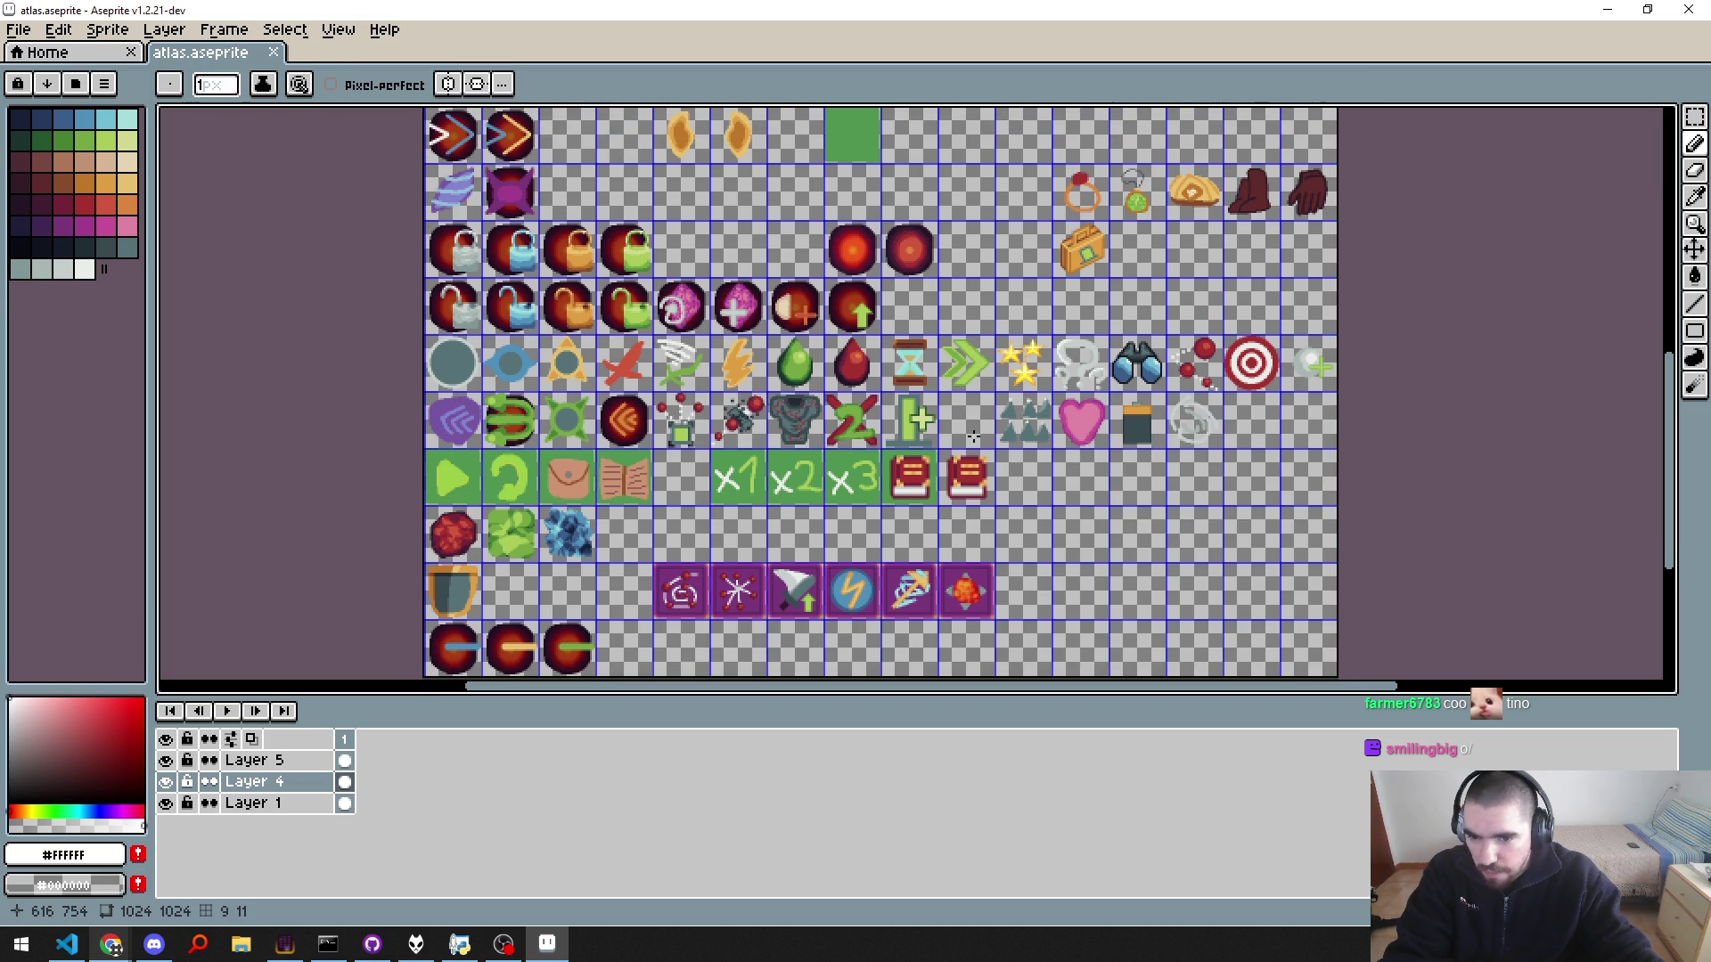
scroll(973, 435, up, 8)
scroll(923, 465, down, 2)
drag(783, 470, 921, 424)
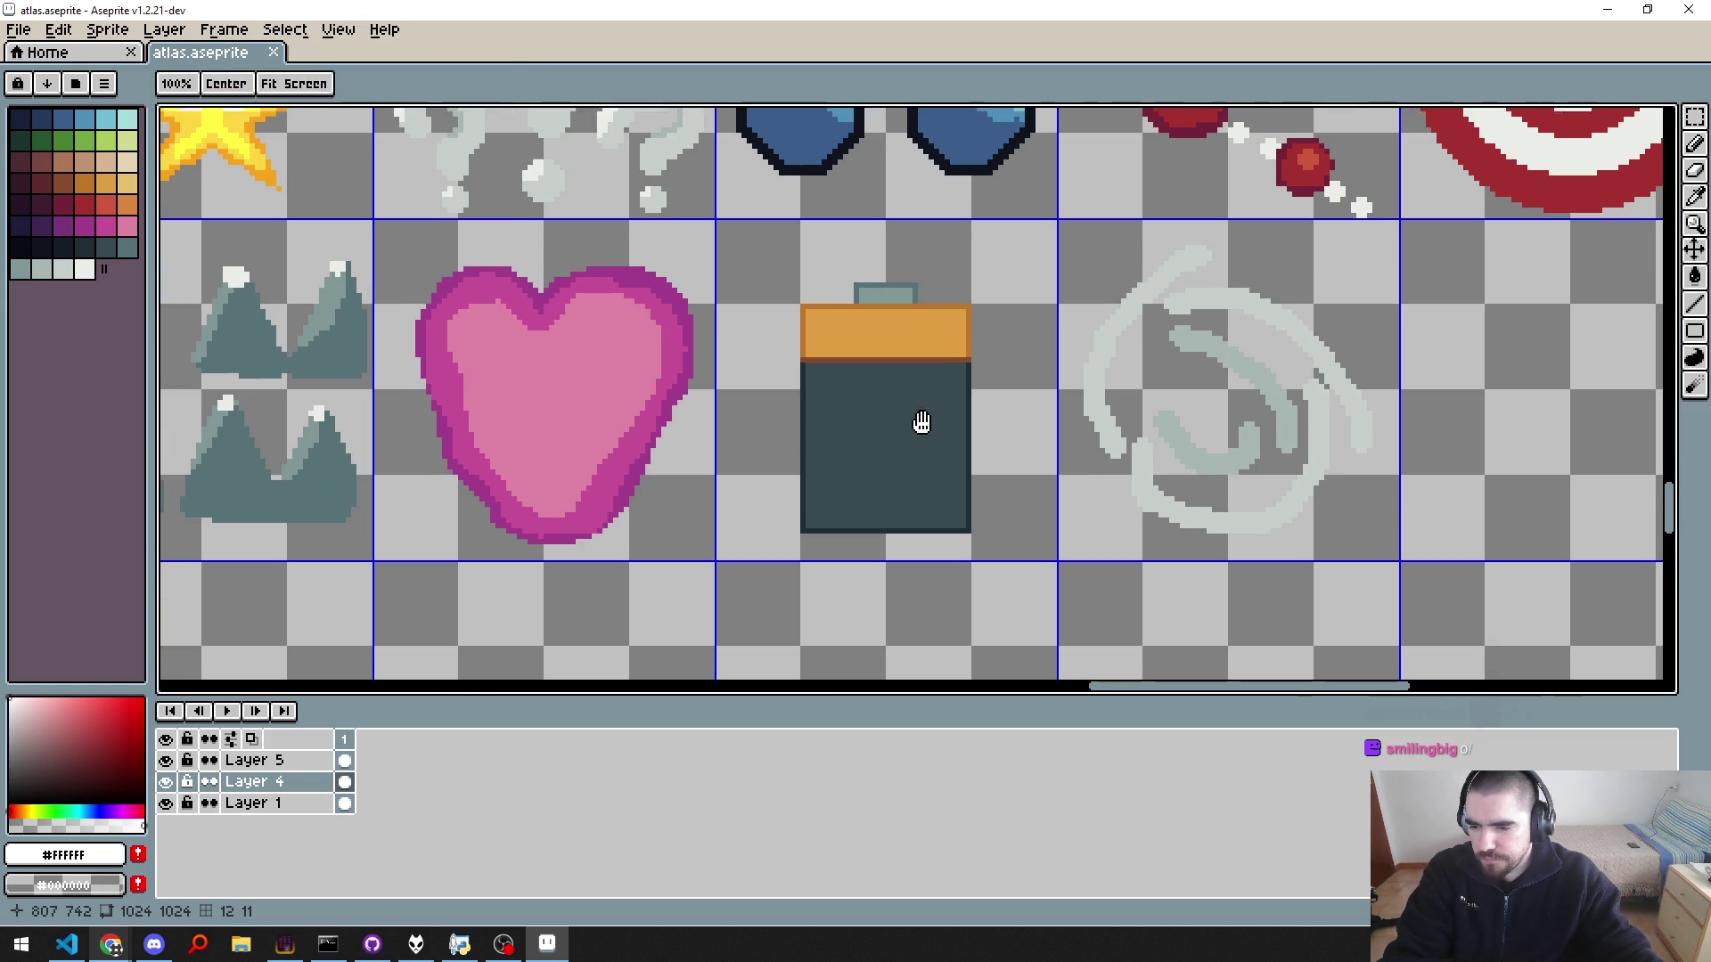
key(ctrl+z)
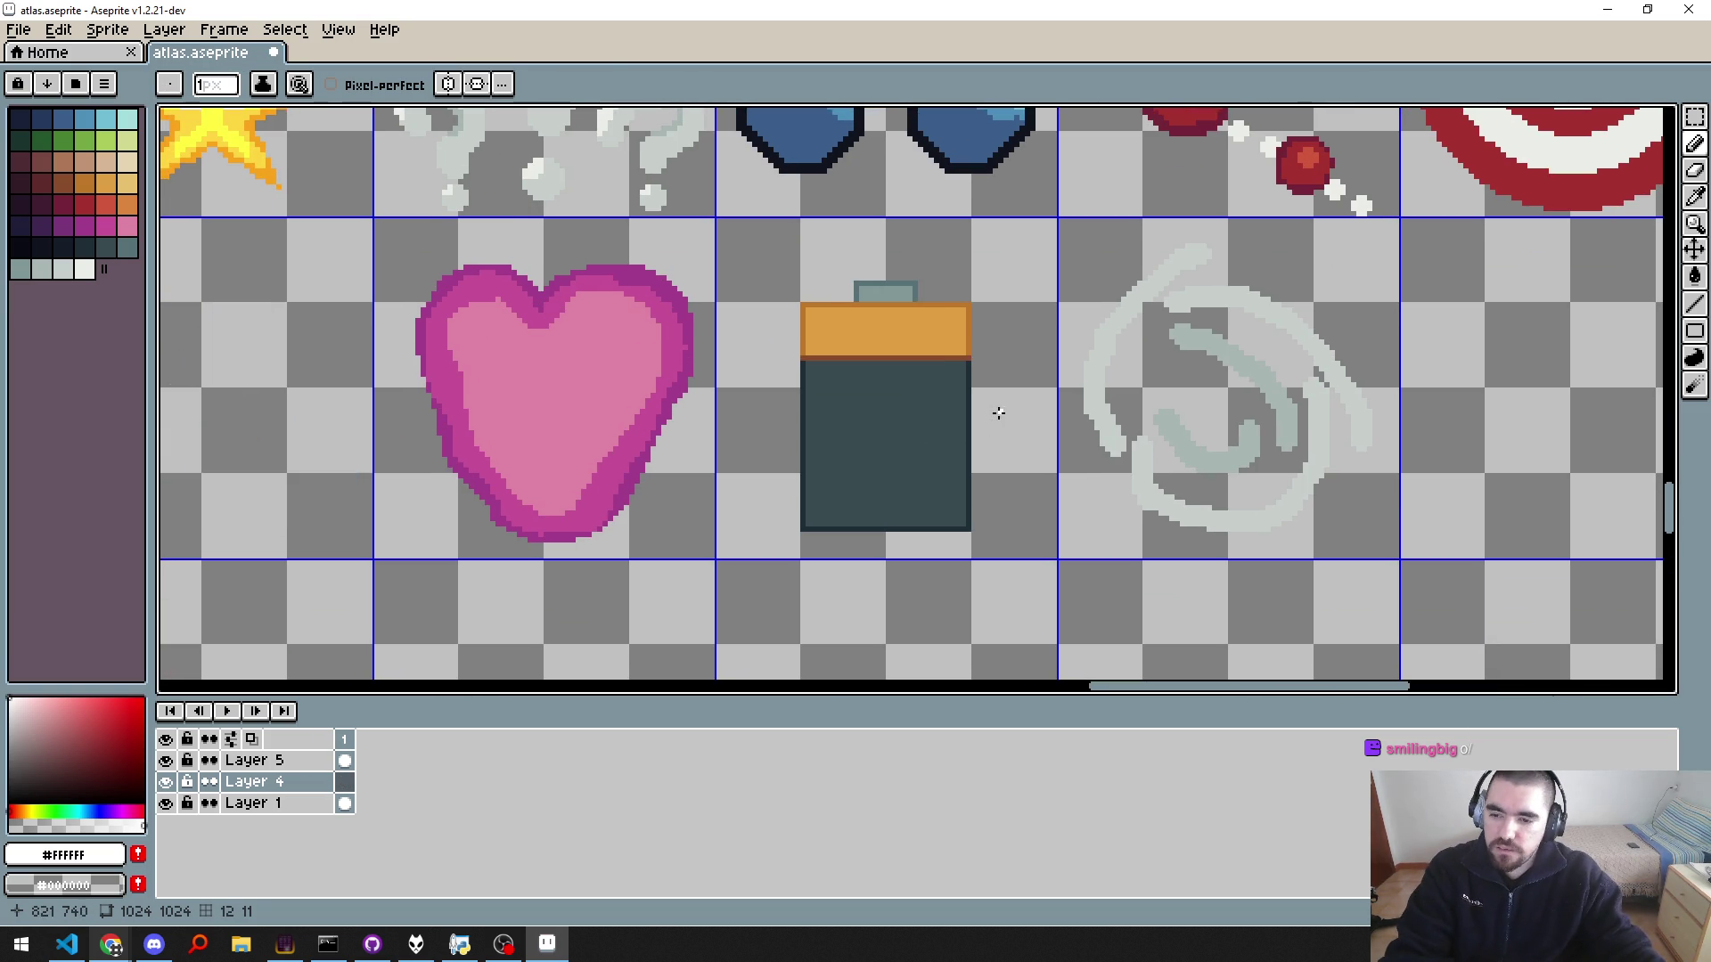
key(ctrl+v)
key(Return)
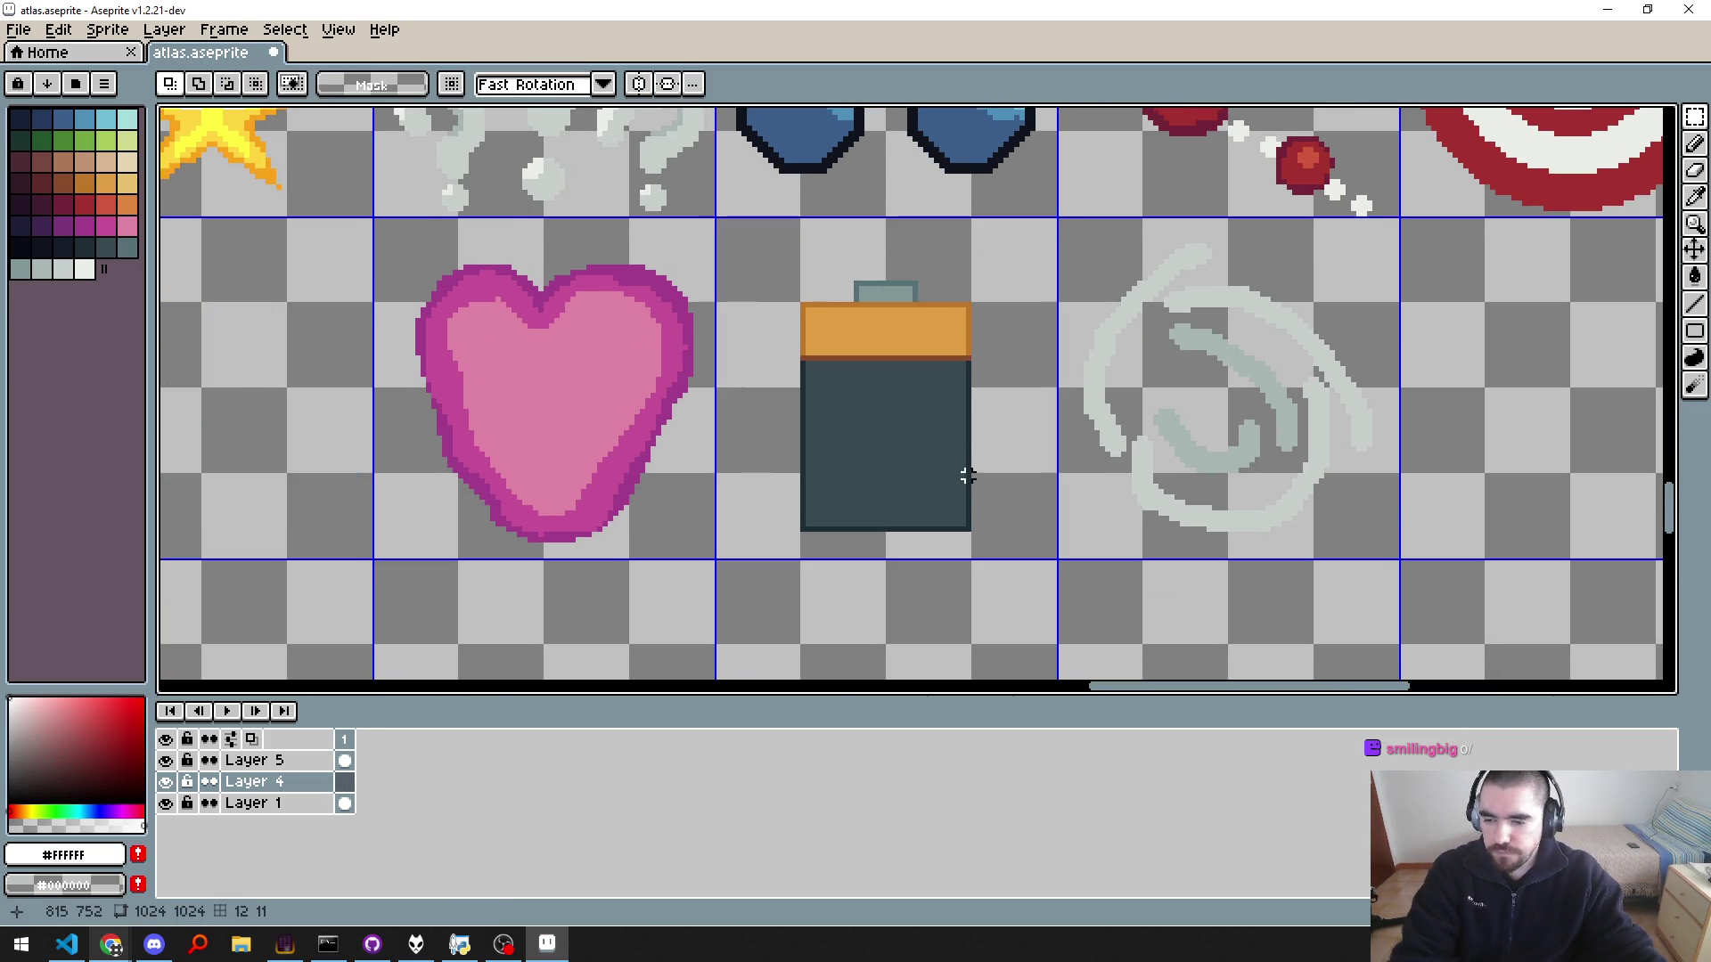
Step: Make Layer 1 active and delete the battery from its grid cell, leaving an empty tile
click(167, 761)
click(166, 761)
click(166, 762)
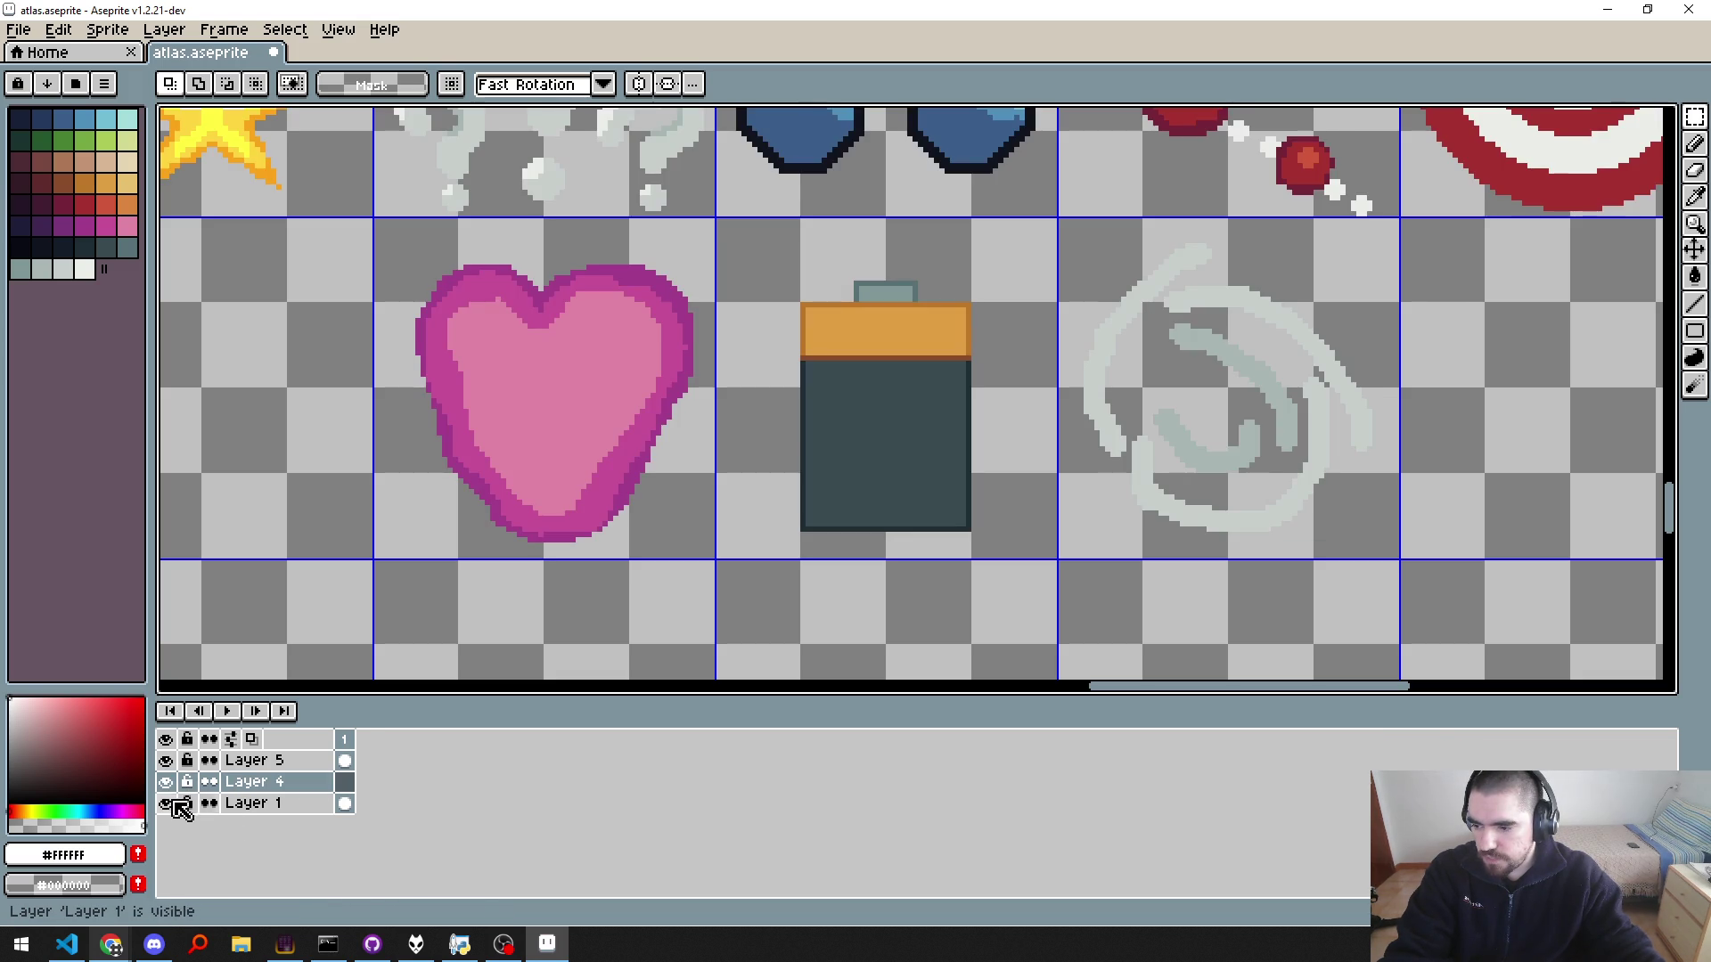
click(248, 803)
double_click(955, 437)
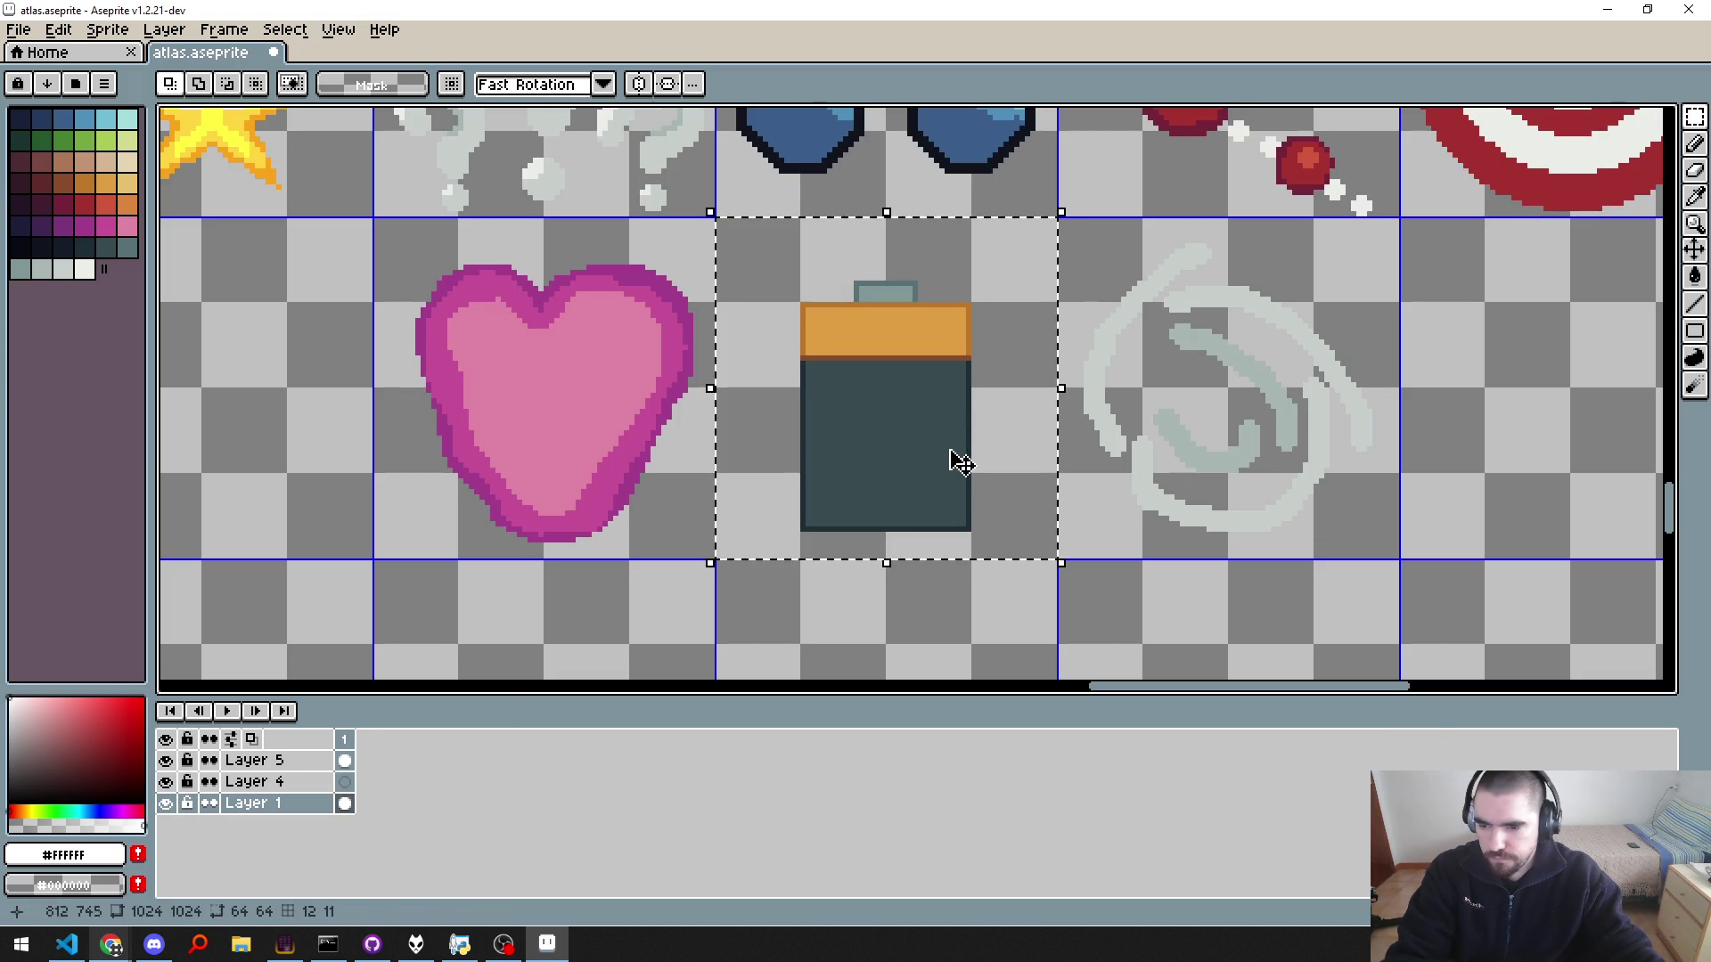
key(Delete)
double_click(888, 481)
key(b)
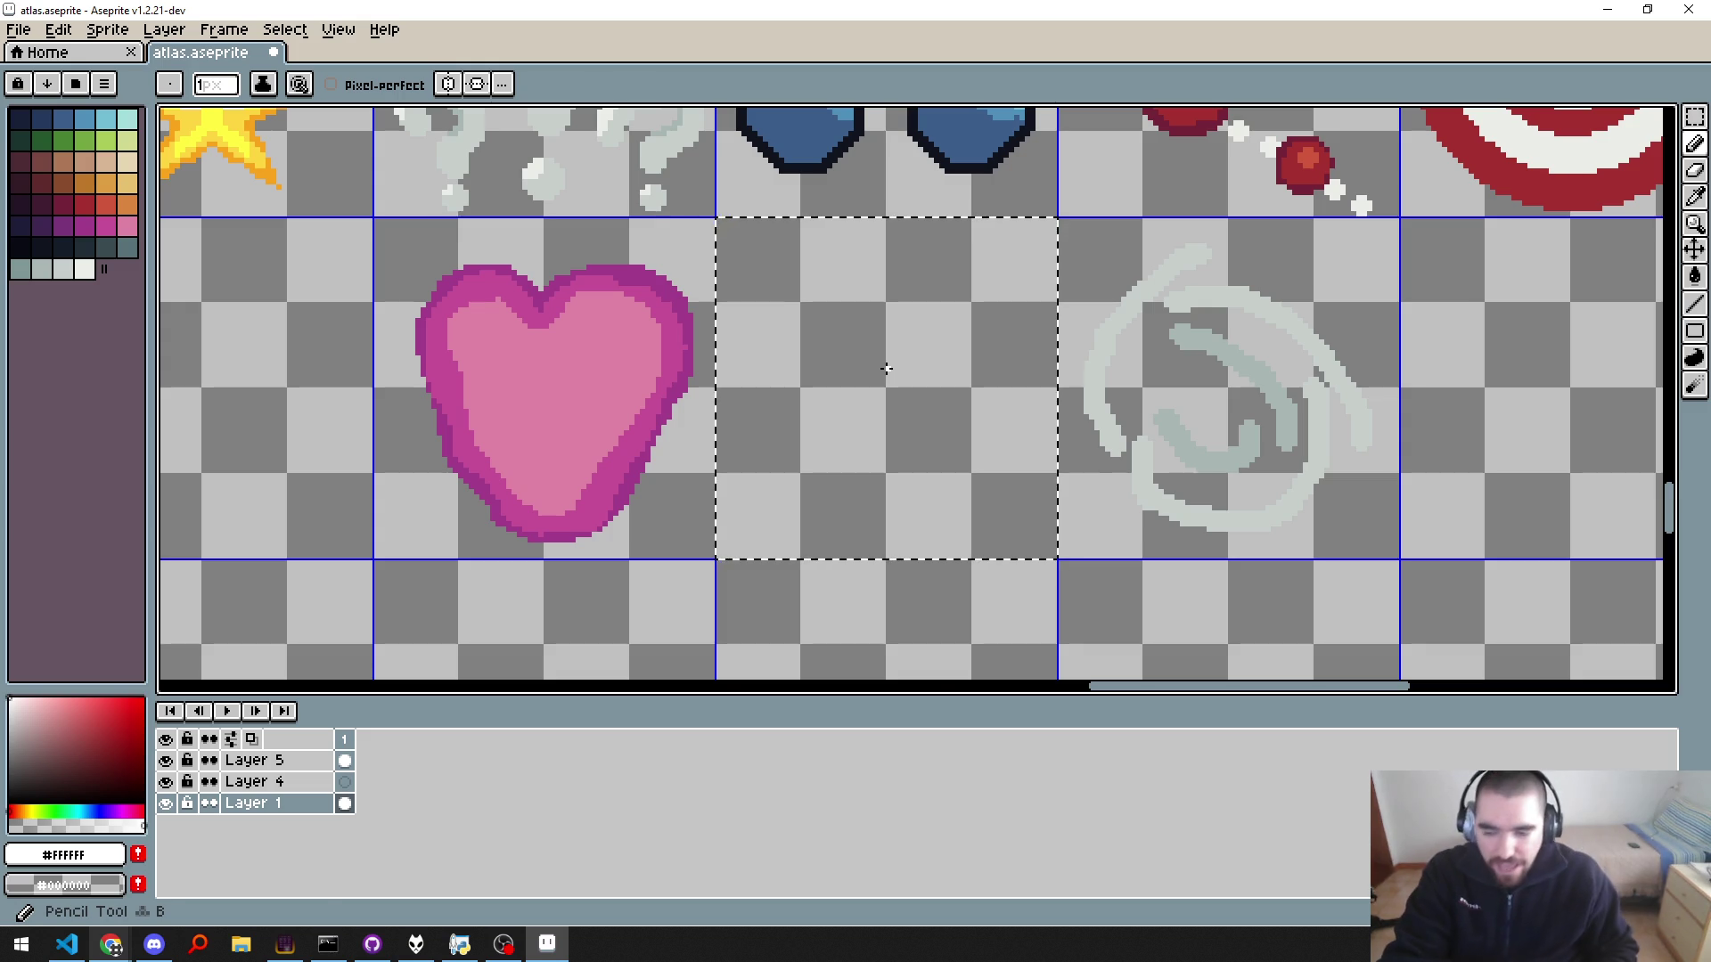
key(alt+Tab)
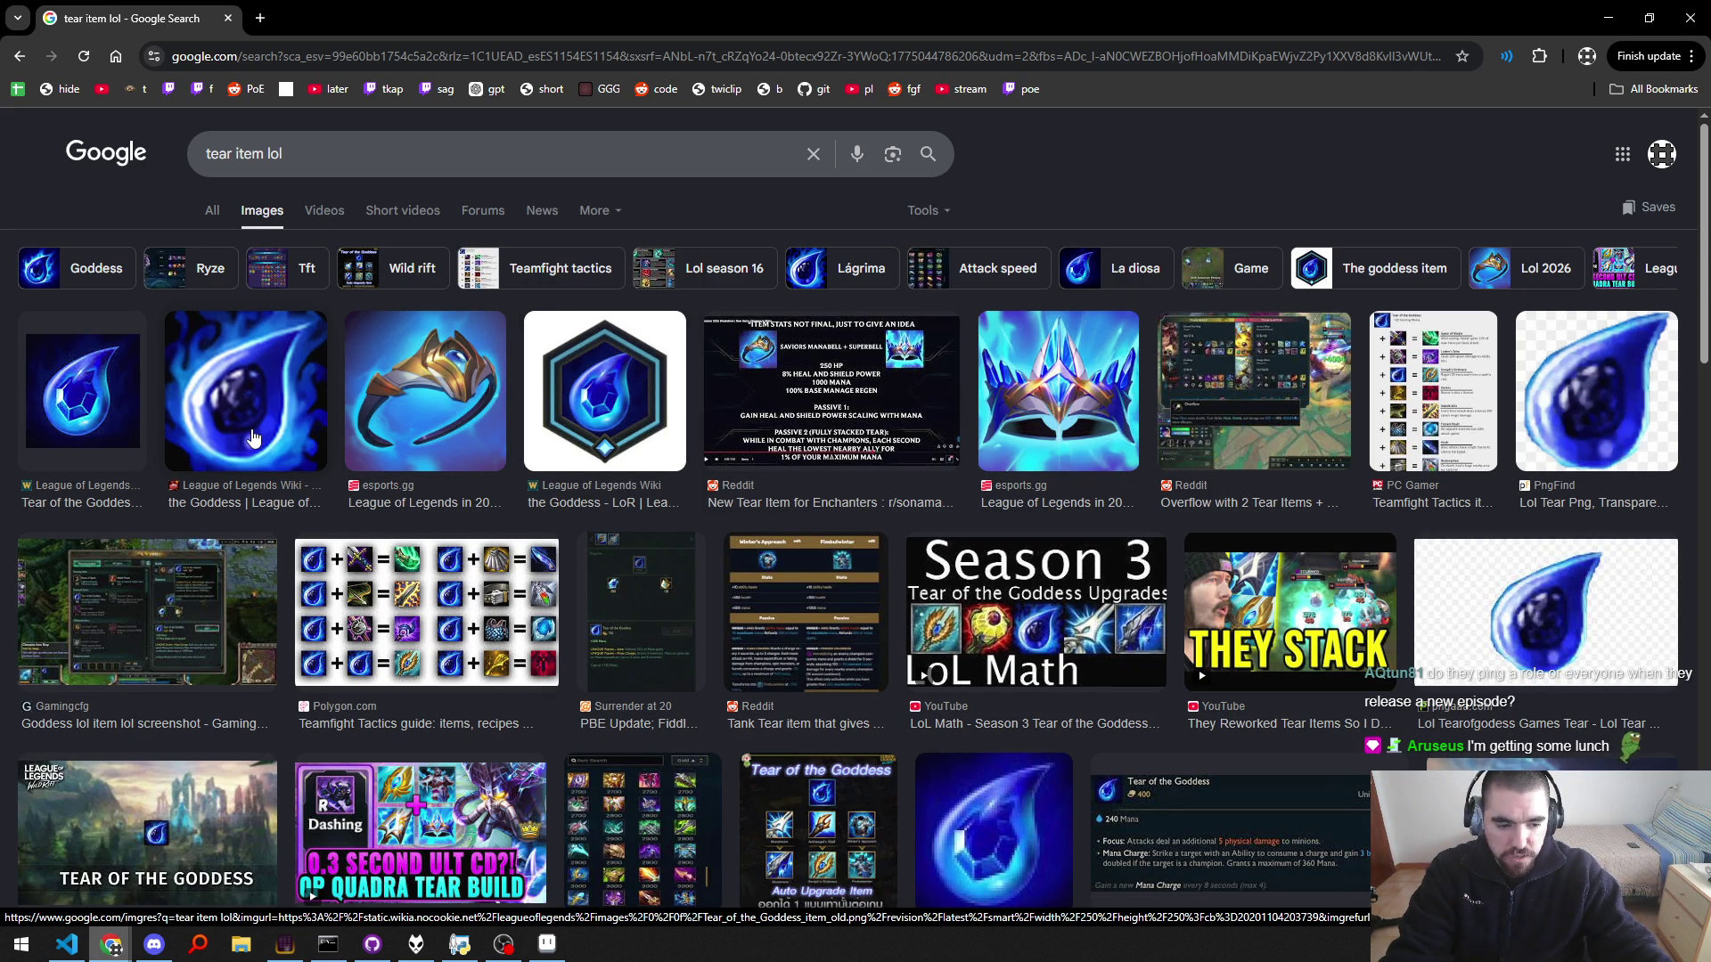
key(alt+Tab)
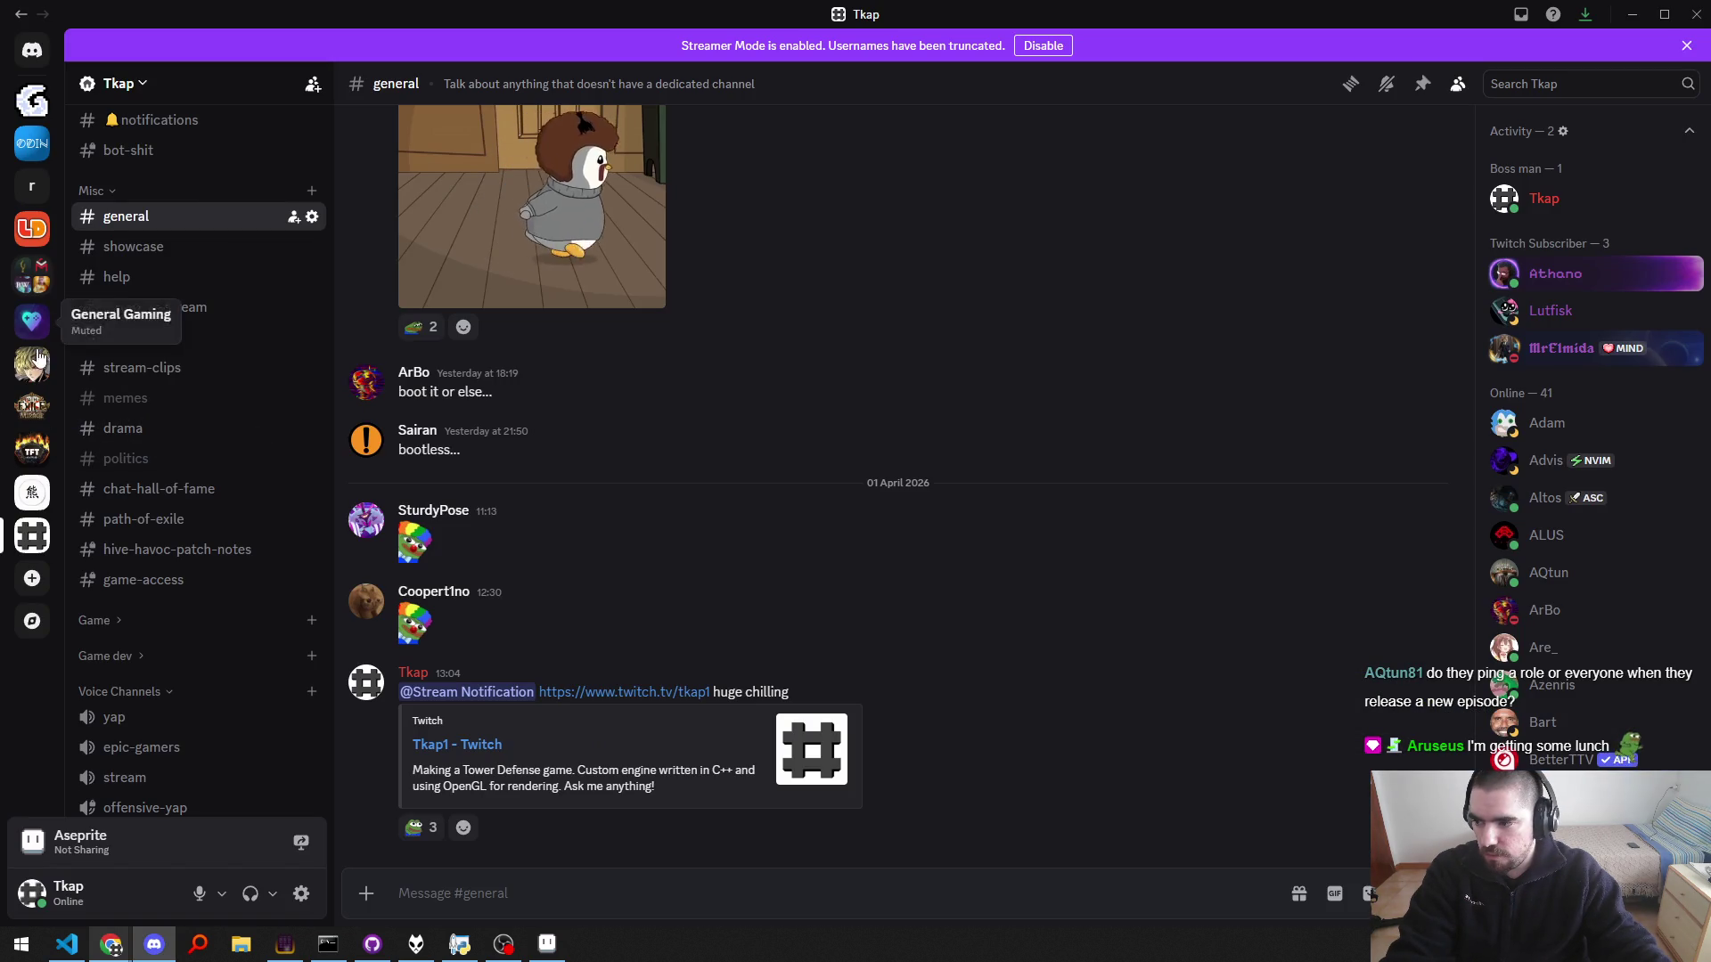
click(33, 374)
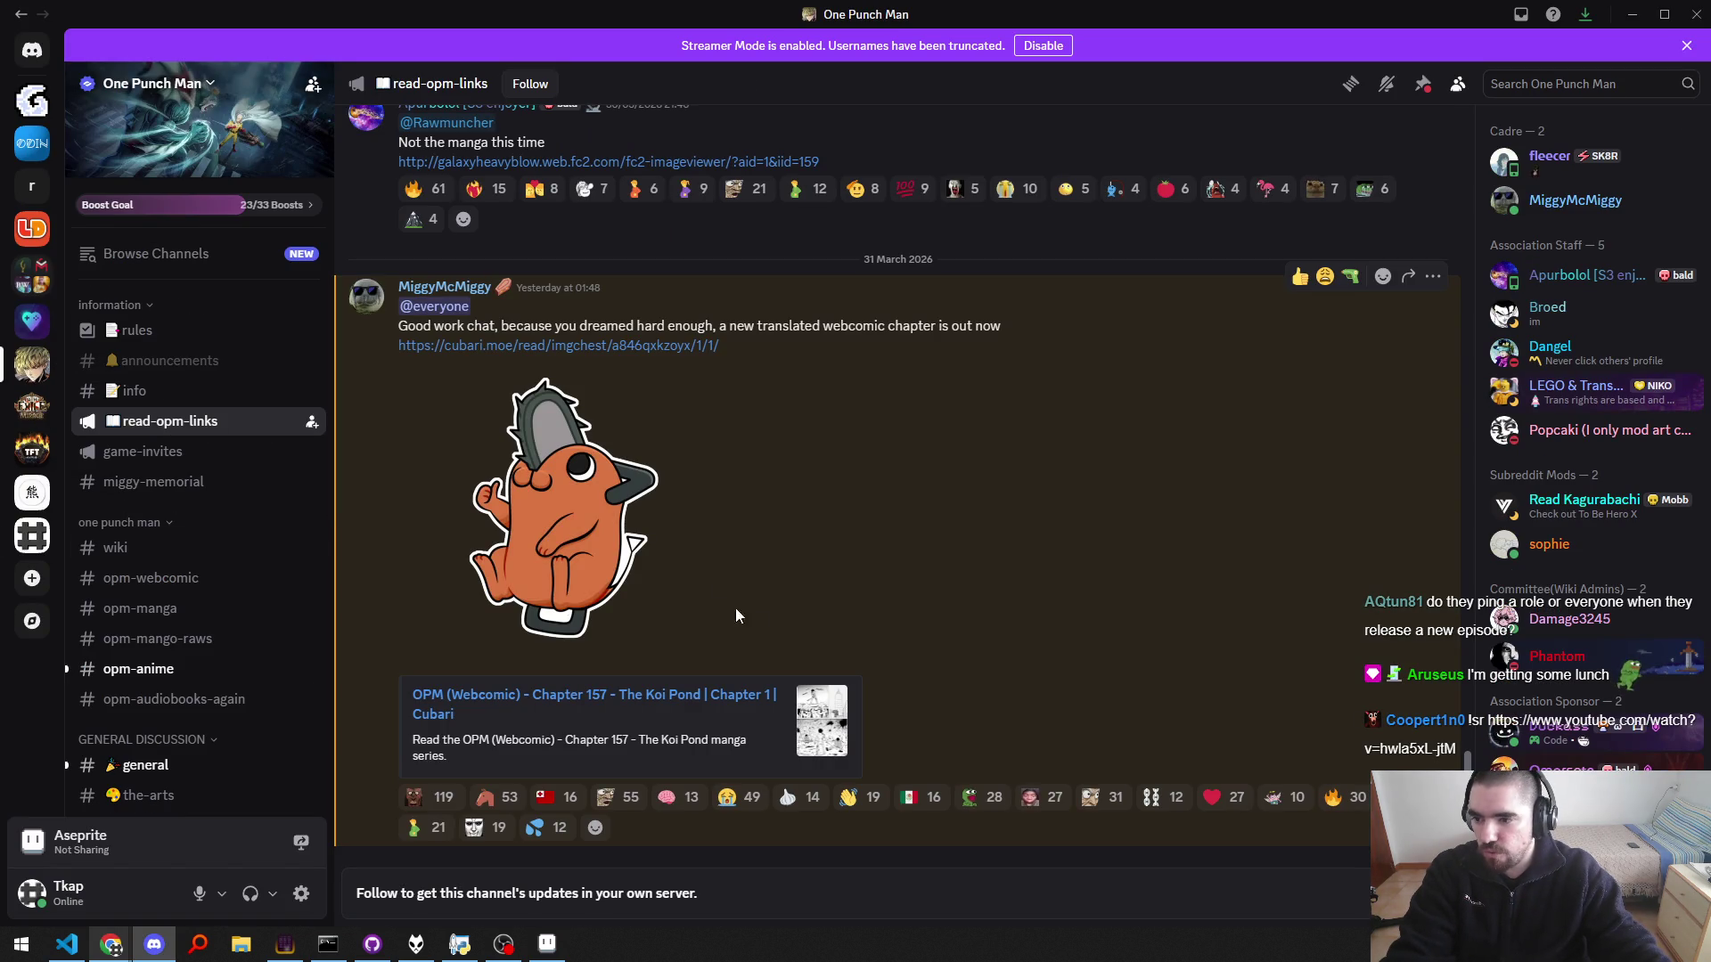
scroll(439, 305, up, 4)
scroll(411, 383, up, 5)
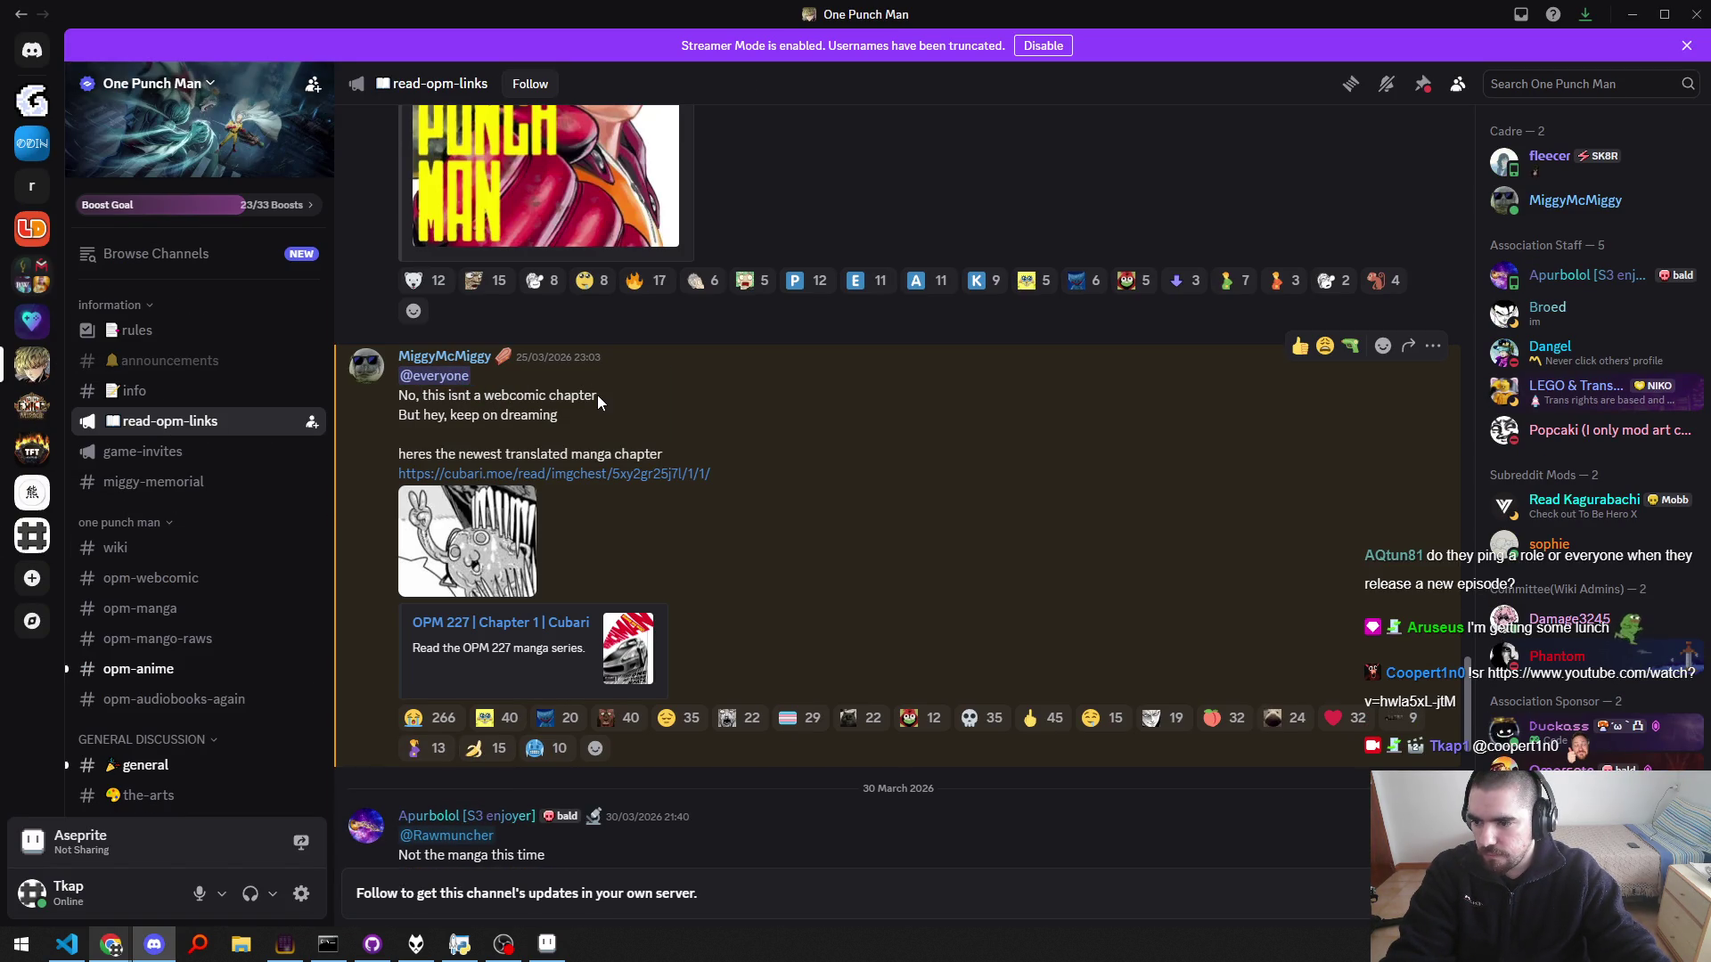
scroll(650, 510, down, 8)
scroll(223, 526, down, 5)
scroll(206, 504, up, 5)
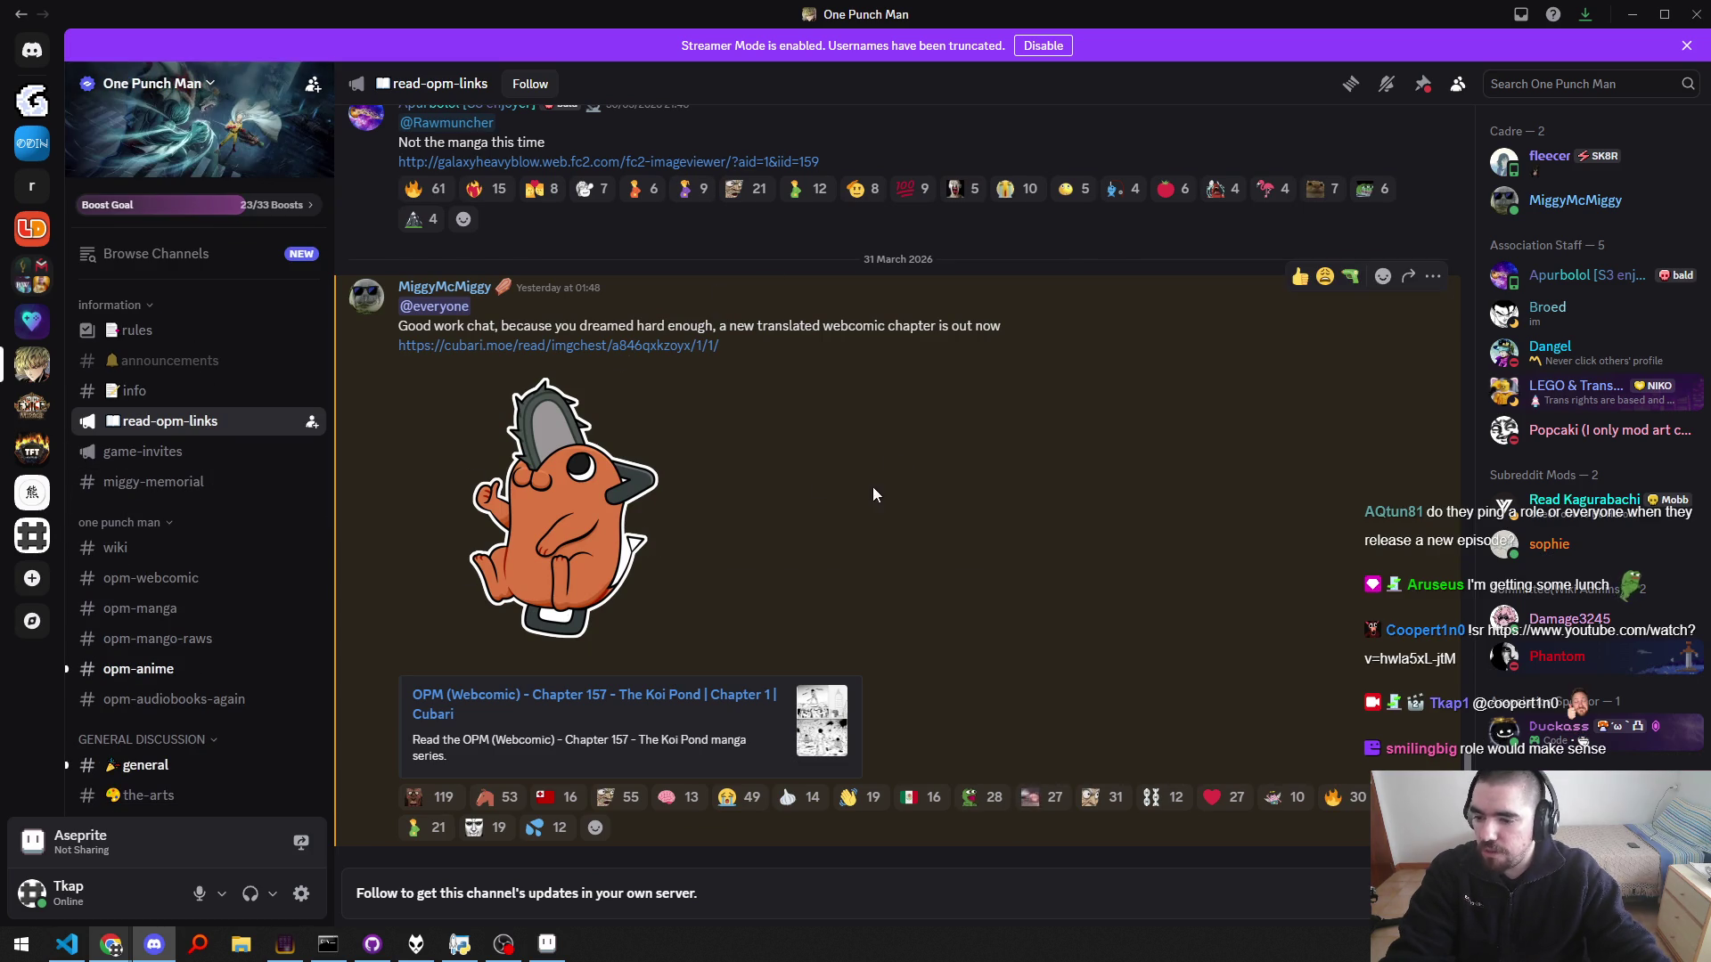
click(32, 535)
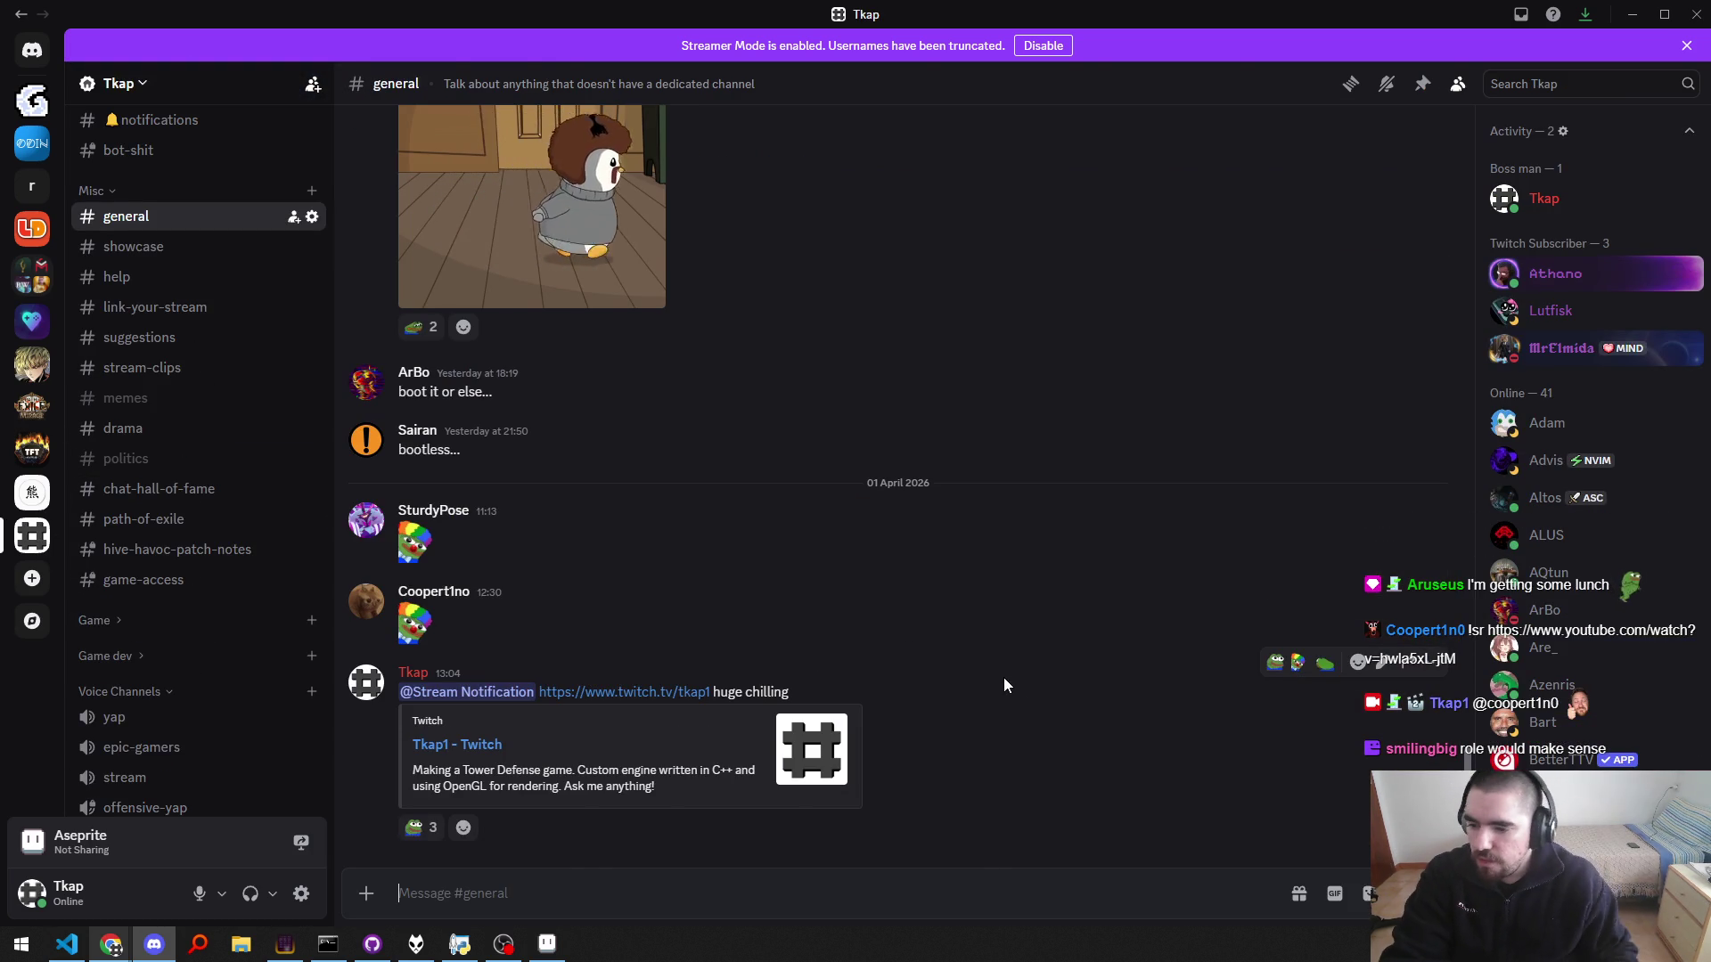
key(alt+Tab)
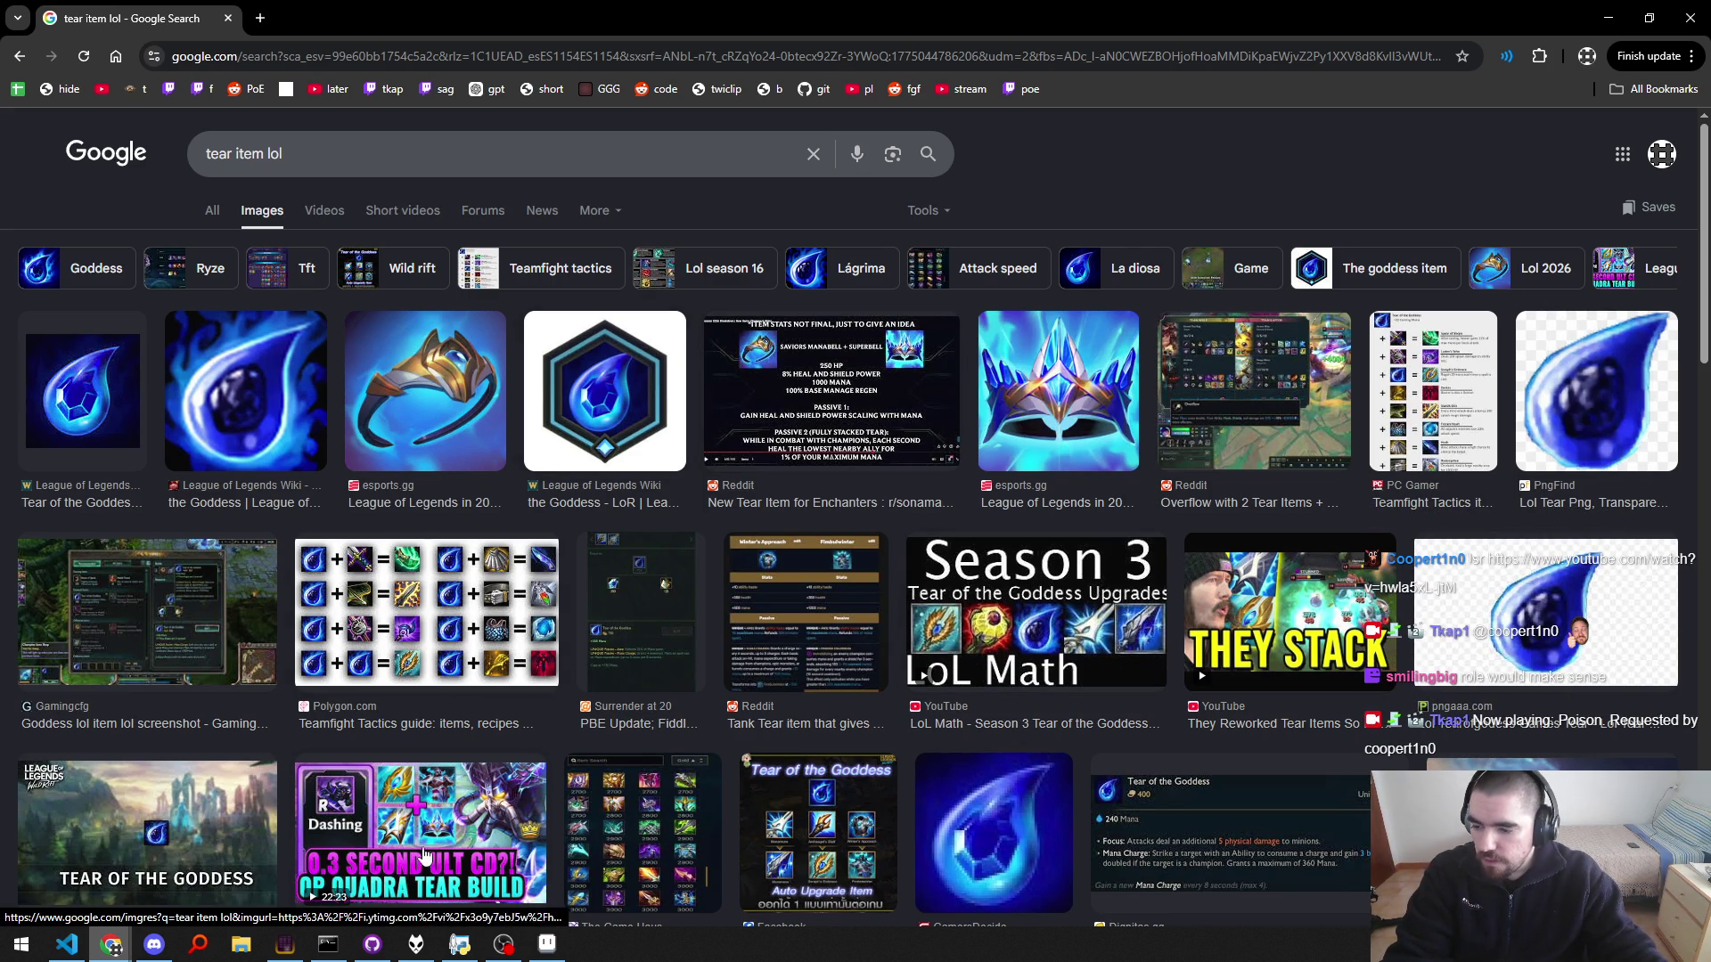
Step: Open a new Chrome tab and load ChatGPT's empty new-chat page
click(416, 946)
click(416, 946)
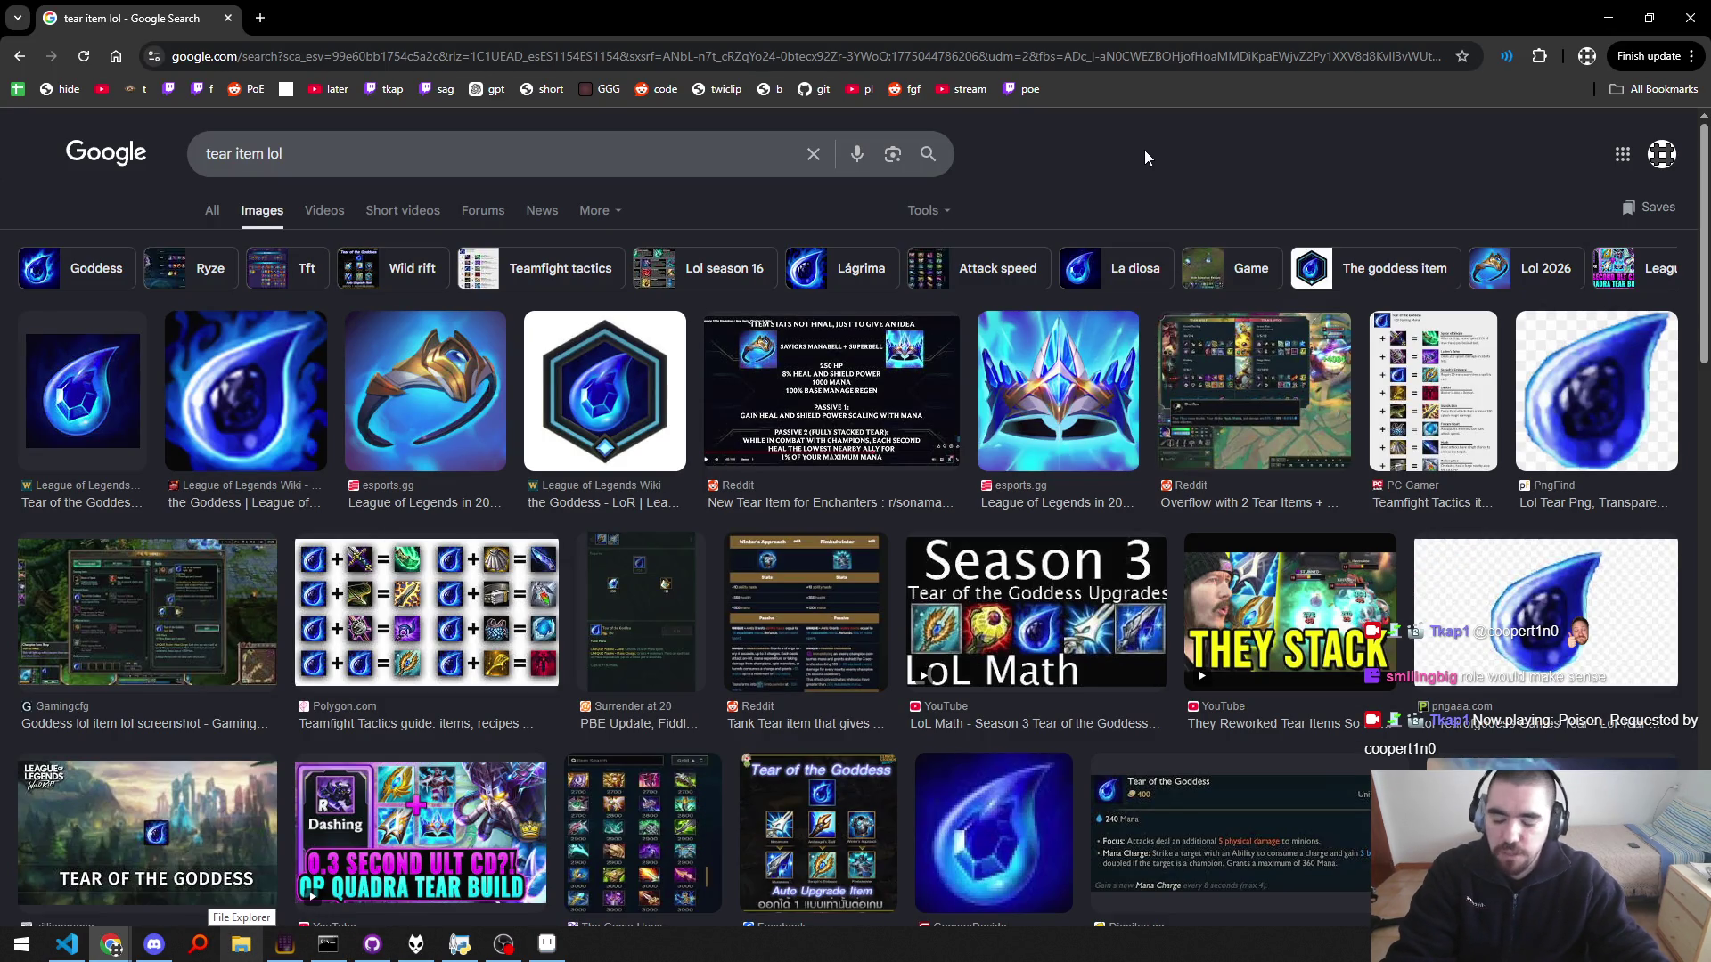
mouse_move(546, 947)
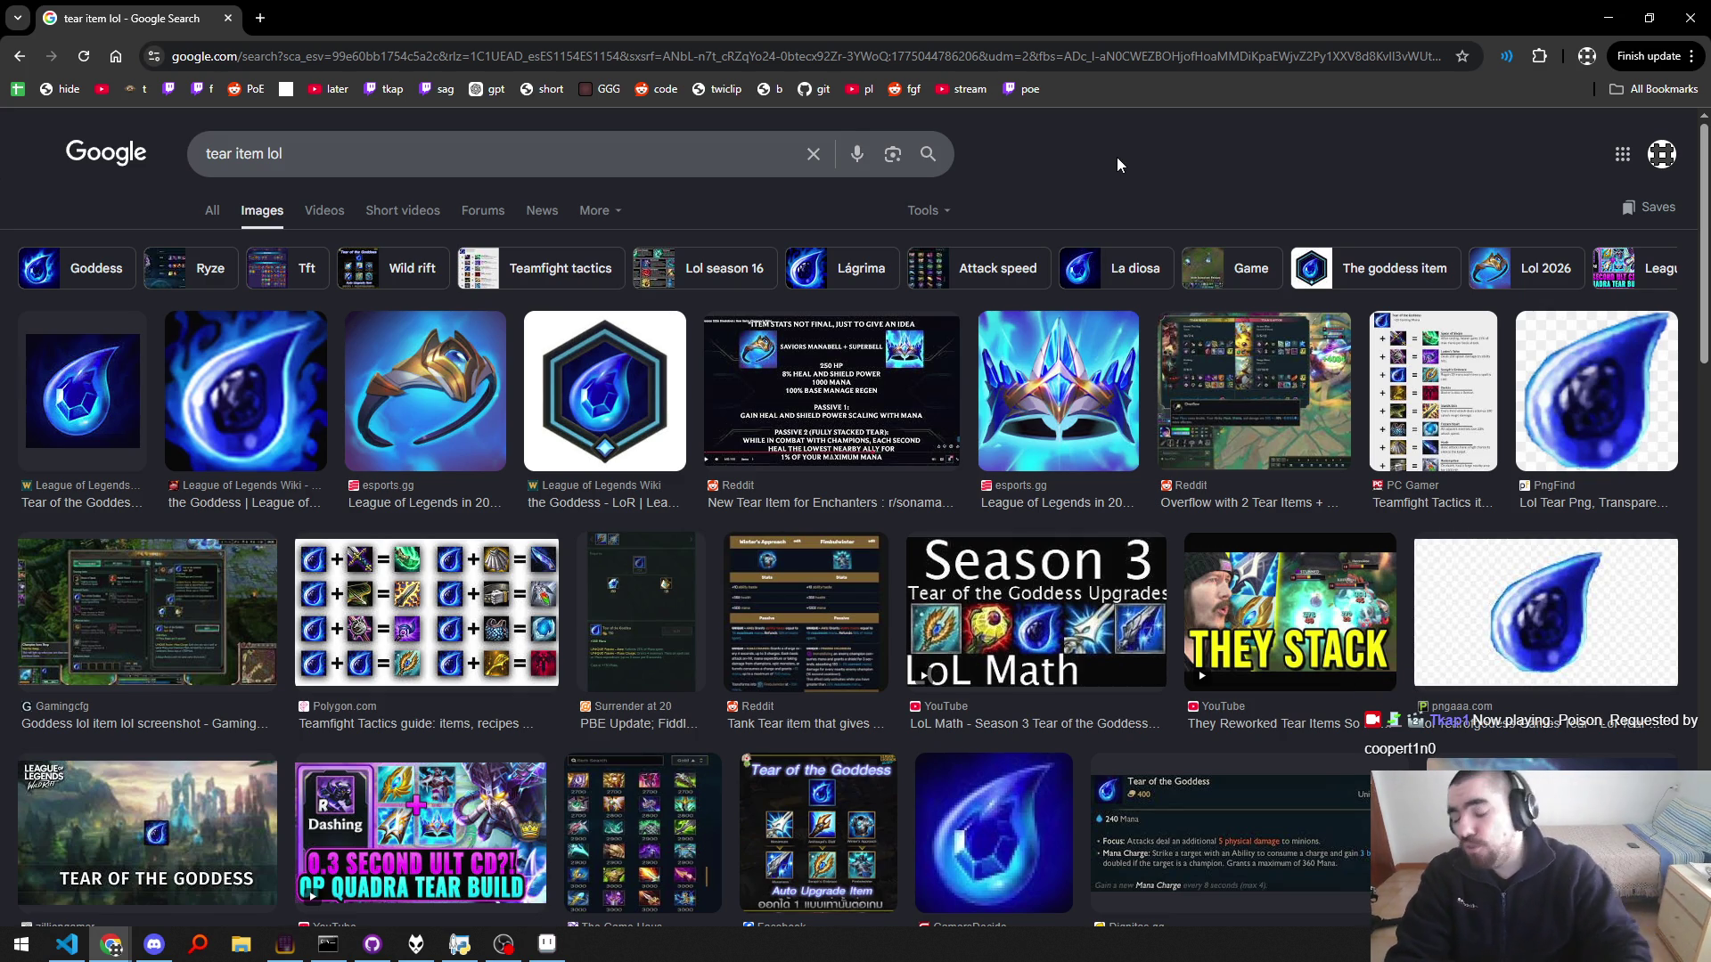
key(ctrl+t)
text(gpt)
key(Return)
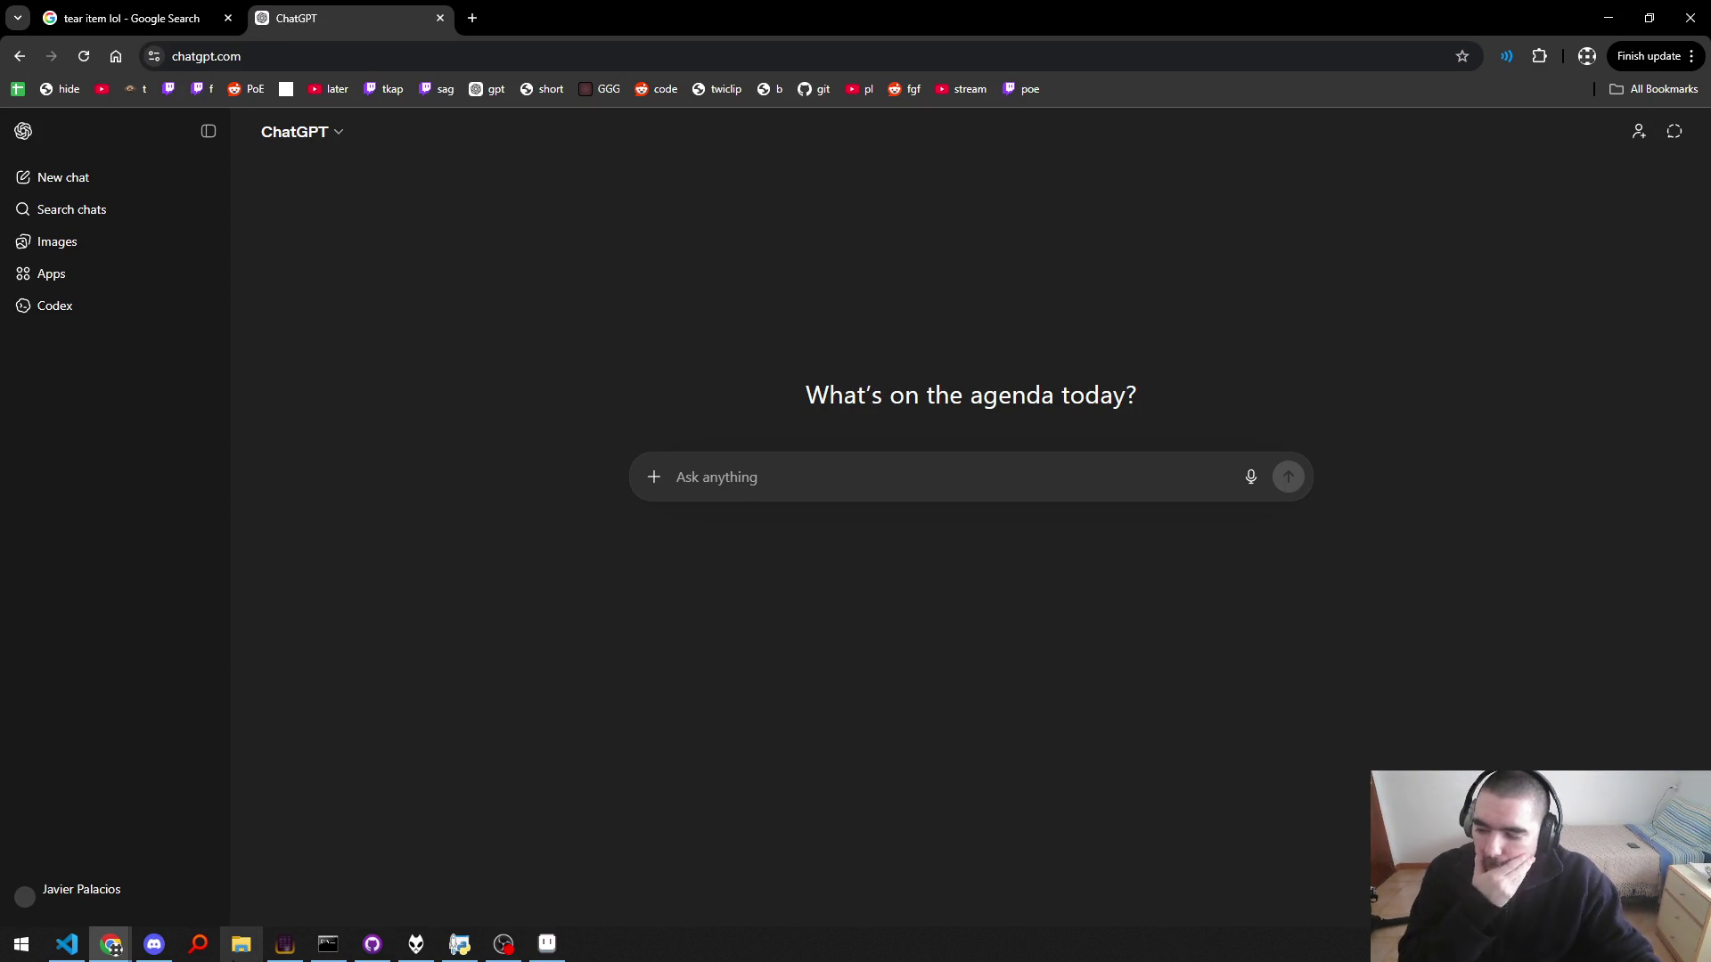
mouse_move(289, 955)
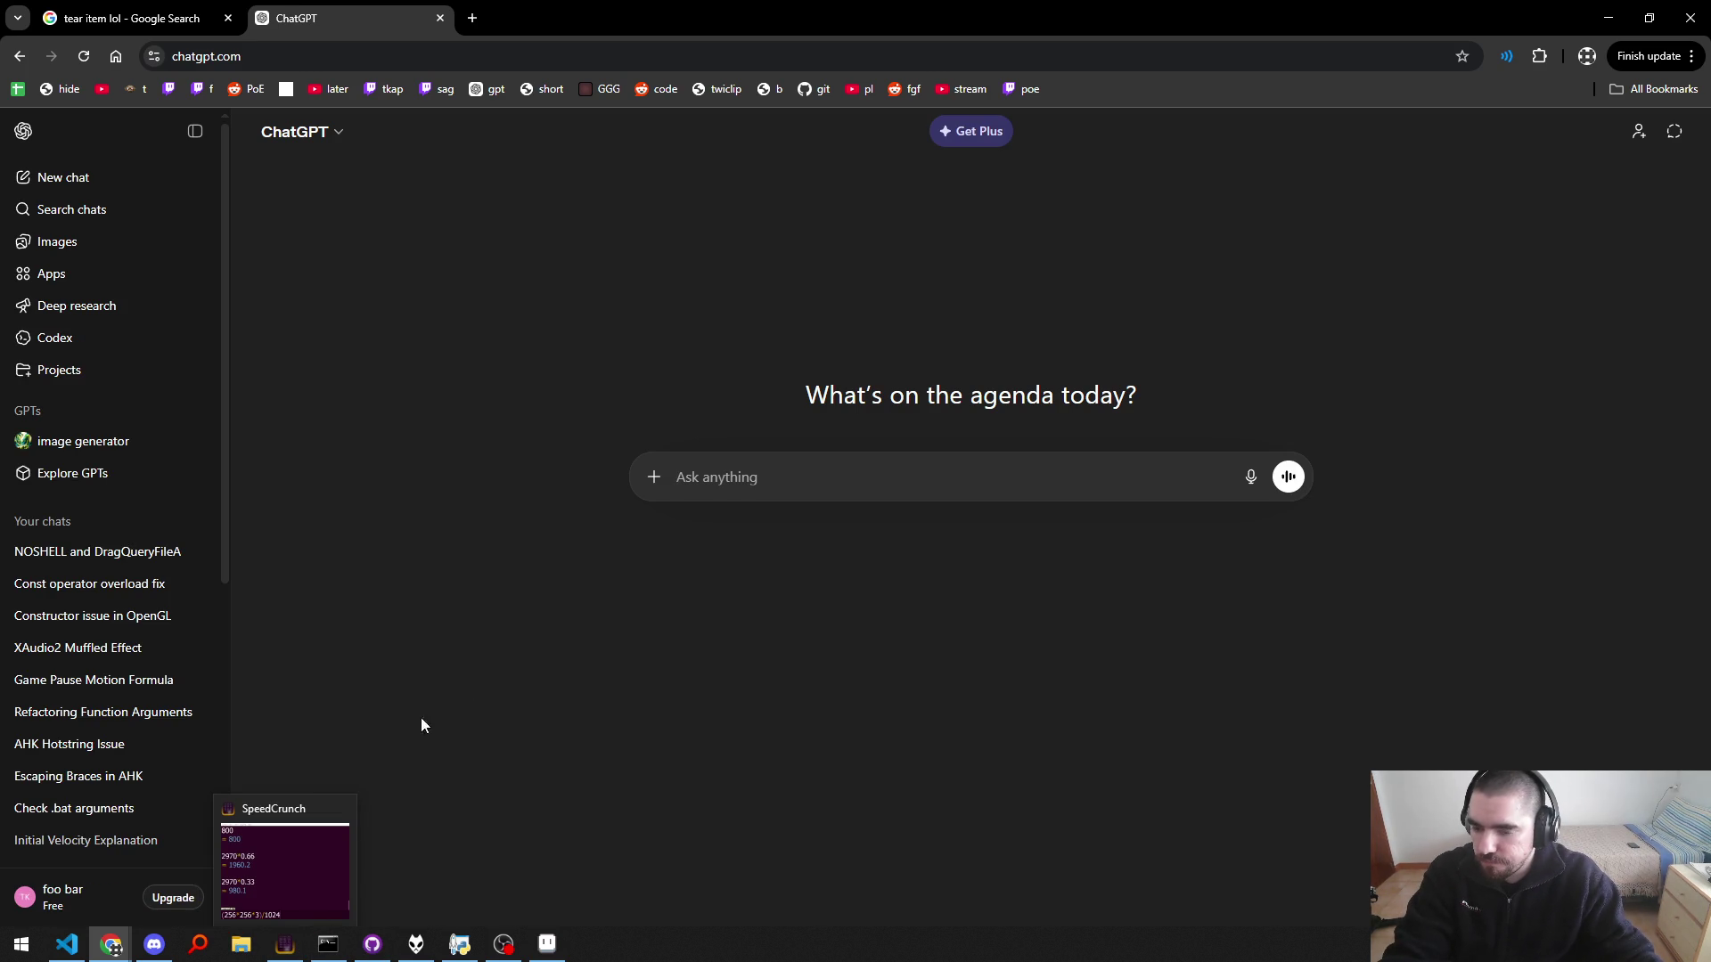
Step: Open the project folder in a maximized File Explorer window with 'explorer .'
click(329, 942)
key(BackSpace)
text(xplore)
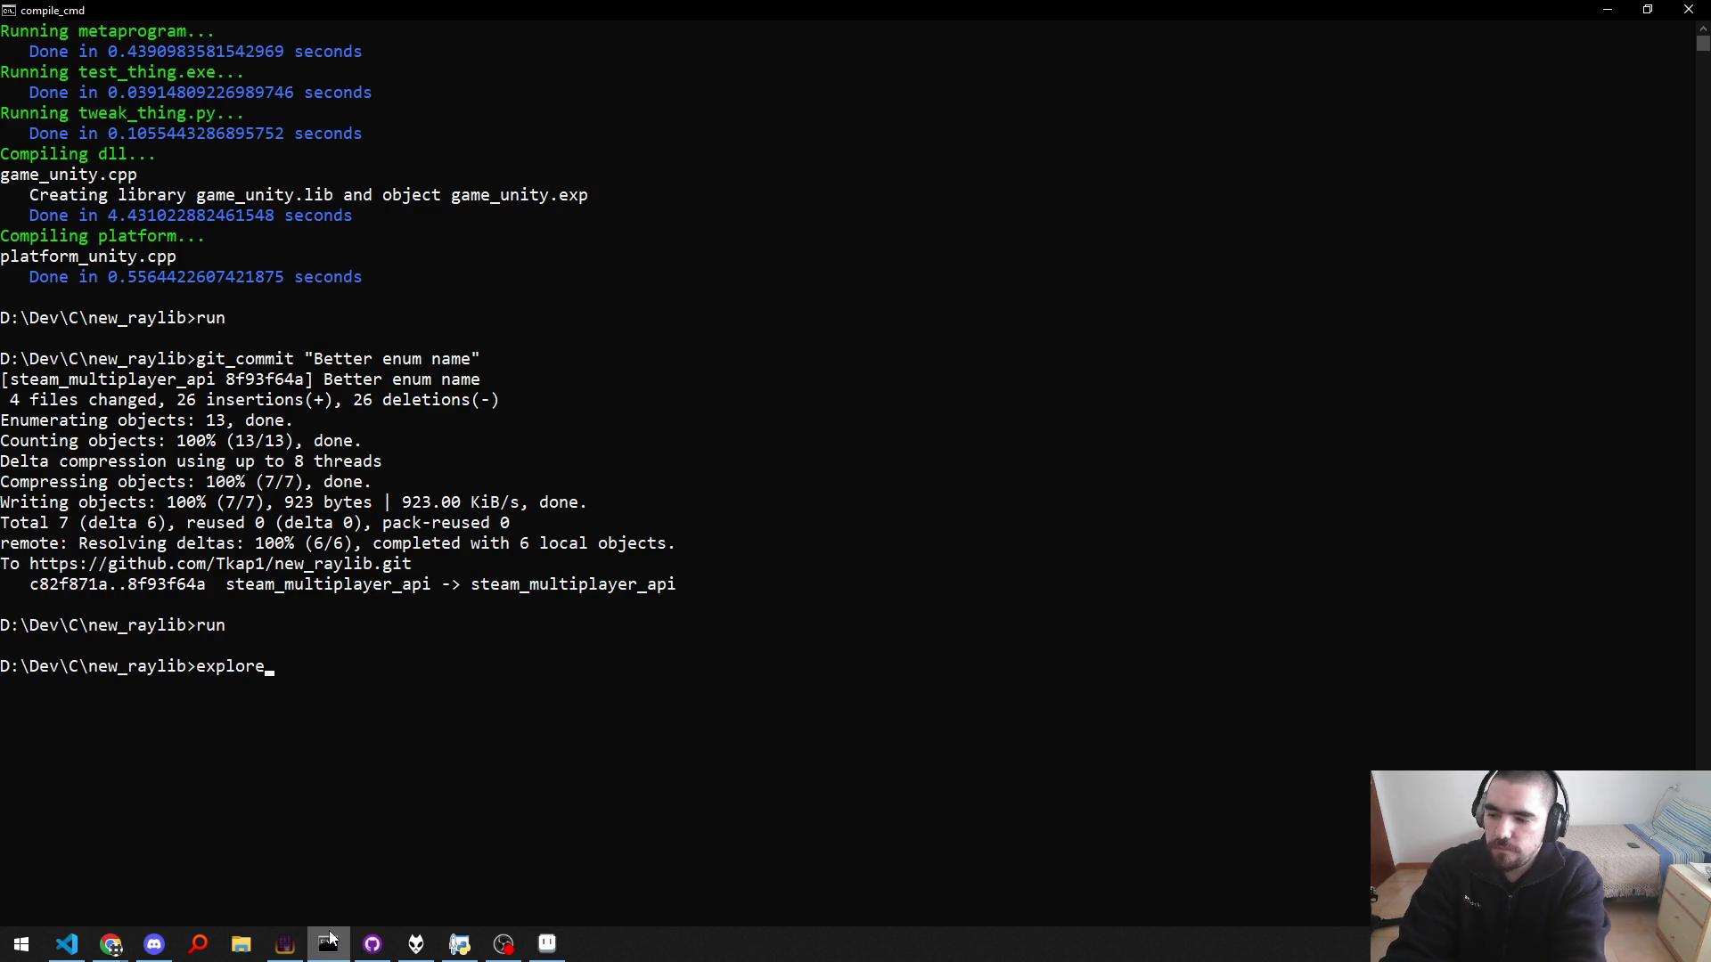
text(r .)
key(Return)
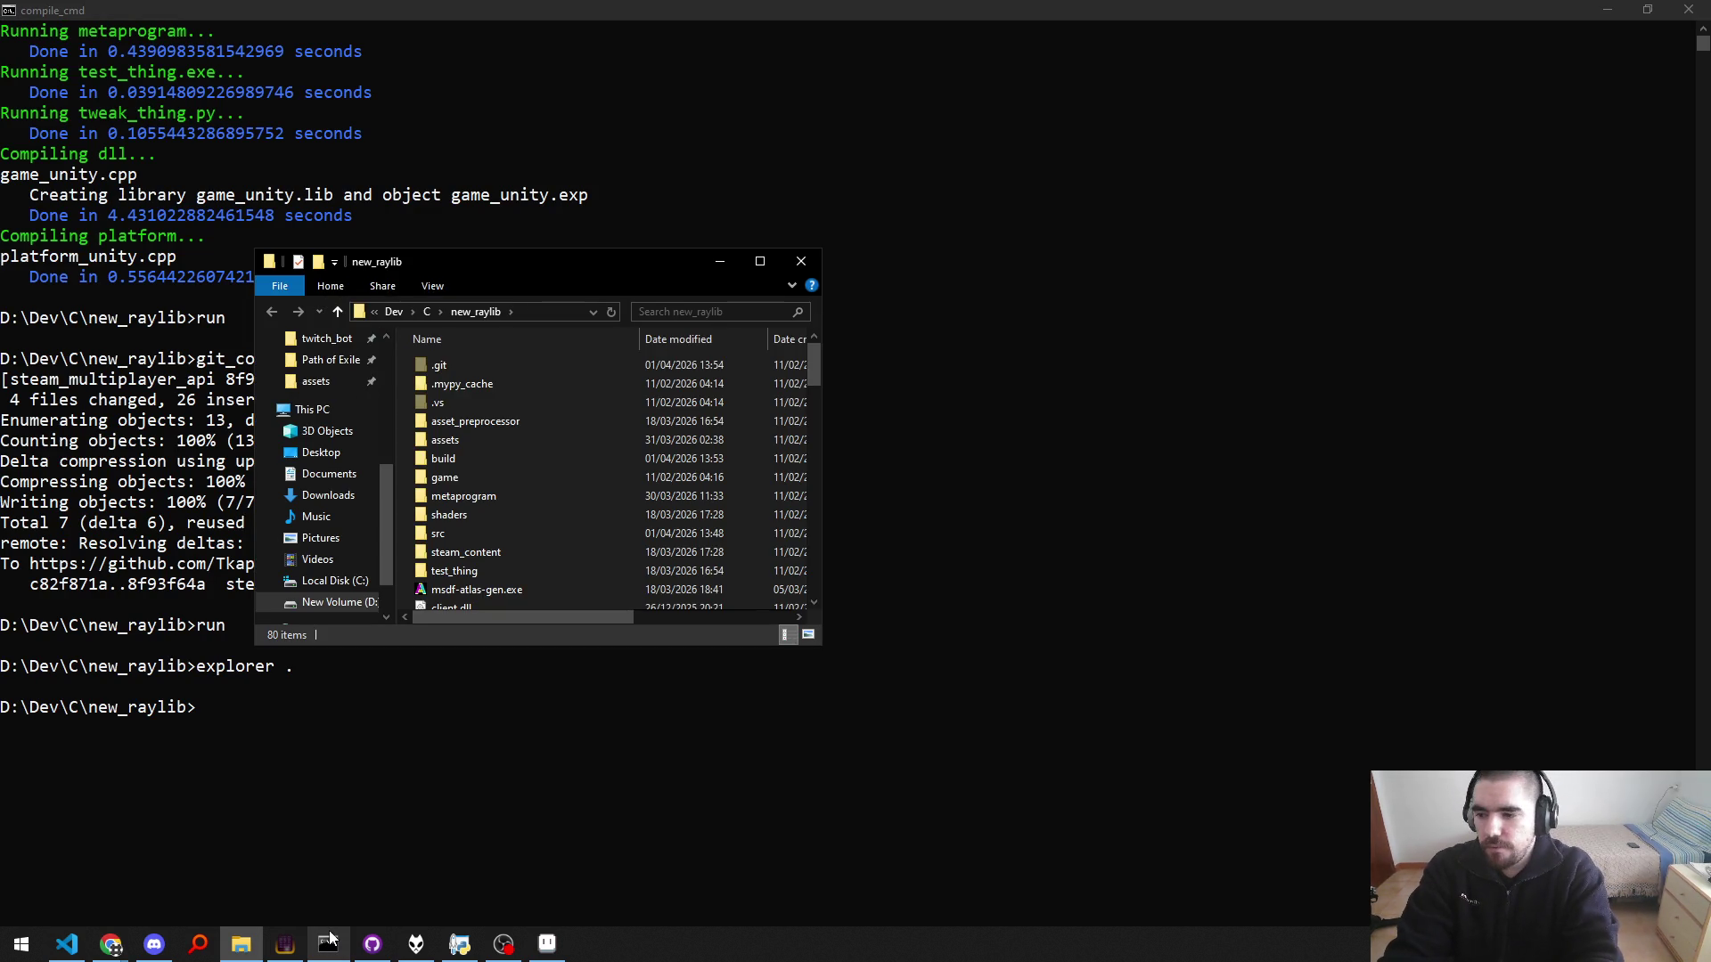
key(super+Up)
Step: Enter the assets folder and drag atlas.png over to the ChatGPT window
key(Down)
key(Down)
key(Down)
key(Down)
key(Down)
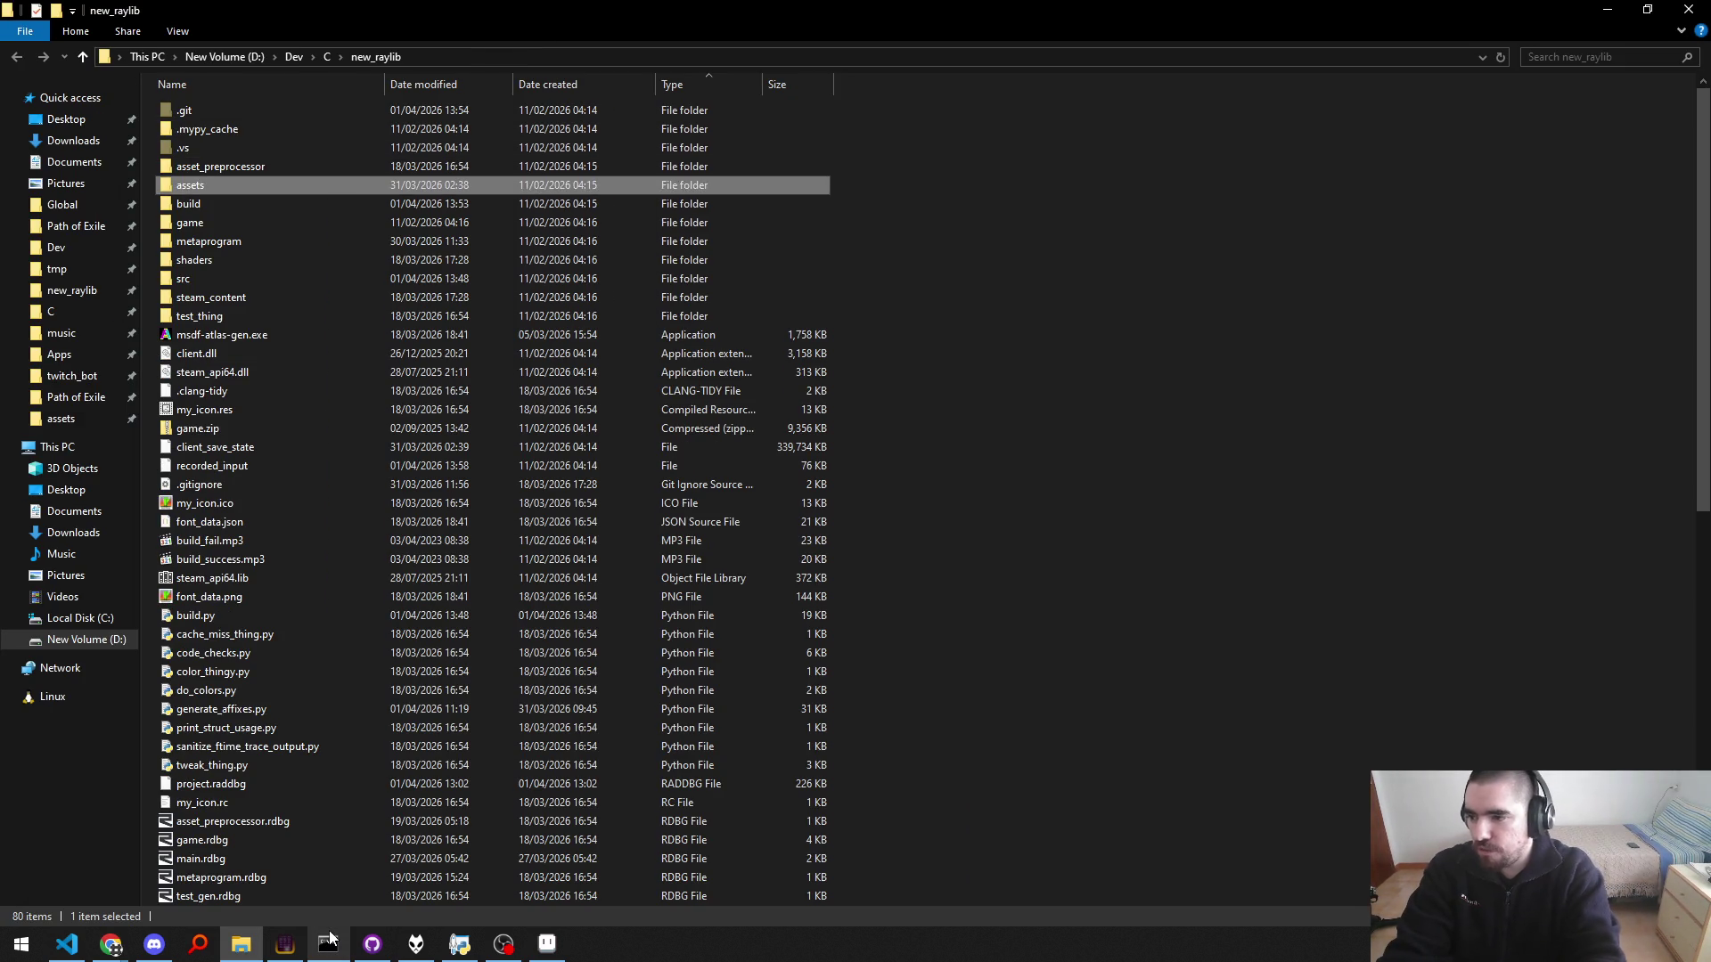
key(Return)
click(399, 243)
text(a)
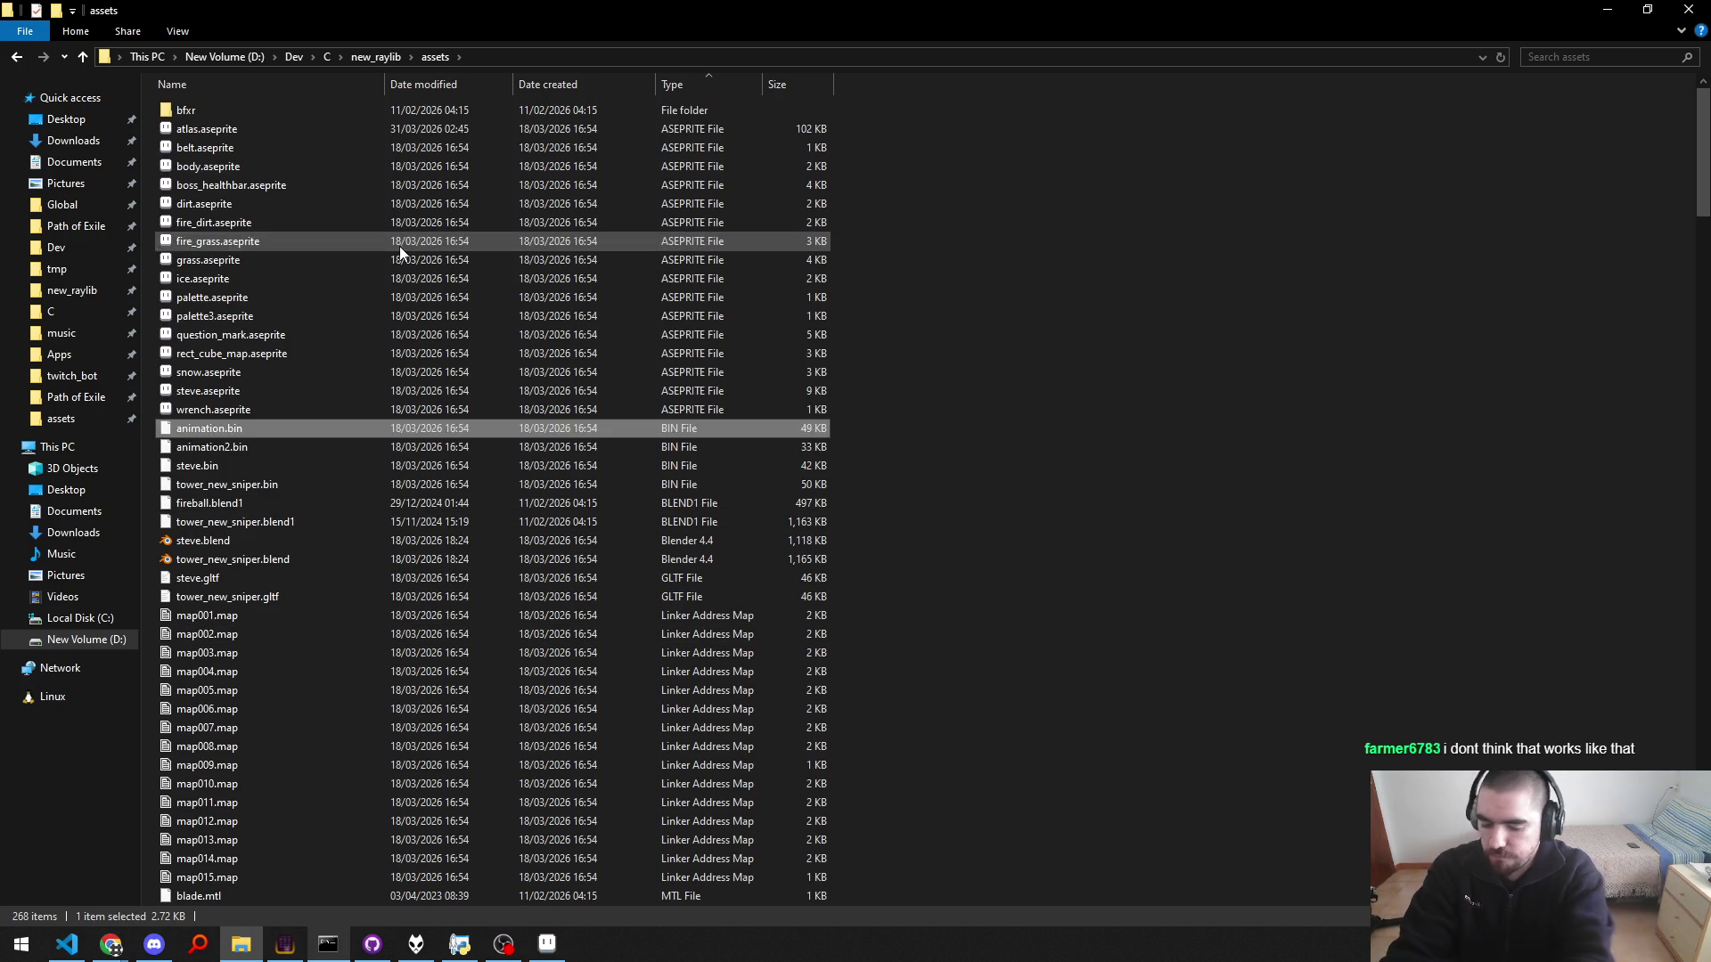
text(at)
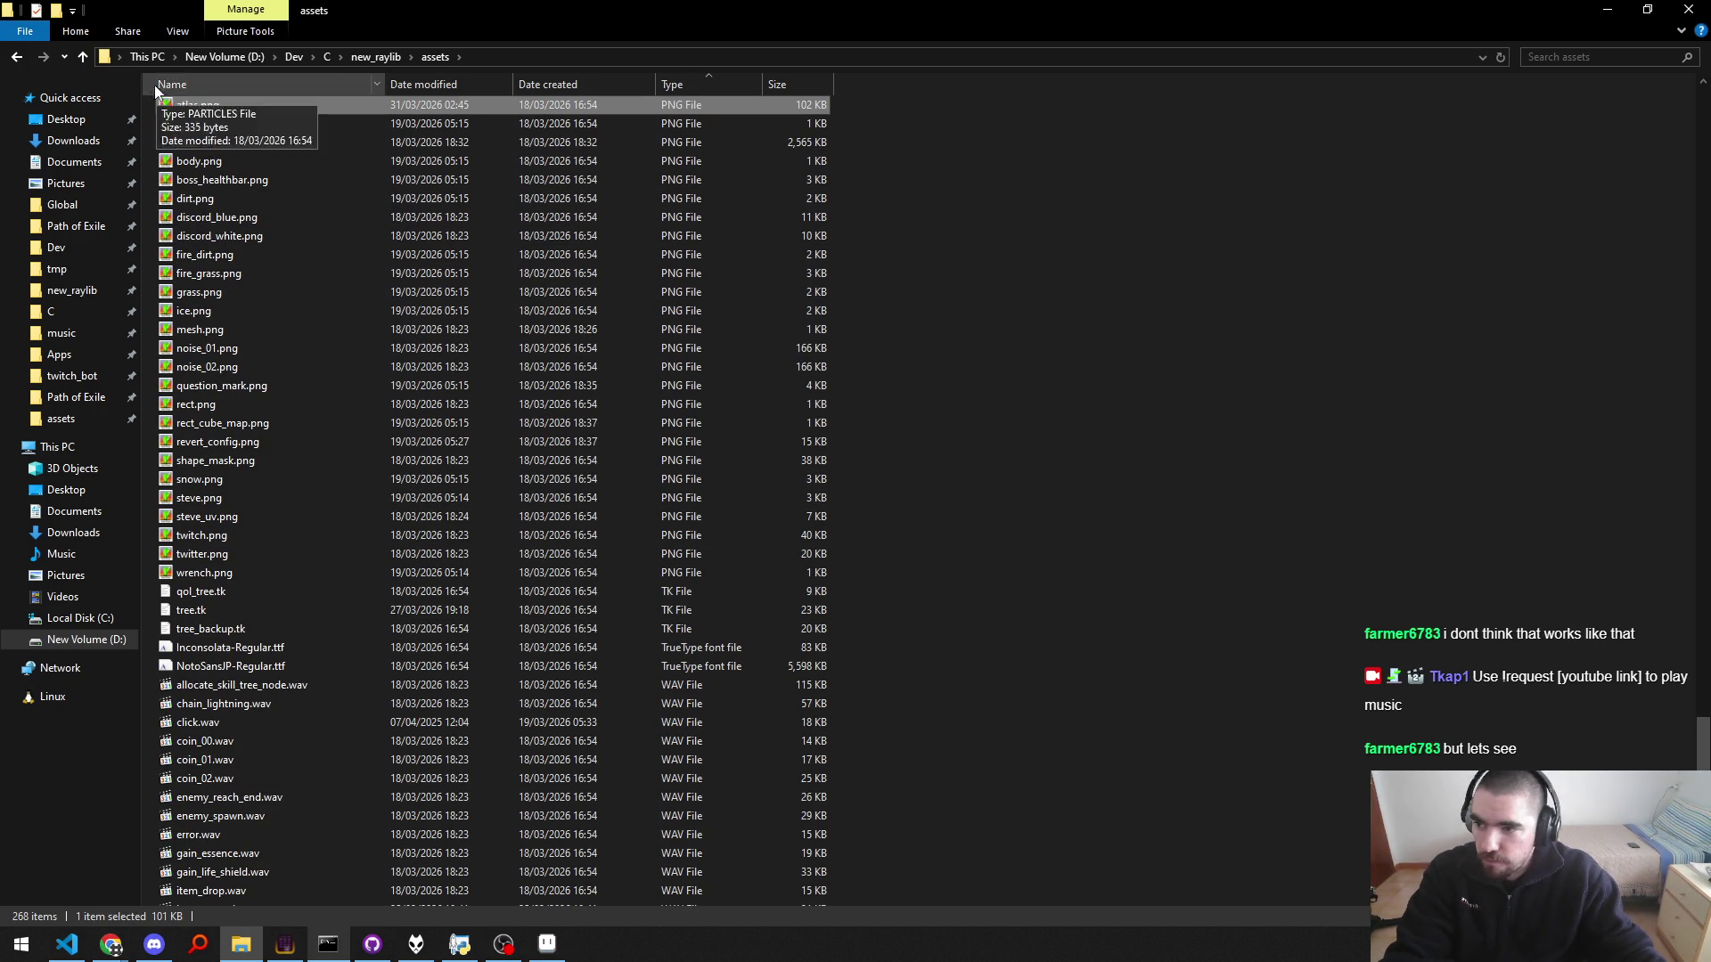
mouse_move(191, 110)
mouse_down()
mouse_move(639, 508)
mouse_move(726, 488)
mouse_up()
key(alt+Tab)
key(alt+Tab)
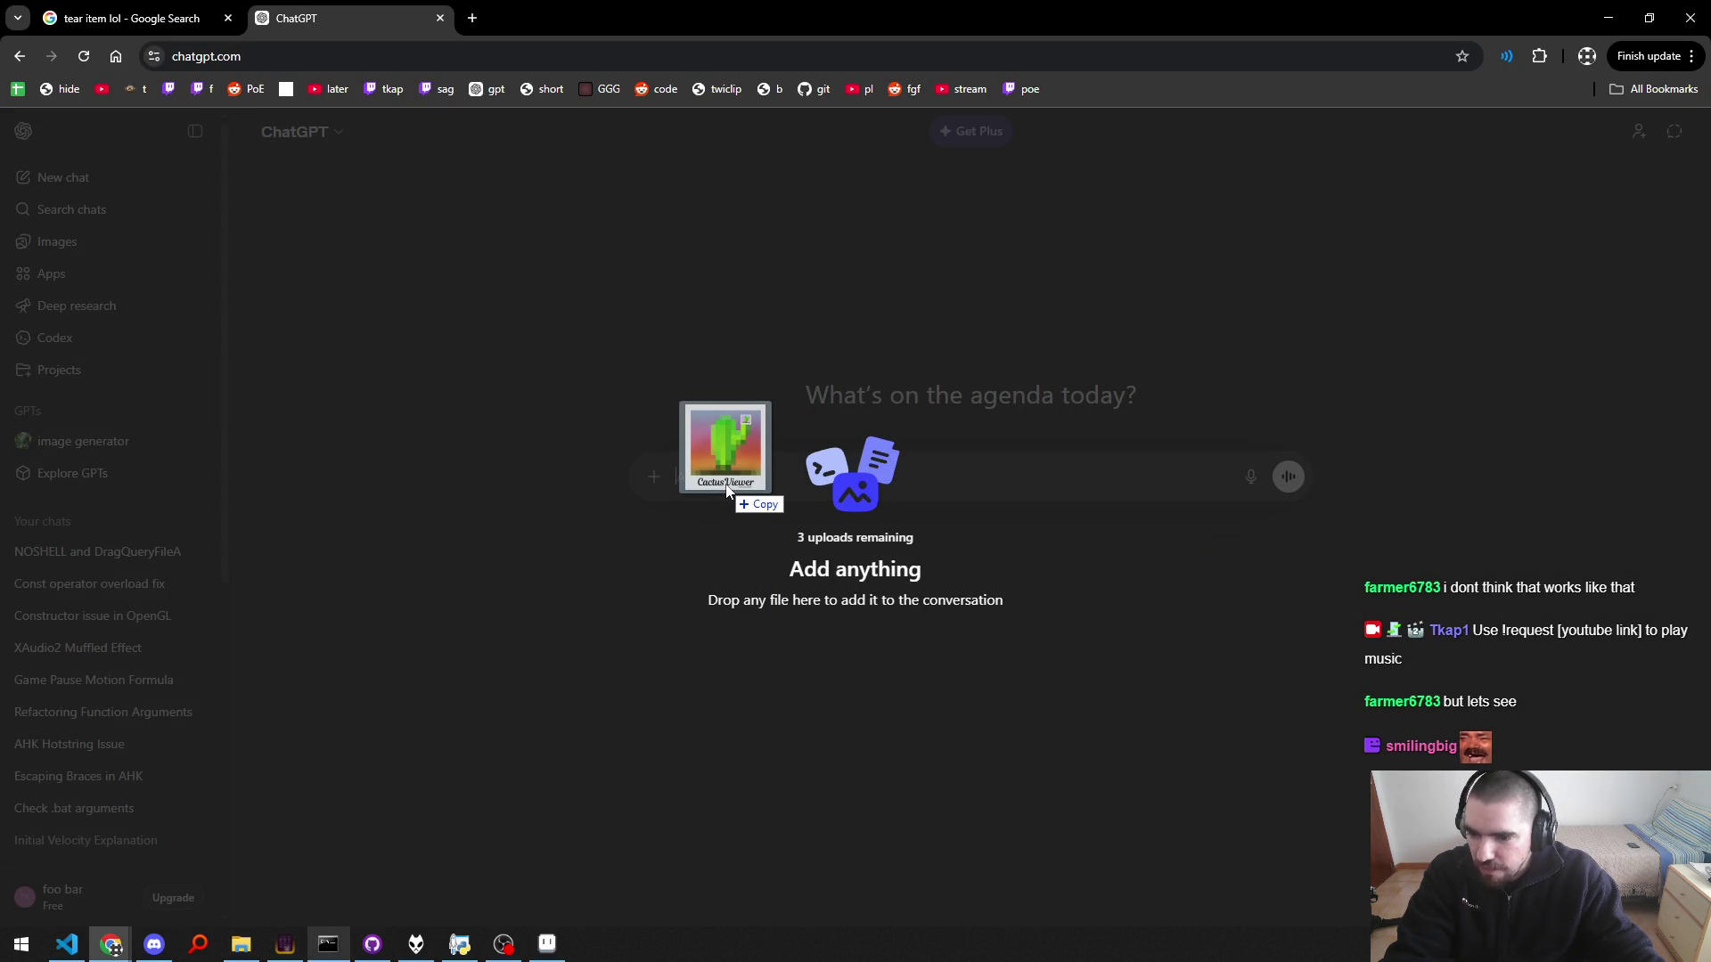
Step: Attach atlas.png and draft a prompt asking for a 64x64 mana symbol
drag(726, 488, 726, 488)
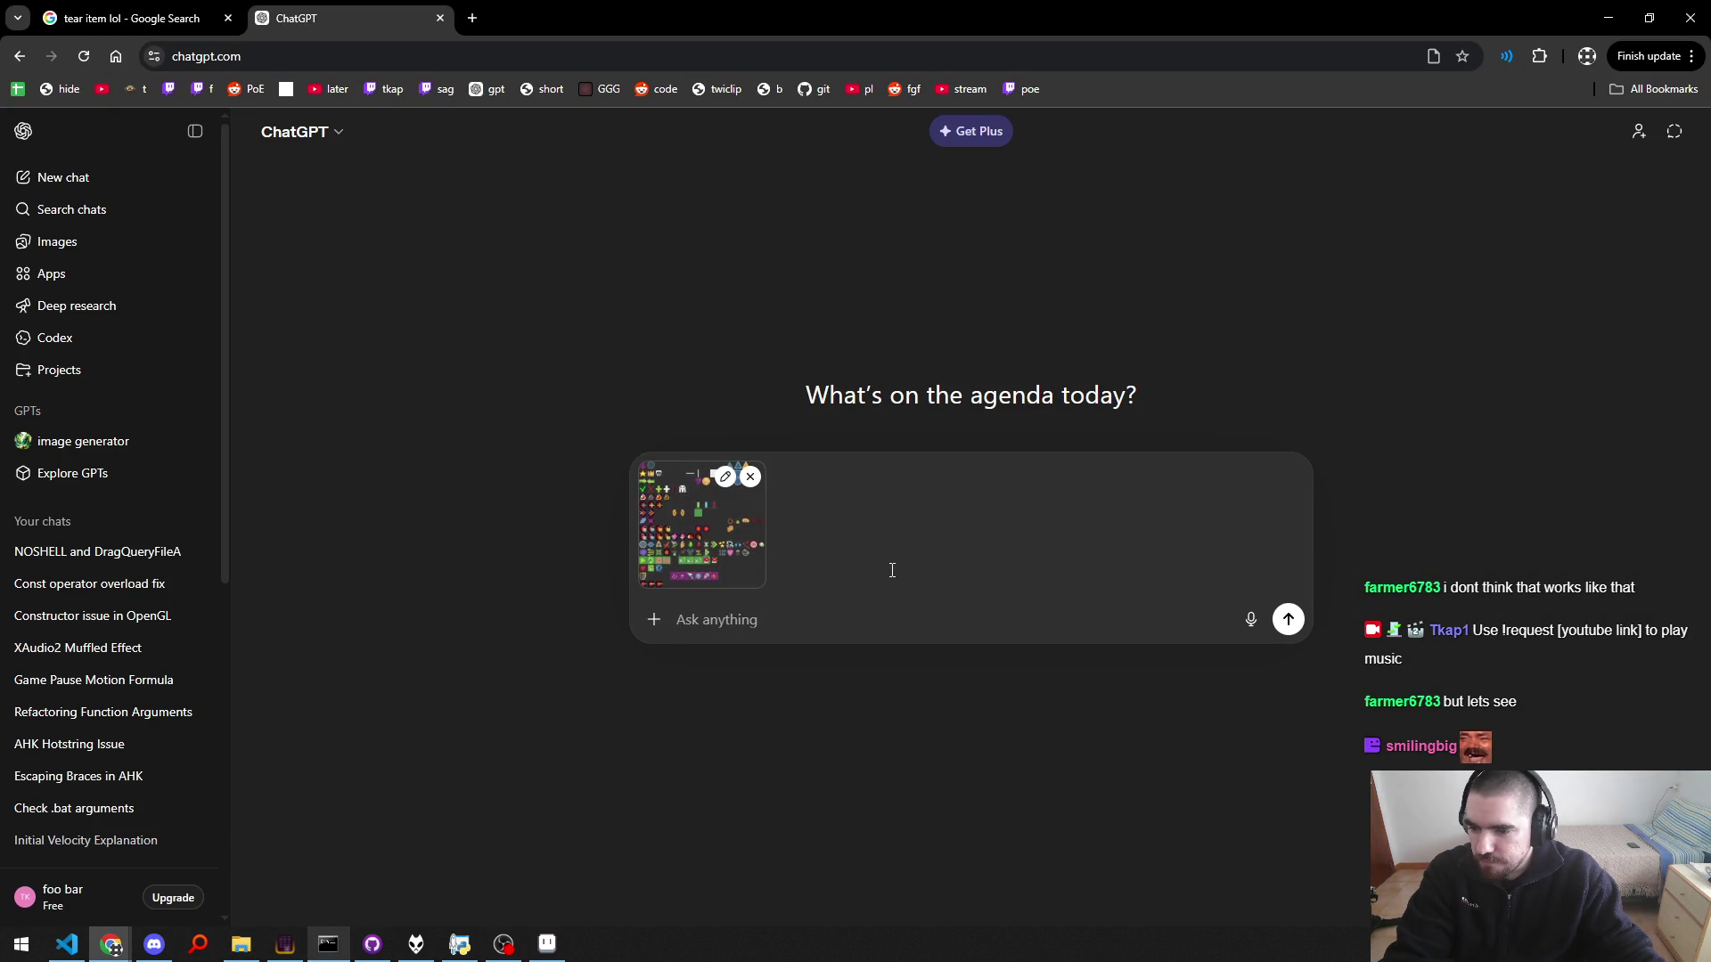
text(This i)
key(BackSpace)
key(BackSpace)
key(BackSpace)
text(are all my drawings f)
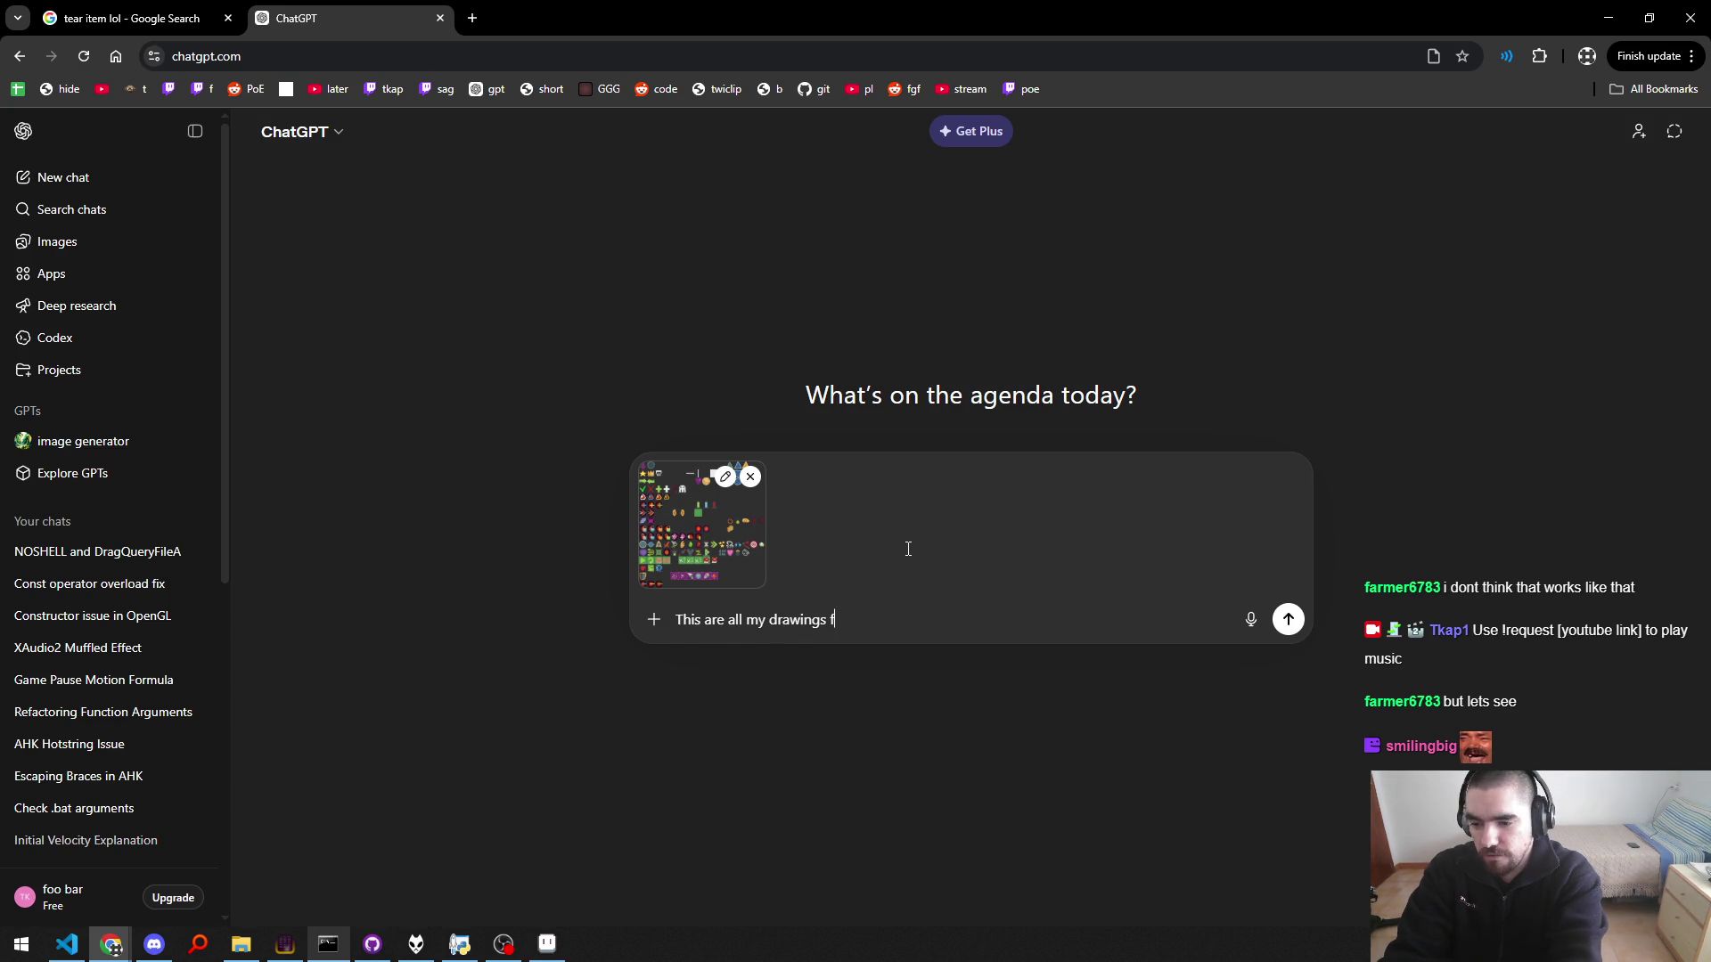
text(. Generate a )
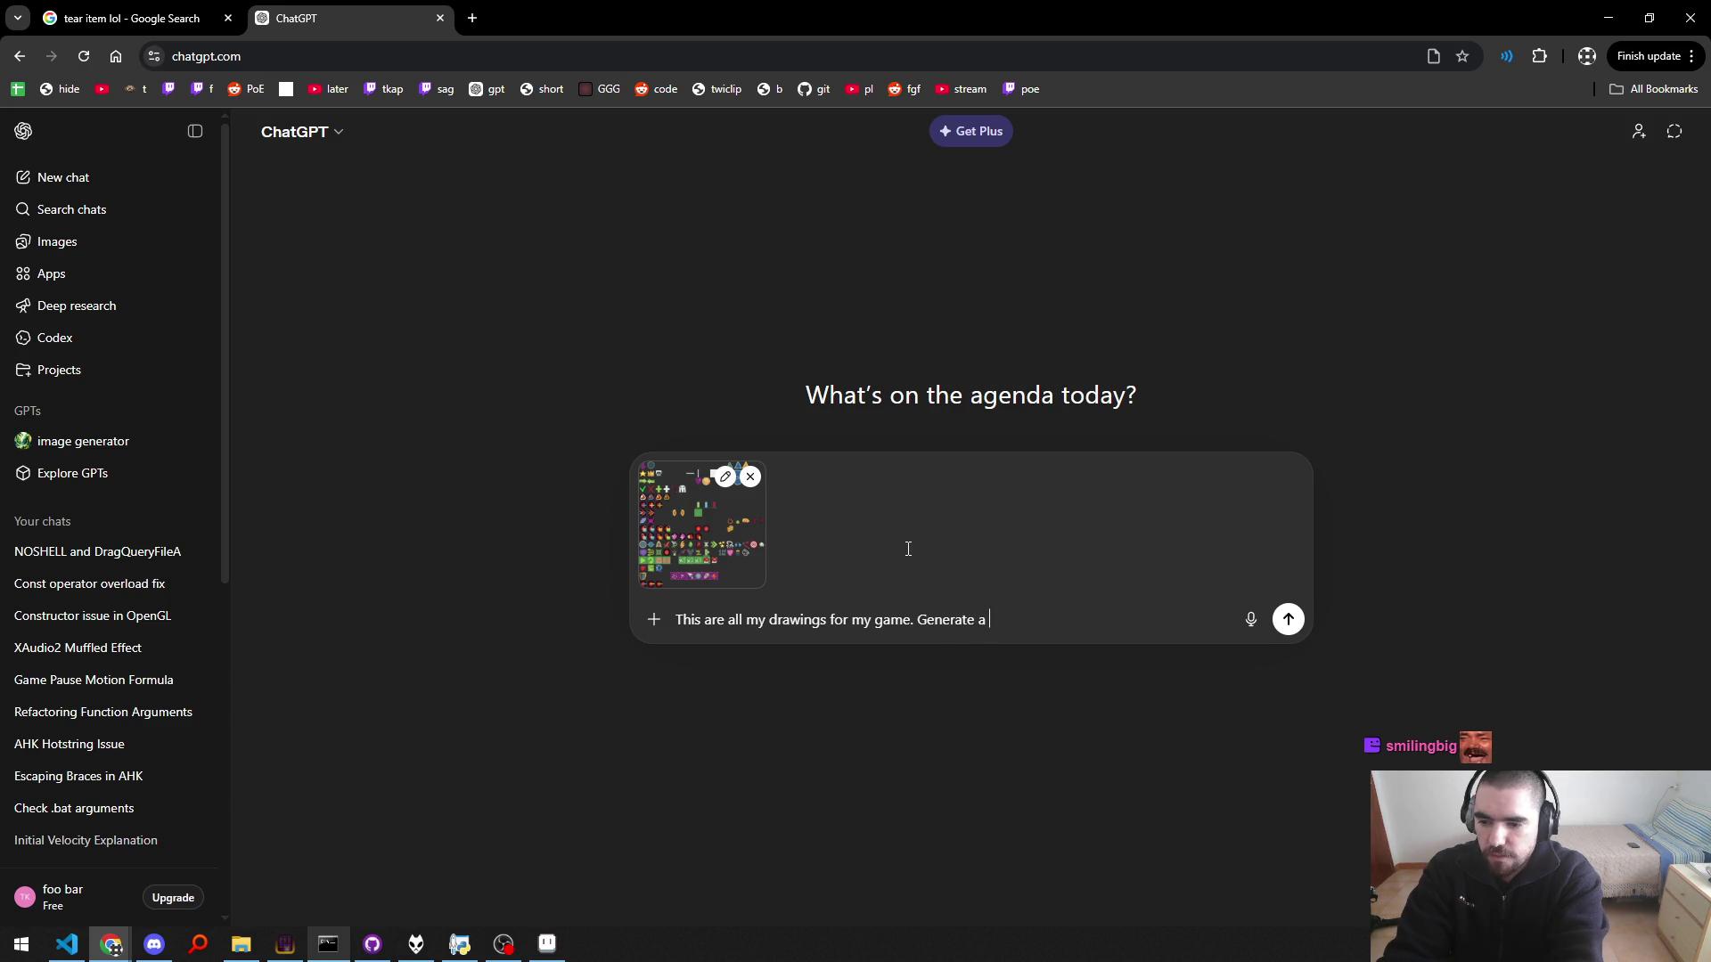
text(64x64 image of)
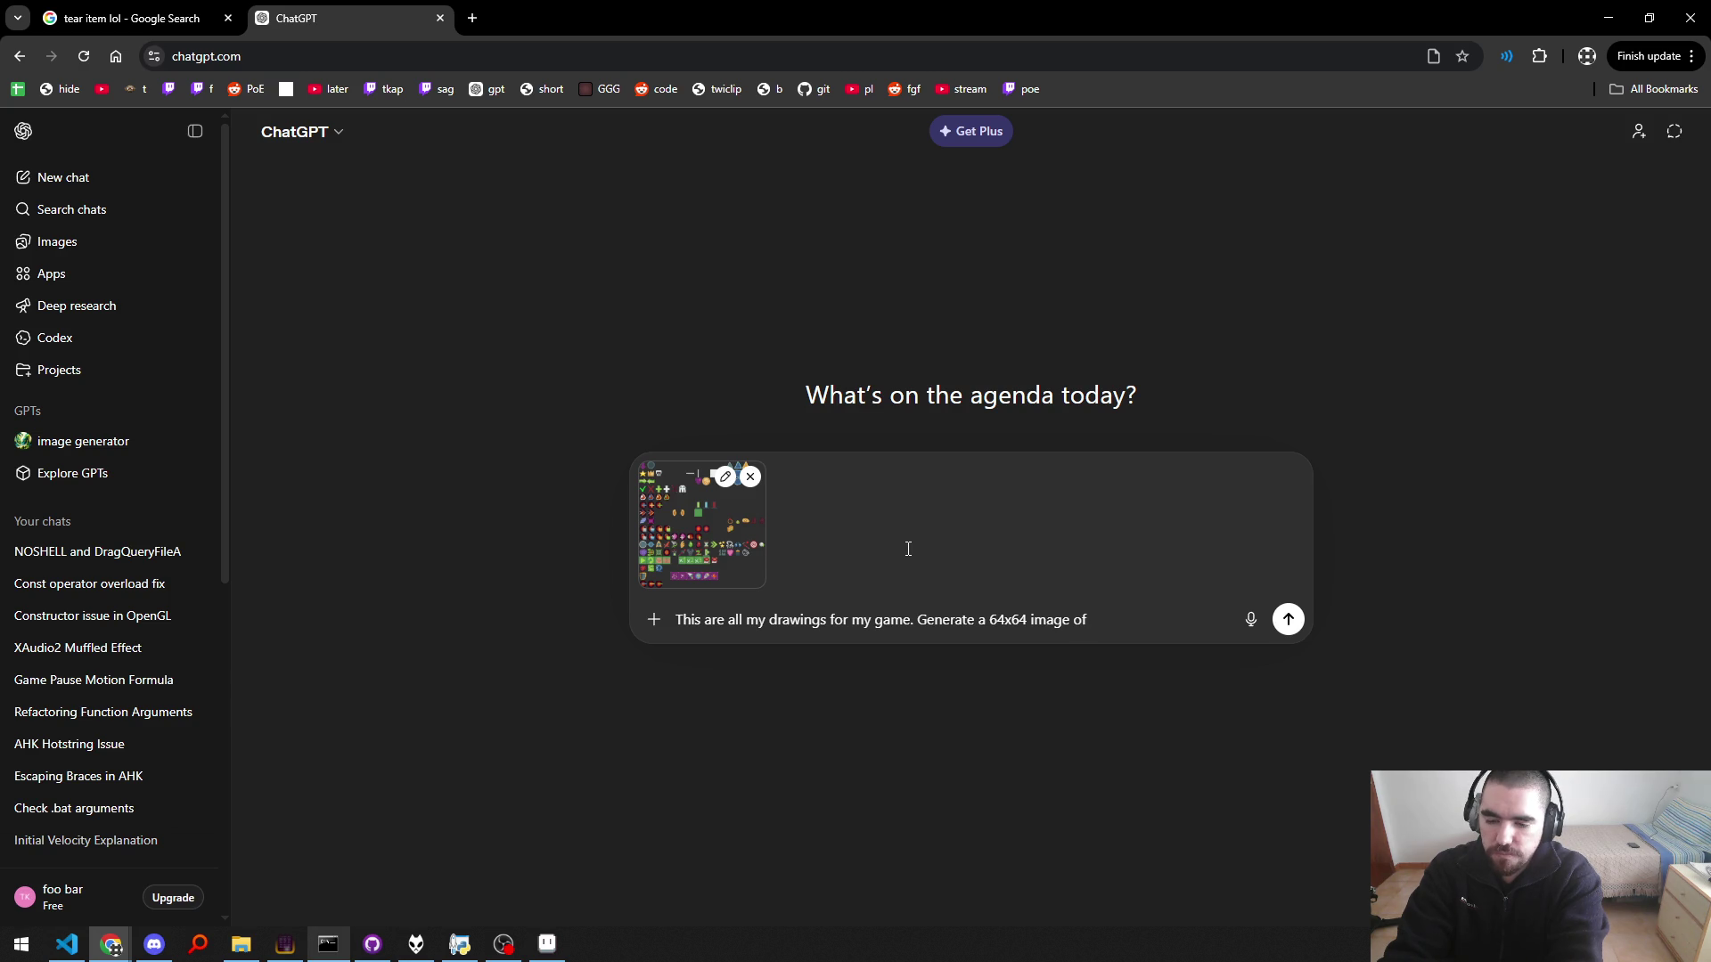
text( a mana symbol)
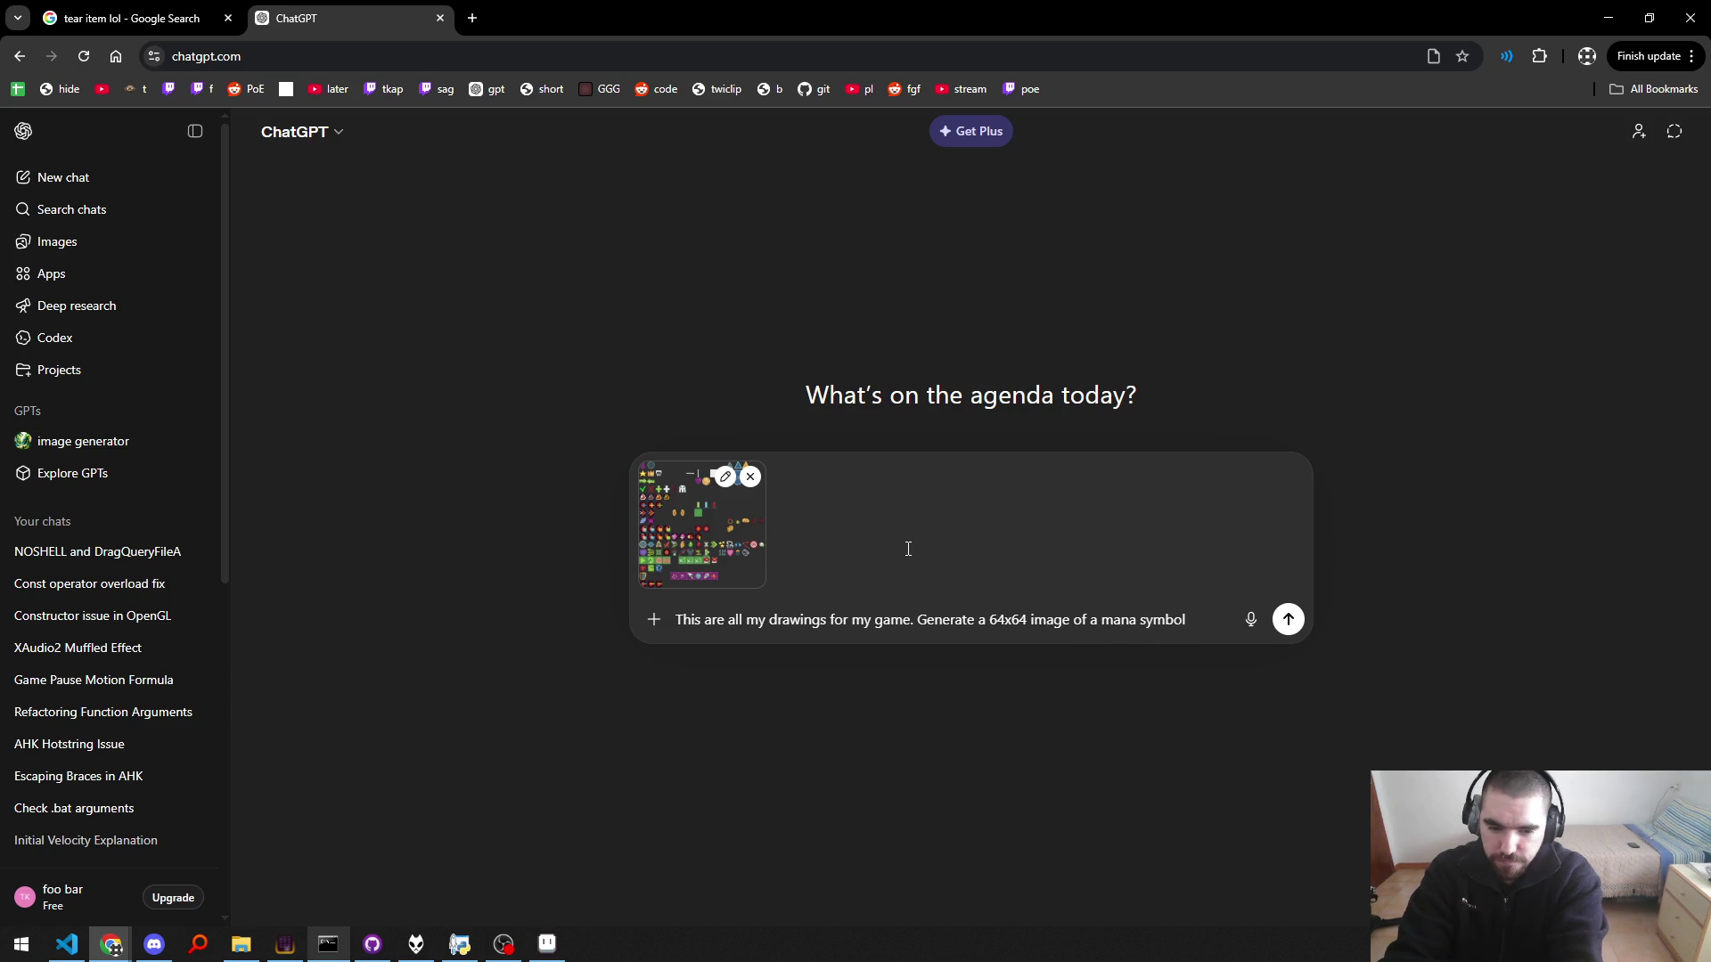
text(, looking ki)
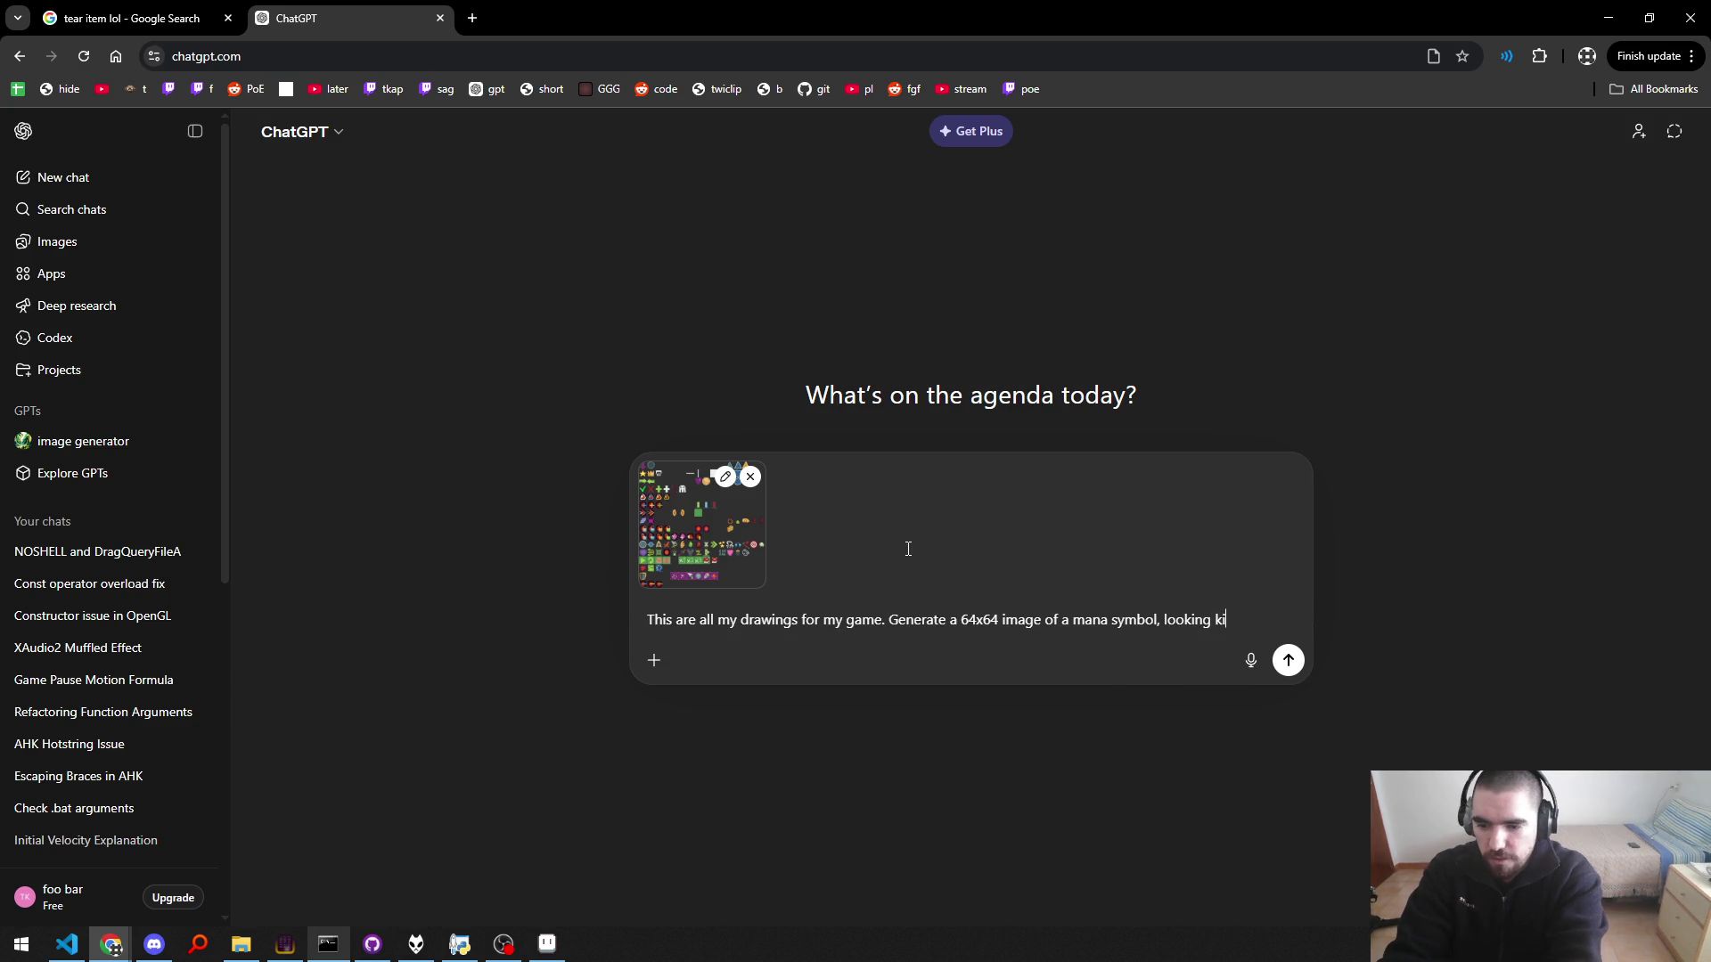
text(nda li)
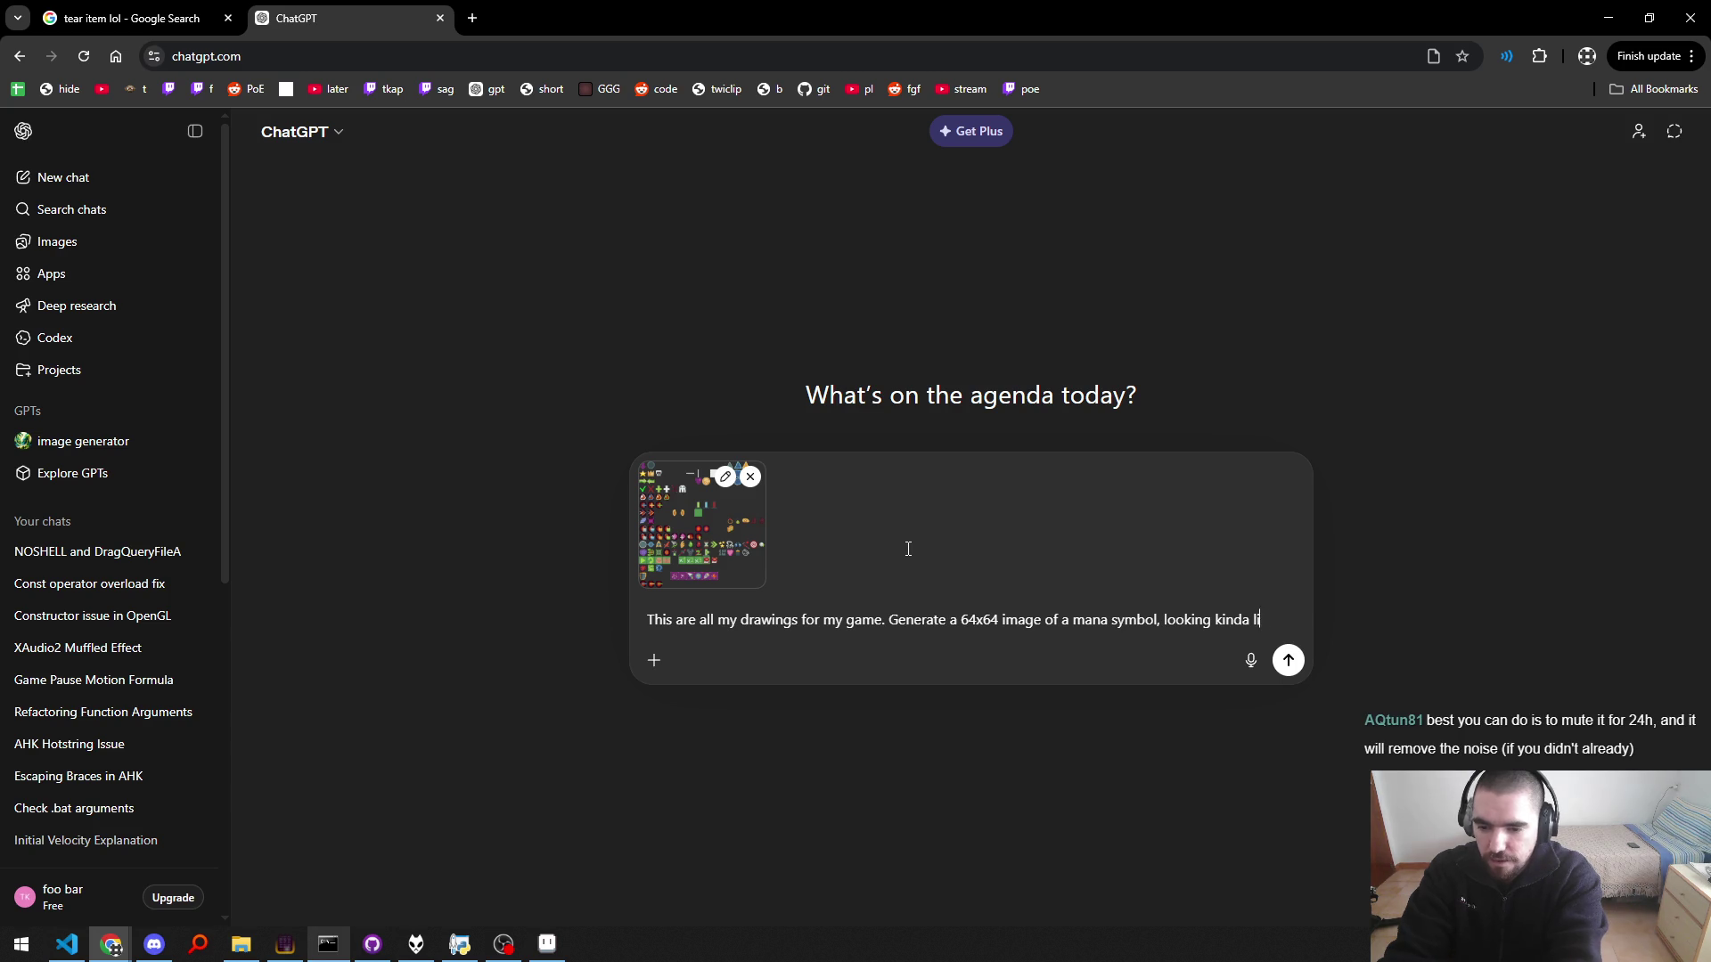
text(ke a teardrop)
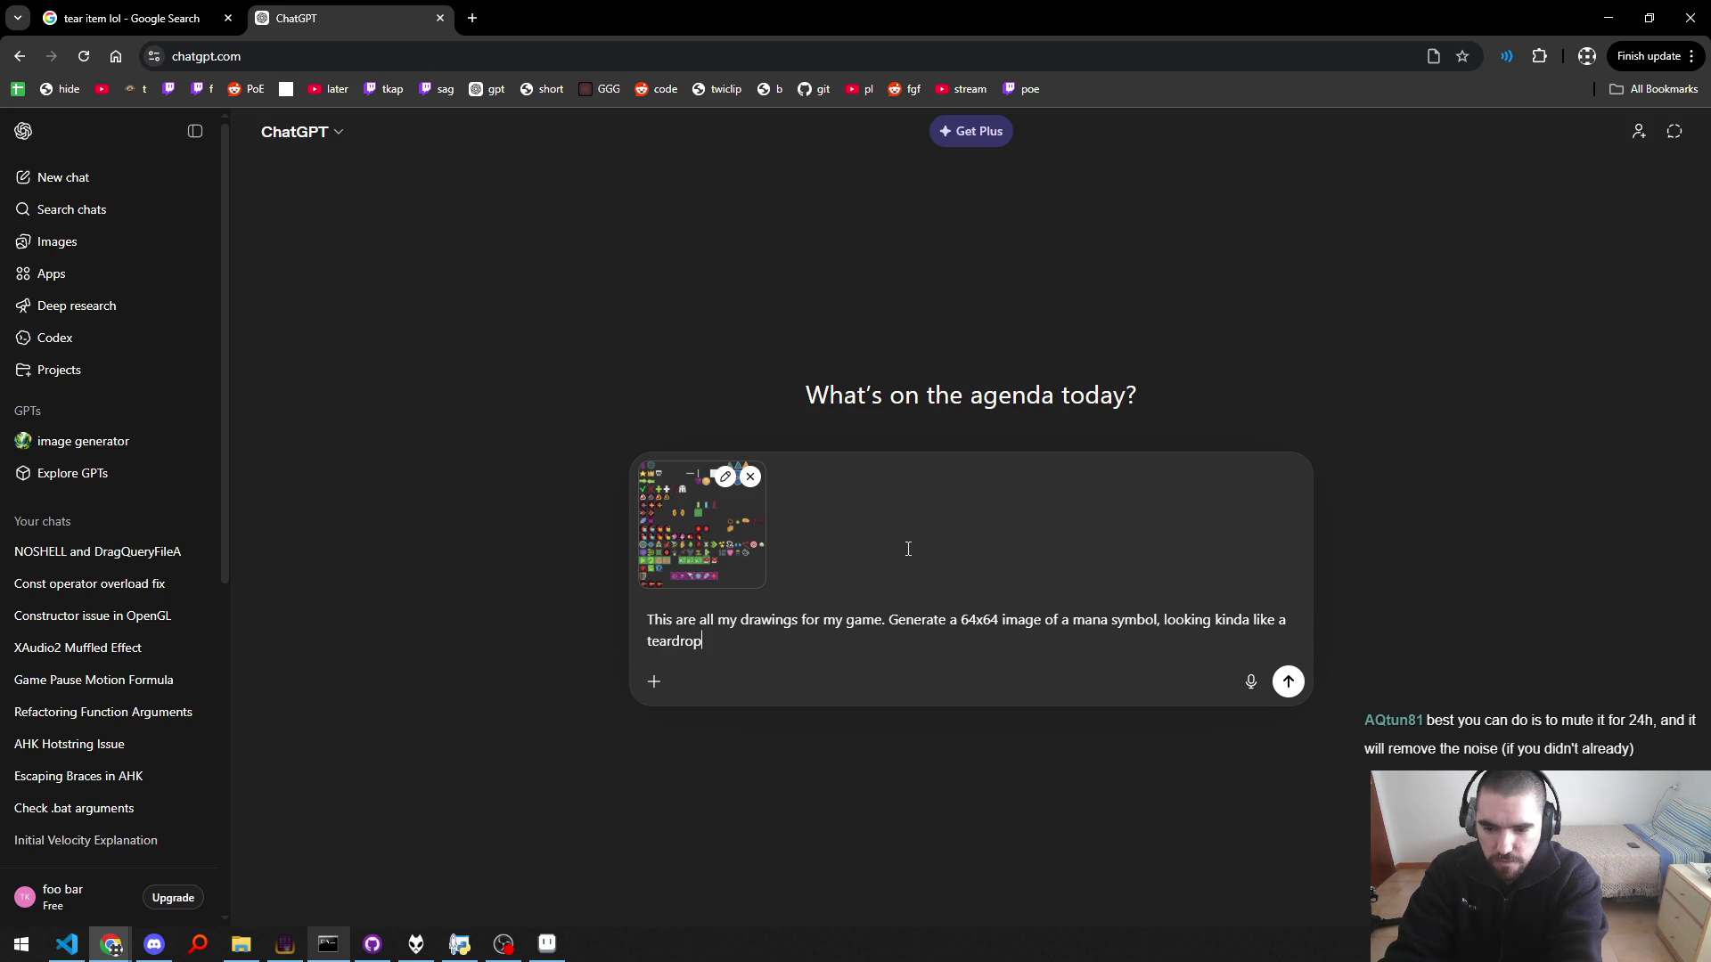
key(ctrl+BackSpace)
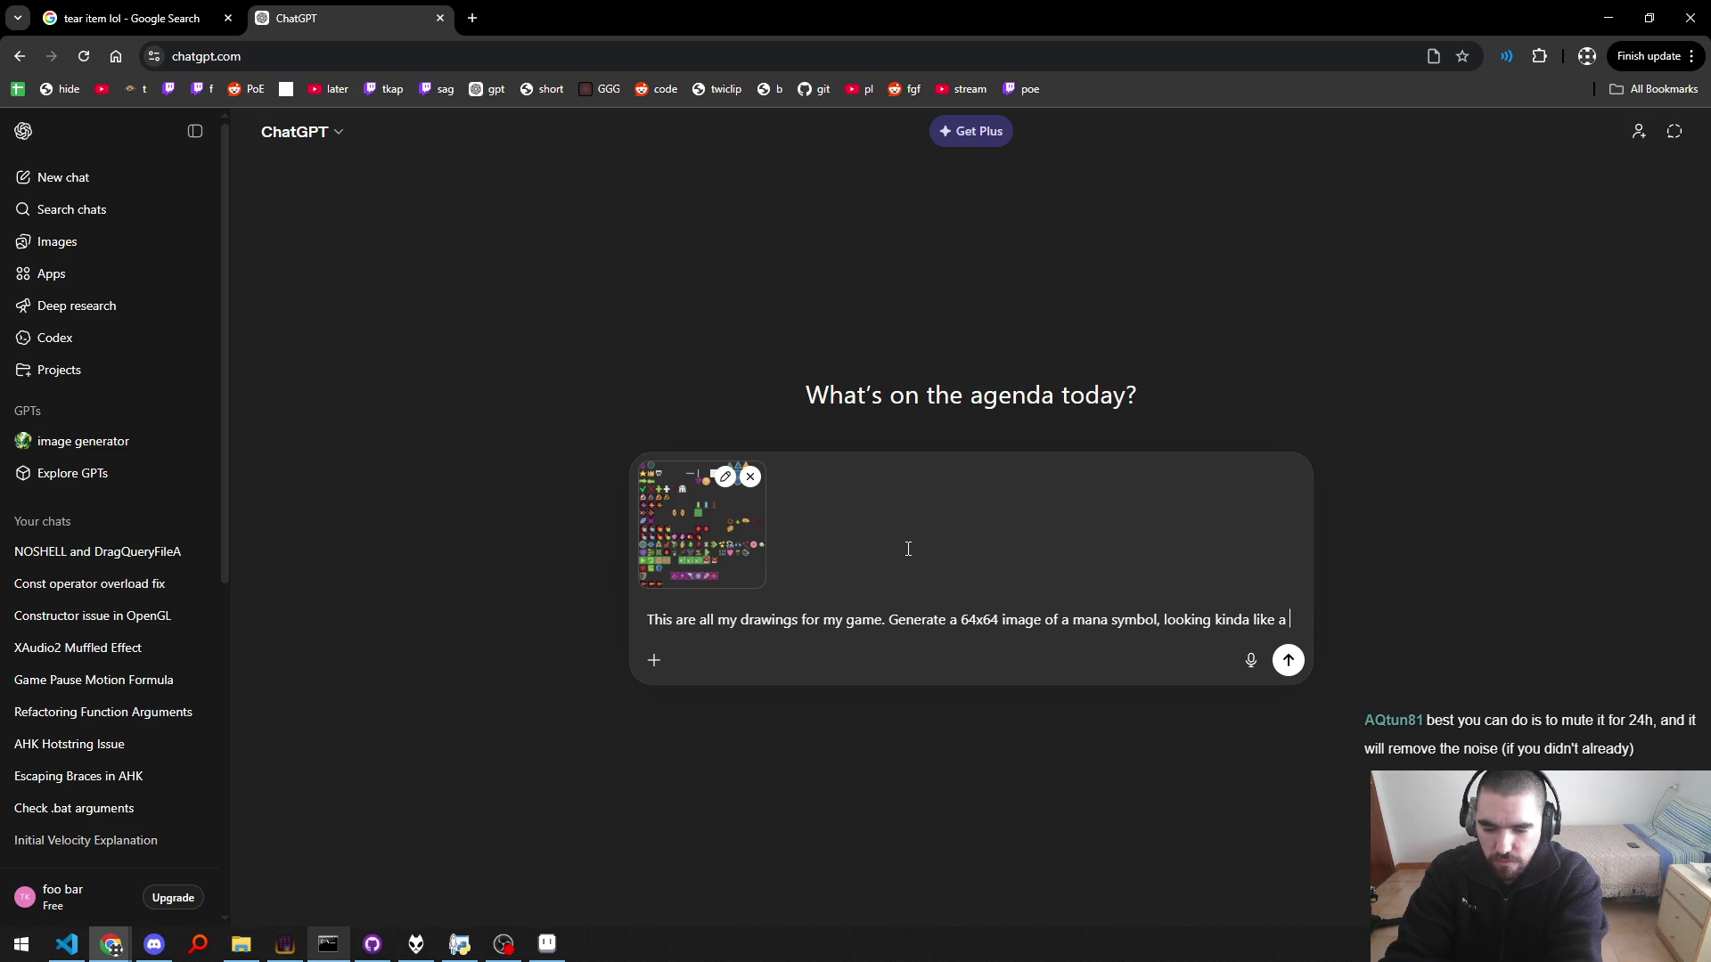
Step: Check teardrop image results in another tab, then finish the prompt with 'teardrop'
key(ctrl+t)
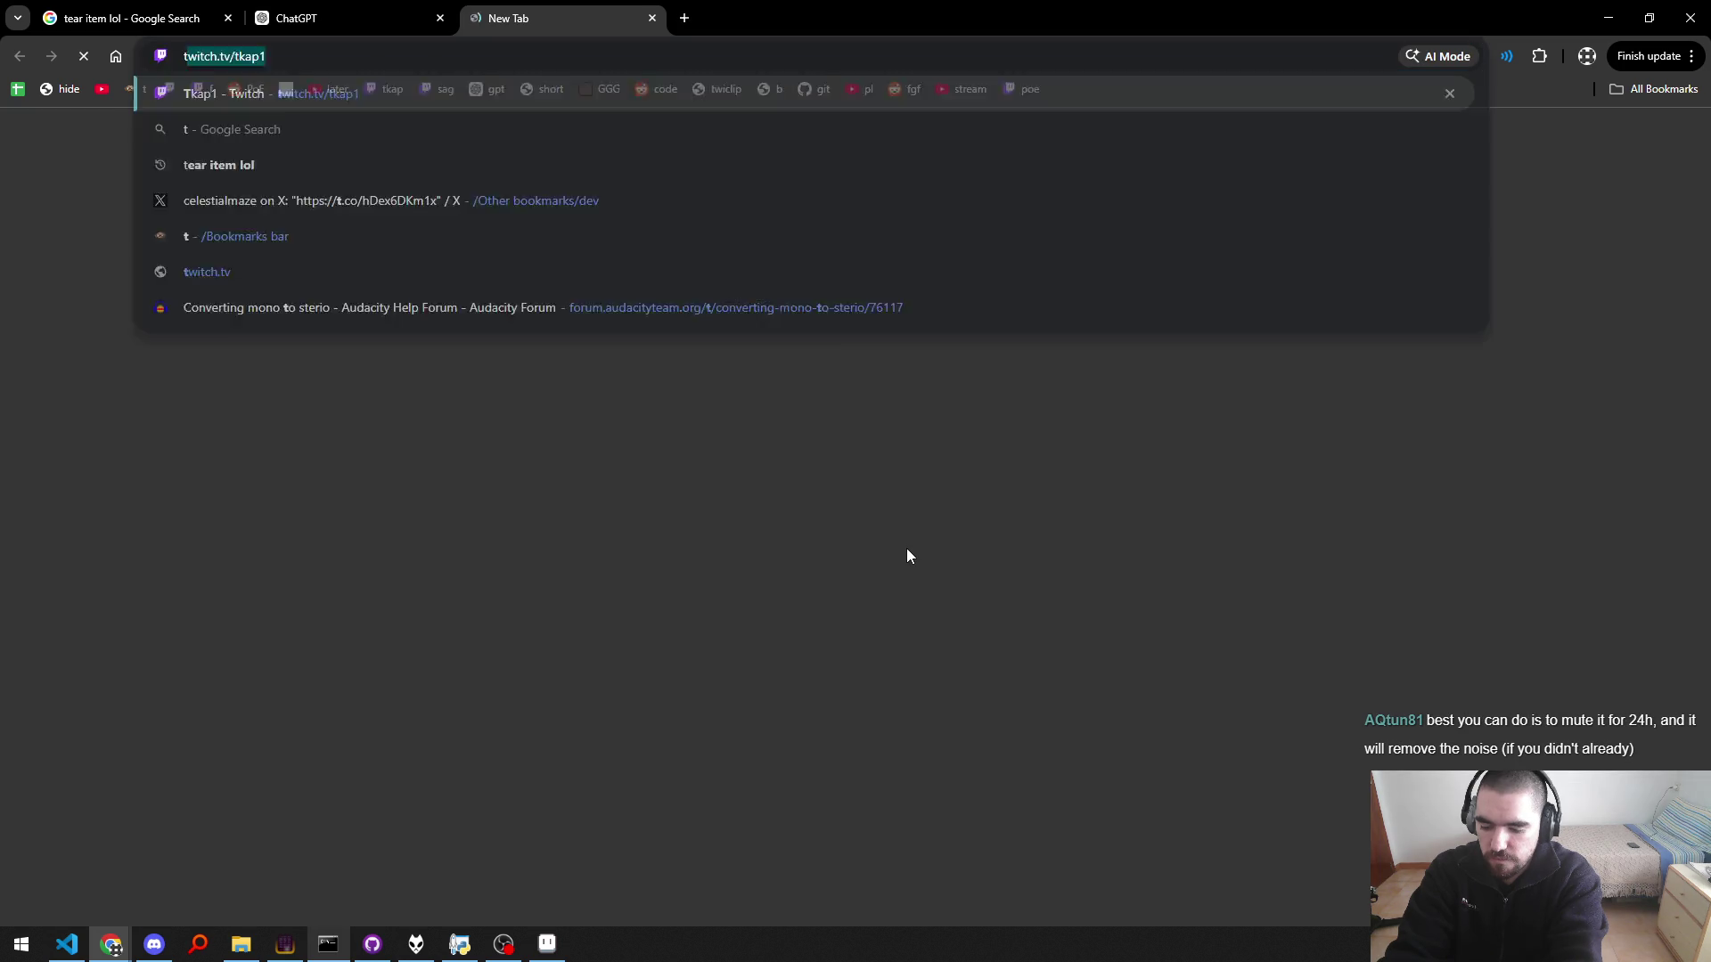
text(teardrop)
key(Return)
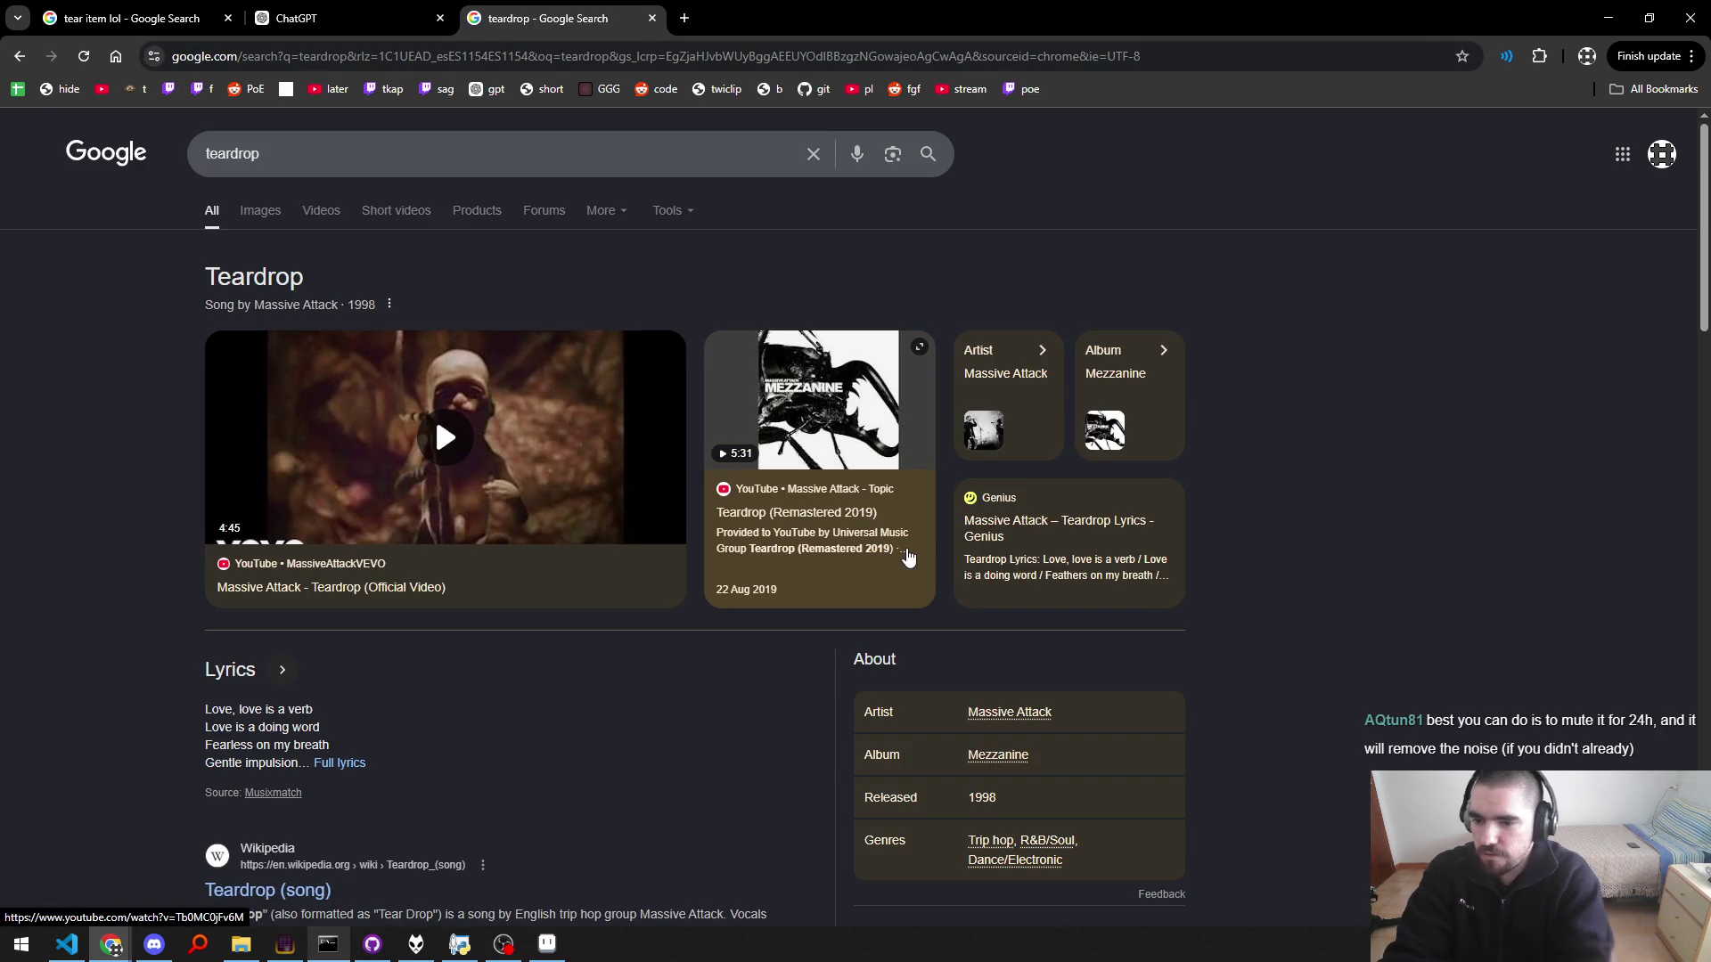
click(275, 228)
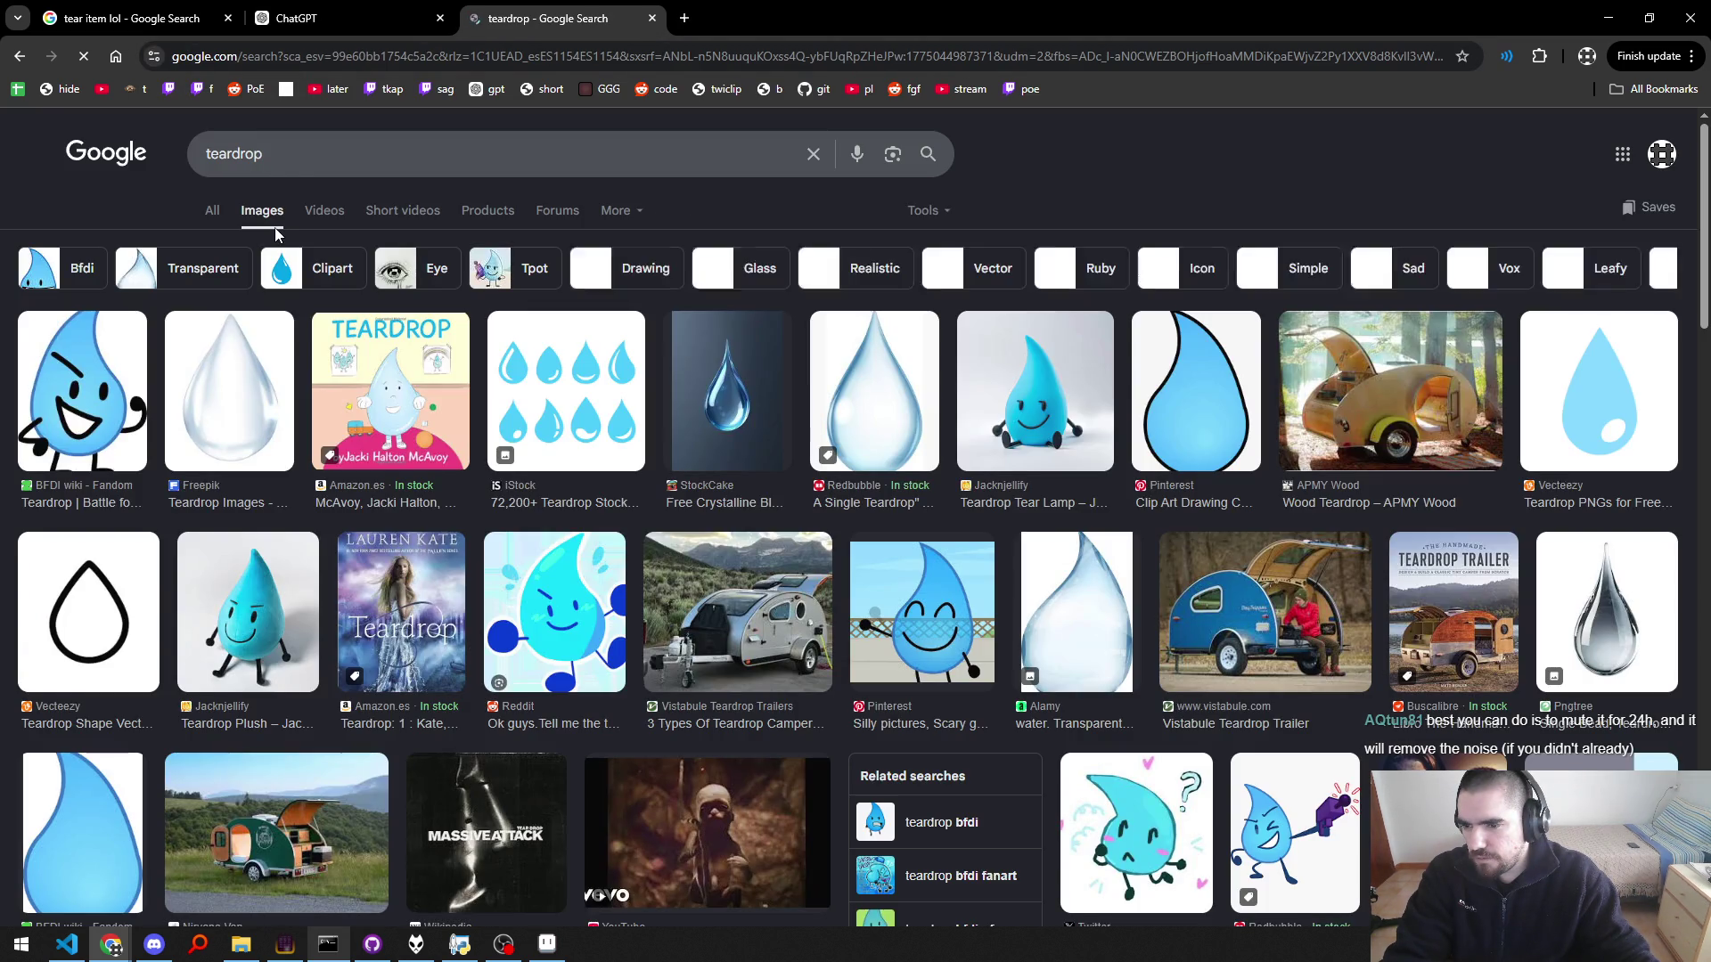
key(ctrl+w)
text(teardrop)
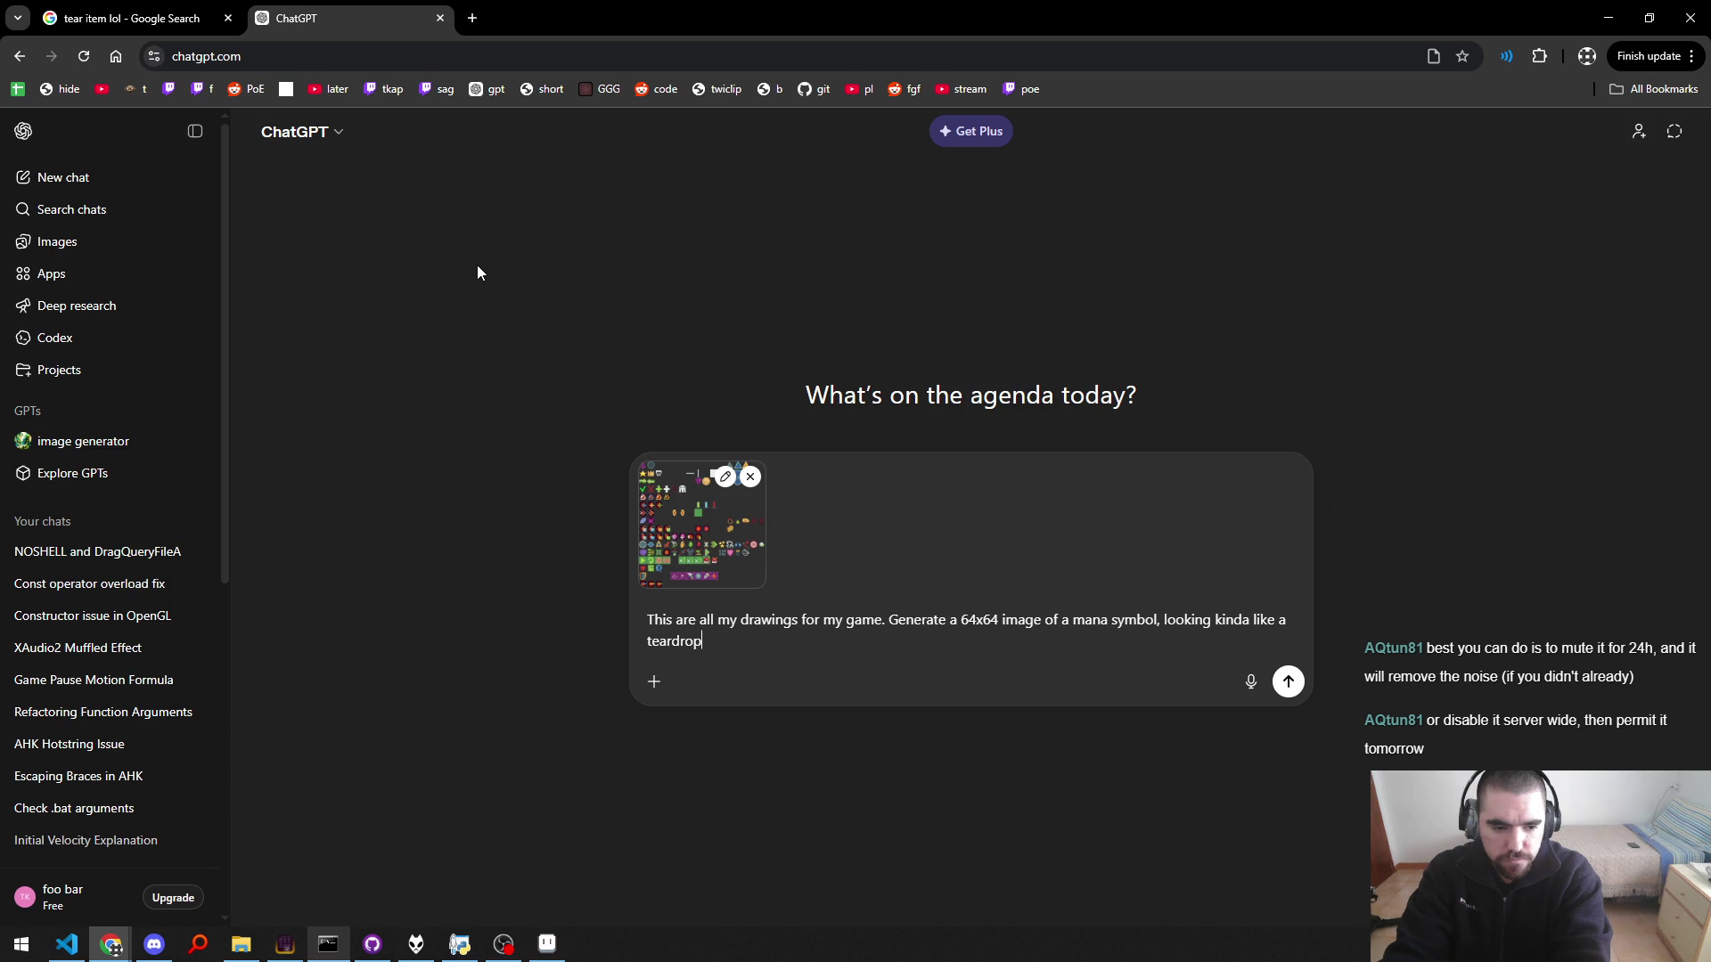
Step: Send the atlas and teardrop mana prompt, then watch the 64x64 image render
key(Return)
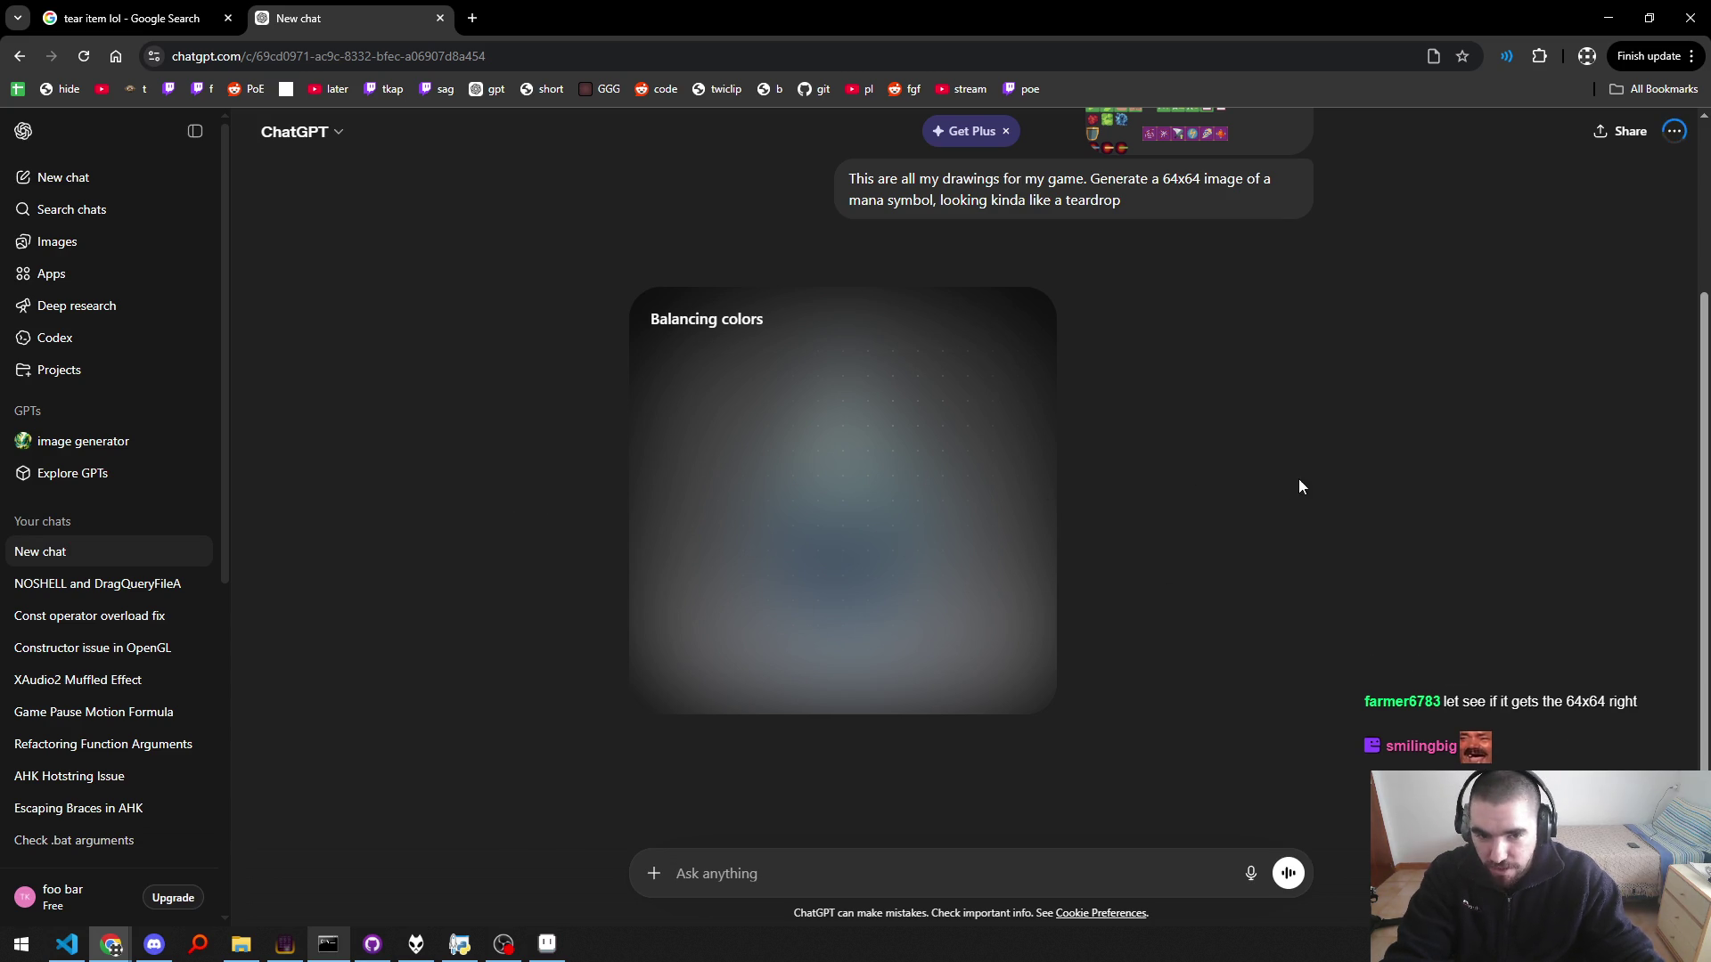
scroll(1287, 493, up, 3)
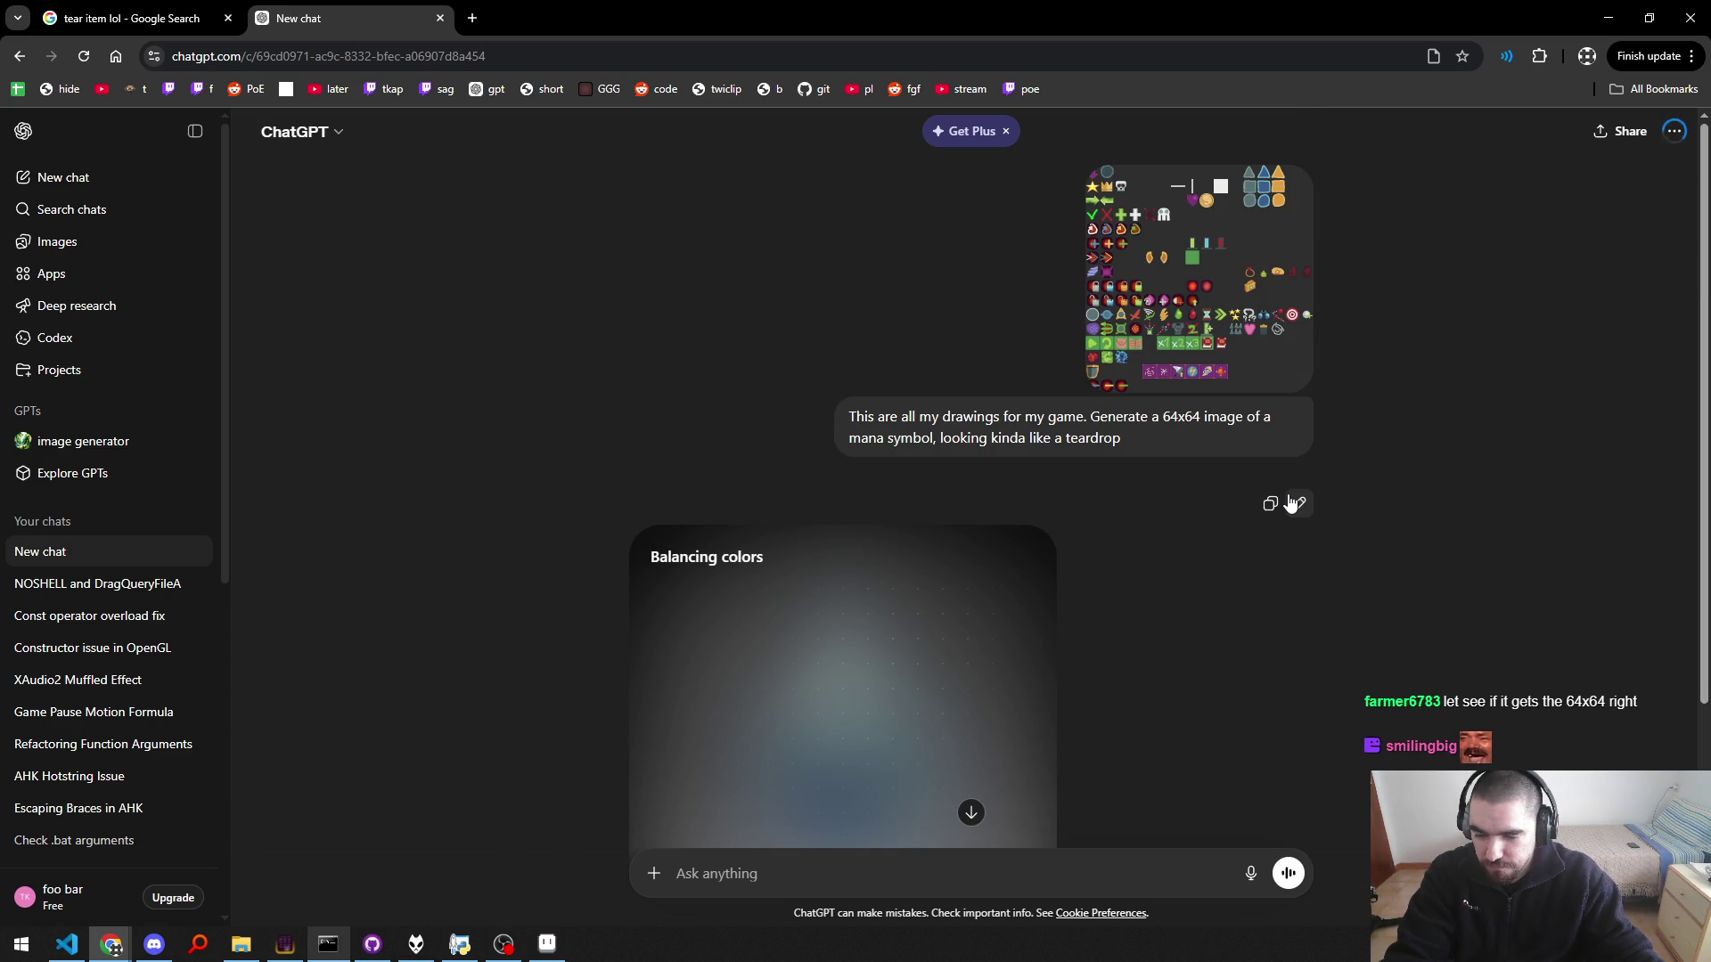
scroll(1289, 502, down, 3)
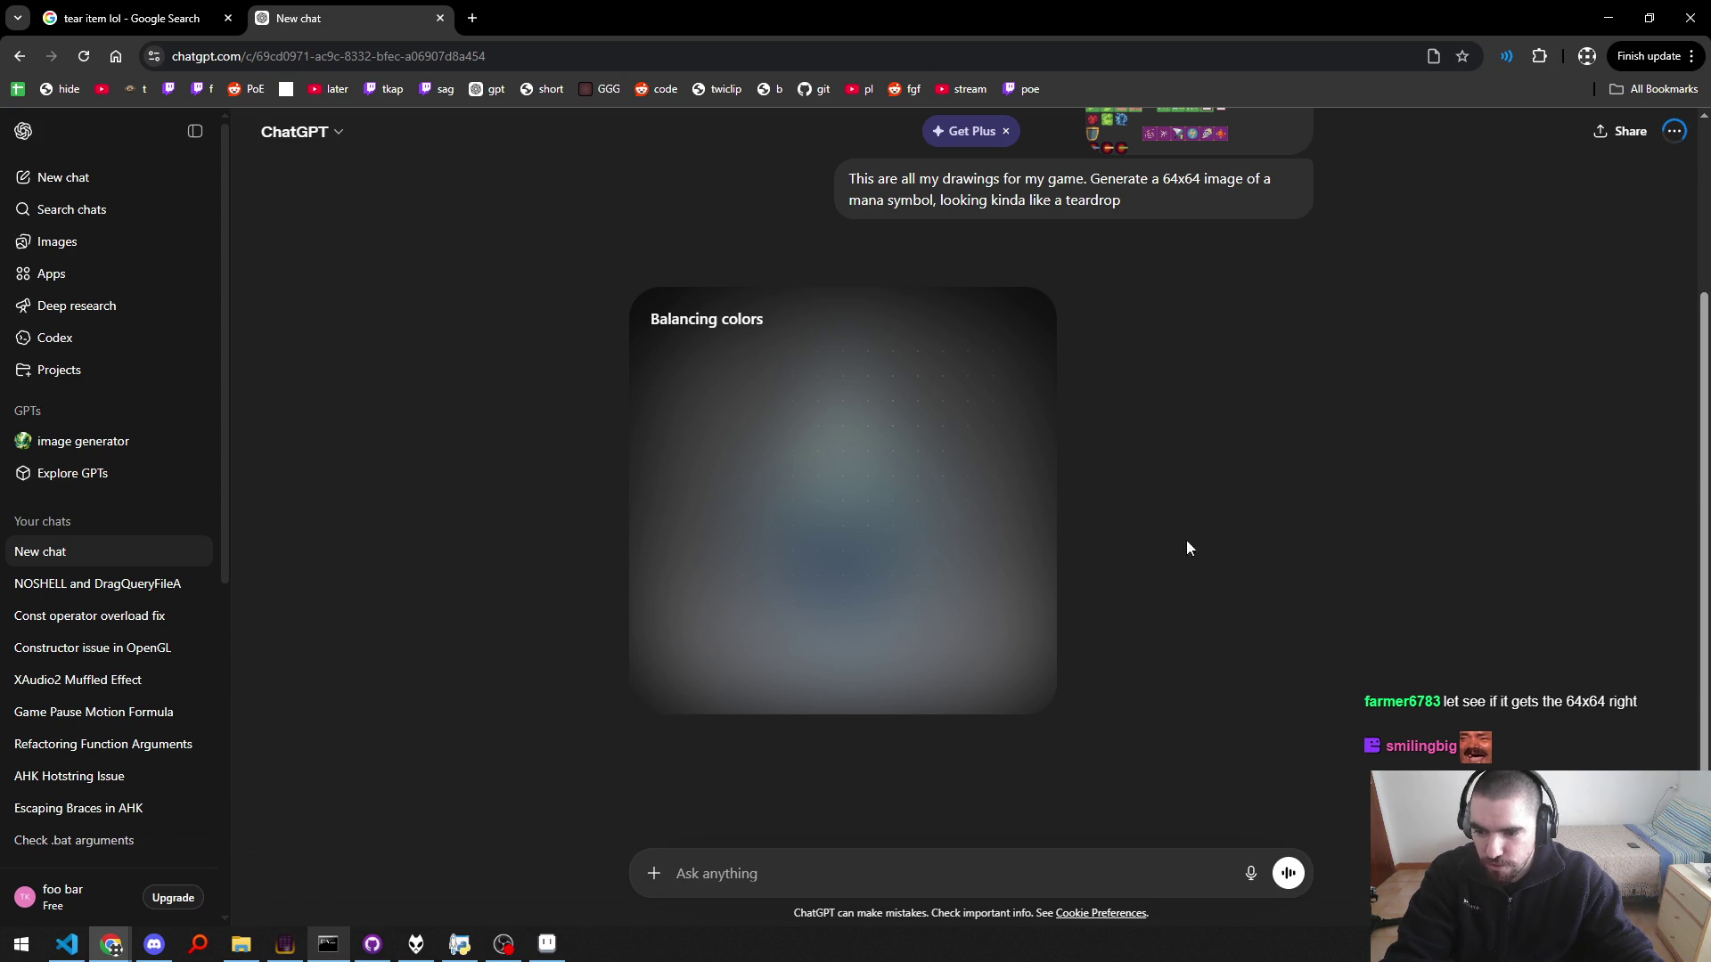
scroll(1232, 523, up, 3)
scroll(1233, 530, down, 3)
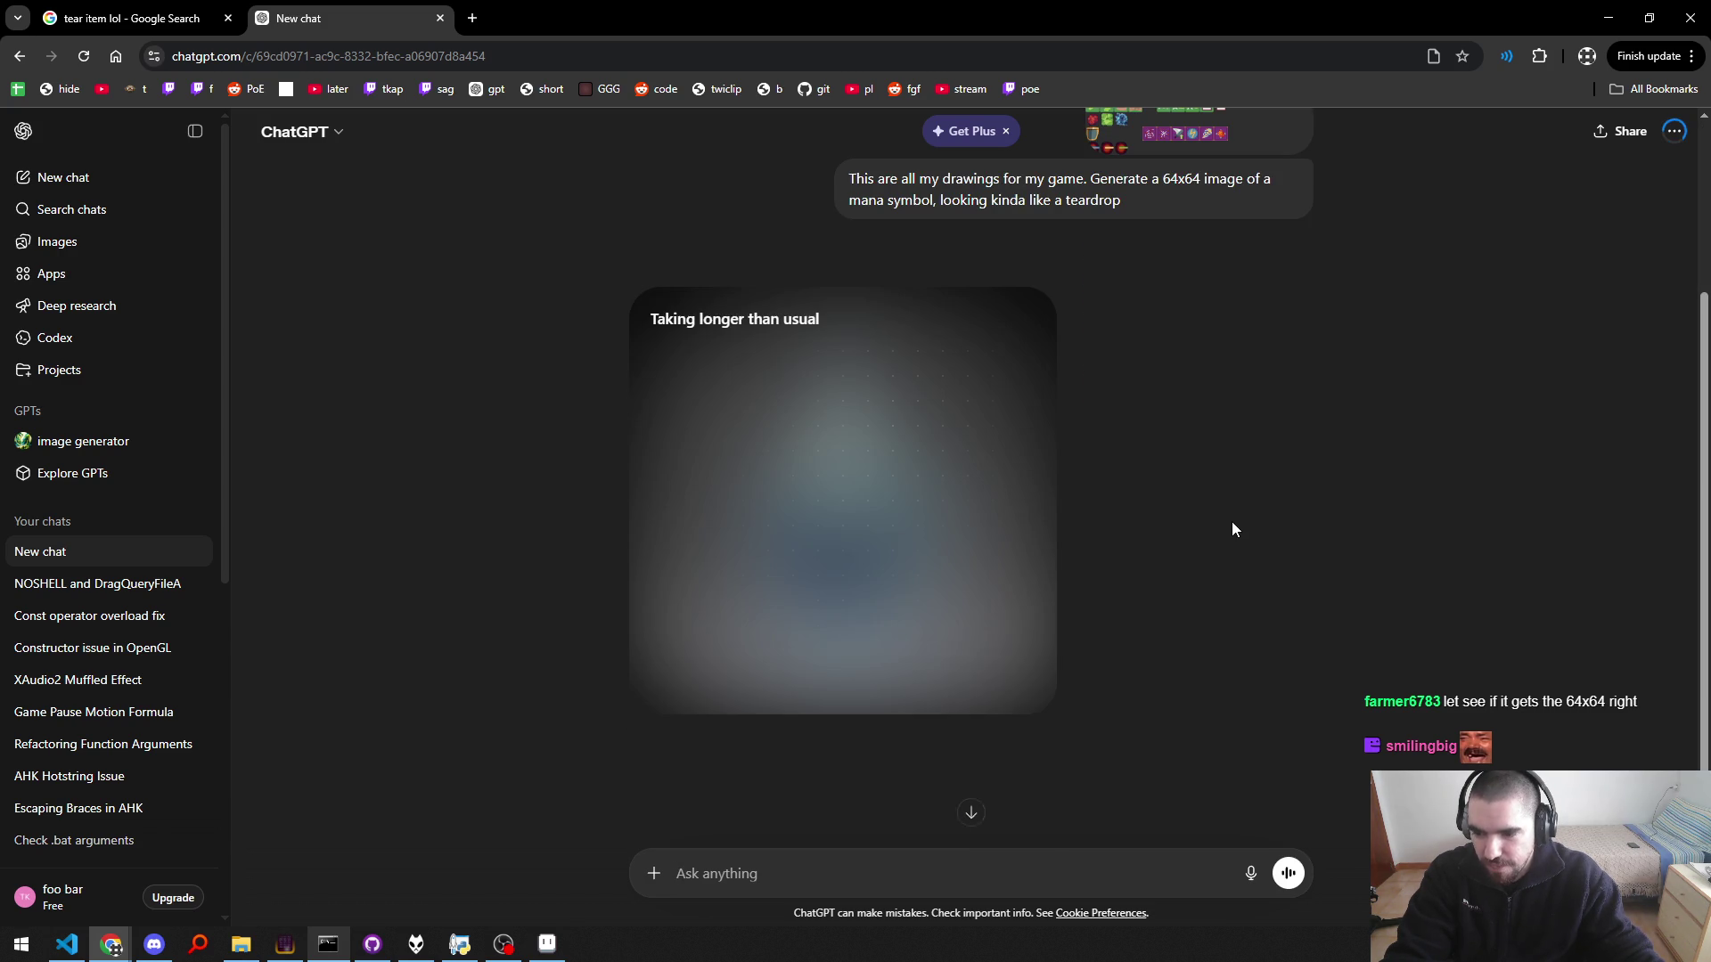
scroll(1120, 412, up, 3)
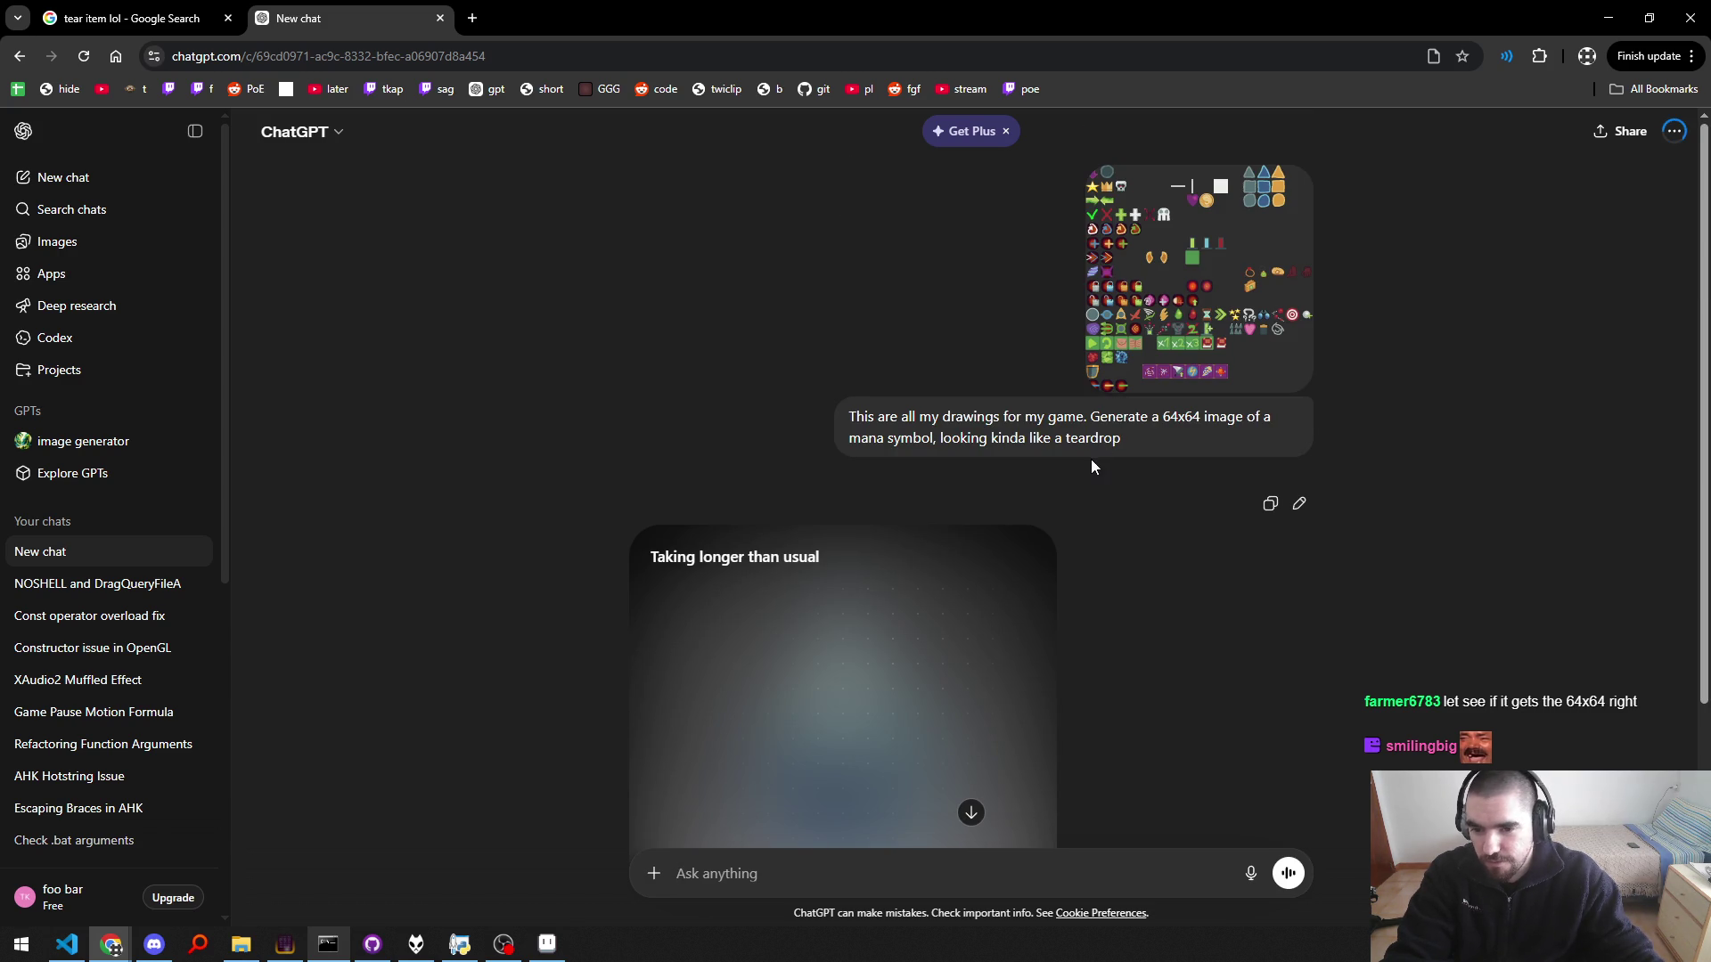
scroll(1163, 574, down, 3)
scroll(1163, 575, up, 3)
scroll(1163, 575, down, 3)
scroll(1162, 573, up, 3)
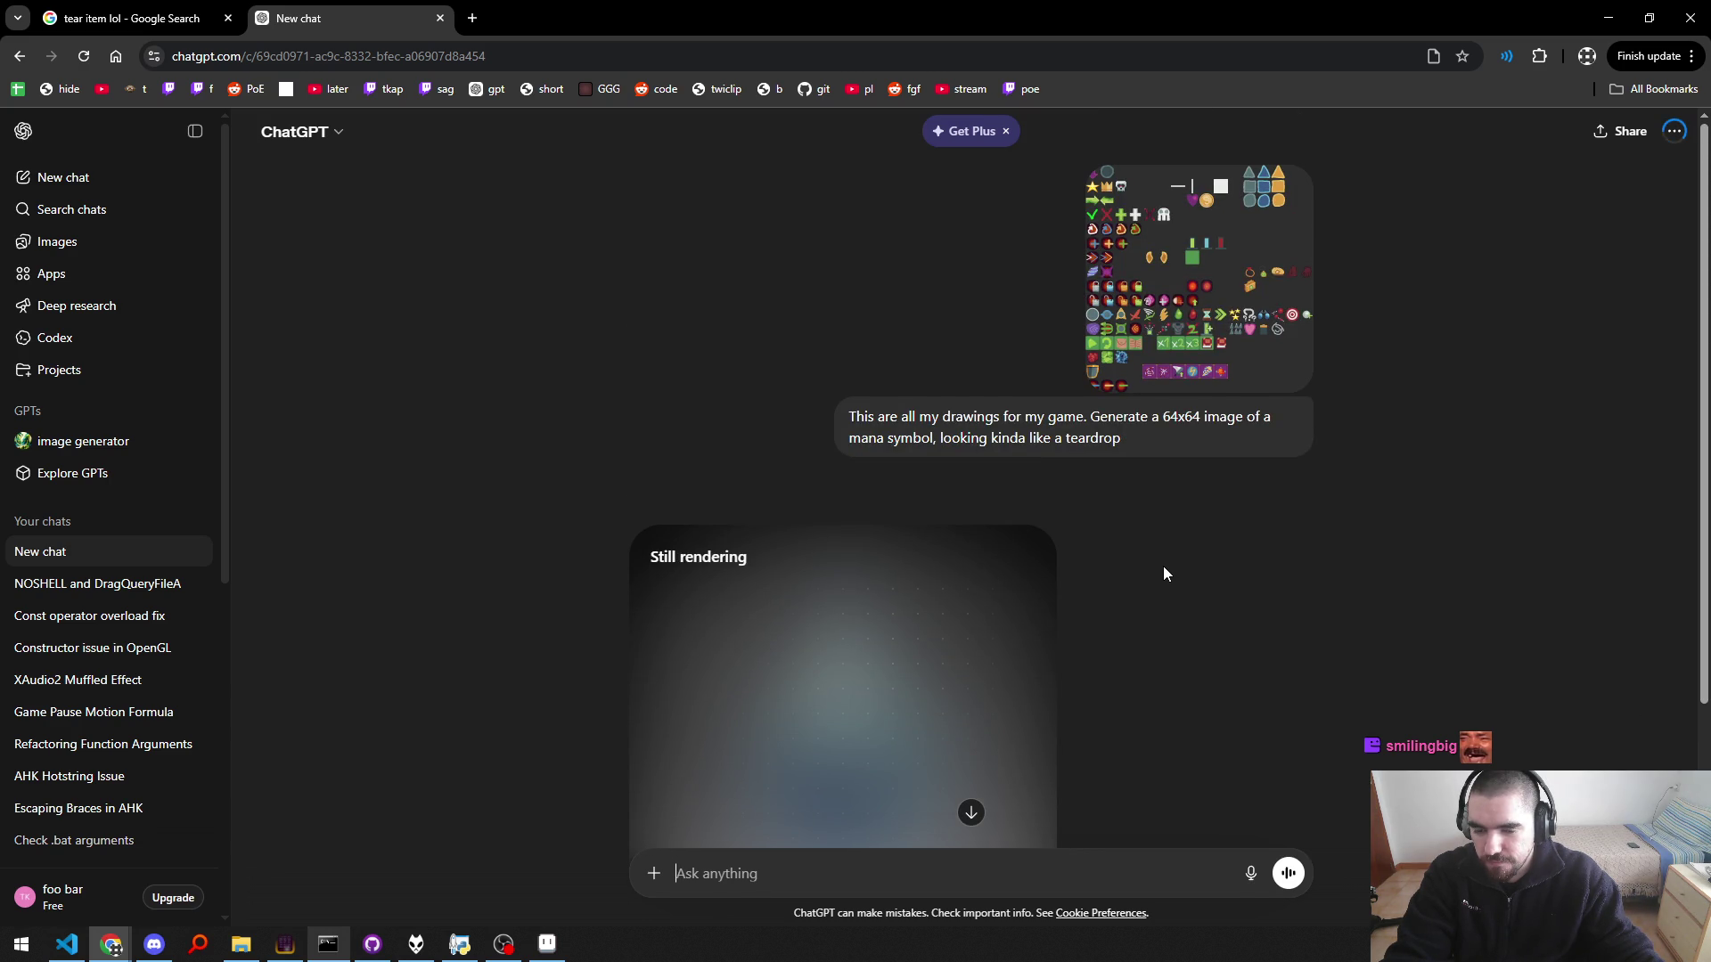
scroll(1002, 519, down, 3)
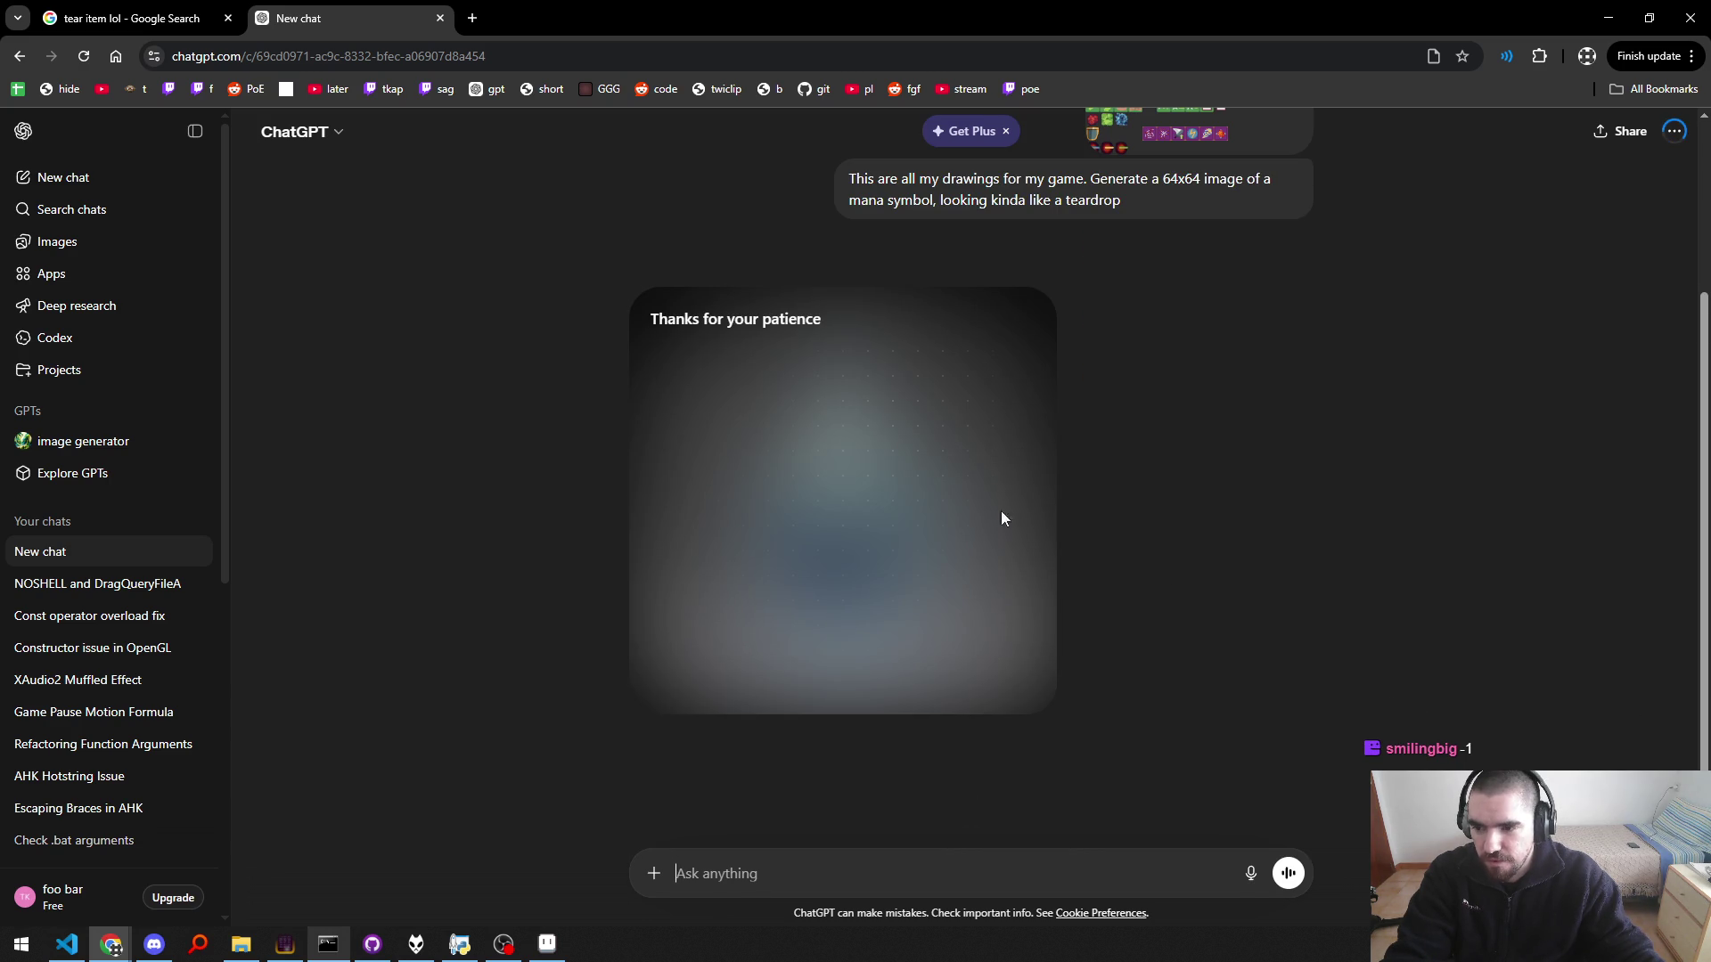
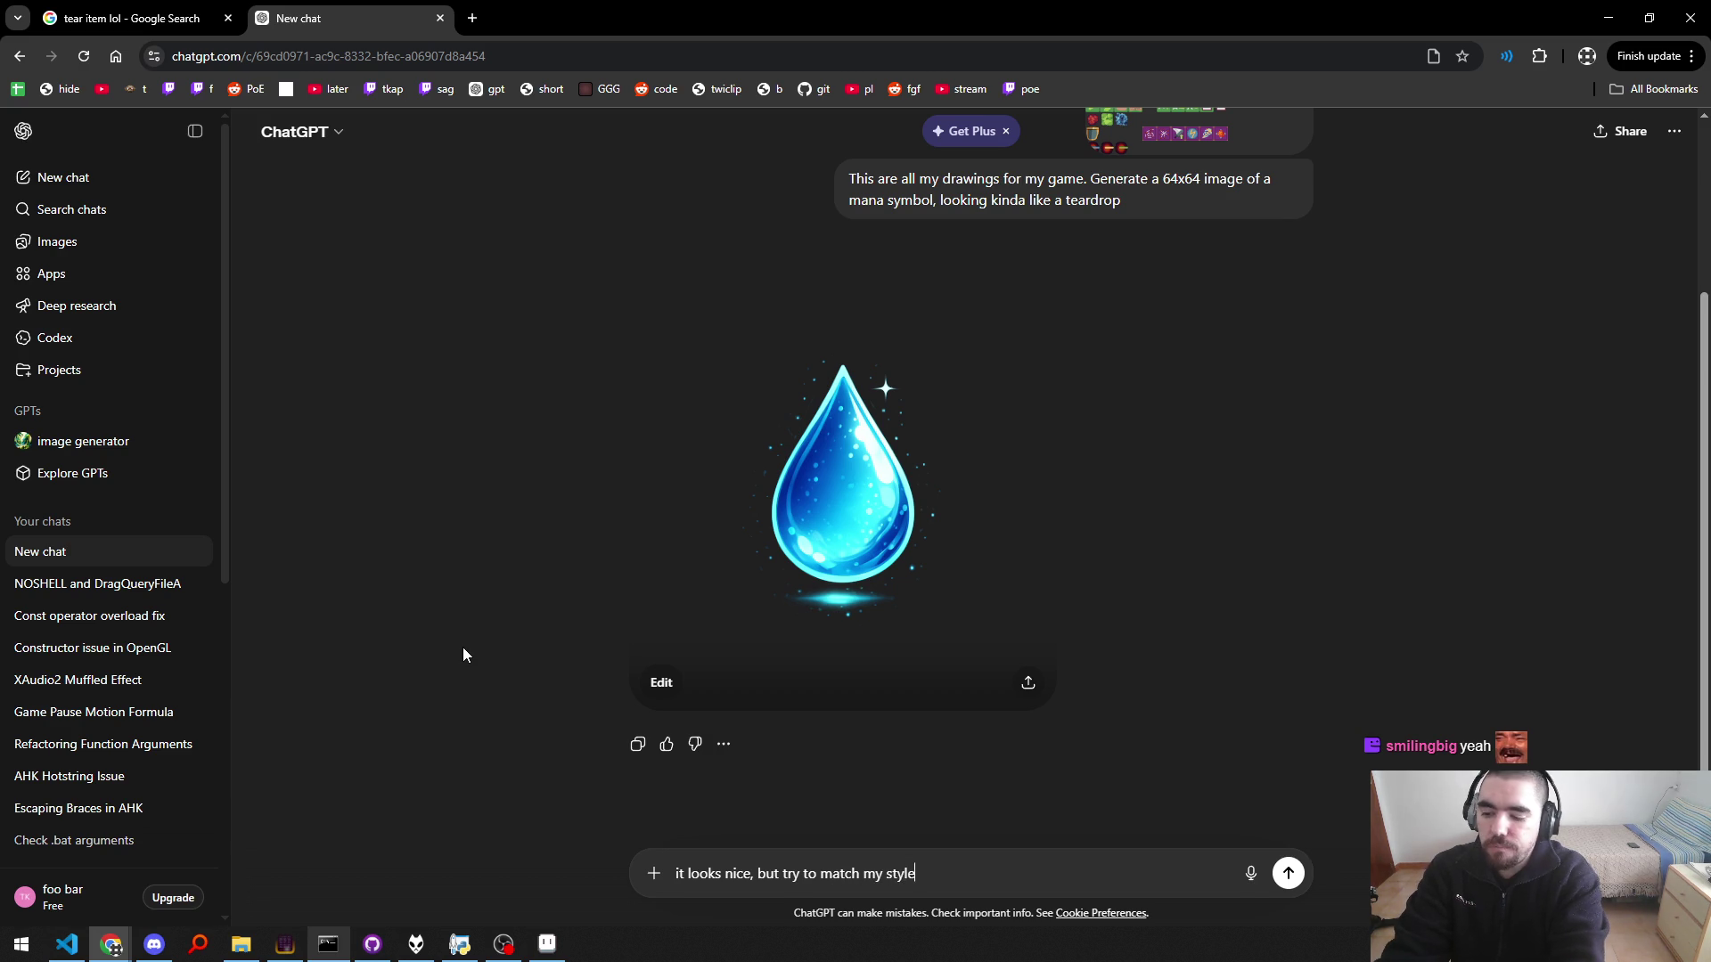
Step: Send the follow-up asking ChatGPT to make the teardrop match my own art style
key(Return)
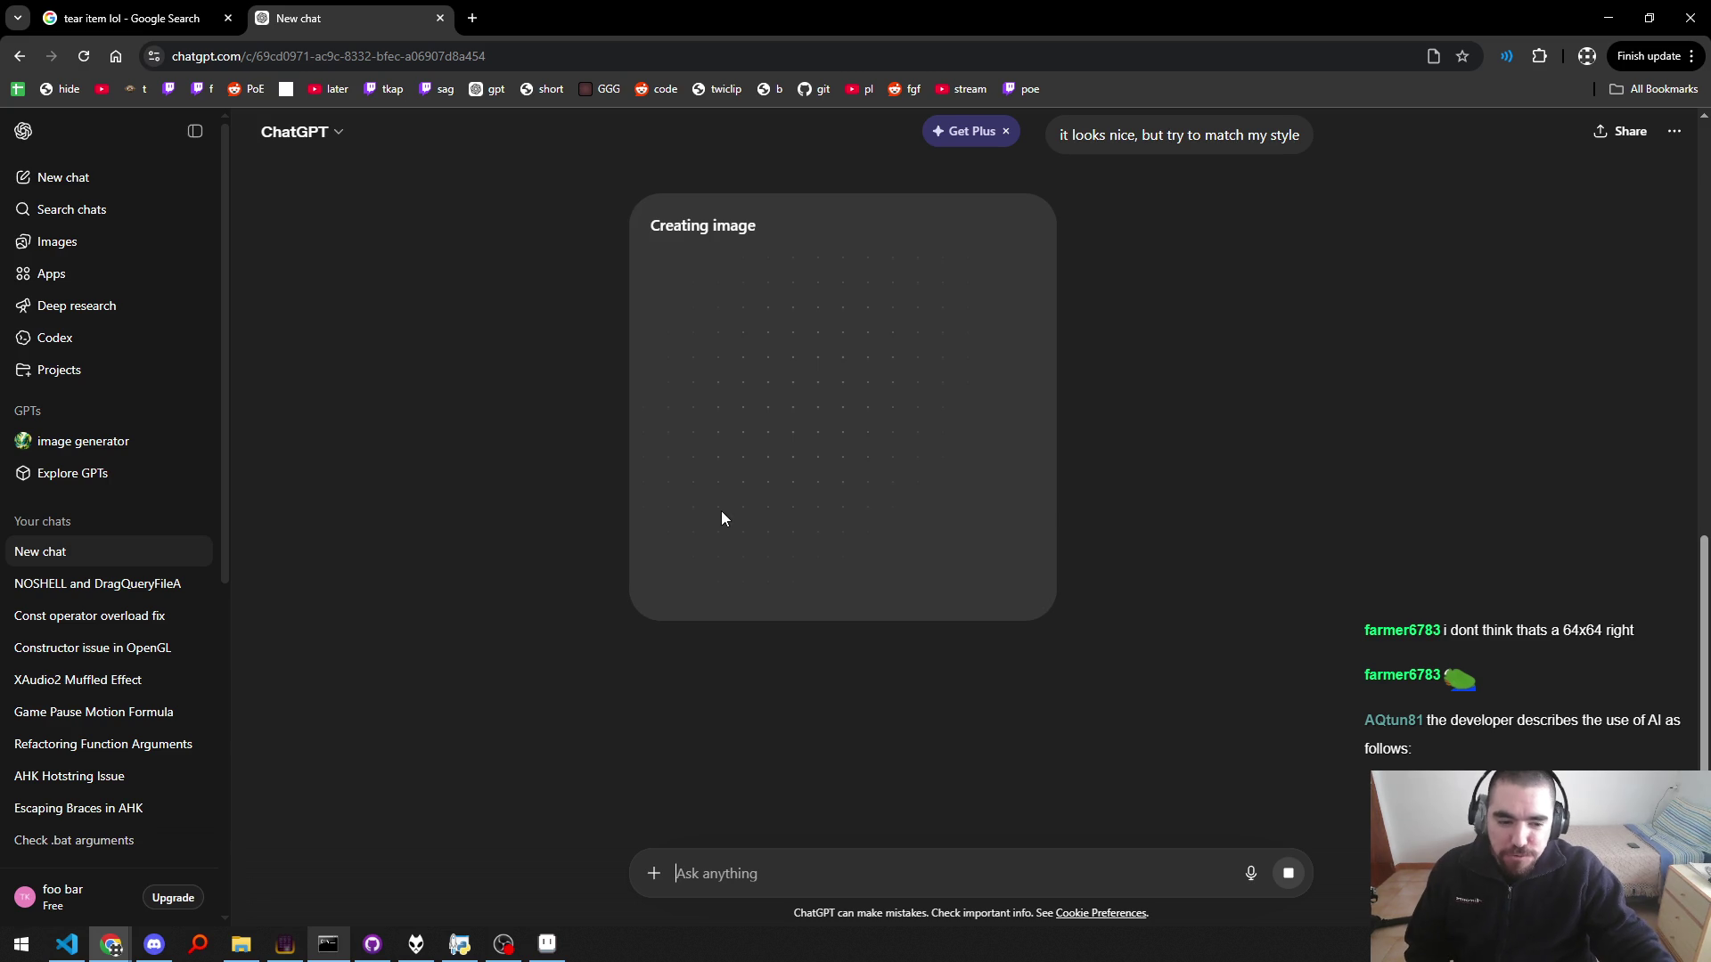
scroll(572, 615, up, 5)
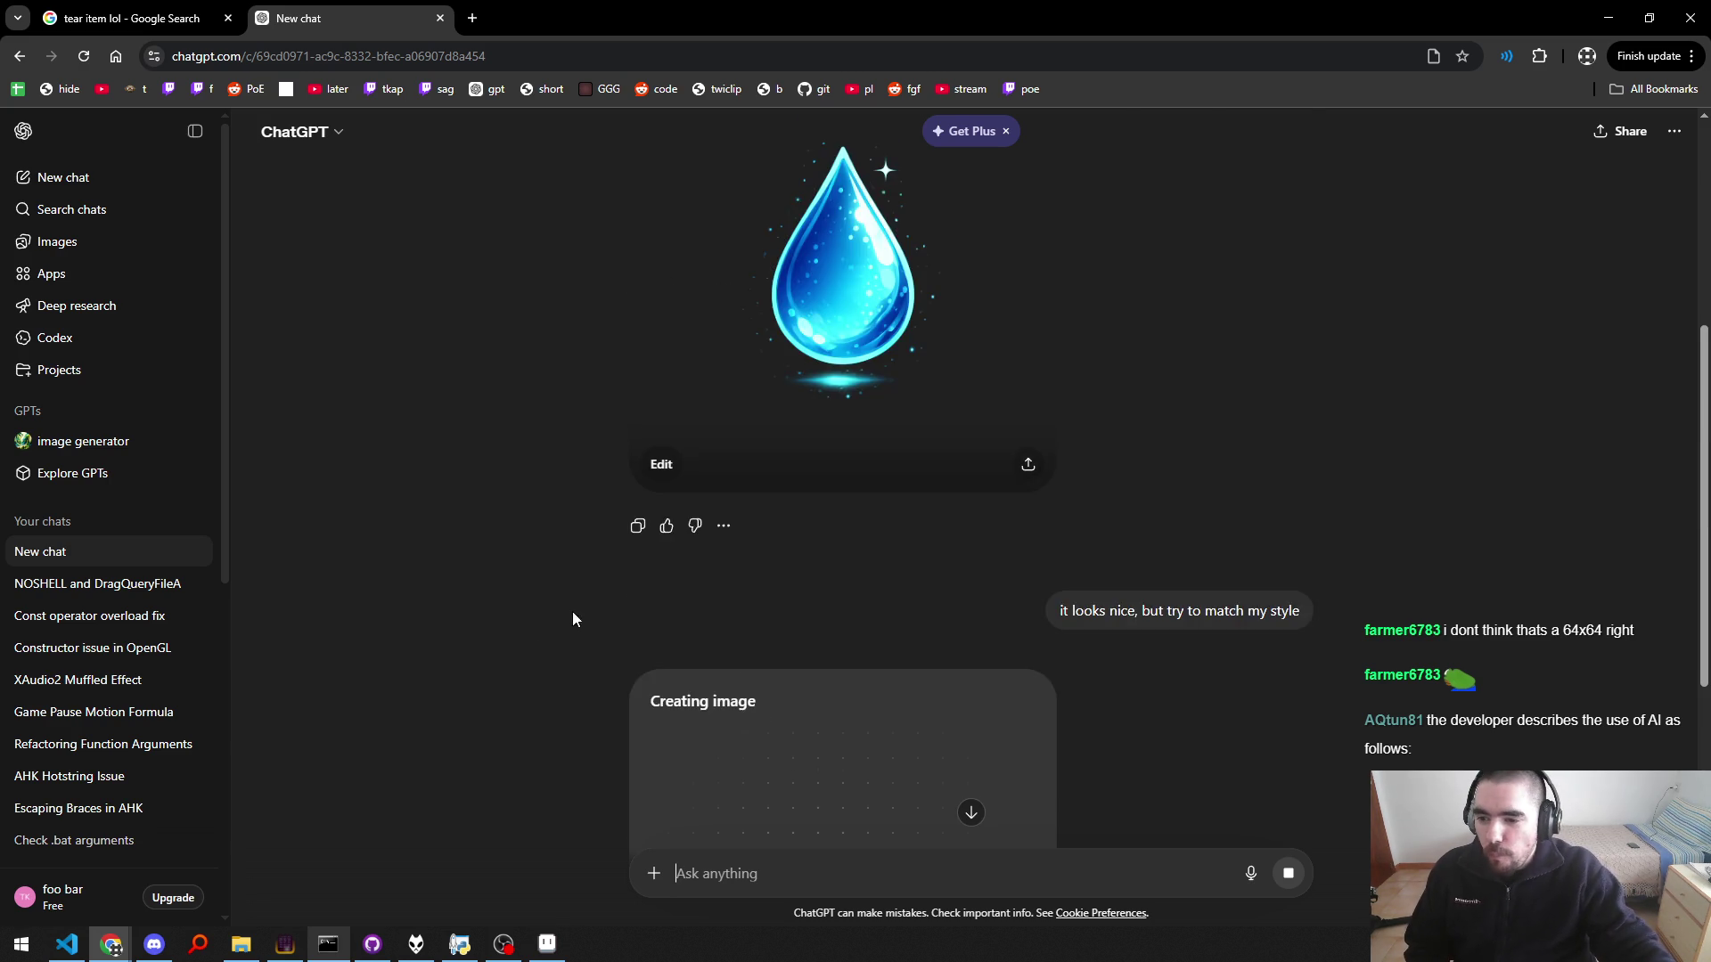
scroll(572, 615, up, 3)
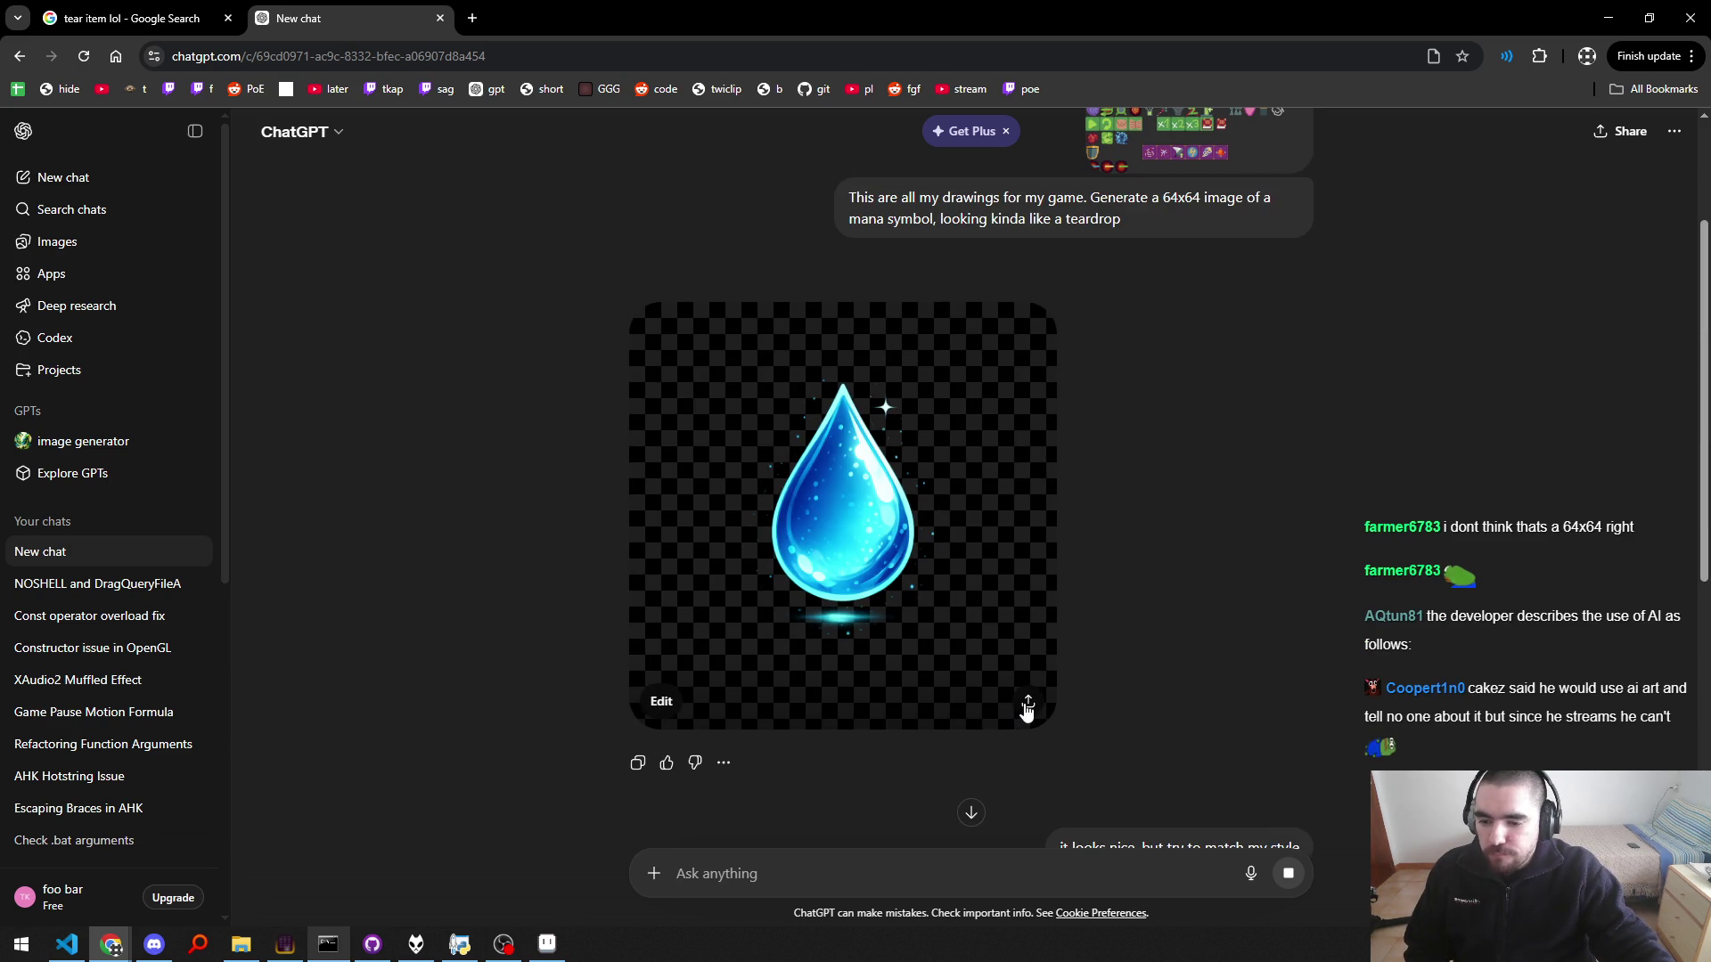
Step: Download the first glowing blue mana teardrop as Glowing blue mana symbol.png and preview it
click(1028, 705)
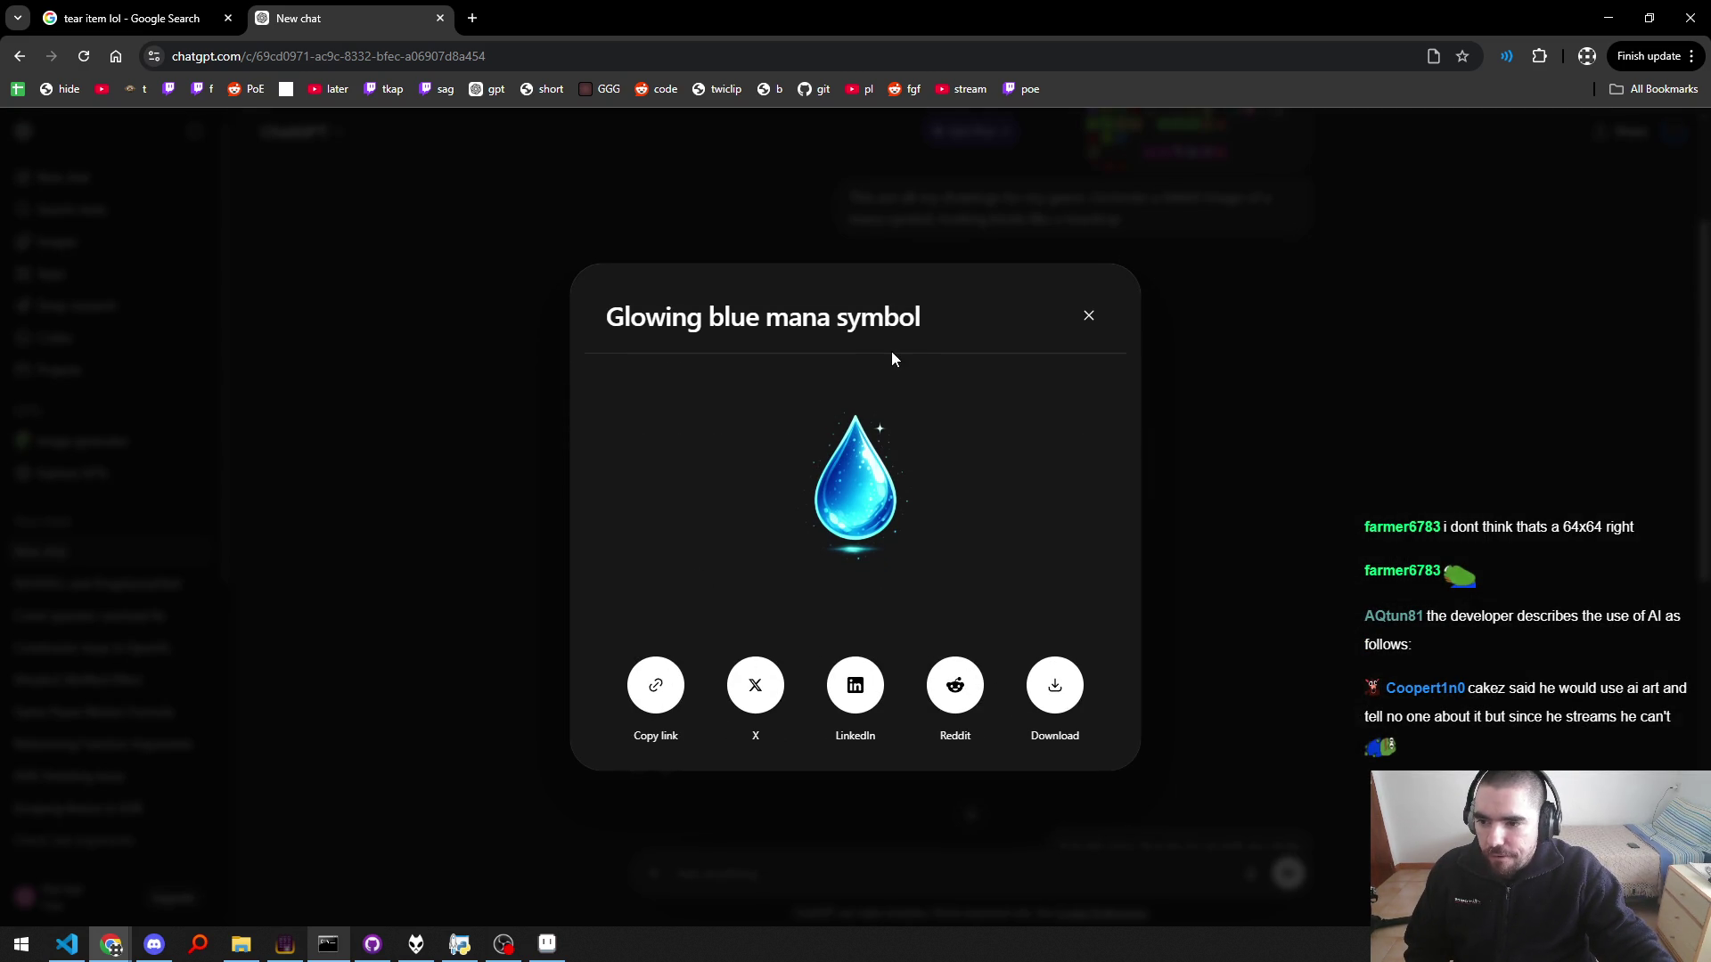
click(1054, 706)
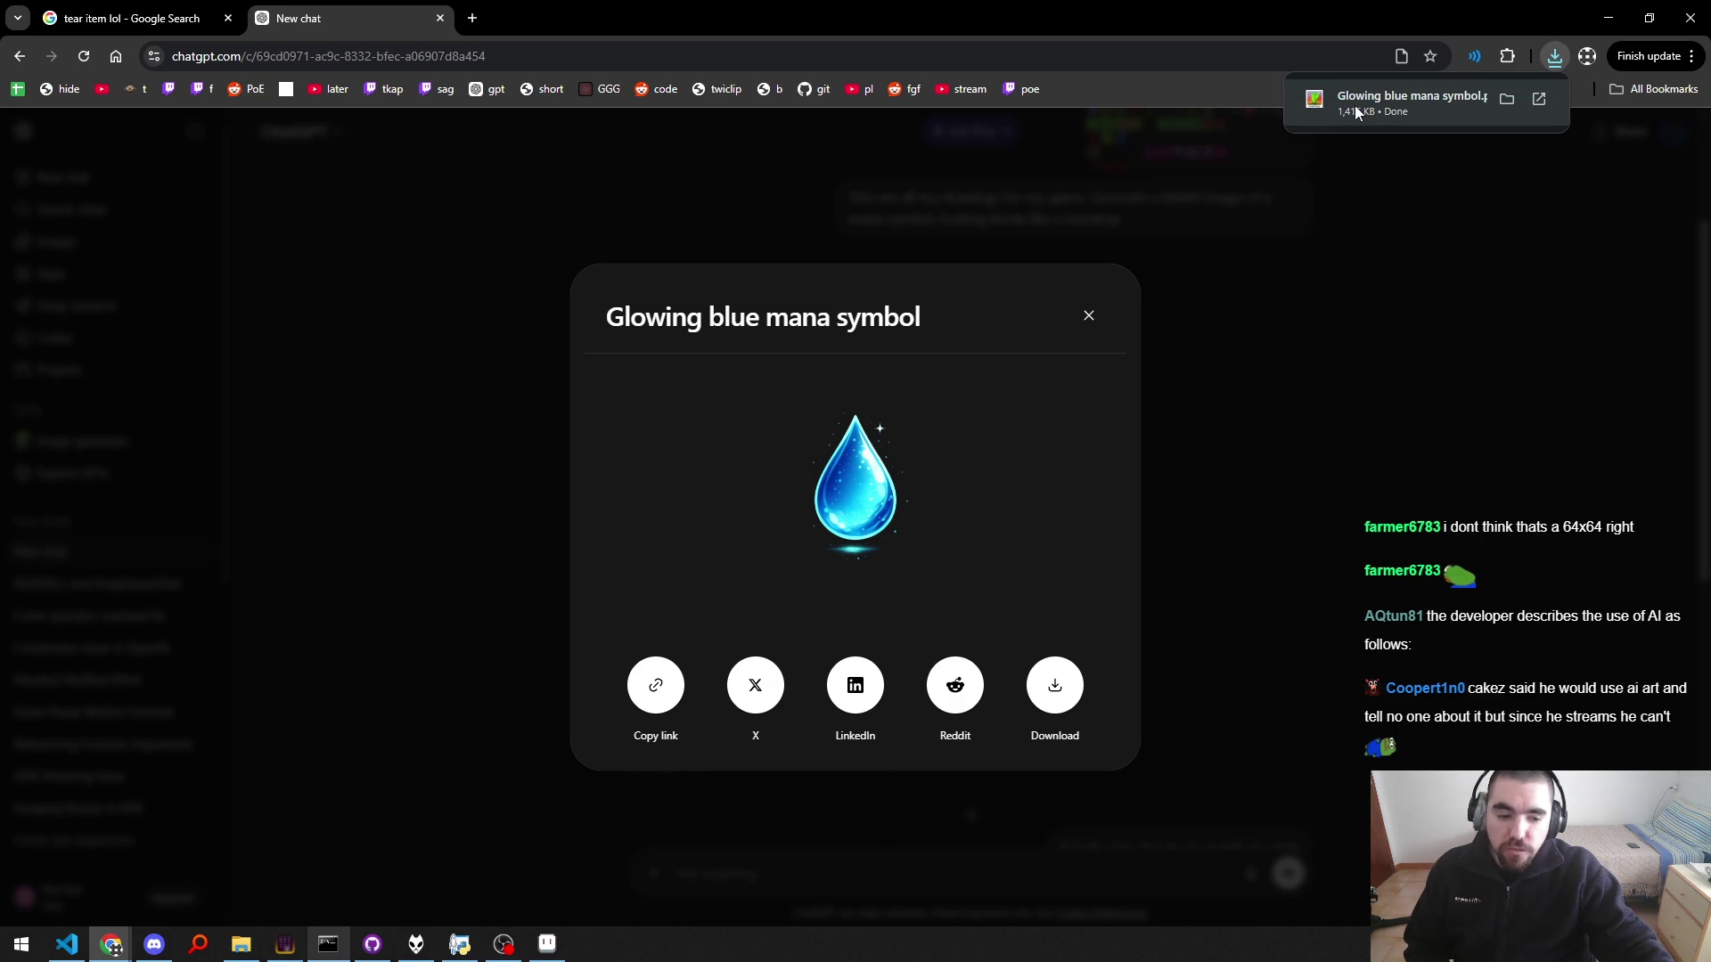
click(1354, 104)
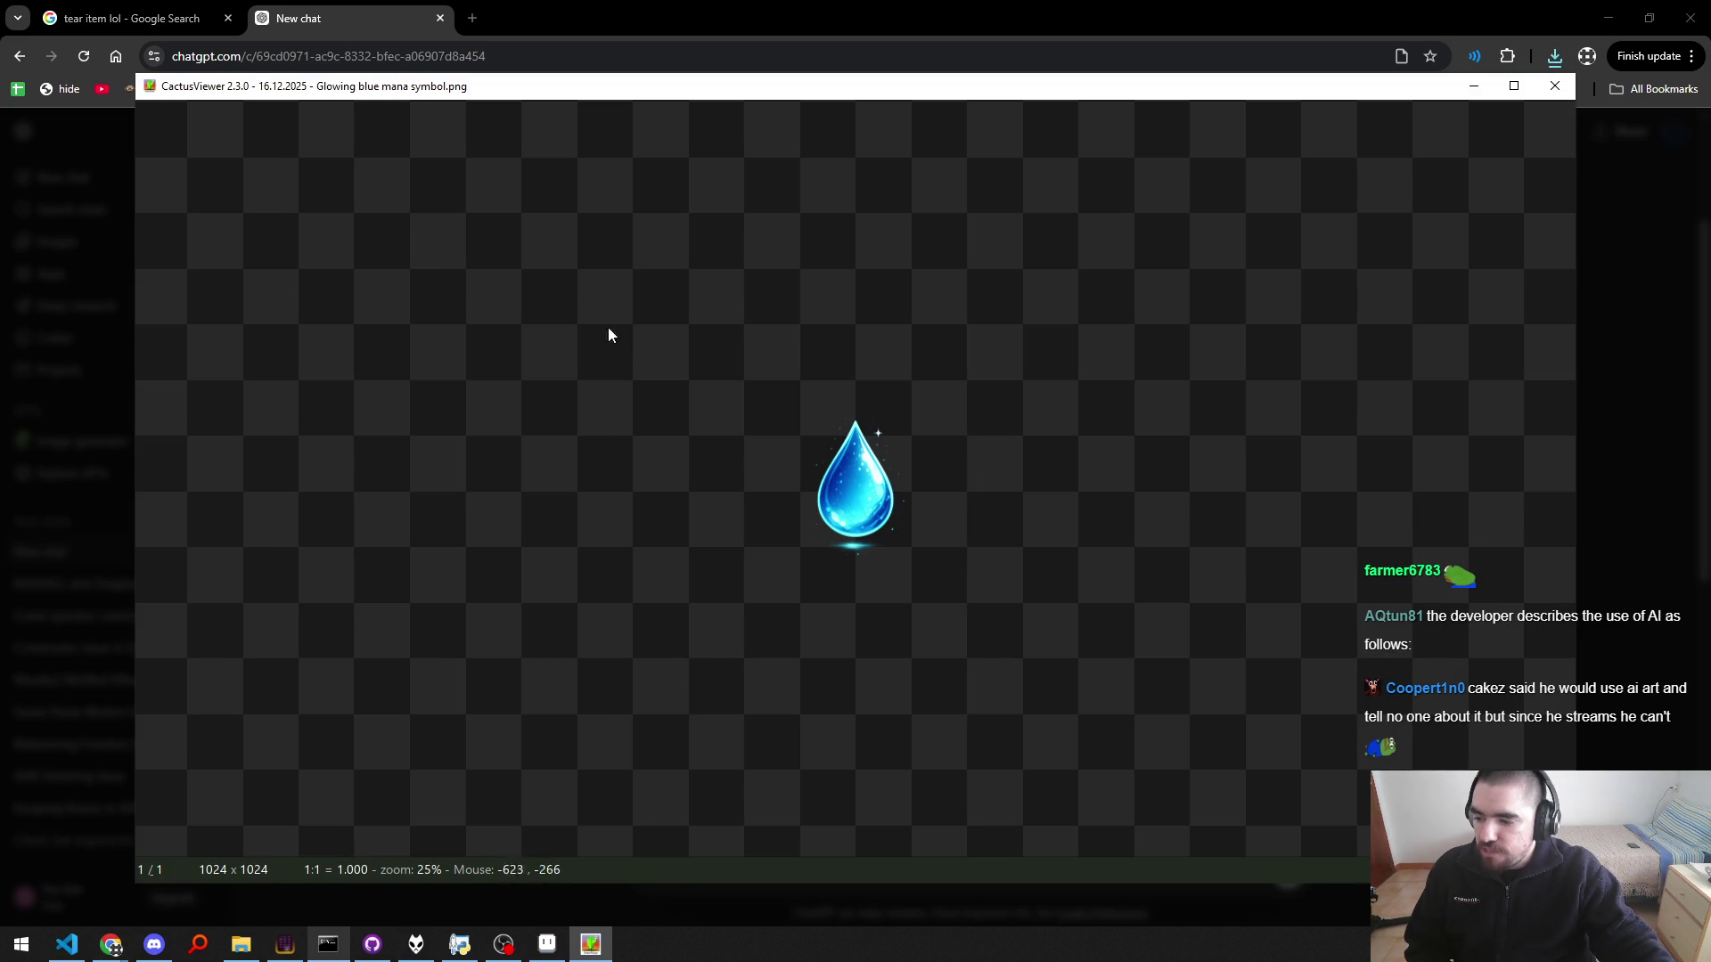
click(1555, 86)
click(1087, 316)
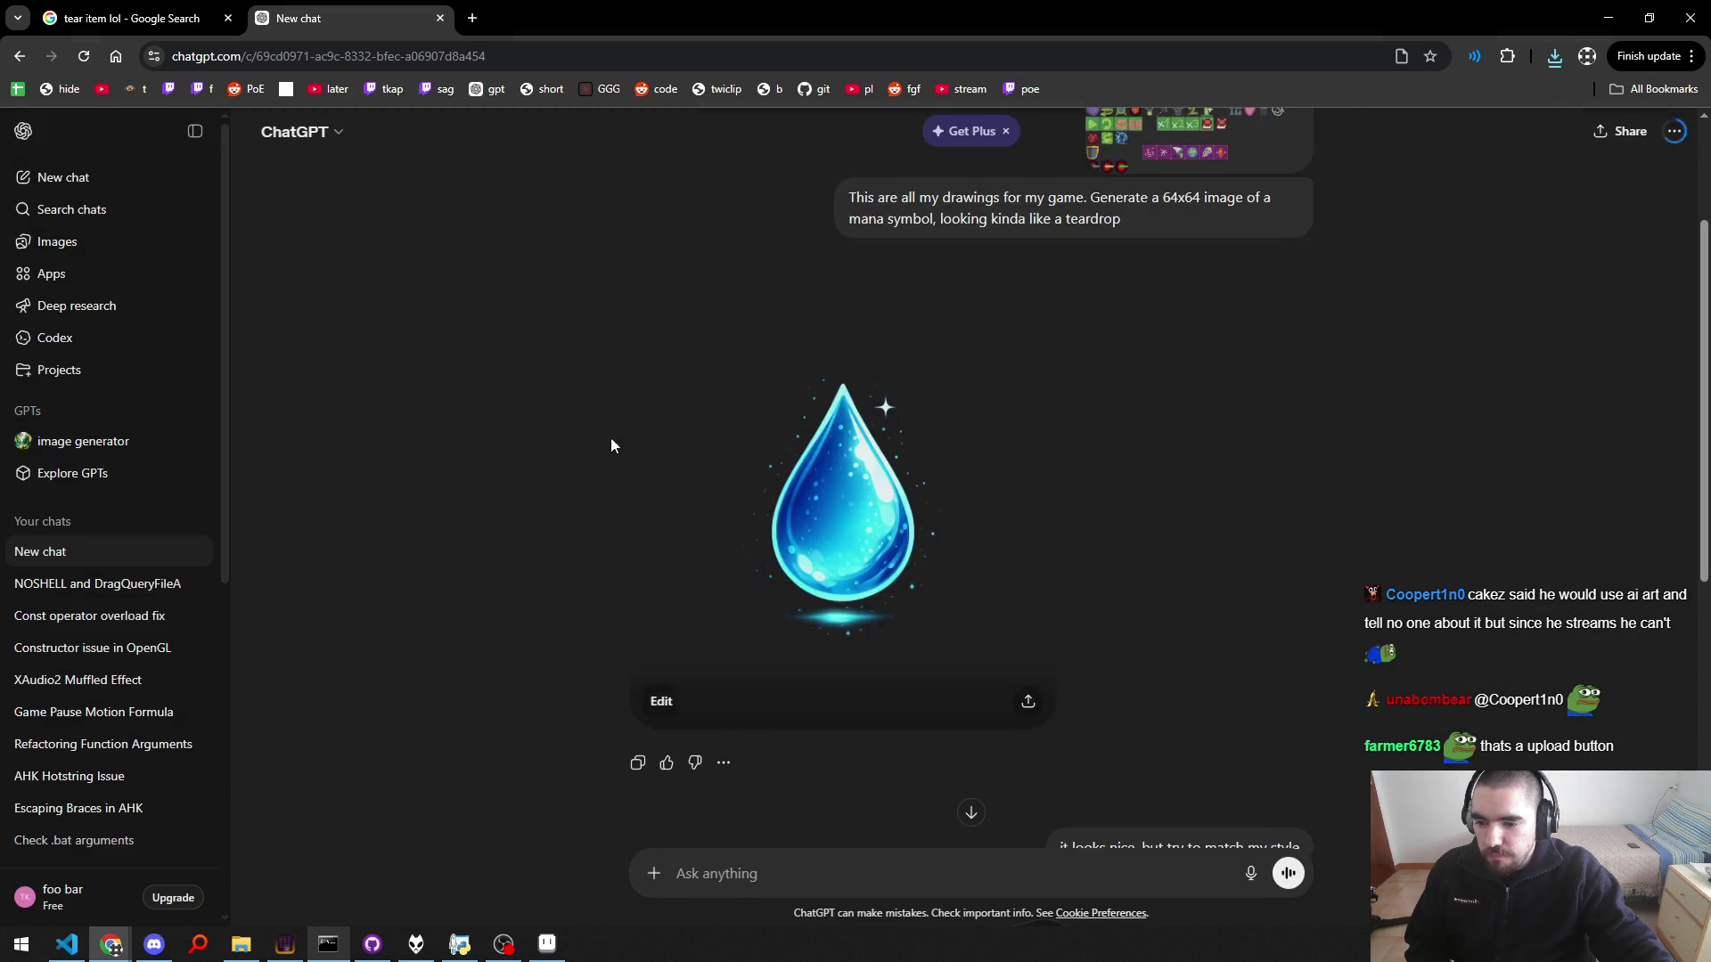
Step: Find the new pixel-art teardrop and download it as Glowing blue mana symbol (1).png
scroll(700, 450, down, 5)
scroll(623, 456, down, 3)
scroll(552, 464, up, 5)
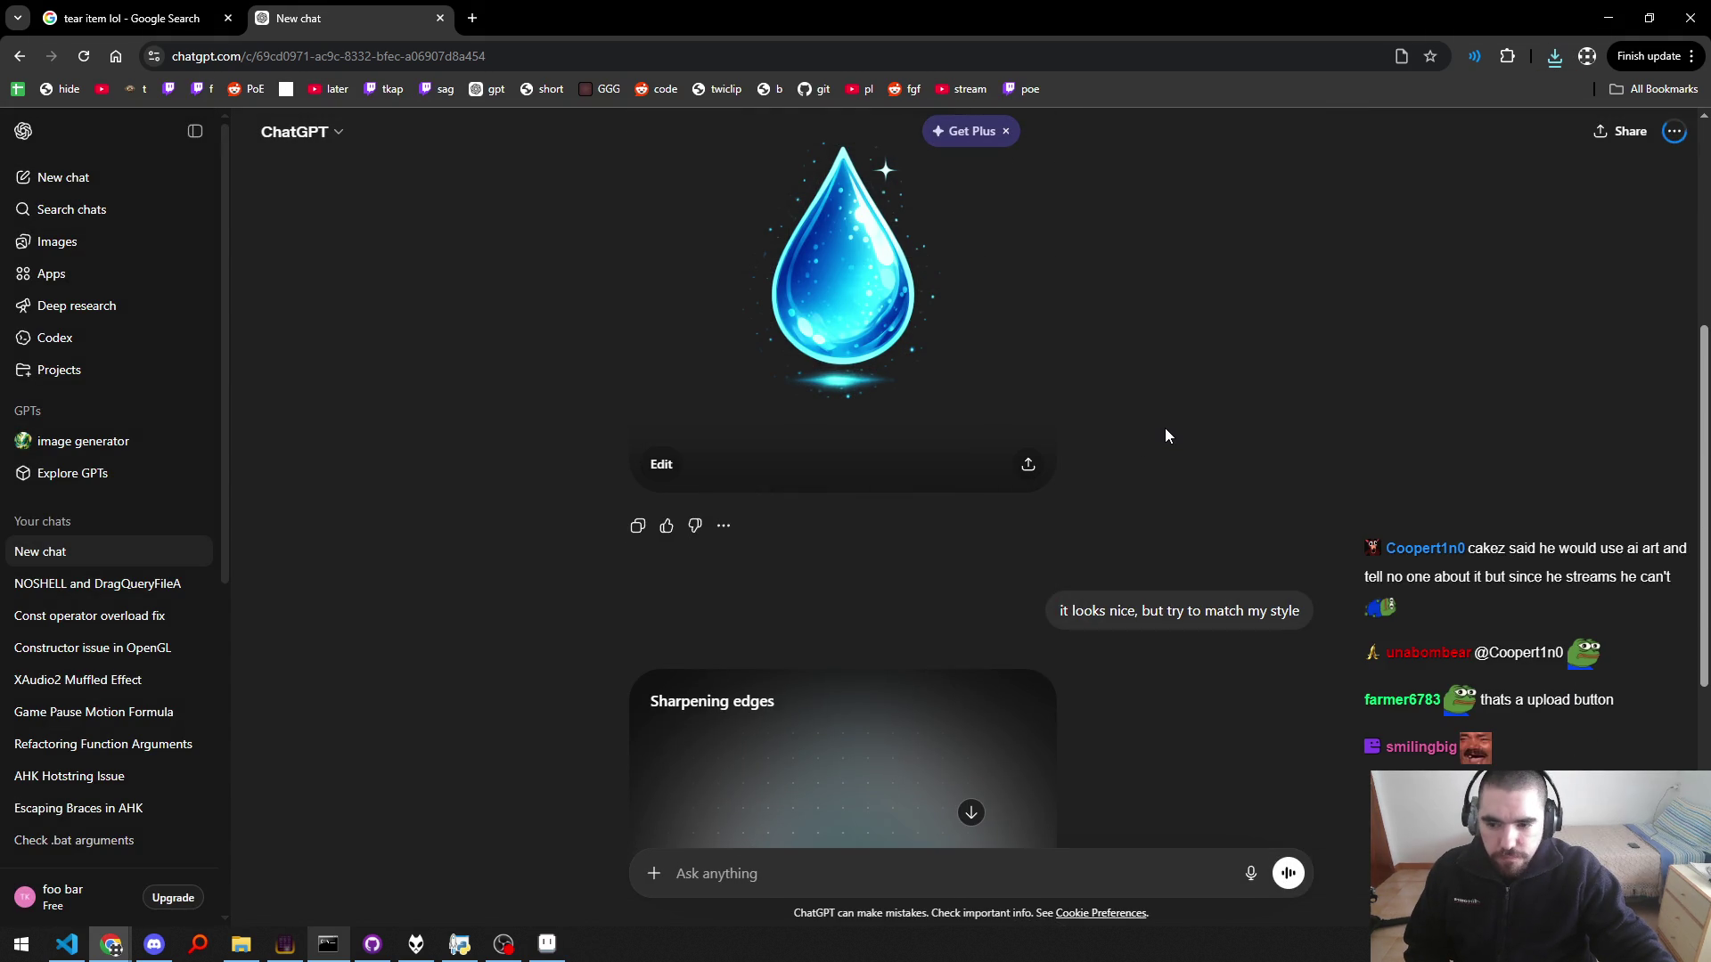
scroll(1165, 434, up, 3)
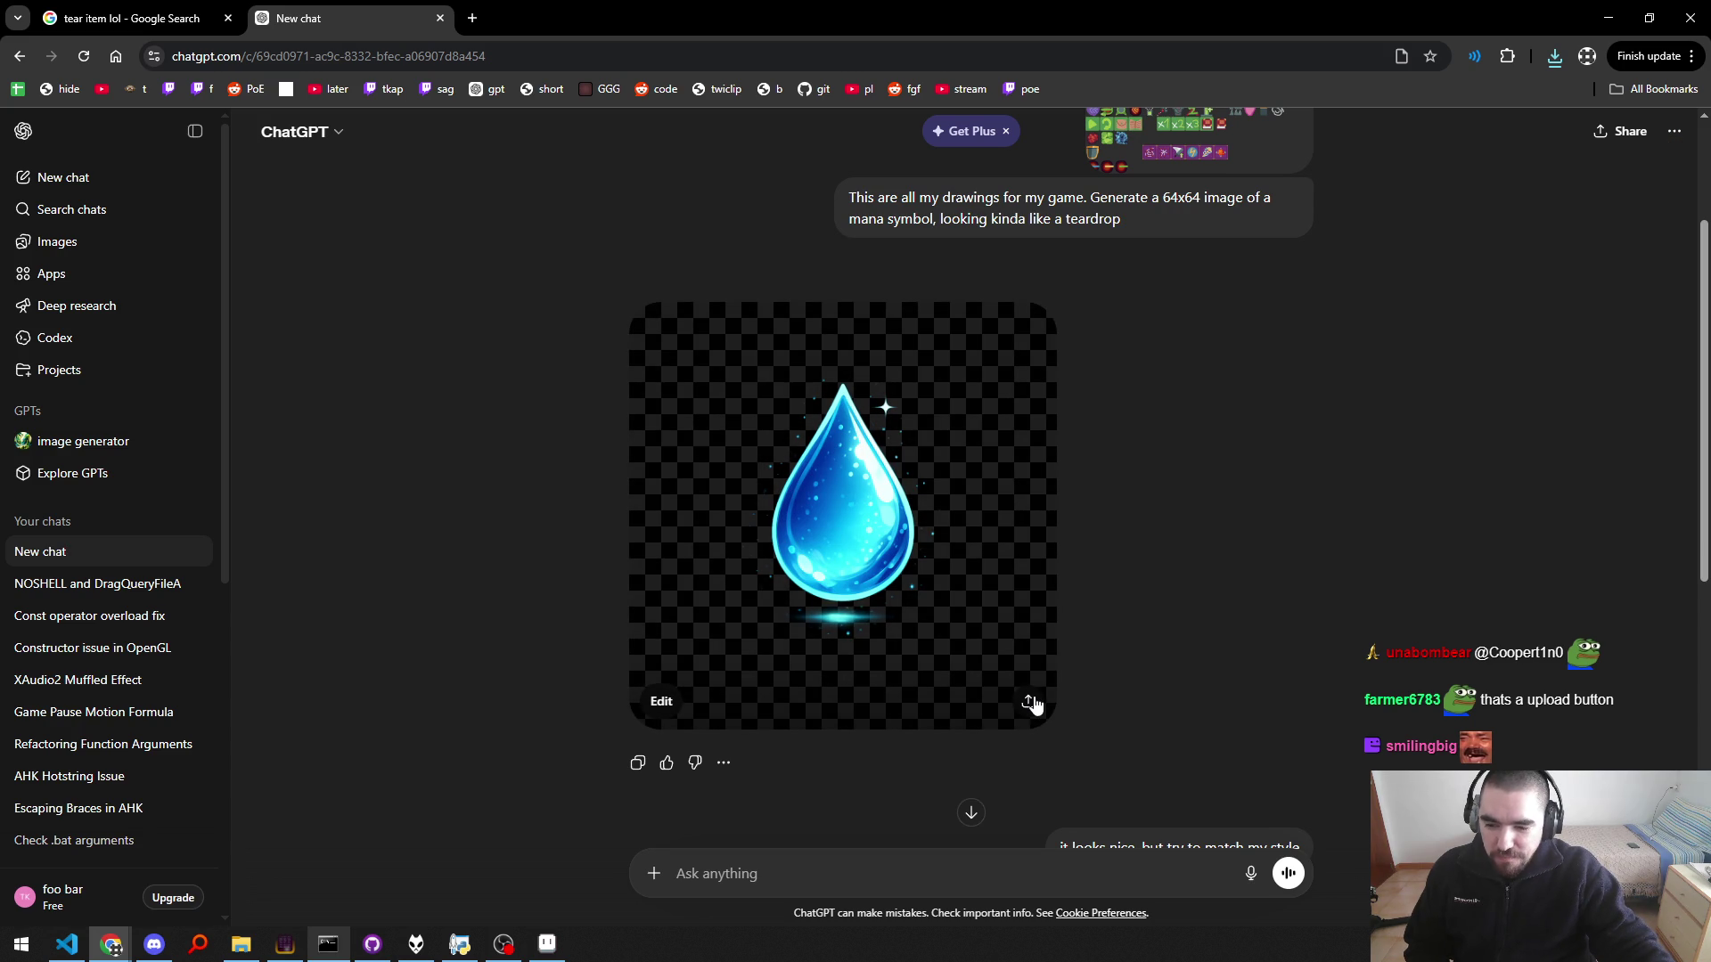
scroll(775, 610, down, 3)
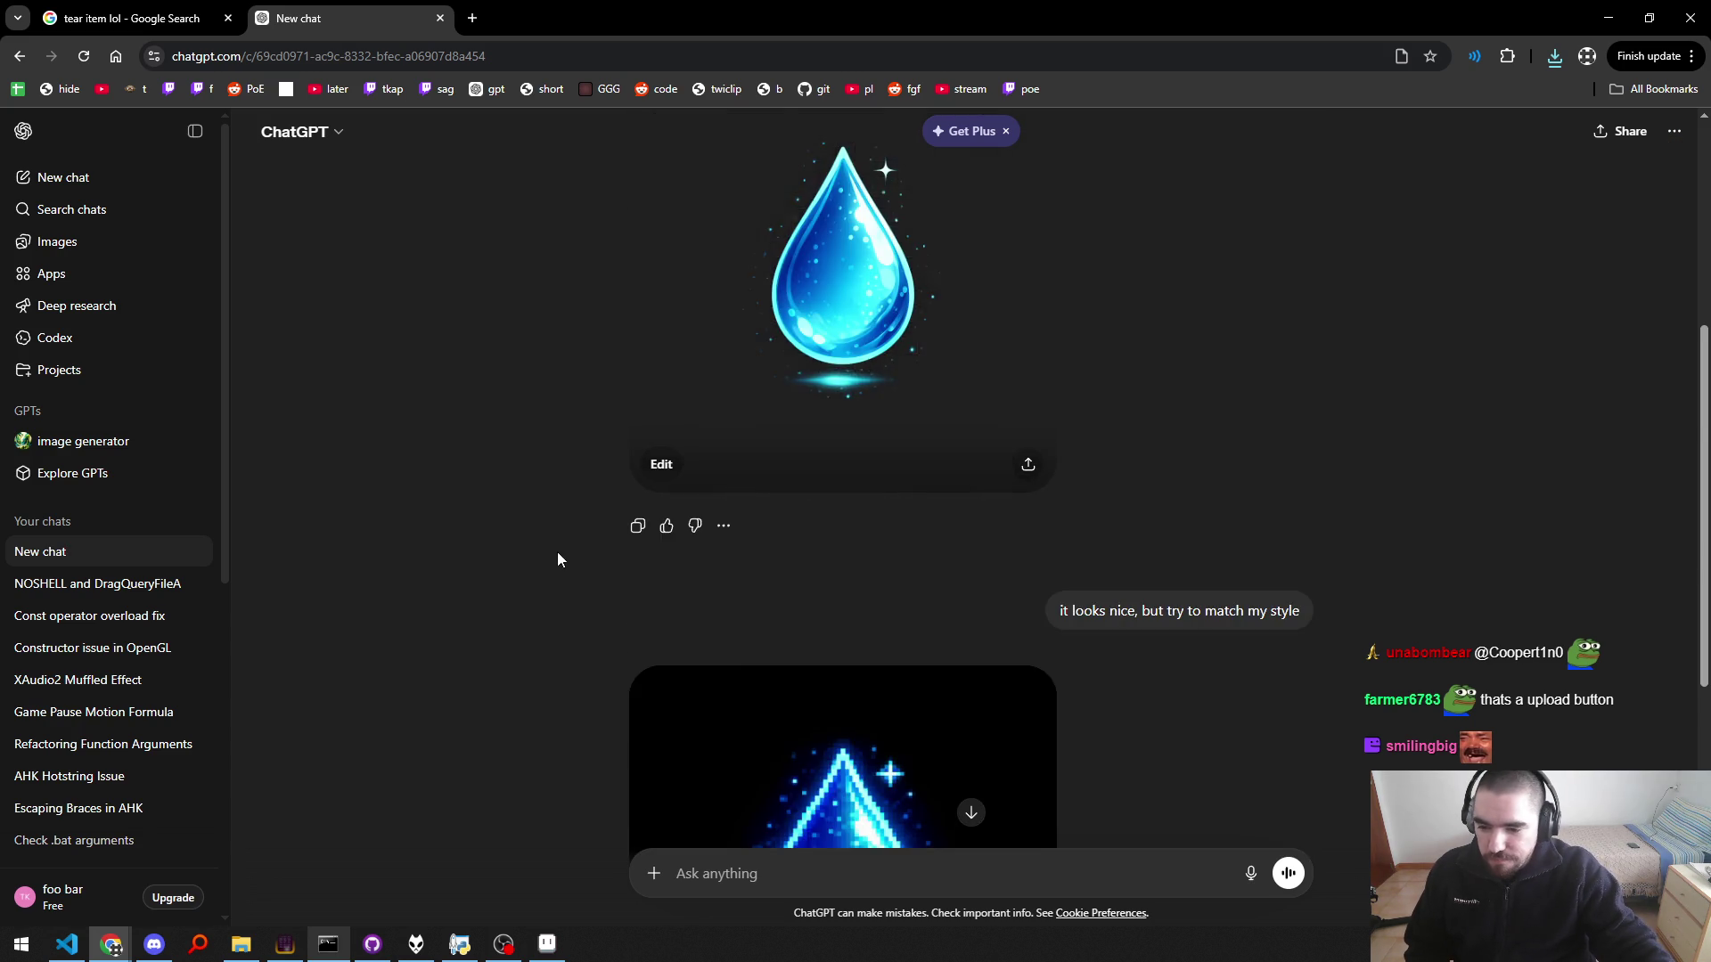
scroll(558, 553, down, 3)
scroll(1110, 586, down, 3)
scroll(1110, 579, up, 5)
scroll(1016, 562, down, 5)
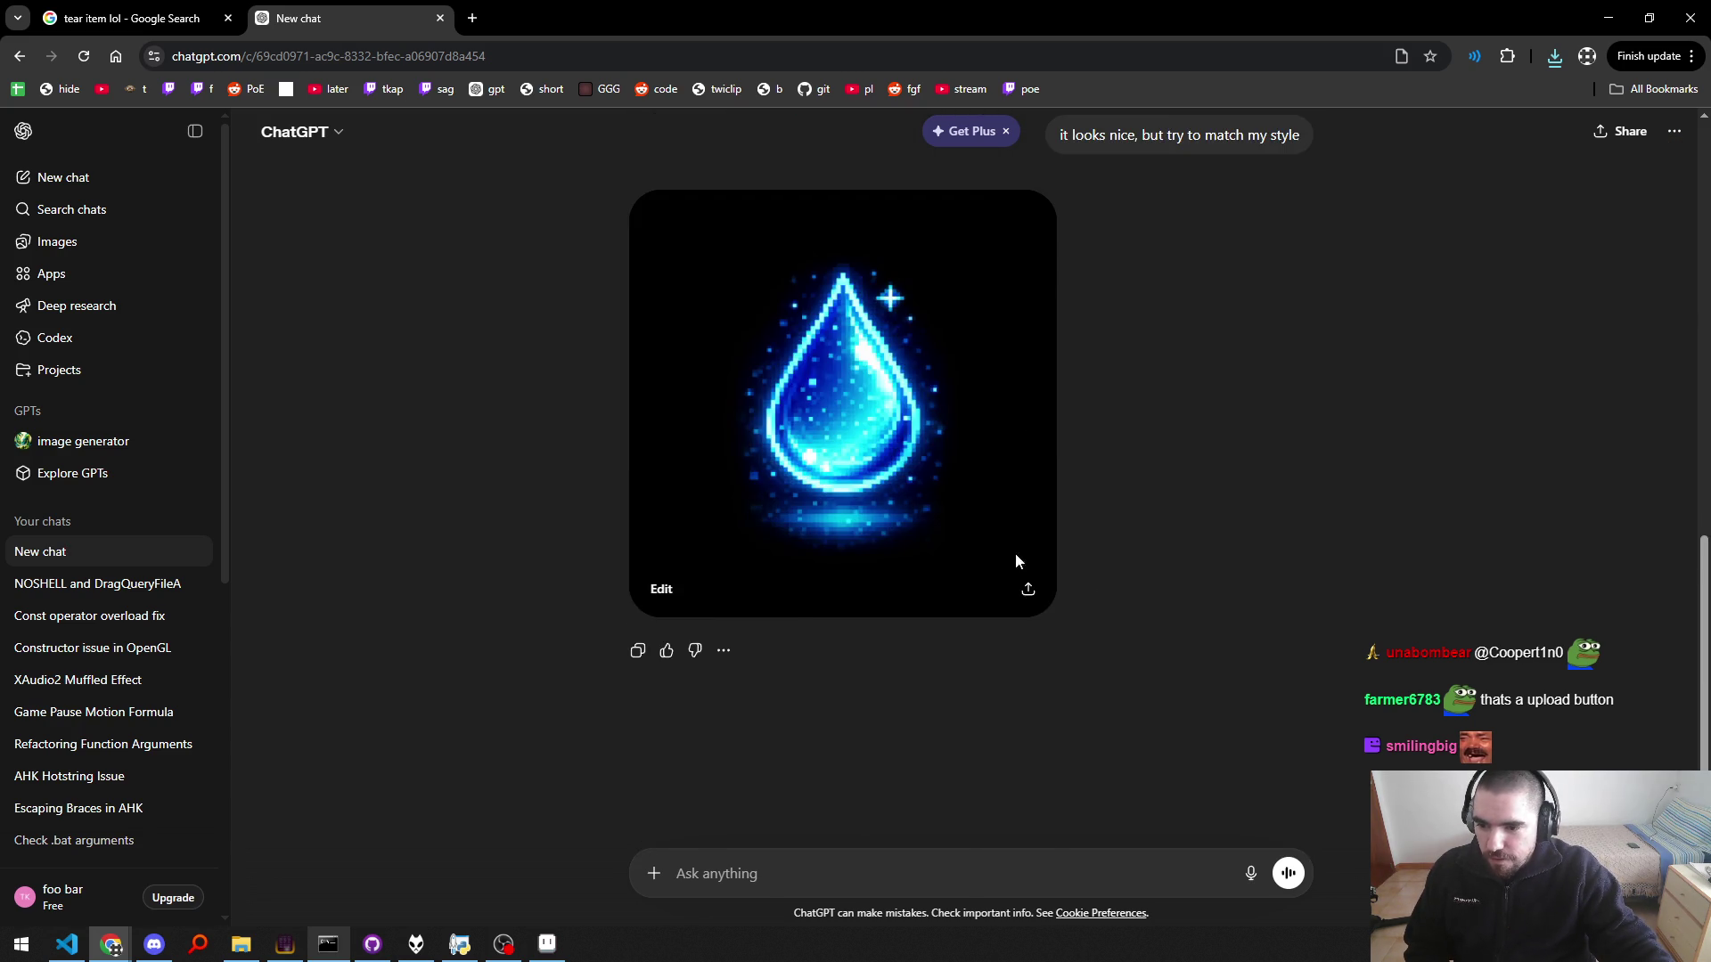
scroll(756, 371, up, 5)
scroll(864, 613, down, 3)
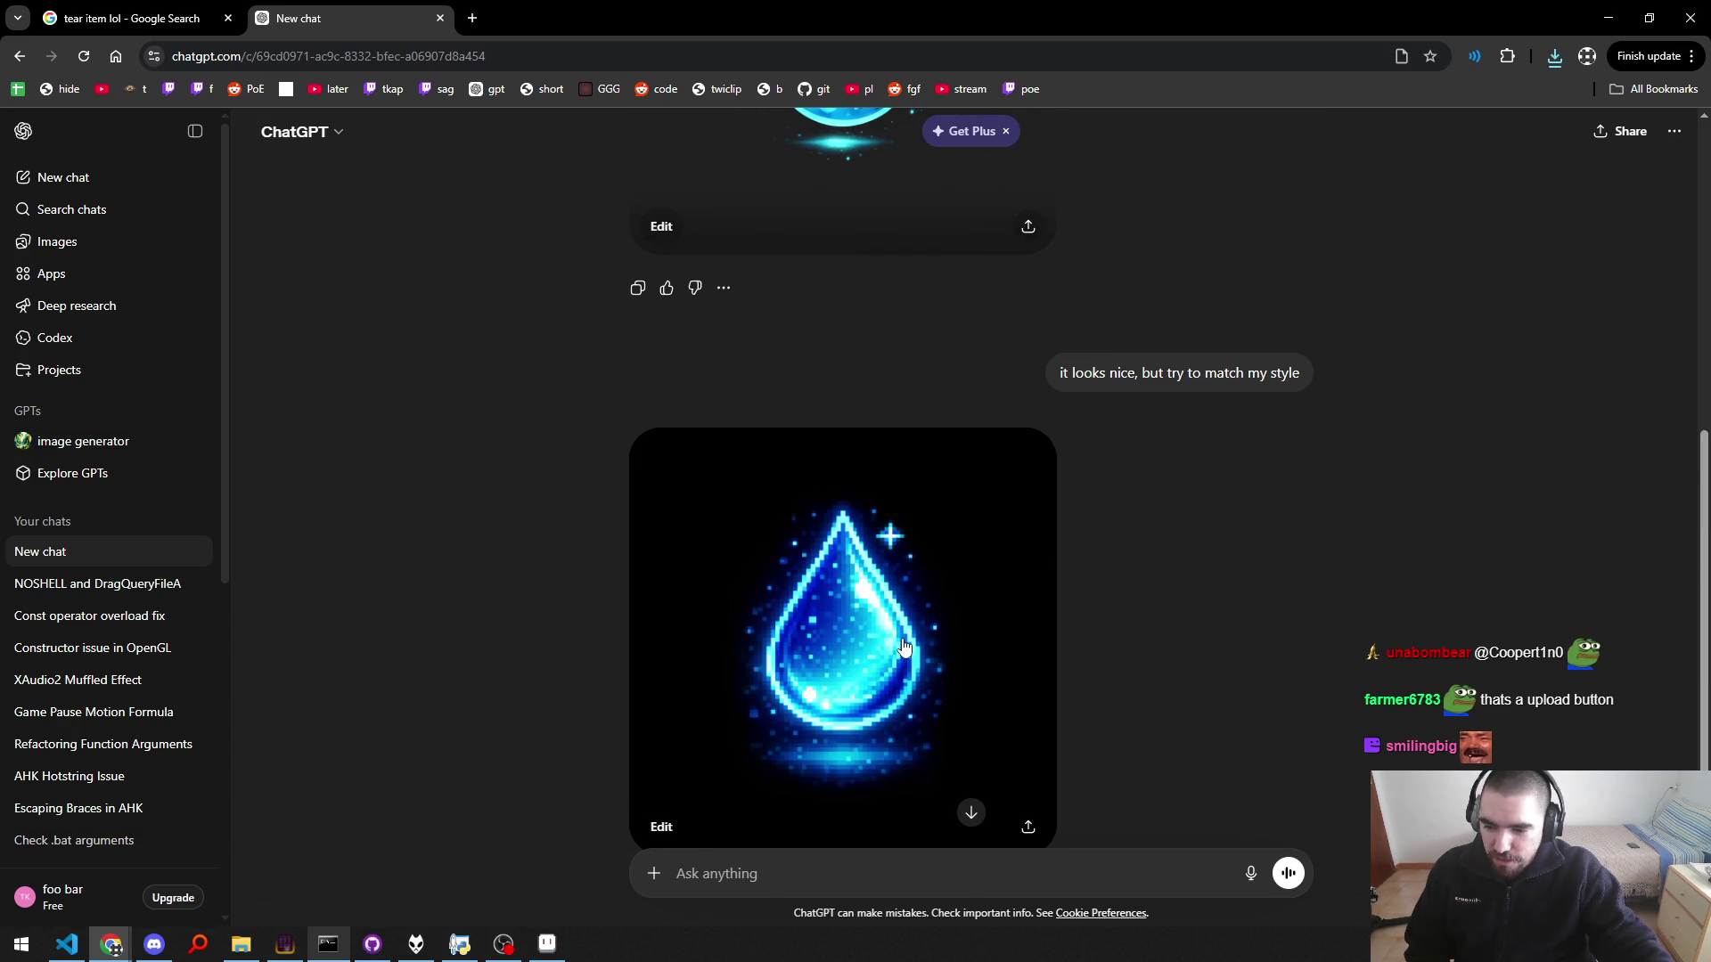
scroll(902, 643, down, 3)
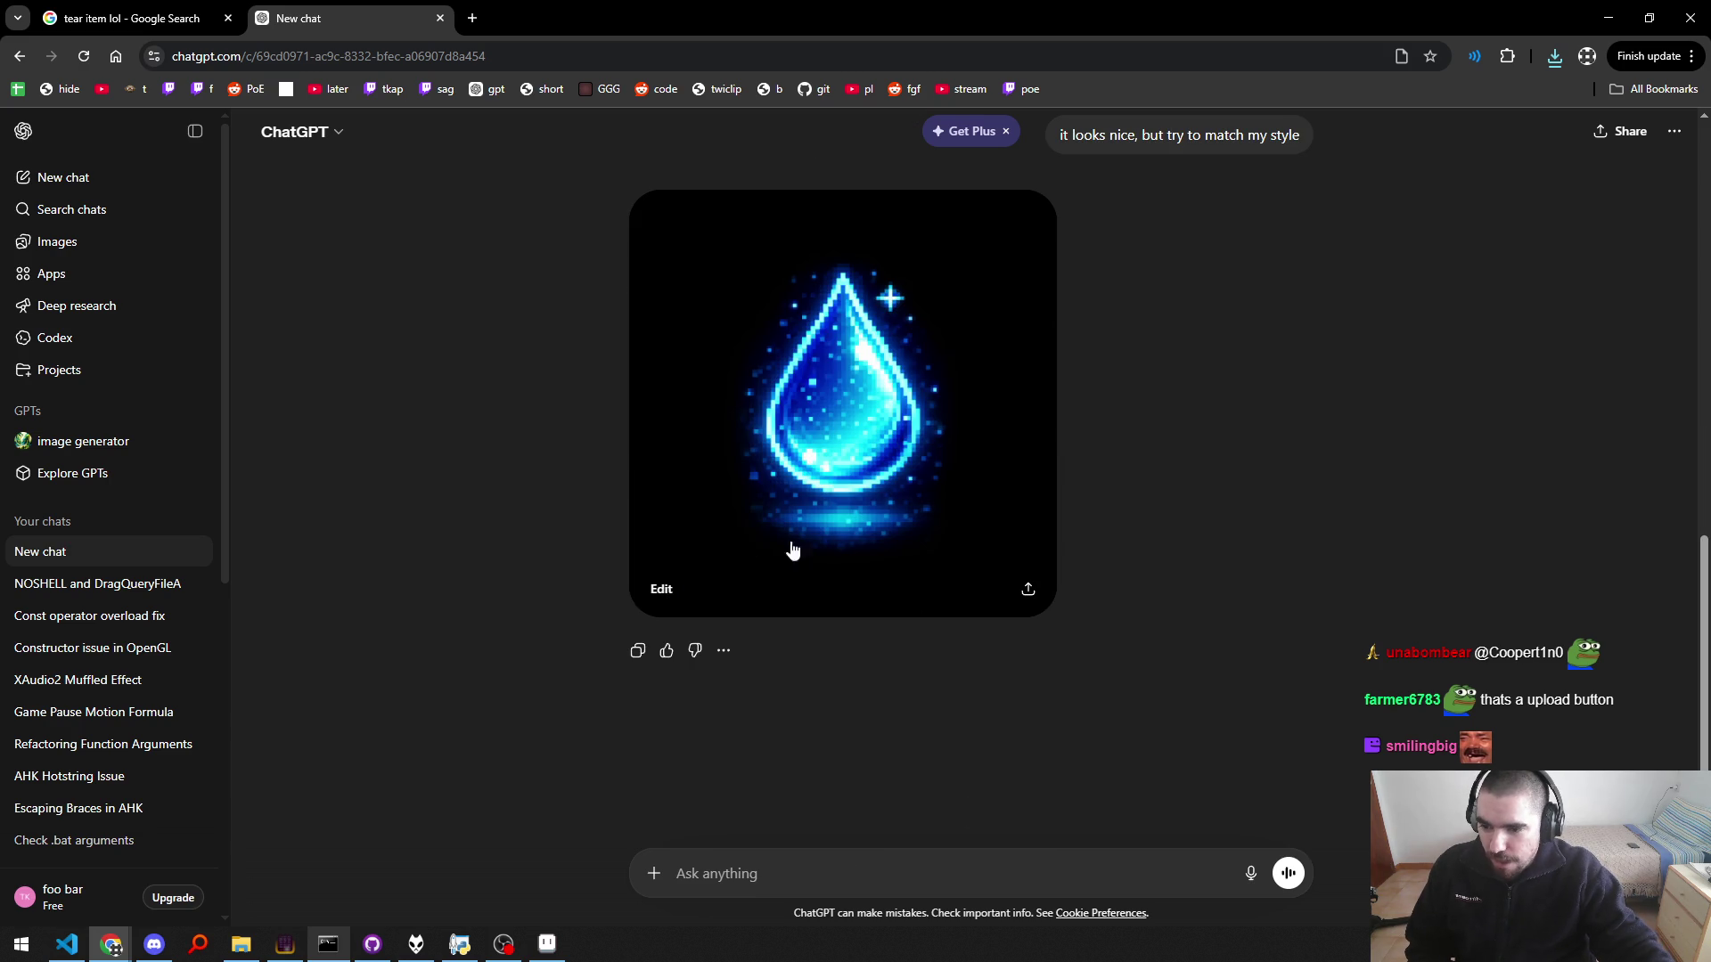
scroll(927, 500, down, 2)
scroll(927, 500, down, 3)
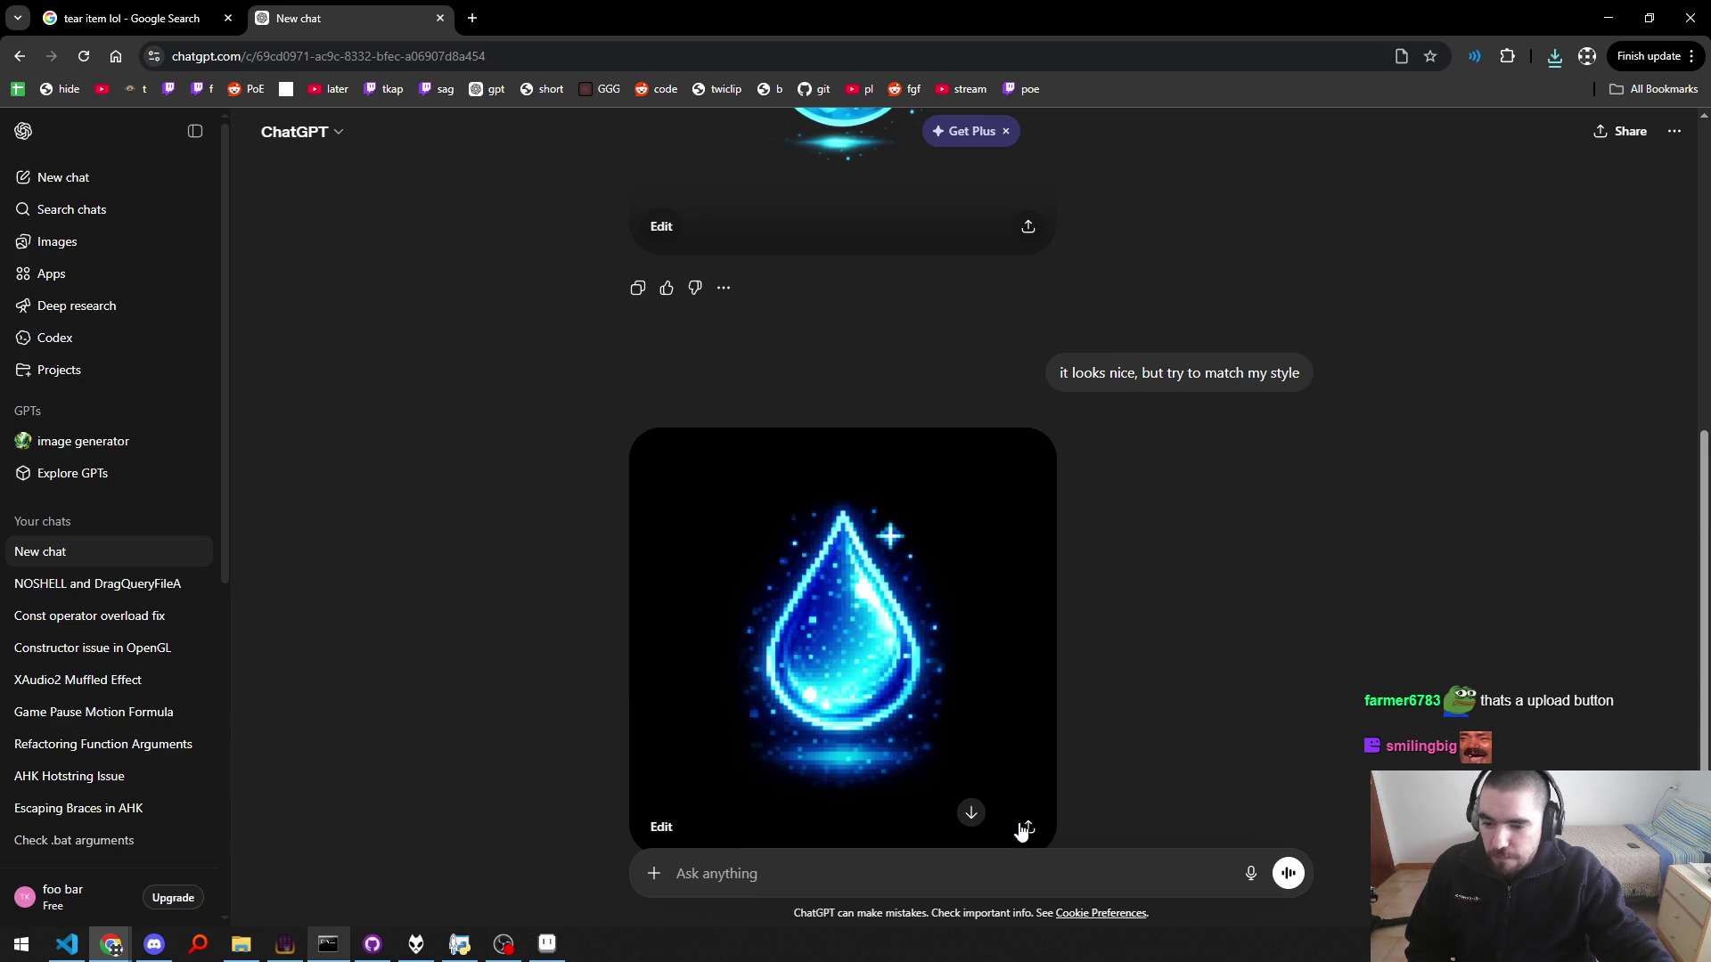
click(1026, 828)
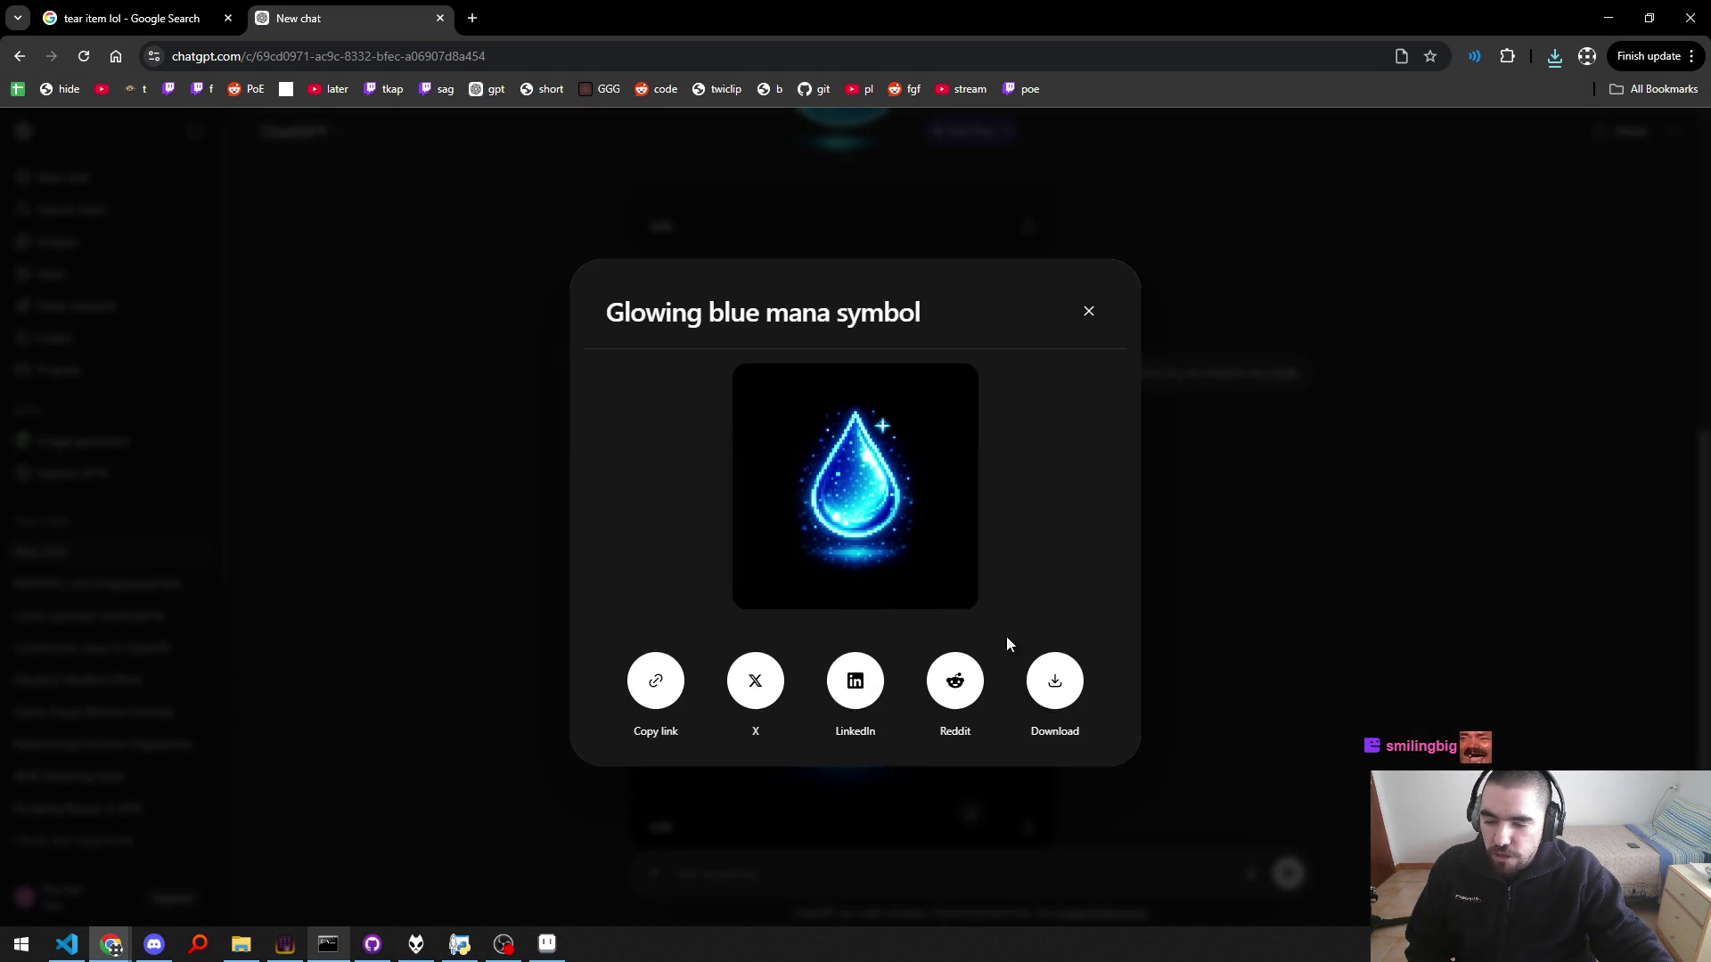
click(1056, 694)
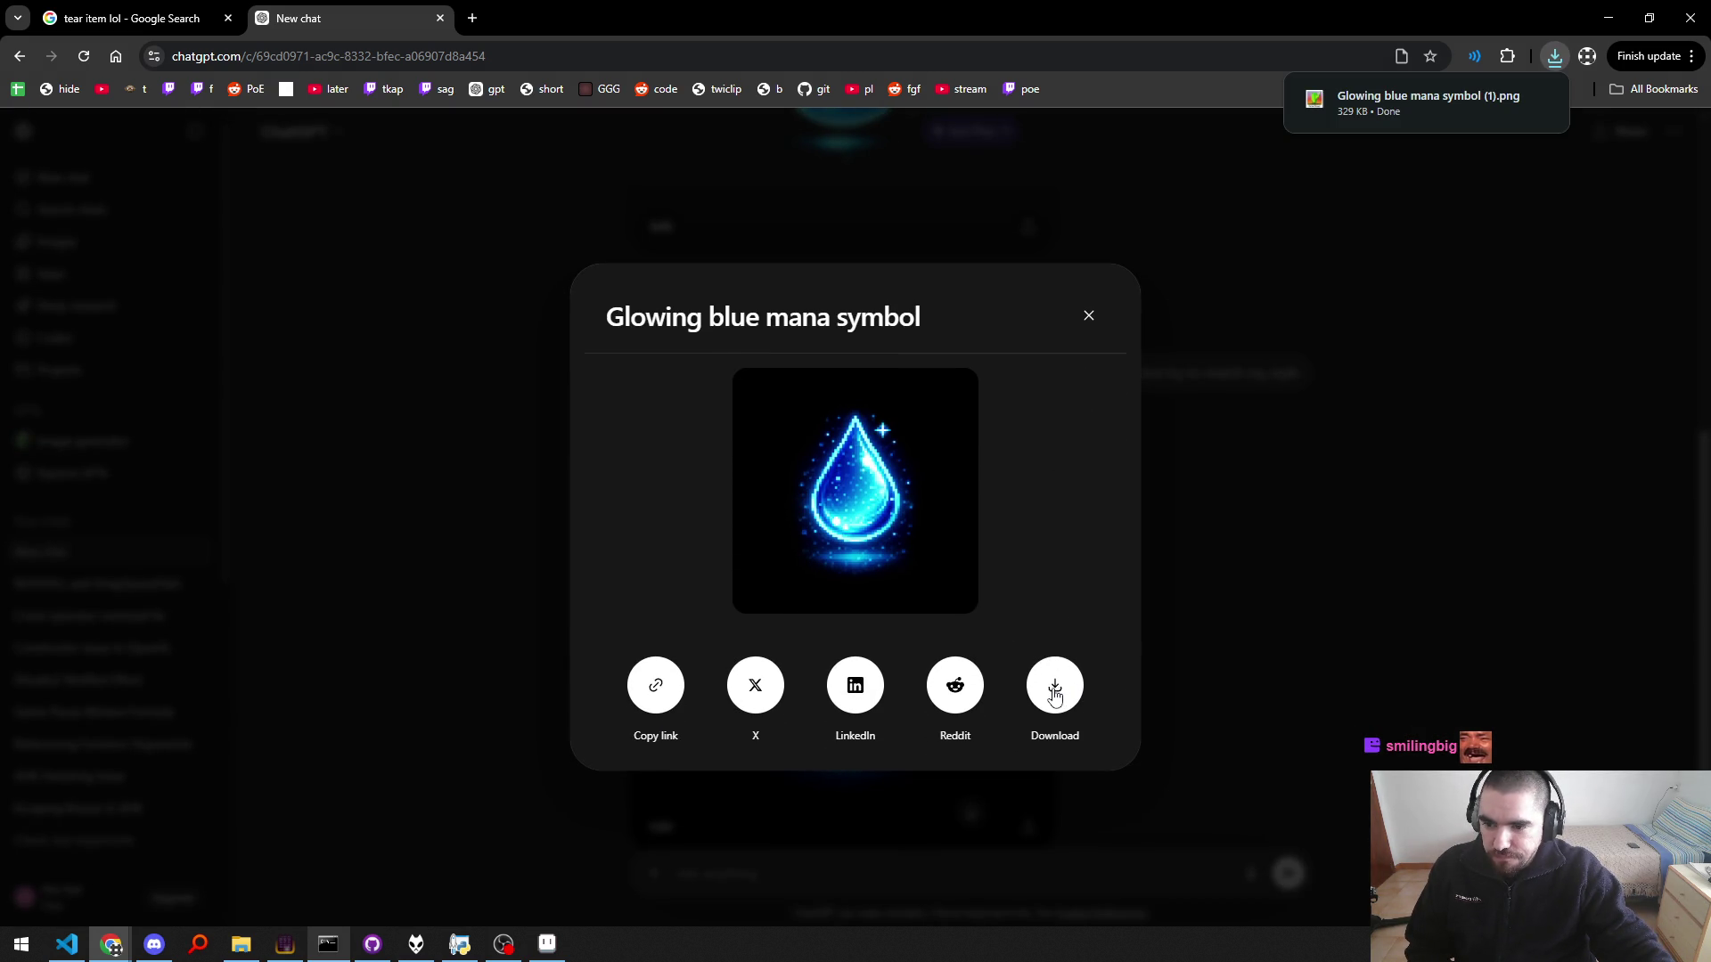
Step: Open the downloaded copy in CactusViewer, zoom in to inspect it, then close it
click(1408, 103)
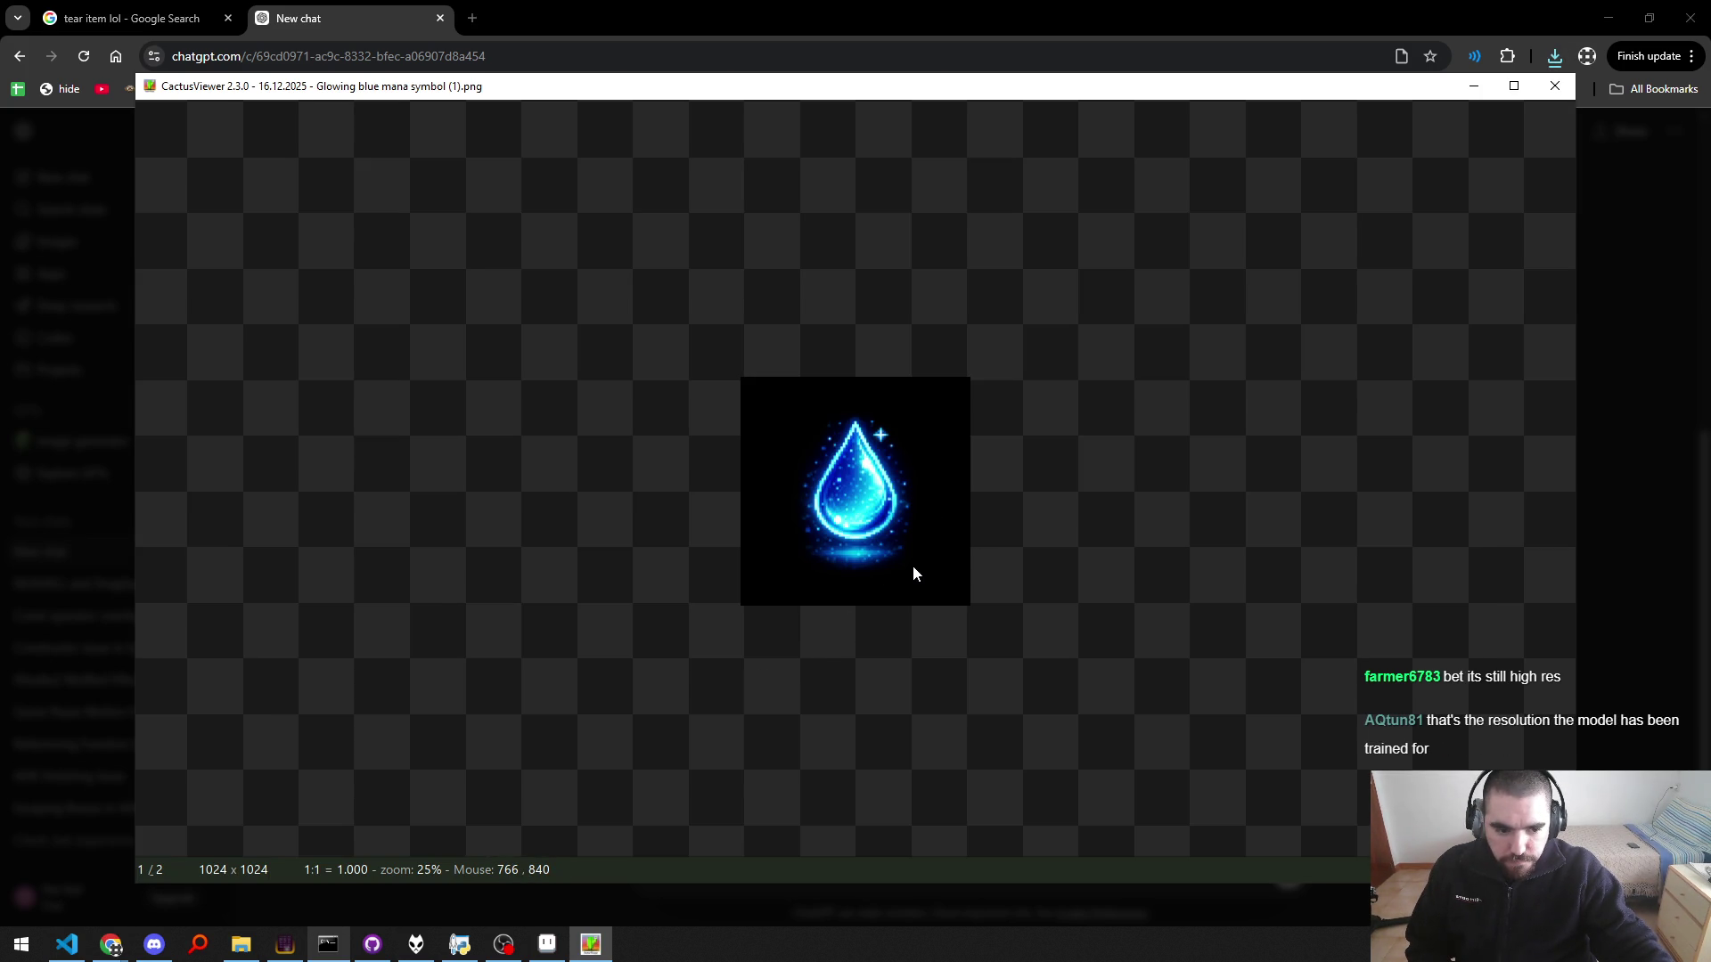
scroll(893, 580, up, 5)
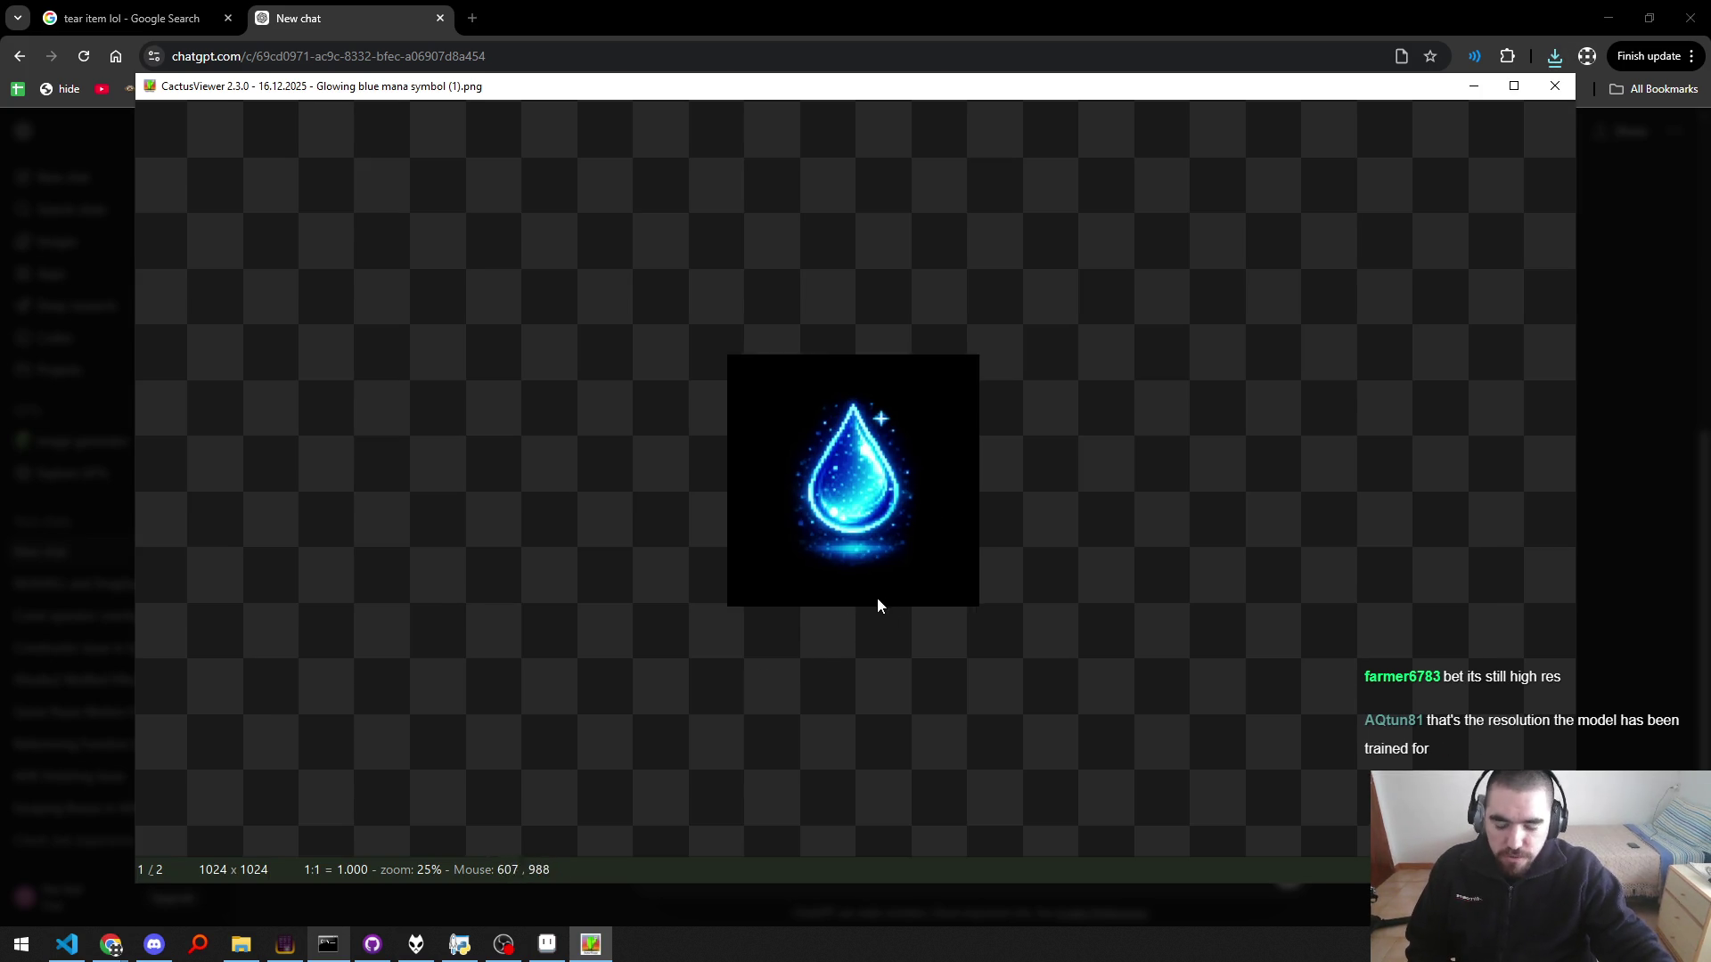
scroll(1208, 313, down, 1)
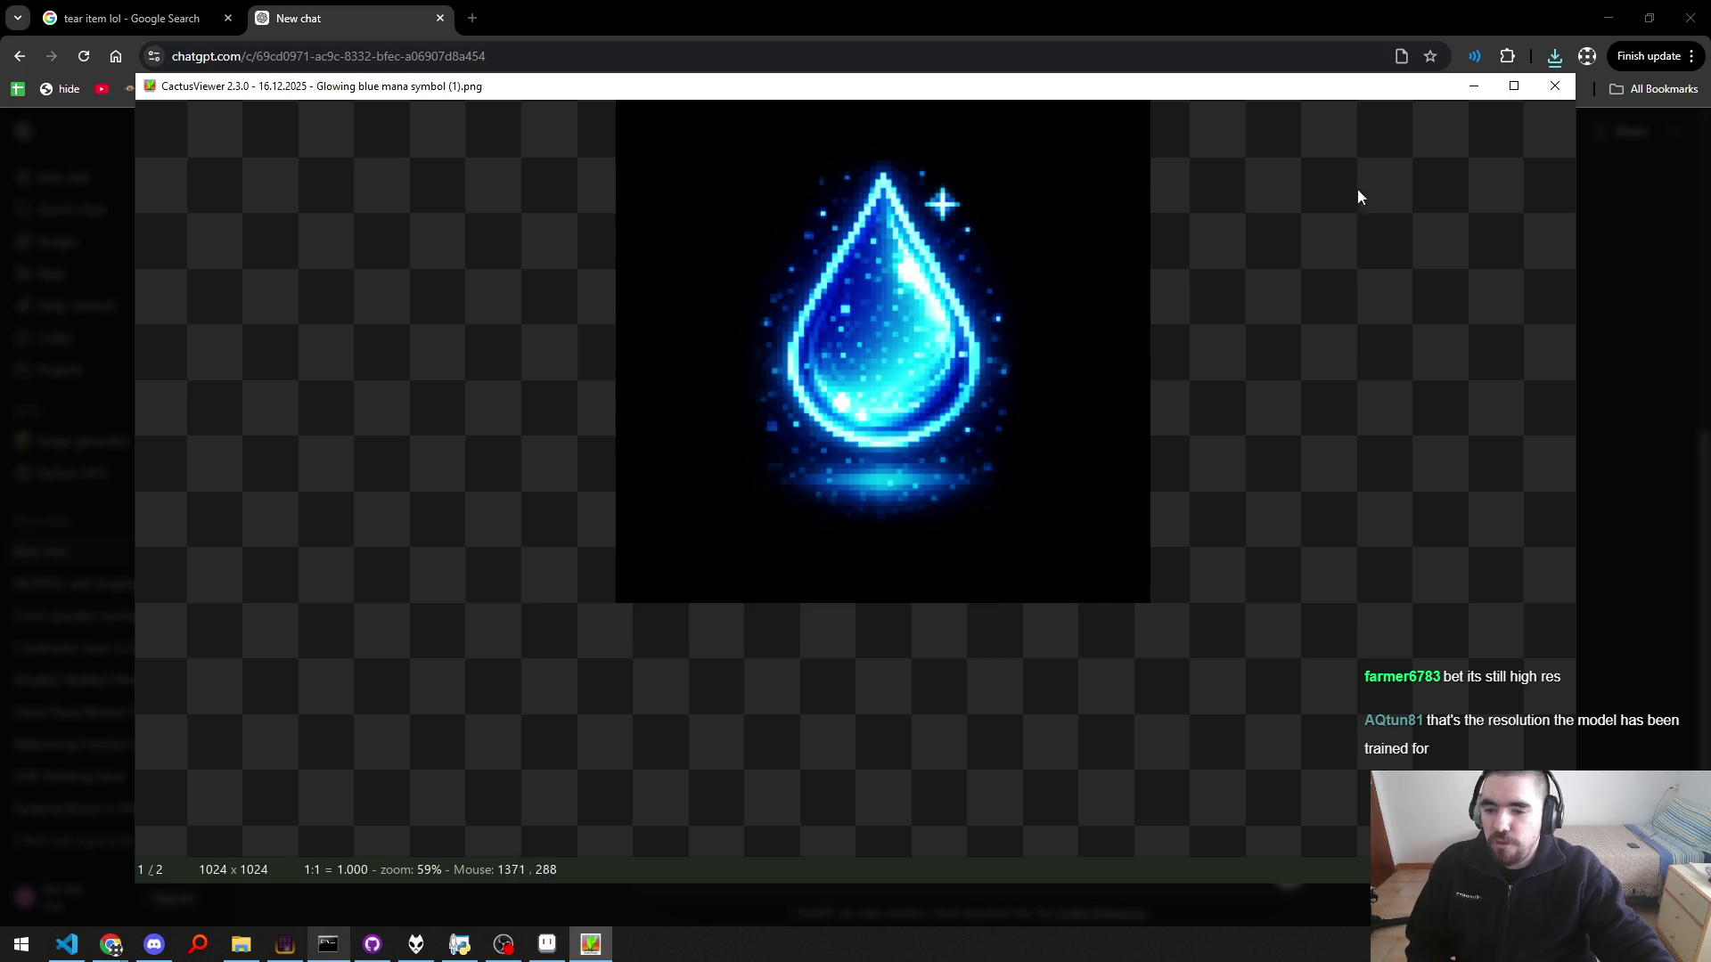
click(1554, 86)
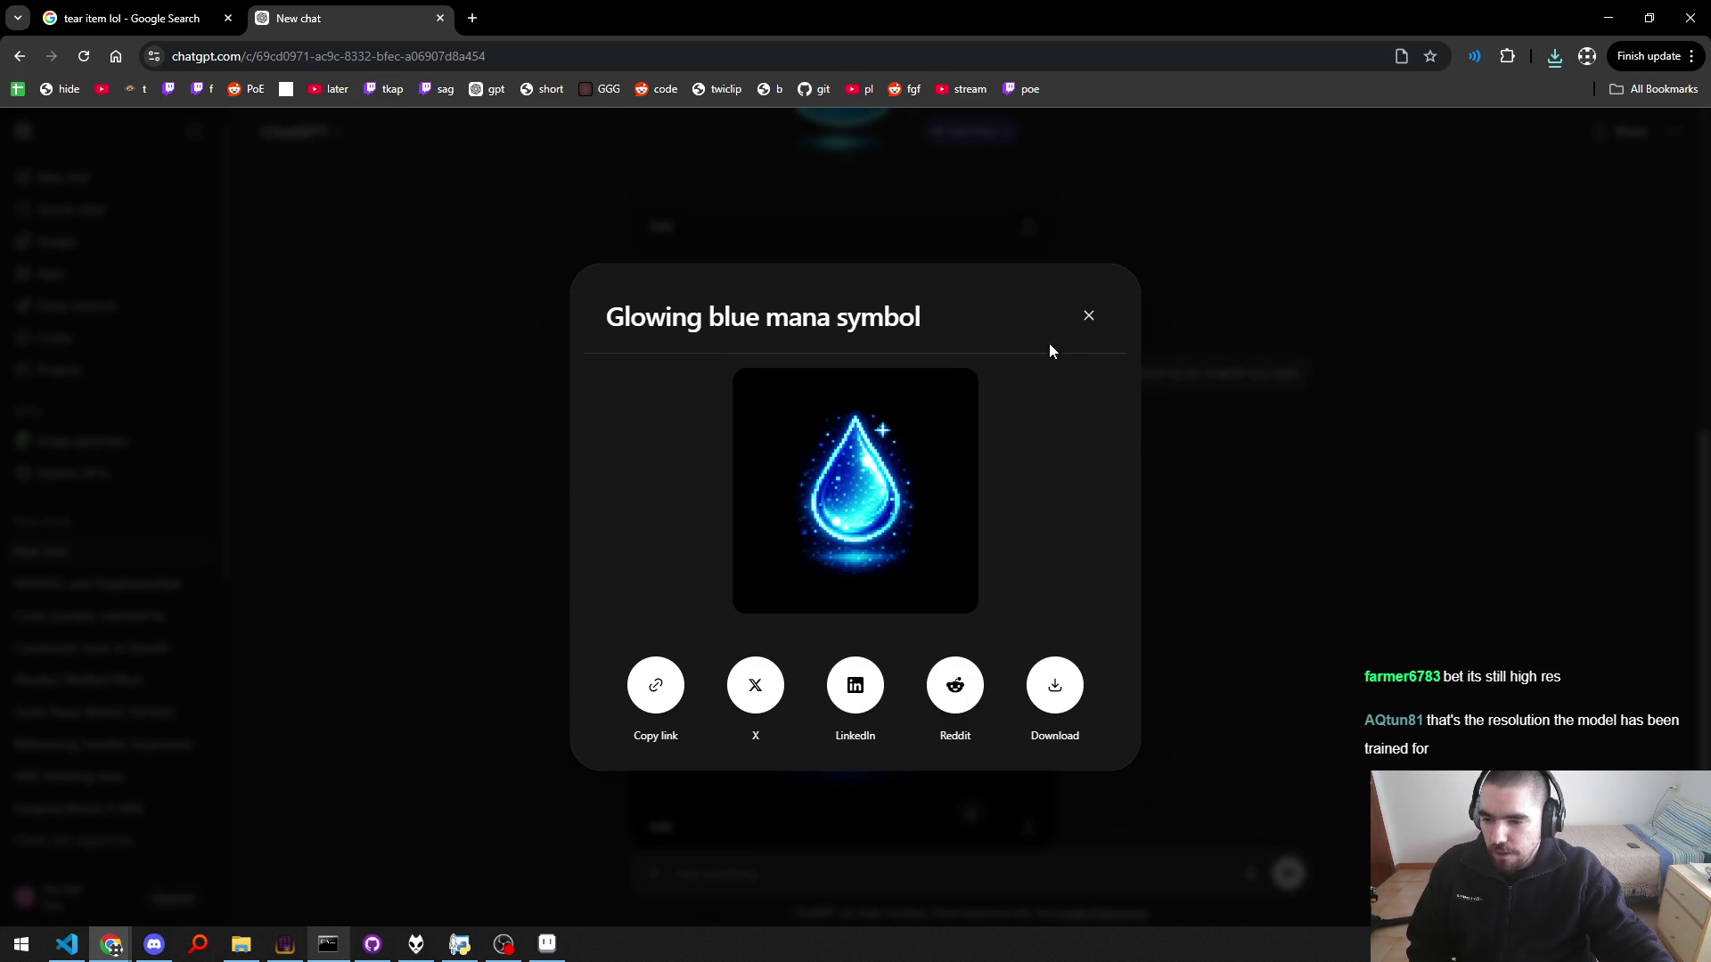
click(1088, 315)
click(241, 944)
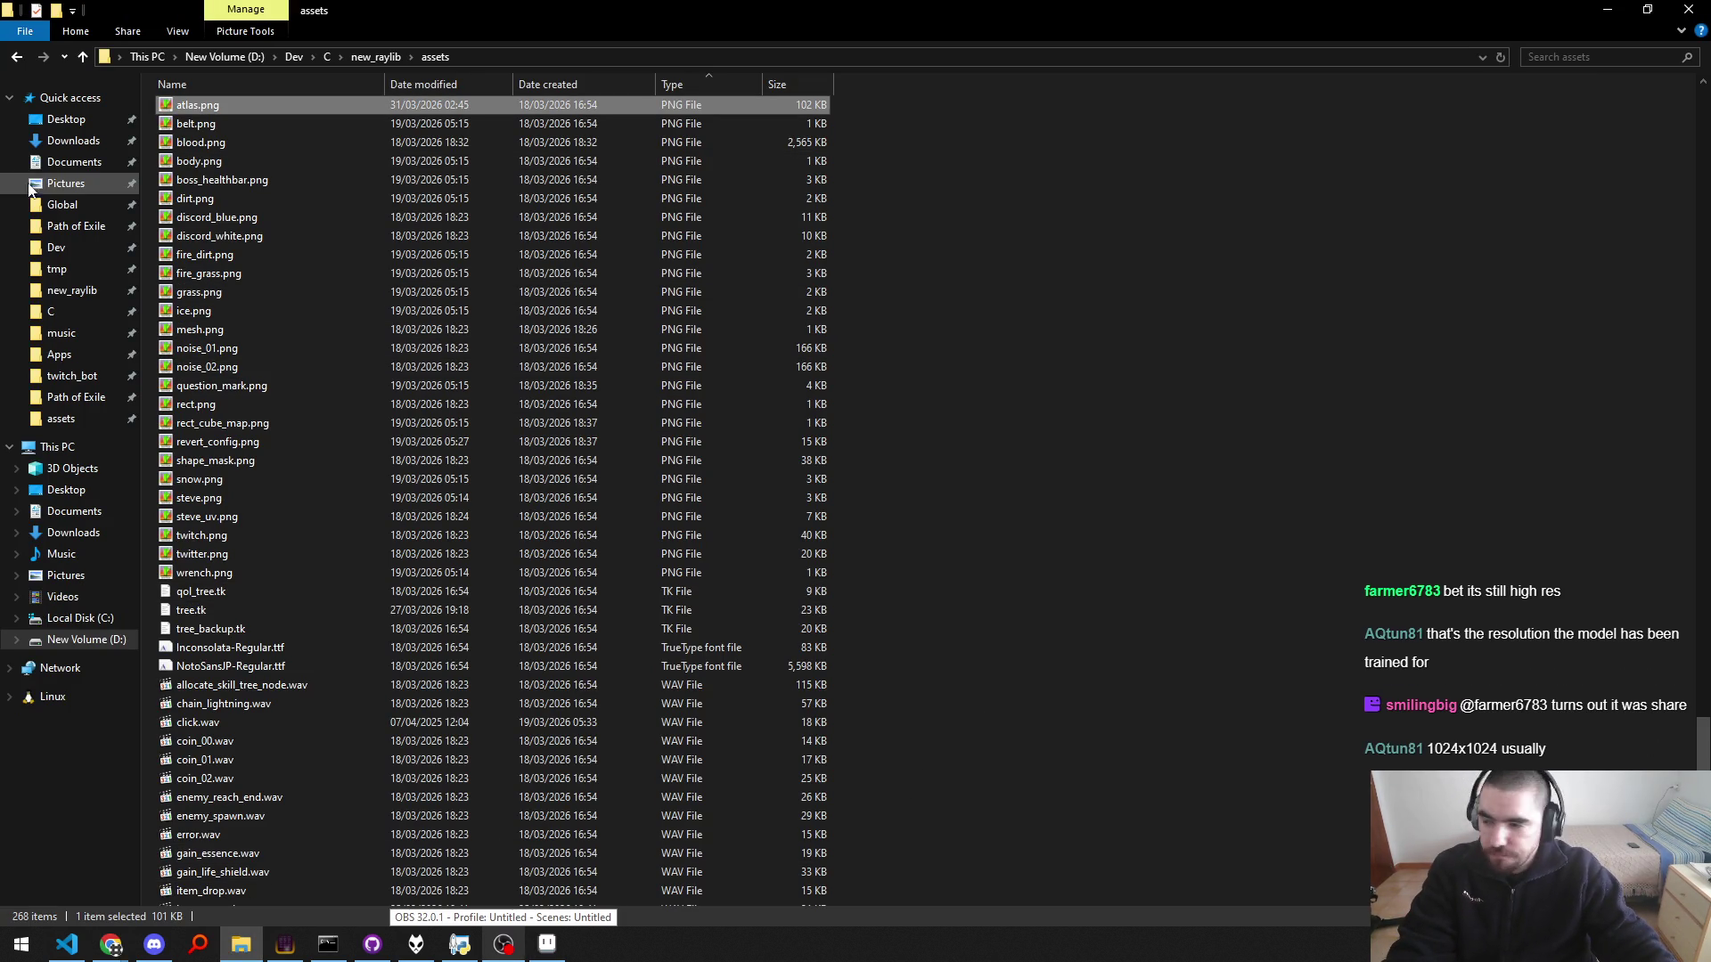
Step: Show the Downloads folder on drive D in File Explorer, snapped beside the browser
click(37, 141)
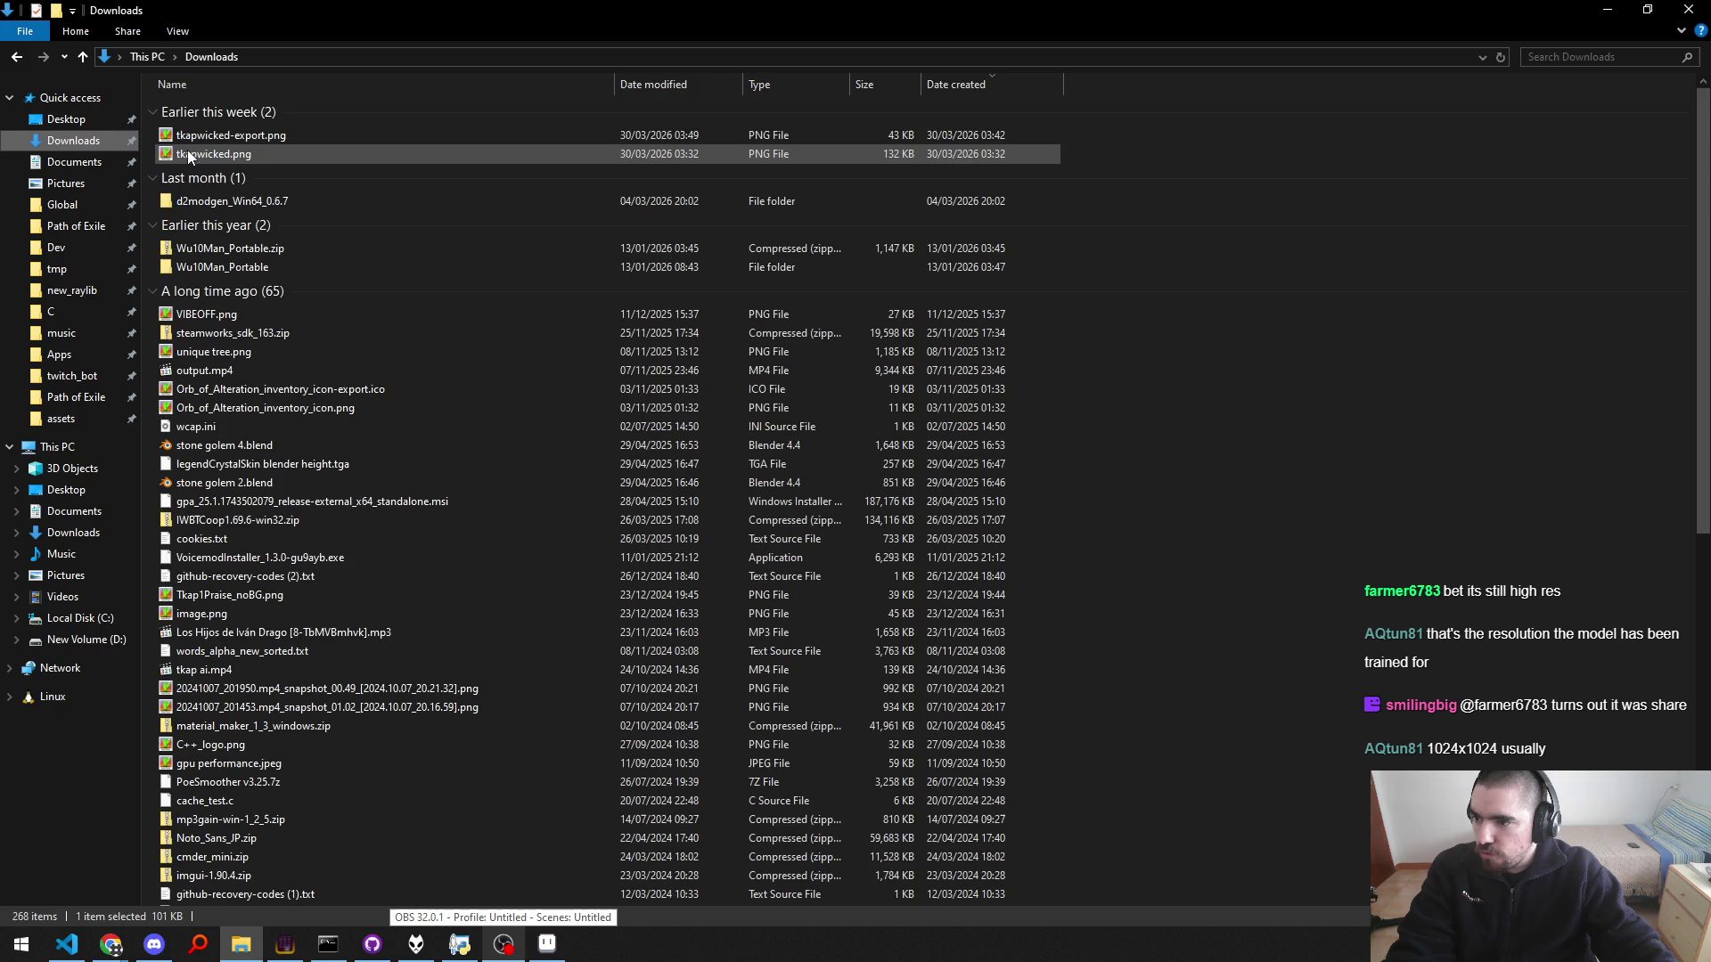
click(269, 153)
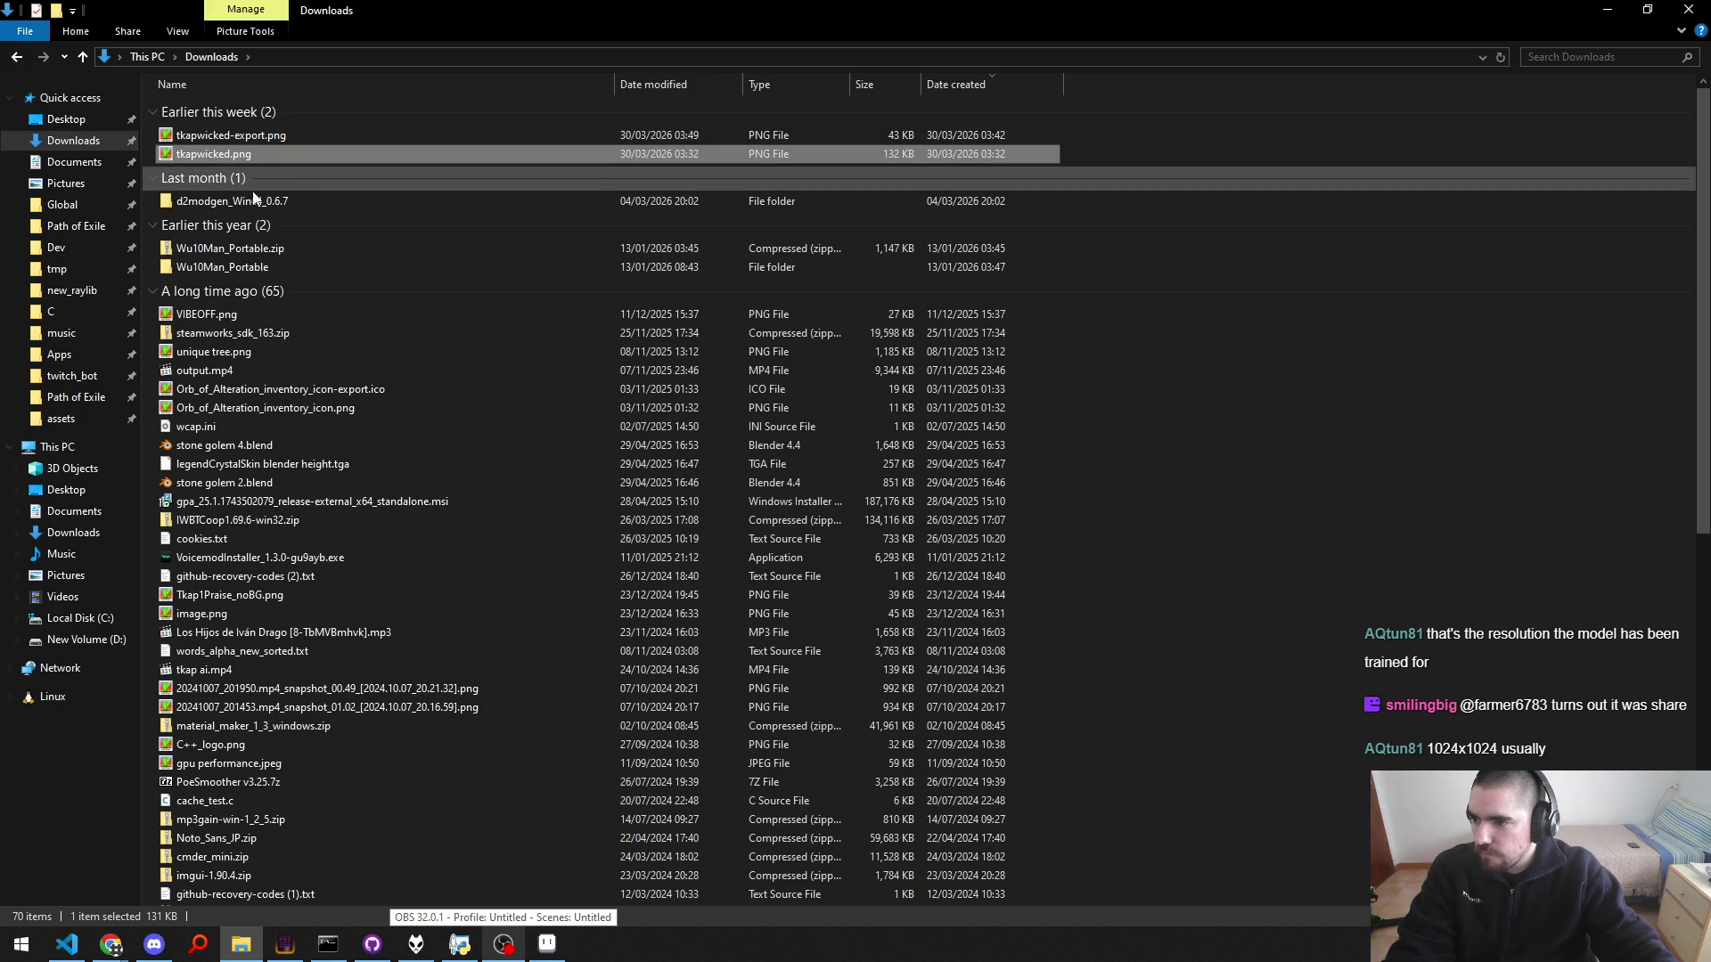
click(85, 639)
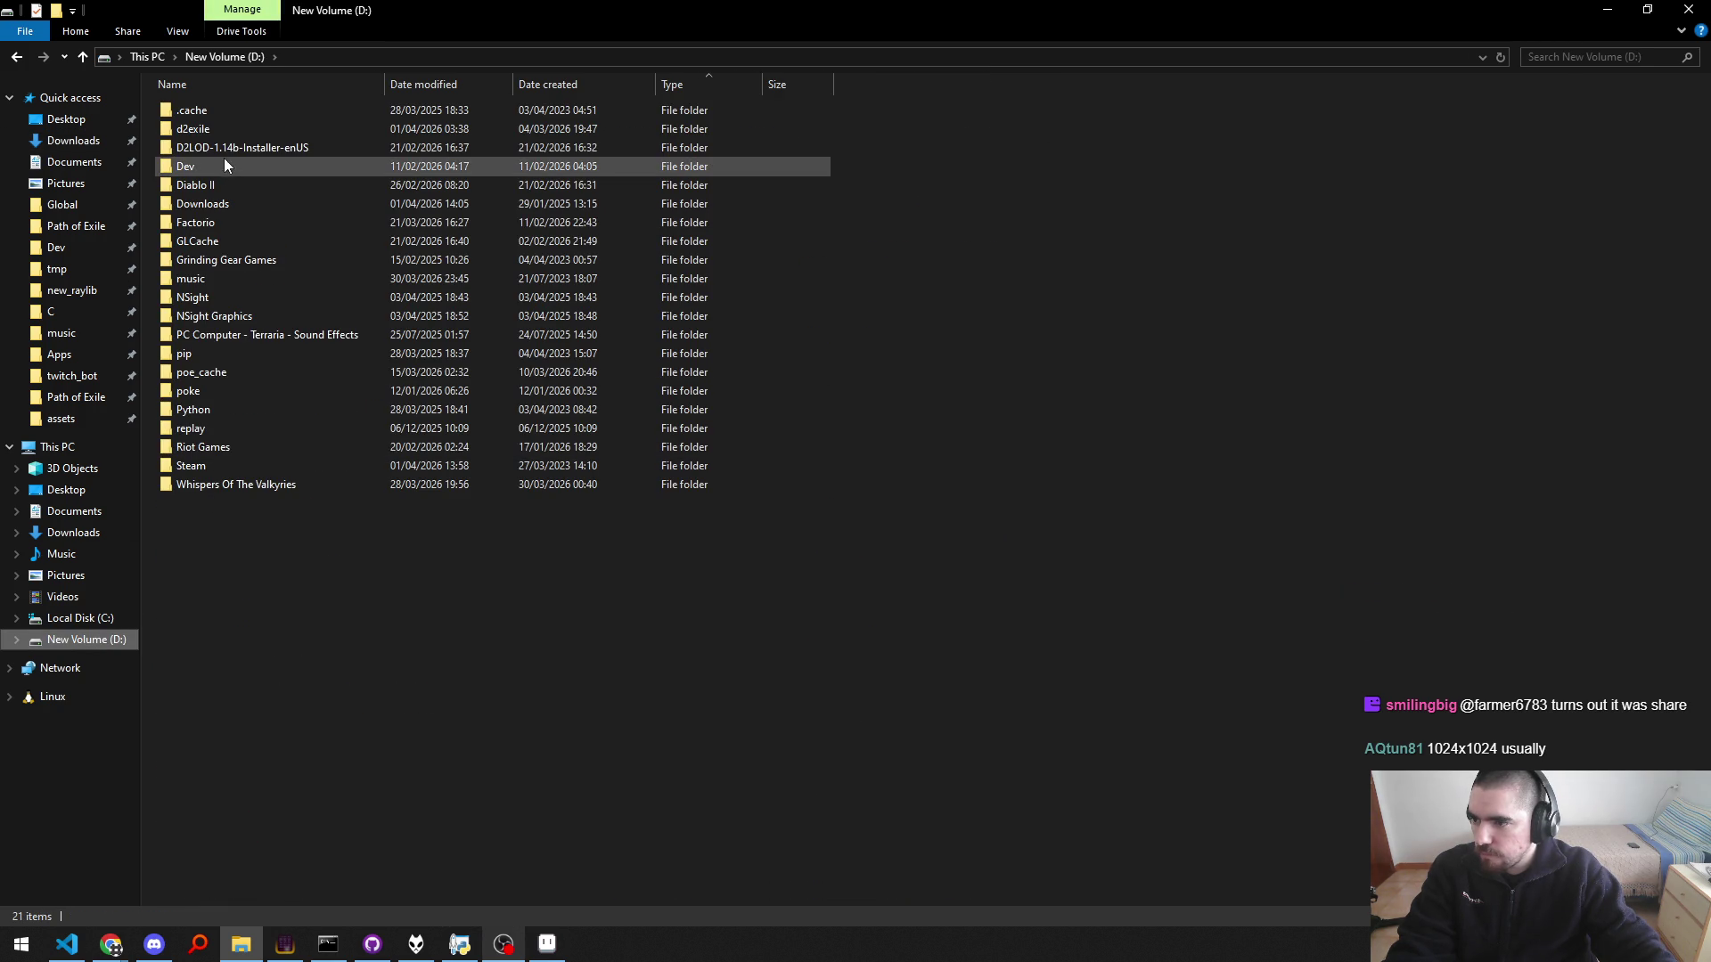
double_click(213, 204)
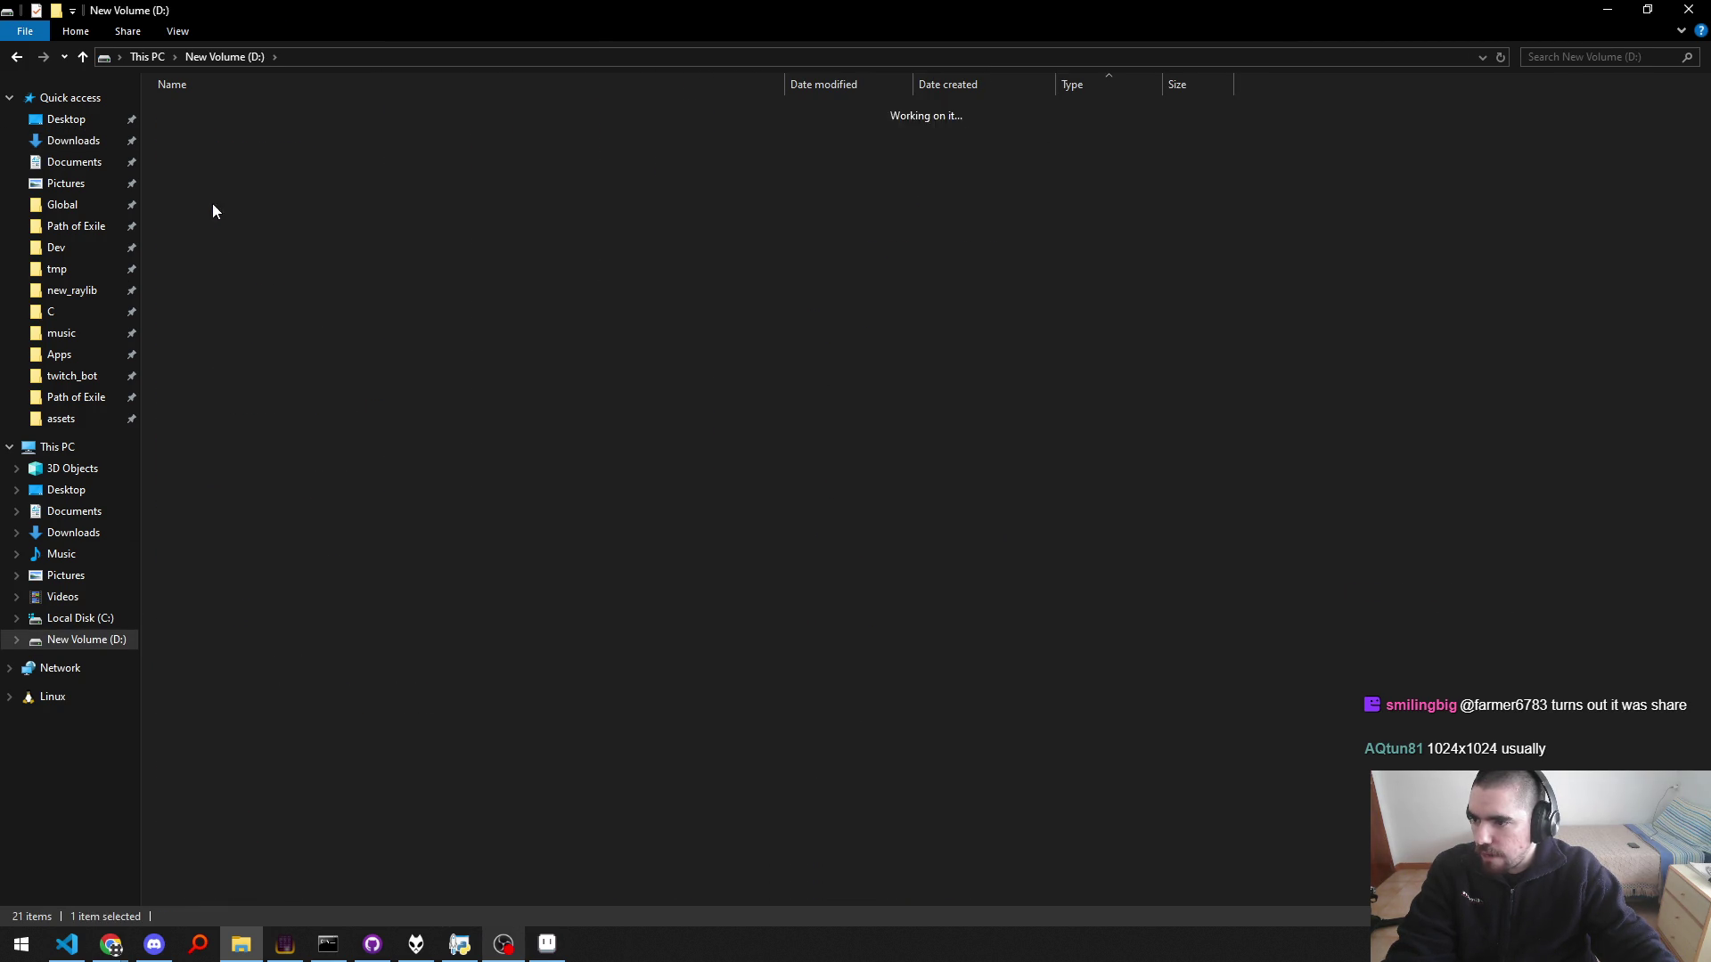
key(BackSpace)
key(super+Right)
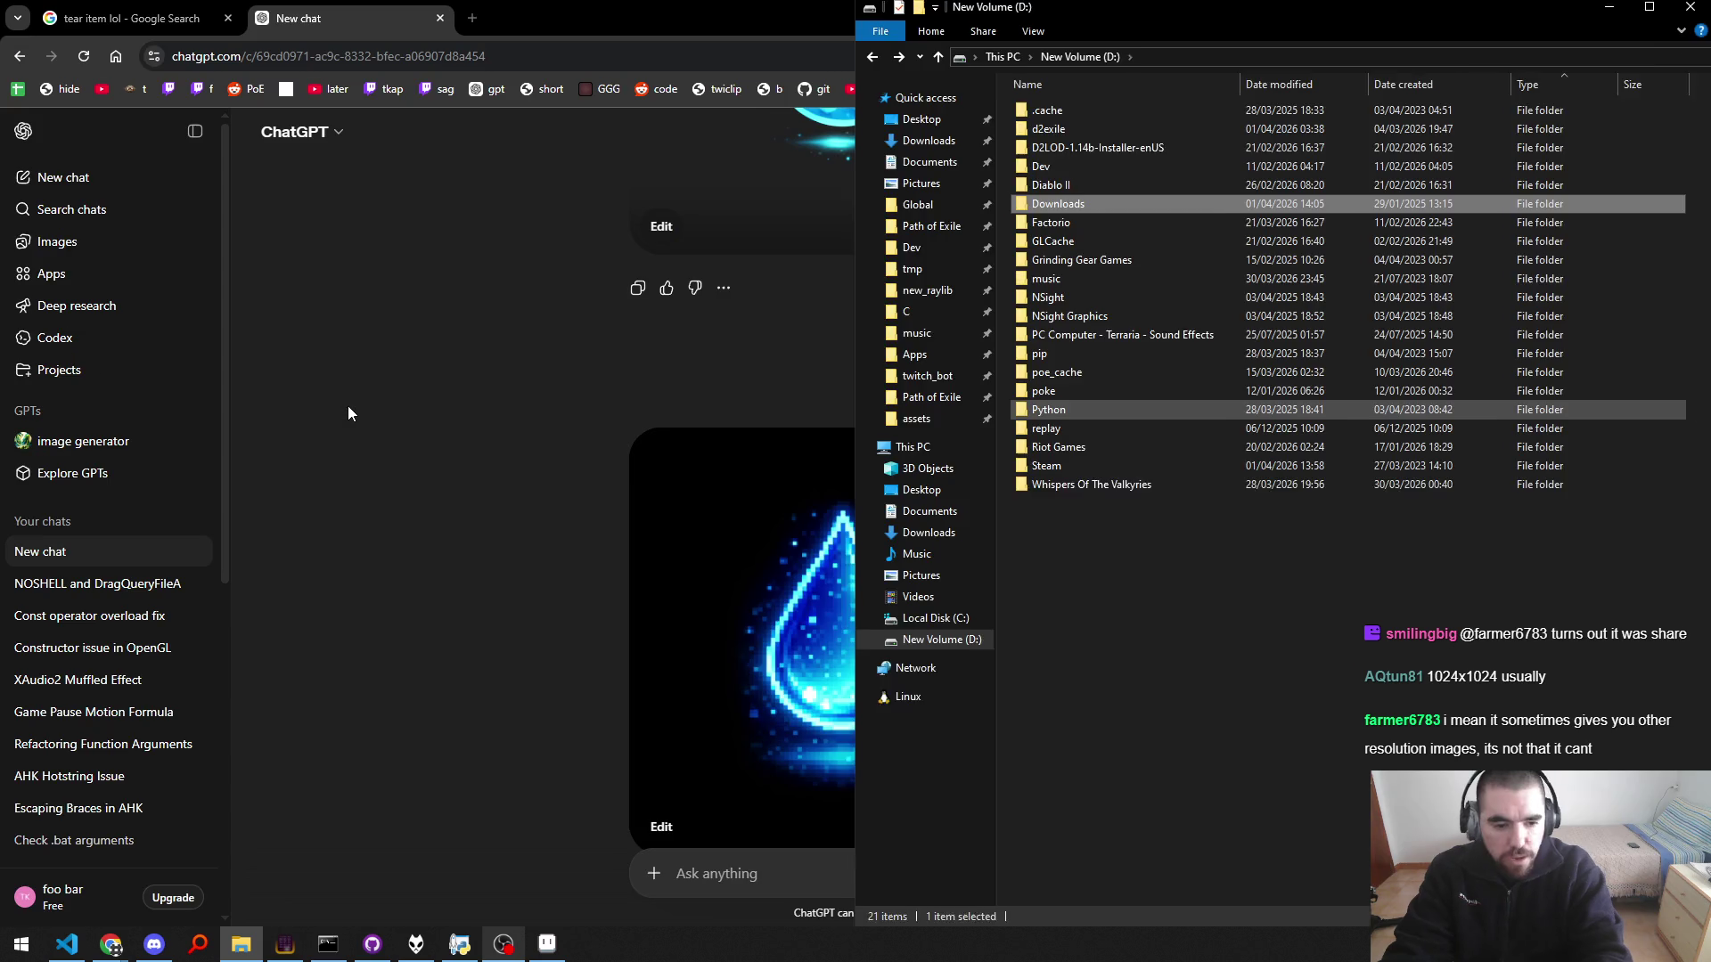
click(347, 413)
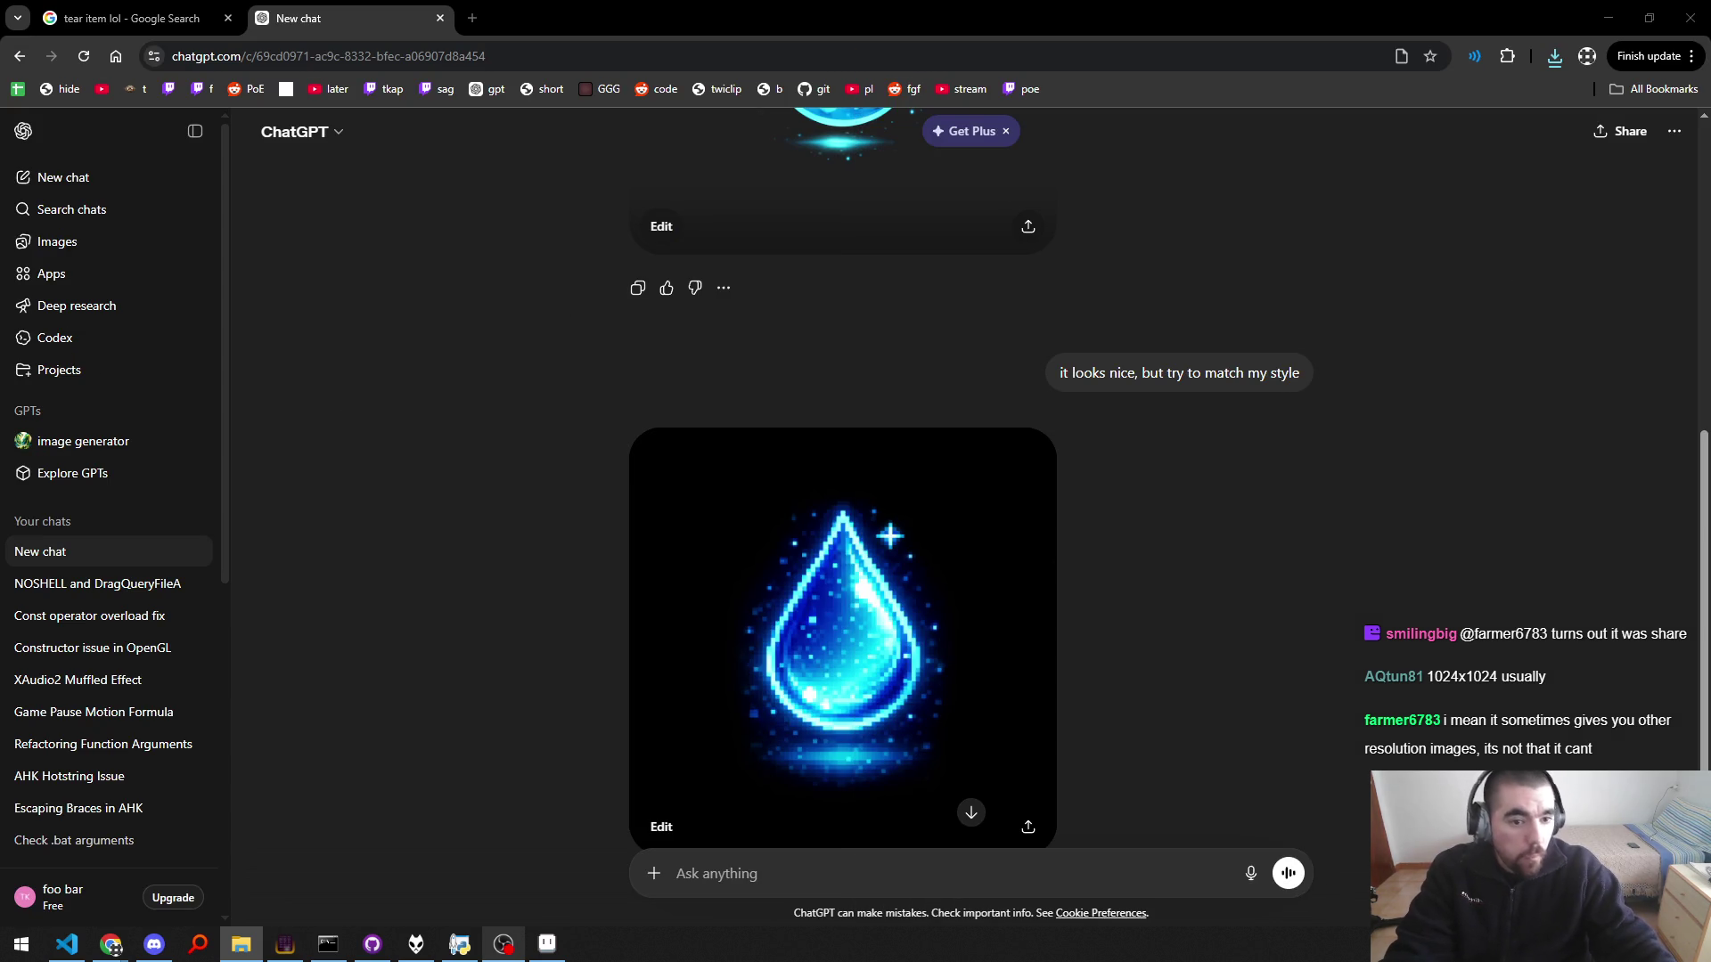
Step: Try dragging the mana symbol image from Explorer toward Aseprite
key(alt+Tab)
key(alt+Tab)
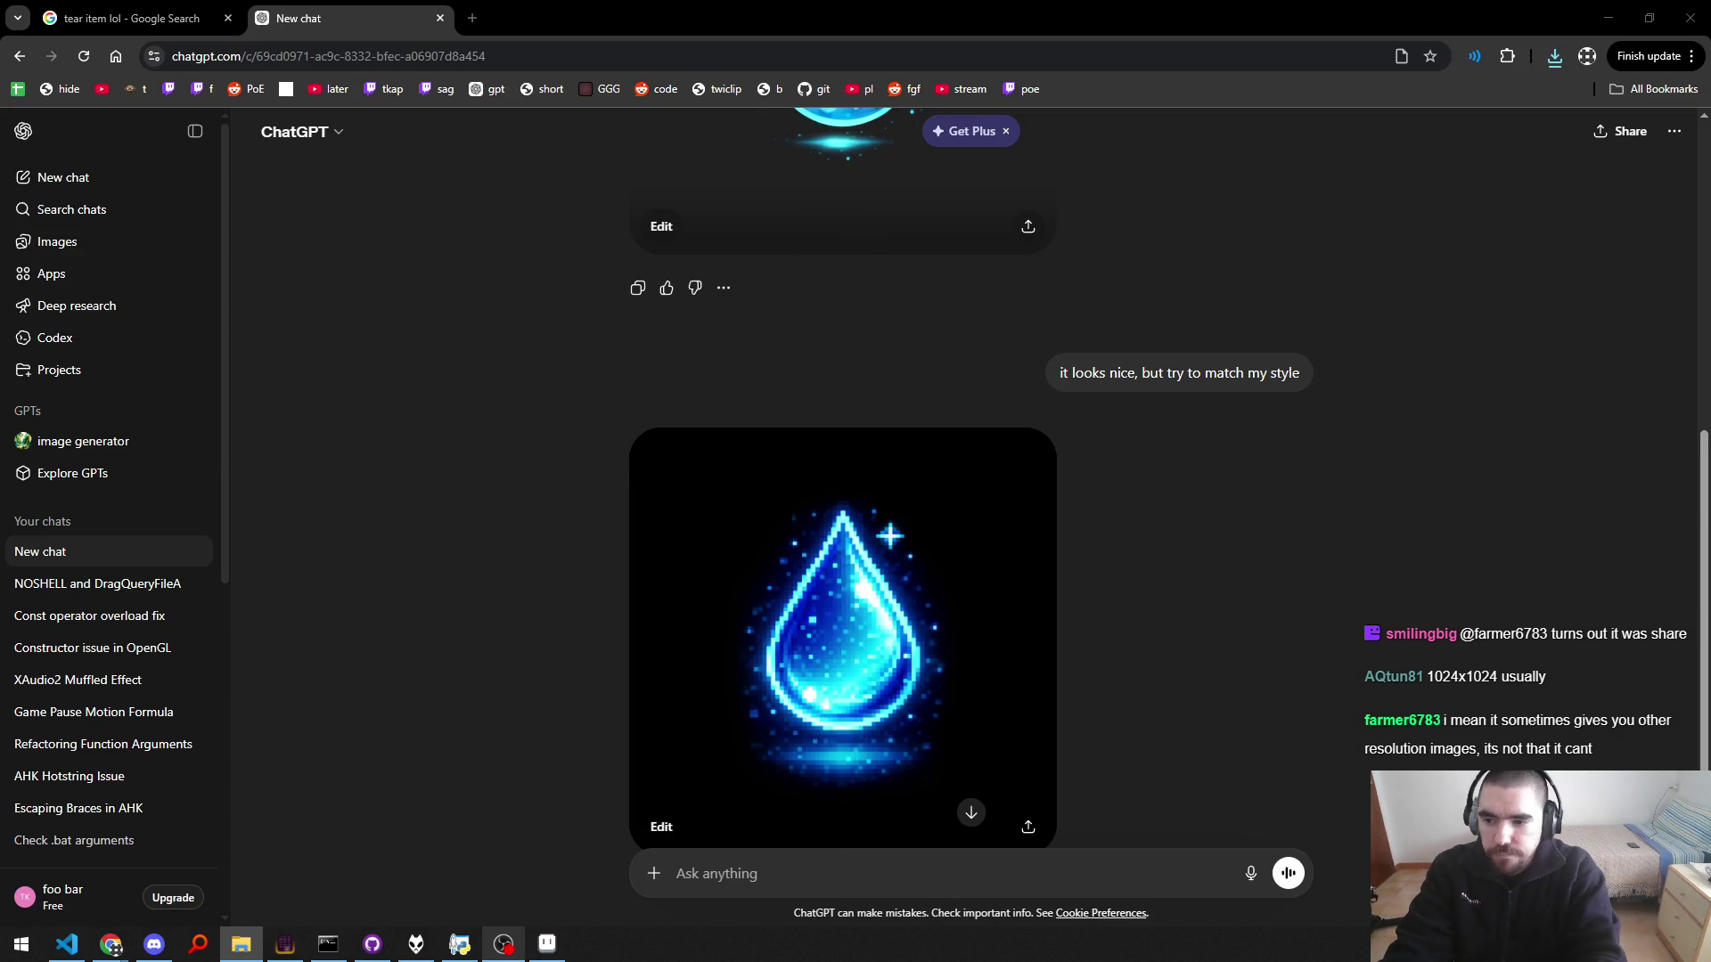
key(alt+Tab)
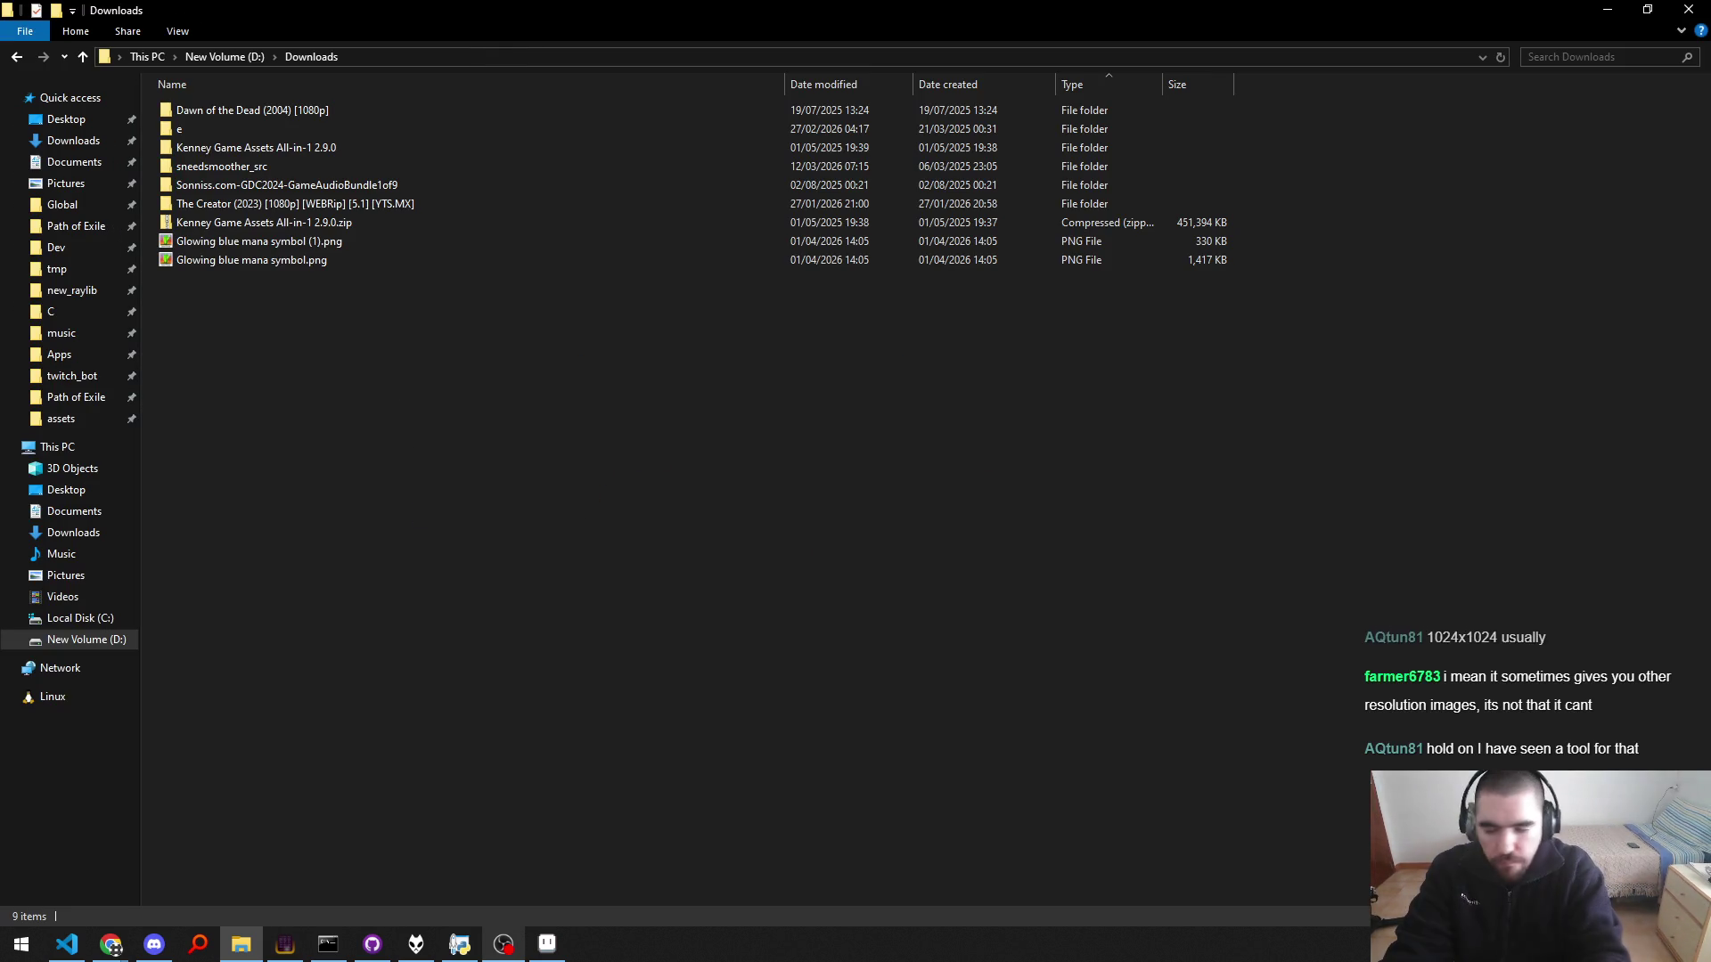
mouse_move(347, 260)
mouse_down()
mouse_move(694, 515)
mouse_move(636, 475)
mouse_move(550, 665)
mouse_up()
key(alt+Tab)
key(Tab)
key(Tab)
key(Tab)
key(shift+Tab)
key(shift+Tab)
key(shift+Tab)
key(shift+Tab)
Step: Create a new blank 1024×1024 sprite
key(ctrl+n)
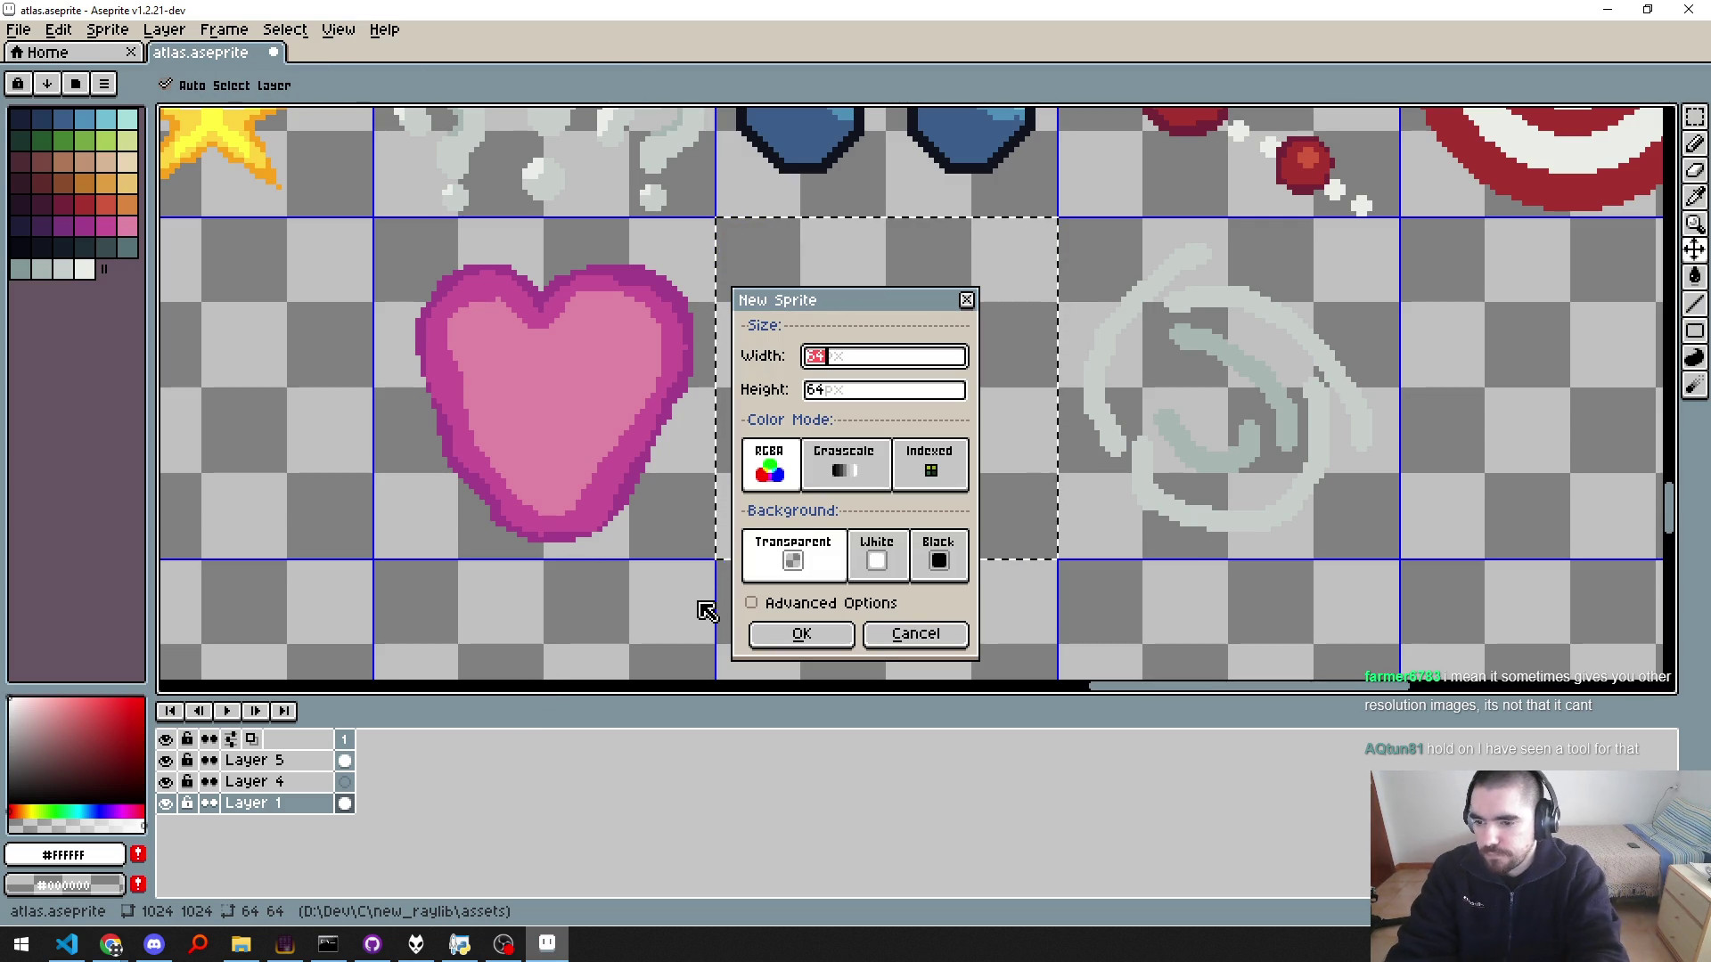
text(1024)
key(Tab)
text(1024)
key(Return)
Step: Drag Glowing blue mana symbol.png from Downloads into Aseprite to open it
key(alt+Tab)
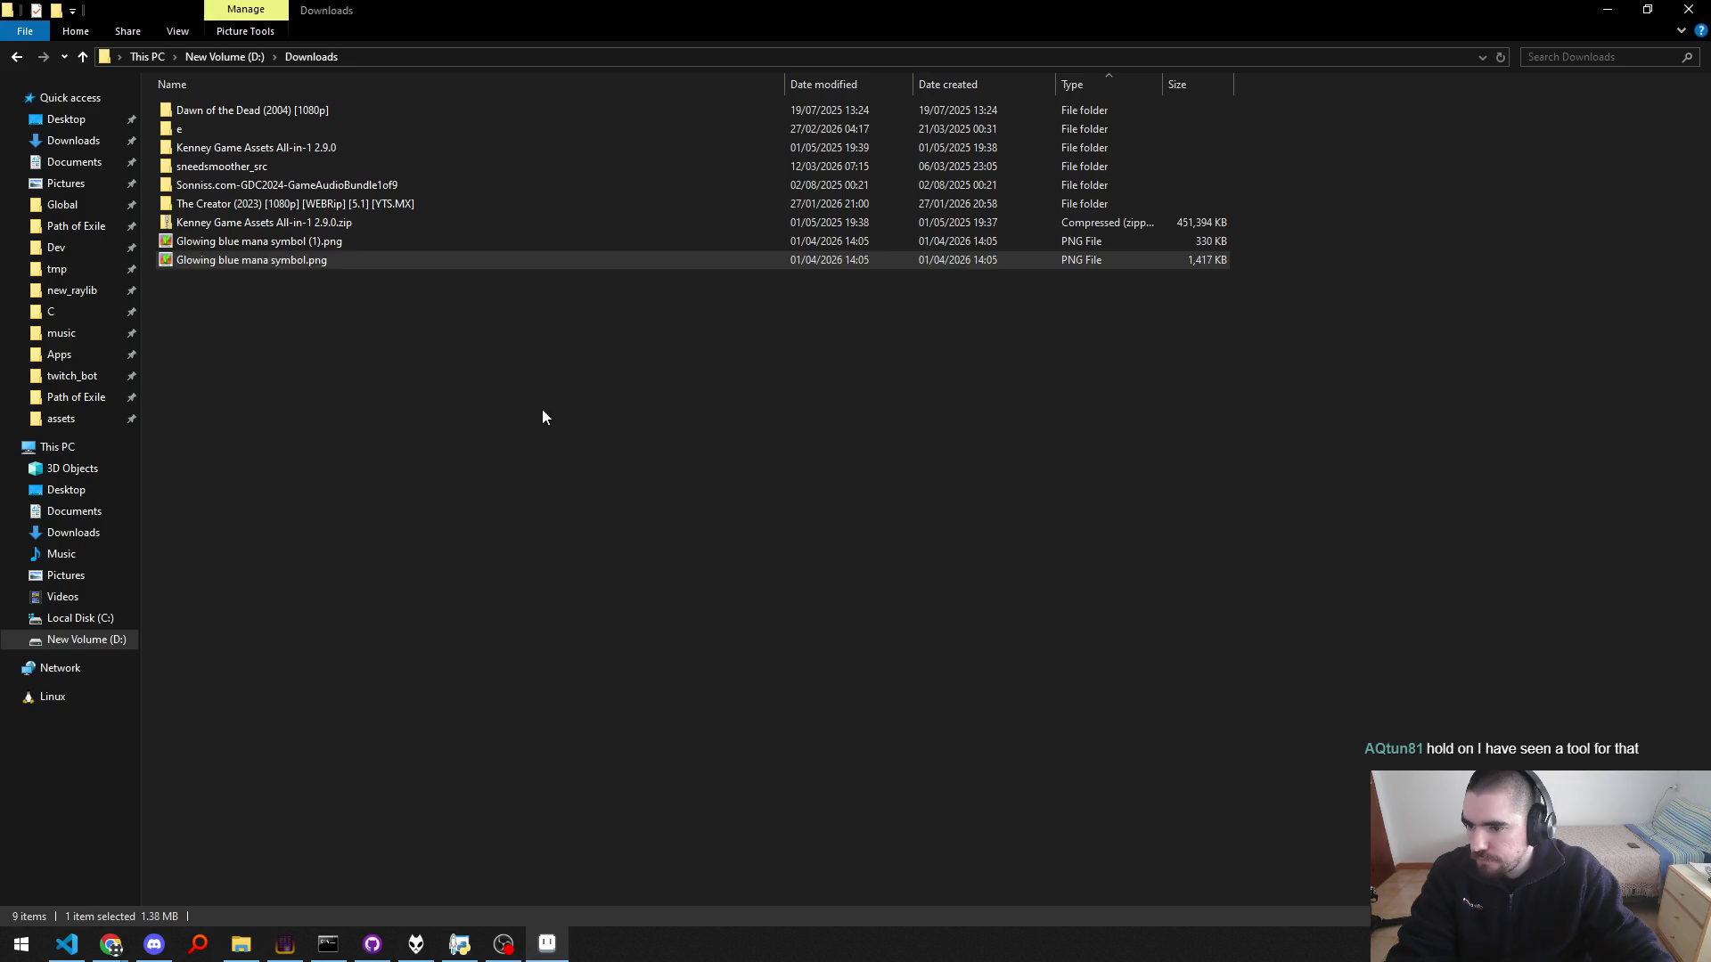
drag(312, 260, 760, 440)
key(alt+Tab)
scroll(759, 440, down, 4)
scroll(731, 445, up, 1)
scroll(708, 456, up, 1)
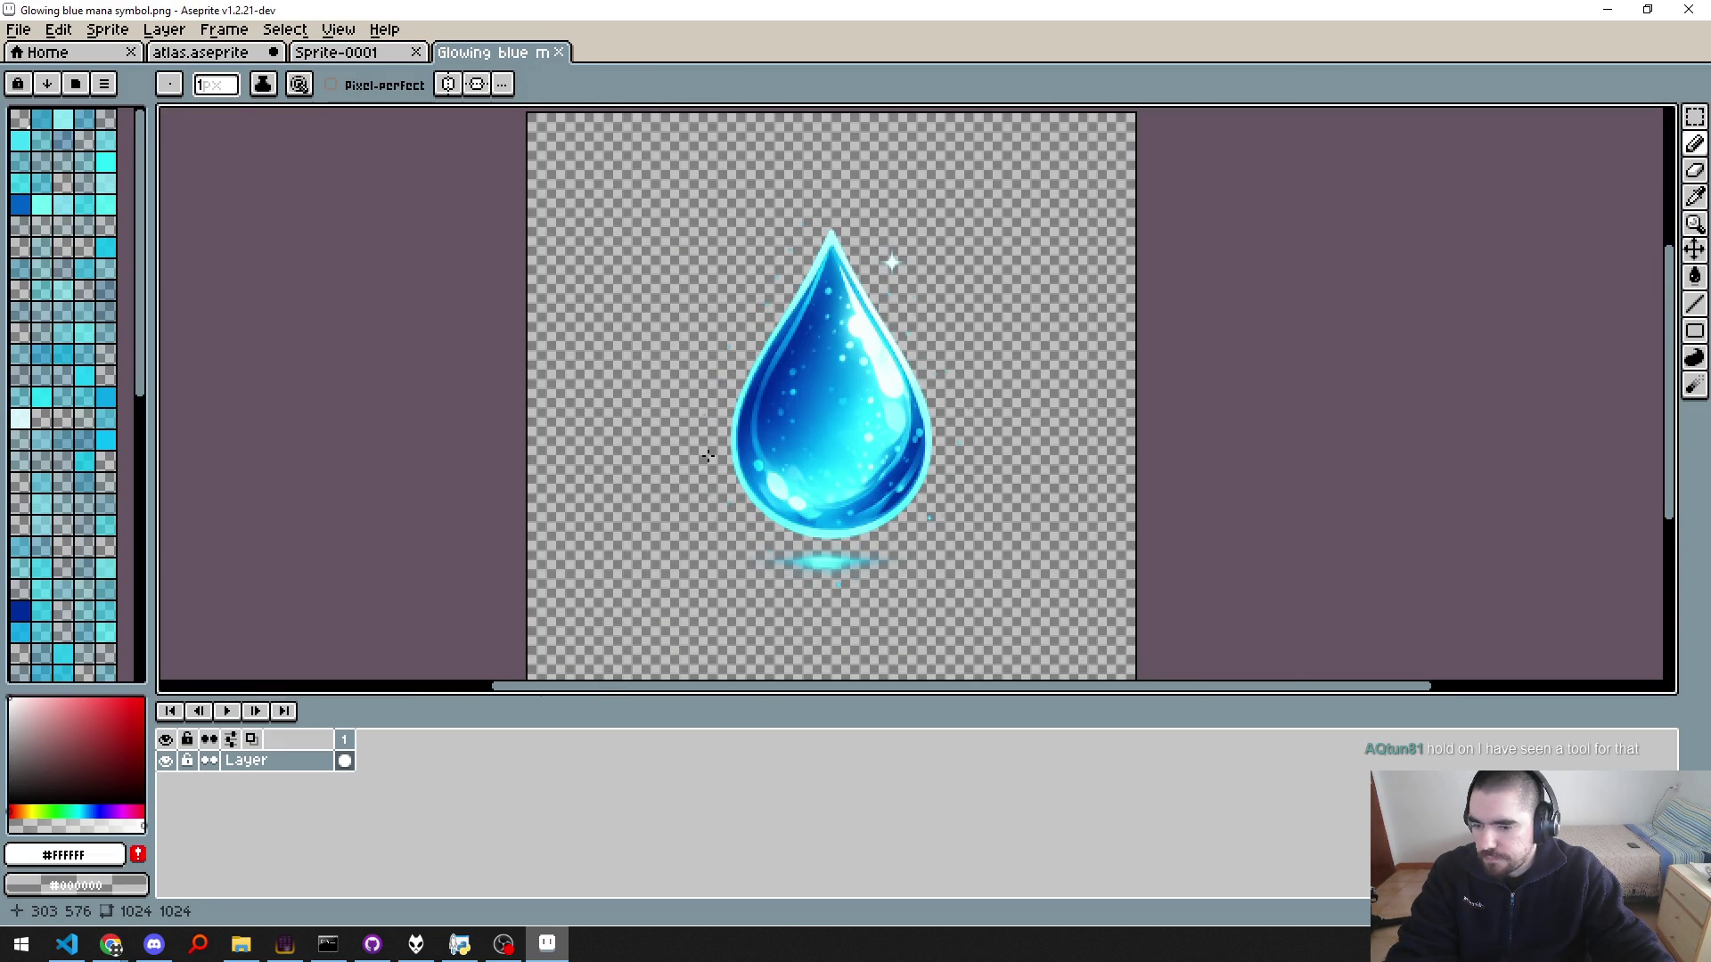
Step: Shrink the mana symbol image to 64×64 with Sprite Size
click(107, 30)
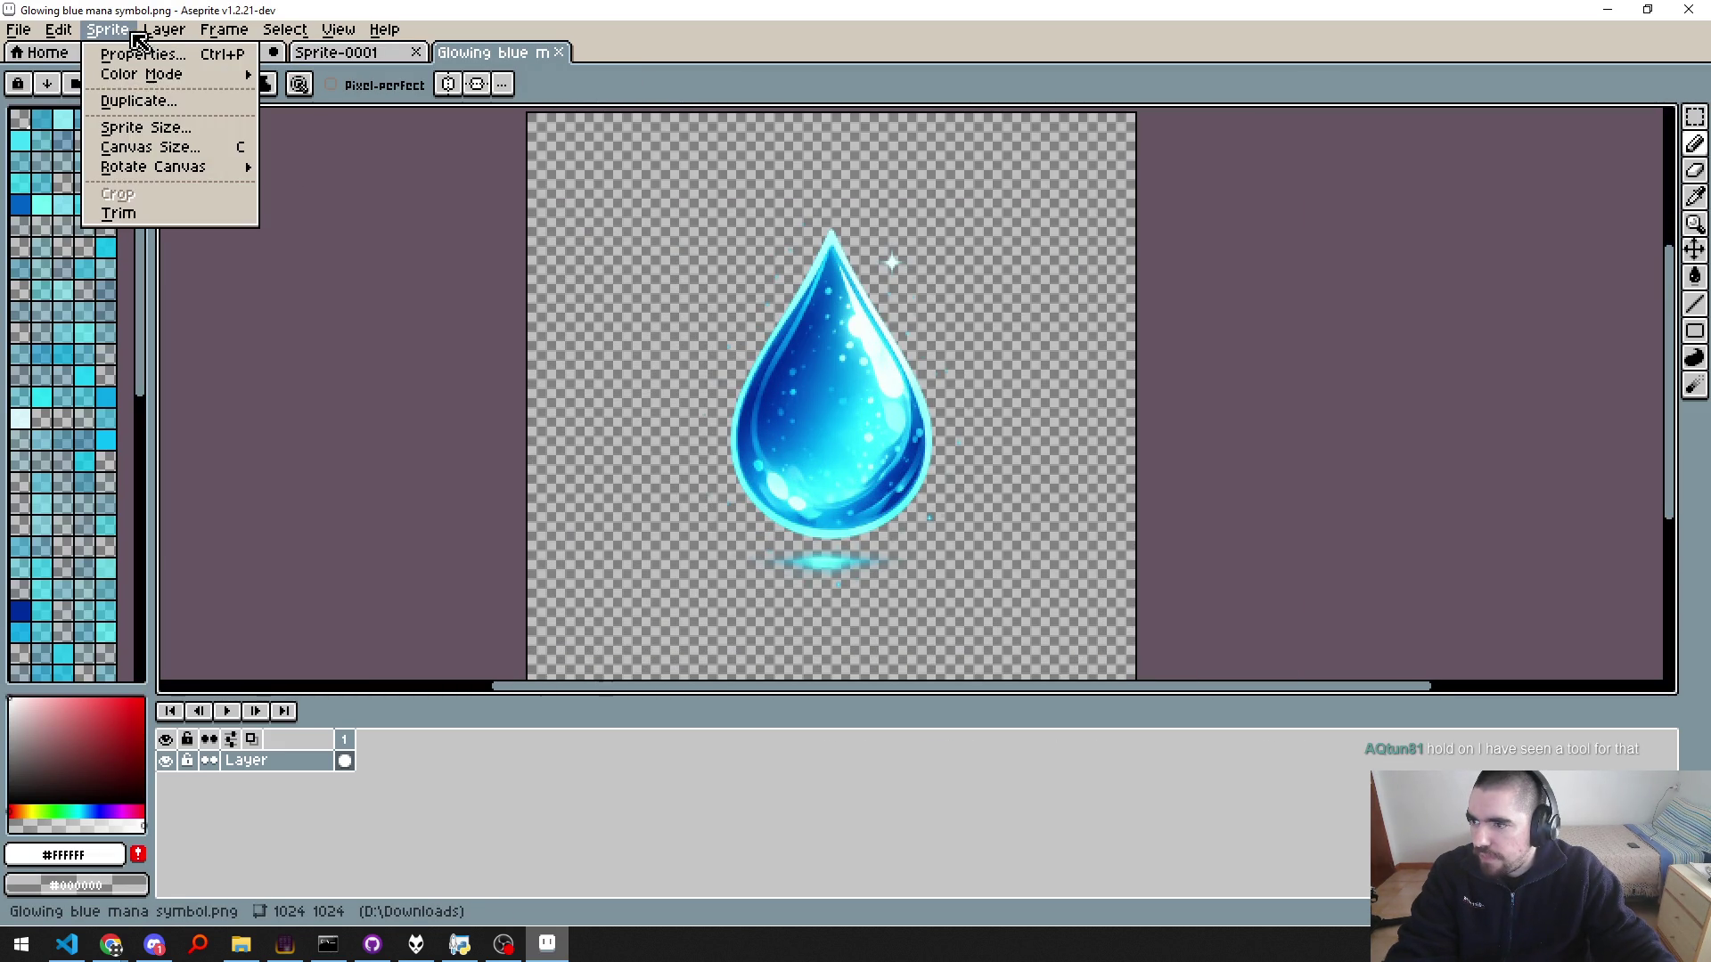
click(147, 124)
text(64)
key(Tab)
text(64)
key(Tab)
key(Tab)
key(Tab)
key(Return)
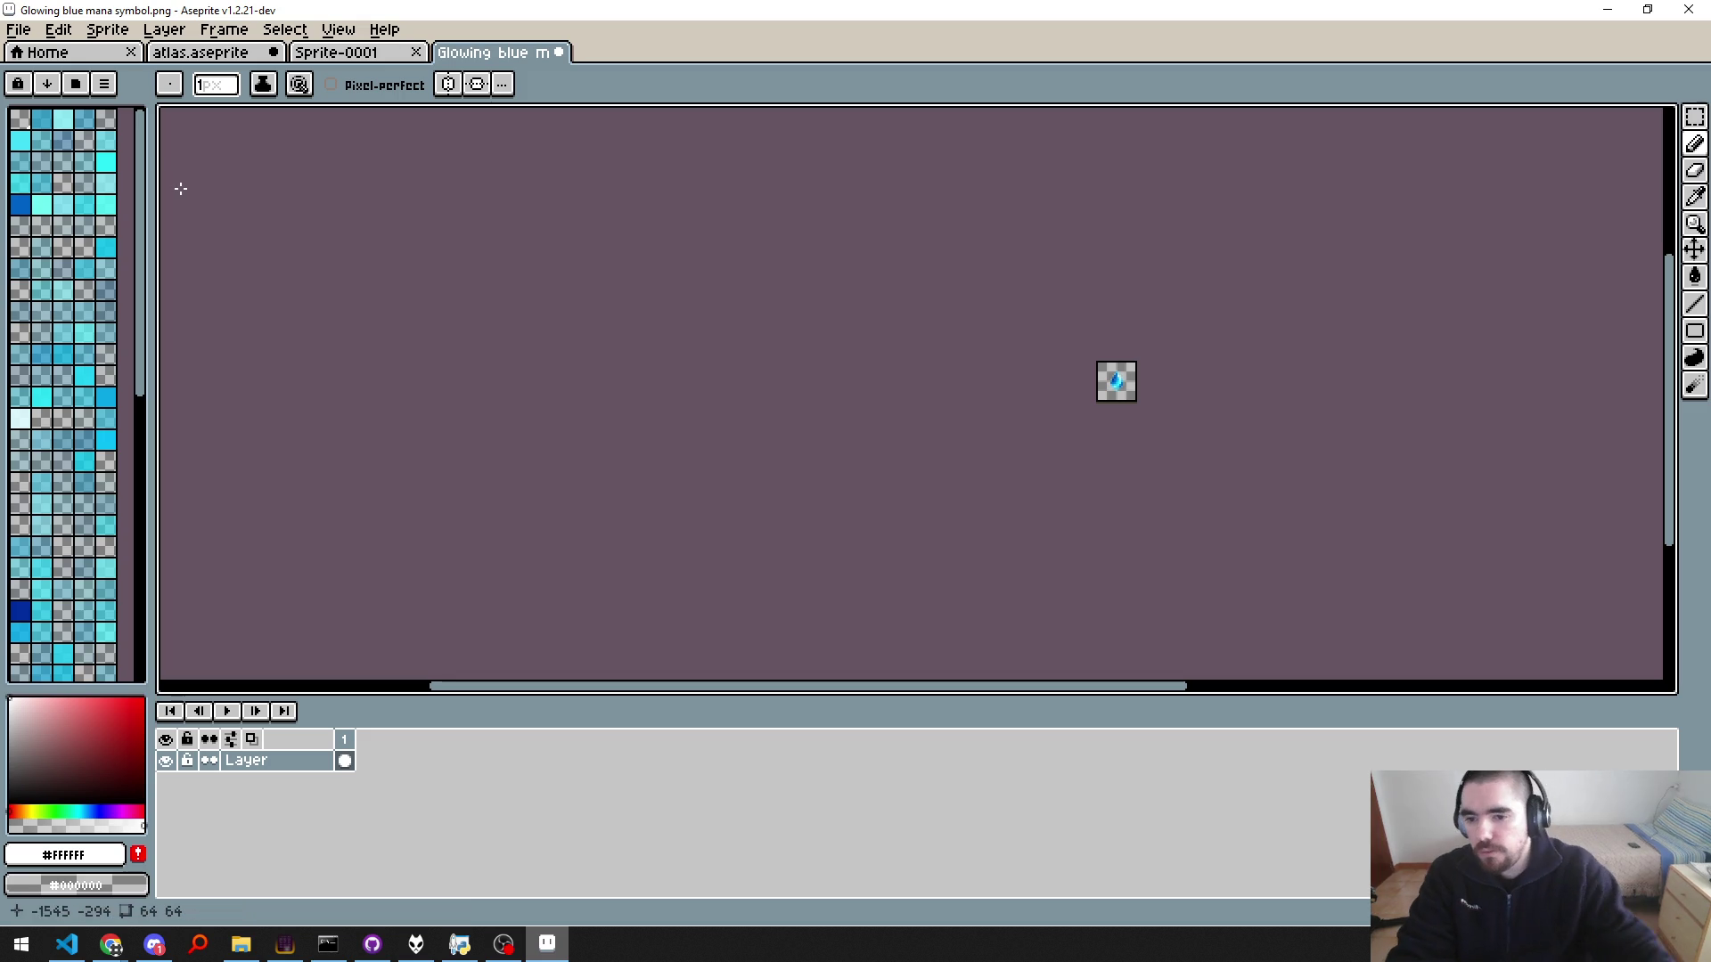
scroll(1137, 393, up, 5)
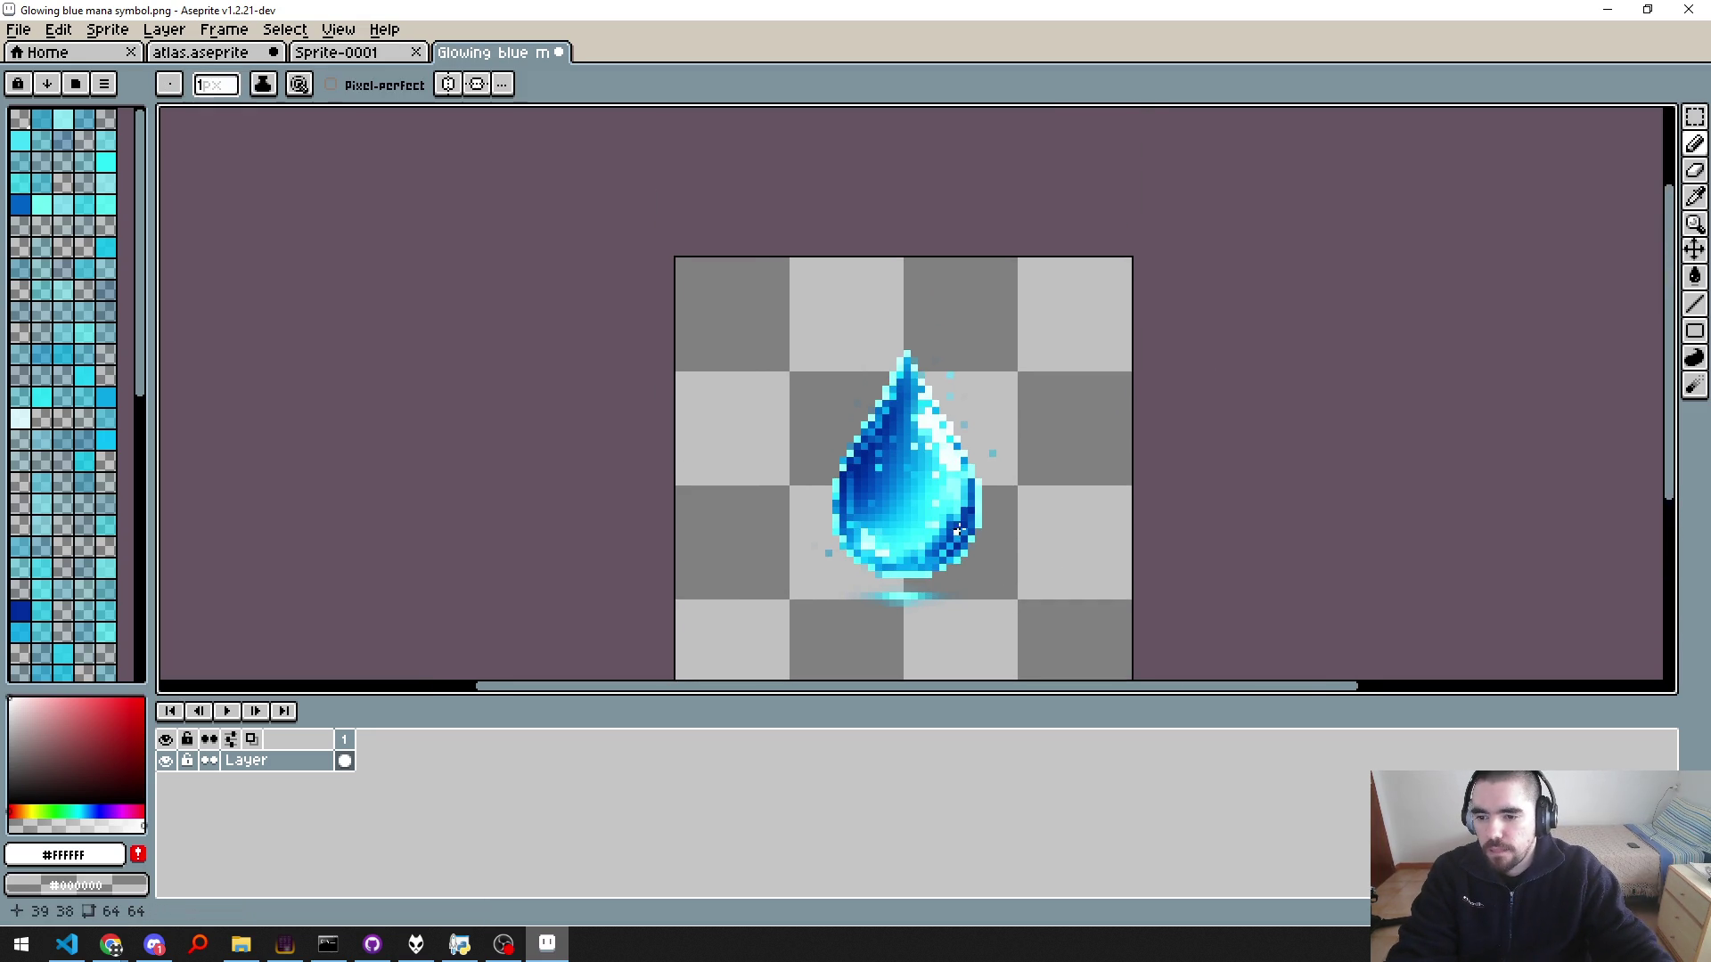
scroll(749, 527, down, 1)
drag(748, 527, 740, 440)
Step: Paste the 64×64 drop into the atlas, nudge it left, then cancel the paste
key(ctrl+a)
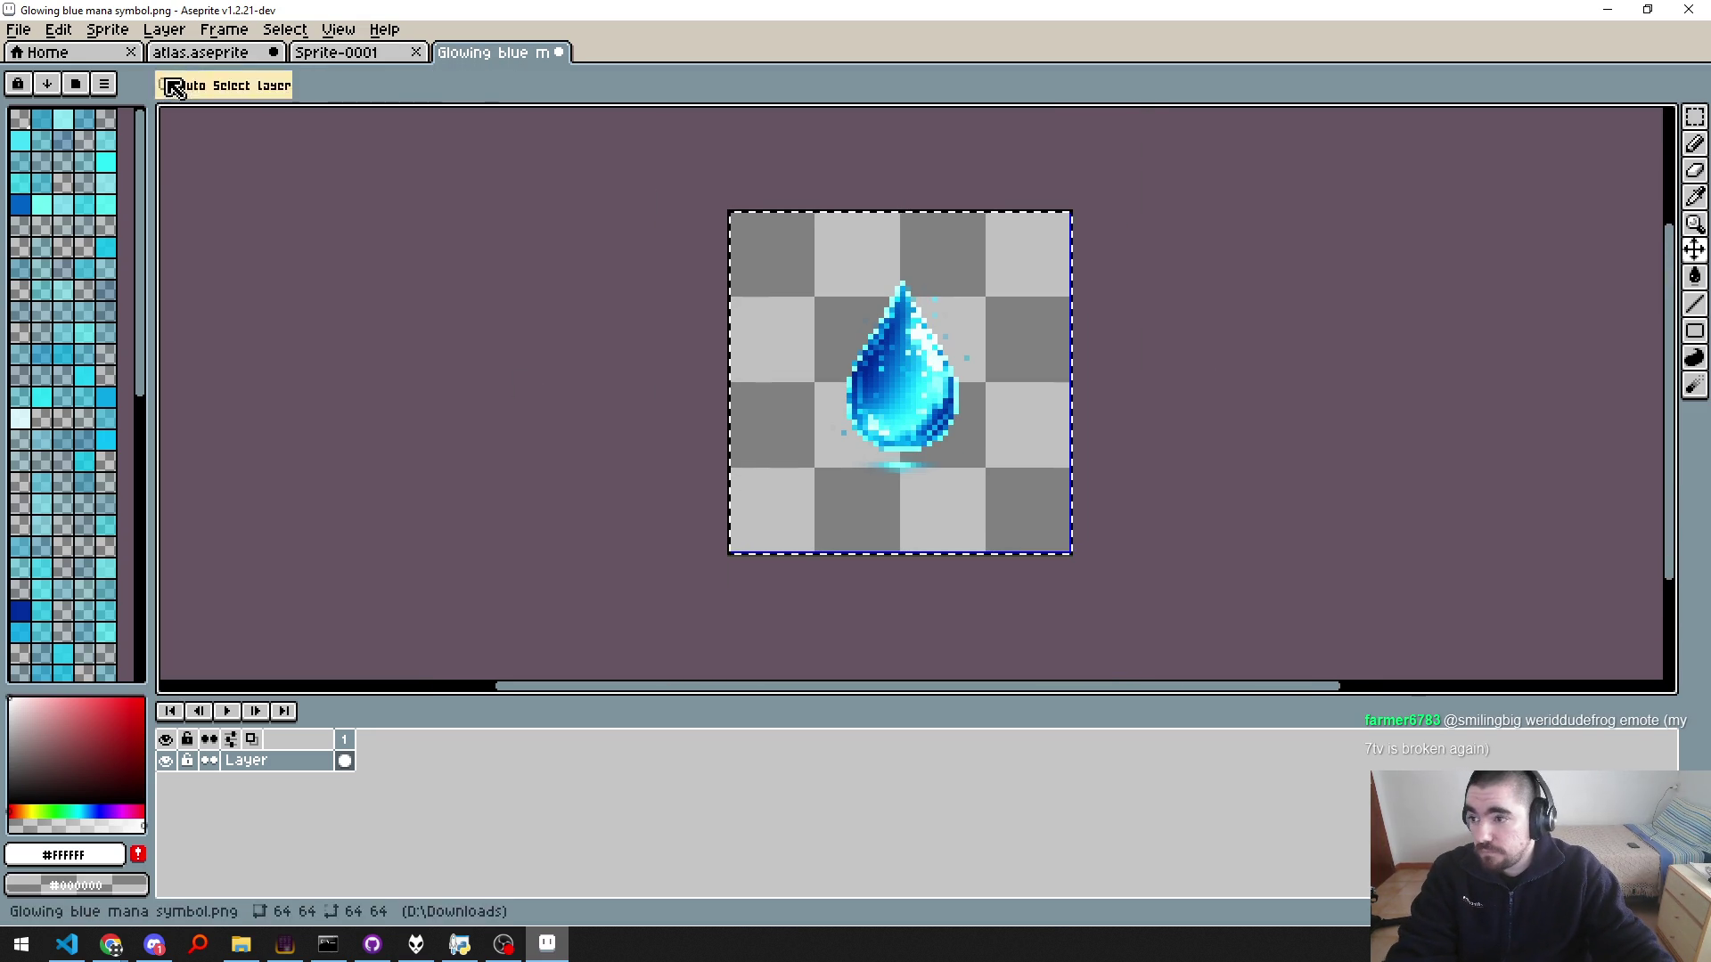
click(200, 59)
key(ctrl+v)
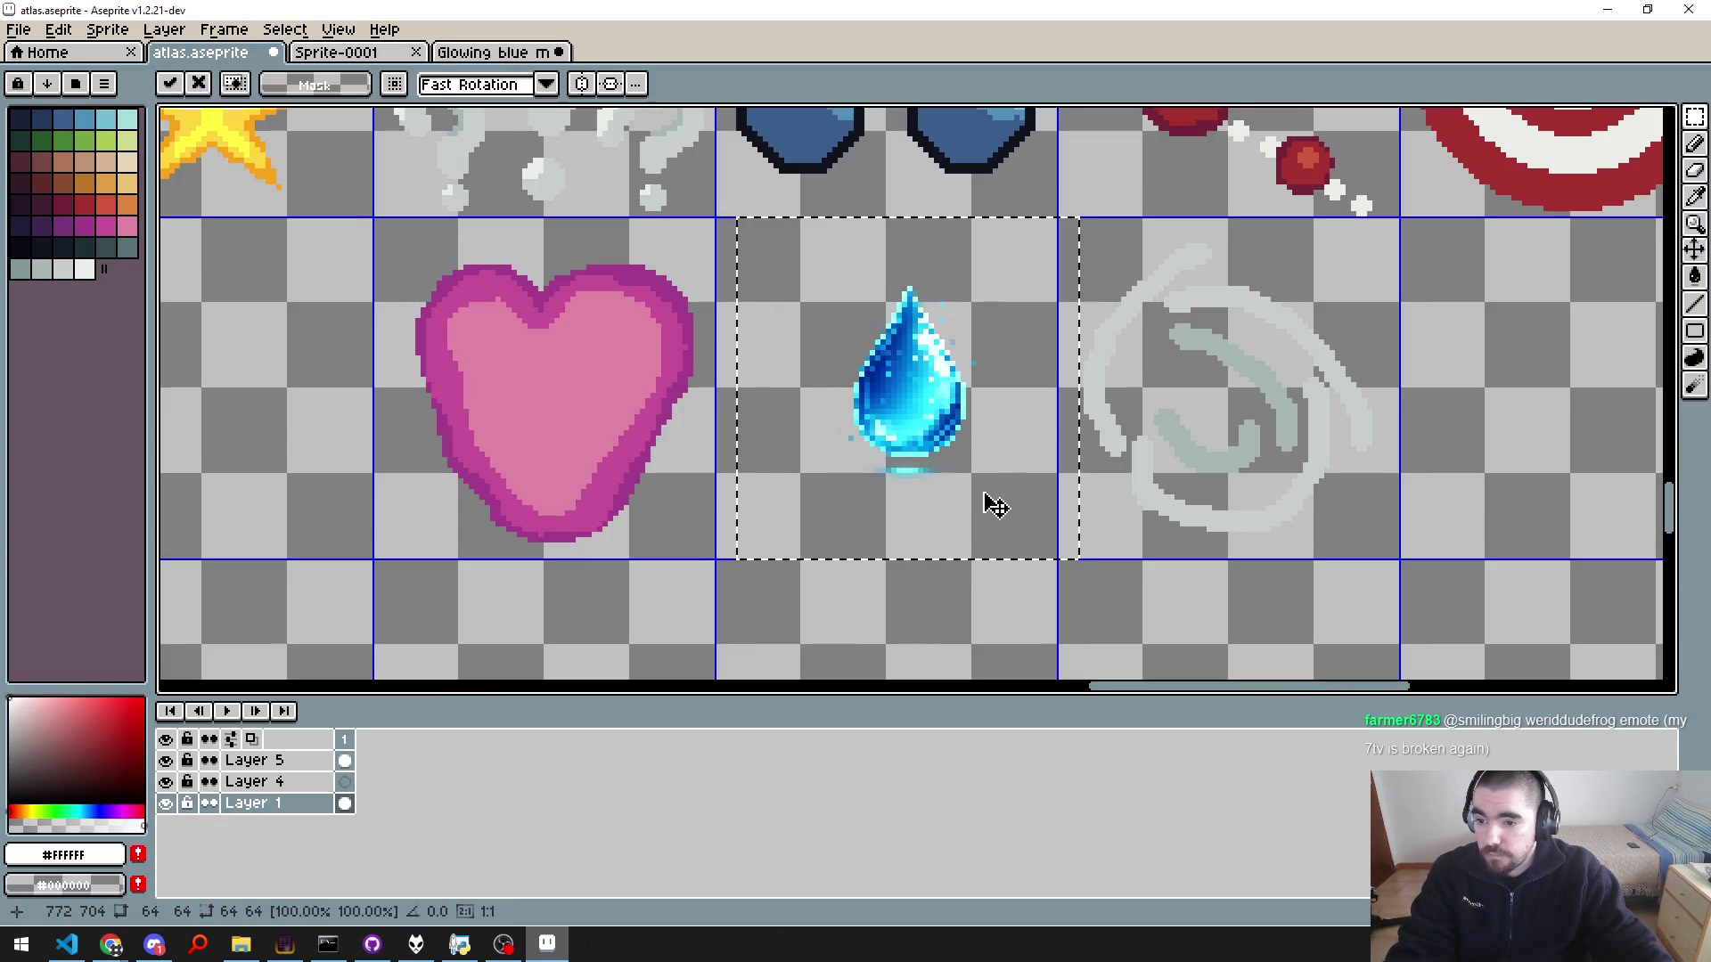
key(Left)
key(Left)
key(Left)
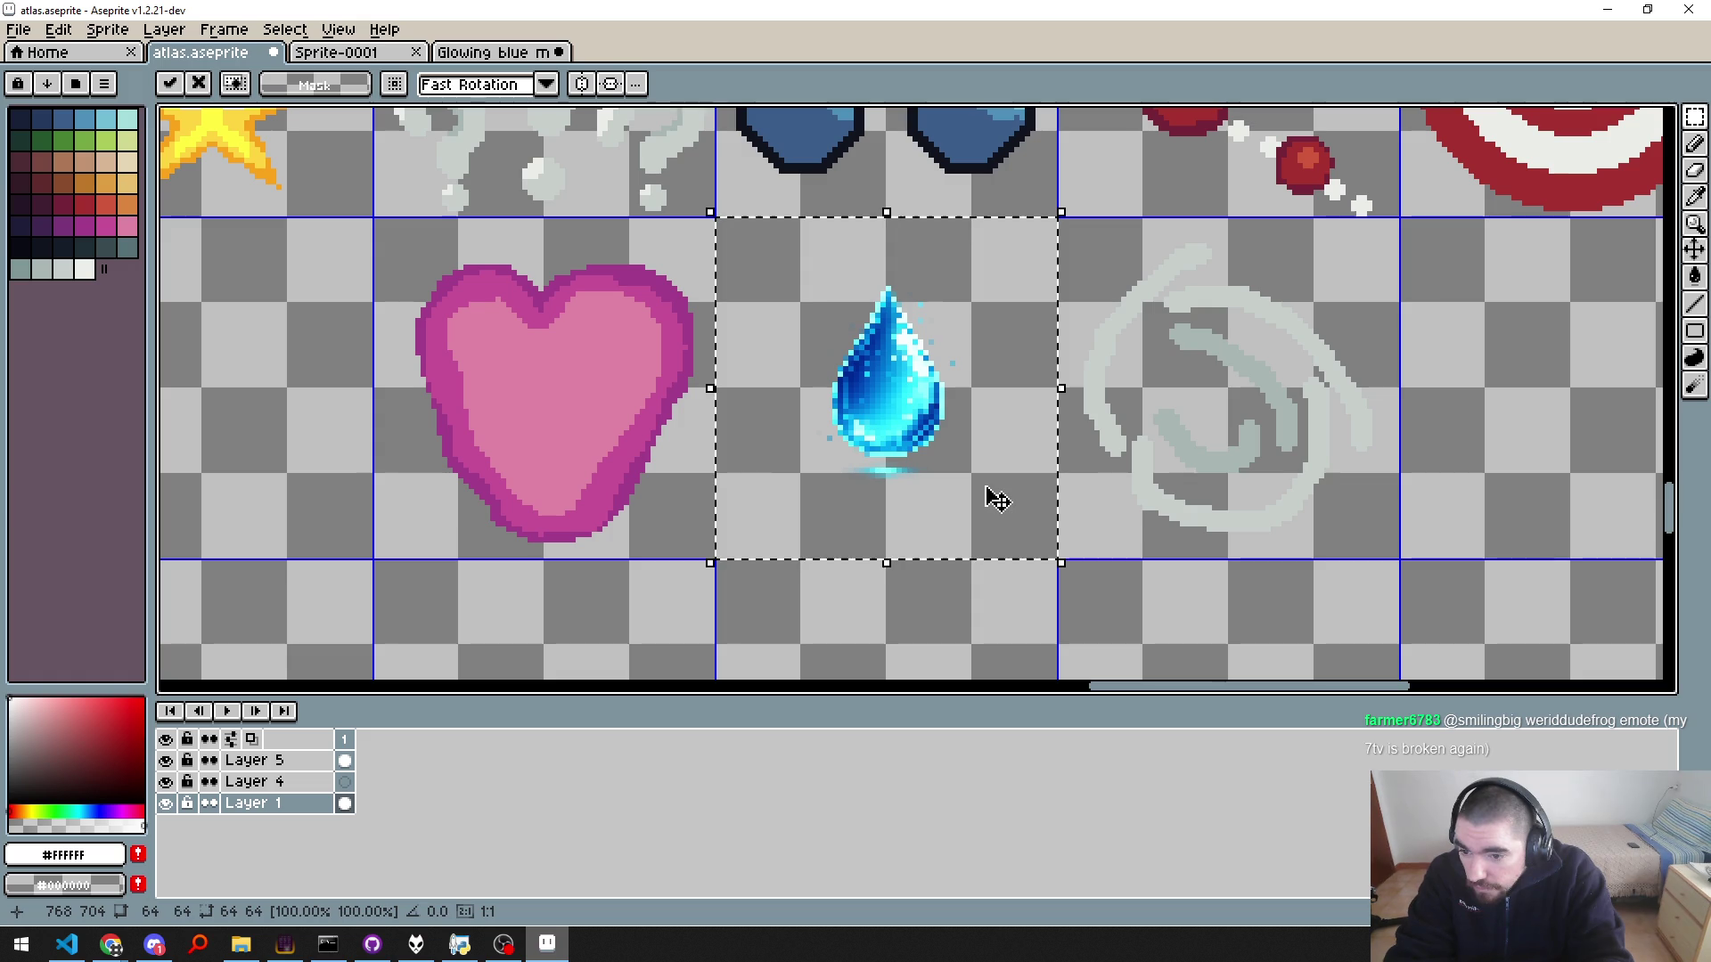
key(Escape)
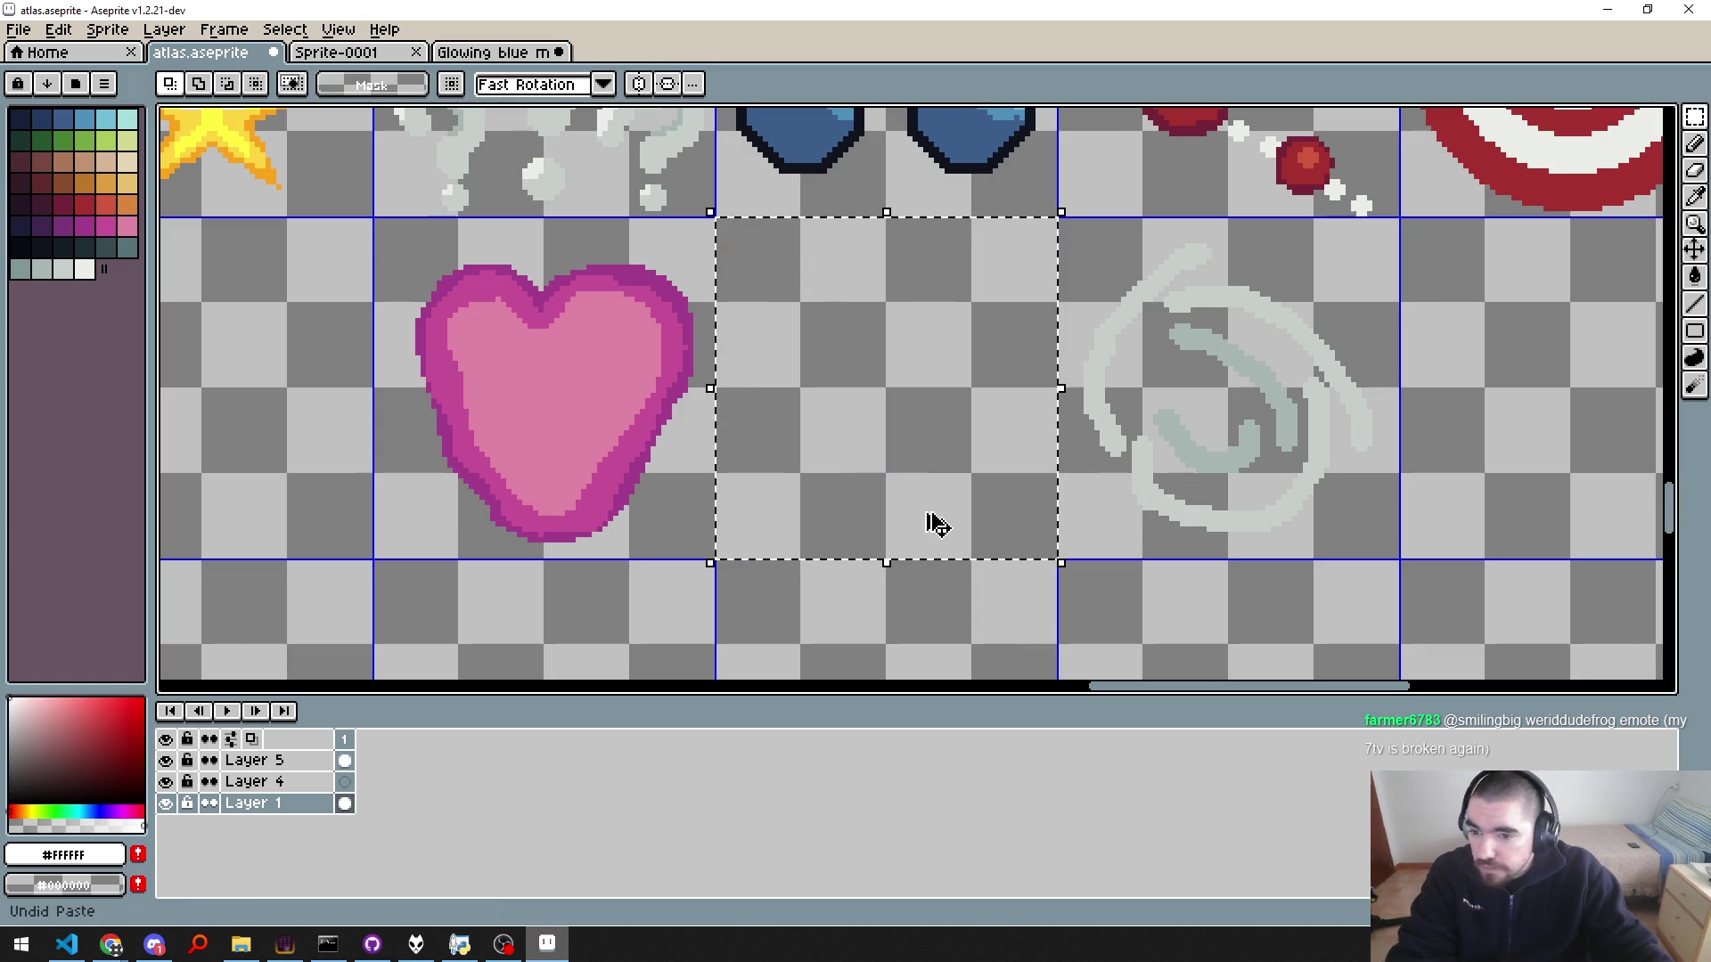
Step: Undo the mana image's resize, restoring it to 1024×1024
key(ctrl+Tab)
key(ctrl+Tab)
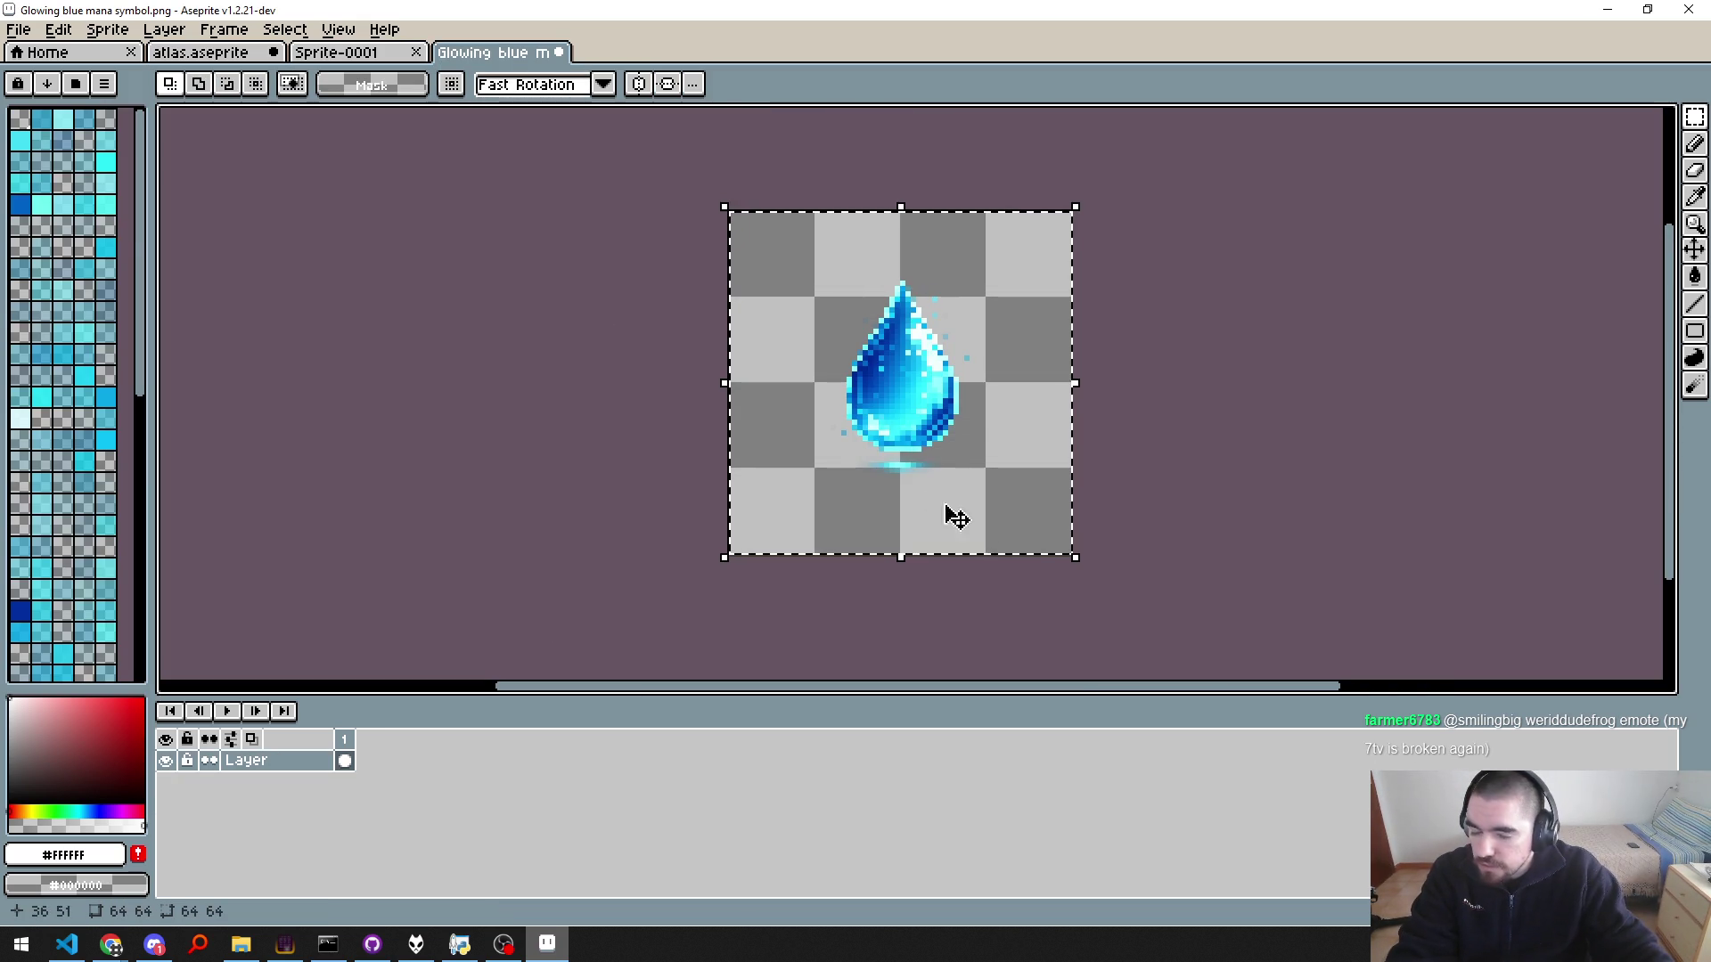
key(ctrl+z)
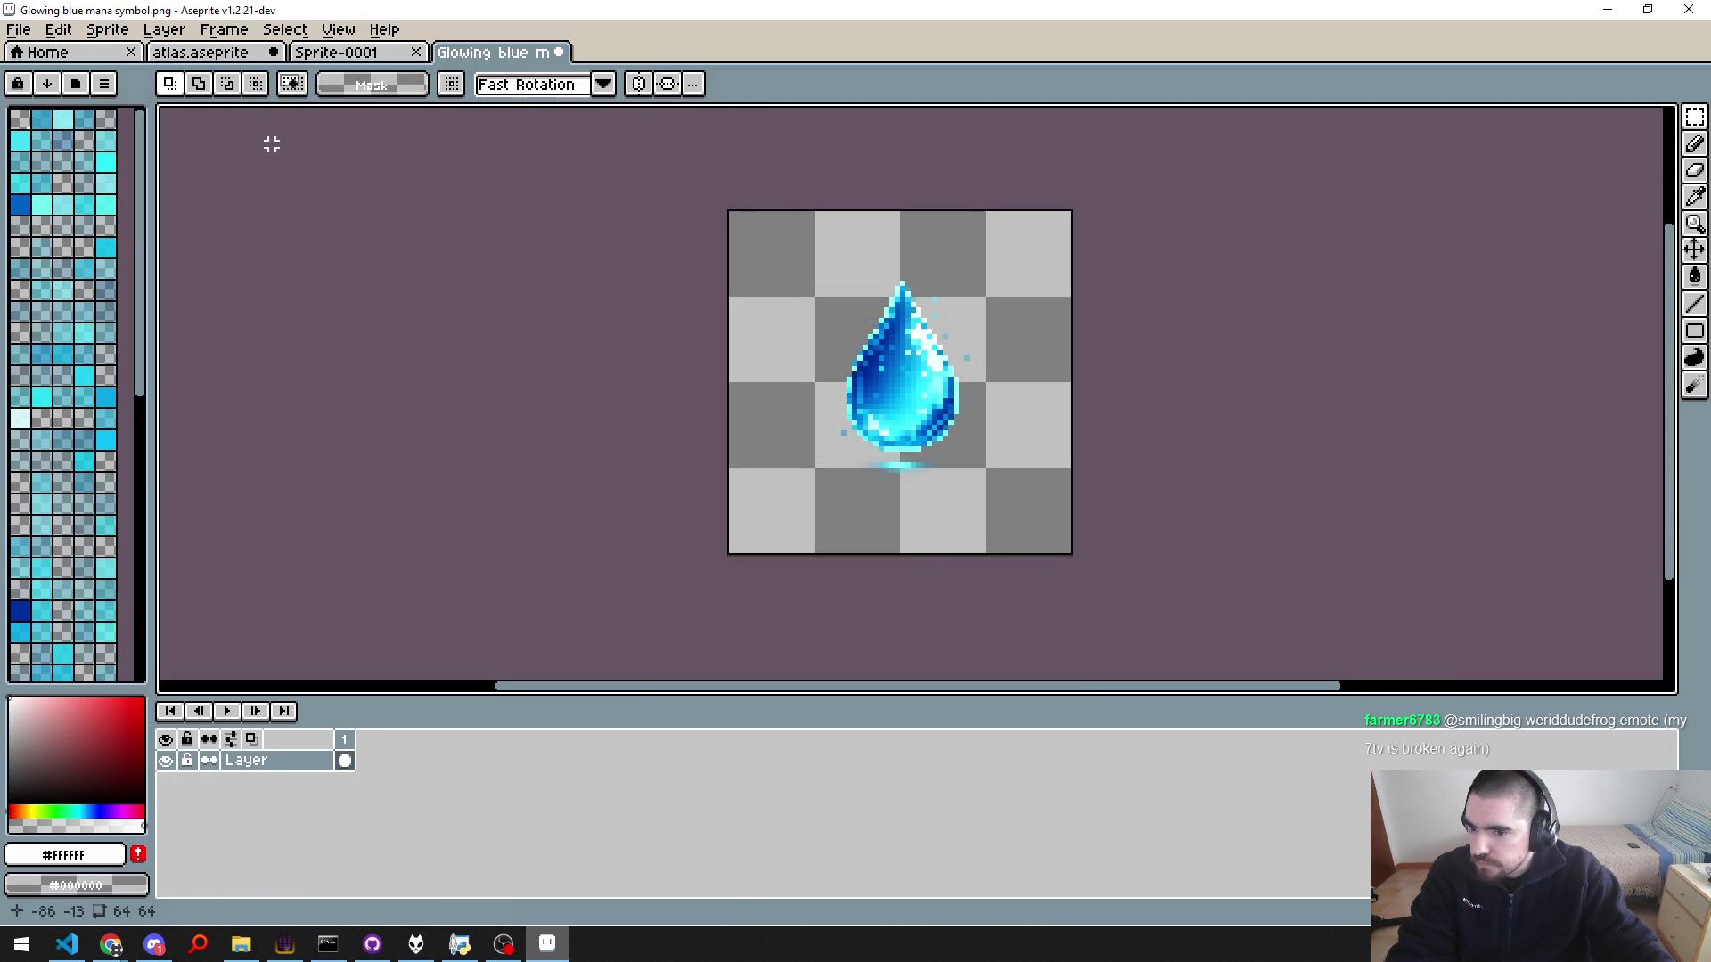
key(ctrl+z)
scroll(647, 353, down, 5)
scroll(624, 401, down, 2)
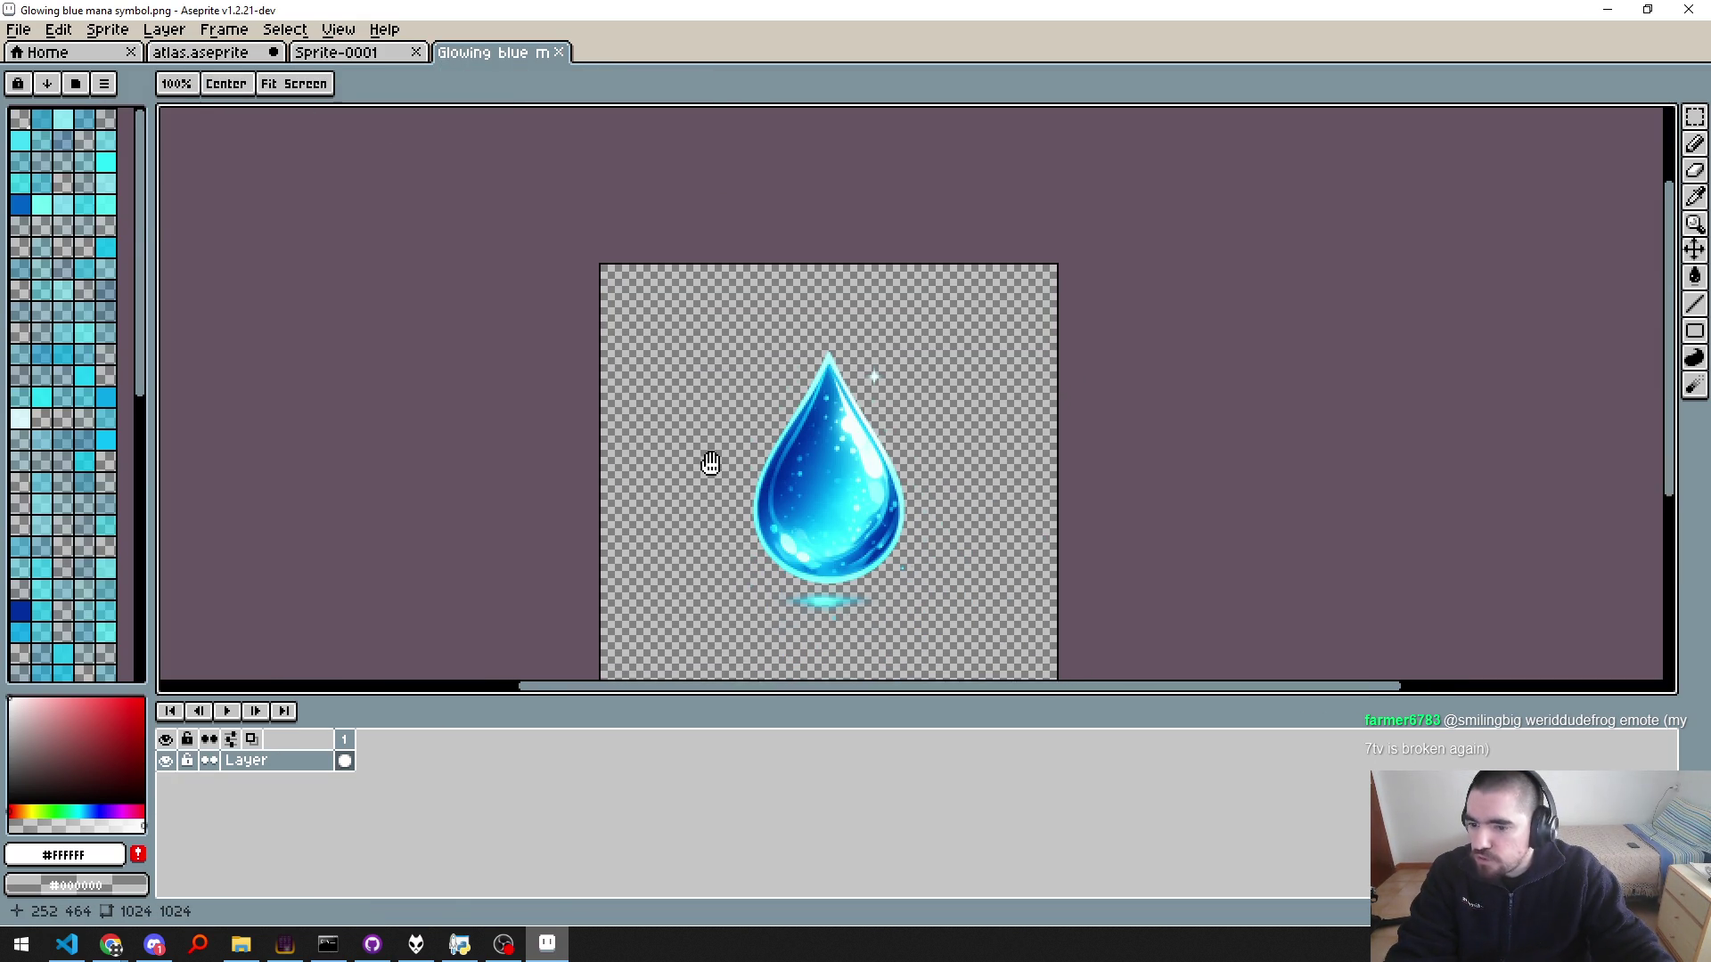
Step: Resize the mana image again with Sprite Size to 96×96
click(107, 29)
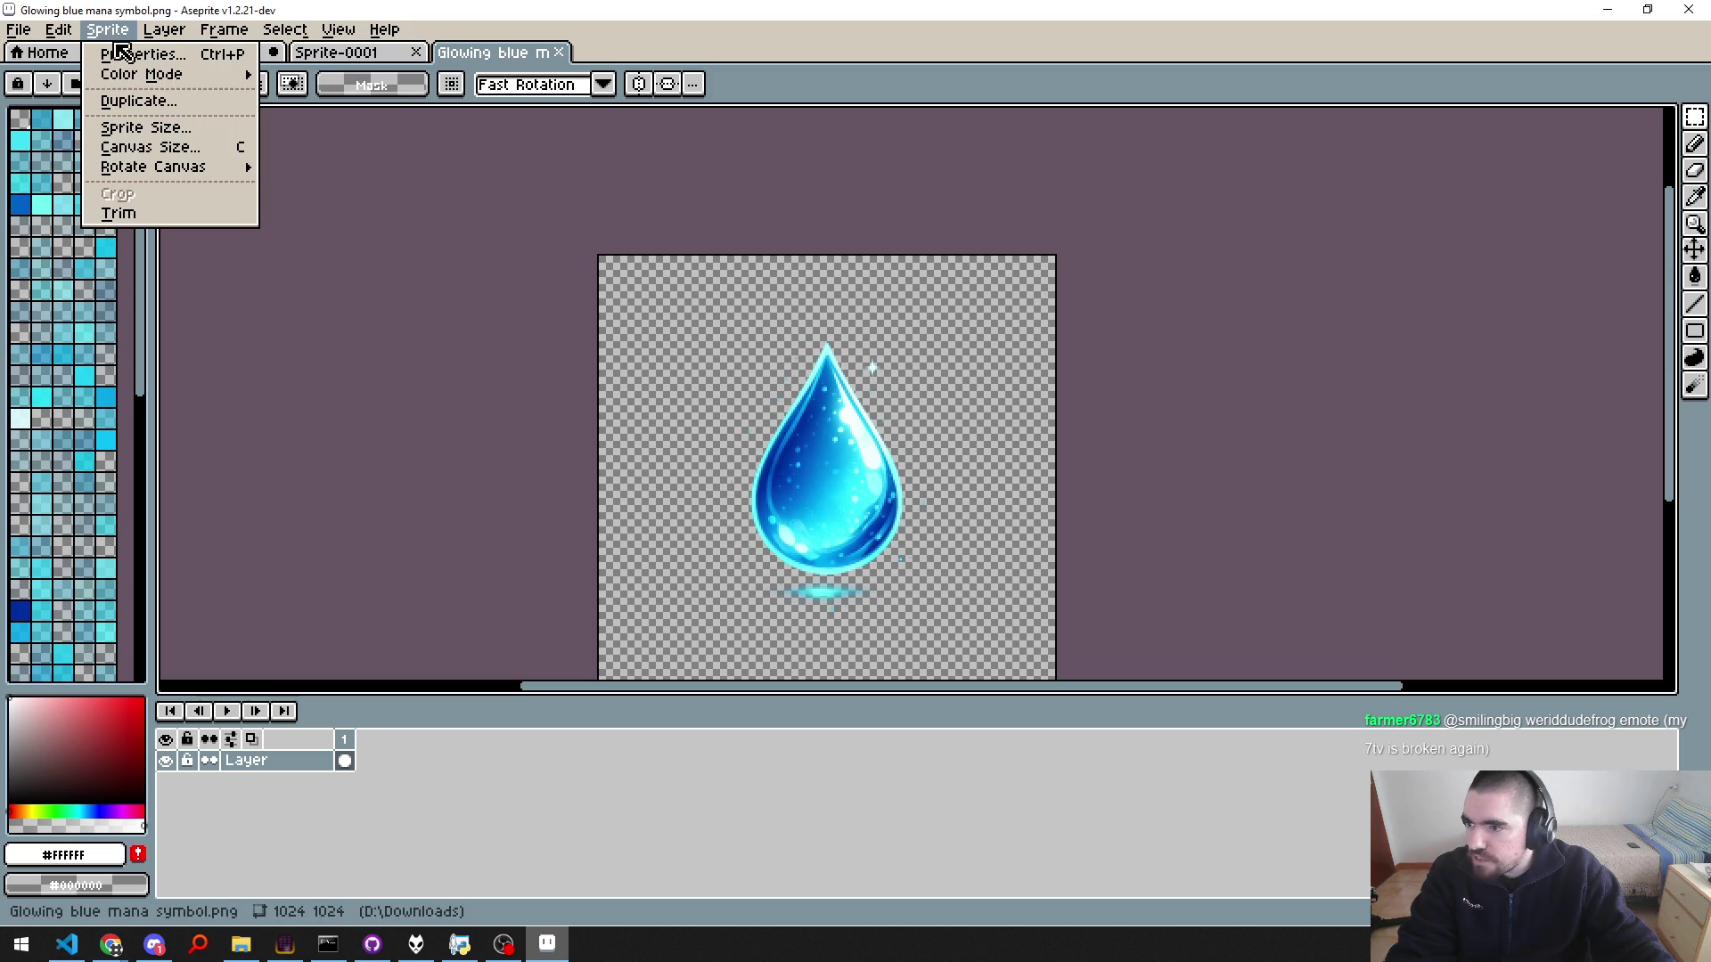
click(143, 129)
text(64)
key(Tab)
text(6)
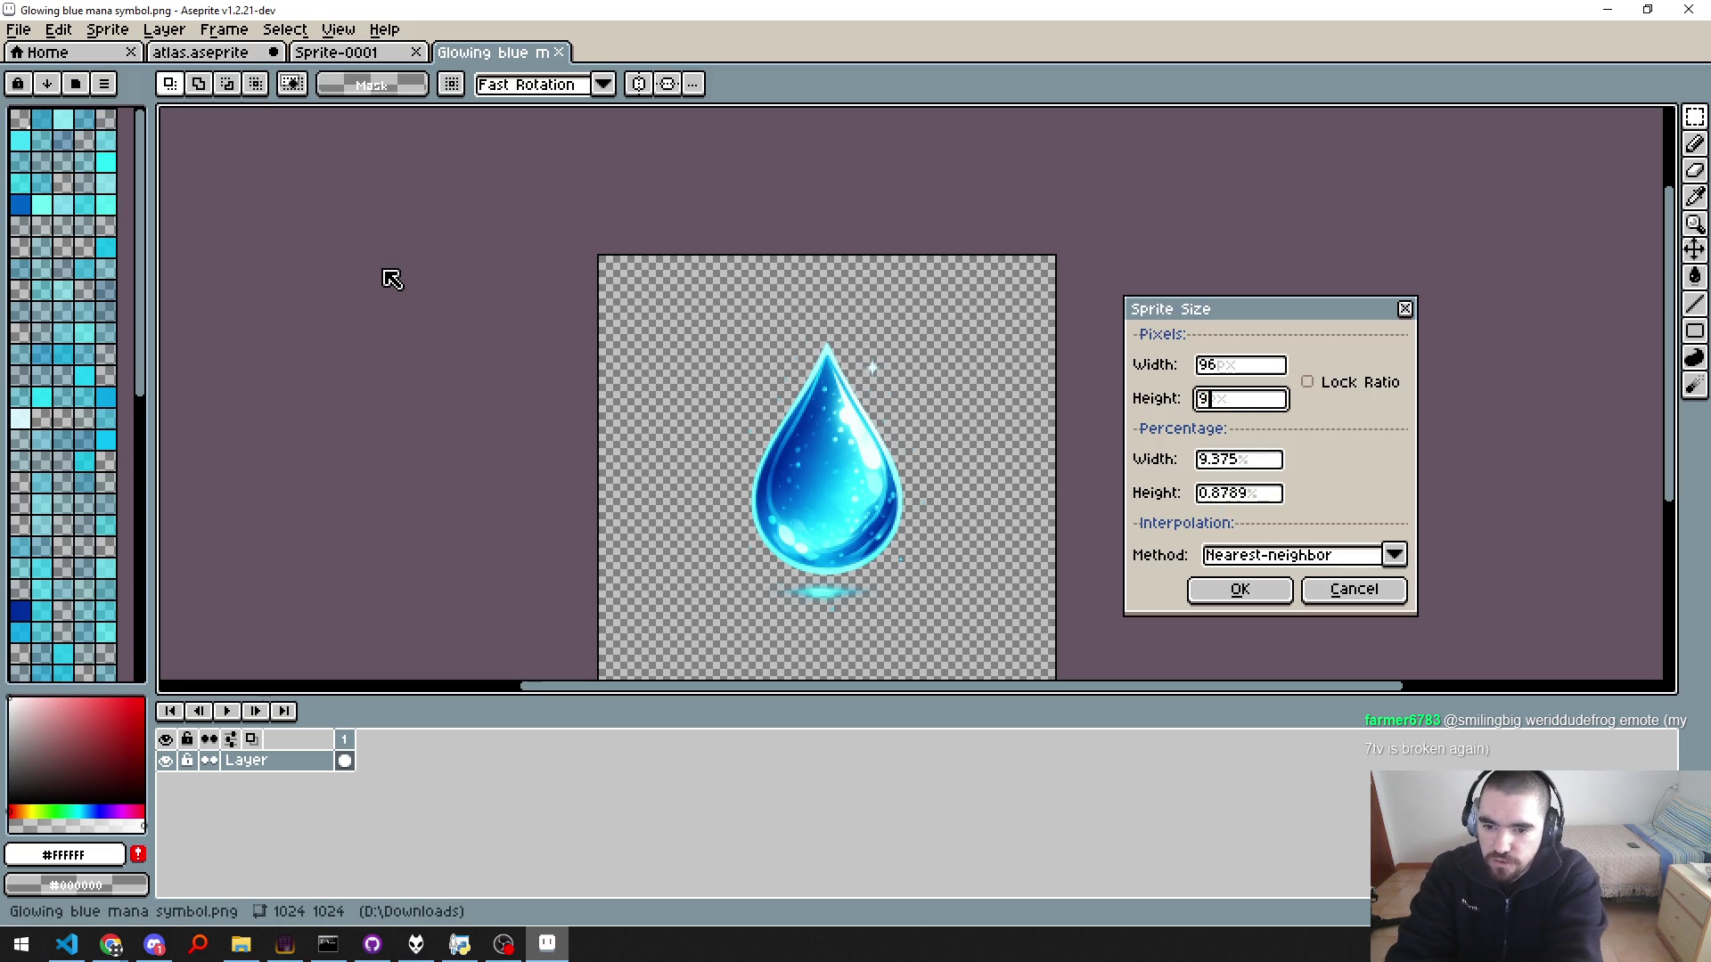
text(4)
key(Return)
scroll(1089, 573, up, 4)
Step: Paste the resized drop into the atlas cell beside the pink heart, nudged into place
key(ctrl+a)
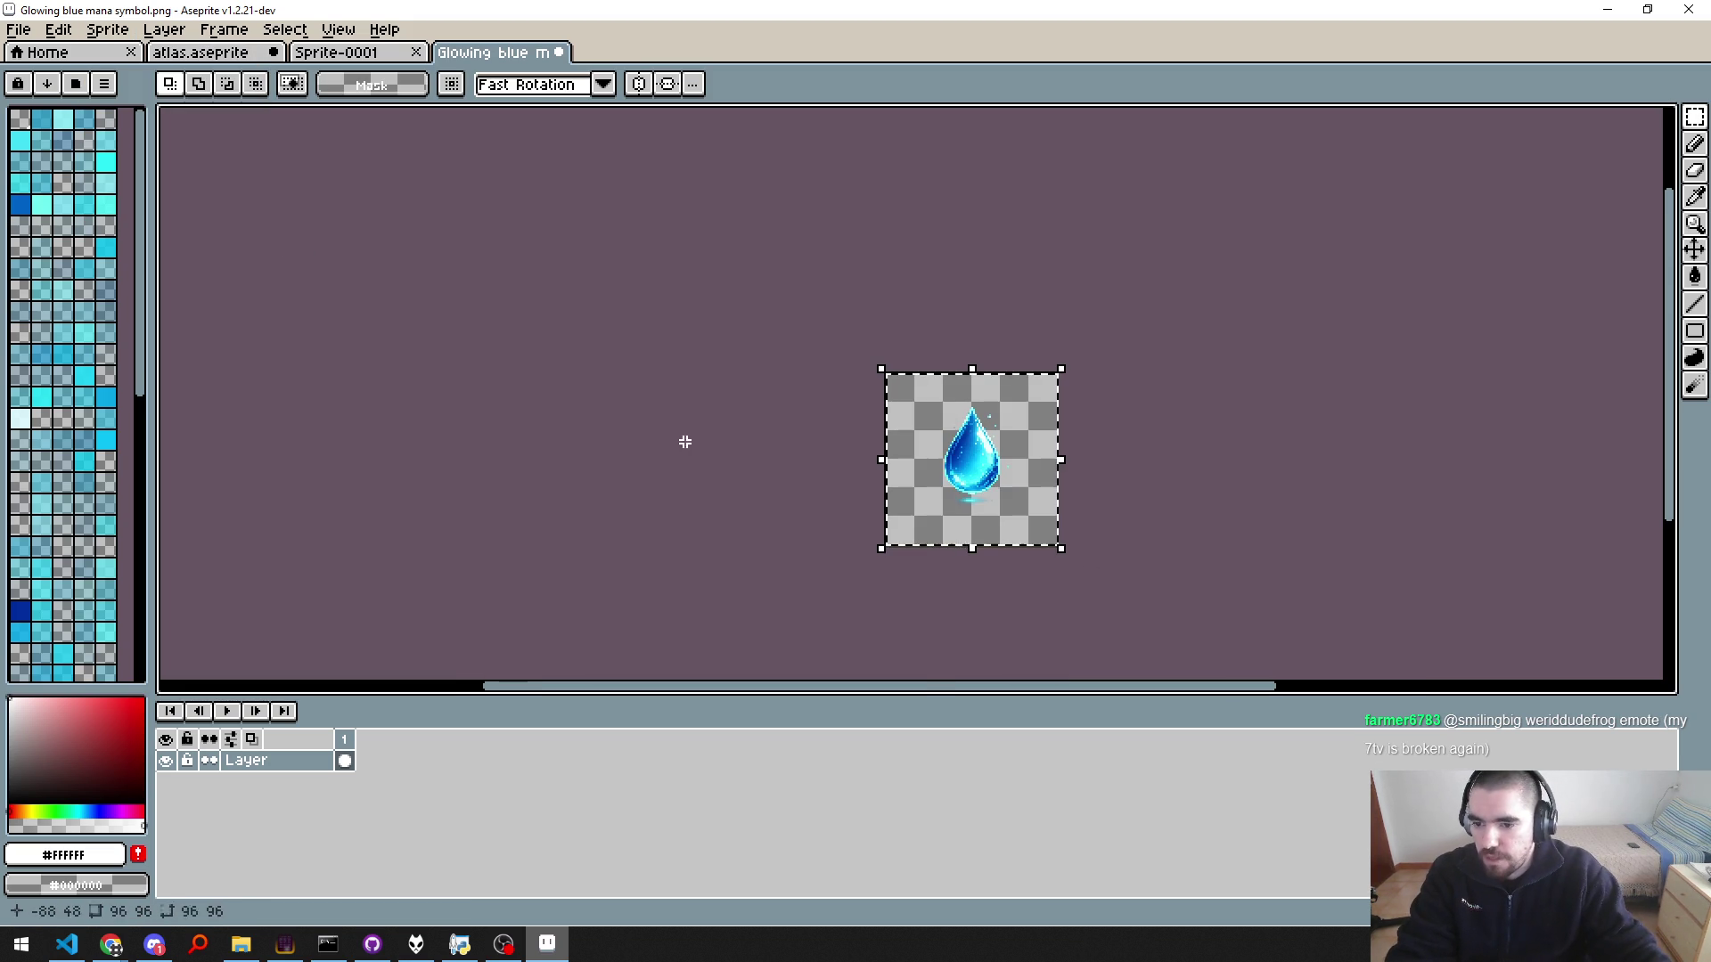
click(184, 52)
key(ctrl+v)
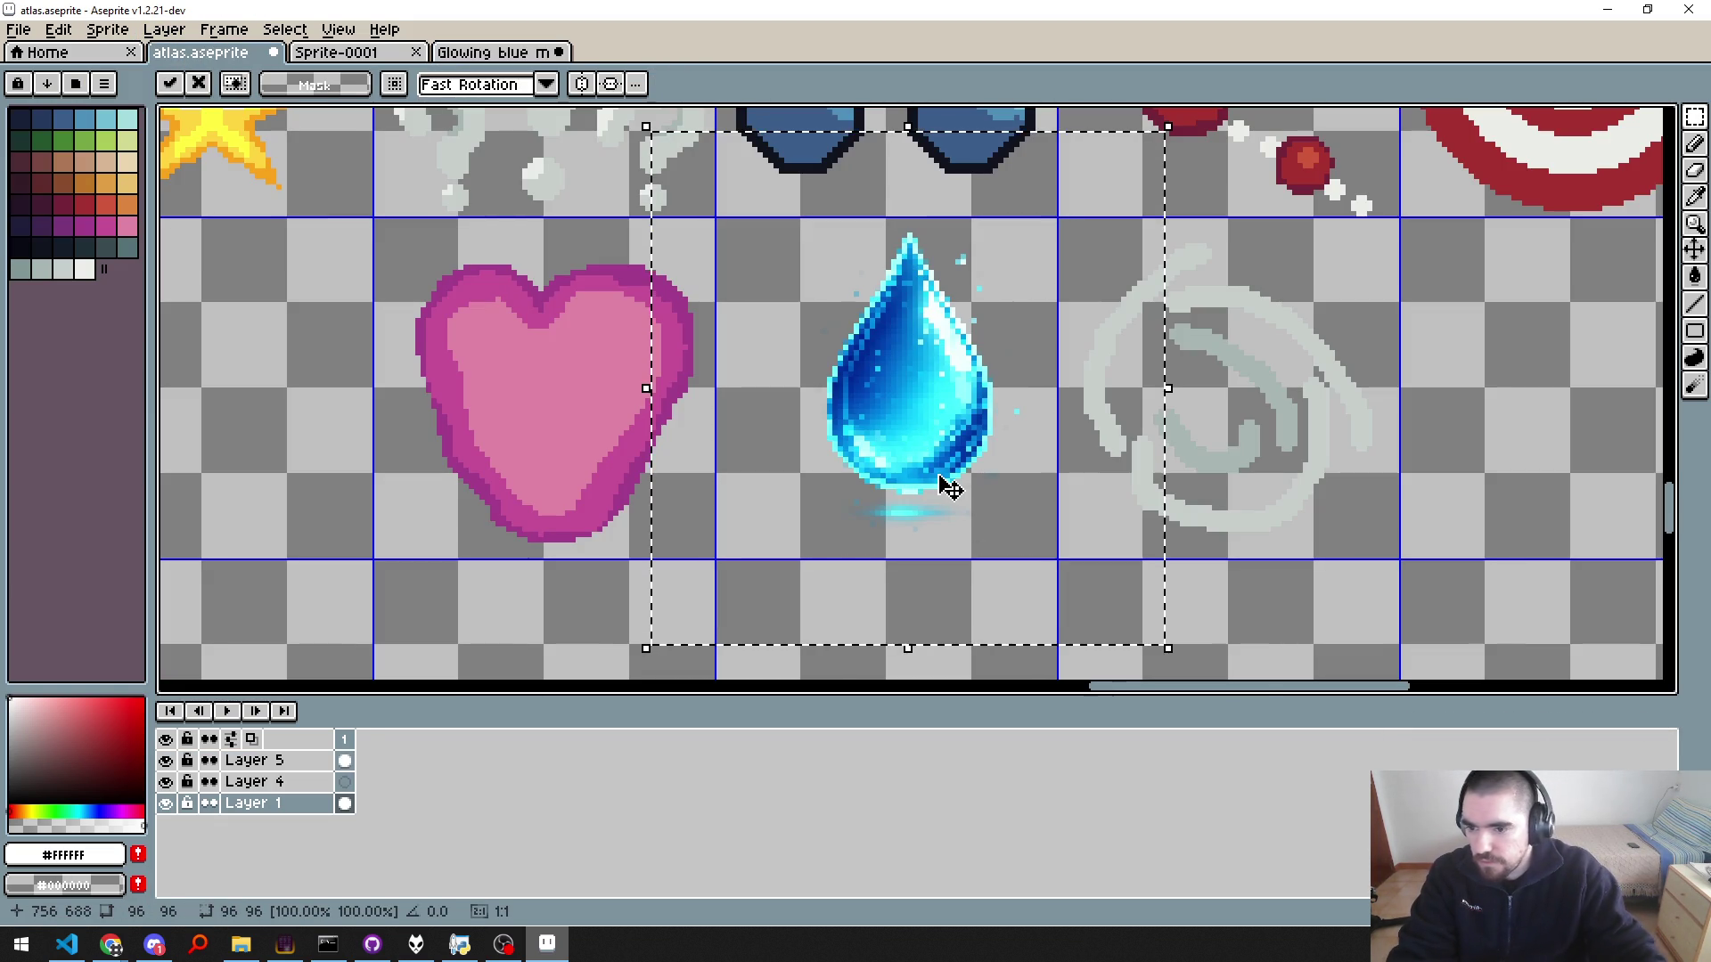
key(Left)
key(Left)
key(Left)
key(Left)
key(Down)
key(Down)
key(Down)
key(Down)
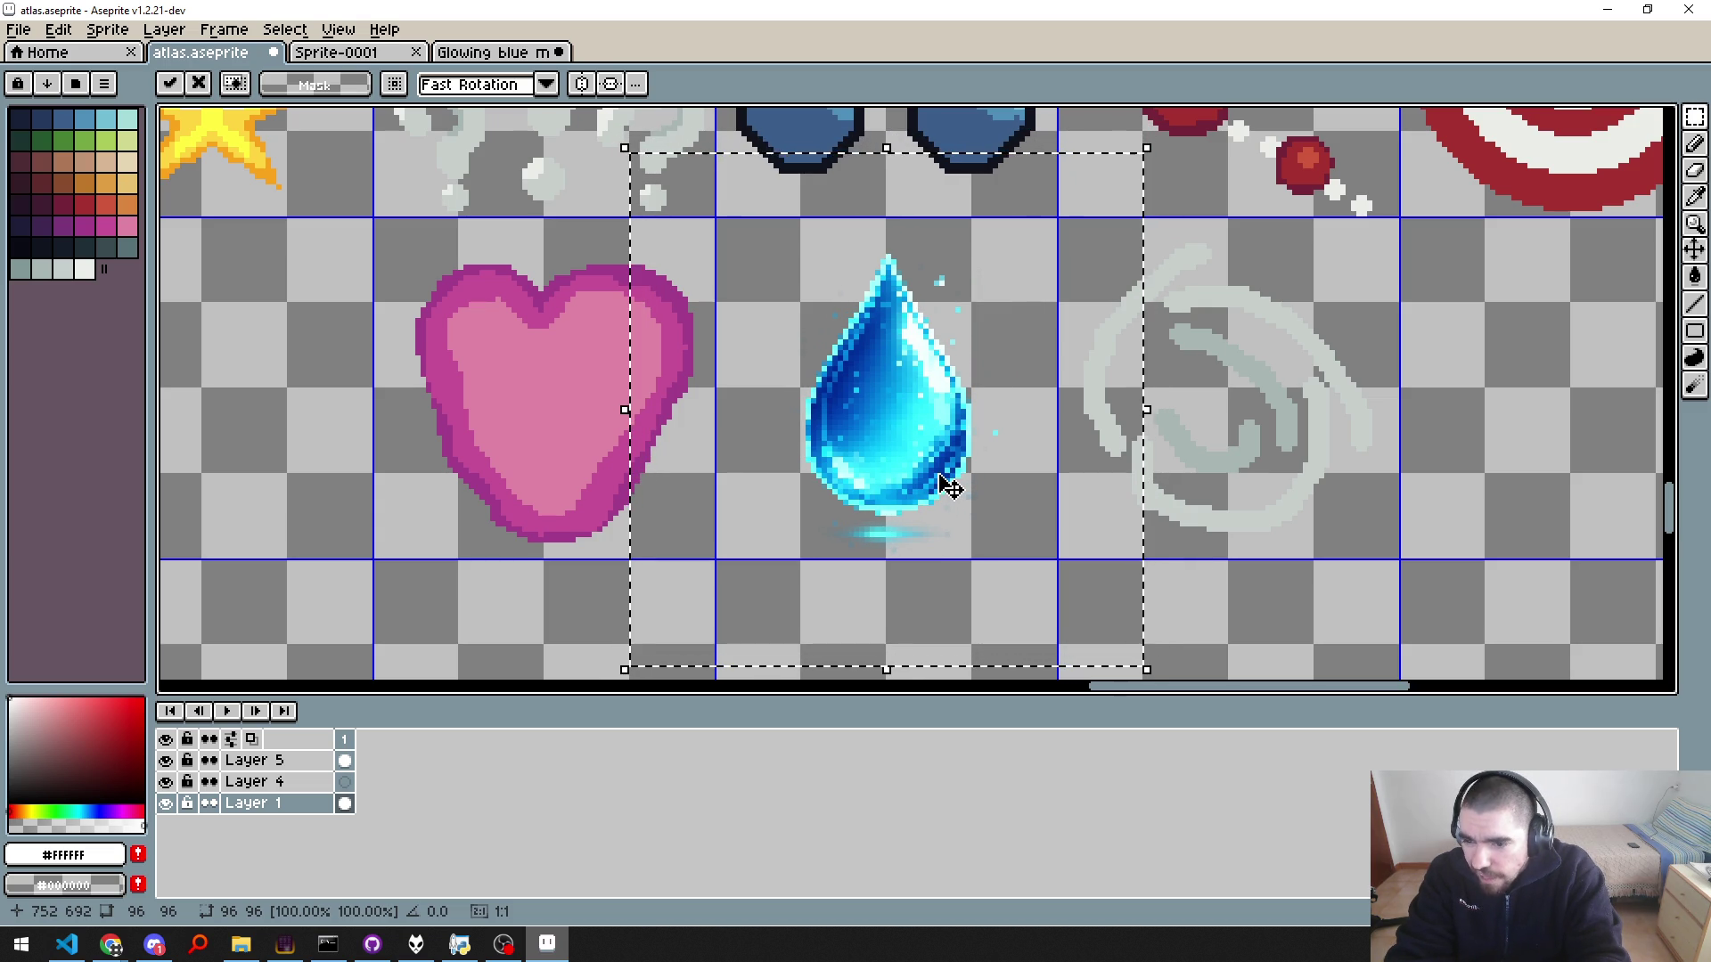
key(Up)
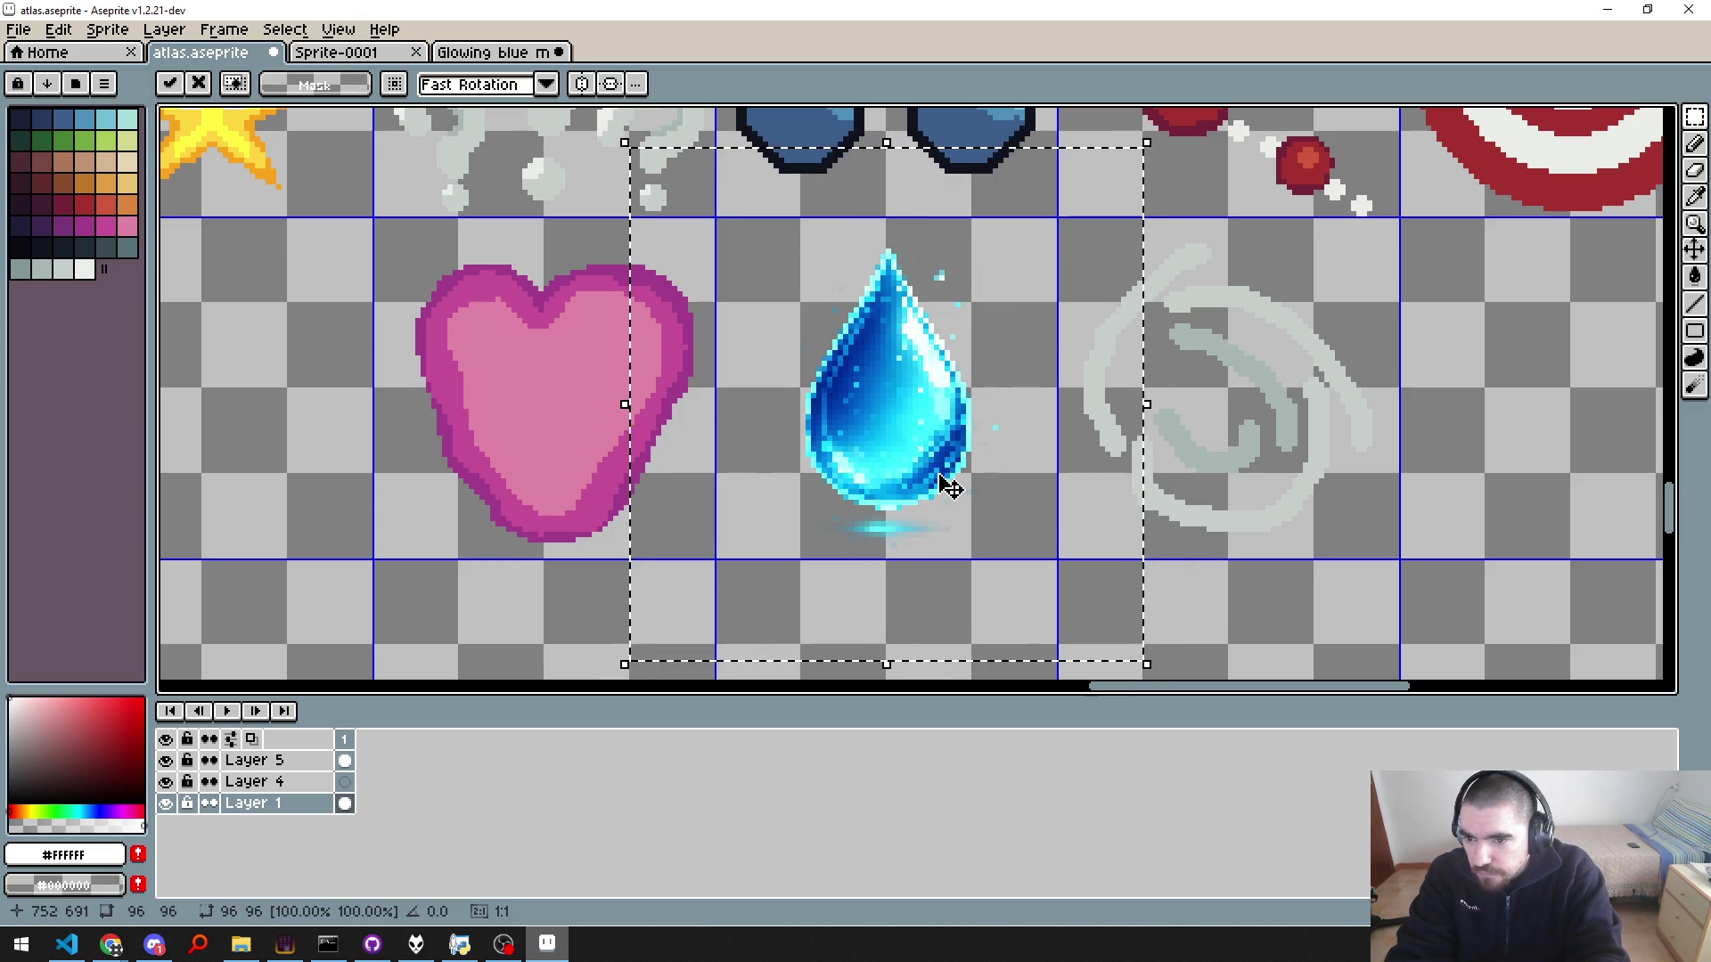
key(ctrl+d)
Step: Save the atlas and export it over atlas.png
scroll(946, 484, down, 4)
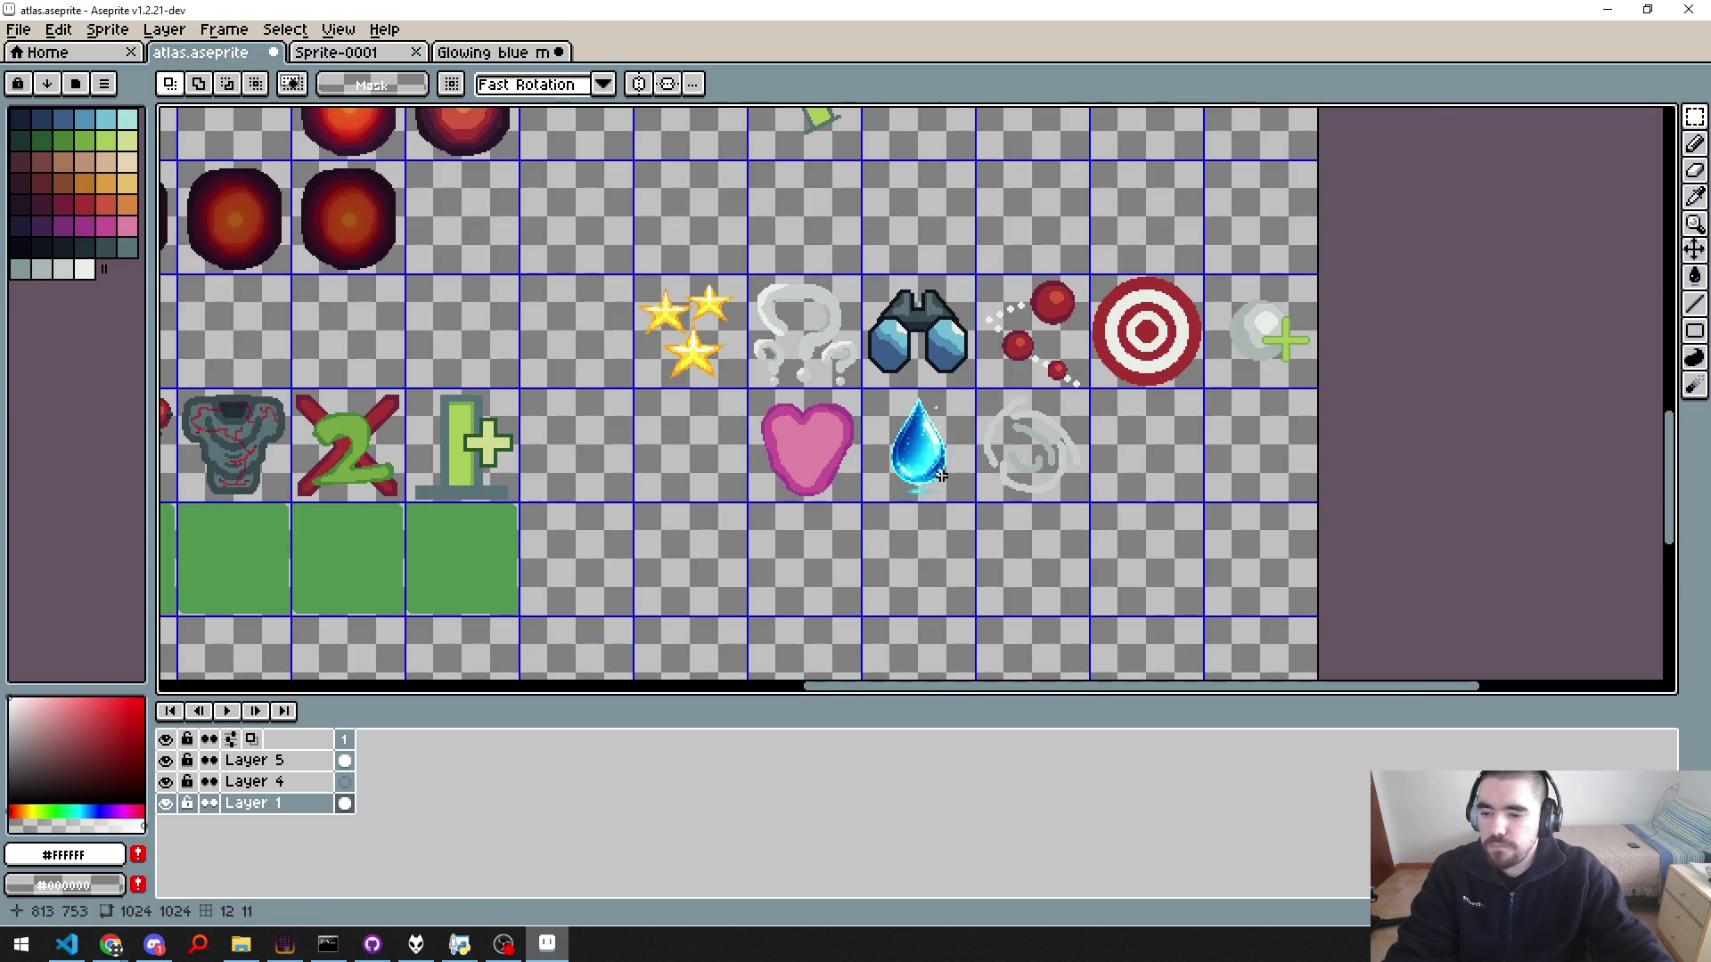
key(ctrl+s)
key(ctrl+alt+shift+s)
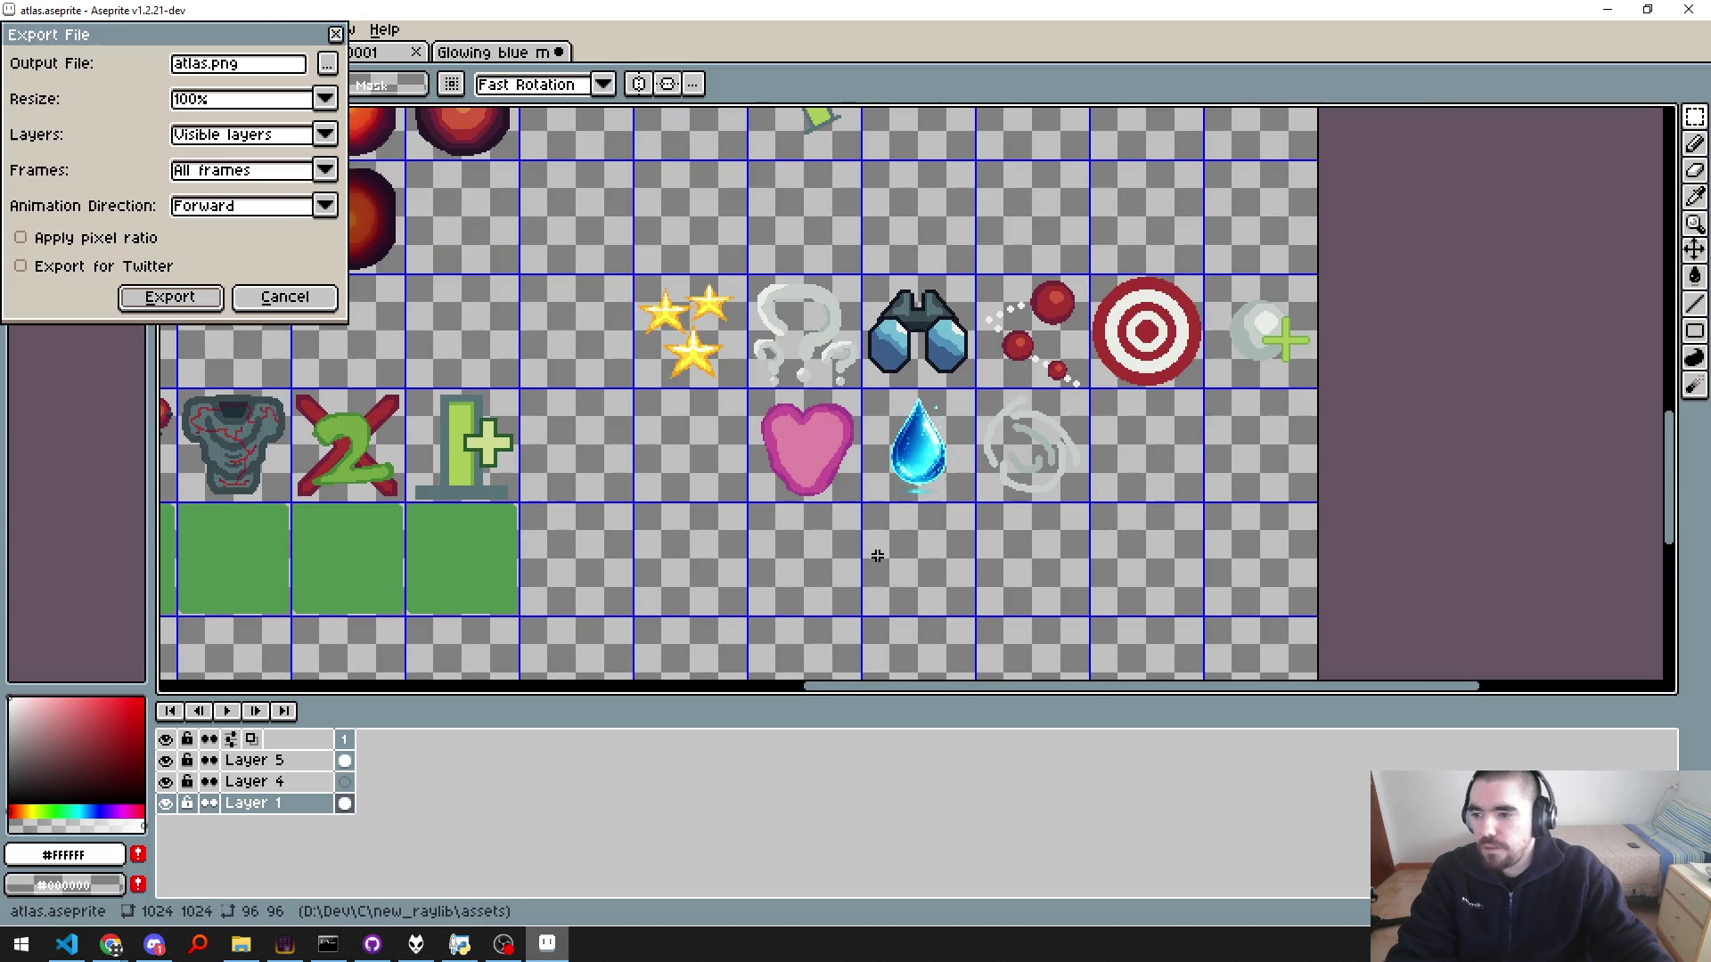
key(Return)
key(Return)
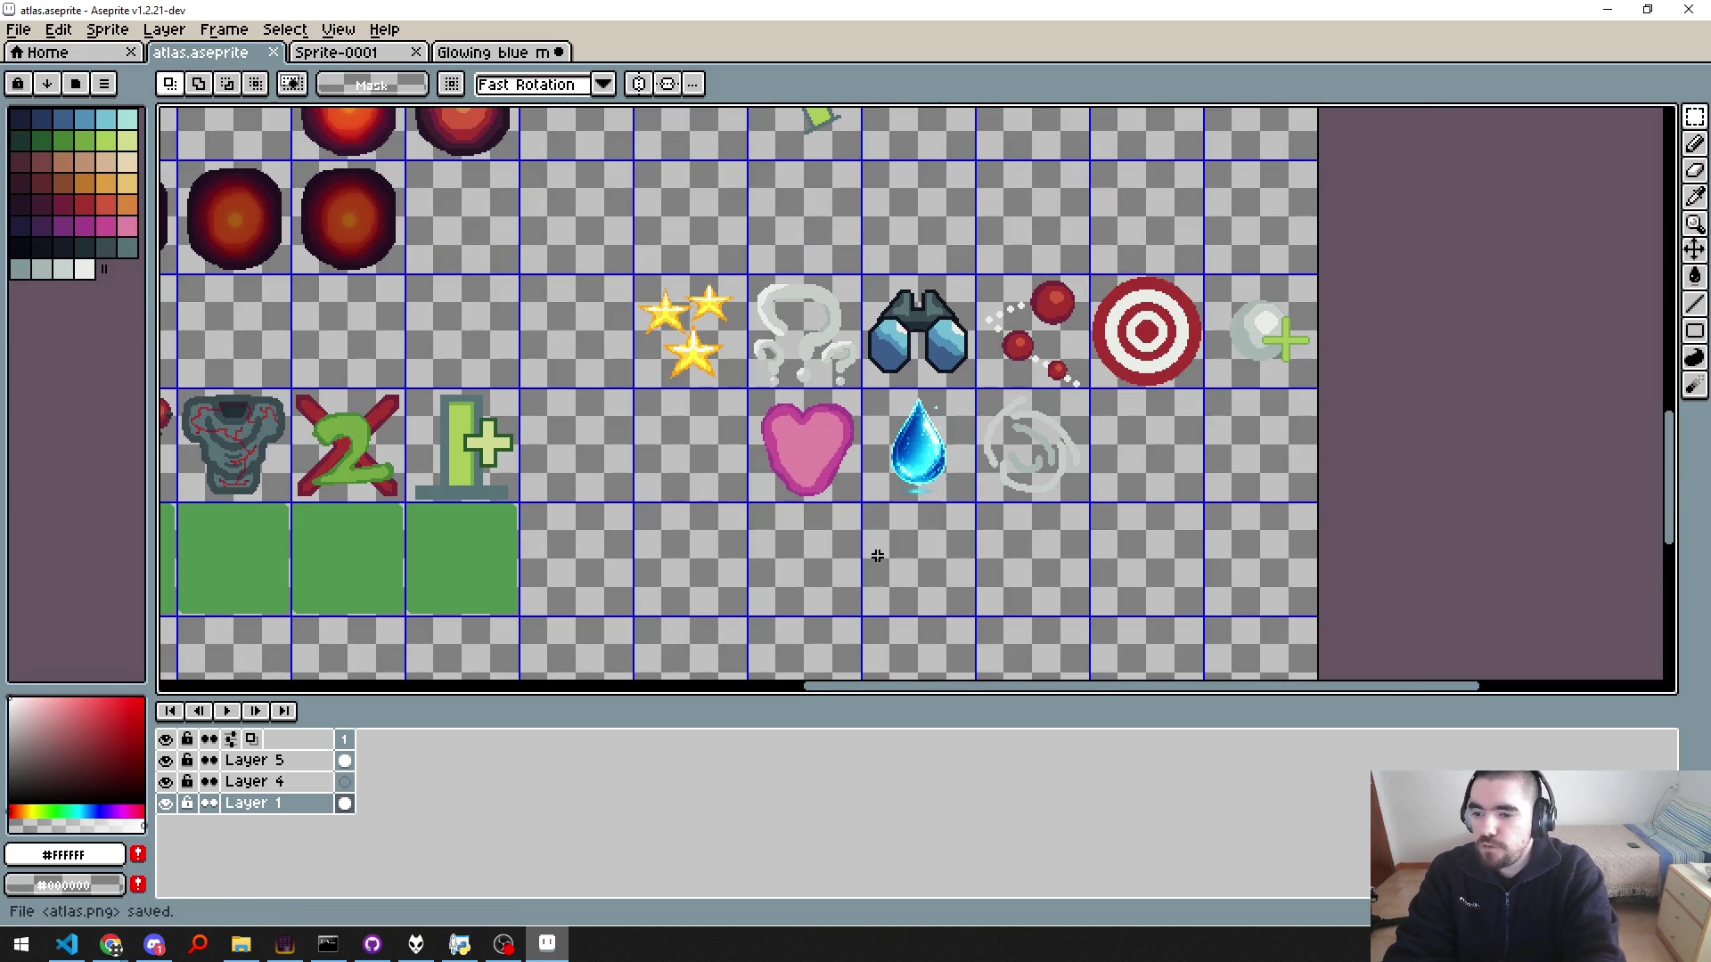
Step: Build the assets, launch the game, and pan the skill tree toward the mana nodes
key(alt+Tab)
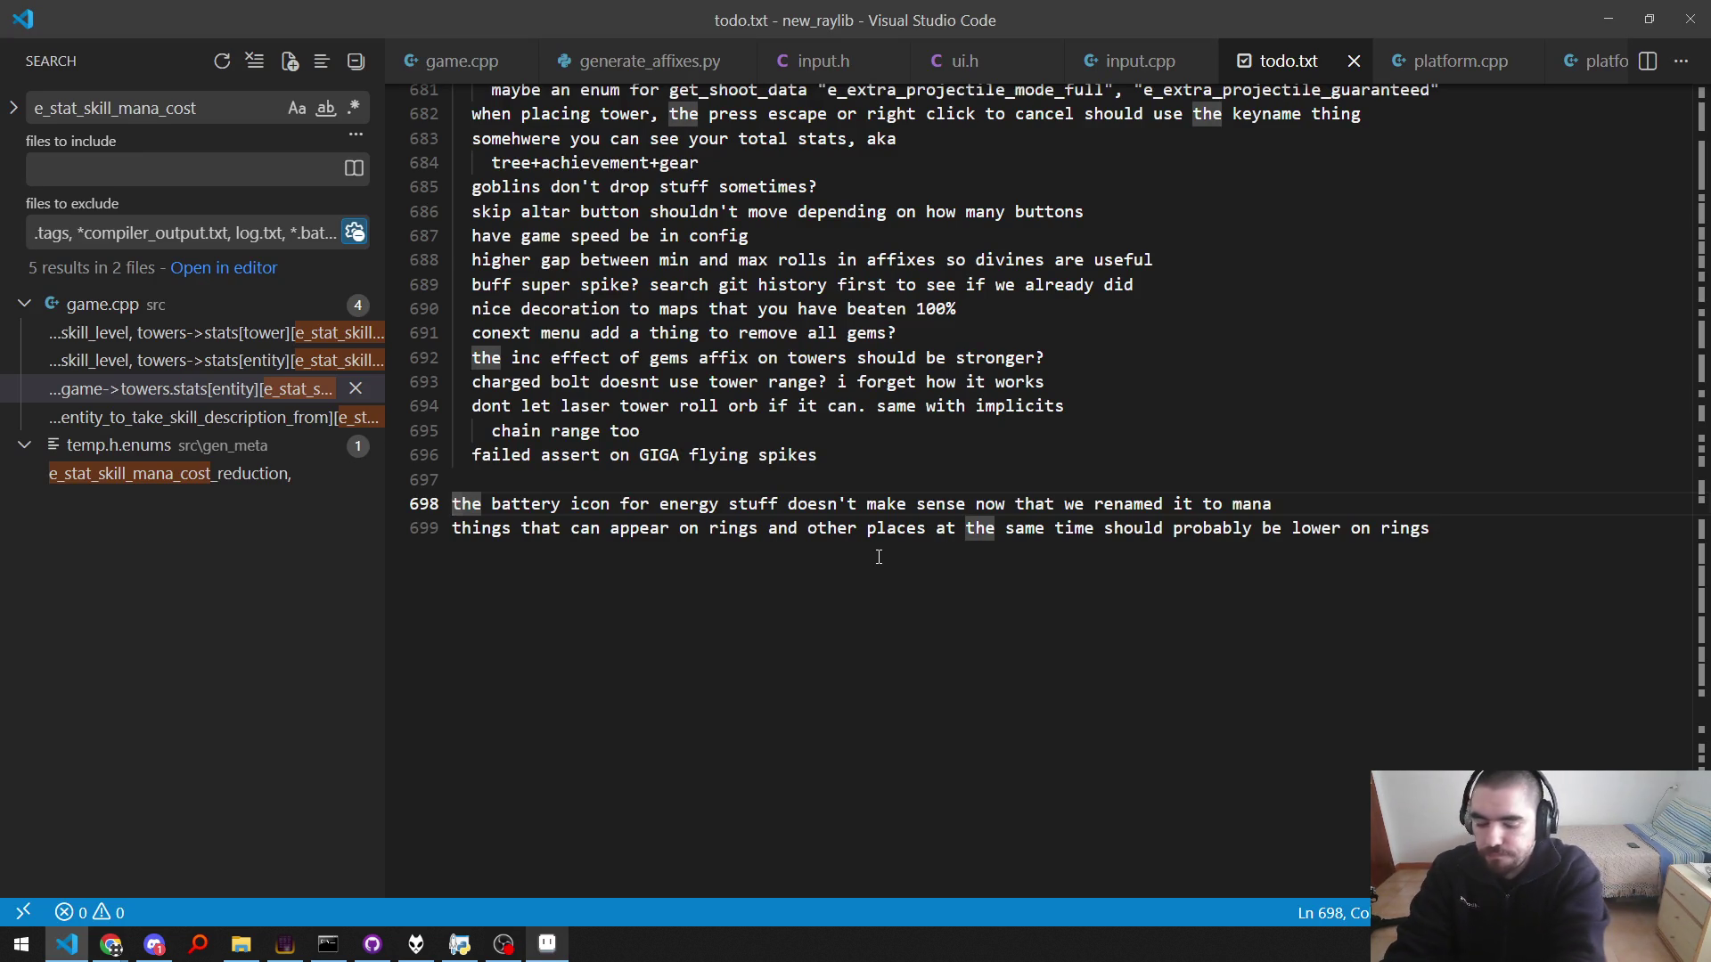
key(ctrl+shift+b)
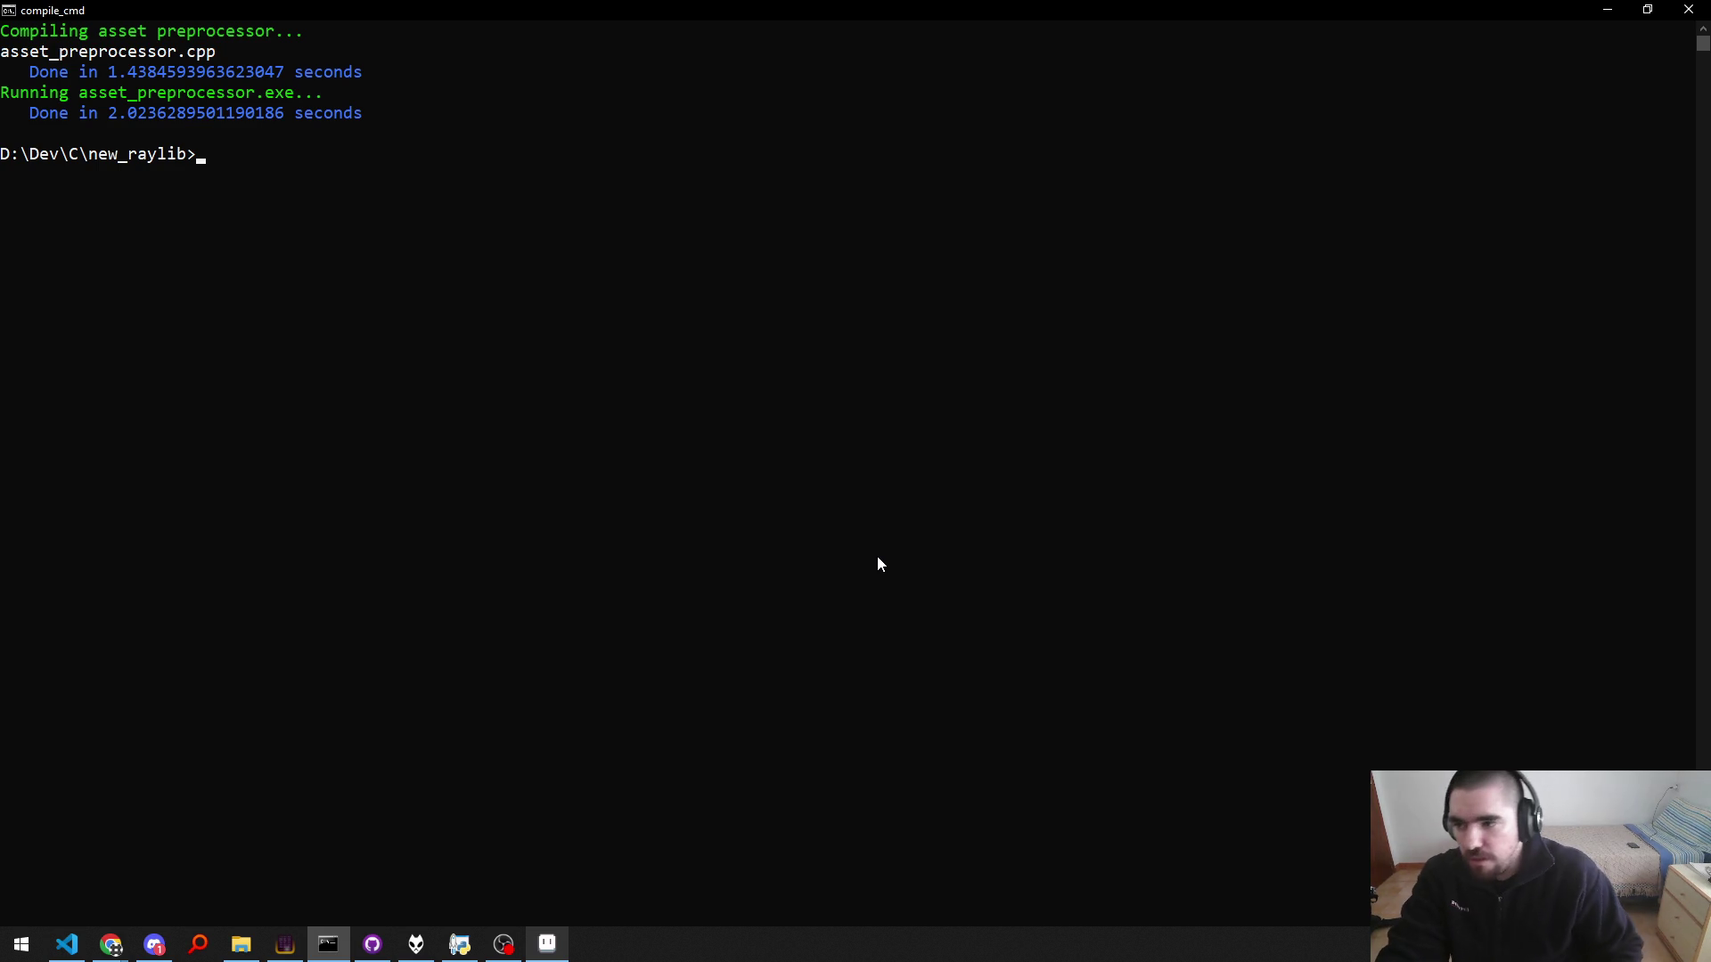
key(Return)
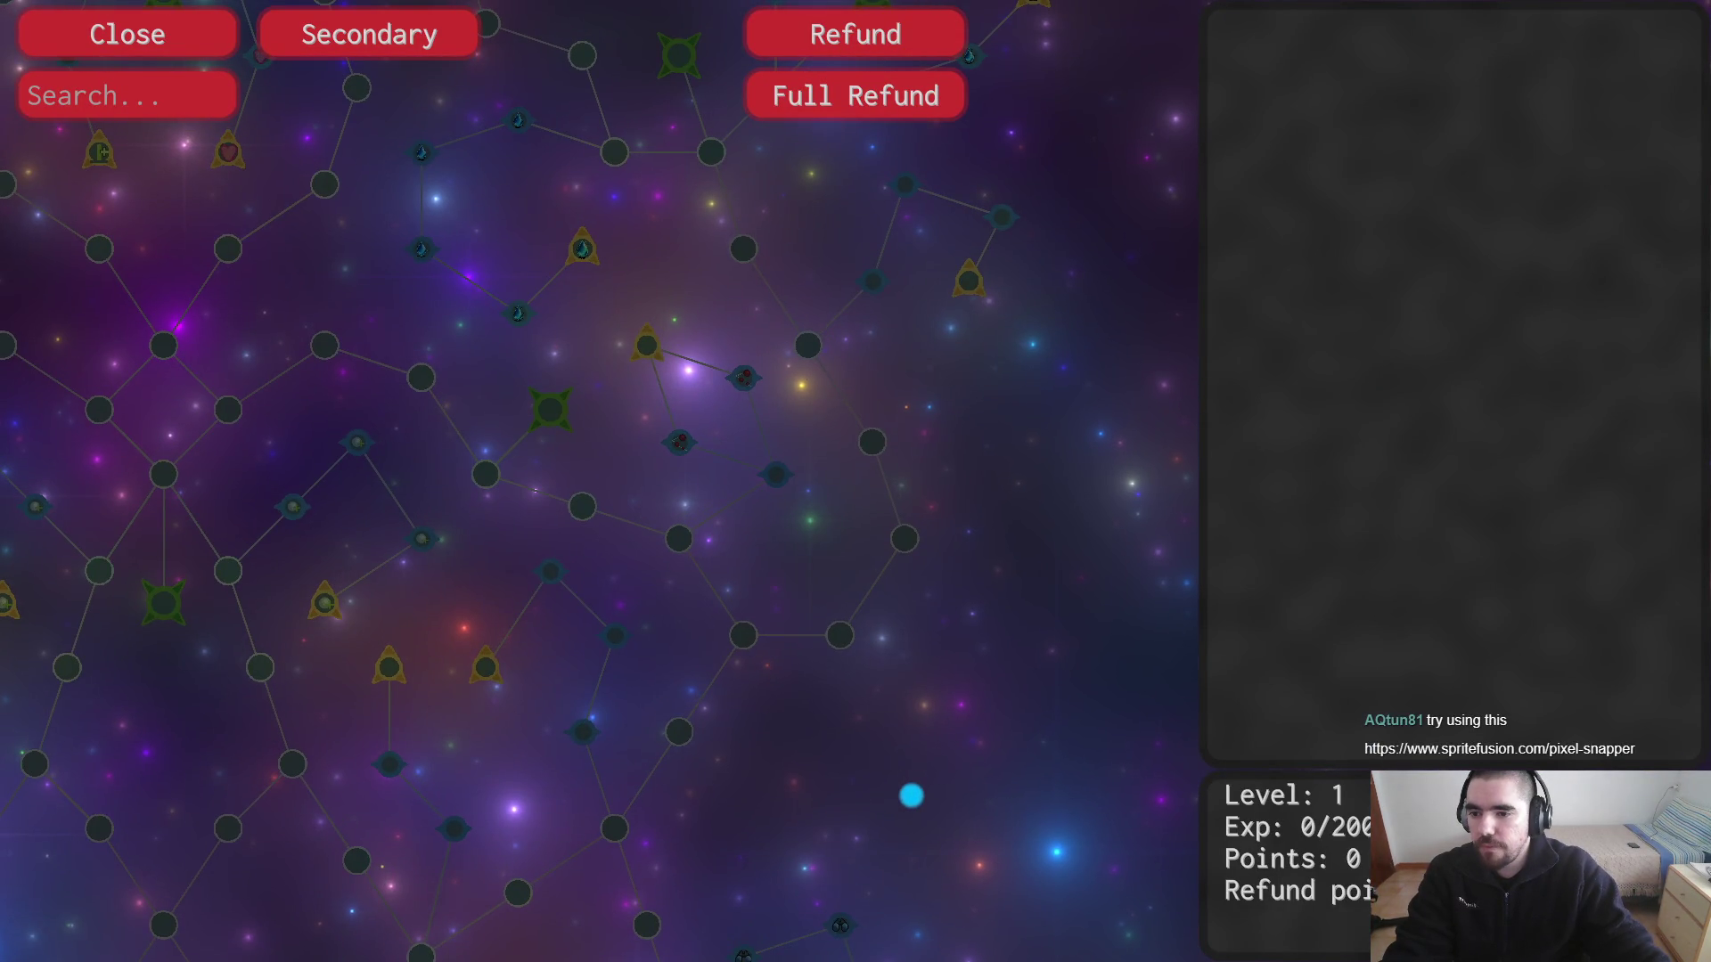
drag(1020, 360, 903, 739)
scroll(903, 739, up, 3)
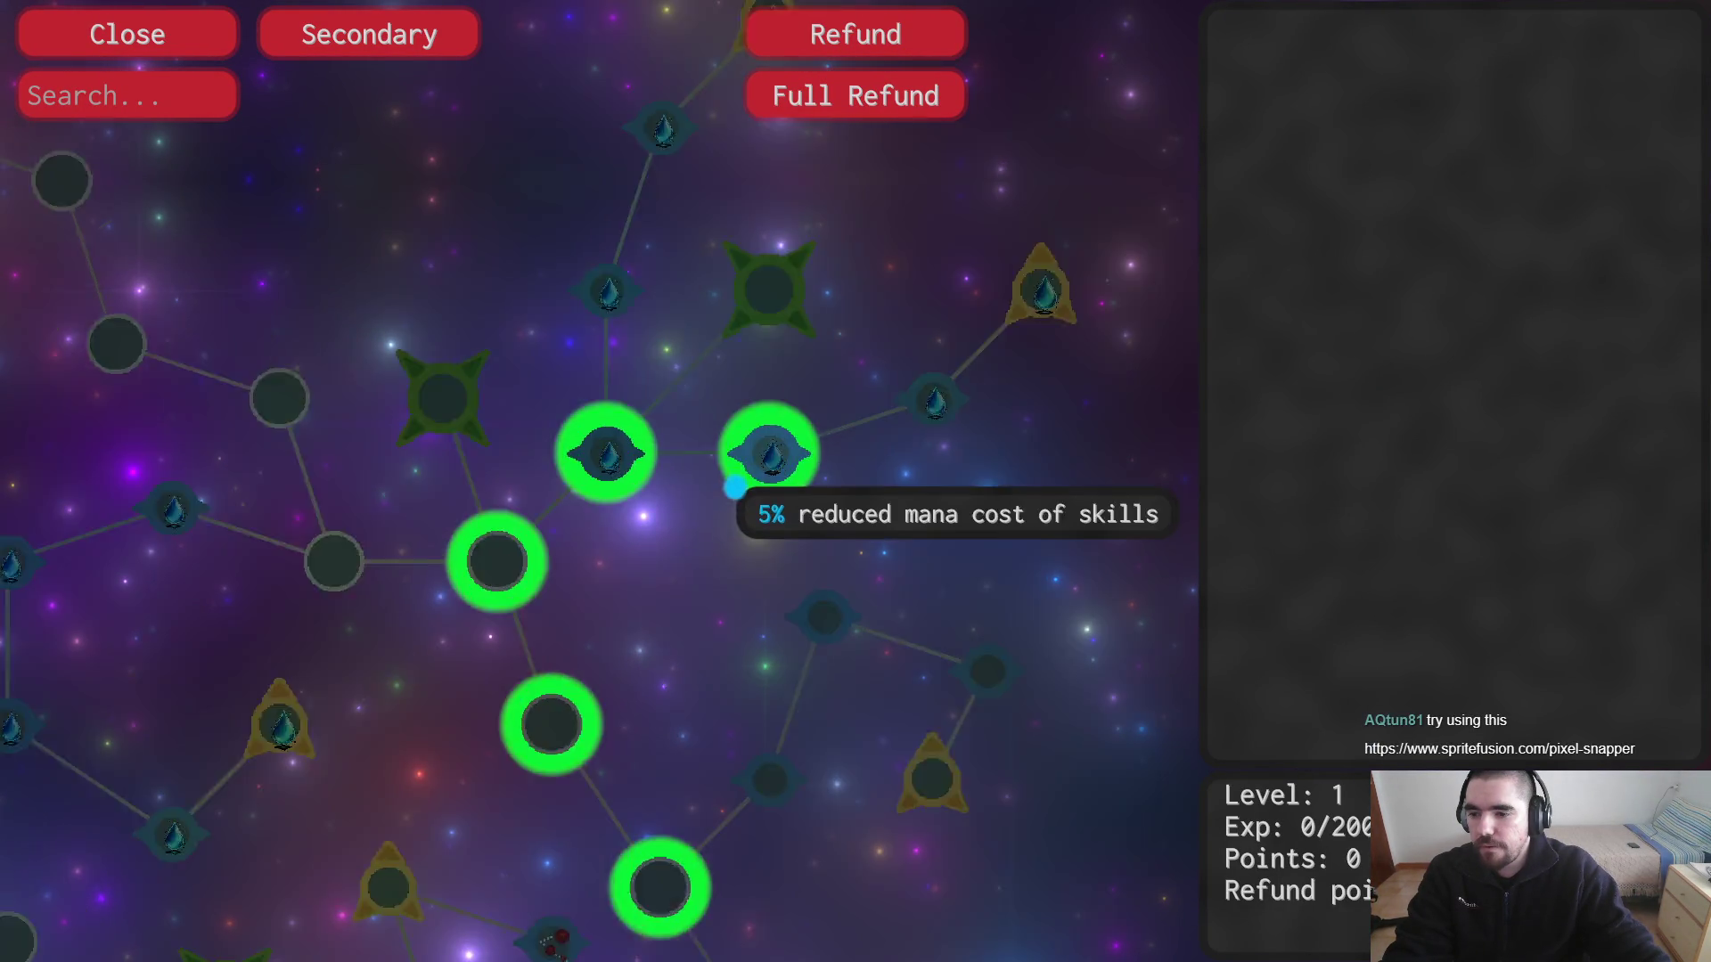
scroll(836, 531, up, 3)
scroll(820, 470, up, 2)
drag(823, 478, 554, 641)
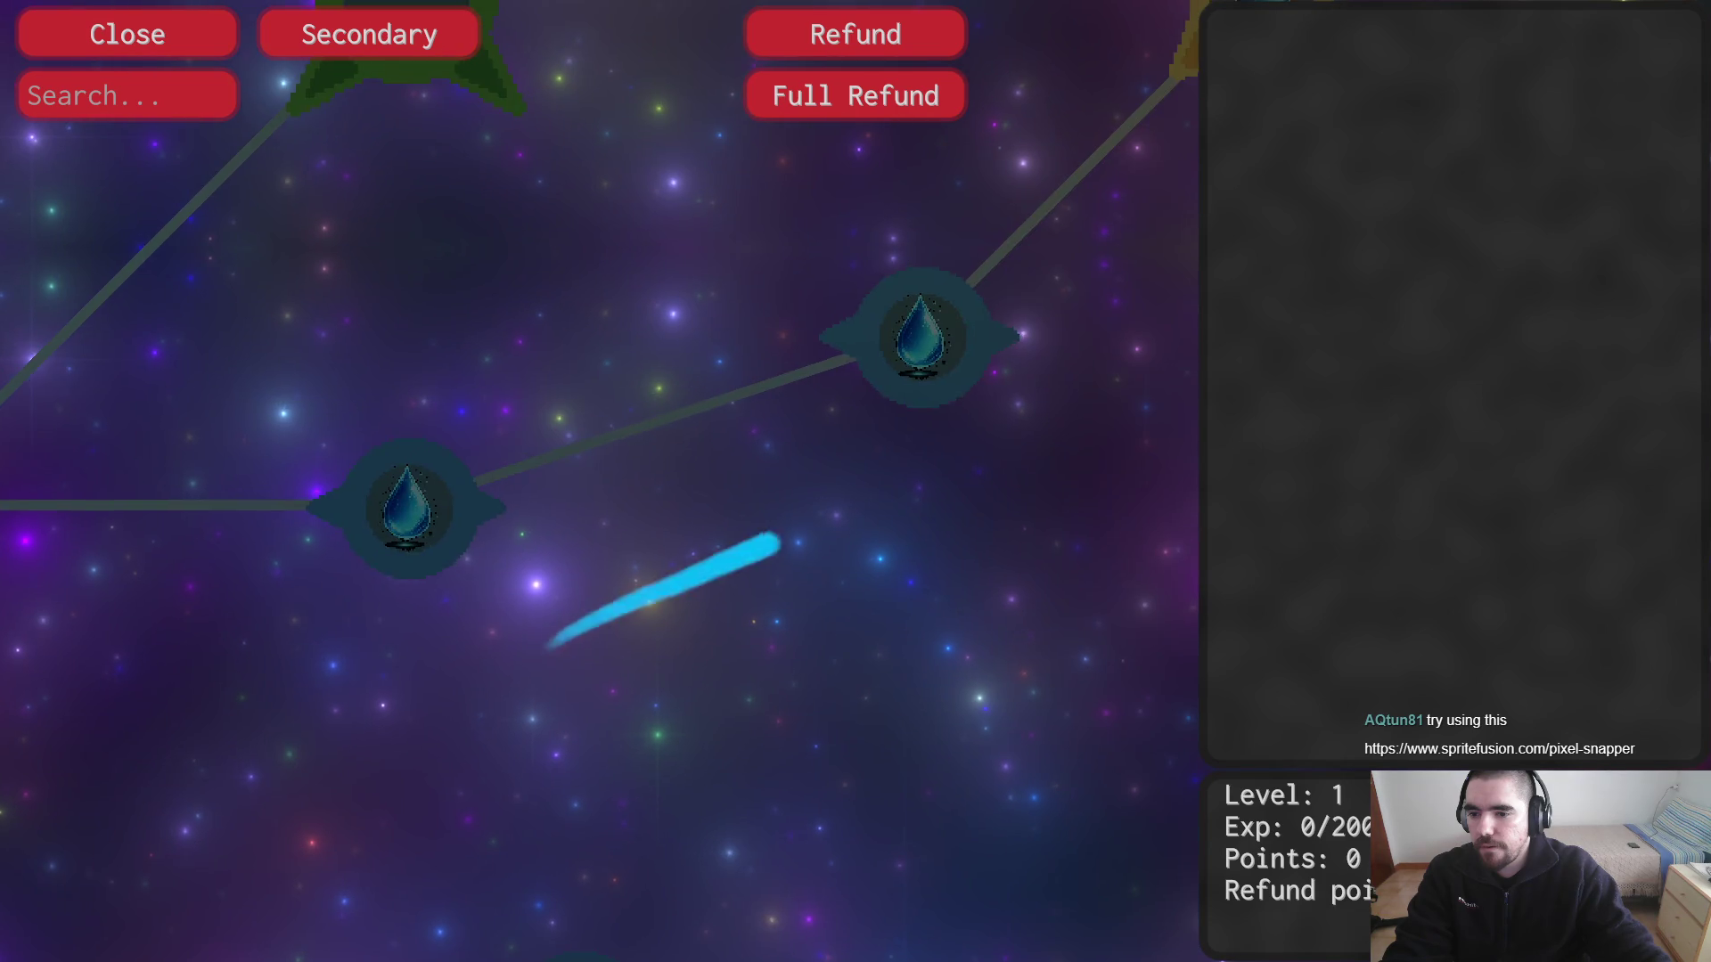
Step: Inspect the water-drop node, then nudge the atlas's water drop a few pixels up-left
scroll(927, 530, up, 2)
drag(927, 530, 798, 749)
scroll(789, 751, up, 2)
scroll(840, 458, up, 2)
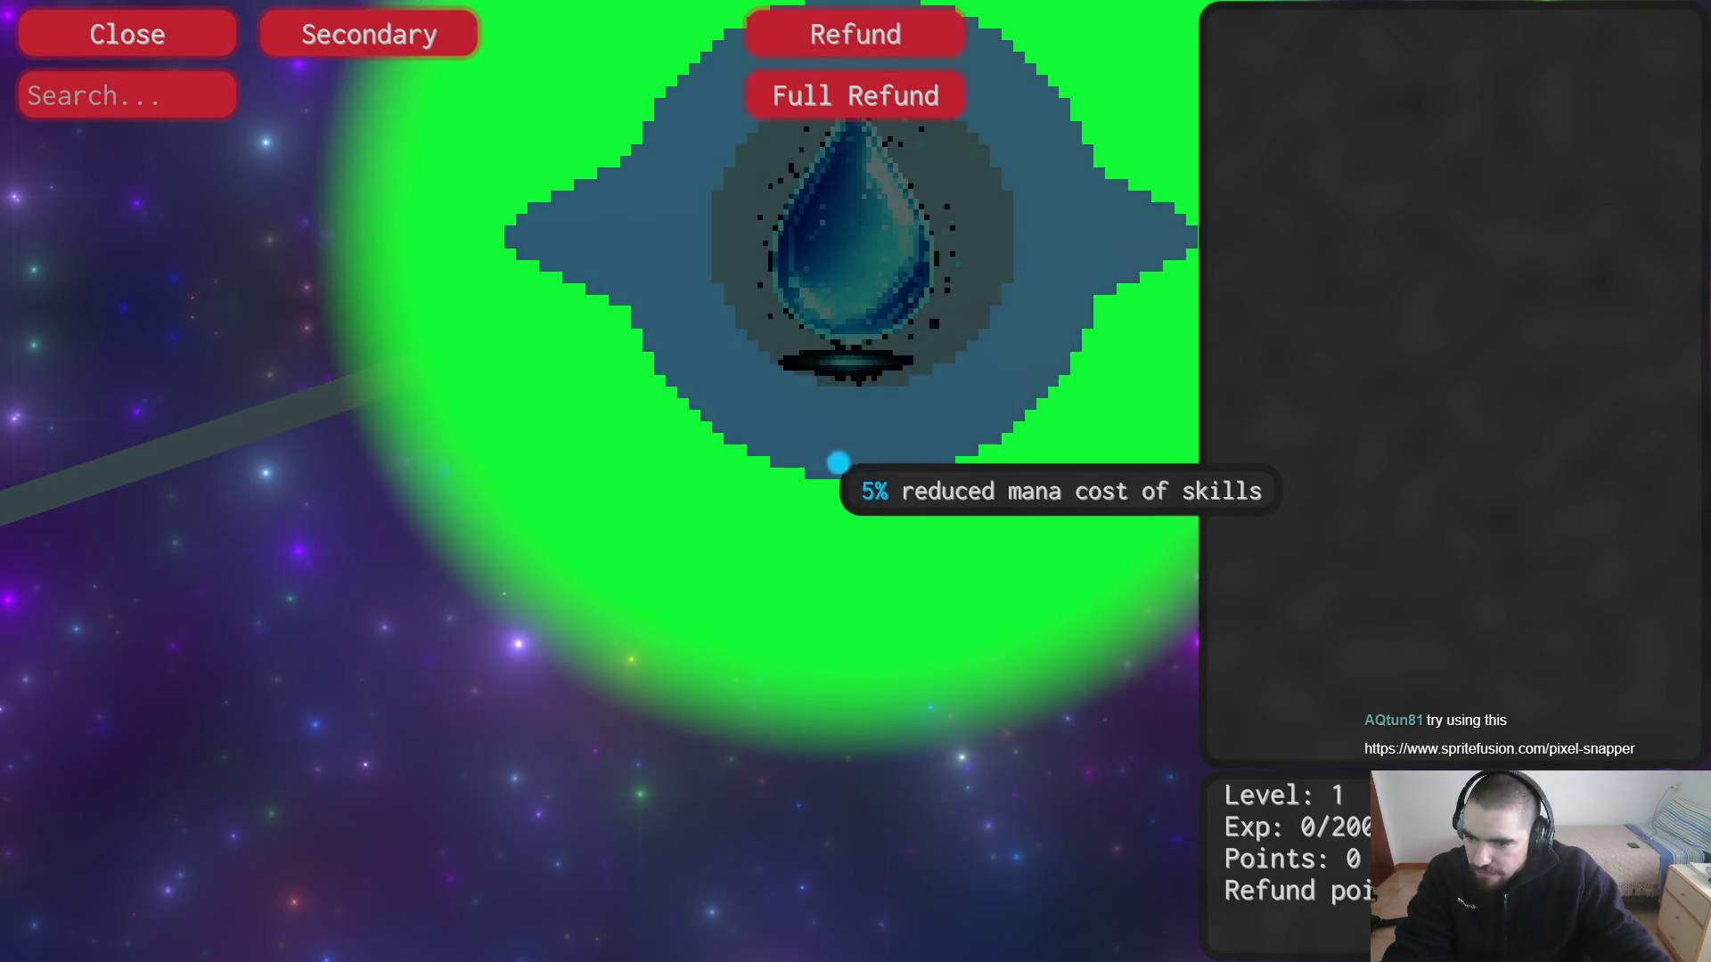
scroll(791, 623, down, 5)
scroll(790, 630, down, 2)
drag(790, 630, 888, 455)
scroll(840, 484, down, 3)
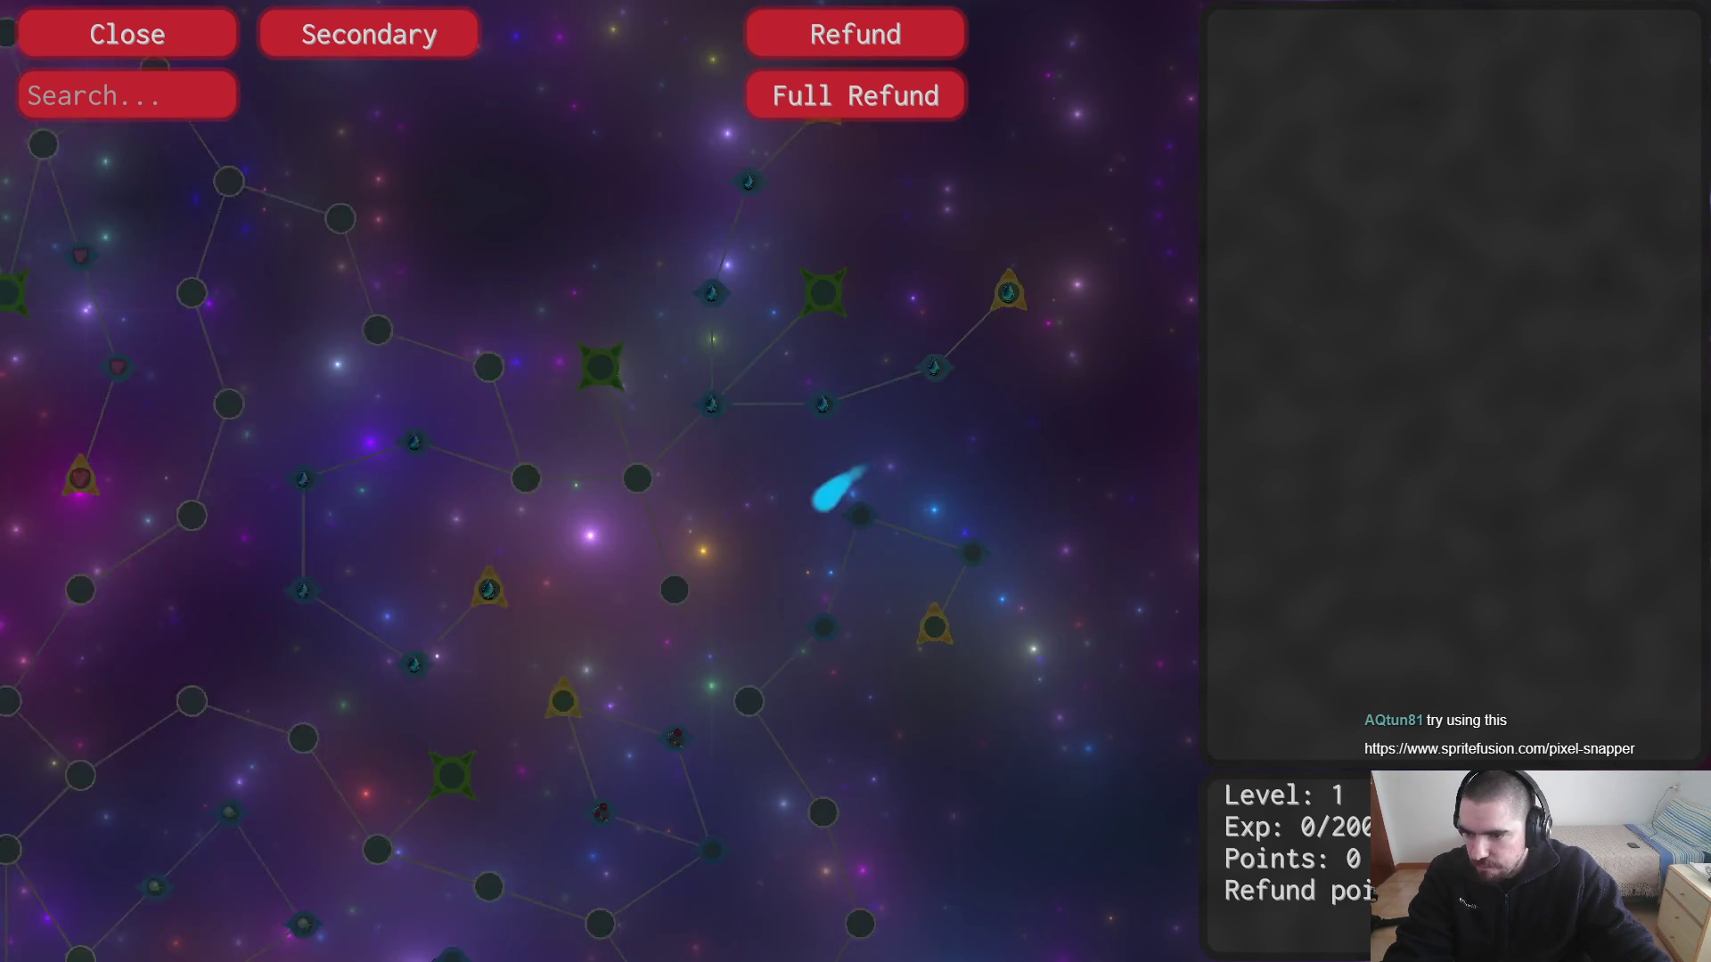
scroll(1012, 249, down, 1)
scroll(767, 592, down, 2)
scroll(919, 334, up, 2)
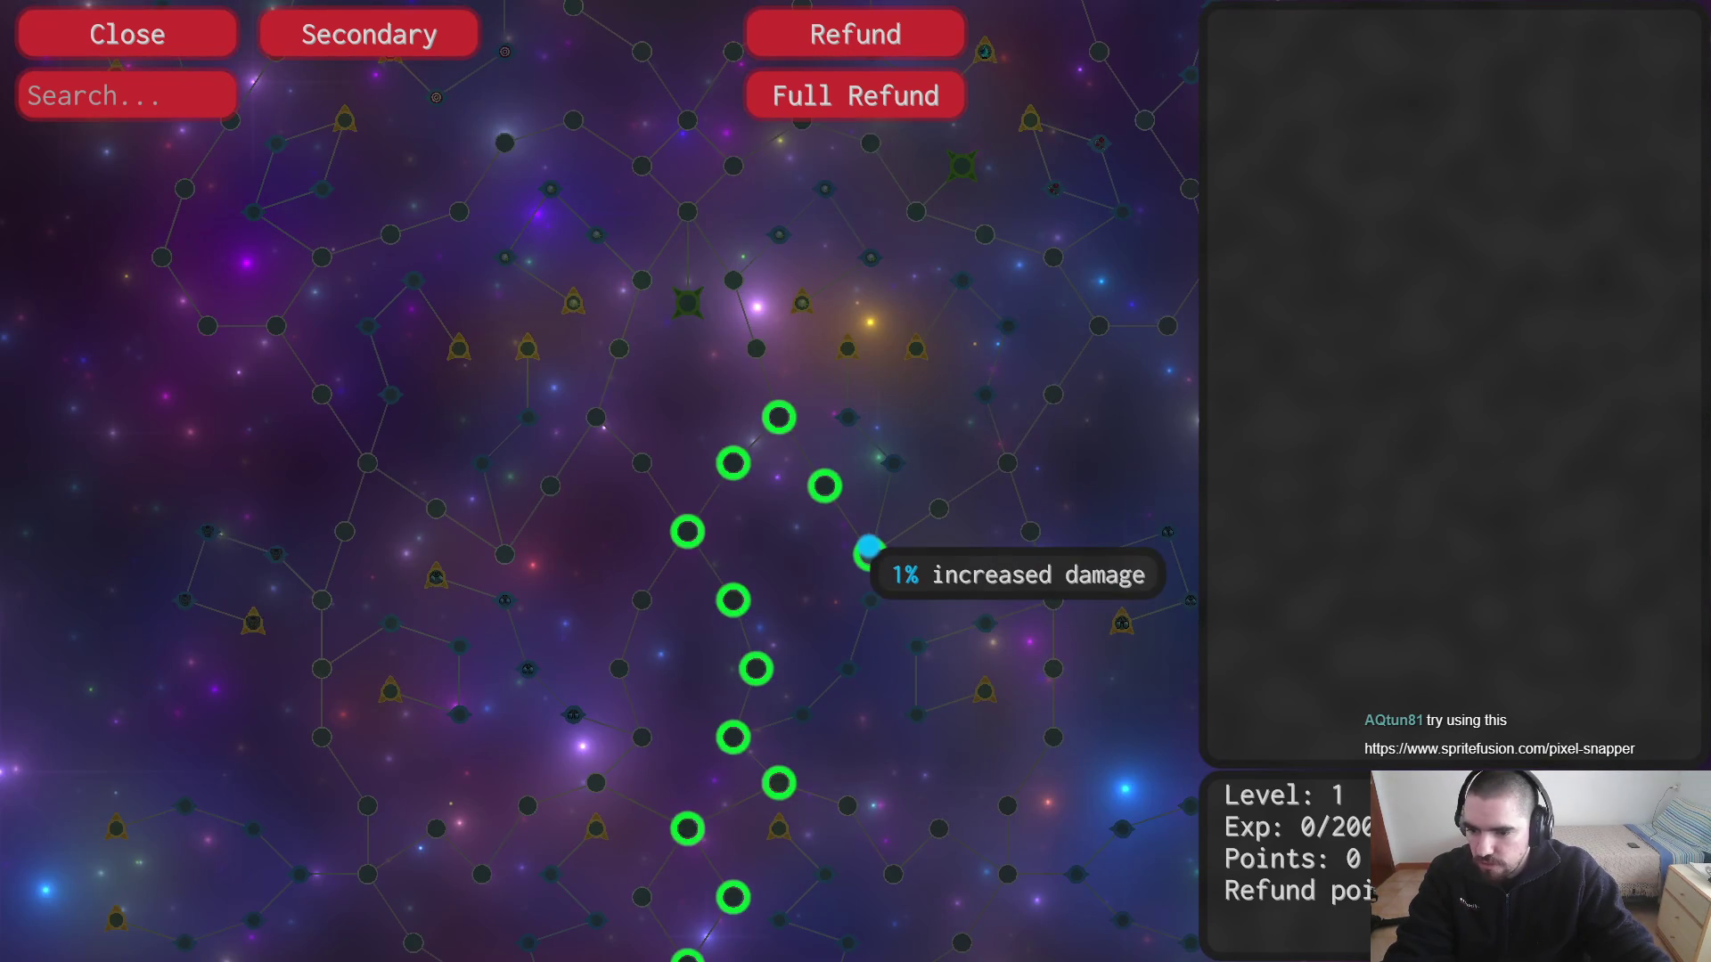
key(alt+Tab)
drag(848, 331, 839, 327)
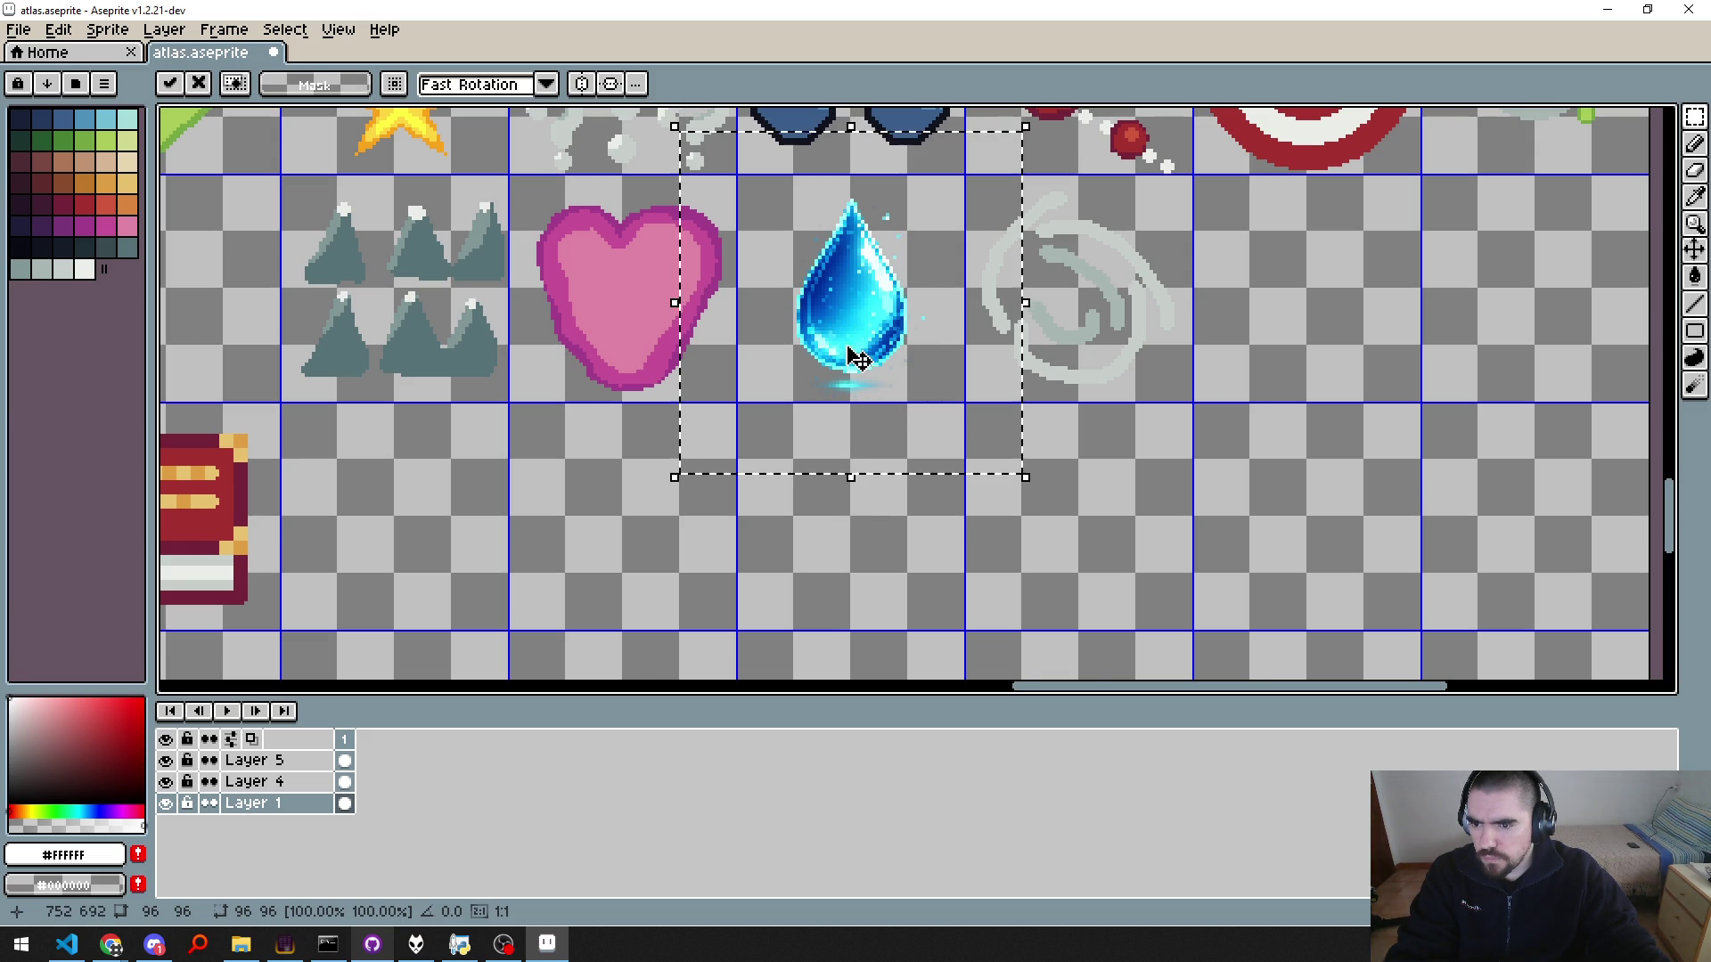
Step: Commit the drop's new position, overwrite atlas.png with a fresh export, and run the asset build
click(908, 477)
scroll(889, 496, down, 1)
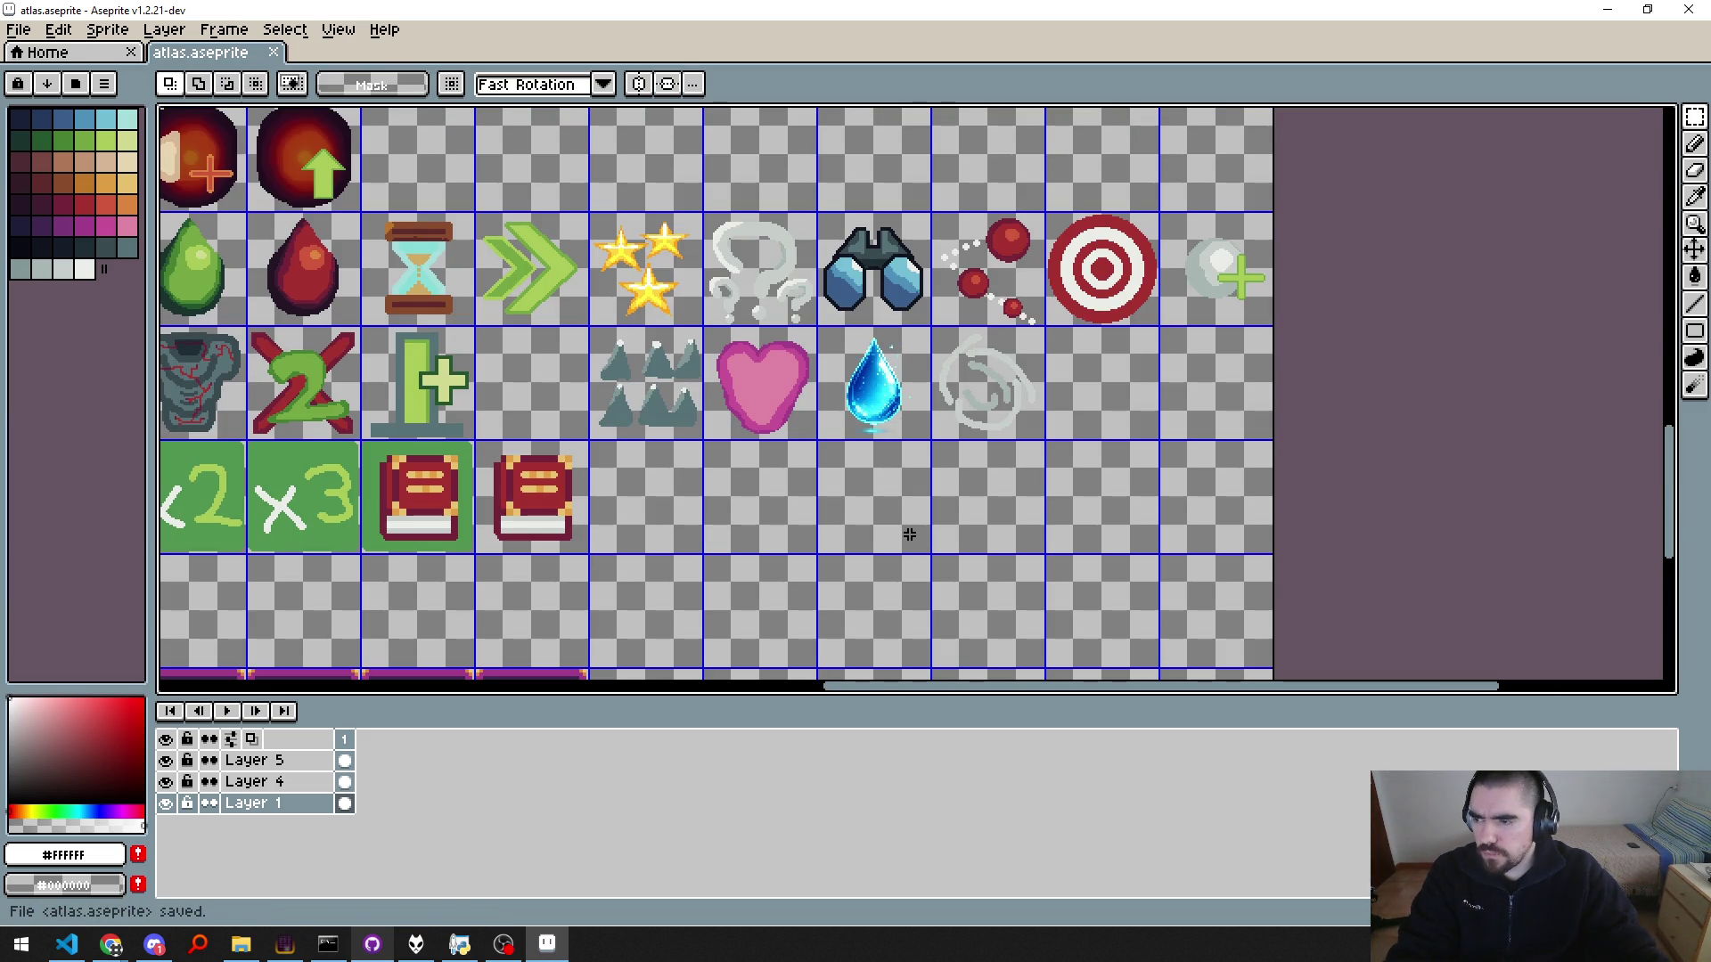
key(ctrl+alt+shift+s)
key(Return)
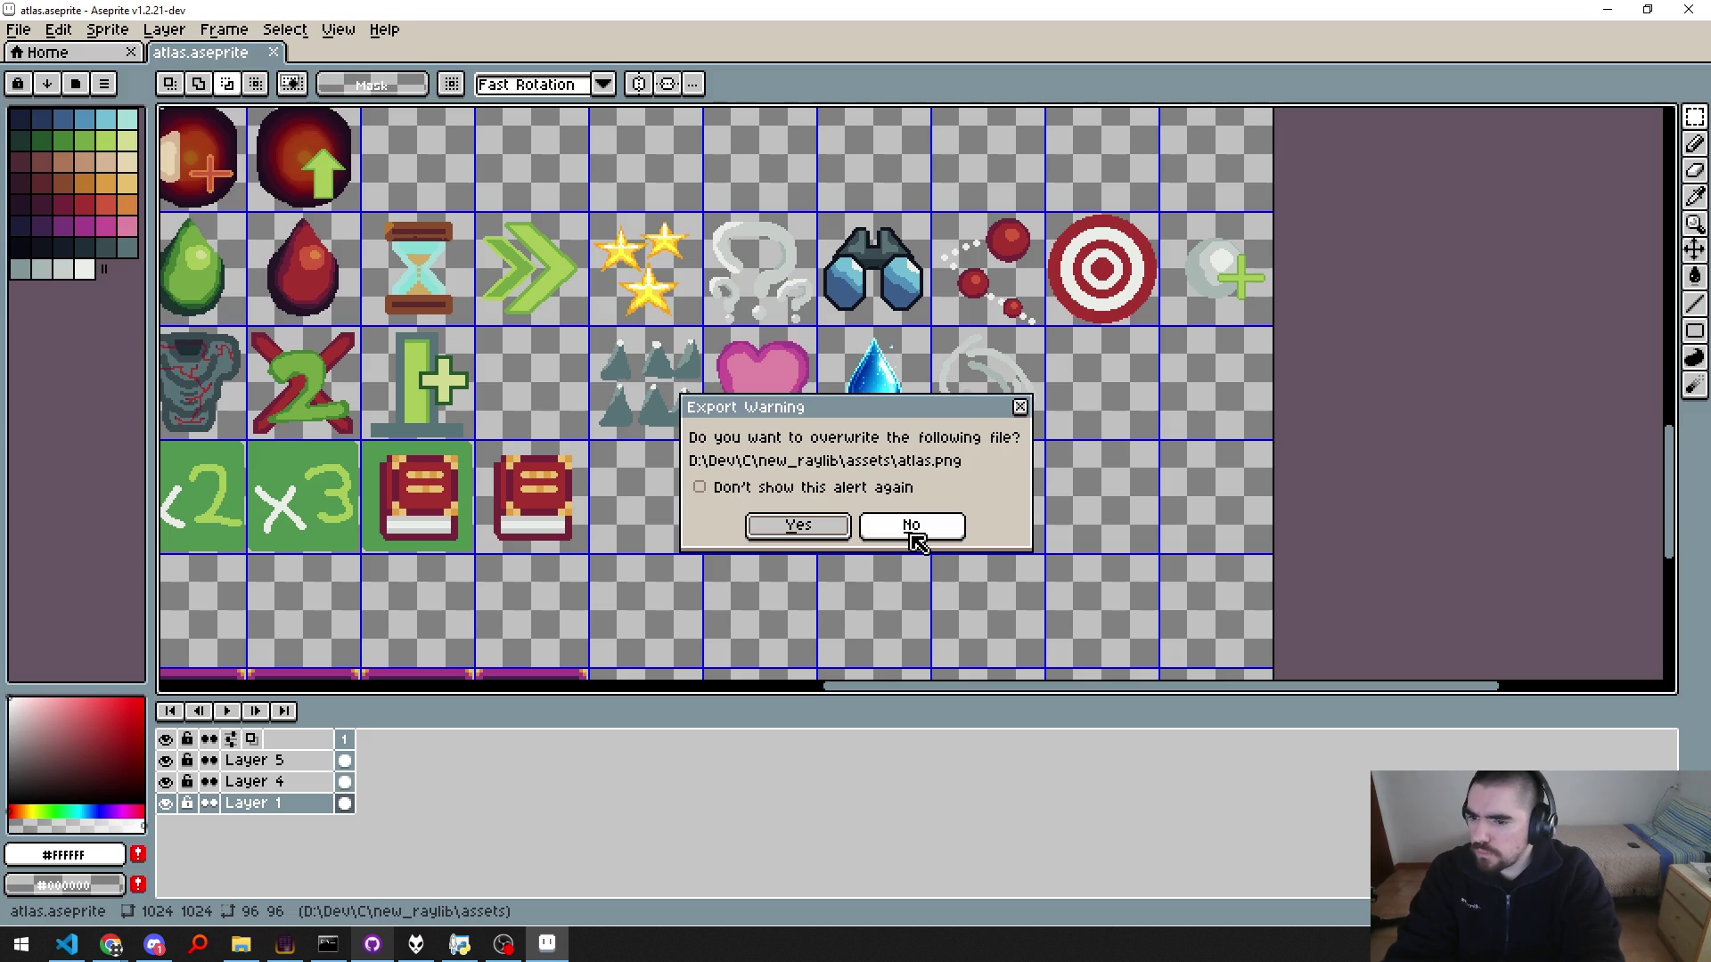
key(Return)
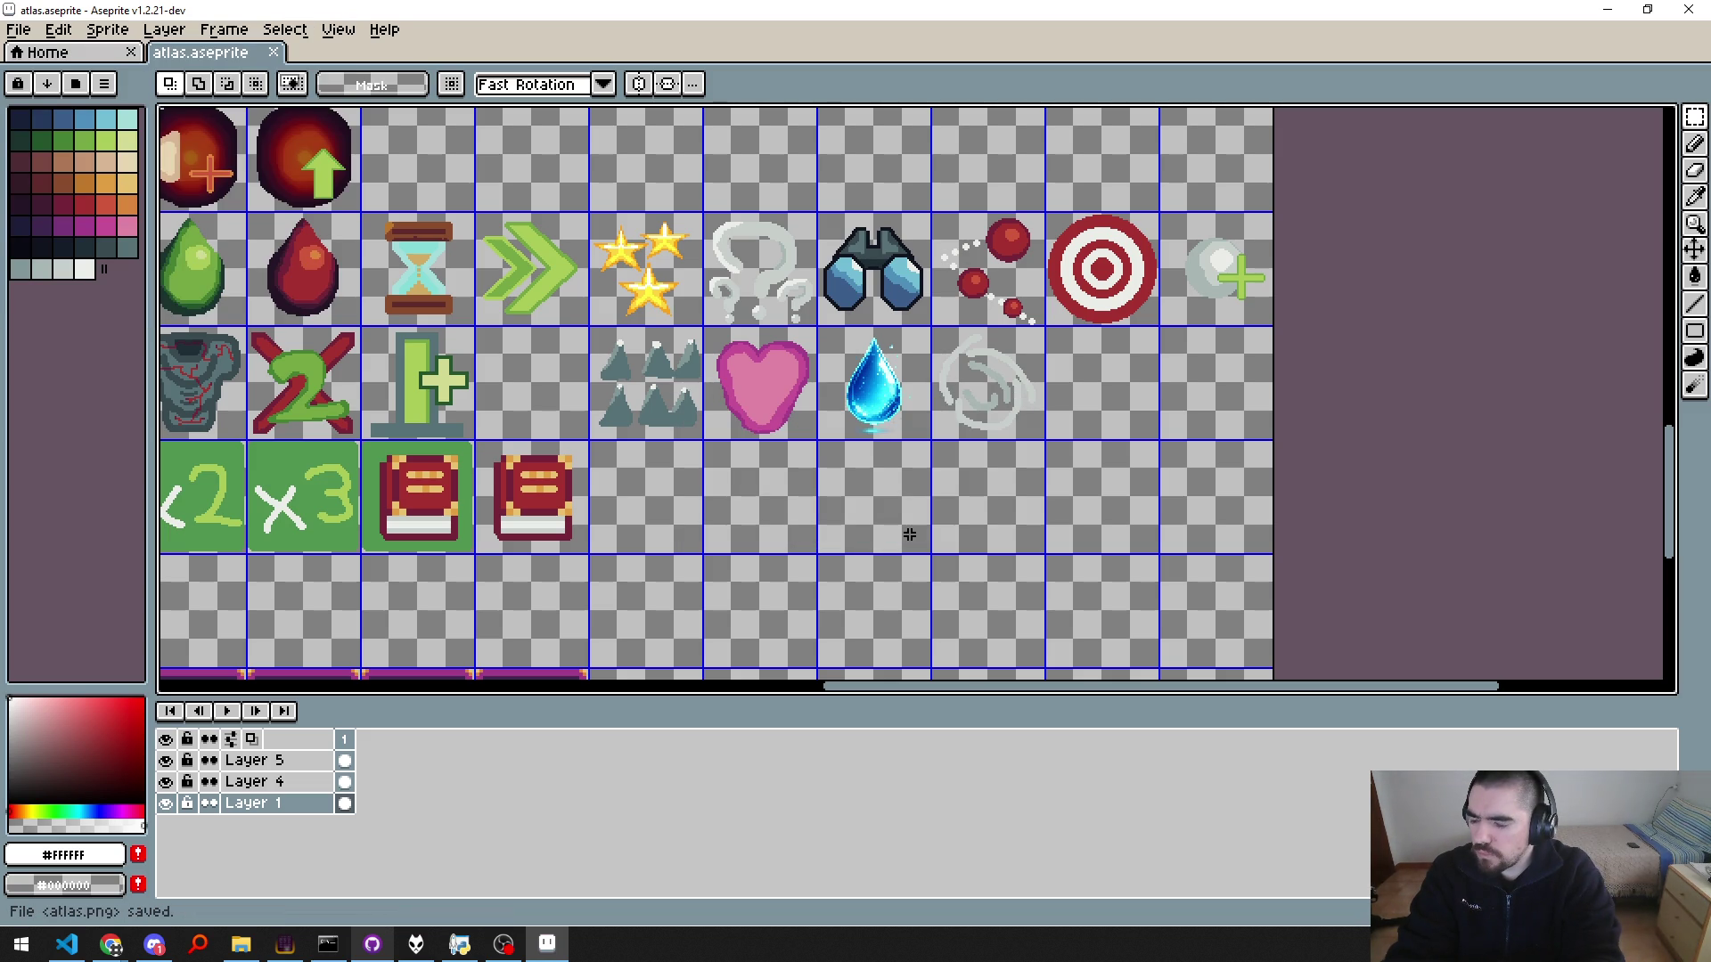
key(alt+Tab)
key(ctrl+shift+b)
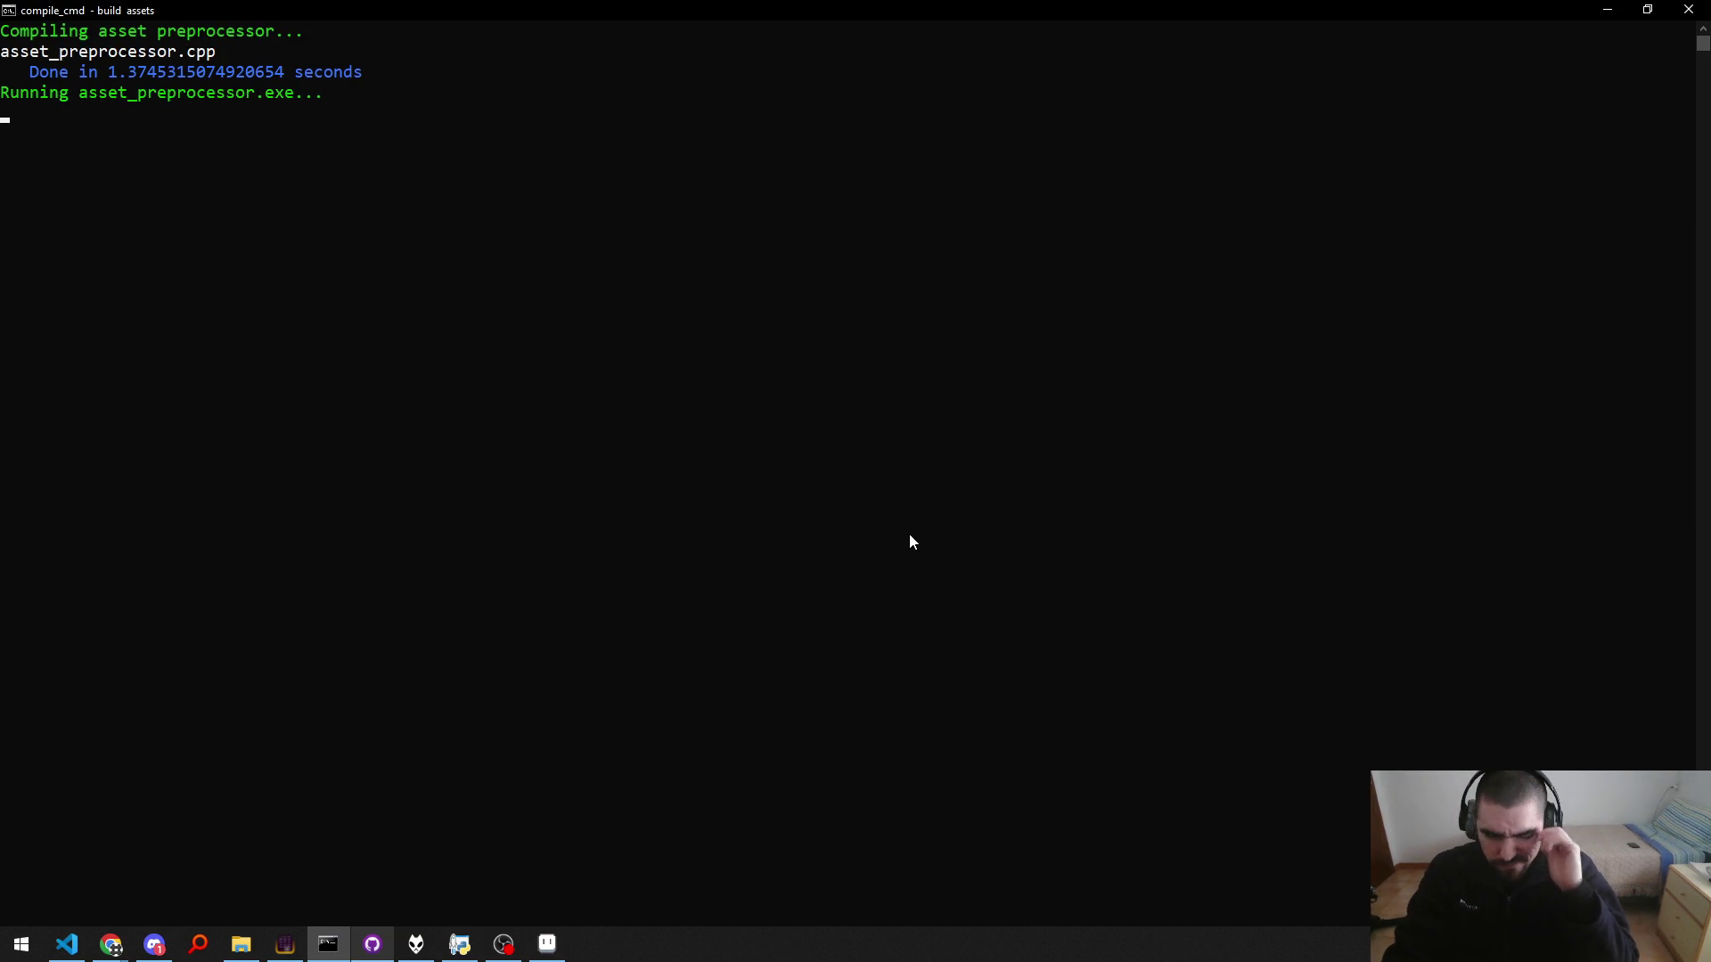
Step: Run the rebuilt game and zoom onto the water-drop node's '5% reduced mana cost of skills' tooltip
text(run)
key(Return)
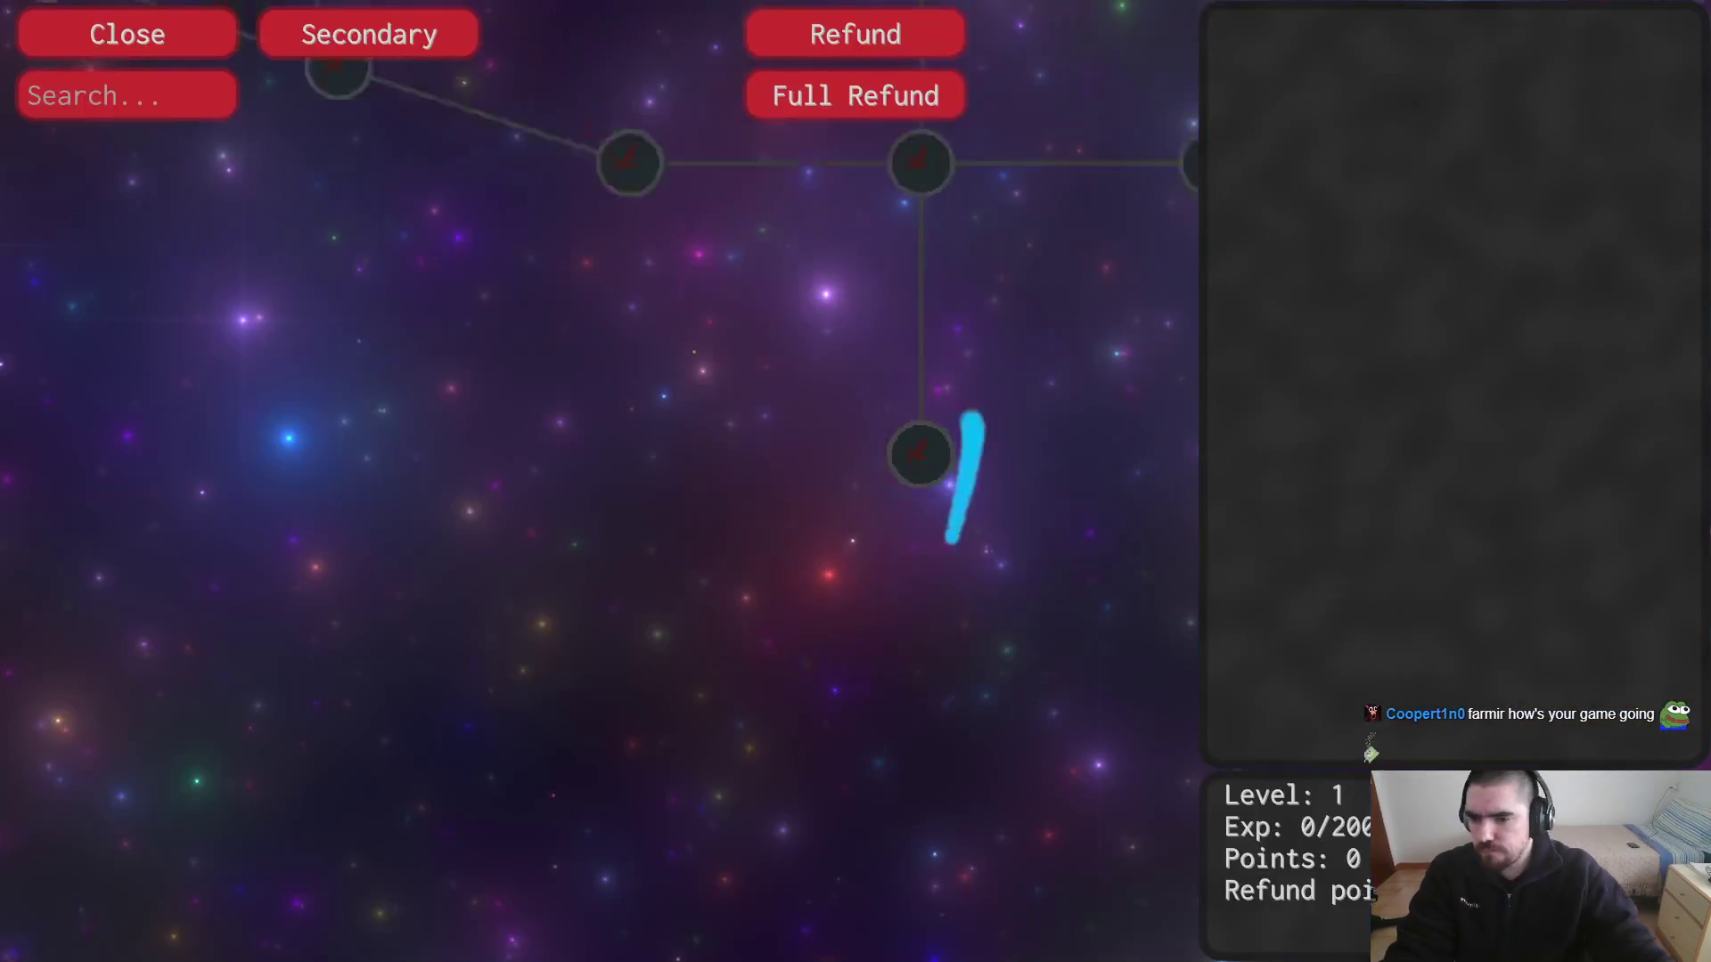
scroll(771, 802, down, 5)
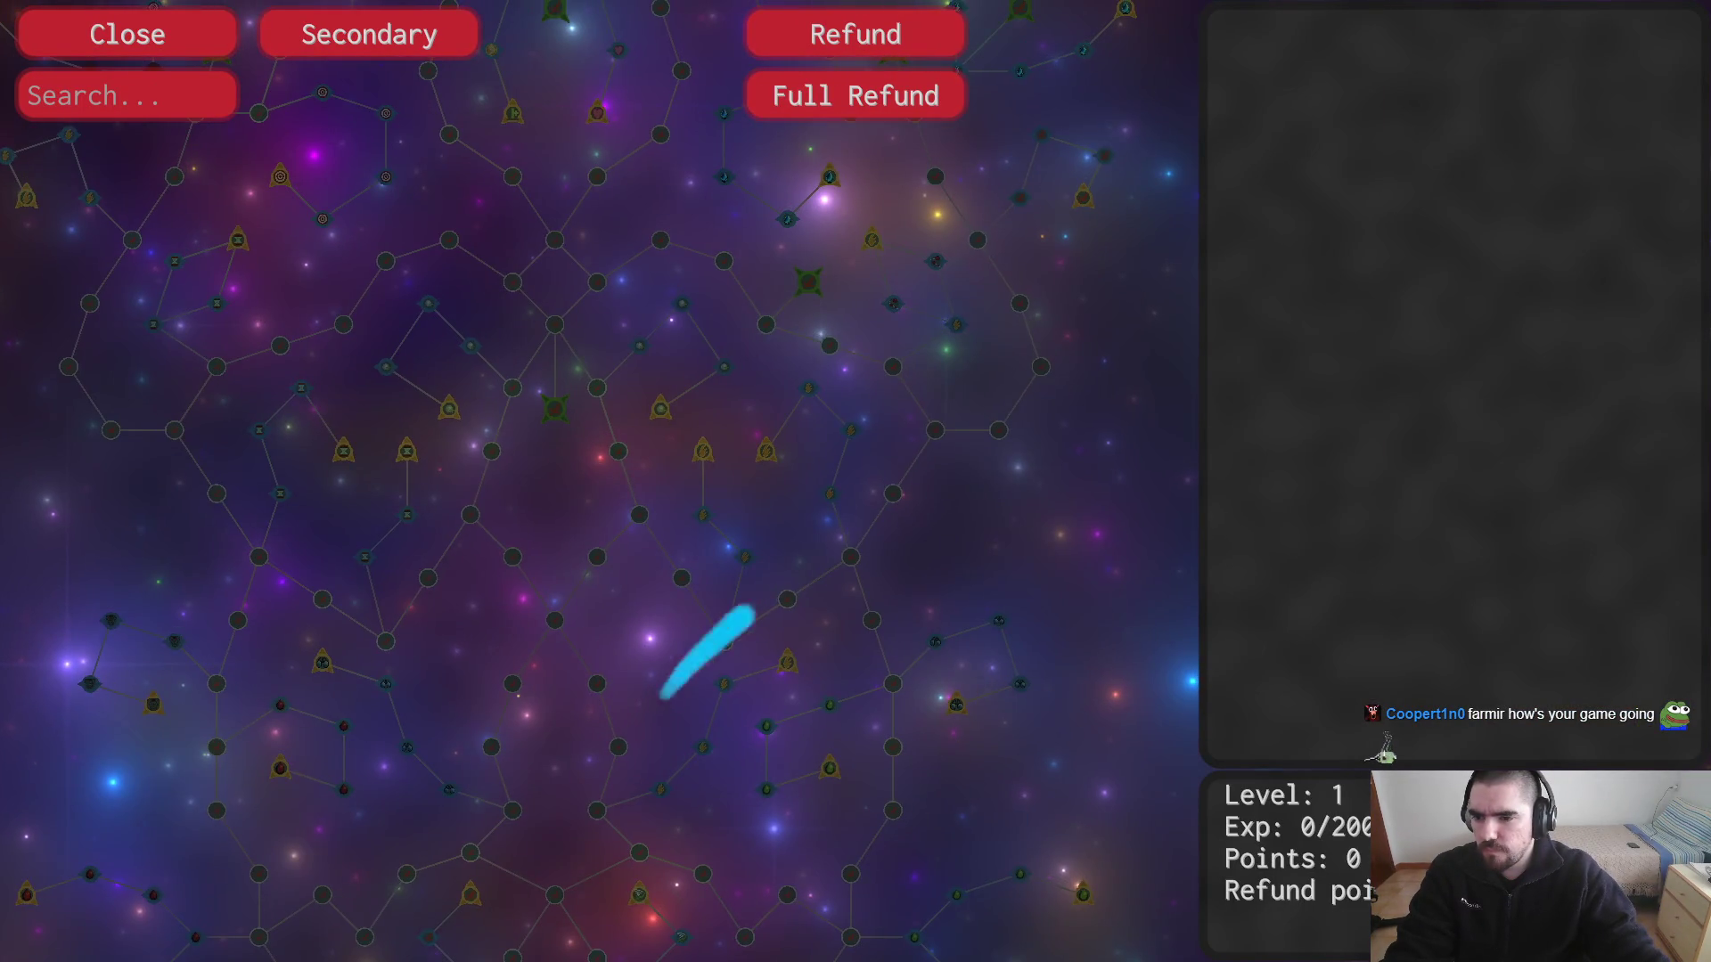
scroll(967, 468, up, 2)
scroll(867, 451, up, 3)
scroll(855, 454, up, 2)
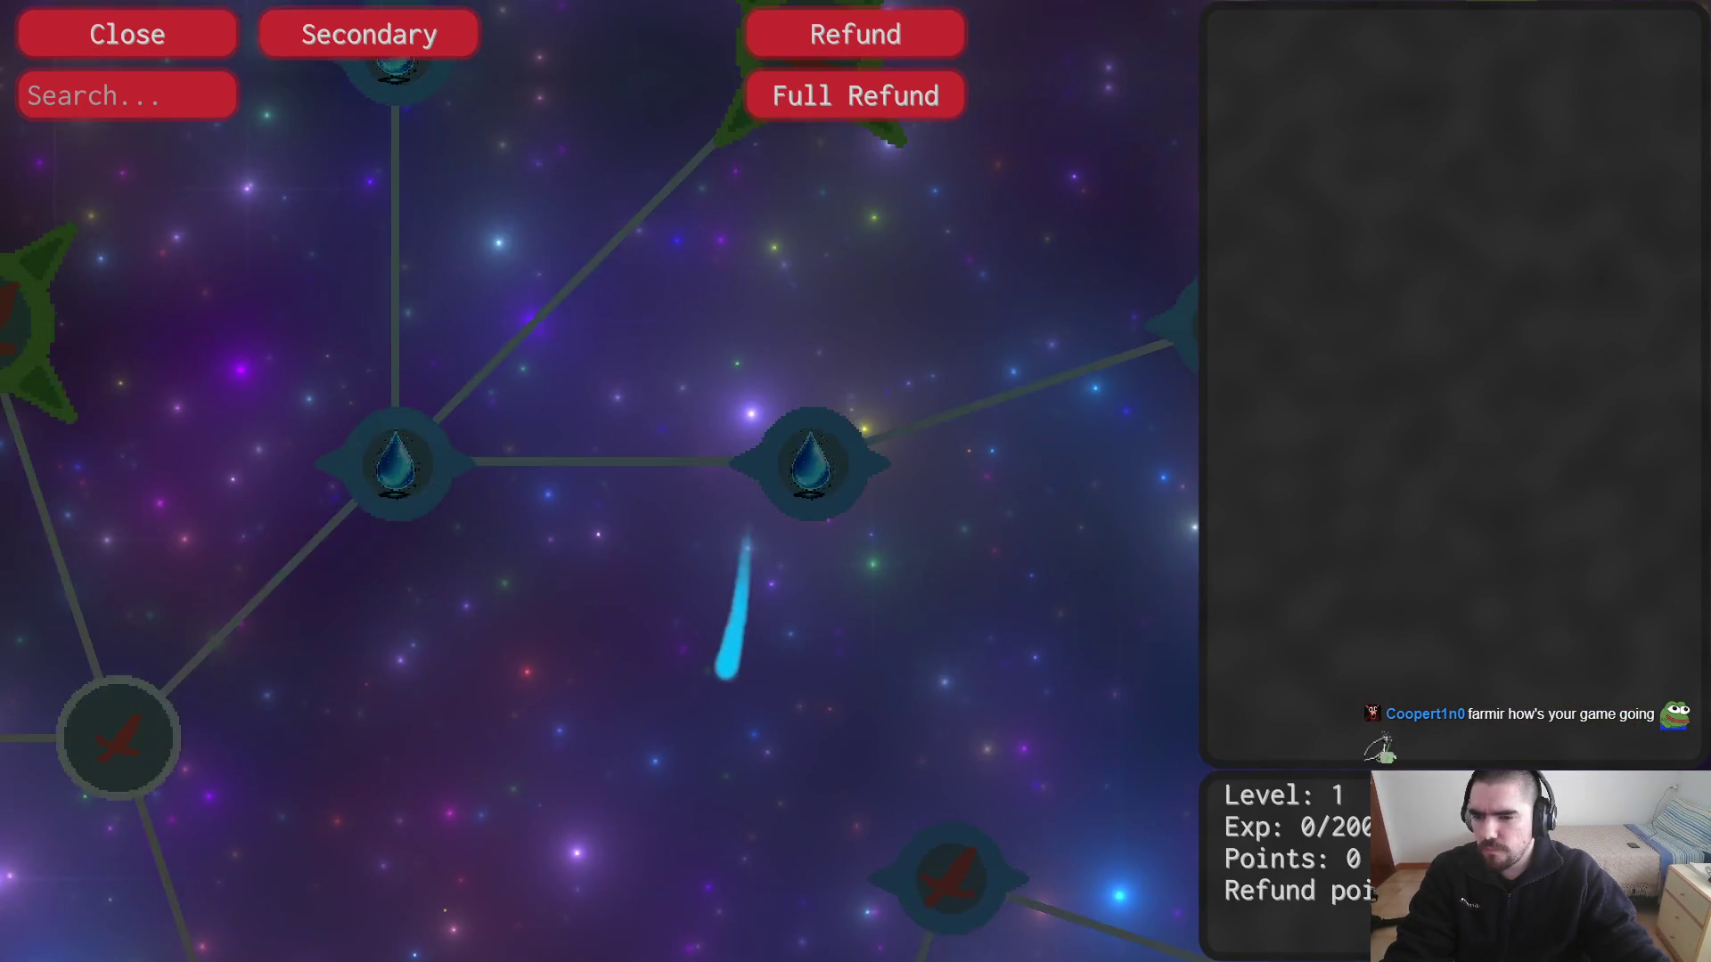
scroll(788, 586, up, 2)
scroll(735, 548, up, 2)
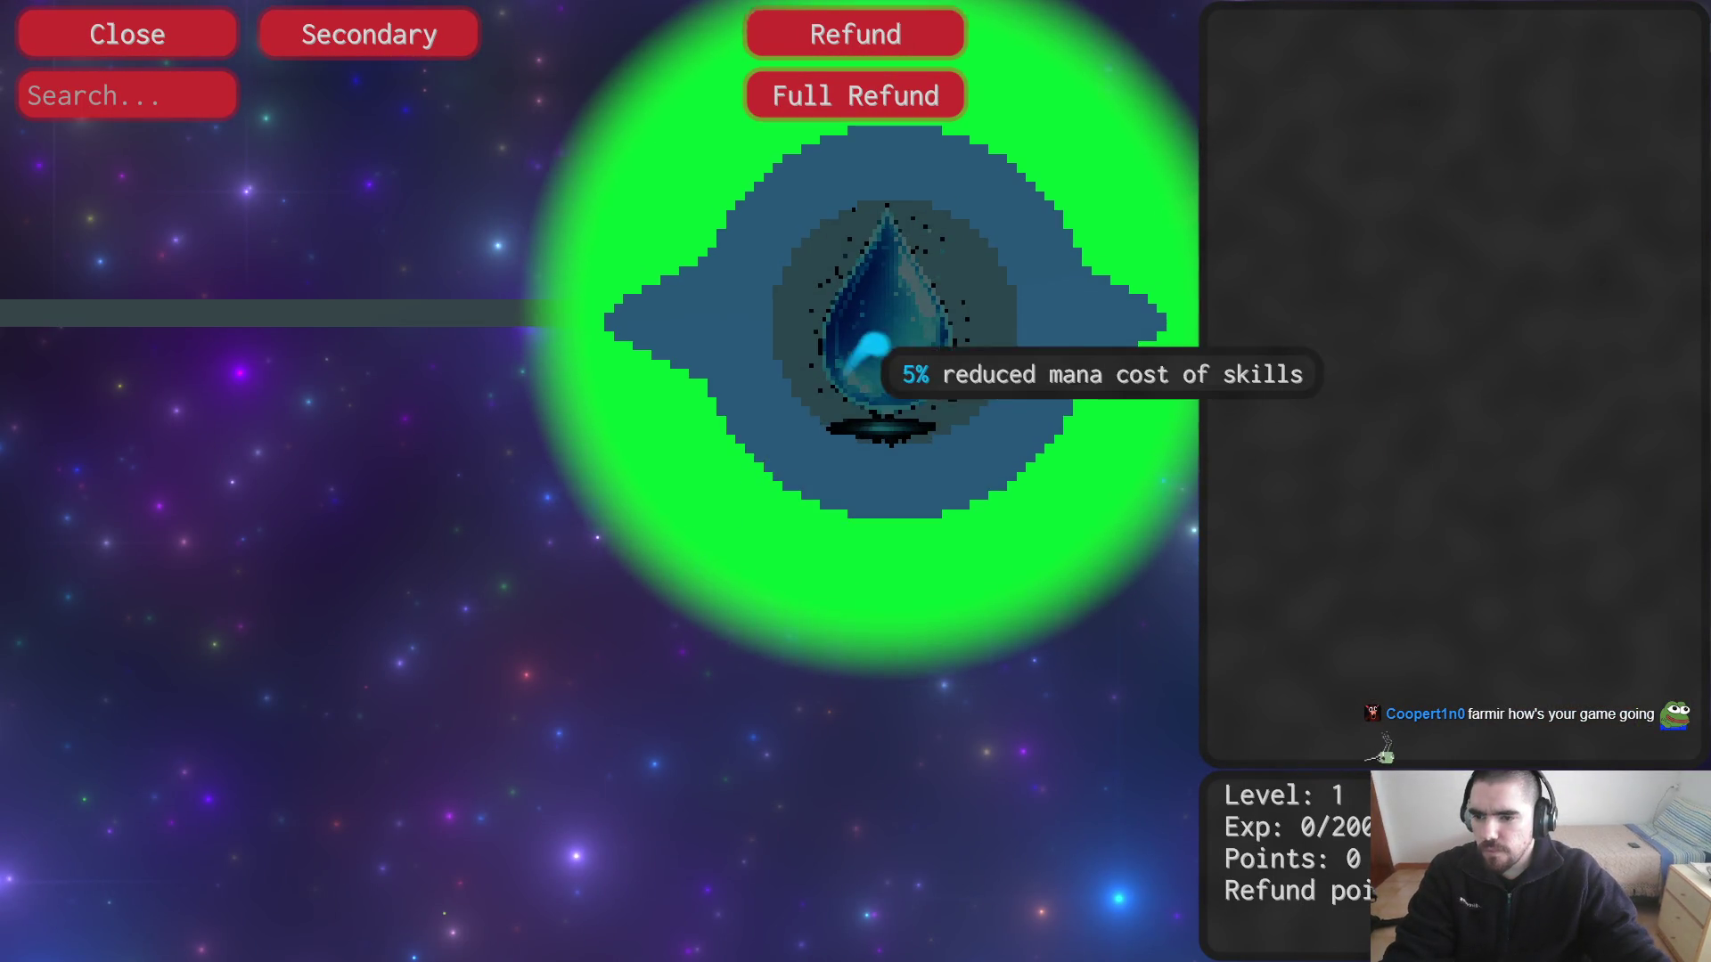
scroll(882, 368, up, 2)
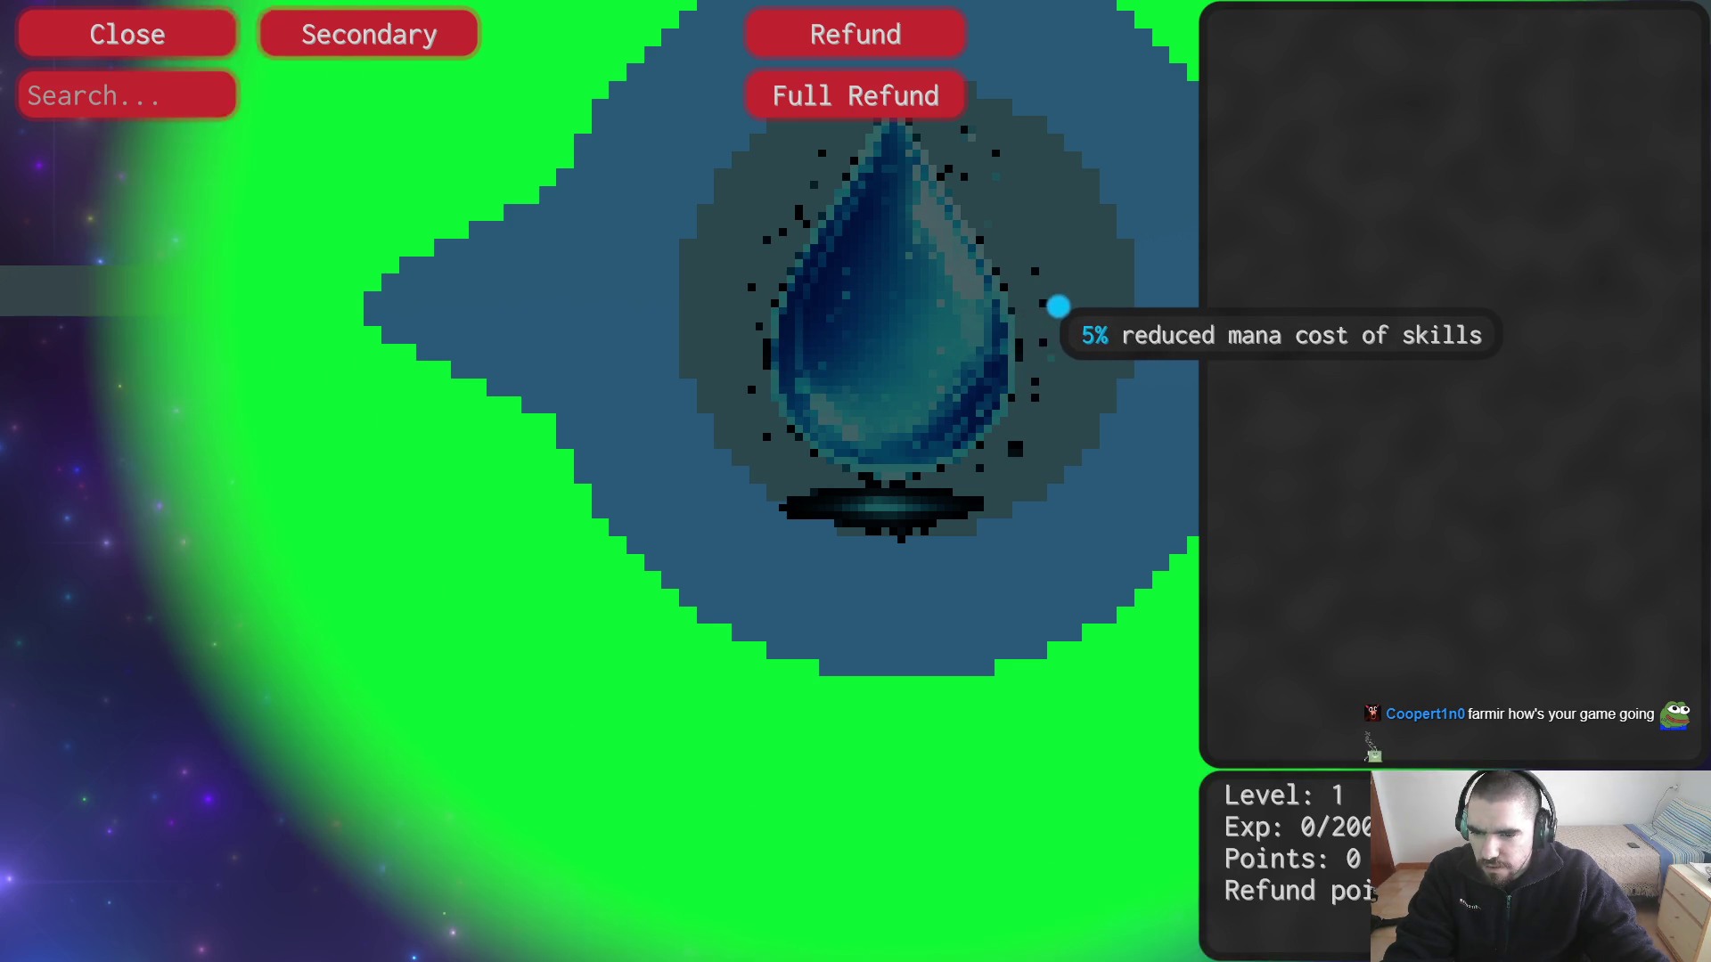
scroll(931, 495, down, 2)
key(alt+Tab)
key(alt+Tab)
key(alt+Tab)
key(alt+Tab)
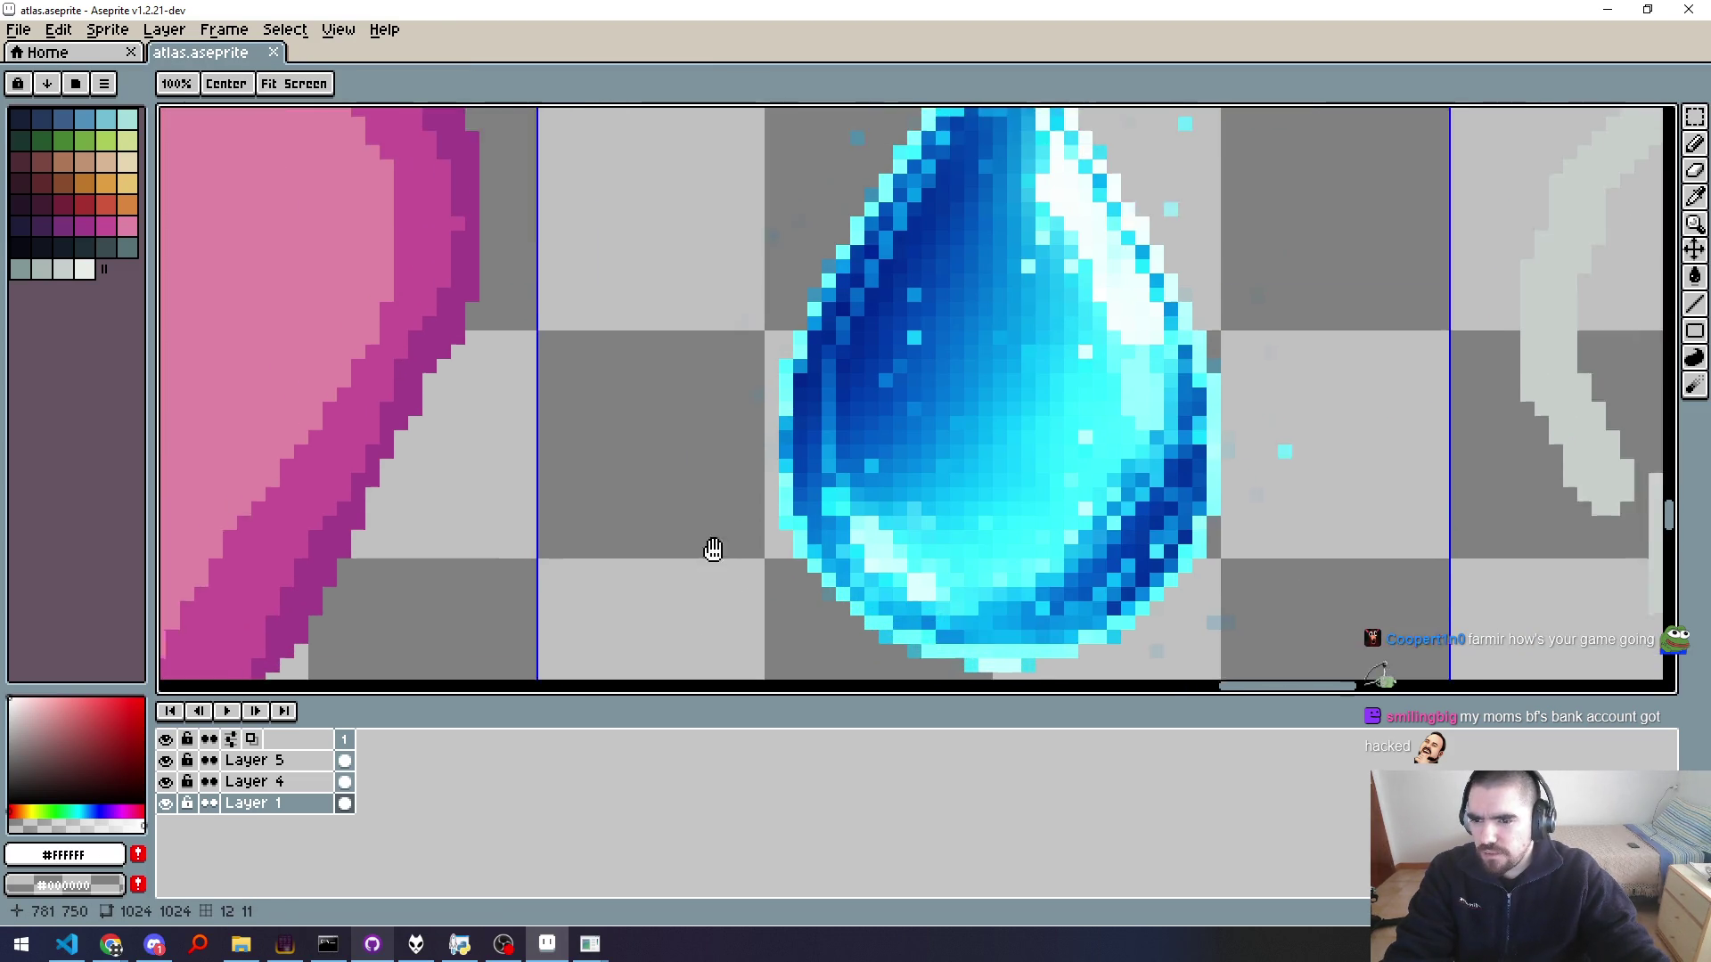
Step: Sample the cyan #72f0fb from a stray pixel and erase the cyan glow beneath the drop
drag(882, 373, 673, 606)
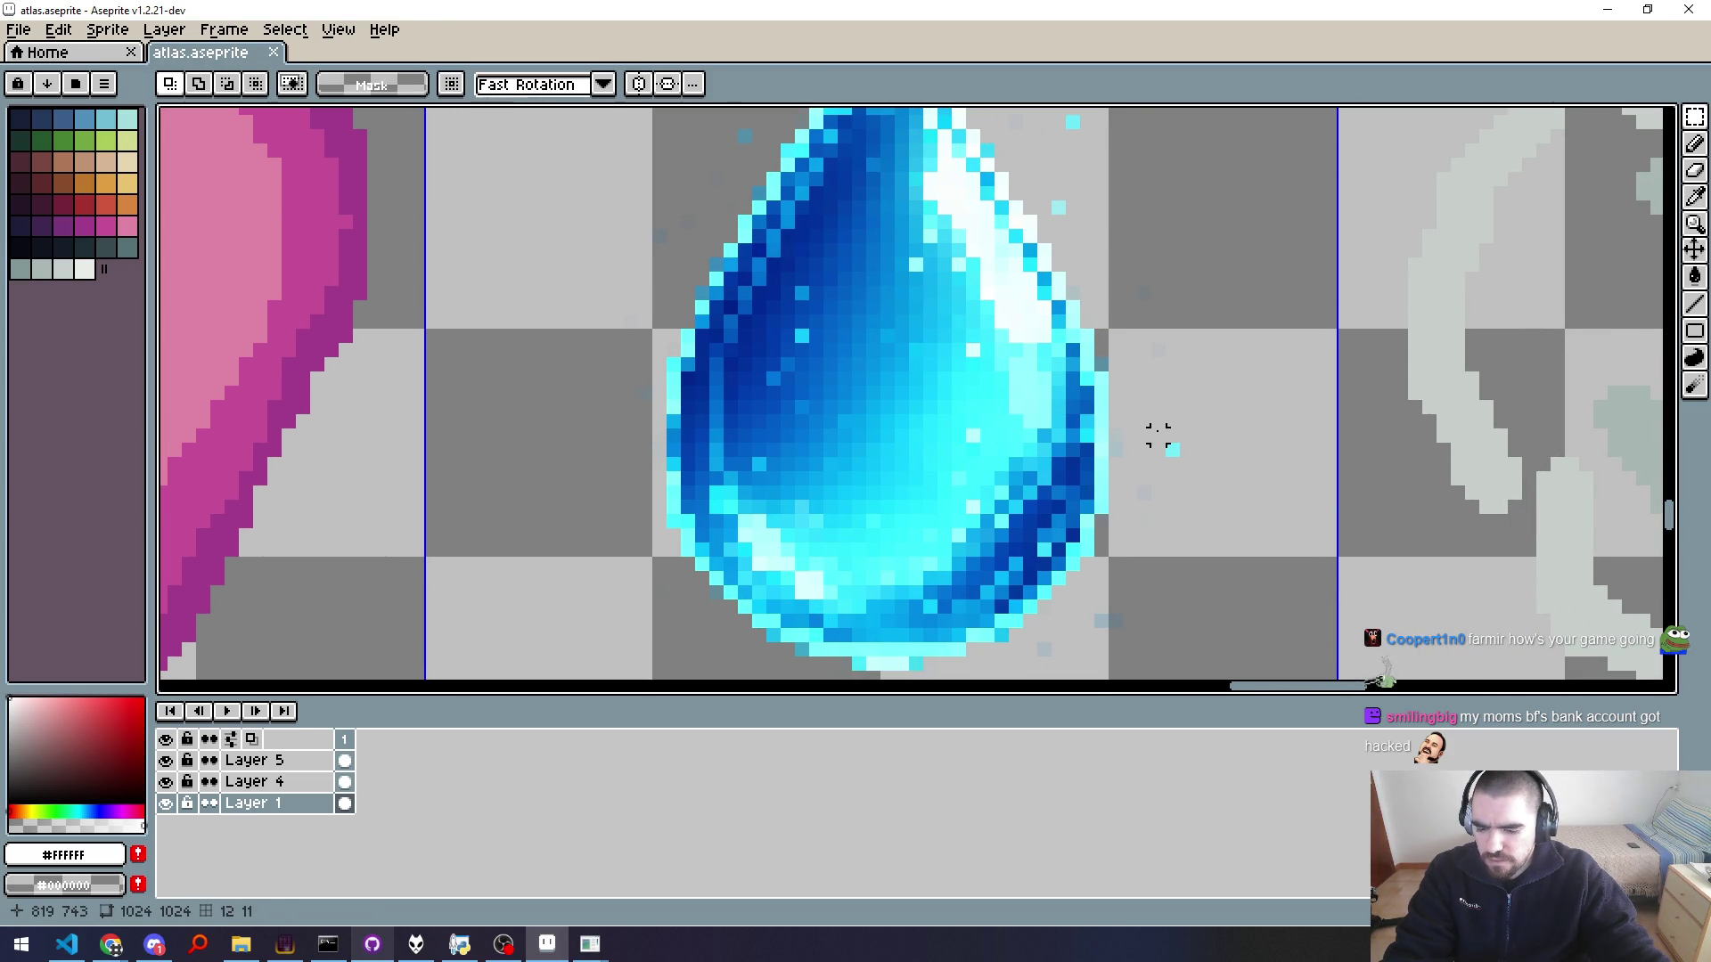
key(i)
click(1174, 449)
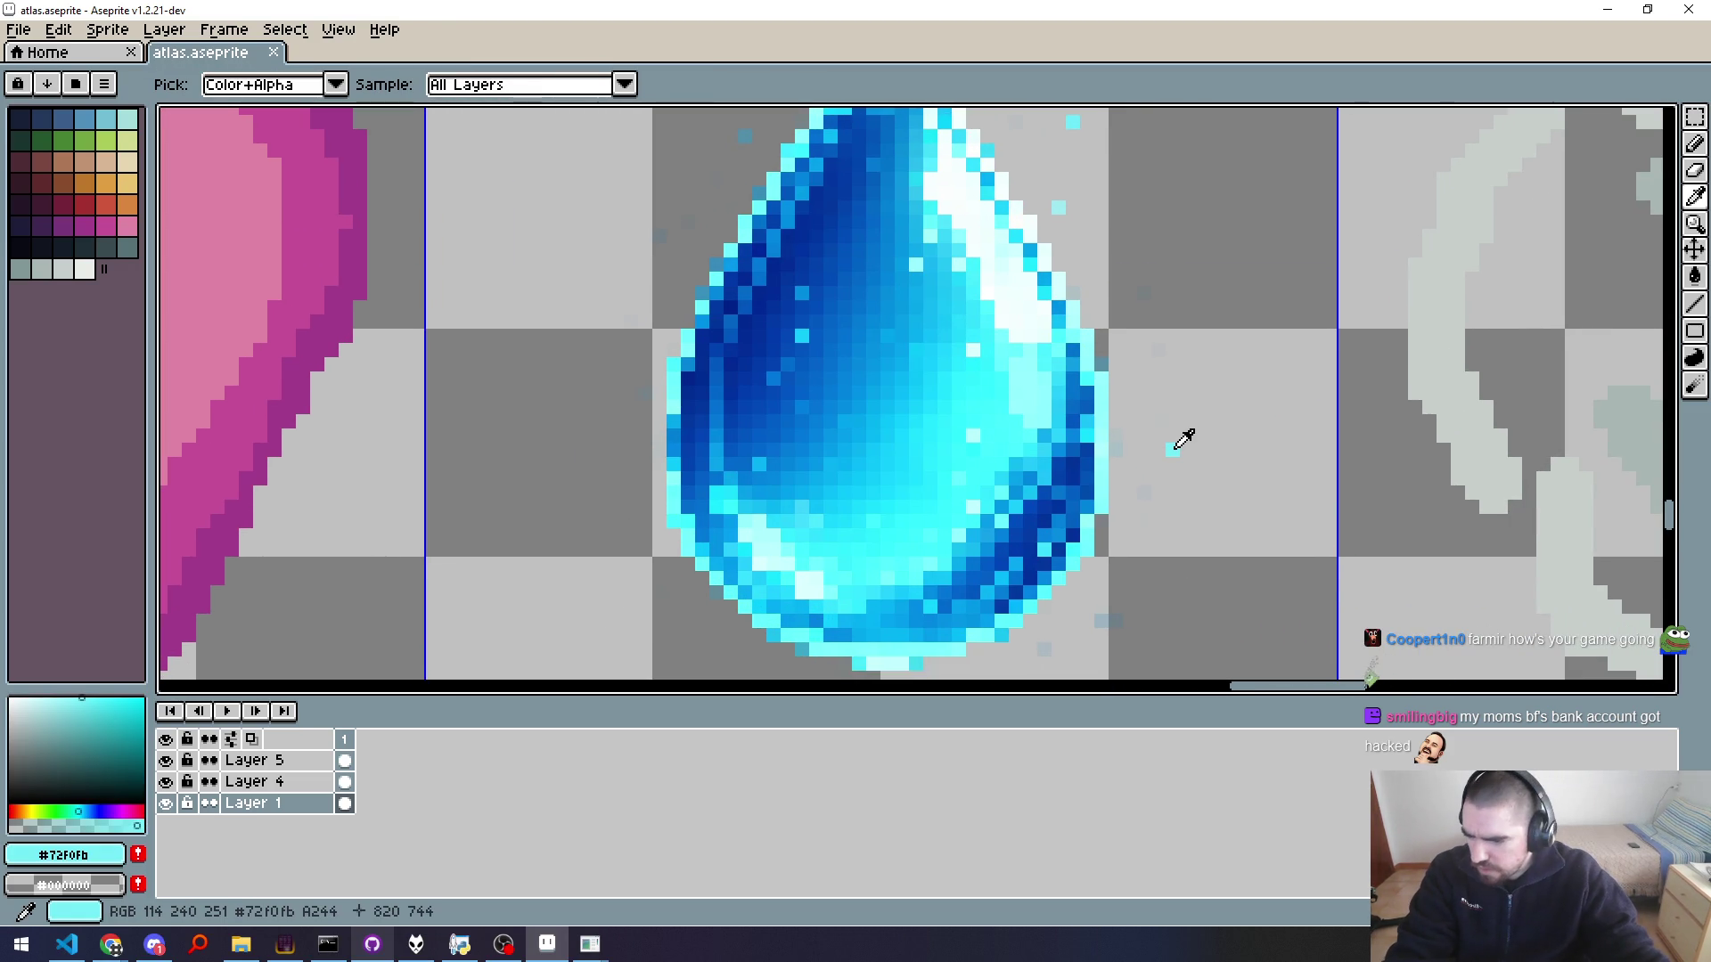
scroll(1174, 449, down, 3)
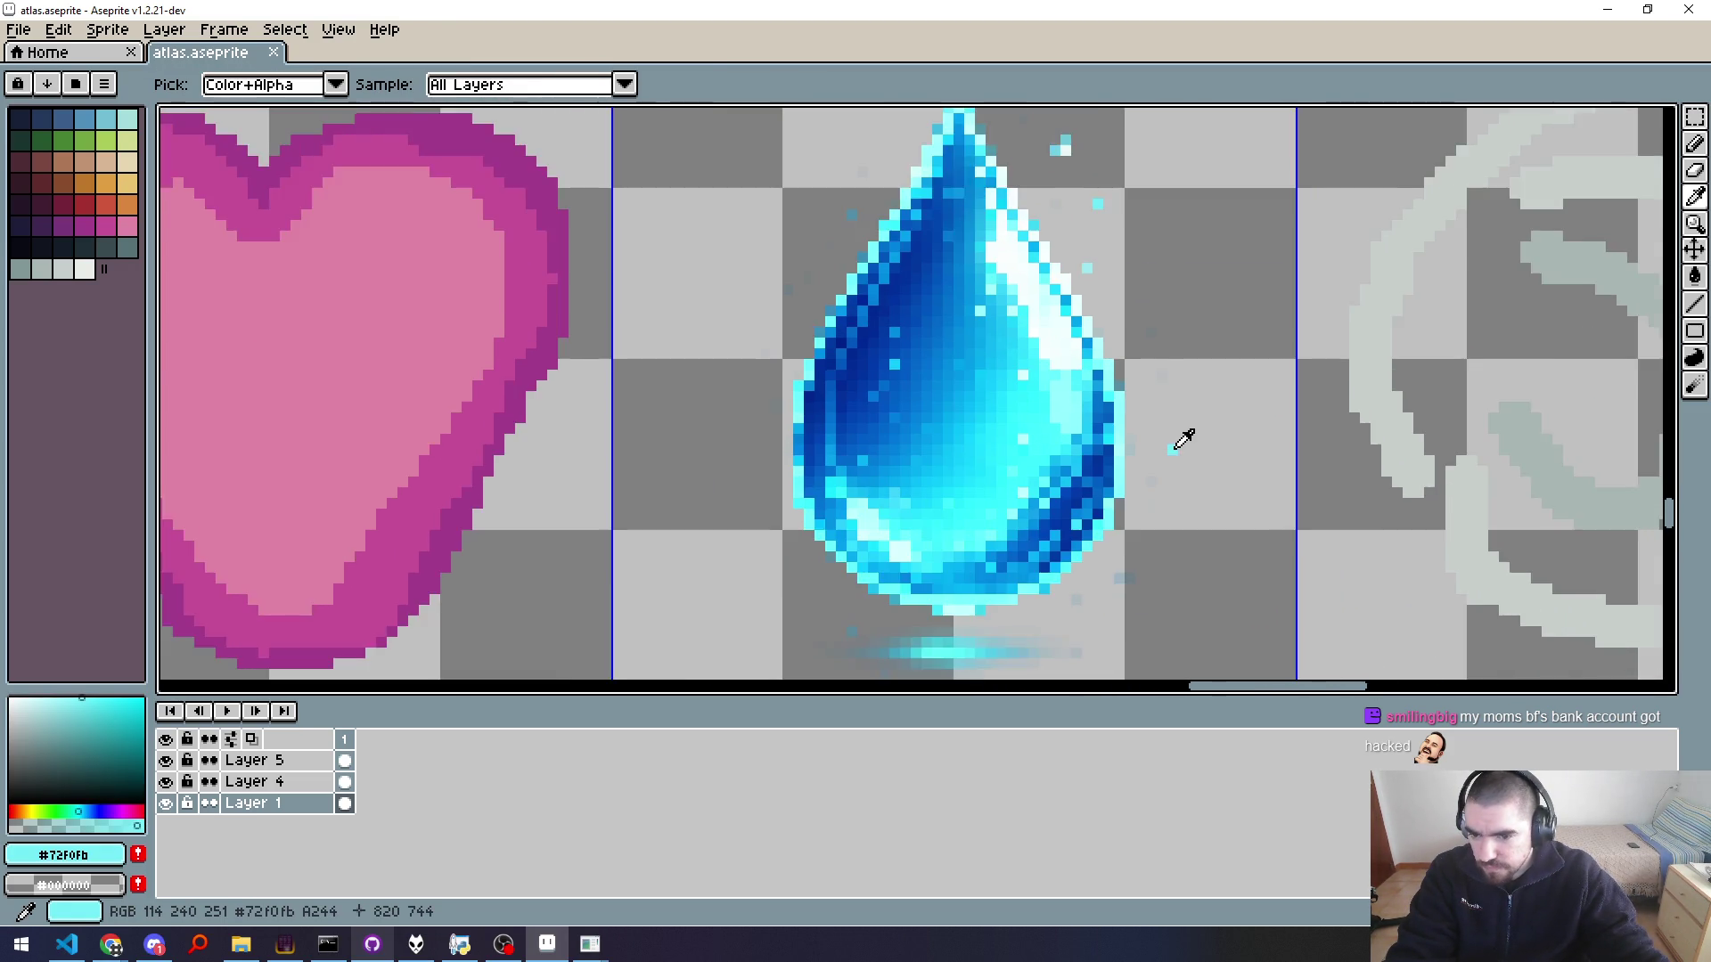
scroll(1174, 458, down, 1)
scroll(1165, 481, up, 1)
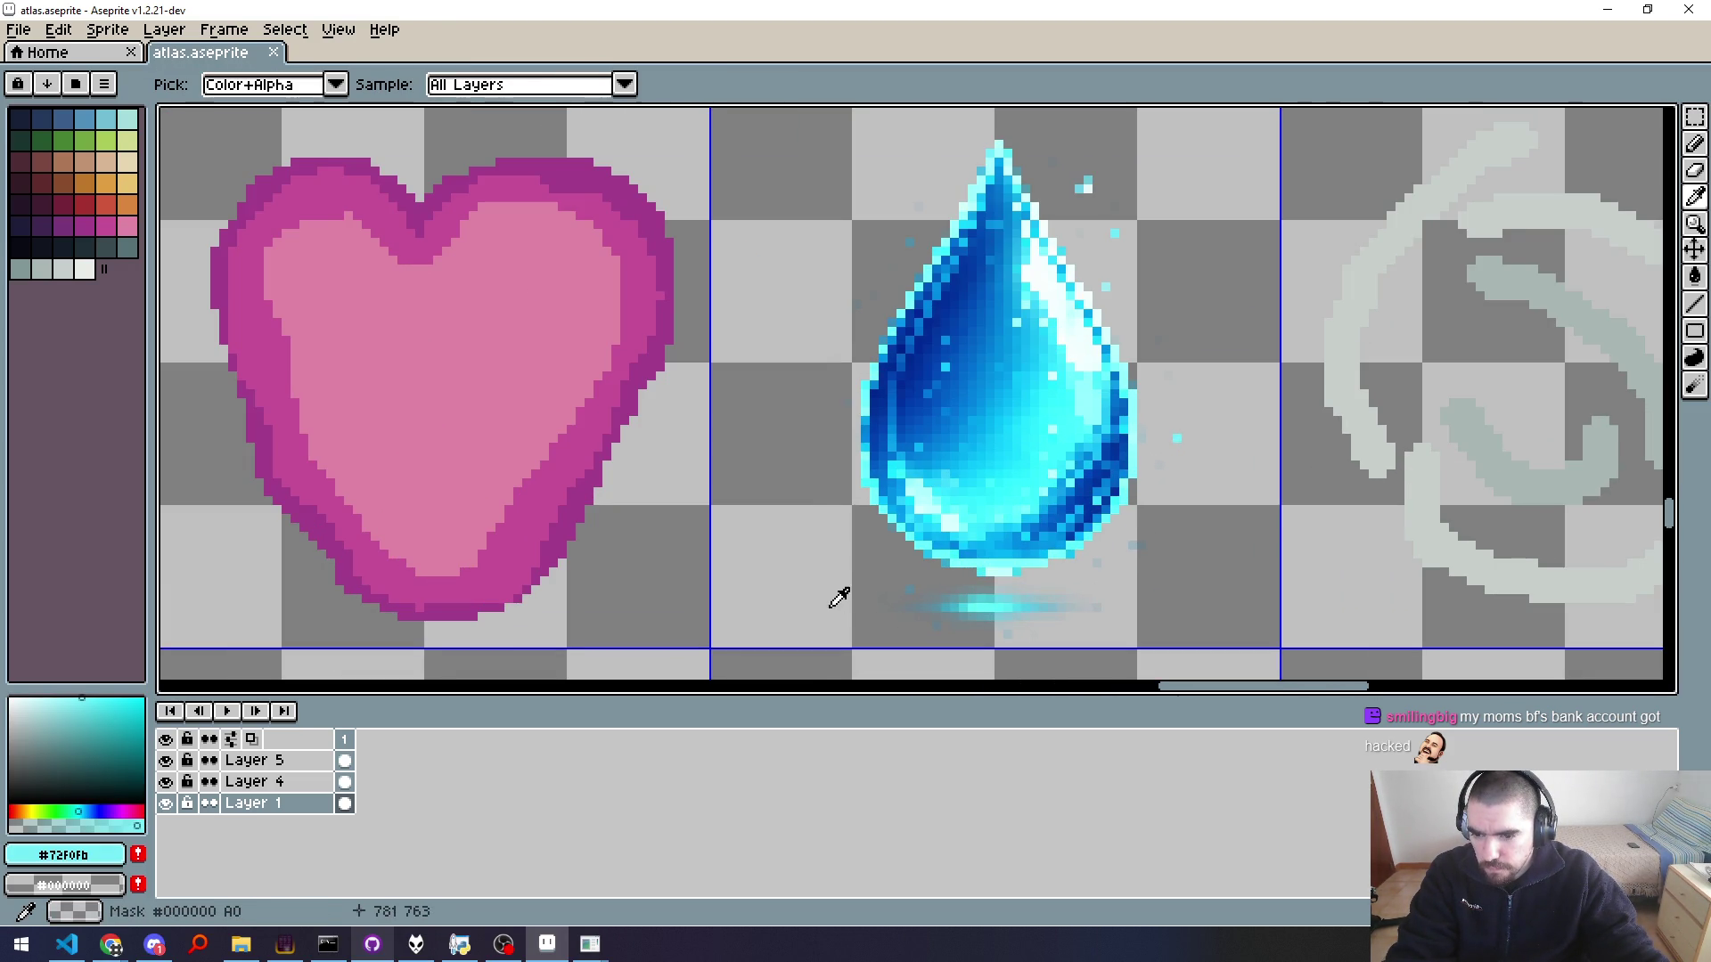
scroll(817, 510, up, 2)
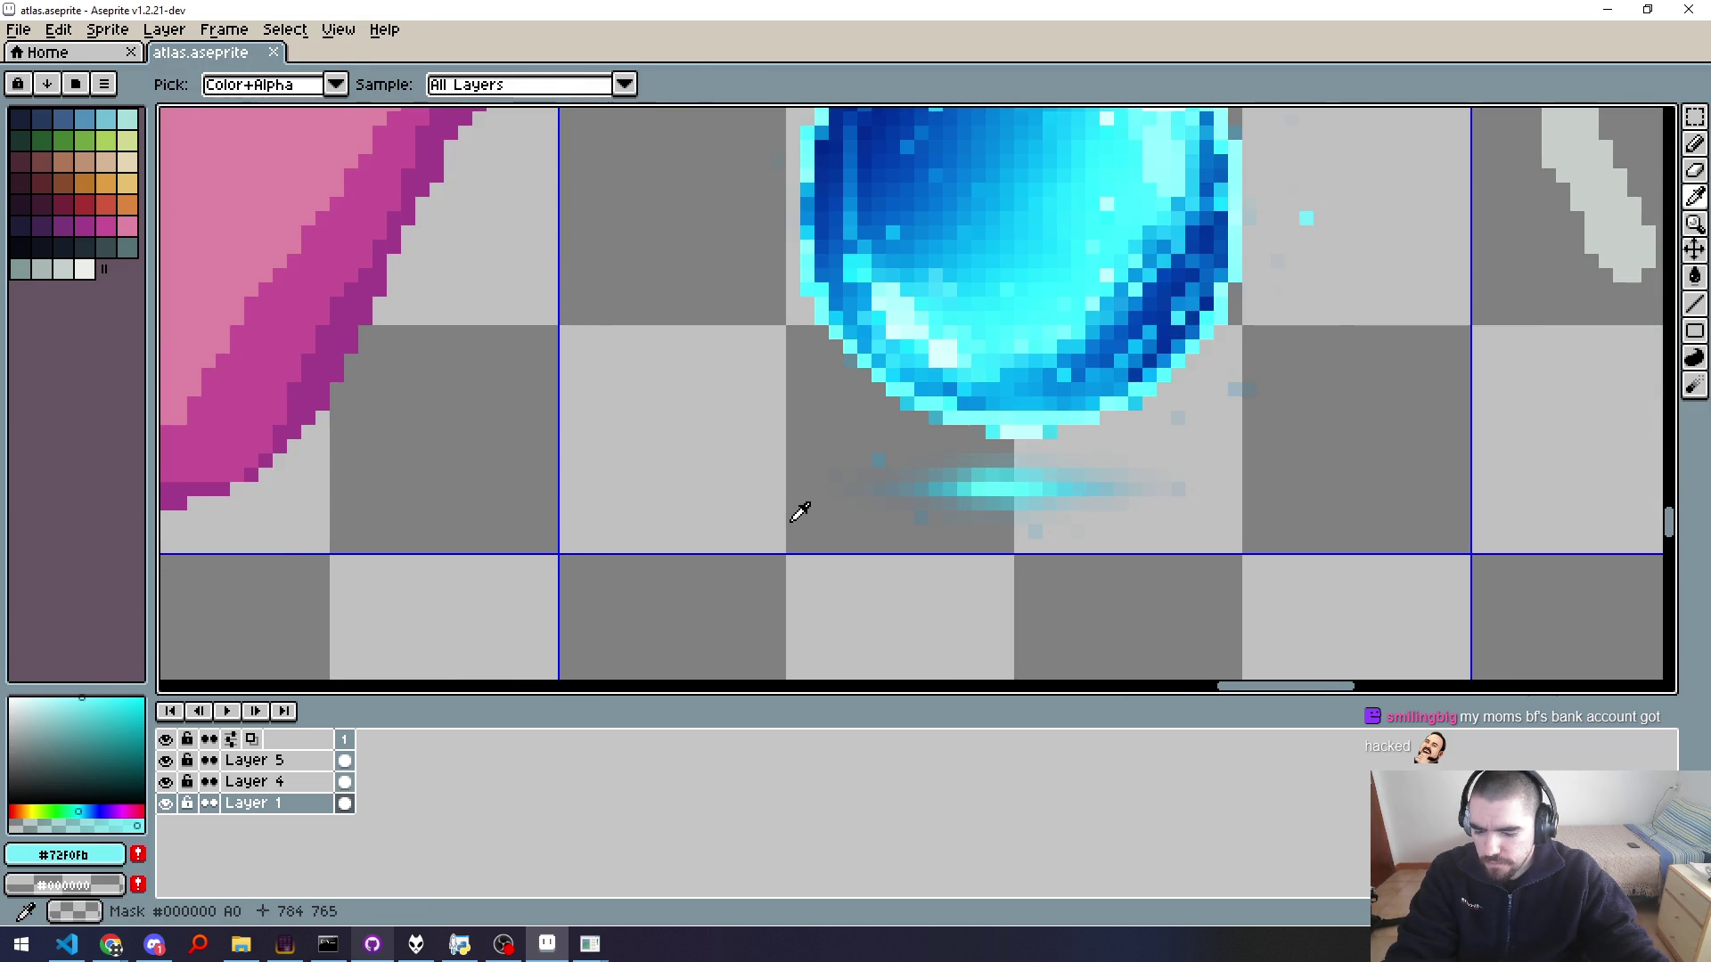
key(m)
drag(682, 559, 1431, 433)
key(Delete)
key(ctrl+d)
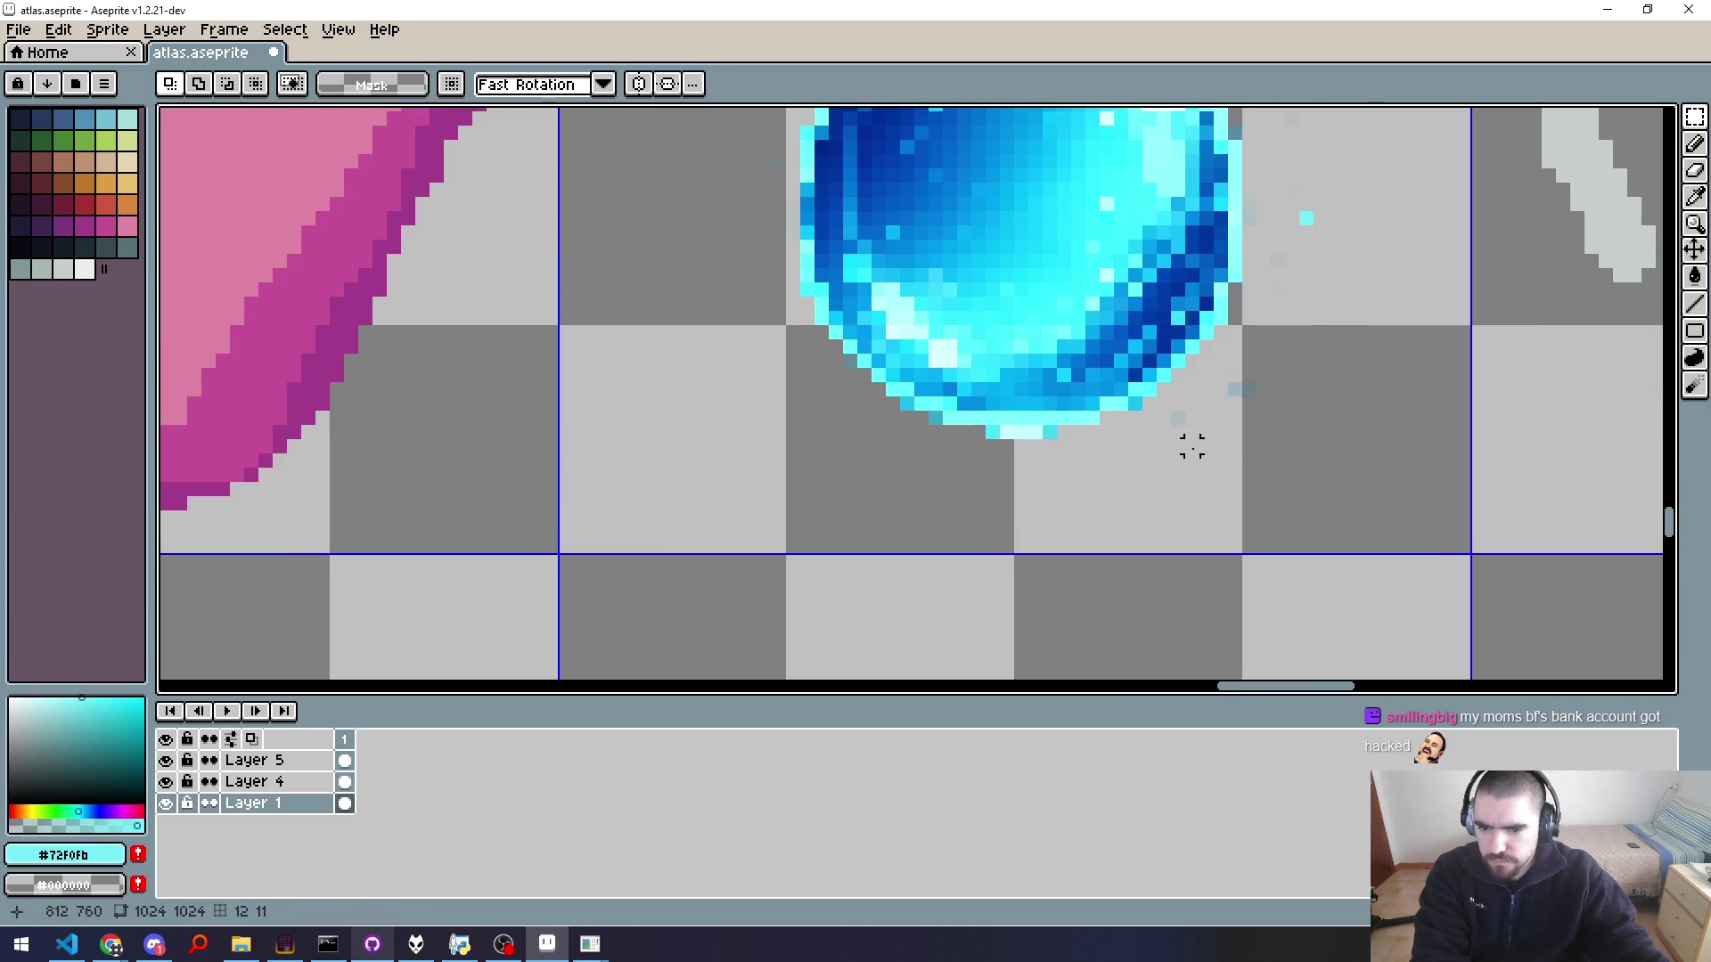
Step: Delete the stray pixels on the right and left of the water drop
drag(1321, 361, 1165, 508)
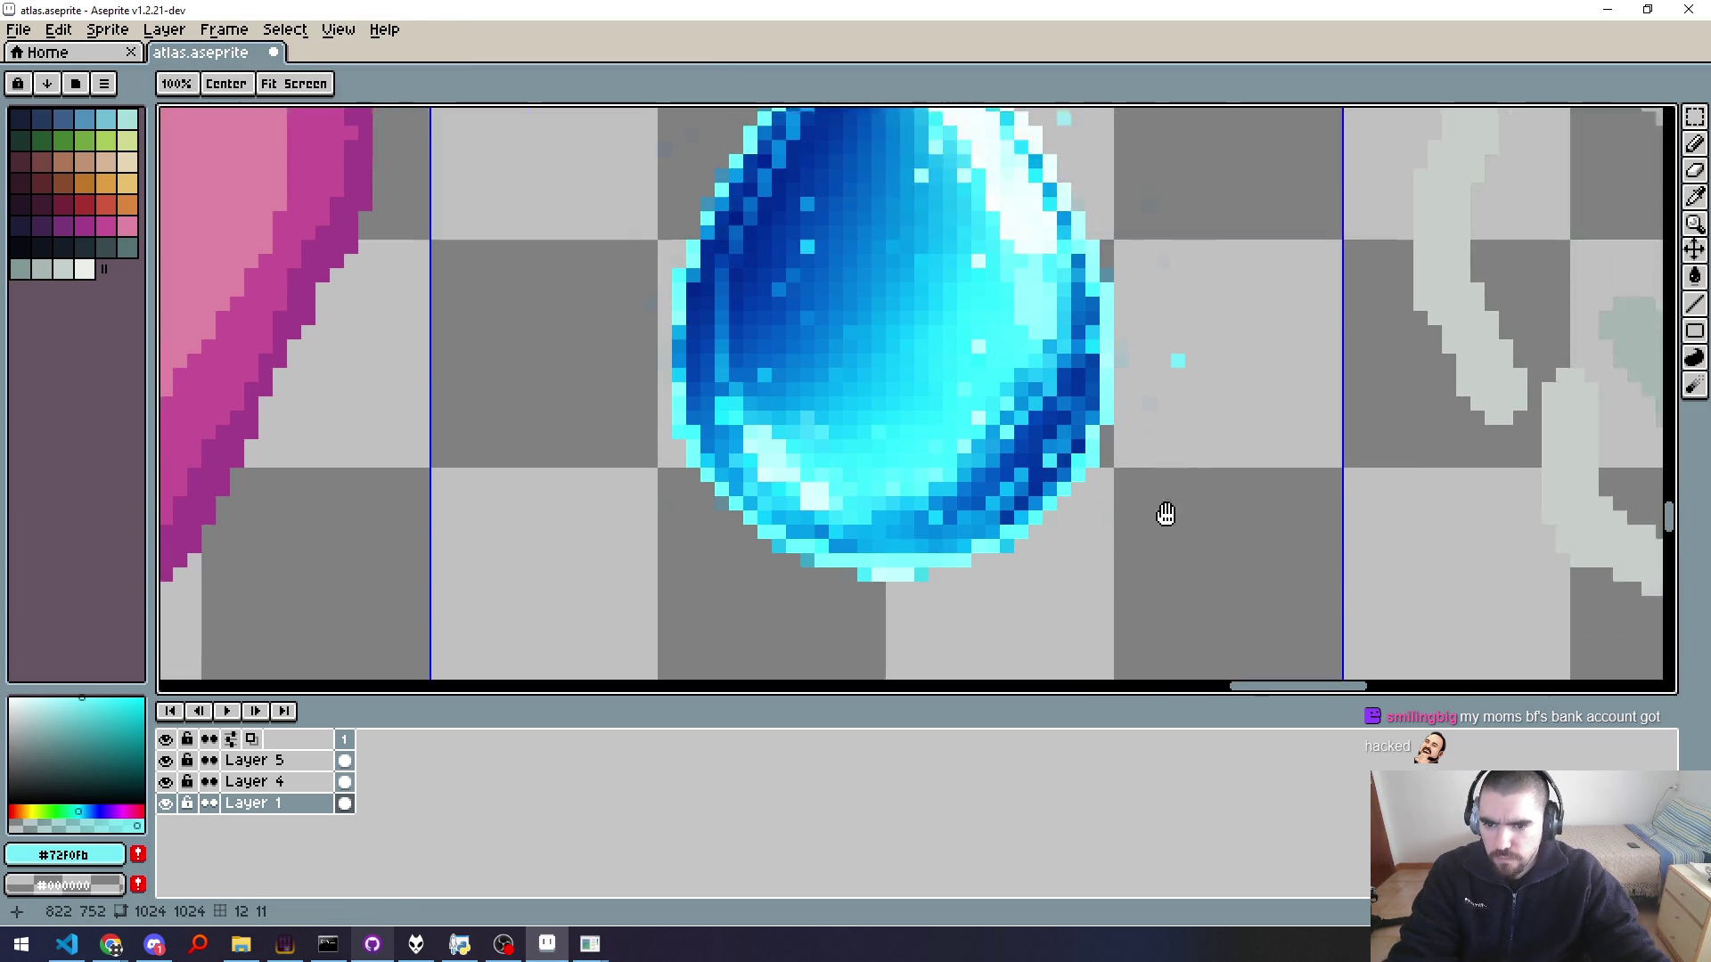
scroll(1057, 588, down, 1)
drag(1013, 597, 1149, 159)
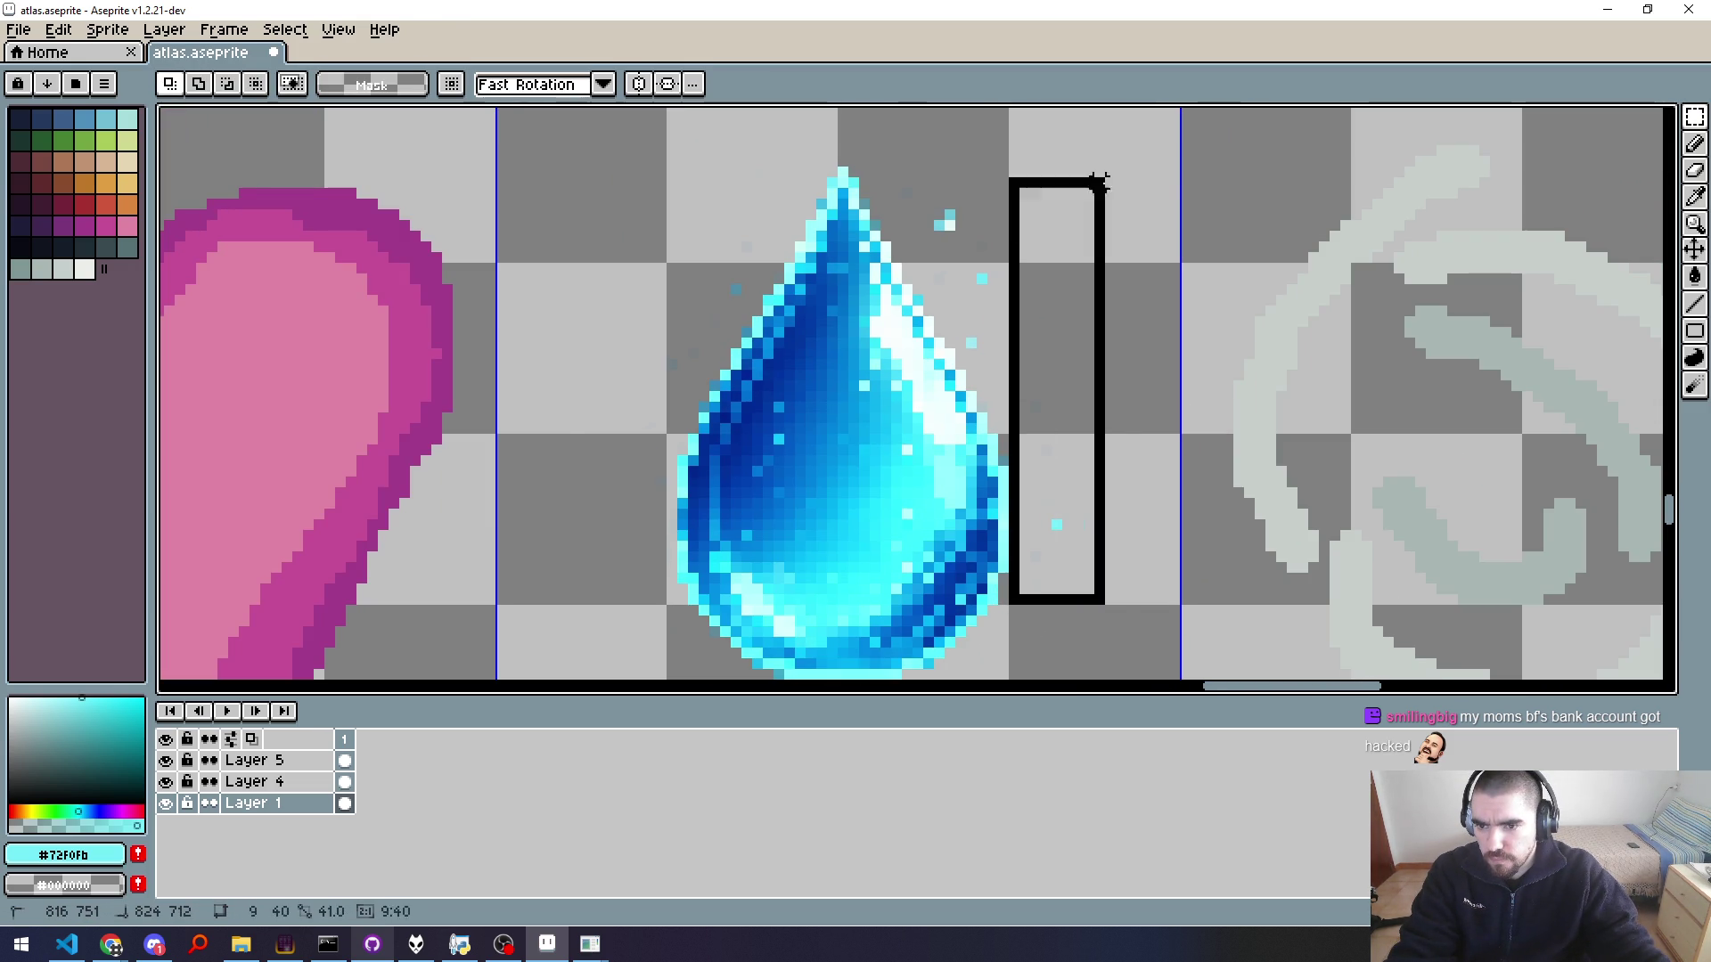
key(Delete)
key(ctrl+d)
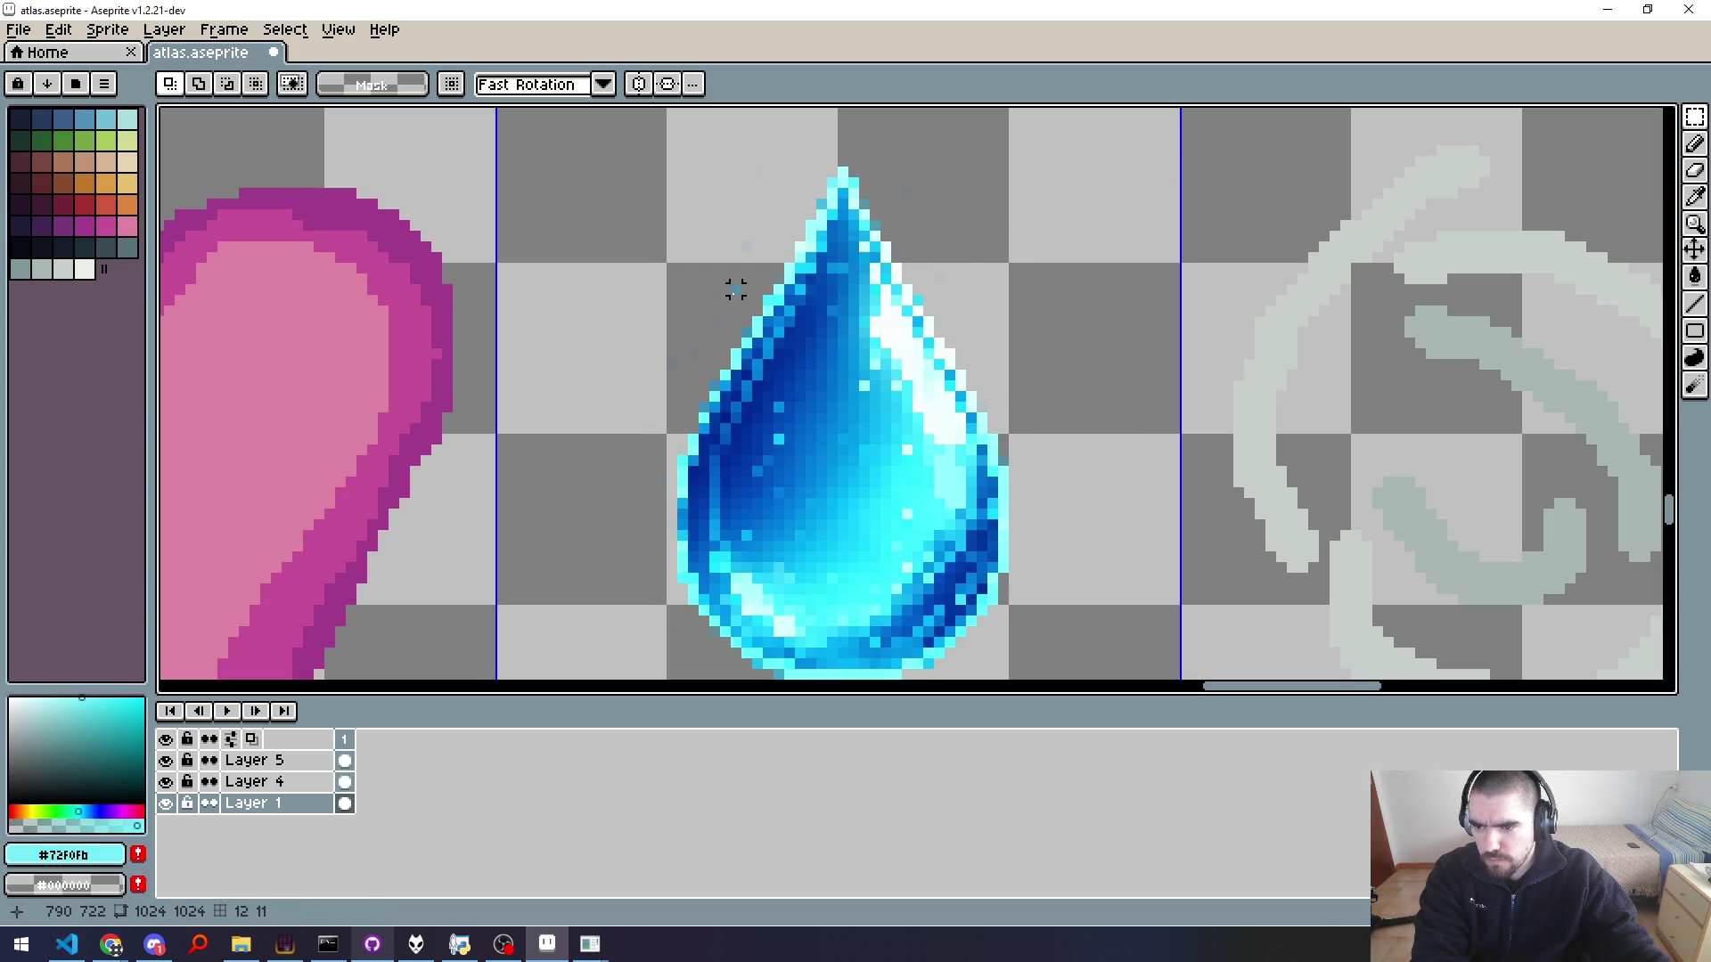
drag(672, 599, 524, 131)
key(Delete)
key(ctrl+d)
mouse_move(600, 558)
mouse_down()
mouse_move(719, 225)
mouse_move(765, 338)
mouse_up()
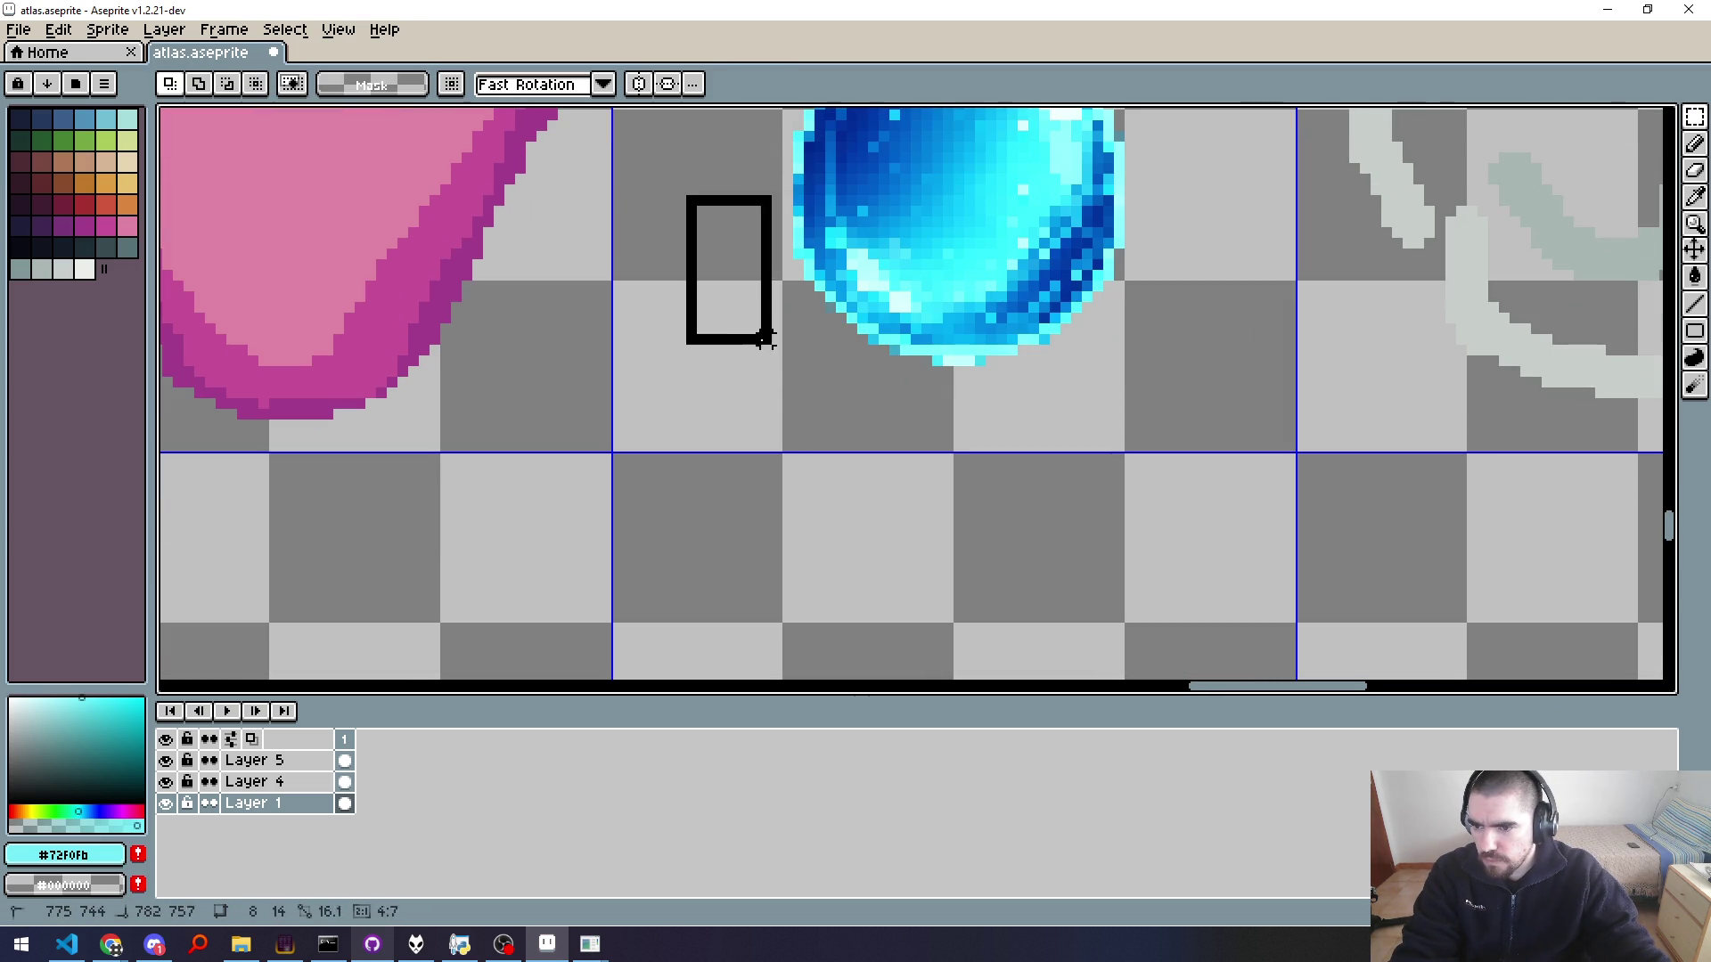
drag(788, 445, 793, 453)
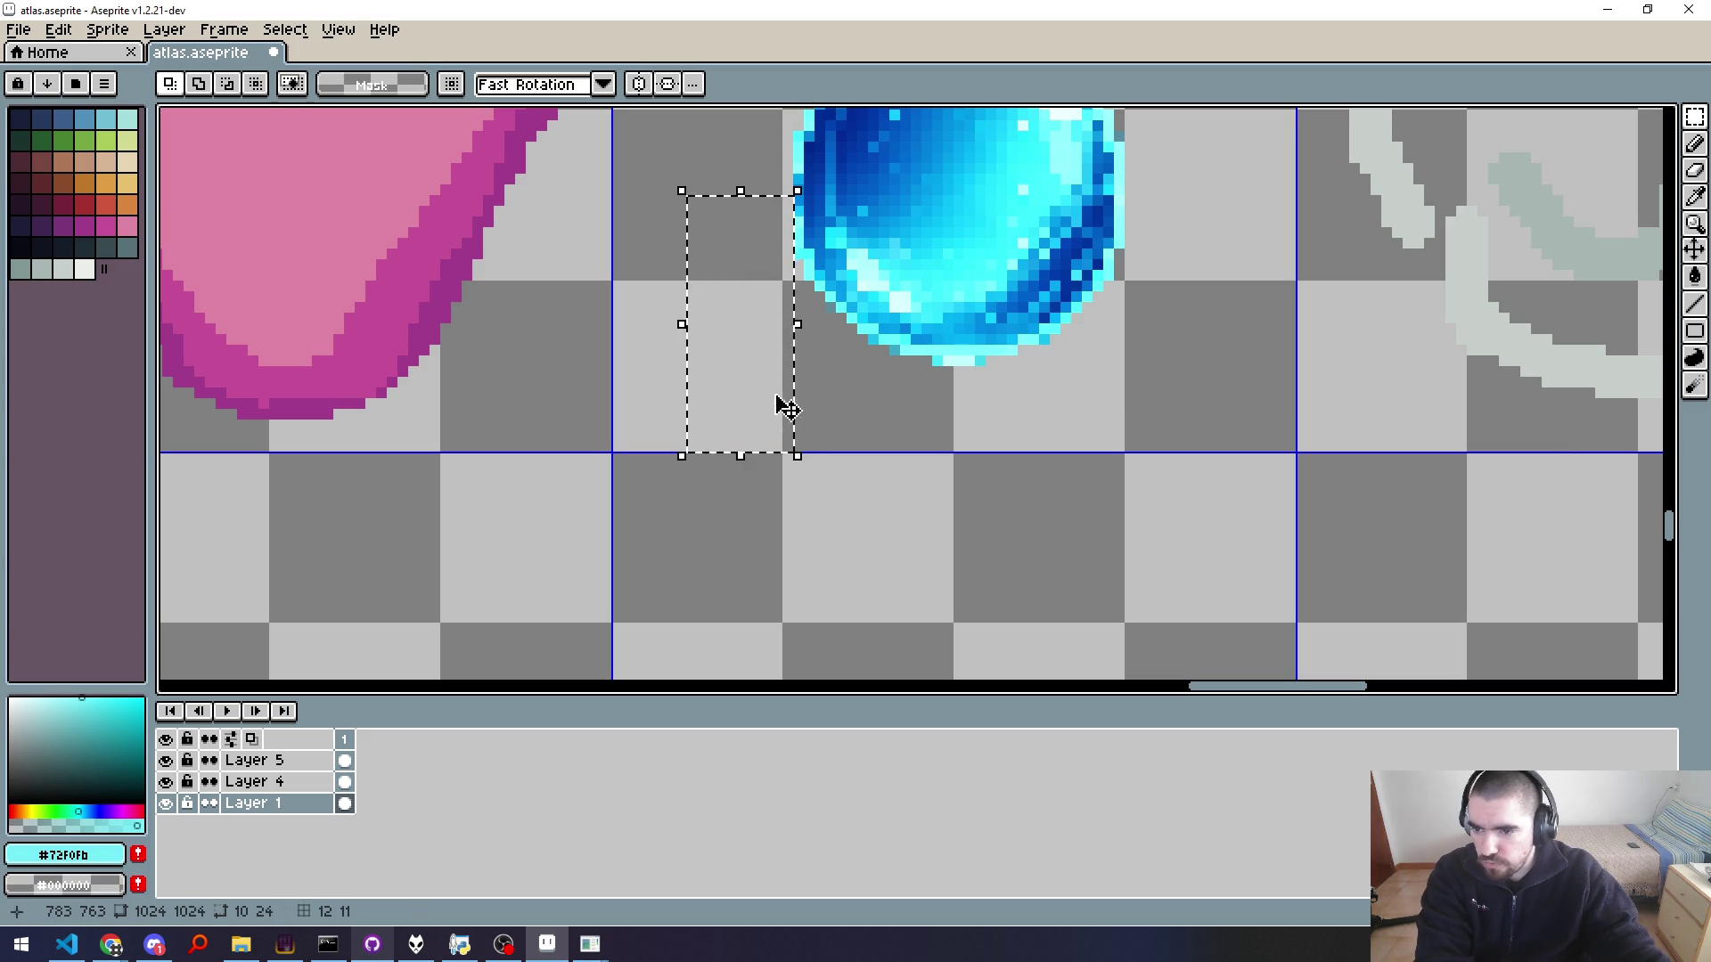
drag(733, 382, 1236, 425)
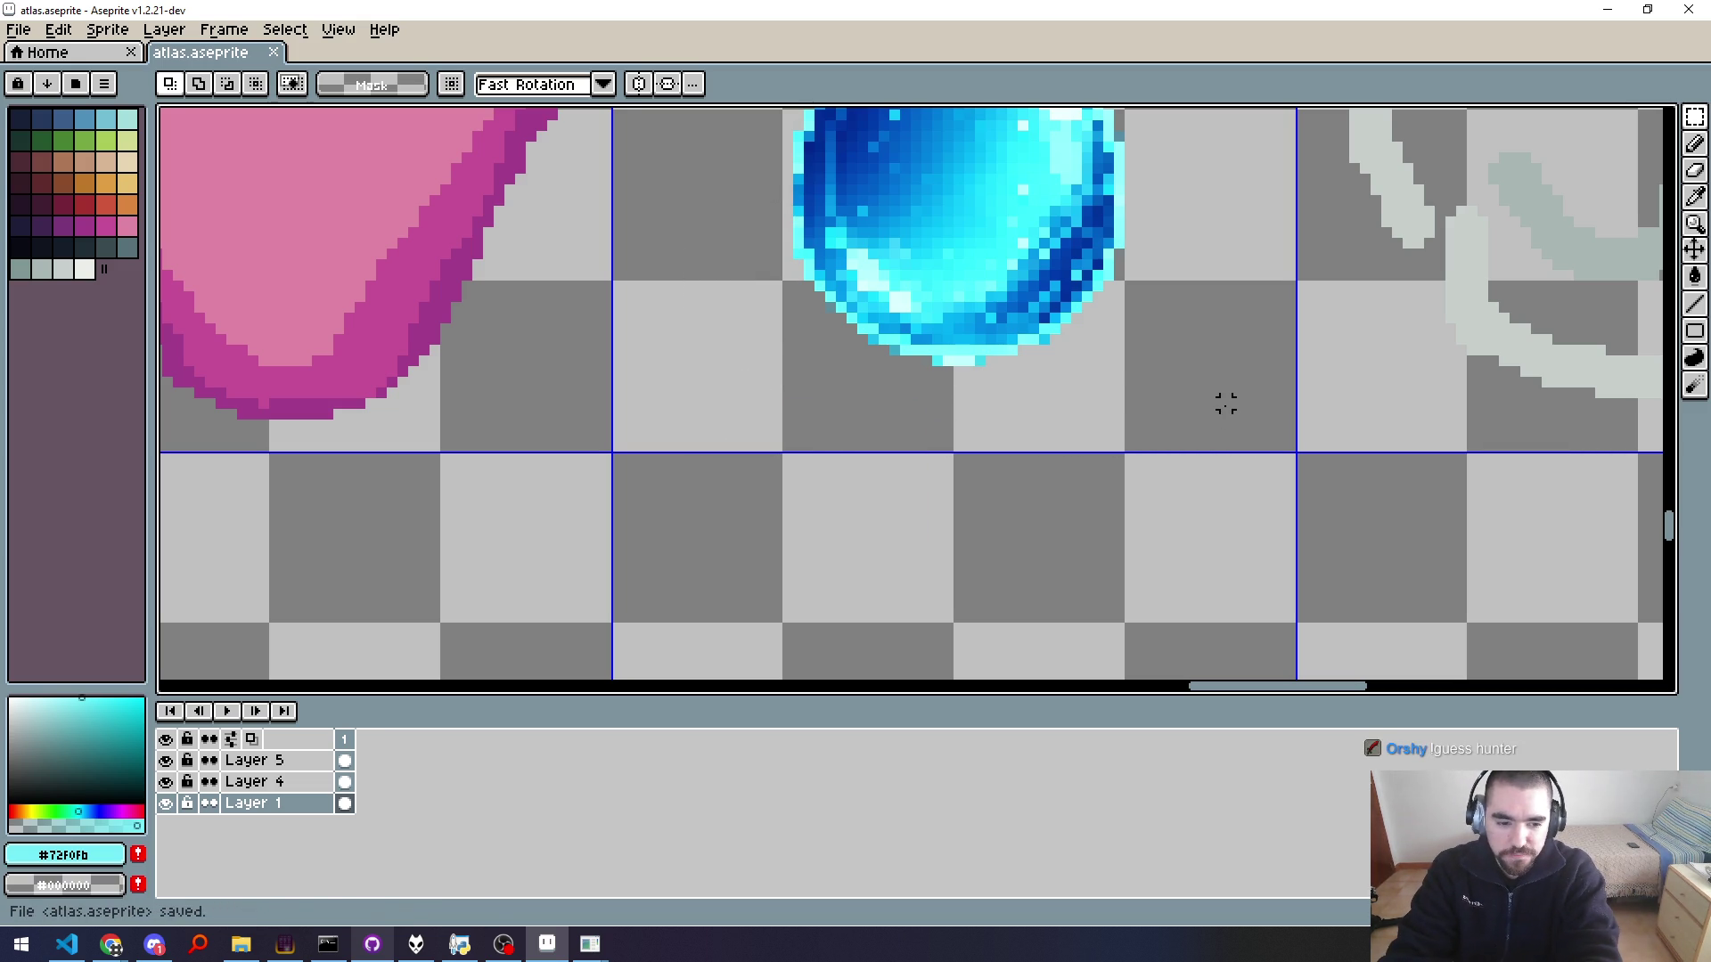
Step: Re-export the atlas over atlas.png and run the asset build
key(ctrl+alt+shift+s)
key(Return)
key(Return)
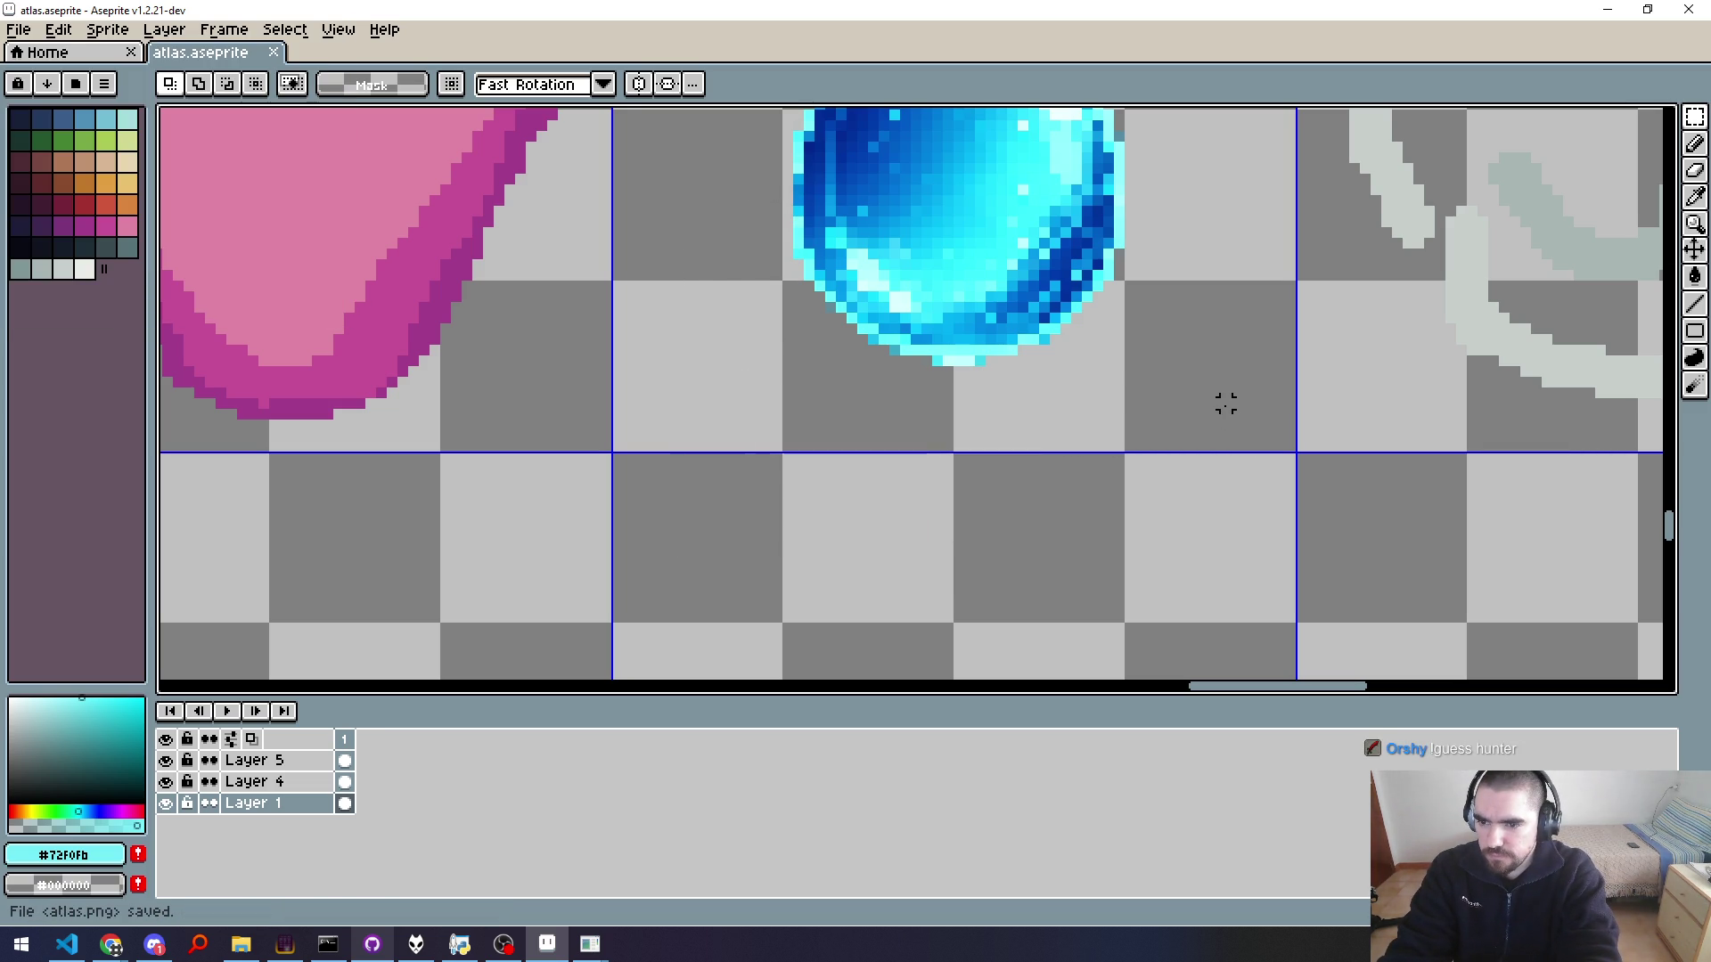
key(alt+Tab)
key(ctrl+shift+b)
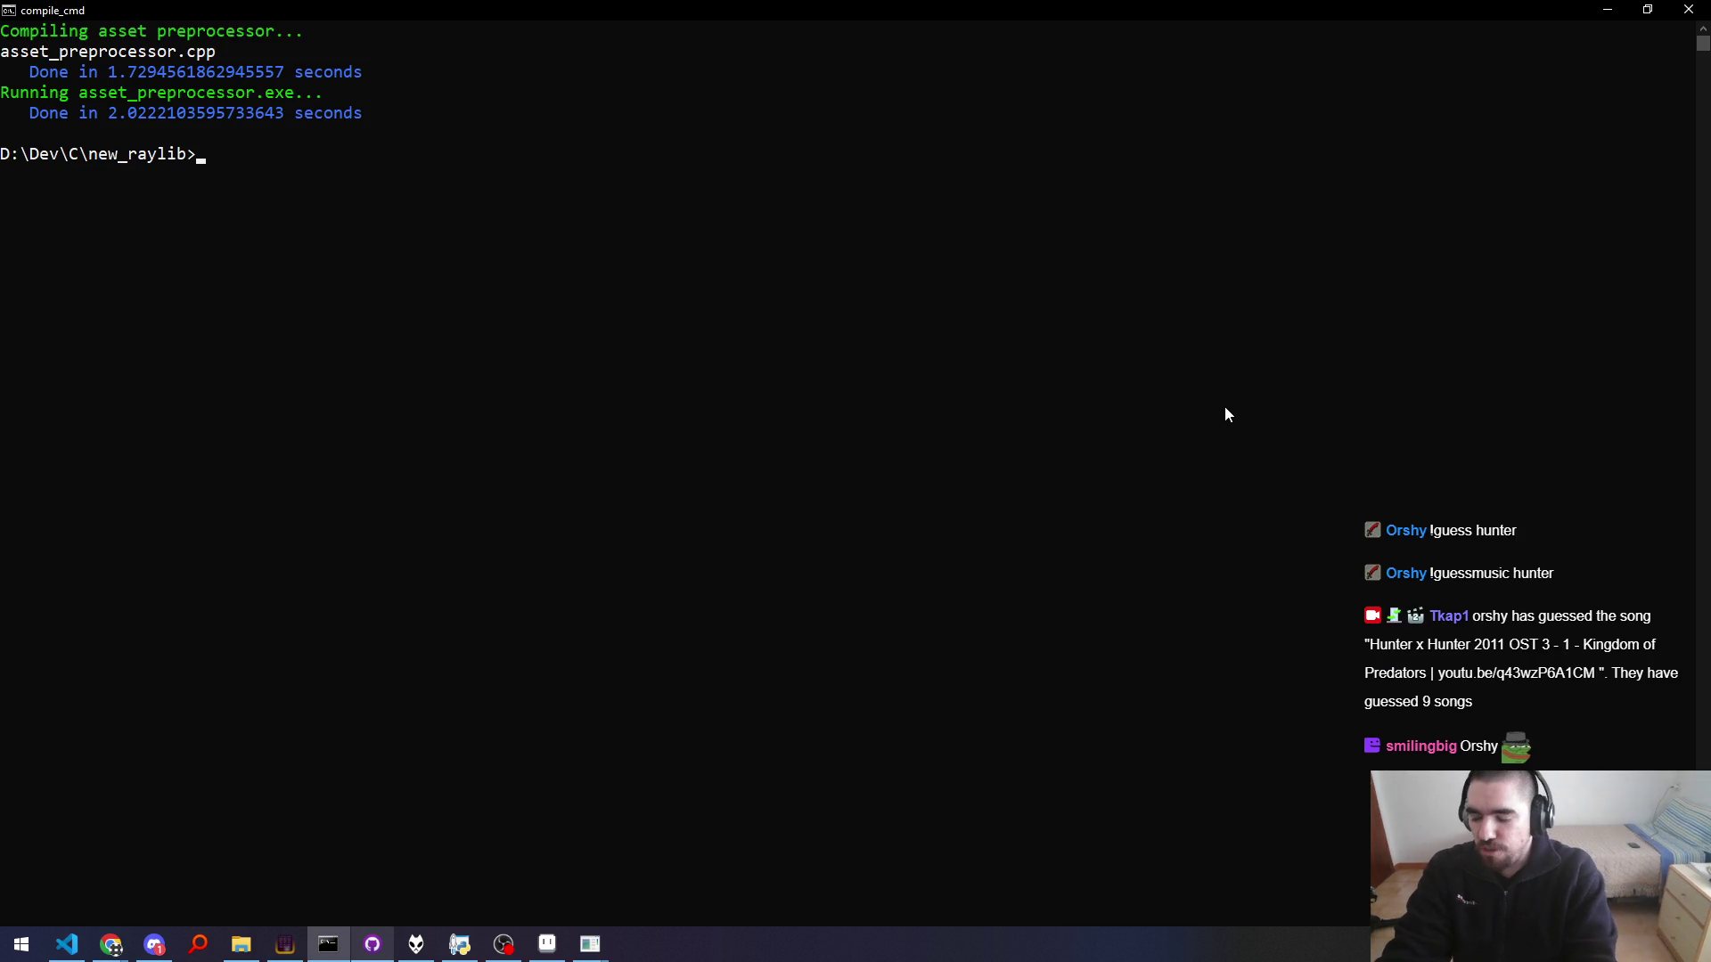
Step: Close the running game and re-export the atlas over atlas.png
key(alt+Tab)
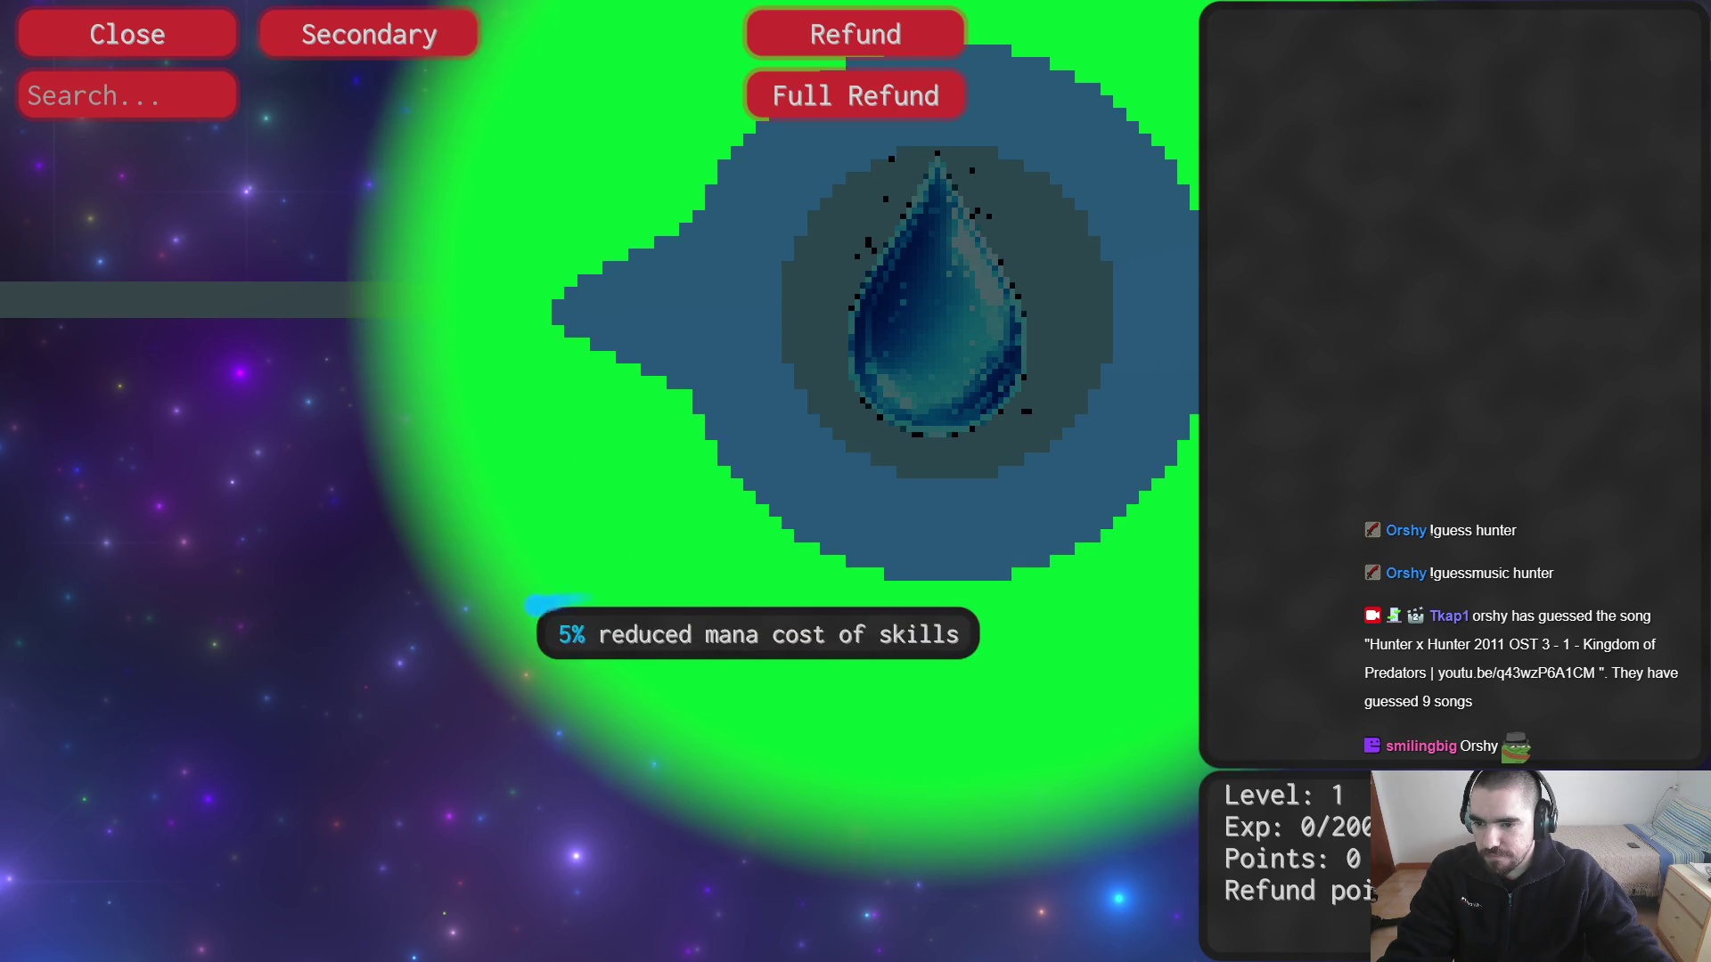
key(alt+Tab)
key(alt+Tab)
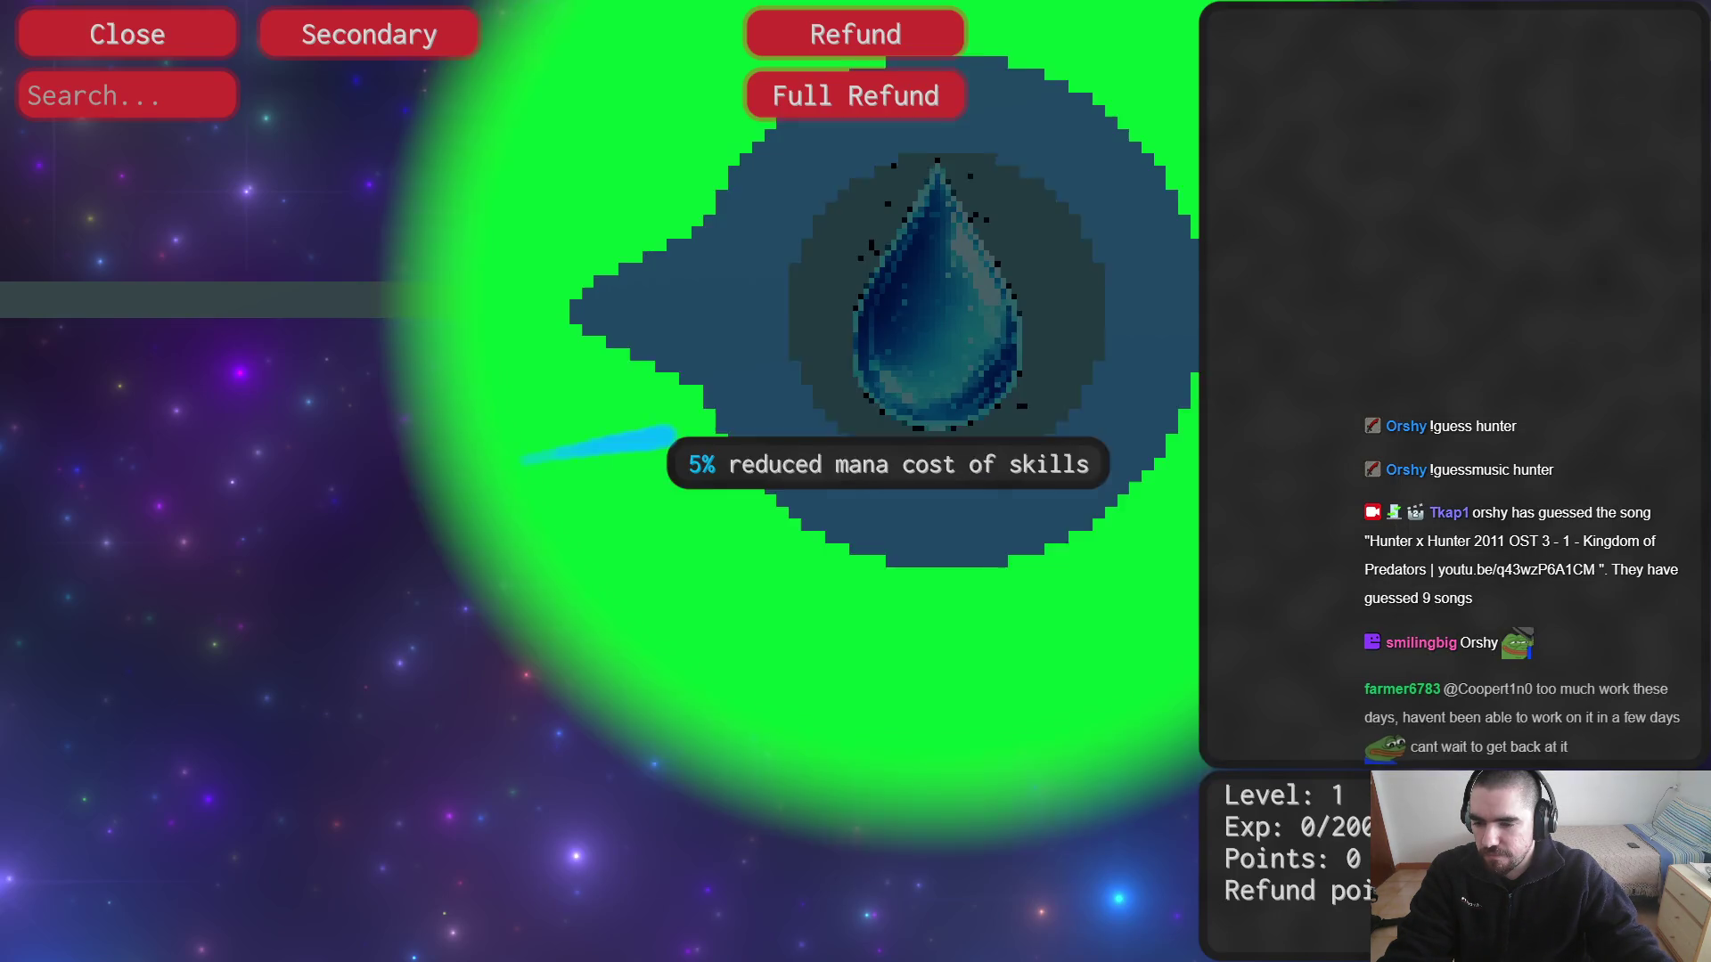
key(Escape)
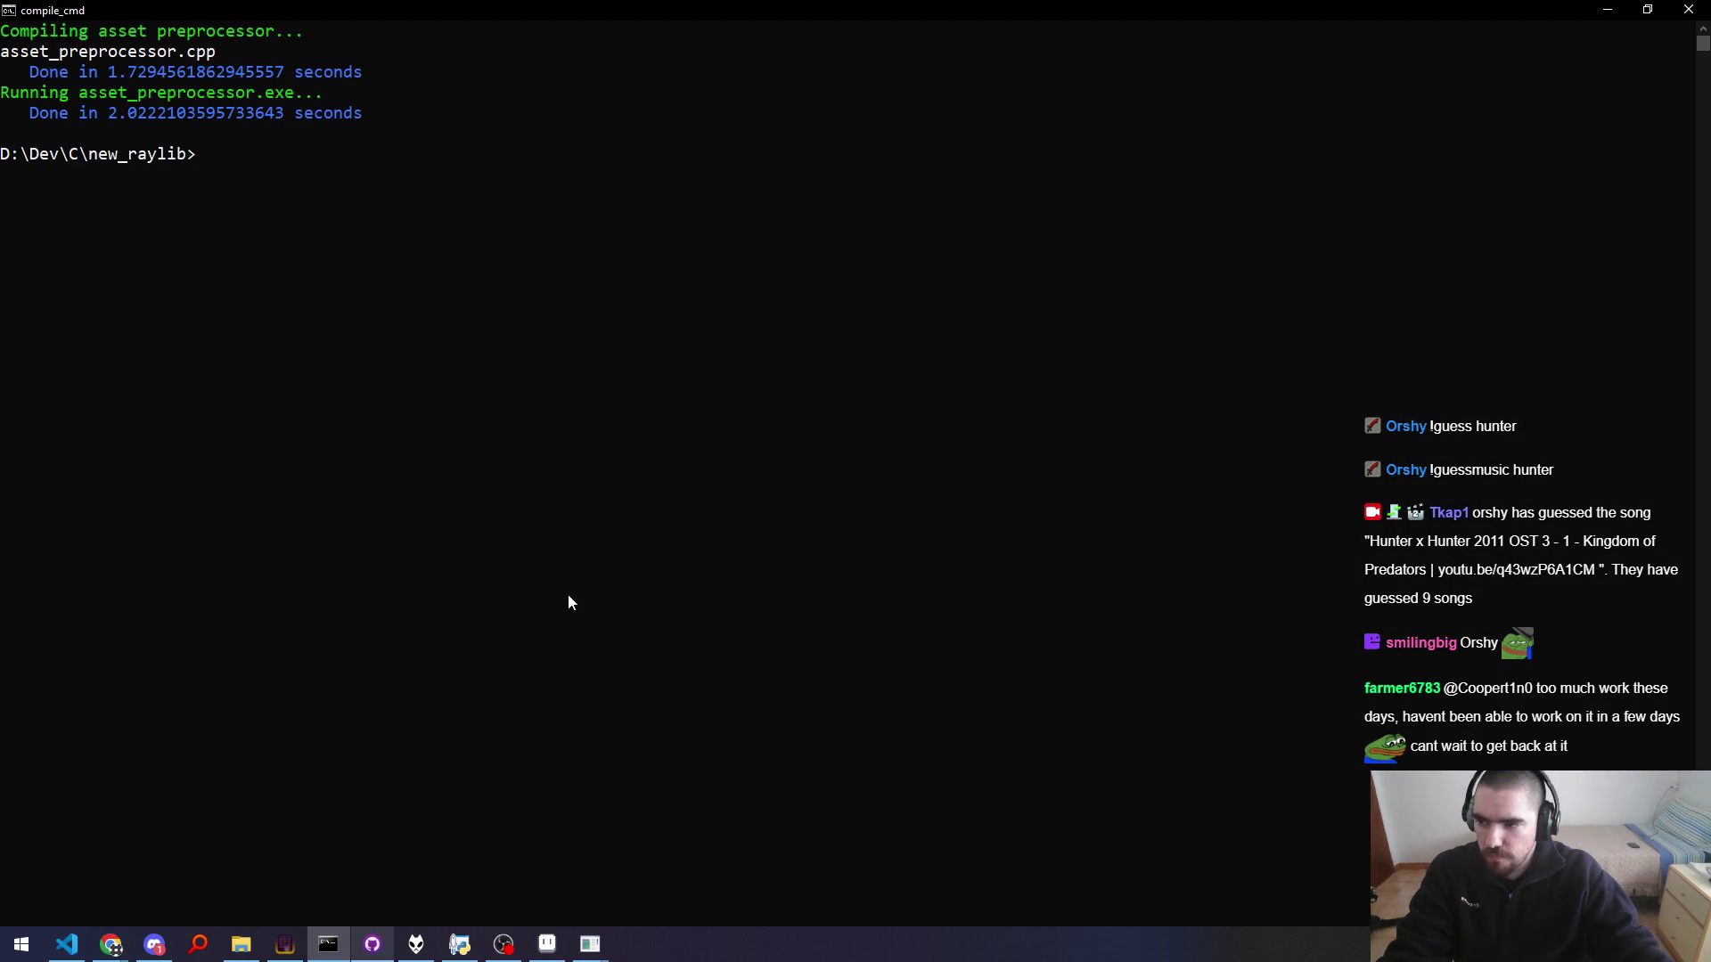
click(560, 947)
key(ctrl+alt+shift+s)
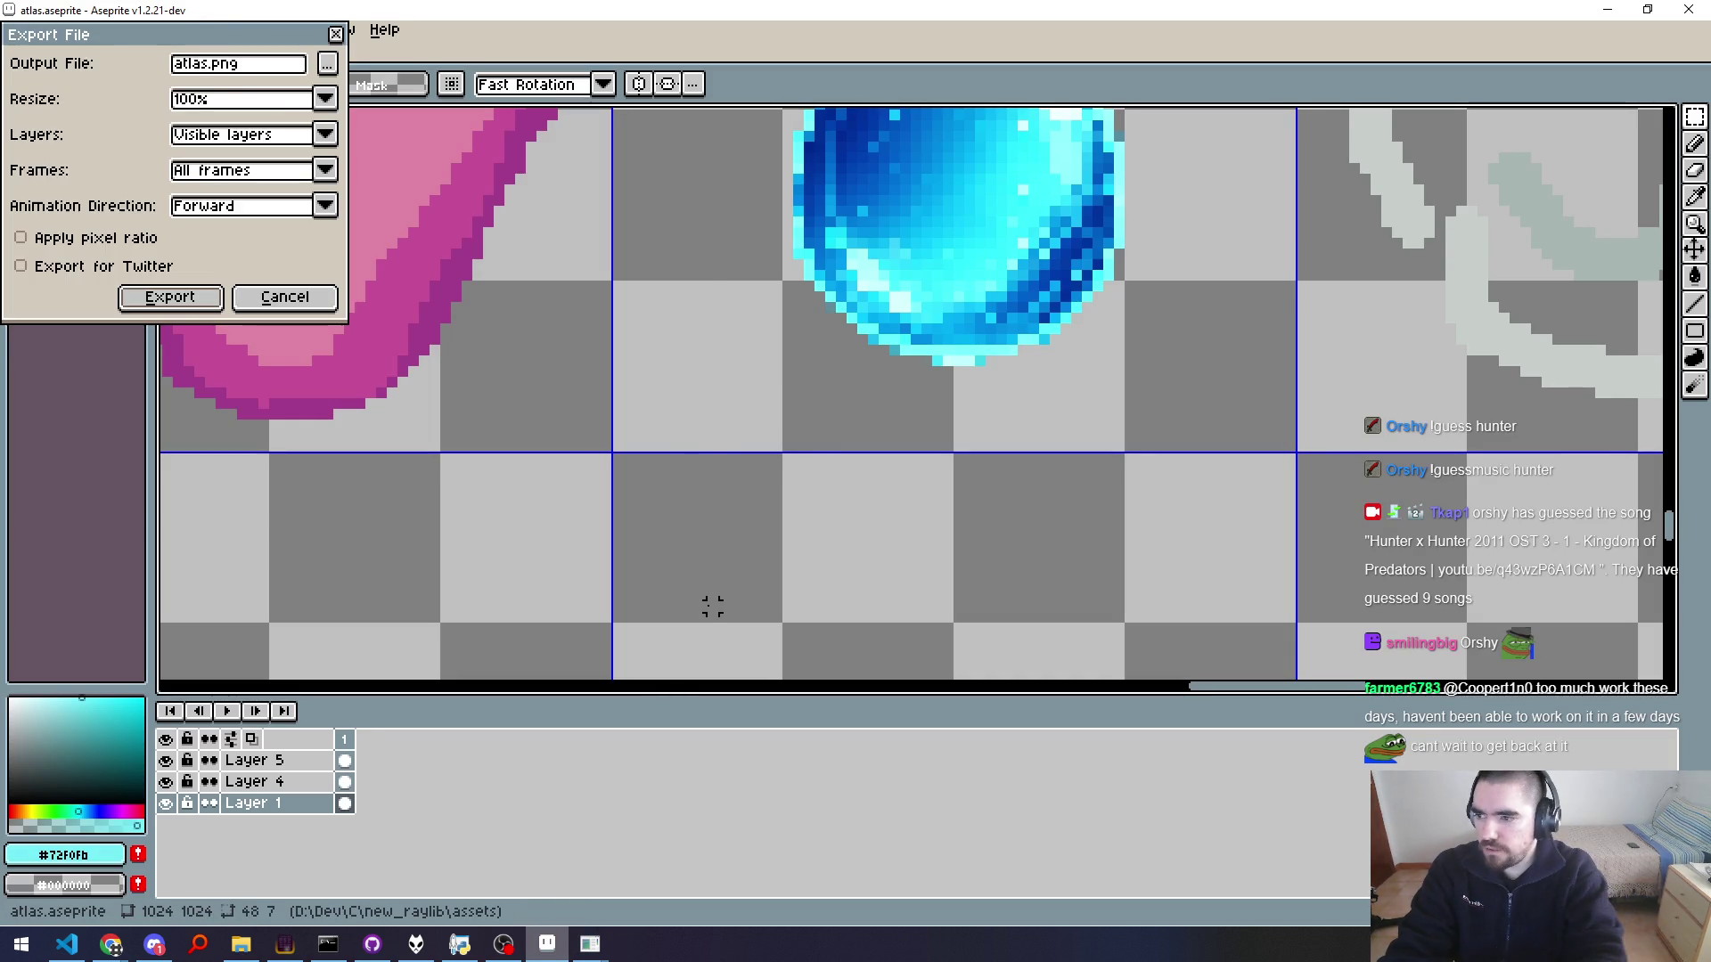
key(Return)
key(Return)
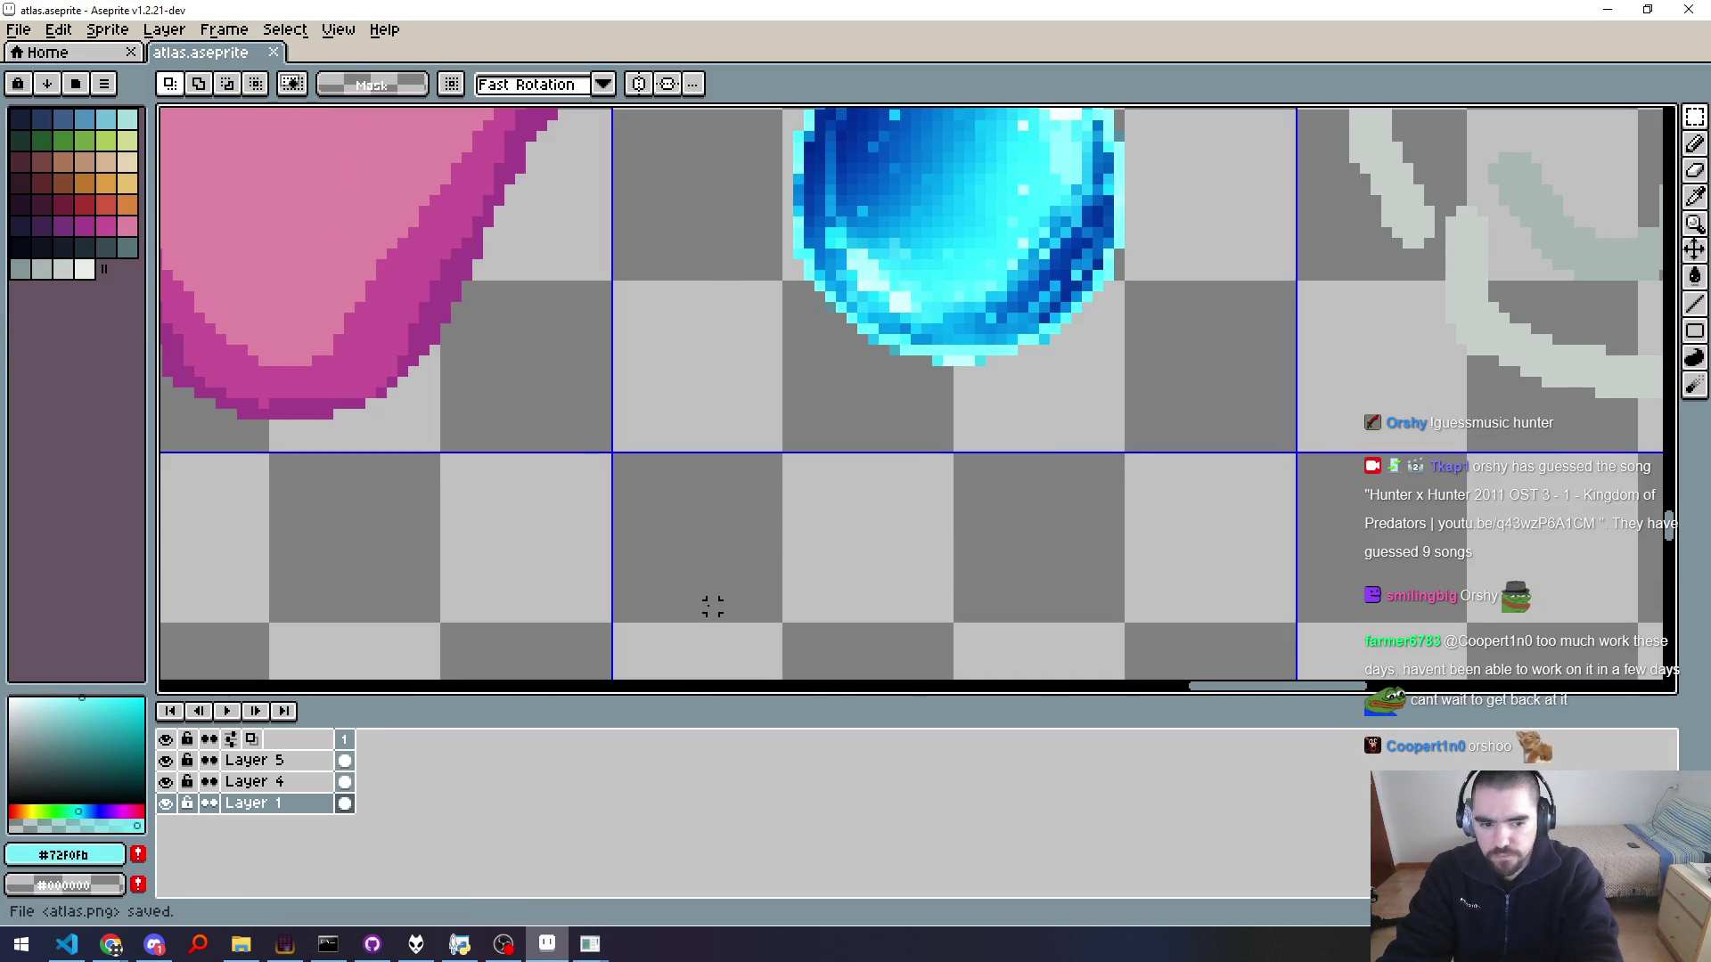
Step: Rebuild the assets in the build console and pan to another water-drop node
key(alt+Tab)
key(alt+Tab)
key(Tab)
key(Tab)
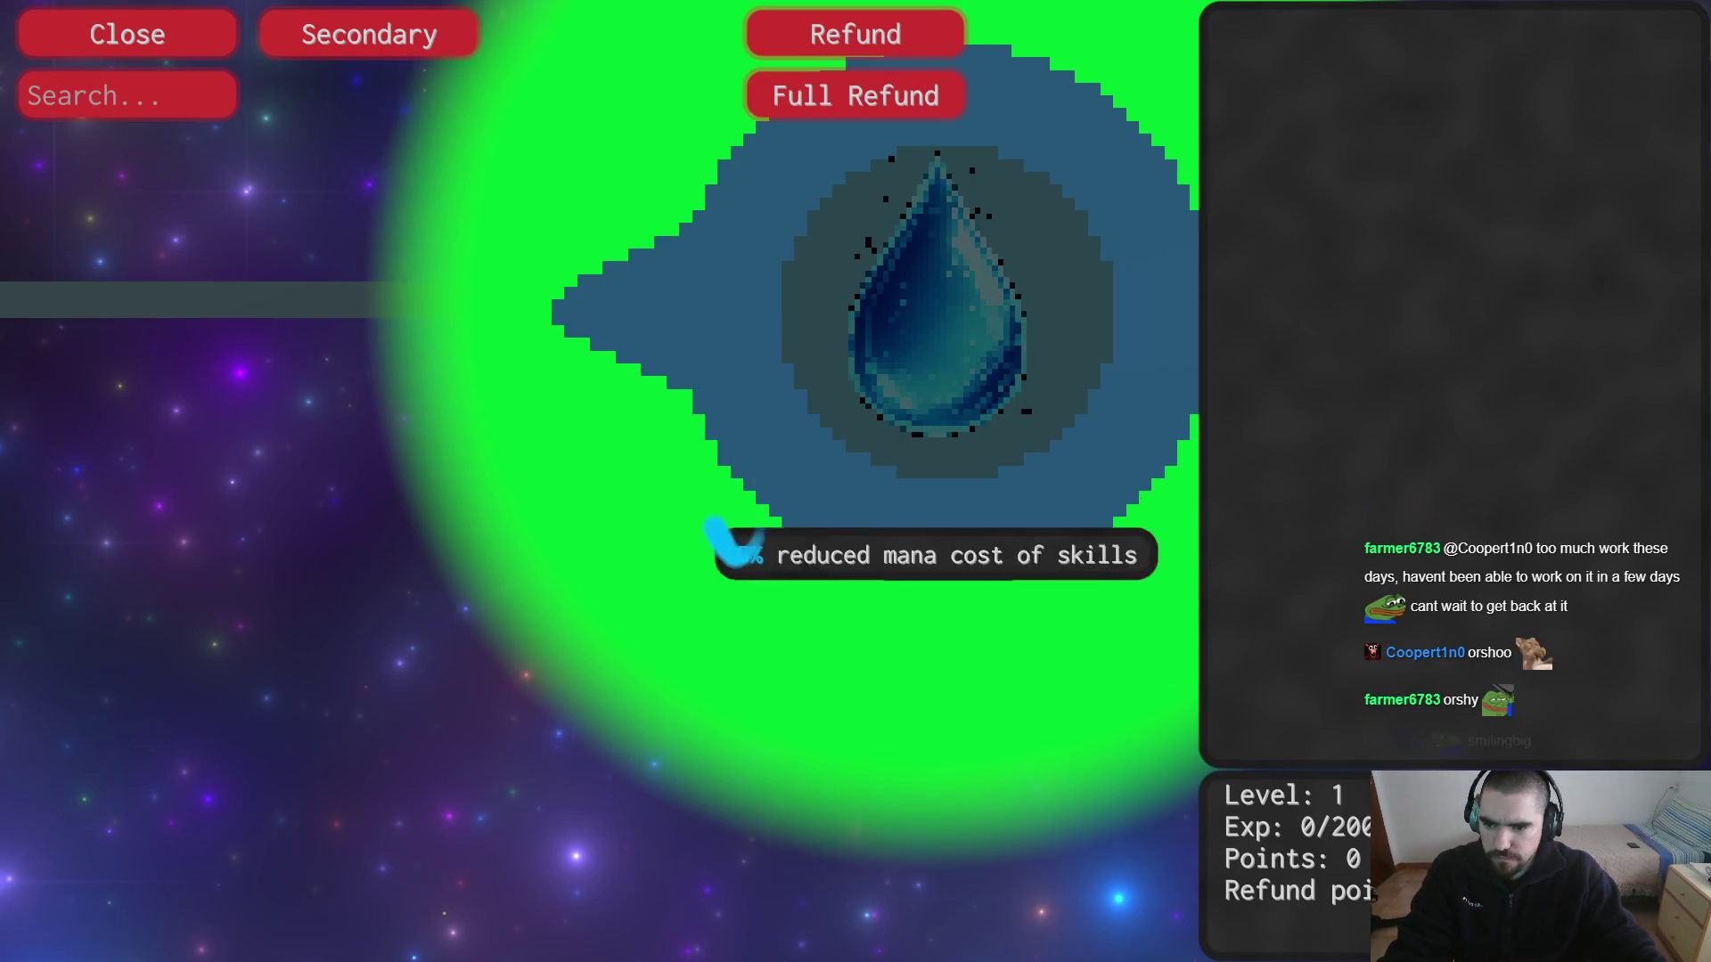
scroll(712, 544, down, 3)
drag(588, 657, 638, 556)
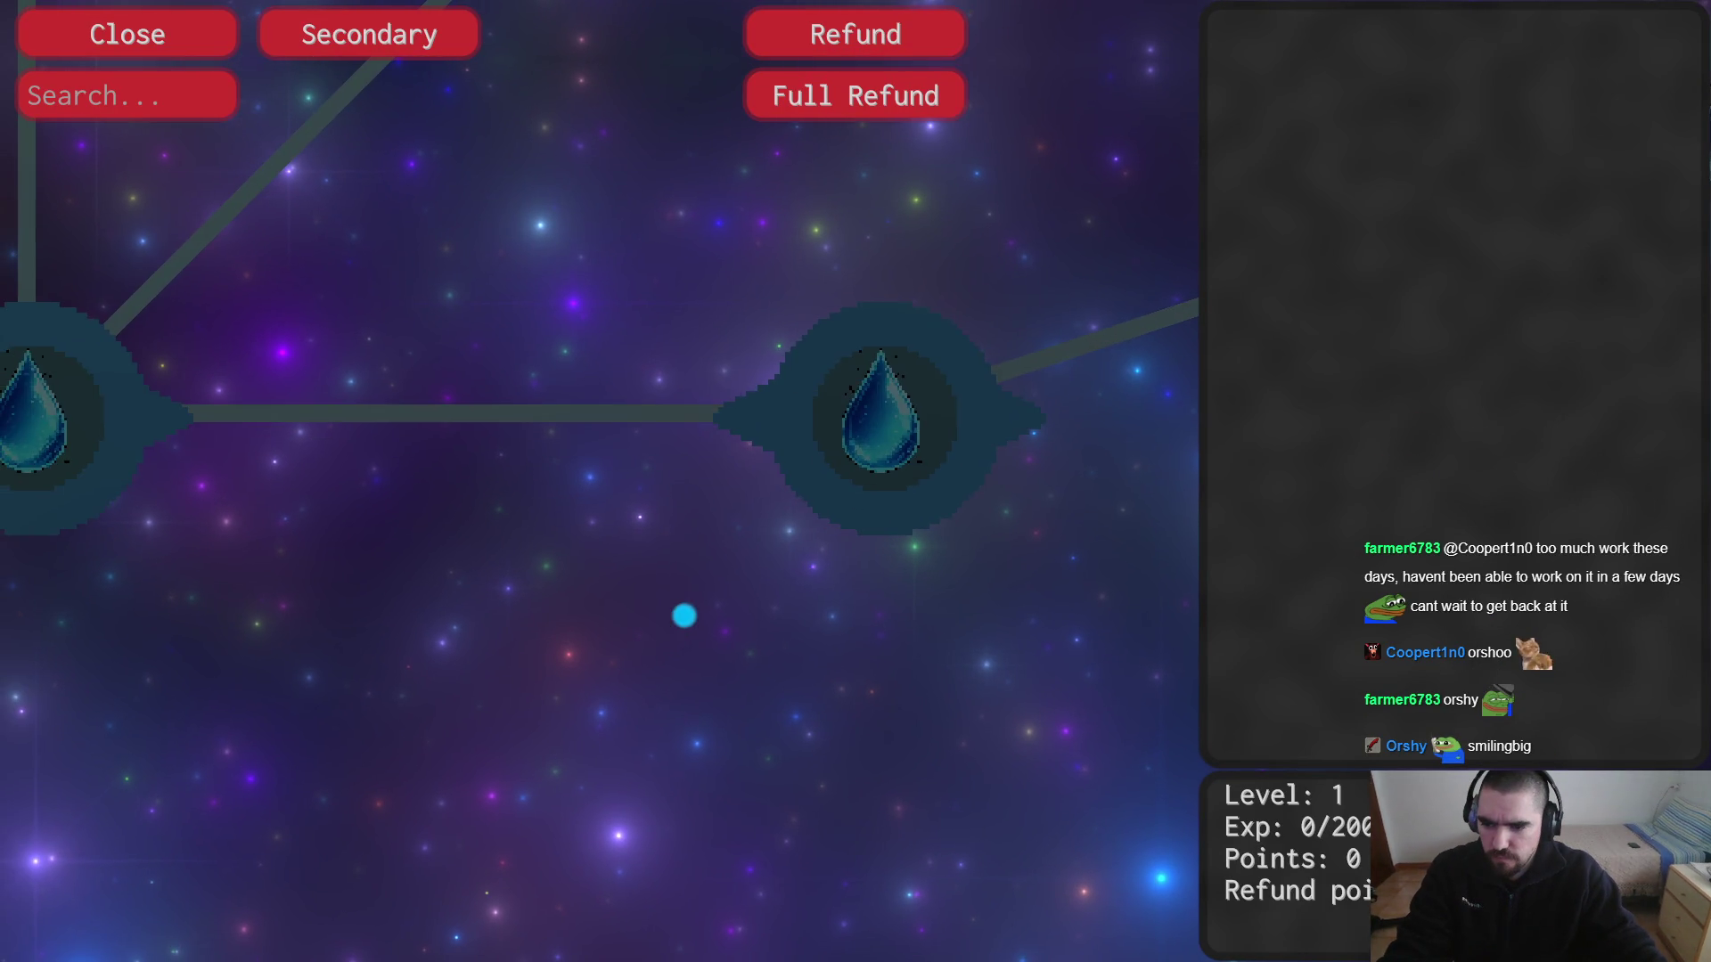
scroll(890, 375, up, 3)
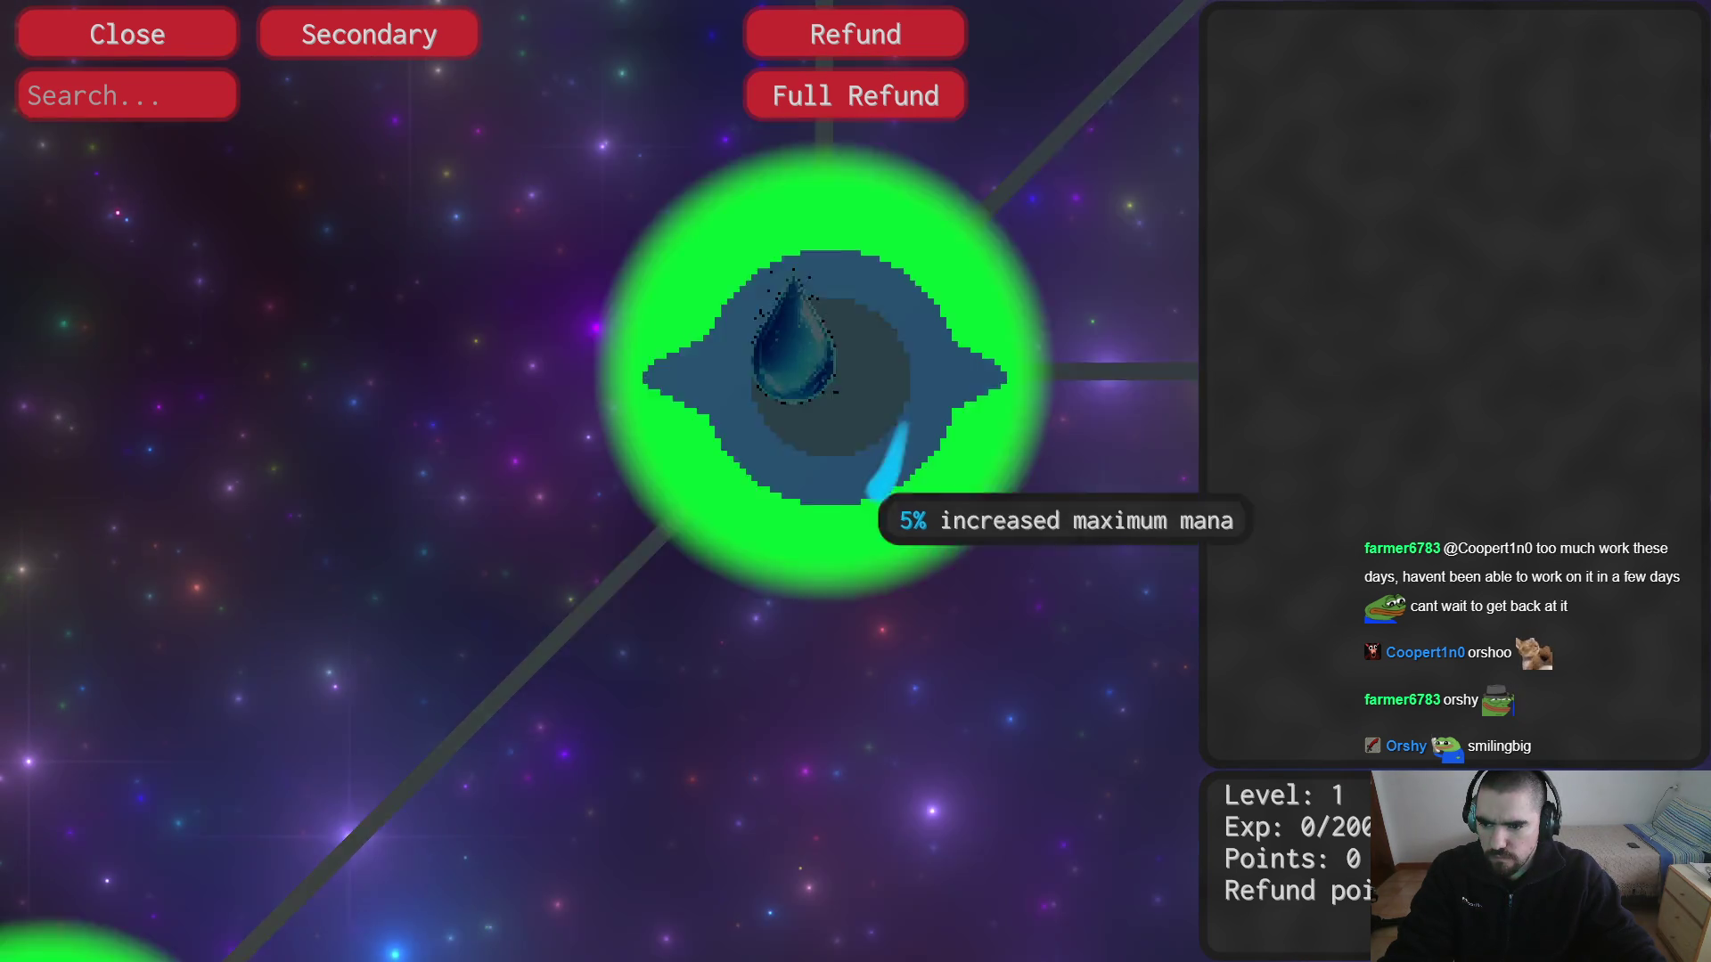
scroll(847, 552, down, 3)
key(Escape)
Step: Relaunch the rebuilt game and zoom in on a mana node's teardrop icon
key(Up)
key(Return)
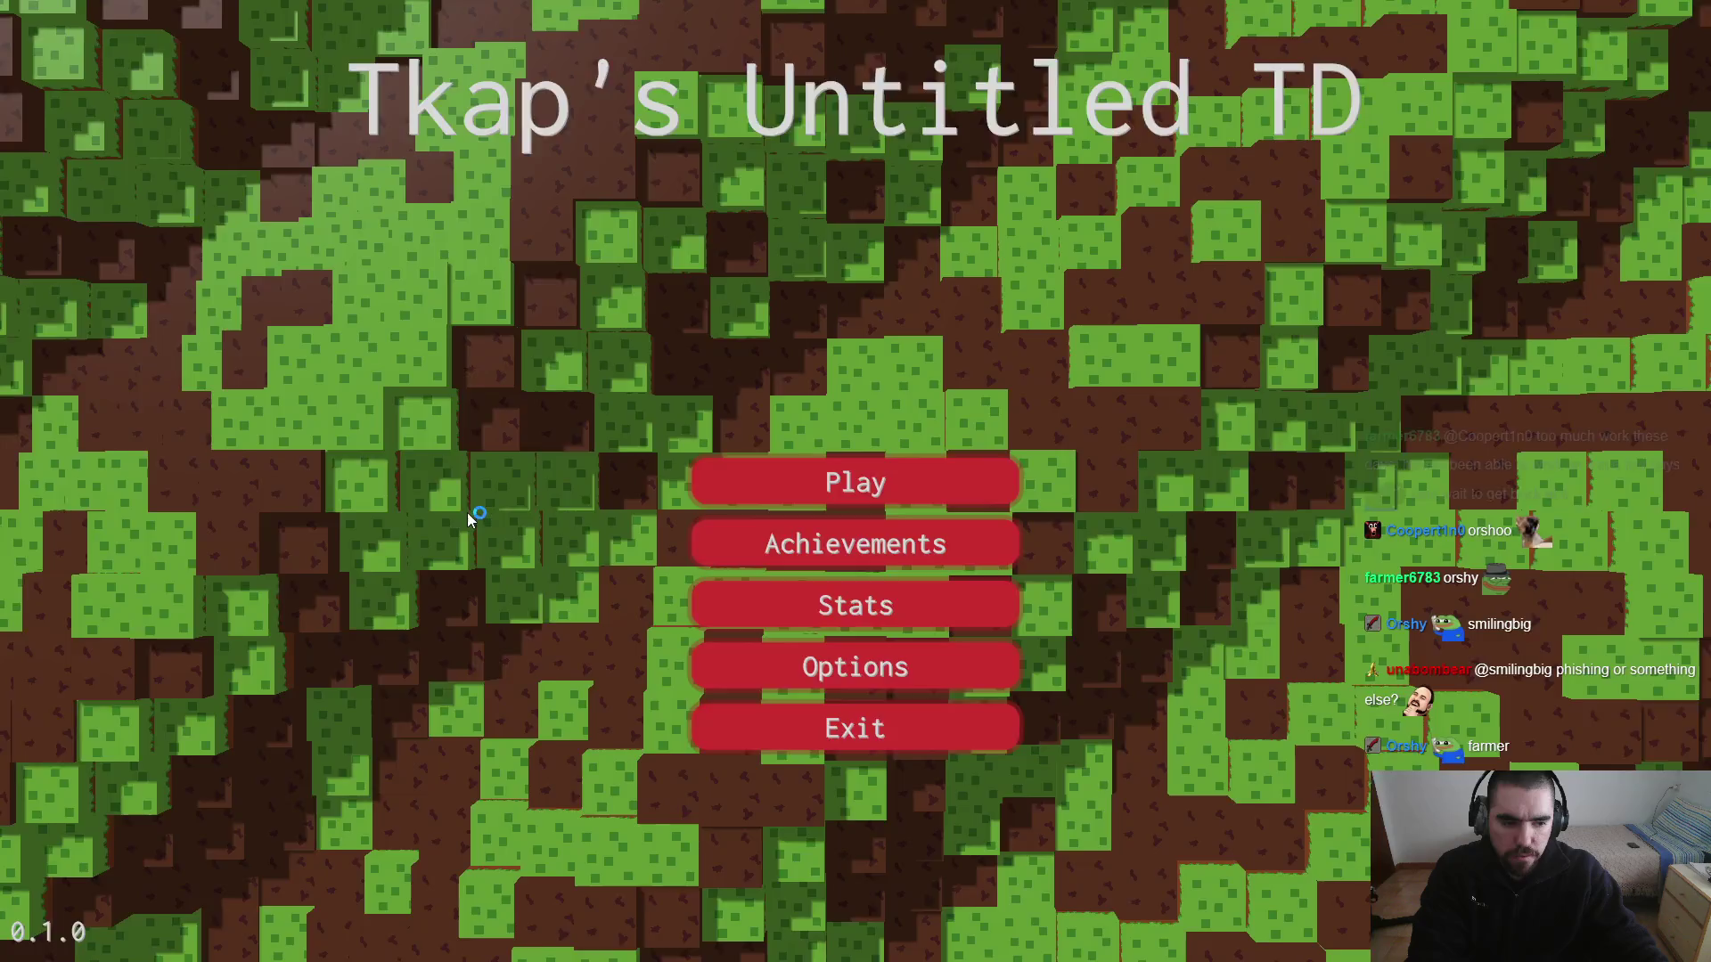
scroll(1024, 392, down, 3)
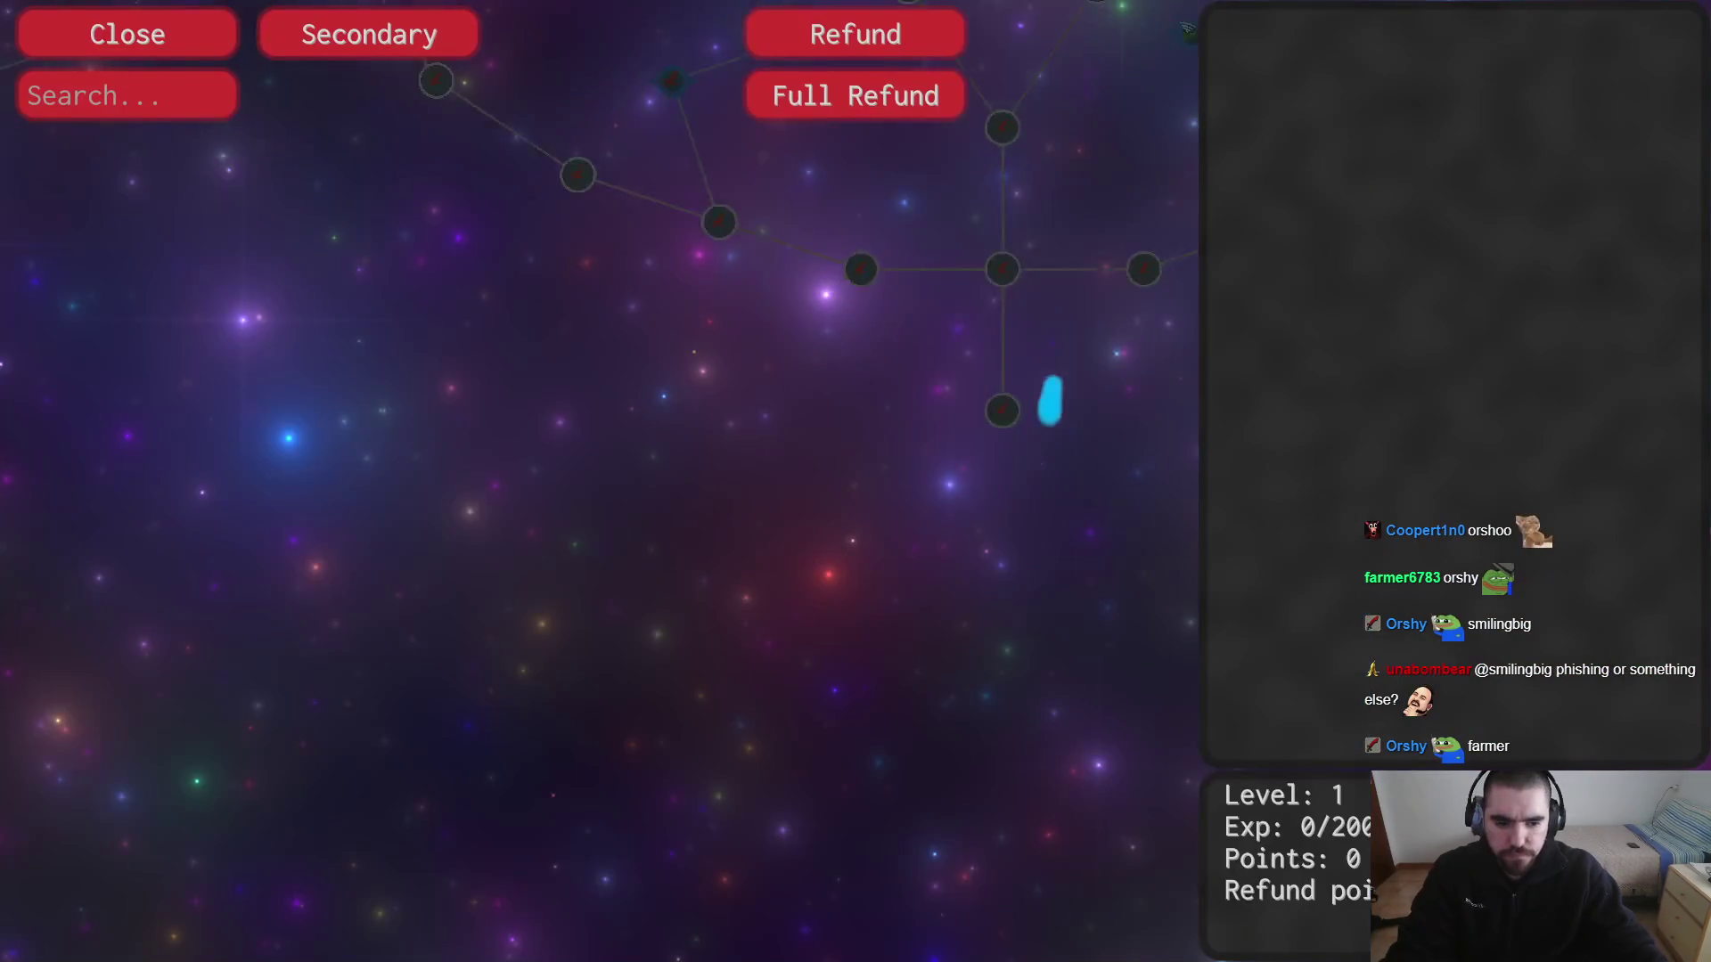
scroll(1069, 446, down, 3)
scroll(891, 339, up, 3)
scroll(864, 344, up, 3)
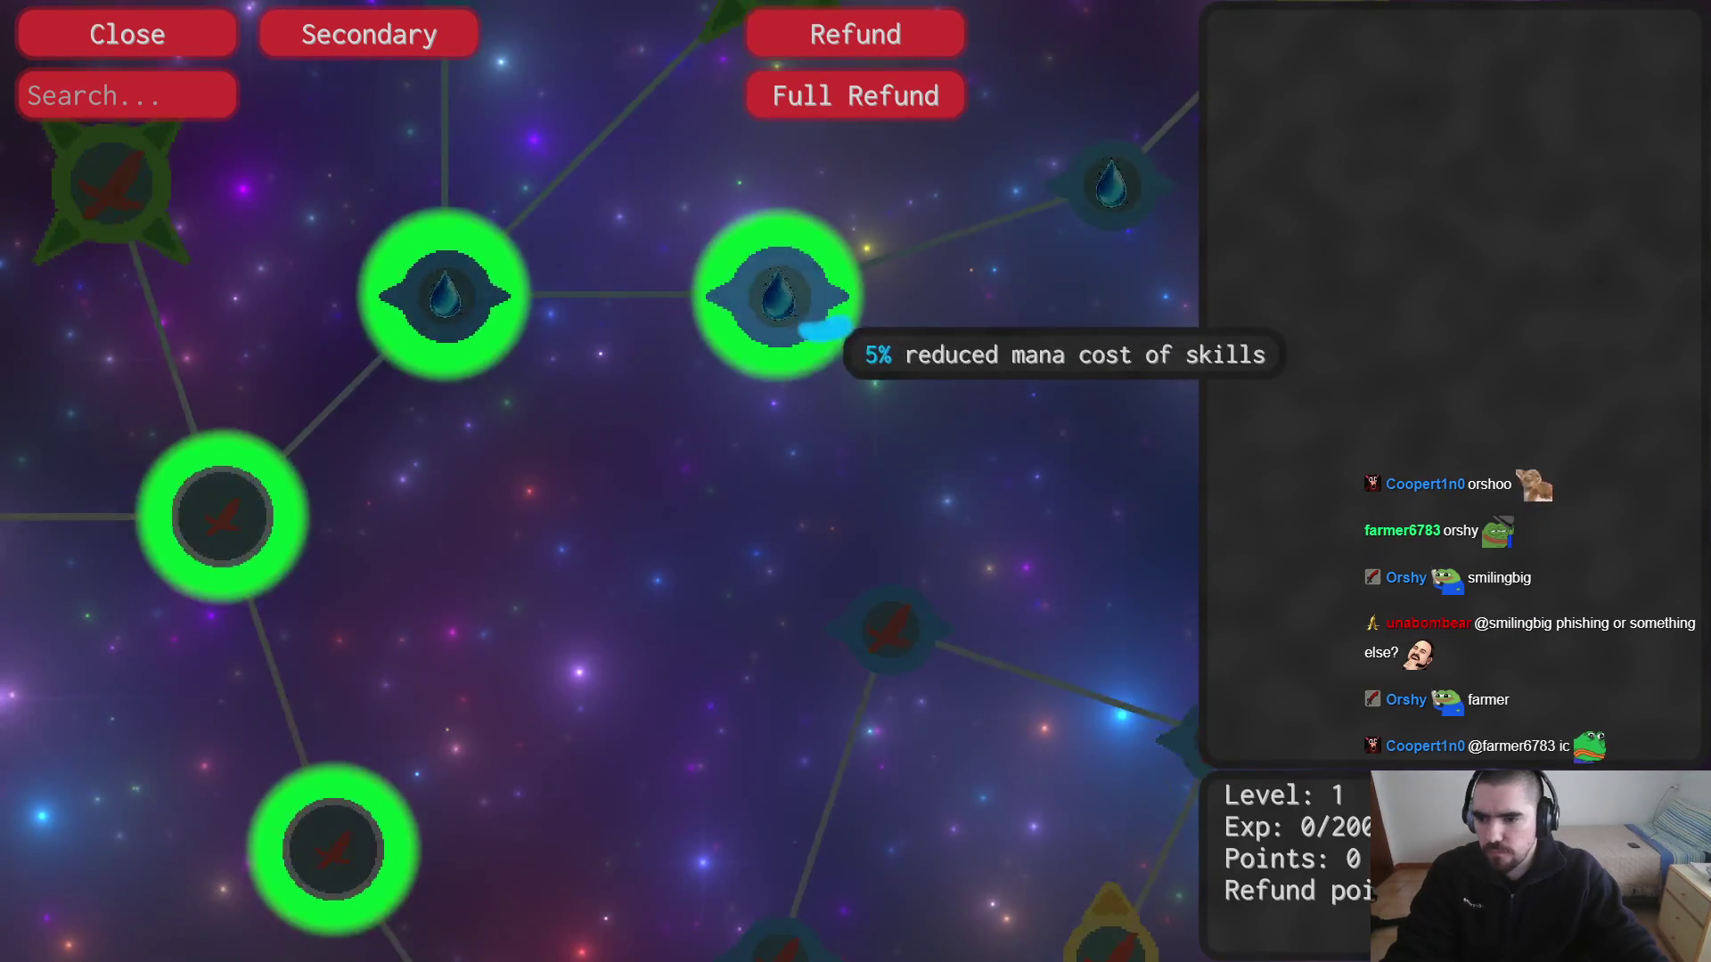
scroll(900, 384, up, 3)
scroll(918, 499, up, 3)
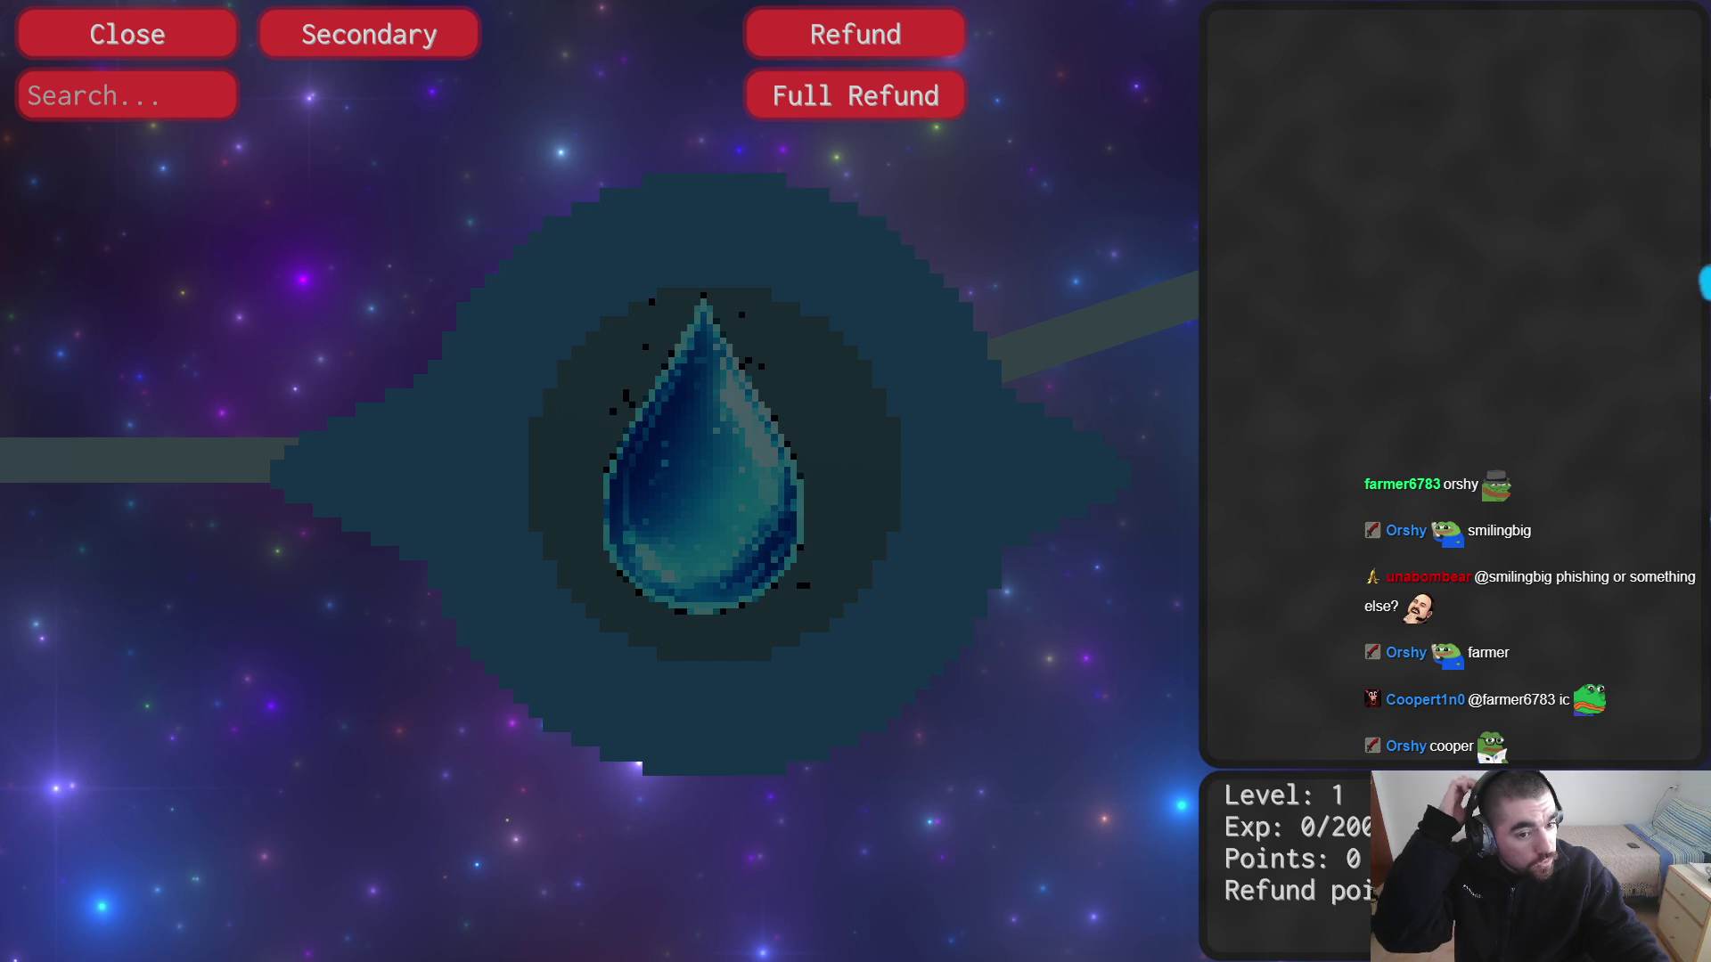
Step: Bookmark the Pixel Snapper page, then return to the game
key(alt+Tab)
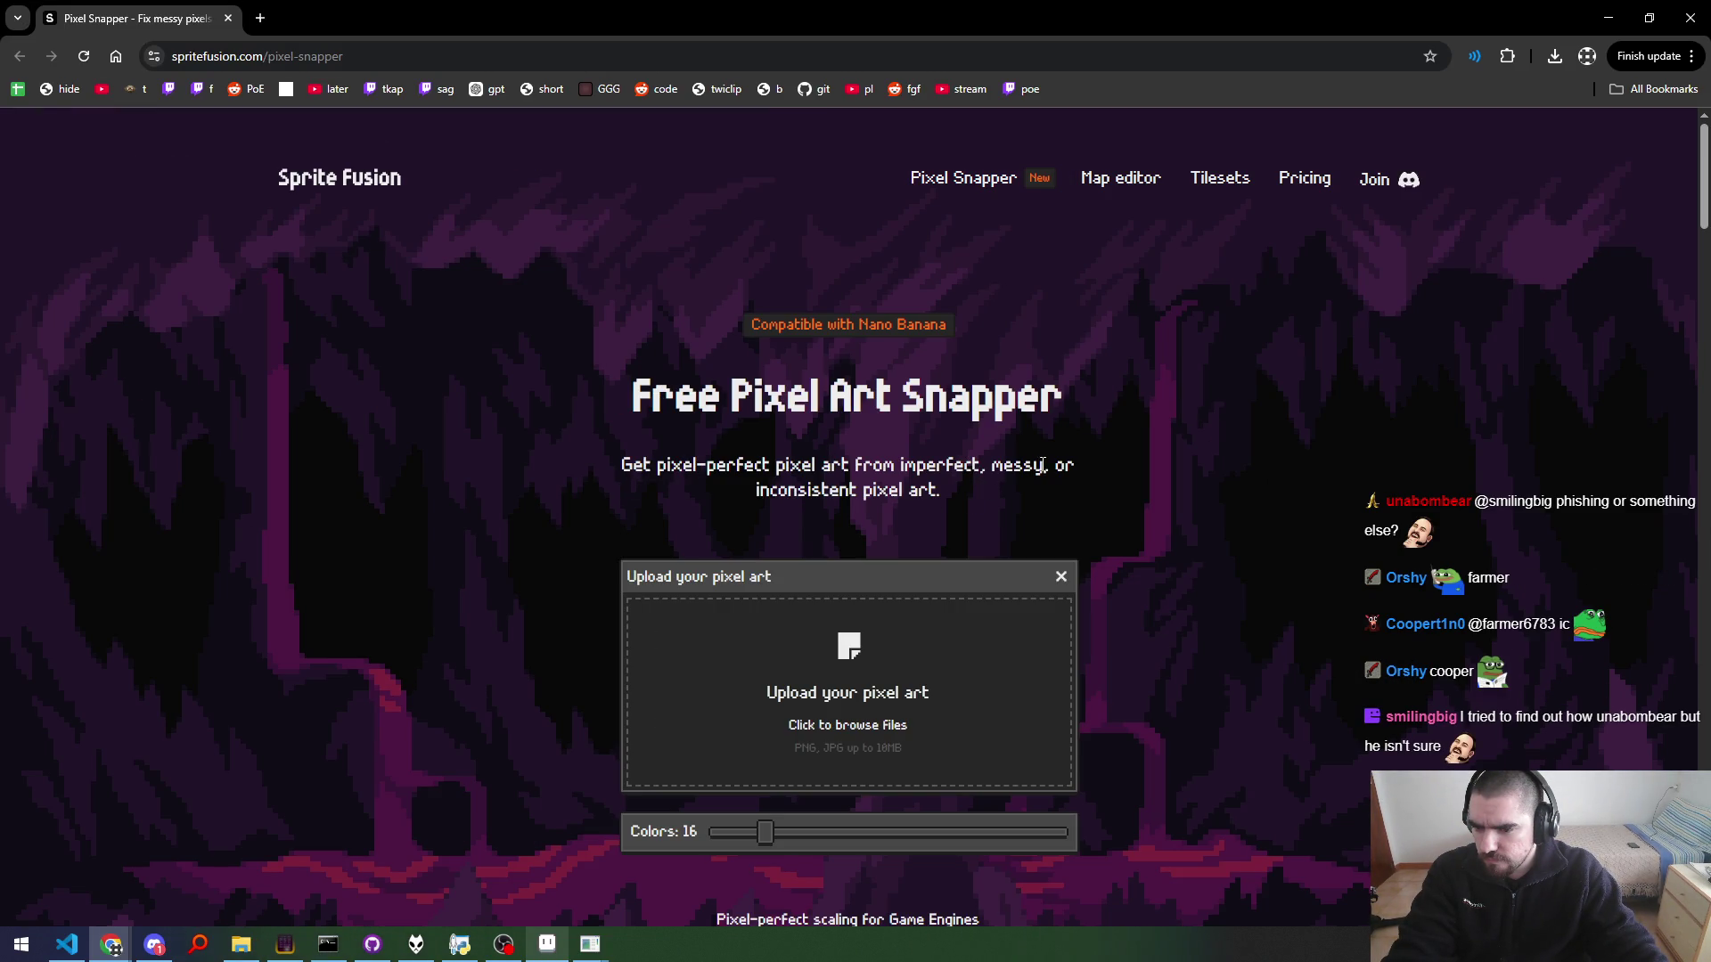
key(ctrl+d)
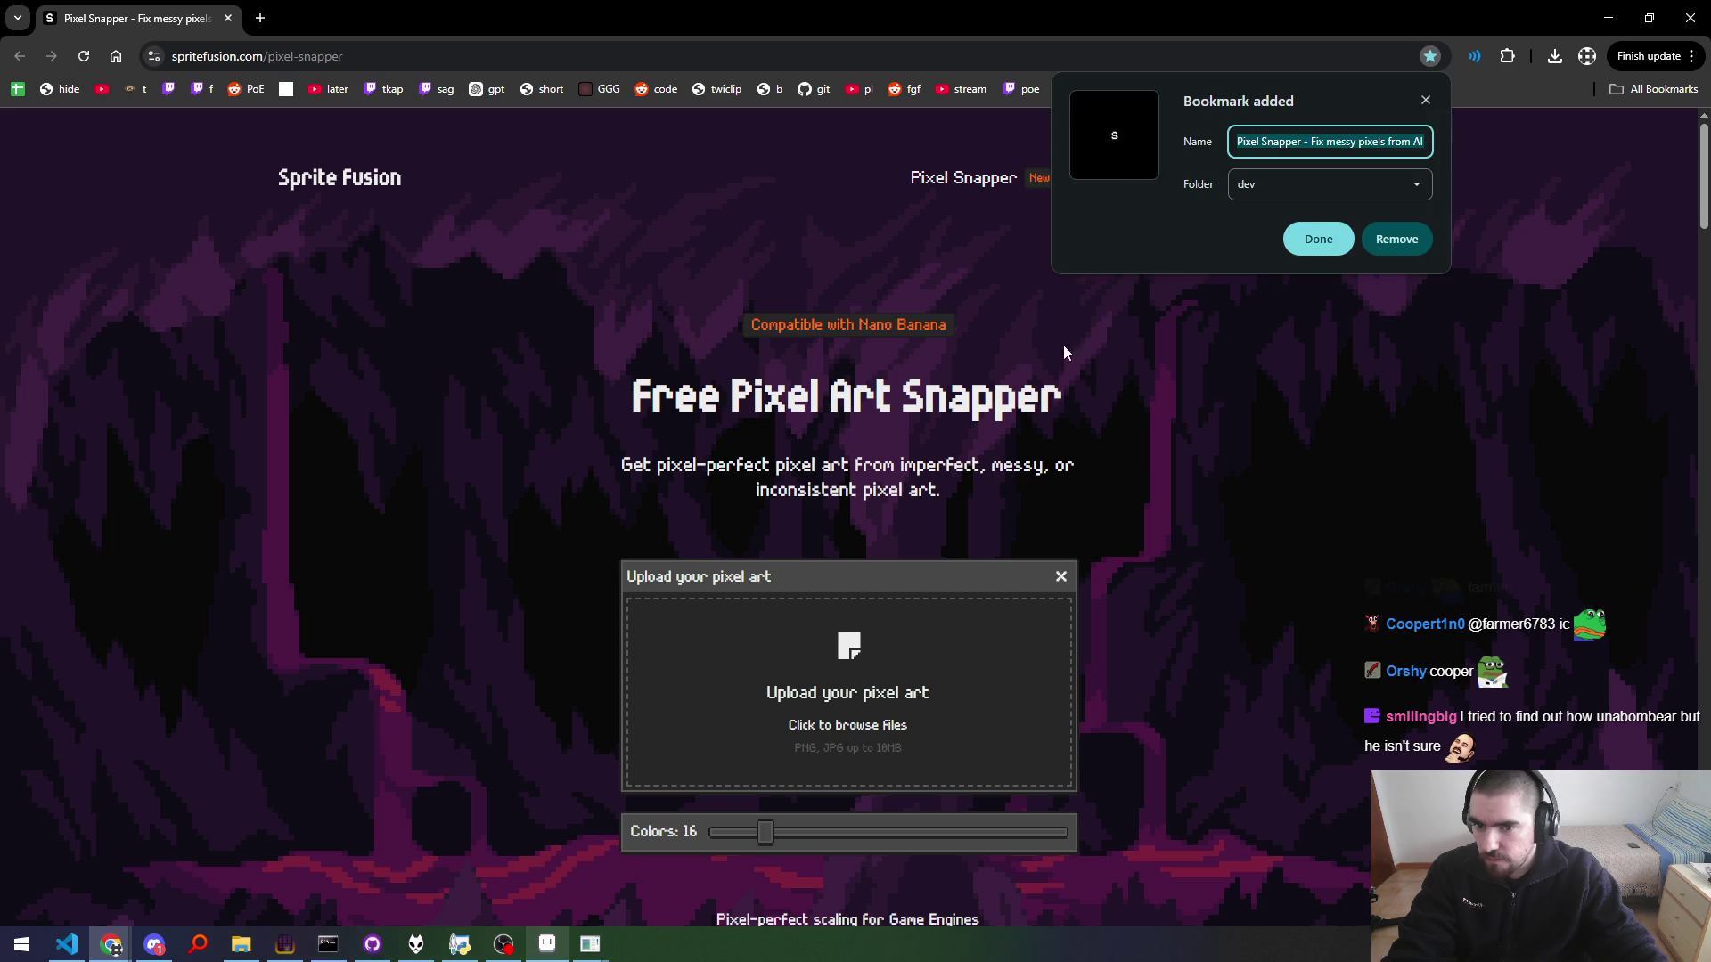
key(alt+Tab)
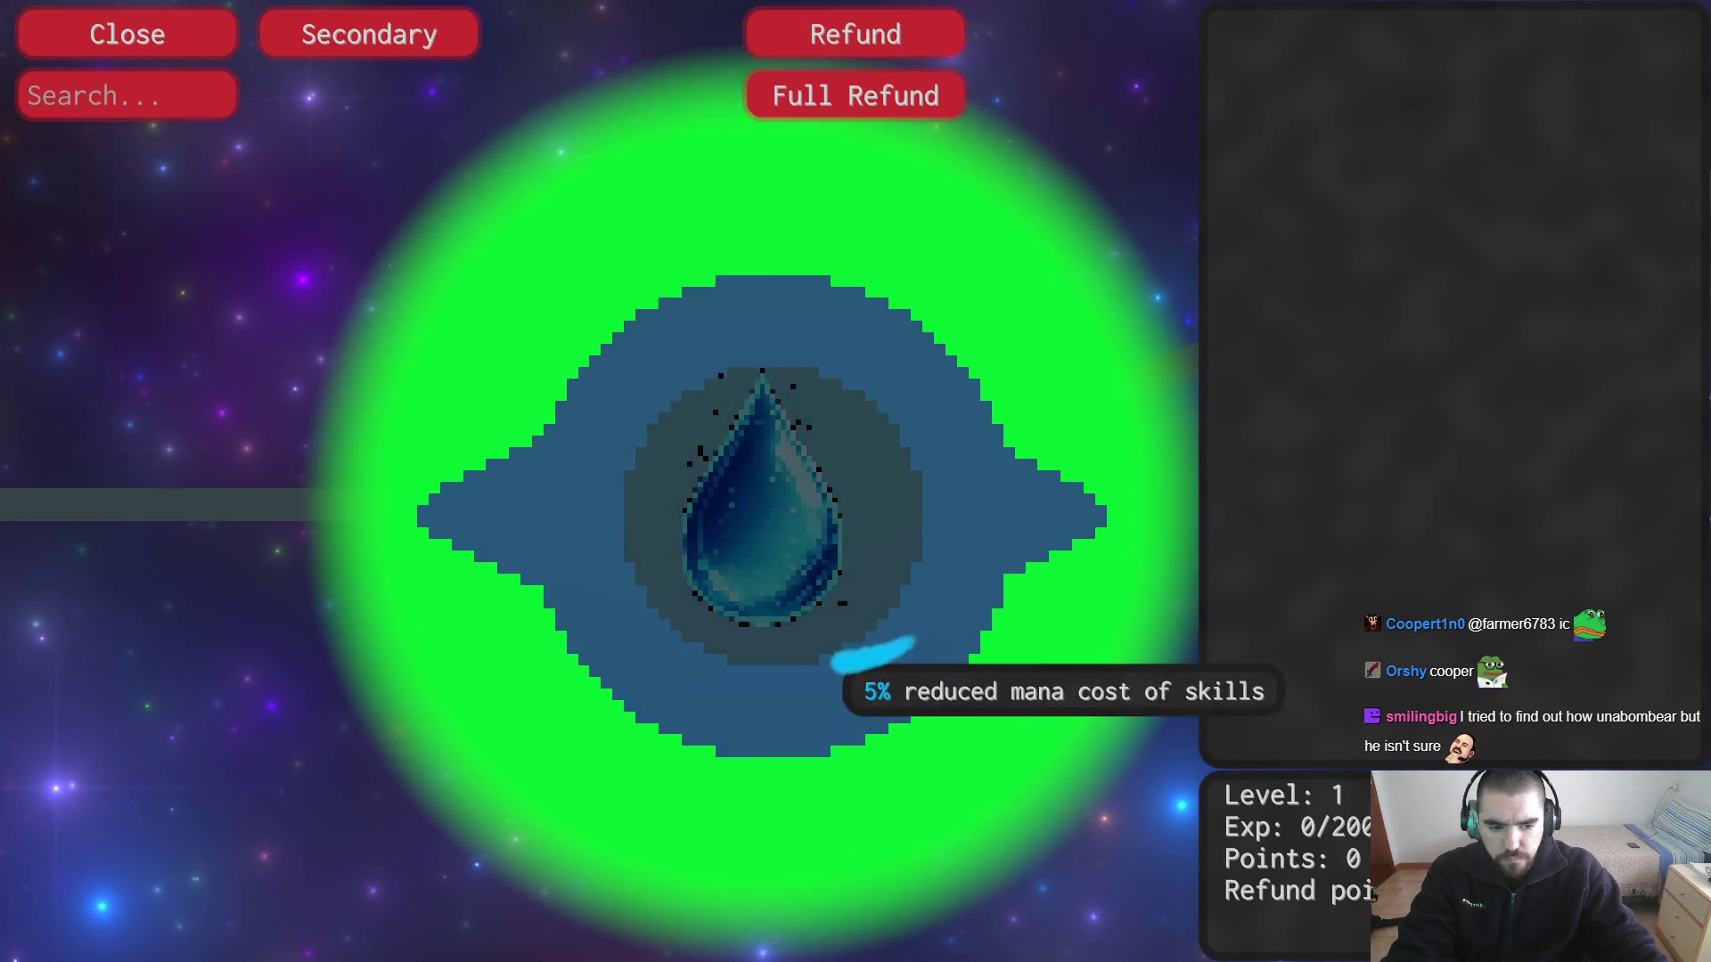
Step: Pan and zoom across the skill tree past the sword and golden nodes to other water-drop nodes
mouse_move(383, 690)
mouse_down()
mouse_move(744, 472)
mouse_move(611, 793)
mouse_move(312, 762)
mouse_up()
scroll(760, 496, down, 5)
scroll(791, 515, down, 2)
scroll(428, 763, down, 3)
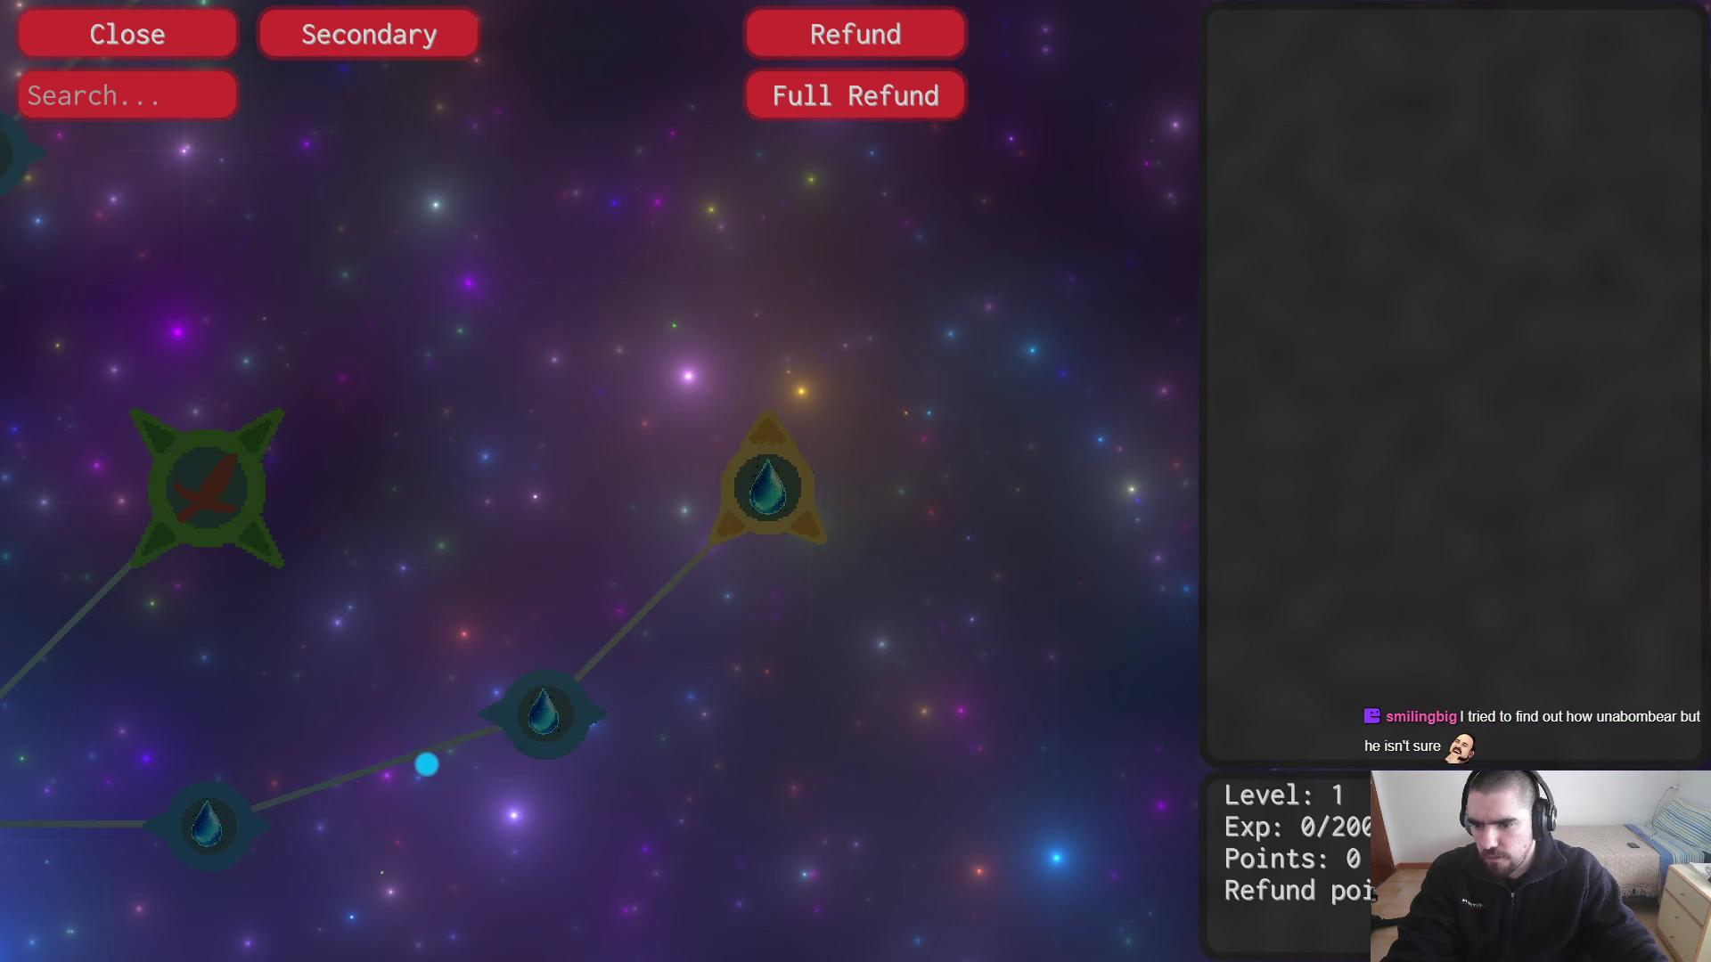
drag(428, 763, 1038, 353)
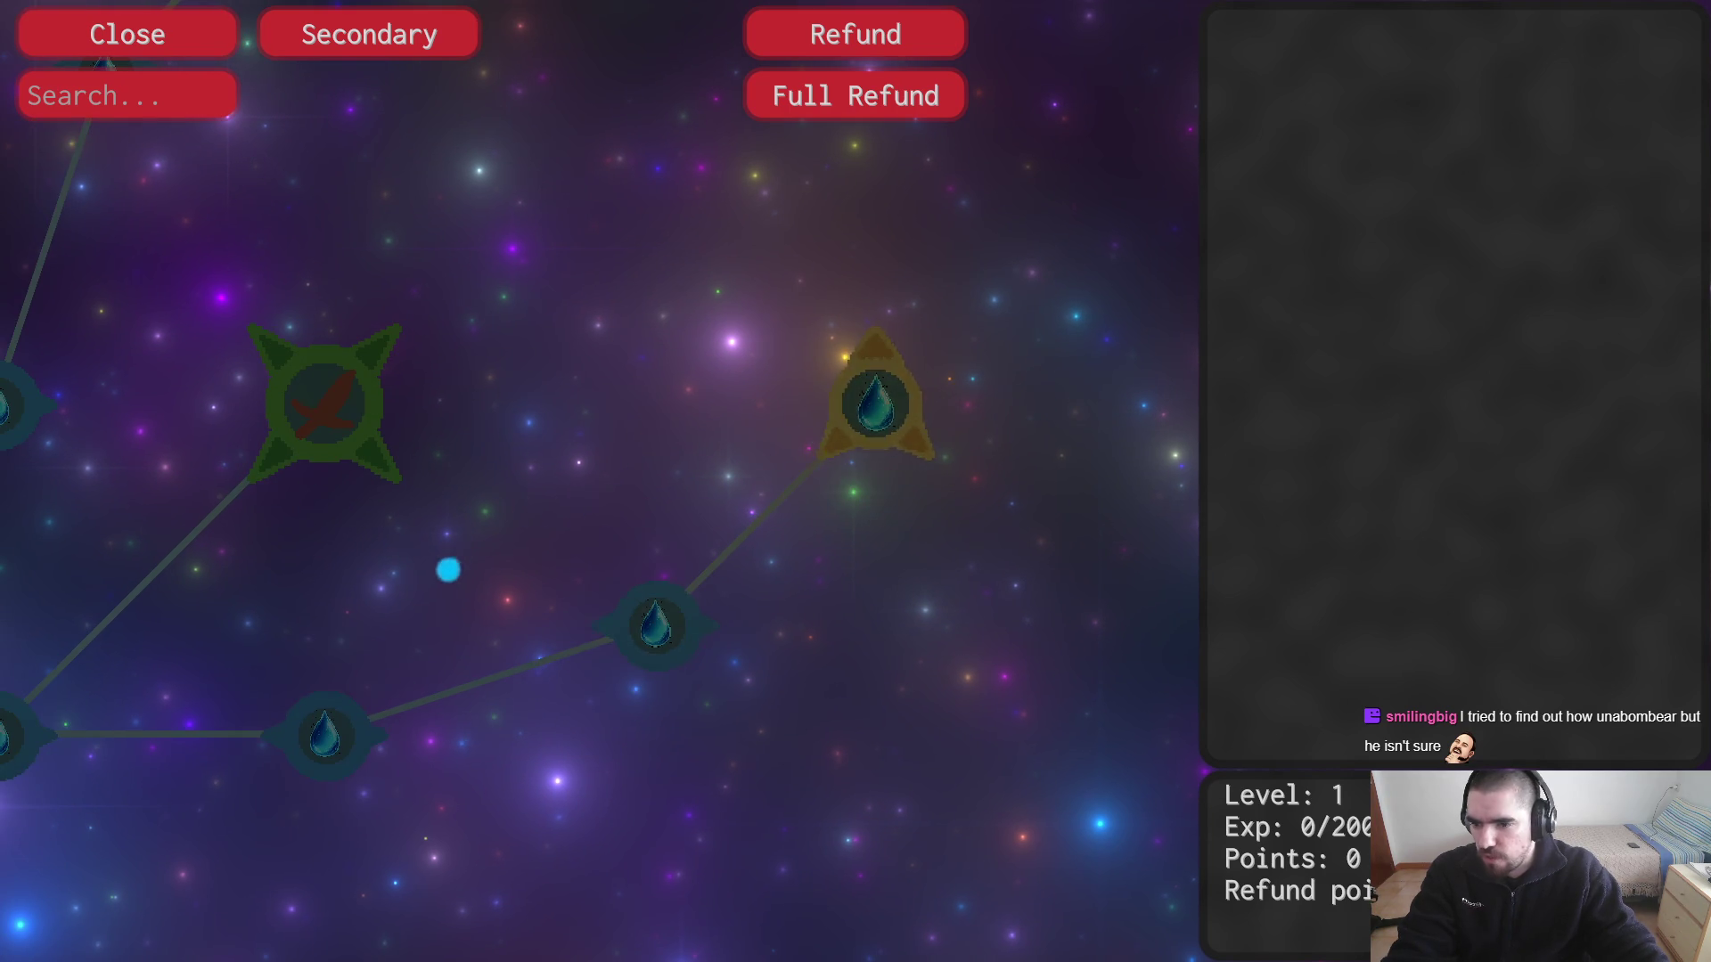
drag(448, 570, 1013, 323)
scroll(499, 684, up, 2)
scroll(891, 485, down, 3)
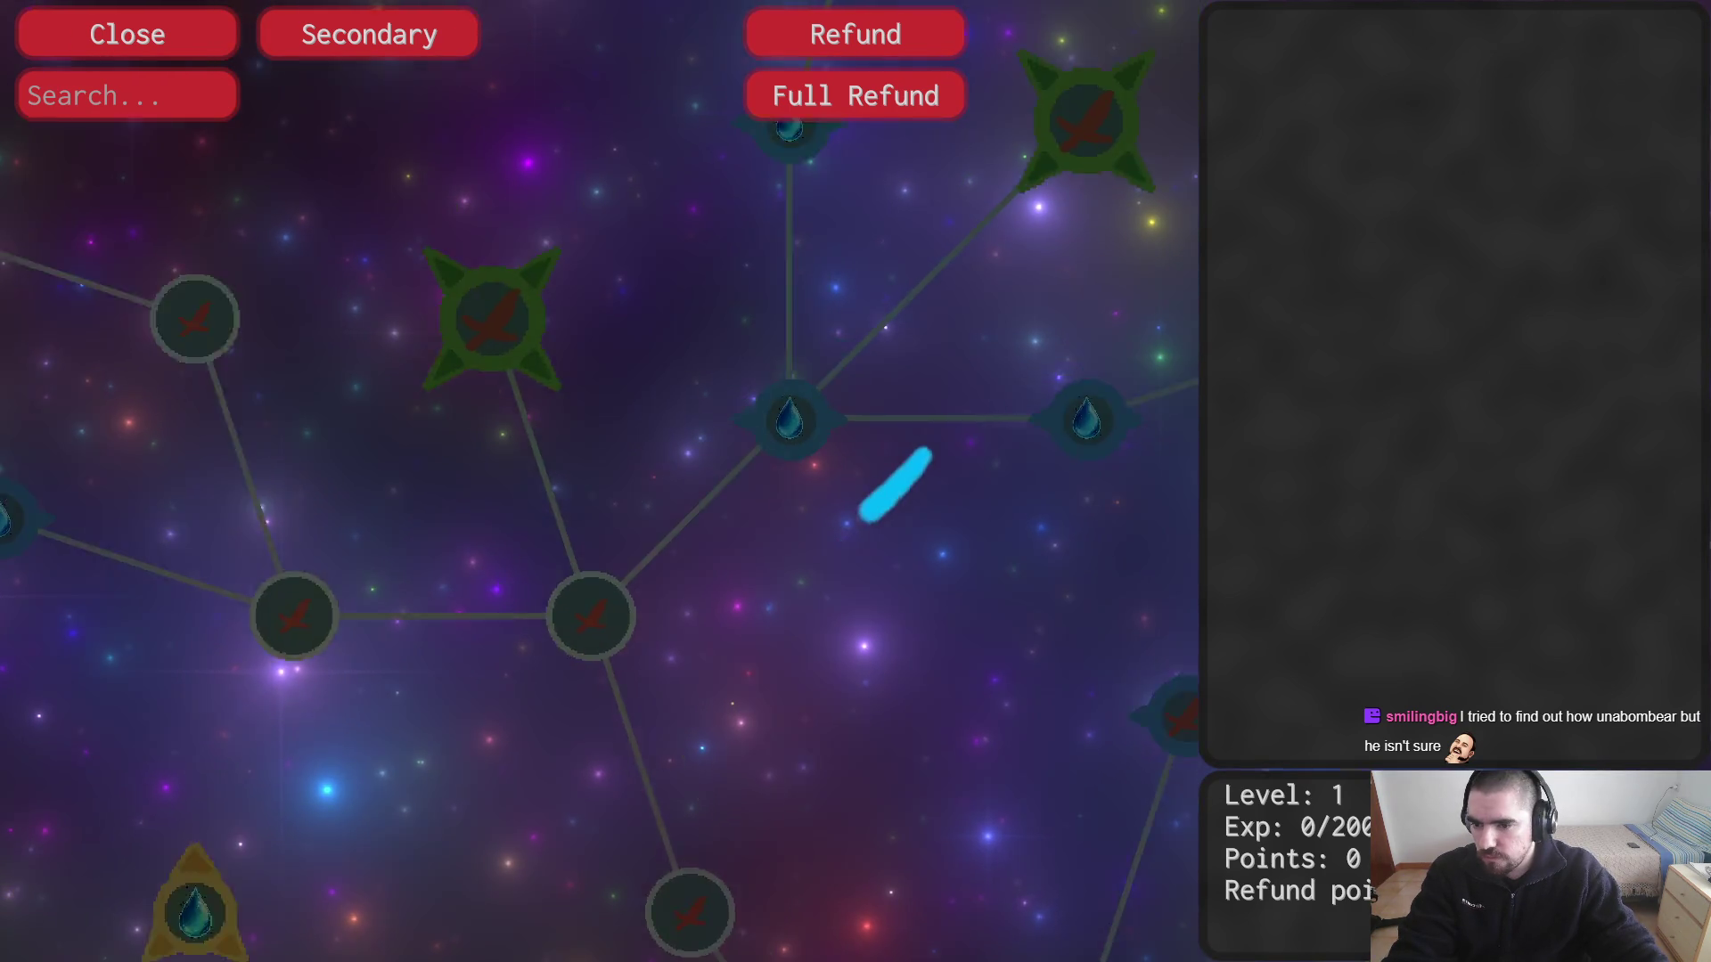
drag(891, 486, 735, 546)
scroll(722, 623, up, 3)
scroll(897, 546, down, 3)
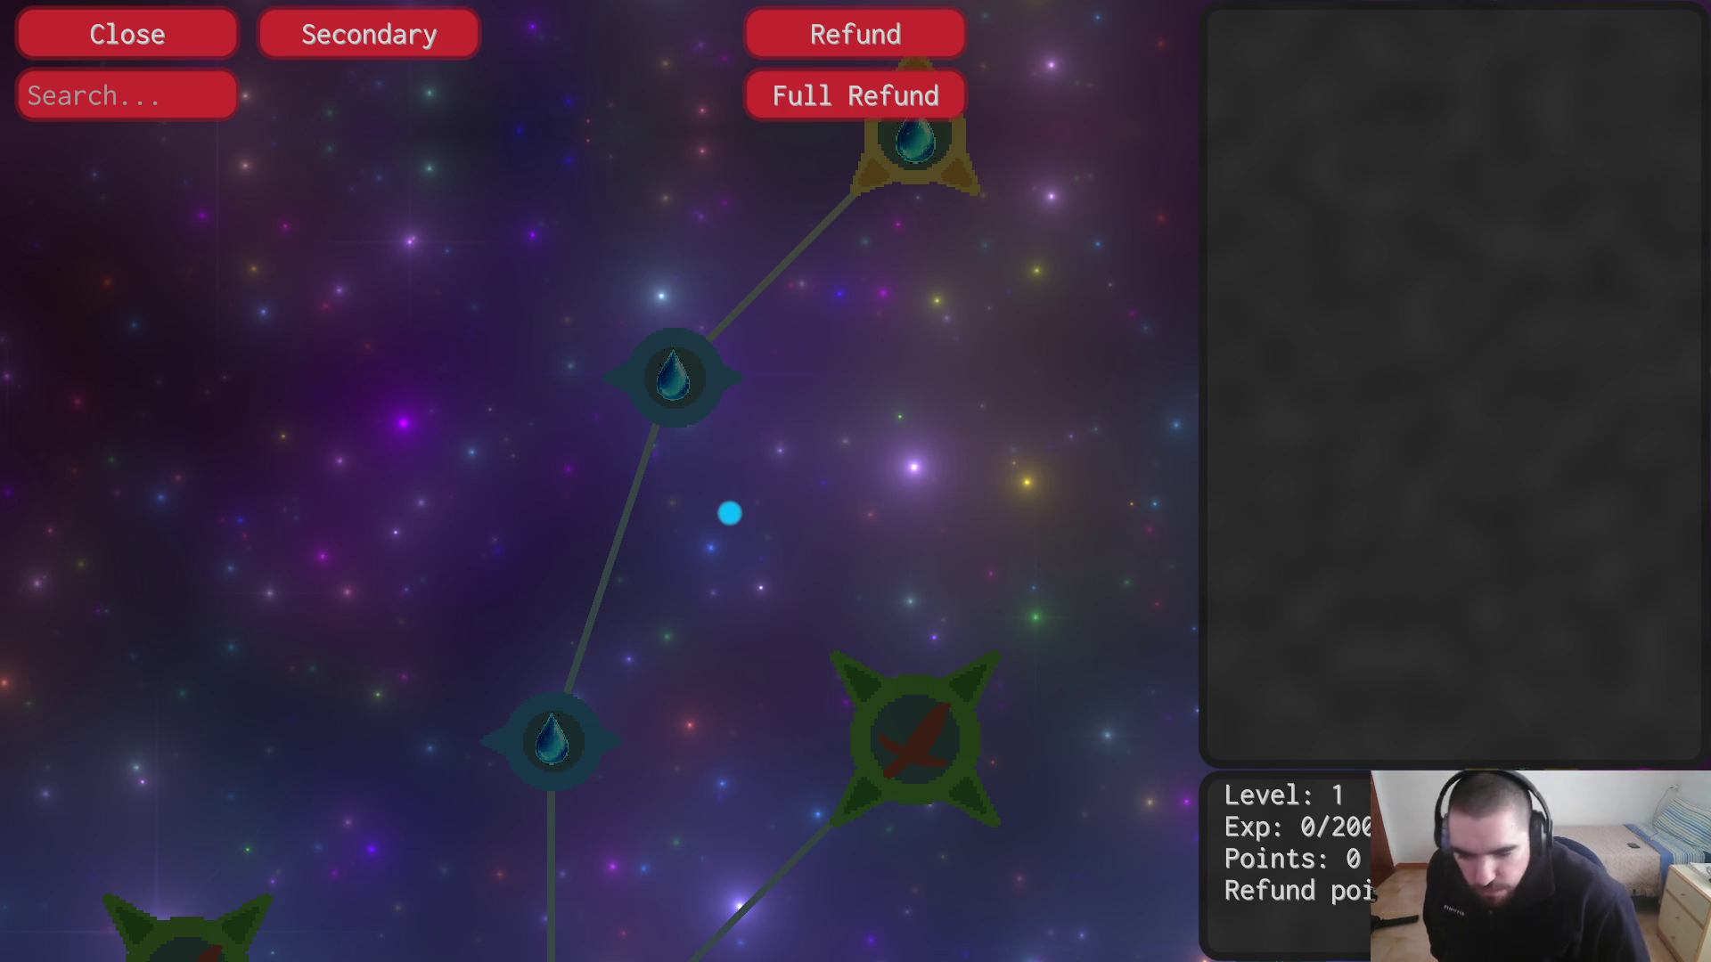
Step: Zoom in on the gold water-drop node, zoom back out, then quit the game
drag(983, 371, 998, 593)
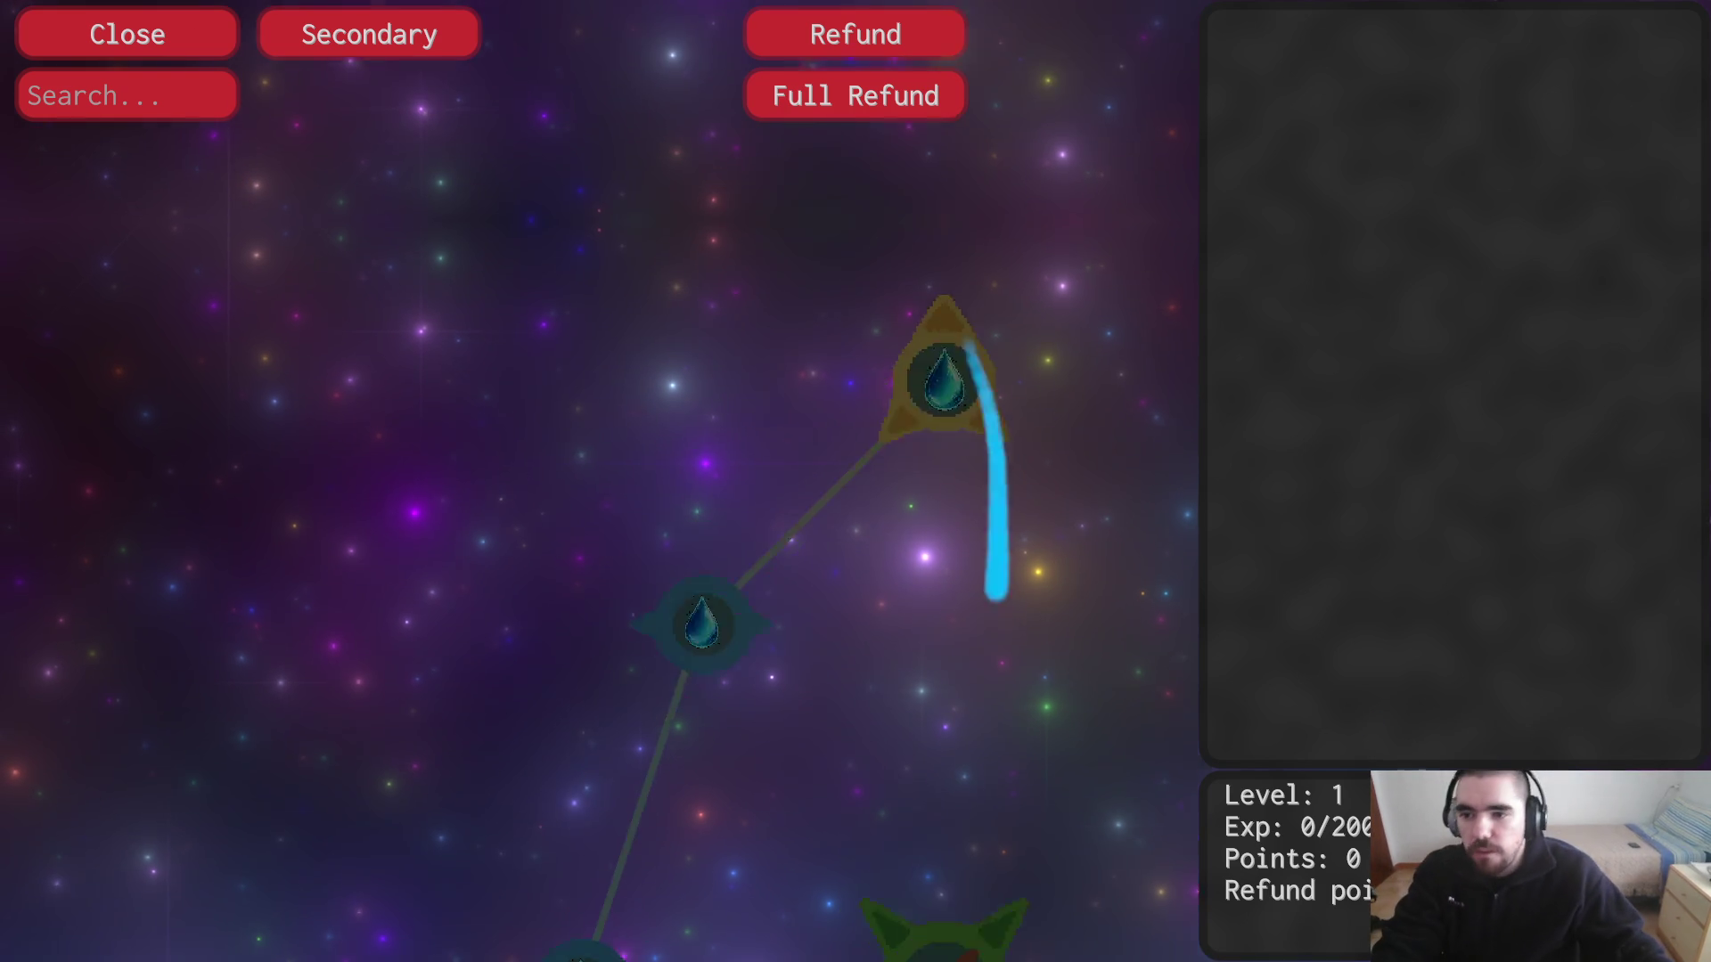
scroll(987, 414, up, 2)
scroll(891, 632, down, 4)
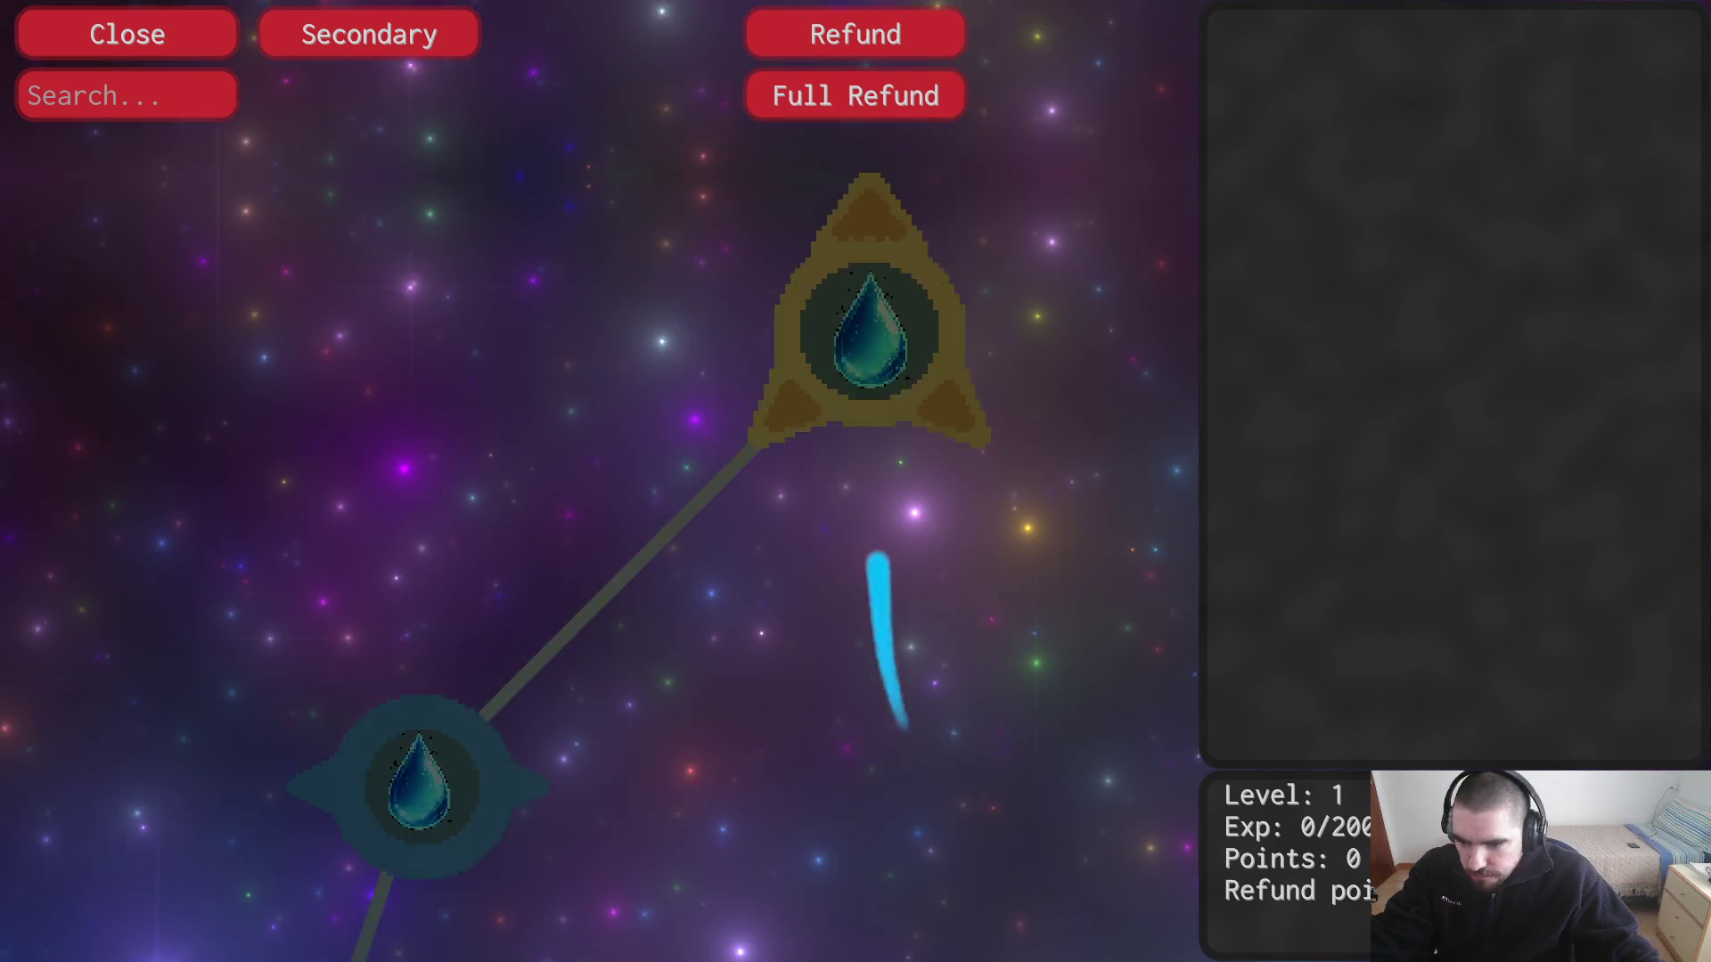
scroll(837, 463, down, 3)
scroll(897, 306, up, 5)
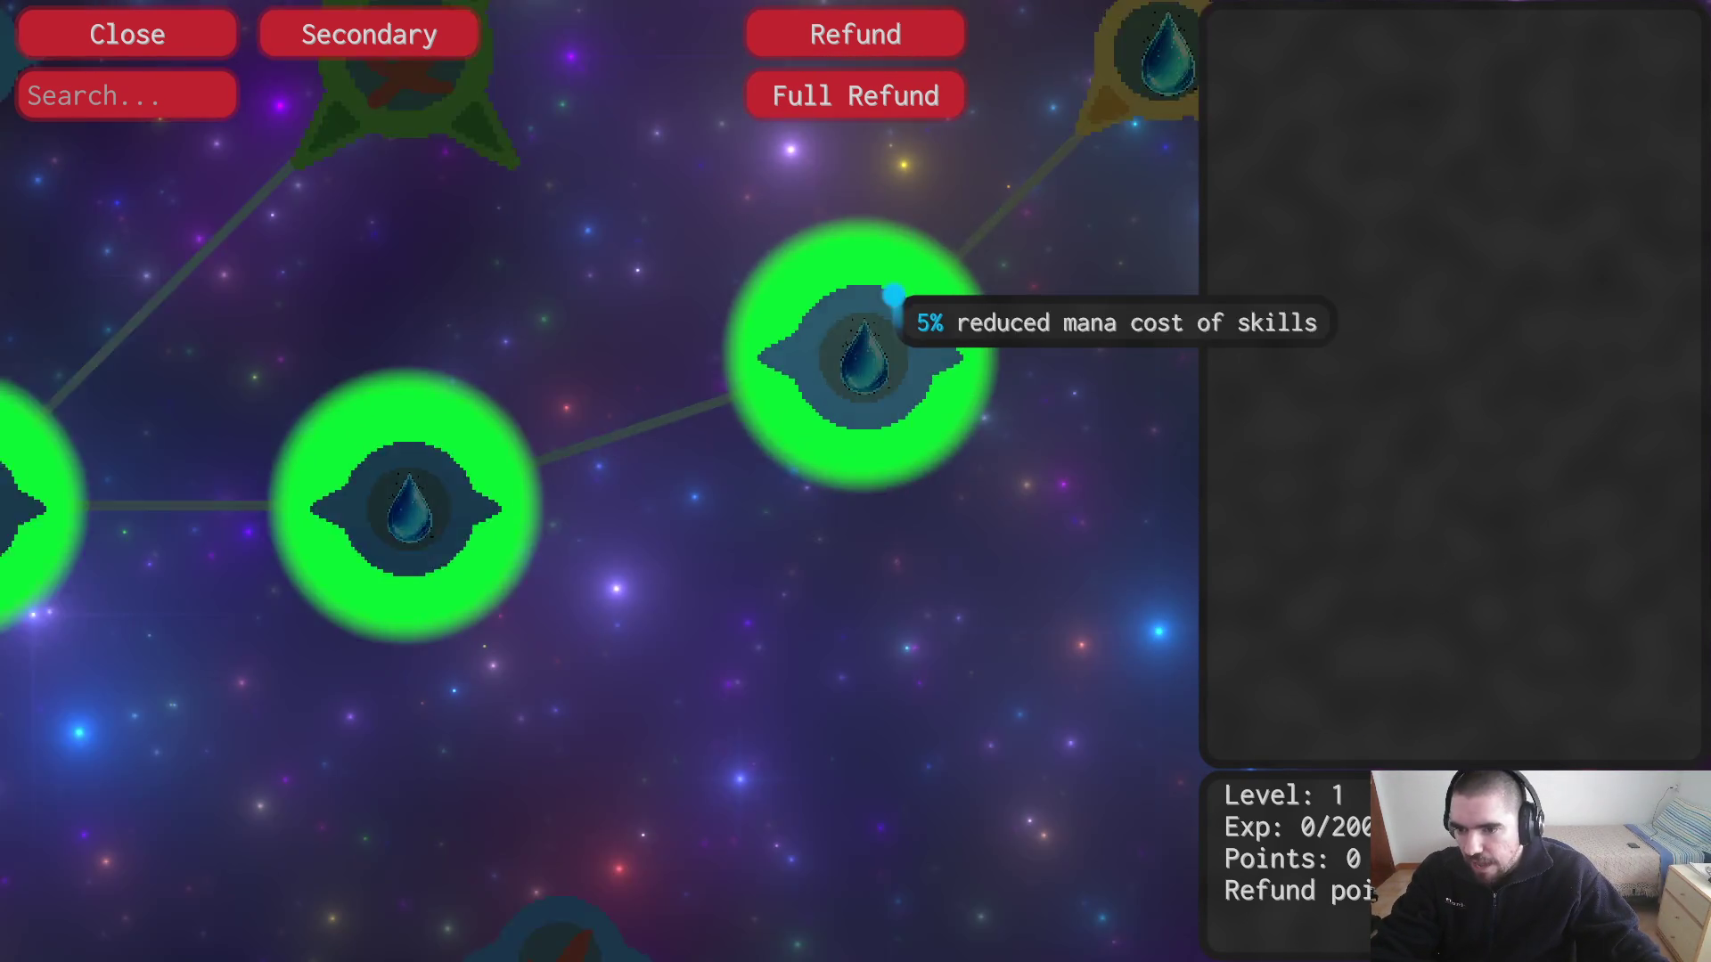
scroll(869, 433, up, 2)
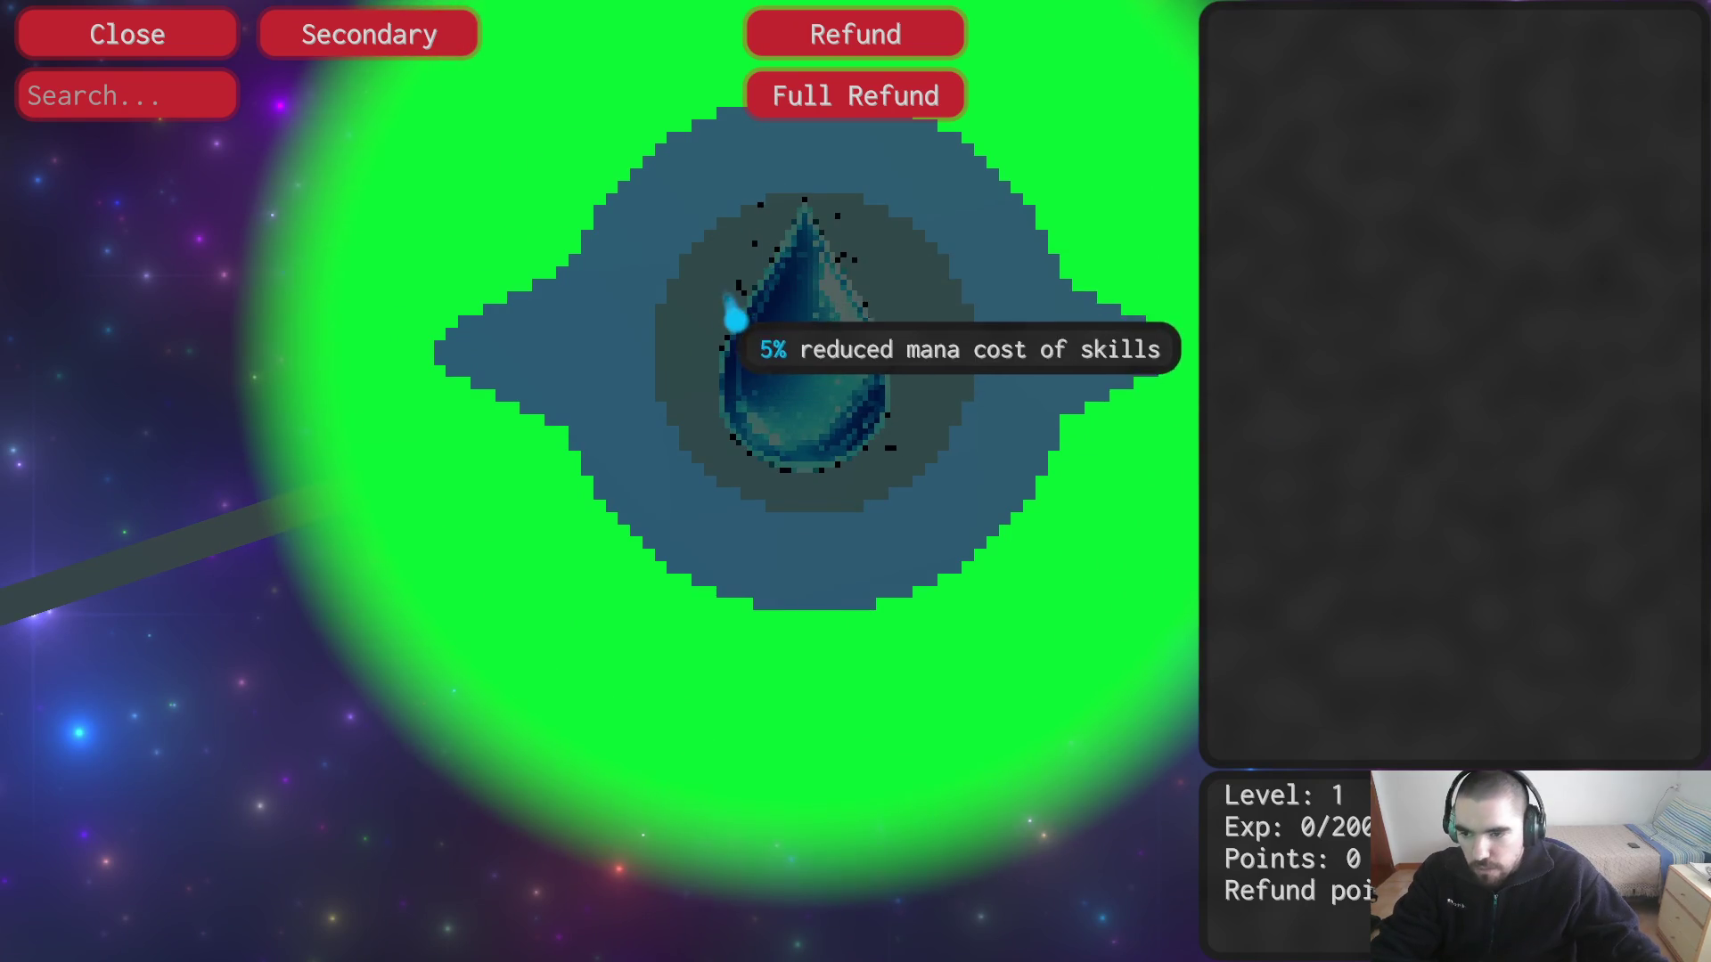
scroll(790, 535, down, 3)
scroll(757, 593, down, 3)
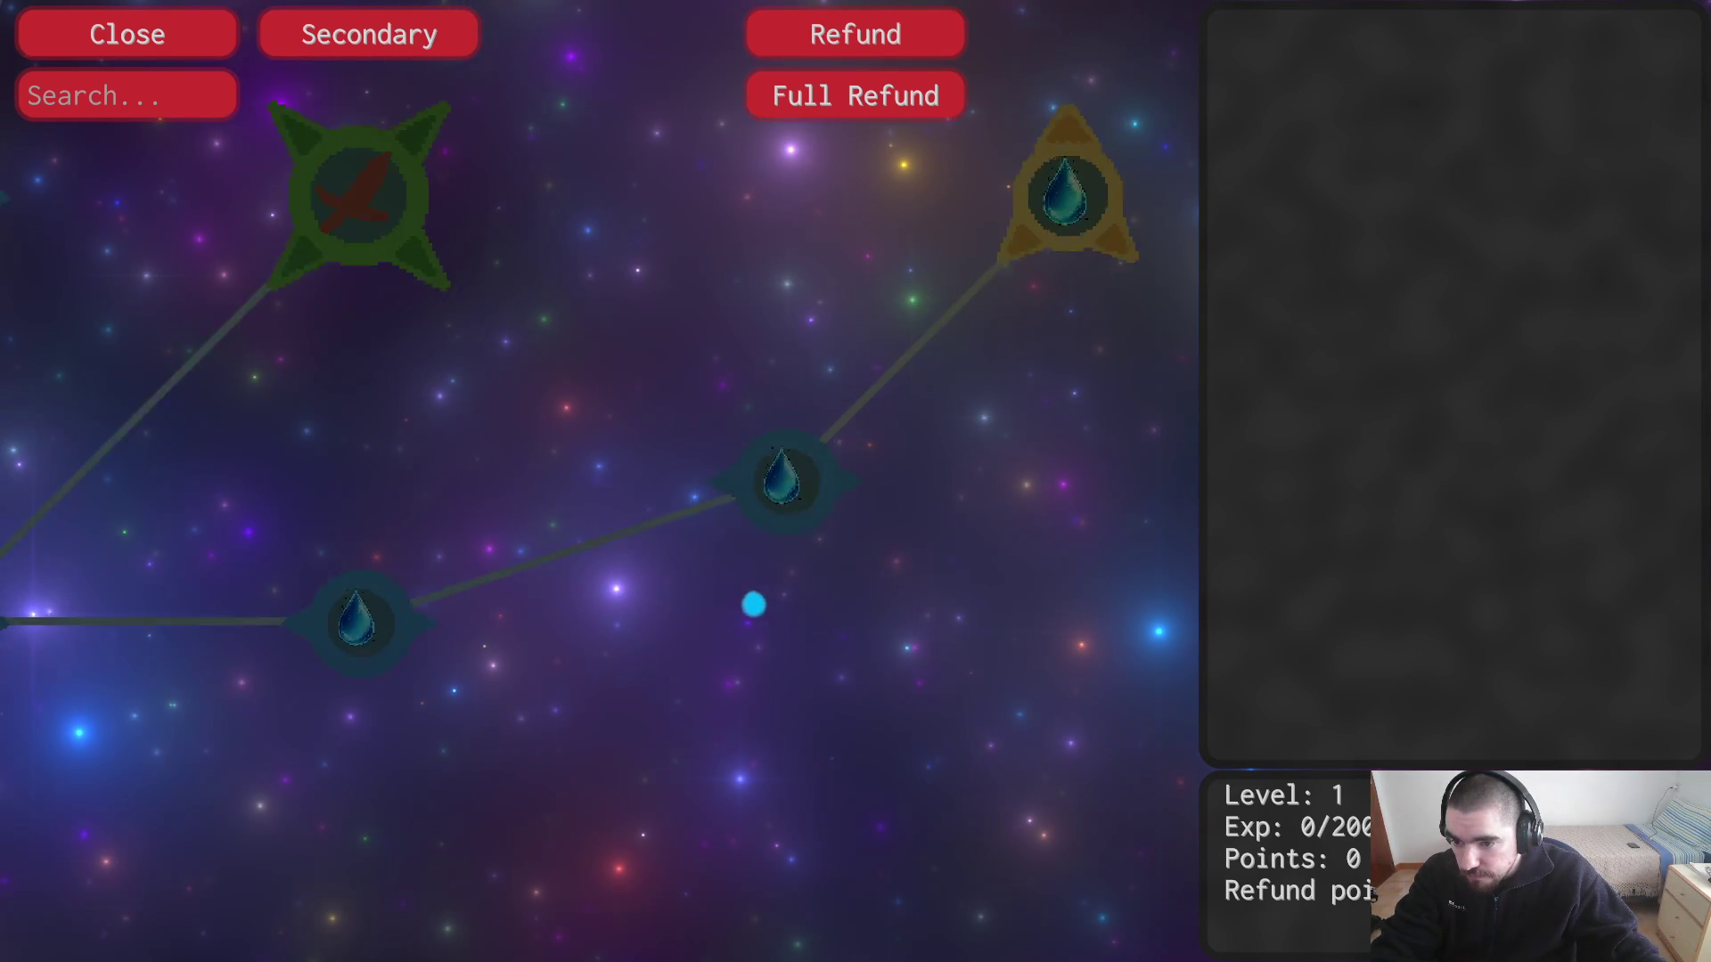
scroll(680, 558, down, 3)
scroll(1000, 473, up, 5)
scroll(913, 592, down, 3)
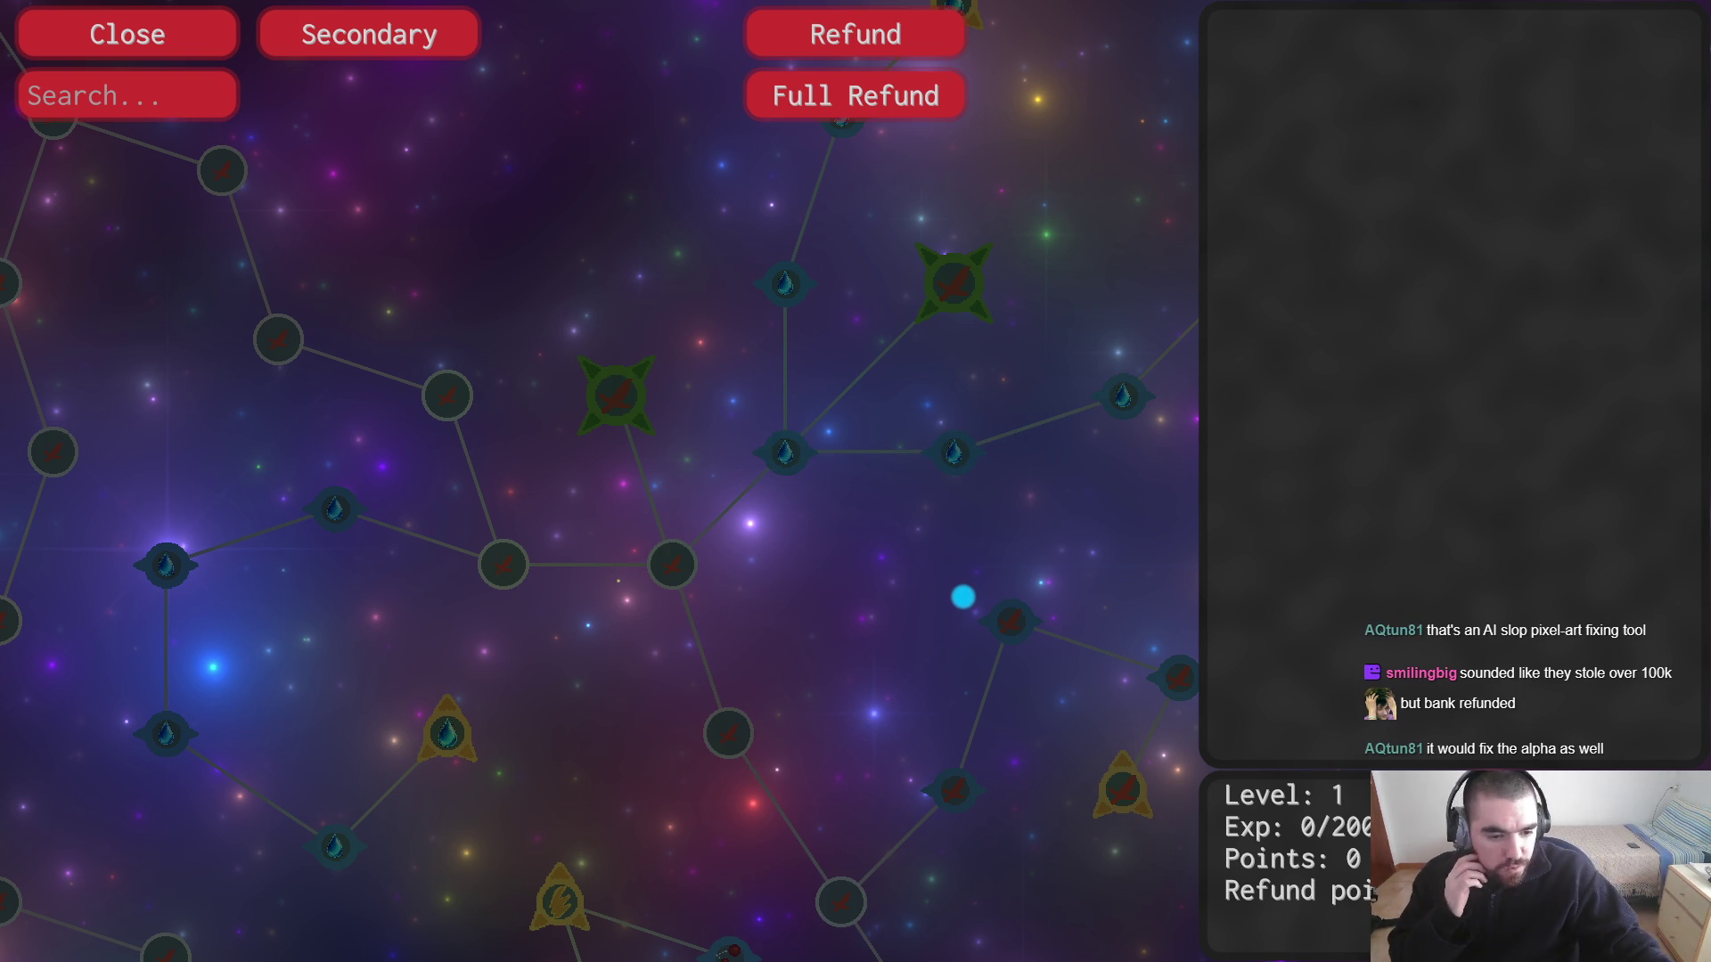
key(Escape)
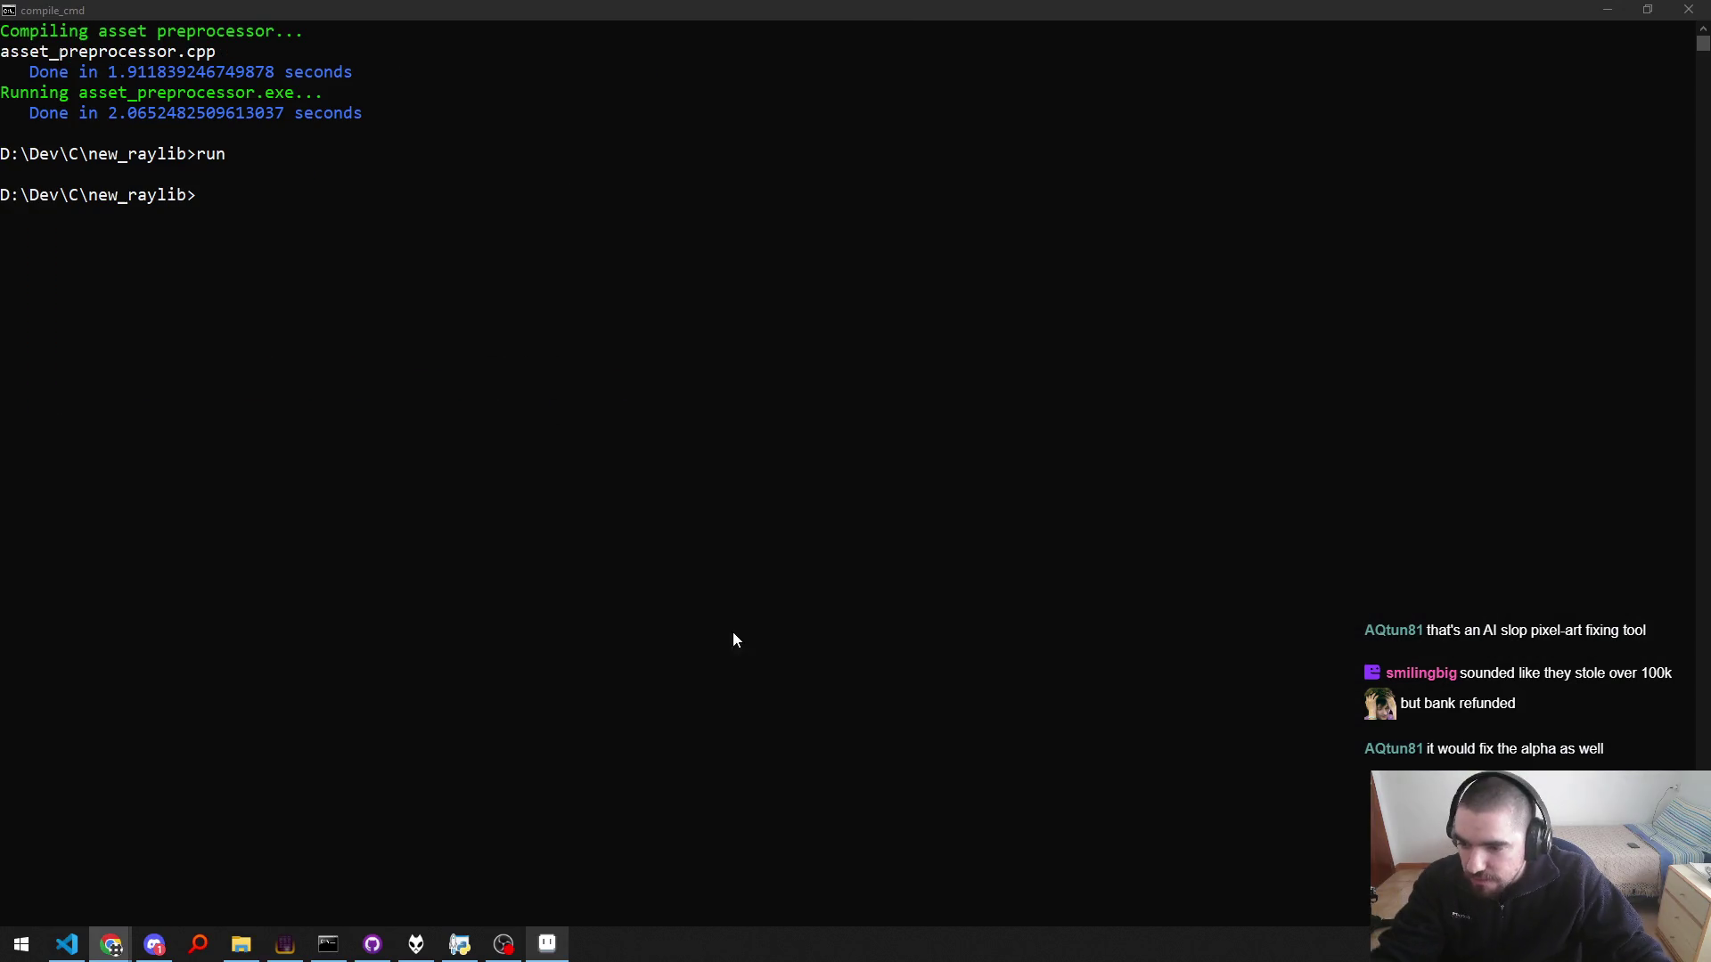
Step: Dock Pixel Snapper as a tab beside the ChatGPT chat and drop Glowing blue mana symbol.png onto it from Downloads
mouse_move(114, 949)
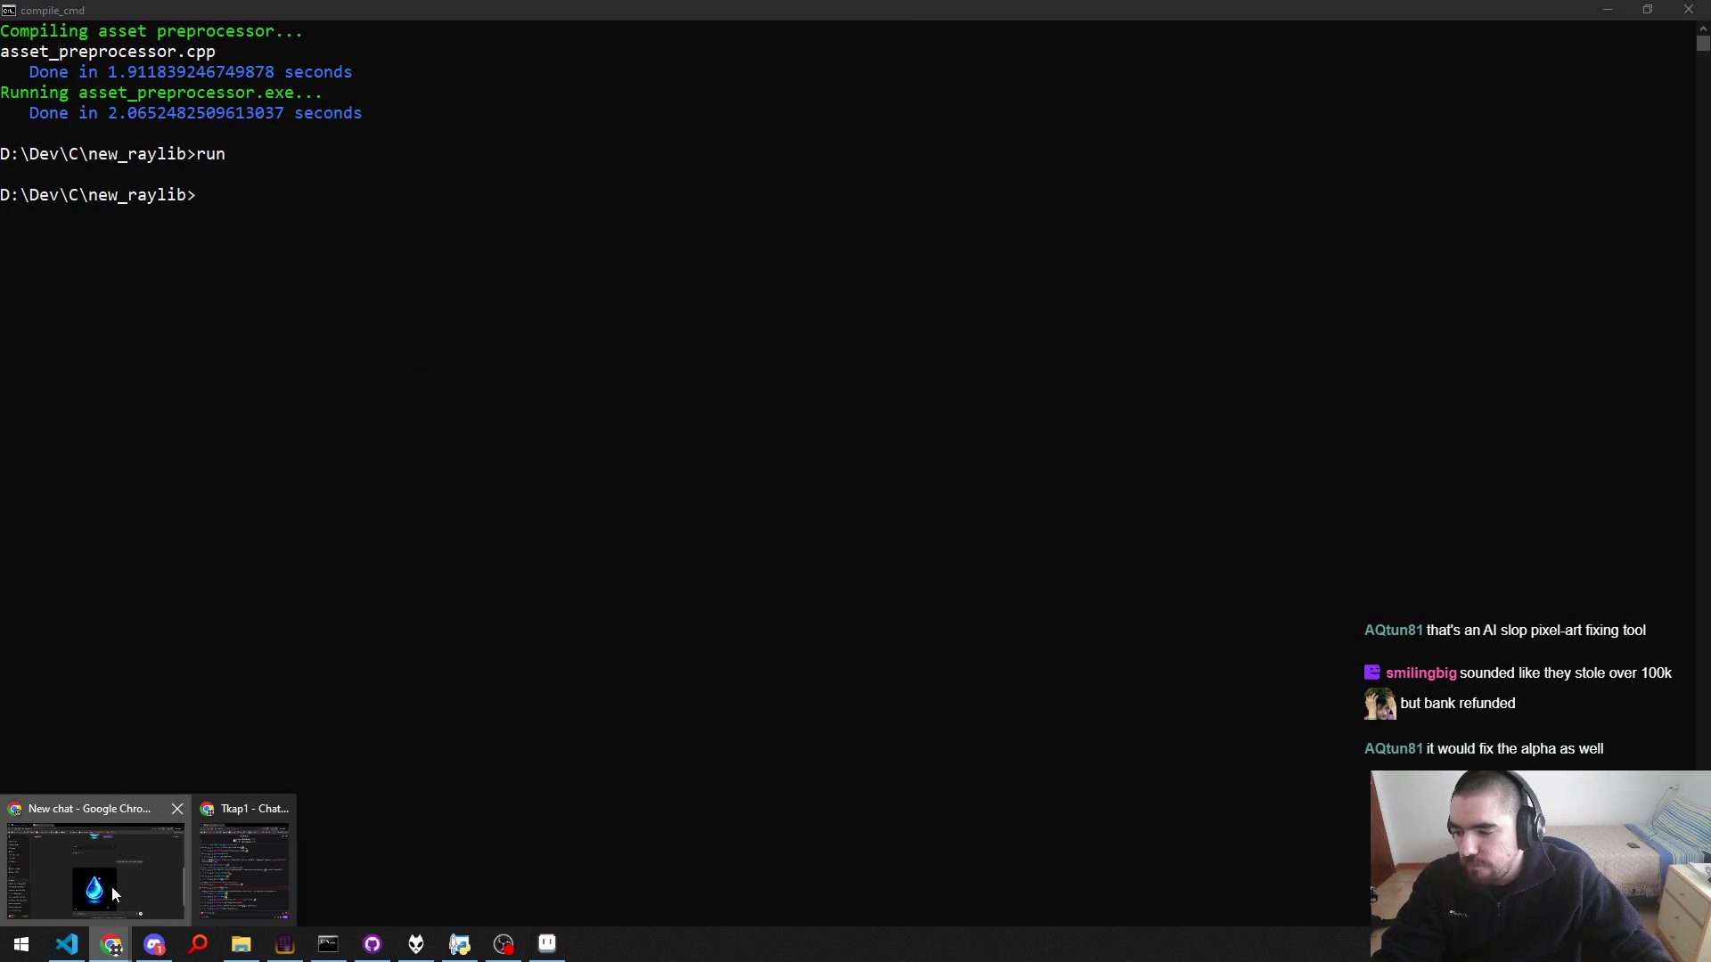
click(113, 894)
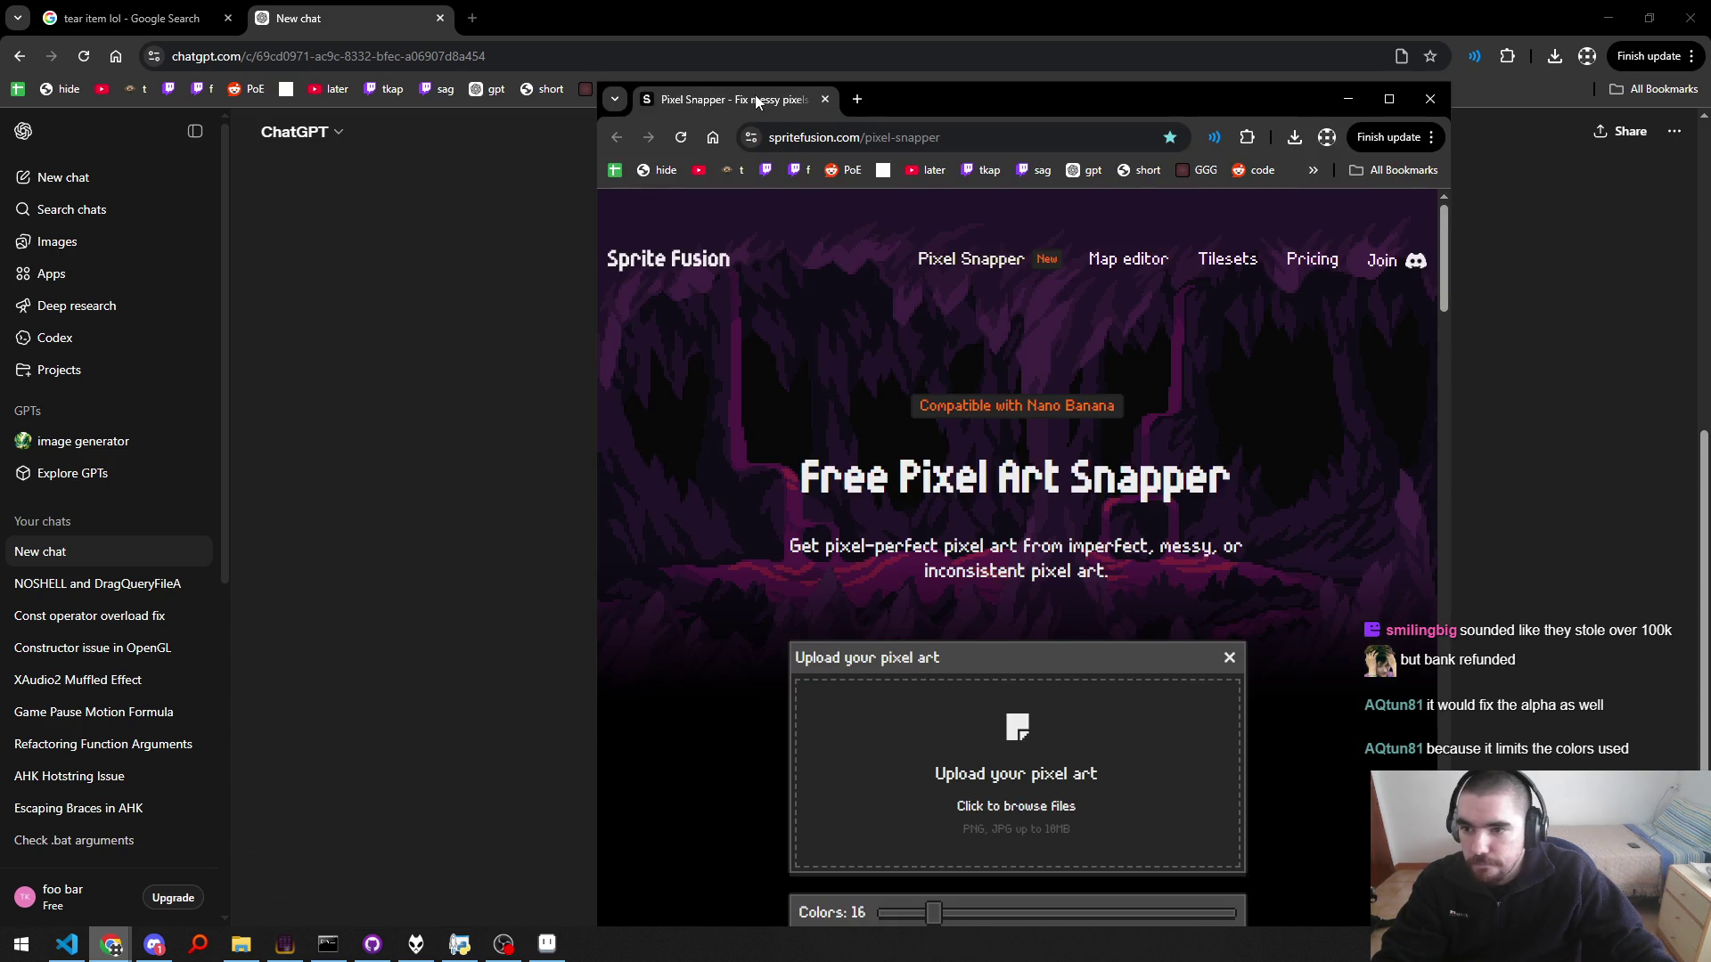
drag(713, 98, 553, 18)
click(349, 7)
key(ctrl+Tab)
click(240, 944)
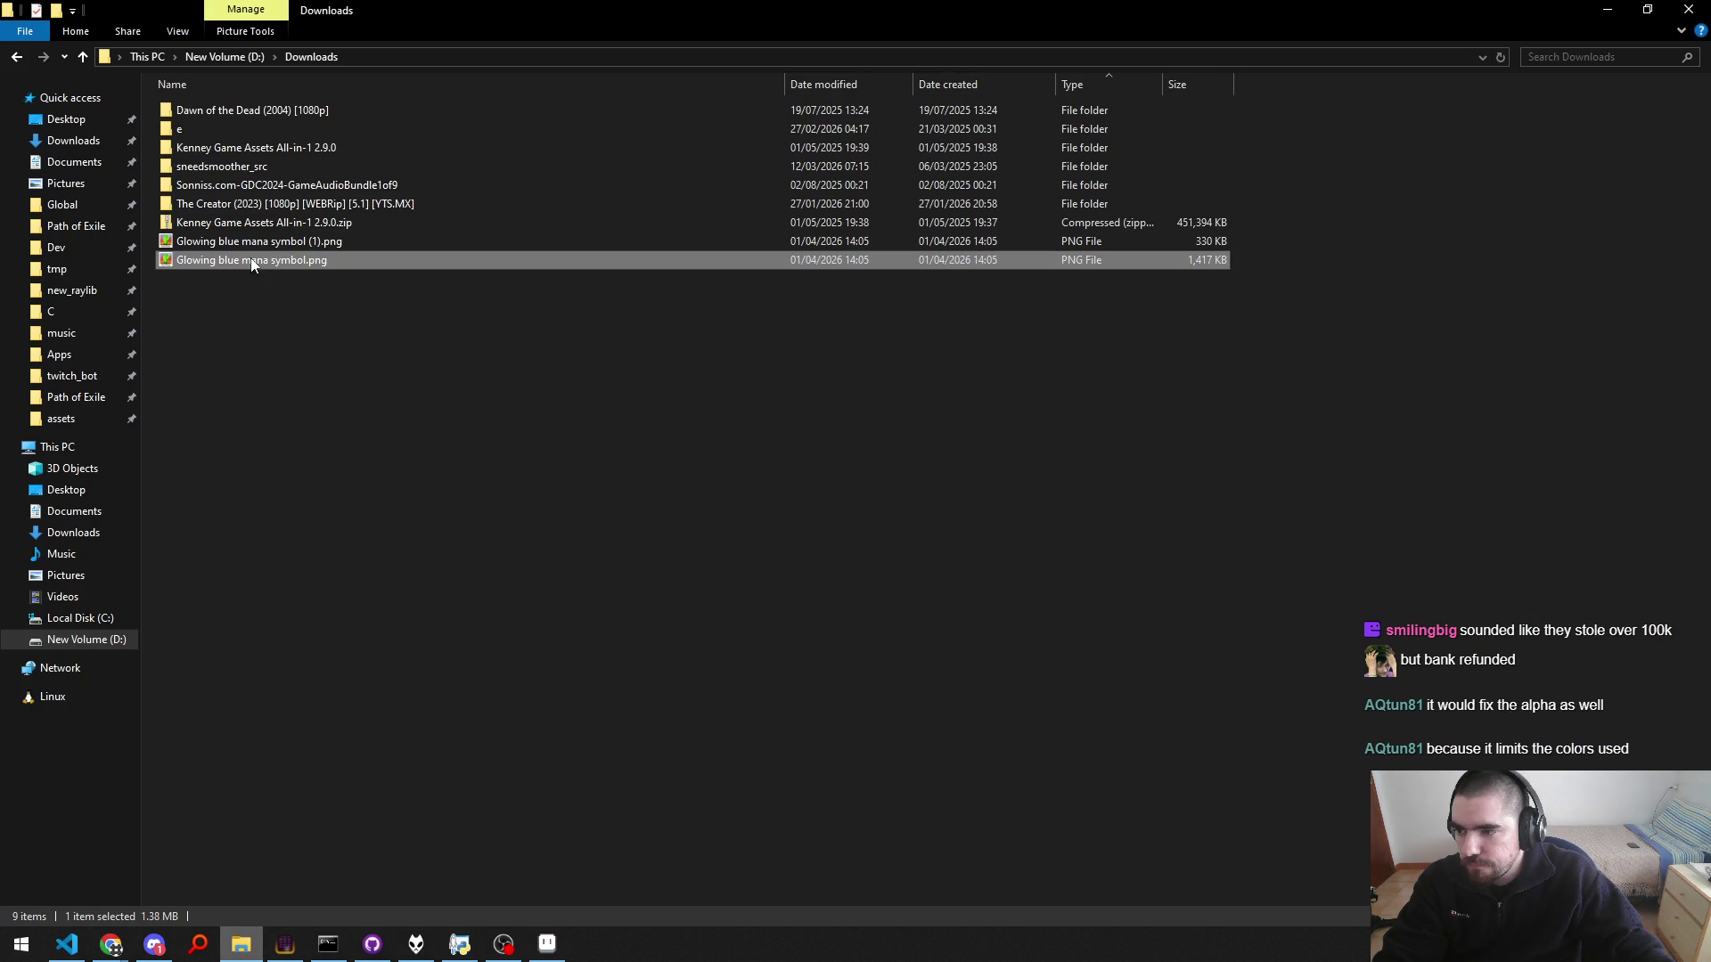
drag(252, 260, 775, 546)
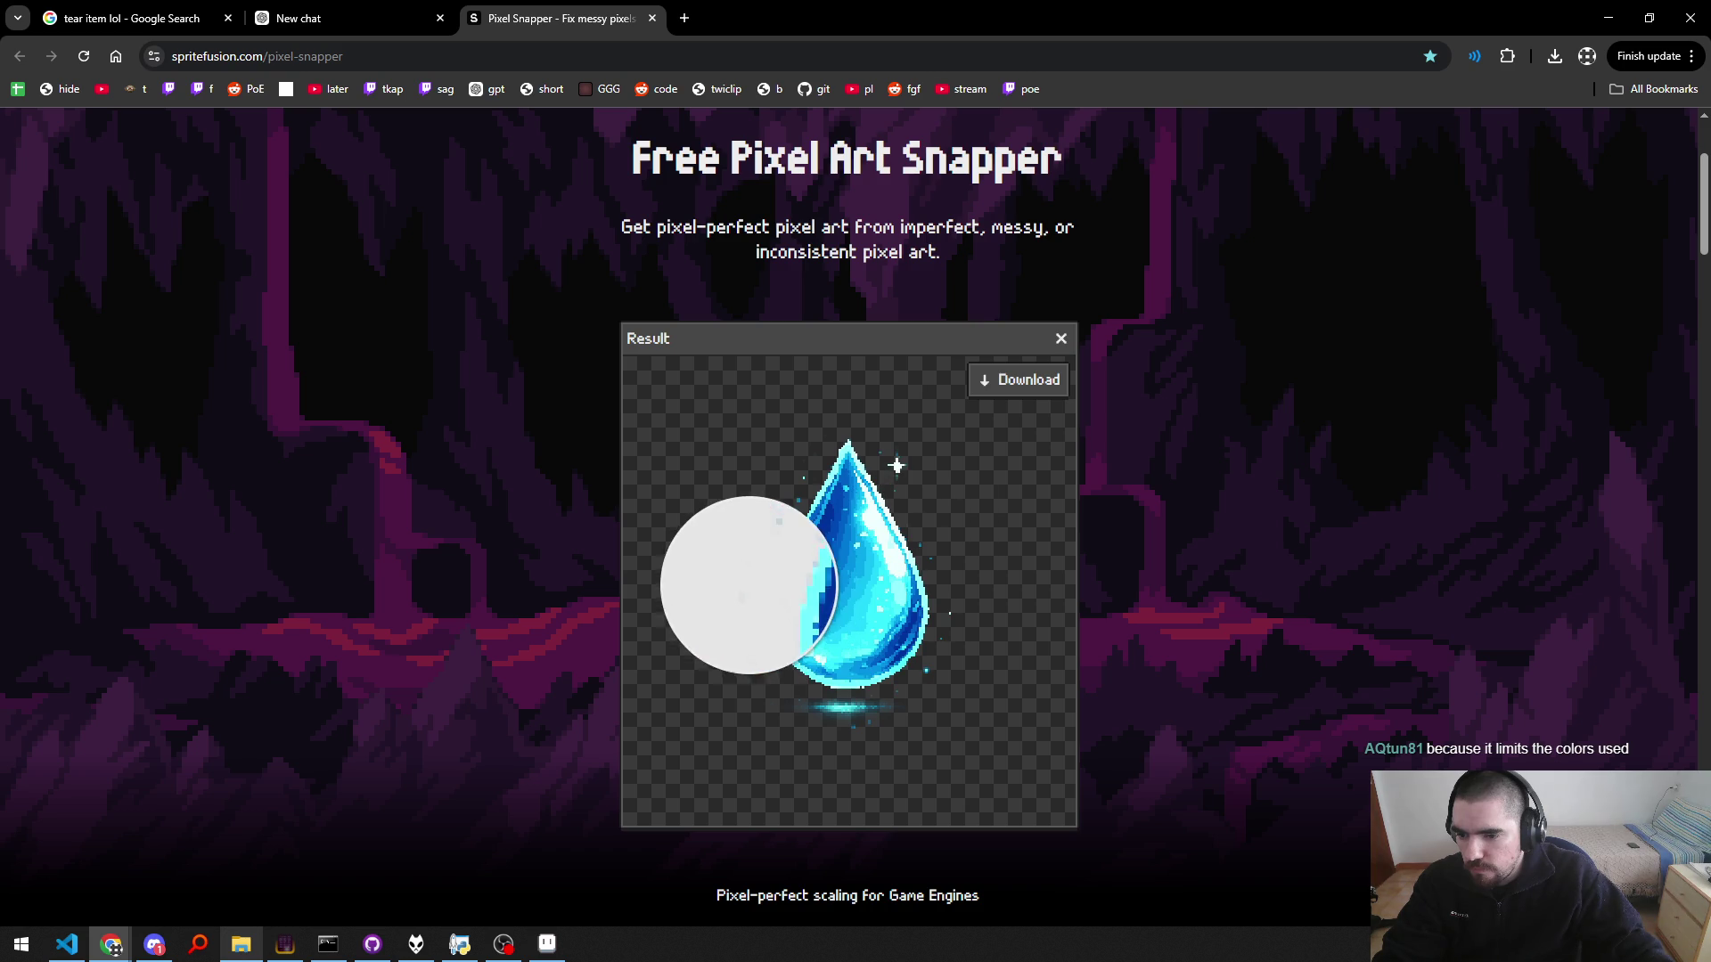
Step: Download the snapped teardrop and select pixel-snapper.png in Downloads
scroll(1195, 468, up, 3)
scroll(1158, 445, down, 3)
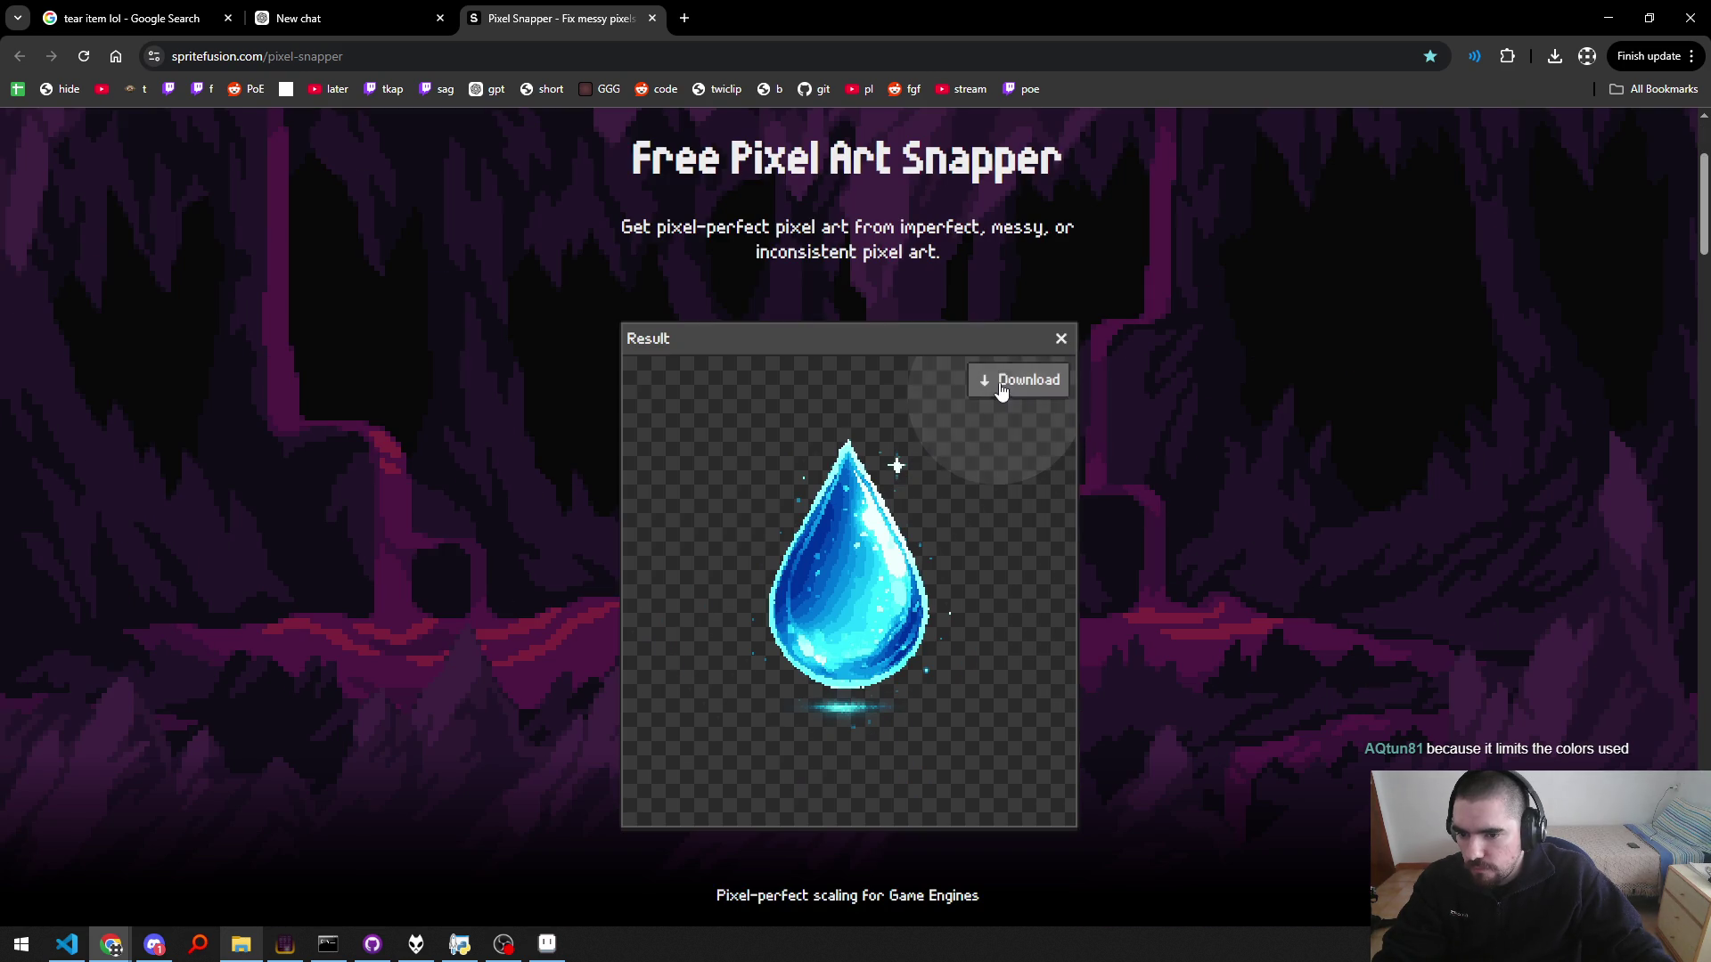
click(1000, 383)
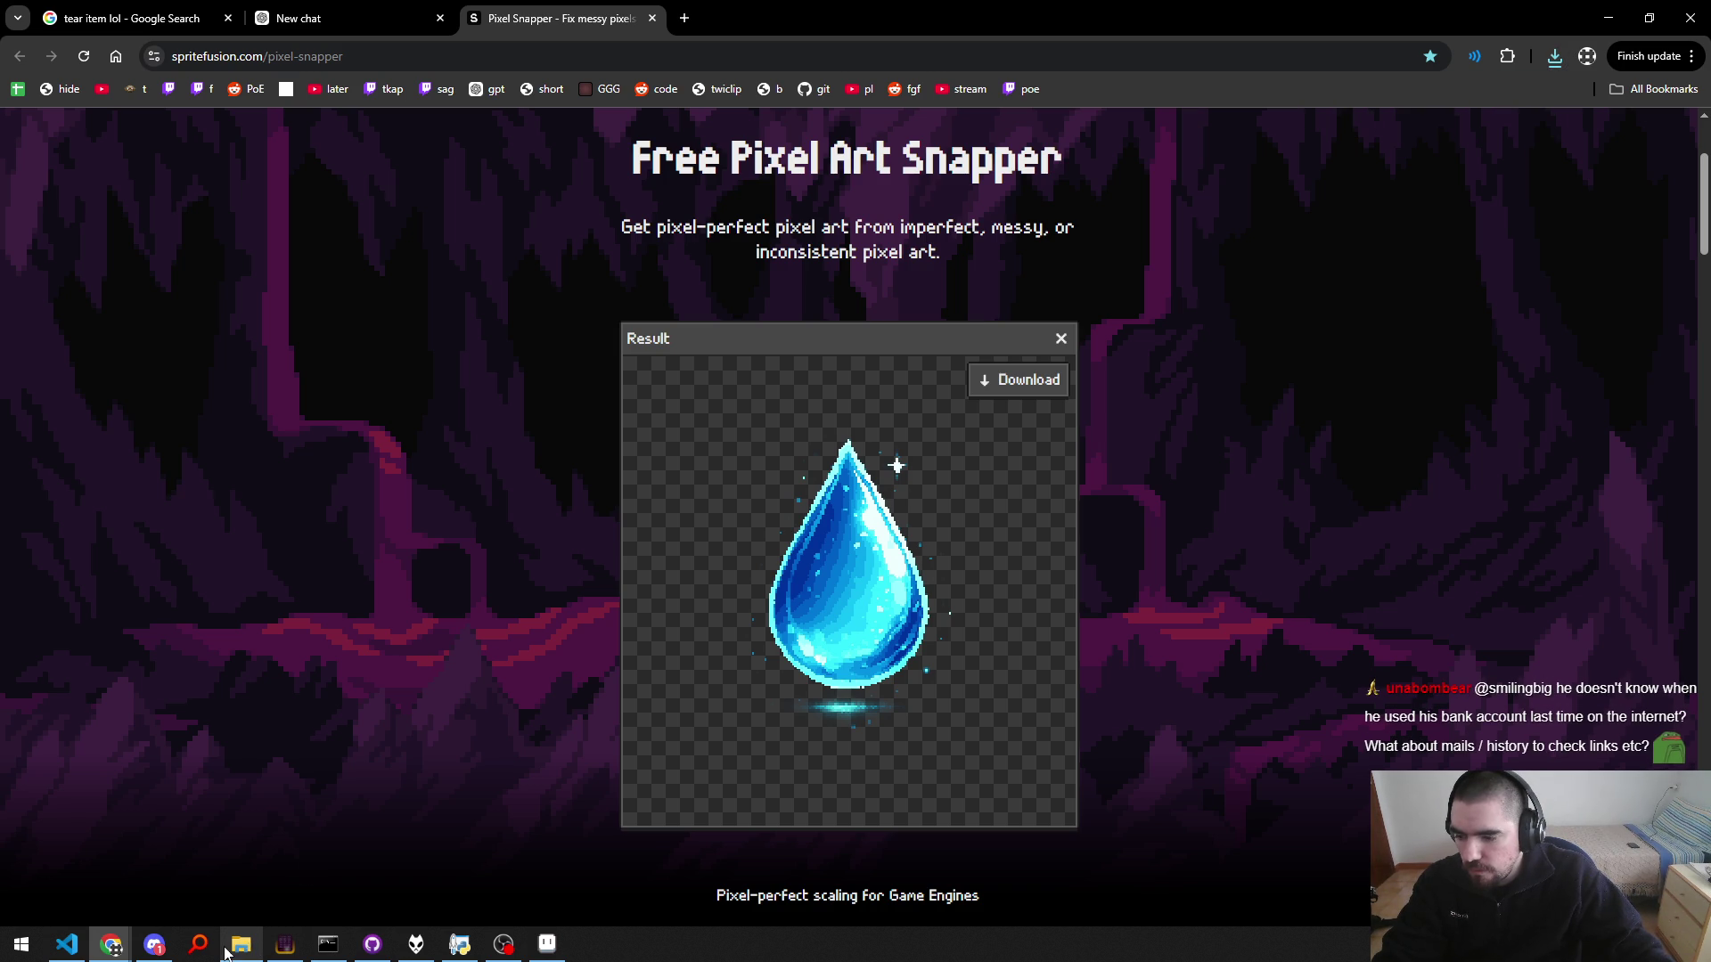
click(241, 945)
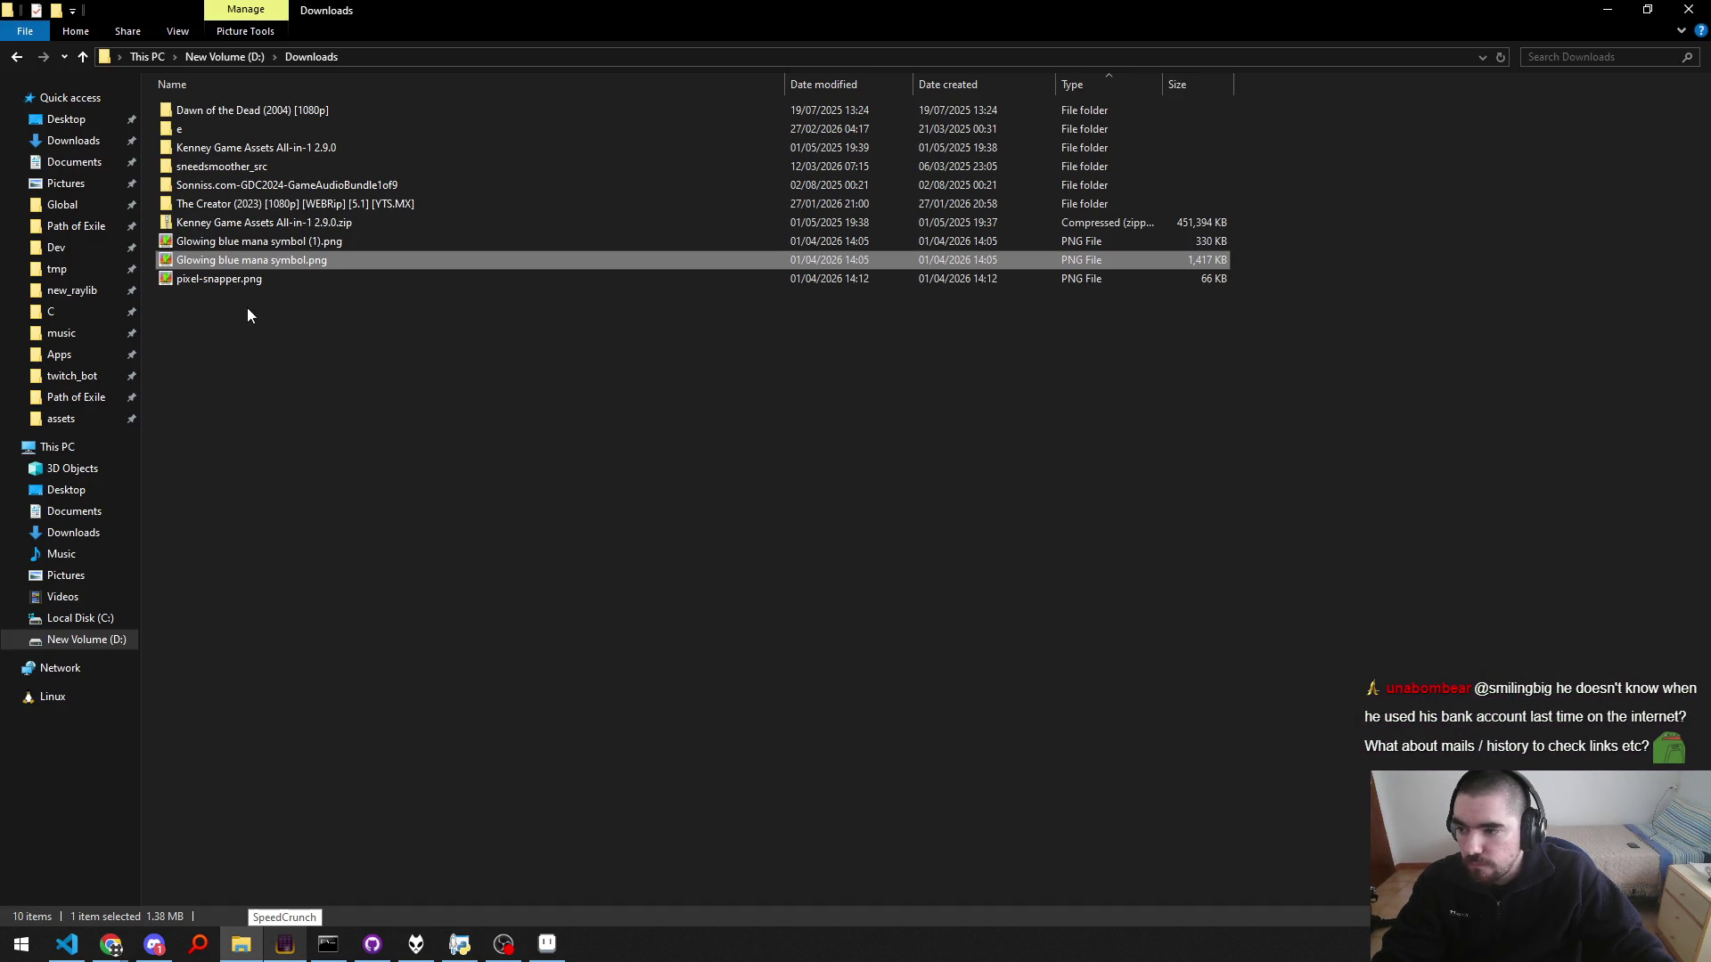
click(217, 279)
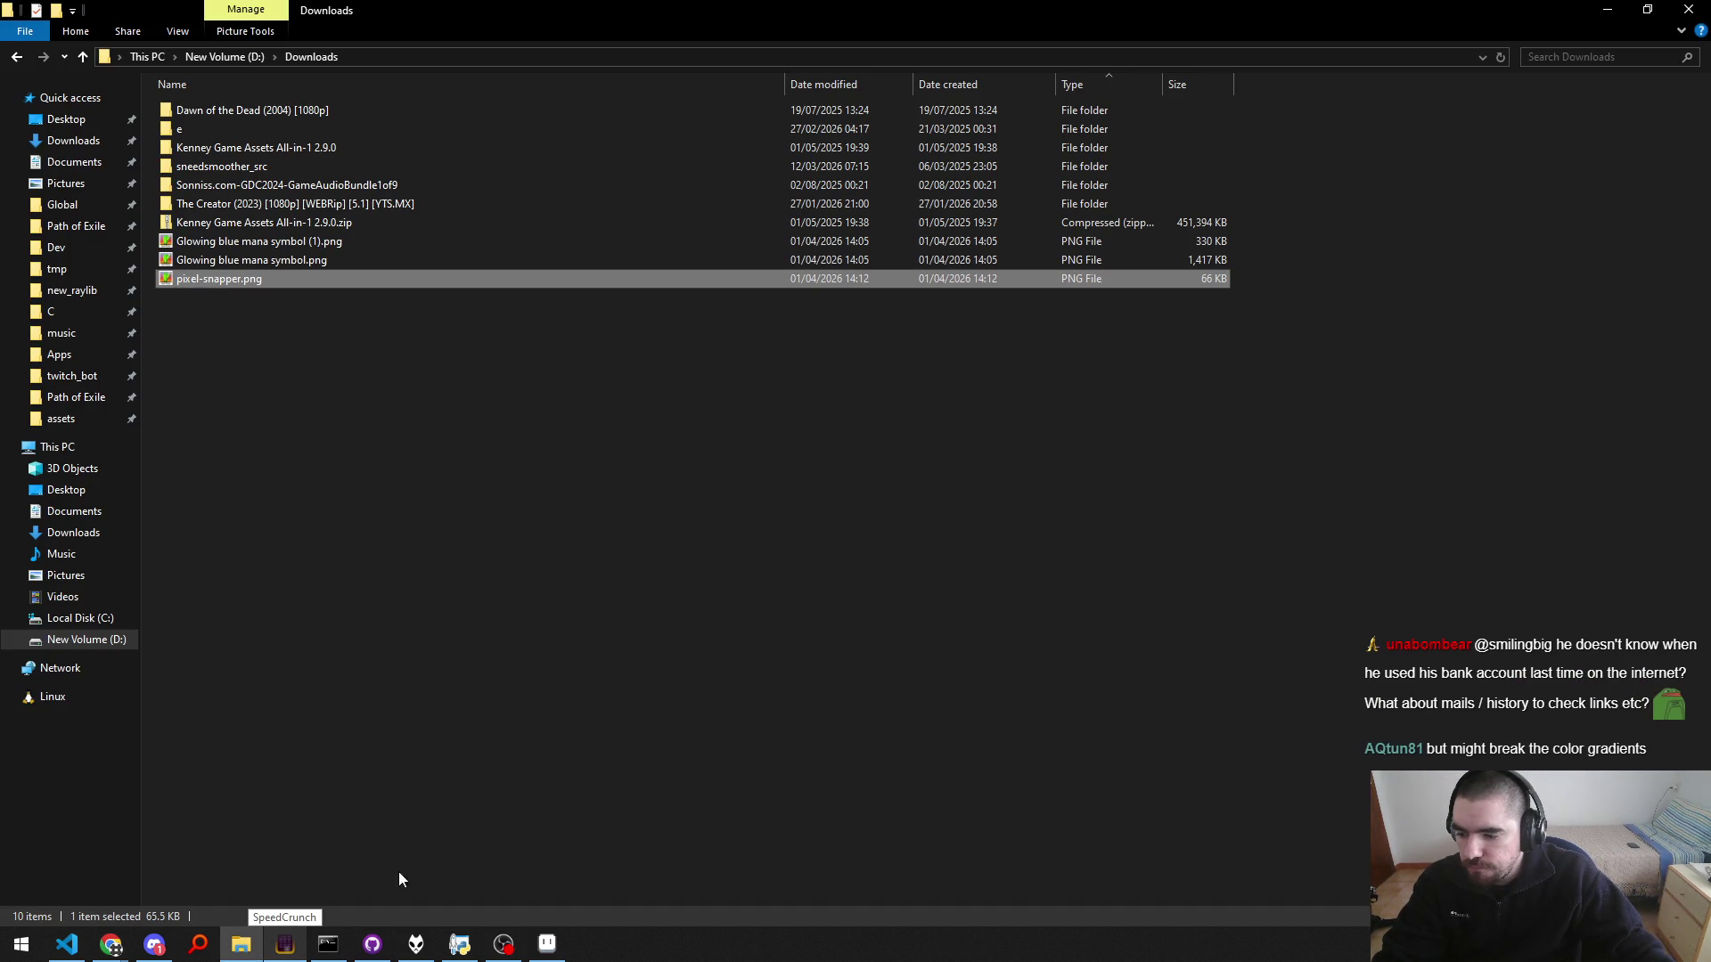
Step: Bring the Aseprite atlas back and zoom out on it
click(547, 943)
scroll(870, 437, down, 4)
scroll(871, 423, down, 1)
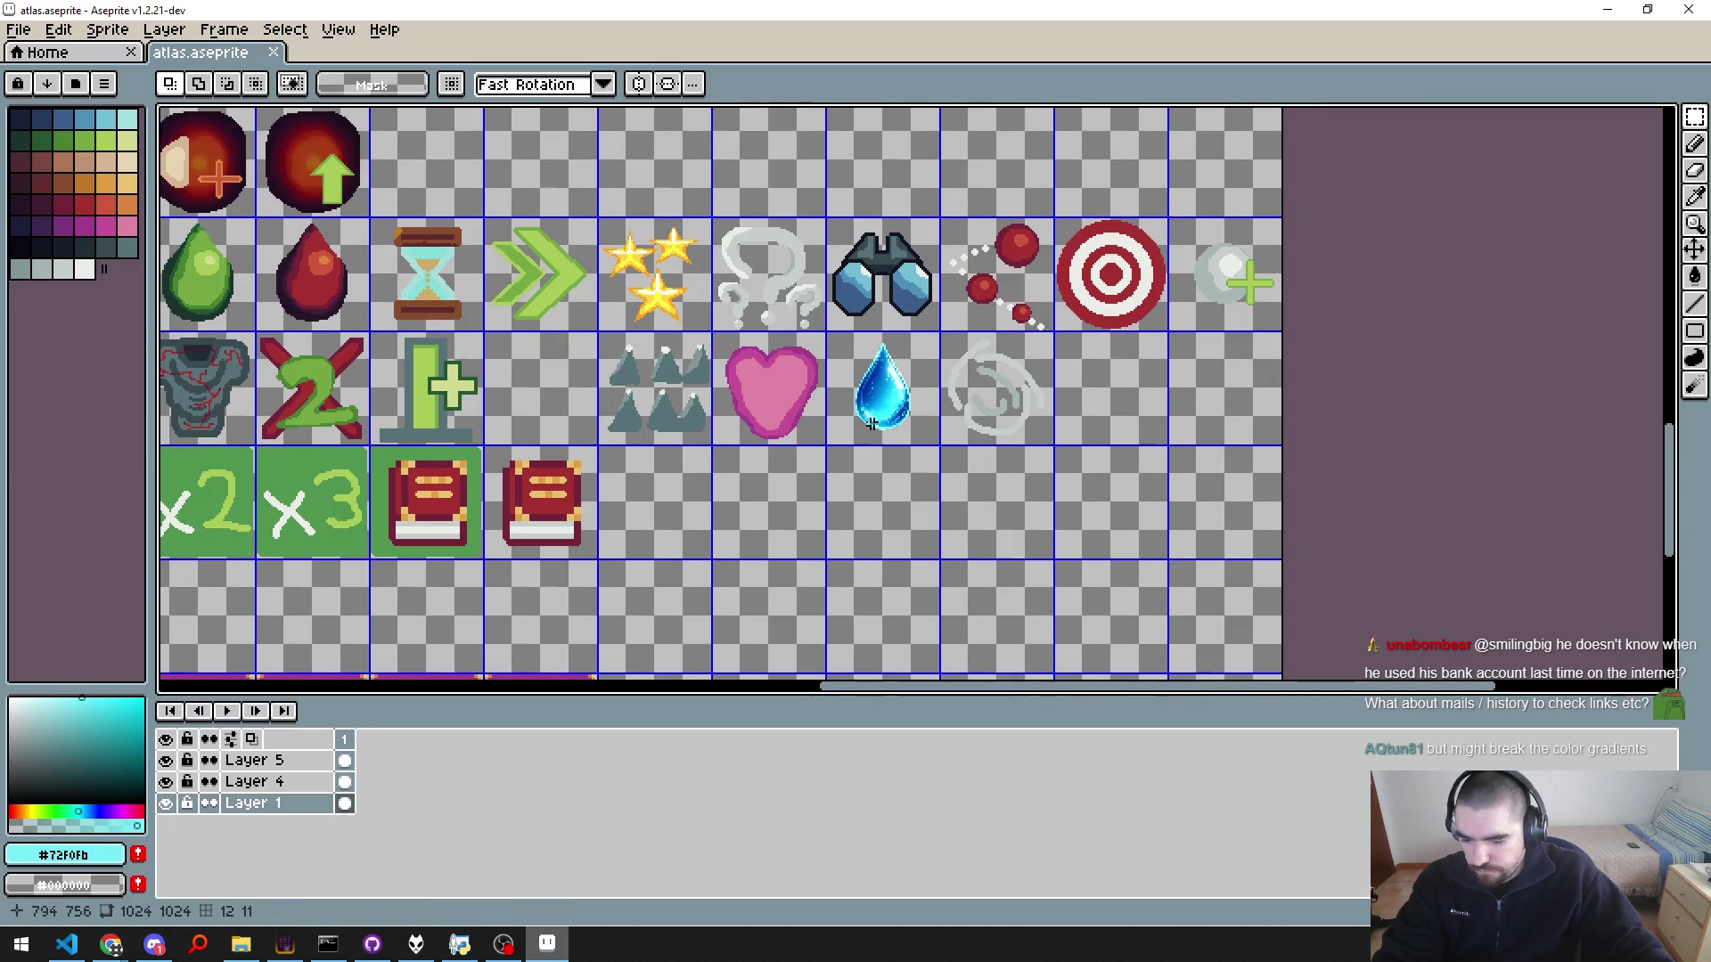
Step: Clear the old water drop from its 64×64 atlas cell
drag(856, 405, 851, 419)
key(Delete)
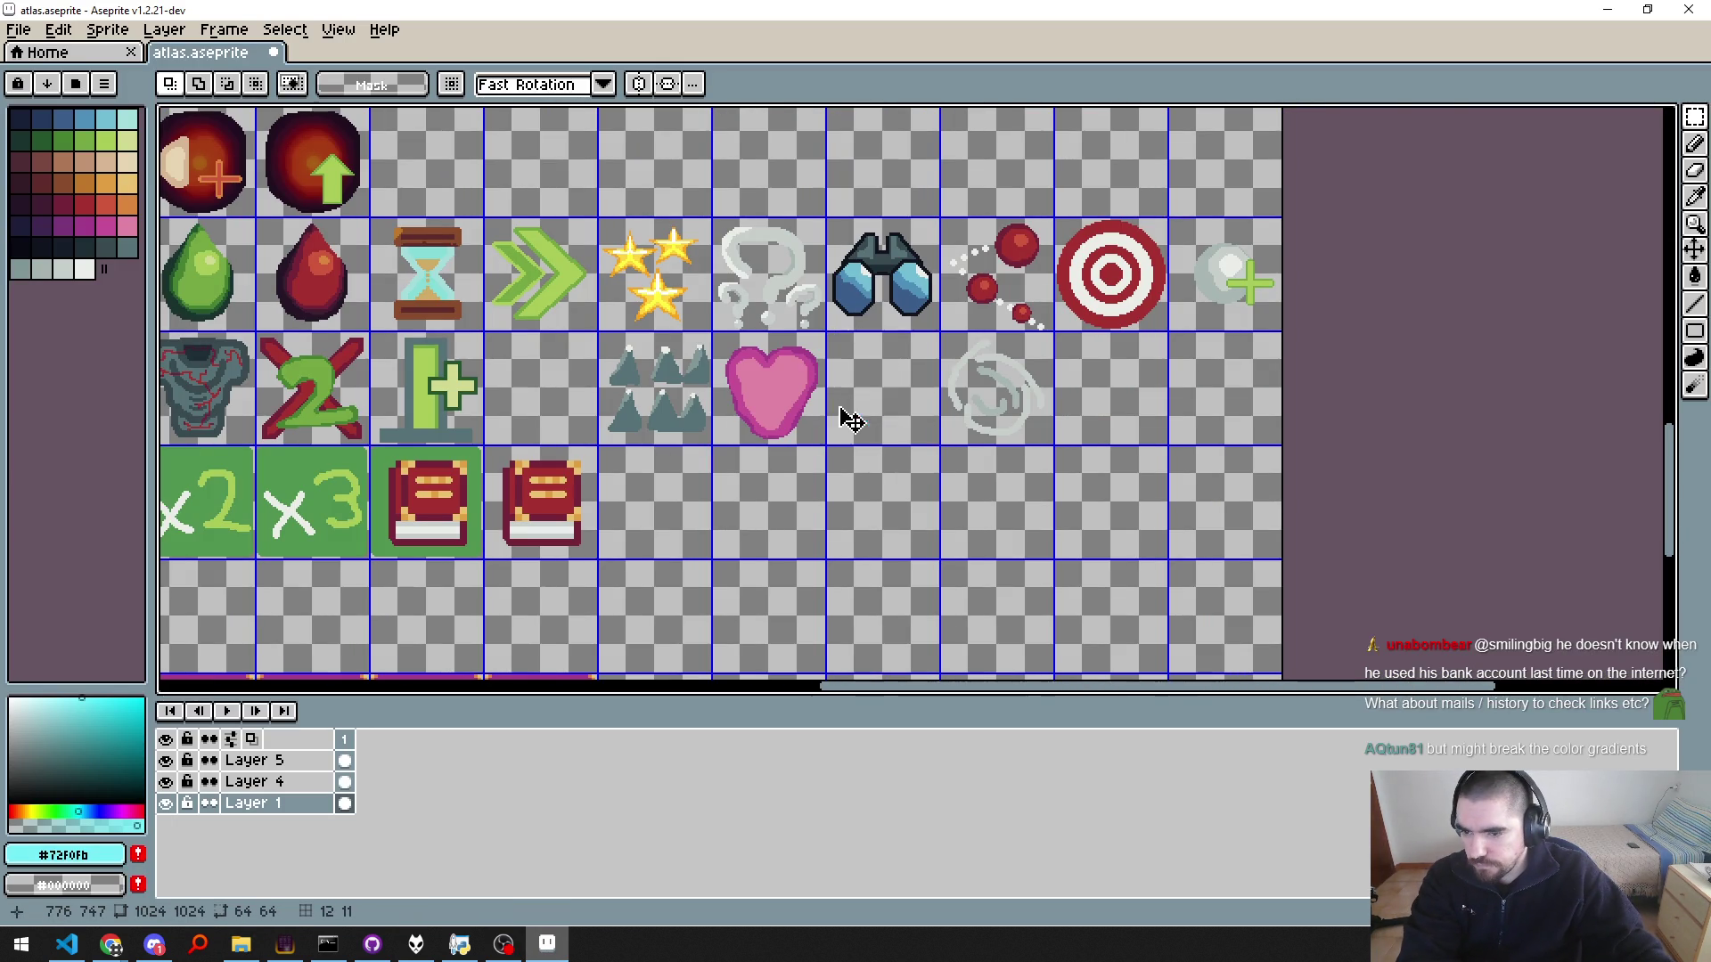
scroll(847, 408, up, 2)
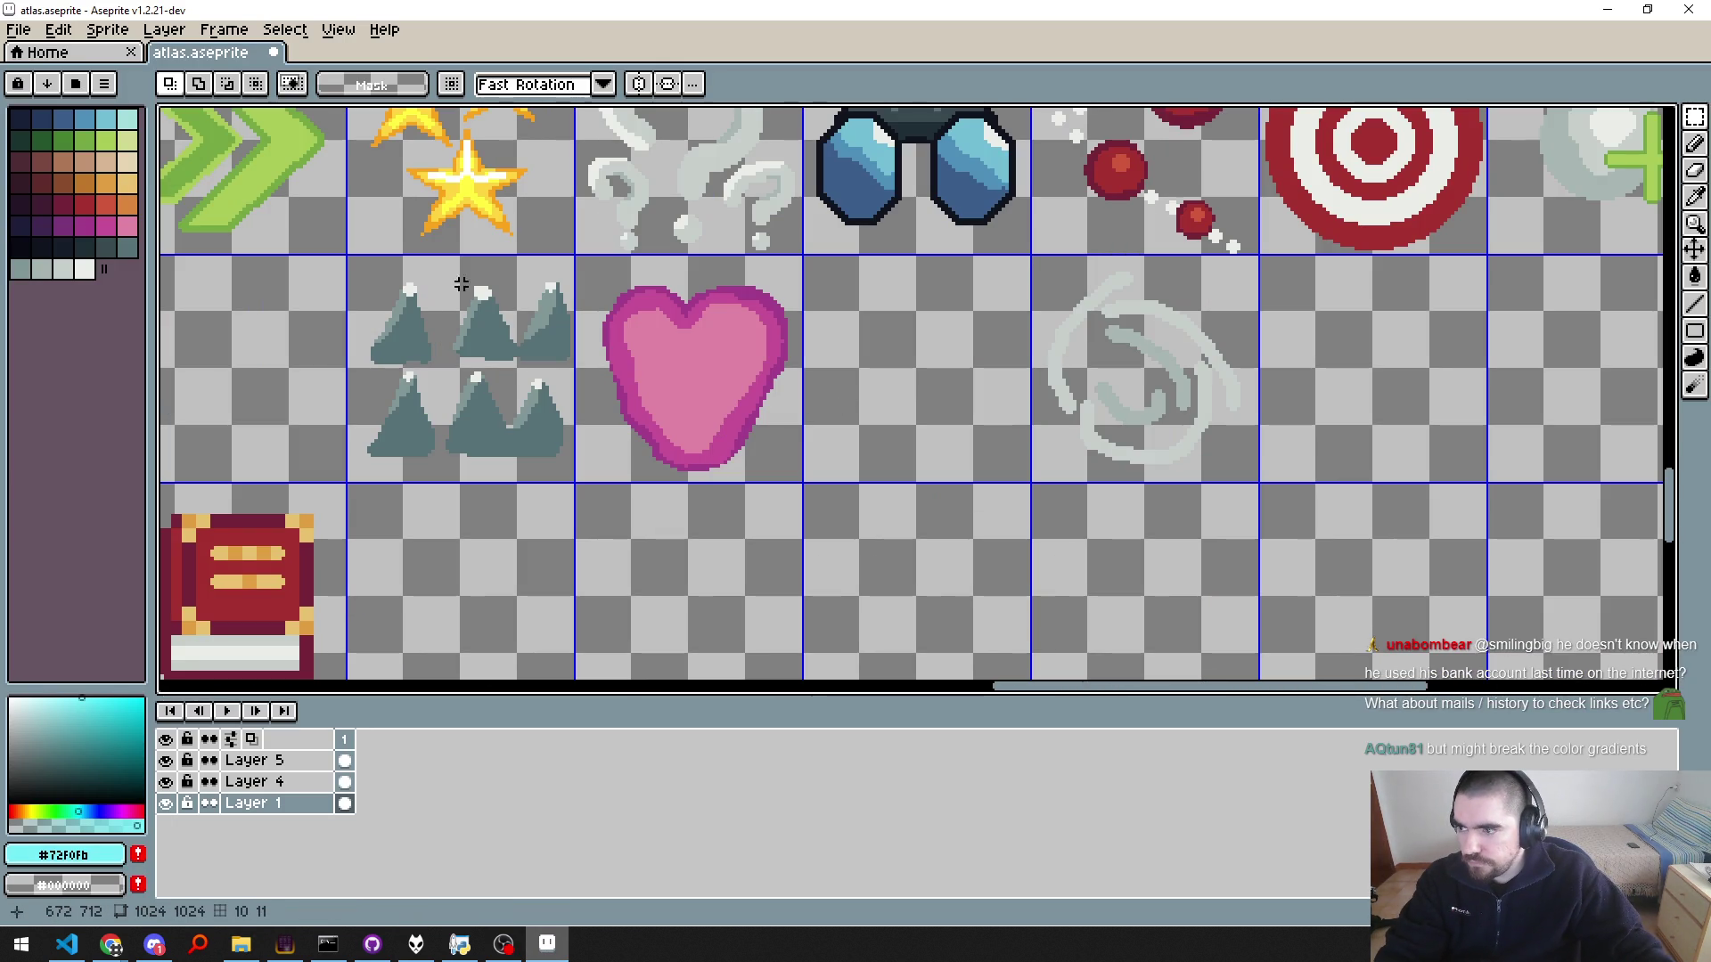
Step: Create a blank 1024×1024 sprite and switch back to the Pixel Snapper result
key(ctrl+n)
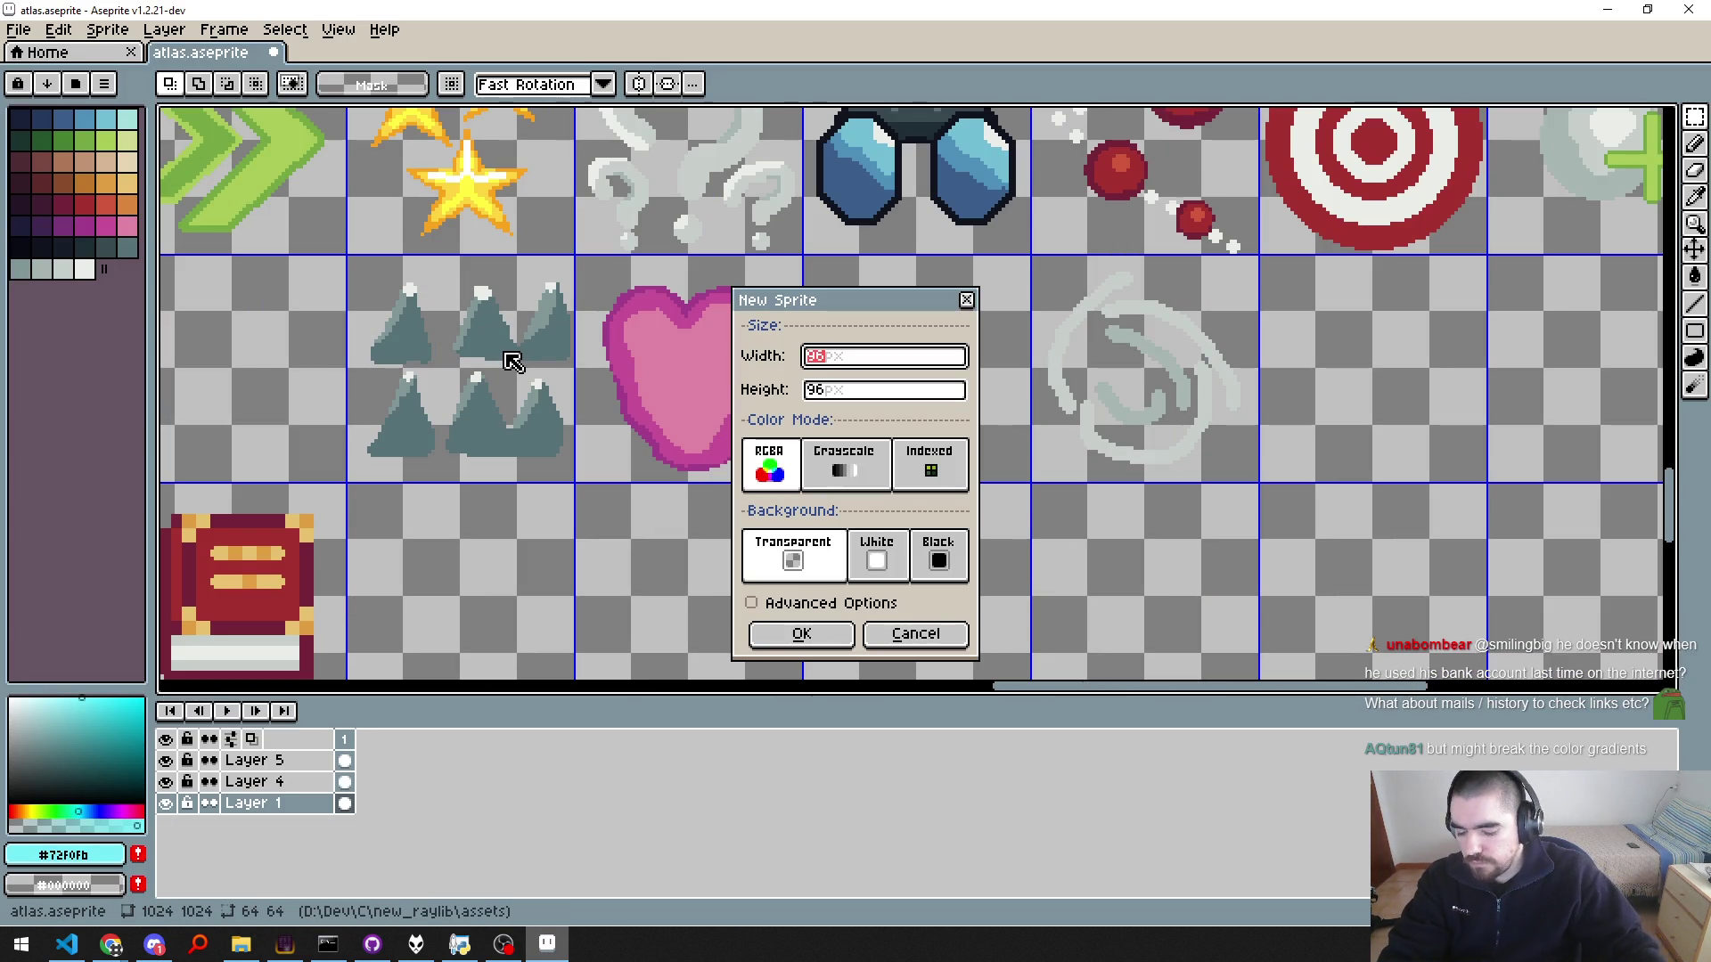
text(4)
key(Tab)
text(1024)
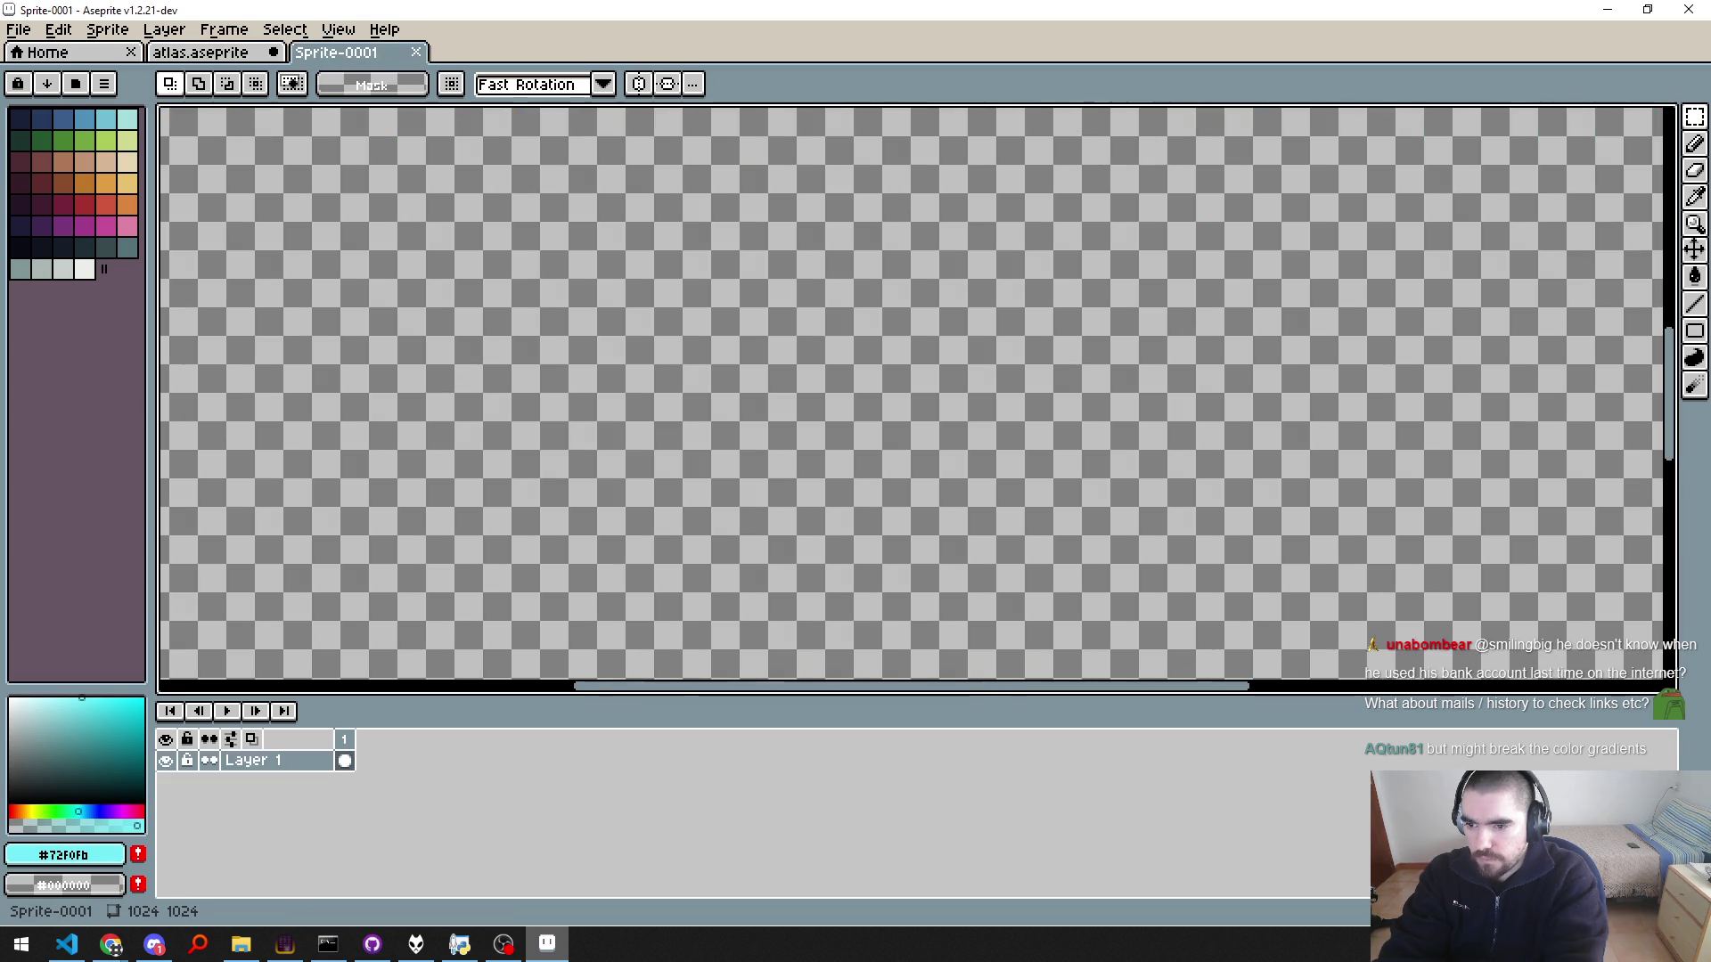
key(Return)
key(alt+Tab)
key(super+2)
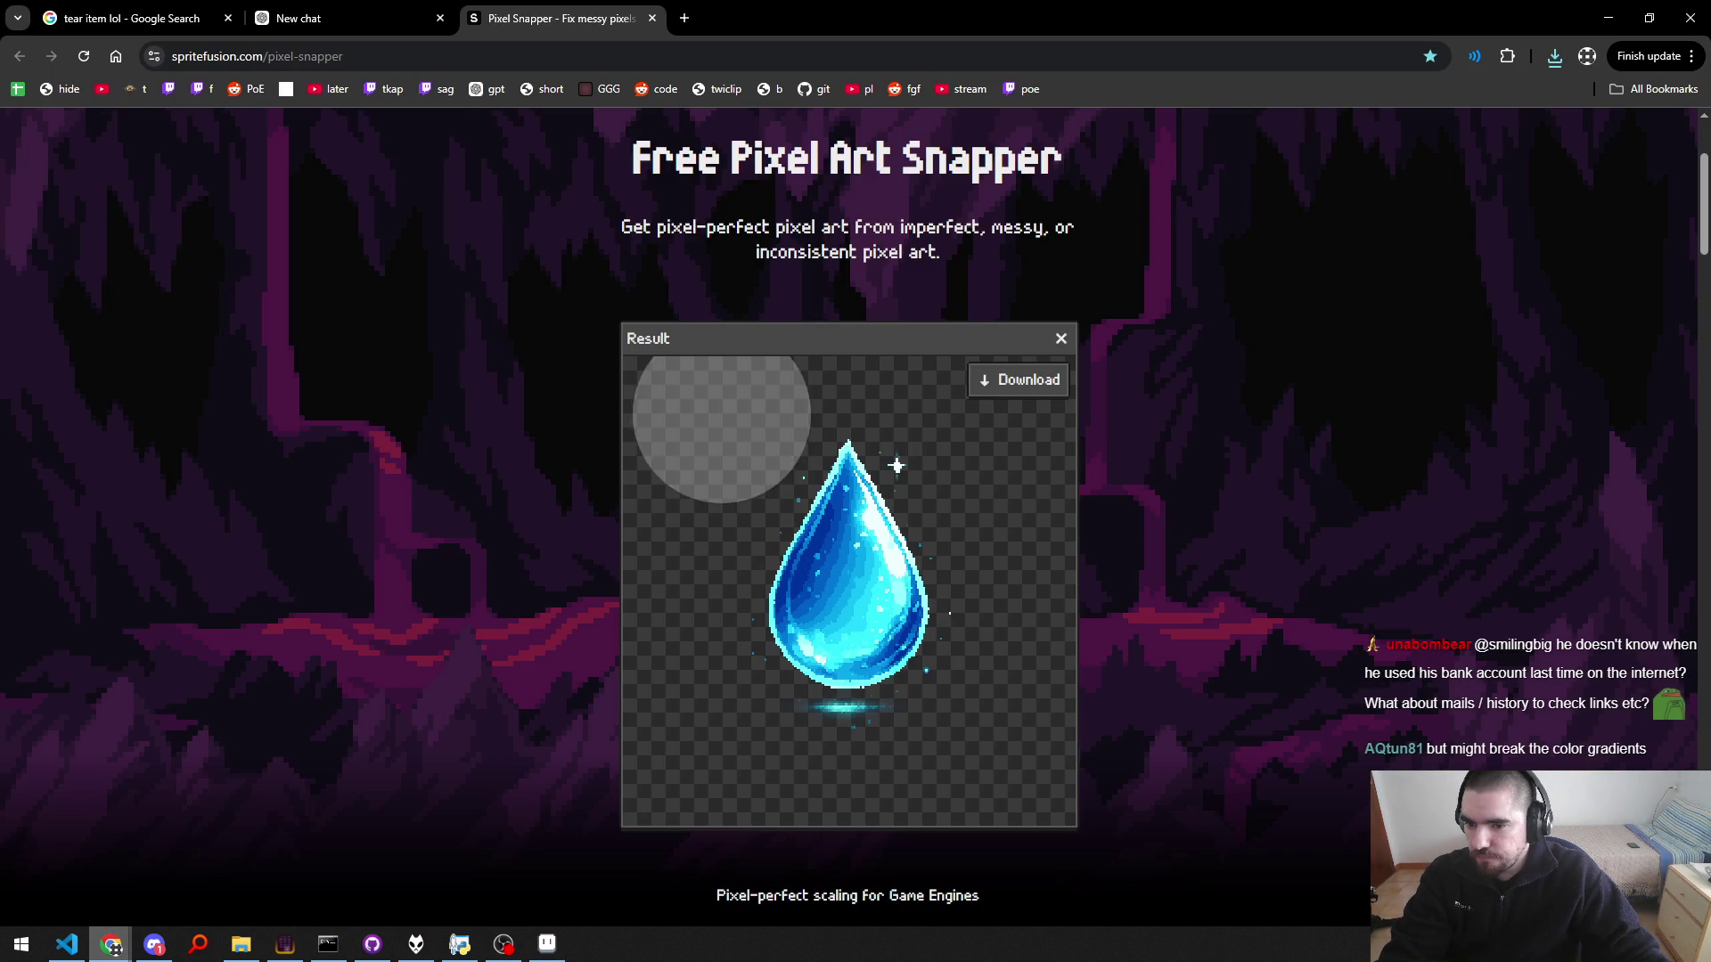
Step: Save the snapped drop into Downloads and preview pixel-snapper.png
drag(847, 552, 335, 296)
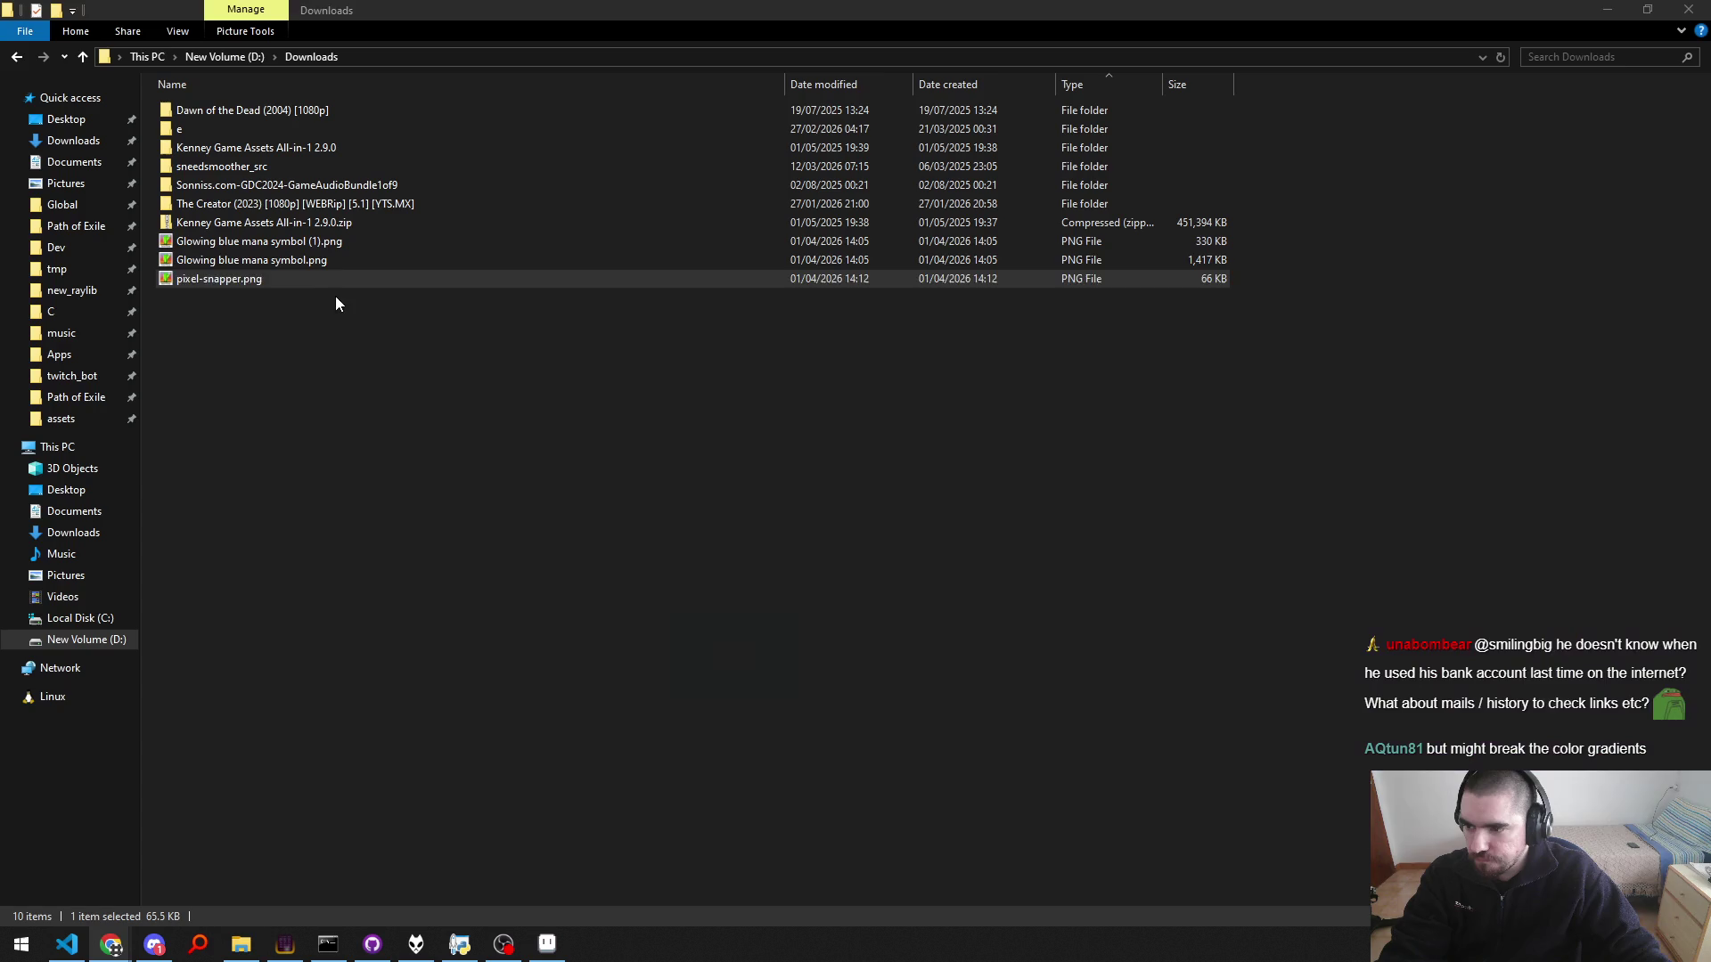
double_click(271, 279)
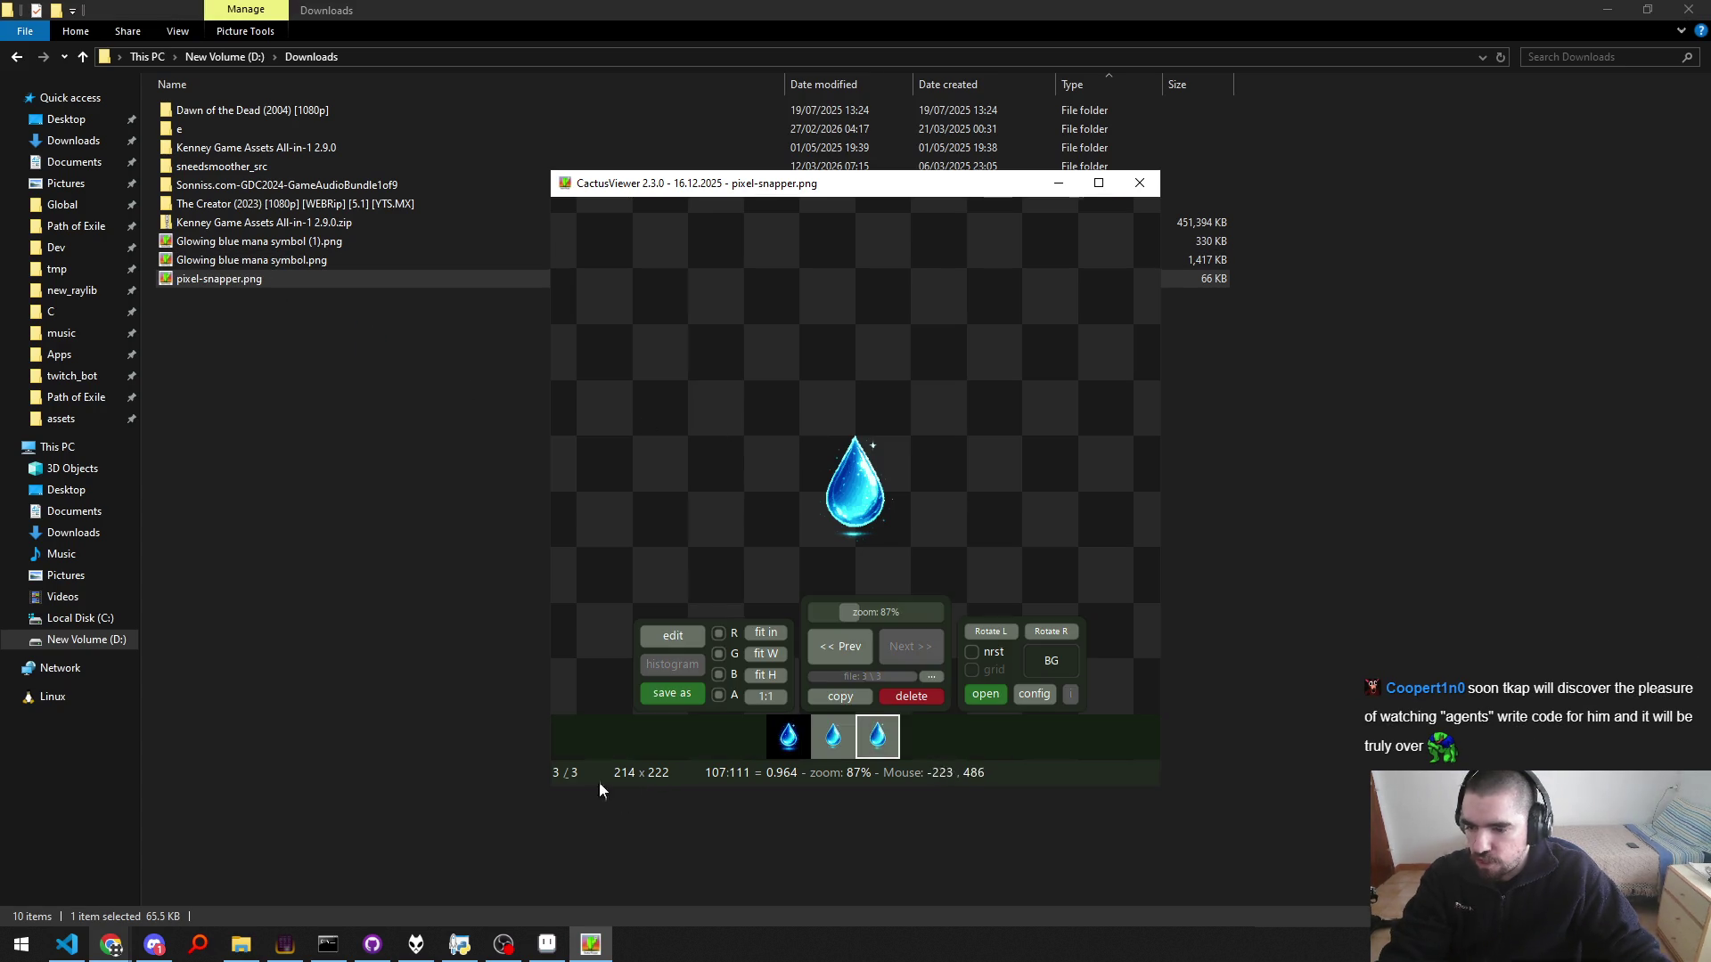
key(Escape)
Step: Drag pixel-snapper.png from Downloads onto Aseprite to open it
key(alt+Tab)
key(Tab)
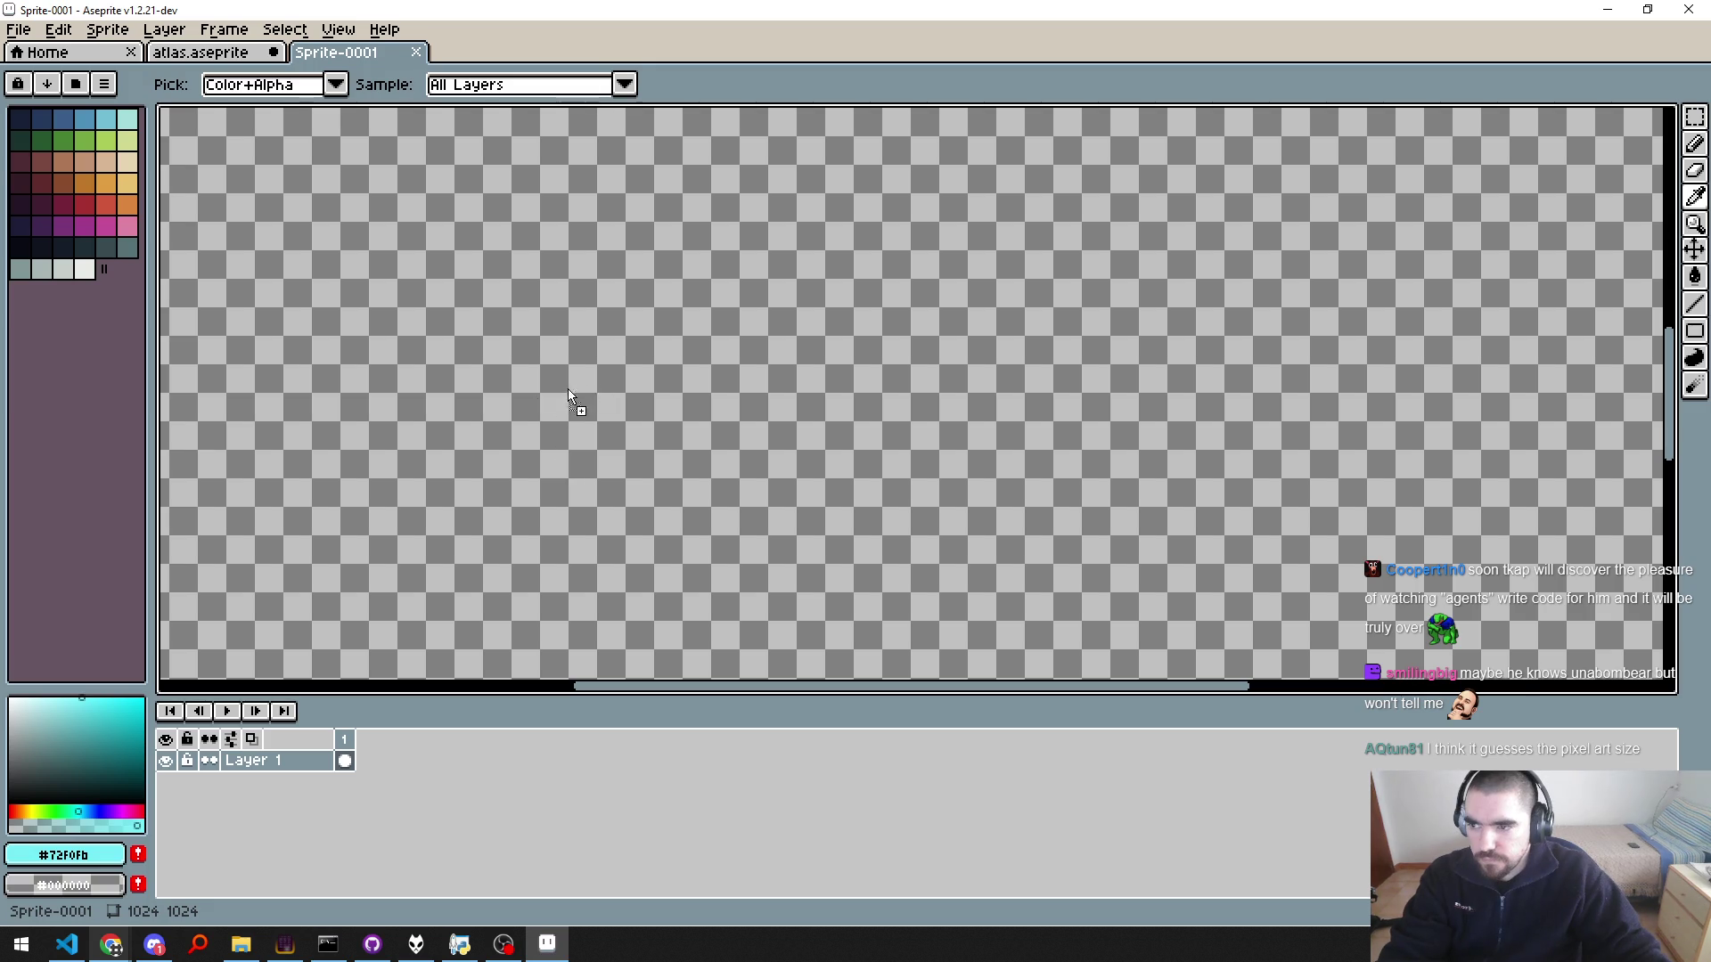
key(alt+Tab)
key(alt+Tab)
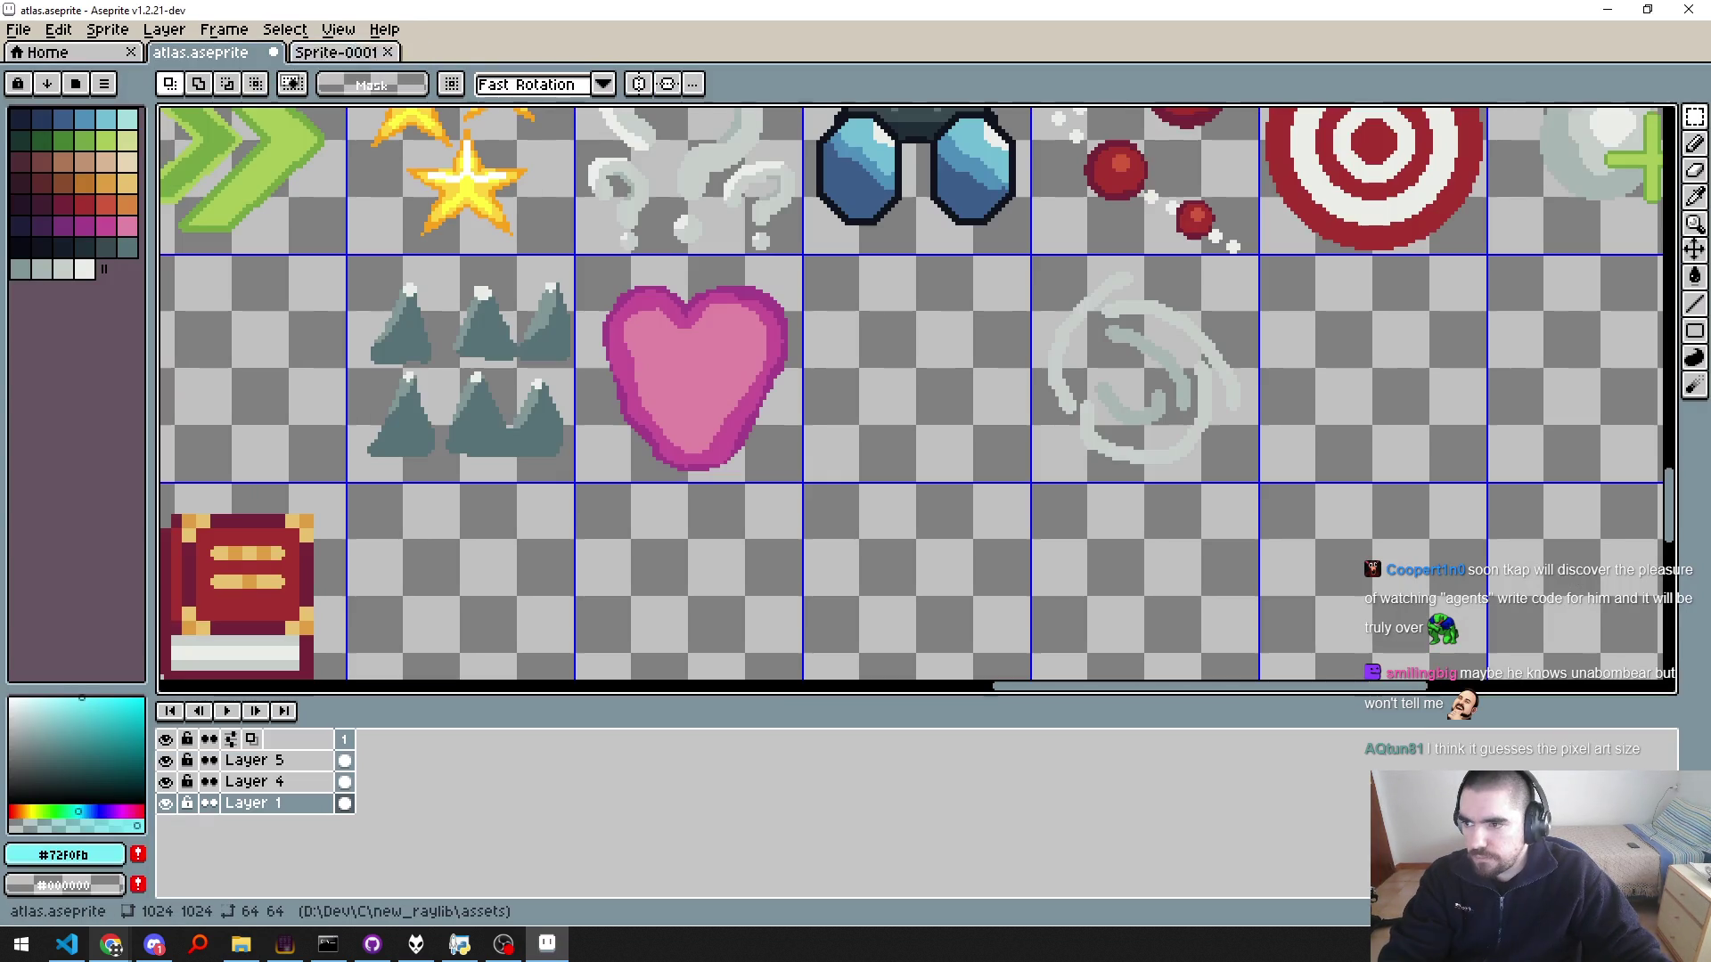
key(alt+Tab)
drag(271, 248, 912, 397)
key(alt+Tab)
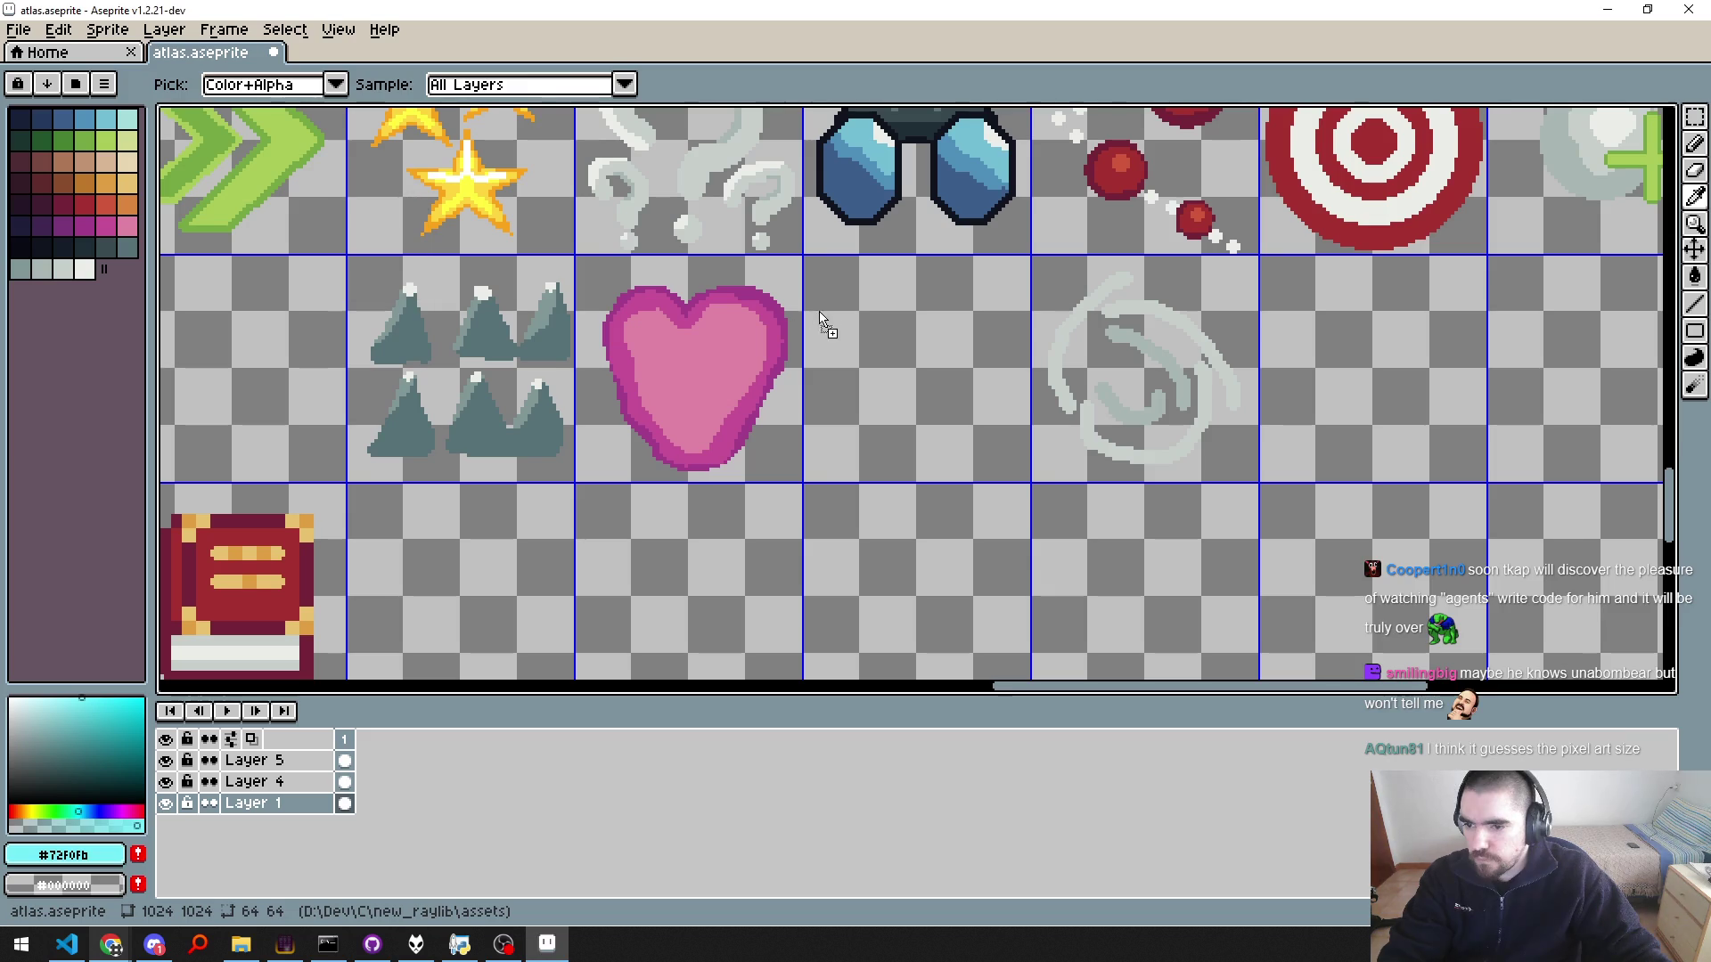
Step: Copy the whole 214×222 water drop, test-paste it into the atlas, and undo the oversized paste
scroll(915, 426, up, 2)
scroll(918, 423, down, 1)
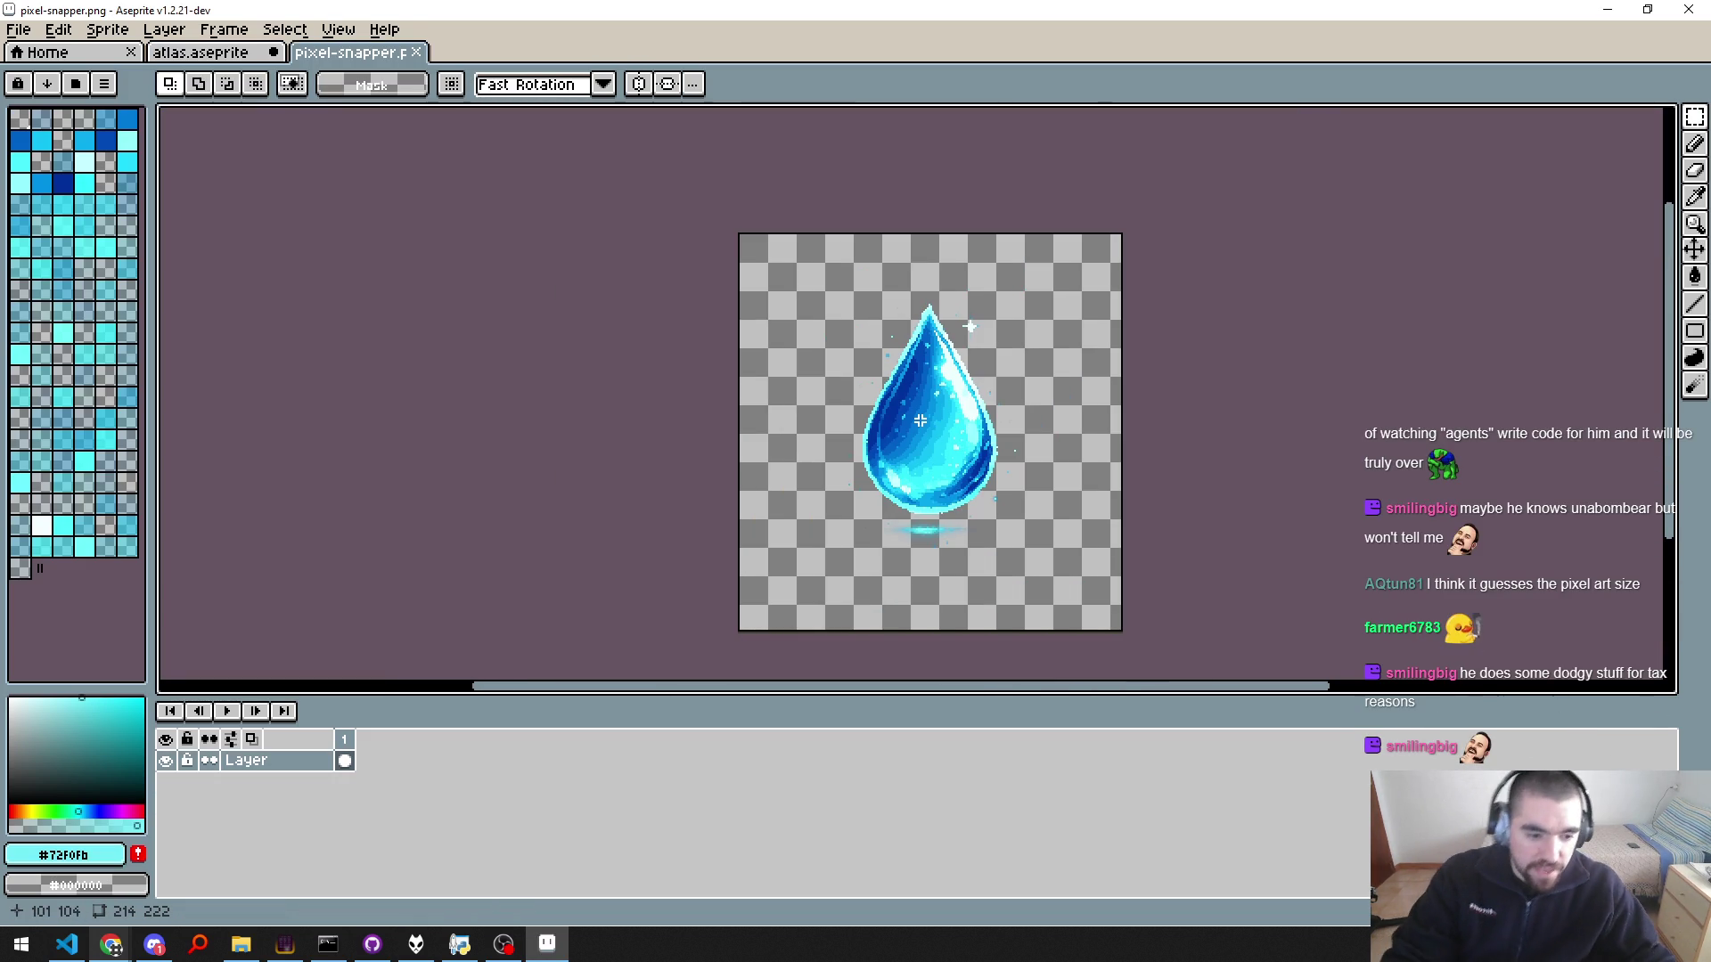
key(ctrl+a)
key(ctrl+Tab)
key(ctrl+v)
key(ctrl+z)
Step: Return to the water-drop sprite and open the Sprite menu
key(alt+Tab)
key(alt+Tab)
click(339, 55)
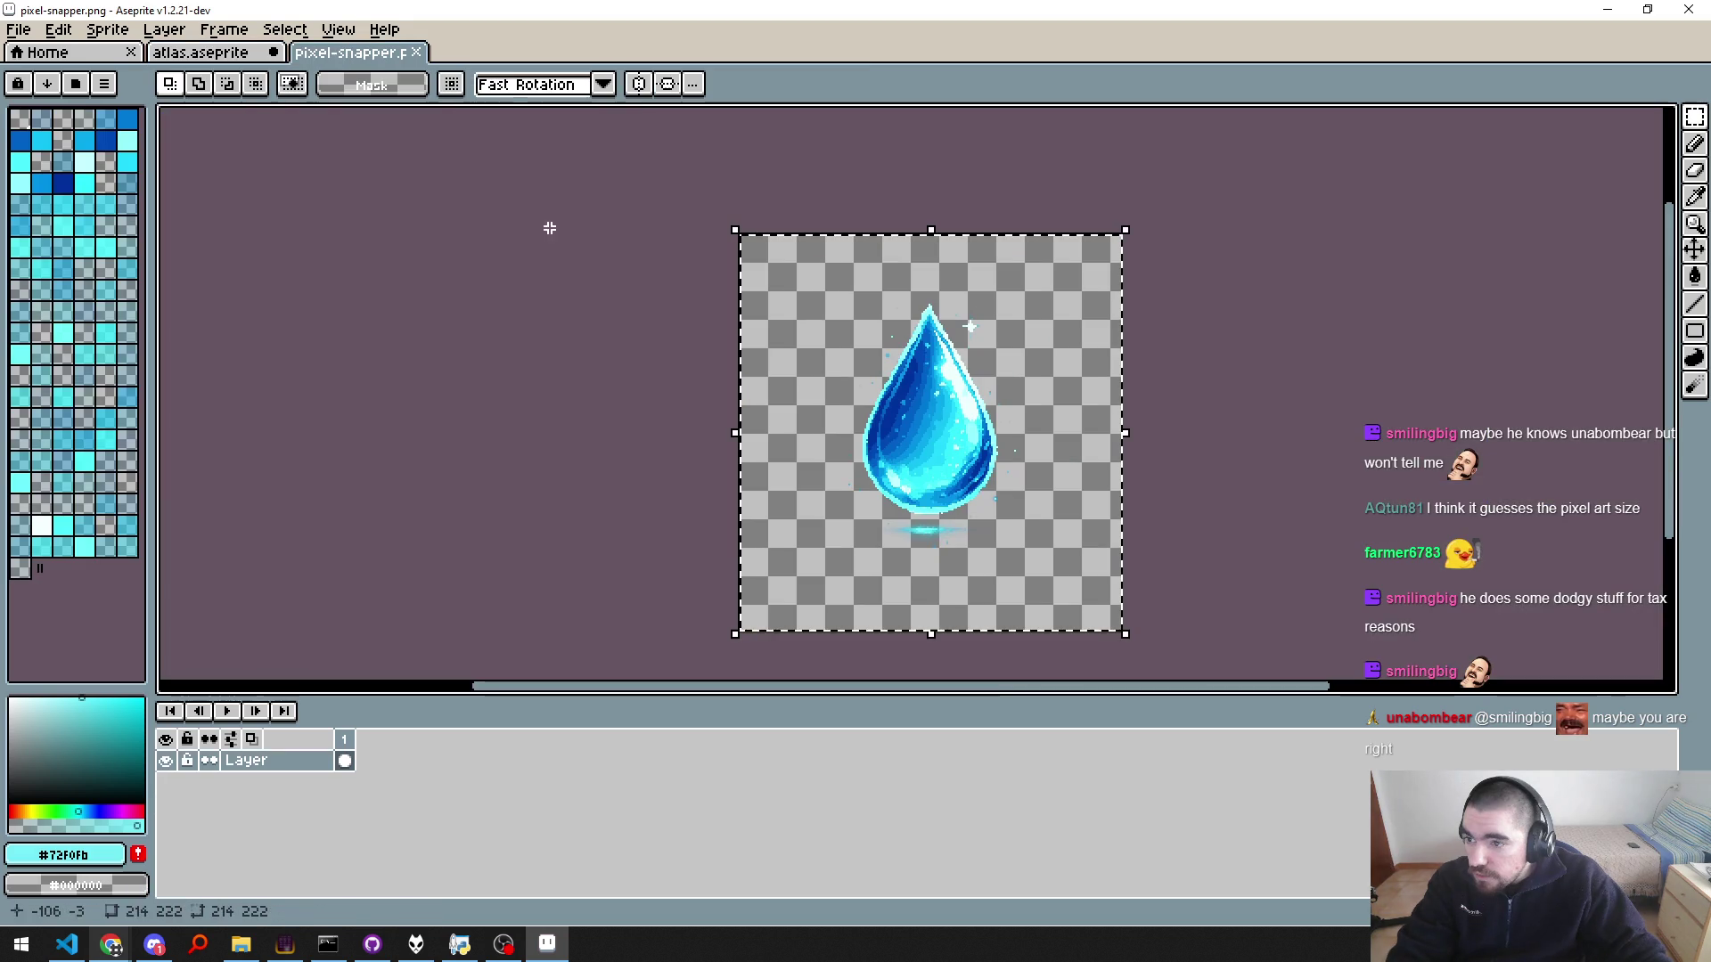
click(107, 29)
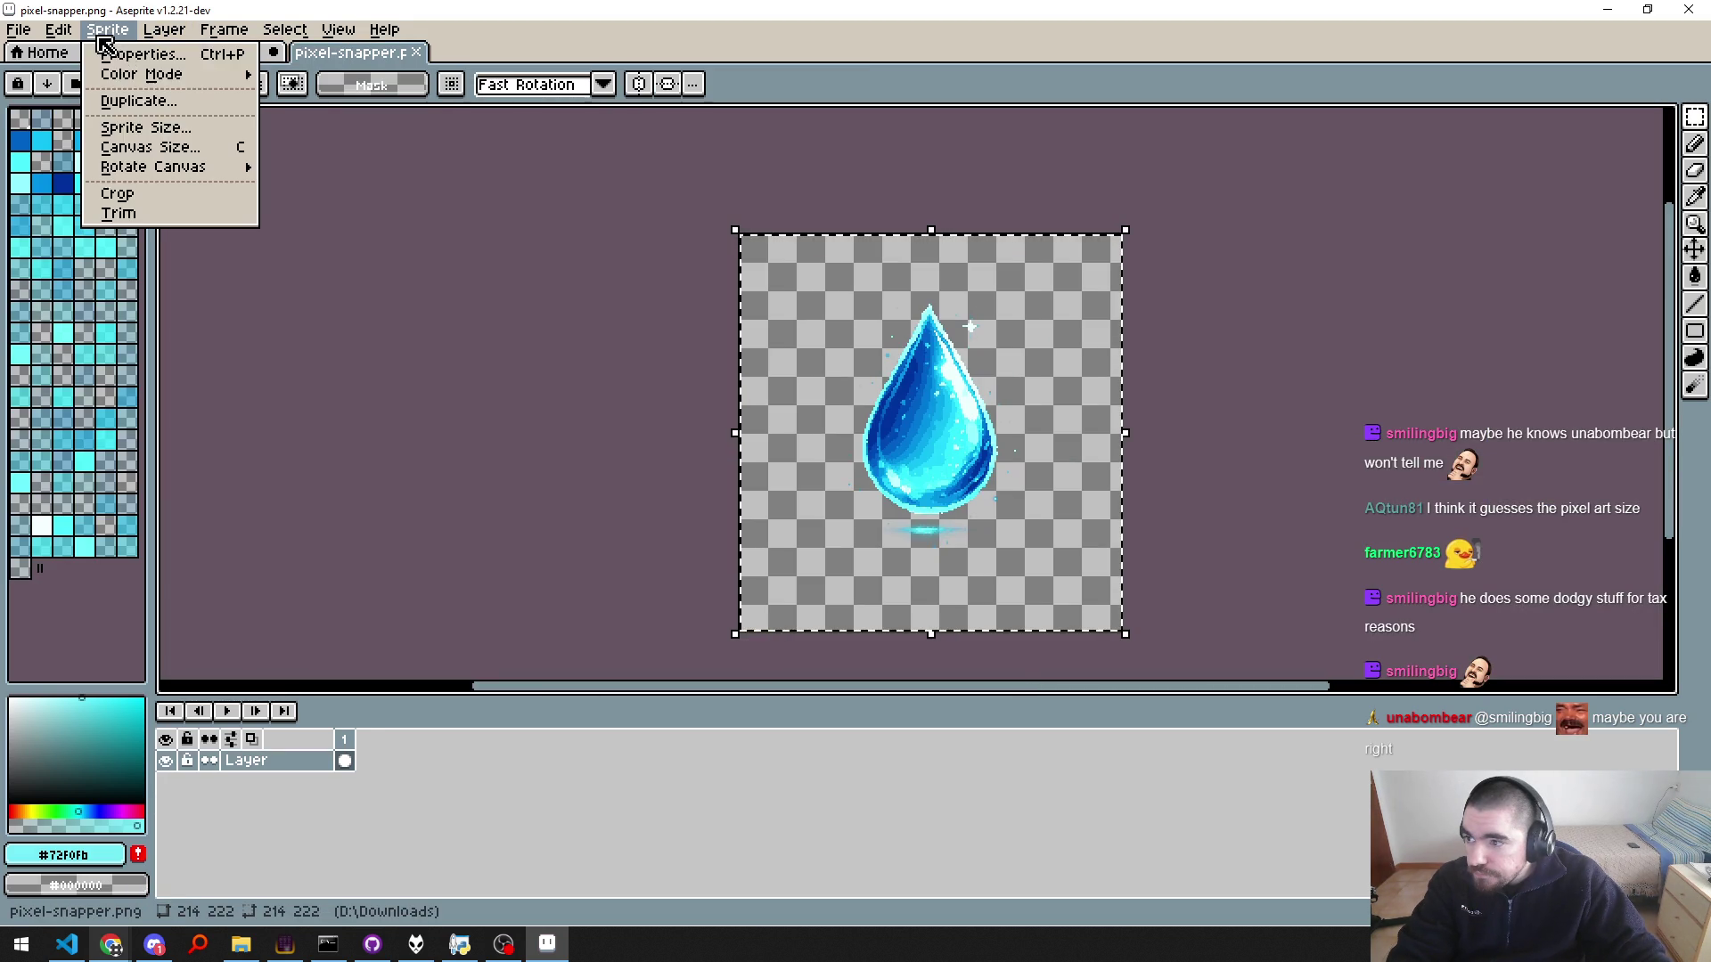
Step: Trial-resize the drop to 128×132 with Lock Ratio, test-paste it into the atlas, then undo
click(142, 127)
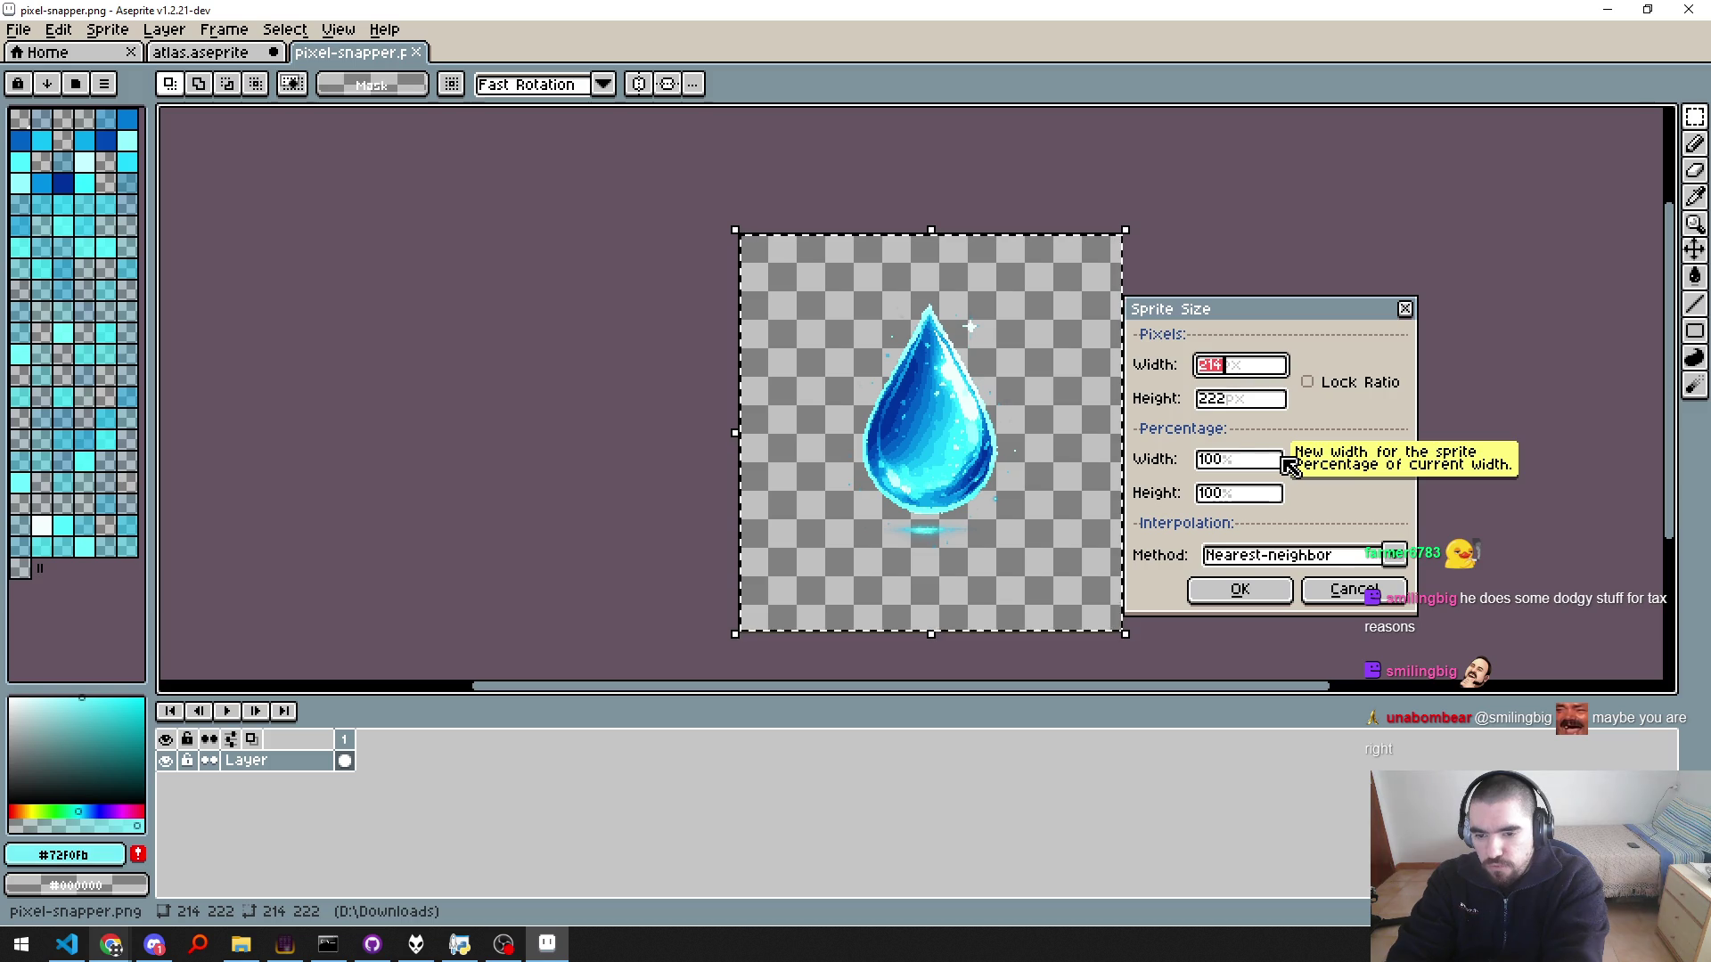
text(128)
key(Tab)
key(Tab)
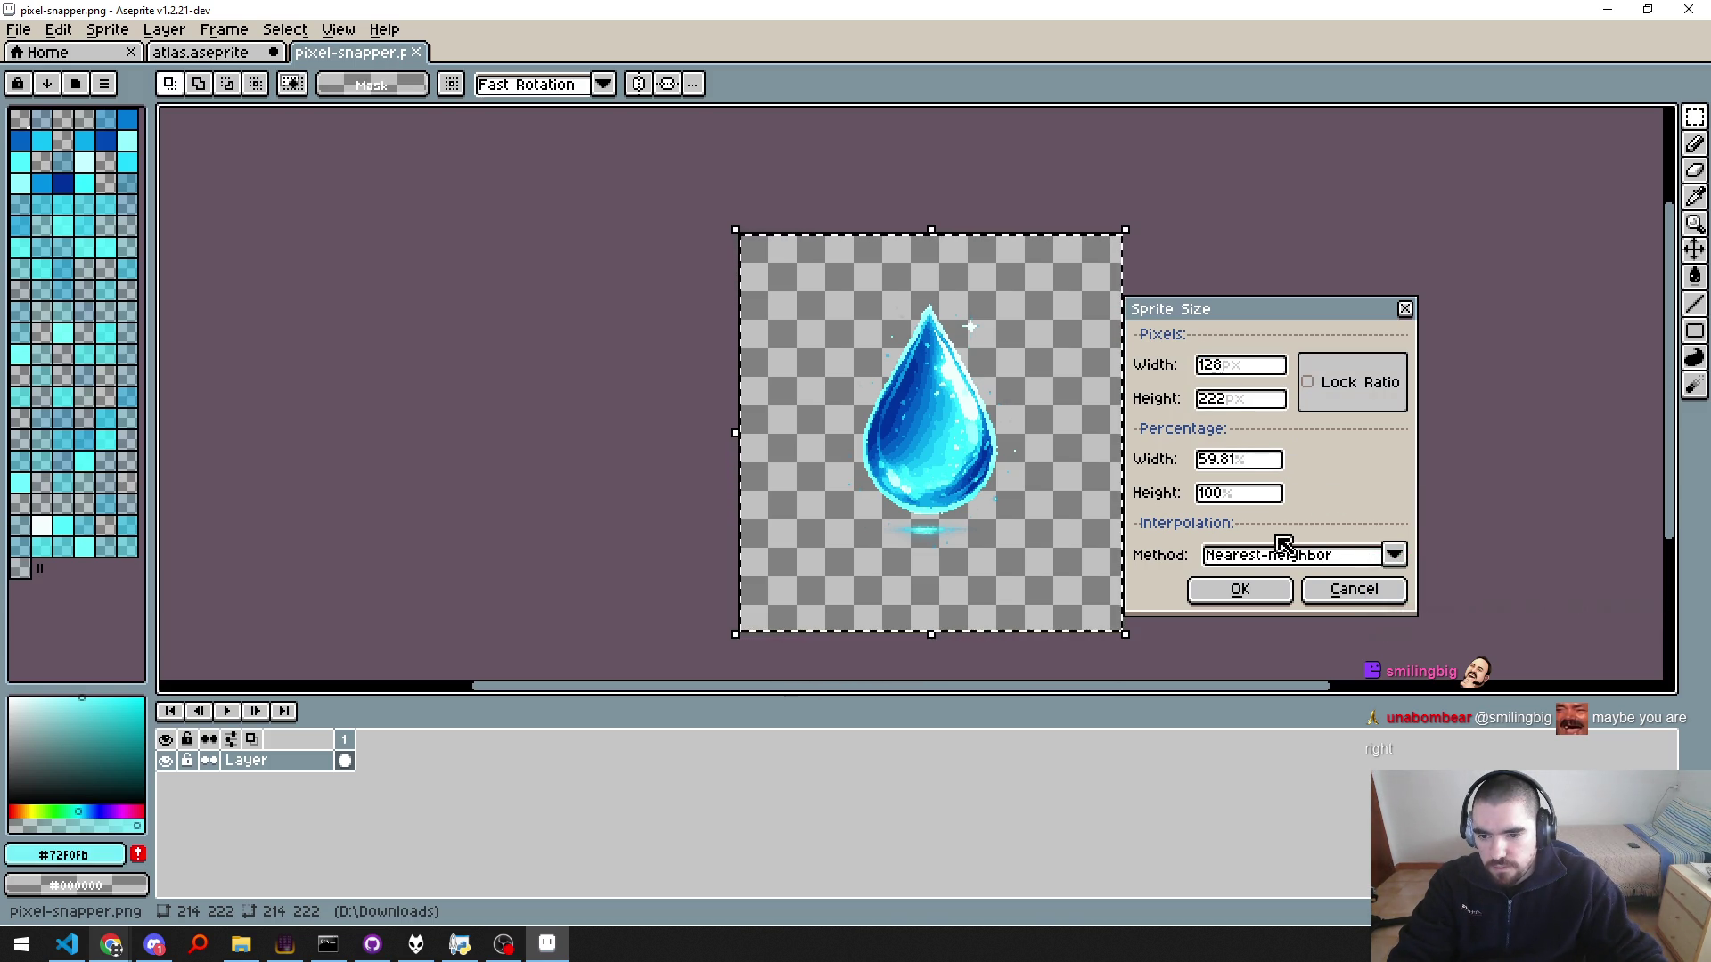
click(1333, 397)
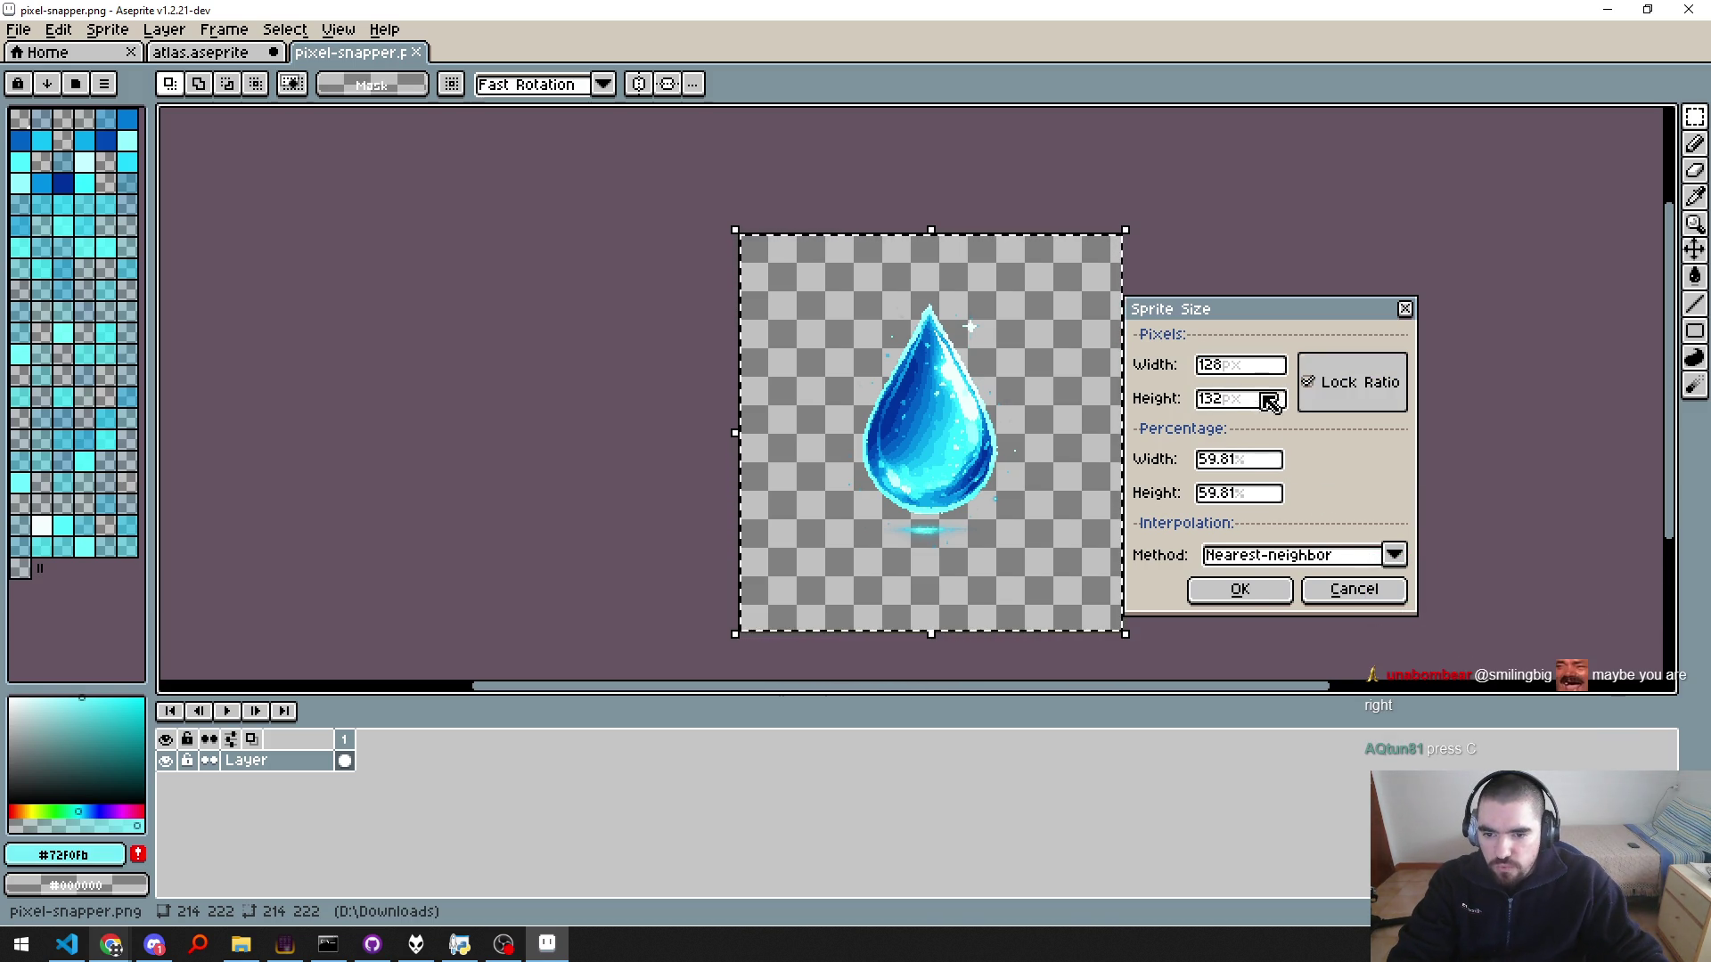
click(1244, 590)
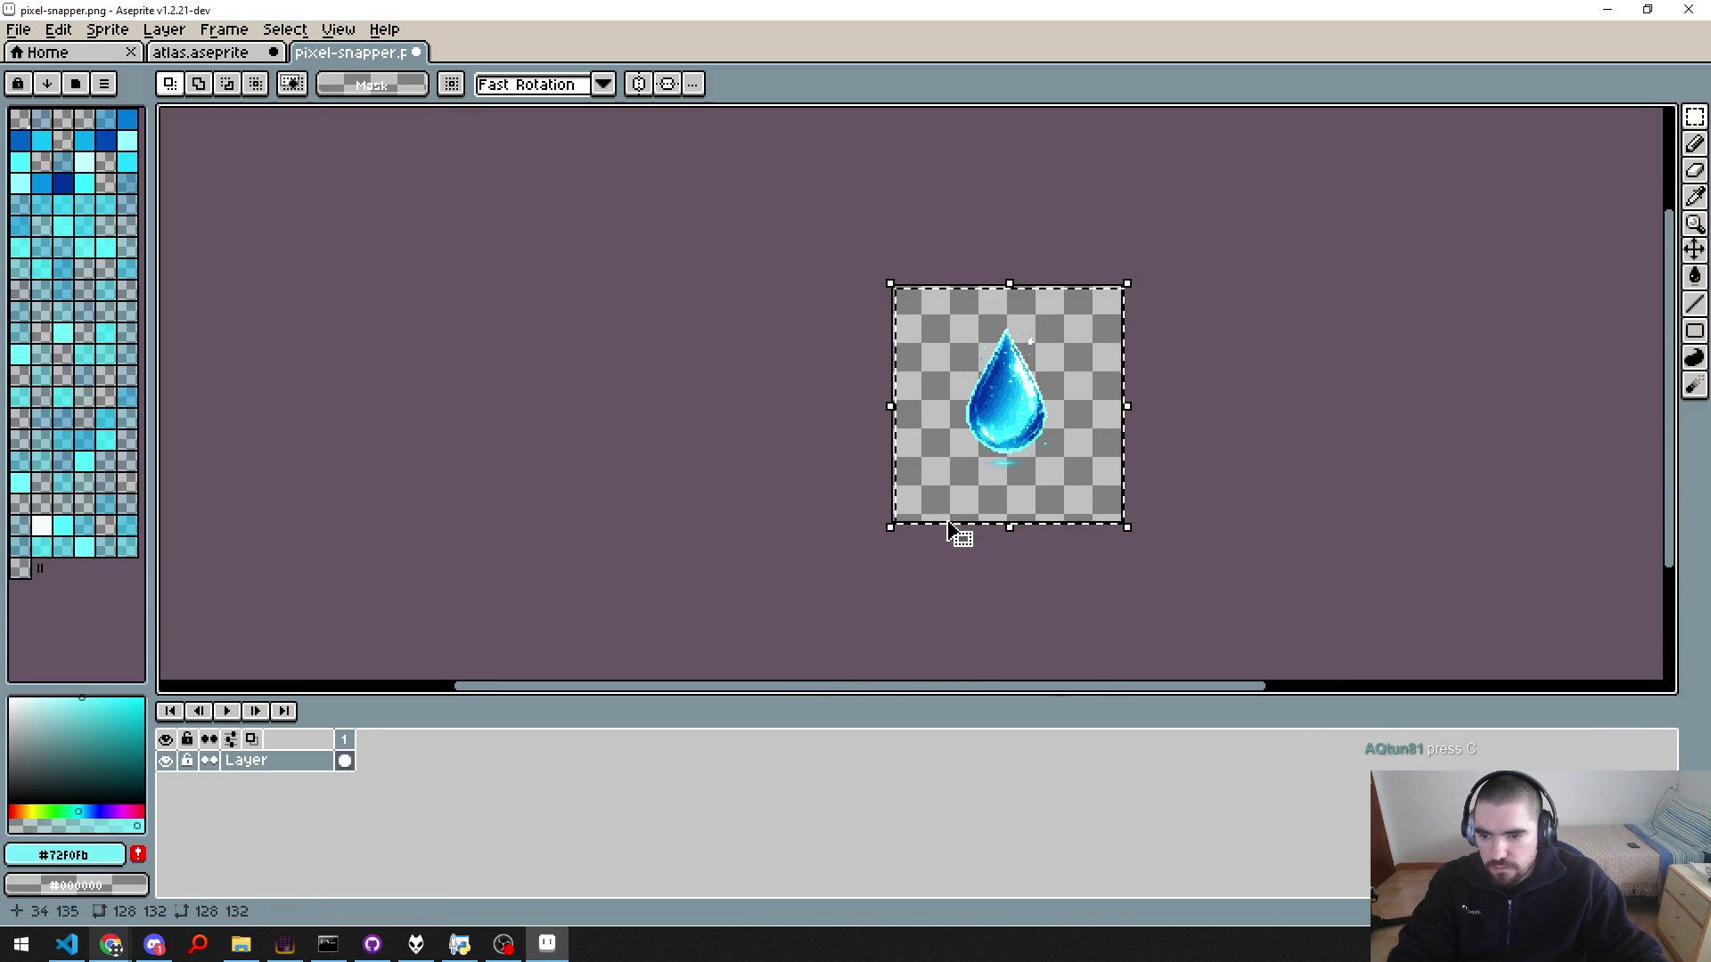
key(ctrl+shift+Tab)
key(ctrl+v)
key(Escape)
key(ctrl+Tab)
key(ctrl+z)
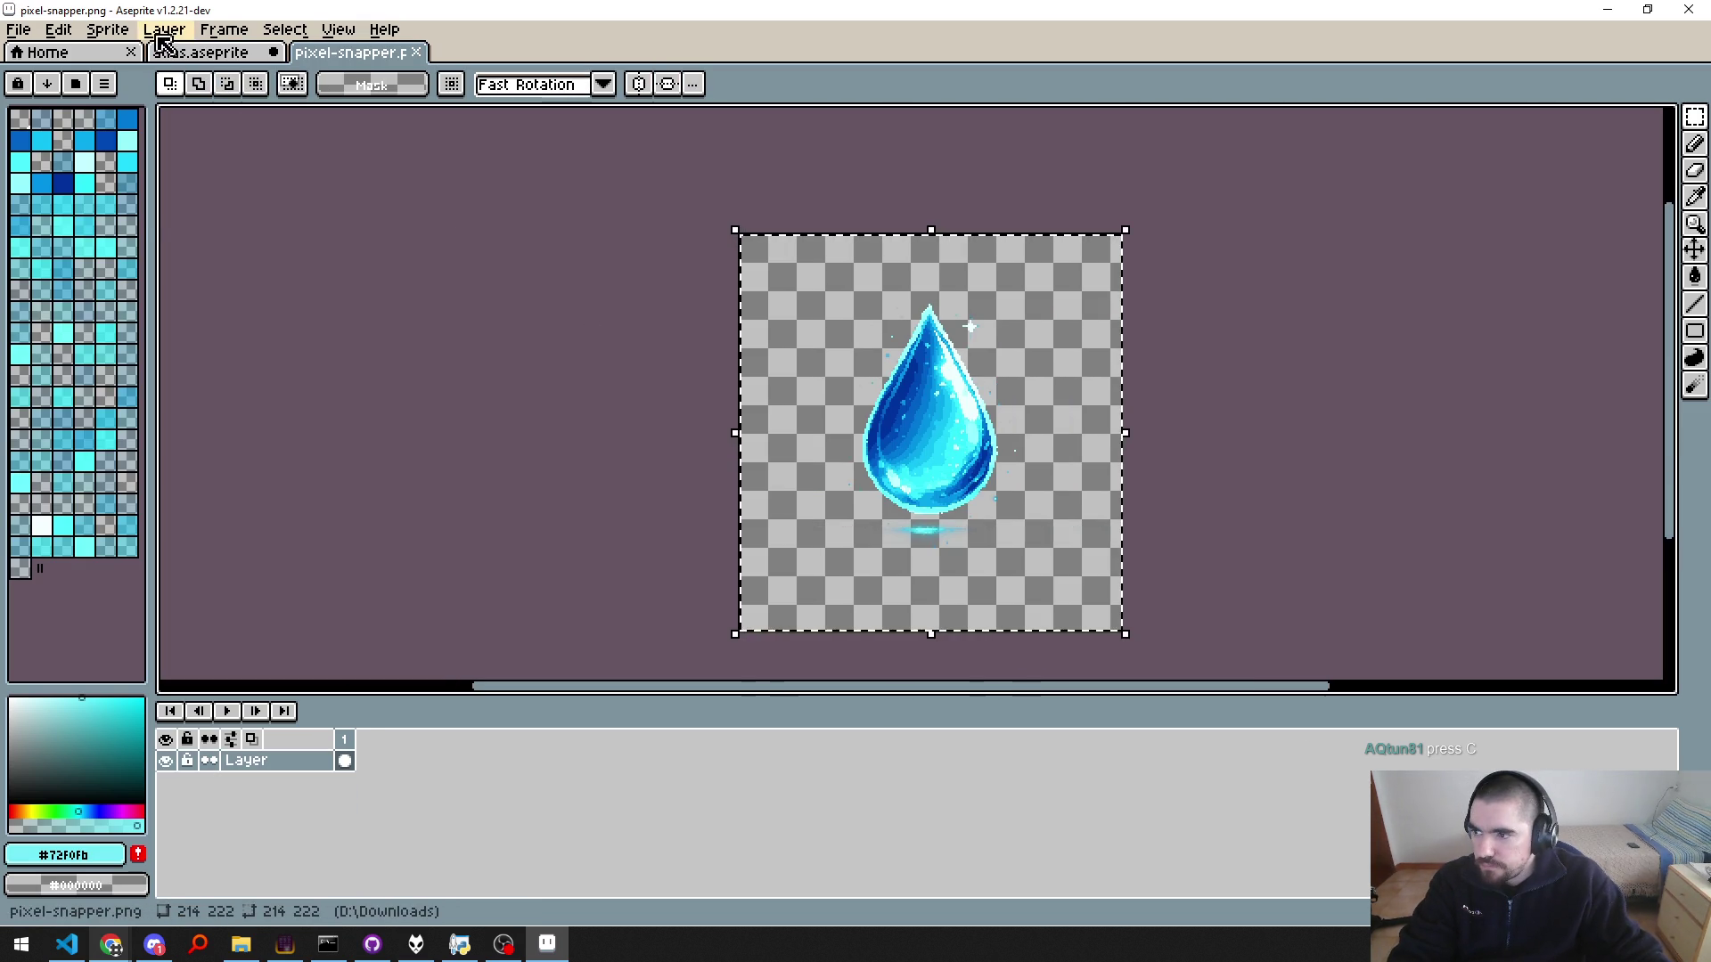
Step: Resize the water-drop sprite to 100 pixels wide with locked proportions
click(107, 30)
click(142, 128)
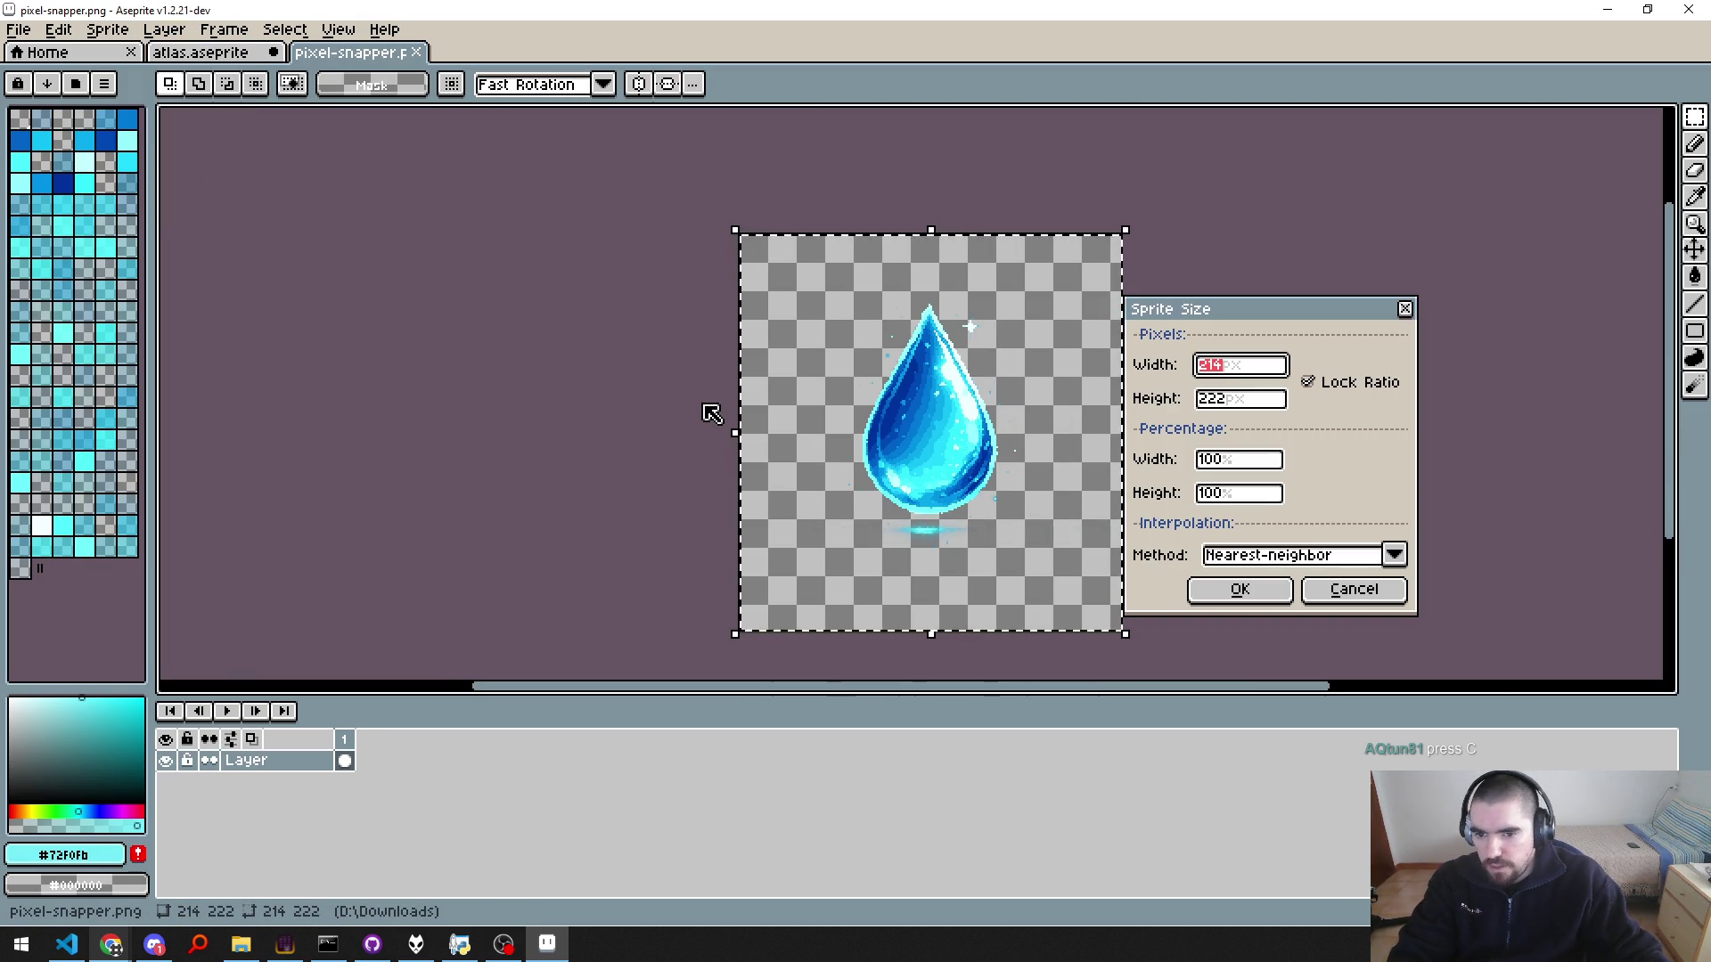
text(100)
key(Return)
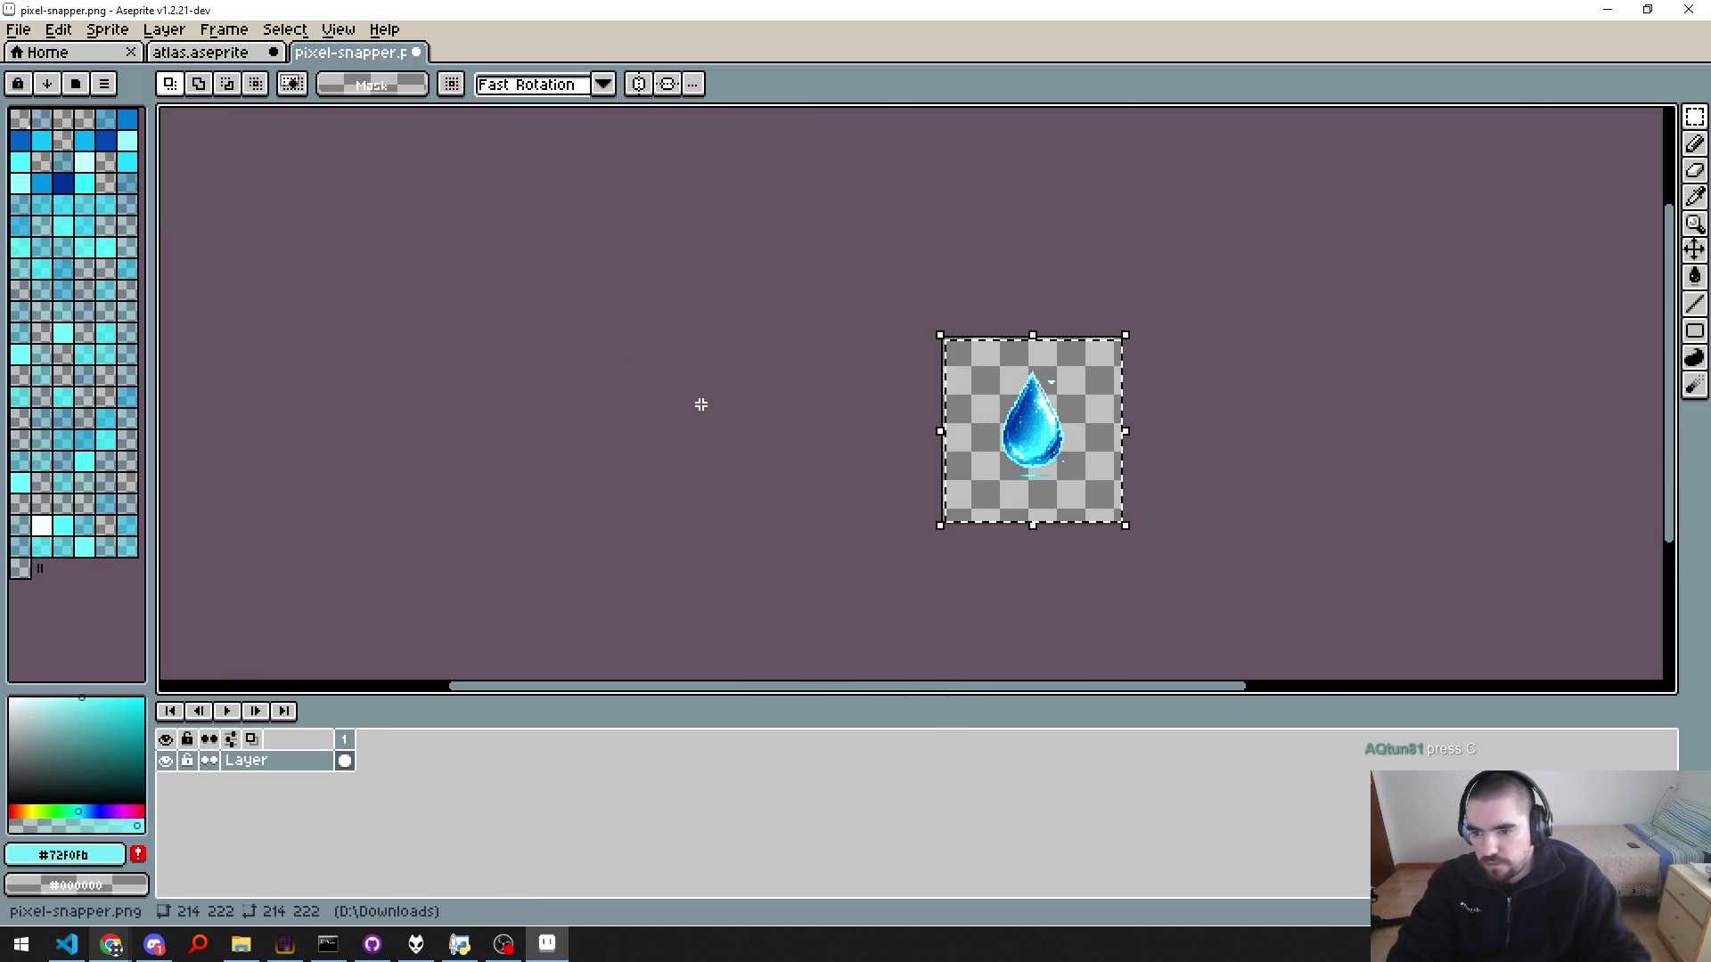
click(183, 55)
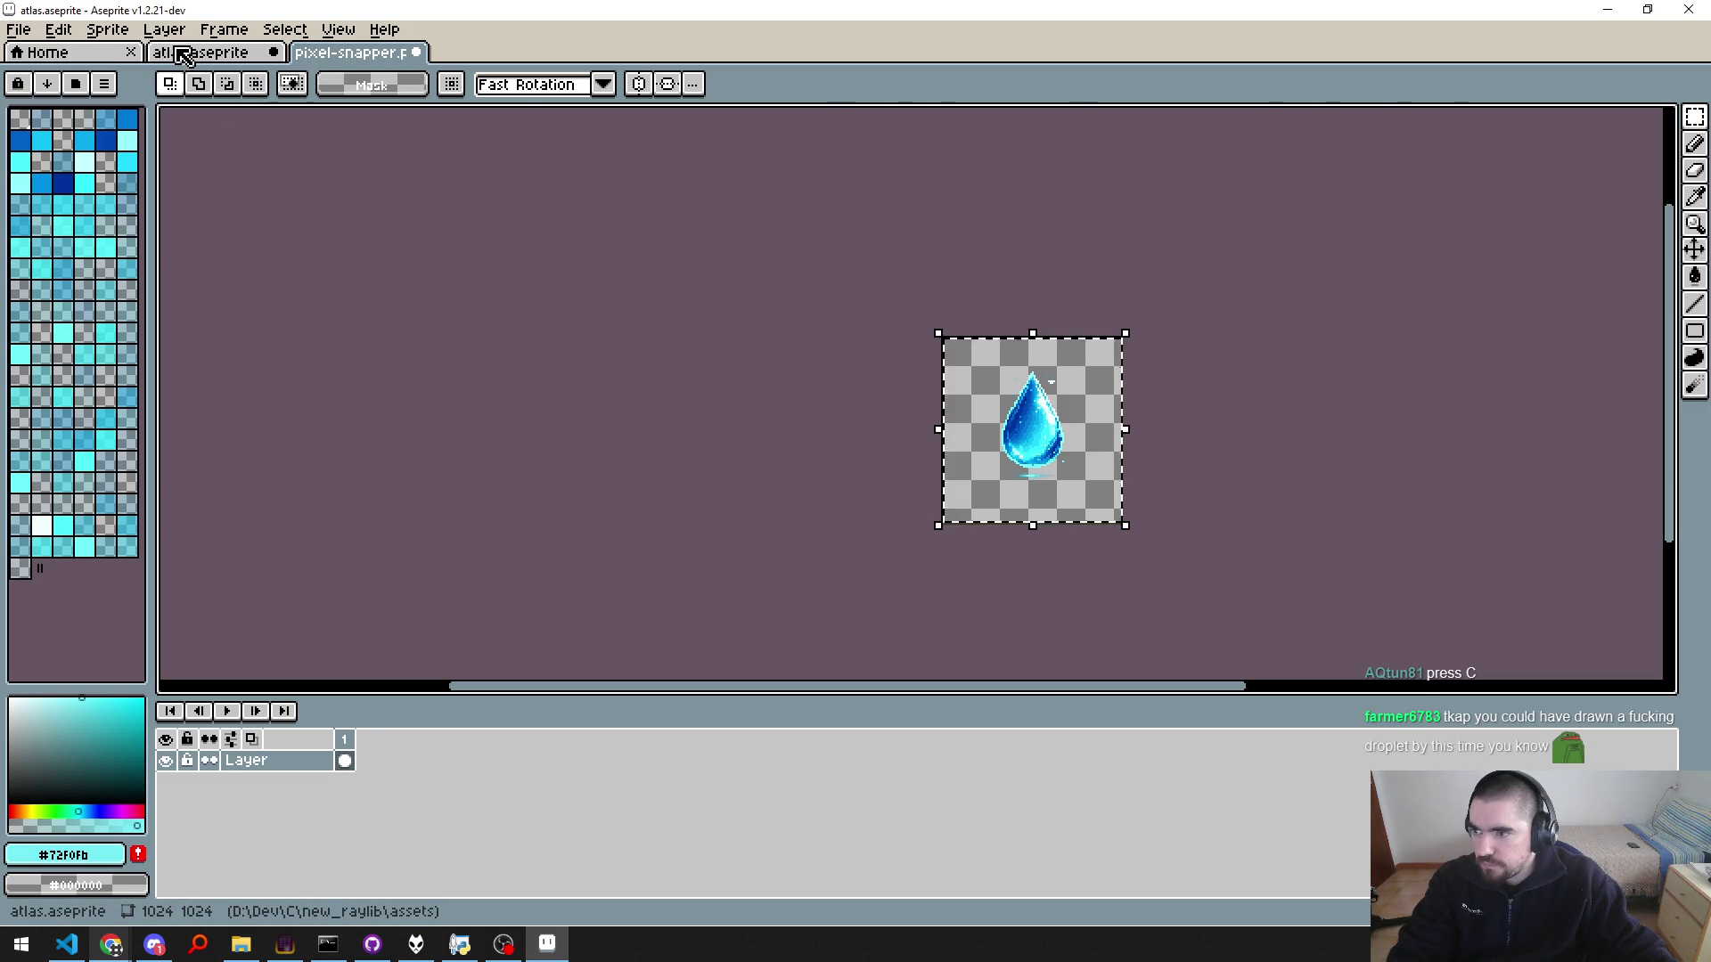
Step: Paste the resized water drop into the empty atlas cell and commit it in place
key(ctrl+v)
drag(927, 431, 925, 410)
key(Return)
scroll(949, 393, up, 1)
scroll(949, 393, down, 2)
Step: Export the atlas over atlas.png and run the asset build from the code editor
key(ctrl+alt+shift+s)
key(Return)
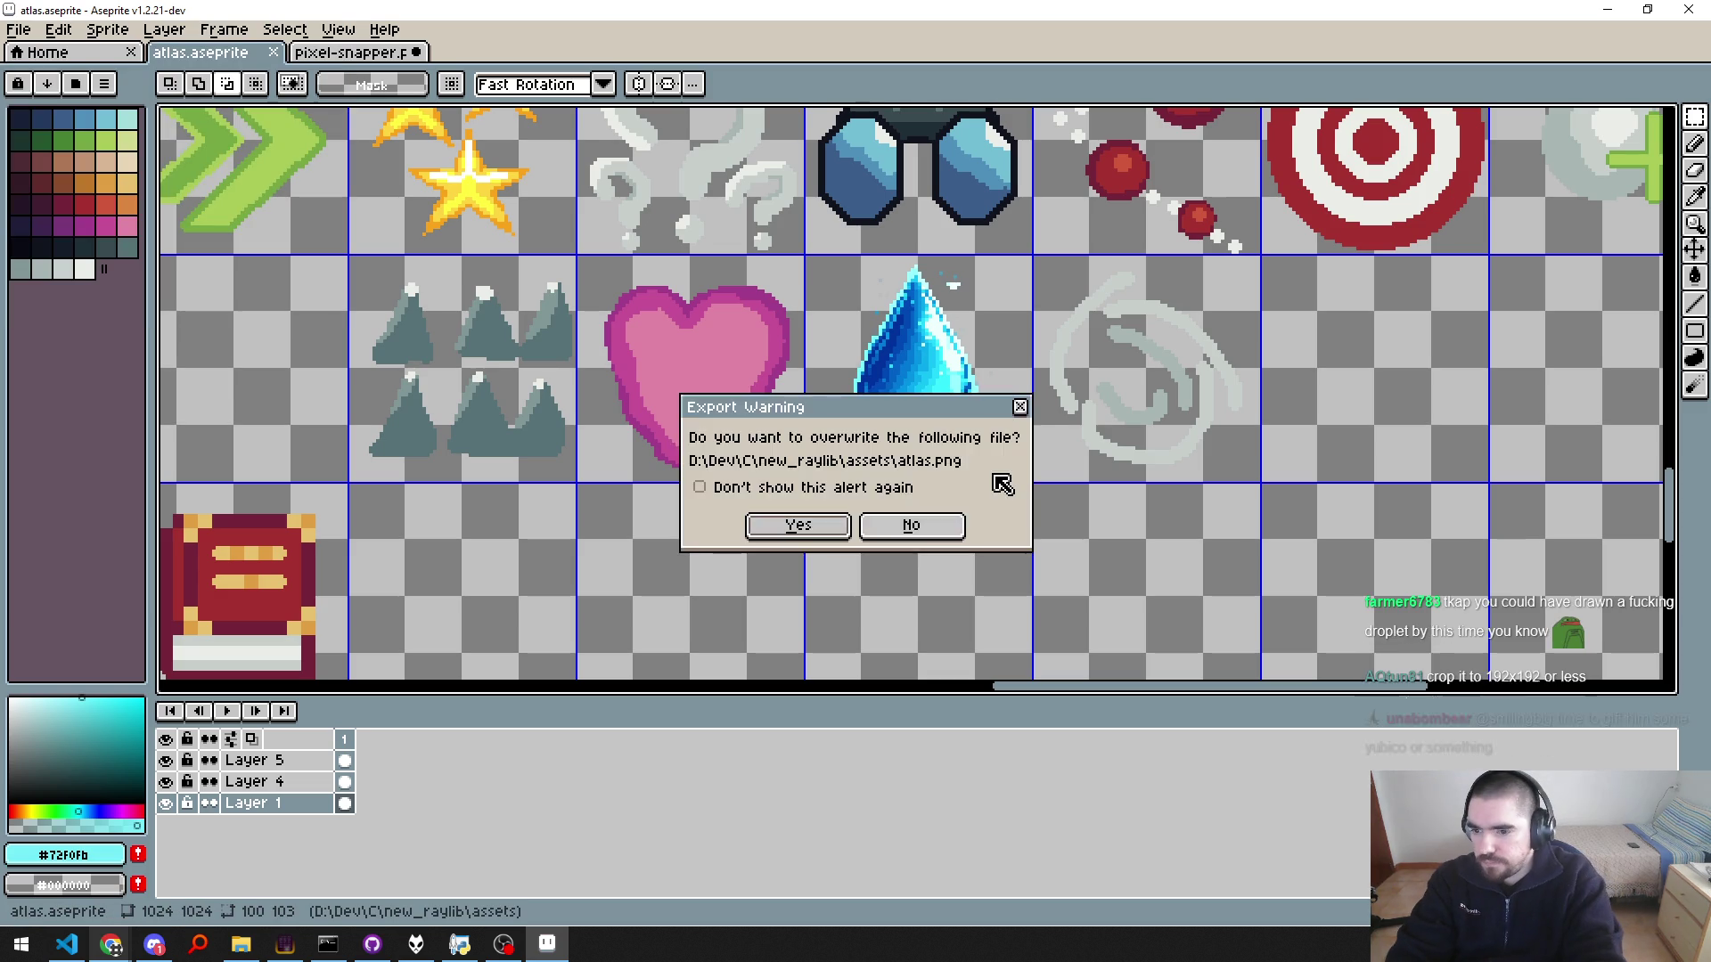
key(Return)
key(alt+Tab)
key(ctrl+shift+b)
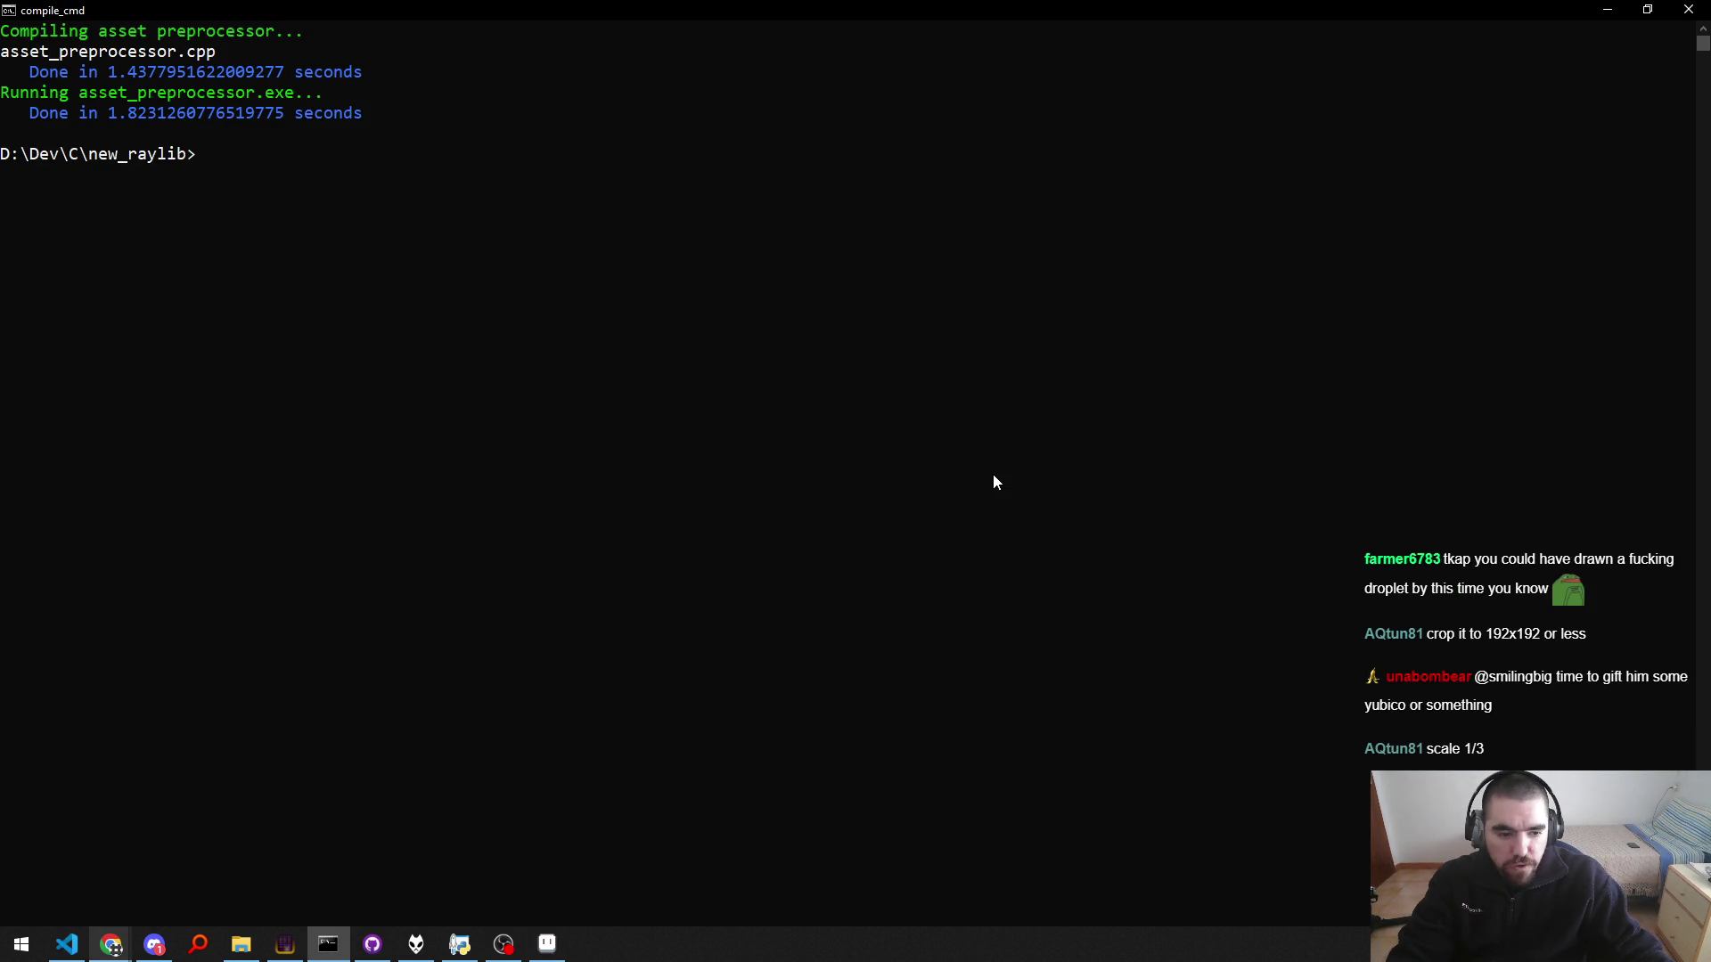
Step: Return to VS Code once the build finishes and launch the game with F5
key(alt+Tab)
key(alt+Tab)
key(alt+Tab)
key(alt+Tab)
key(alt+shift+Tab)
key(alt+shift+Tab)
key(alt+shift+Tab)
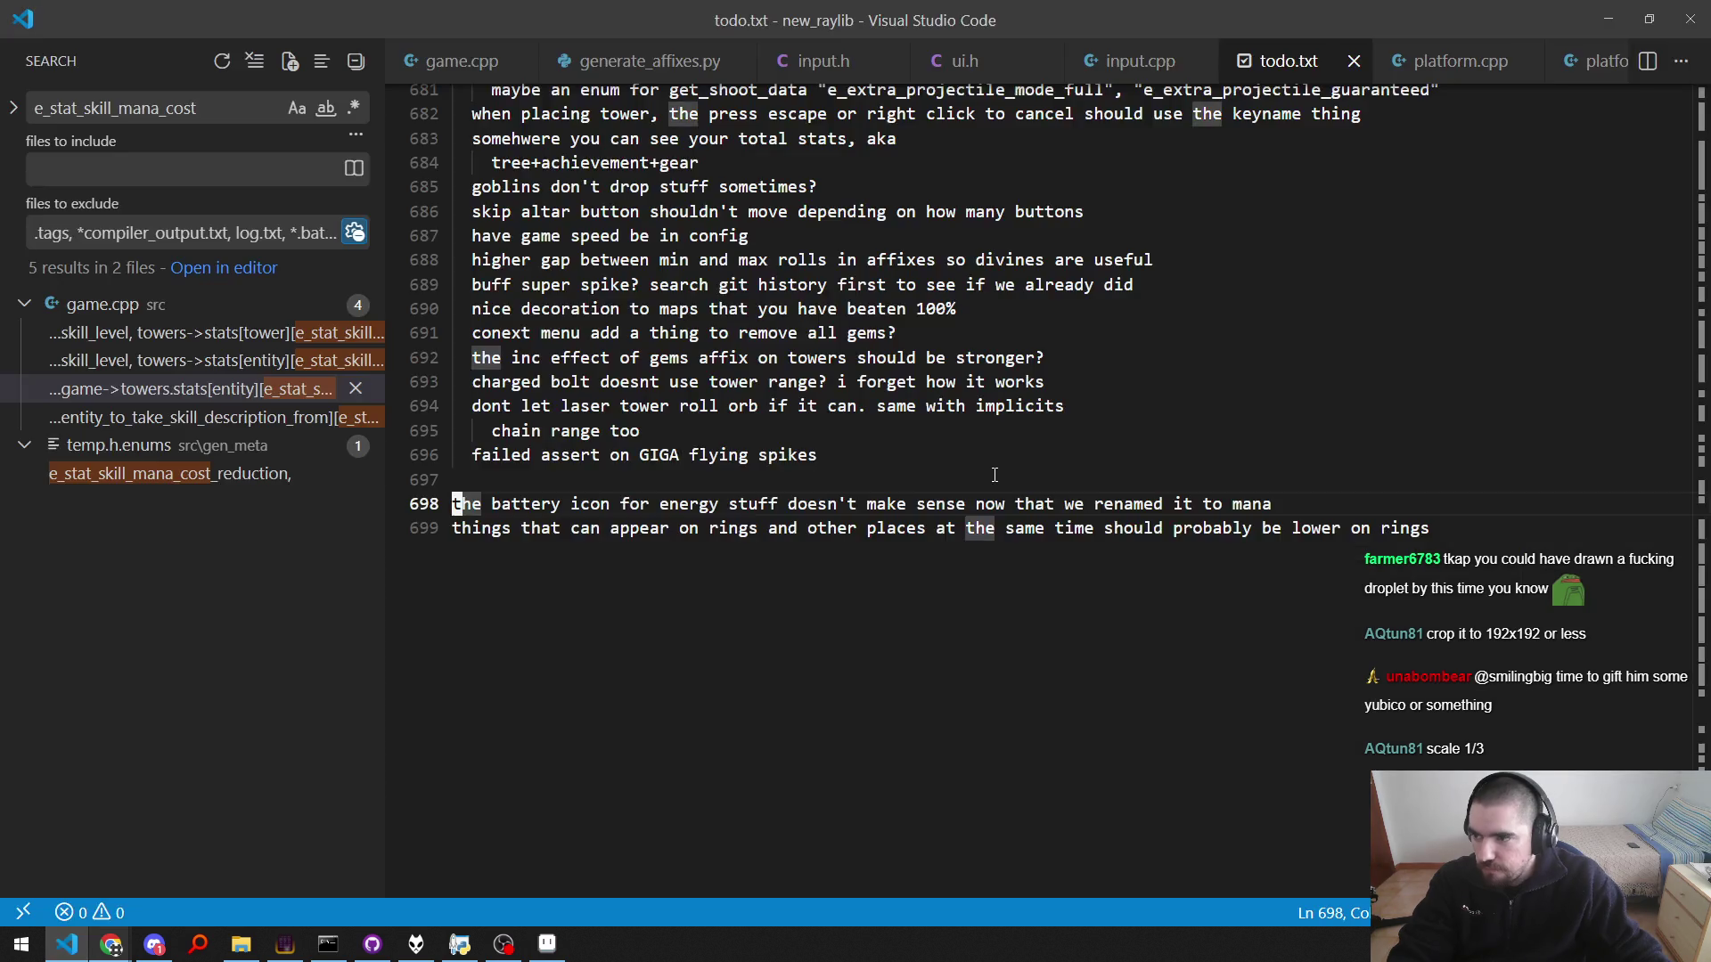
key(F5)
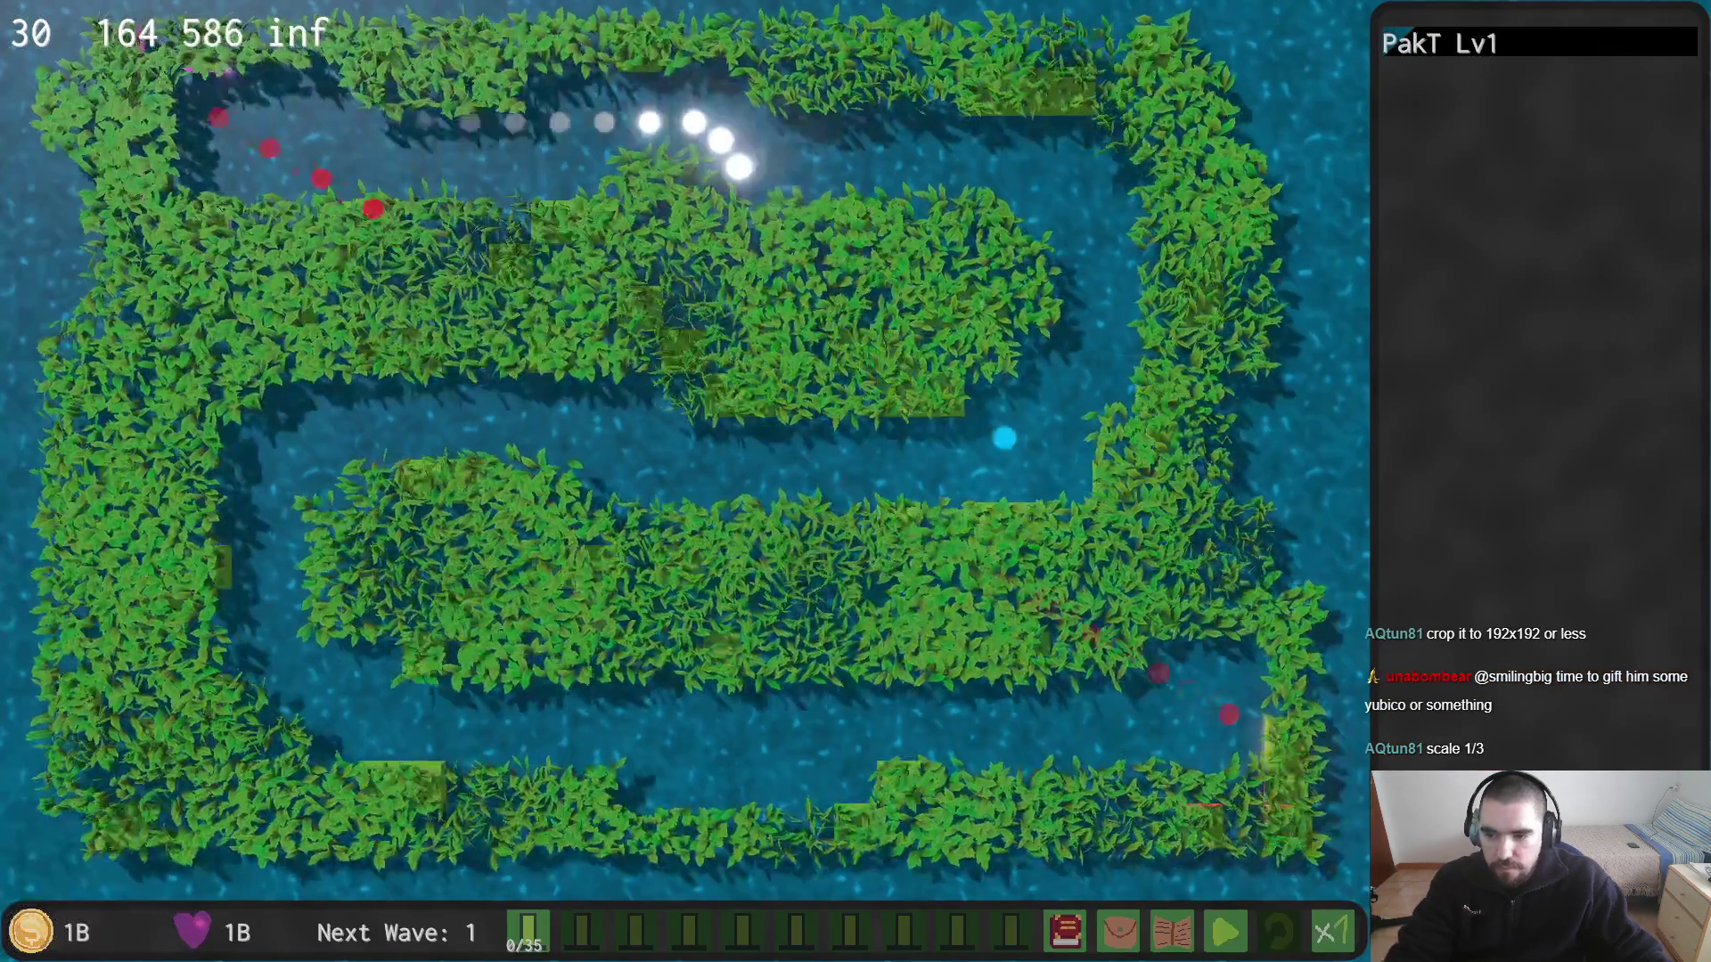
Step: Open the in-game skill tree and inspect the droplet icon on mana-cost nodes, then return to Aseprite
key(t)
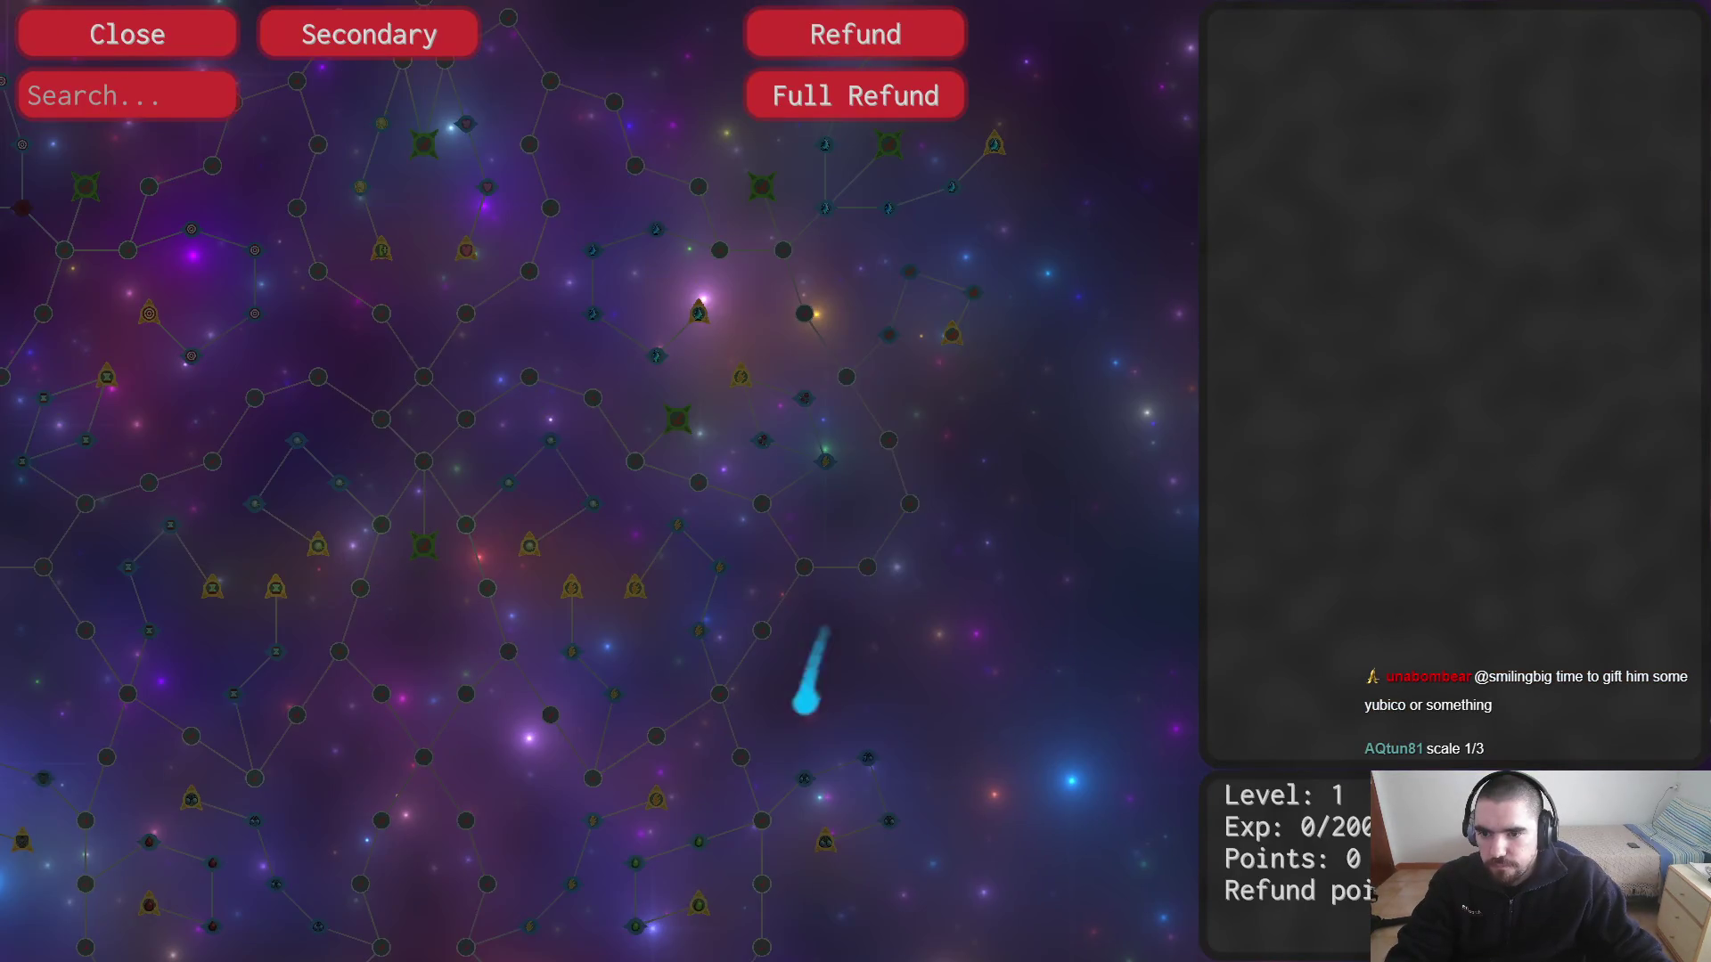
scroll(890, 252, up, 4)
scroll(992, 591, up, 2)
scroll(891, 624, up, 4)
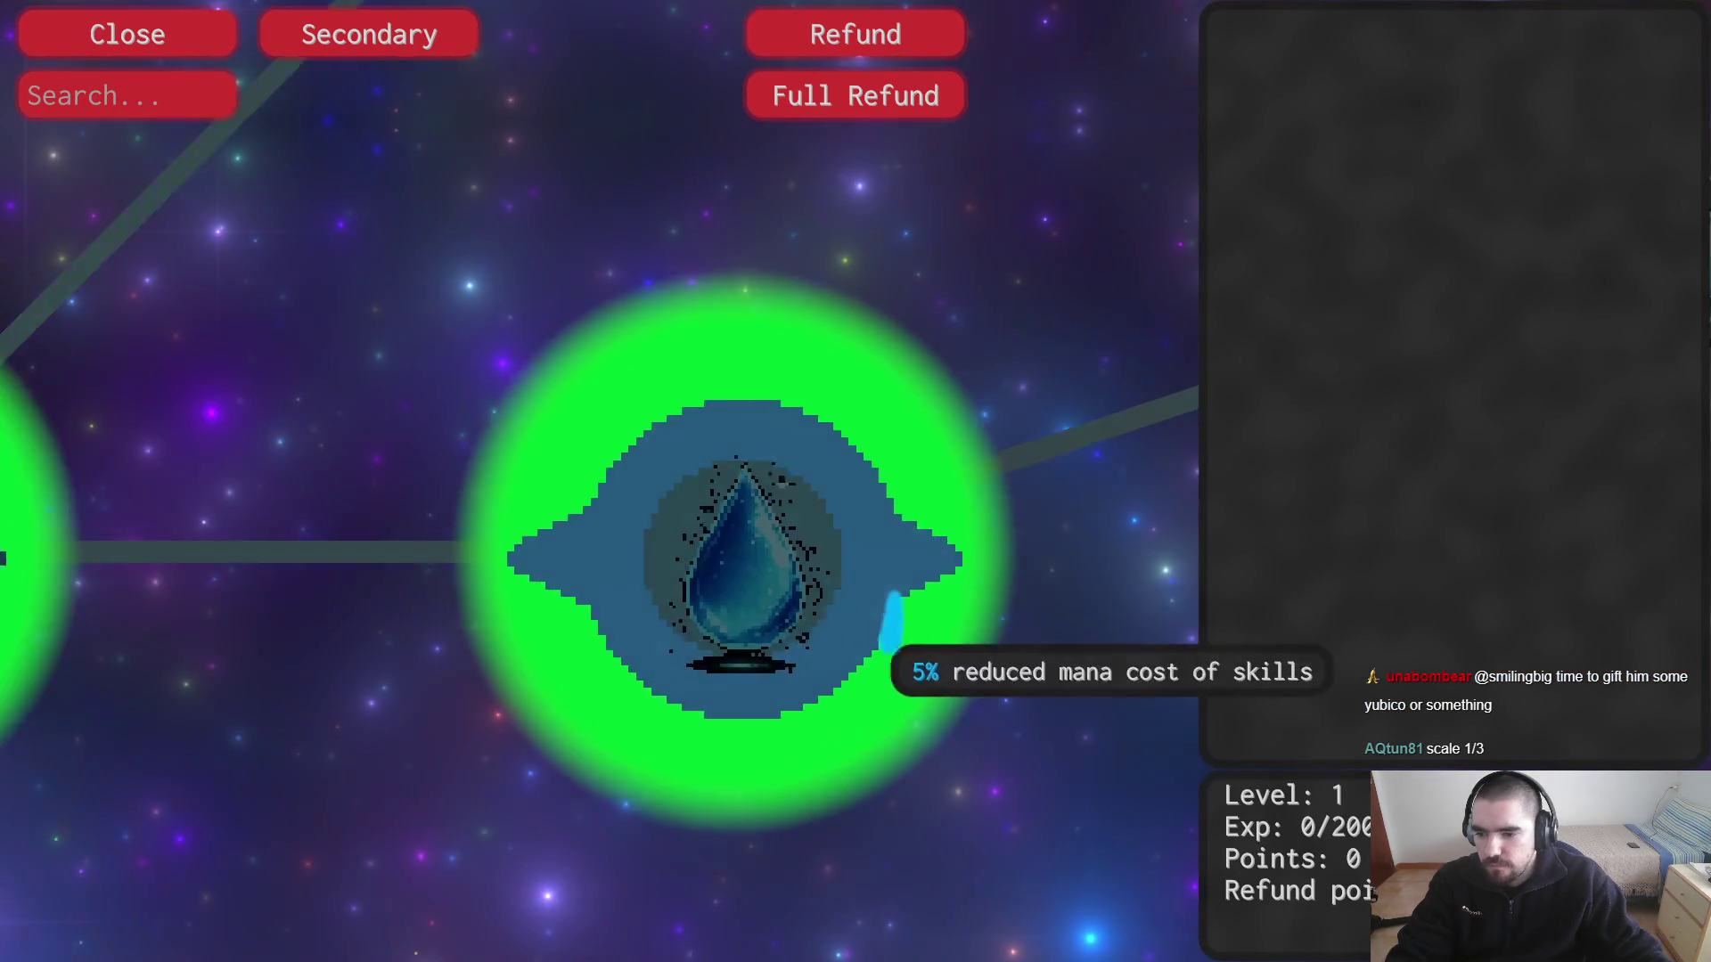
drag(511, 806, 669, 752)
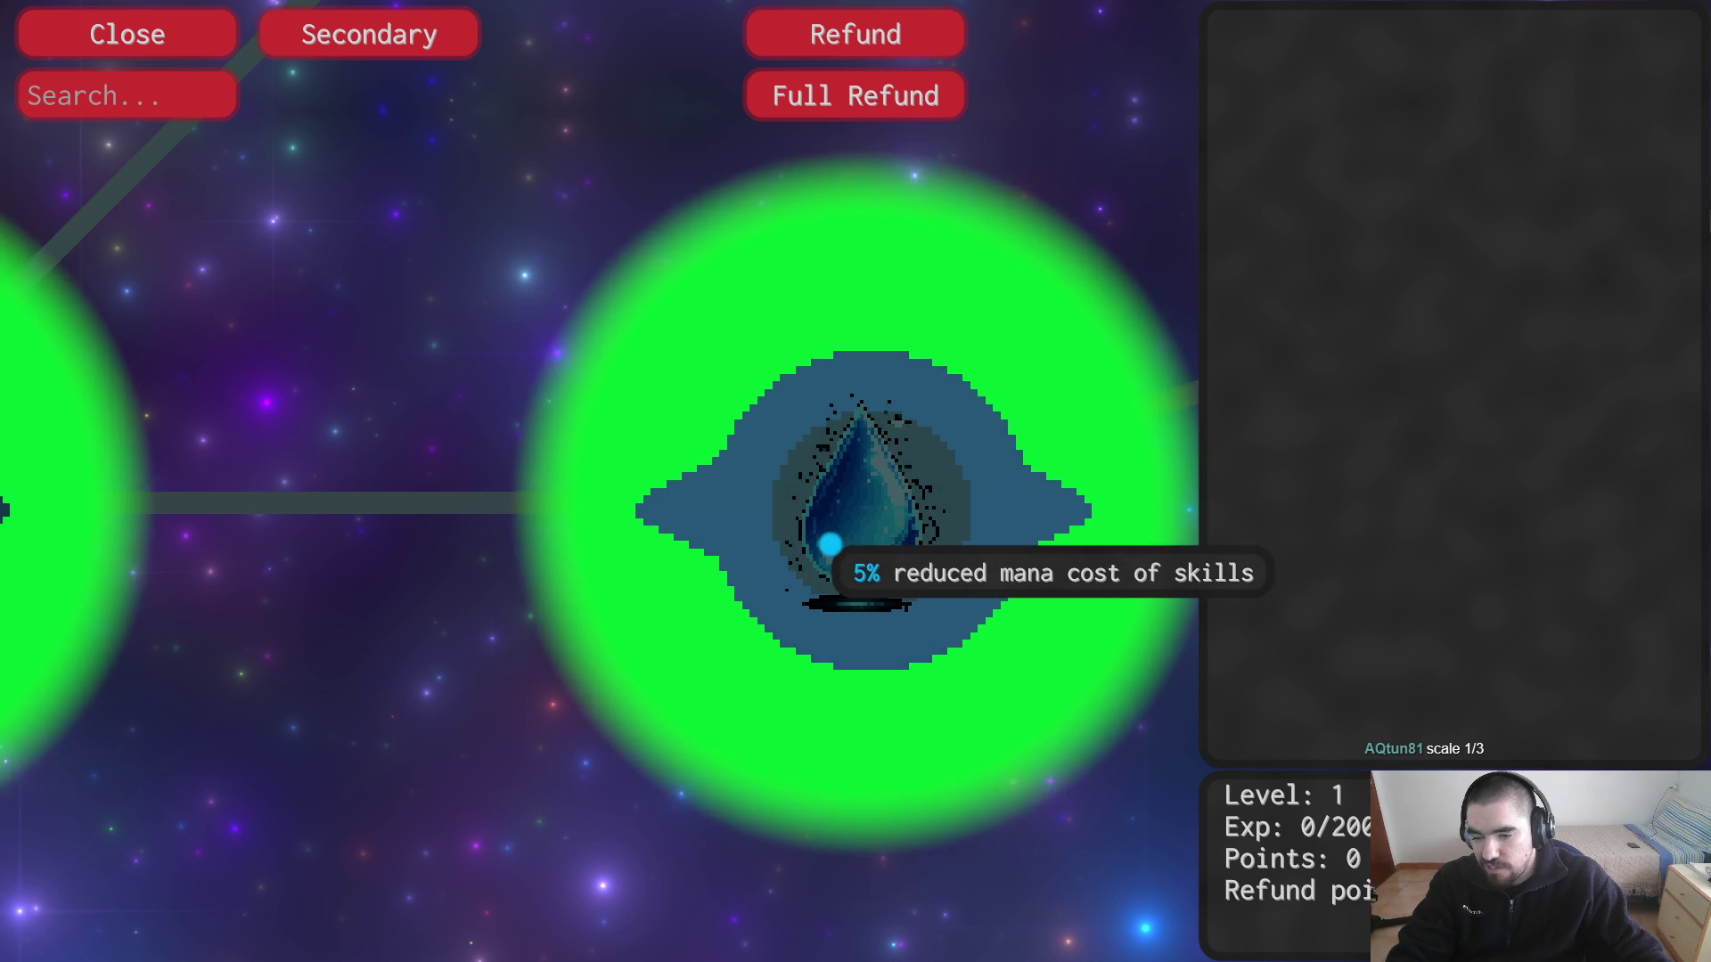
scroll(829, 545, down, 3)
scroll(828, 599, up, 1)
scroll(828, 599, down, 2)
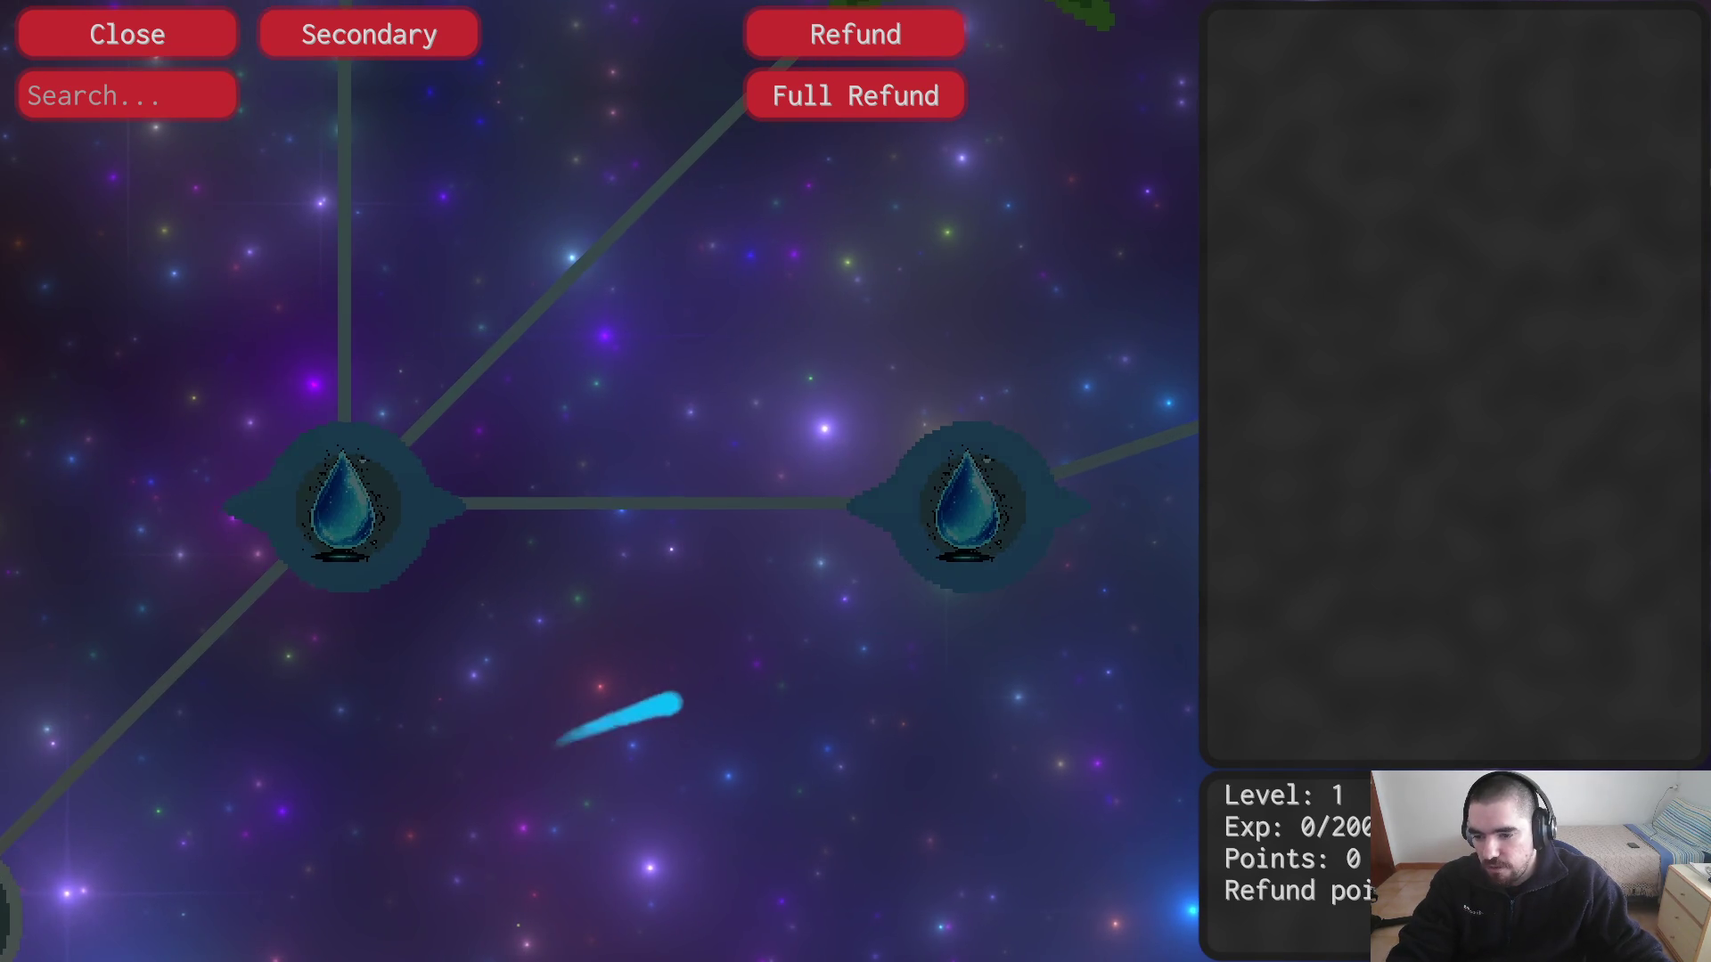
key(alt+Tab)
key(alt+Tab)
key(alt+Tab)
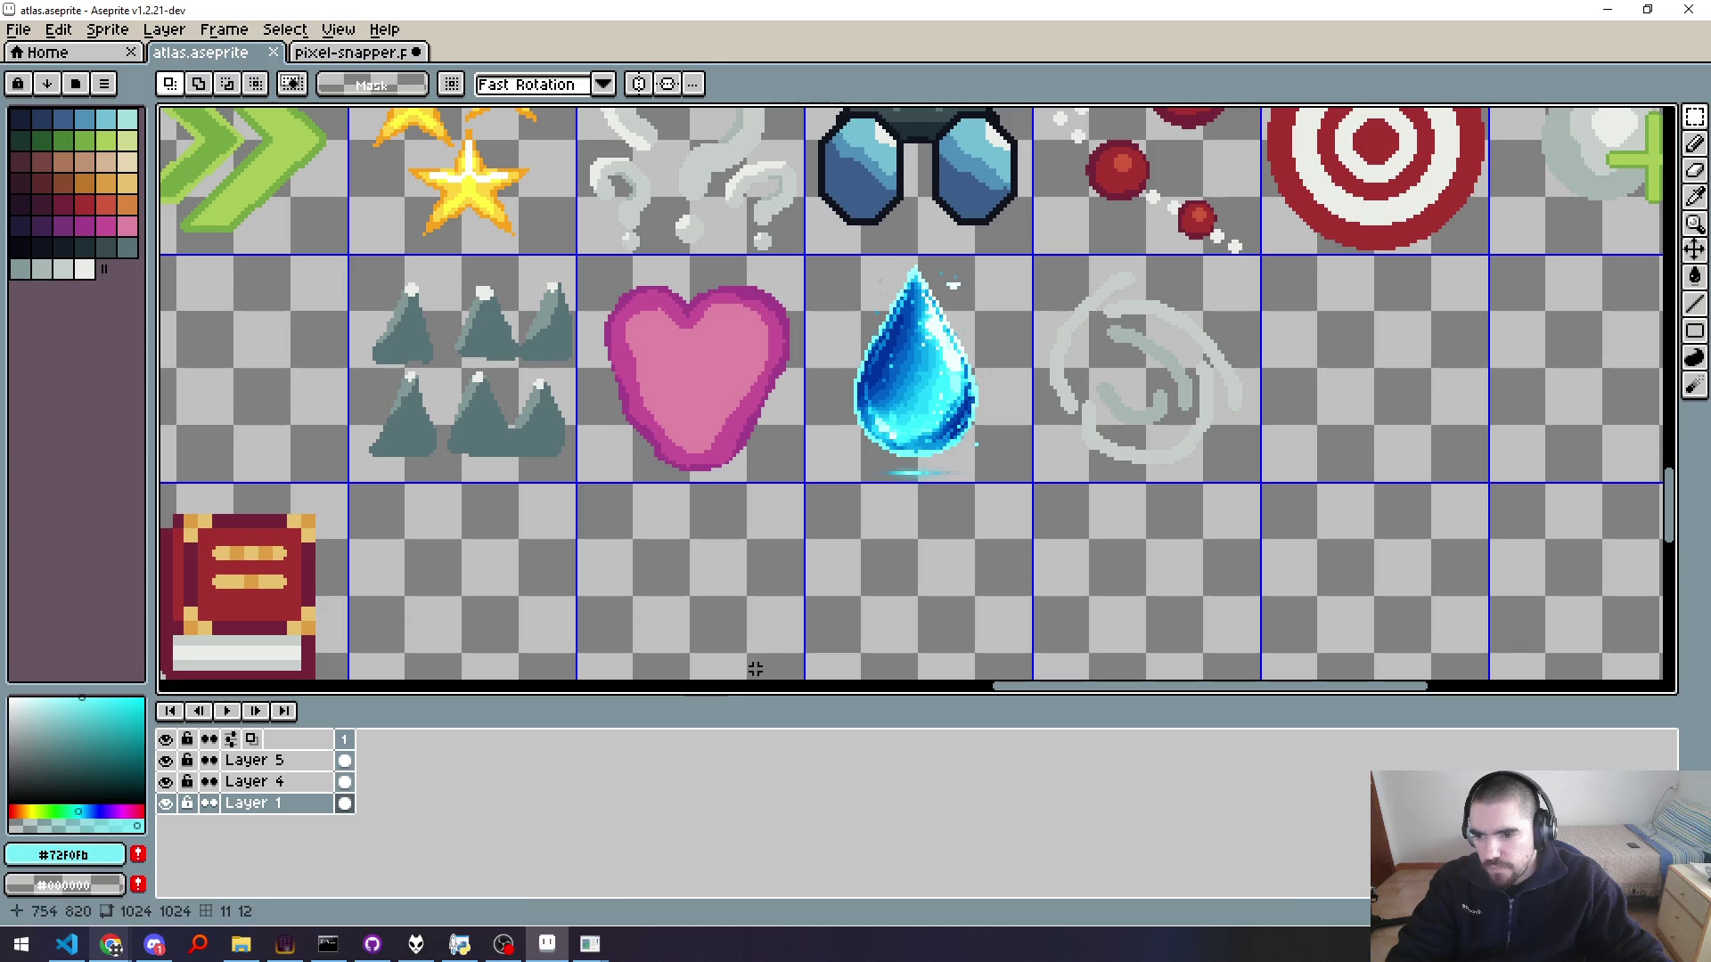
Step: Sample the faint stray pixels around the droplet and check their exact alpha in the colour editor
scroll(887, 413, up, 3)
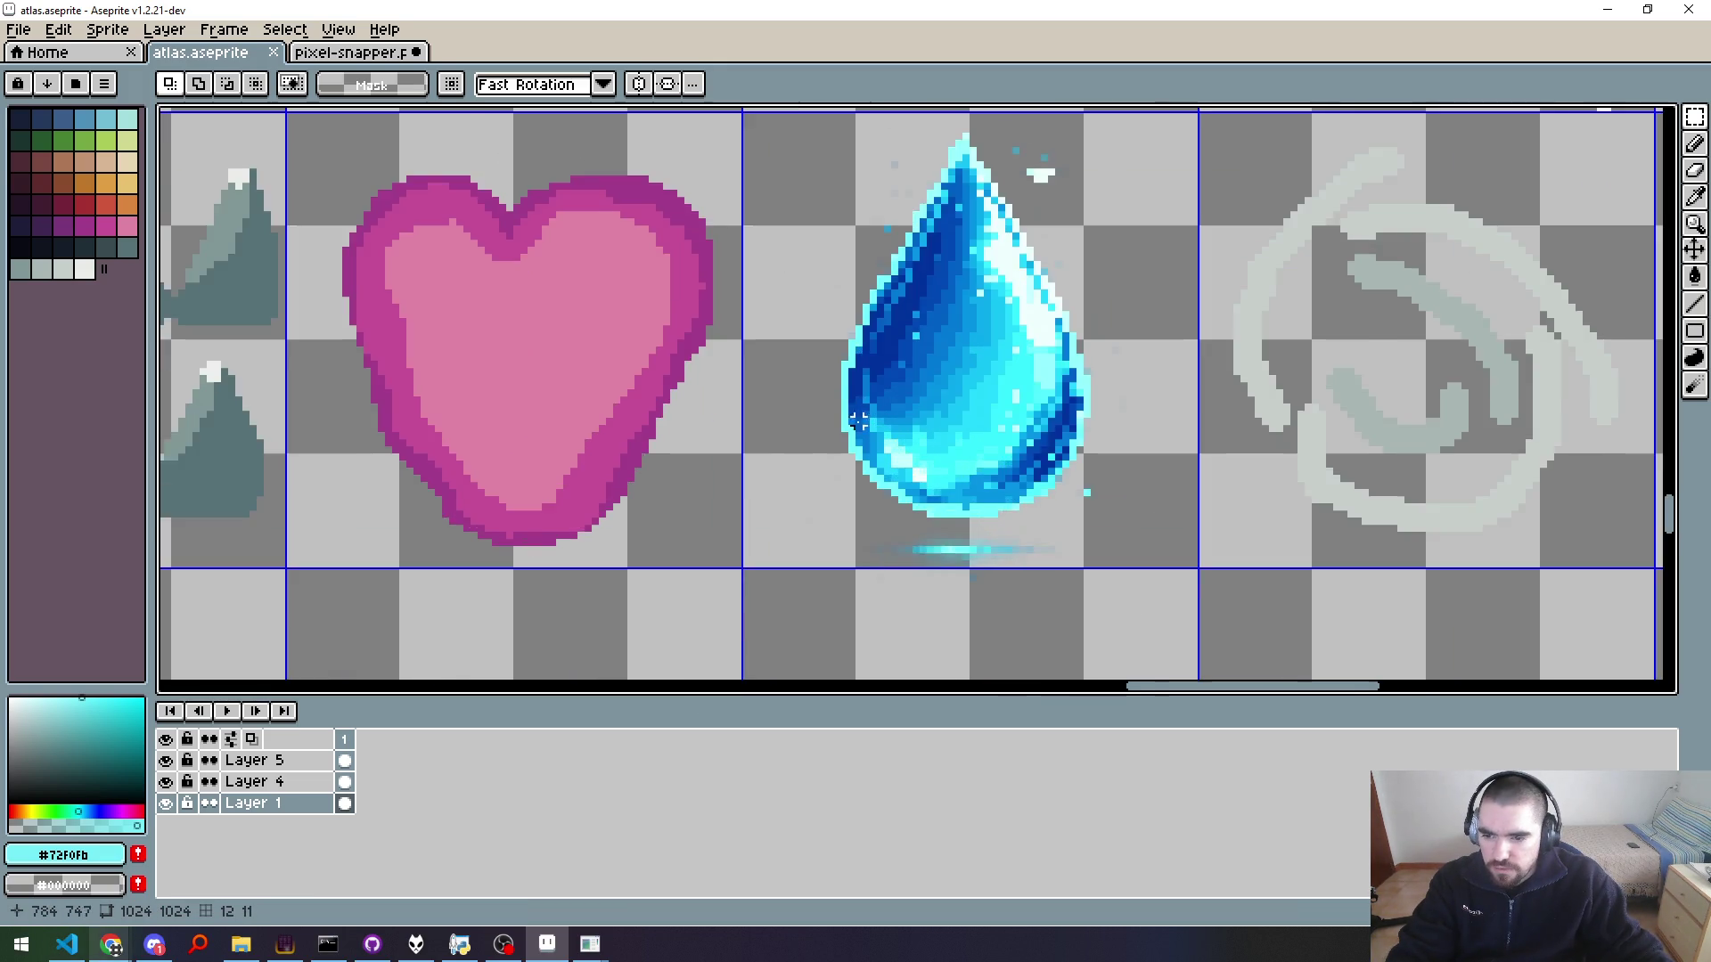
scroll(826, 484, up, 2)
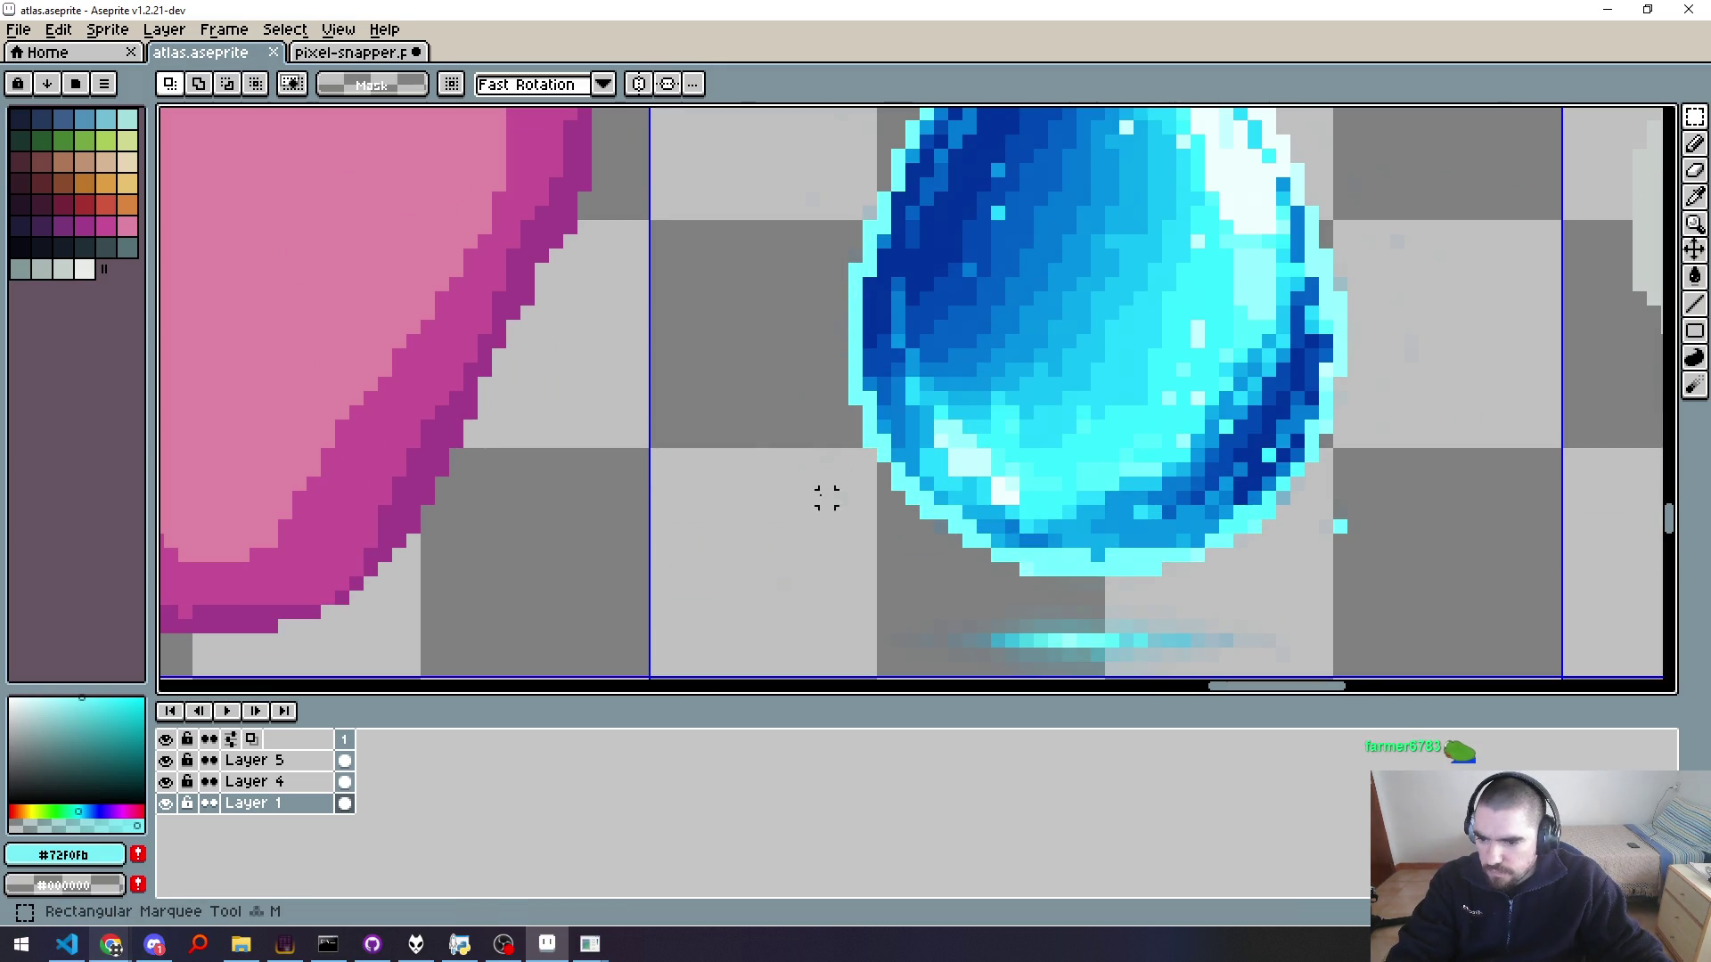
key(ctrl+v)
click(807, 448)
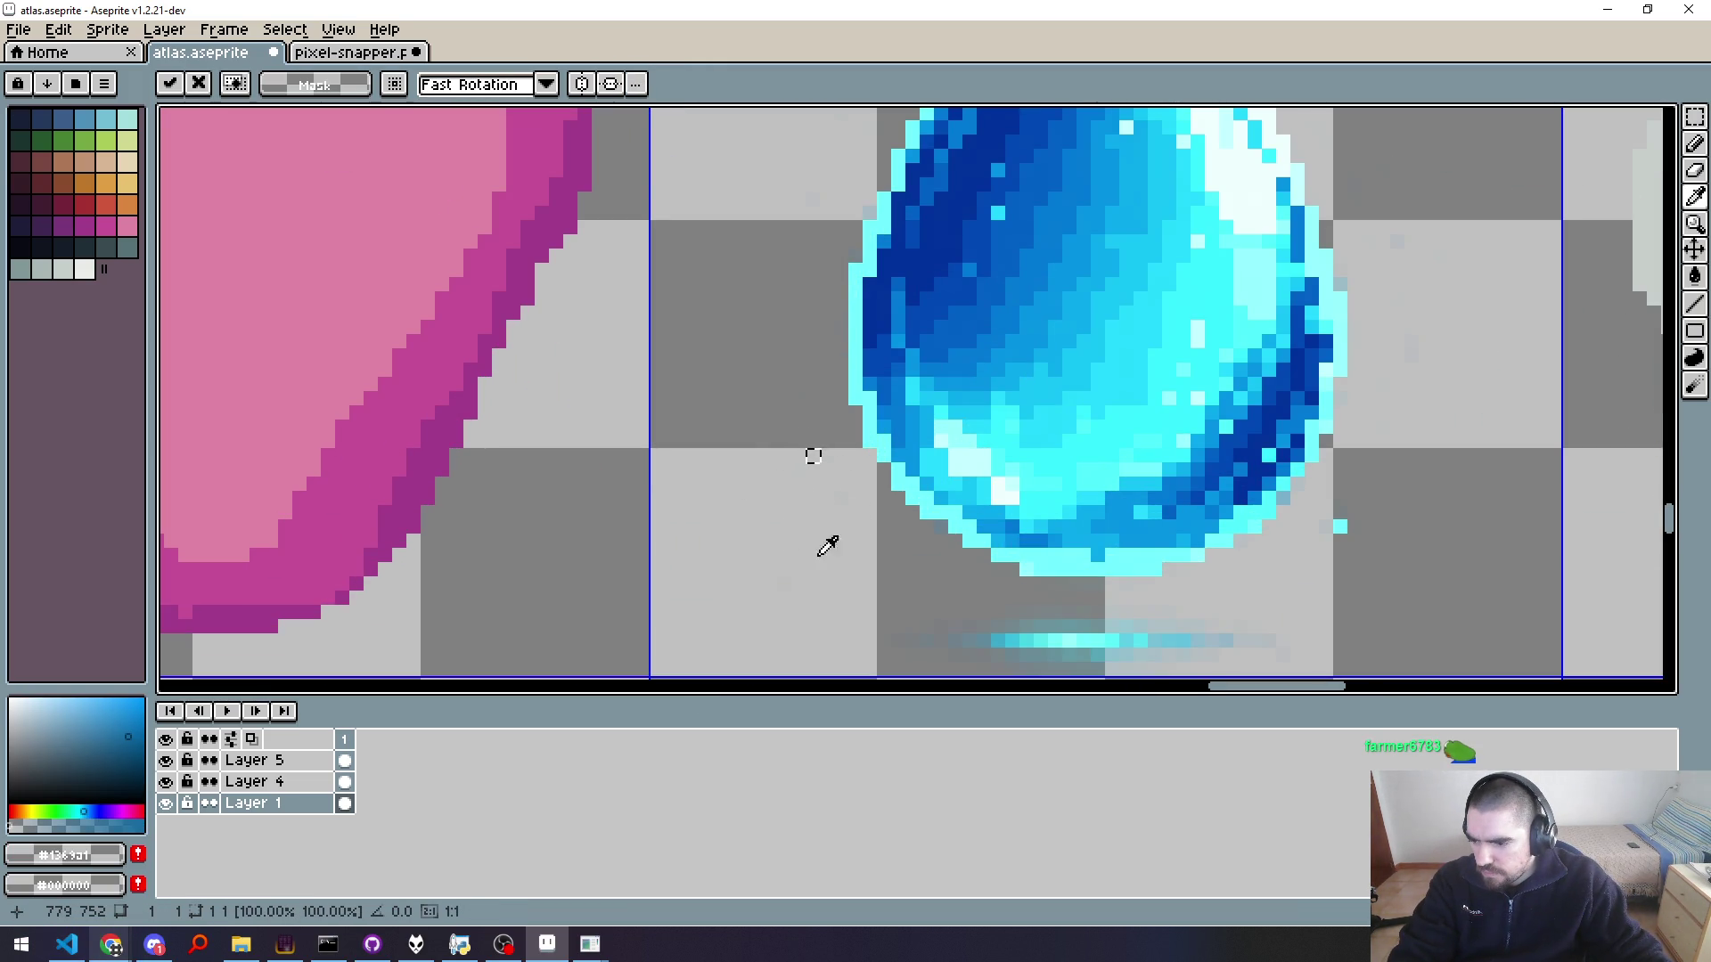
click(778, 440)
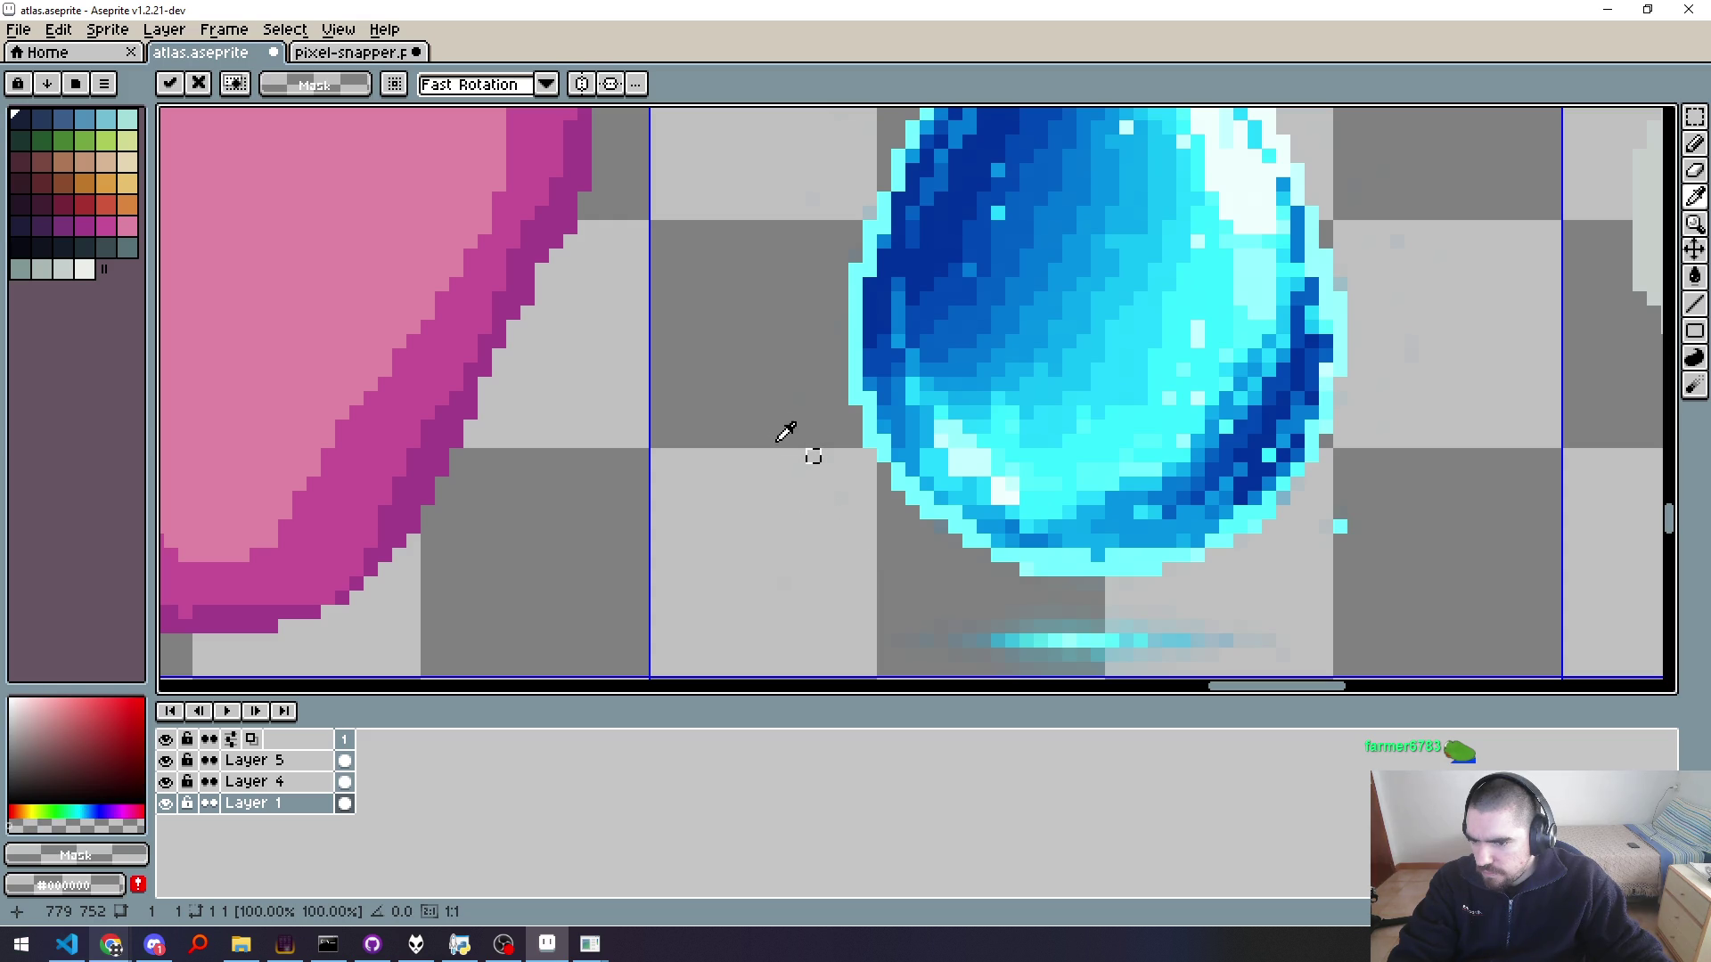
key(Return)
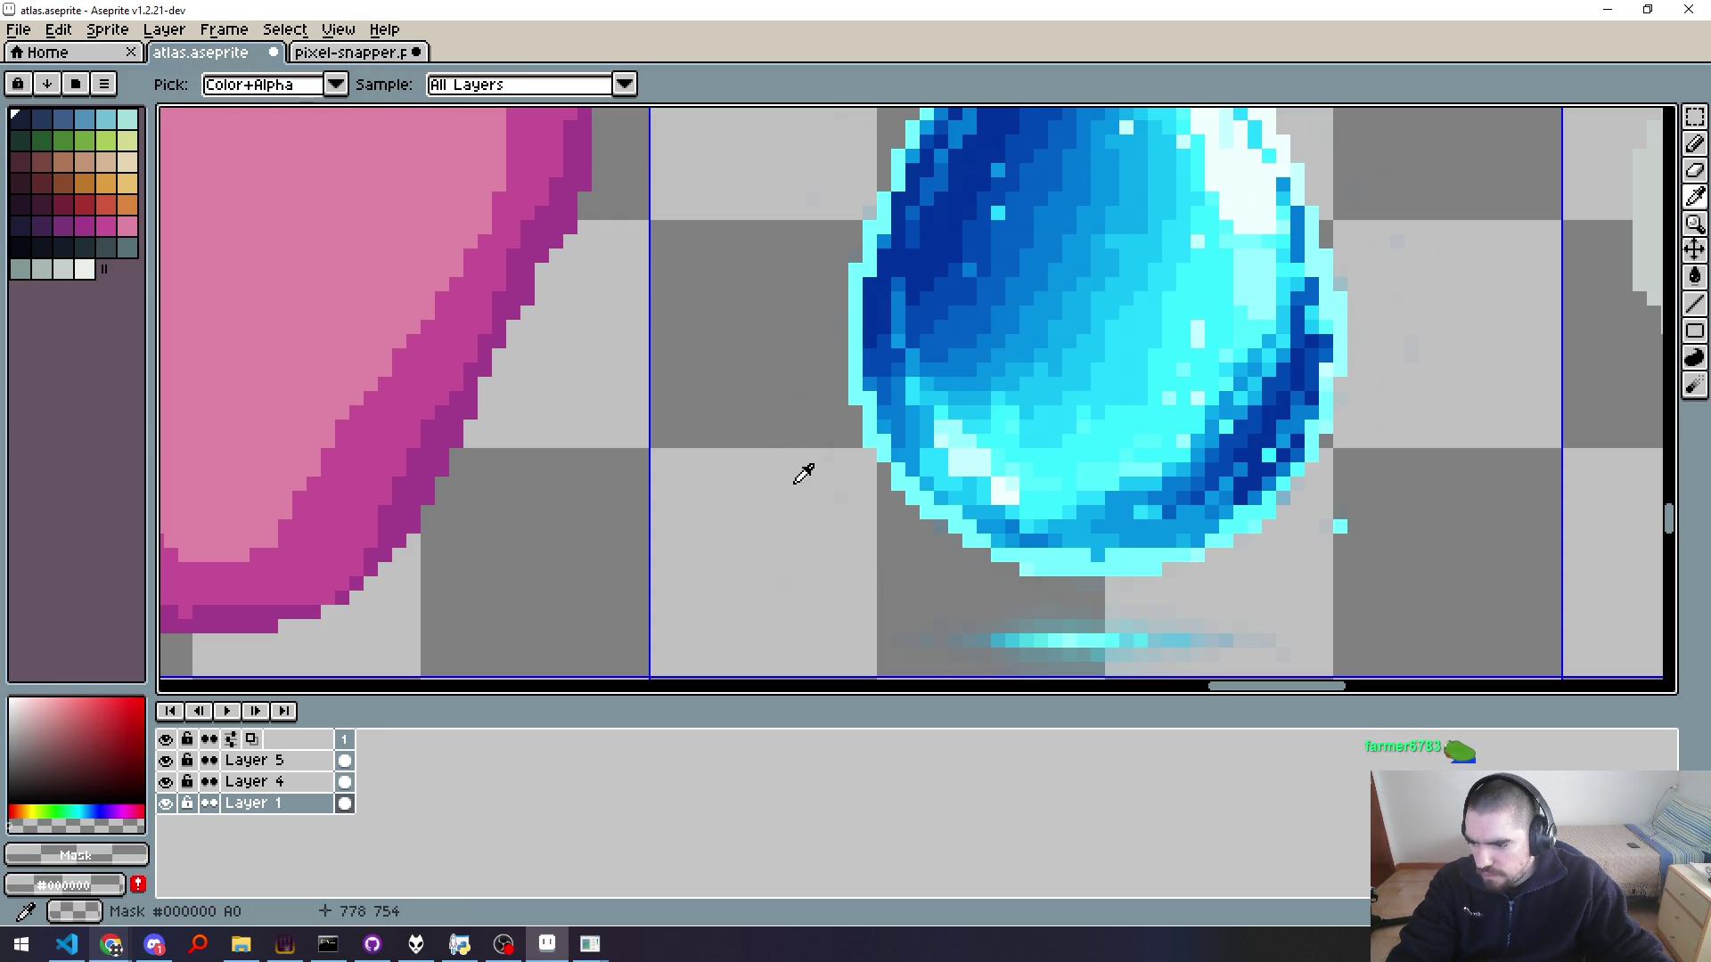
click(848, 489)
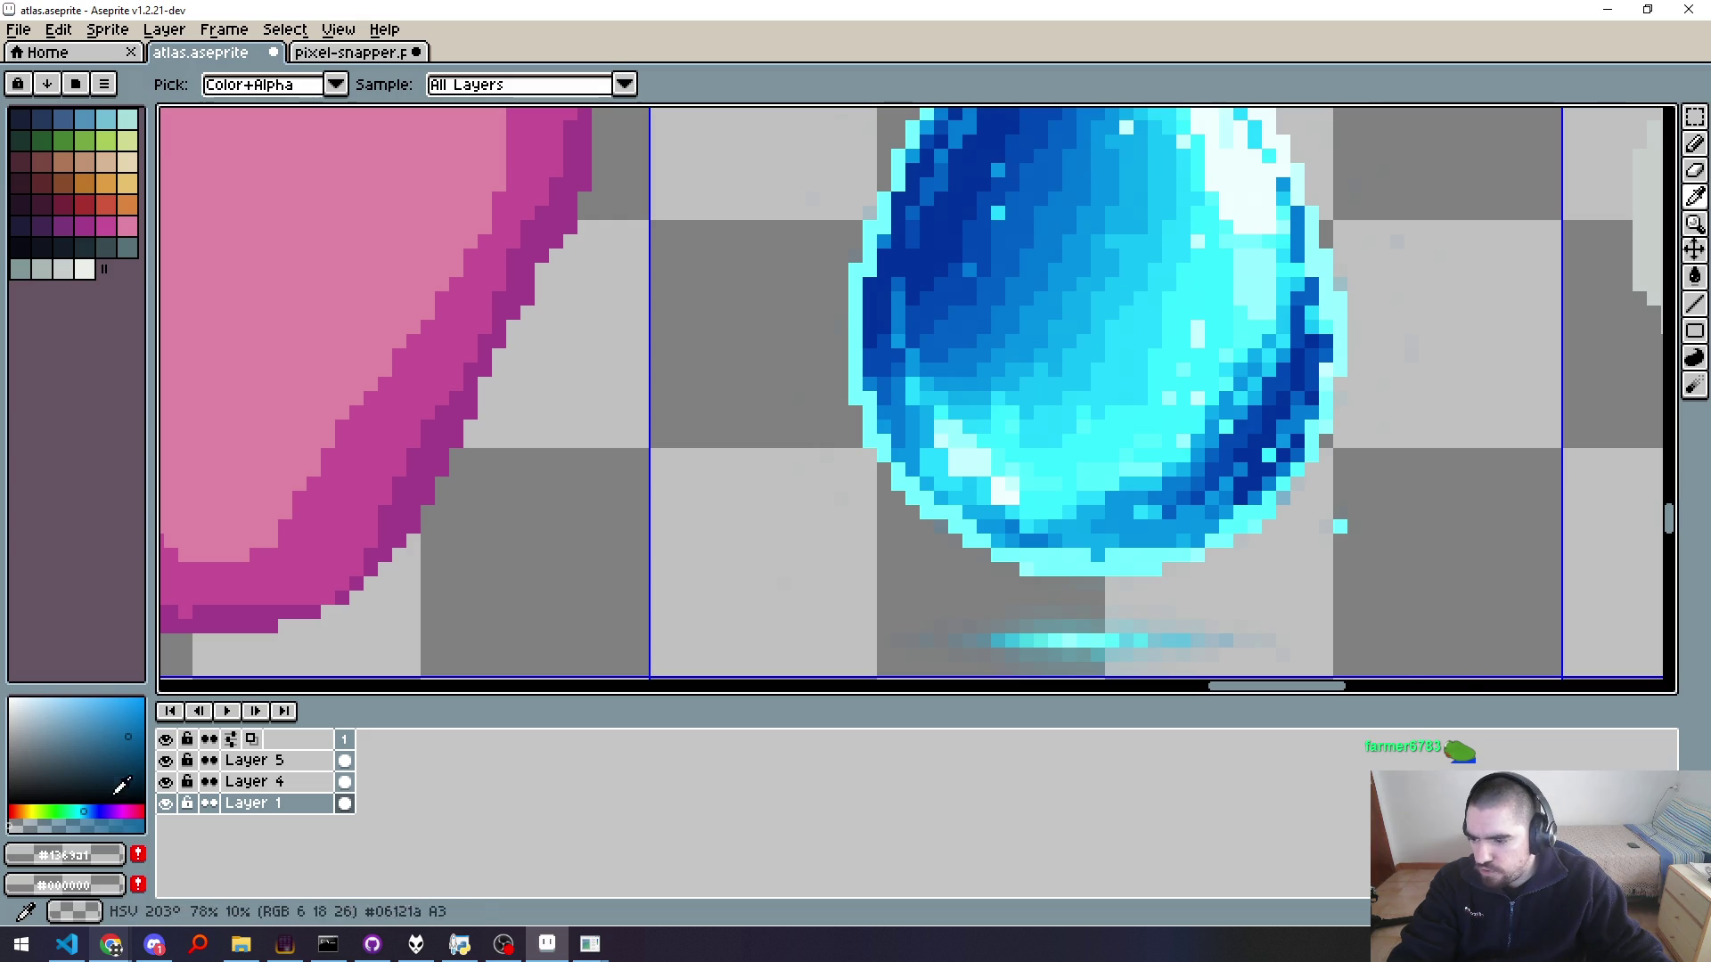
click(65, 856)
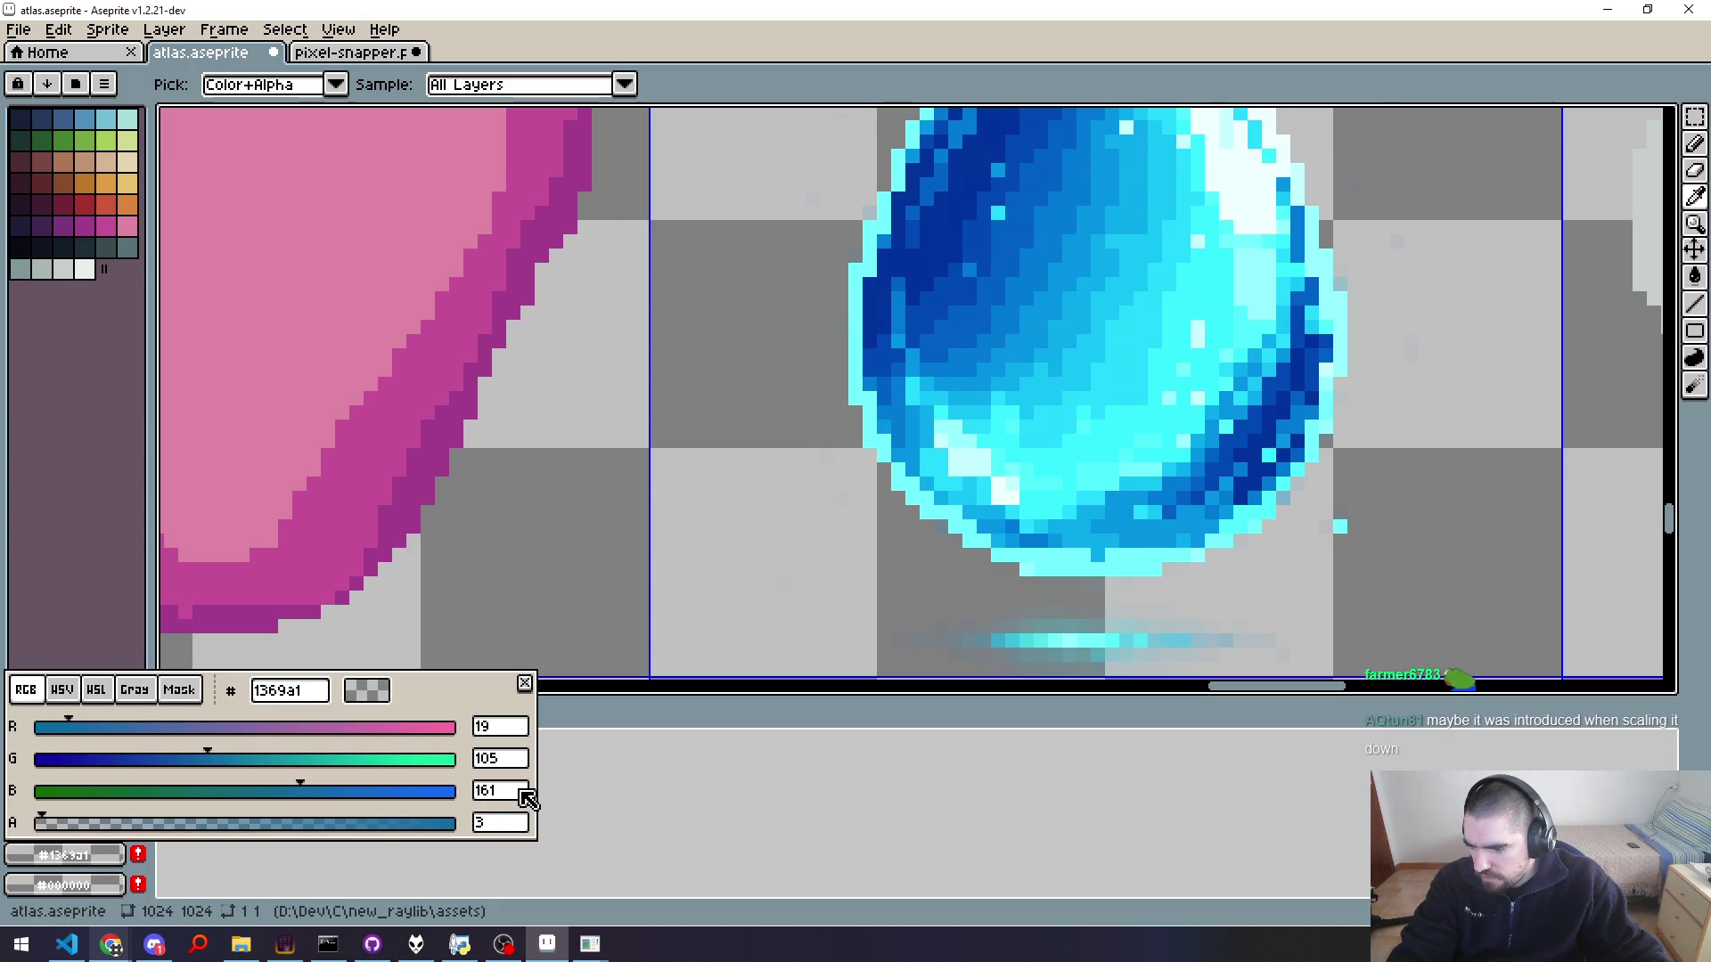
click(768, 579)
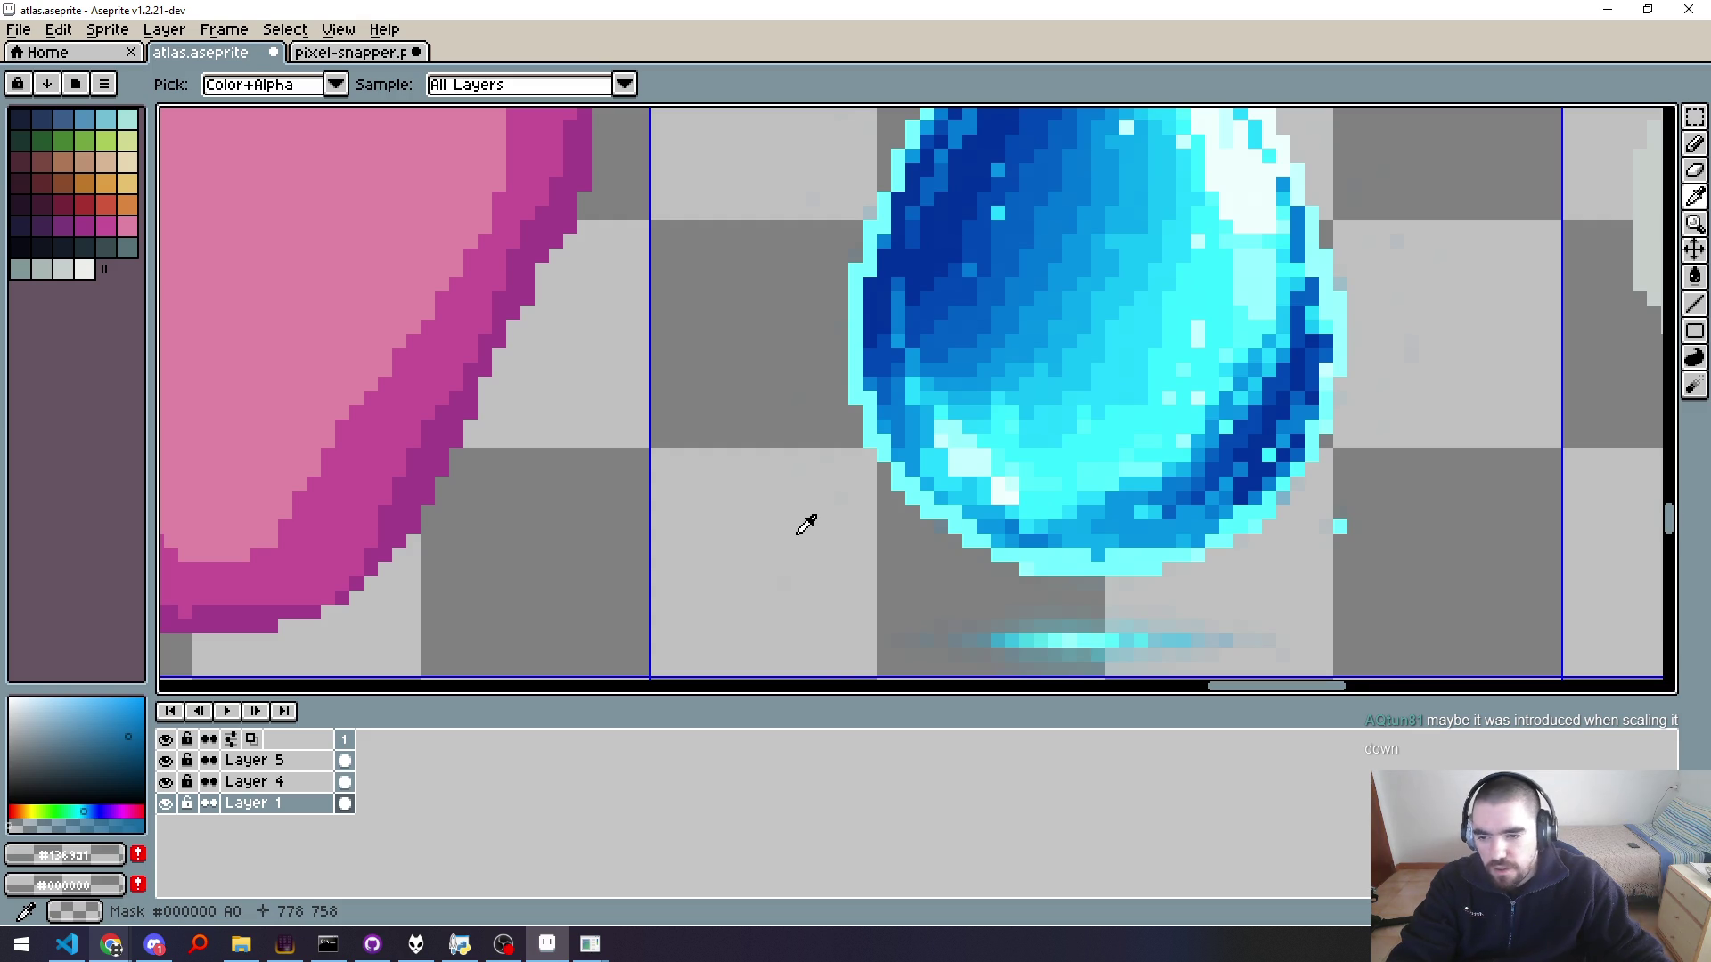
Step: Marquee the droplet's atlas cell and delete it, then bring up pixel-snapper.png
scroll(805, 526, down, 2)
scroll(838, 565, down, 2)
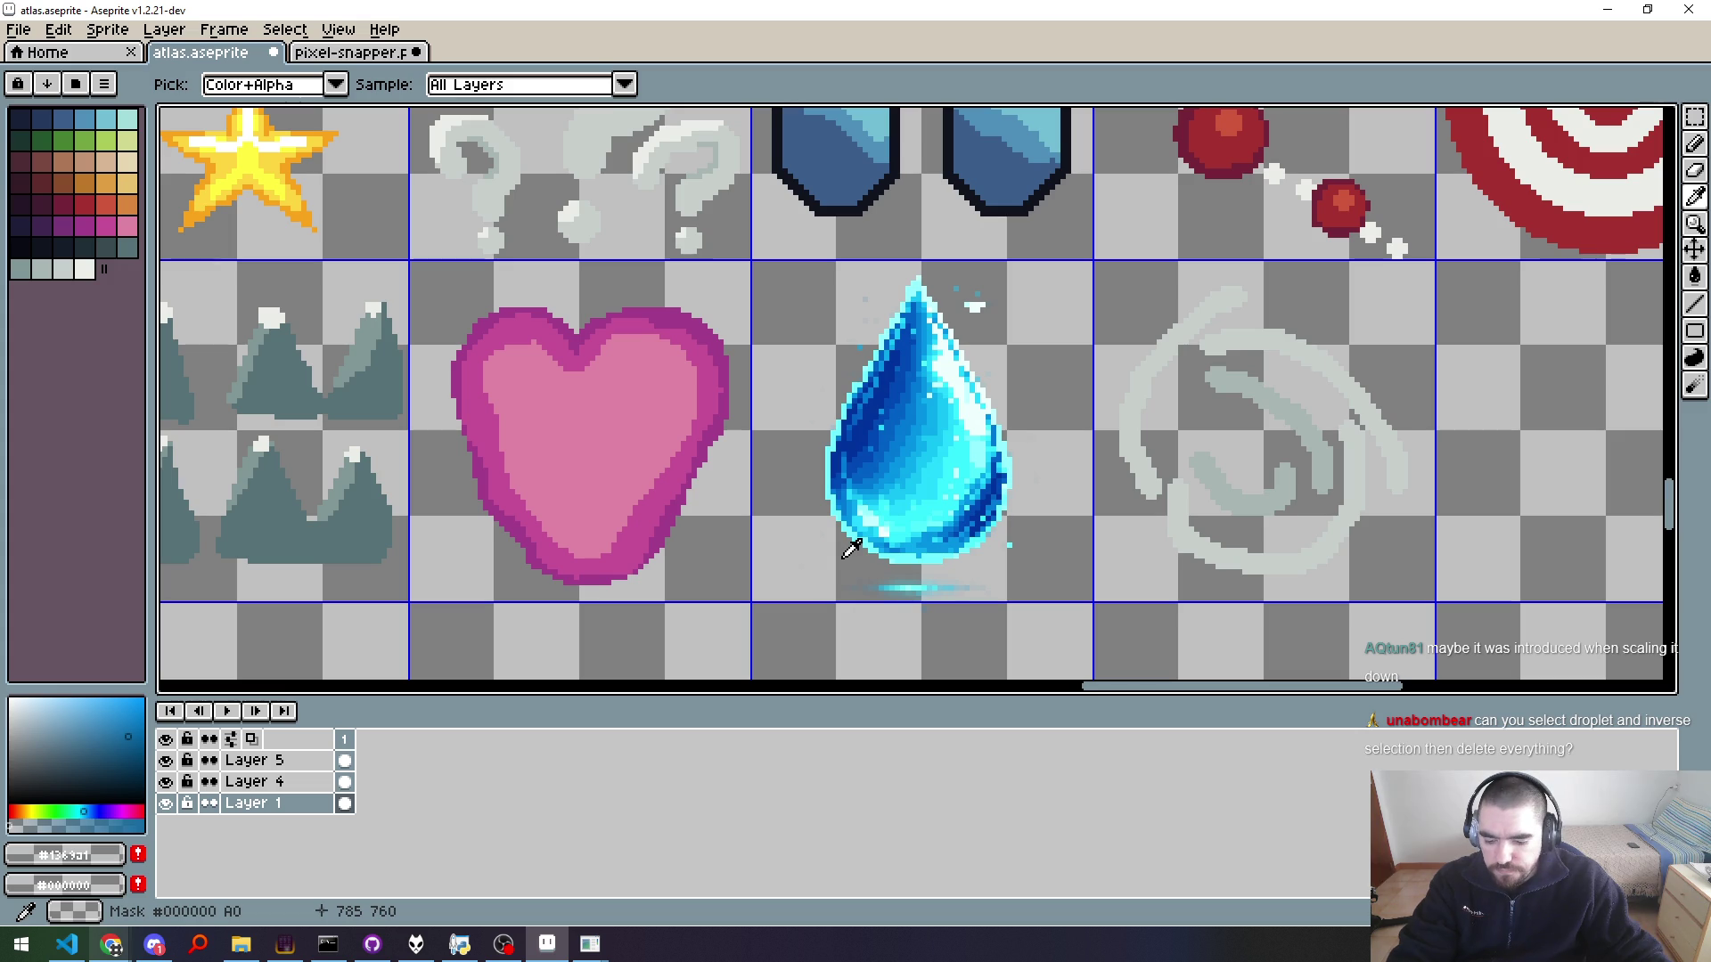
key(m)
scroll(766, 601, up, 2)
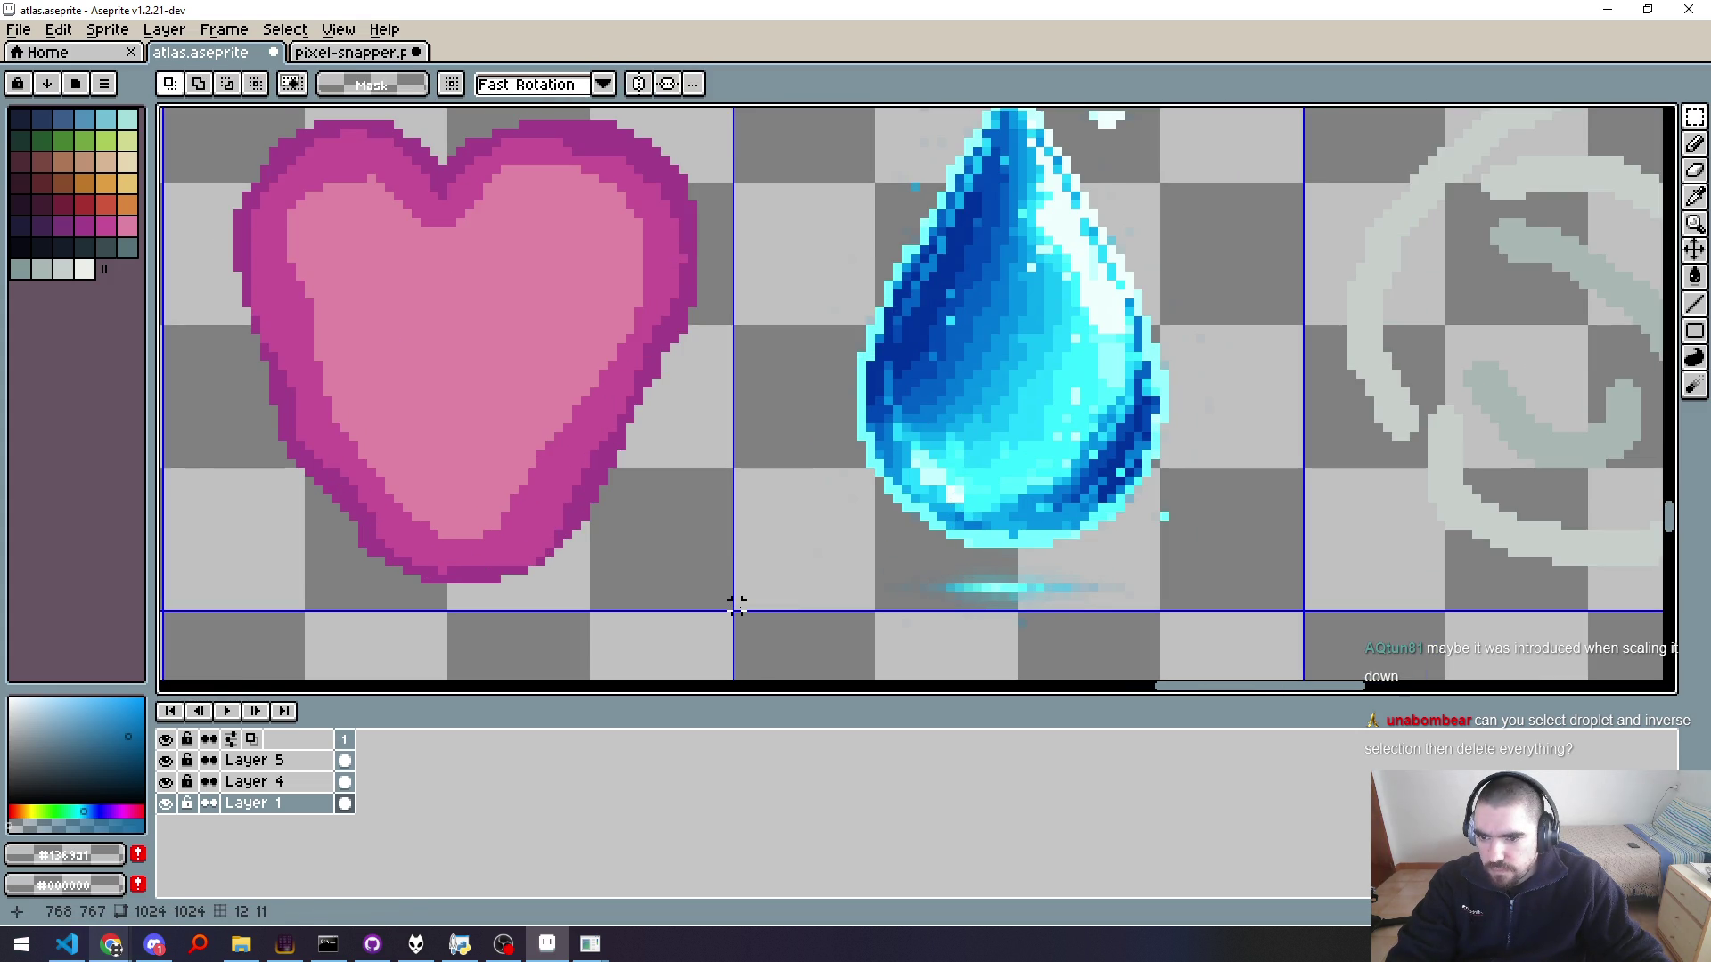
scroll(735, 606, down, 2)
drag(775, 516, 1107, 179)
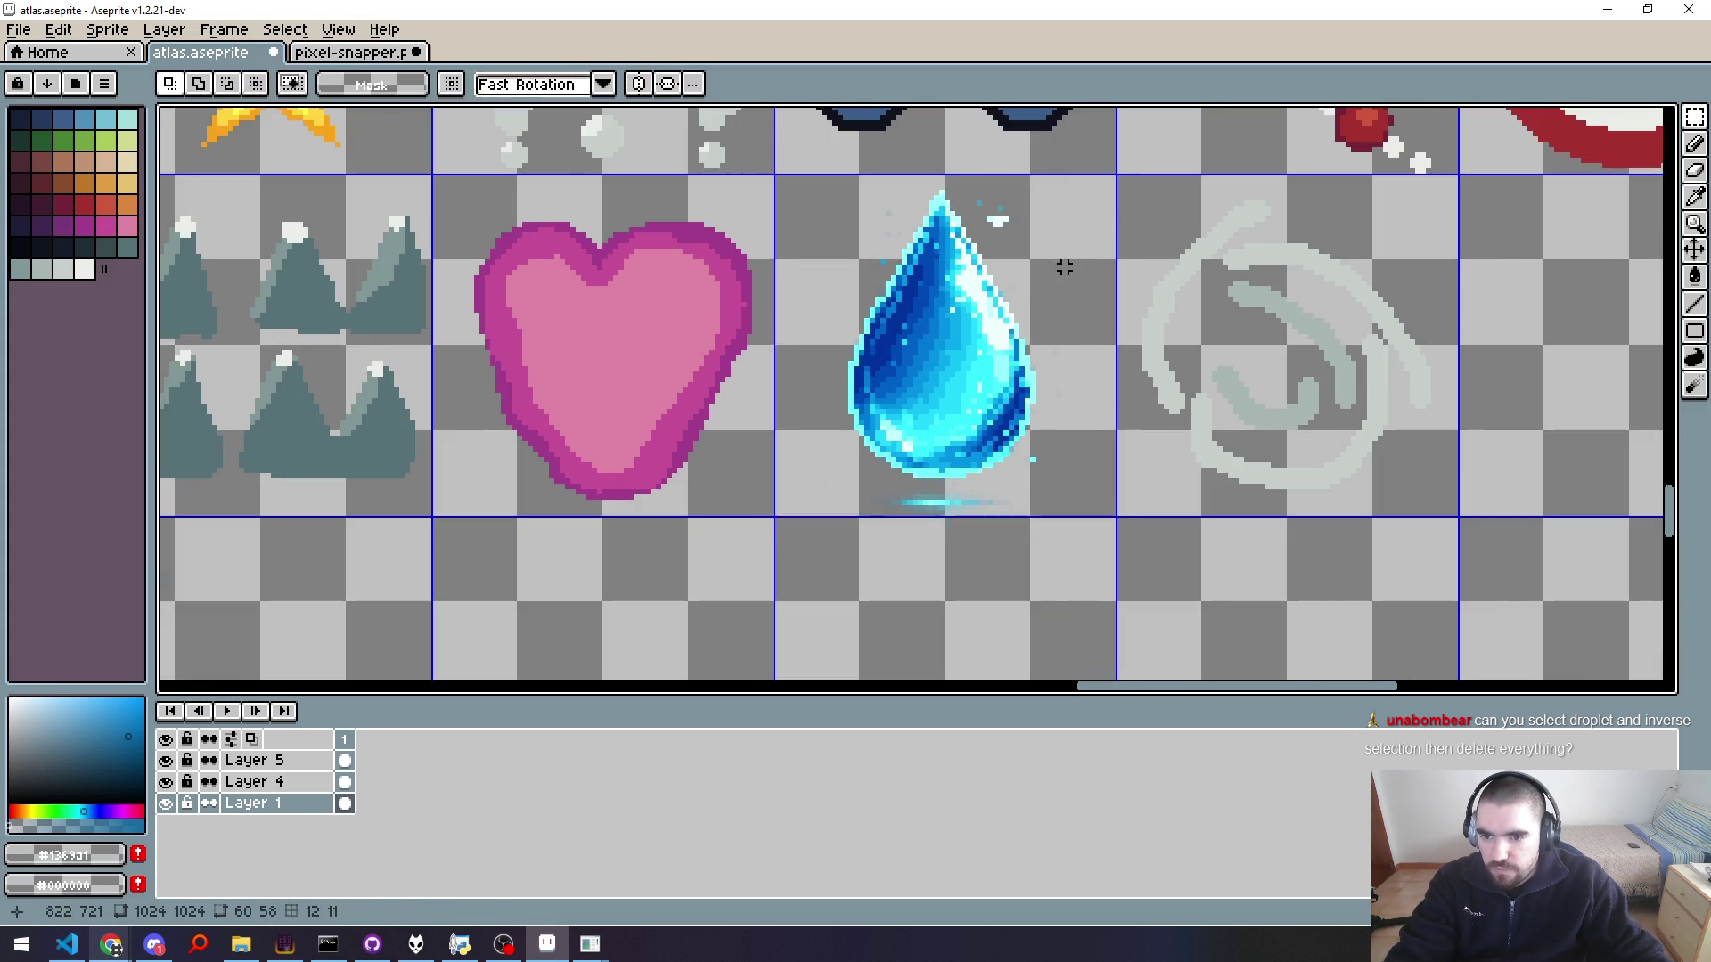
key(Delete)
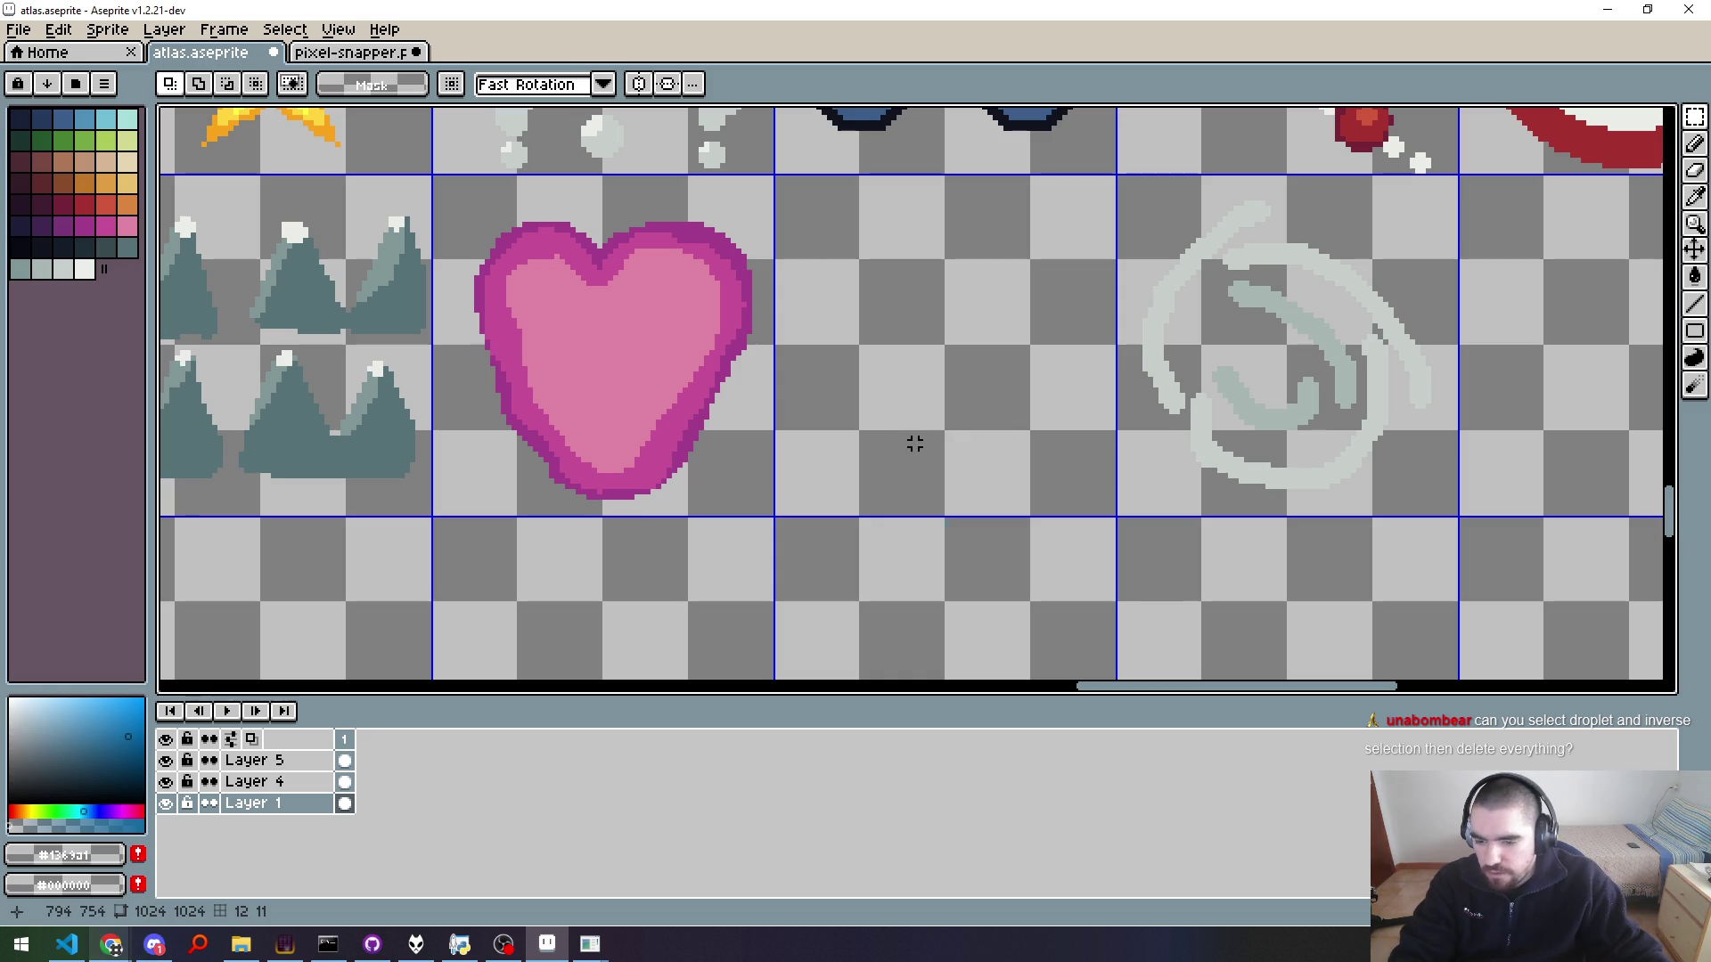
key(i)
click(882, 410)
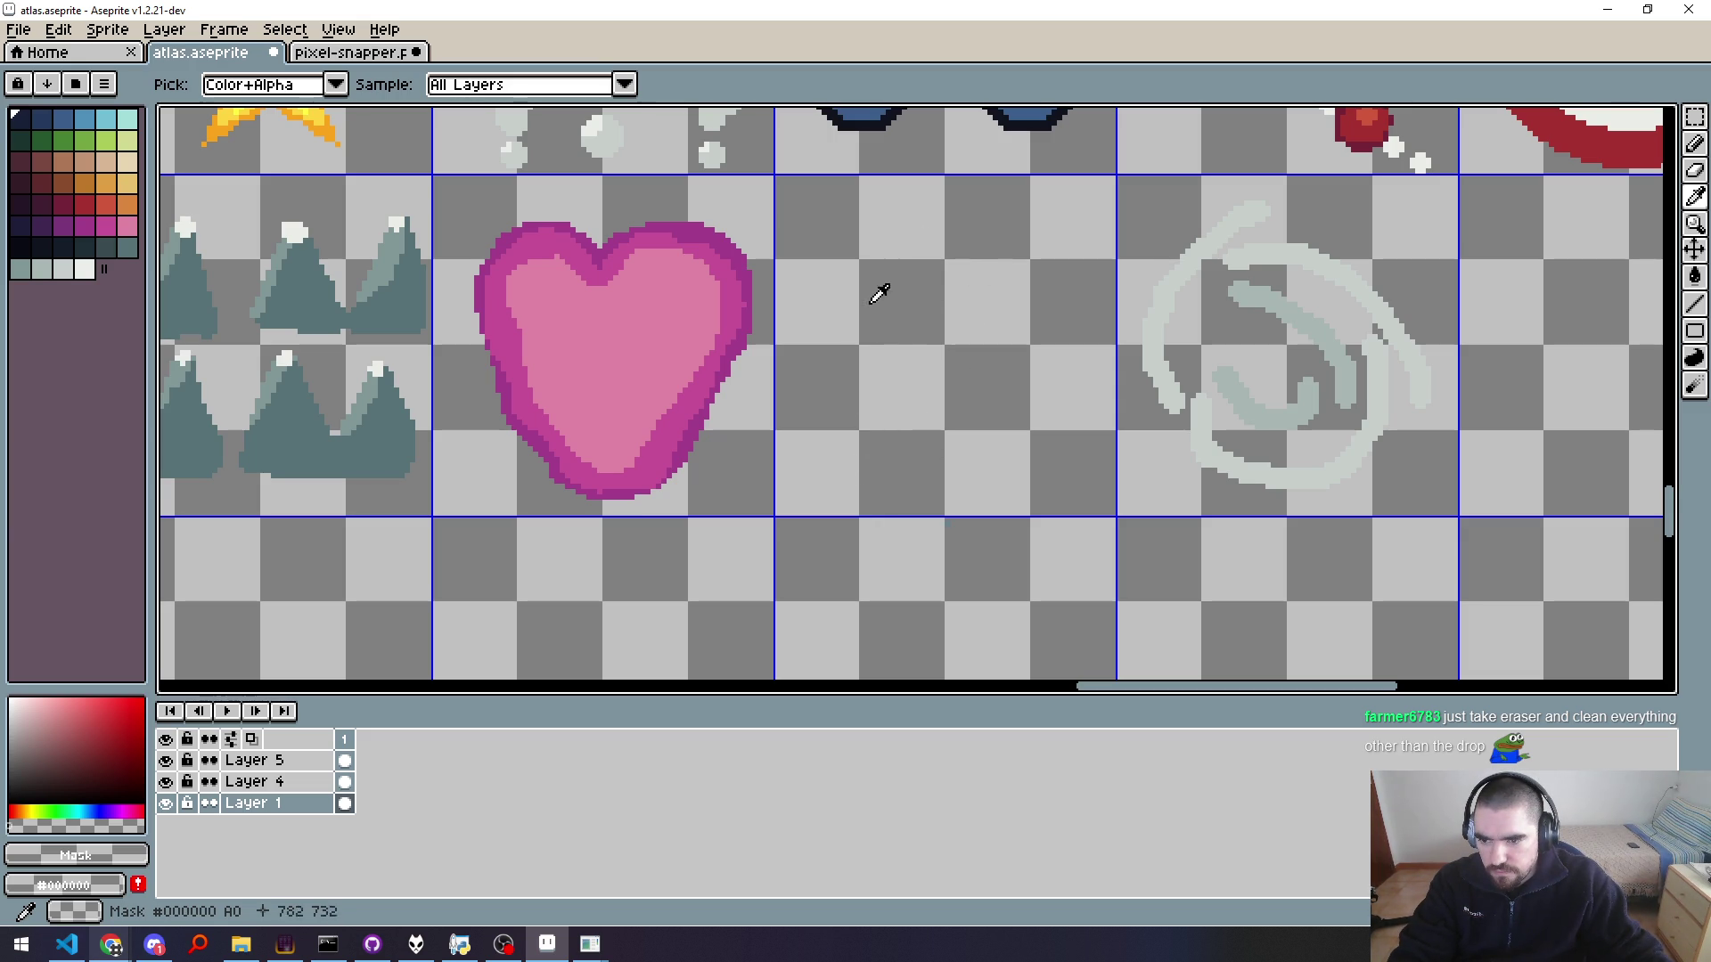
click(348, 54)
Step: Magic Wand the background around the drop and raise the tolerance from 25 to 60
key(w)
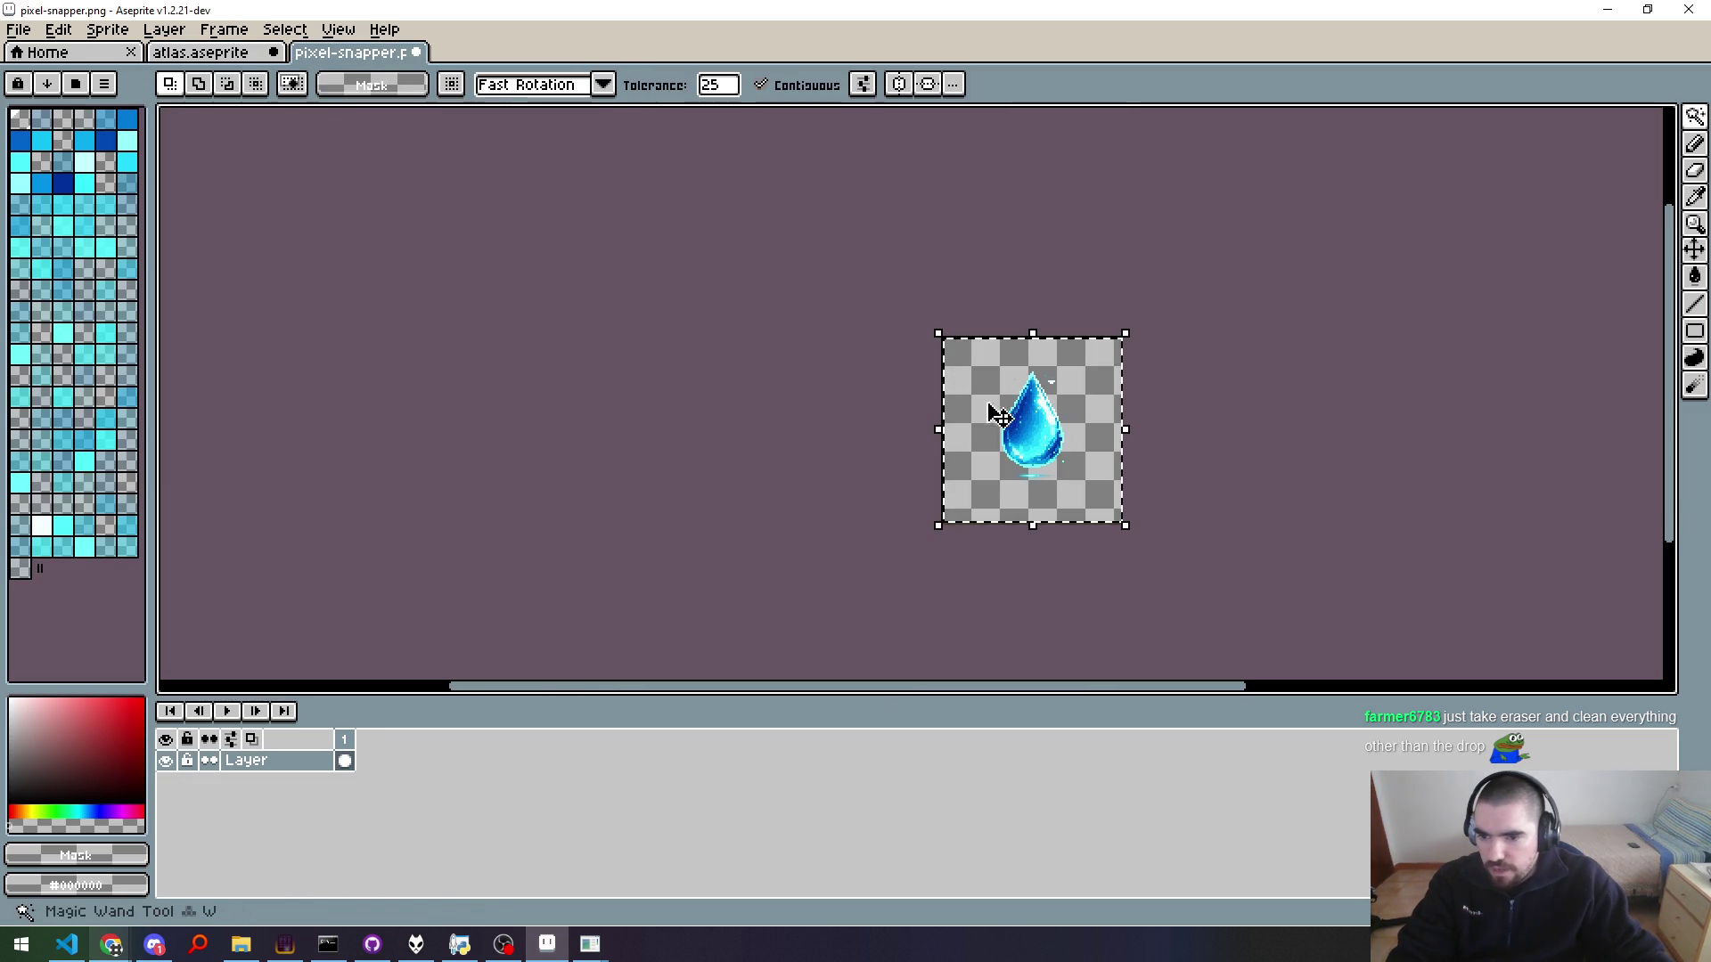
click(971, 392)
scroll(1019, 436, up, 5)
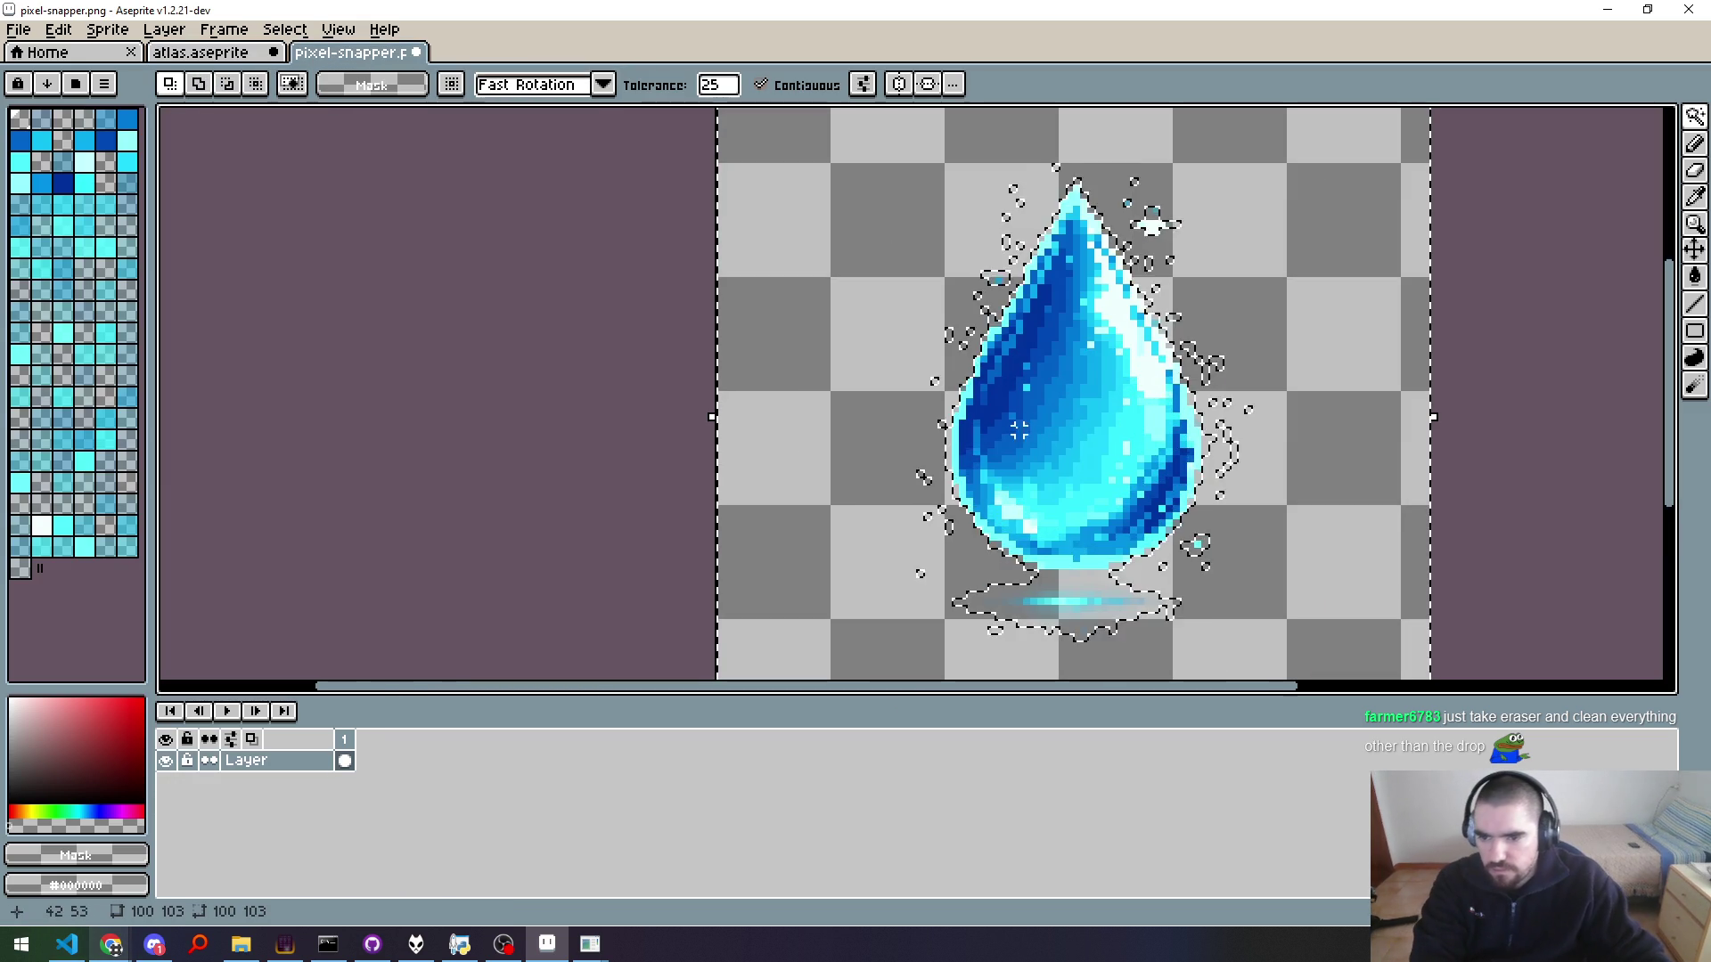
scroll(844, 485, down, 1)
click(840, 474)
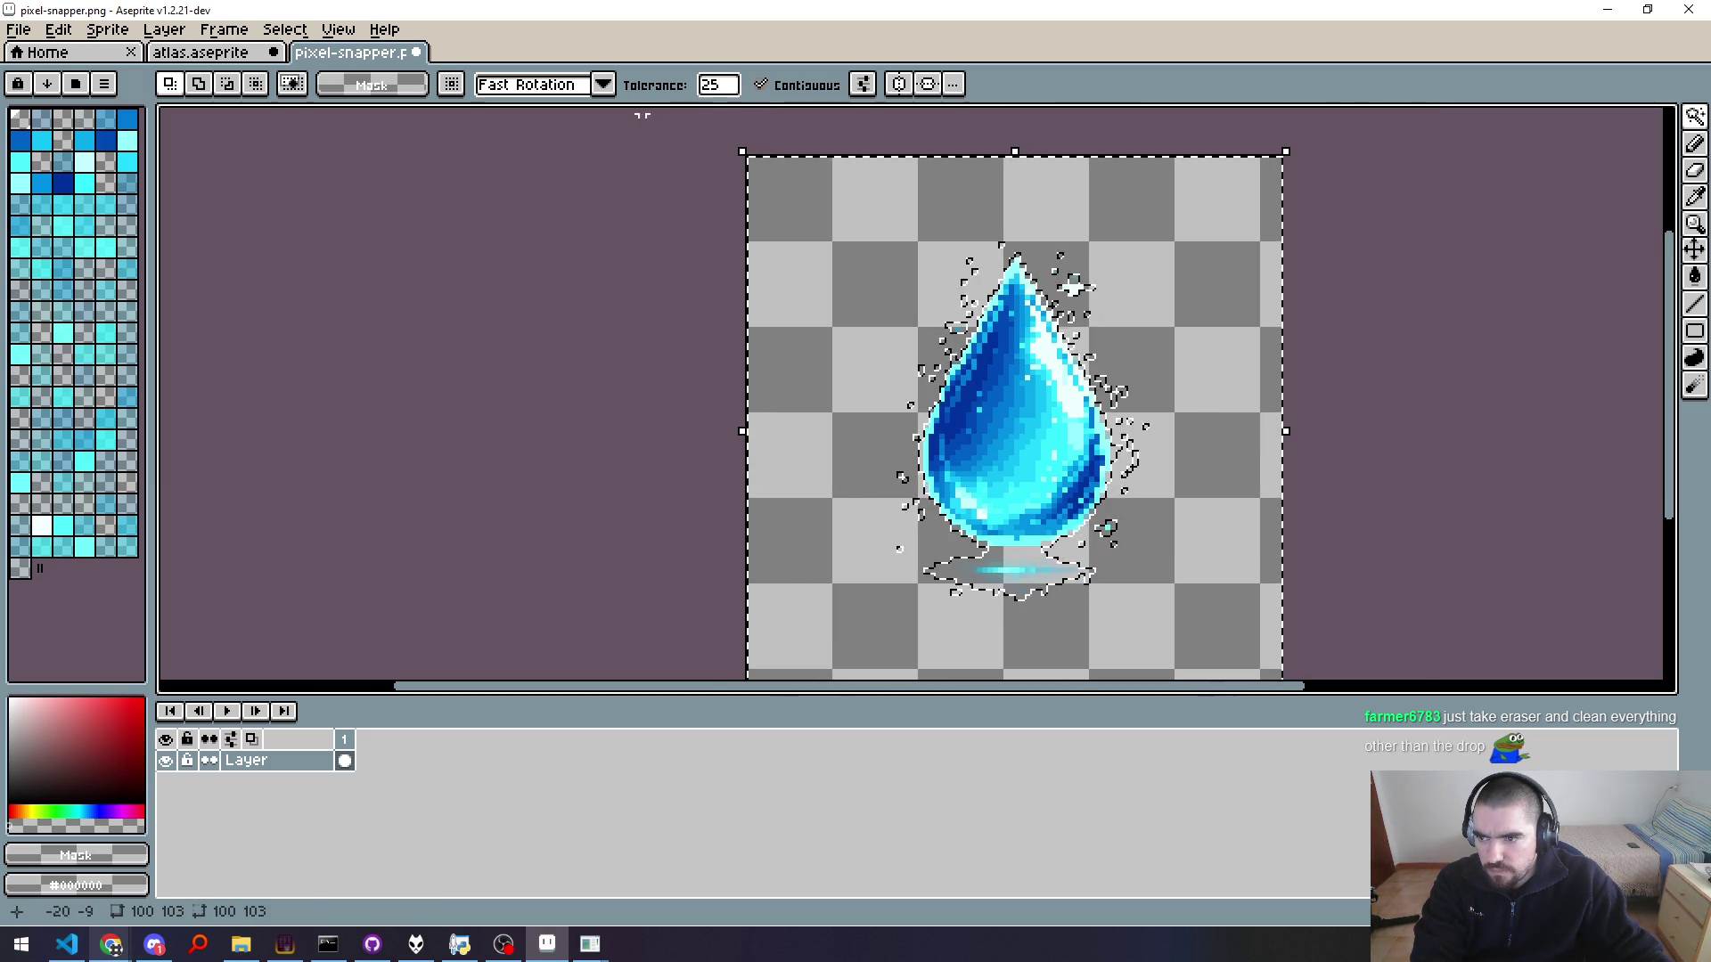
click(731, 89)
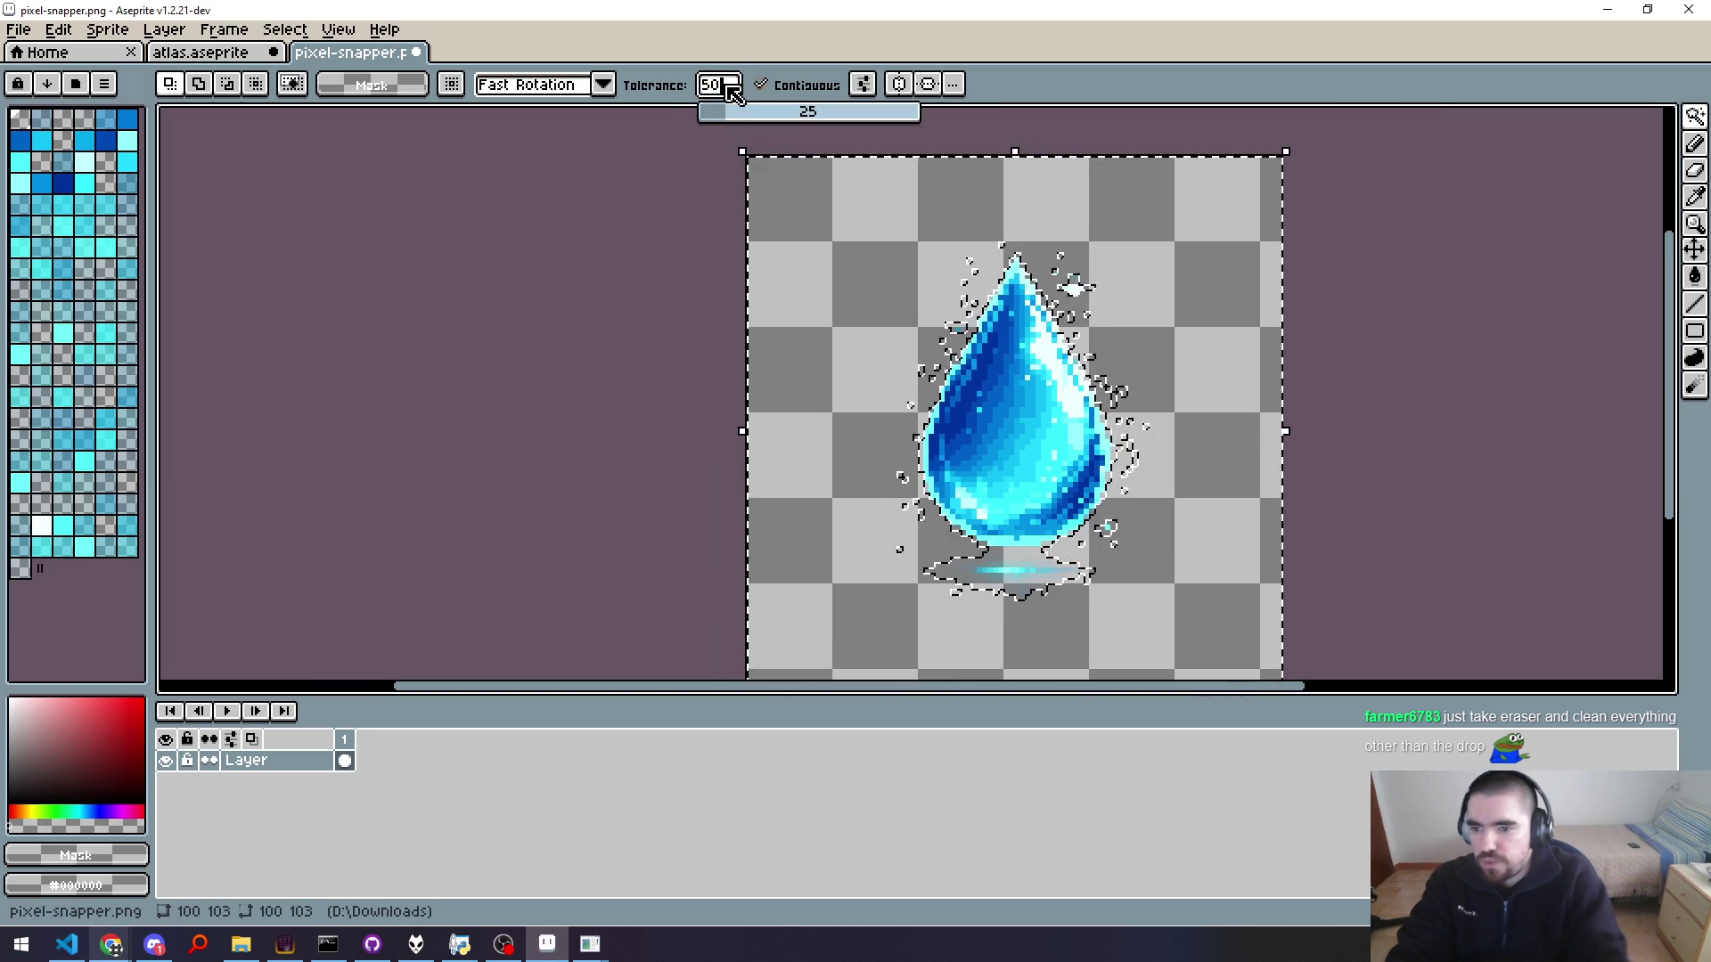
drag(730, 90, 768, 125)
click(862, 318)
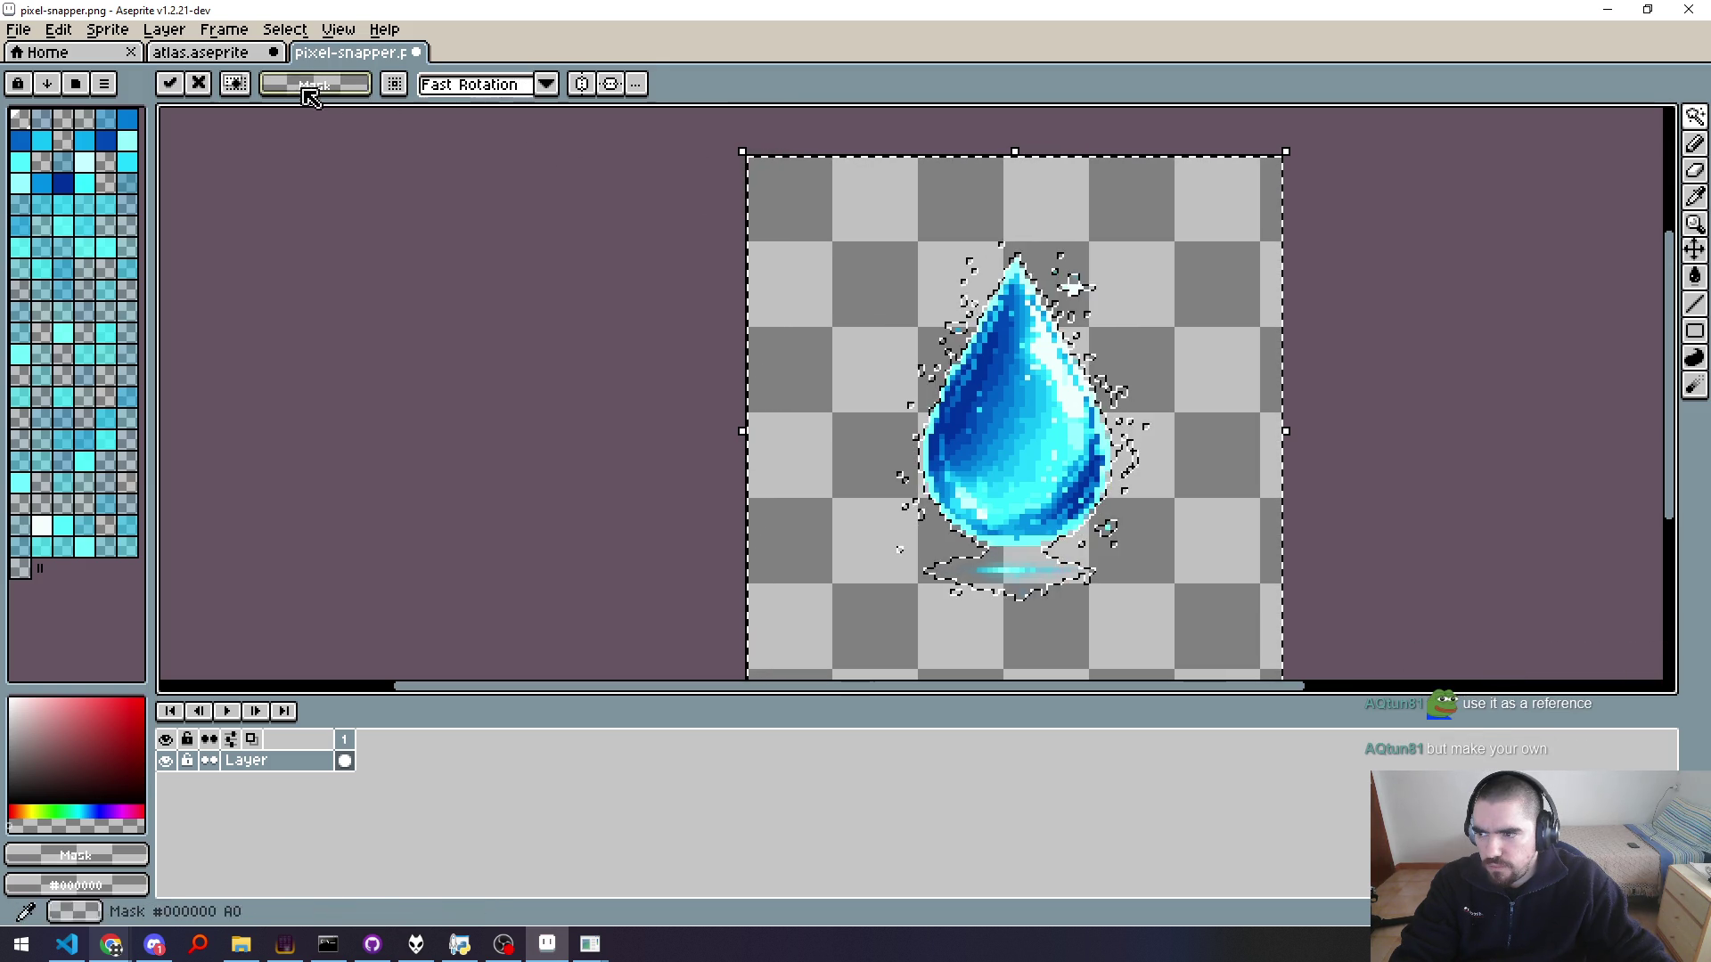
click(202, 84)
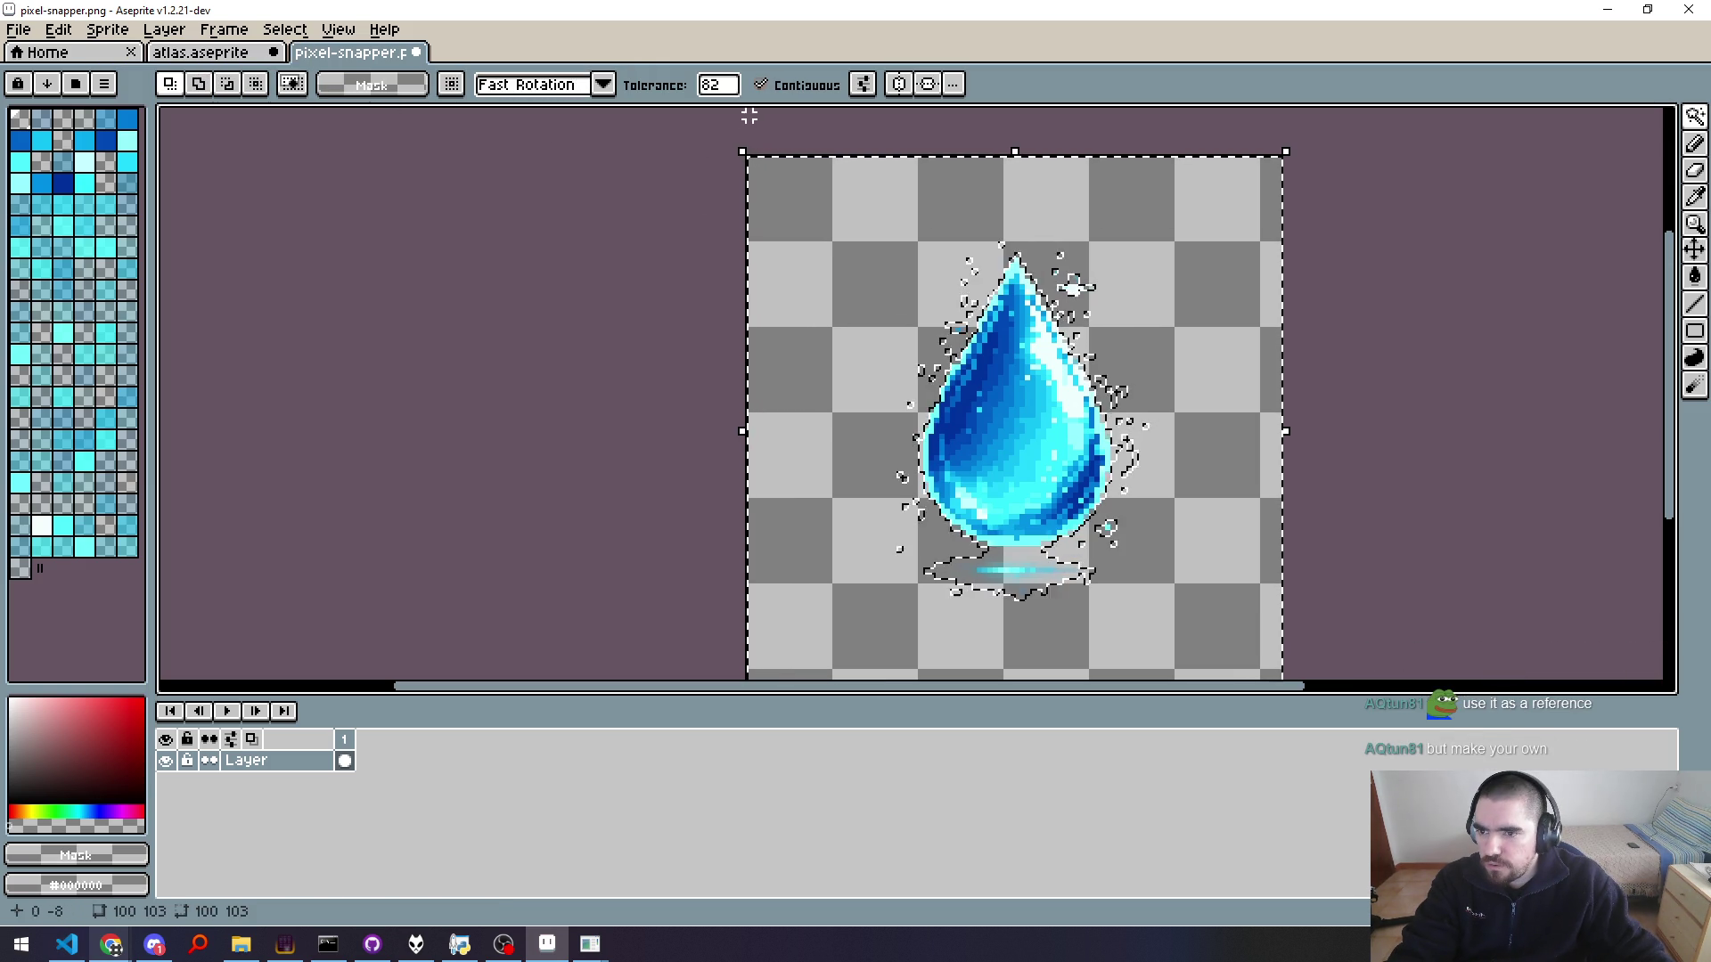
Step: Raise the Magic Wand tolerance further and reselect the background at the higher tolerance
click(717, 85)
mouse_move(746, 121)
mouse_down()
mouse_move(926, 119)
mouse_move(860, 120)
mouse_up()
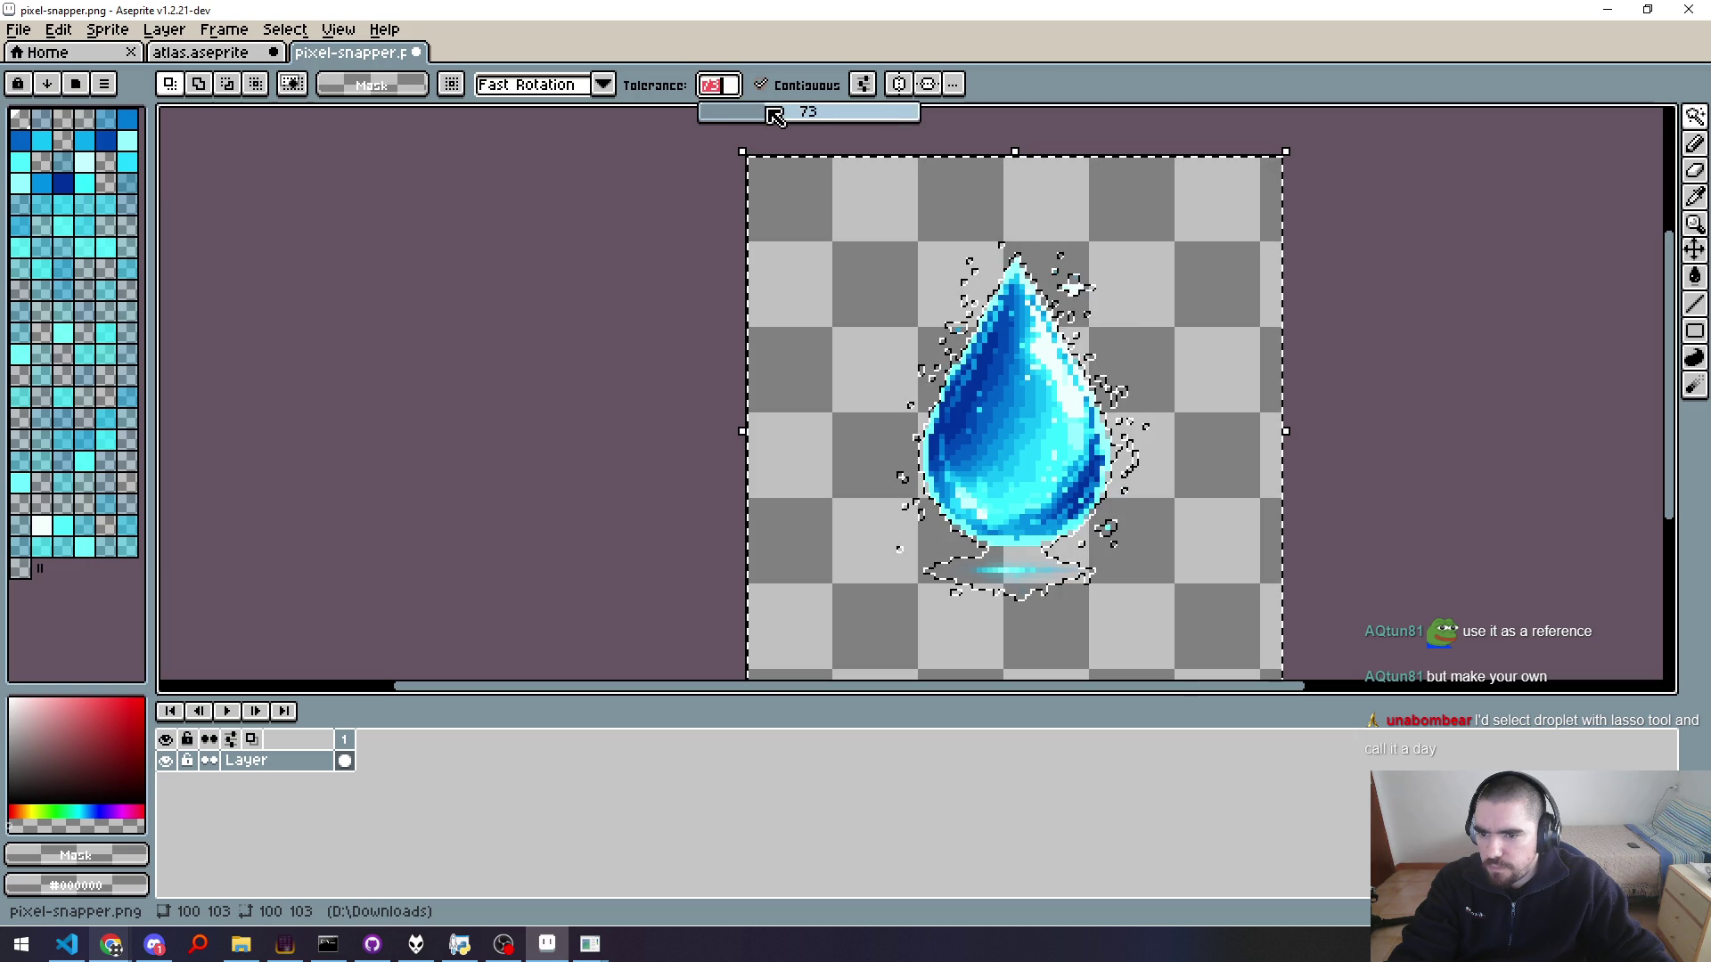
click(802, 270)
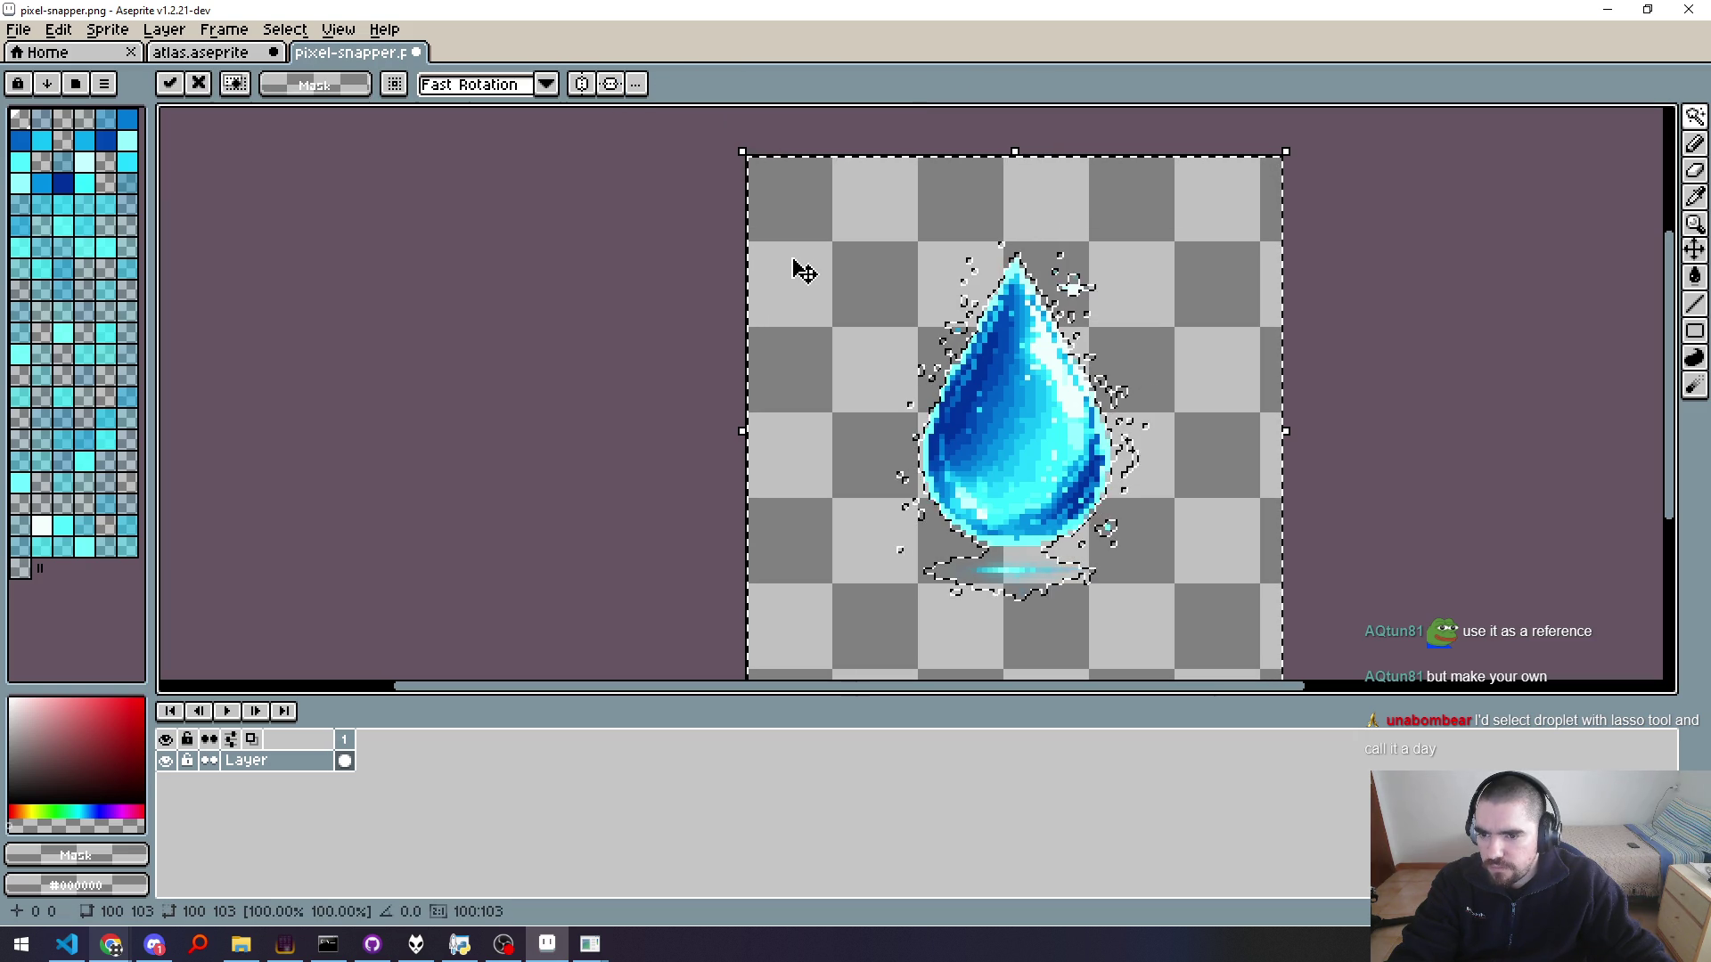
key(ctrl+d)
click(855, 296)
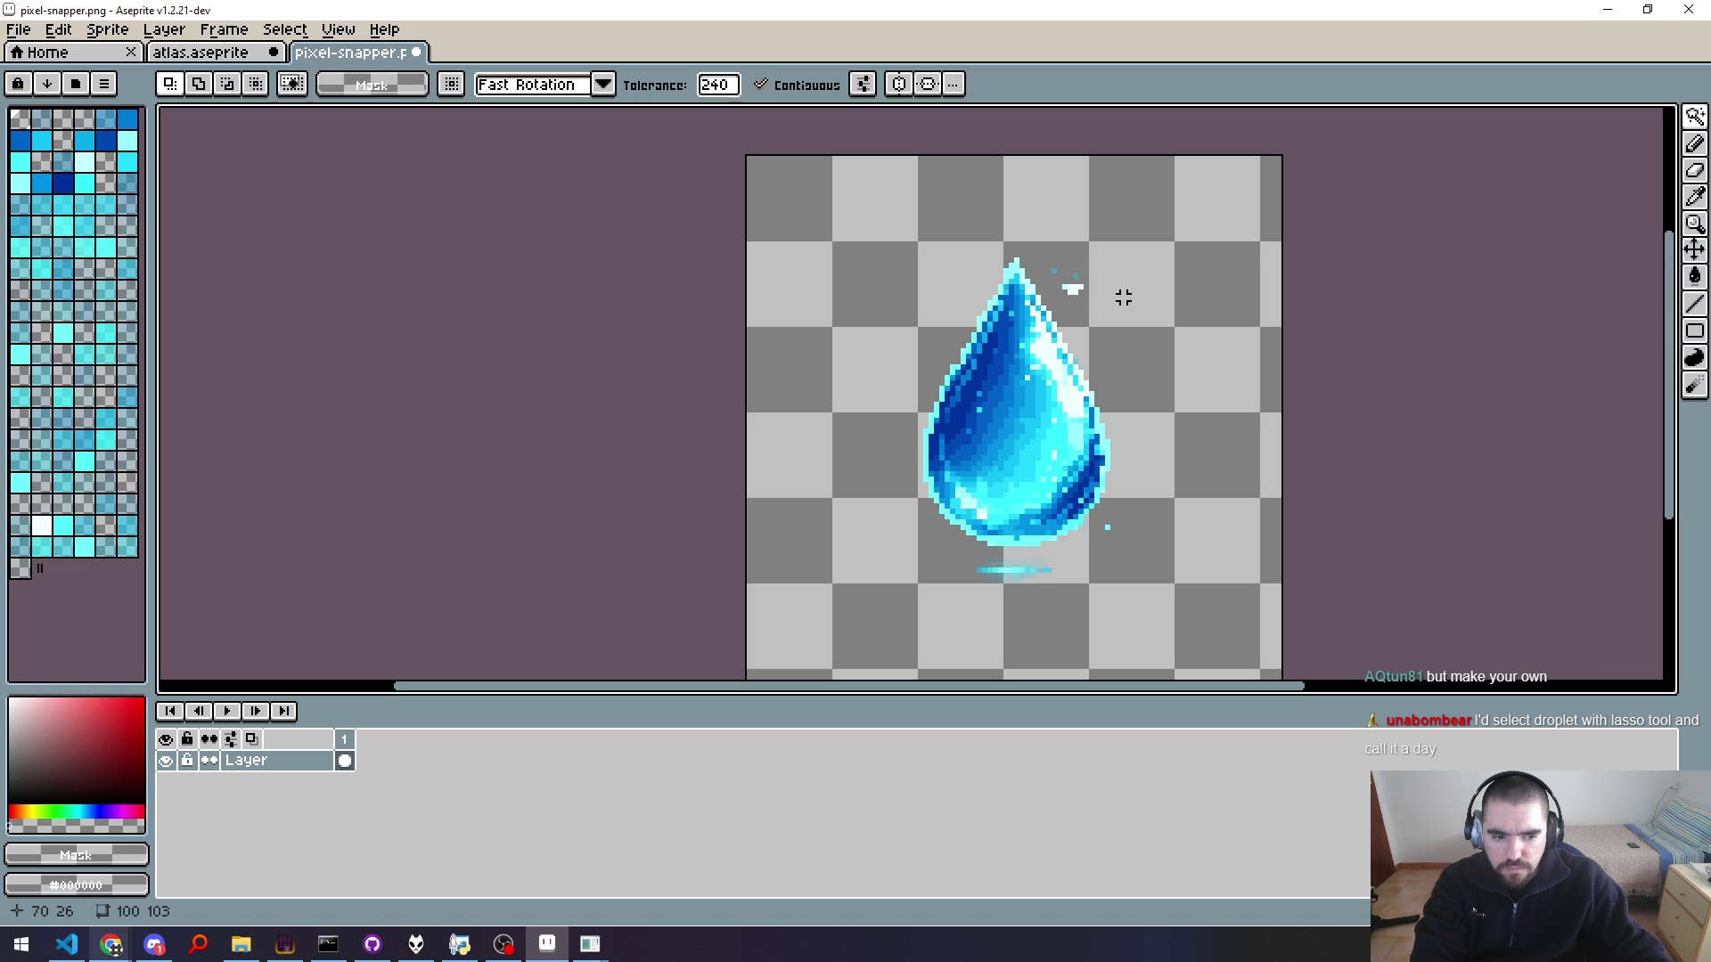
Step: Return to the atlas sheet and make Layer 1 the active layer
scroll(1024, 367, up, 2)
scroll(1038, 368, down, 2)
scroll(1044, 369, down, 2)
scroll(1045, 369, down, 2)
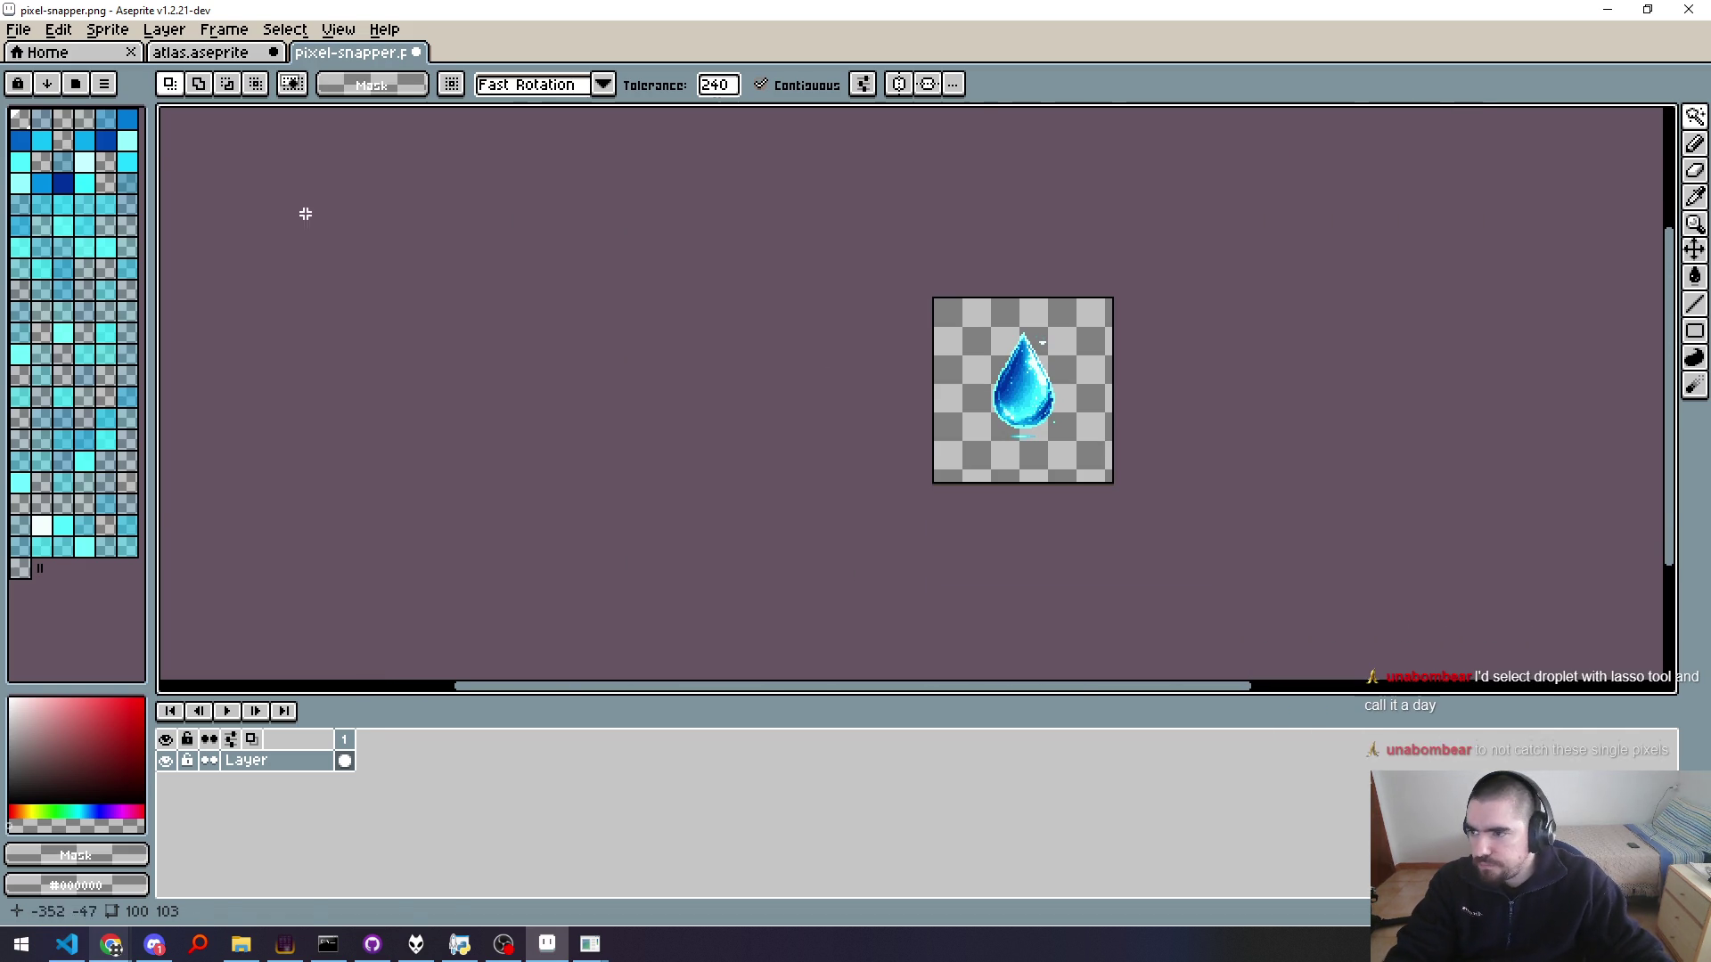
click(201, 52)
scroll(877, 486, down, 4)
click(268, 803)
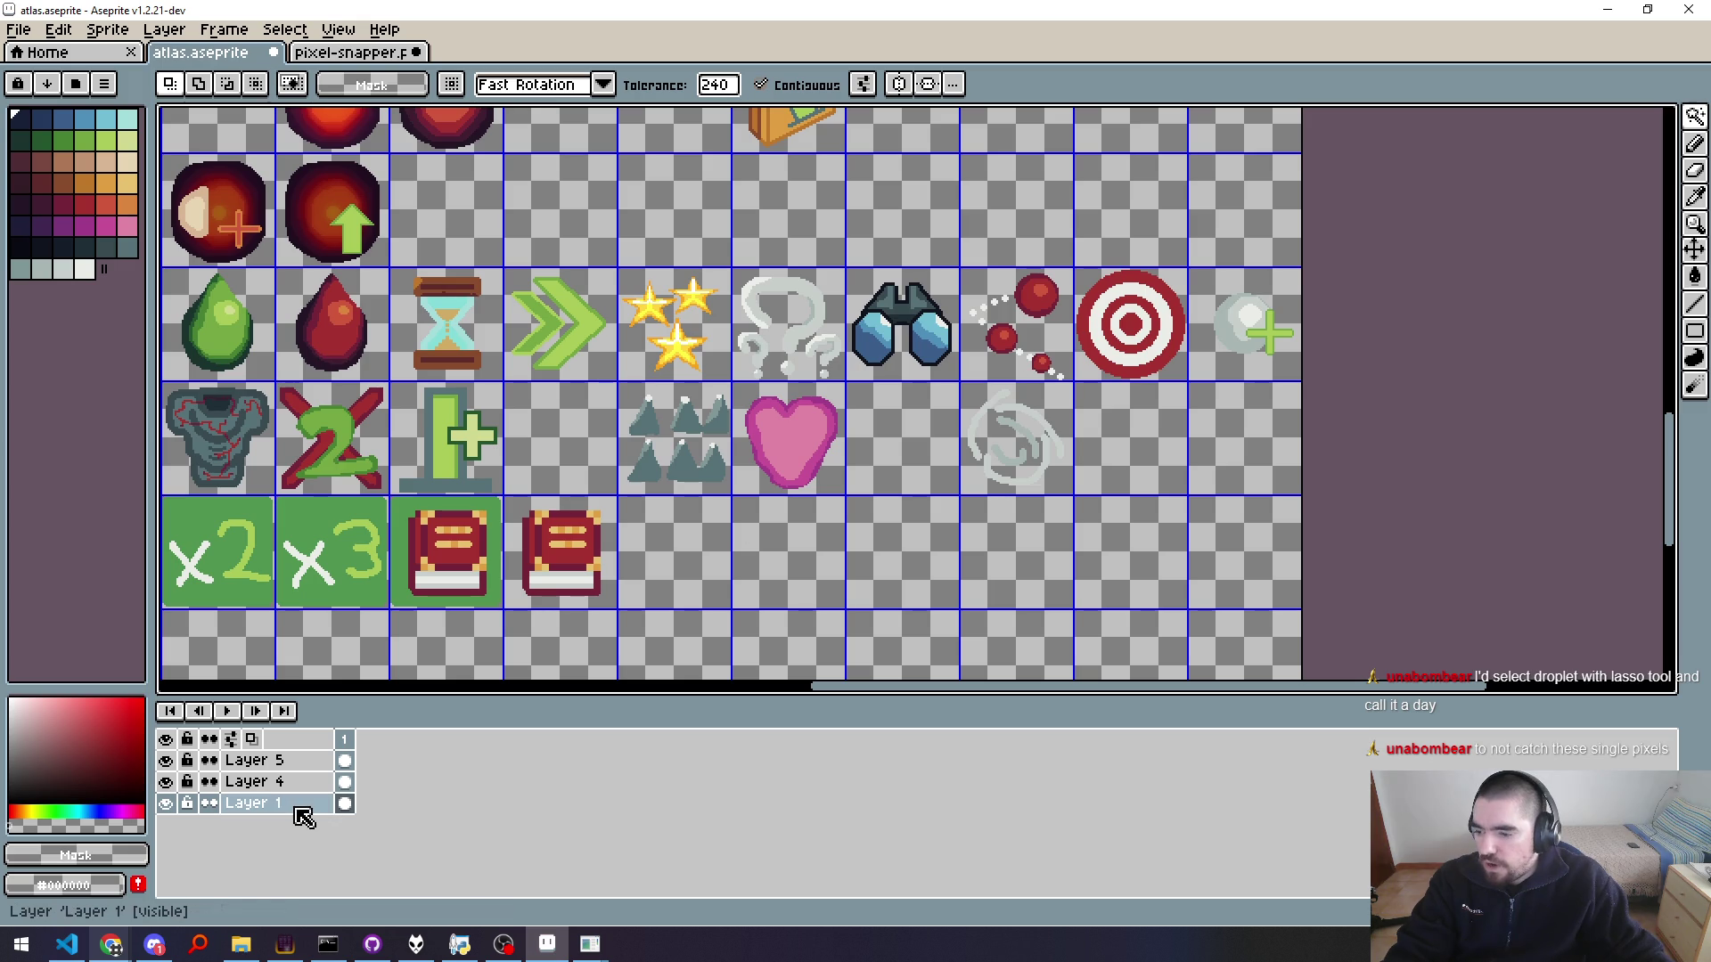
Step: Pick the Pencil and set the foreground colour to the light cyan swatch (index 4)
key(b)
scroll(861, 489, up, 6)
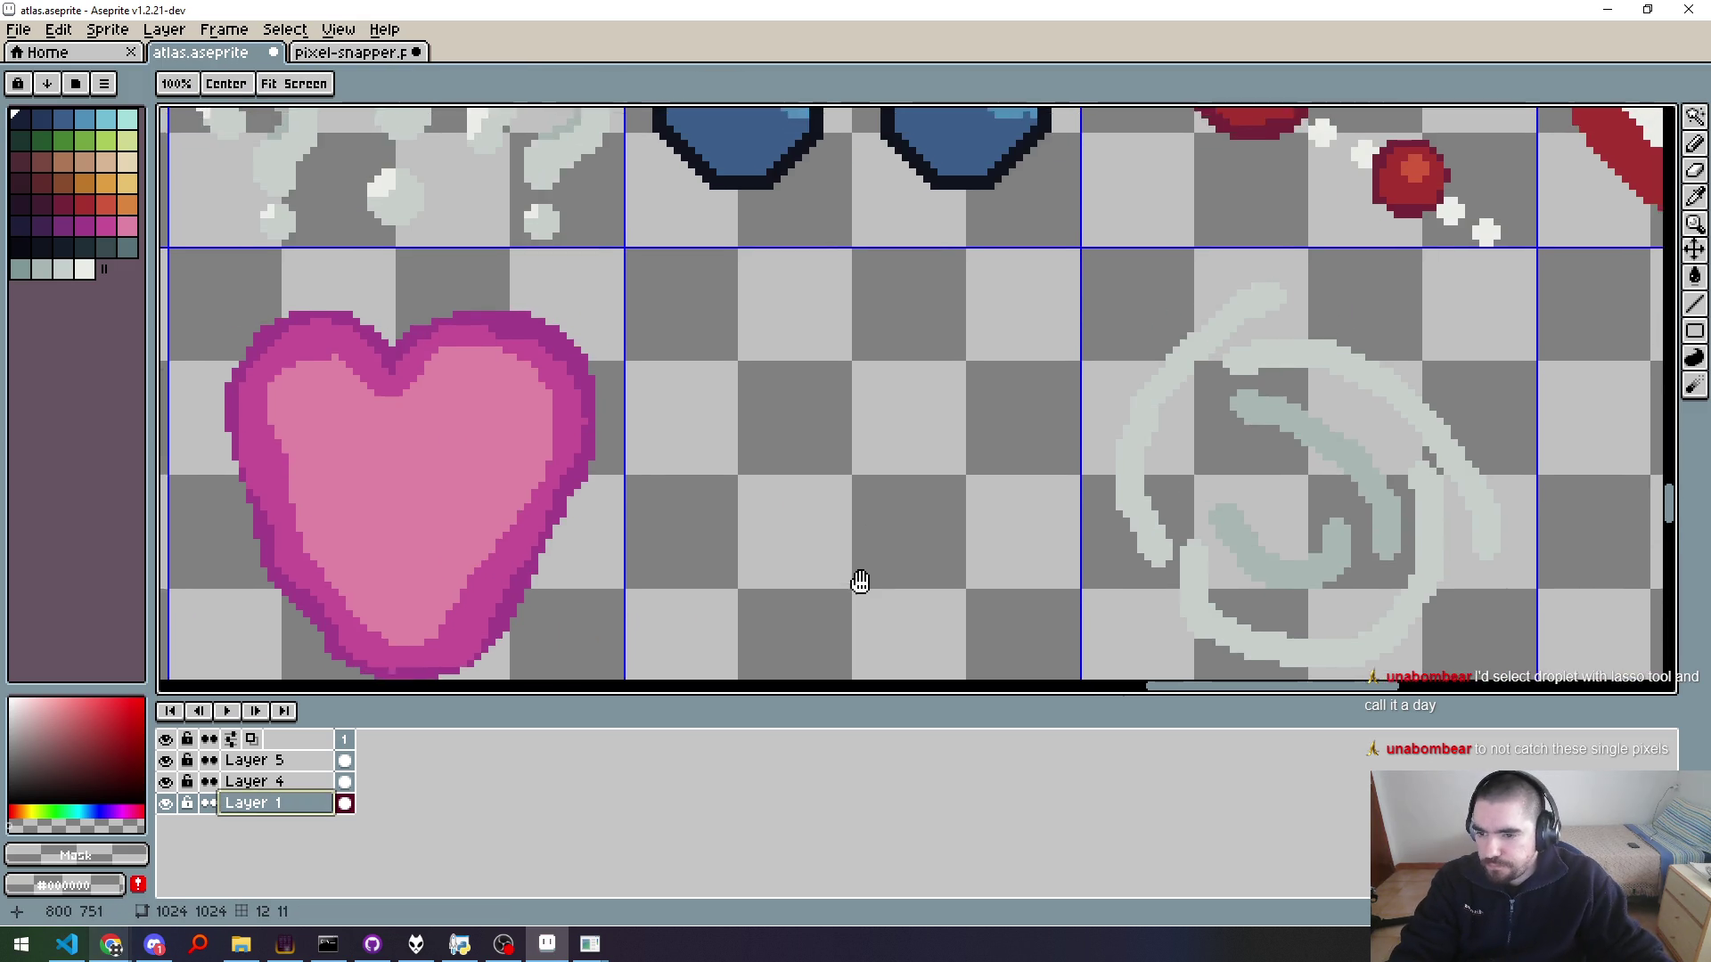
scroll(875, 438, down, 2)
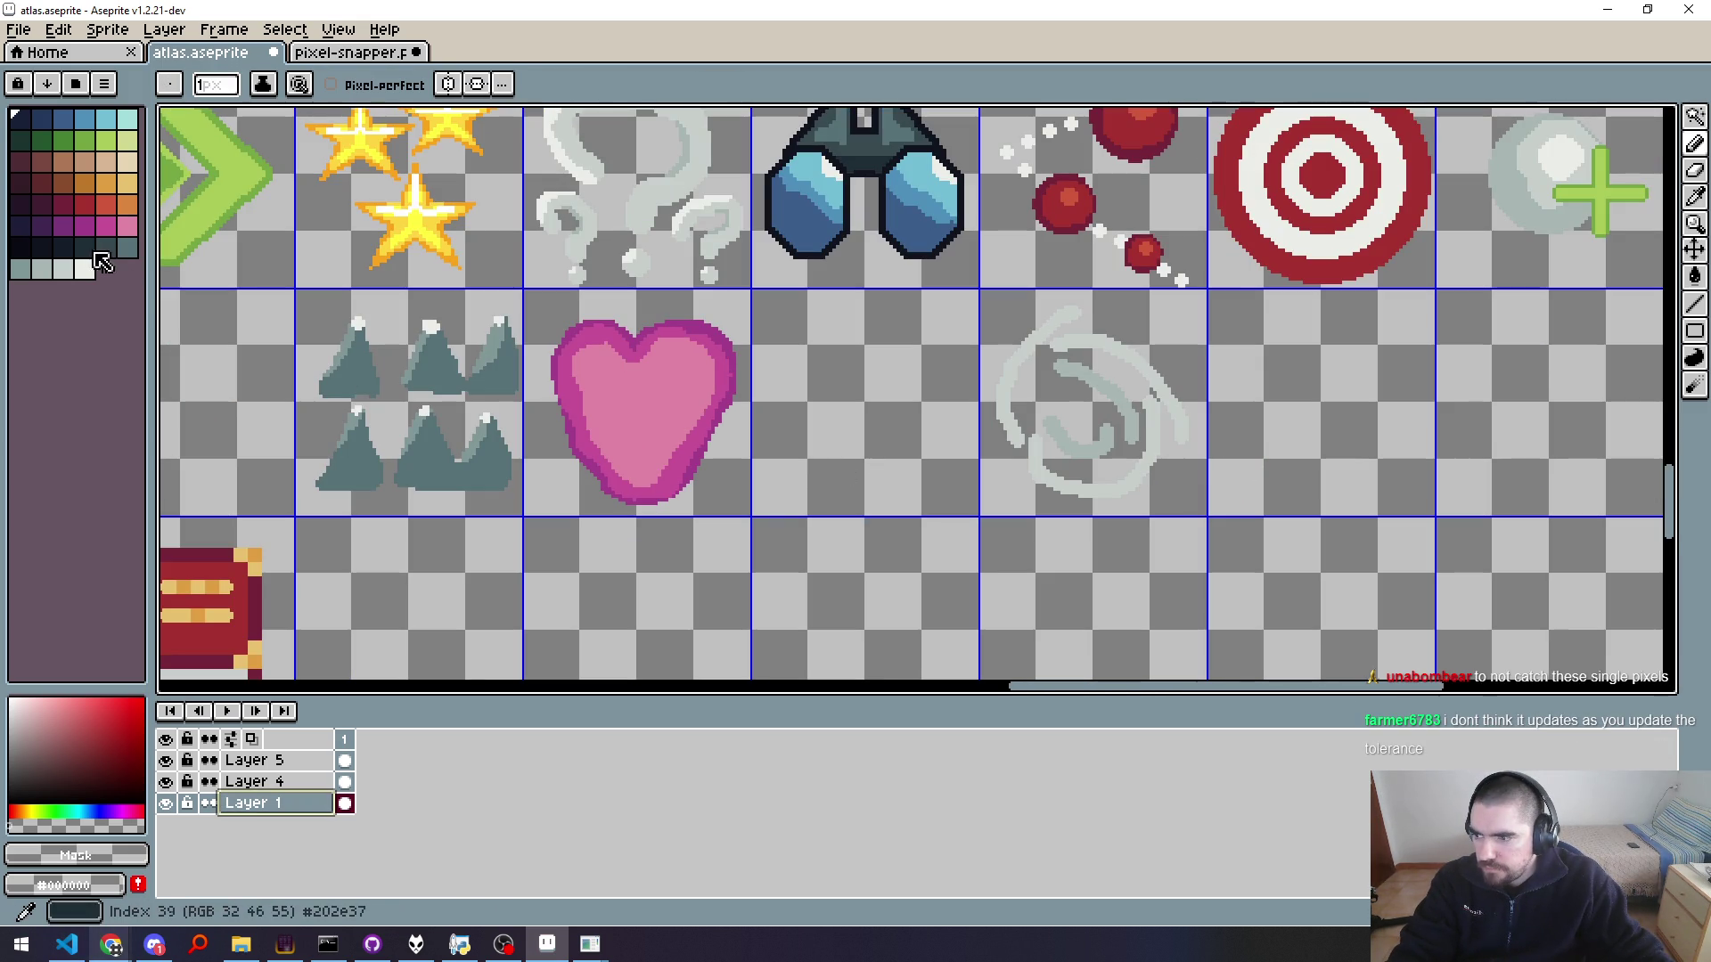
key(bracketright)
key(bracketright)
key(bracketright)
scroll(901, 484, up, 4)
scroll(844, 457, down, 1)
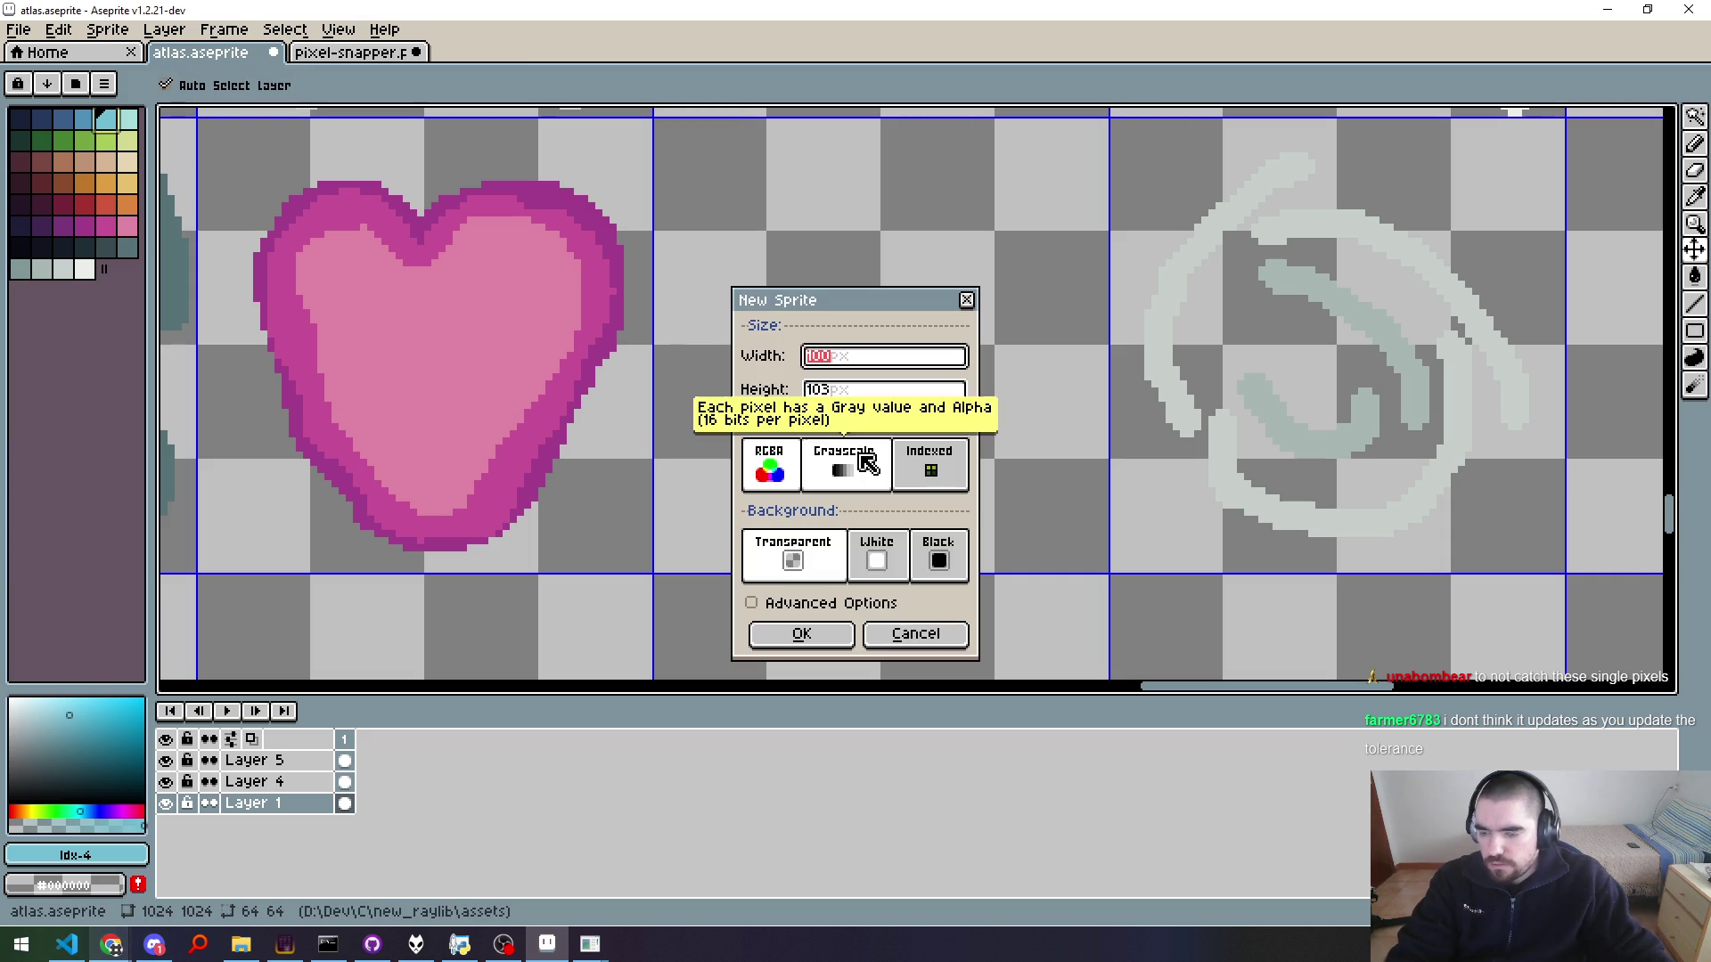
Step: Create a new 64×64 sprite
text(64)
key(Tab)
text(64)
key(Return)
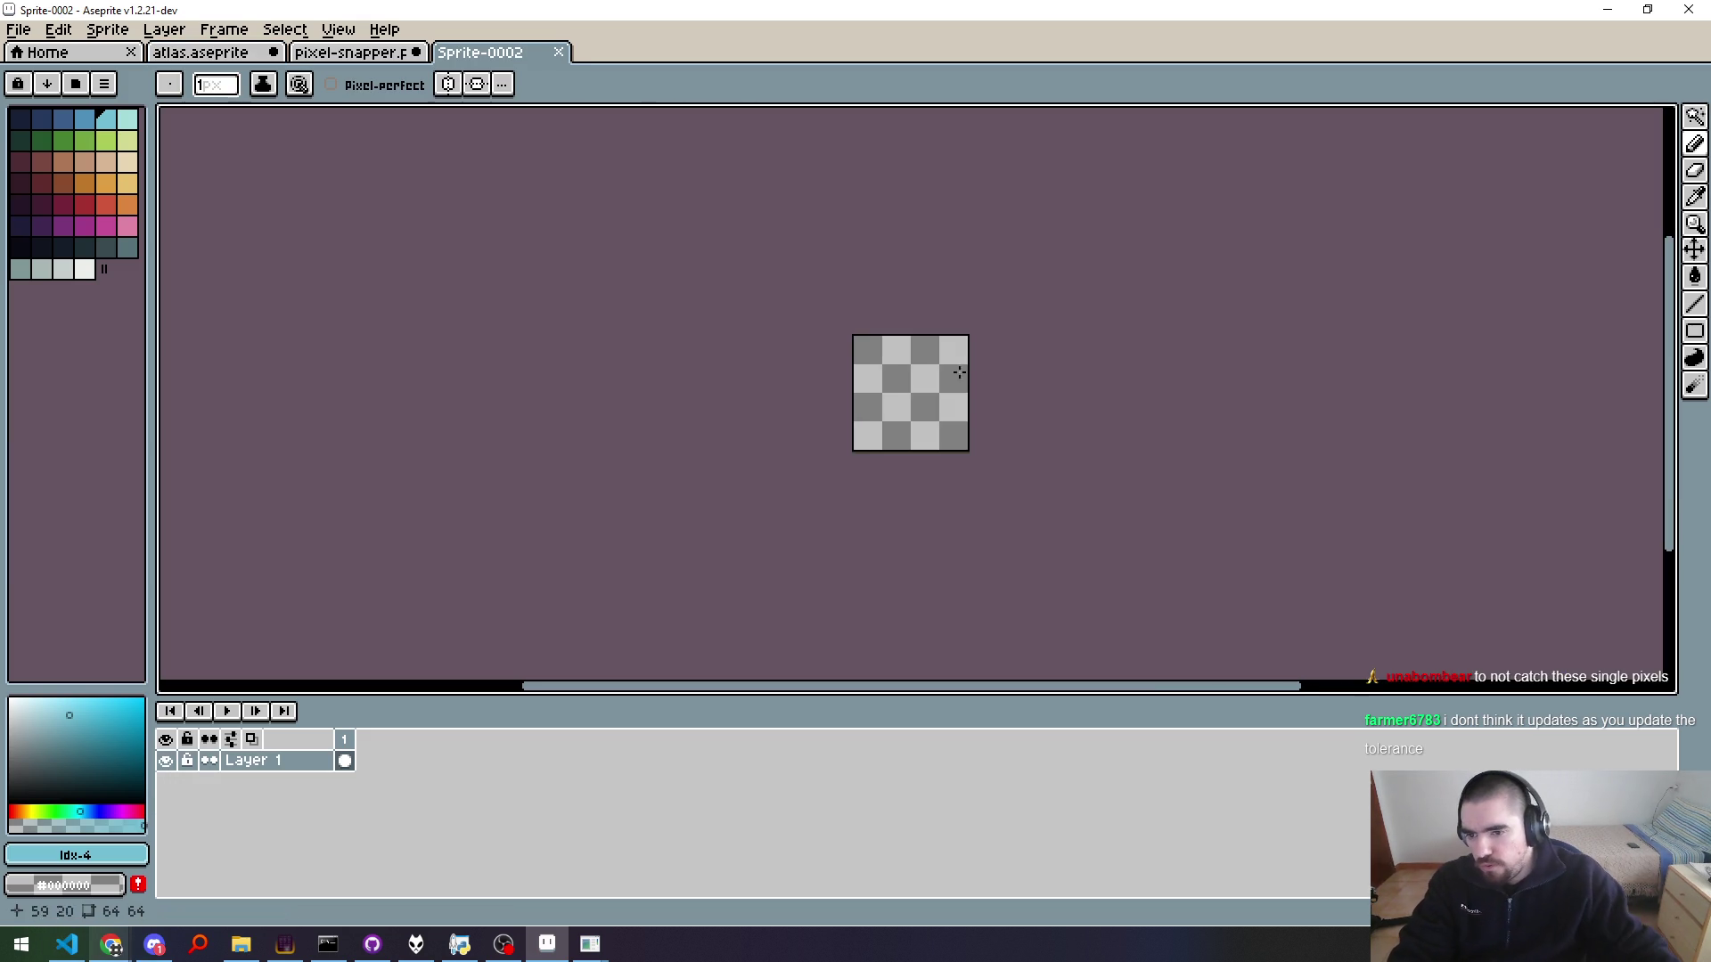
Step: With vertical symmetry on, pencil a mirrored teardrop outline and flood-fill it cyan
scroll(867, 386, up, 6)
scroll(856, 386, down, 2)
click(457, 82)
scroll(725, 312, up, 1)
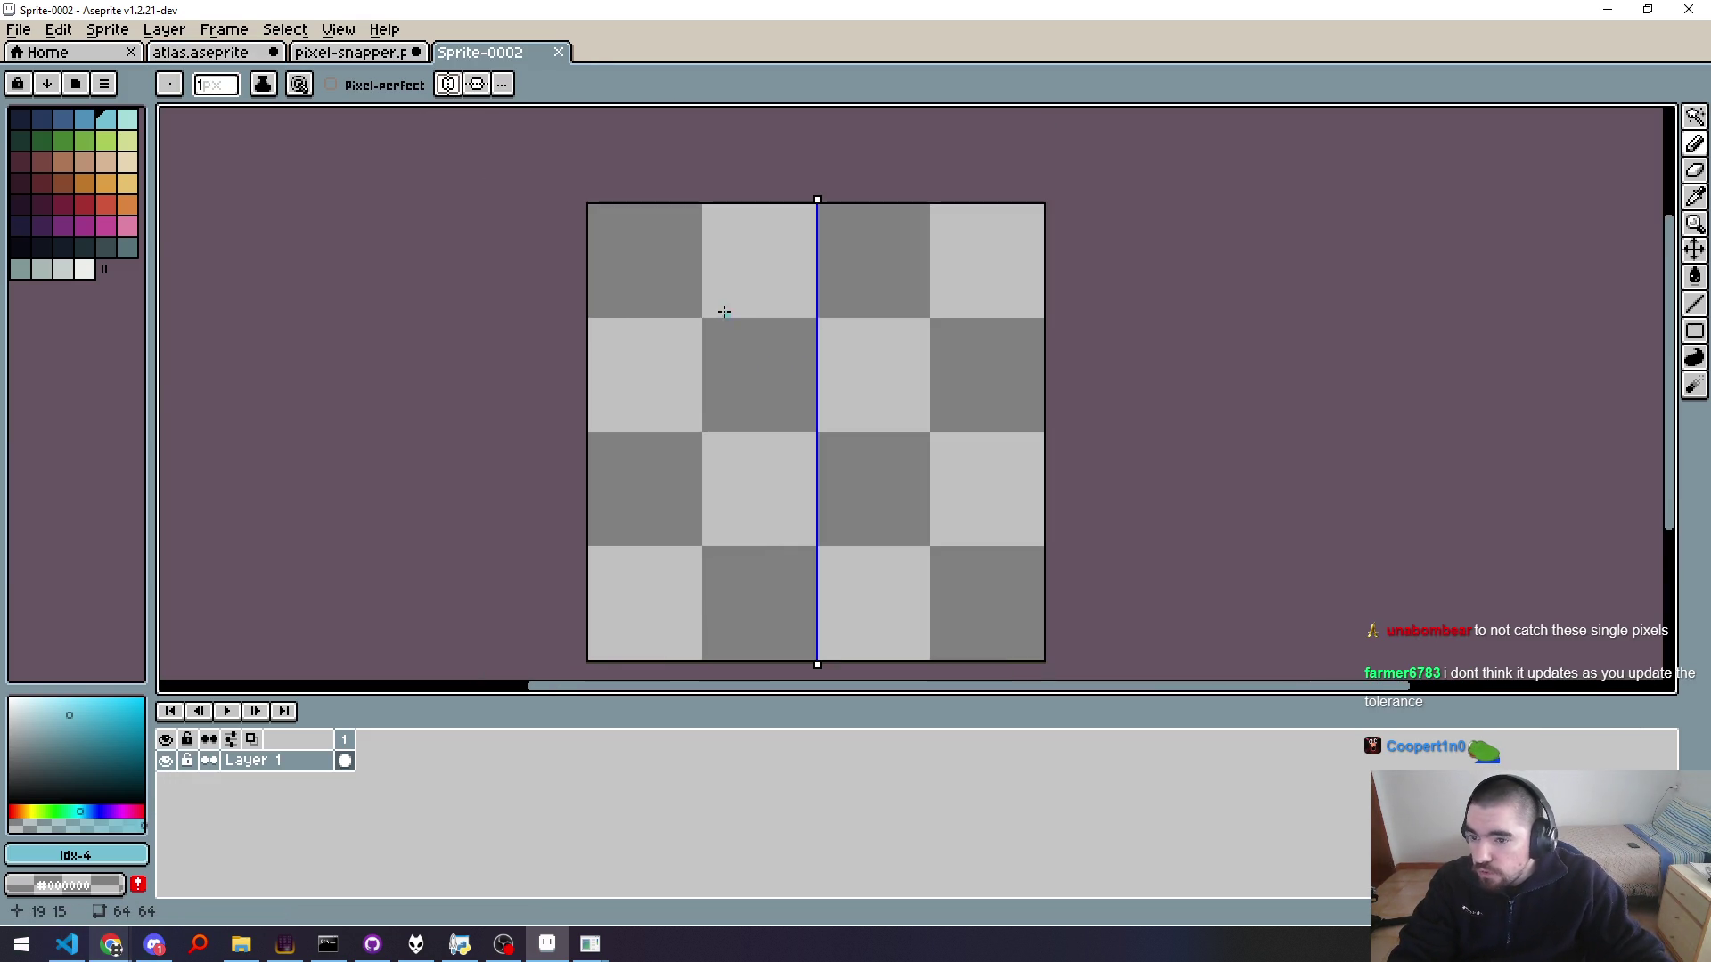
scroll(784, 299, up, 1)
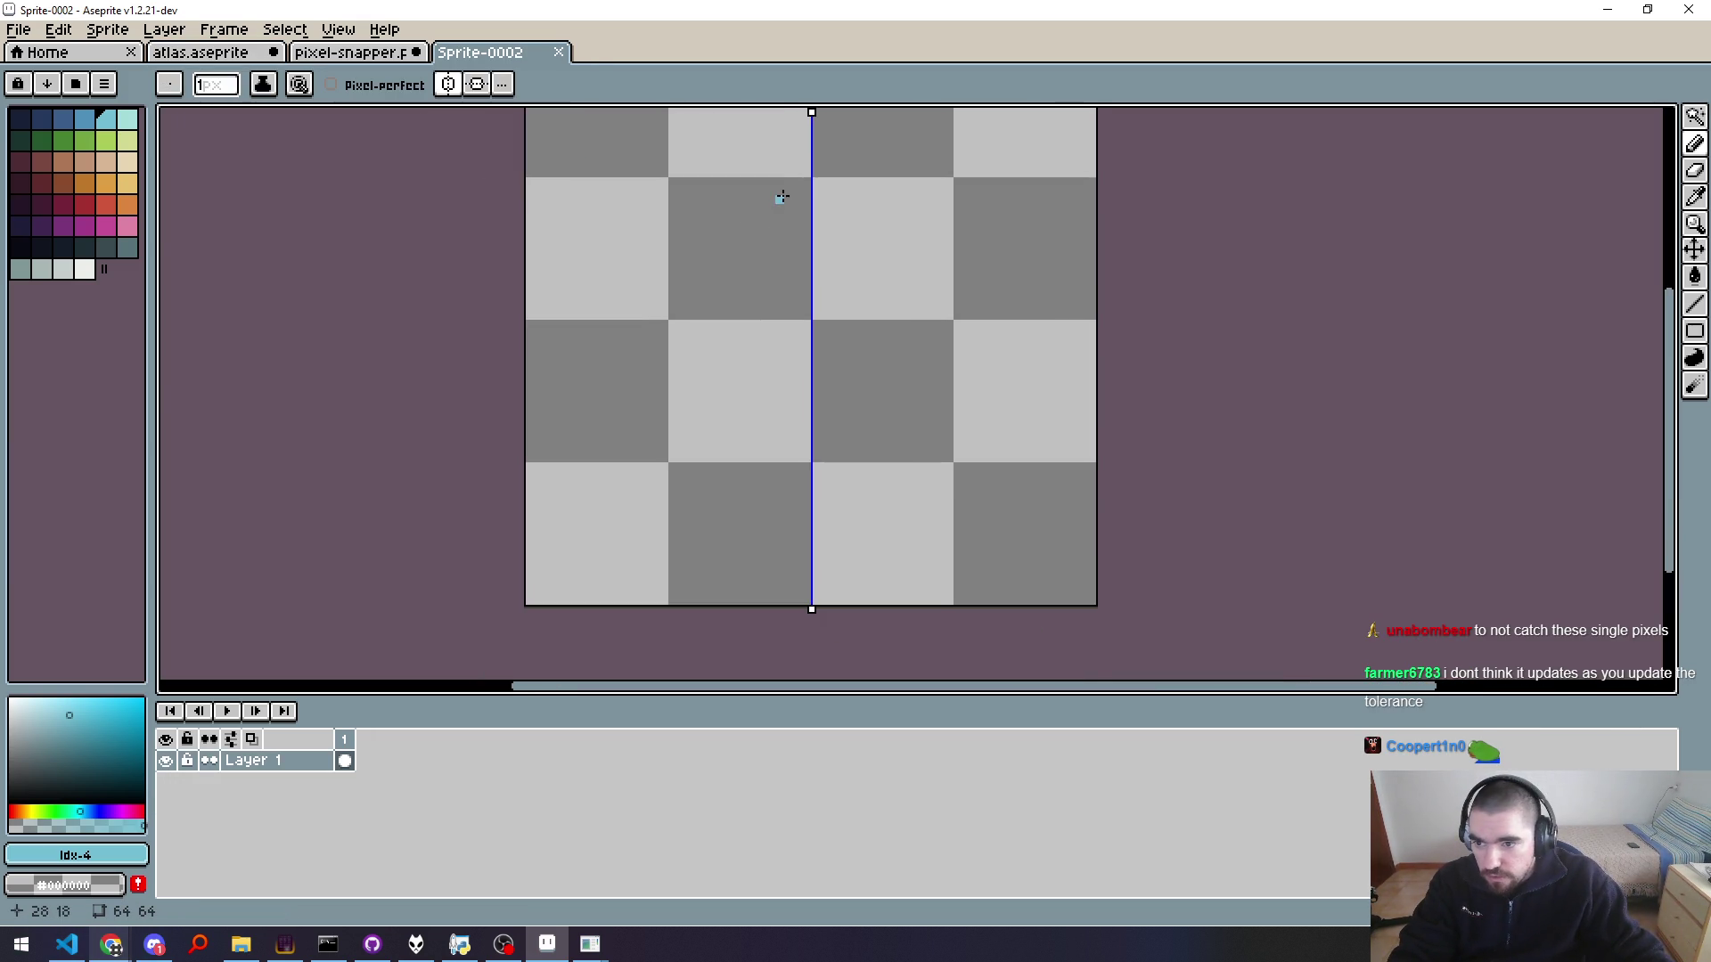
drag(816, 236, 739, 641)
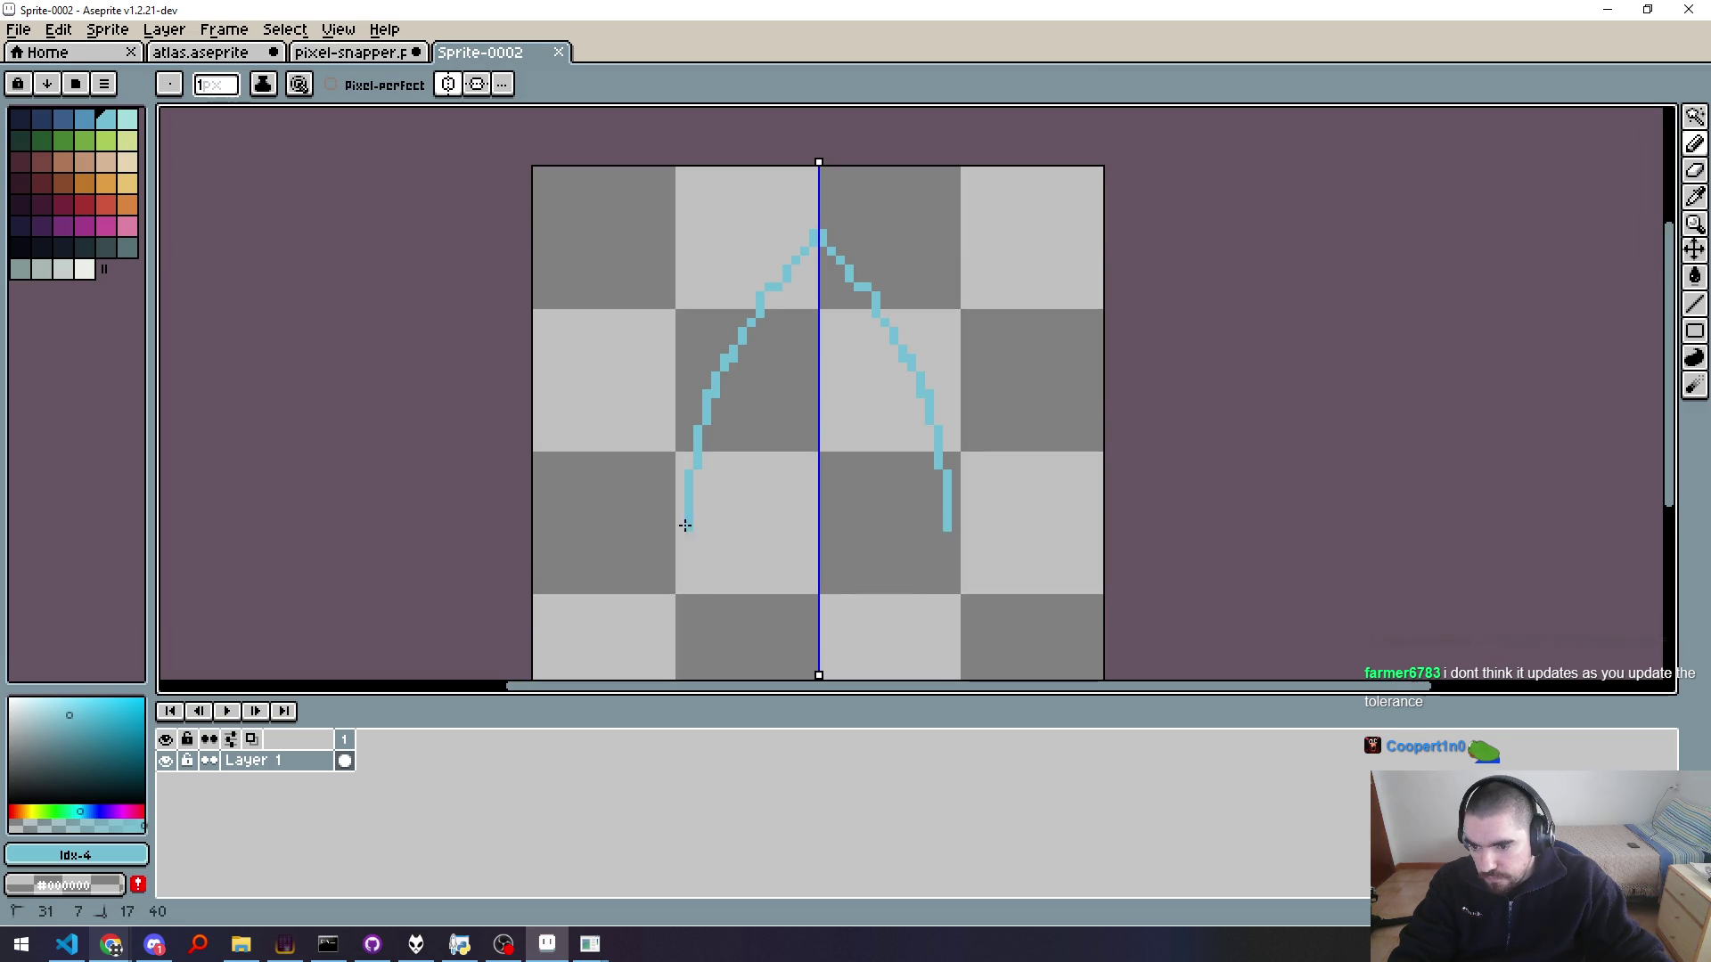
key(g)
click(779, 516)
scroll(963, 487, down, 2)
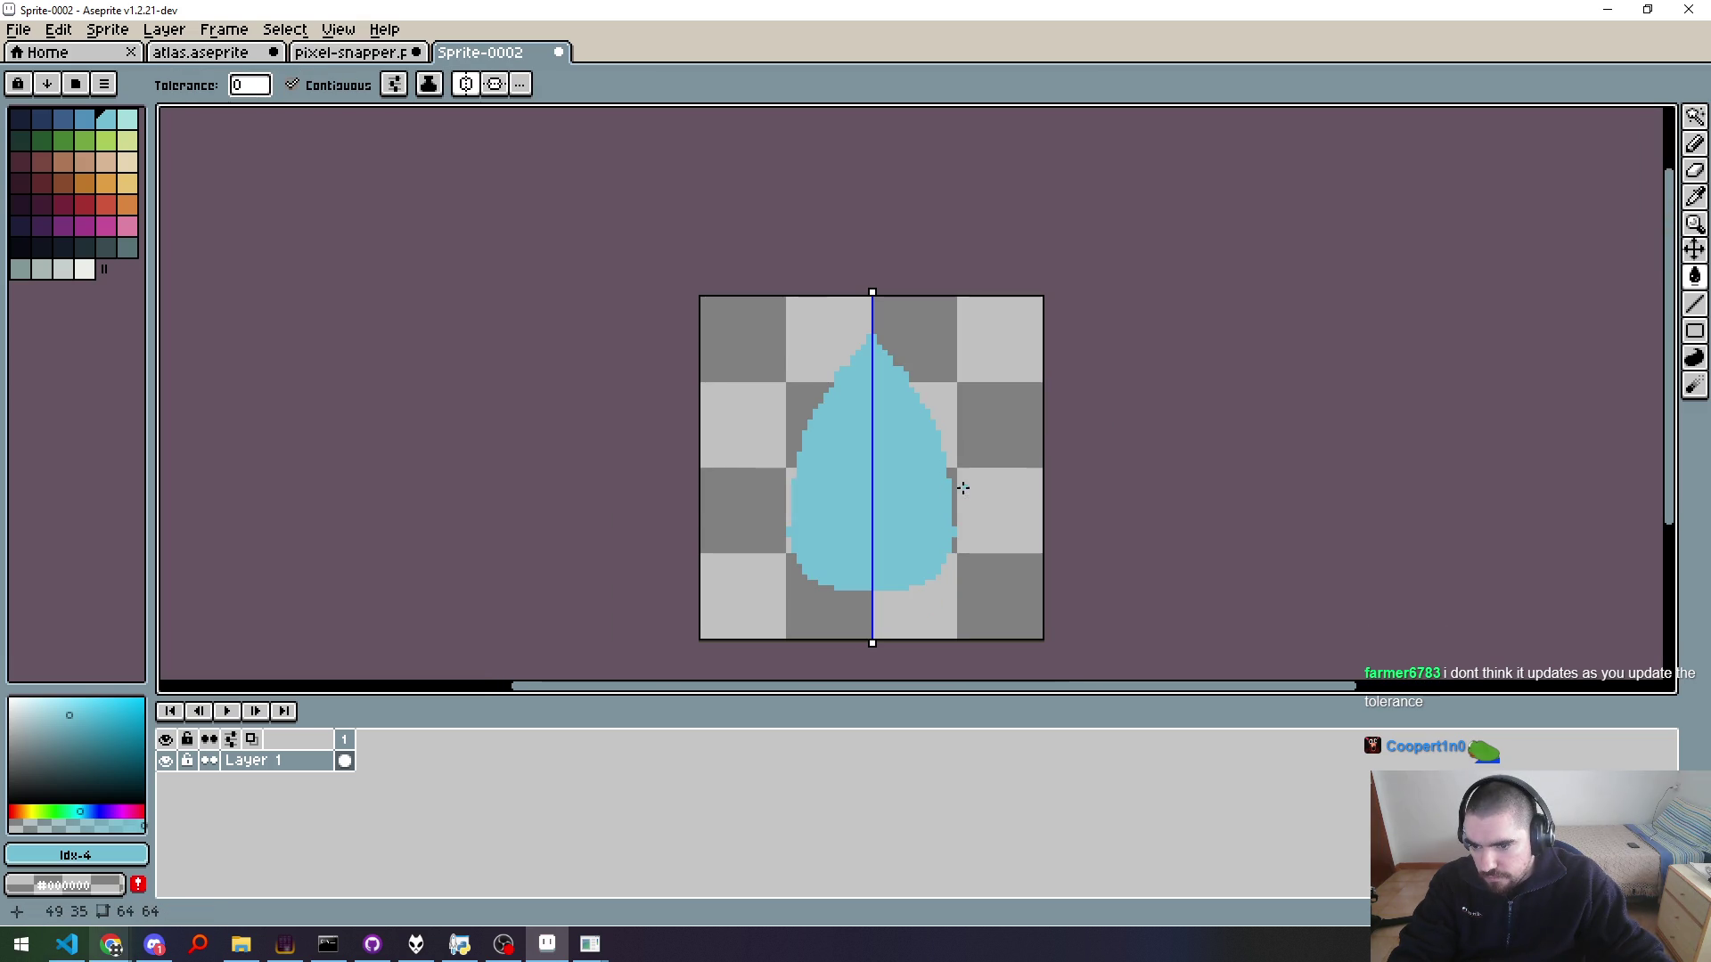
scroll(976, 498, up, 1)
key(ctrl+Tab)
key(ctrl+Tab)
key(ctrl+Tab)
key(ctrl+Tab)
key(ctrl+Tab)
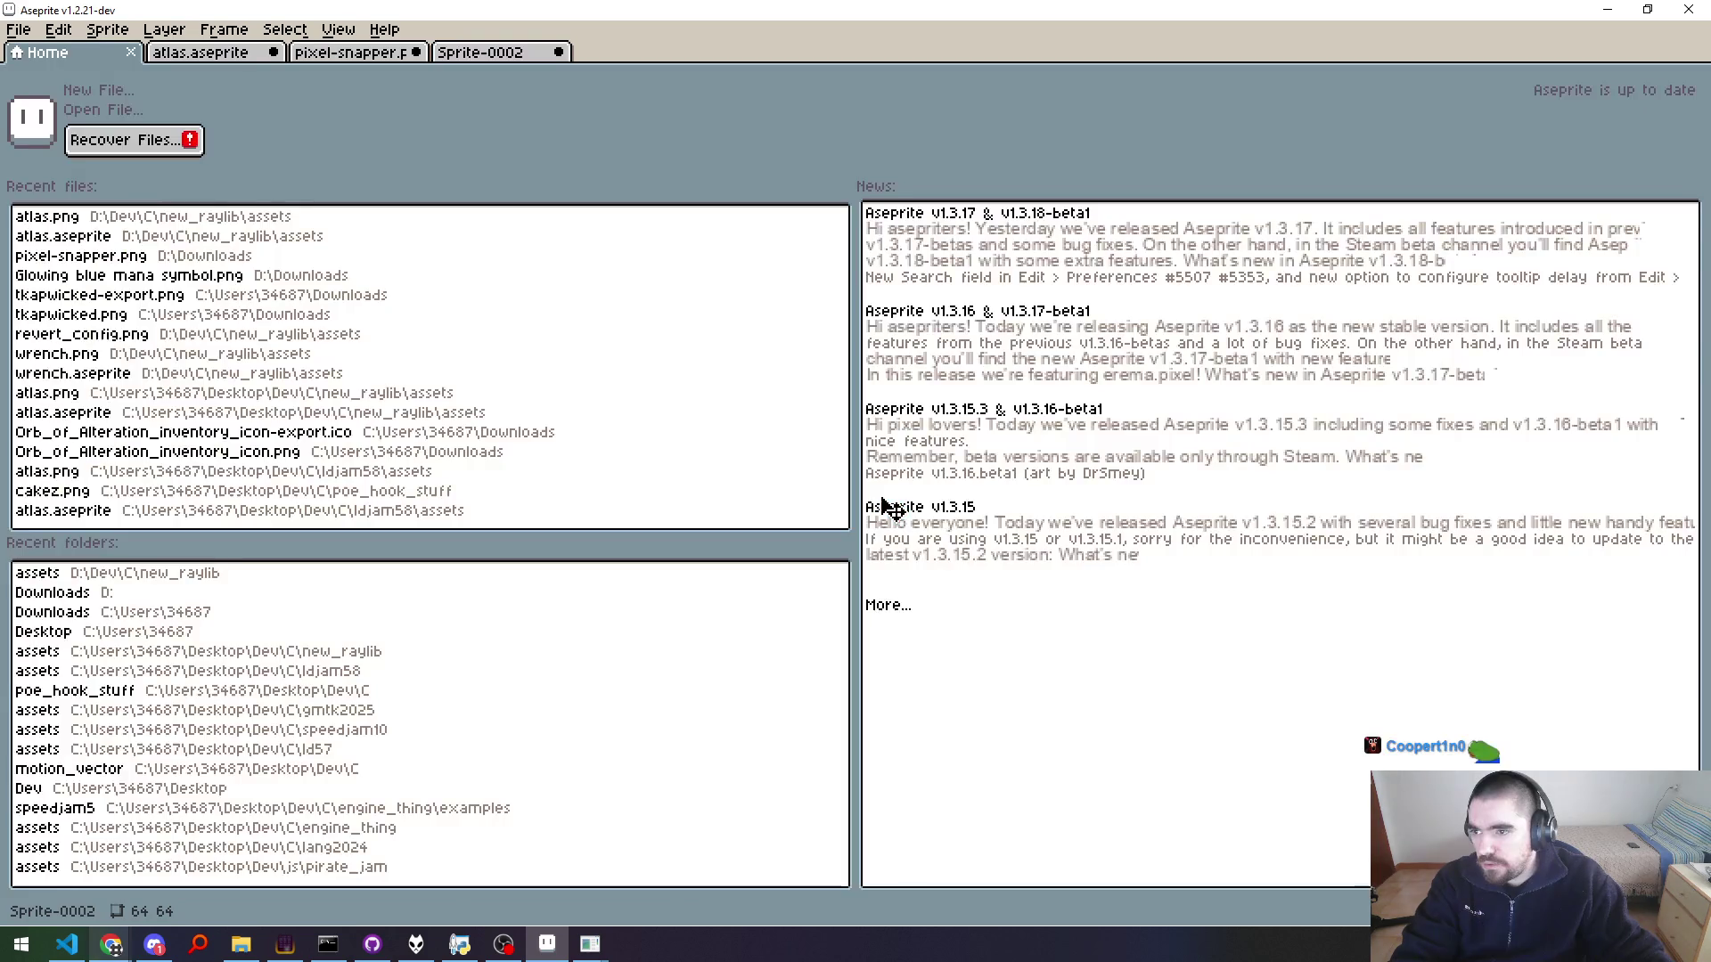
Step: Undo the cyan fill and the teardrop outline, clearing the canvas again
key(ctrl+w)
key(ctrl+Tab)
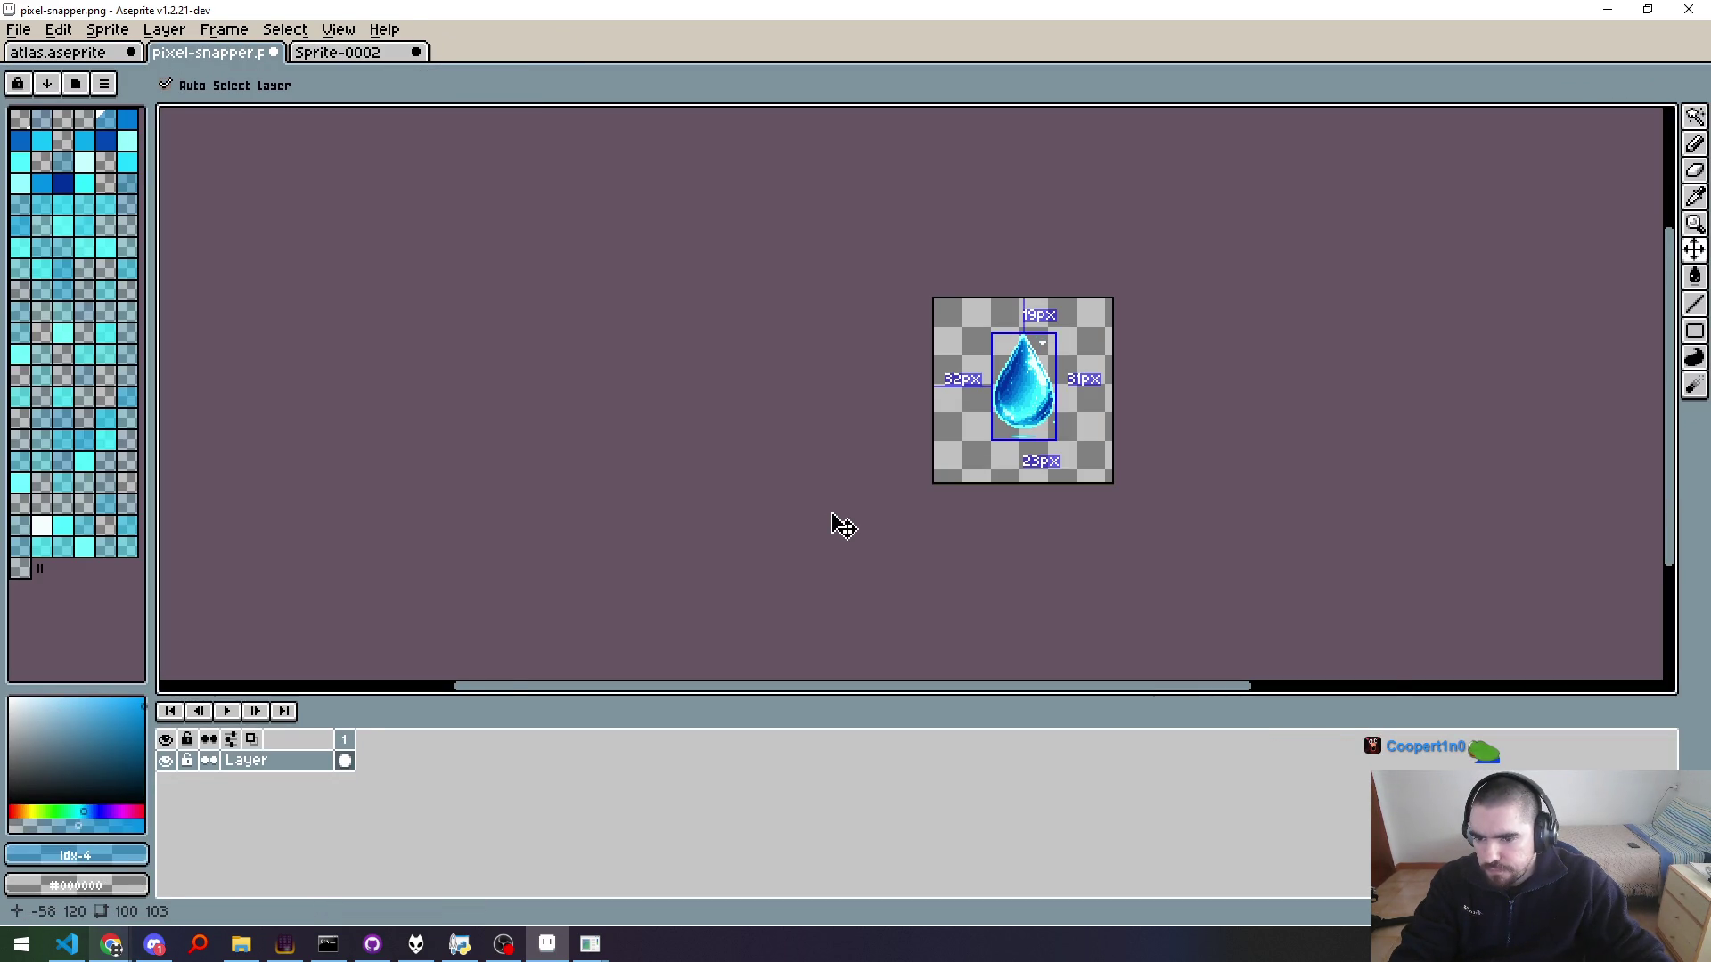
key(ctrl+Tab)
key(ctrl+z)
key(ctrl+z)
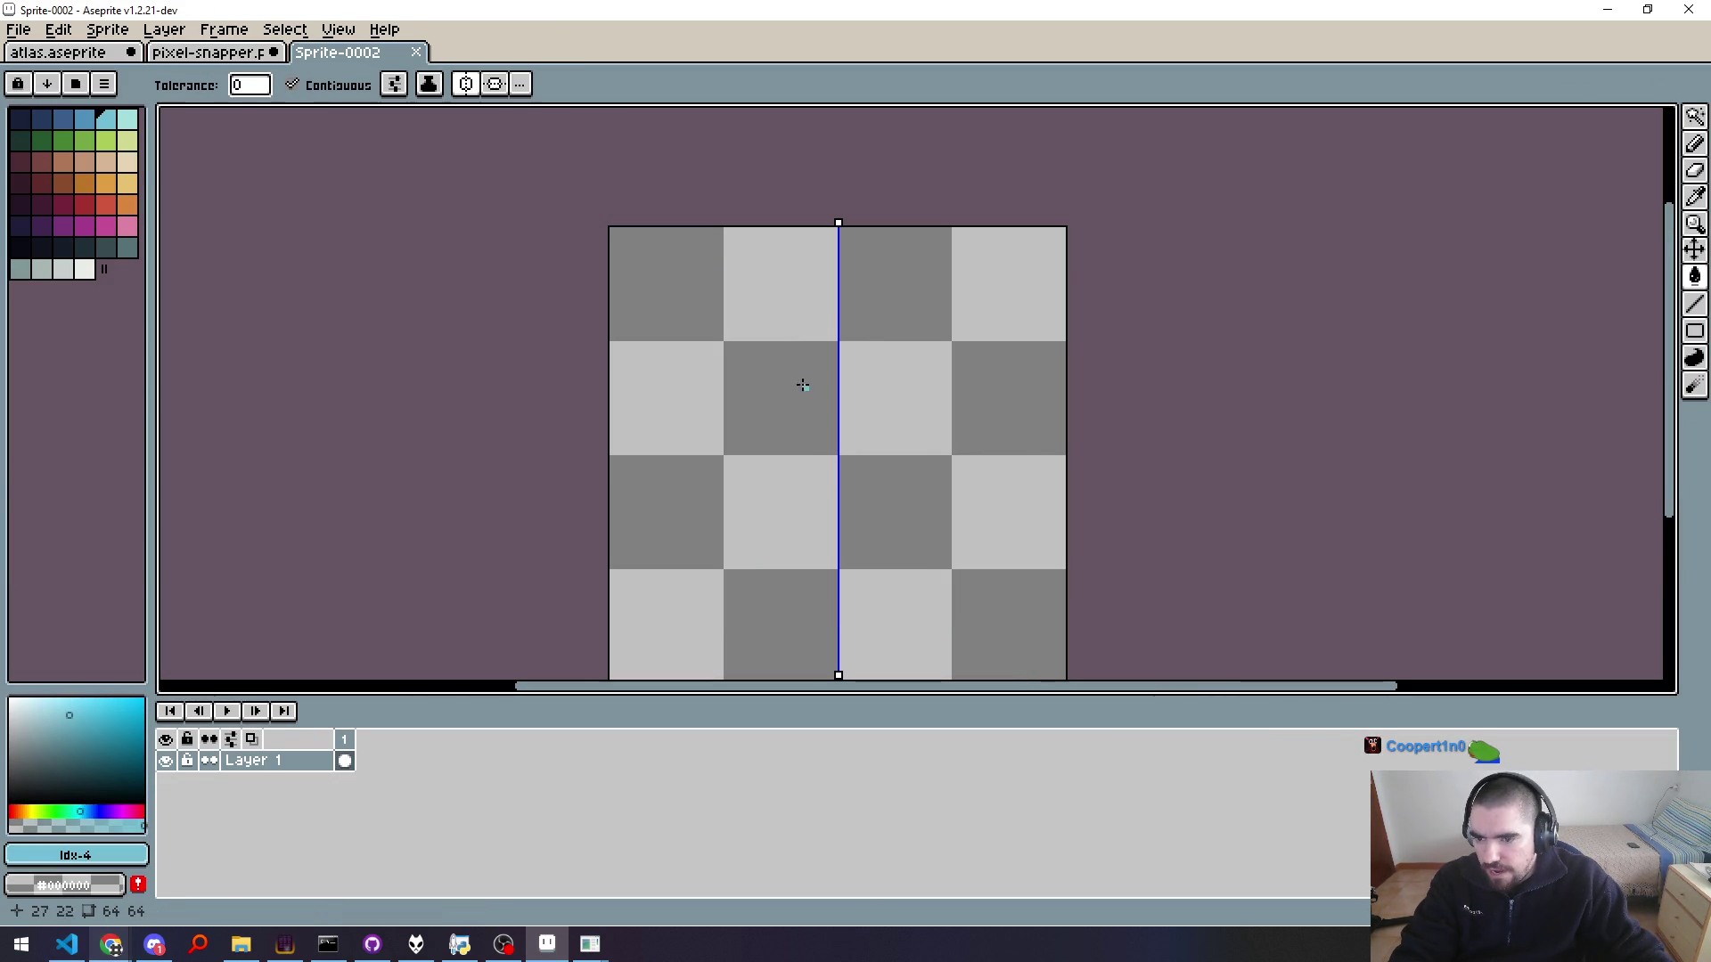
click(821, 330)
key(ctrl+z)
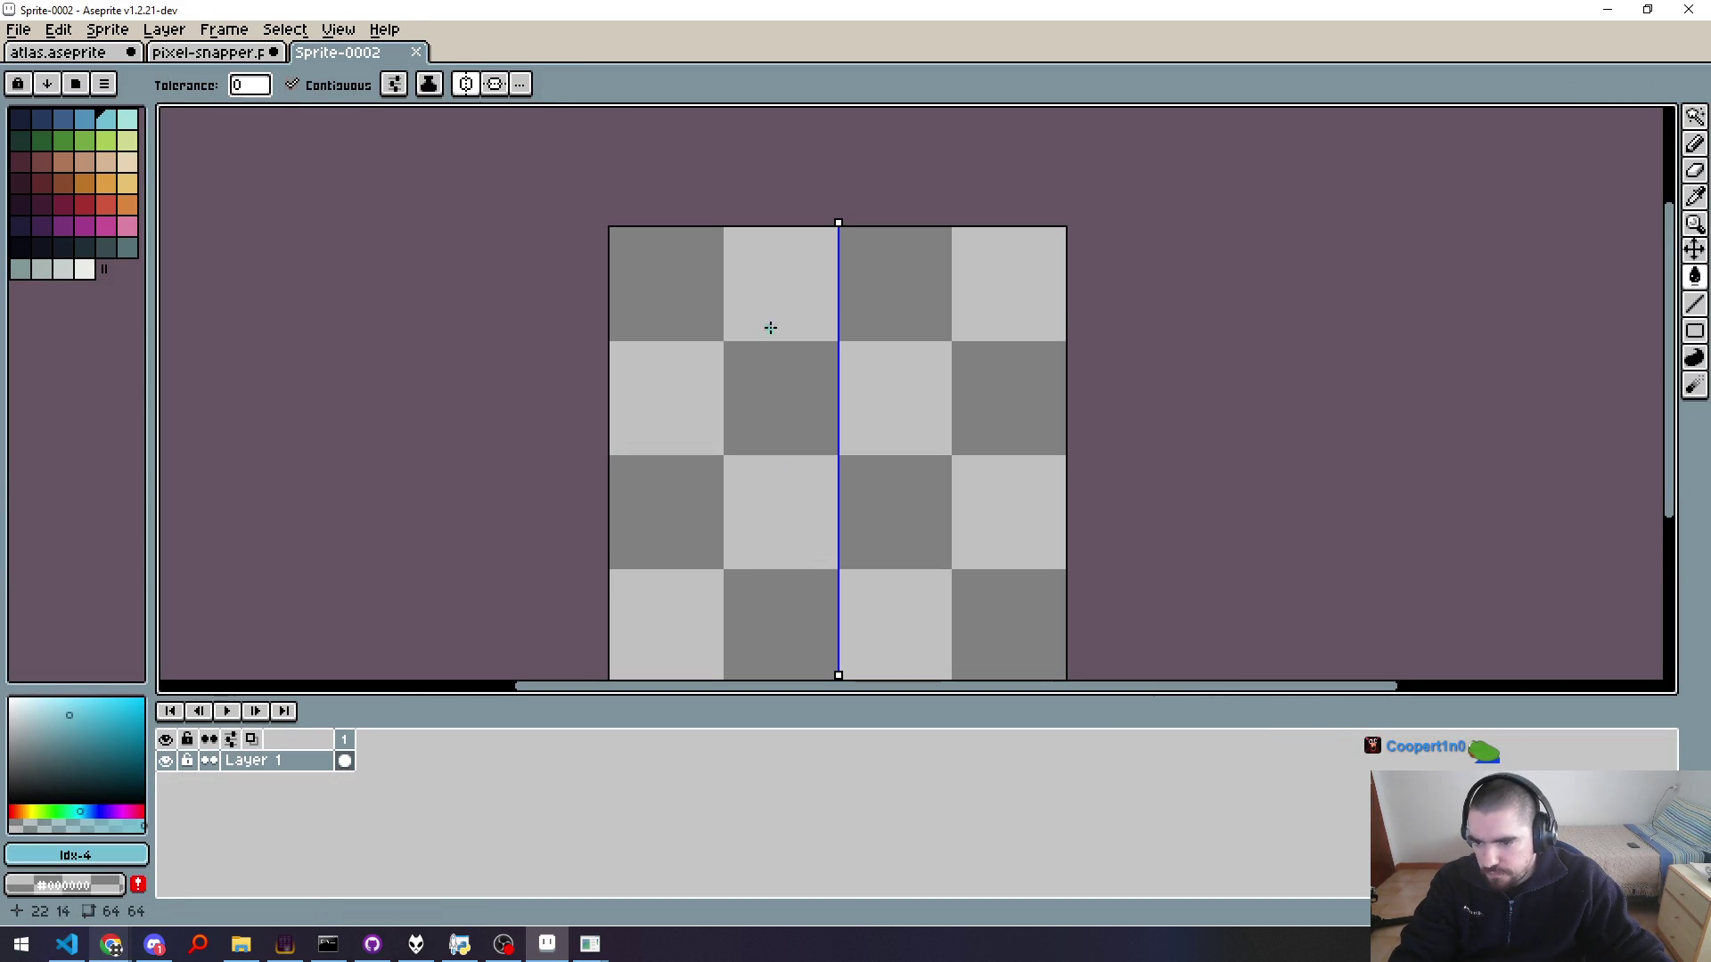
key(b)
Step: Pencil a taller mirrored teardrop outline, closing it at the bottom centre
drag(836, 288, 739, 592)
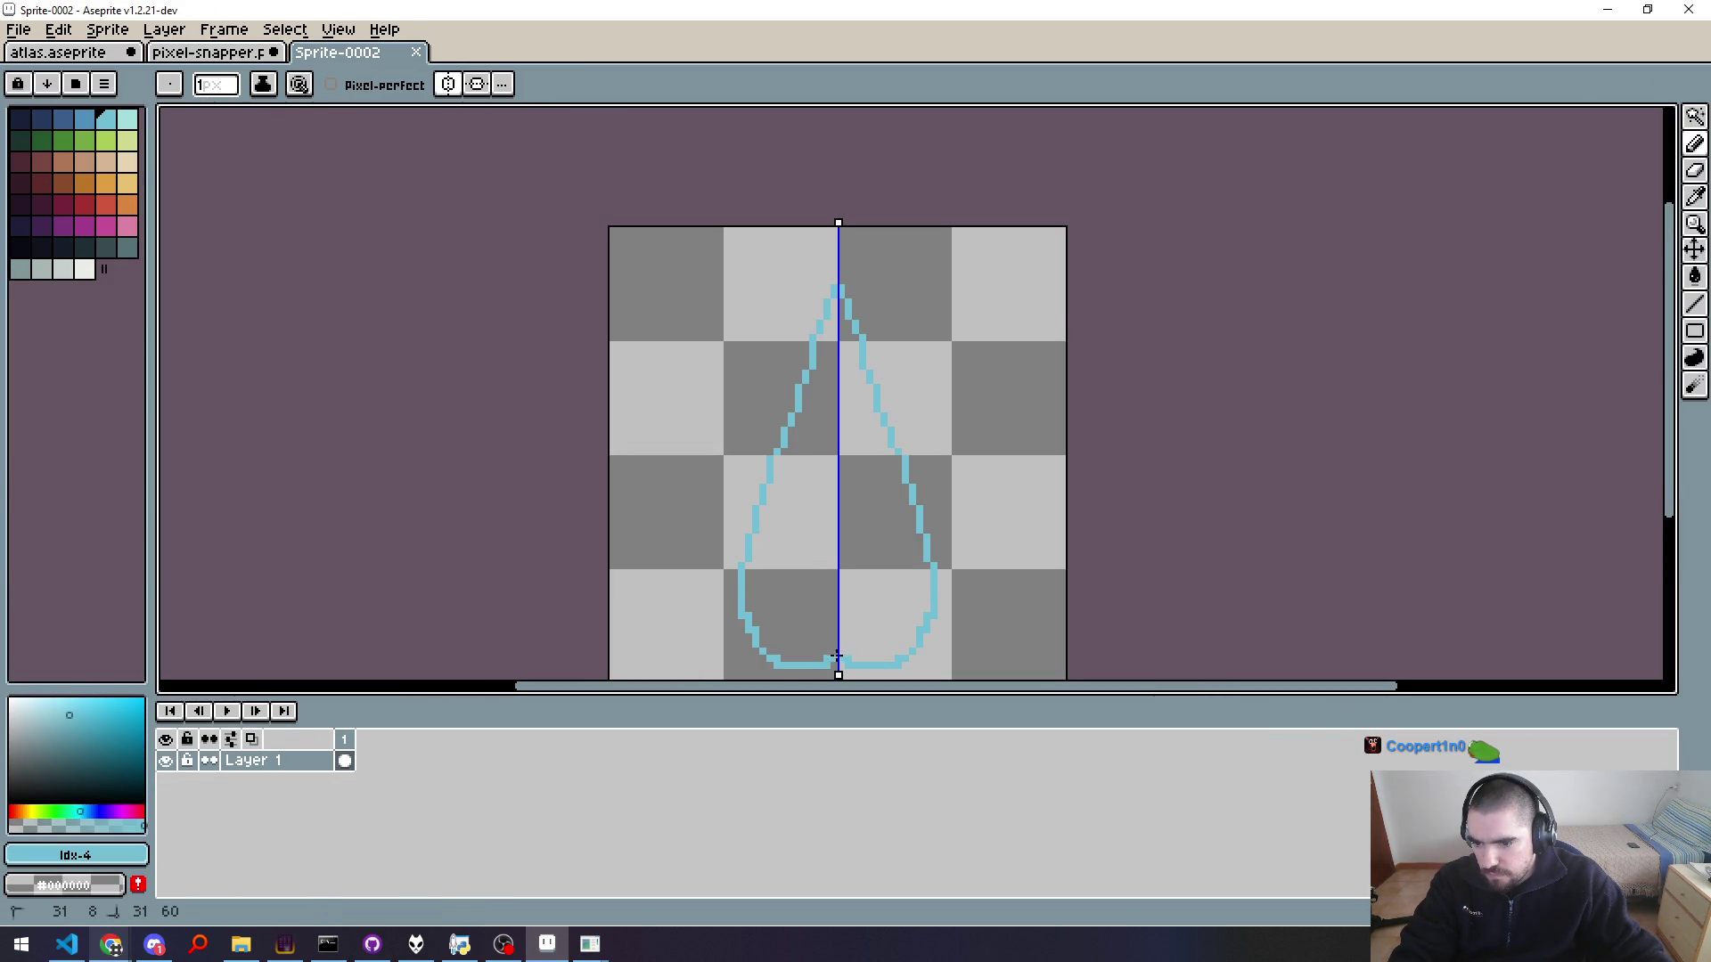
drag(836, 657, 838, 661)
drag(909, 575, 1003, 477)
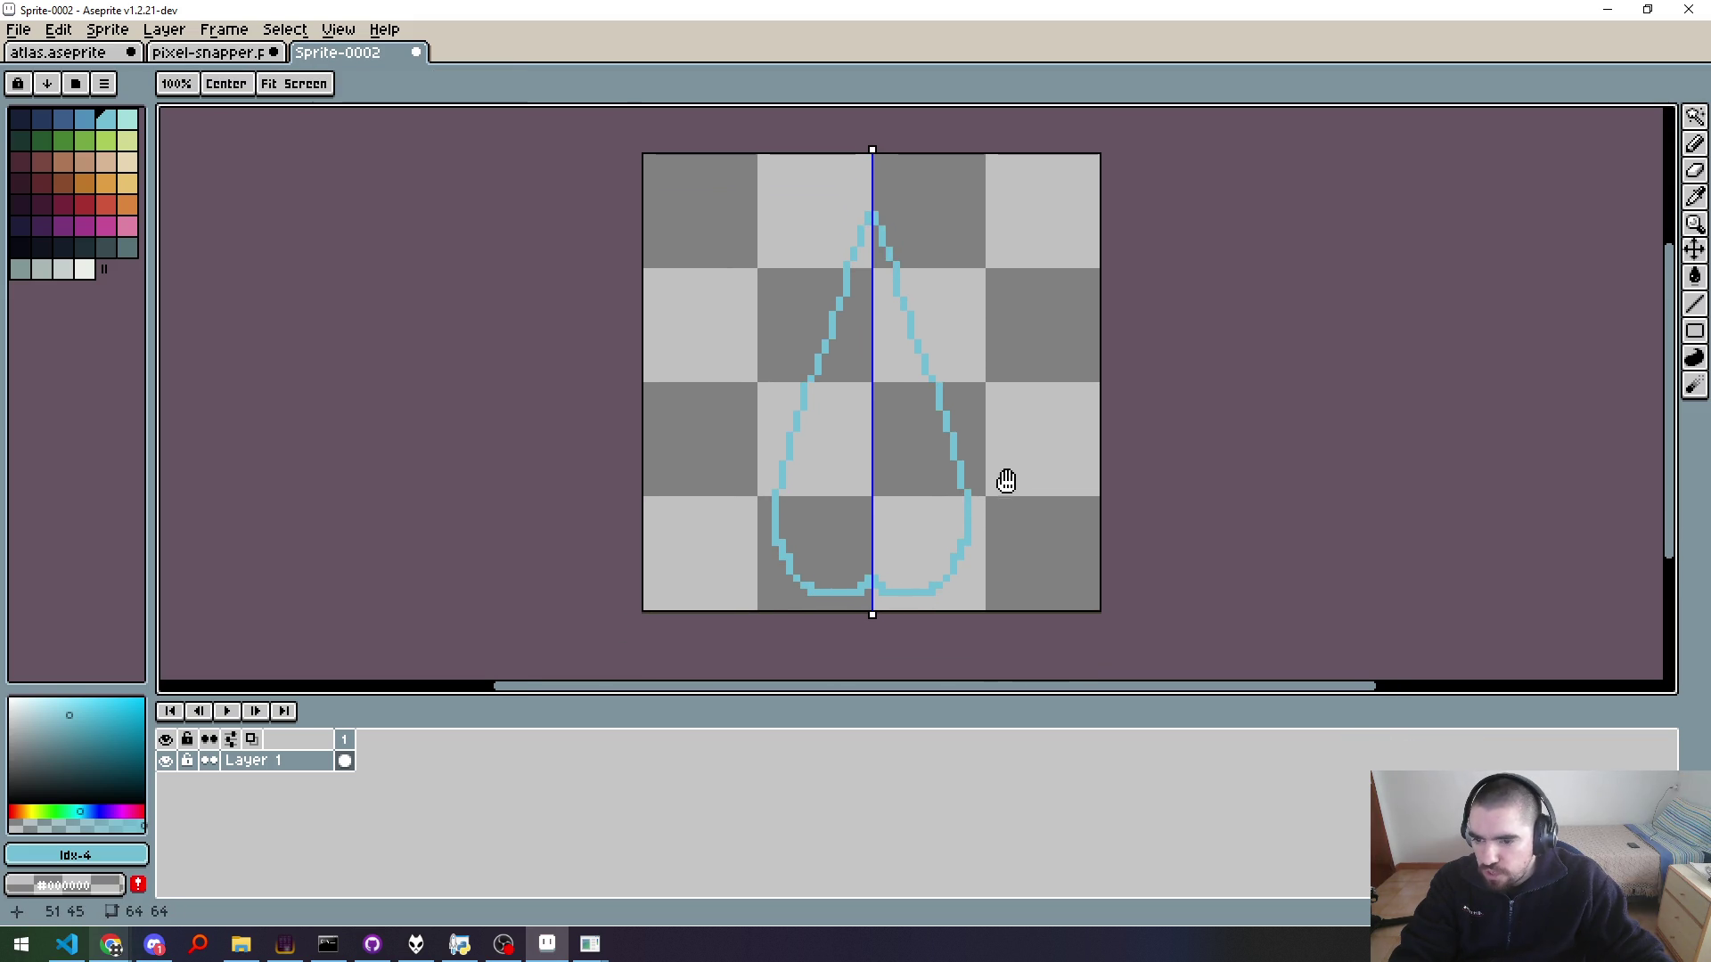
scroll(874, 610, up, 2)
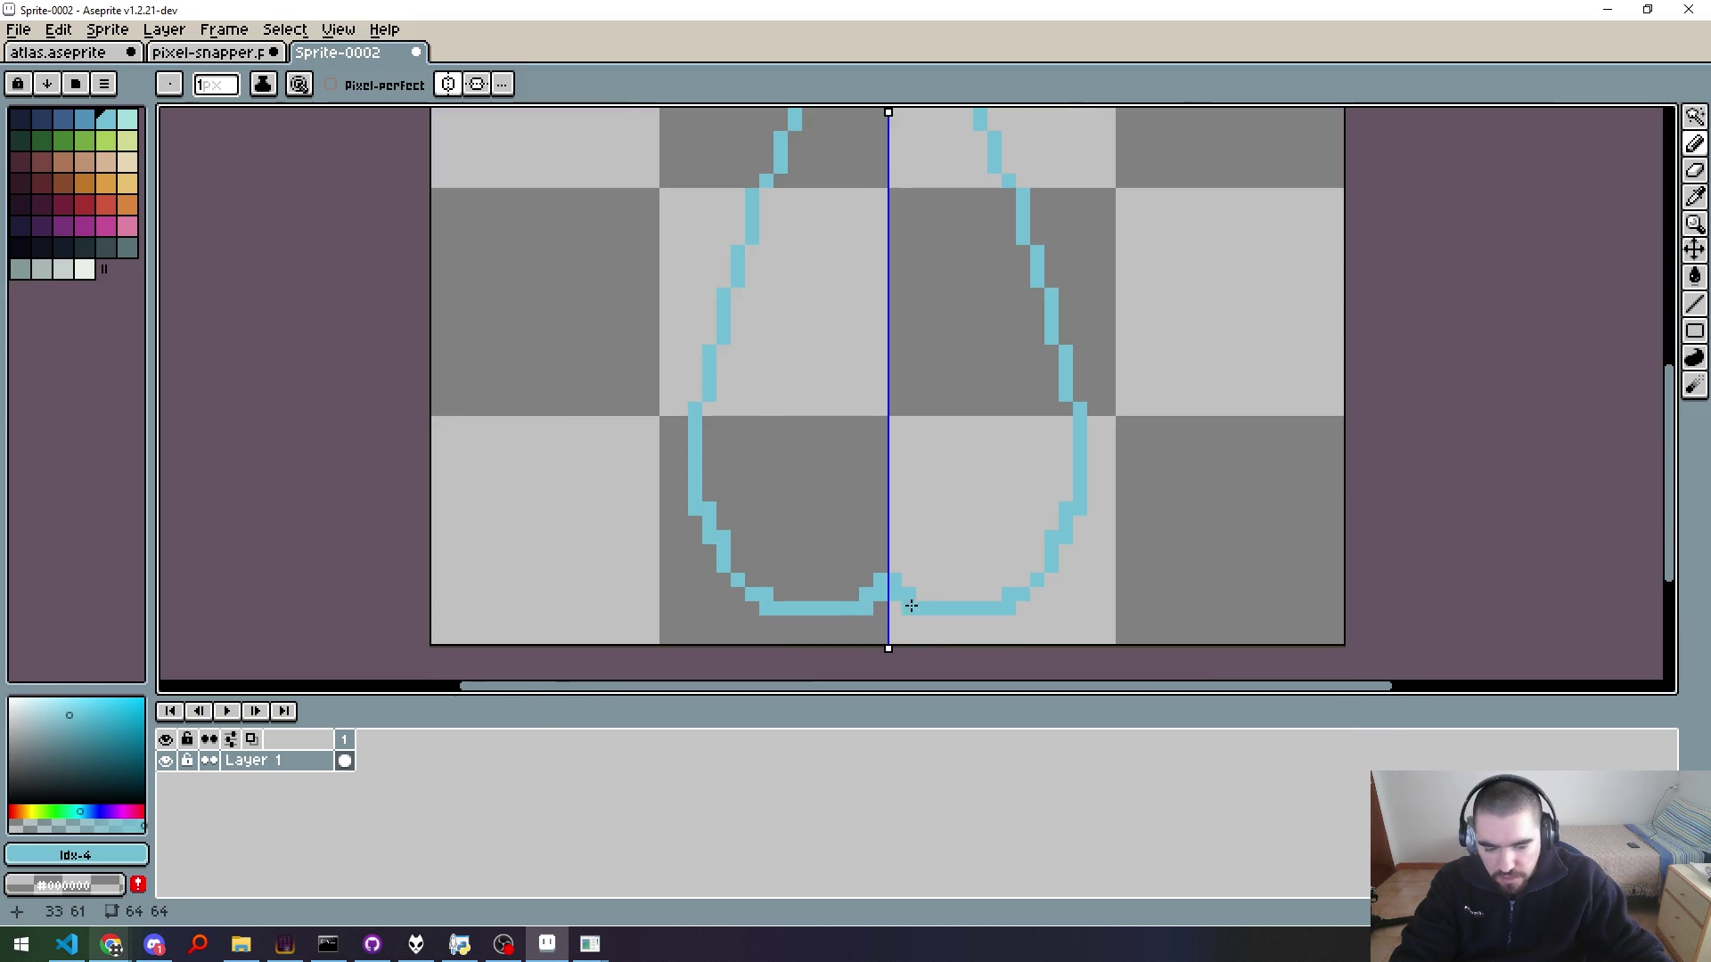
scroll(910, 605, up, 2)
scroll(846, 615, down, 1)
scroll(838, 615, down, 2)
scroll(811, 630, up, 3)
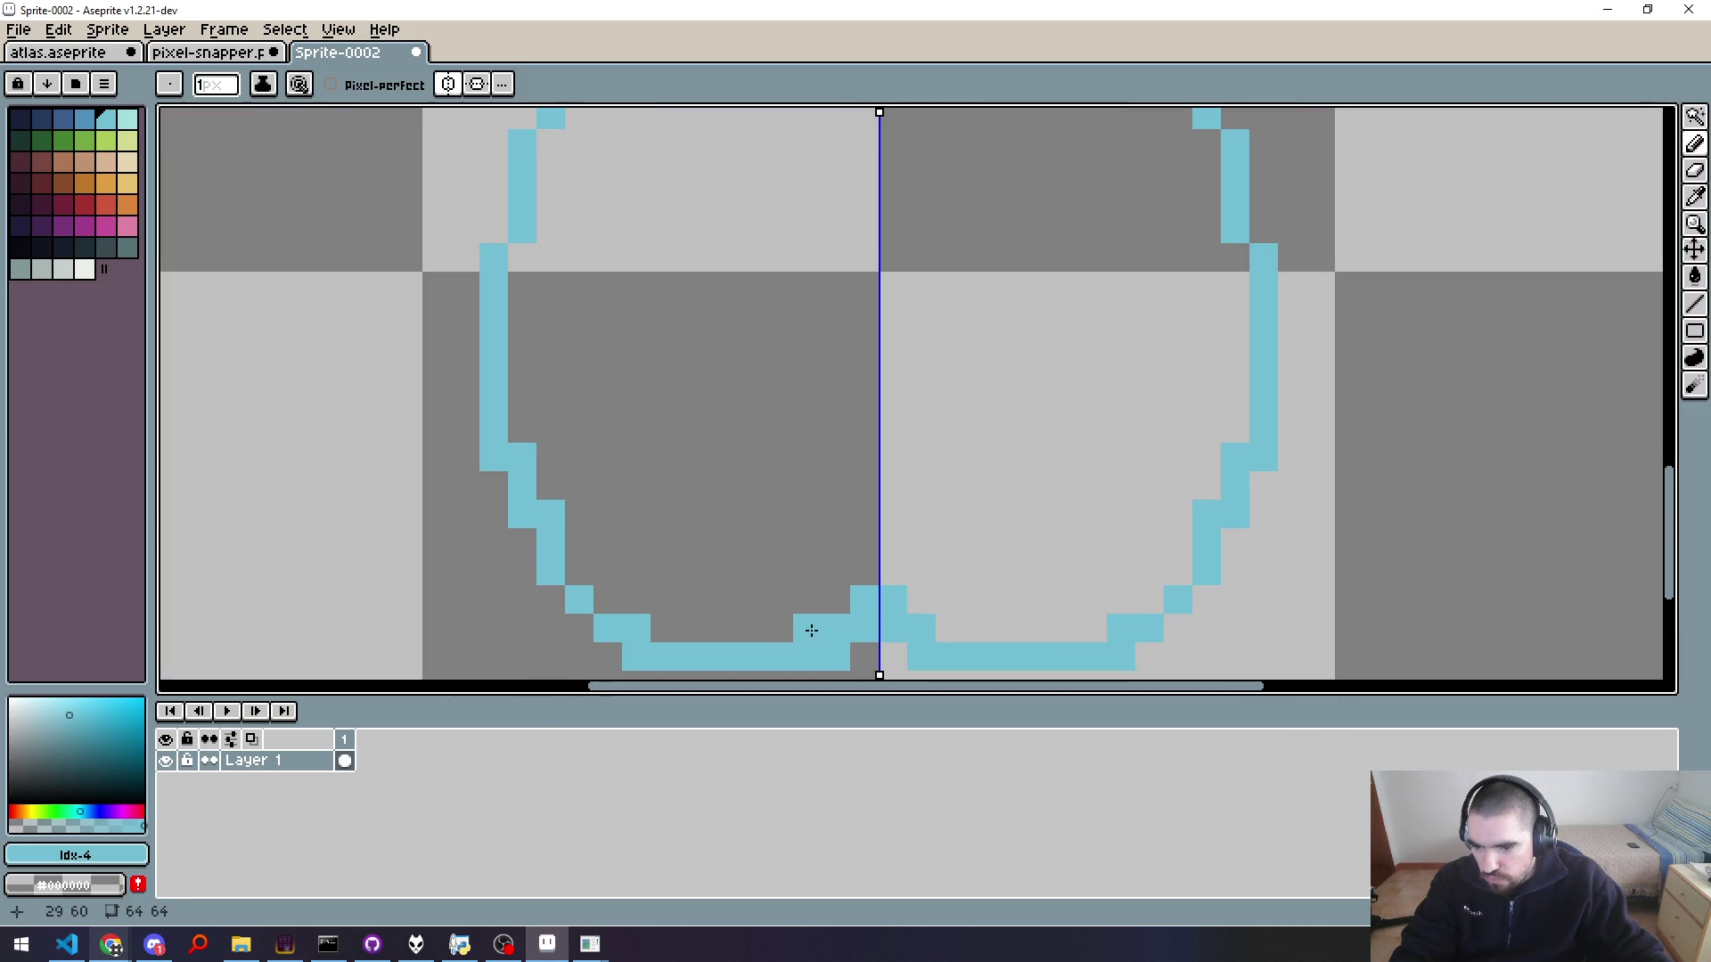
drag(811, 630, 788, 369)
Step: Erase the stray pixels at the teardrop's bottom centre
click(859, 473)
key(e)
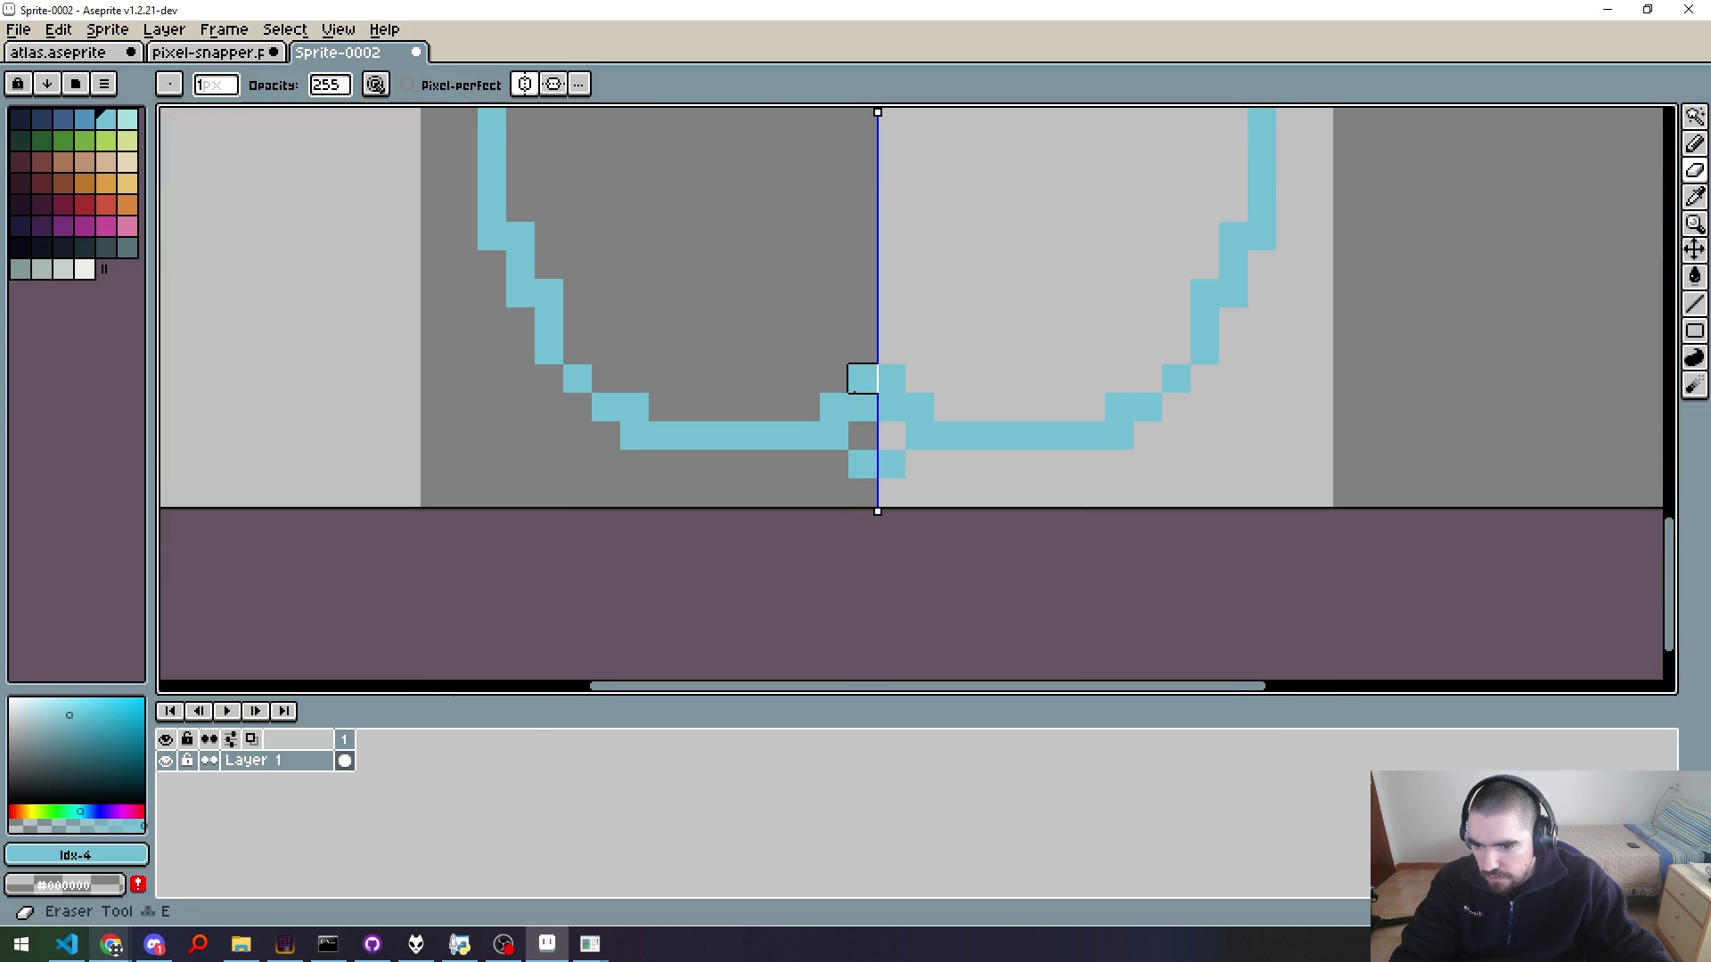
click(862, 407)
click(832, 407)
scroll(912, 351, down, 3)
drag(967, 320, 961, 588)
scroll(968, 463, down, 1)
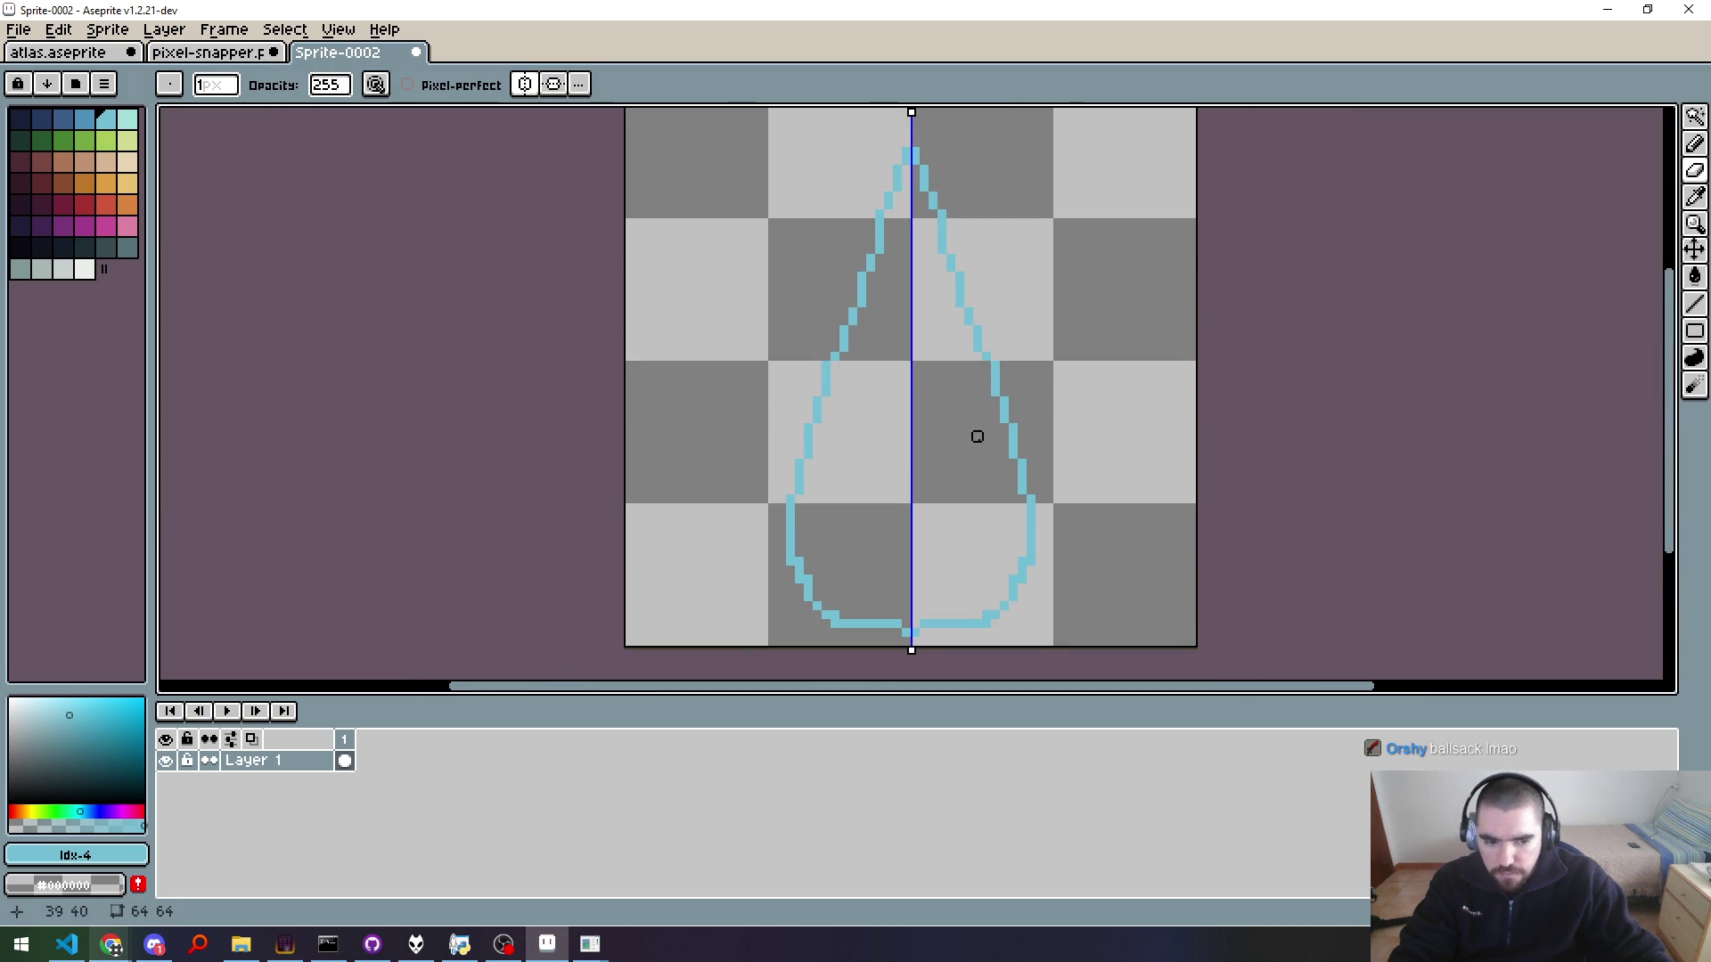
scroll(977, 436, down, 1)
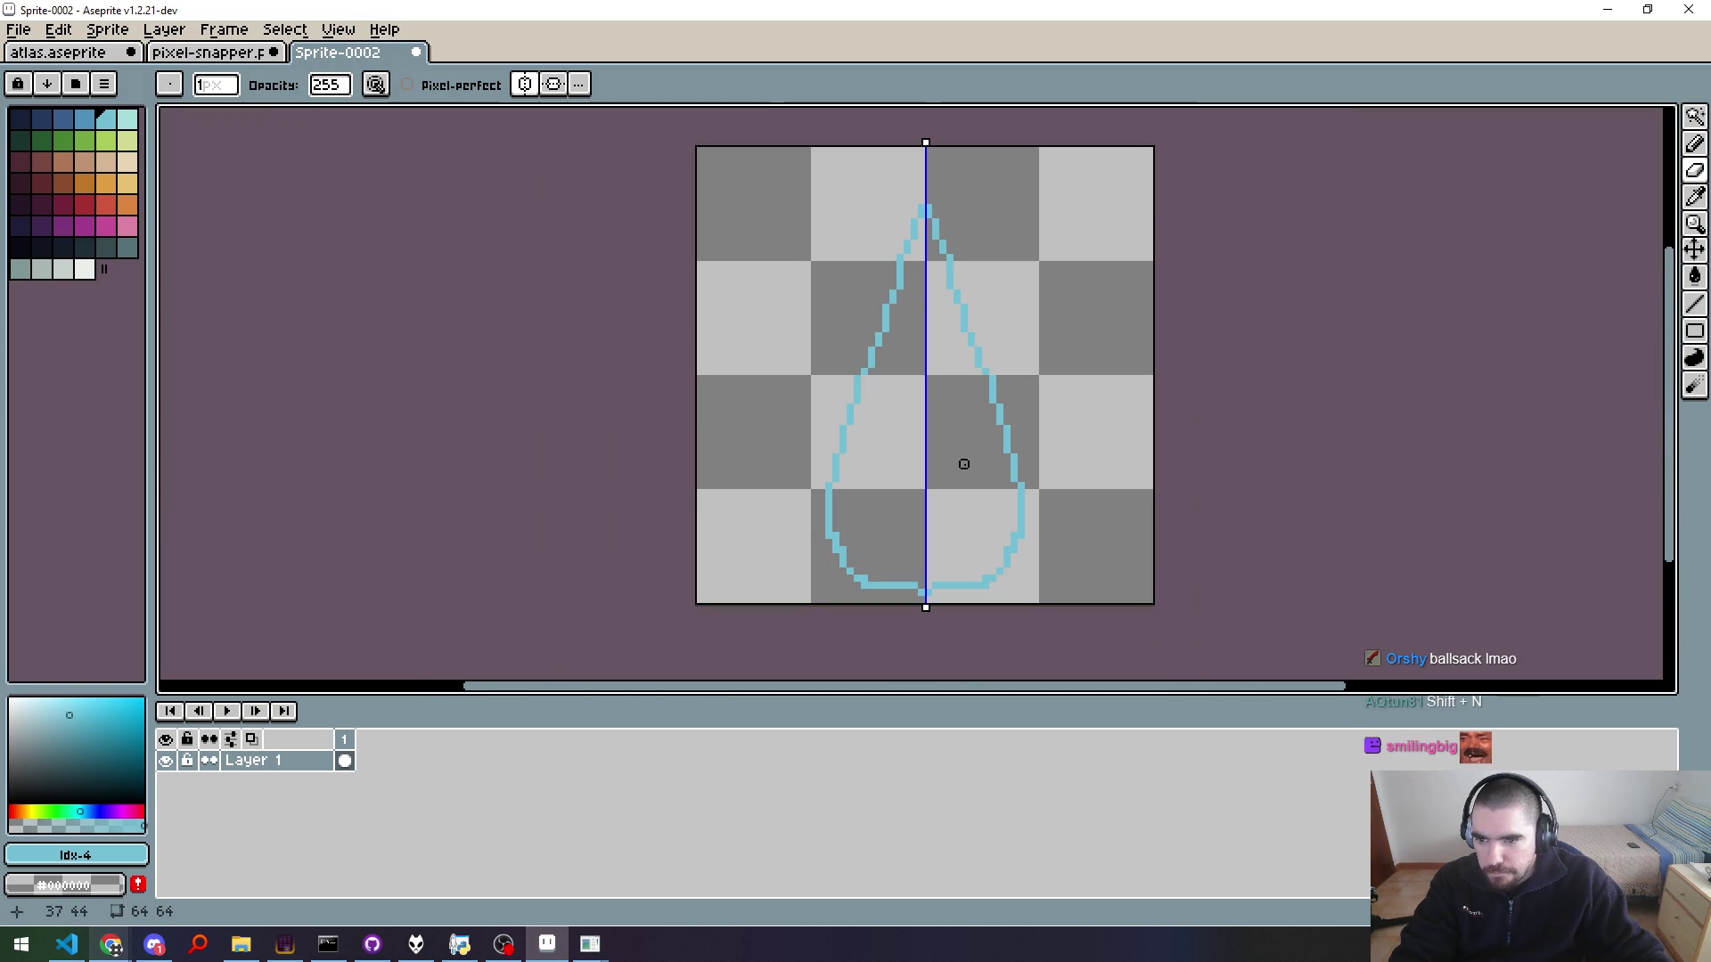
key(b)
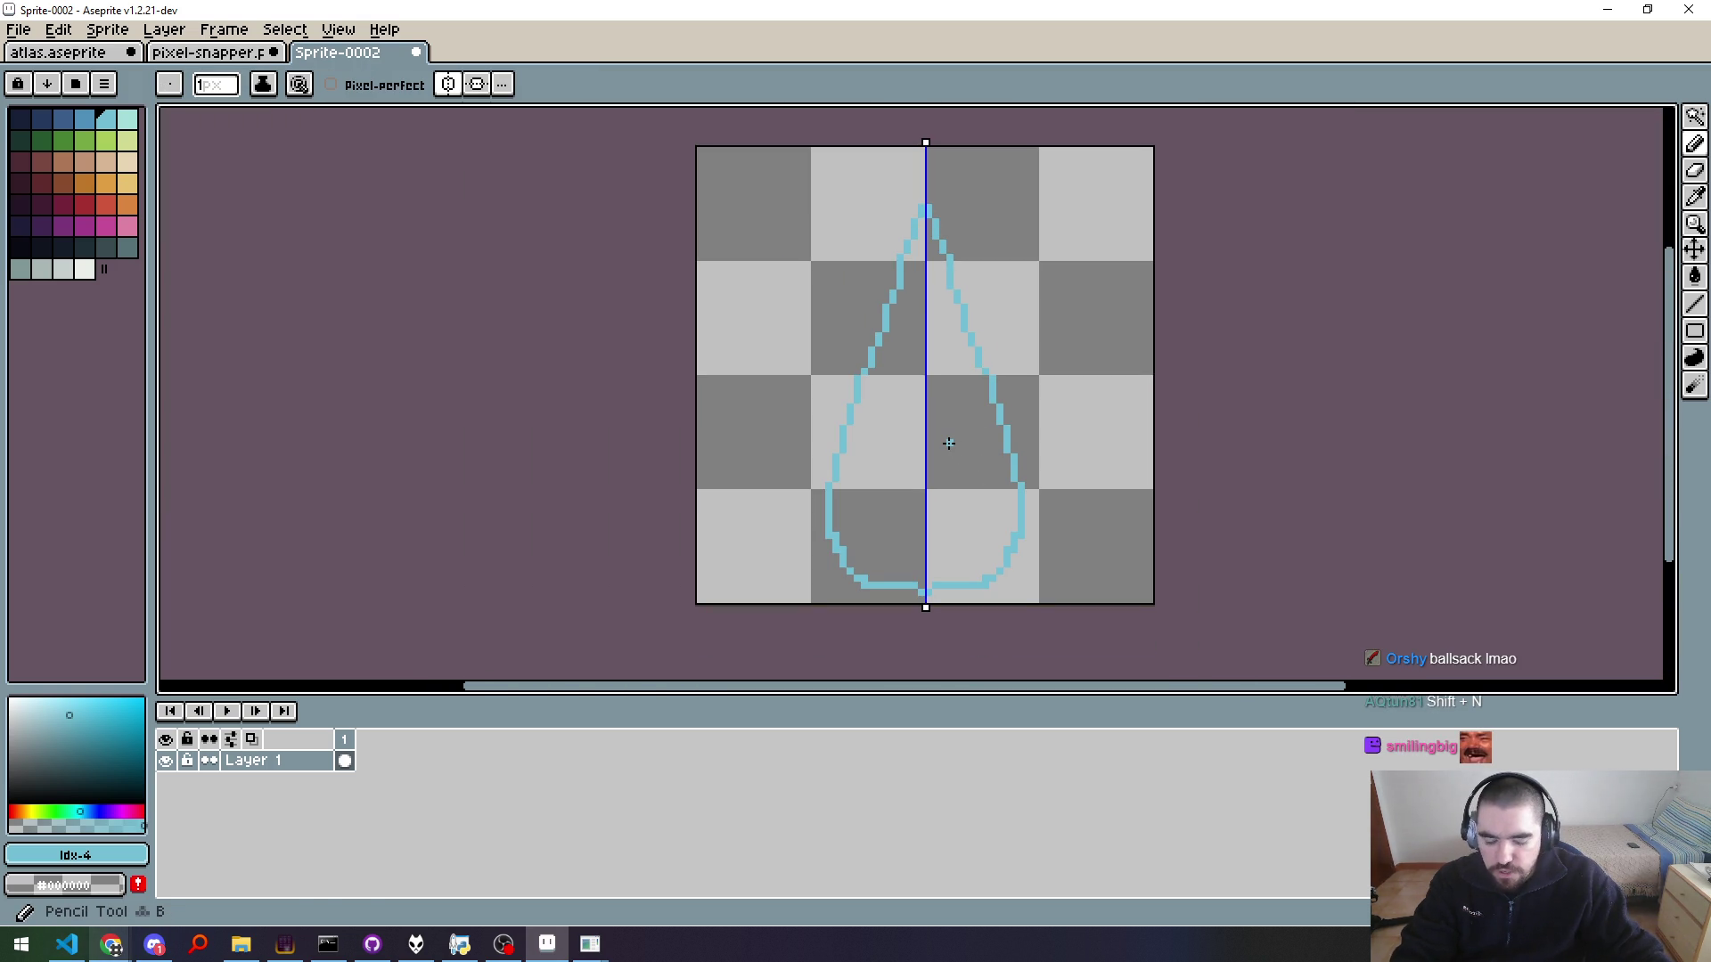
Step: Add Layer 2 and compare the teardrop against the pixel-snapper droplet reference
key(shift+n)
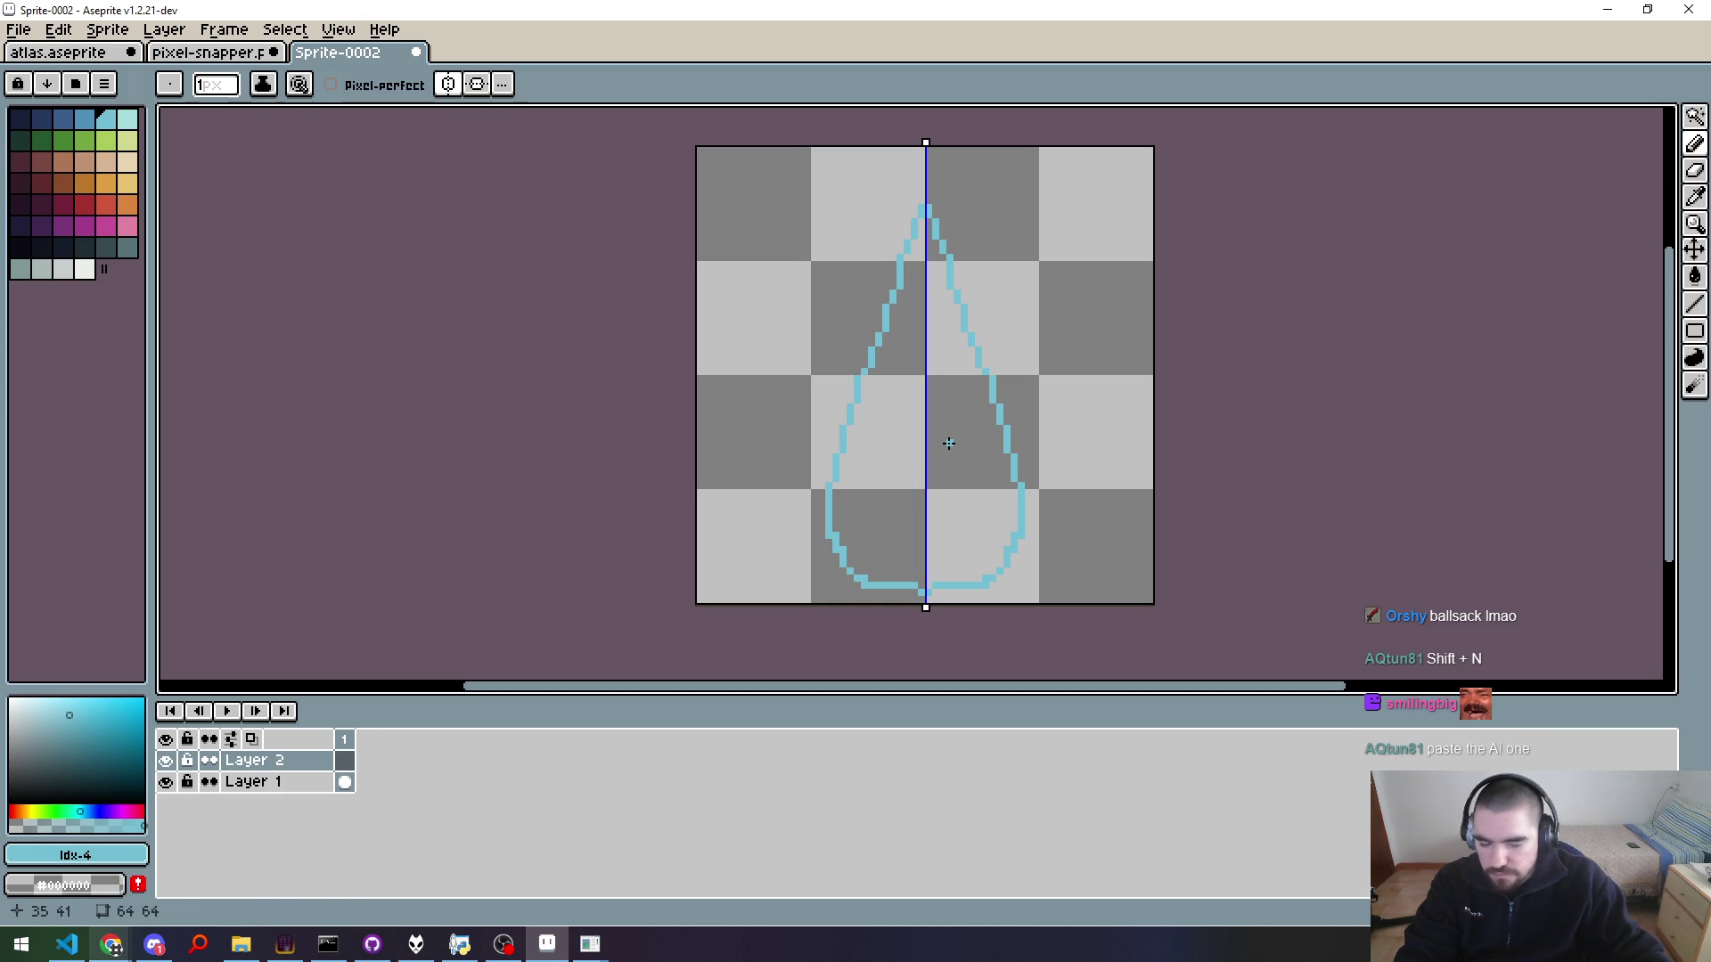
click(259, 760)
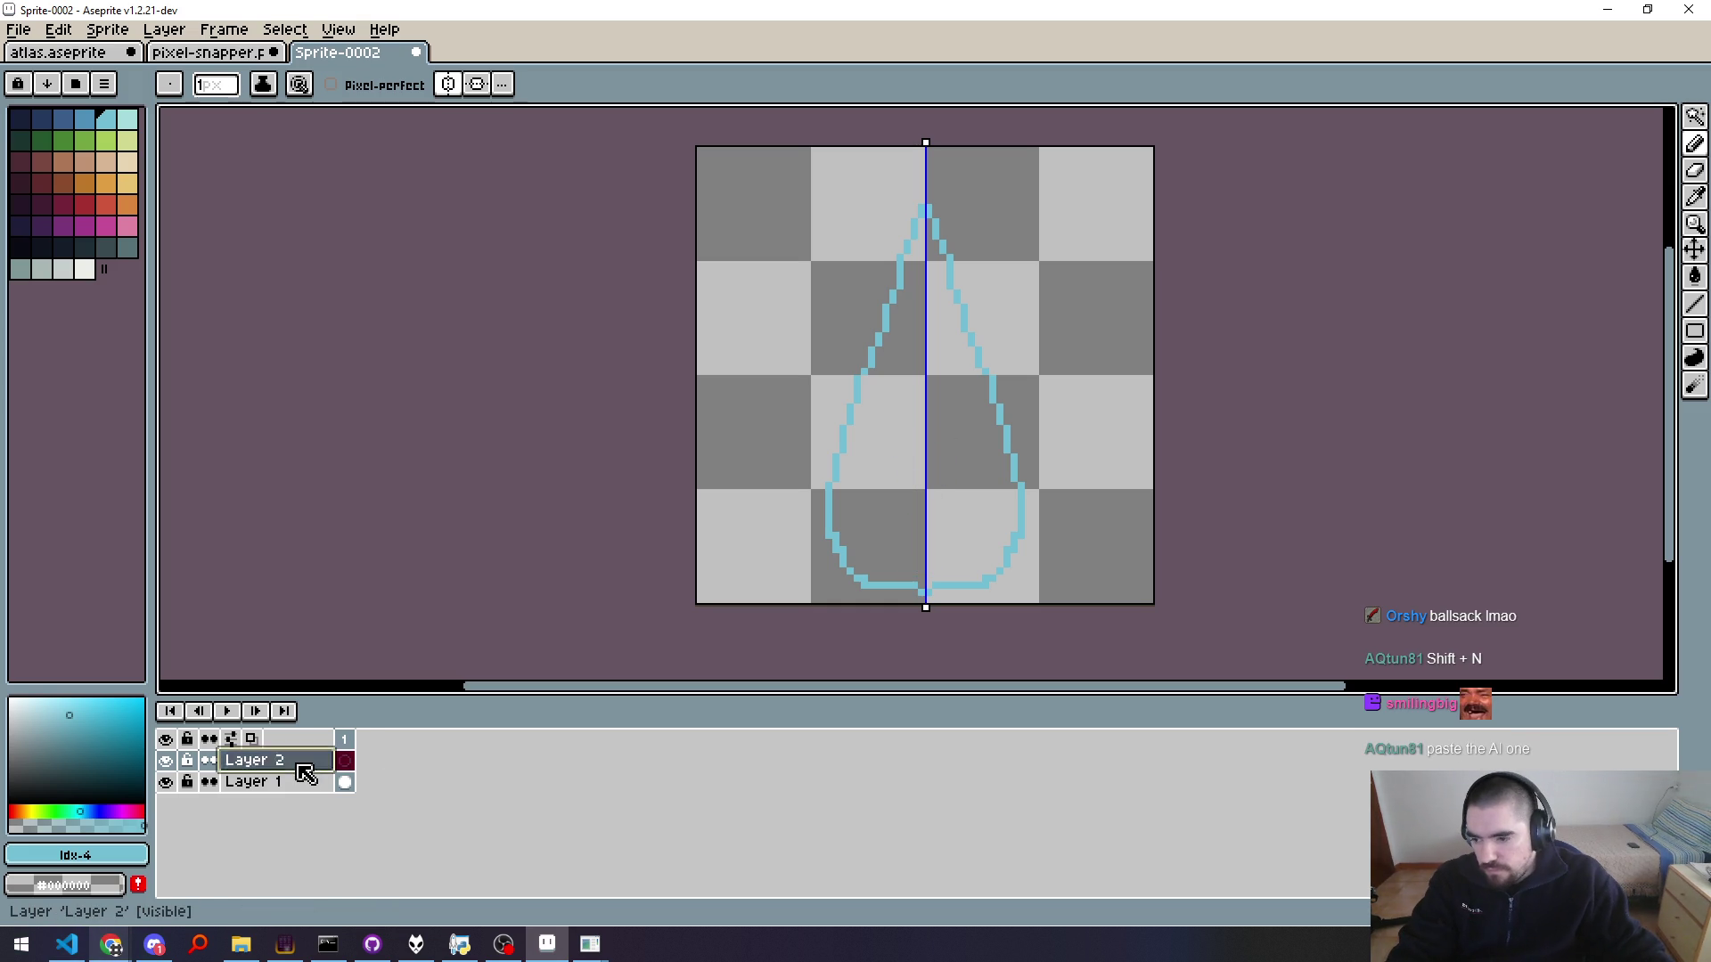
click(258, 53)
key(ctrl+a)
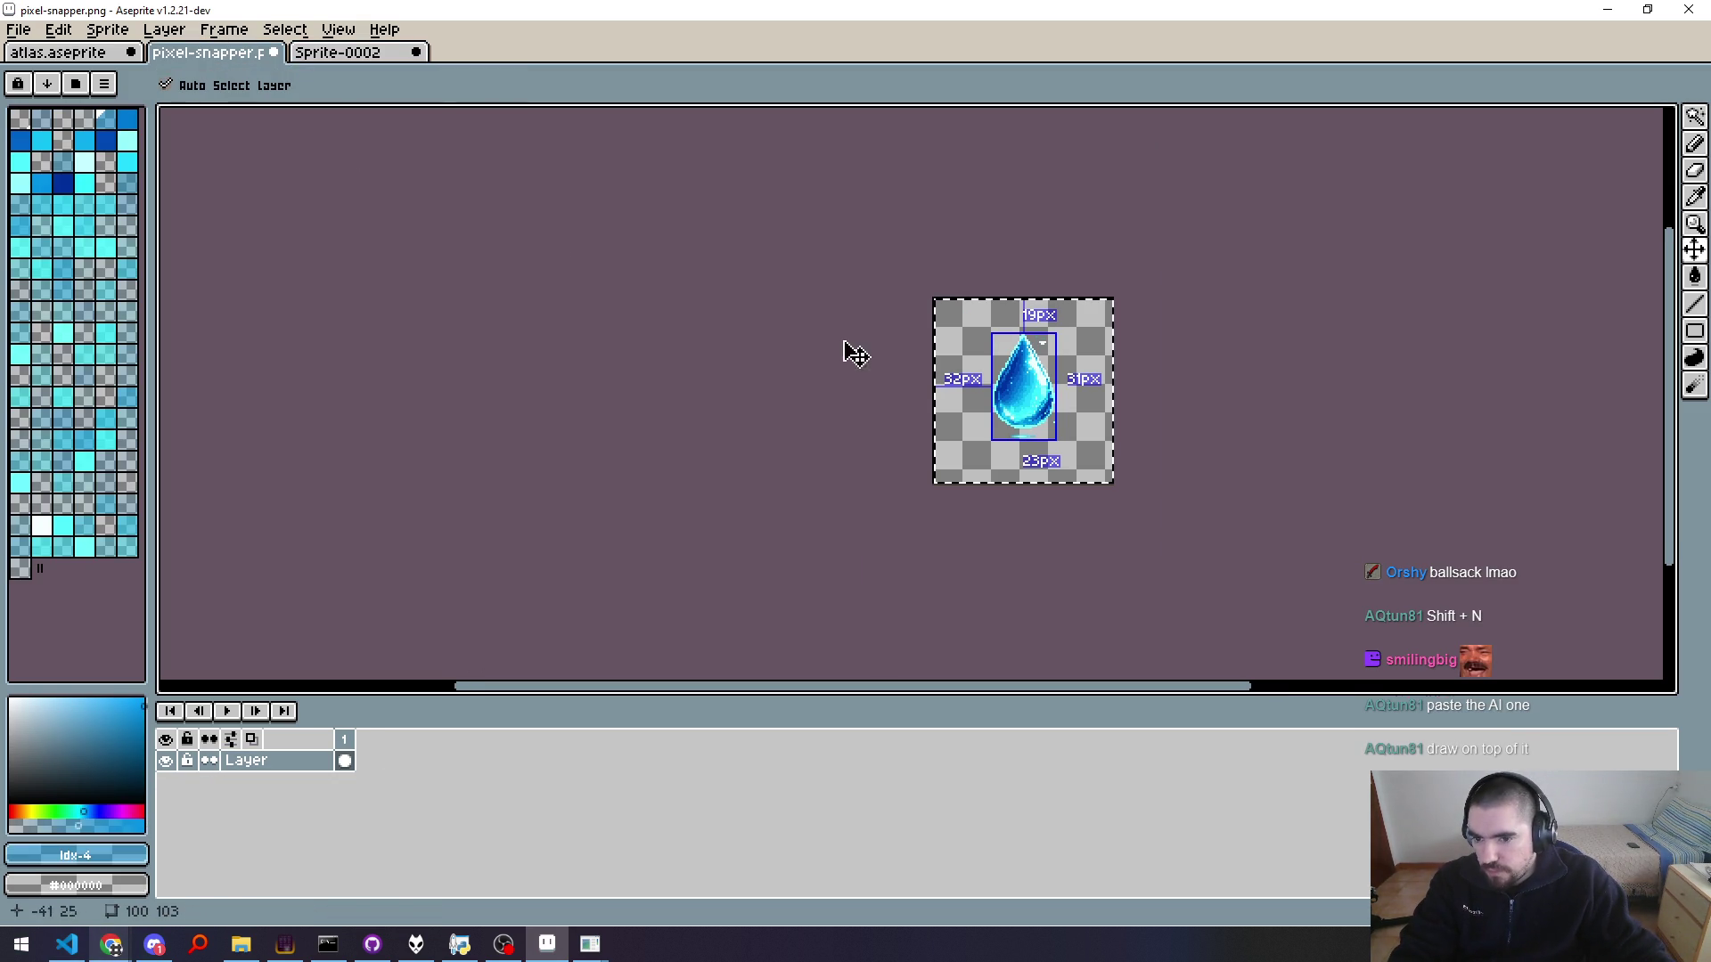
click(358, 57)
click(280, 57)
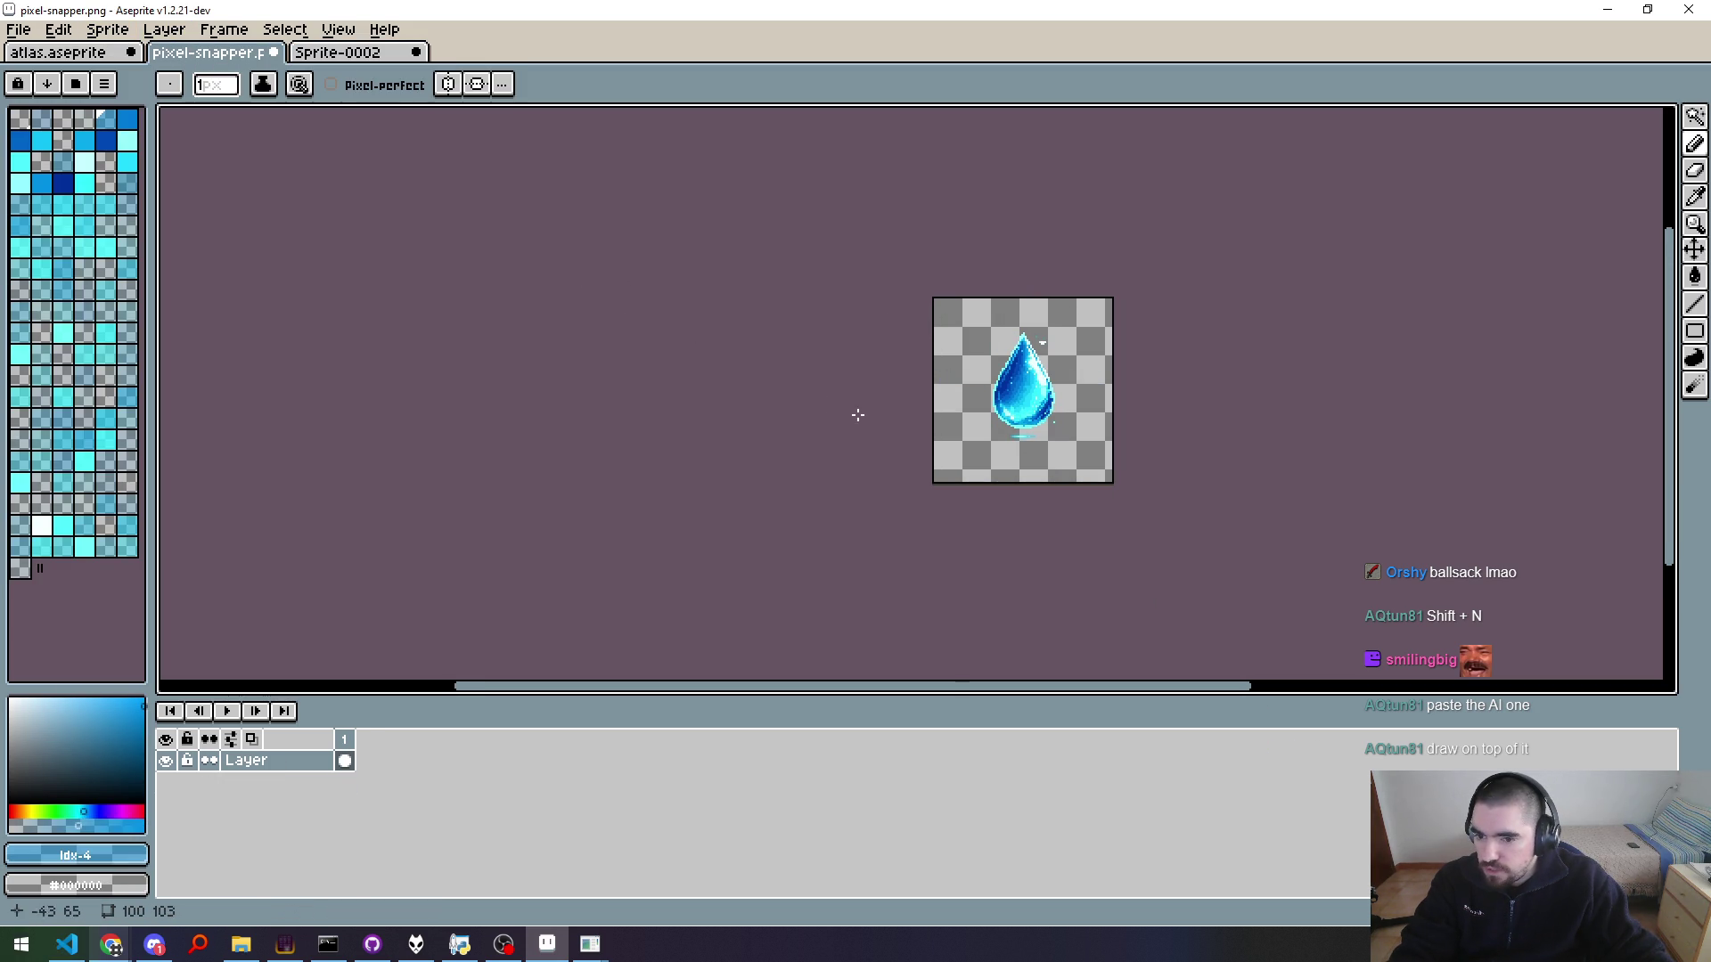
key(ctrl+d)
Step: Delete the empty Layer 2, leaving the outline on a single layer
scroll(1021, 382, up, 3)
scroll(1021, 381, down, 2)
click(337, 54)
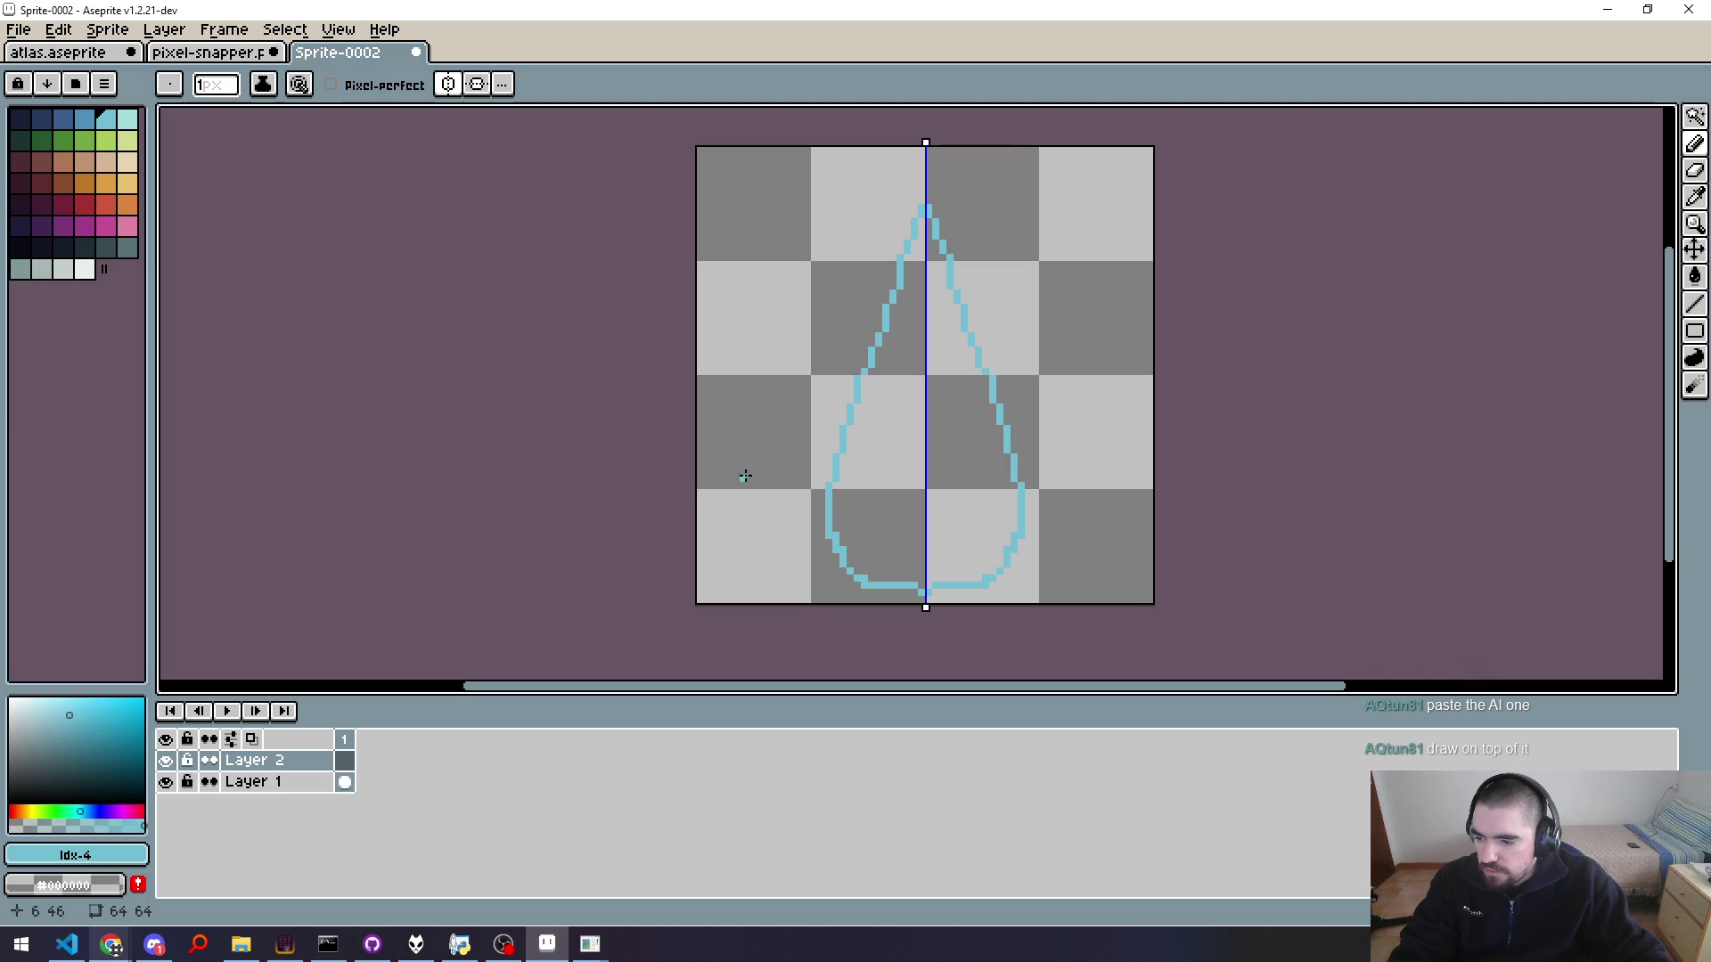
click(260, 762)
key(Delete)
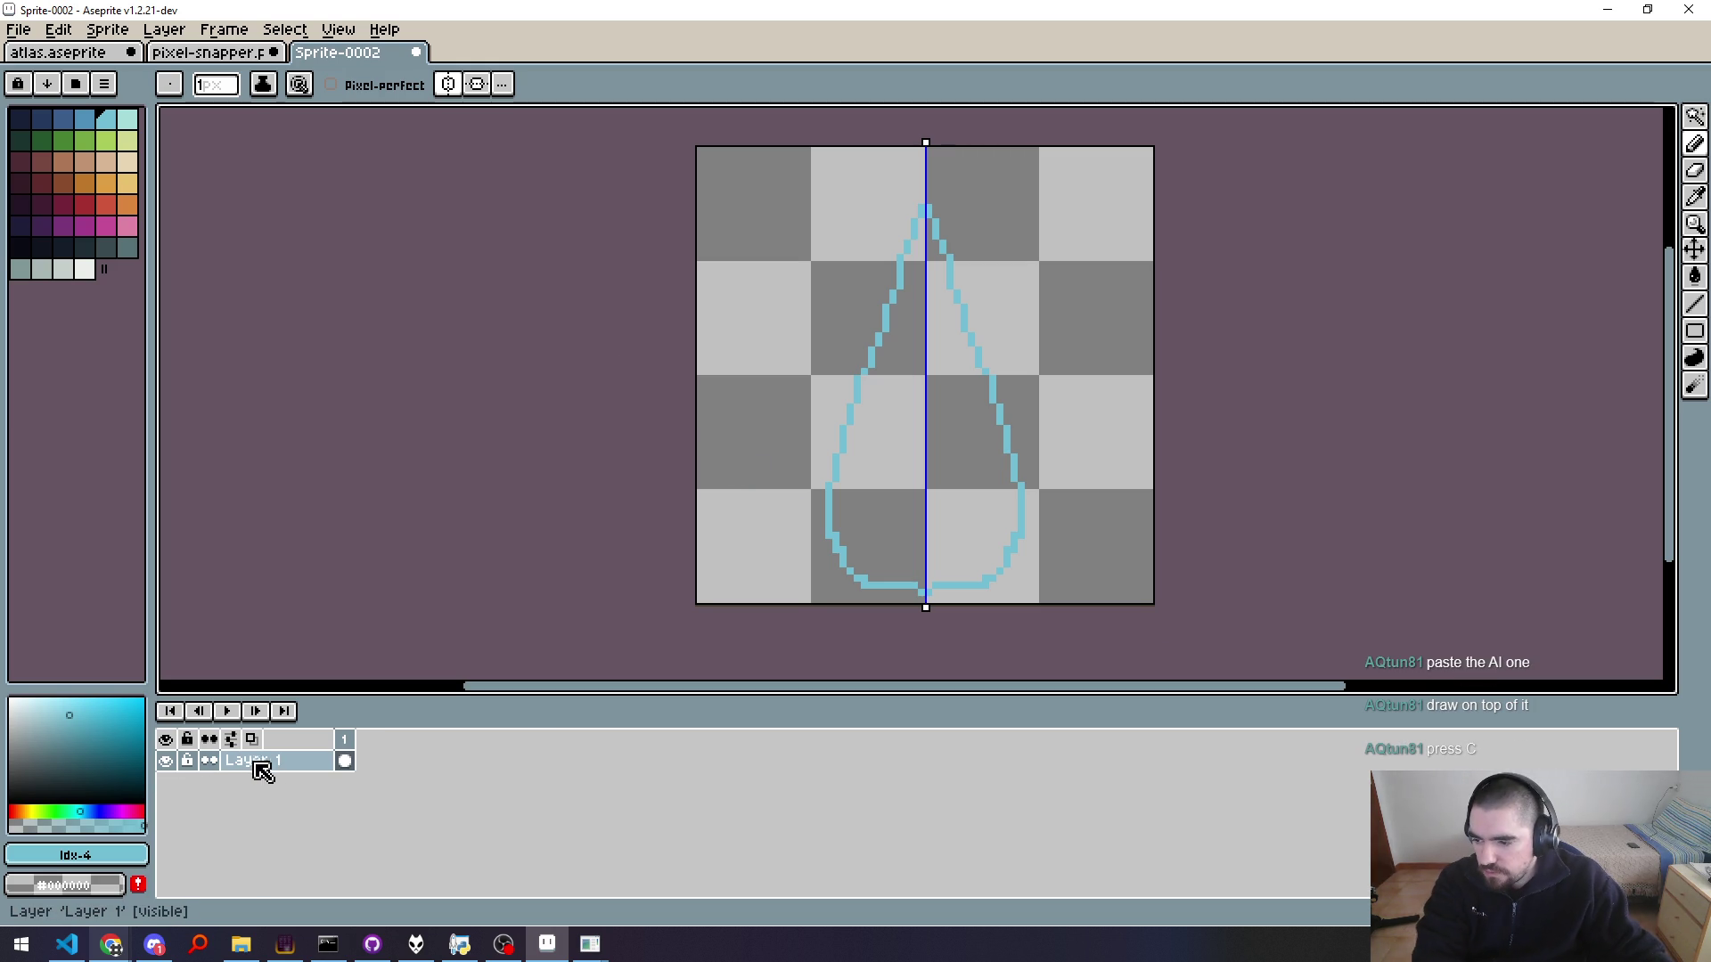
Step: Undo the old teardrop and retry the mirrored outline from the tip until it reaches the bottom
key(ctrl)
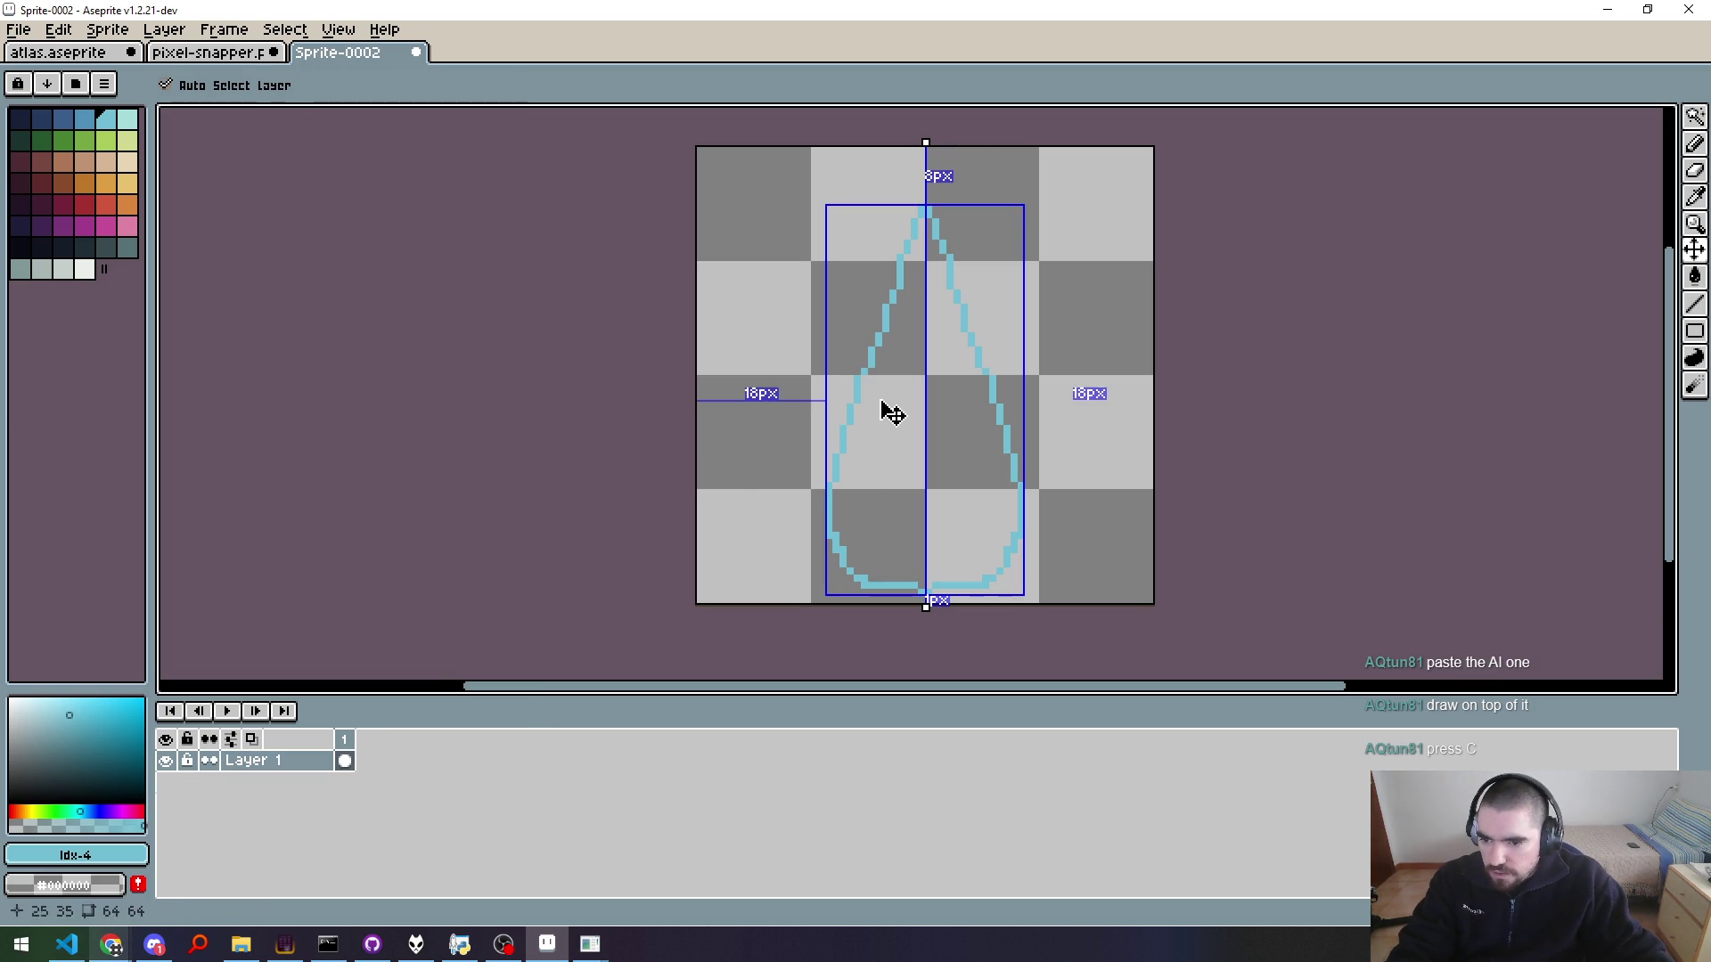
key(ctrl+z)
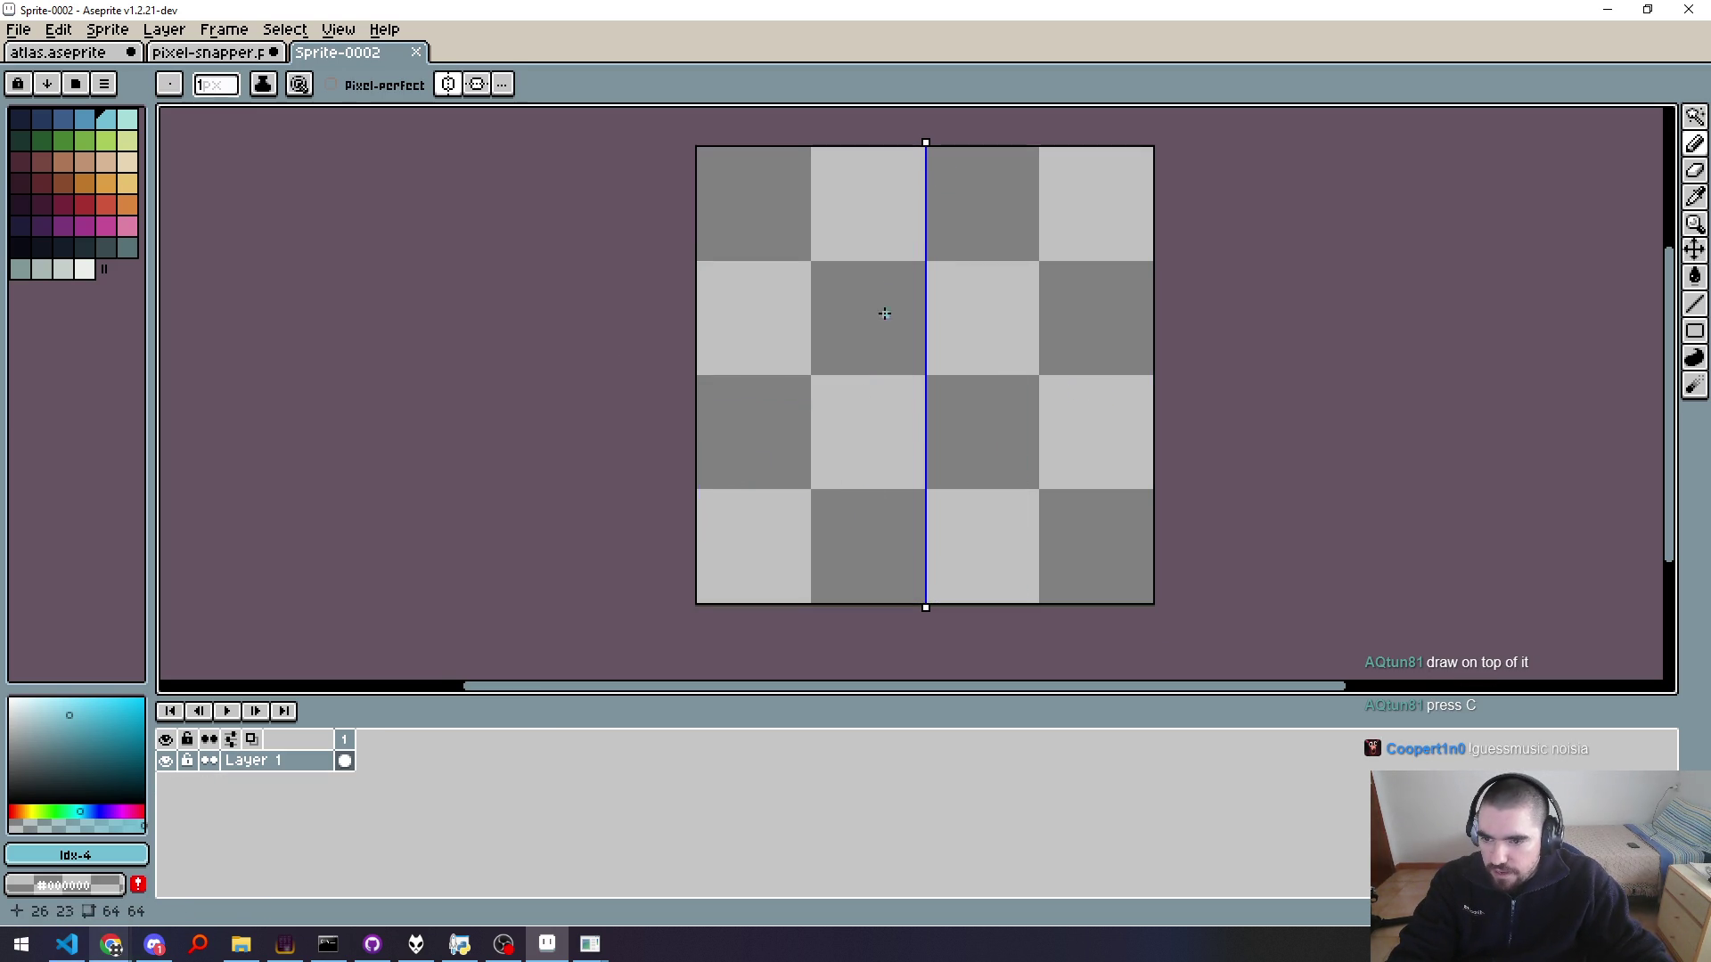
drag(922, 200, 855, 535)
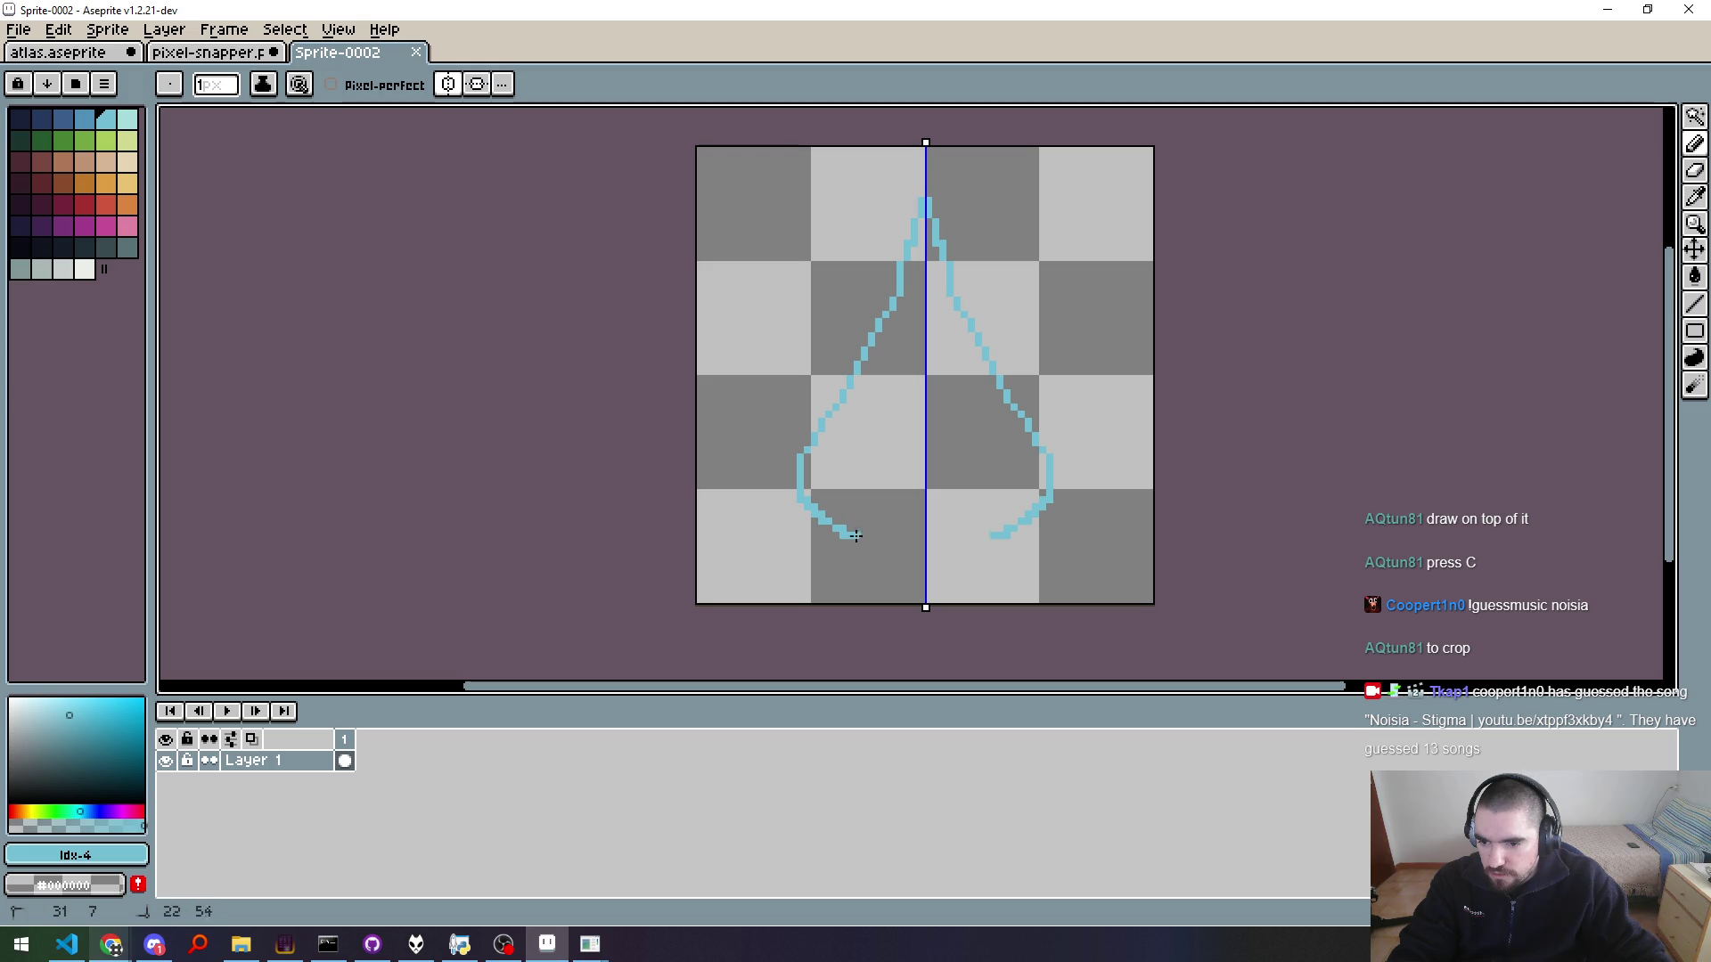
key(ctrl+z)
drag(925, 191, 889, 564)
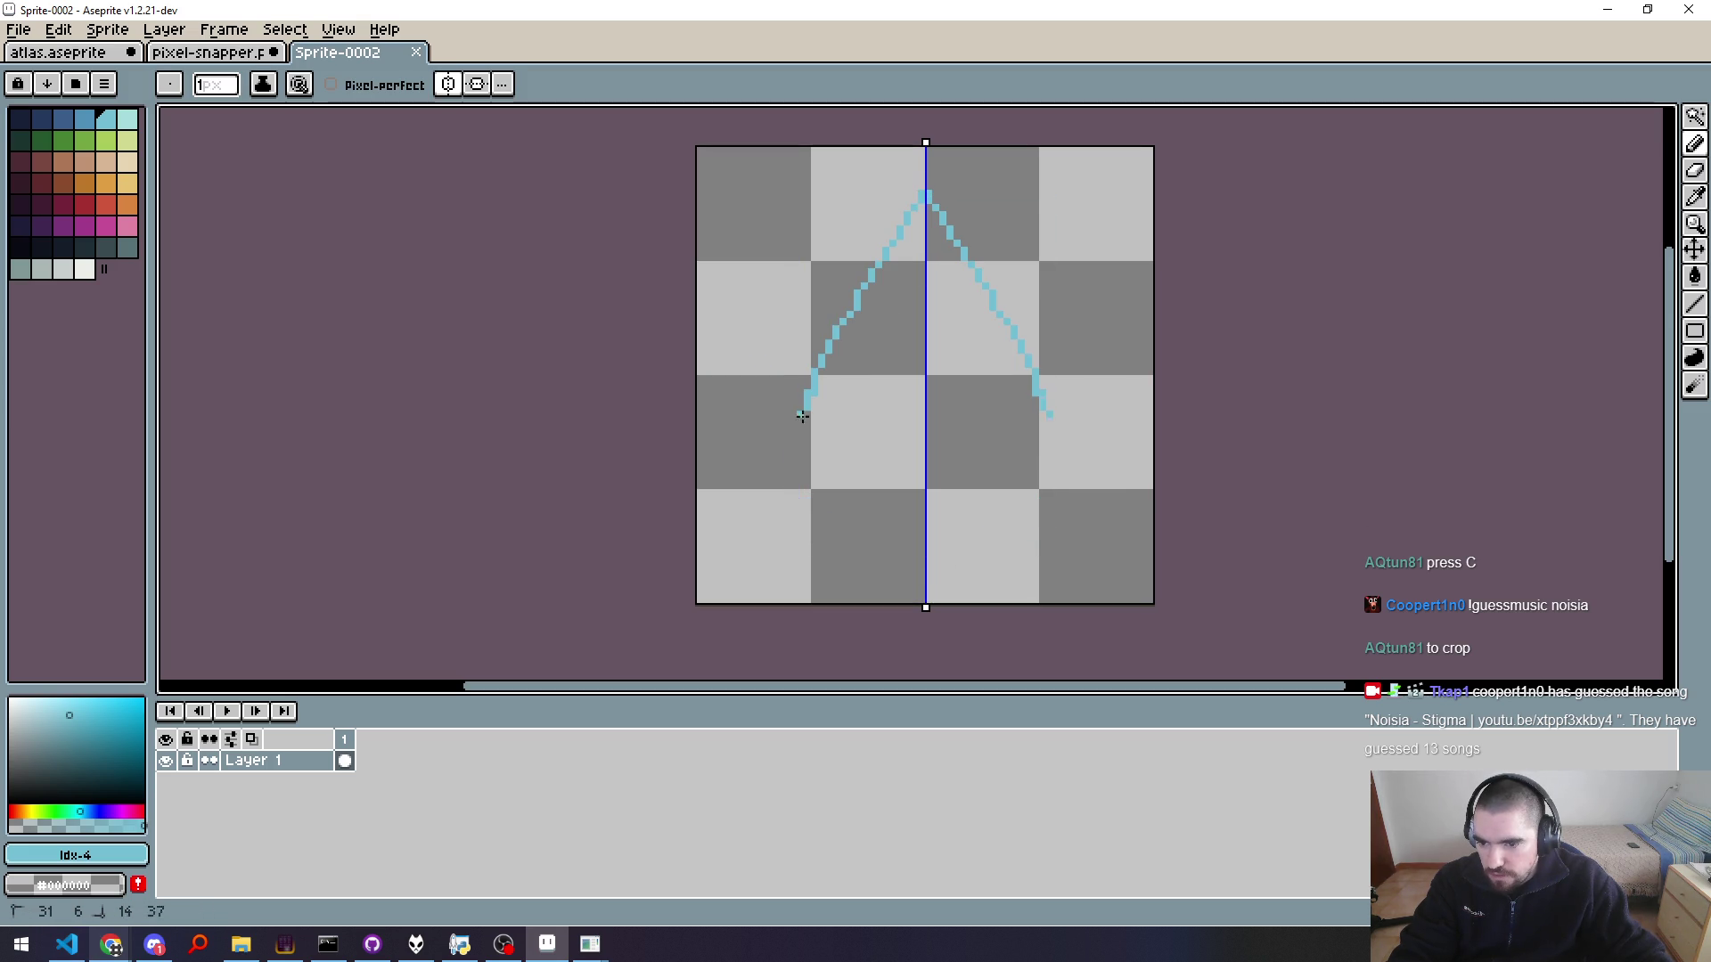
key(ctrl+z)
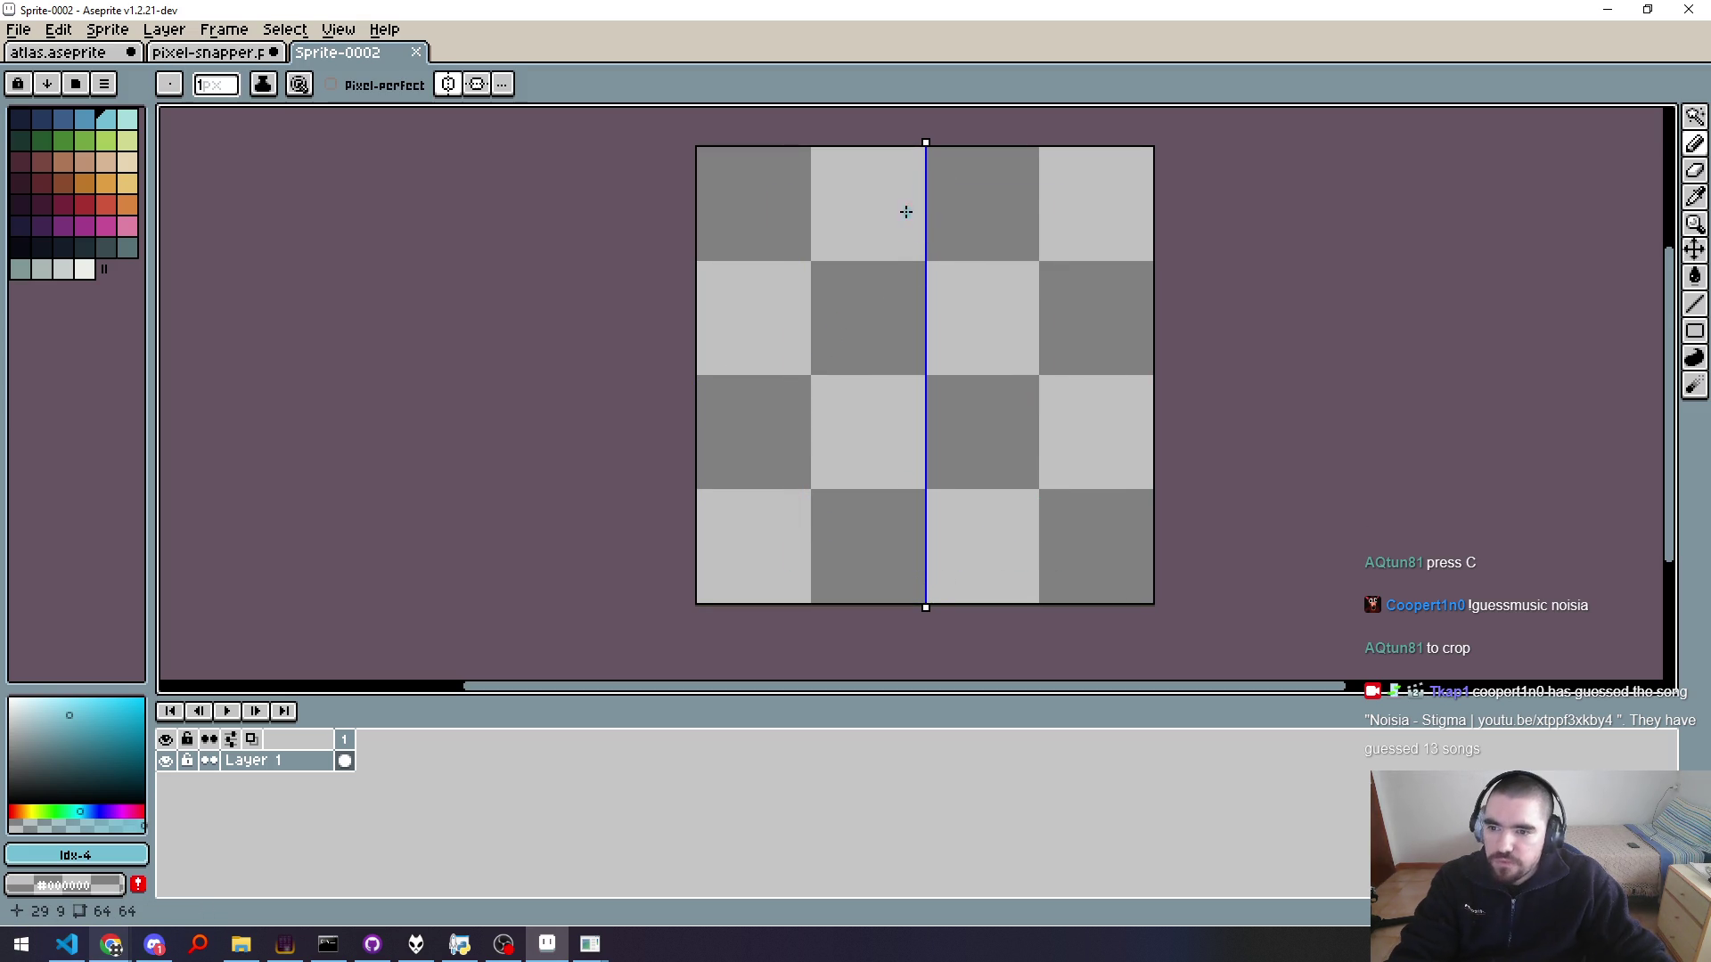
drag(919, 195, 907, 564)
key(ctrl+z)
drag(917, 194, 910, 591)
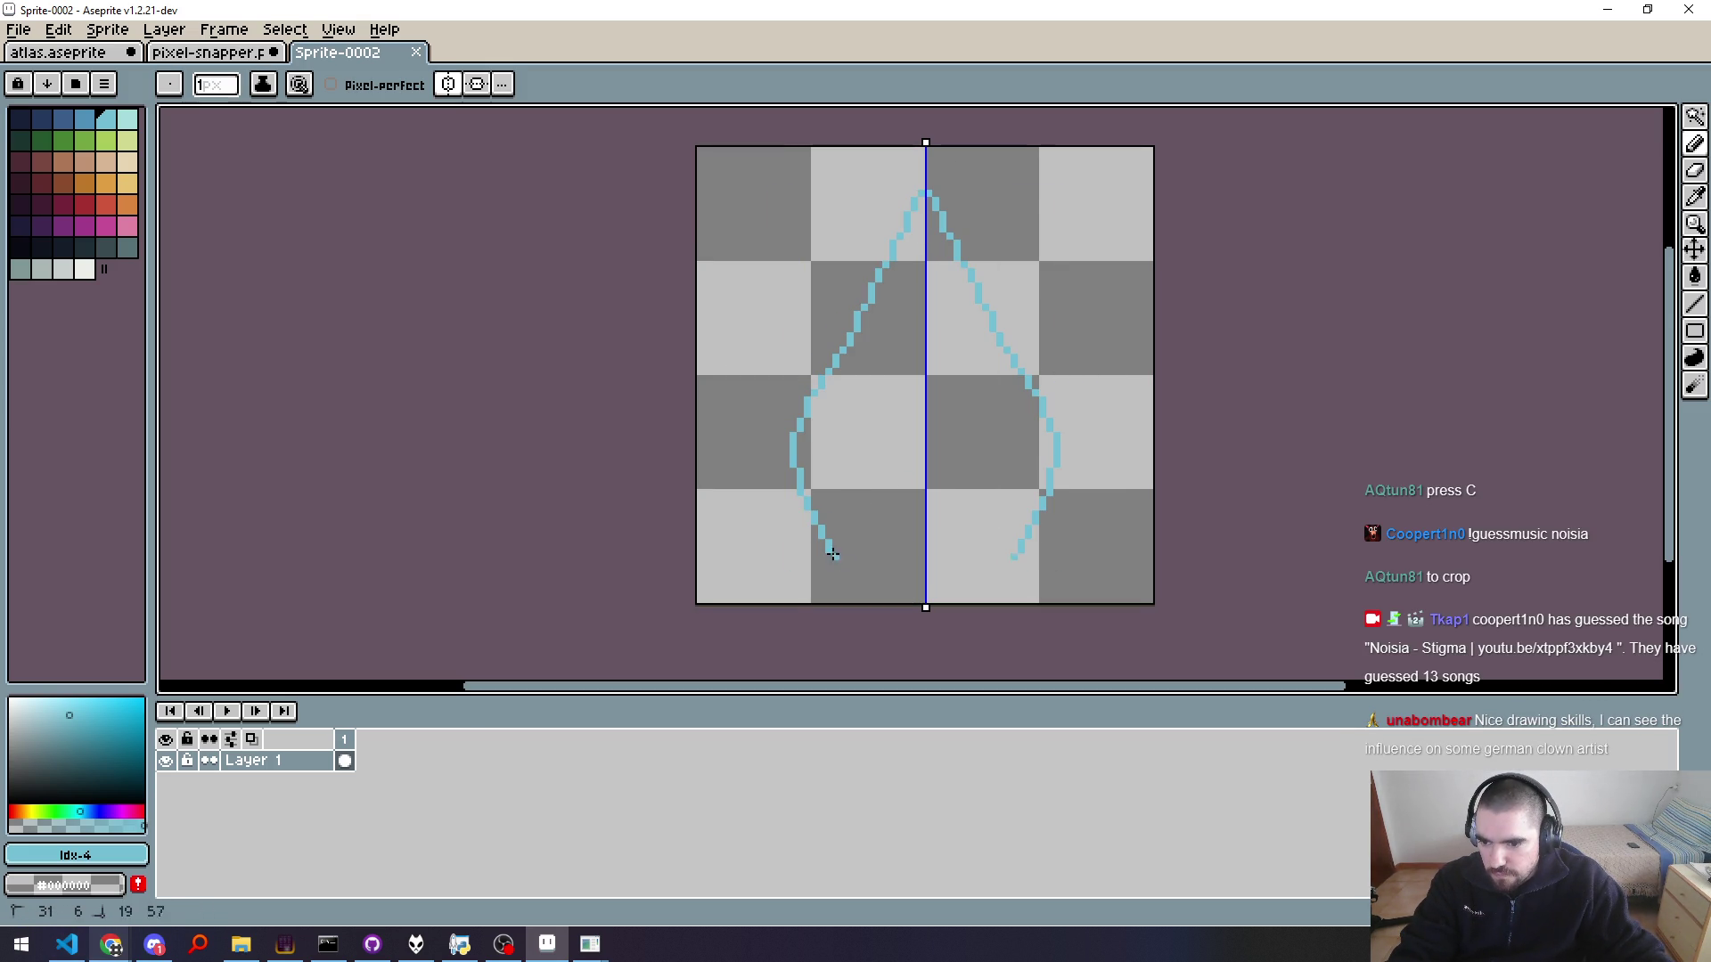
Step: Fill that teardrop light blue, then undo both the fill and the outline
key(g)
click(942, 439)
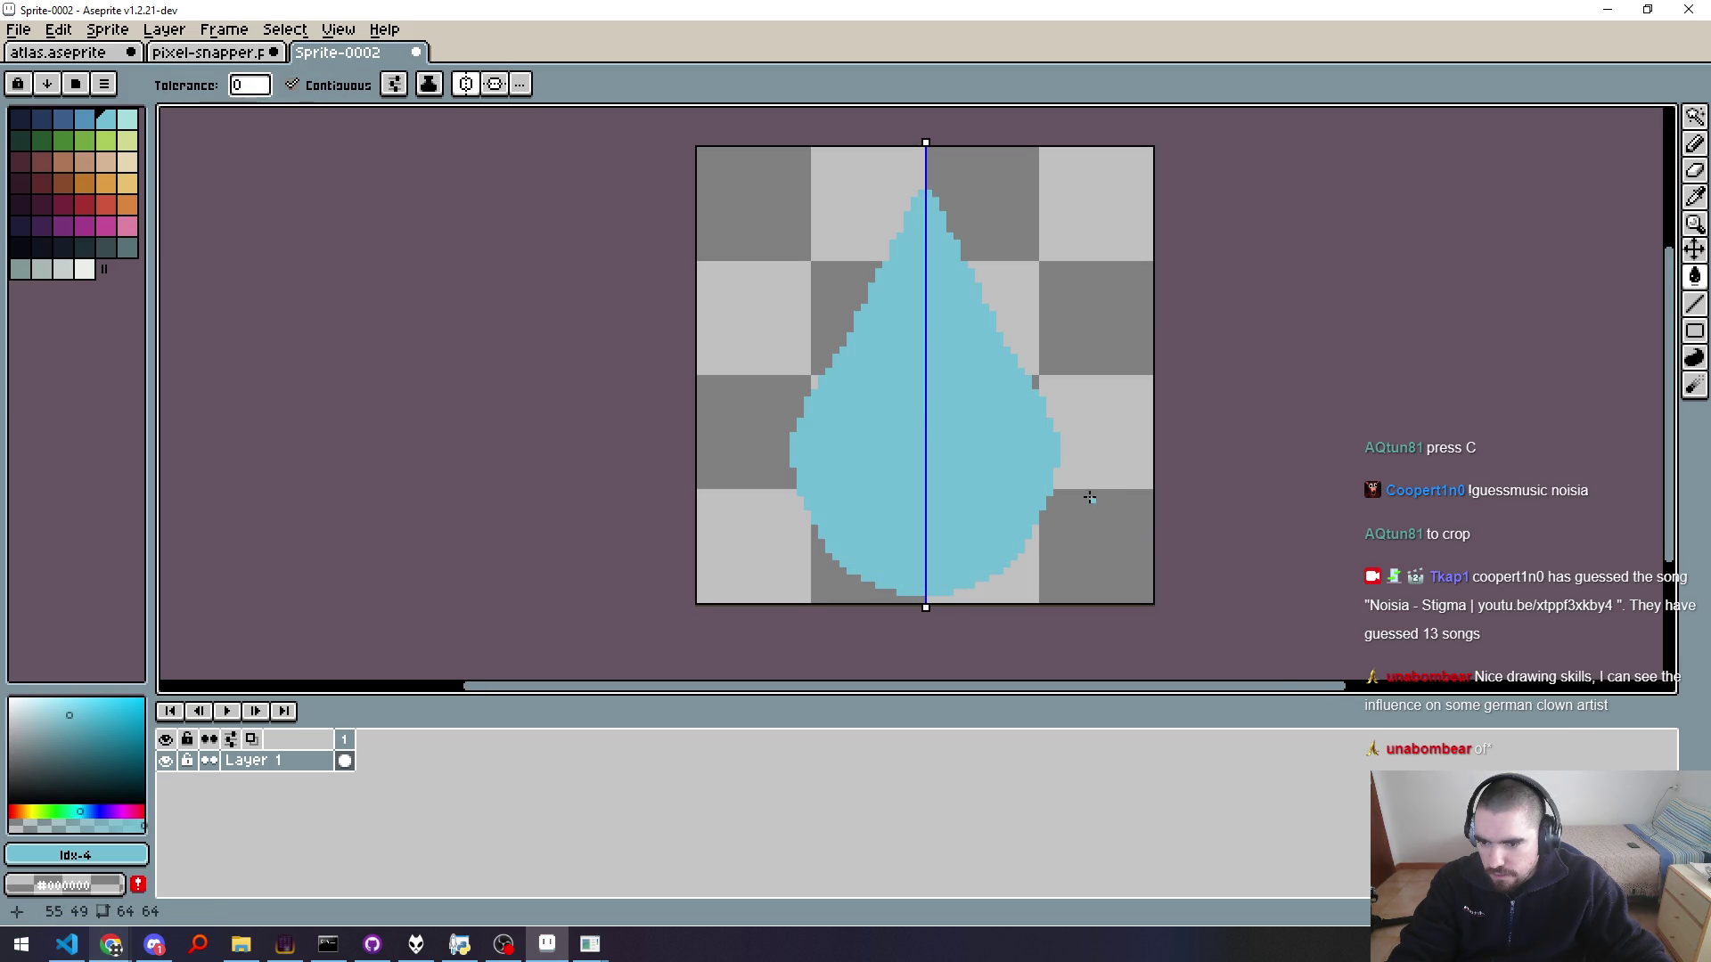
scroll(1071, 496, down, 2)
scroll(1056, 493, up, 1)
key(ctrl+z)
scroll(976, 347, up, 2)
key(ctrl+z)
Step: Redraw the mirrored teardrop outline with the Pencil through several discarded attempts
key(b)
drag(973, 205, 976, 628)
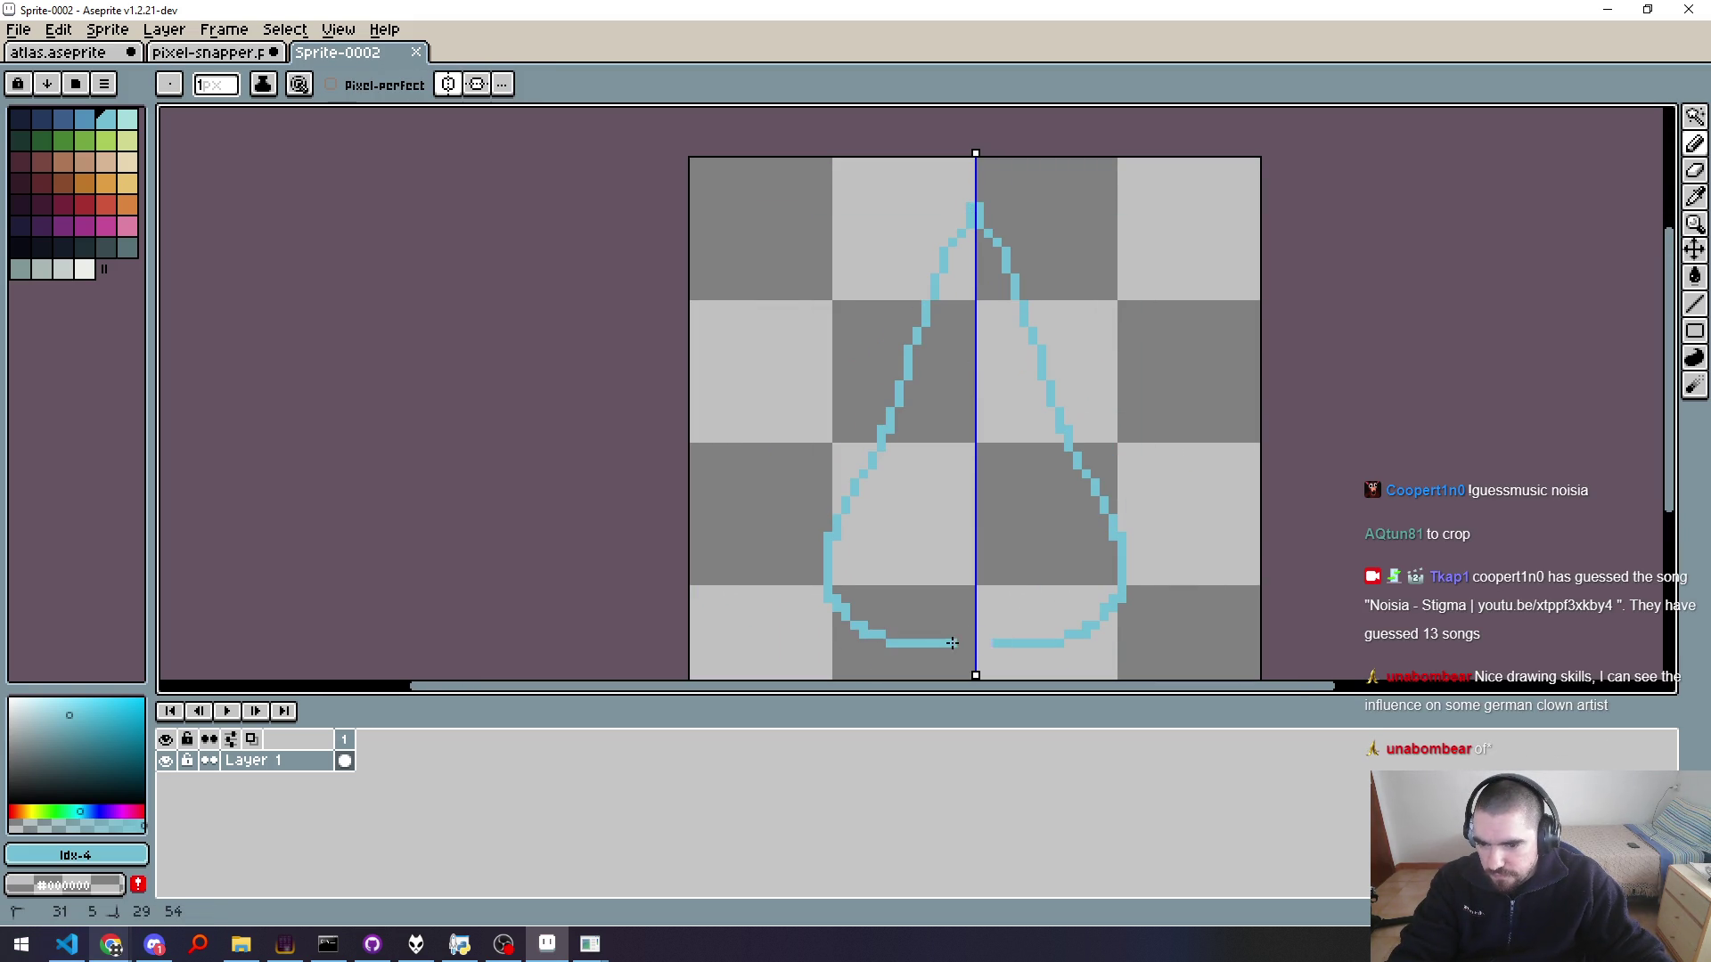
key(ctrl+z)
drag(971, 220, 1002, 600)
scroll(1008, 451, down, 2)
key(ctrl+z)
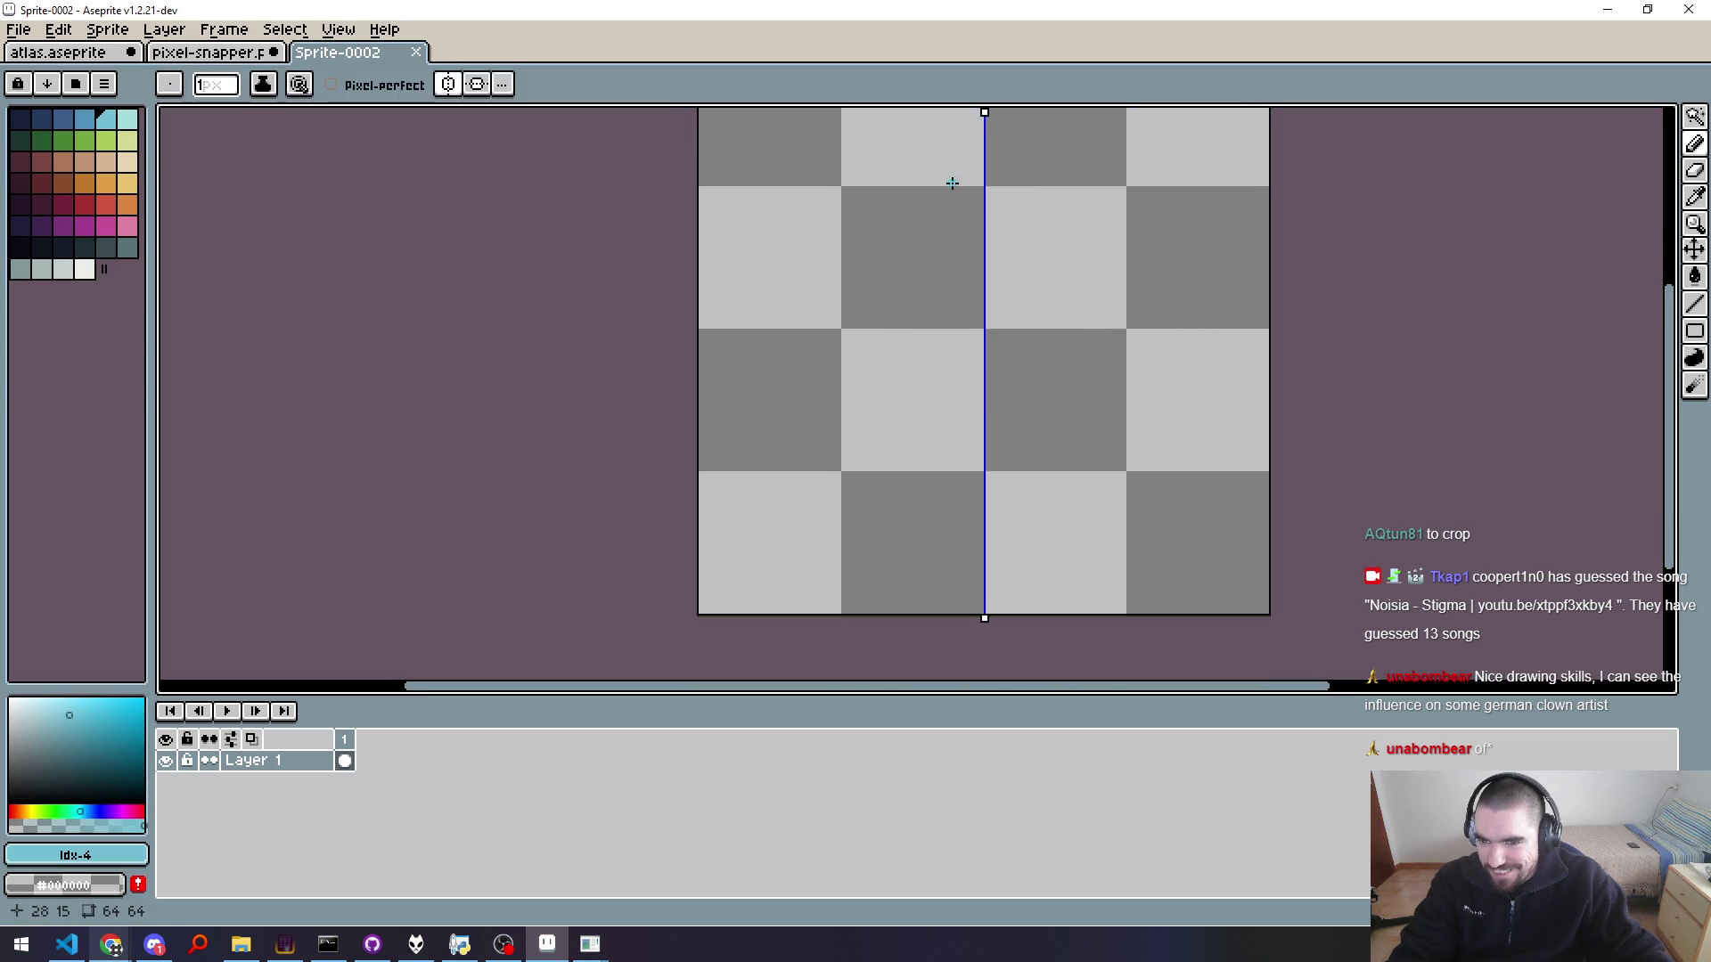
scroll(944, 262, down, 1)
drag(966, 177, 857, 396)
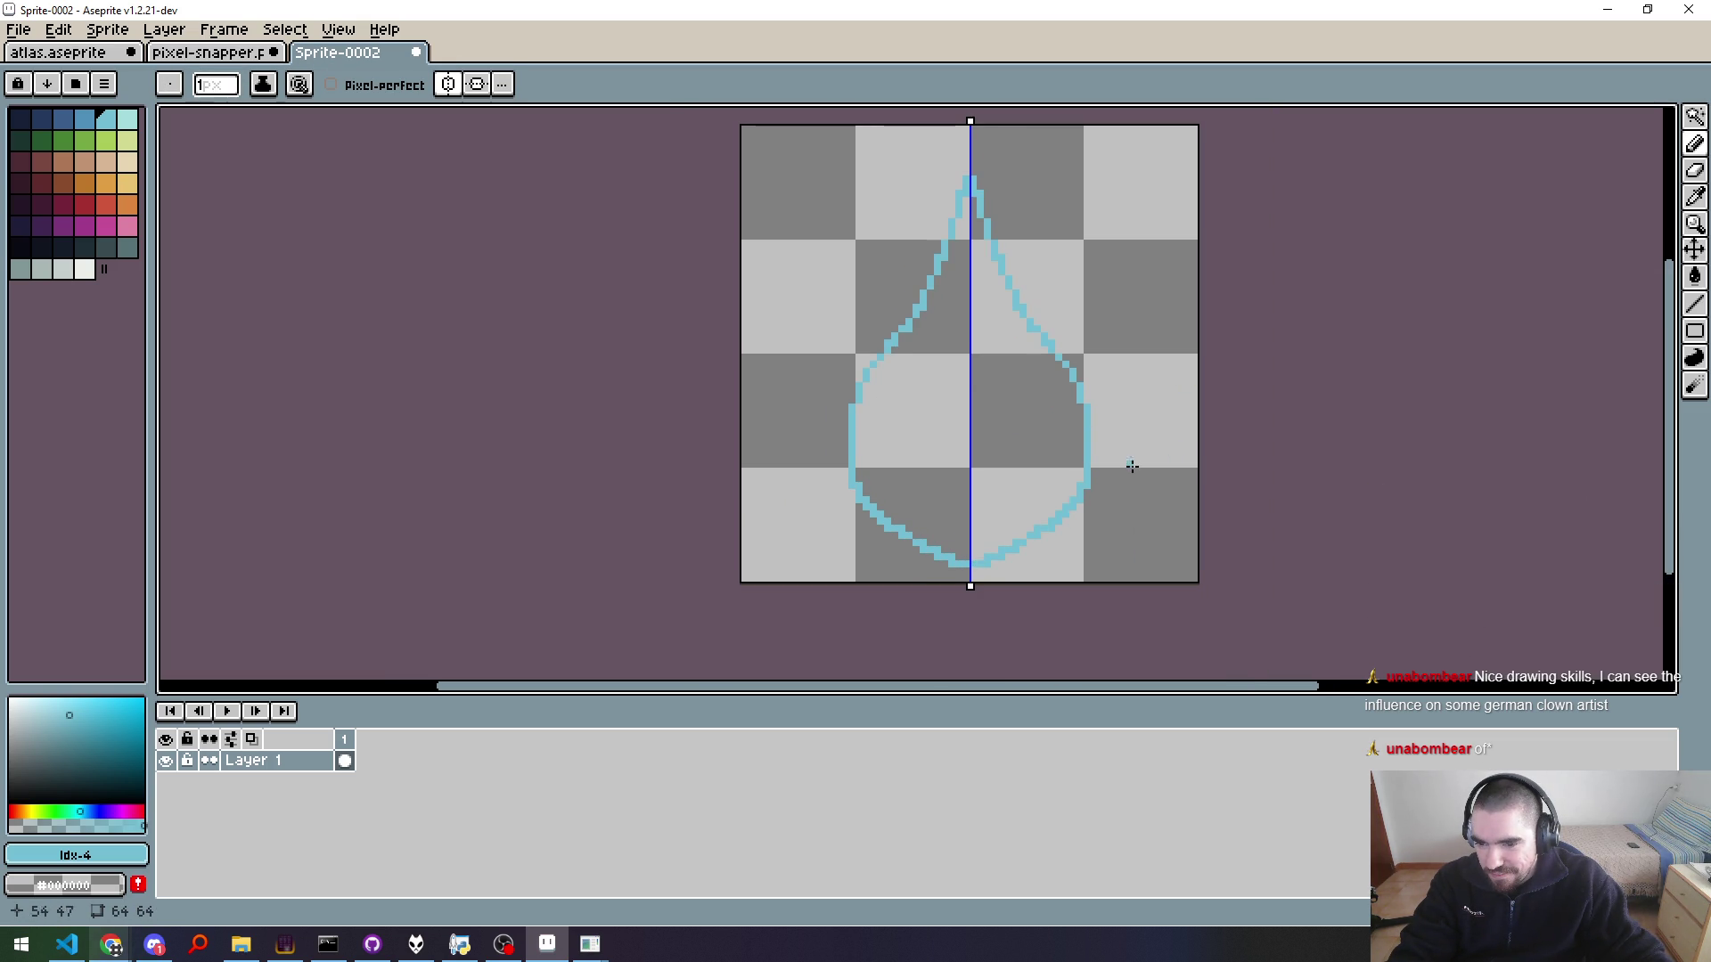
key(ctrl+z)
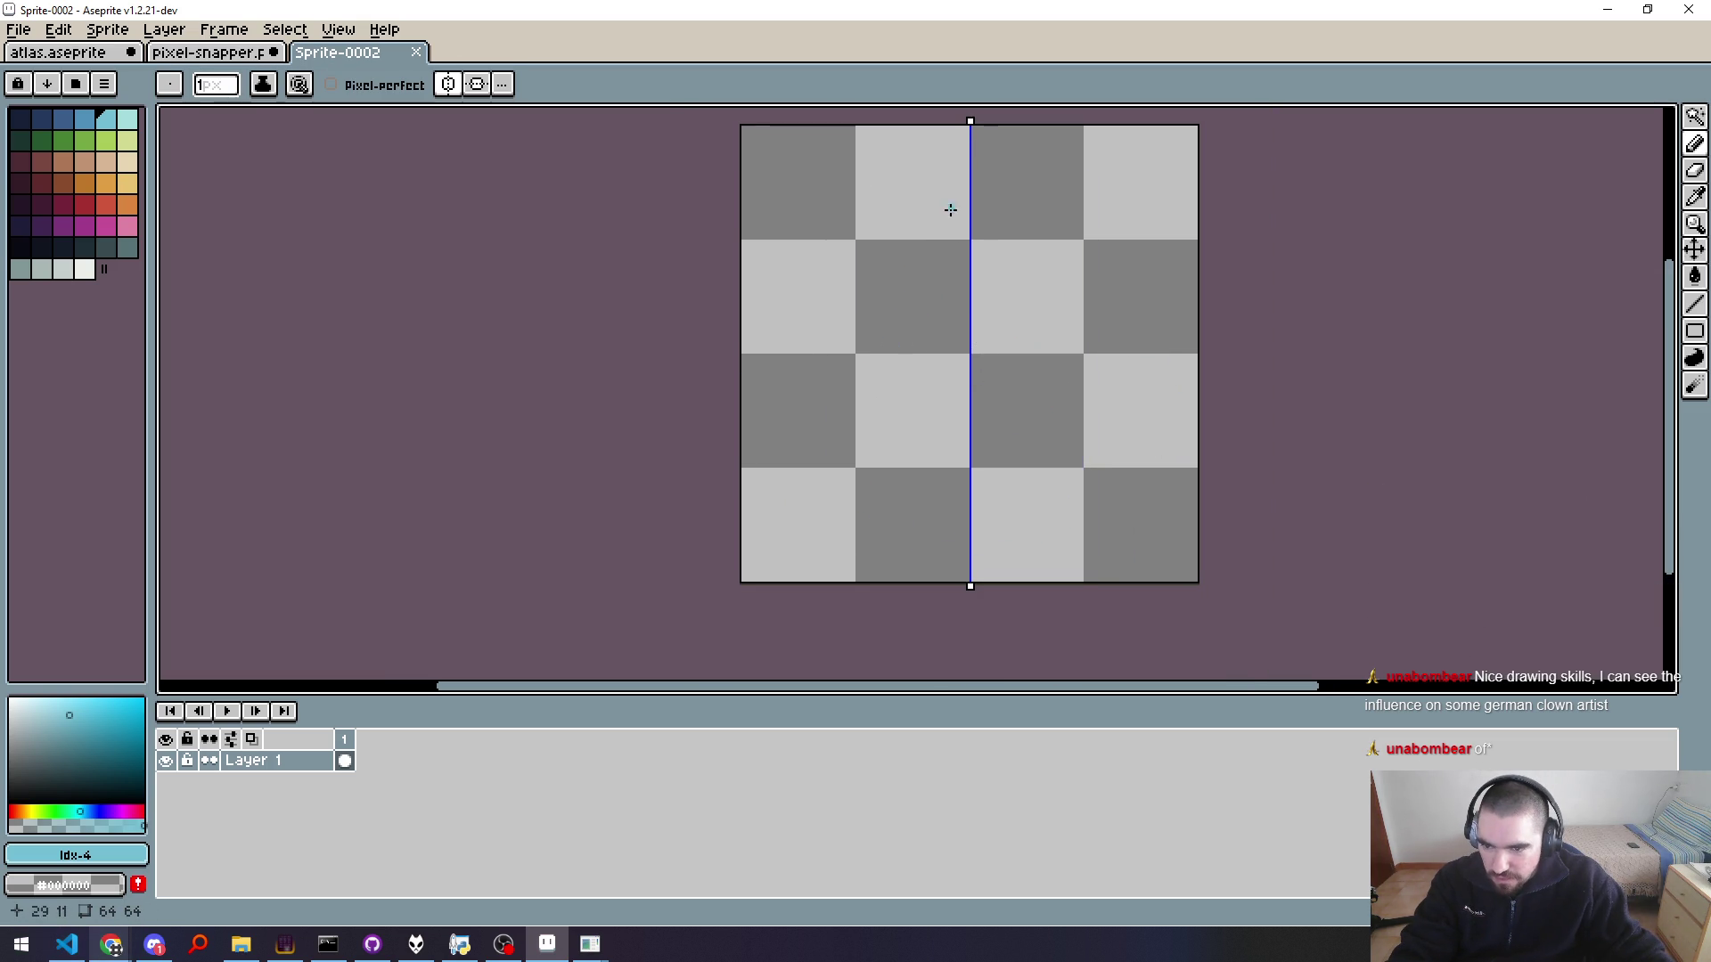
drag(967, 181, 891, 535)
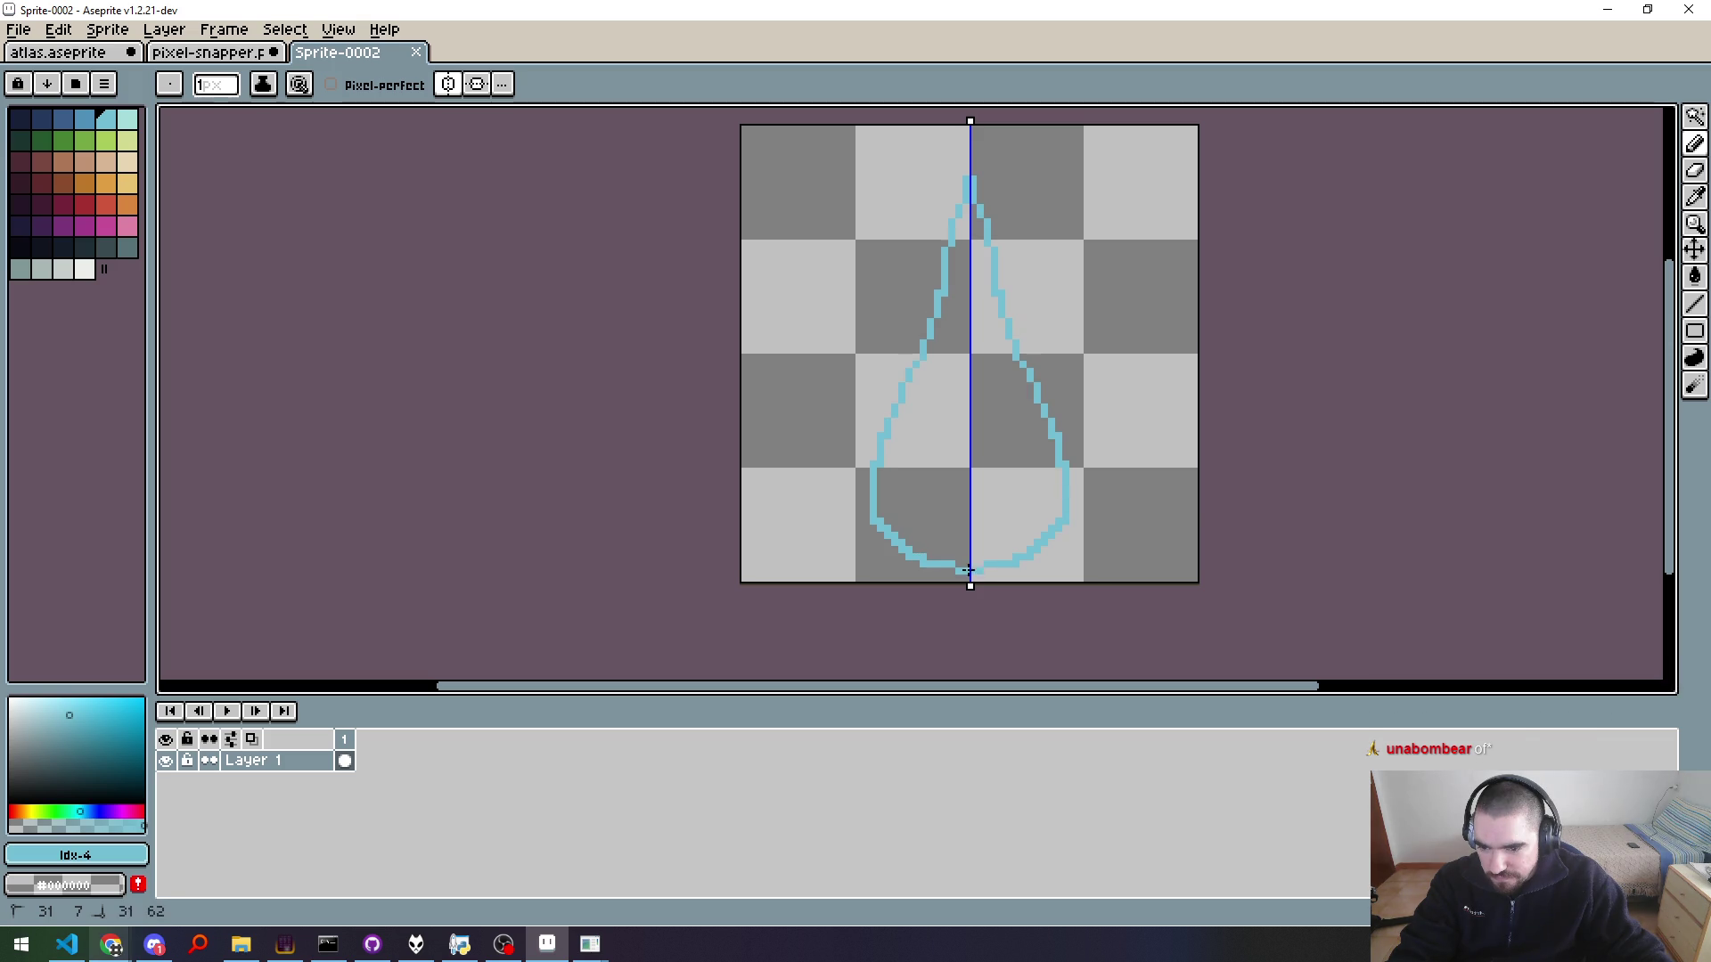
Step: Fill the new teardrop light blue, then undo the fill and outline again
key(g)
click(951, 413)
scroll(1176, 468, down, 1)
key(v)
key(ctrl+z)
scroll(1073, 415, up, 1)
key(ctrl+z)
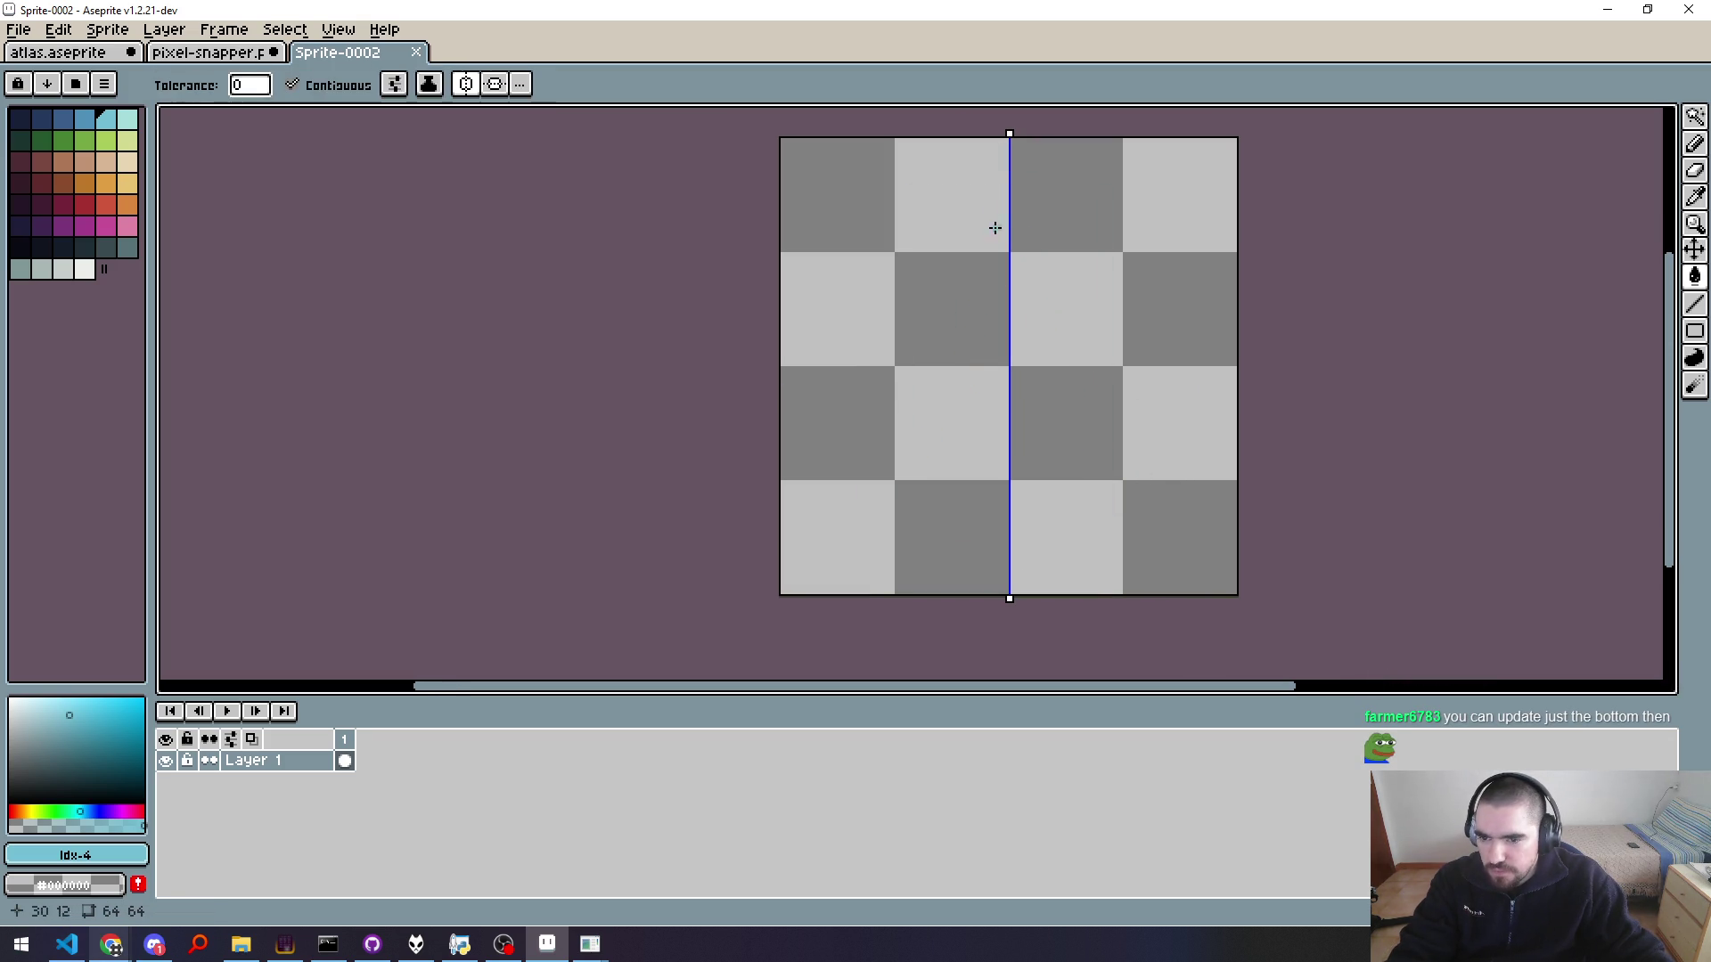
Step: Draw a wider mirrored teardrop, close its bottom gap, and fill it light blue
key(b)
drag(1004, 166, 888, 389)
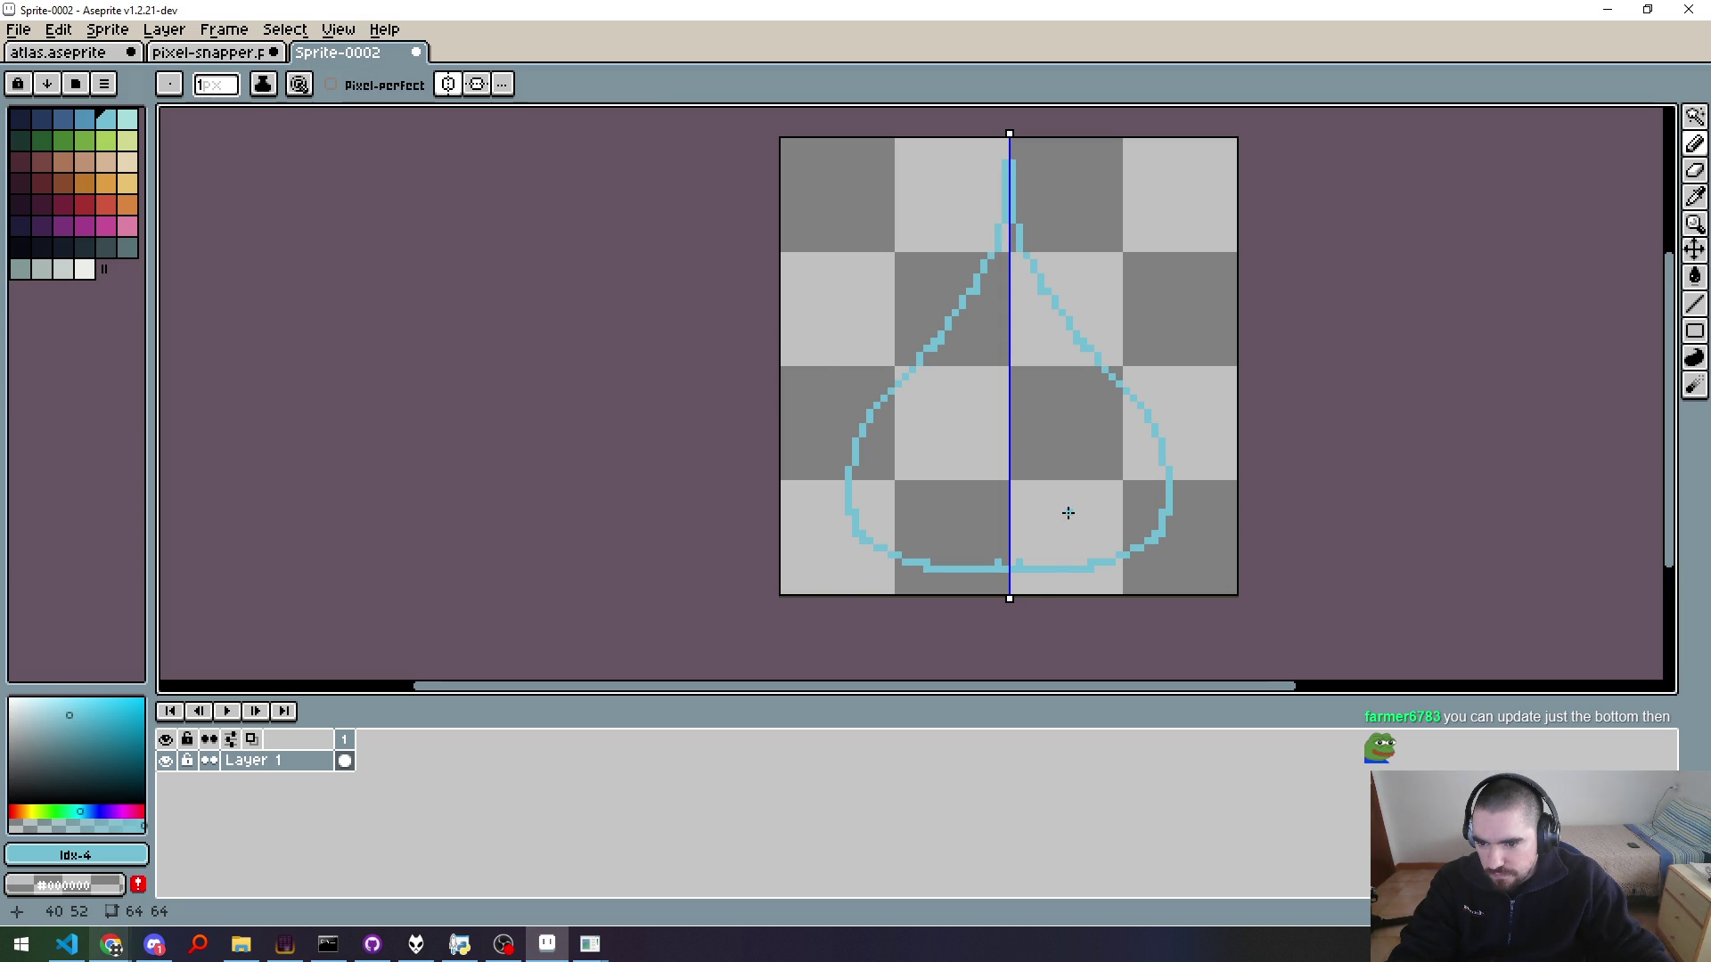
key(ctrl+z)
drag(1004, 164, 864, 489)
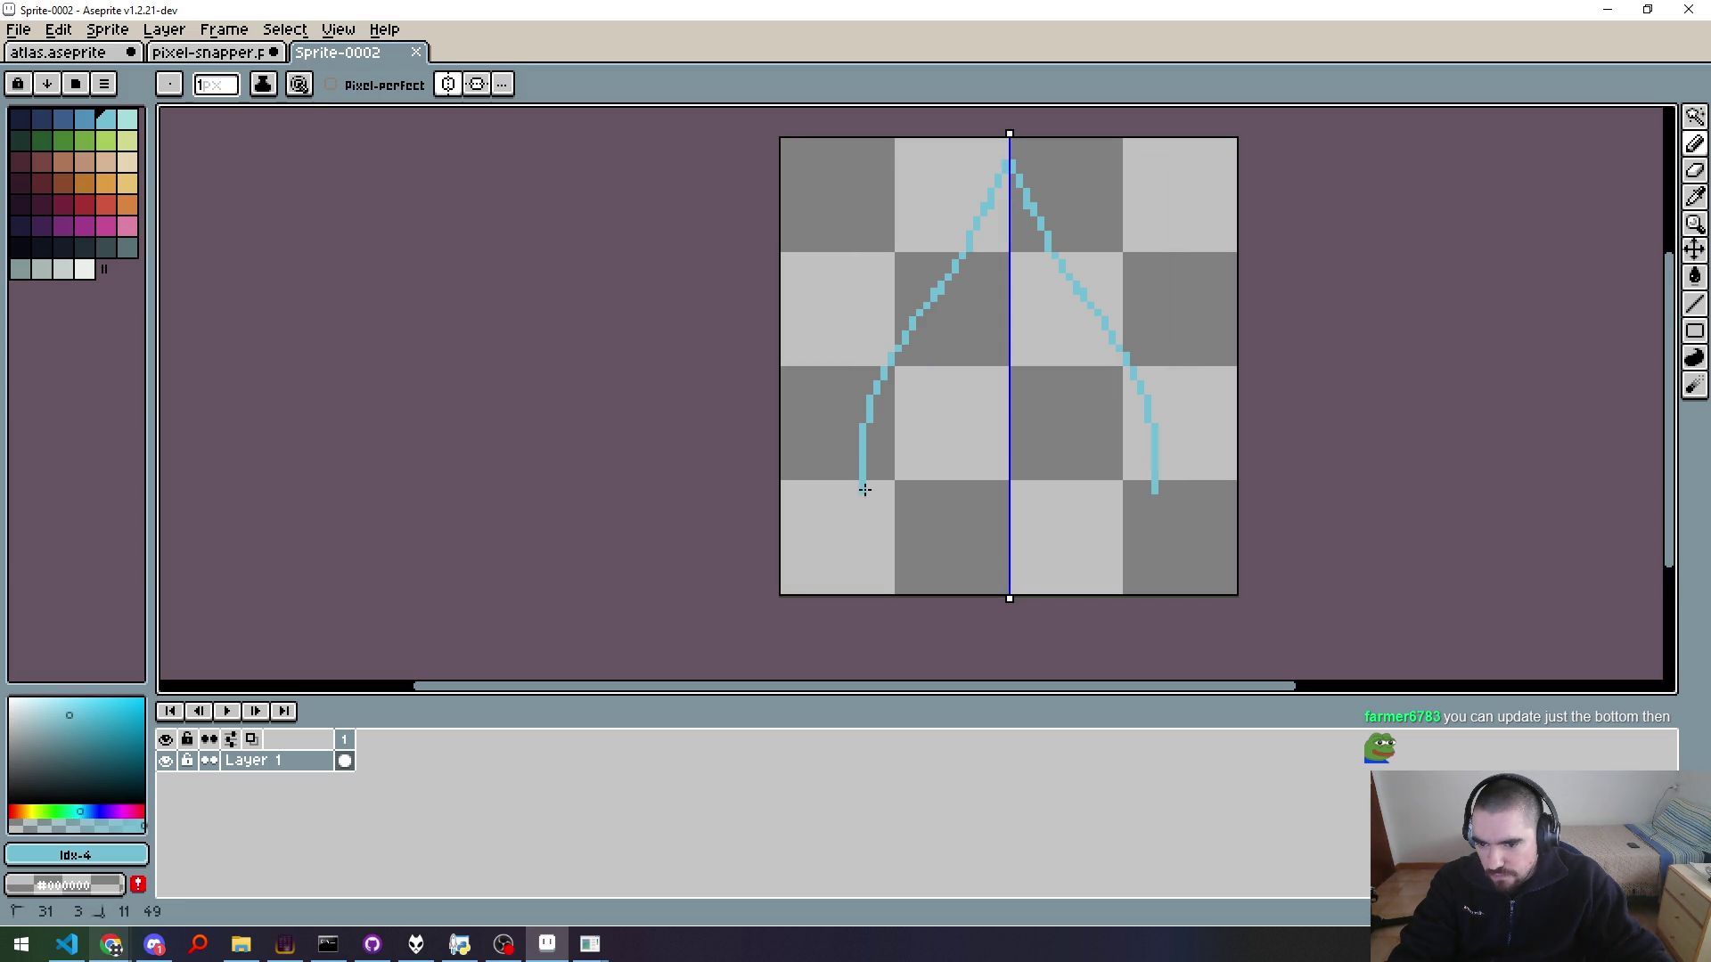
drag(980, 569, 1143, 504)
key(g)
click(1088, 473)
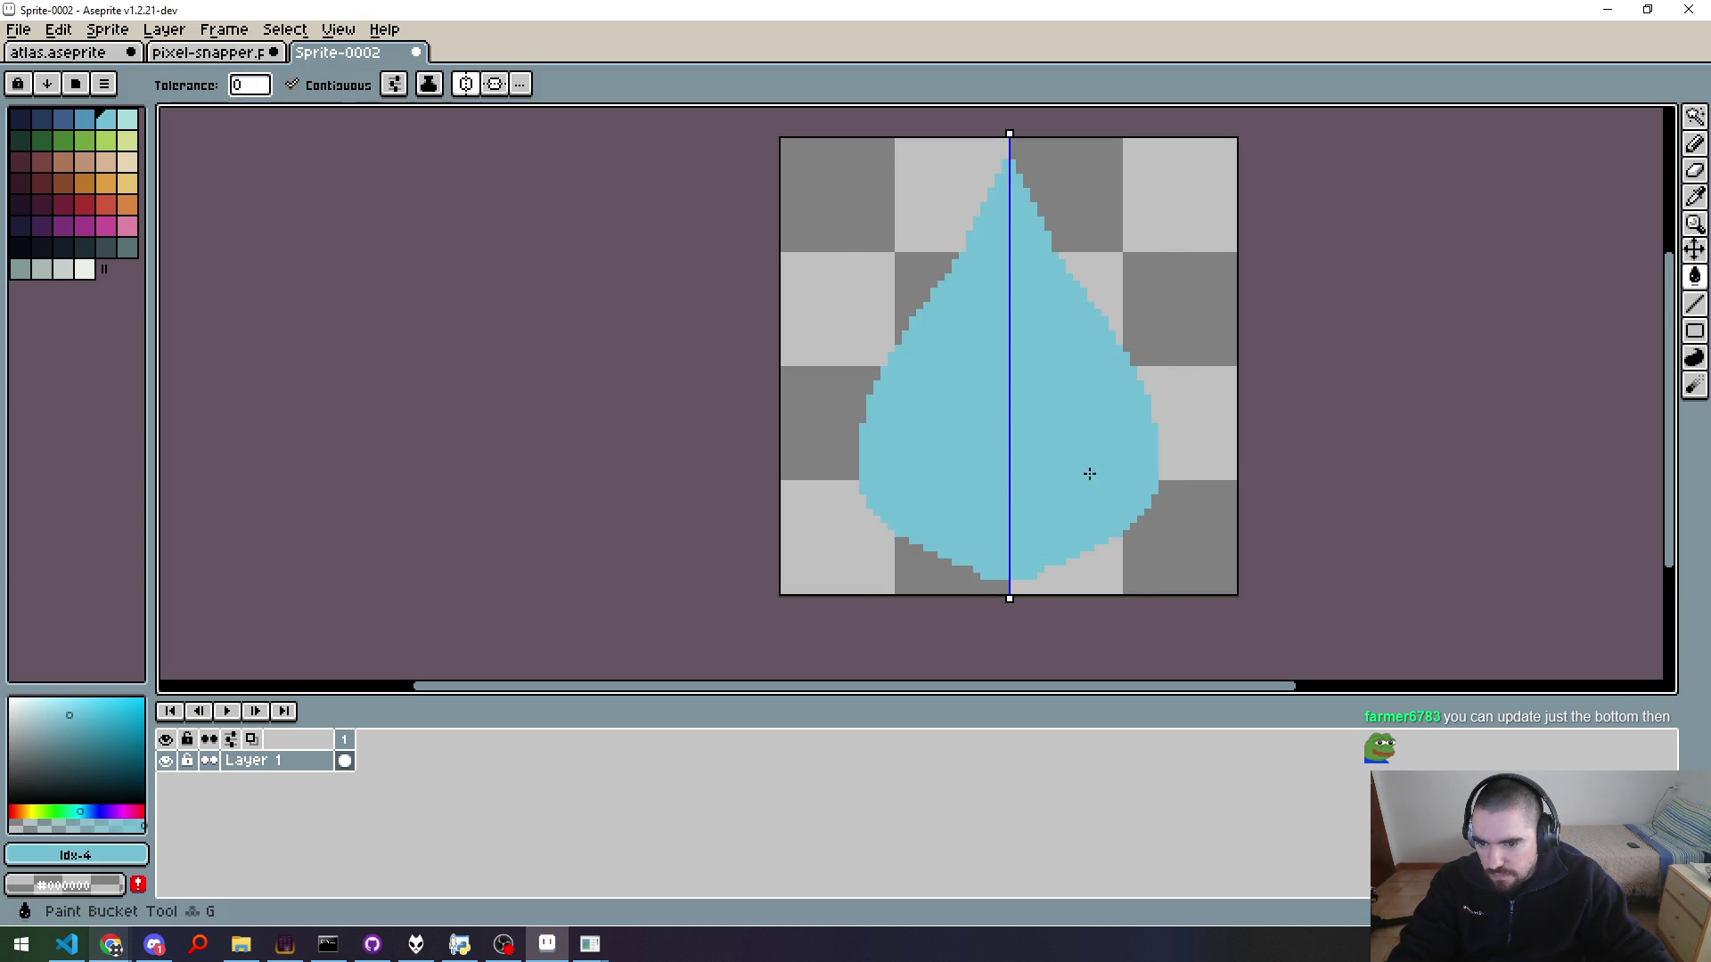
scroll(1206, 481, down, 3)
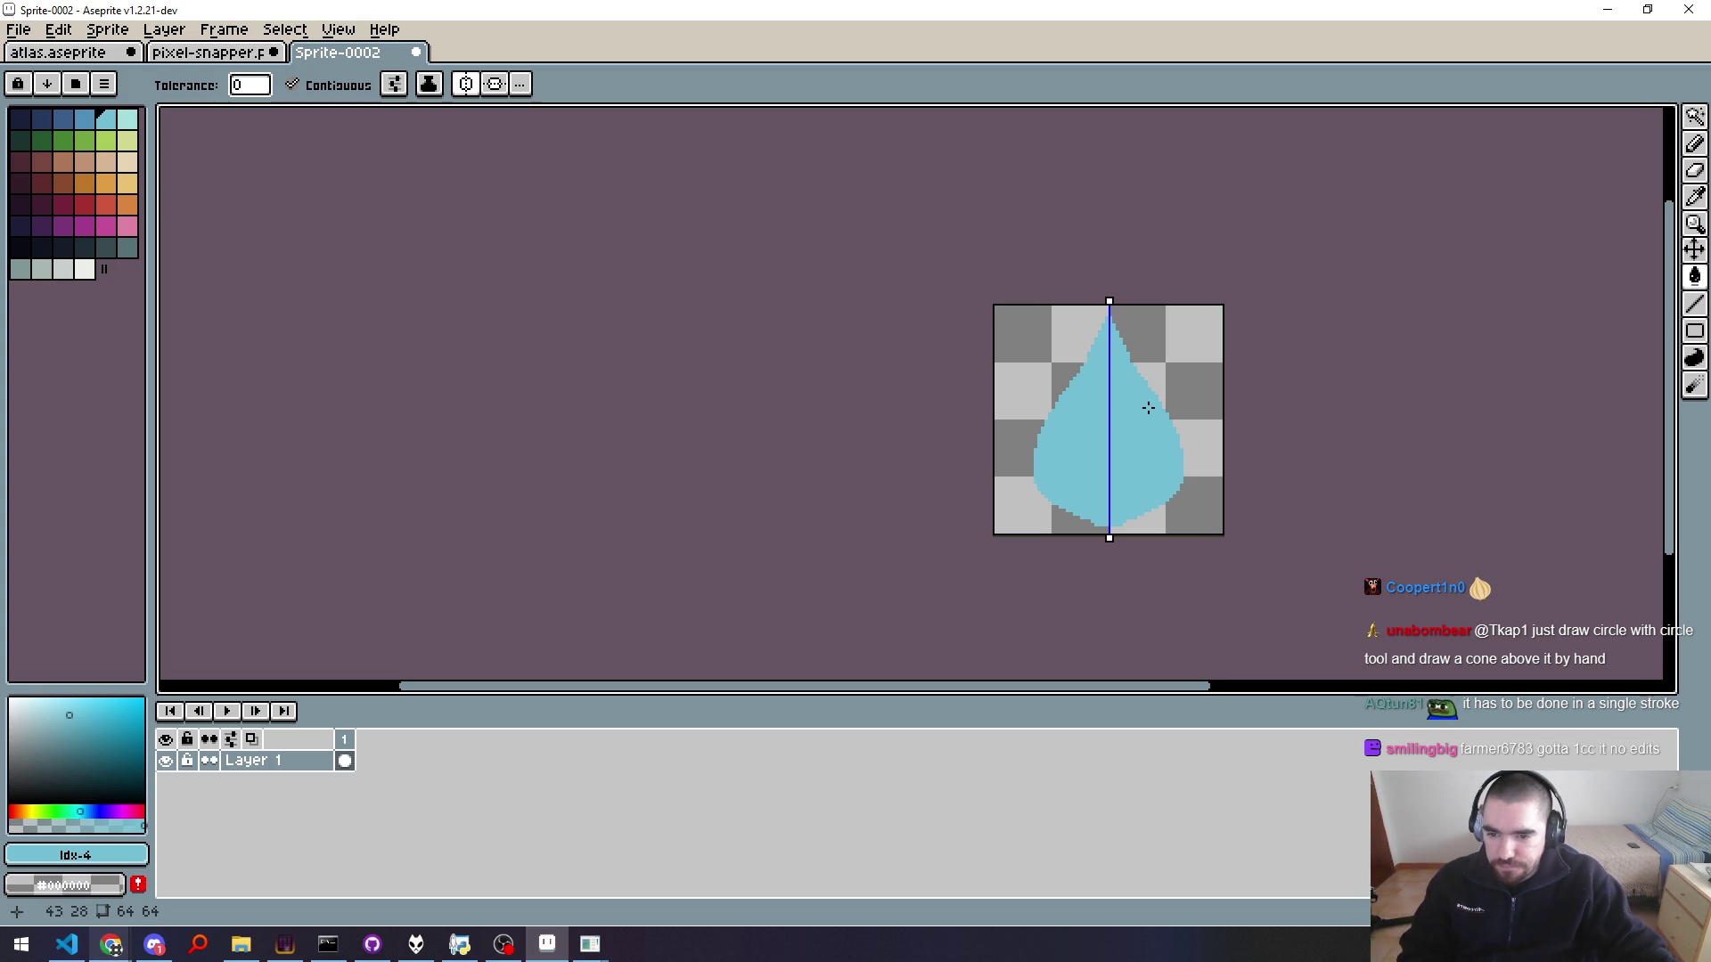
key(ctrl+shift+Tab)
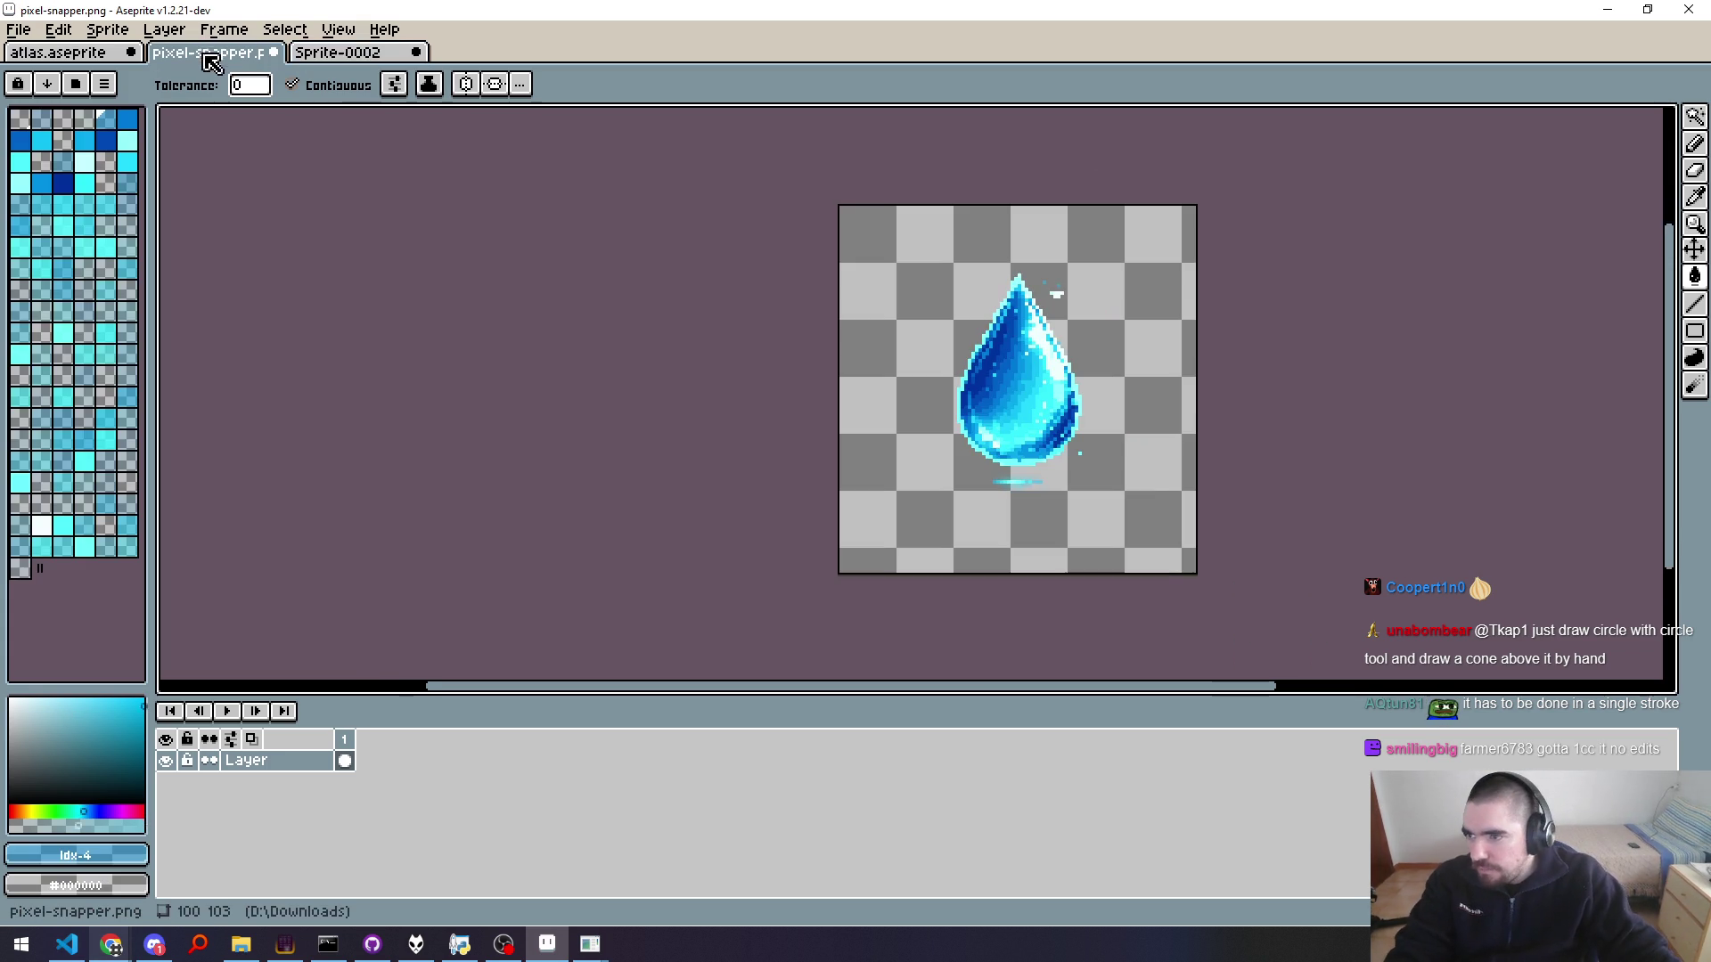
scroll(1010, 460, up, 2)
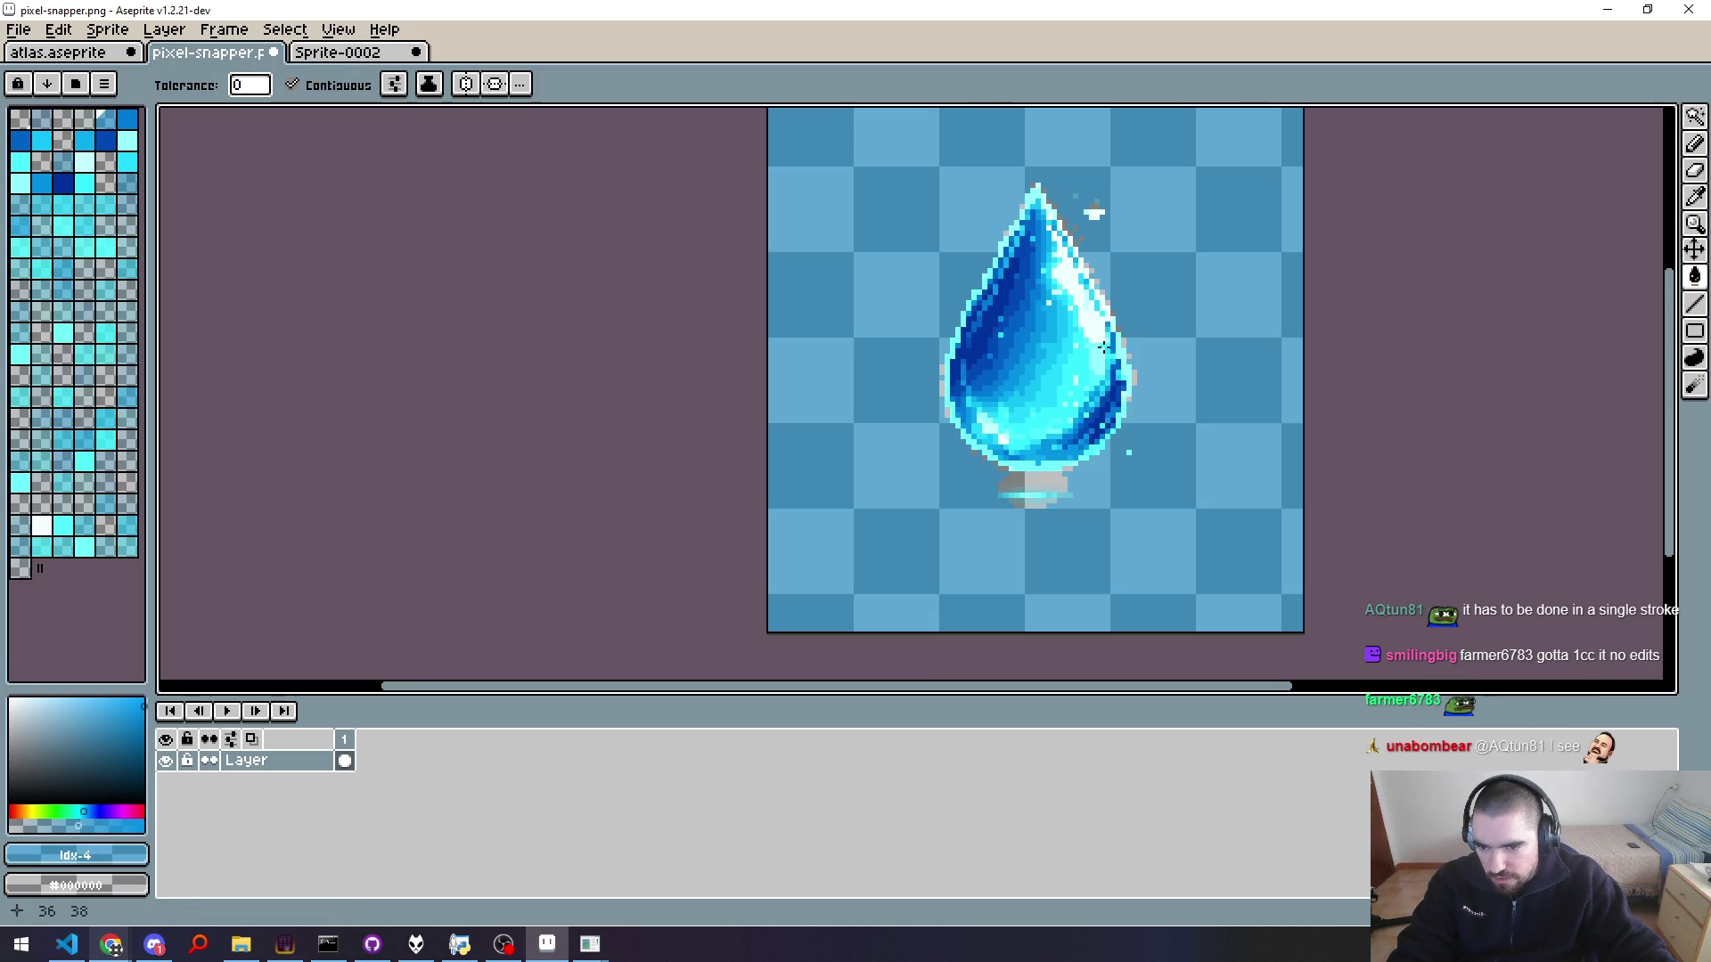
key(b)
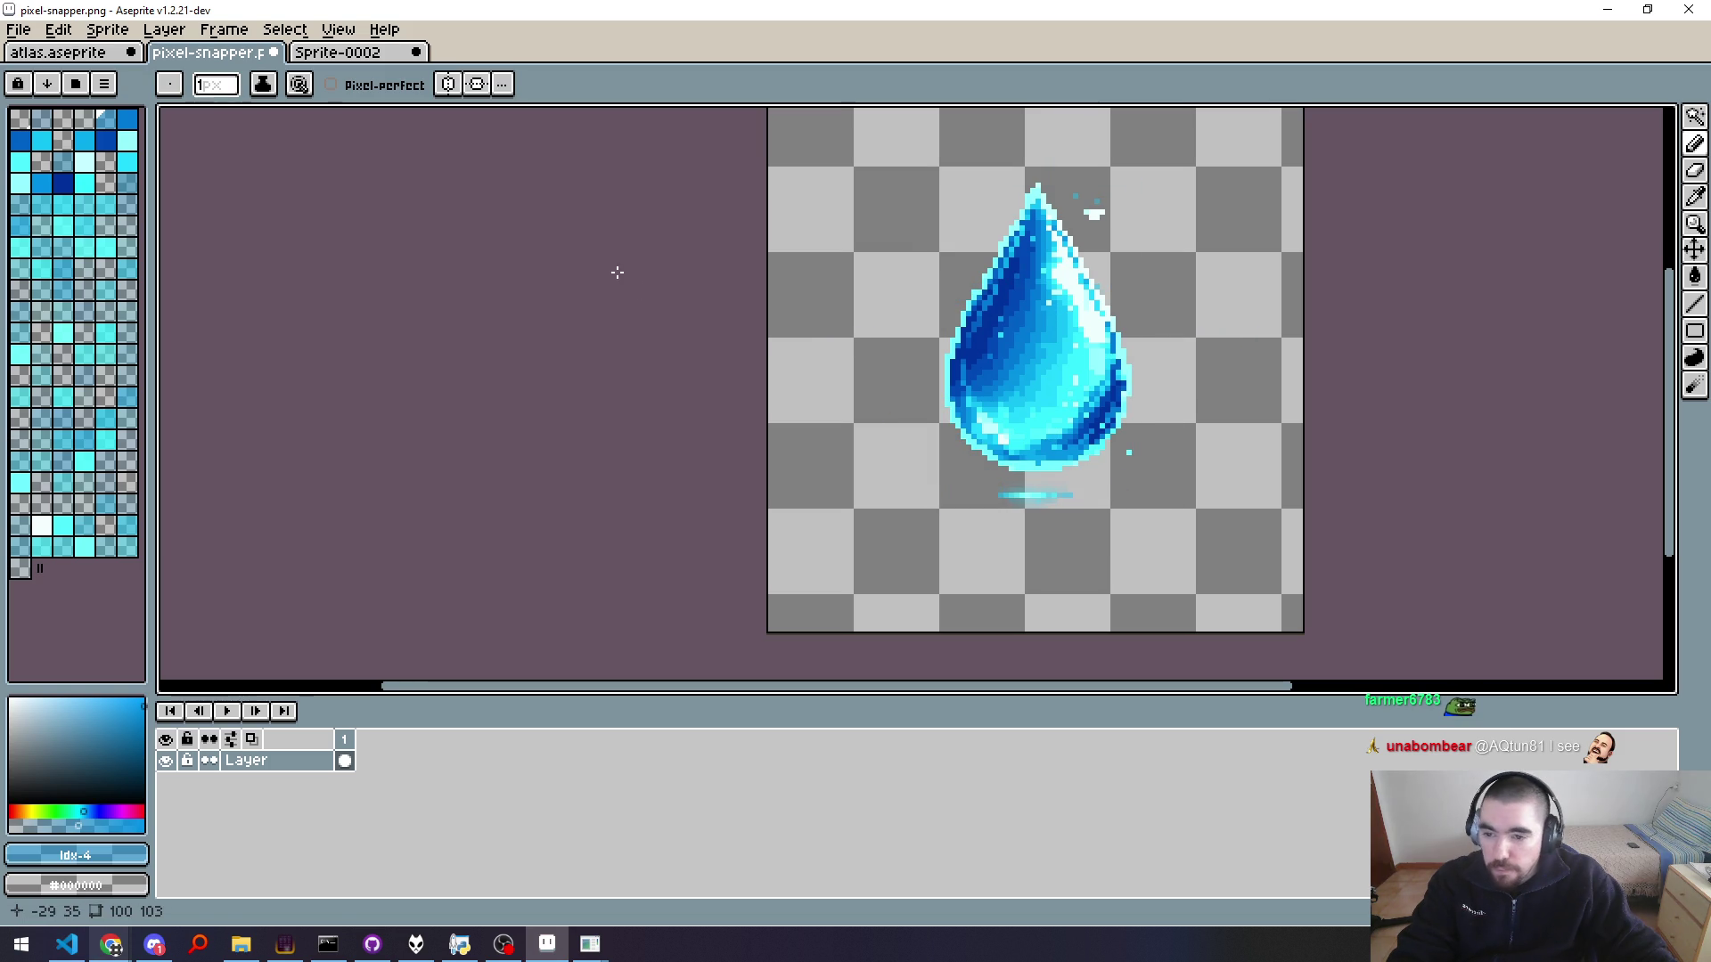
click(337, 53)
scroll(1106, 409, up, 3)
scroll(1099, 424, down, 1)
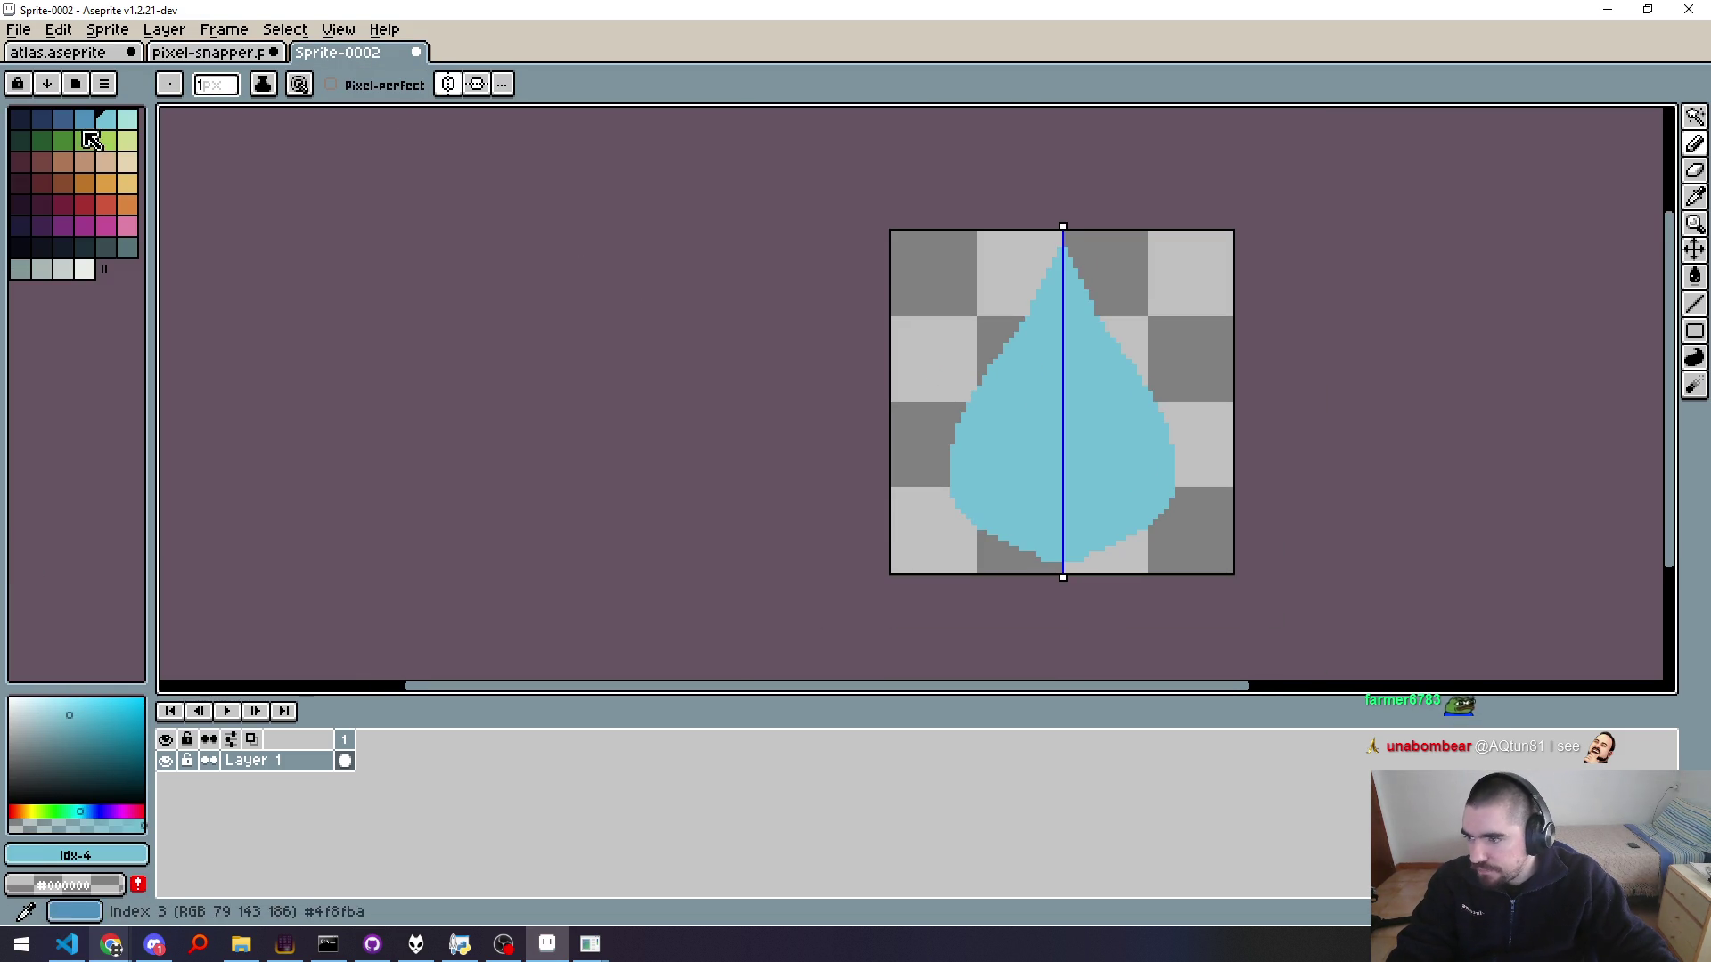
key(9)
key(g)
scroll(1038, 318, up, 2)
key(b)
scroll(1042, 314, down, 1)
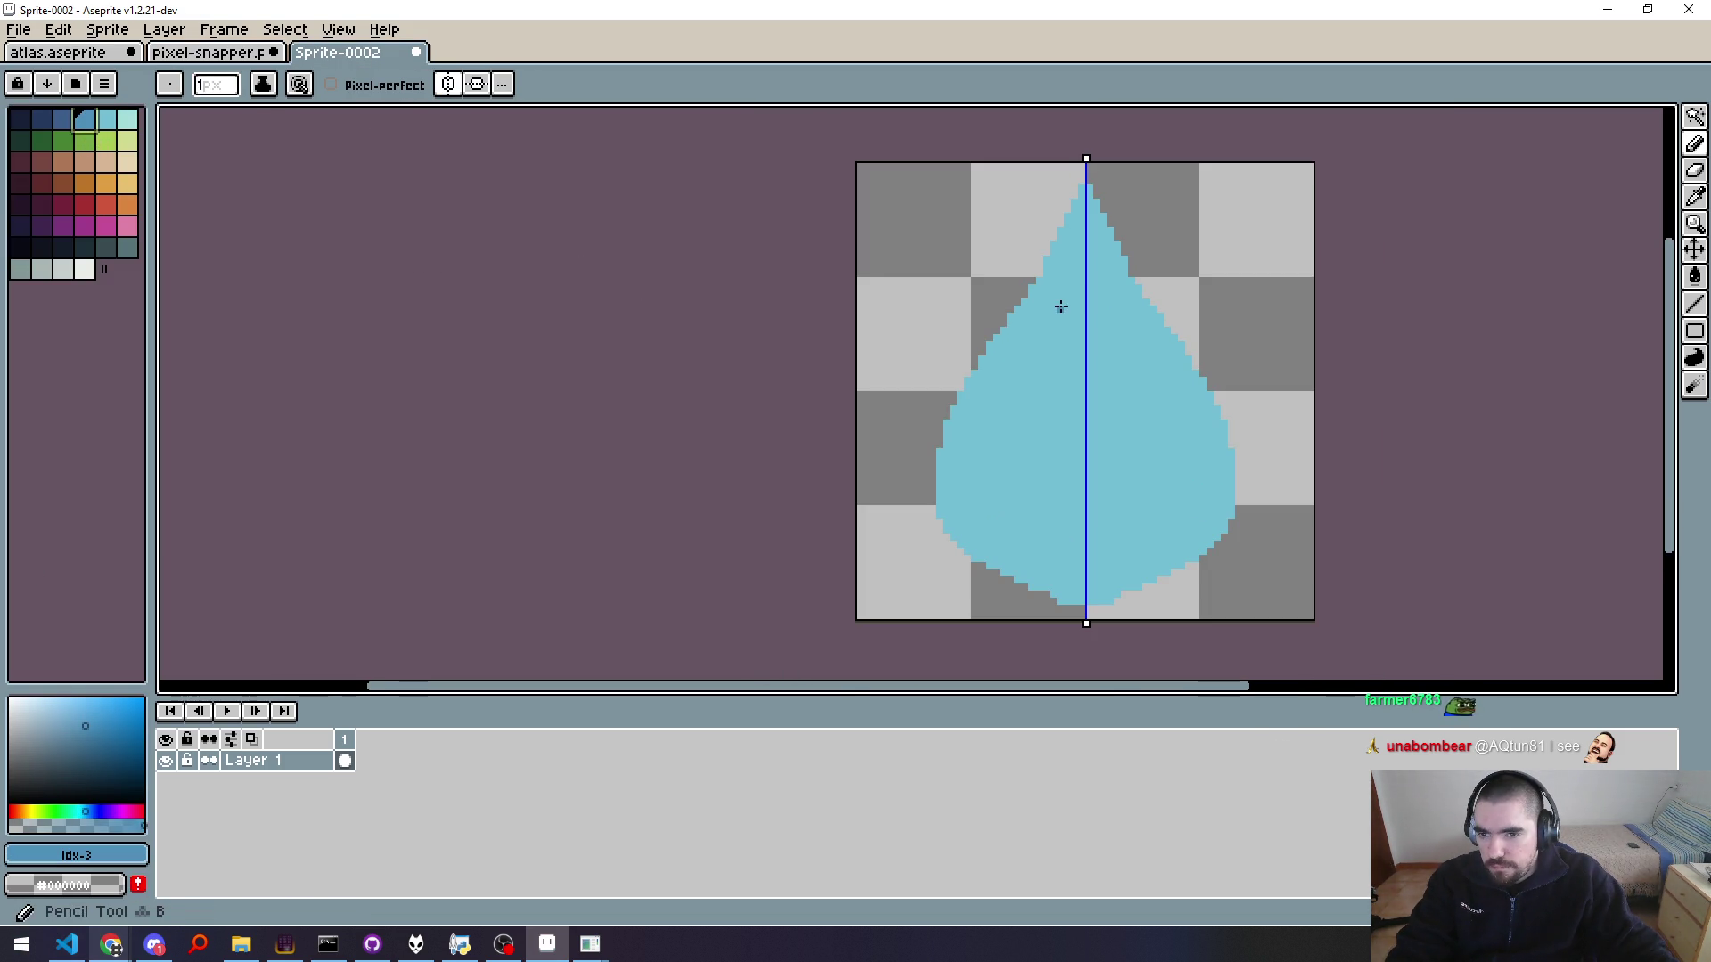
key(ctrl+shift+Tab)
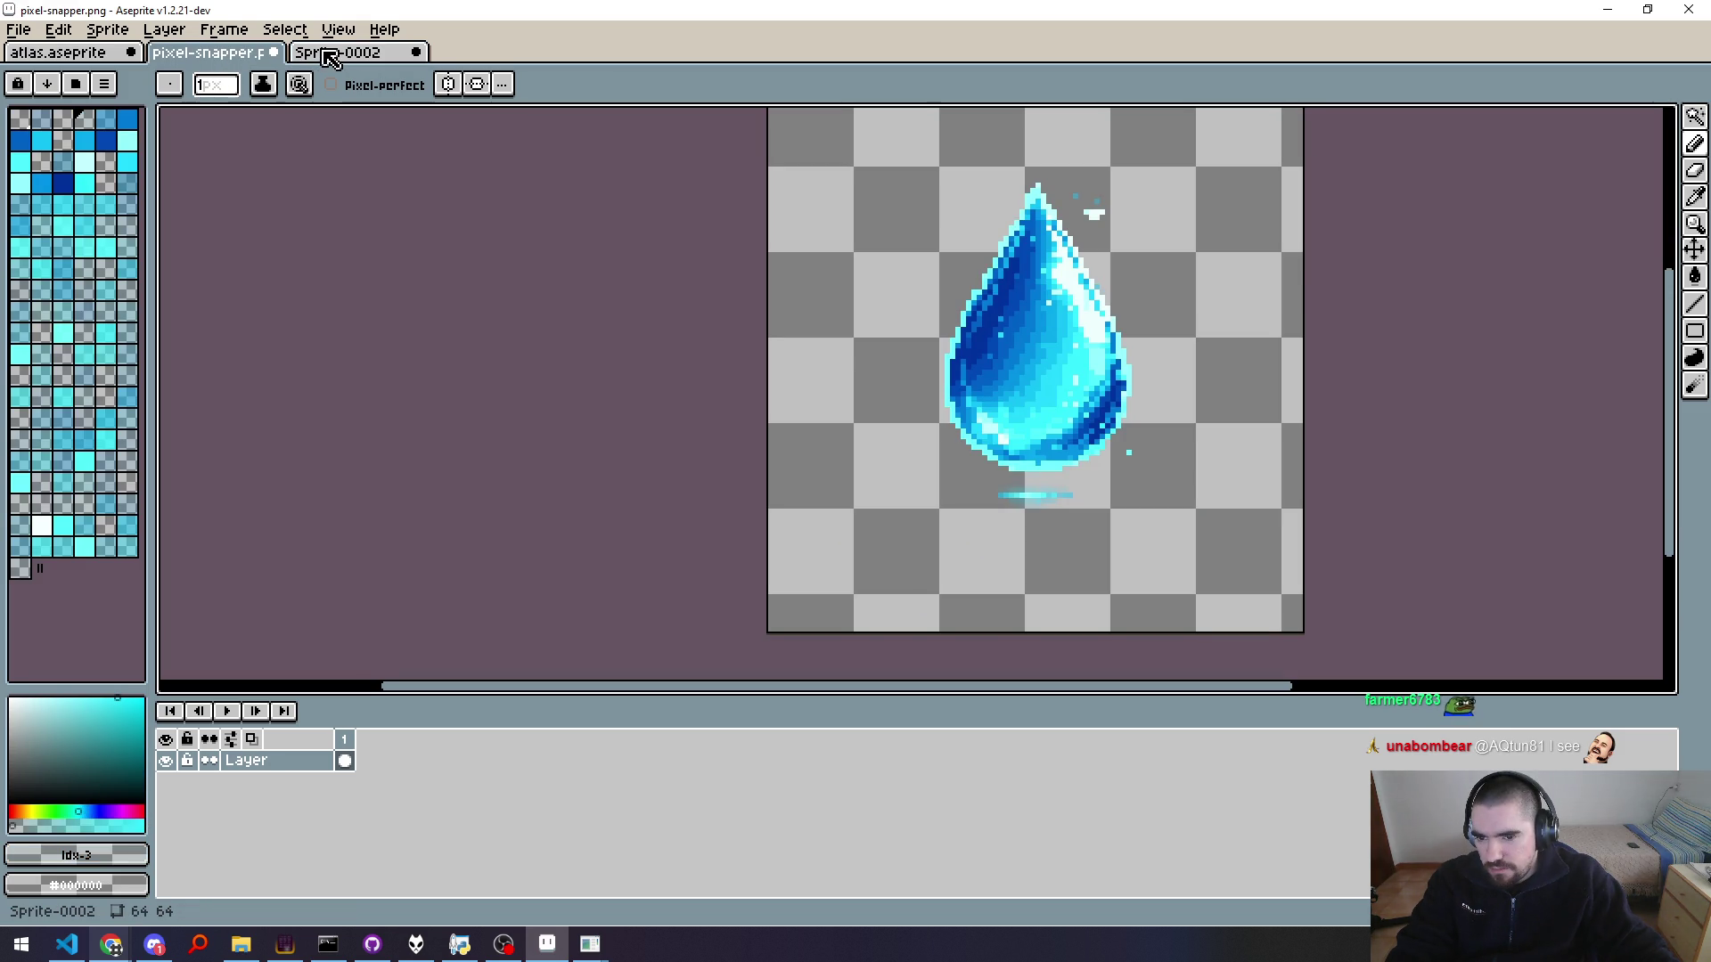
click(329, 58)
scroll(1077, 370, up, 1)
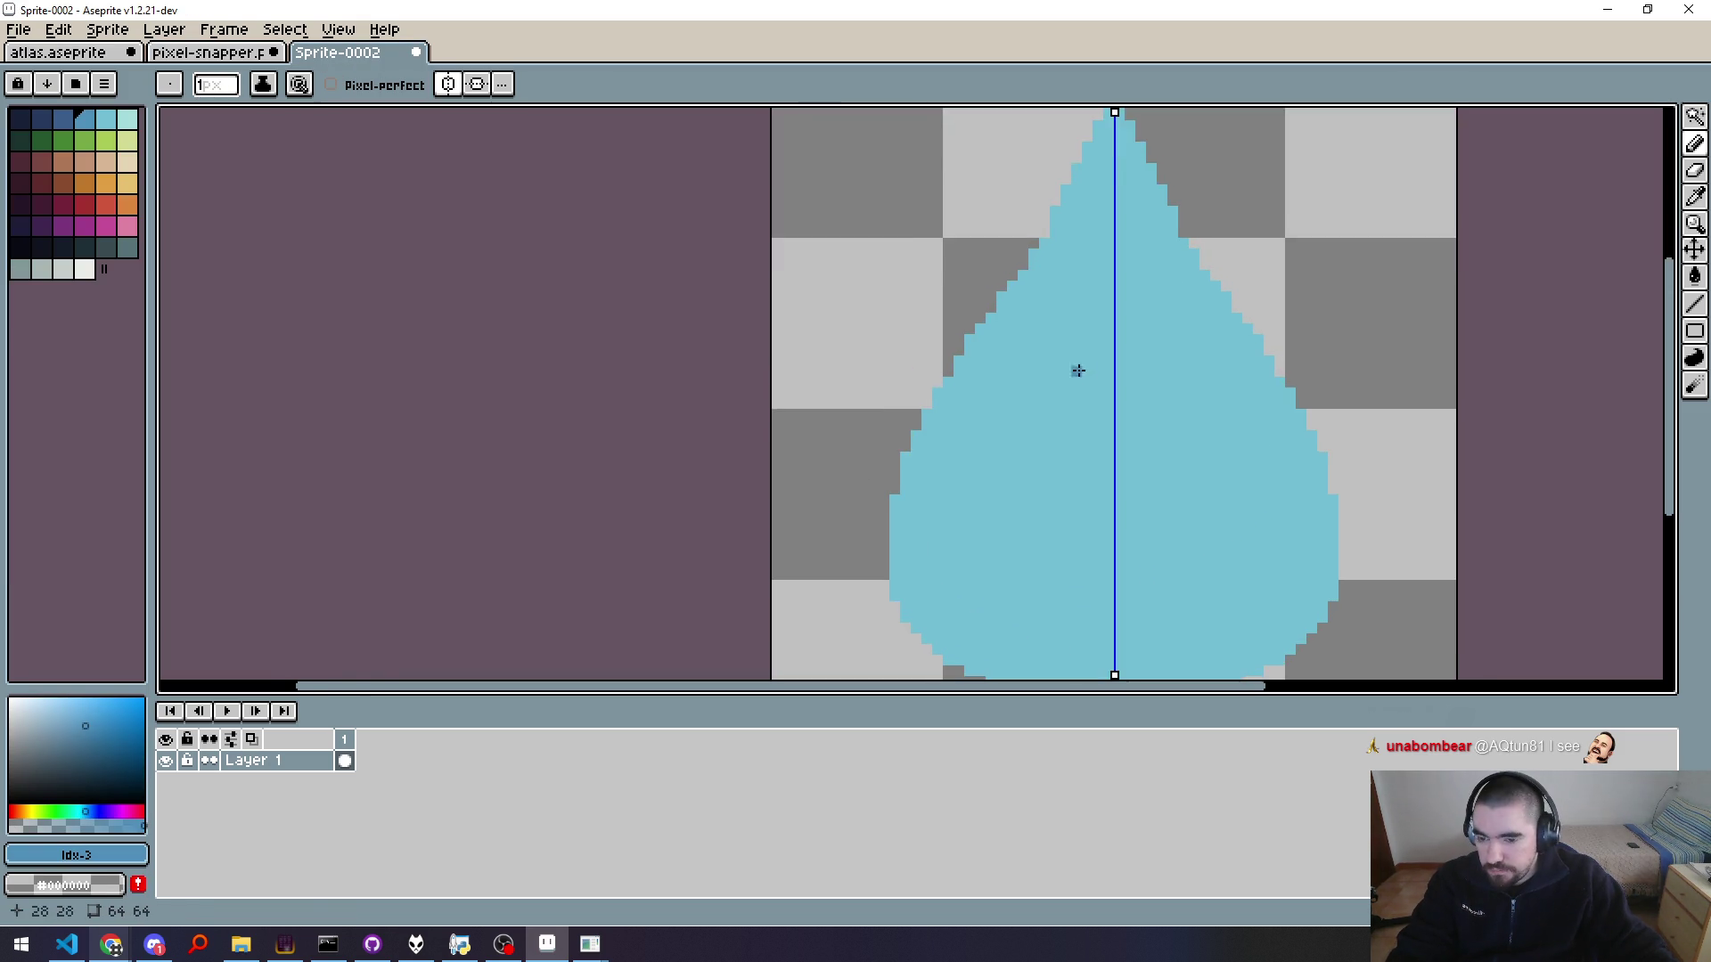
scroll(1077, 371, down, 1)
click(127, 119)
drag(1073, 362, 893, 367)
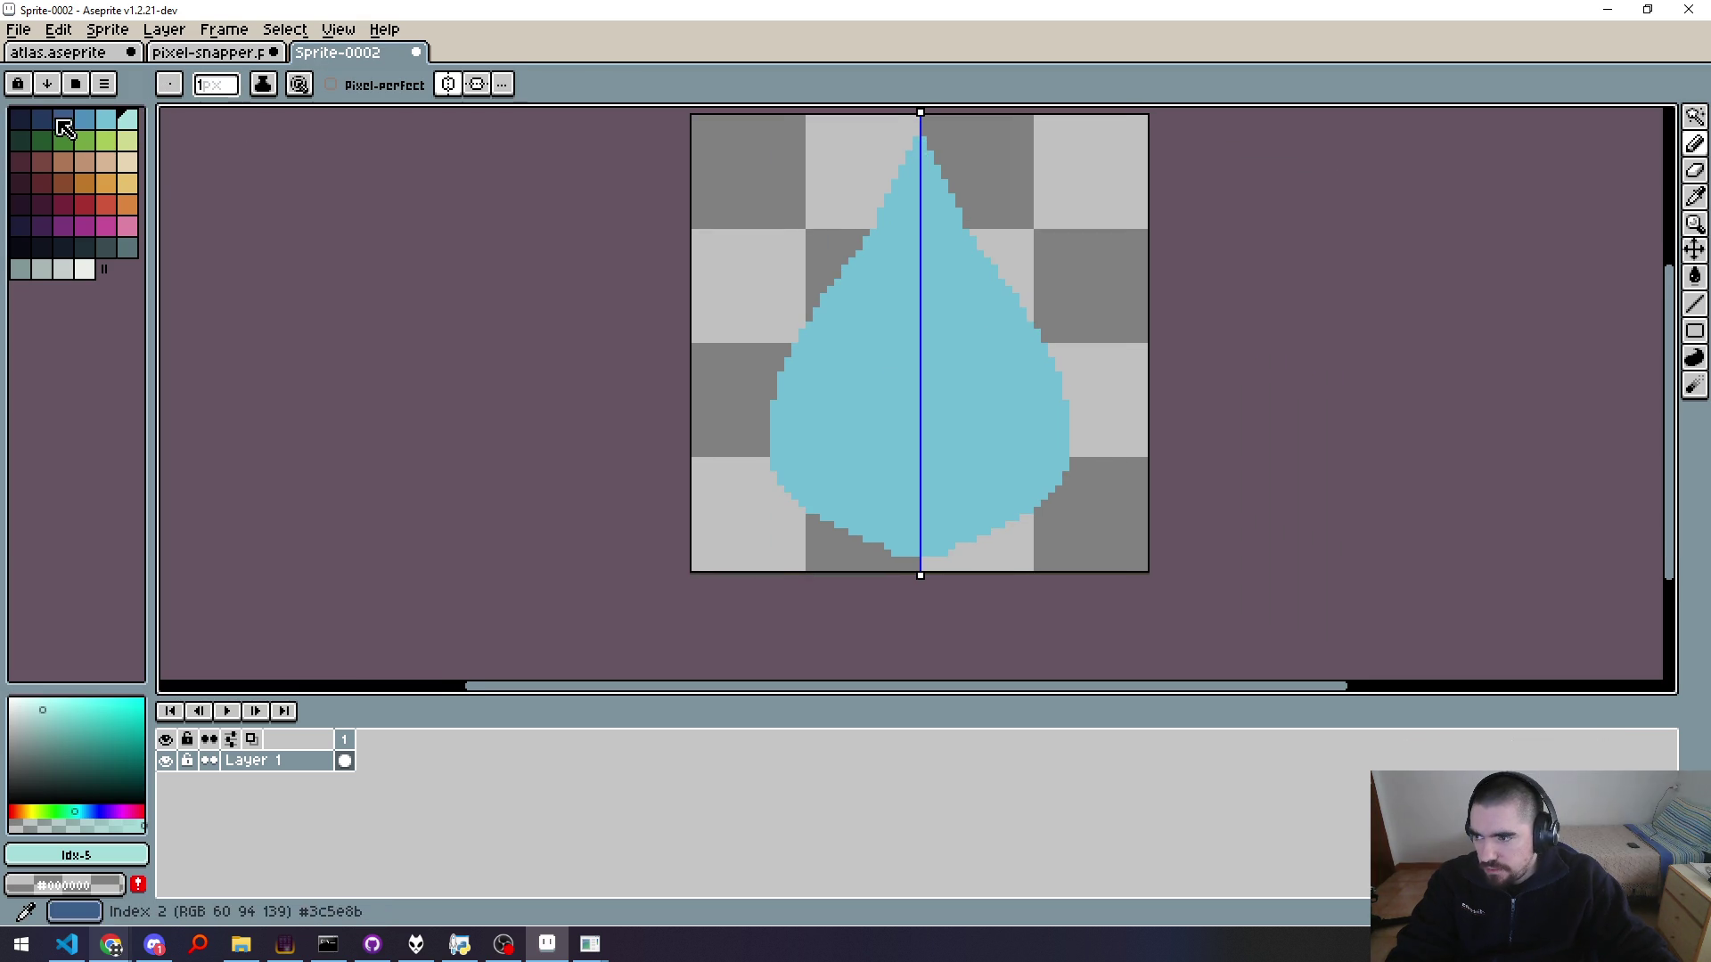
Step: Fill the teardrop darkest blue, then refill it with a slightly lighter blue
click(41, 119)
key(g)
click(931, 339)
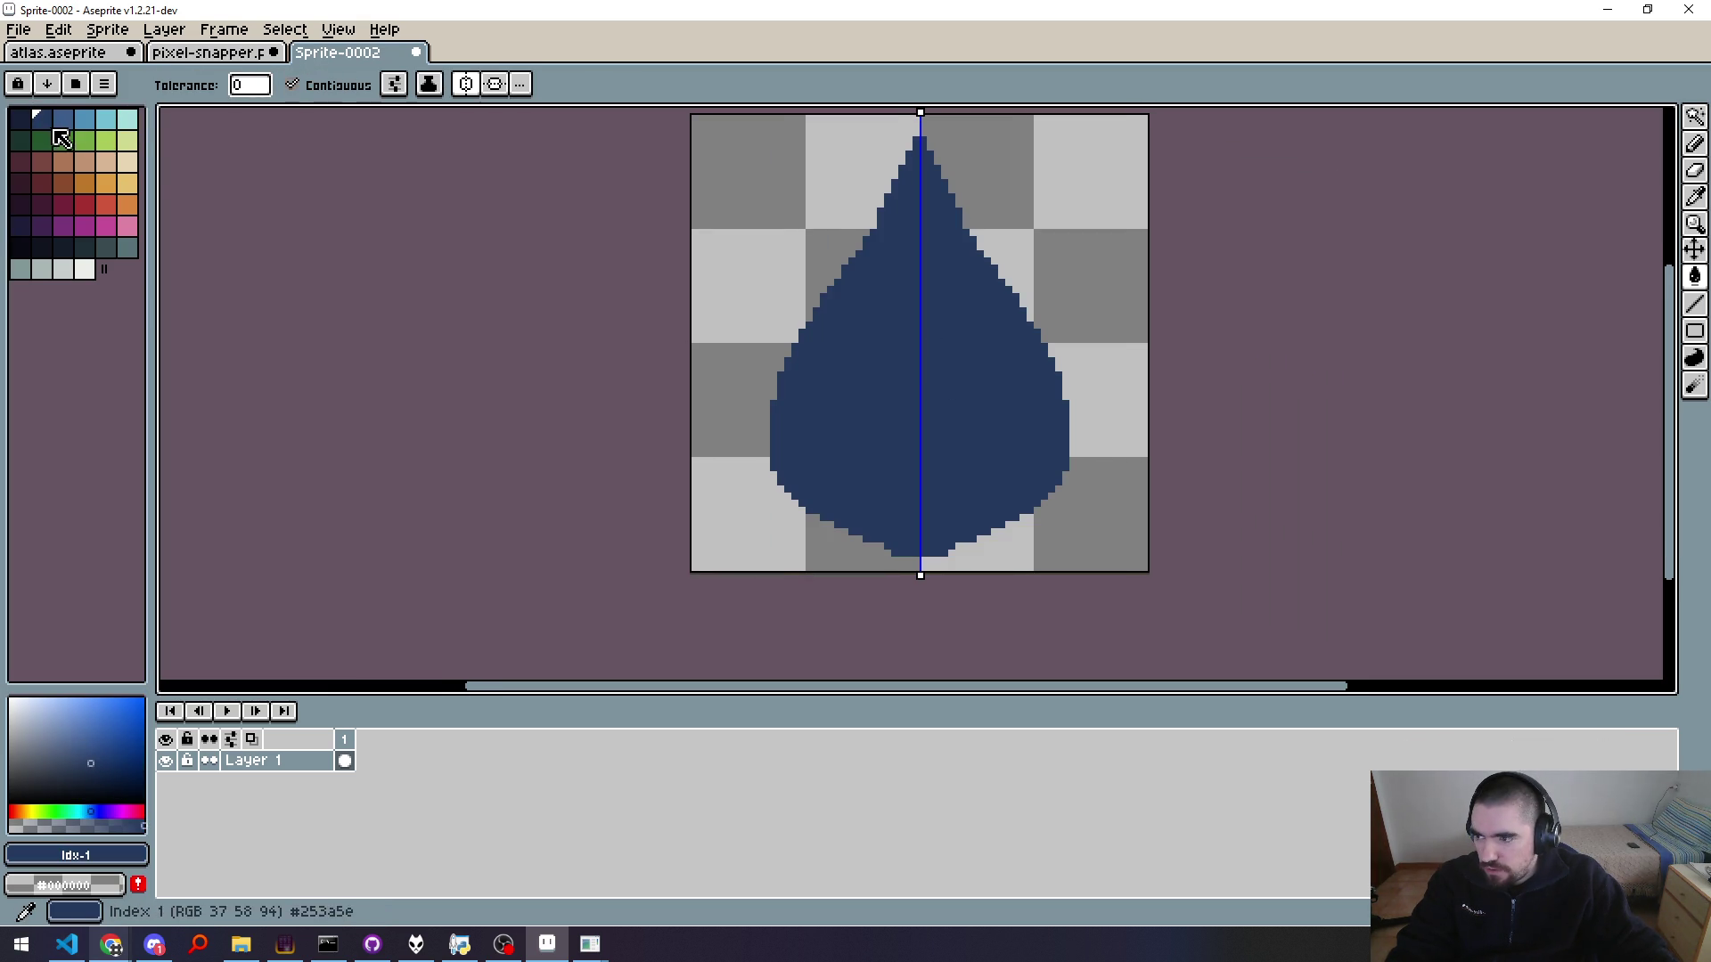
click(63, 118)
click(886, 321)
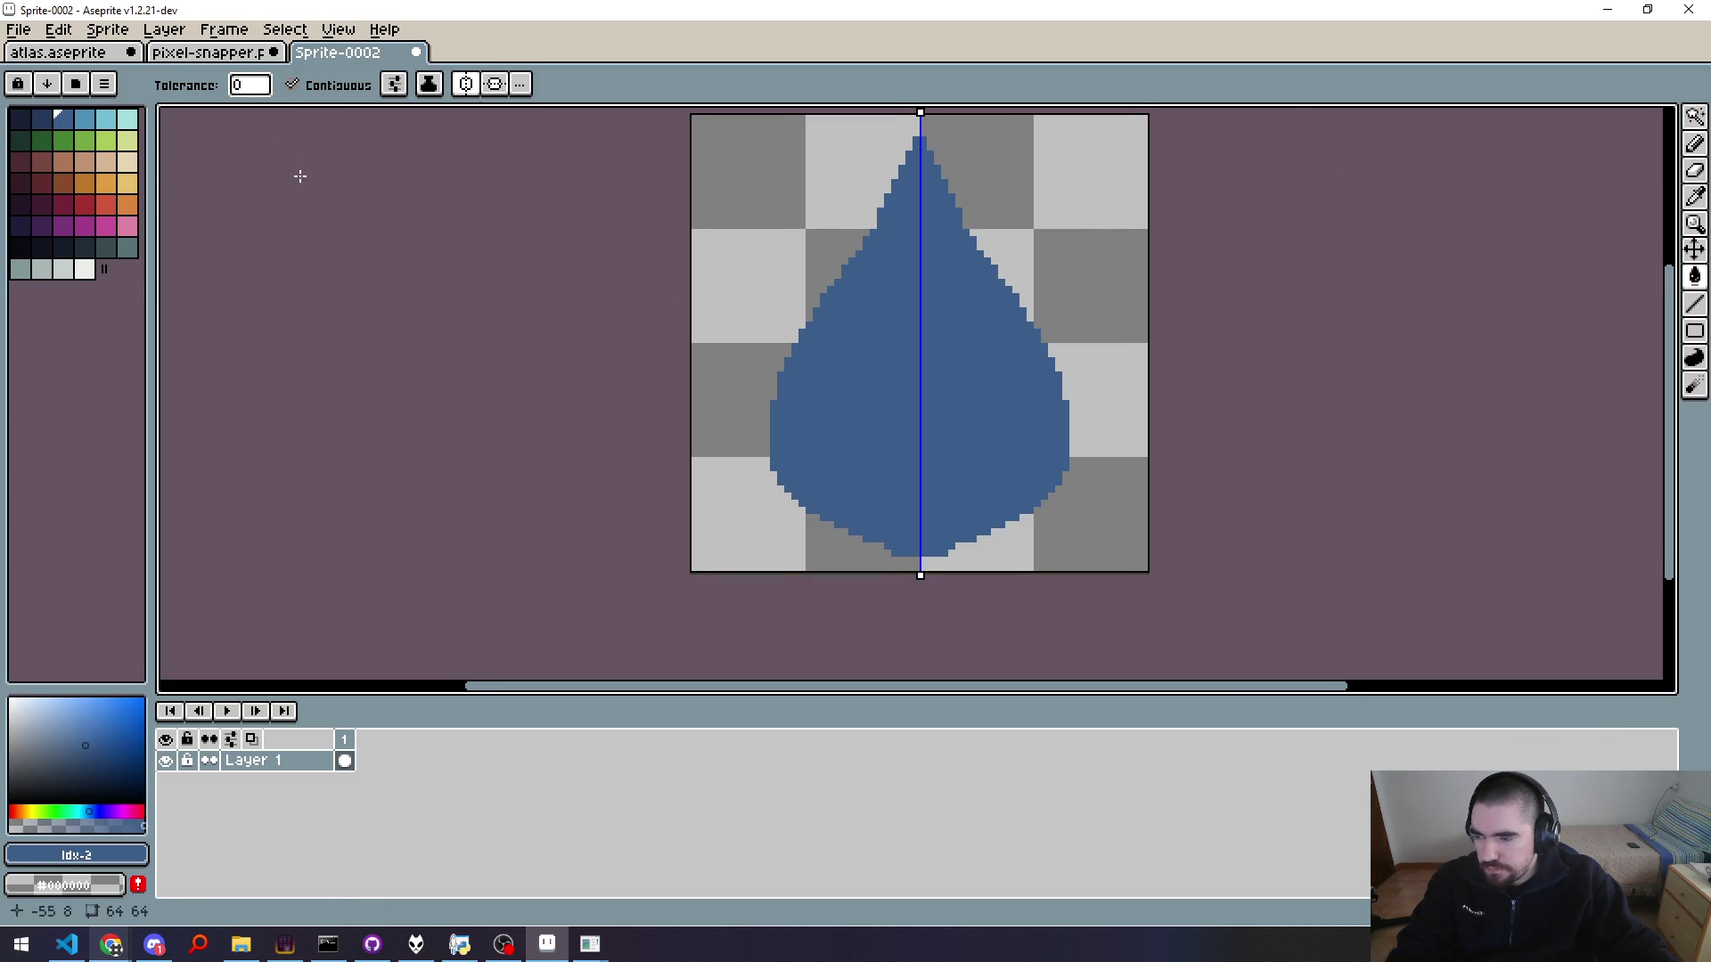
Step: Compare against the reference water-drop image and pick the mid blue for the Pencil
click(257, 53)
click(338, 55)
key(b)
click(85, 118)
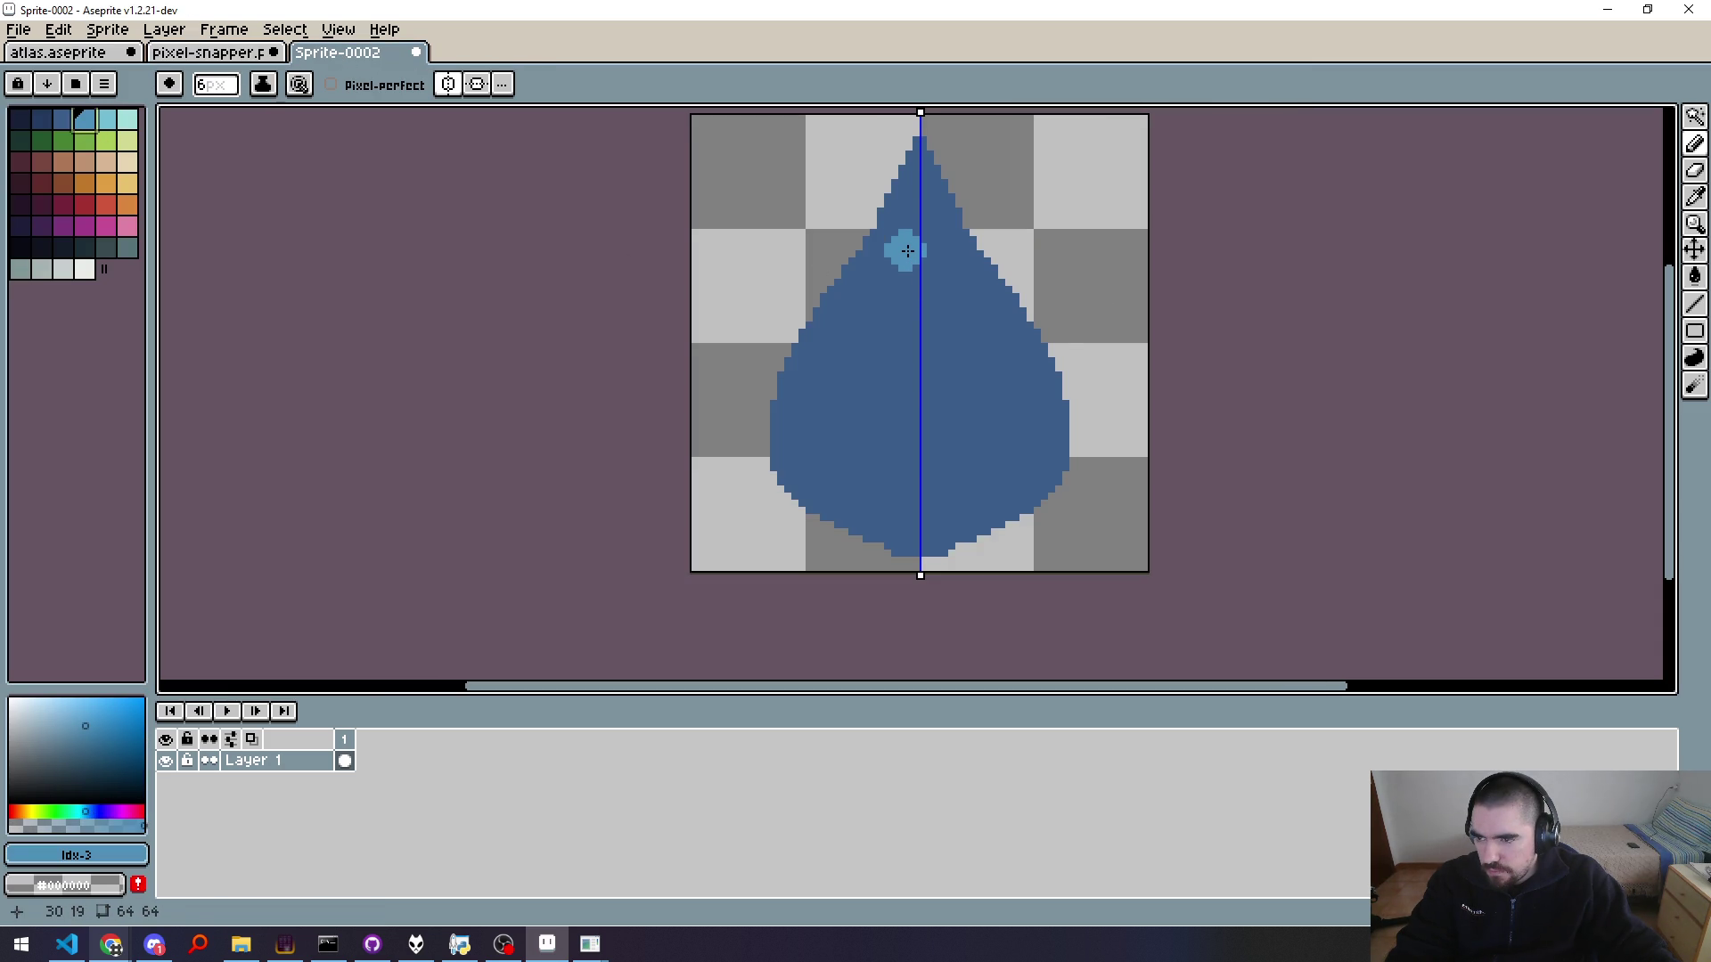
key(ctrl+shift+Tab)
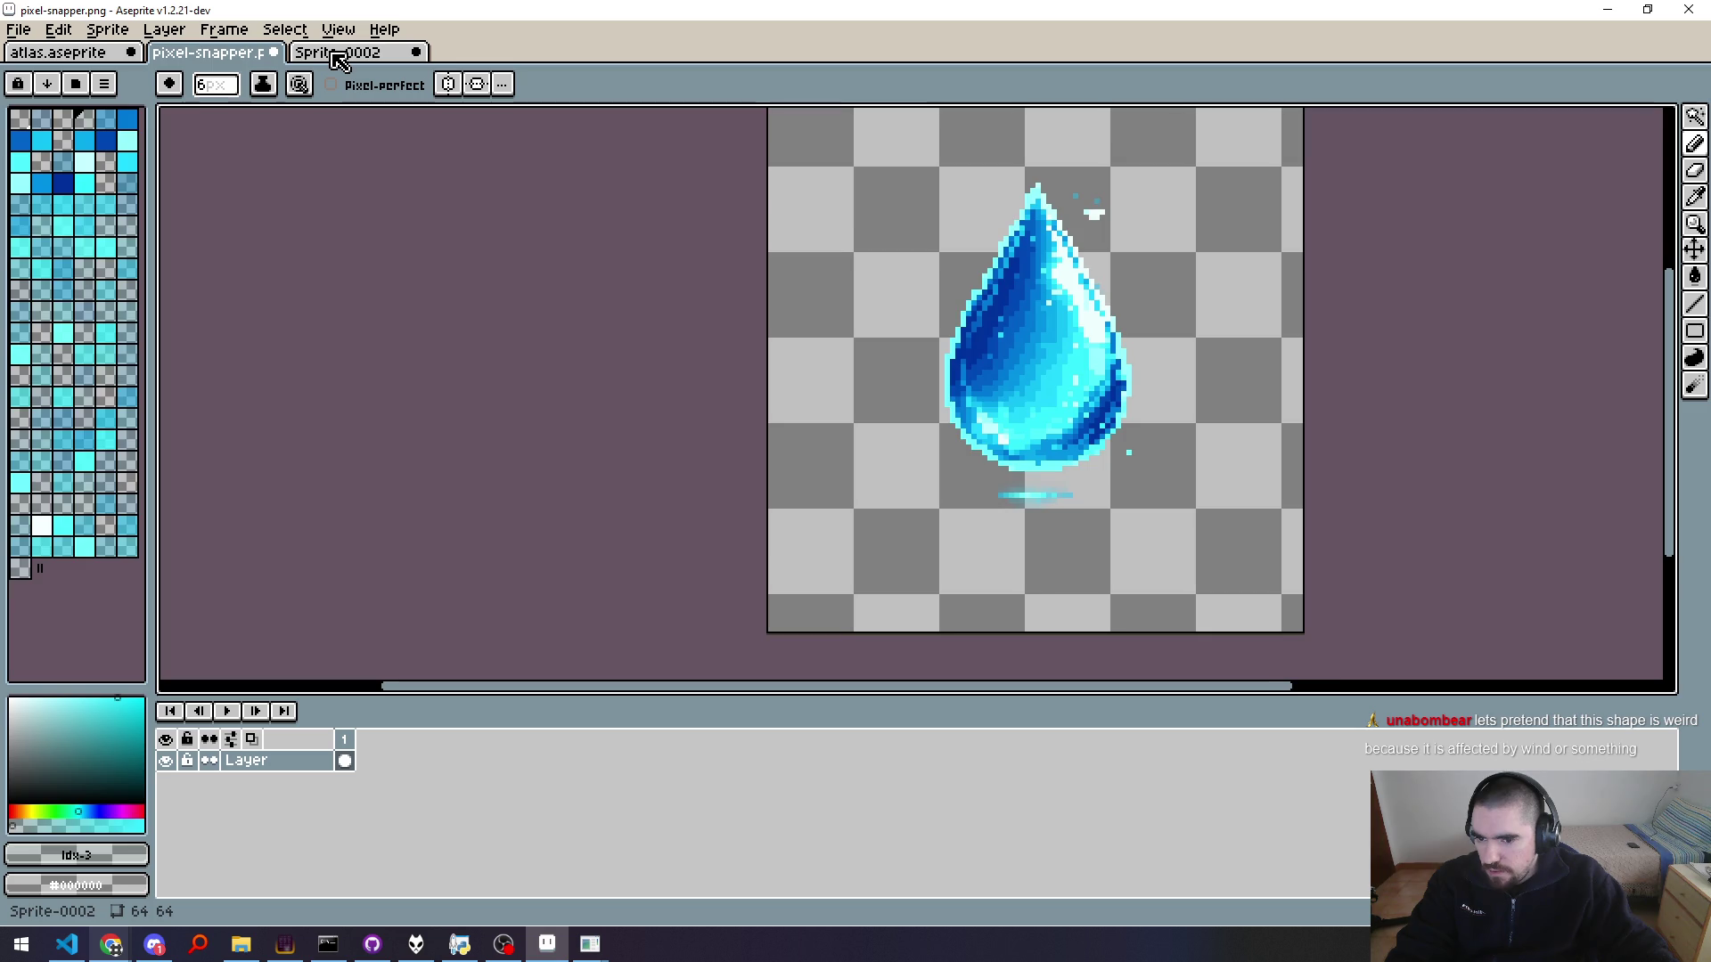
click(338, 55)
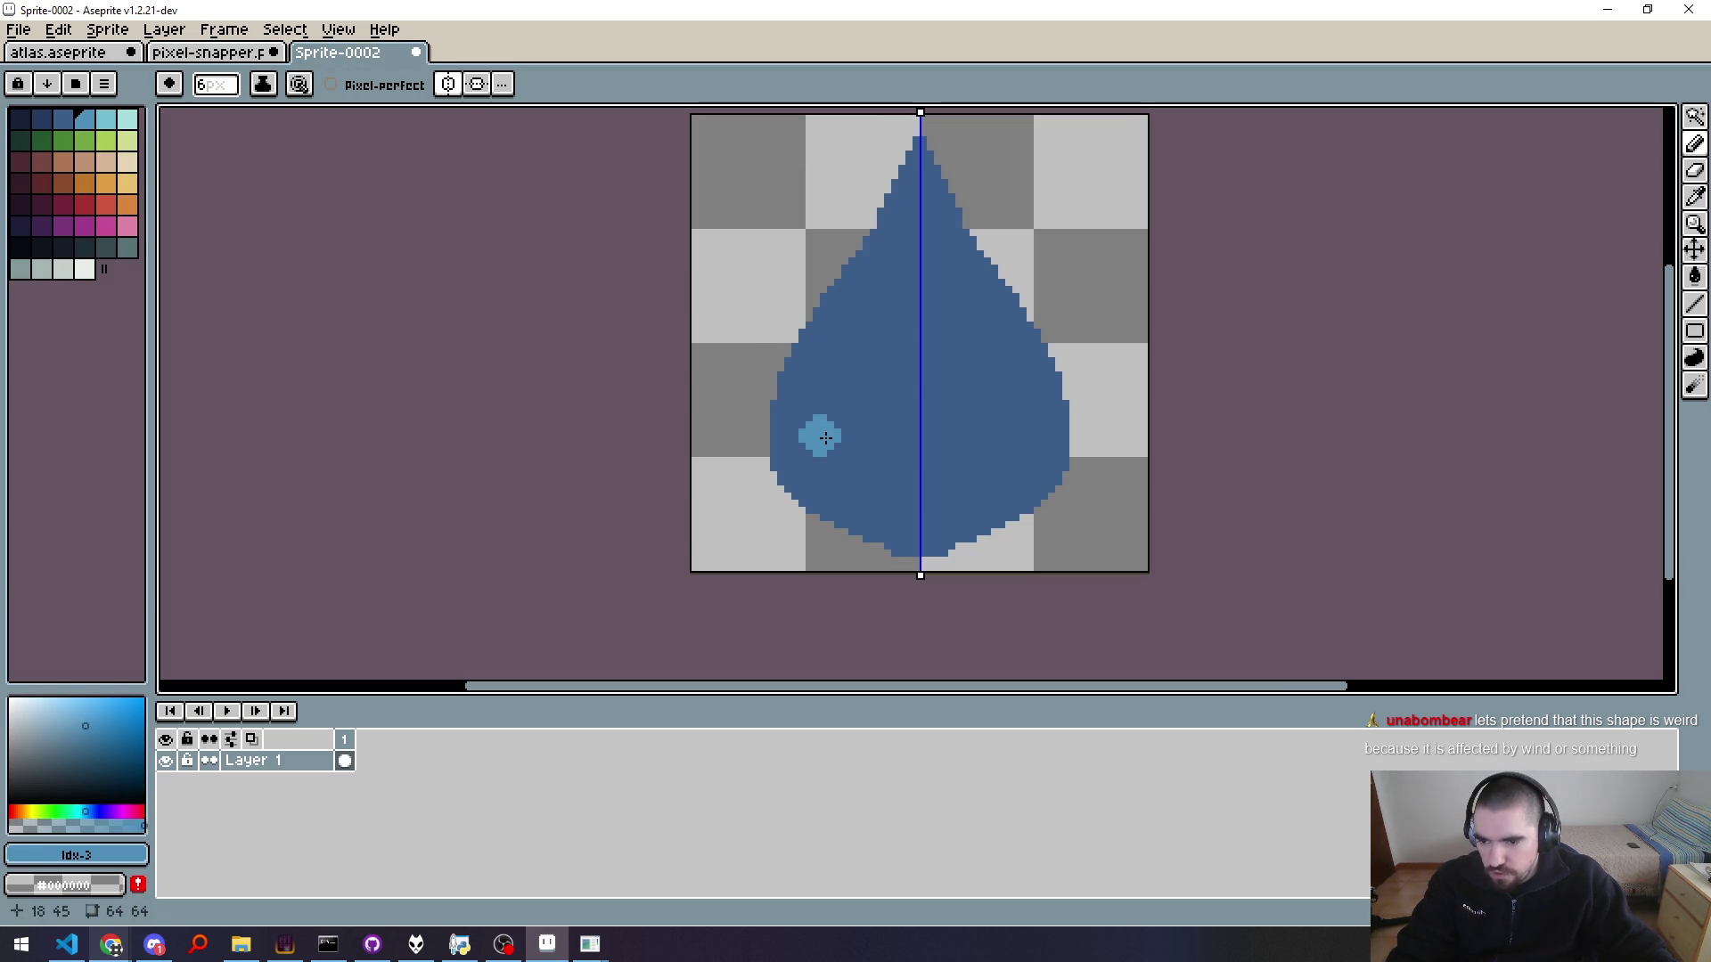
Step: Paint a mirrored mid-blue band from bottom to tip, then paint the inner area light cyan
drag(825, 437, 917, 228)
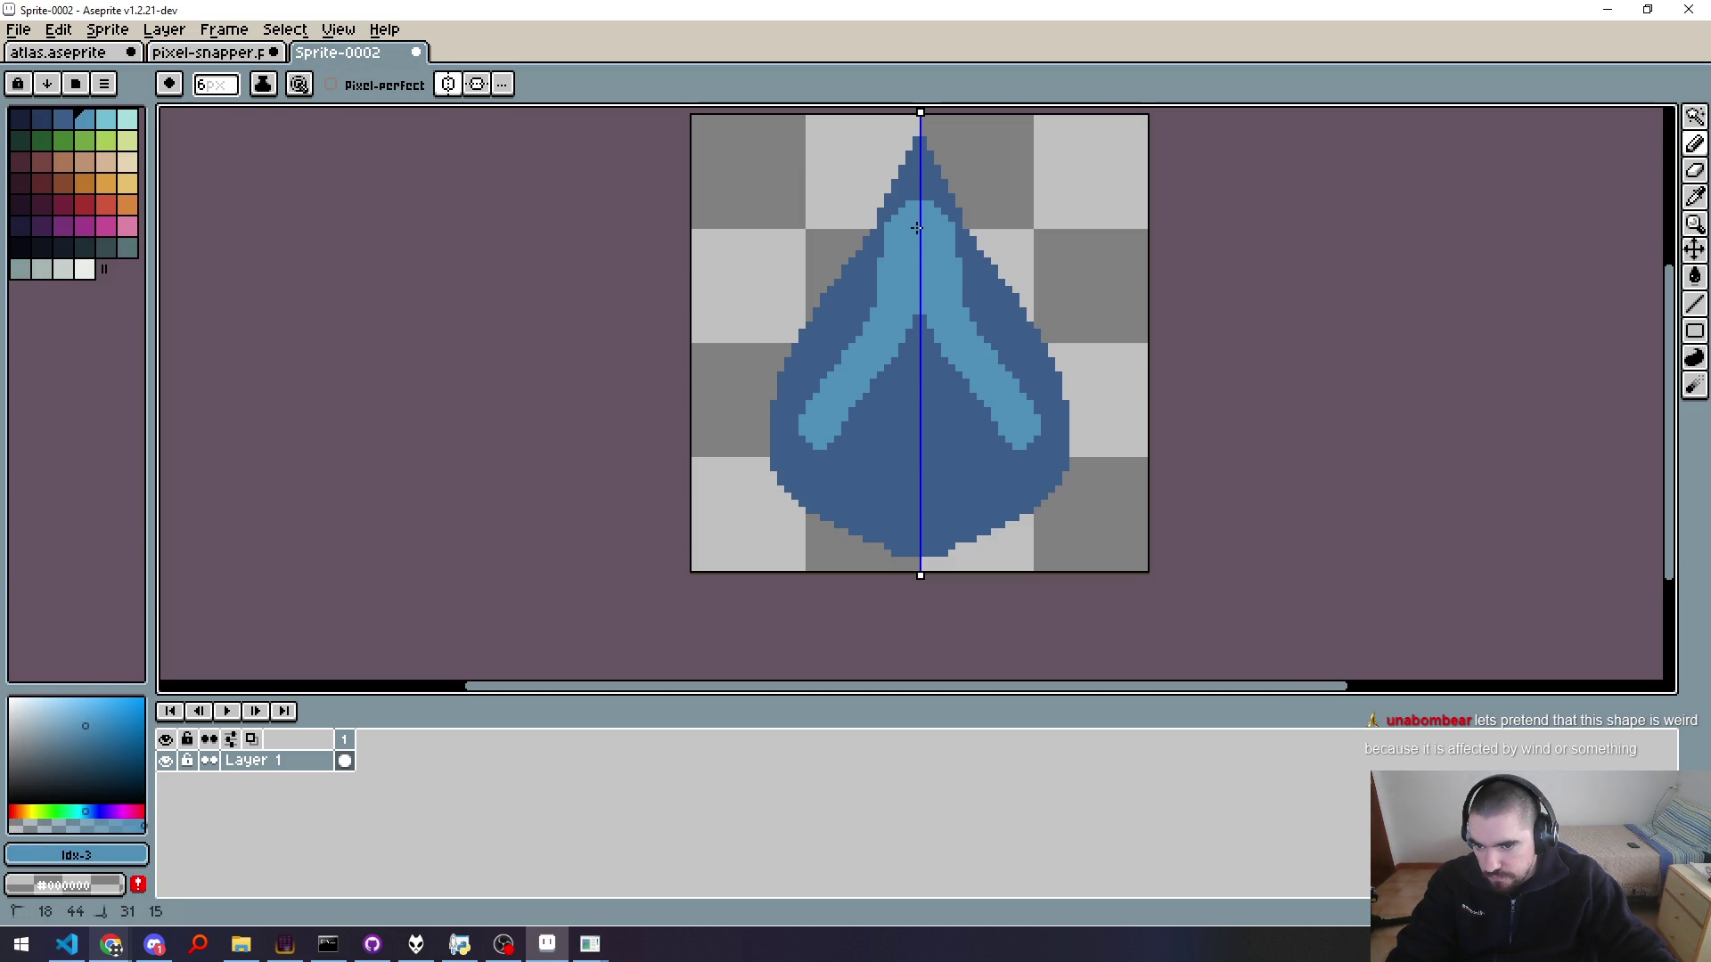
drag(820, 435, 952, 494)
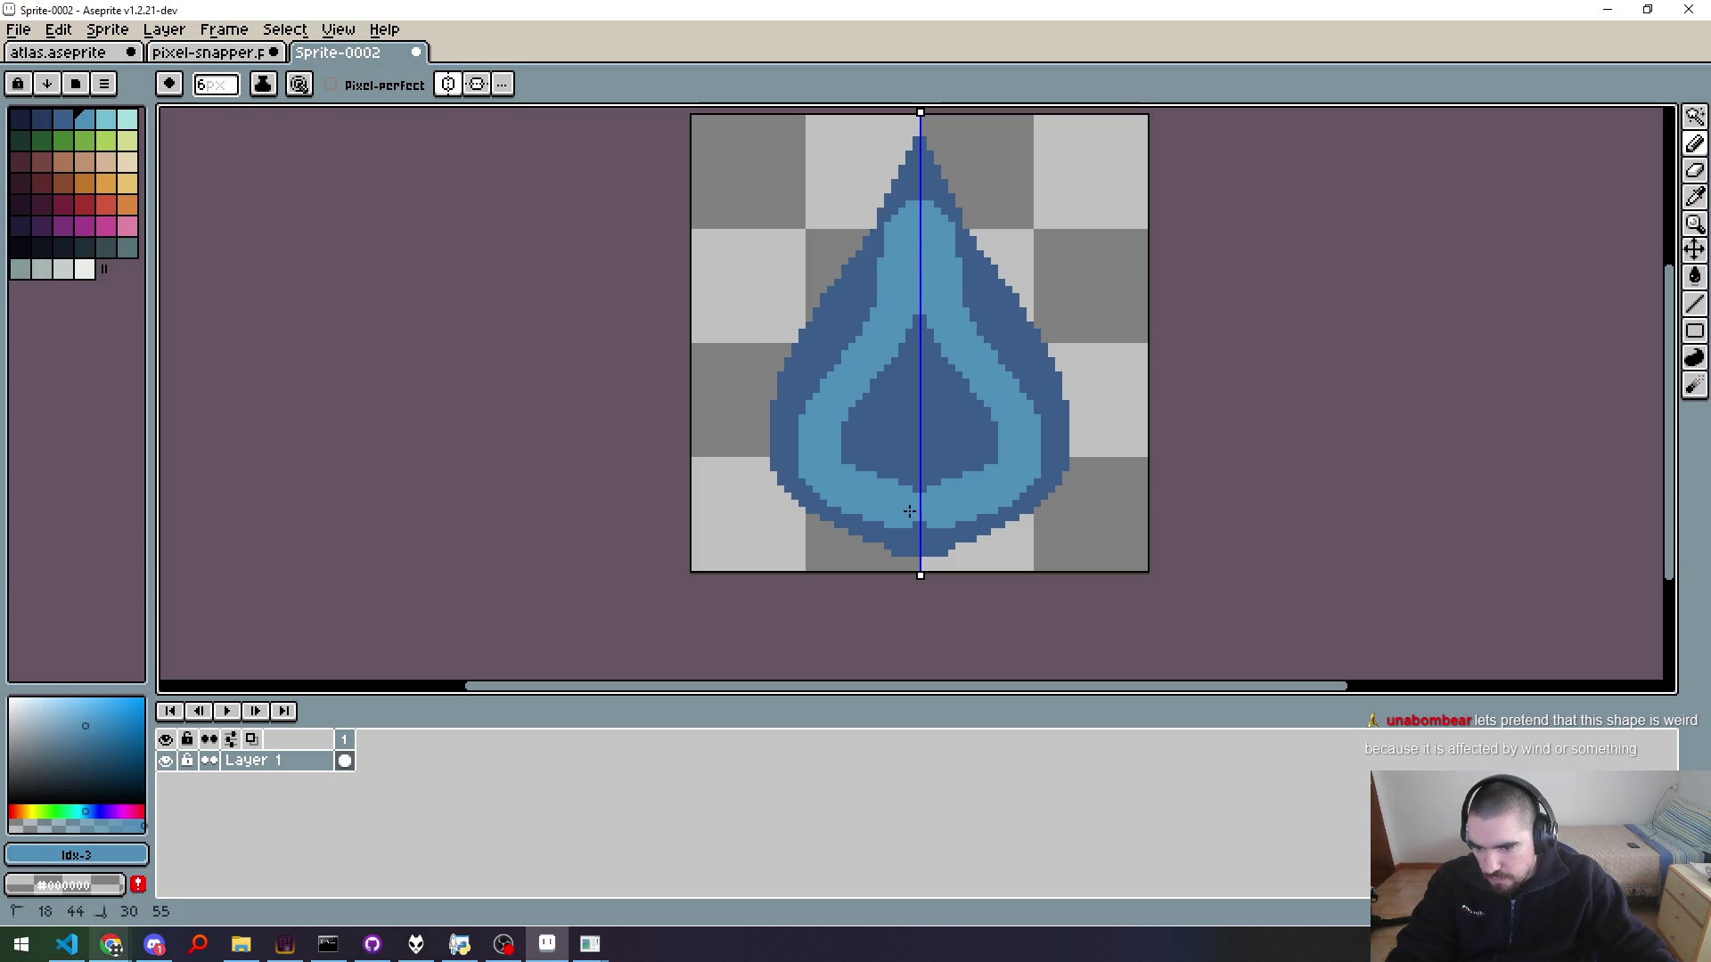
click(105, 119)
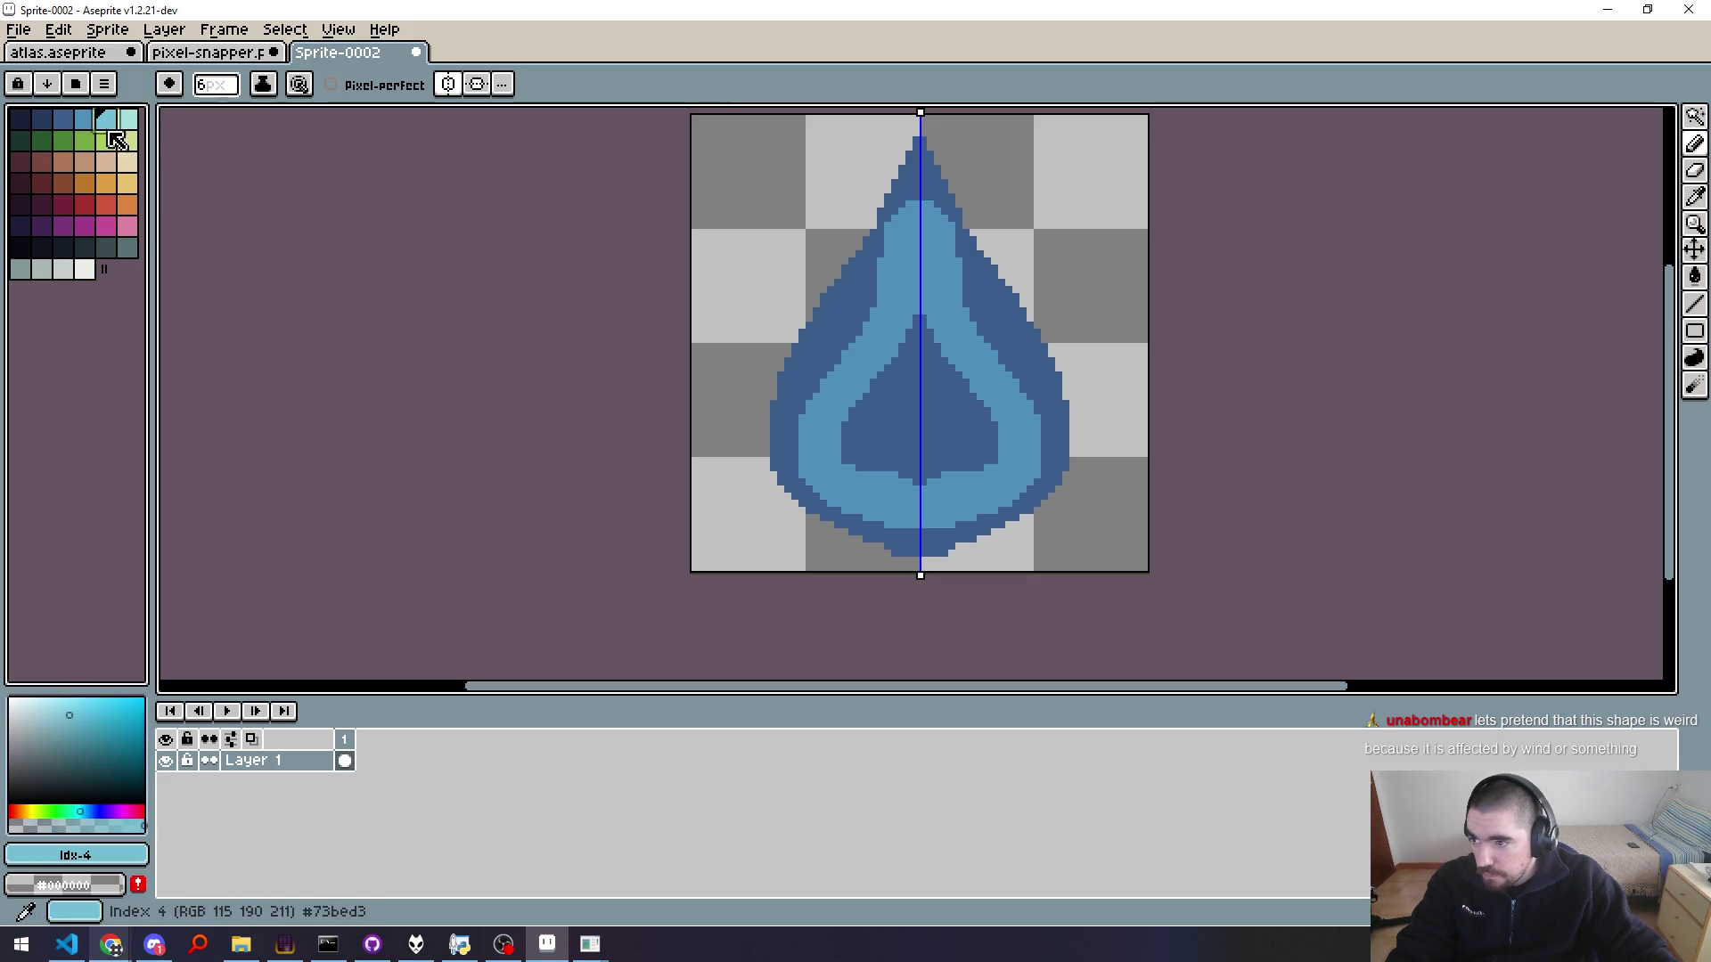
mouse_move(921, 327)
mouse_down()
mouse_move(920, 469)
mouse_move(921, 429)
mouse_up()
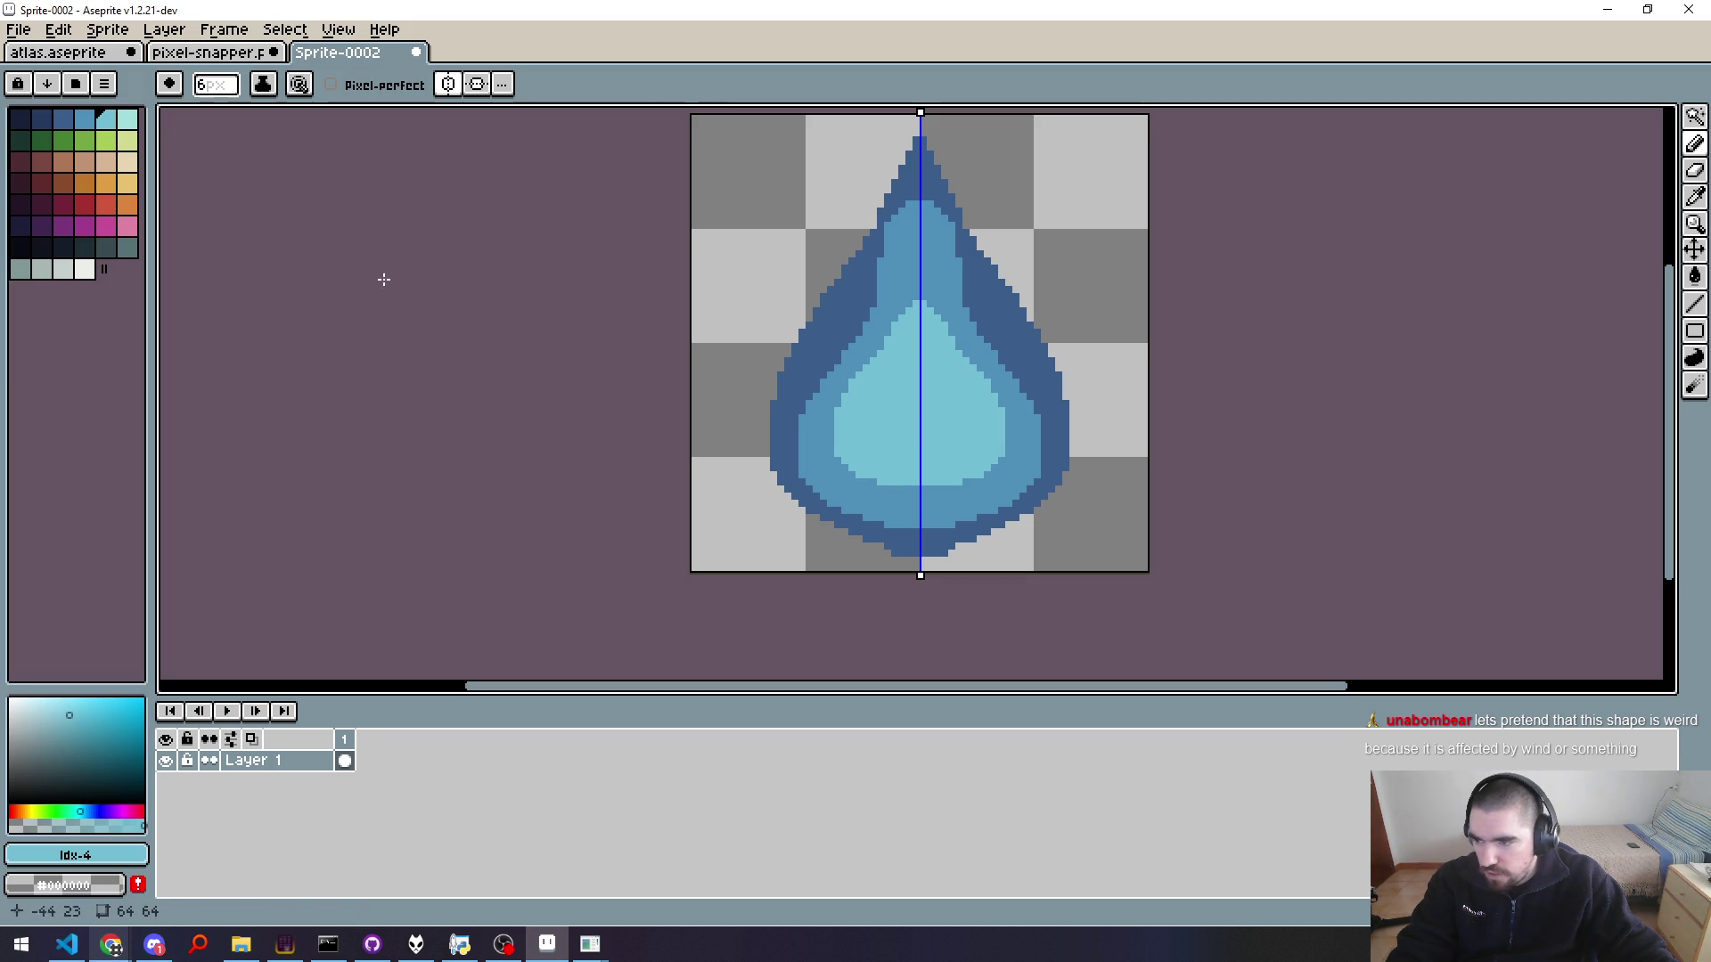
click(126, 118)
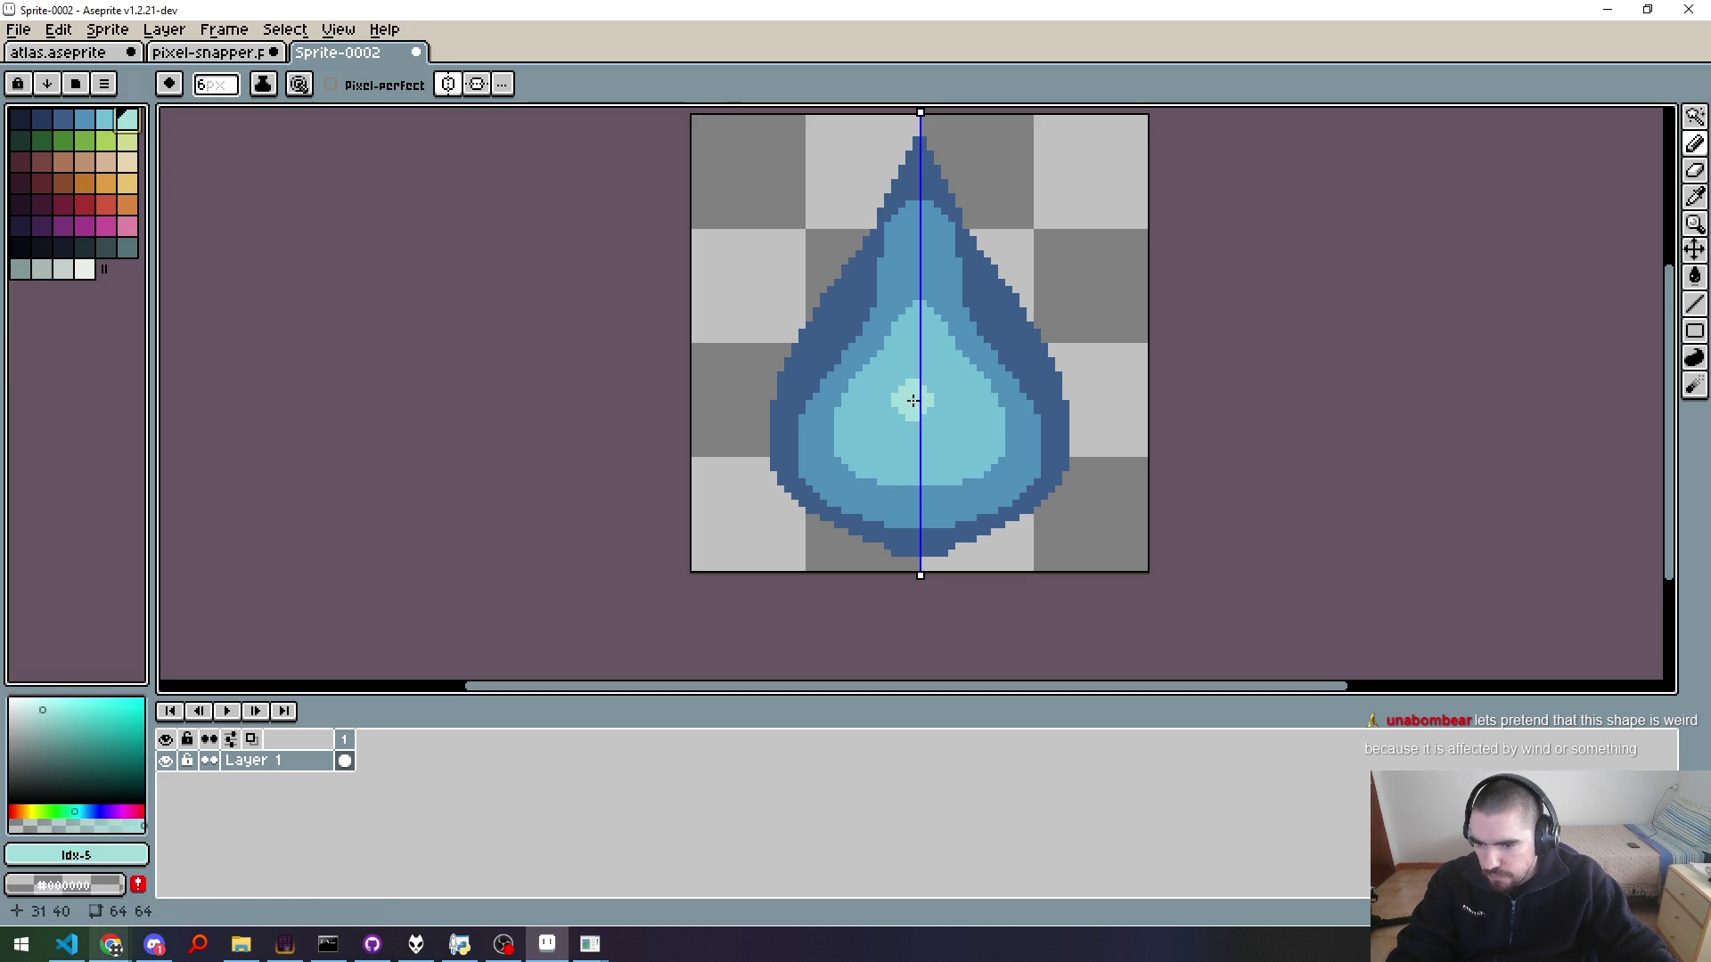
Step: Paint a pale cyan core in the drop's centre and recentre the view on the drop
drag(914, 401, 918, 446)
scroll(1097, 396, down, 5)
scroll(1136, 421, up, 2)
scroll(1176, 481, up, 3)
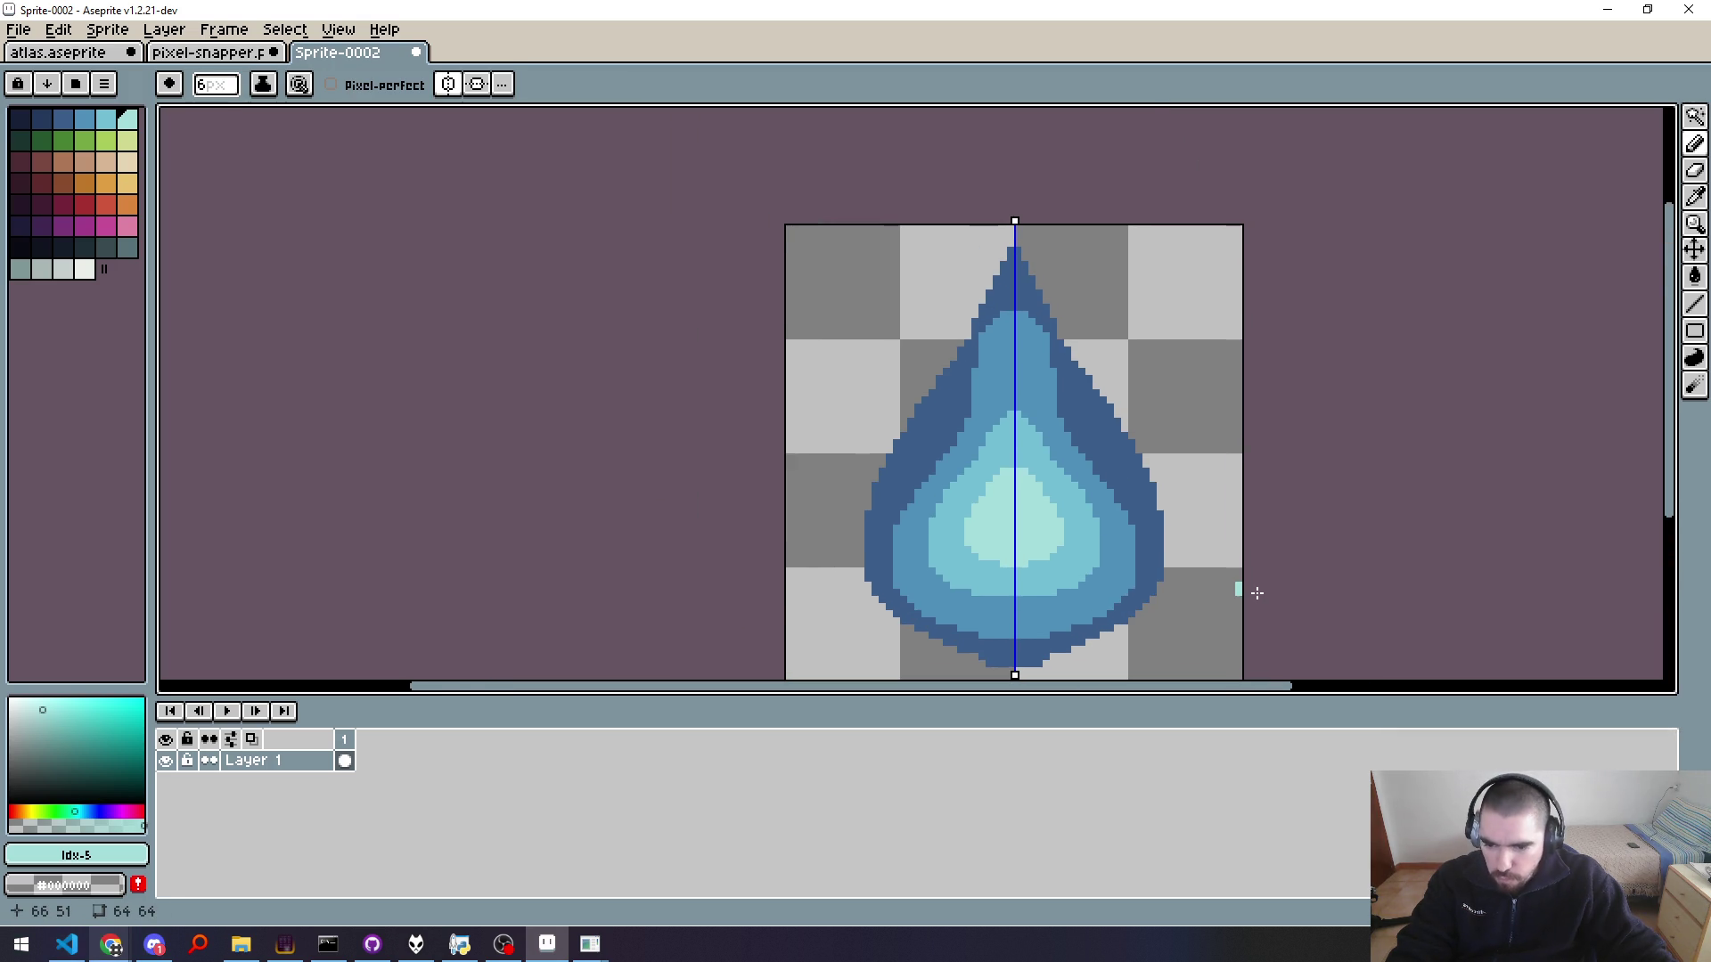
drag(1355, 492, 1337, 408)
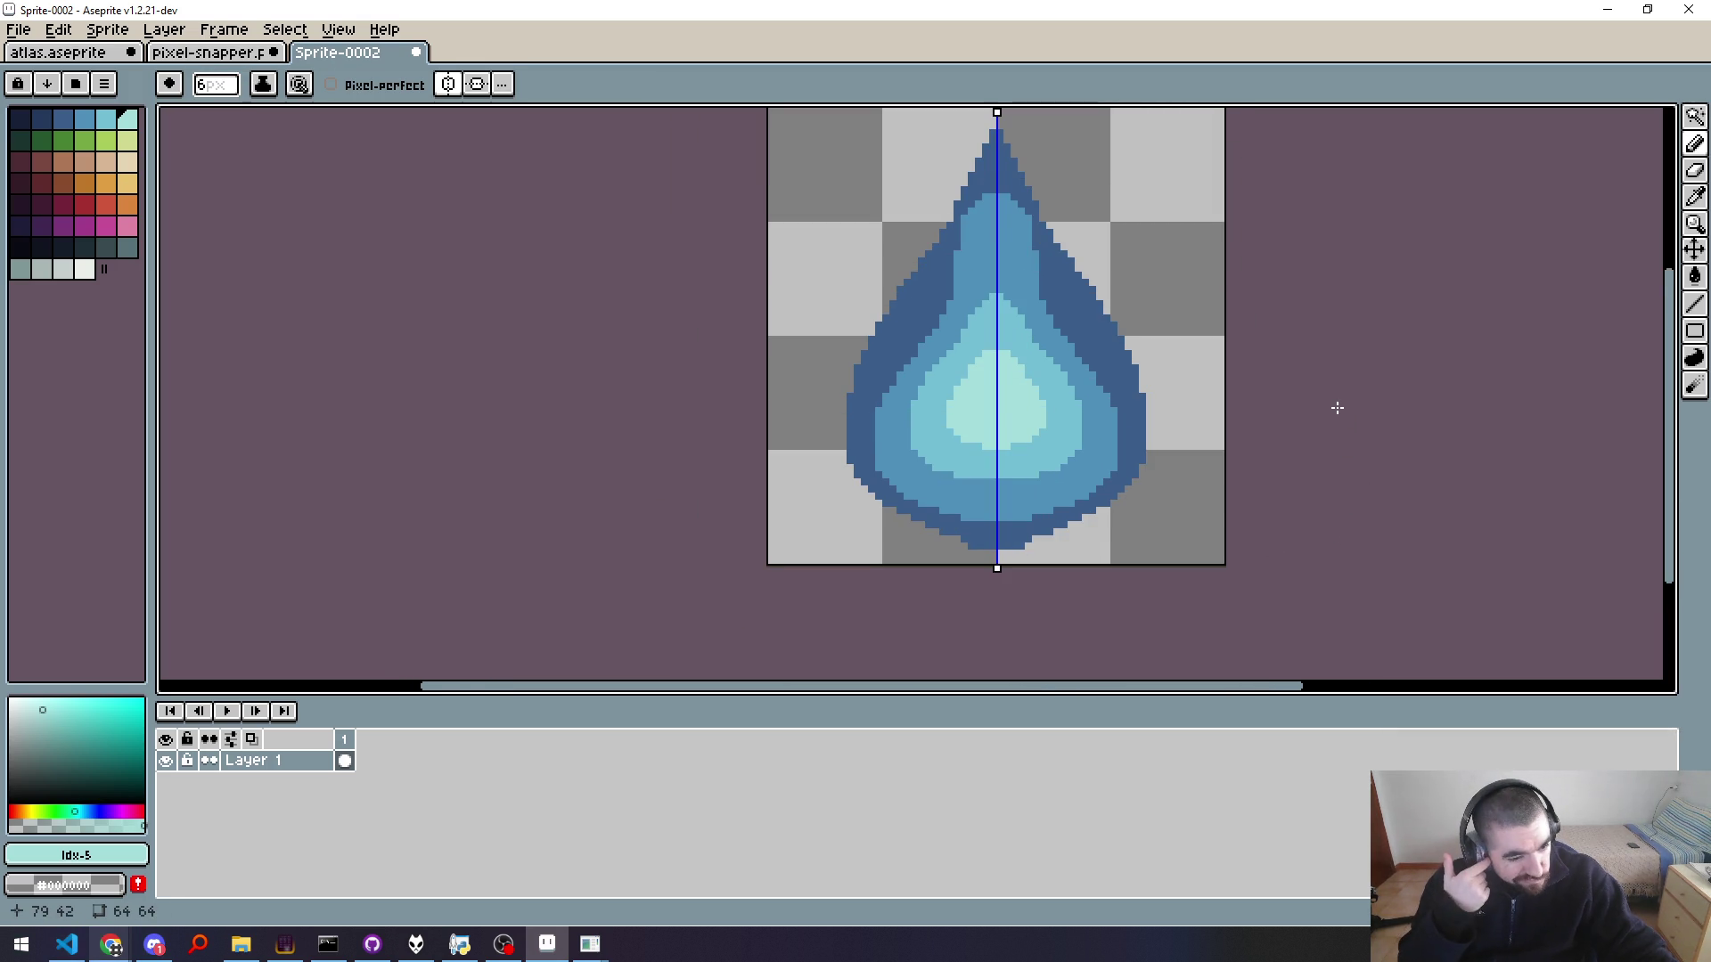
scroll(1142, 436, down, 1)
scroll(1120, 420, up, 1)
mouse_move(953, 429)
mouse_down()
mouse_move(1029, 499)
mouse_move(882, 428)
mouse_up()
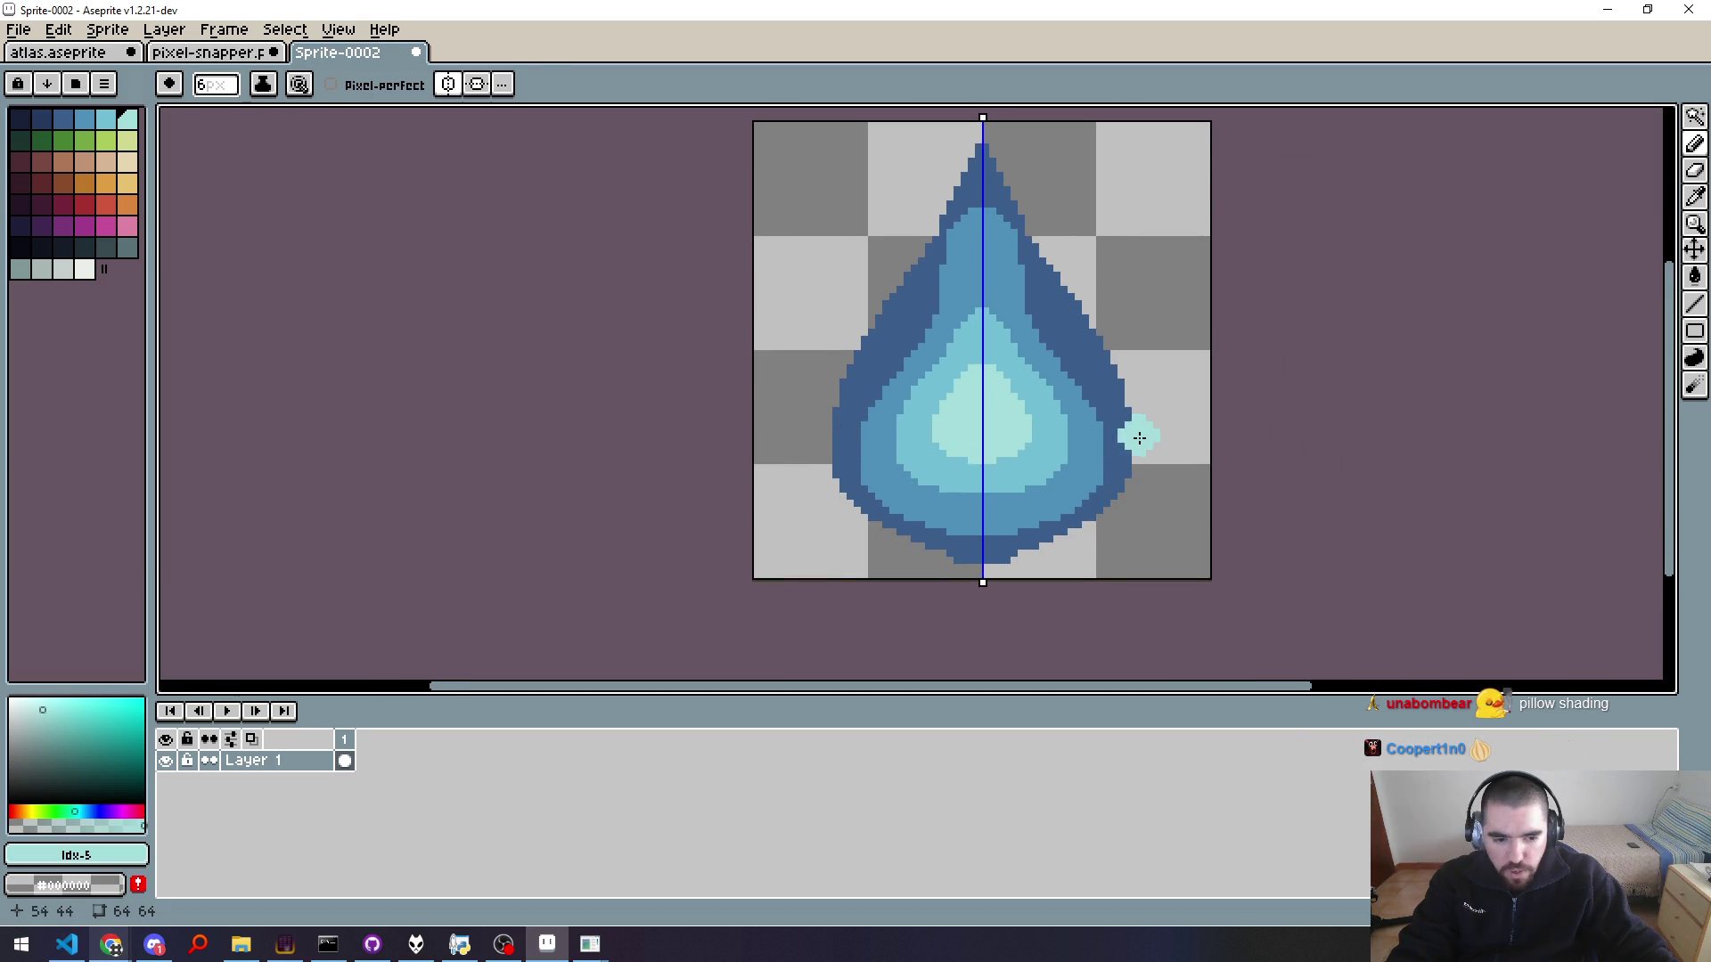
scroll(1166, 434, down, 5)
scroll(1166, 434, up, 3)
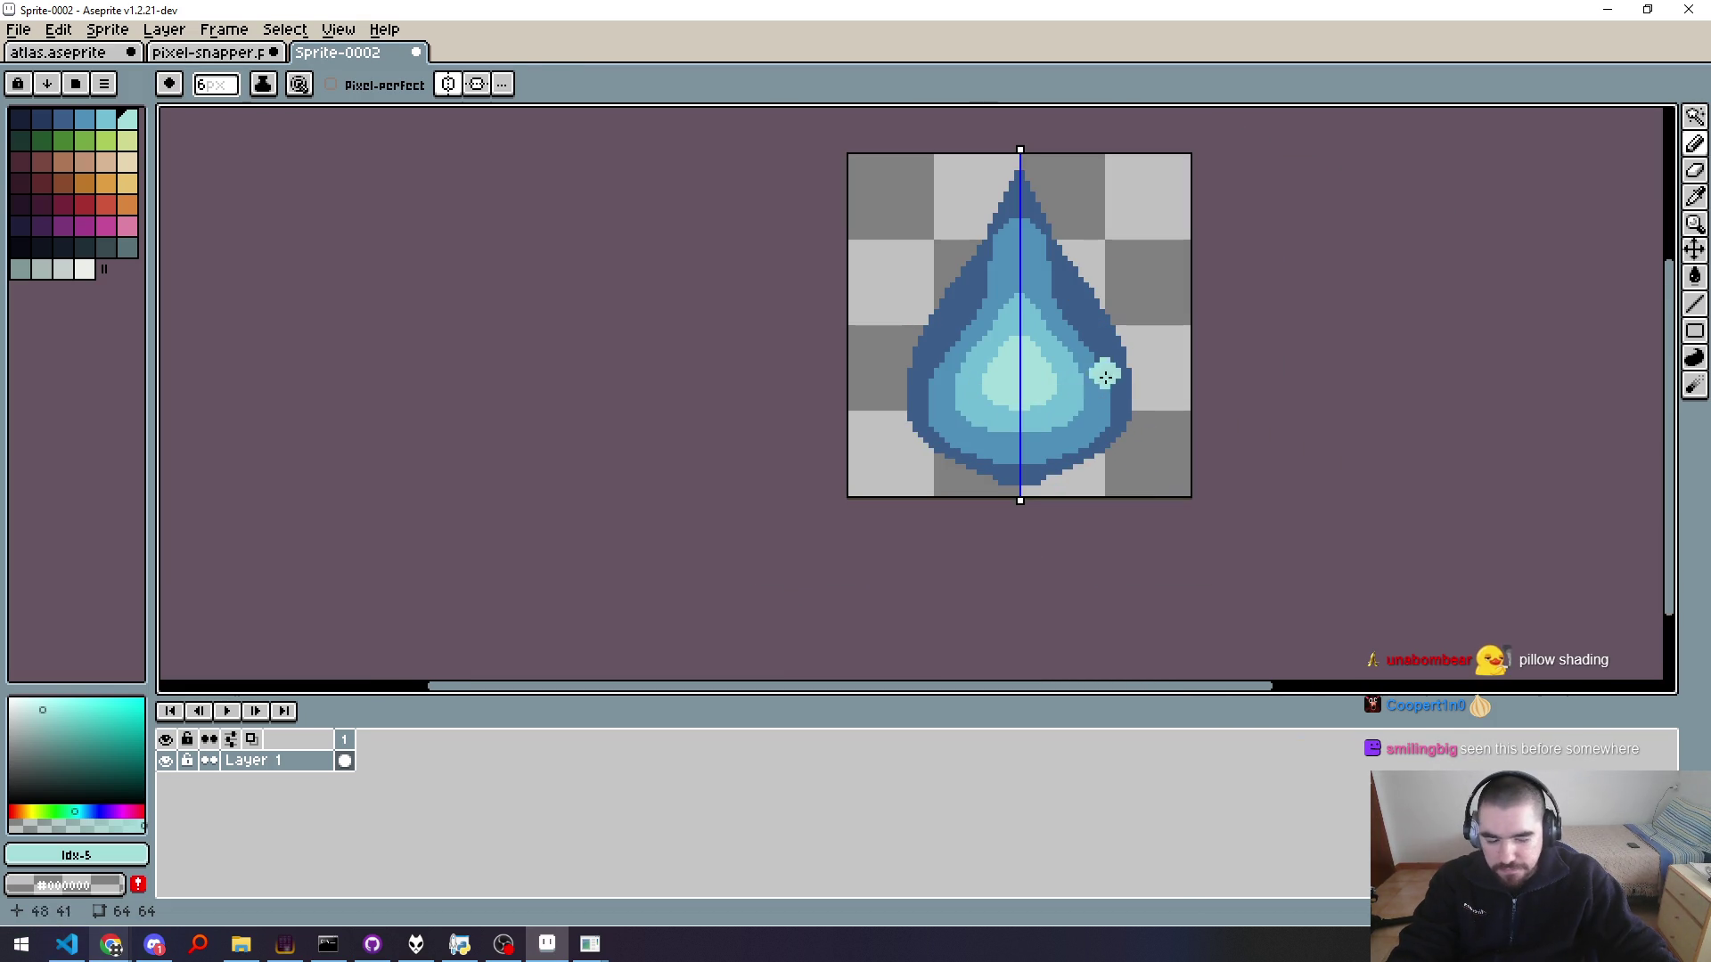
drag(1133, 337, 1144, 399)
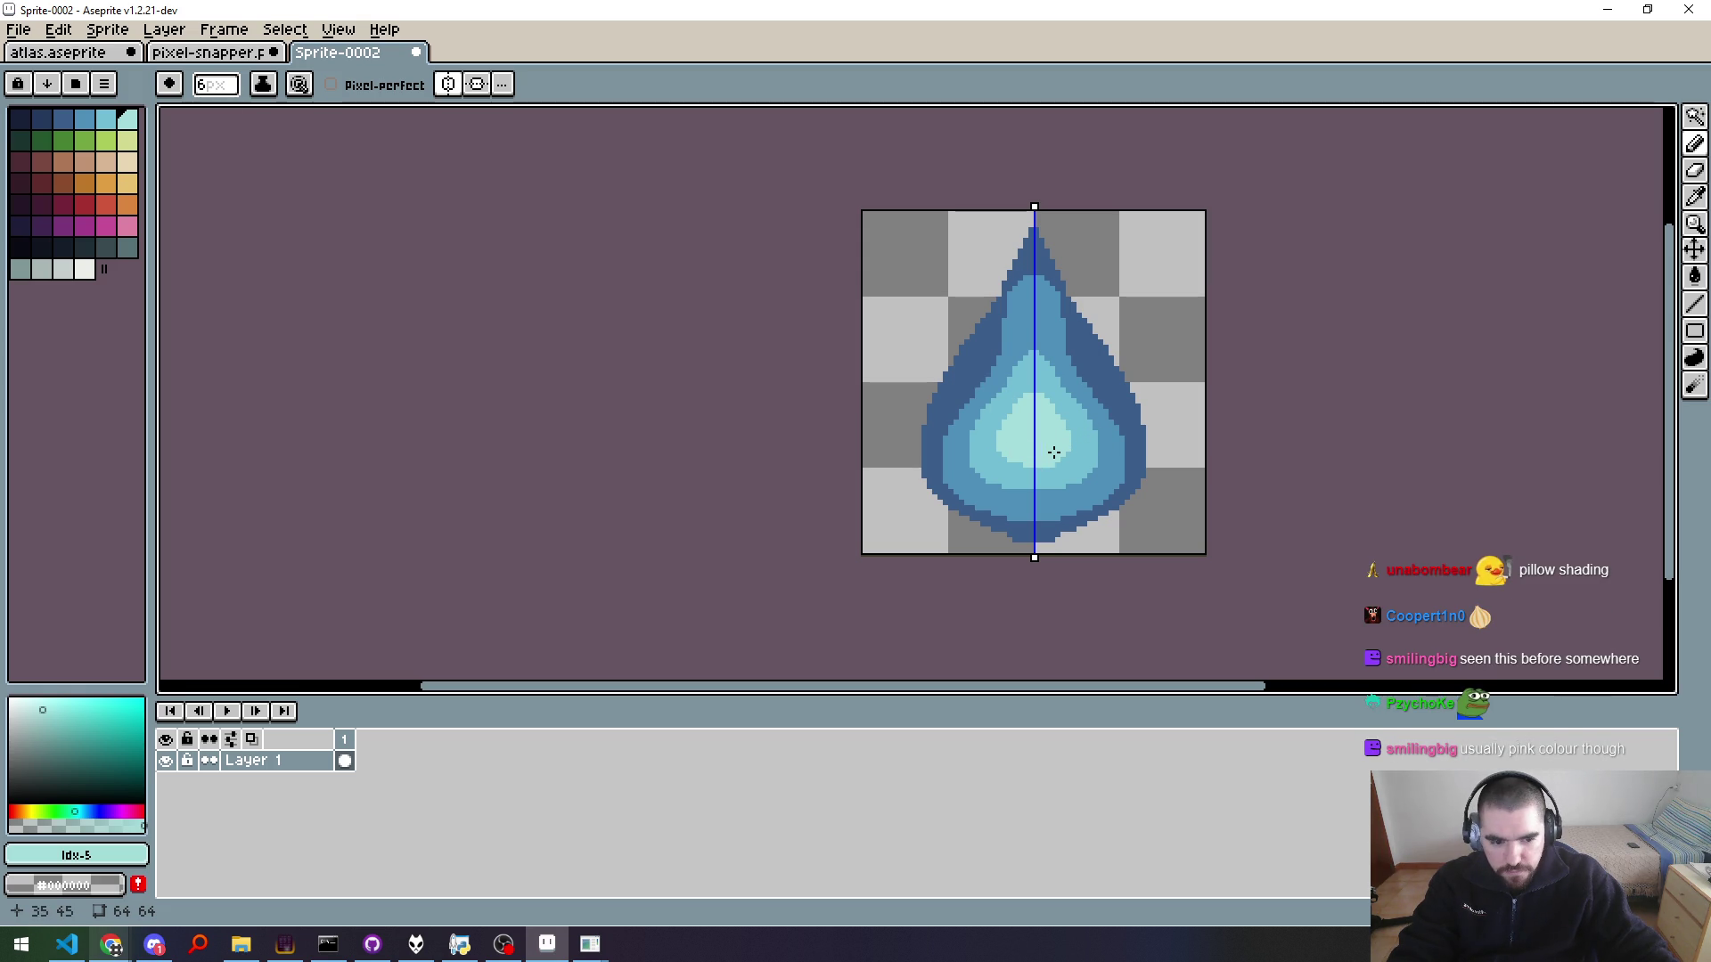
Step: Shrink the brush to 2 px, pan over the drop, then enlarge the brush to 4 px
scroll(1054, 453, up, 2)
key(minus)
key(minus)
key(minus)
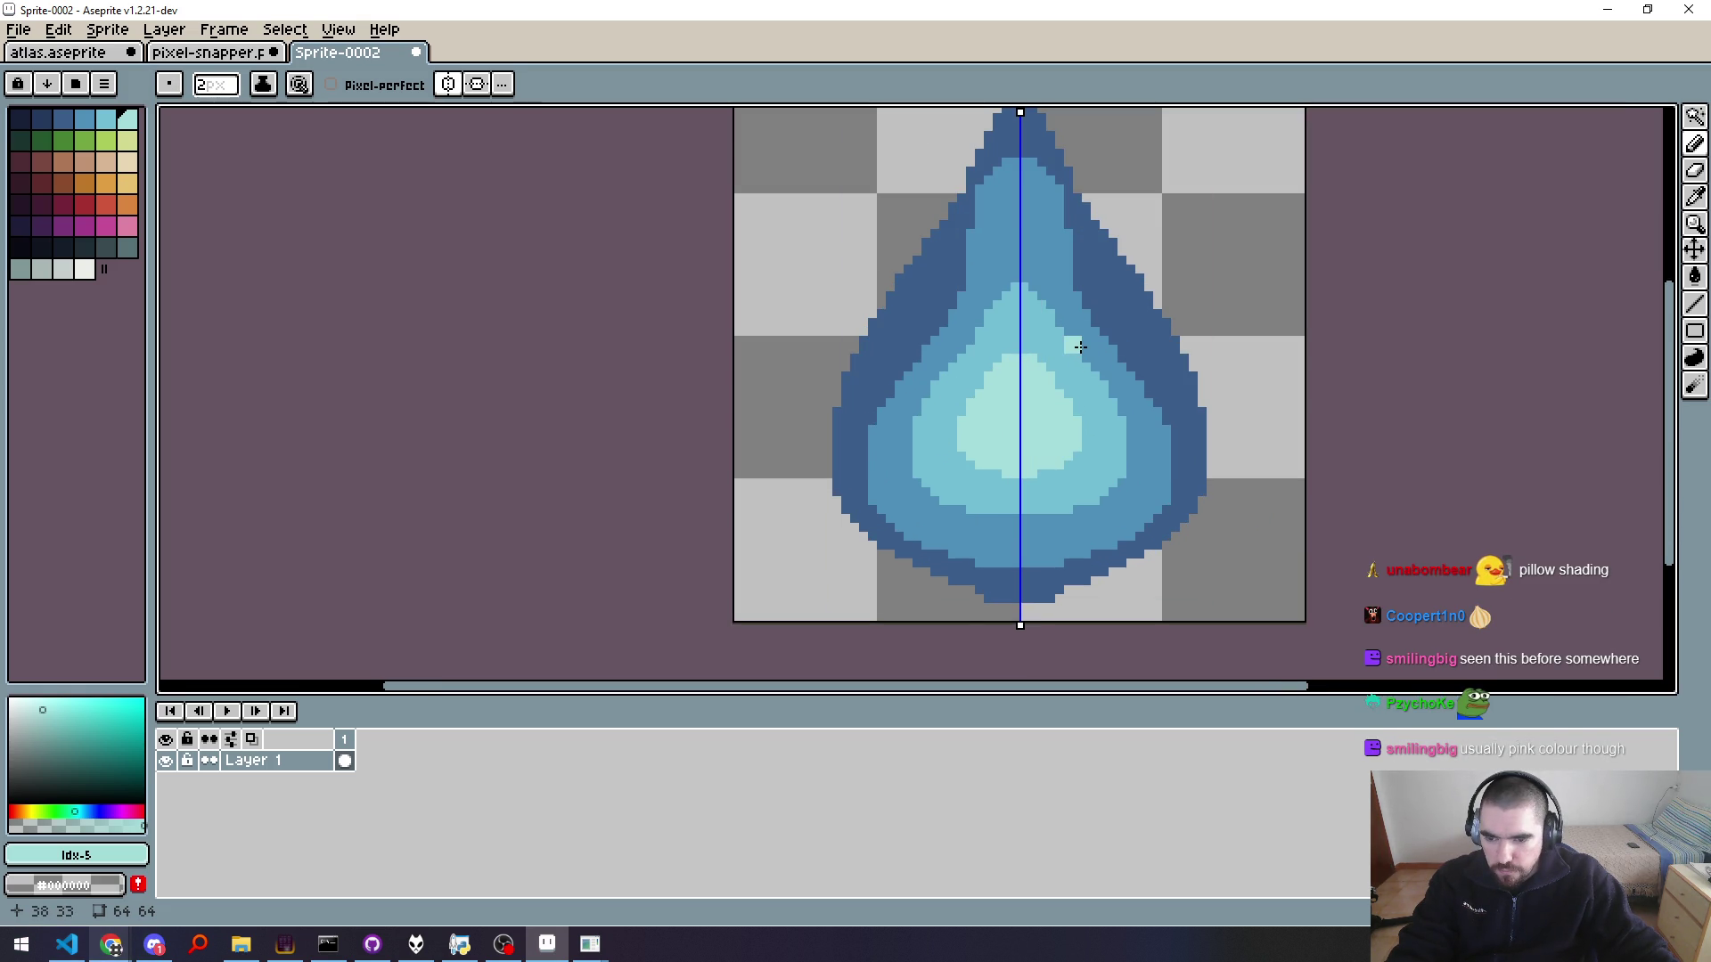
drag(1079, 347, 1090, 439)
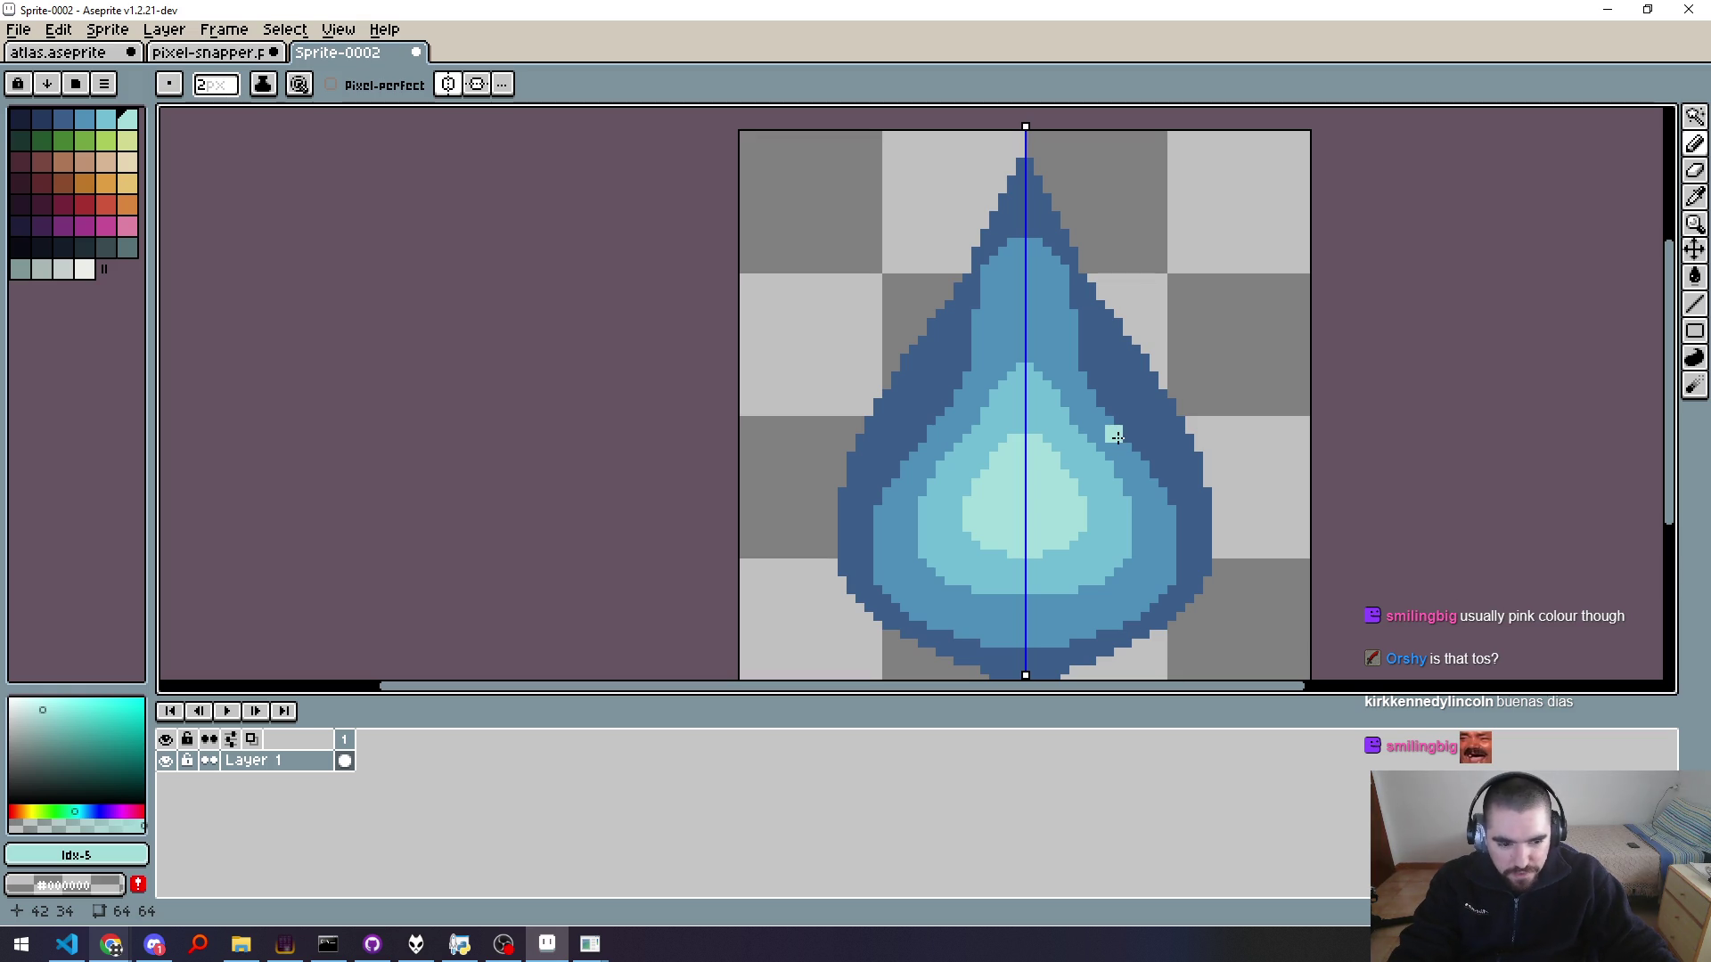
drag(1184, 440, 1082, 453)
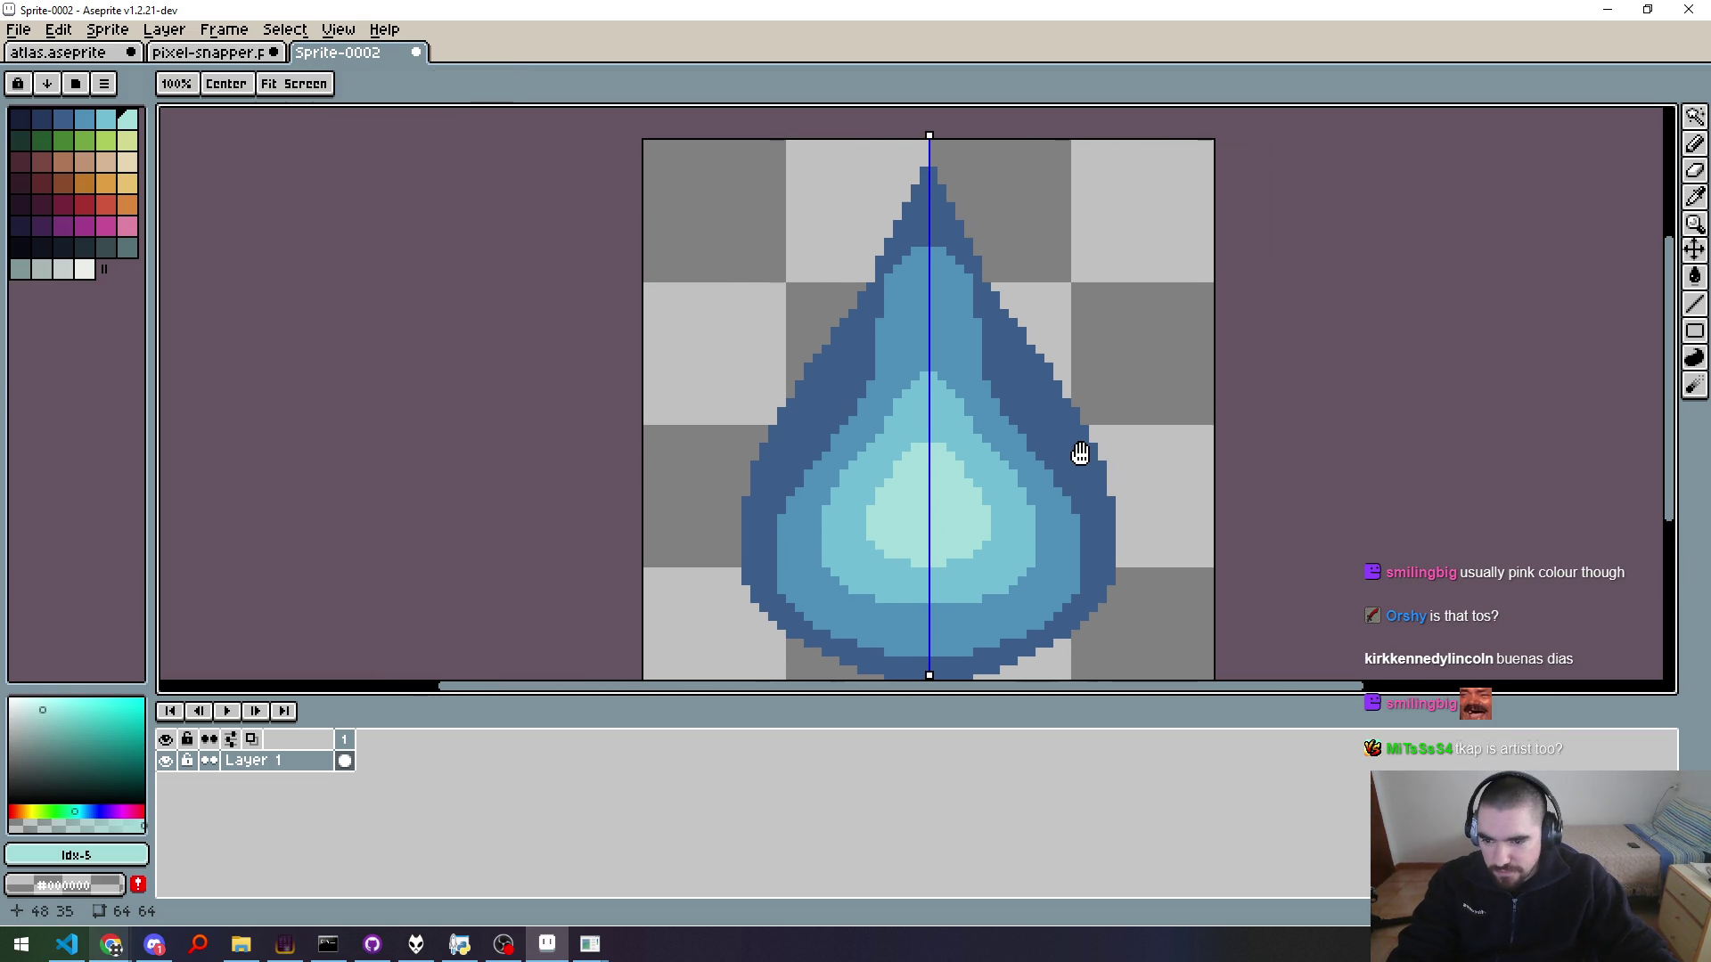
key(b)
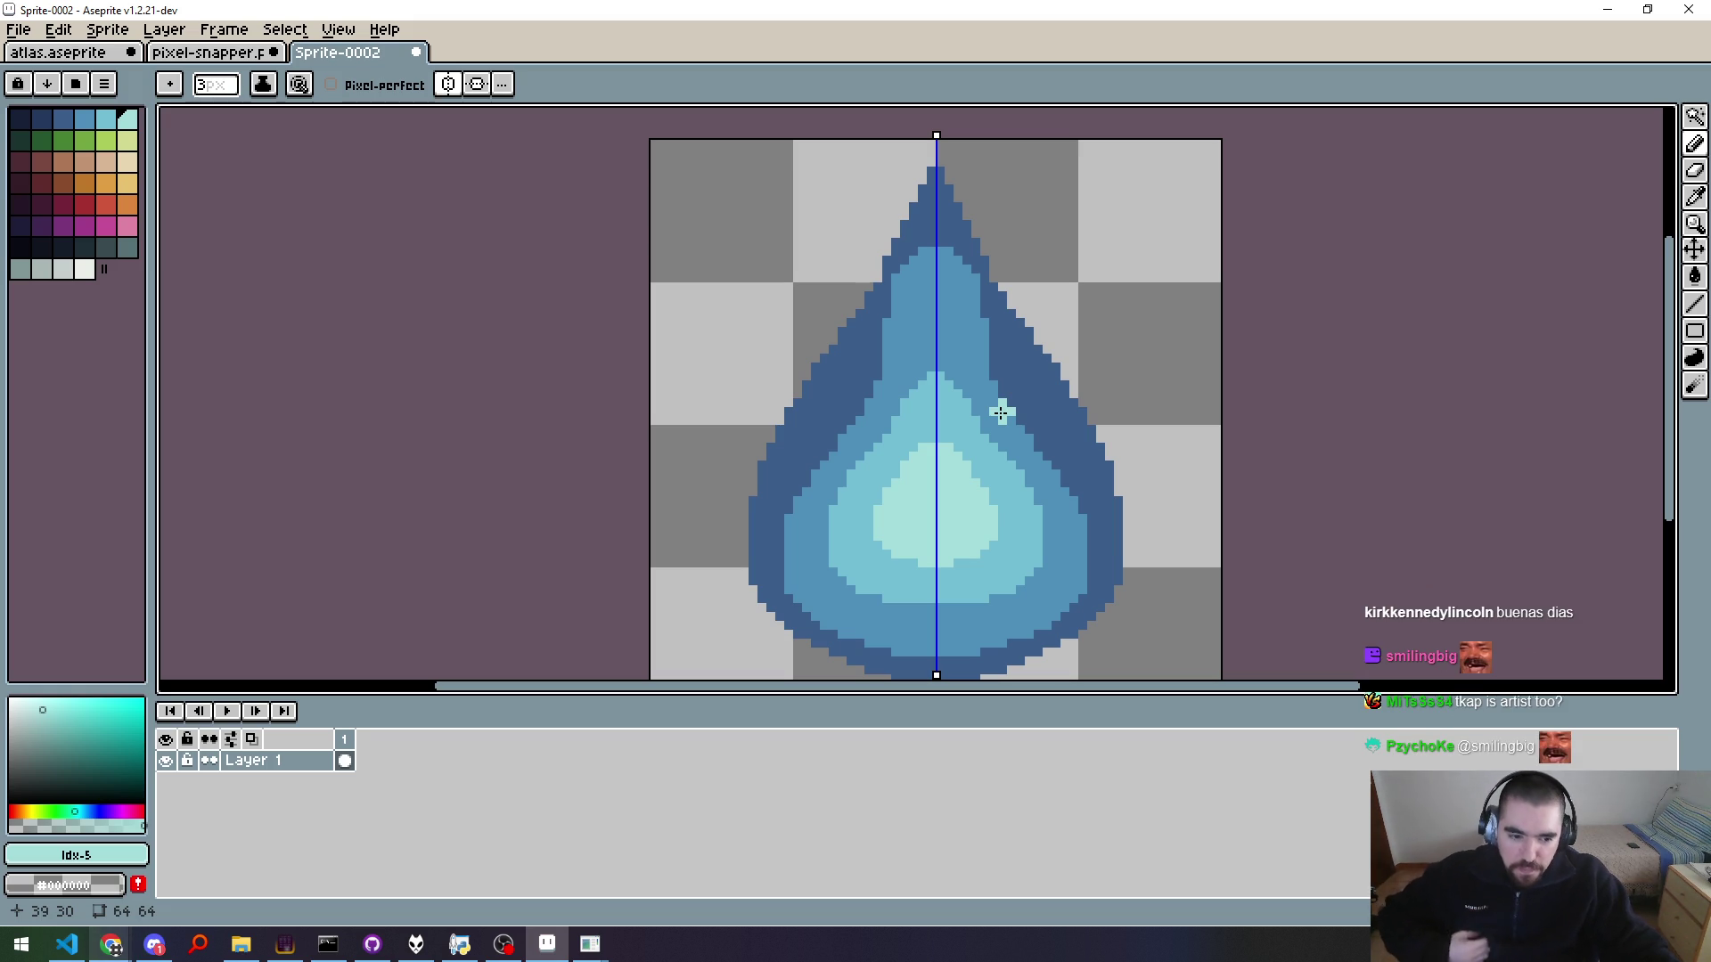
key(plus)
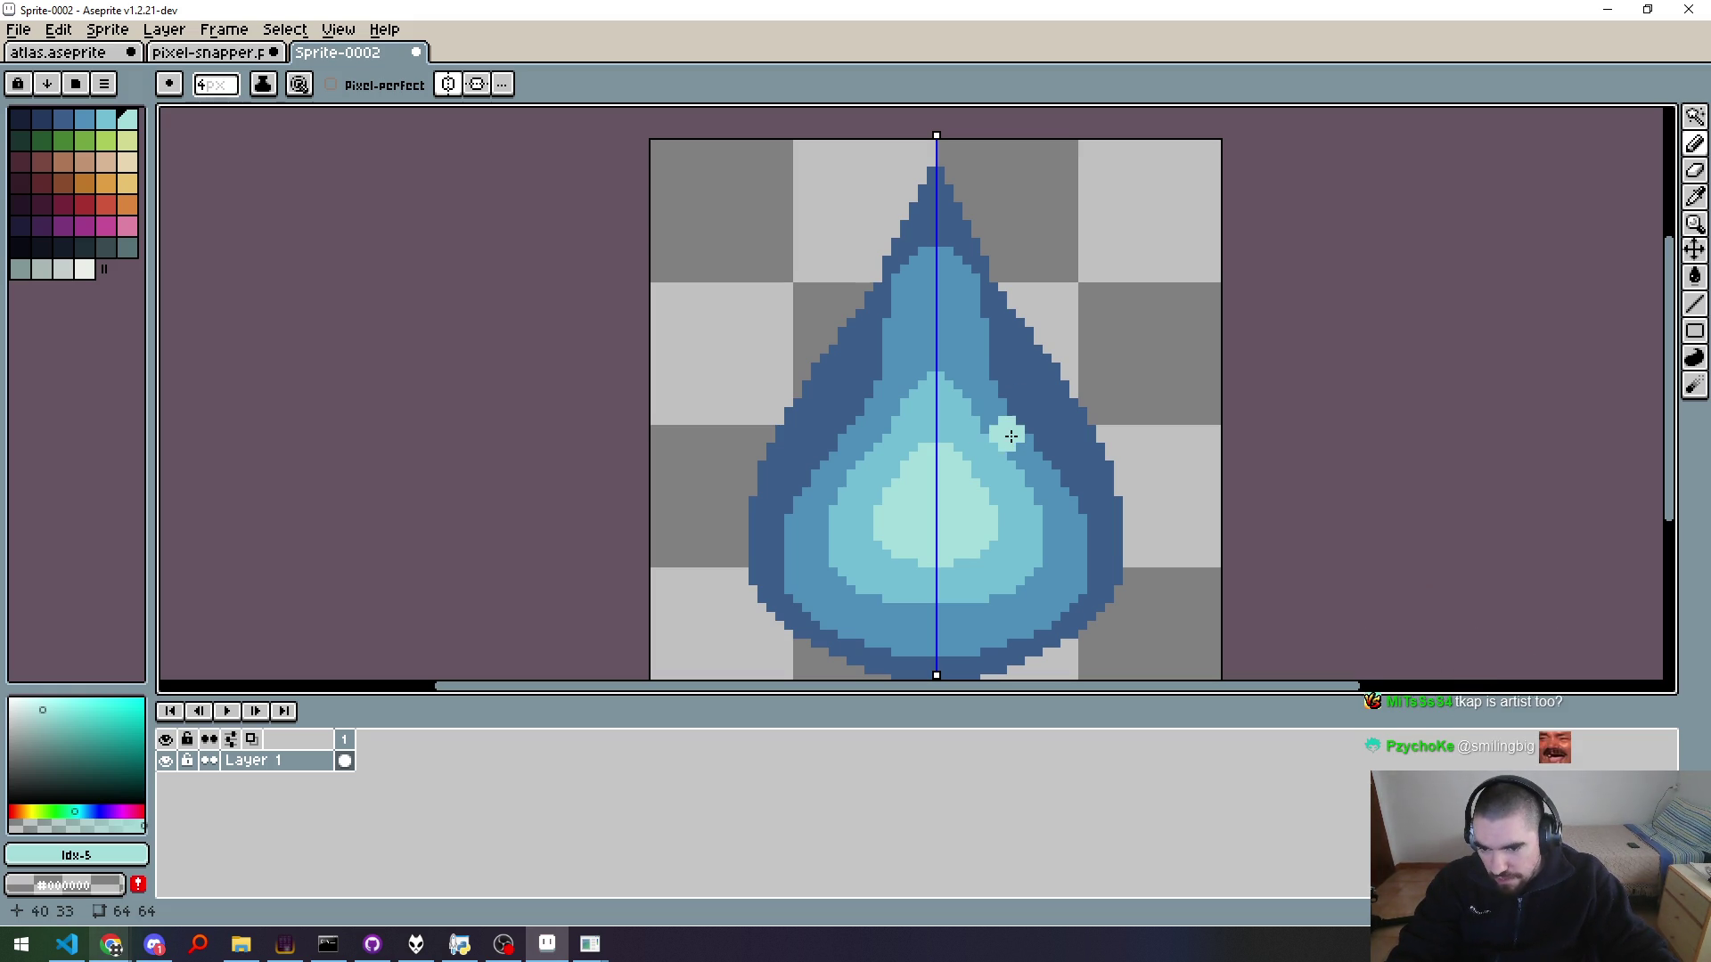
Step: Try a mirrored rim highlight dot, undo it, and turn symmetry off
click(1016, 444)
key(v)
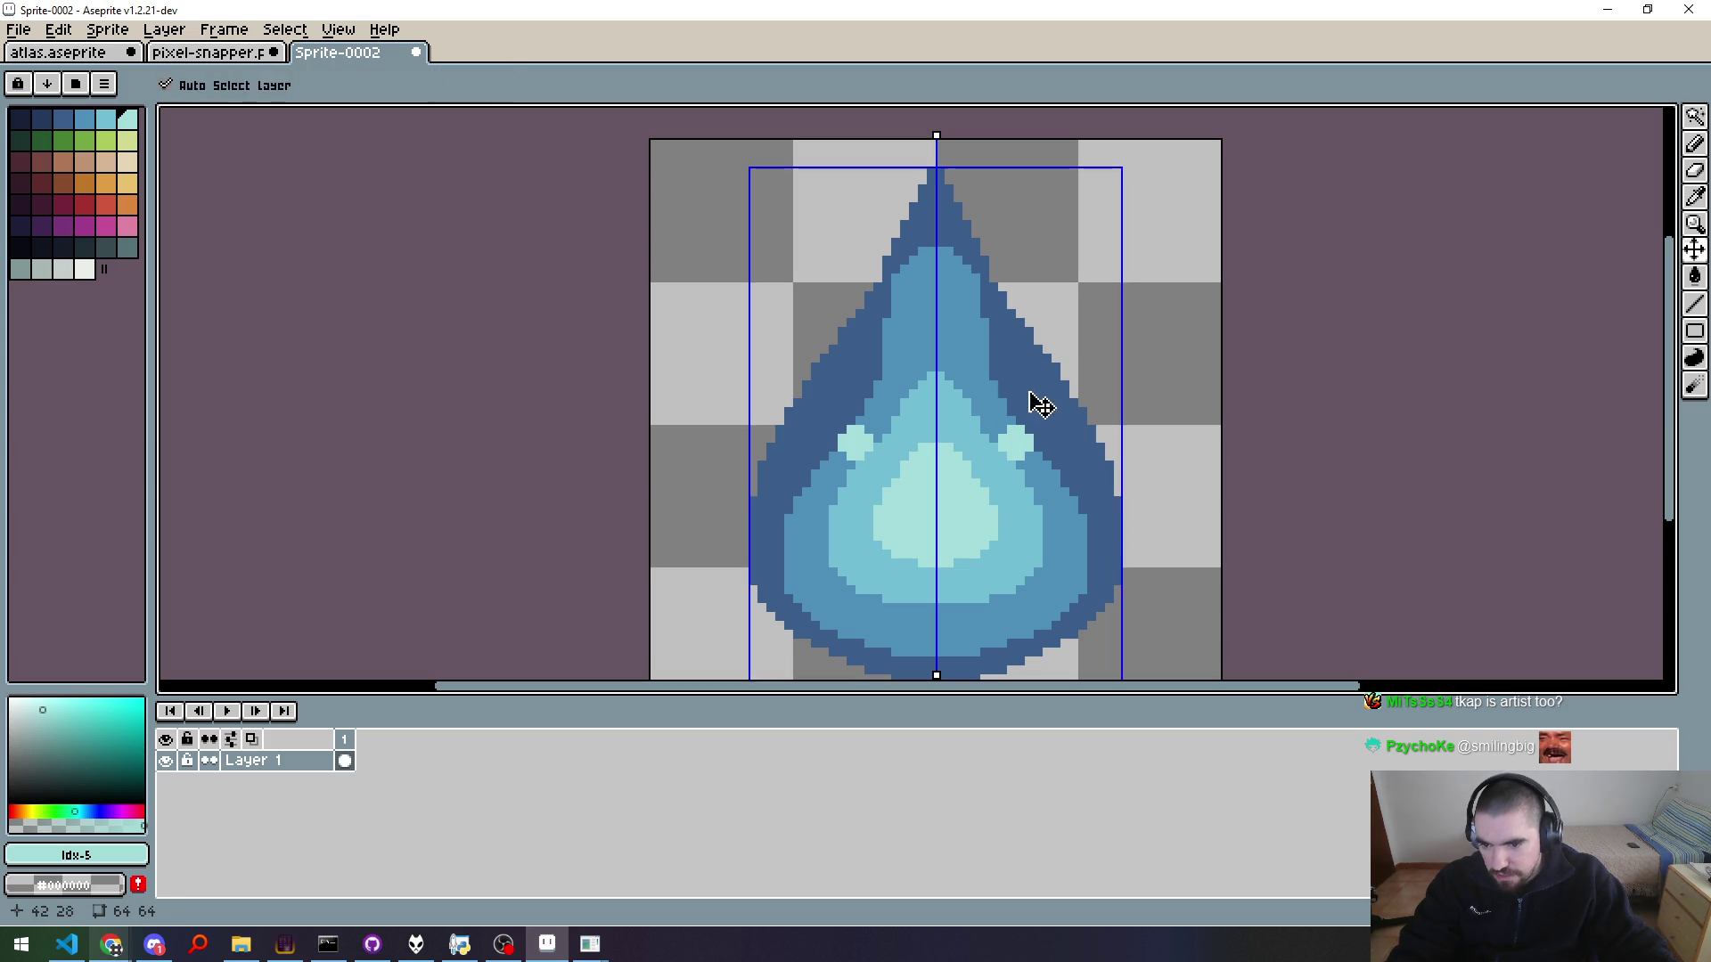
key(ctrl+z)
key(b)
click(447, 84)
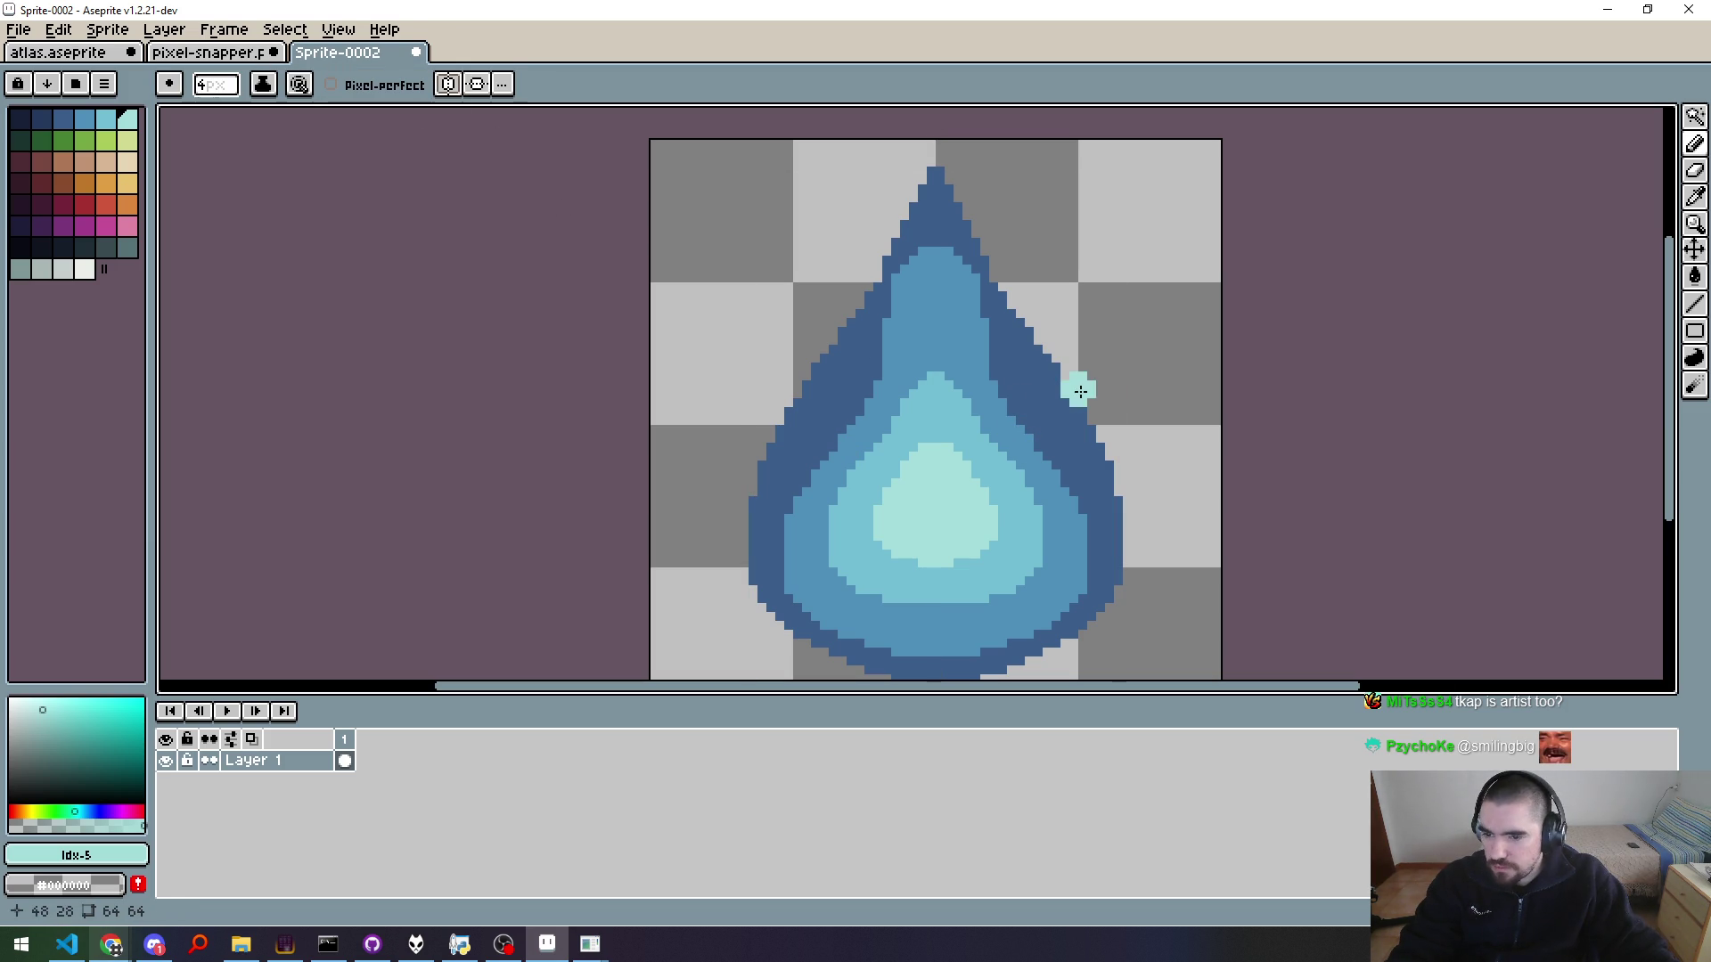
Step: Test two highlight dots on the upper-right rim, then undo both
click(1007, 435)
click(1026, 382)
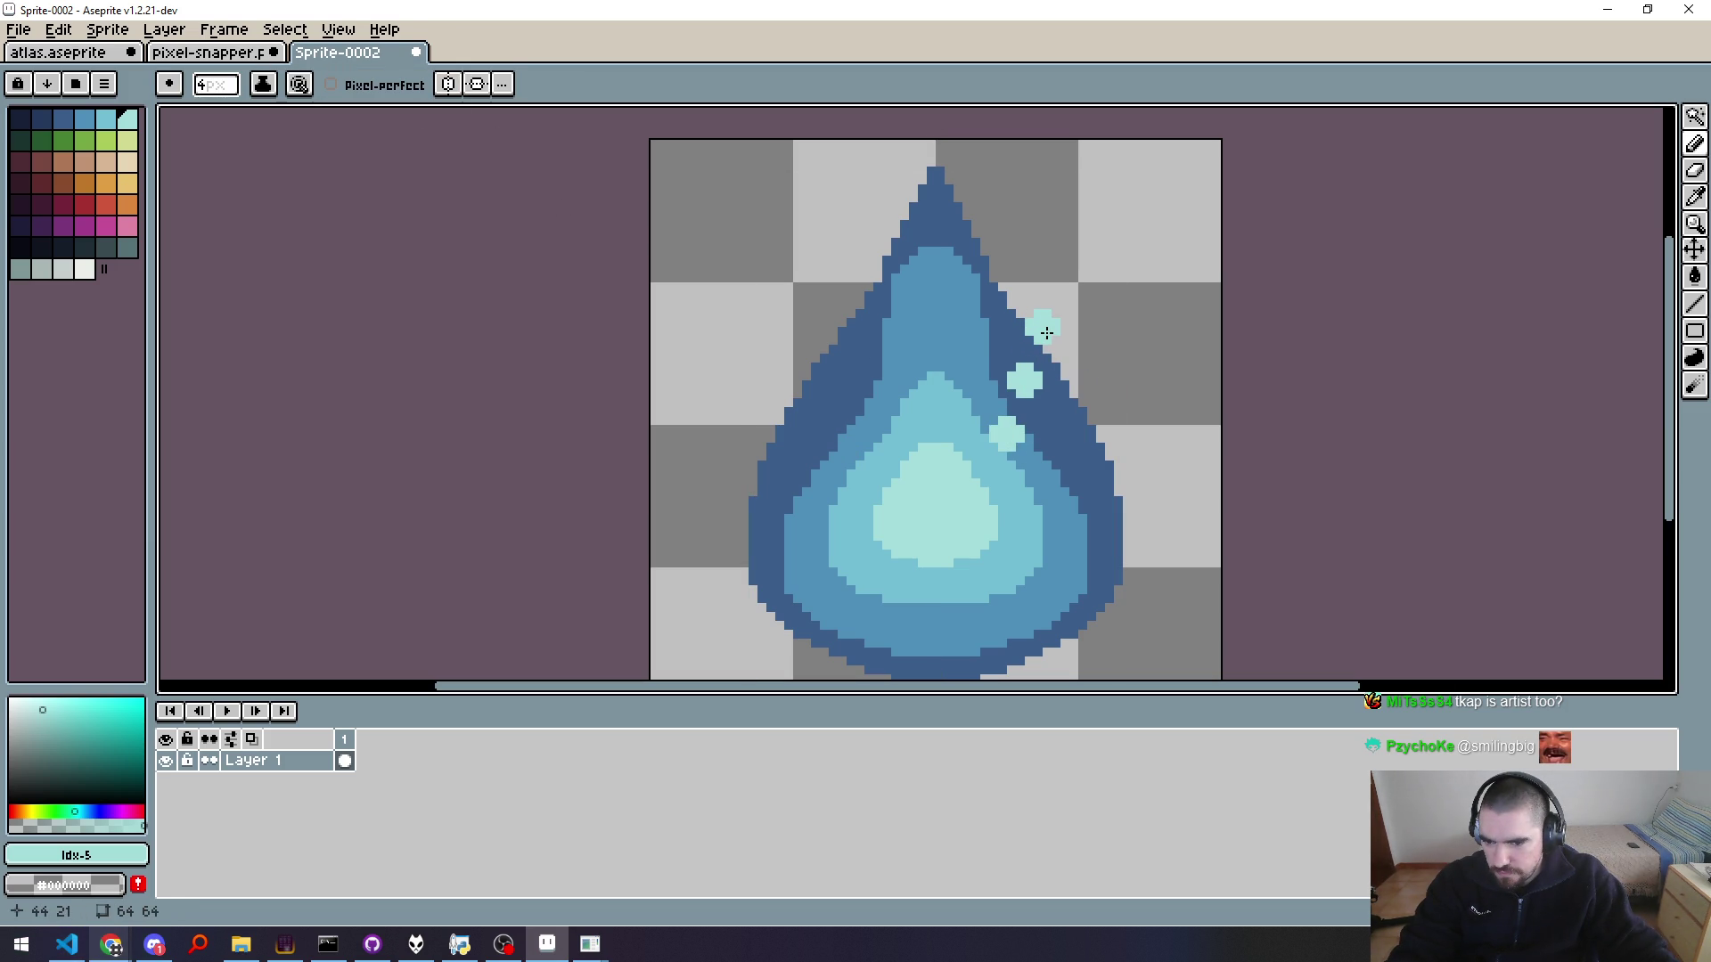
scroll(1130, 456, down, 2)
scroll(1114, 477, down, 4)
scroll(1115, 475, up, 6)
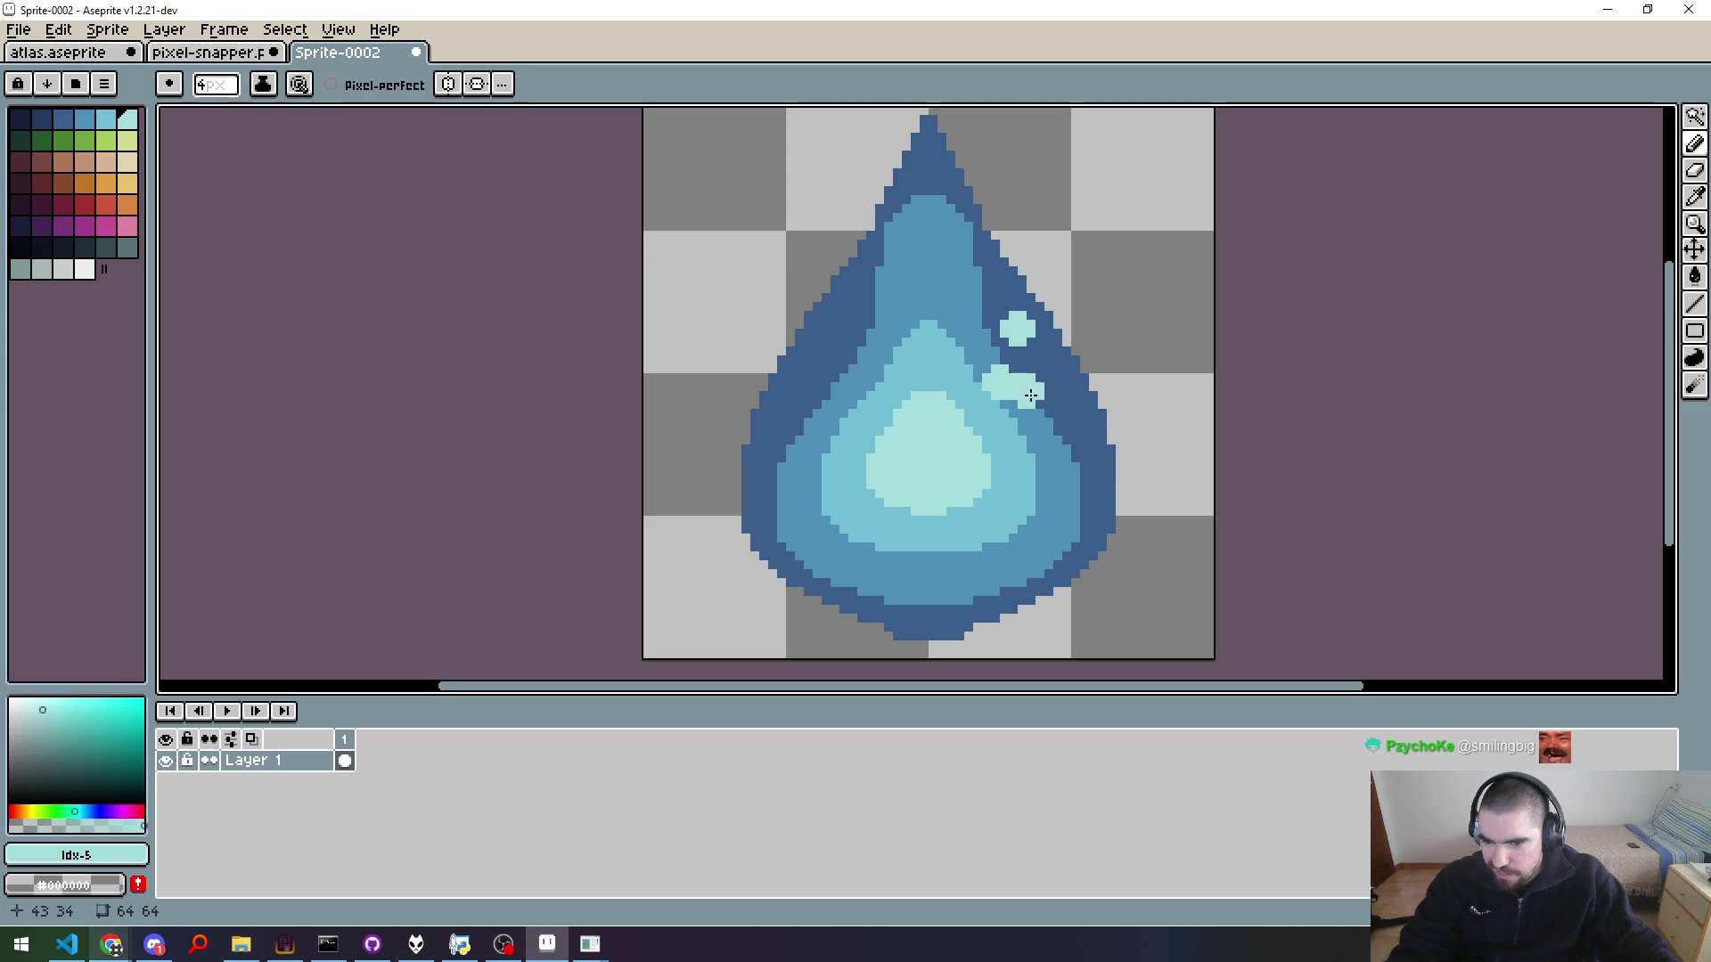
key(ctrl+z)
key(ctrl+z)
key(ctrl+z)
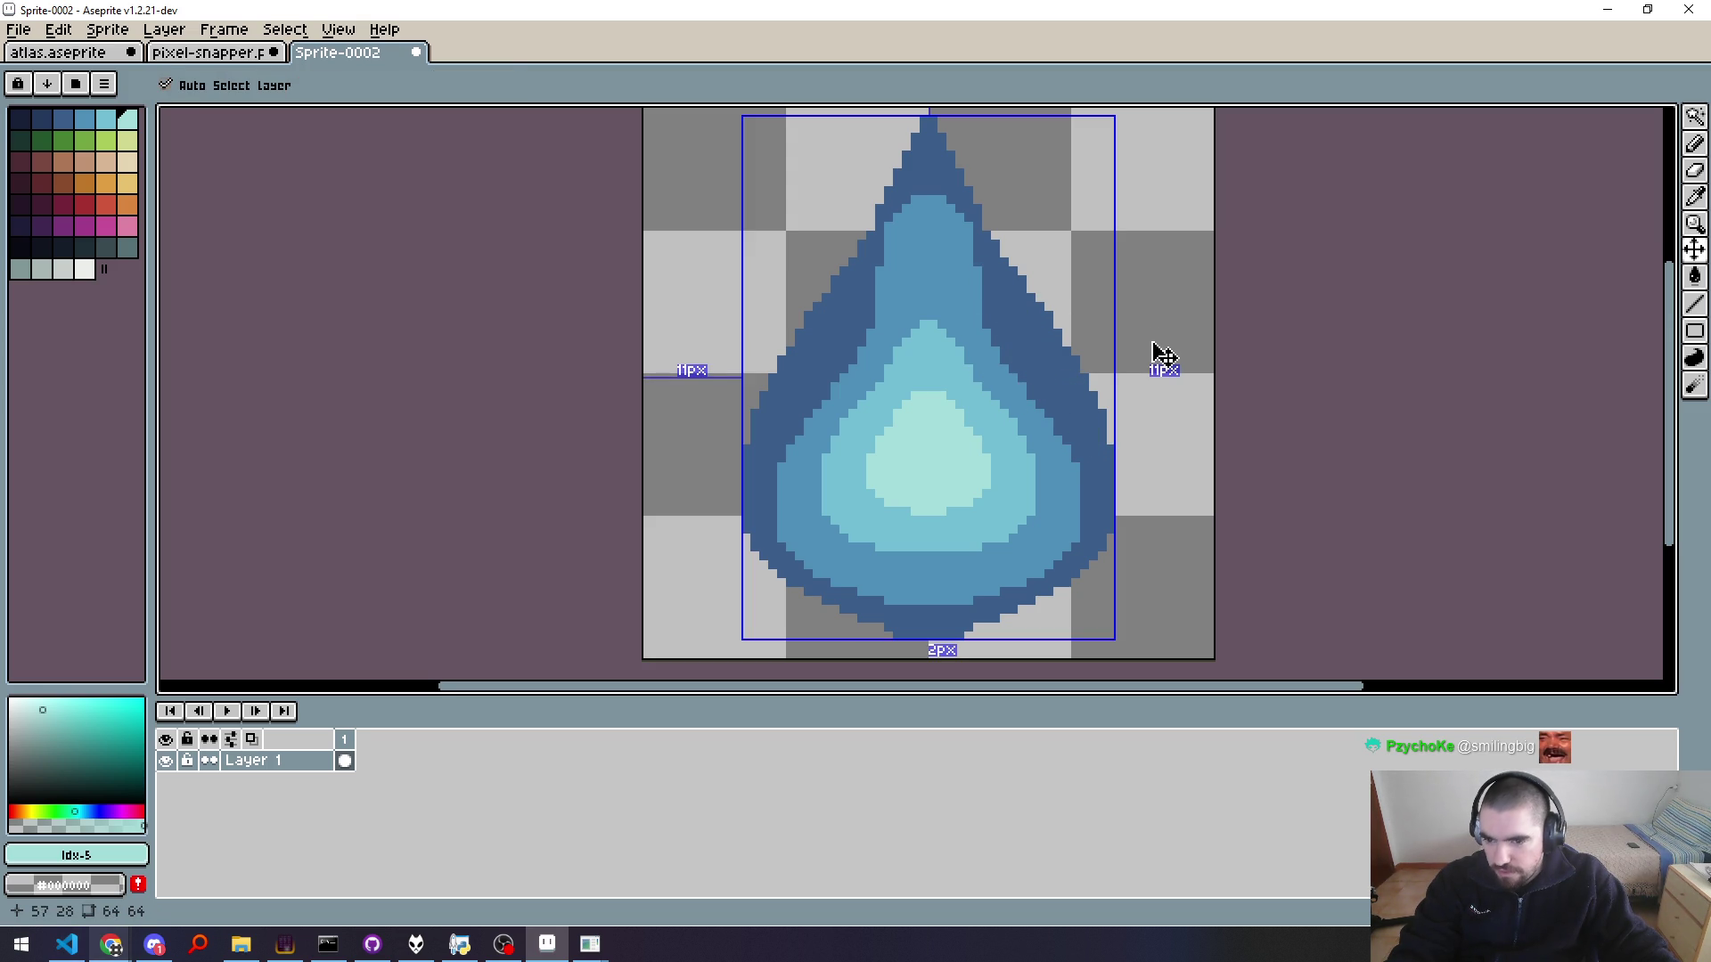
key(ctrl+z)
Step: Select the whole drop shape with the Magic Wand
scroll(1073, 362, down, 1)
scroll(1025, 303, up, 2)
scroll(1041, 349, down, 1)
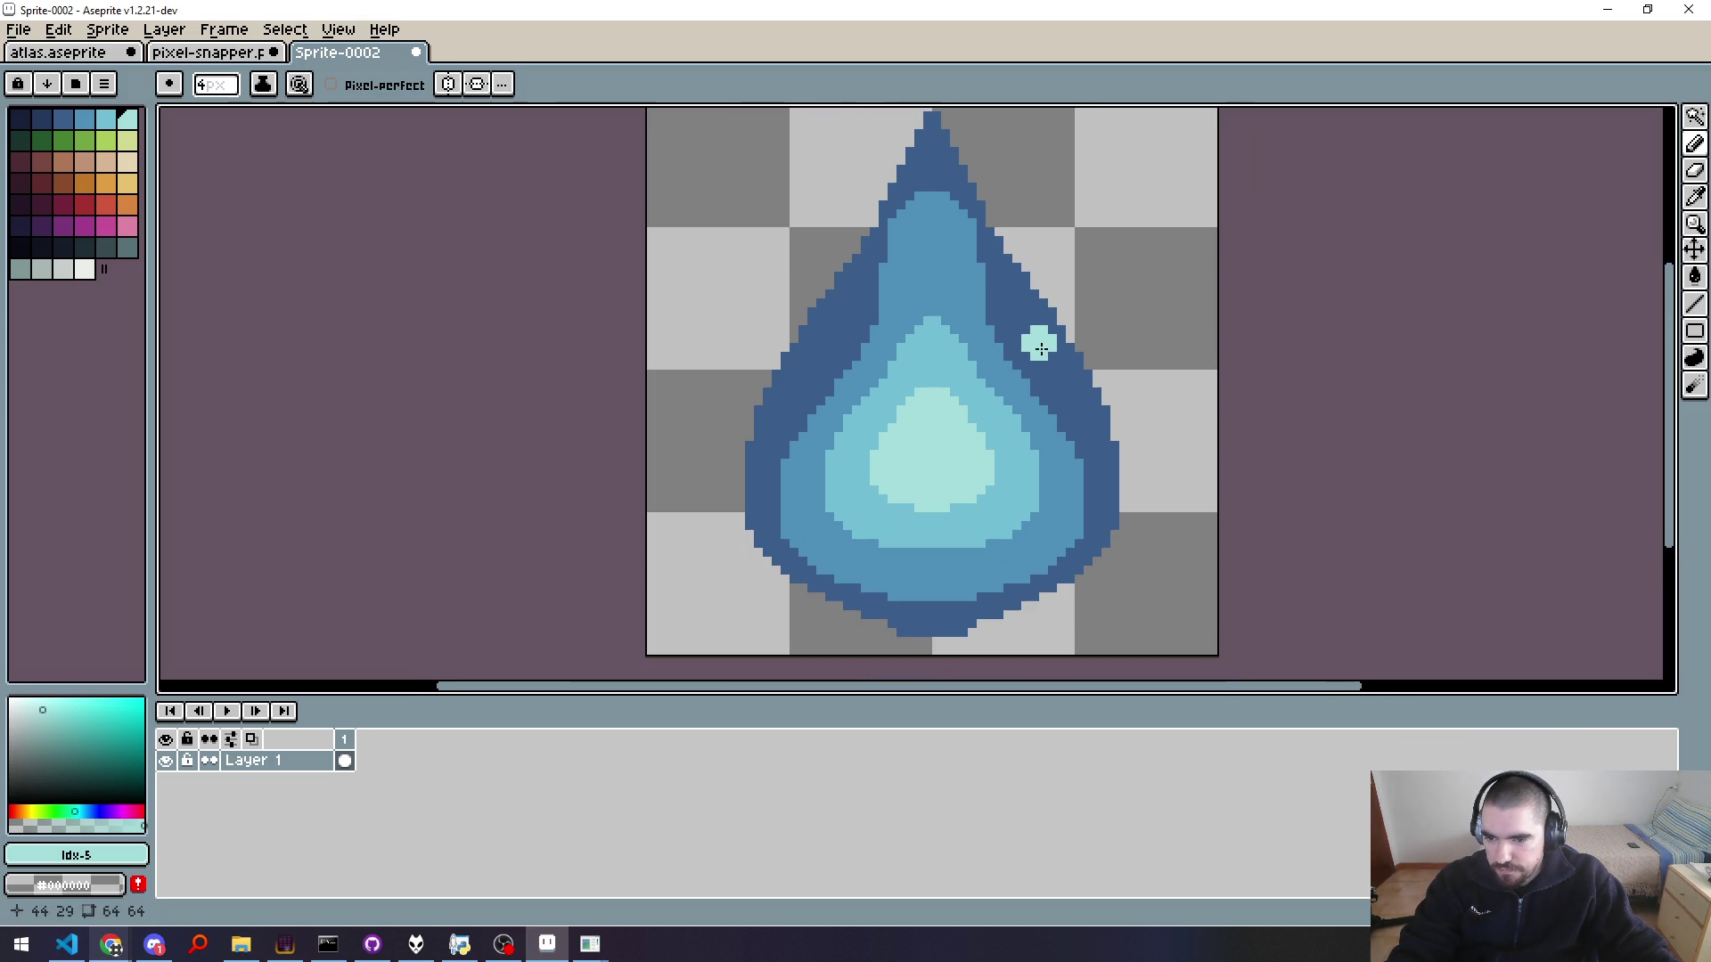
key(w)
click(1033, 339)
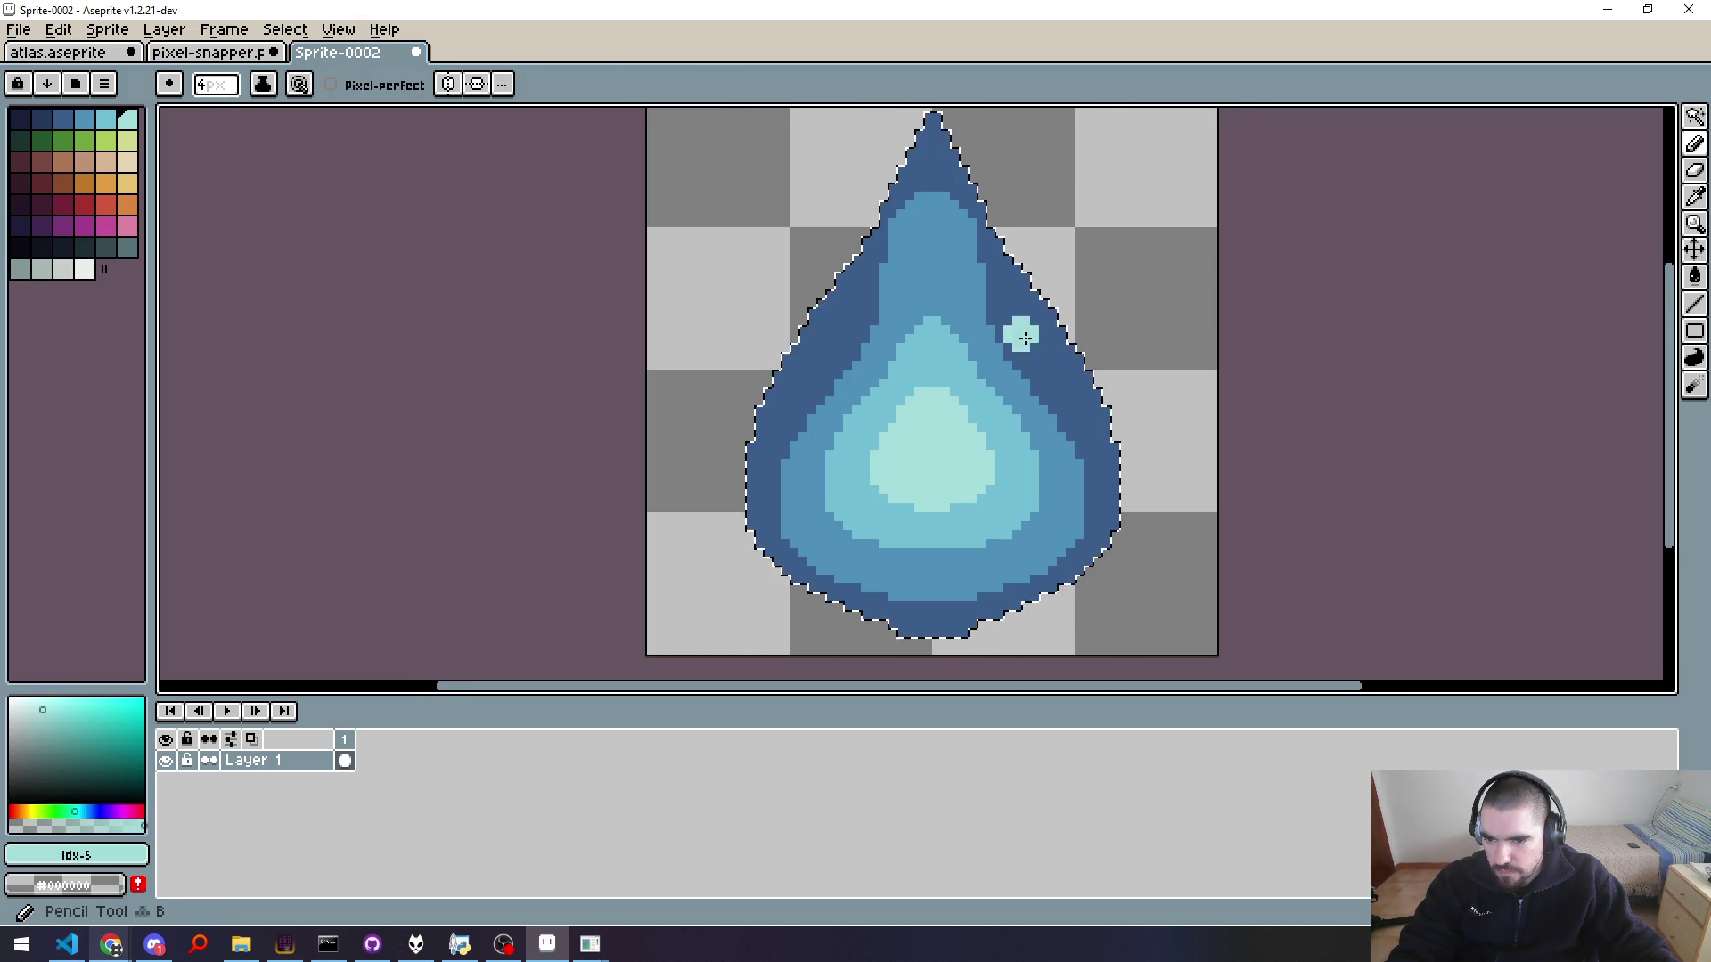
Step: Set Magic Wand tolerance to 0 and select only the outer dark-blue ring
key(w)
click(717, 84)
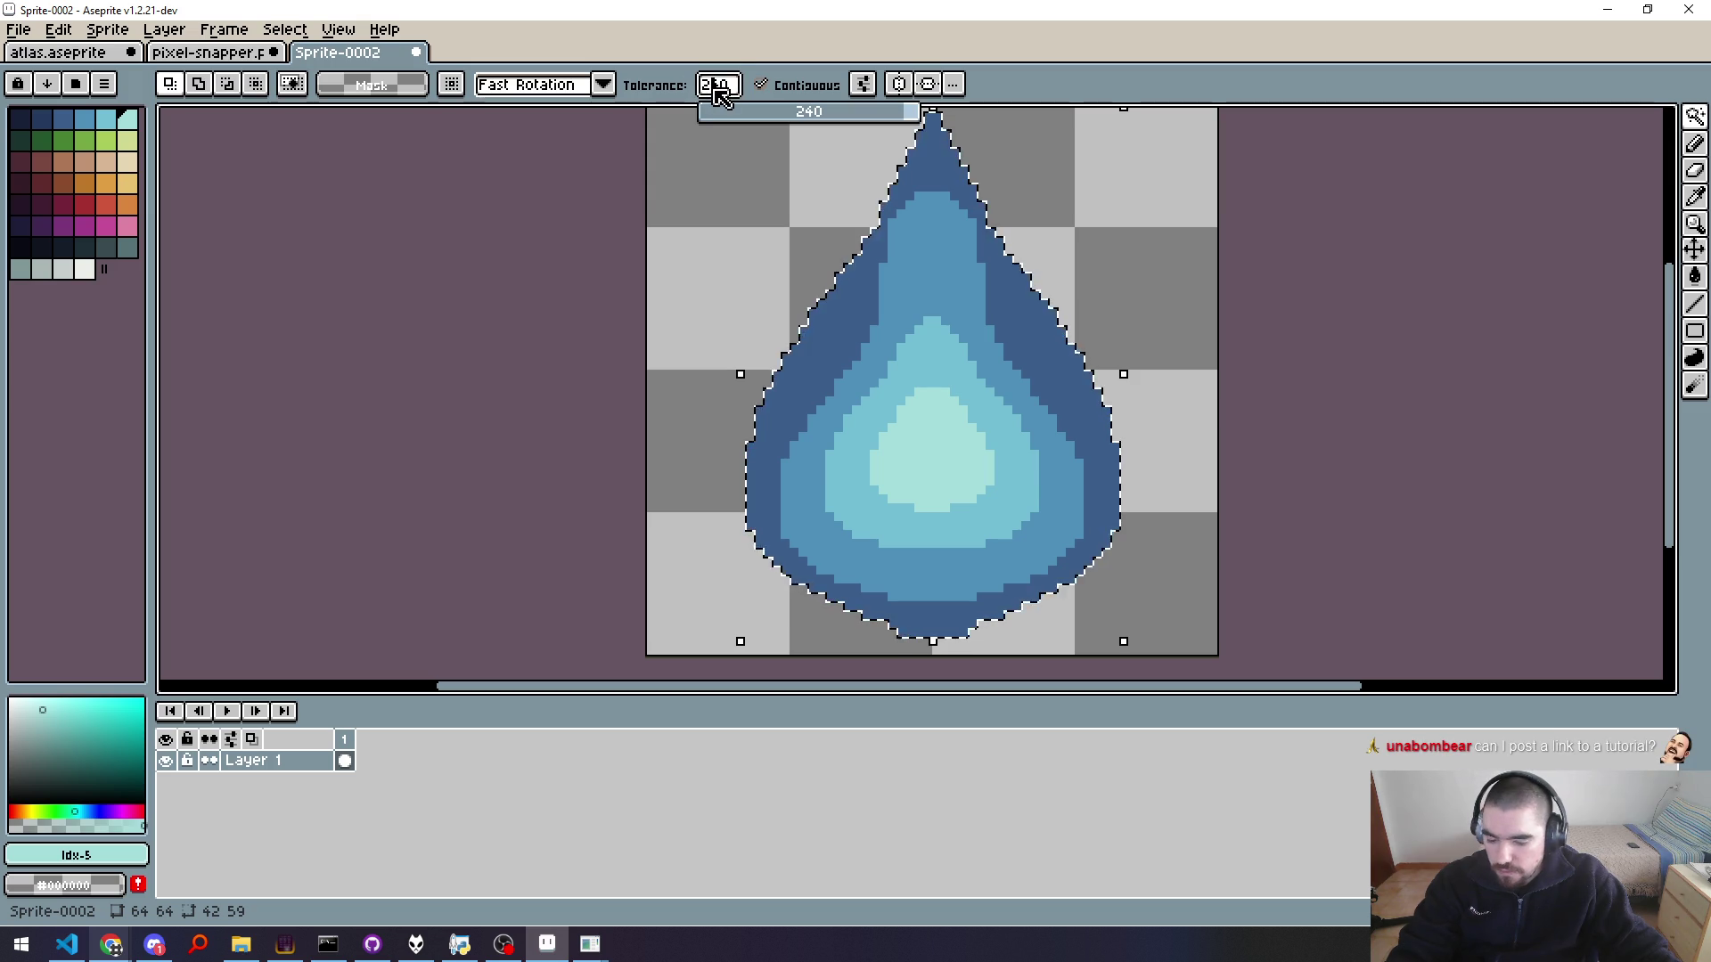
text(0)
key(Return)
click(846, 312)
key(b)
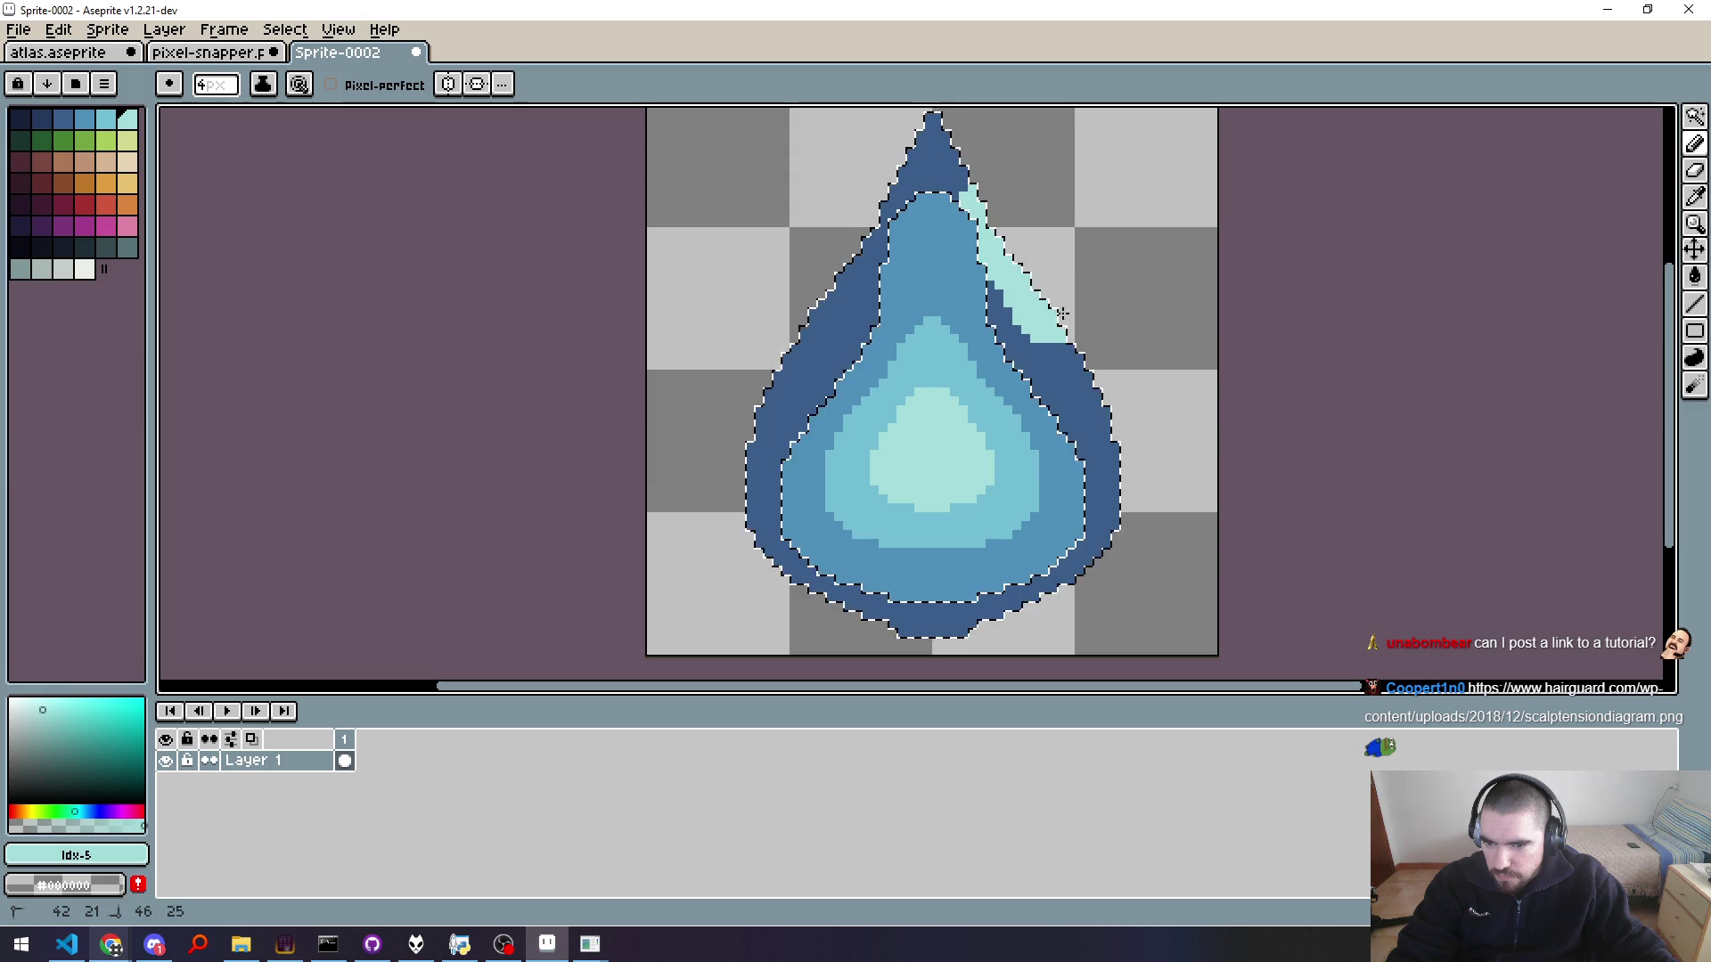
Step: Undo the rim highlight strokes and clear the selection with Ctrl+D
scroll(1134, 356, down, 6)
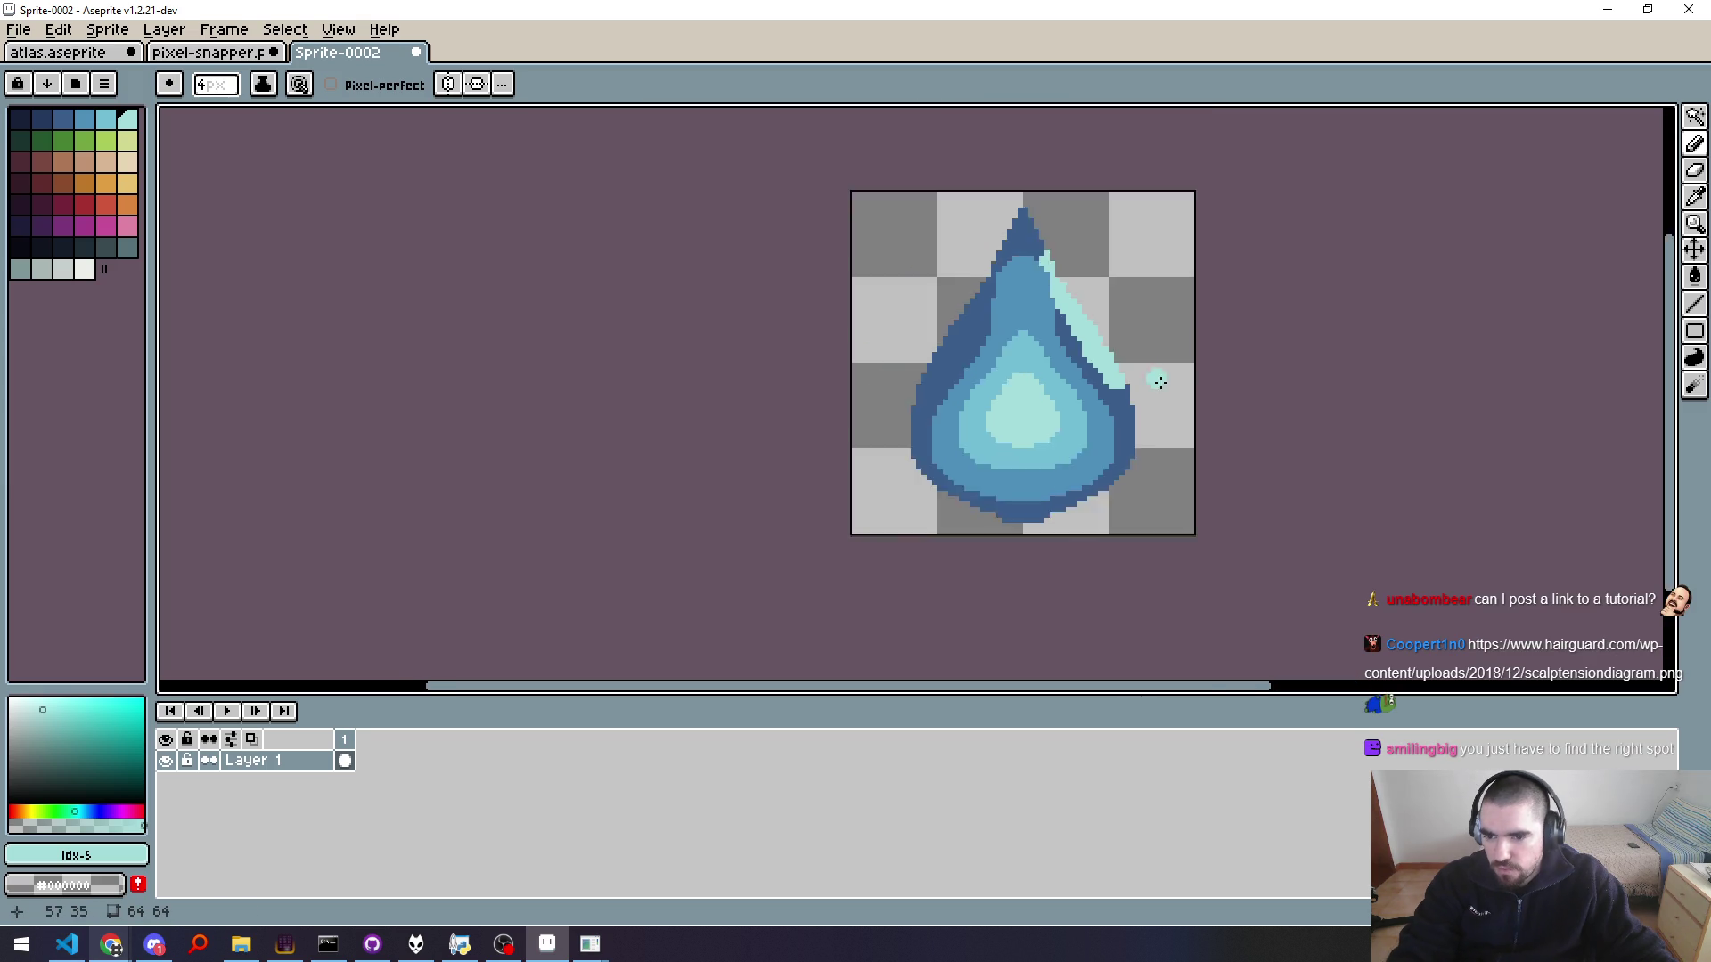
scroll(1139, 411, up, 6)
scroll(1264, 336, down, 1)
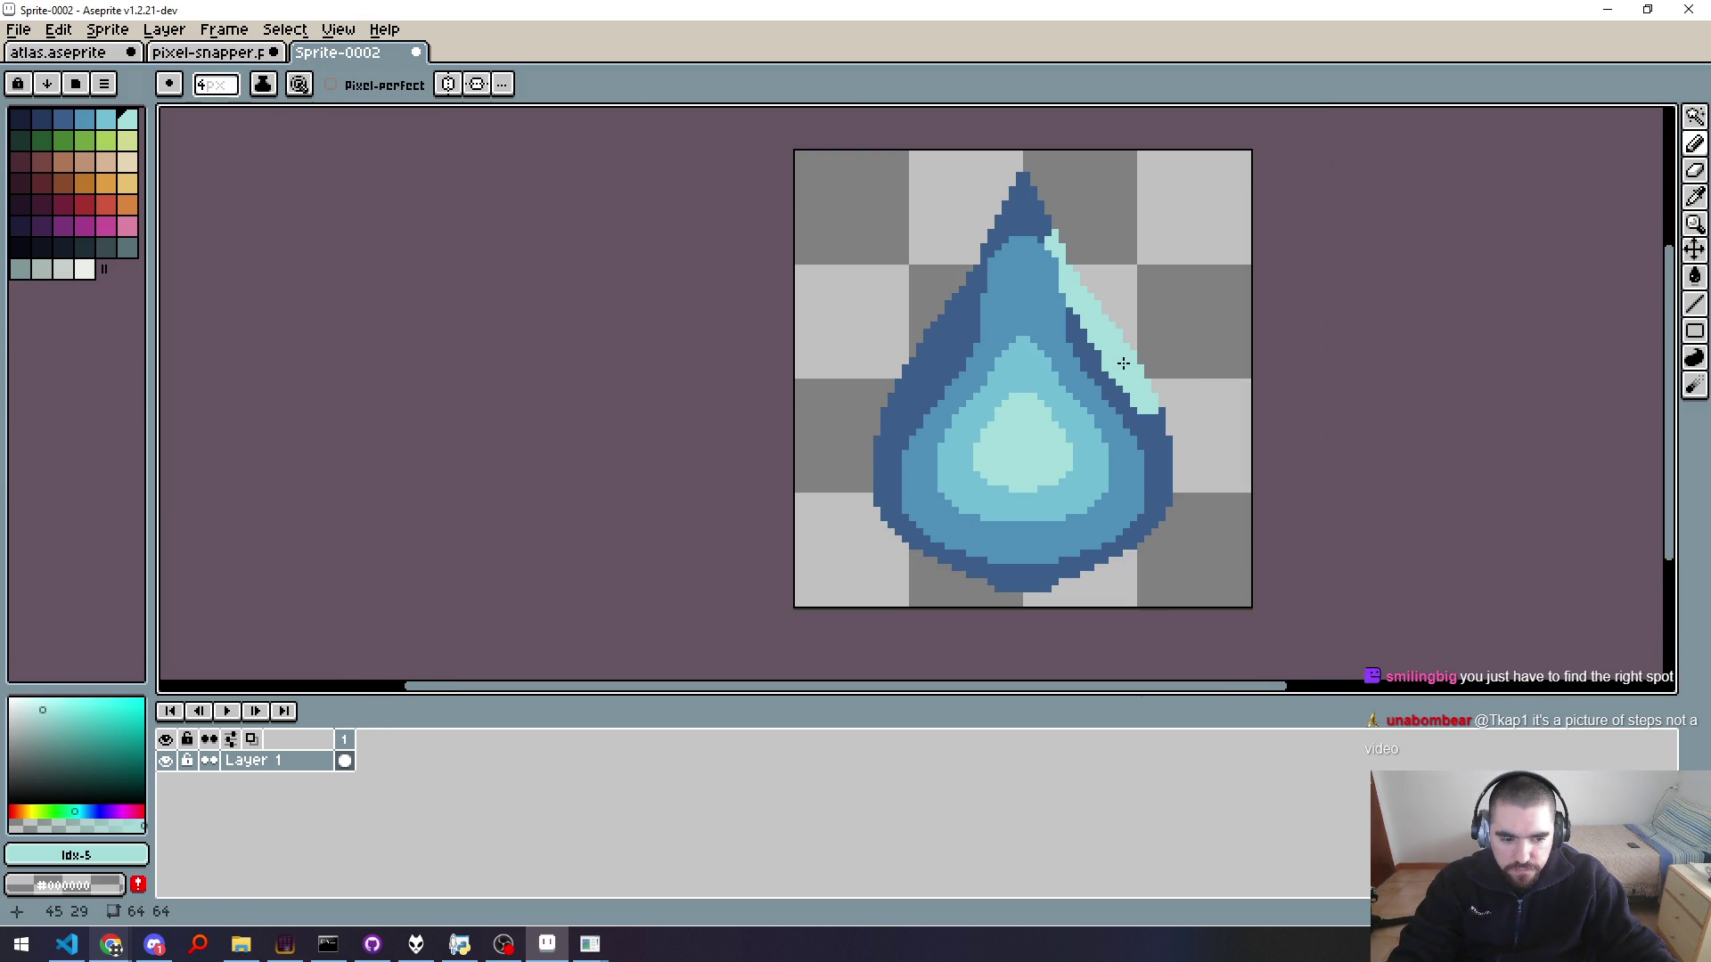
key(ctrl+z)
key(ctrl+z)
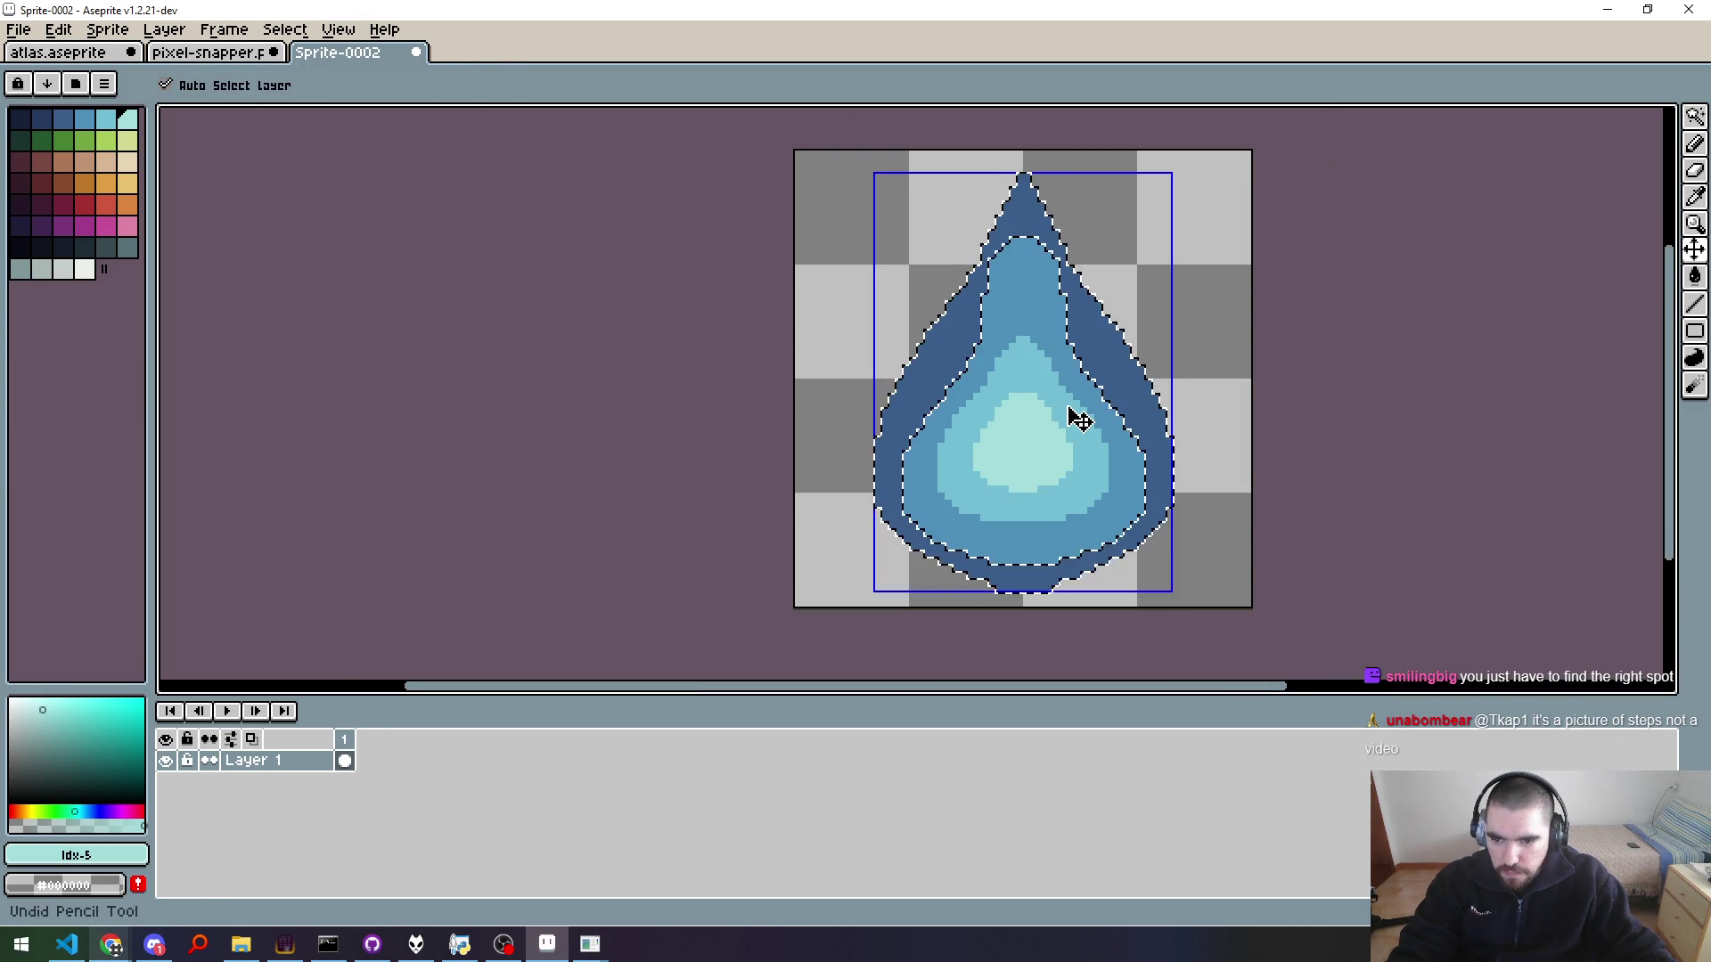
scroll(1098, 381, up, 2)
key(ctrl+d)
scroll(1096, 384, down, 1)
scroll(1082, 392, down, 2)
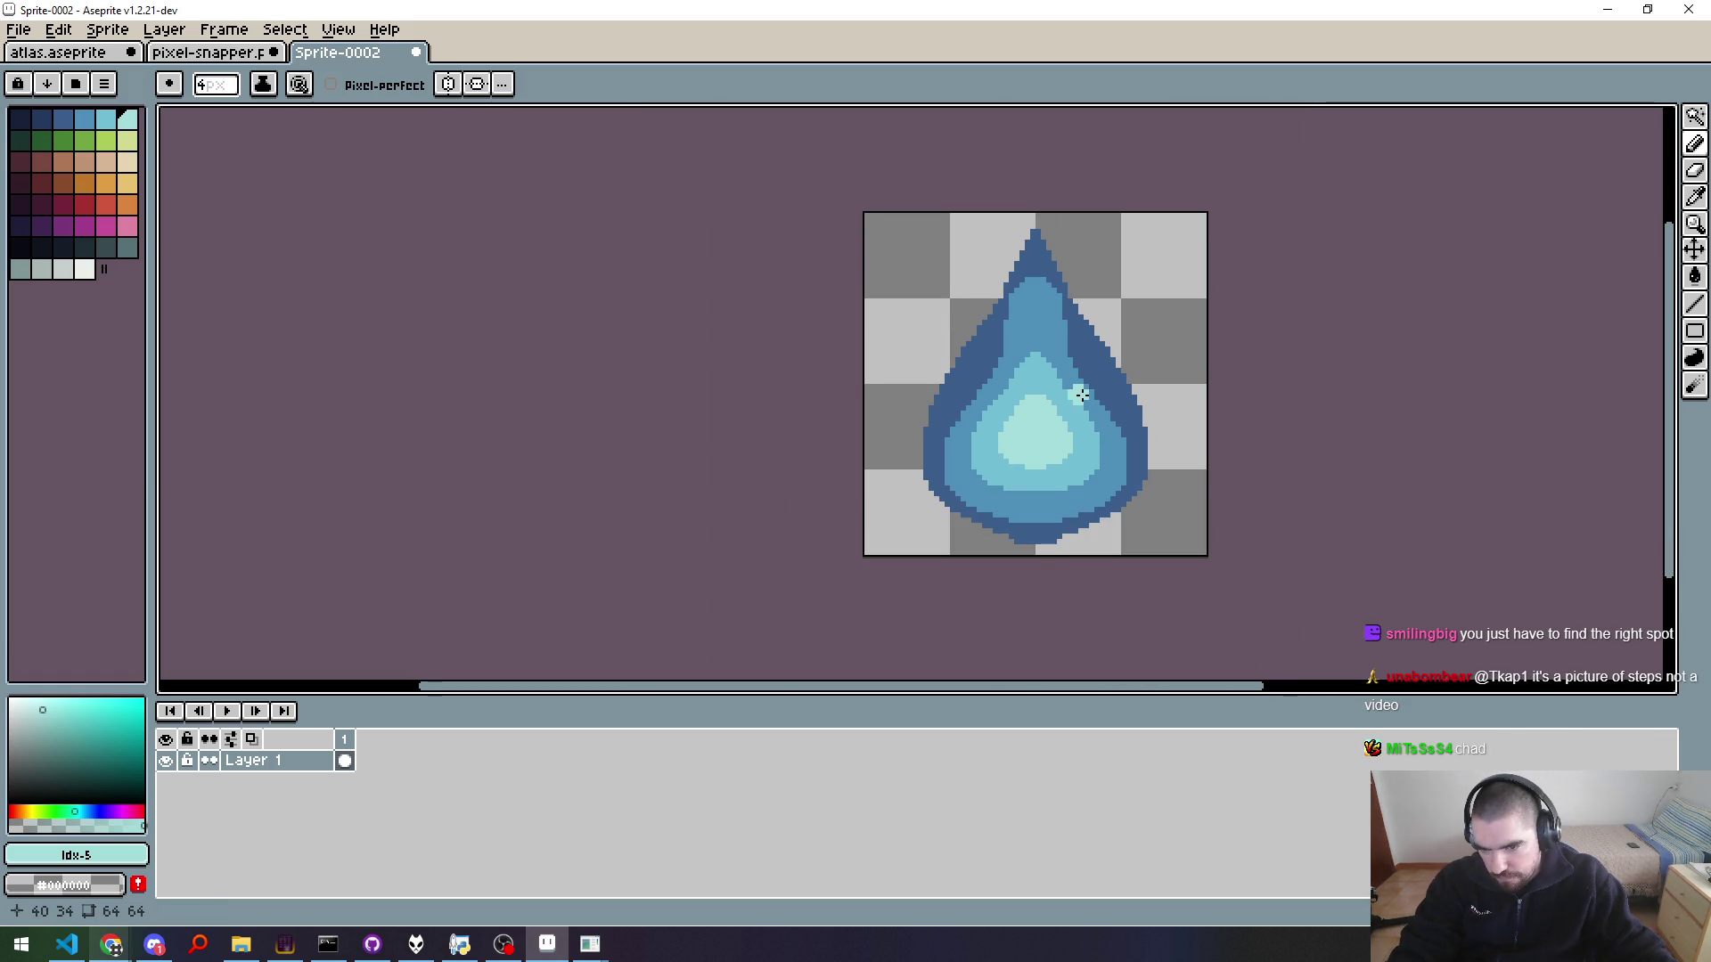
scroll(967, 407, up, 2)
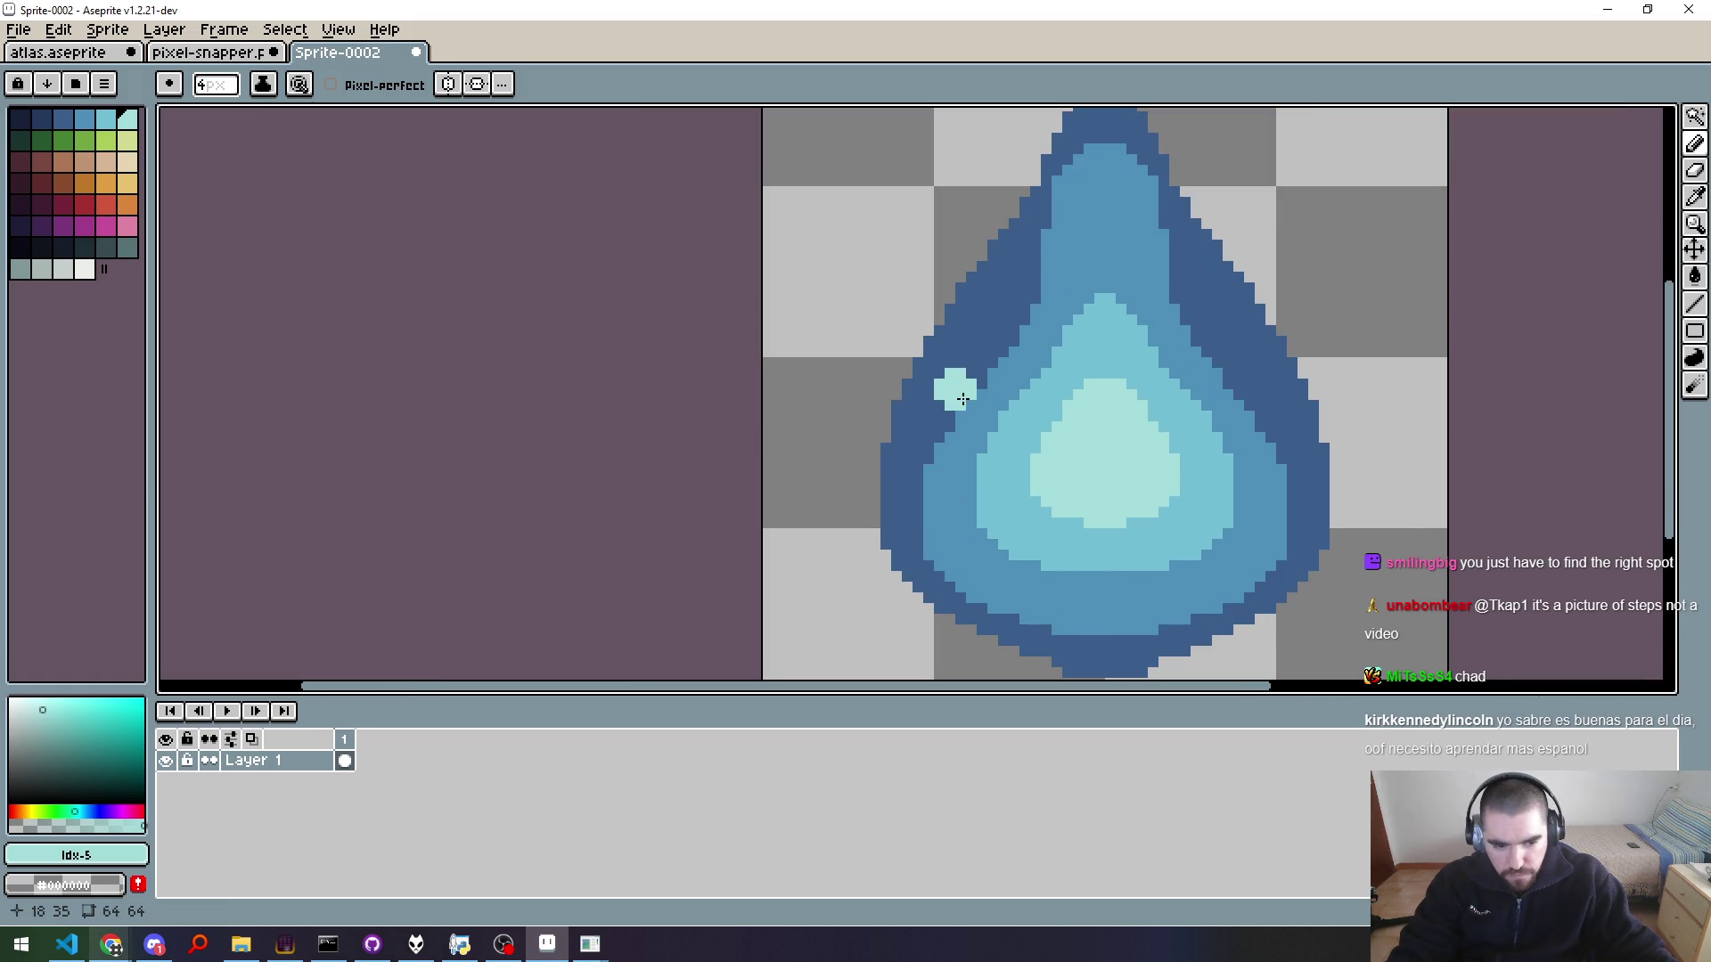
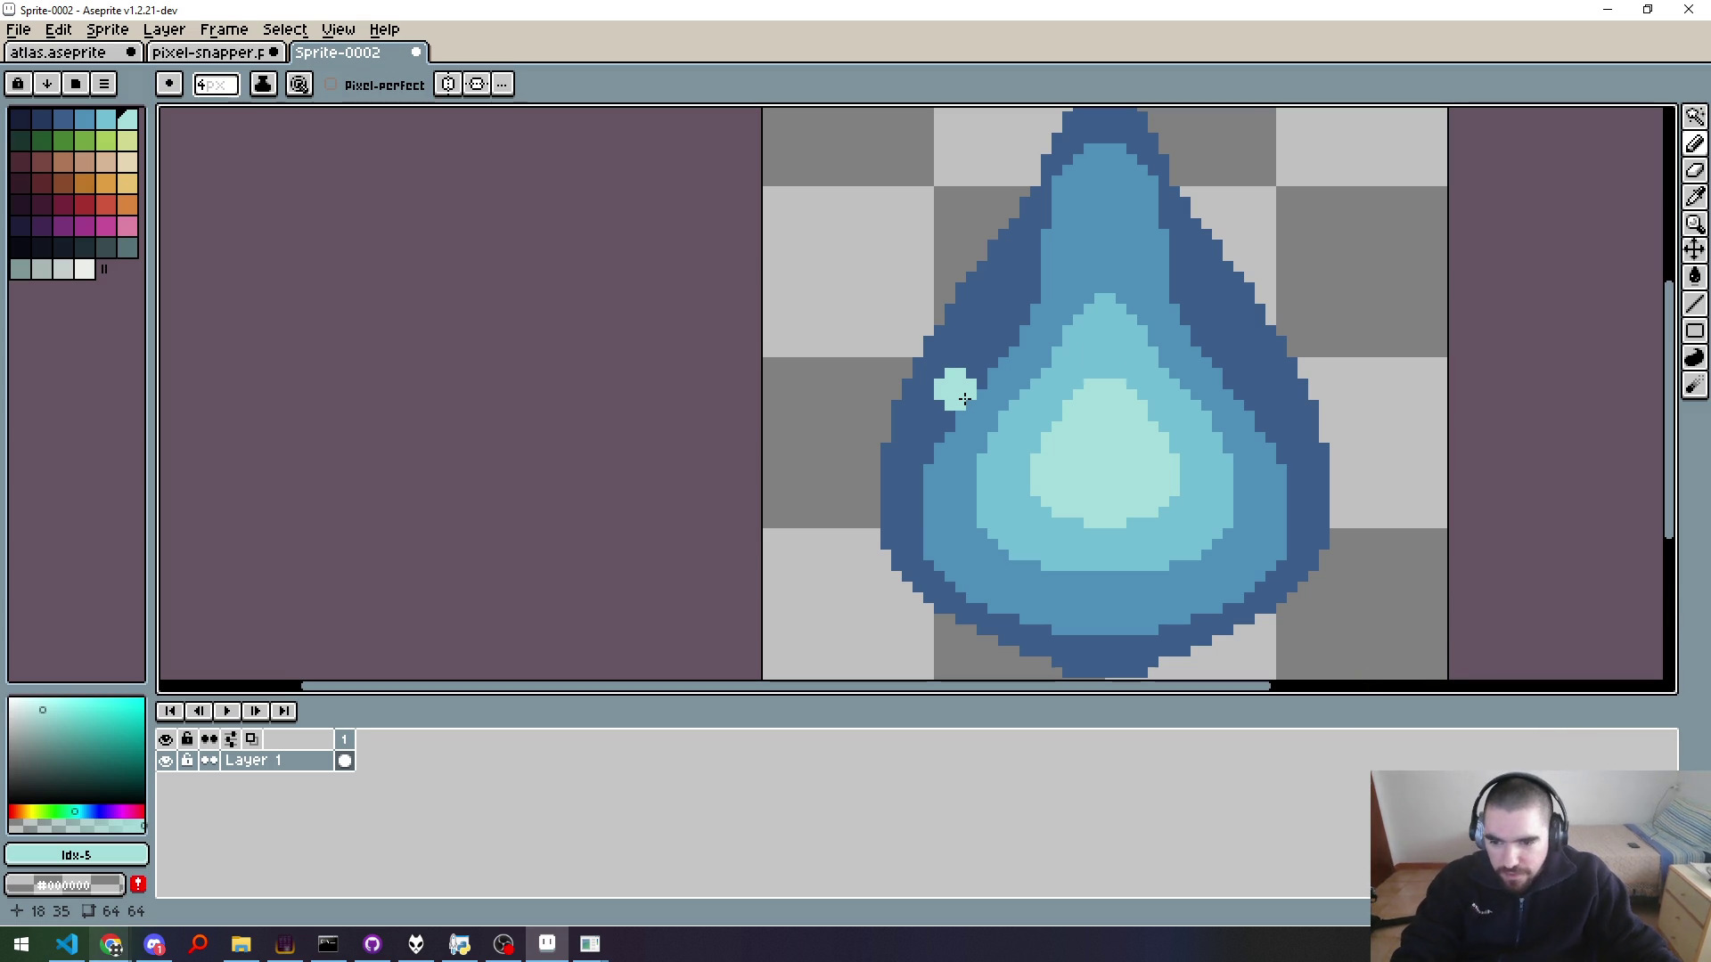
Step: Pan to the drop's tip, try a pale cyan dab and undo it, then check the reference
drag(1222, 355, 1112, 409)
scroll(1080, 336, up, 1)
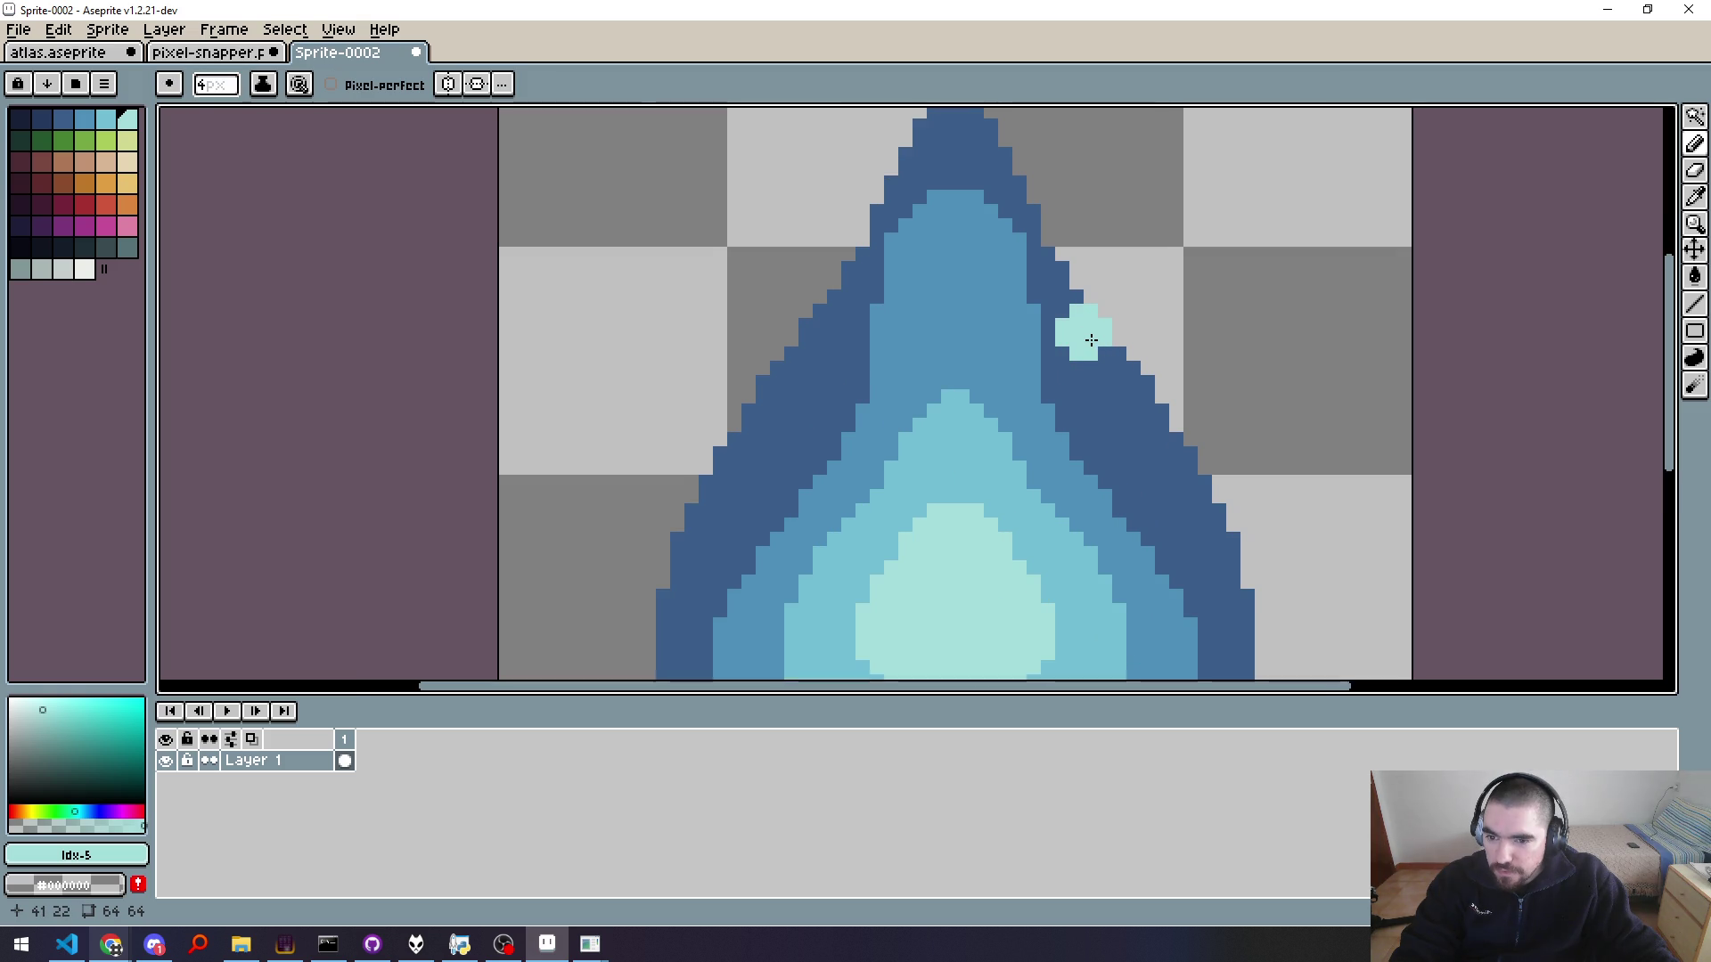
drag(1092, 341, 1002, 356)
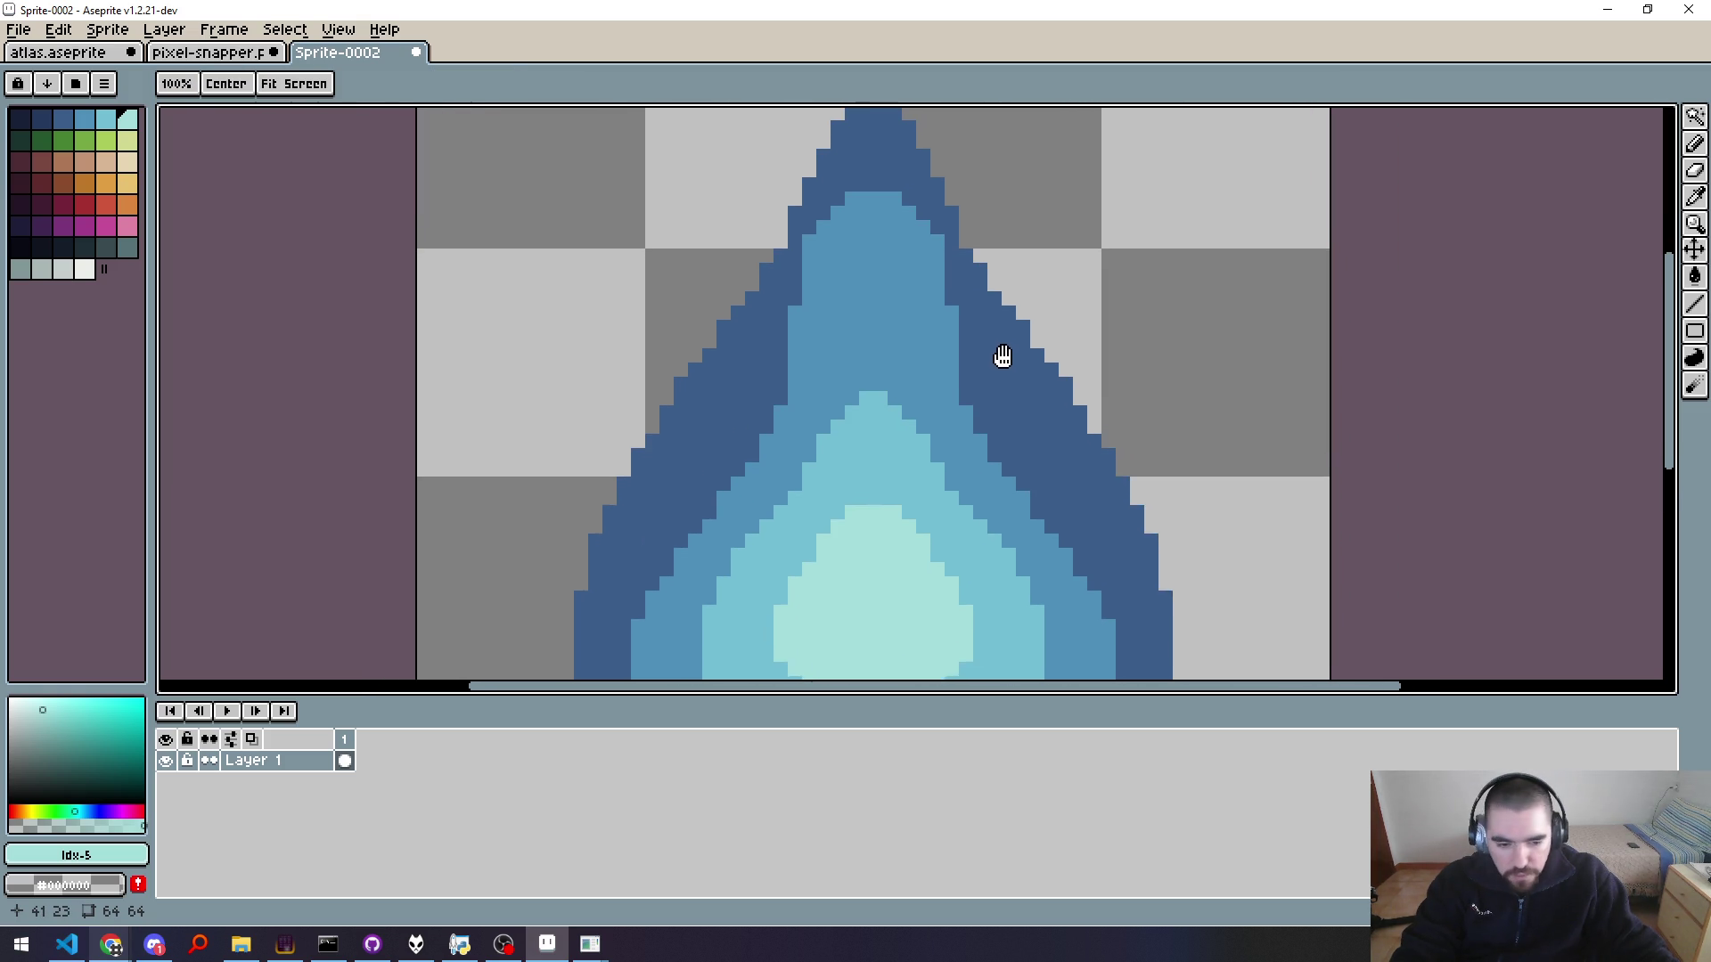
click(1002, 357)
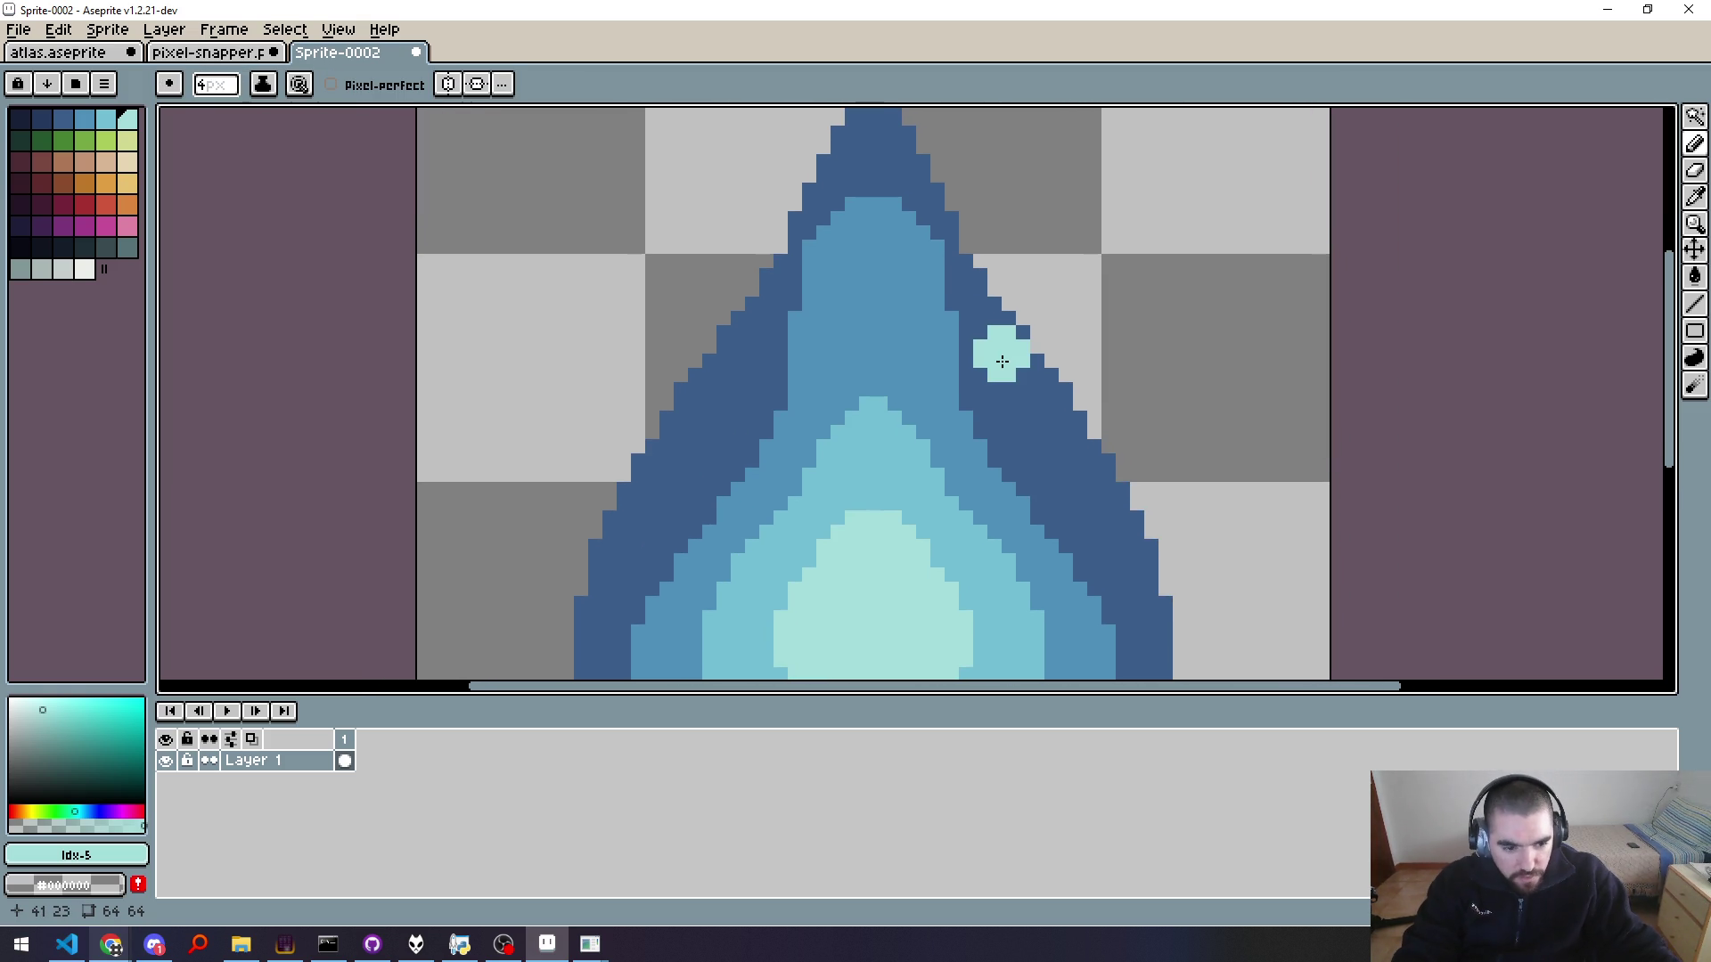
key(ctrl+z)
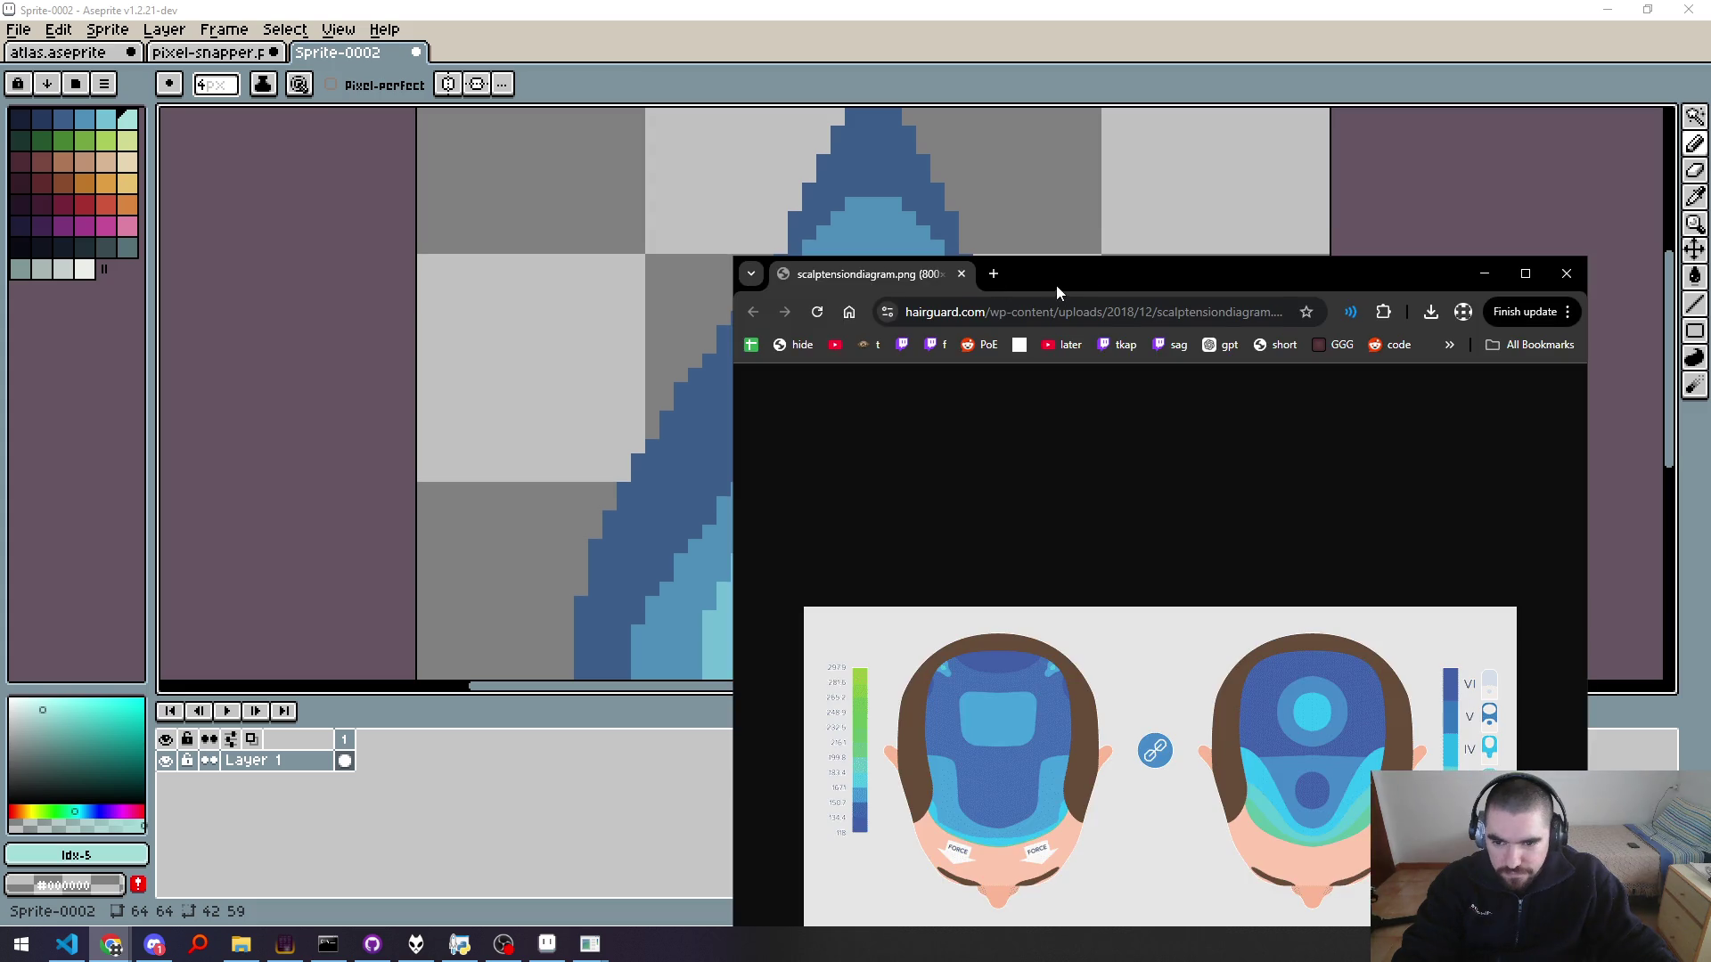
double_click(1056, 282)
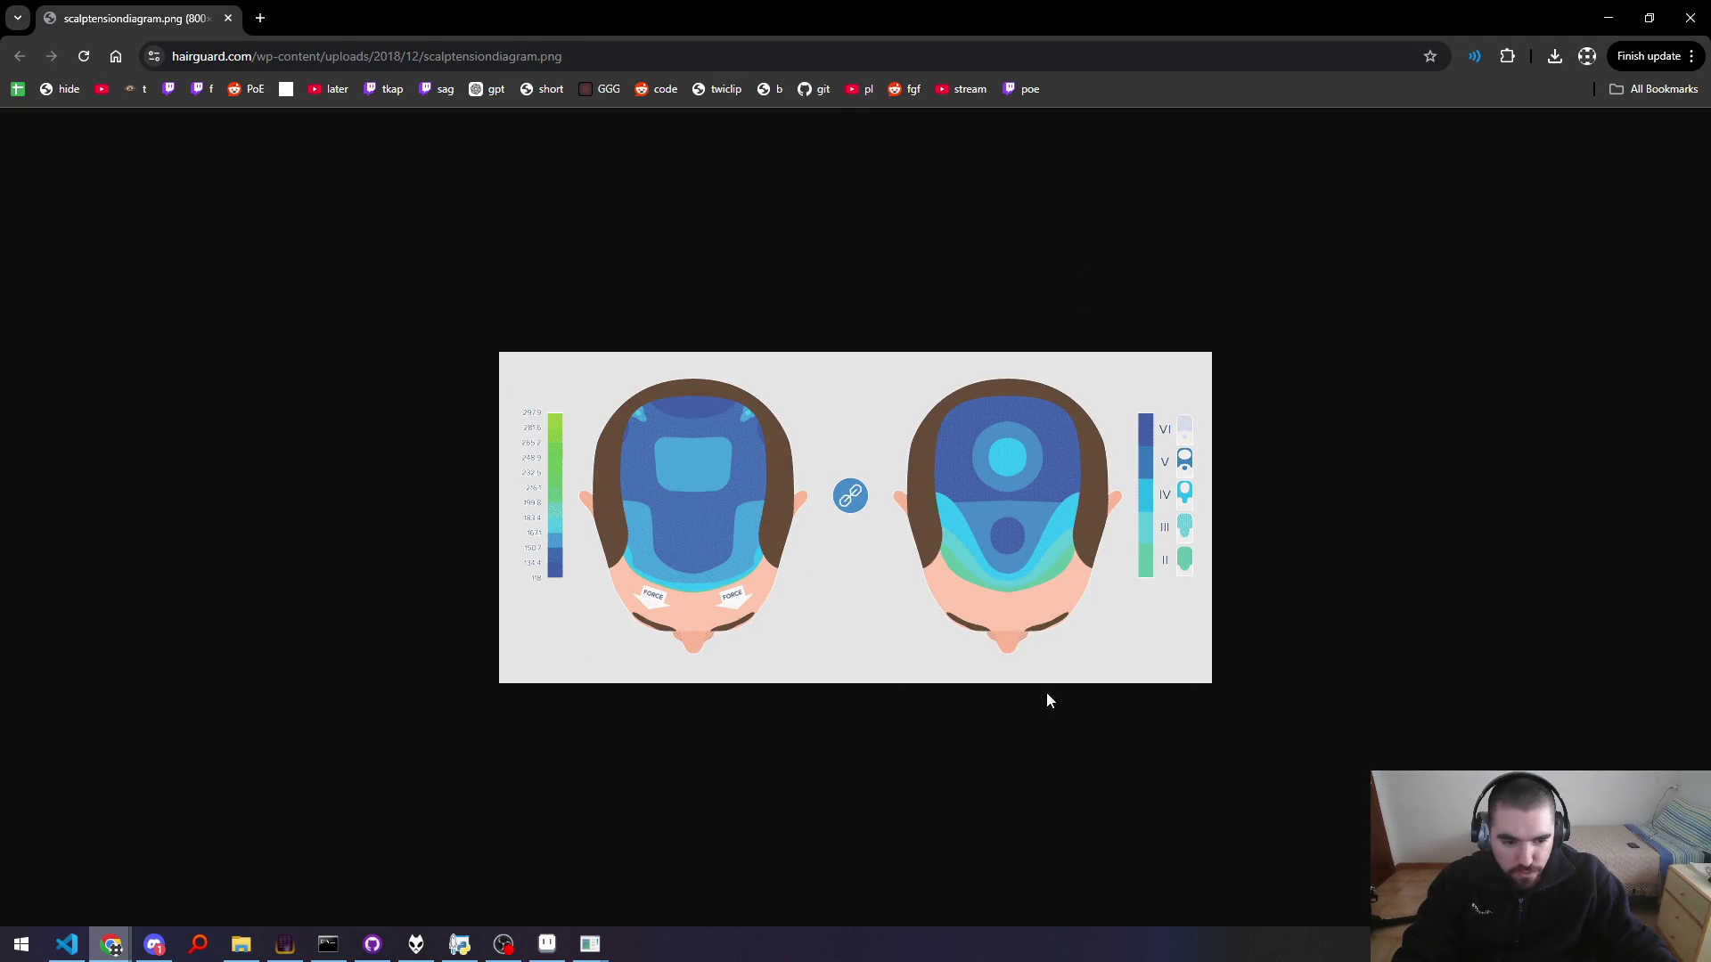
key(alt+Tab)
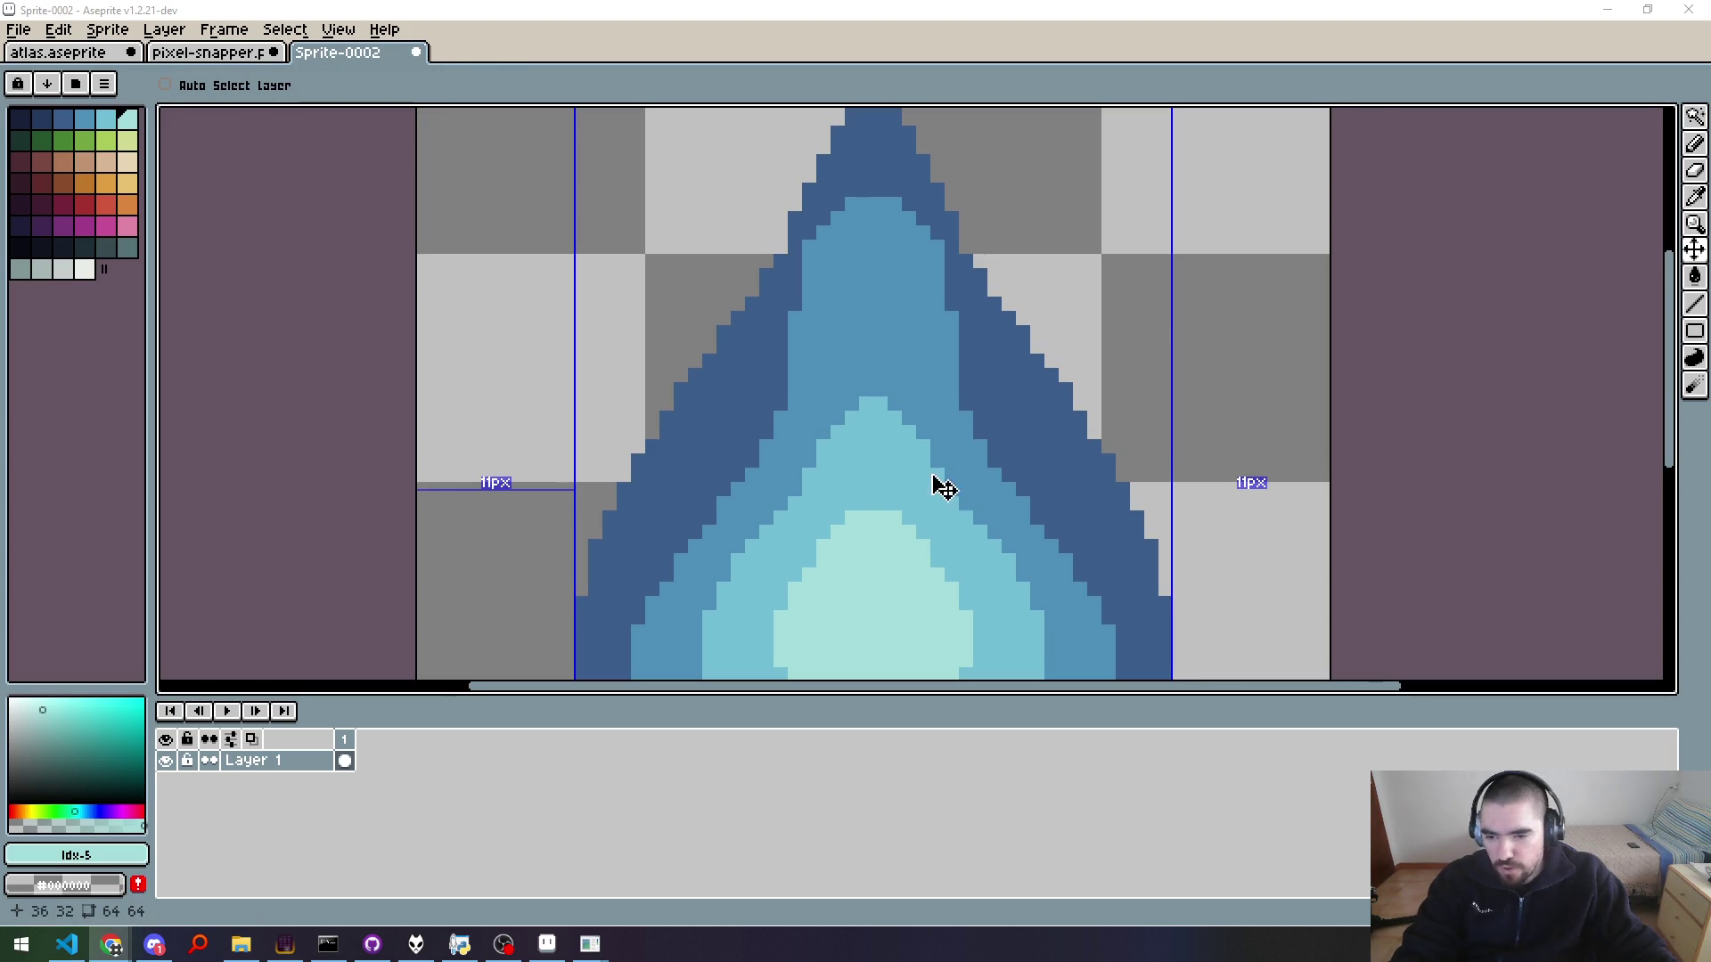
Step: Select the dark outline band and draw a pale cyan line along its inner edge
key(b)
scroll(1050, 420, down, 2)
scroll(1111, 427, up, 2)
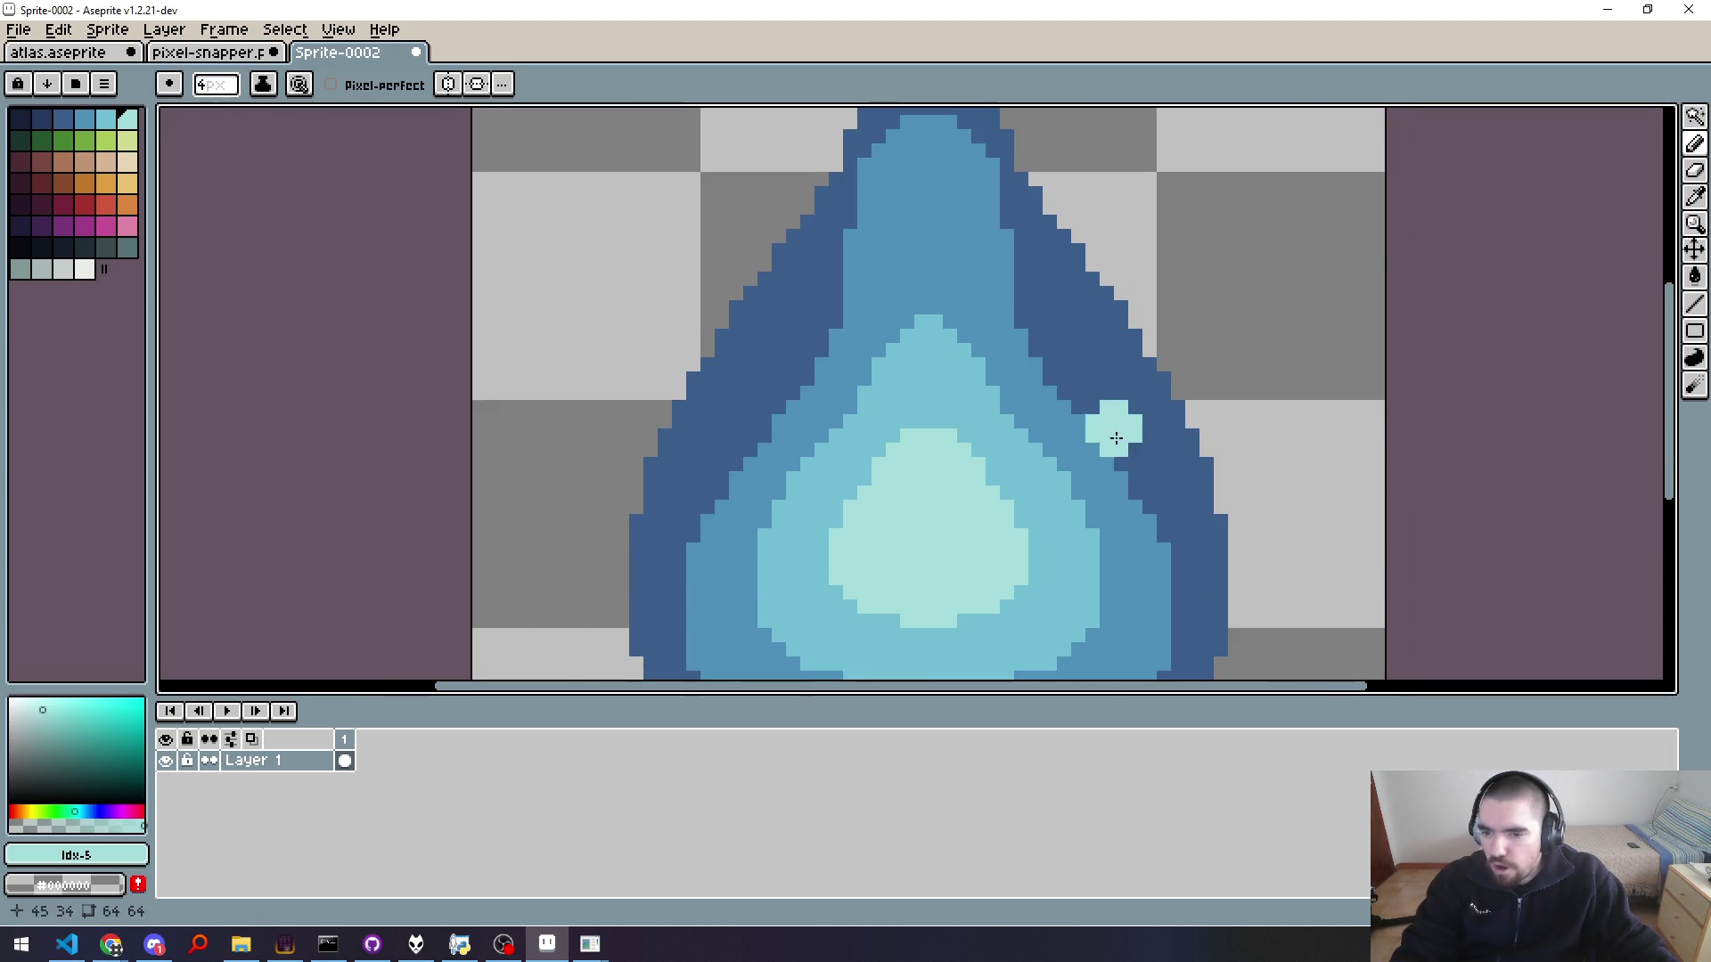
scroll(1042, 393, down, 1)
drag(1022, 454, 1057, 443)
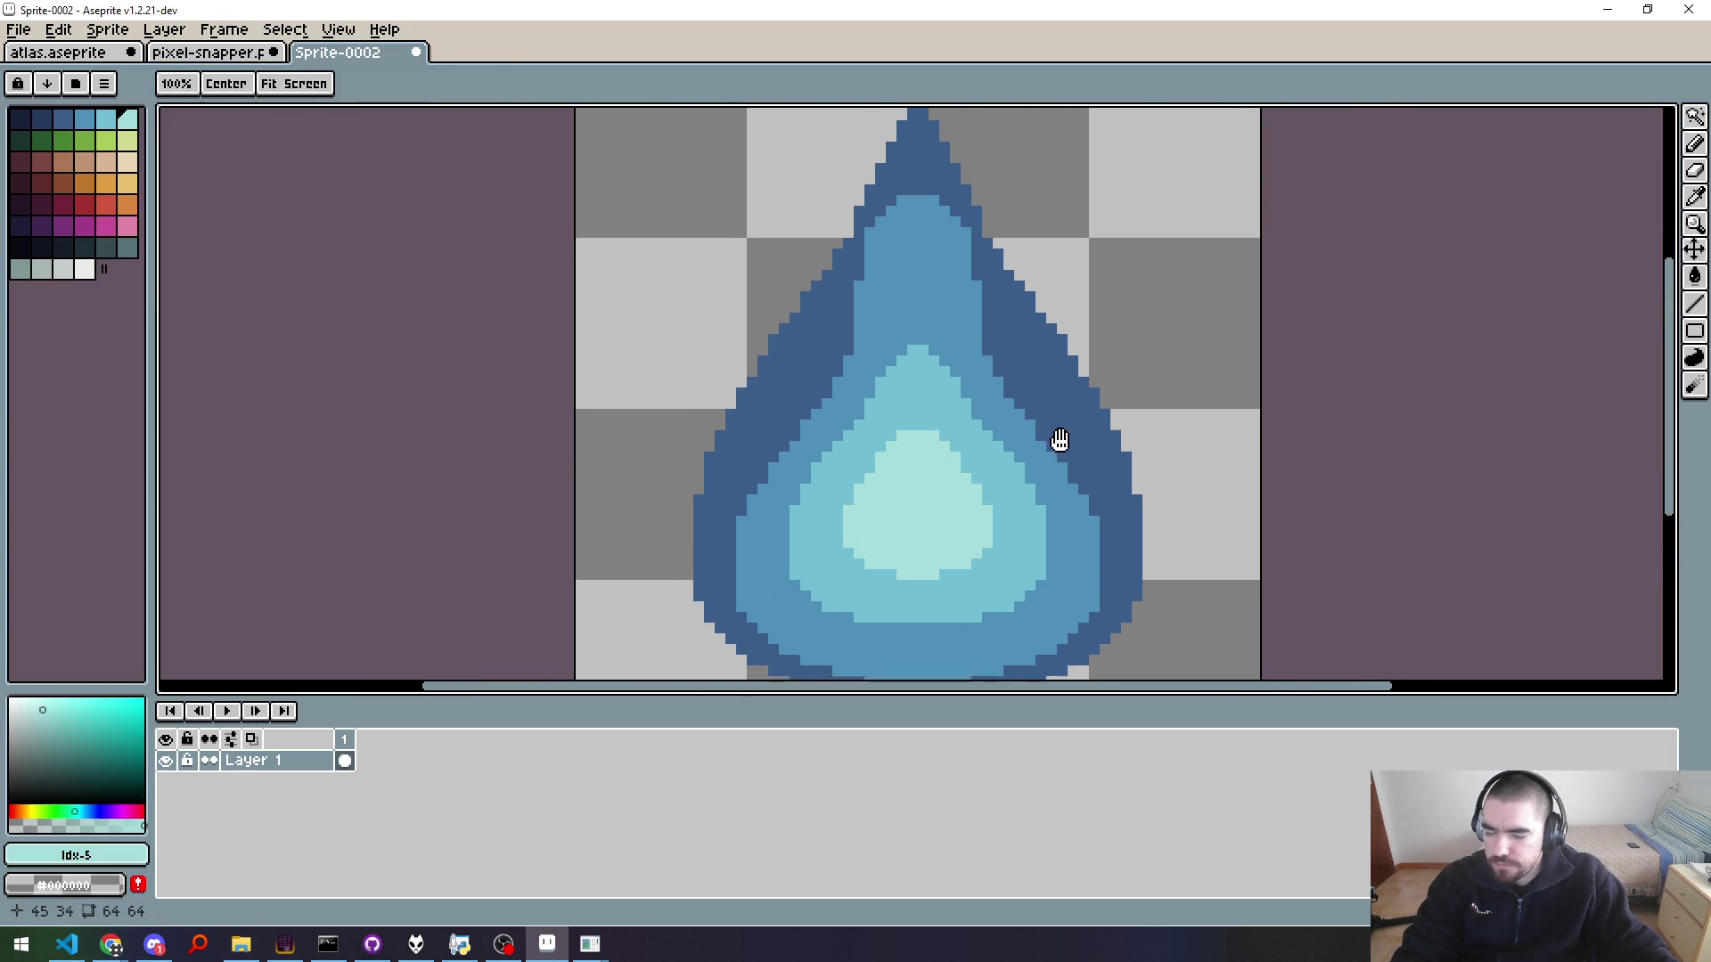
click(805, 439)
key(w)
click(784, 445)
key(b)
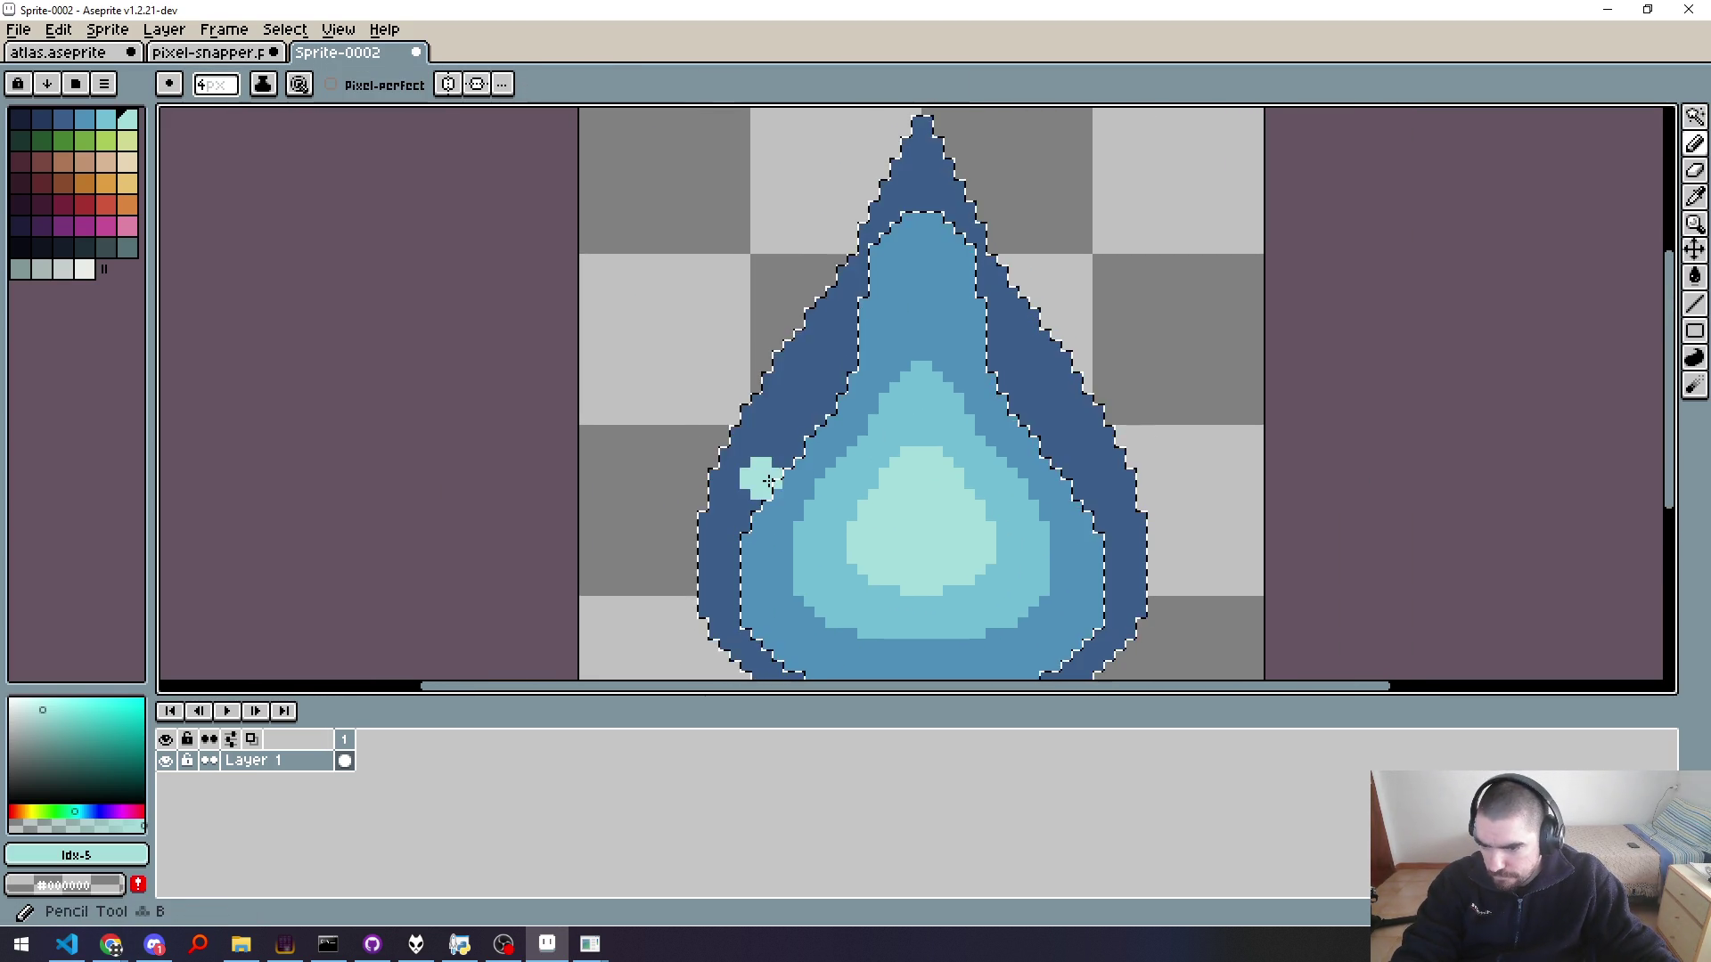
mouse_move(749, 505)
mouse_down()
mouse_move(818, 463)
mouse_move(827, 381)
mouse_up()
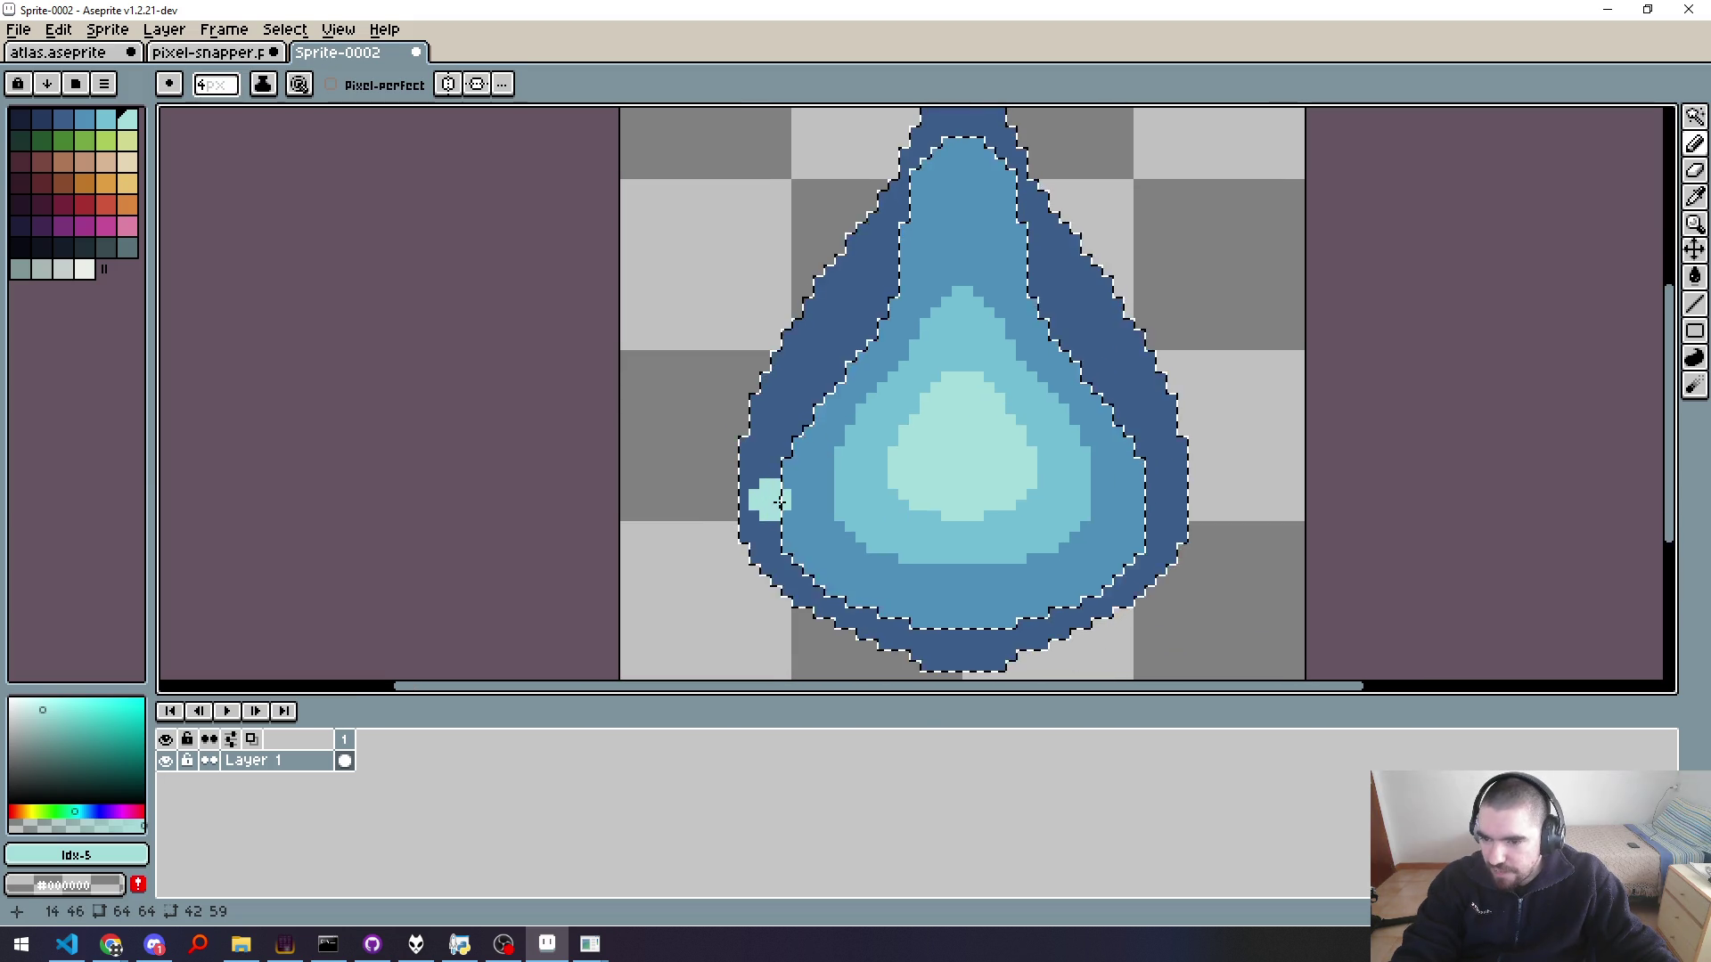
mouse_move(831, 402)
mouse_down()
mouse_move(934, 158)
mouse_move(1094, 385)
mouse_move(1088, 597)
mouse_move(881, 611)
mouse_up()
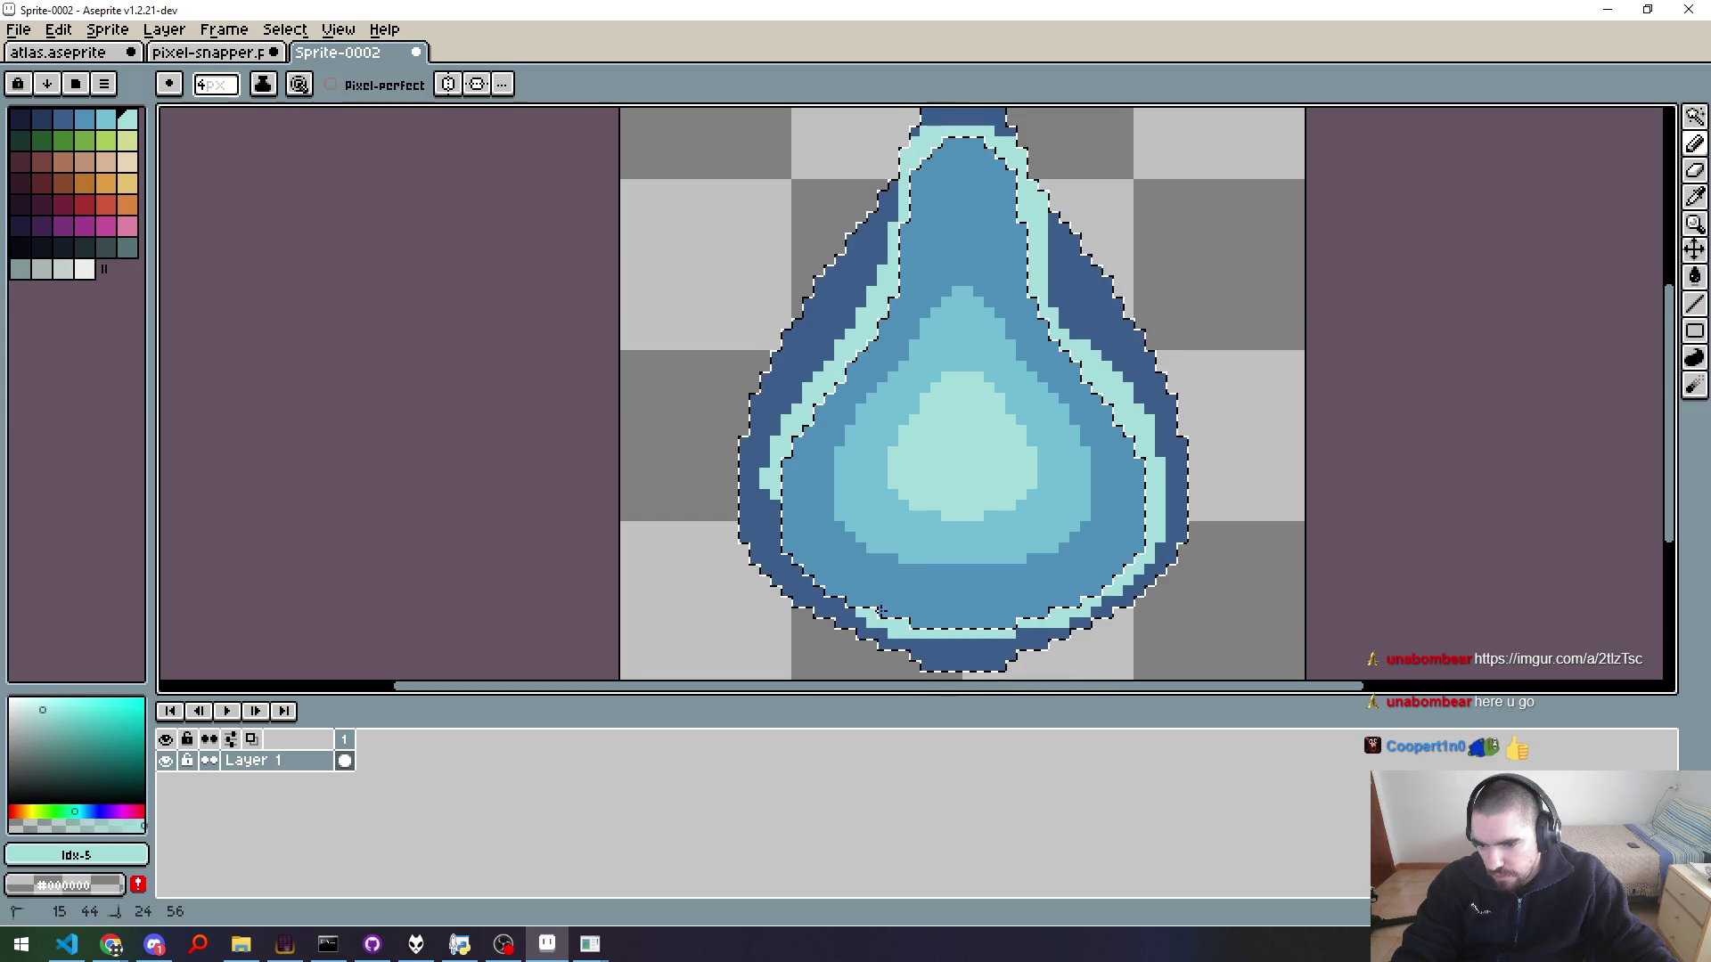
Step: Re-frame the sprite and eyedrop the mid blue #4f8fba from the drop
scroll(1175, 495, down, 2)
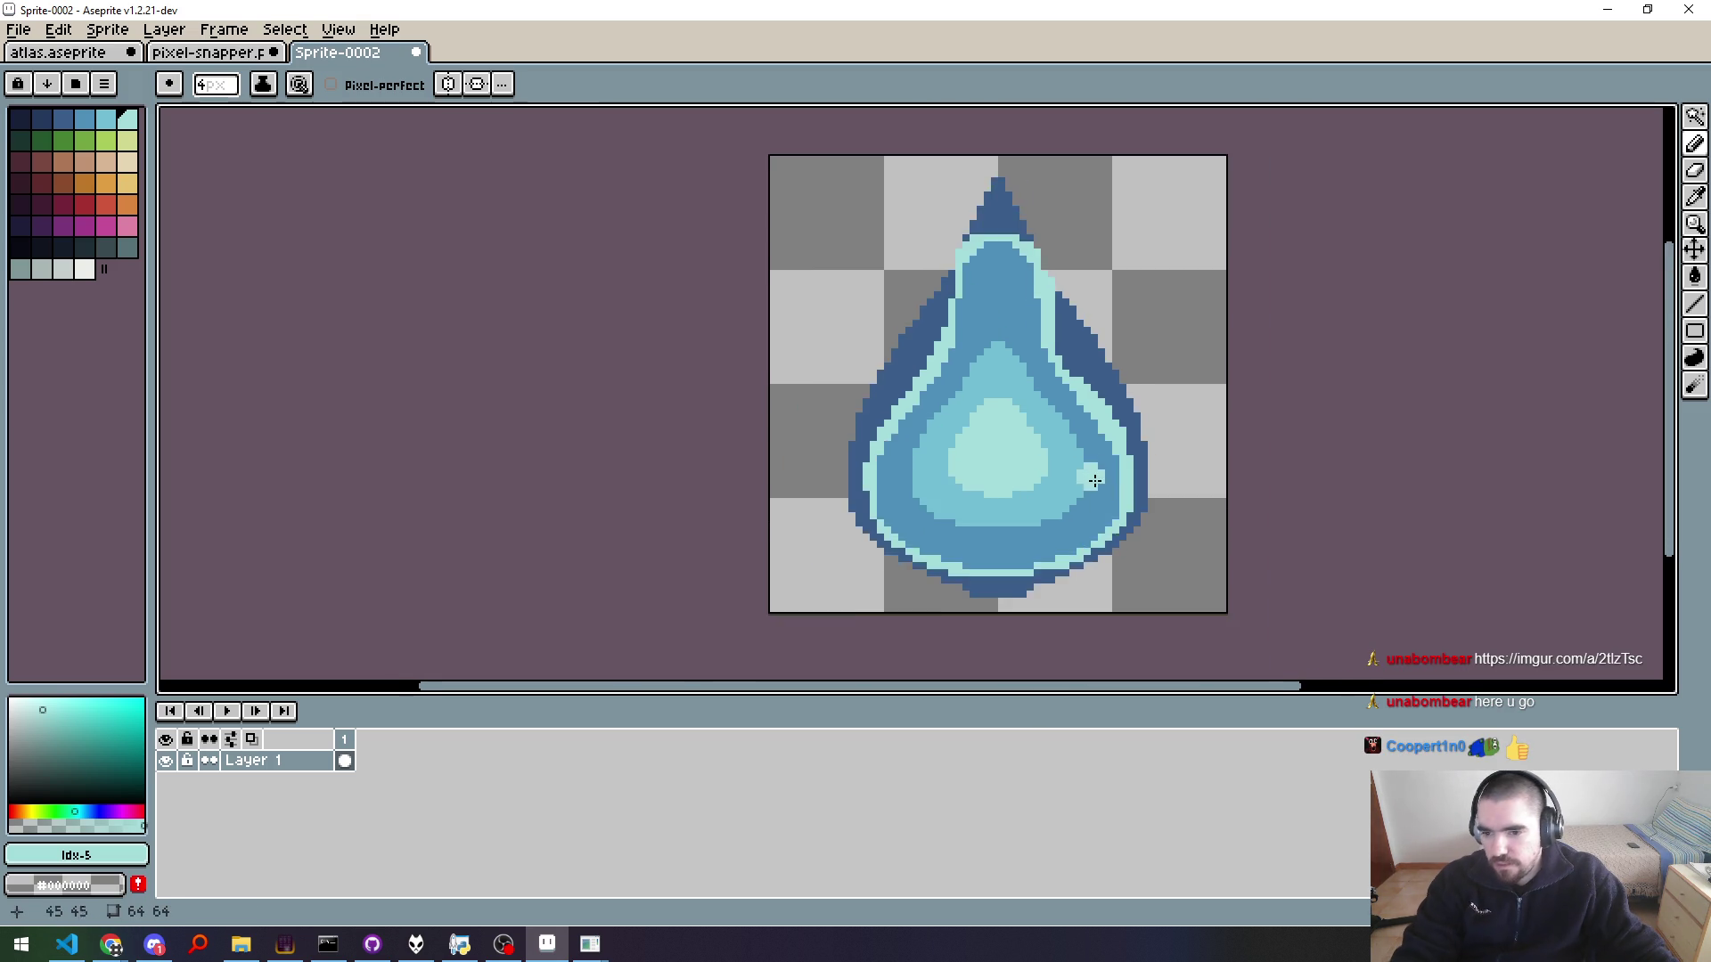
scroll(1174, 496, down, 3)
scroll(1158, 490, up, 2)
scroll(1137, 490, down, 5)
scroll(1133, 496, up, 6)
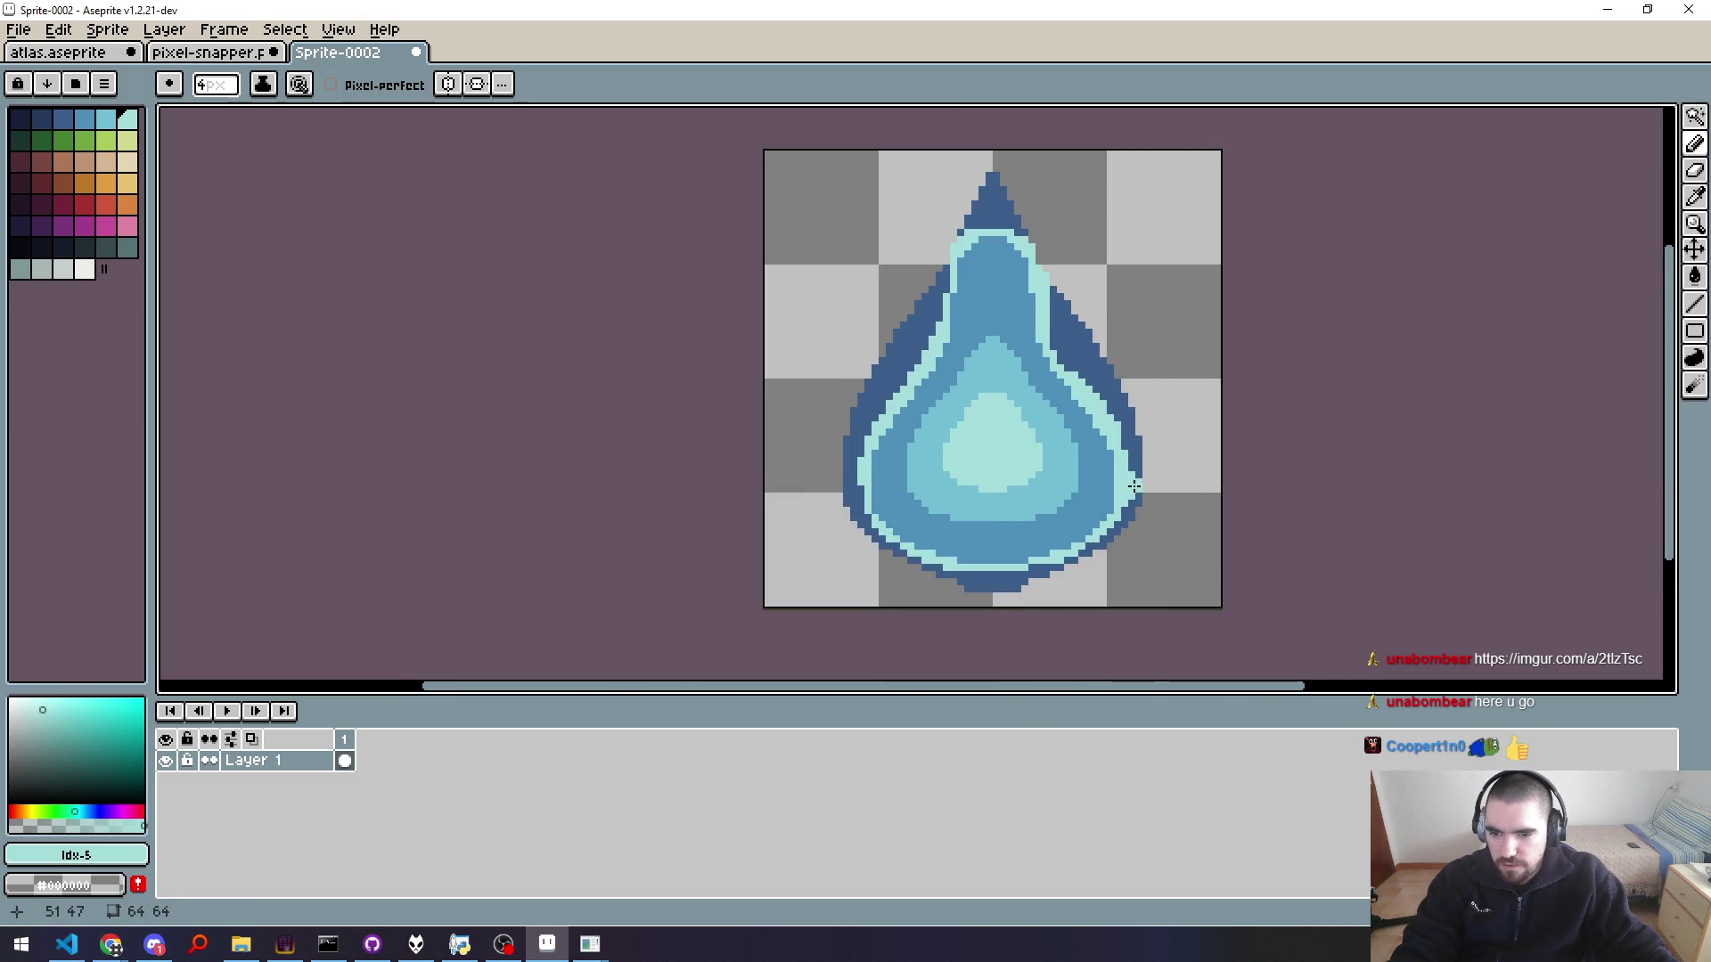
scroll(820, 408, up, 2)
scroll(1118, 497, down, 3)
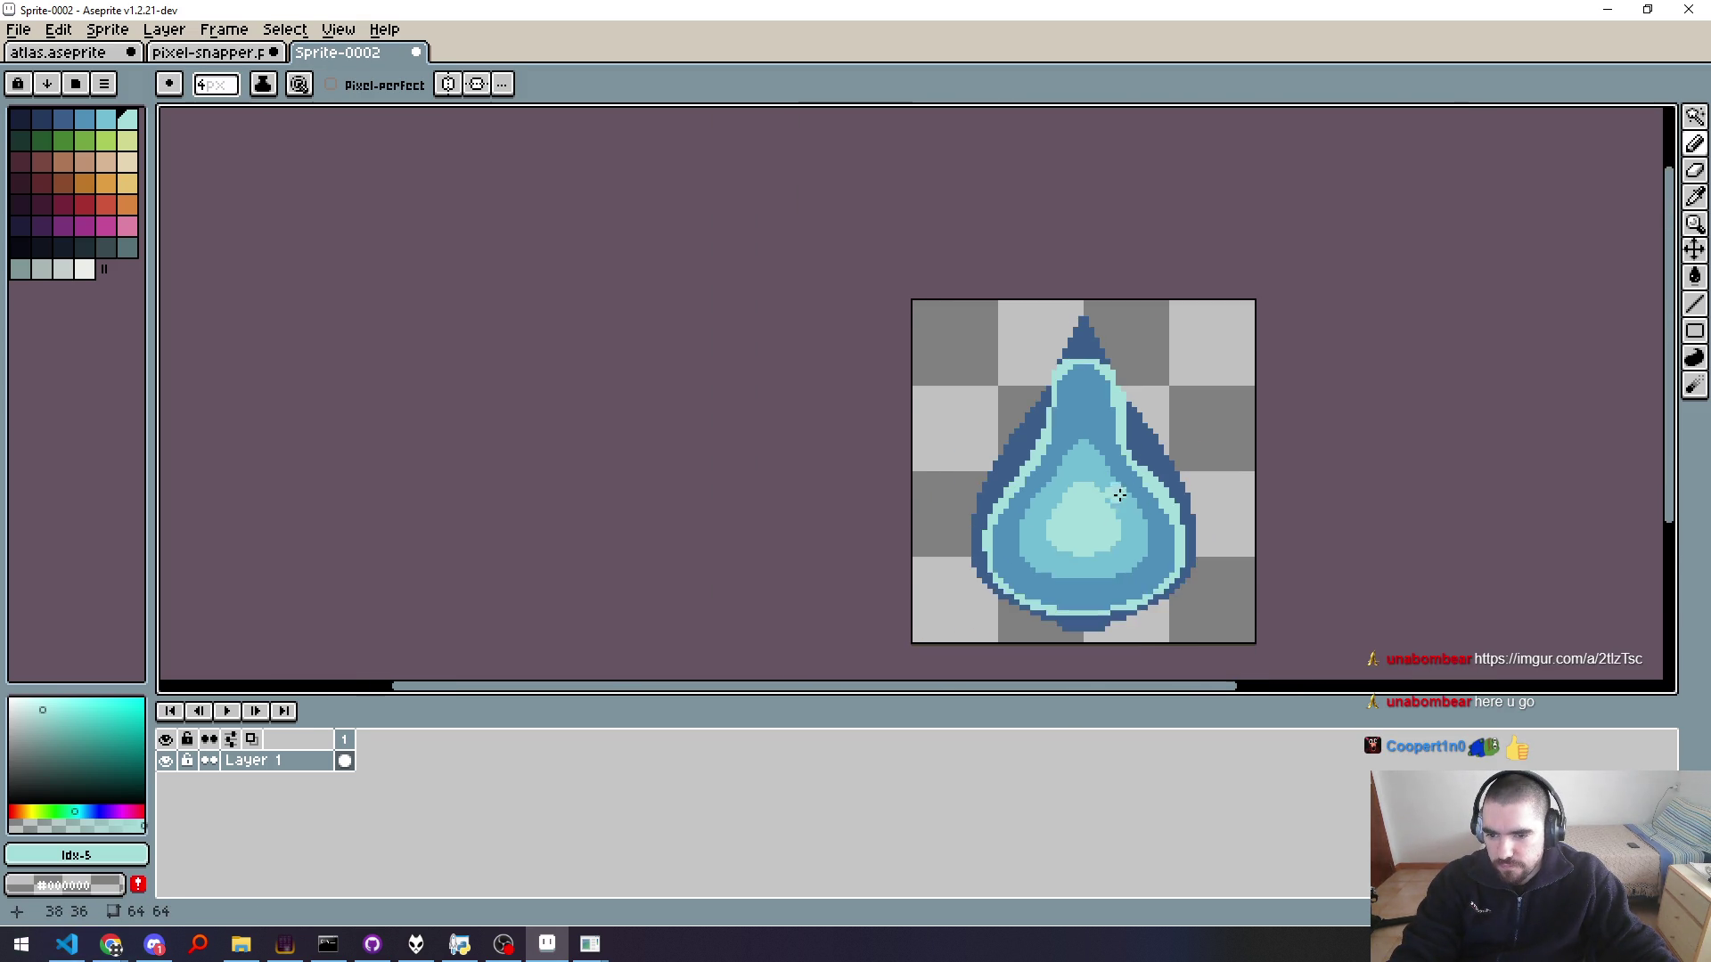
scroll(1181, 498, down, 2)
scroll(1180, 494, down, 3)
scroll(1177, 487, up, 5)
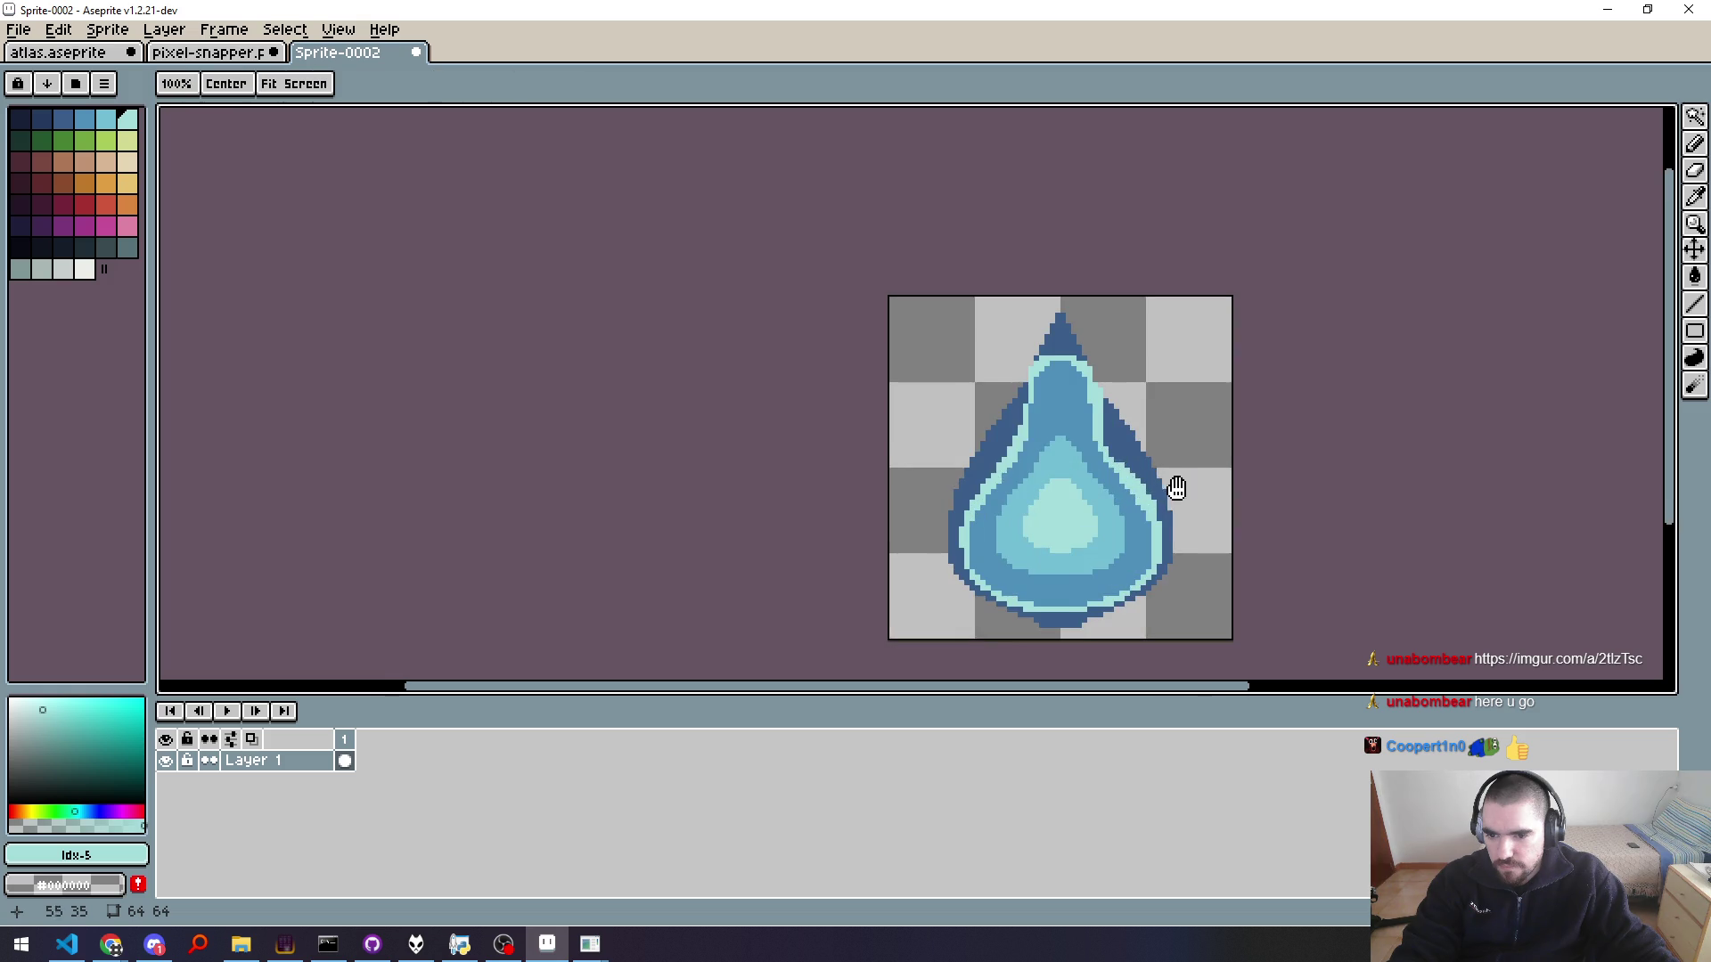
drag(1177, 487, 1042, 446)
key(b)
scroll(849, 419, up, 1)
key(i)
click(975, 299)
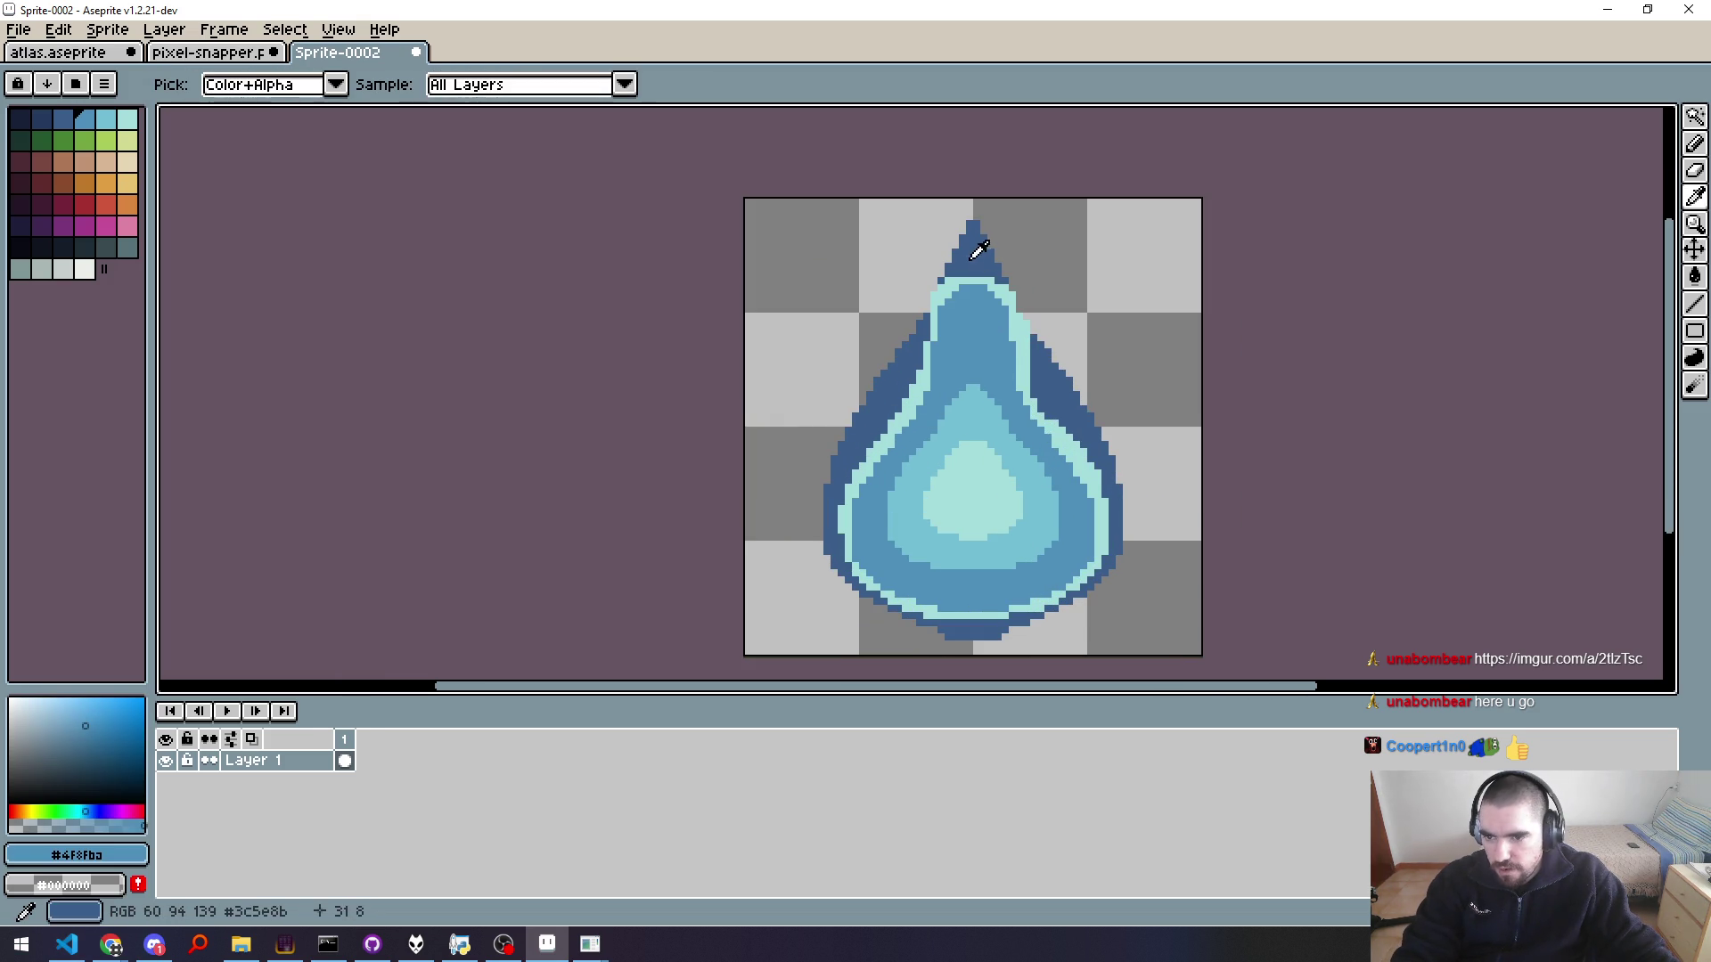
Step: Bucket-fill the dark outline's tip, left, right and bottom bands with mid blue #4f8fba
key(g)
click(971, 253)
click(882, 392)
click(1044, 437)
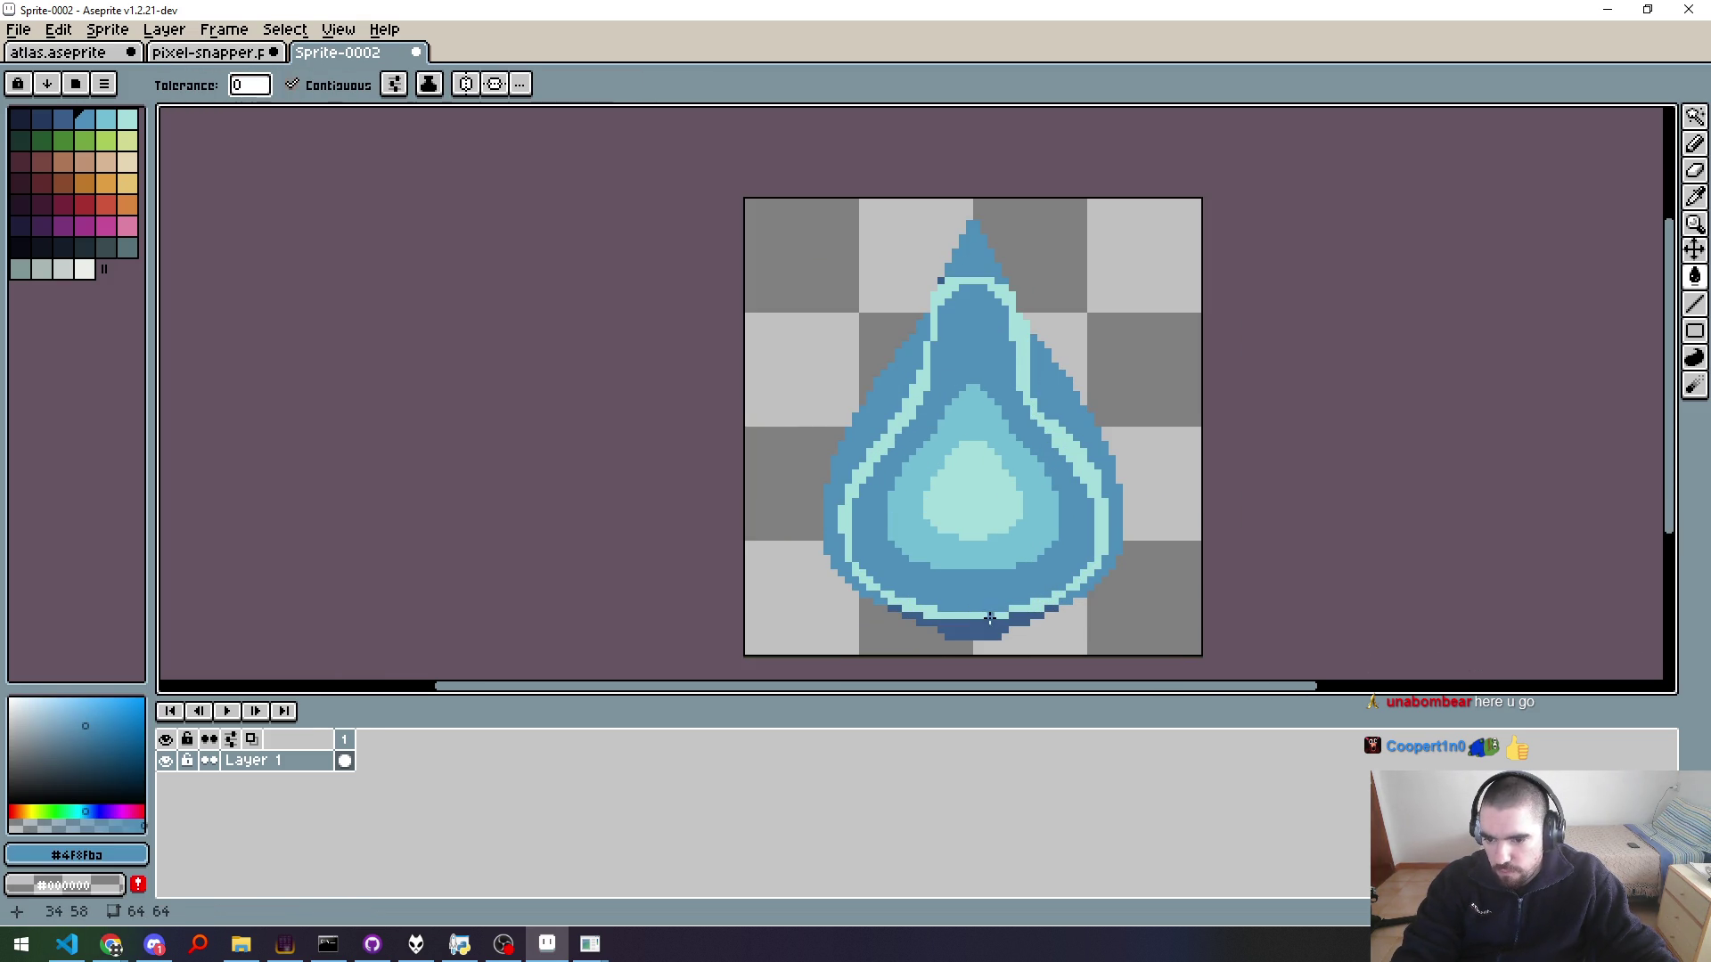
click(988, 617)
Step: Undo the last fill and pencil the leftover dark outline pixels in mid blue
scroll(1016, 553, down, 3)
scroll(1013, 546, up, 5)
scroll(1032, 462, up, 4)
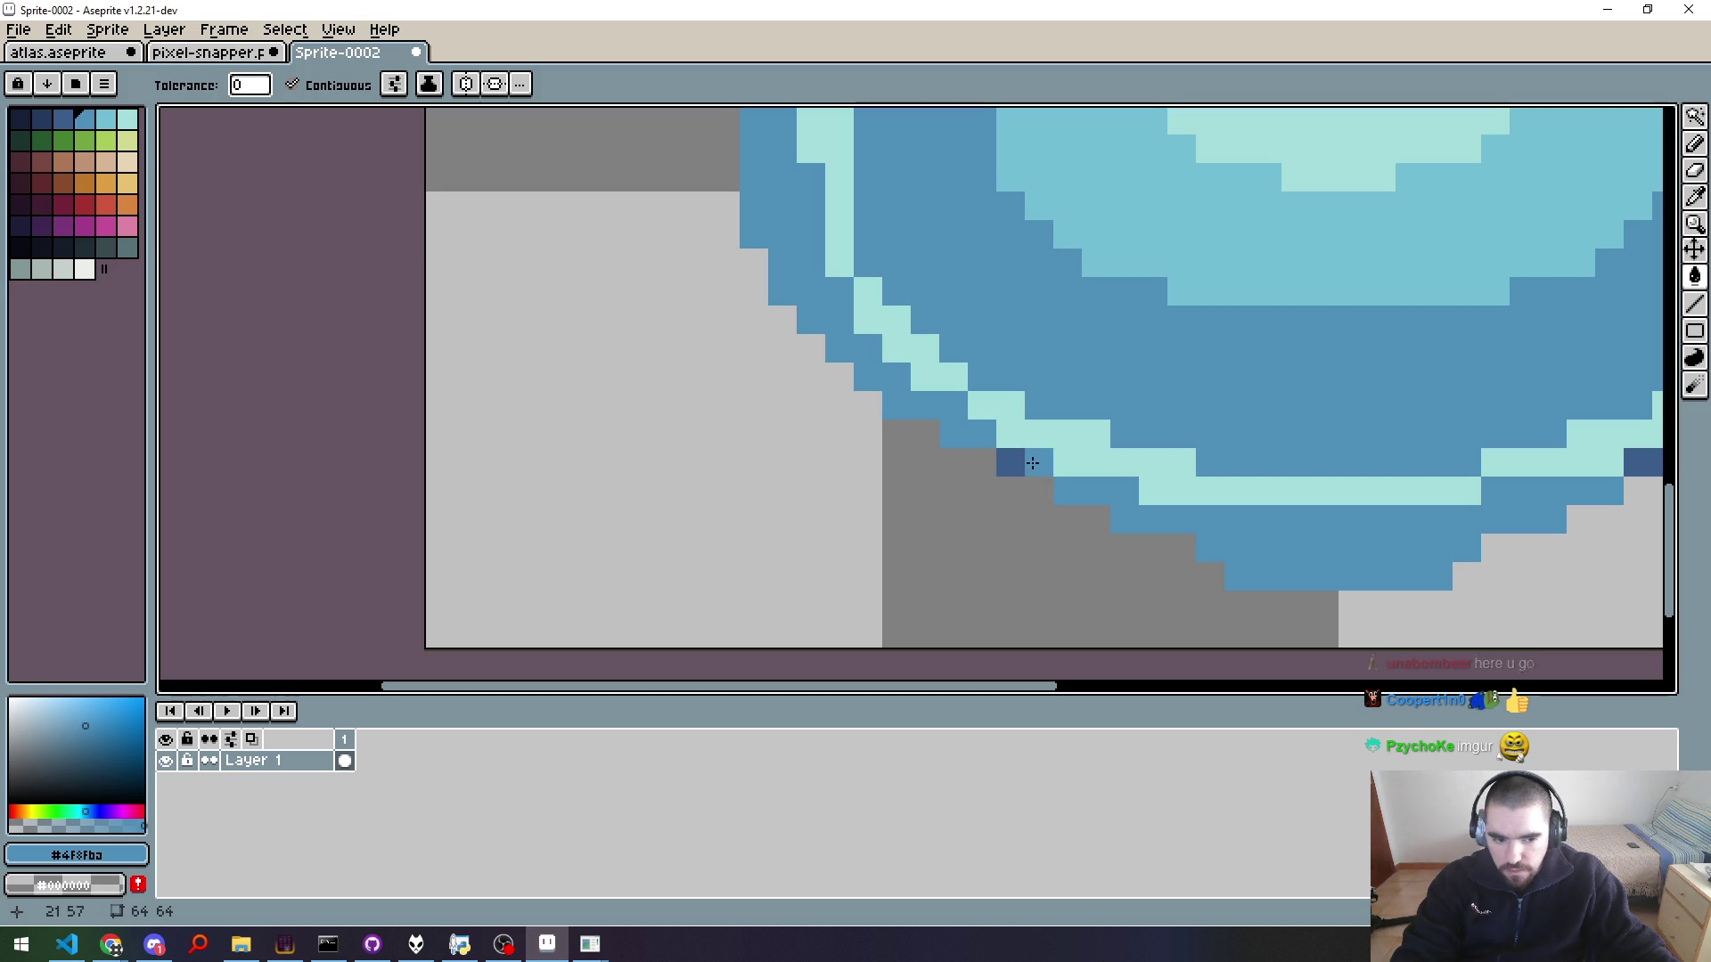
key(ctrl+z)
key(b)
drag(1020, 476, 1039, 465)
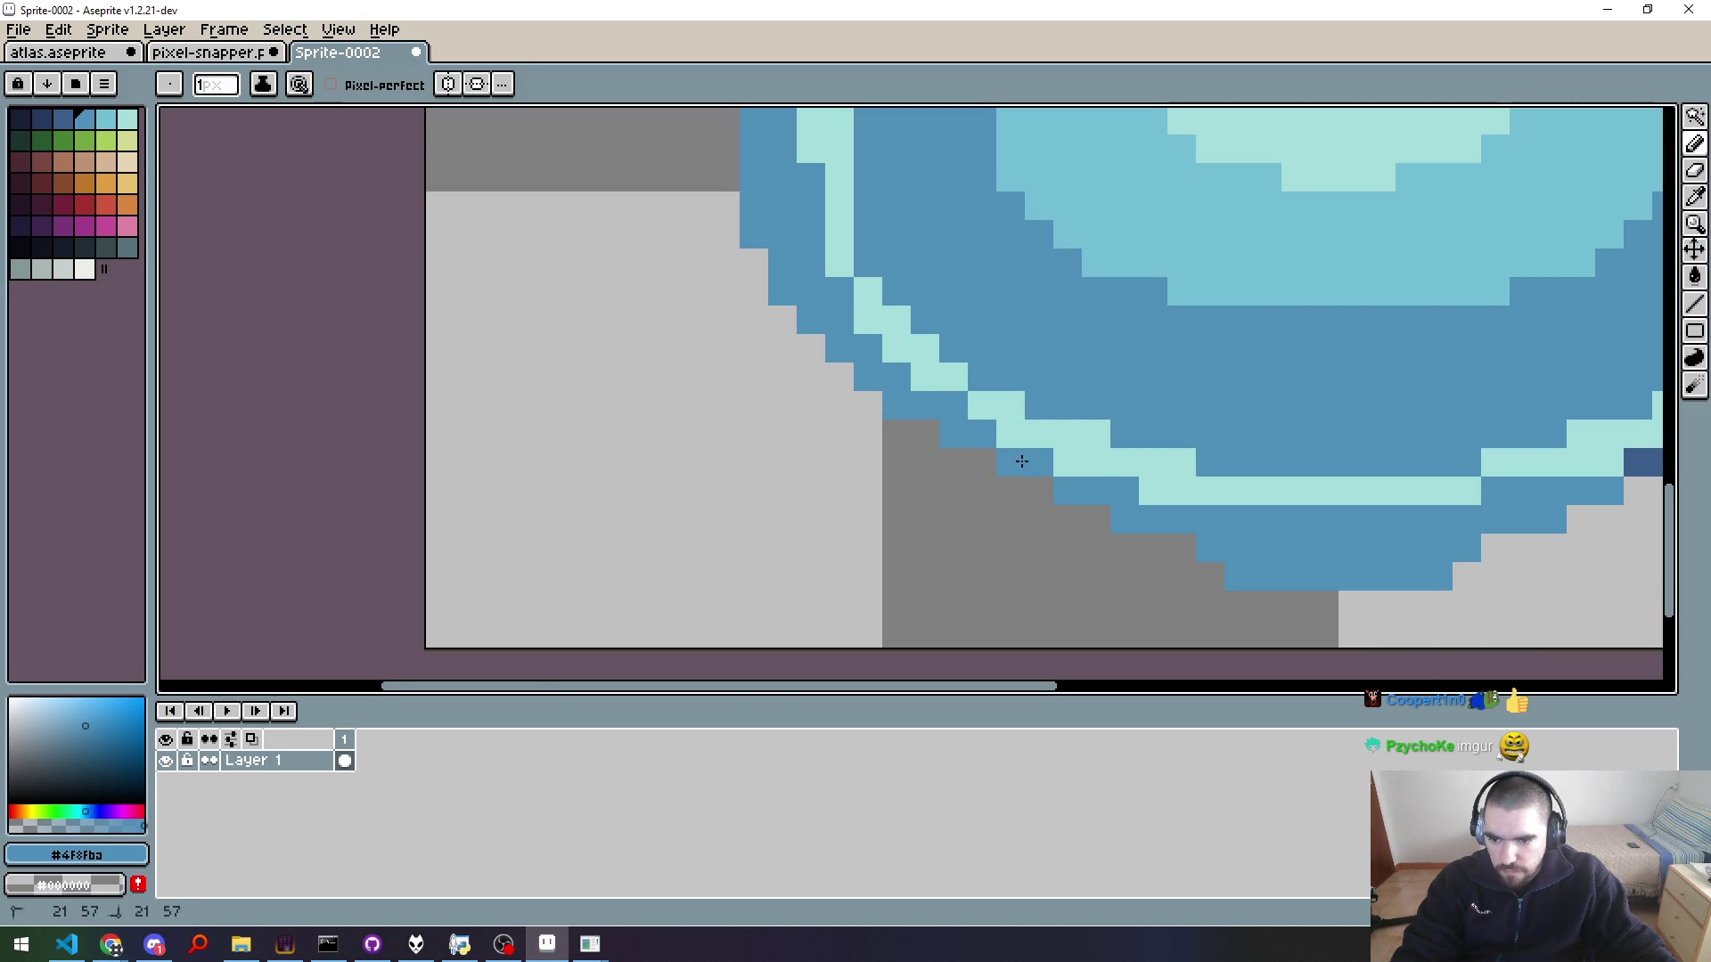
scroll(1109, 561, right, 5)
drag(1270, 499, 1299, 499)
key(alt+Tab)
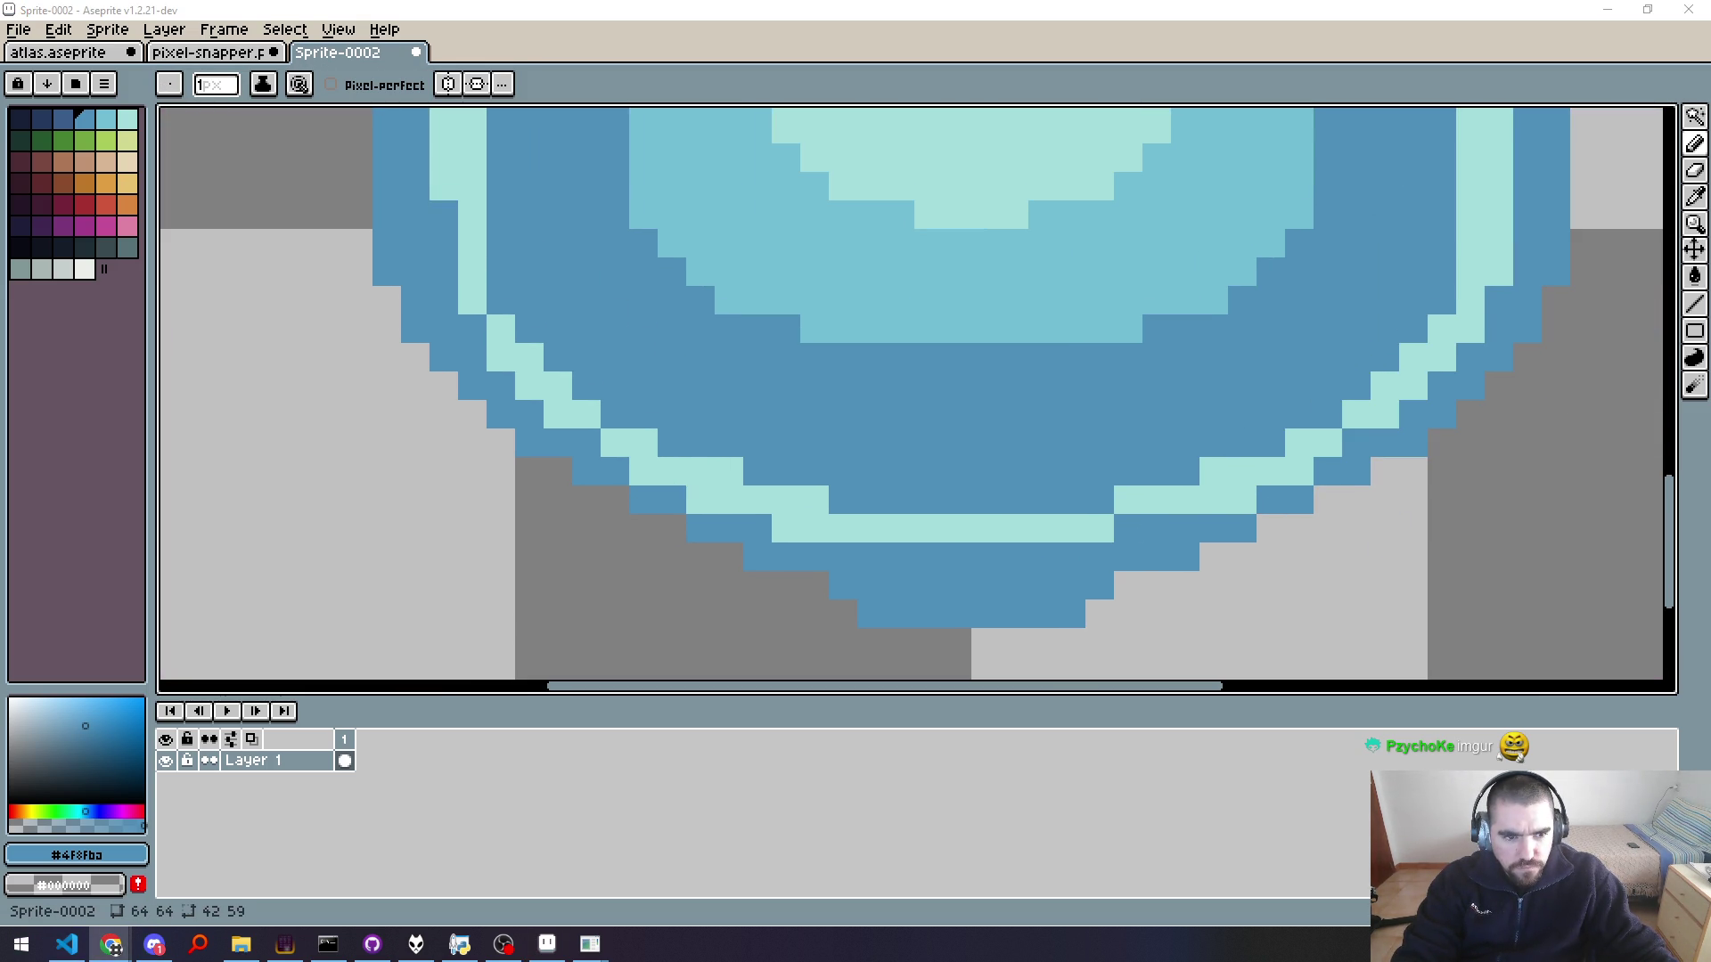
key(alt+Tab)
Step: Maximize the Imgur water-drop guide and scroll down through its later steps
scroll(1142, 349, down, 10)
scroll(1137, 349, up, 10)
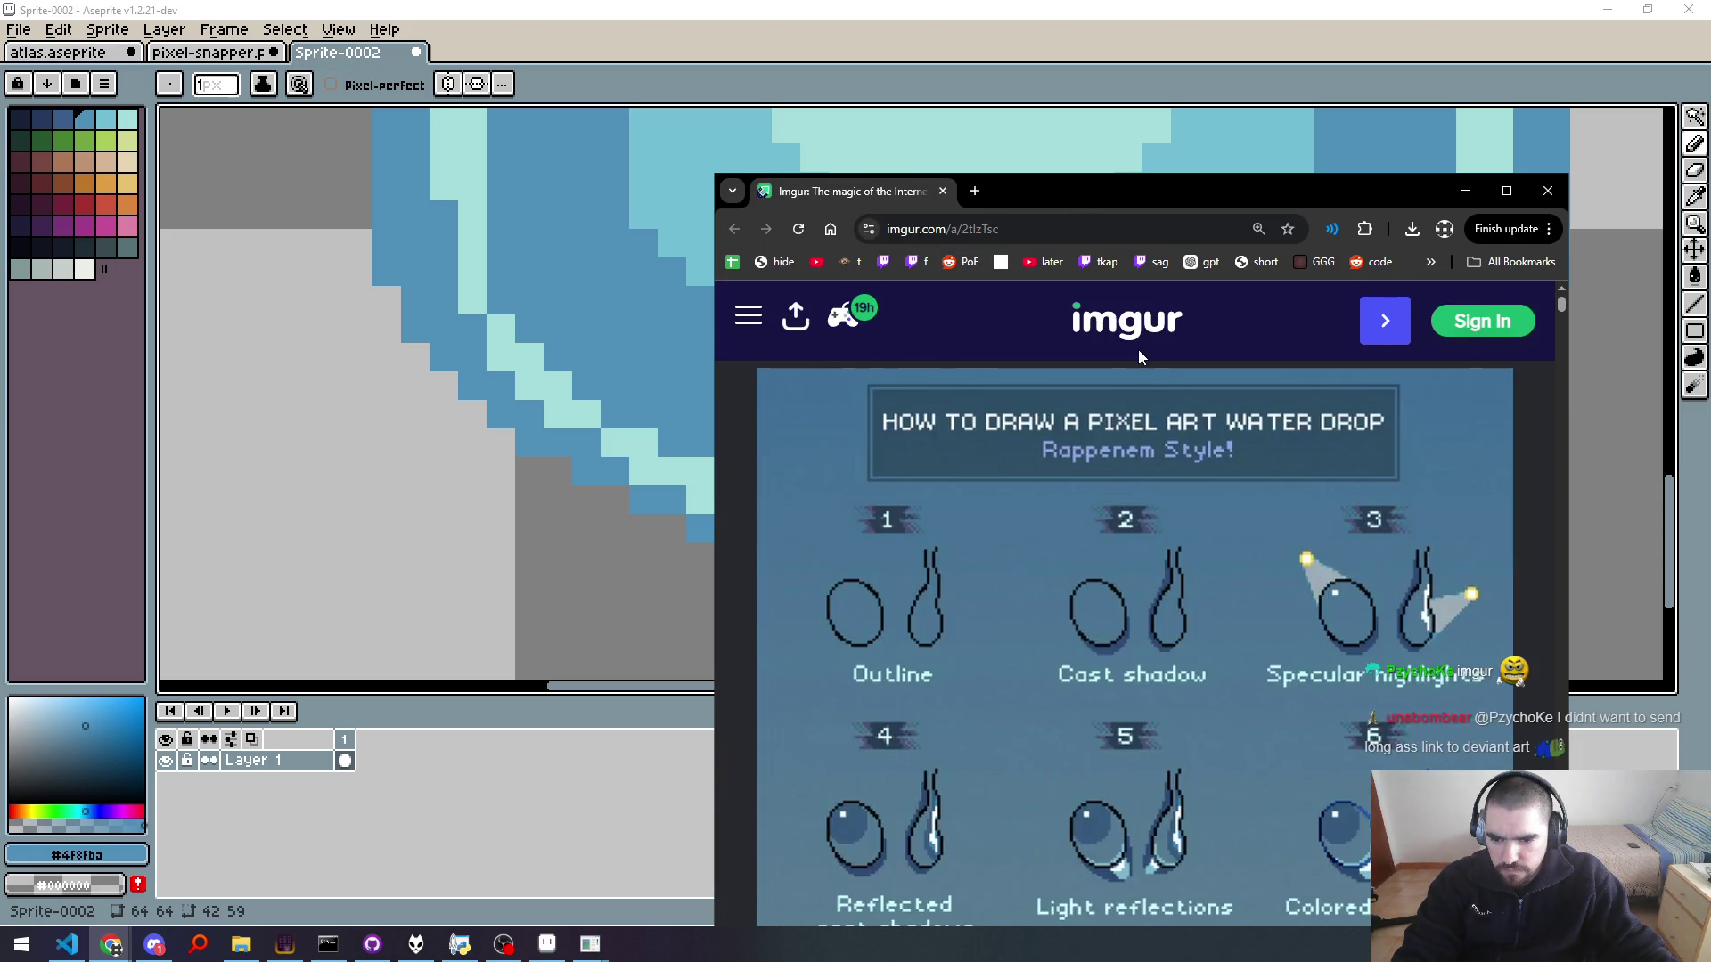
scroll(1137, 356, down, 8)
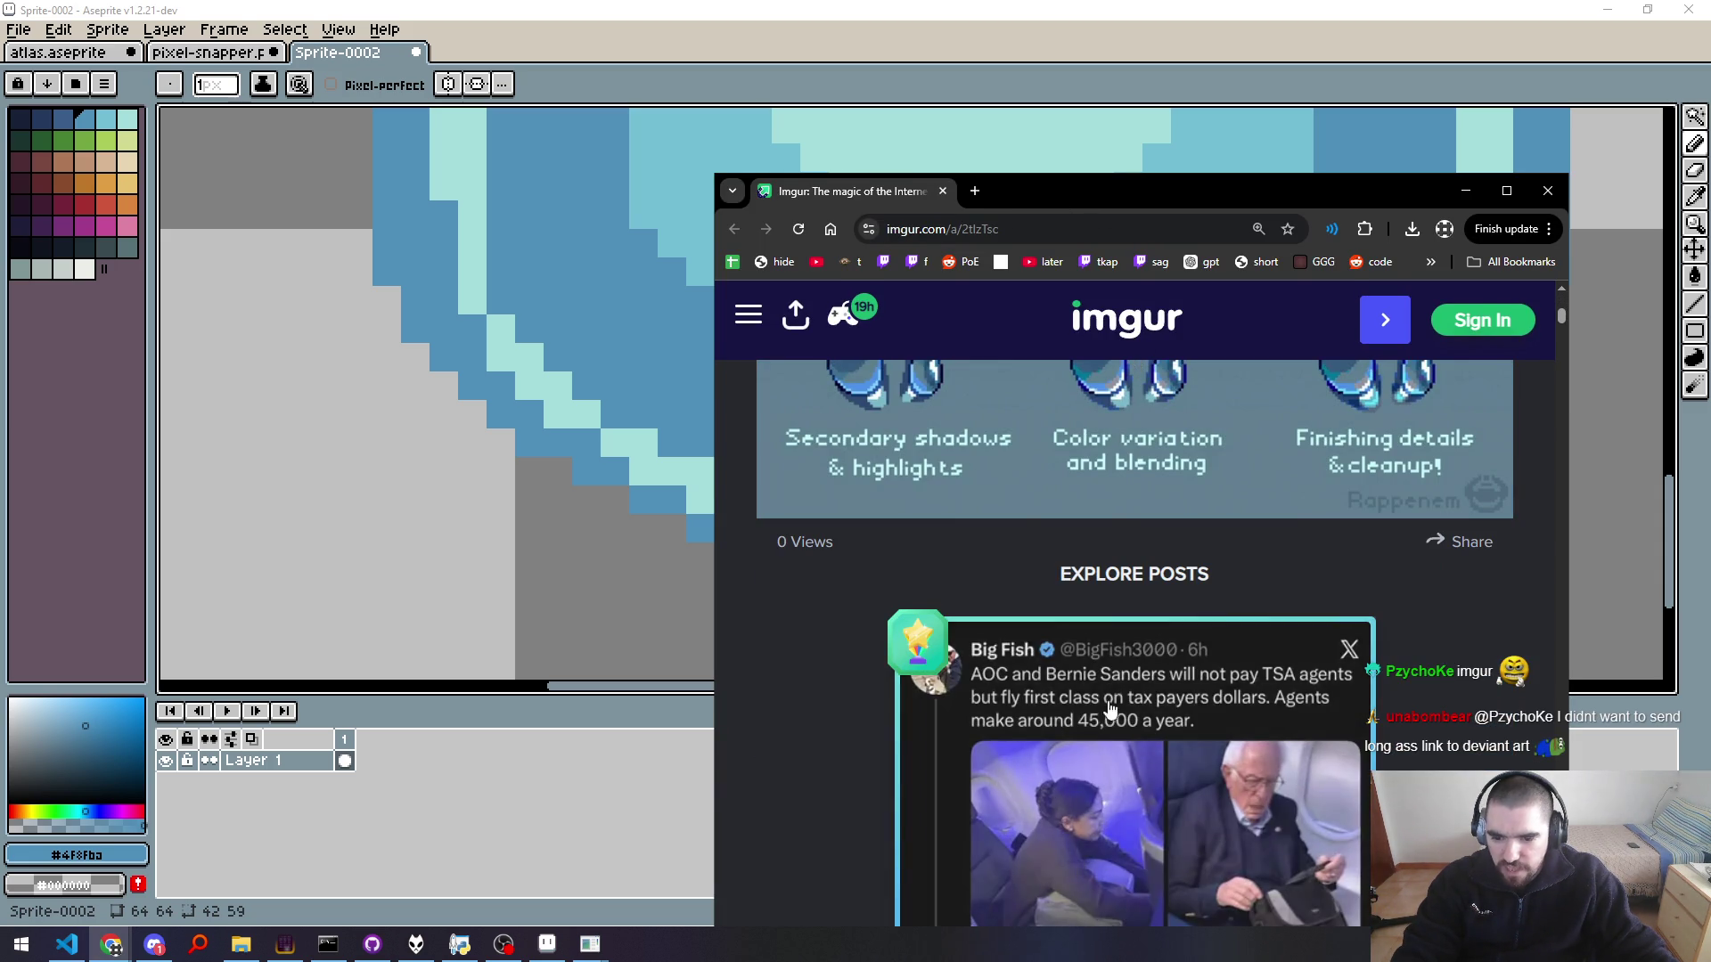
scroll(1127, 371, down, 3)
scroll(820, 672, down, 5)
scroll(823, 650, up, 12)
scroll(824, 628, up, 5)
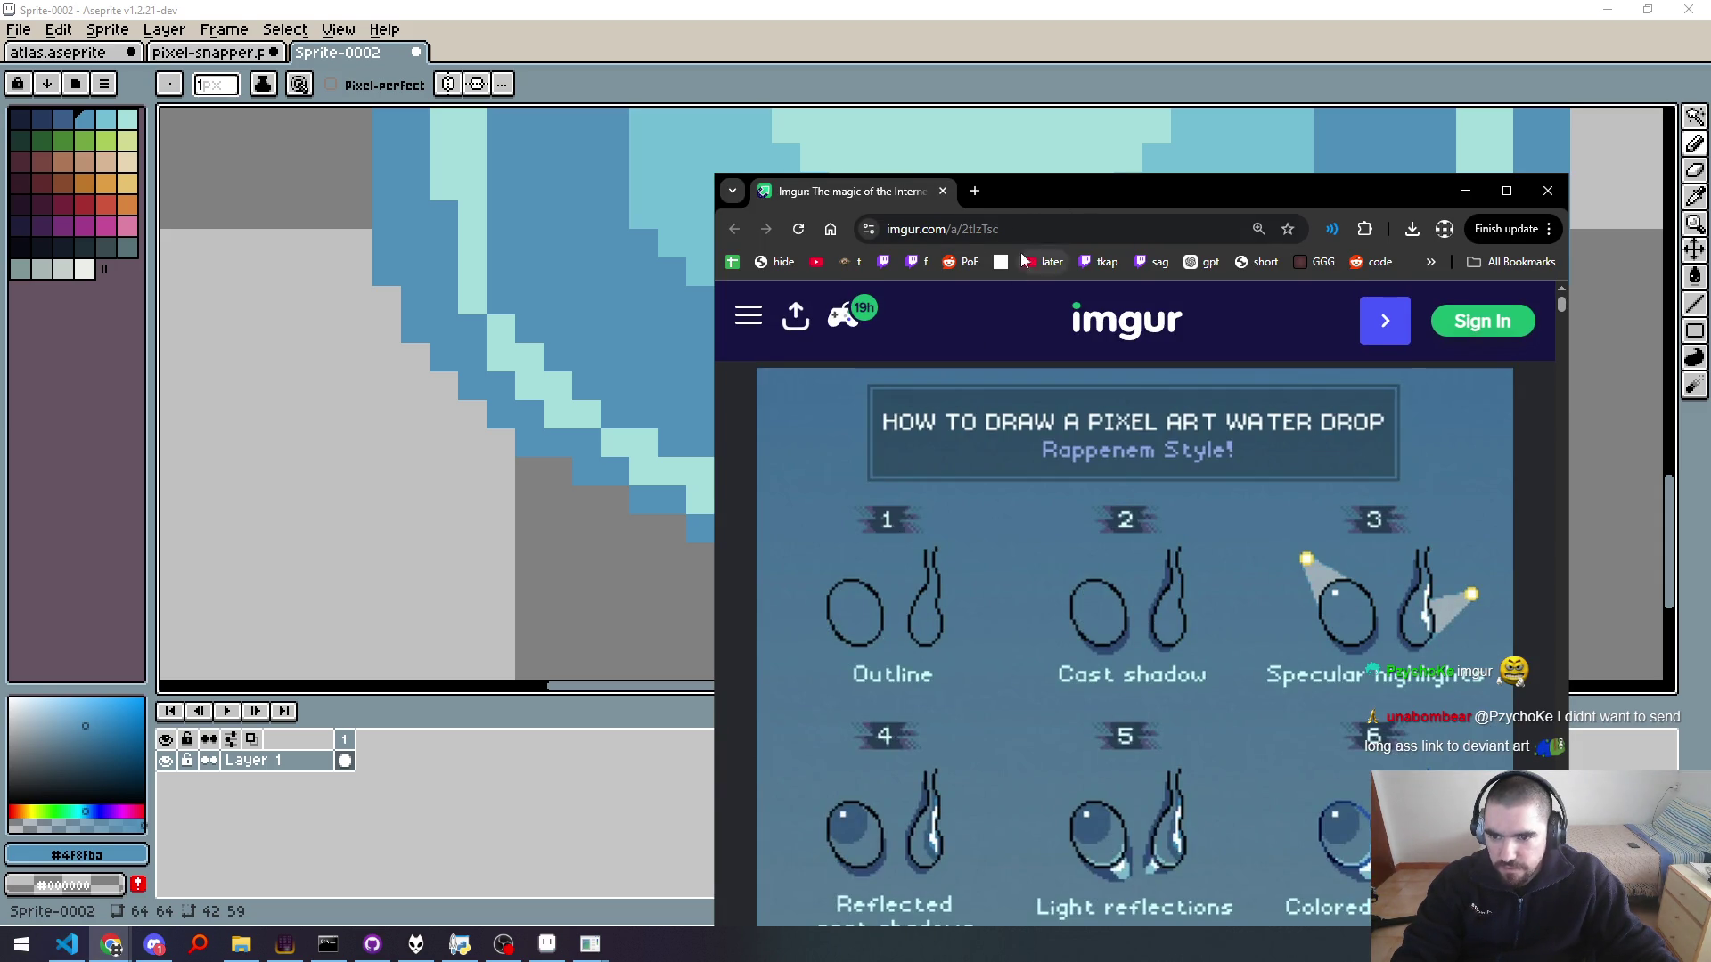
double_click(1050, 190)
middle_click(177, 588)
scroll(176, 601, down, 1)
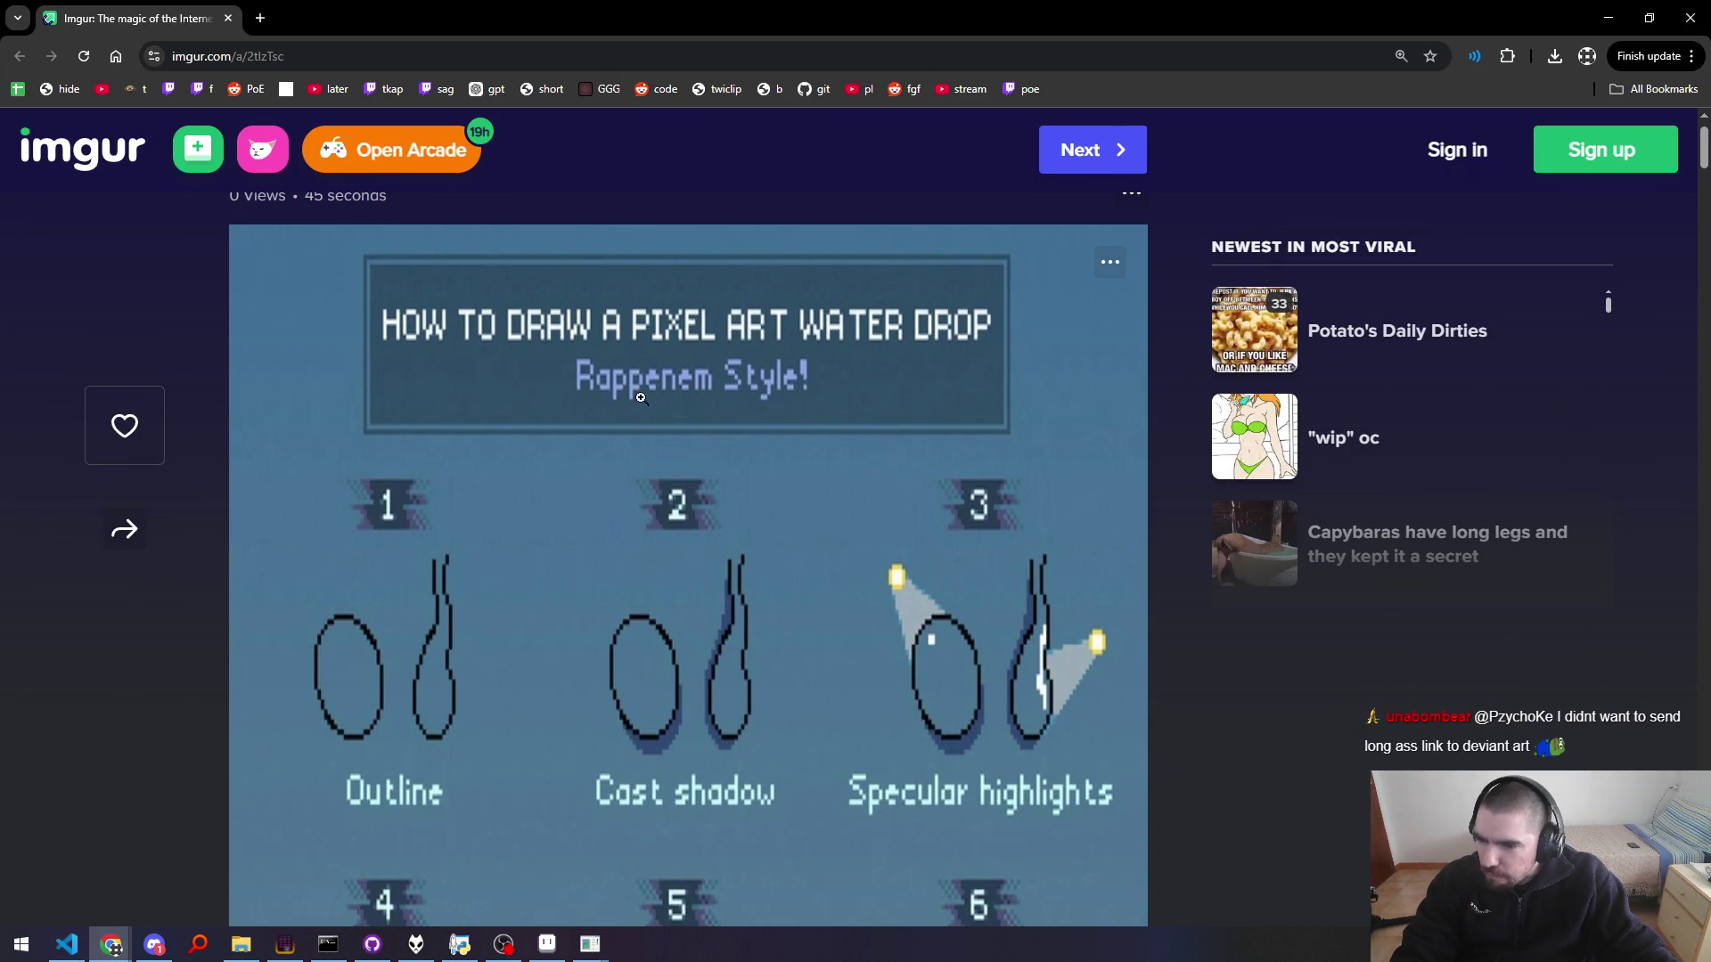
scroll(160, 641, down, 2)
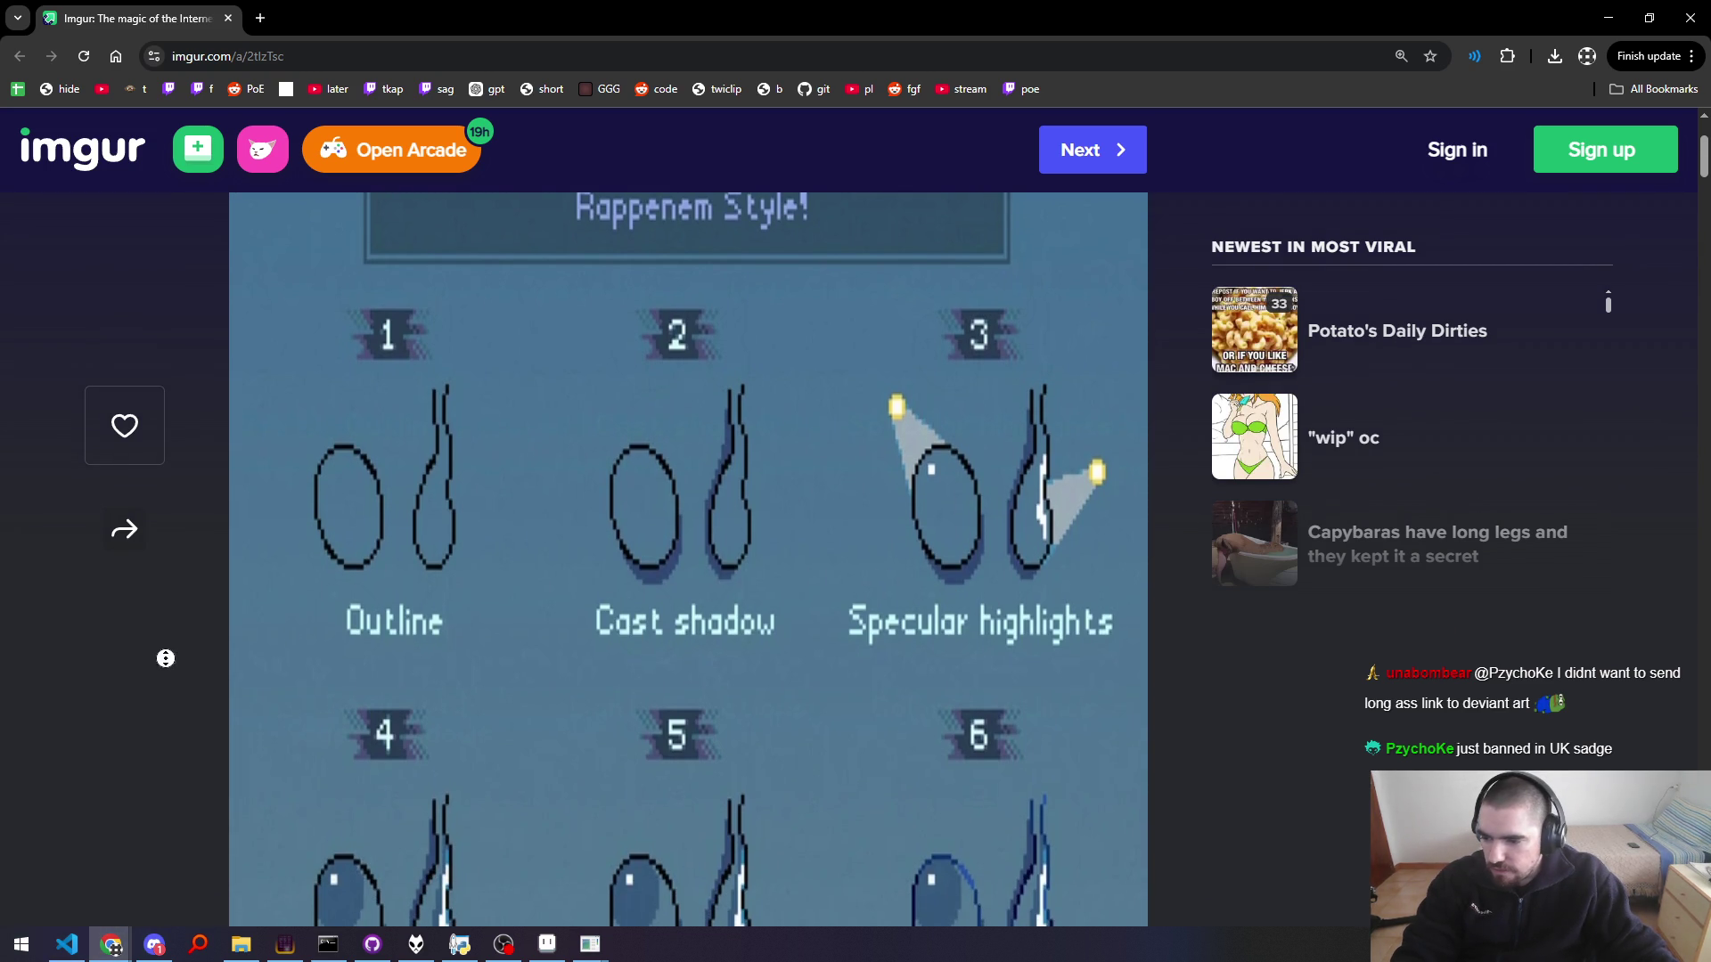
scroll(165, 659, down, 2)
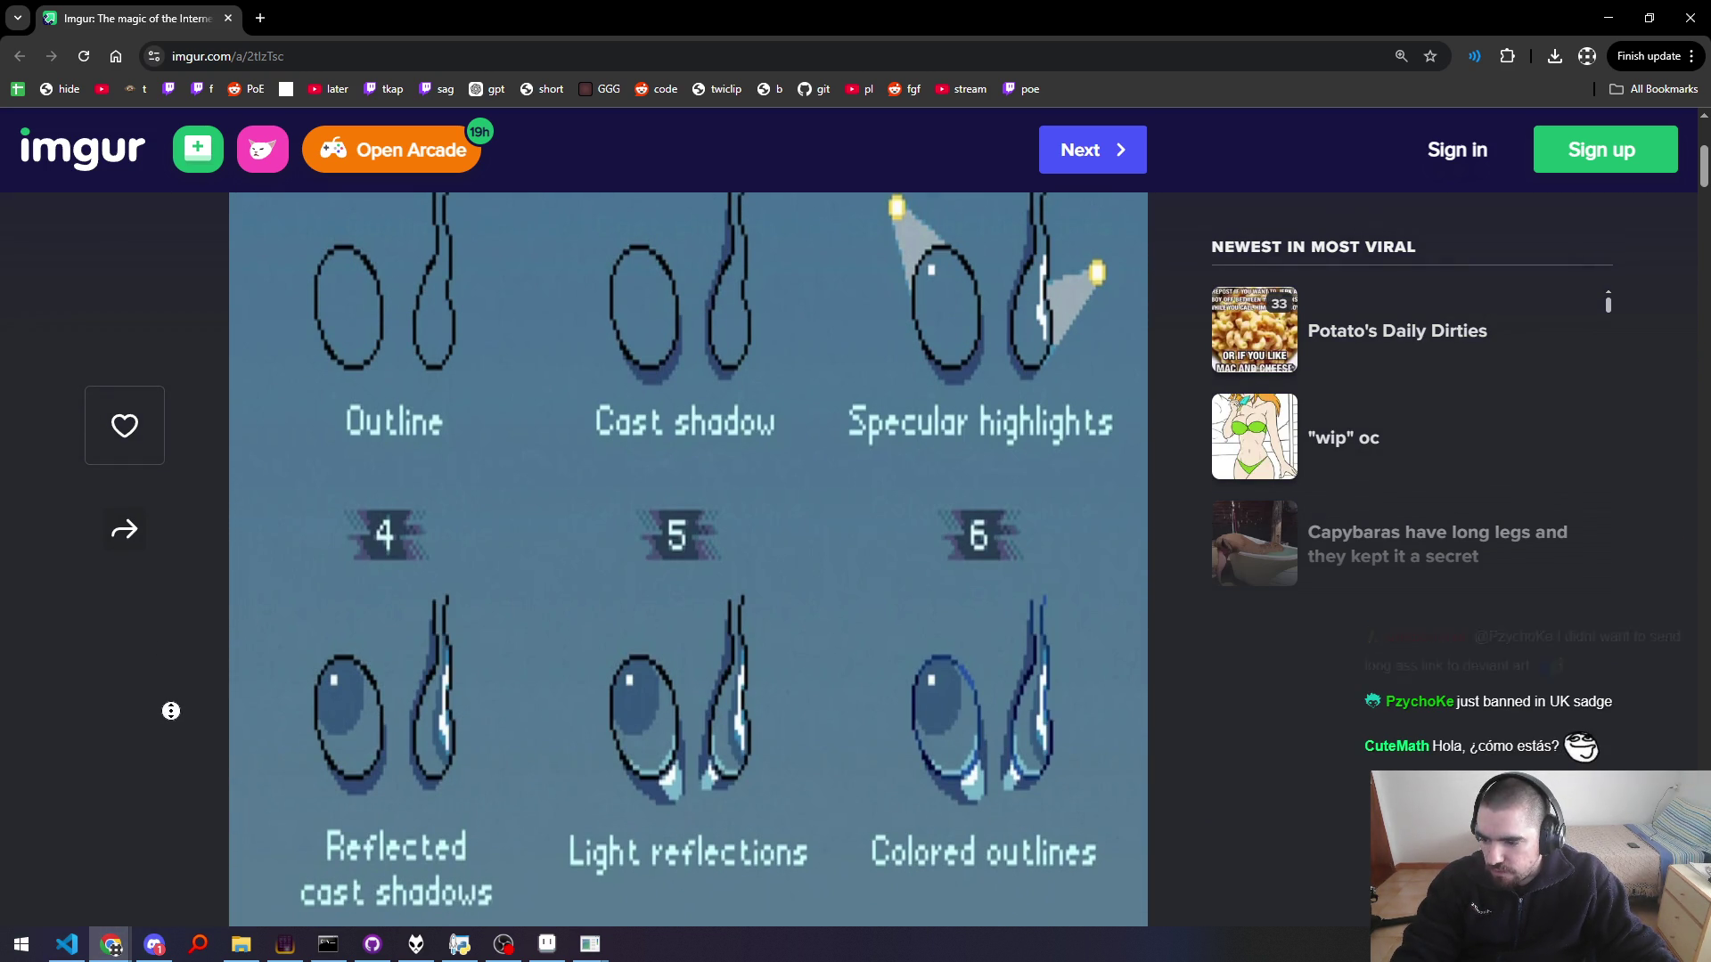
scroll(171, 710, down, 1)
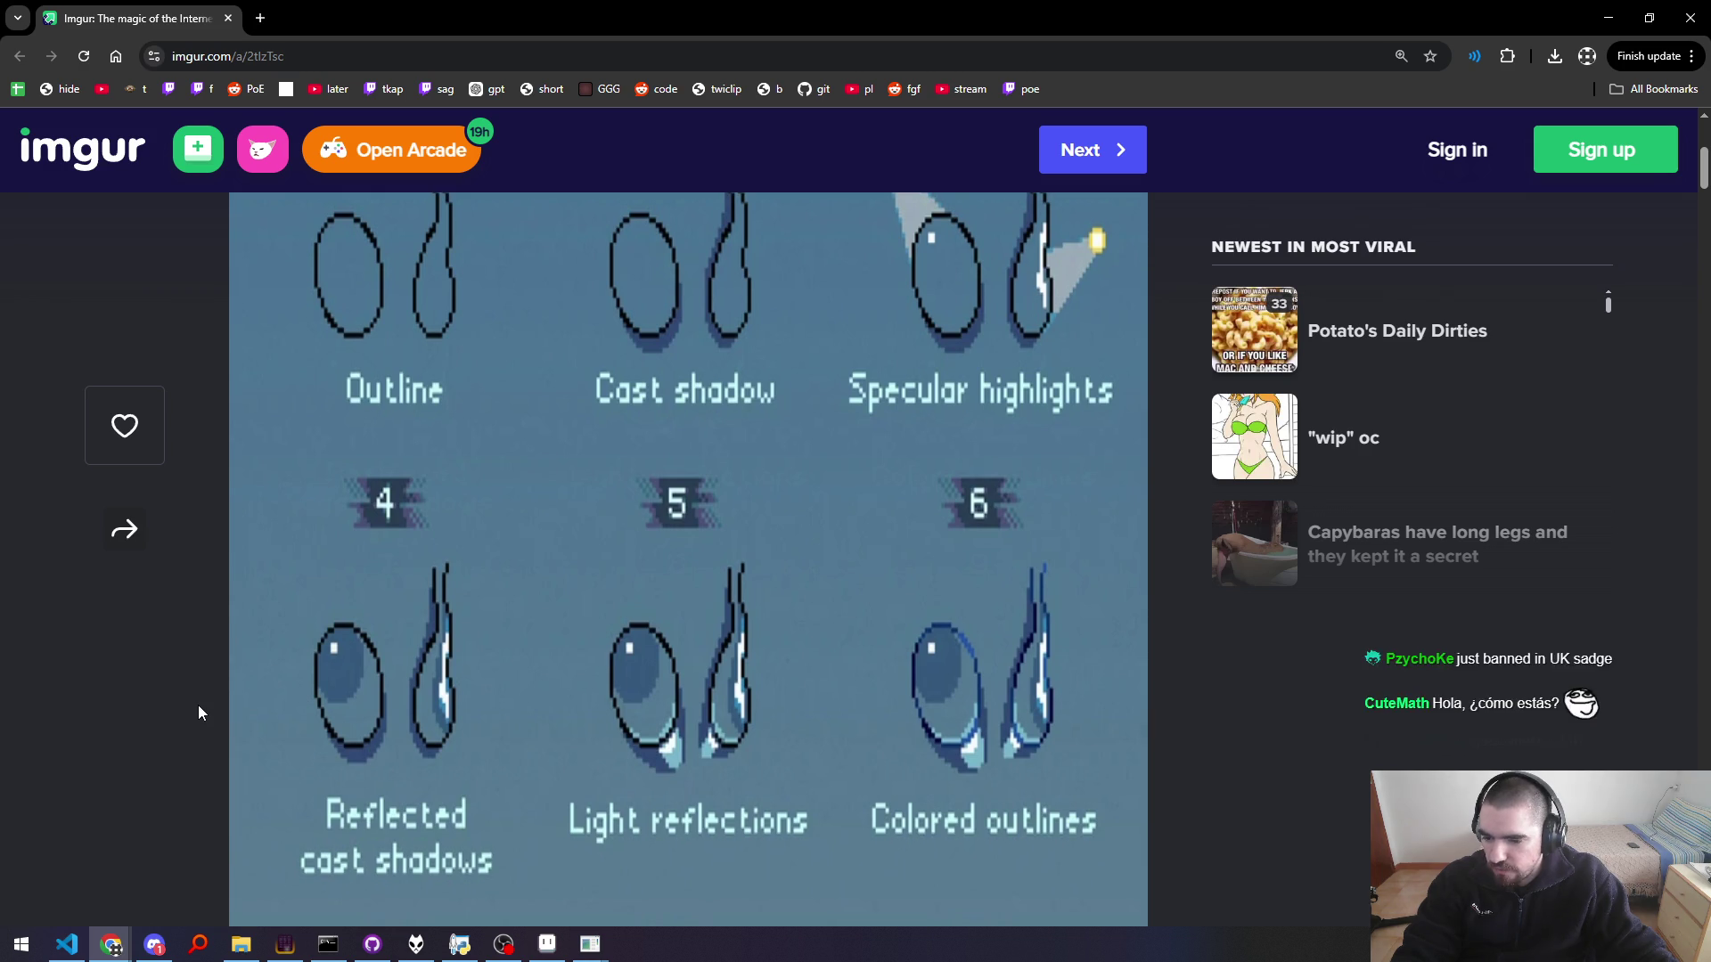
Step: Review steps 4–9 of the guide, scroll back up to its title, and return to Aseprite
middle_click(165, 706)
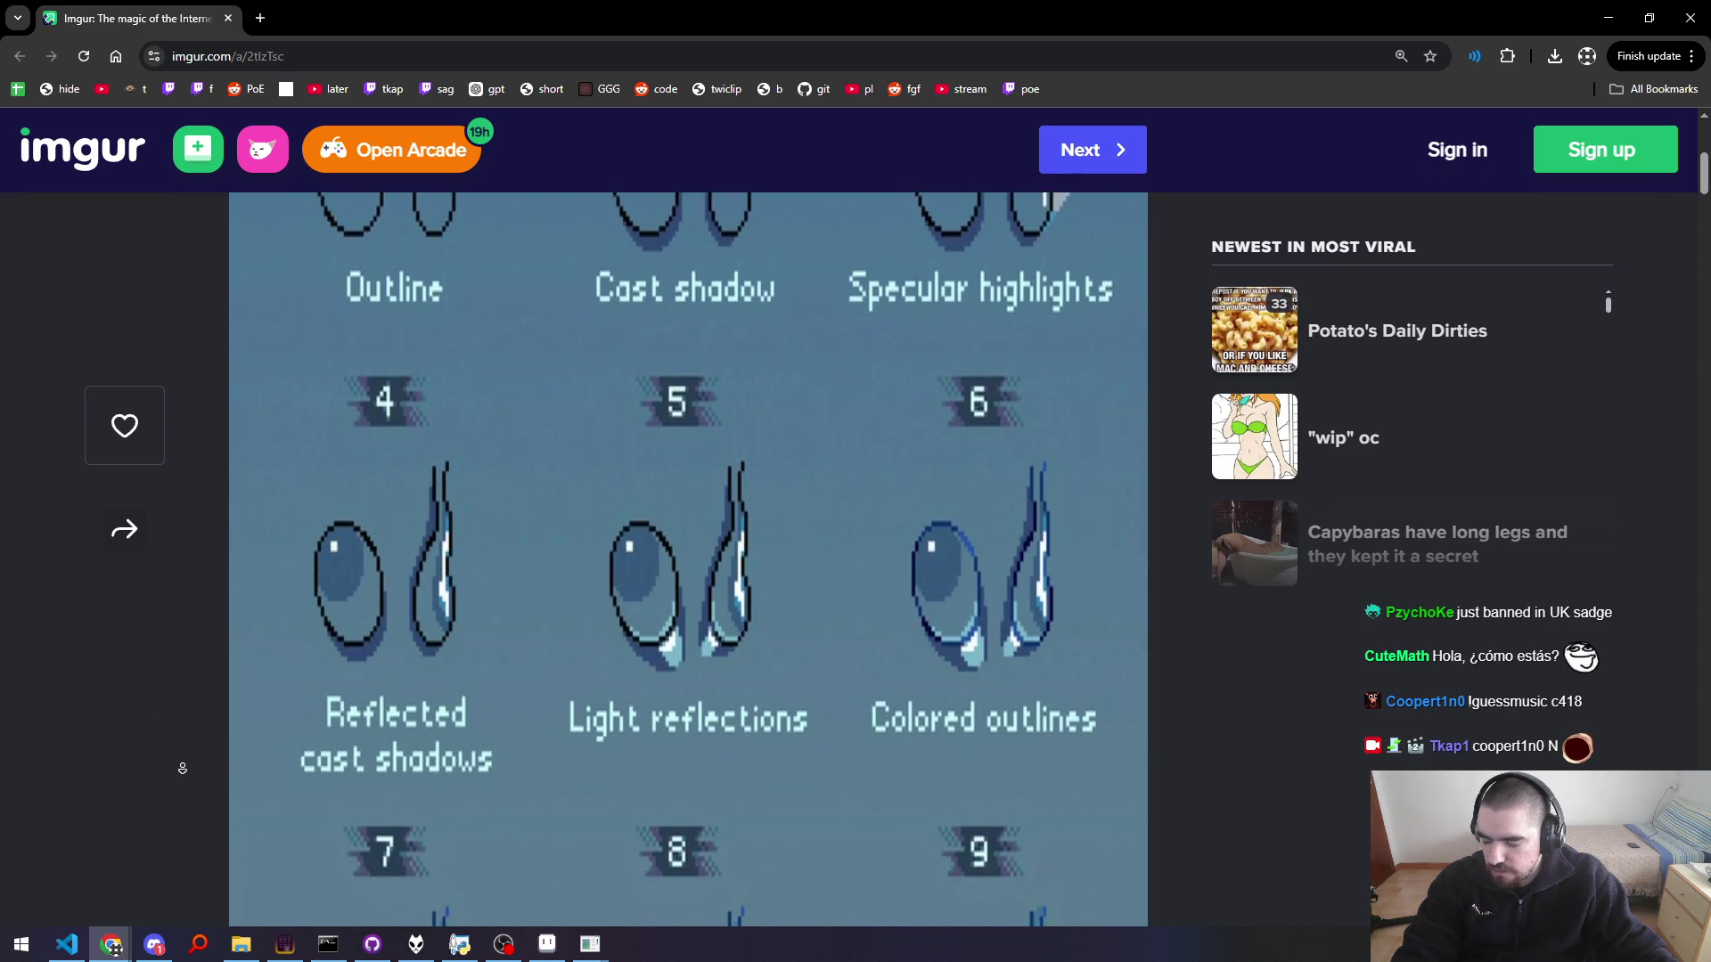
middle_click(183, 768)
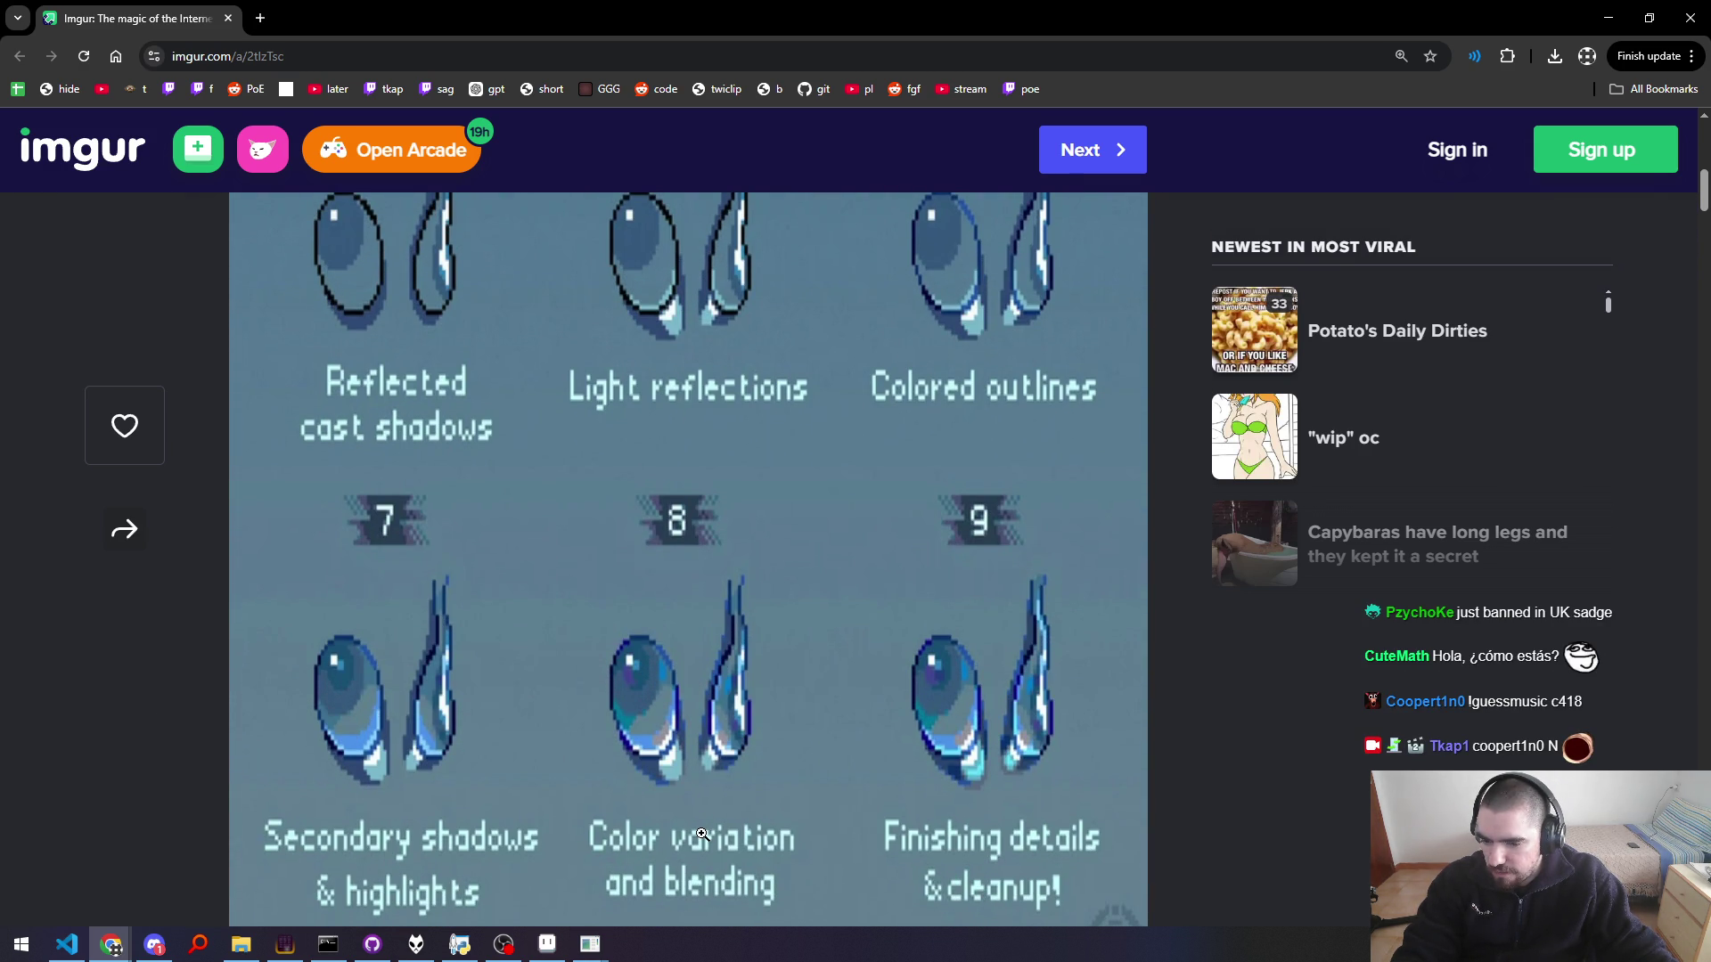
middle_click(154, 690)
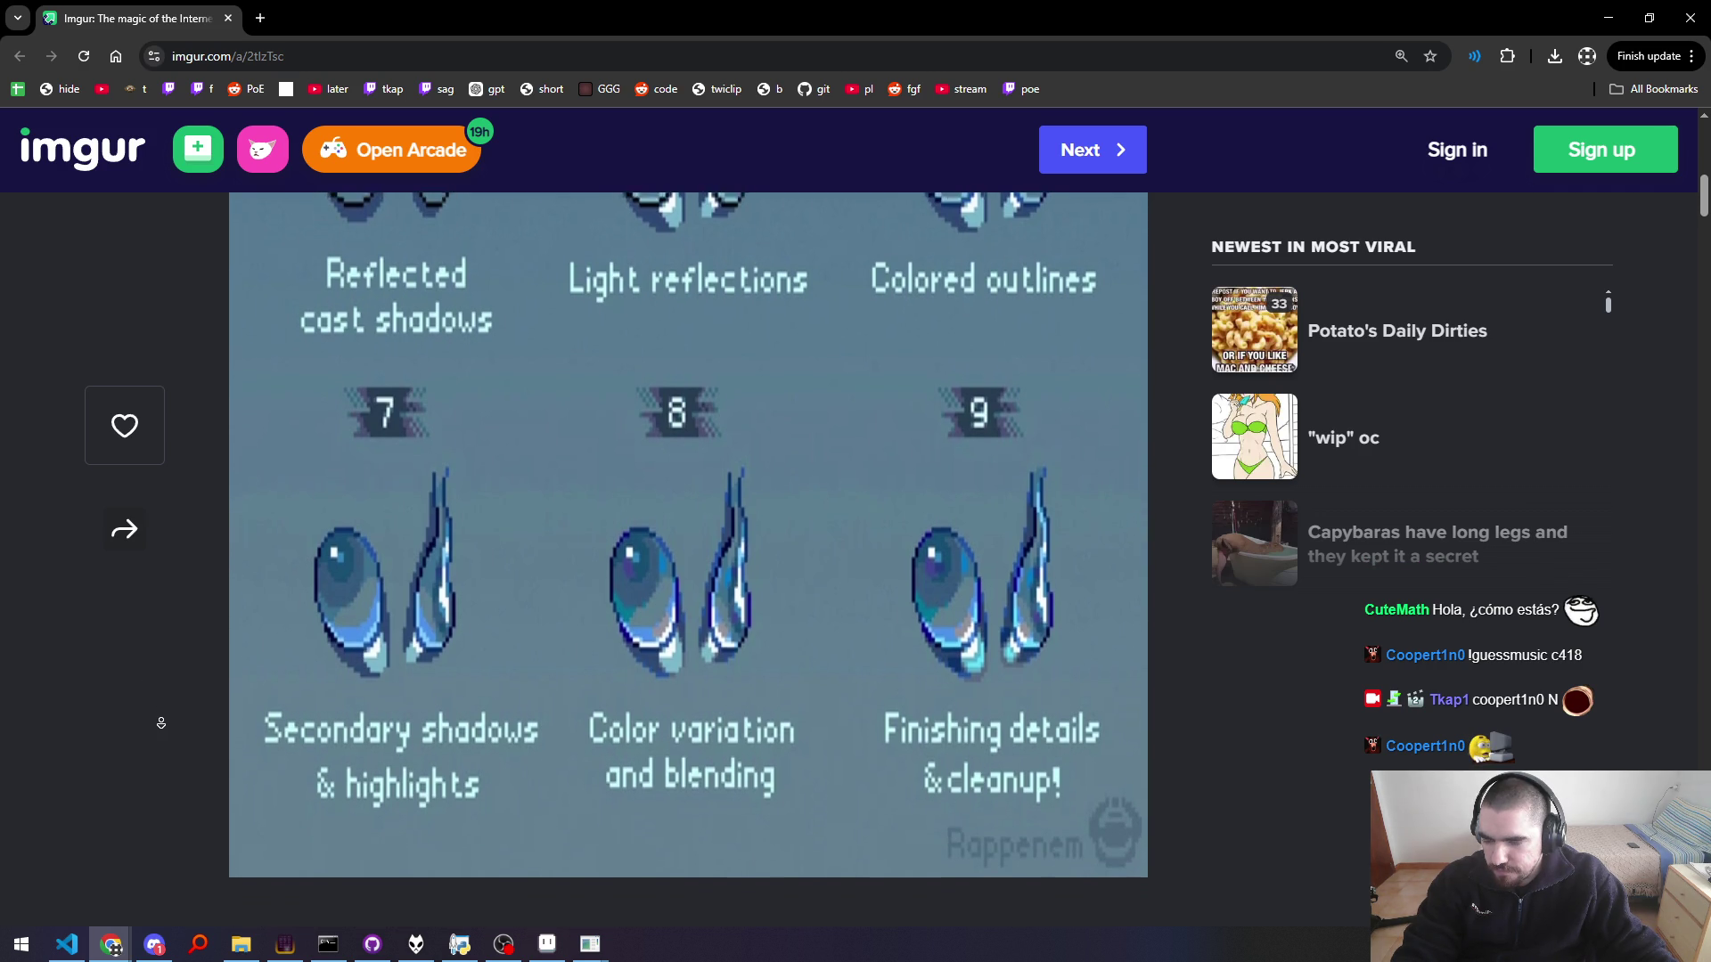
middle_click(161, 722)
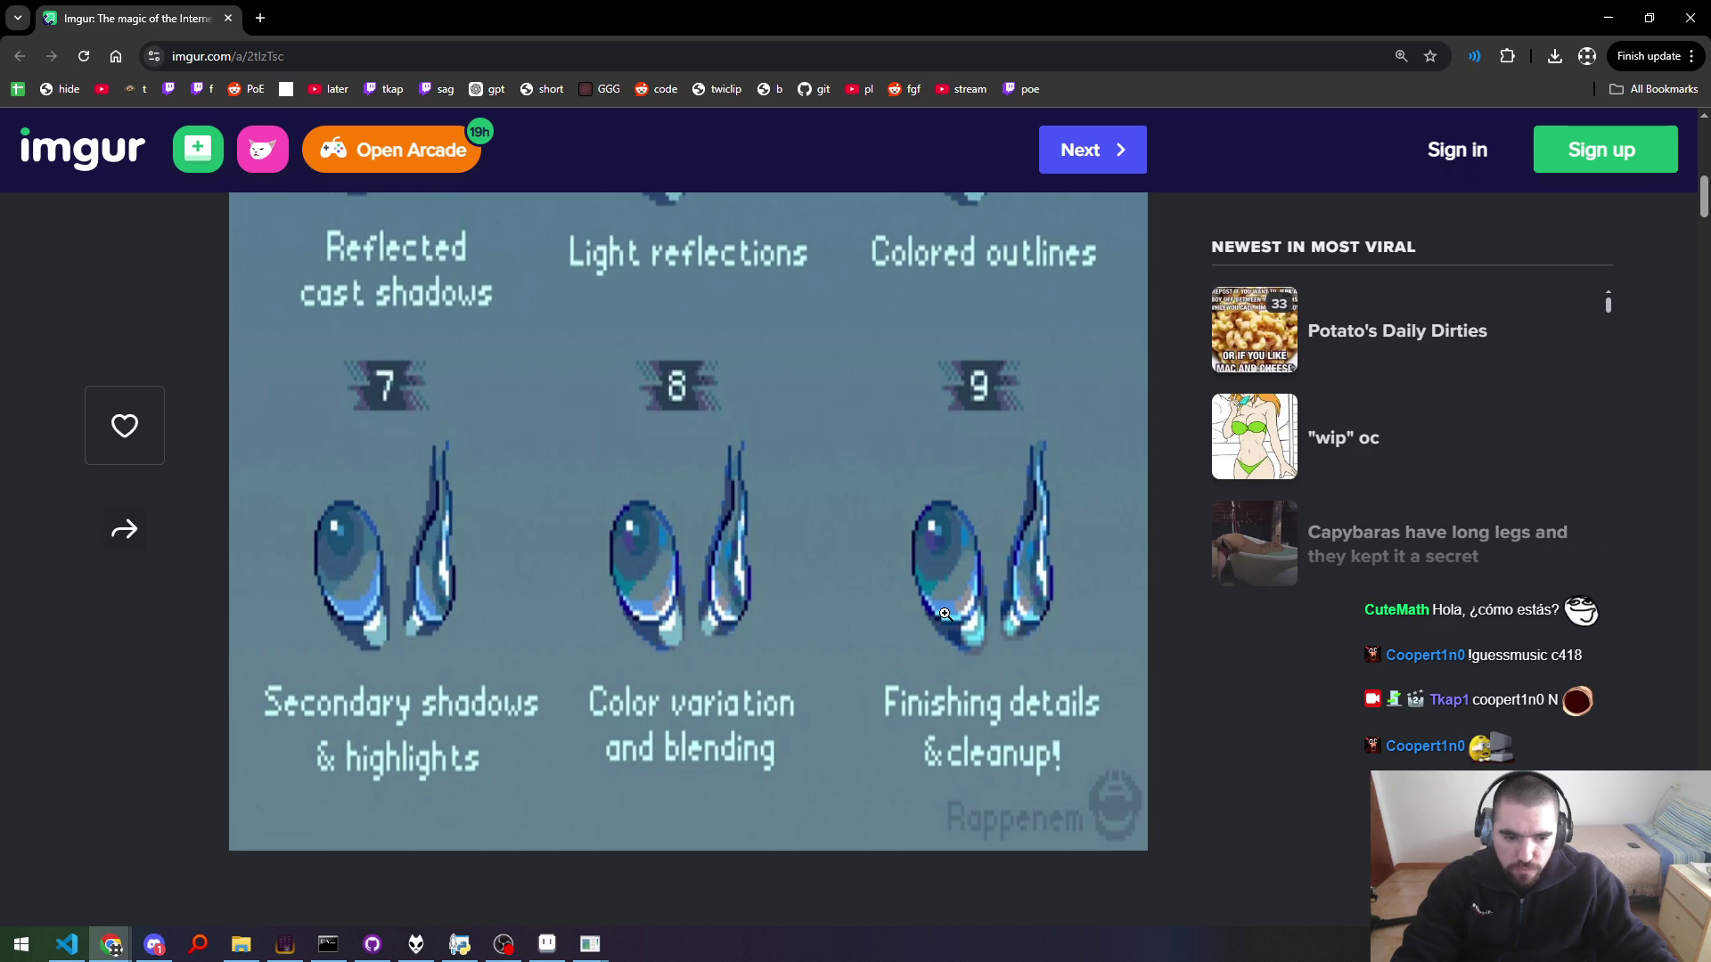
scroll(946, 612, up, 3)
scroll(838, 640, up, 5)
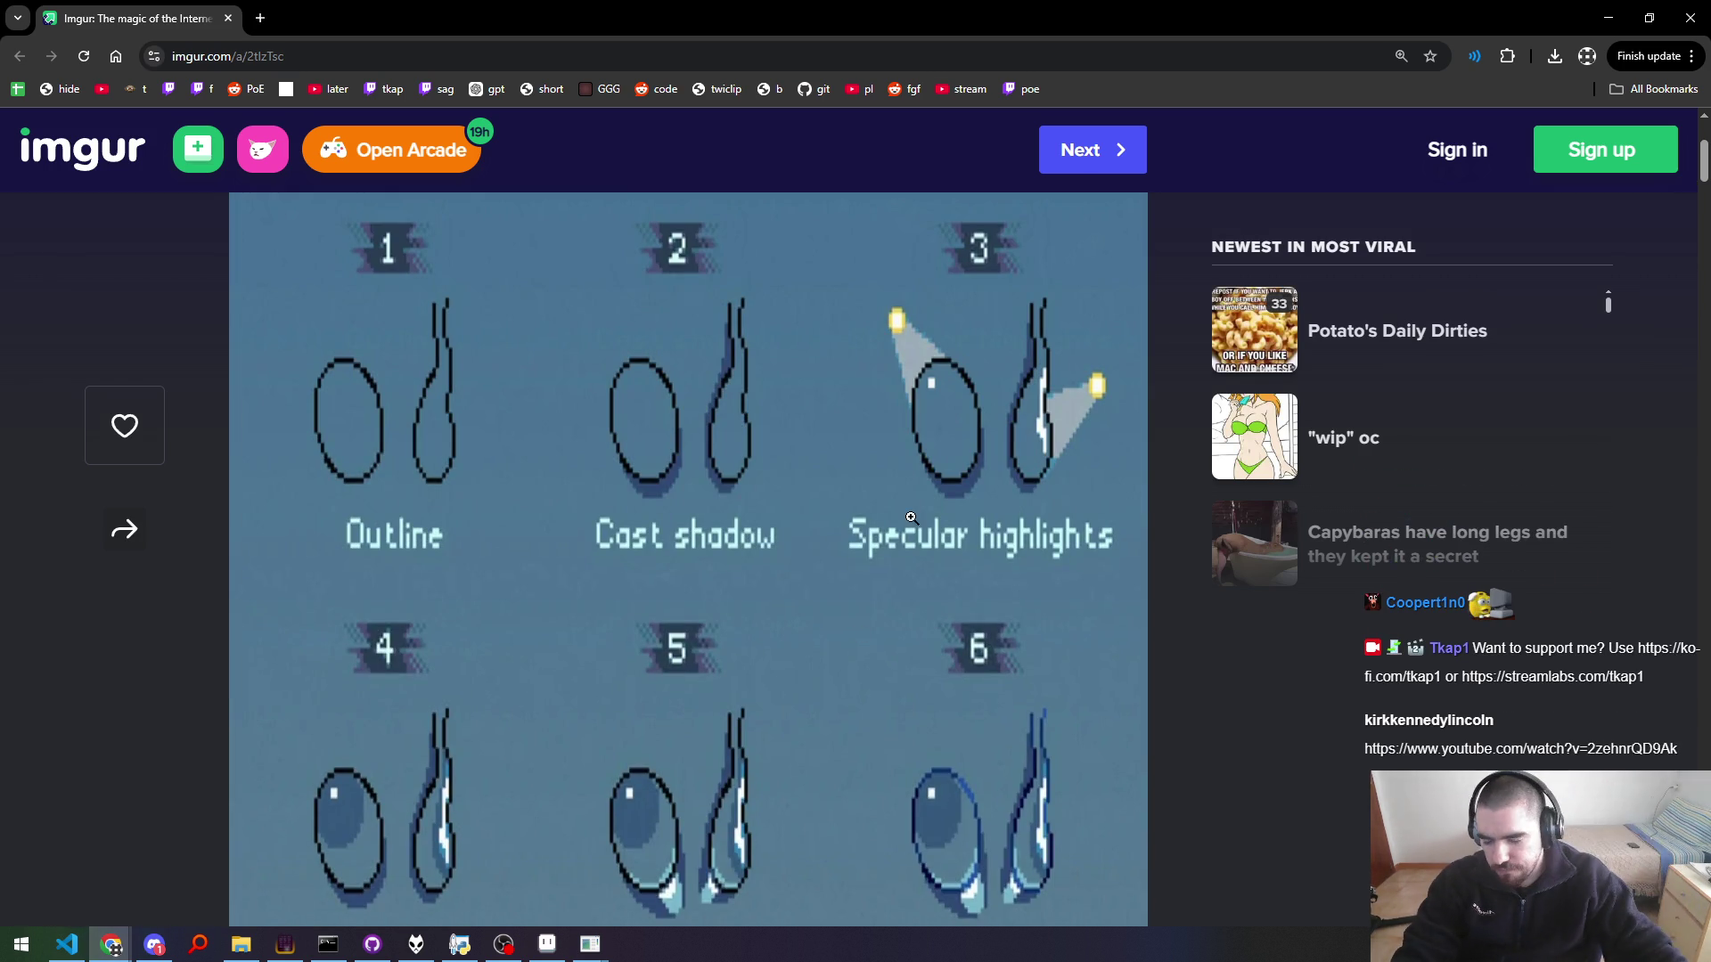
scroll(150, 688, up, 3)
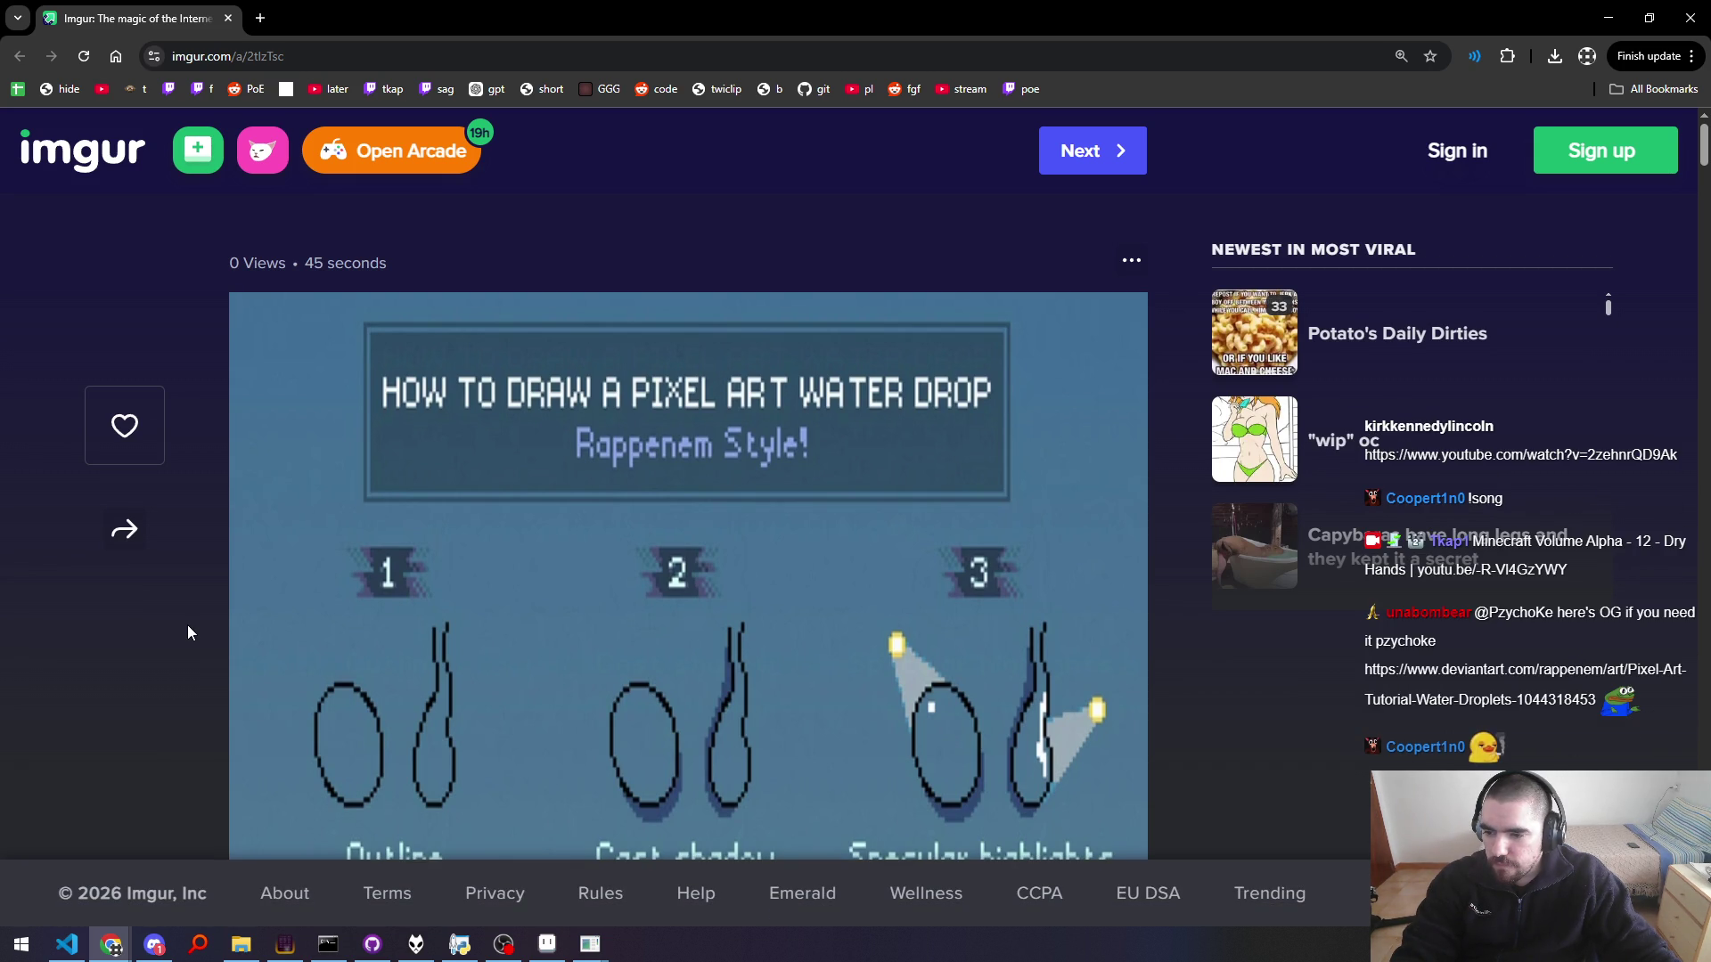
key(alt+Tab)
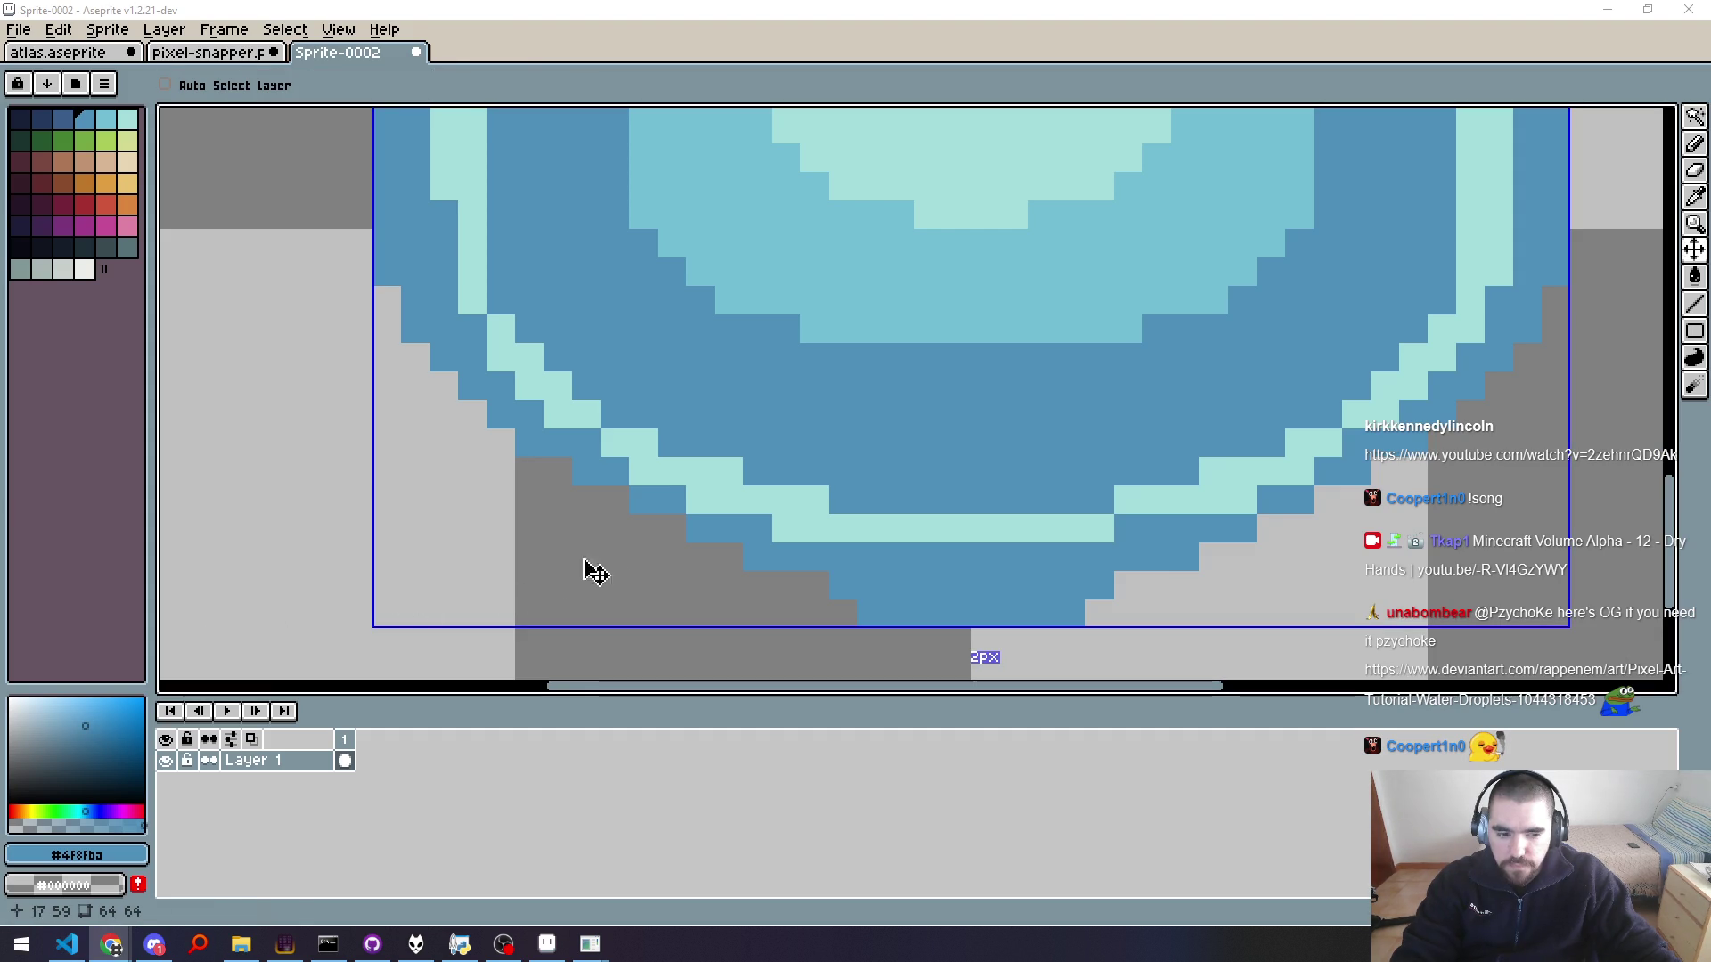
Step: In a new Chrome window and tab, search YouTube for 'artist s meme before:2222'
key(alt+Tab)
key(ctrl+shift+Tab)
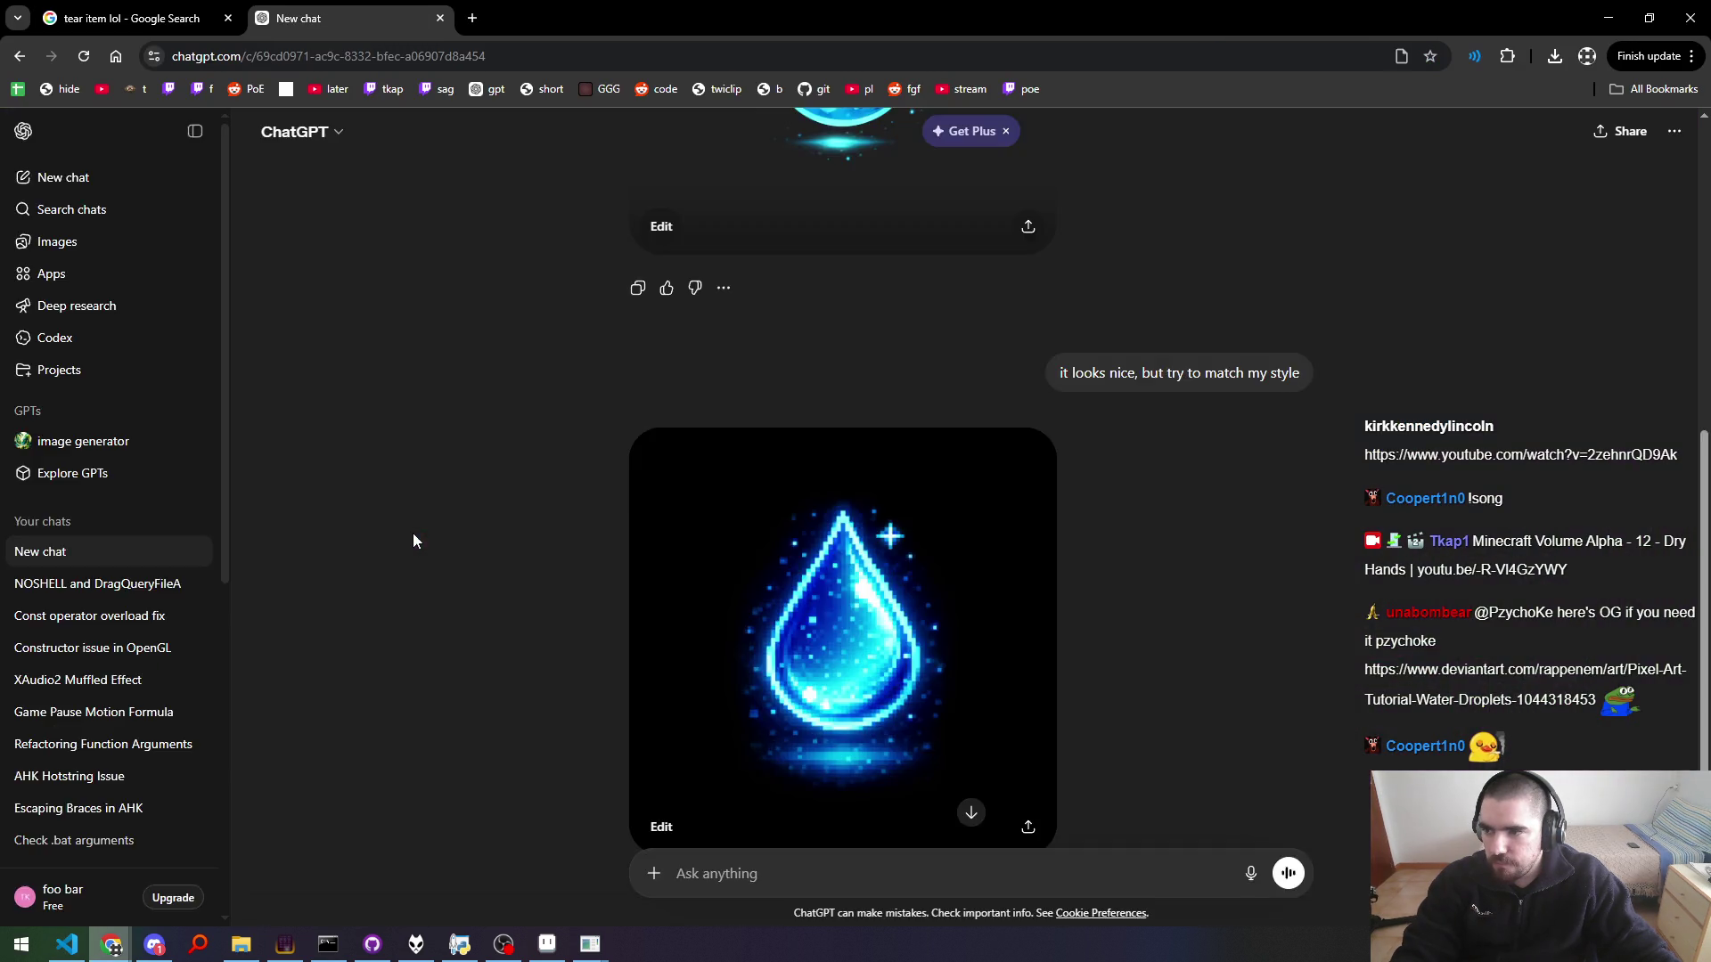
key(ctrl+shift+Tab)
key(ctrl+n)
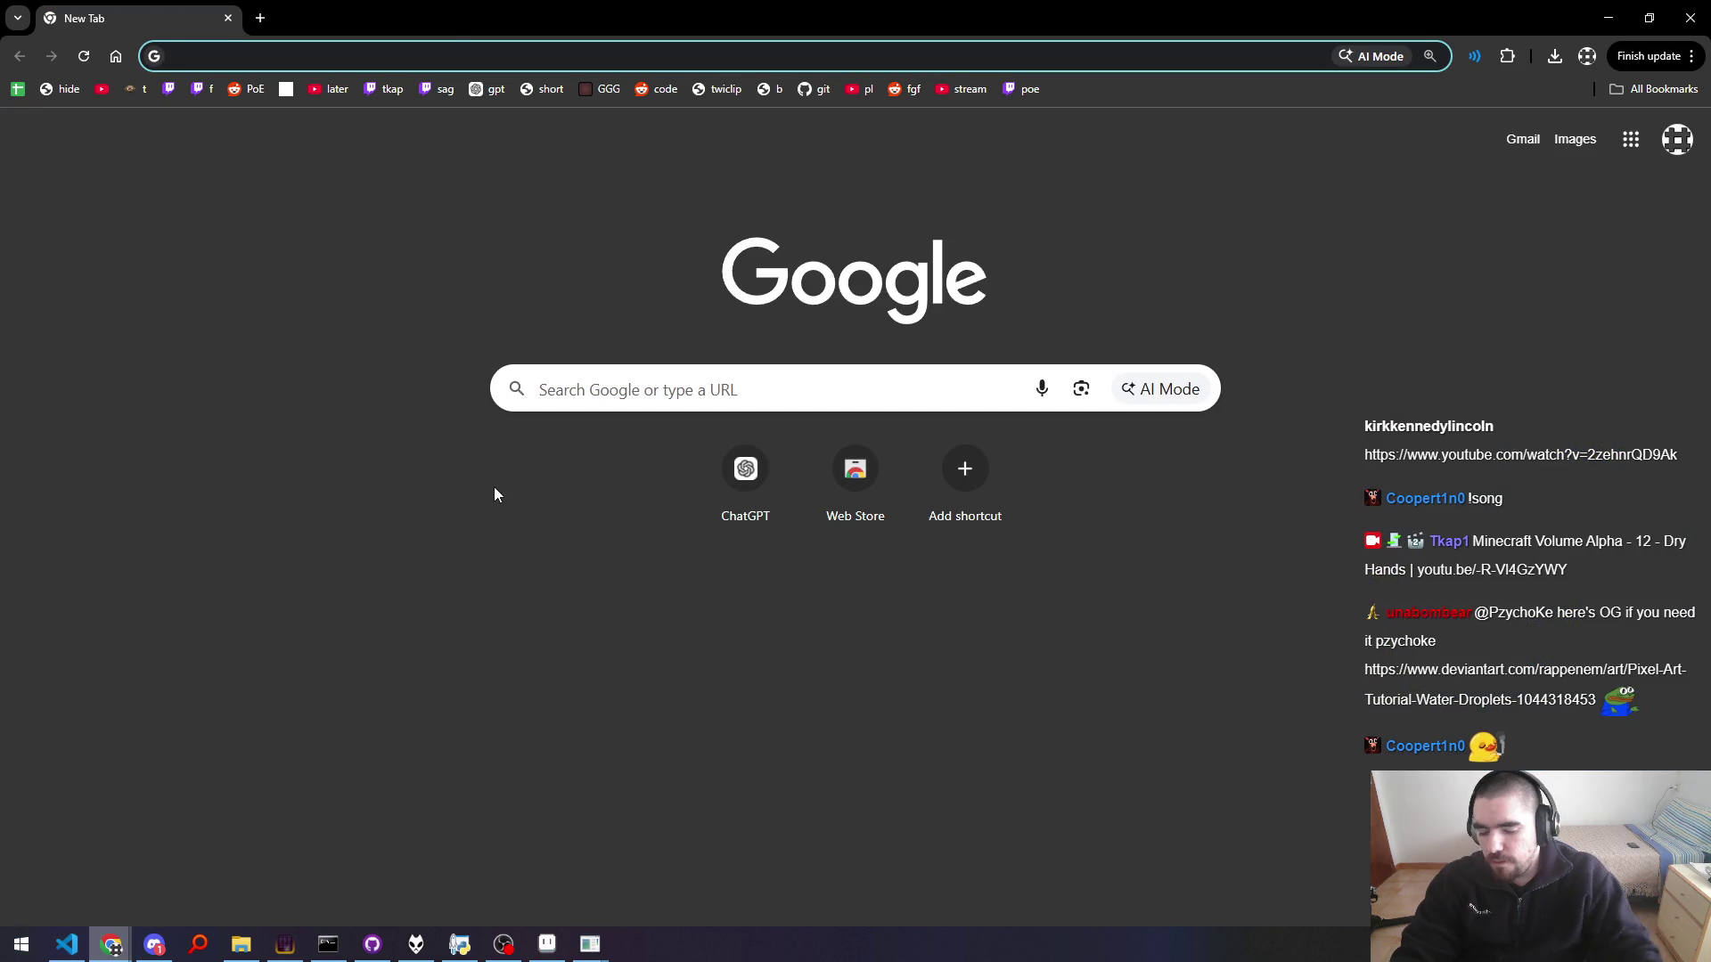
key(ctrl+t)
text(y)
key(Tab)
text(artist s)
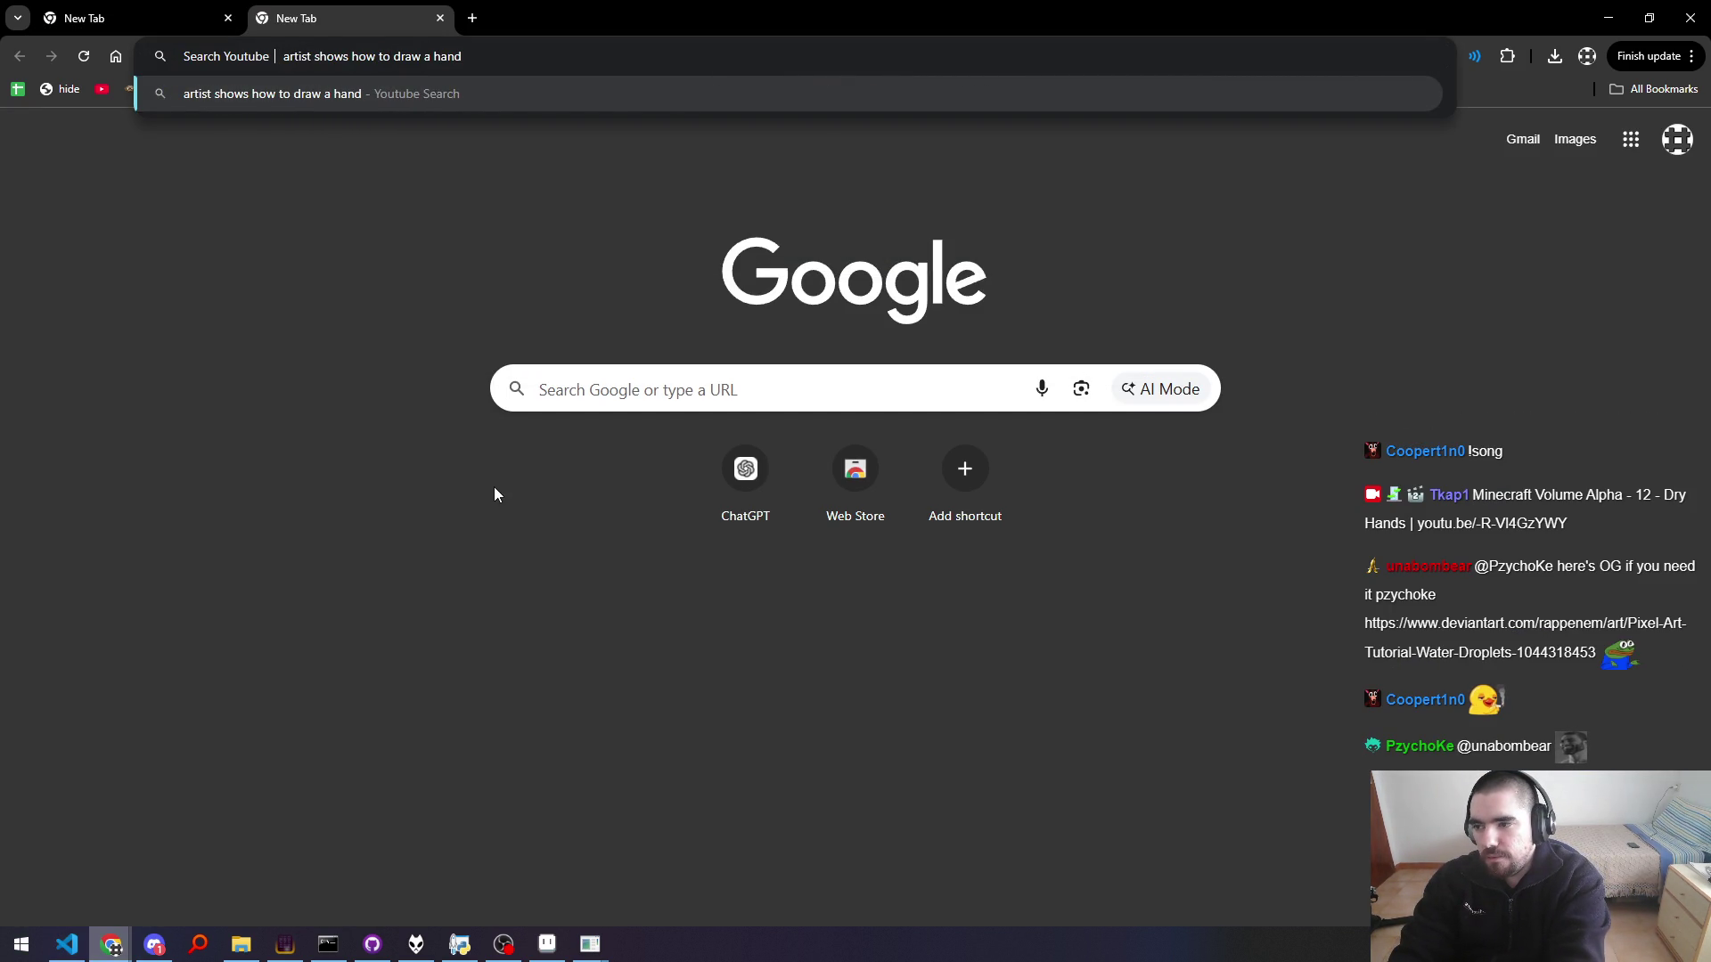
text( meme before:2222)
key(Return)
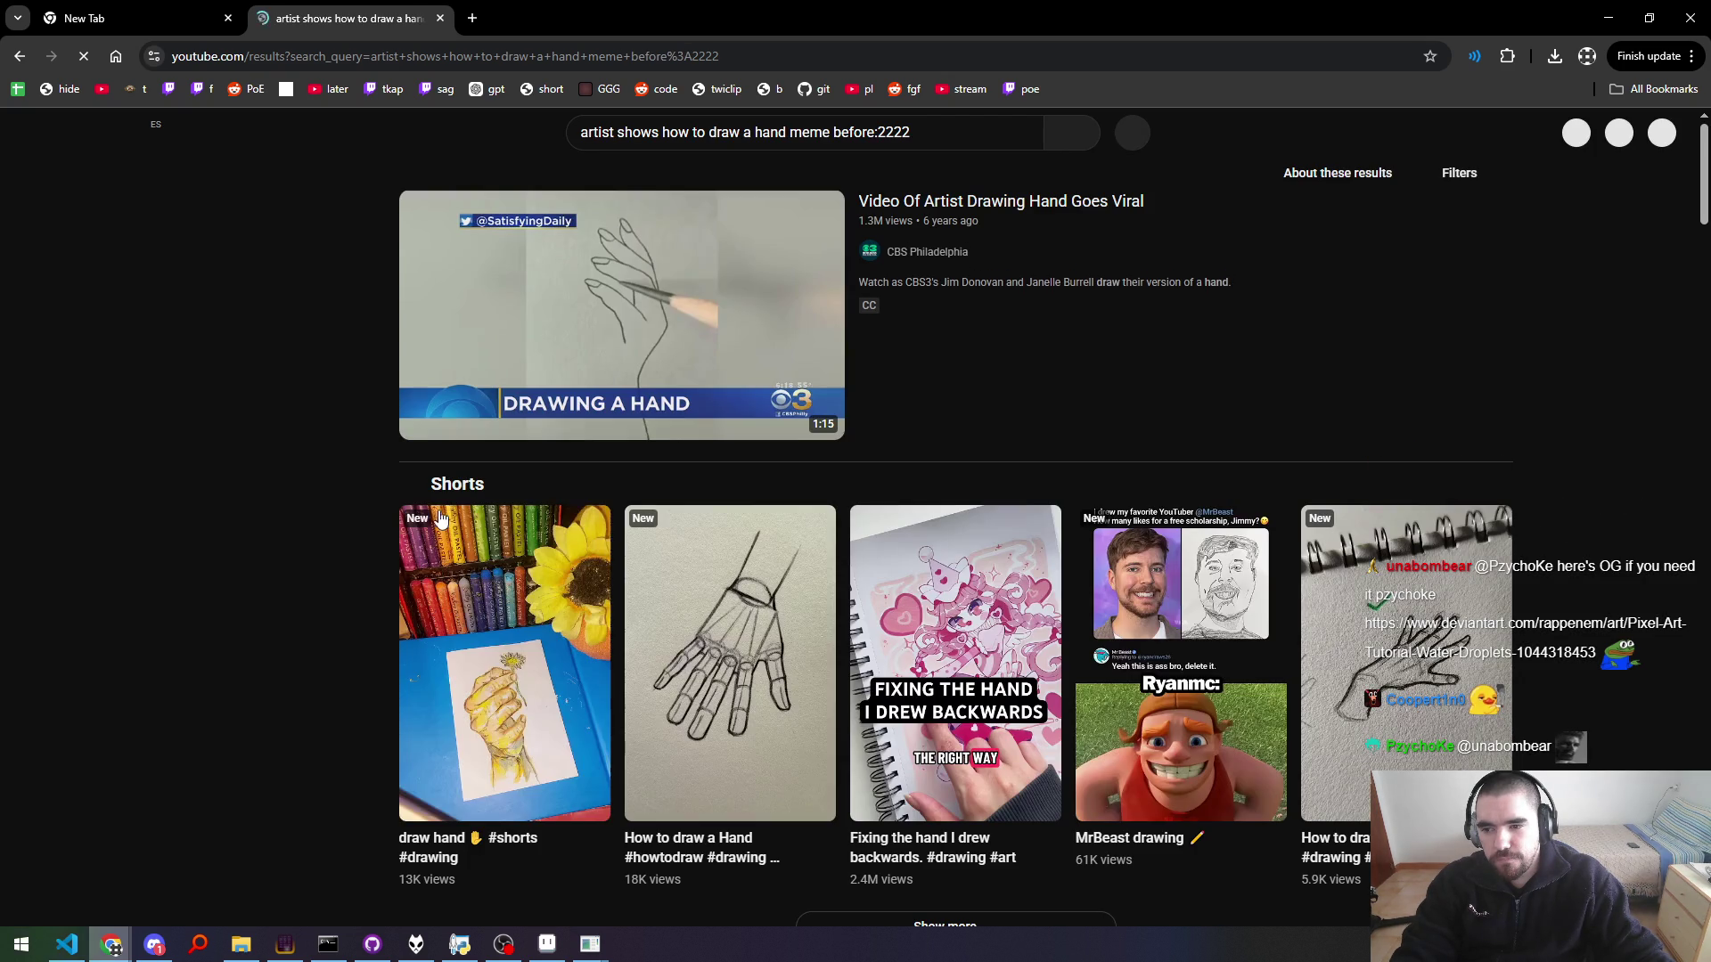
Step: View 'Video Of Artist Drawing Hand Goes Viral', go back, and paste the results URL into Incognito
click(566, 282)
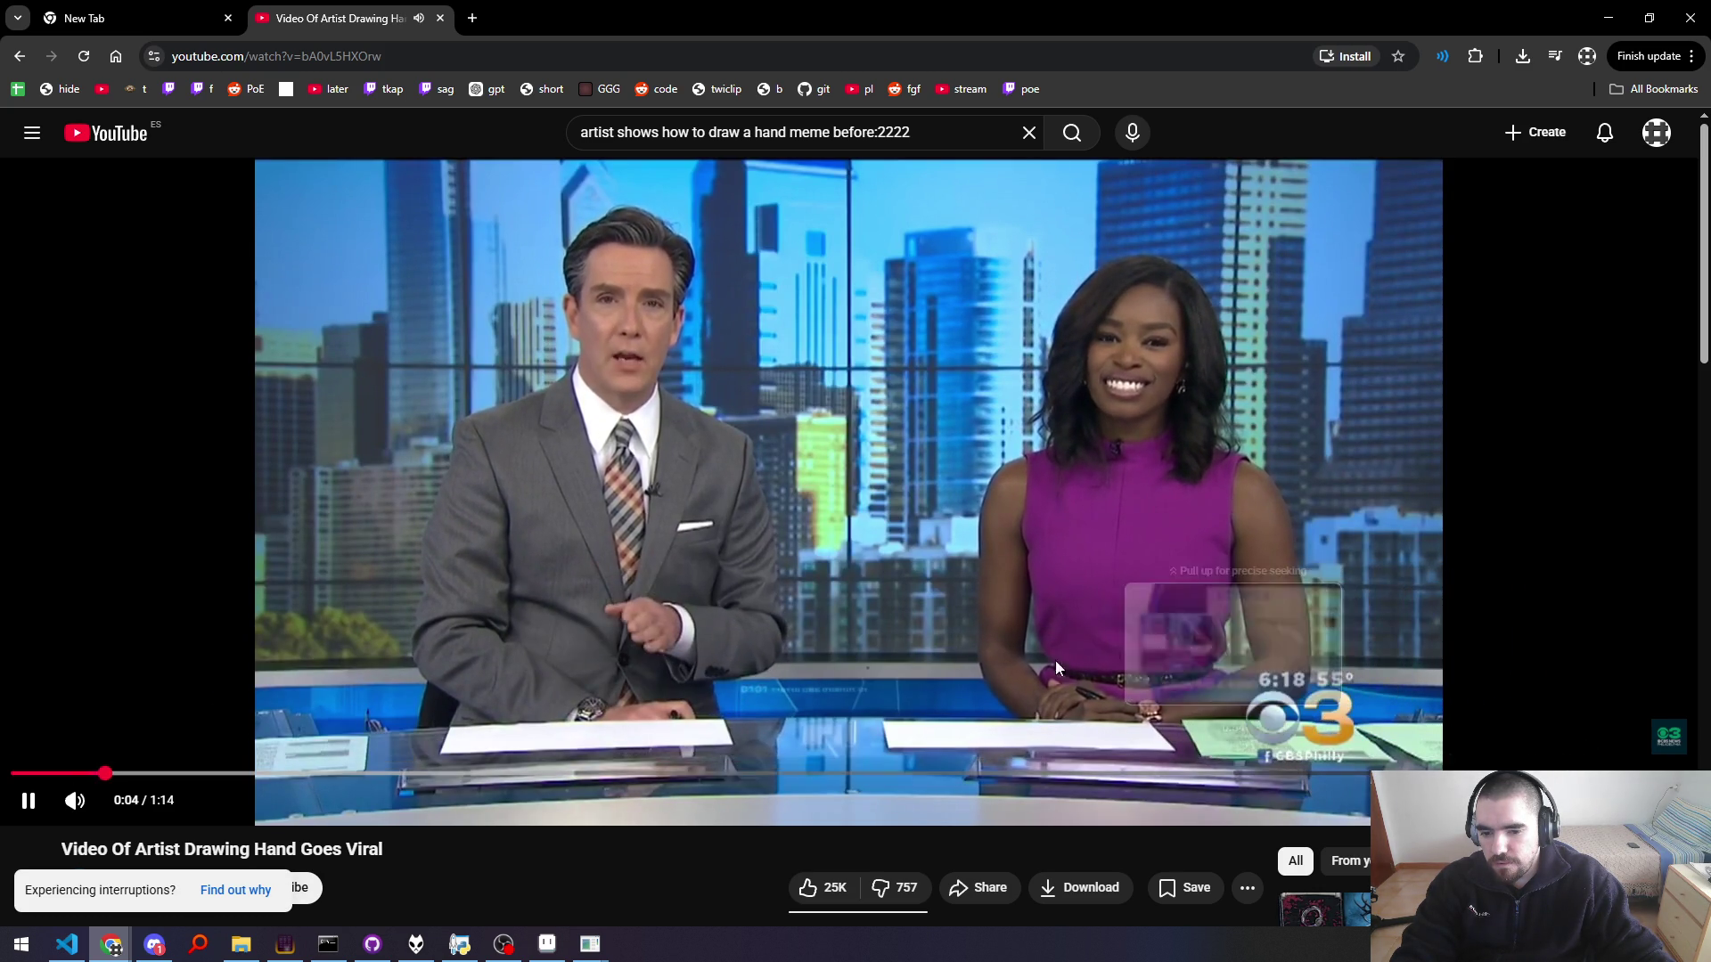
key(alt+Left)
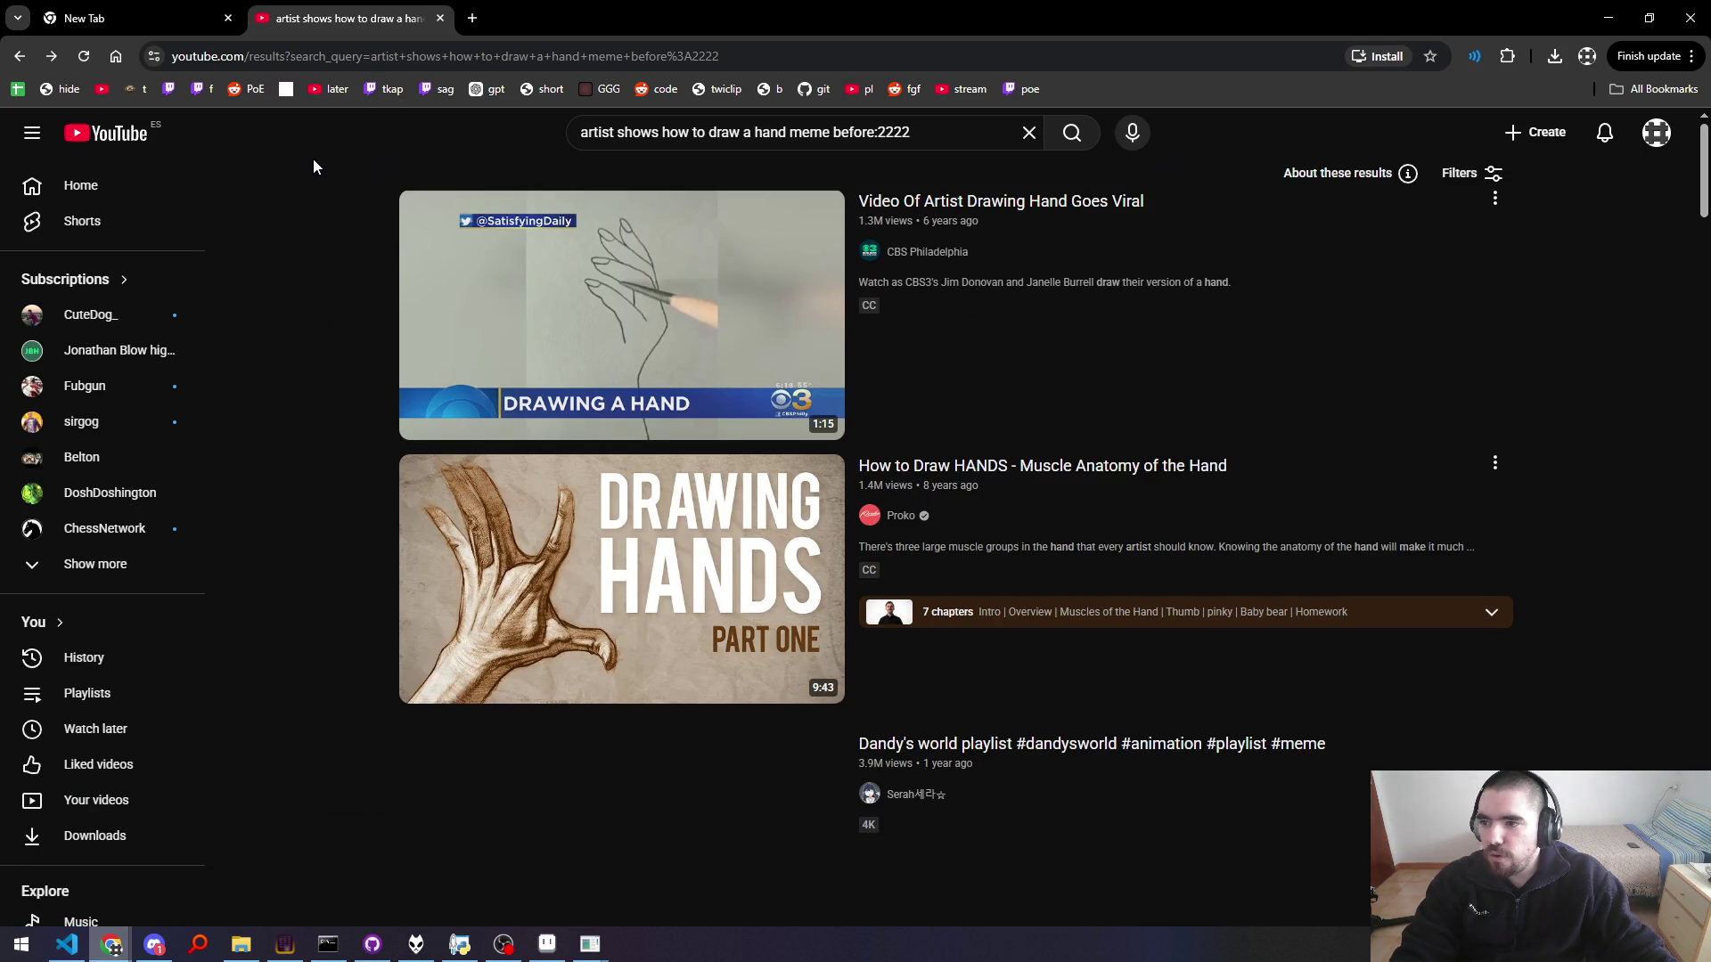
key(ctrl+l)
key(ctrl+c)
key(ctrl+shift+n)
key(ctrl+v)
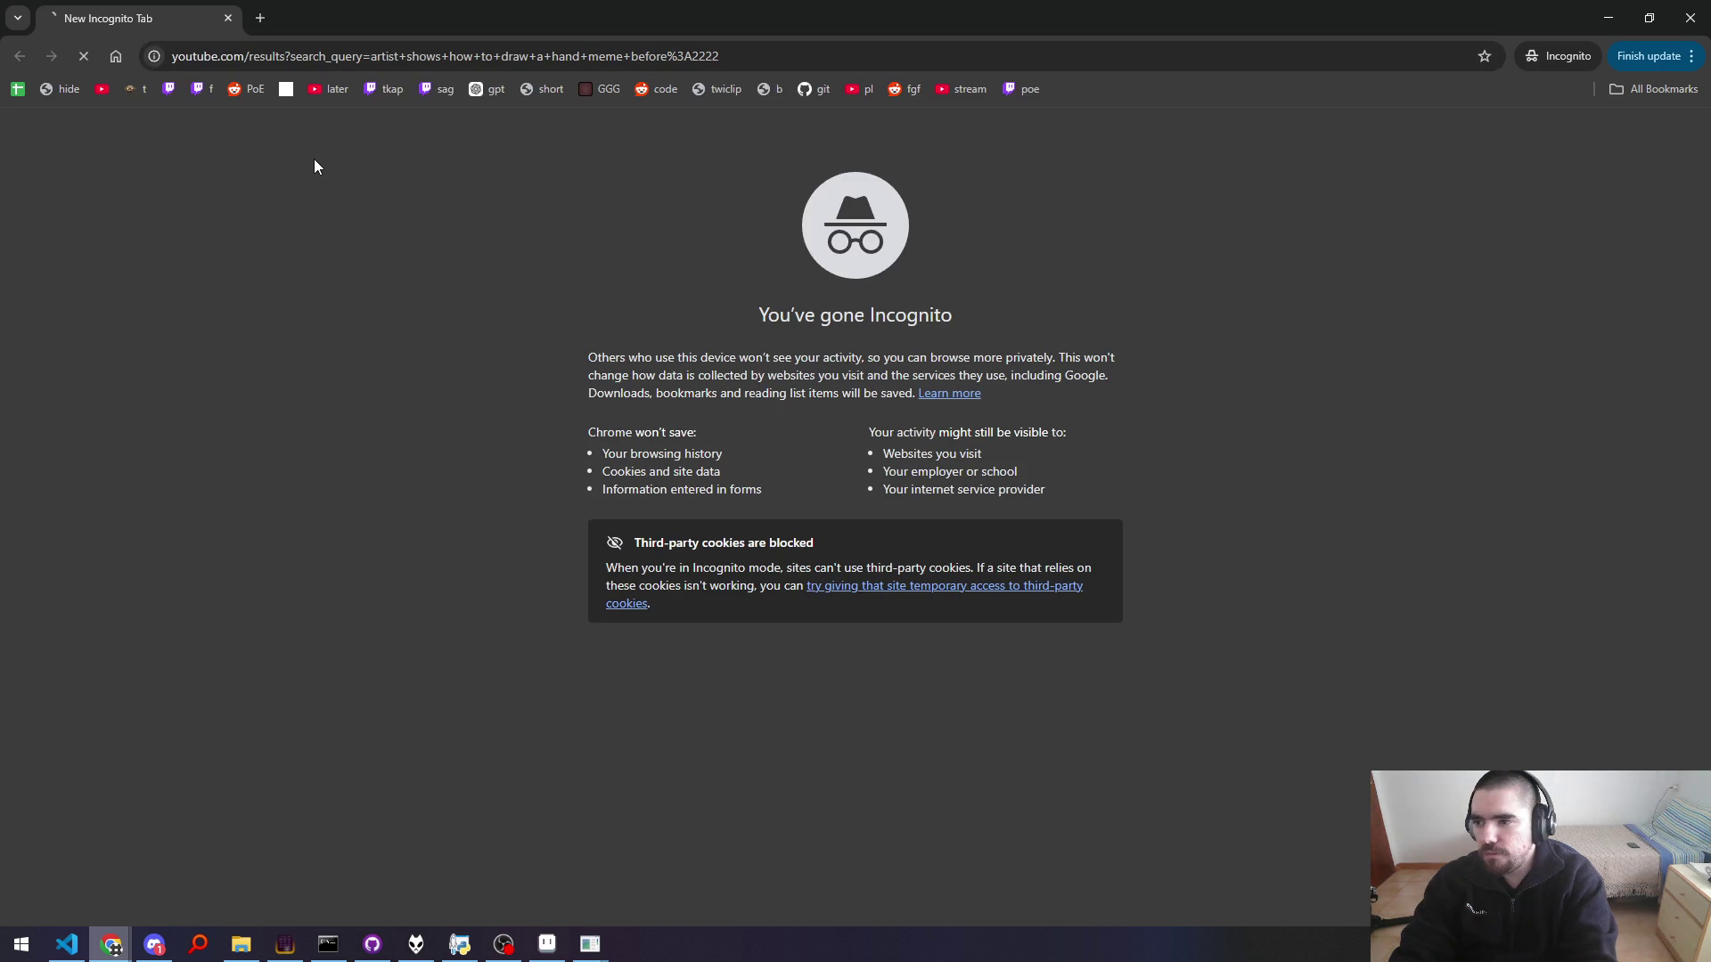
Step: Load the results in Incognito, reject optional YouTube cookies, and scroll through the videos
key(Return)
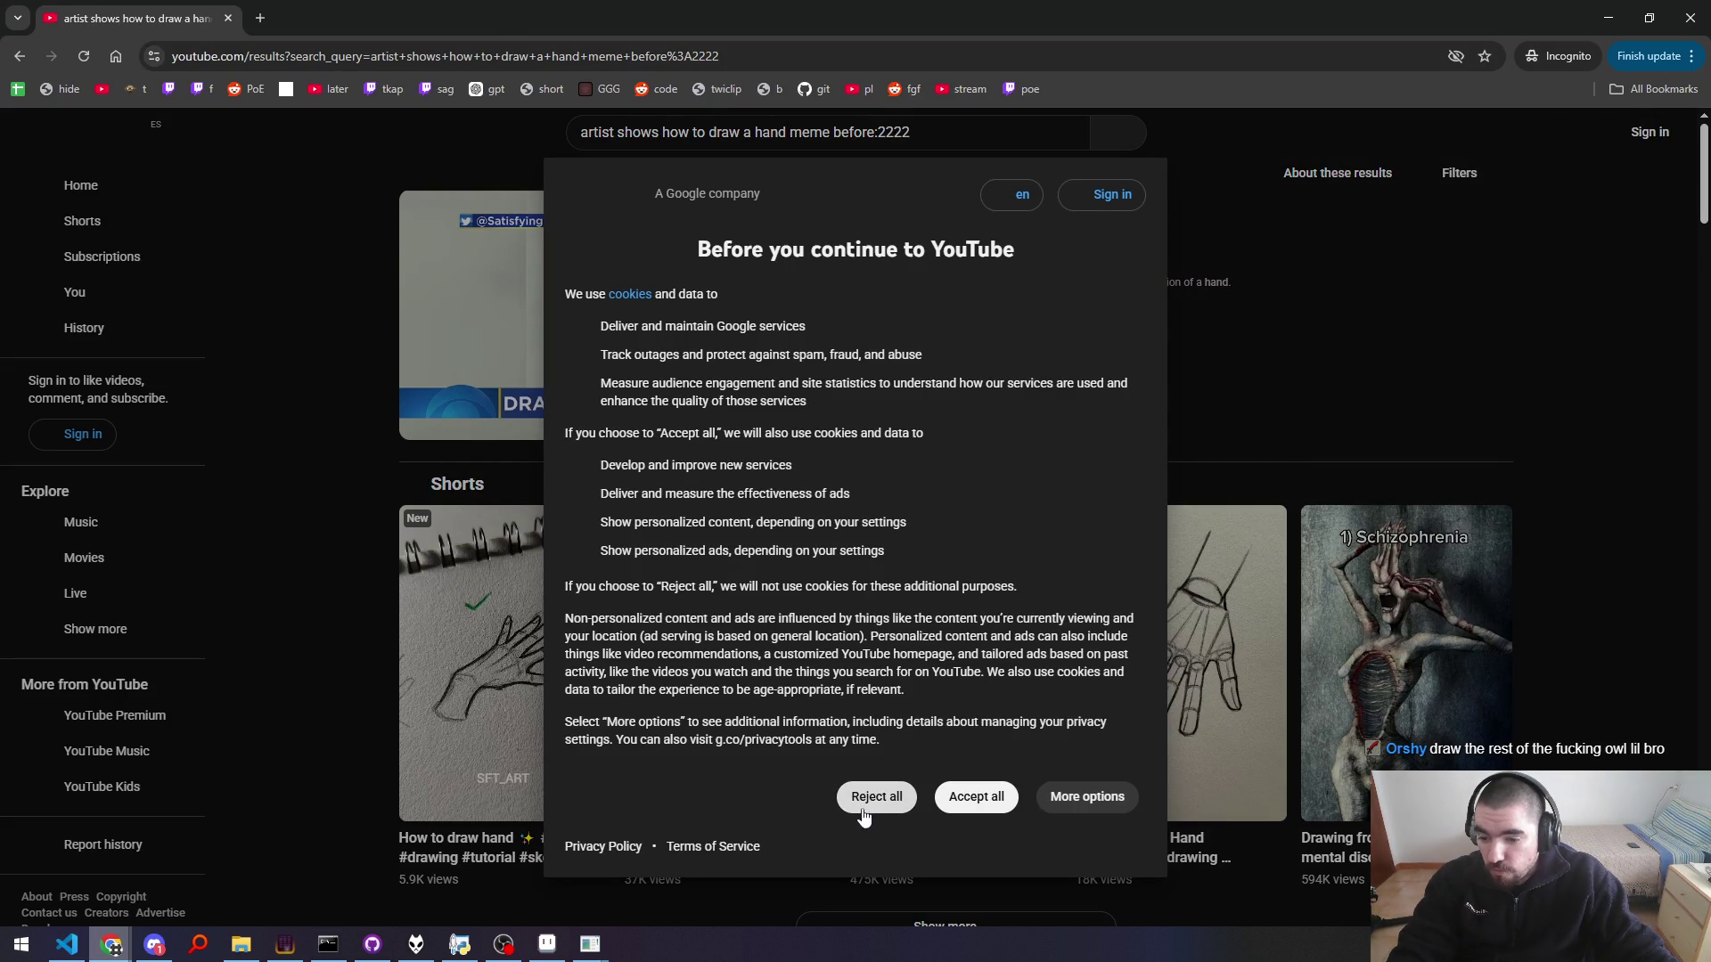
click(881, 798)
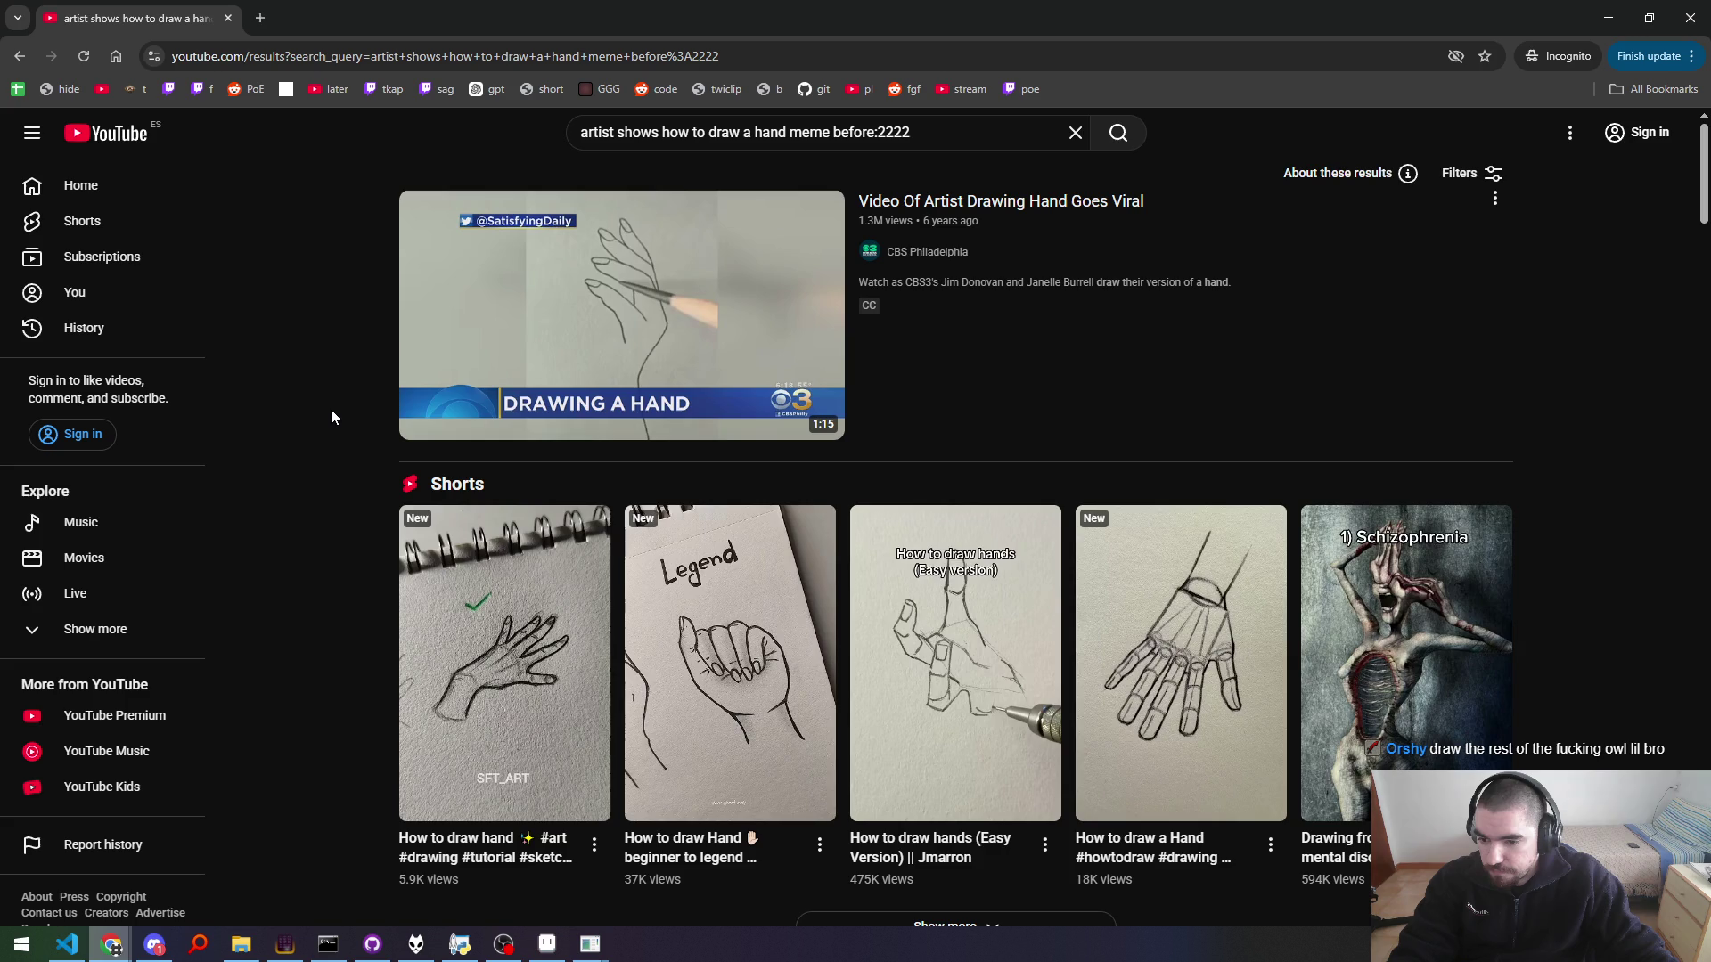
scroll(330, 416, down, 5)
scroll(328, 421, down, 5)
scroll(328, 426, down, 3)
scroll(324, 429, down, 5)
scroll(323, 429, up, 5)
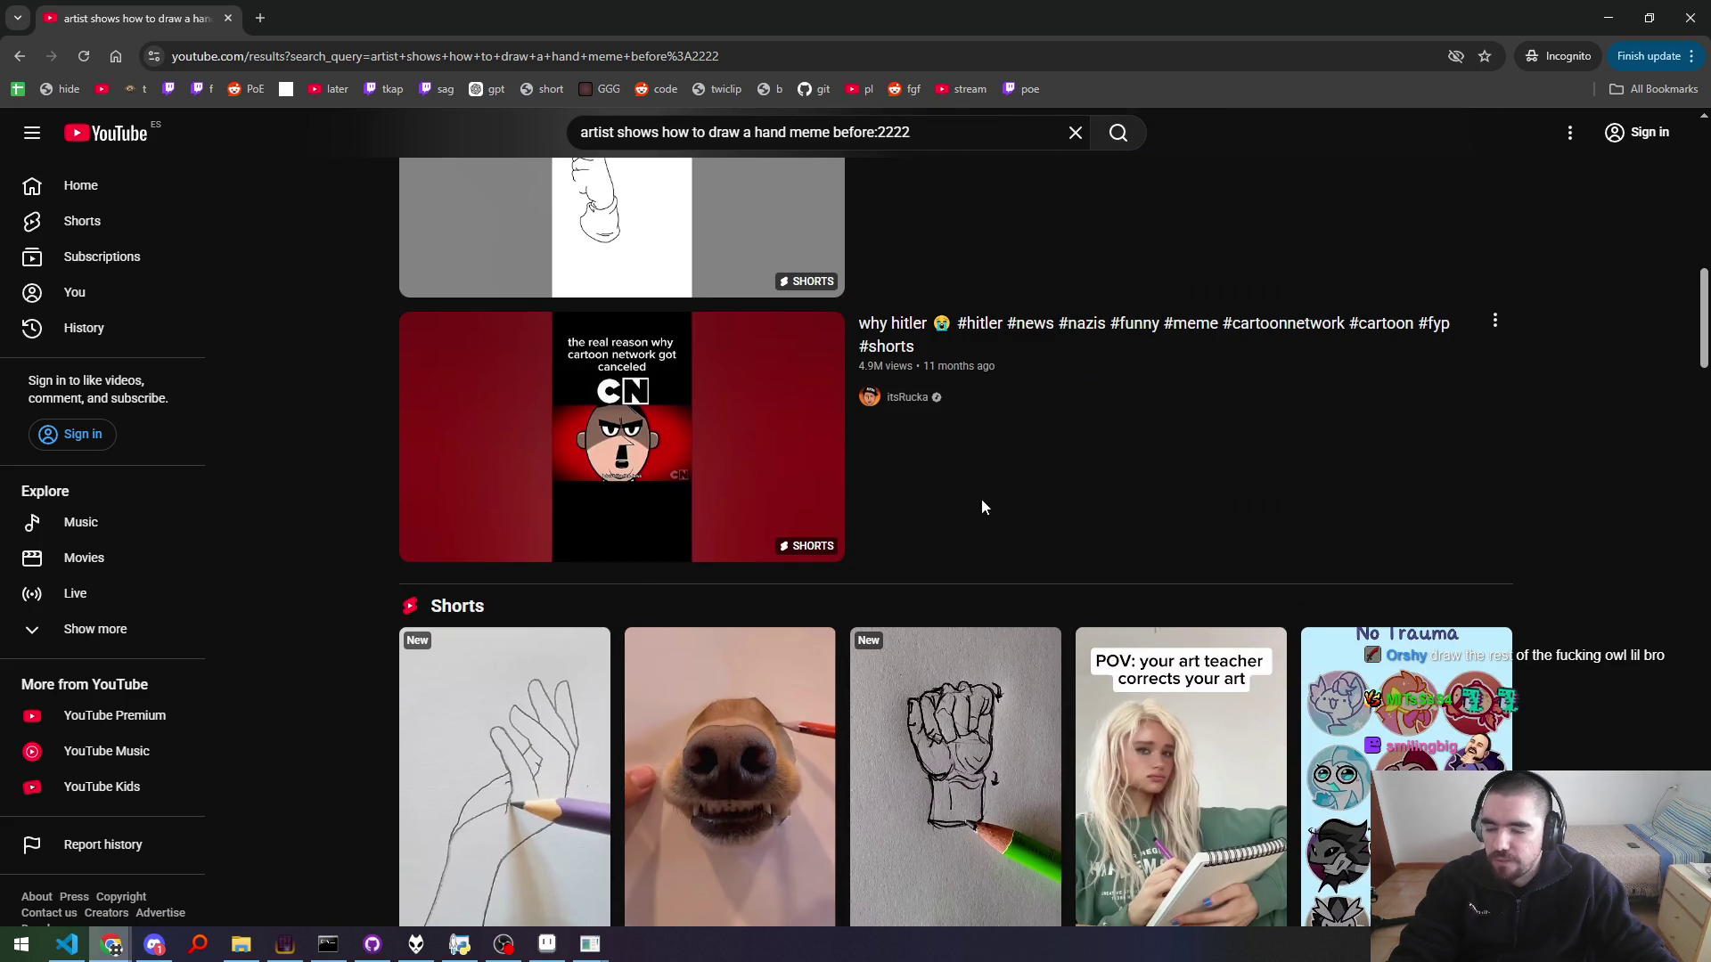
scroll(370, 385, down, 6)
scroll(367, 392, down, 3)
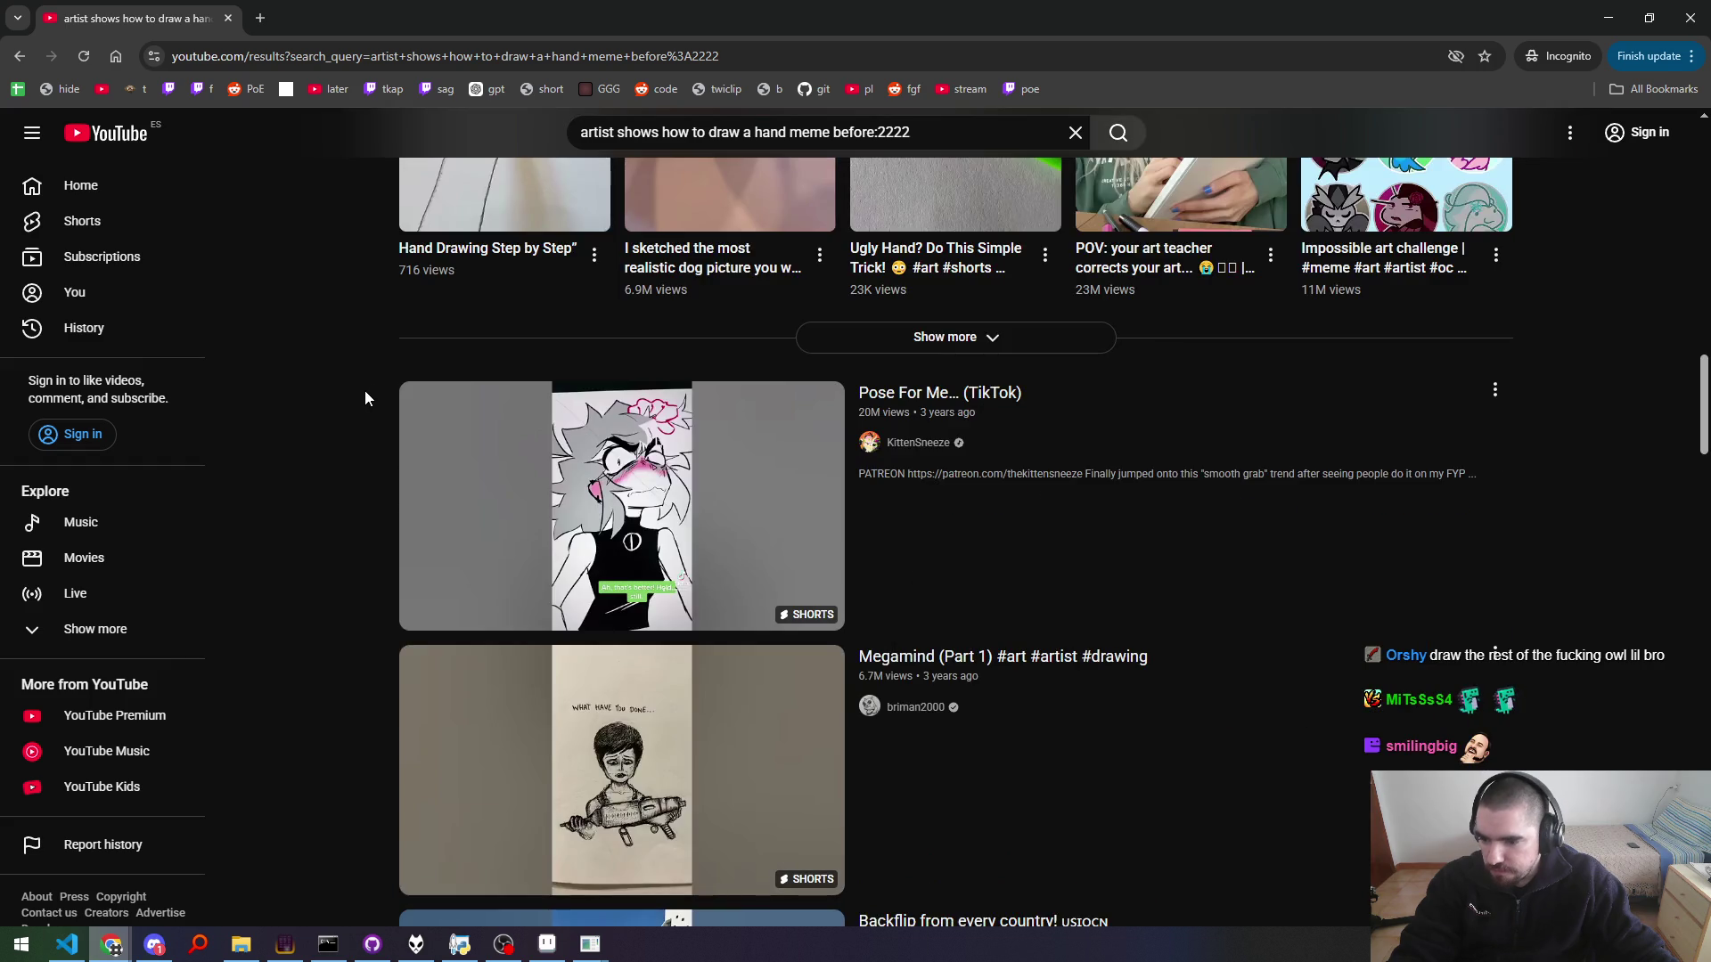
scroll(365, 398, down, 8)
scroll(359, 405, down, 4)
scroll(358, 405, down, 3)
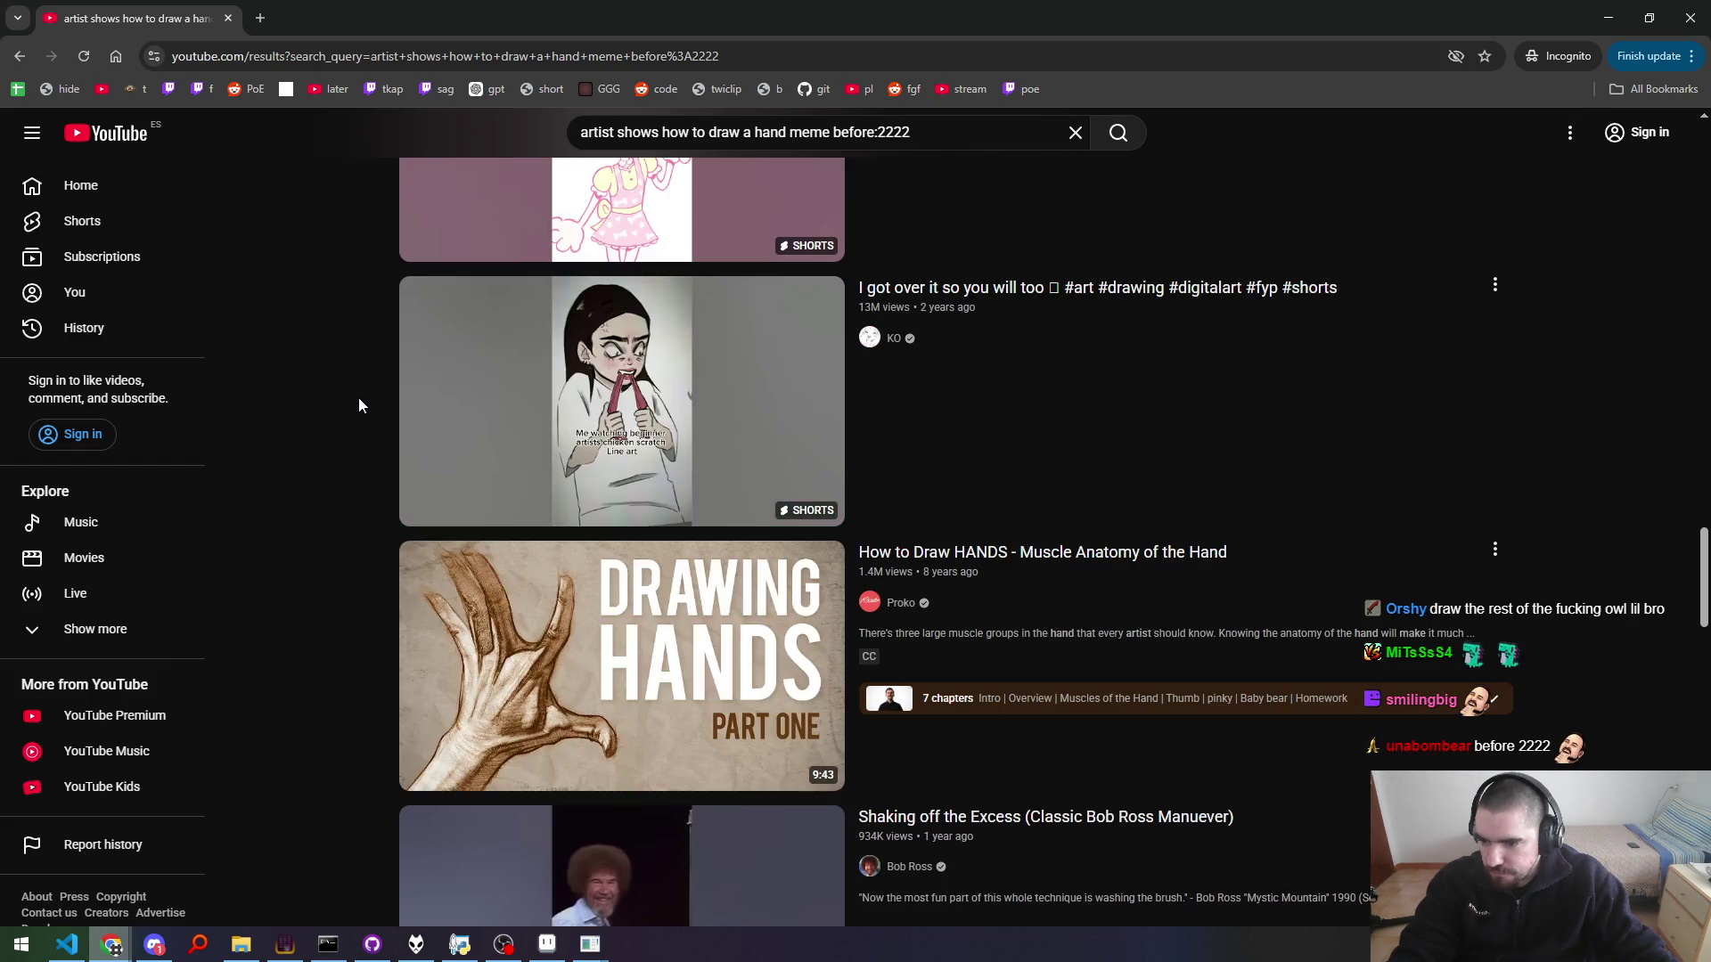
scroll(357, 397, down, 5)
scroll(351, 392, up, 15)
scroll(351, 387, up, 10)
scroll(363, 364, up, 6)
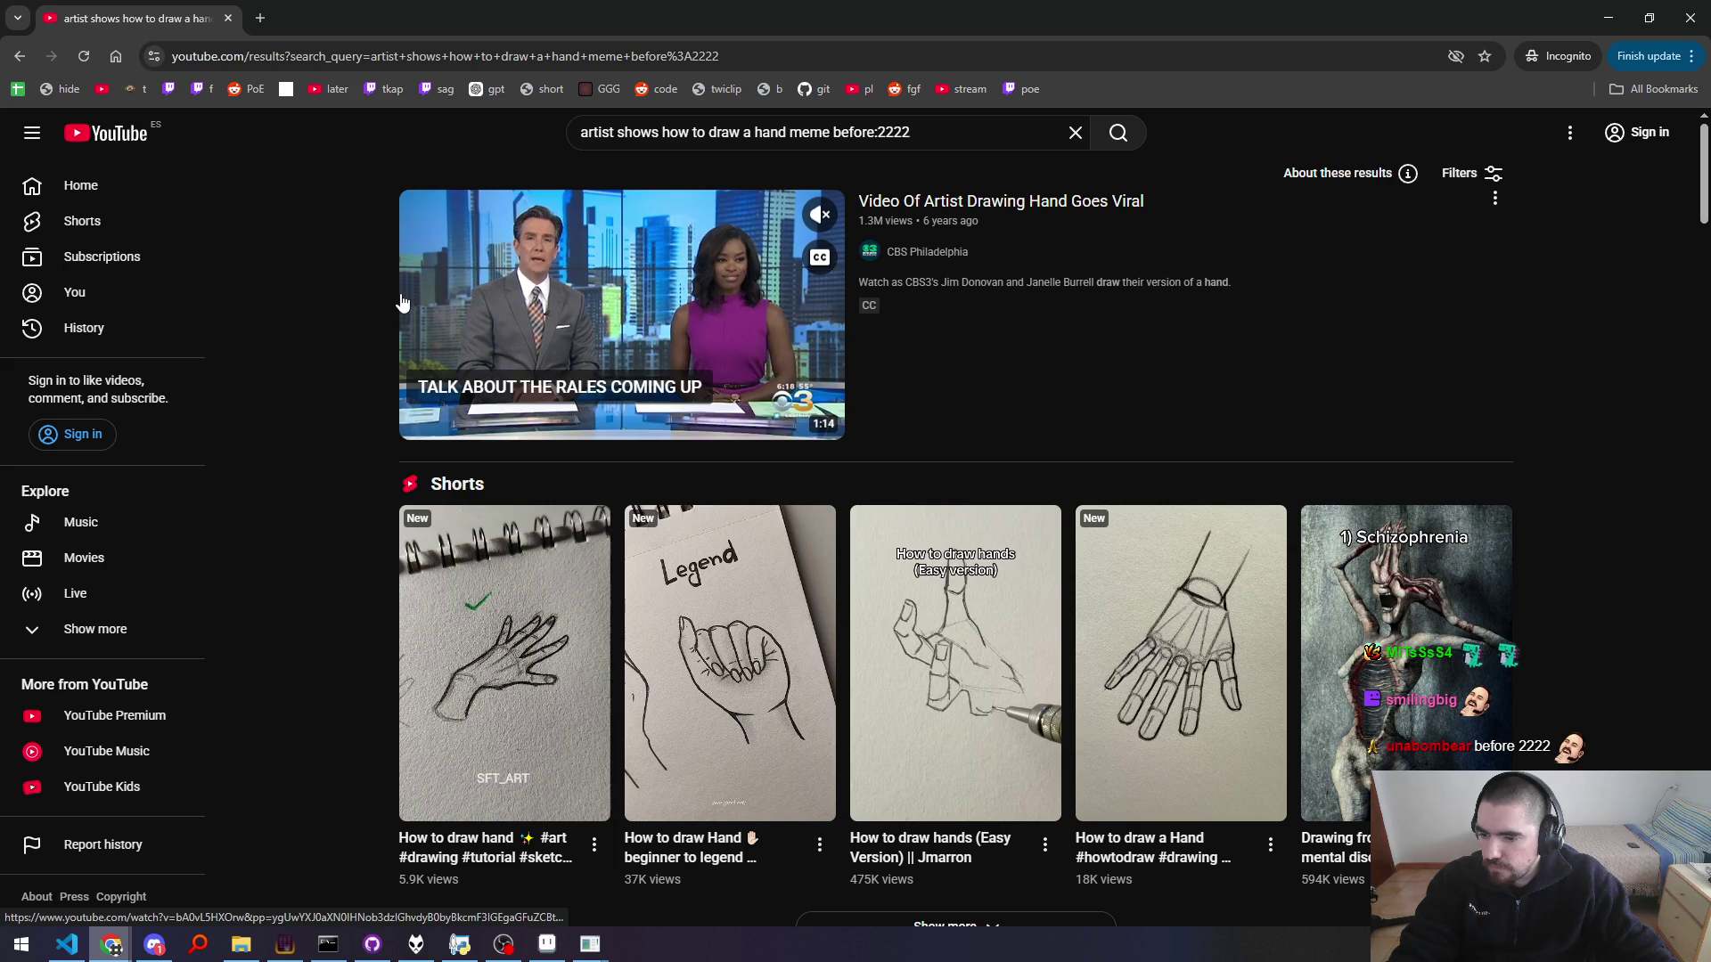
Step: Add 'xqc' to the search query, browse the refined results, and close the Incognito window
click(827, 150)
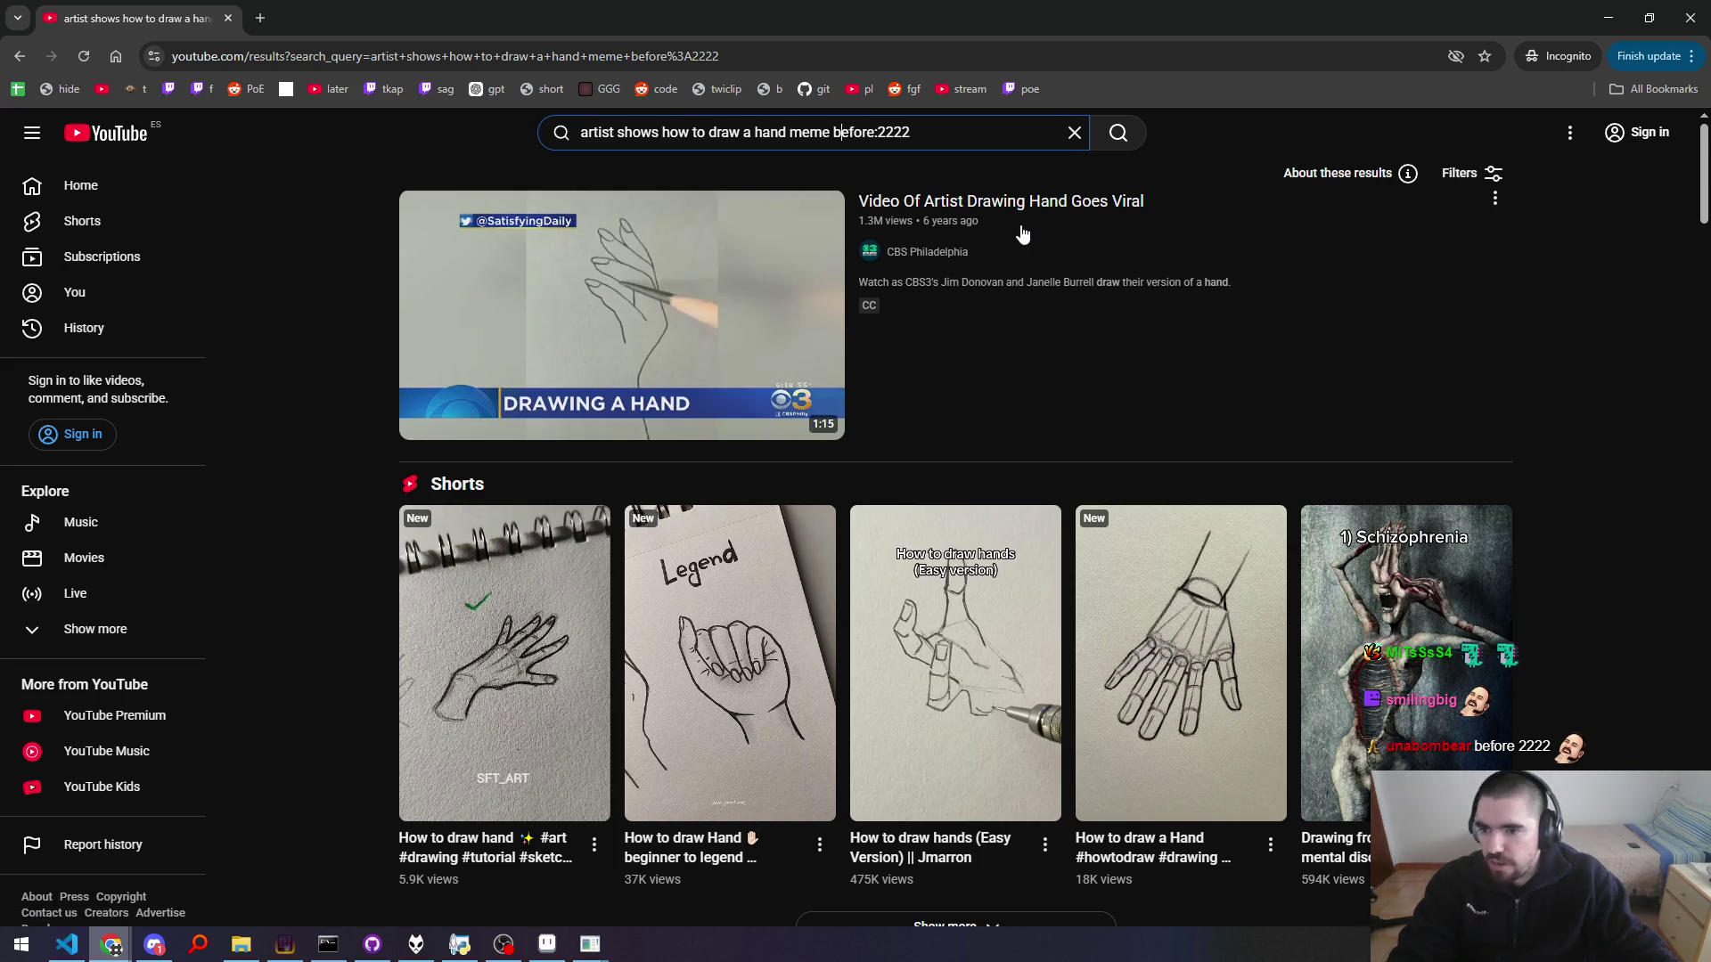
text(xqc)
key(Return)
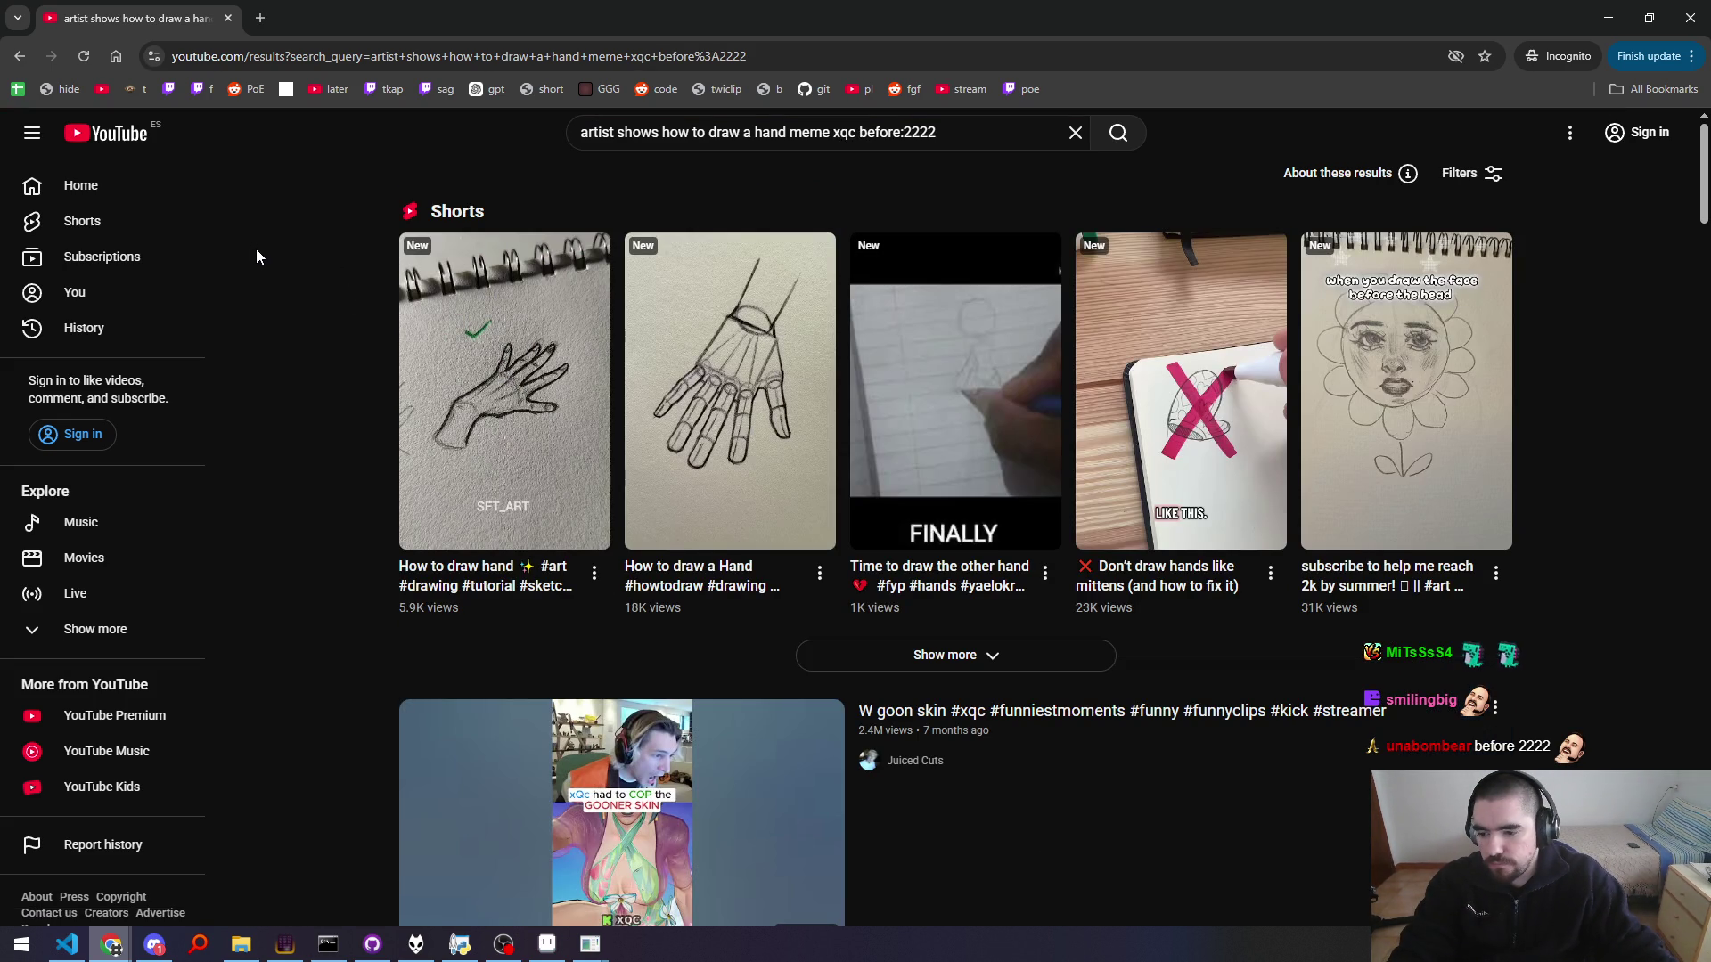
scroll(255, 252, down, 8)
scroll(259, 257, down, 5)
scroll(259, 258, down, 5)
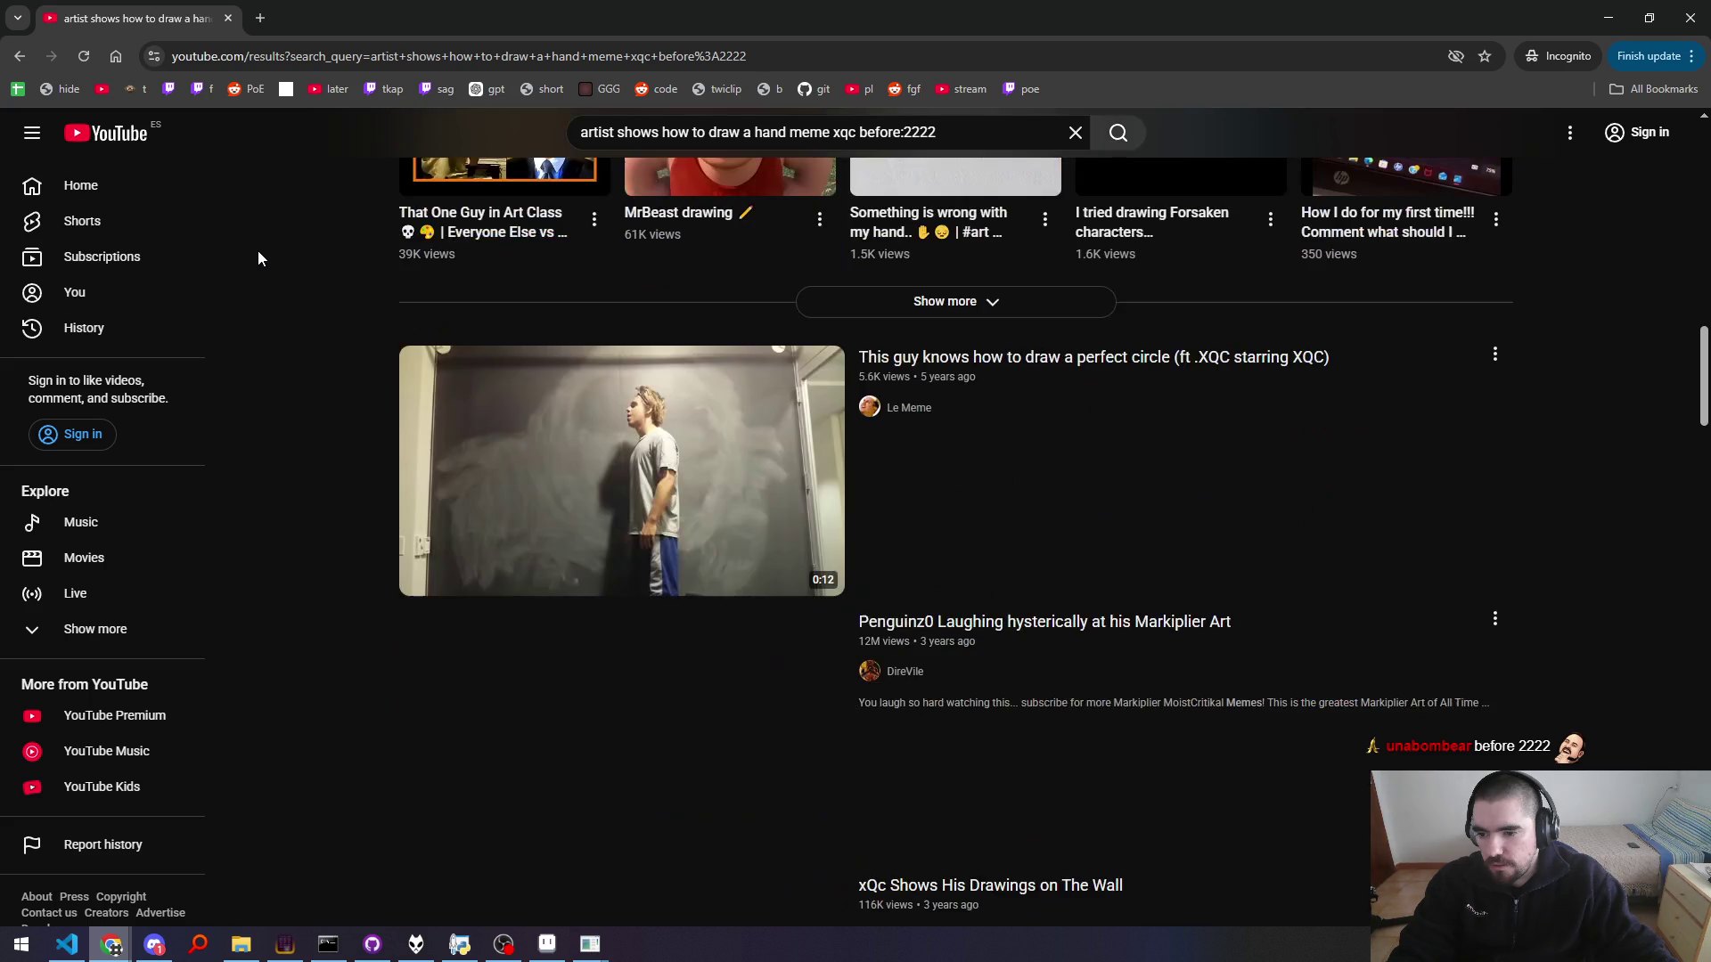
scroll(265, 250, up, 15)
scroll(281, 262, up, 3)
key(ctrl+w)
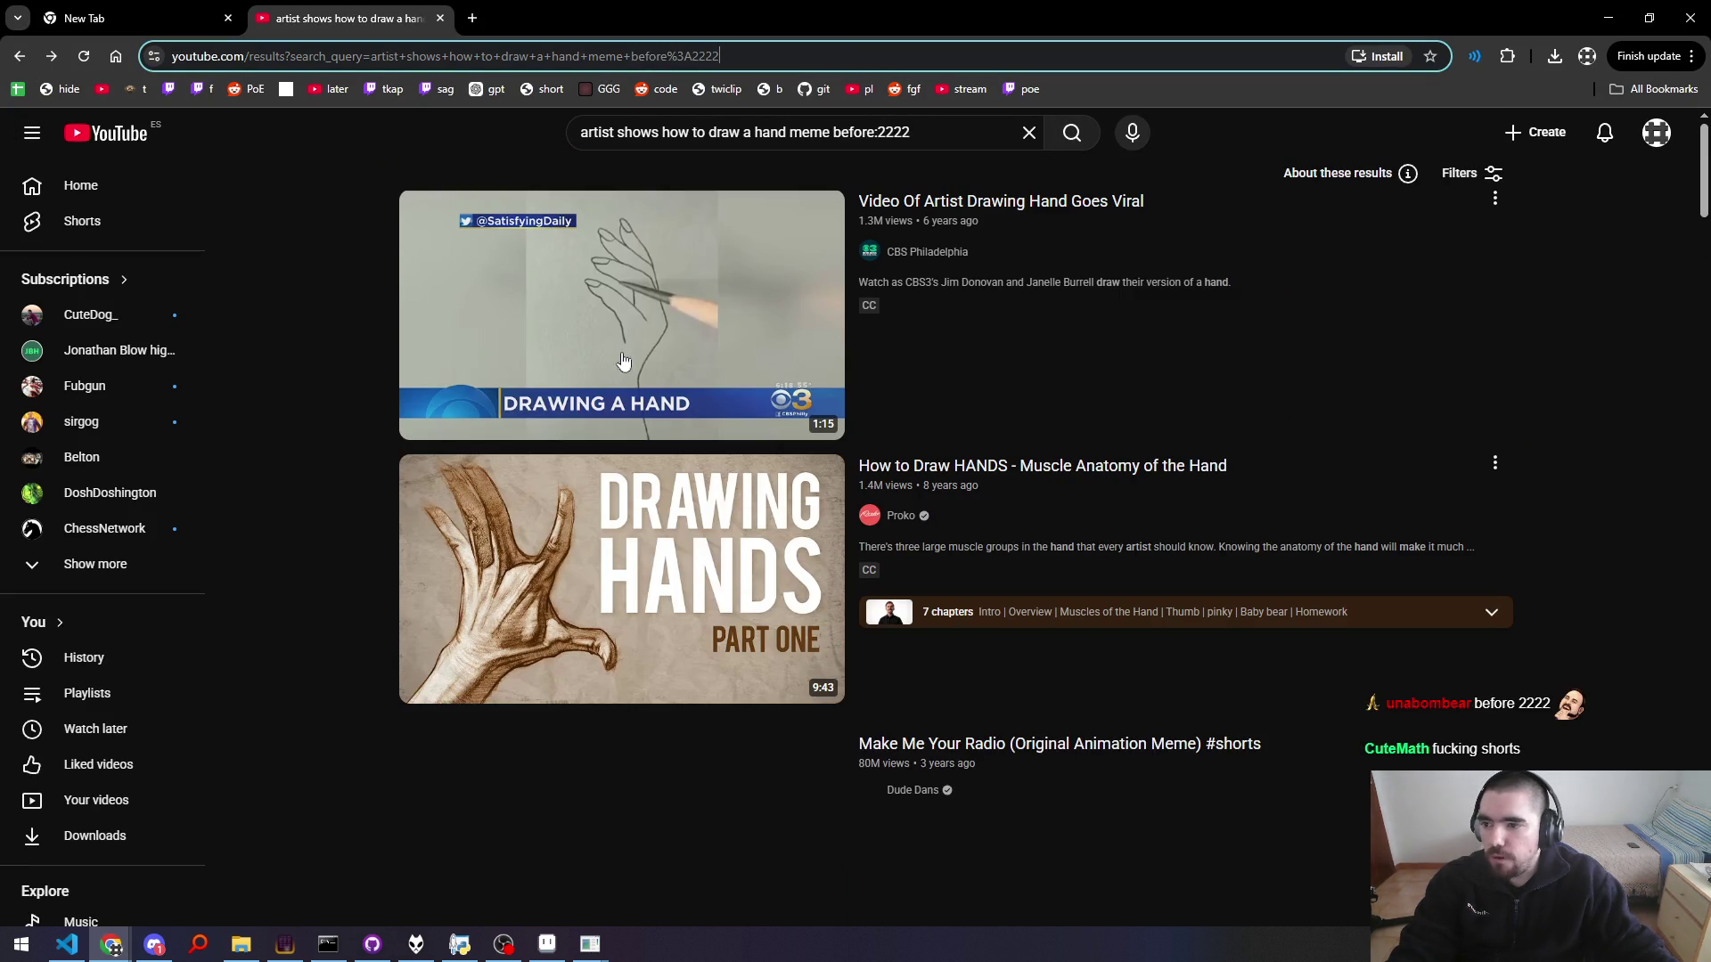
Step: Look over the todo.txt notes at line 698 in VS Code, then return to the Aseprite sprite
key(alt+Tab)
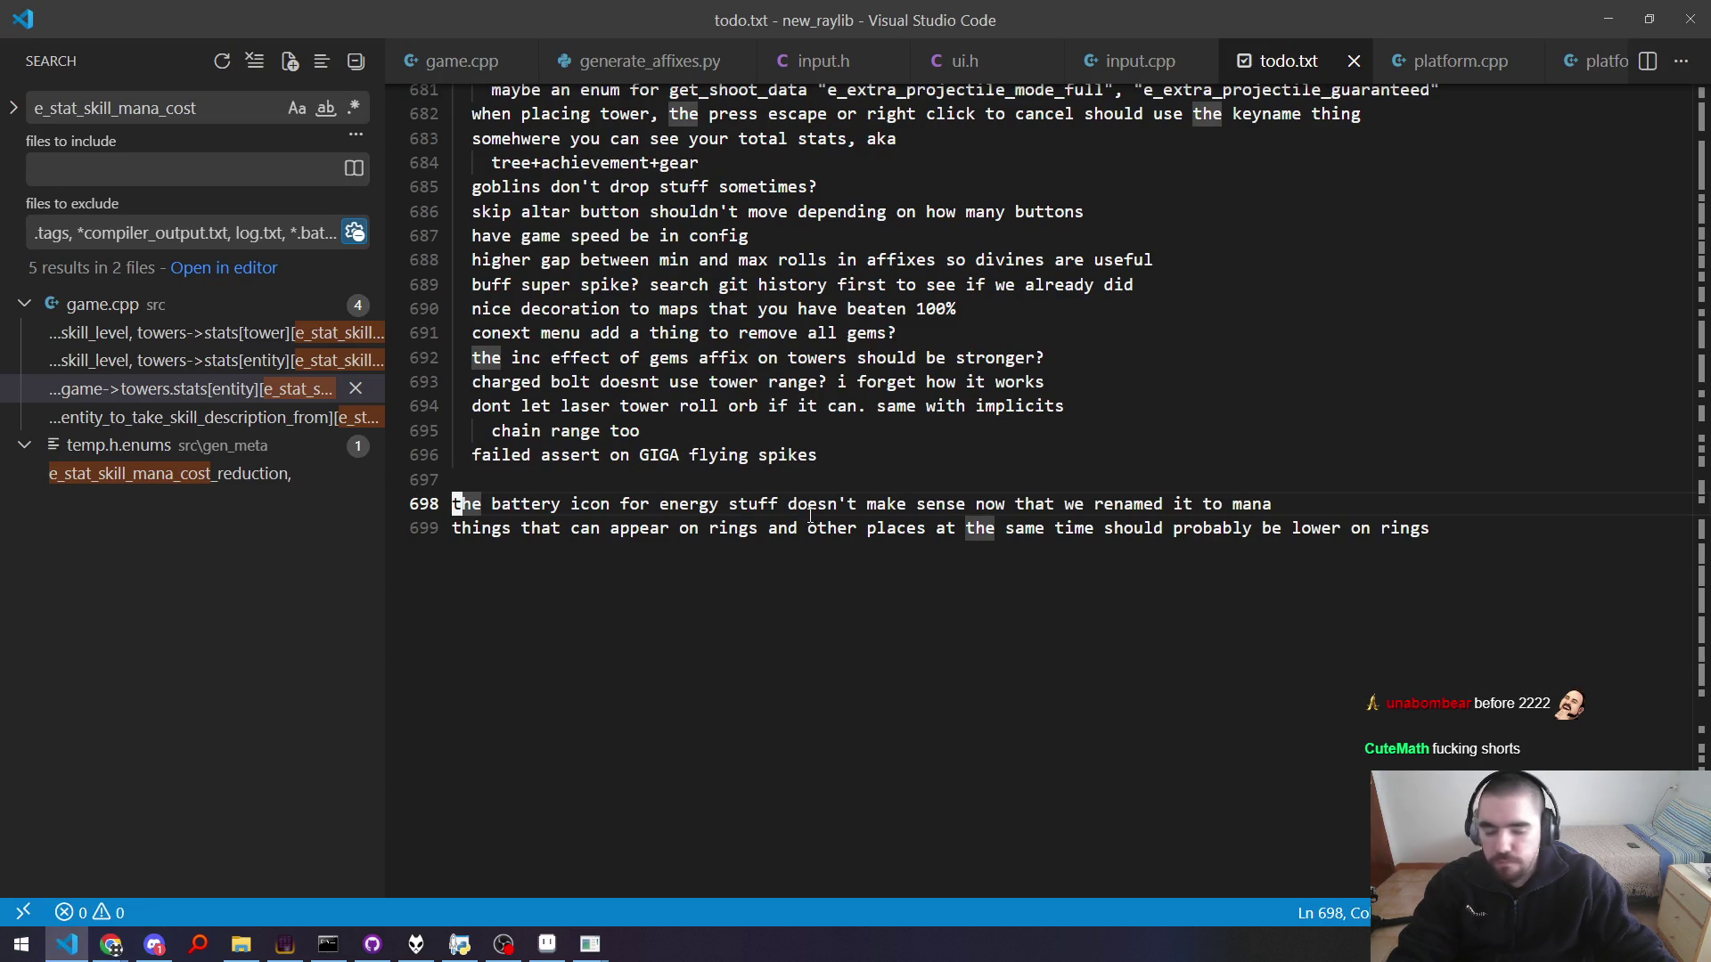
click(813, 506)
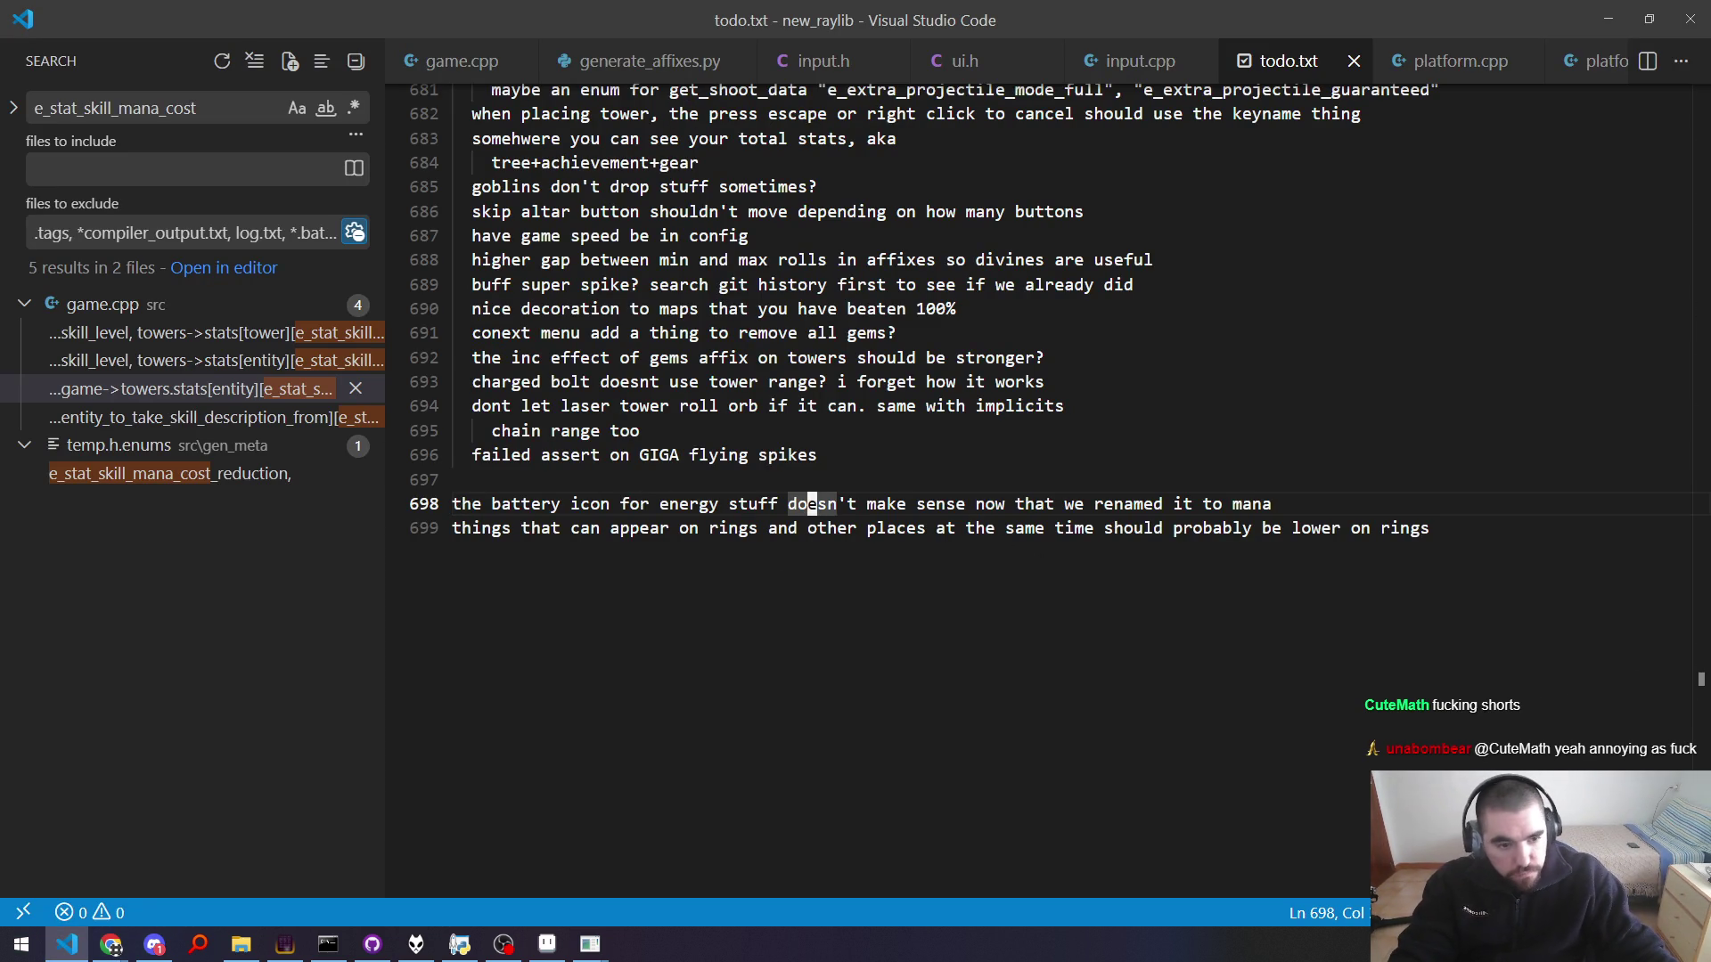
click(111, 944)
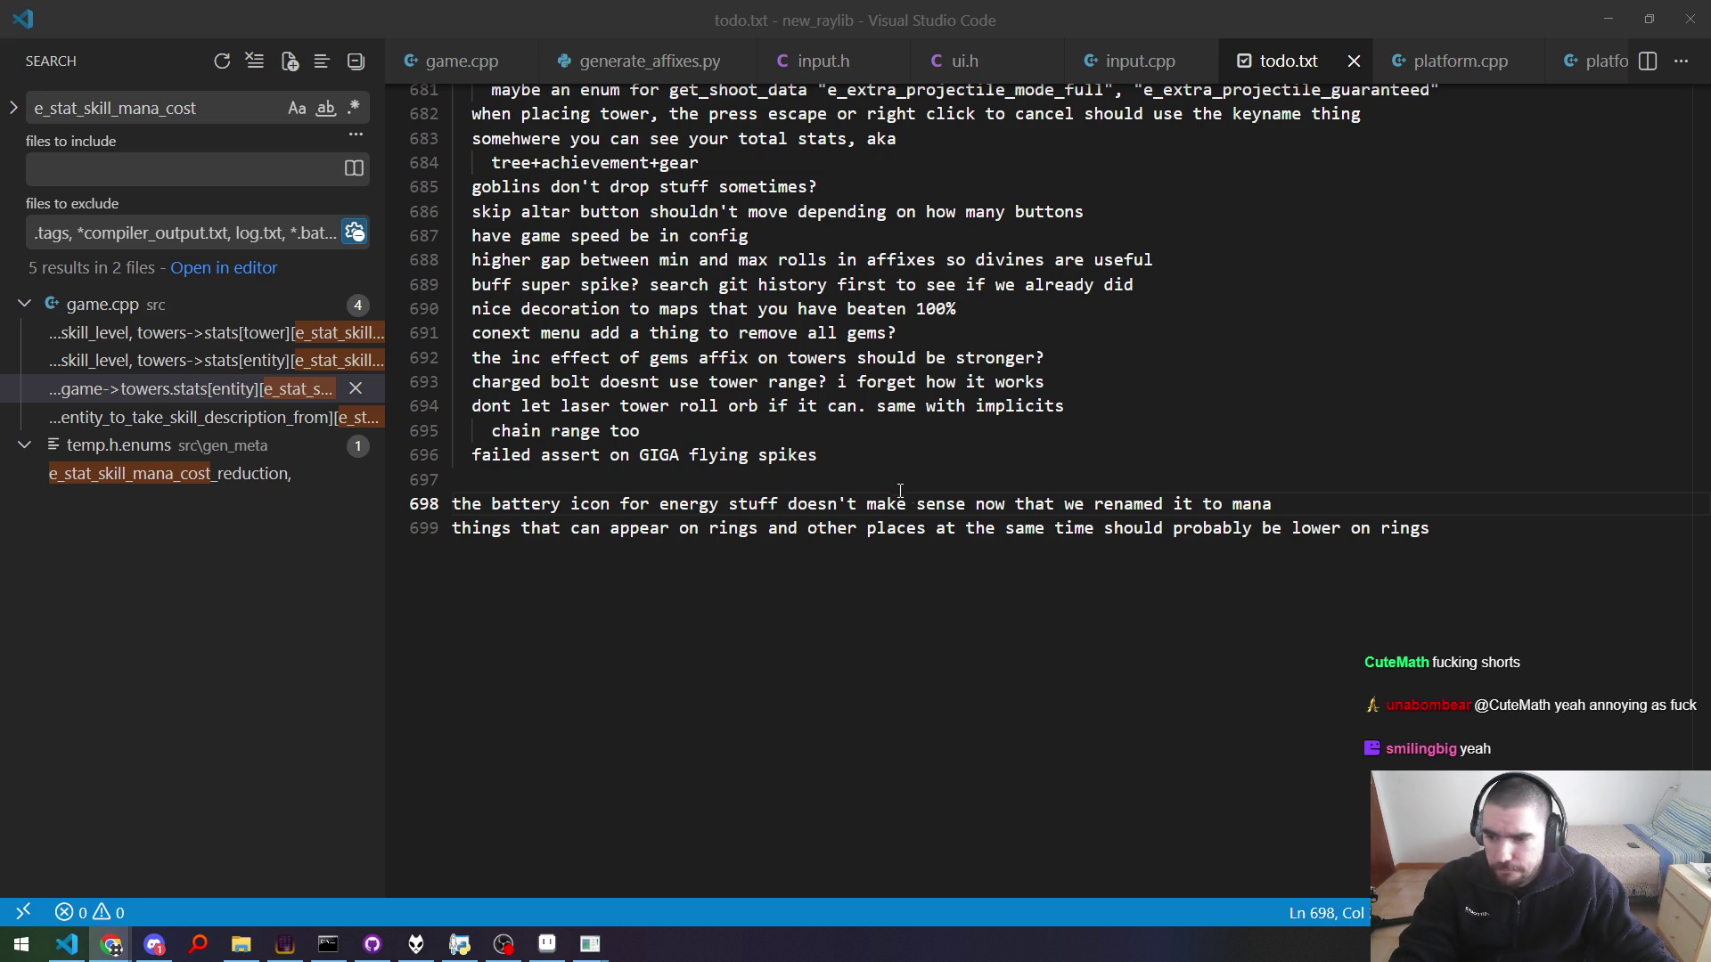
key(alt+Tab)
key(alt+Tab)
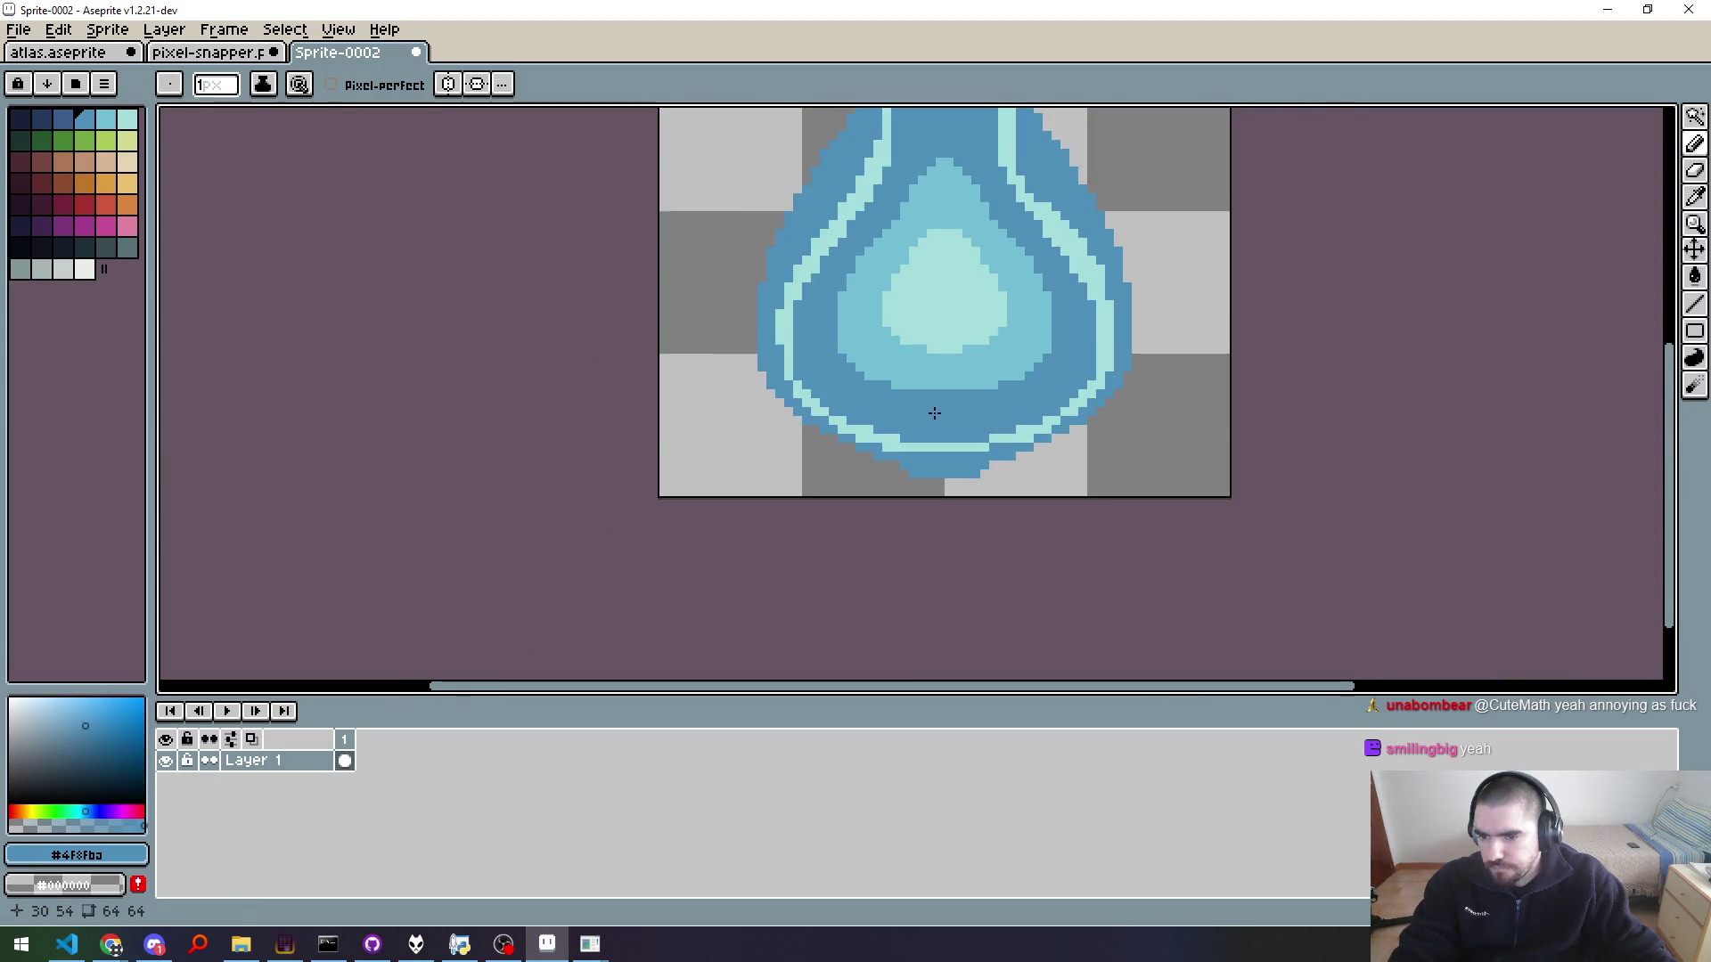
Step: Eyedrop the light cyan #73bed3 from the drop
scroll(934, 414, up, 2)
scroll(924, 526, down, 1)
scroll(896, 417, up, 1)
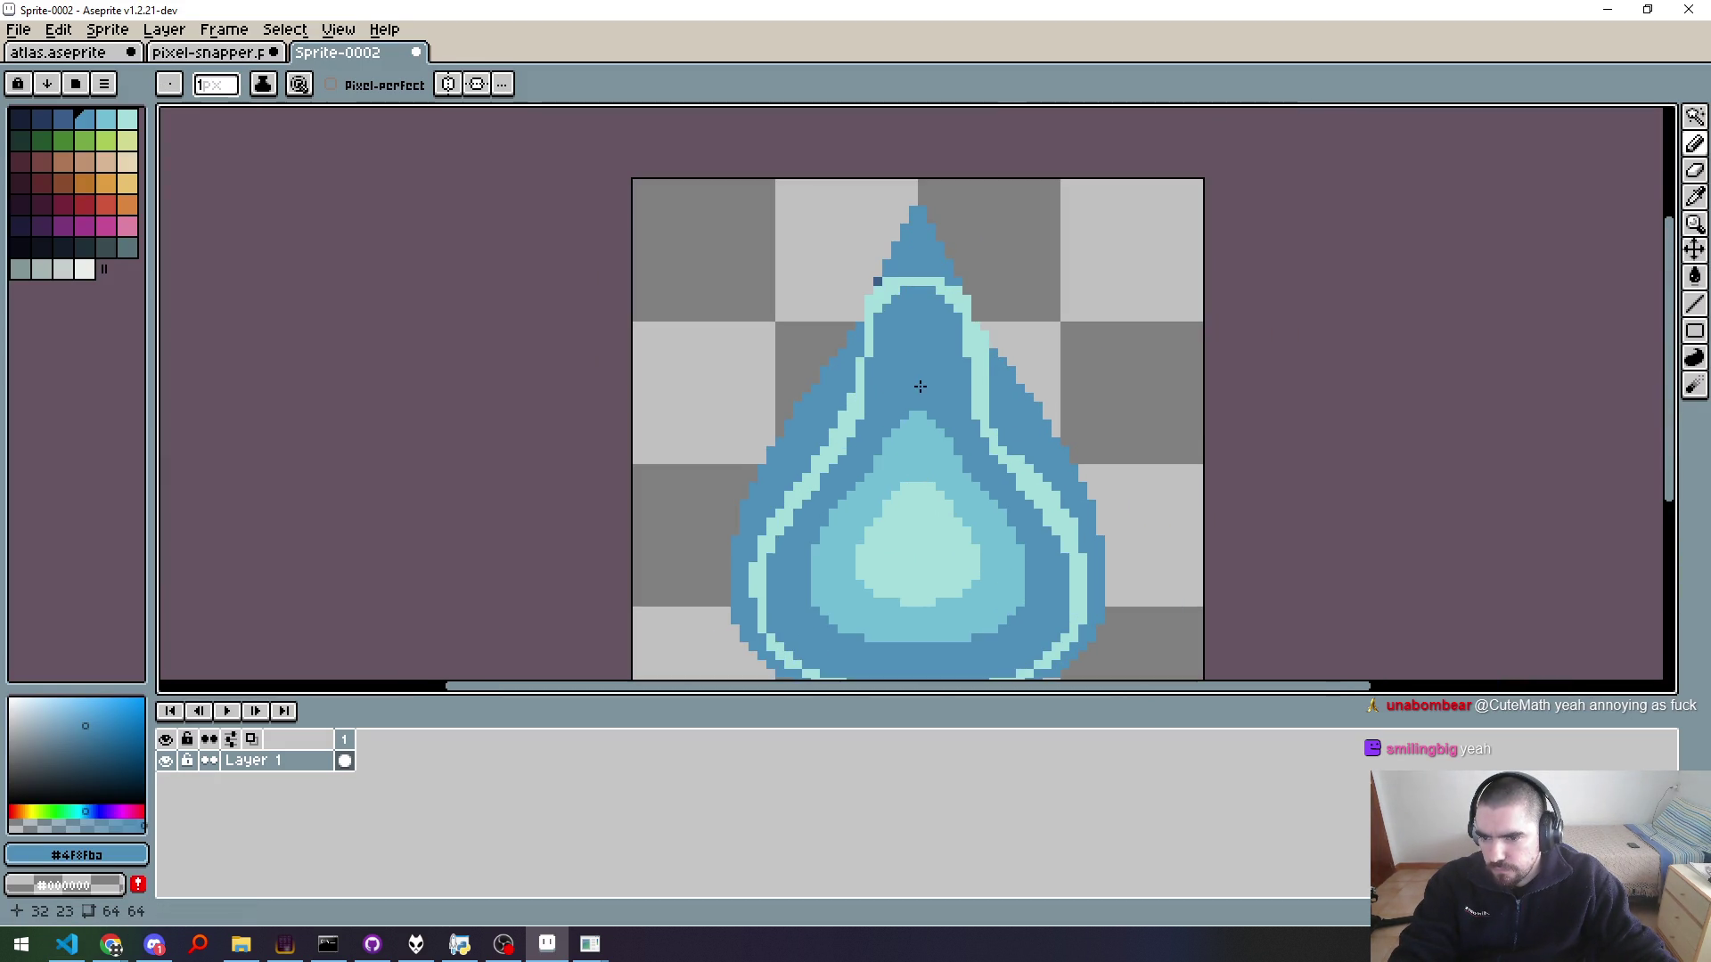
scroll(961, 422, down, 2)
scroll(927, 443, up, 2)
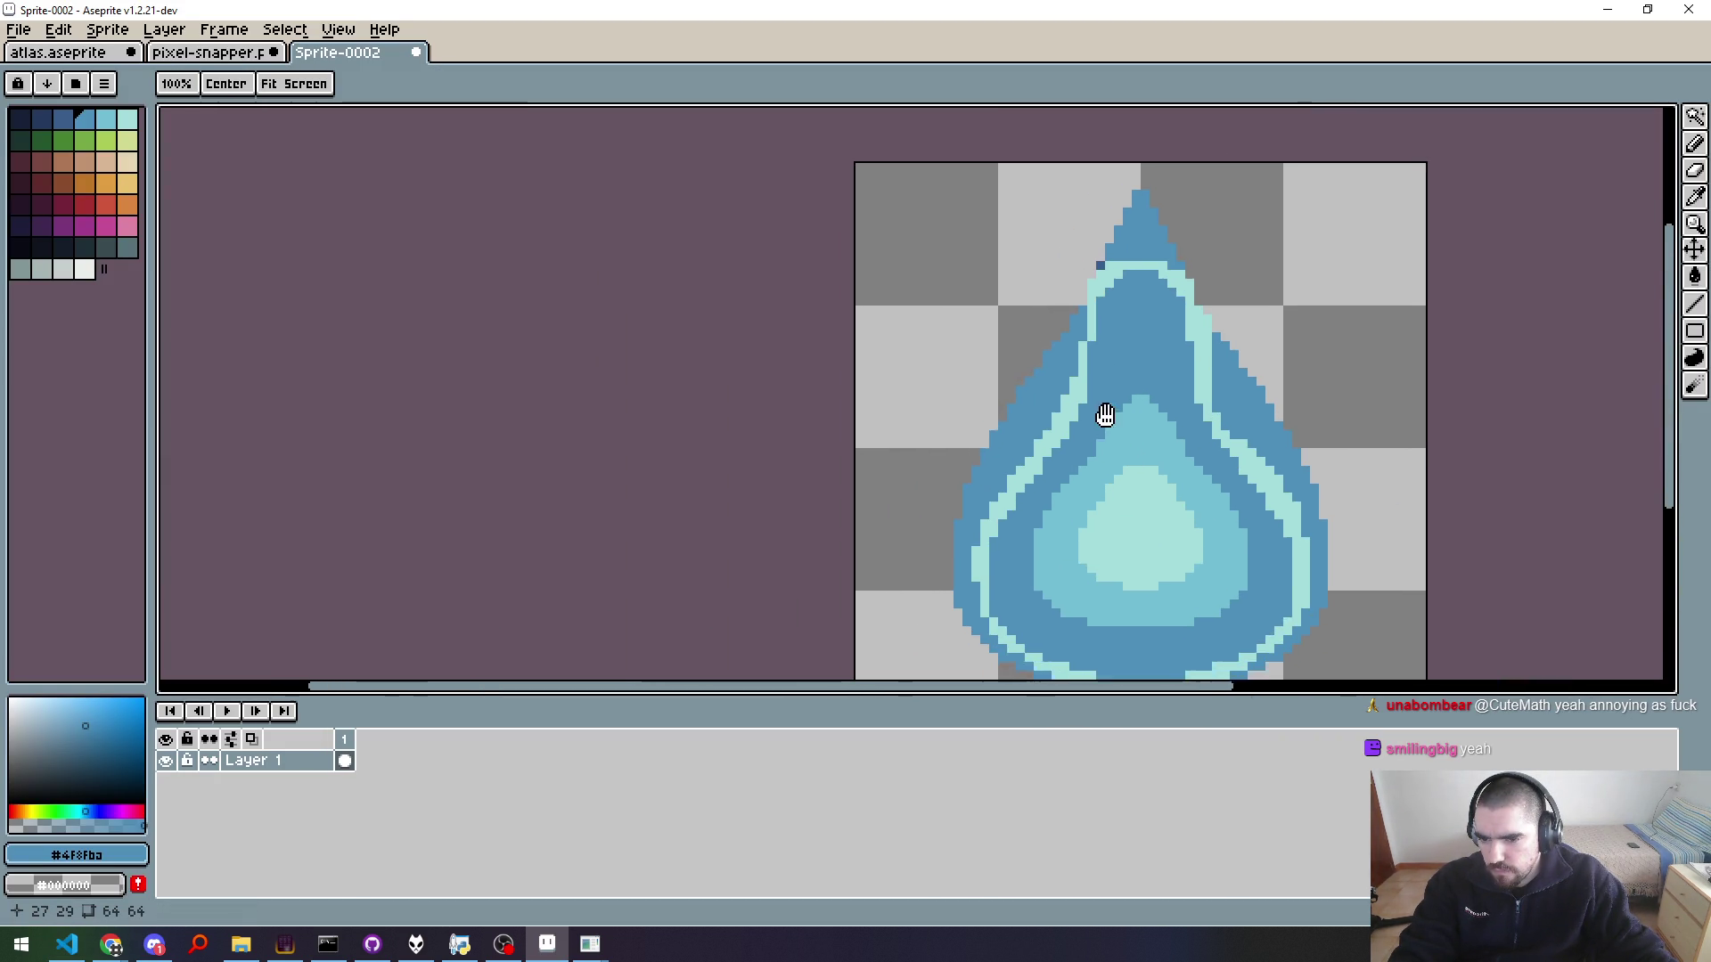
scroll(876, 467, down, 1)
scroll(926, 469, down, 1)
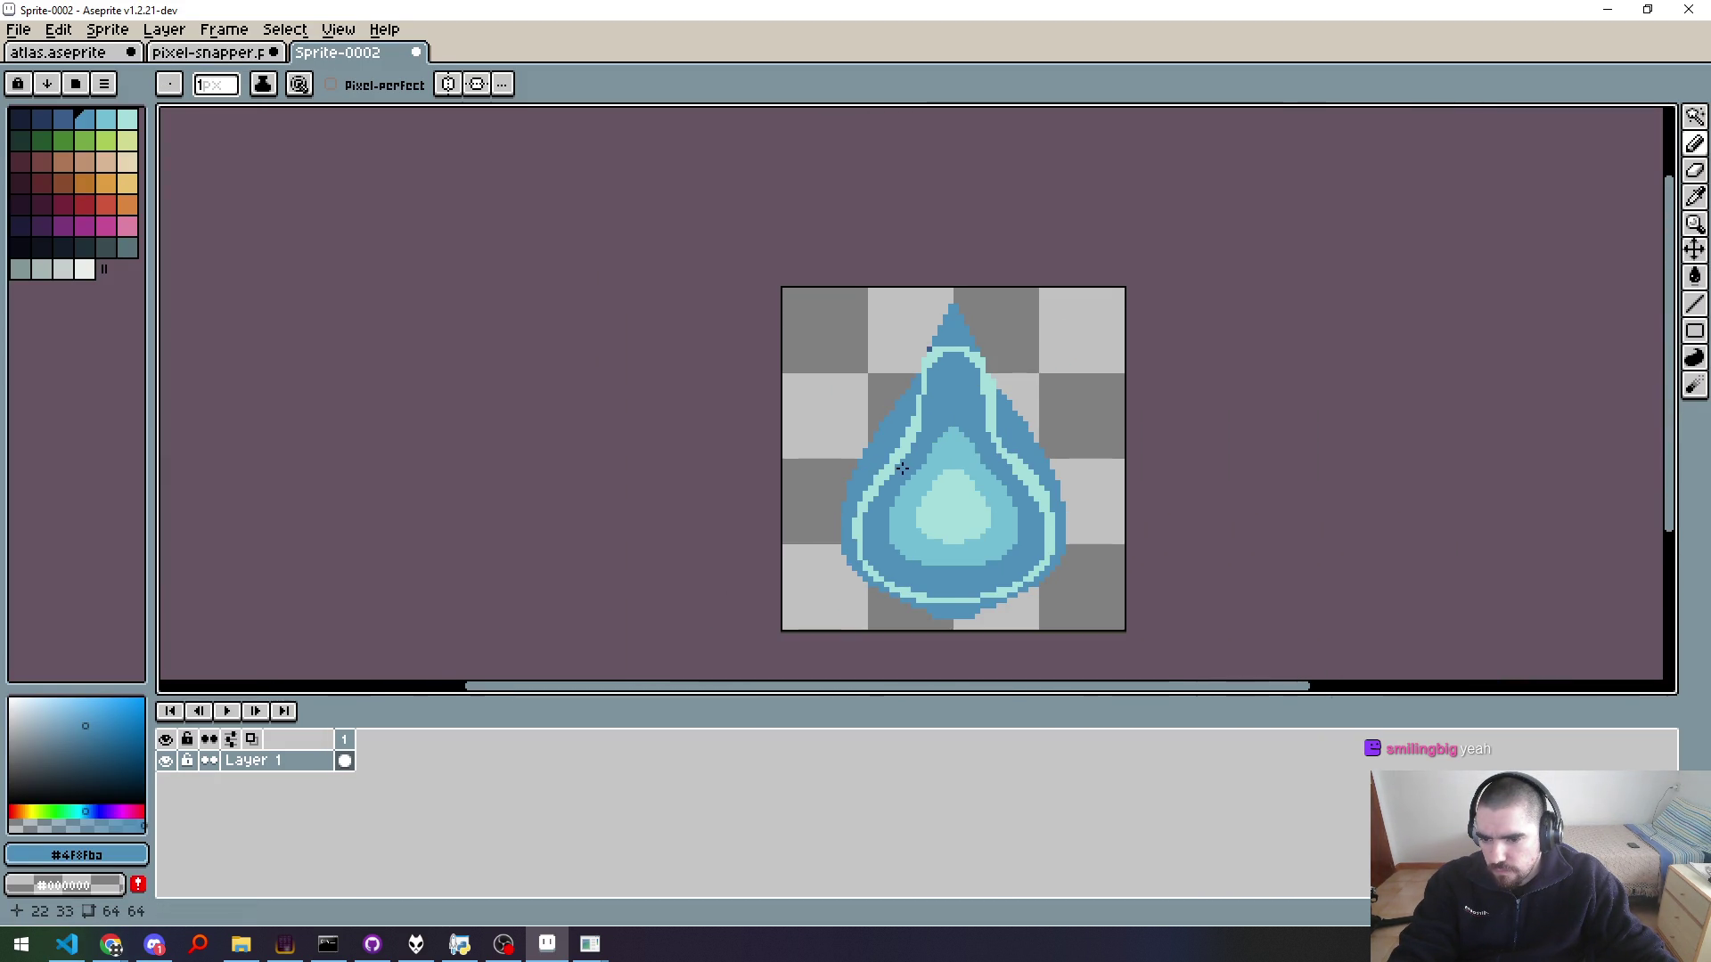
scroll(978, 470, down, 2)
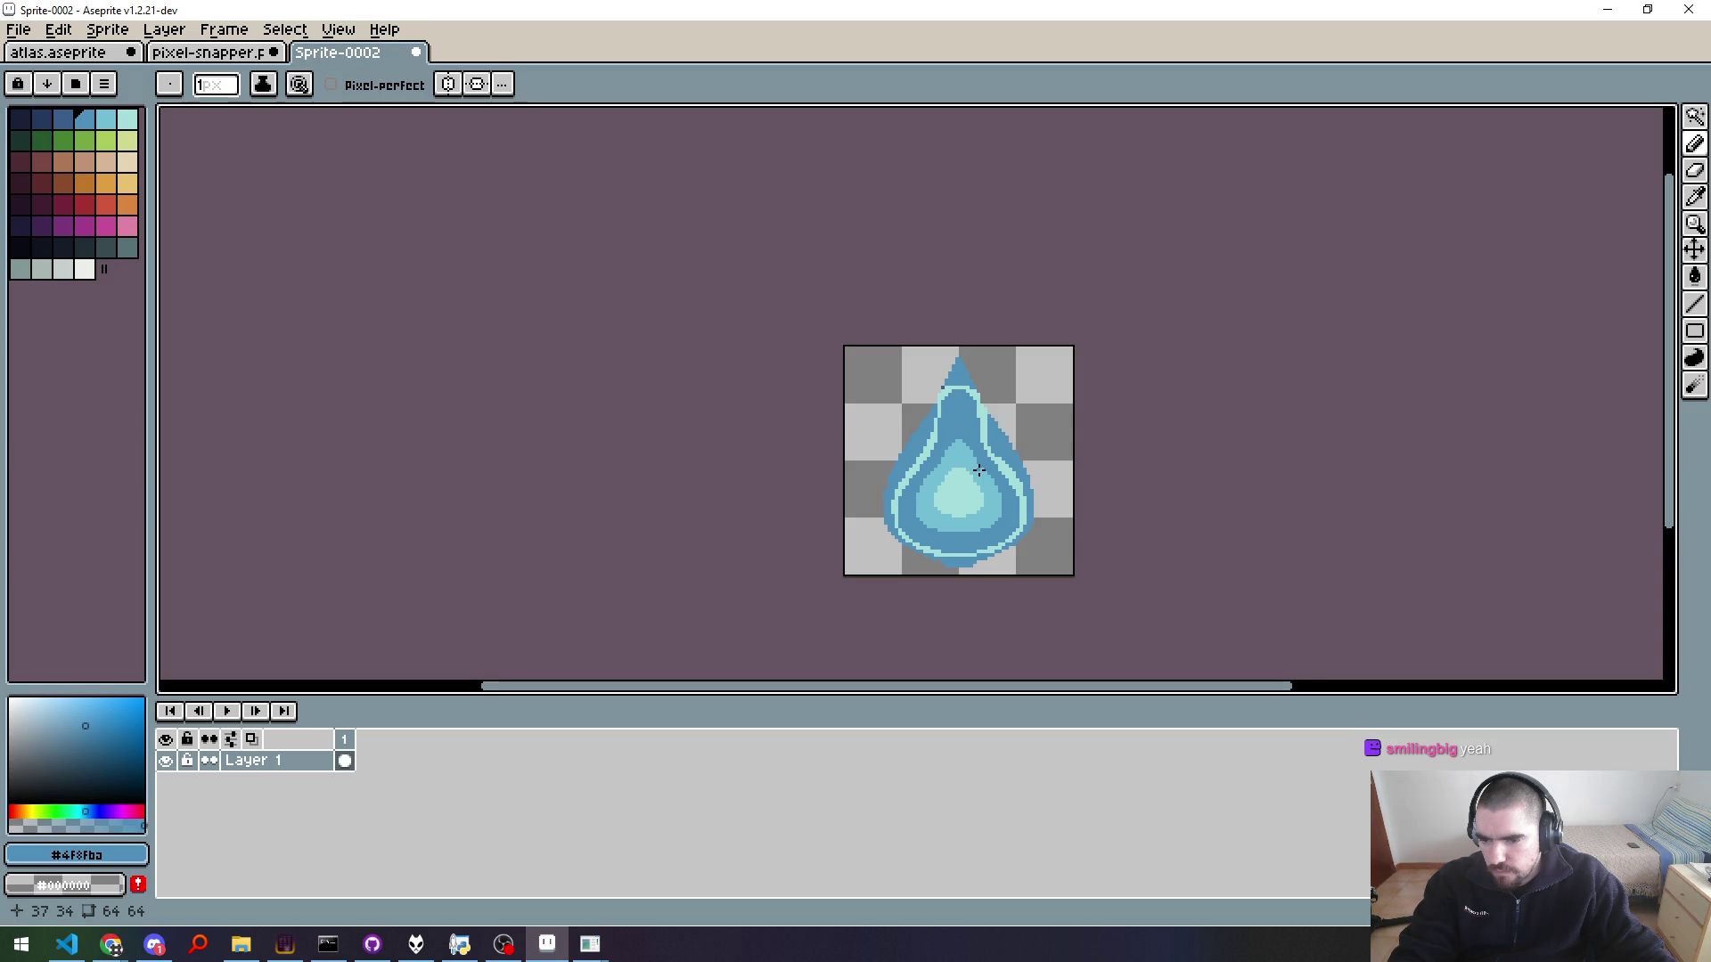
scroll(978, 470, up, 2)
scroll(978, 451, up, 1)
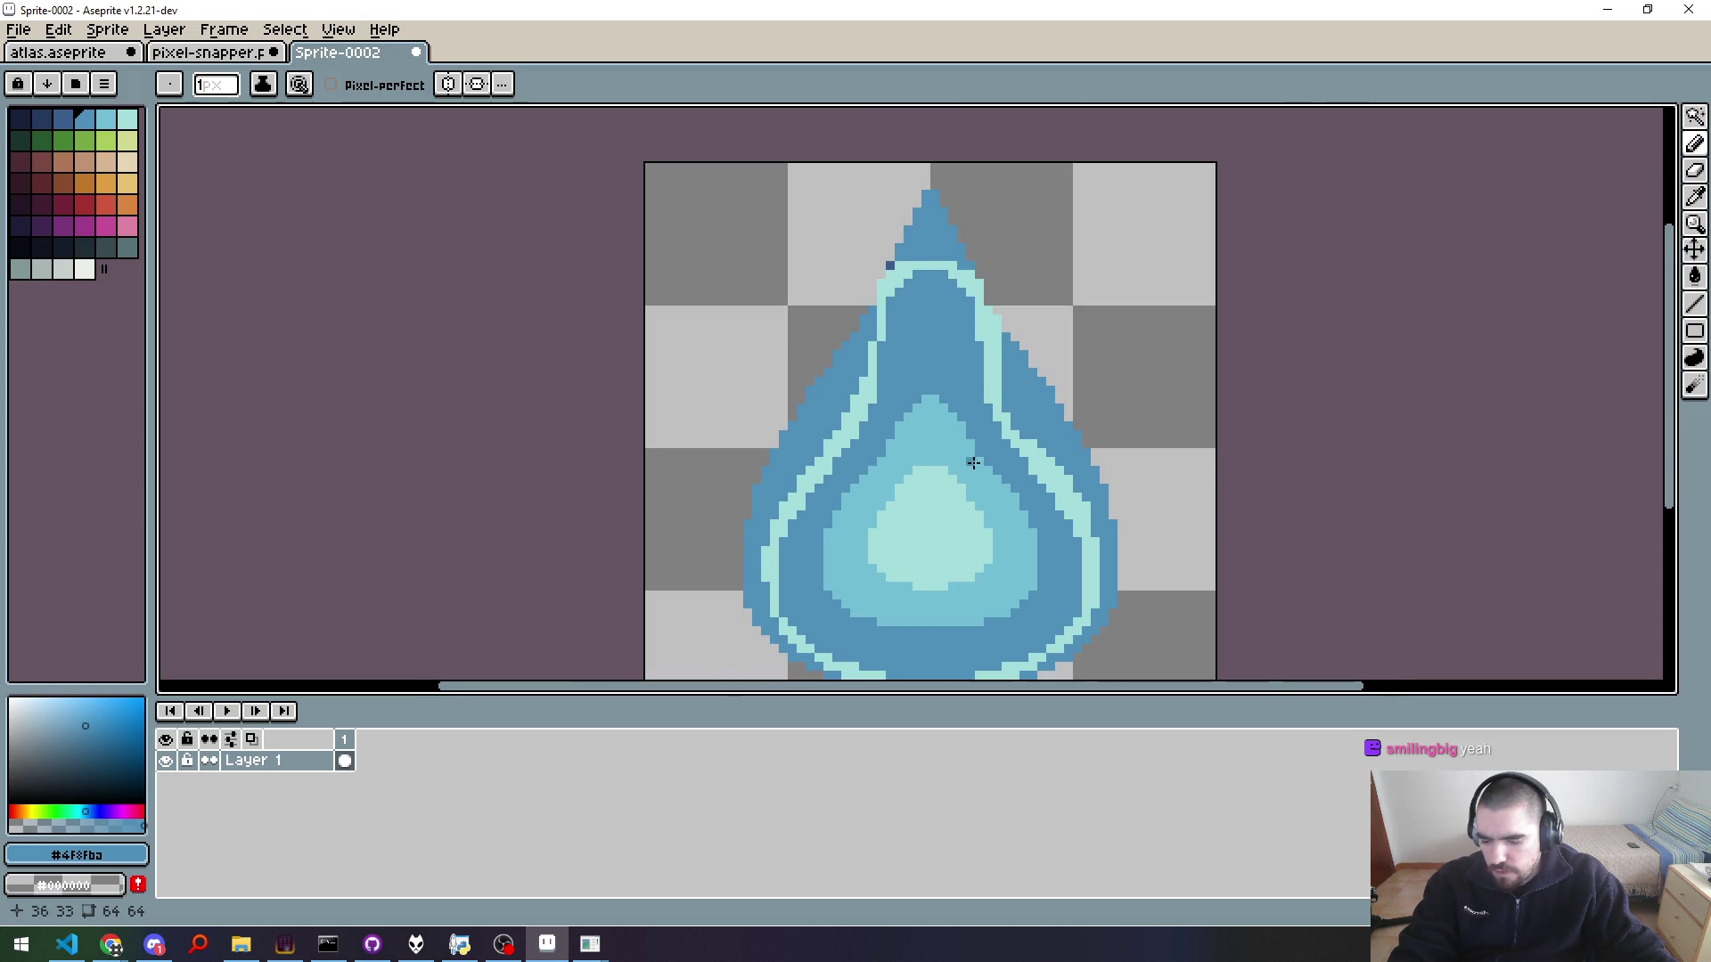
key(i)
click(933, 445)
Step: Dab light cyan on the drop's upper inner shading with a 6px, then 3px, pencil
key(b)
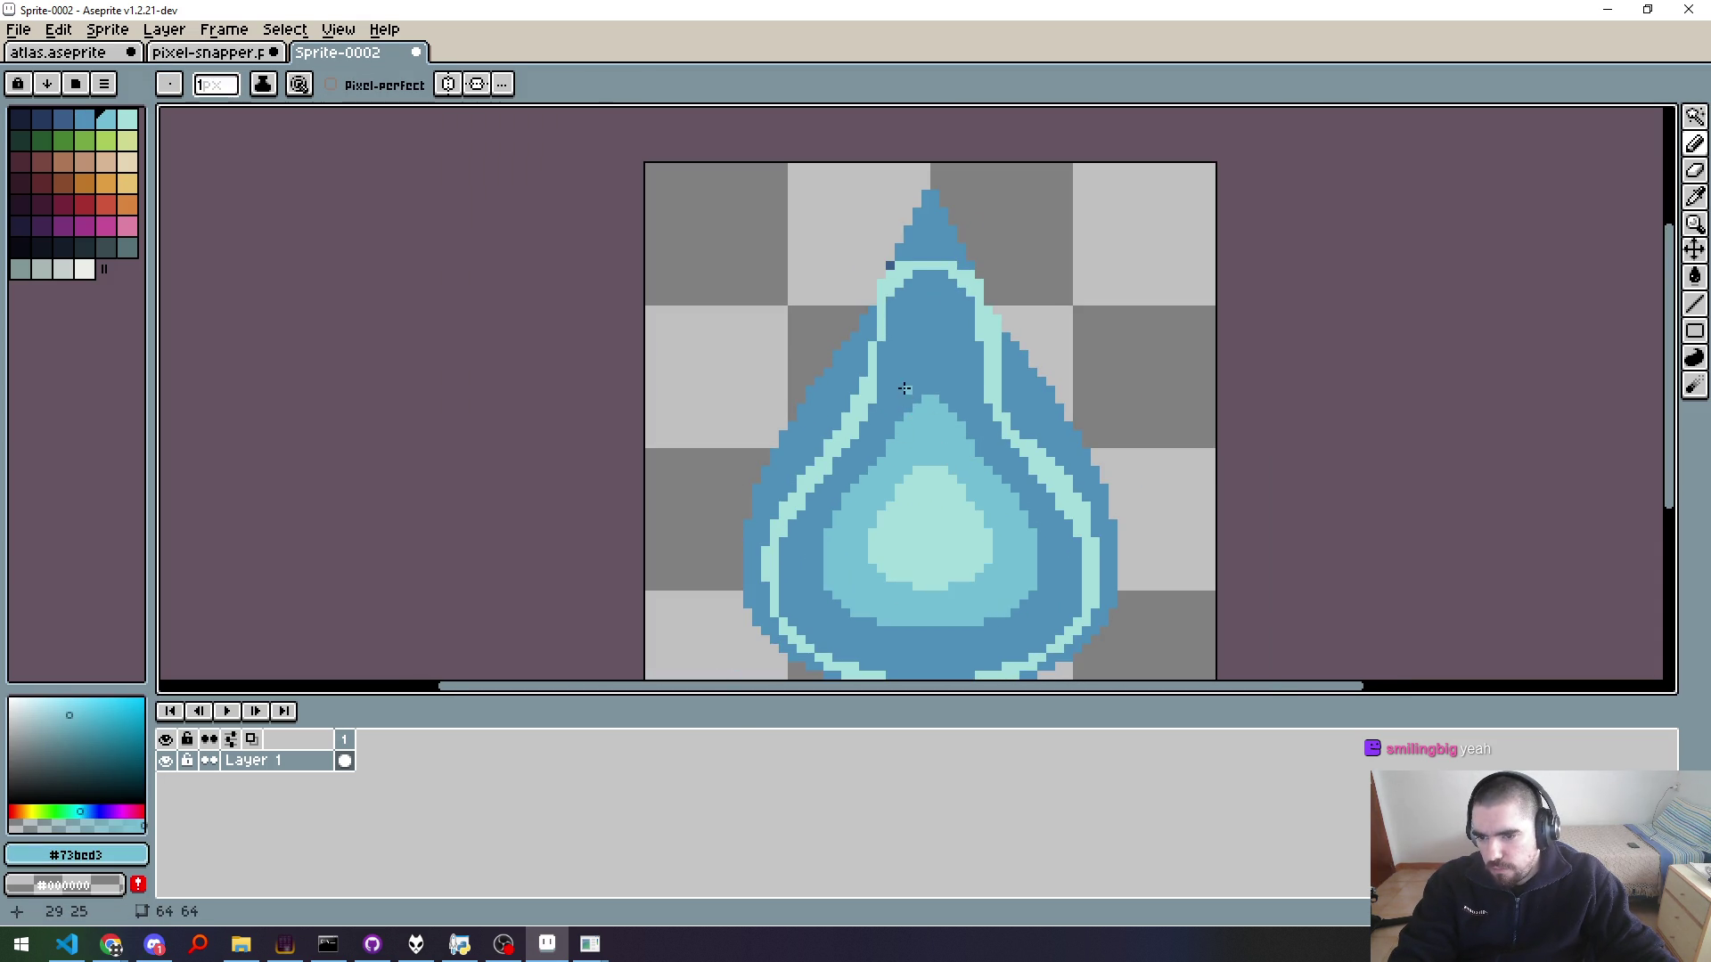
key(plus)
key(plus)
key(plus)
click(905, 419)
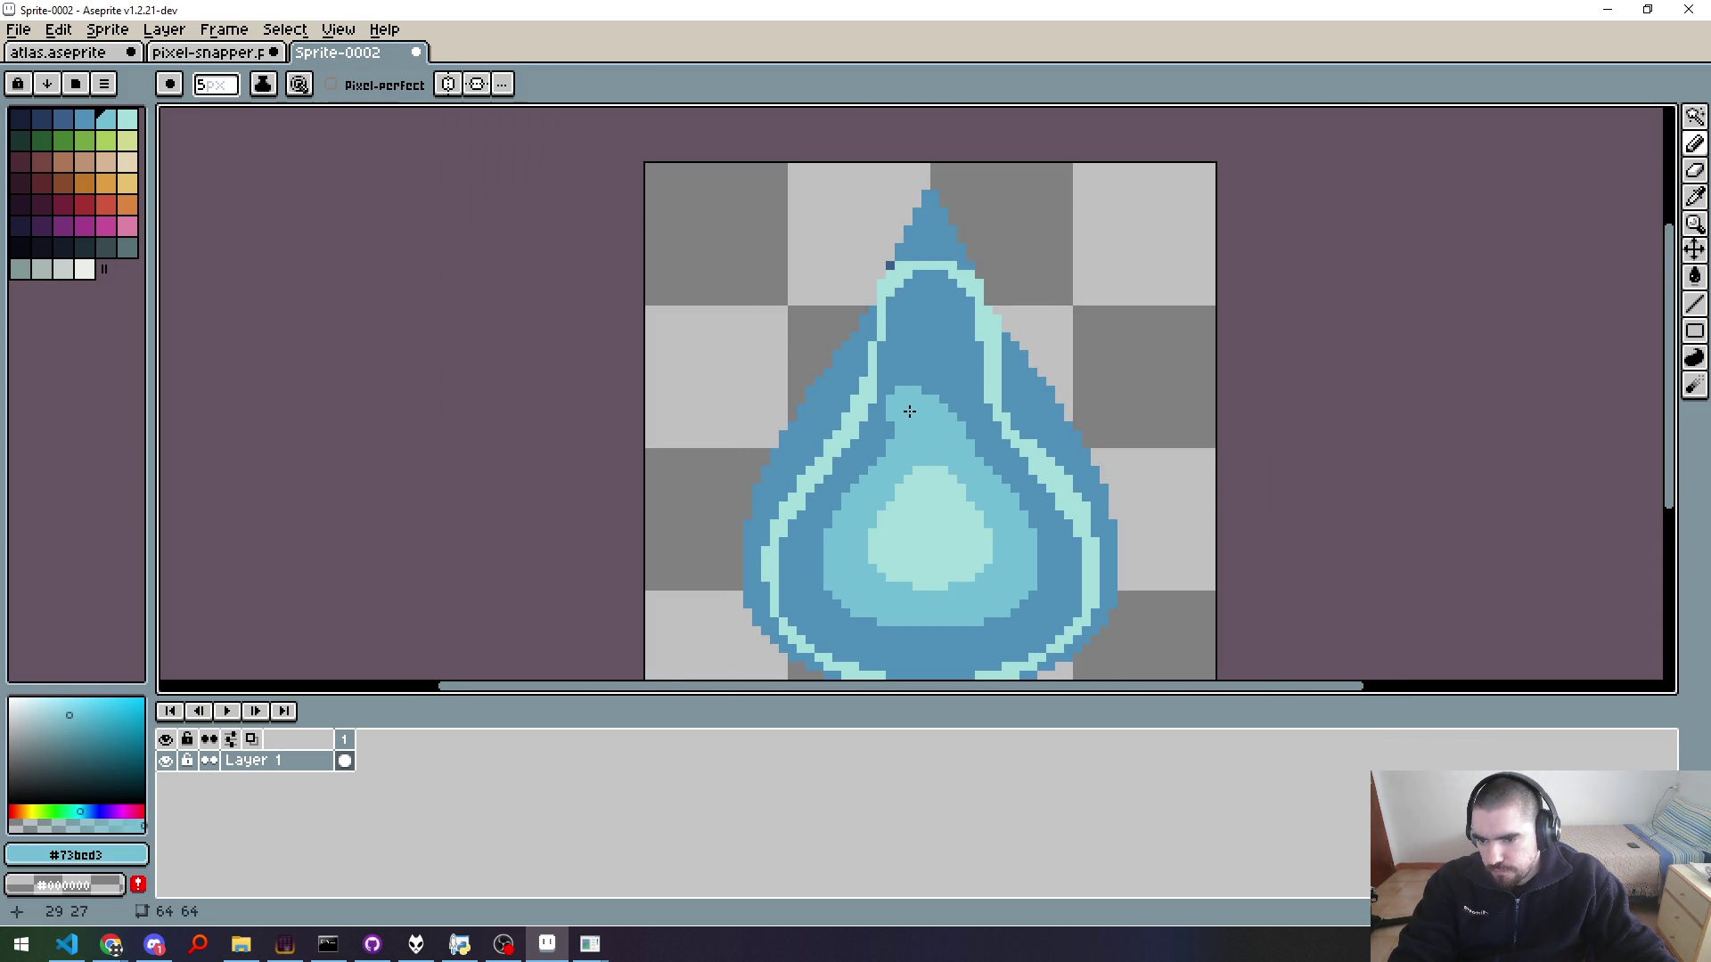
scroll(909, 411, up, 2)
key(minus)
key(minus)
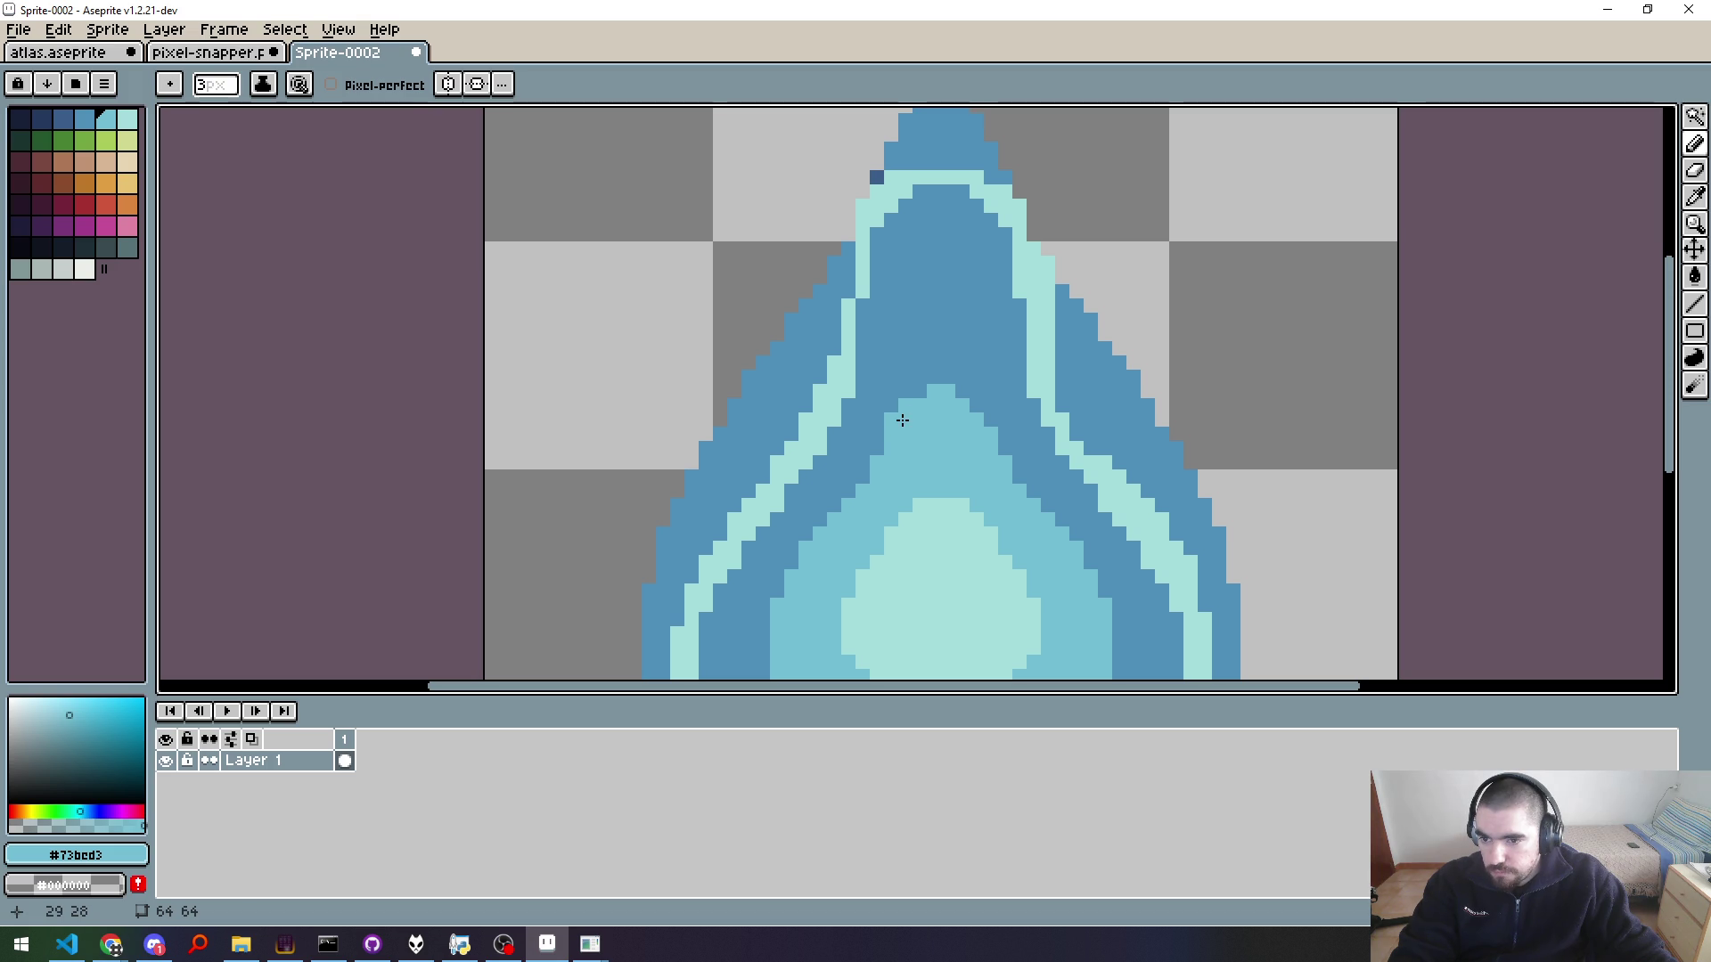
click(448, 84)
Step: Draw a mirrored #73bcd3 line up the drop's centre, then shrink the brush to 2px
click(923, 355)
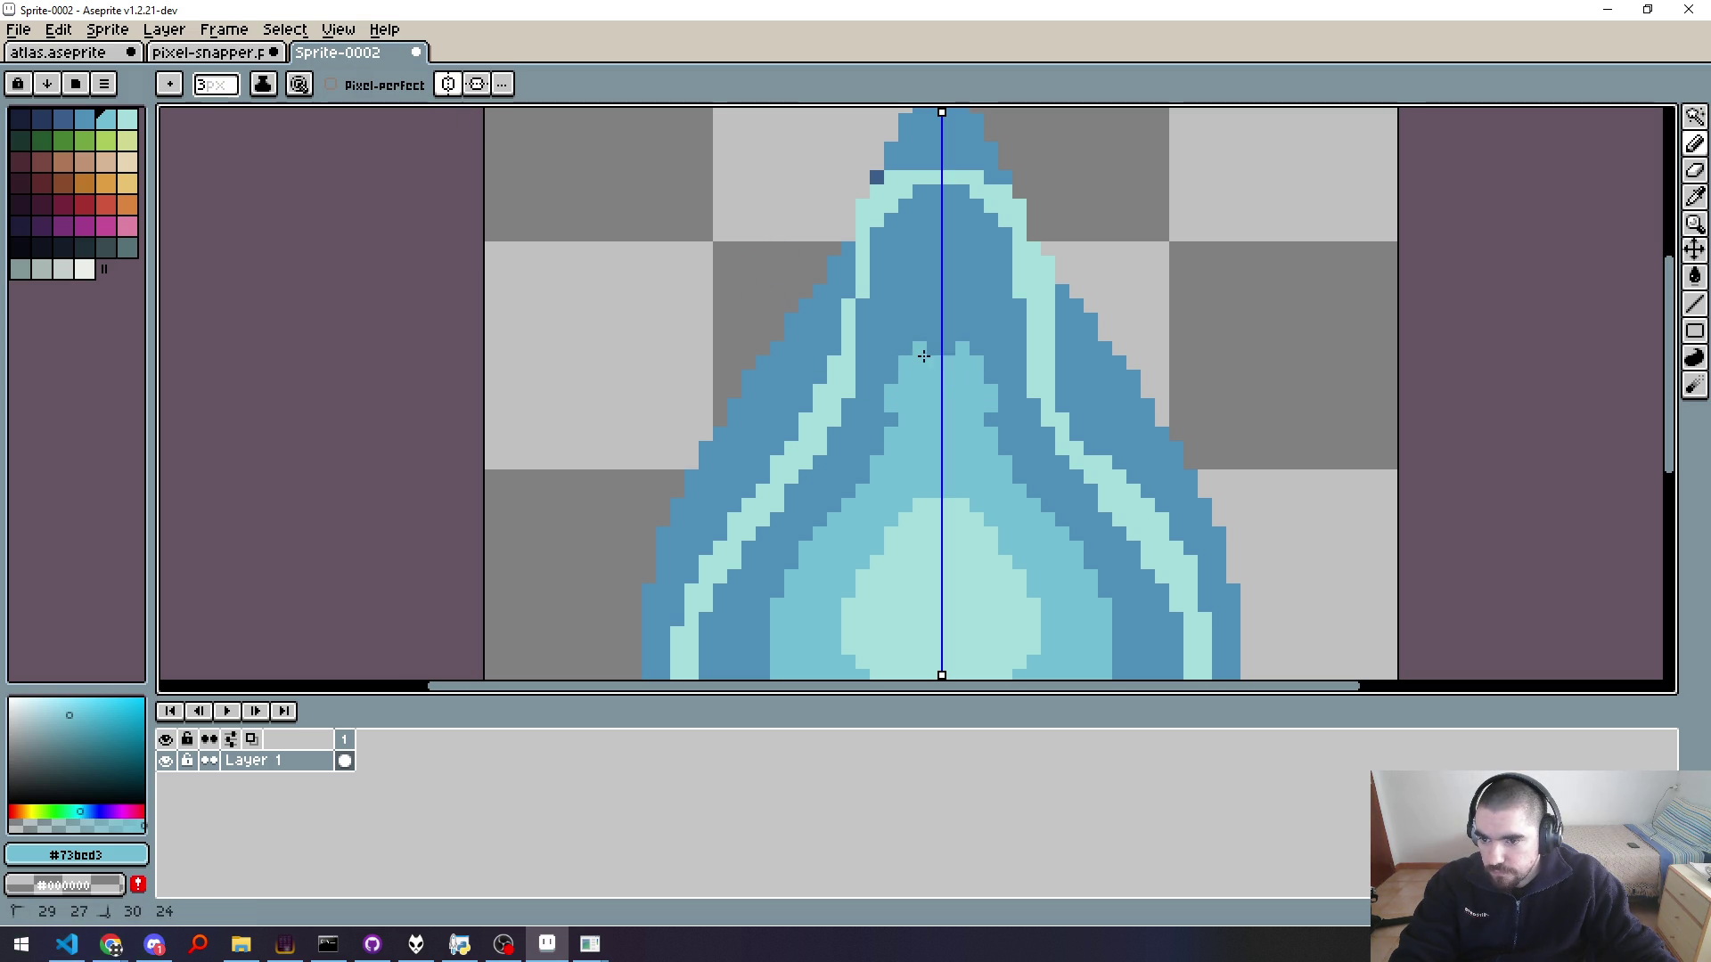
drag(923, 356, 938, 257)
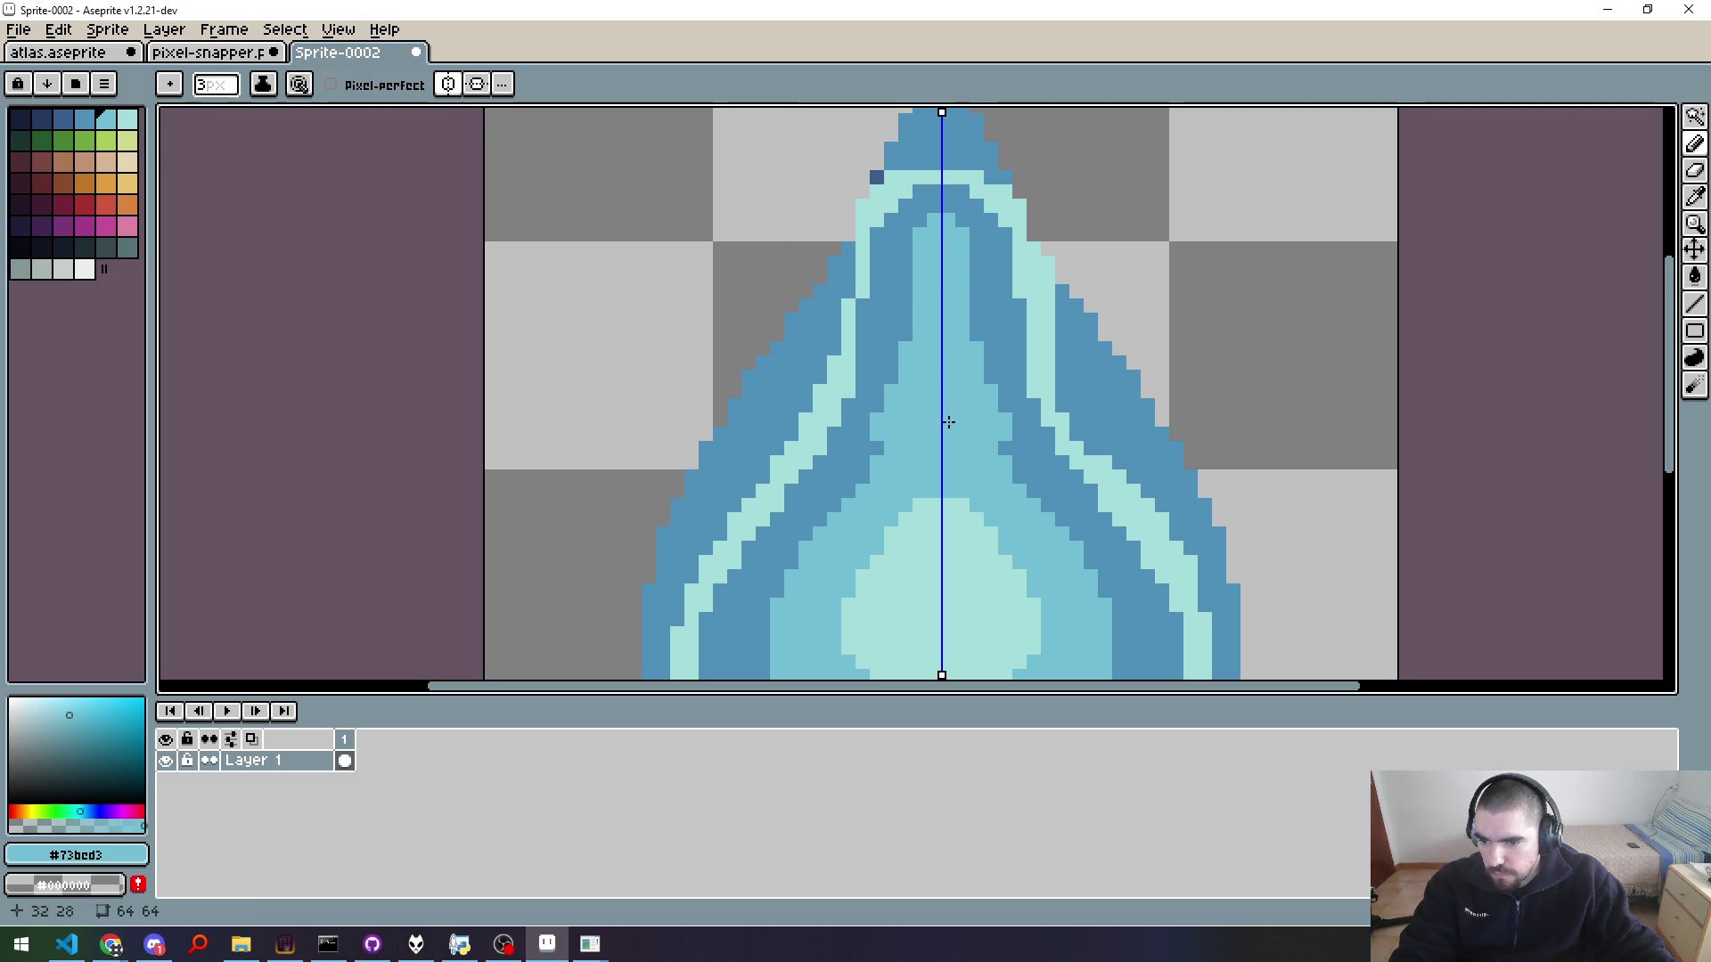
key(minus)
key(minus)
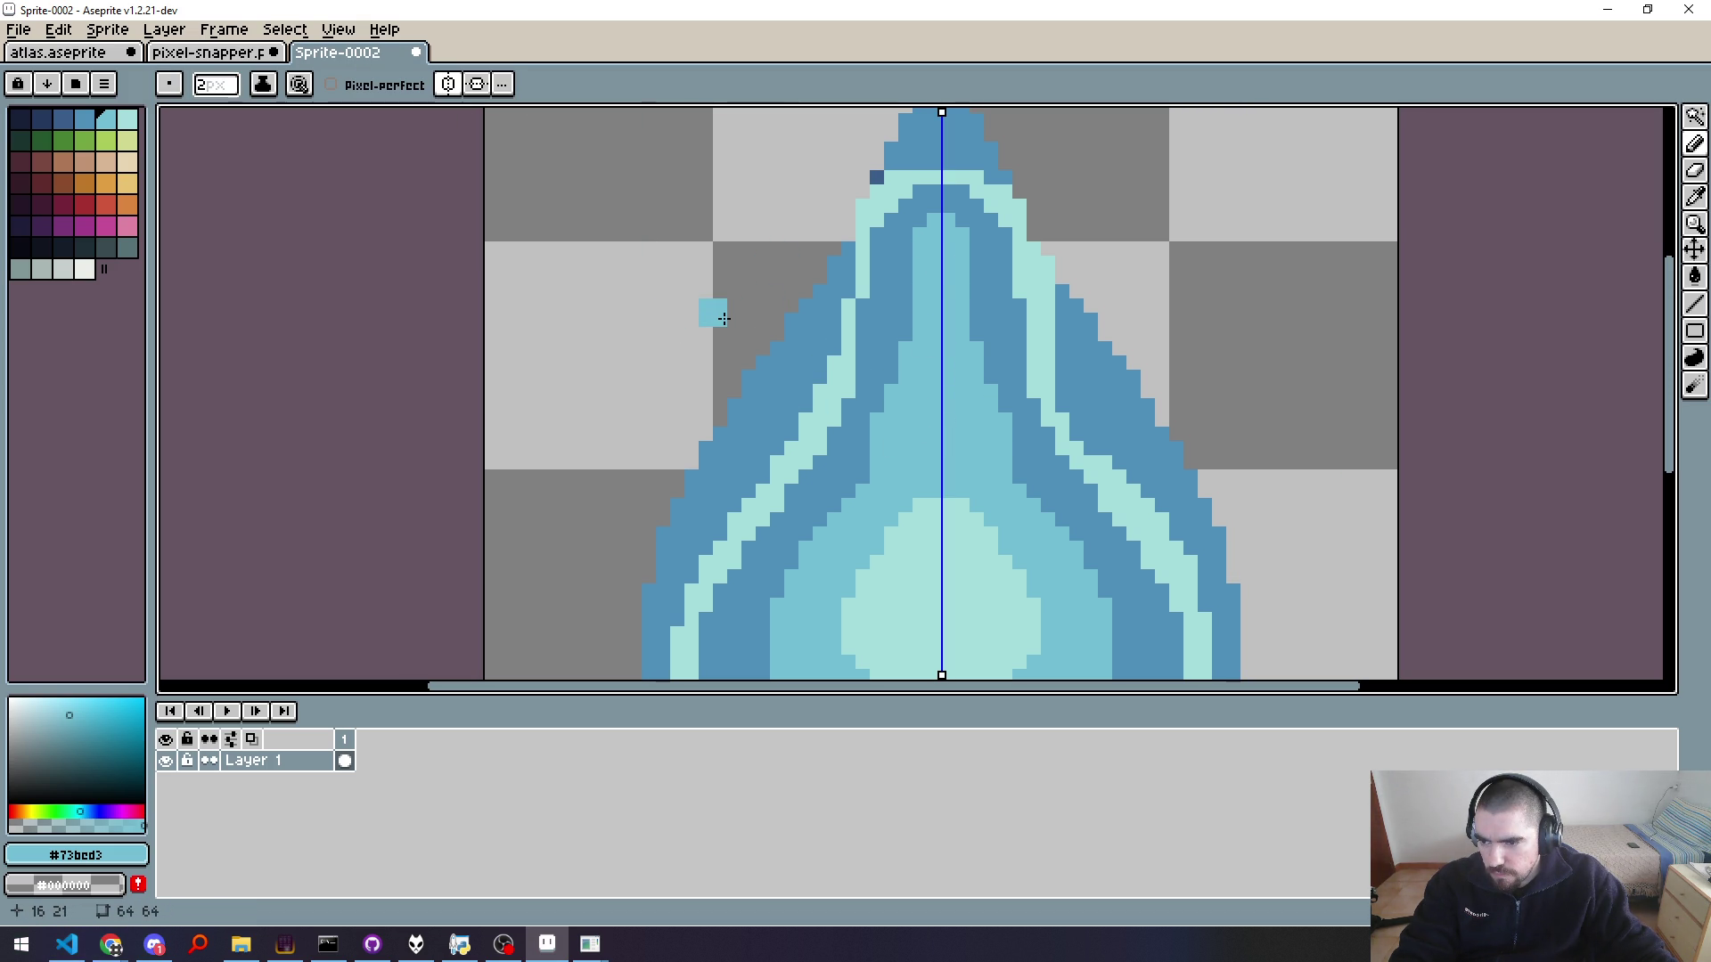
Step: Eyedrop the light cyan #a4dddb from the drop's centre and recentre the view on the drop
scroll(904, 455, down, 1)
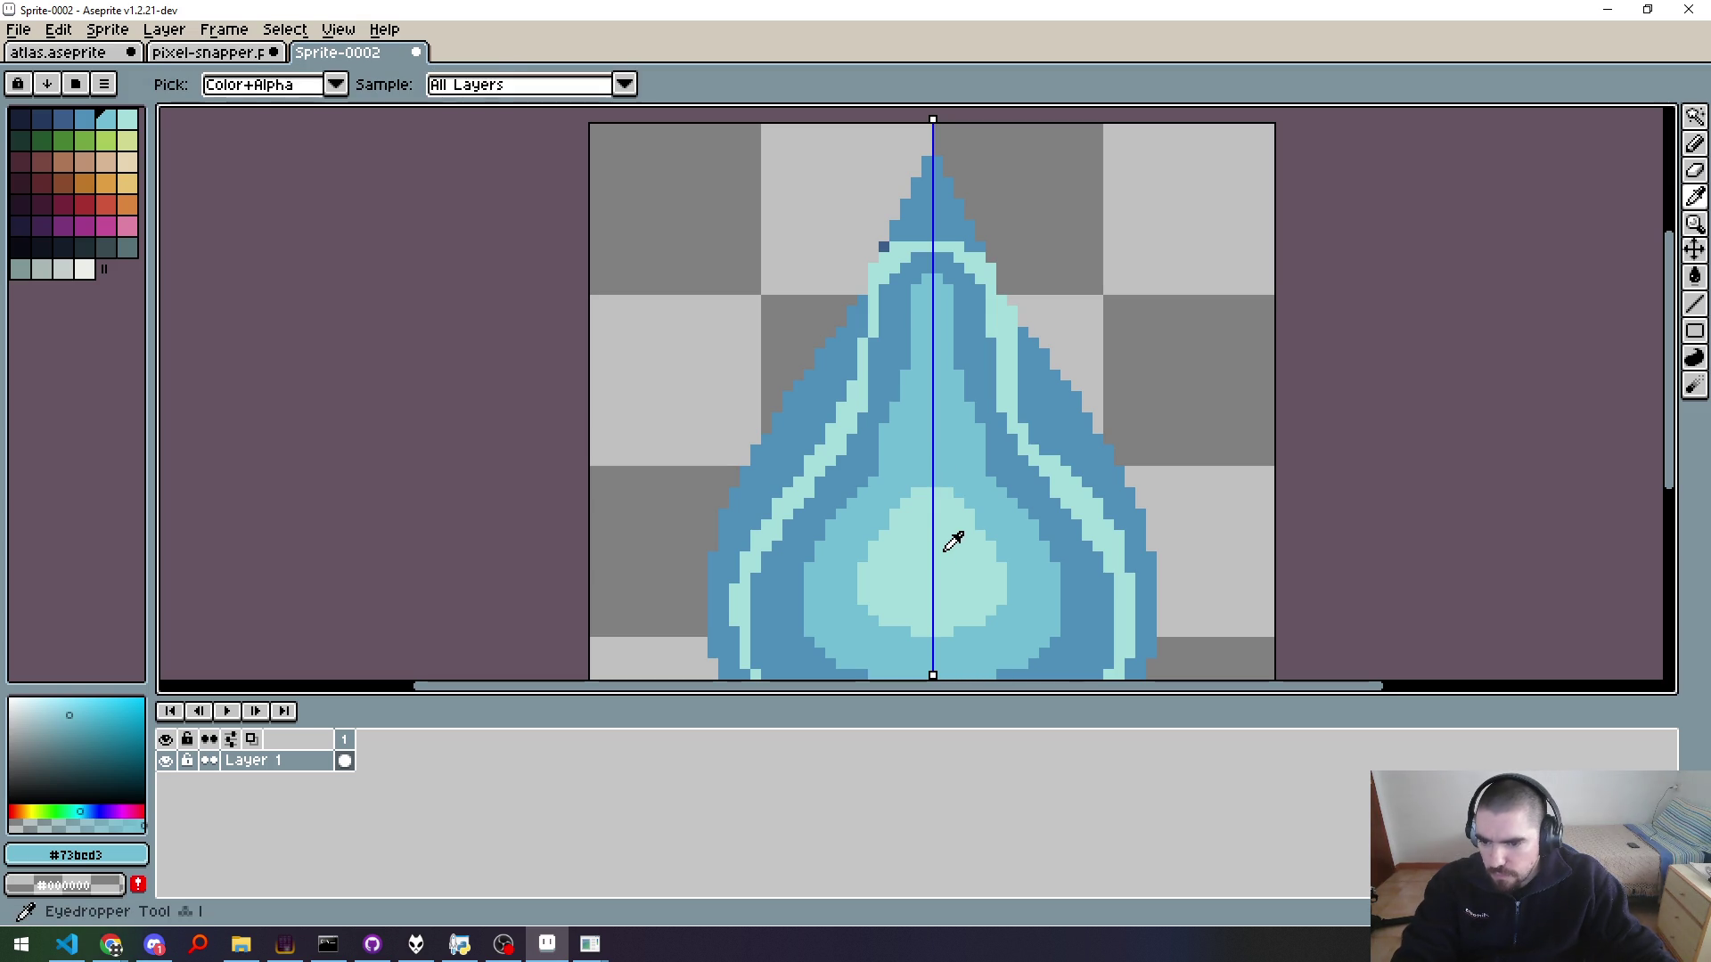
alt+click(933, 509)
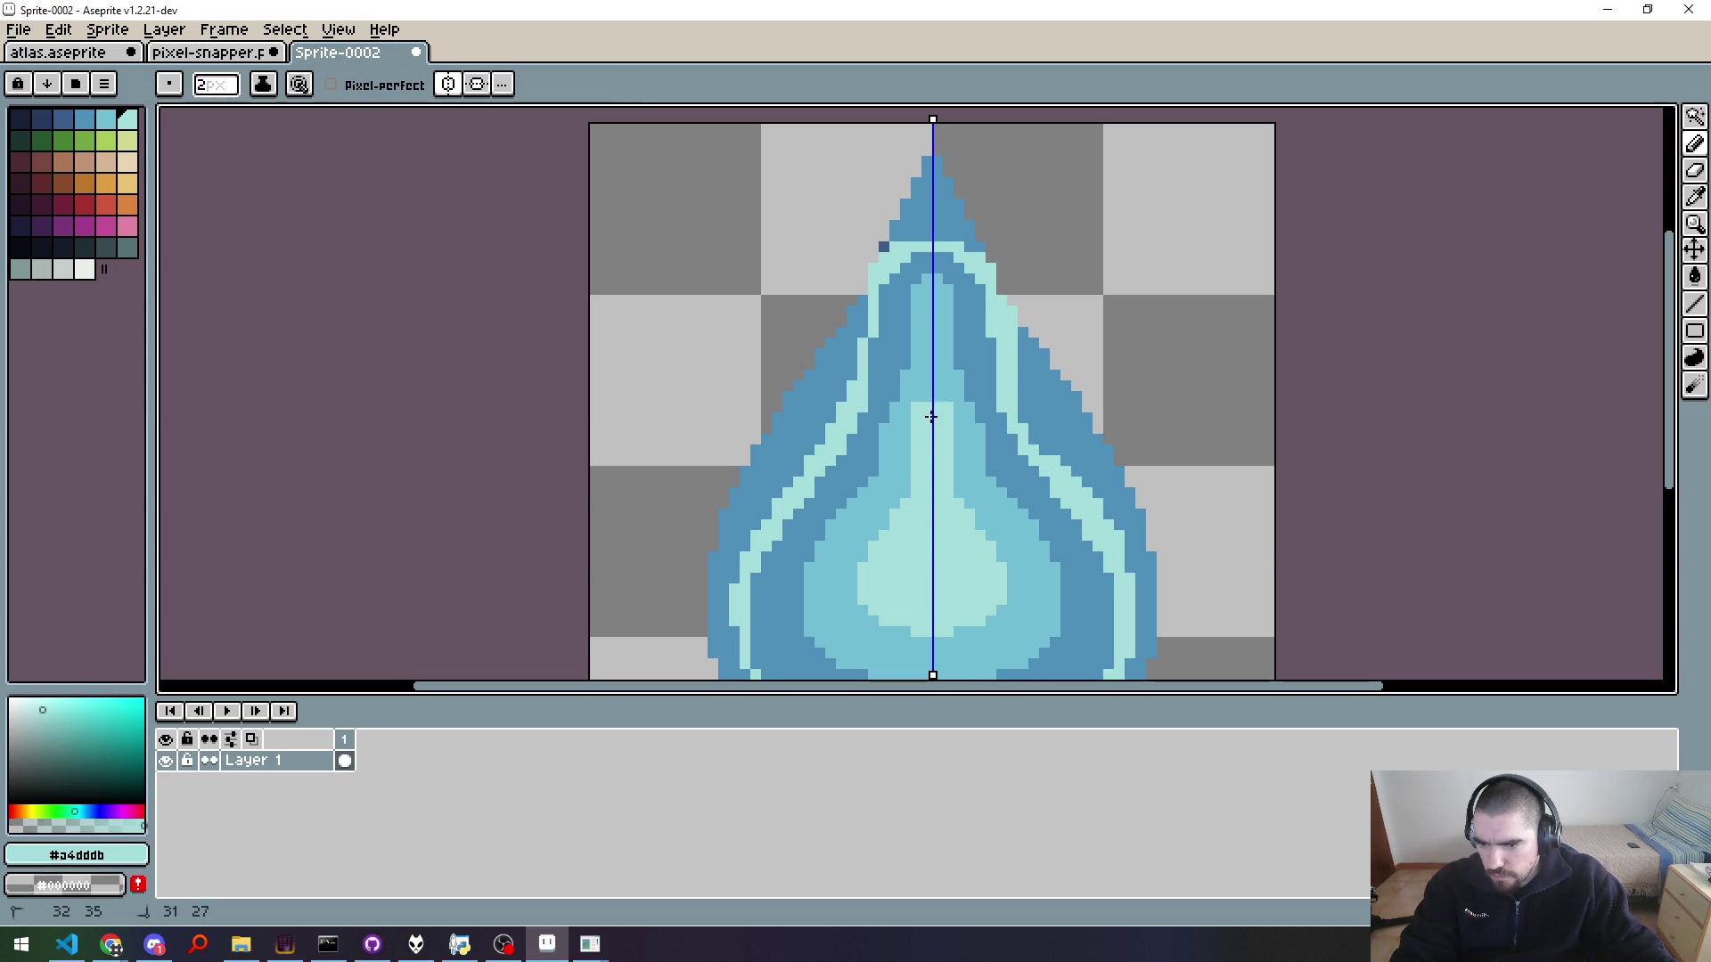
scroll(956, 442, down, 1)
scroll(1060, 522, down, 1)
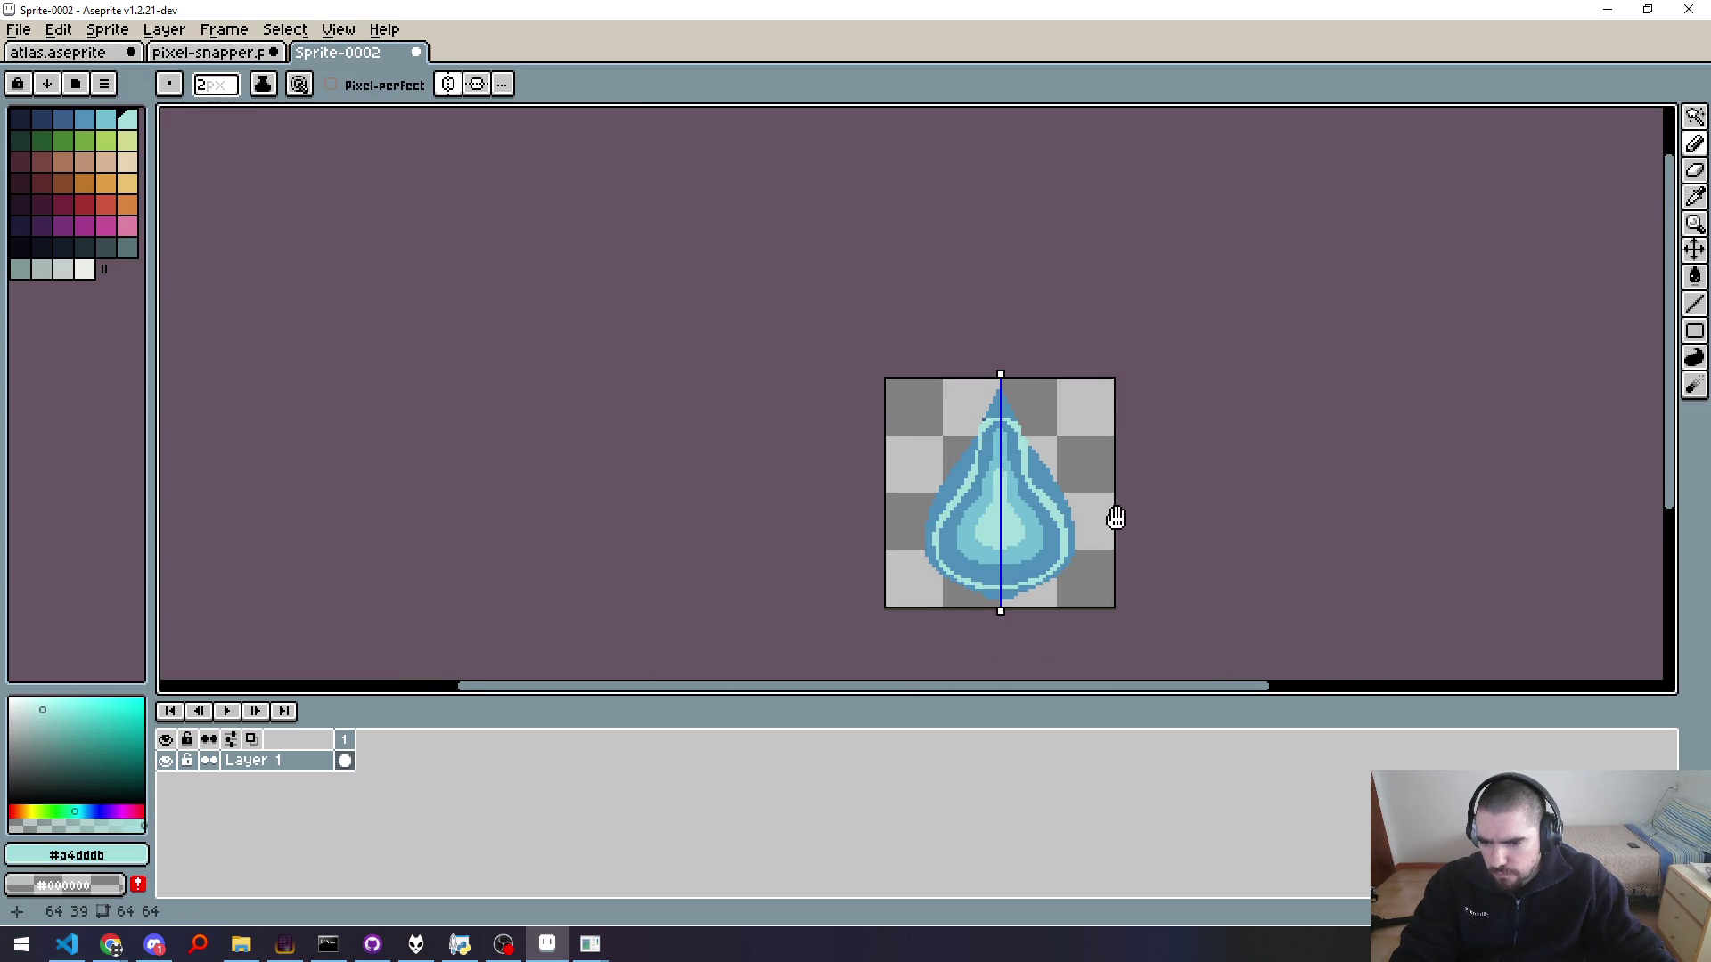
drag(1115, 518, 1030, 400)
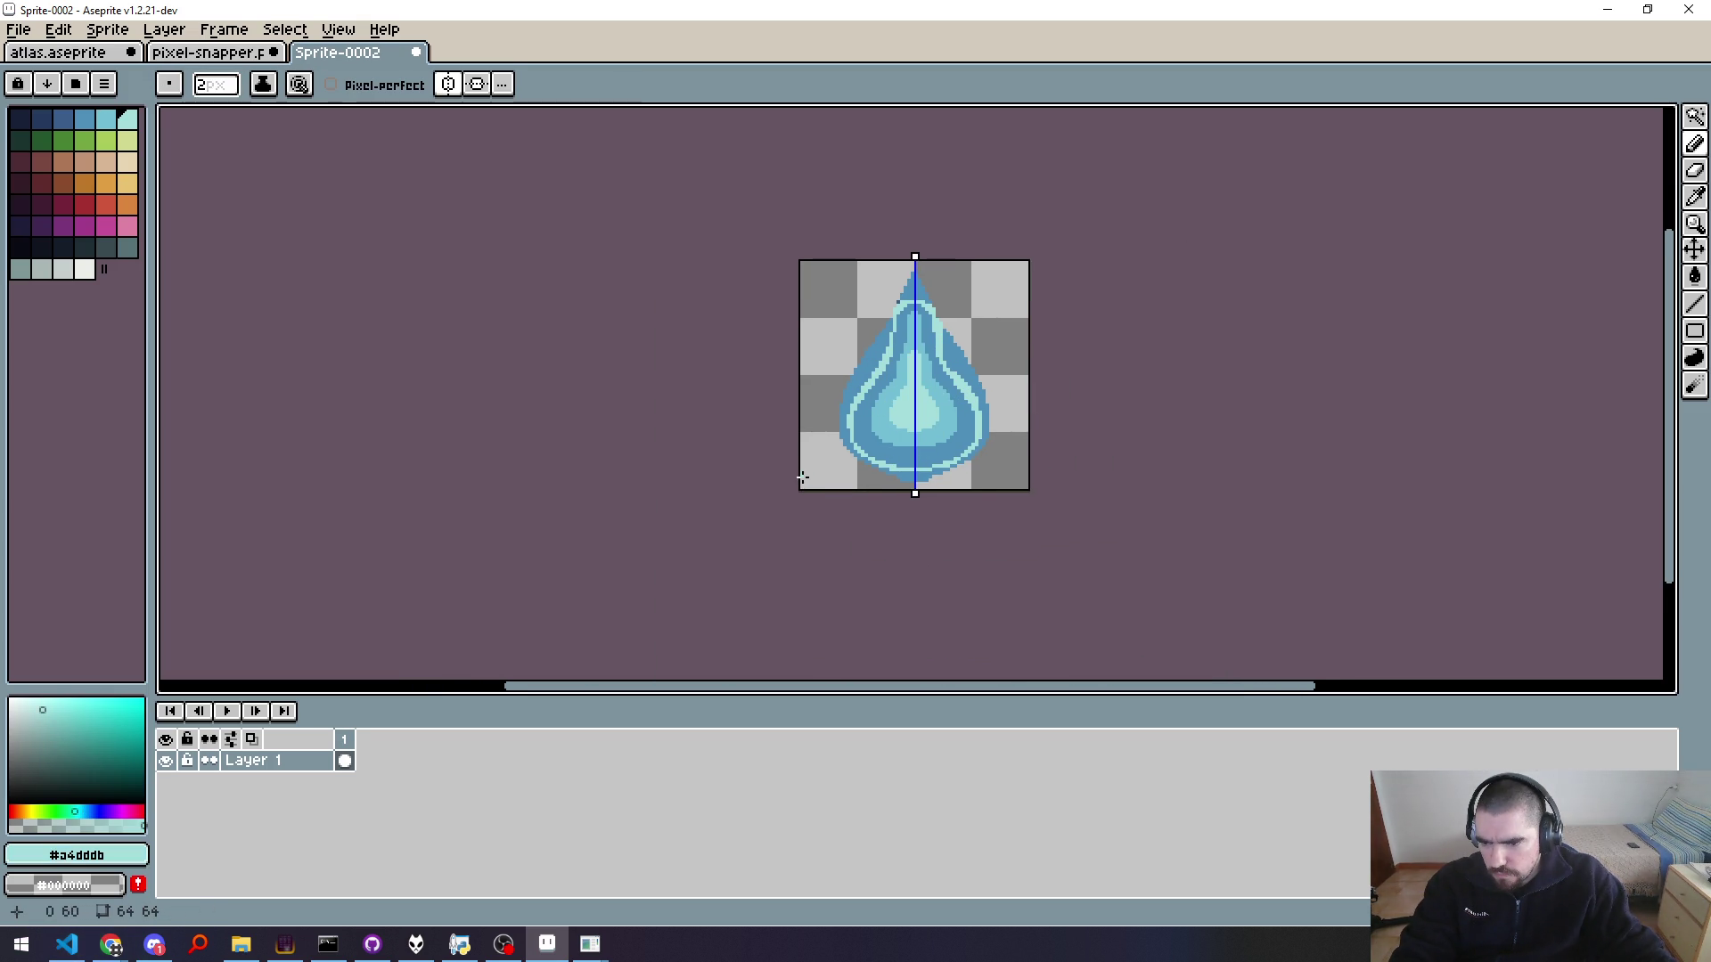
scroll(910, 292, up, 2)
scroll(886, 305, up, 2)
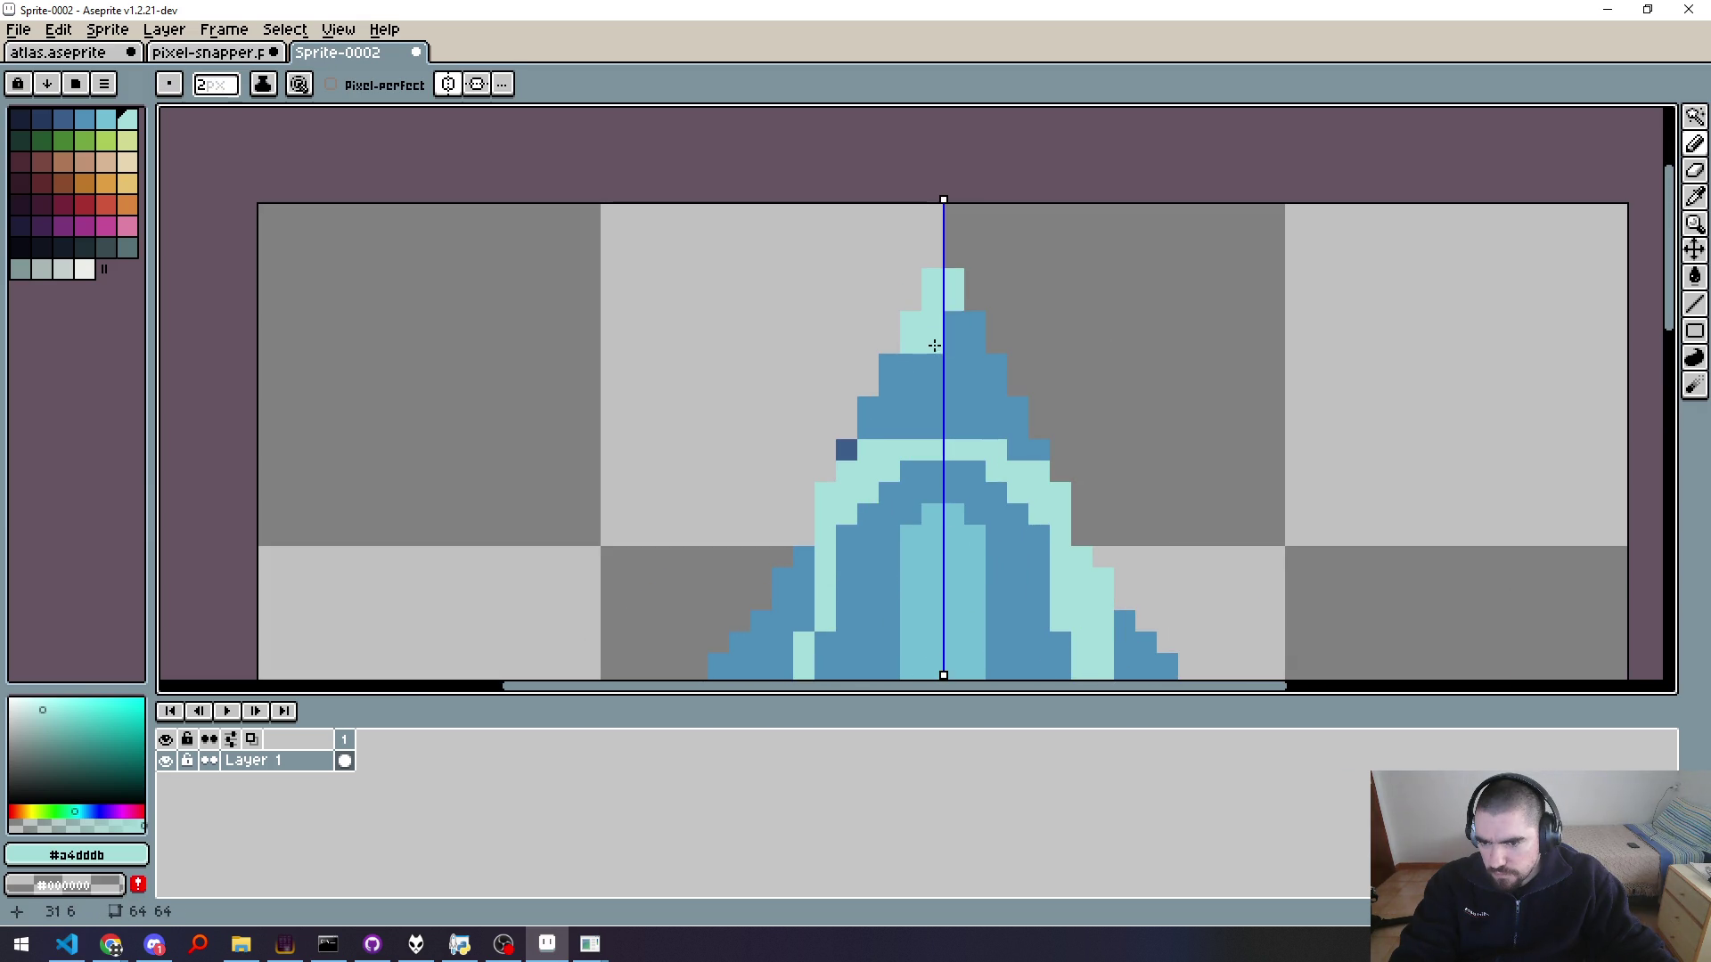
Step: Paint mirrored light cyan pixels on the tip's upper rows, undoing one stray edit
click(934, 344)
click(996, 376)
click(953, 376)
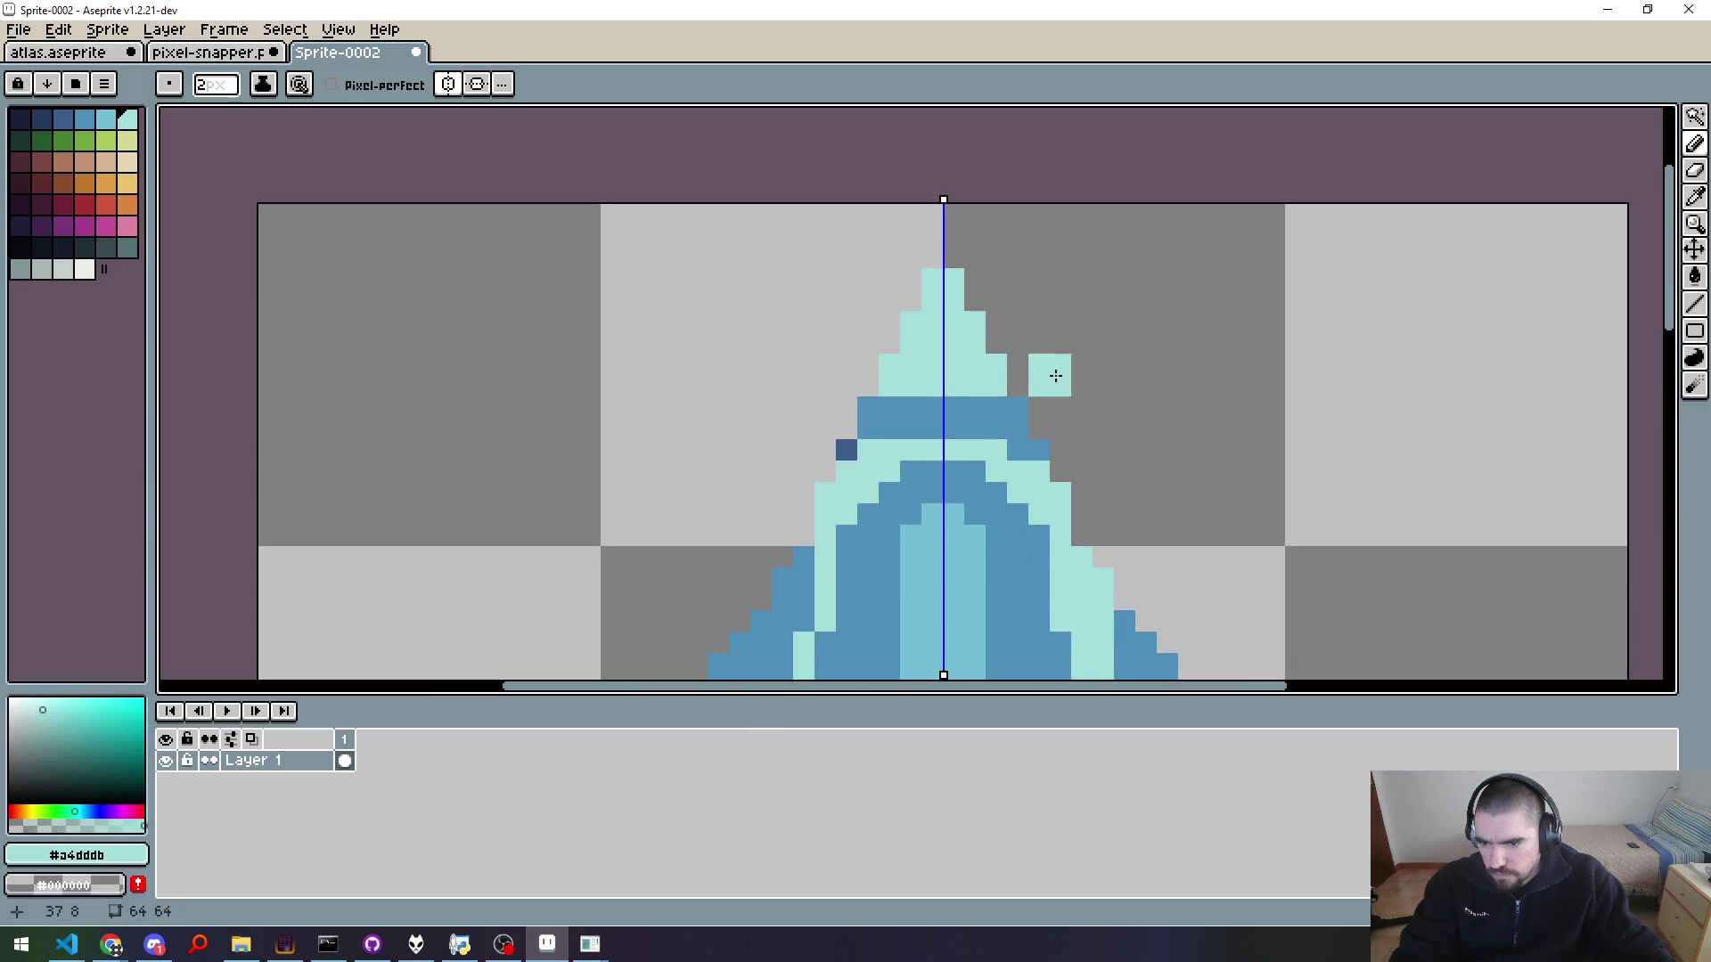
scroll(1055, 376, down, 6)
scroll(1047, 381, up, 4)
scroll(1043, 385, up, 2)
scroll(1038, 389, up, 3)
click(1036, 390)
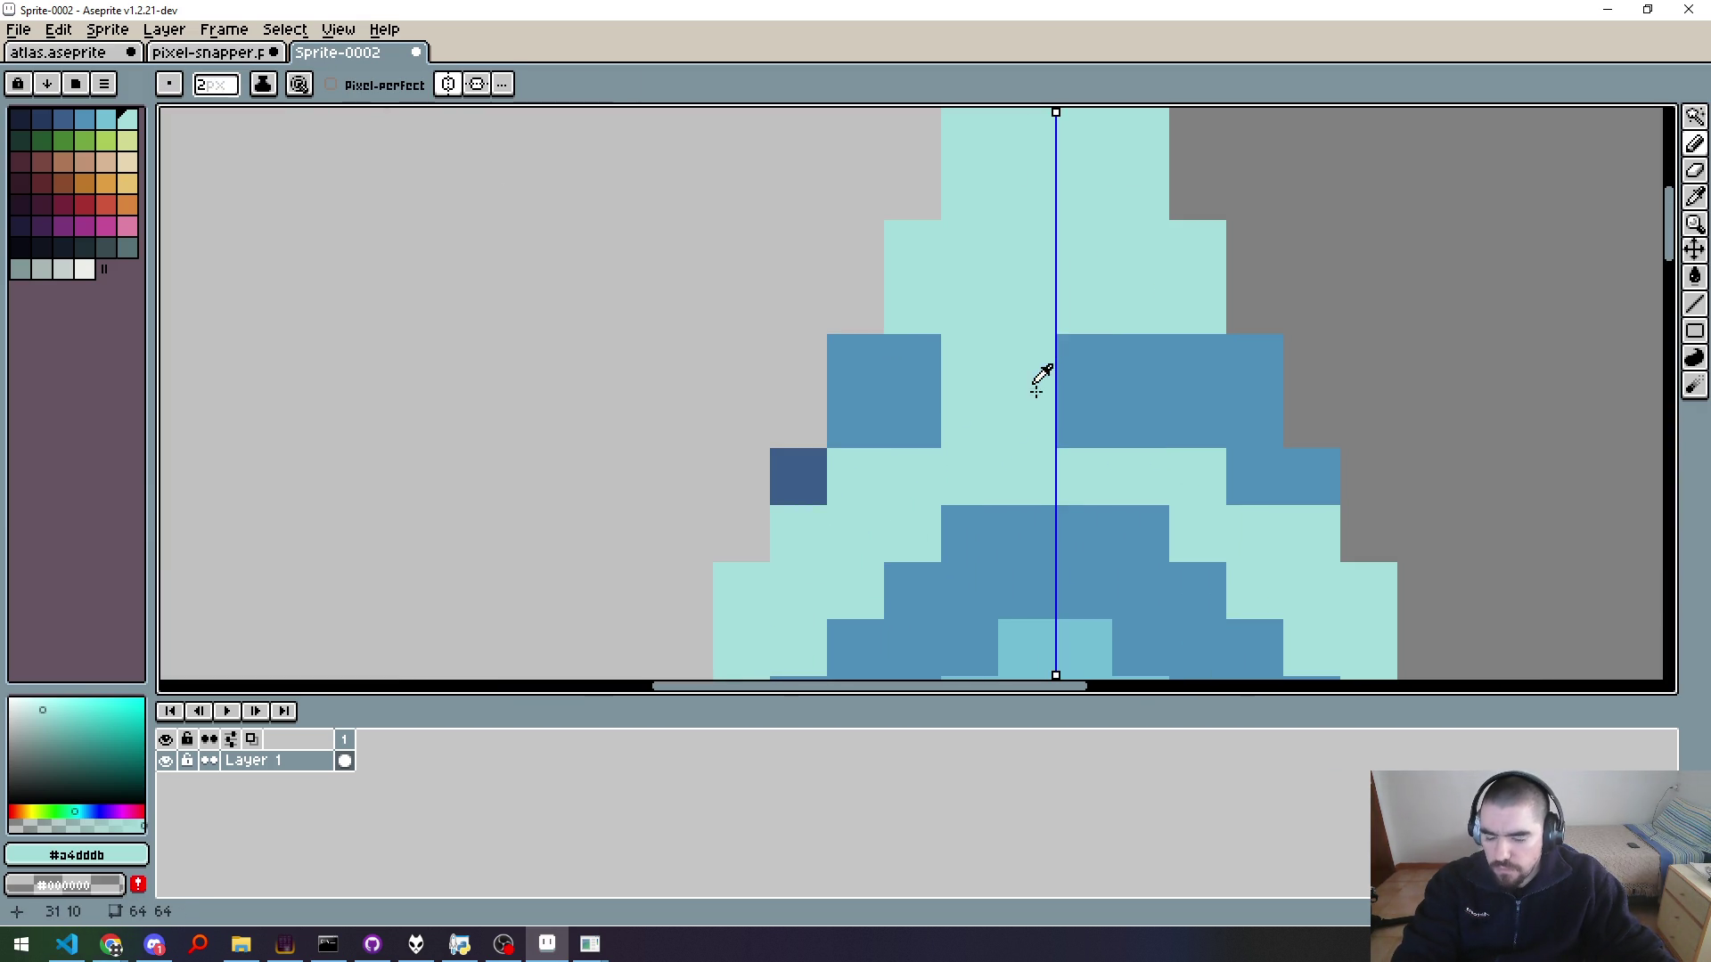
key(ctrl+z)
Step: Turn off symmetry, set a 1px brush, and place light cyan pixels either side of the axis
click(450, 84)
click(847, 286)
key(ctrl+z)
key(minus)
click(969, 342)
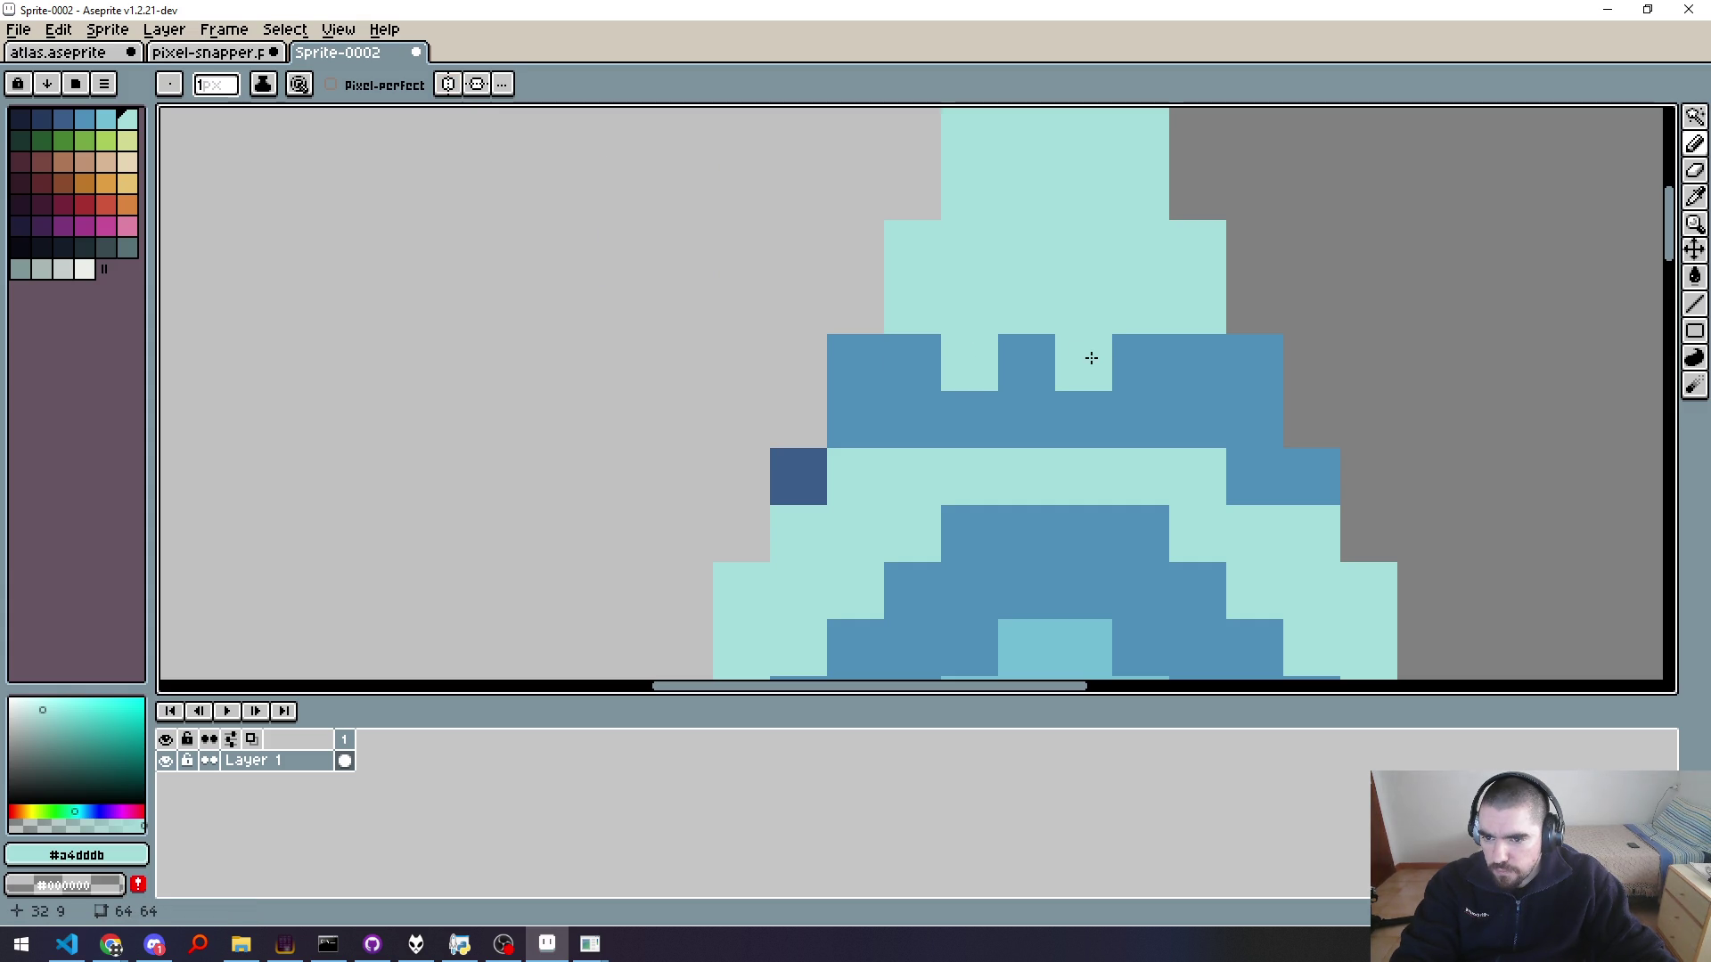
click(1131, 363)
scroll(1268, 419, down, 3)
scroll(1268, 420, down, 6)
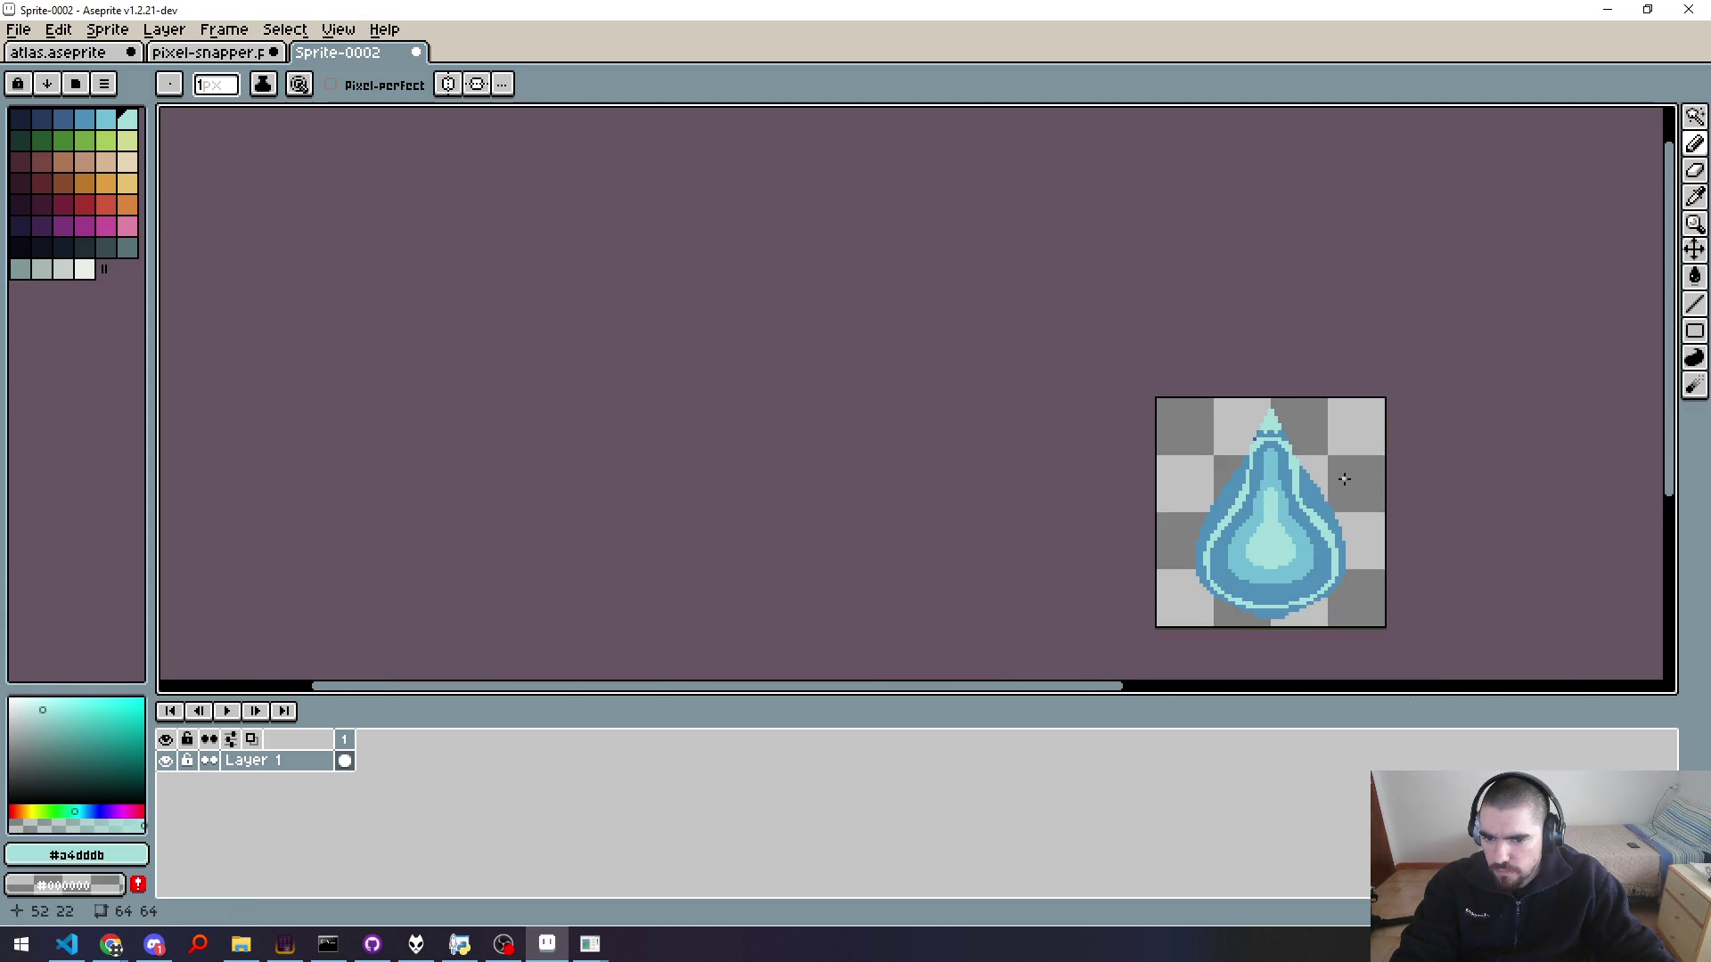
drag(1363, 494, 1302, 409)
Step: Pick the drop's mid blue and repaint a stray pixel near the tip mid blue
key(ctrl)
key(ctrl)
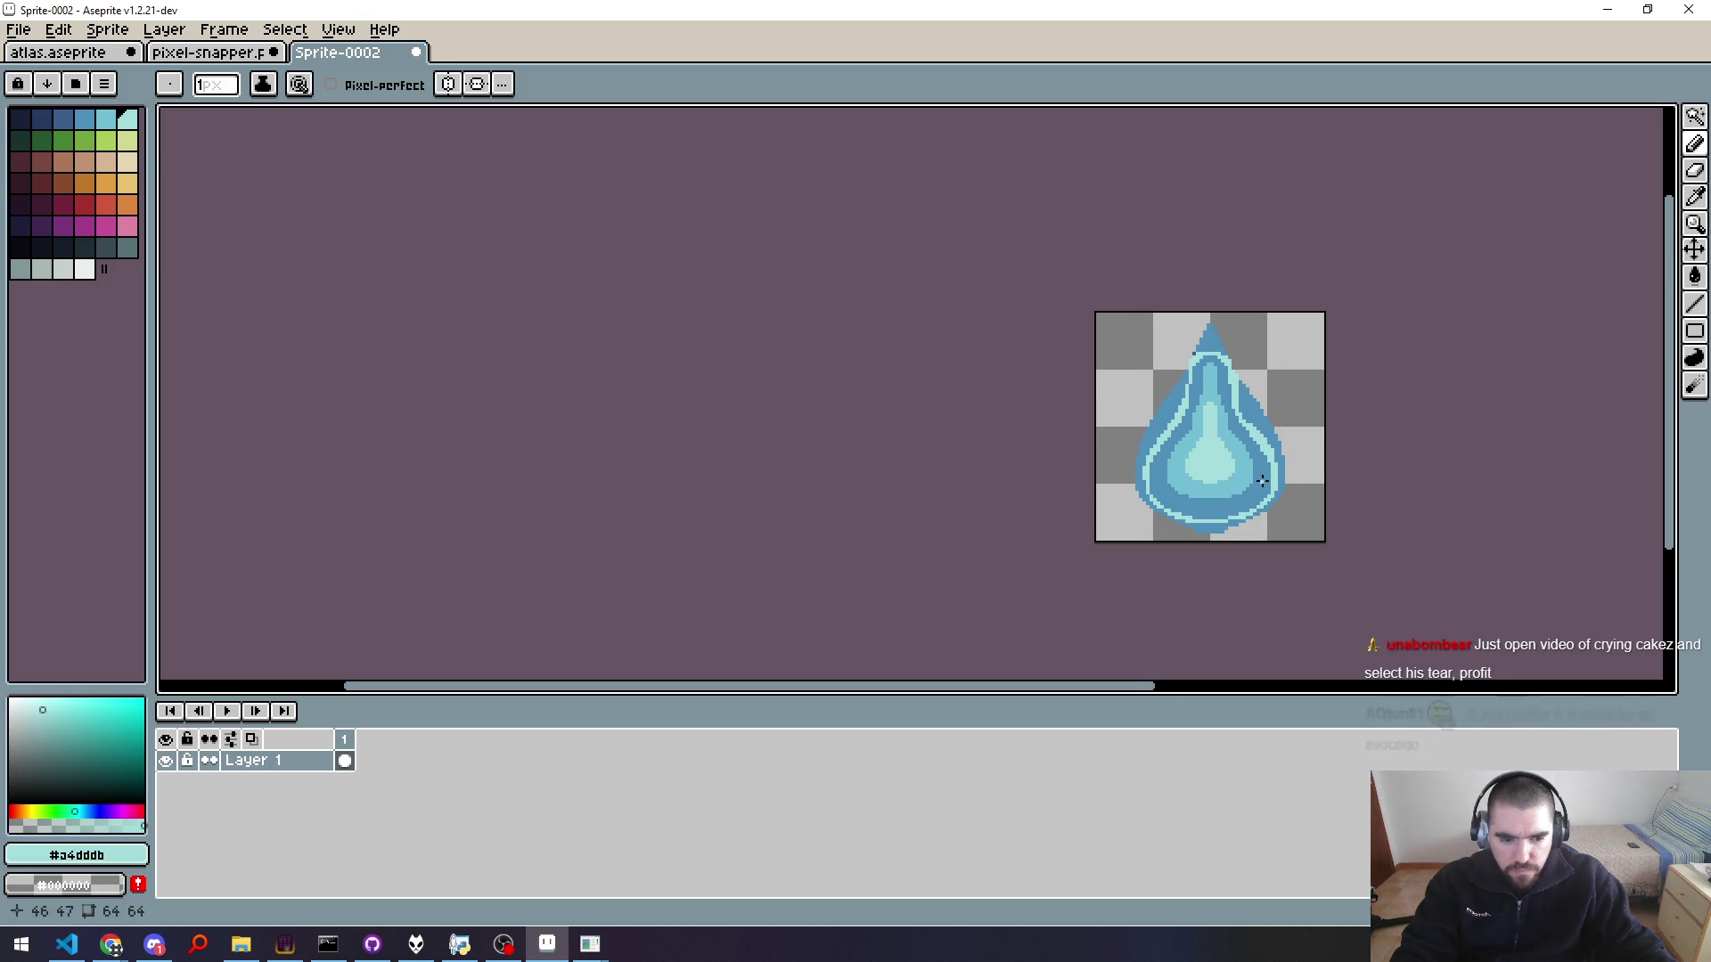
drag(1262, 481, 1215, 485)
scroll(1110, 439, up, 5)
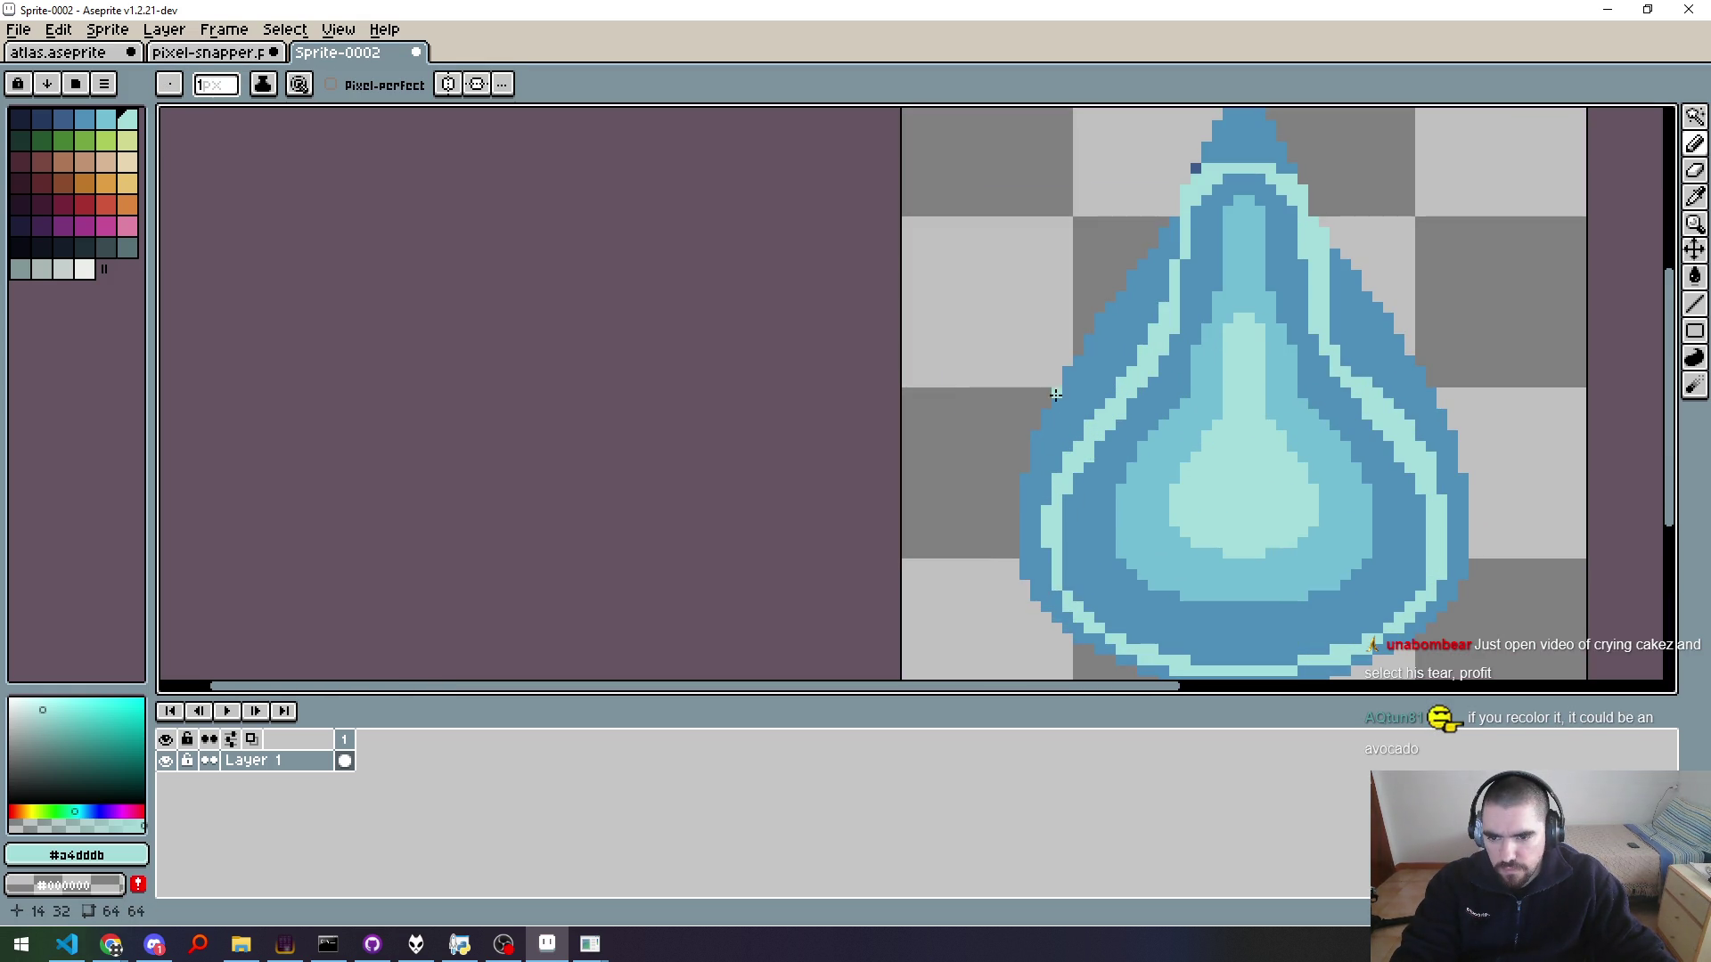
drag(1054, 395, 1057, 329)
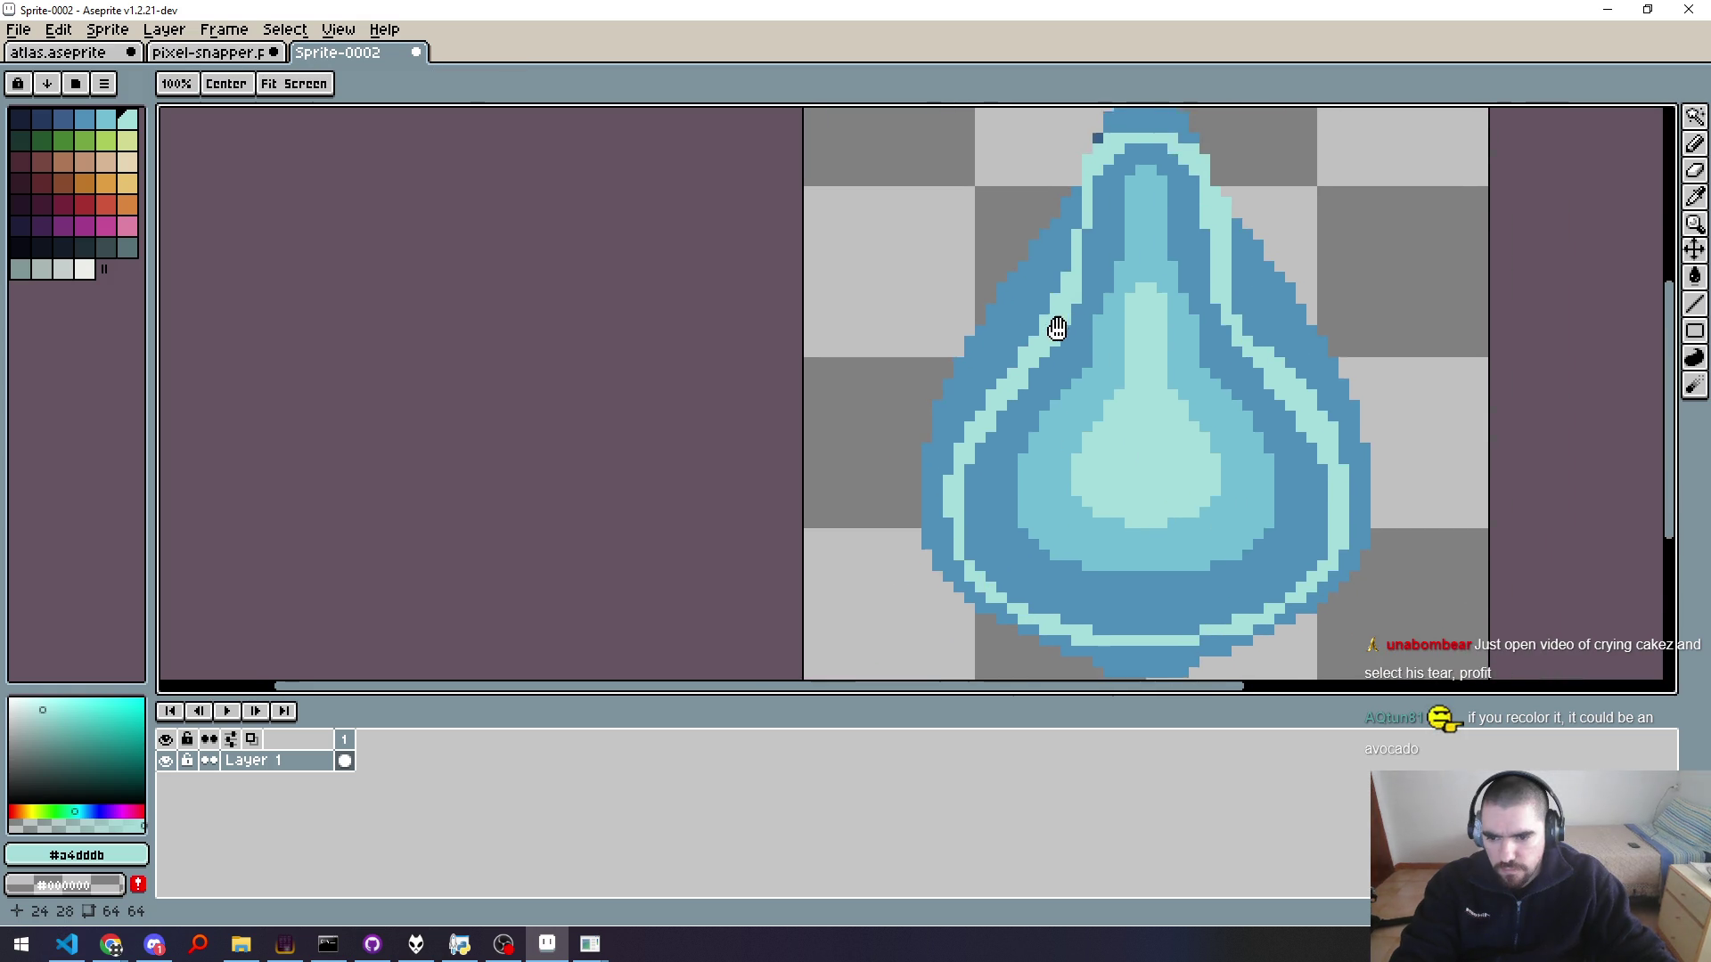
scroll(1057, 329, down, 1)
scroll(1078, 401, down, 2)
scroll(1102, 475, down, 2)
scroll(1102, 475, up, 2)
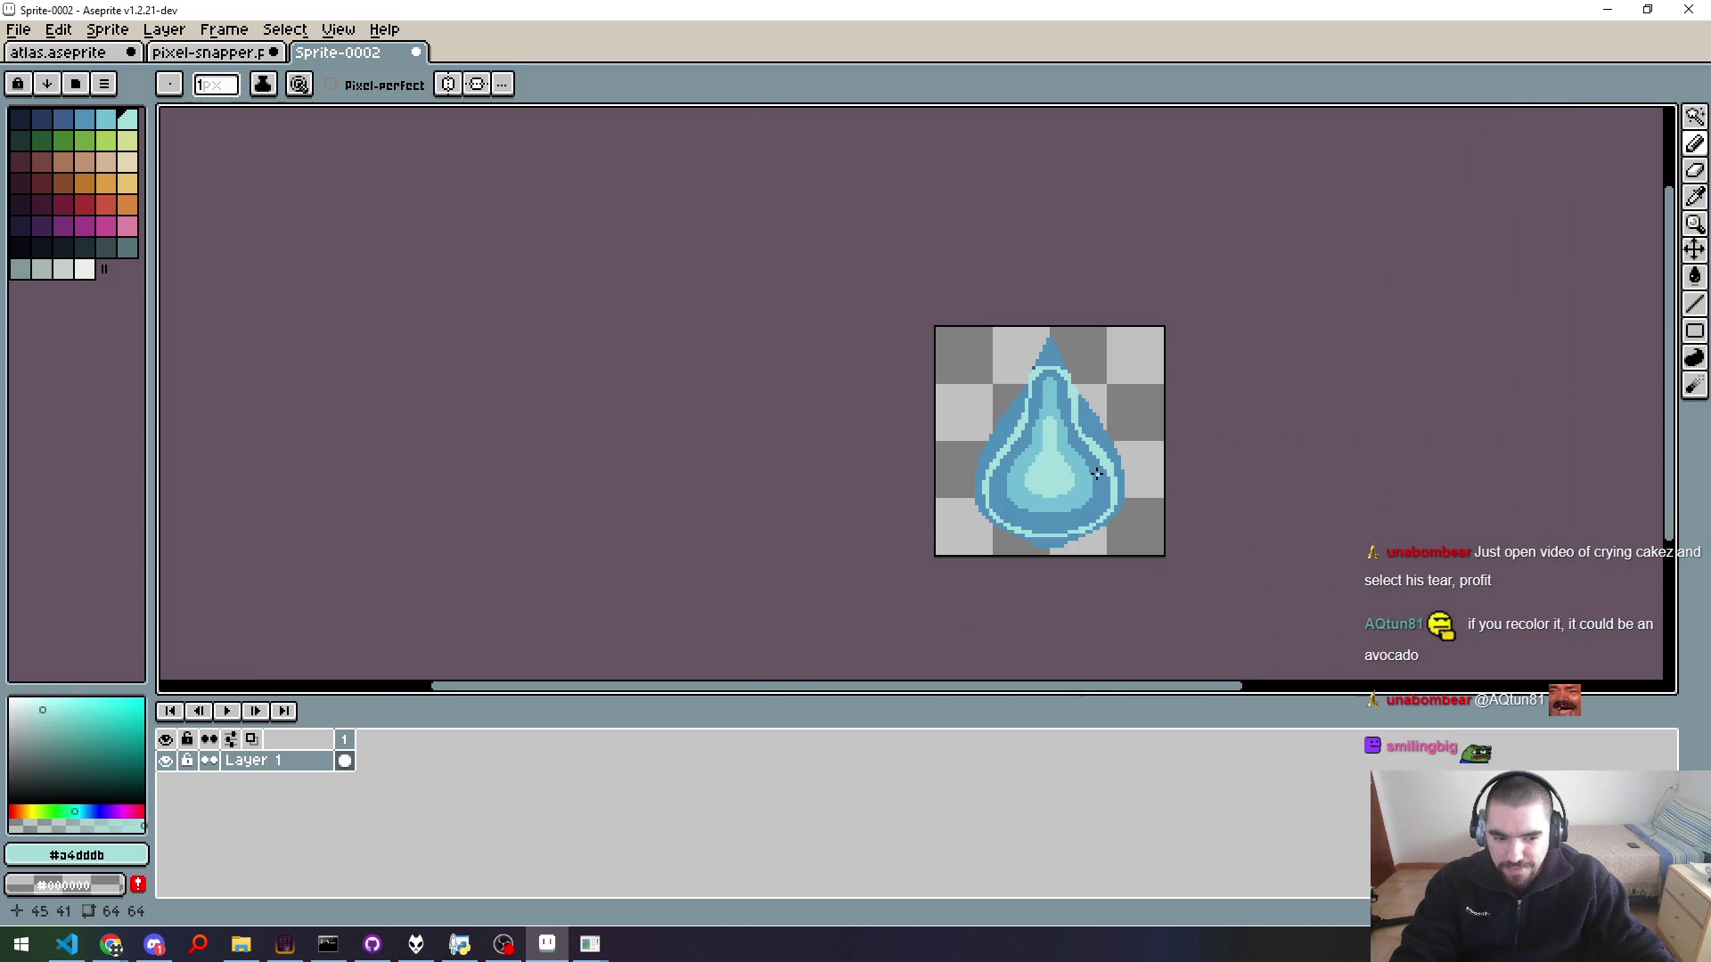
scroll(1098, 460, up, 5)
scroll(1098, 461, down, 2)
scroll(1098, 460, down, 2)
mouse_move(1135, 417)
mouse_down()
mouse_move(1200, 448)
mouse_move(1199, 466)
mouse_up()
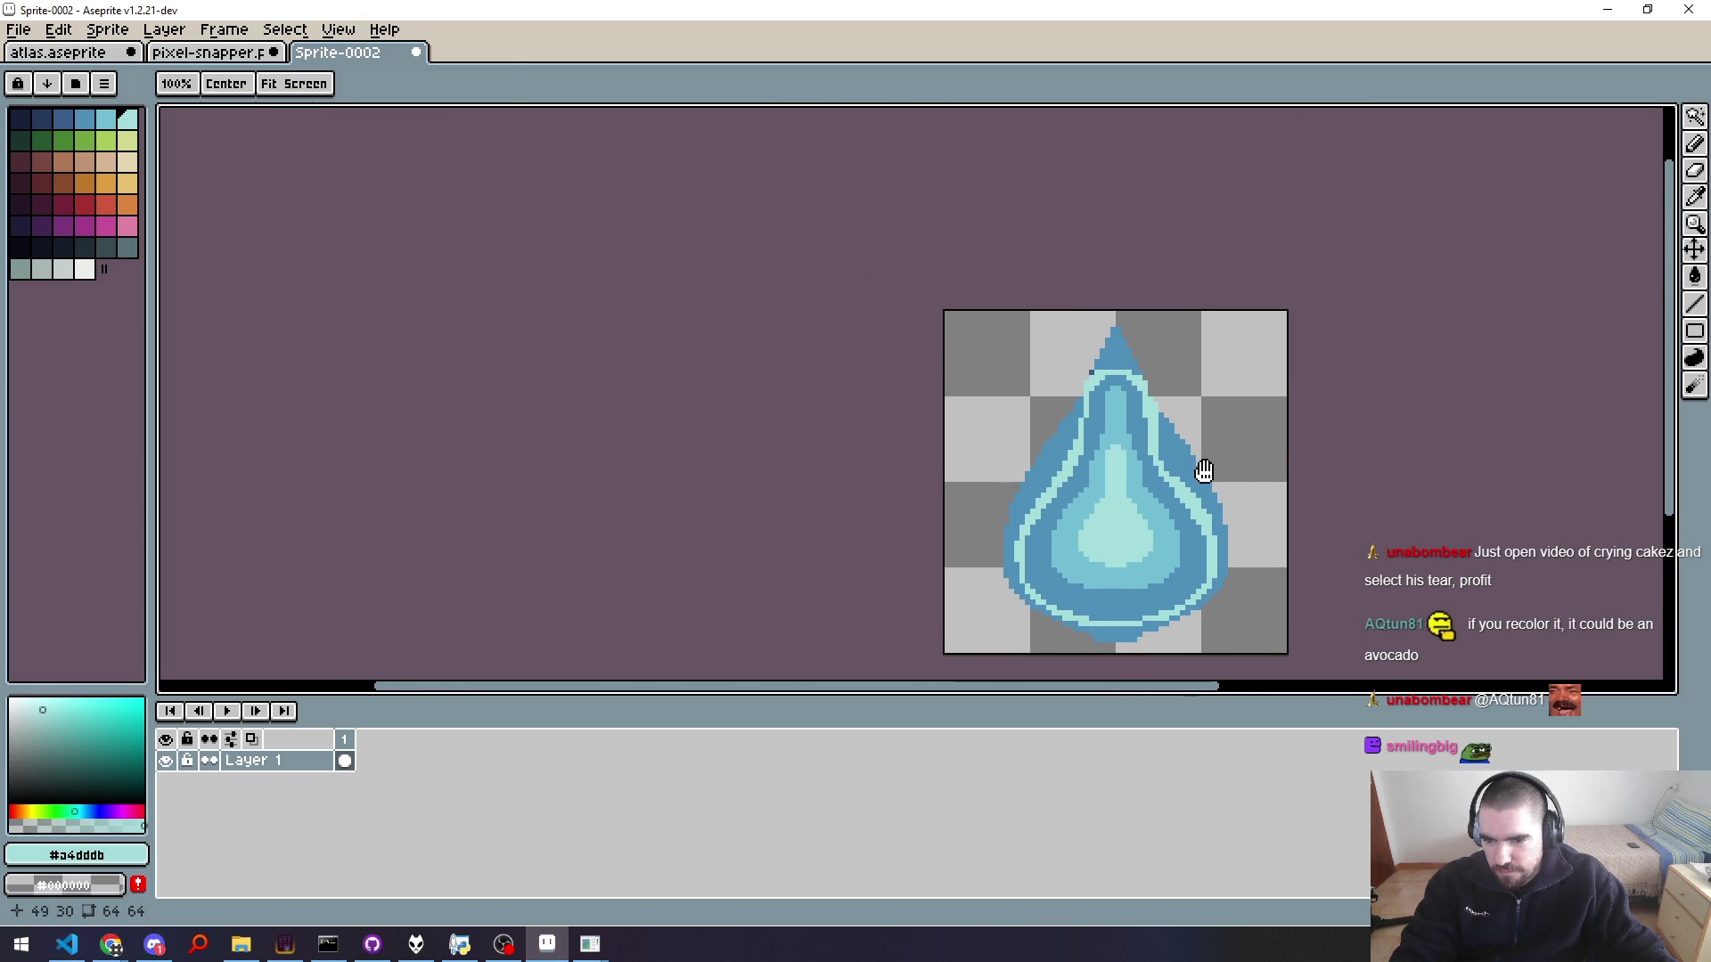
scroll(1036, 345, up, 5)
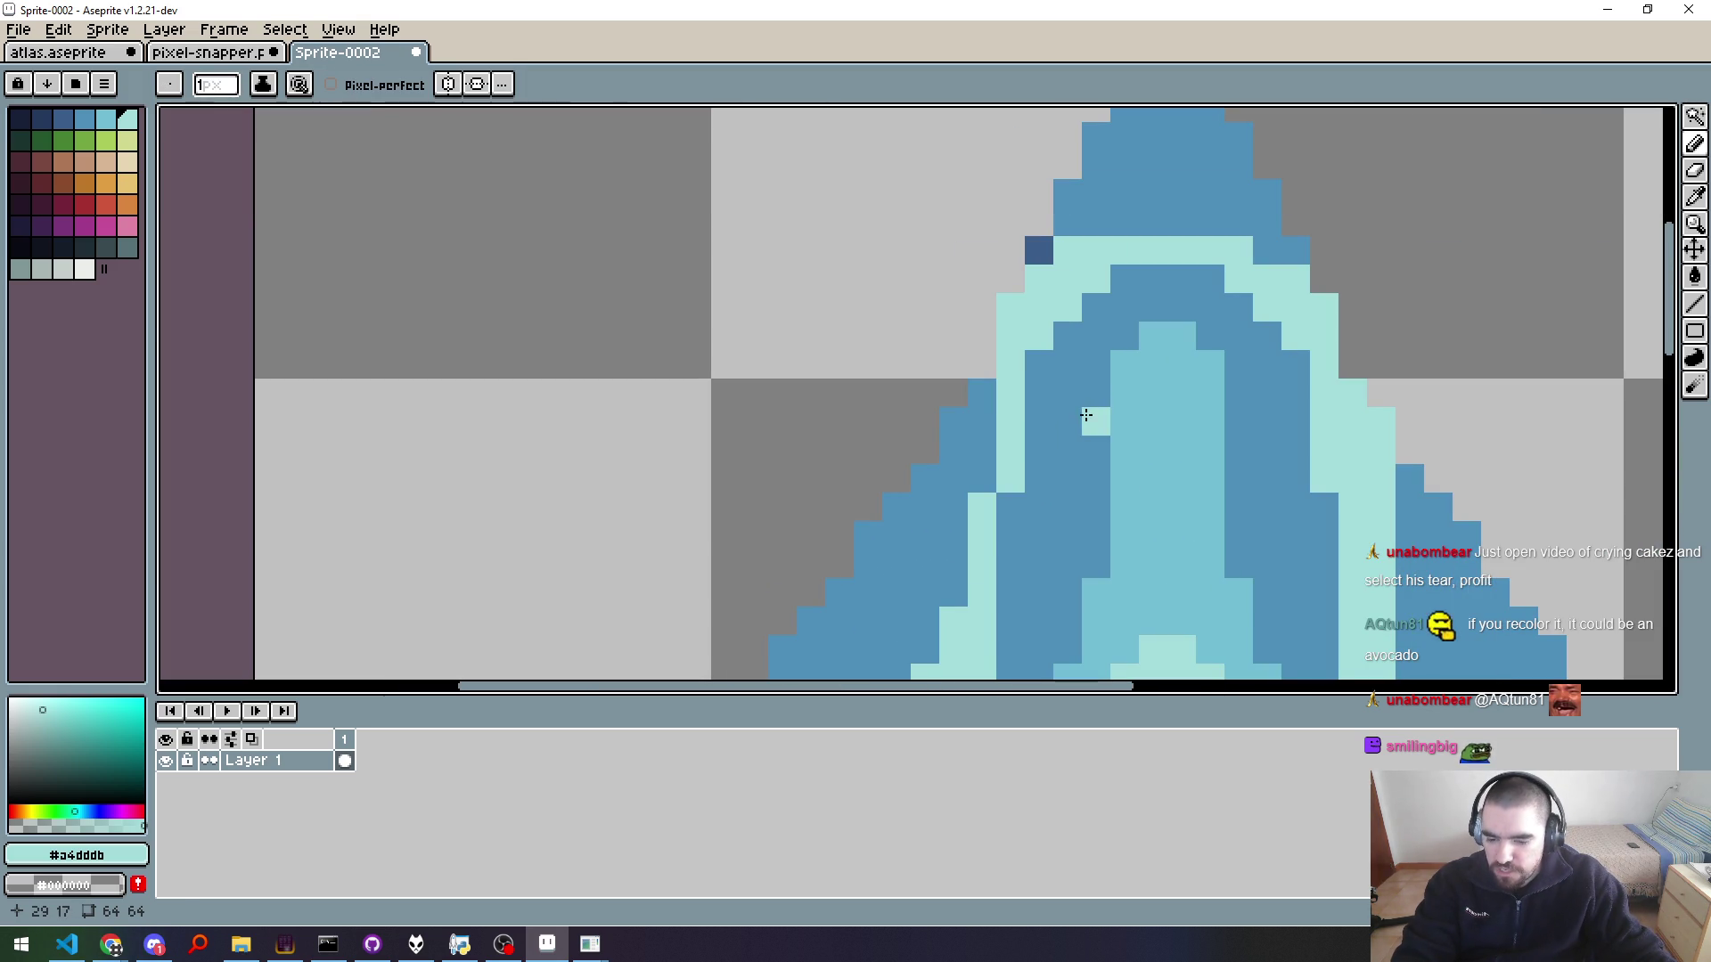
alt+click(1087, 410)
click(1059, 257)
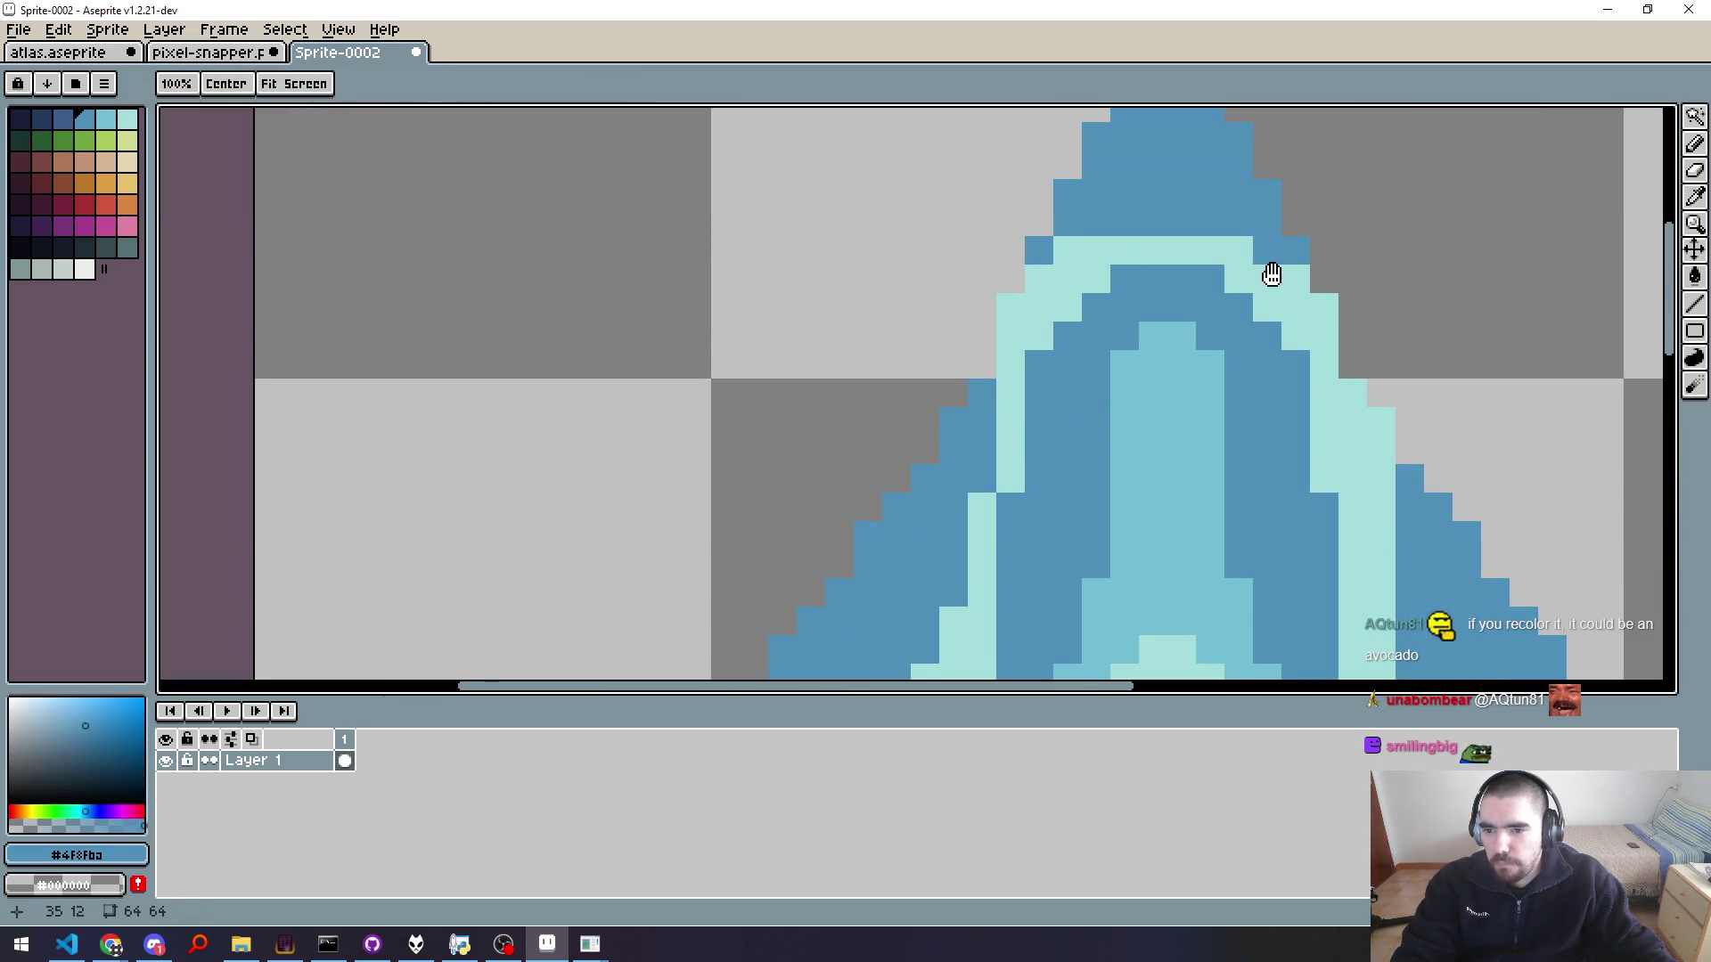
Step: Pick light cyan again and recolour a mid-blue arch pixel near the tip light cyan
drag(1272, 272, 1105, 508)
scroll(988, 533, down, 2)
scroll(1007, 541, up, 1)
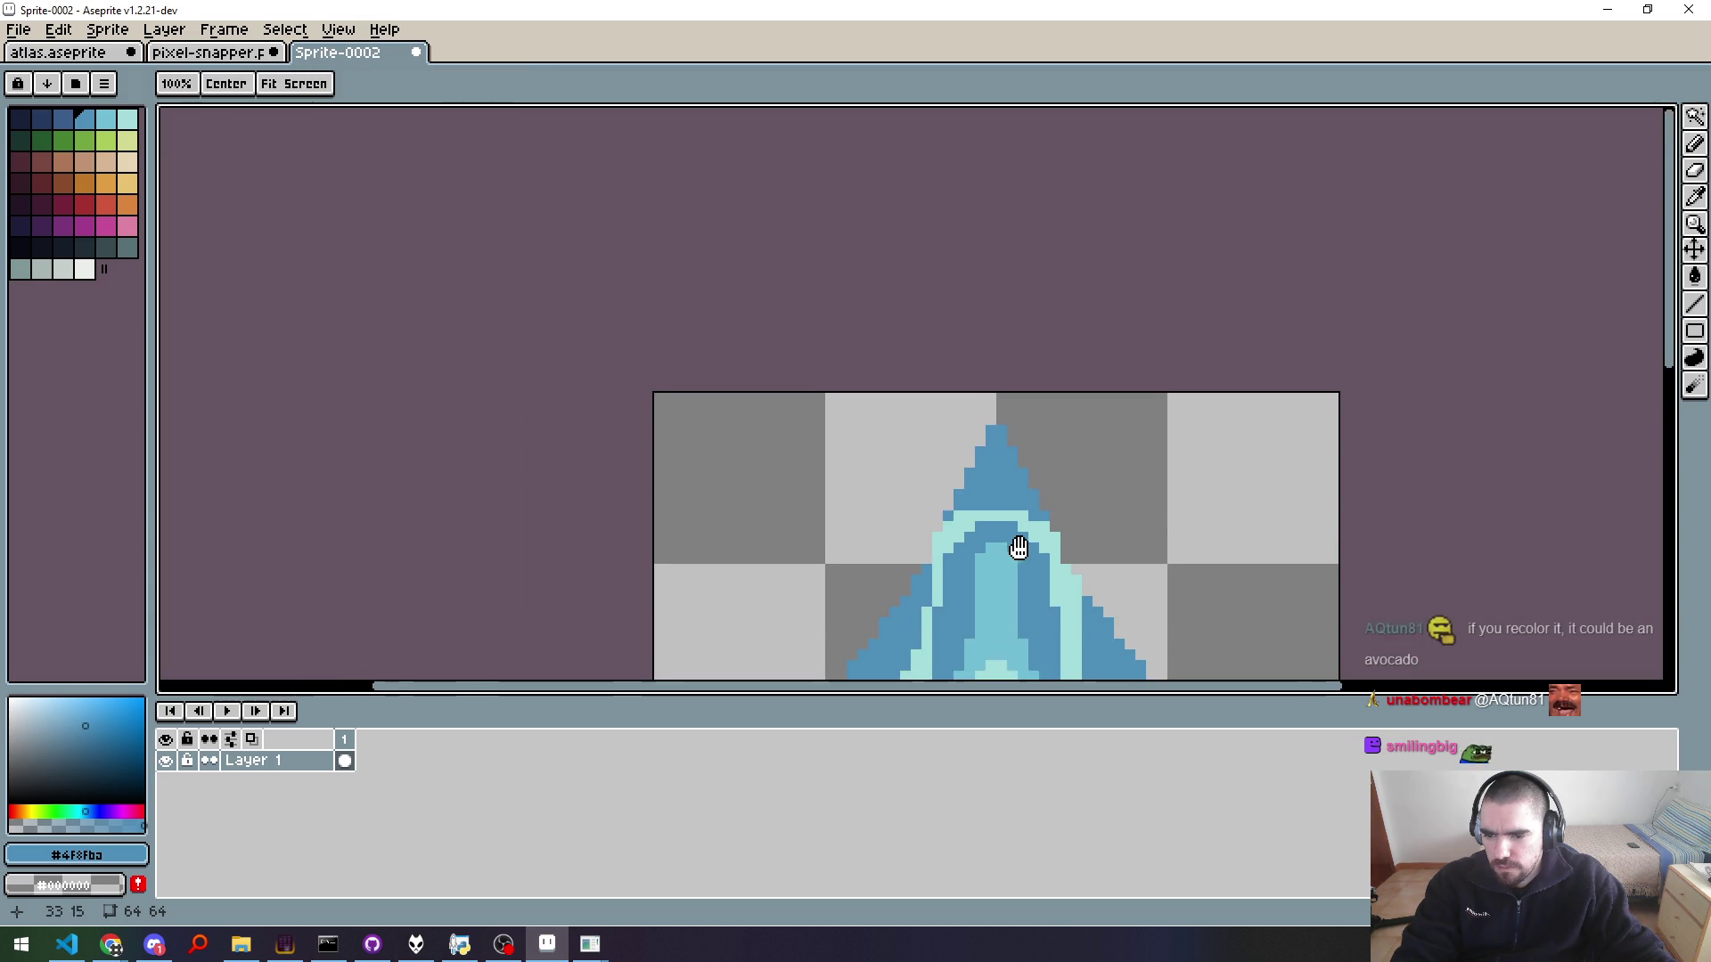
scroll(1061, 373, up, 1)
scroll(1040, 383, up, 1)
alt+click(981, 259)
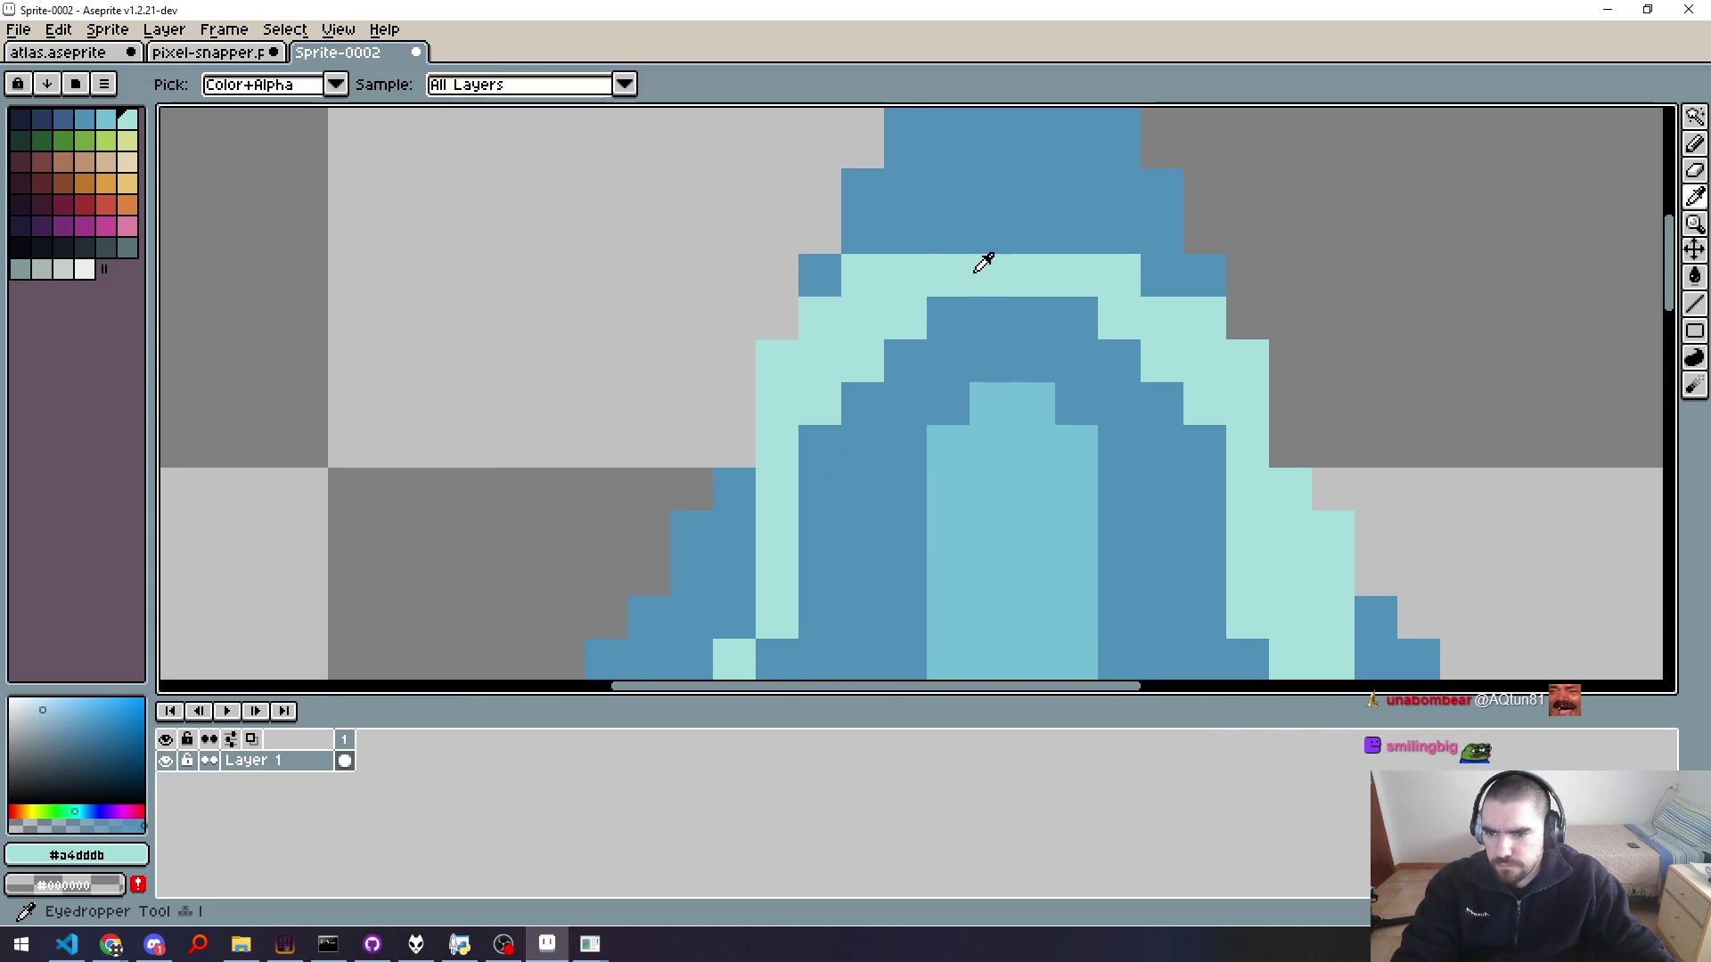
click(923, 234)
Step: Pan and zoom around the drop to review the light cyan rim under the tip
mouse_move(924, 237)
mouse_down()
mouse_move(945, 482)
mouse_move(1023, 351)
mouse_move(1099, 427)
mouse_move(1028, 396)
mouse_up()
scroll(1051, 475, down, 3)
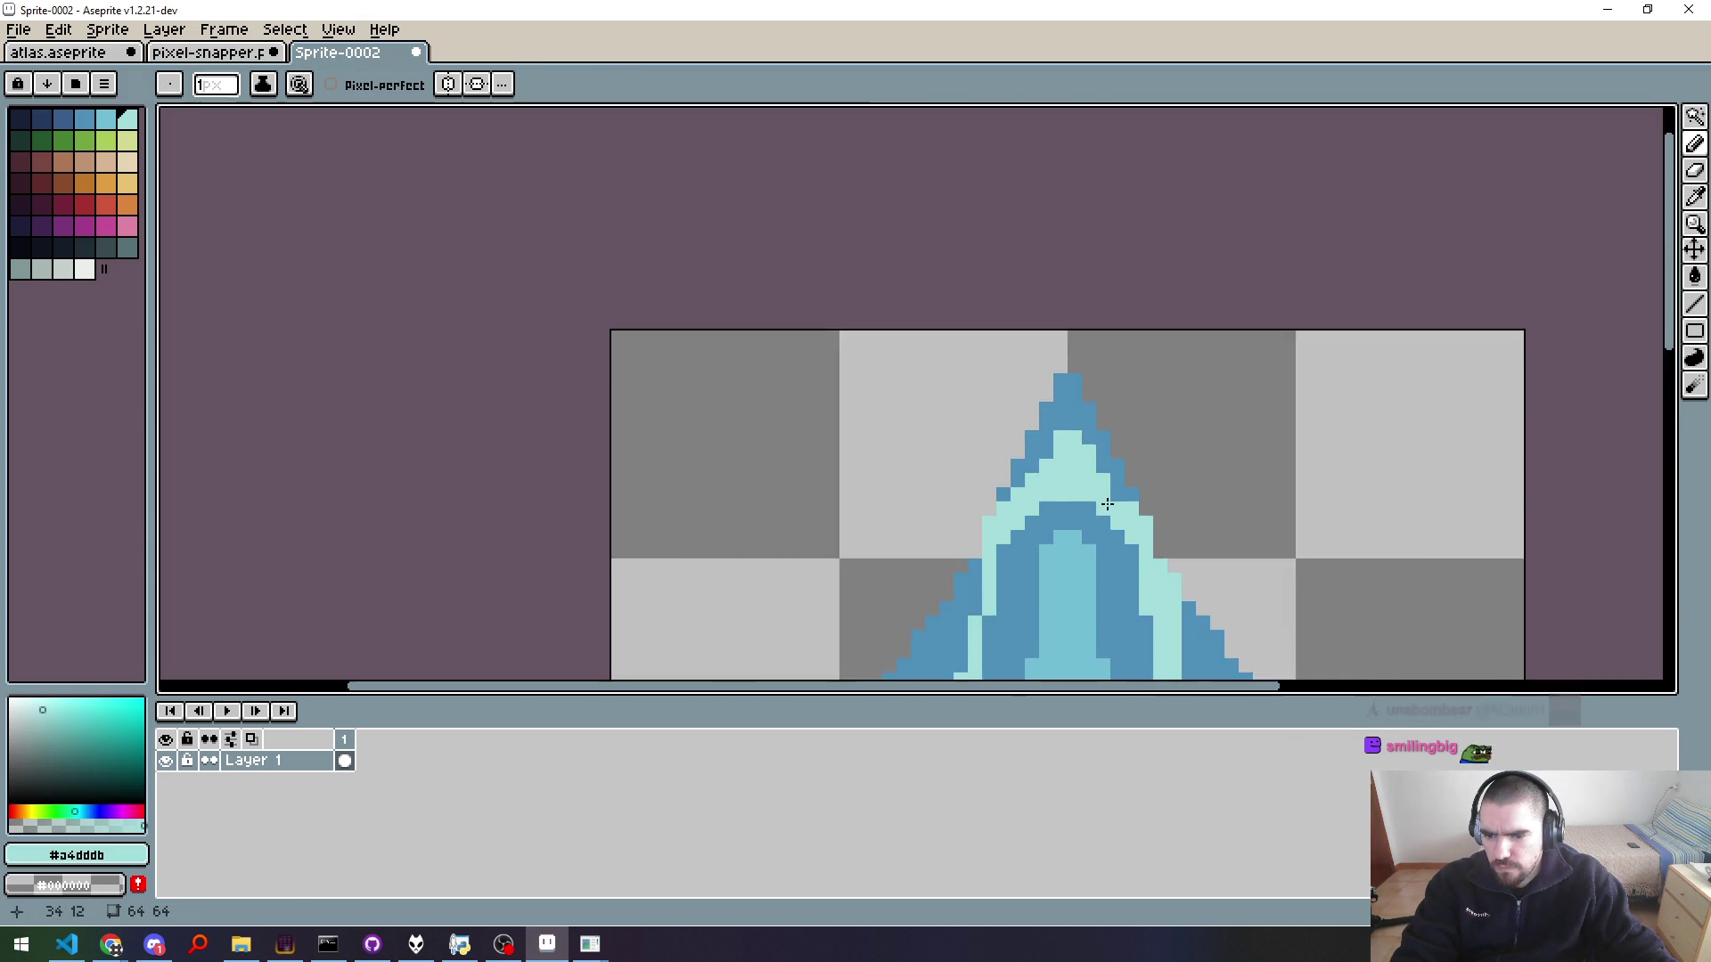
scroll(1095, 517, down, 3)
scroll(1149, 552, down, 2)
scroll(1180, 572, up, 1)
drag(1180, 572, 1113, 394)
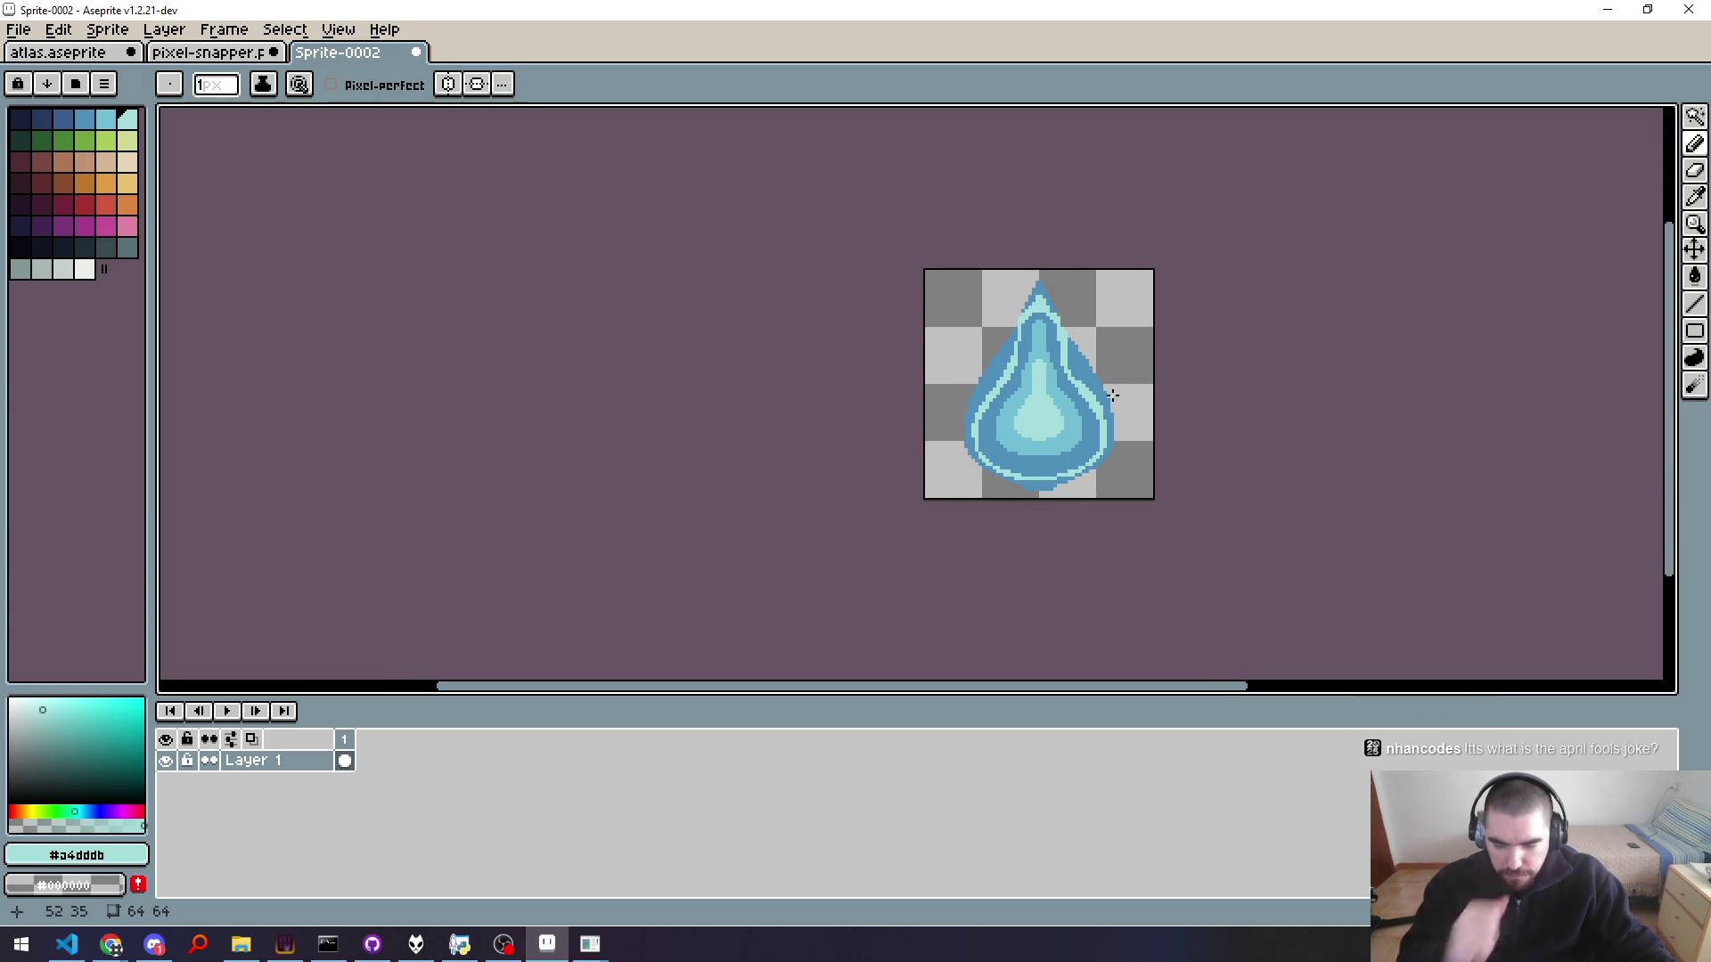
scroll(1113, 395, up, 1)
scroll(1109, 389, up, 3)
drag(1109, 389, 1280, 510)
scroll(1280, 510, down, 1)
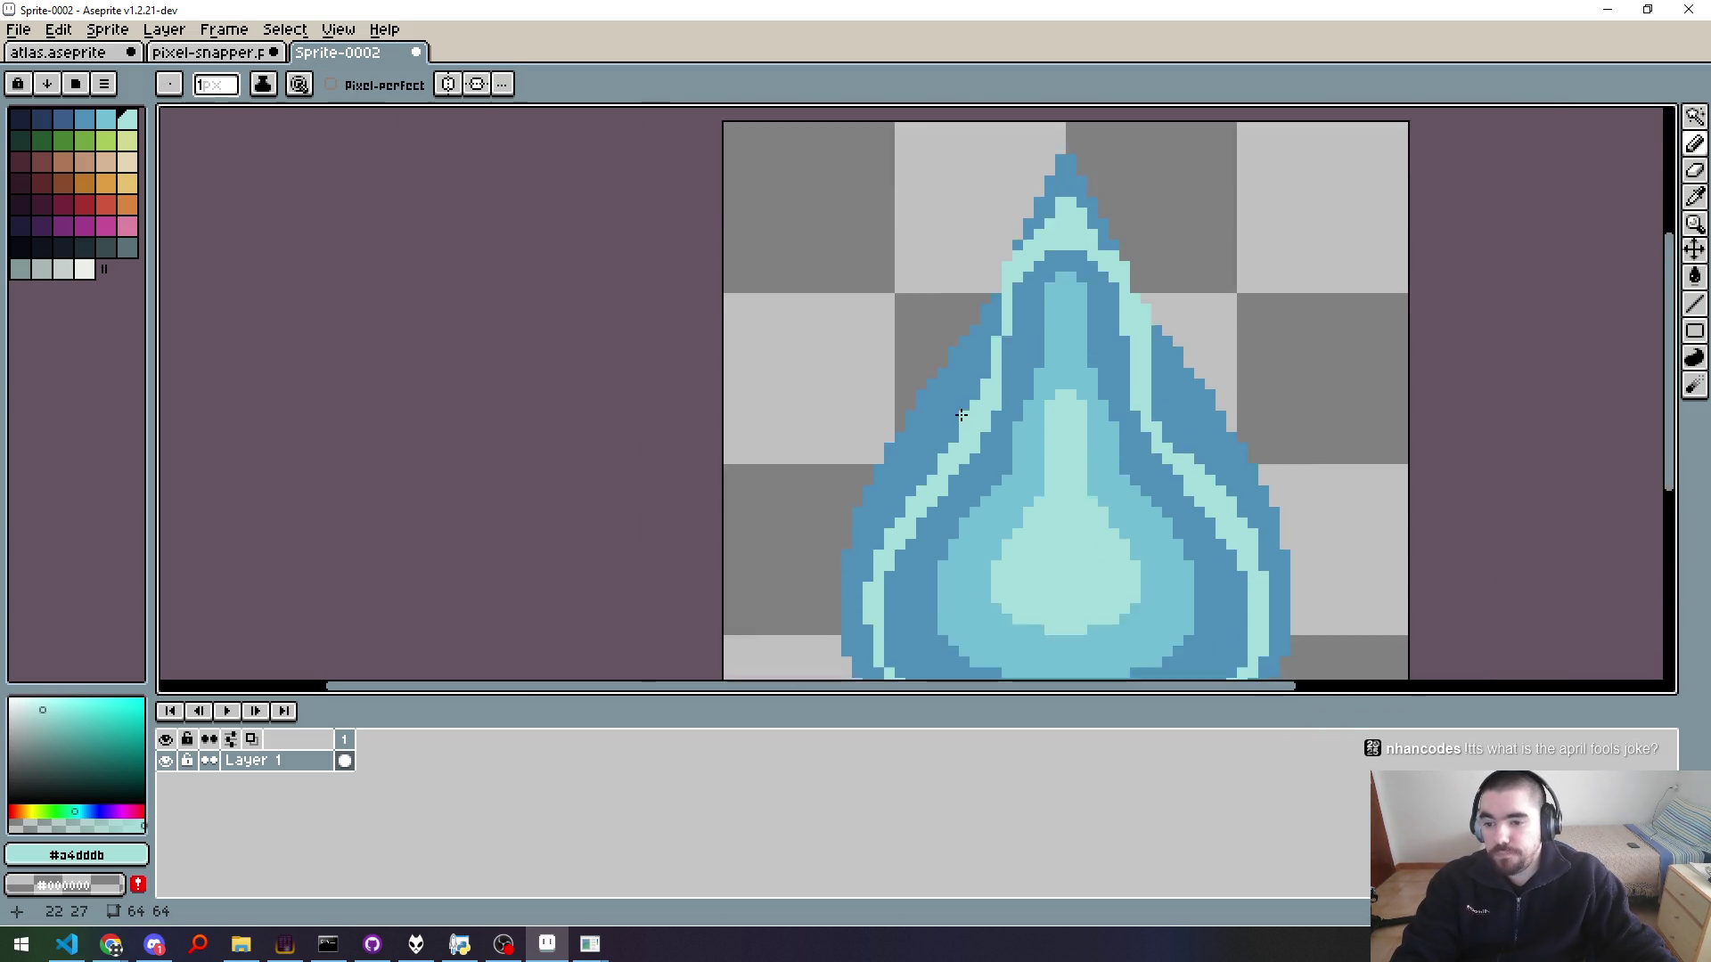
scroll(878, 488, down, 1)
mouse_move(879, 488)
mouse_down()
mouse_move(901, 398)
mouse_move(829, 485)
mouse_up()
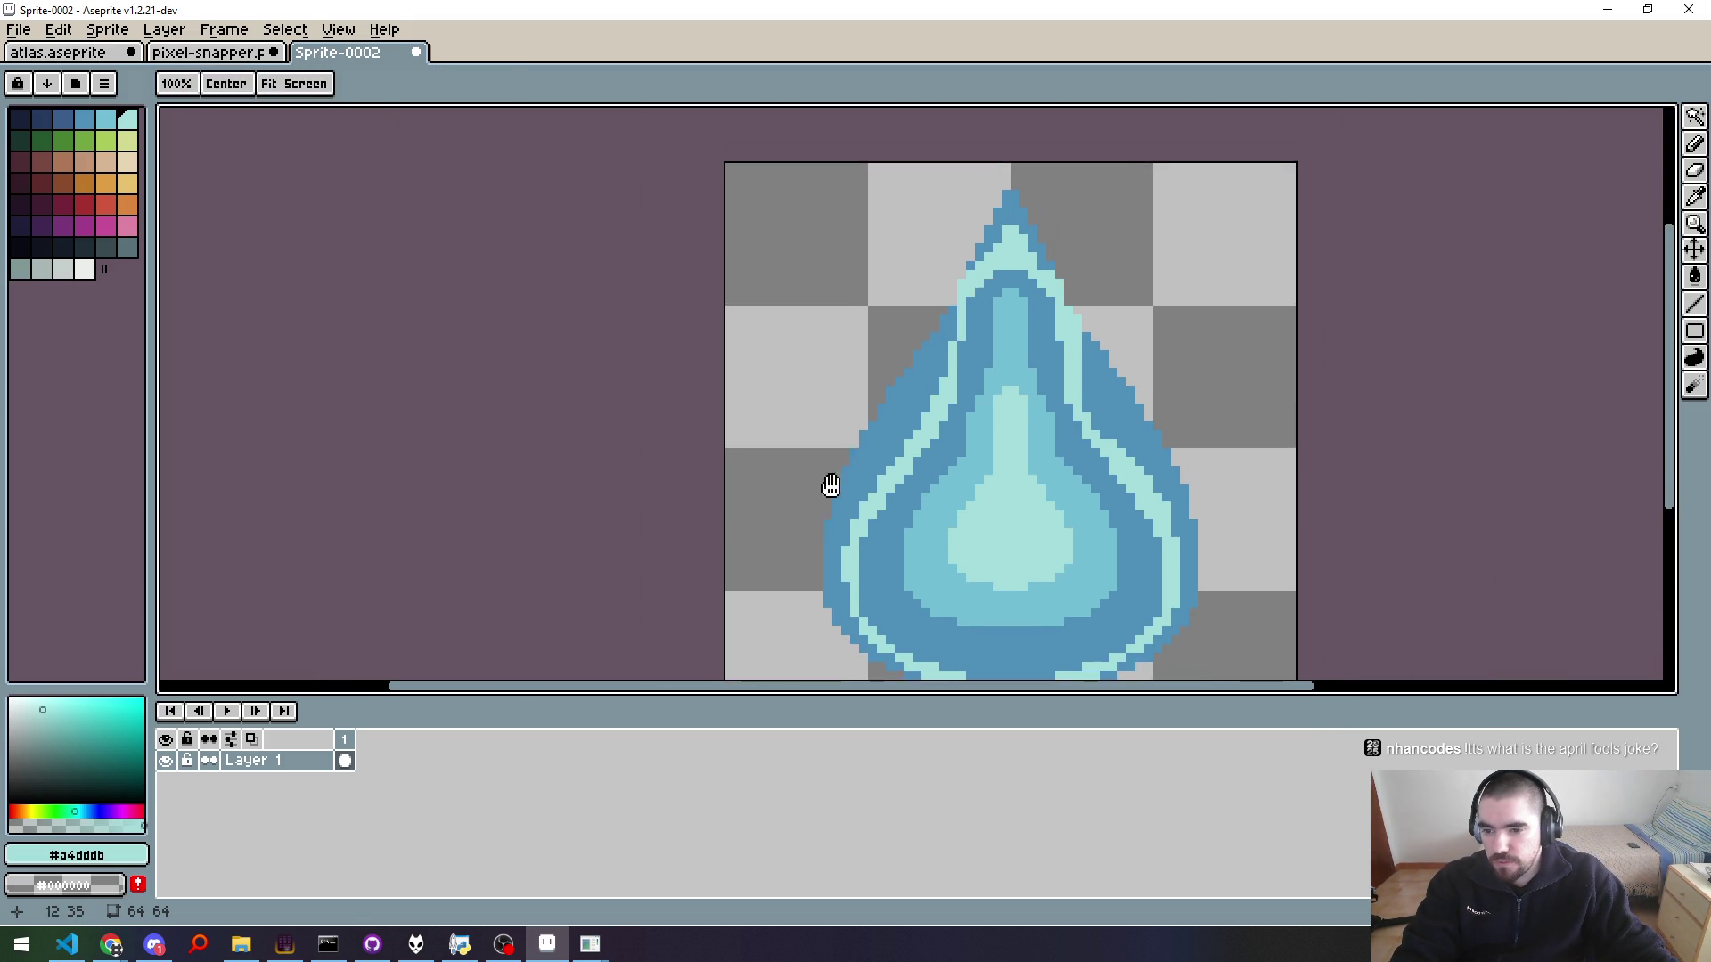
scroll(864, 363, up, 1)
key(alt)
key(ctrl)
key(ctrl)
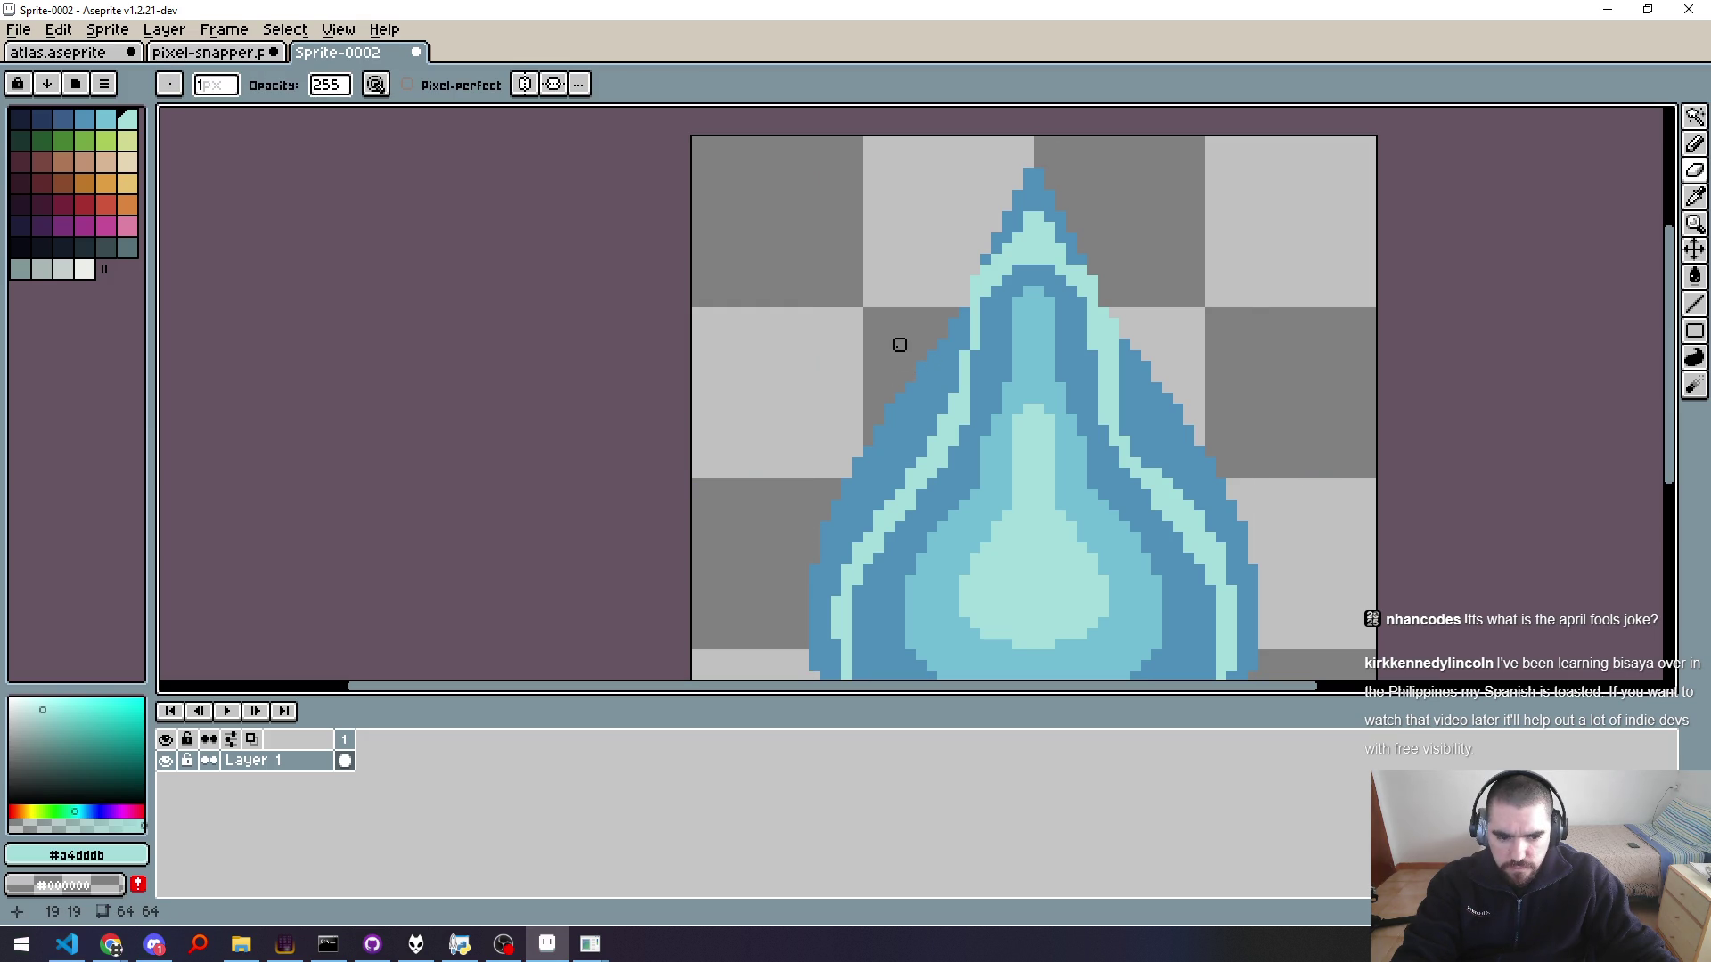
key(ctrl)
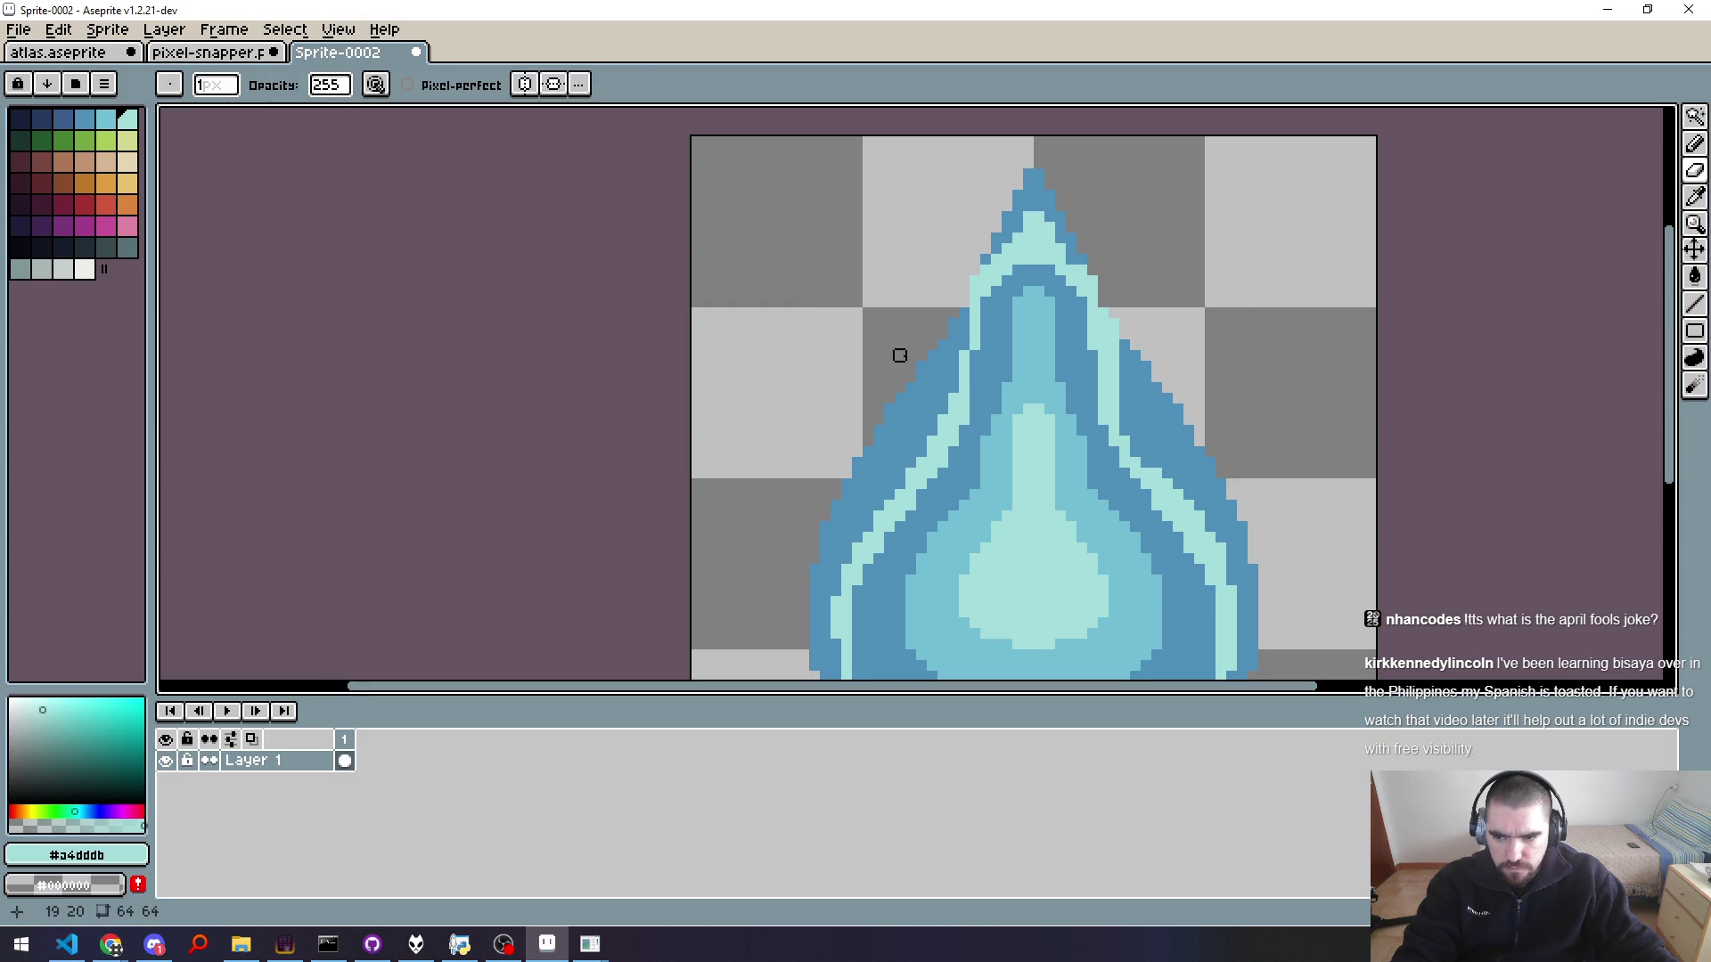
key(plus)
key(plus)
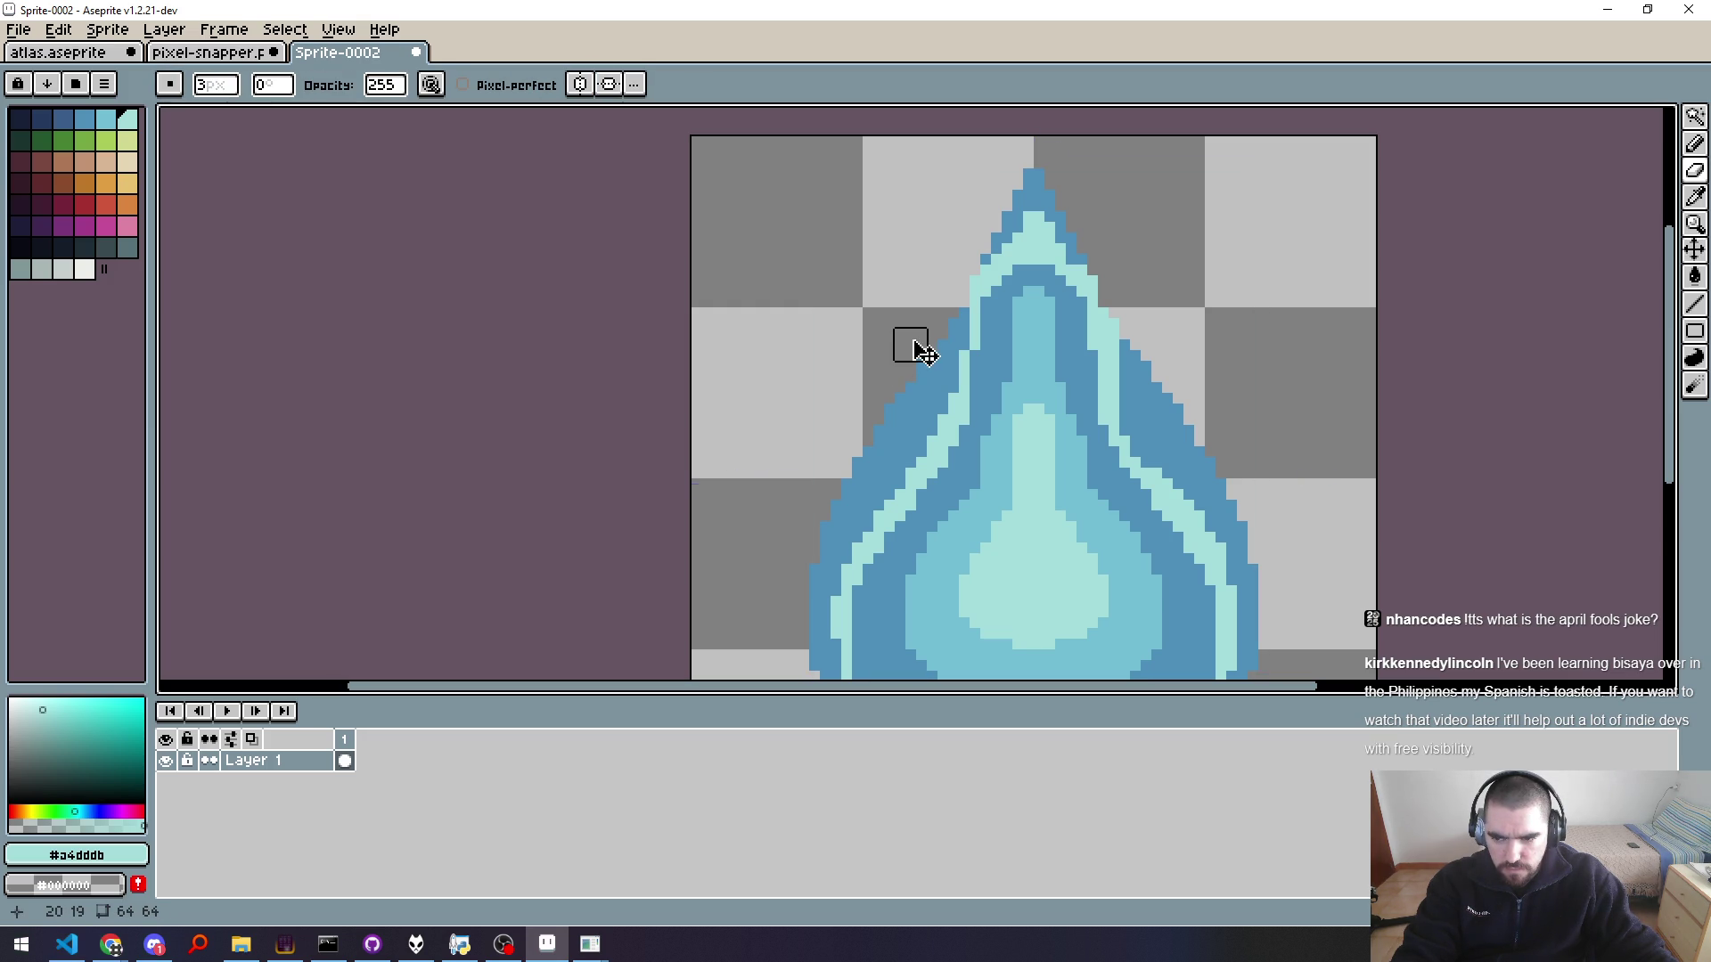
key(ctrl)
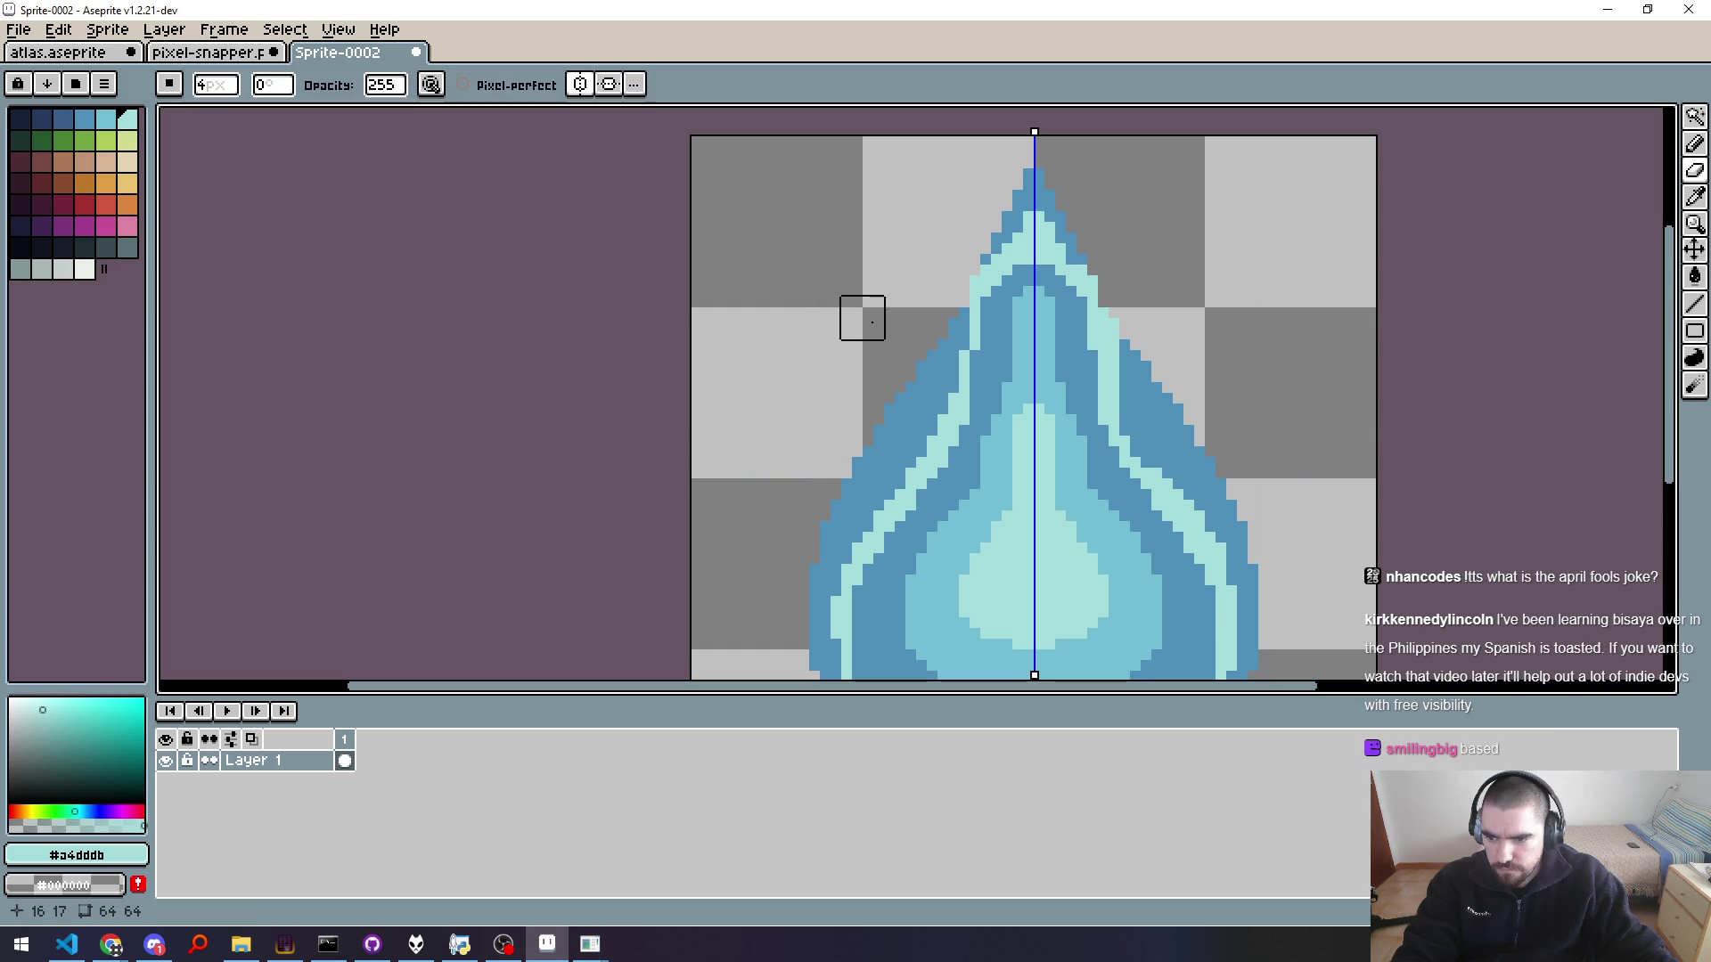
key(ctrl)
key(e)
key(minus)
key(minus)
drag(910, 335, 813, 484)
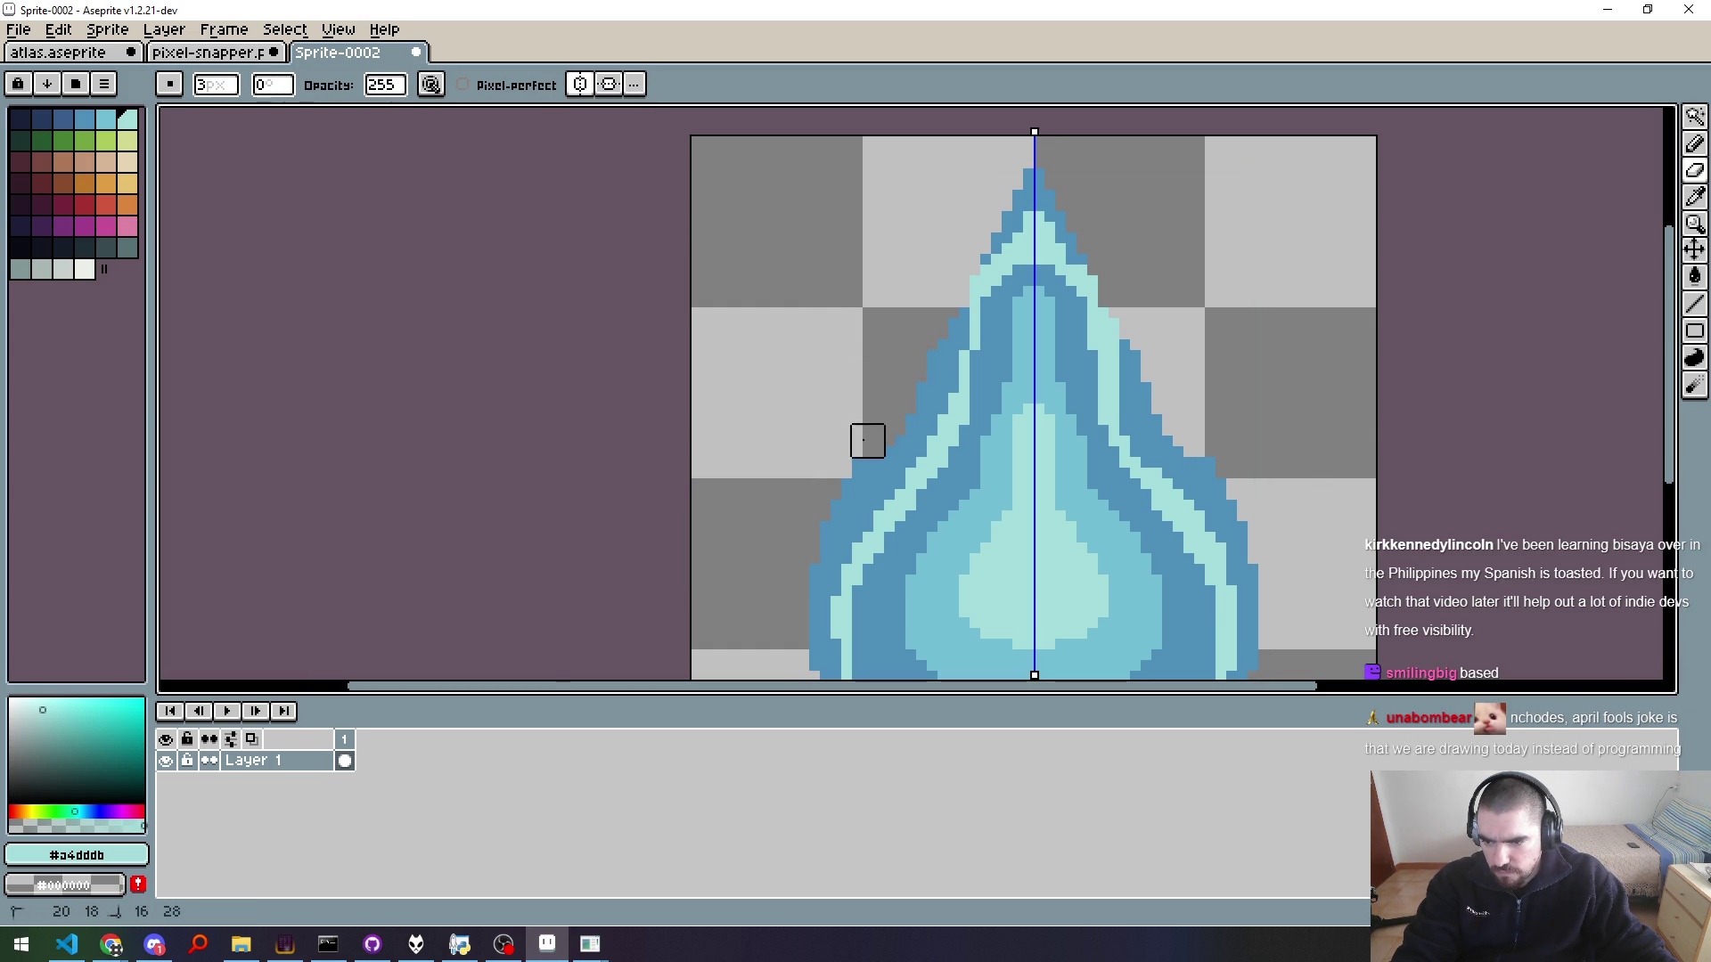
scroll(1186, 395, down, 4)
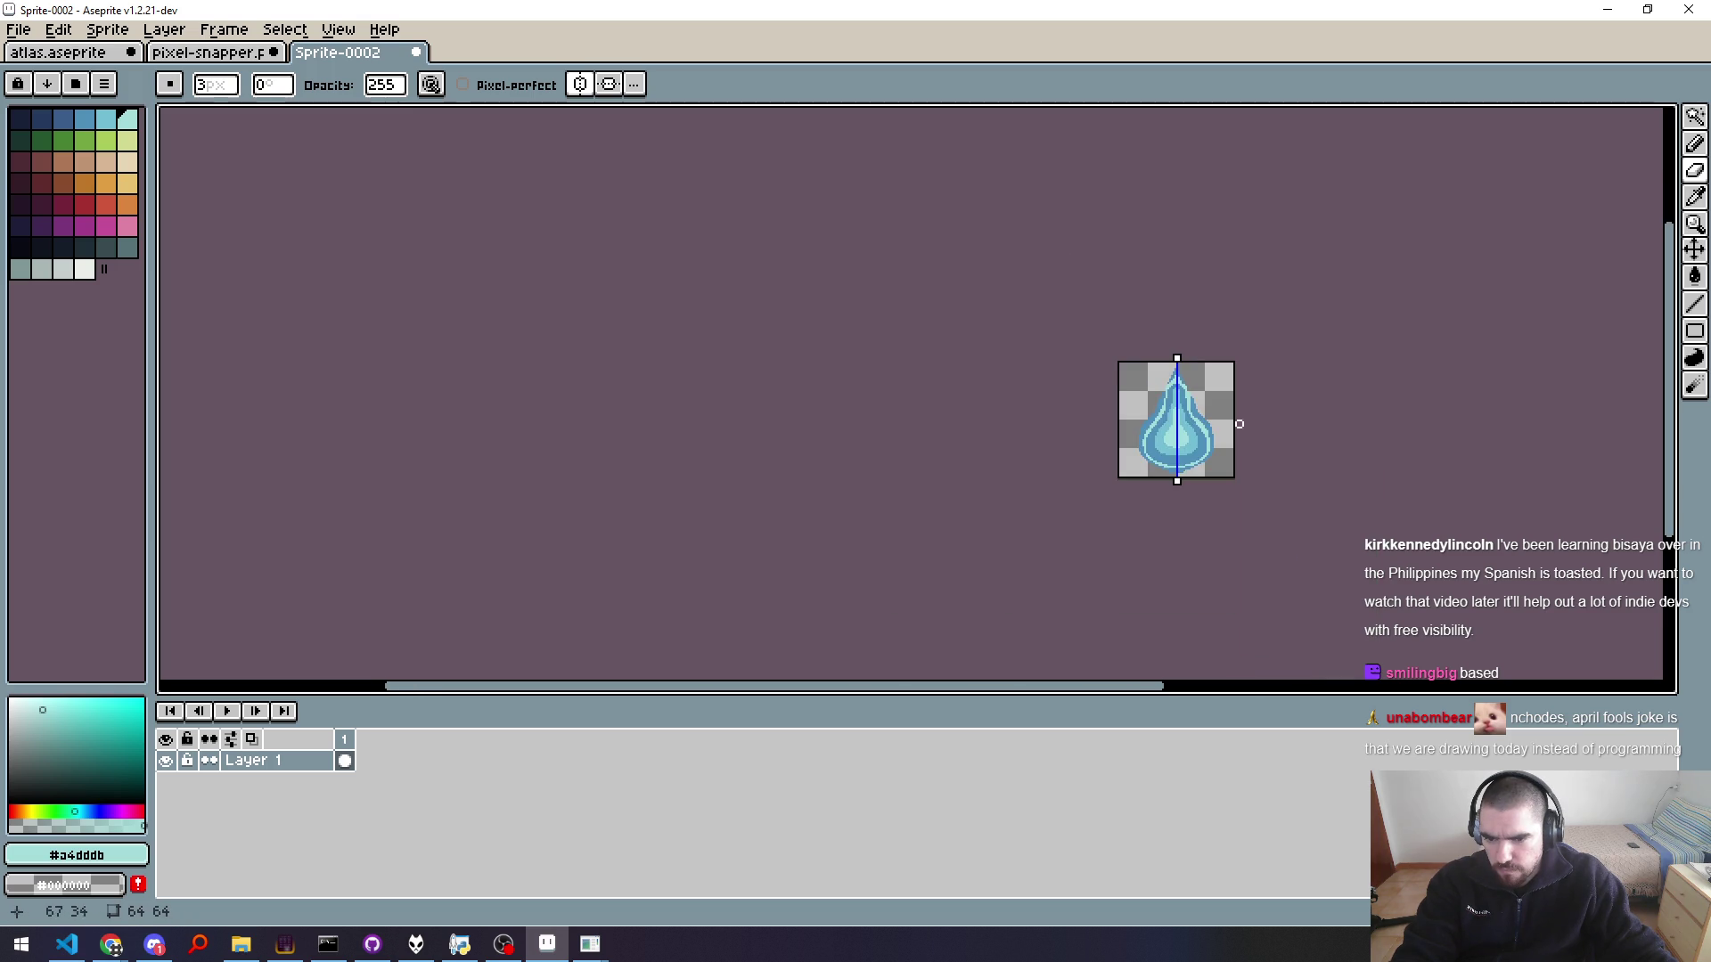
scroll(1252, 437, up, 2)
scroll(1247, 432, up, 2)
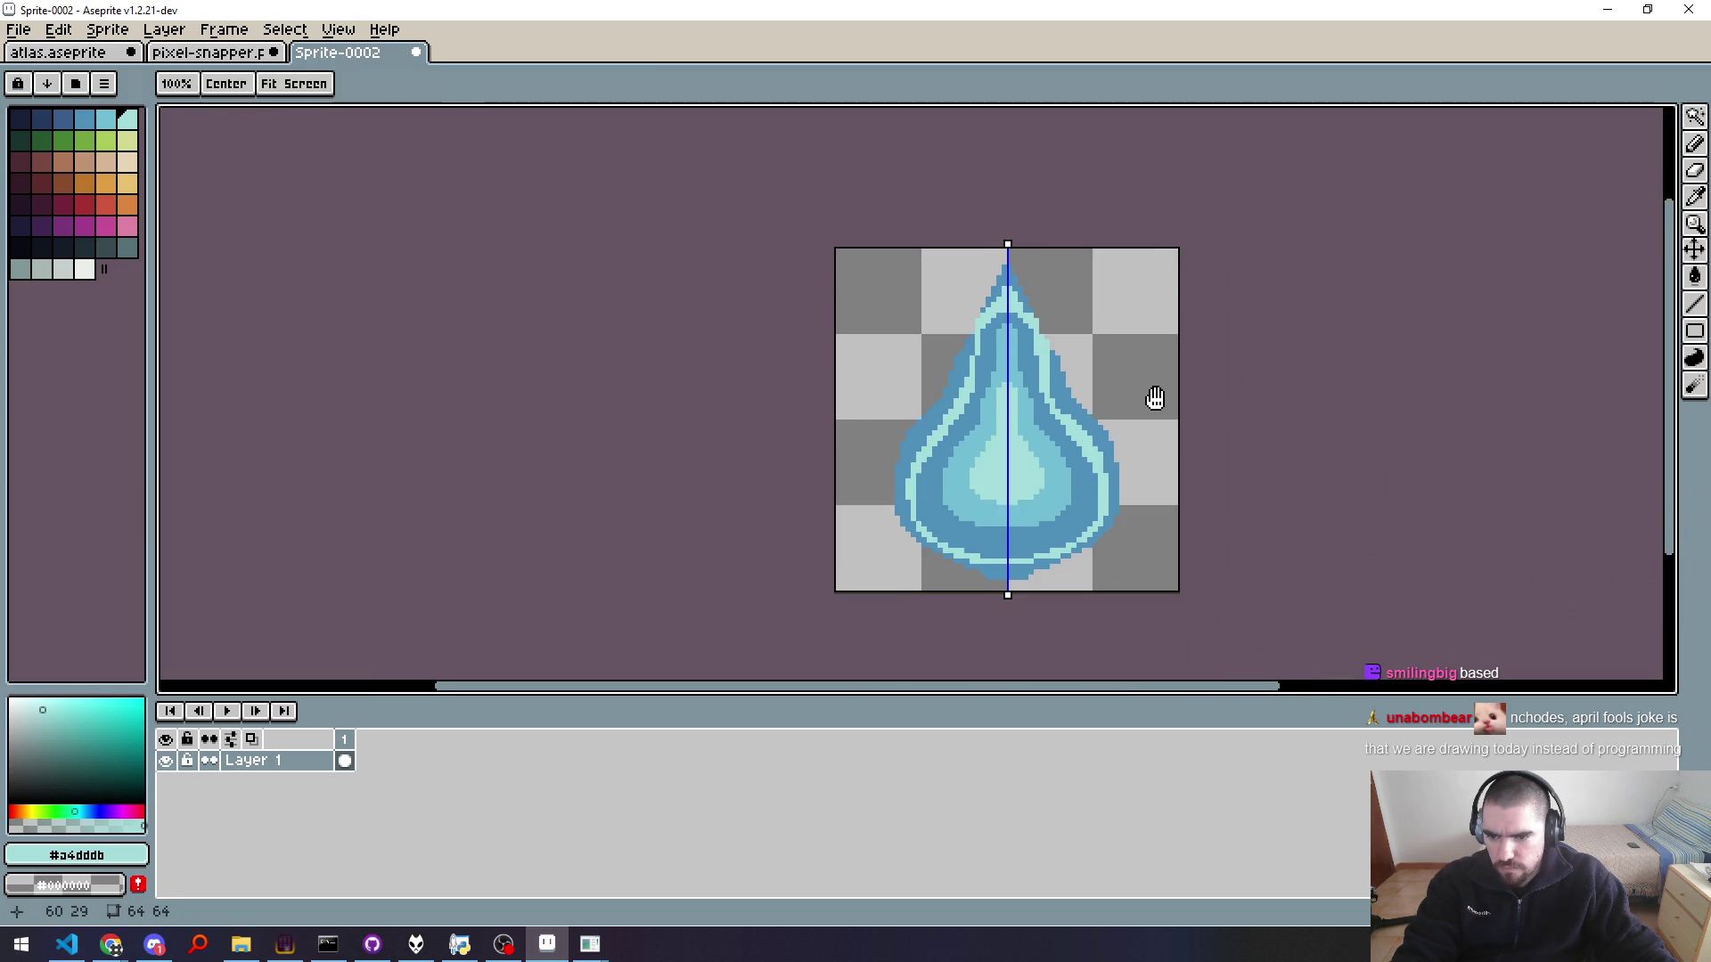
key(b)
scroll(917, 326, up, 3)
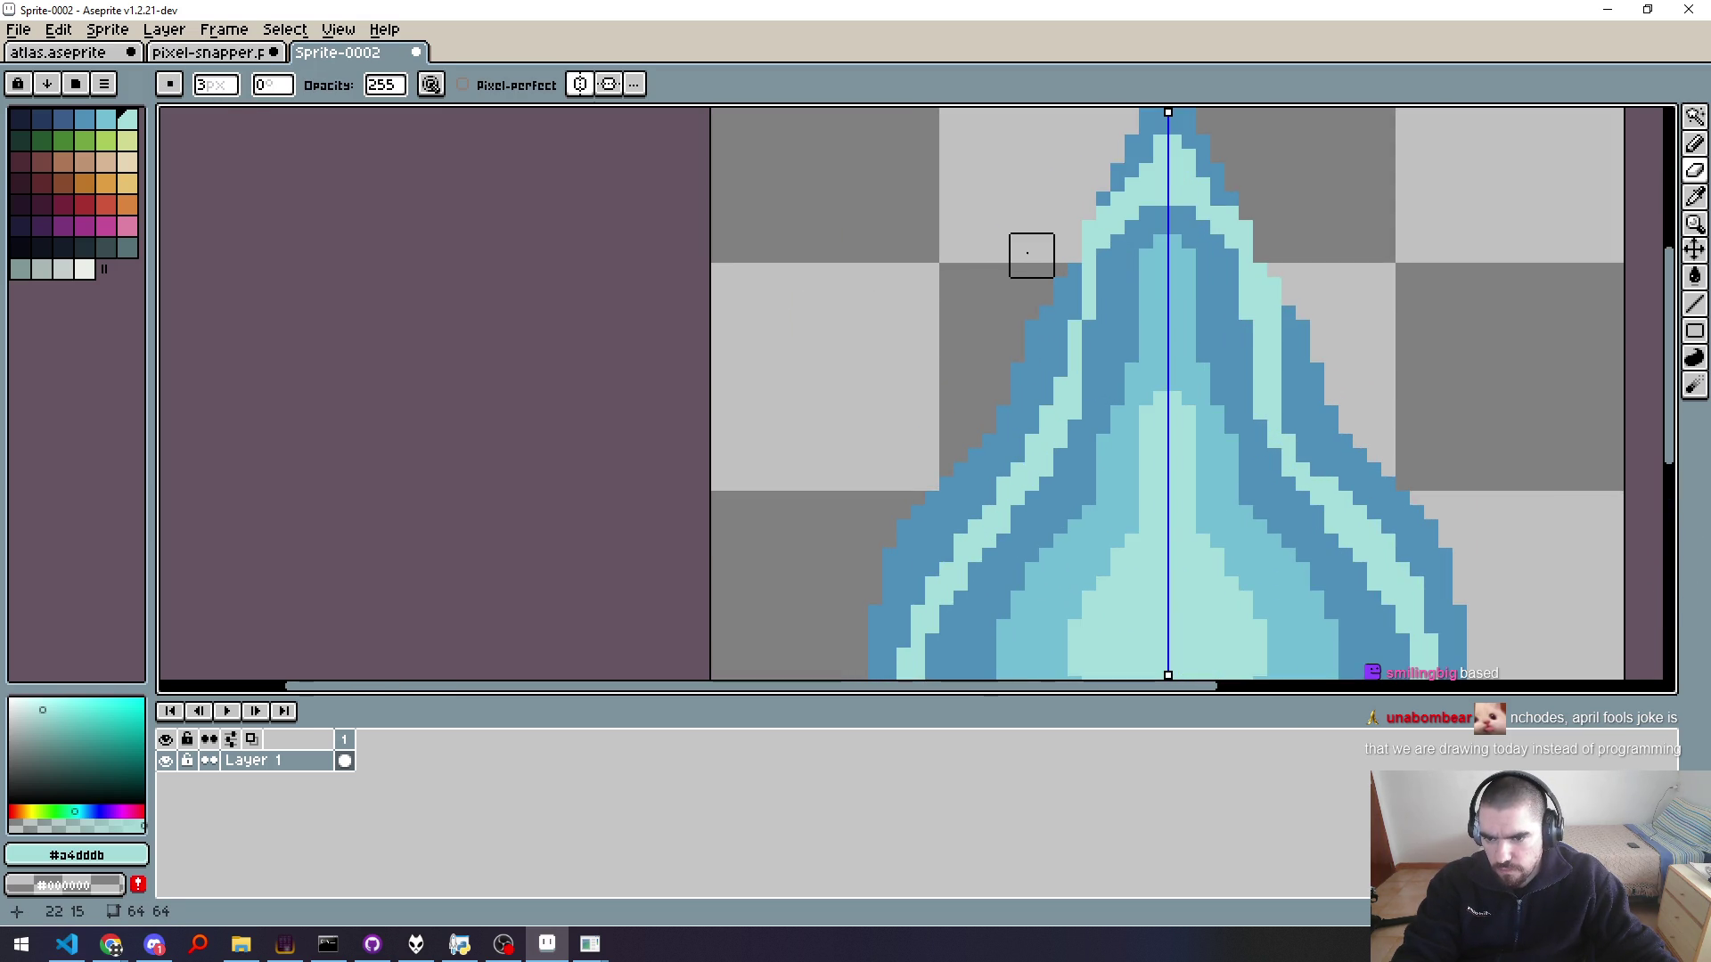
scroll(960, 385, down, 2)
scroll(1243, 405, down, 2)
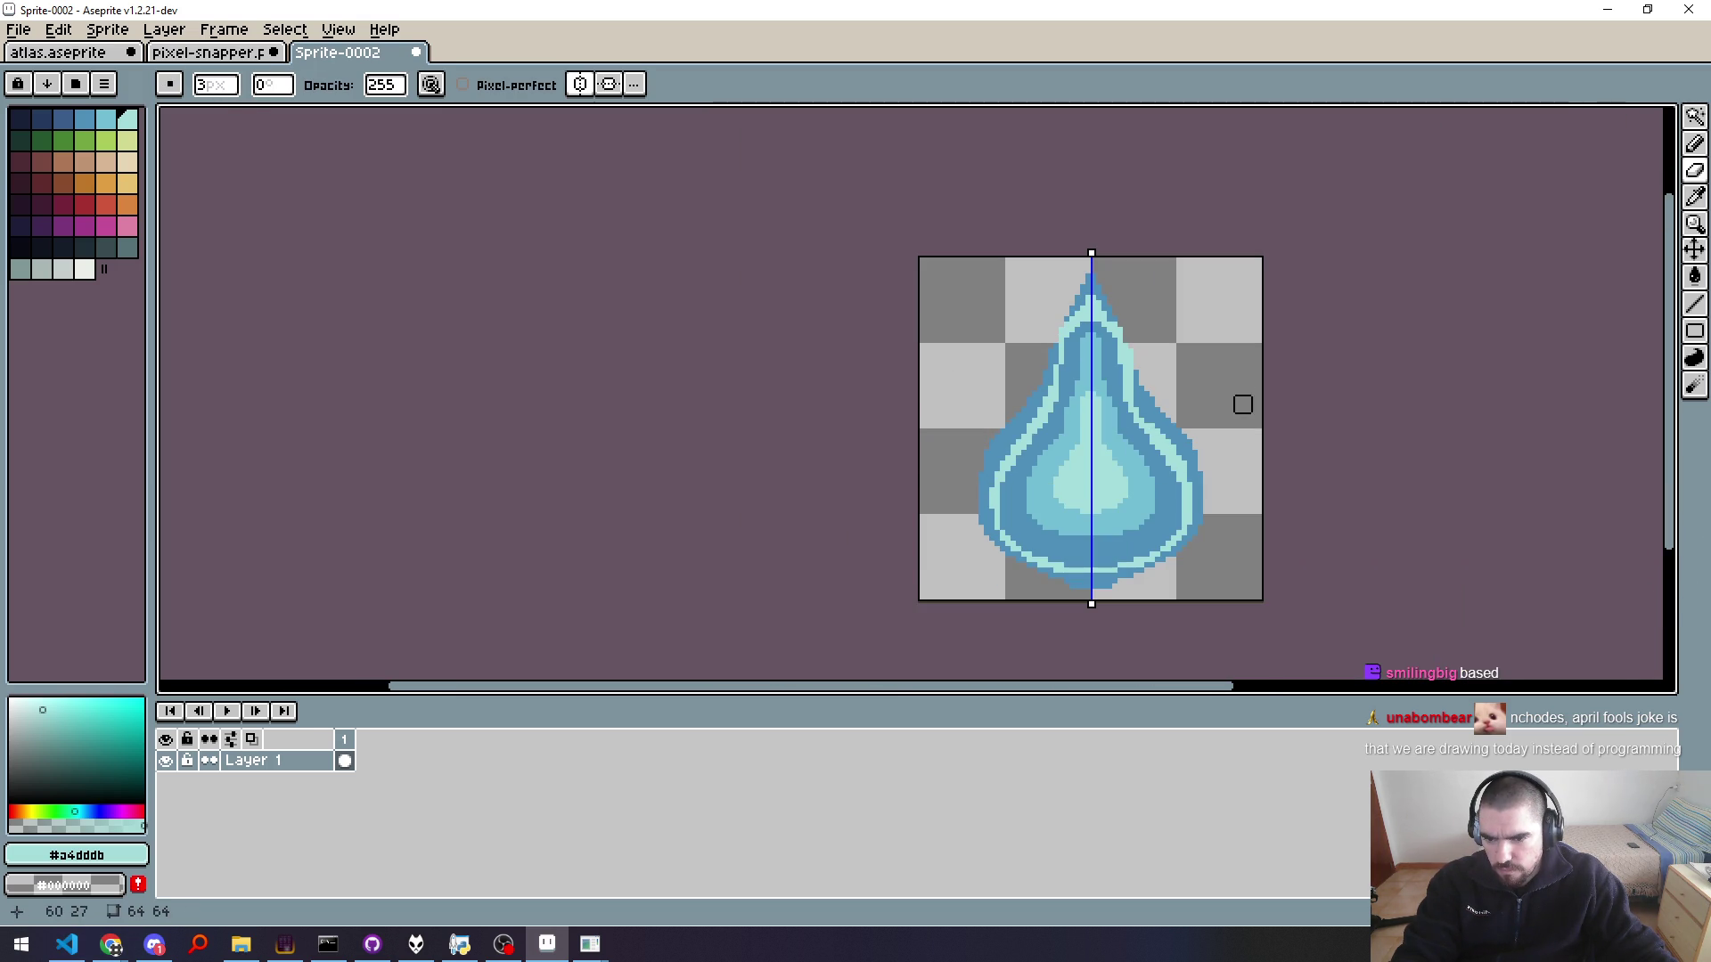
scroll(1229, 492, down, 2)
scroll(1259, 496, up, 2)
scroll(1247, 496, up, 2)
scroll(1233, 497, down, 1)
scroll(1238, 497, down, 1)
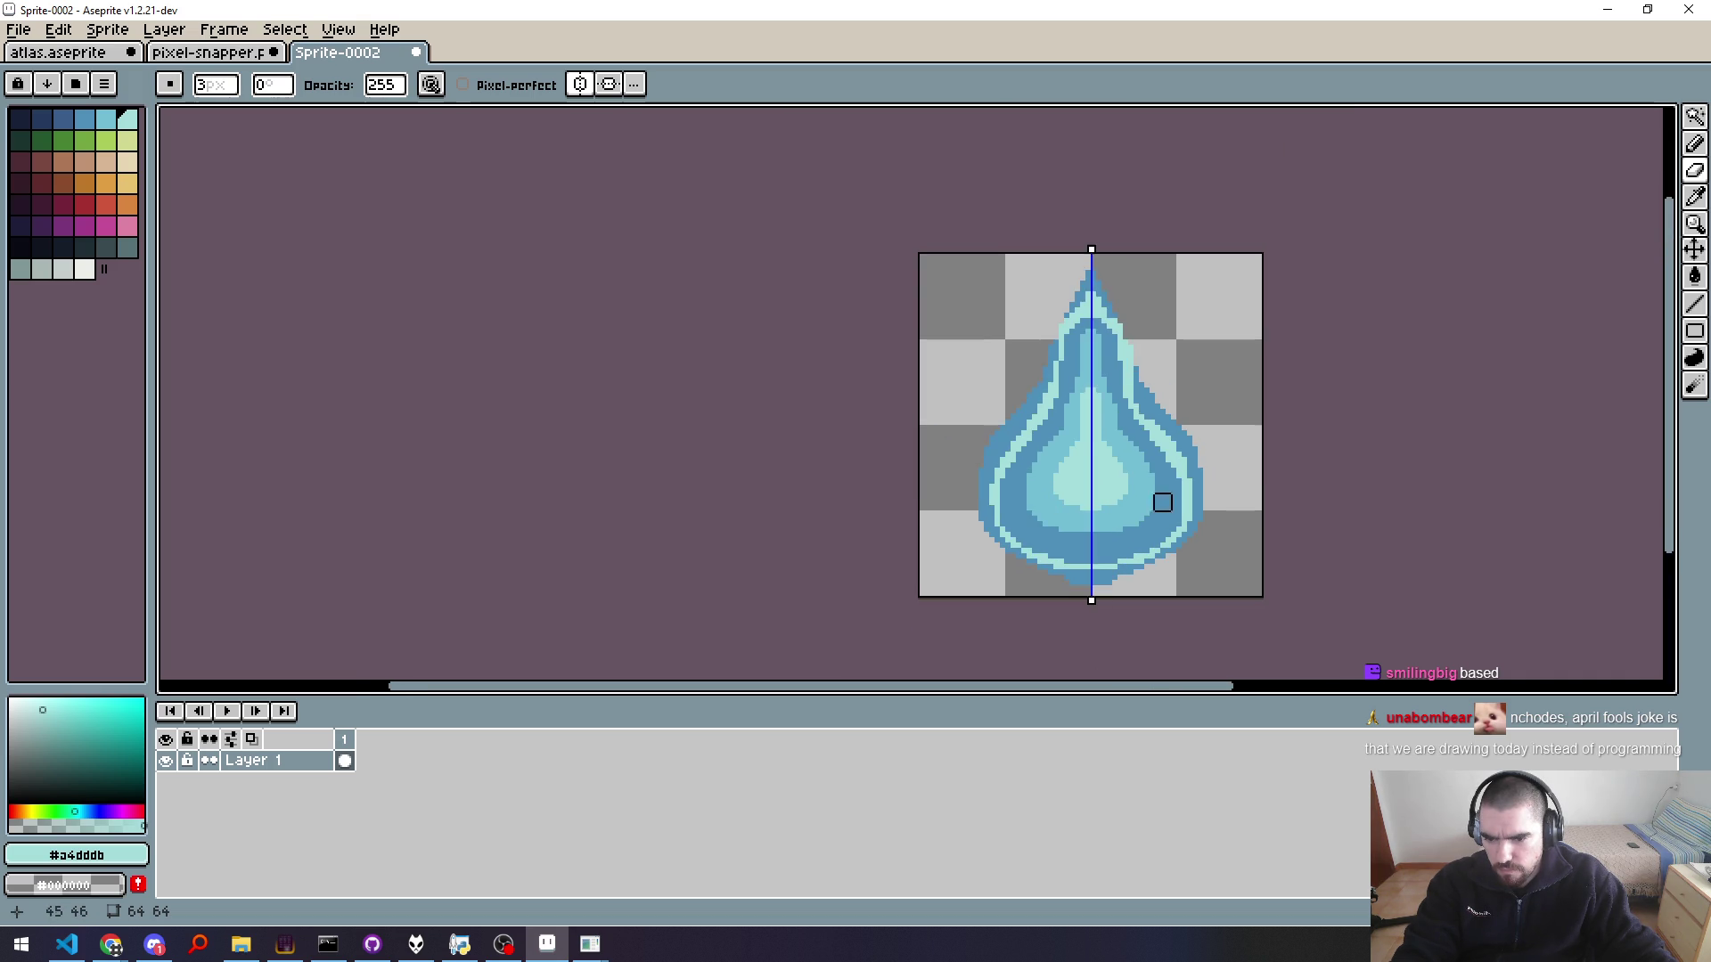
scroll(1114, 512, up, 3)
key(g)
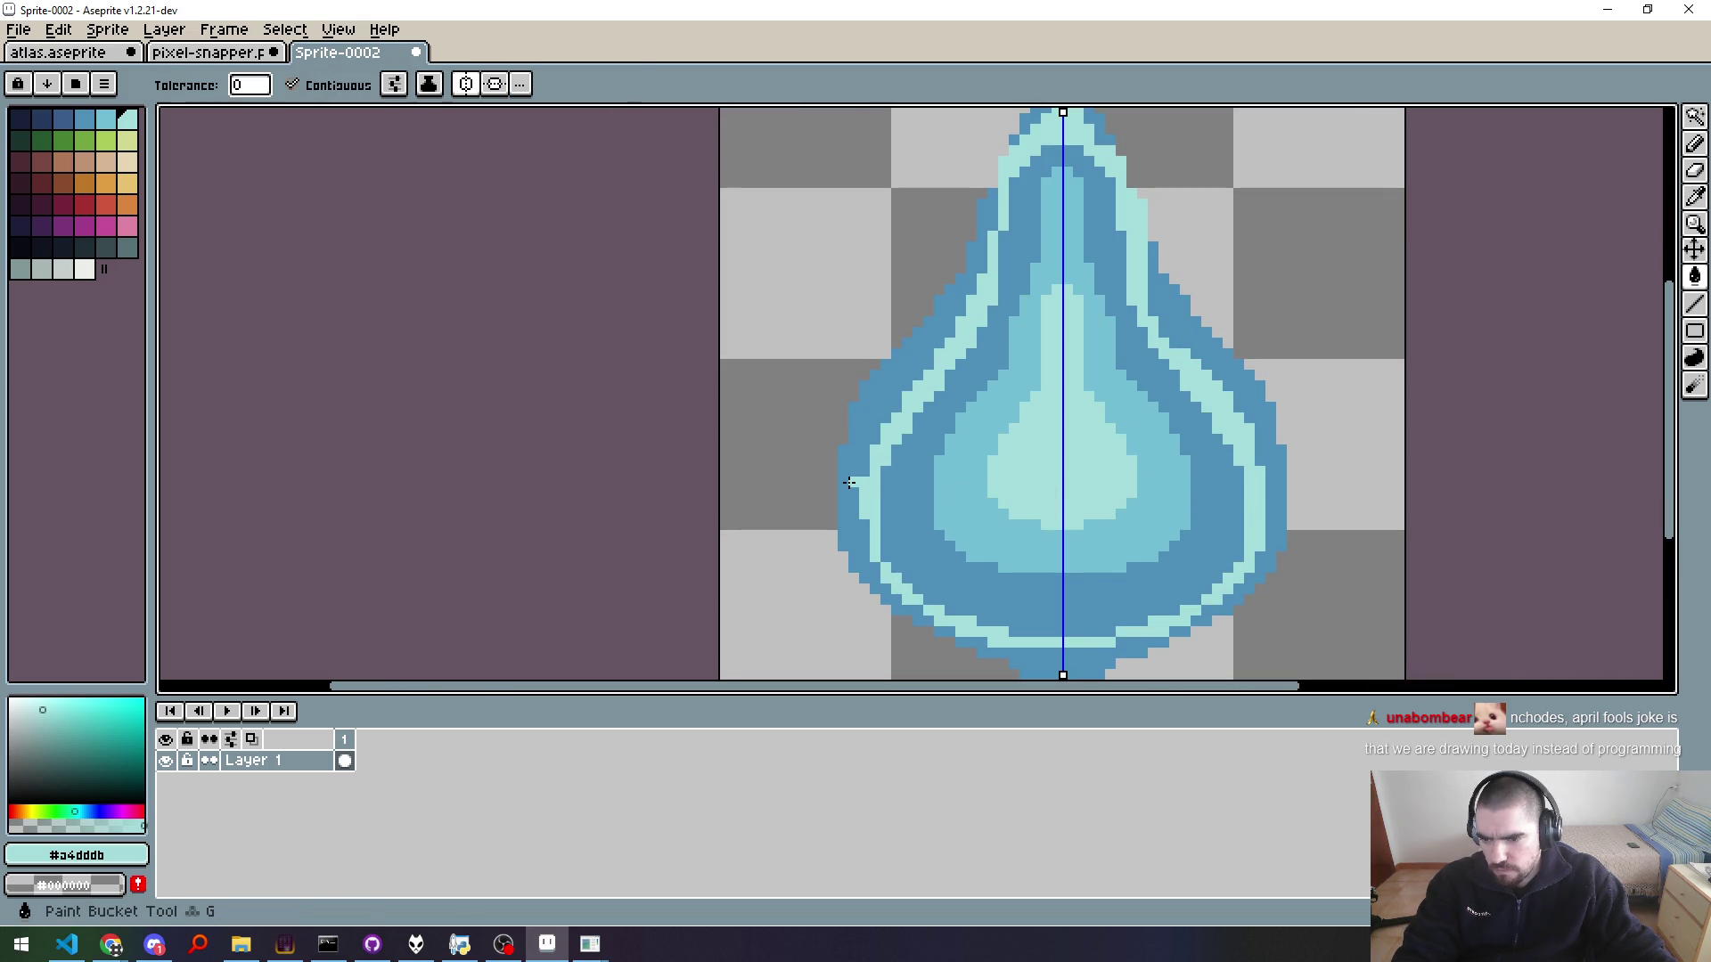
Step: Bucket-fill the light cyan outer ring and the bottom light band with mid blue
alt+click(843, 484)
click(873, 474)
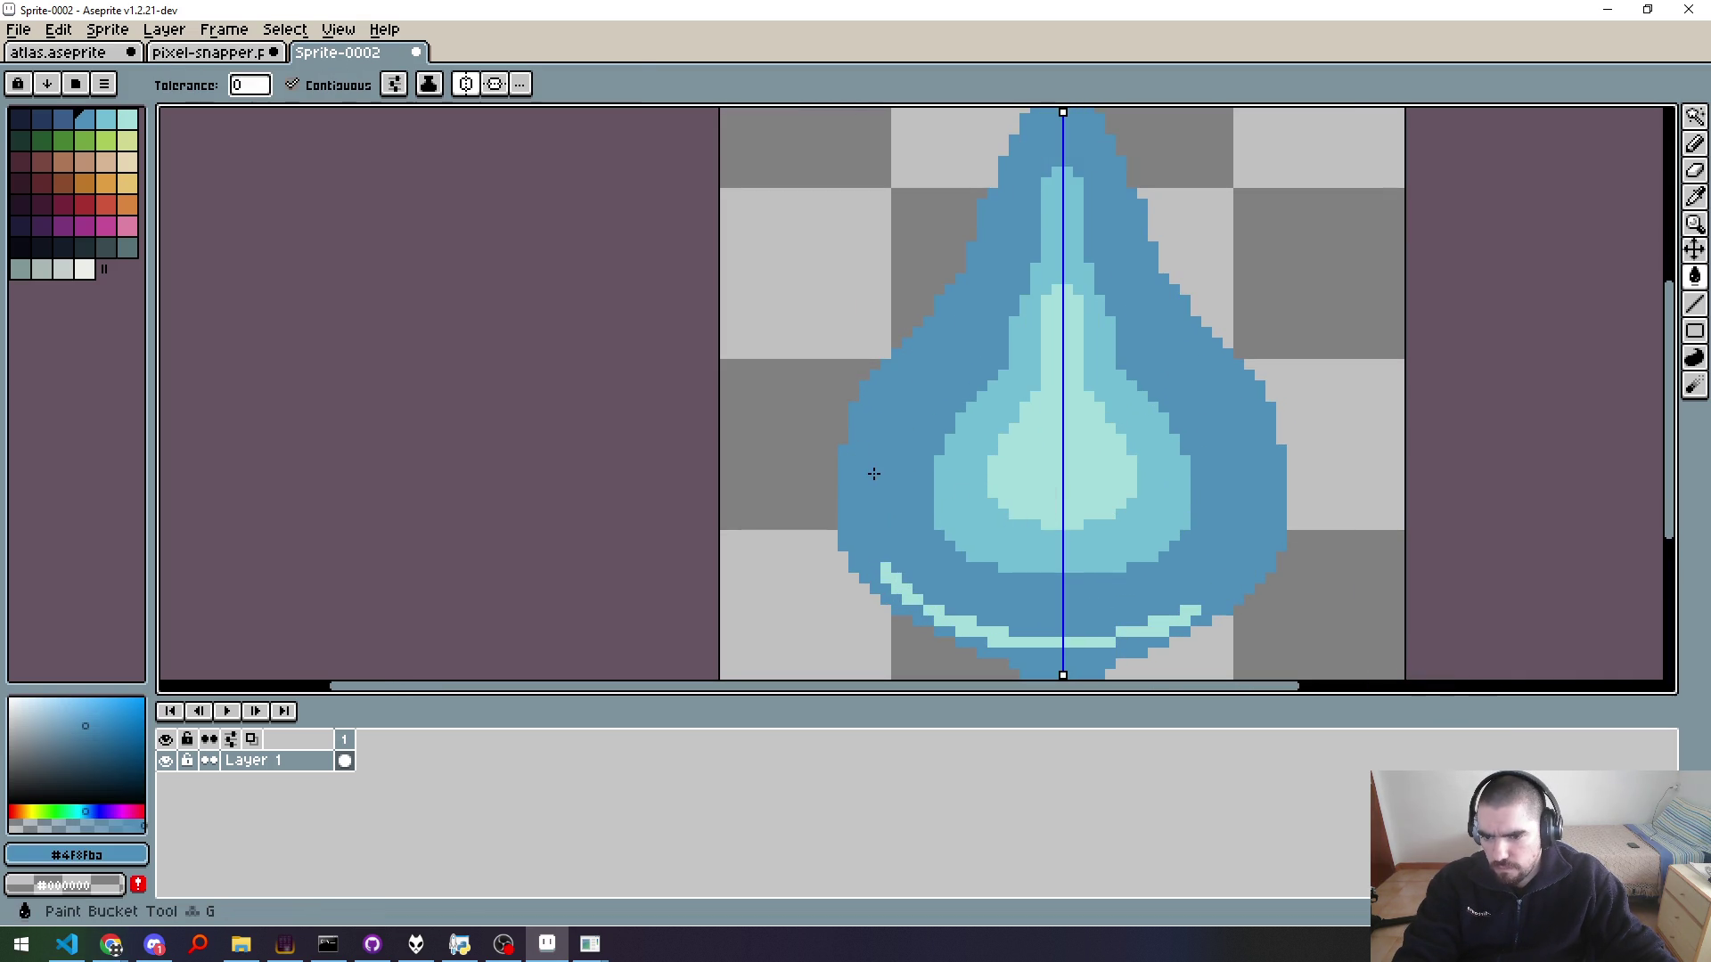
click(1003, 633)
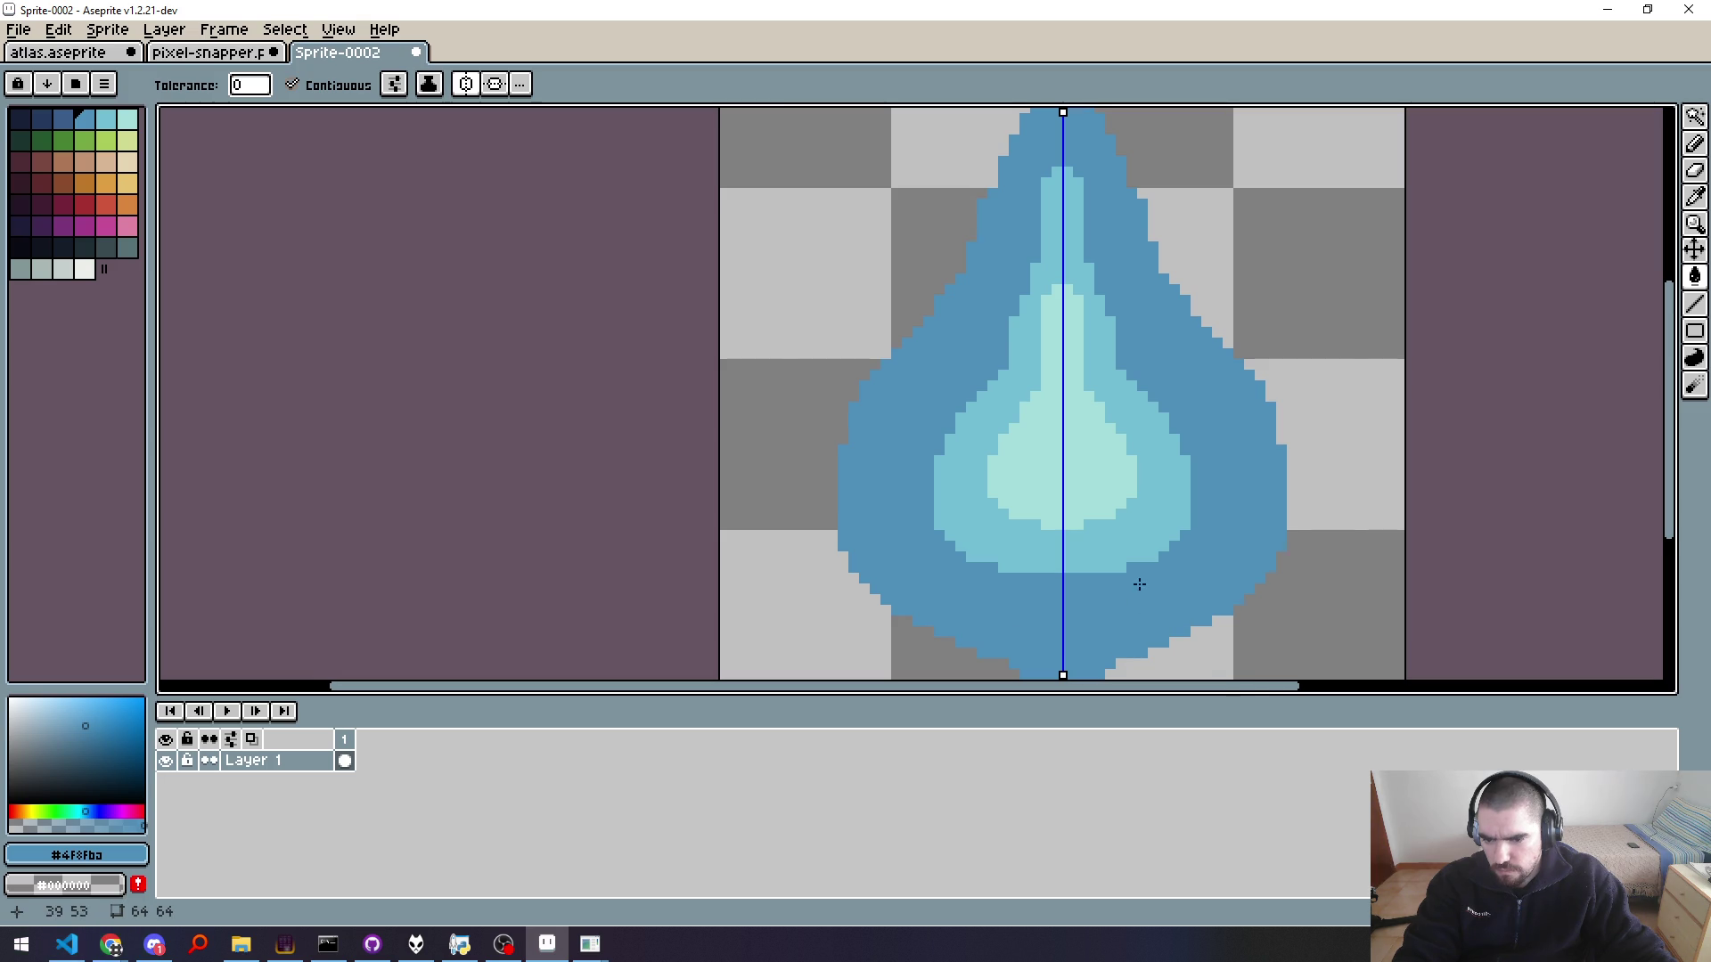
scroll(1149, 561, down, 2)
scroll(1199, 547, down, 3)
scroll(1159, 543, up, 5)
Step: Eyedrop the #73bed3 cyan and draw a mirrored cyan line down the drop's left side
key(i)
click(995, 460)
key(b)
click(448, 84)
click(447, 84)
drag(1001, 272, 1039, 537)
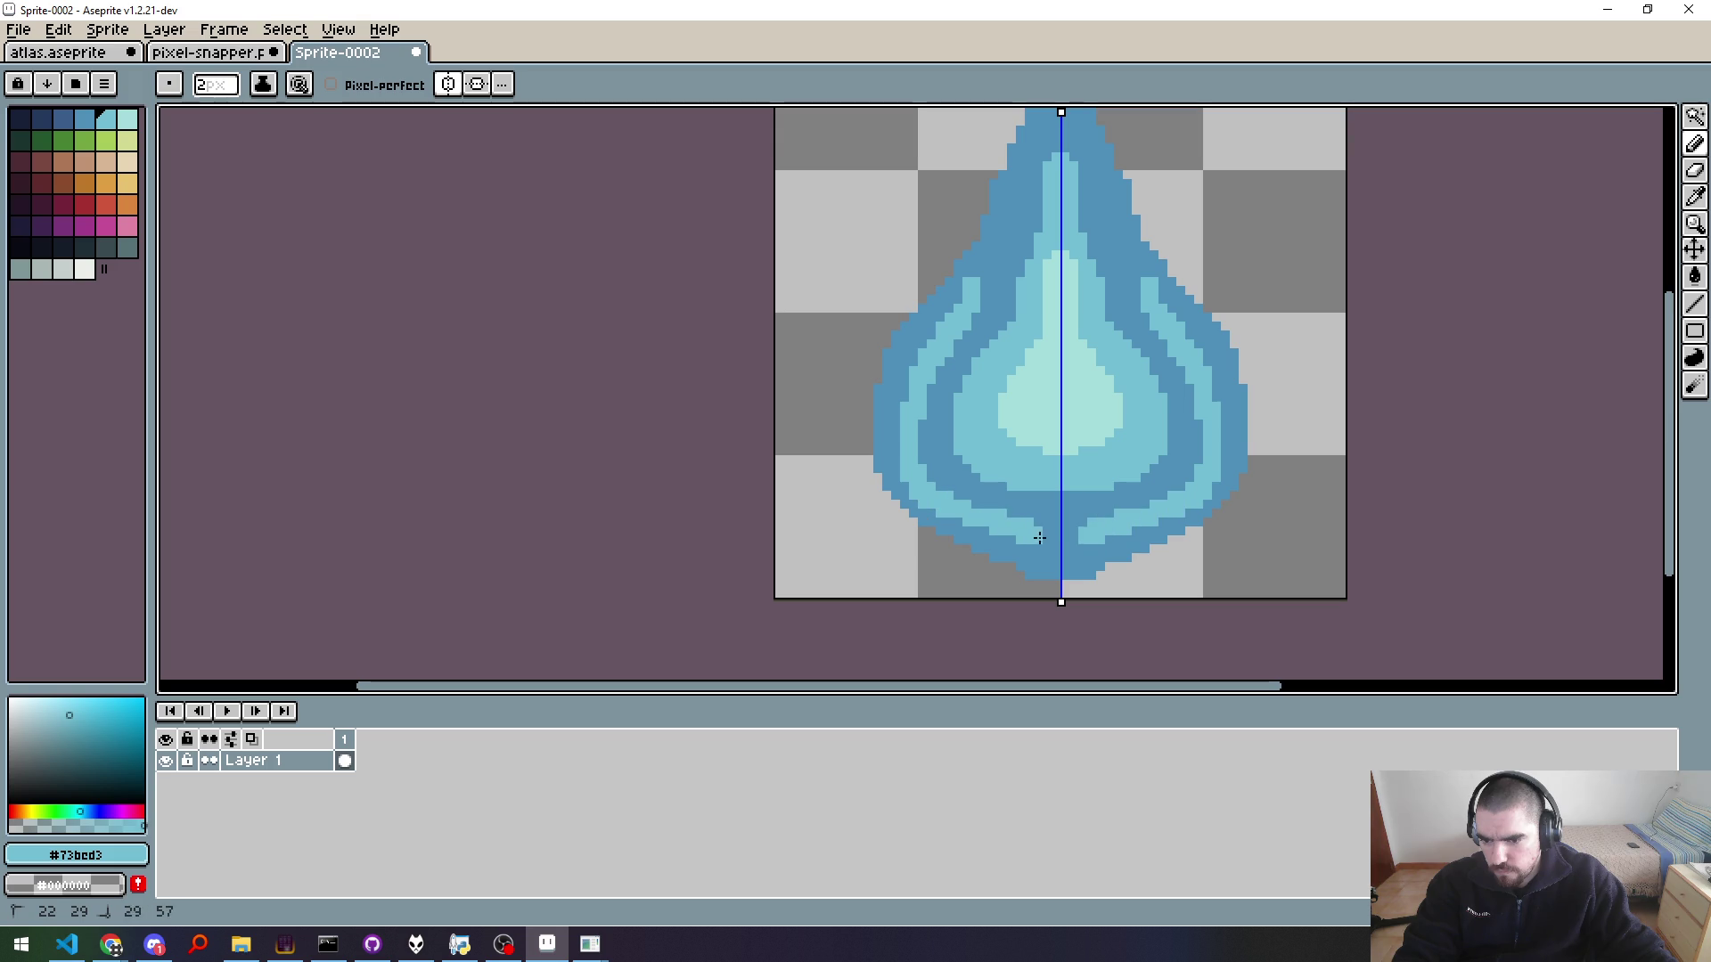
Step: Undo a trial cyan flood of the interior and draw a mirrored cyan line up the left side
key(g)
click(1060, 513)
key(v)
key(ctrl+z)
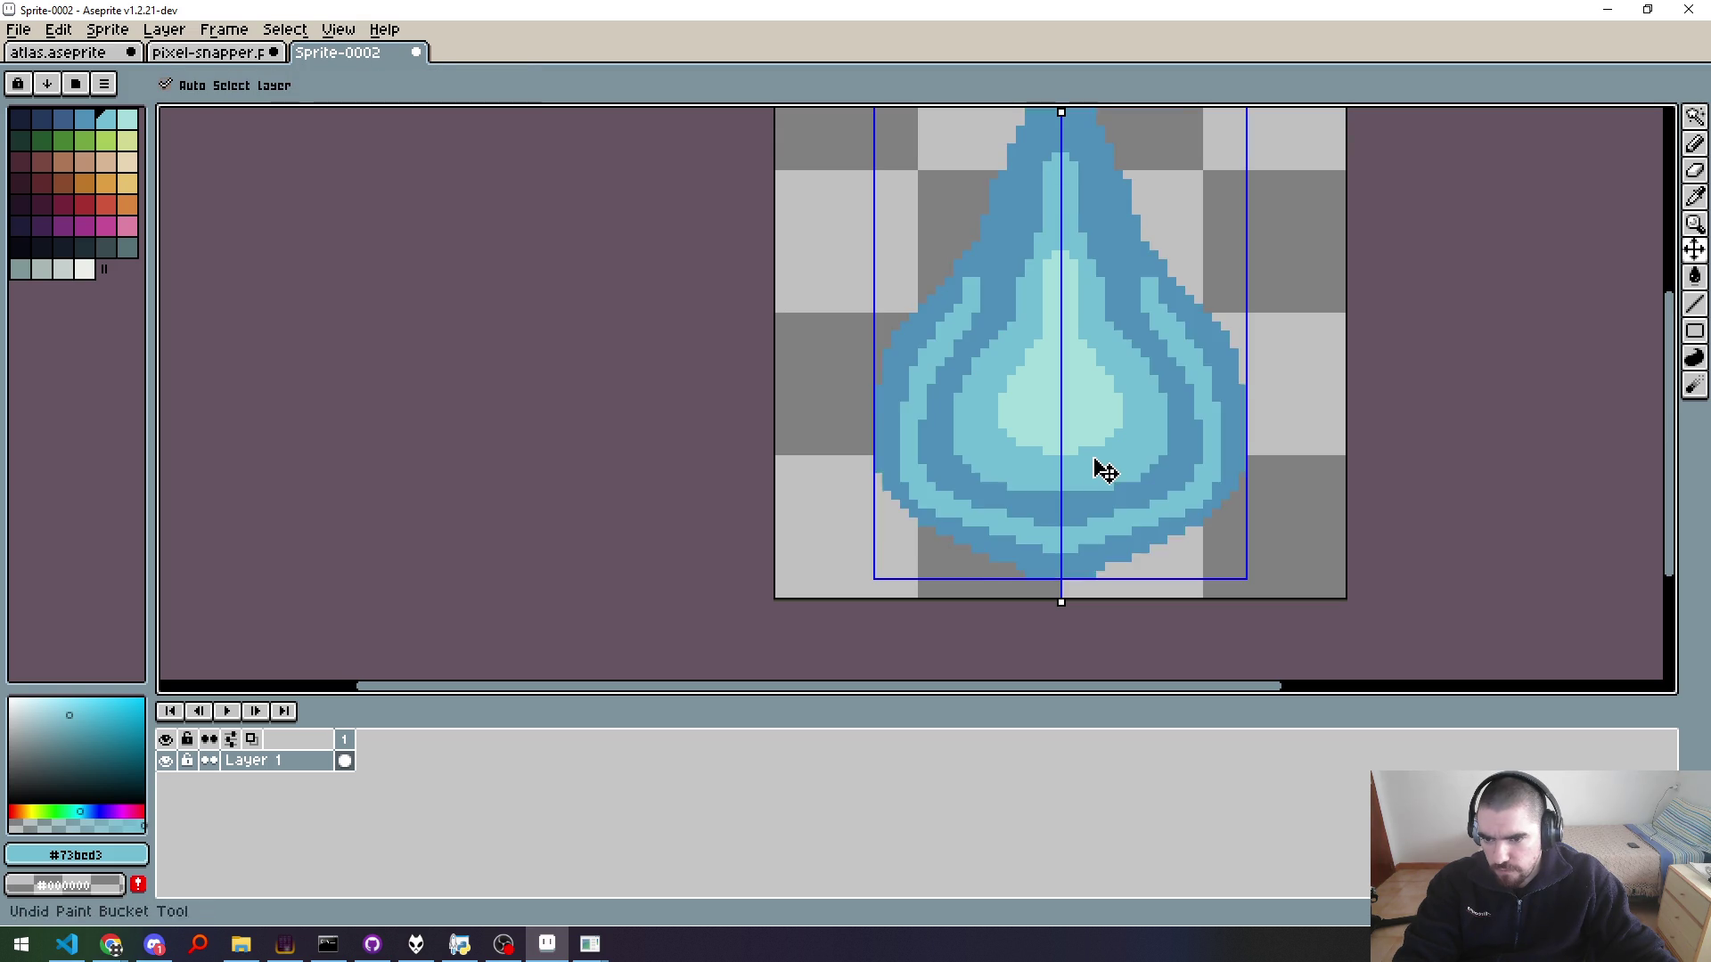
key(g)
scroll(1105, 471, up, 3)
key(b)
drag(925, 401, 980, 294)
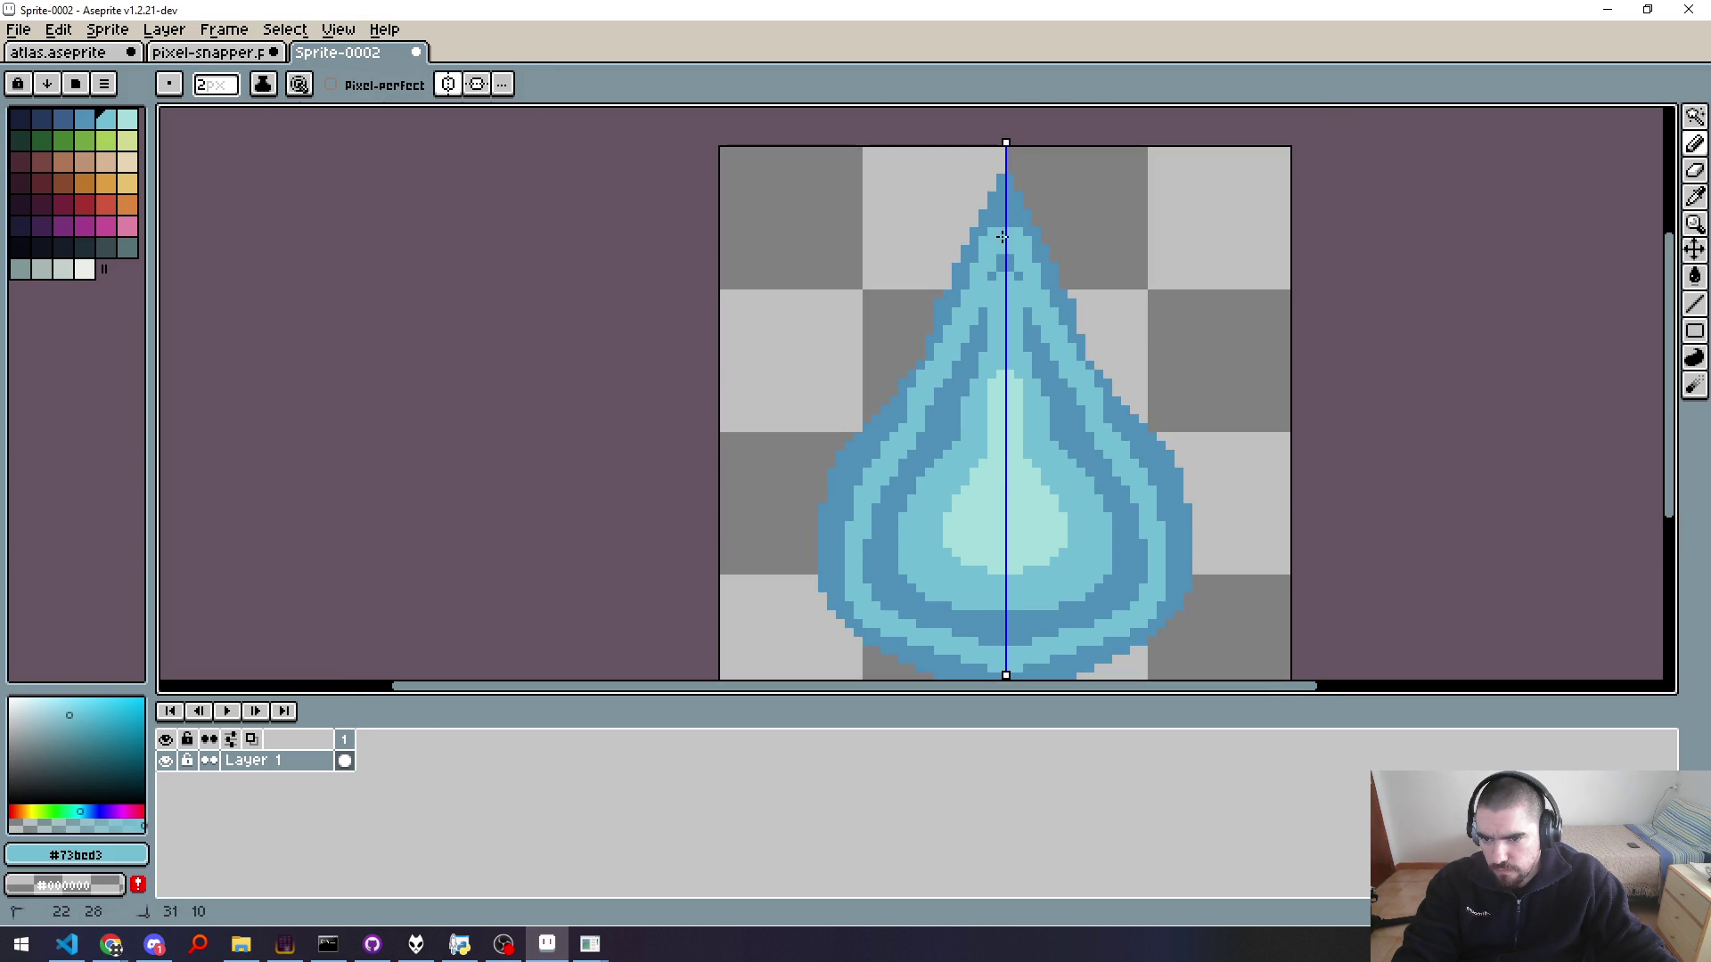
Step: Bucket-fill the drop's darker middle ring with cyan, redoing the fill once
key(g)
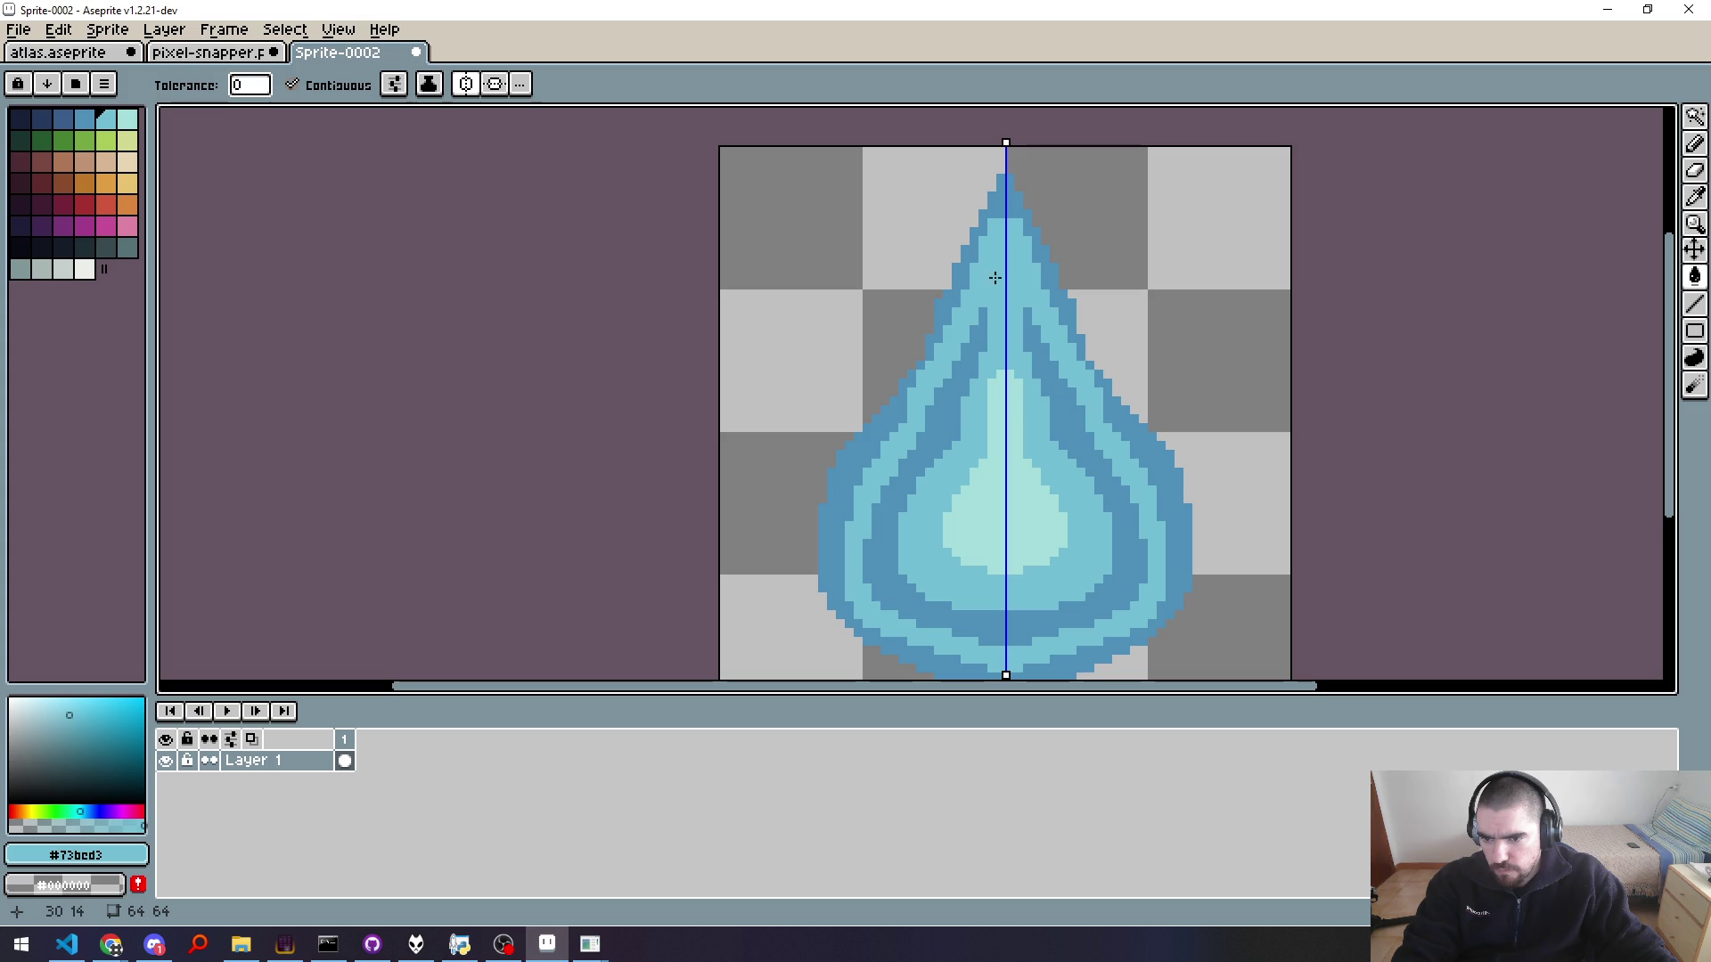
click(967, 355)
scroll(1118, 450, down, 1)
key(ctrl+z)
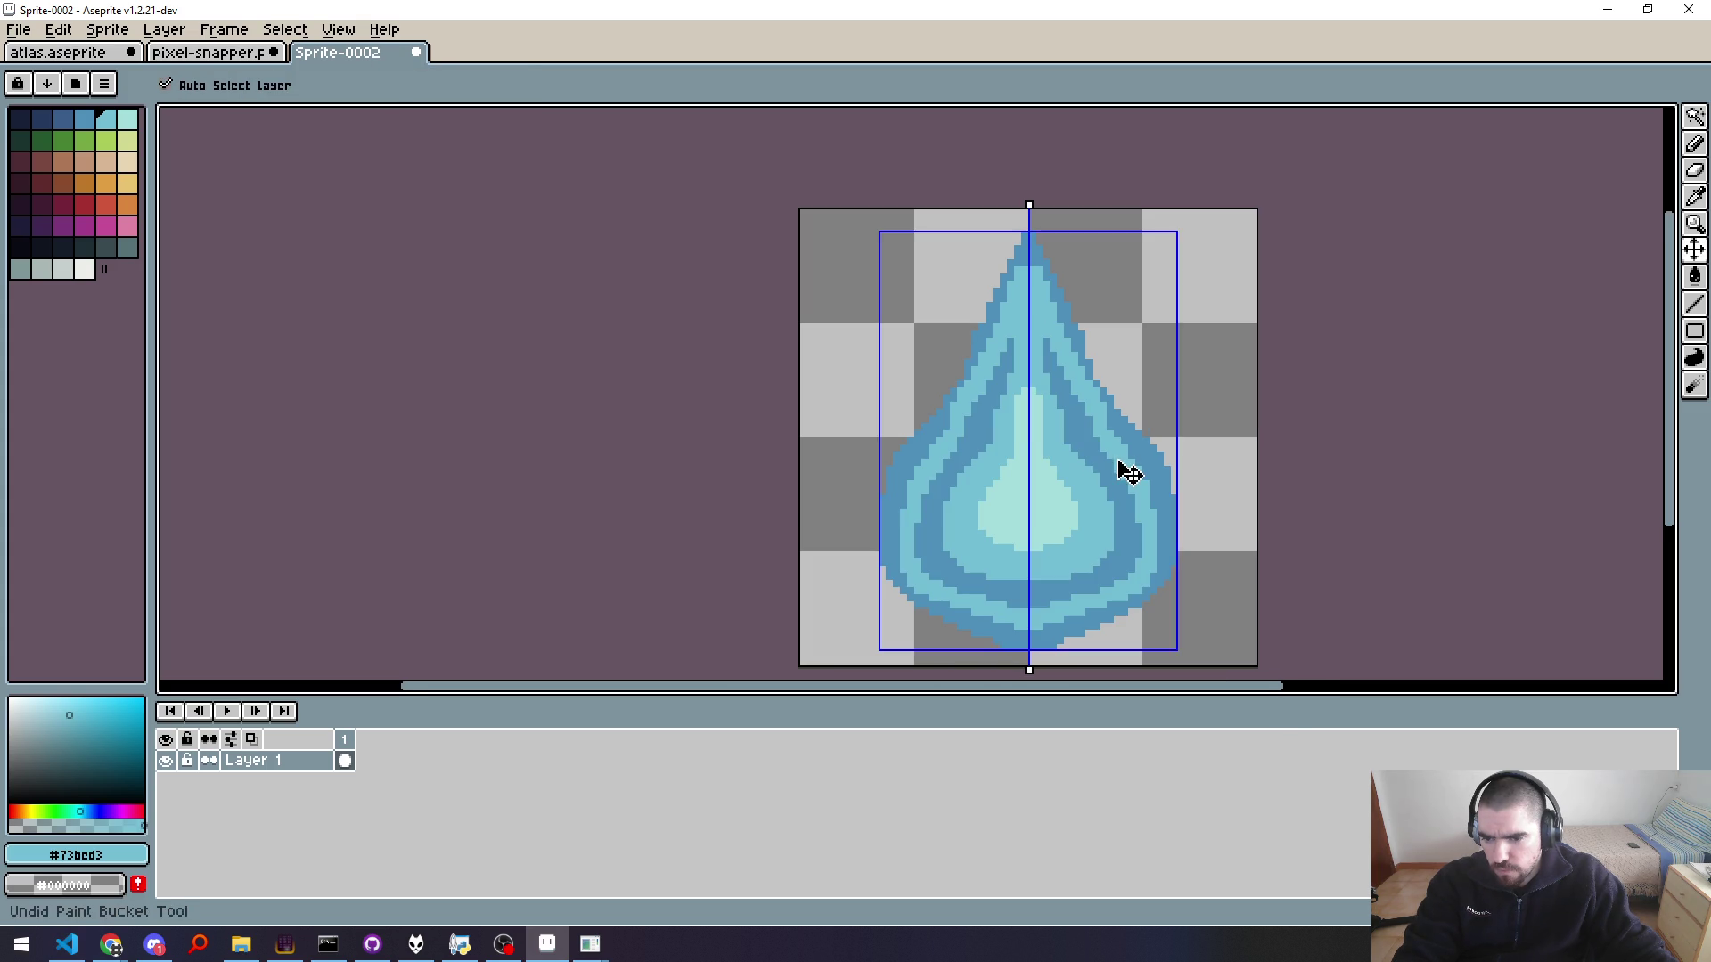
click(929, 501)
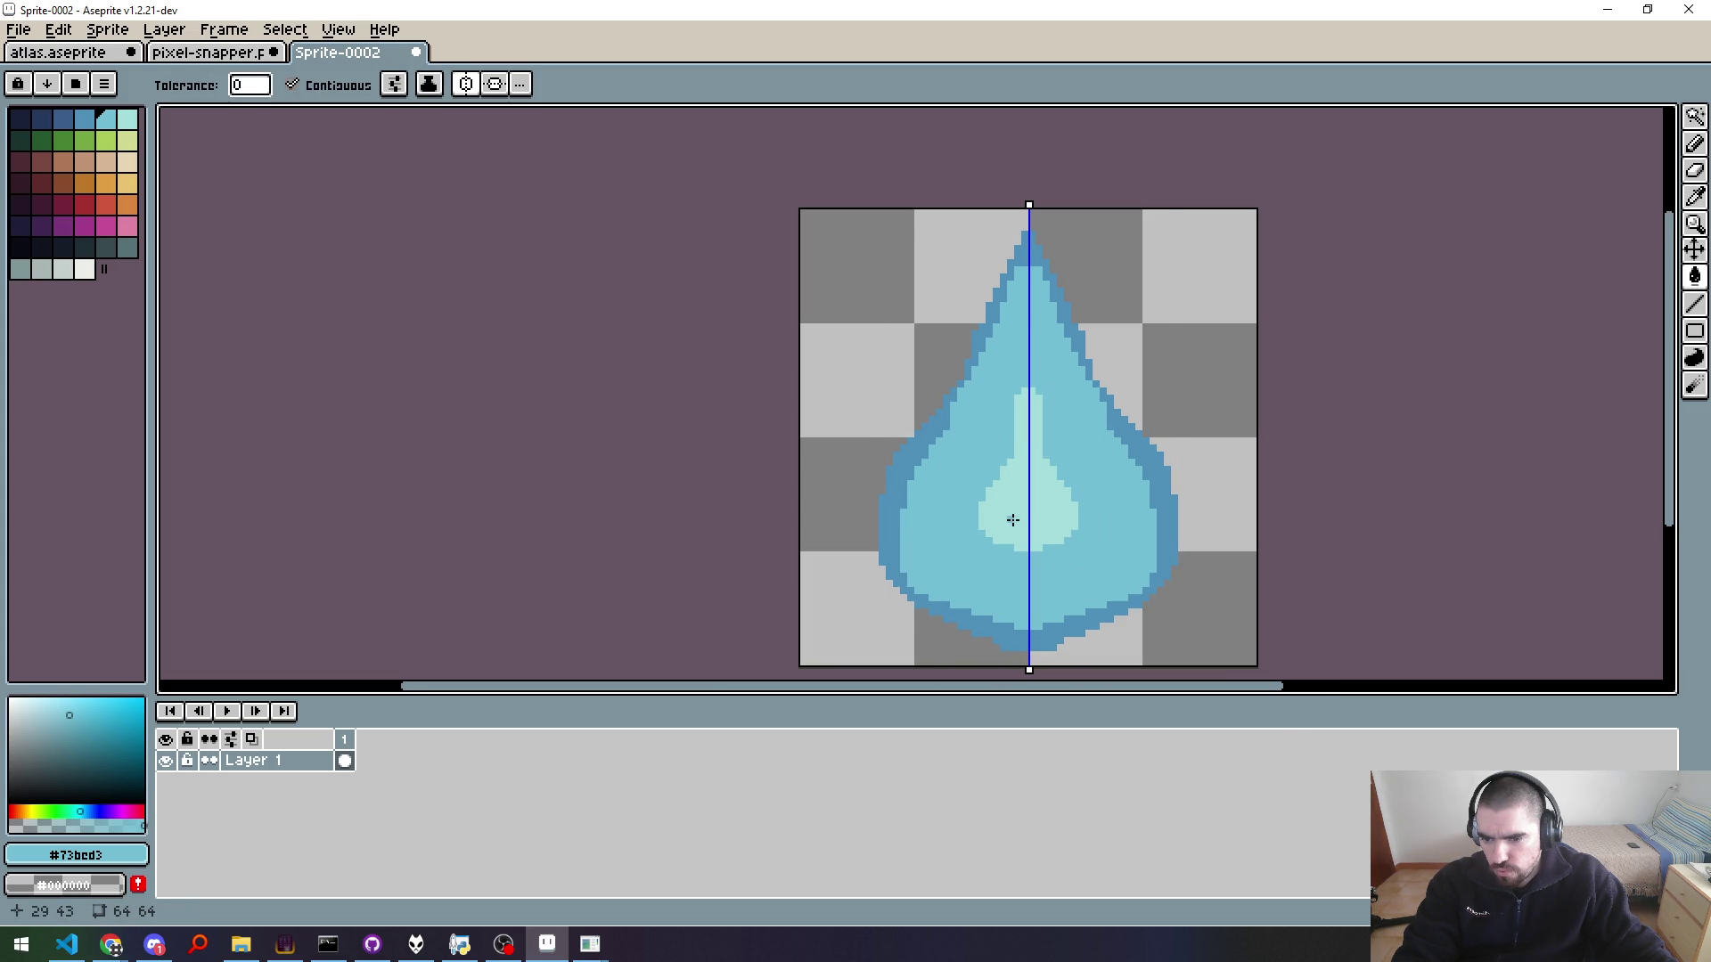
Step: Switch to the Pencil with mid blue and dot a blue pixel on the drop's left edge
click(85, 118)
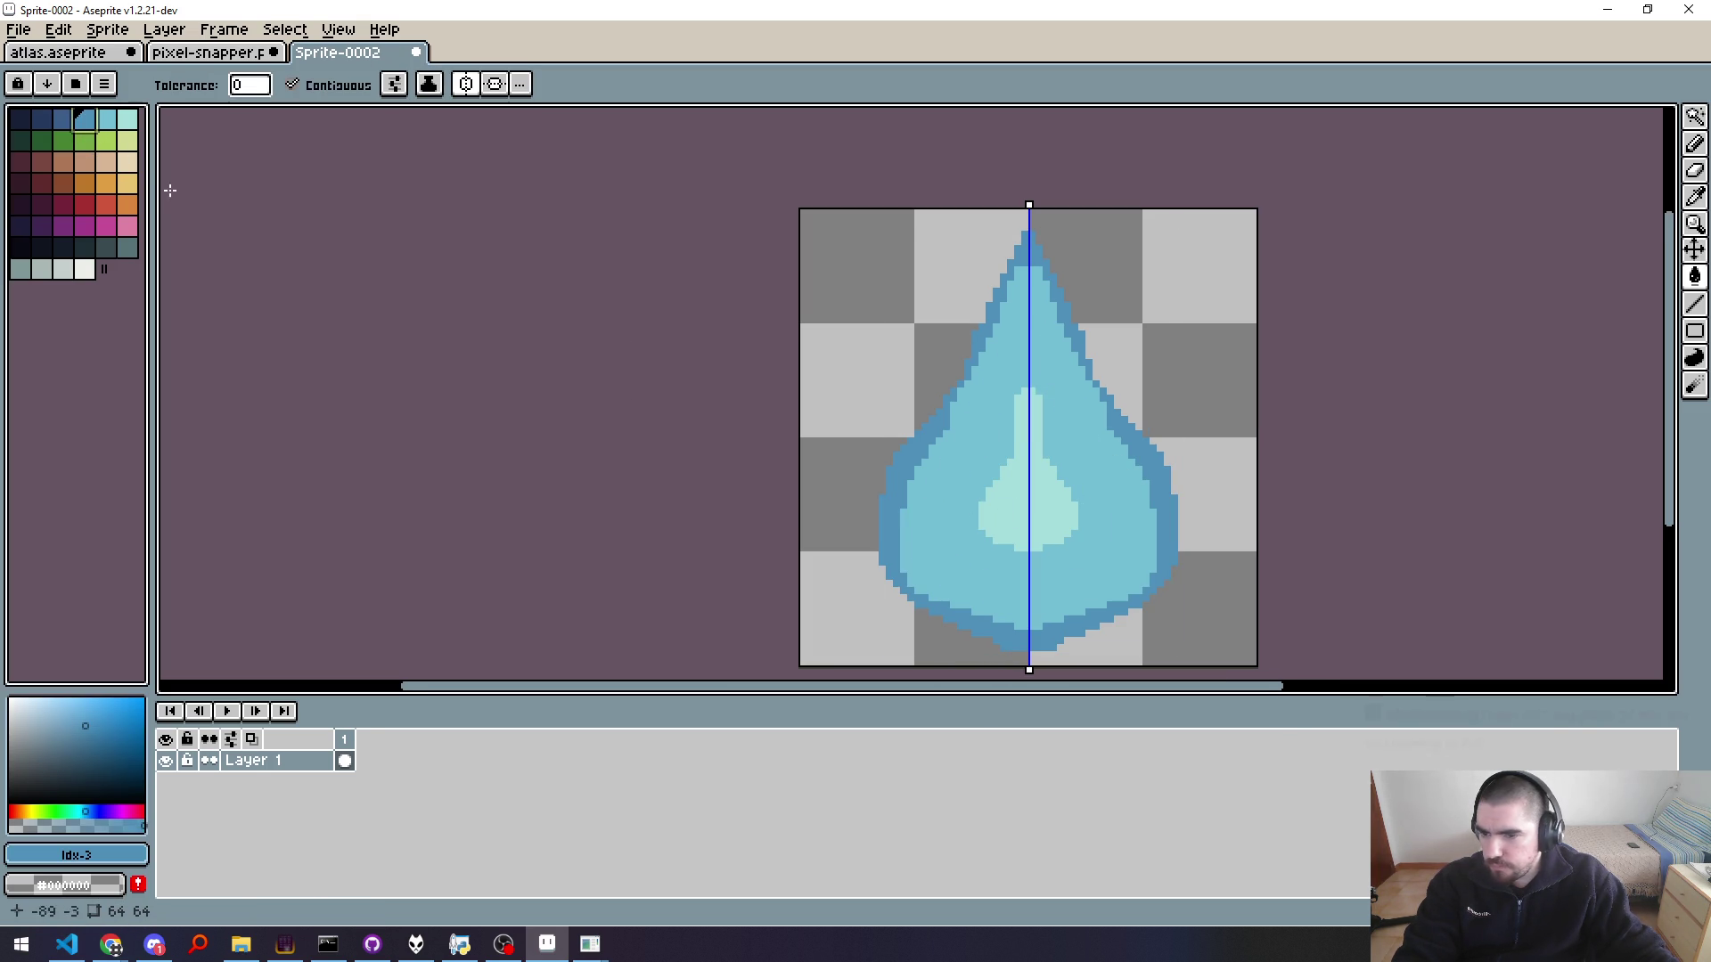
key(b)
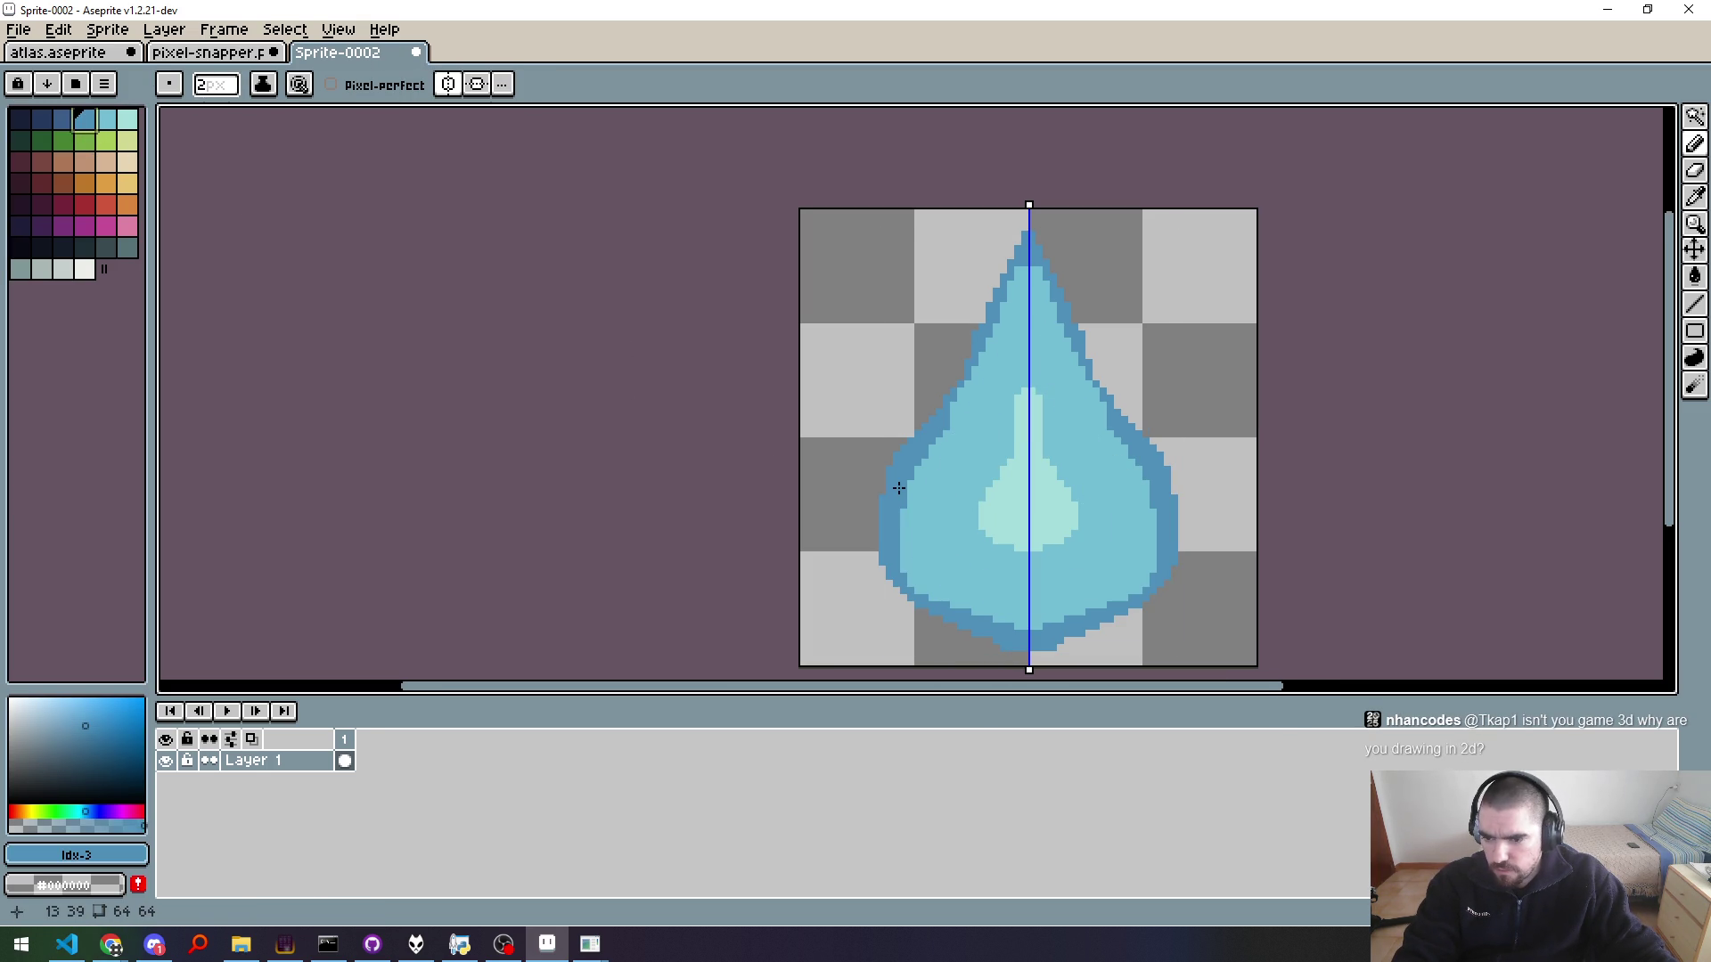
click(106, 118)
scroll(955, 393, up, 1)
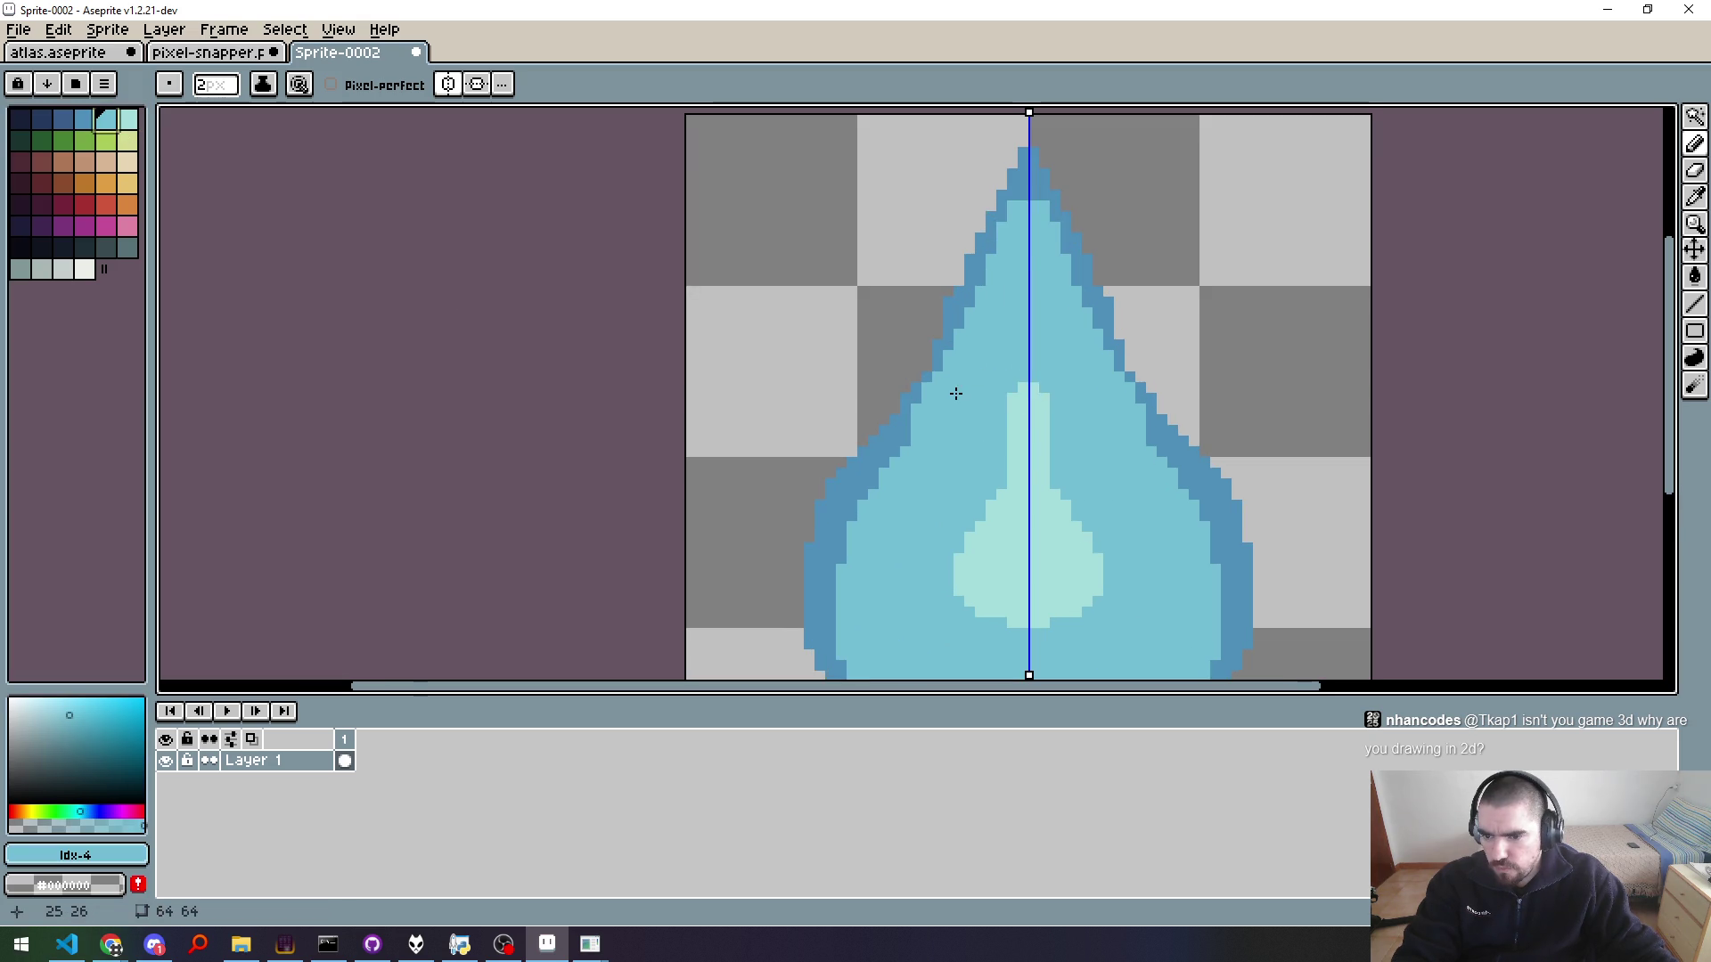
scroll(956, 393, down, 1)
scroll(967, 401, up, 2)
click(85, 118)
click(1116, 385)
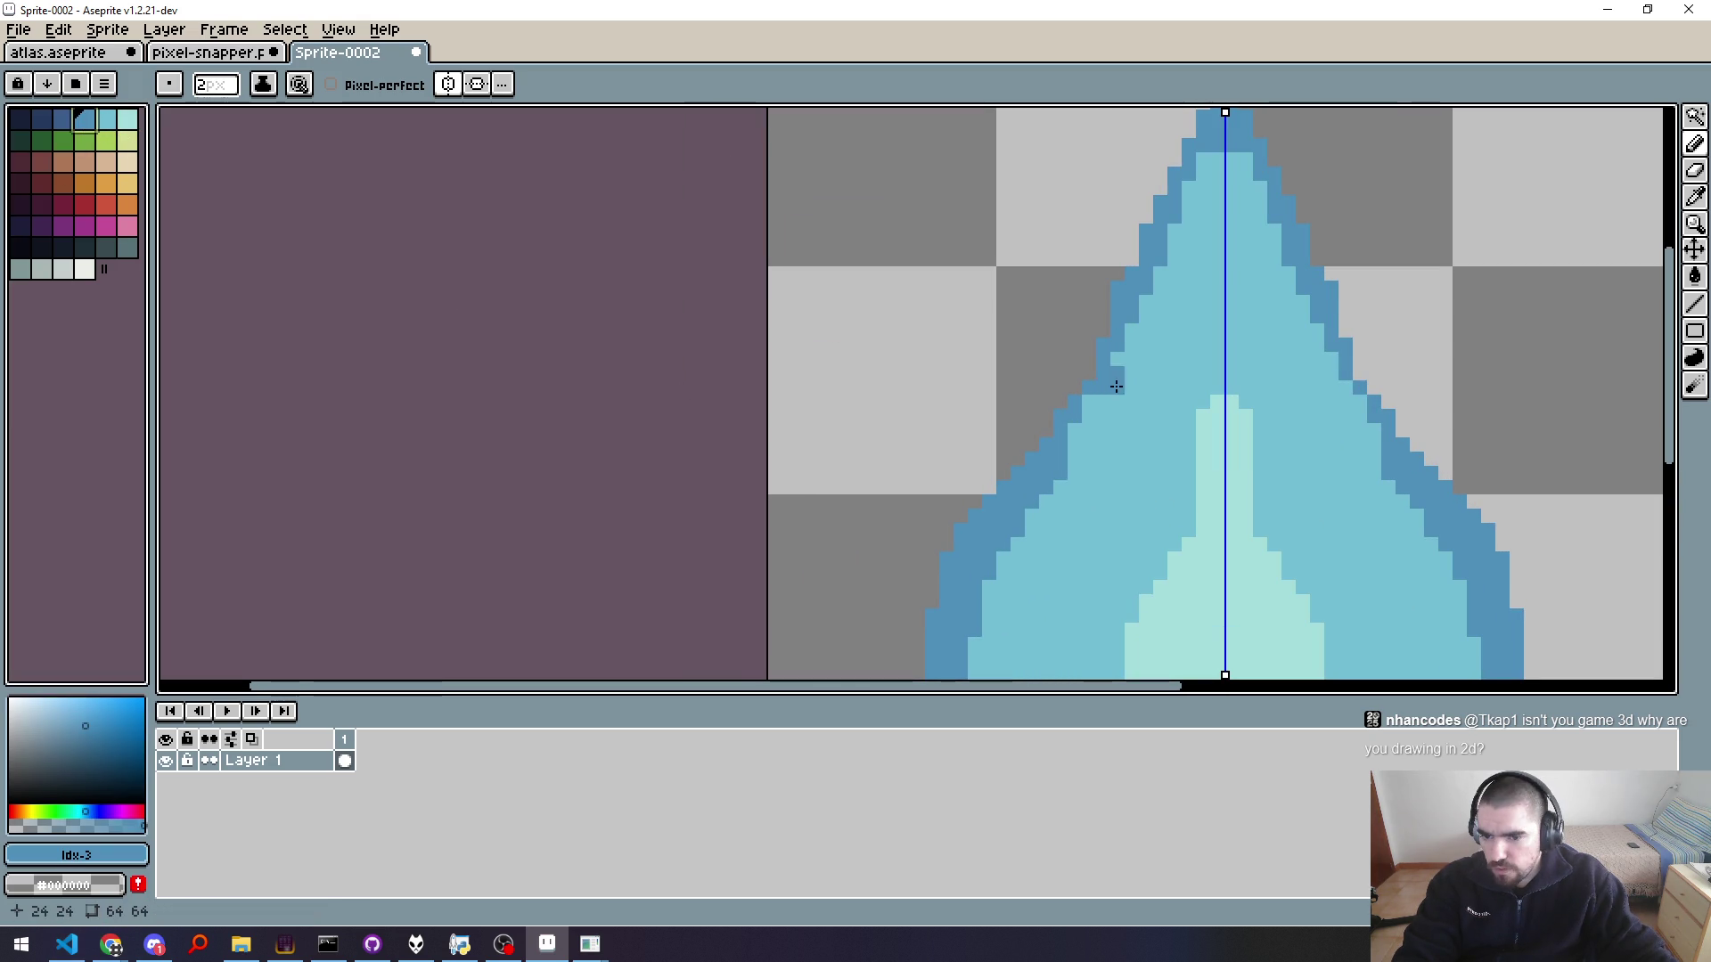
scroll(1165, 412, down, 1)
Step: Select the light cyan swatch and draw a mirrored line just inside the drop's left outline
click(63, 118)
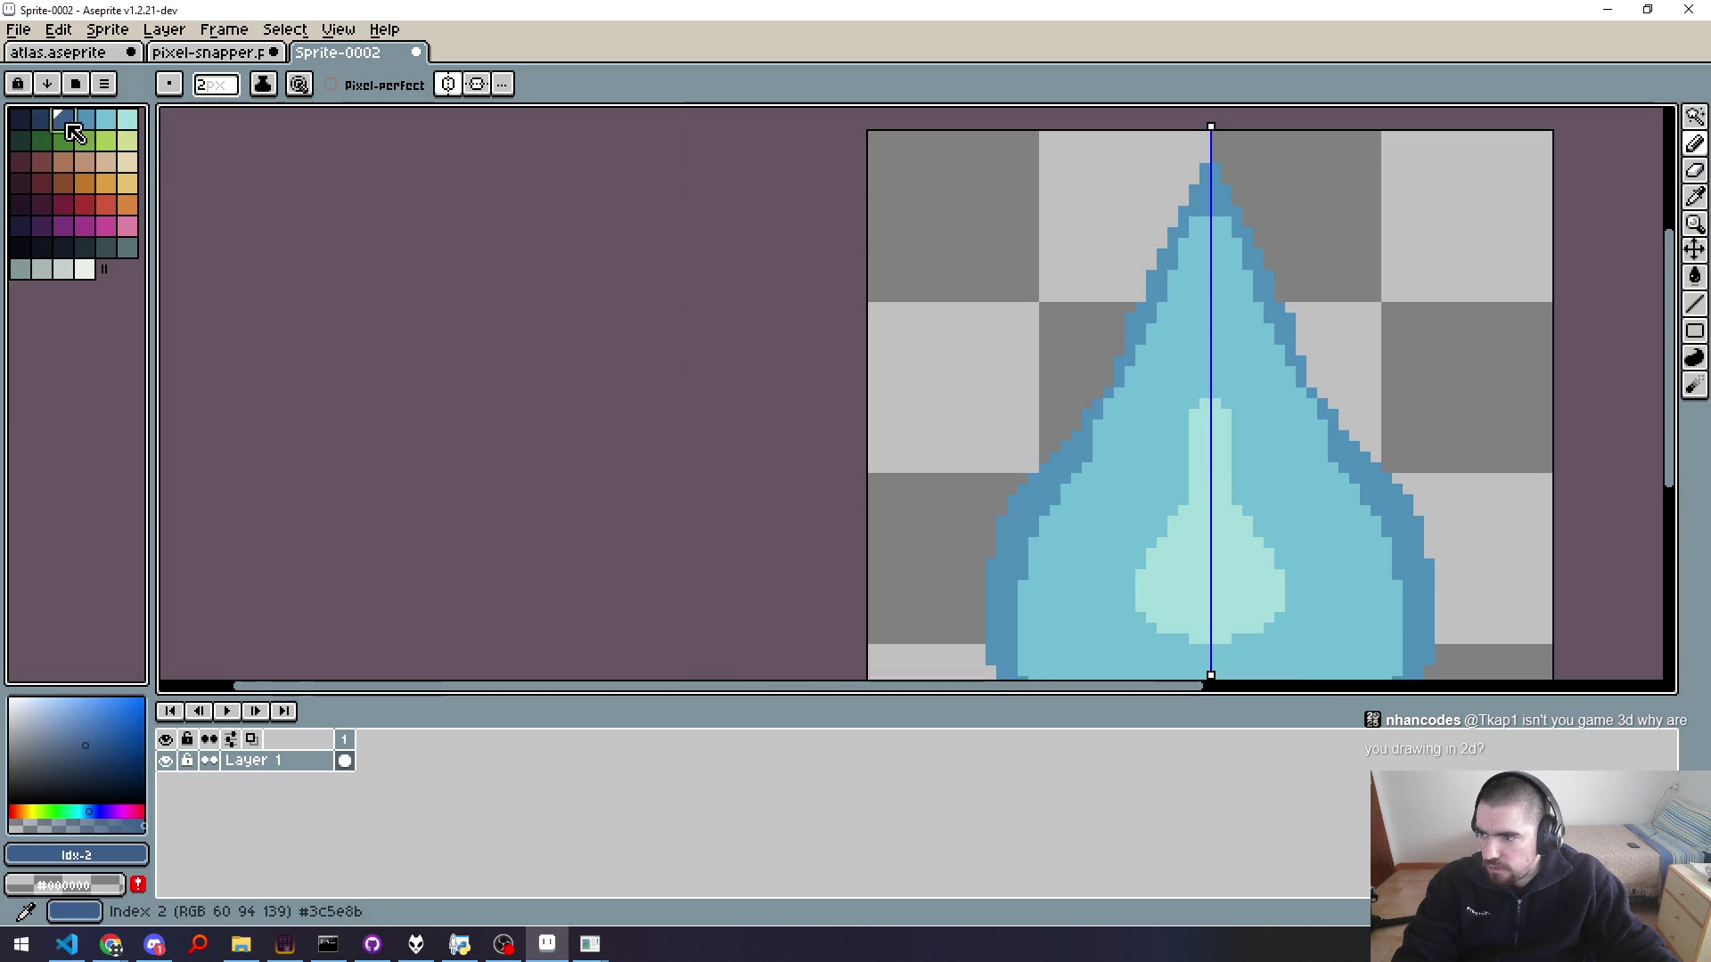
click(84, 117)
click(106, 117)
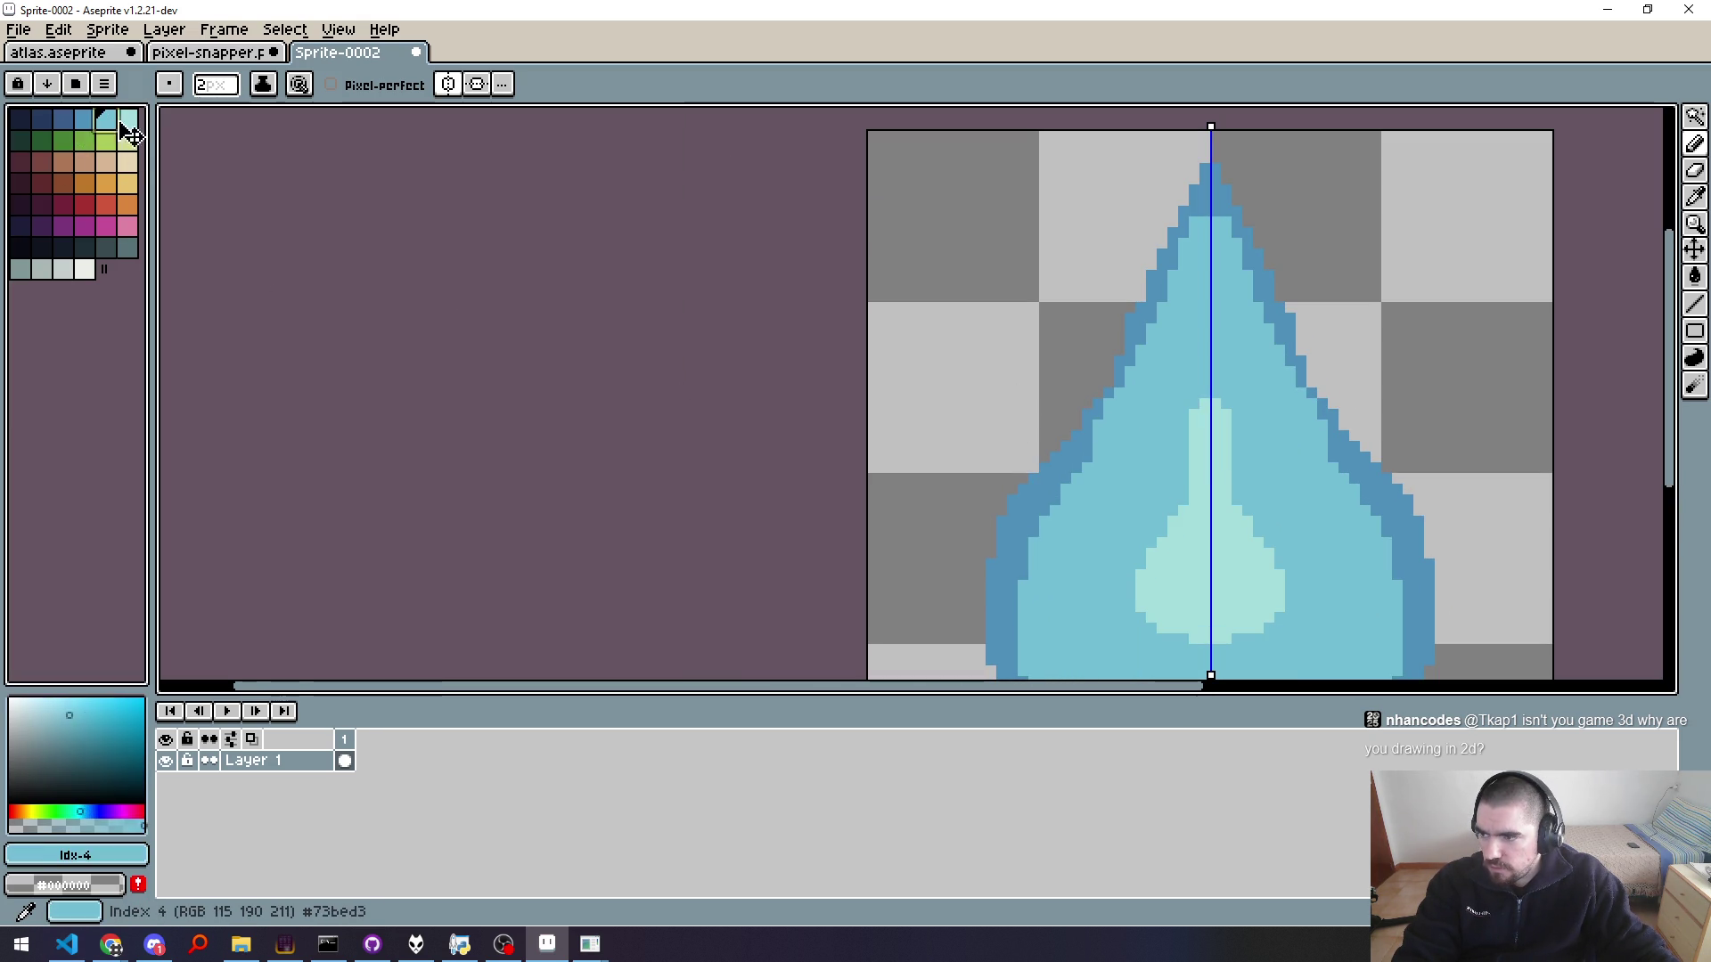
click(127, 118)
mouse_move(1126, 517)
mouse_down()
mouse_move(882, 324)
mouse_move(904, 401)
mouse_up()
scroll(879, 355, down, 1)
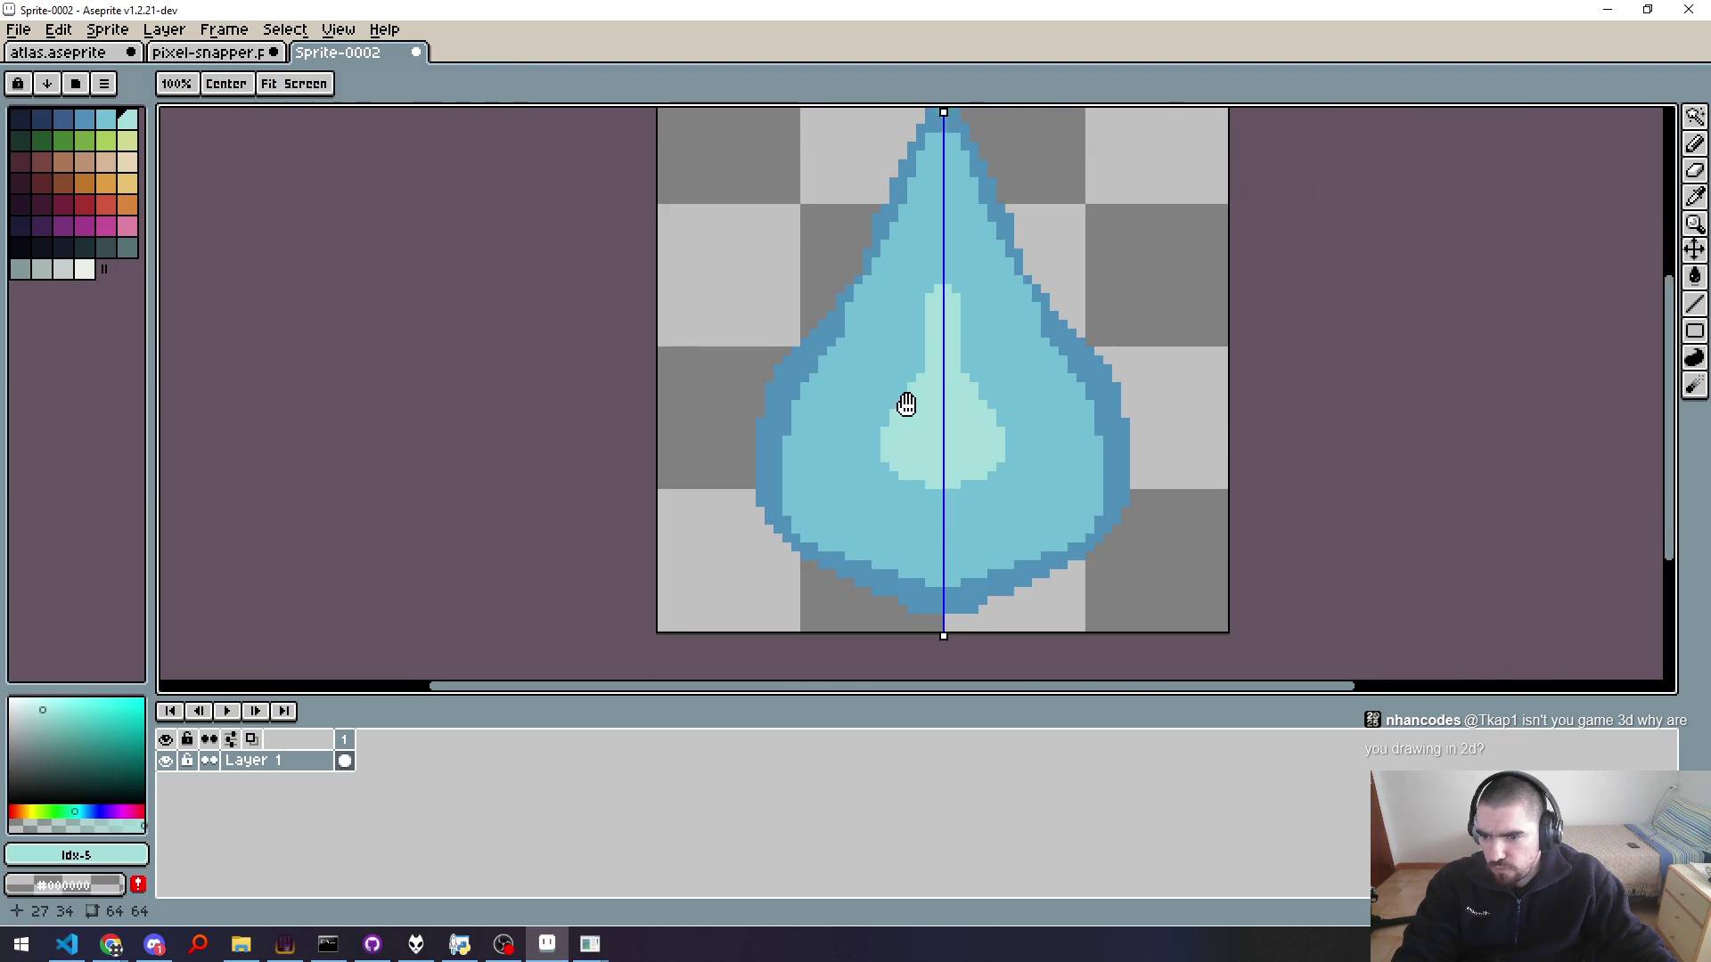
mouse_move(945, 308)
mouse_down()
mouse_move(858, 602)
mouse_move(957, 658)
mouse_up()
Step: Flood-fill the drop's interior with light cyan, then select the dark blue swatch
key(g)
click(1024, 593)
key(b)
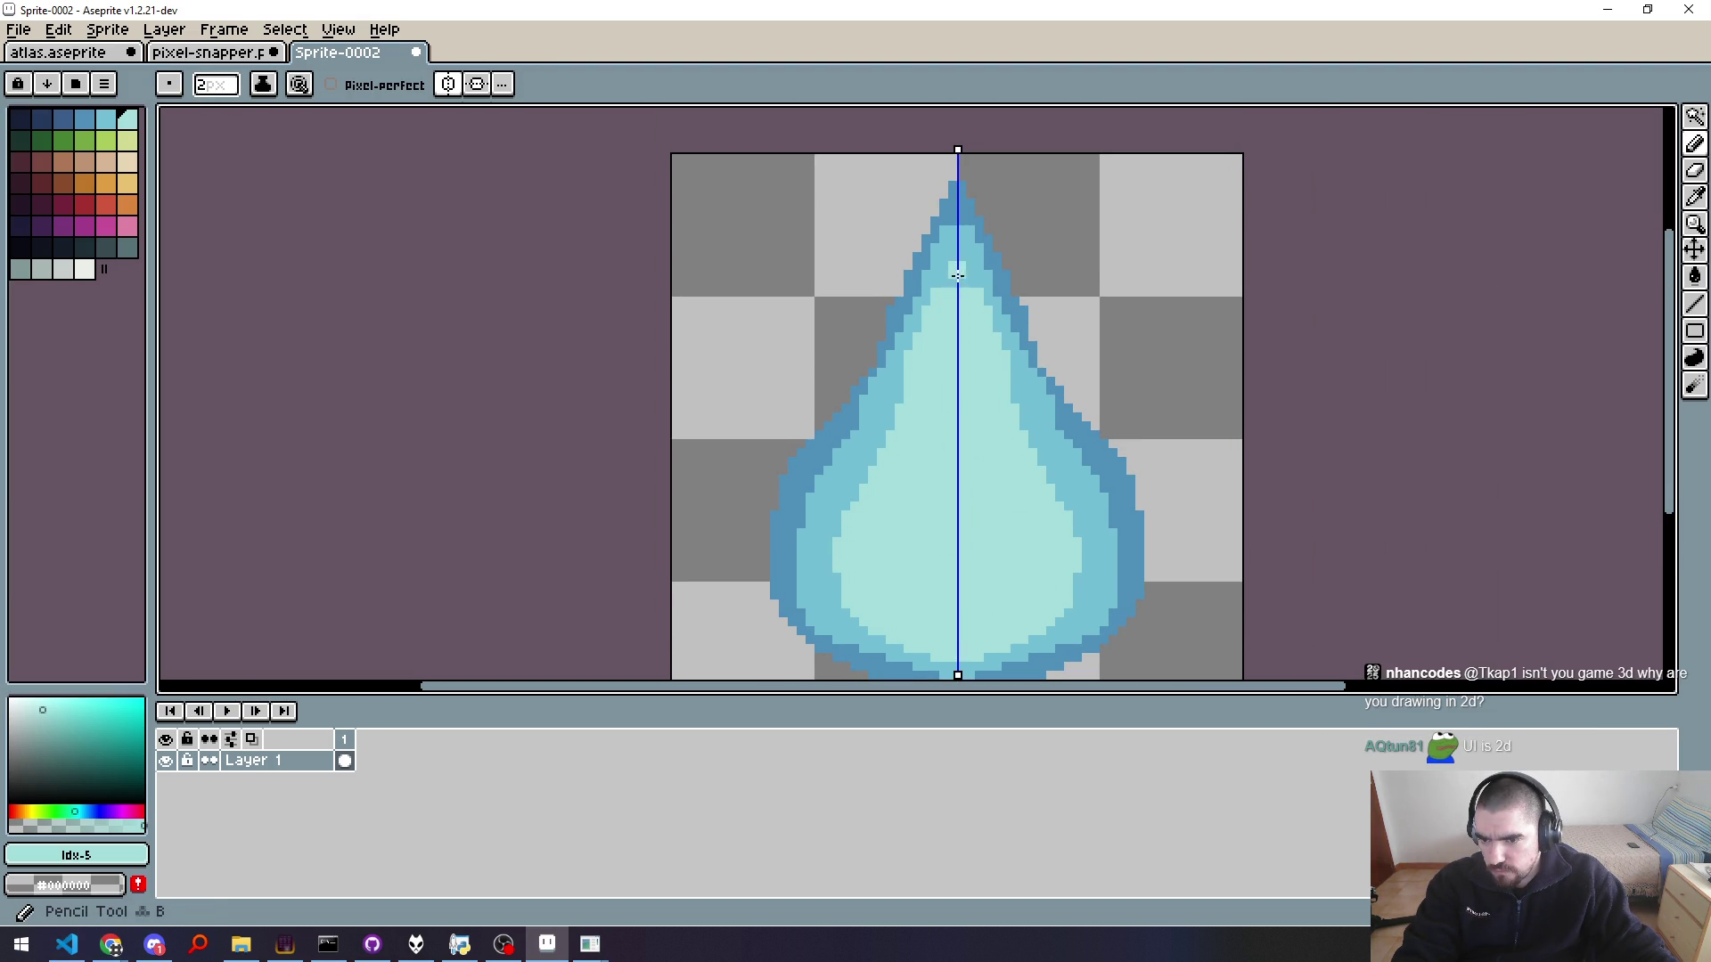
scroll(958, 279, down, 5)
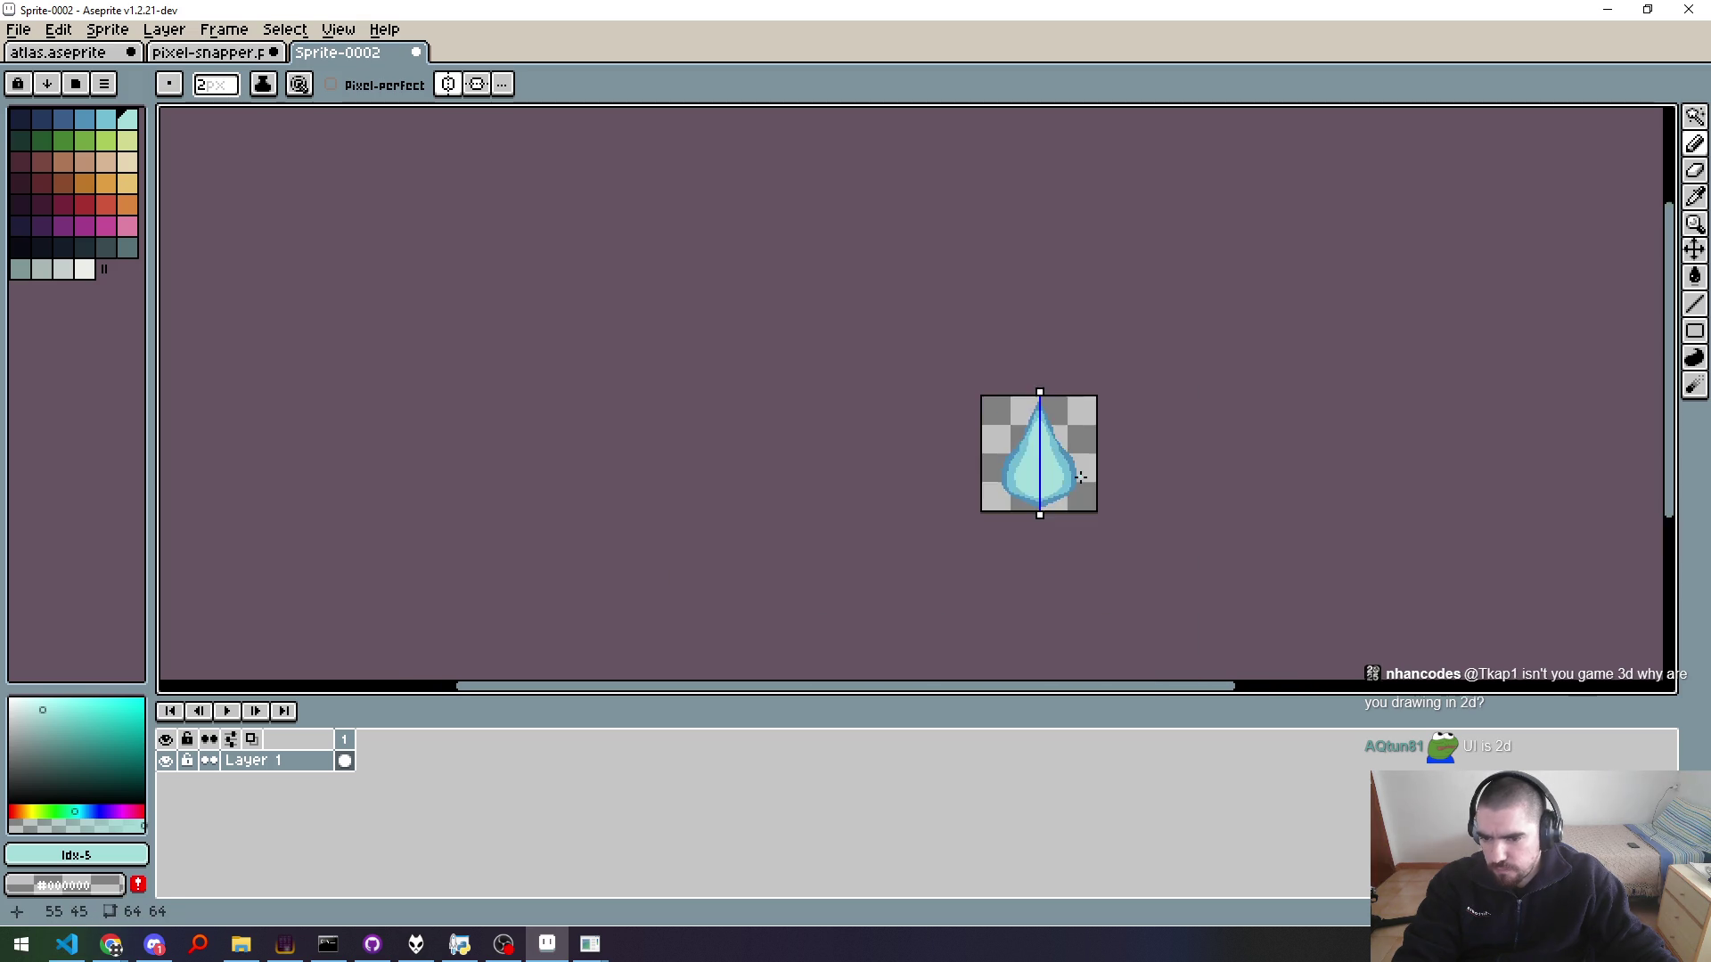
scroll(1080, 516, up, 4)
drag(1081, 516, 1151, 531)
scroll(1151, 531, down, 4)
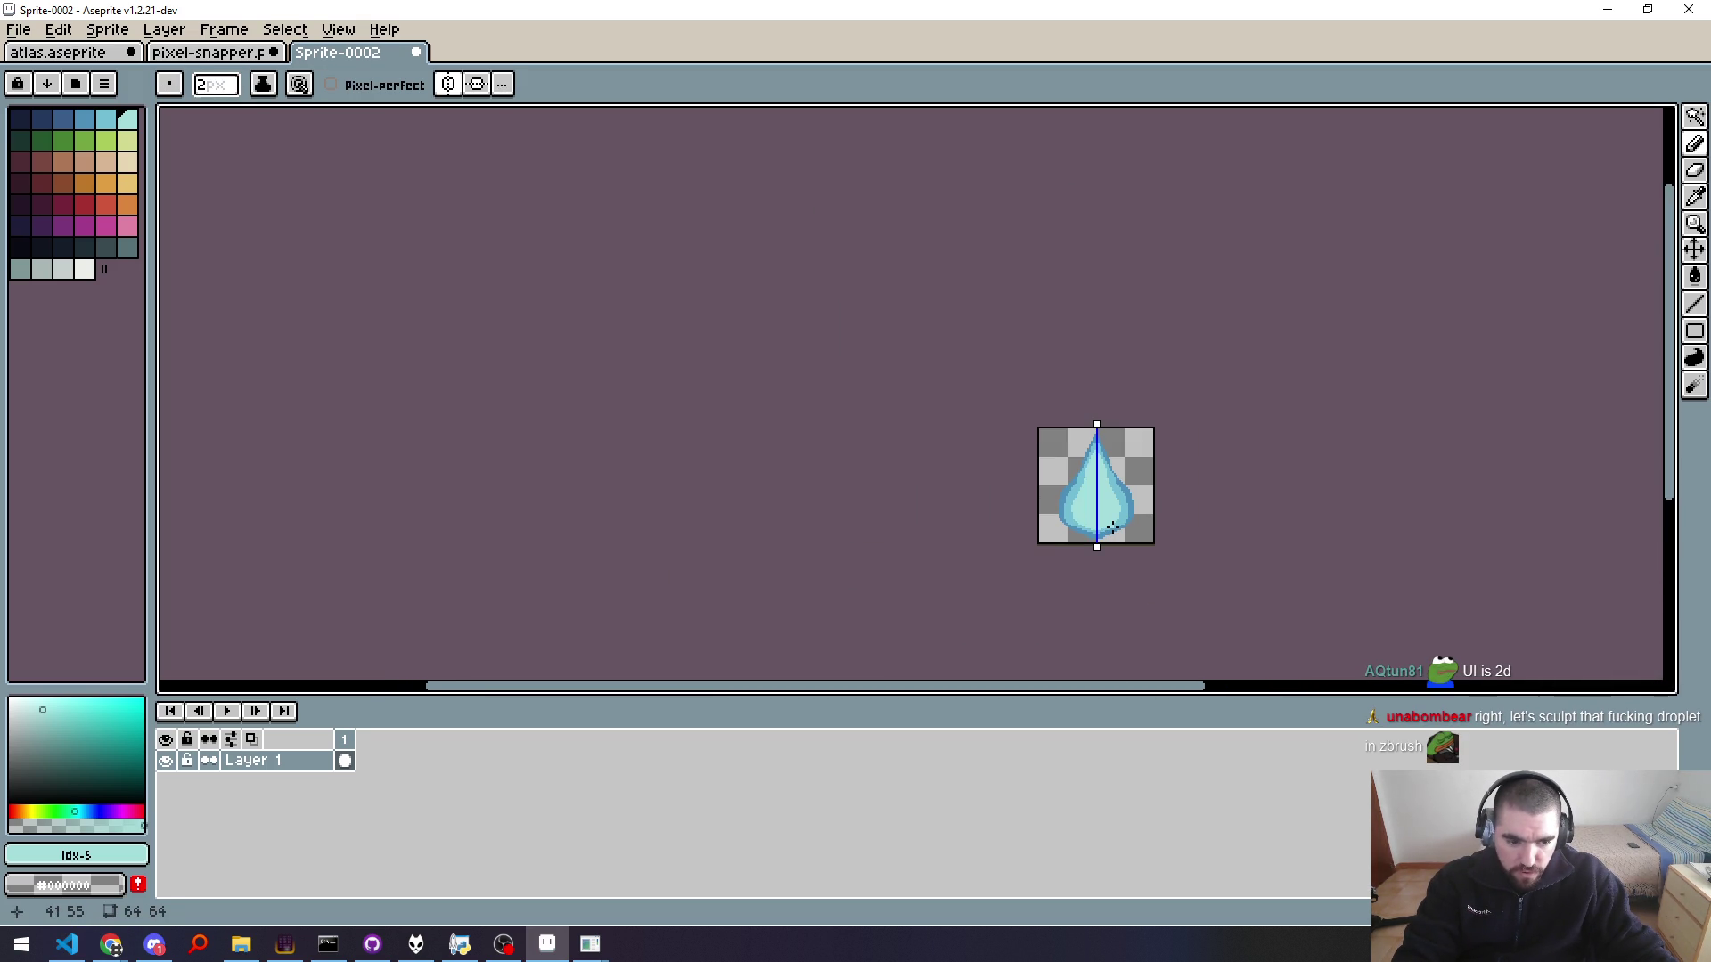
scroll(1112, 527, up, 2)
scroll(1112, 527, up, 2)
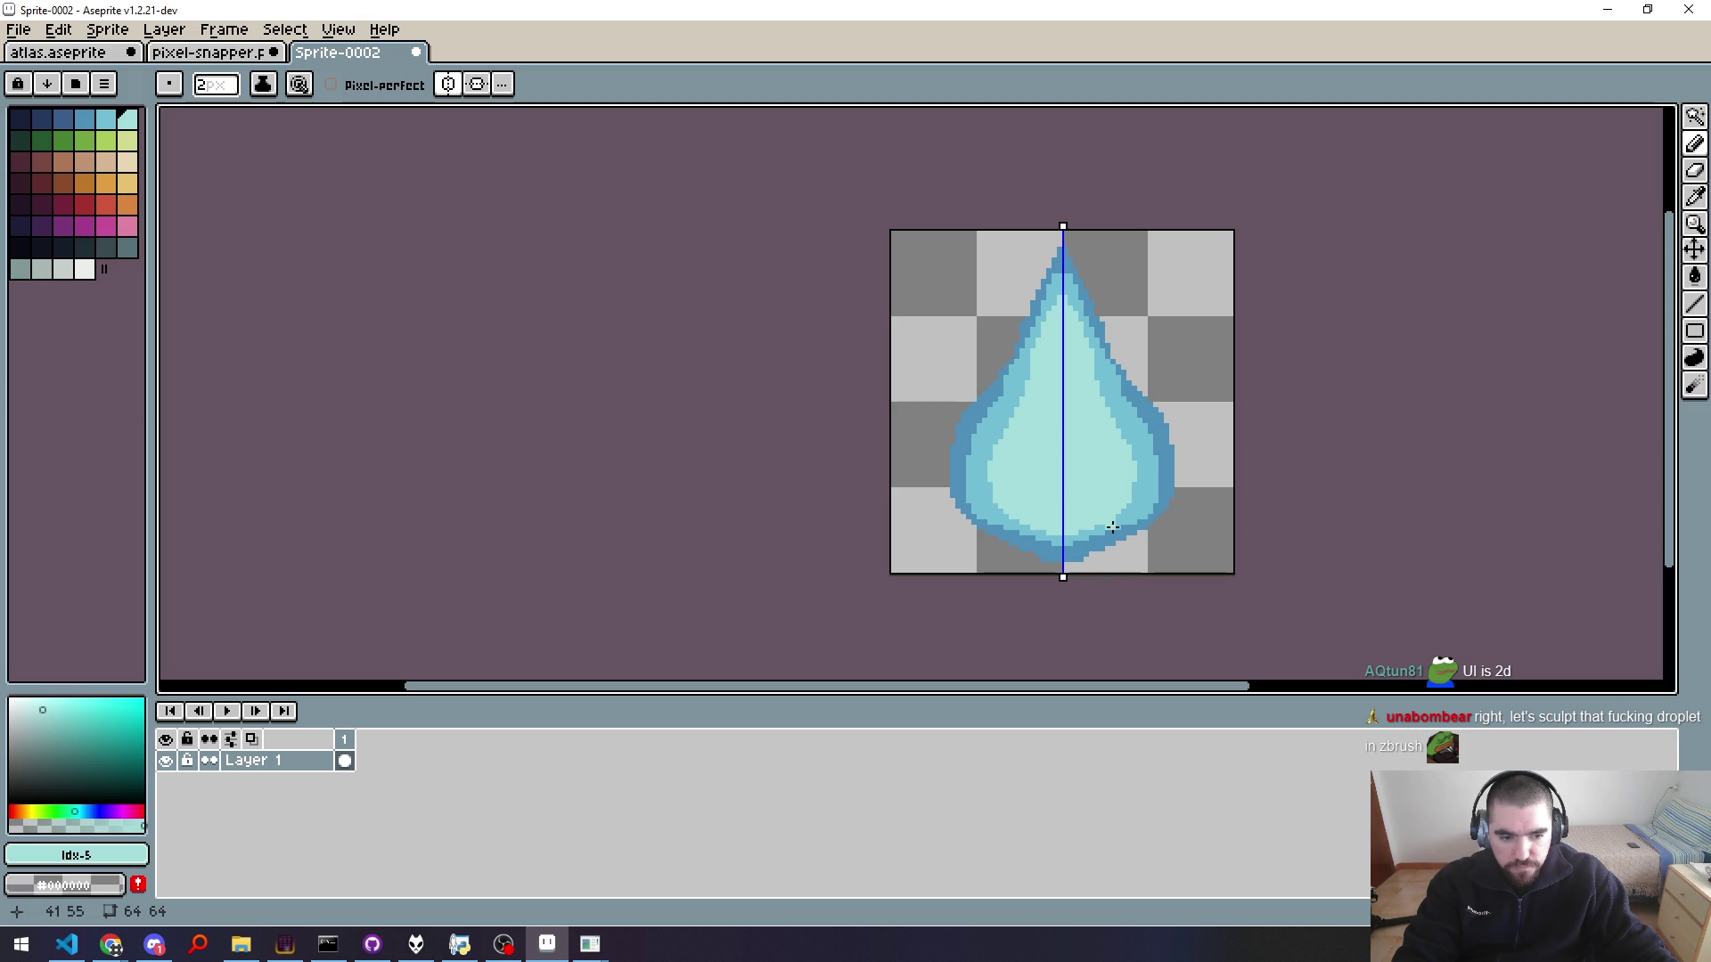
scroll(1112, 527, up, 1)
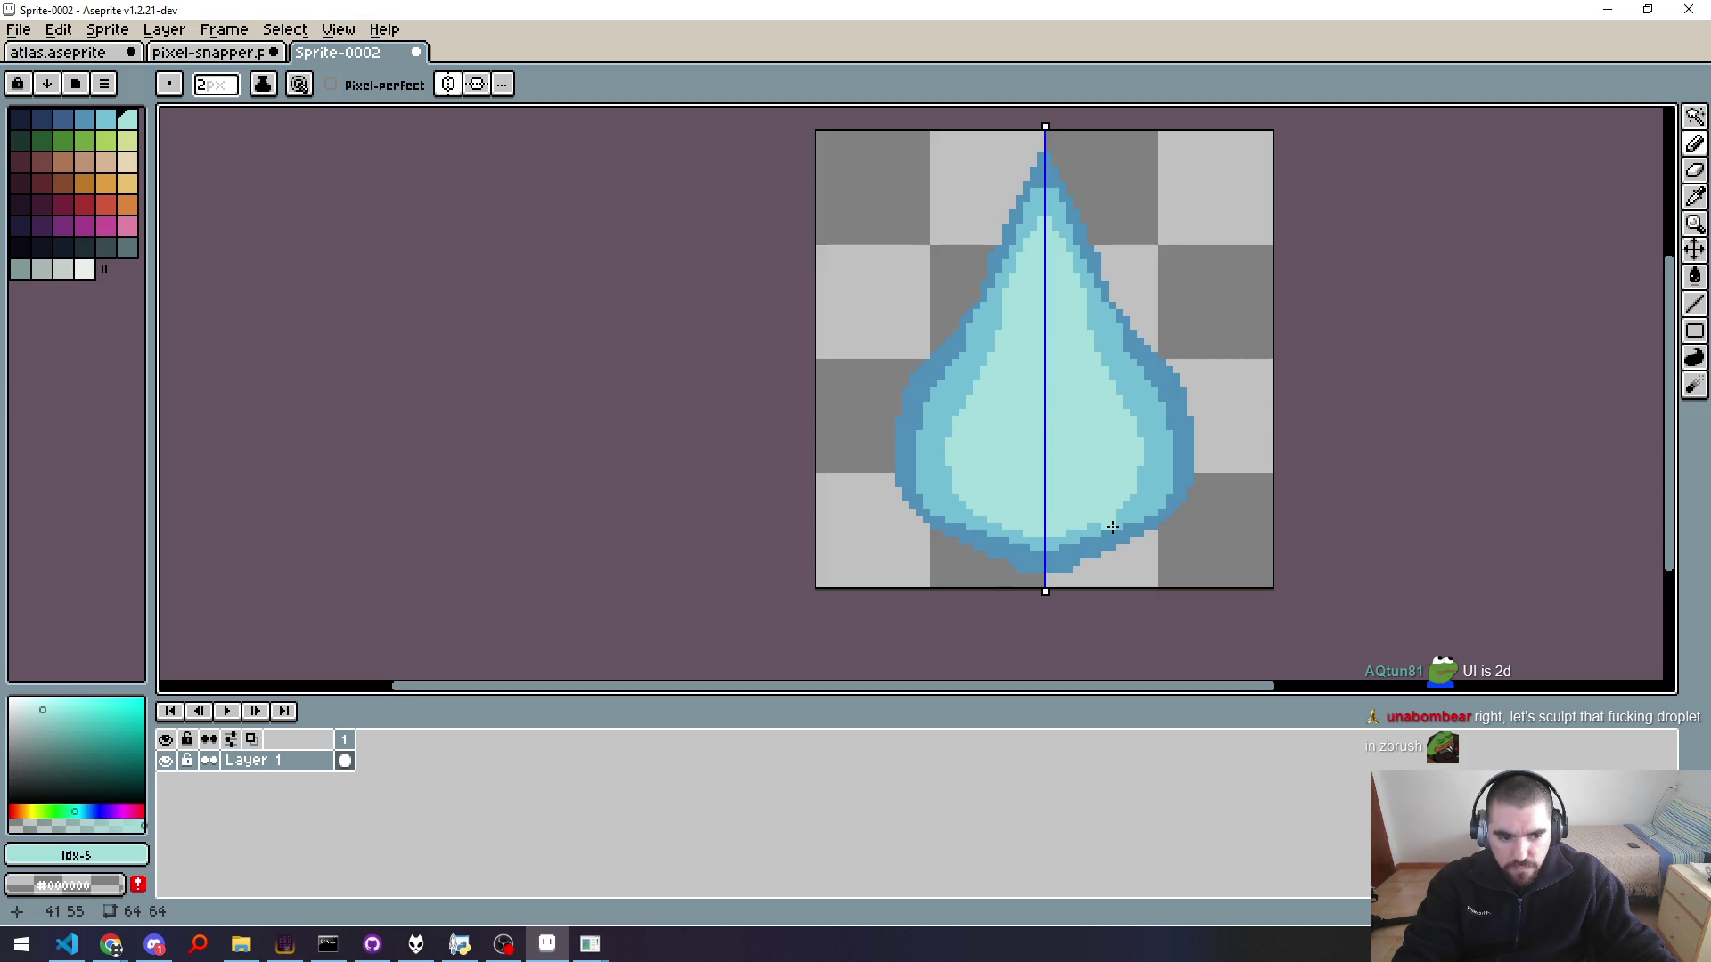
key(space)
mouse_move(1151, 355)
mouse_down()
mouse_move(1105, 479)
mouse_move(1181, 380)
mouse_up()
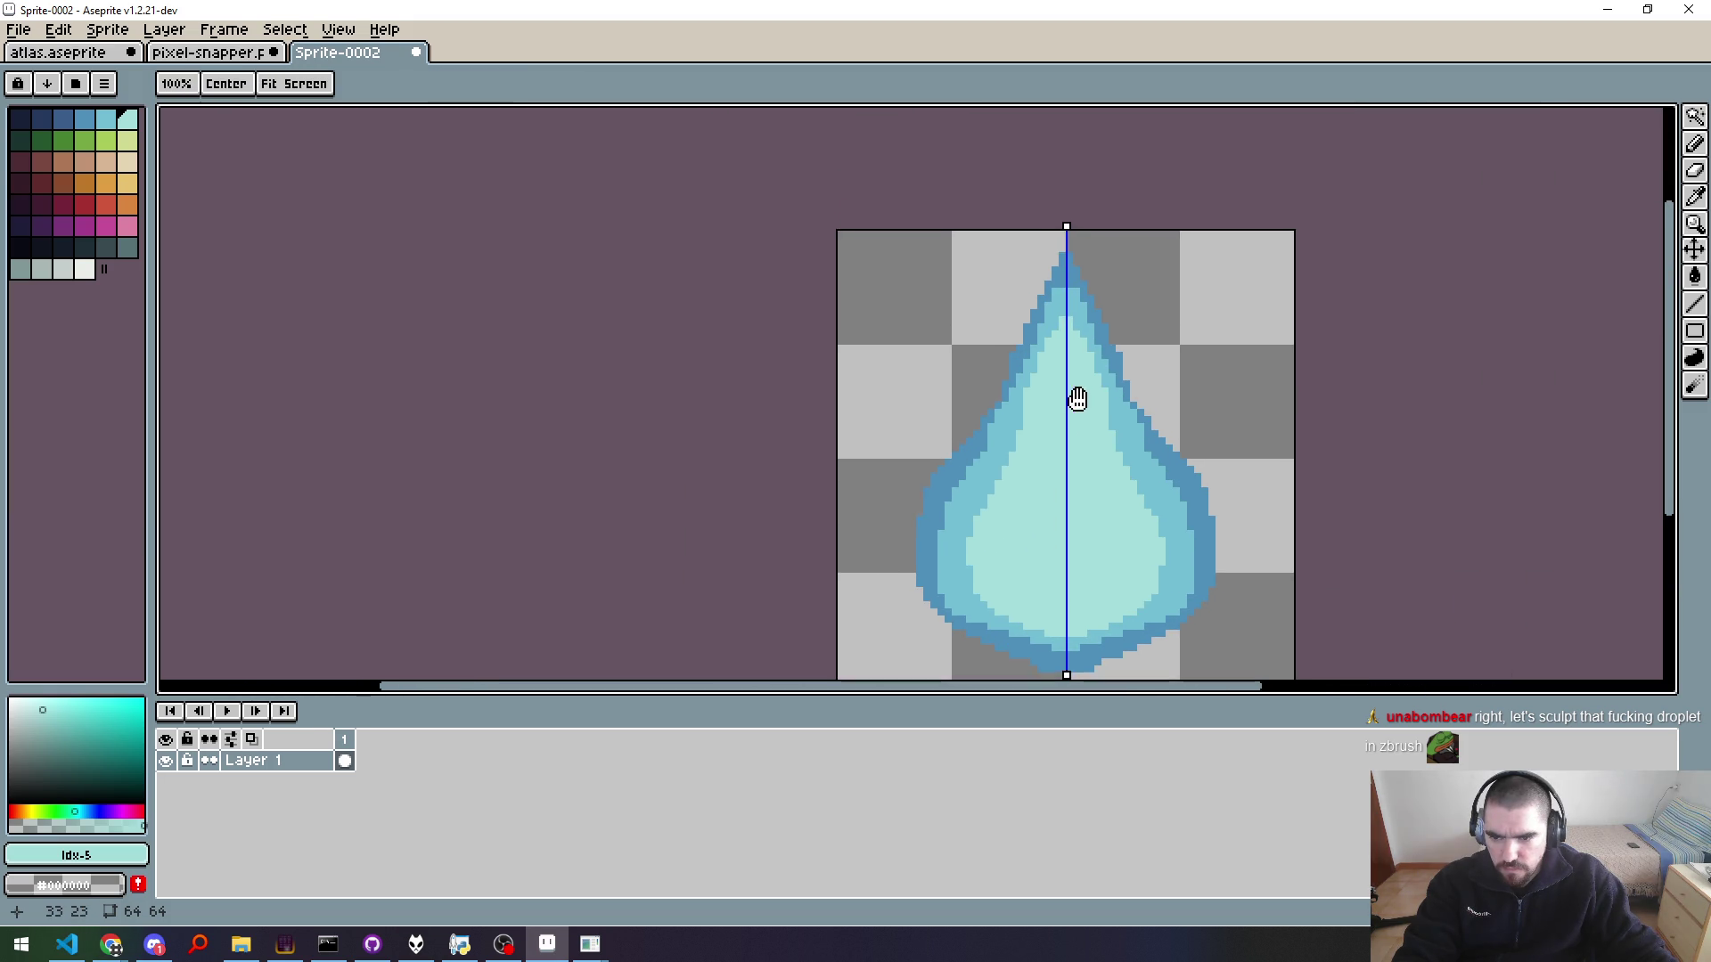
scroll(1078, 419, down, 1)
scroll(1159, 401, down, 4)
scroll(1228, 396, up, 5)
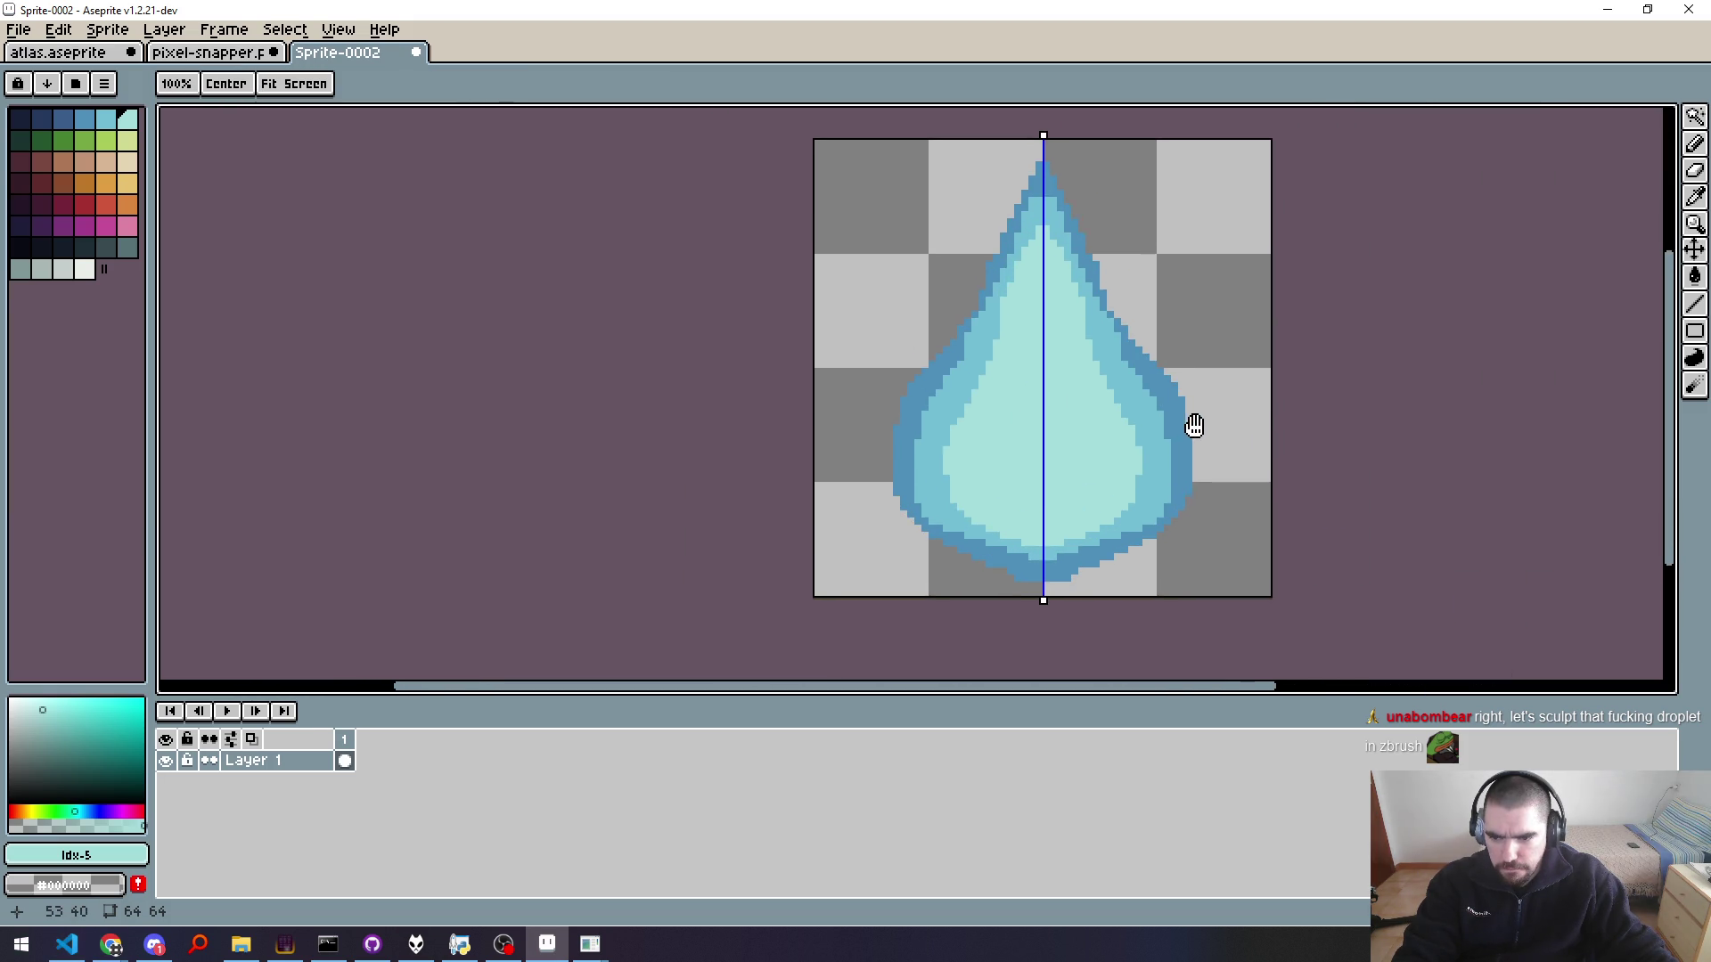
drag(1229, 396, 1259, 385)
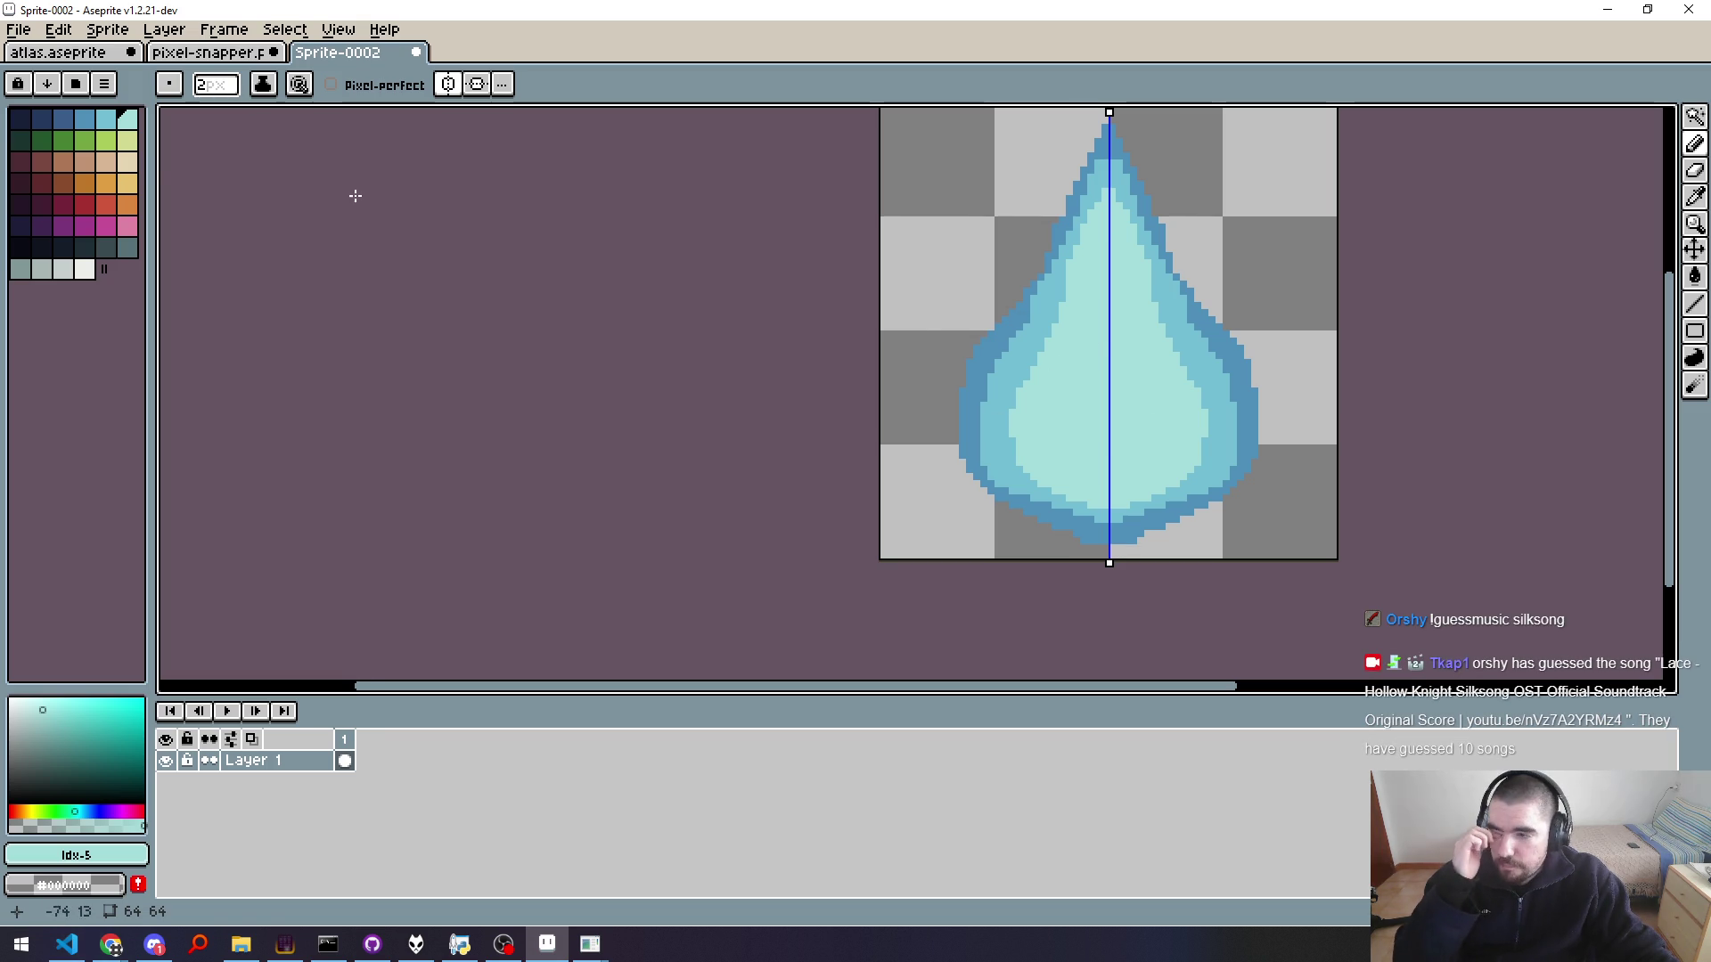
click(63, 117)
scroll(1002, 241, up, 1)
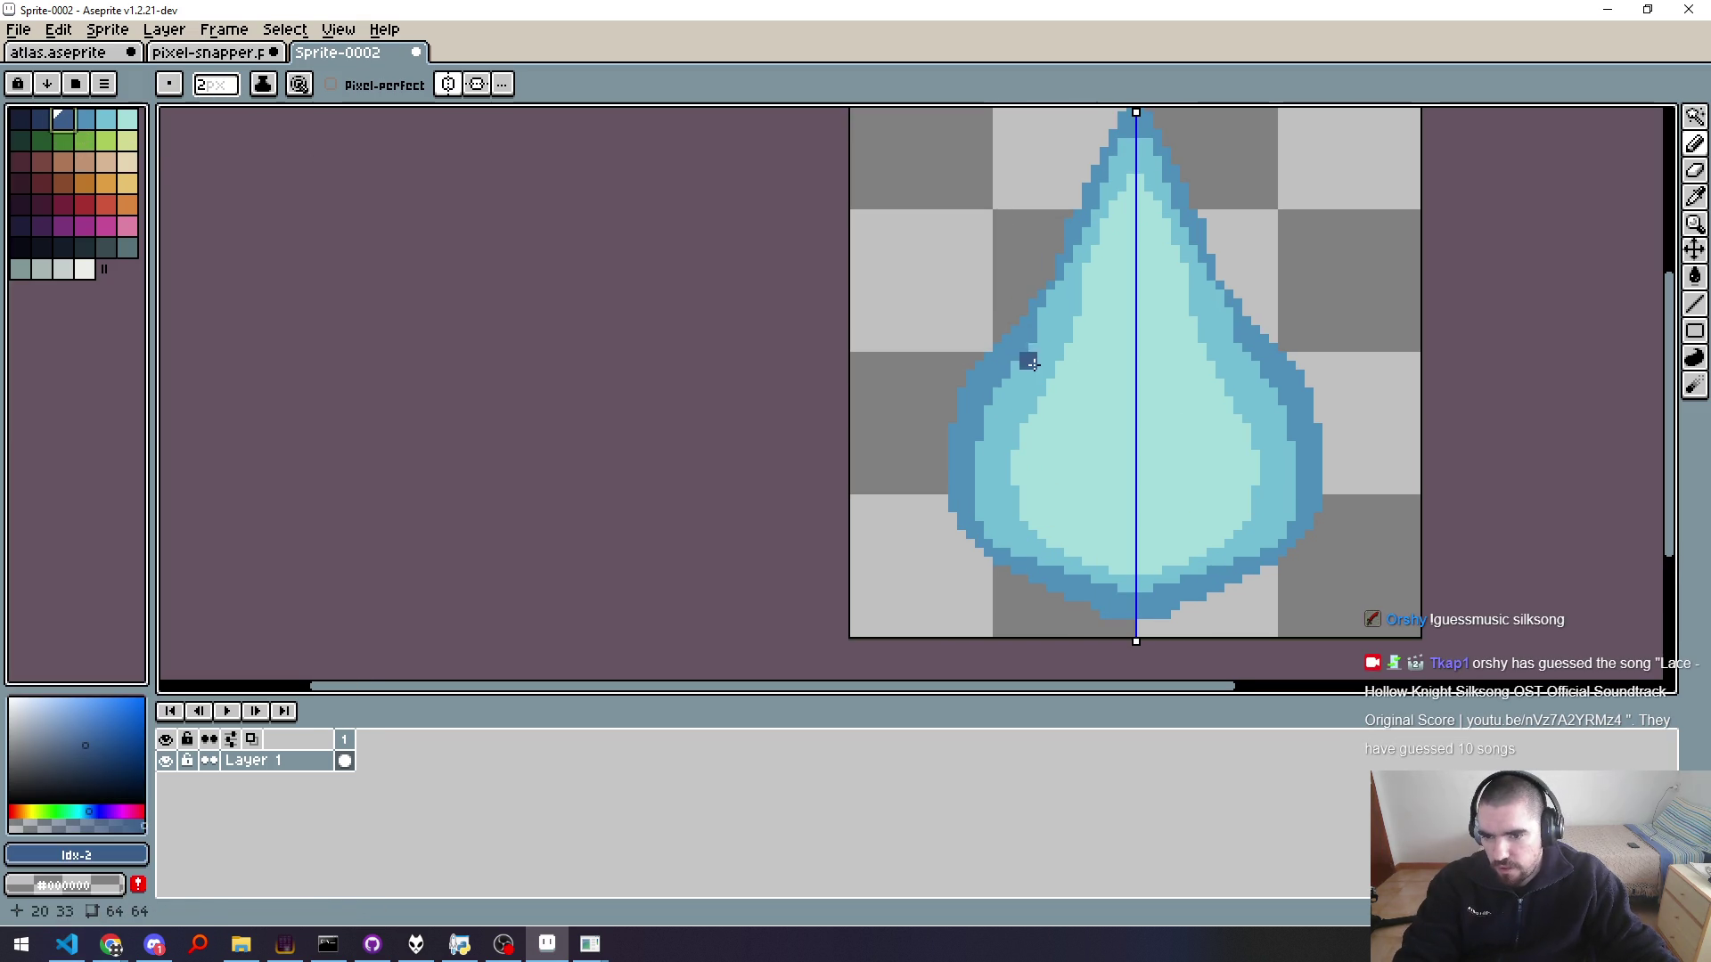
Step: Bucket-fill the drop's outline and tip dark blue, the middle band mid blue, and the inner area cyan
key(g)
click(978, 396)
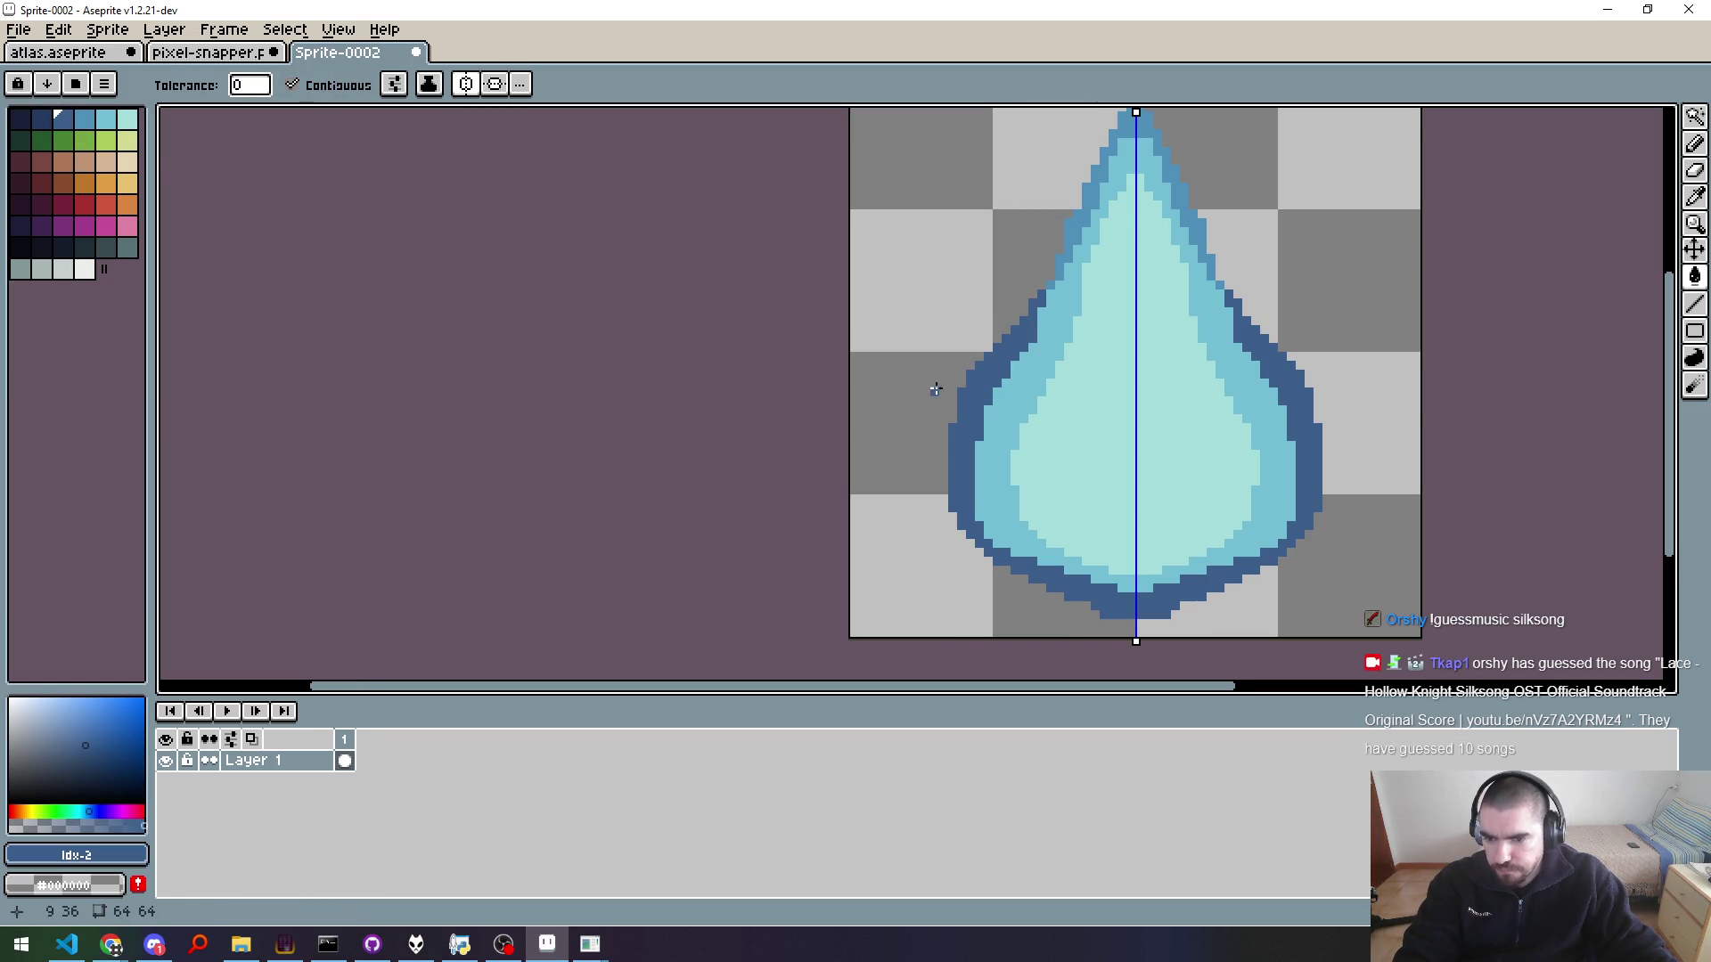
click(1096, 197)
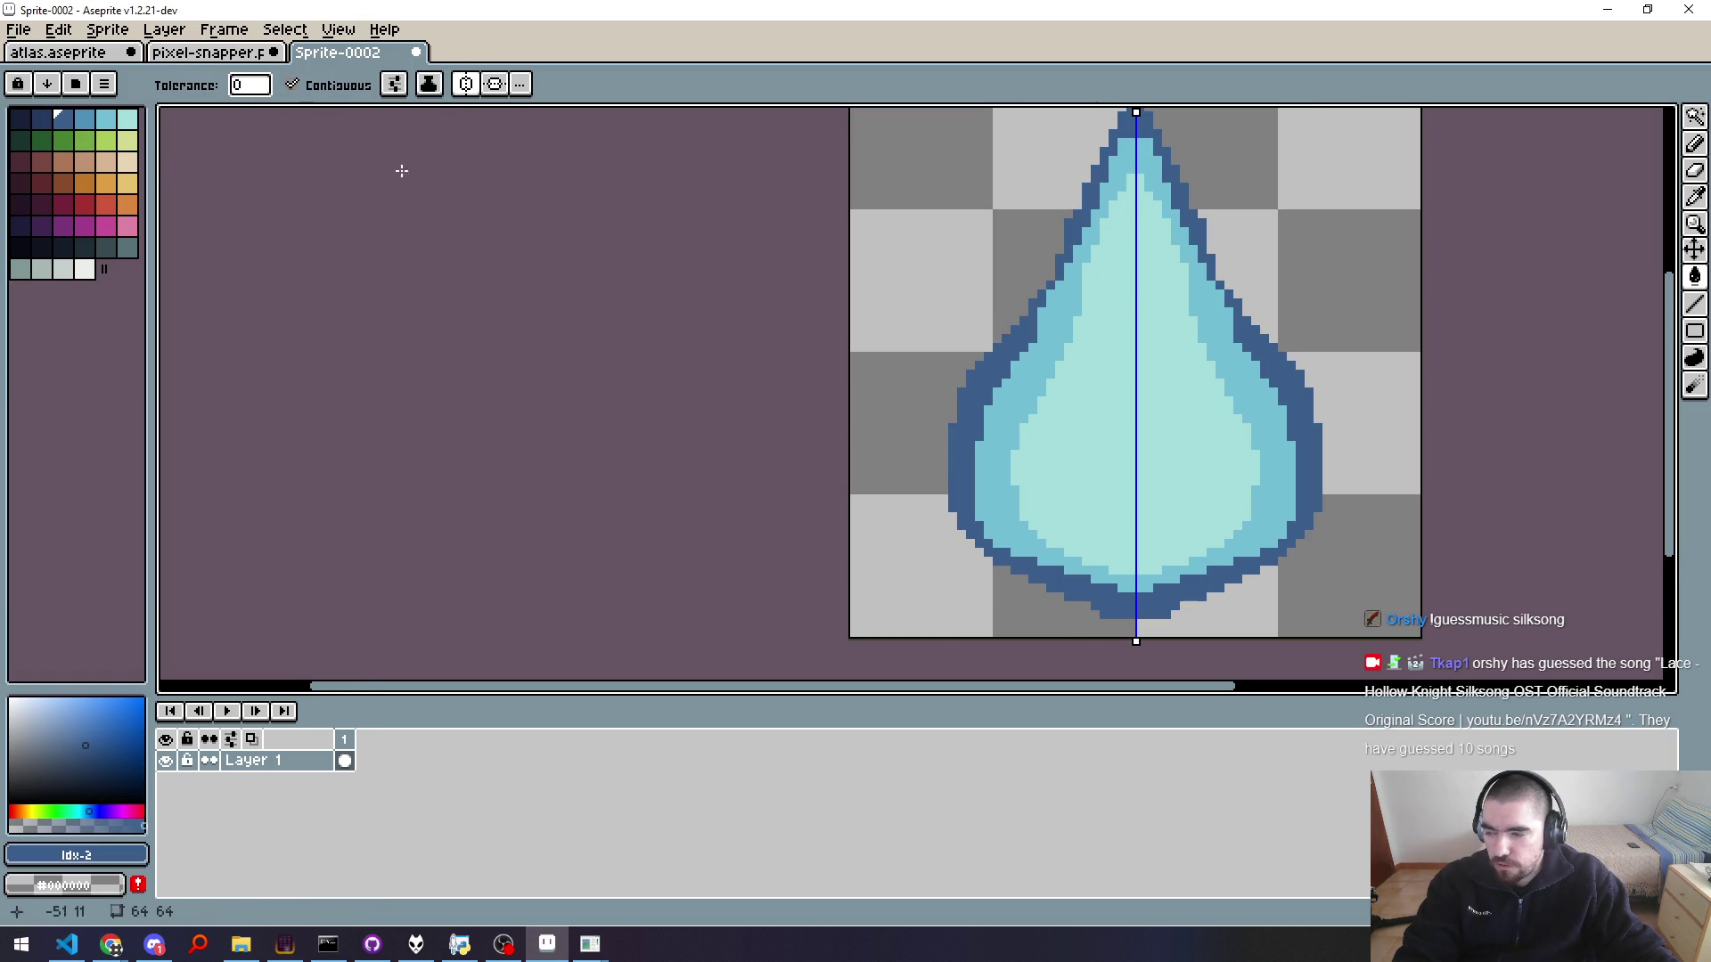
click(84, 117)
click(1044, 350)
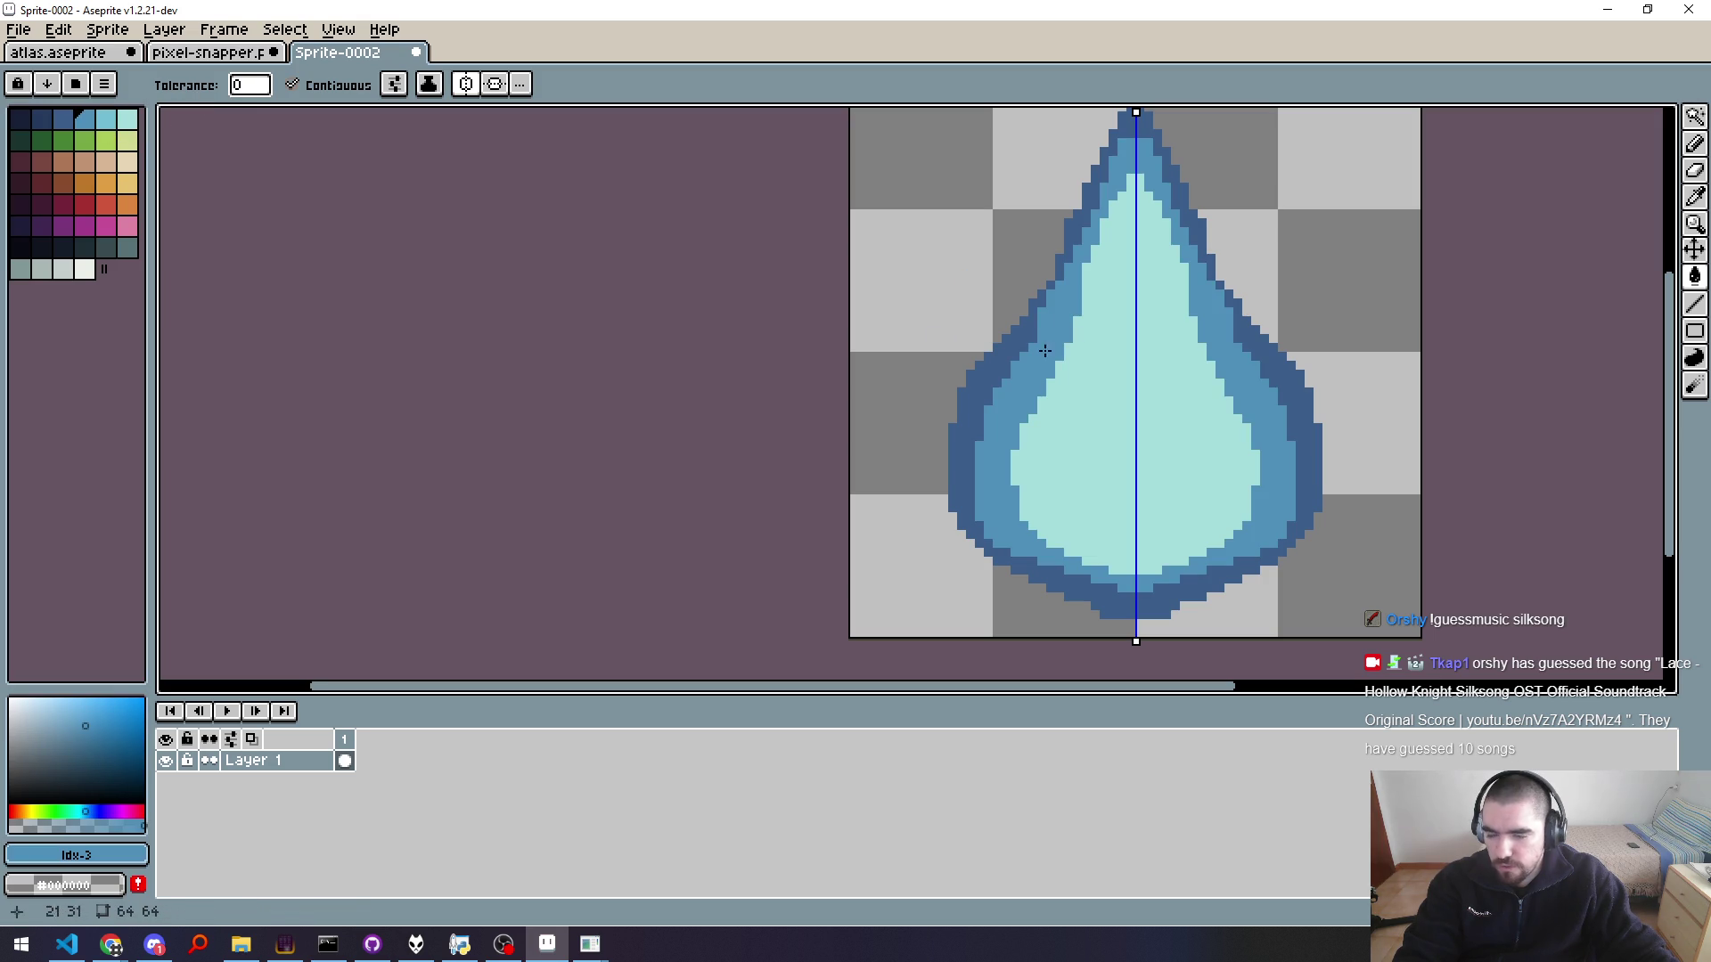
click(106, 118)
click(1125, 400)
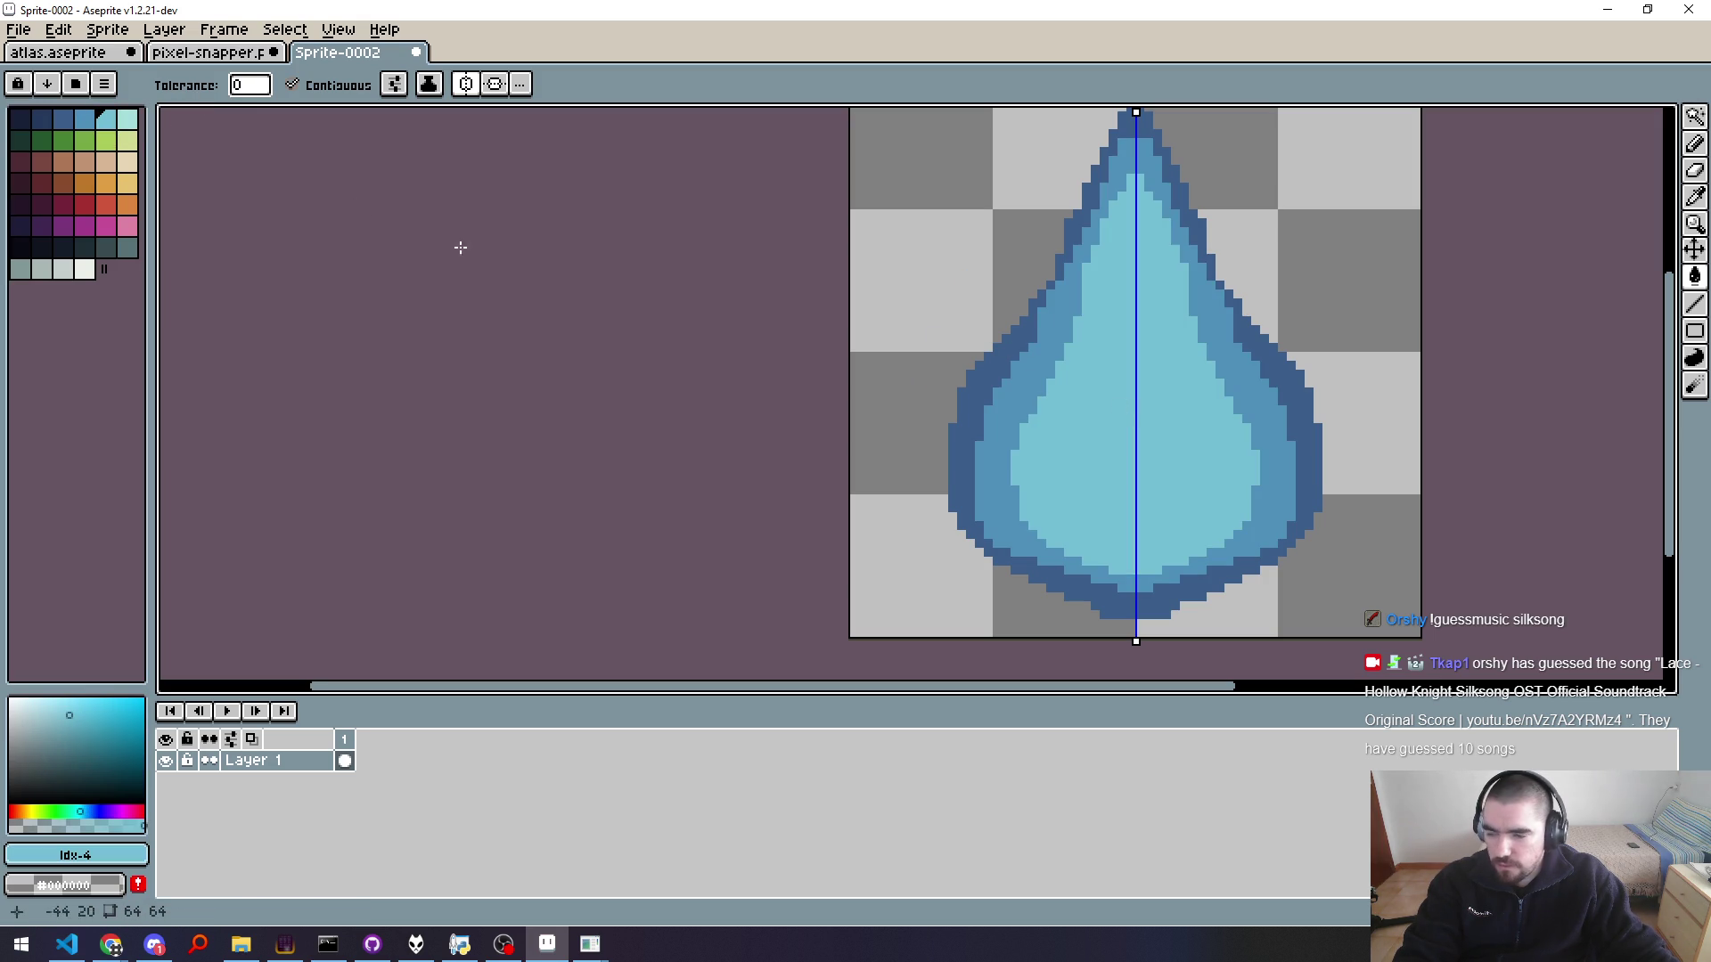
Step: Outline a core inside the drop in the lightest cyan and fill it pale cyan
click(126, 118)
key(b)
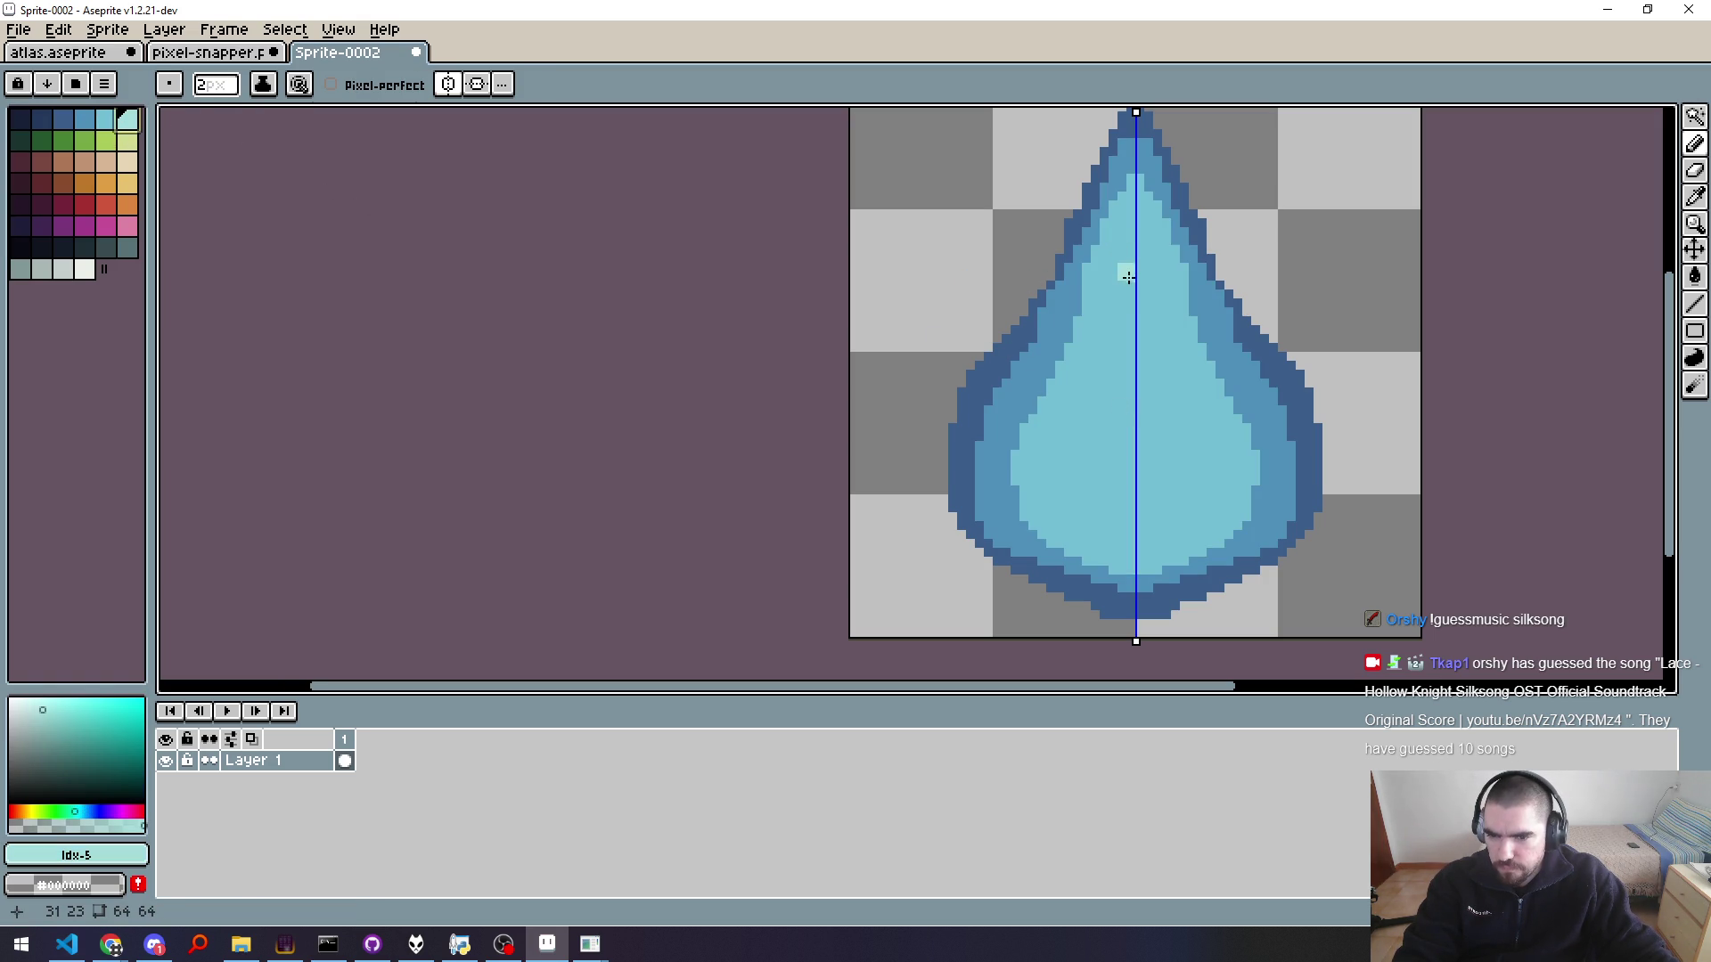
drag(1129, 250, 1158, 519)
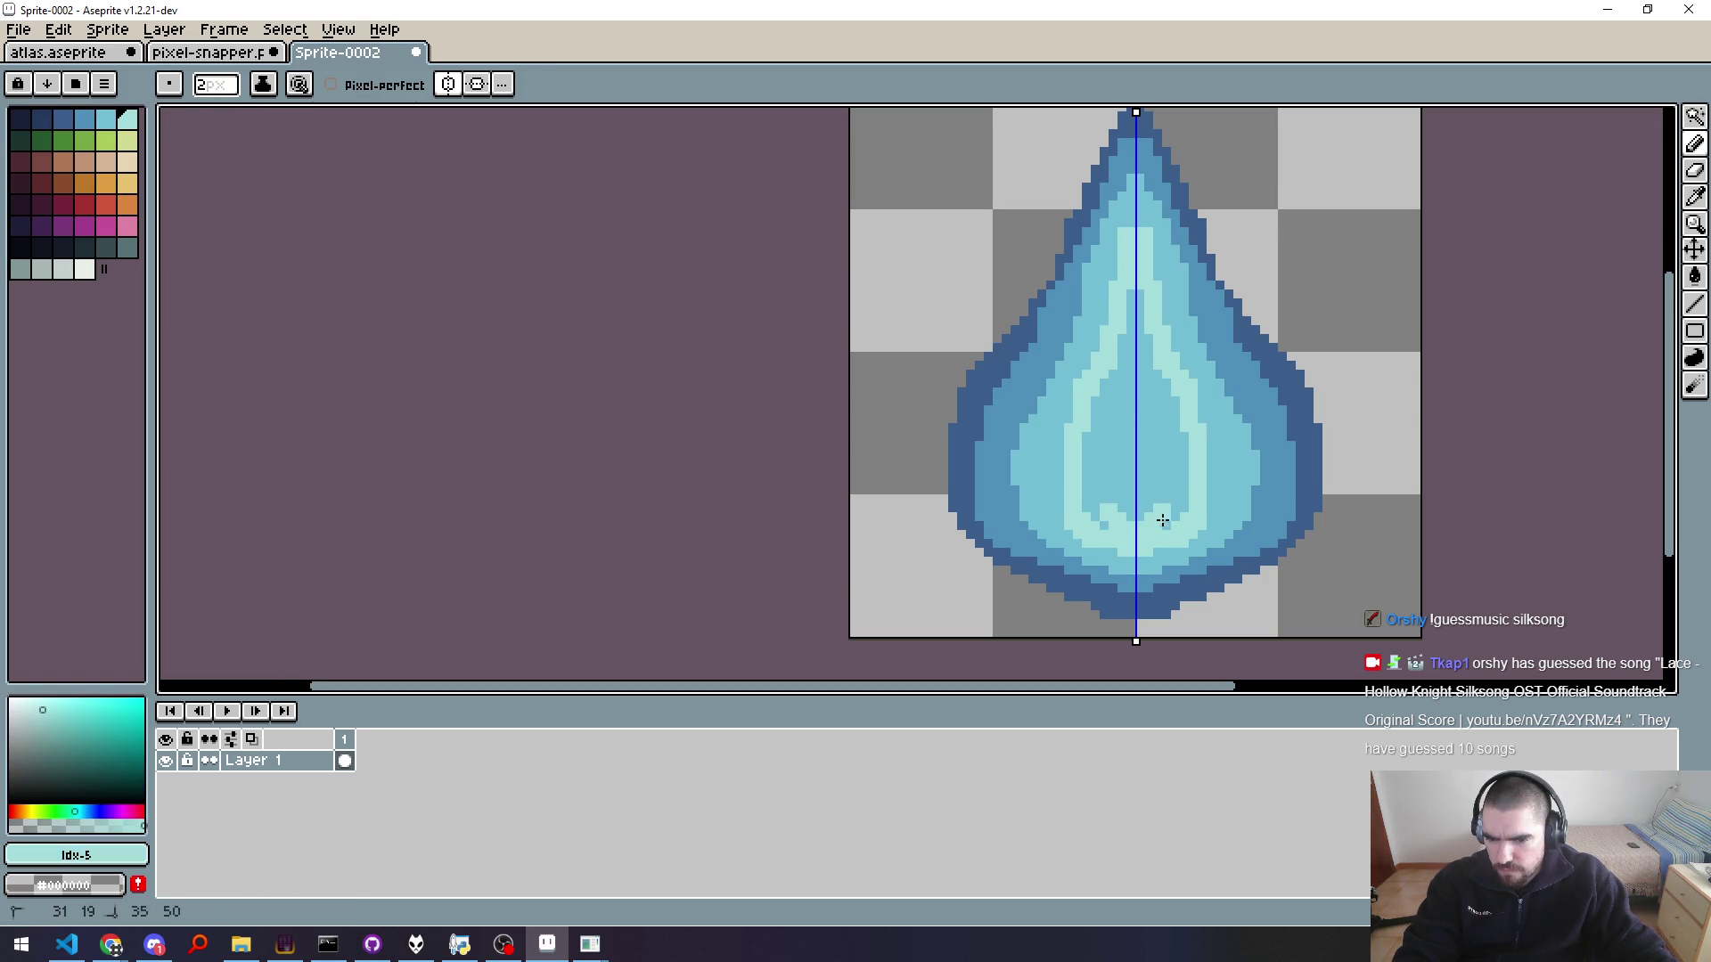
key(g)
click(1170, 464)
scroll(1238, 406, down, 2)
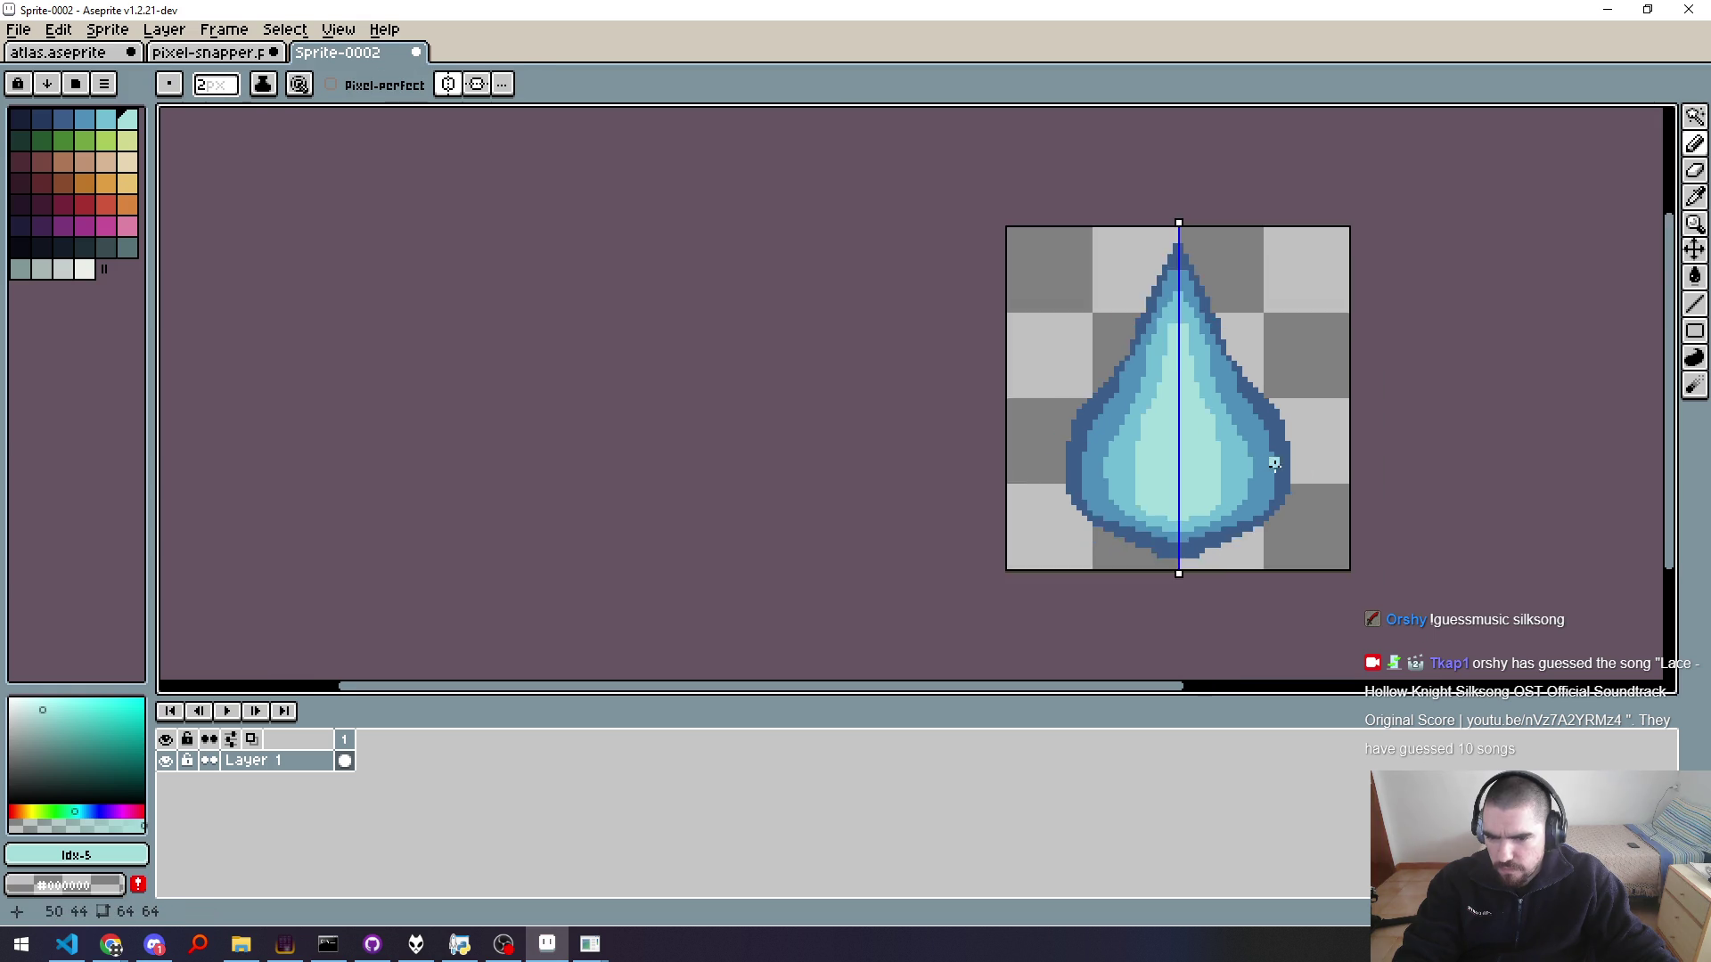
scroll(1309, 476, down, 4)
drag(1364, 522, 1138, 461)
scroll(1104, 443, up, 4)
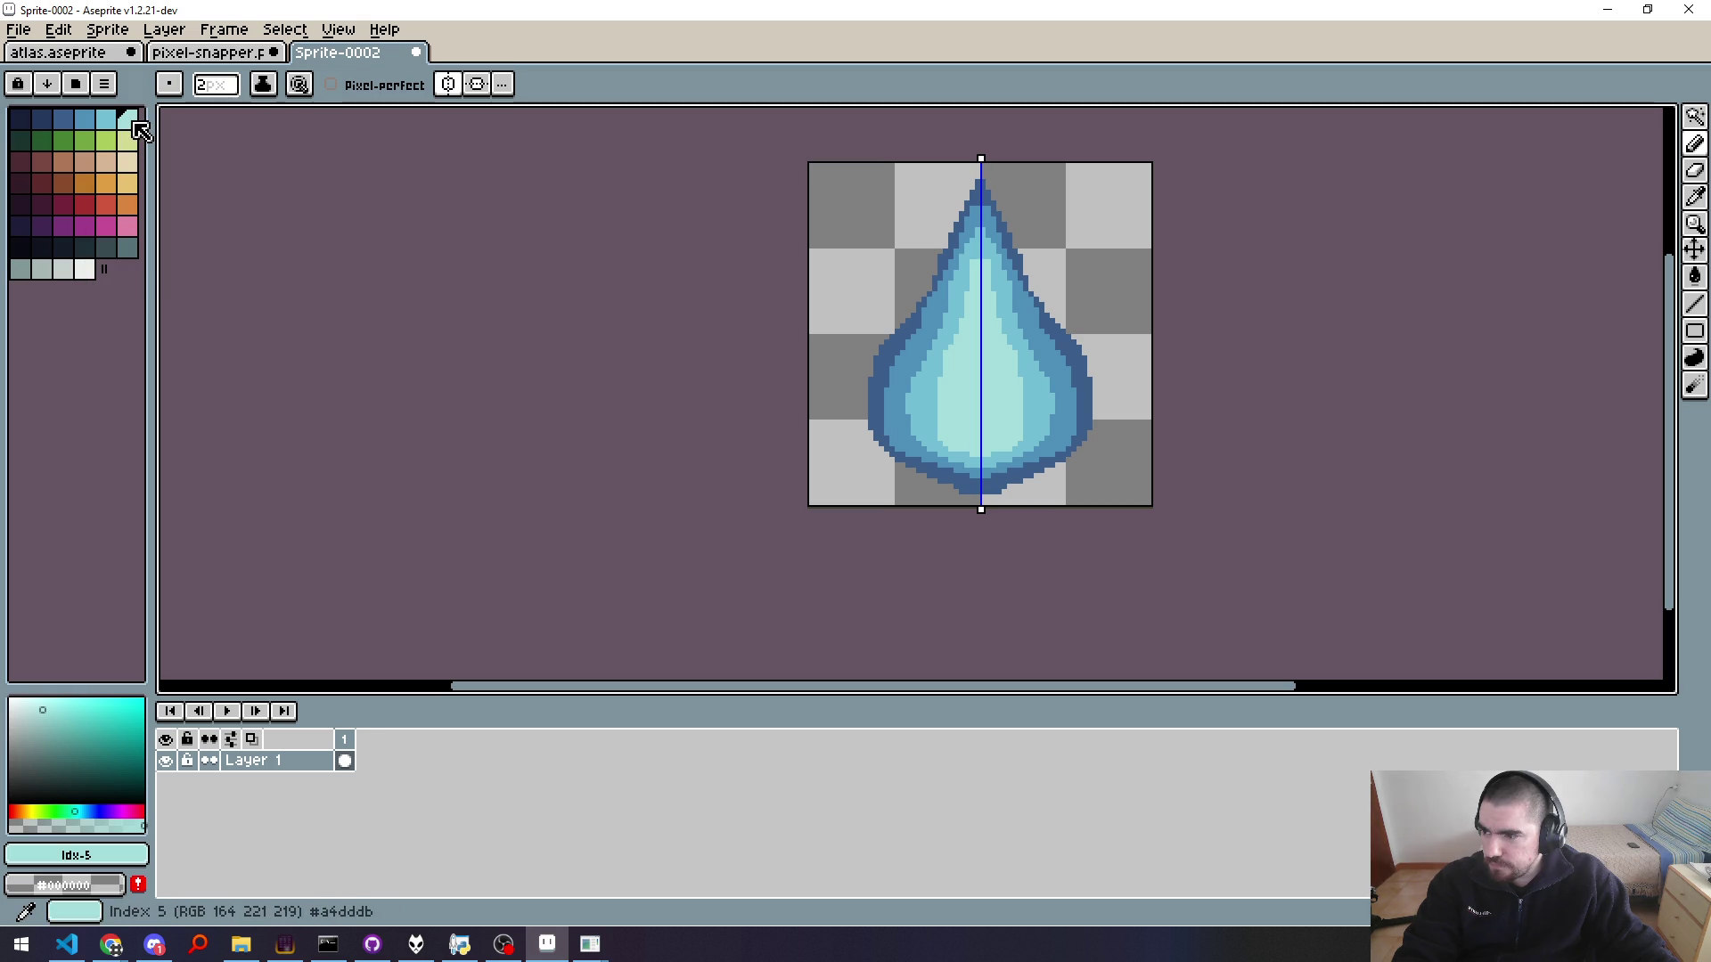
scroll(837, 347, up, 3)
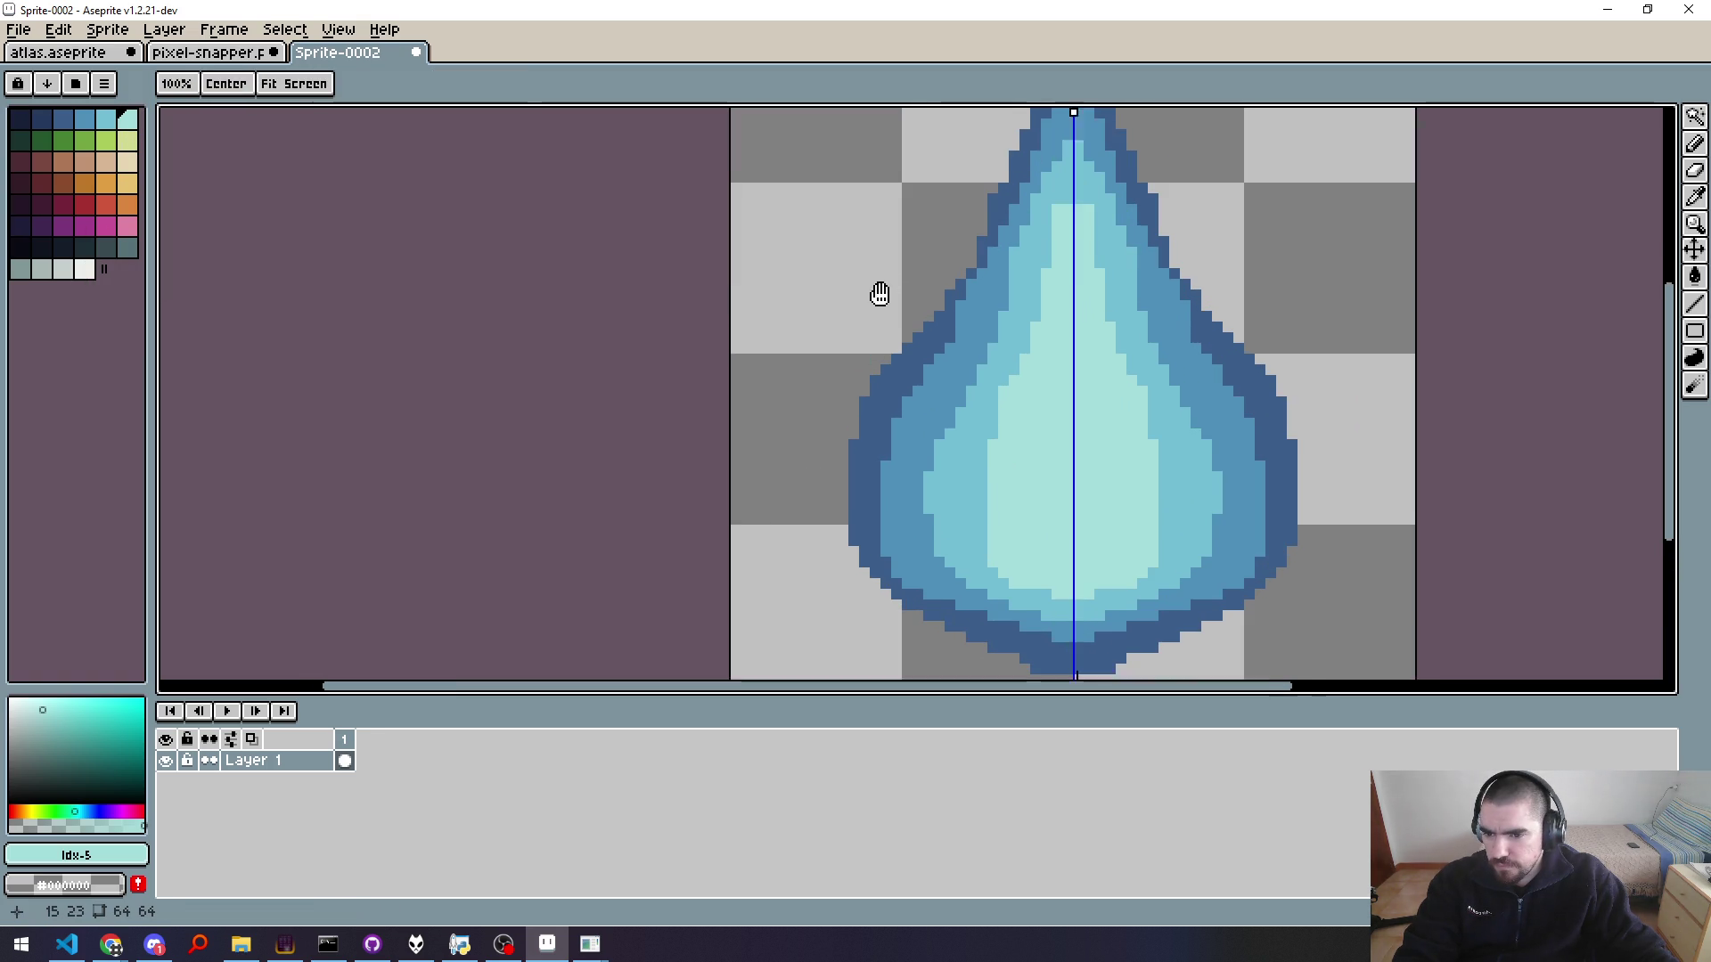
scroll(868, 454, down, 2)
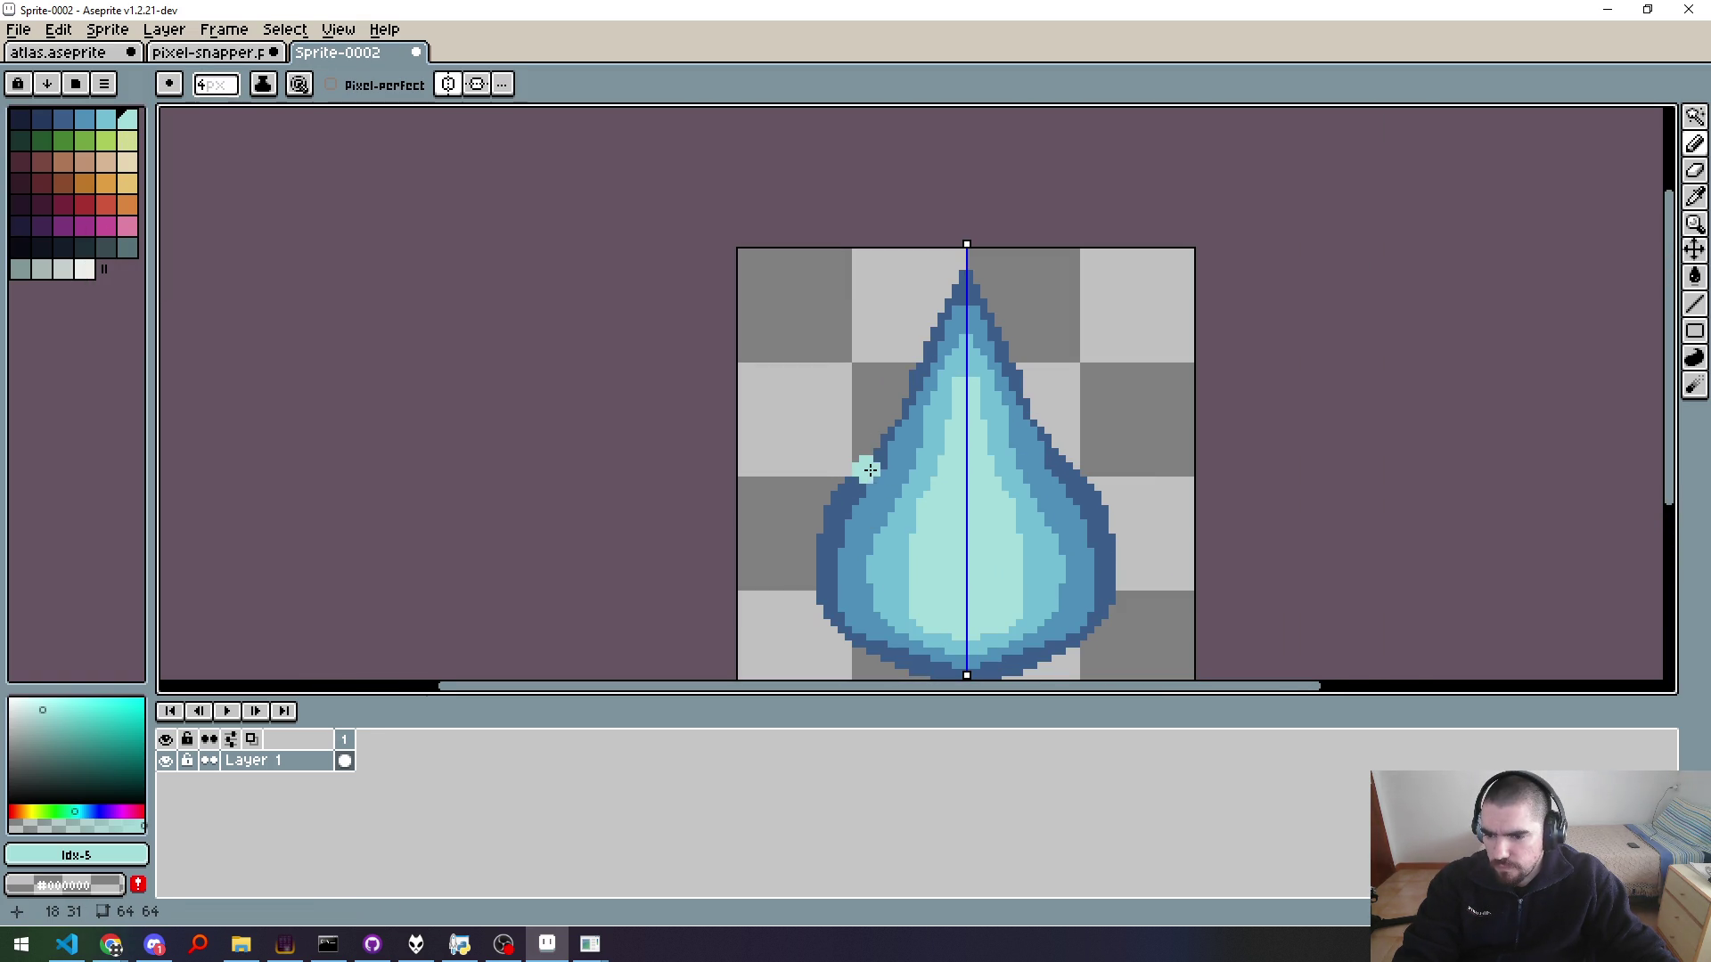
drag(851, 438, 872, 428)
key(ctrl+z)
click(848, 427)
click(886, 390)
click(858, 334)
drag(909, 272, 901, 299)
click(937, 361)
click(966, 290)
scroll(1077, 418, down, 1)
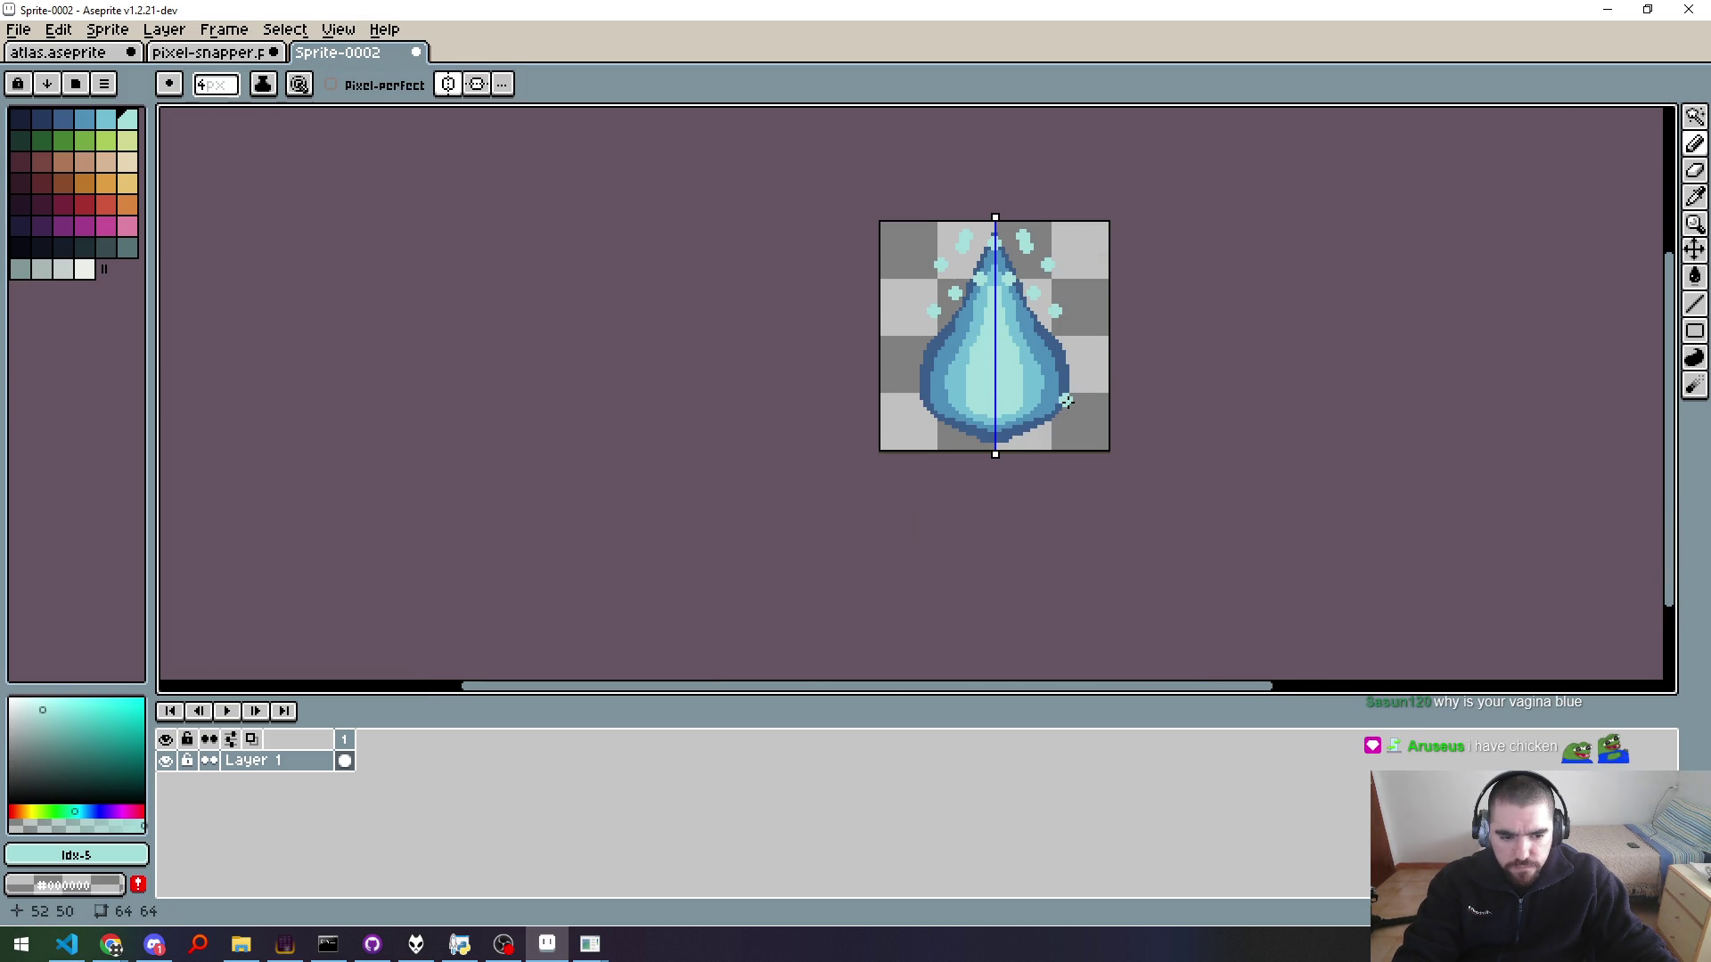
scroll(1067, 400, up, 1)
scroll(1066, 401, down, 1)
drag(1136, 378, 1122, 509)
key(v)
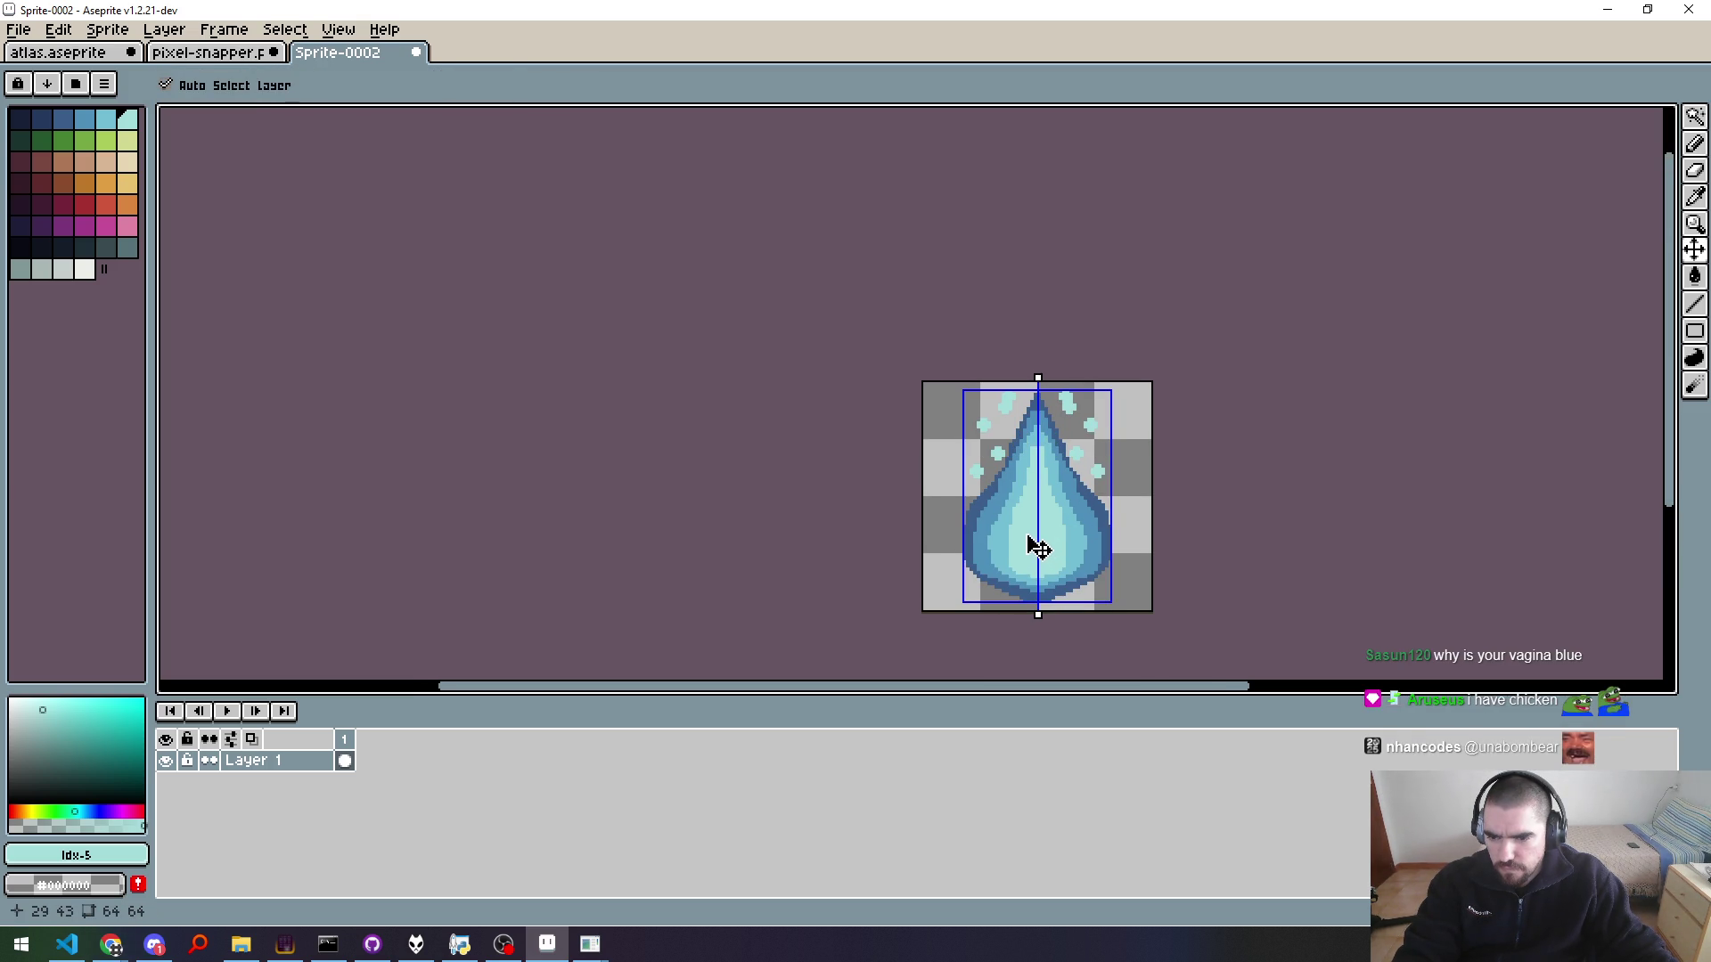
key(b)
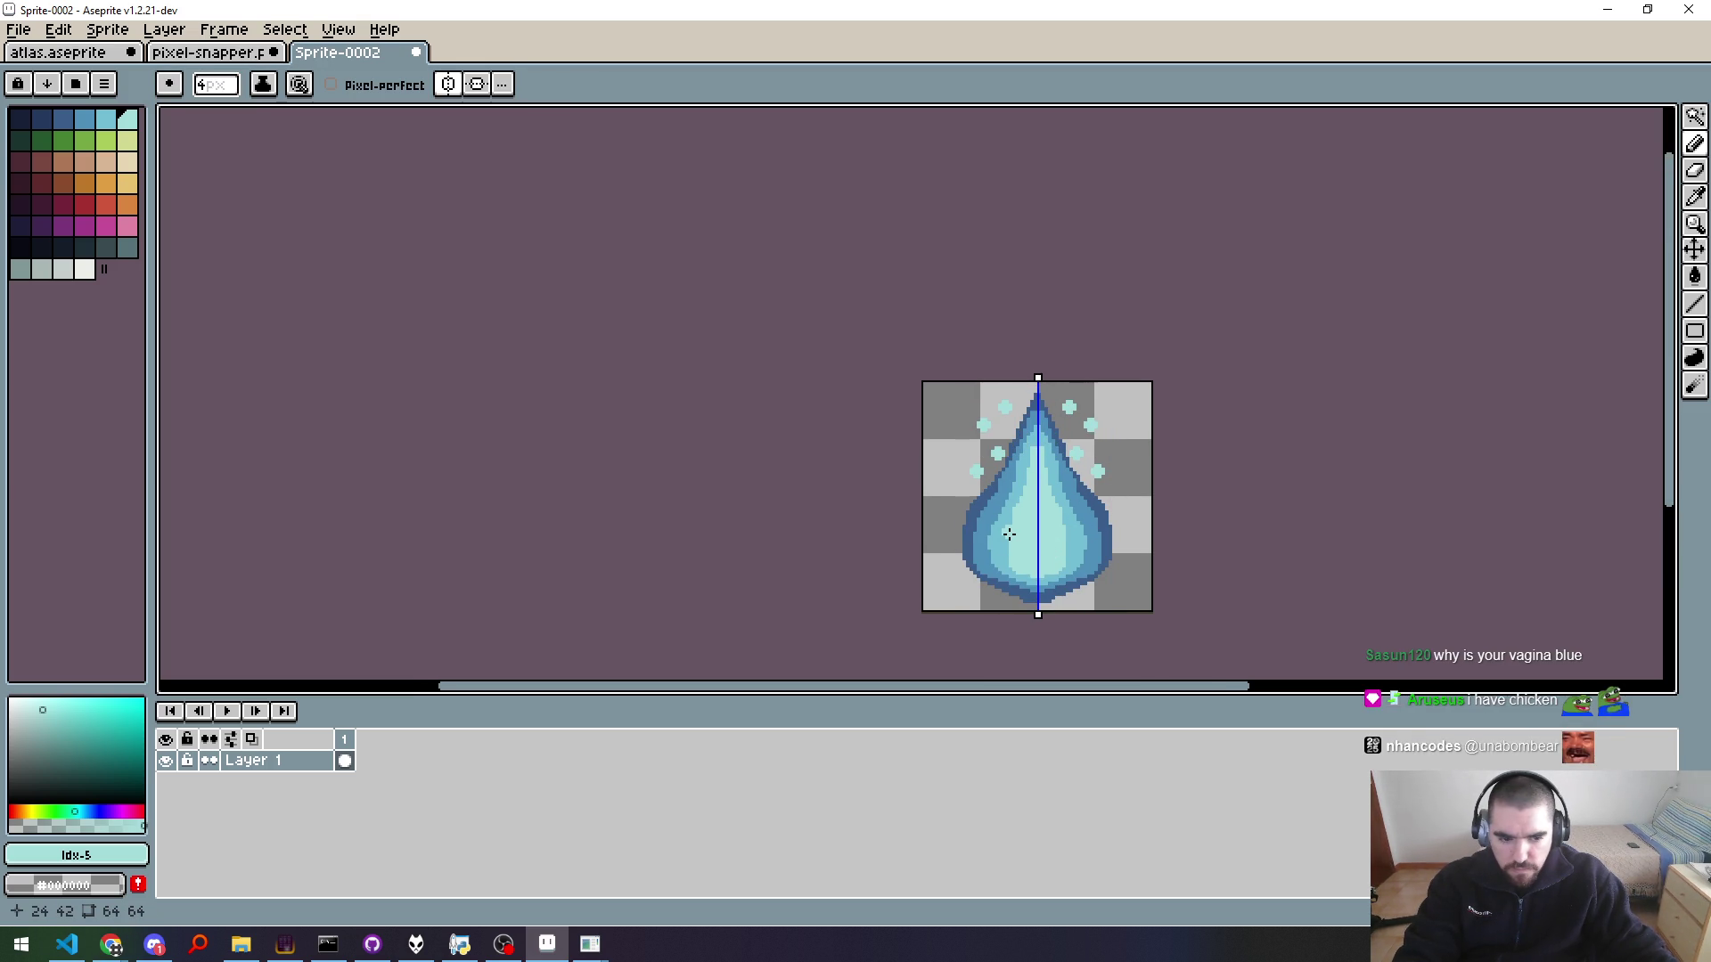
key(ctrl+z)
key(ctrl+z)
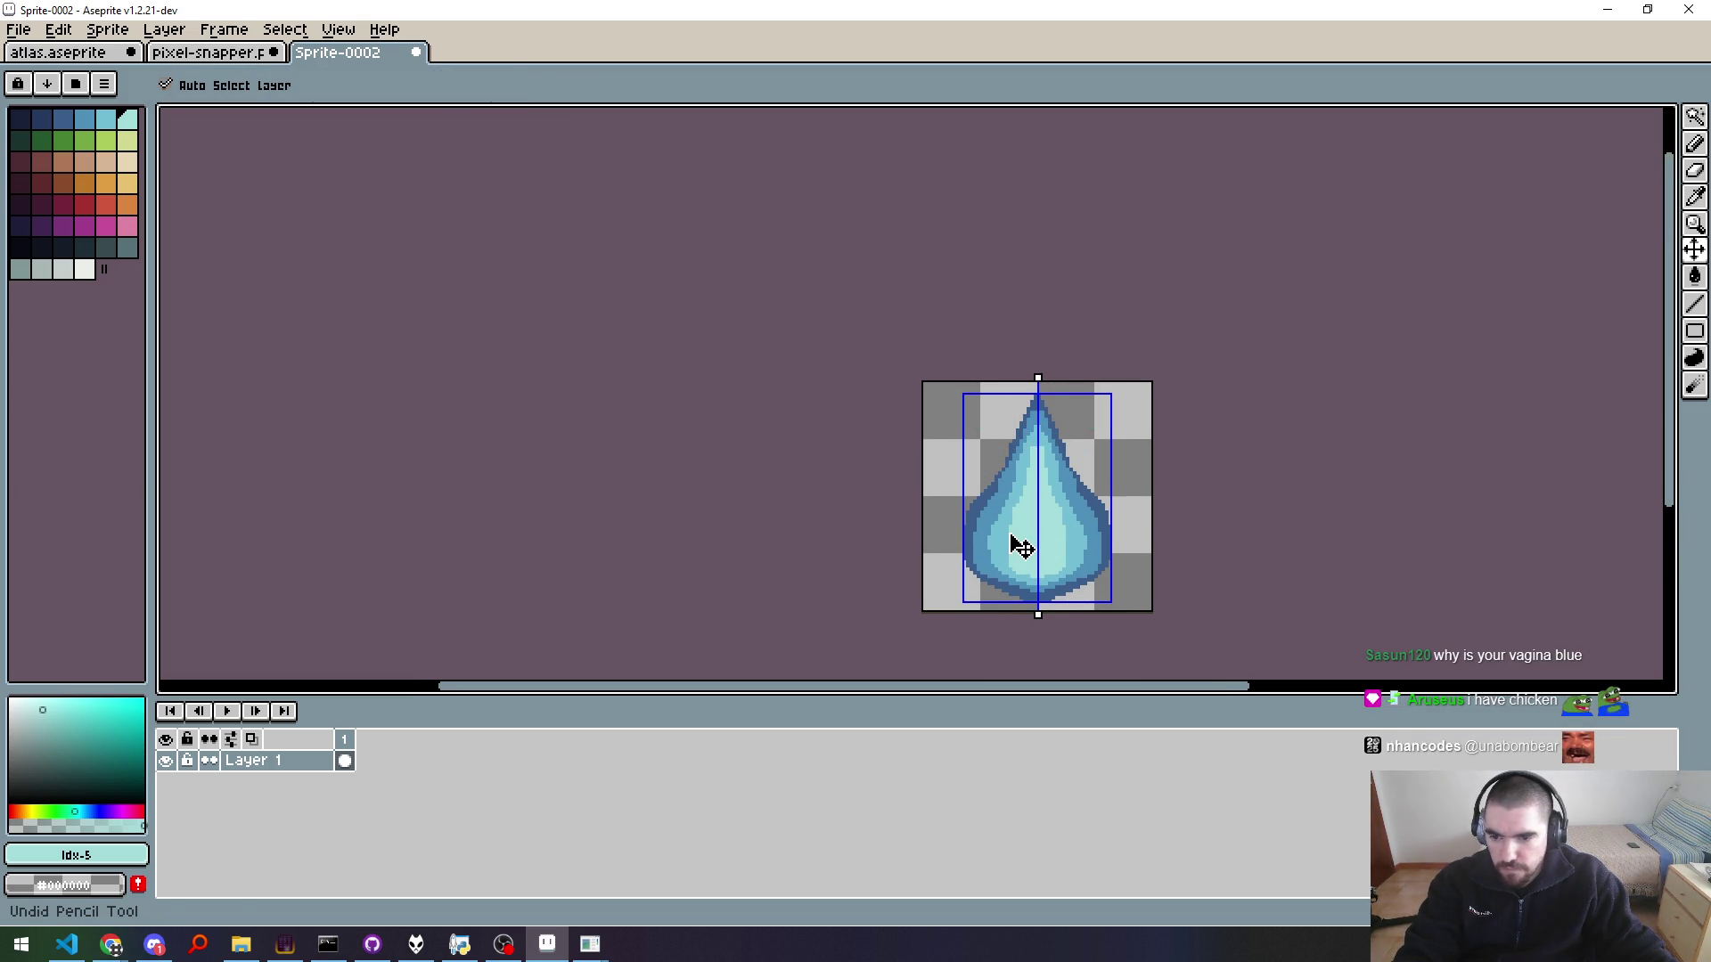
scroll(1031, 497, up, 3)
scroll(1033, 508, down, 1)
mouse_move(1034, 508)
mouse_down()
mouse_move(924, 431)
mouse_move(928, 475)
mouse_up()
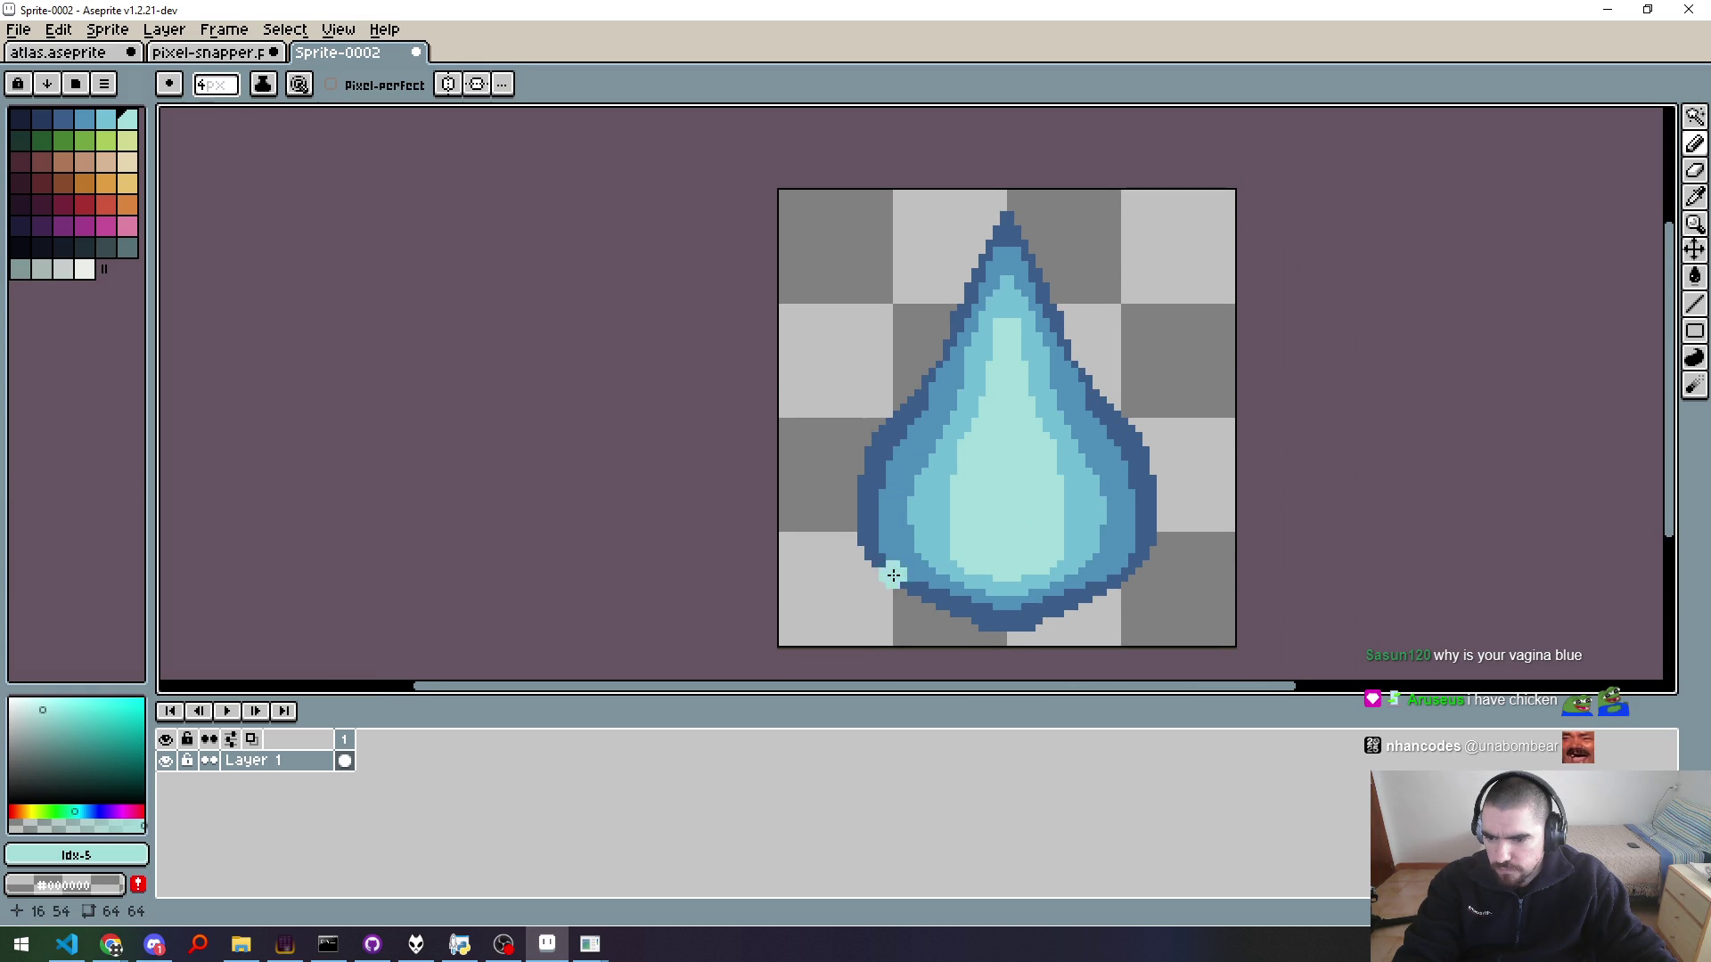
drag(898, 587, 864, 346)
drag(1147, 549, 1192, 303)
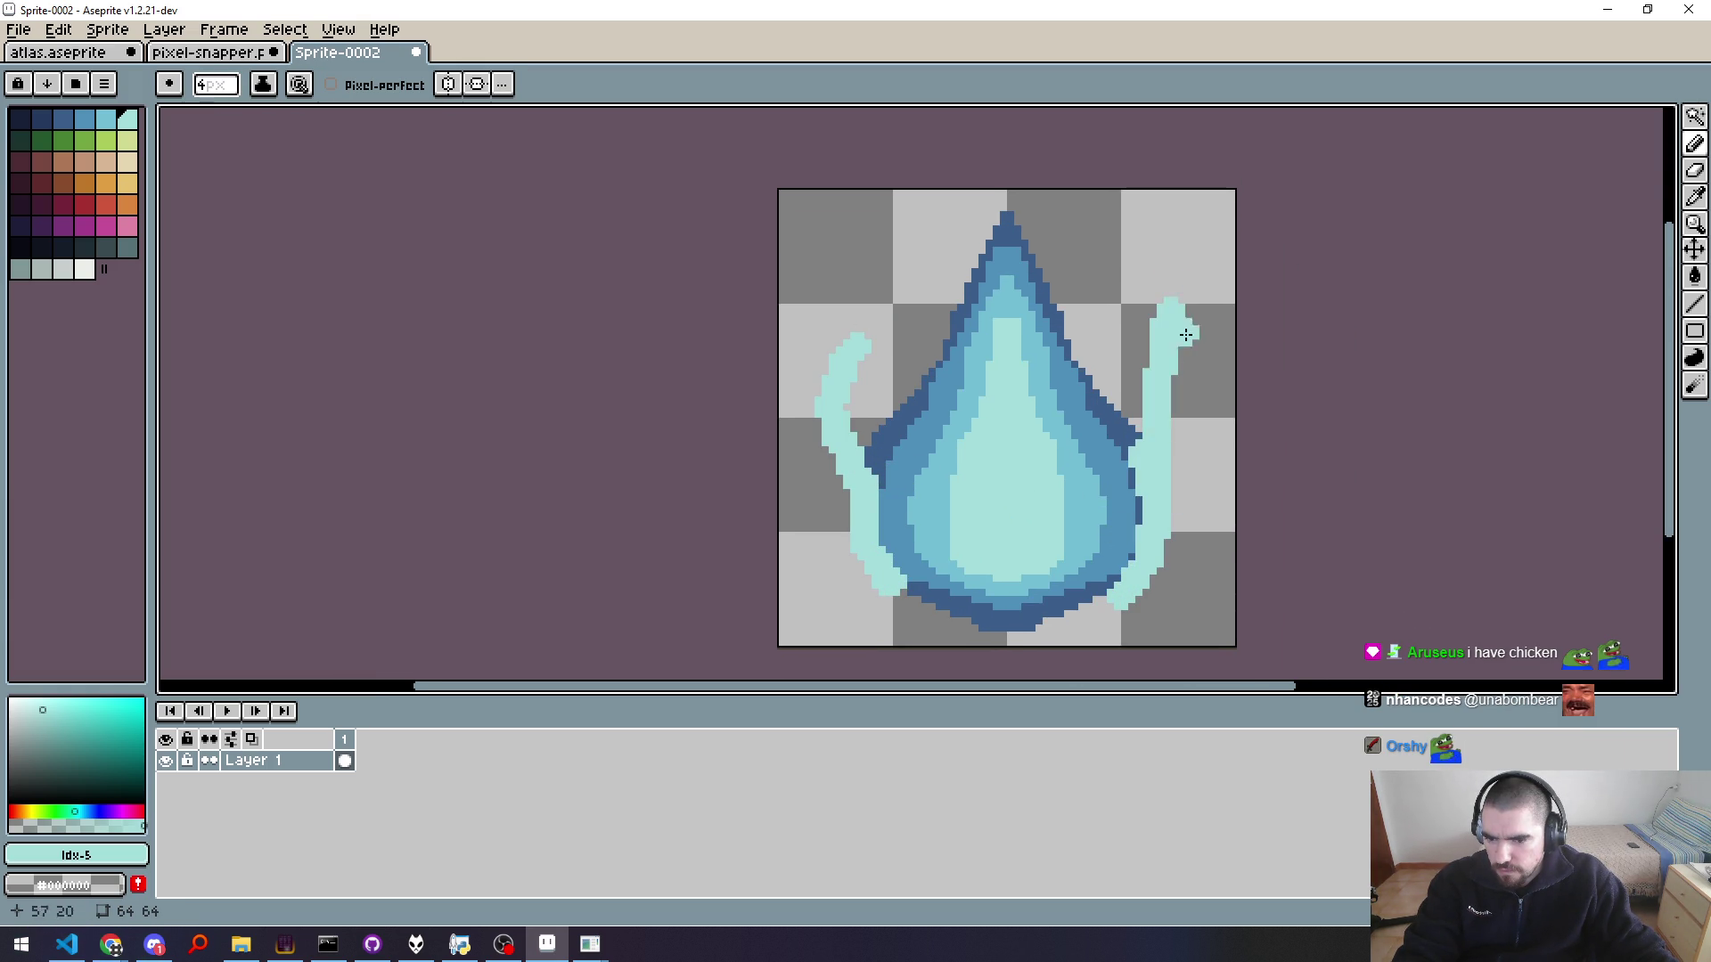
scroll(1229, 501, down, 6)
scroll(1214, 496, up, 3)
key(ctrl+z)
key(ctrl+z)
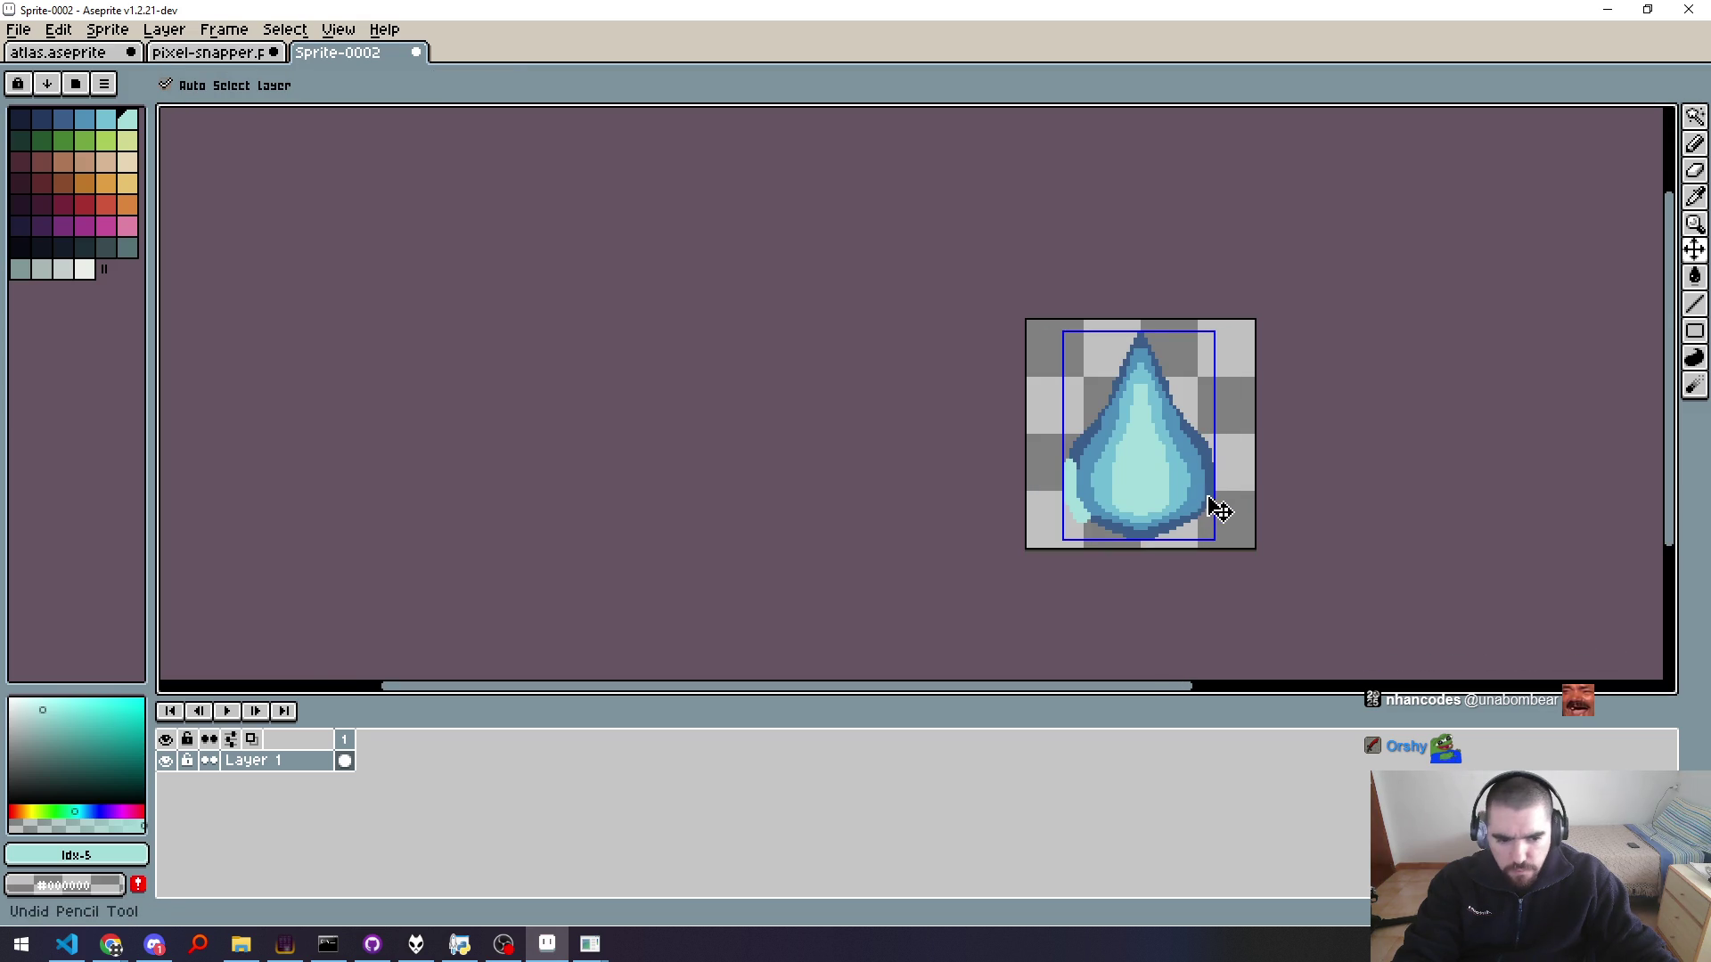
scroll(1046, 478, up, 1)
scroll(1065, 503, up, 1)
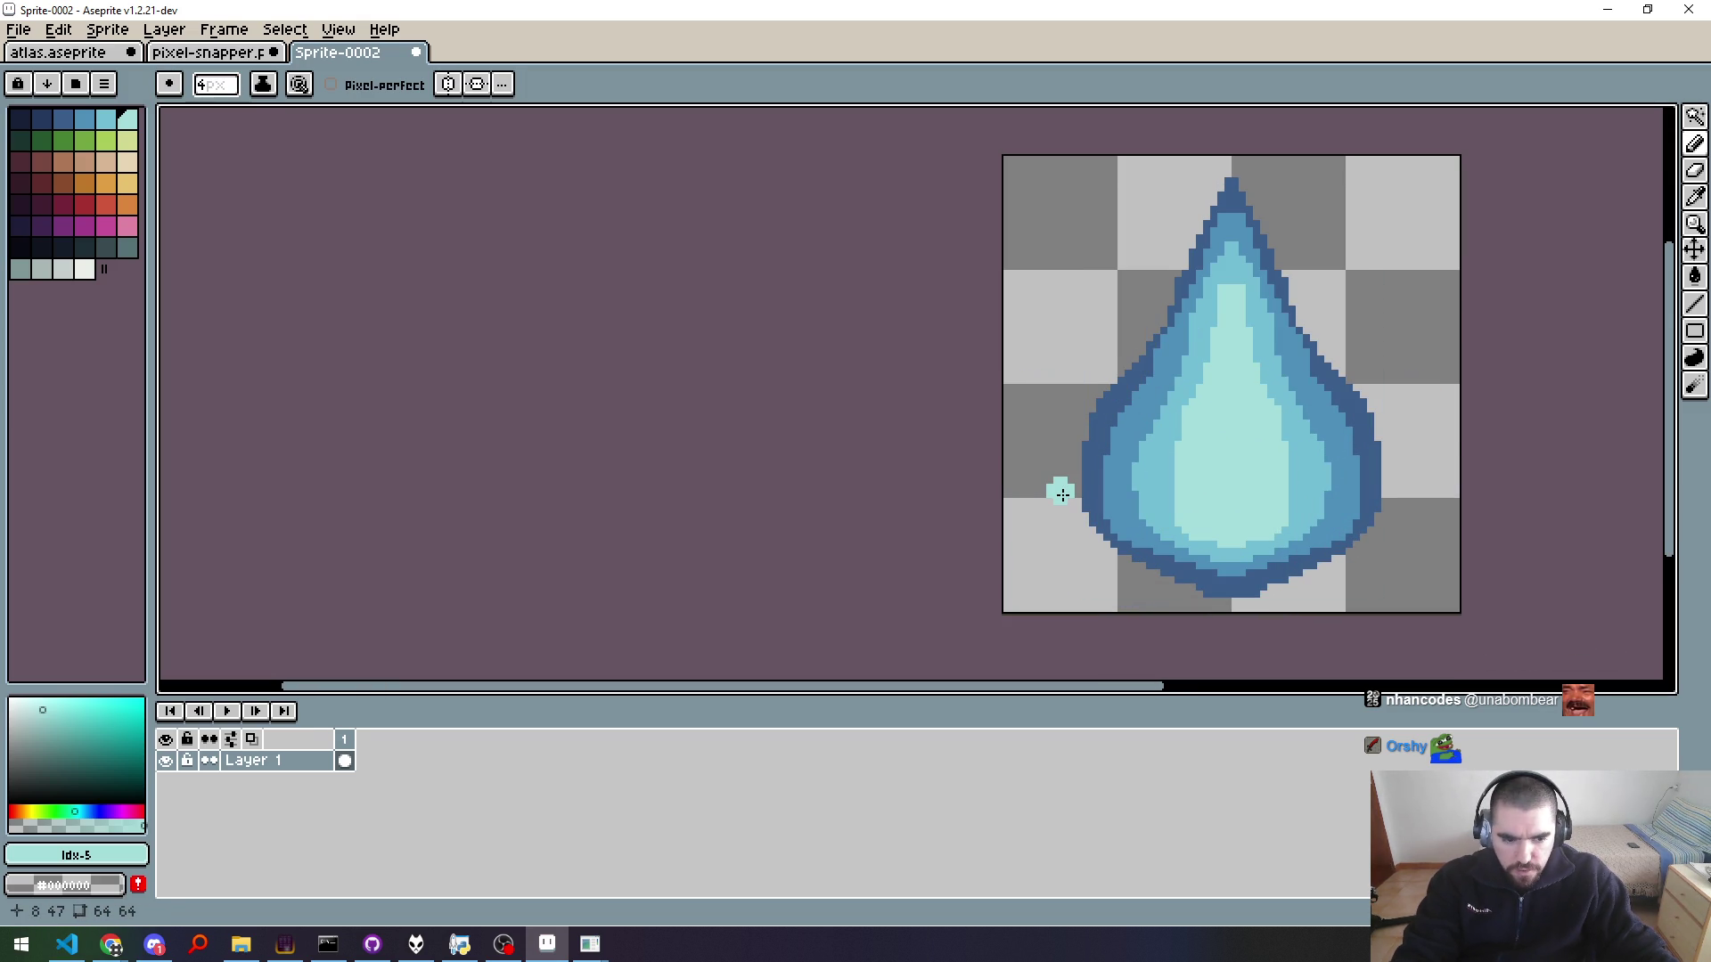
Step: Place a cyan dot left of the drop and draw a thin 1px wisp up its left edge
click(1085, 472)
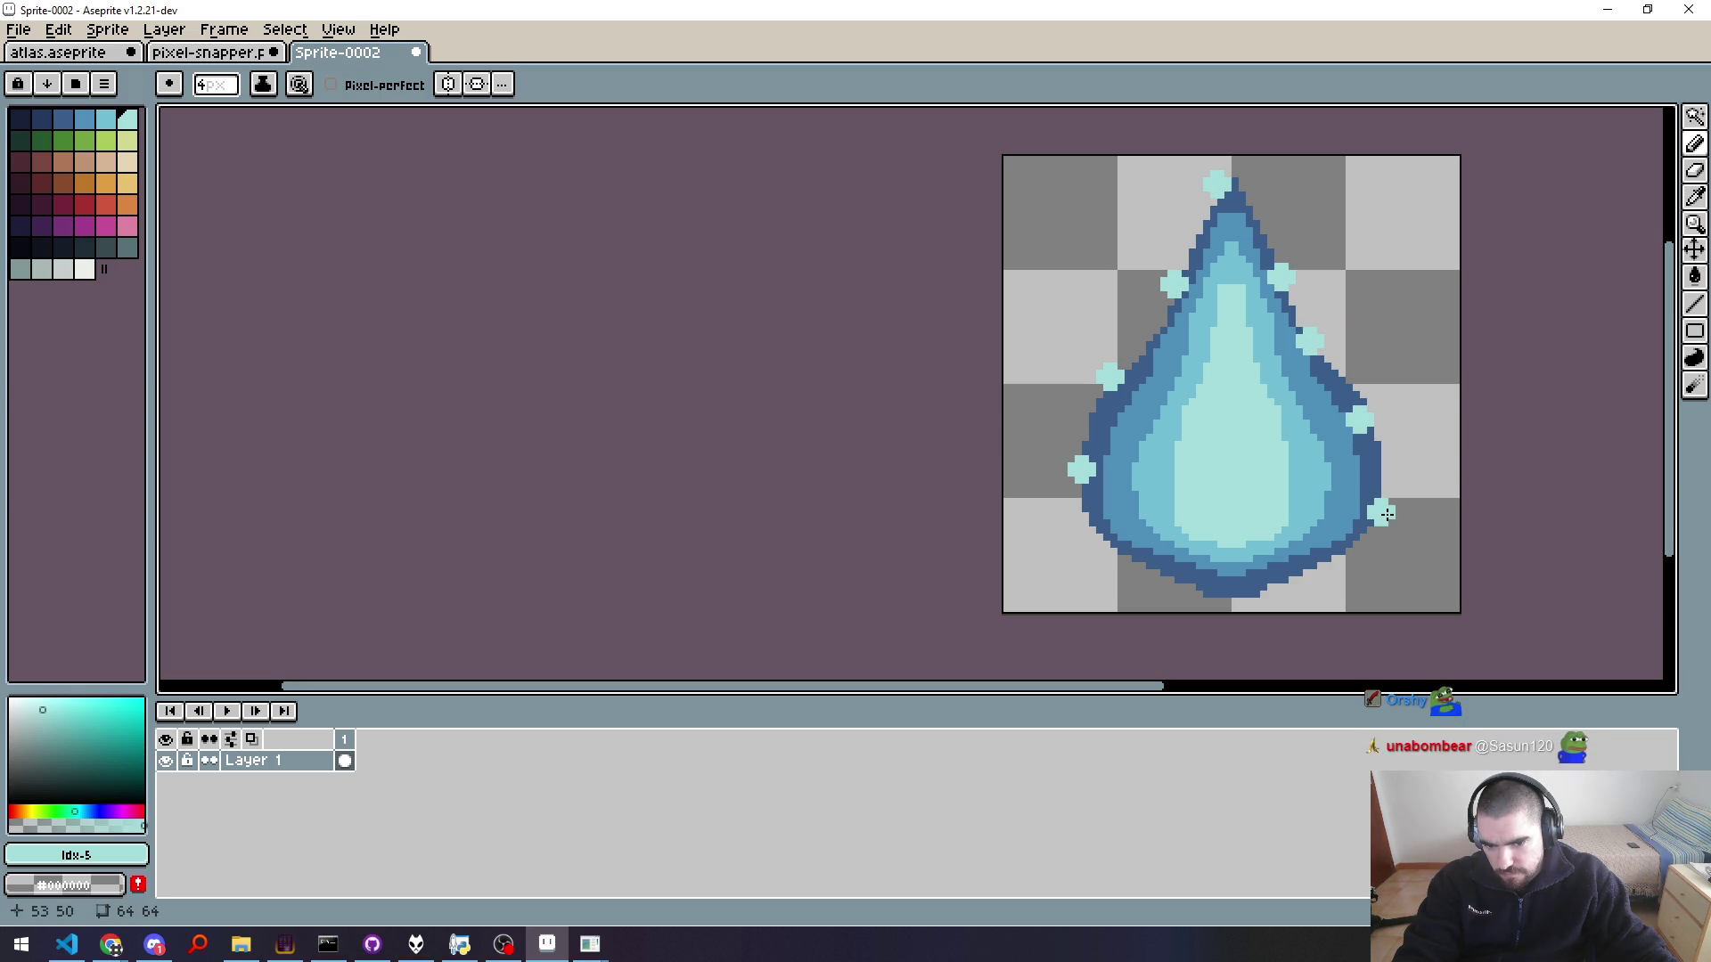
scroll(1443, 539, down, 3)
scroll(1417, 526, down, 2)
scroll(1353, 493, up, 5)
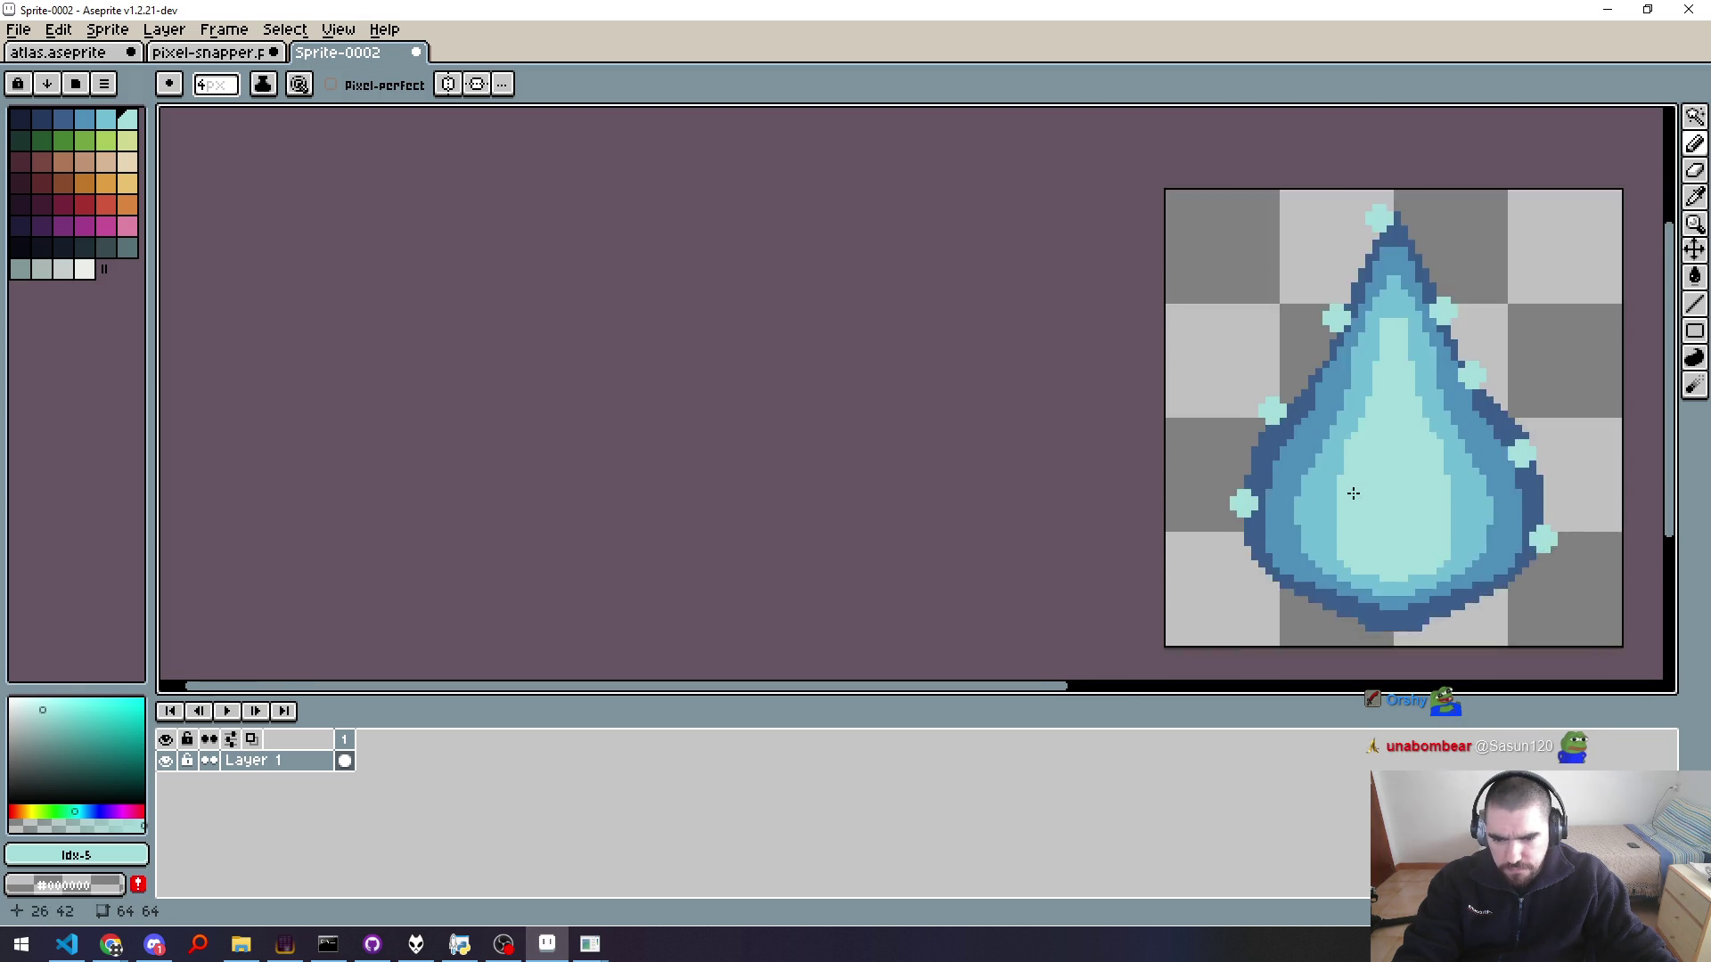
scroll(1353, 493, up, 1)
key(minus)
key(minus)
key(minus)
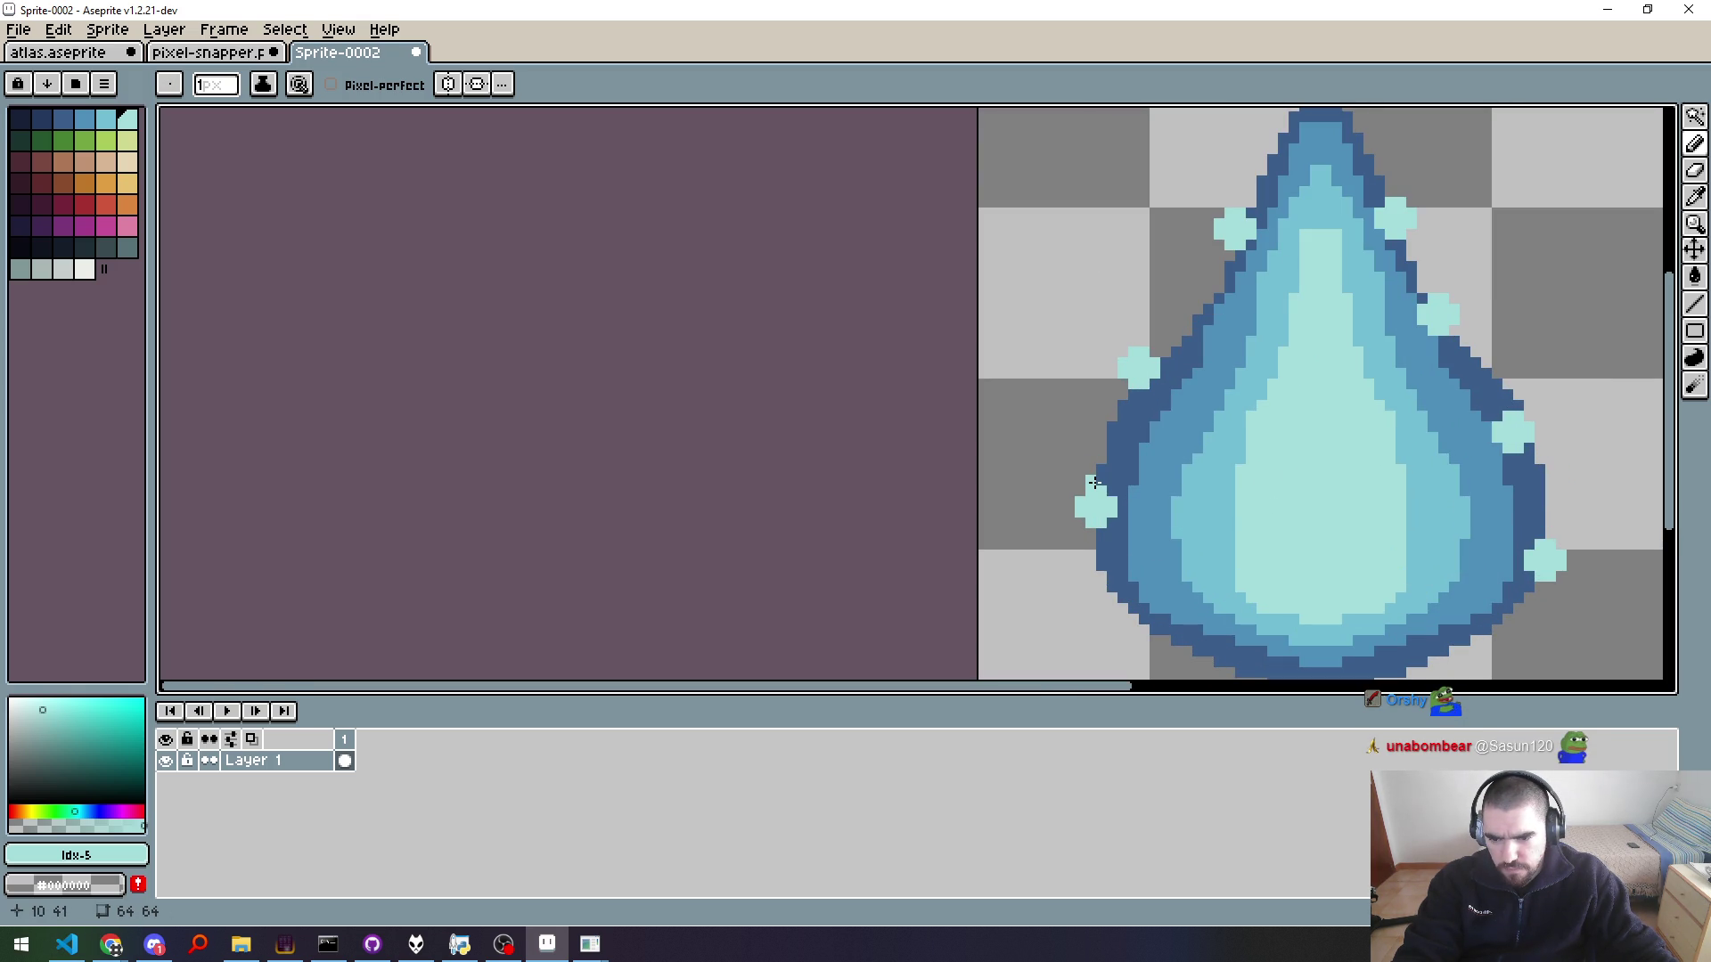
drag(1097, 481, 1091, 446)
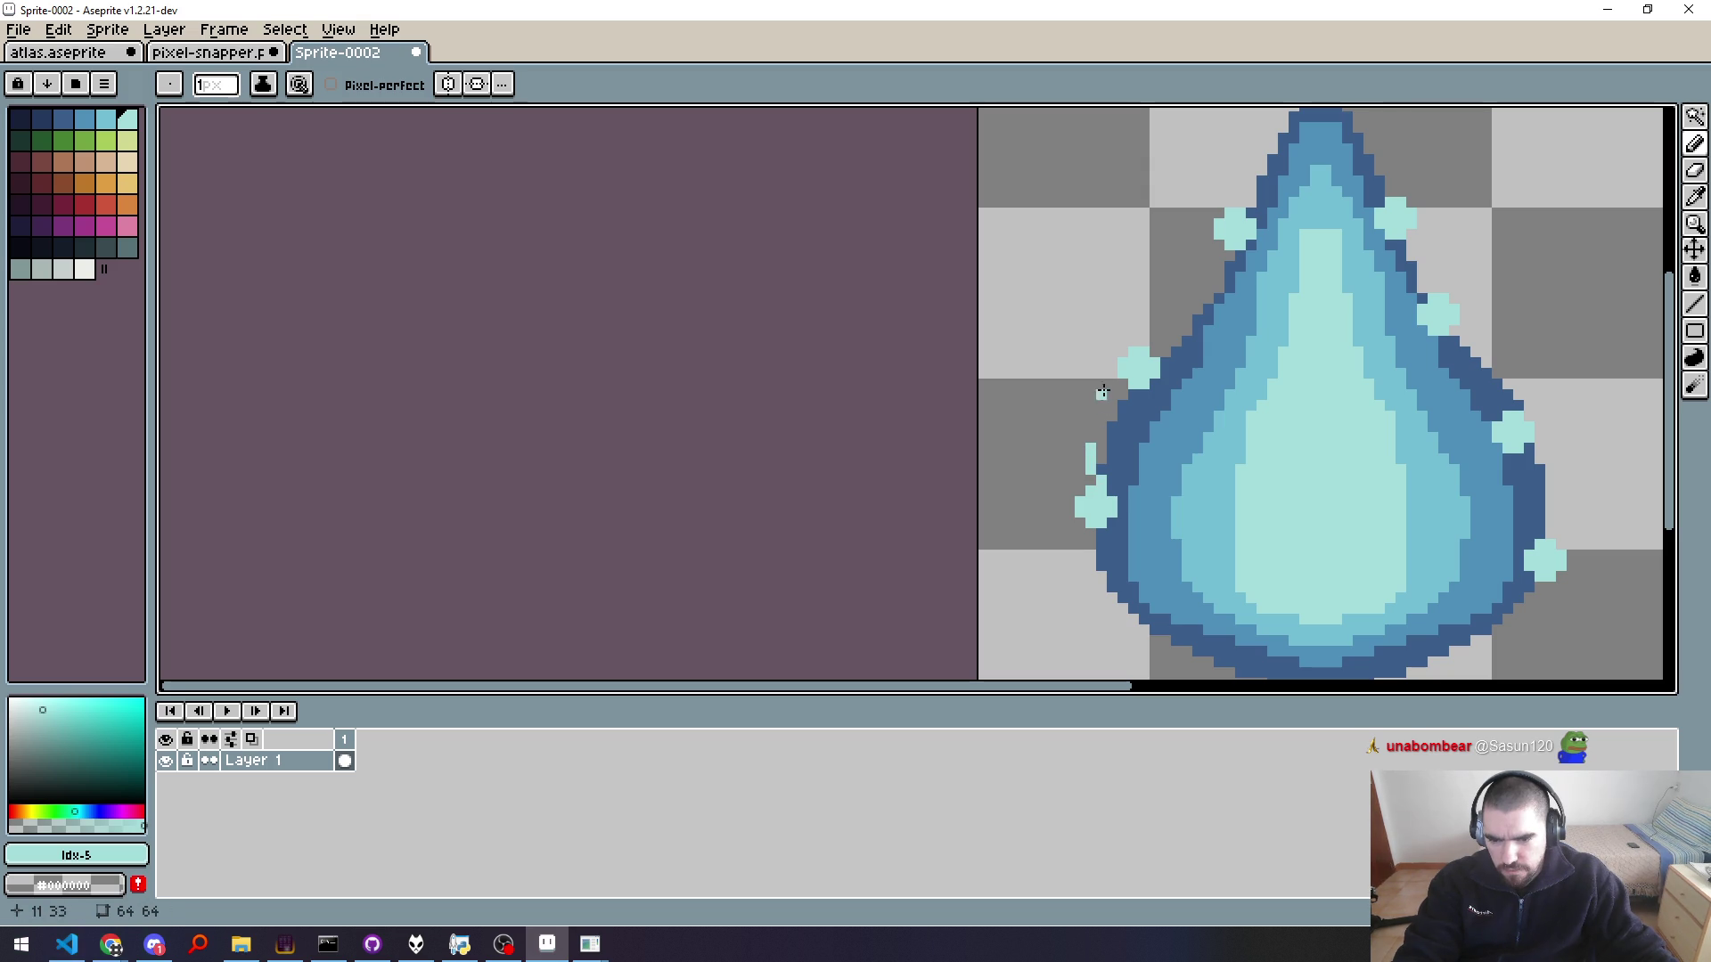
Step: Undo the upper part of the thin left-edge wisp
drag(1225, 214, 1220, 399)
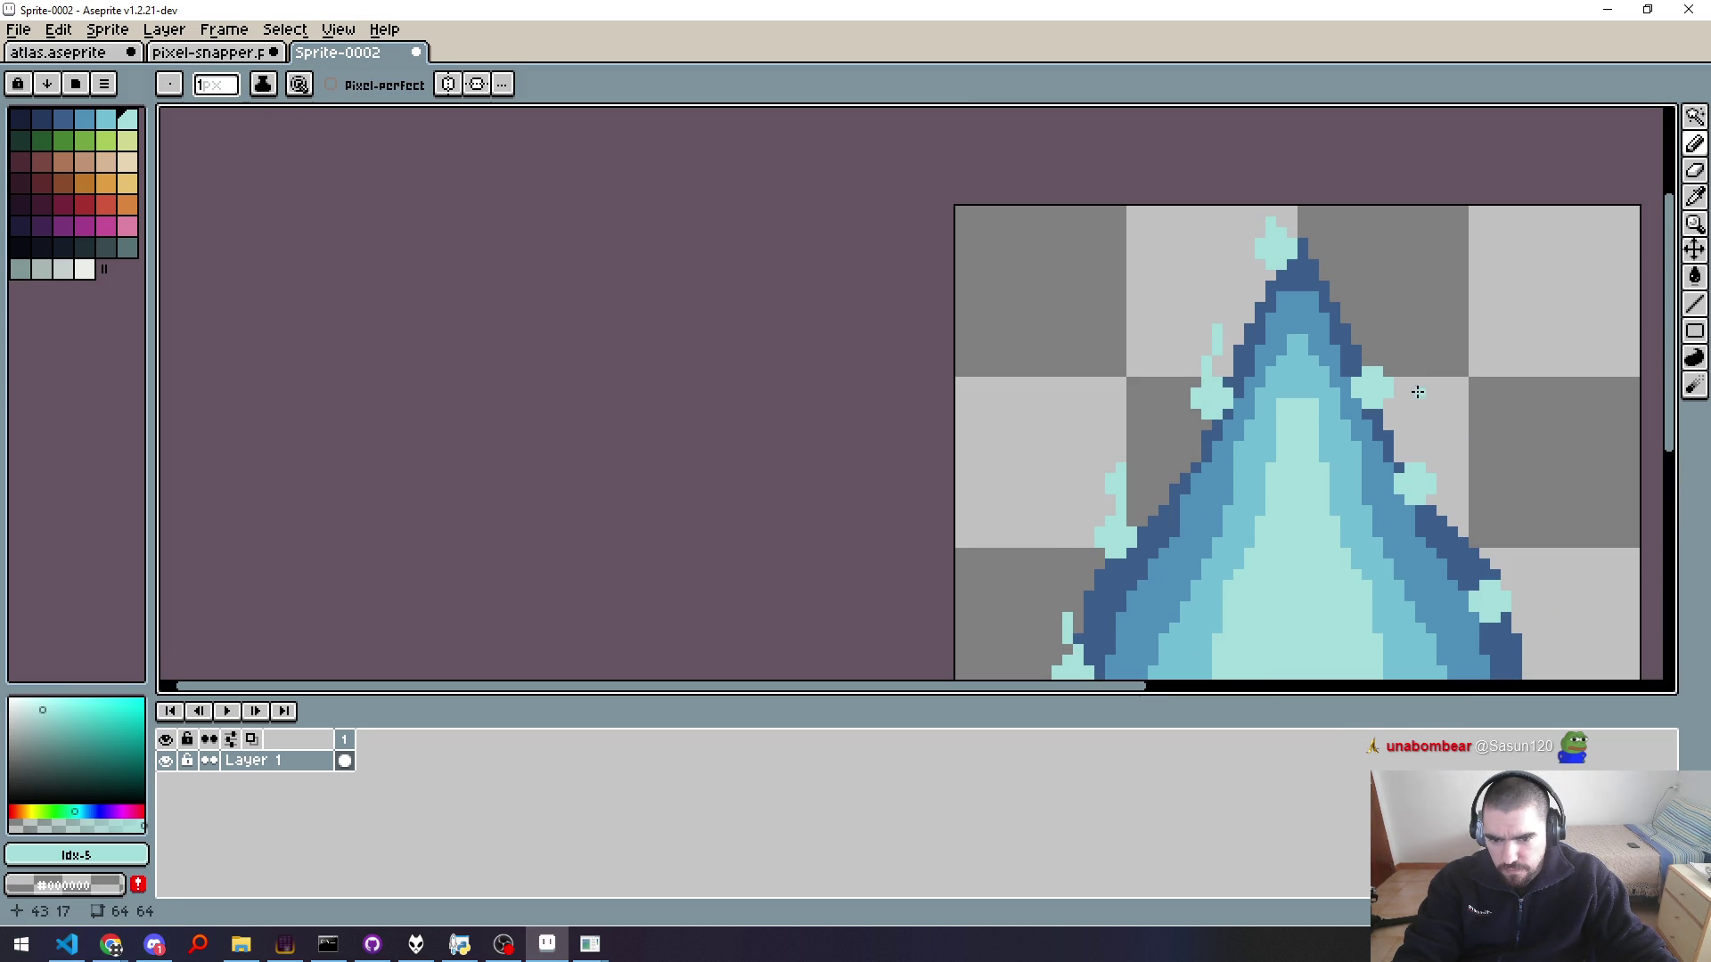
drag(1443, 483, 1344, 332)
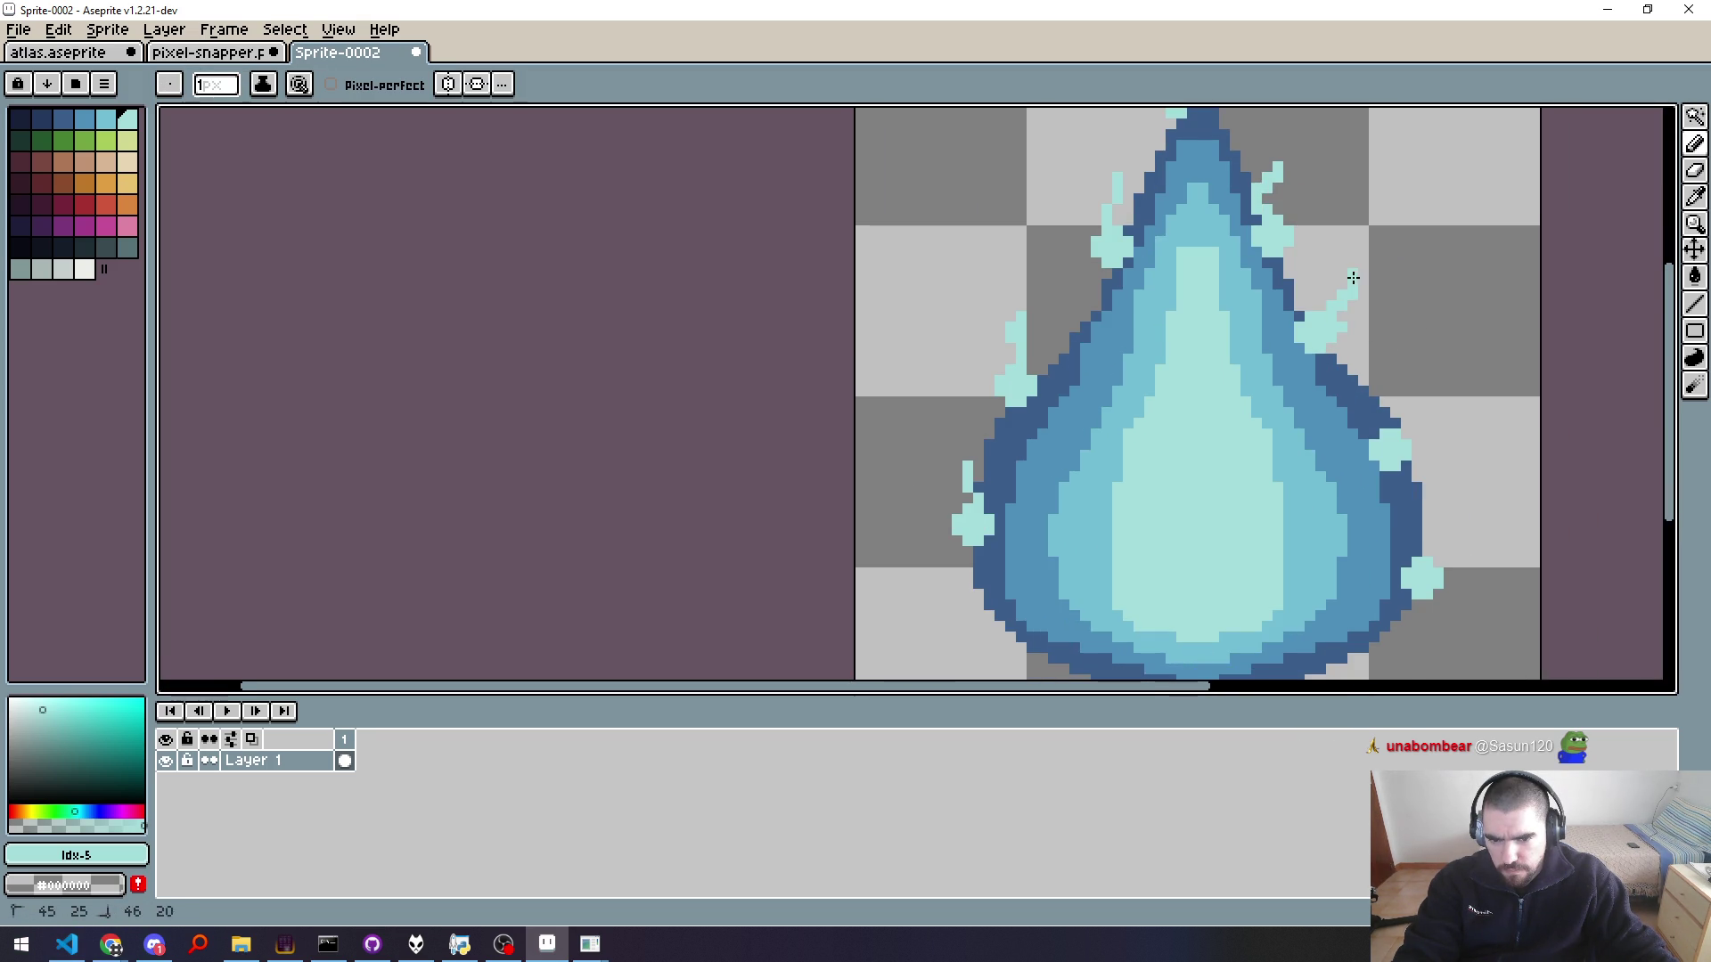
key(ctrl+z)
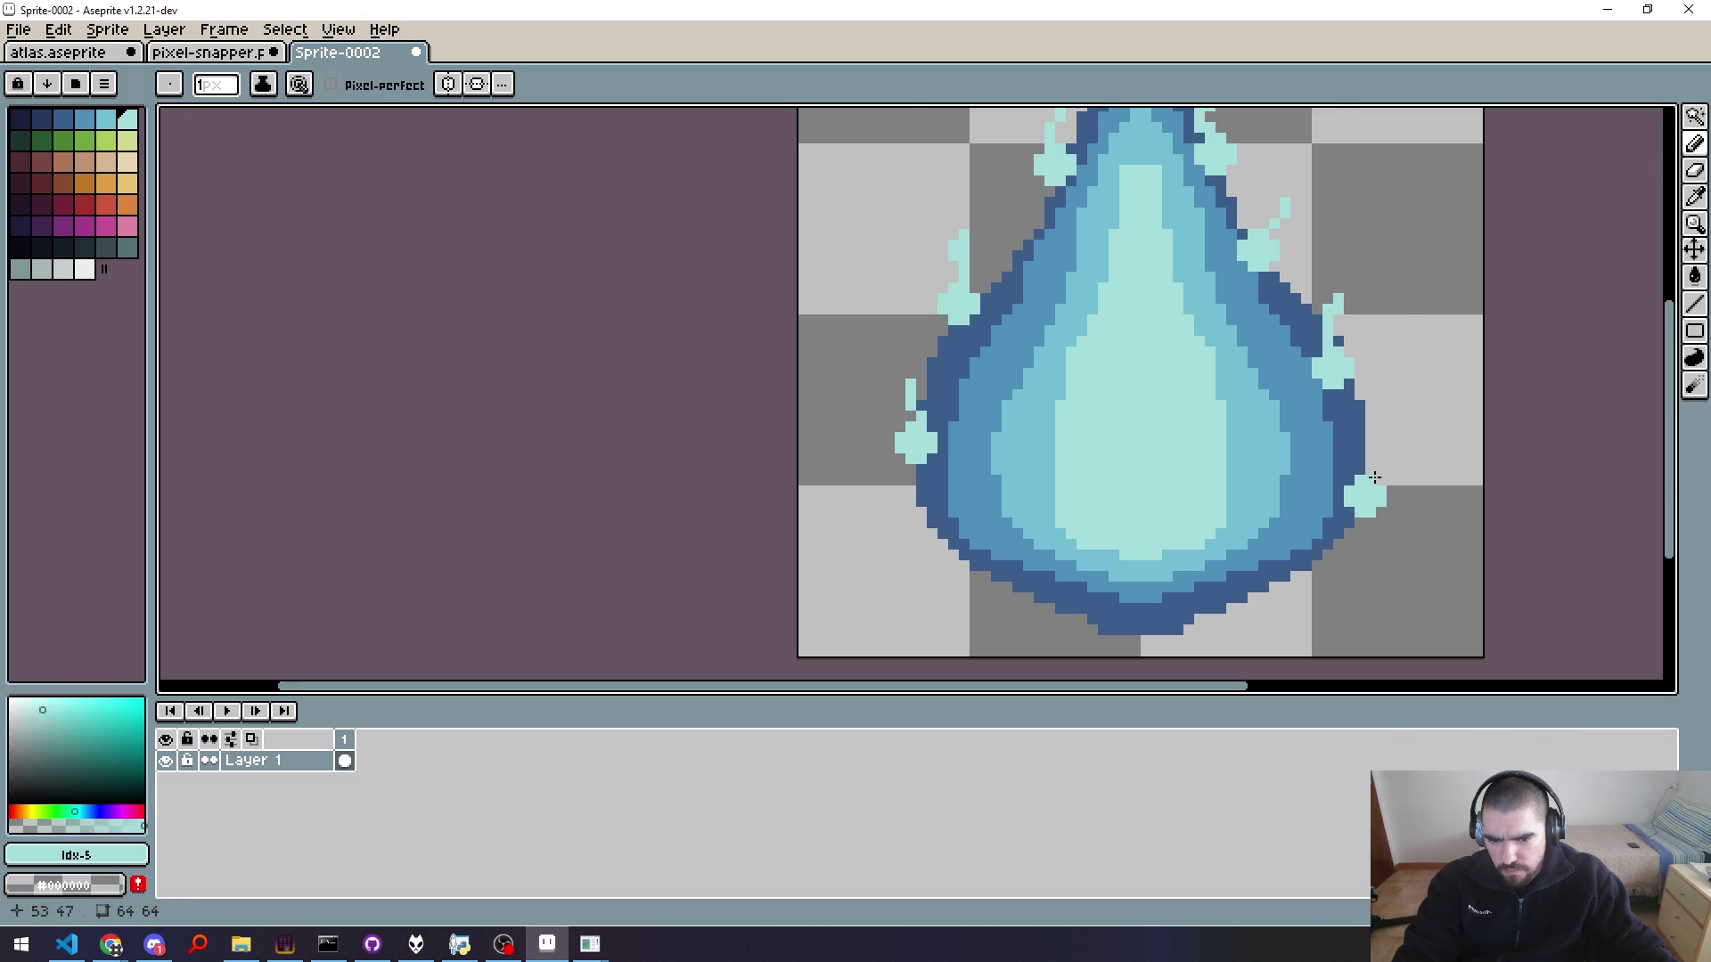
scroll(1376, 481, down, 1)
scroll(1380, 507, down, 4)
scroll(1383, 535, down, 2)
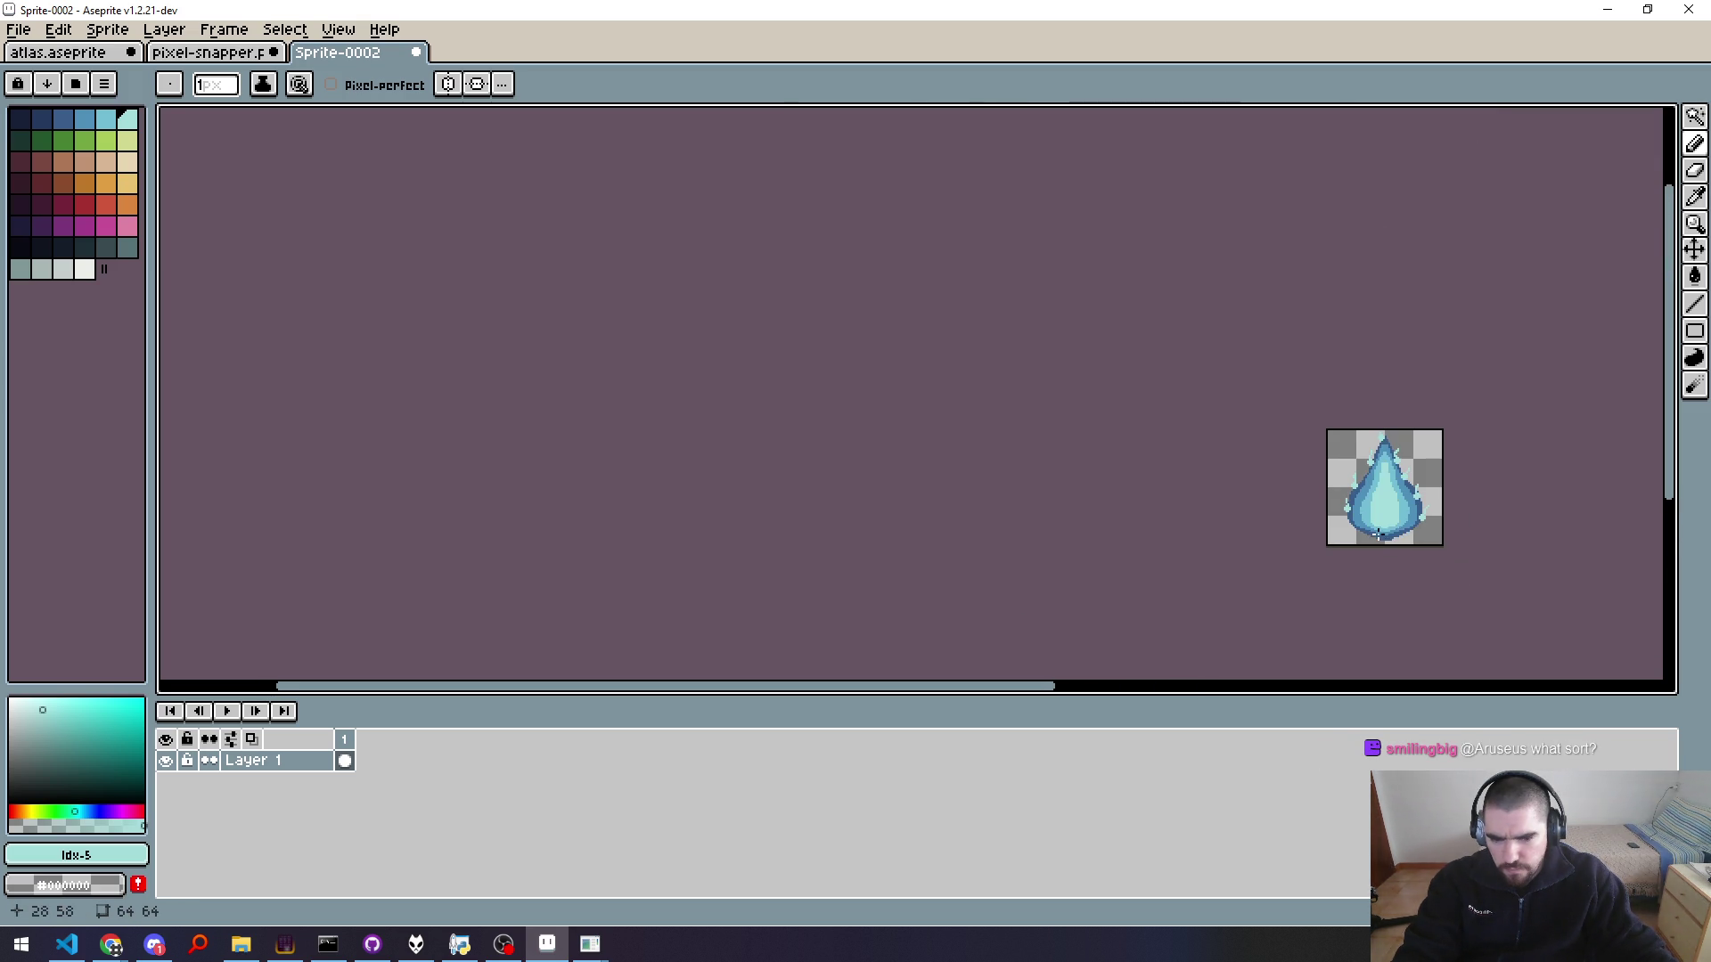
mouse_move(1378, 534)
mouse_down()
mouse_move(1141, 452)
mouse_move(1066, 523)
mouse_up()
scroll(1134, 455, up, 4)
scroll(1069, 525, down, 1)
scroll(1051, 519, up, 2)
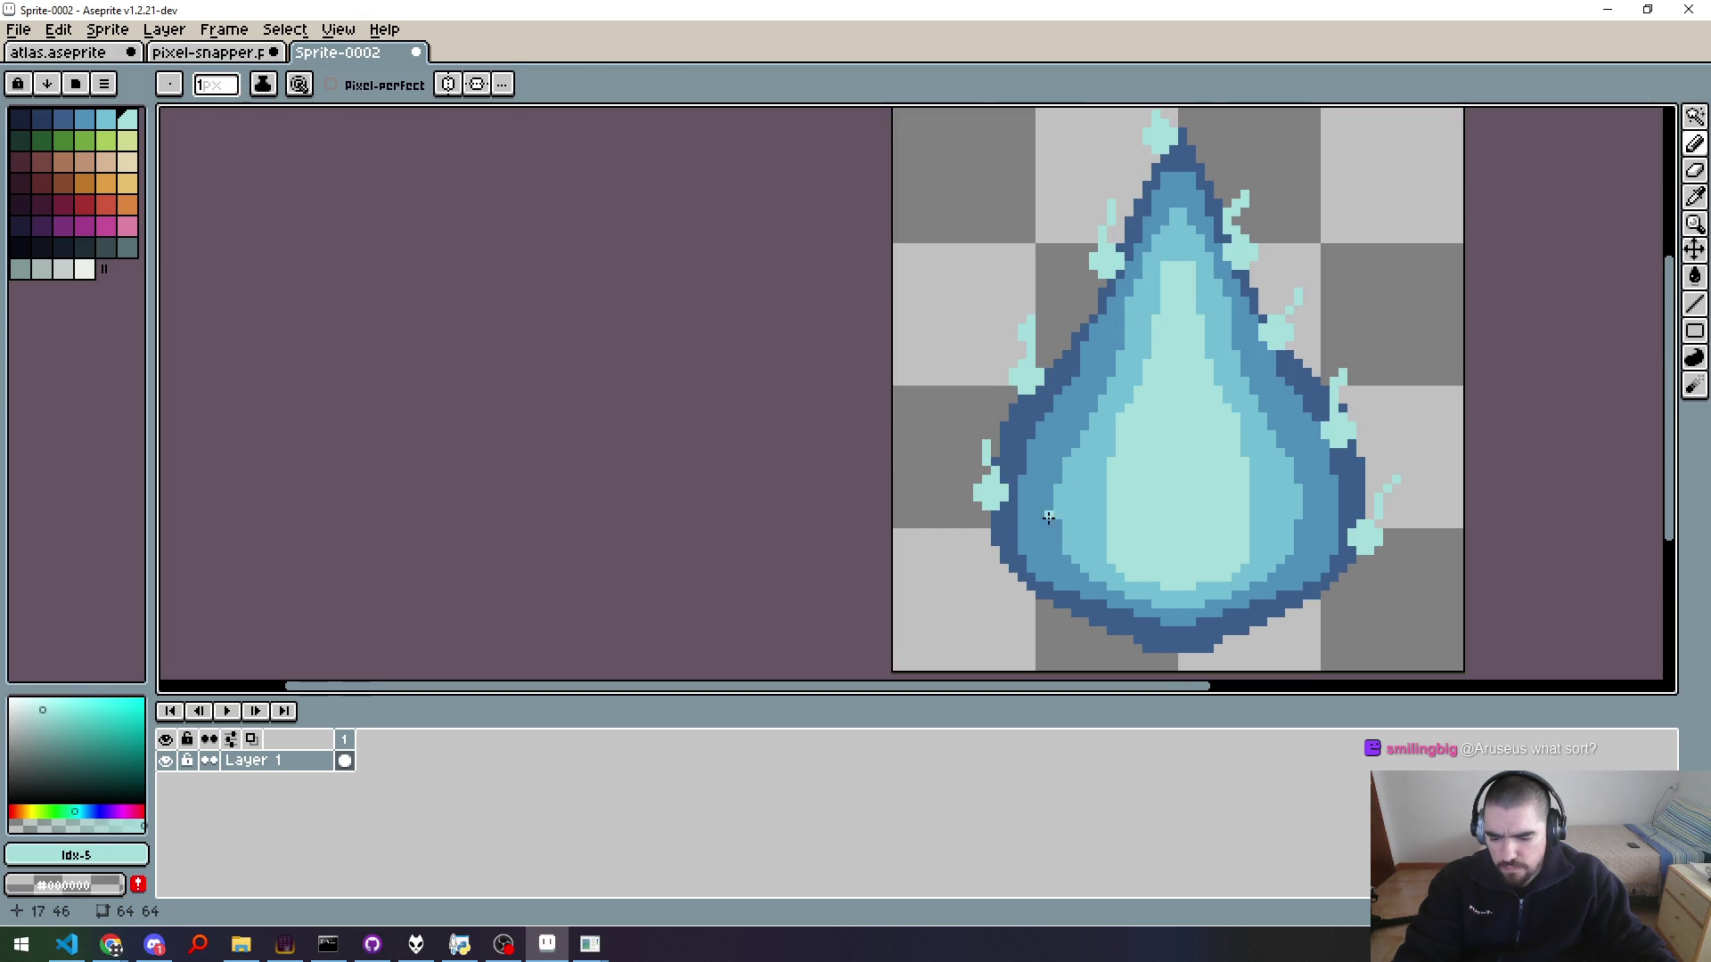
Step: Eyedrop darker cyan #73bcd3 and fill the left, right, lower-right, upper-right, middle-right and upper-left wisps
alt+click(1081, 462)
key(g)
click(1026, 379)
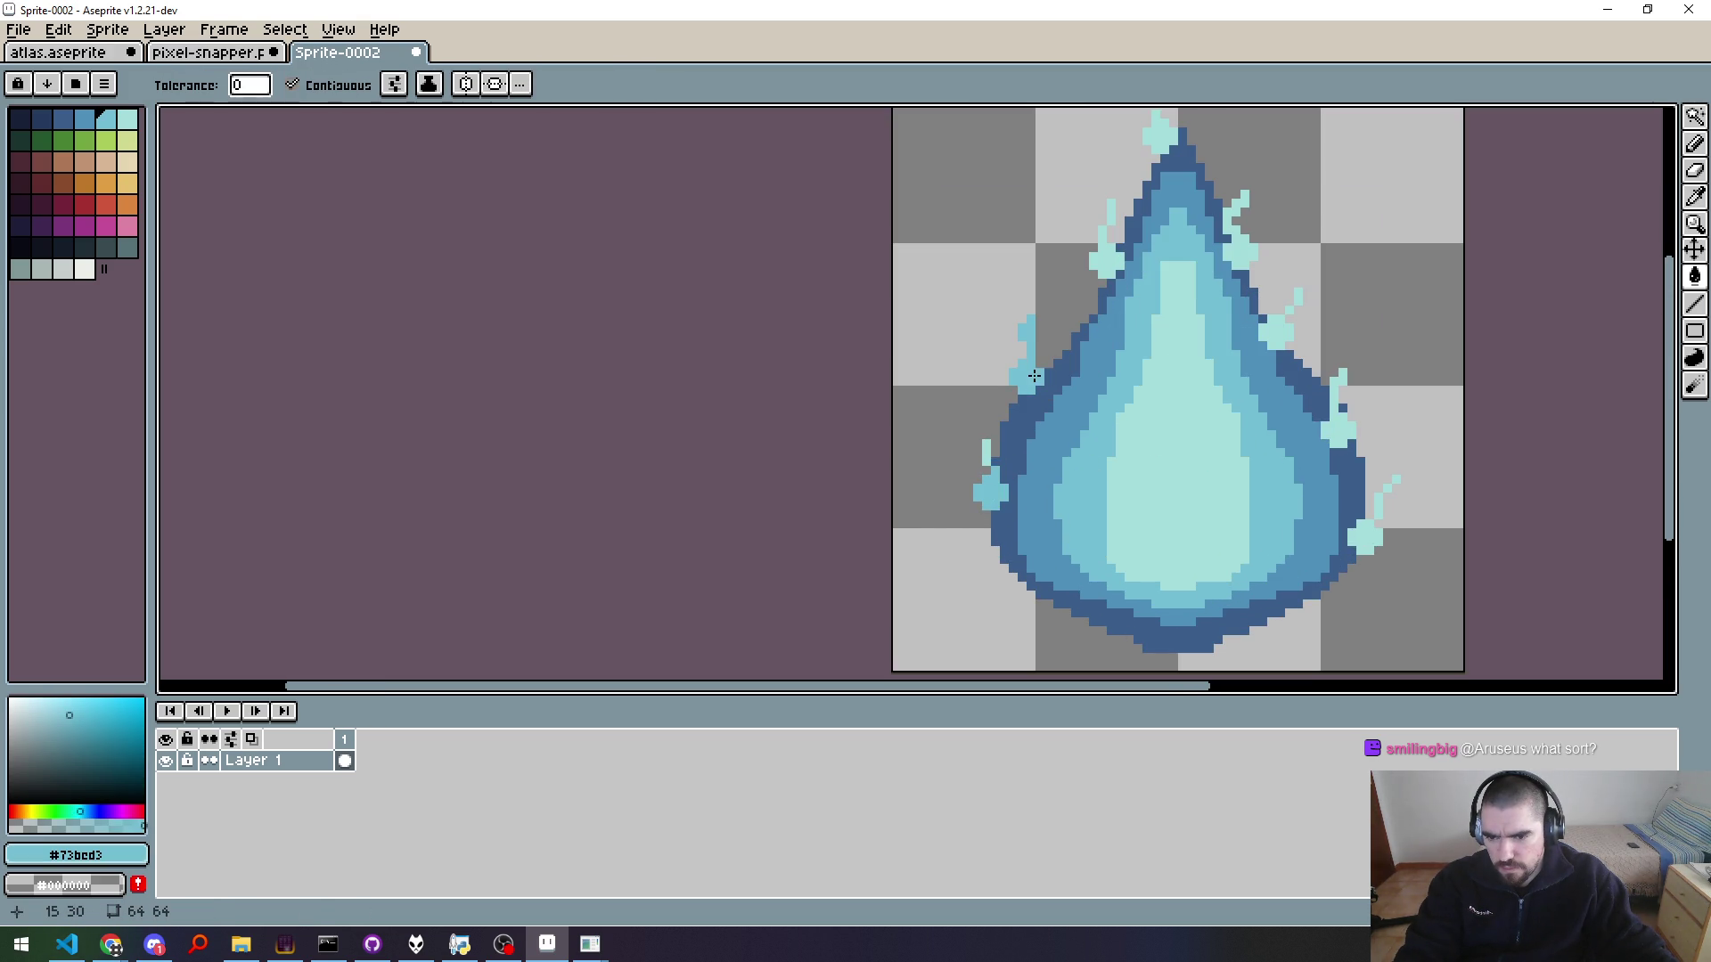
click(1336, 418)
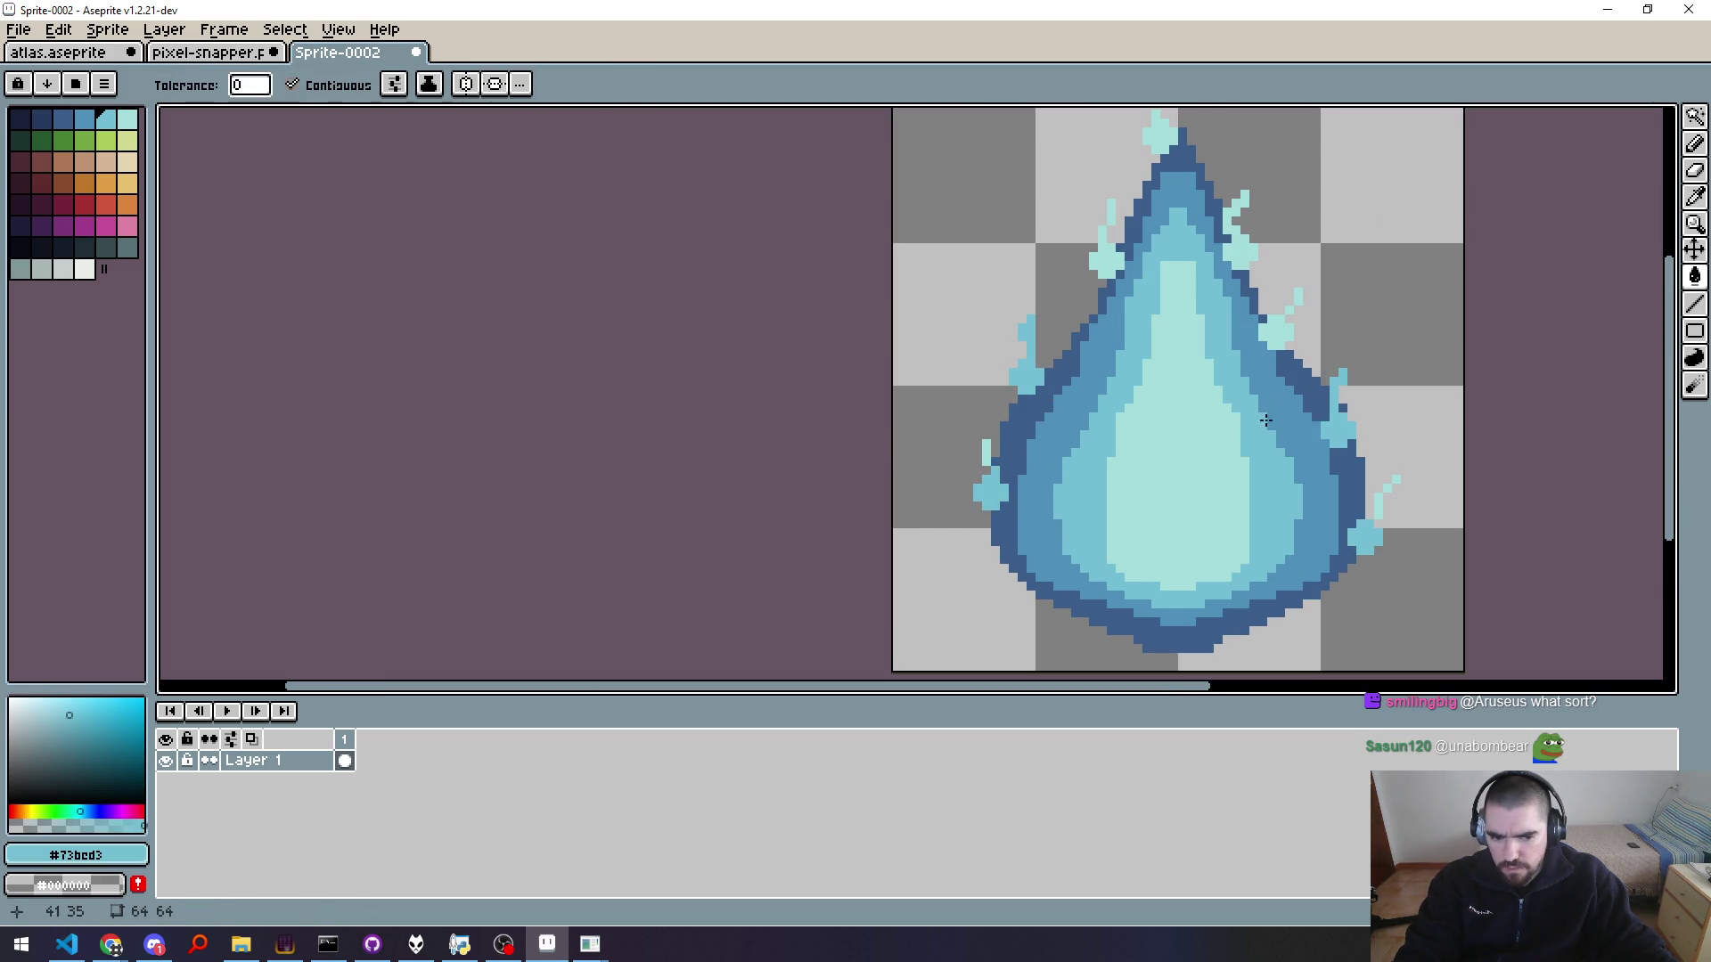
click(1387, 488)
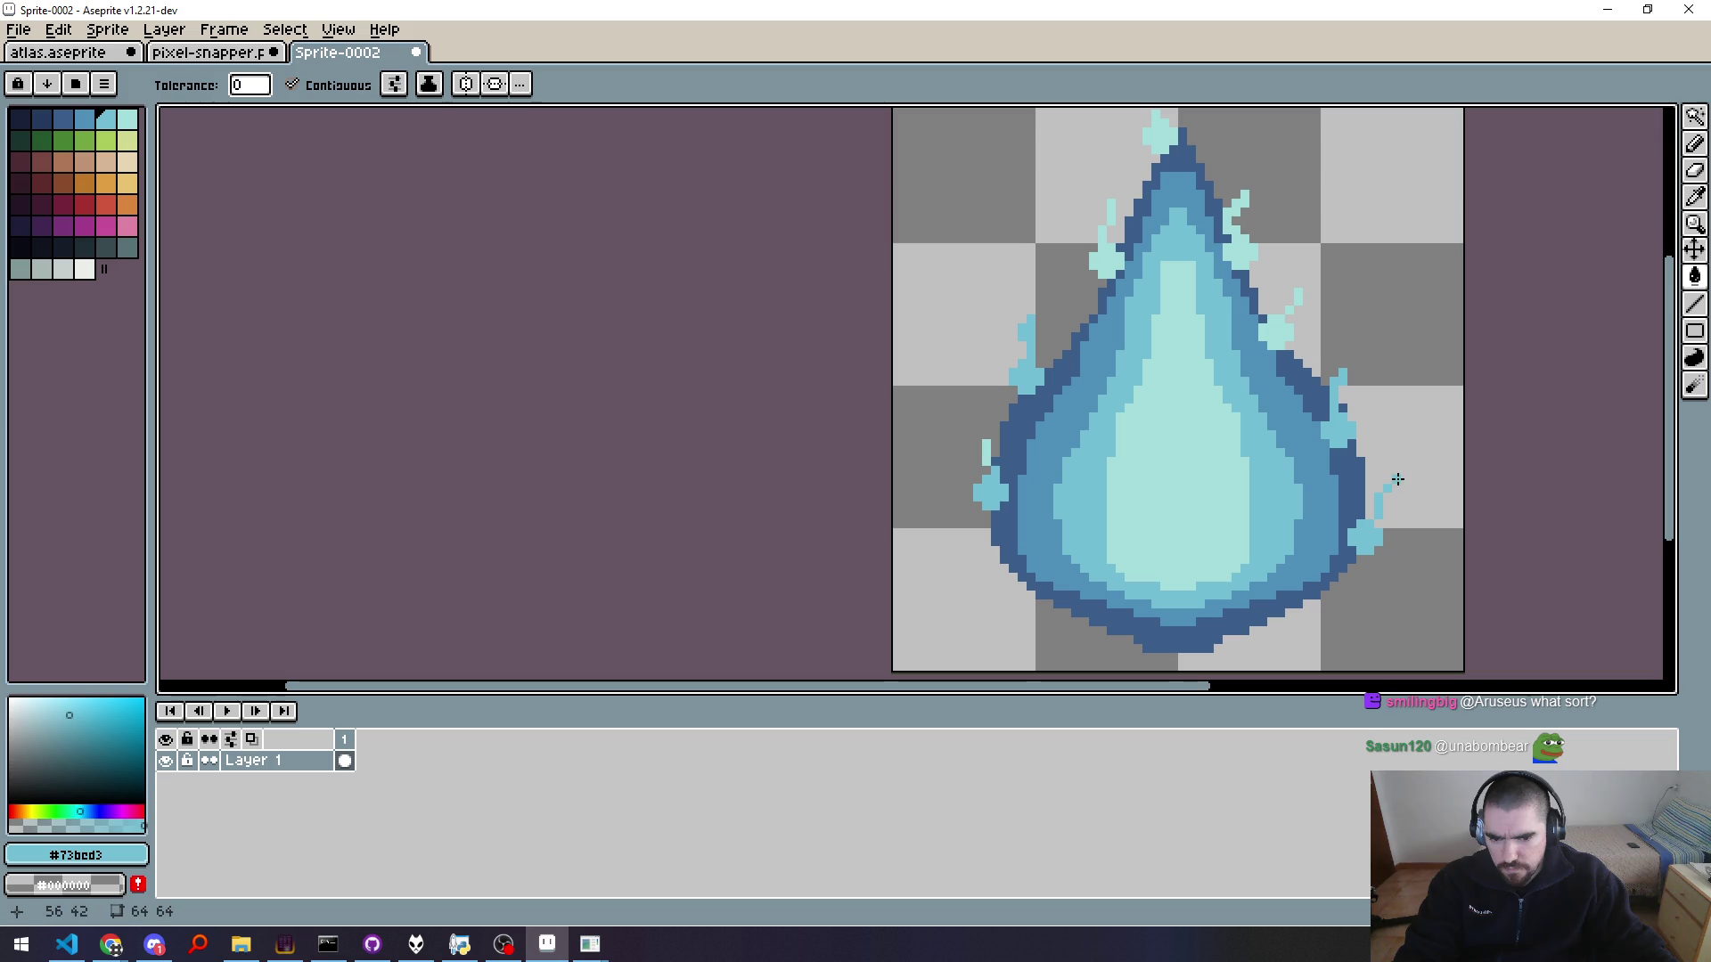
click(1236, 252)
click(1274, 333)
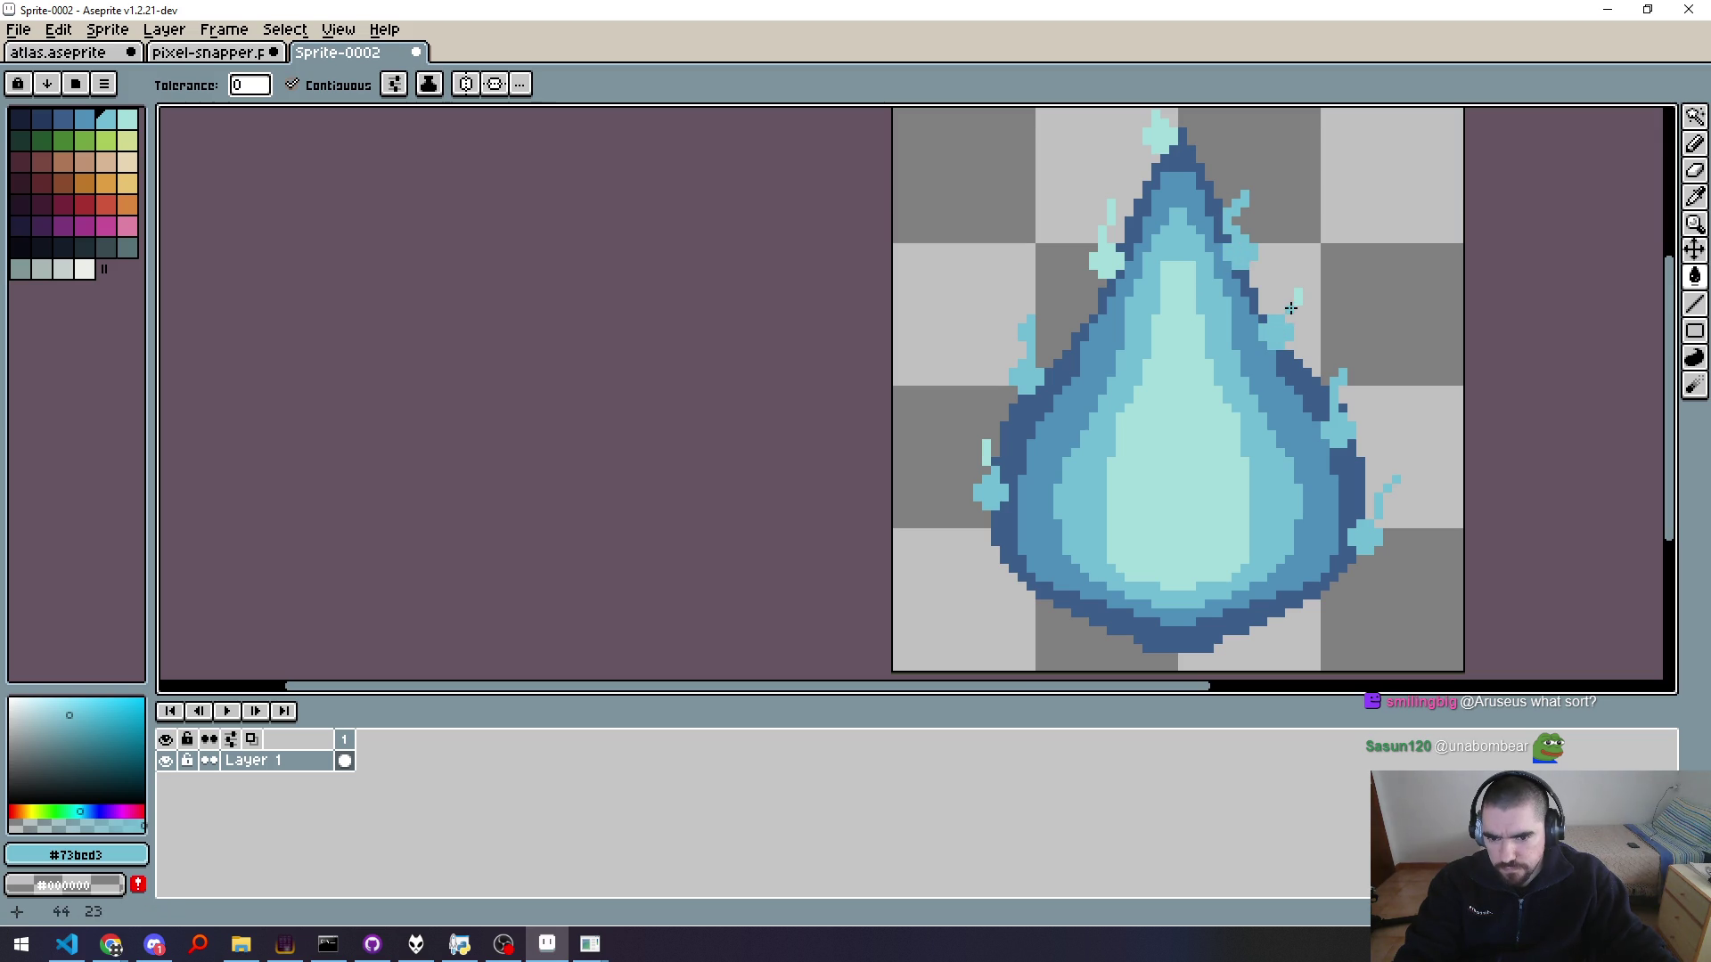
click(1113, 253)
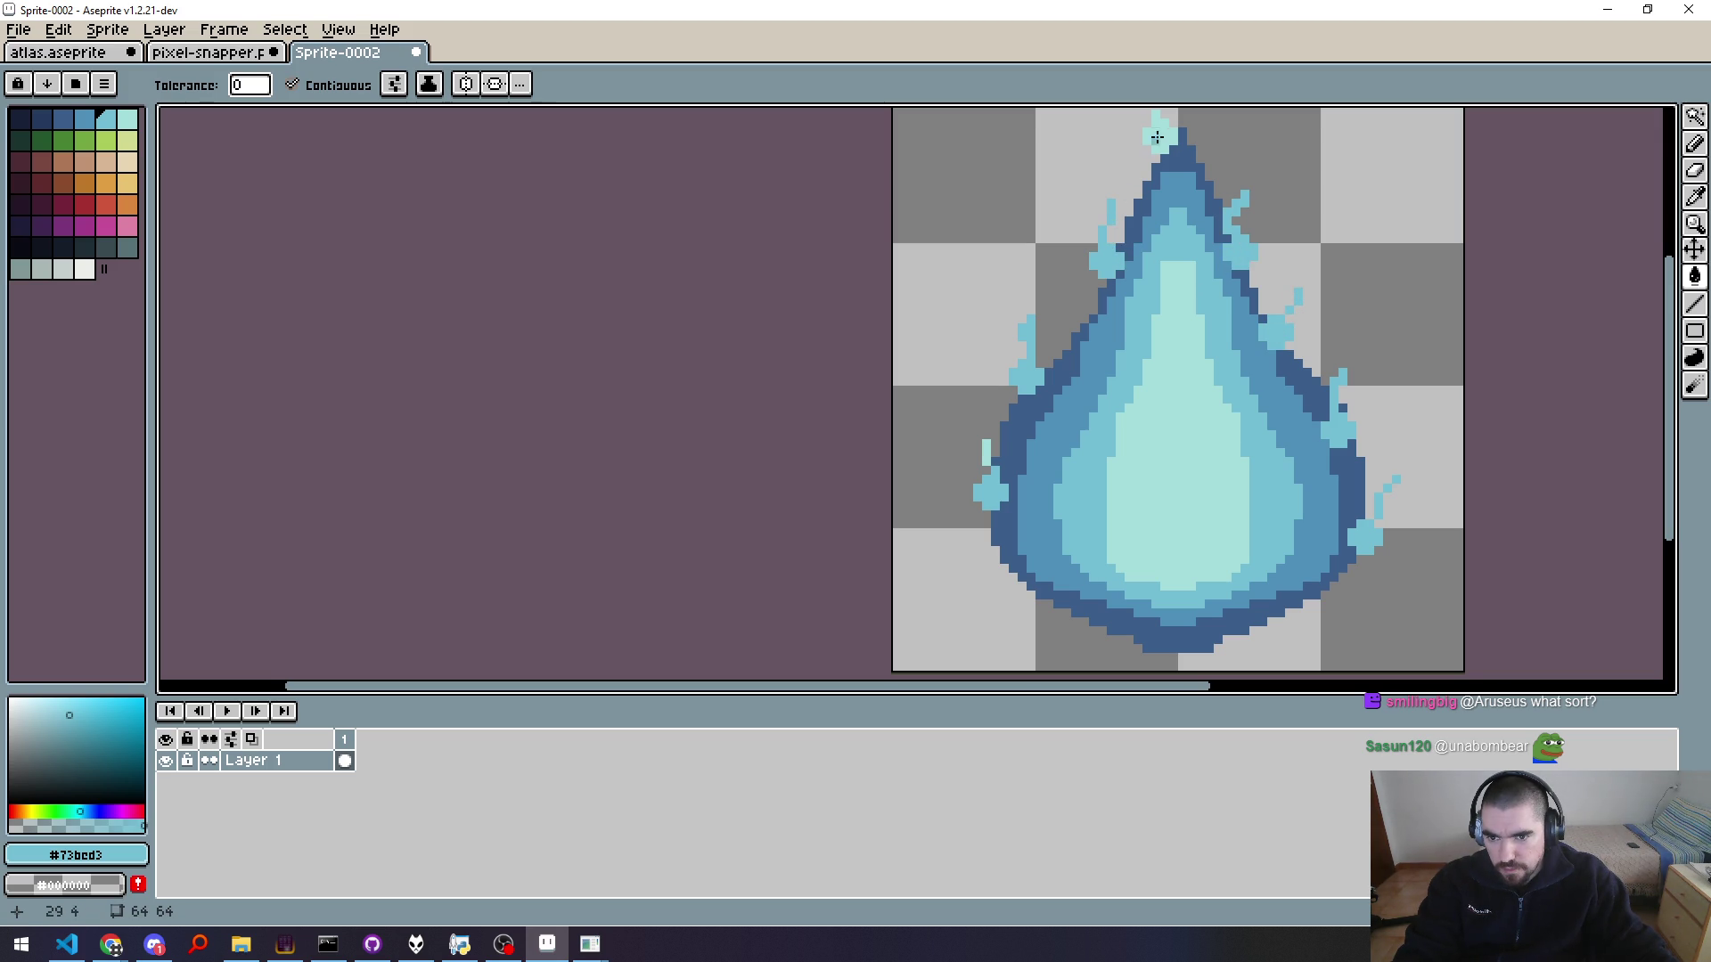